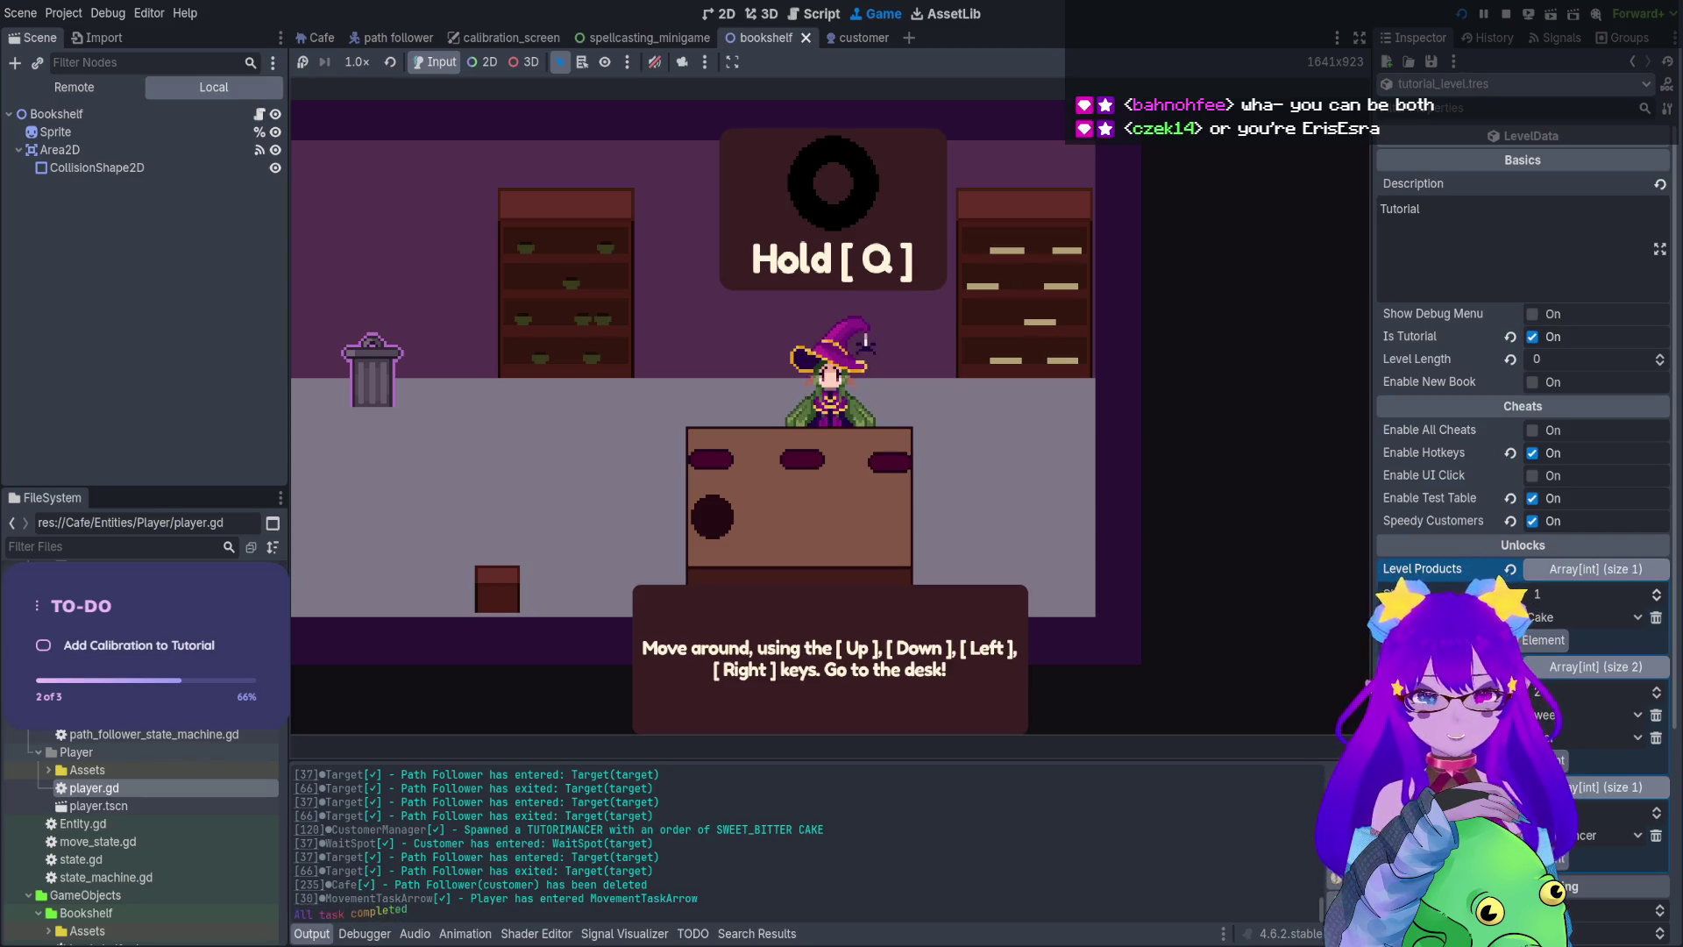
Trigger spellcasting calibration with Q several times and unmute the running game's audio
key("q")
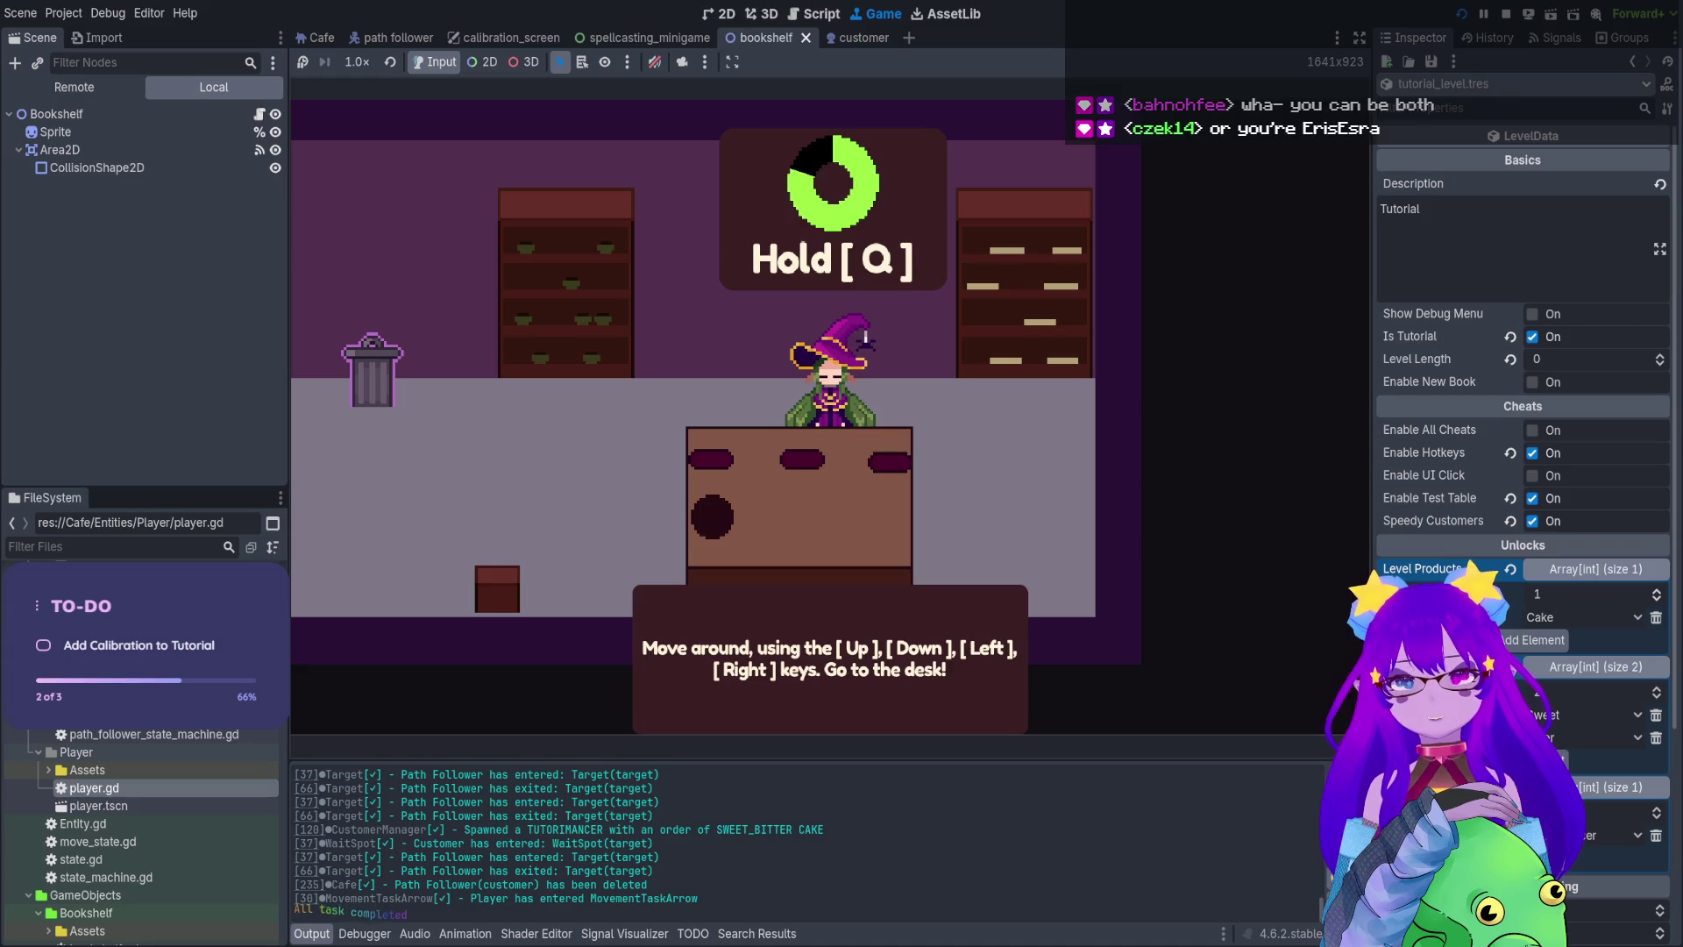
key("q")
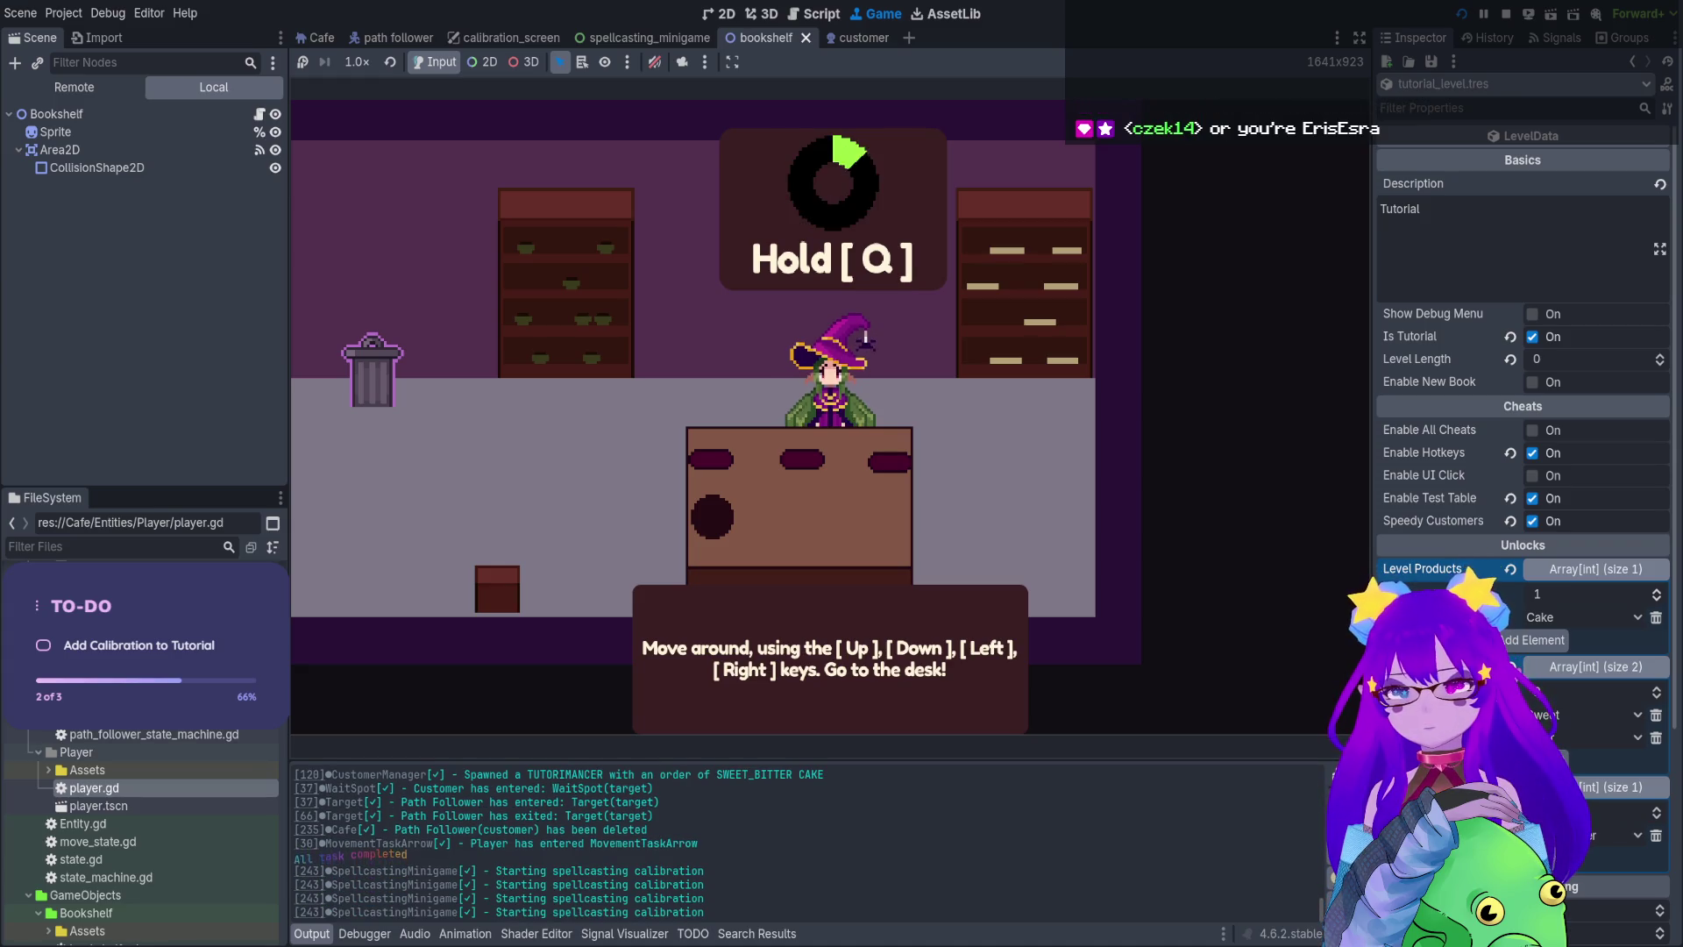
key("q")
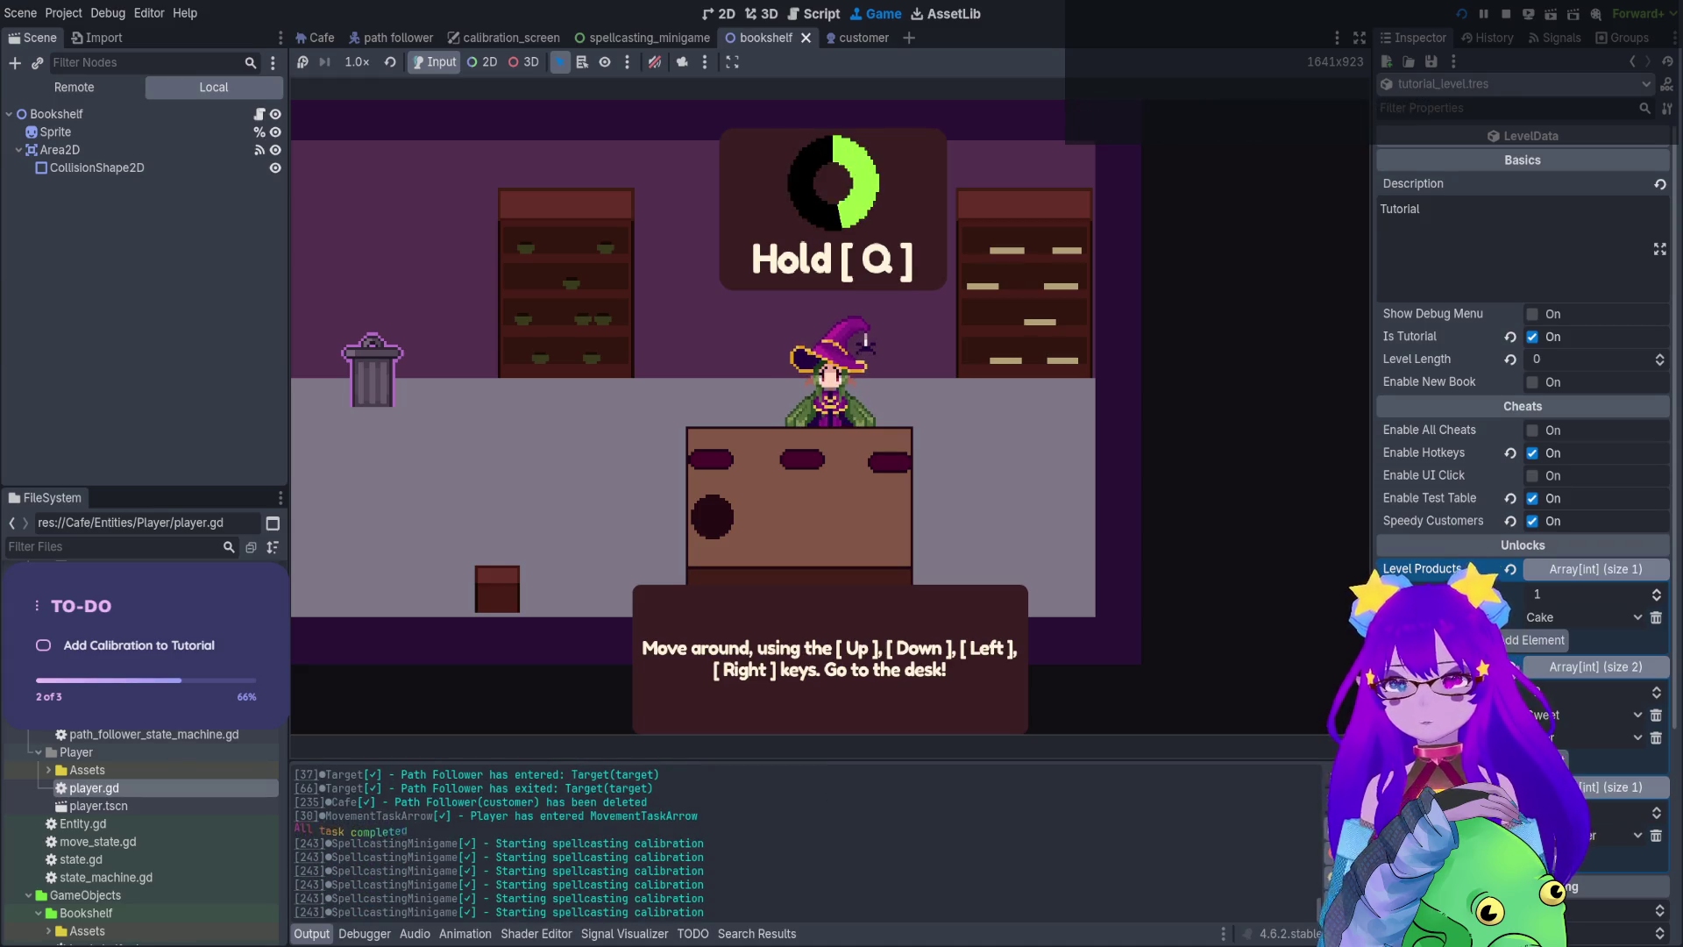
left_click(654, 61)
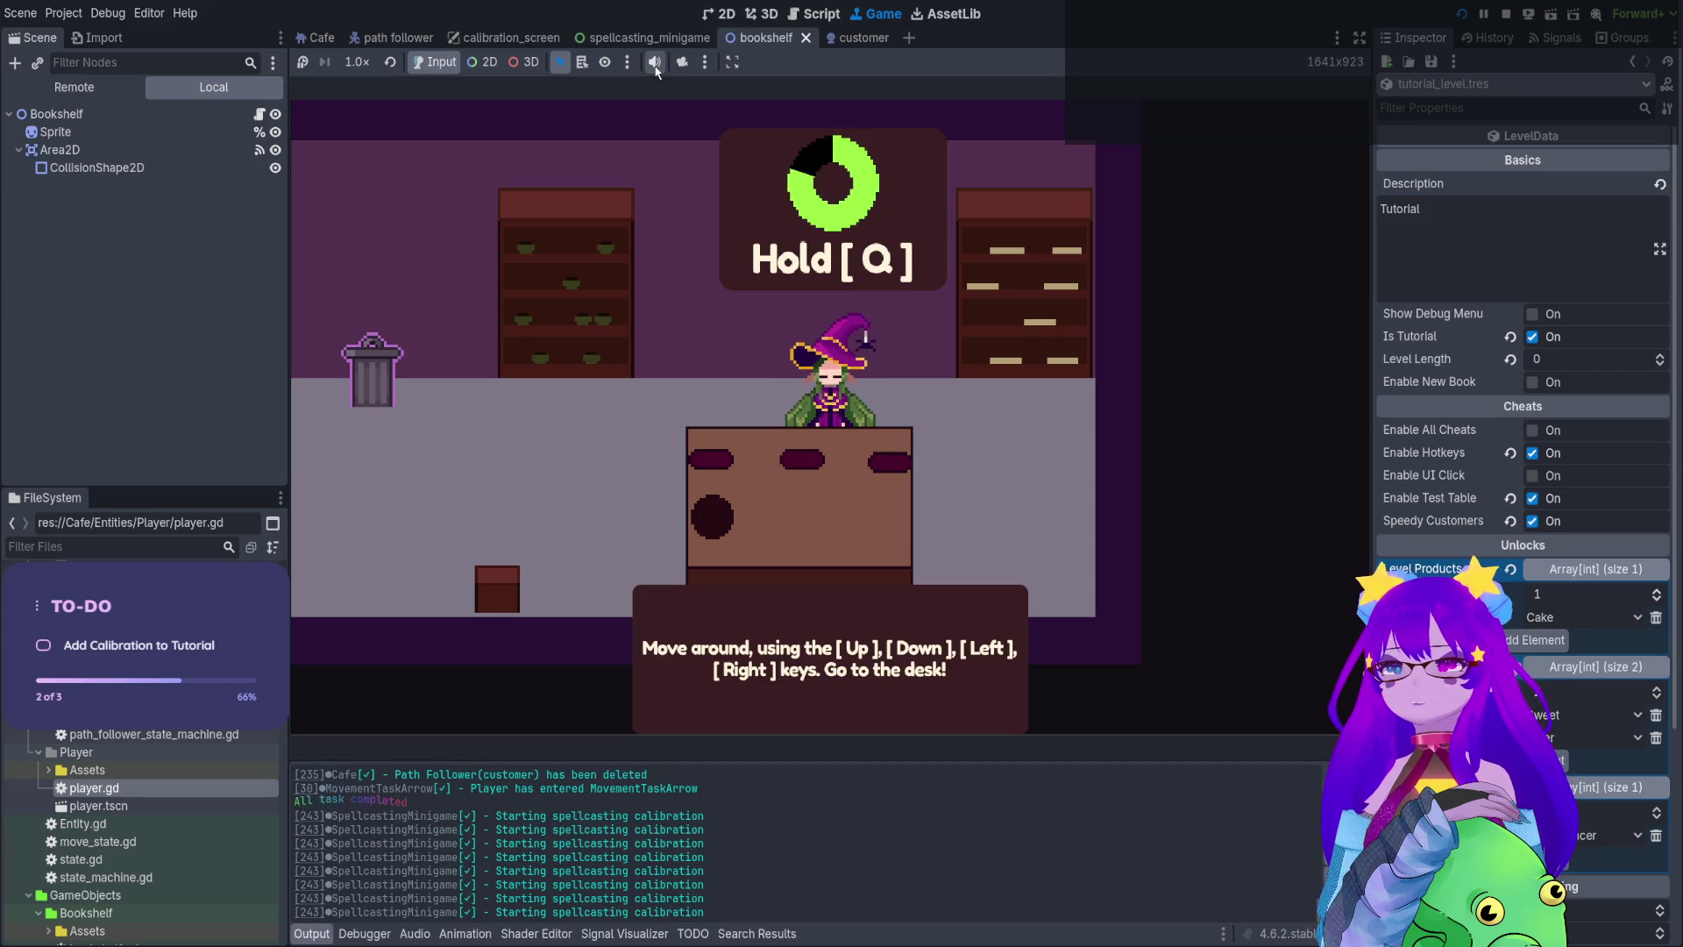
Keep retriggering calibration with Q, then bring up the in-game debug shell
key("q")
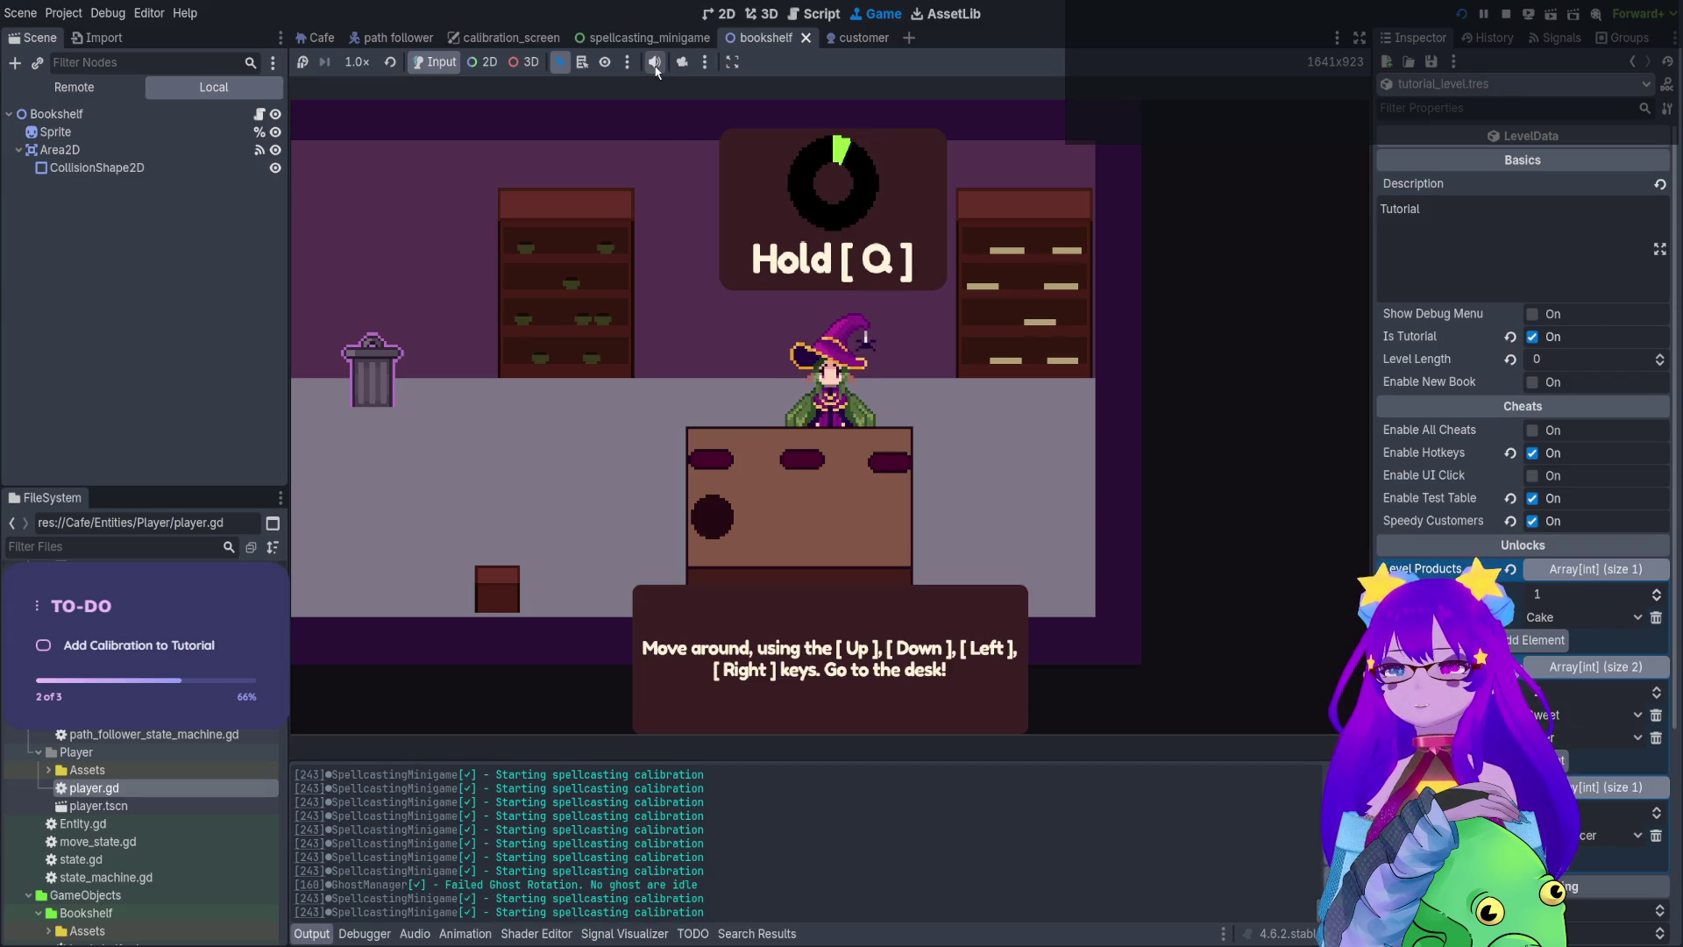
key("q")
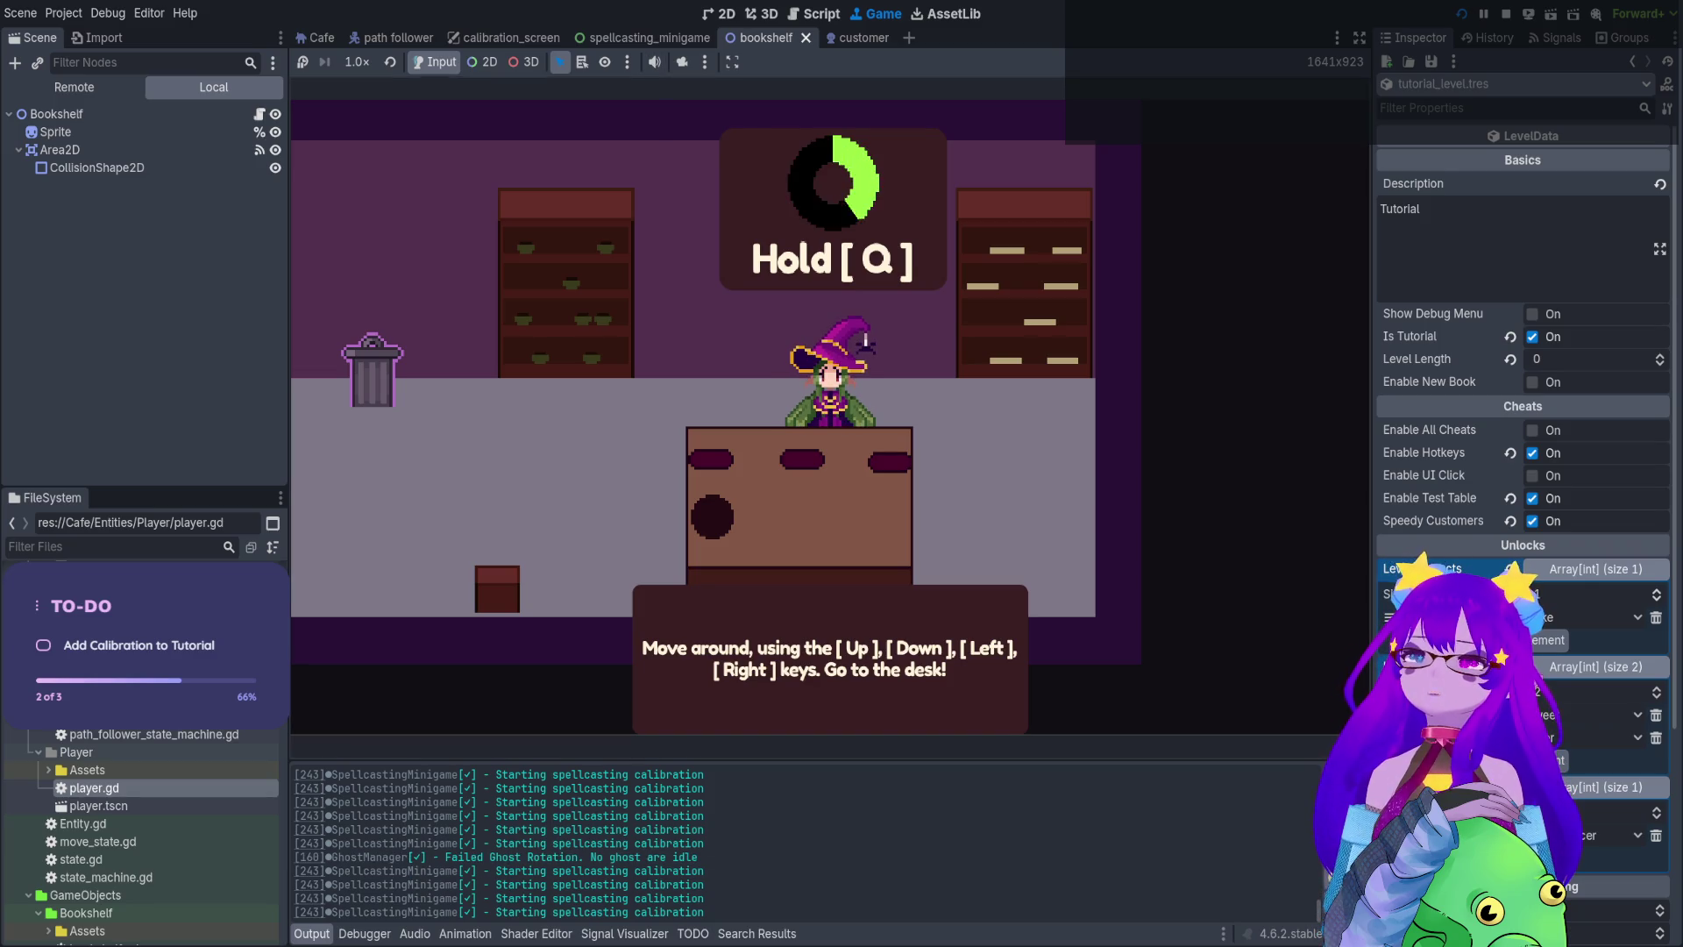
key("q")
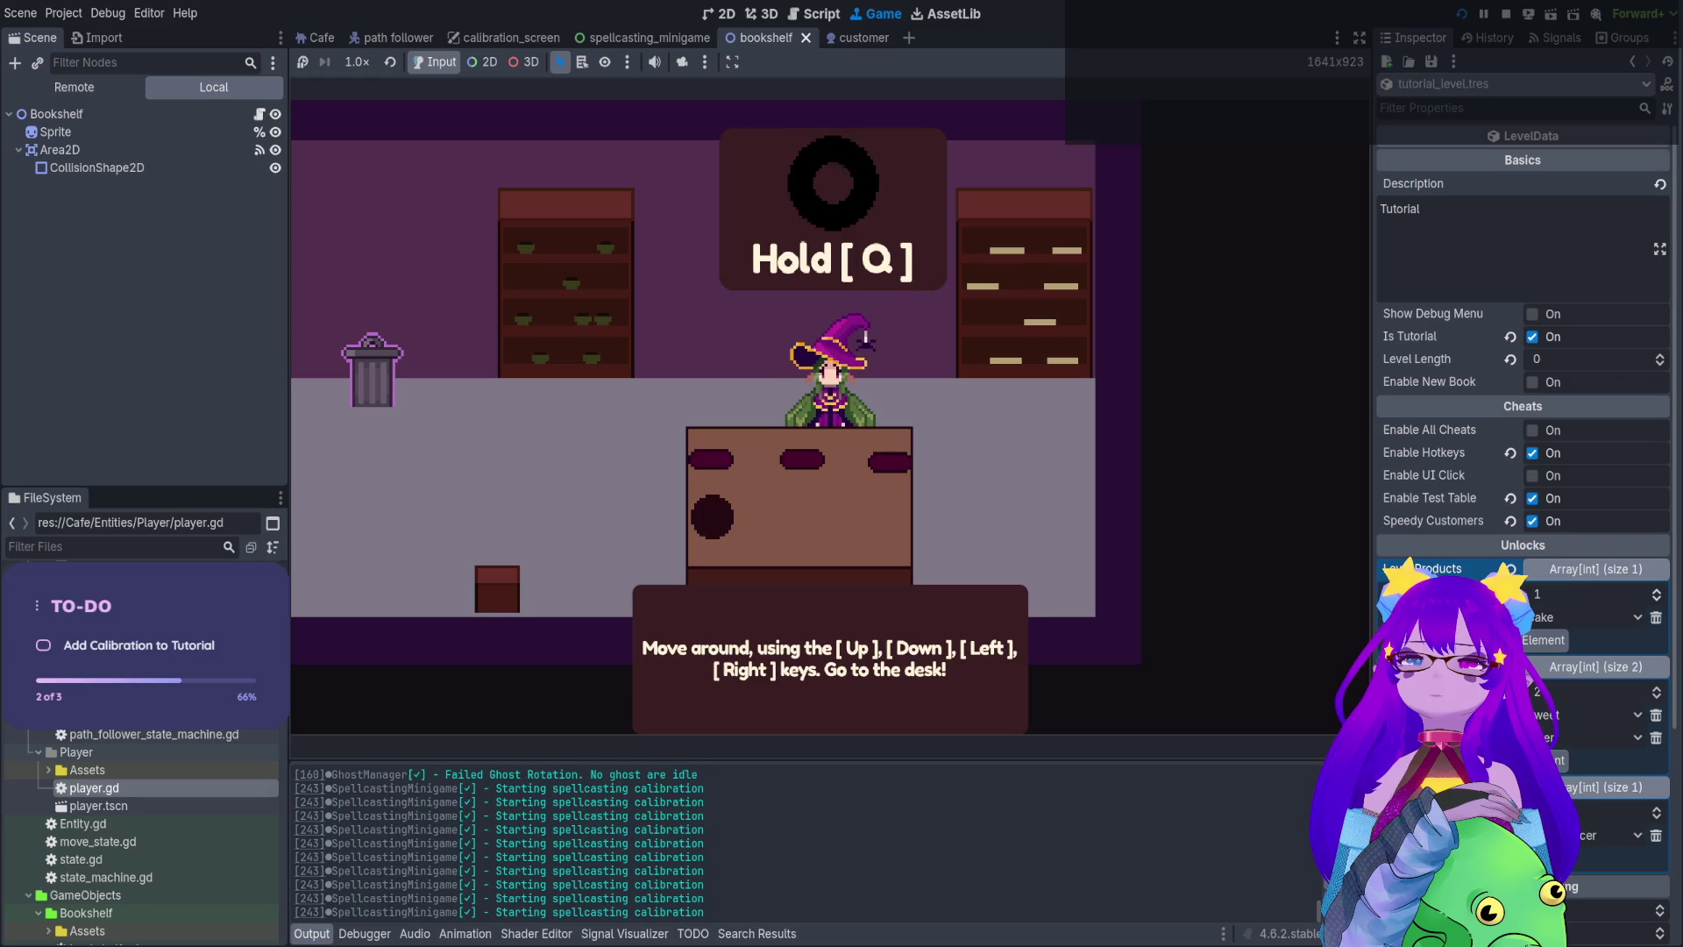
key("q")
key("q")
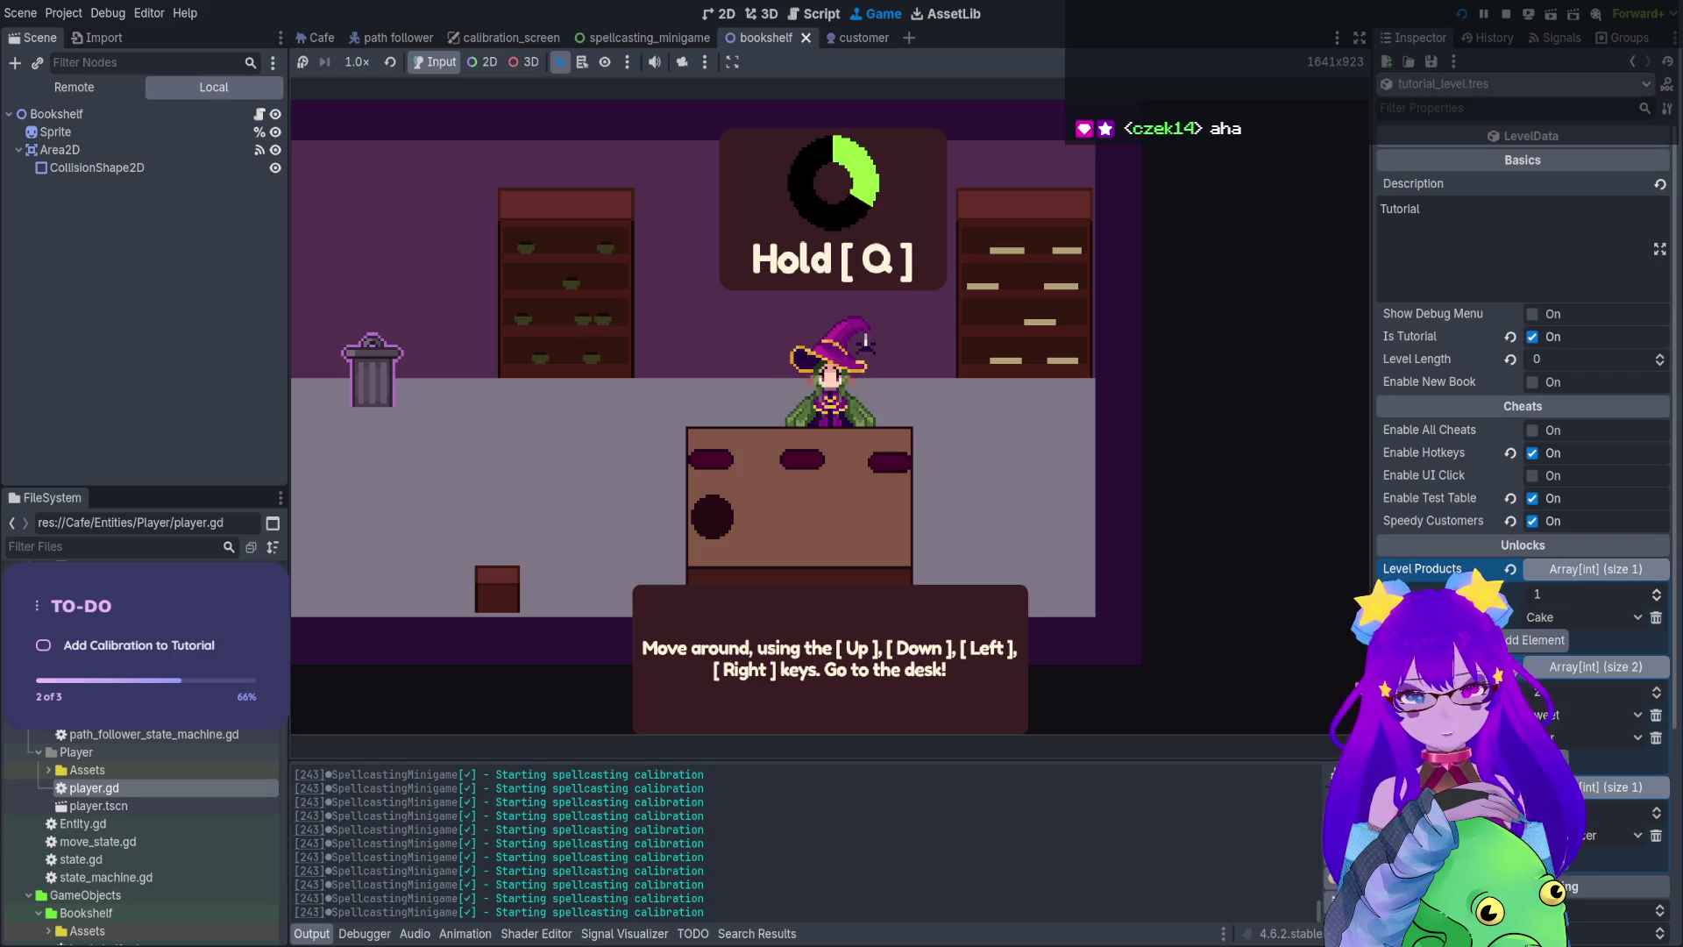
key("q")
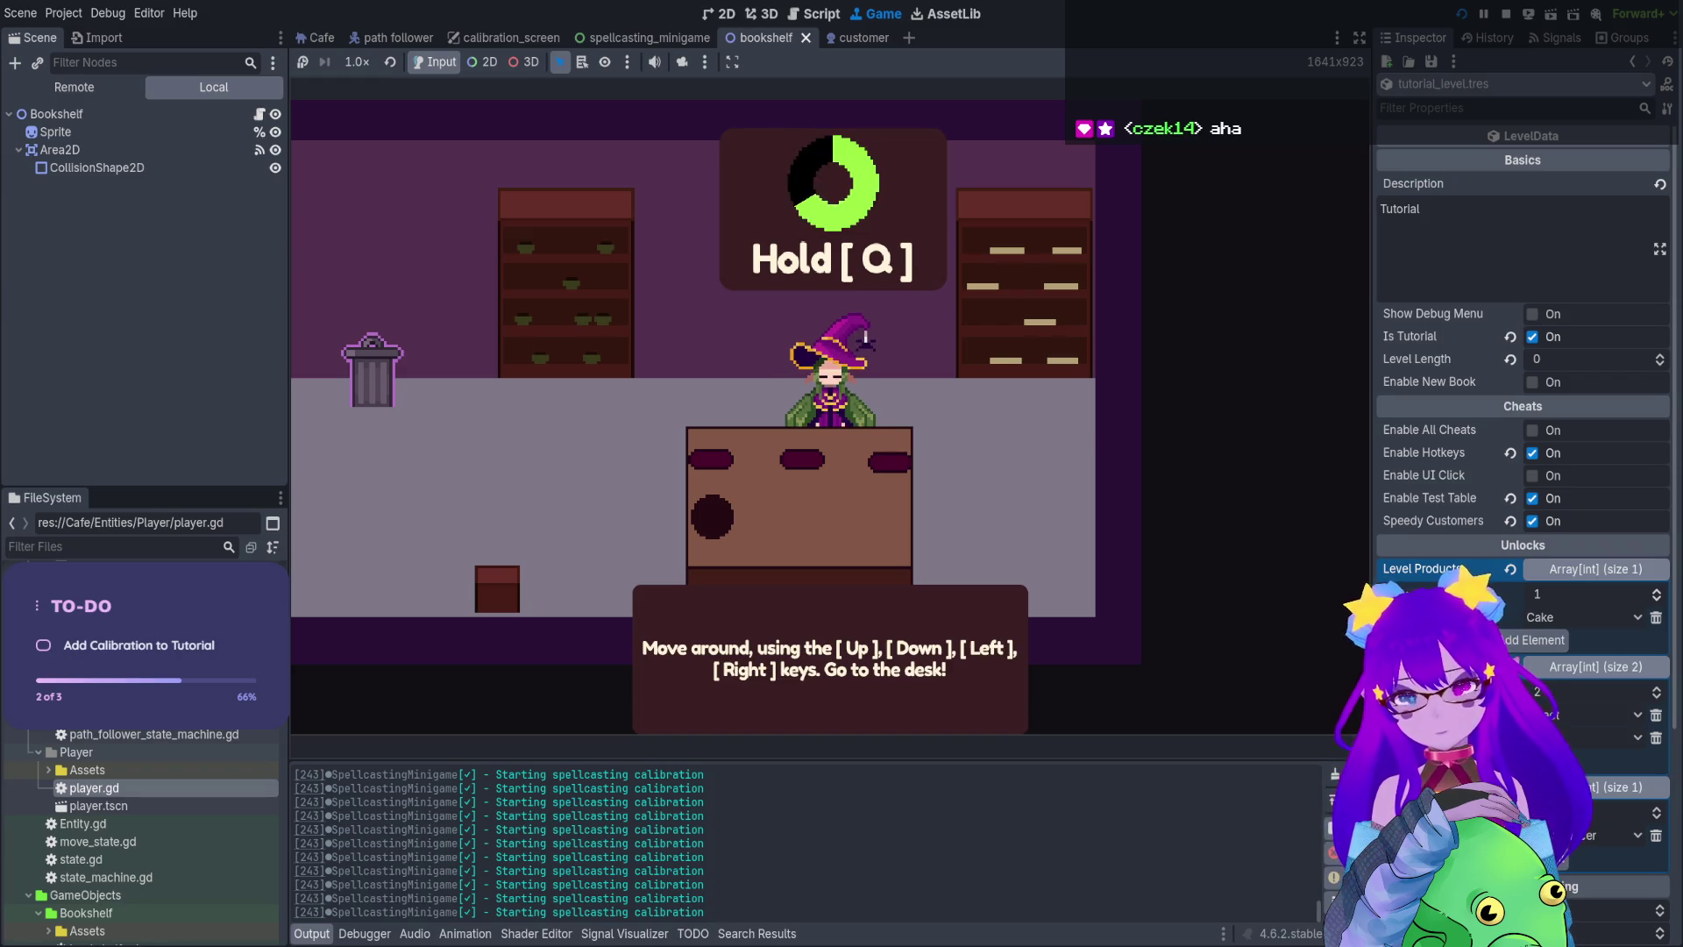
key("q")
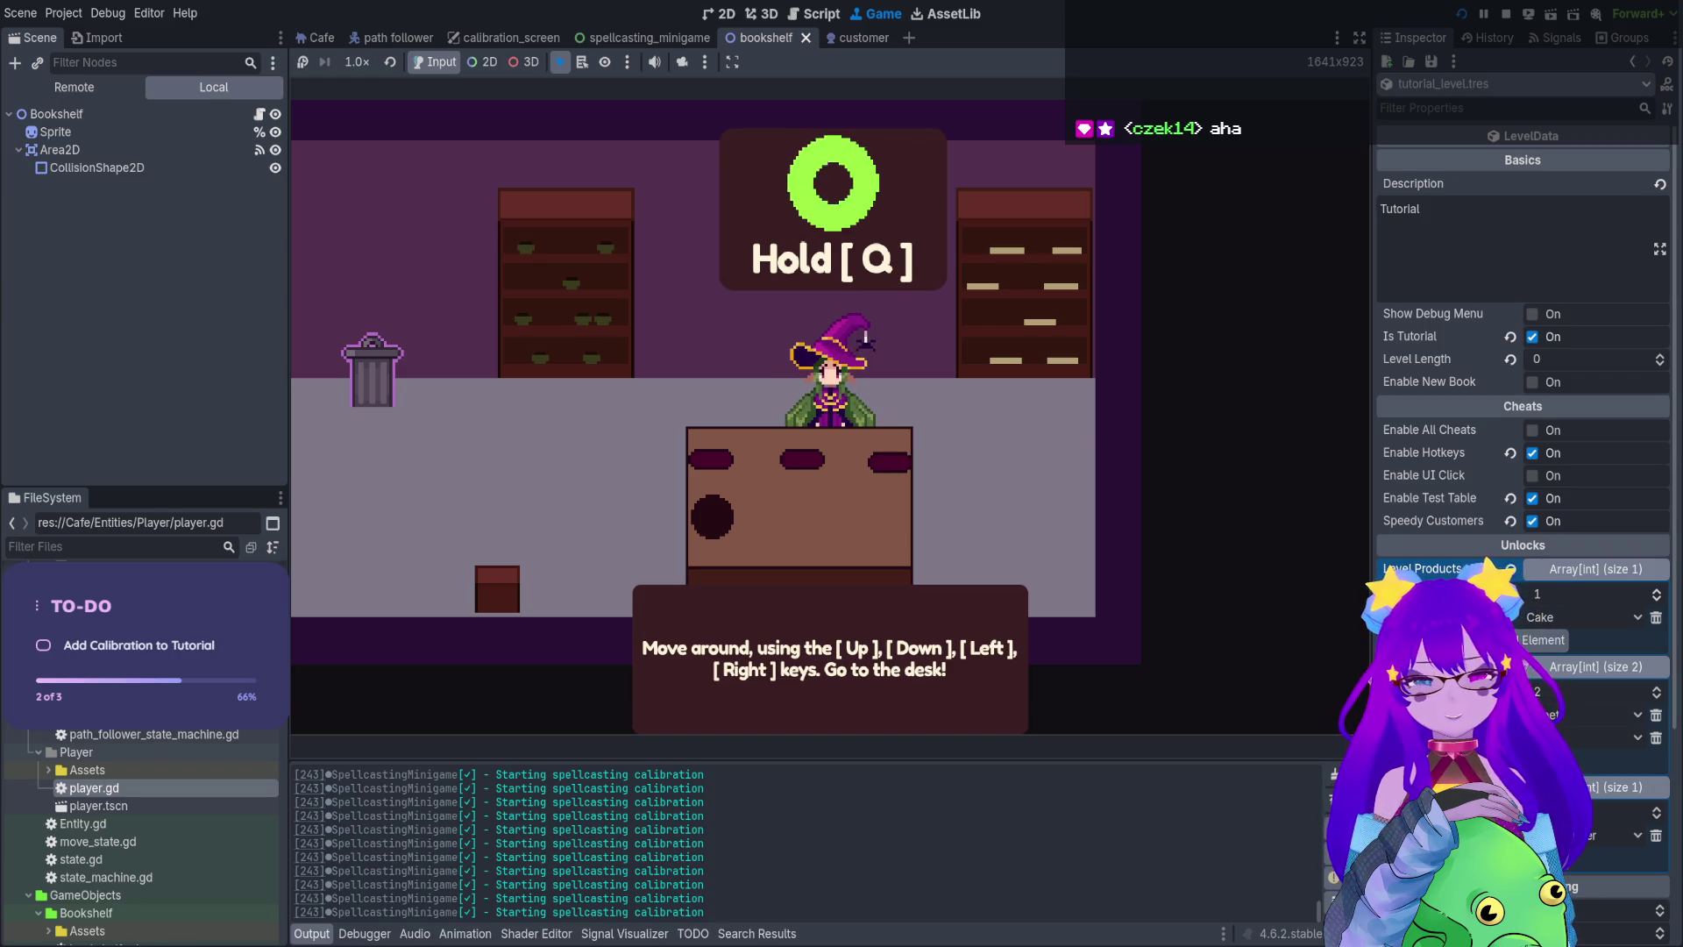
key("q")
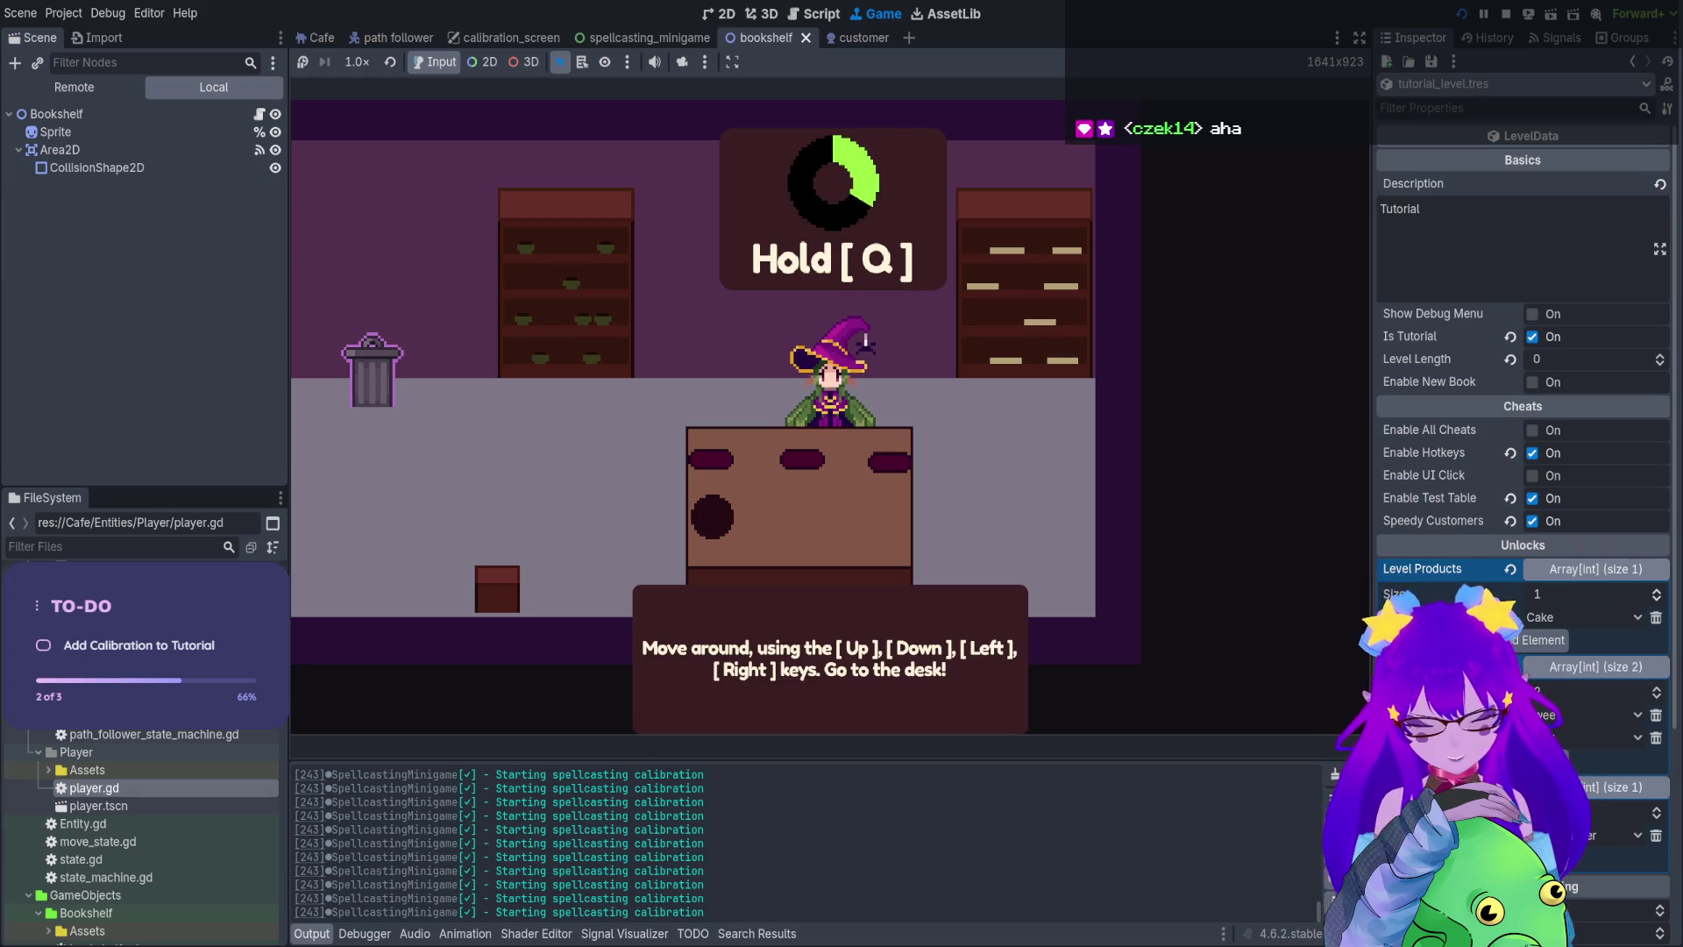
key("q")
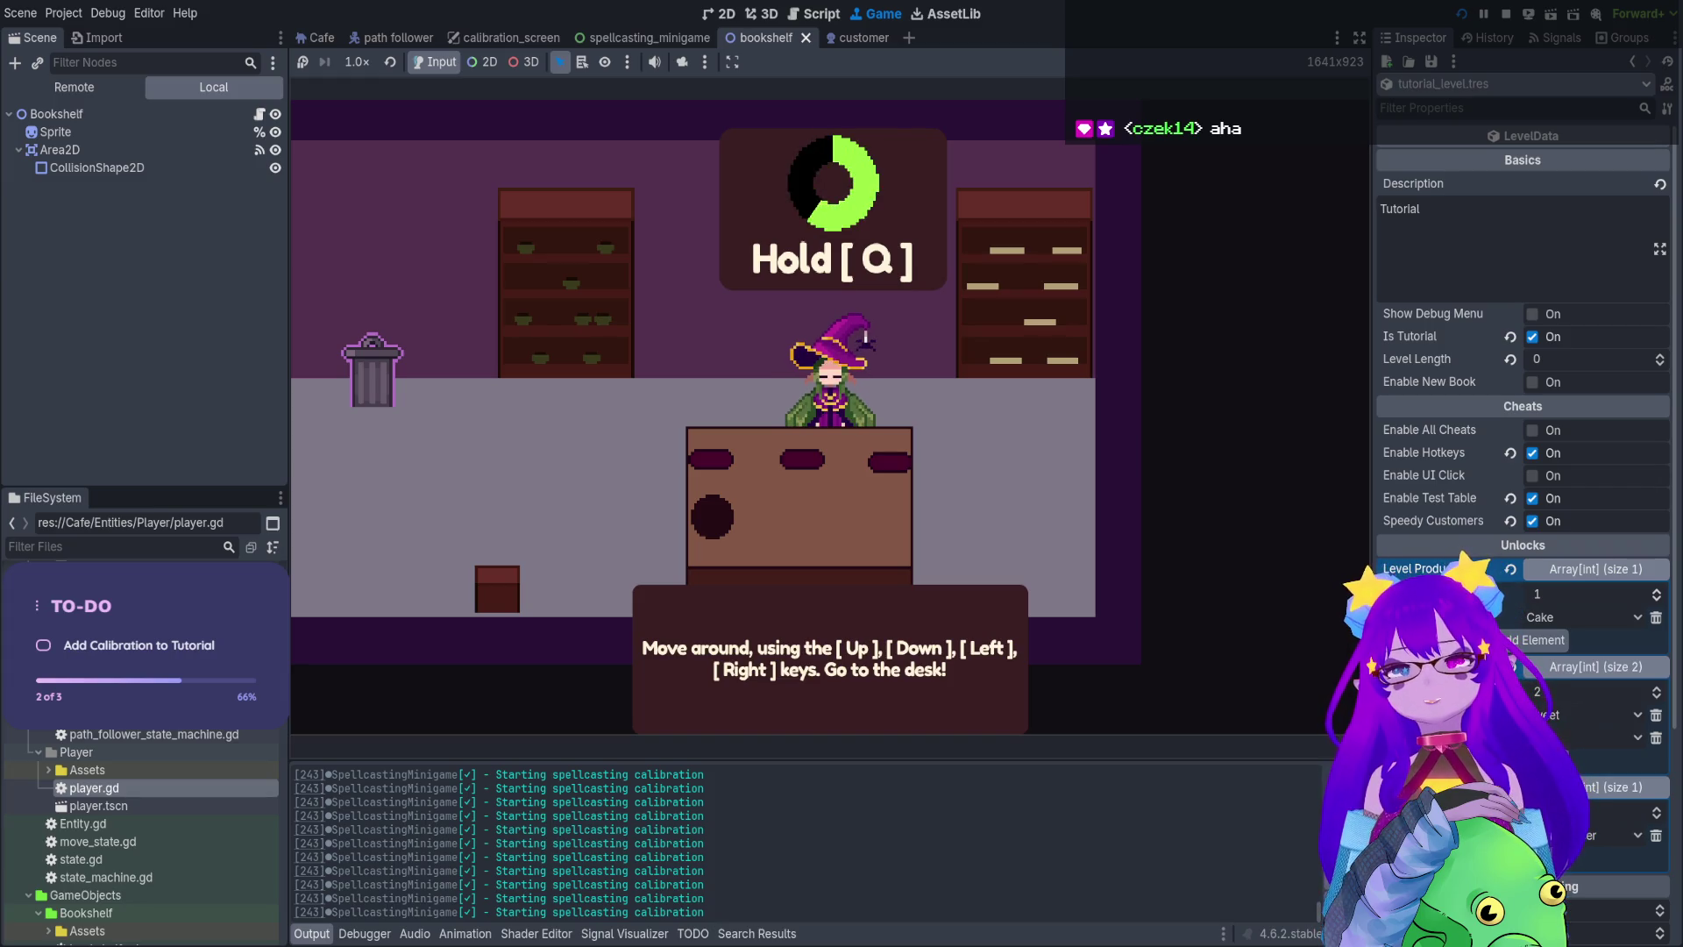
key("grave")
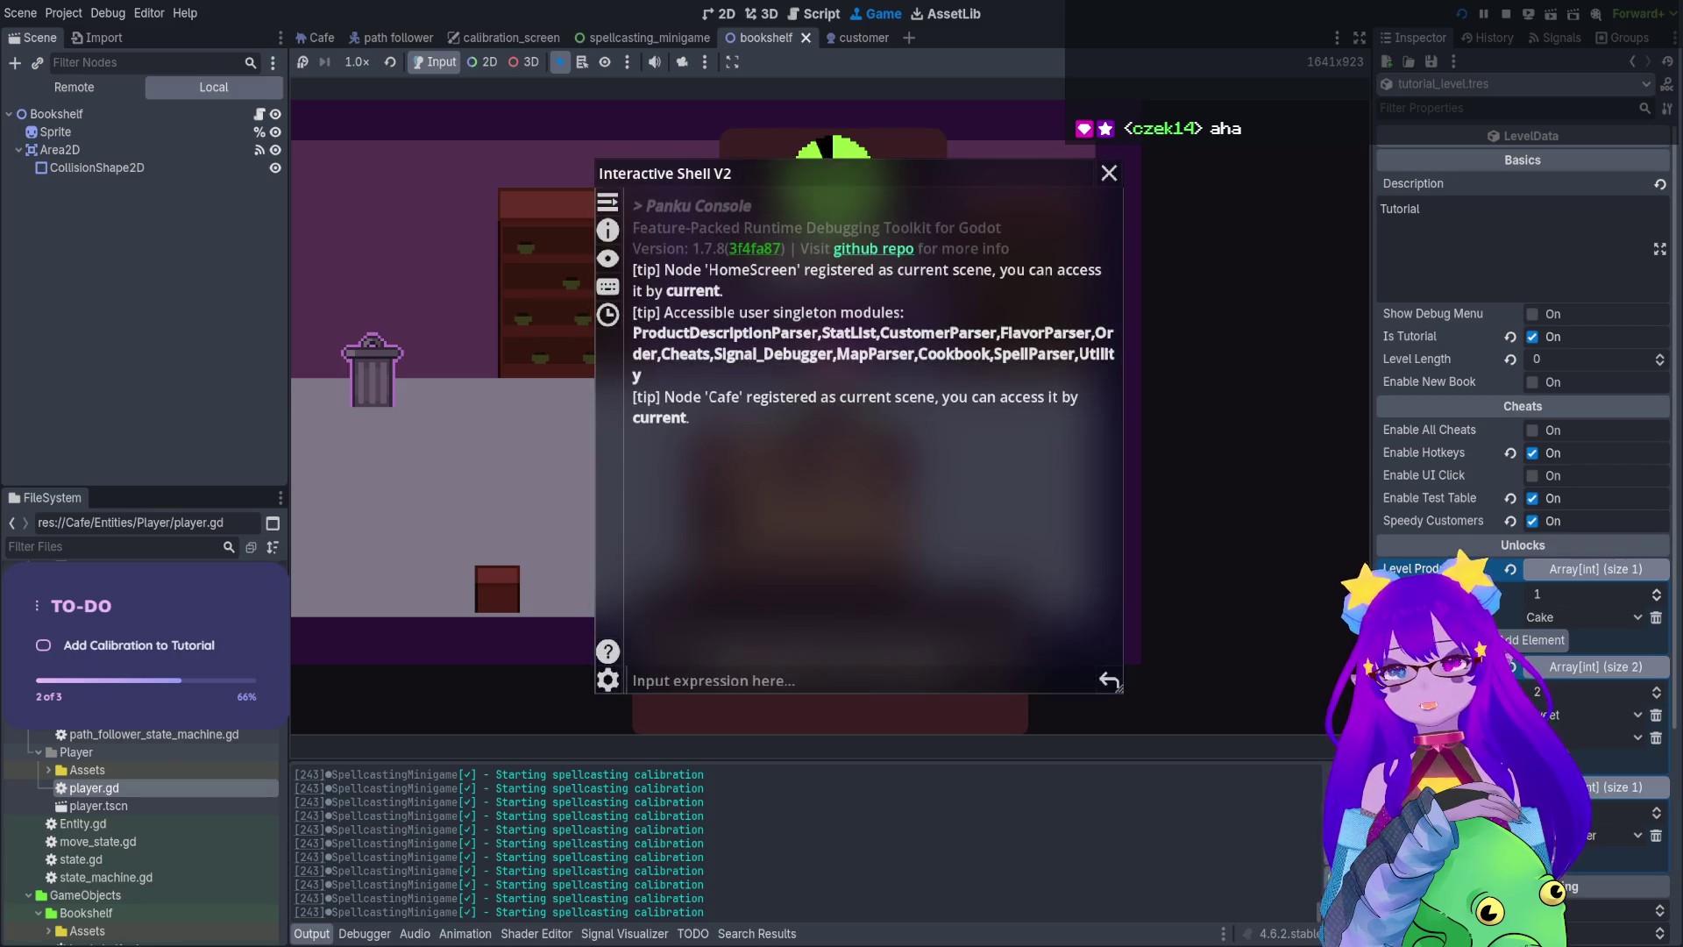
Run Cheats.restart() in the debug shell to restart the game, then bring up the pause menu
key("grave")
key("grave")
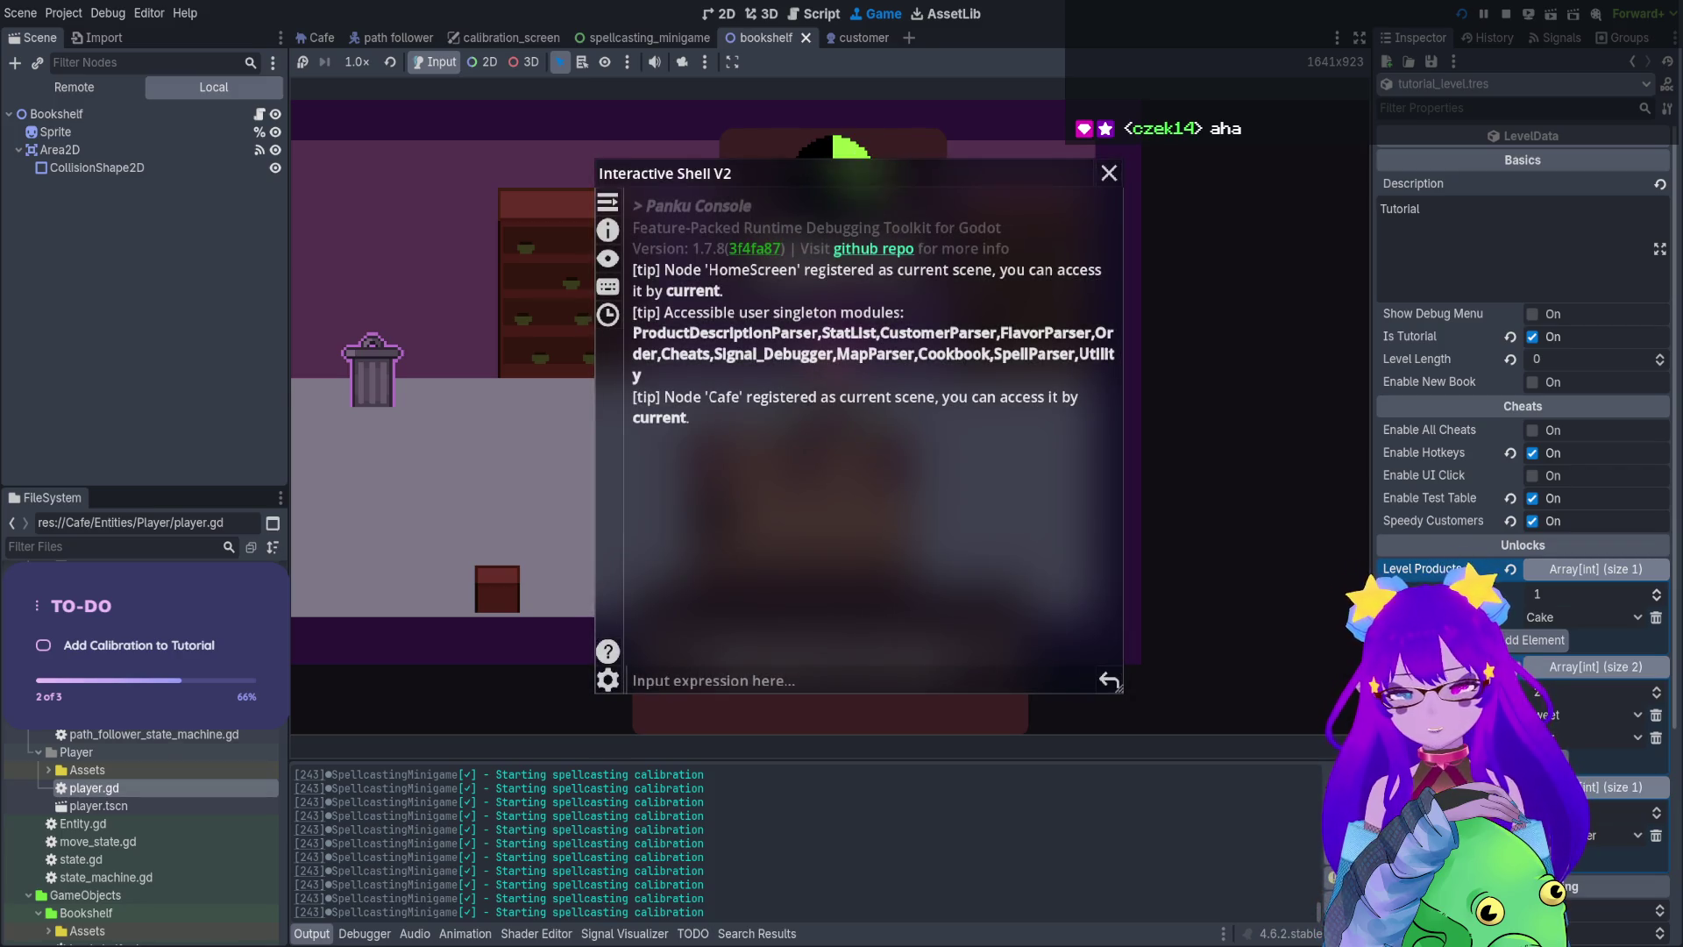
type("rest")
key("Tab")
key("Return")
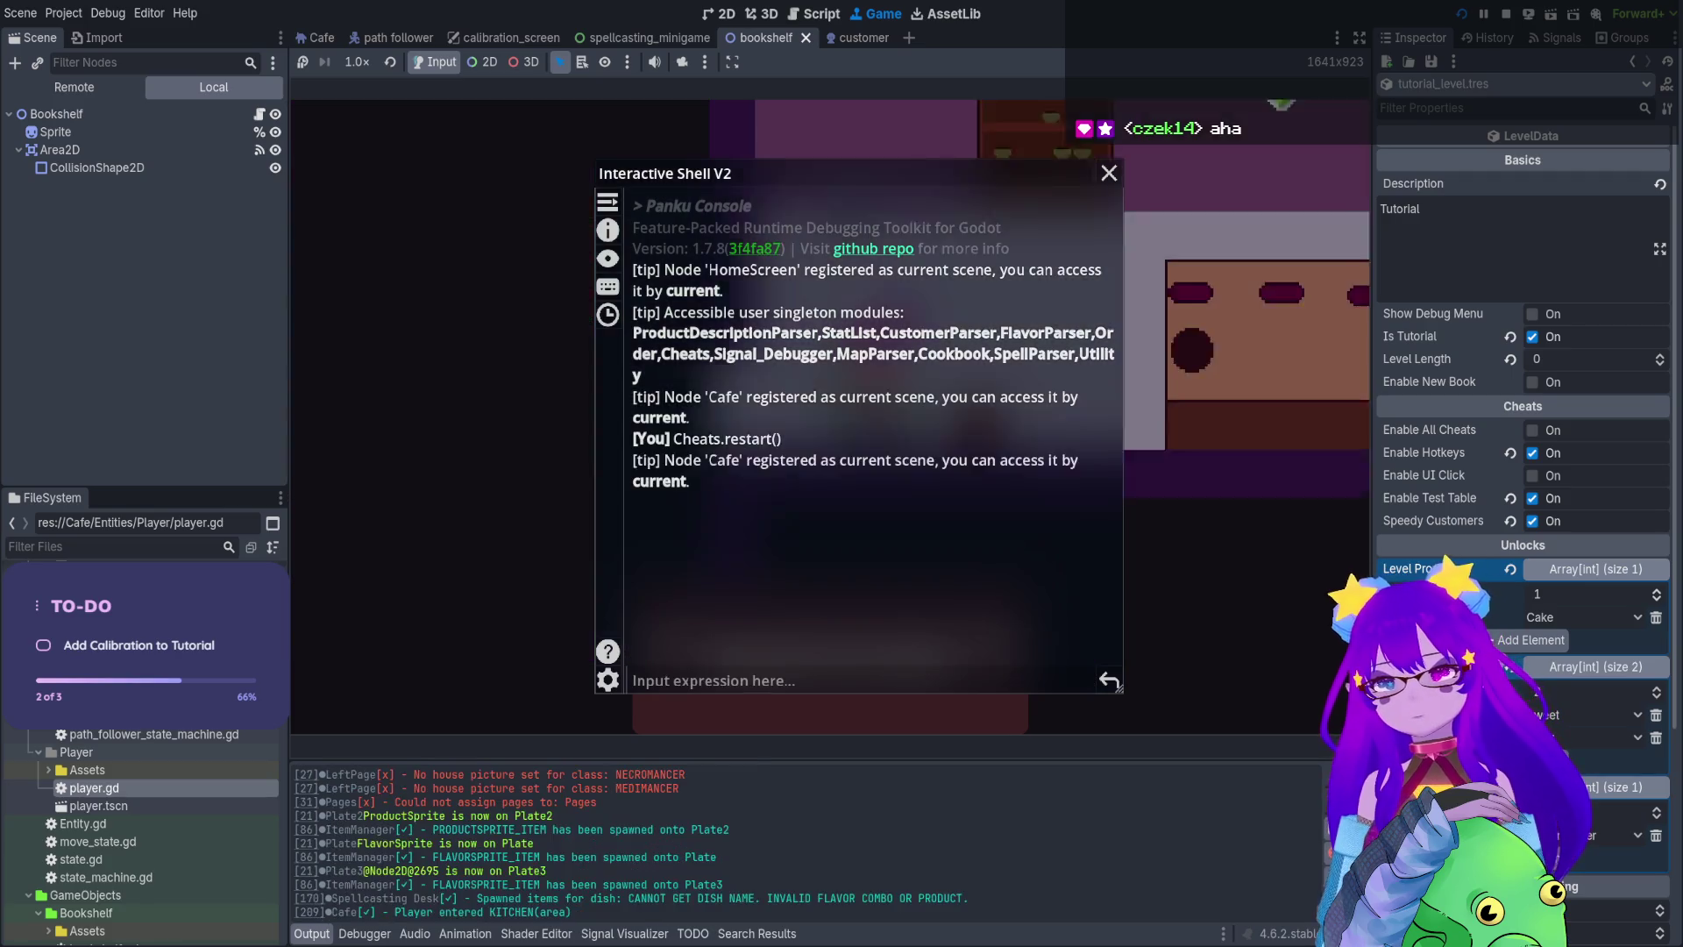
key("Escape")
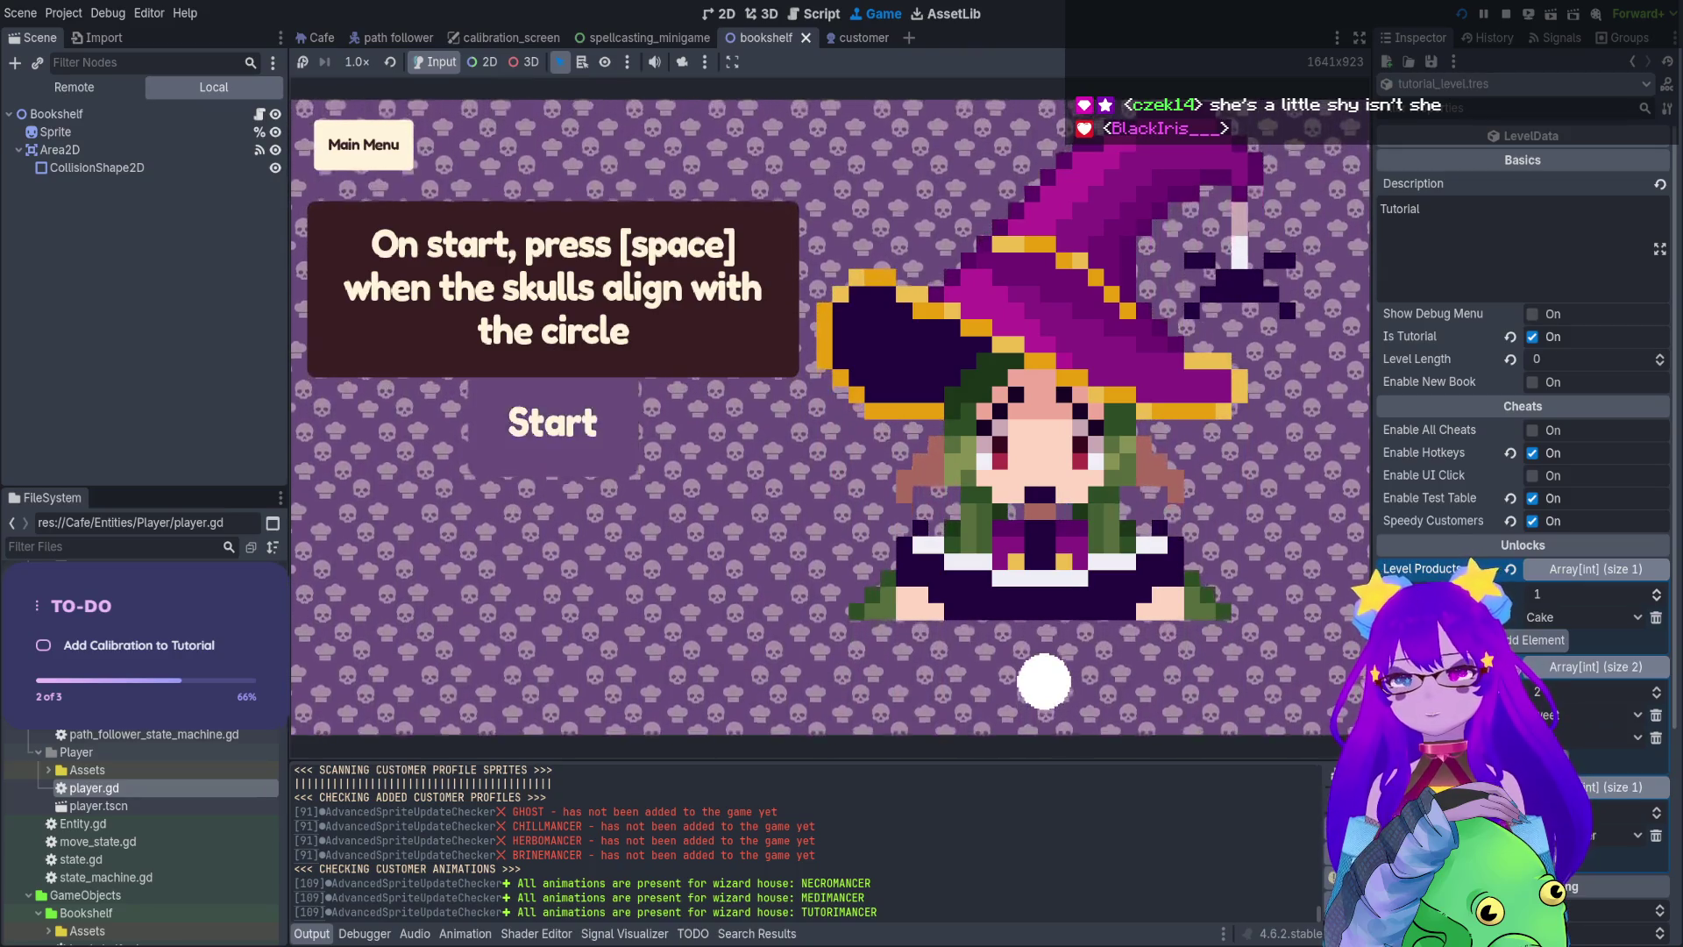
Start the calibration run in the game, then stop the running game from the editor
key("space")
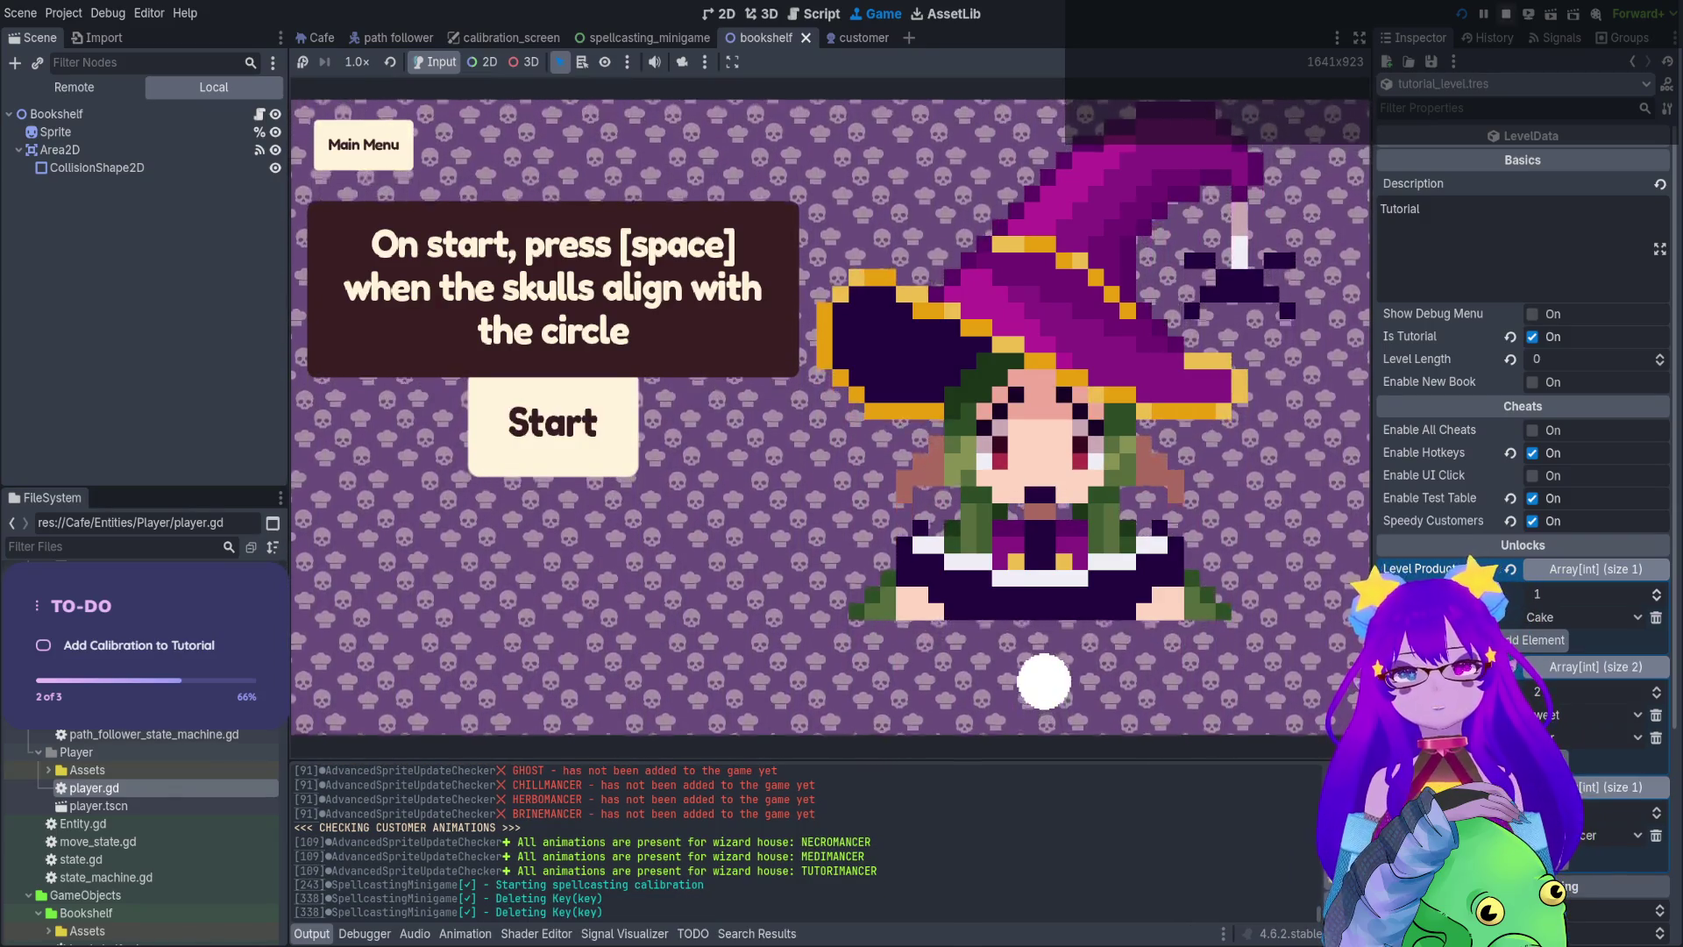
left_click(1508, 15)
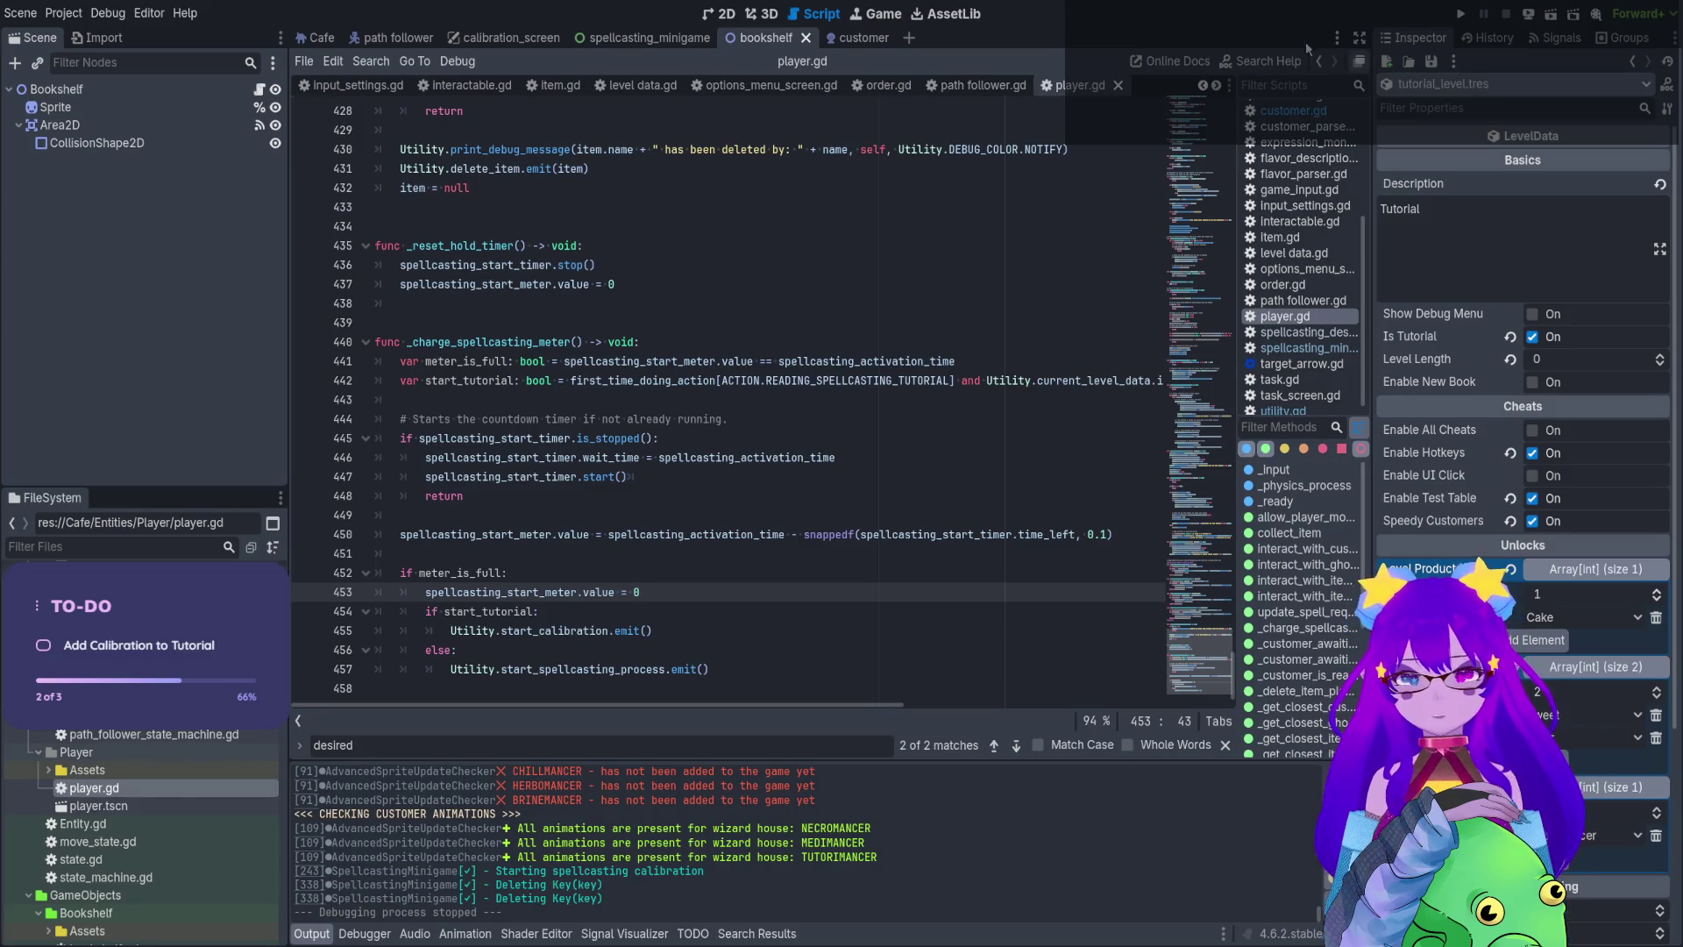
Switch to the calibration_screen scene and show it in the 2D editor
left_click(534, 37)
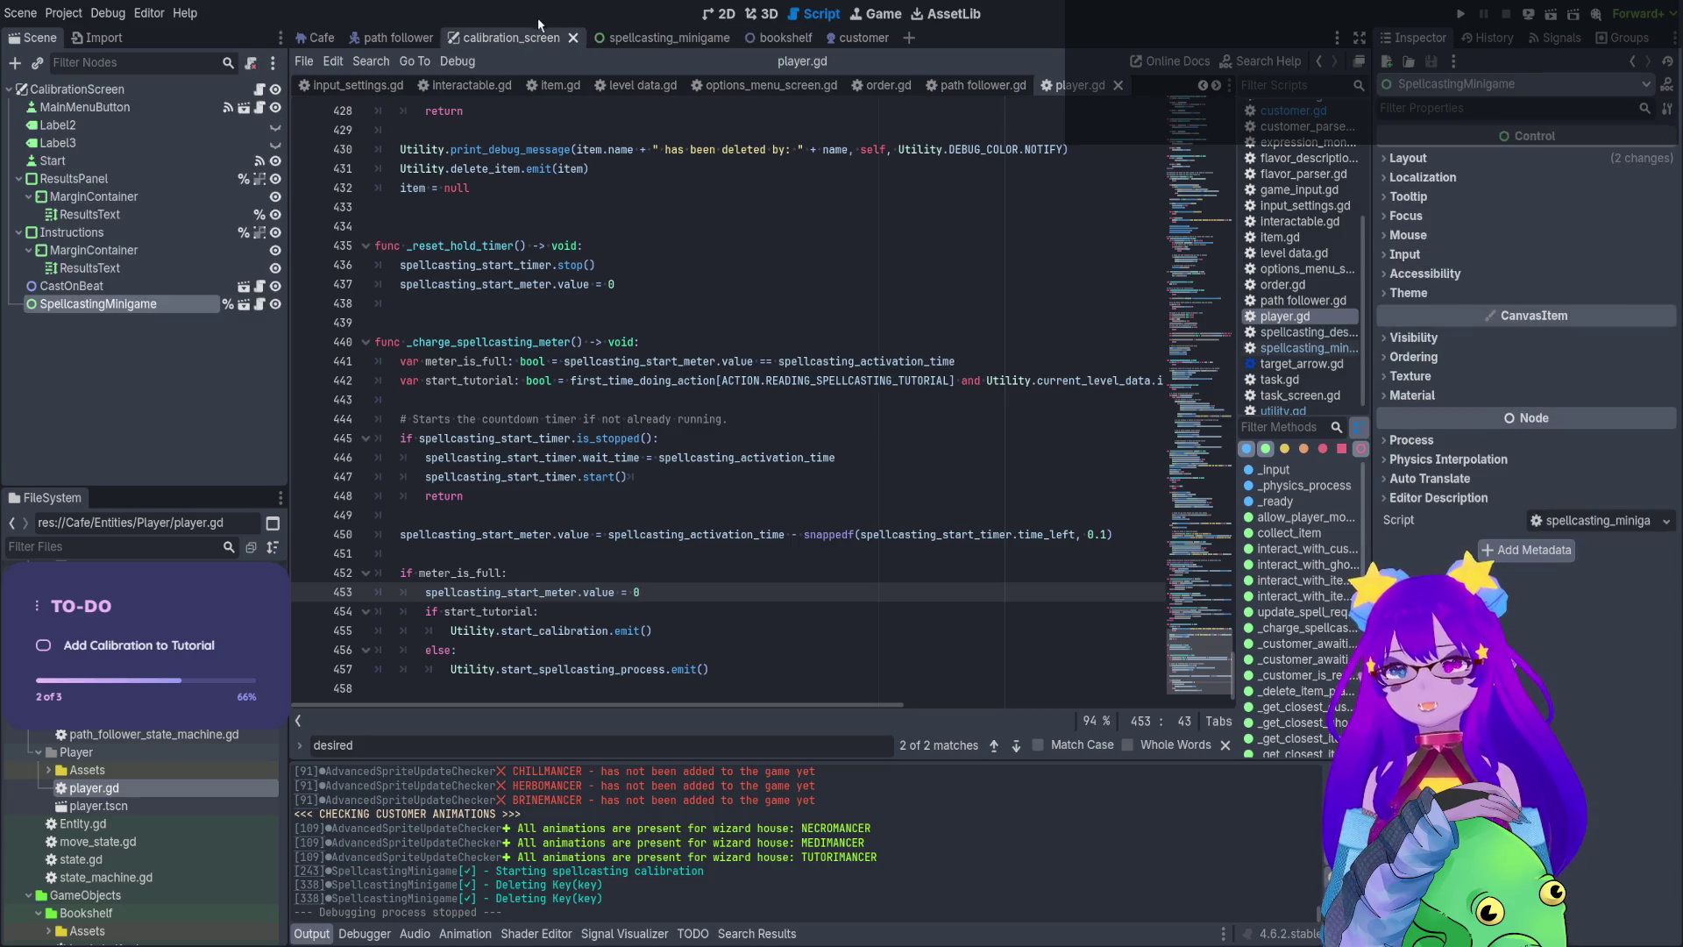
left_click(724, 14)
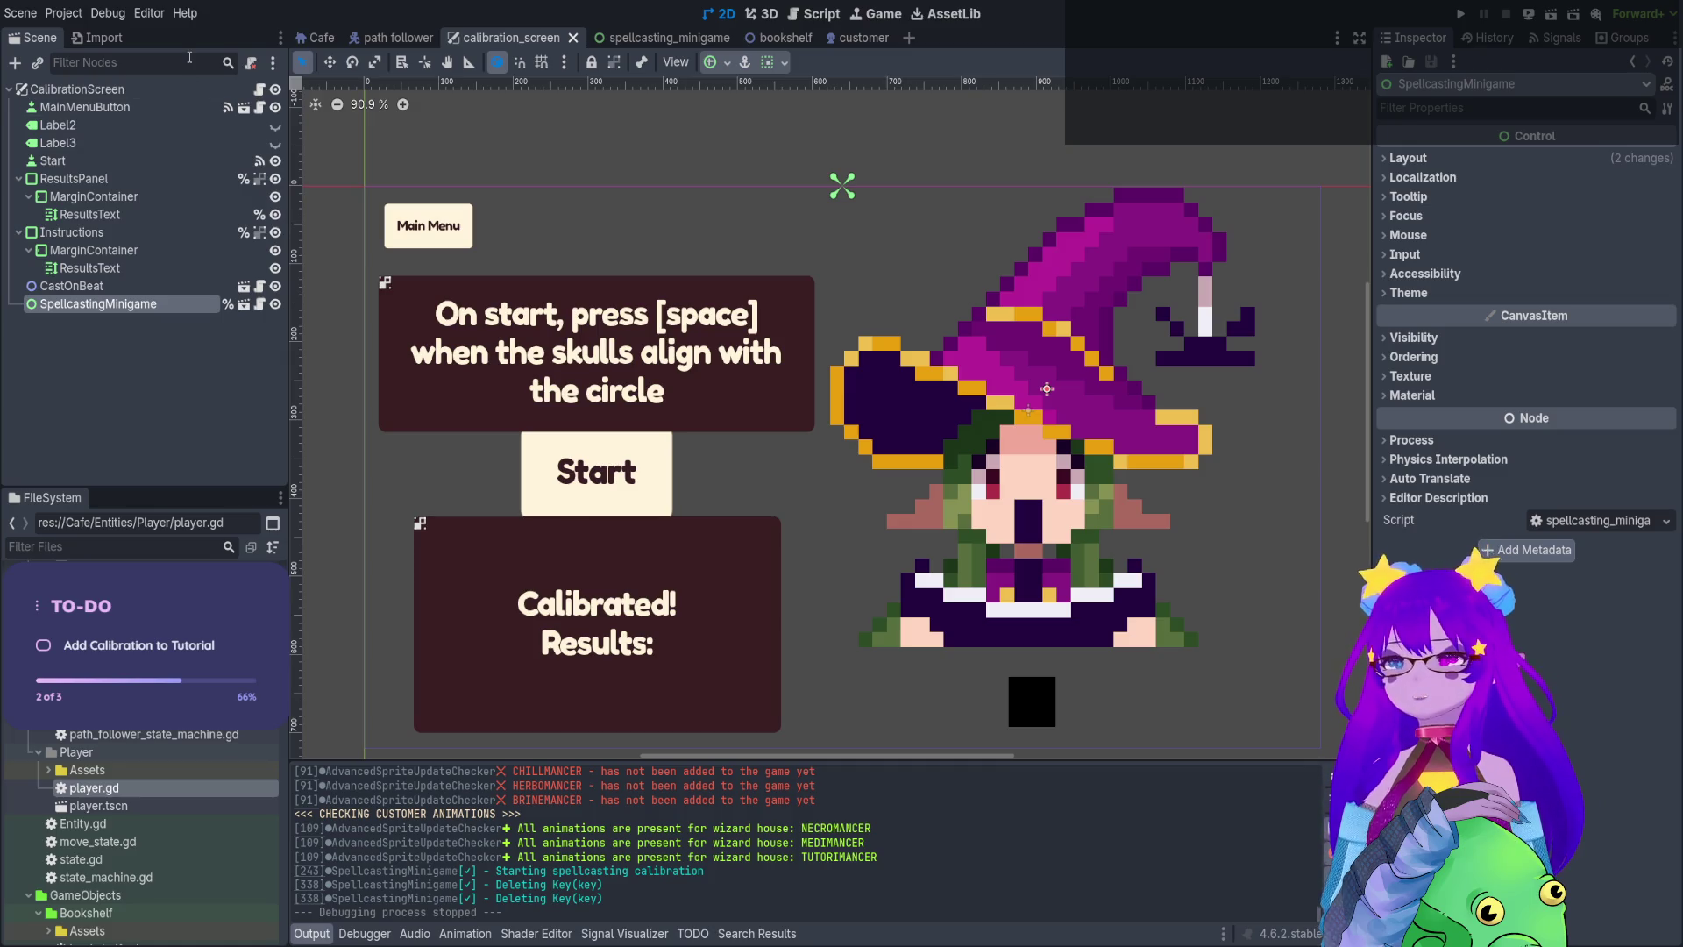
Select CastOnBeat in calibration_screen and toggle its visibility several times, leaving it visible
scroll(733, 363, "down", 1)
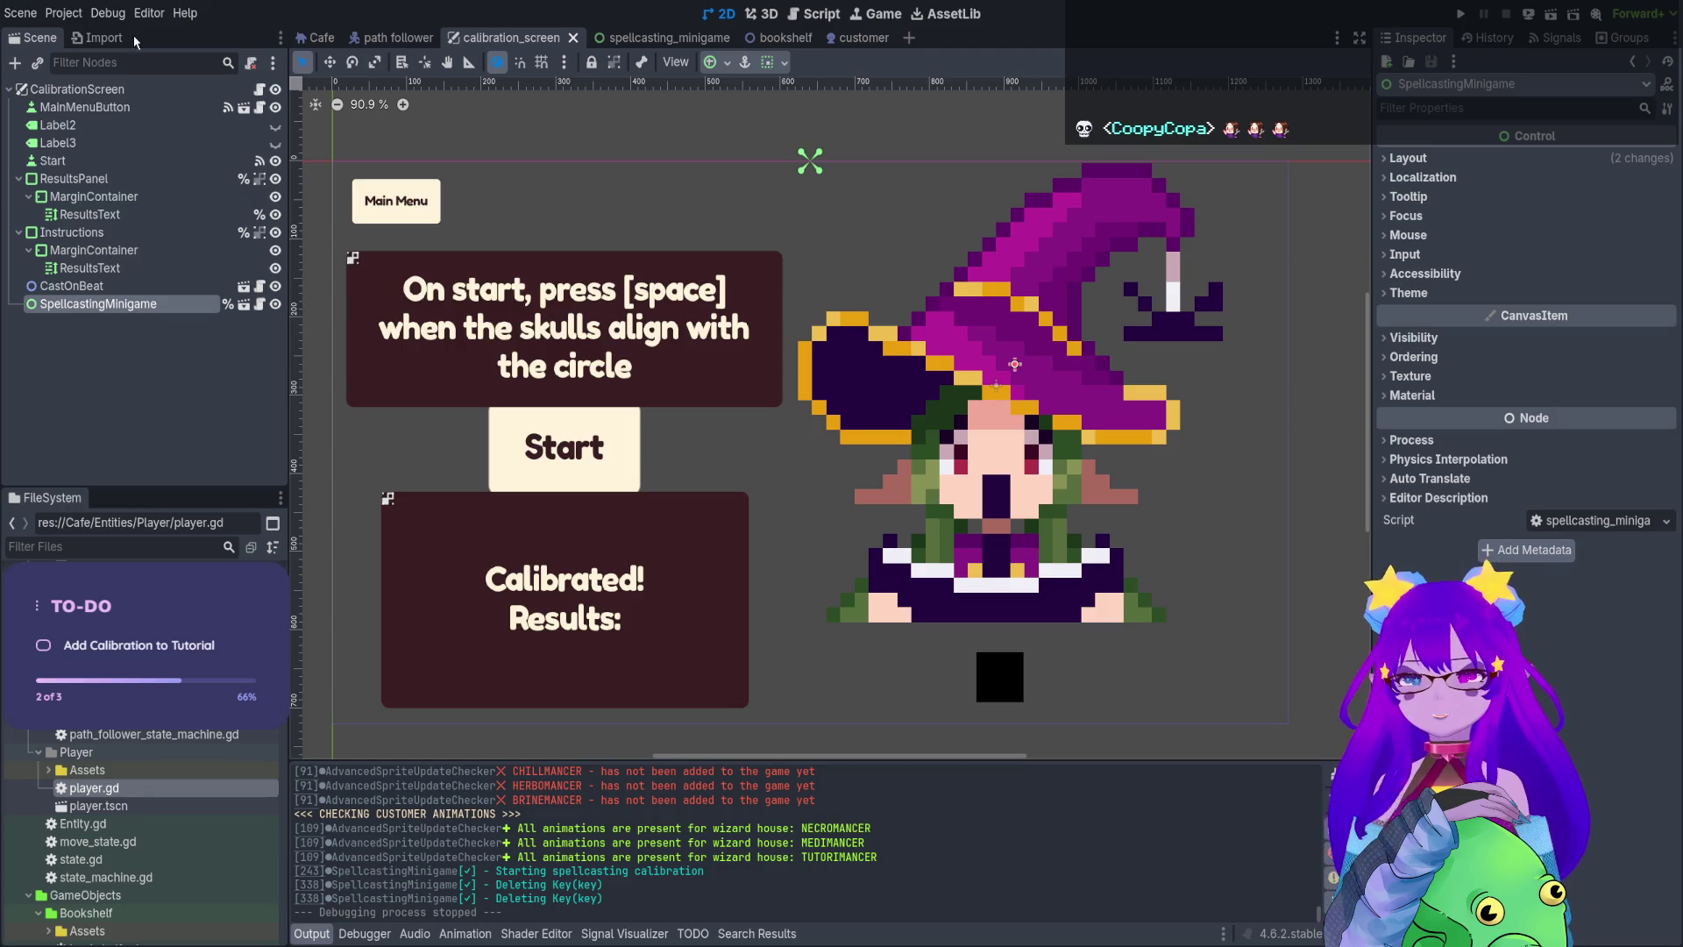
left_click(132, 286)
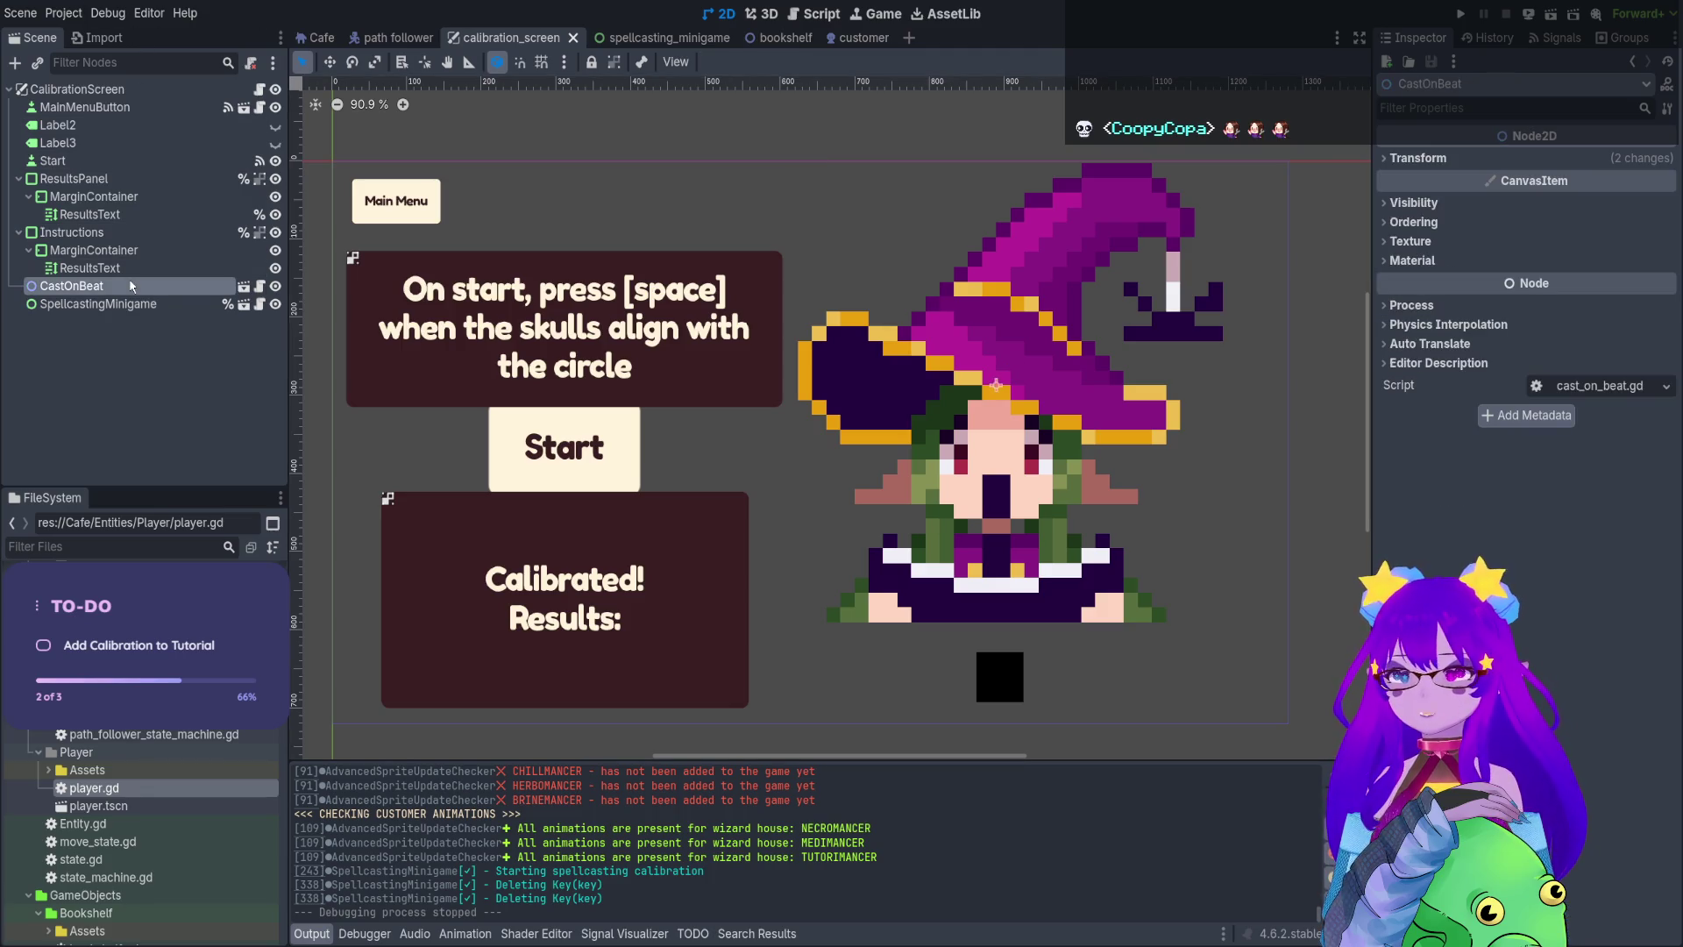
left_click(274, 287)
left_click(274, 287)
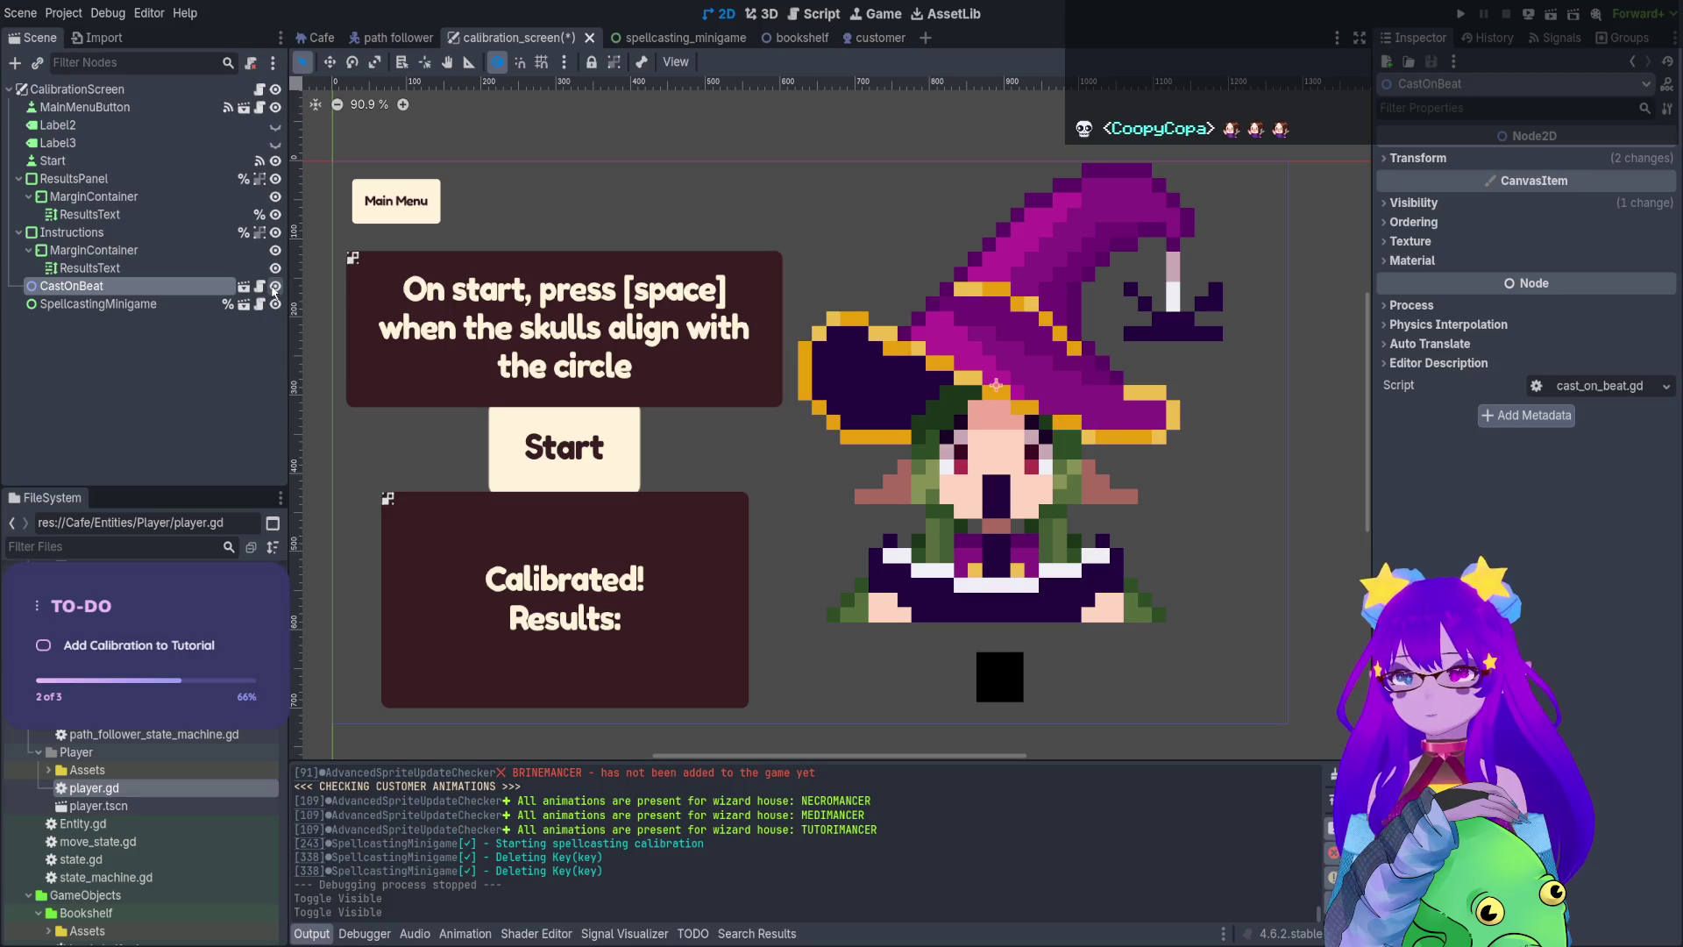
left_click(274, 286)
left_click(274, 287)
left_click(275, 304)
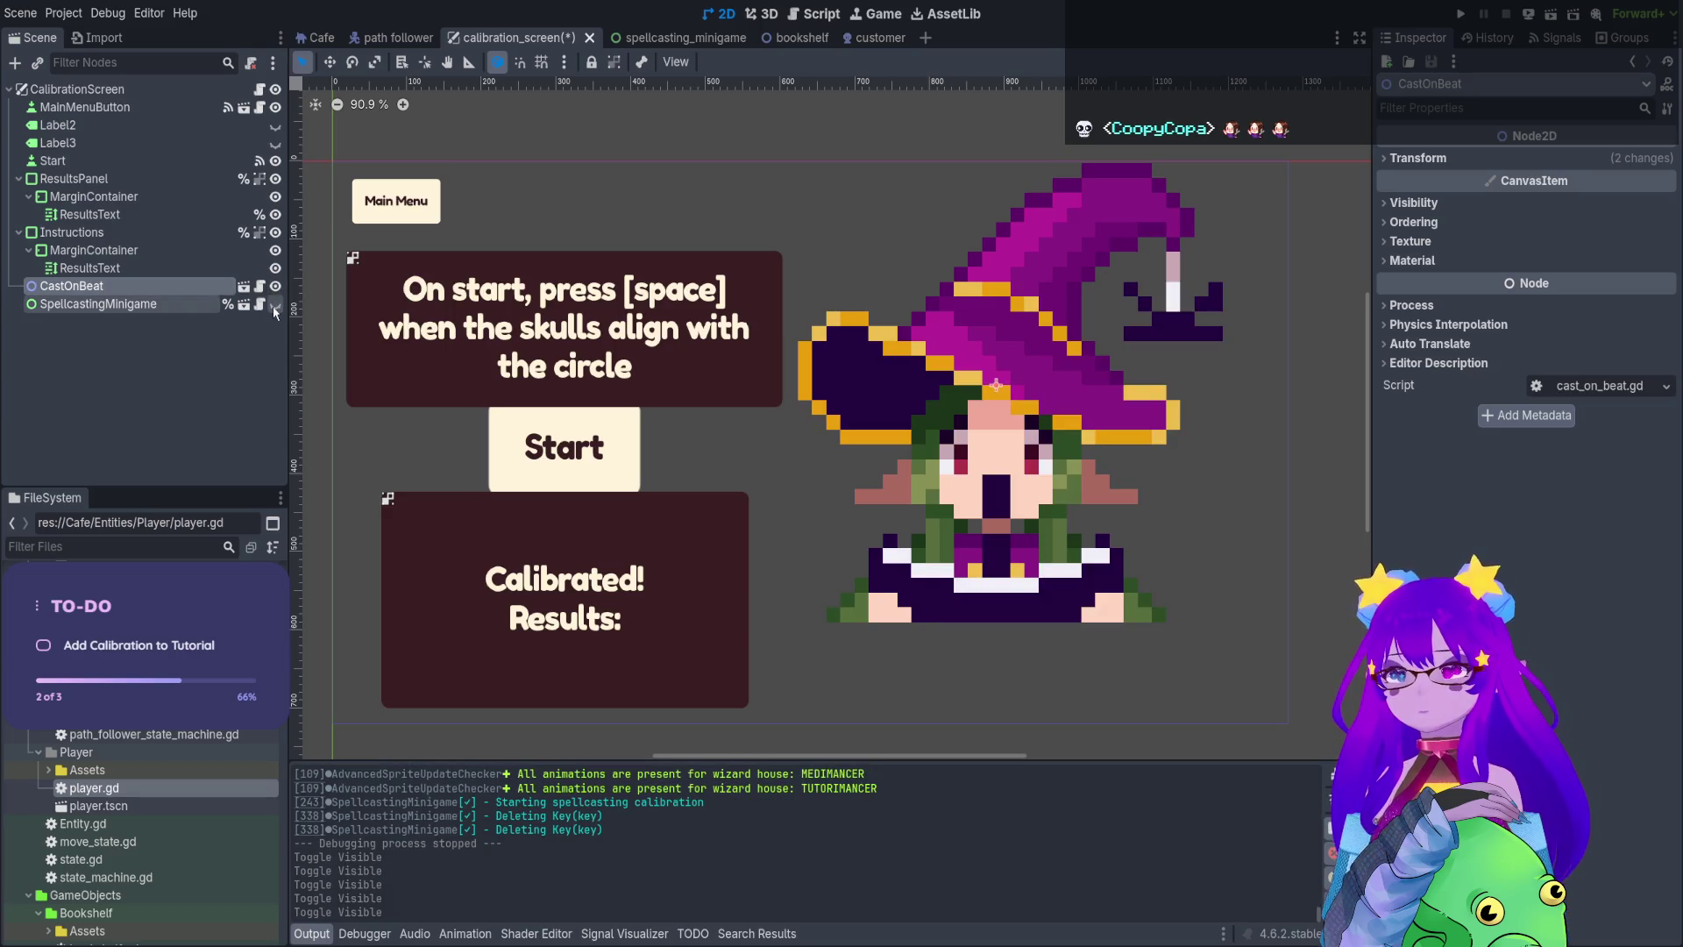
left_click(274, 304)
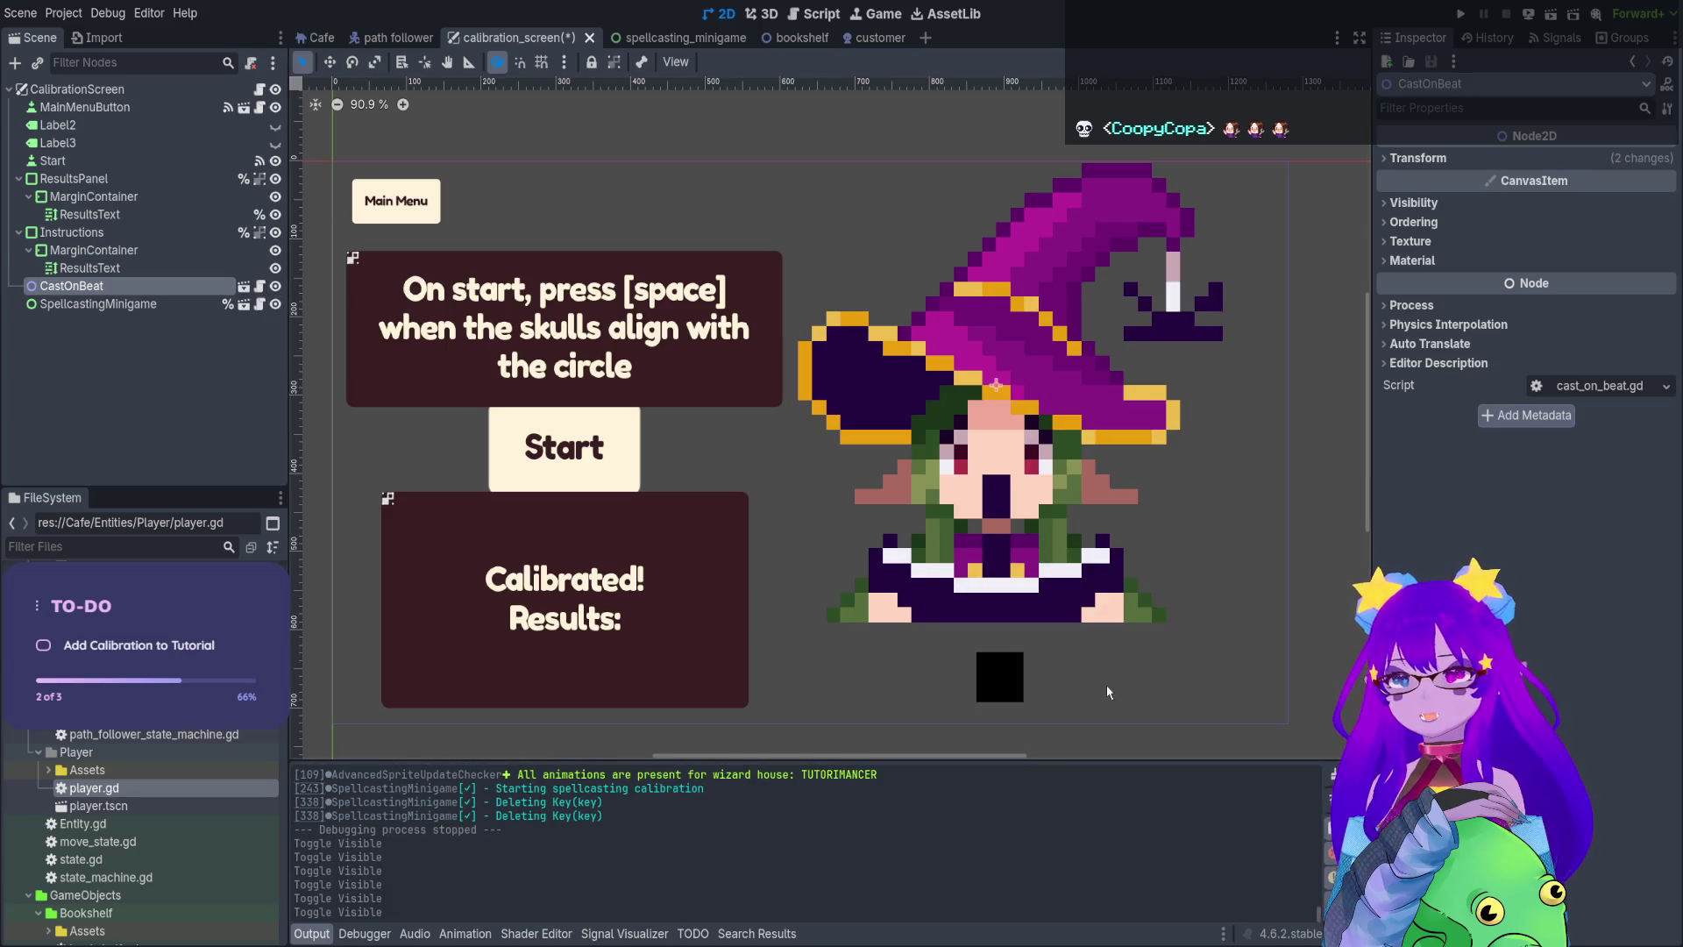
Switch to the spellcasting_minigame scene
scroll(989, 687, "up", 10)
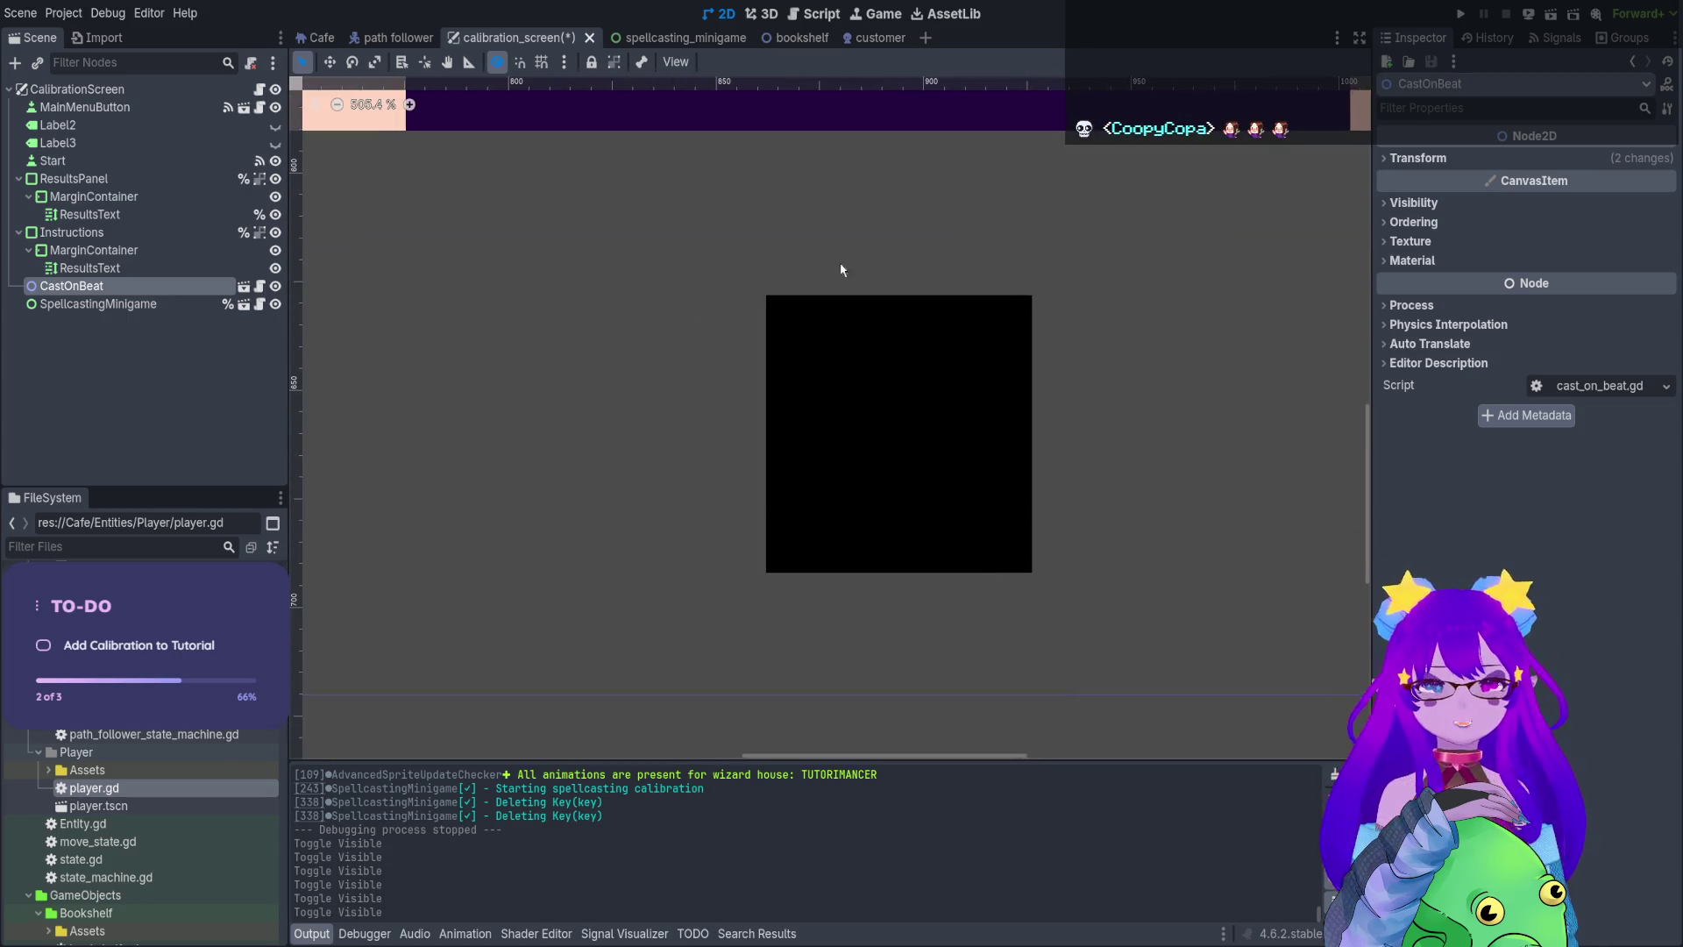
left_click(728, 39)
scroll(1083, 205, "down", 8)
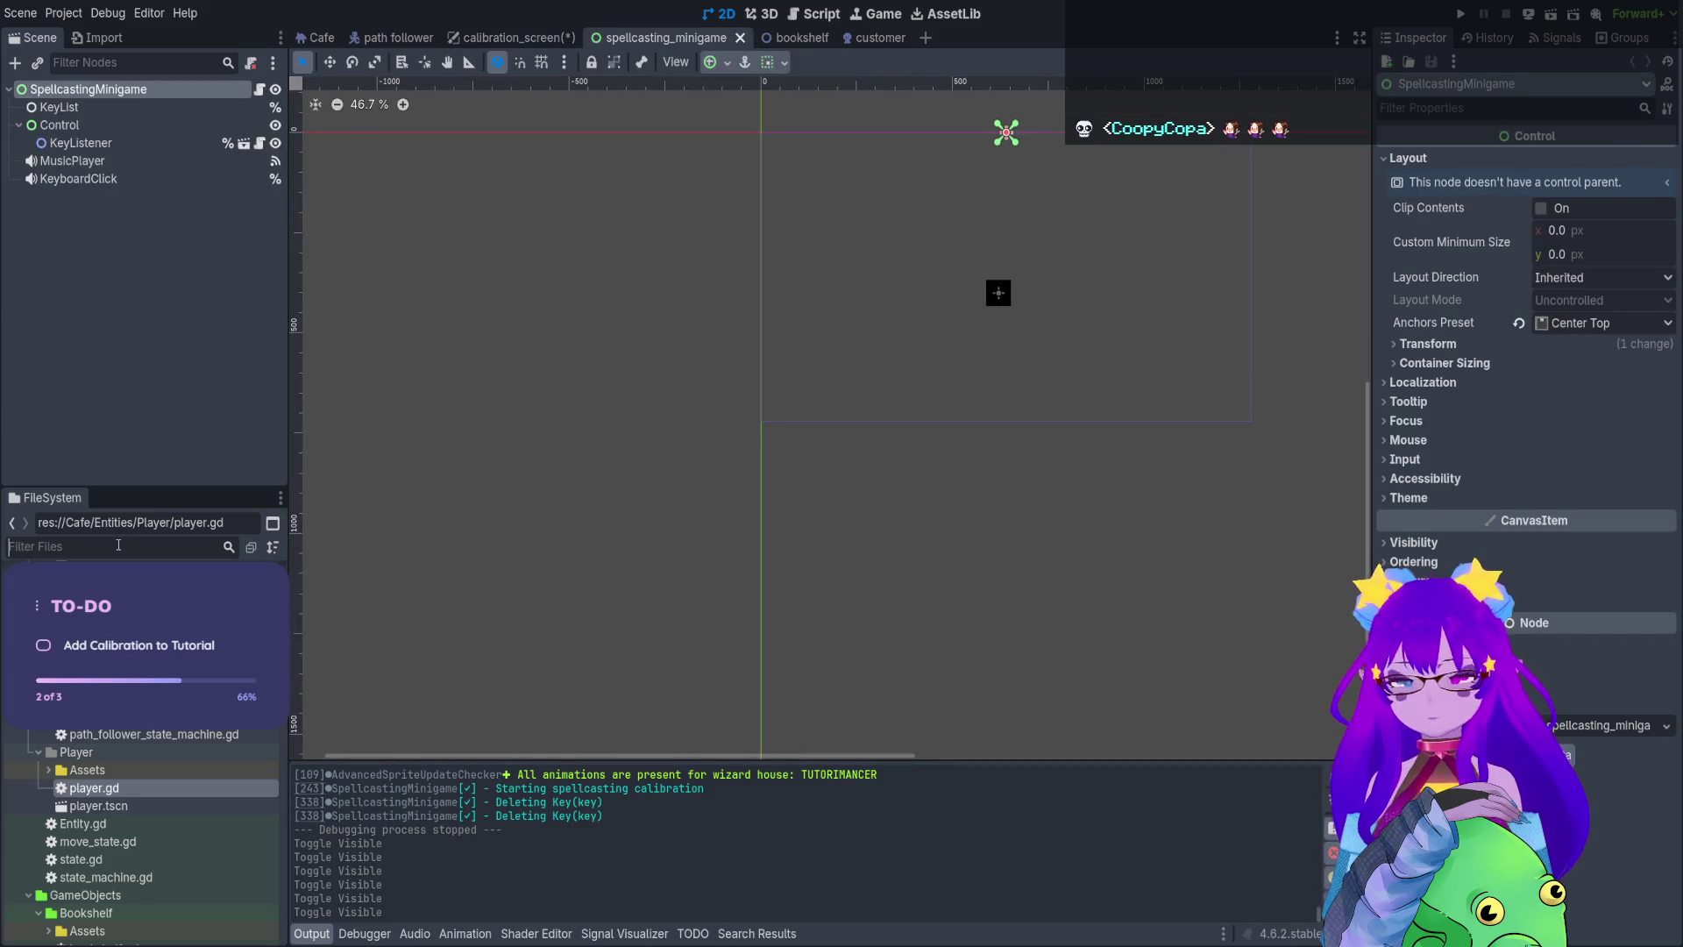
Find and open spellcasting_screen.tscn from the FileSystem and look over its layout
type("spellcasti")
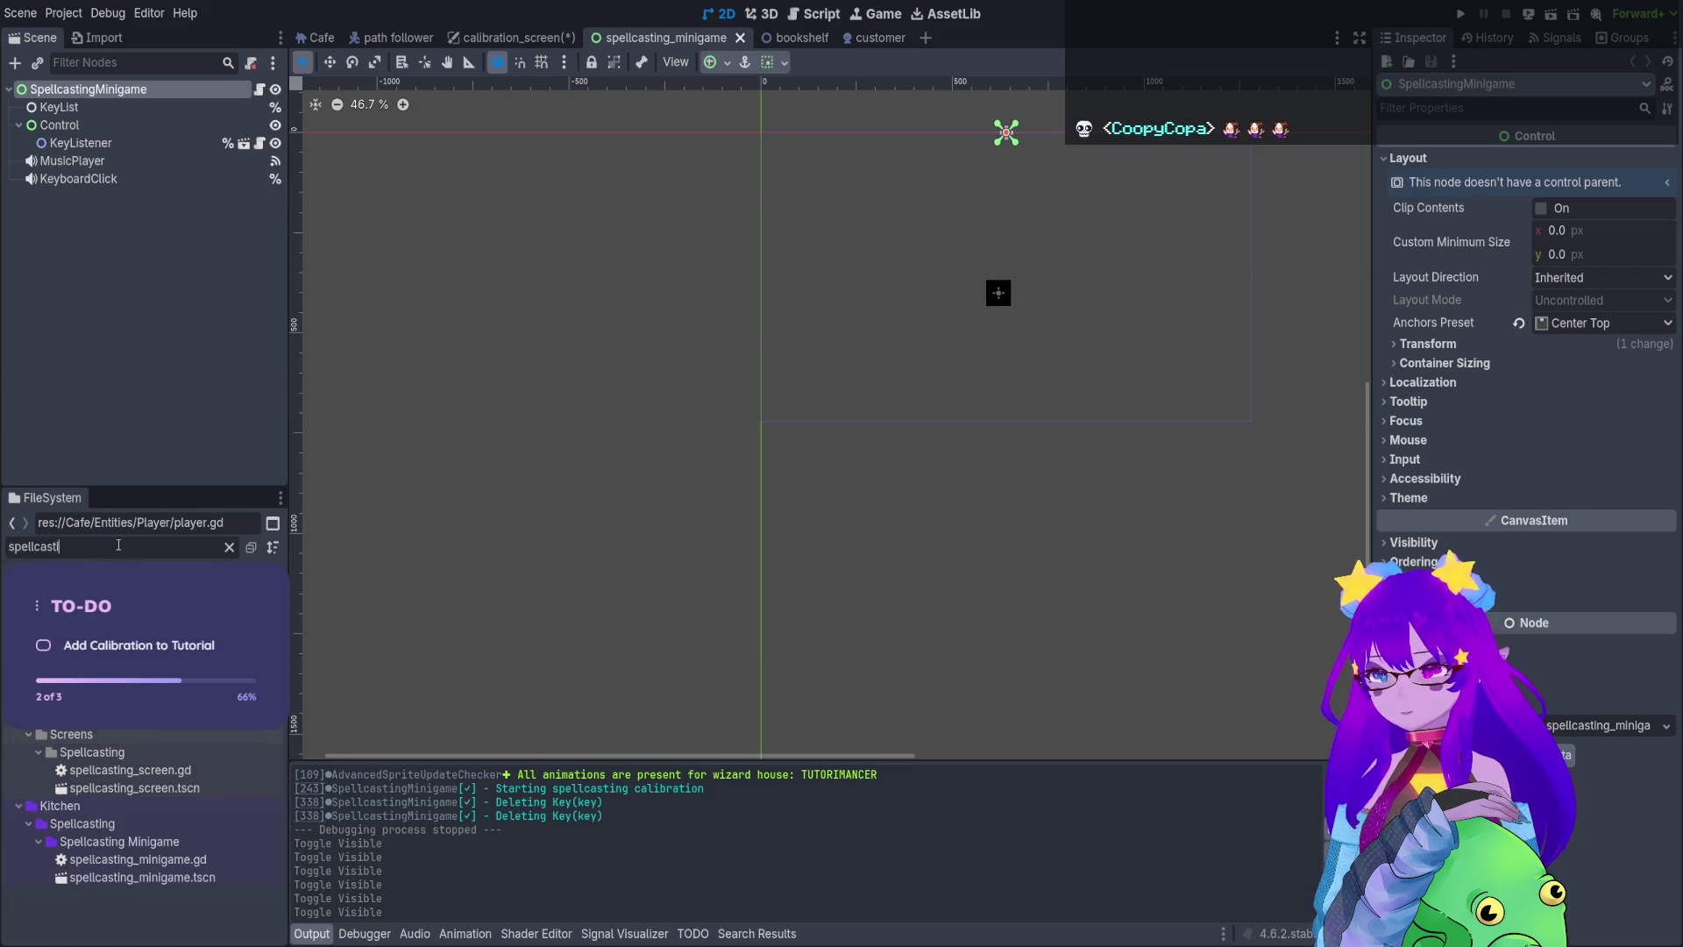
type("ng")
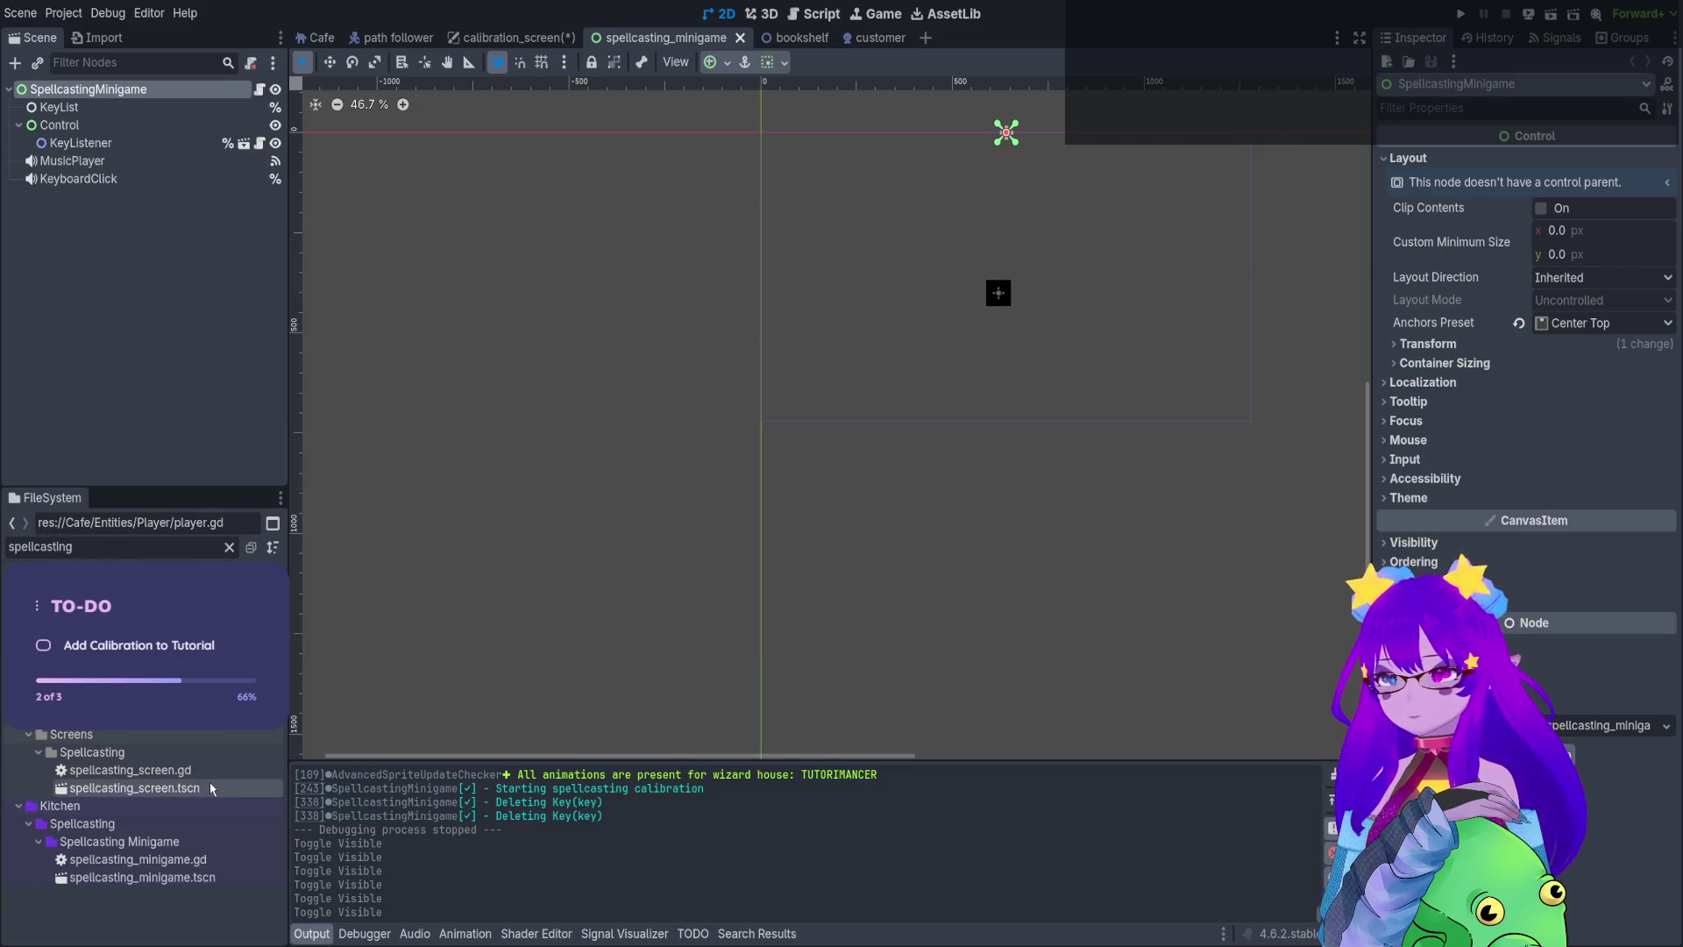
double_click(209, 786)
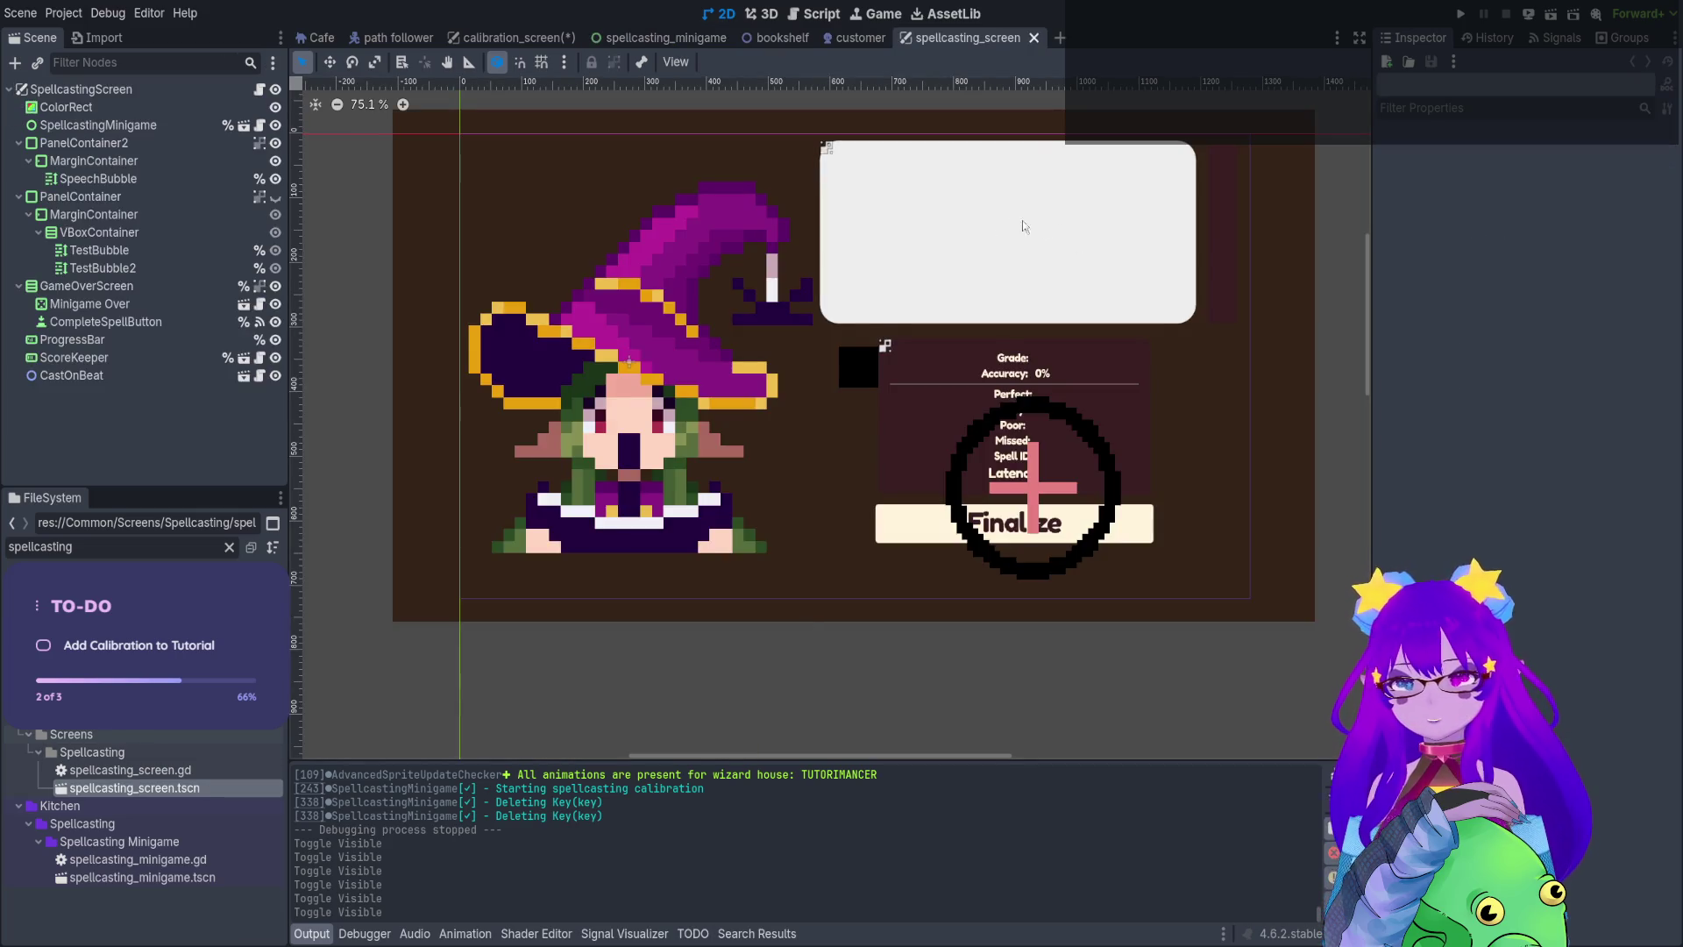
scroll(1017, 236, "up", 1)
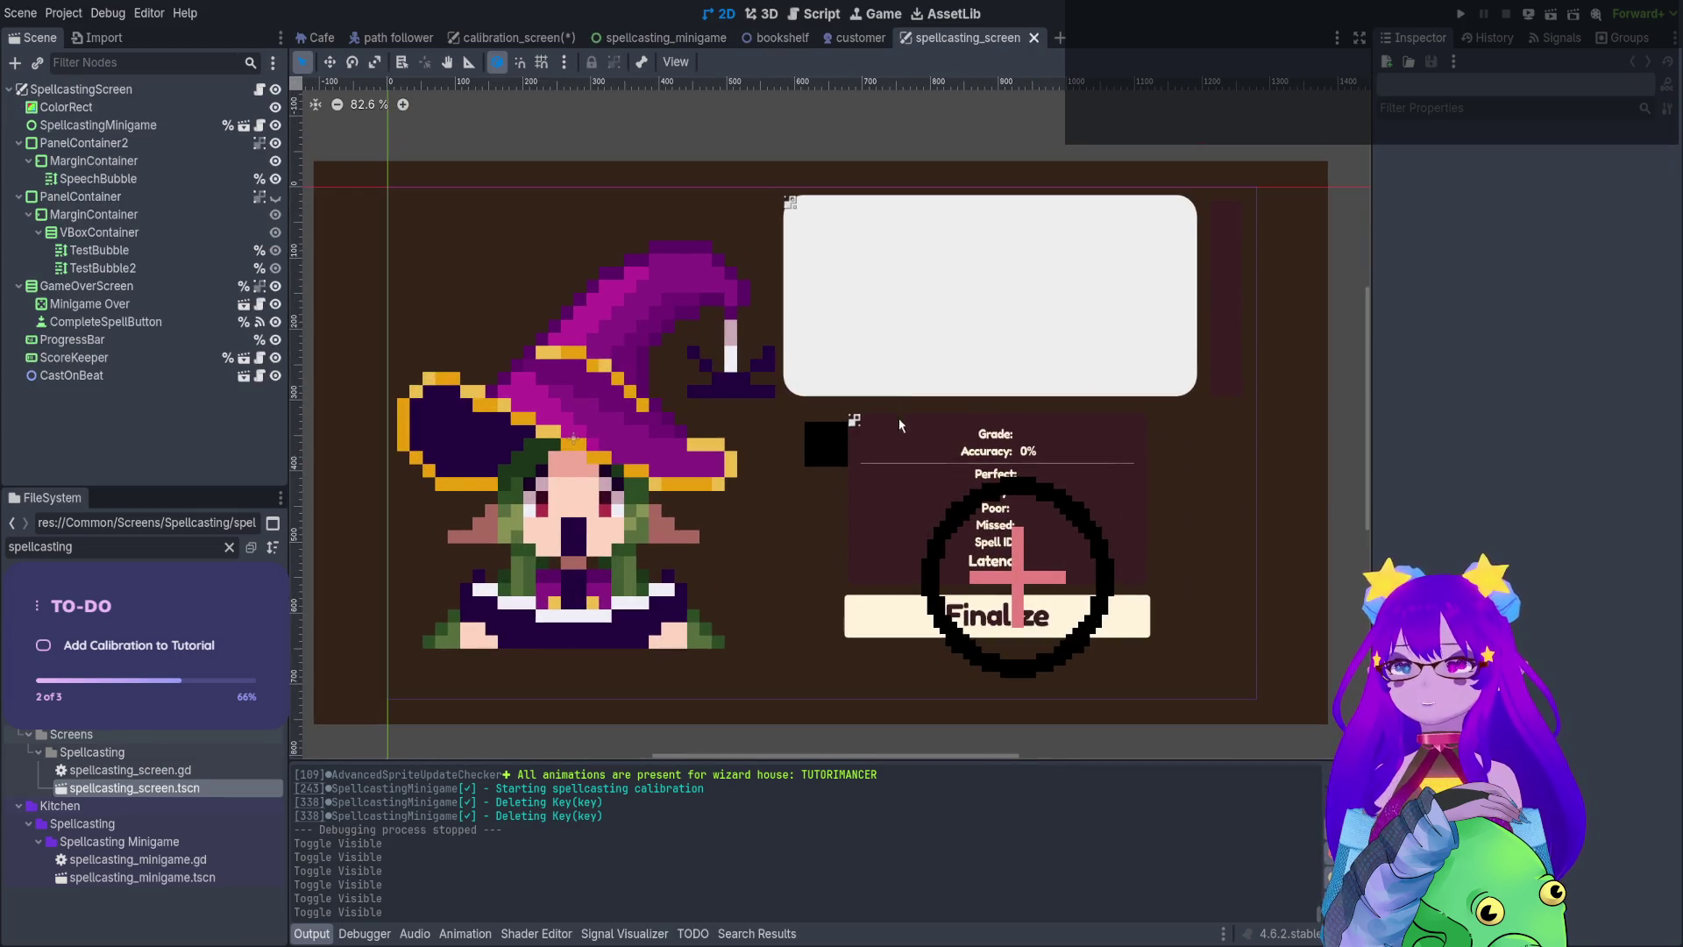
mouse_move(899, 424)
left_mouse_down()
mouse_move(948, 409)
mouse_move(905, 380)
mouse_move(918, 385)
left_mouse_up()
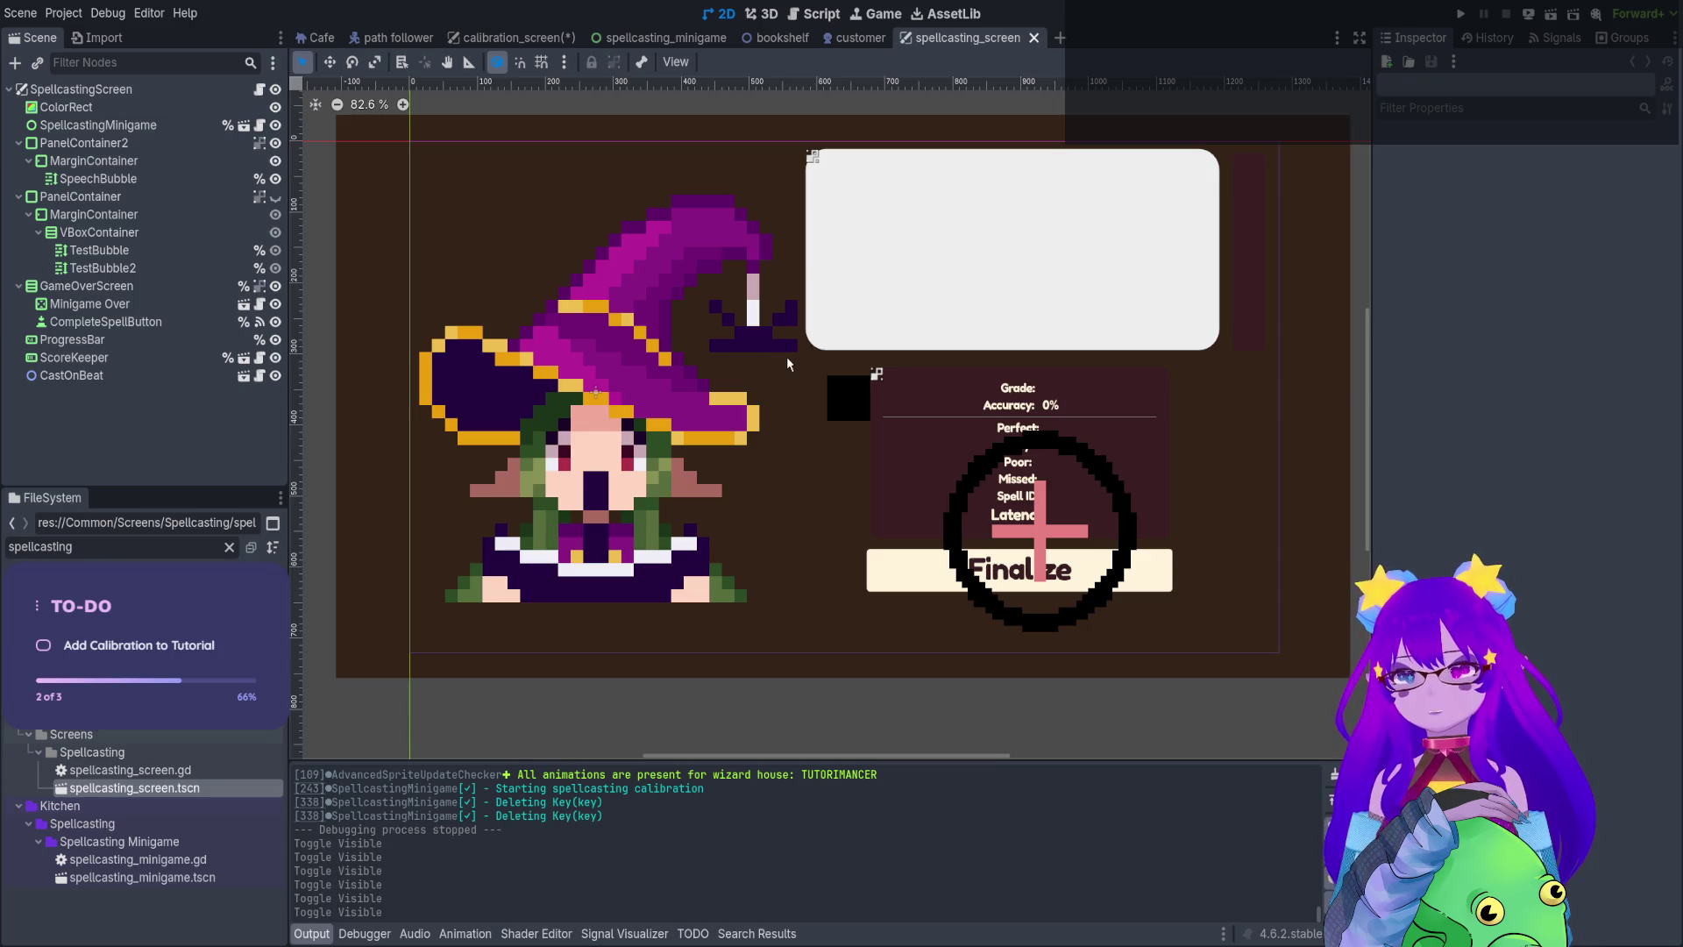
Select the SpellcastingScreen root node, then return to the calibration_screen scene
left_click(210, 90)
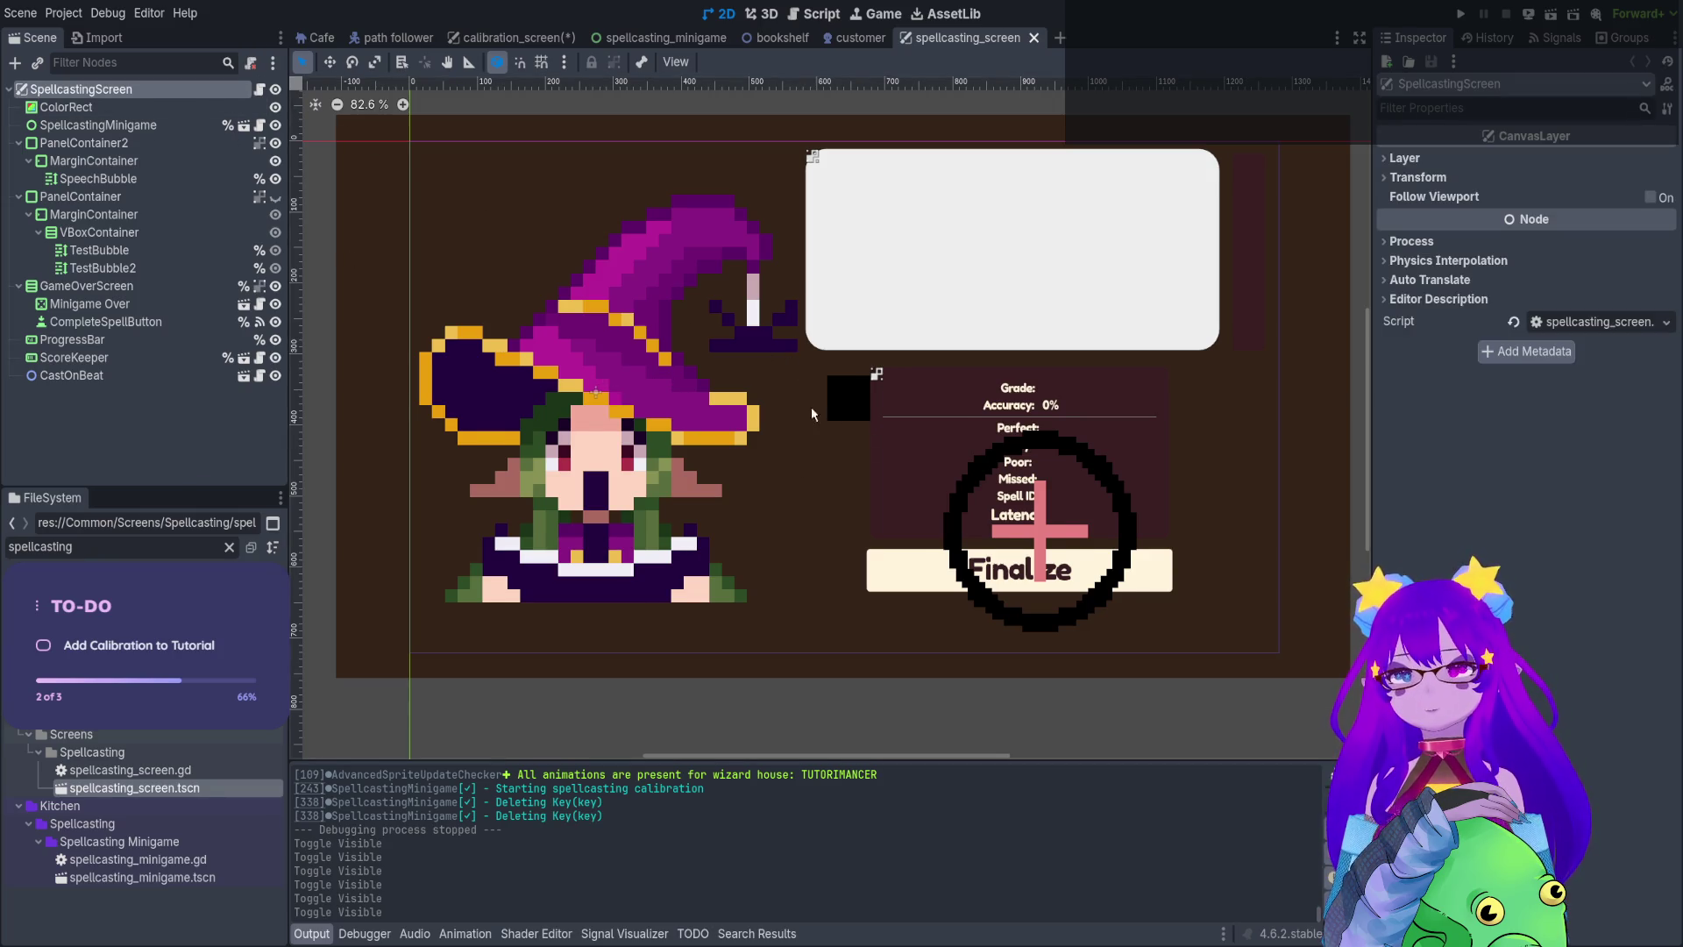
left_click_drag(812, 407, 818, 433)
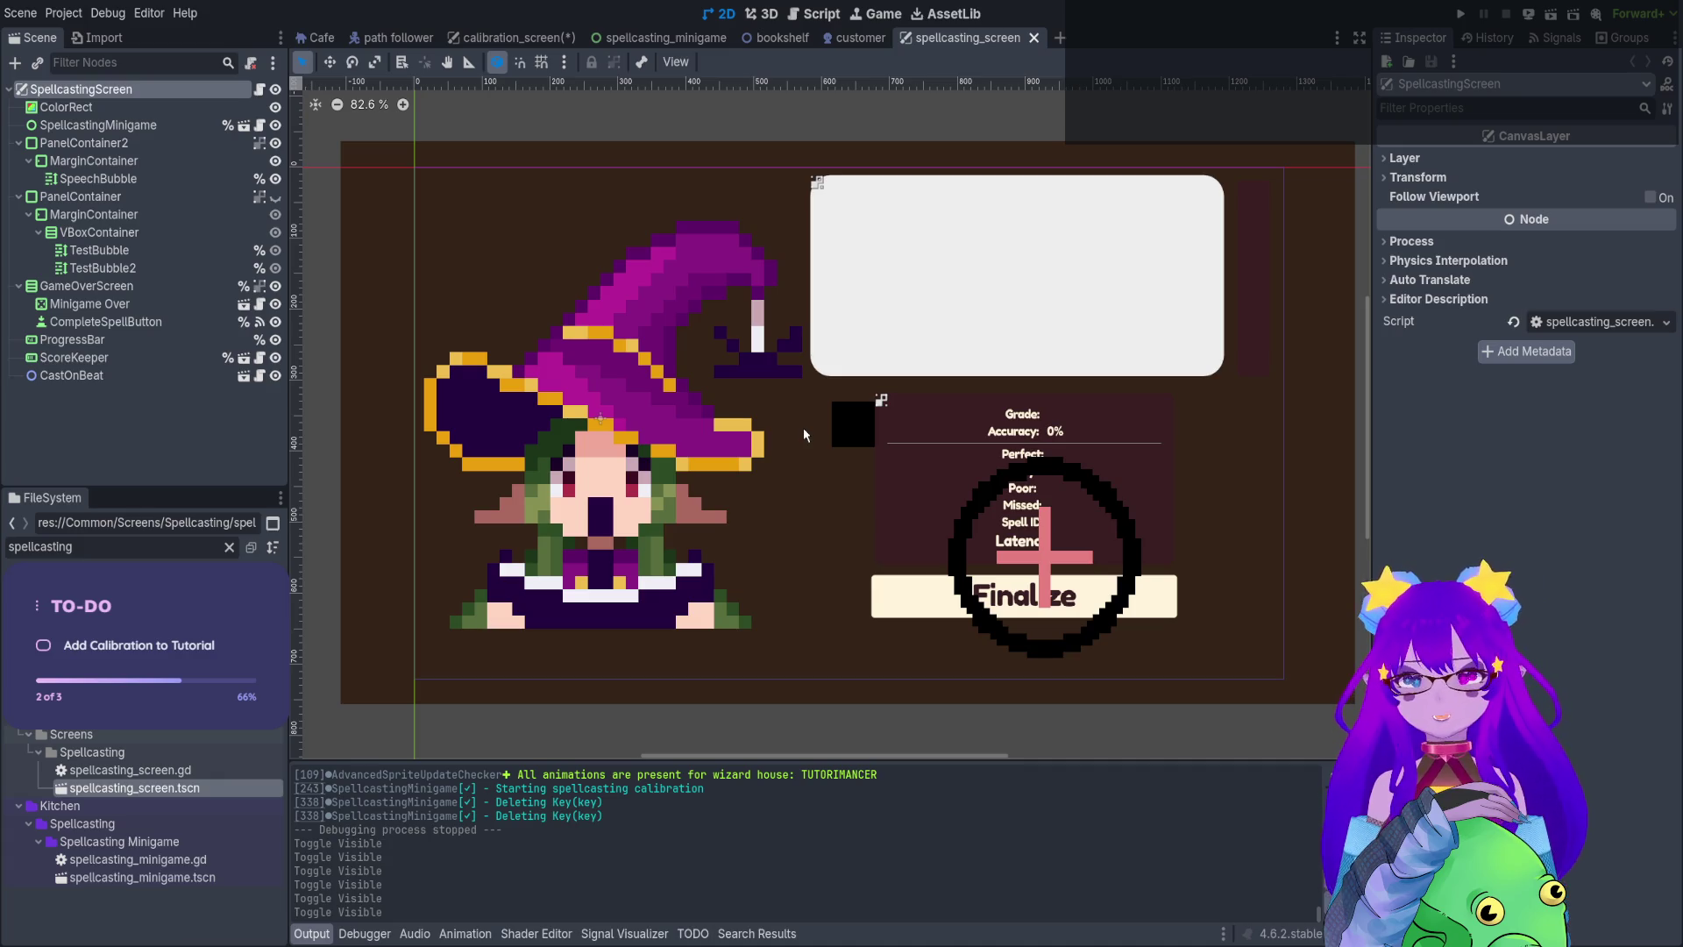
left_click(495, 37)
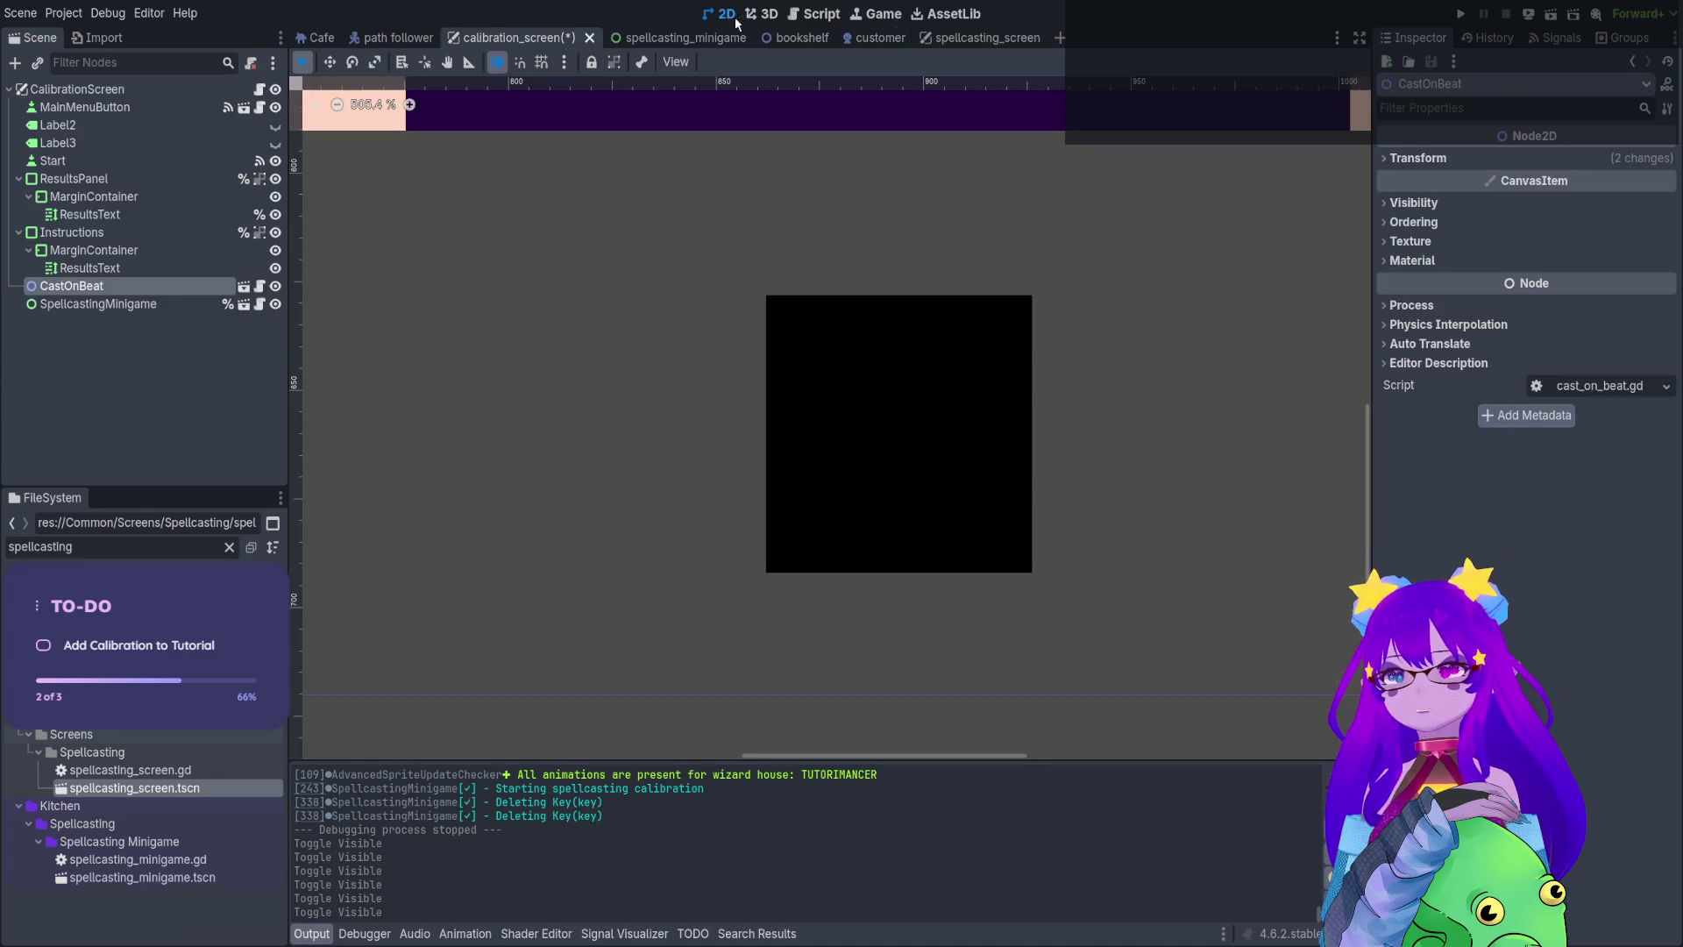
In player.gd, inspect the start_spellcasting_process signal and search the project for its usages
left_click(816, 17)
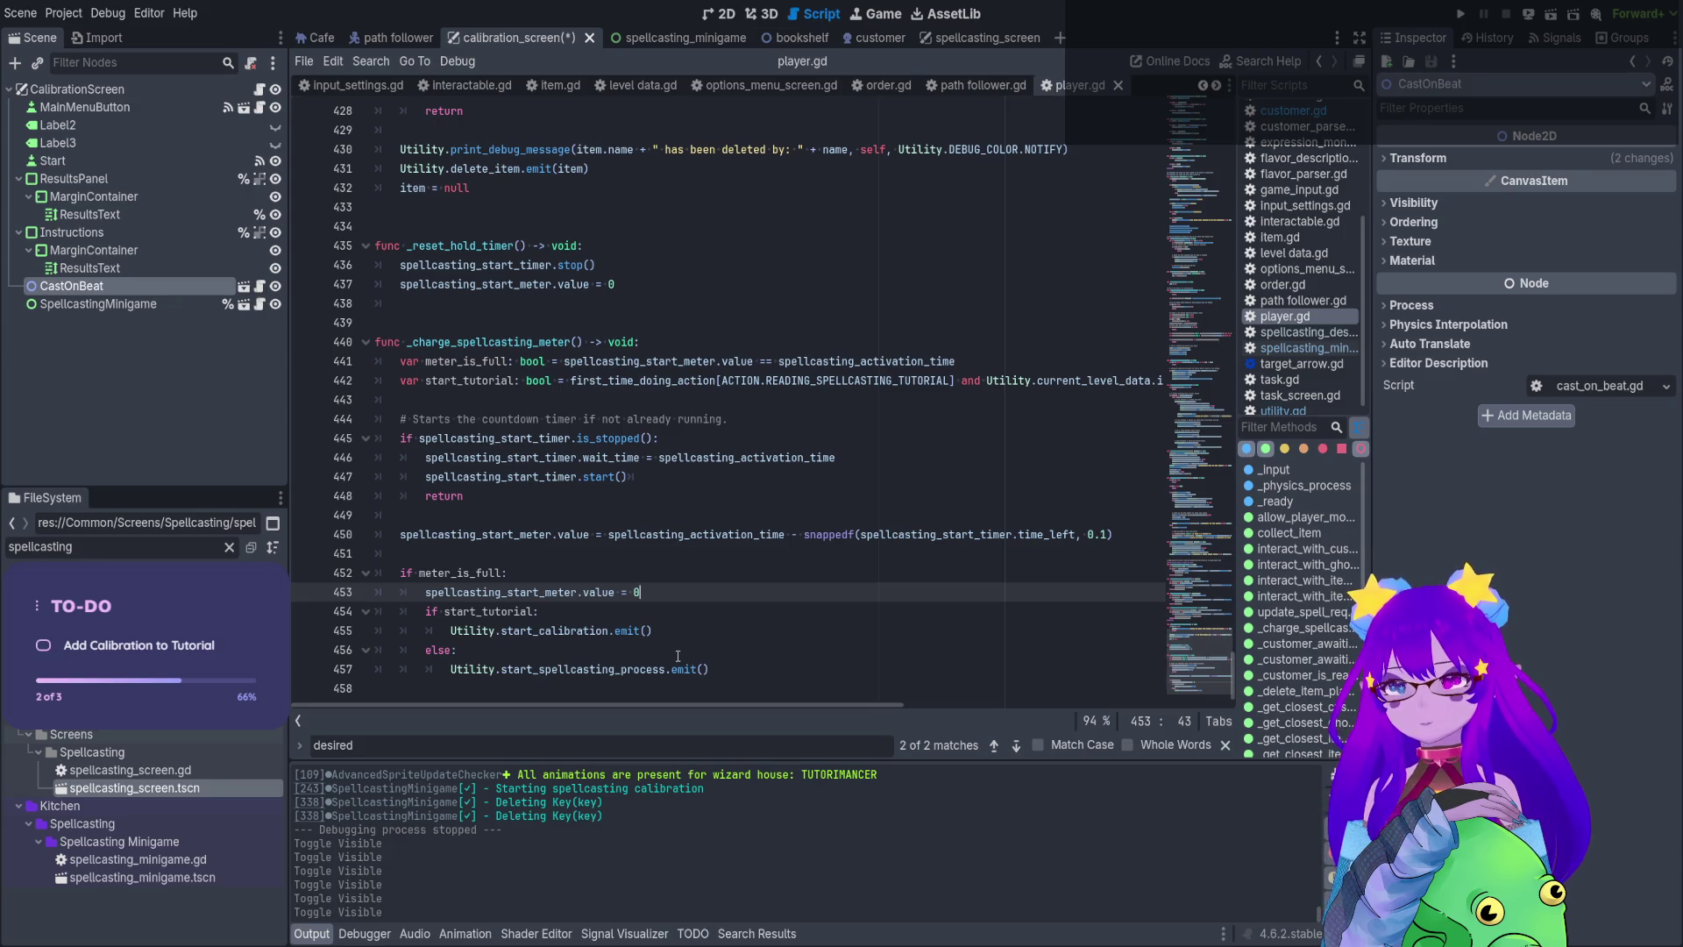
left_click(644, 670)
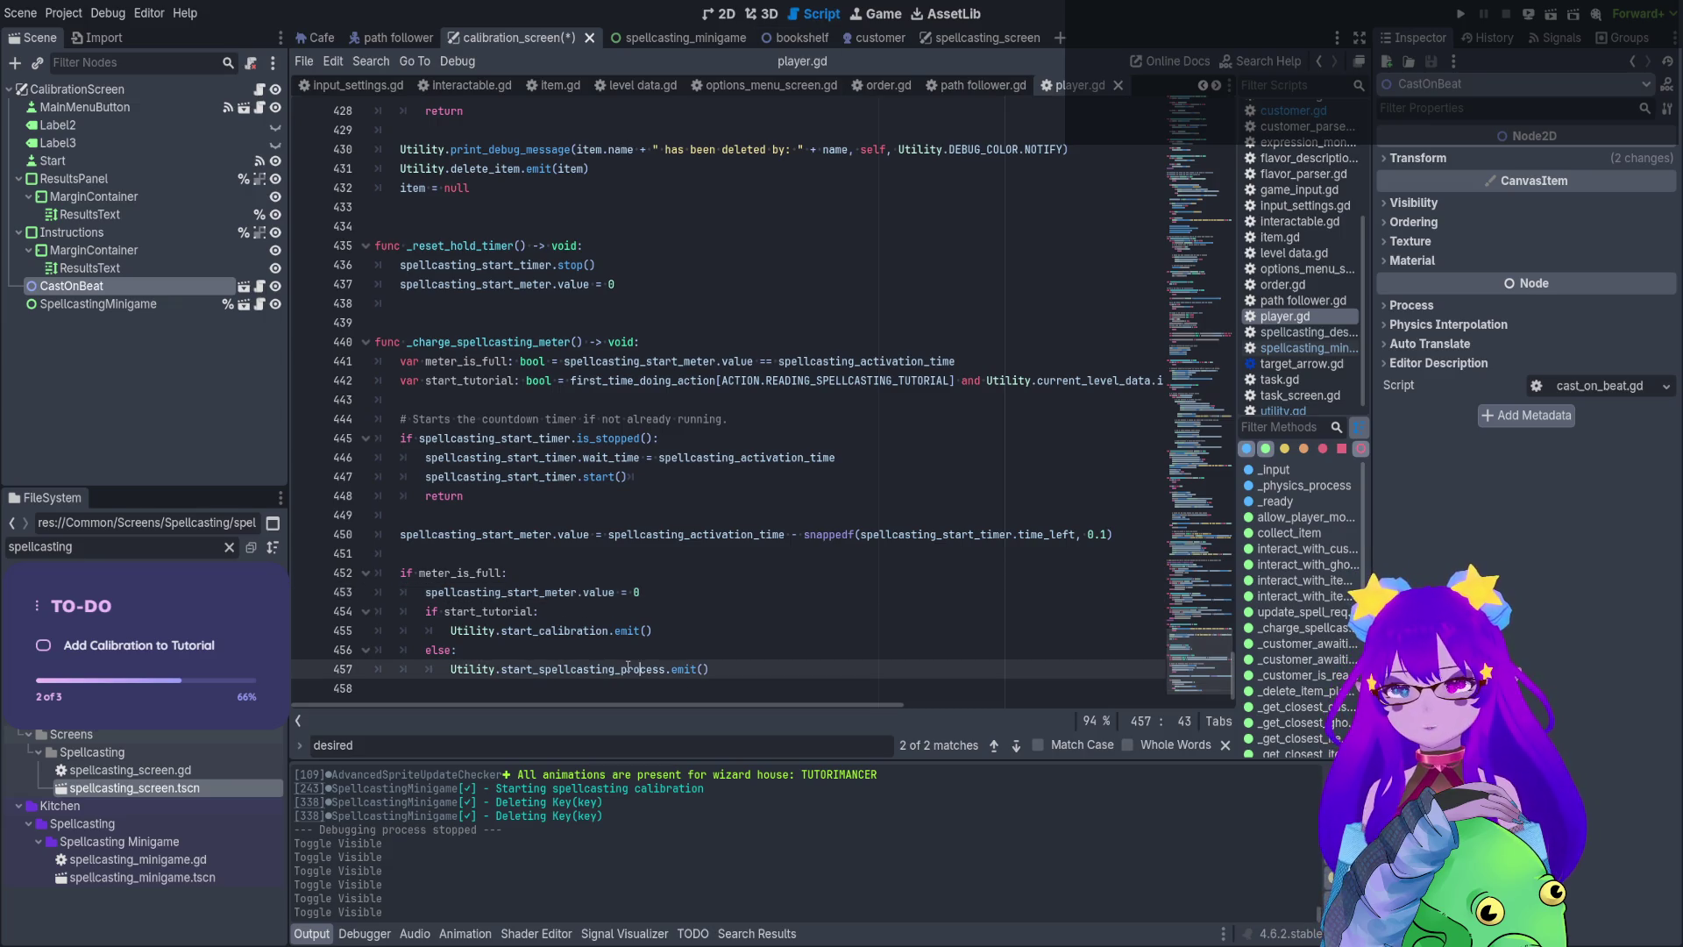
left_click(628, 668, "ctrl")
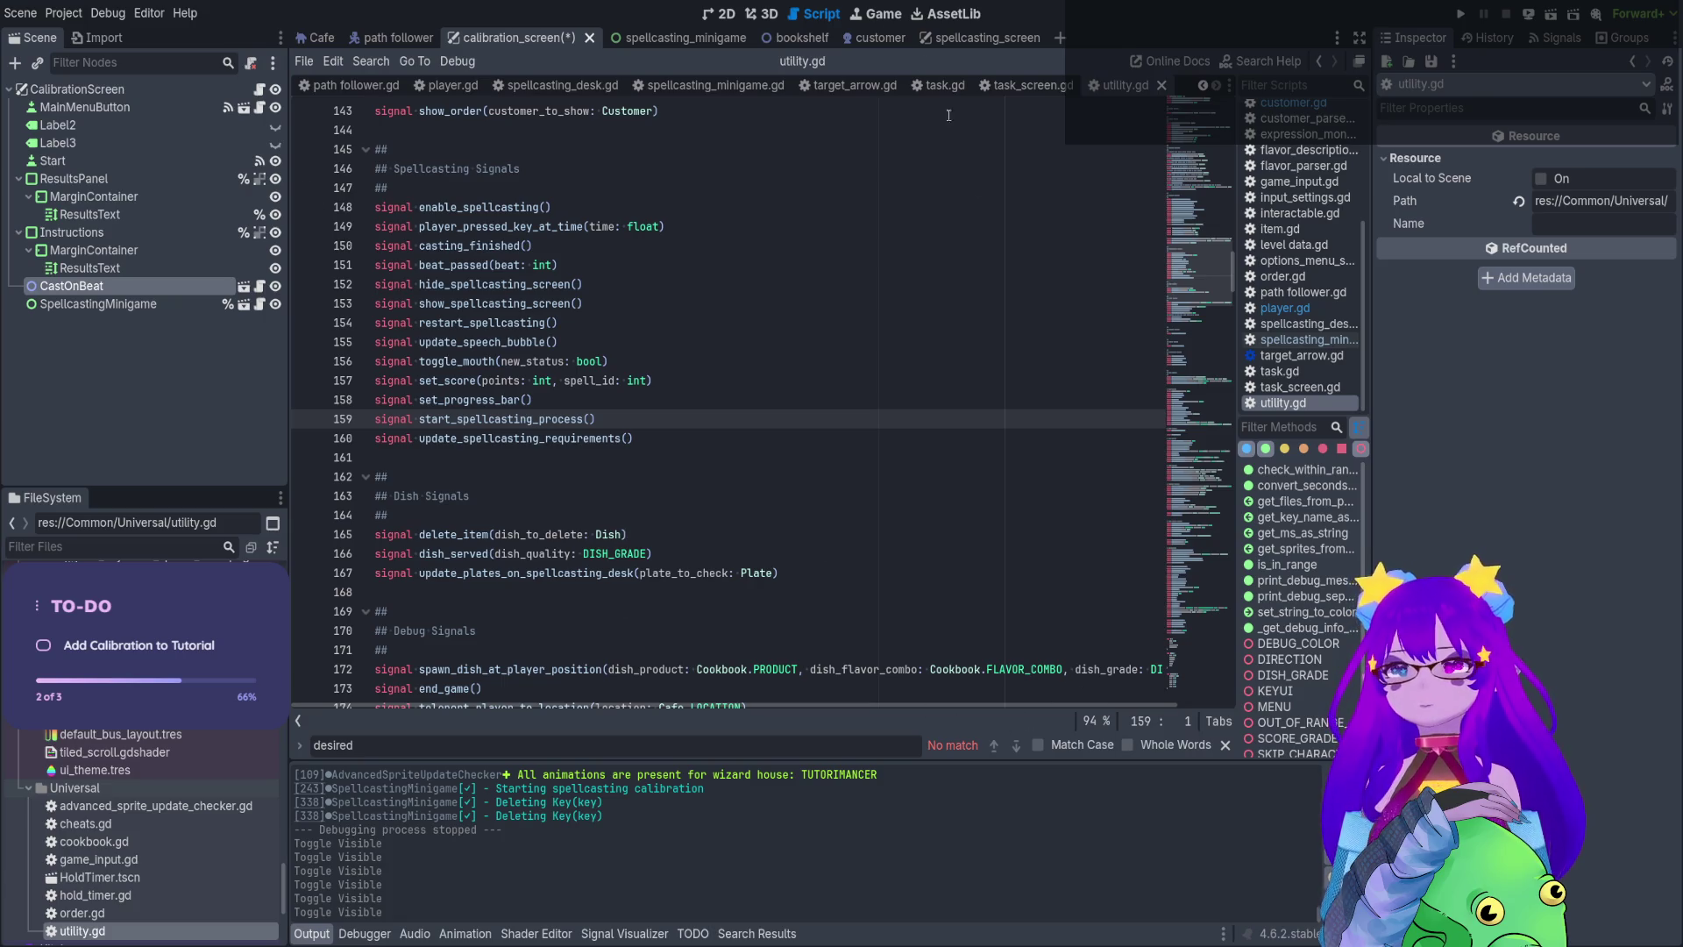
left_click(456, 85)
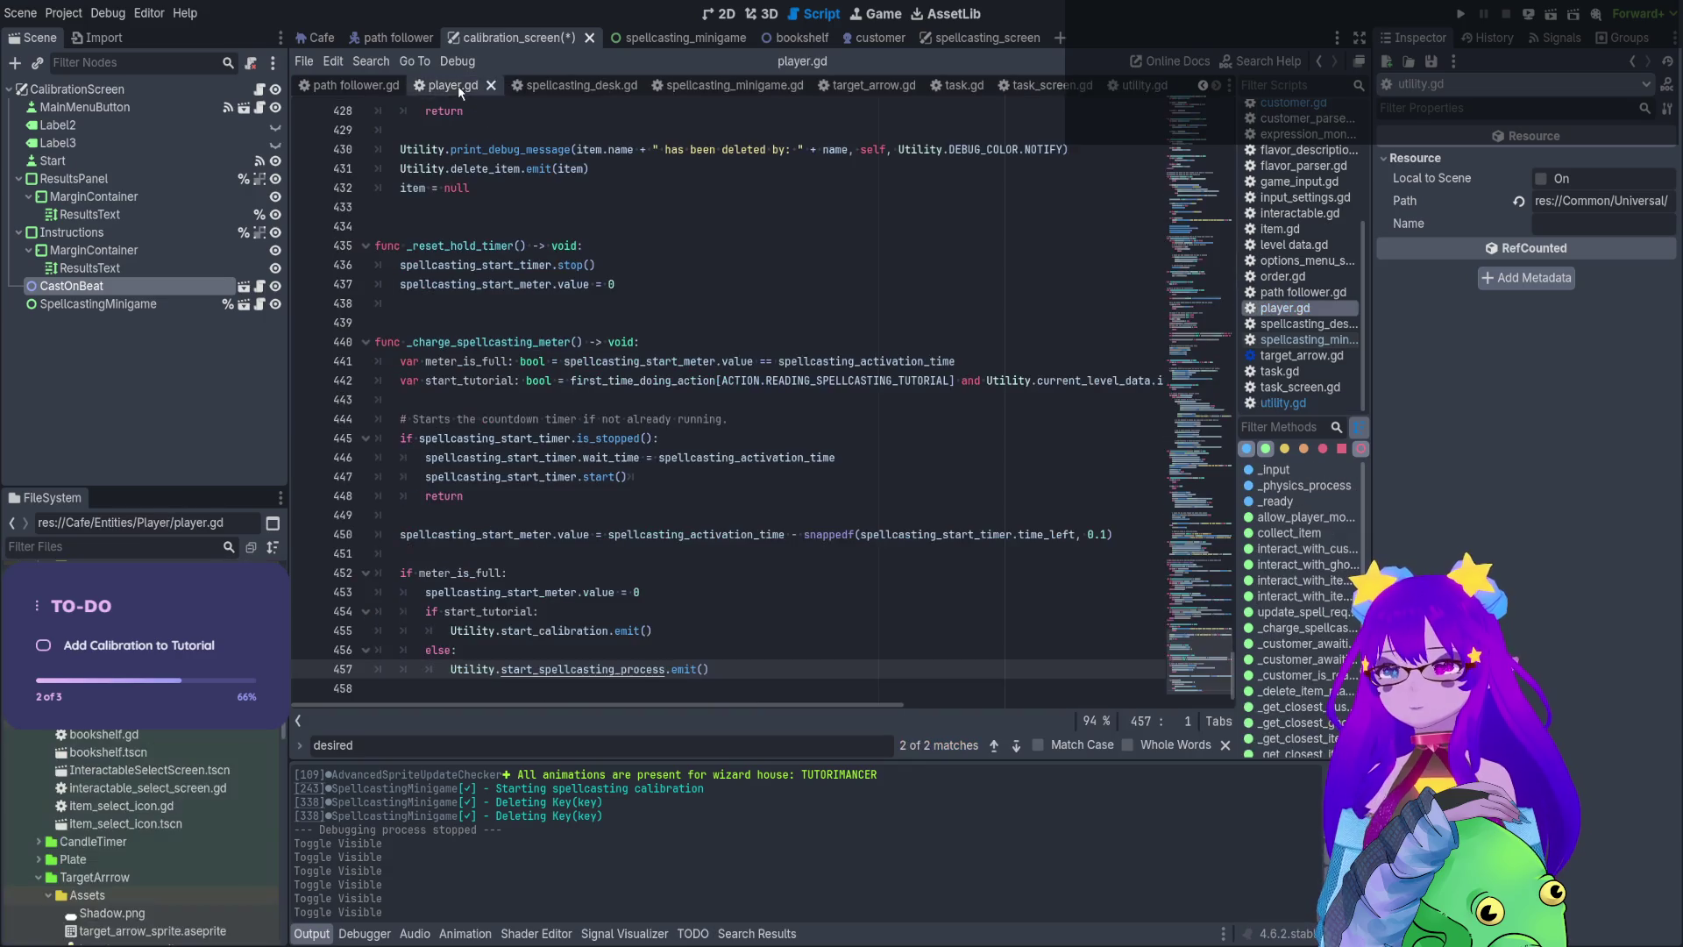
double_click(640, 675)
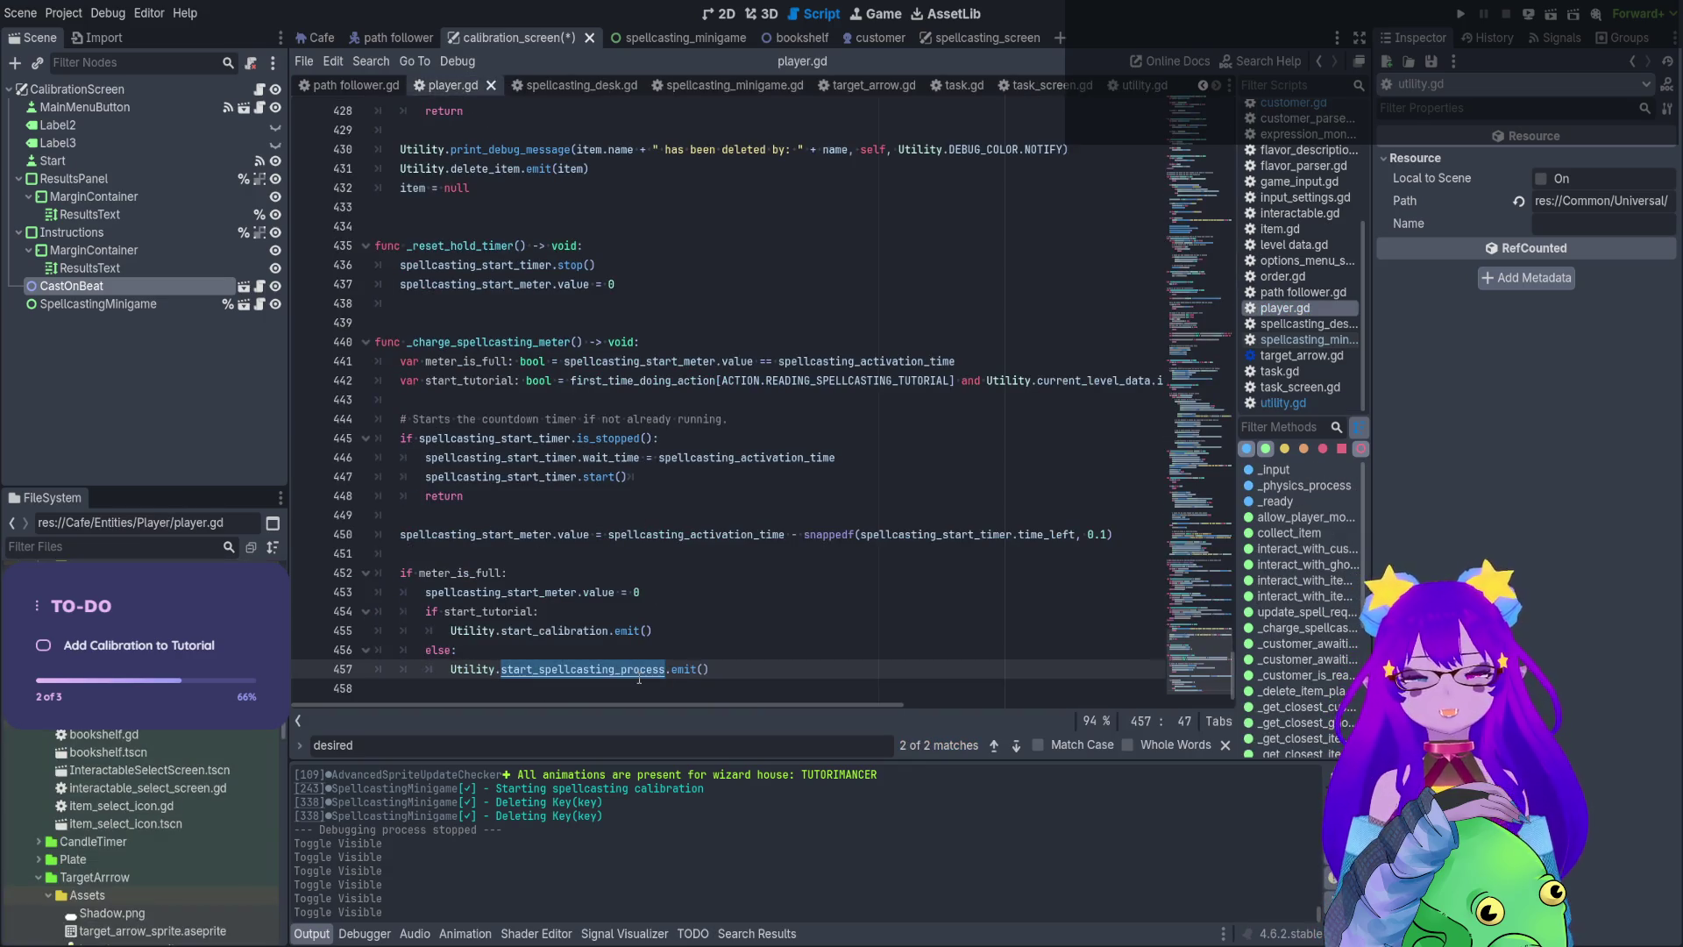
key("ctrl+shift+f")
key("Return")
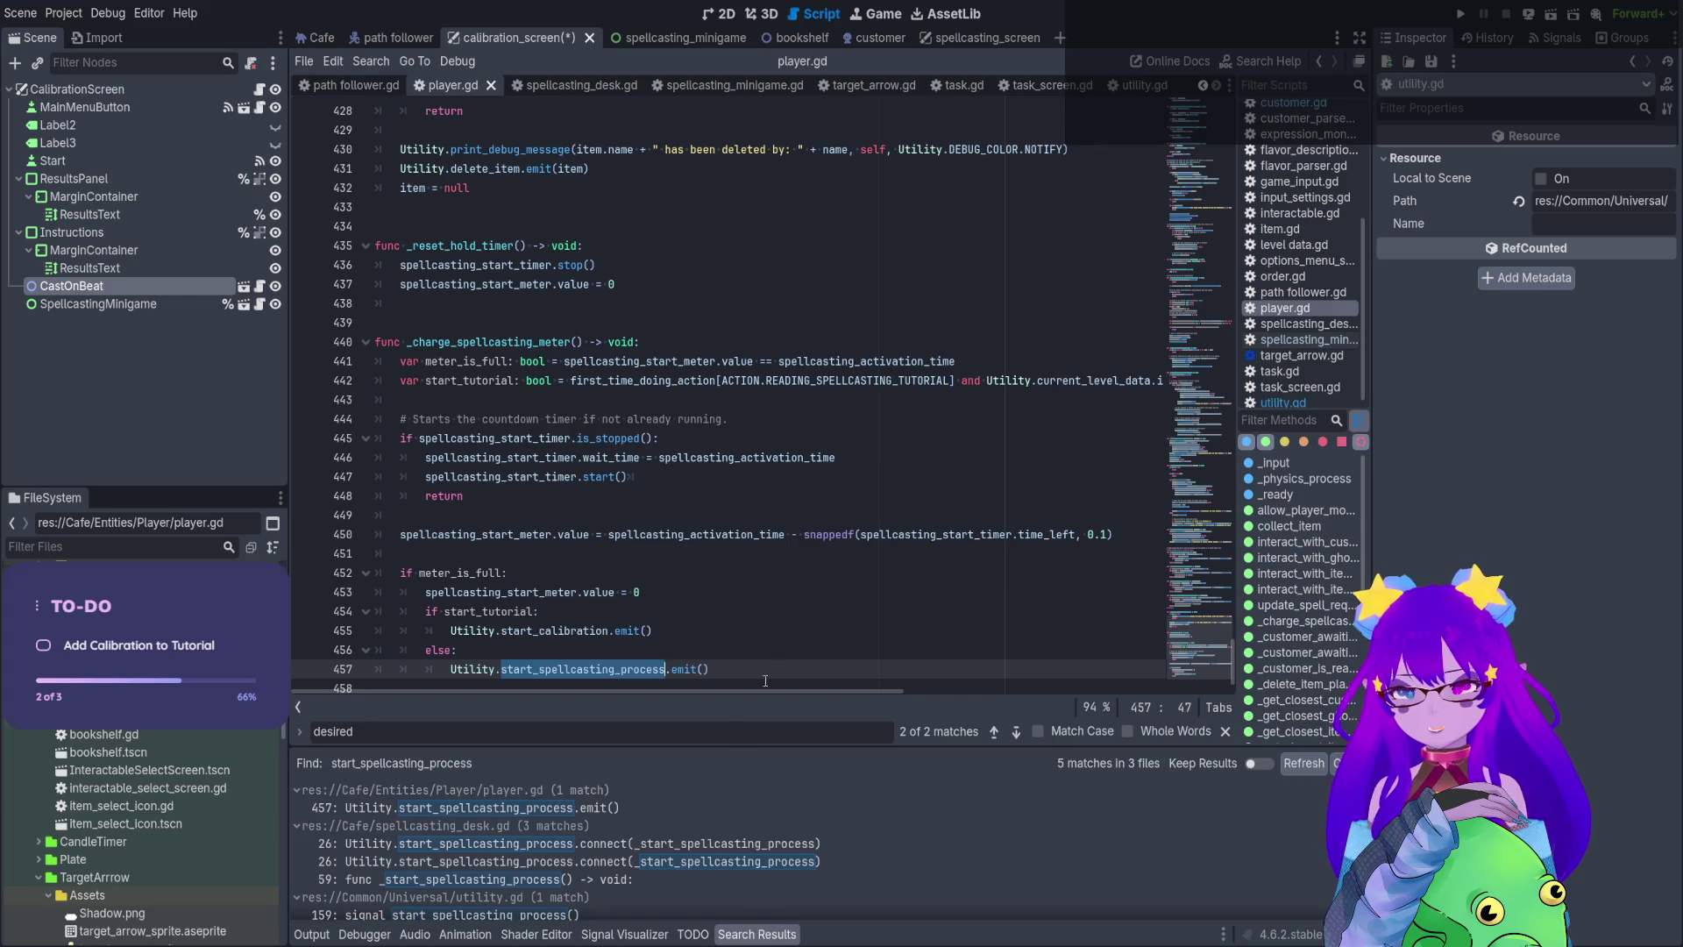
Follow the spellcasting_desk.gd line-26 usage to the _start_spellcasting_process definition
left_click(668, 845)
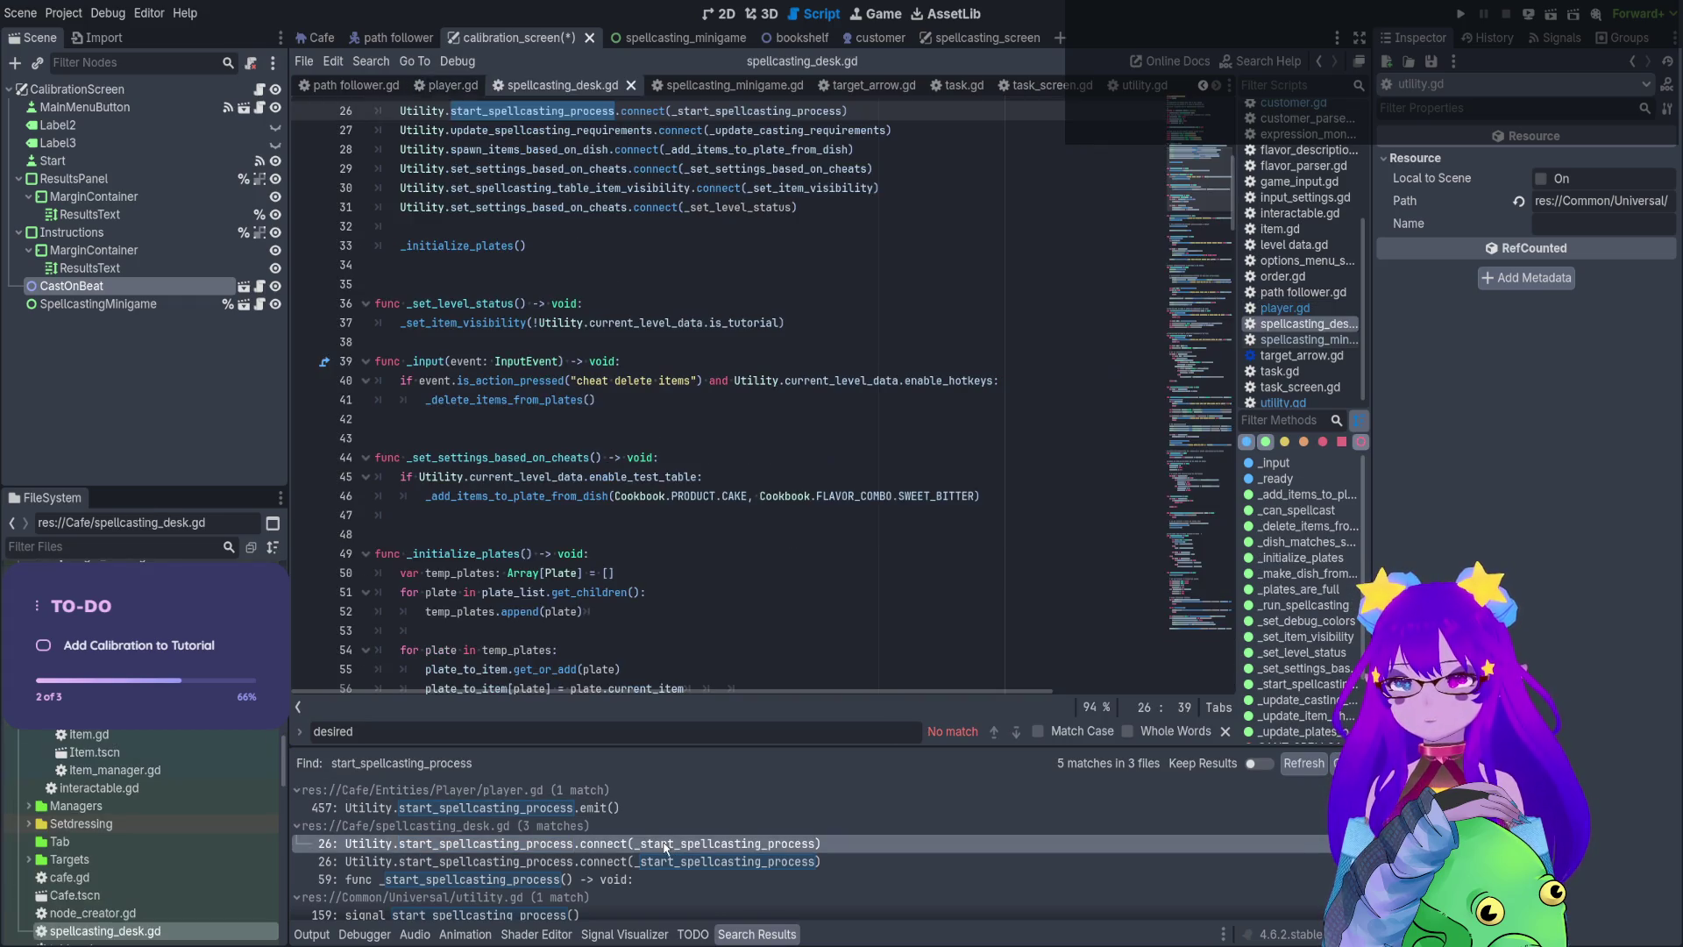
left_click(668, 863)
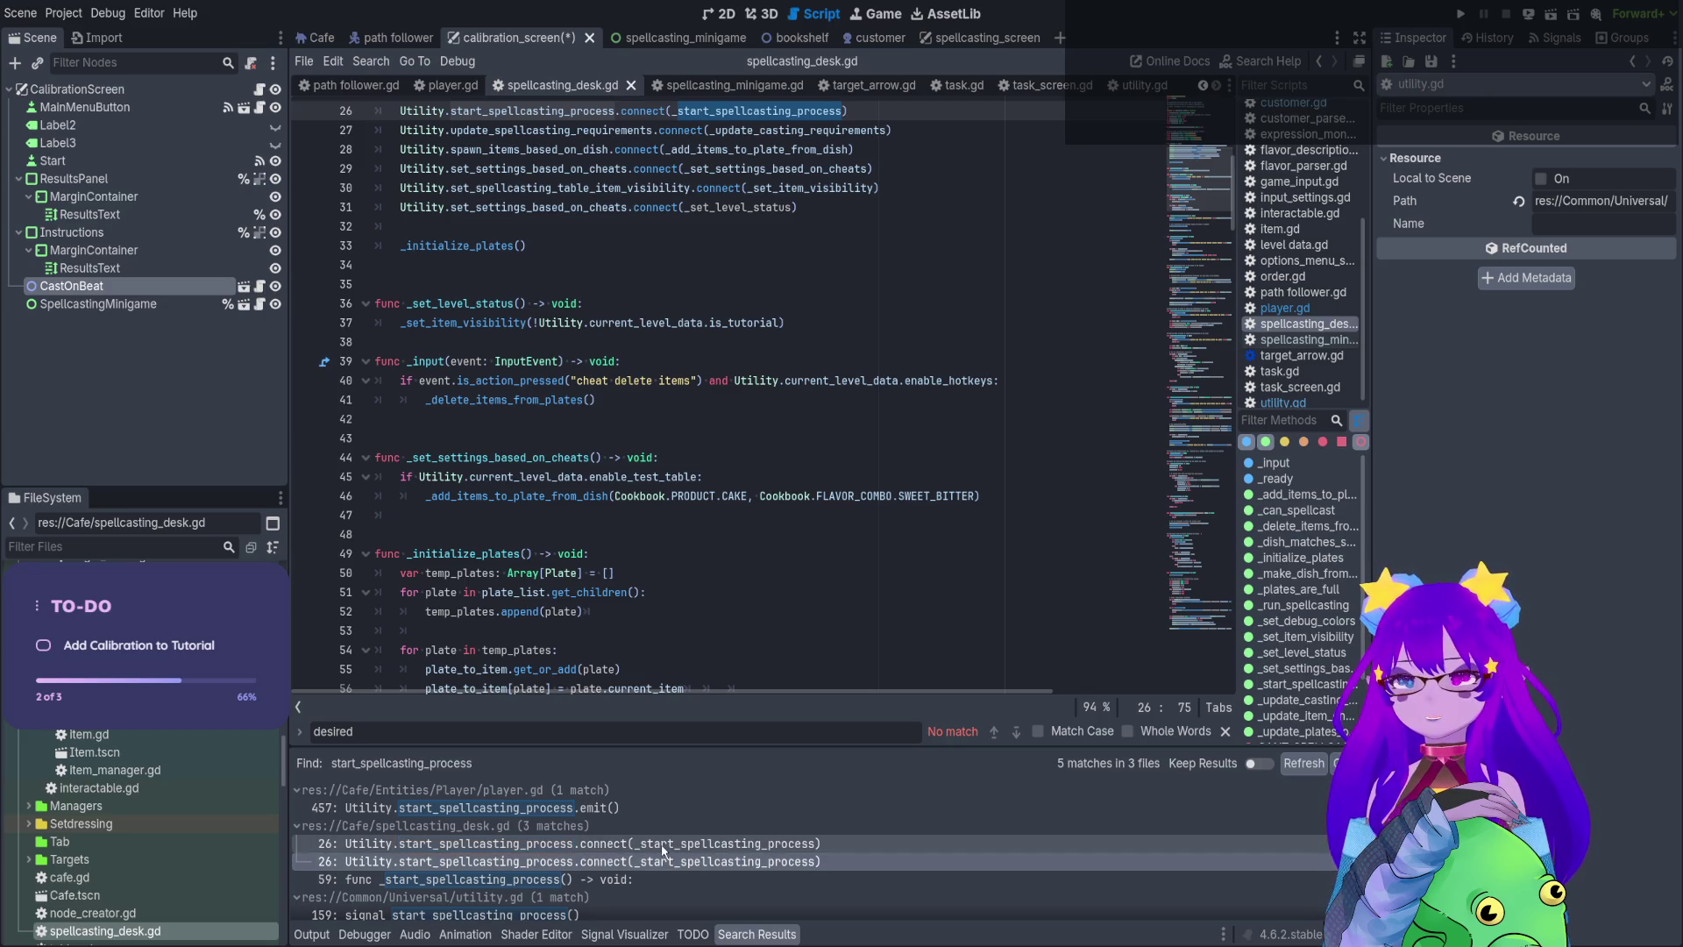
left_click(667, 846)
left_click(787, 112)
left_click(786, 112, "ctrl")
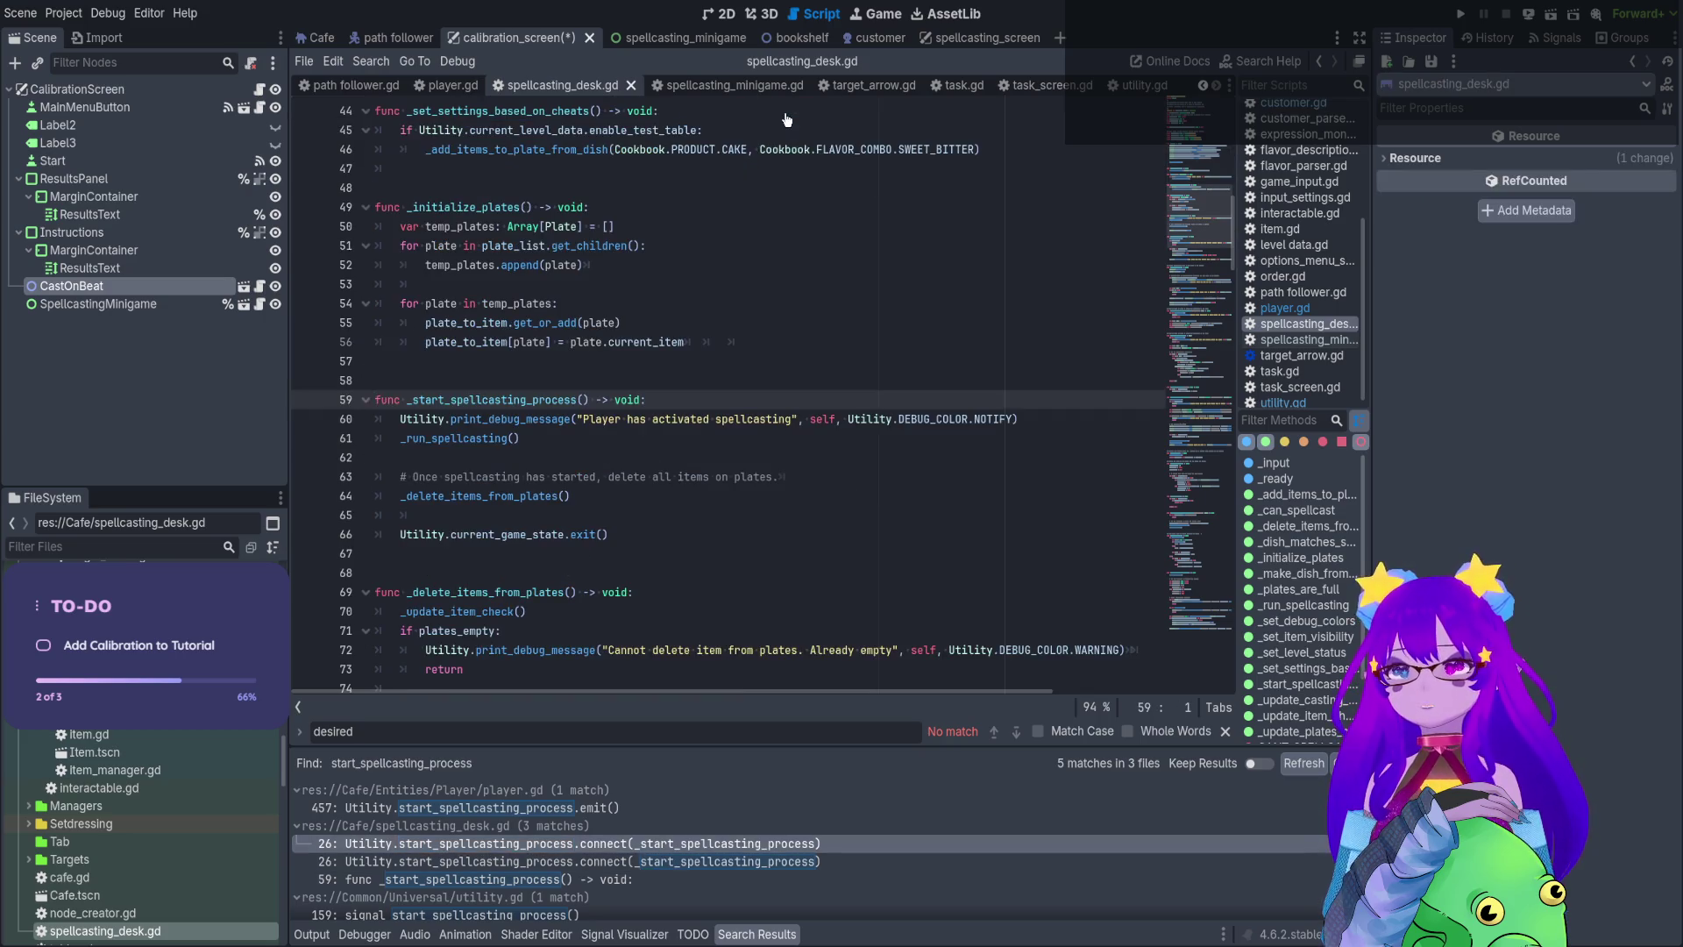
scroll(779, 124, "down", 1)
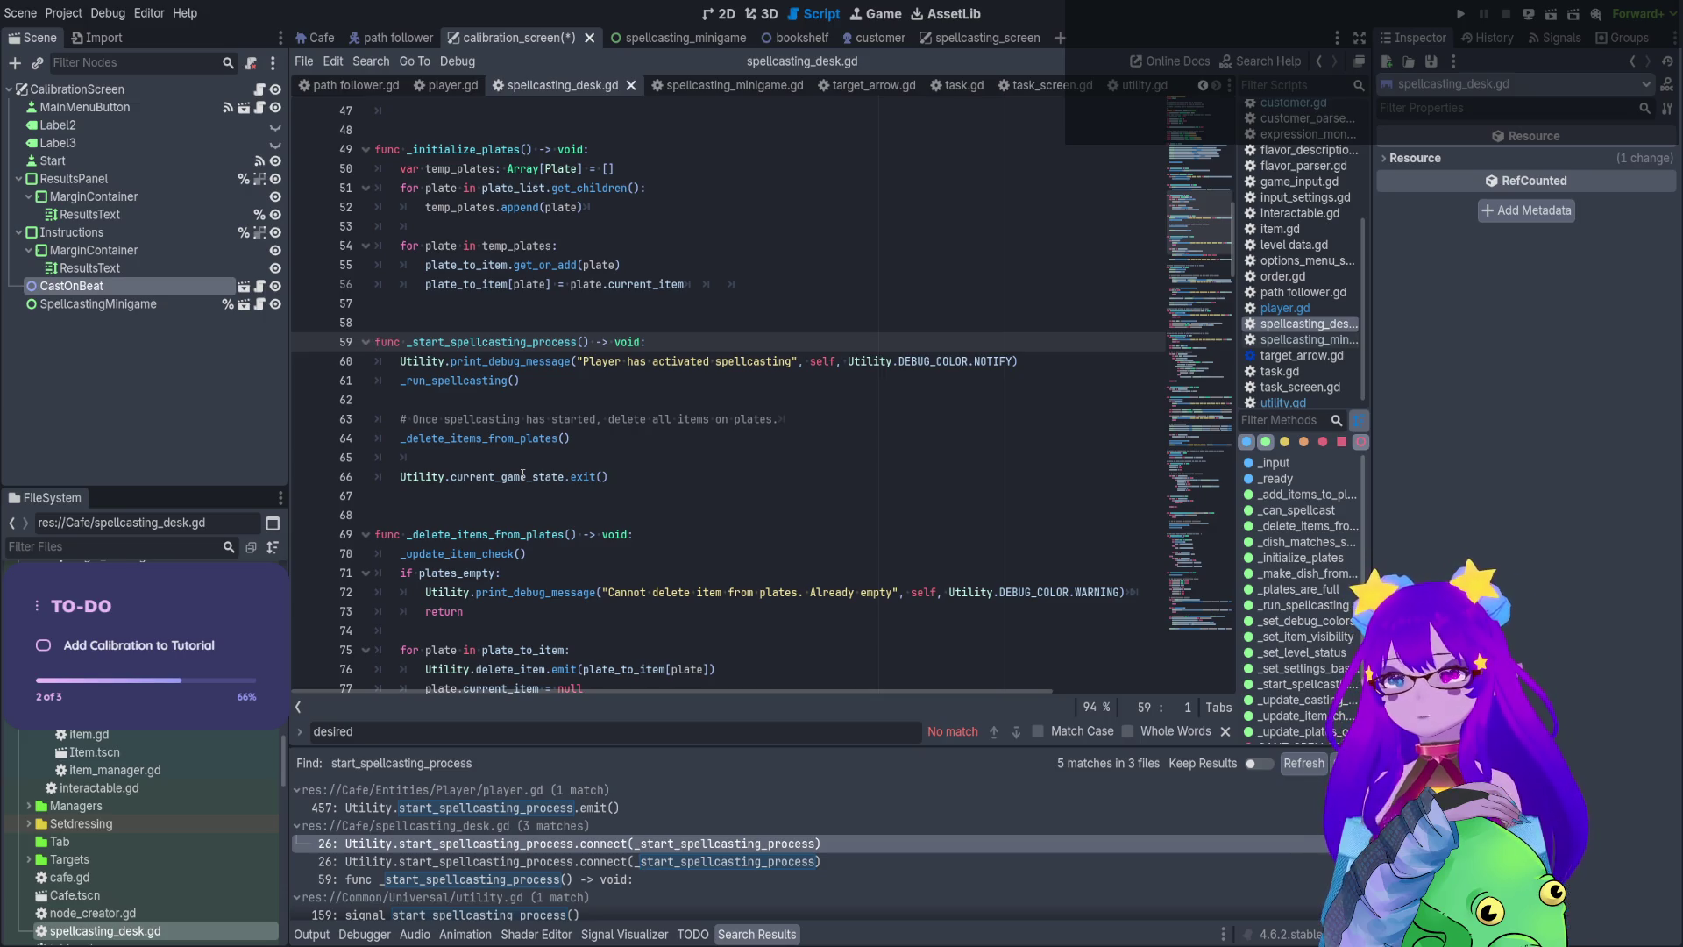
Add an is_calibration: bool parameter to _start_spellcasting_process
left_click_drag(614, 476, 376, 340)
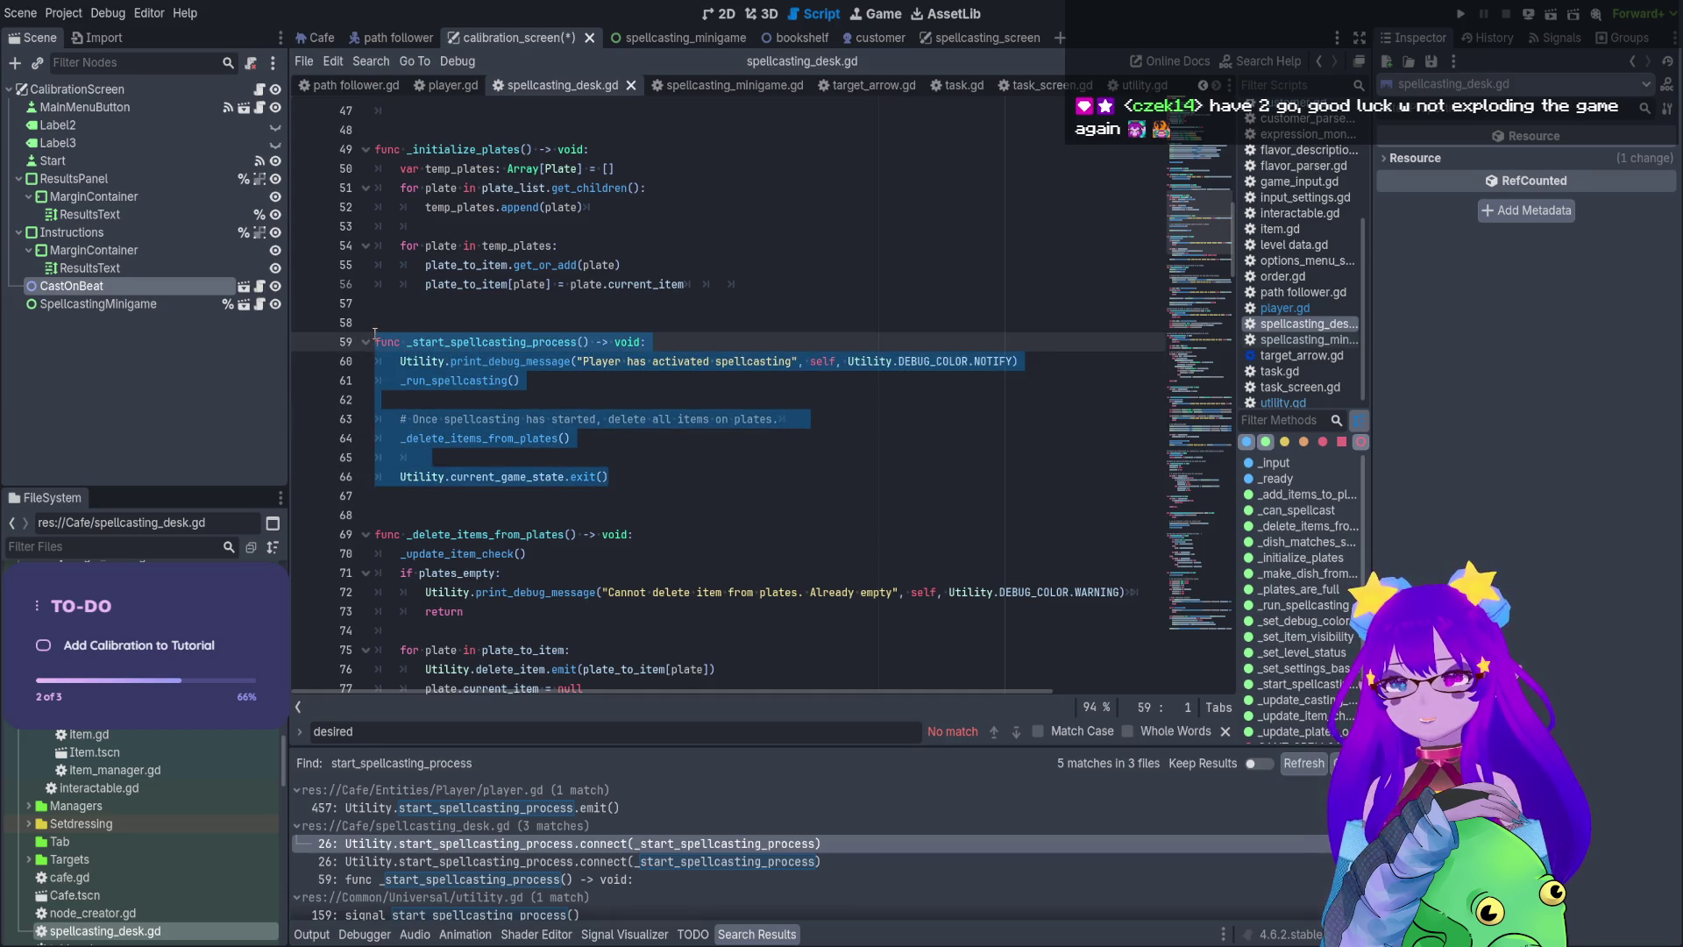
left_click(583, 342)
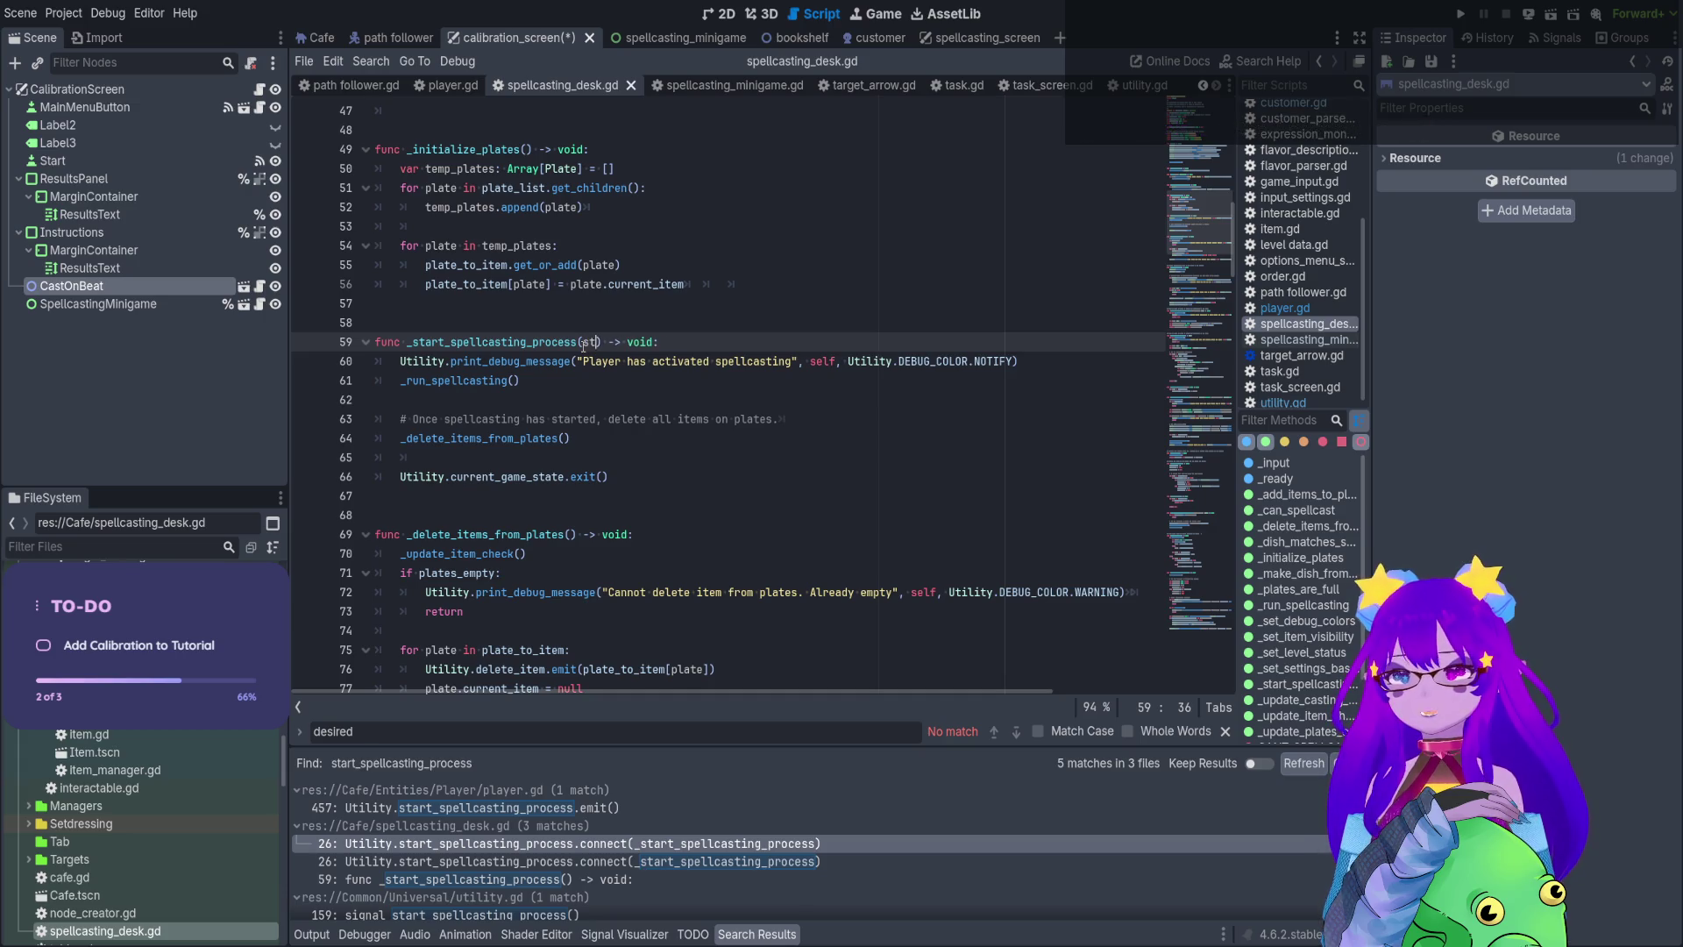
type("is_calibra")
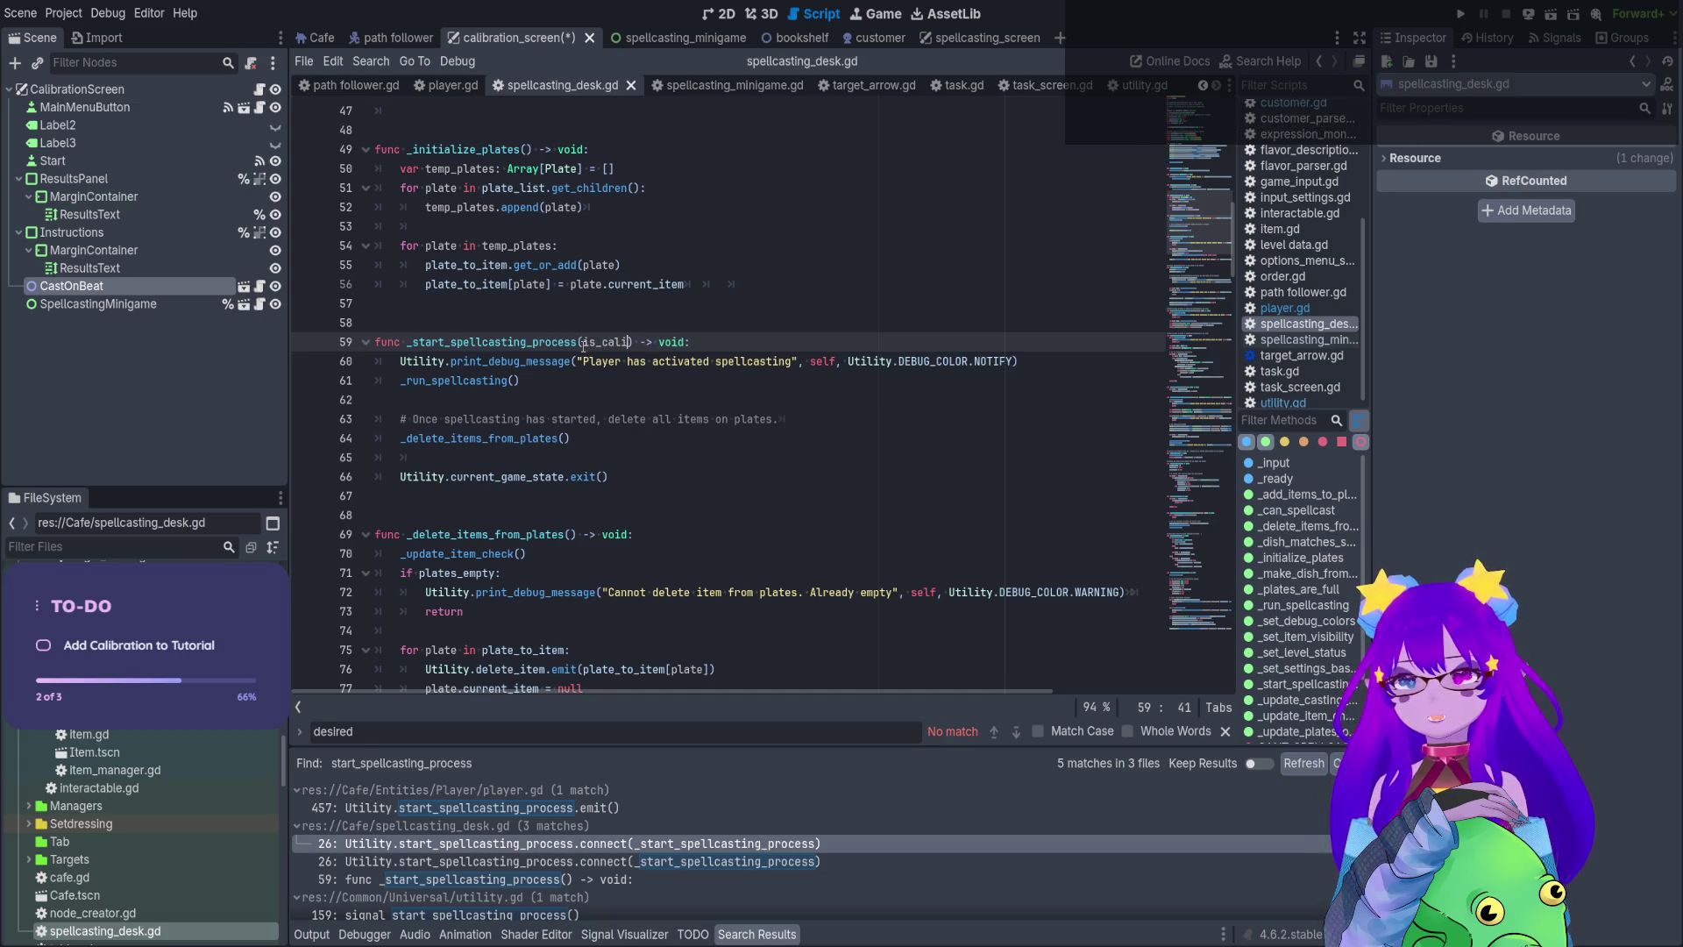
type("tion")
type(": bool")
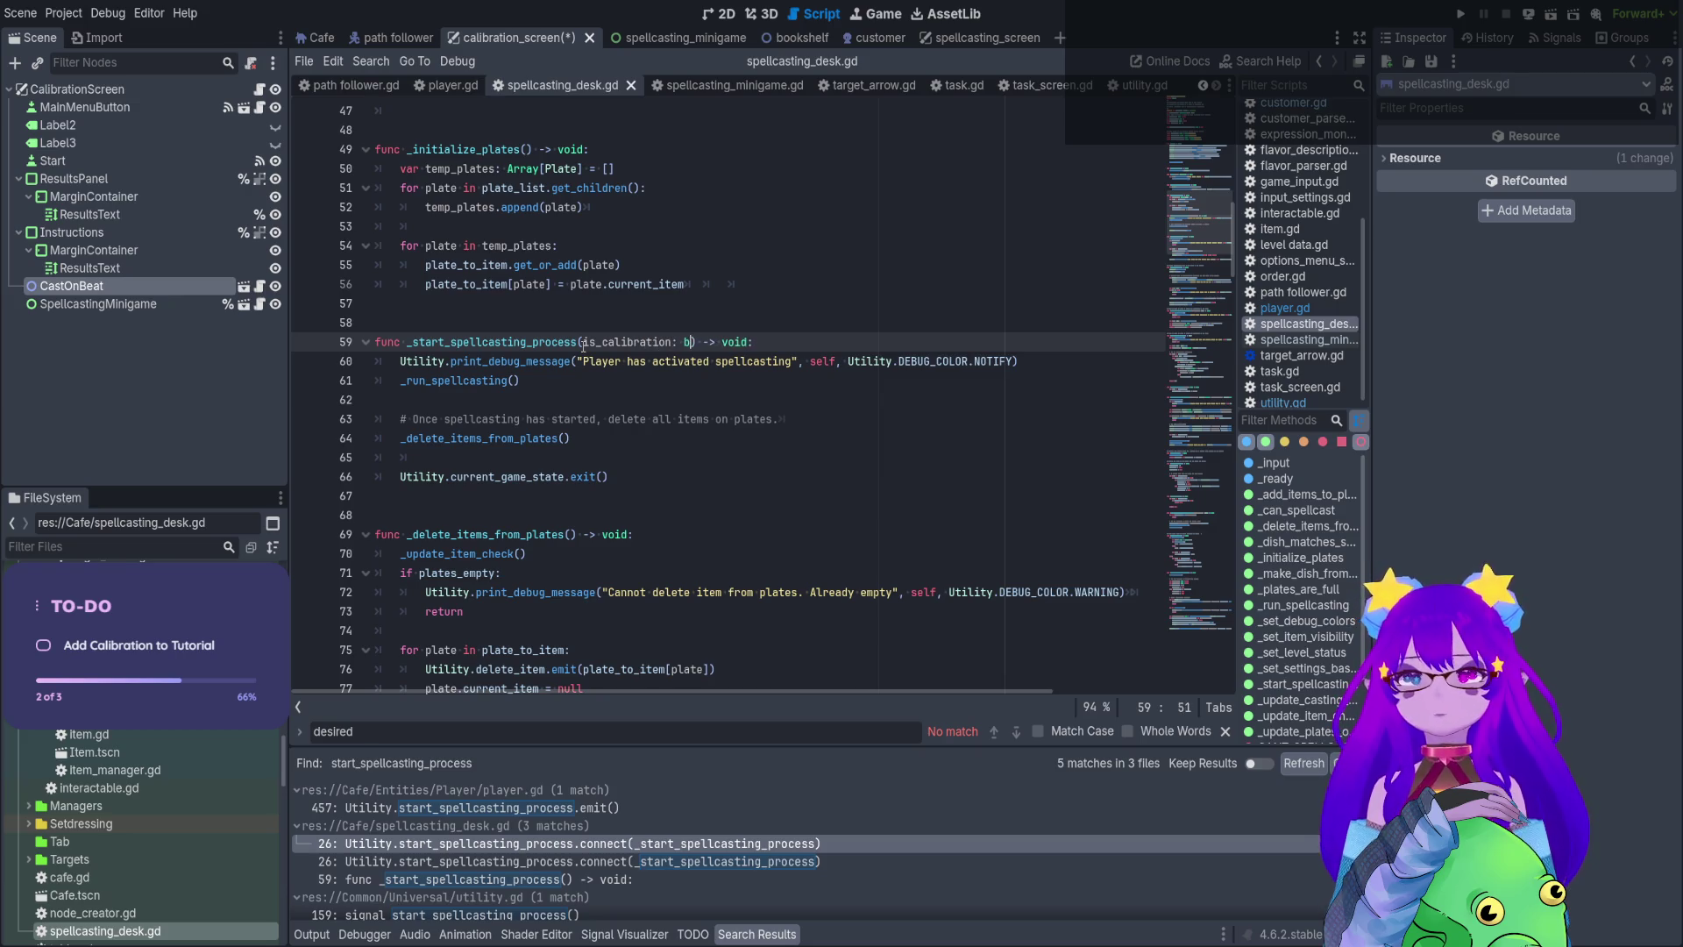
In player.gd, replace the line-455 start_calibration emit with start_spellcasting_process emitting true
left_click(543, 399)
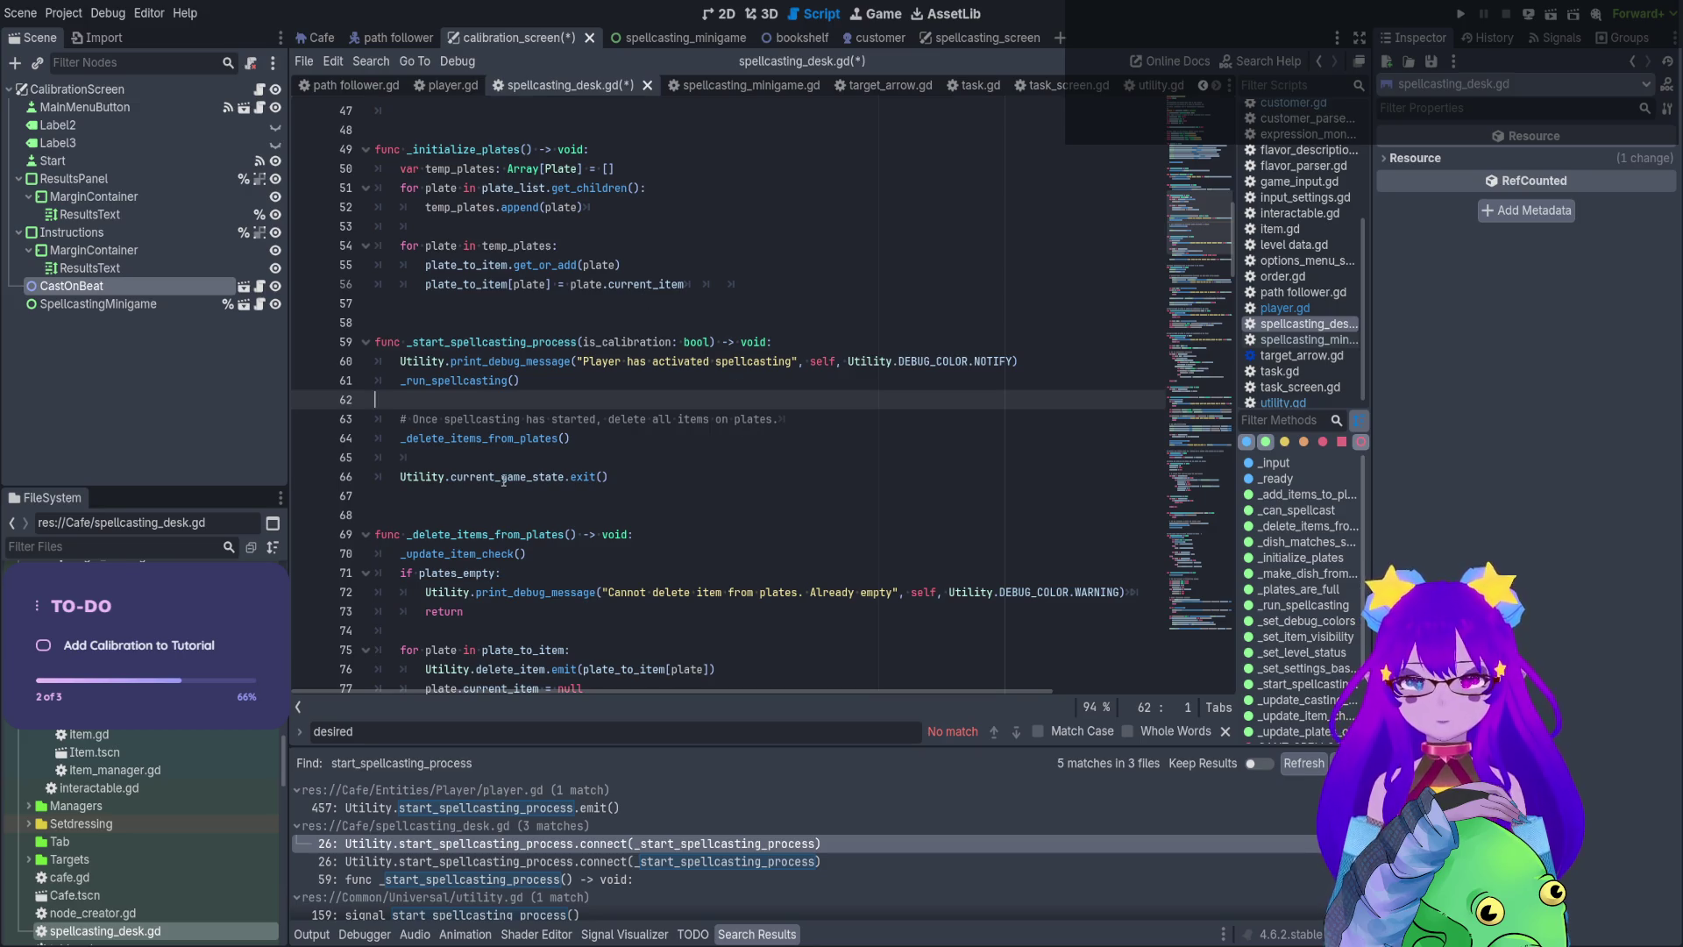
left_click(453, 88)
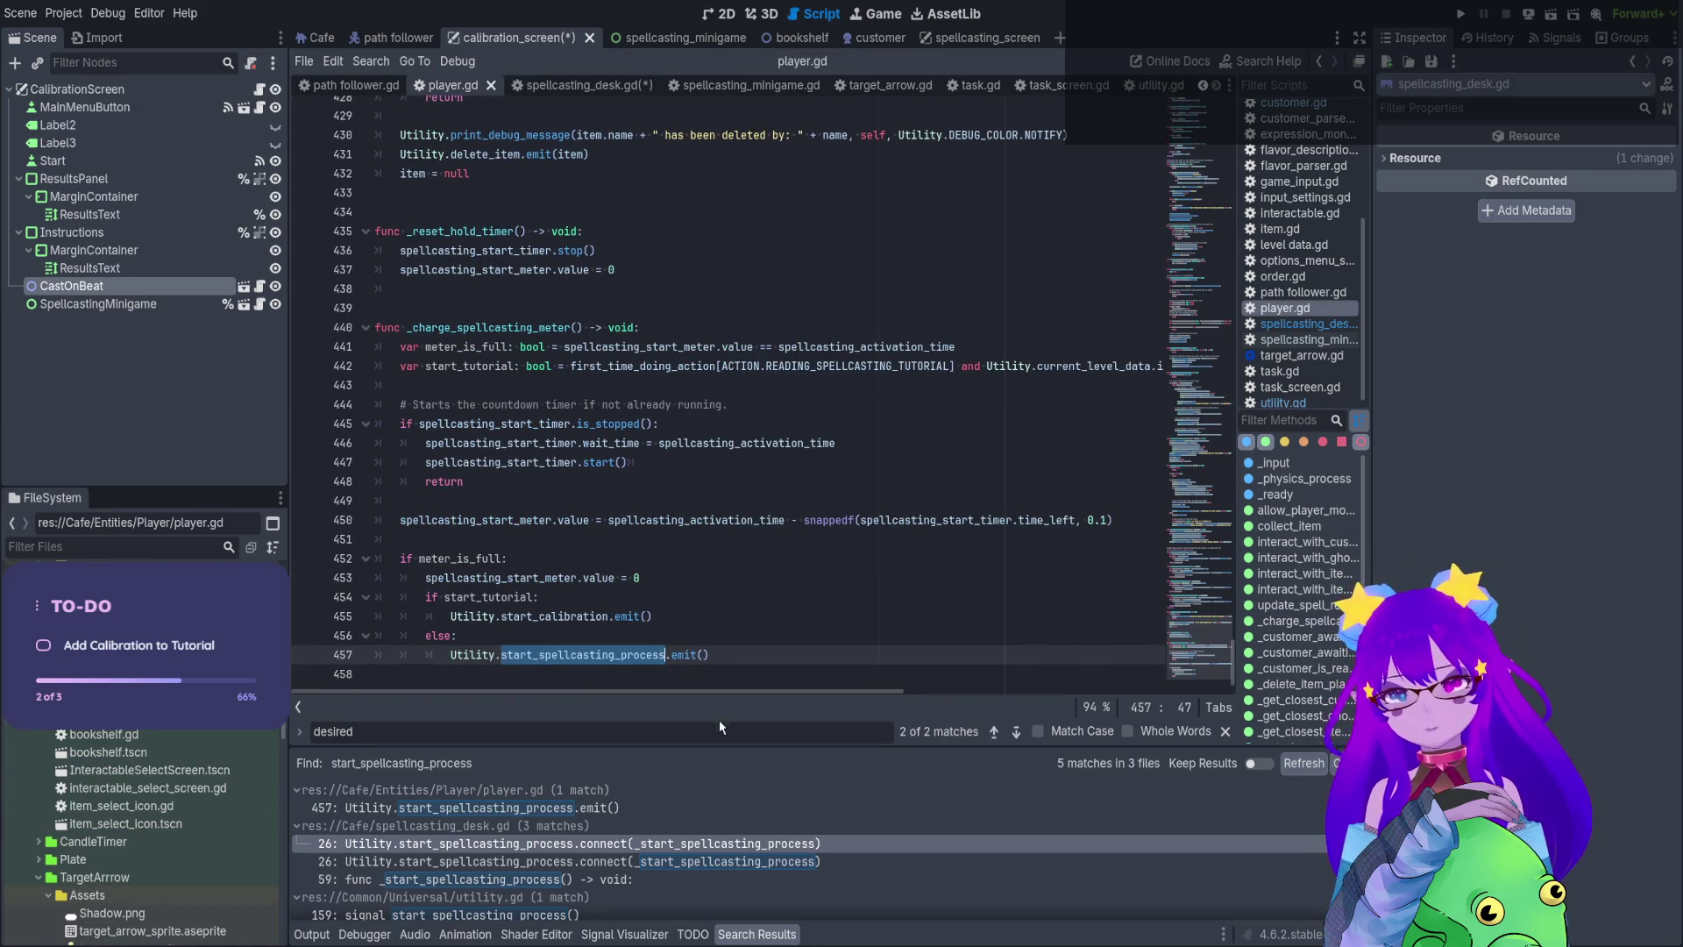
left_click_drag(712, 655, 450, 655)
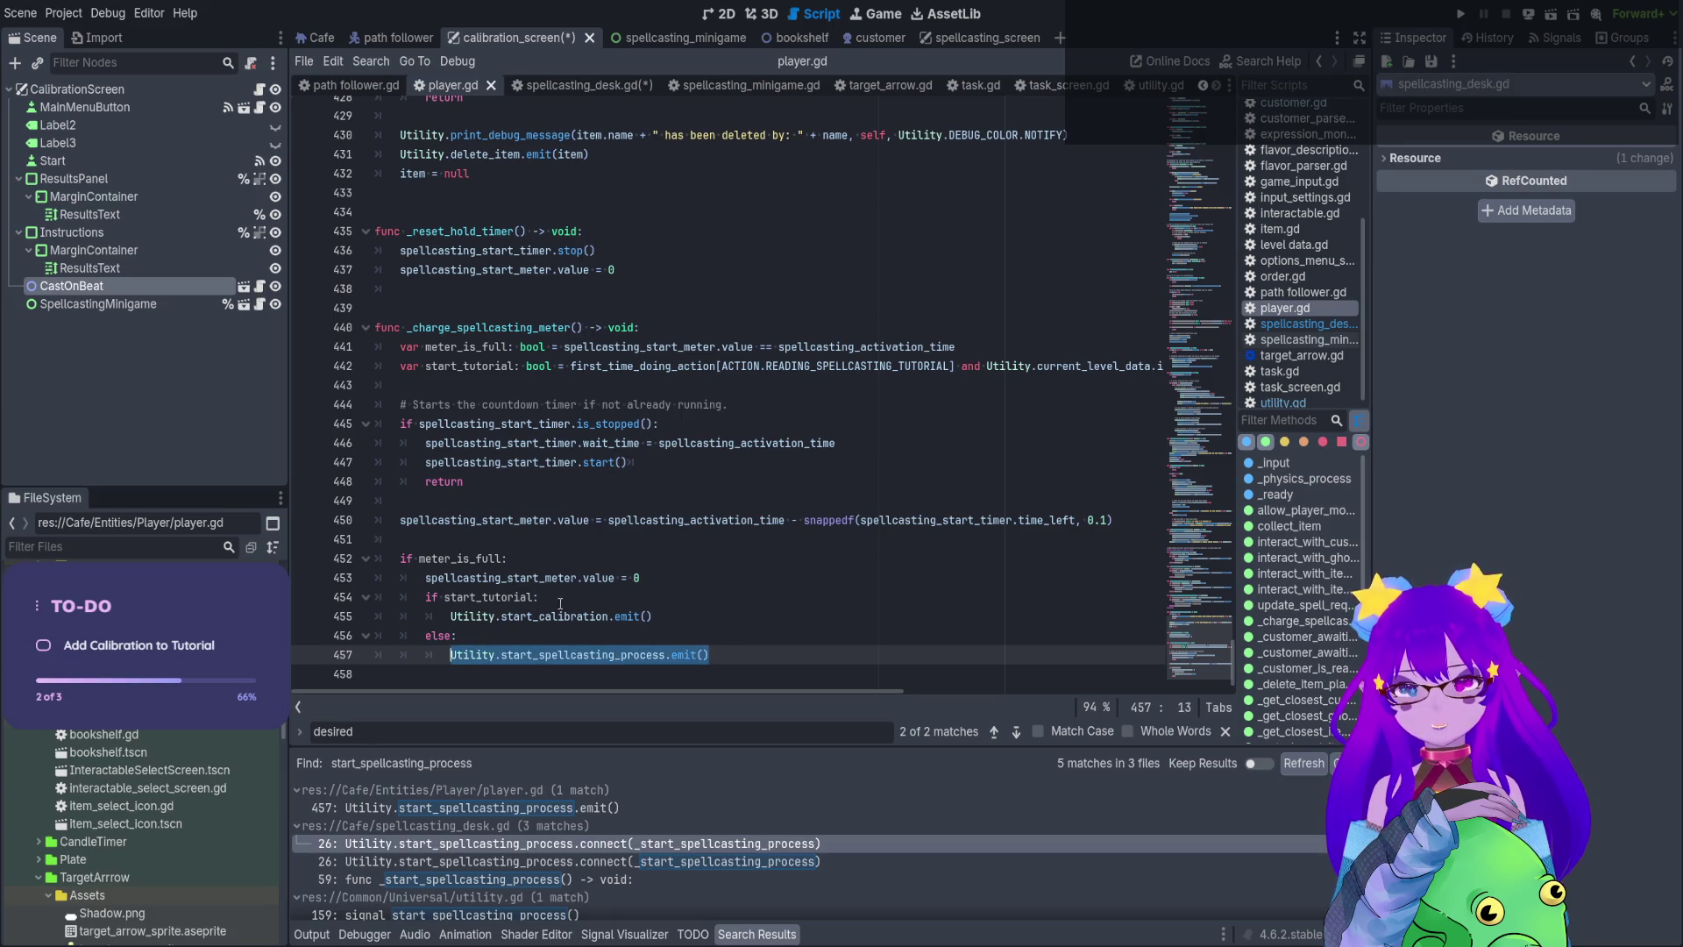
left_click_drag(654, 617, 450, 616)
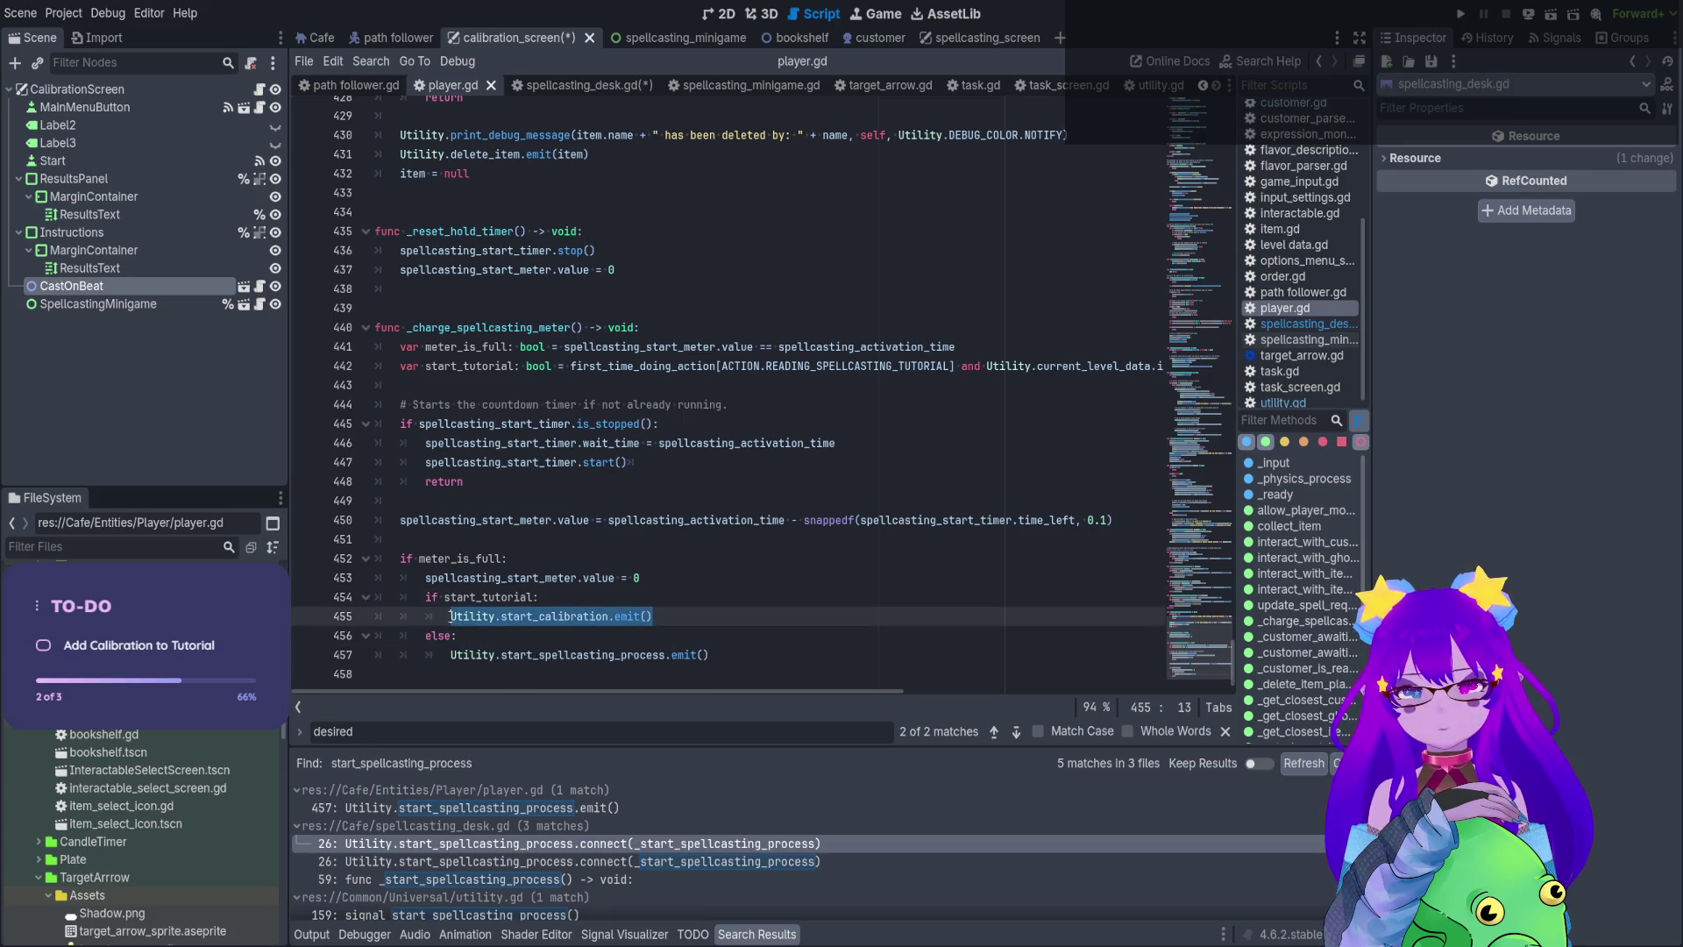
type("Utility.start_spellcasting_process.emit()")
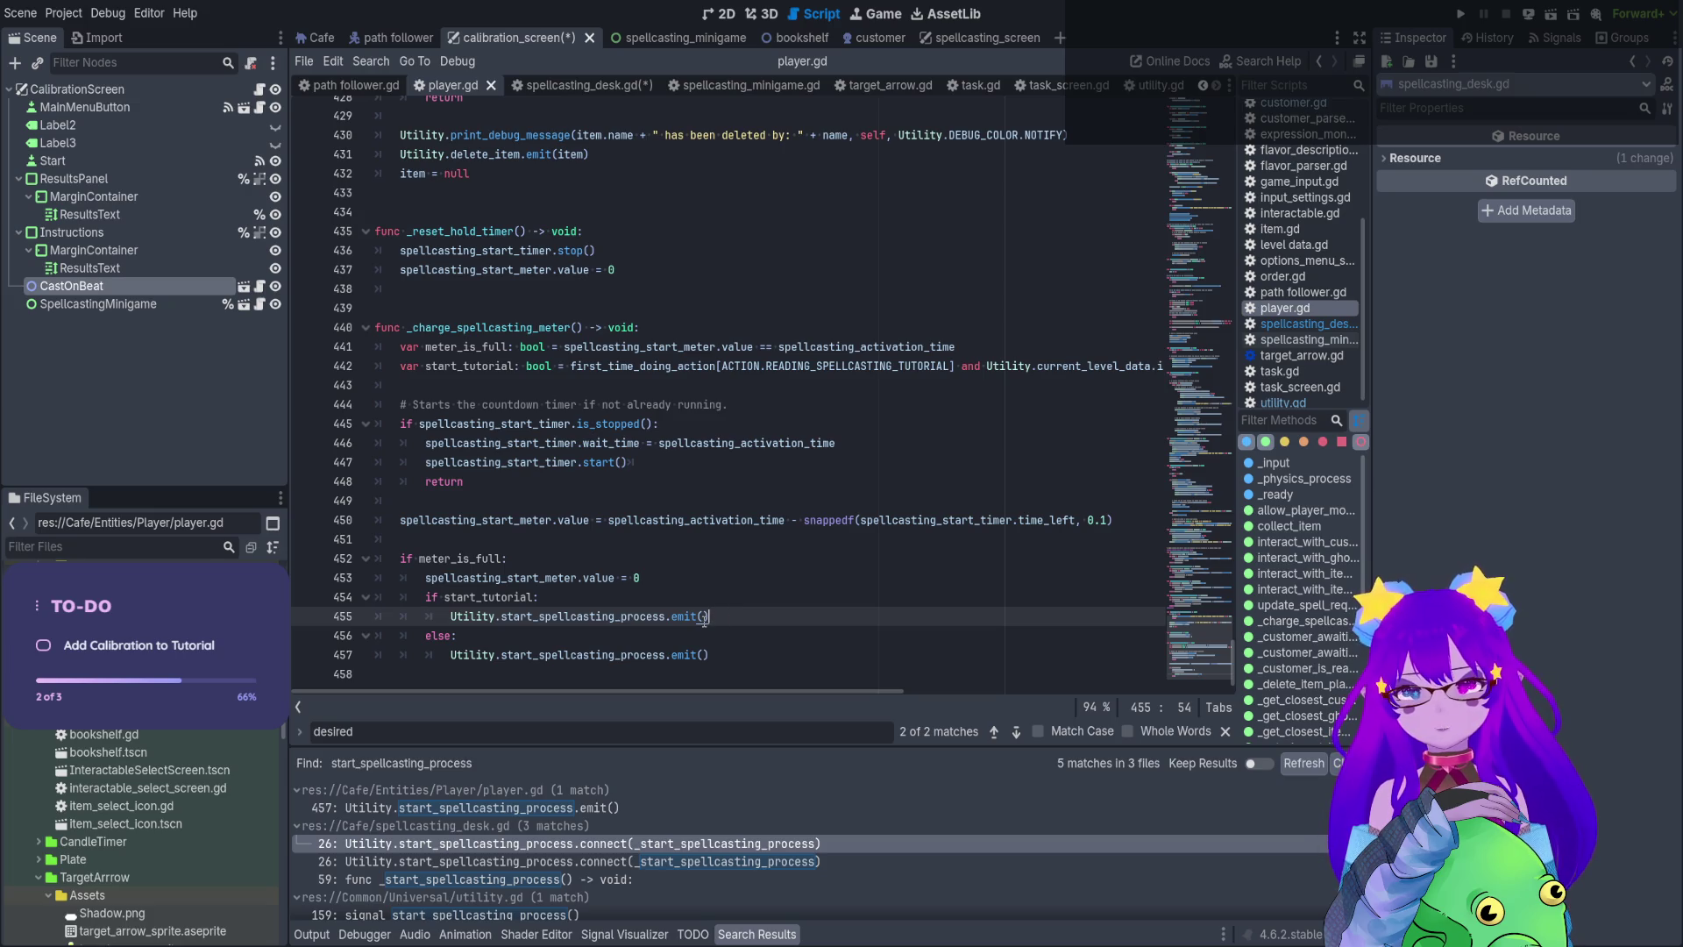
left_click(704, 618)
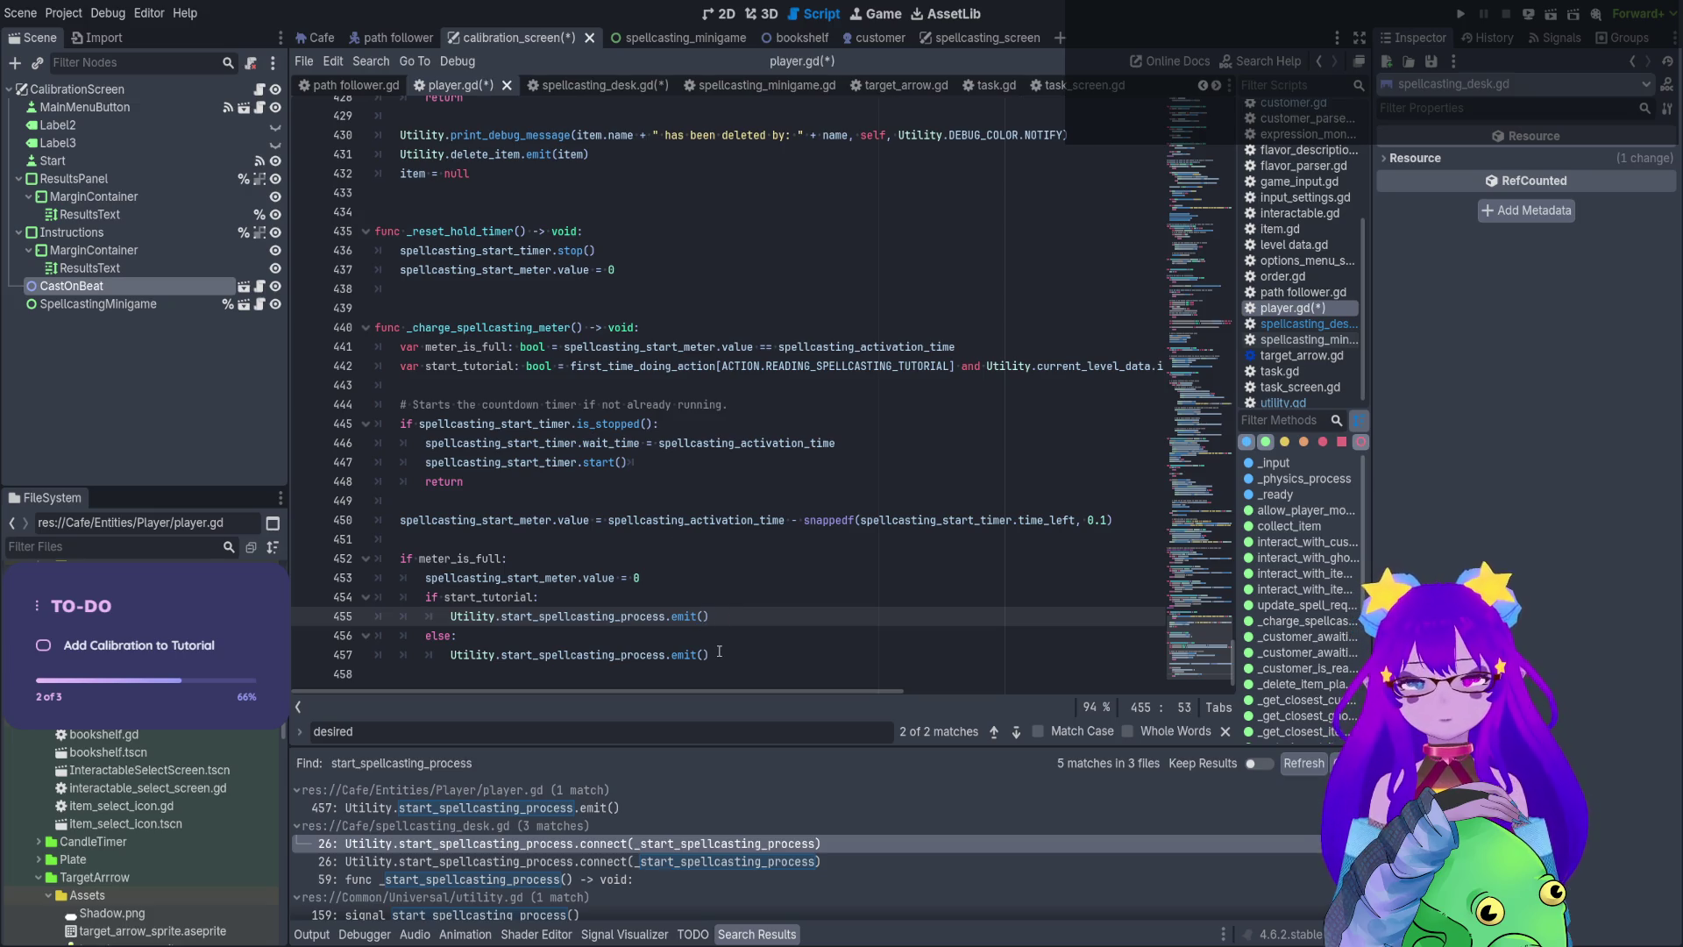
type("true")
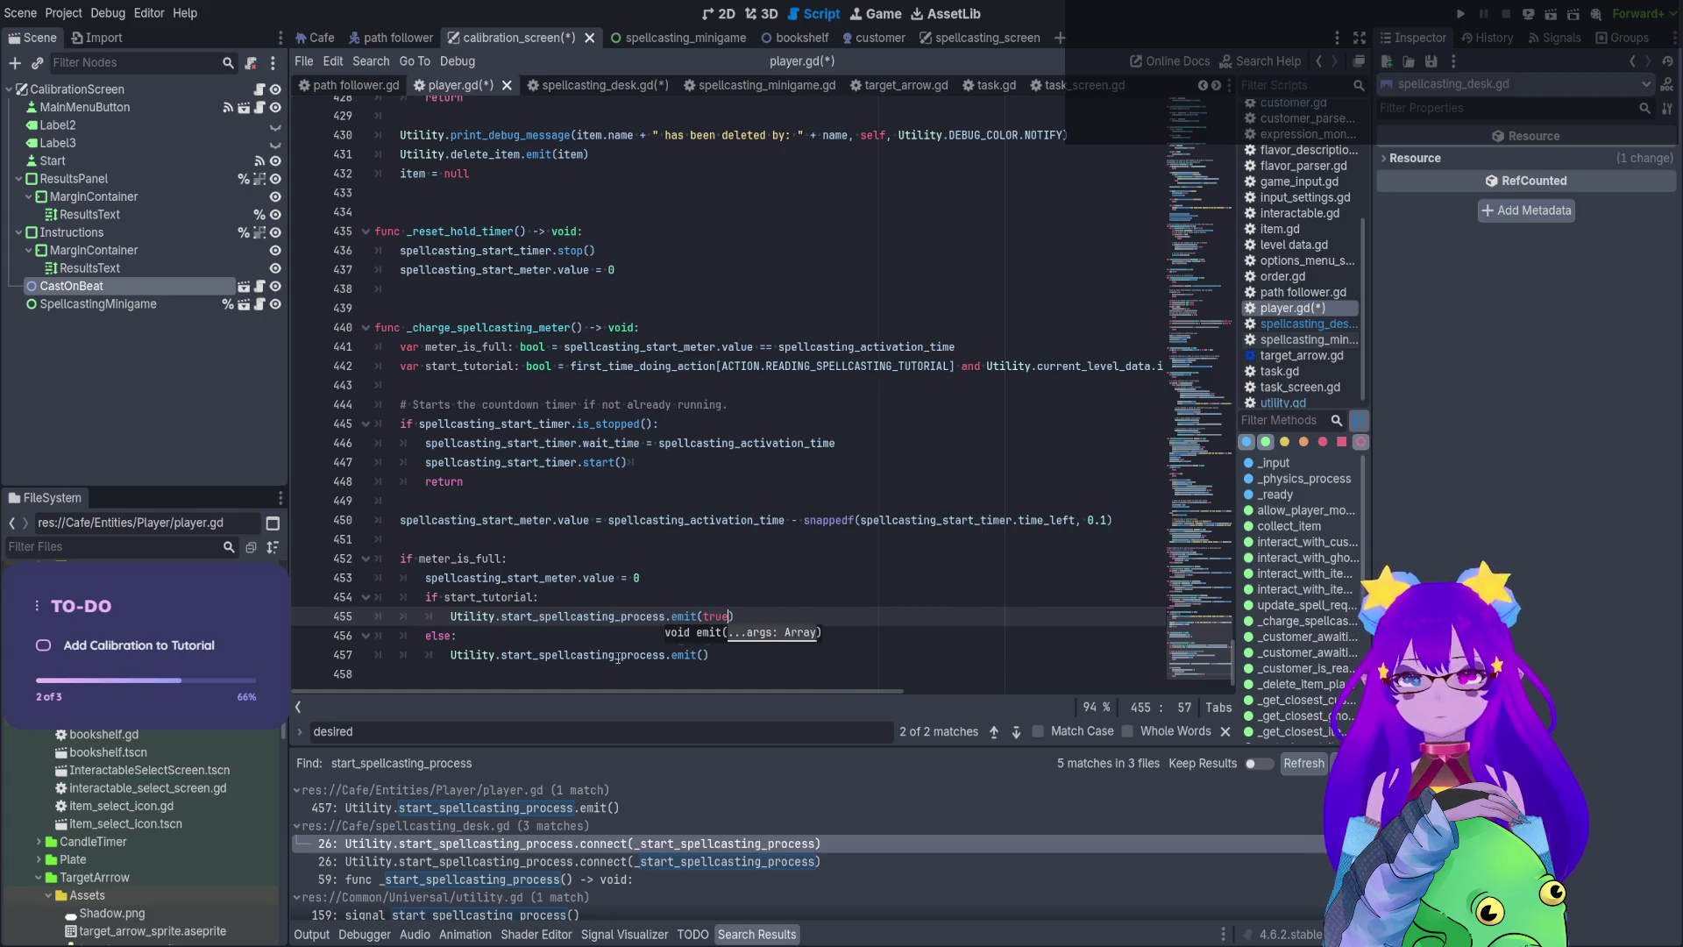
Begin a parameter in the utility.gd signal, then copy is_calibration: bool from the spellcasting_desk.gd handler
left_click(618, 656)
left_click(647, 655, "ctrl")
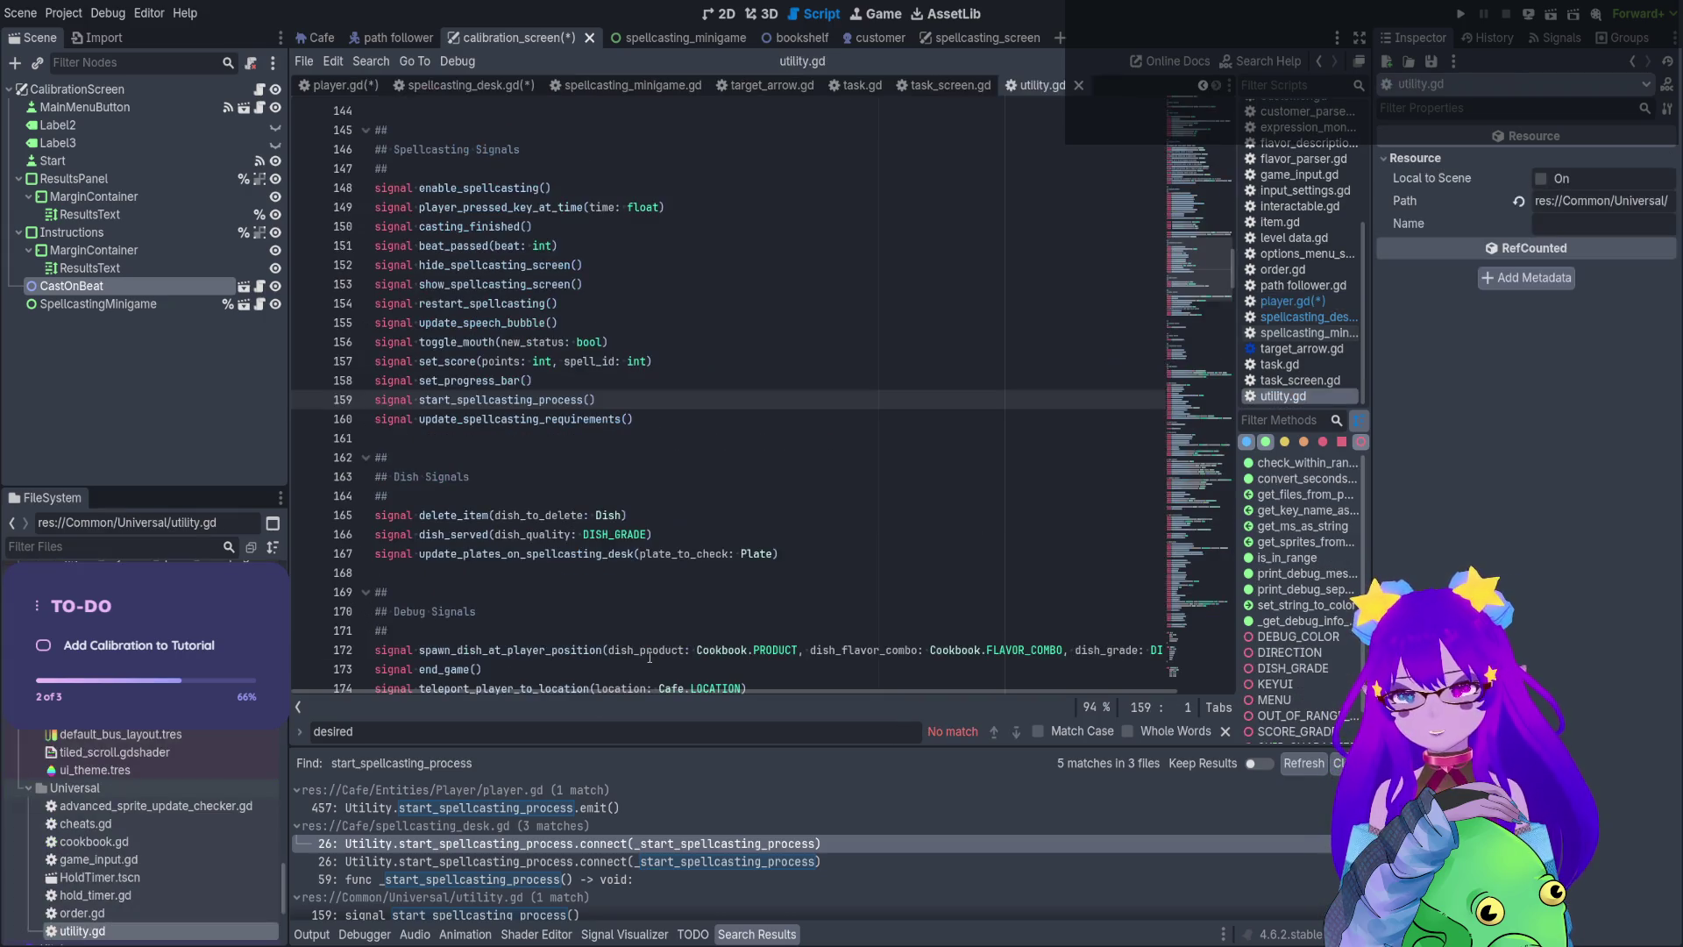
left_click(599, 399)
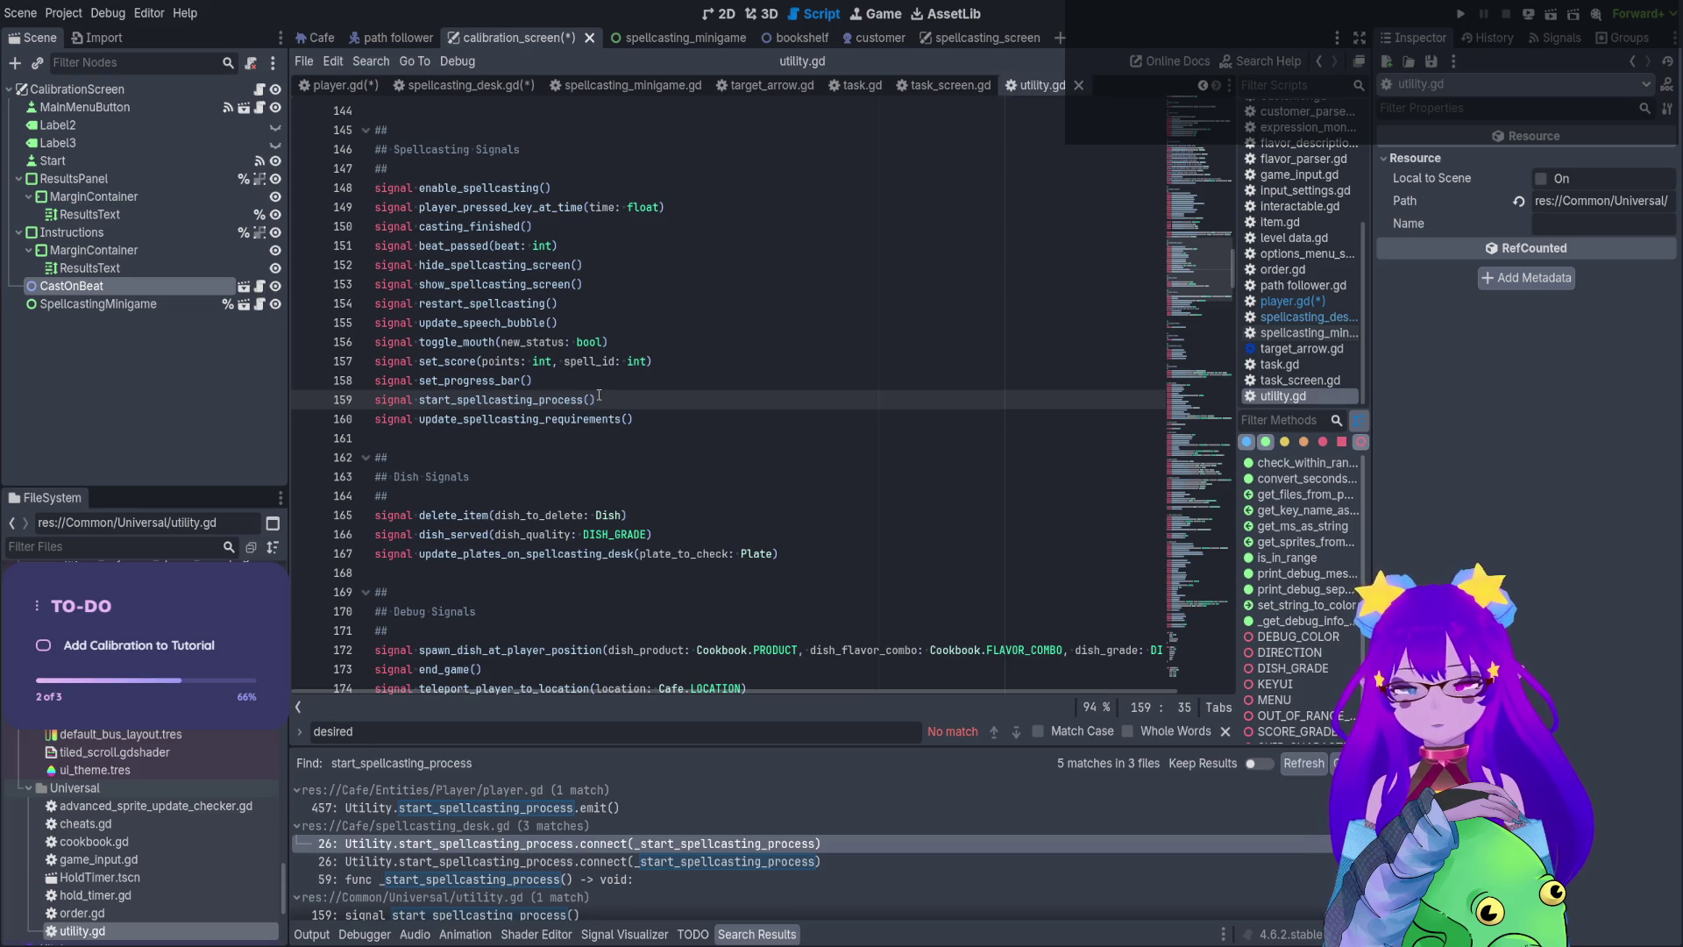
type("is")
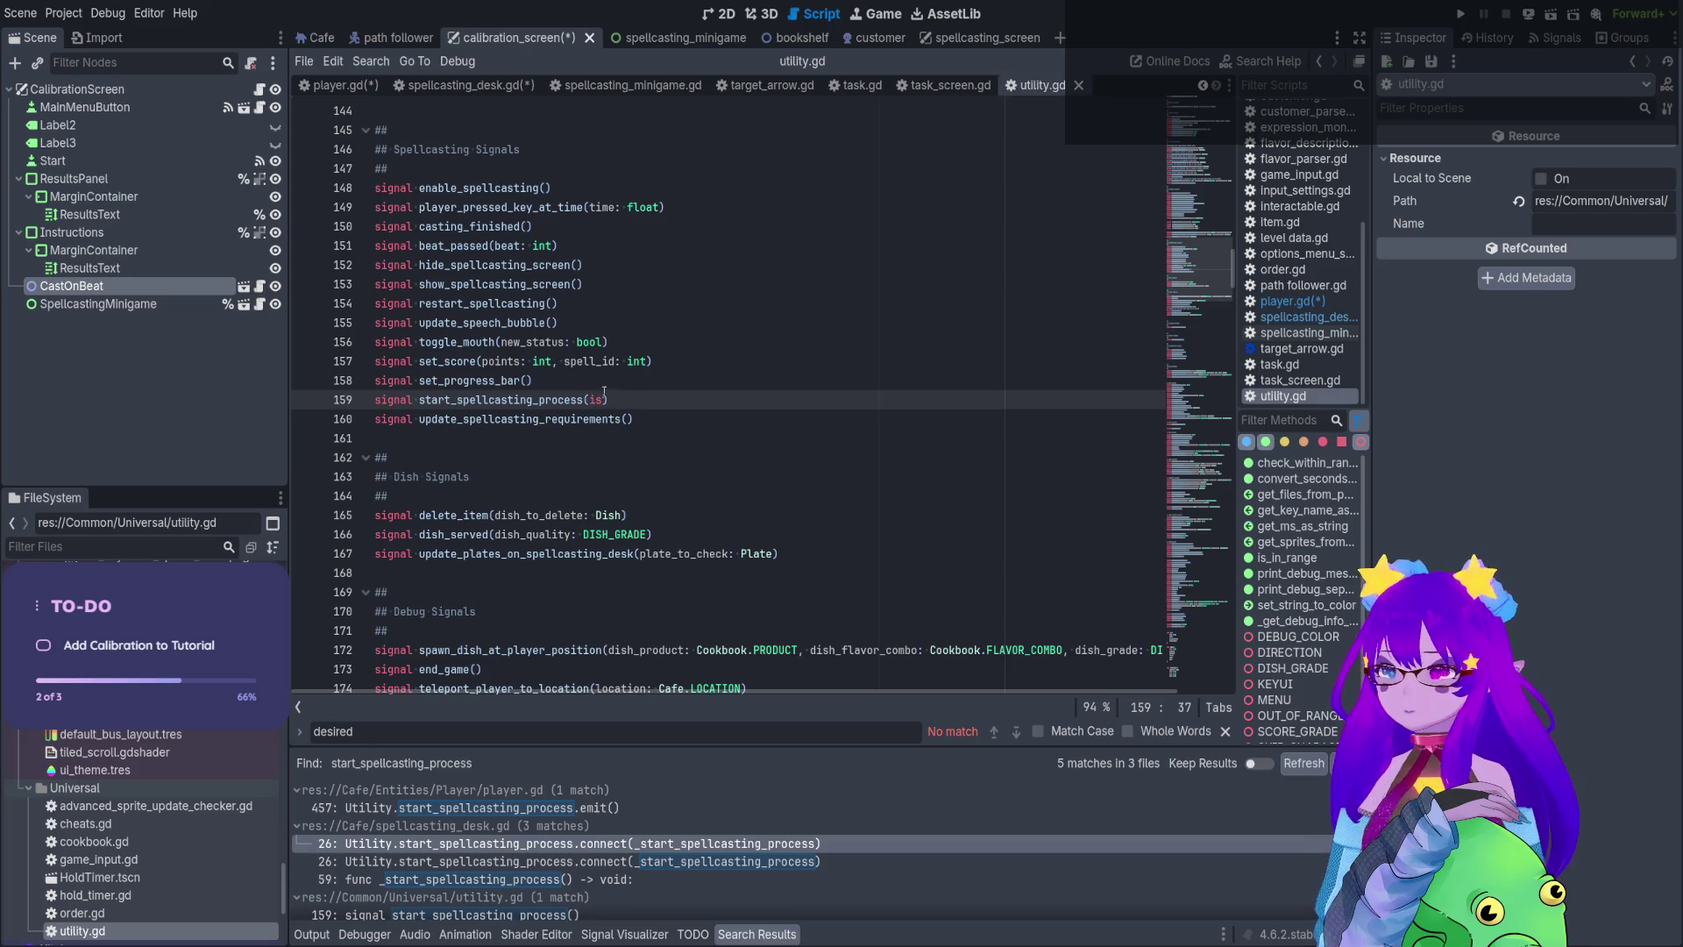
left_click(260, 89)
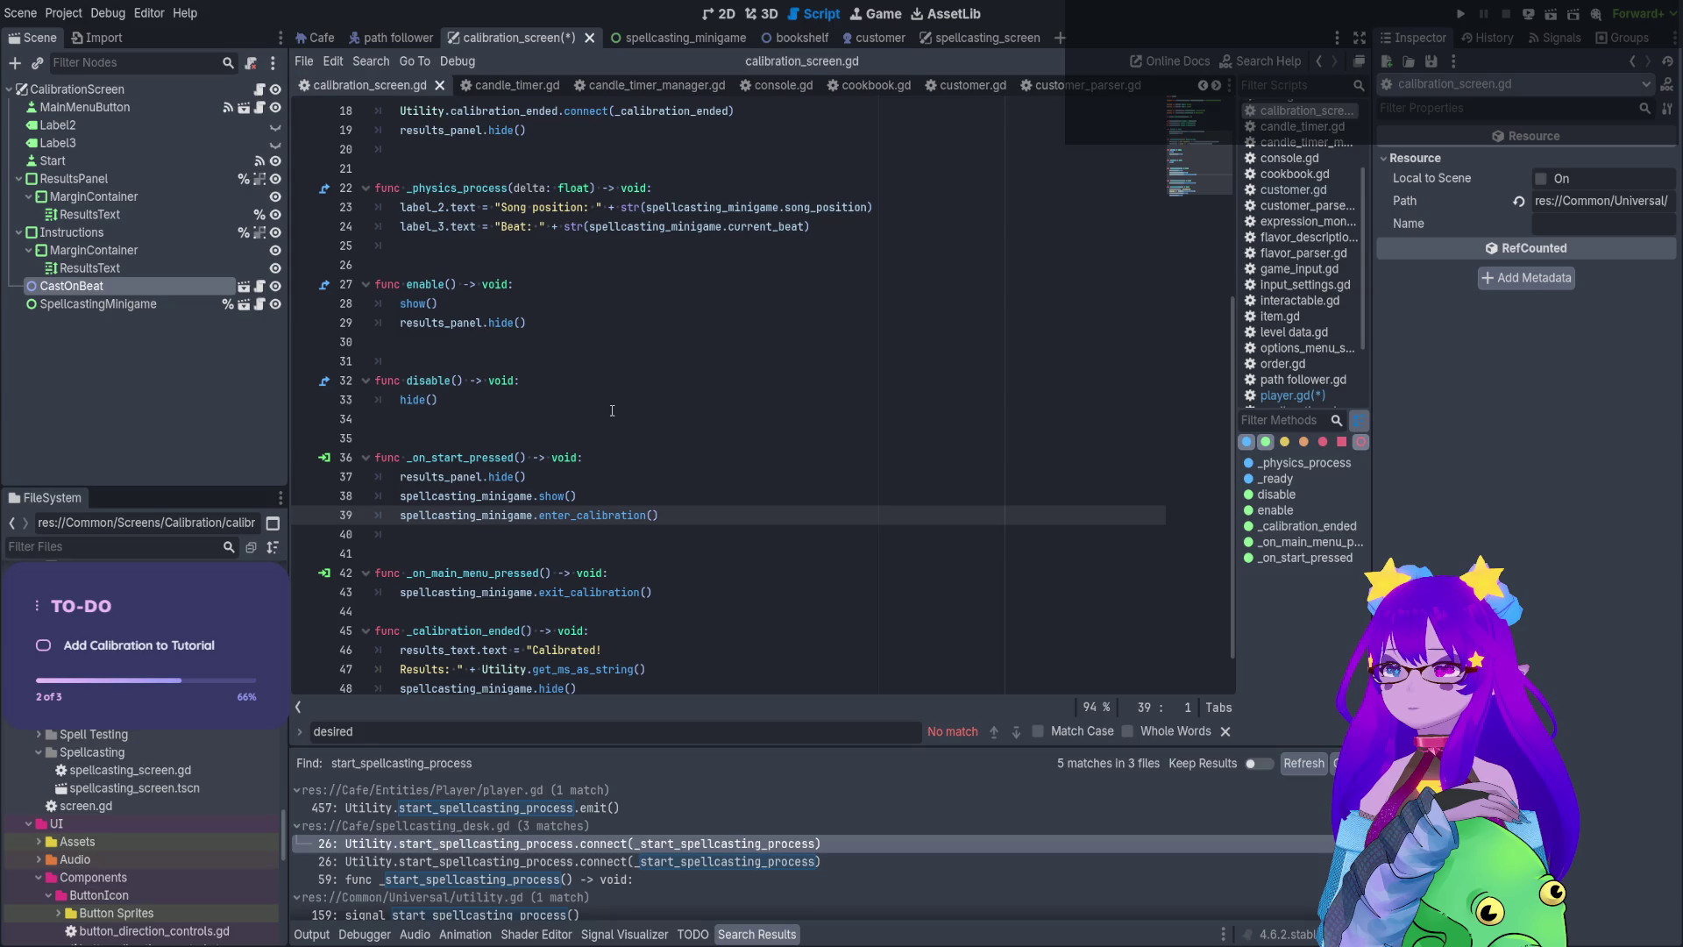
left_click(811, 844)
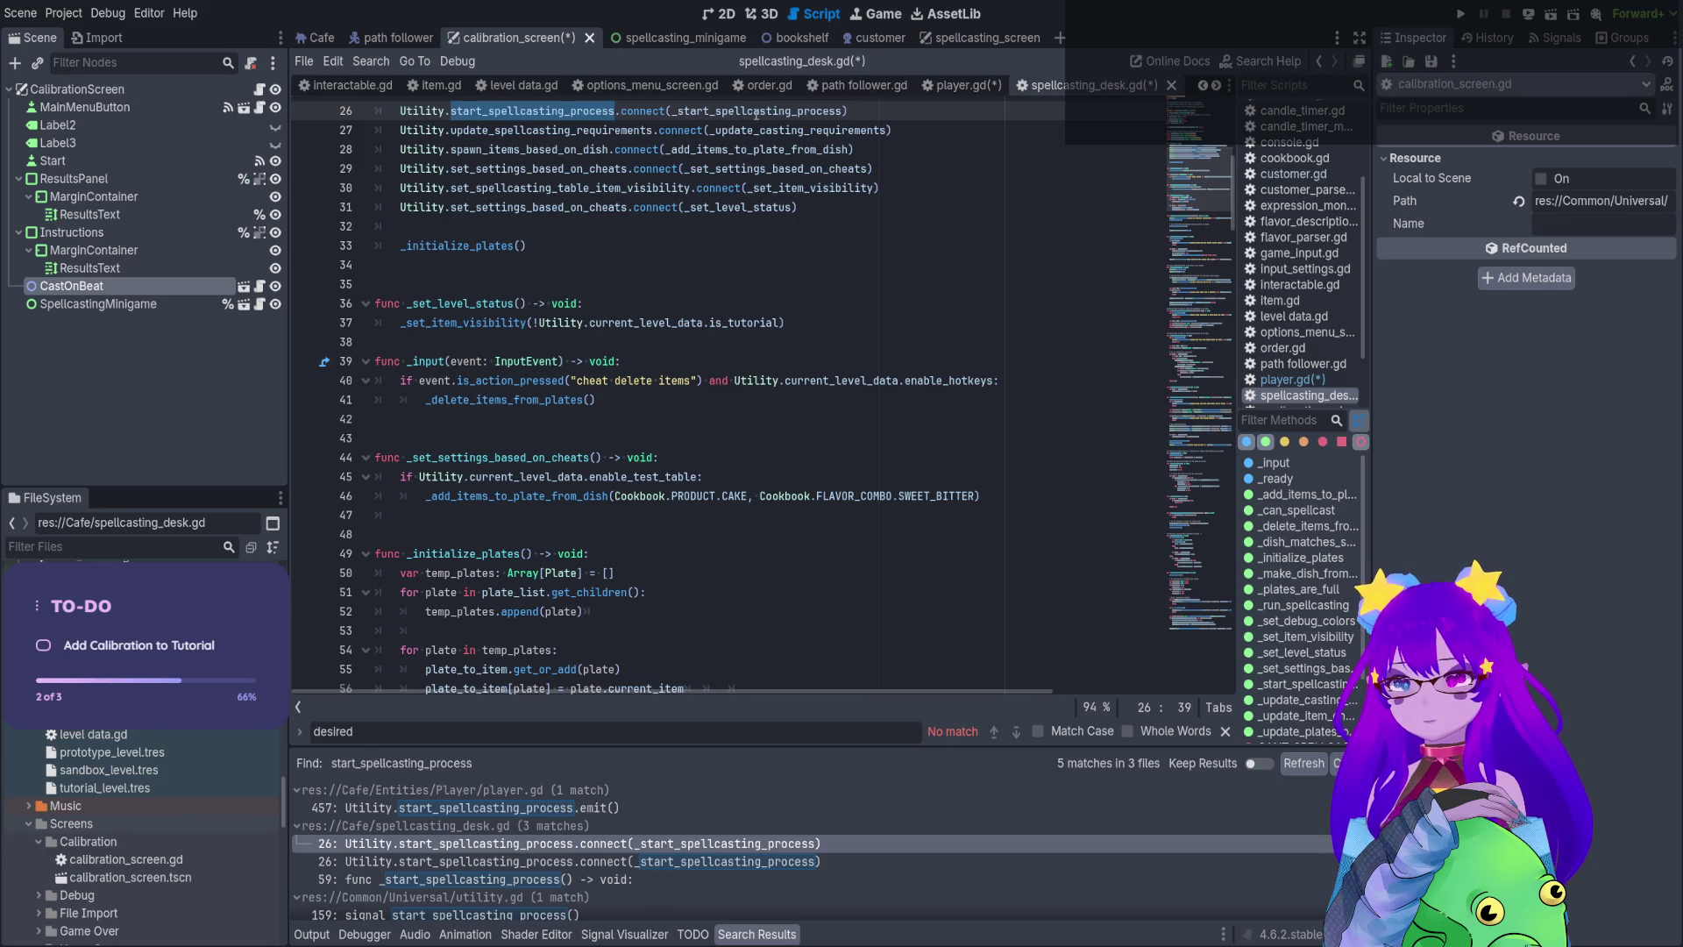
left_click(756, 111, "ctrl")
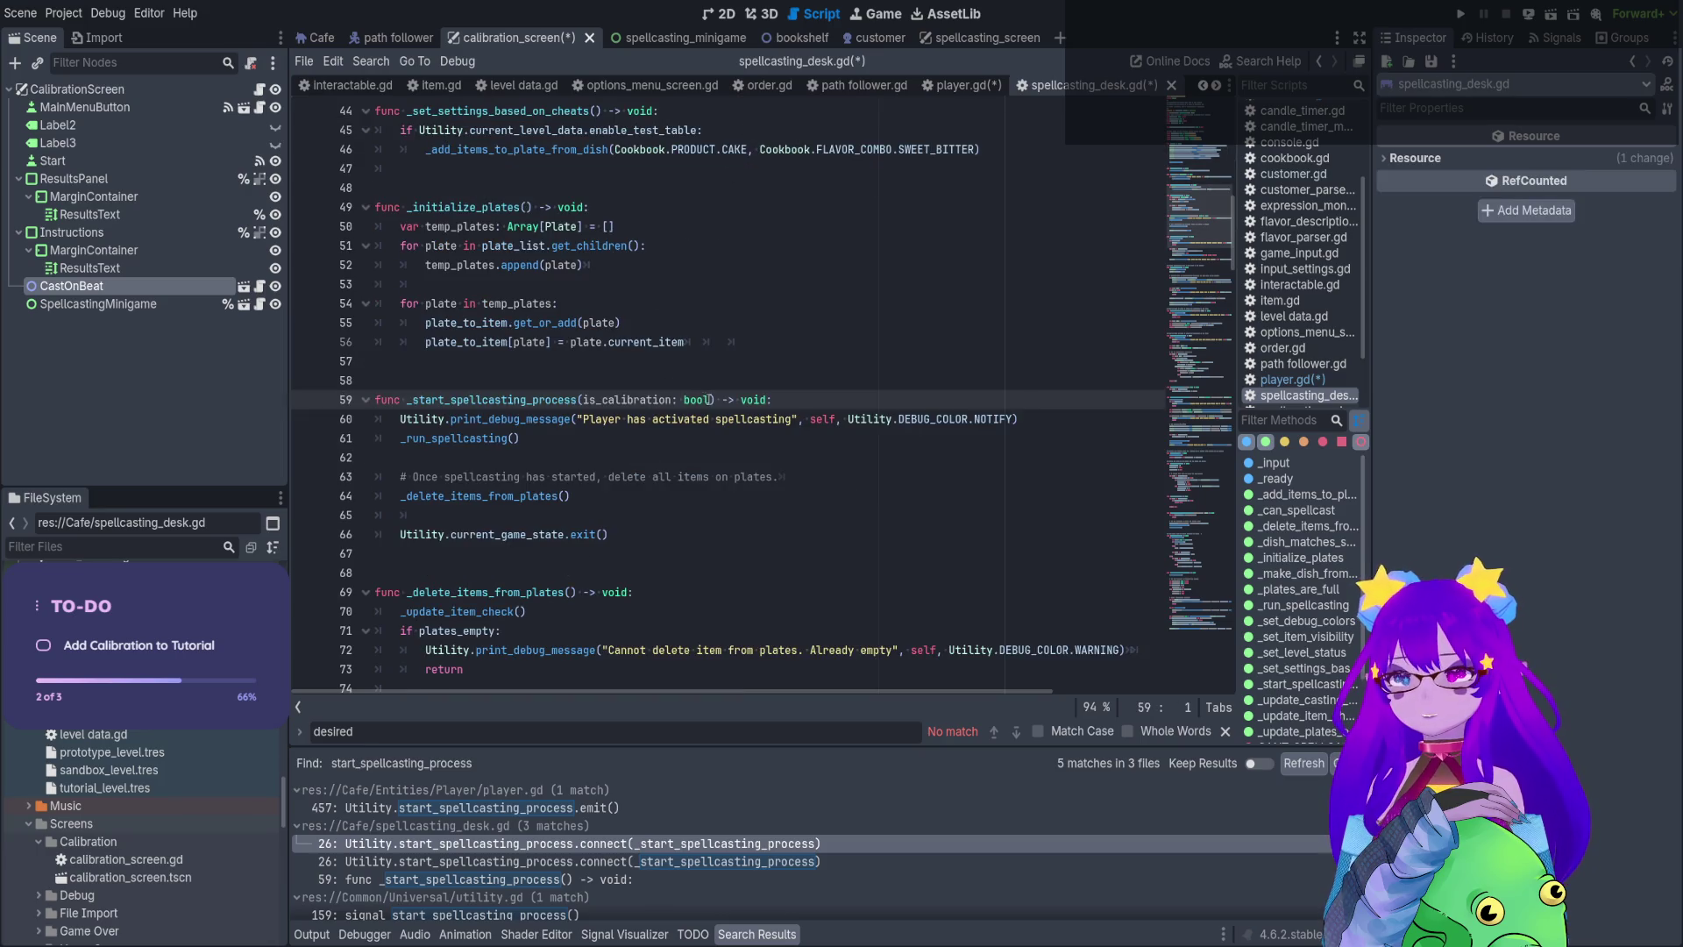
left_click_drag(711, 400, 583, 399)
key("ctrl+c")
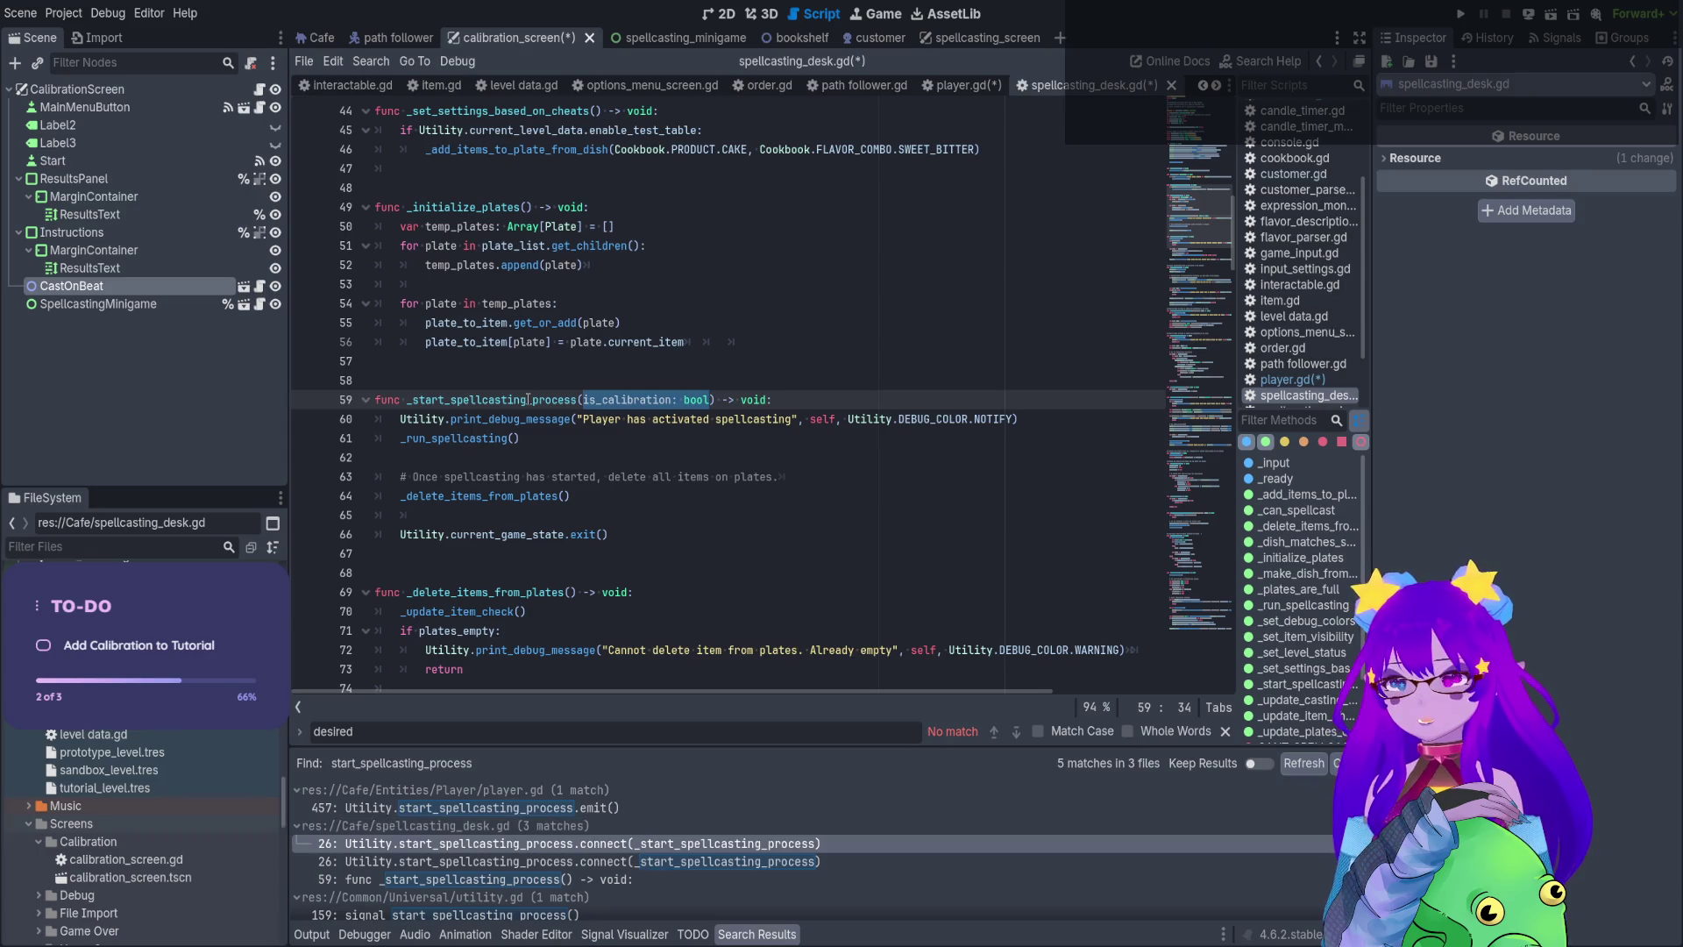
Paste is_calibration: bool into the start_spellcasting_process signal in utility.gd and save
left_click(570, 808)
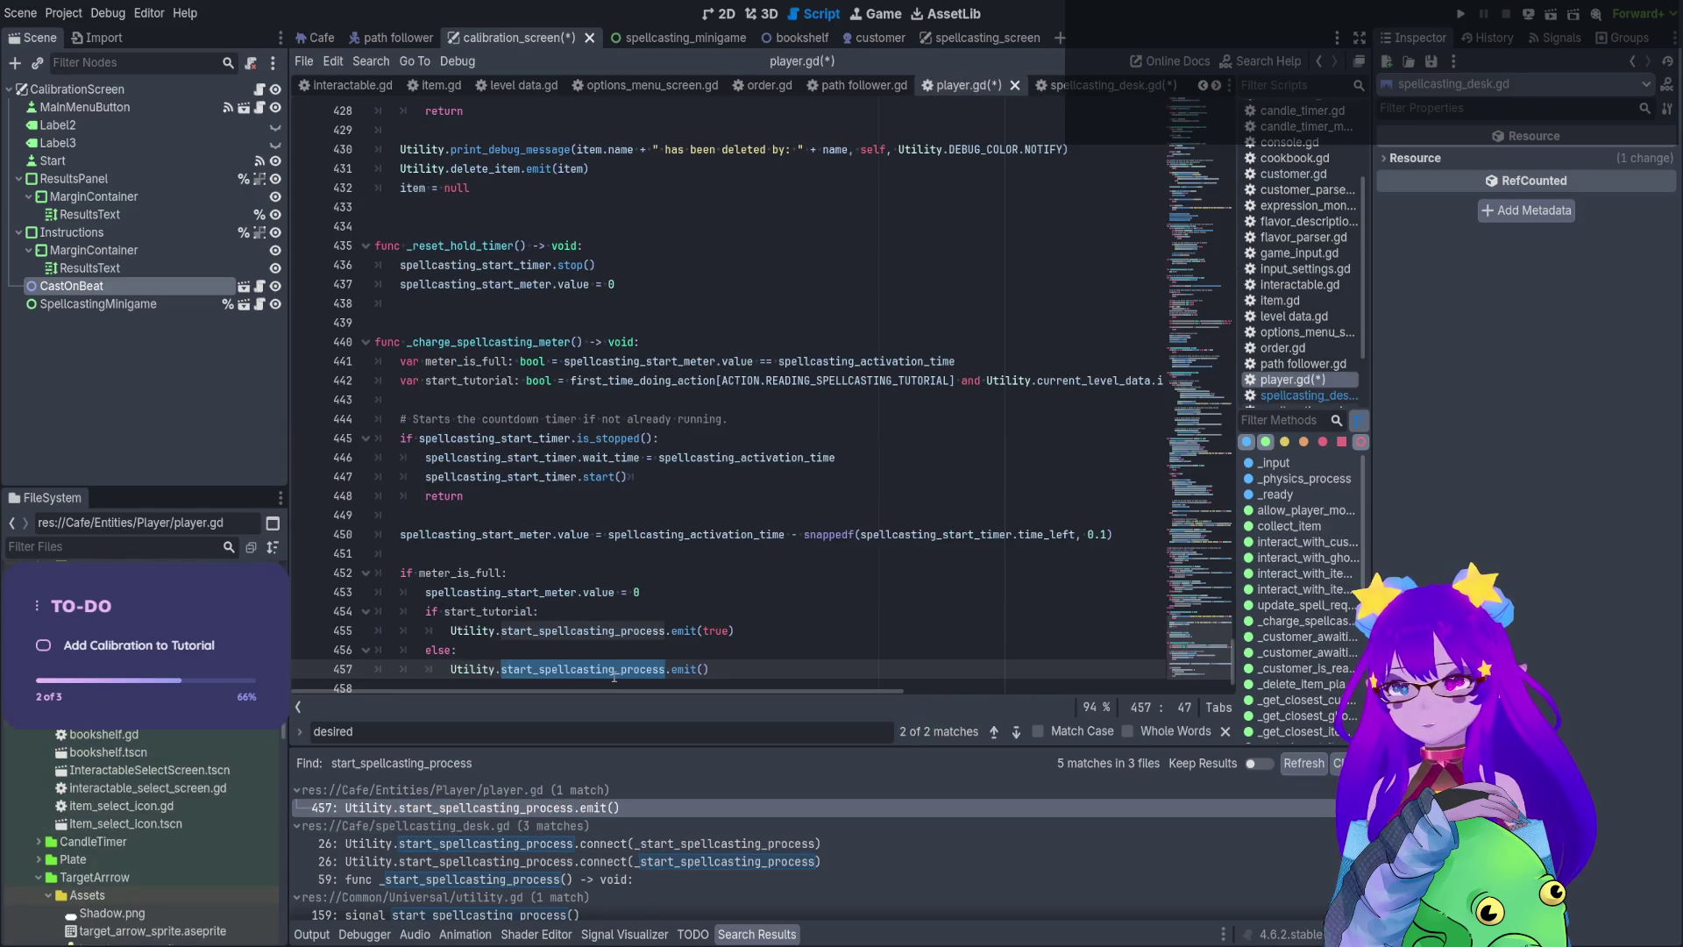
left_click(614, 672, "ctrl")
key("BackSpace")
key("BackSpace")
key("ctrl+v")
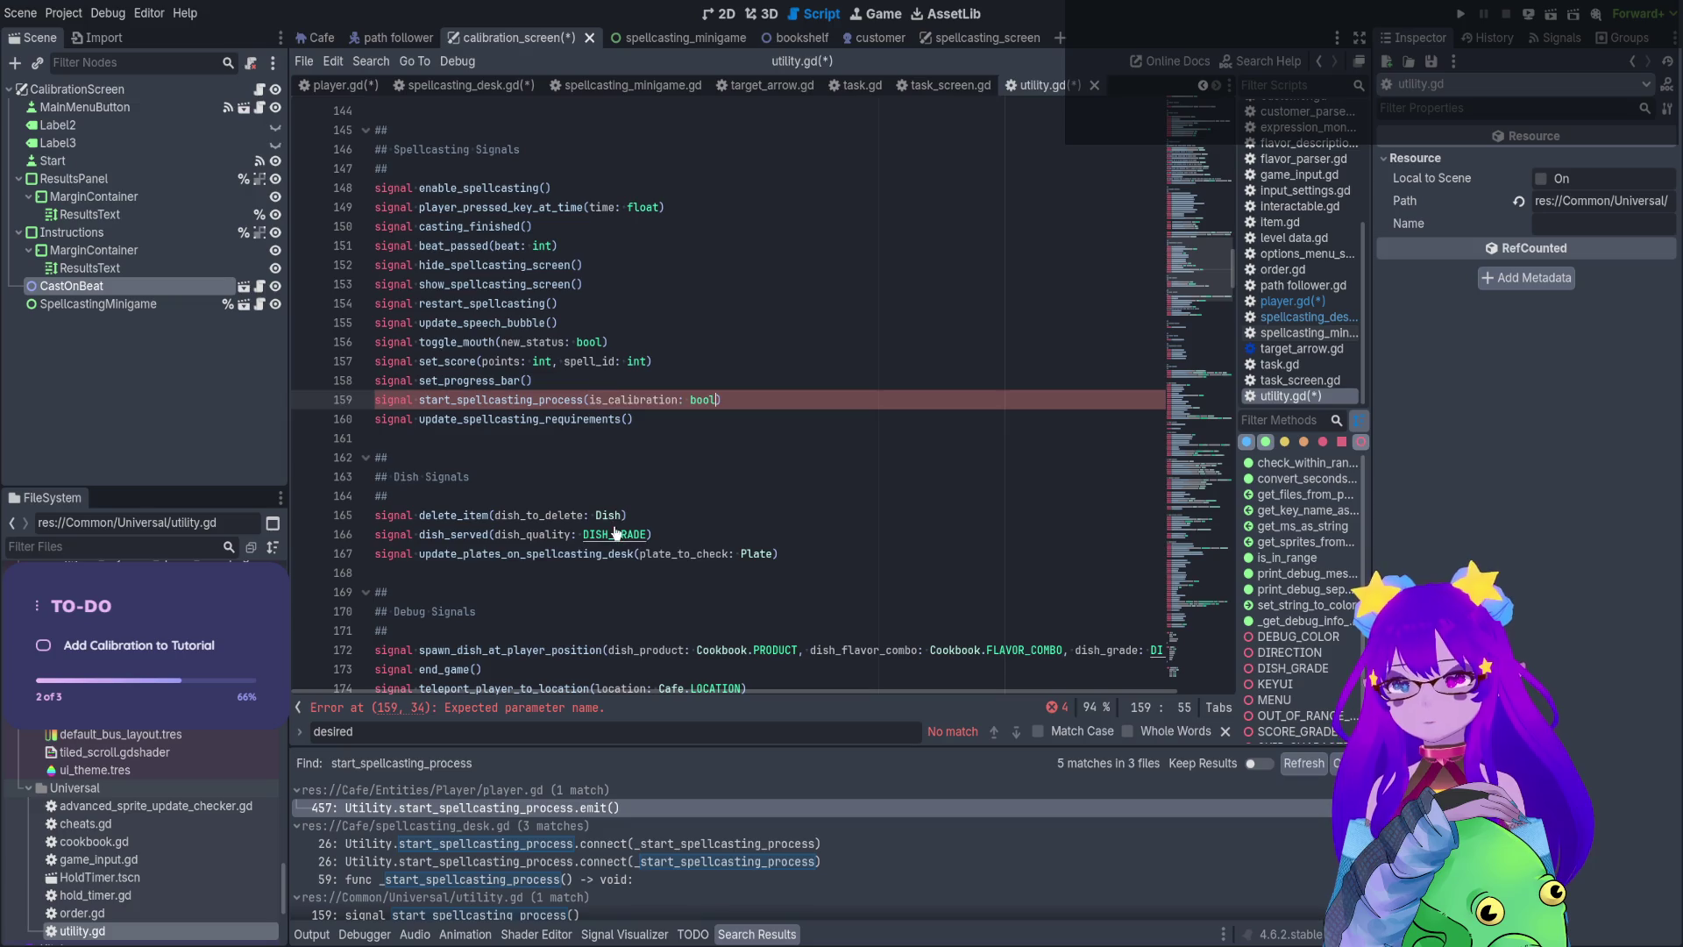
key("ctrl+s")
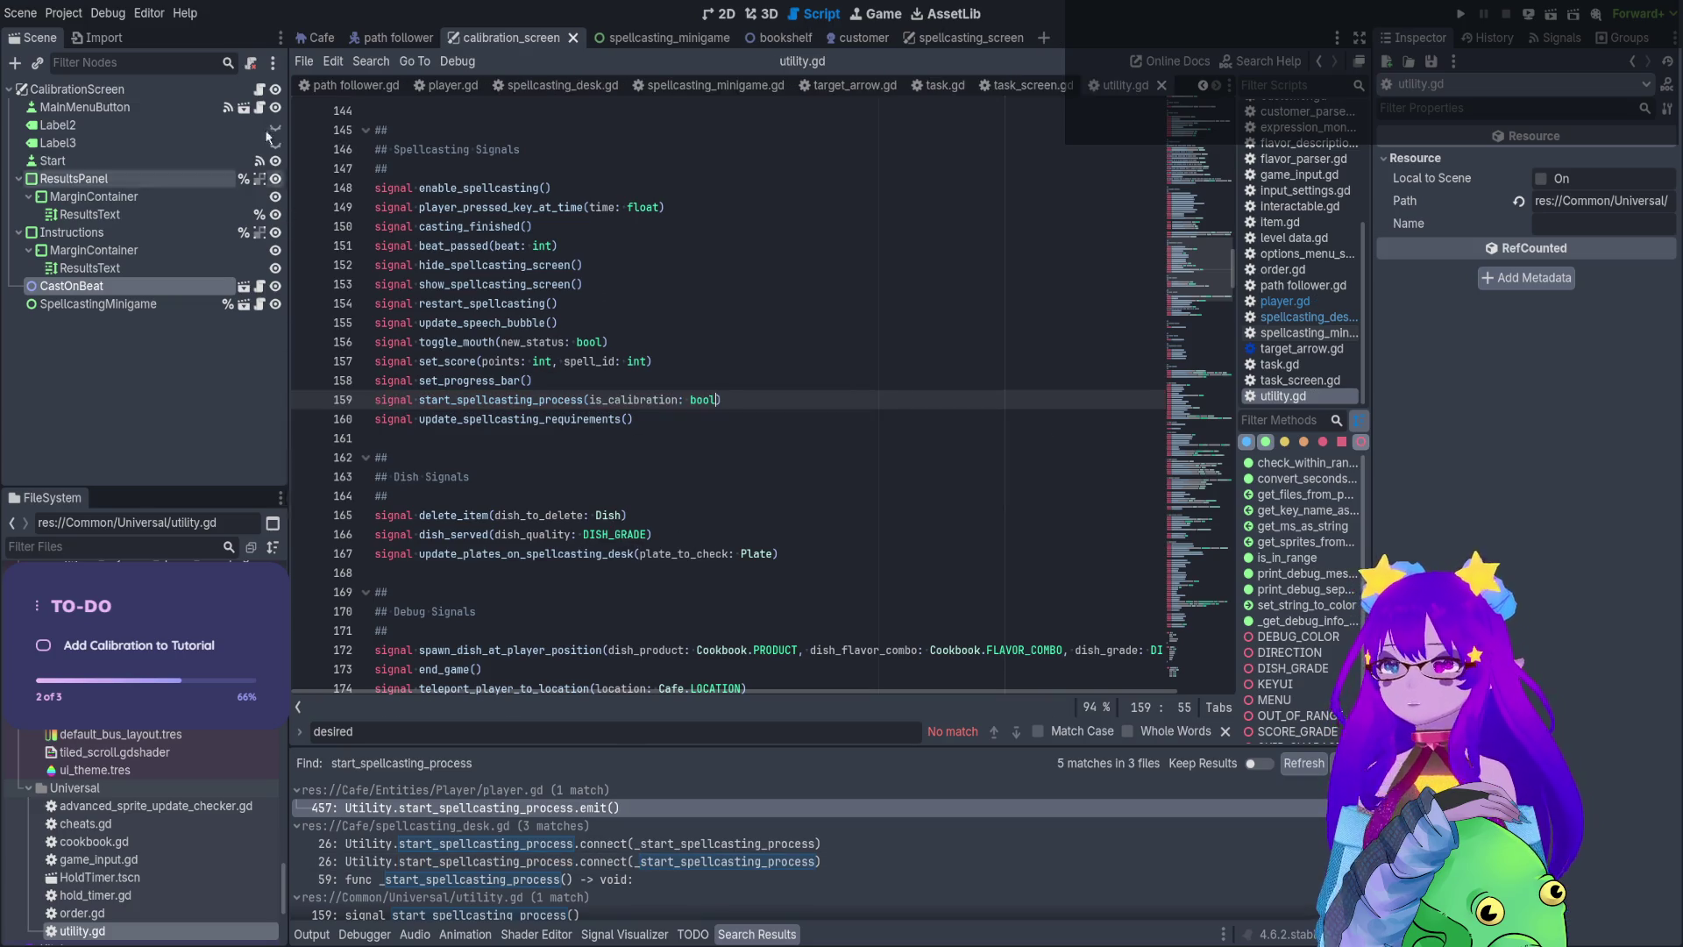
left_click(607, 862)
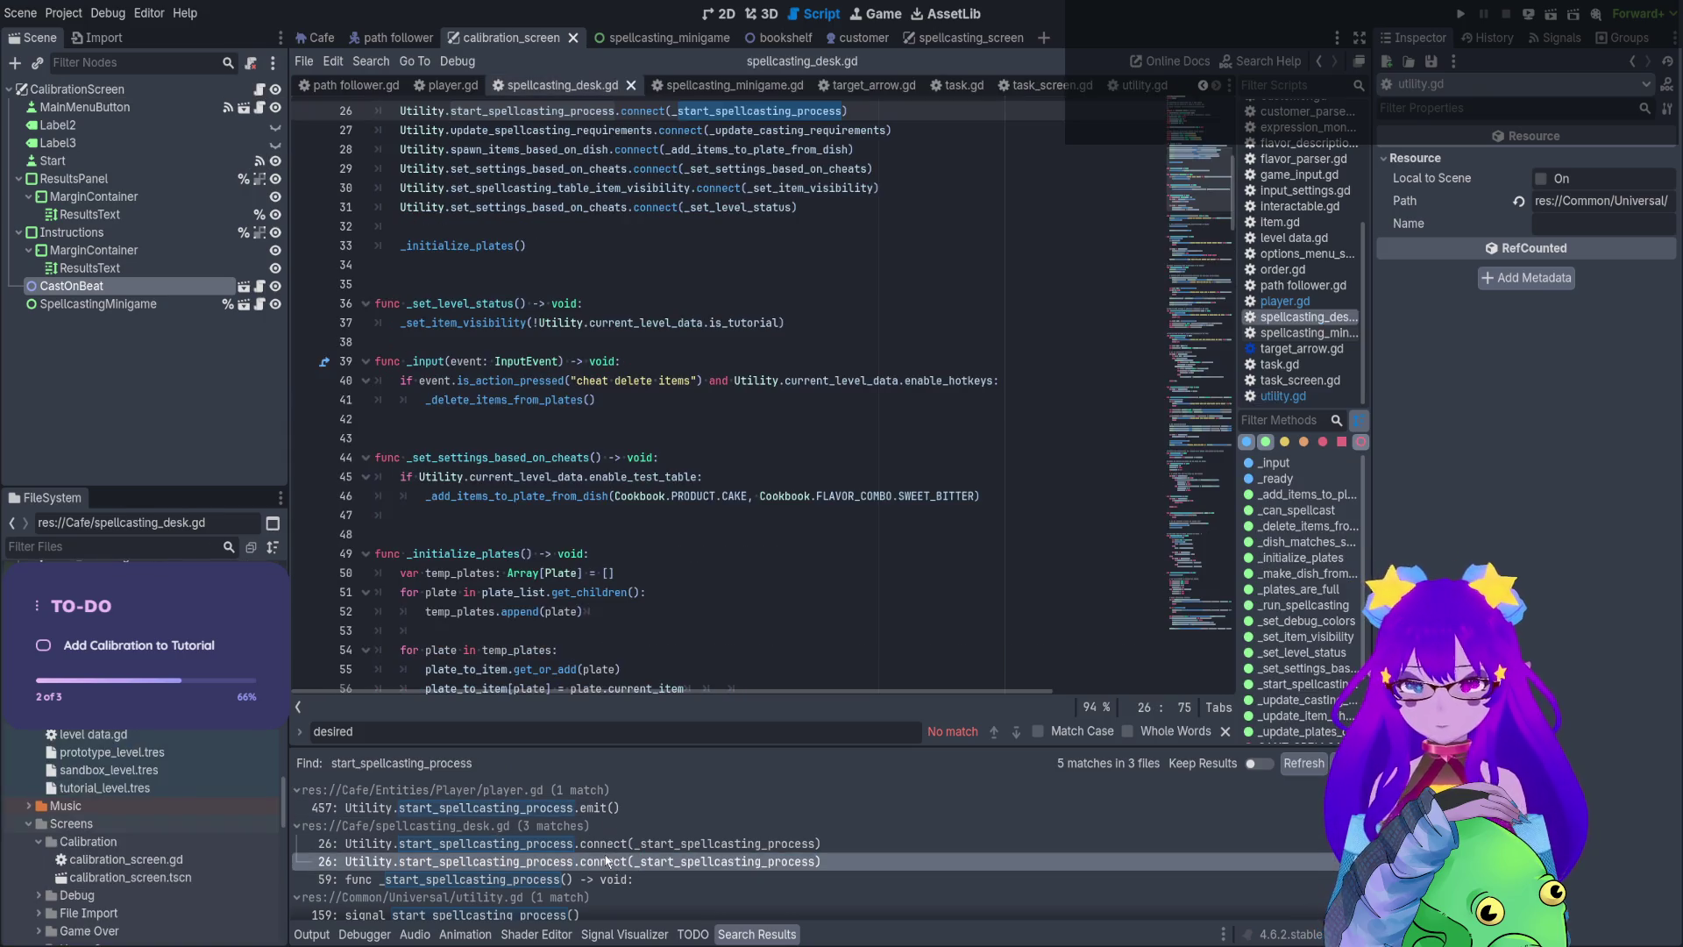
Default is_calibration to false and start an 'if not is_calibration:' line in the function body
left_click(812, 113, "ctrl")
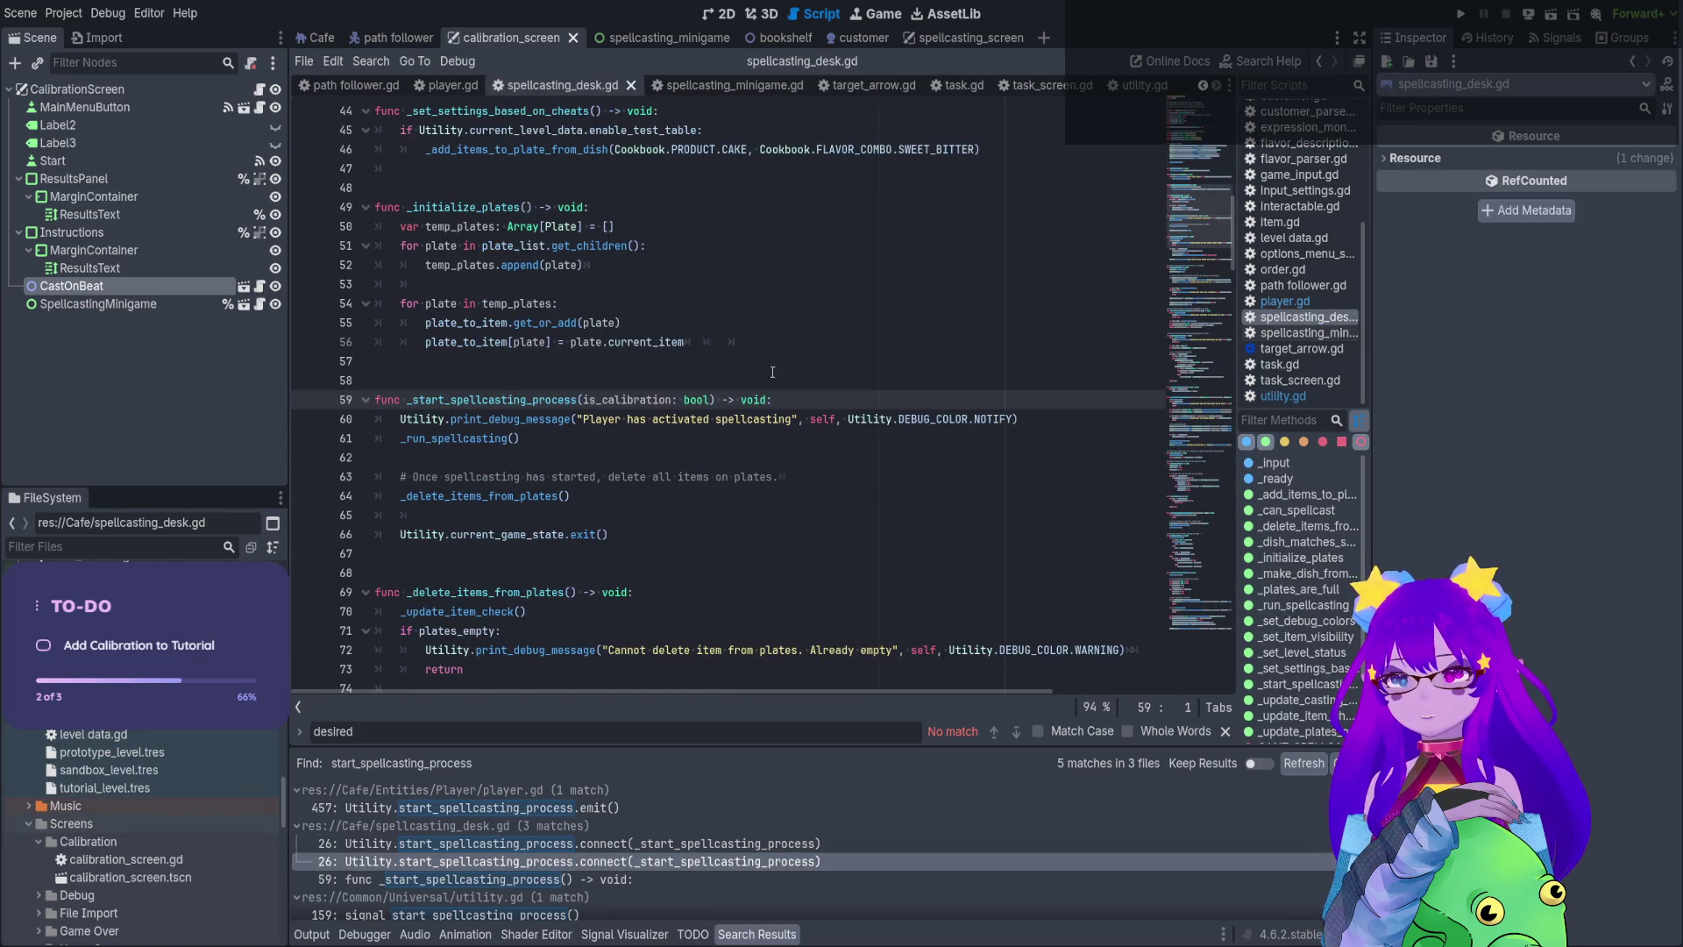
left_click(715, 402)
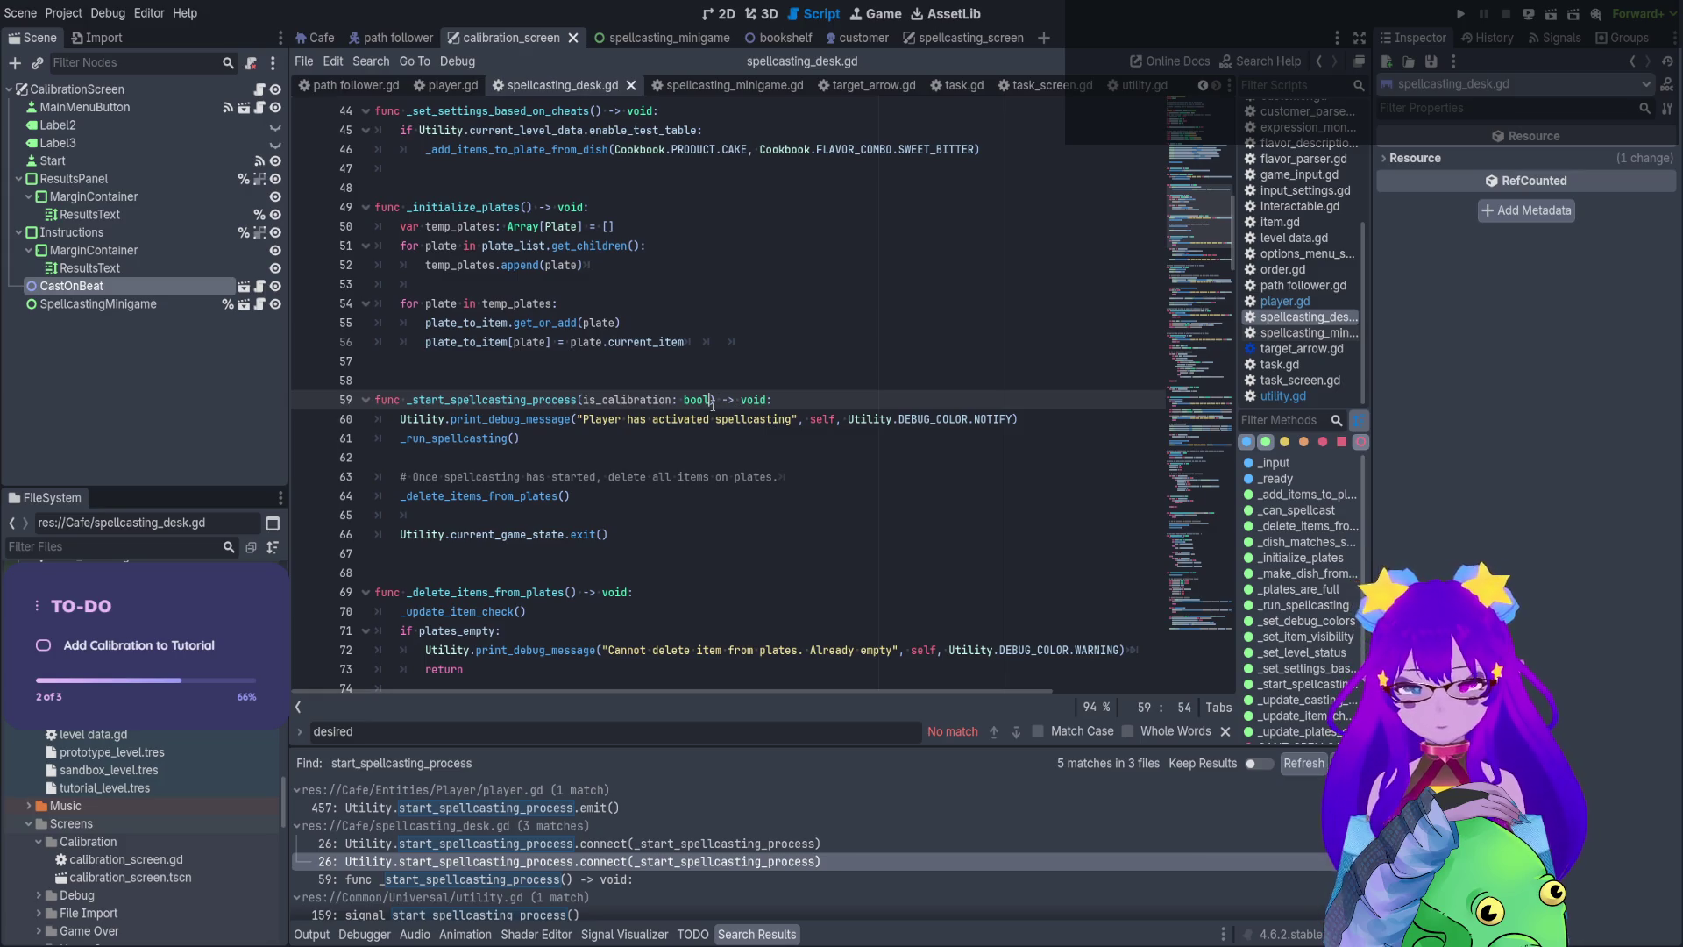
type("= false")
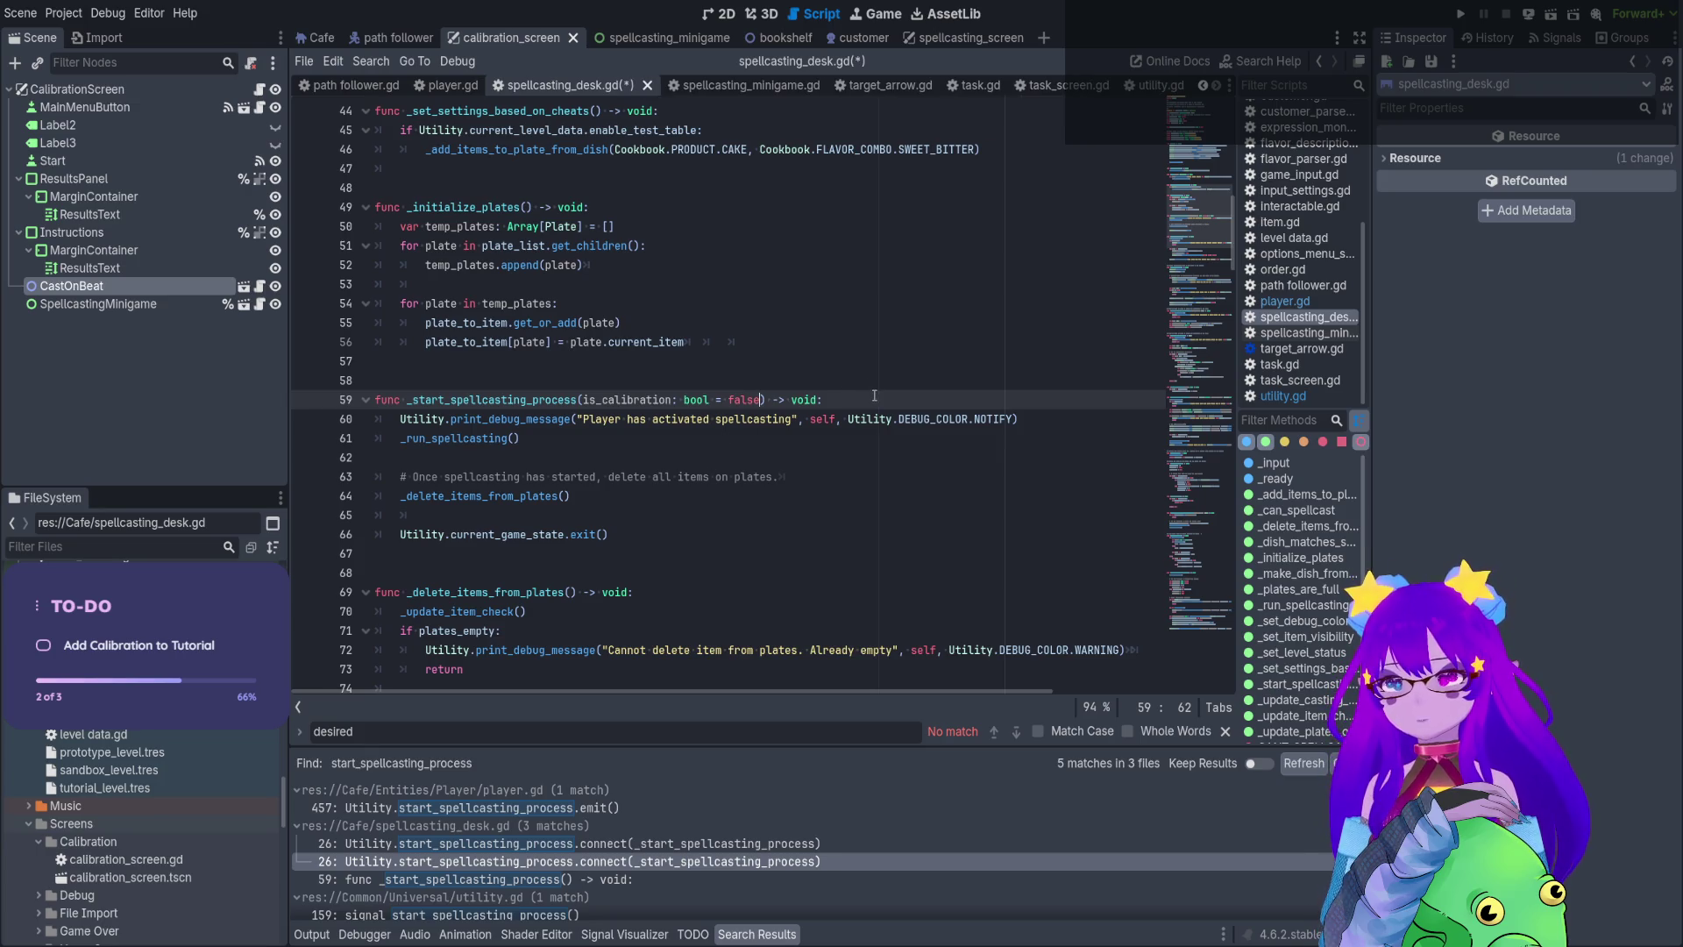
key("Return")
key("Return")
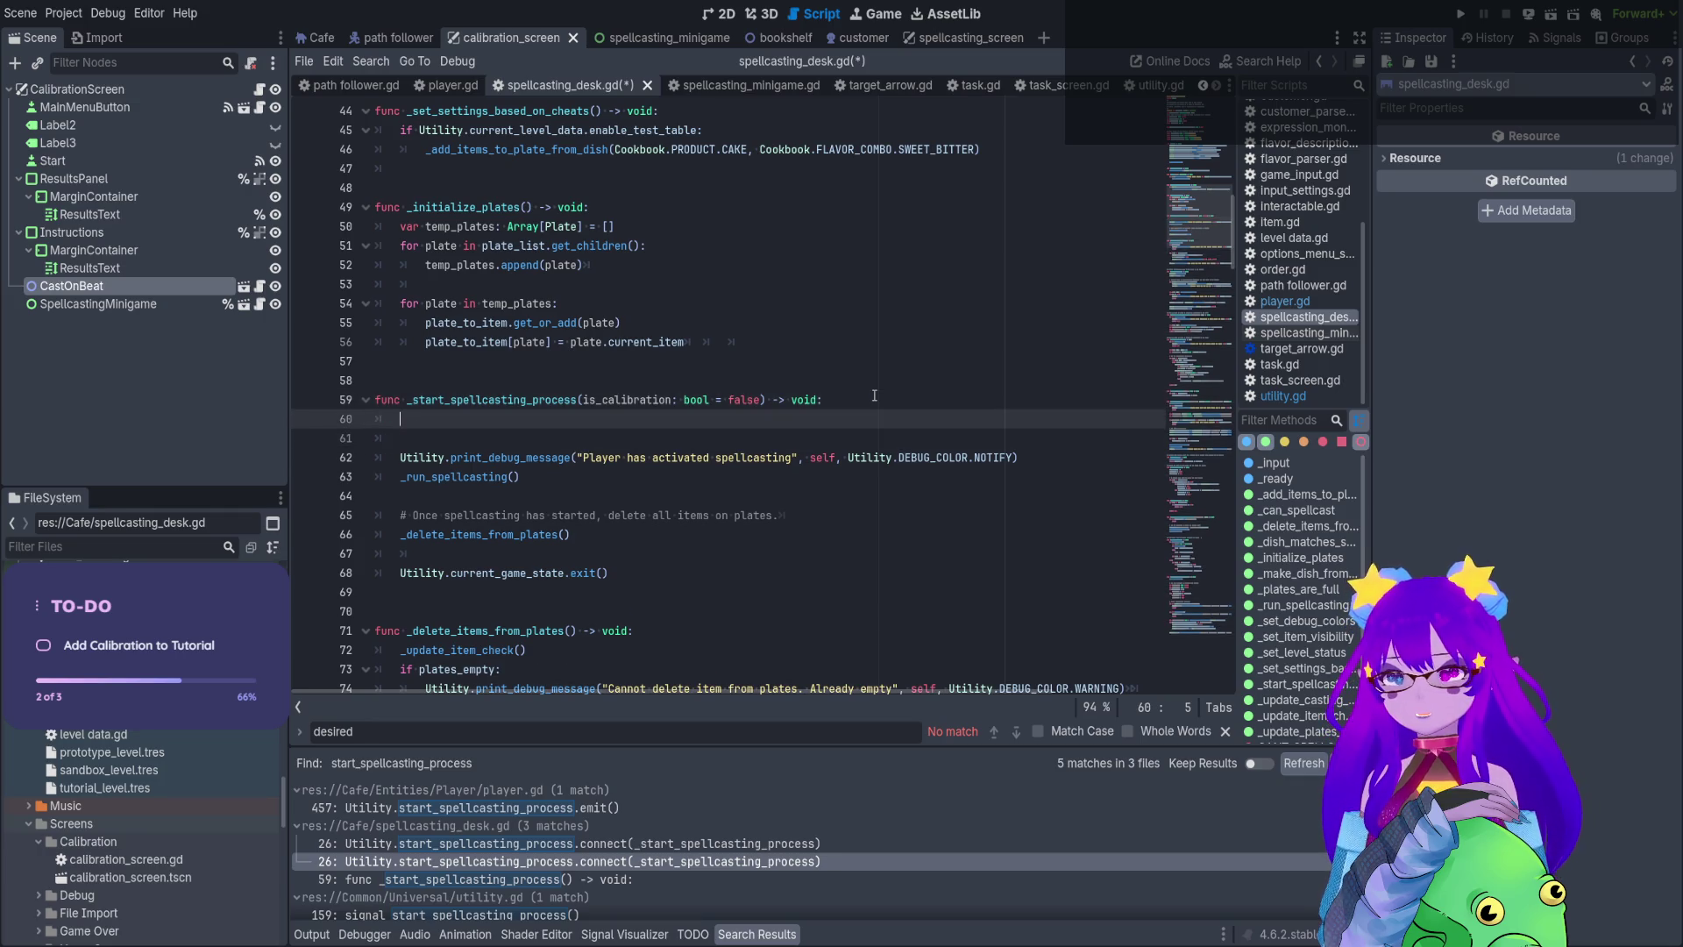
key("Up")
key("Delete")
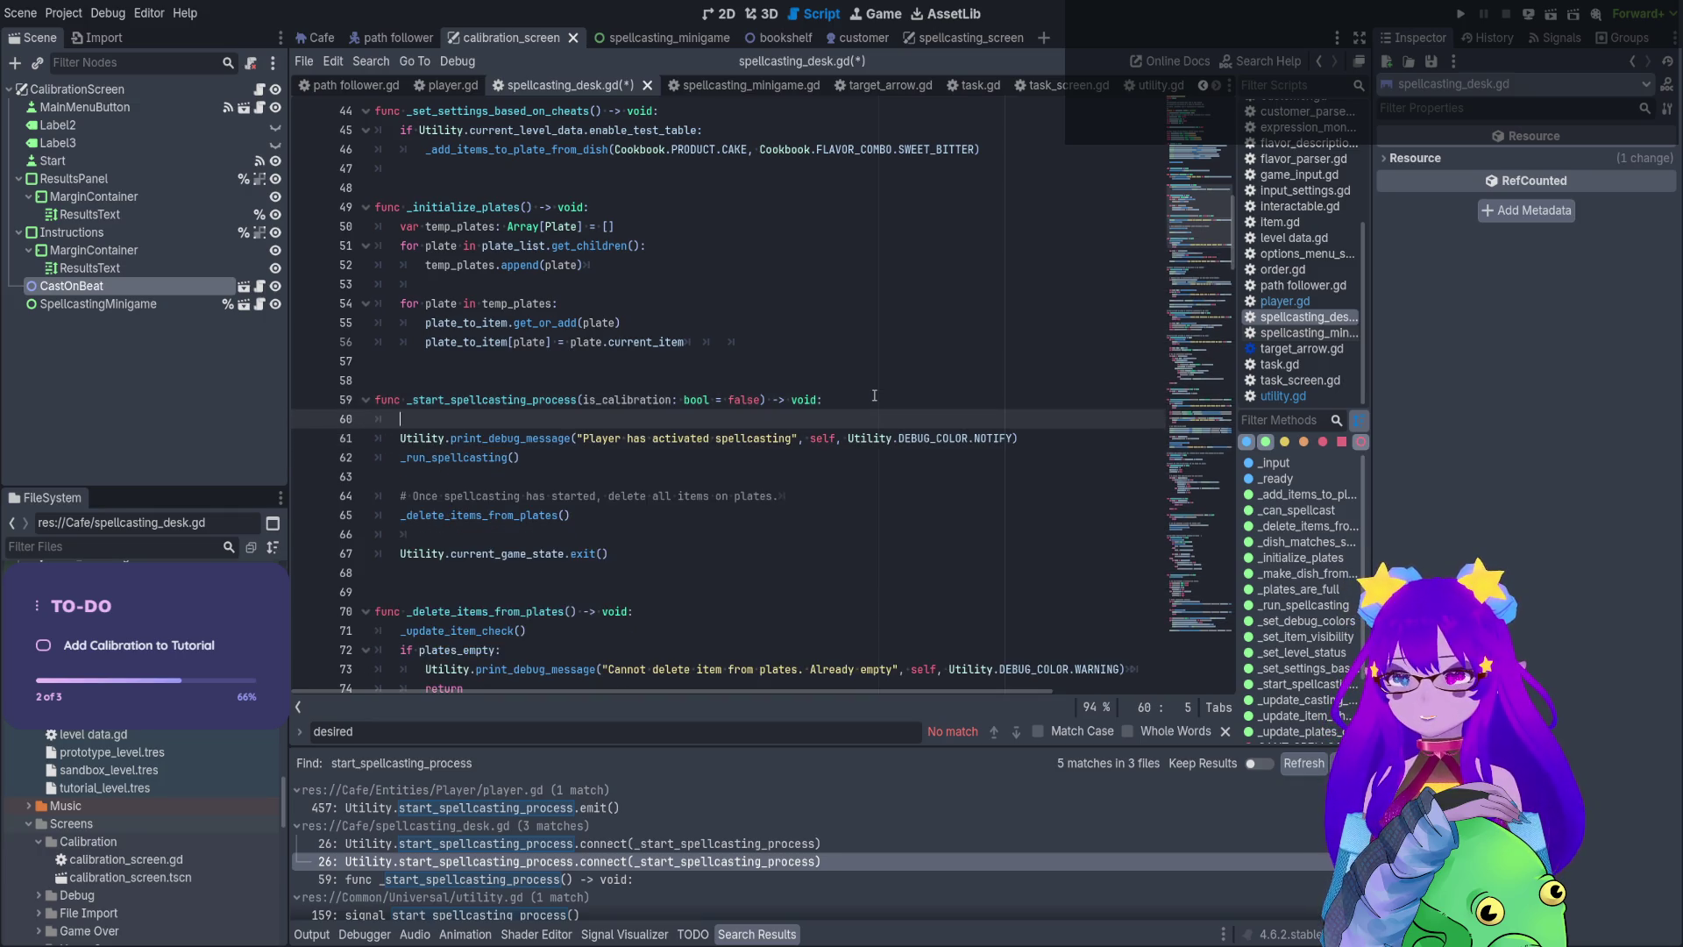
key("Return")
type("if is")
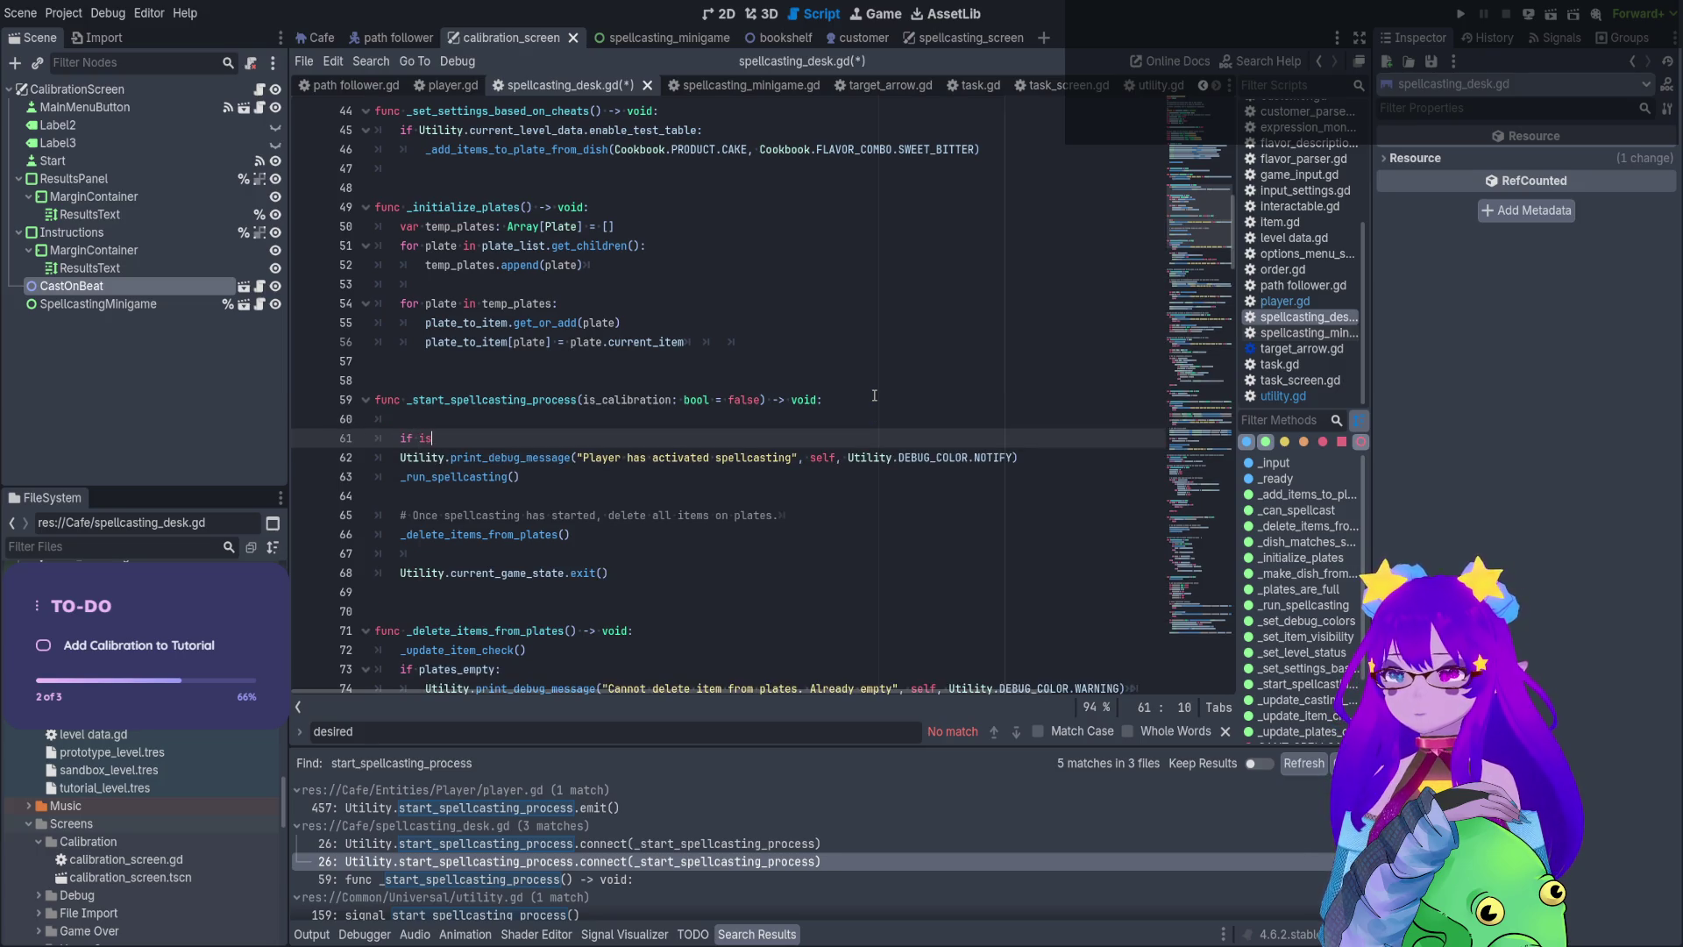
key("ctrl+space")
type("not is_")
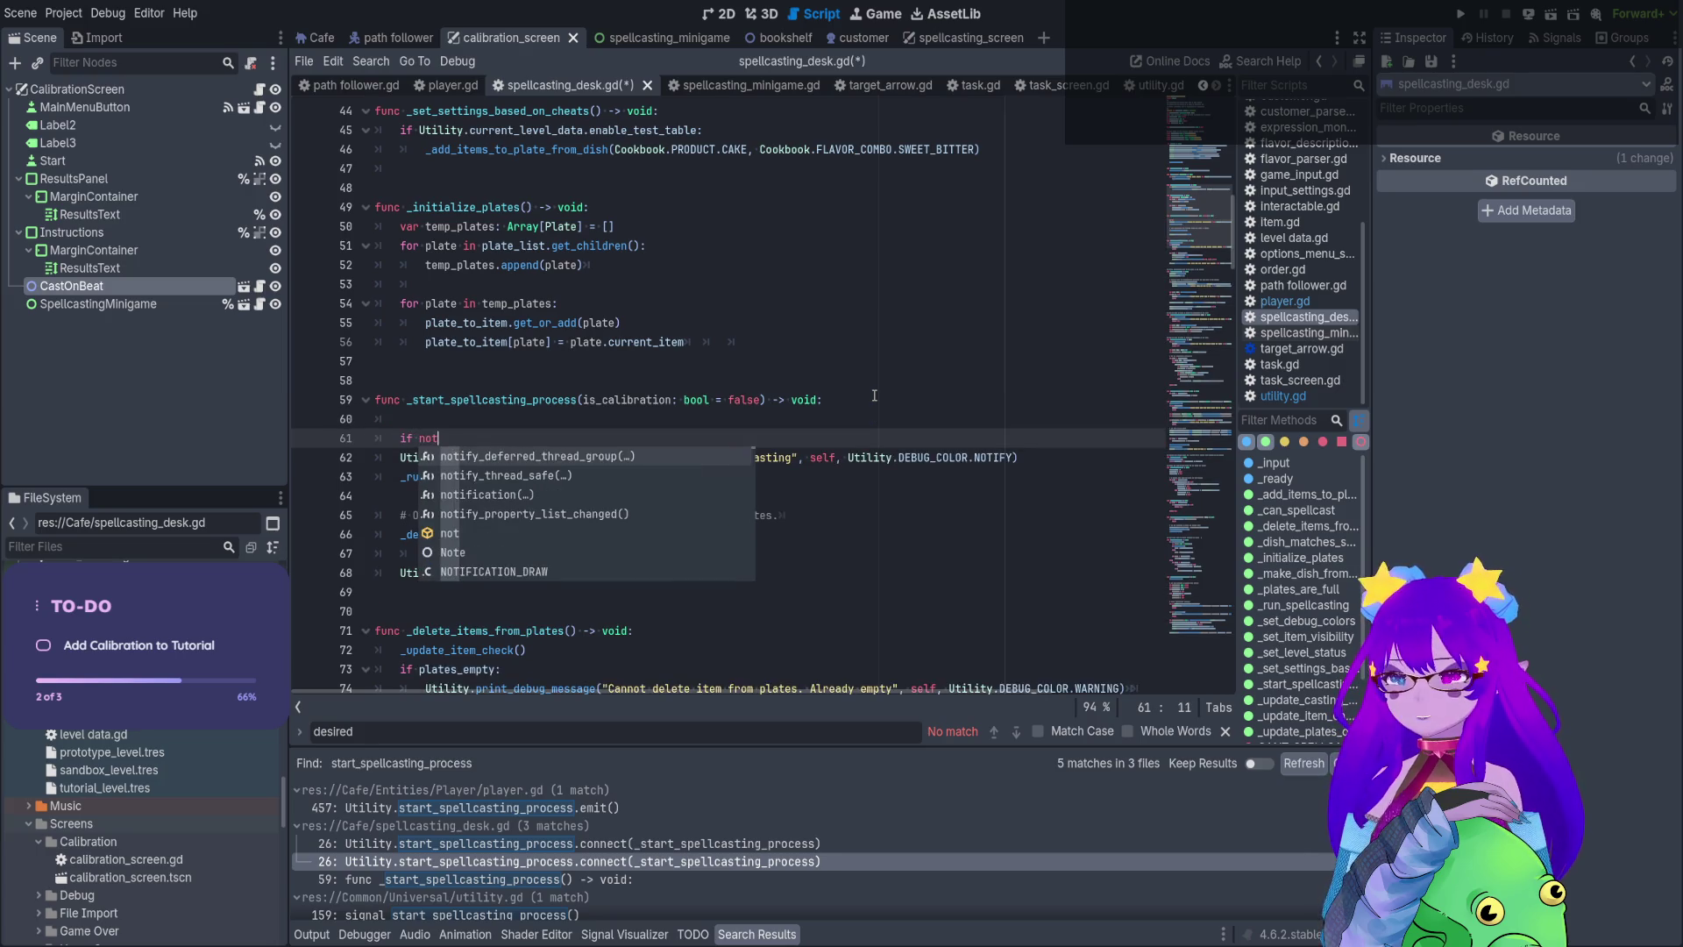
type("cal")
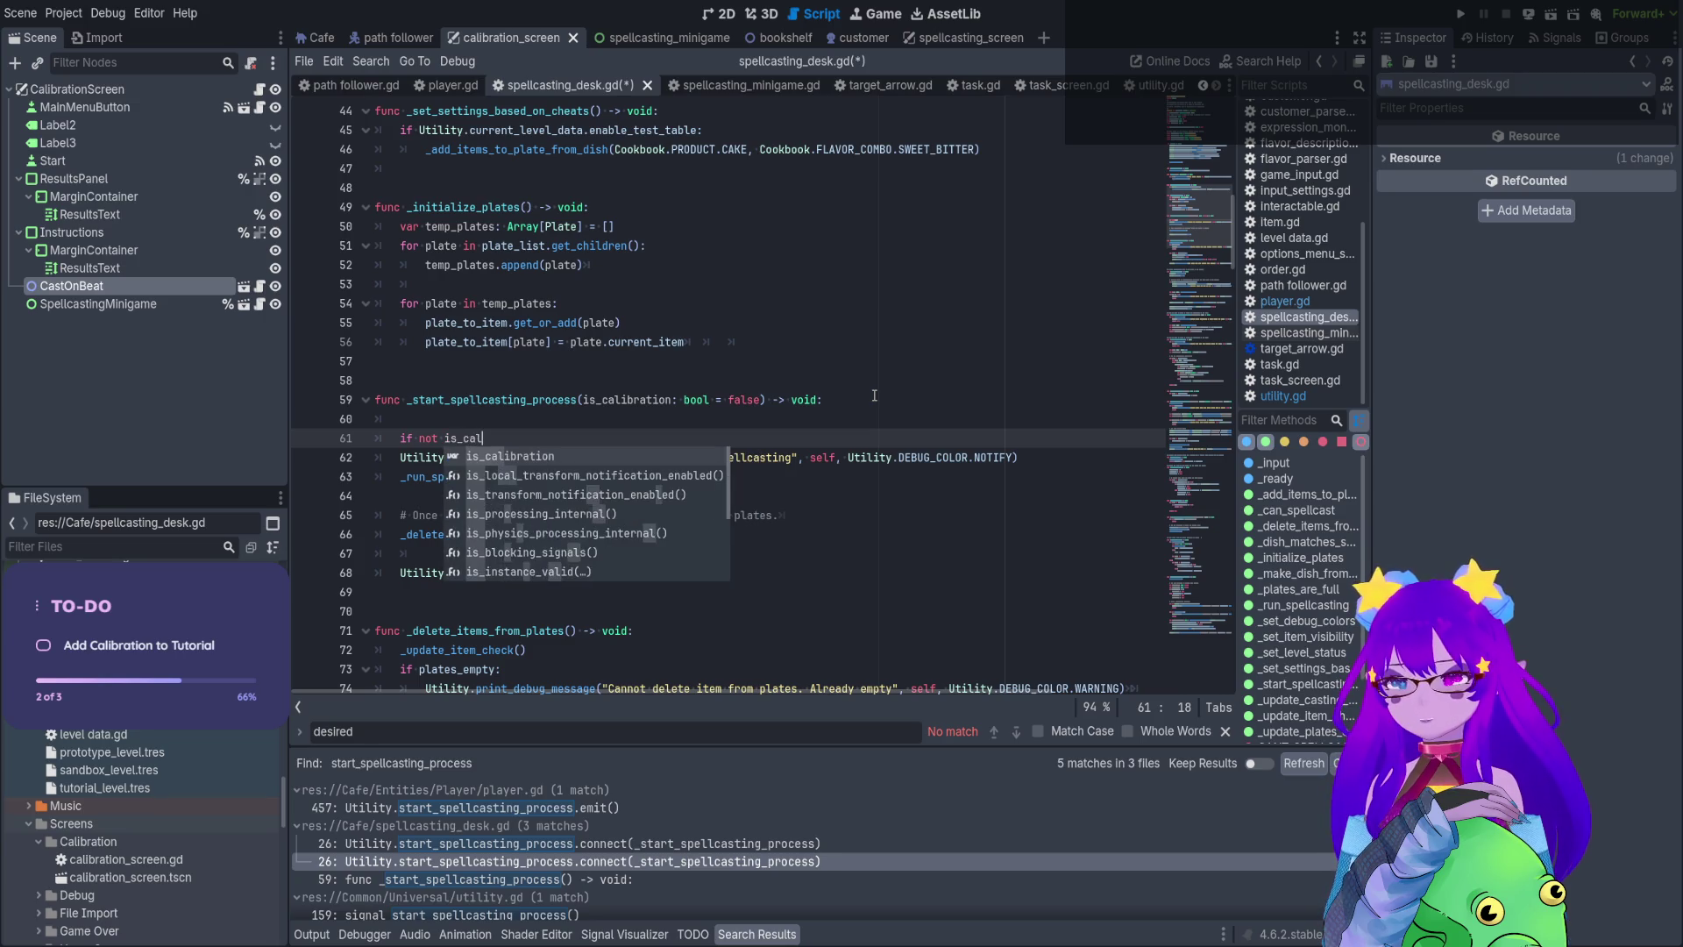
key("Return")
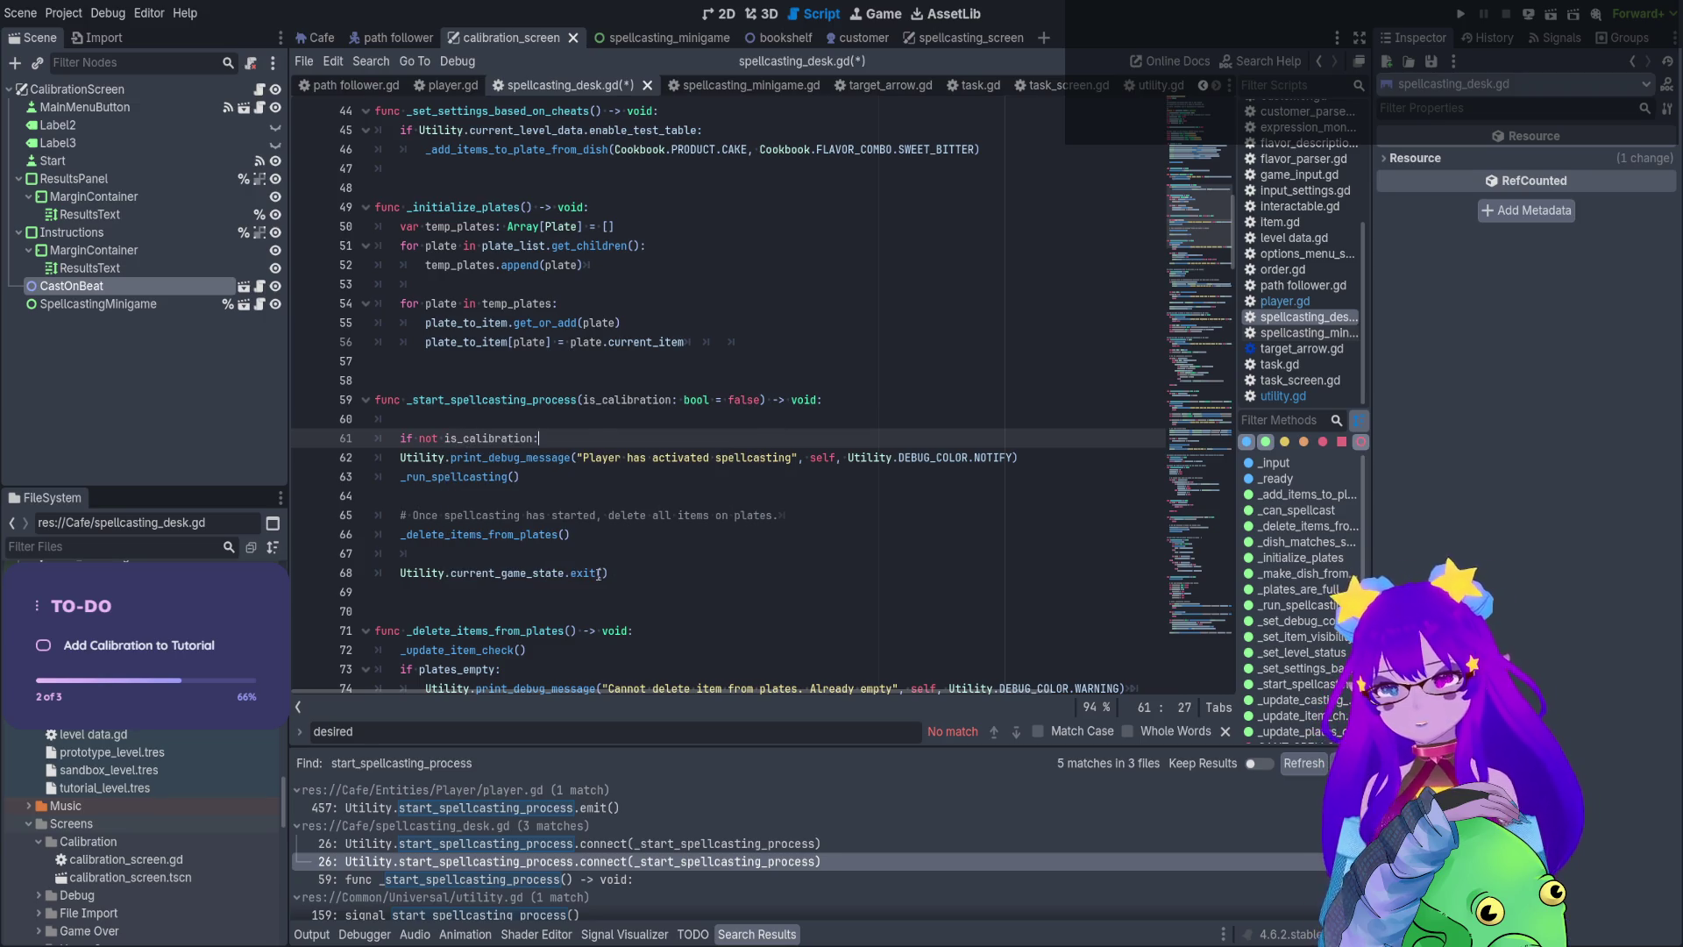
Indent the existing body under the if, add a return, and remove the stray blank line
left_click(721, 579)
key("shift+Up")
key("shift+Up")
key("shift+Up")
key("shift+Home")
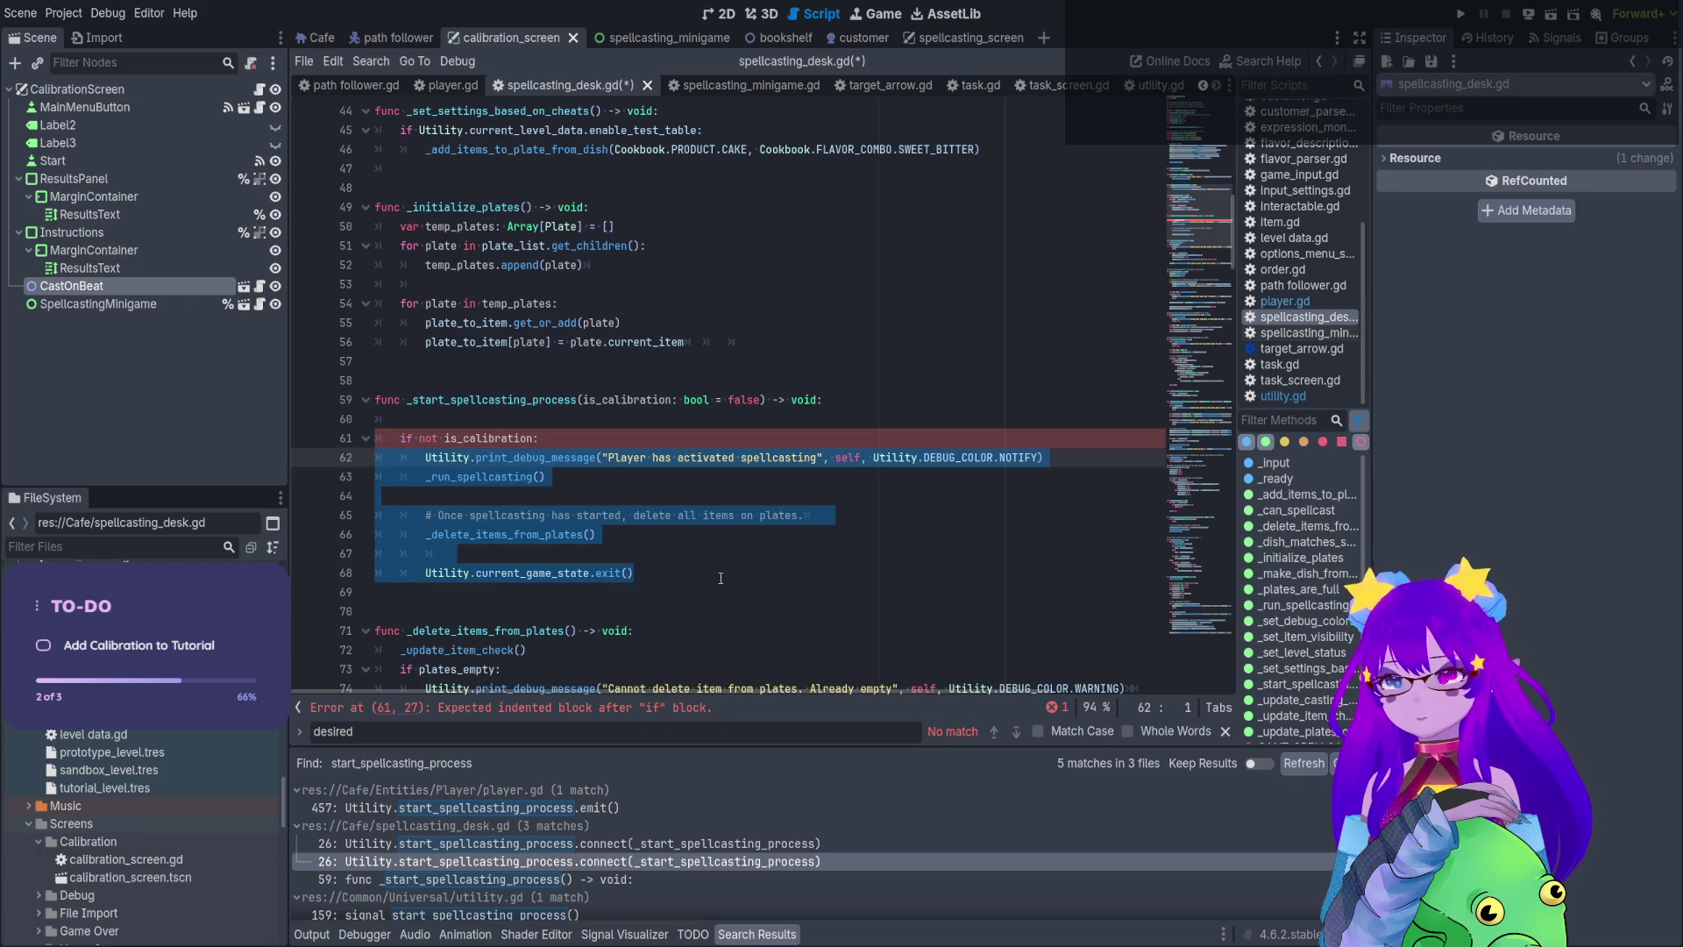
key("Tab")
left_click(721, 578)
key("Return")
type("return")
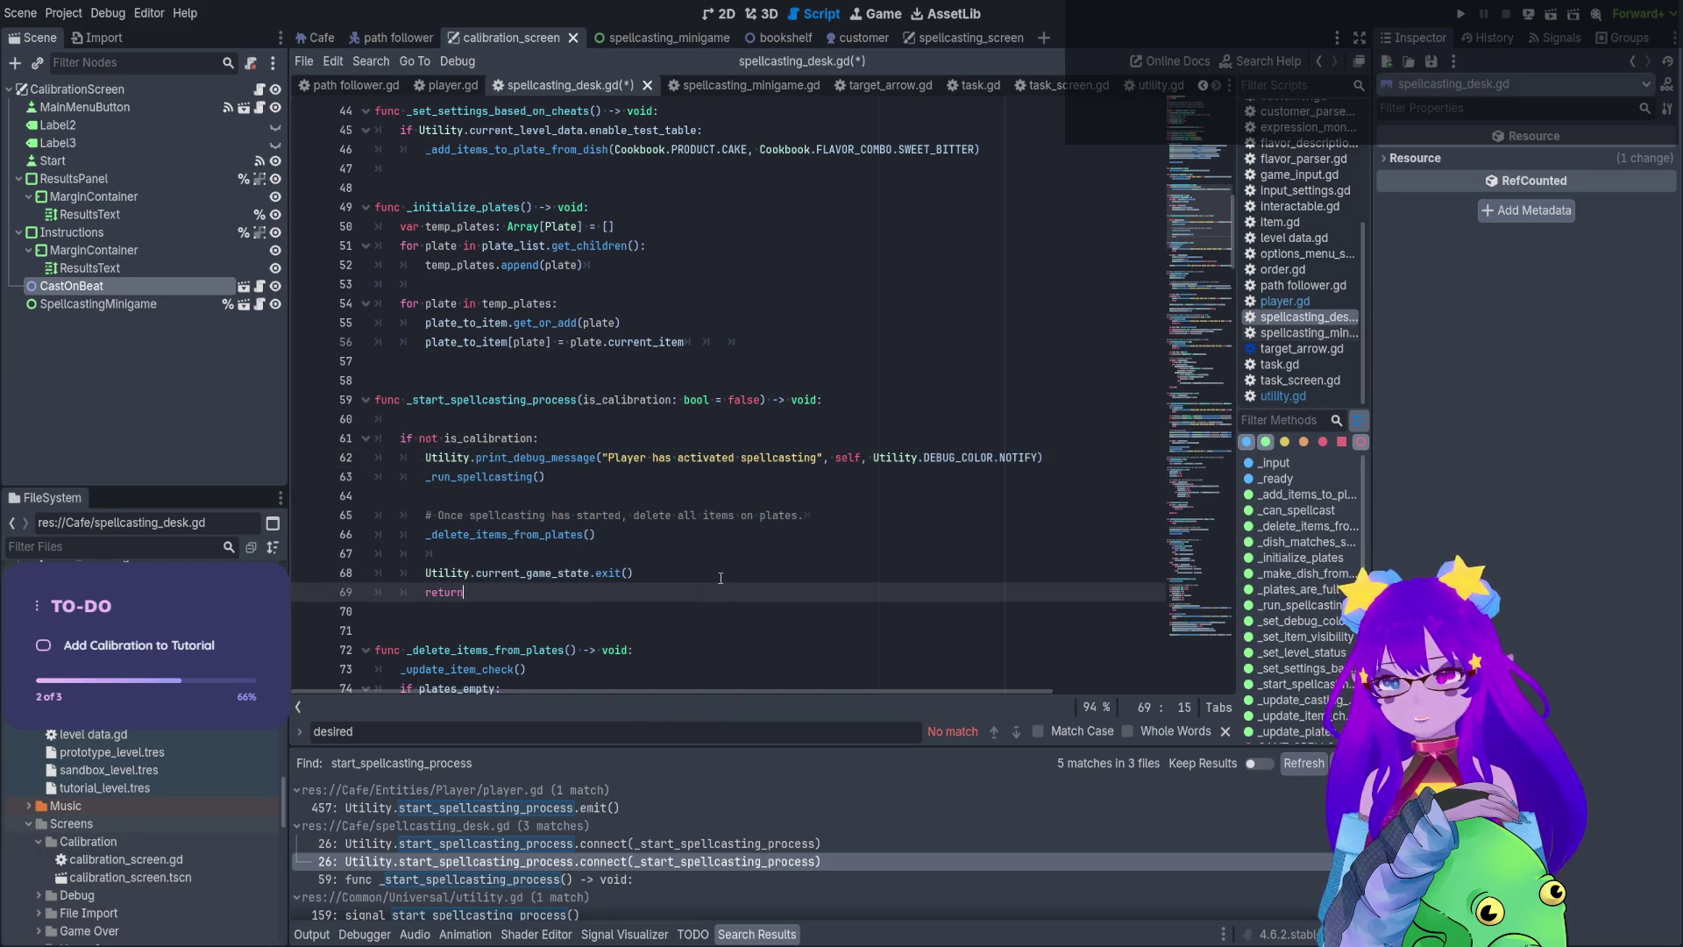
key("Return")
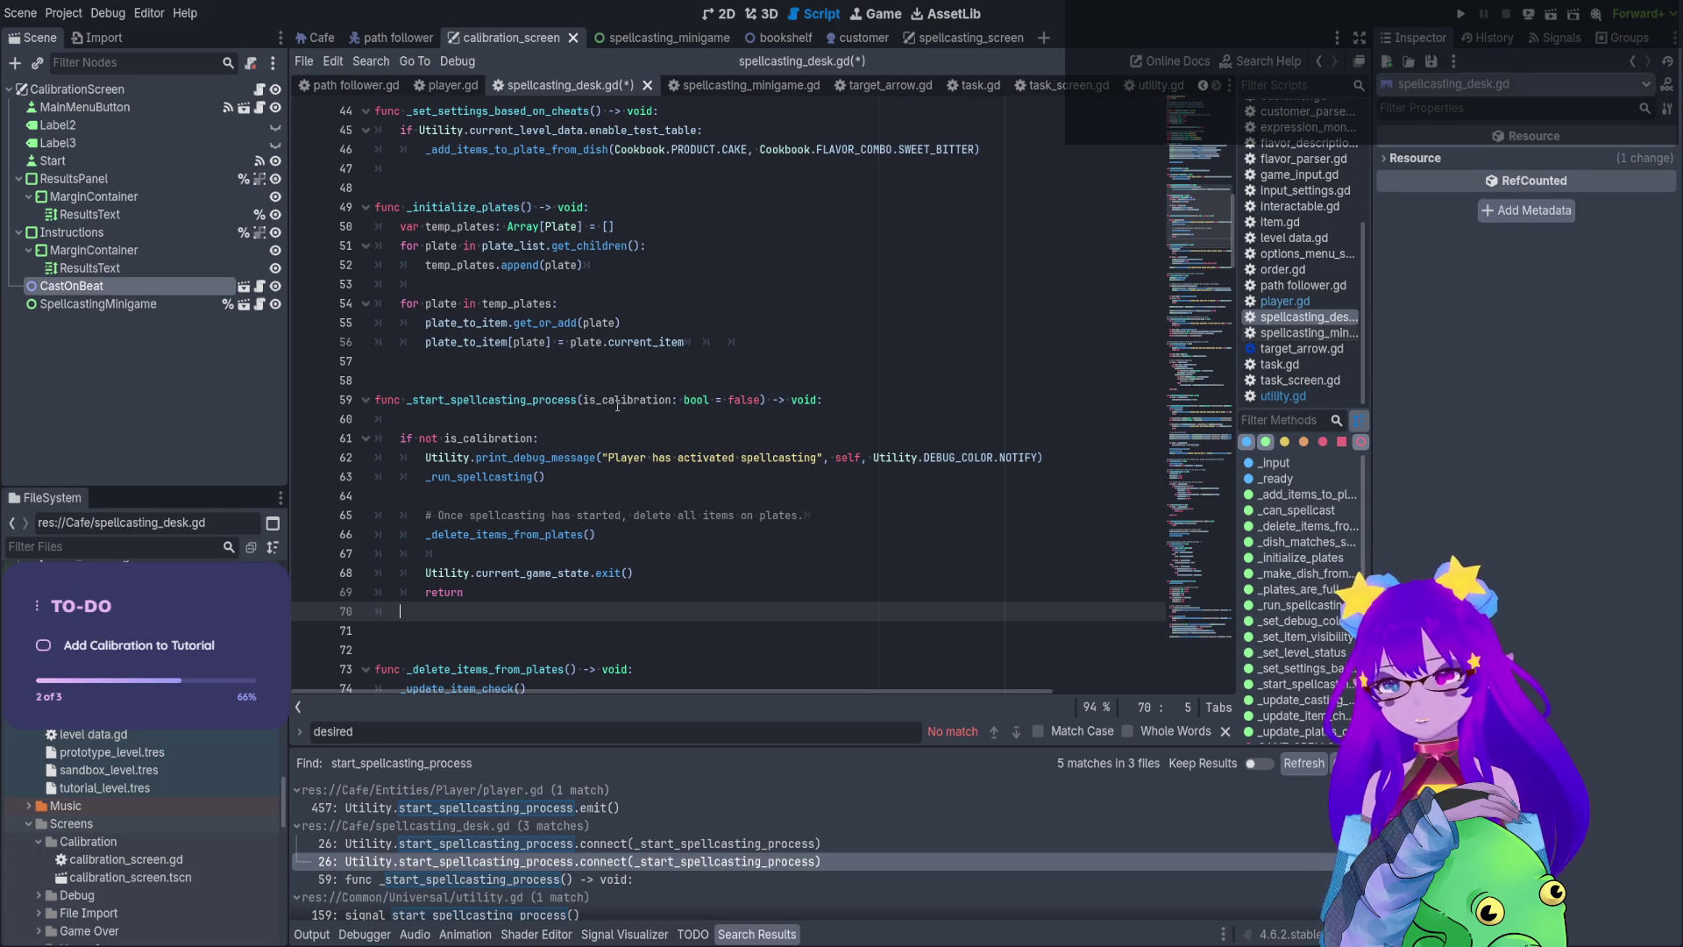
scroll(617, 405, "down", 1)
left_click(497, 369)
key("BackSpace")
key("BackSpace")
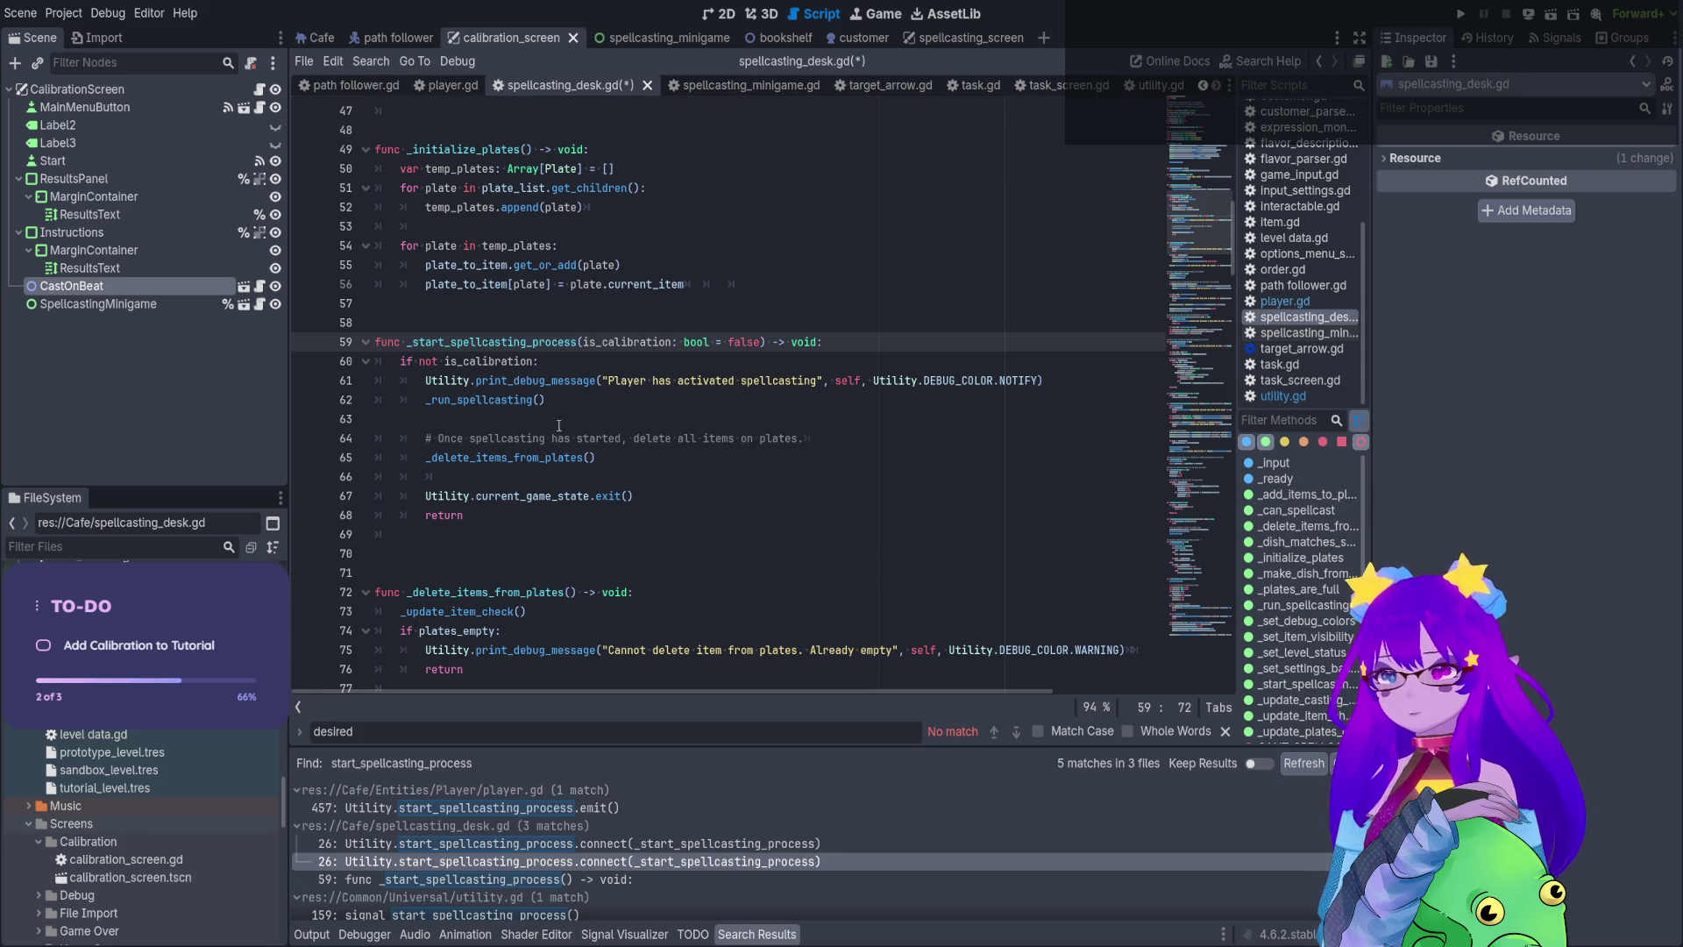
Paste a copy of the block below logging 'Player has started in-game calibration', then inspect _run_spellcasting
left_click(660, 496)
left_click_drag(660, 496, 360, 380)
key("ctrl+c")
left_click(392, 535)
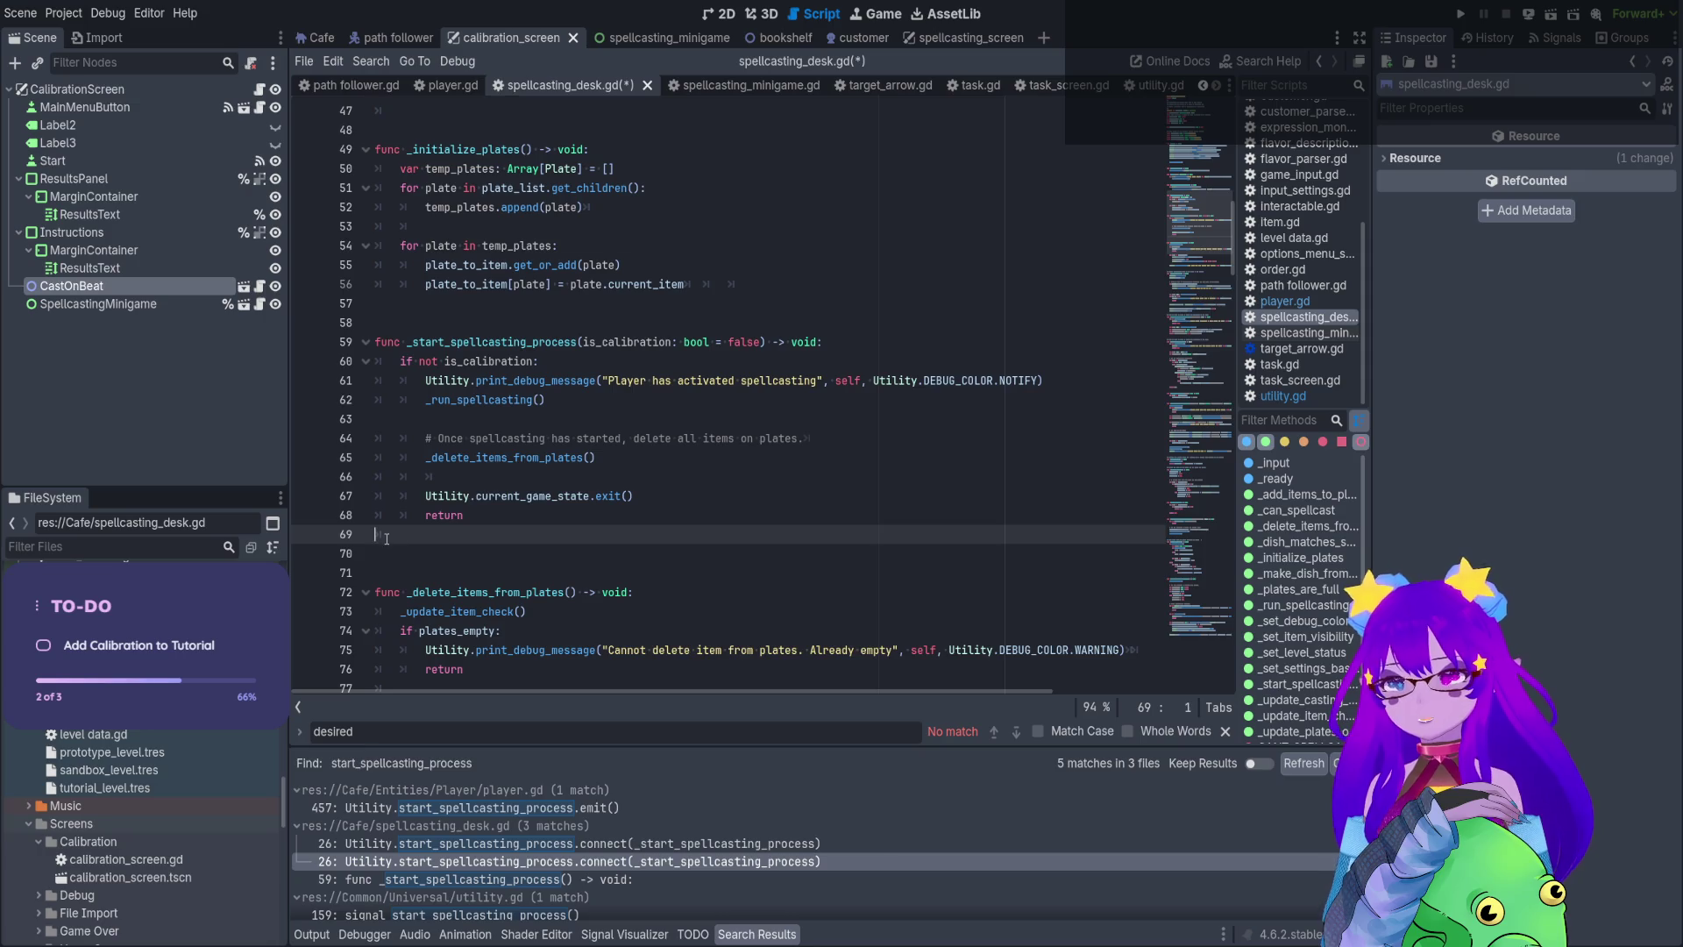
key("BackSpace")
key("Return")
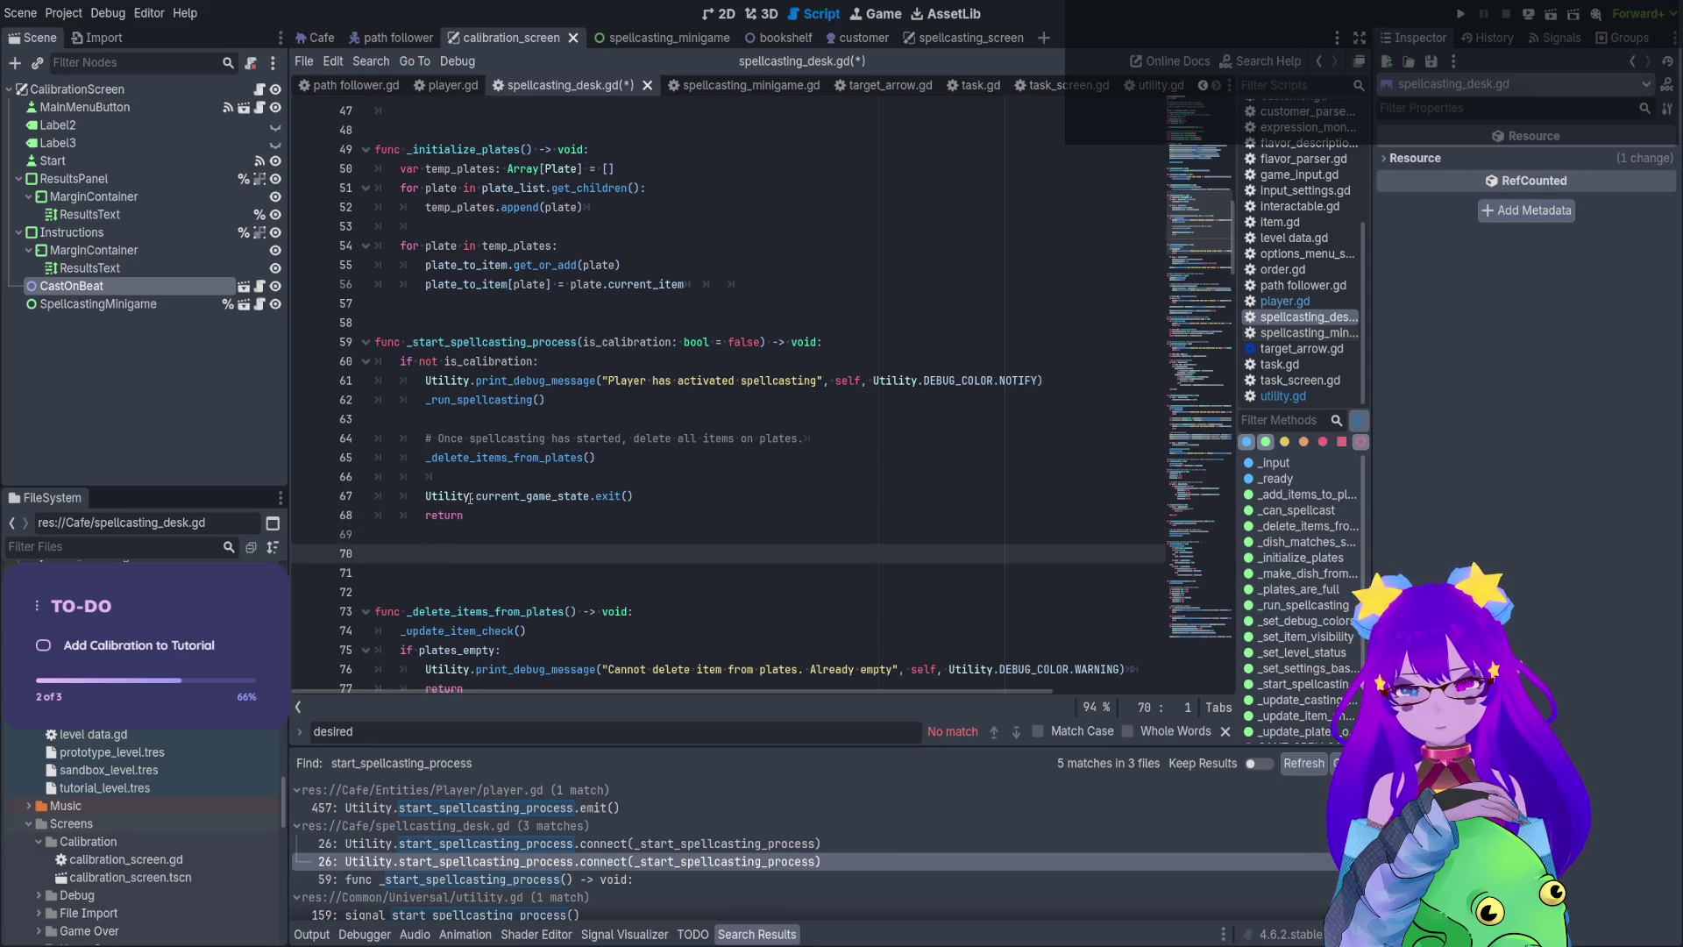
key("ctrl+v")
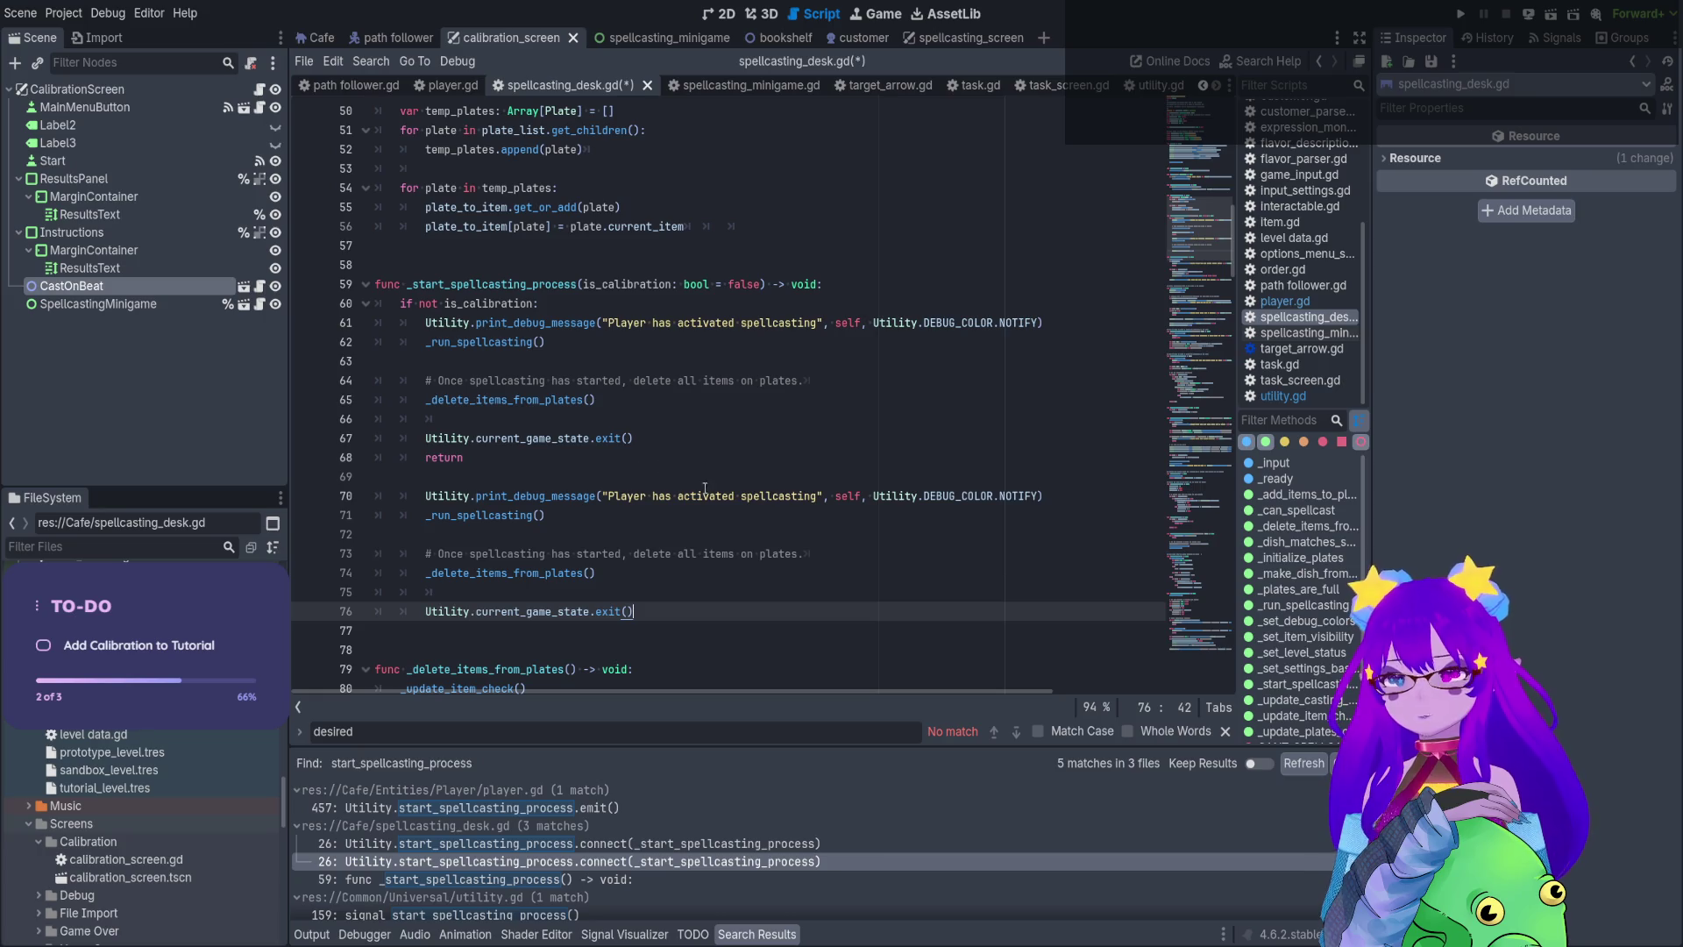
left_click_drag(817, 497, 677, 497)
type("started ")
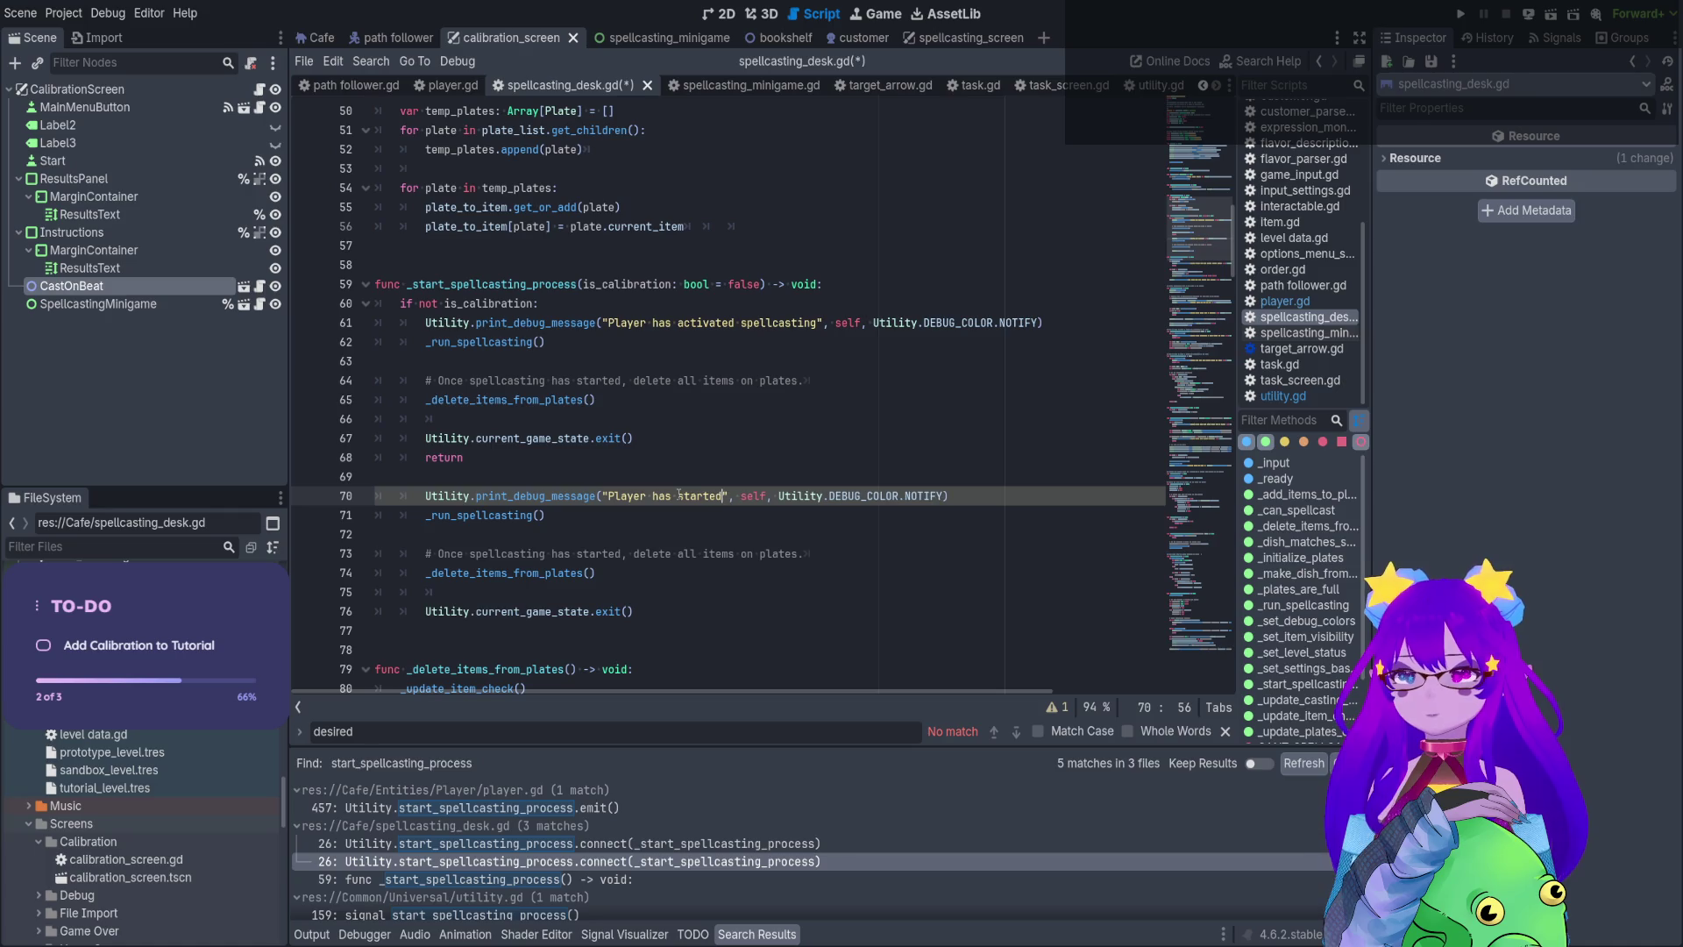
type("t")
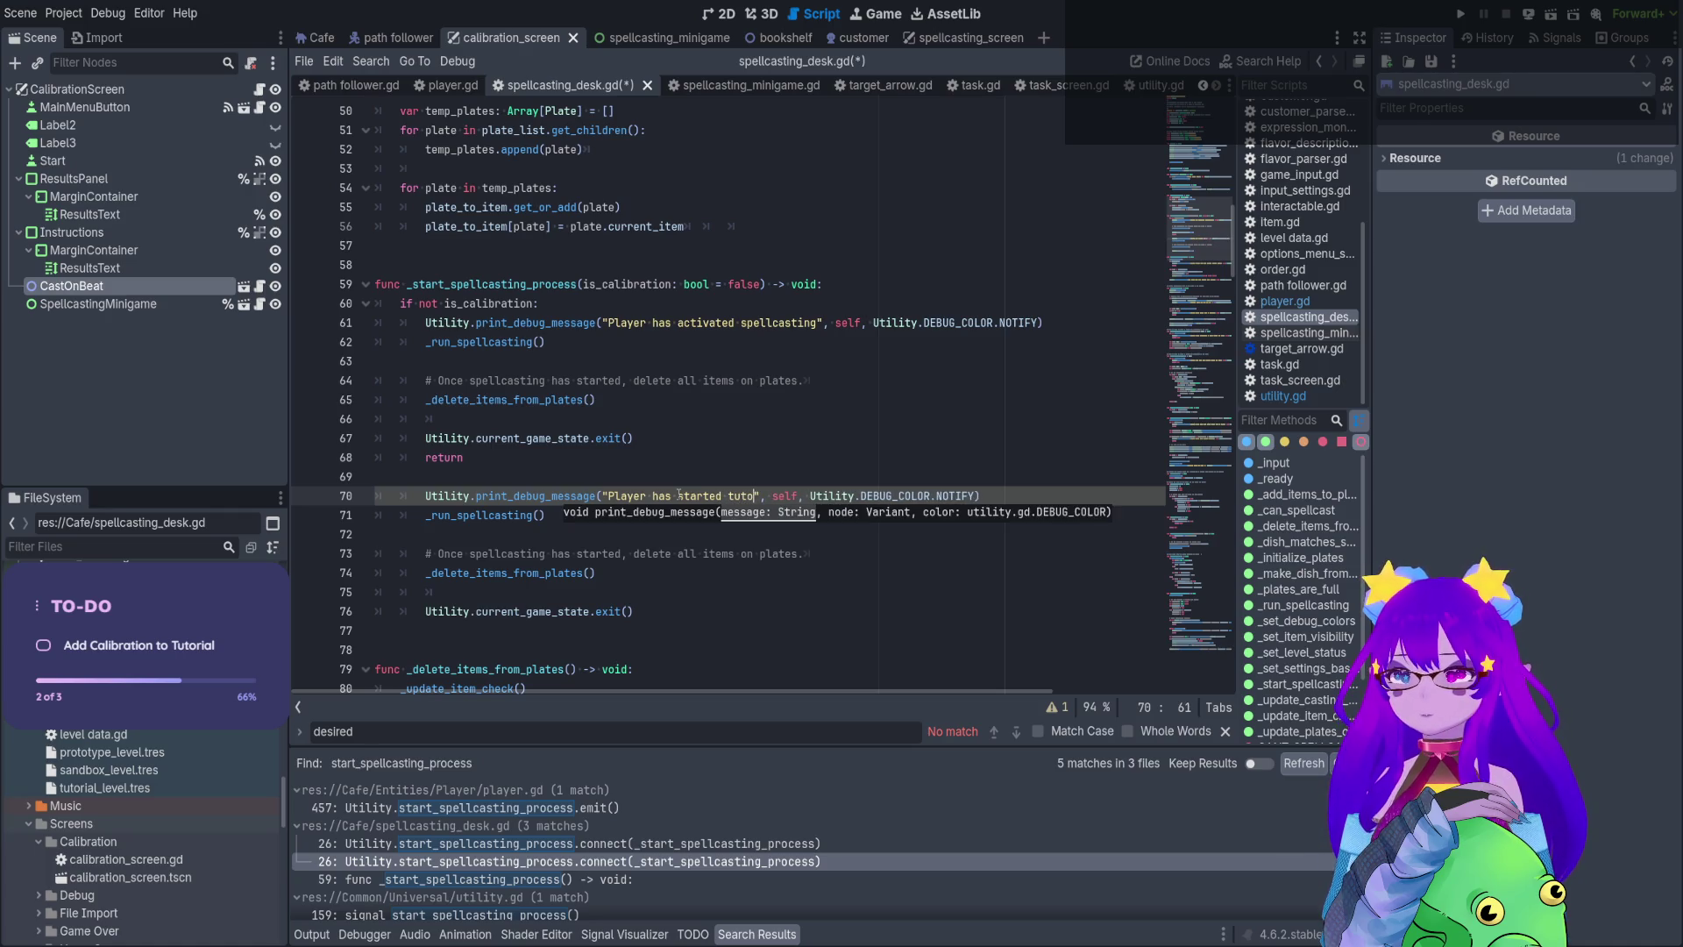
key("BackSpace")
type("in-=")
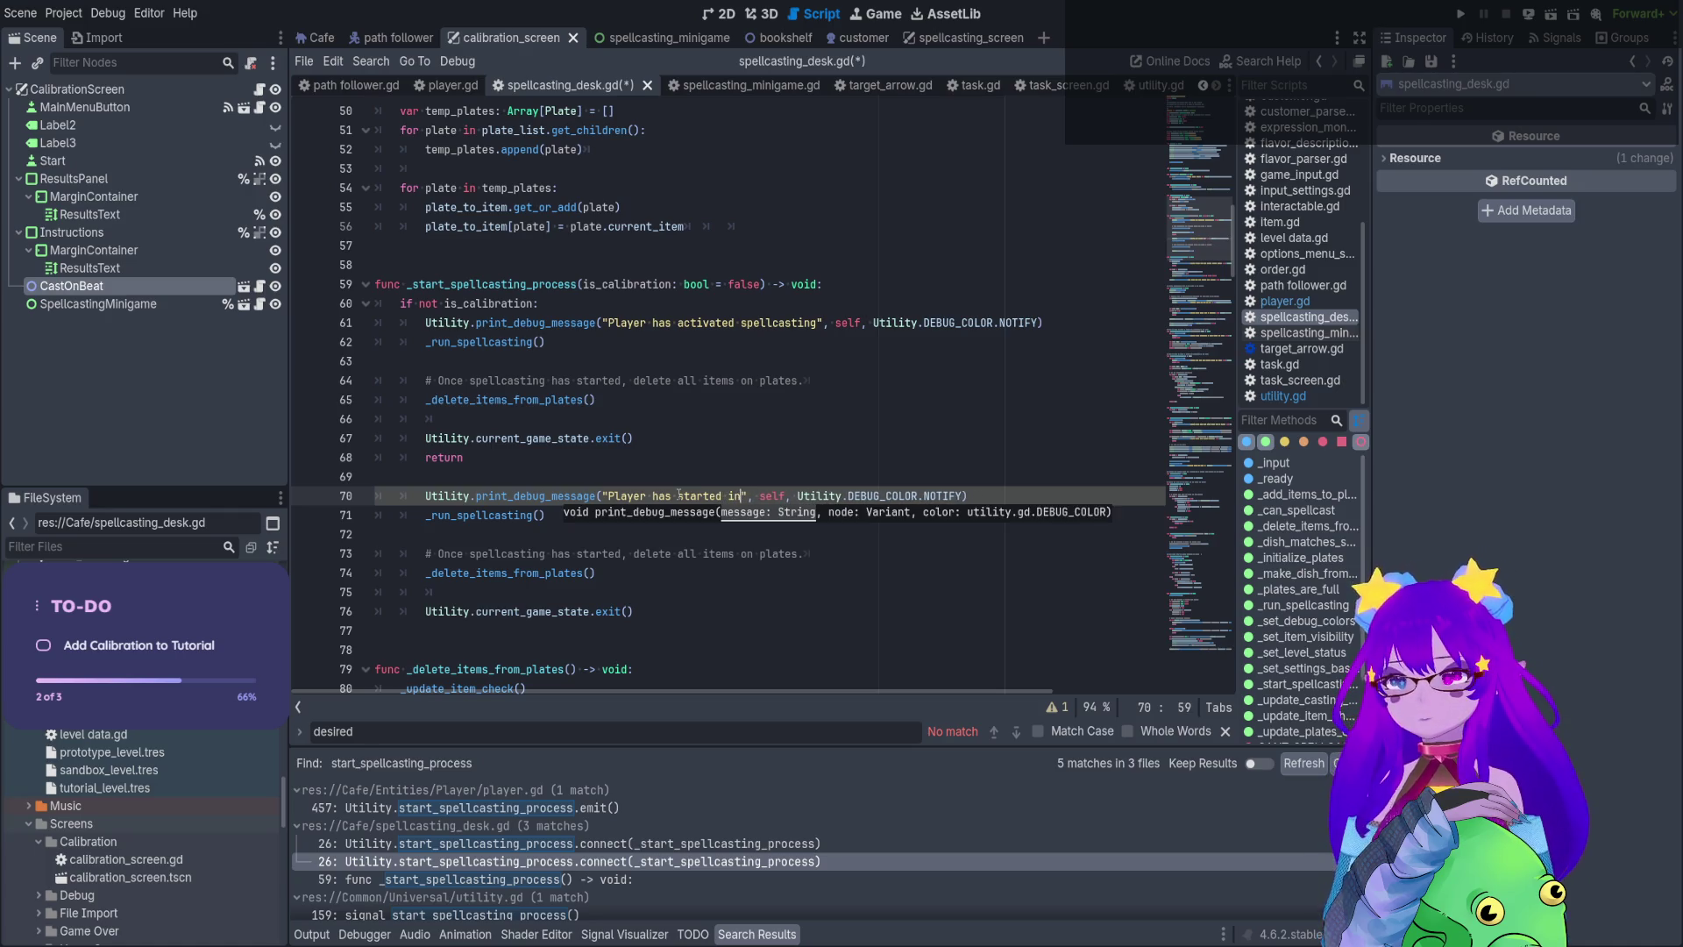
key("BackSpace")
type("game calib")
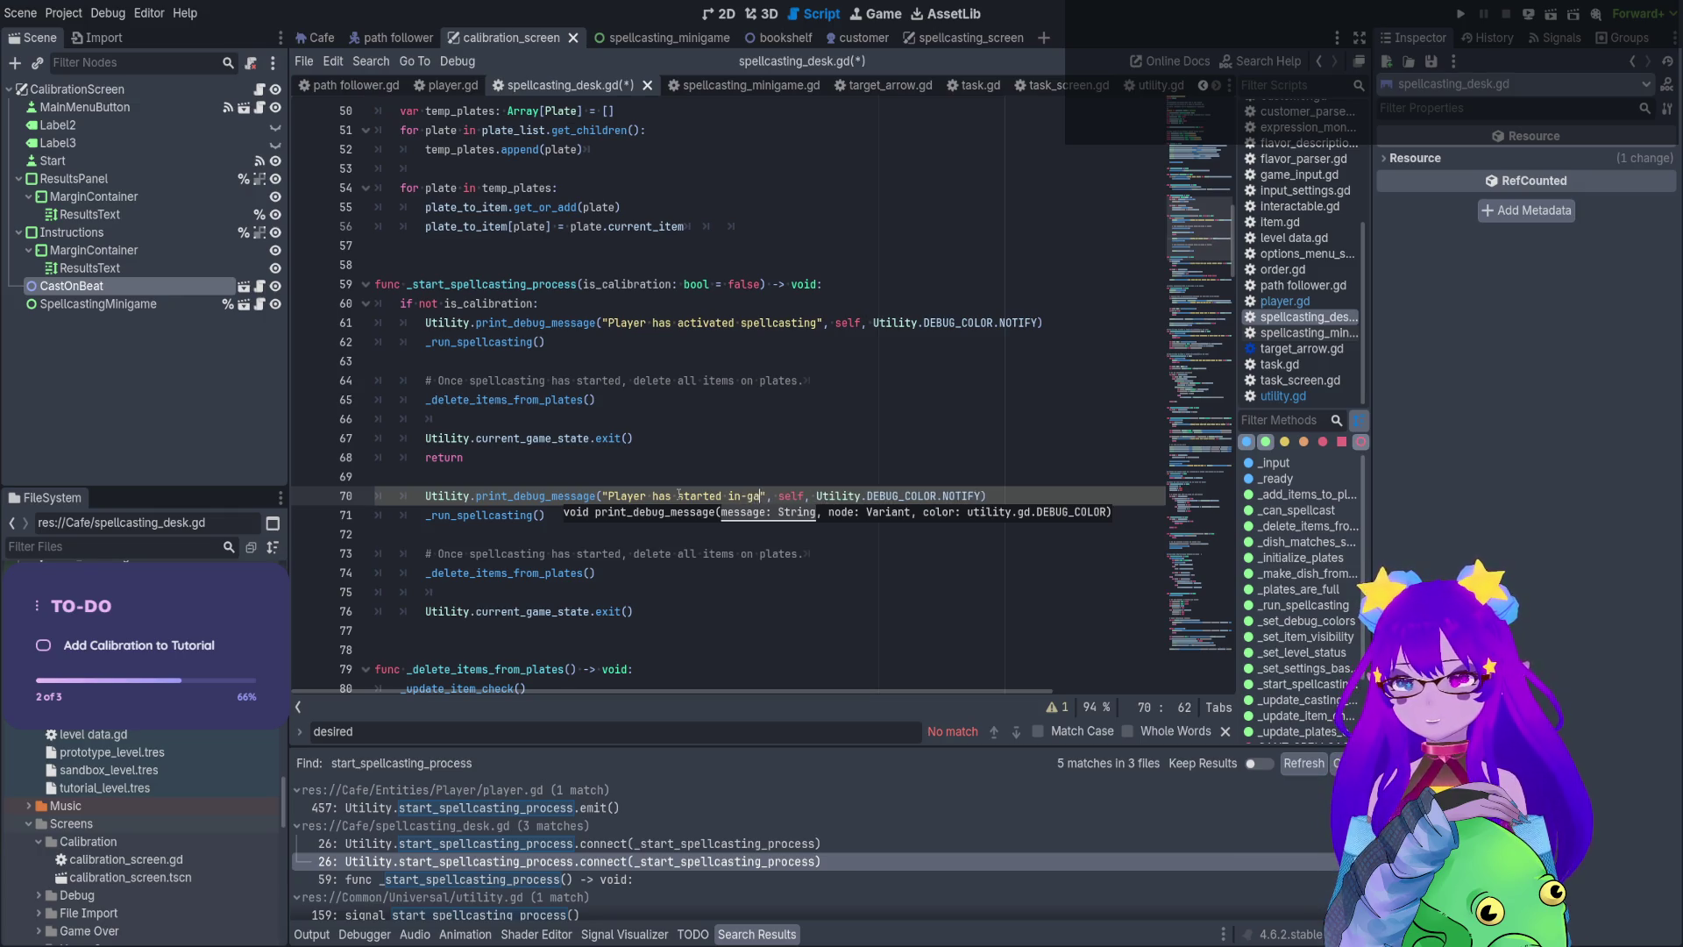
type("ration")
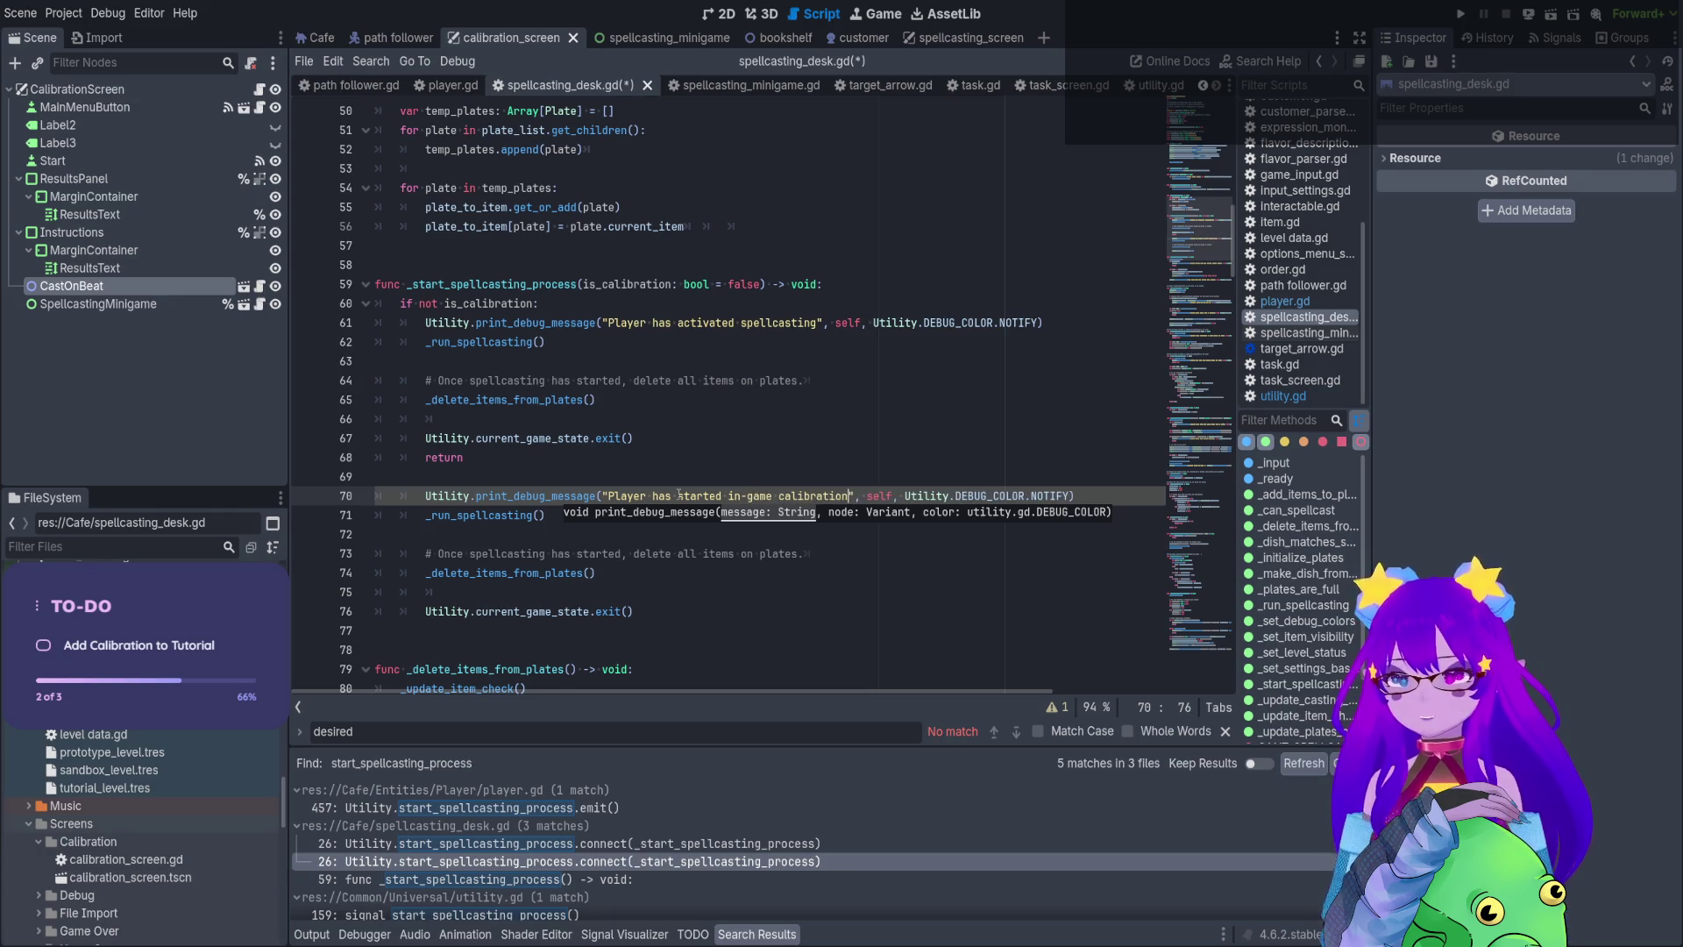
left_click(532, 517)
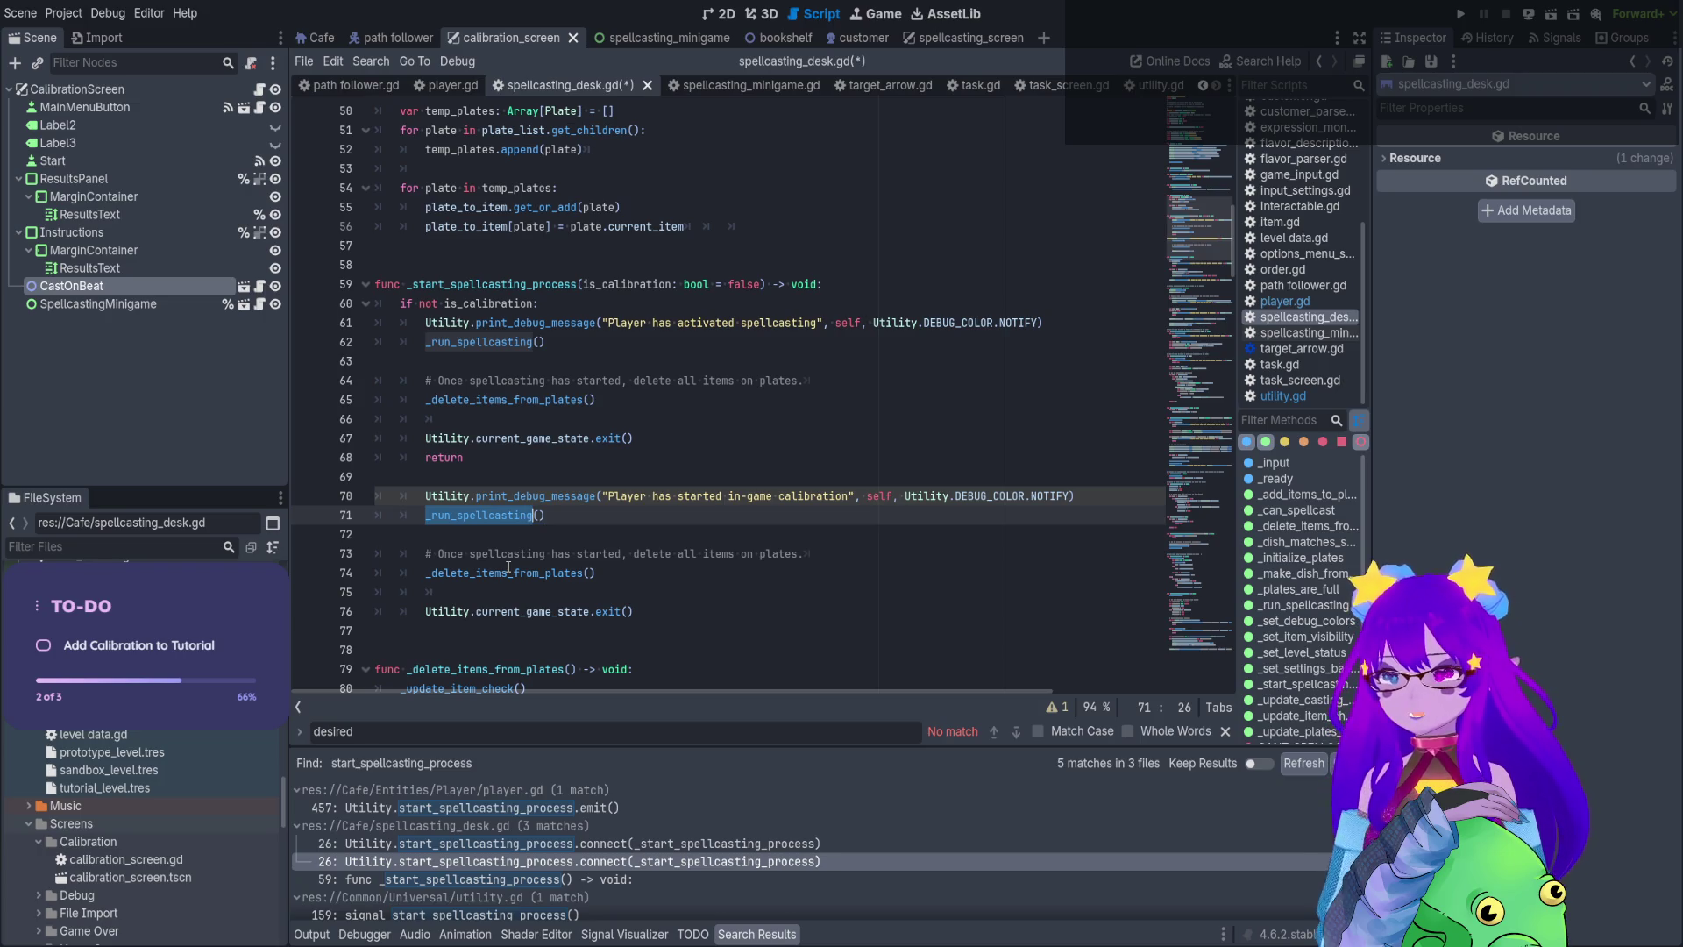
left_click(488, 516, "ctrl")
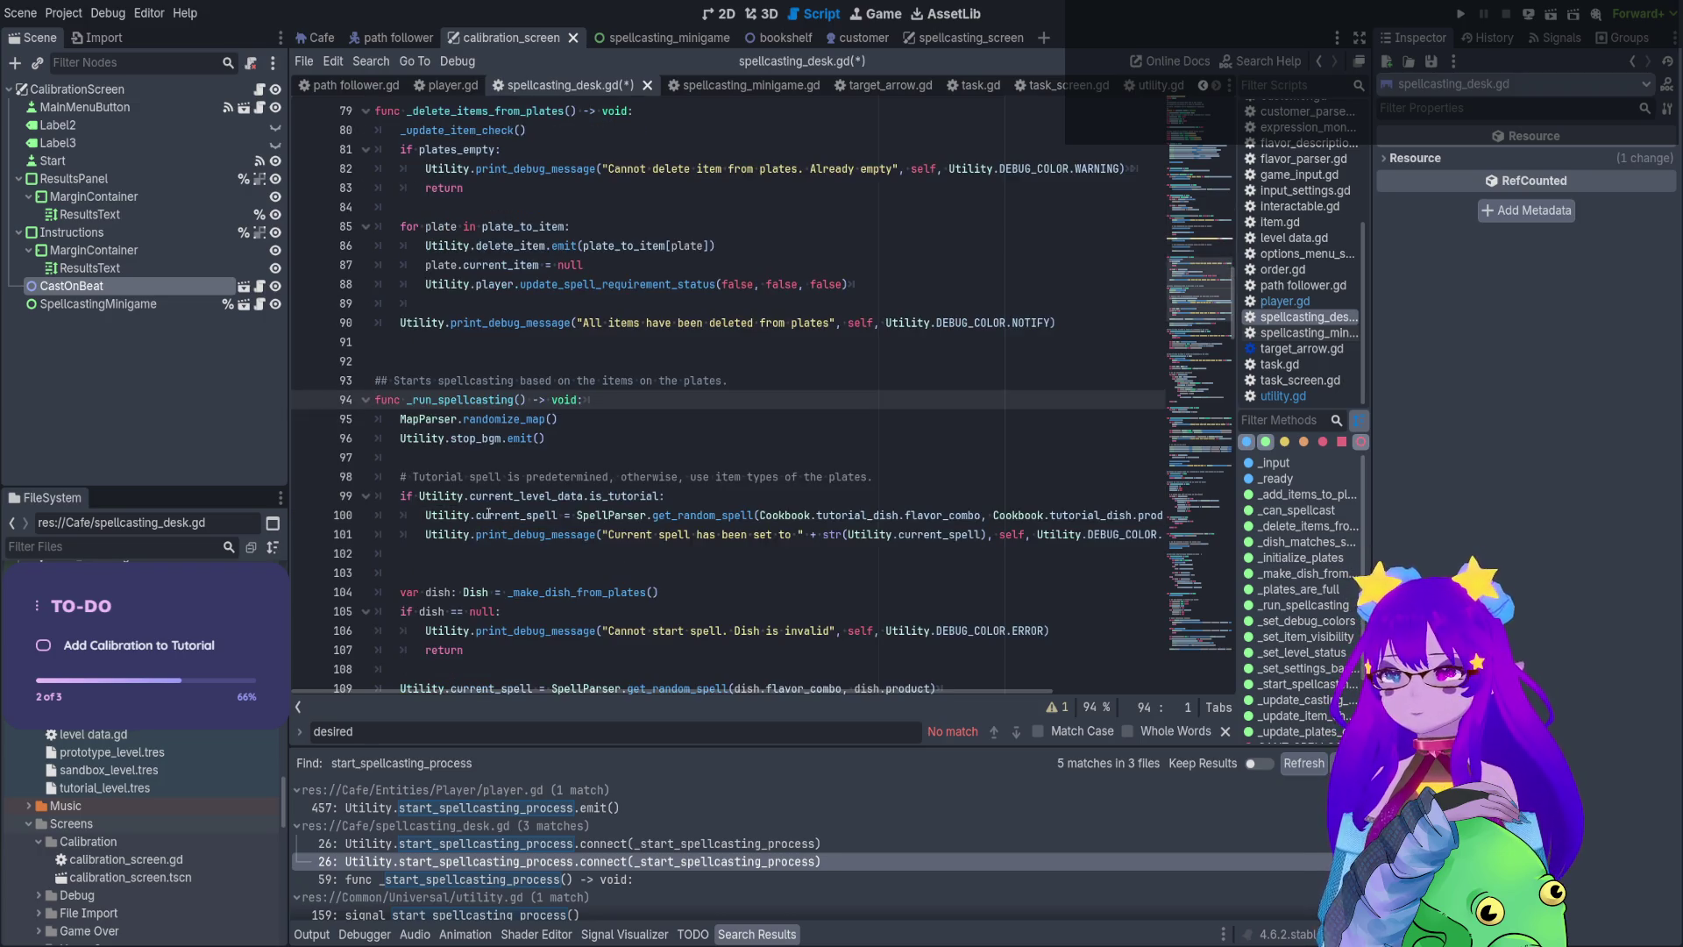
Look over _run_spellcasting in spellcasting_desk.gd, then return to the calibration_screen 2D view
scroll(506, 625, "down", 3)
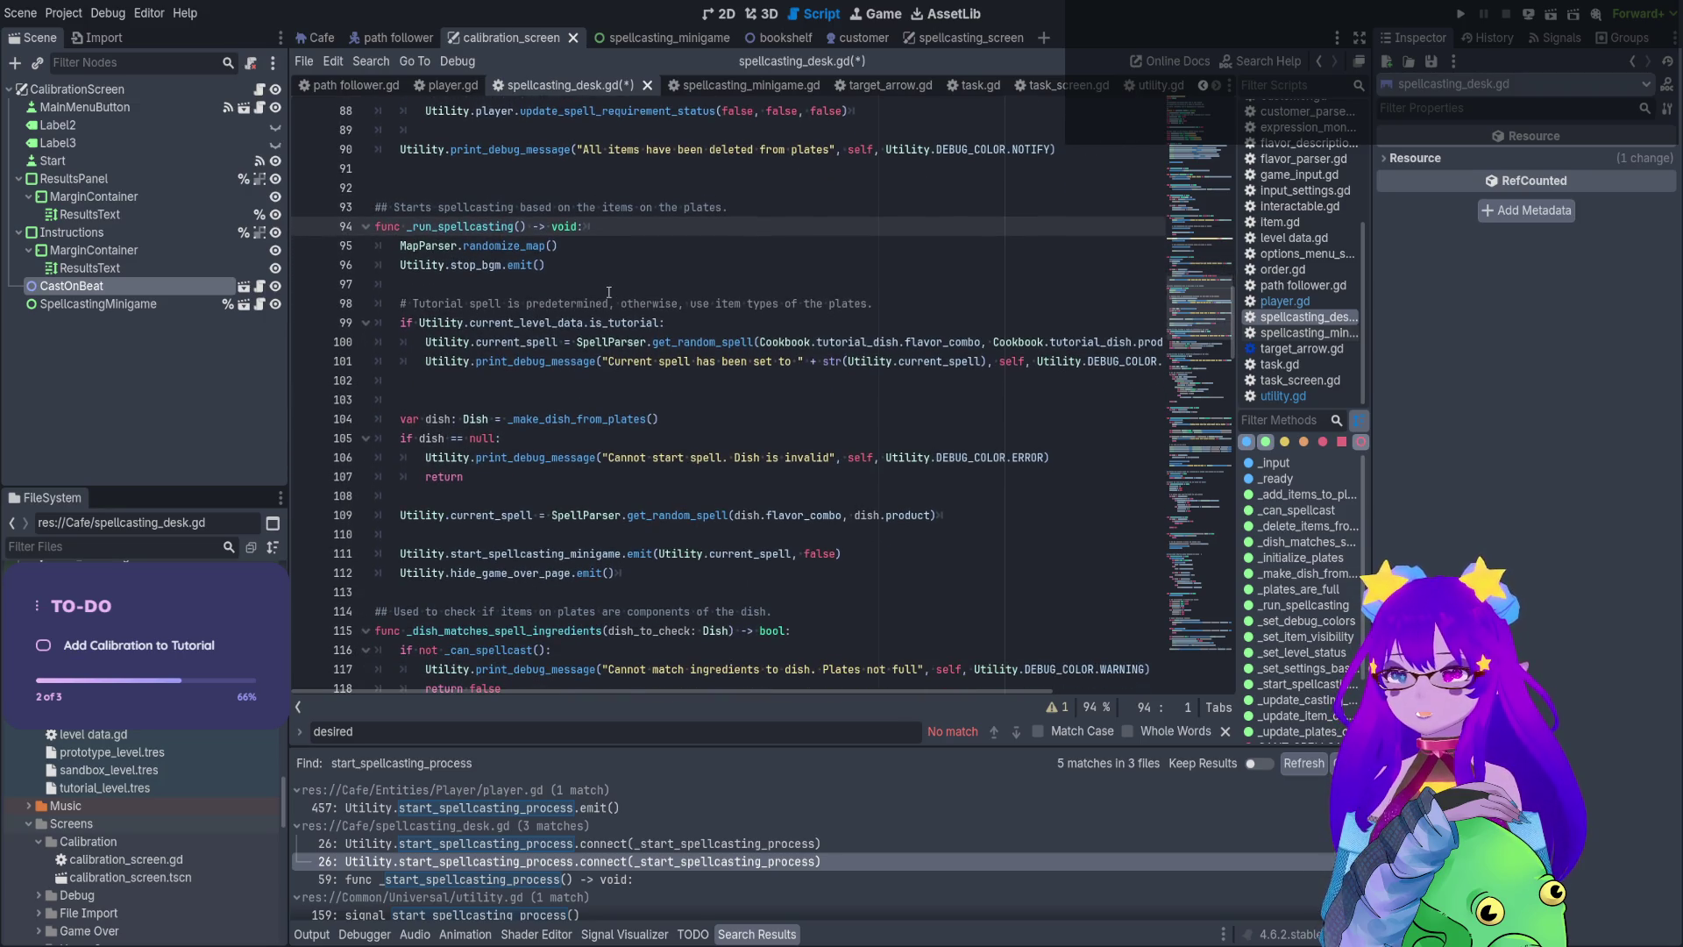
scroll(561, 438, "down", 2)
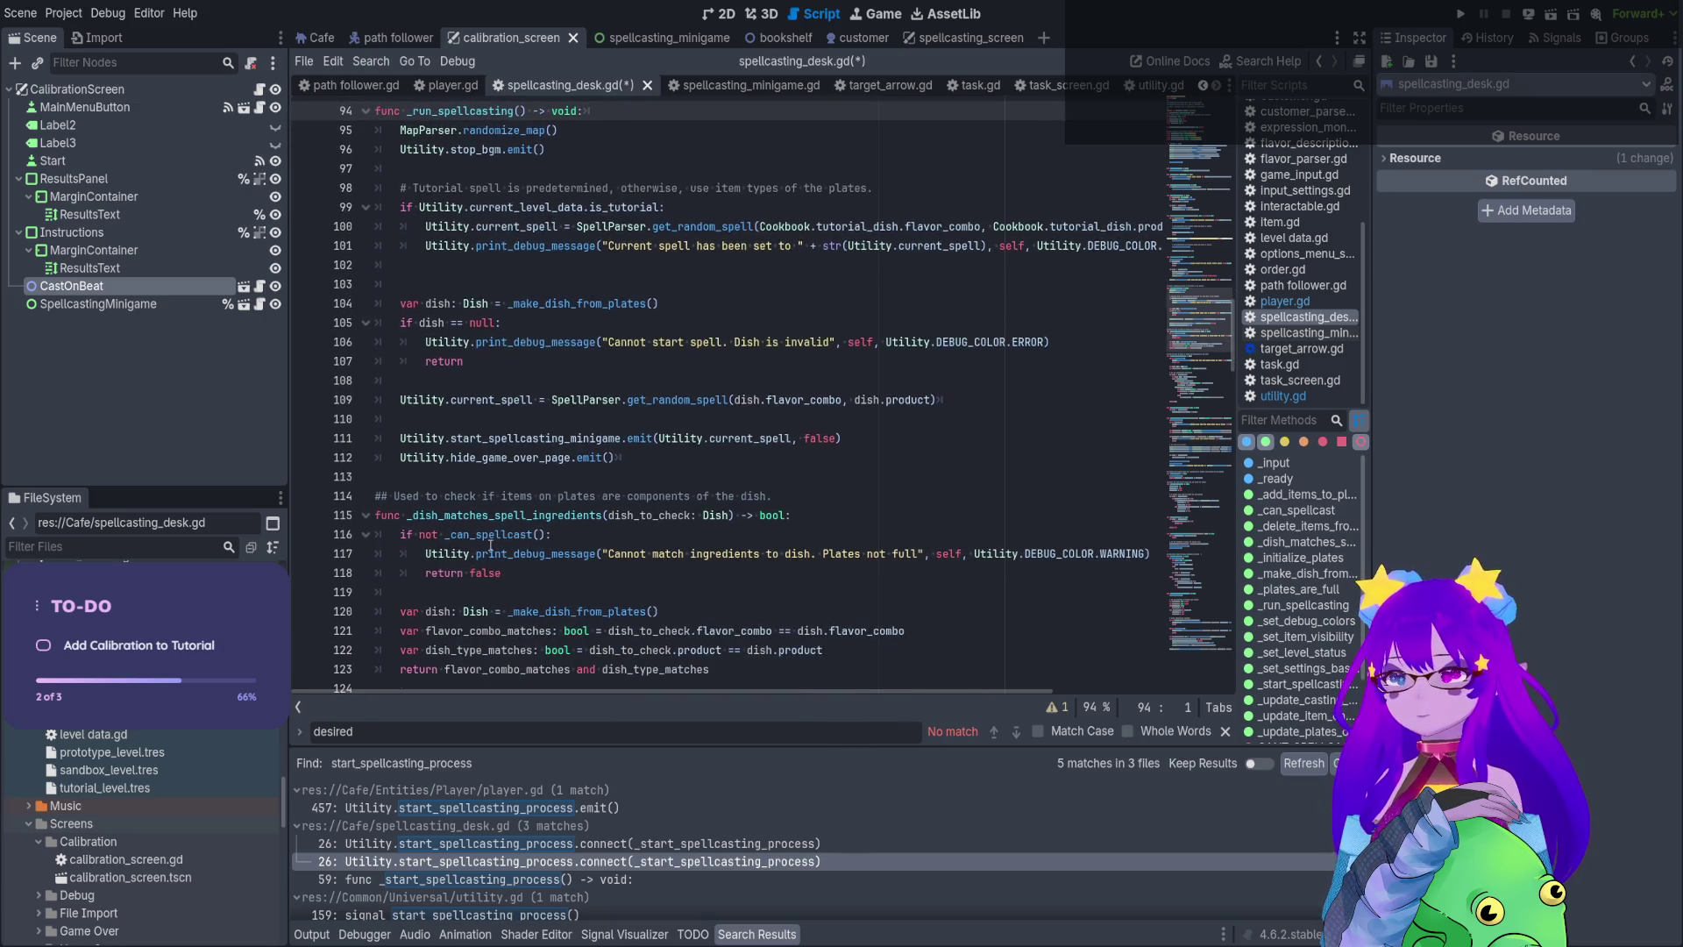
scroll(490, 545, "up", 3)
scroll(490, 545, "up", 3)
scroll(500, 488, "down", 2)
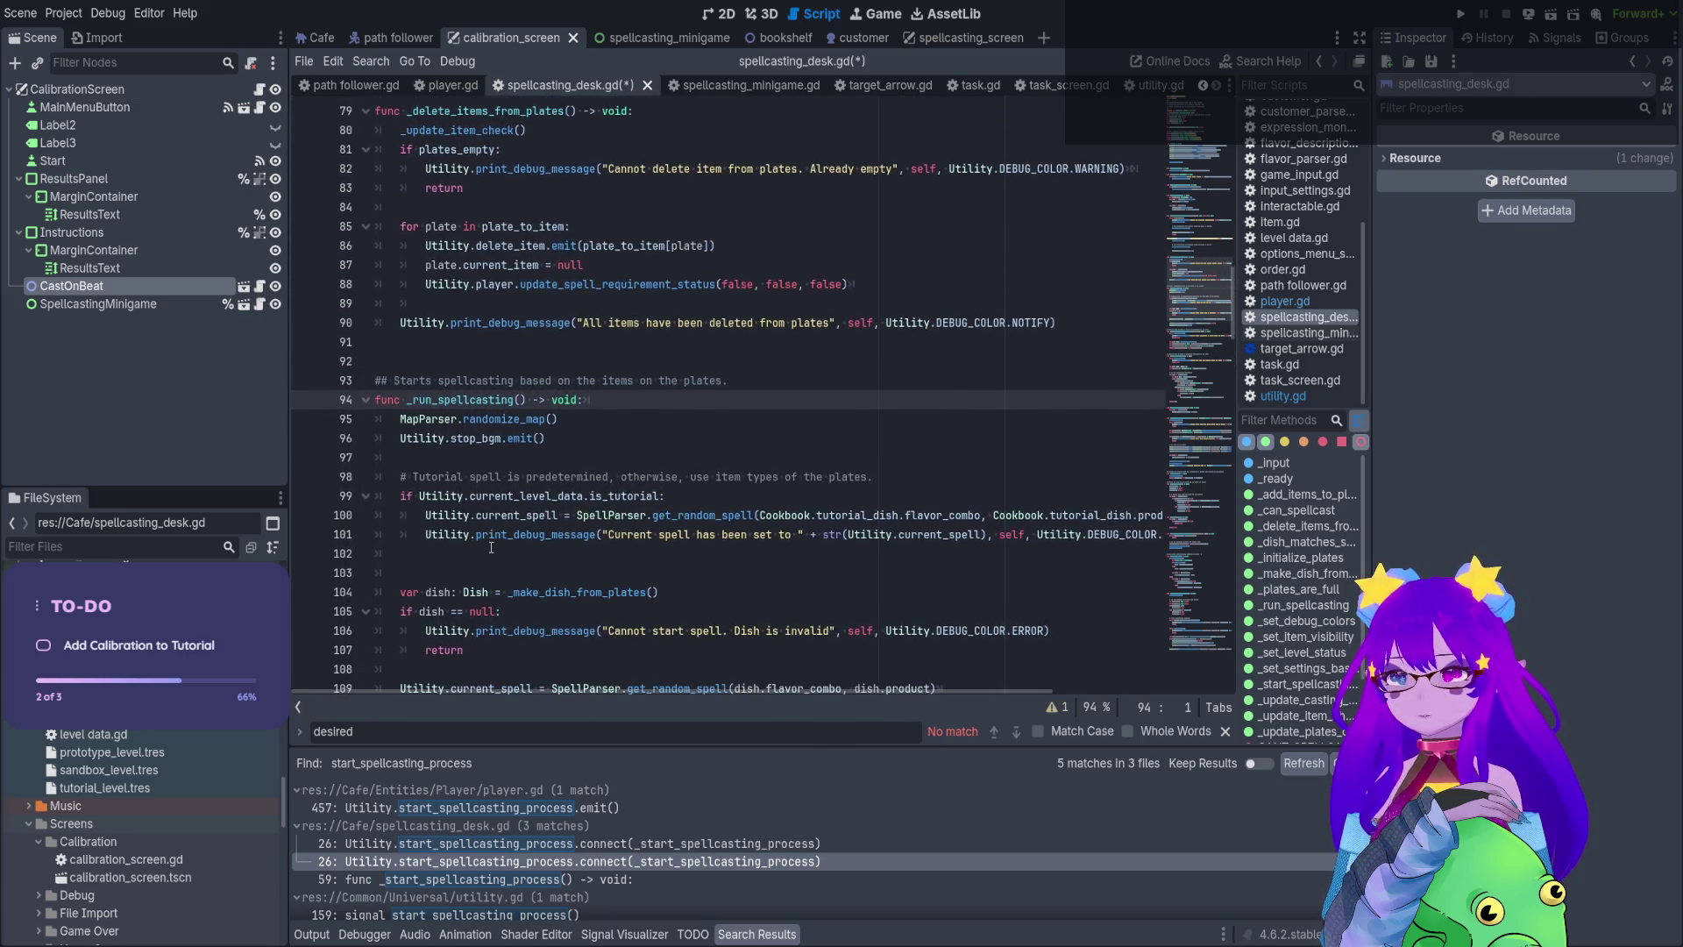
scroll(534, 375, "down", 1)
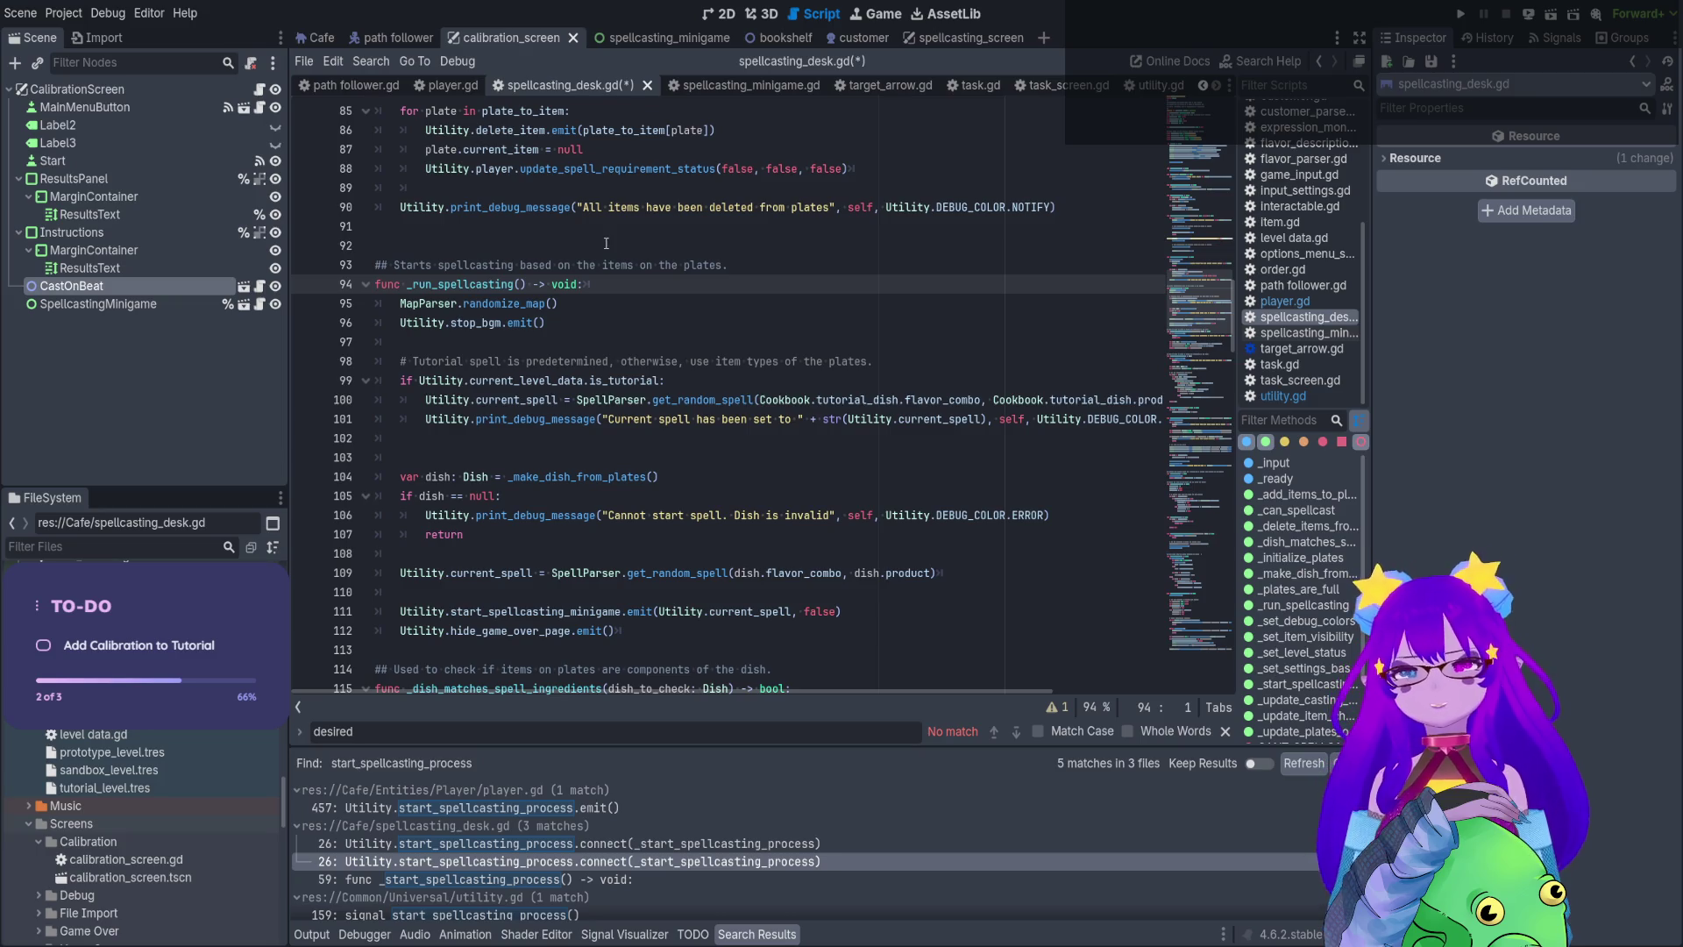
left_click(552, 265)
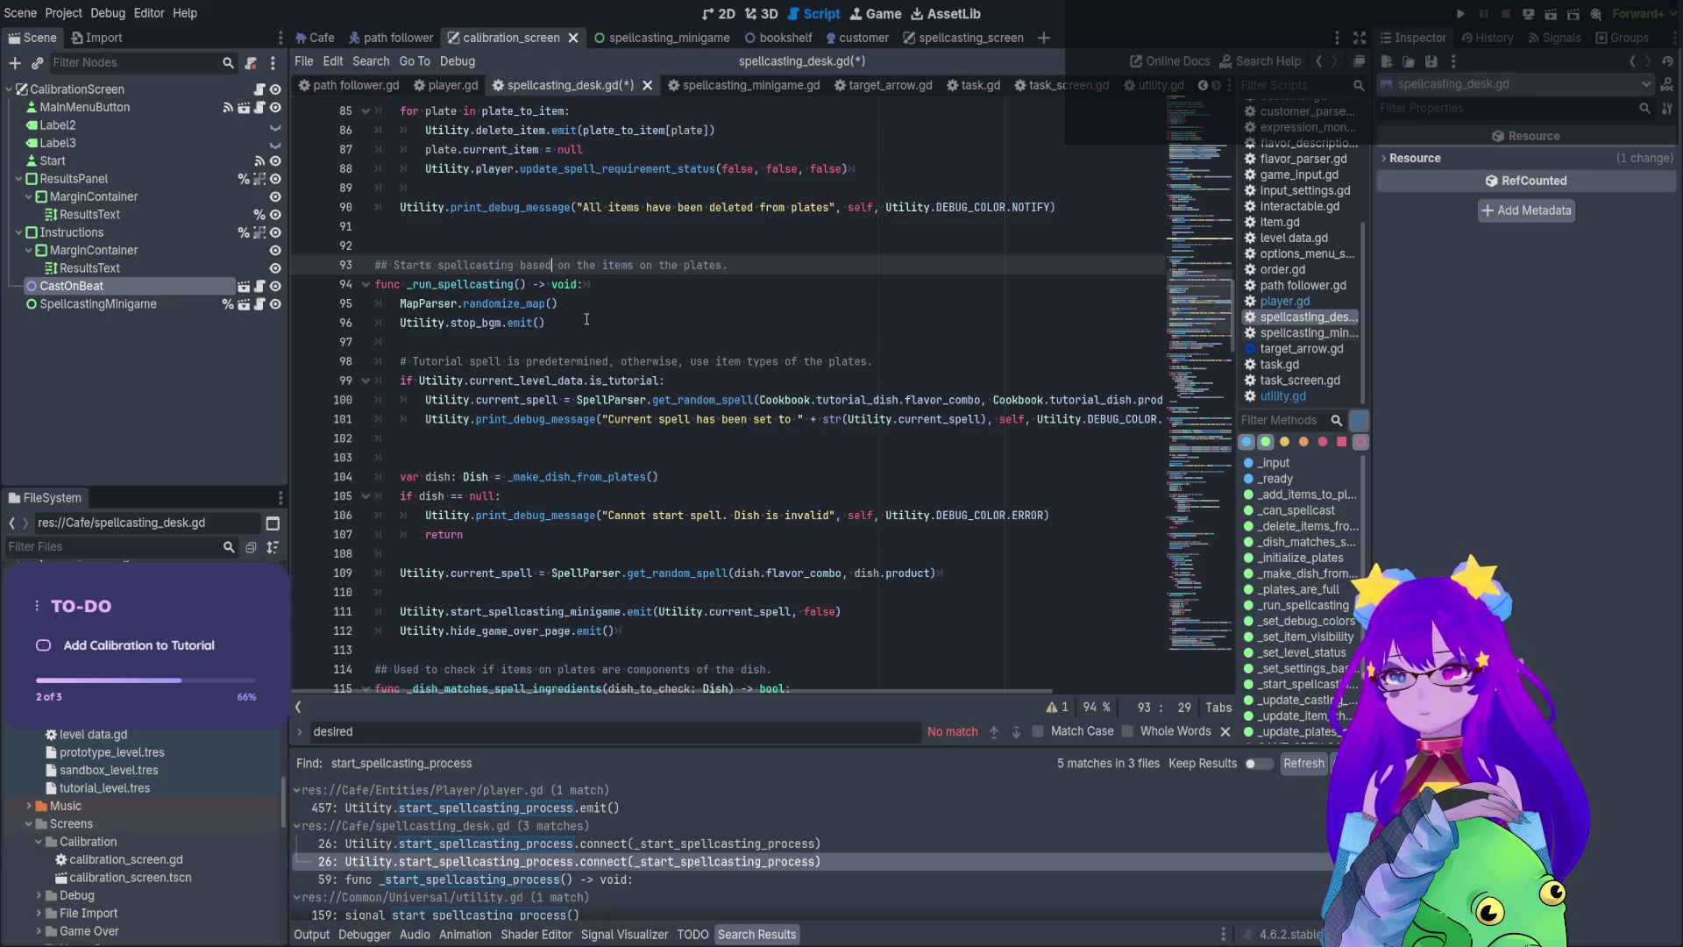
left_click(717, 20)
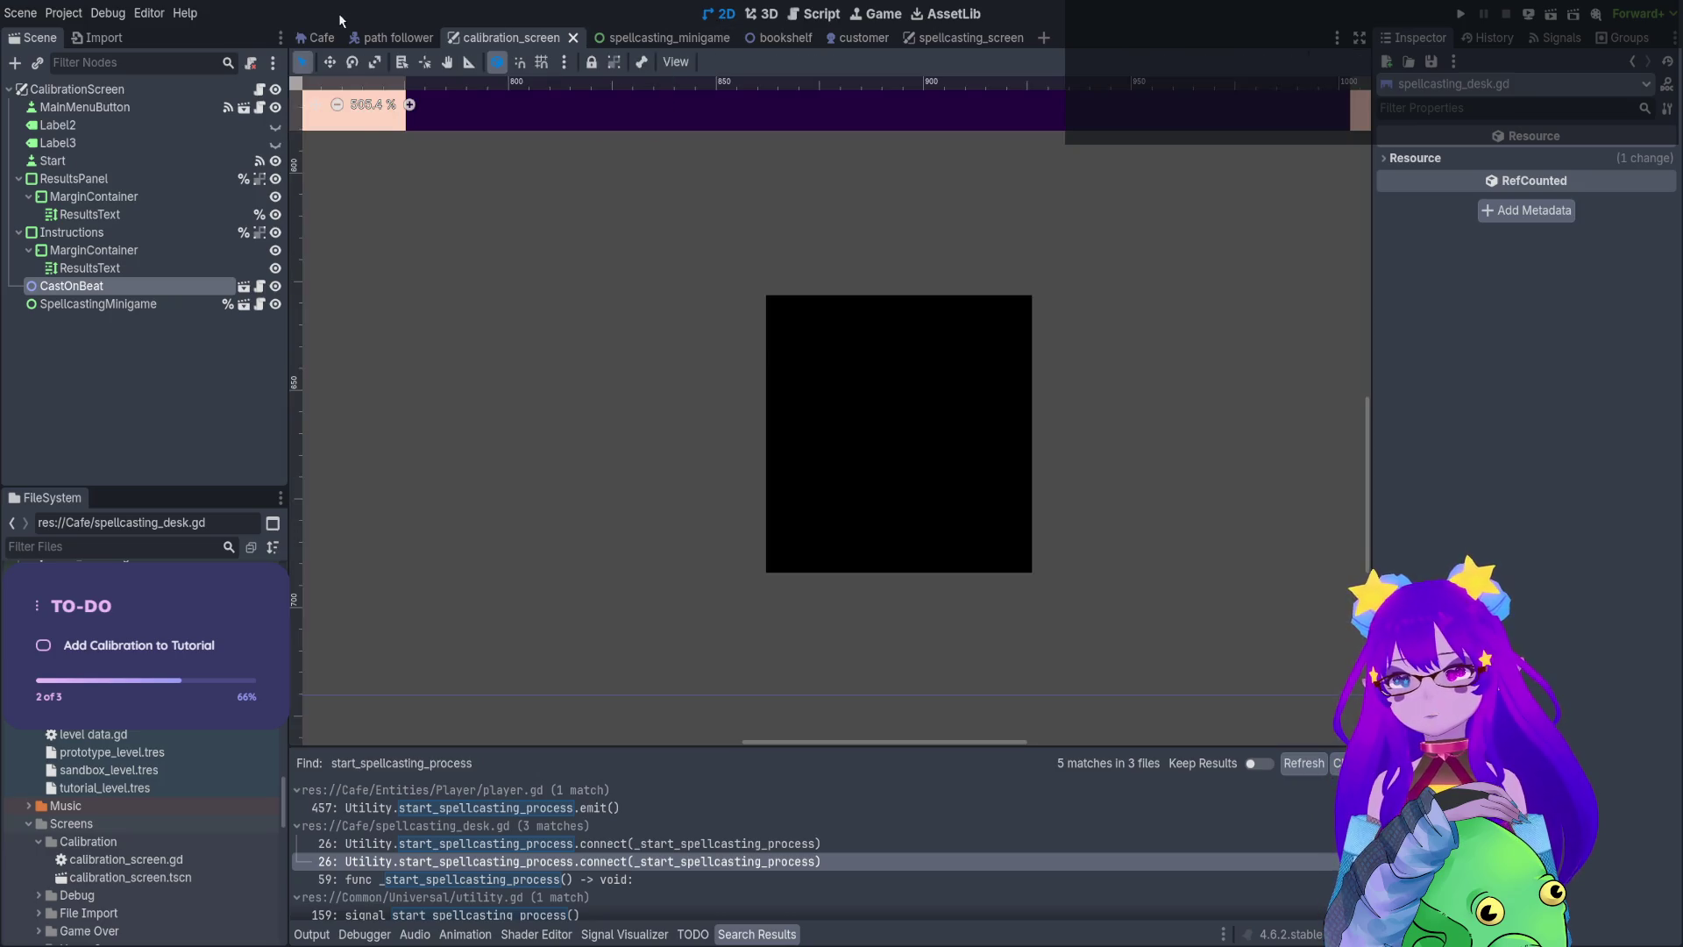
Zoom in on the spellcasting desk in the Cafe scene, then go back to the spellcasting_desk.gd script
left_click(317, 38)
scroll(951, 311, "down", 5)
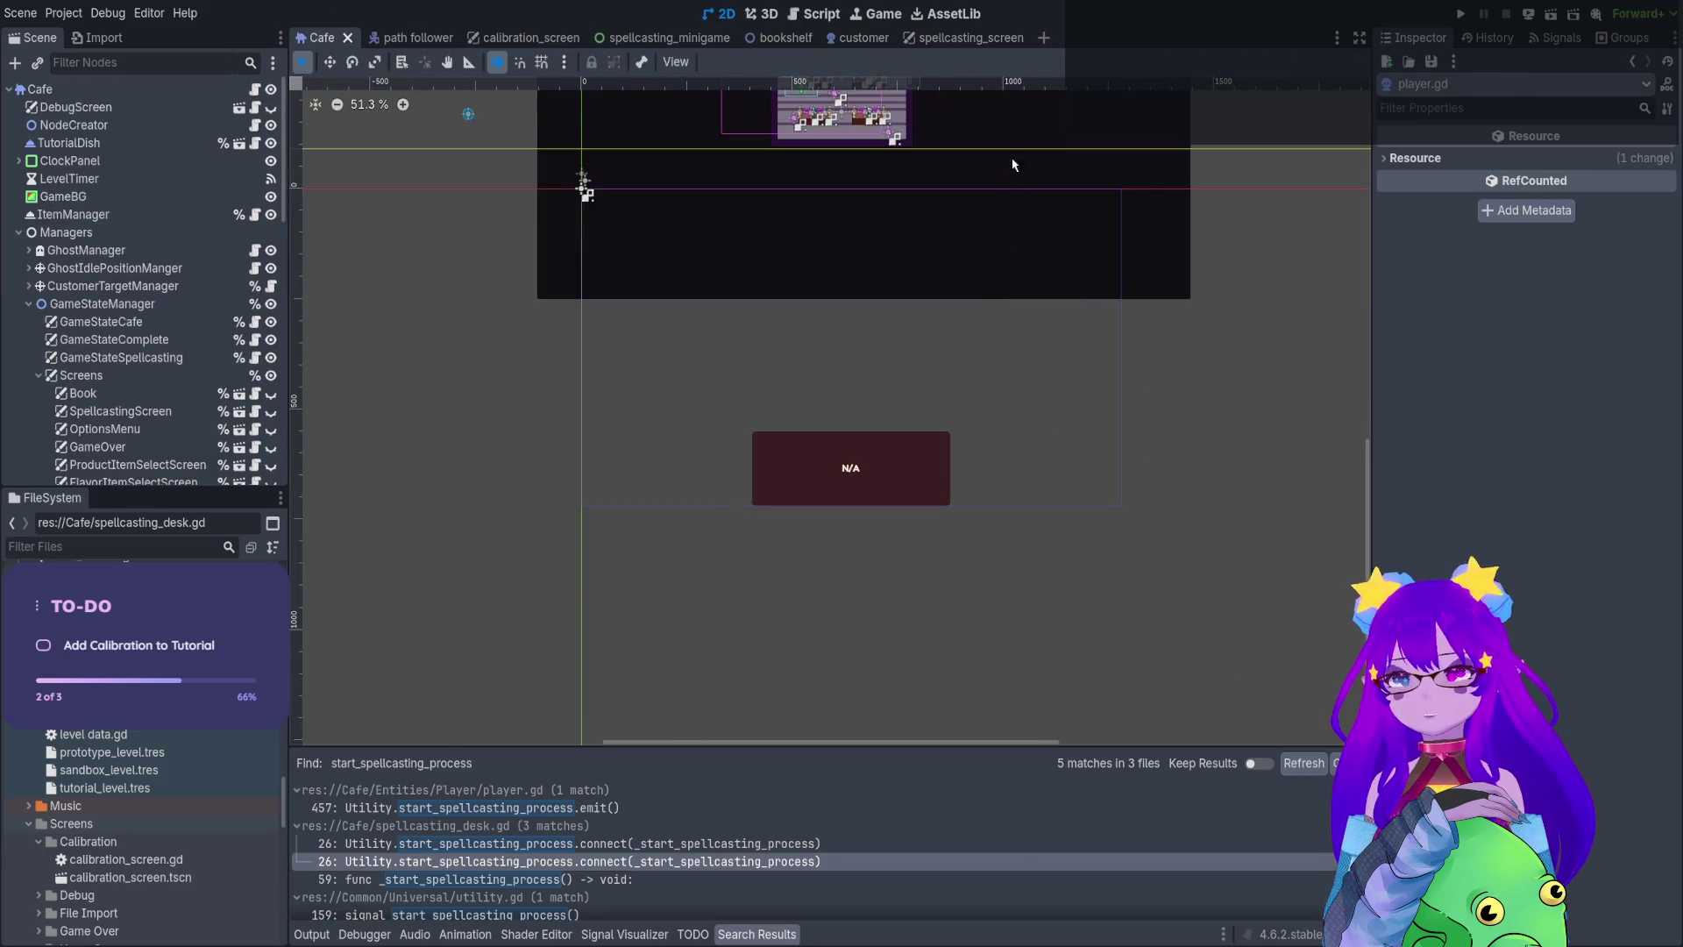
scroll(938, 486, "up", 10)
scroll(938, 486, "up", 9)
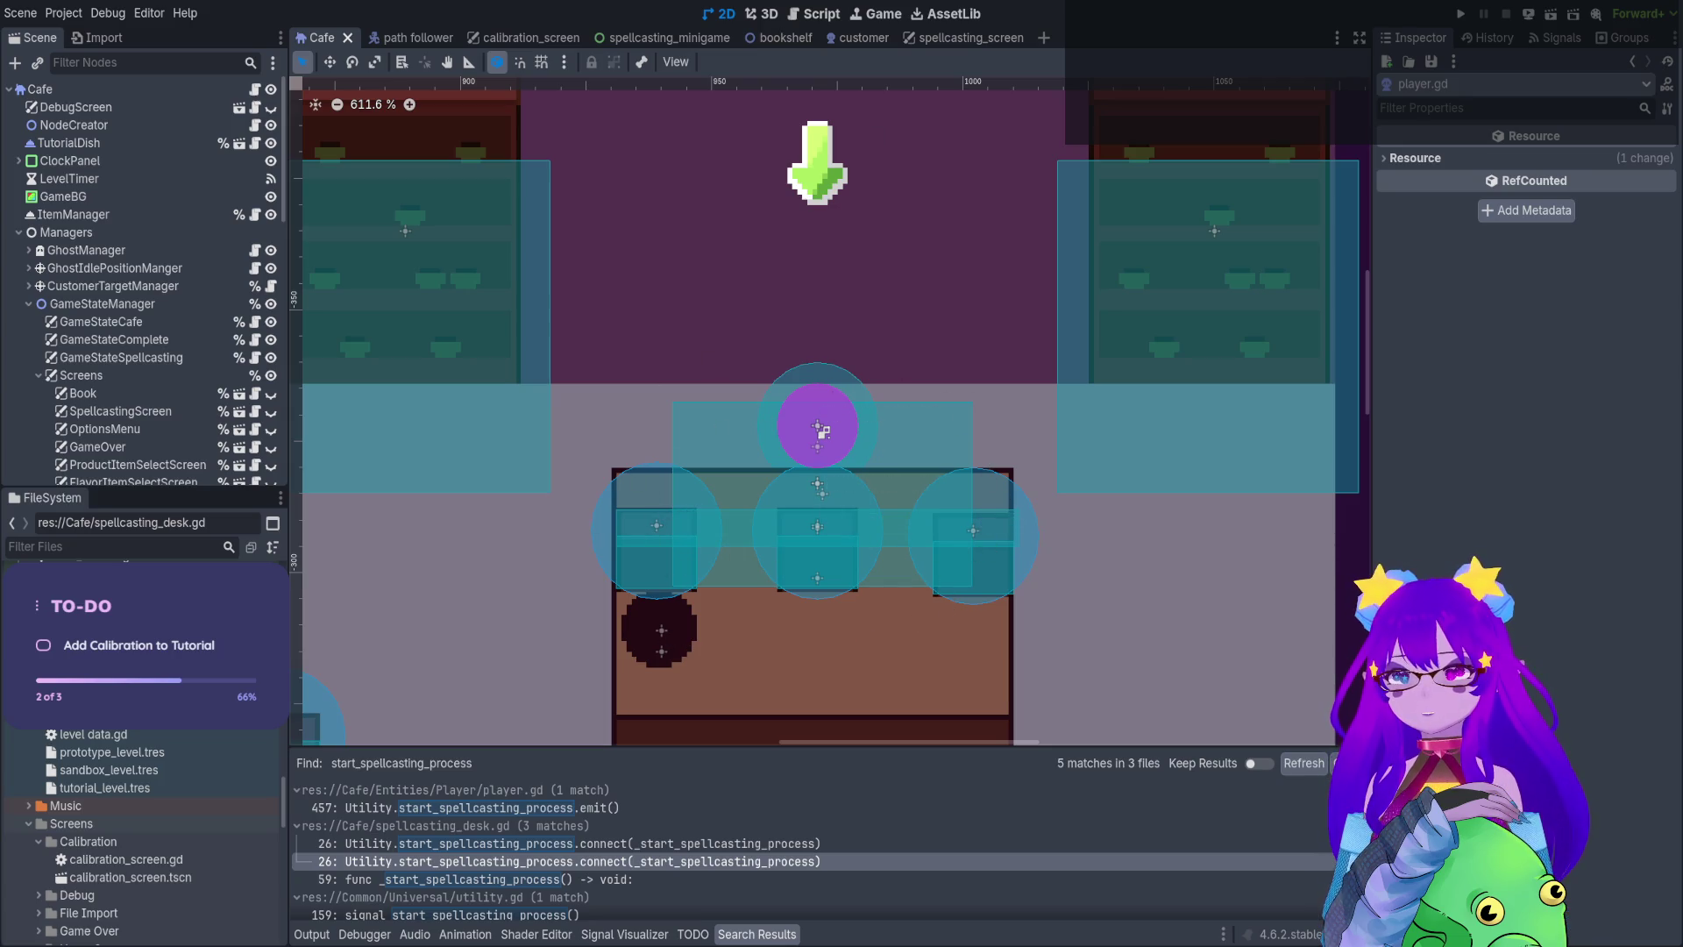
left_click(822, 14)
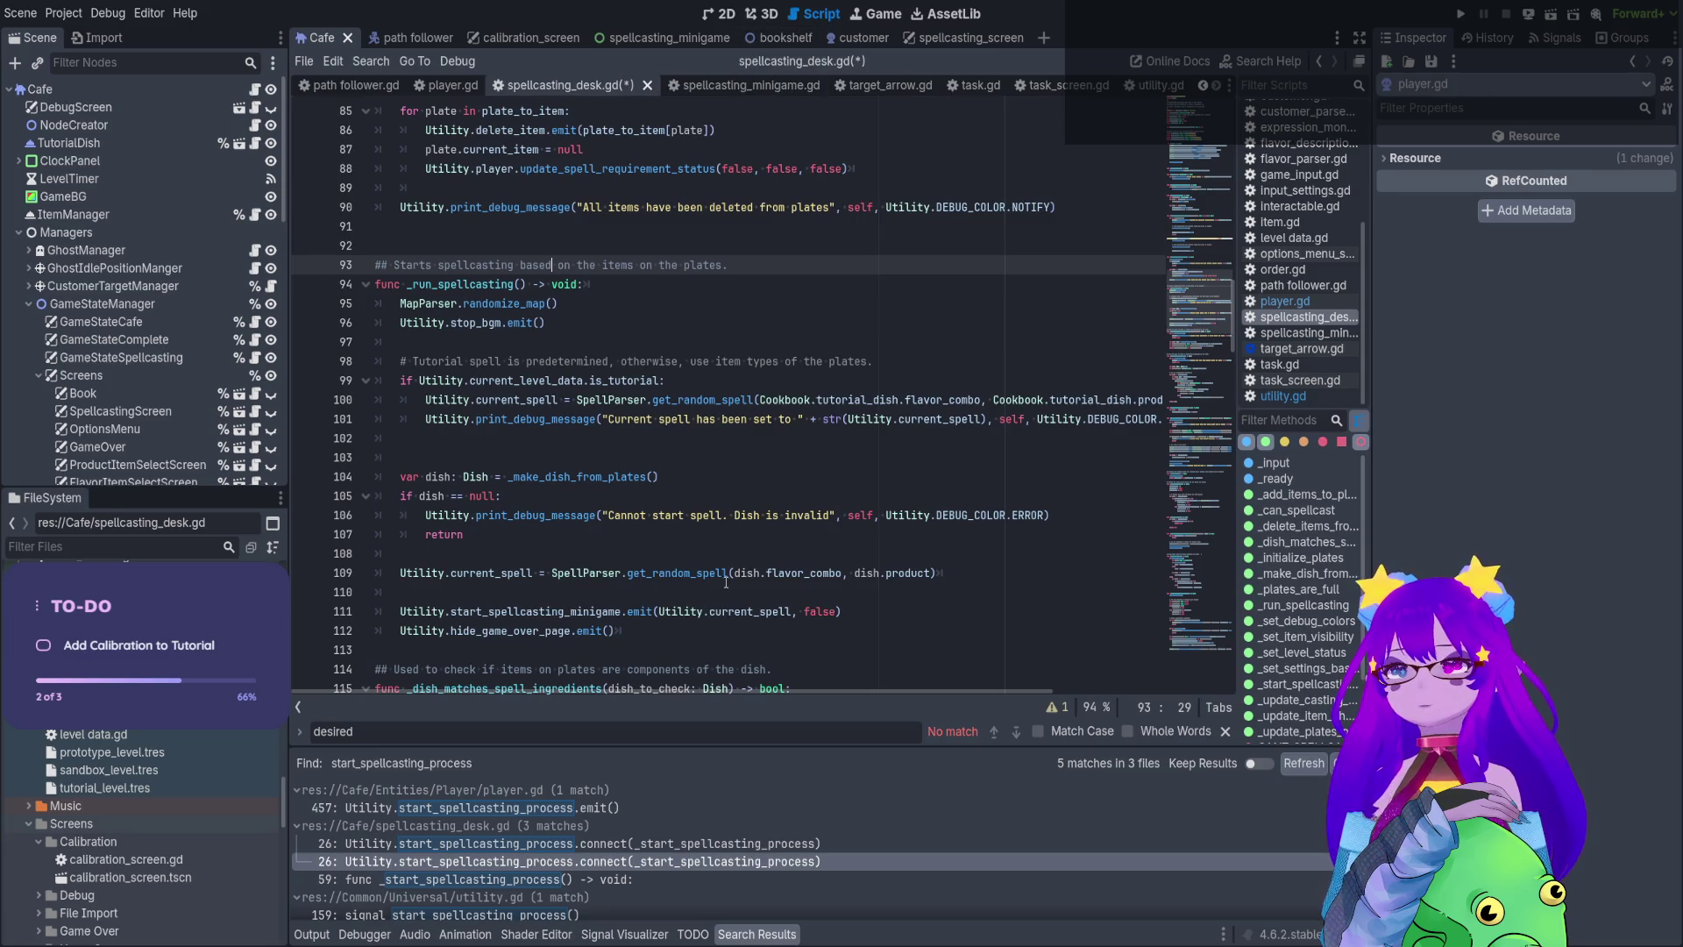
Select the whole _run_spellcasting function in spellcasting_desk.gd
left_click(659, 300)
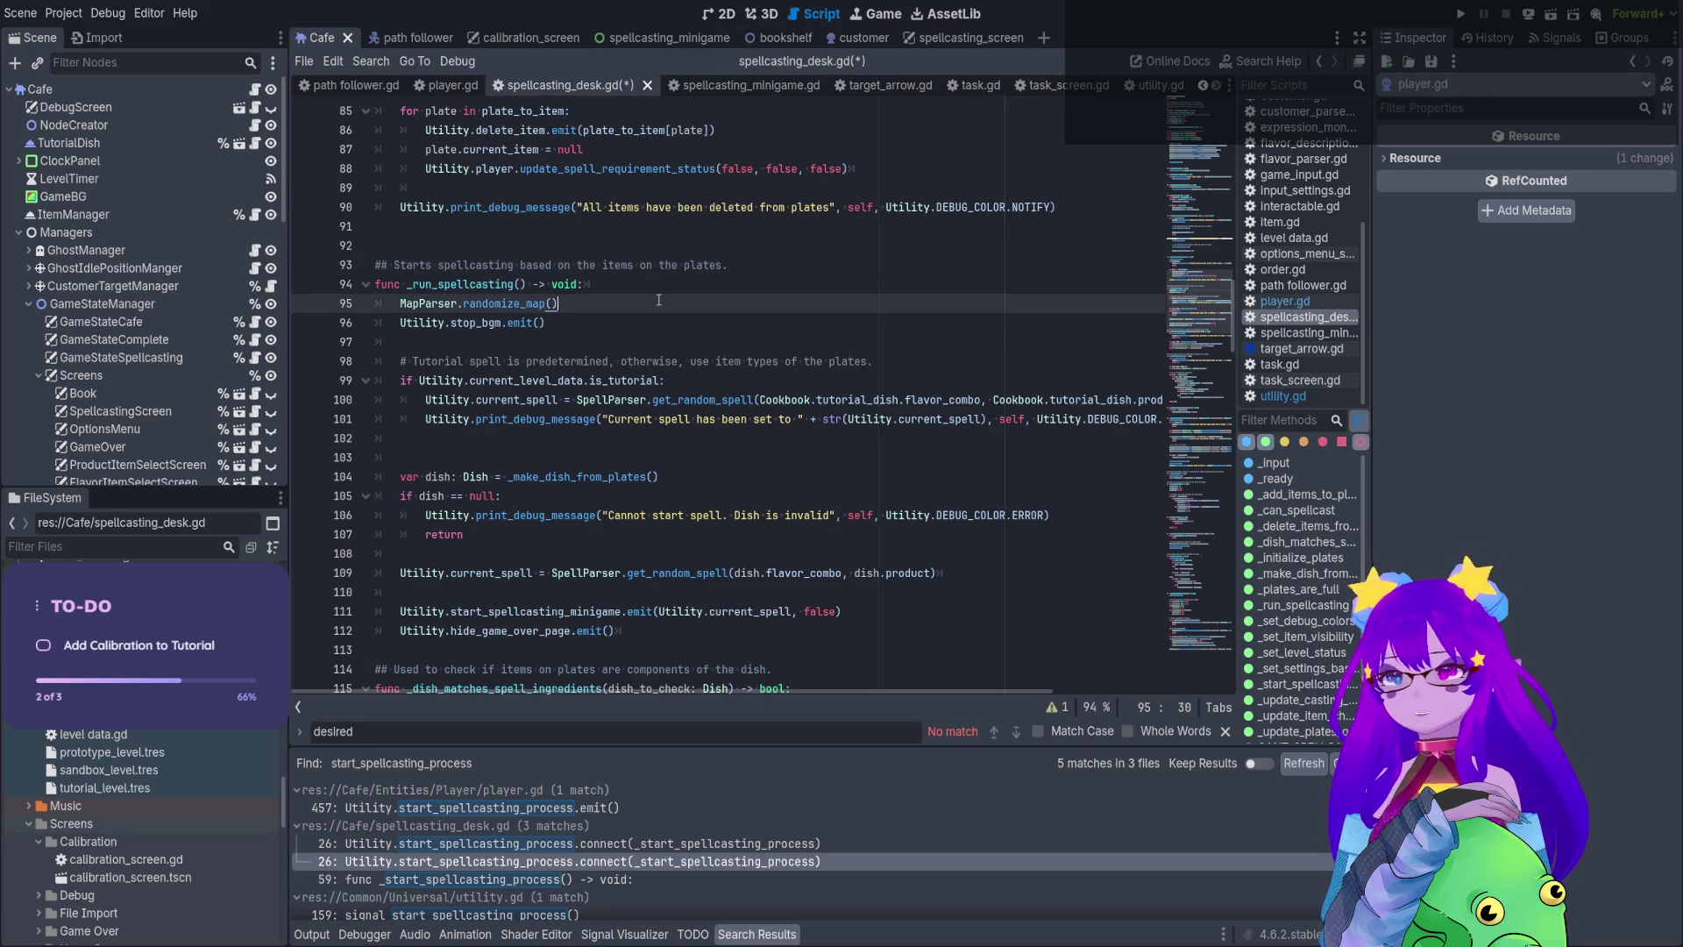
left_click(651, 316)
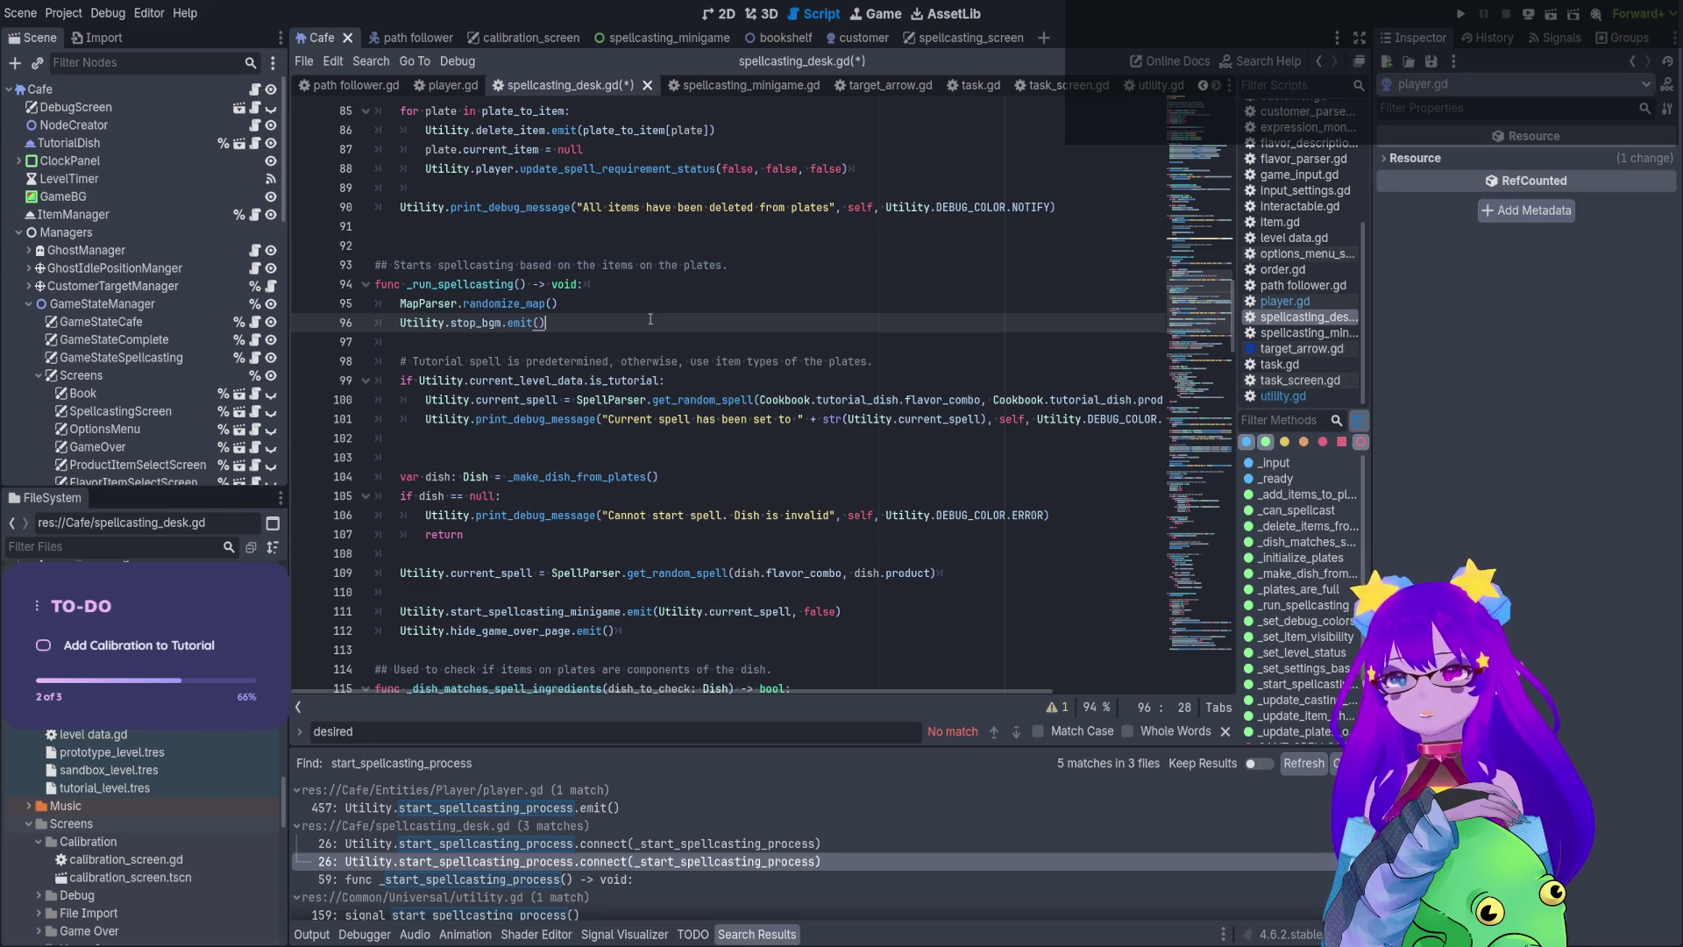
scroll(651, 319, "down", 1)
left_click(640, 341)
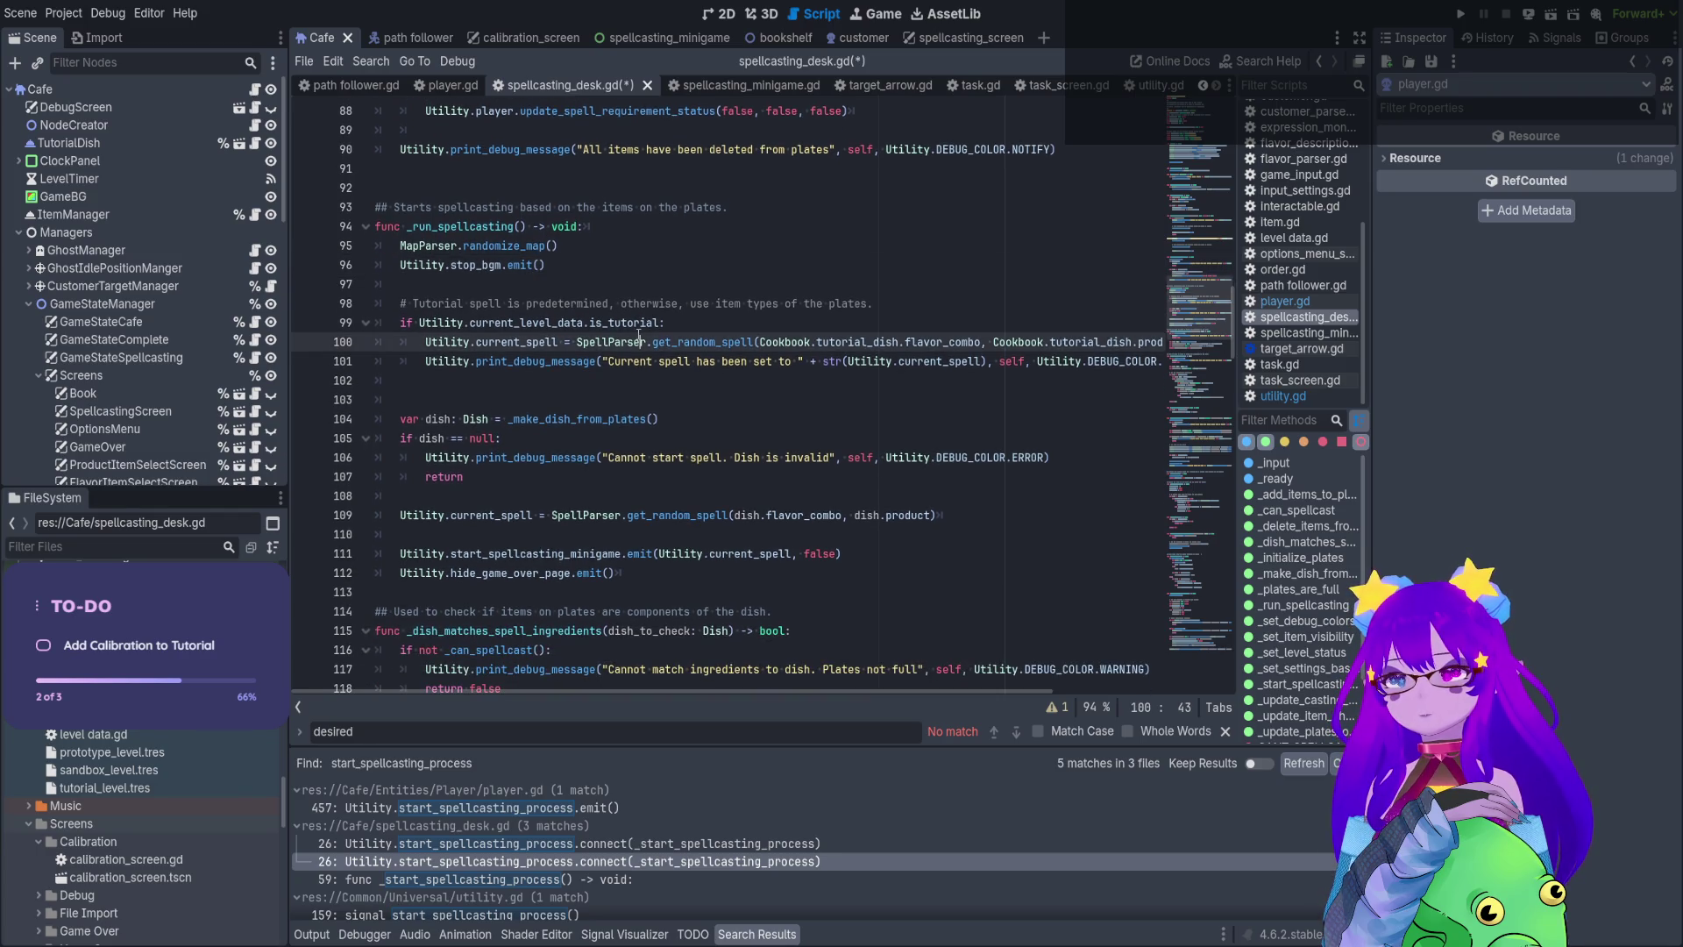
left_click(611, 408)
scroll(607, 411, "down", 2)
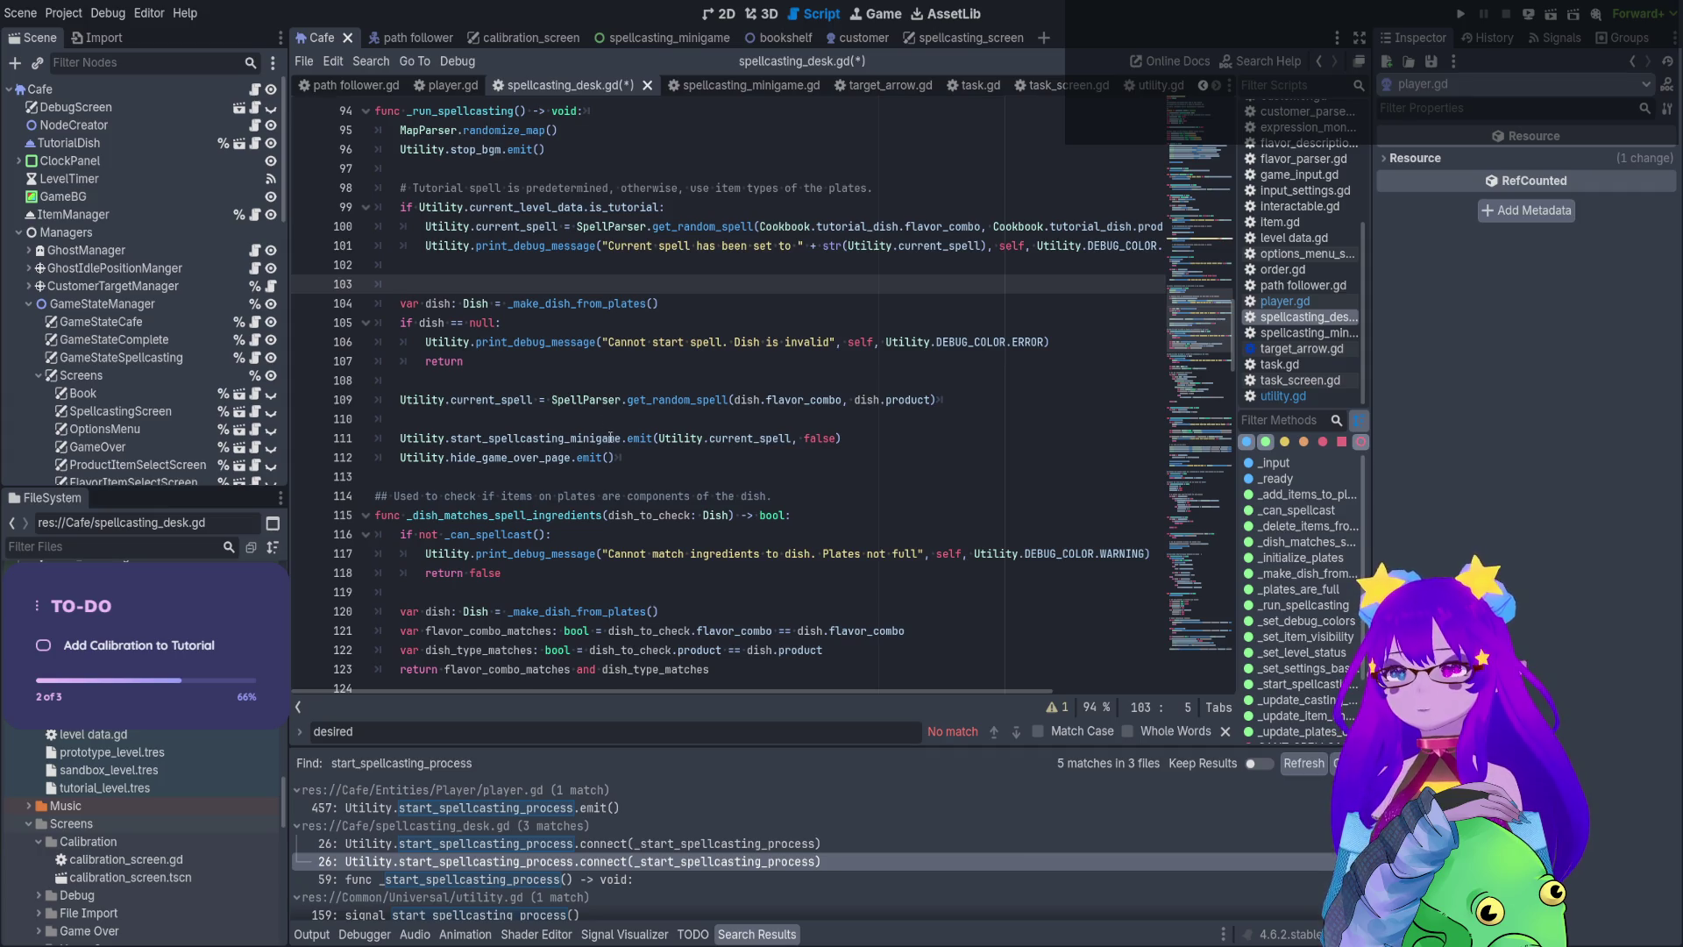
scroll(608, 430, "up", 2)
left_click_drag(625, 573, 389, 201)
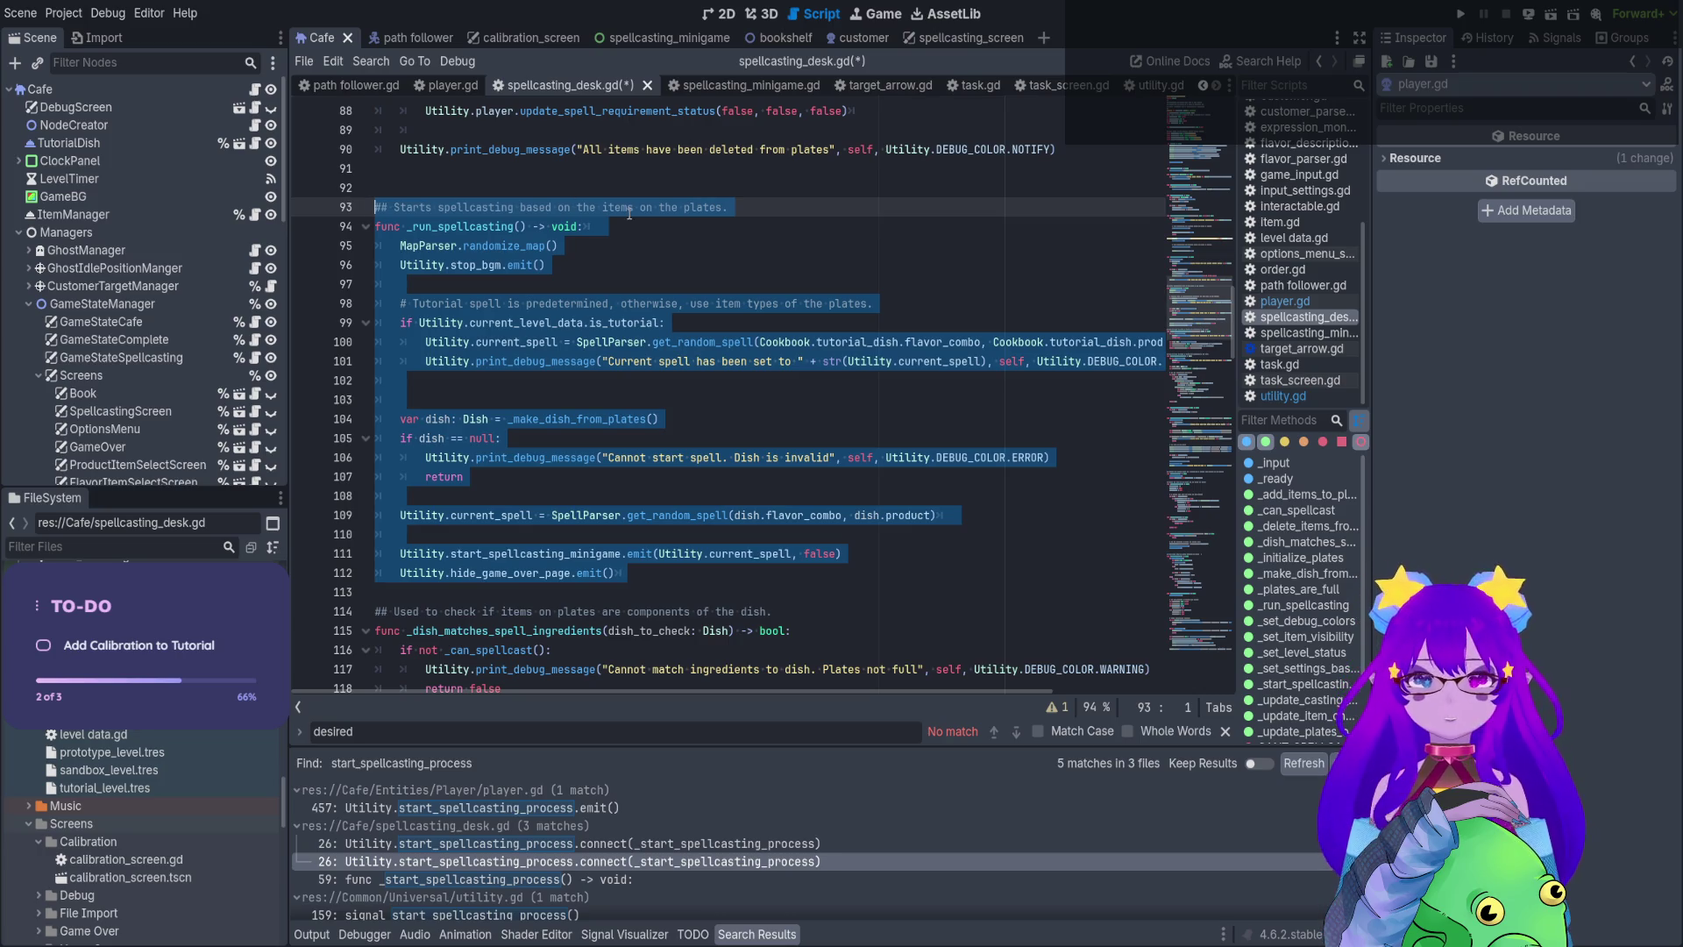
Review enter_calibration in spellcasting_minigame.gd, save the changes, and return to spellcasting_desk.gd
left_click(726, 87)
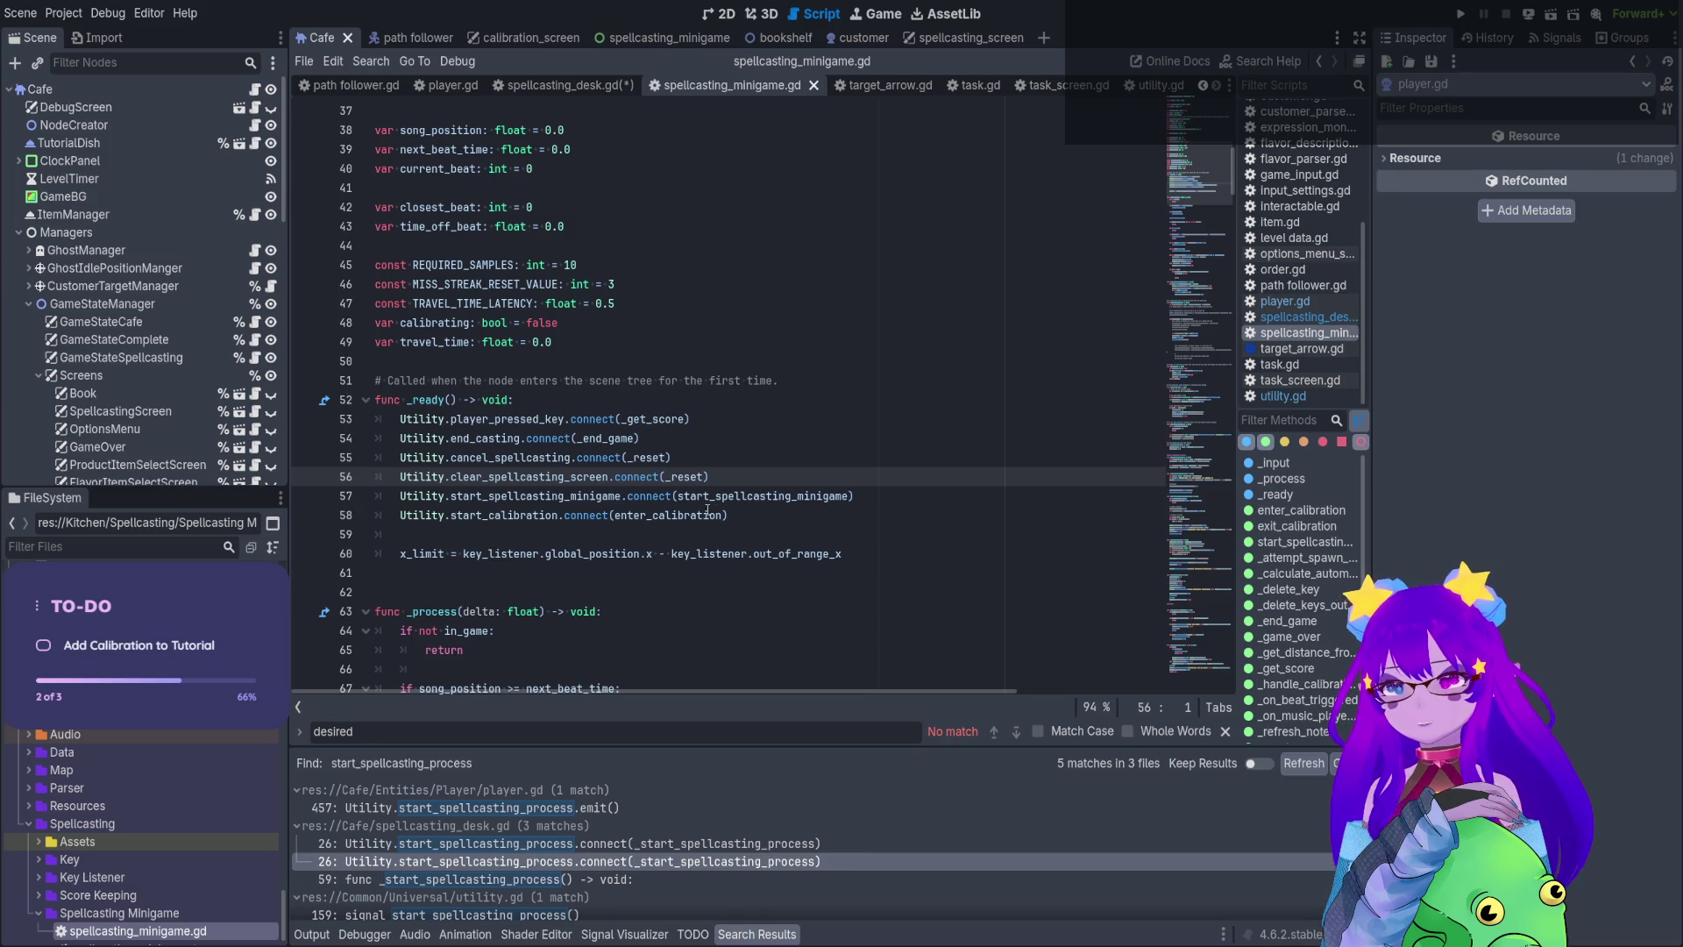
left_click(676, 516, "ctrl")
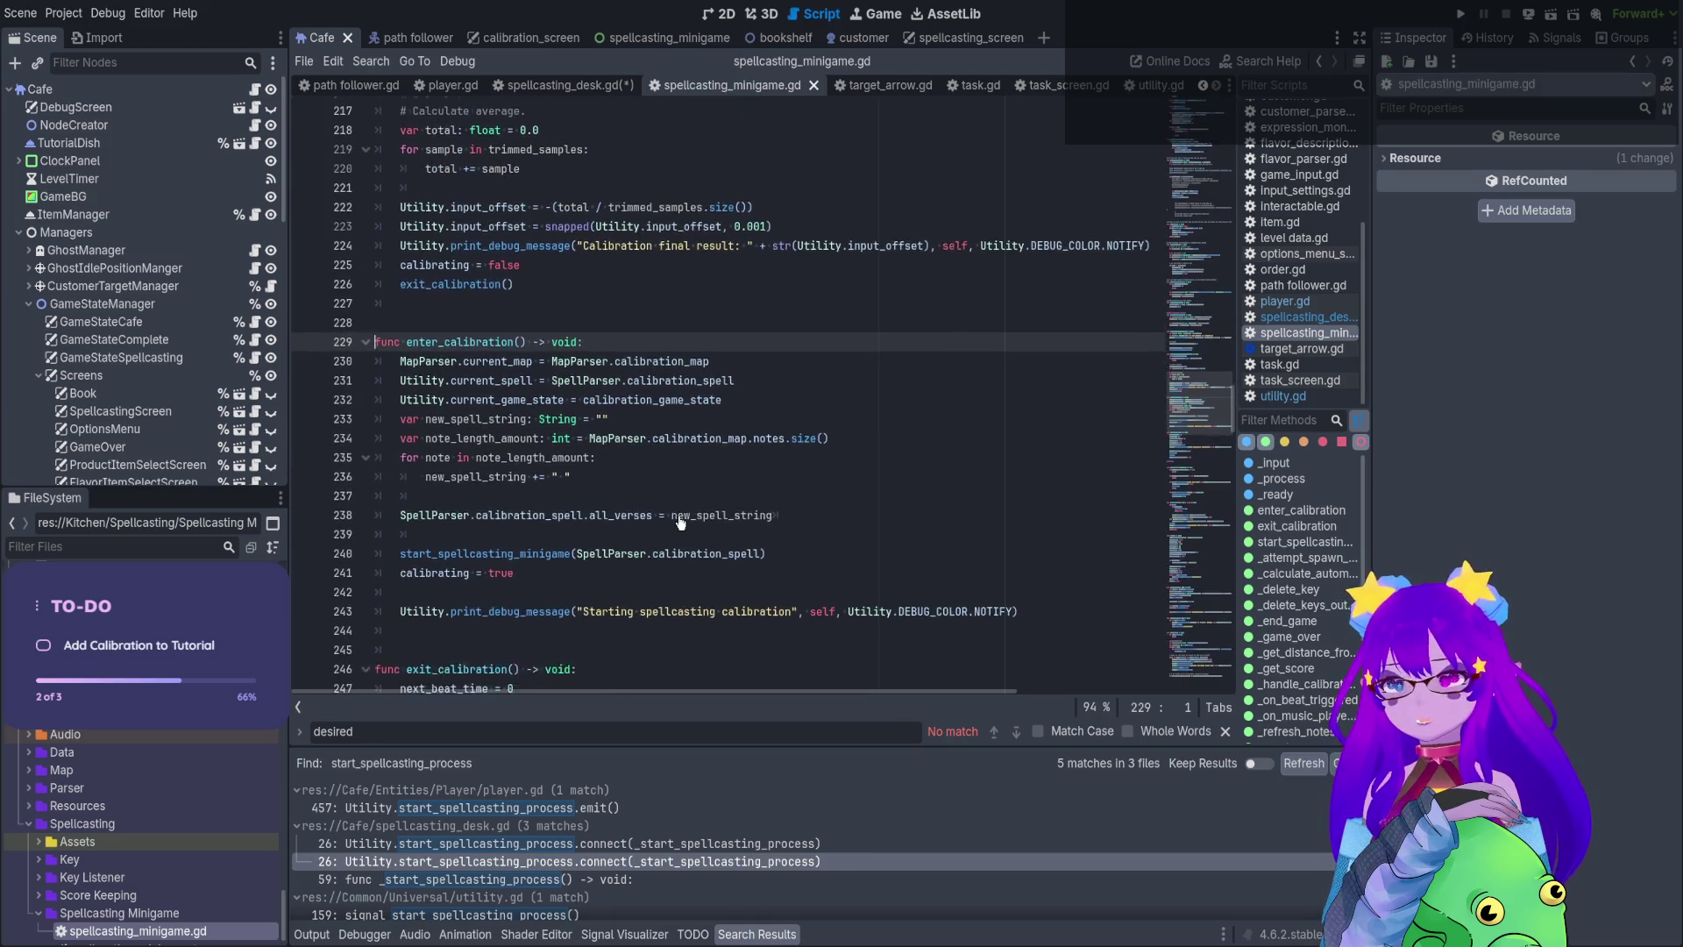
mouse_move(767, 518)
left_mouse_down()
mouse_move(491, 361)
mouse_move(341, 324)
left_mouse_up()
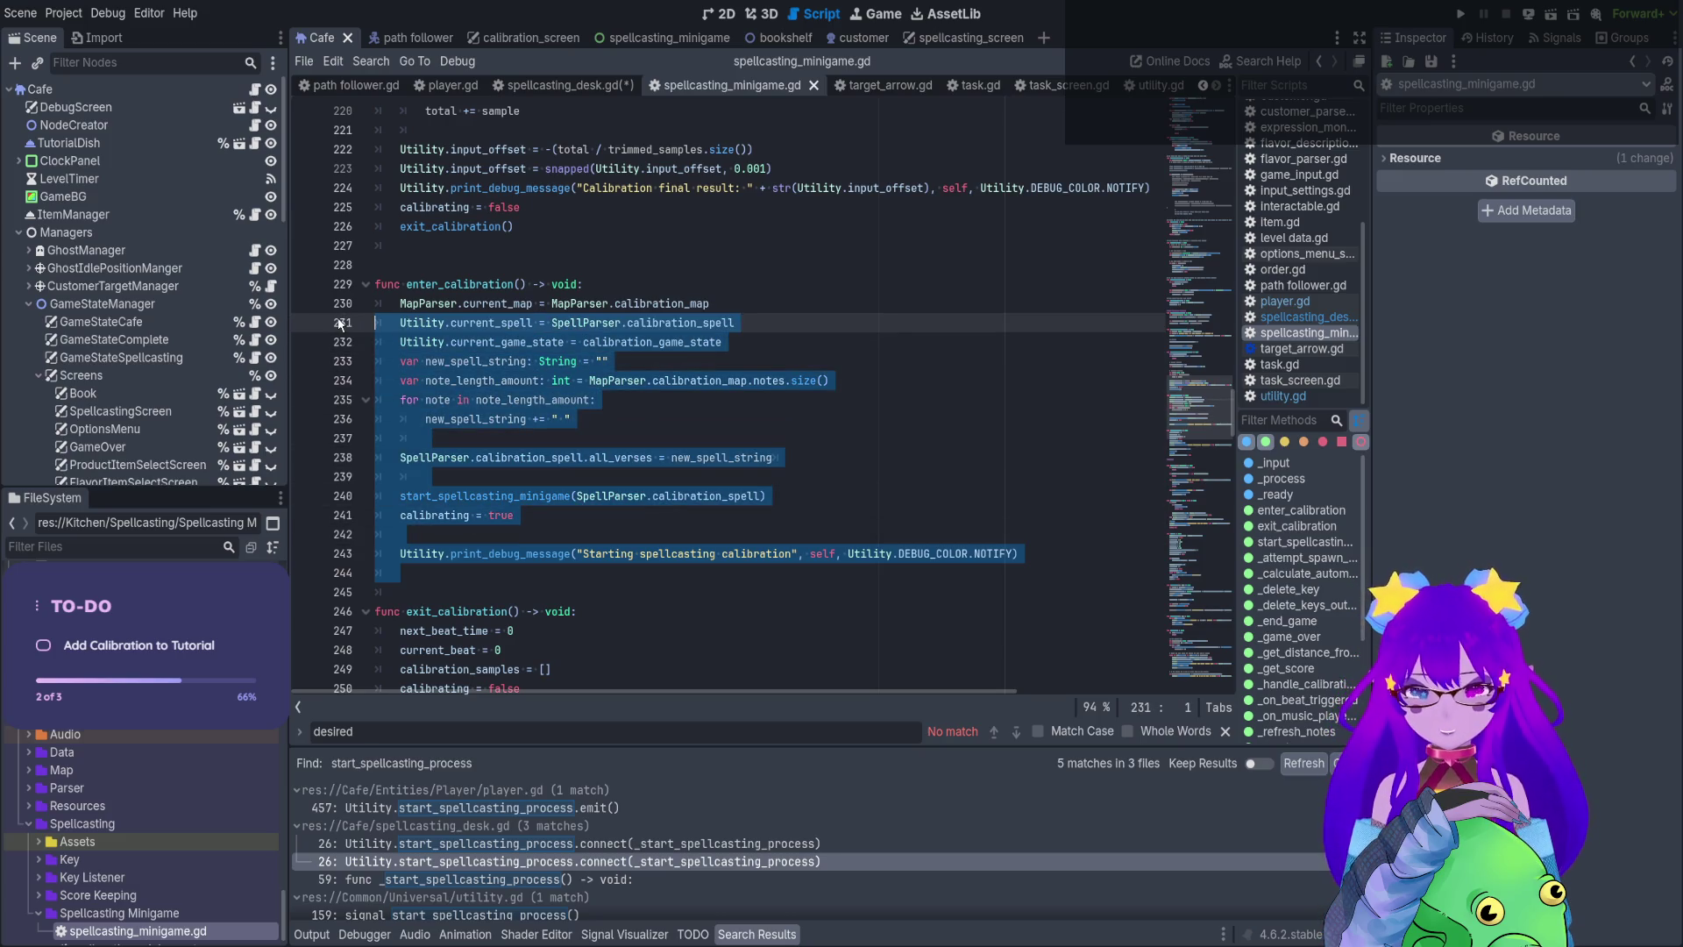
double_click(451, 284)
key("ctrl+c")
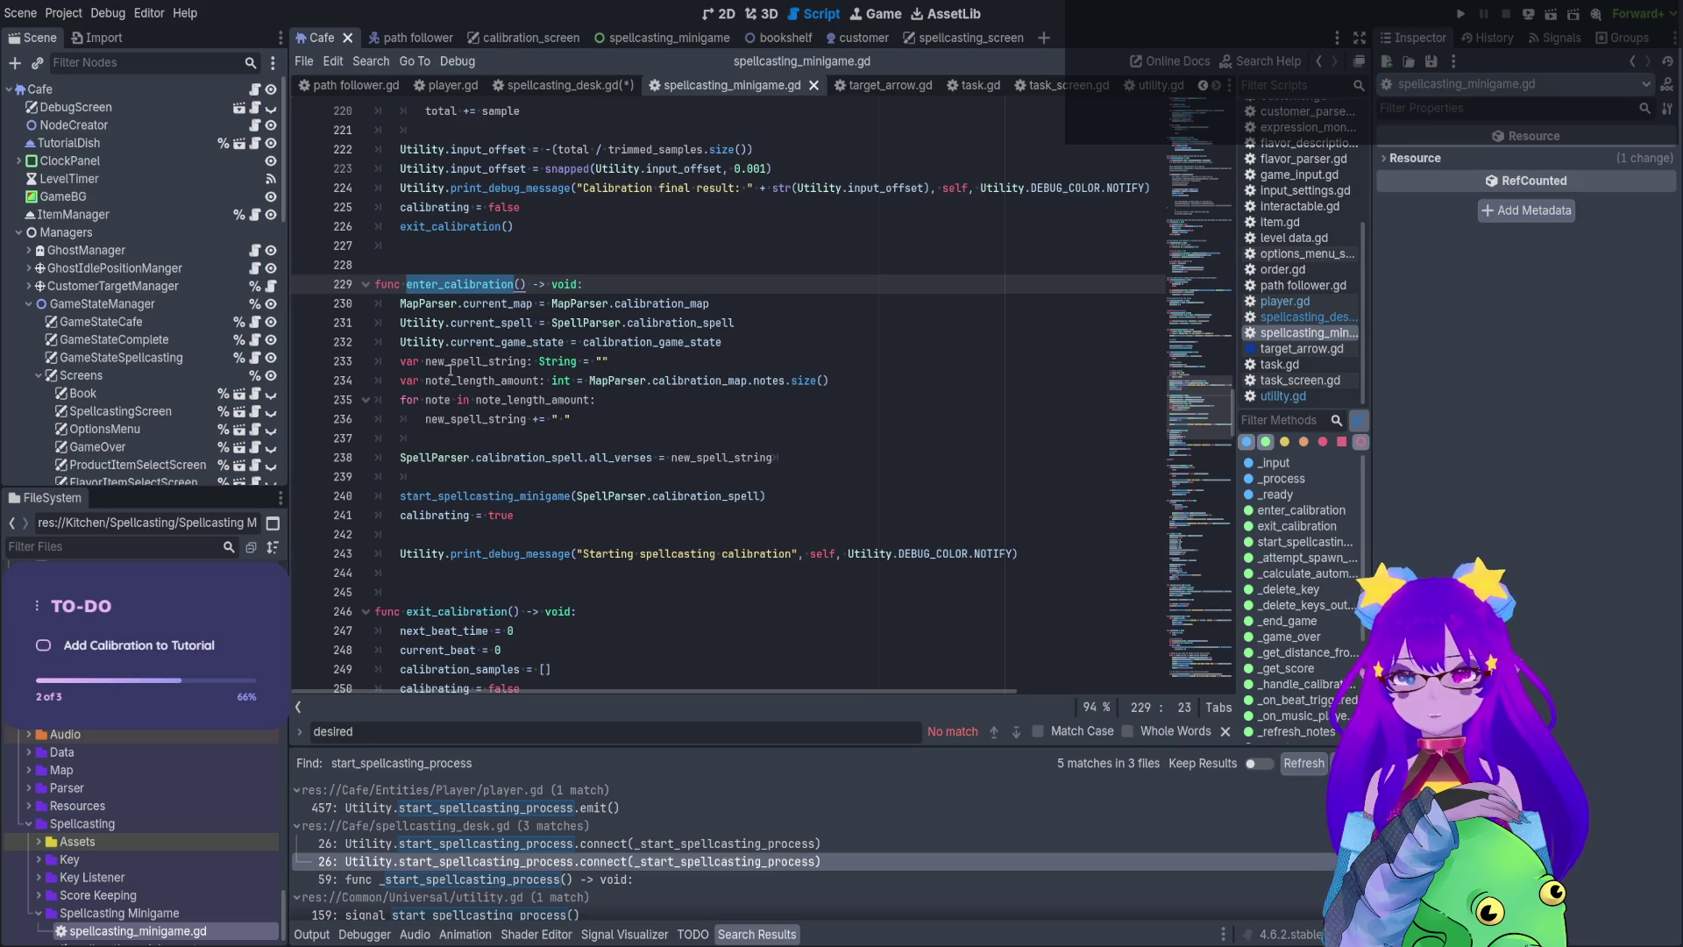
key("ctrl+s")
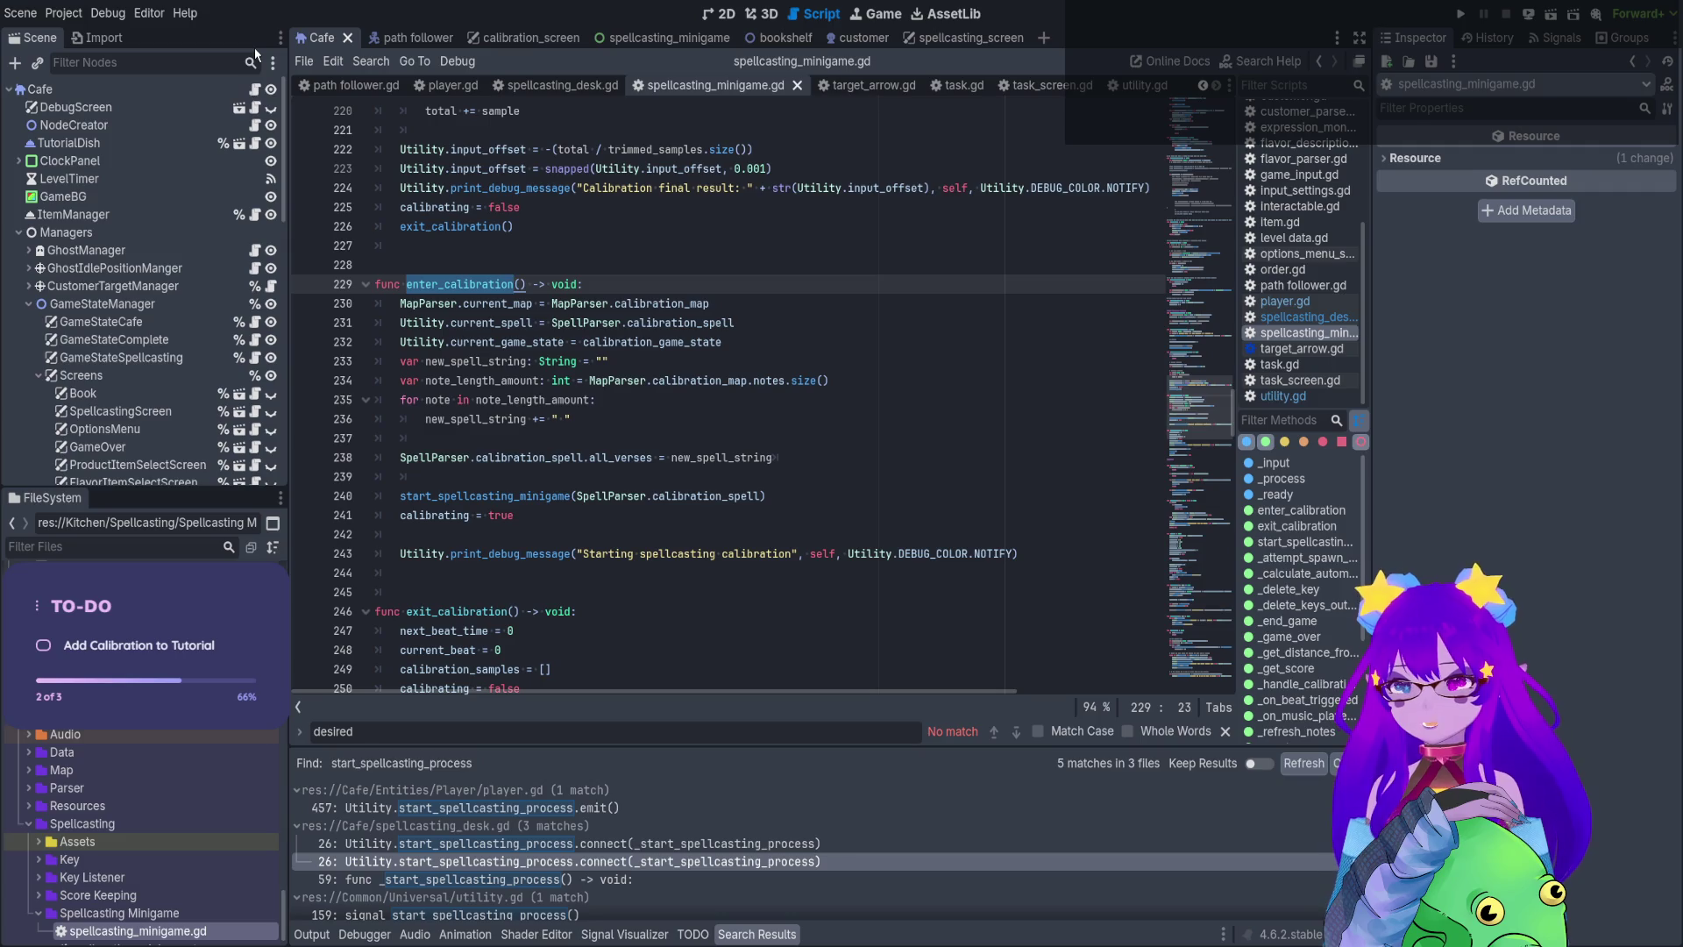
left_click(561, 92)
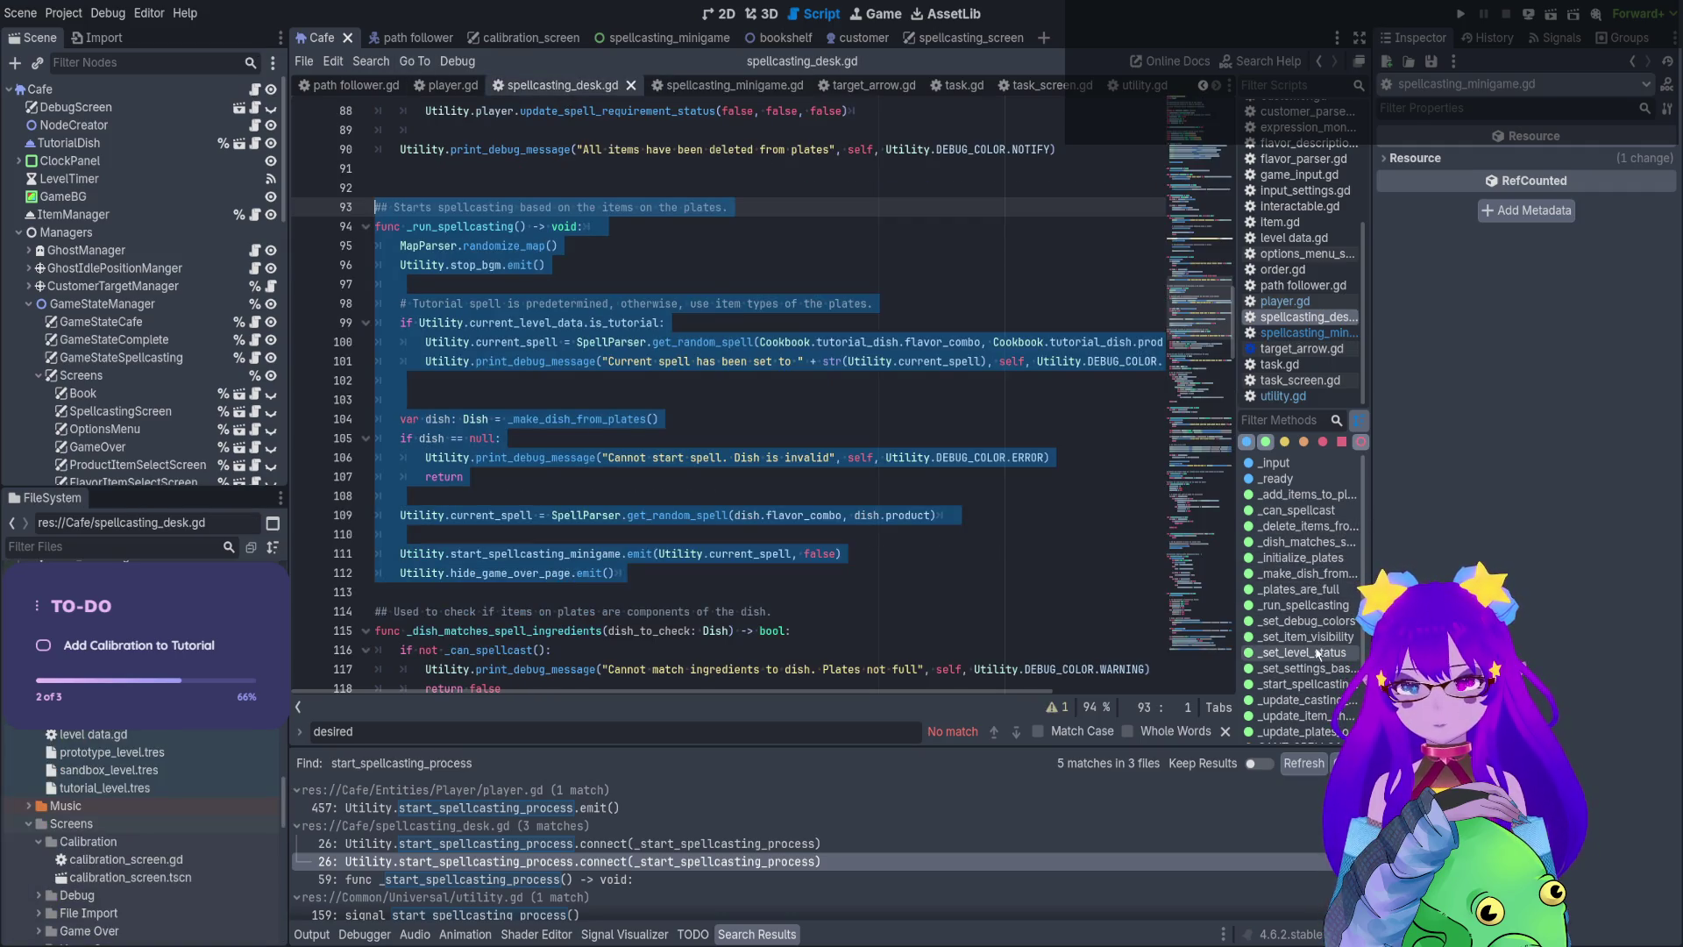
Go to _start_spellcasting_process and outdent the calibration lines 70–76
scroll(877, 570, "up", 3)
left_click(660, 861)
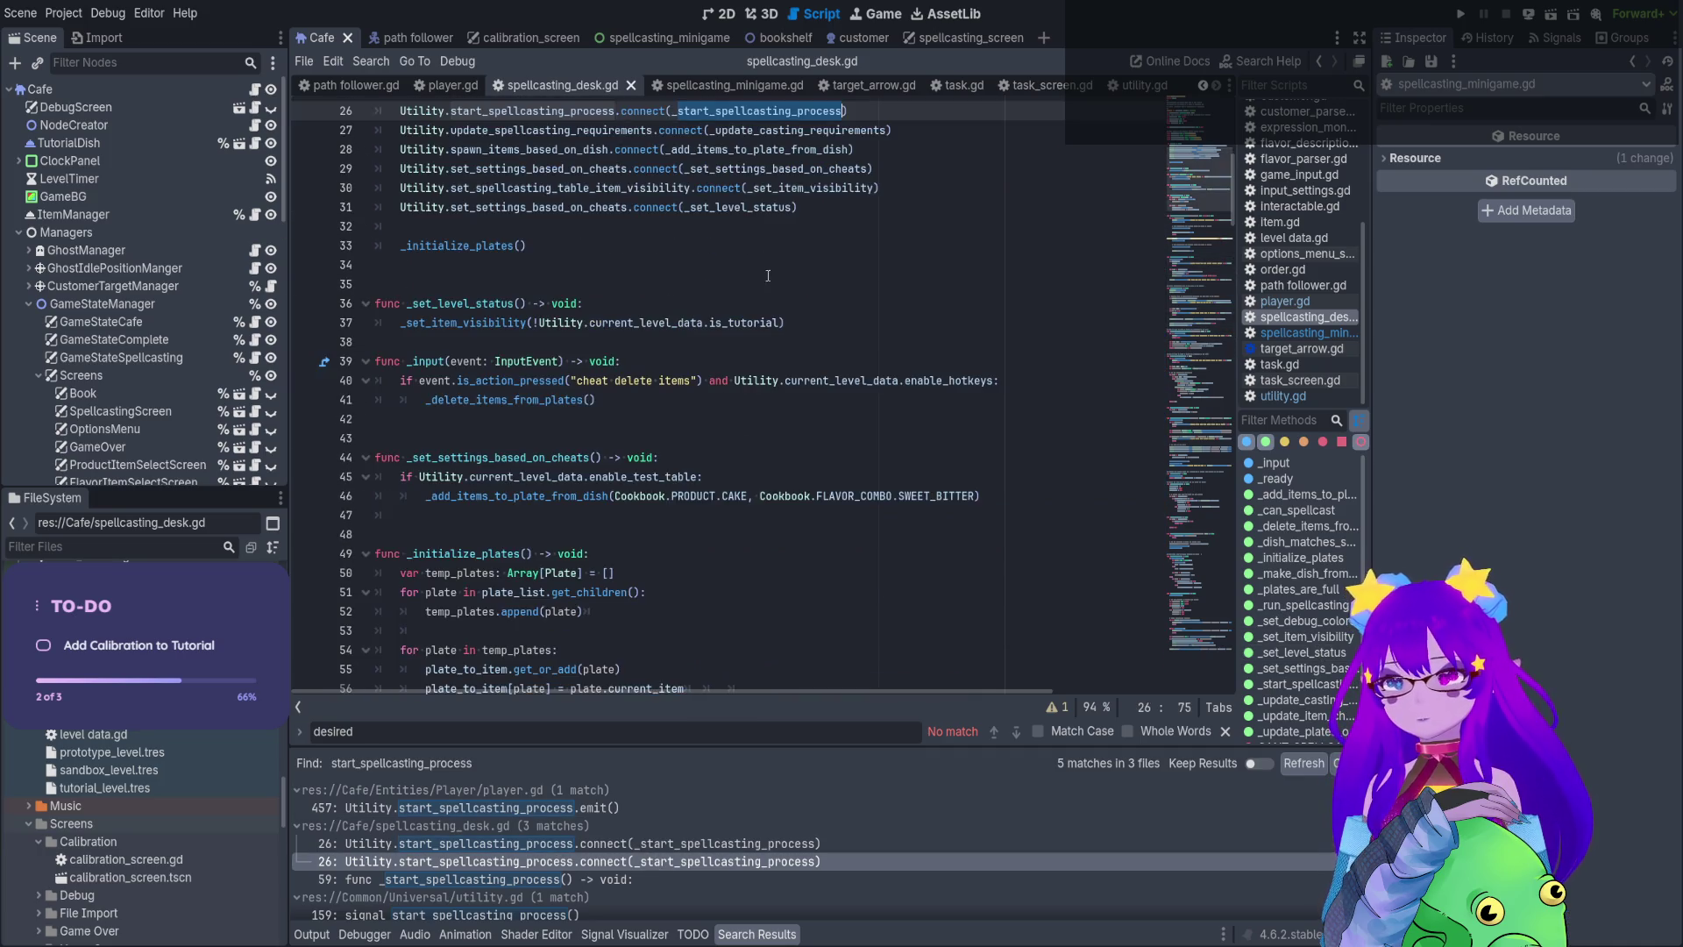
left_click(757, 110, "ctrl")
scroll(716, 230, "down", 3)
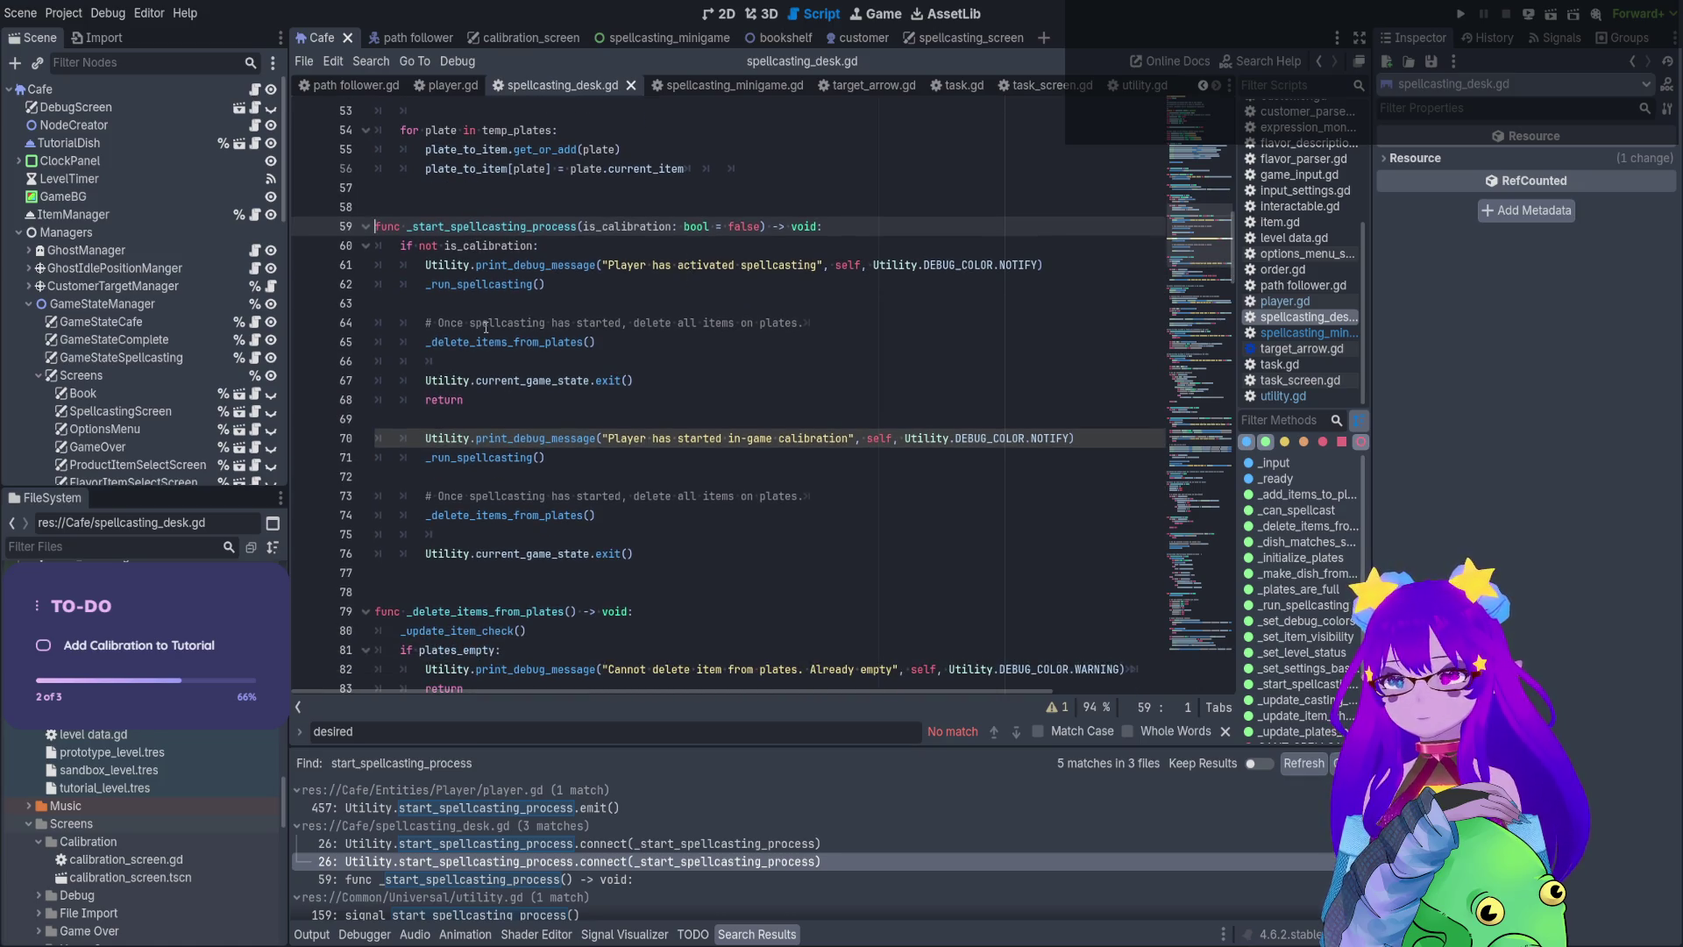
left_click_drag(684, 564, 377, 439)
key("shift+Tab")
Replace the _run_spellcasting() call on line 71 with Utility.enter_calibration.emit()
left_click(745, 438)
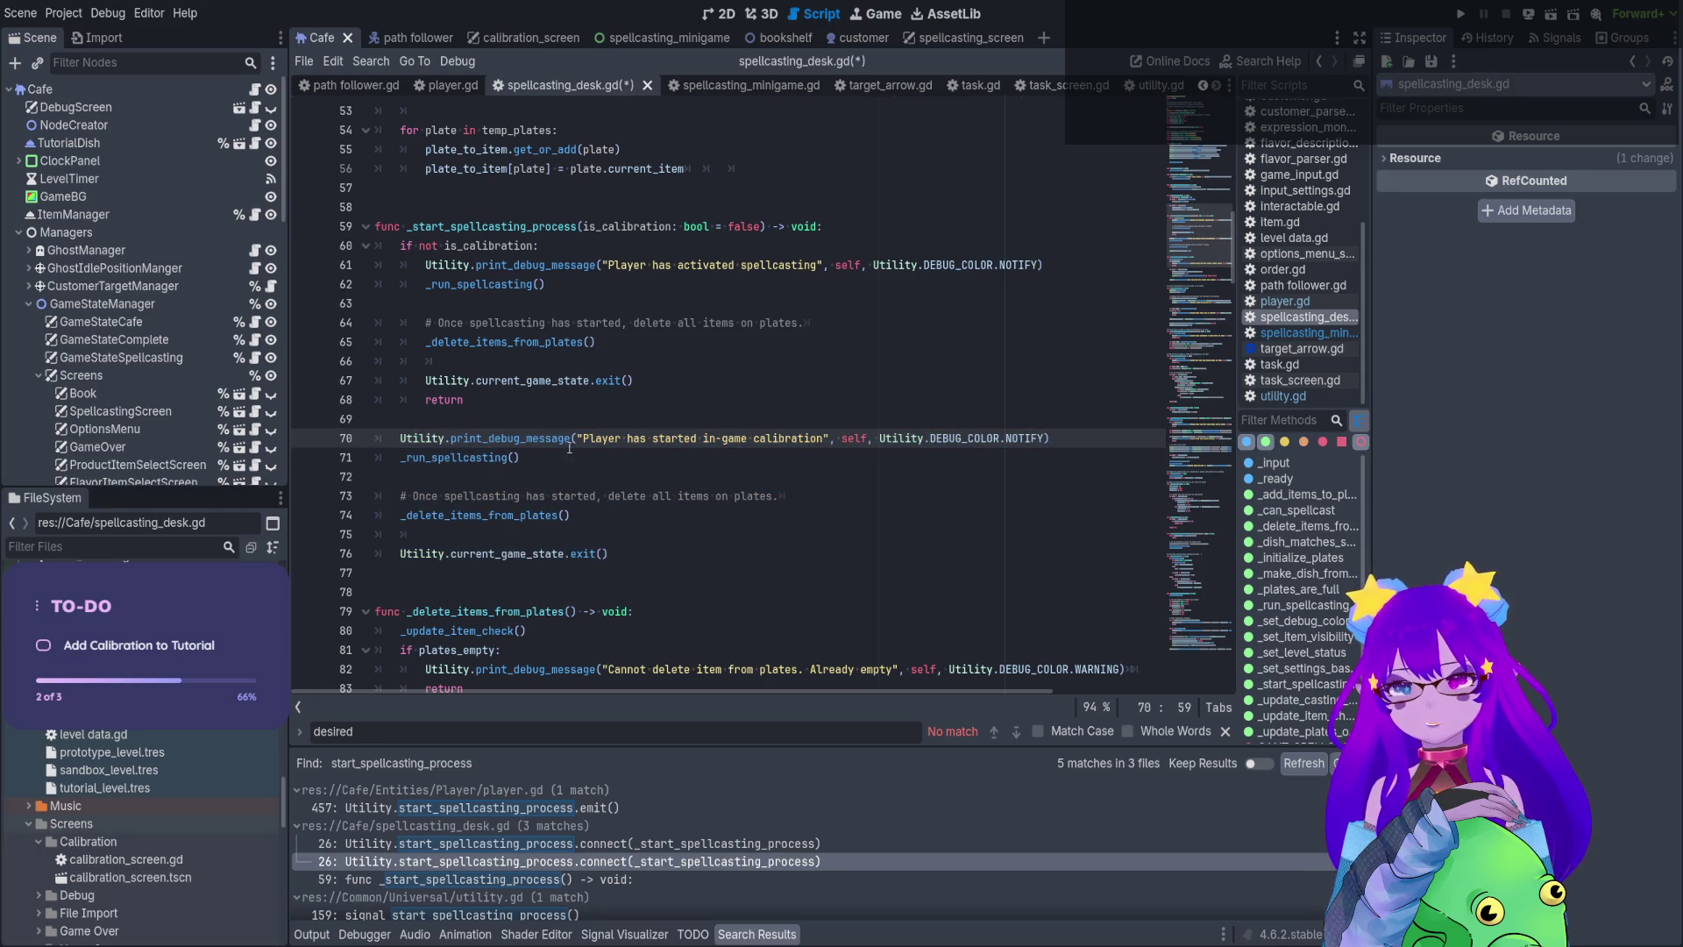
left_click(523, 457)
key("shift+Home")
key("ctrl+v")
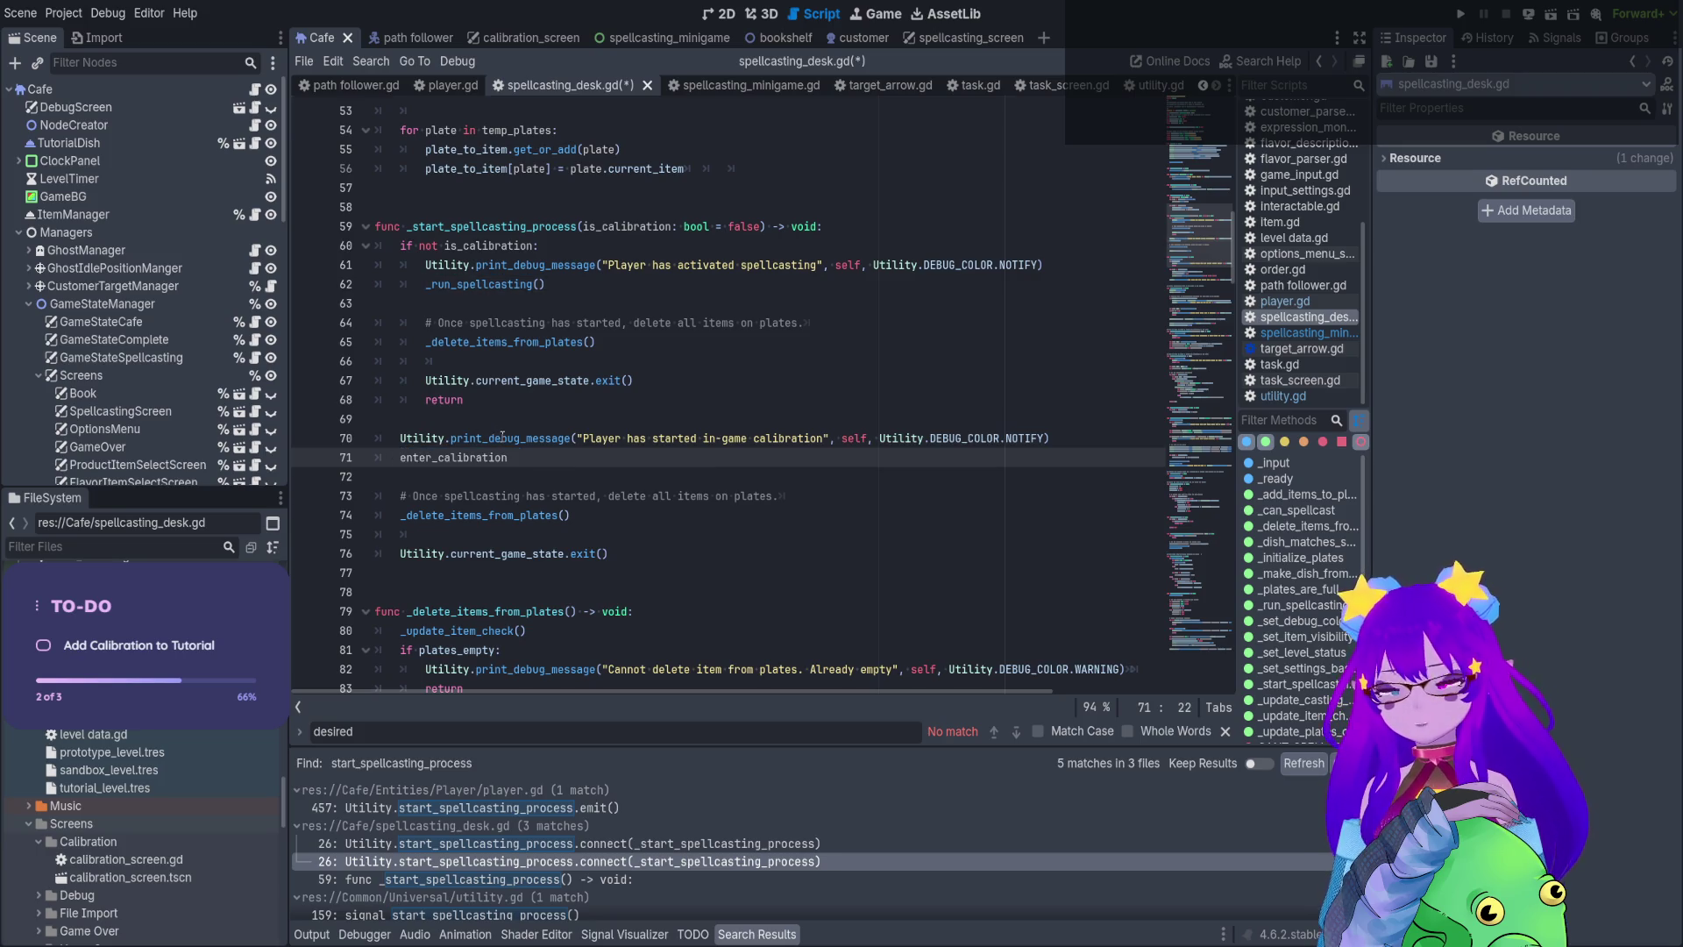
type("(")
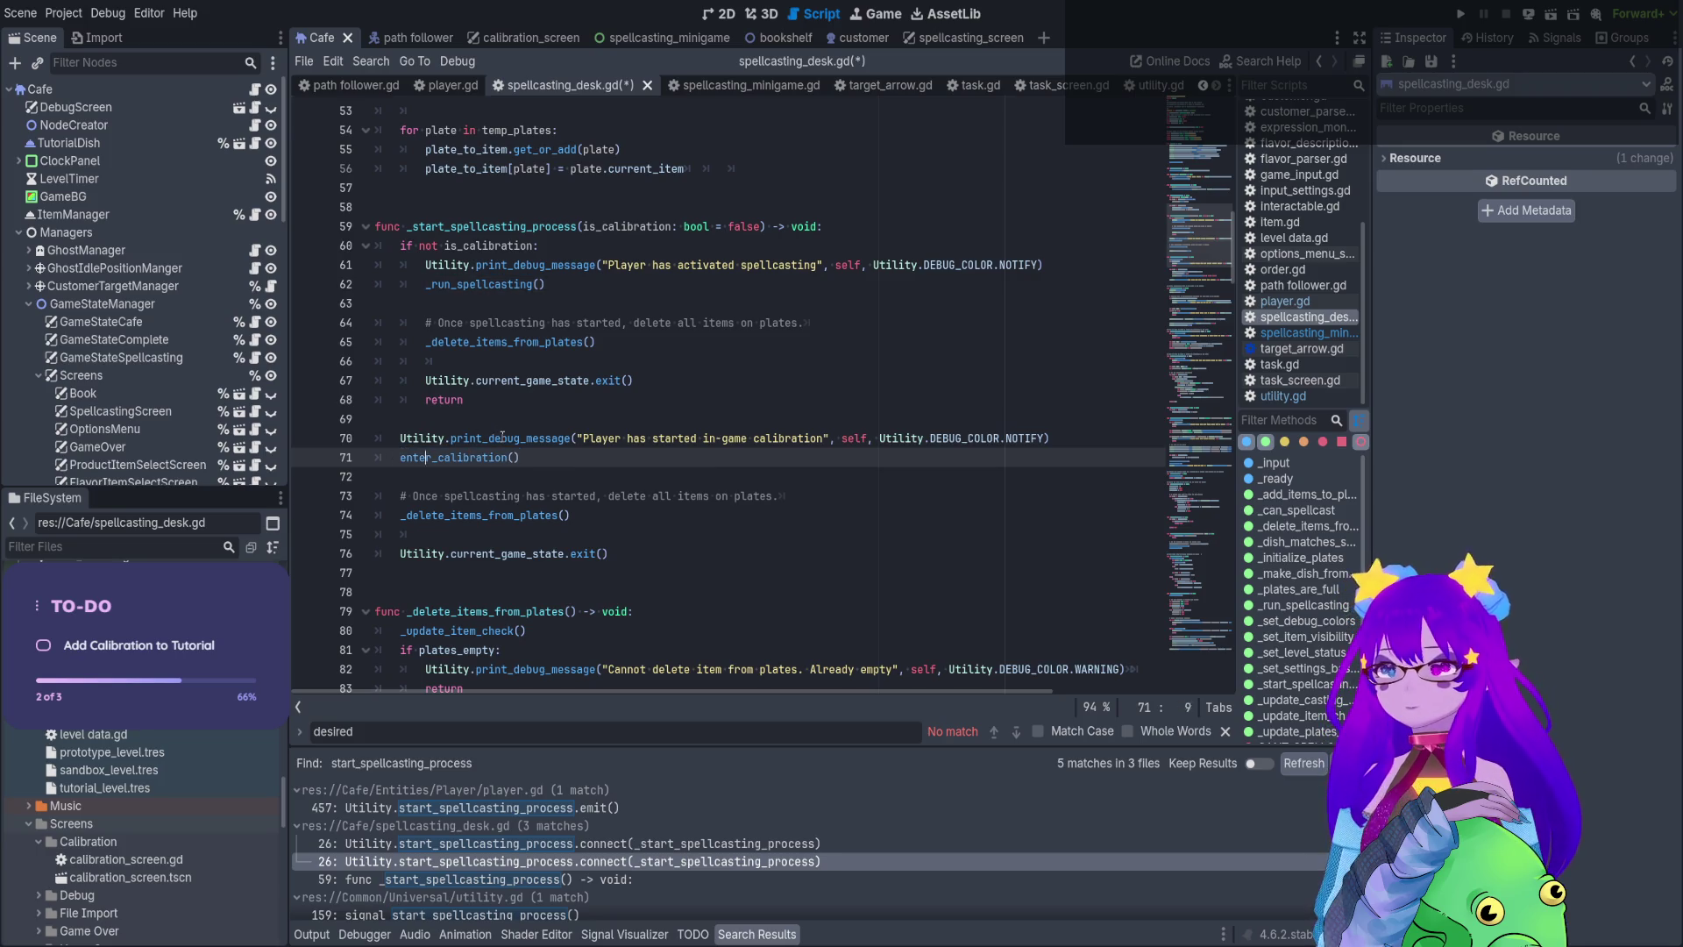
key("Home")
type("Utility.")
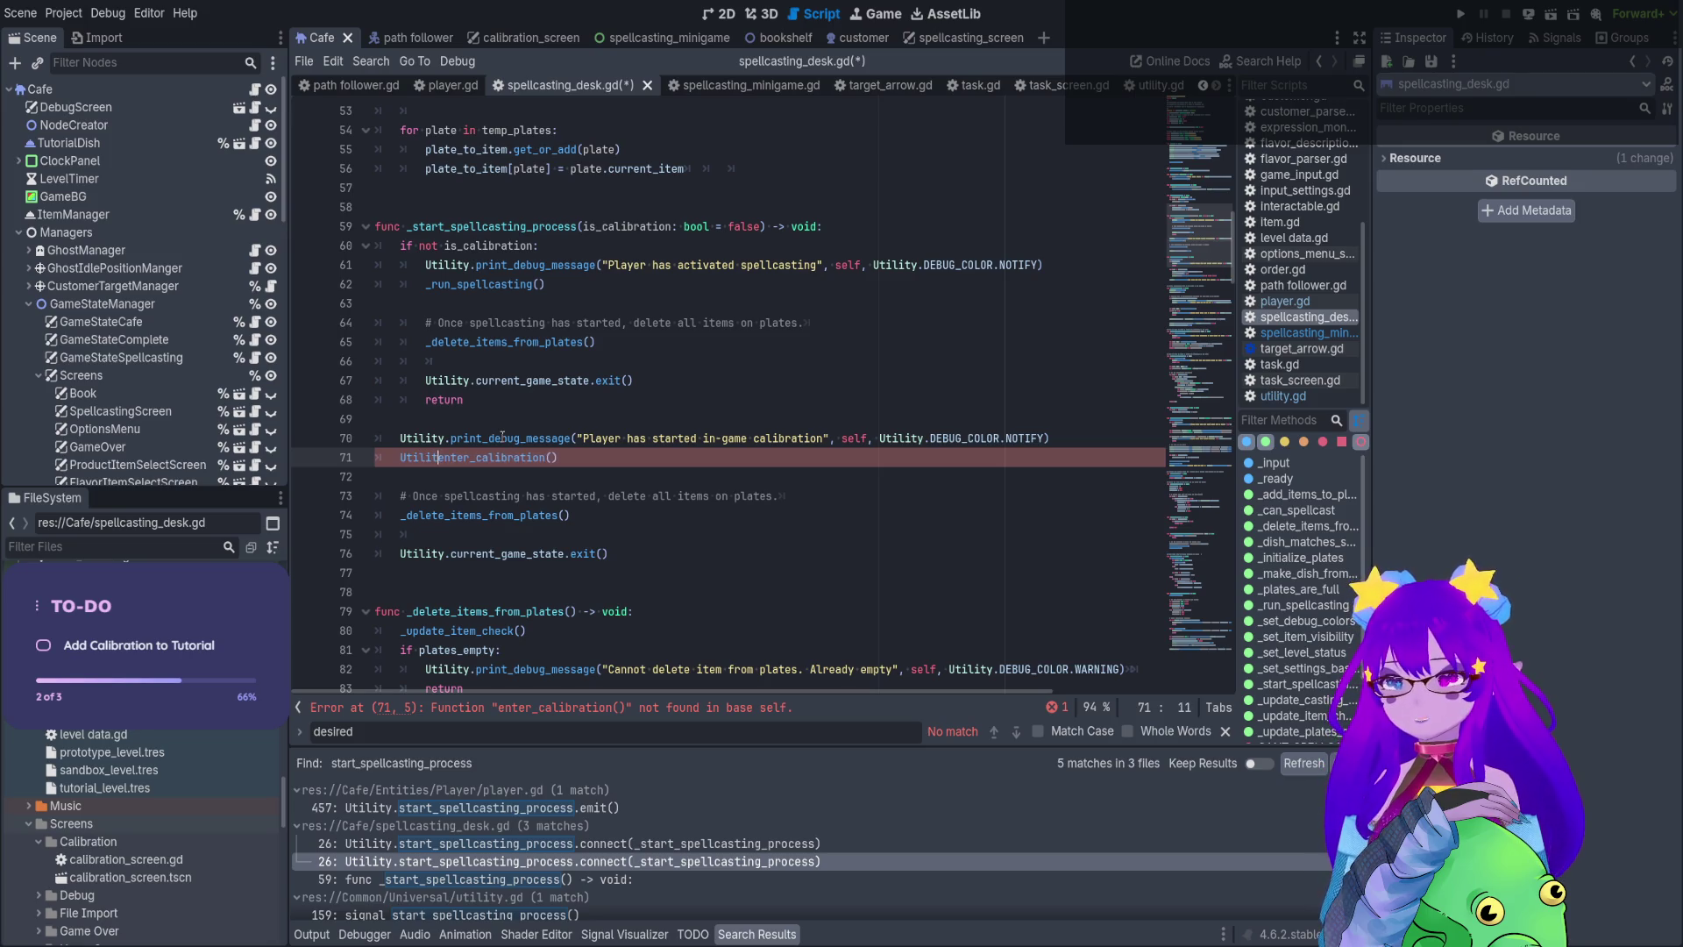
key("Right")
key("Right")
key("Right")
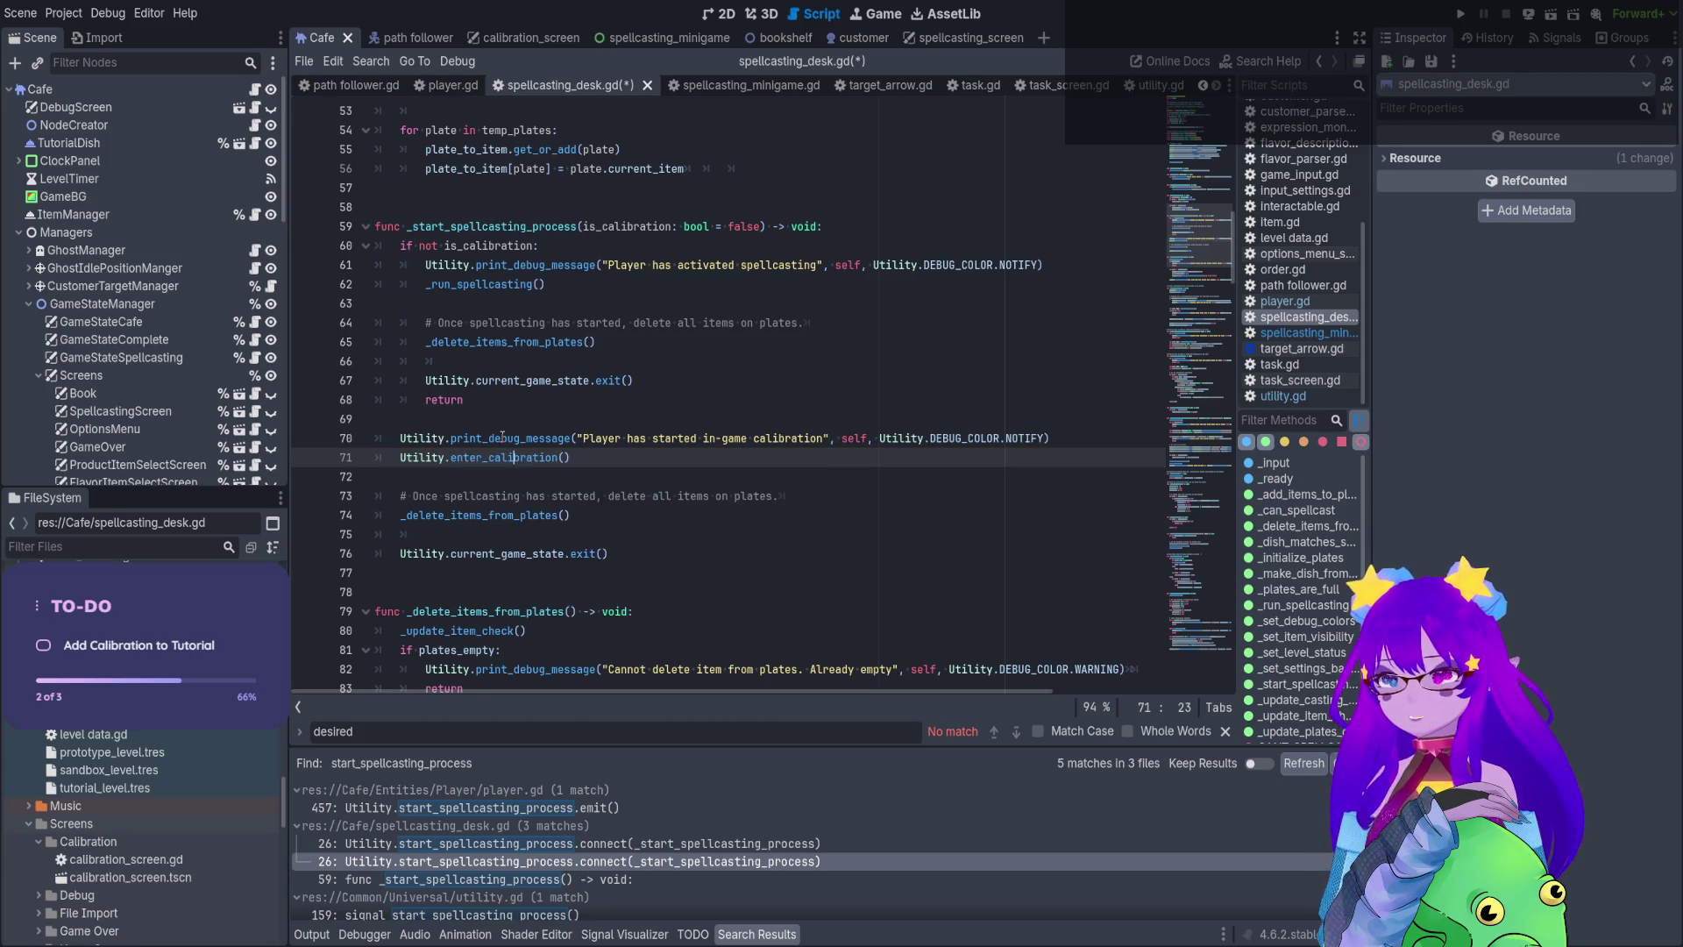
type(".emit")
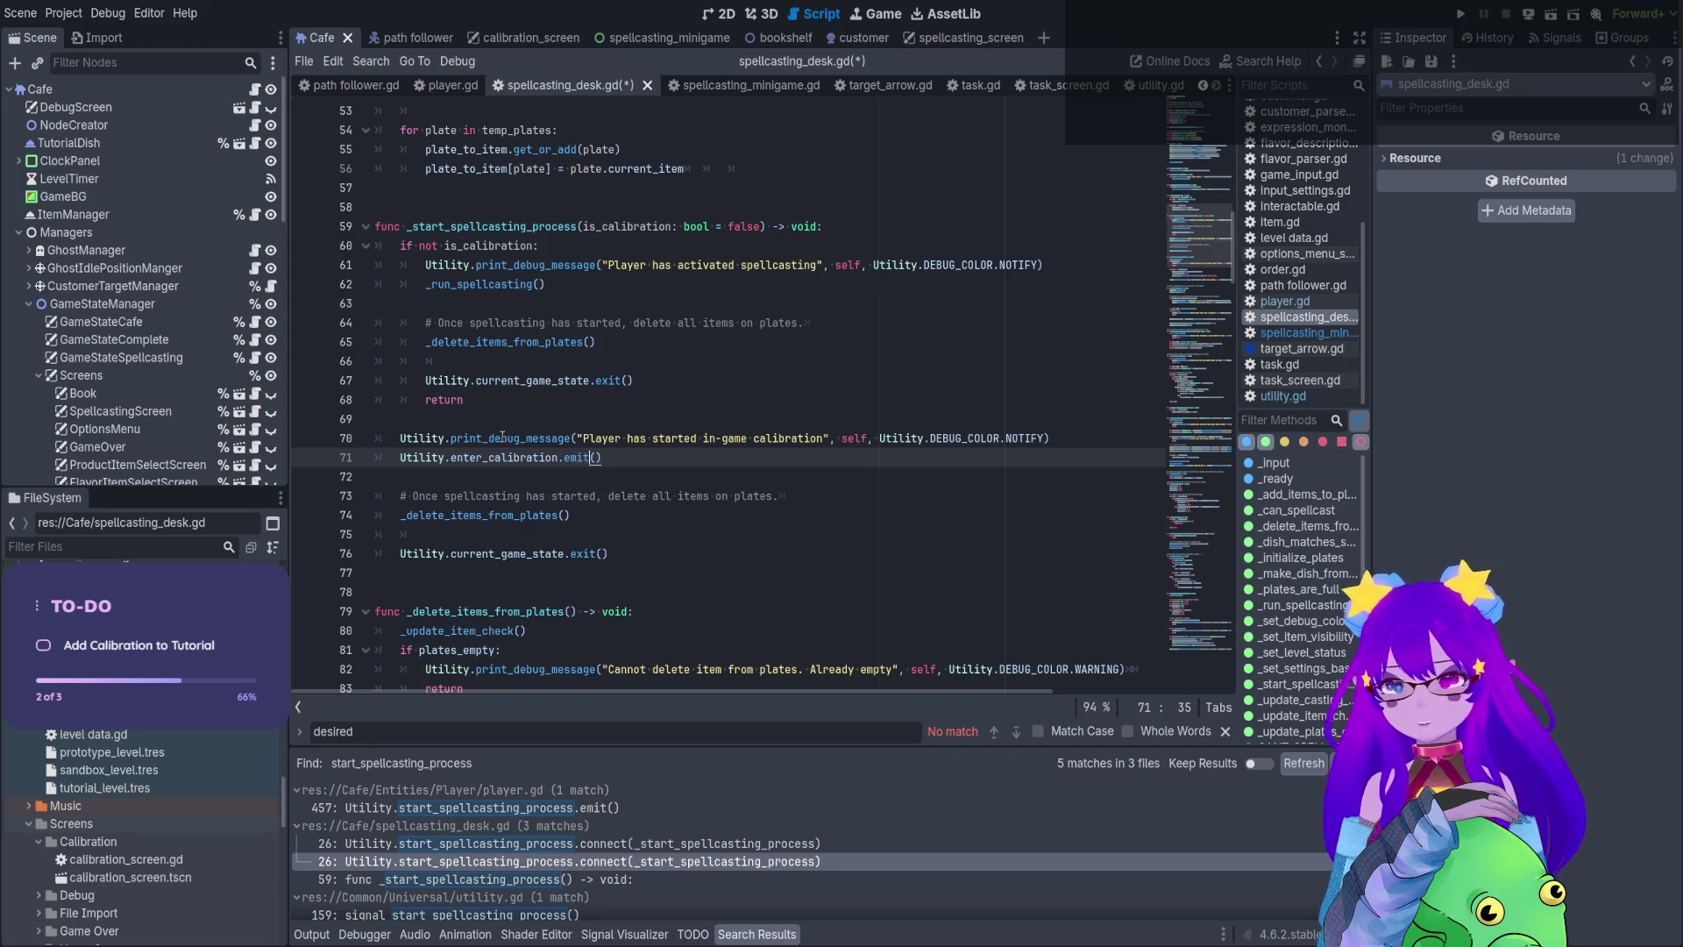
Select lines 96–112 of _run_spellcasting and save spellcasting_desk.gd
left_click(455, 286, "ctrl")
scroll(666, 434, "down", 2)
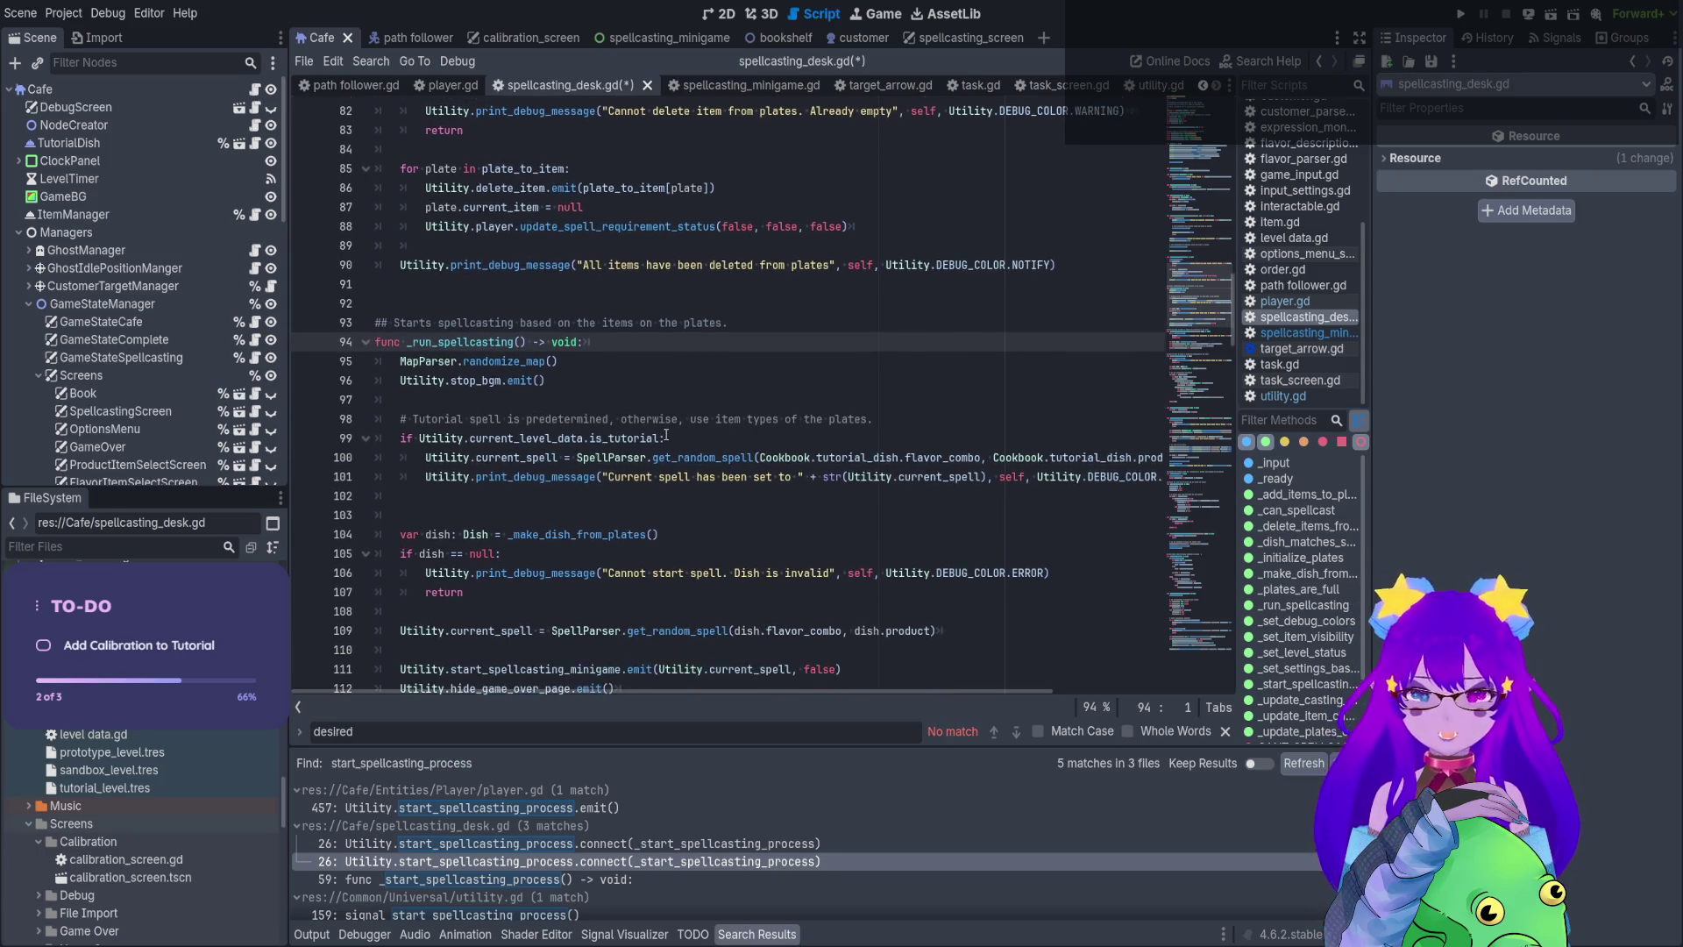
left_click(566, 324)
left_click_drag(565, 325, 413, 325)
scroll(625, 478, "down", 1)
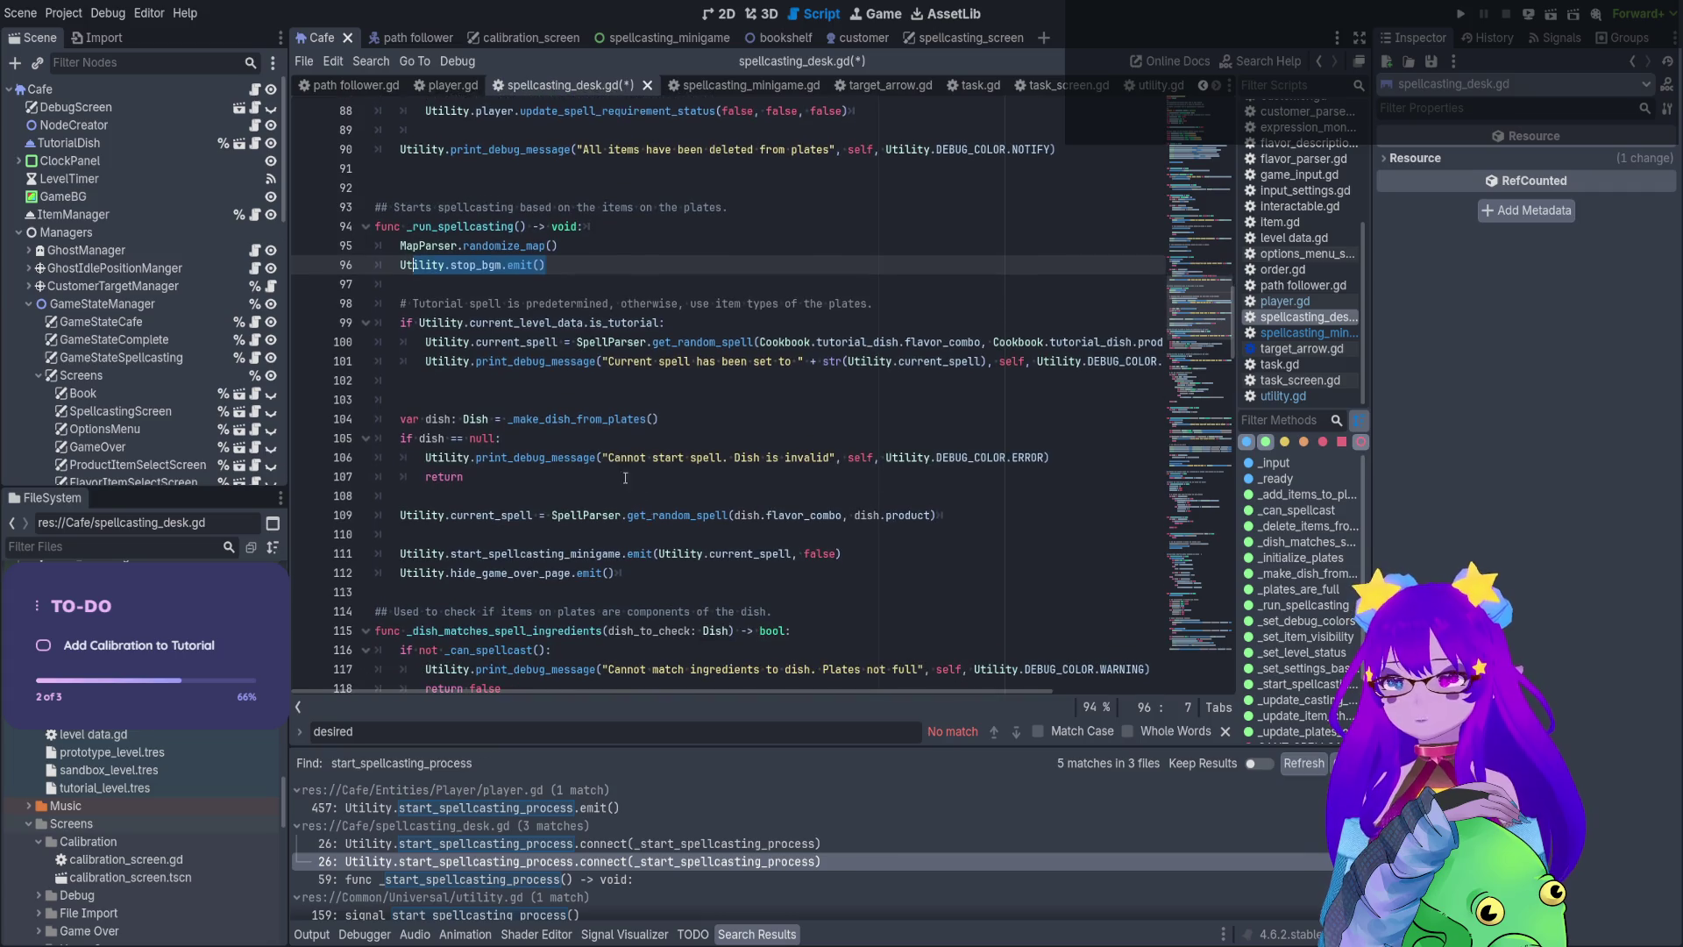
left_click(624, 553)
left_click(624, 573)
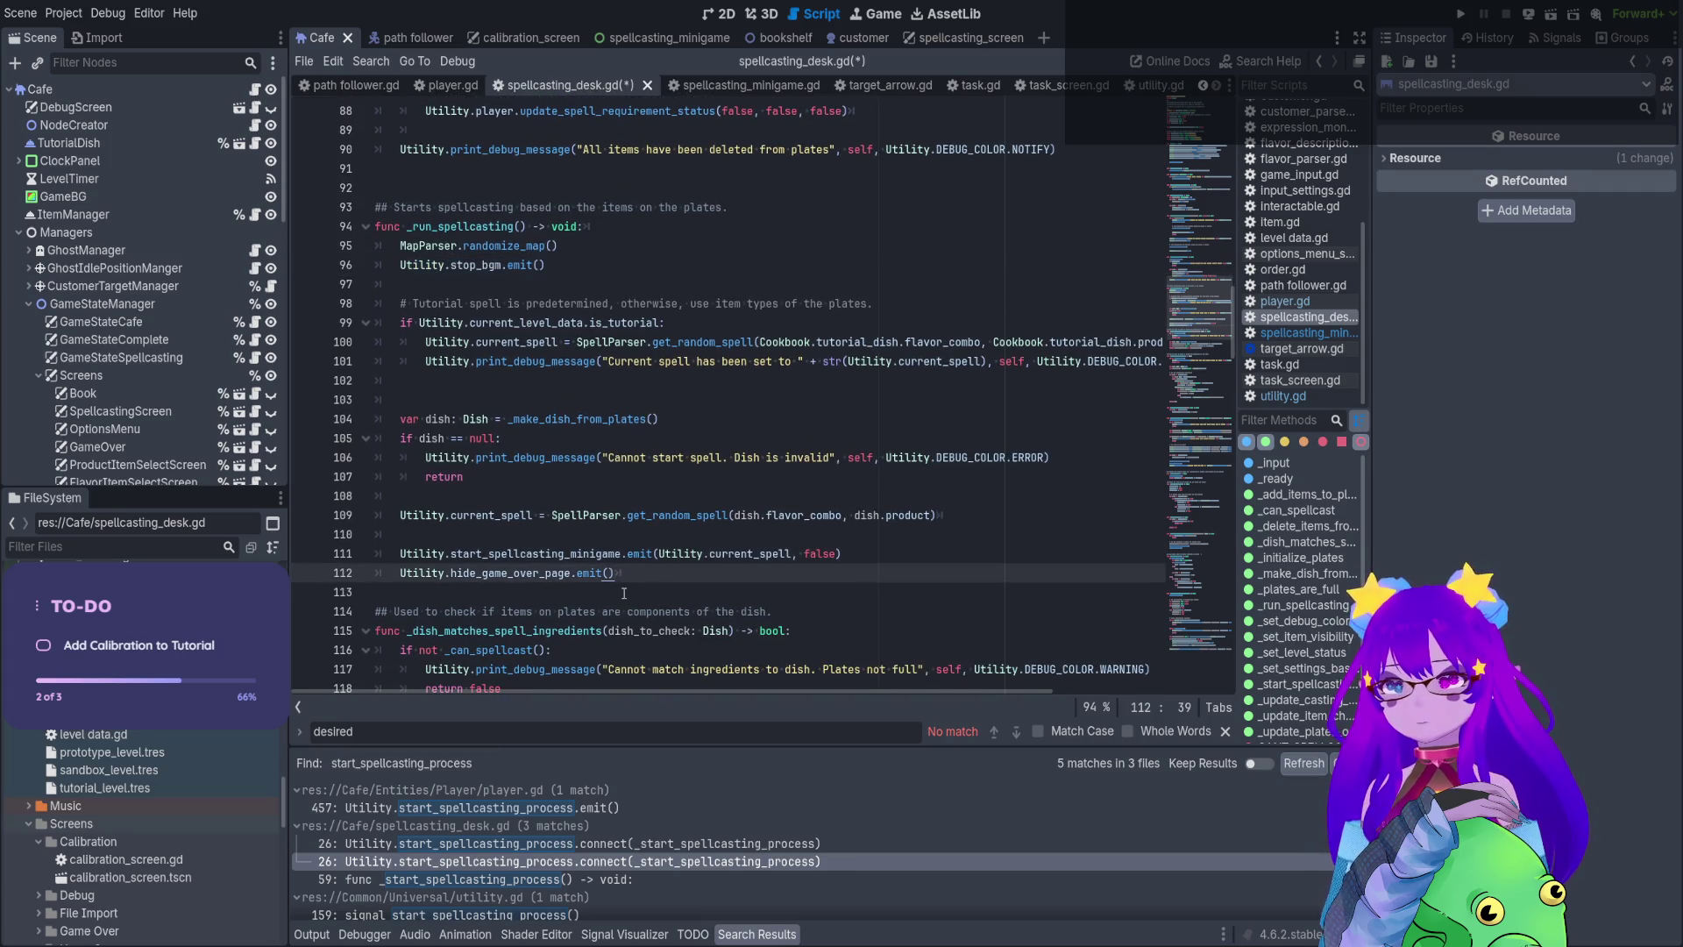
mouse_move(629, 575)
left_mouse_down()
mouse_move(385, 526)
mouse_move(351, 303)
mouse_move(305, 273)
left_mouse_up()
key("ctrl+c")
key("ctrl+s")
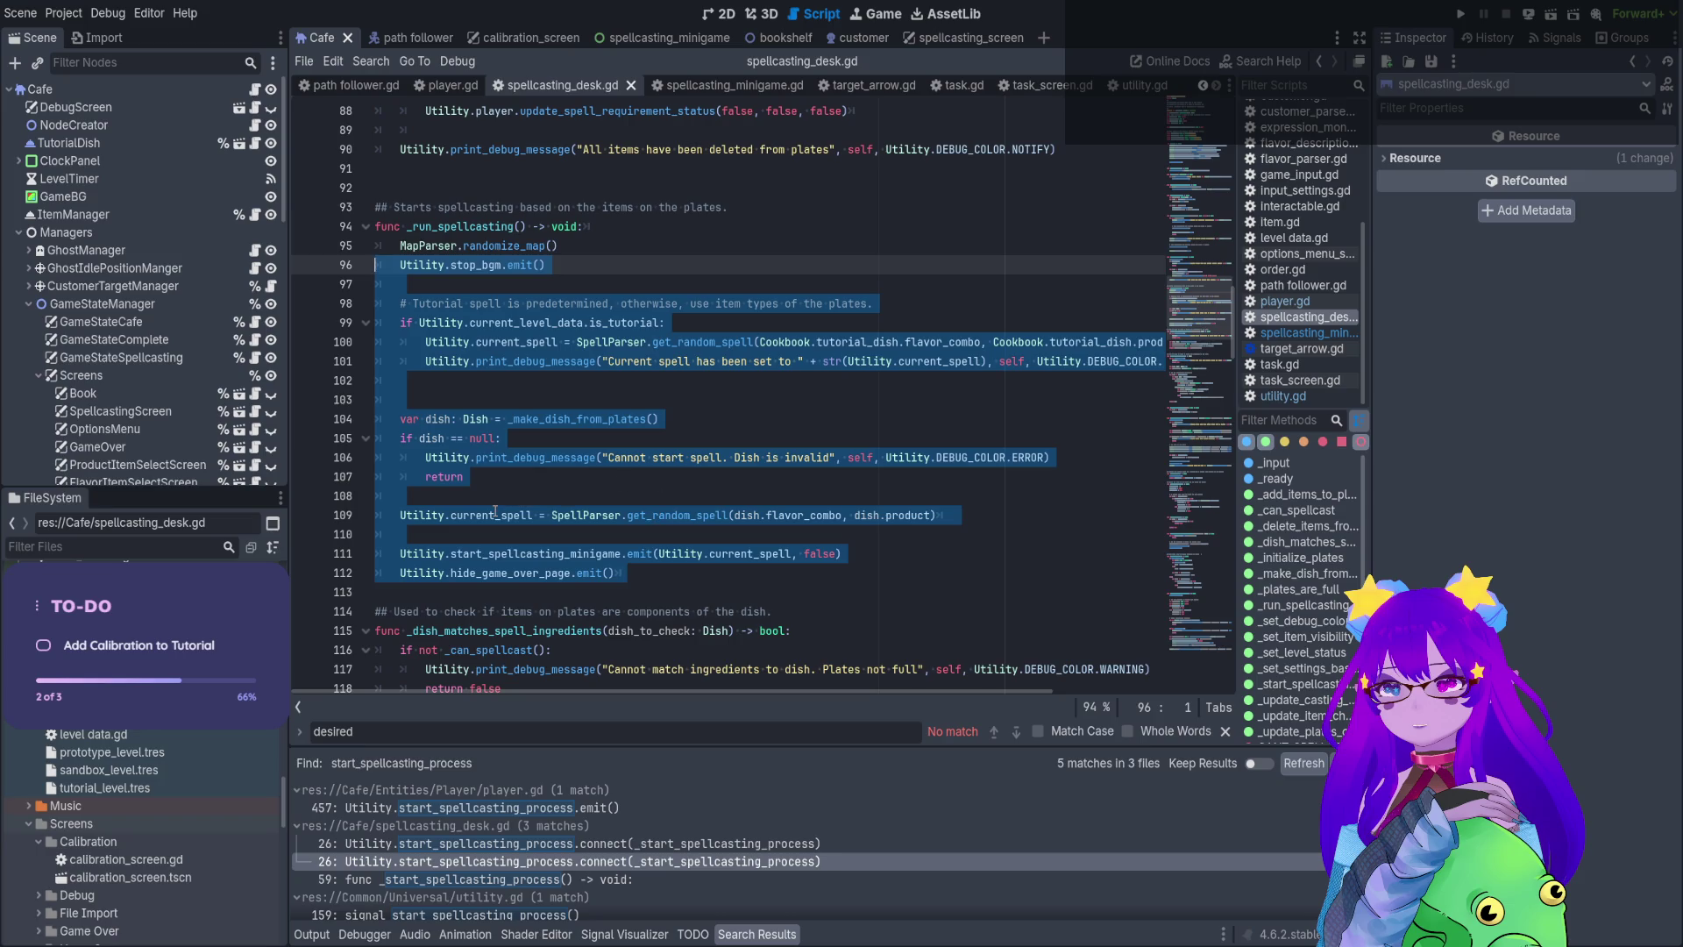
Jump from the line 26 search match to the _start_spellcasting_process definition
scroll(504, 418, "up", 2)
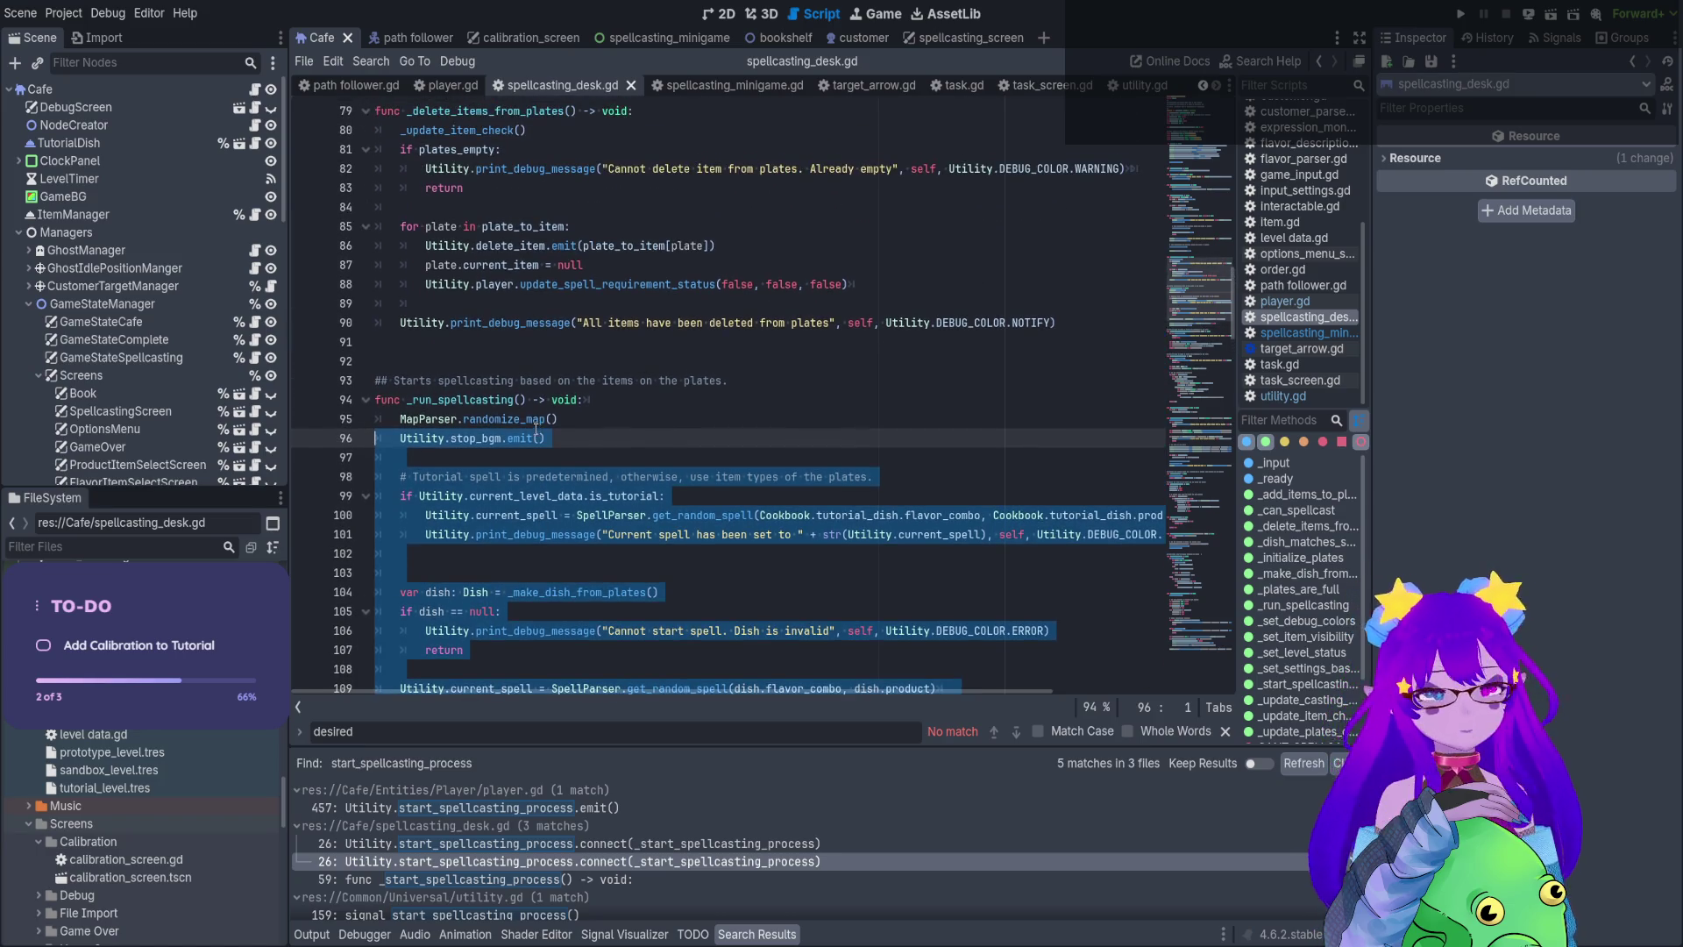
scroll(504, 418, "up", 5)
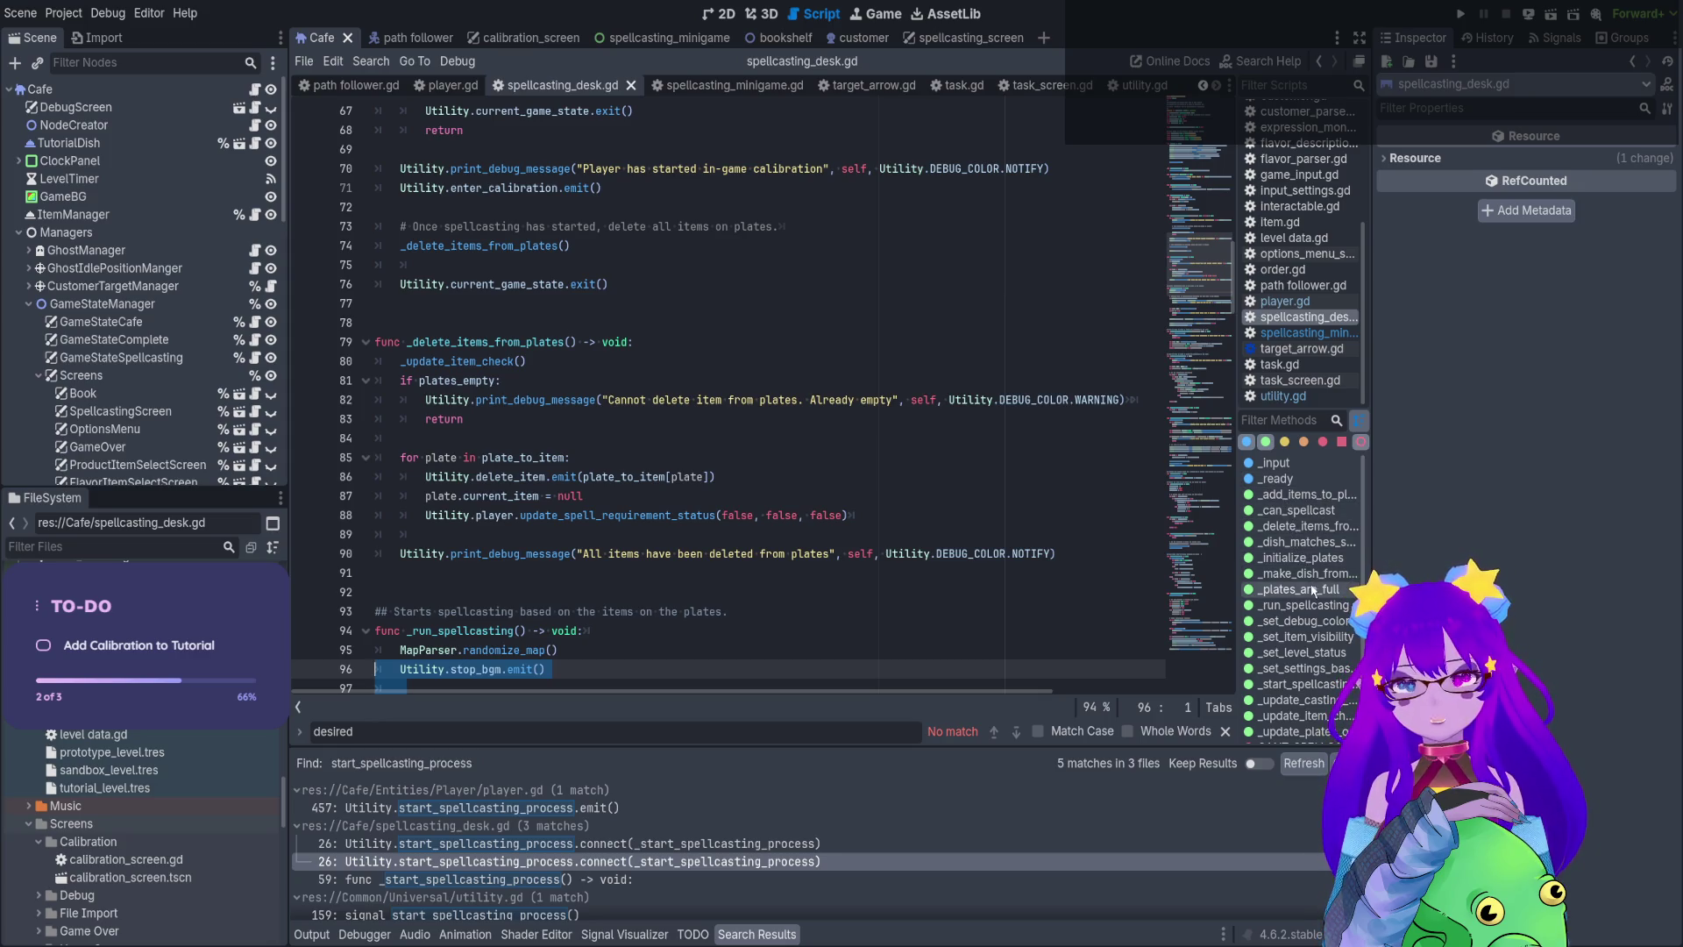
left_click(1274, 568)
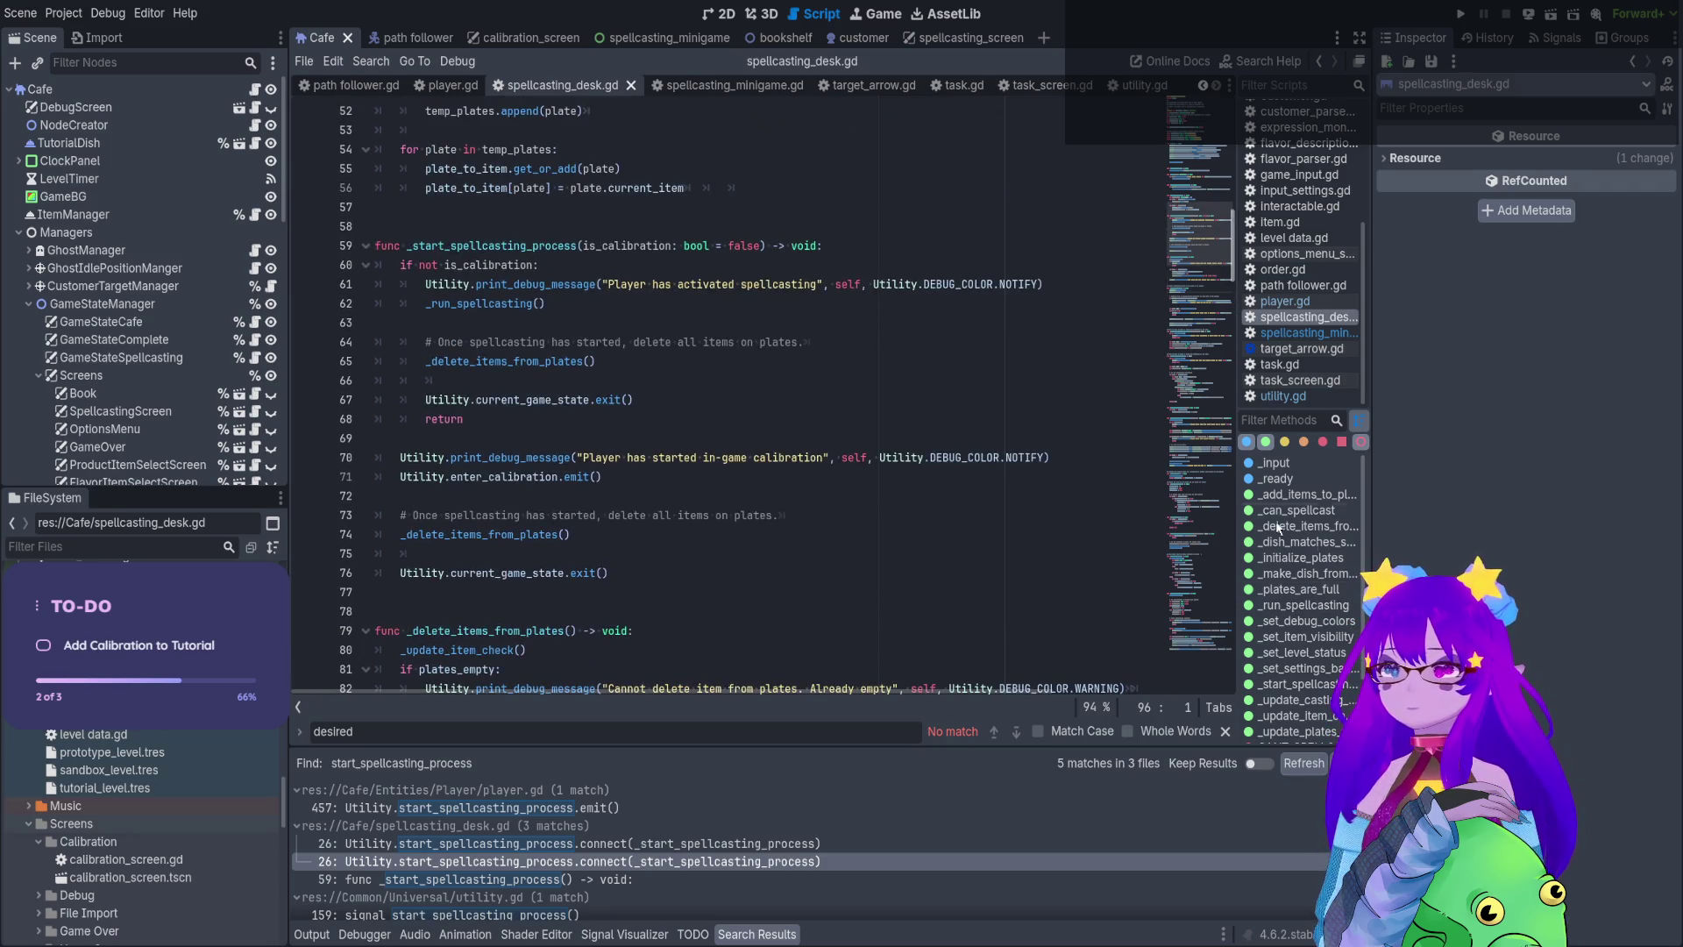
left_click(719, 861)
left_click(758, 111, "ctrl")
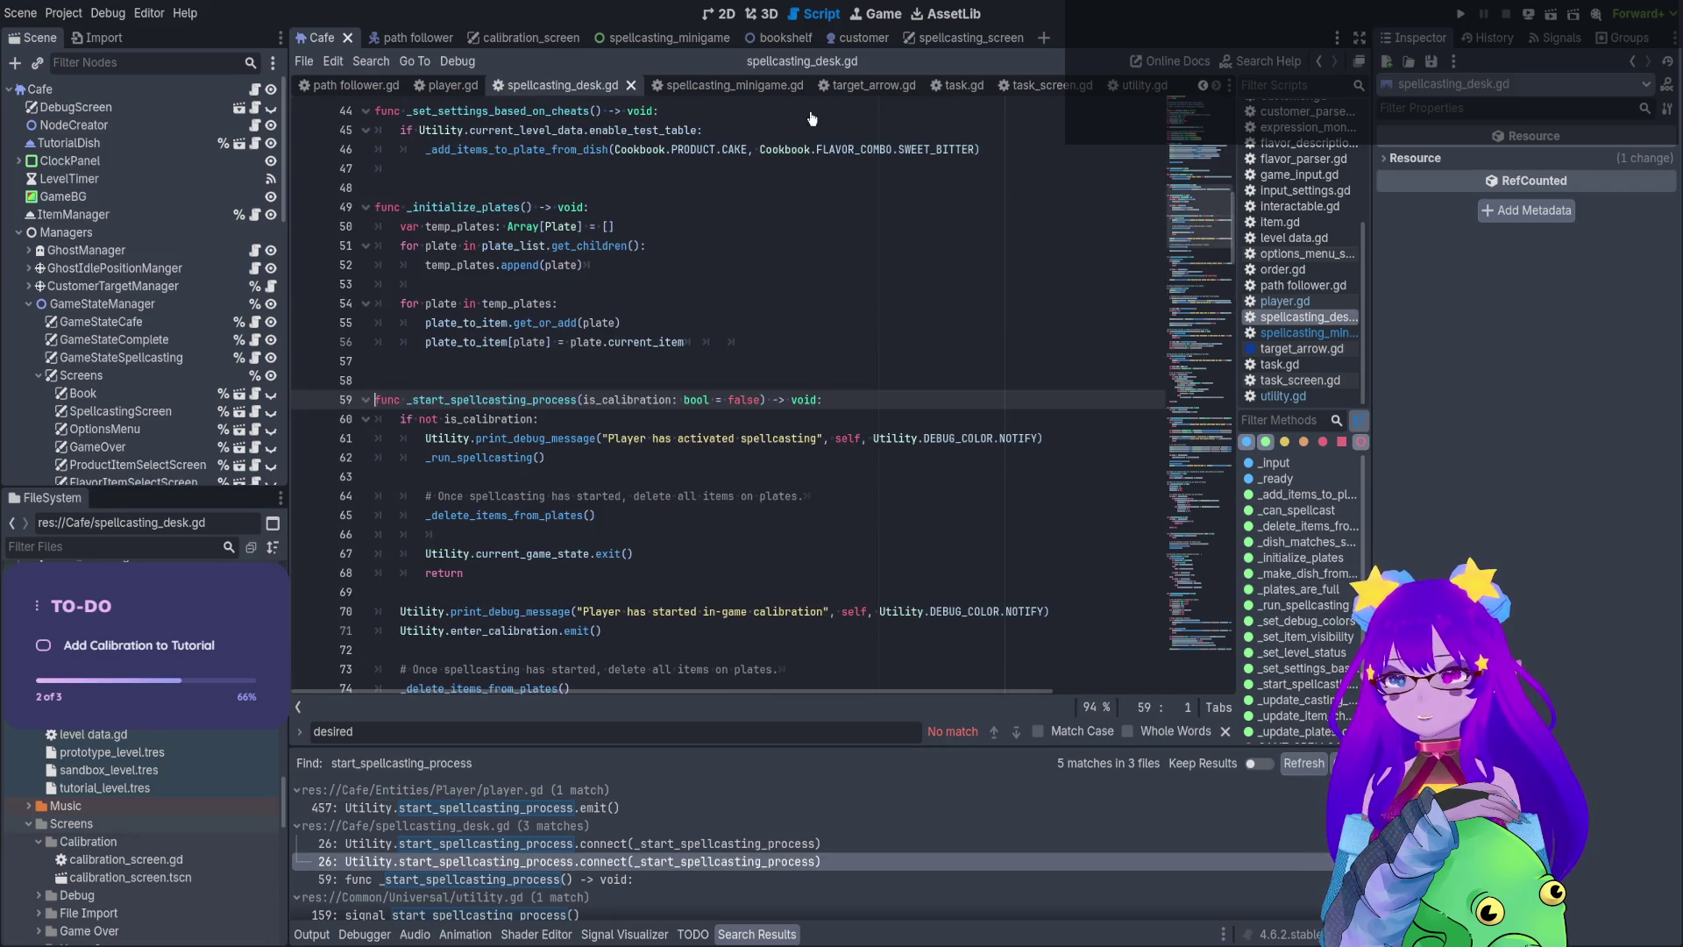
scroll(594, 452, "down", 4)
Paste the copied _run_spellcasting code block below the calibration branch
scroll(593, 452, "down", 2)
left_click(390, 401)
key("Return")
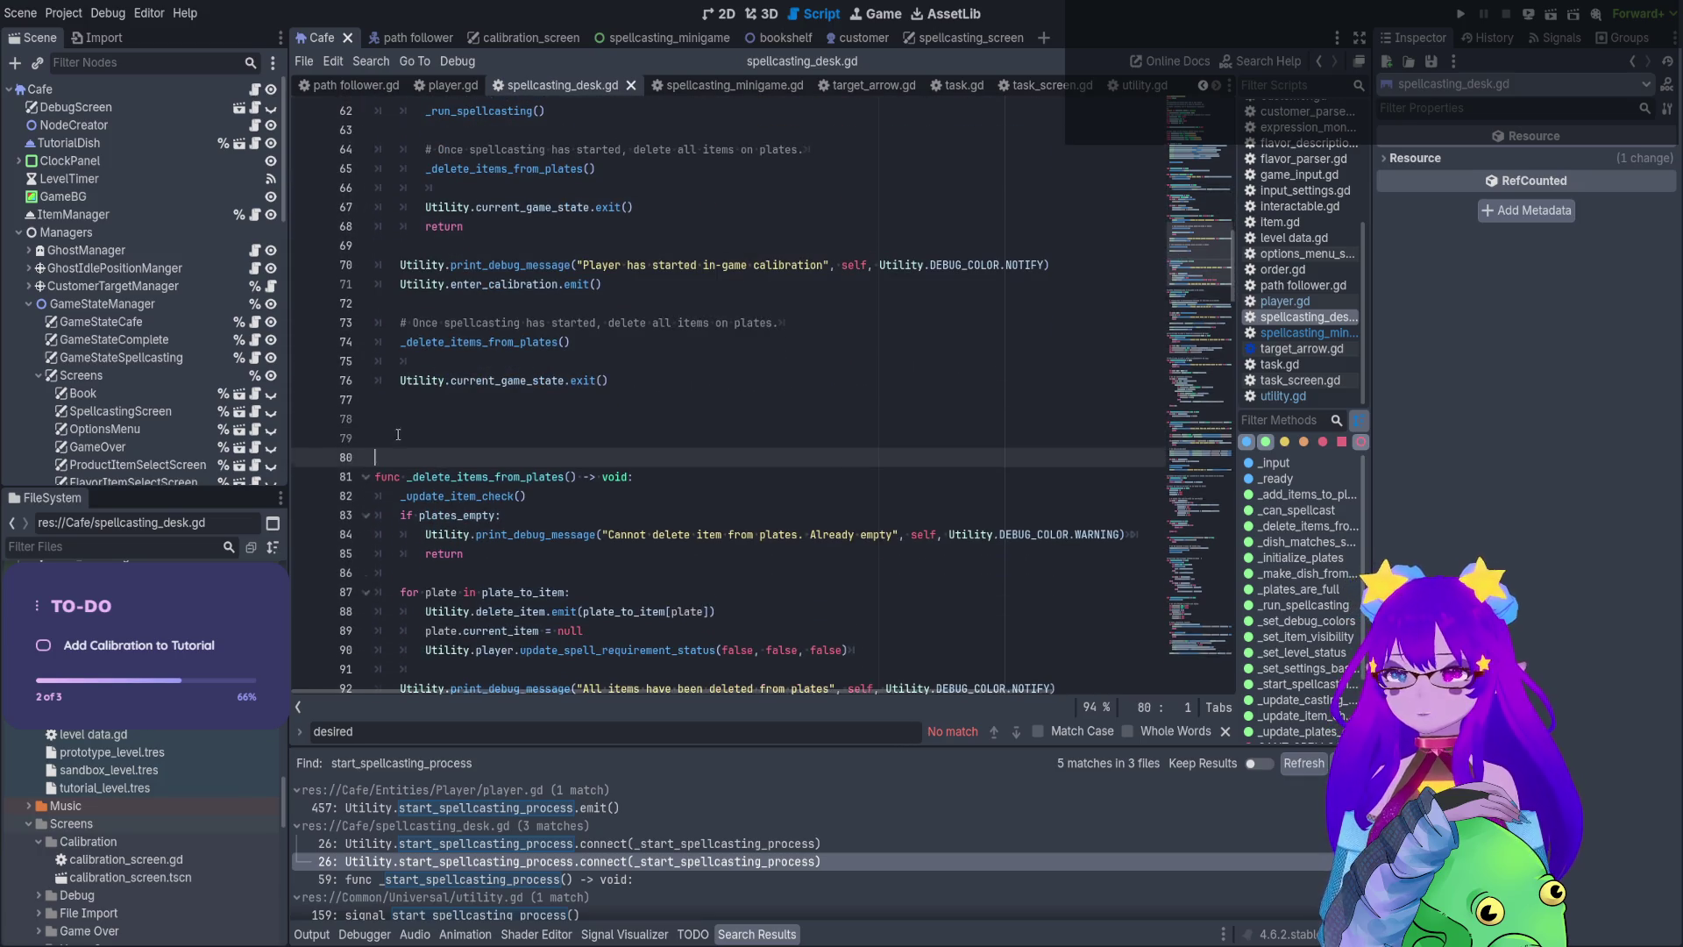
key("ctrl+v")
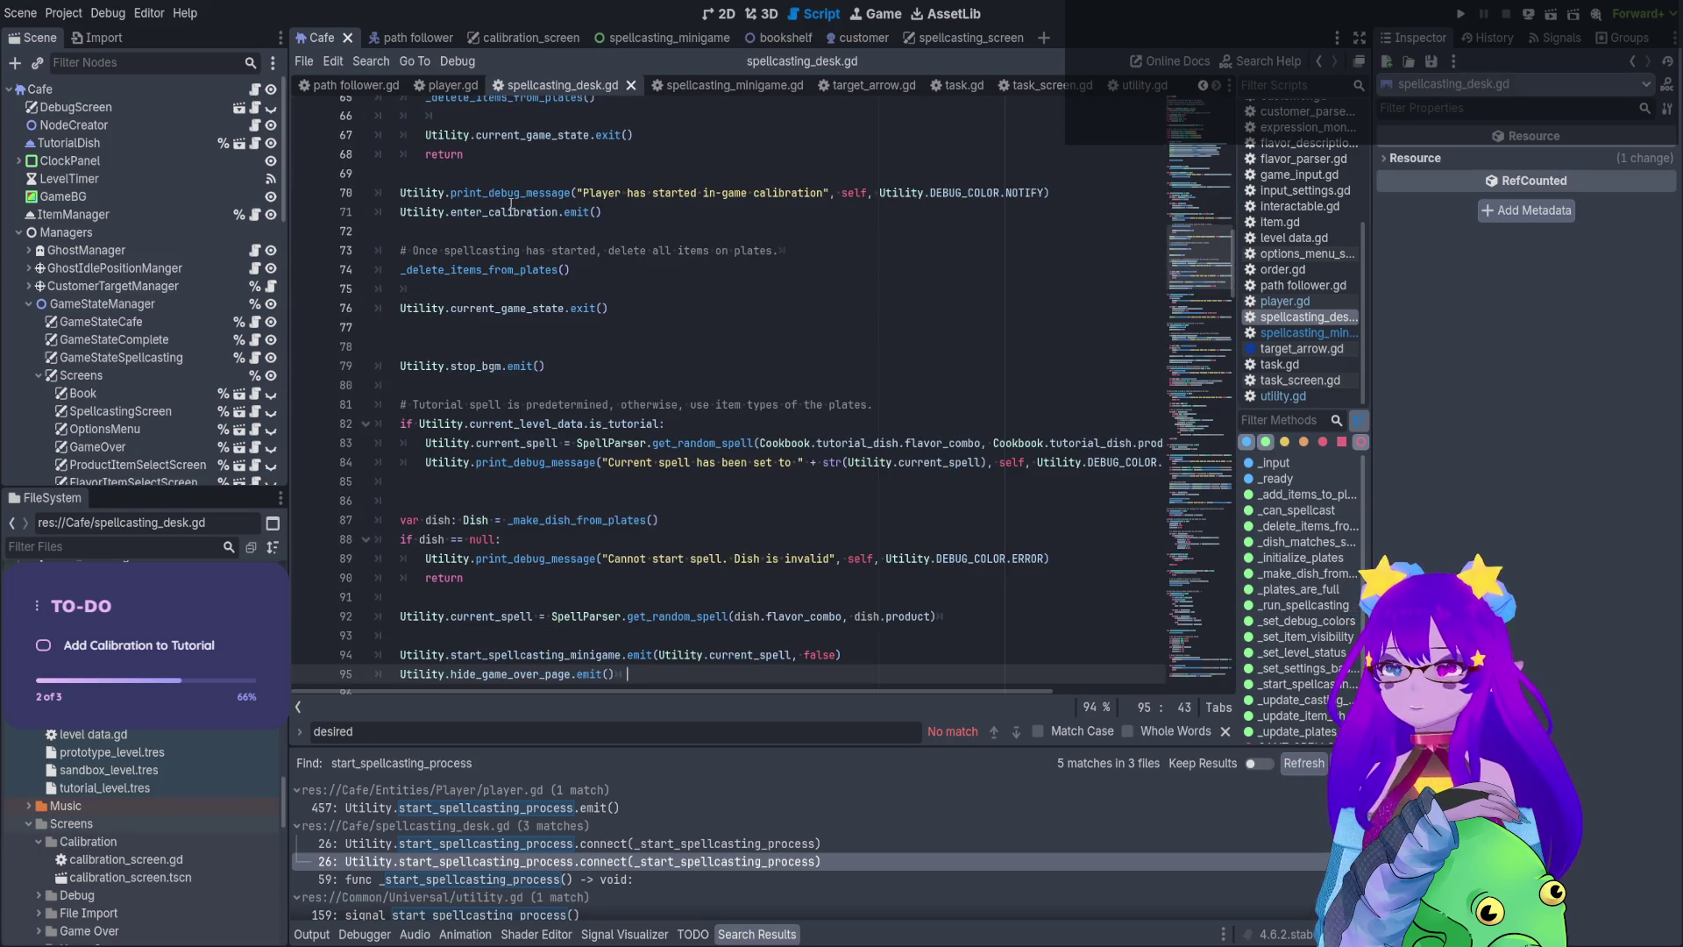
left_click(523, 307)
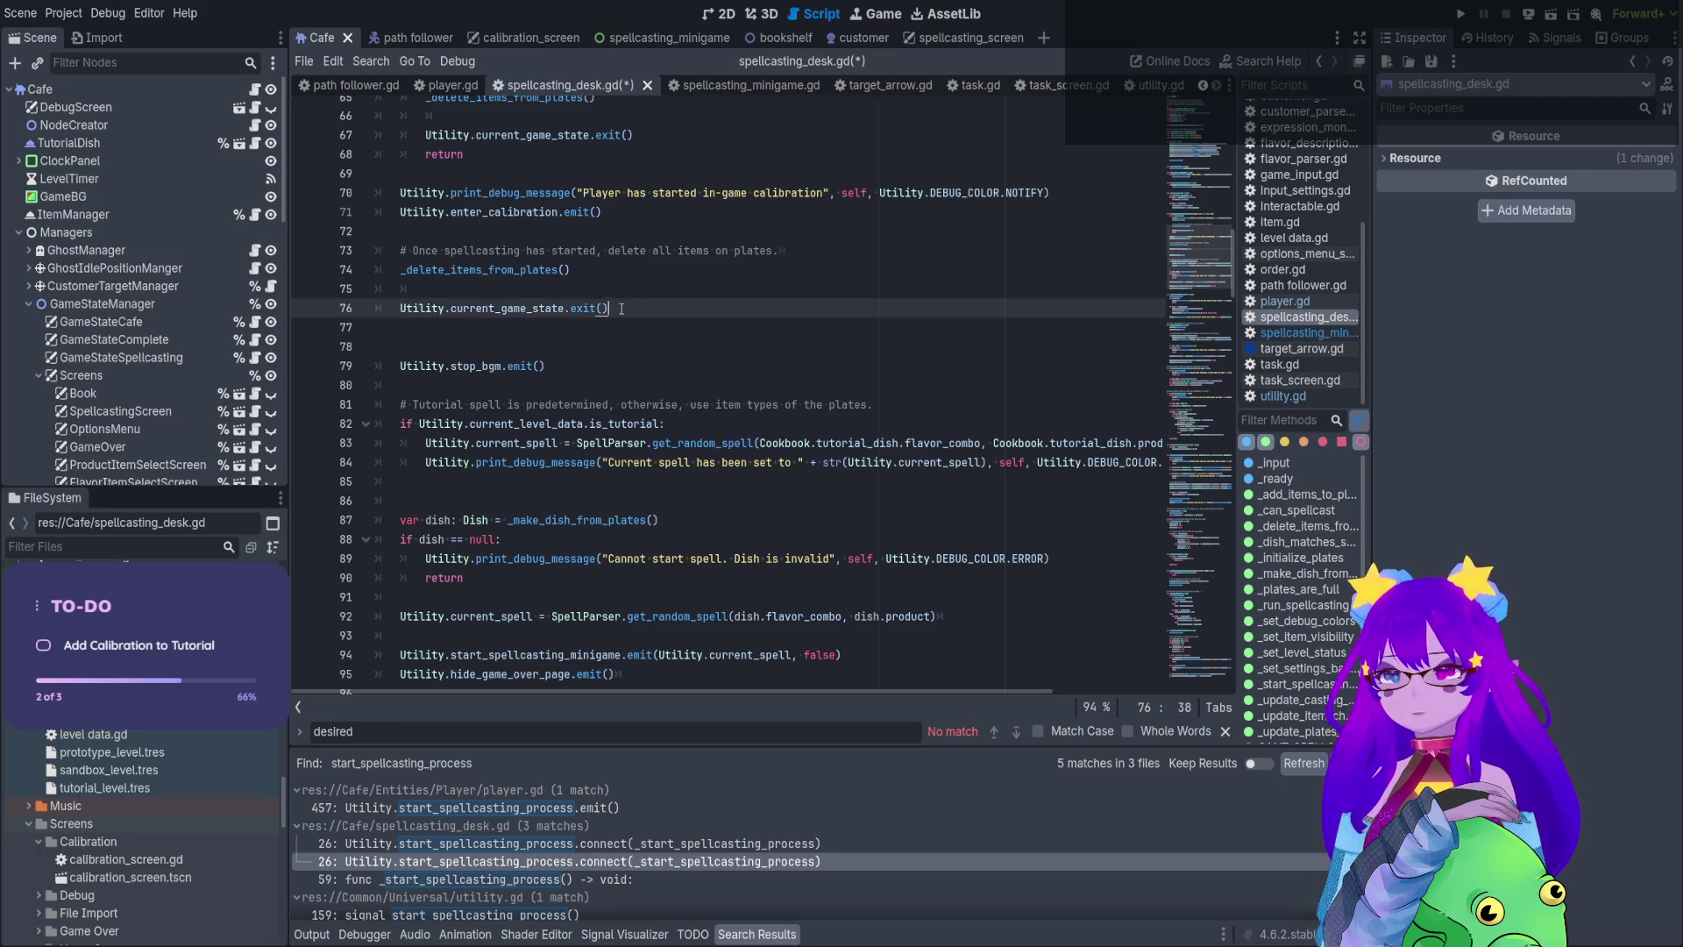
left_click(614, 307)
scroll(614, 330, "up", 1)
Move stop_bgm.emit() to just after the calibration debug message and fix its indent
left_click(553, 426)
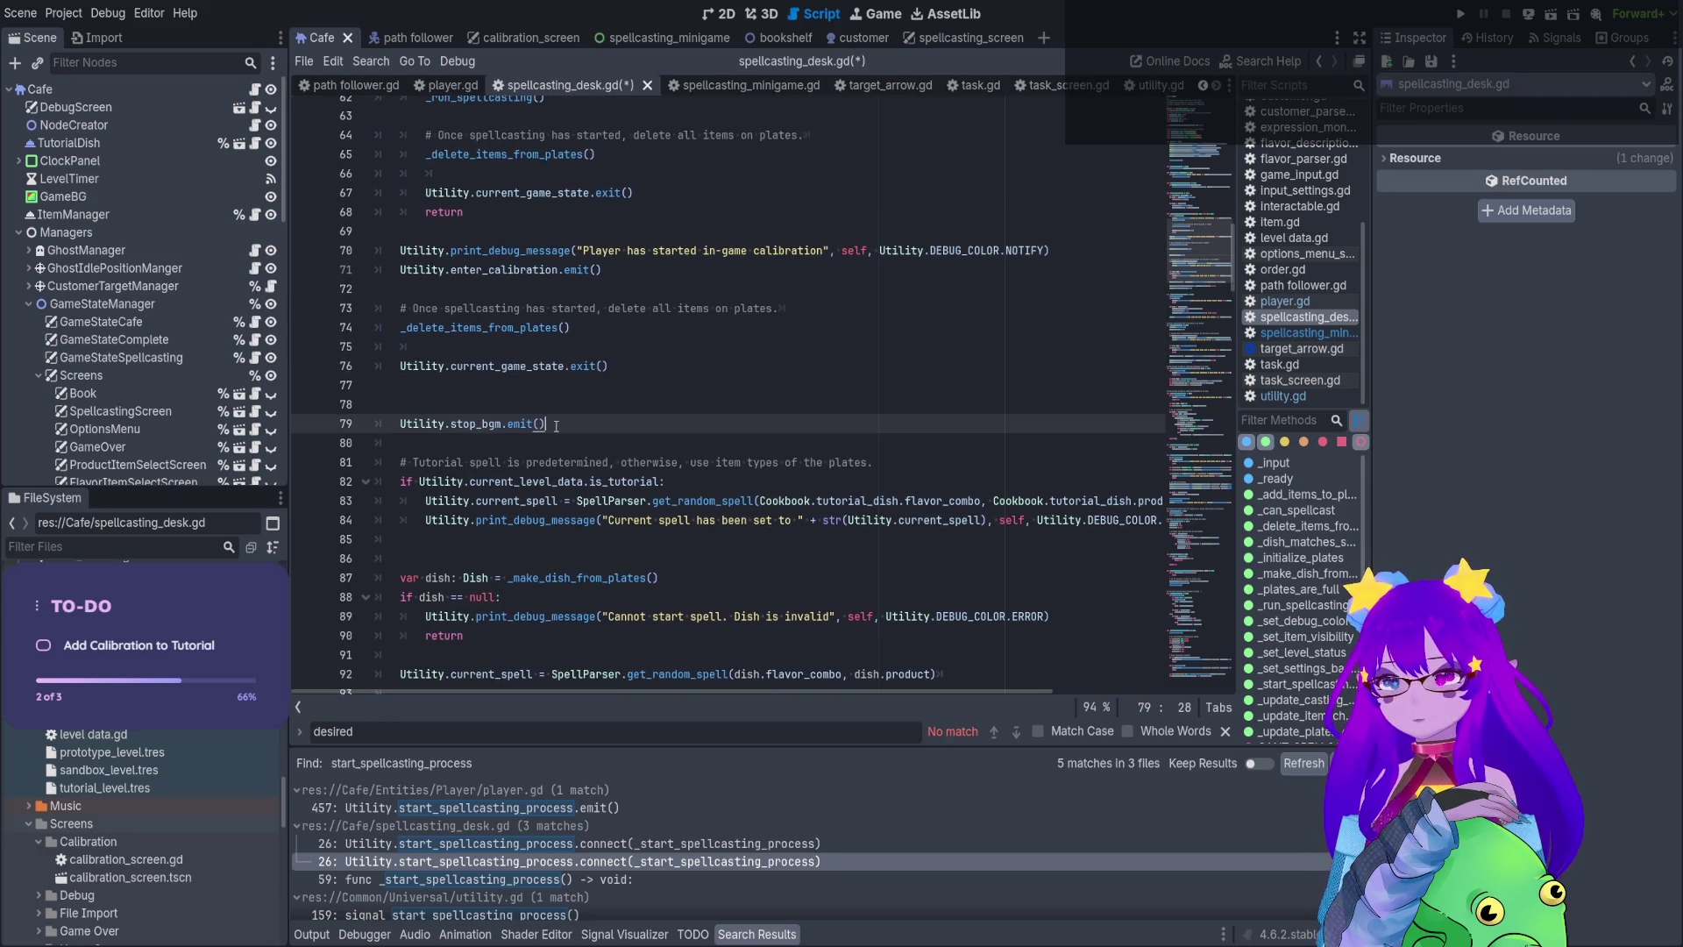
scroll(554, 428, "up", 3)
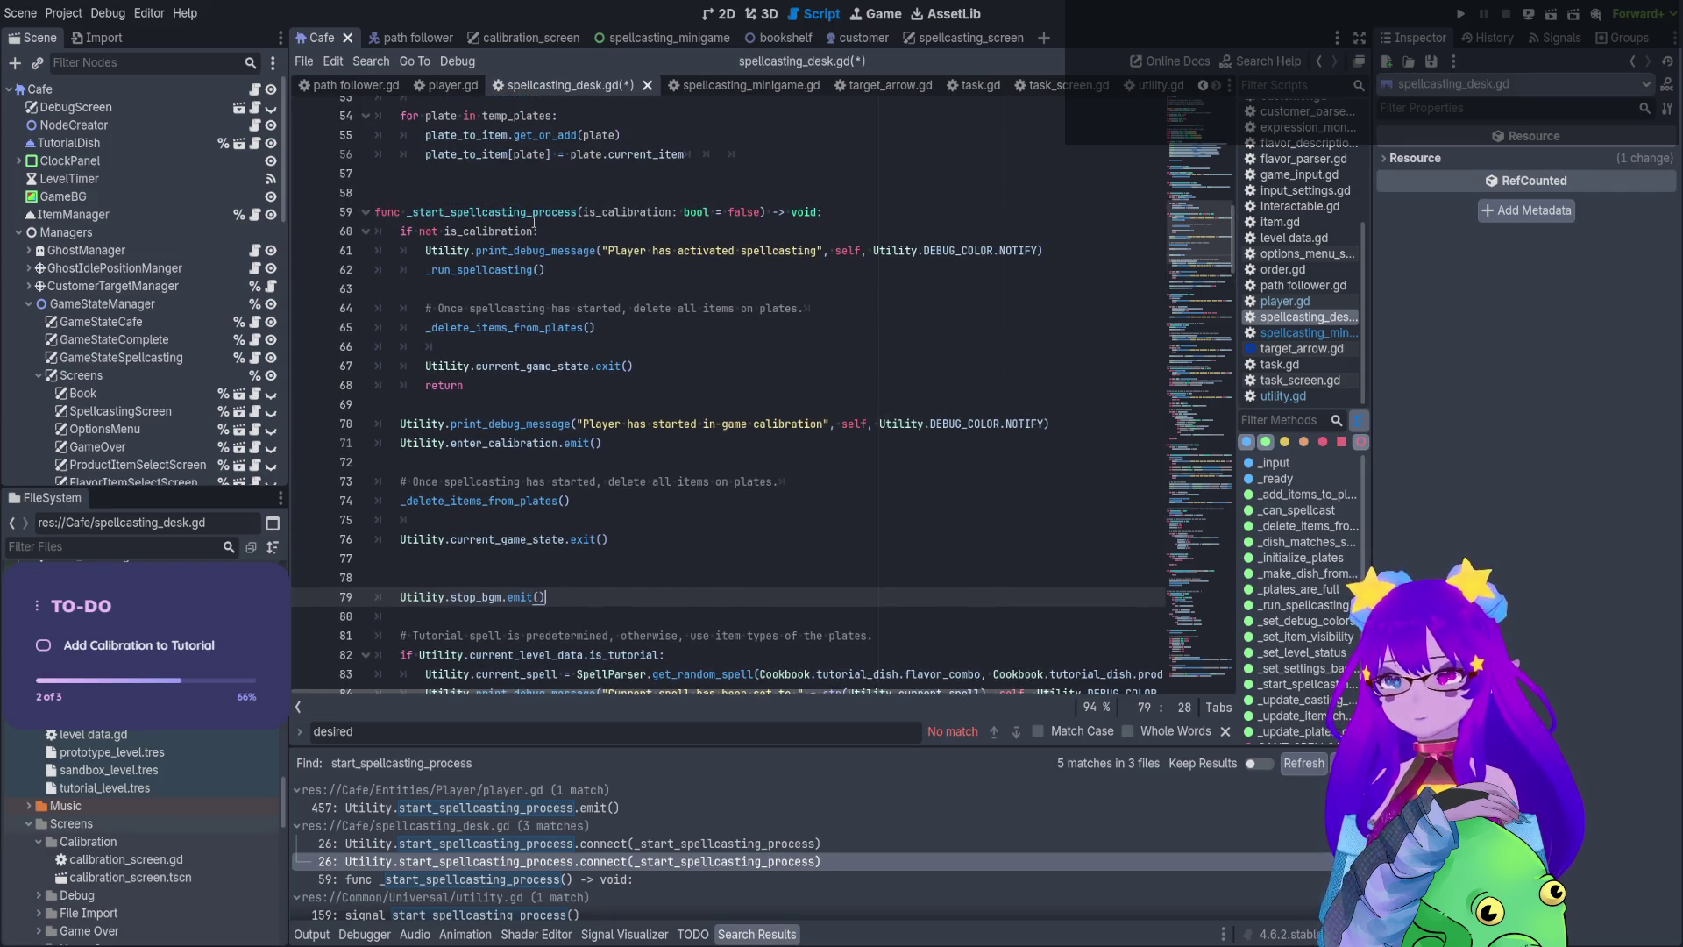
left_click_drag(556, 597, 372, 597)
key("ctrl+c")
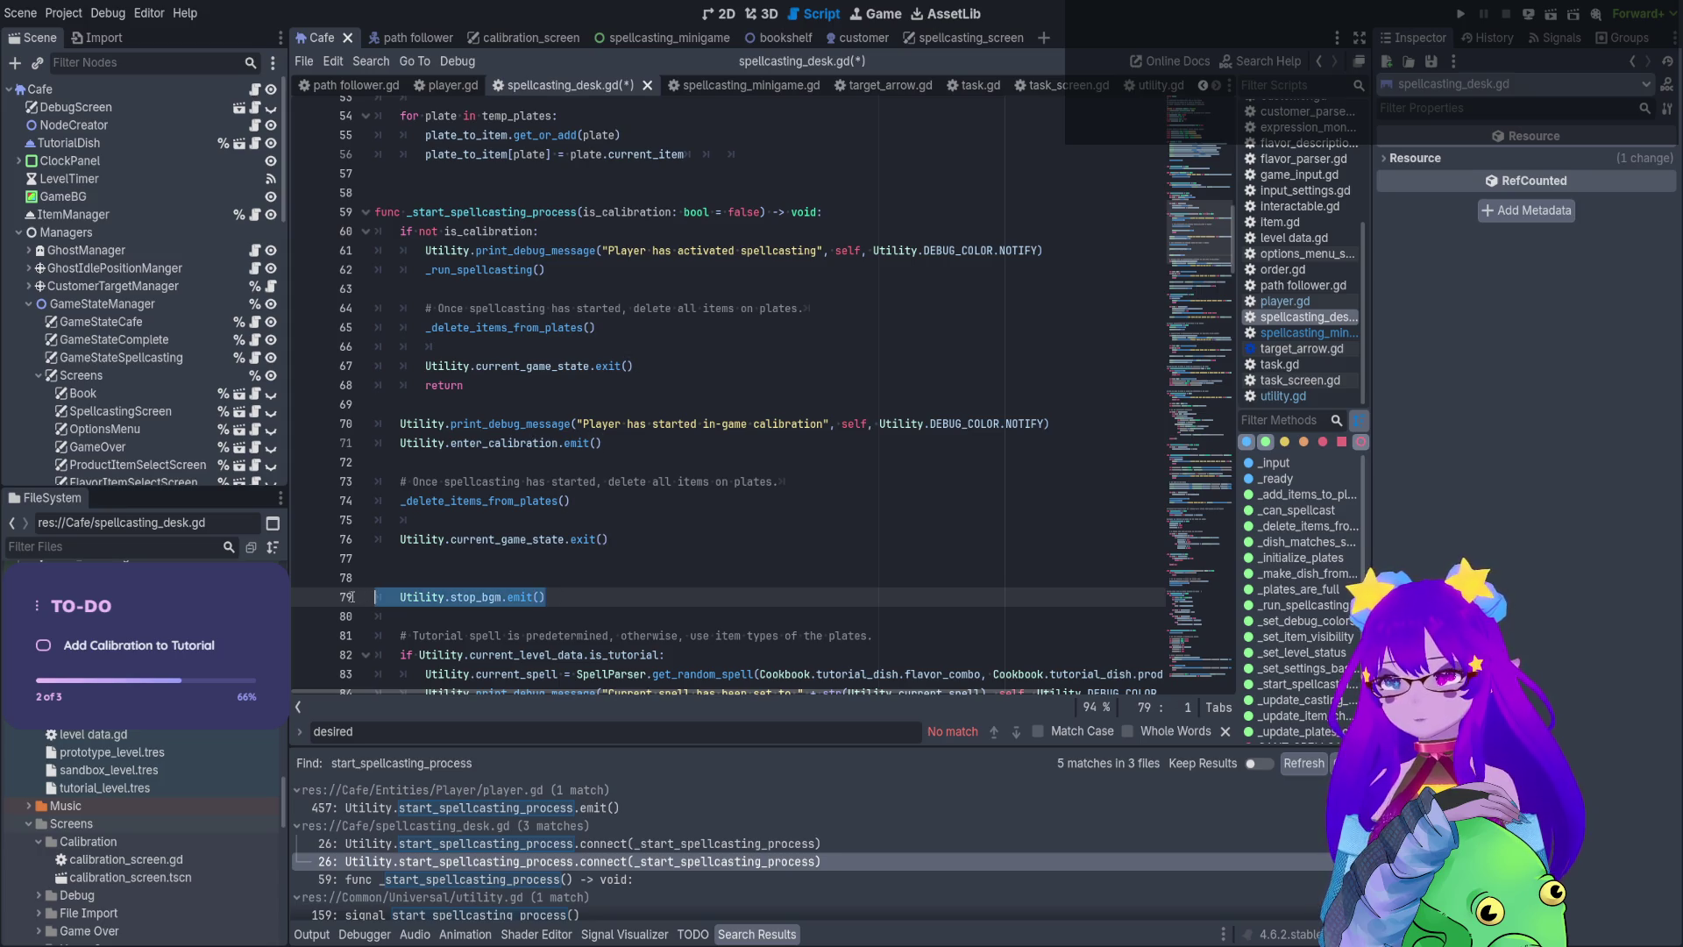
key("BackSpace")
left_click(1071, 426)
key("Return")
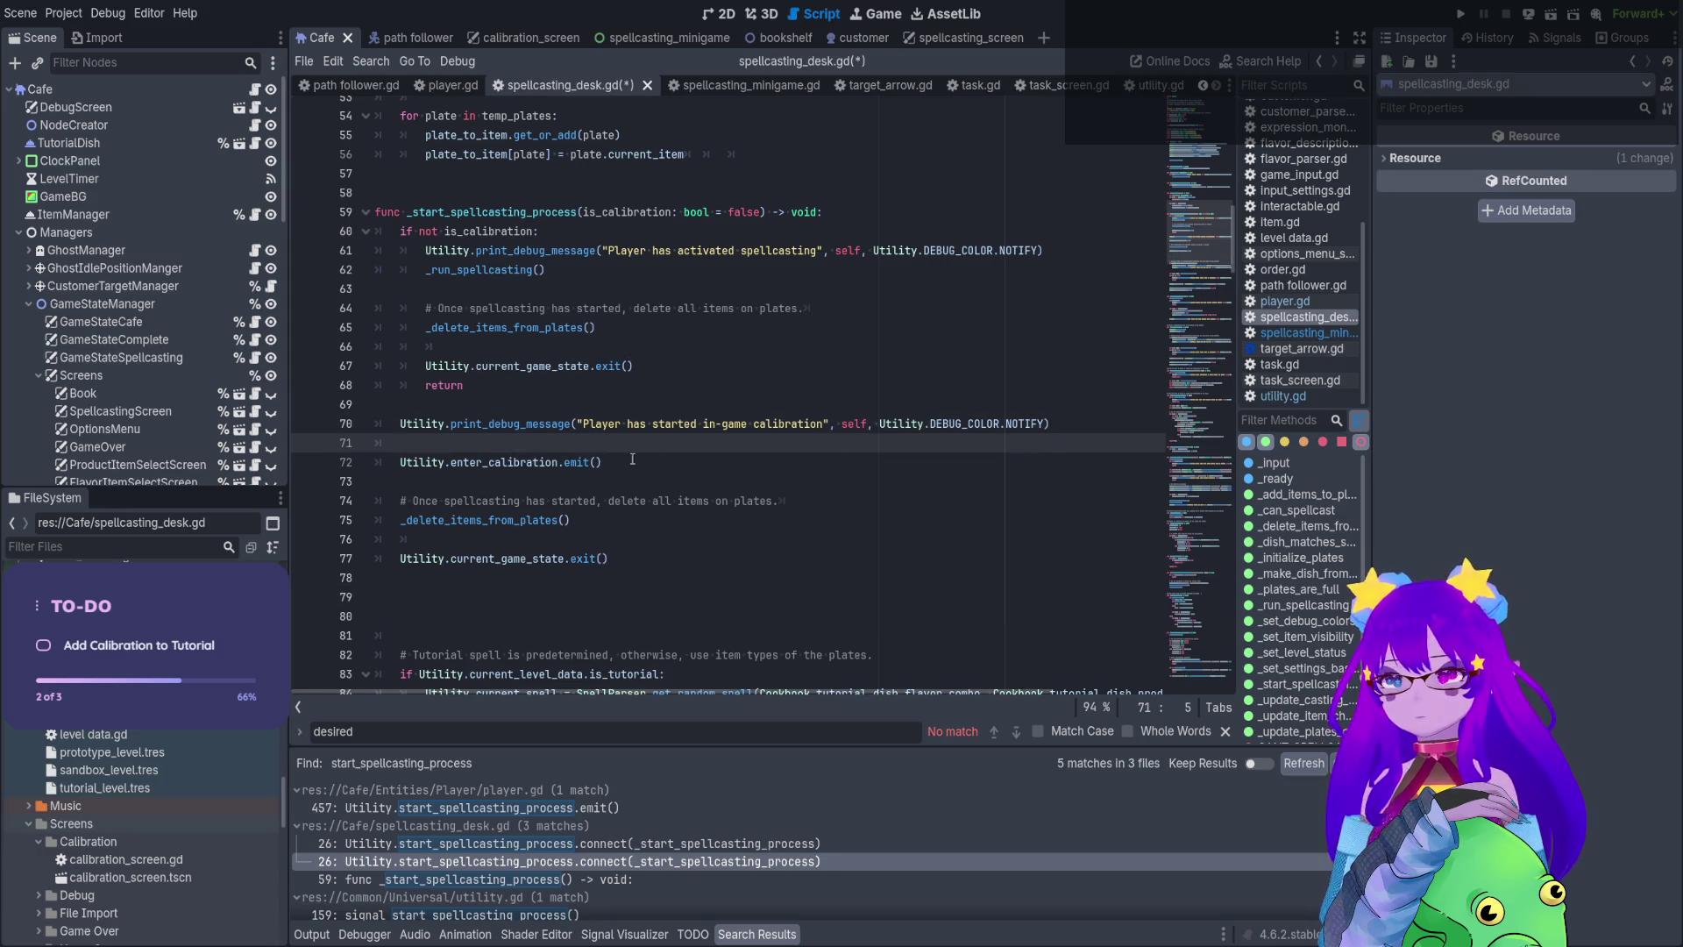
key("ctrl+v")
left_click(399, 443)
key("BackSpace")
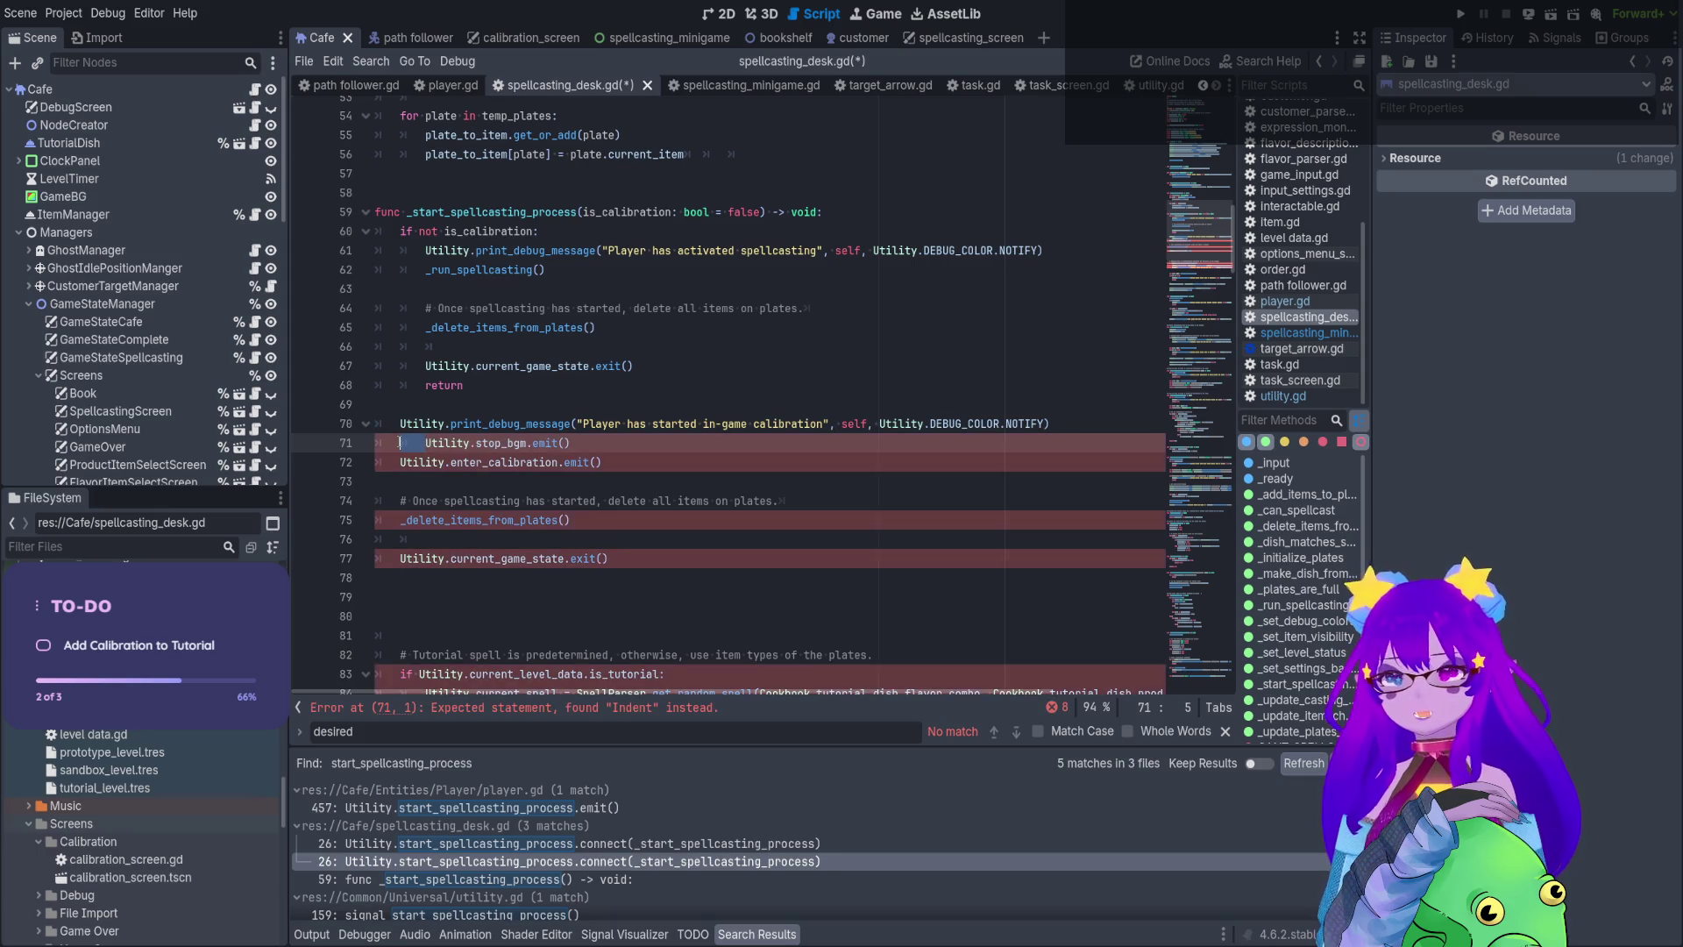
Delete the duplicate comment, plate-clearing call and extra blank lines
left_click(580, 521)
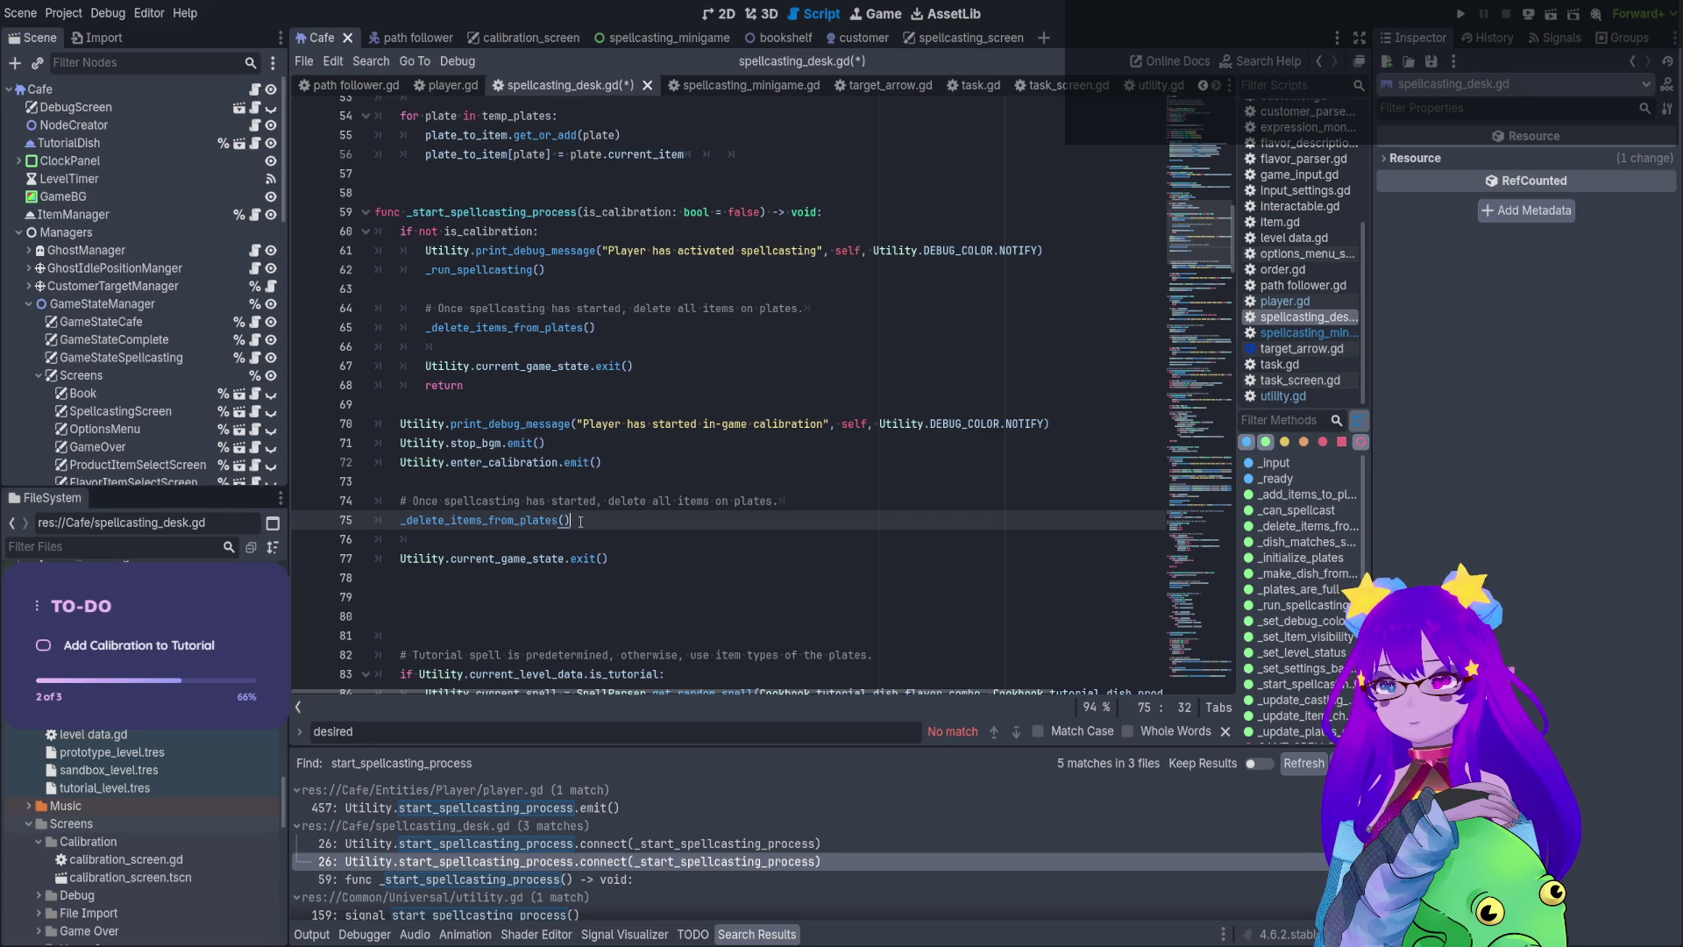
left_click_drag(580, 521, 318, 474)
key("BackSpace")
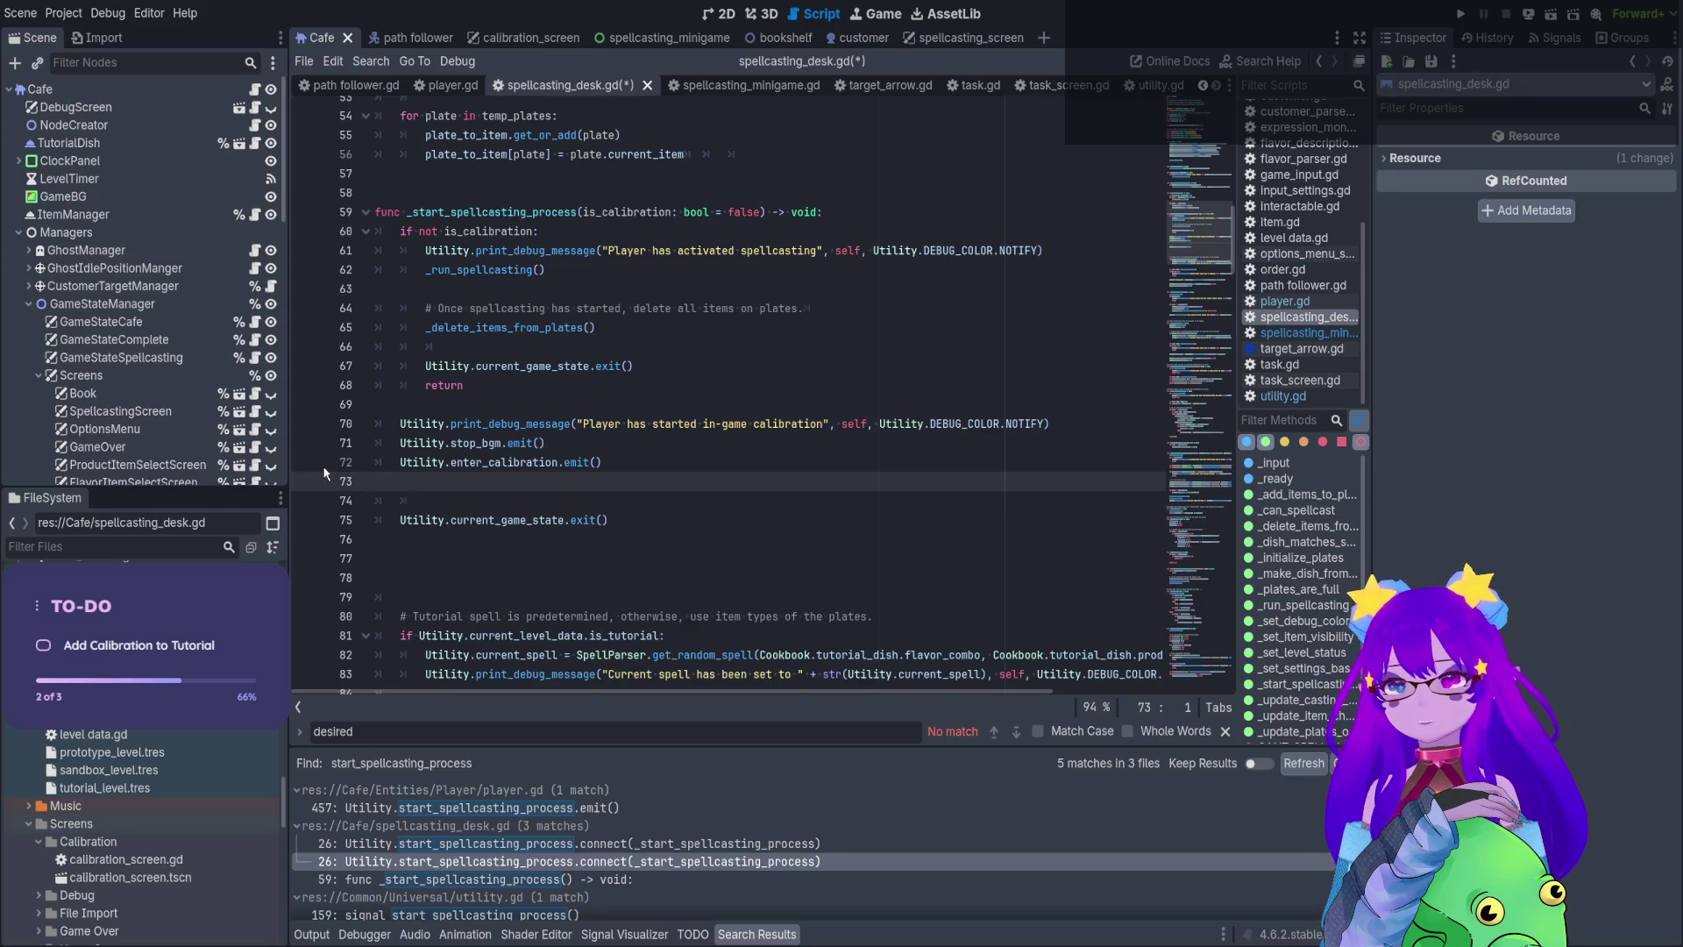
key("BackSpace")
left_click(640, 497)
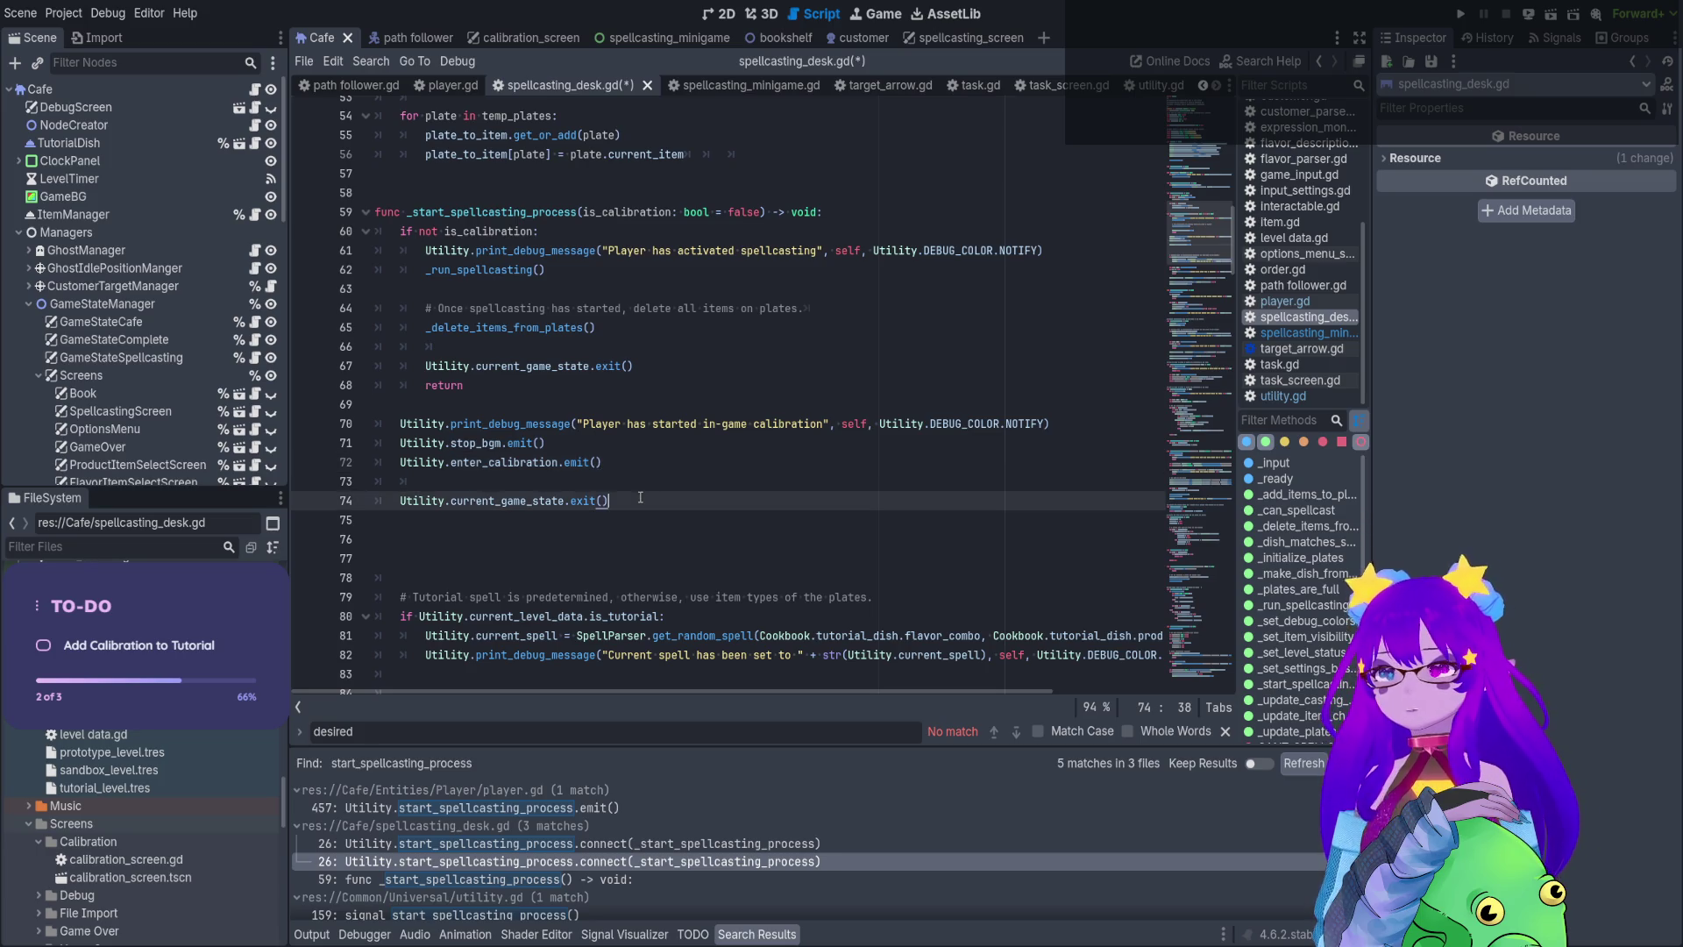
left_click(611, 483)
key("BackSpace")
key("BackSpace")
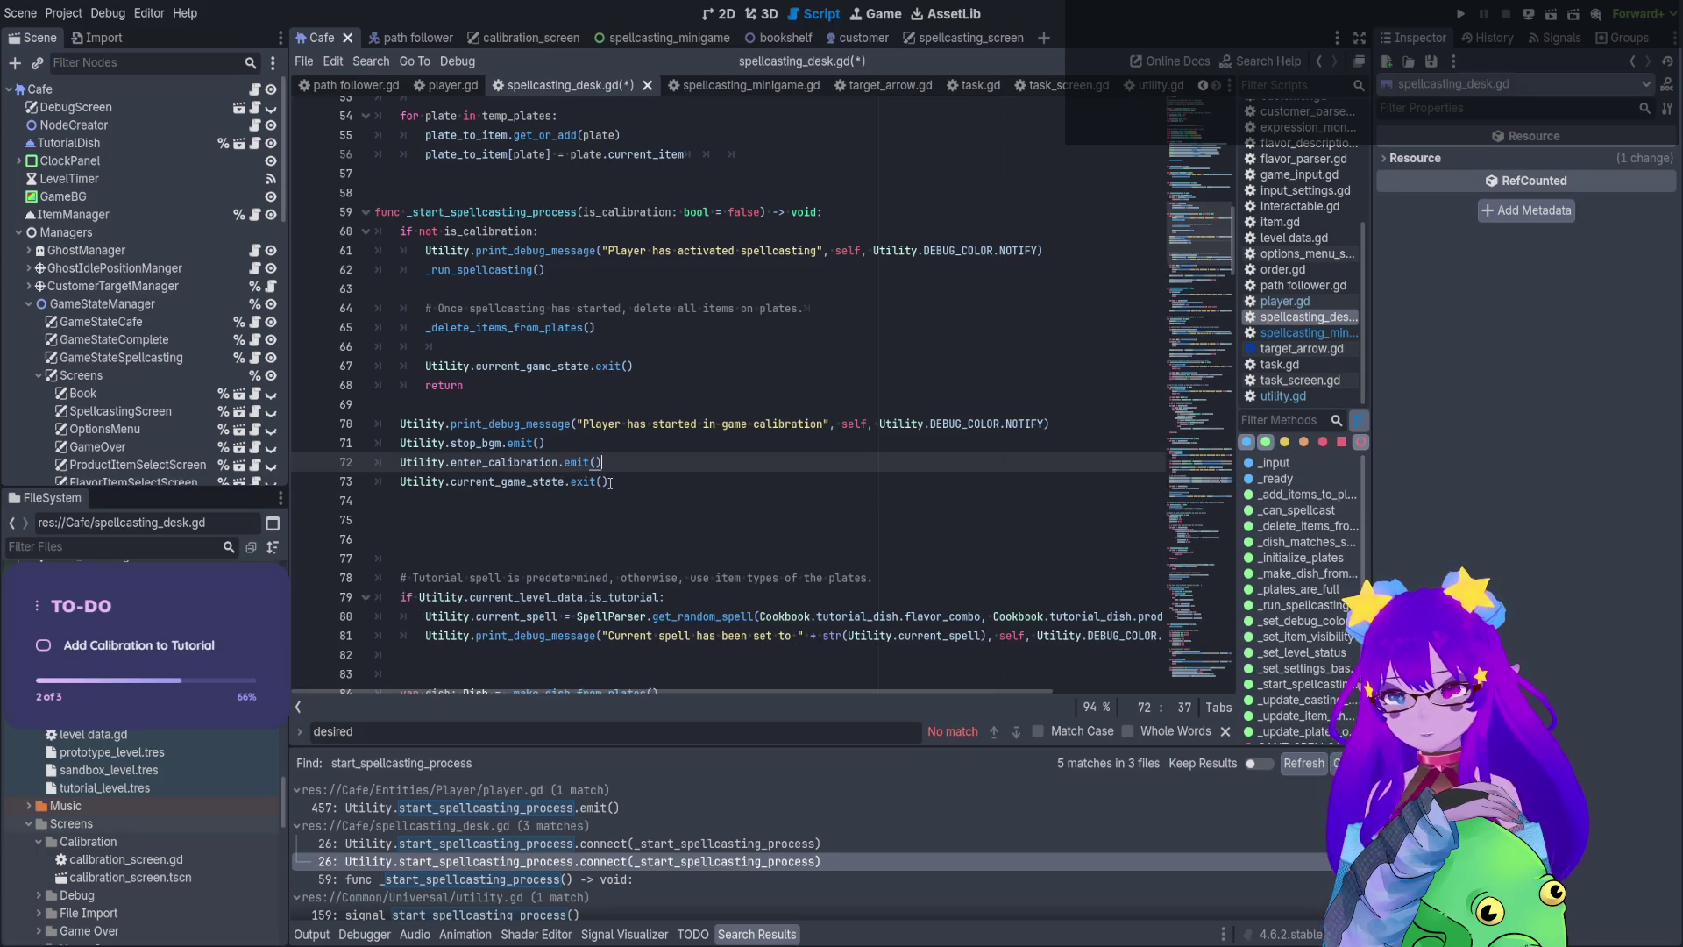
Move hide_game_over_page.emit() into the calibration branch on line 74
scroll(623, 484, "down", 3)
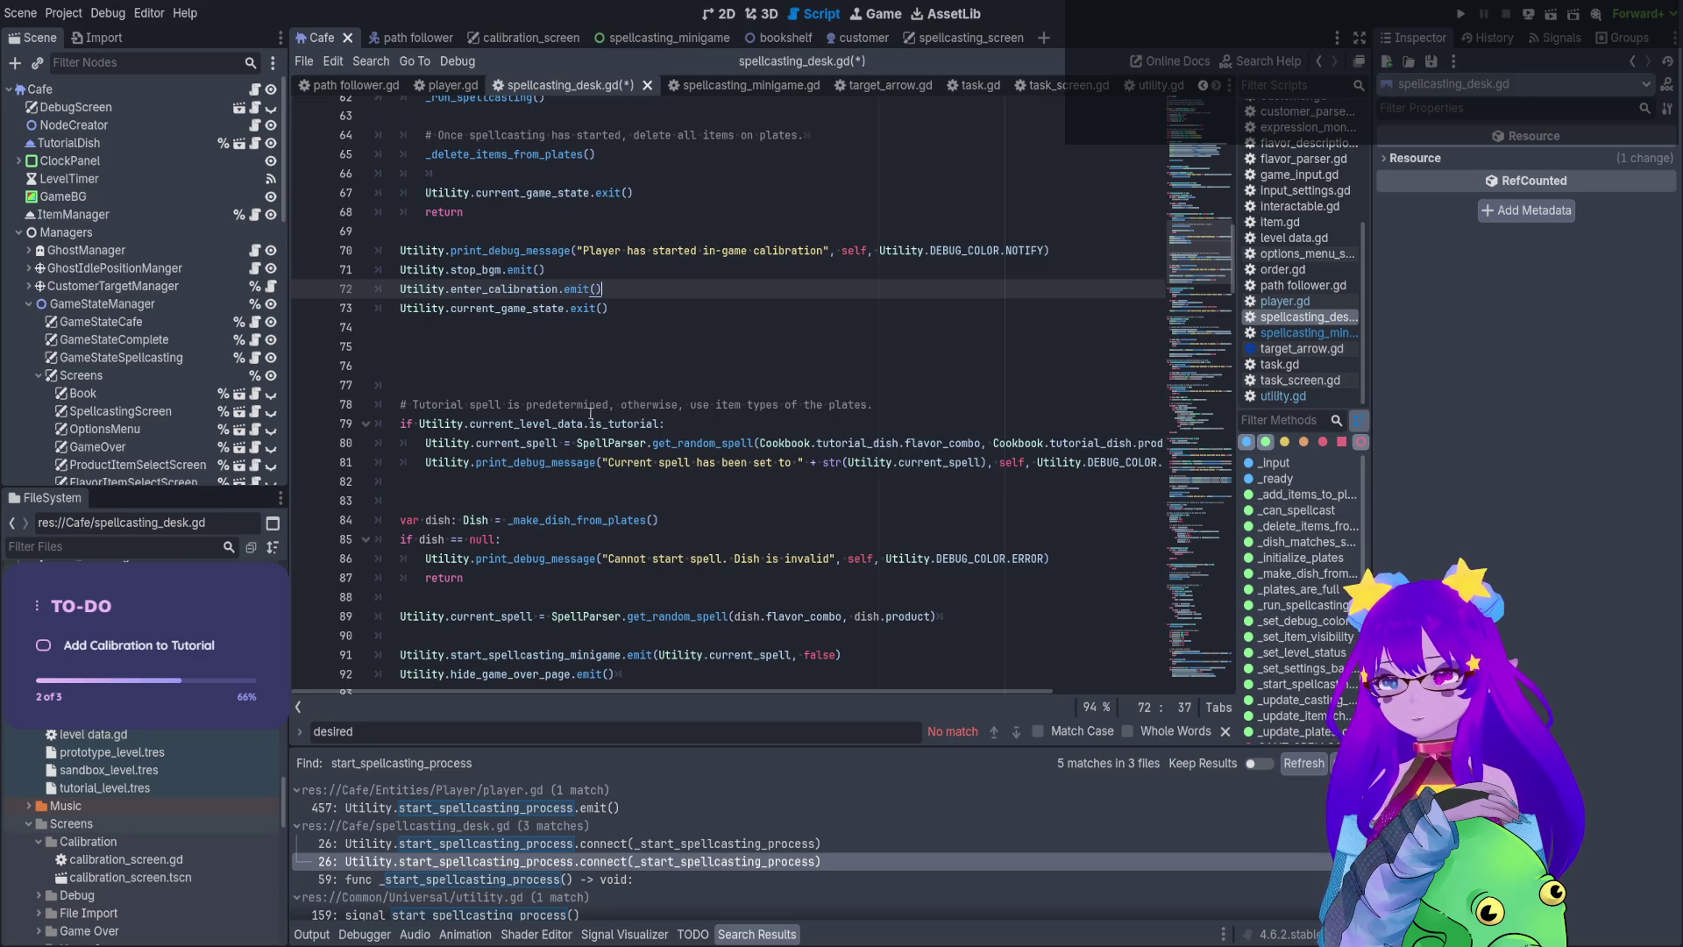
left_click_drag(590, 408, 570, 501)
scroll(570, 502, "down", 1)
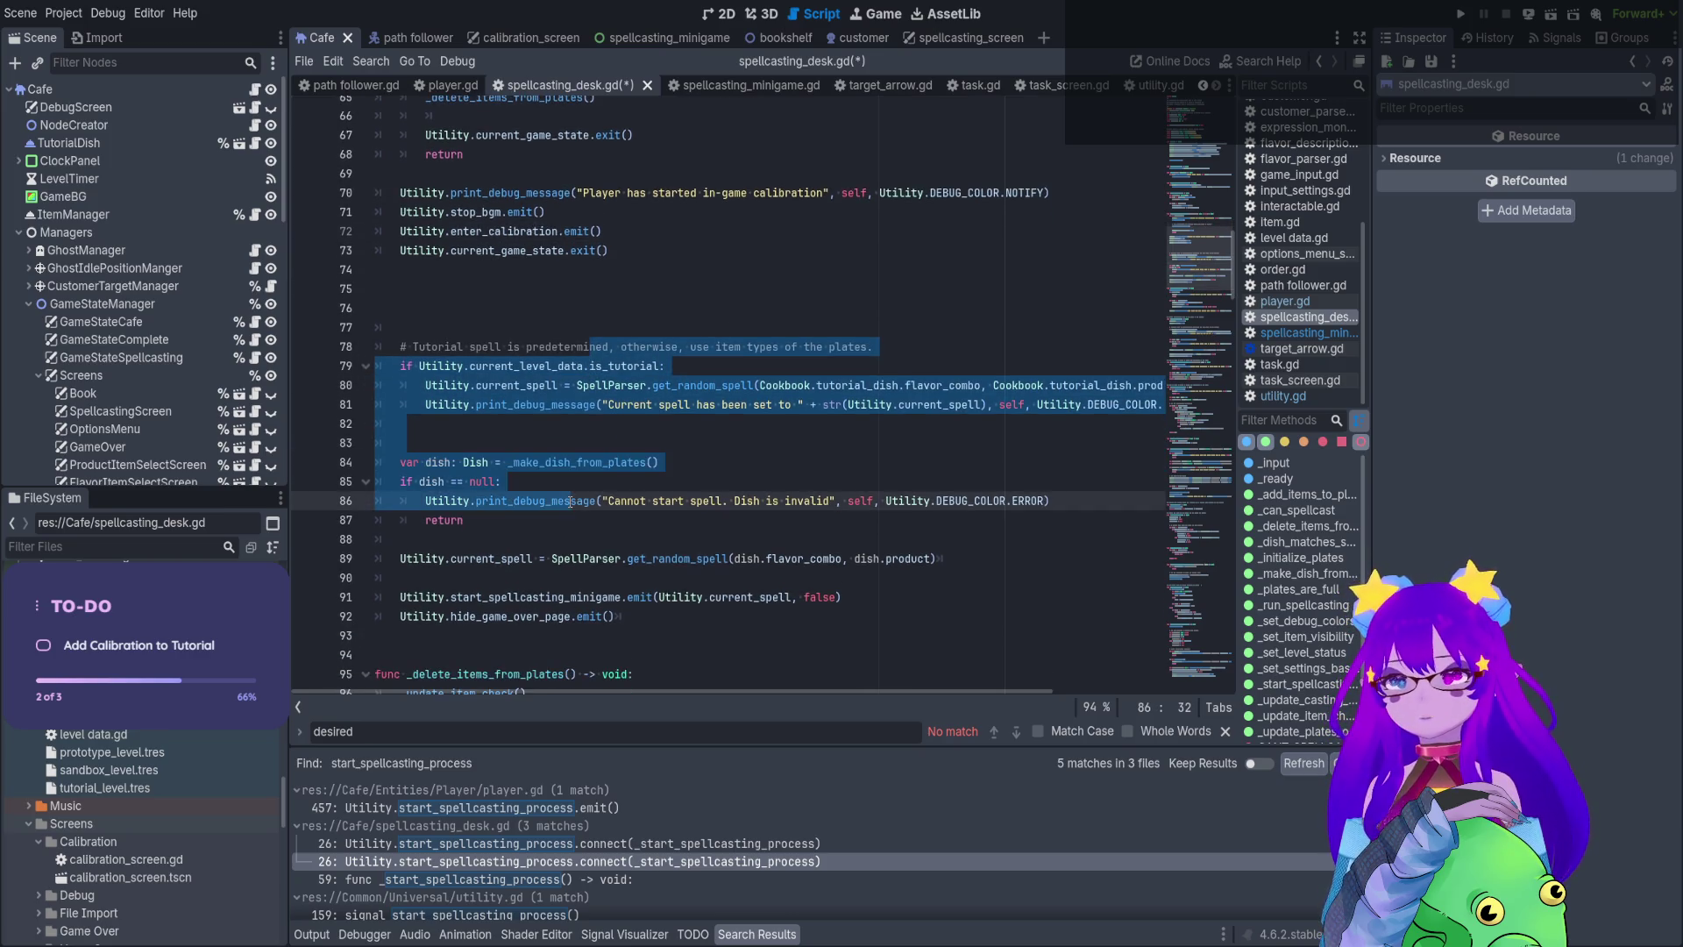
scroll(570, 502, "down", 1)
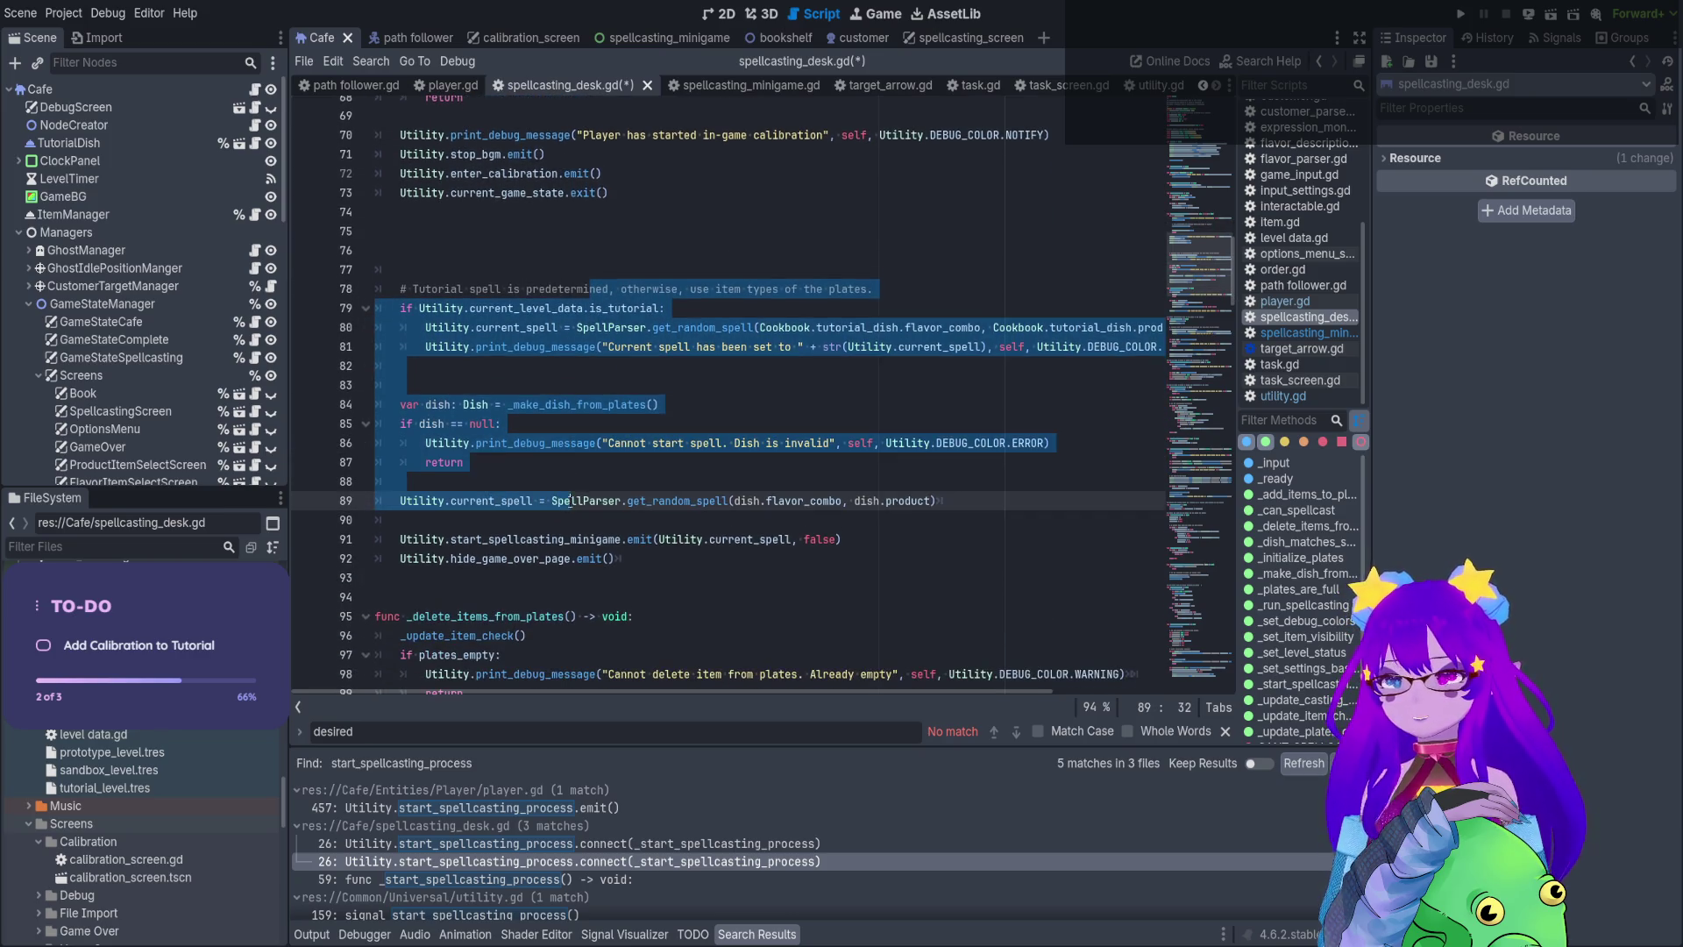
left_click(514, 498)
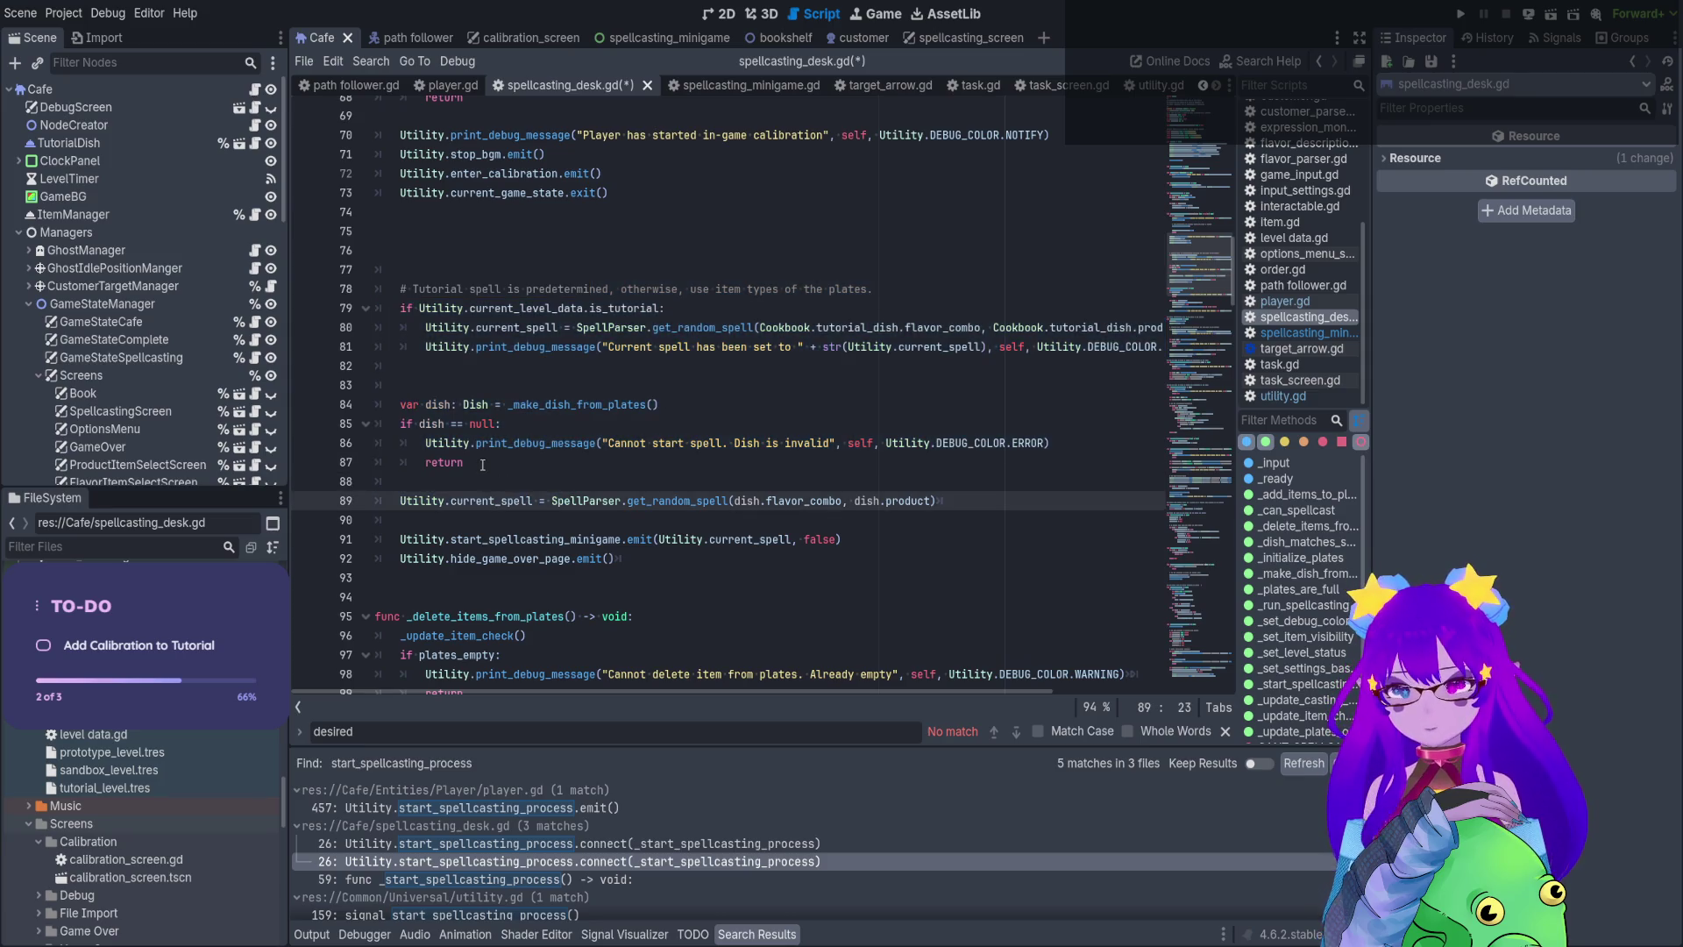
left_click(551, 537)
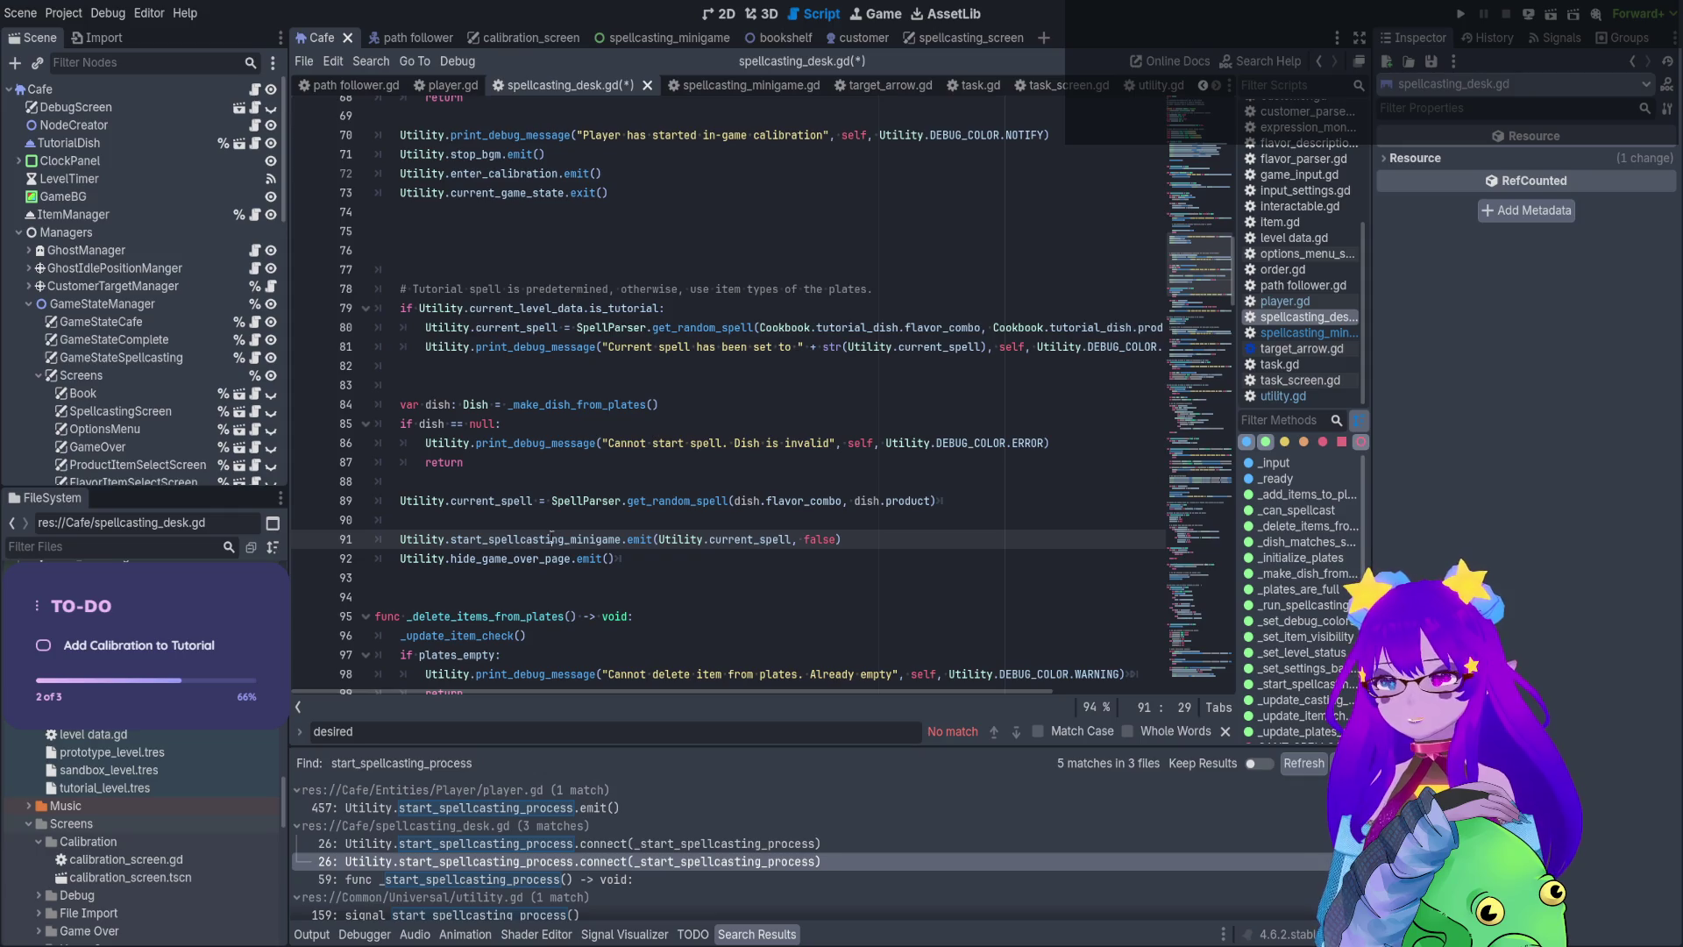
left_click_drag(624, 565, 347, 560)
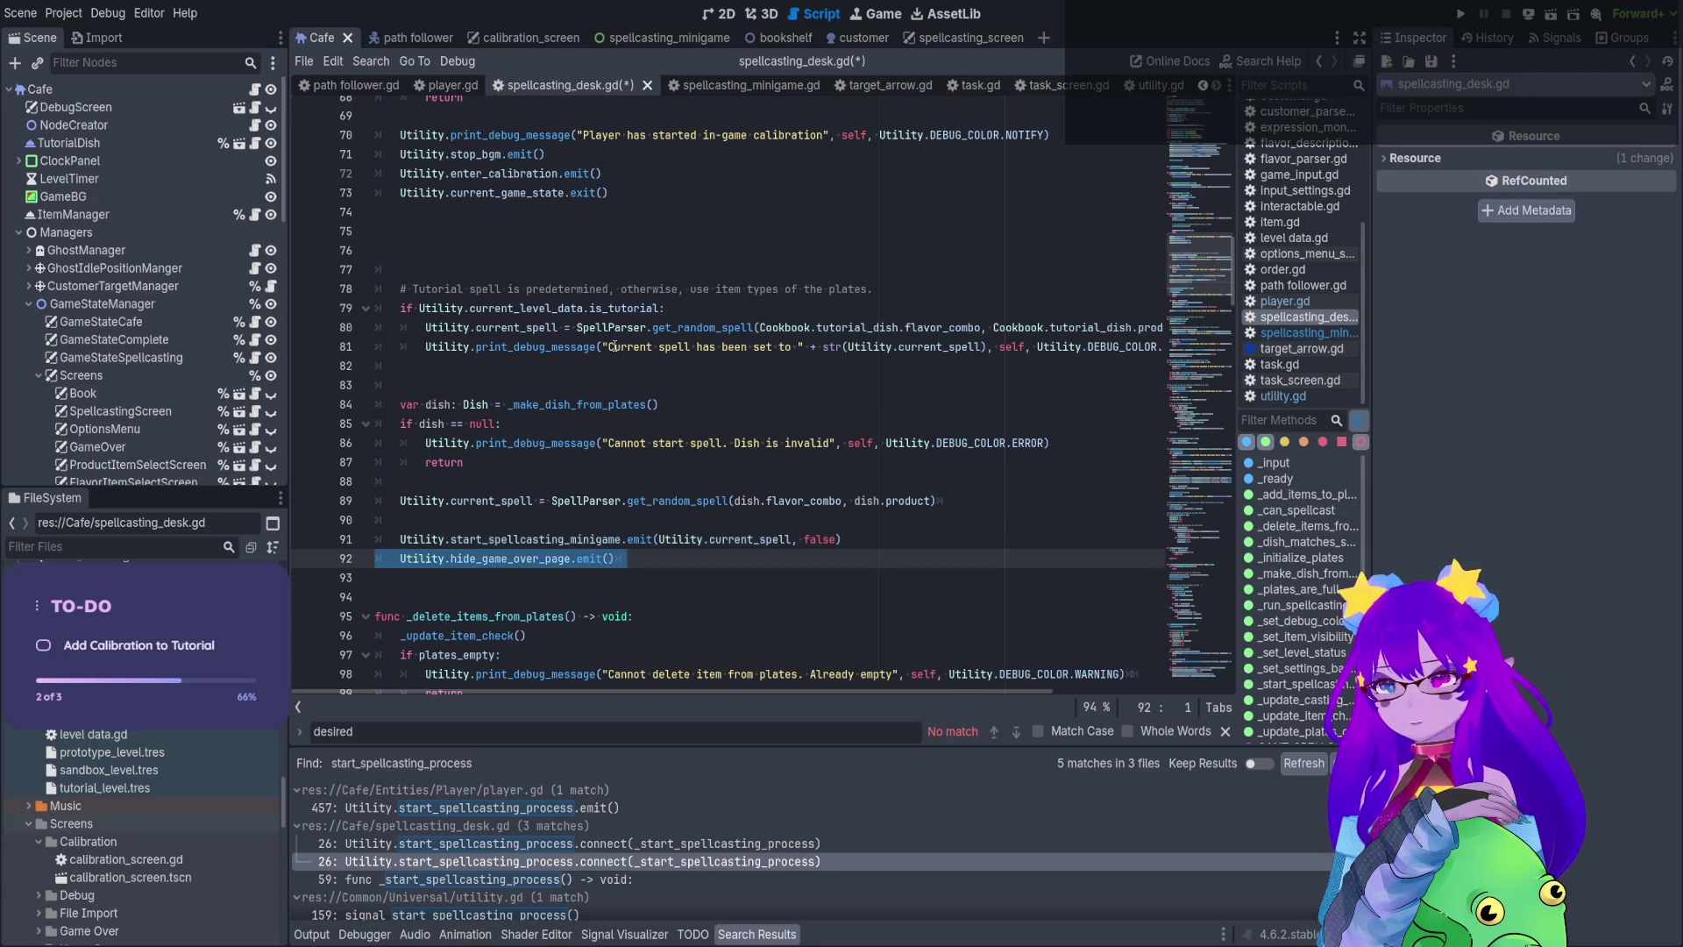
key("ctrl+x")
scroll(613, 346, "up", 2)
left_click(439, 326)
key("ctrl+v")
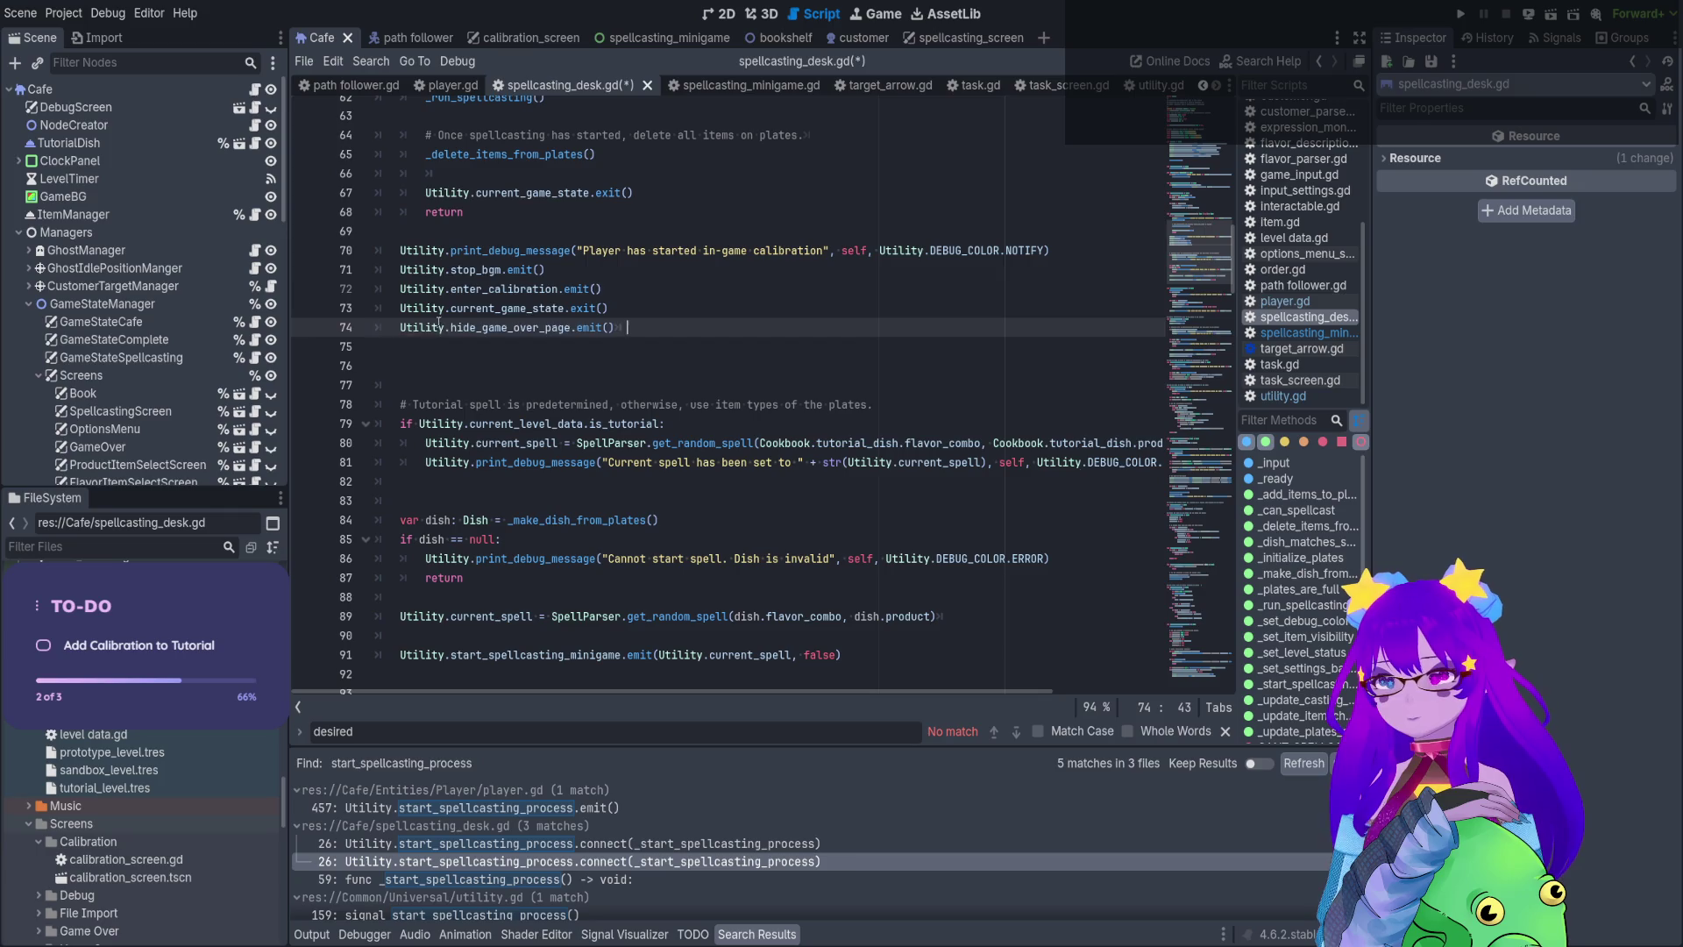
Move enter_calibration.emit() to directly after the game-state exit line
left_click(601, 288)
key("shift+Home")
key("shift+Home")
key("BackSpace")
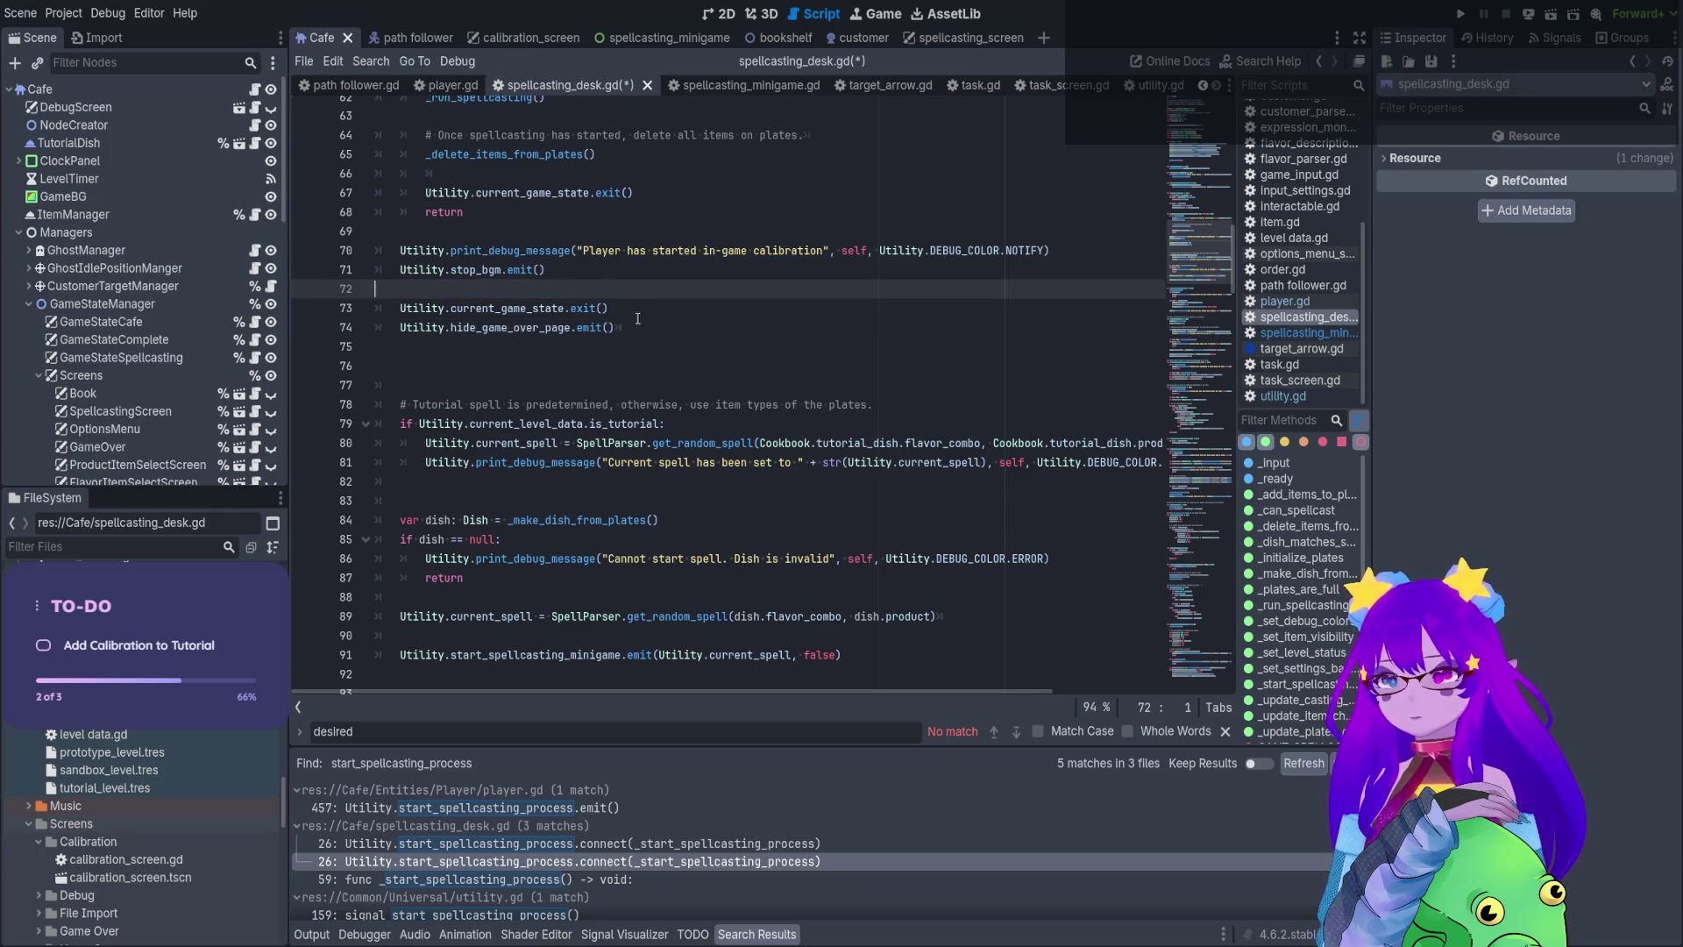
key("Delete")
key("End")
key("Return")
key("ctrl+v")
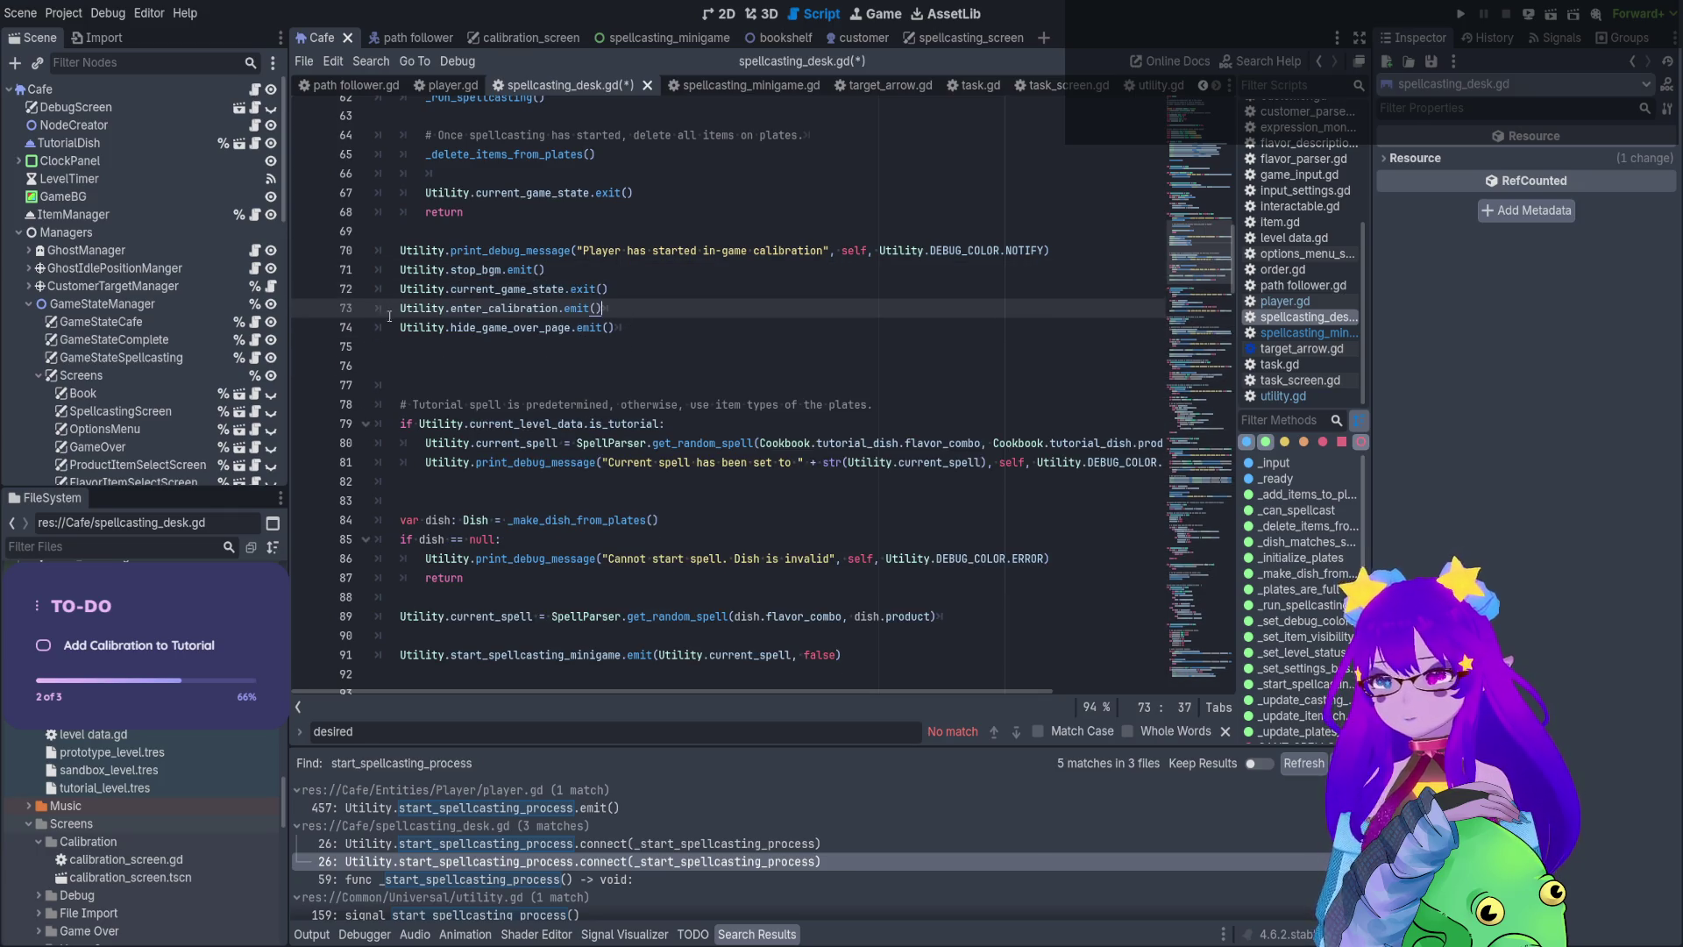
Cut the leftover tutorial spell and minigame code, then review calibration lines 70–74
scroll(614, 395, "down", 4)
mouse_move(848, 462)
left_mouse_down()
mouse_move(526, 462)
mouse_move(373, 402)
left_mouse_up()
scroll(373, 401, "up", 4)
scroll(372, 392, "down", 2)
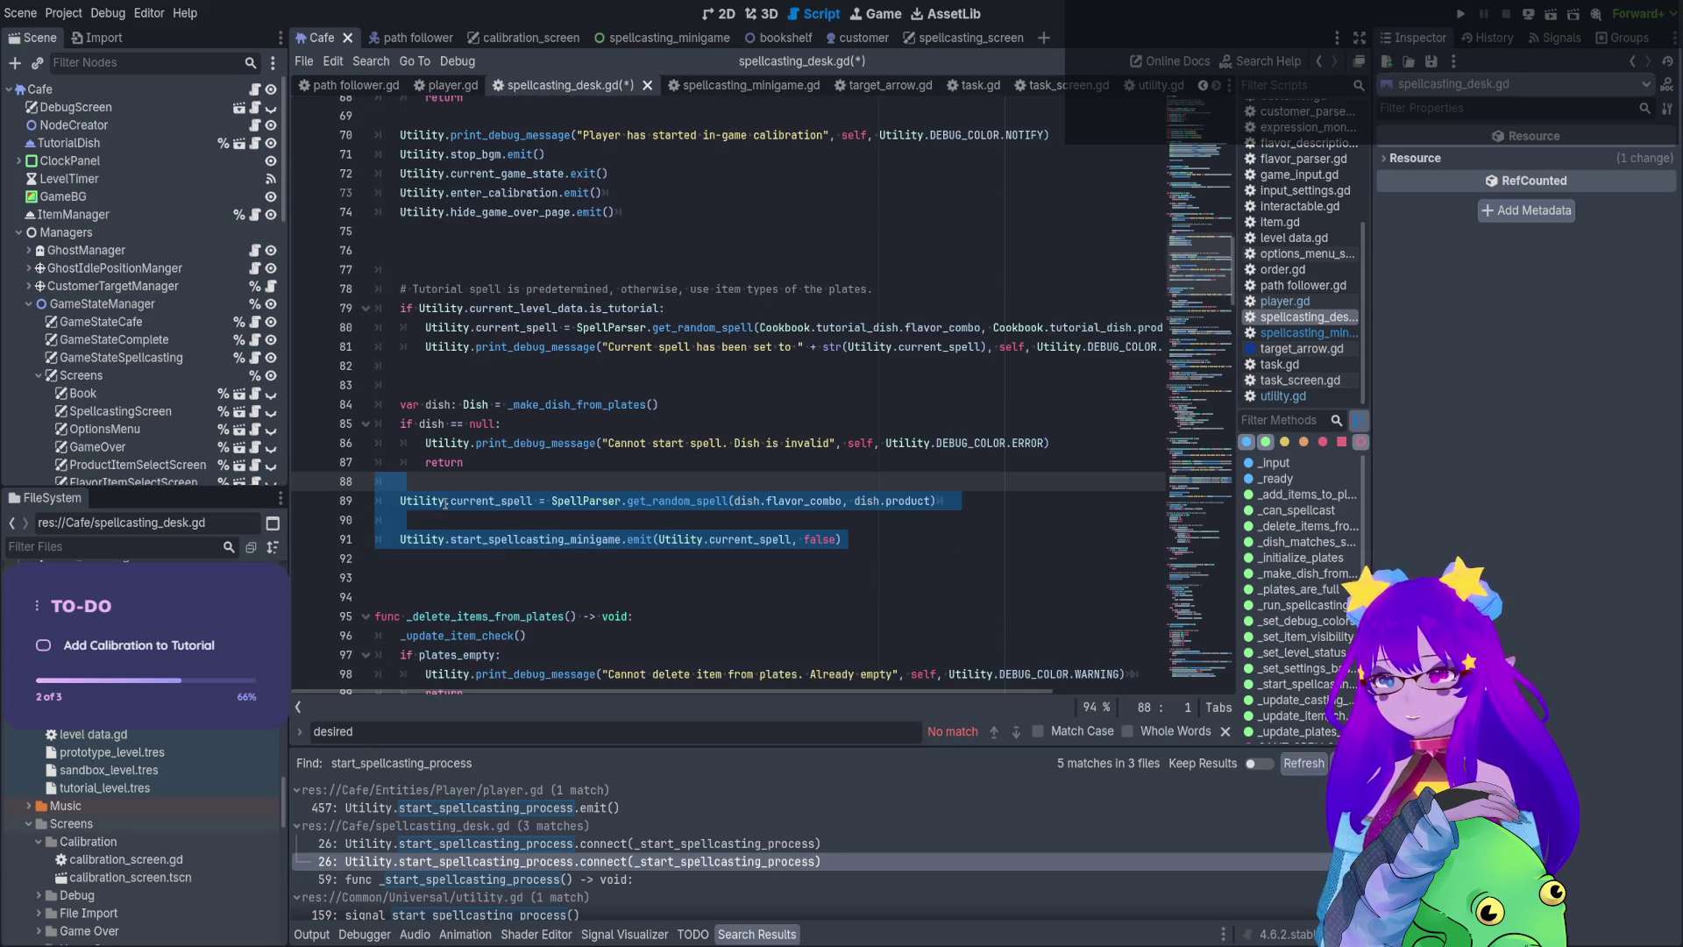
mouse_move(377, 558)
left_mouse_down()
mouse_move(377, 289)
mouse_move(344, 239)
left_mouse_up()
key("ctrl+x")
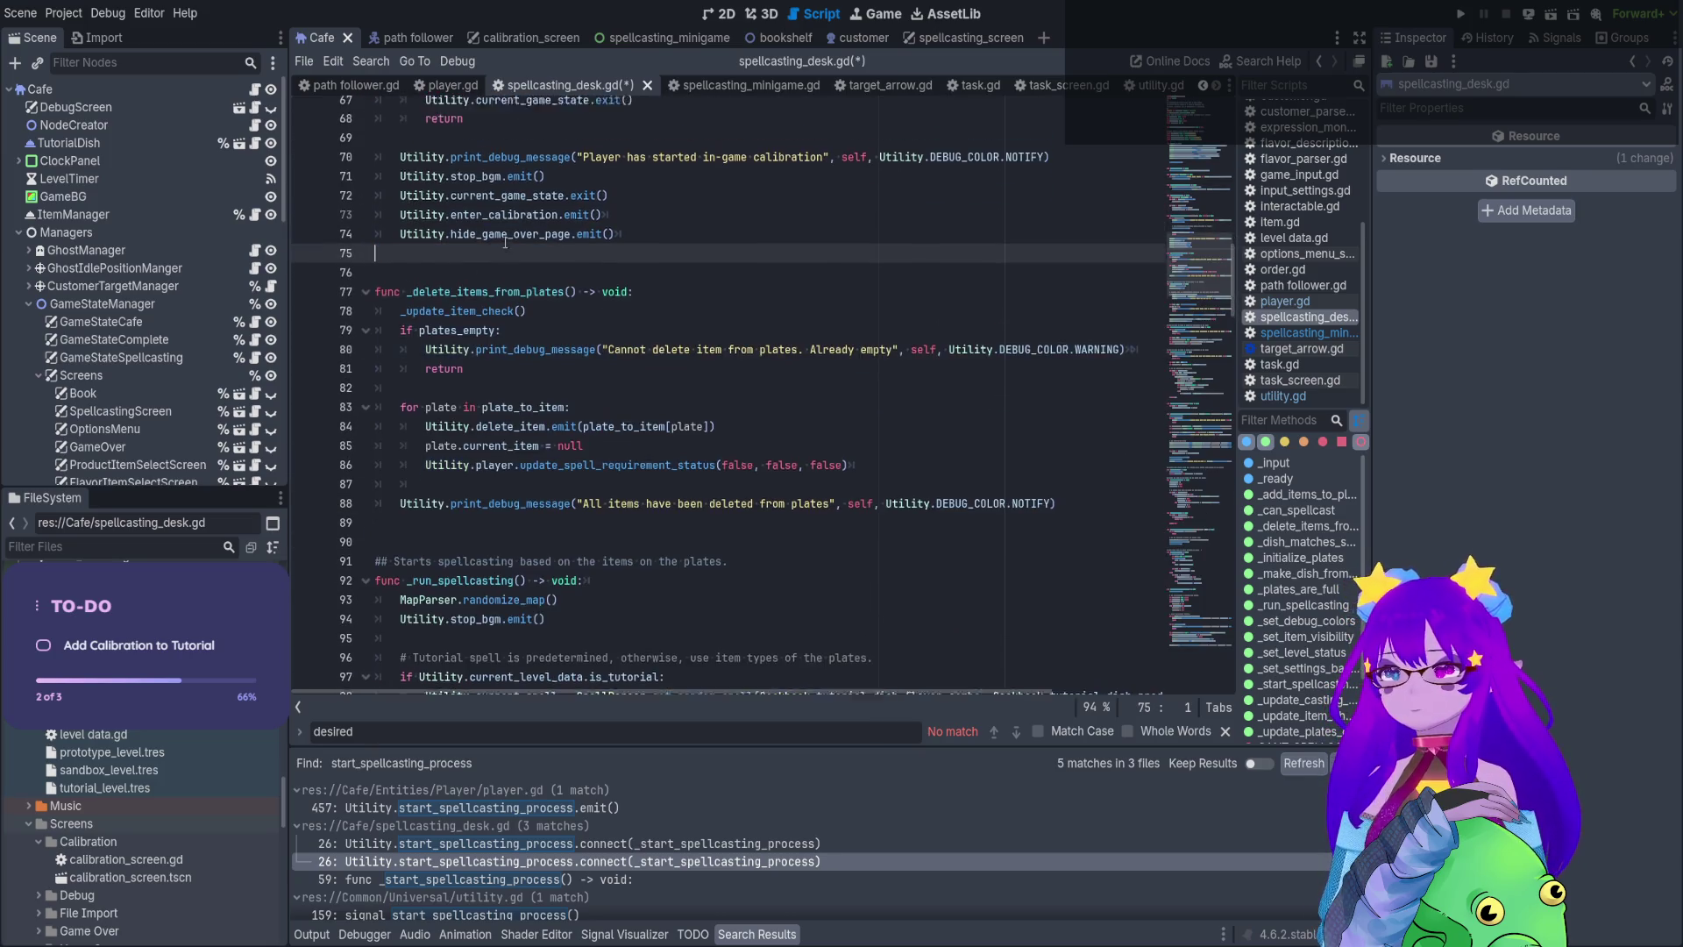
scroll(537, 295, "up", 5)
left_click(489, 232)
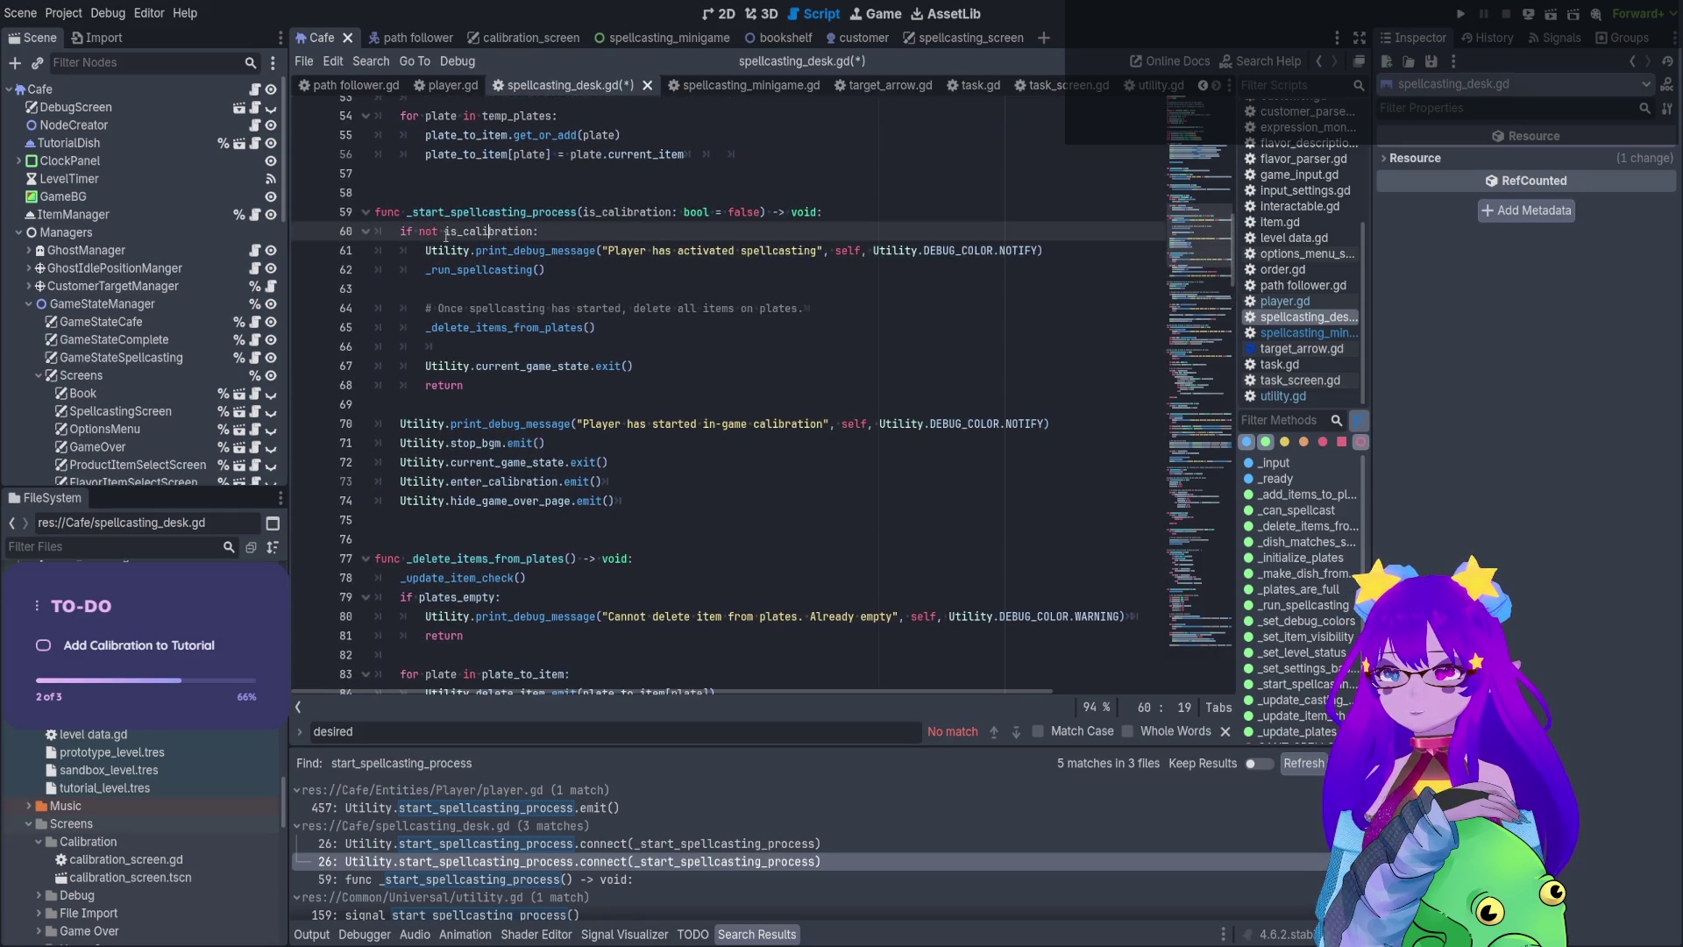
left_click(509, 400)
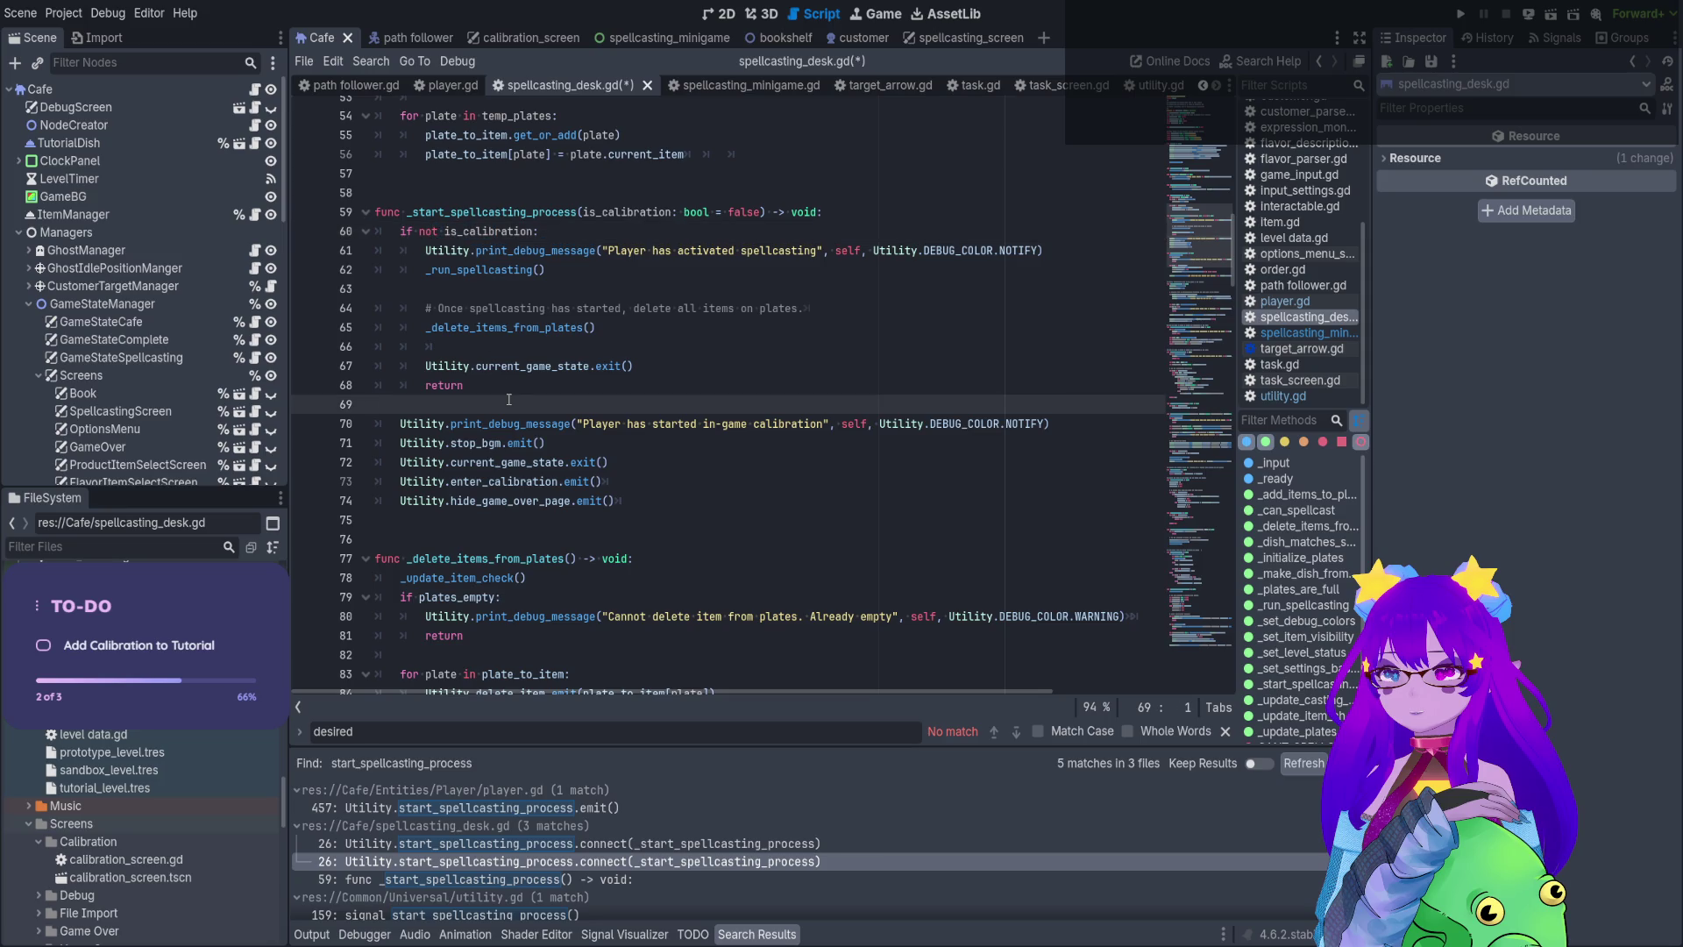
left_click_drag(630, 500, 362, 428)
key("ctrl+c")
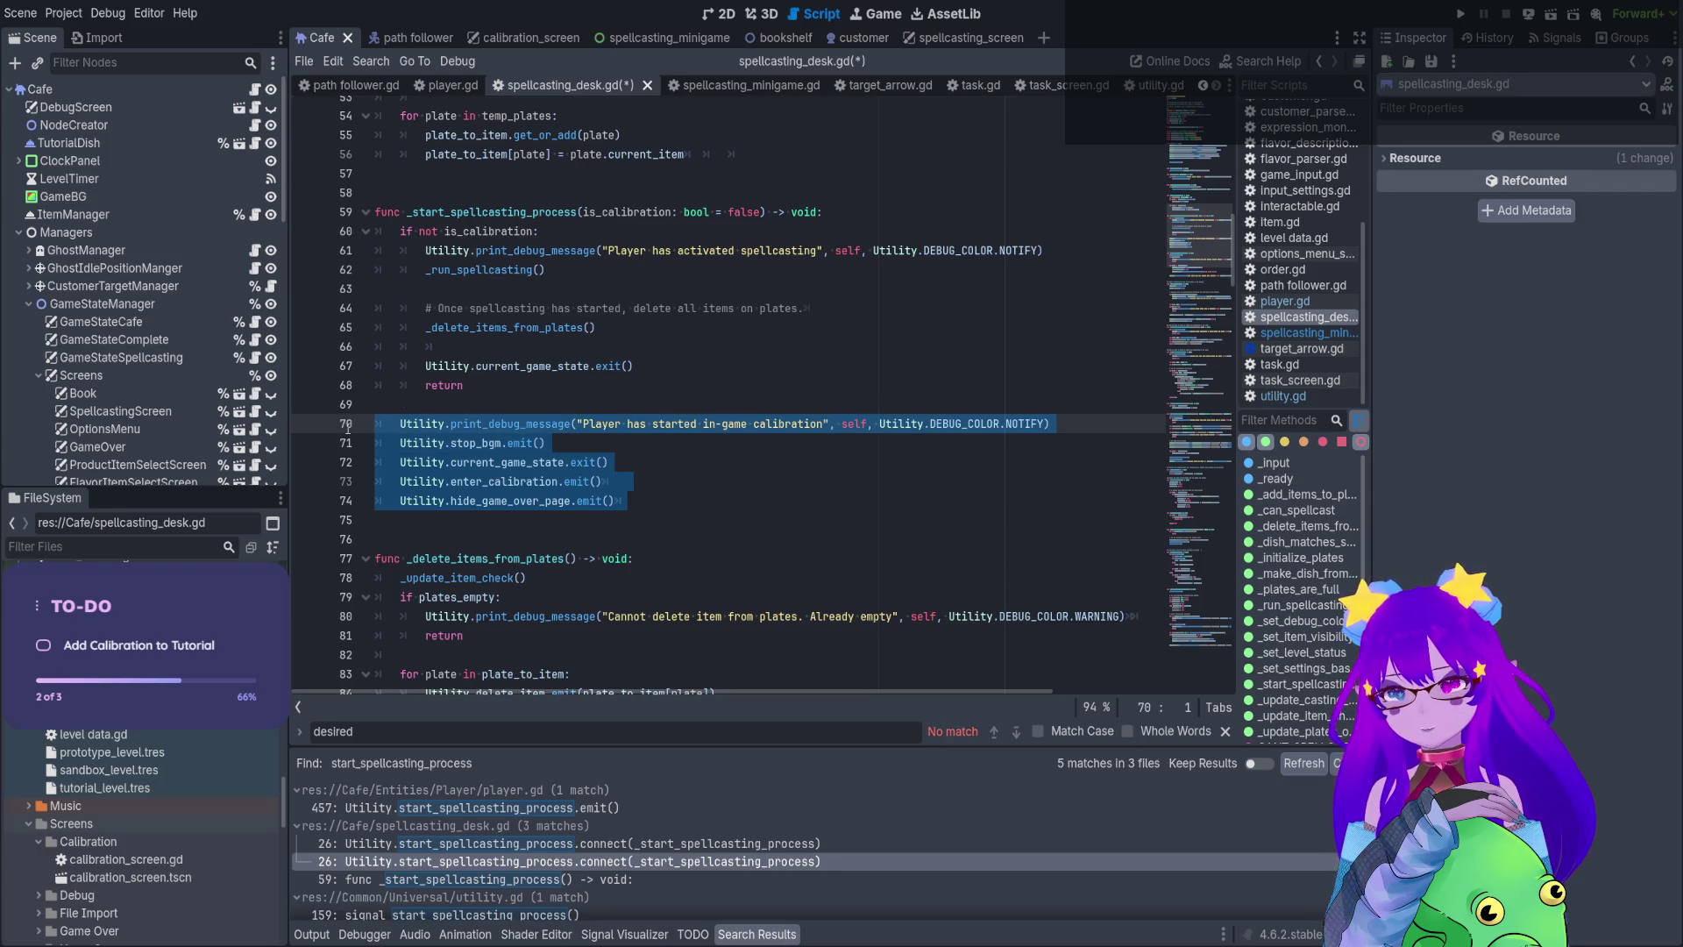
Create a new _enter_calibration function holding the five pasted Utility calibration lines
key("Delete")
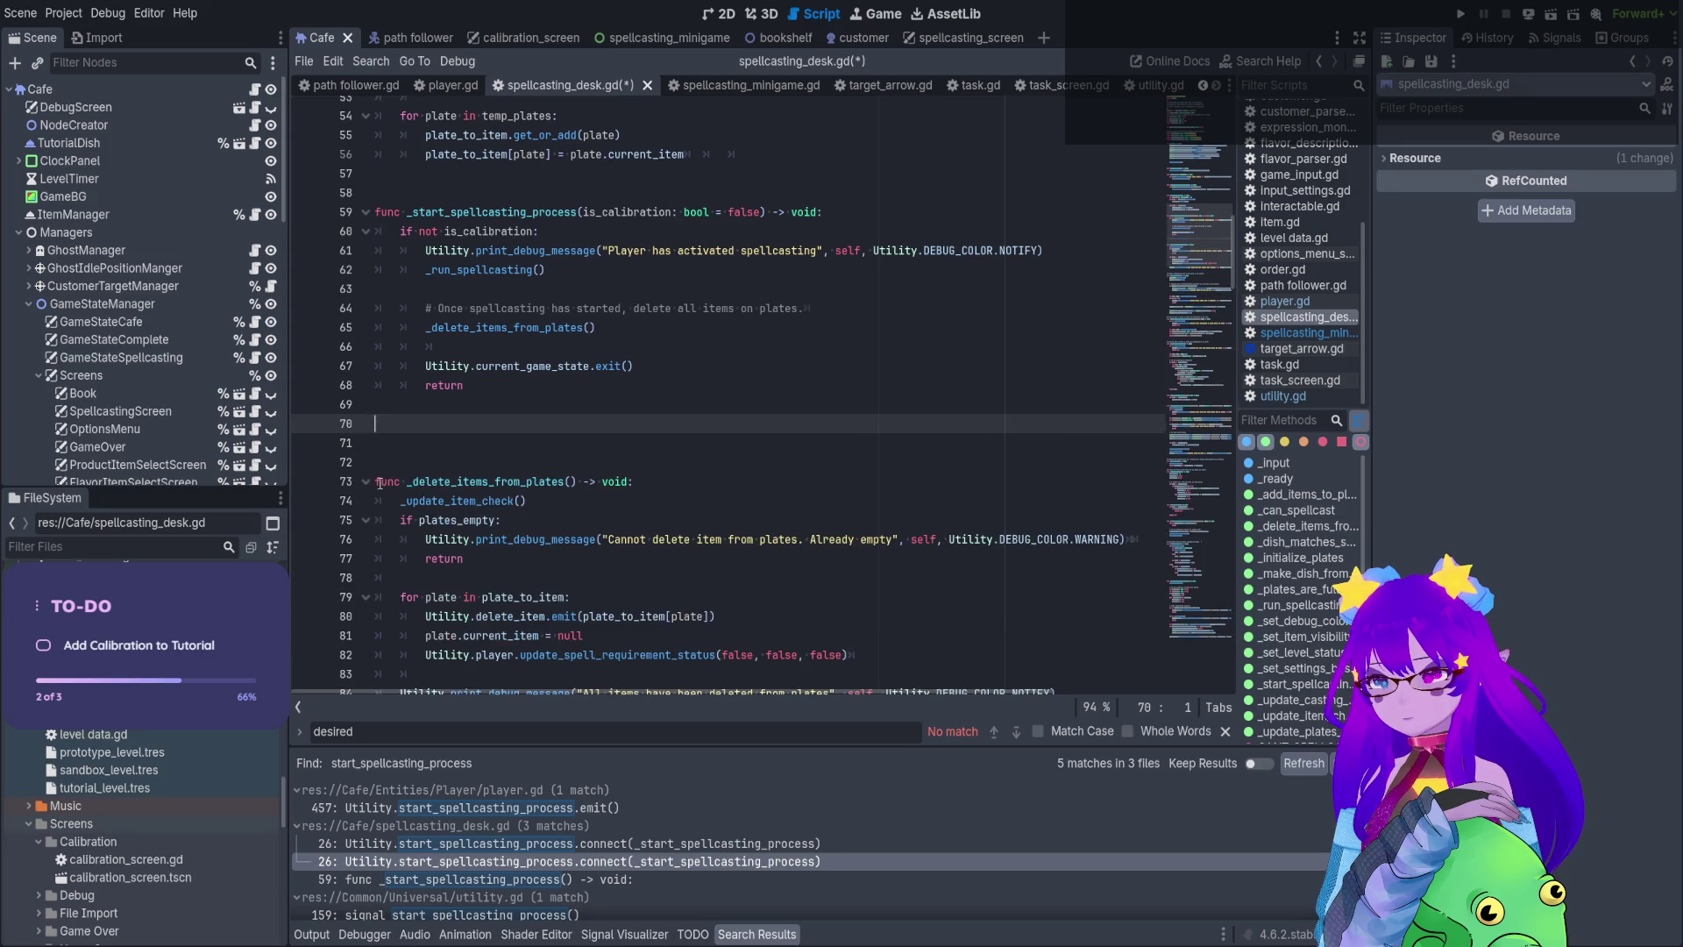
key("Return")
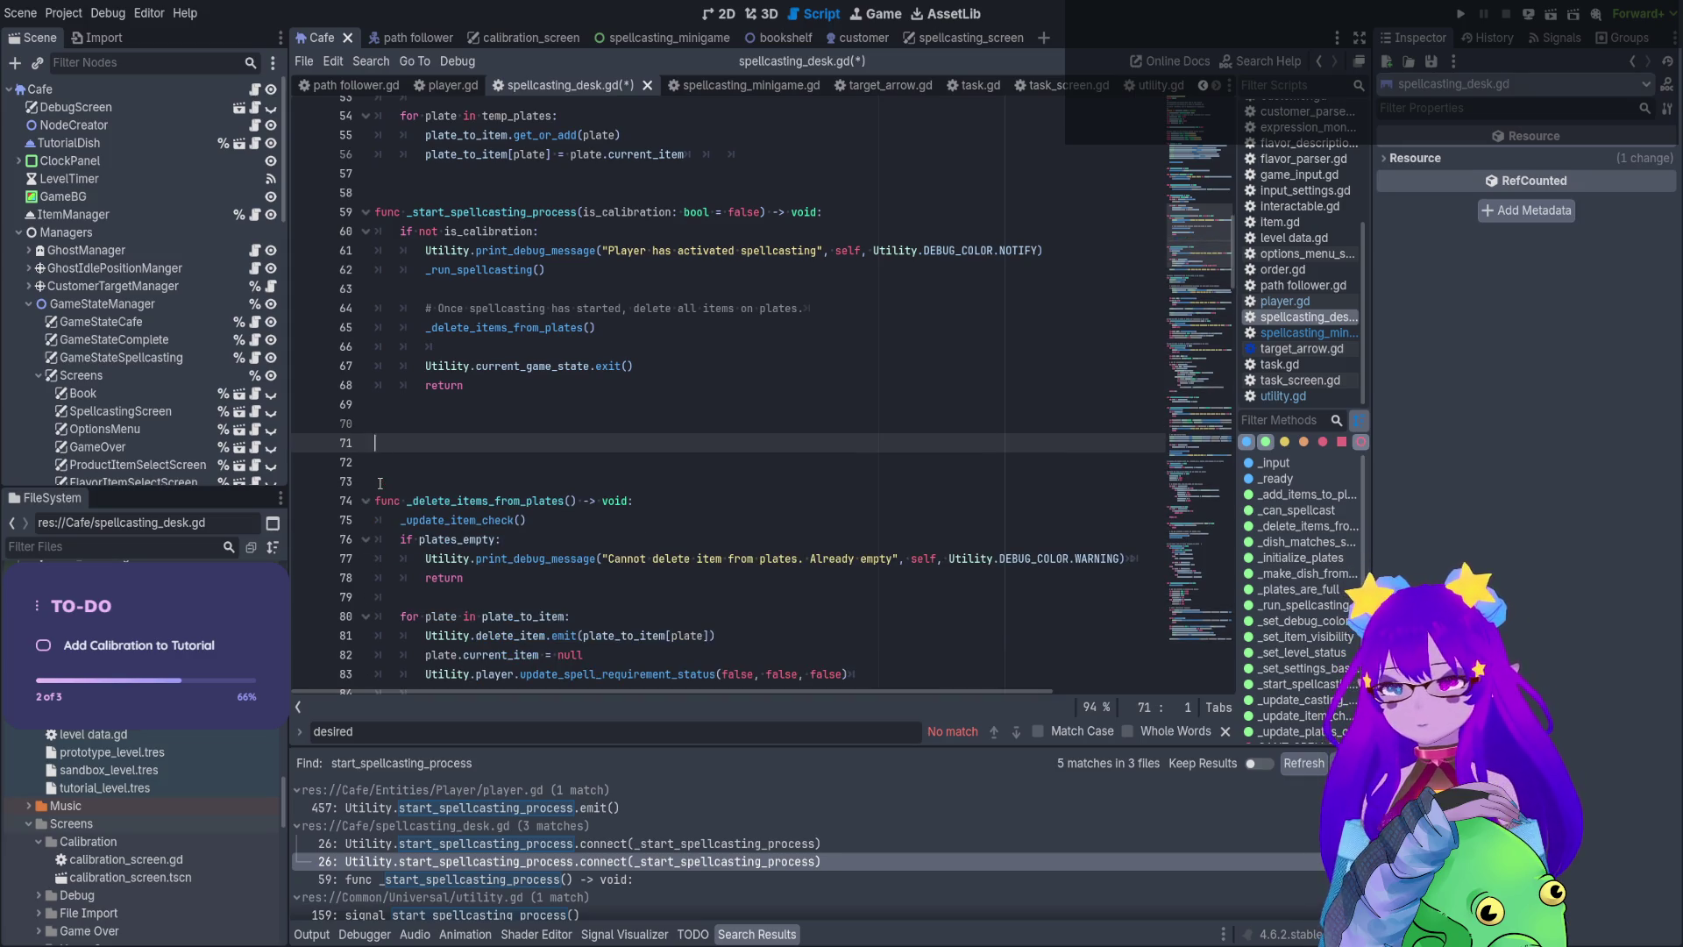
type("func_enter")
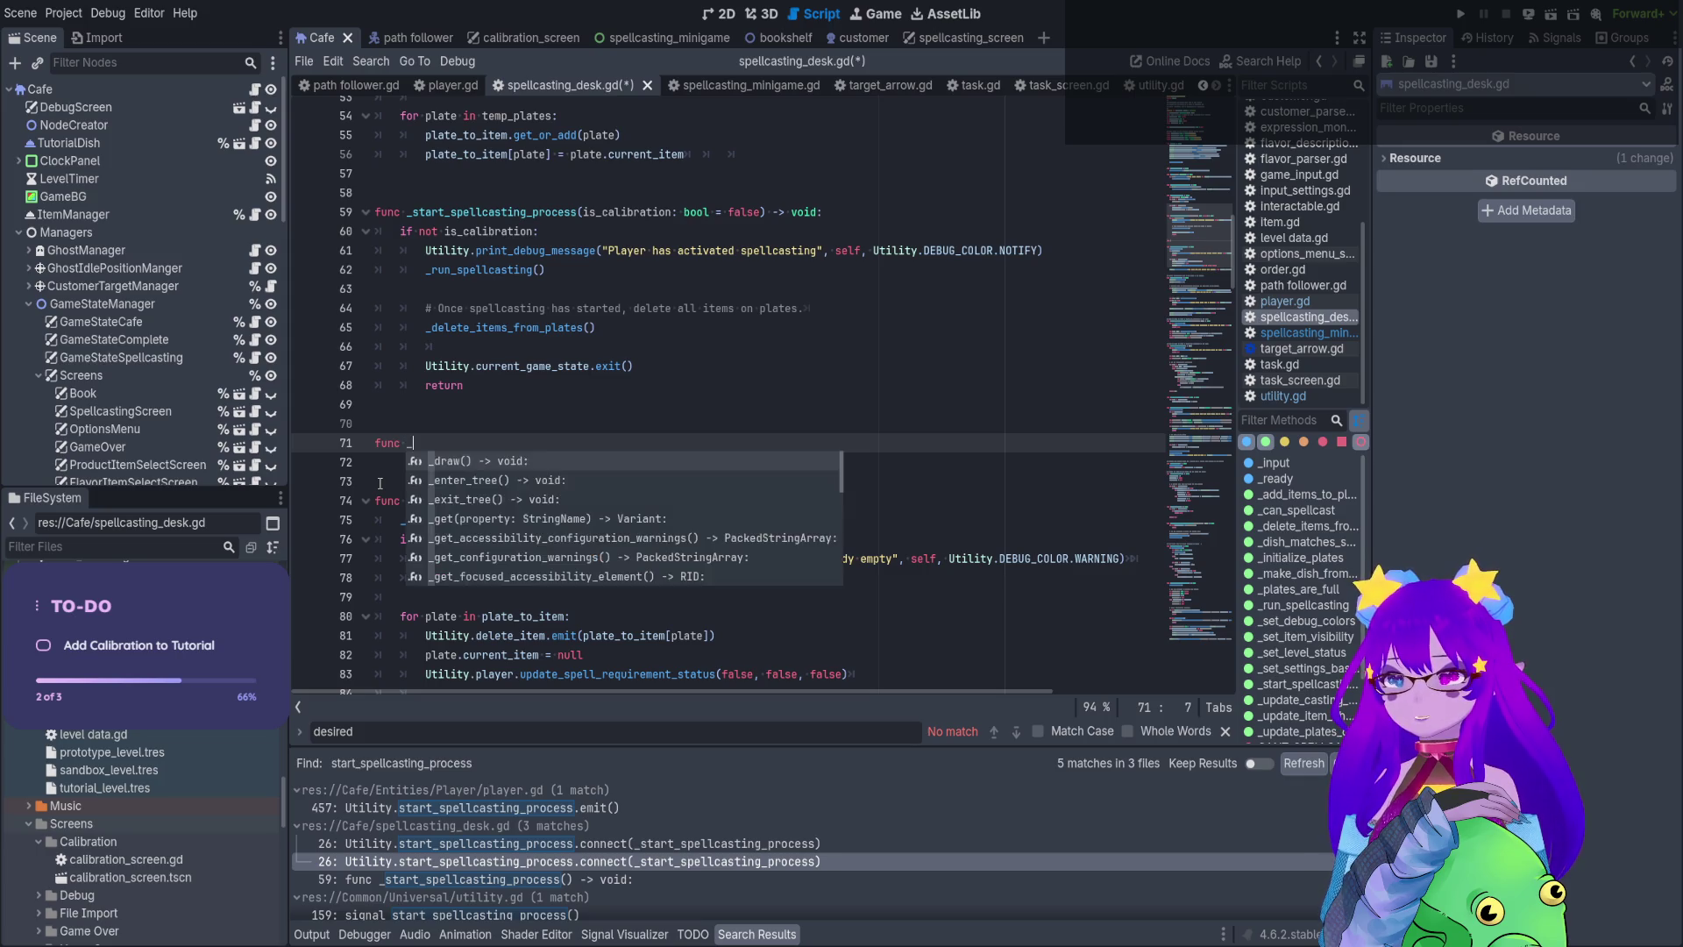
type("_calibration() -> void:")
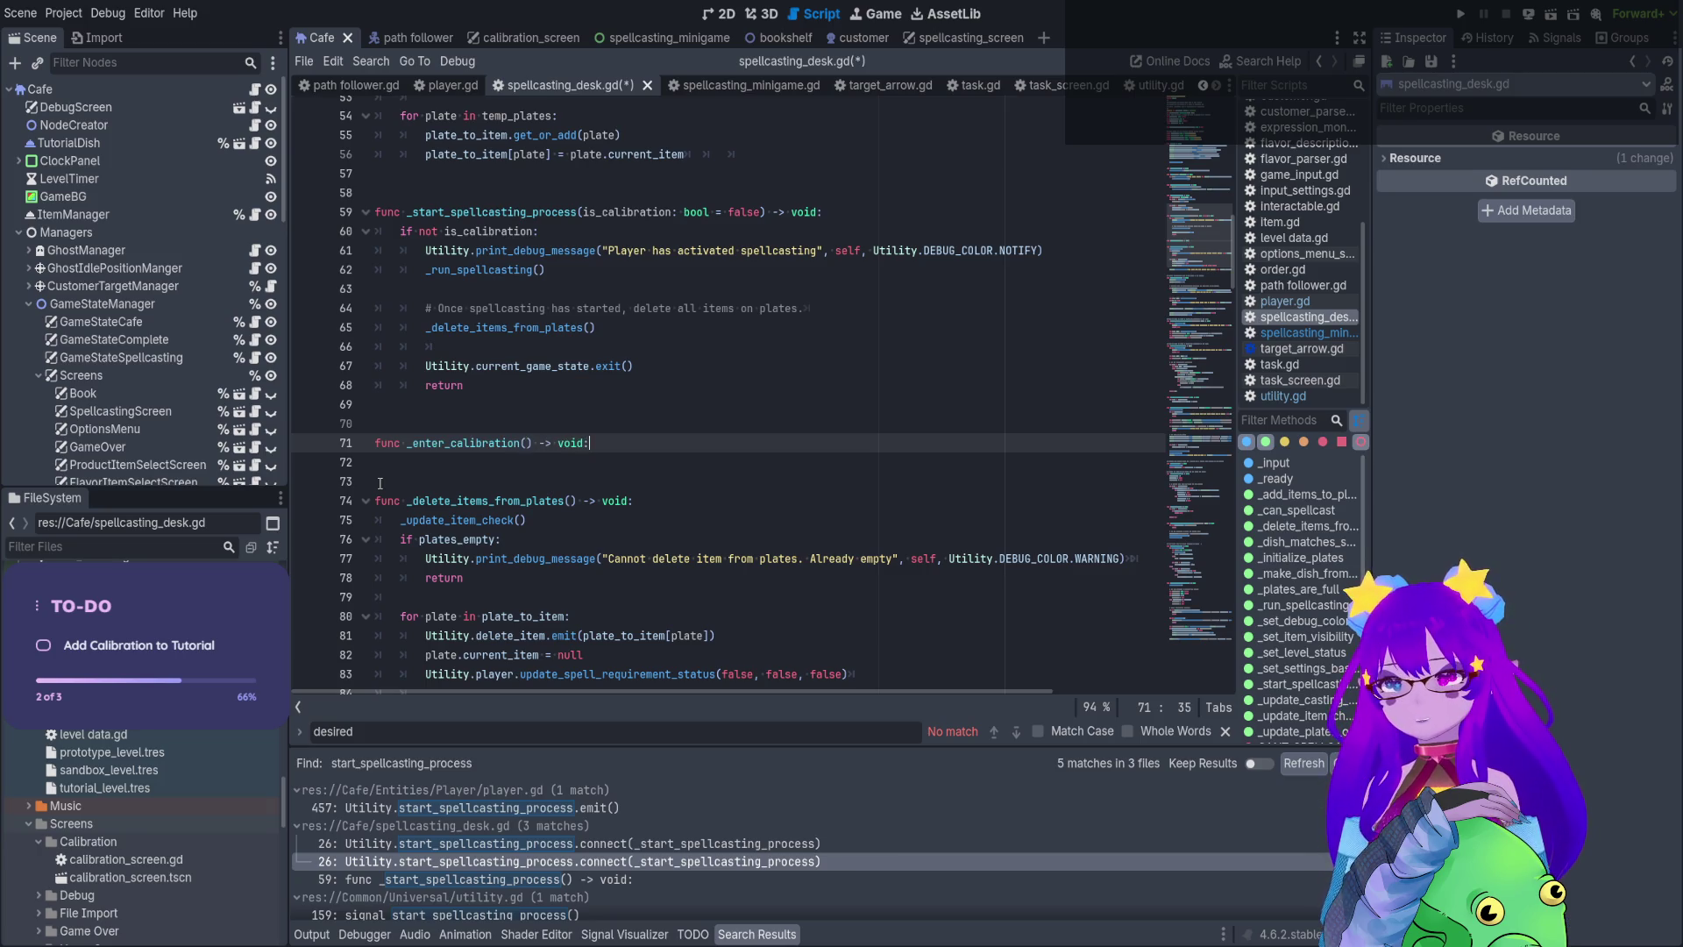
key("Return")
key("ctrl+v")
left_click(425, 462)
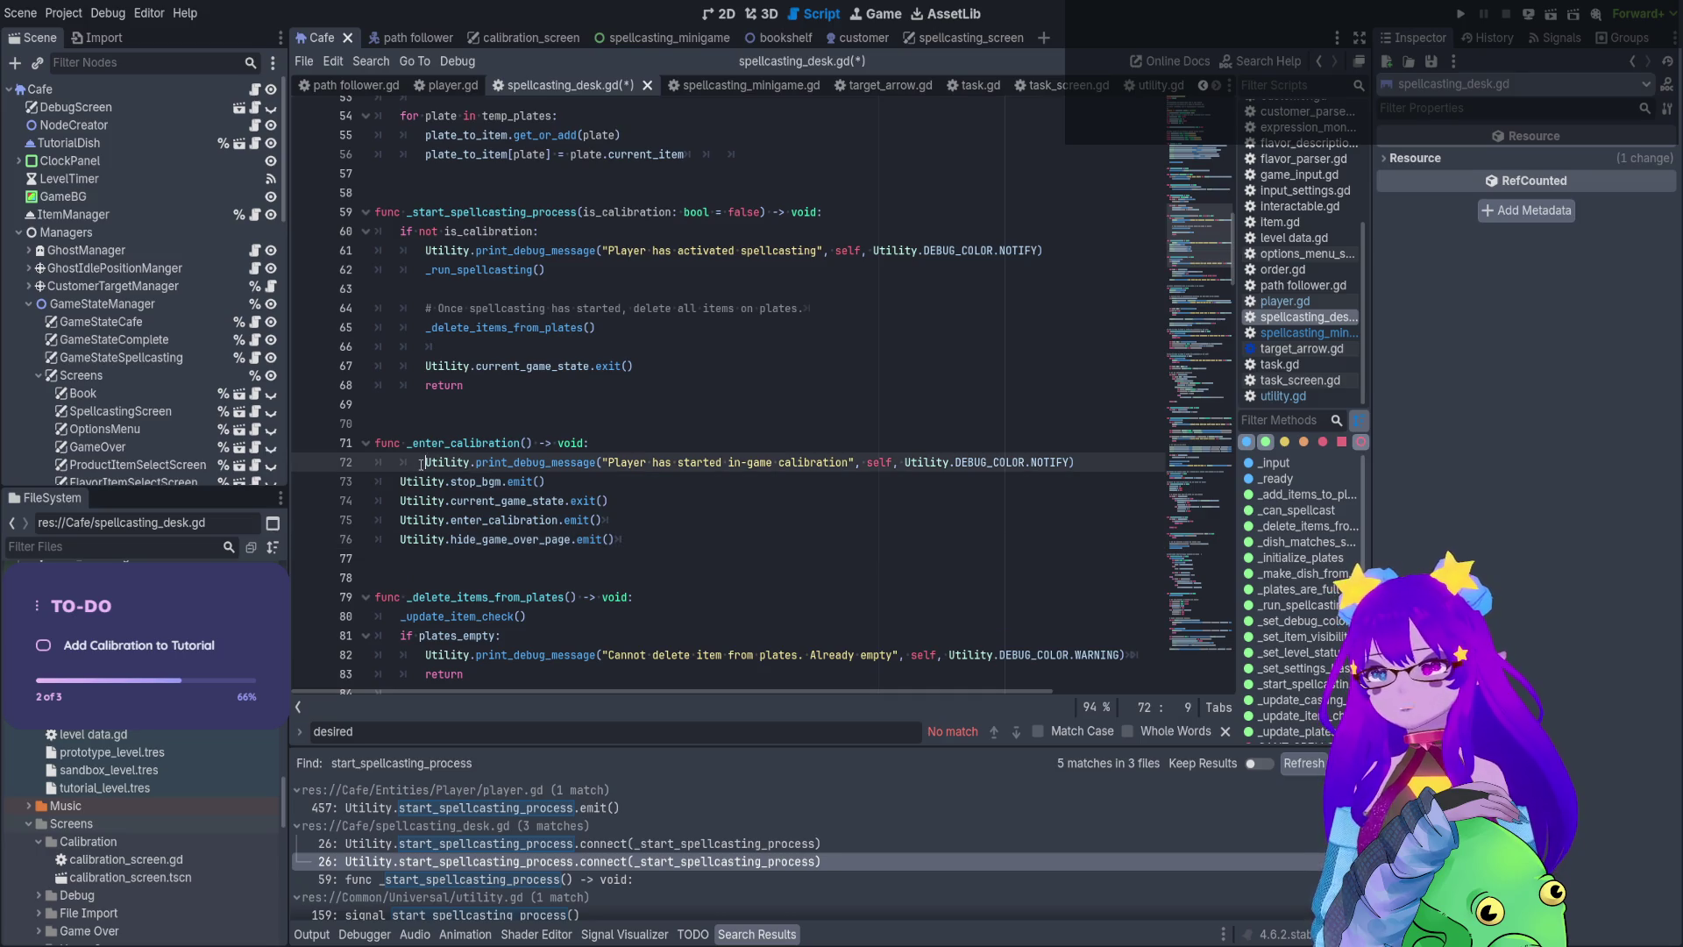
key("BackSpace")
Add an _enter_calibration() call below the return, then delete it as misplaced
left_click(437, 406)
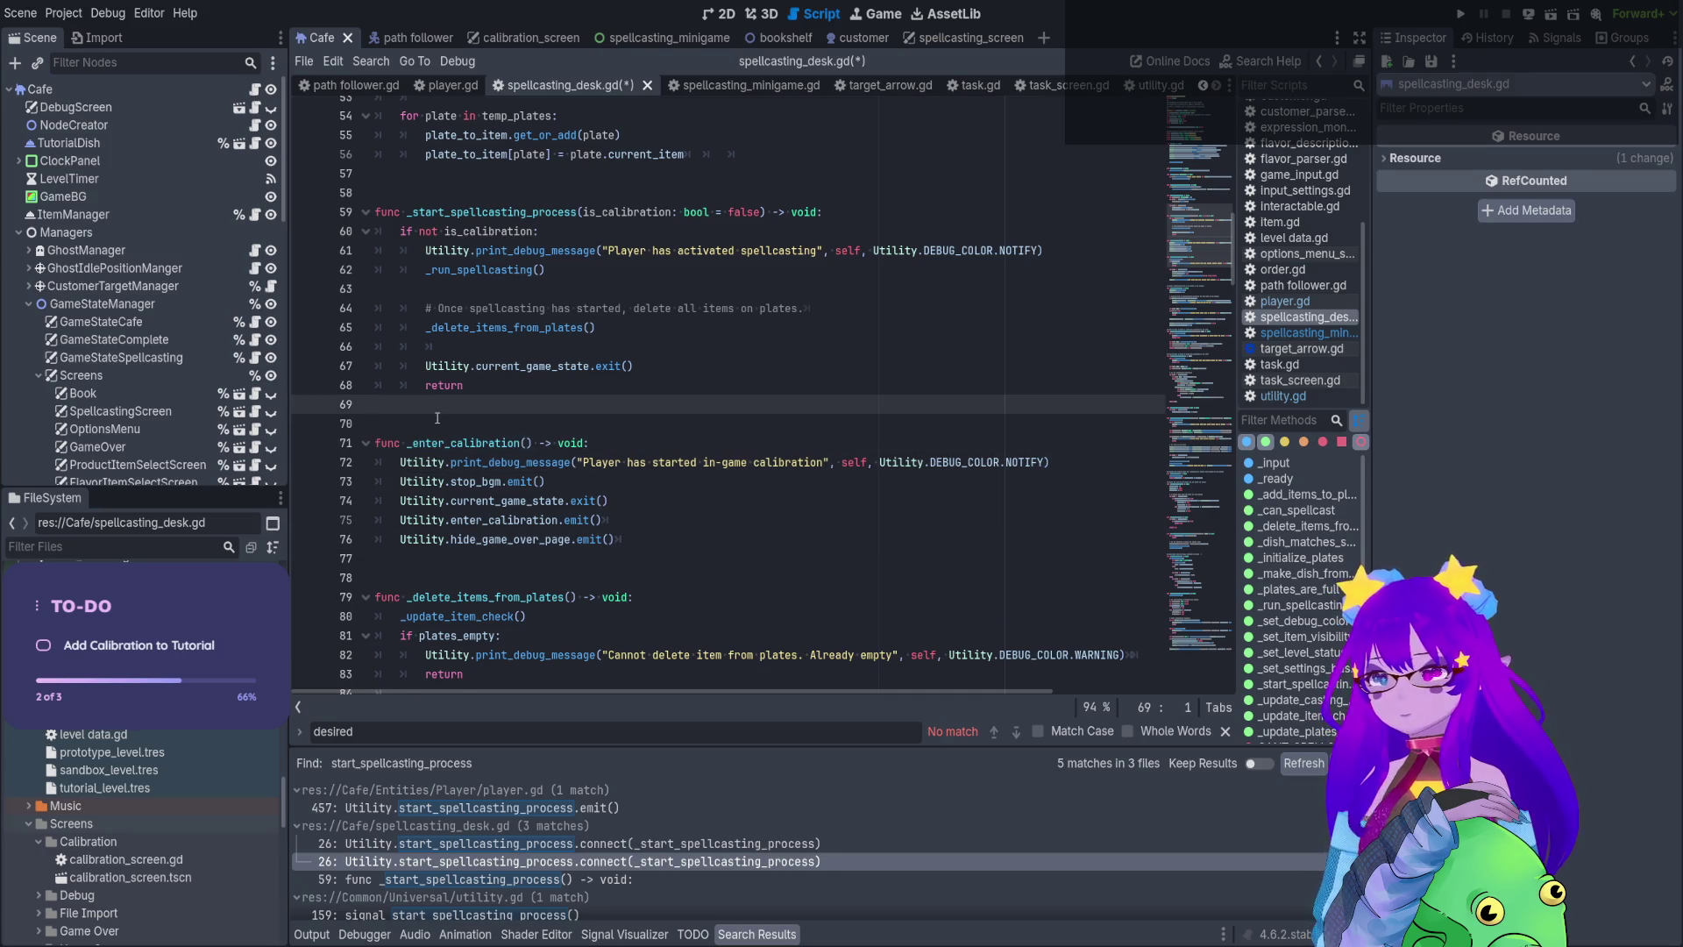
key("Return")
key("Tab")
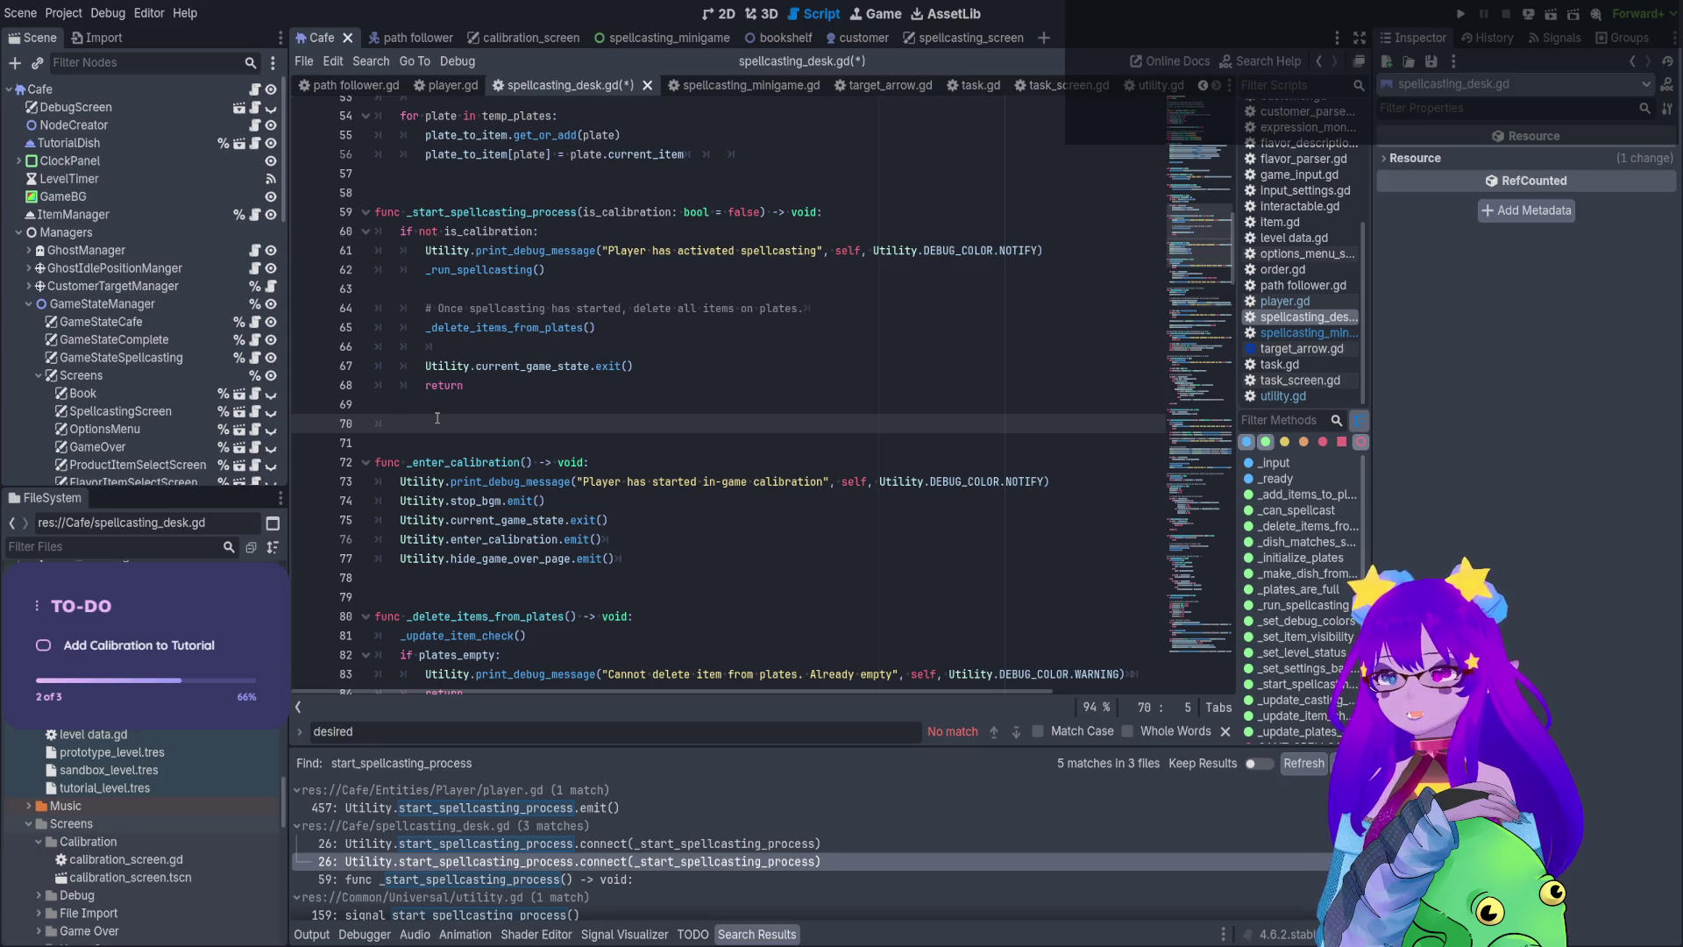
type("_enter_calibration")
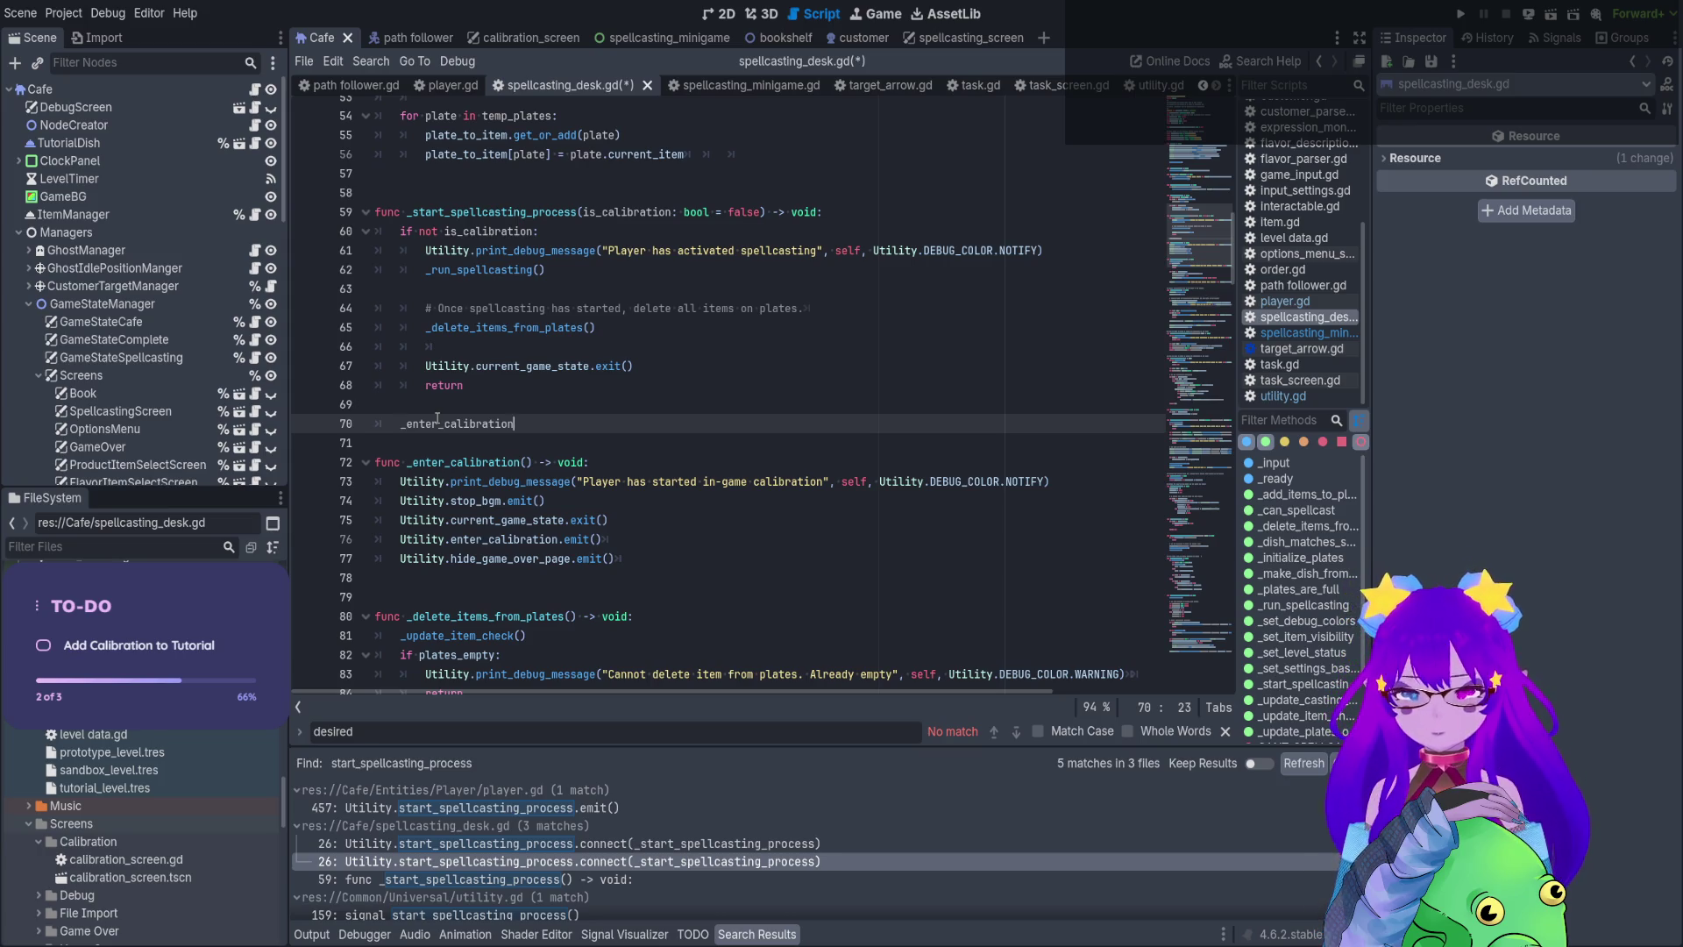
type("(")
left_click_drag(547, 434, 359, 430)
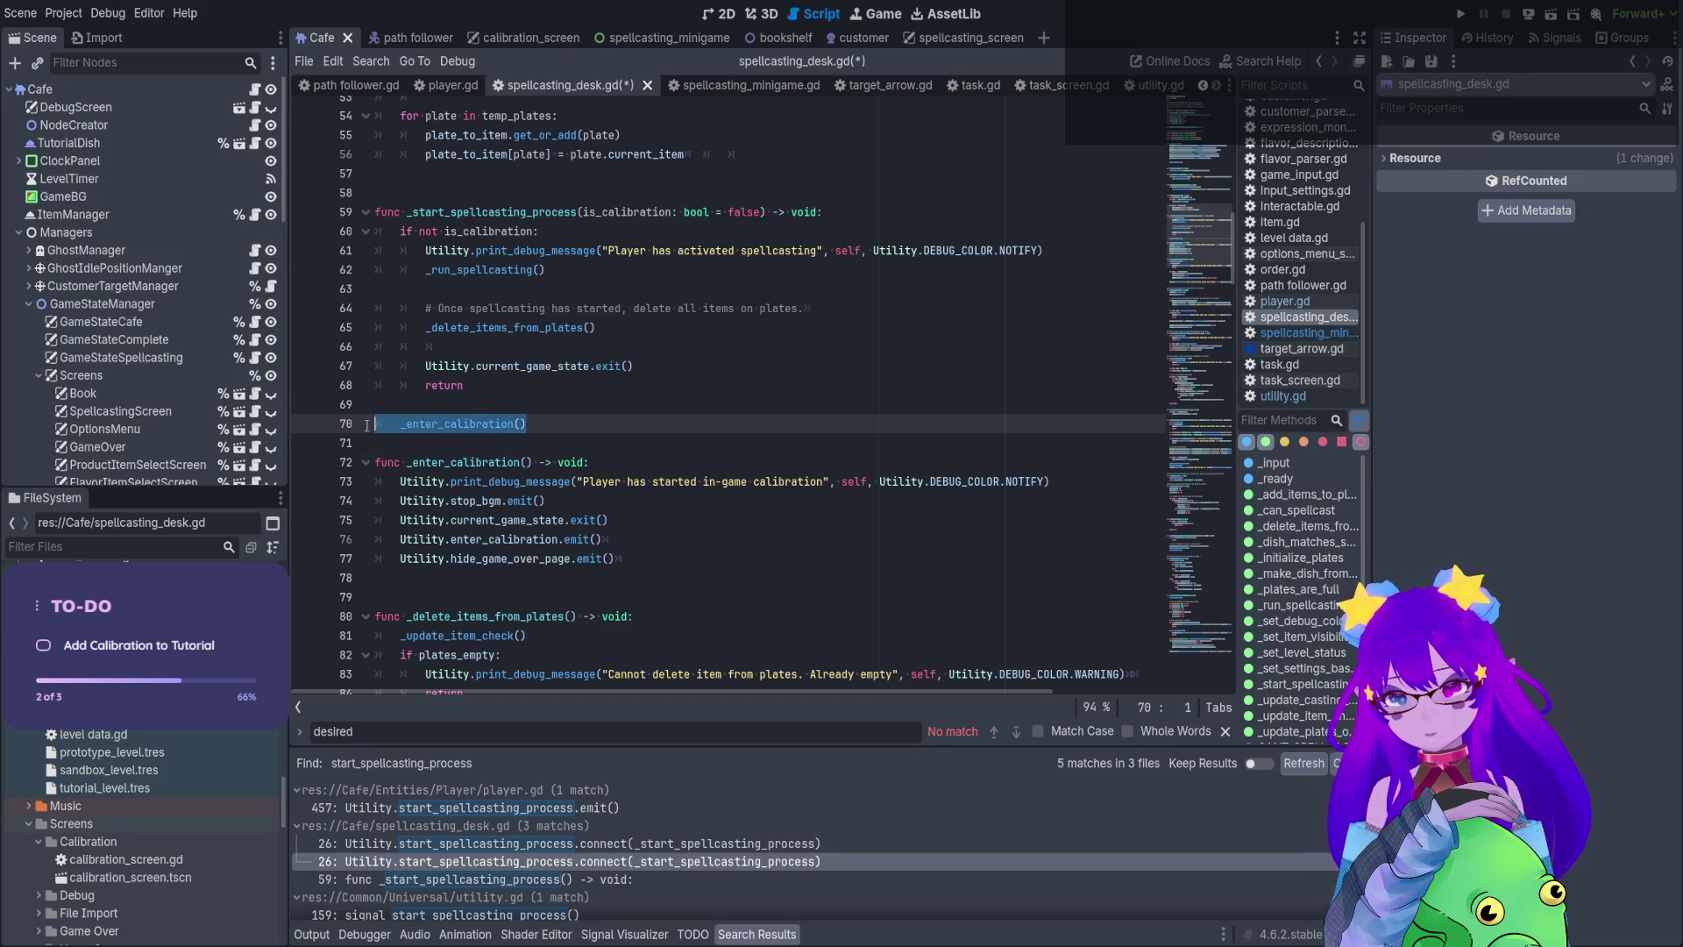
key("BackSpace")
key("BackSpace")
key("BackSpace")
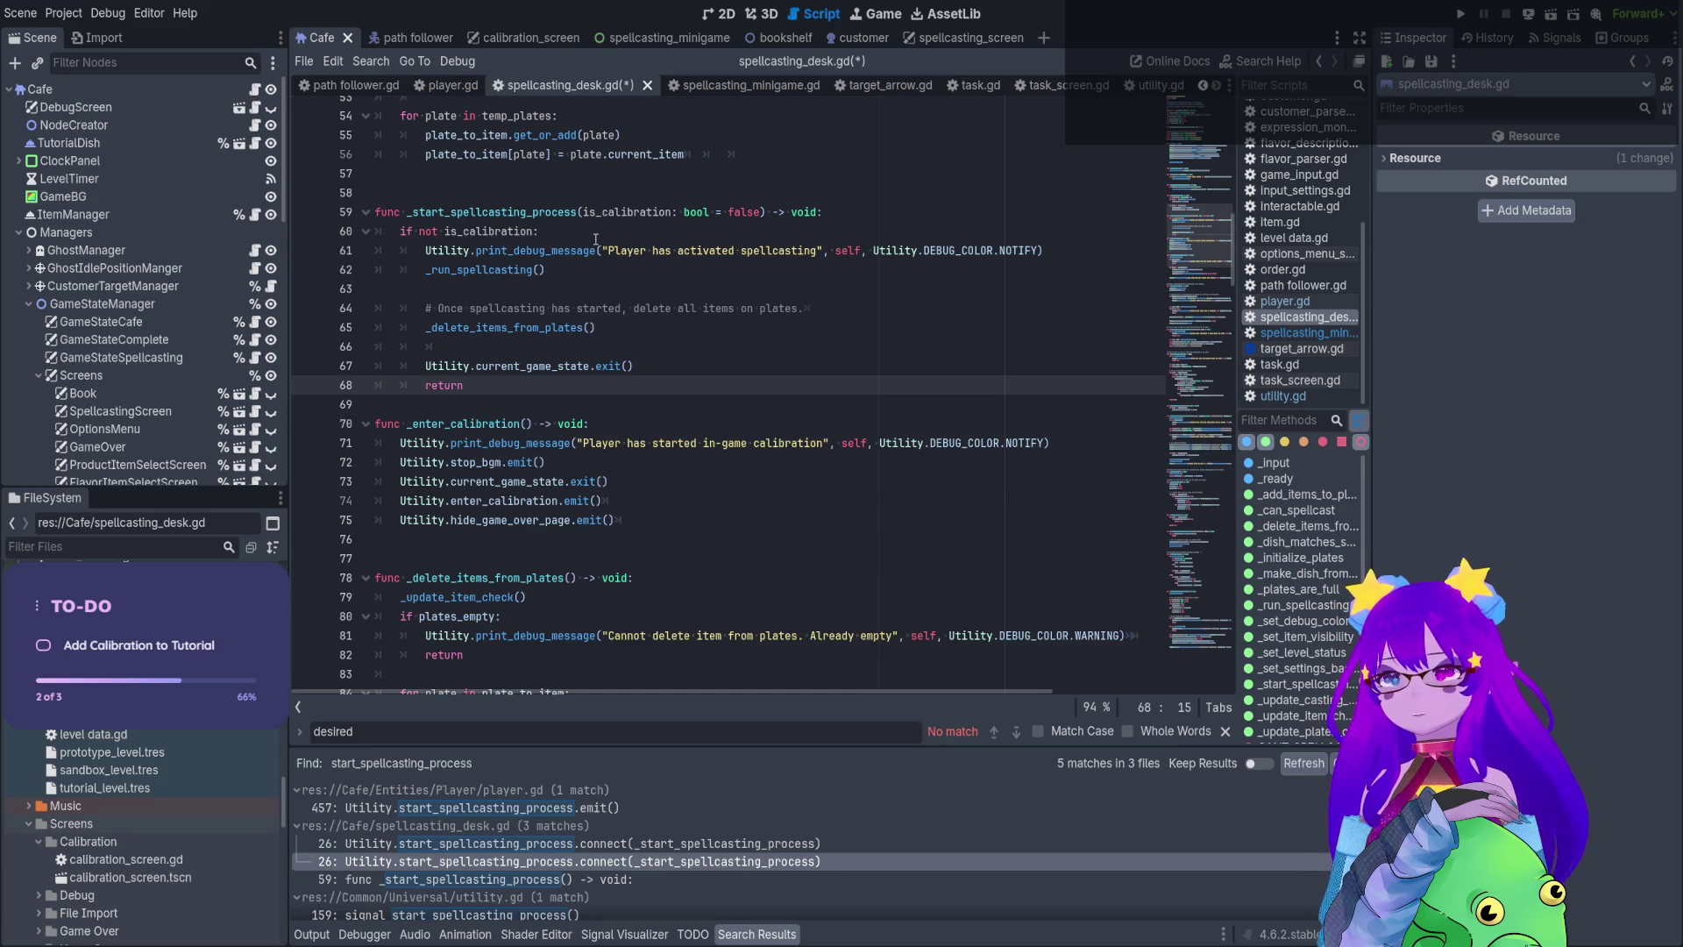
Change the check to 'if is_calibration:' and call _enter_calibration() followed by return inside it
left_click(596, 239)
key("ctrl+Left")
key("ctrl+Left")
key("ctrl+BackSpace")
left_click(540, 230)
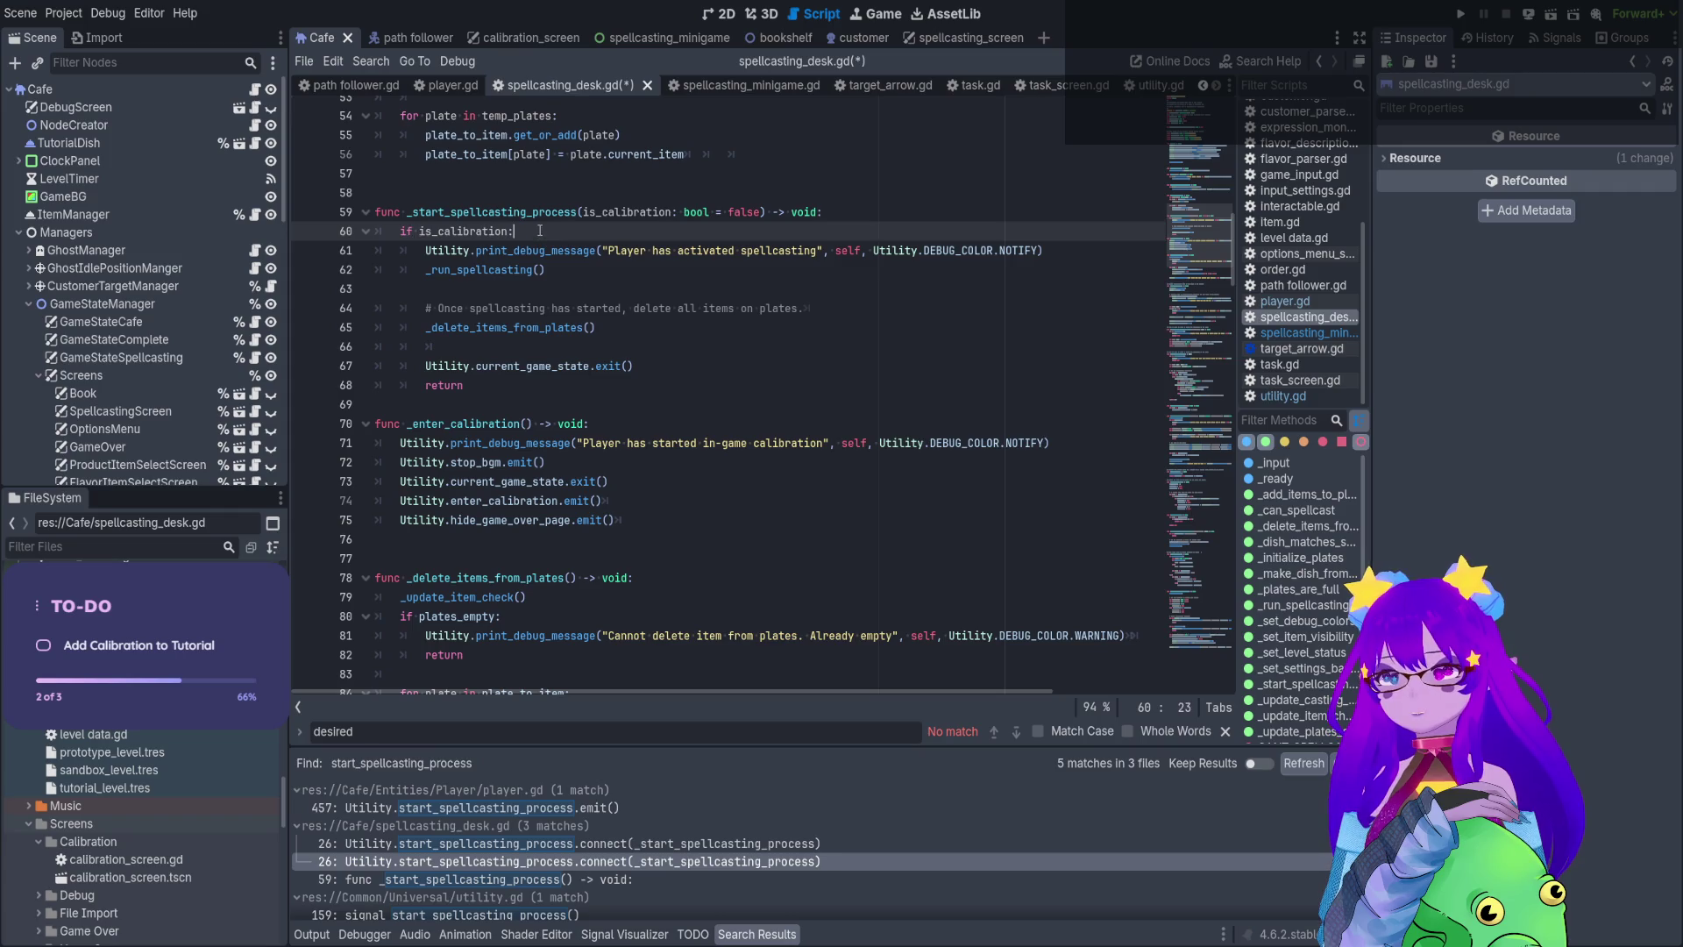
key("Return")
key("Return")
type("return")
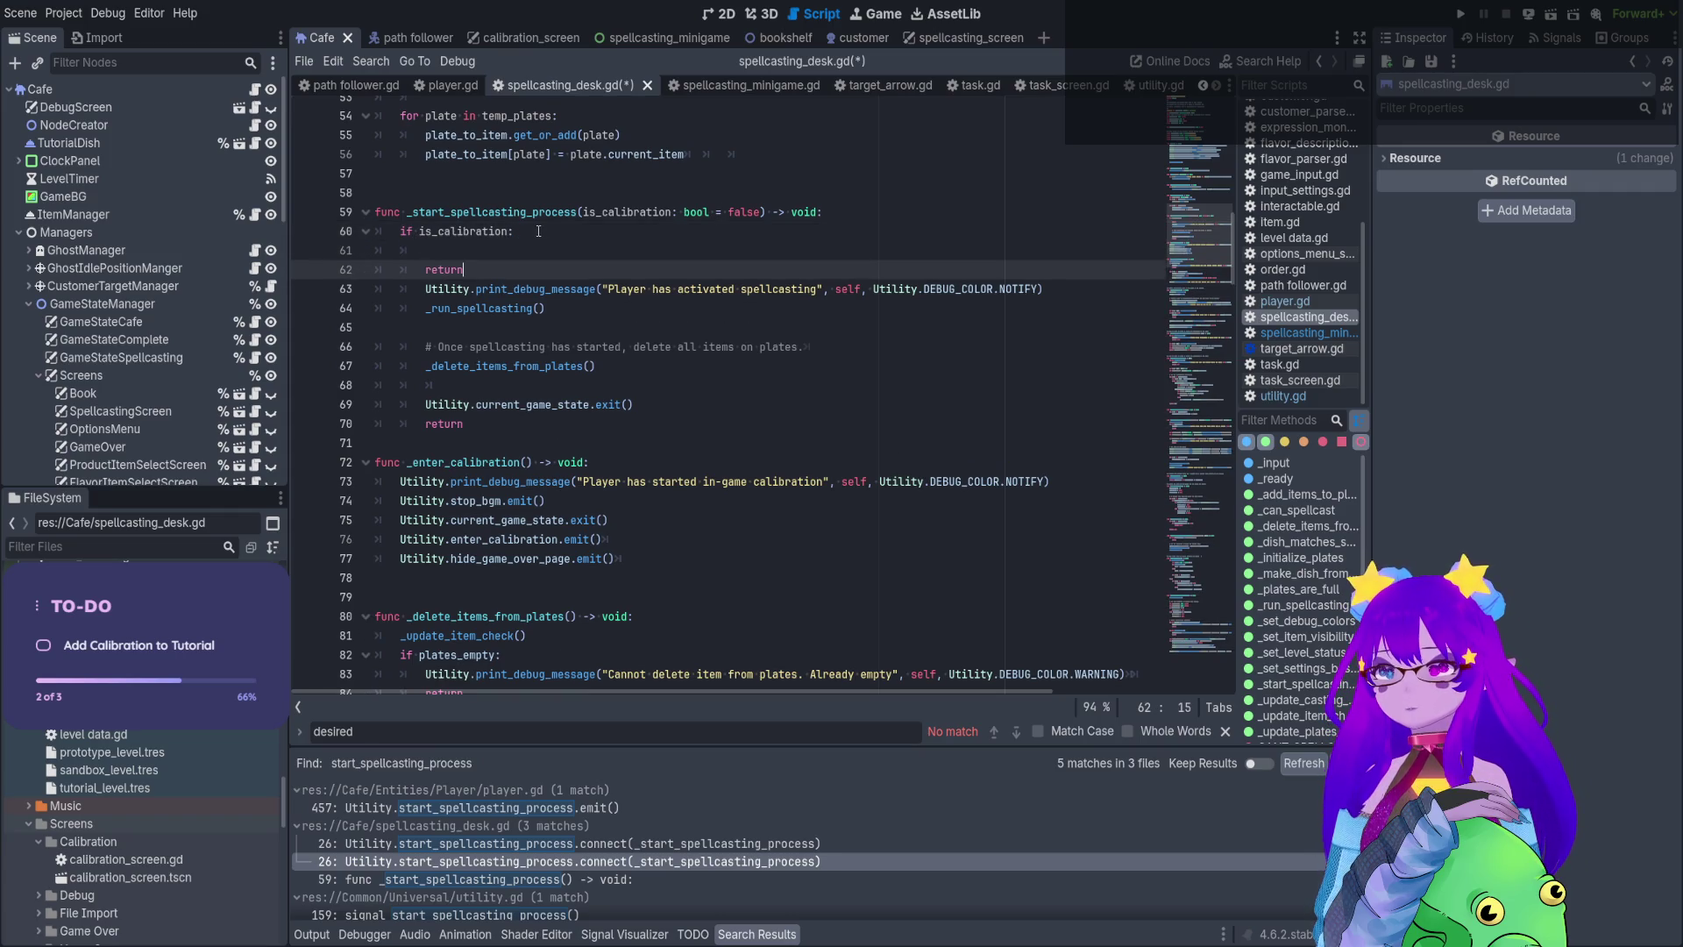
key("Up")
key("Tab")
type("_enter_calibration()")
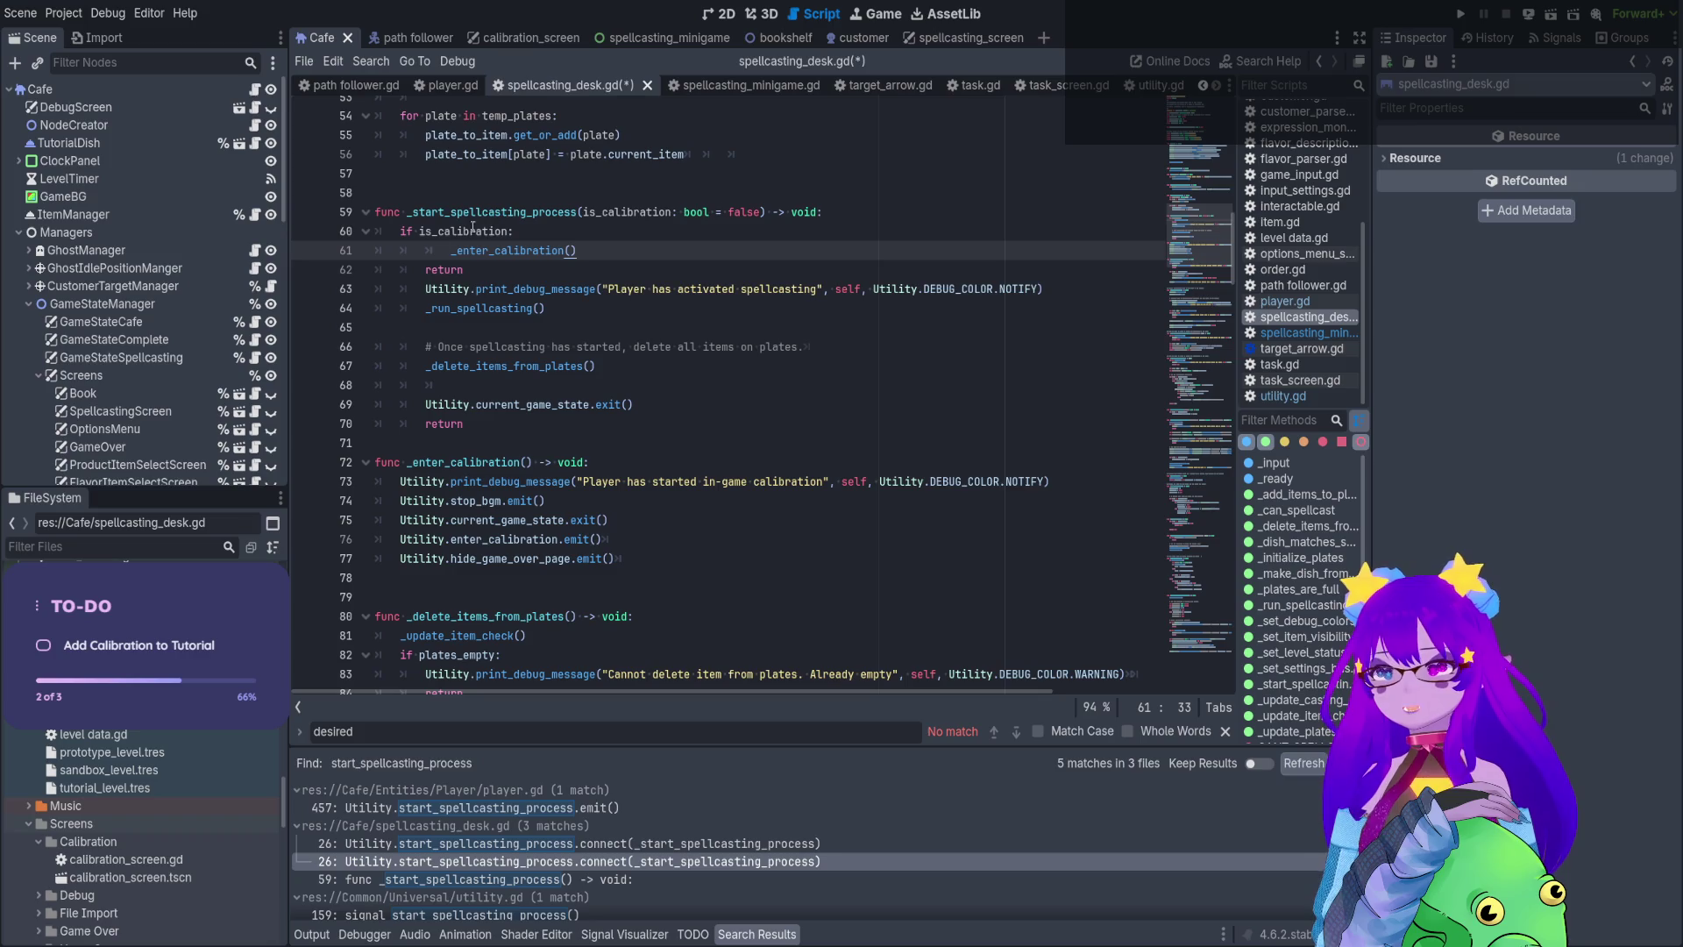
key("BackSpace")
Dedent the spellcasting lines out of the if block, remove the leftover return, and save
key("Down")
key("End")
key("Return")
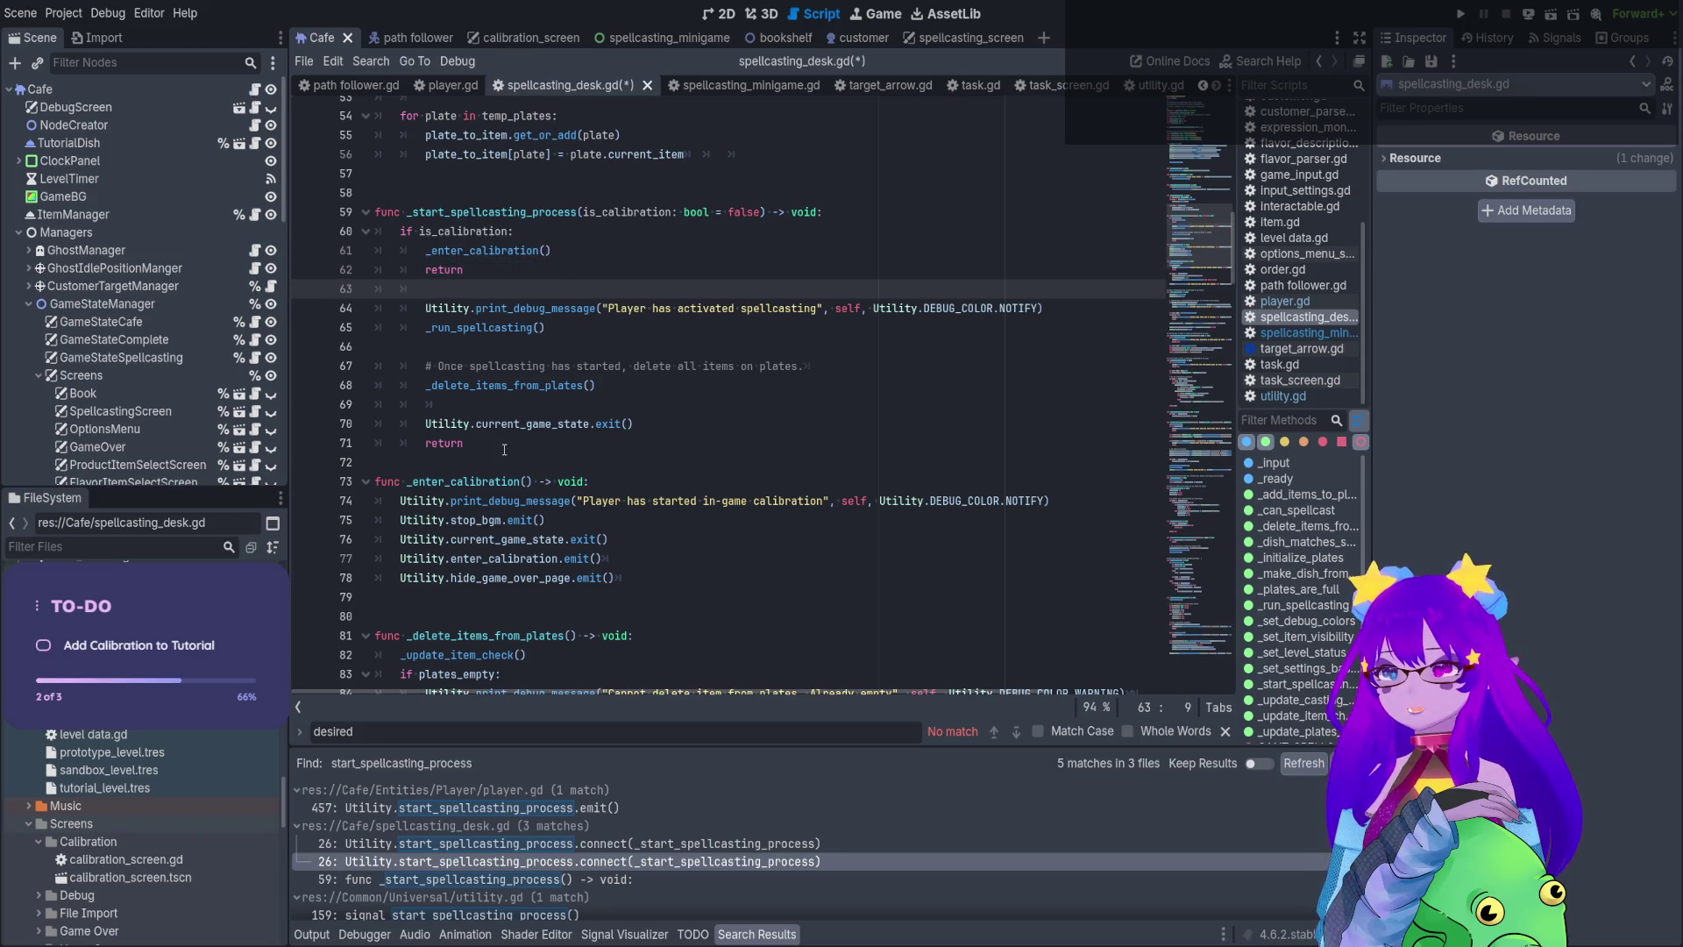
left_click_drag(504, 447, 317, 311)
key("shift+Tab")
left_click(575, 237)
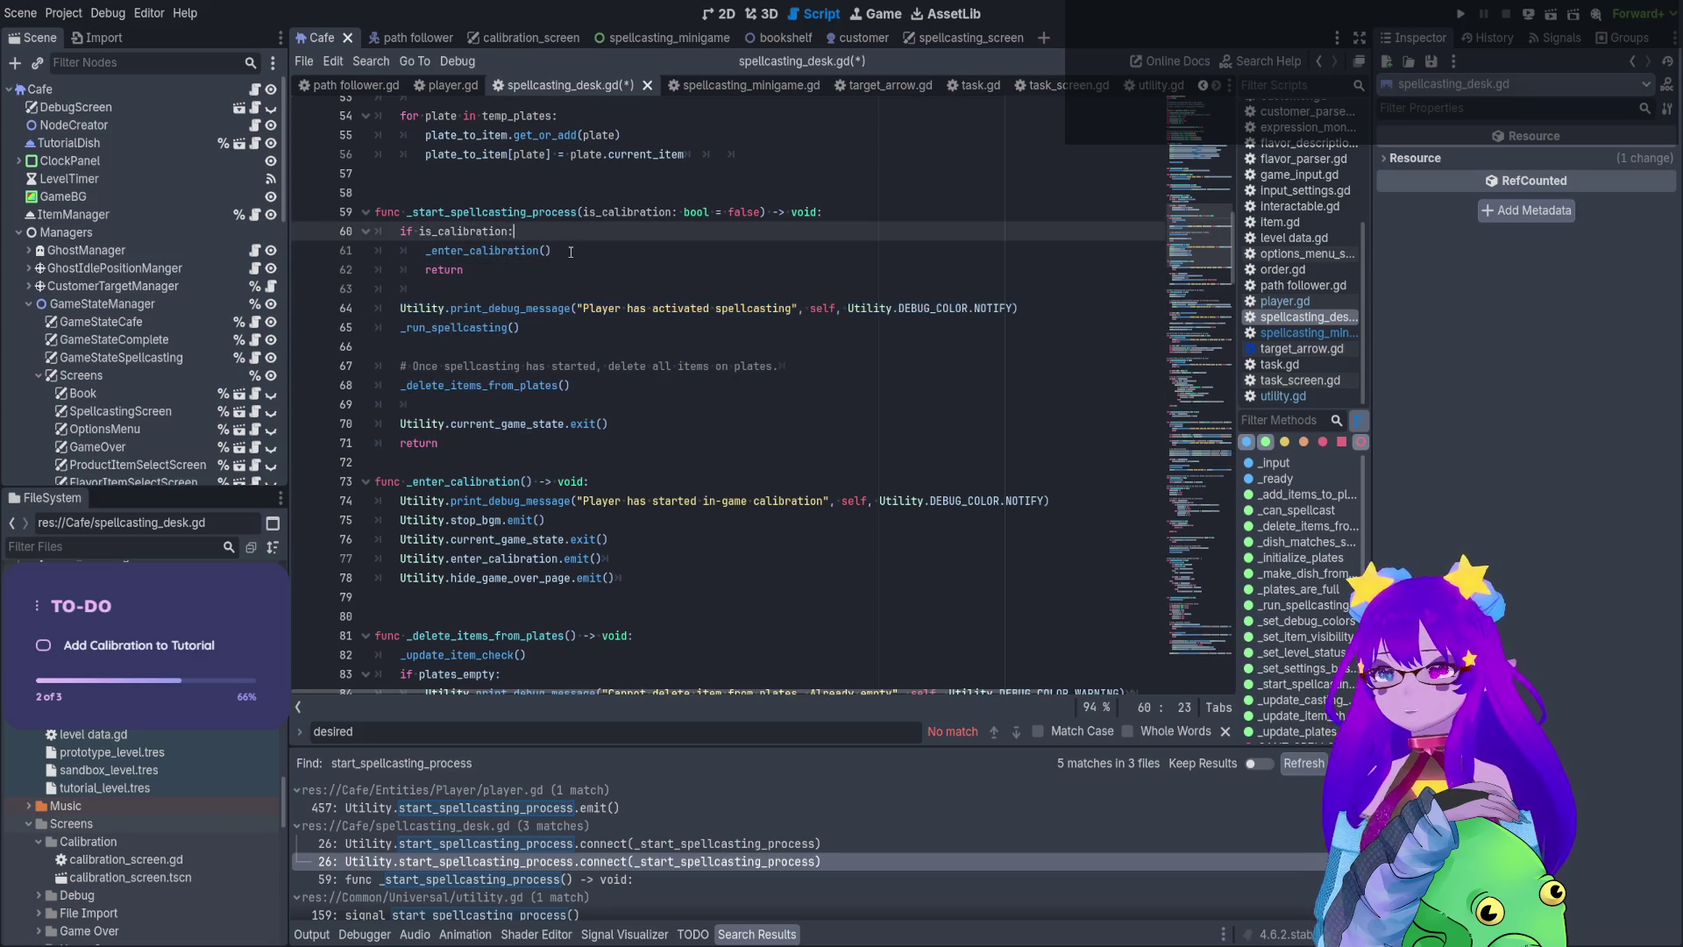
left_click(547, 252)
left_click(523, 278)
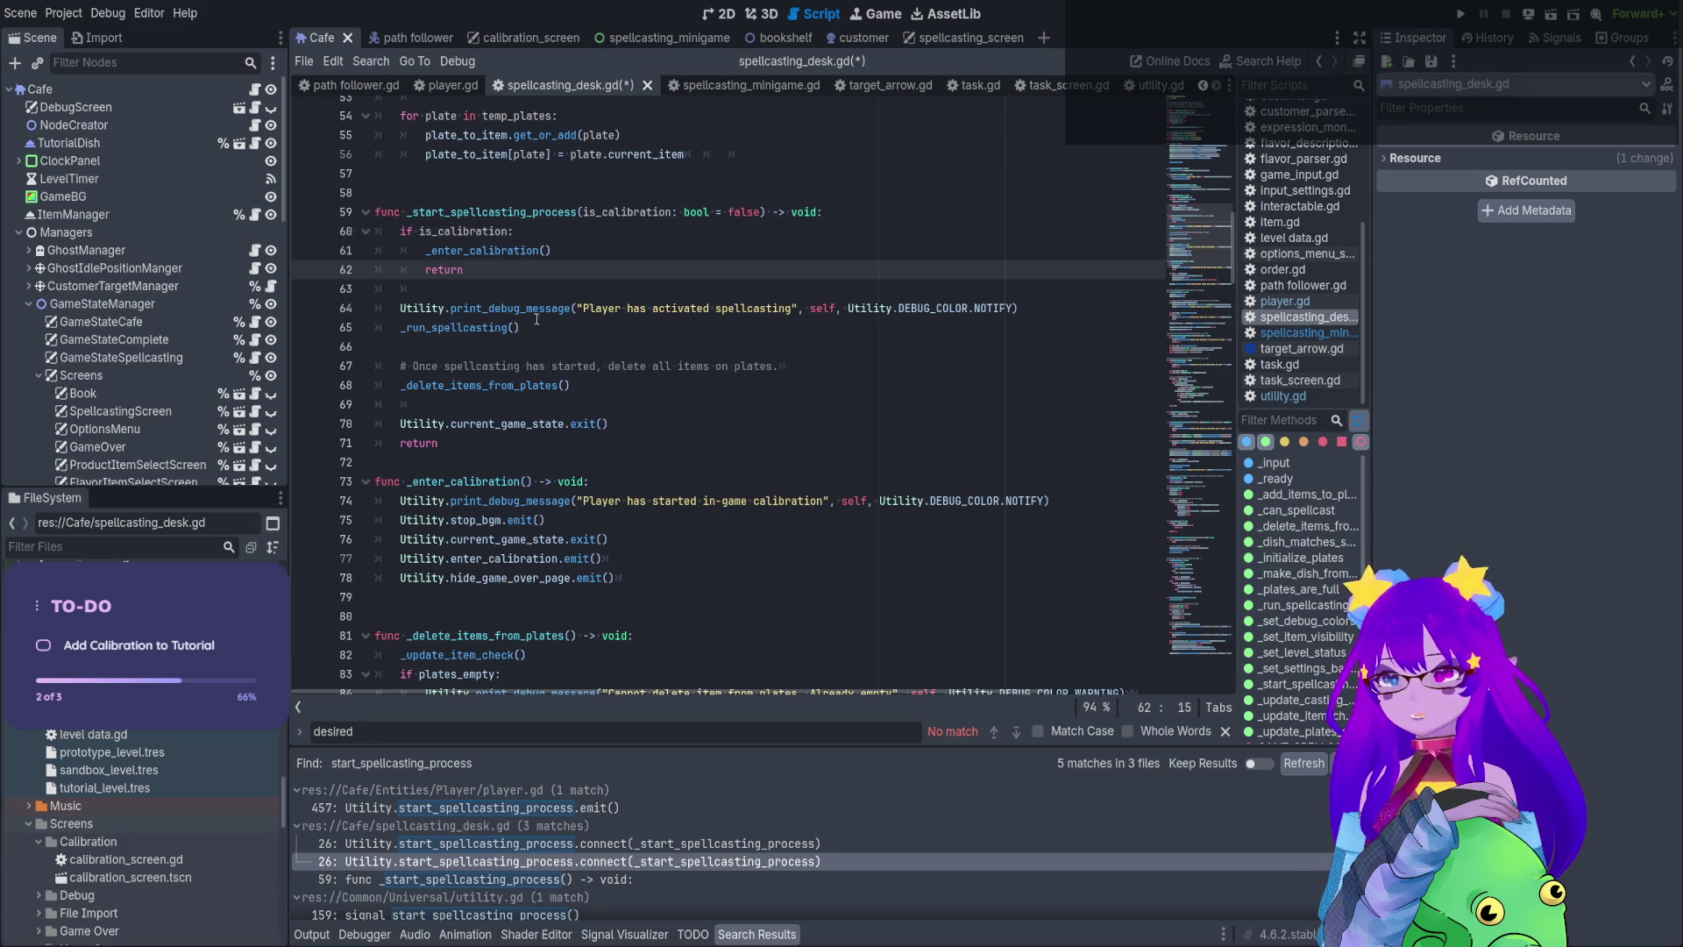
mouse_move(526, 308)
left_mouse_down()
mouse_move(571, 452)
mouse_move(614, 446)
mouse_move(374, 444)
left_mouse_up()
key("BackSpace")
key("BackSpace")
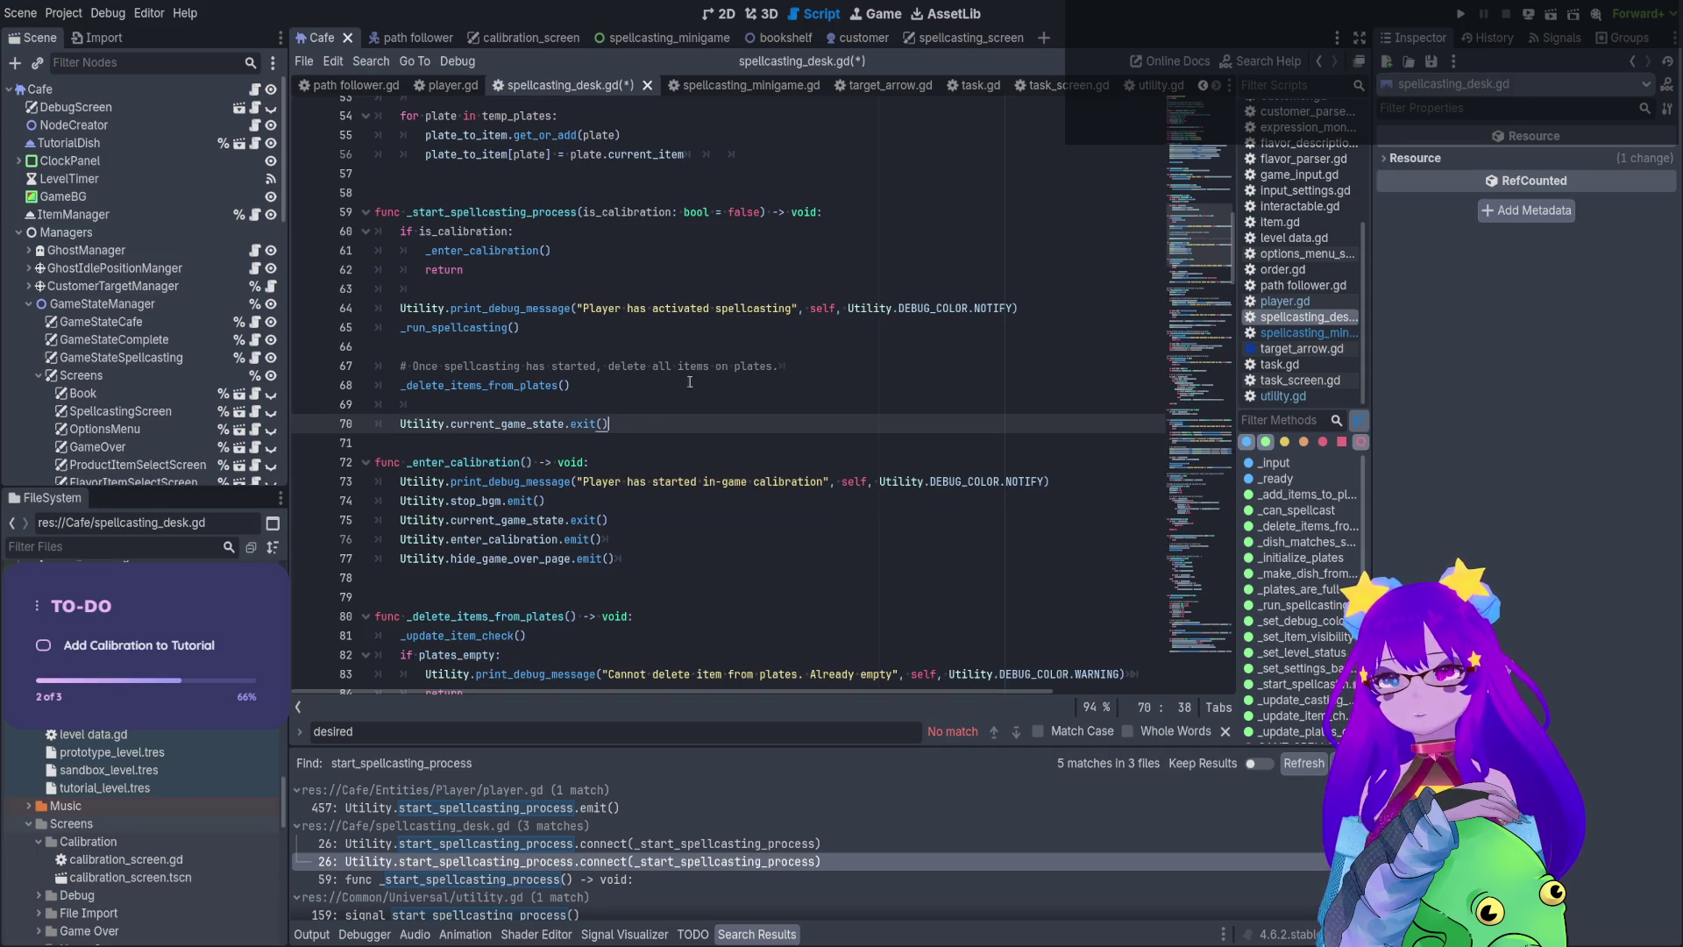
key("Return")
left_click(636, 323)
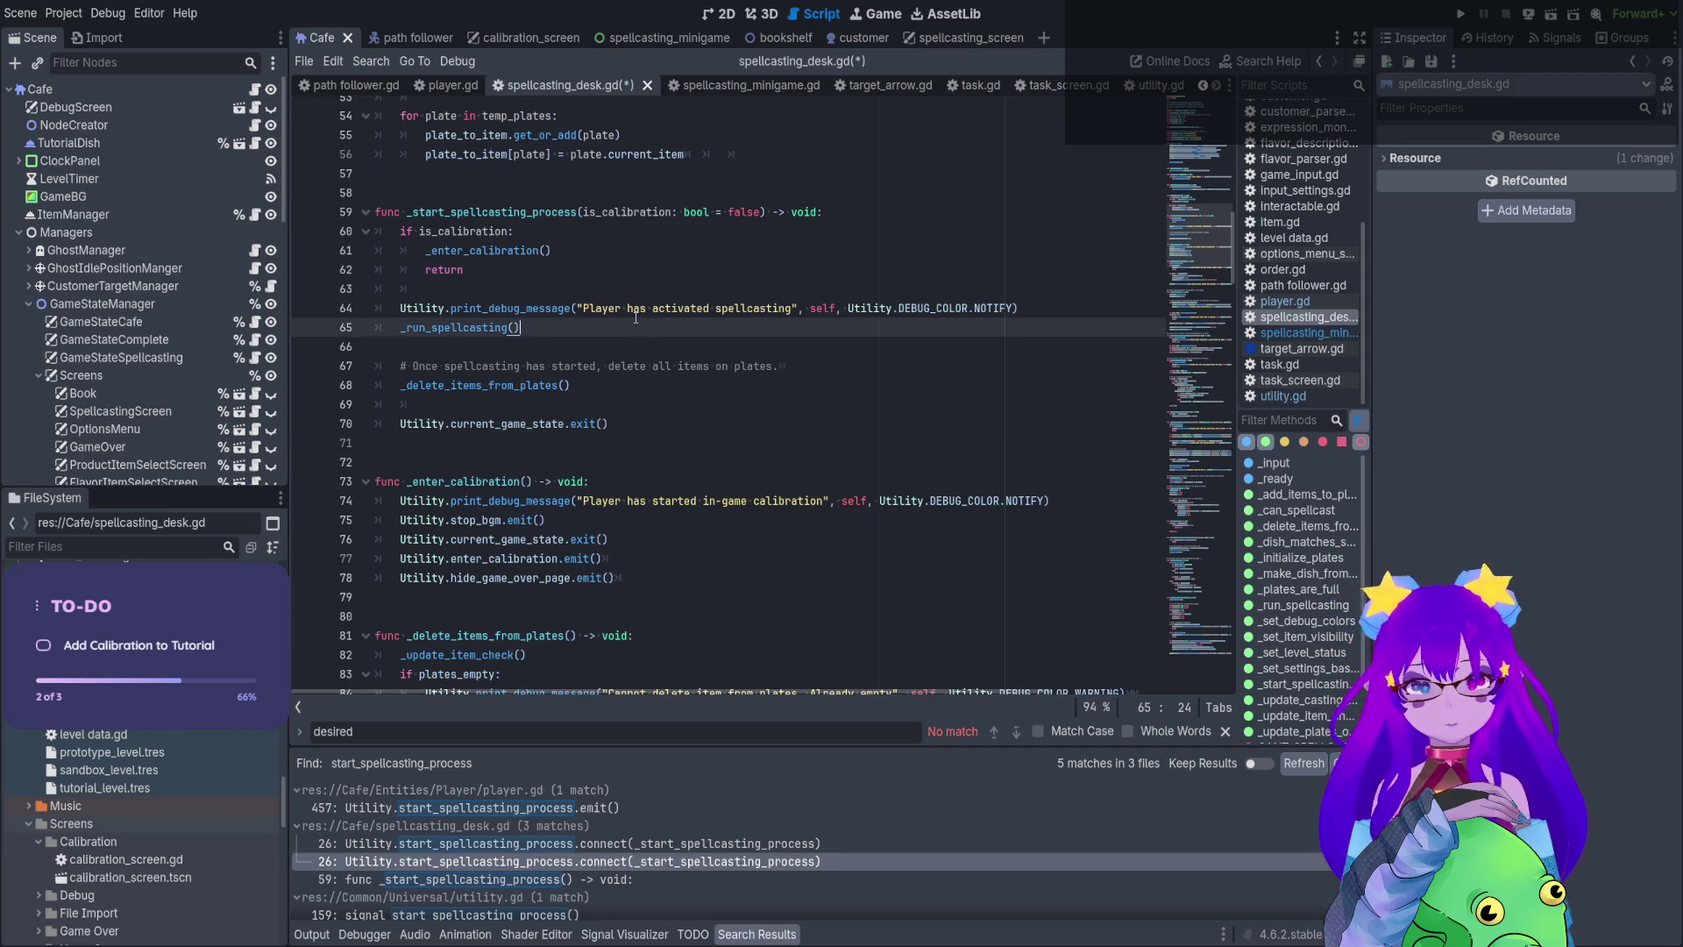
key("ctrl+s")
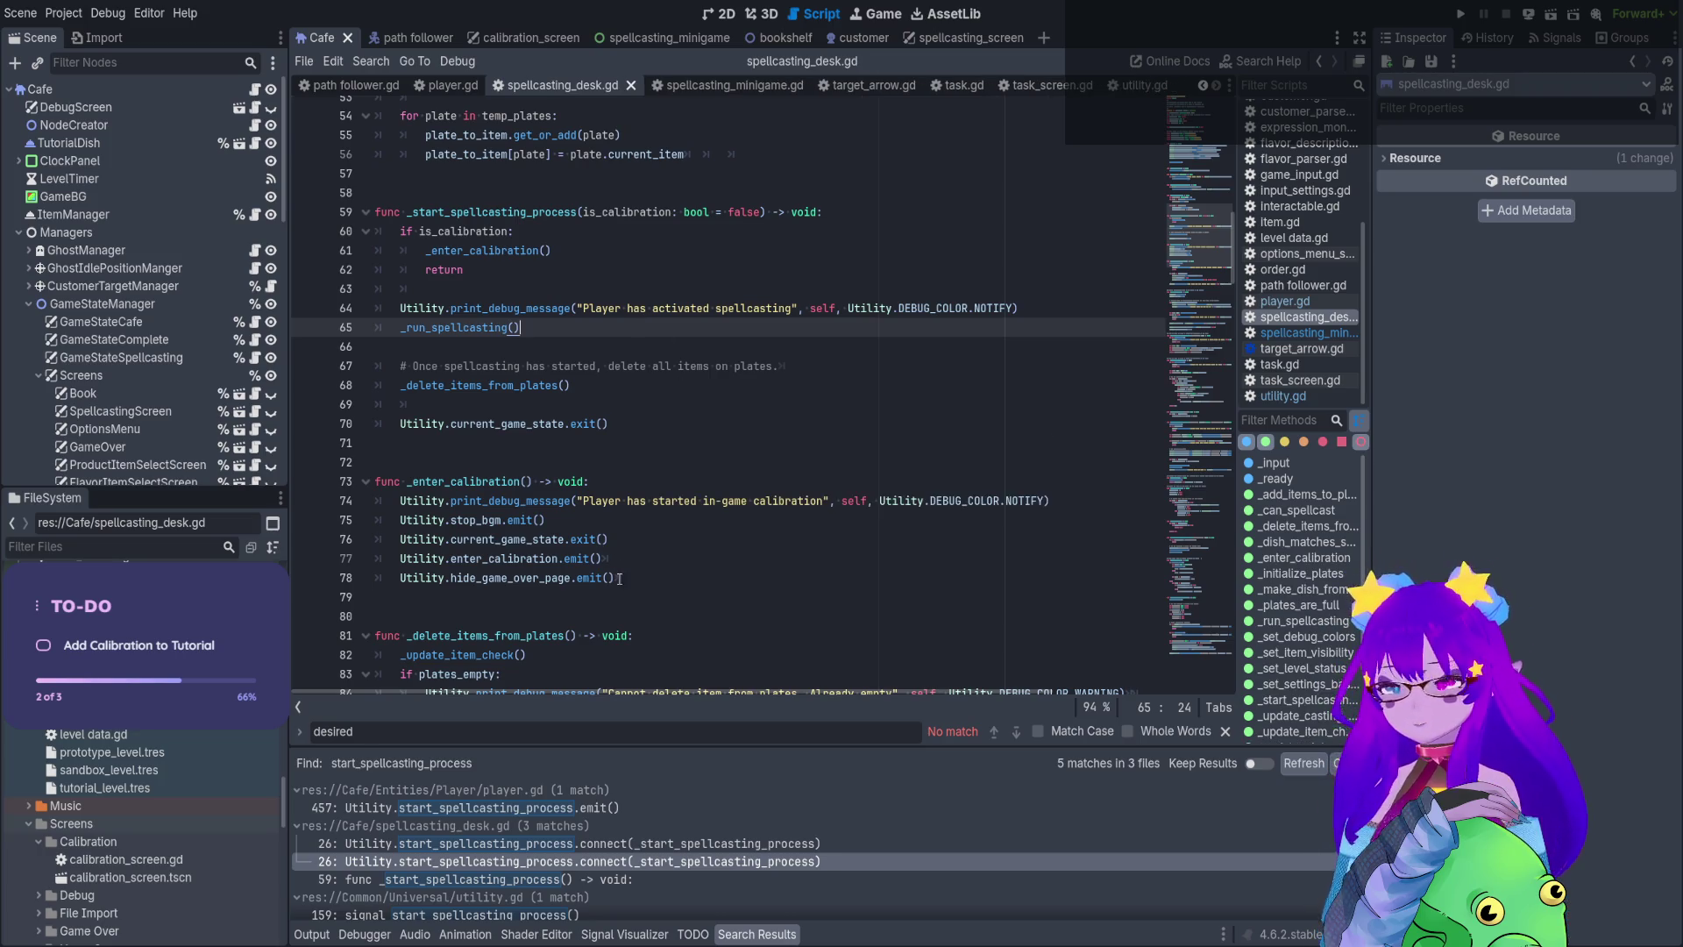
Try pasting the calibration lines over the call, undo back to the single call, and save
left_click_drag(634, 576, 385, 501)
key("ctrl+c")
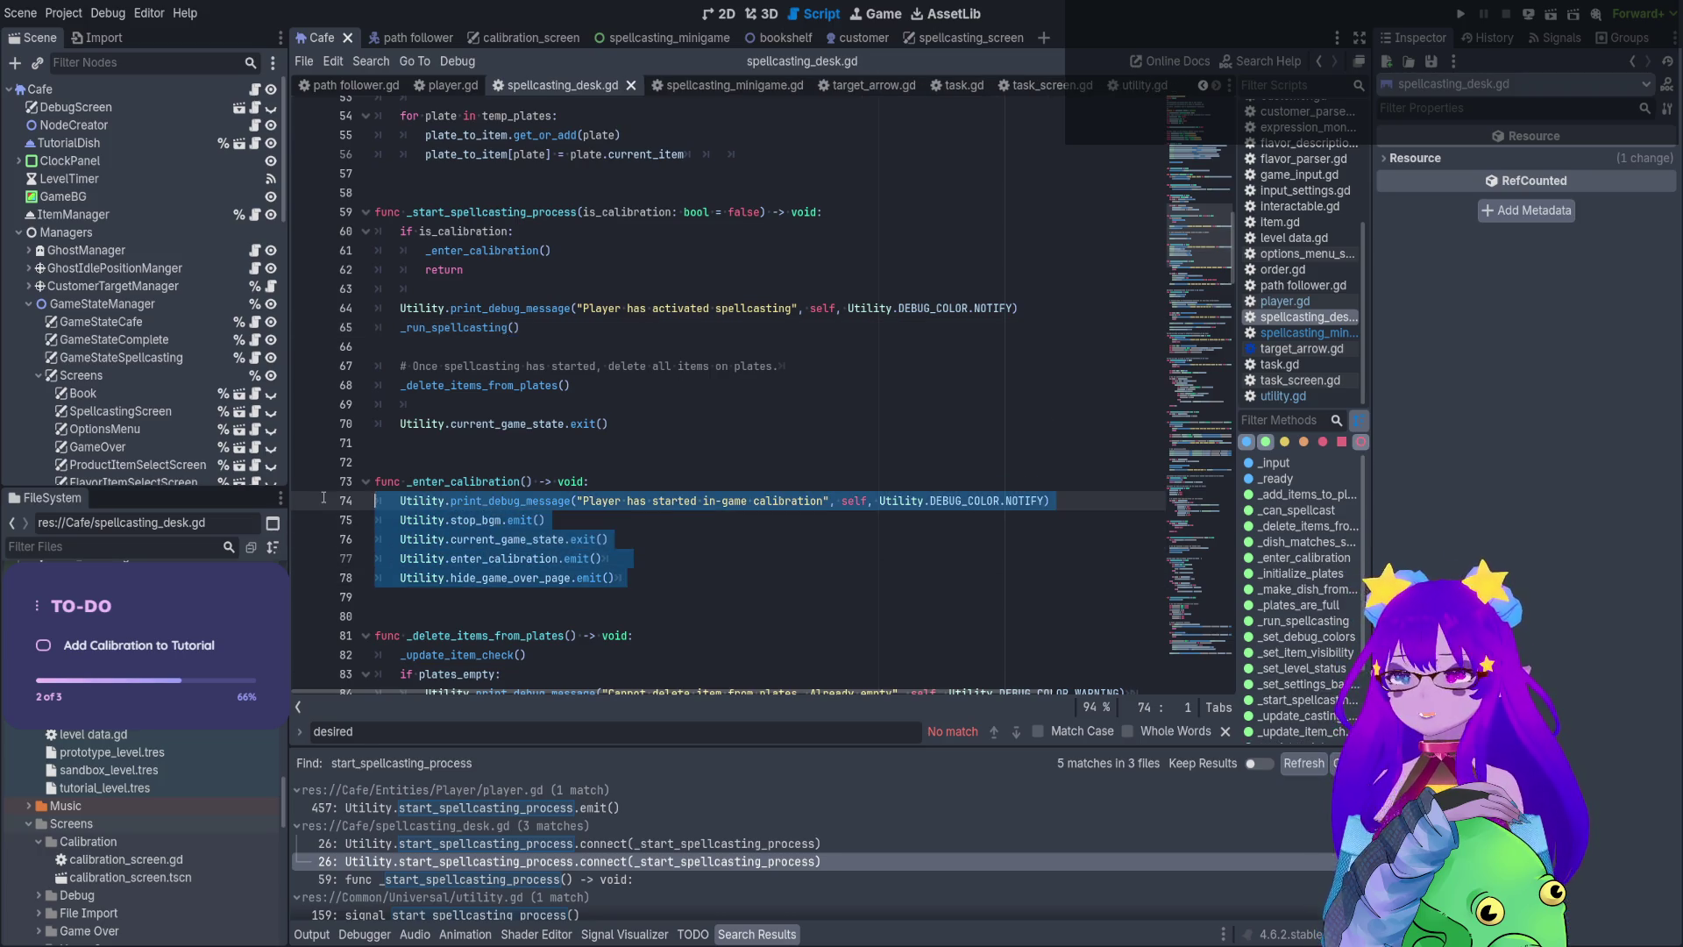
left_click_drag(554, 251, 348, 256)
key("ctrl+v")
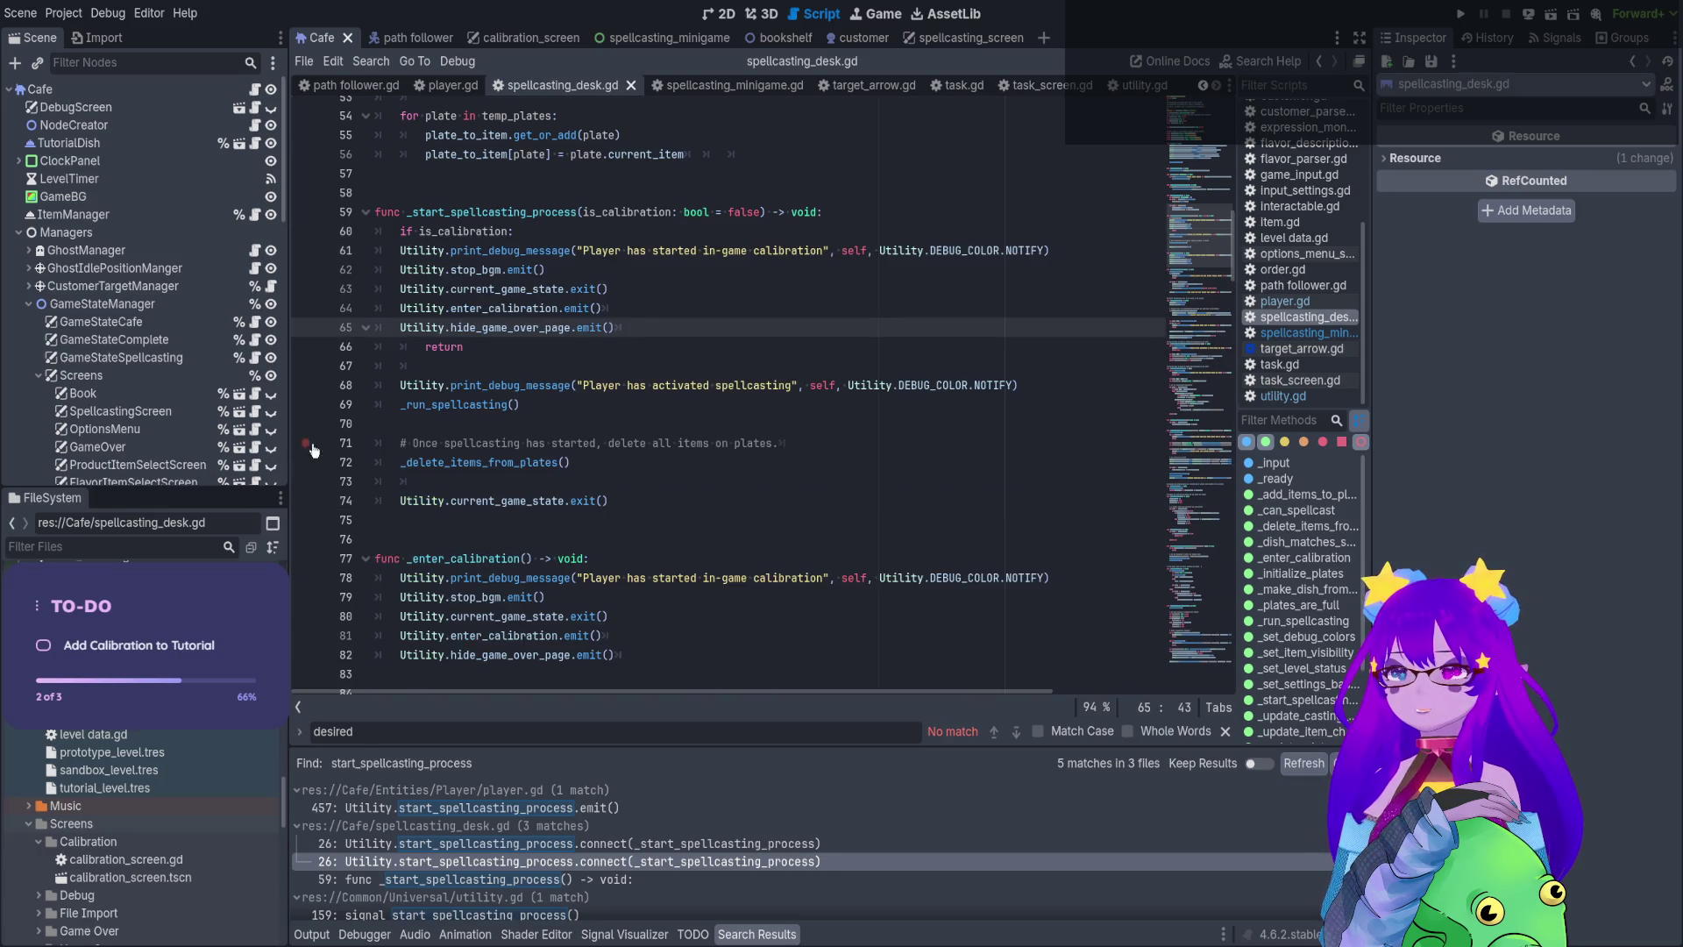
mouse_move(652, 327)
left_mouse_down()
mouse_move(385, 270)
mouse_move(377, 251)
left_mouse_up()
key("Tab")
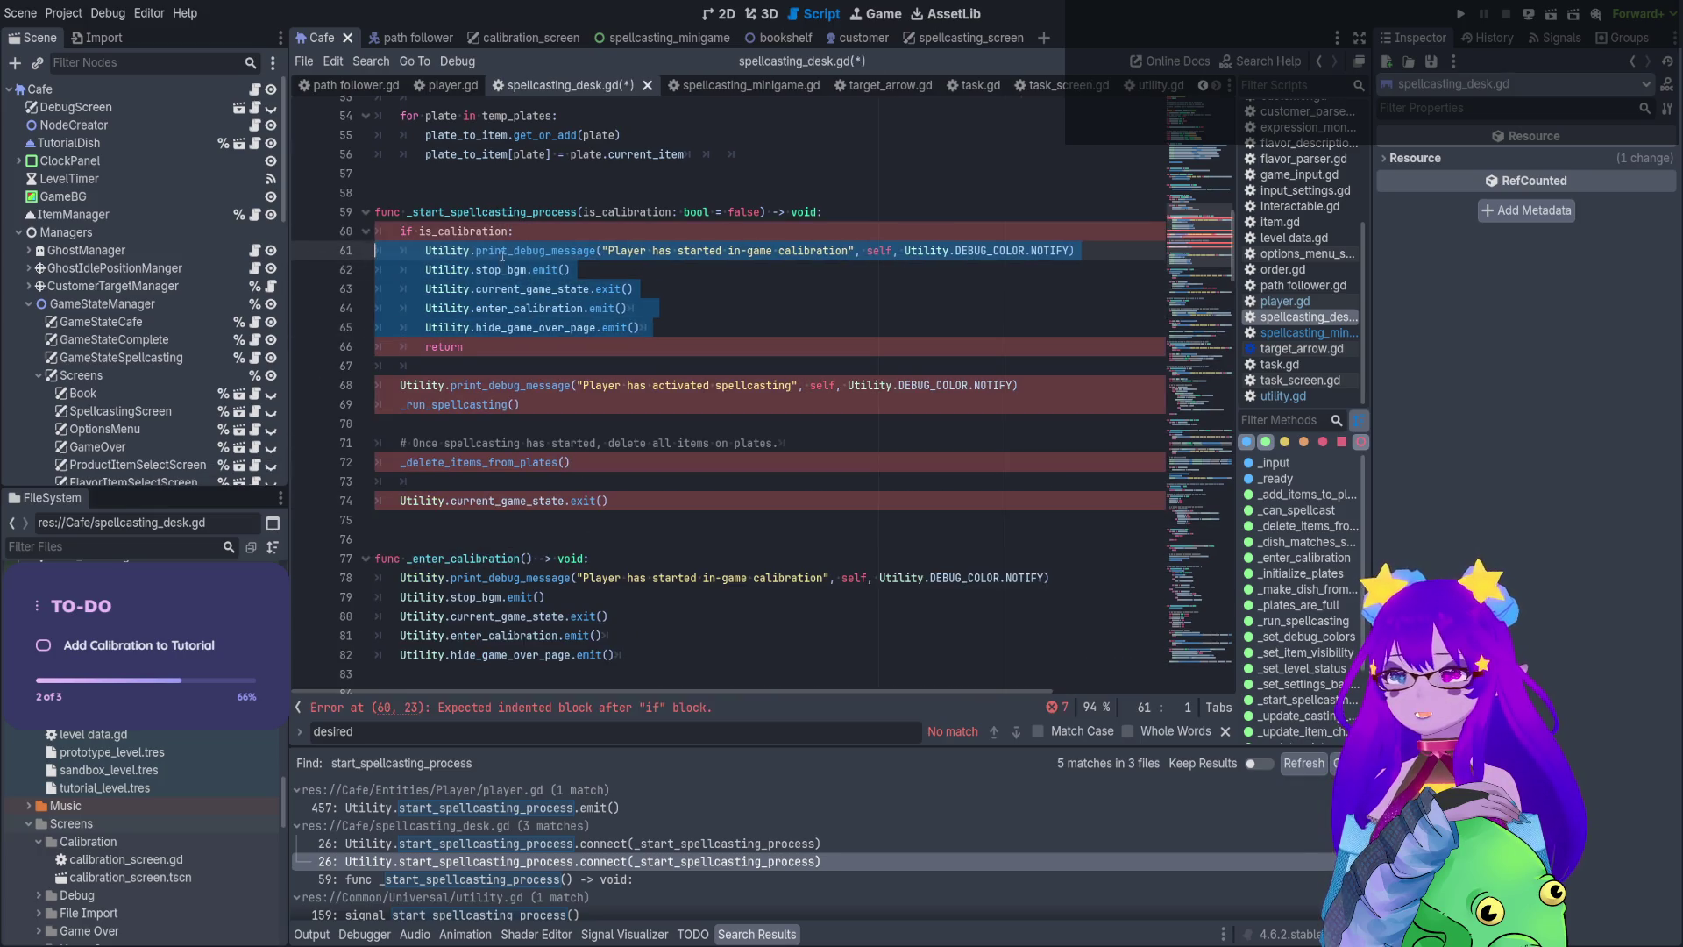
key("ctrl+z")
key("ctrl+z")
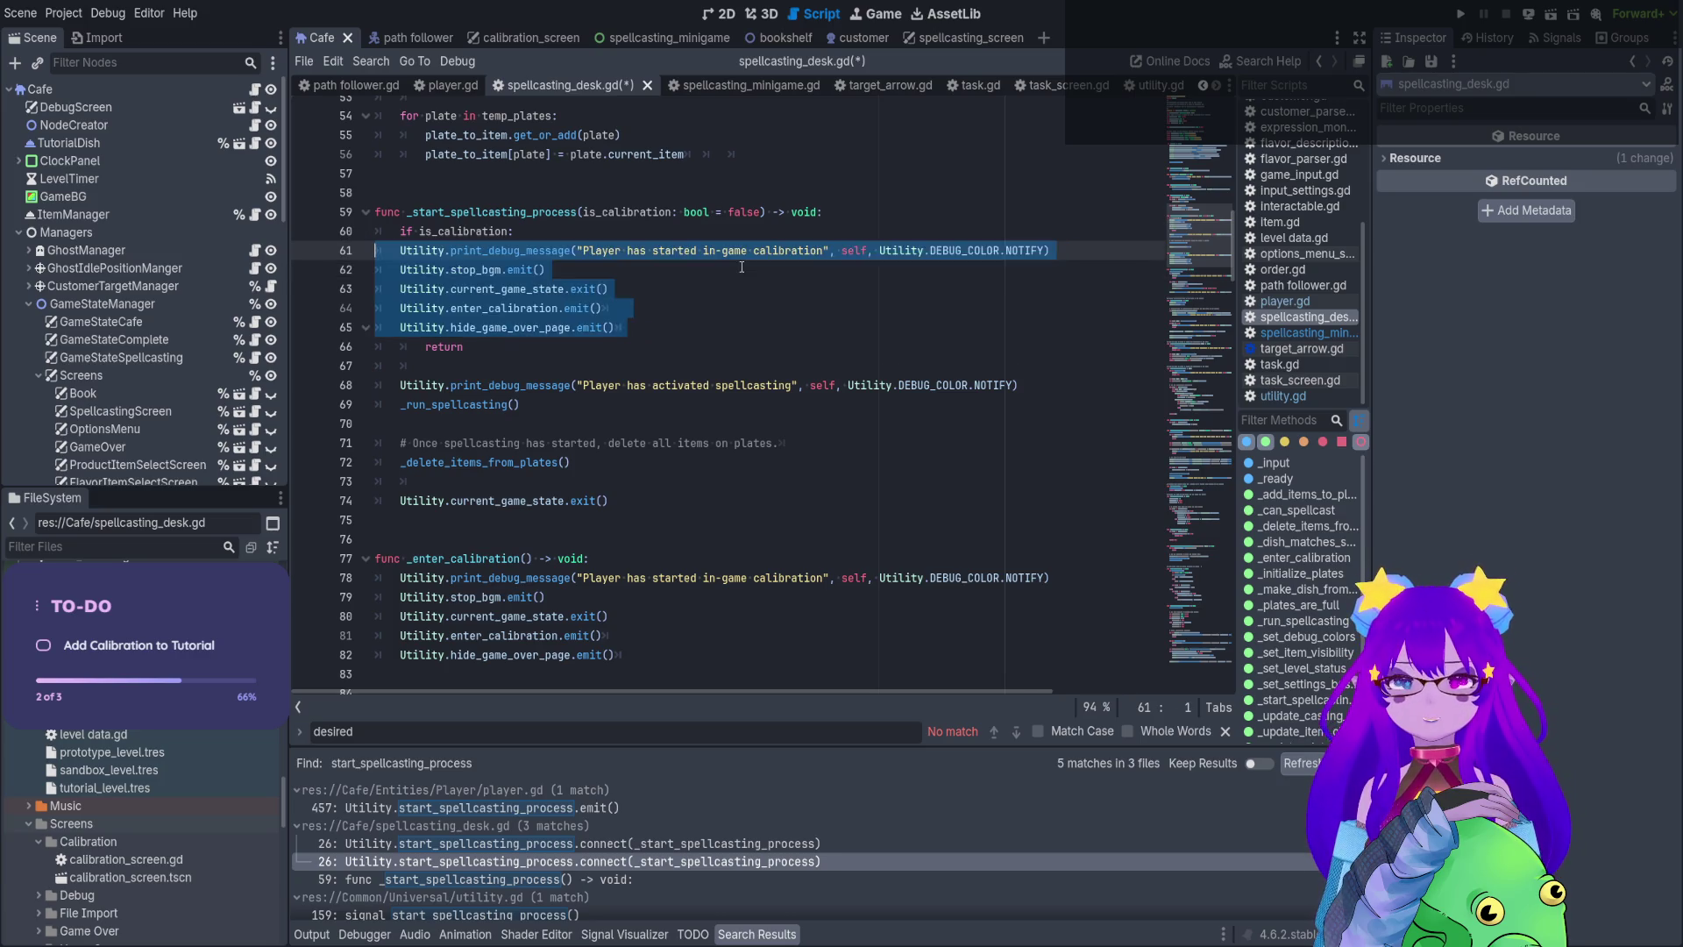
key("ctrl+s")
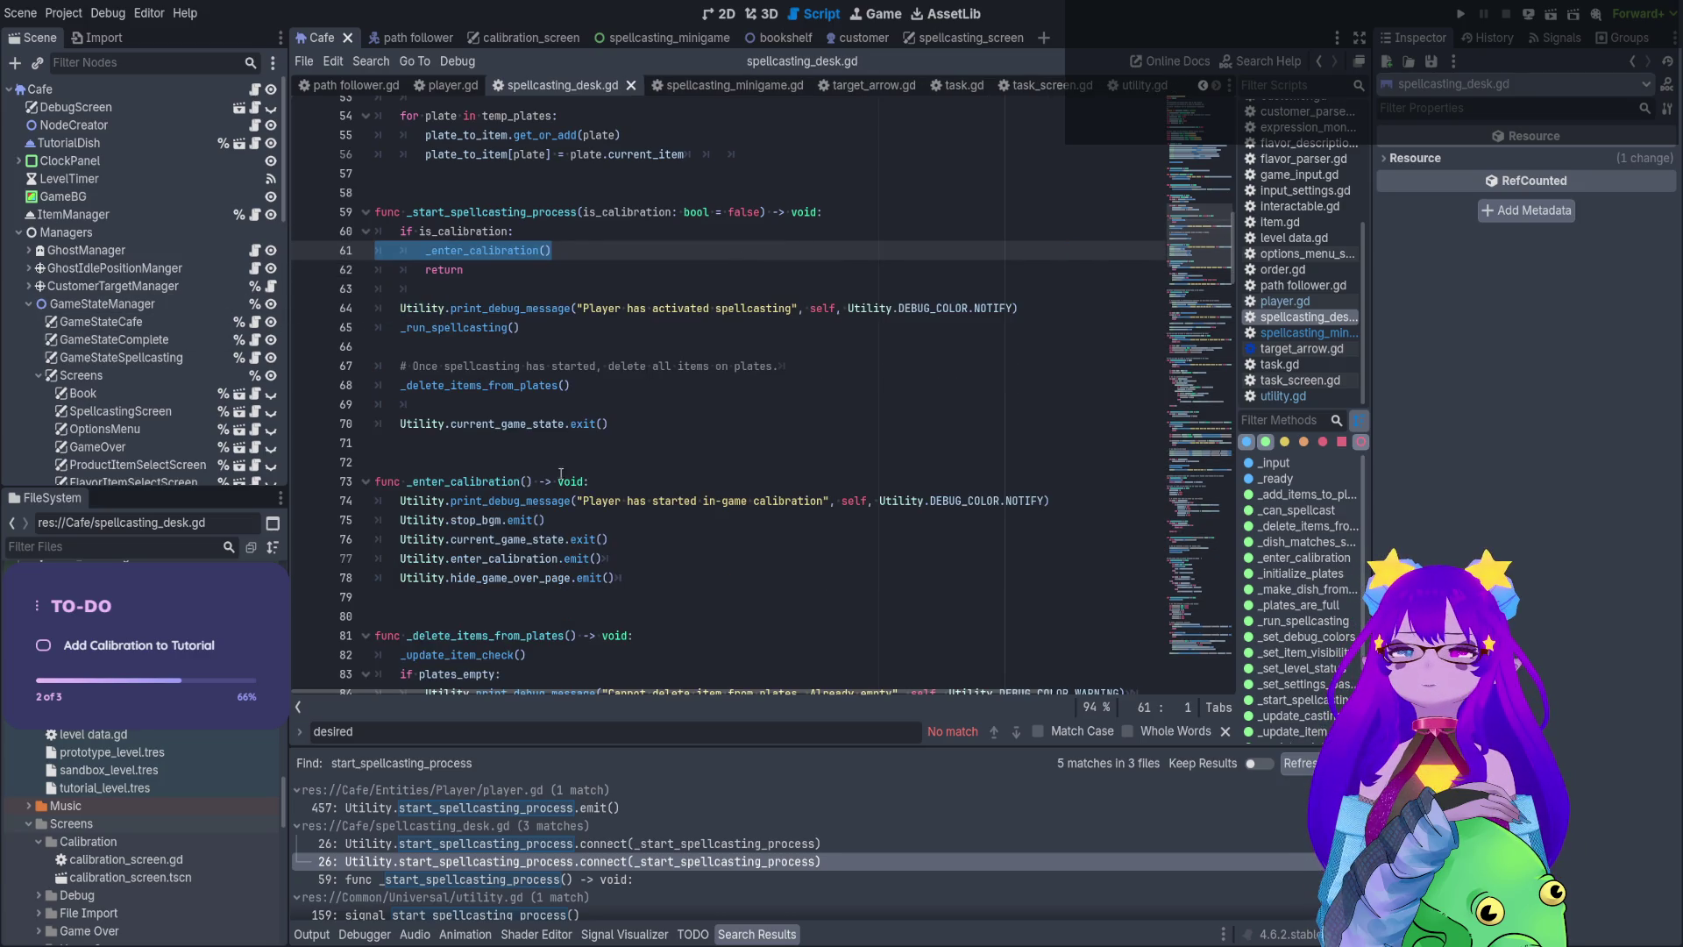
Save the scene and run the game to test the change
left_click(536, 462)
scroll(537, 461, "down", 1)
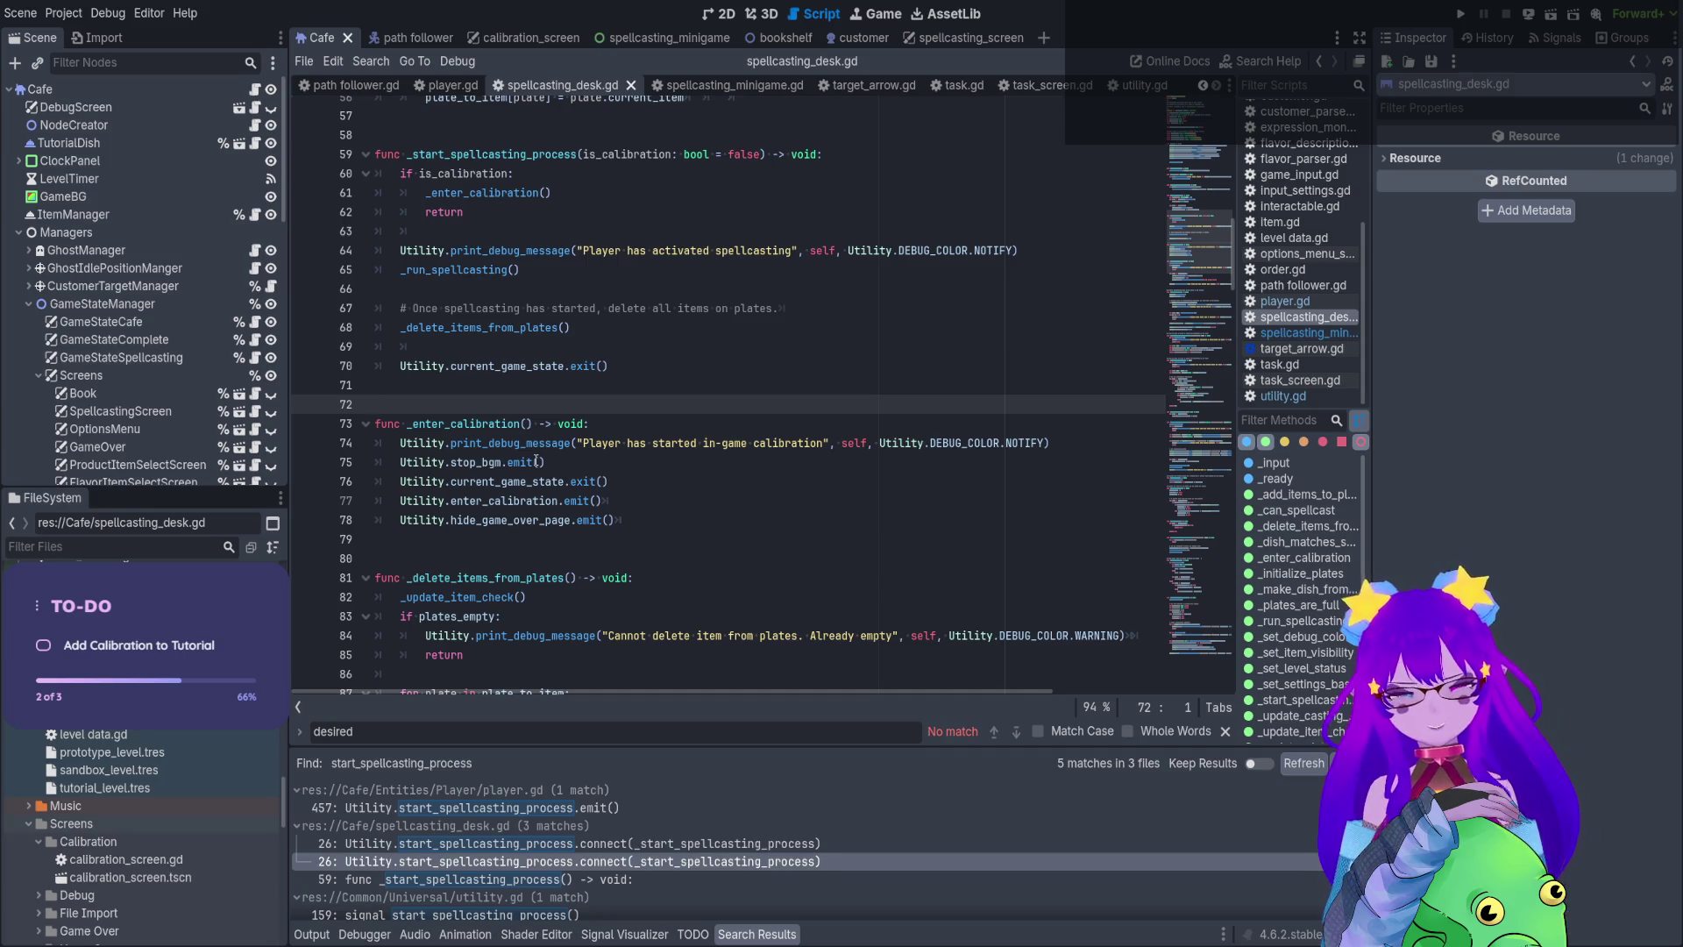
left_click(893, 217)
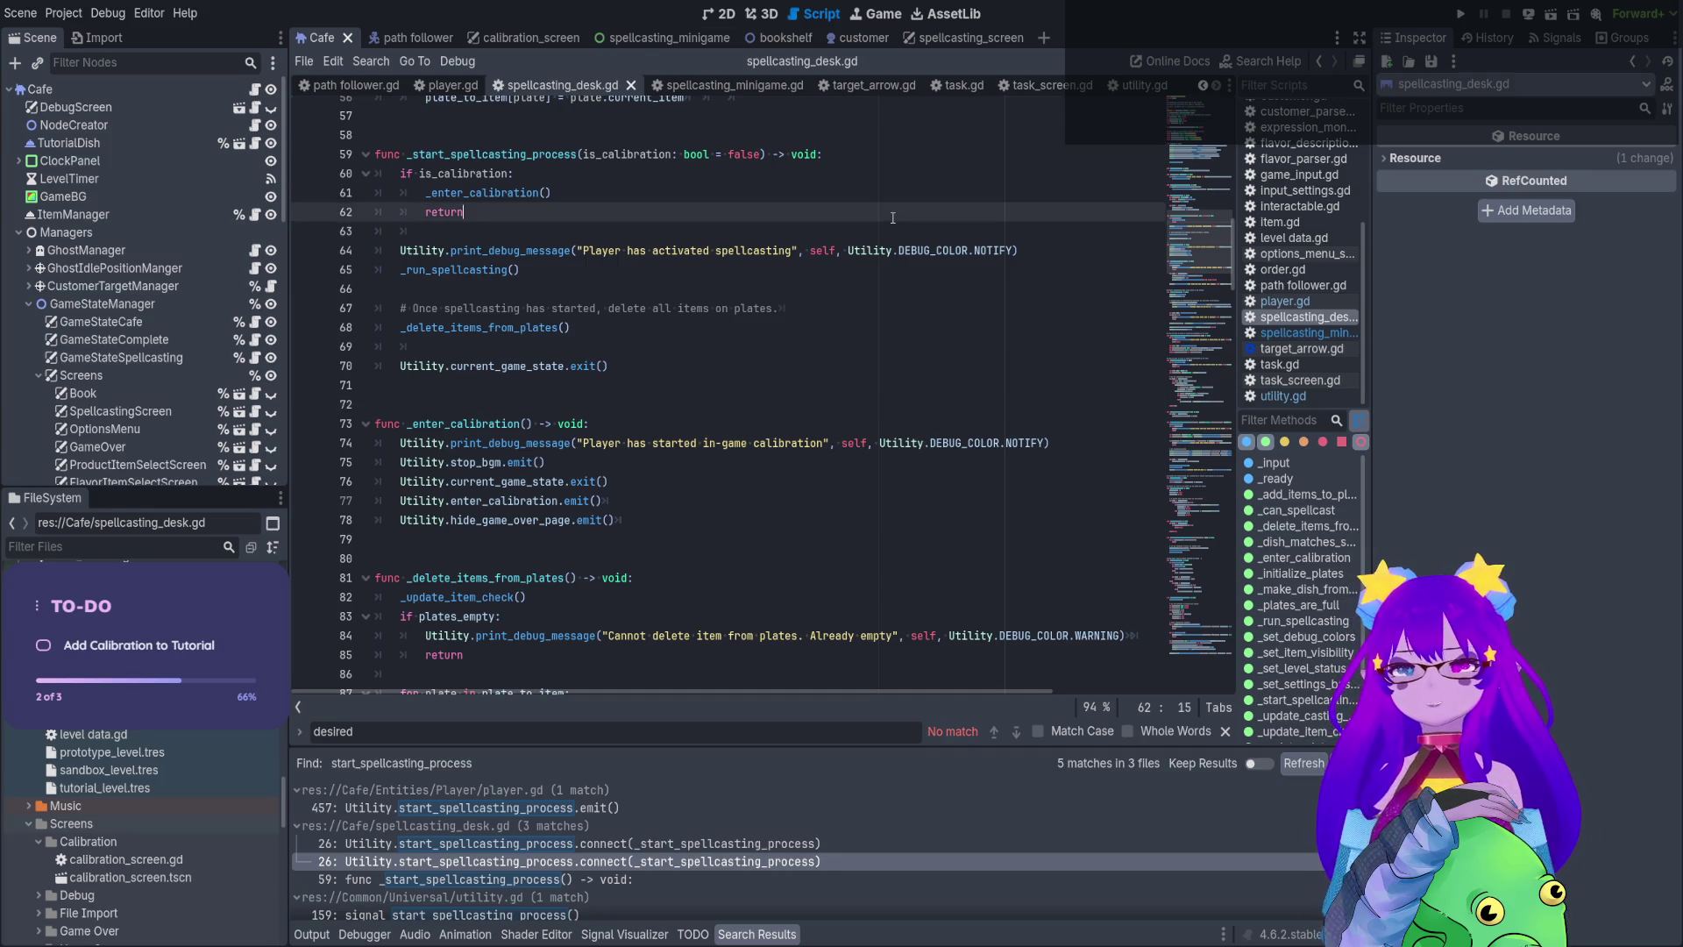
key("ctrl+s")
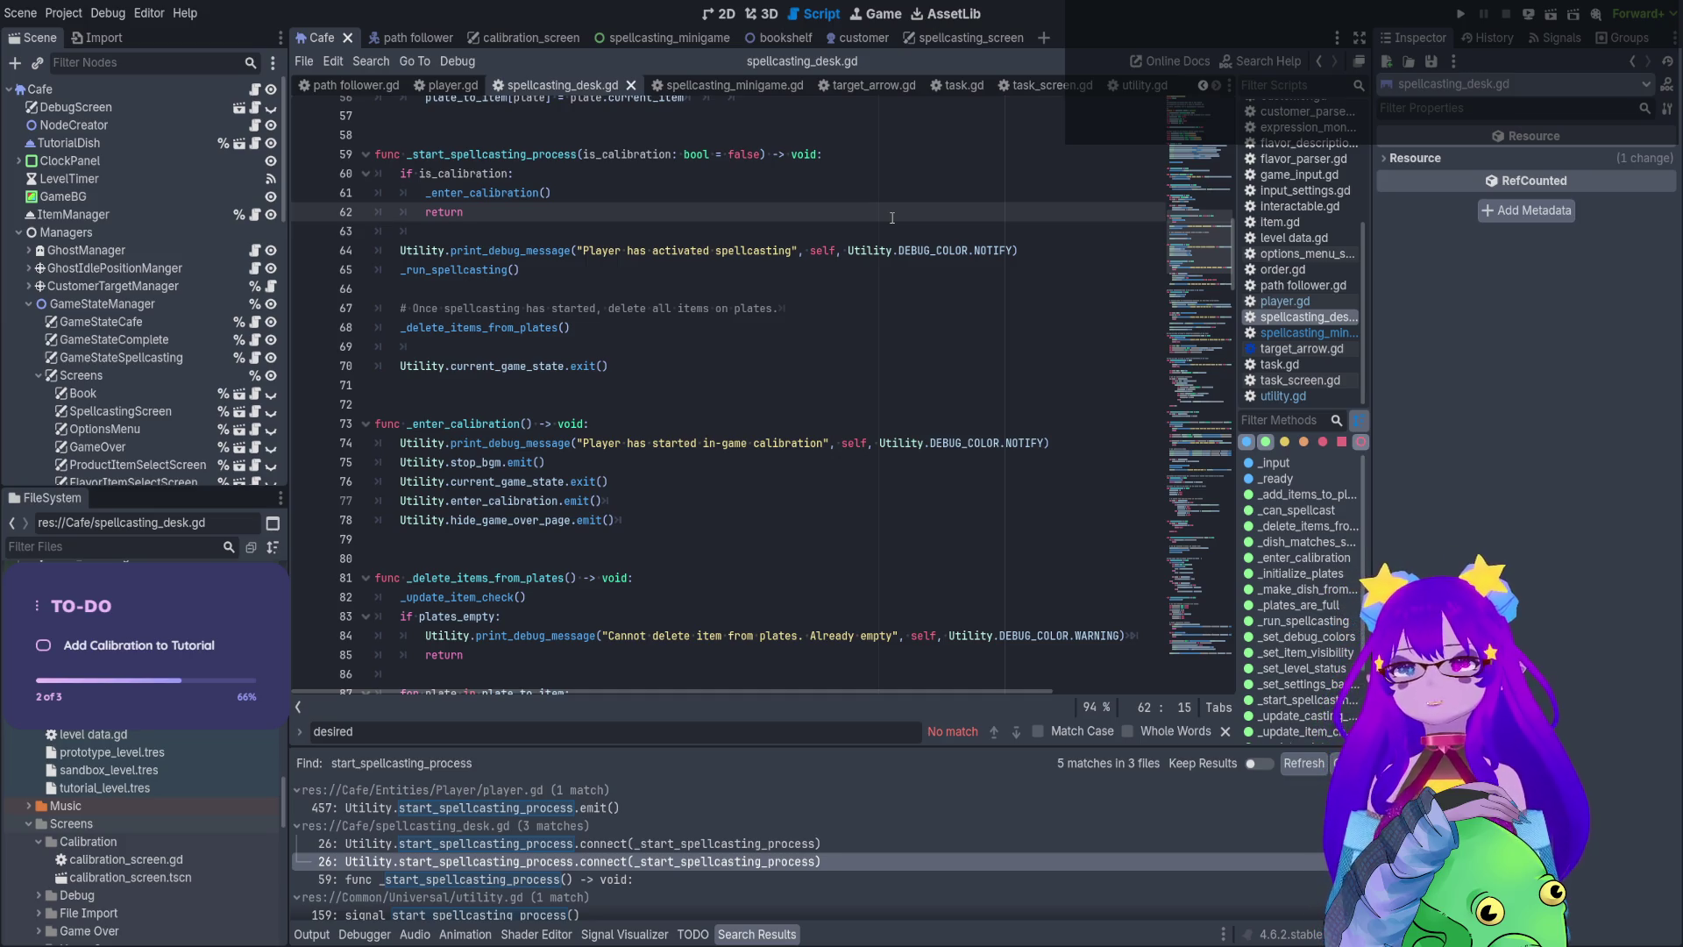
left_click(1460, 14)
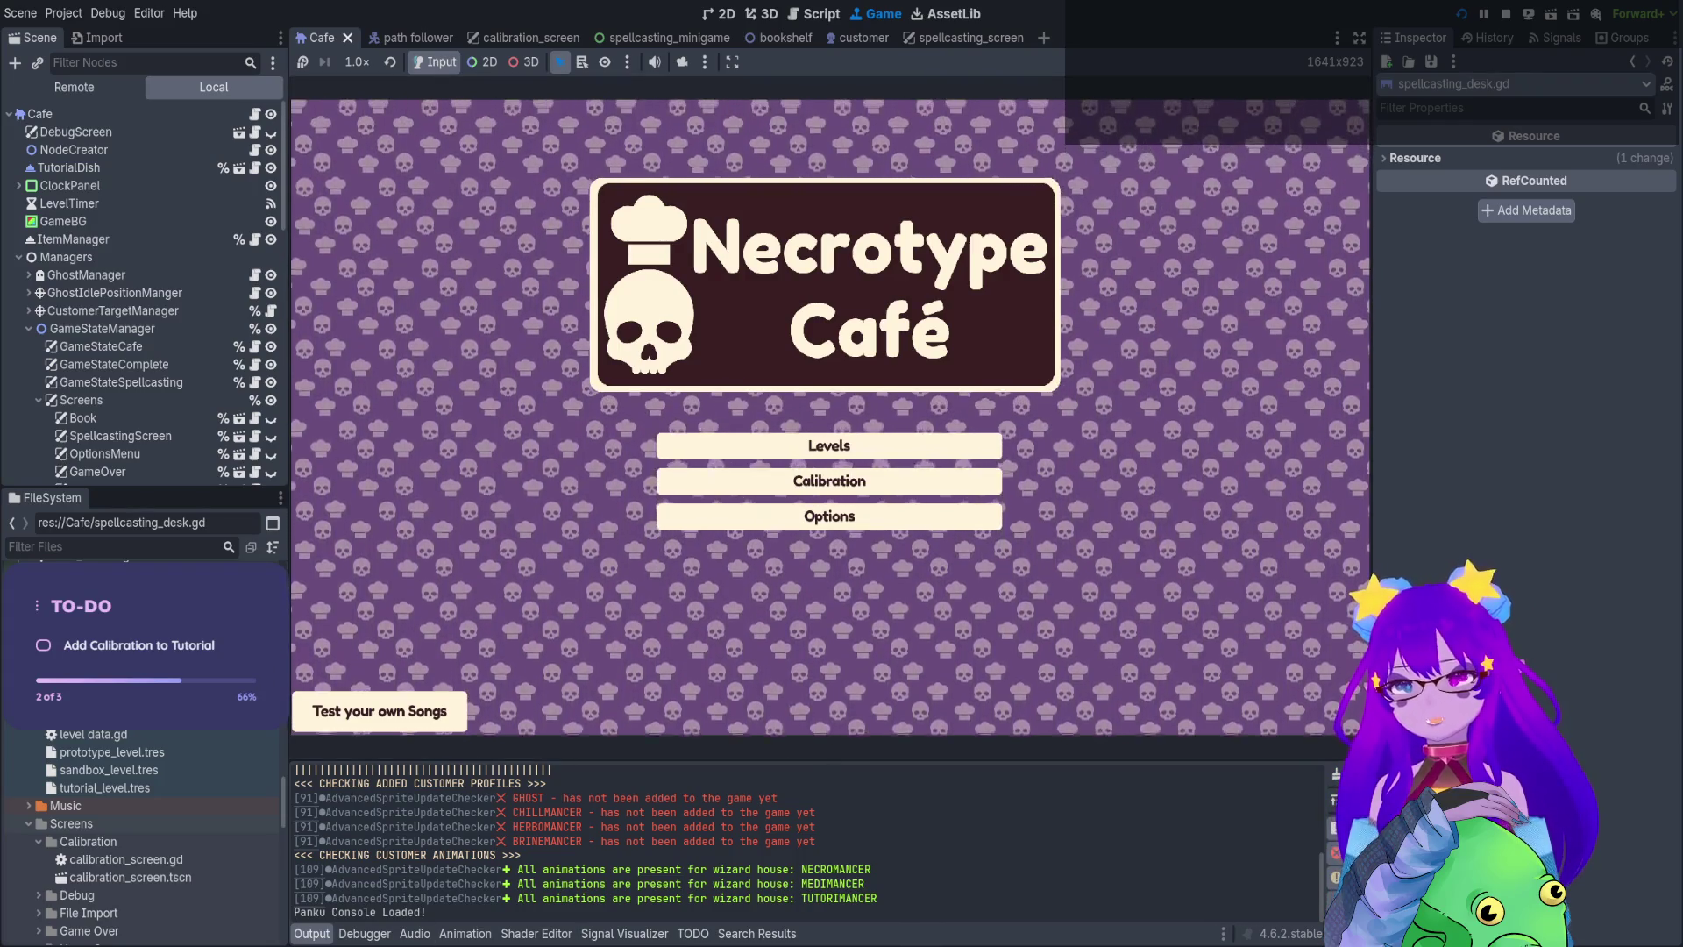
Get past the main menu and walk the witch through the kitchen and café
key("Return")
key("Return")
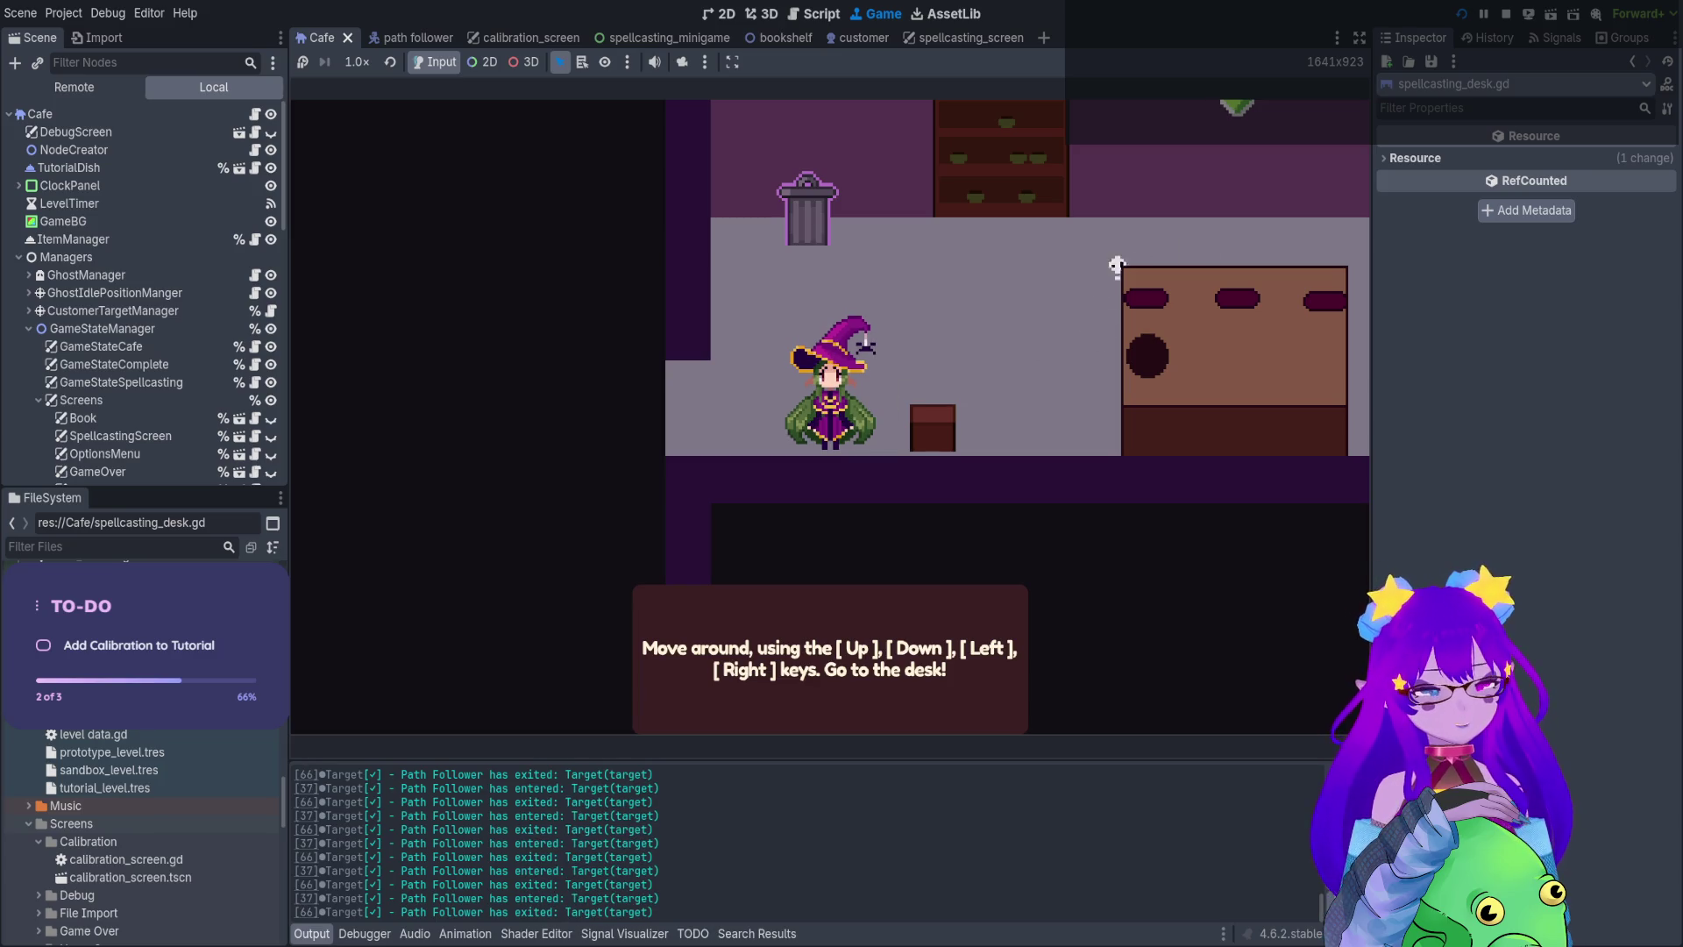
key("Up")
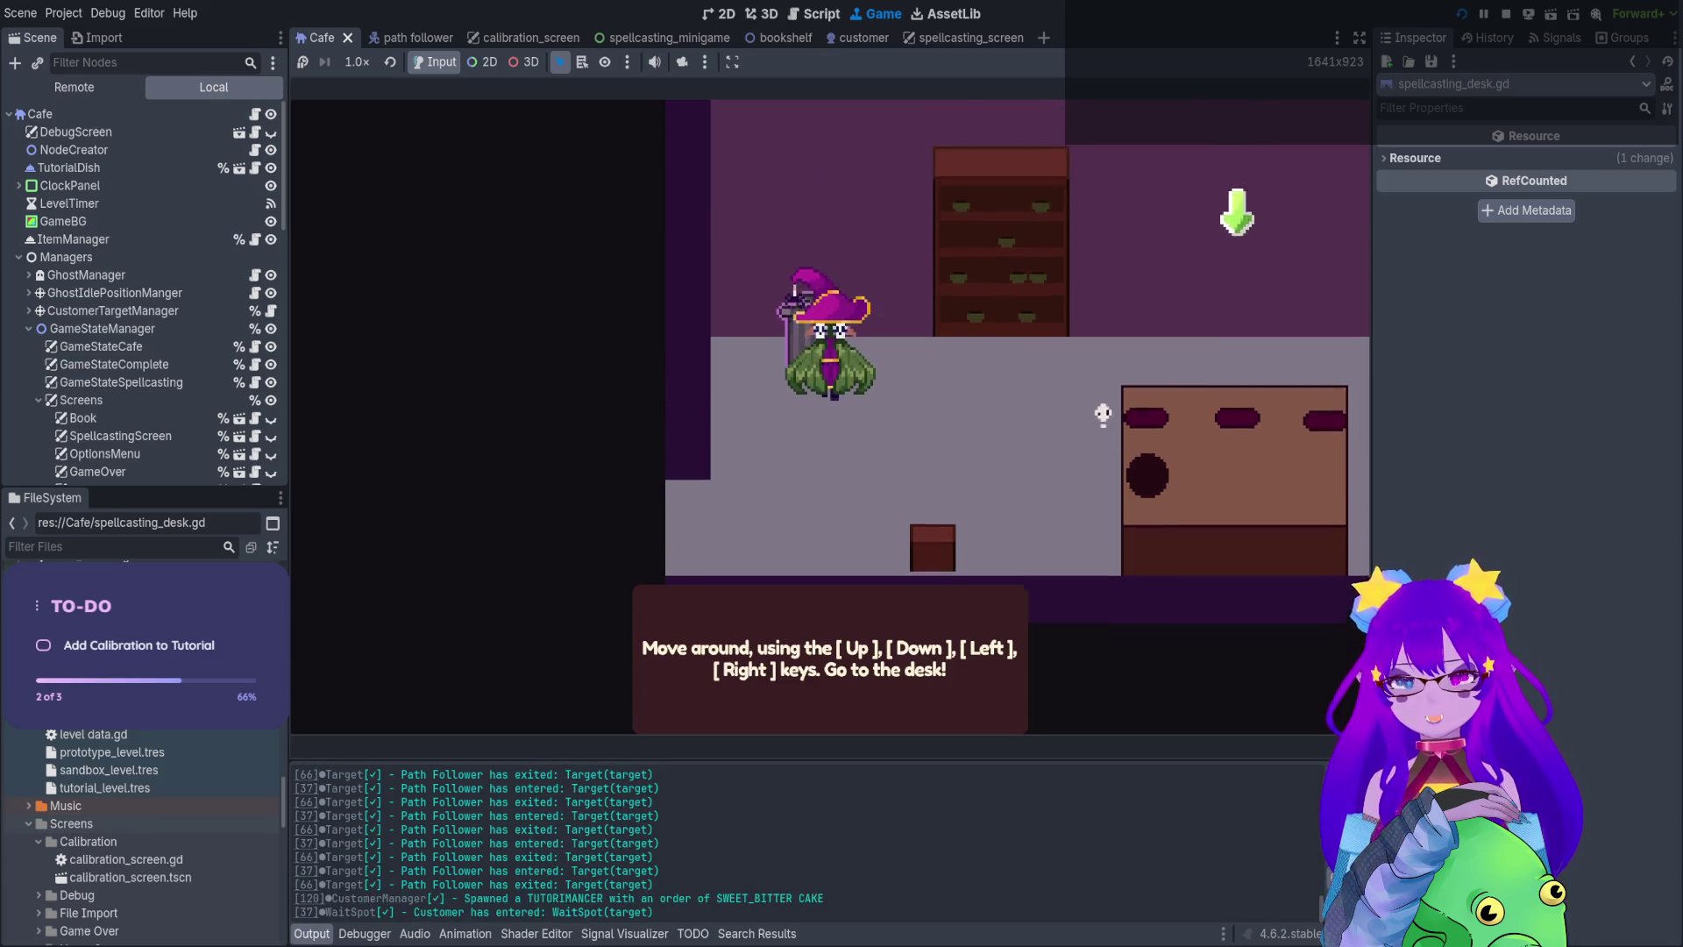
key("Left")
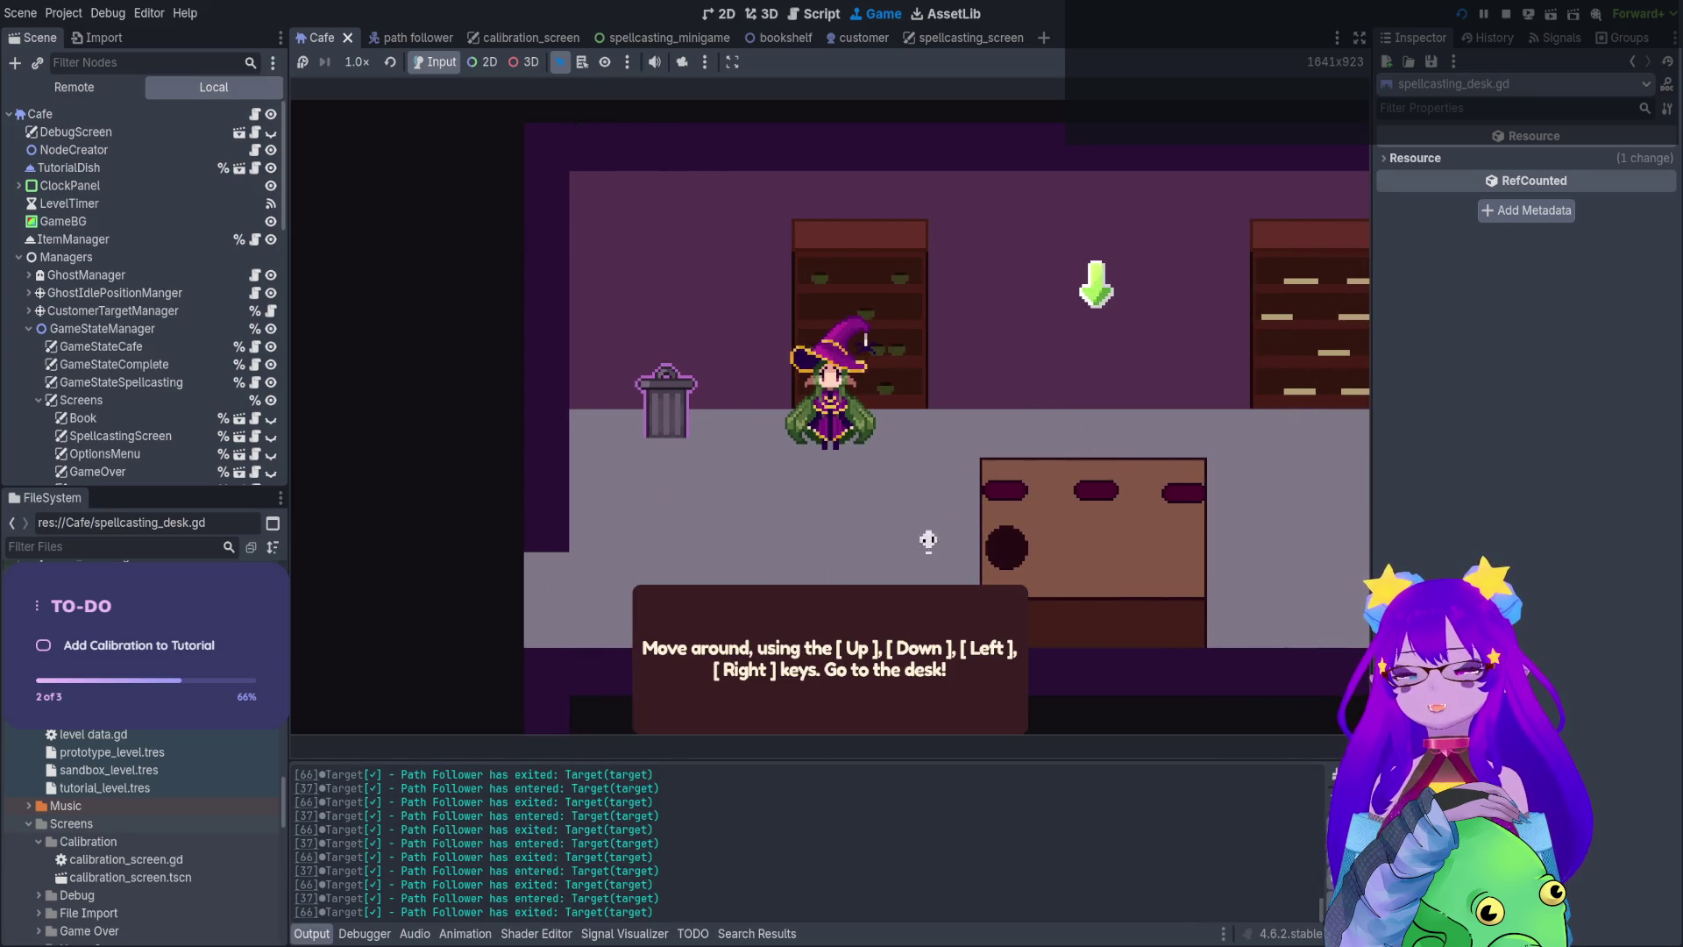
key("Up")
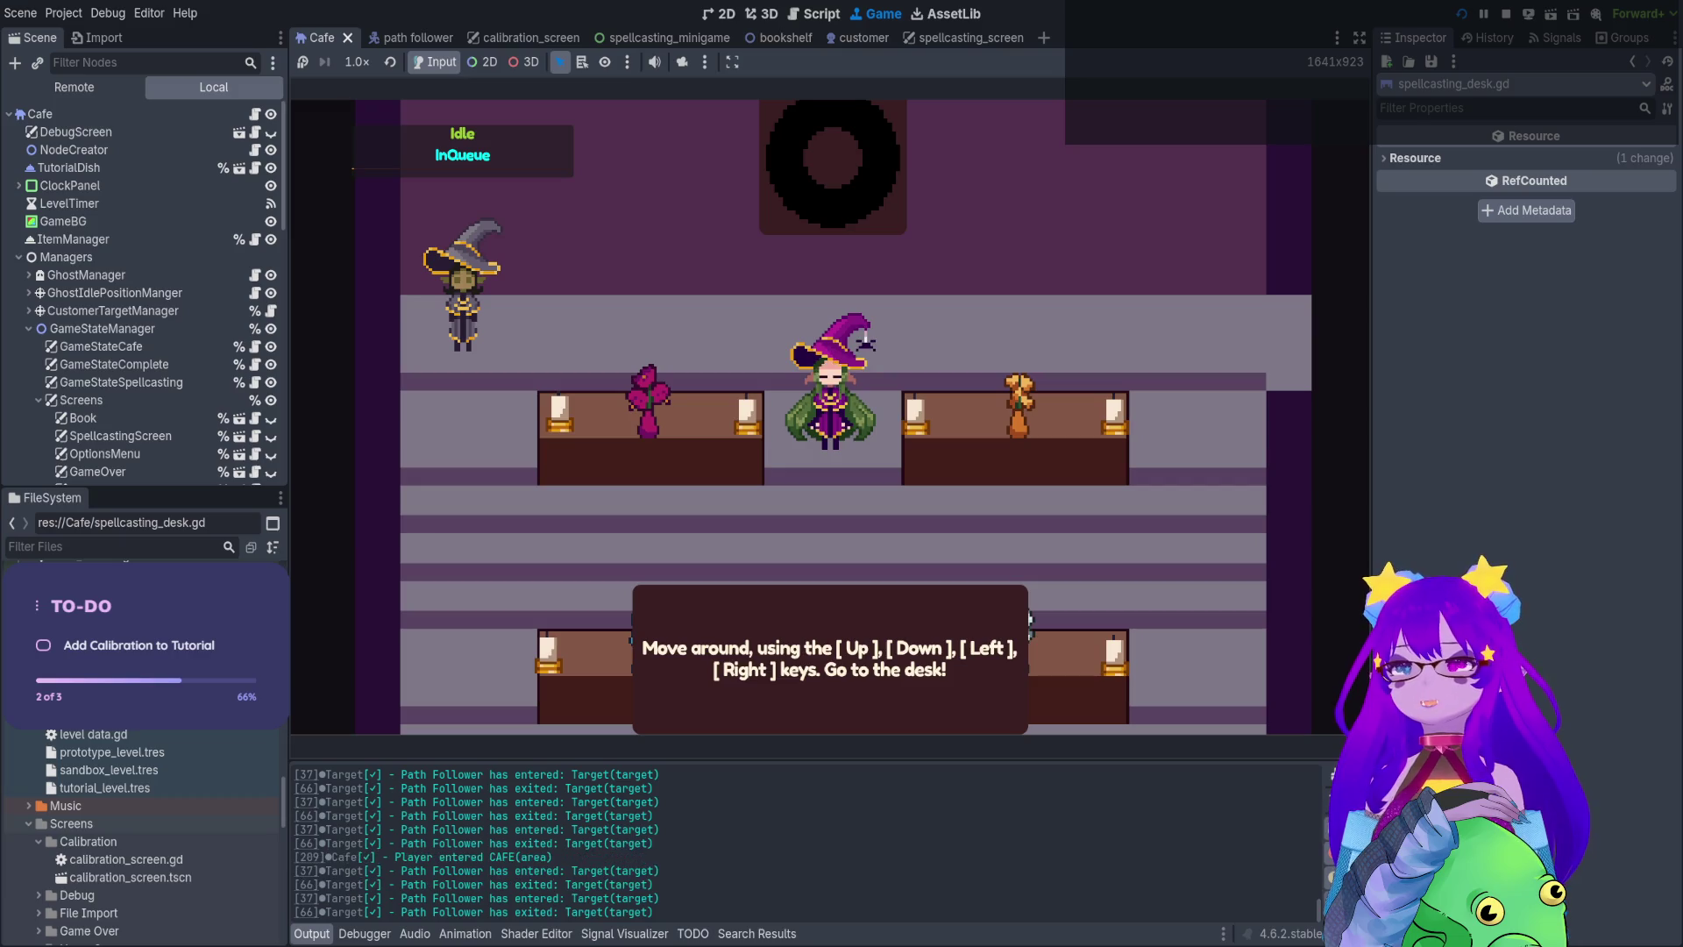
key("Up")
key("Left")
key("Left")
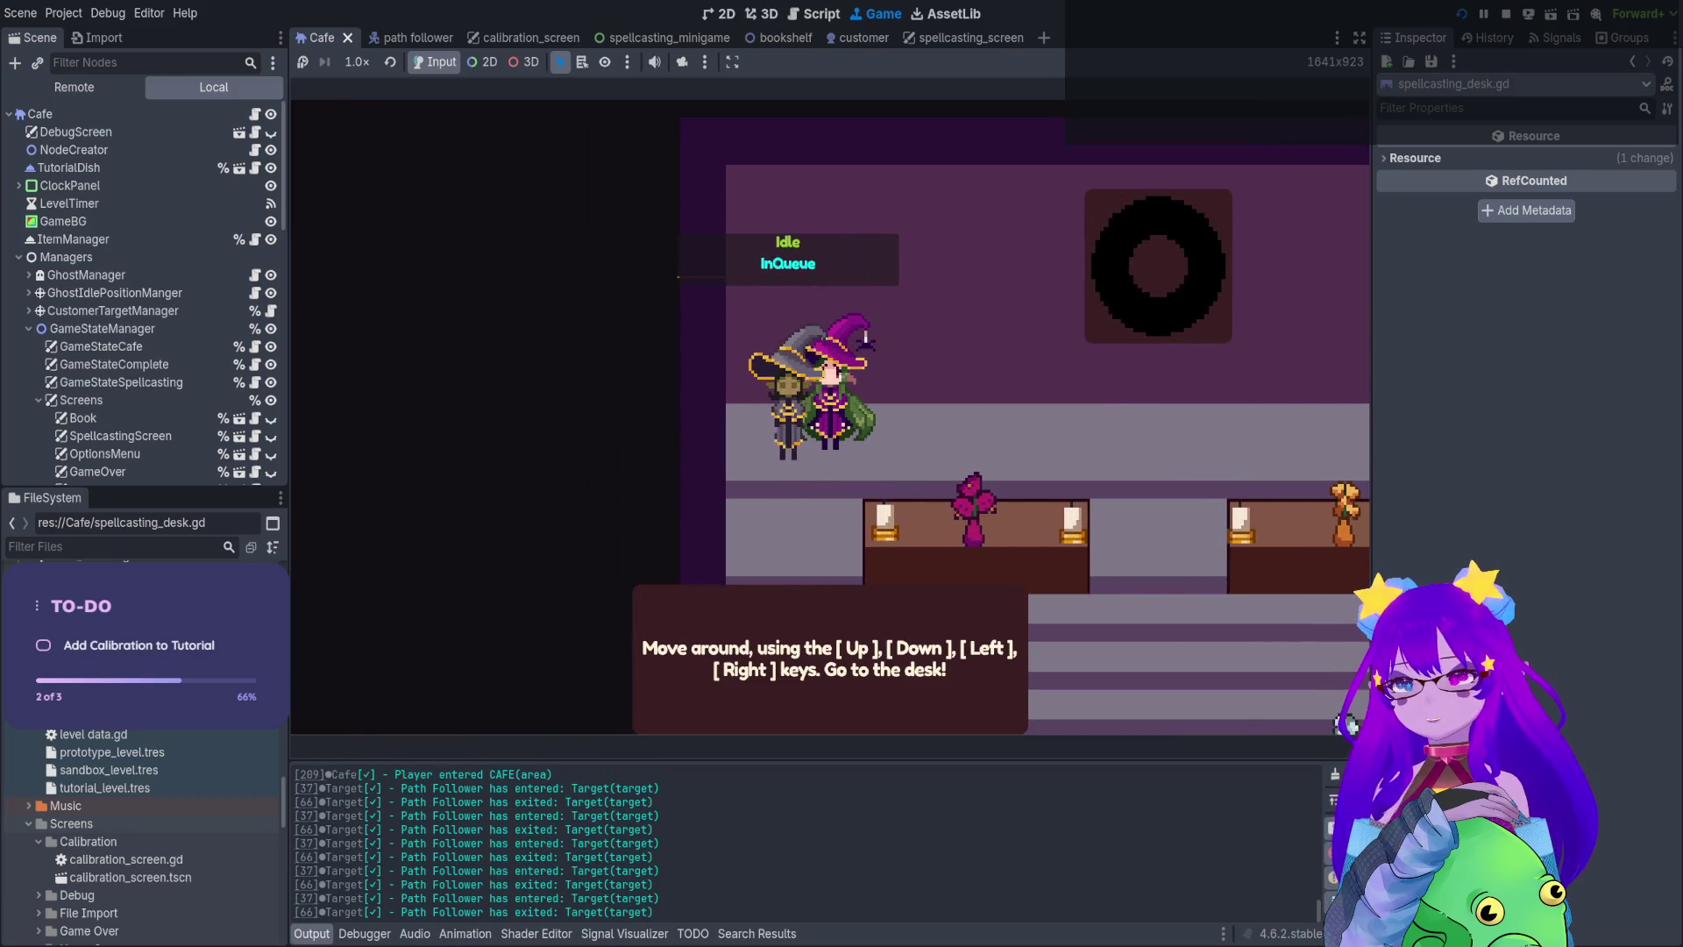
key("Down")
key("Right")
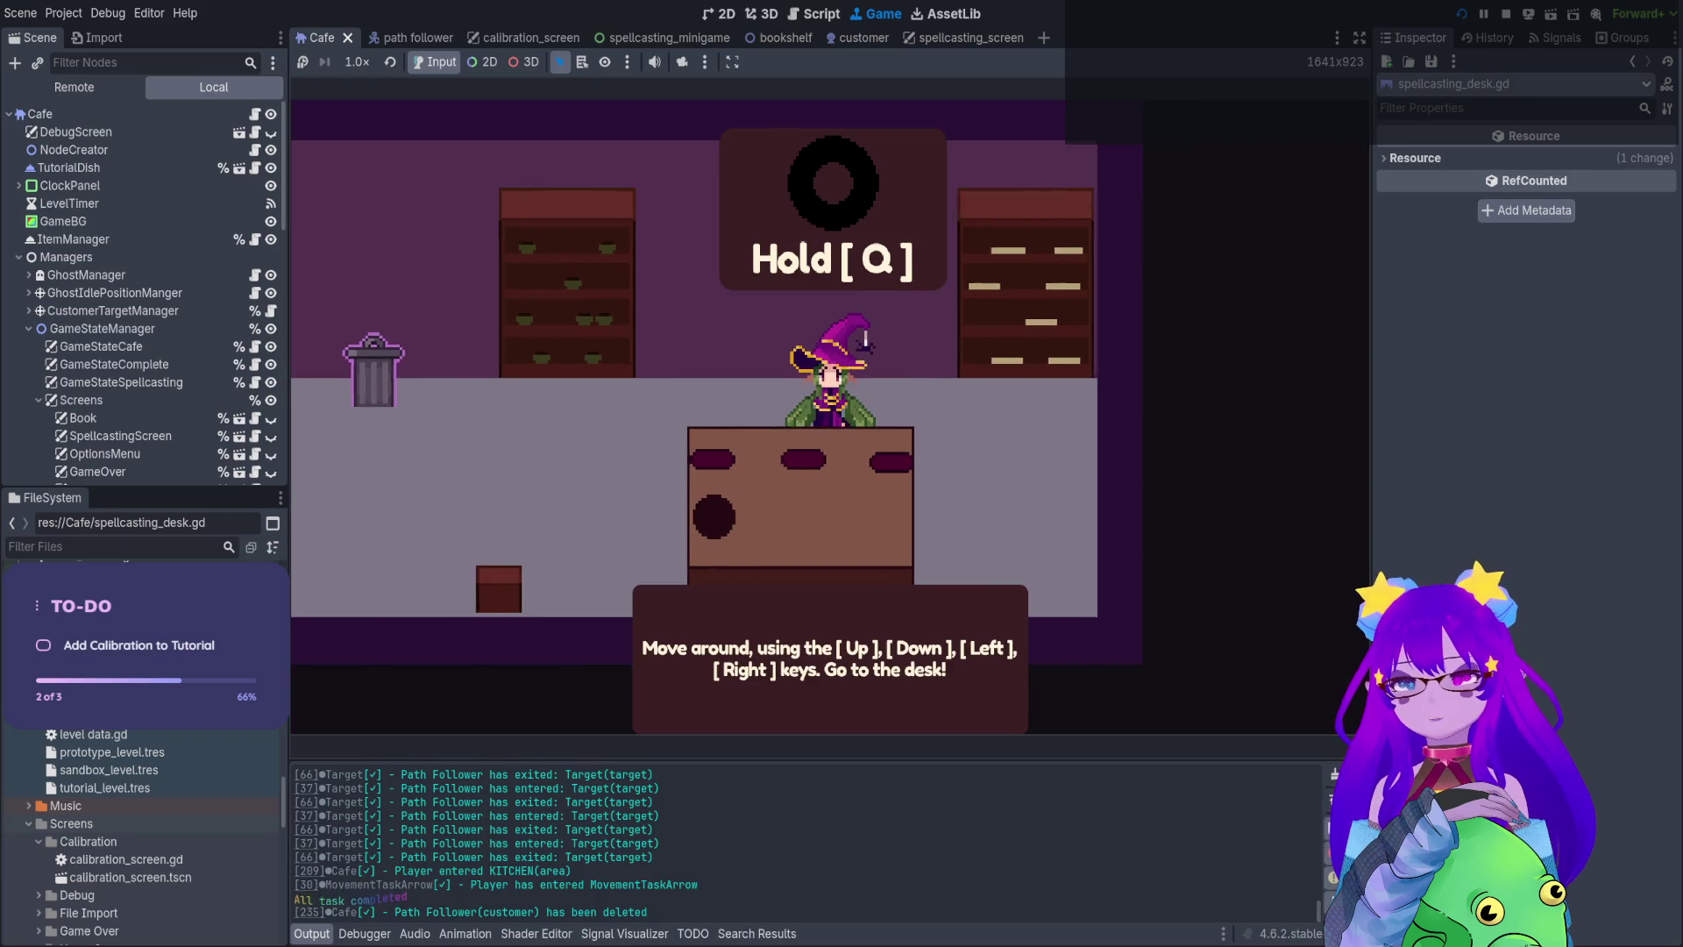
key("Left")
Hold Q at the desk to fill the spellcasting ring until the debugger breaks on line 77
key("q")
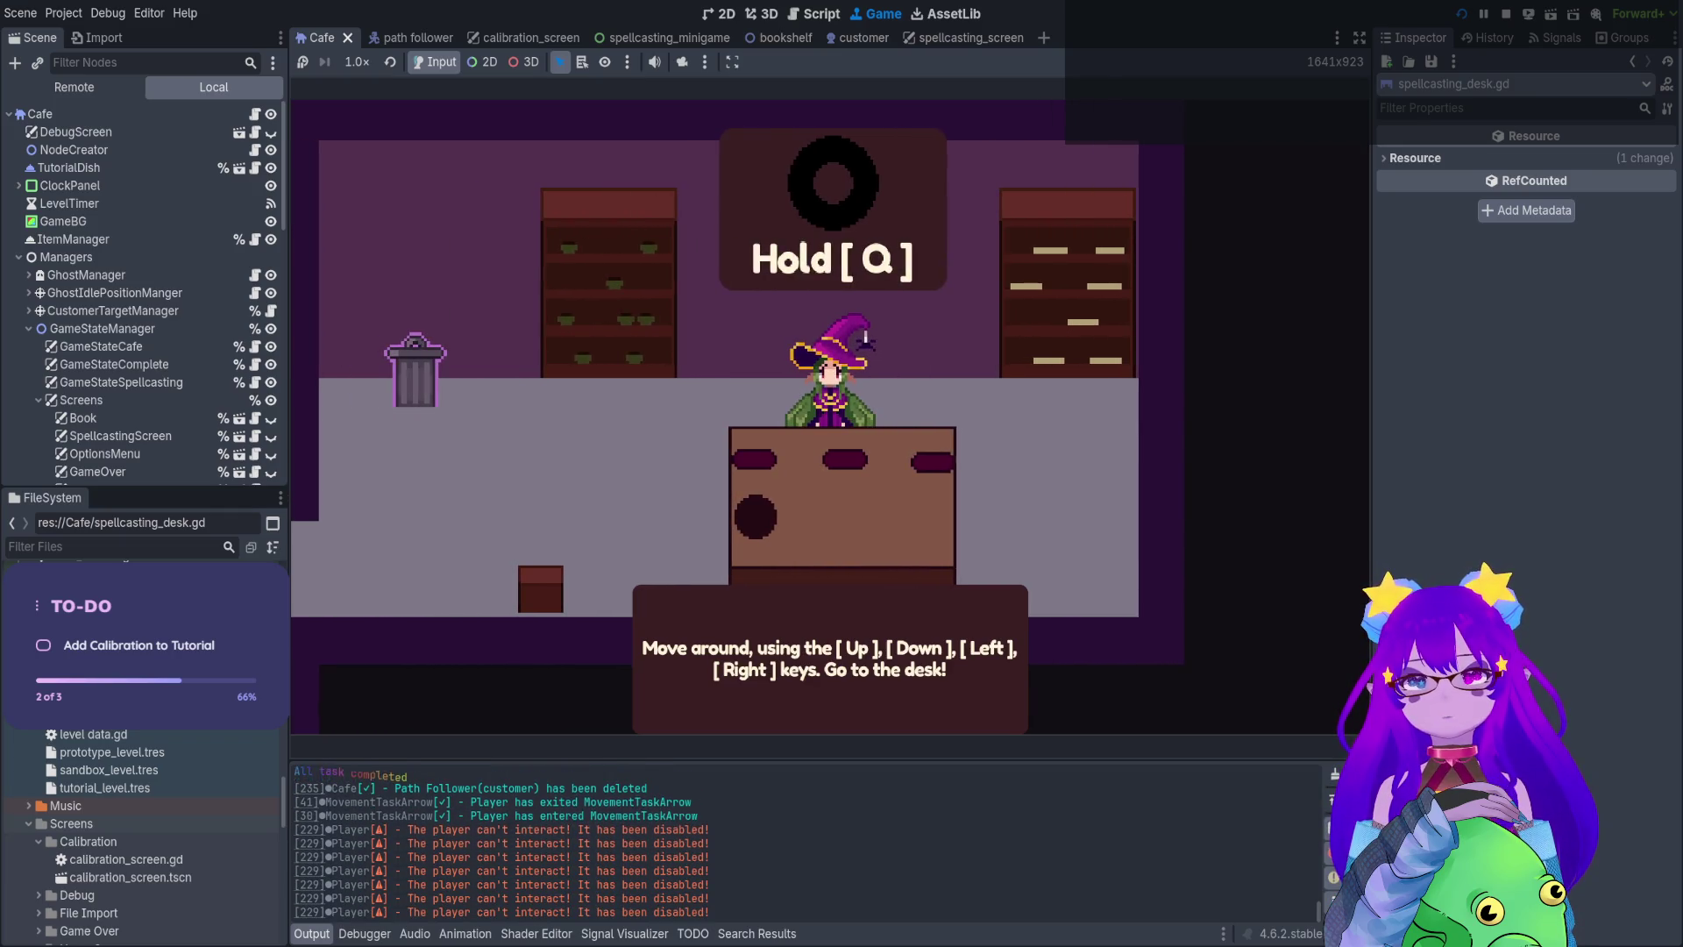
key("q")
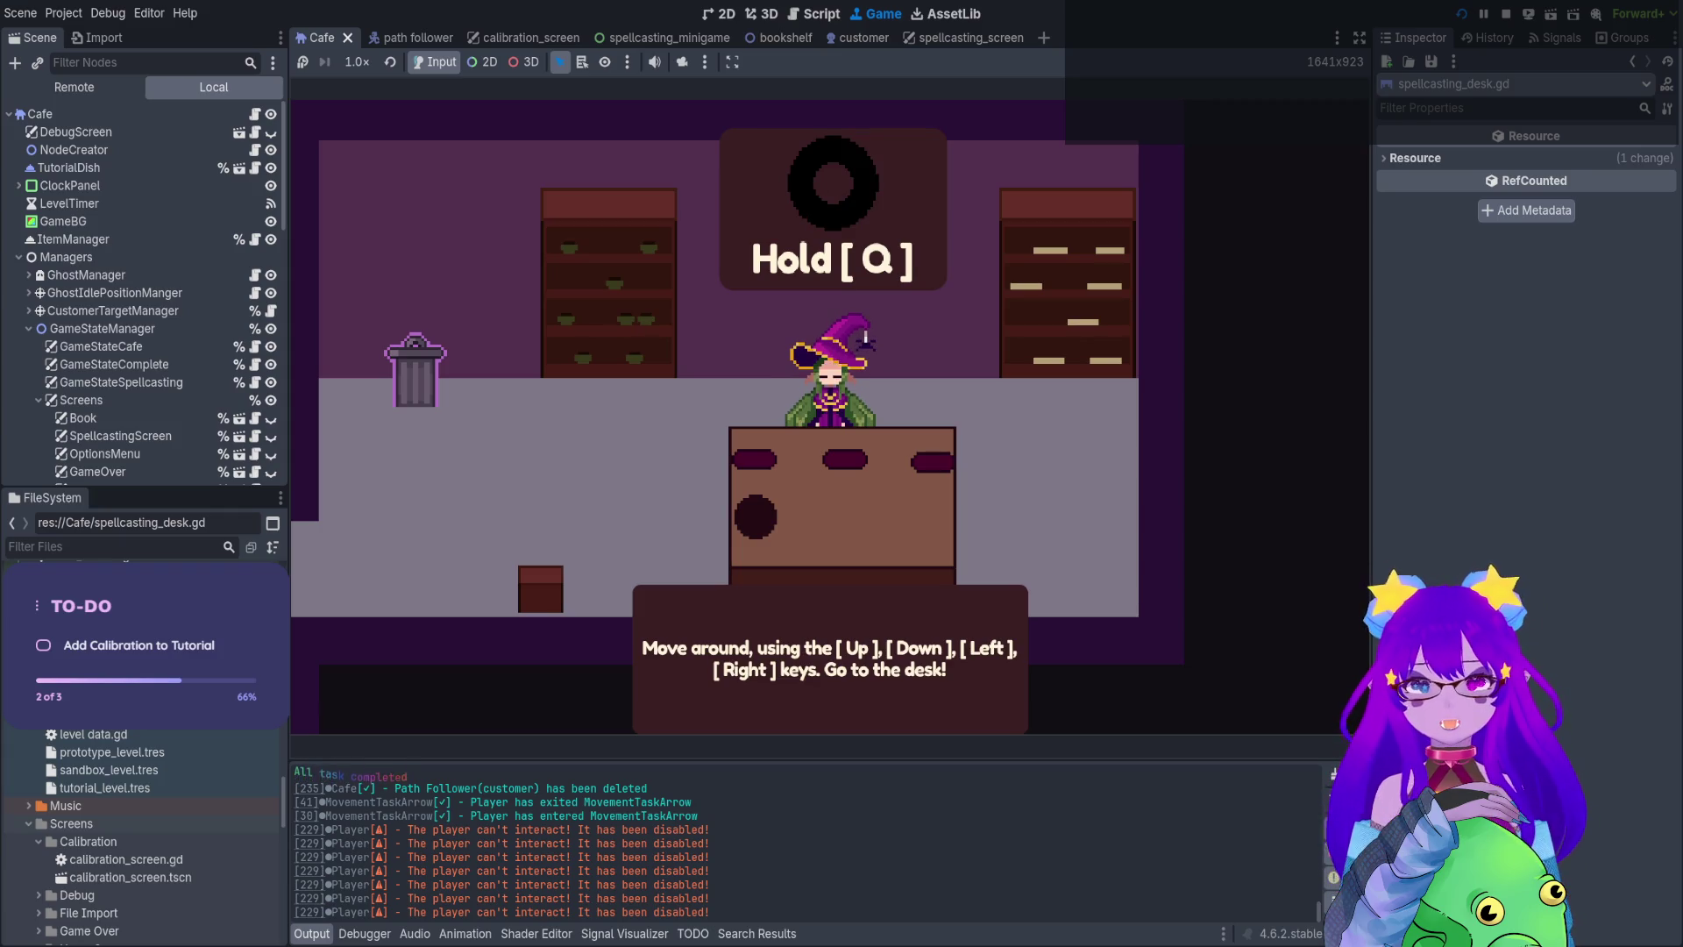
key("q")
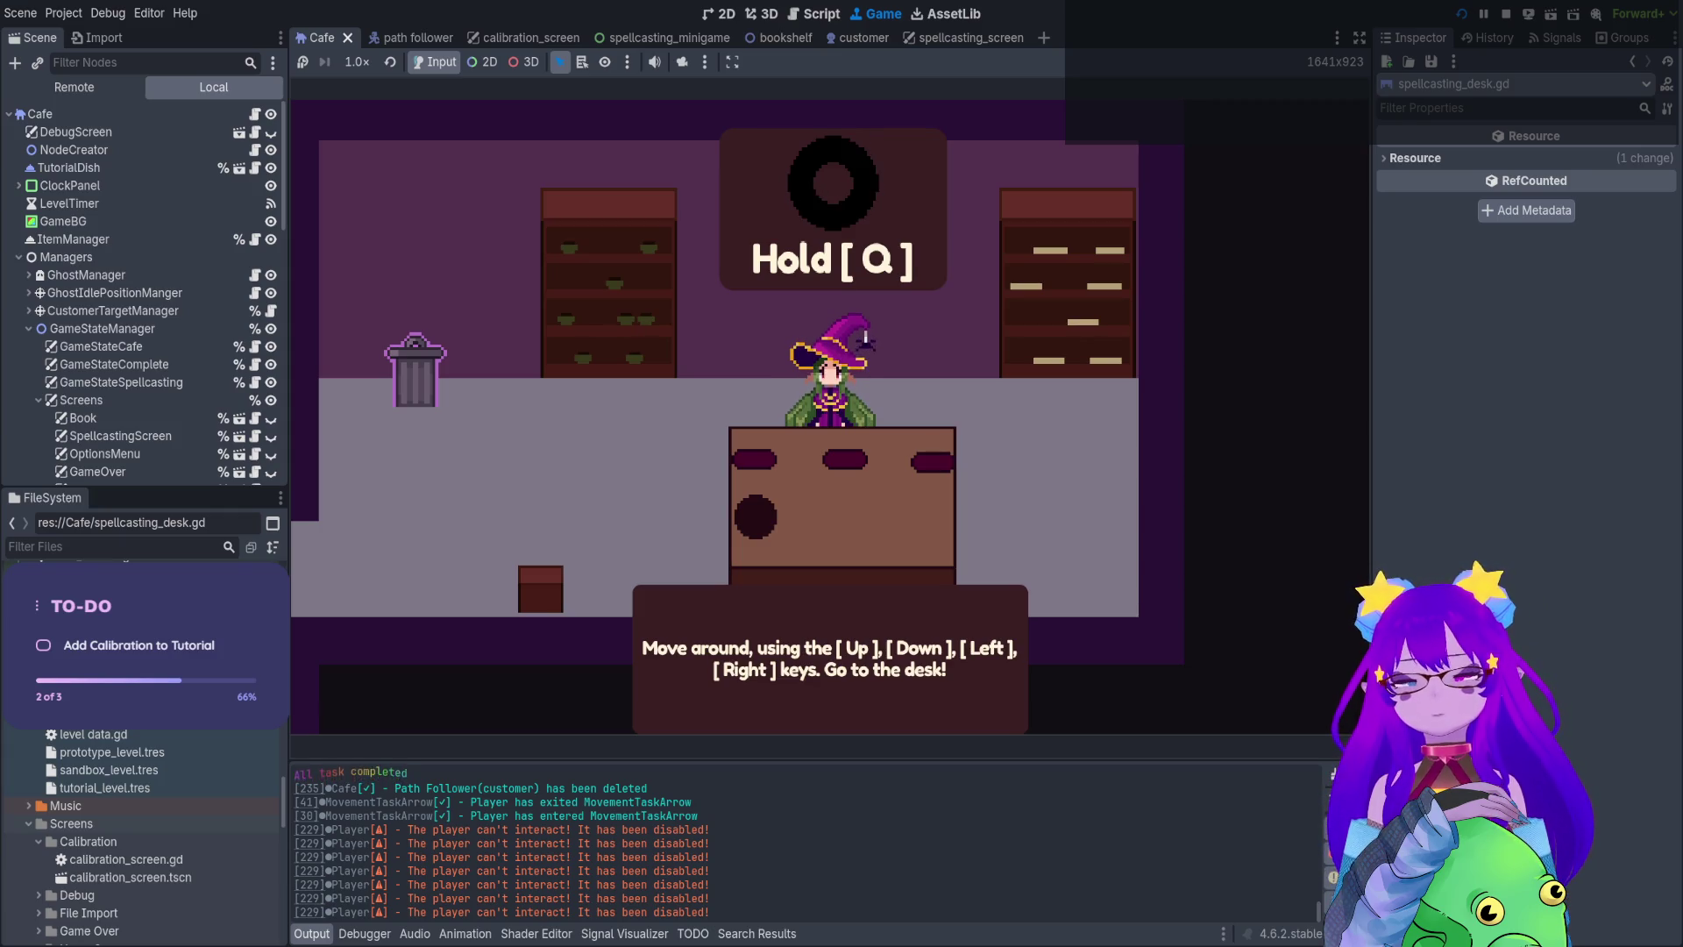
key("q")
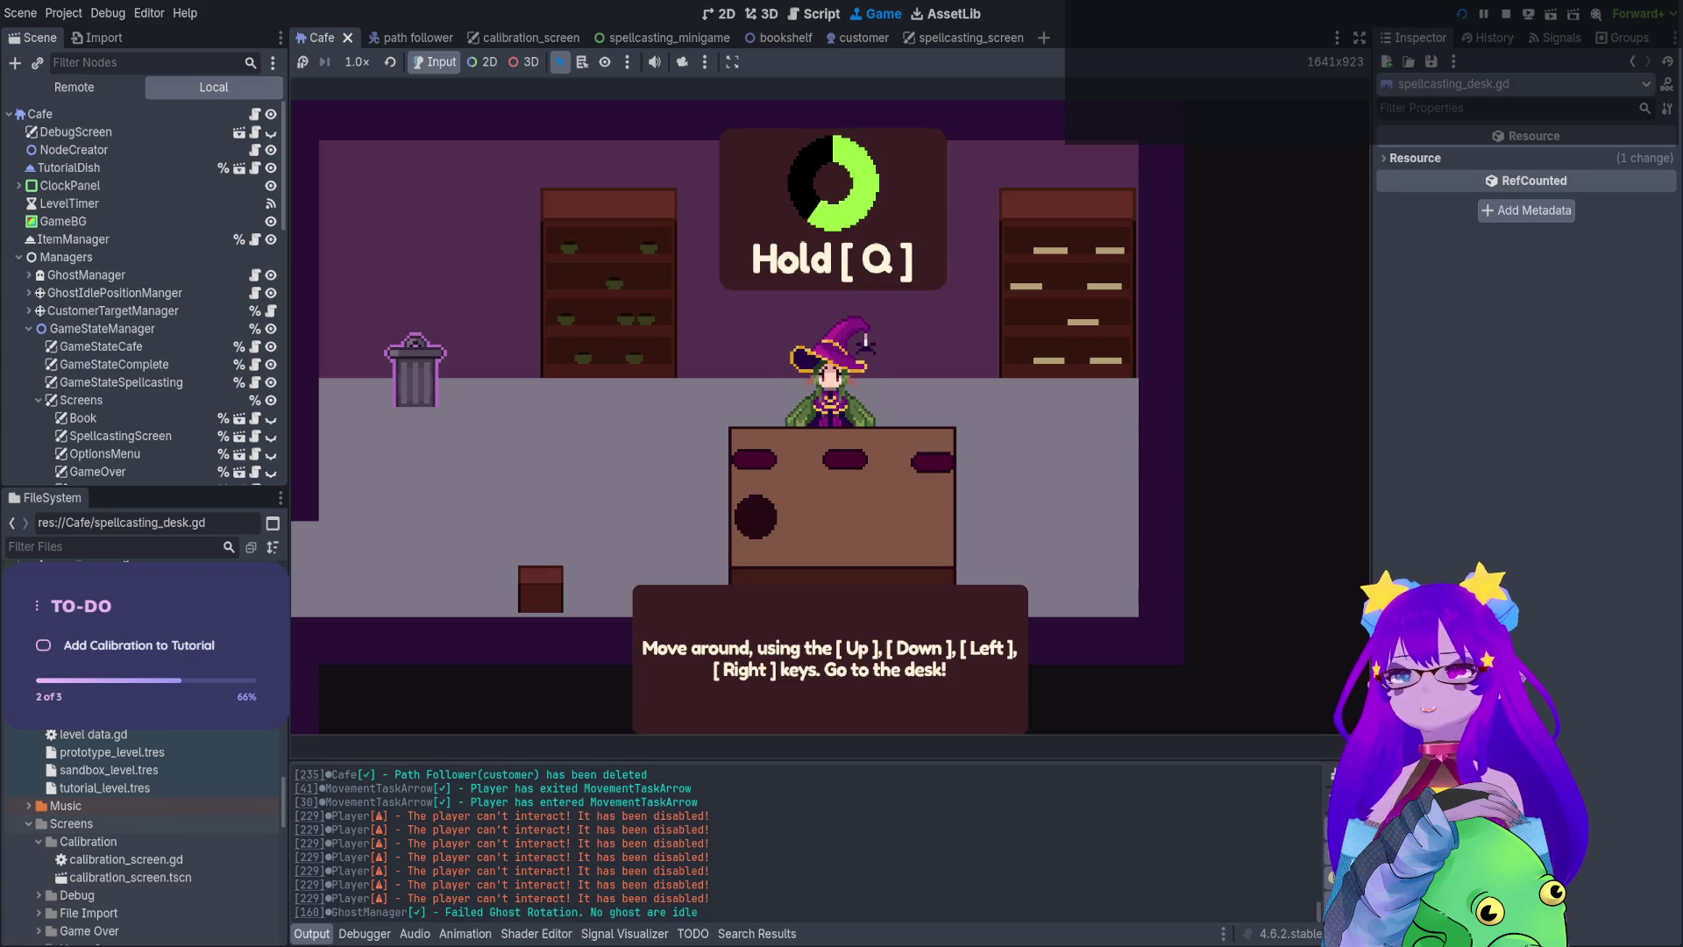
key("q")
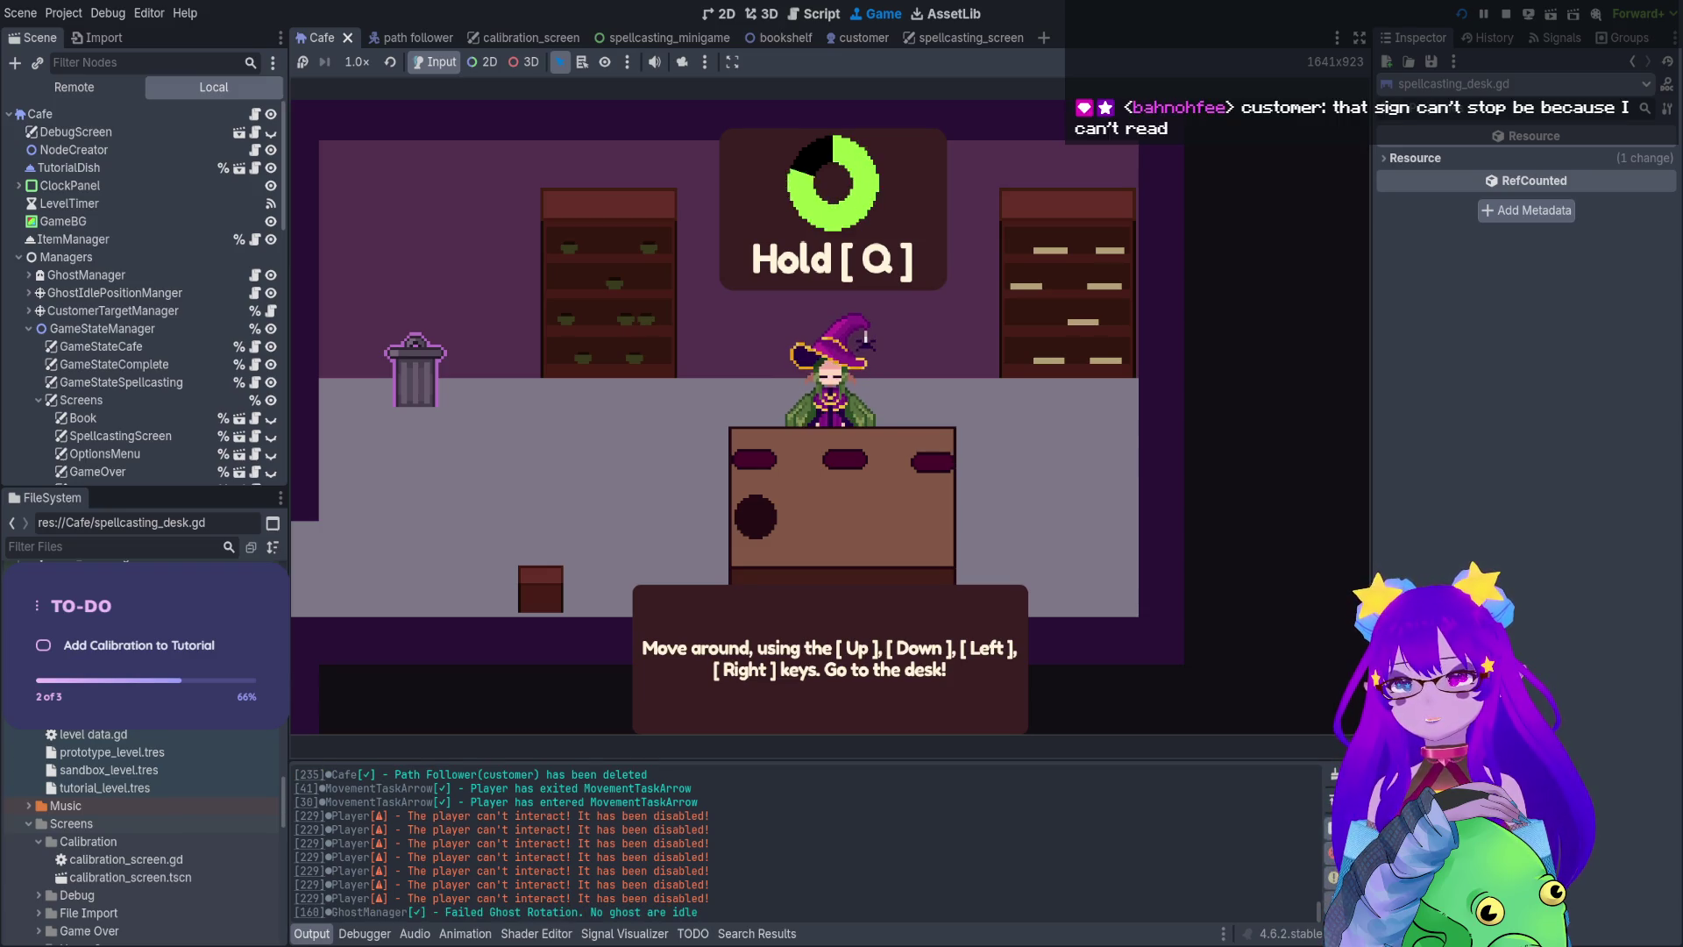
key("q")
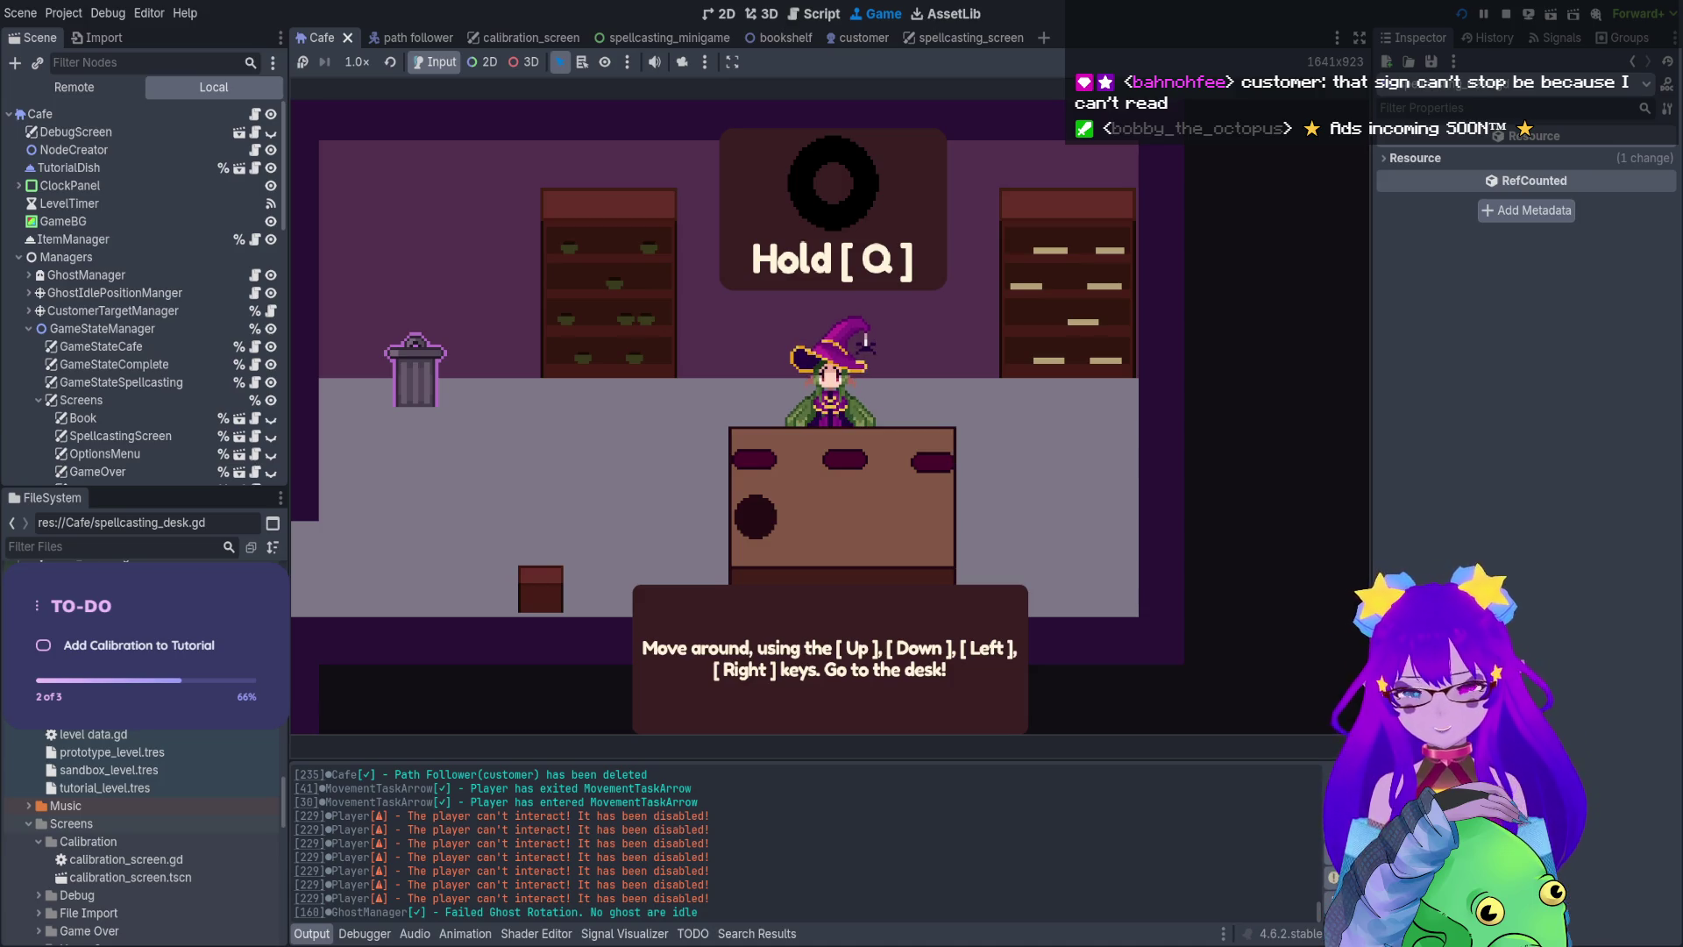
key("Right")
type("q")
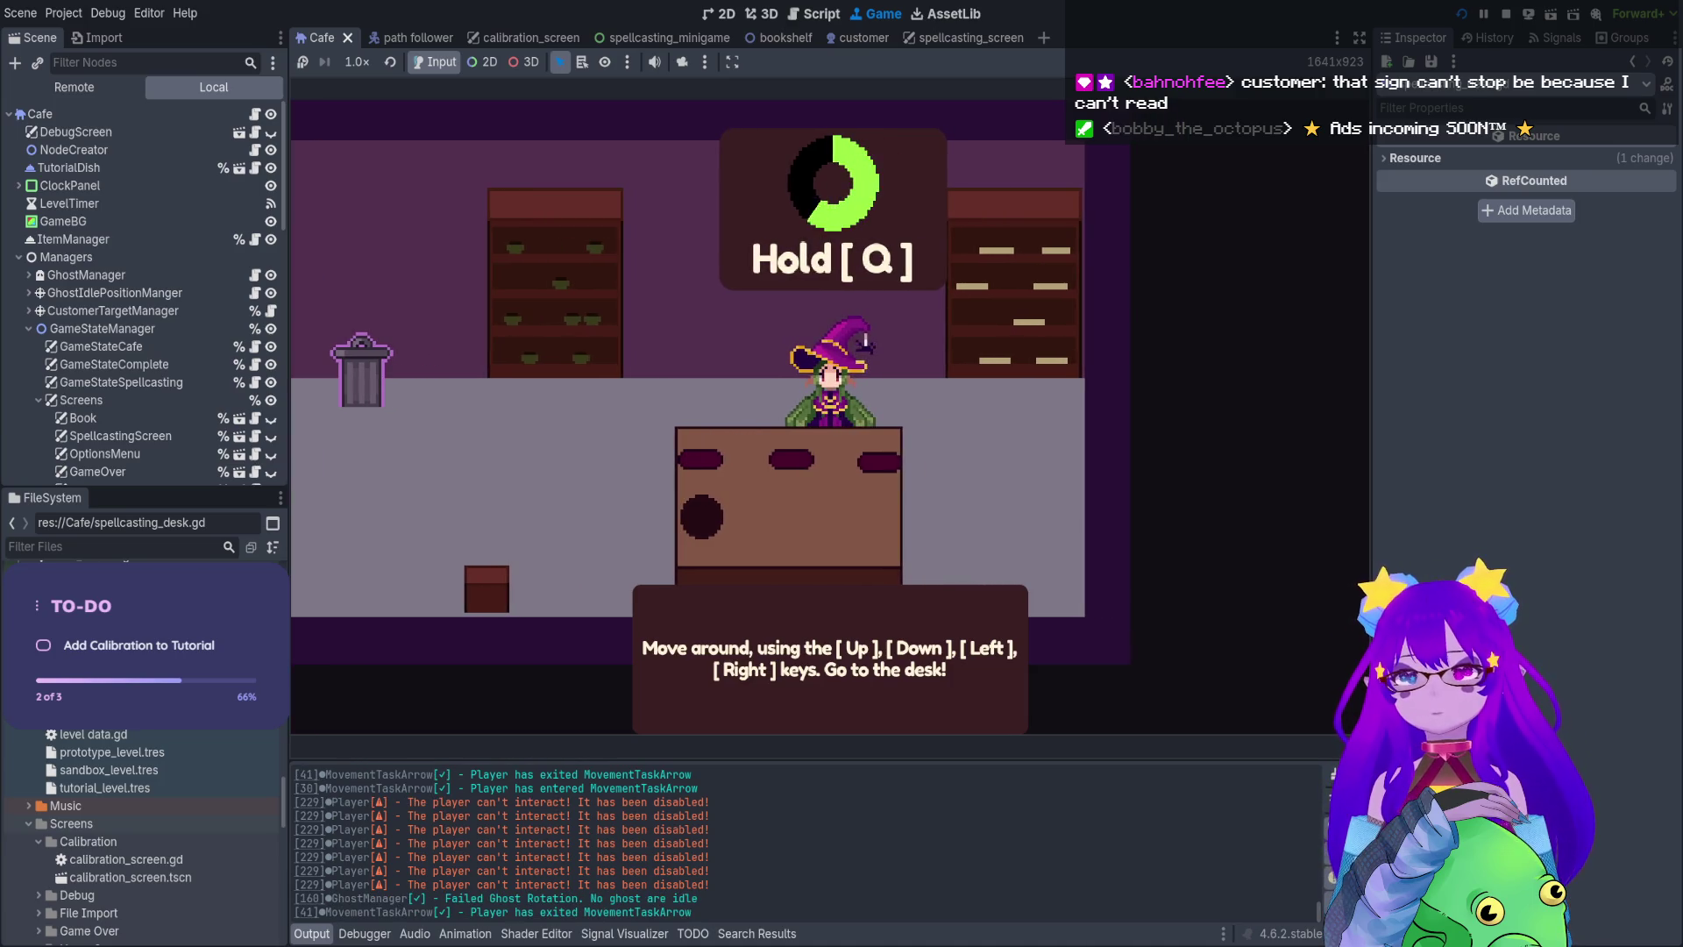
type("qqqqqq")
key("BackSpace")
key("BackSpace")
key("BackSpace")
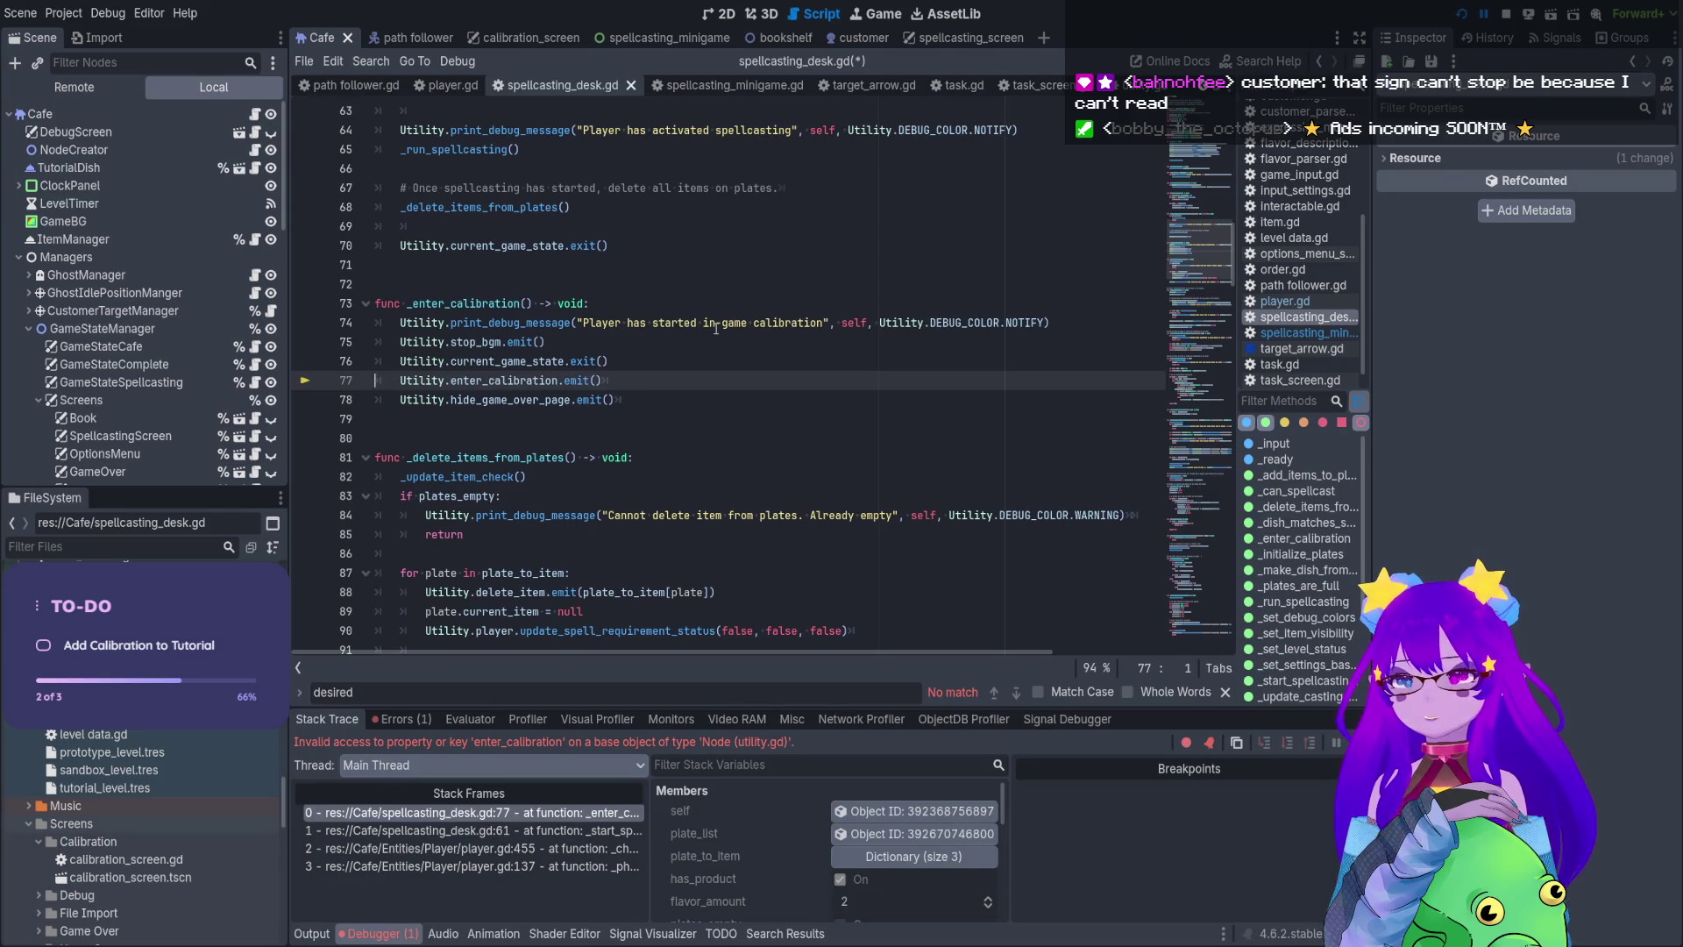
Save spellcasting_desk.gd and jump from enter_calibration on line 77 into utility.gd
key("ctrl+s")
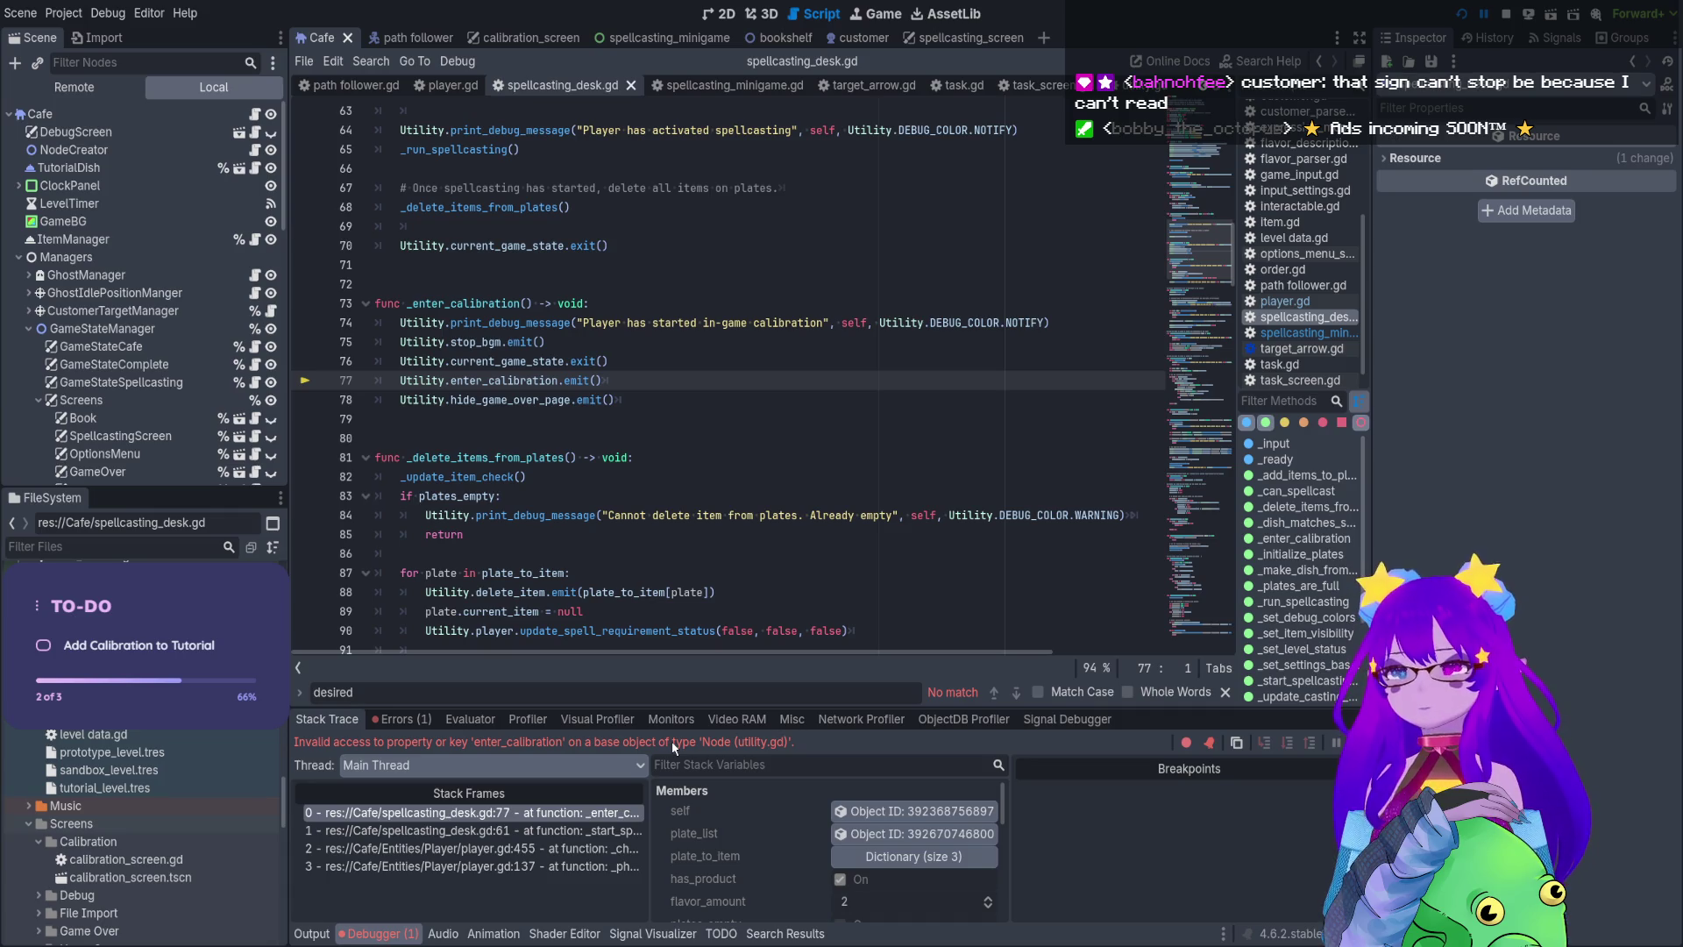
triple_click(532, 387)
double_click(526, 380)
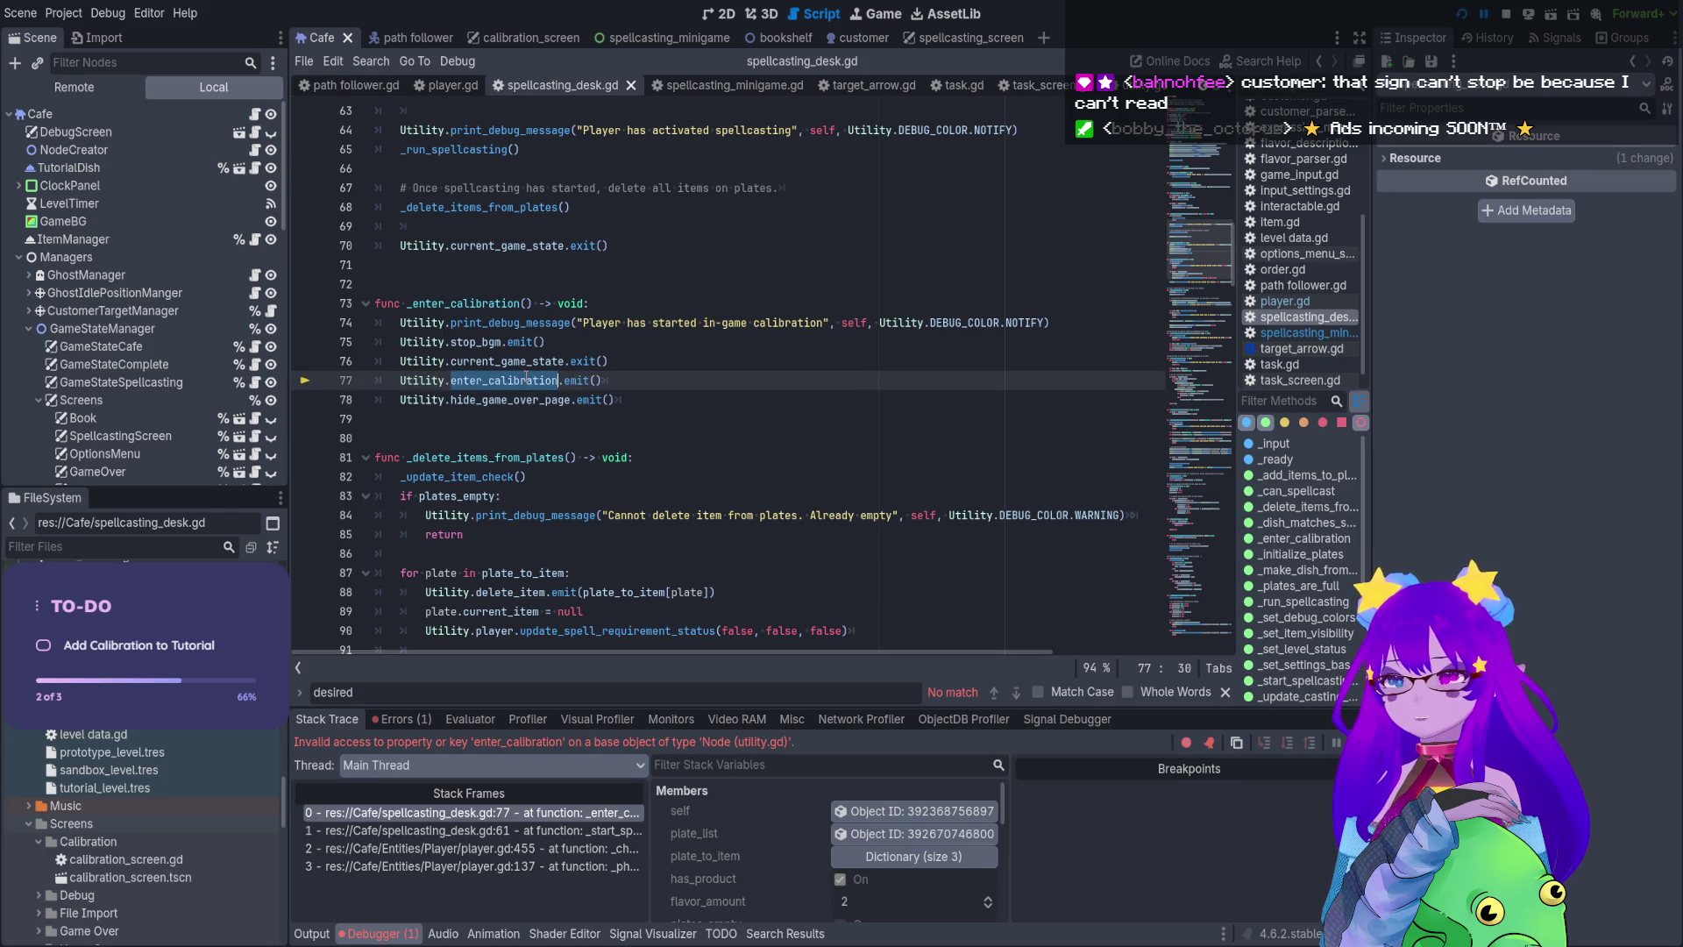
left_click(528, 361, "ctrl")
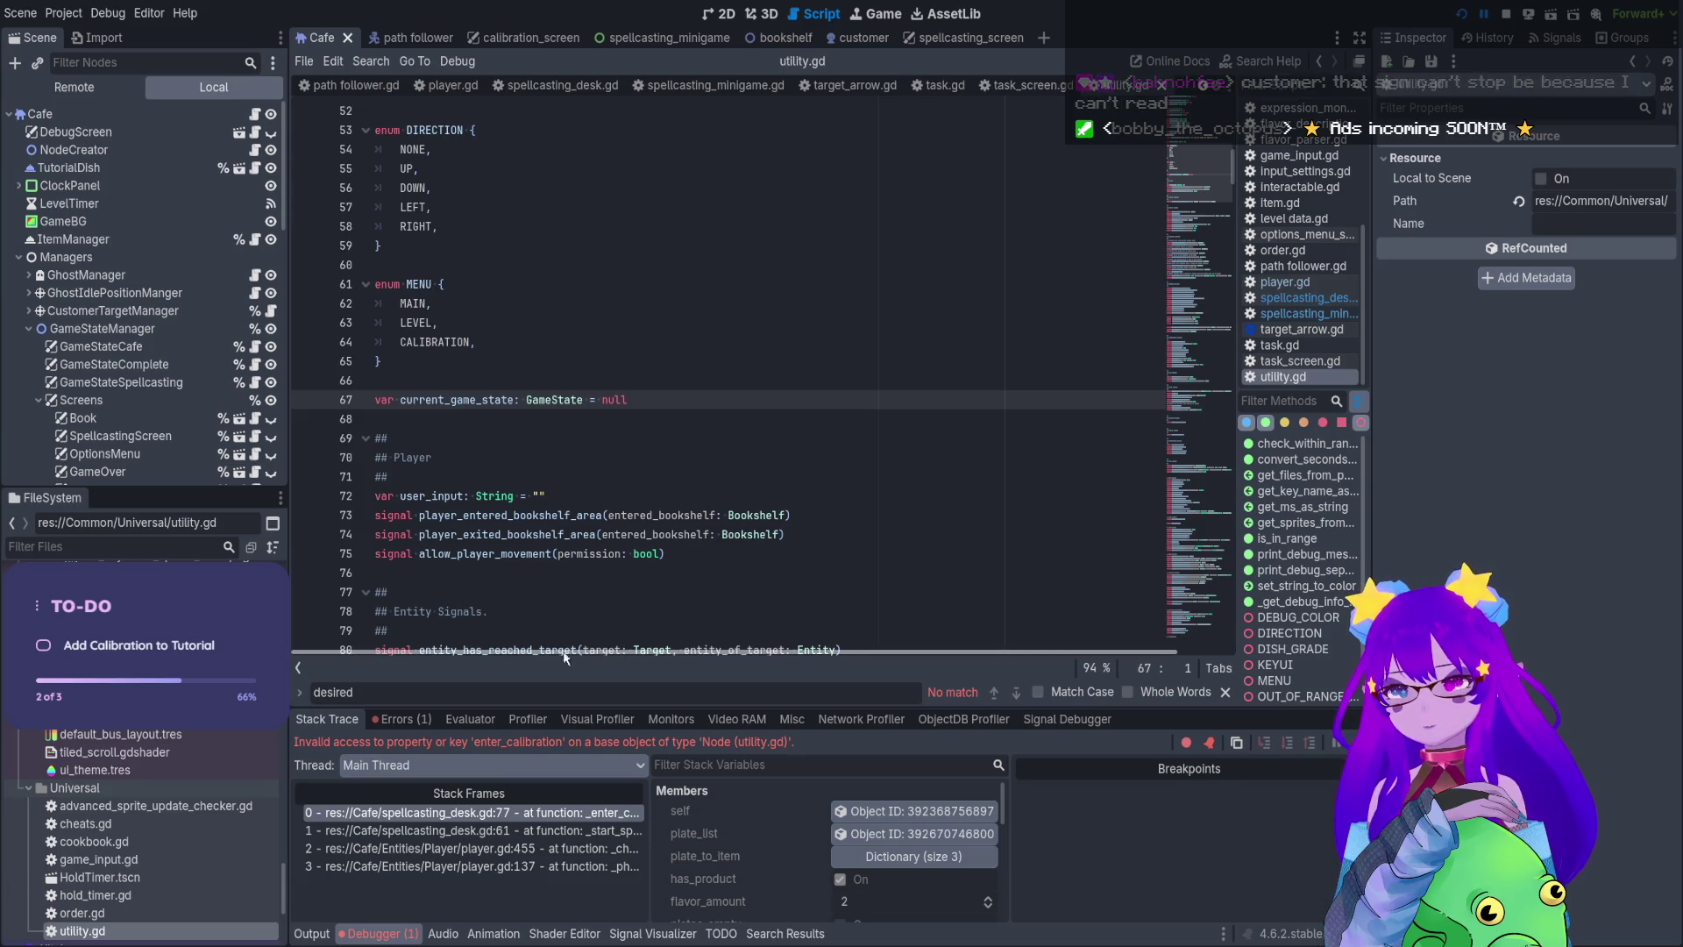
Browse utility.gd, search it for enter_calibration, then search for 'start' among the signals
scroll(524, 488, "down", 3)
scroll(524, 488, "down", 20)
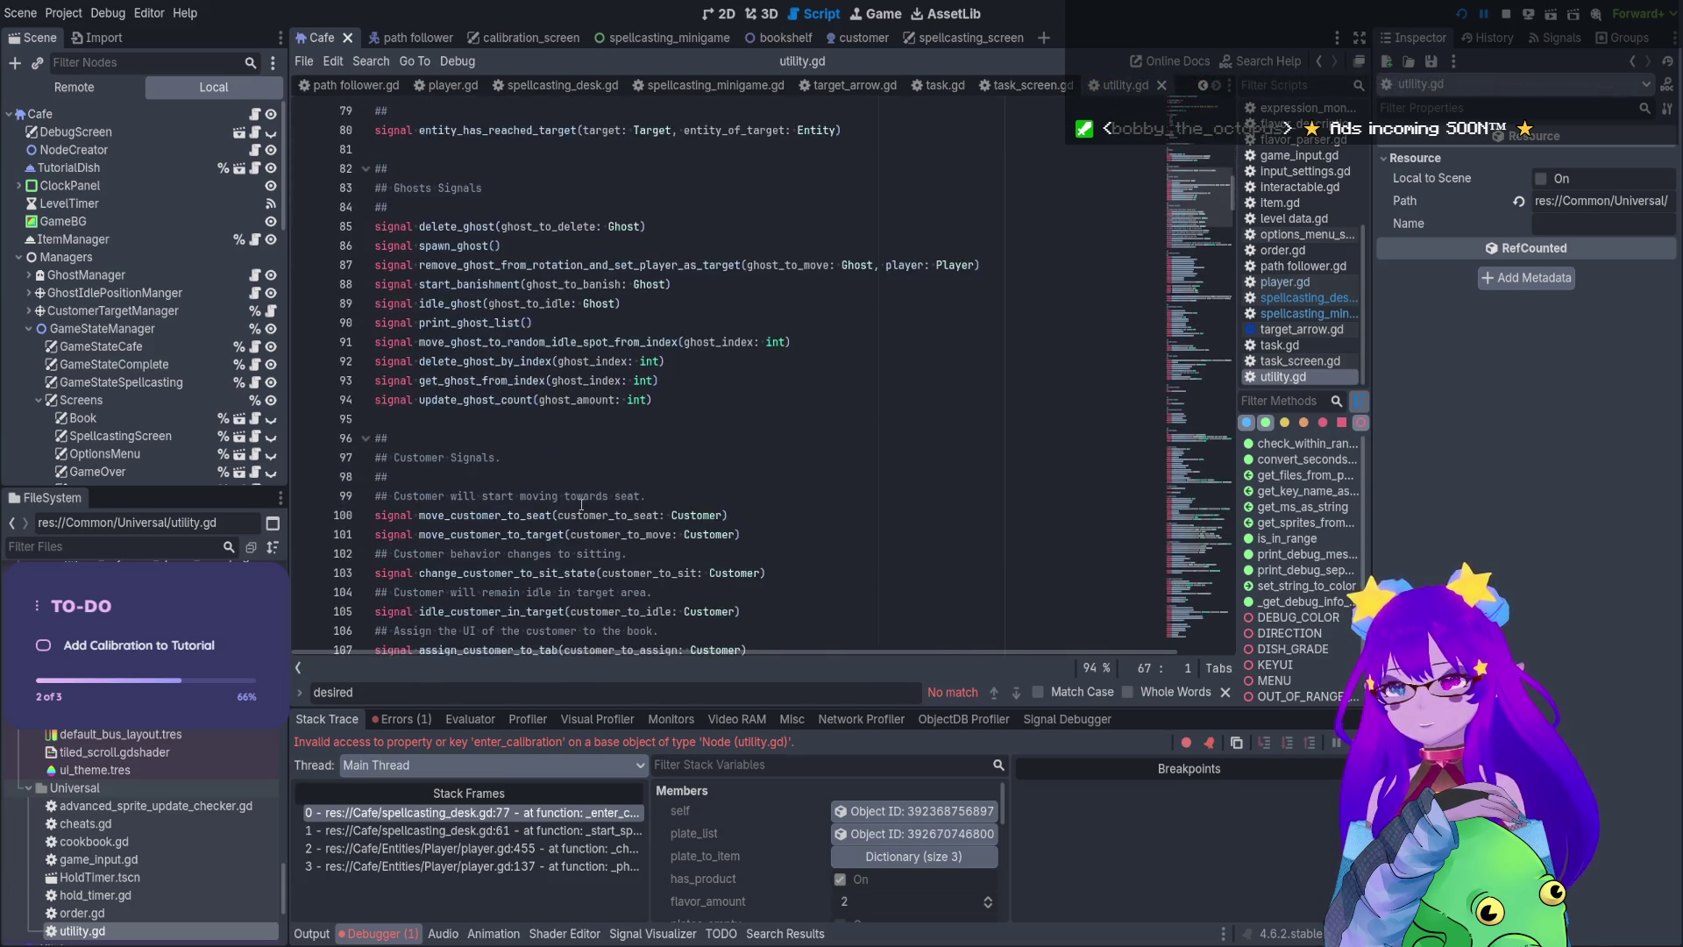
scroll(581, 510, "down", 12)
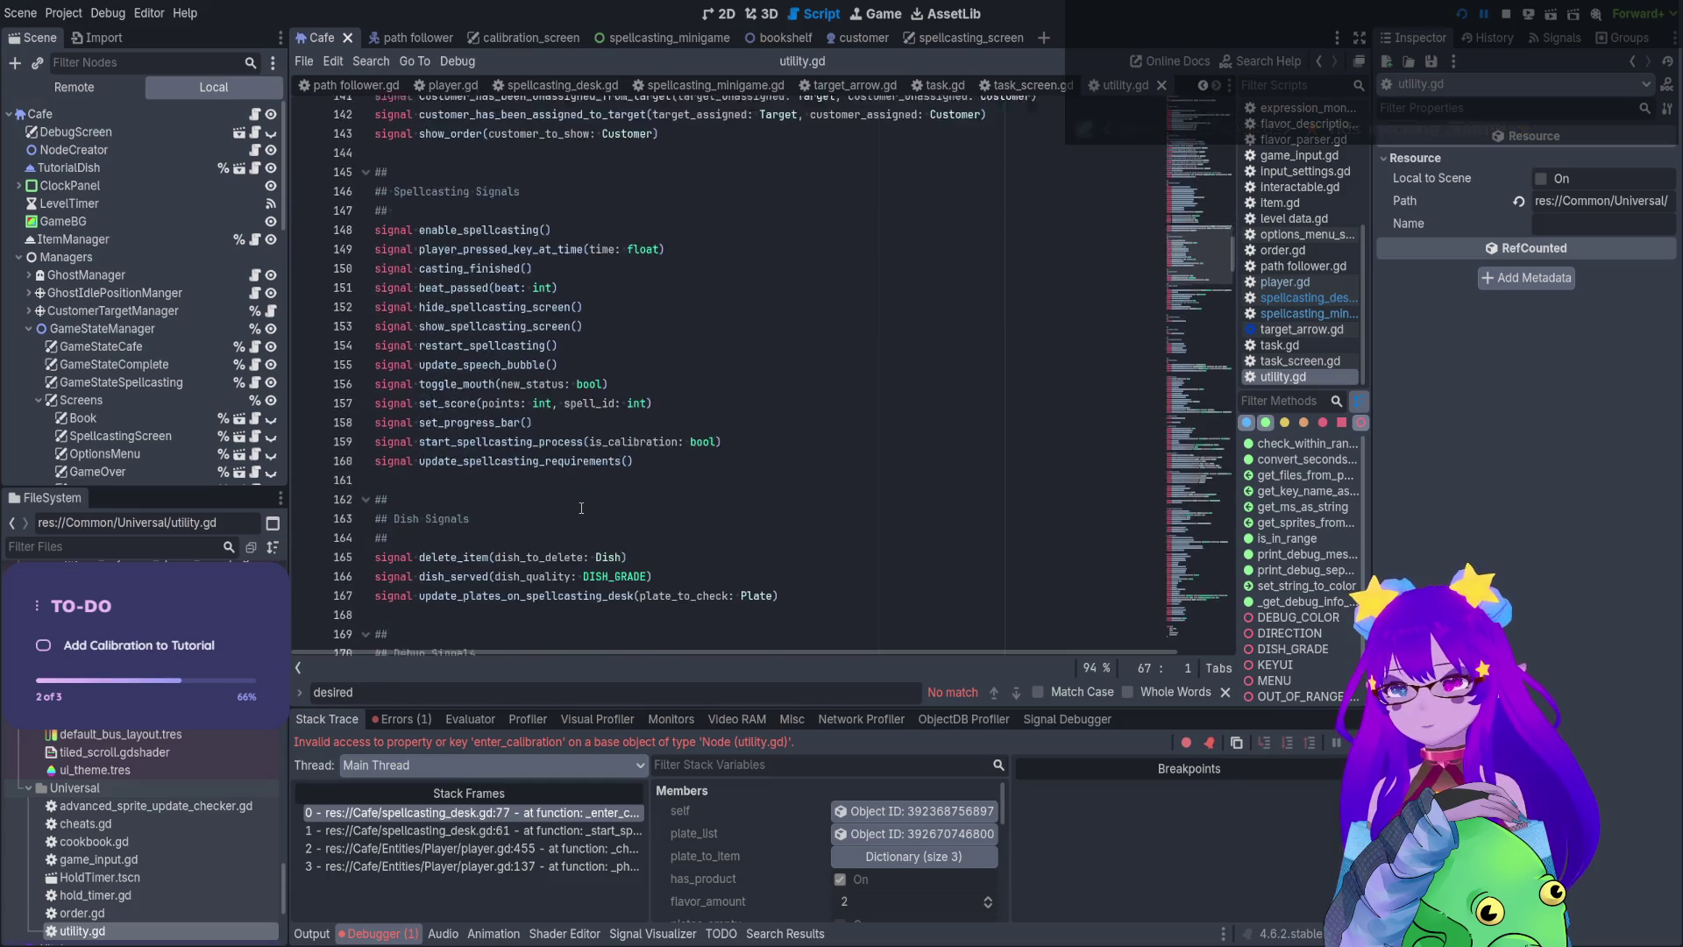
left_click(582, 510)
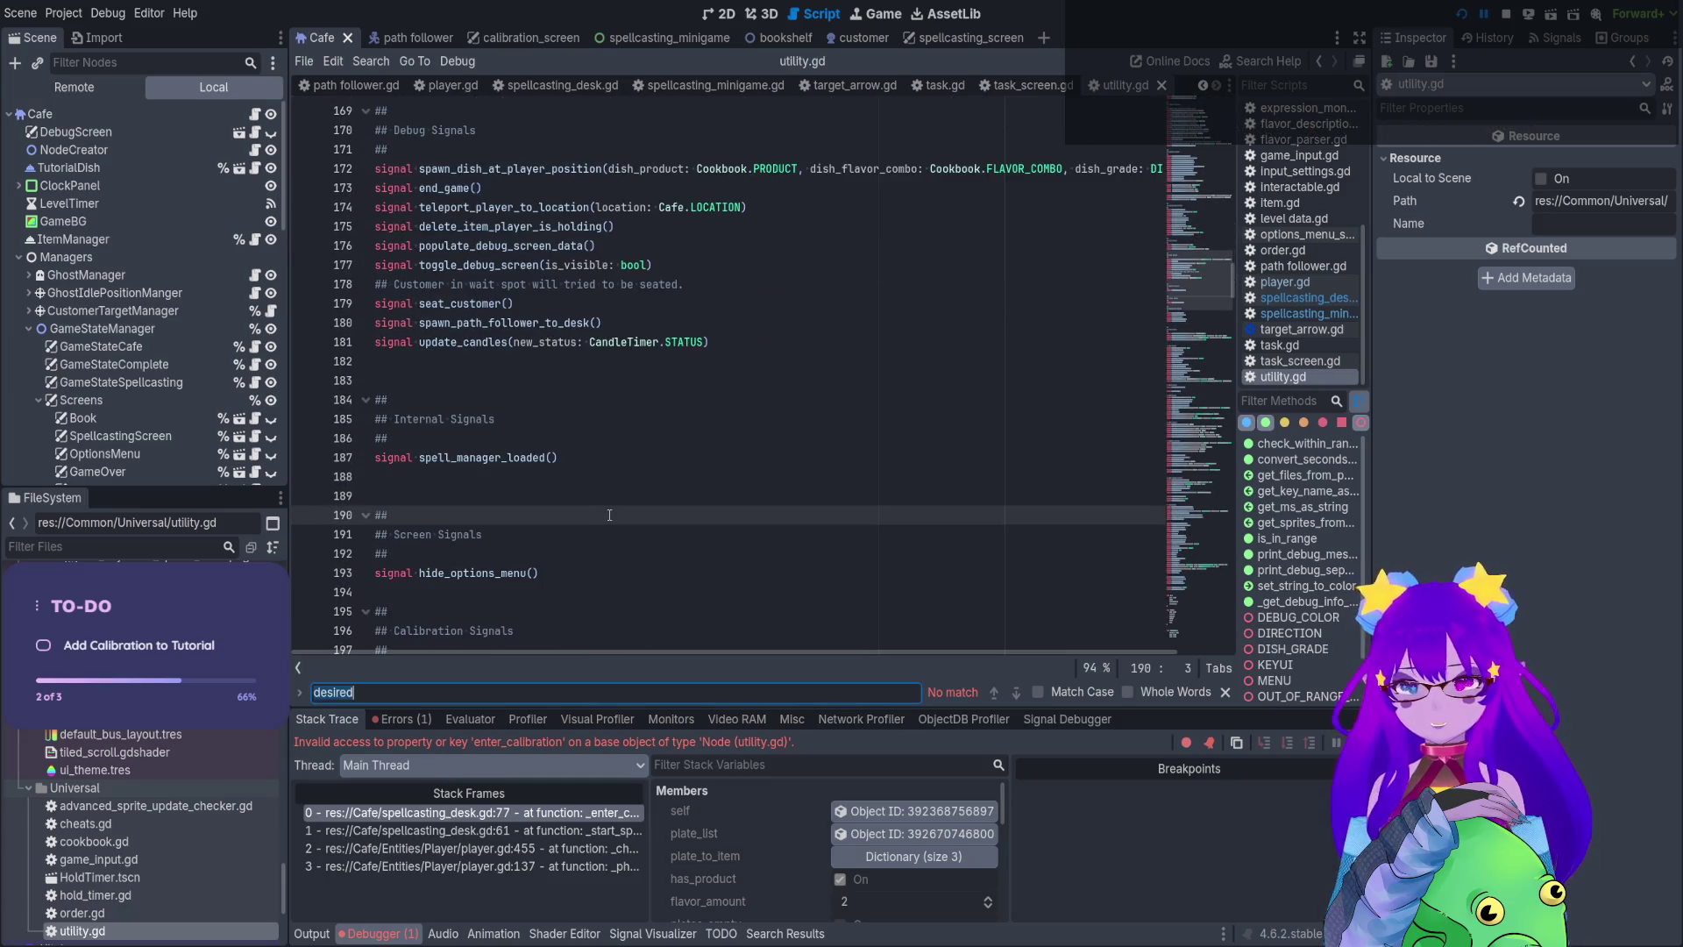
key("Escape")
scroll(582, 488, "down", 7)
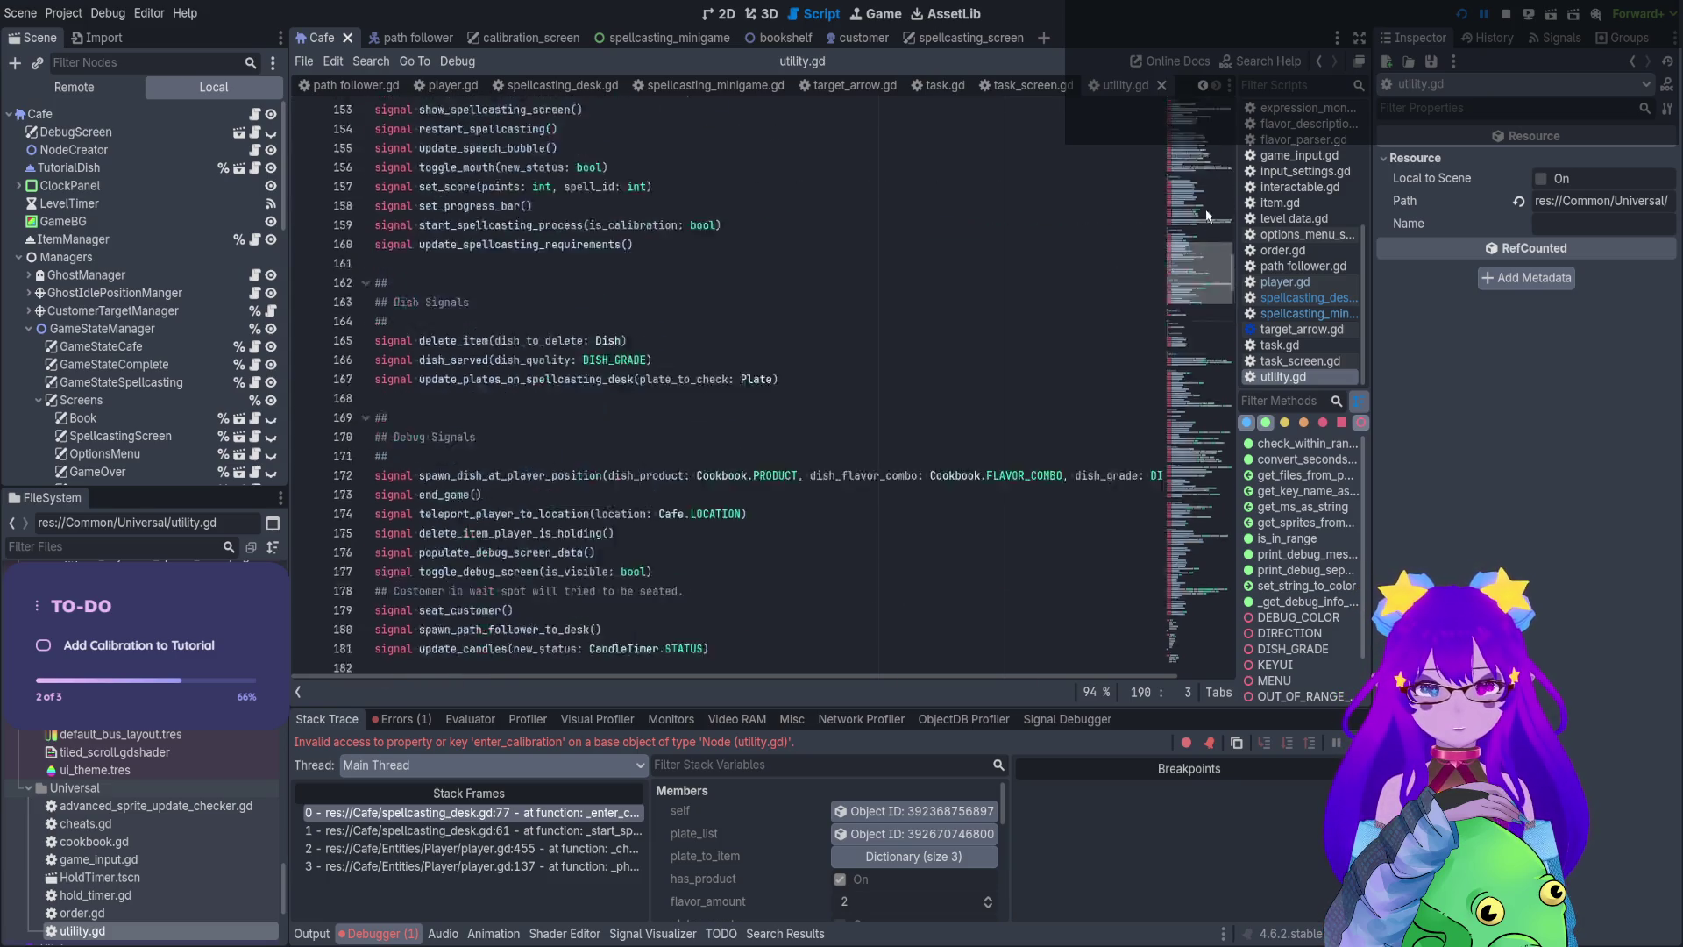
left_click_drag(1208, 307, 1210, 215)
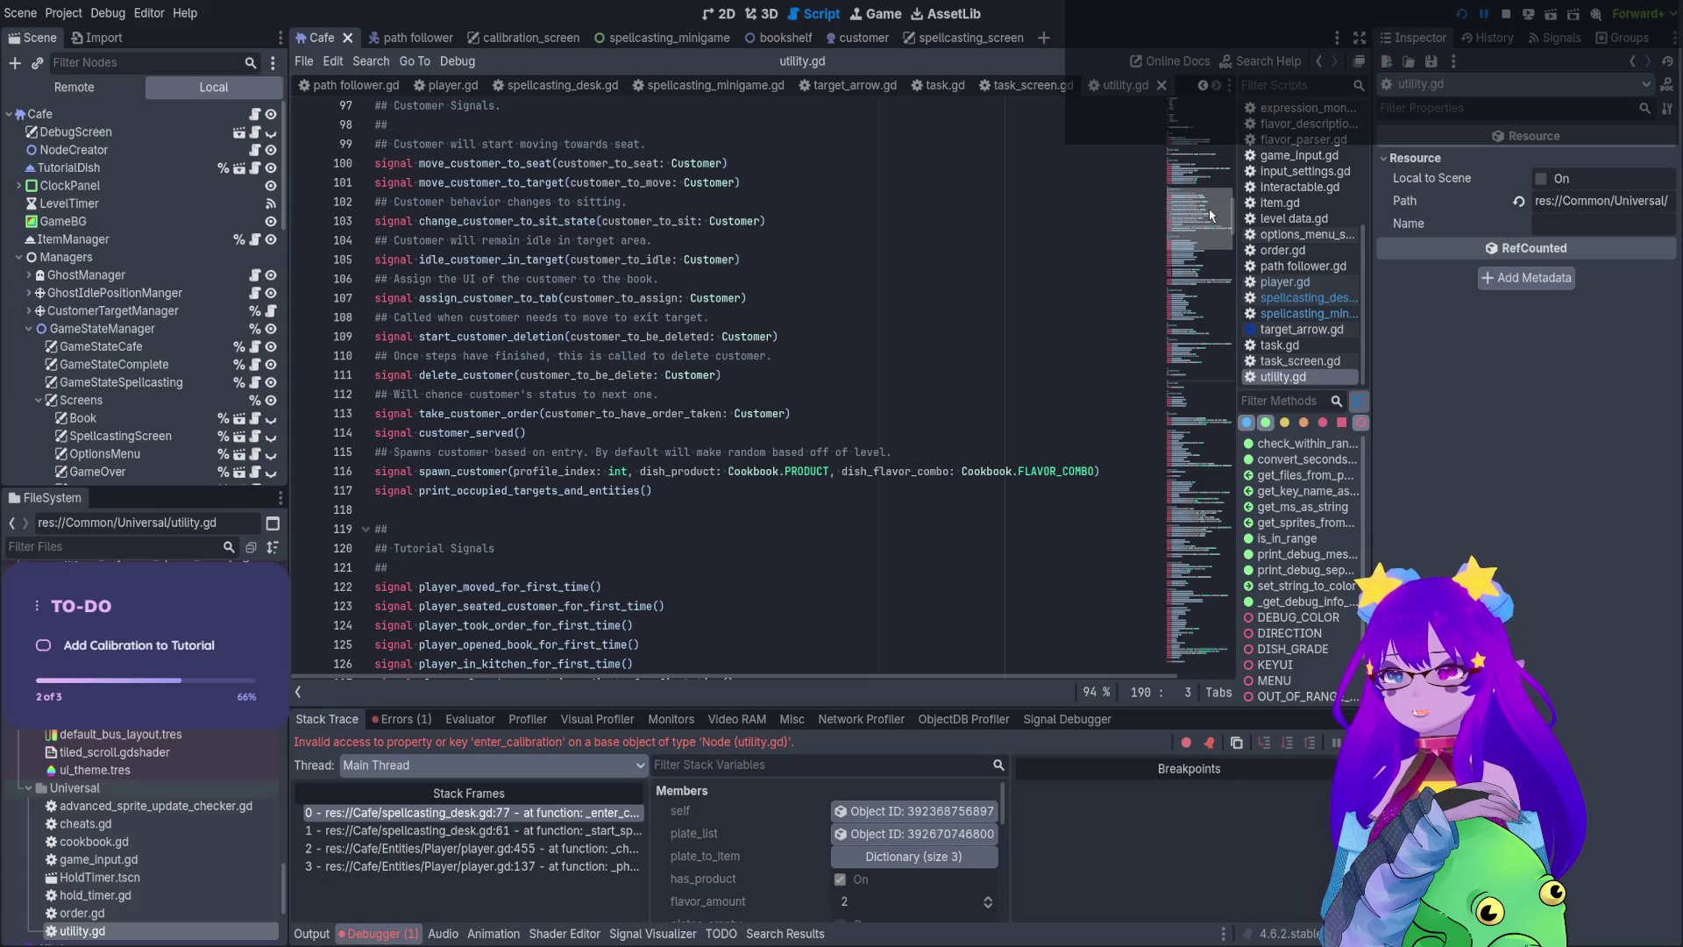
scroll(578, 335, "up", 12)
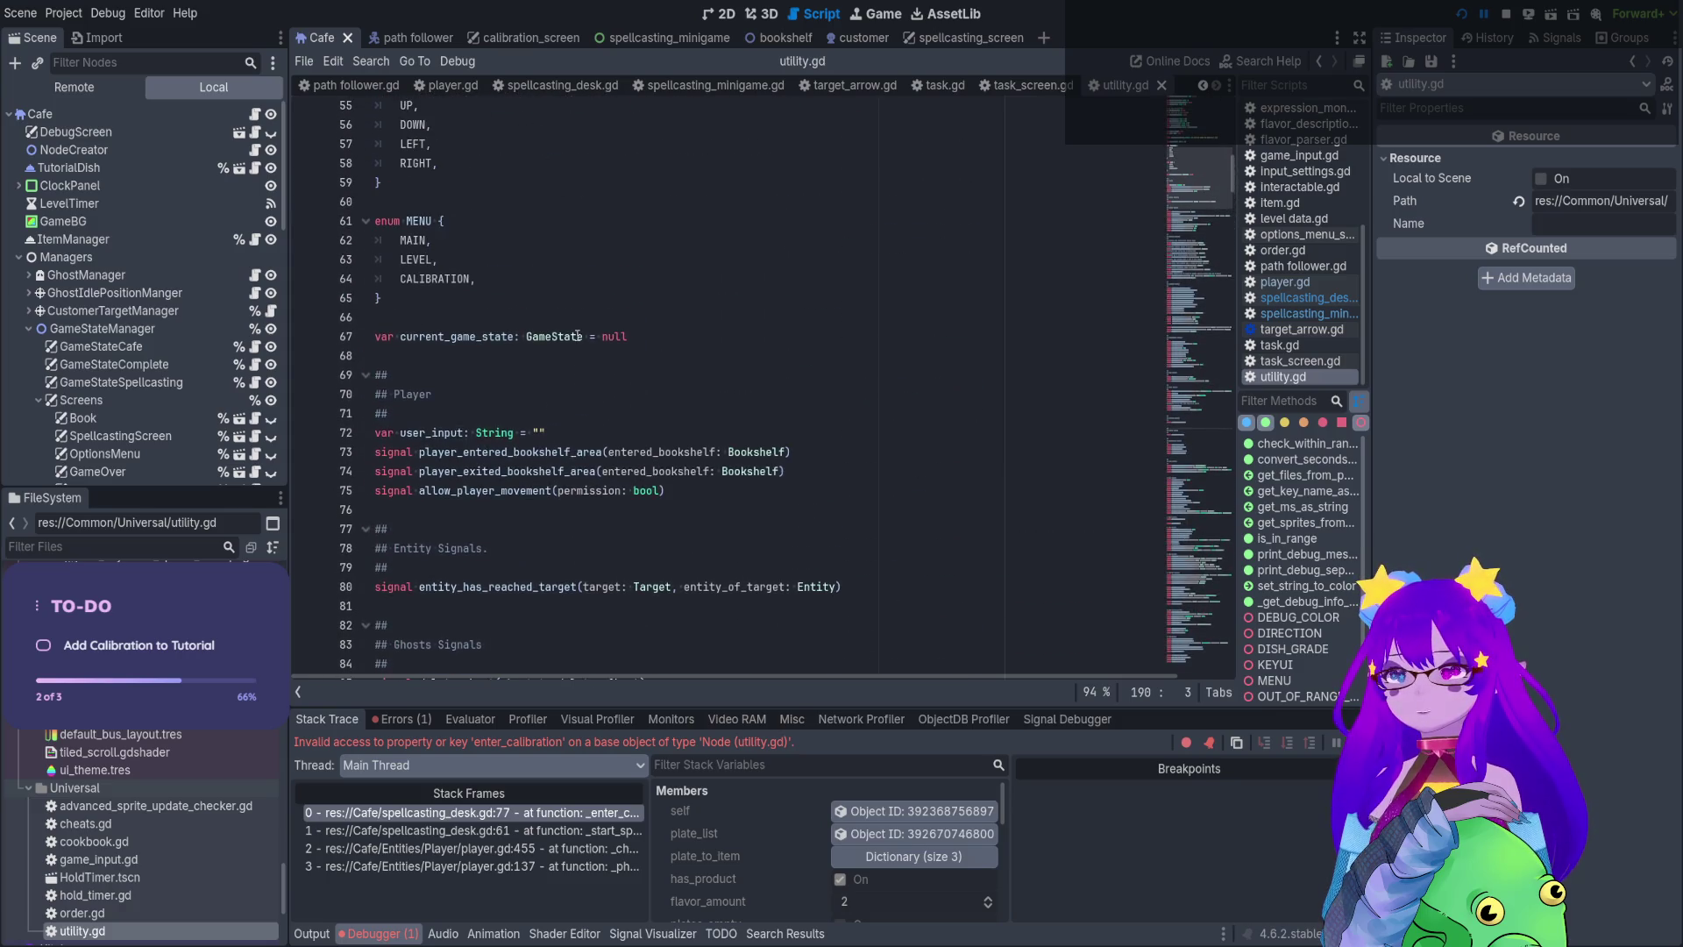
key("ctrl+f")
type("enter_calibration")
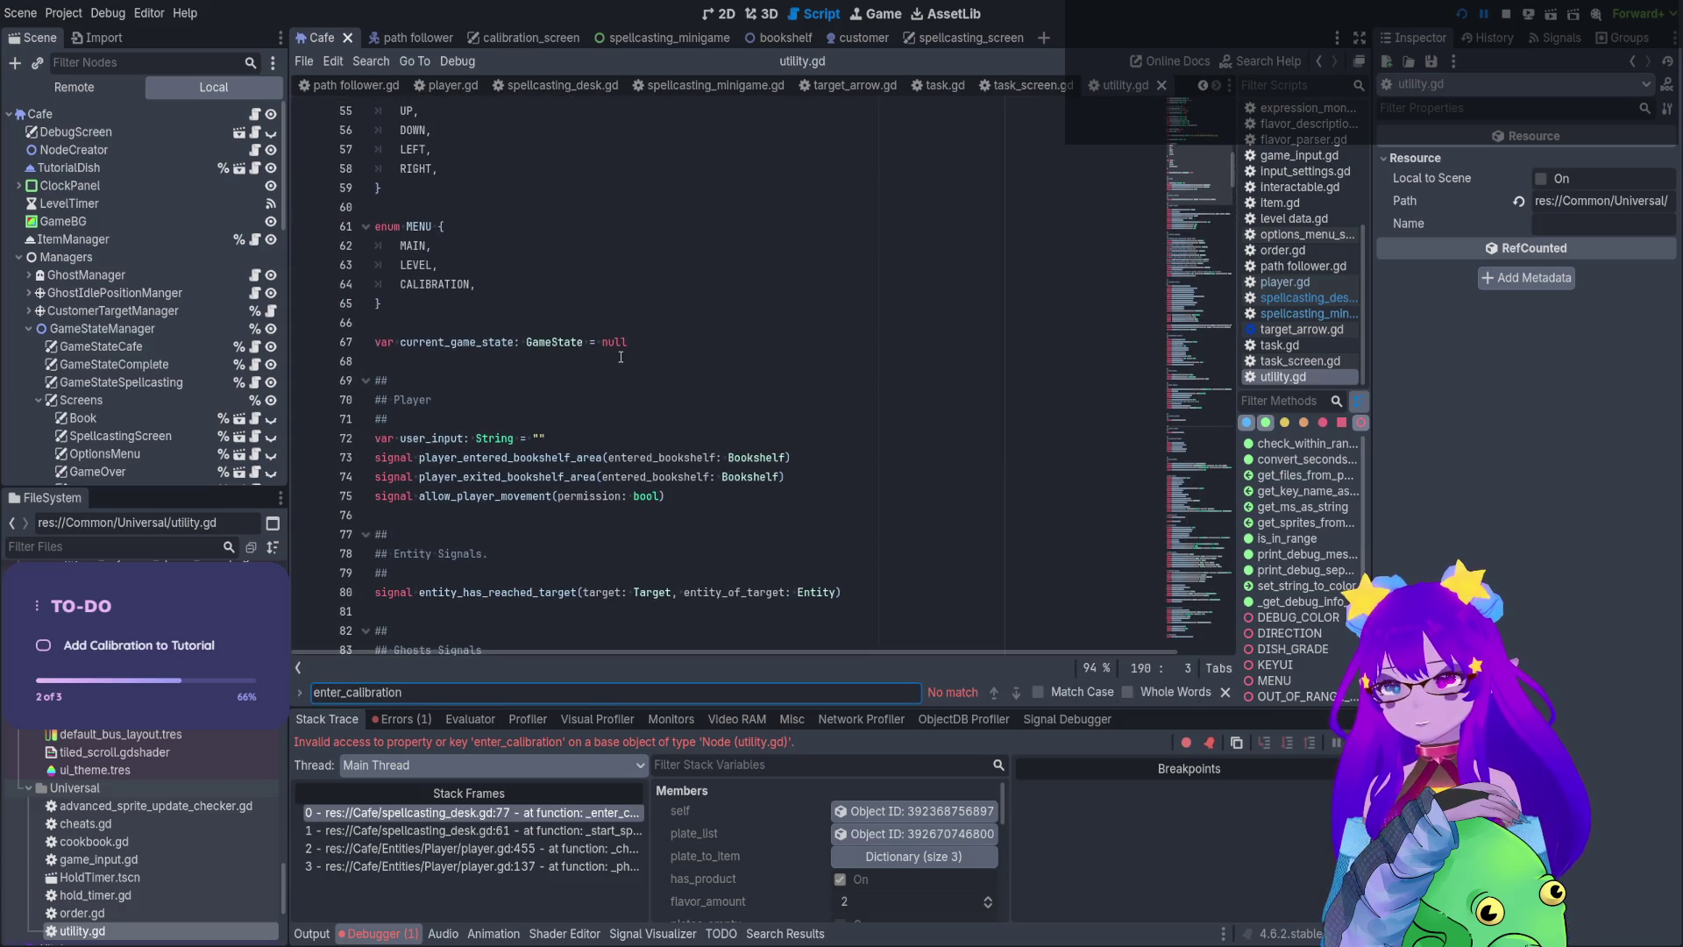
key("BackSpace")
key("BackSpace")
key("BackSpace")
type("start")
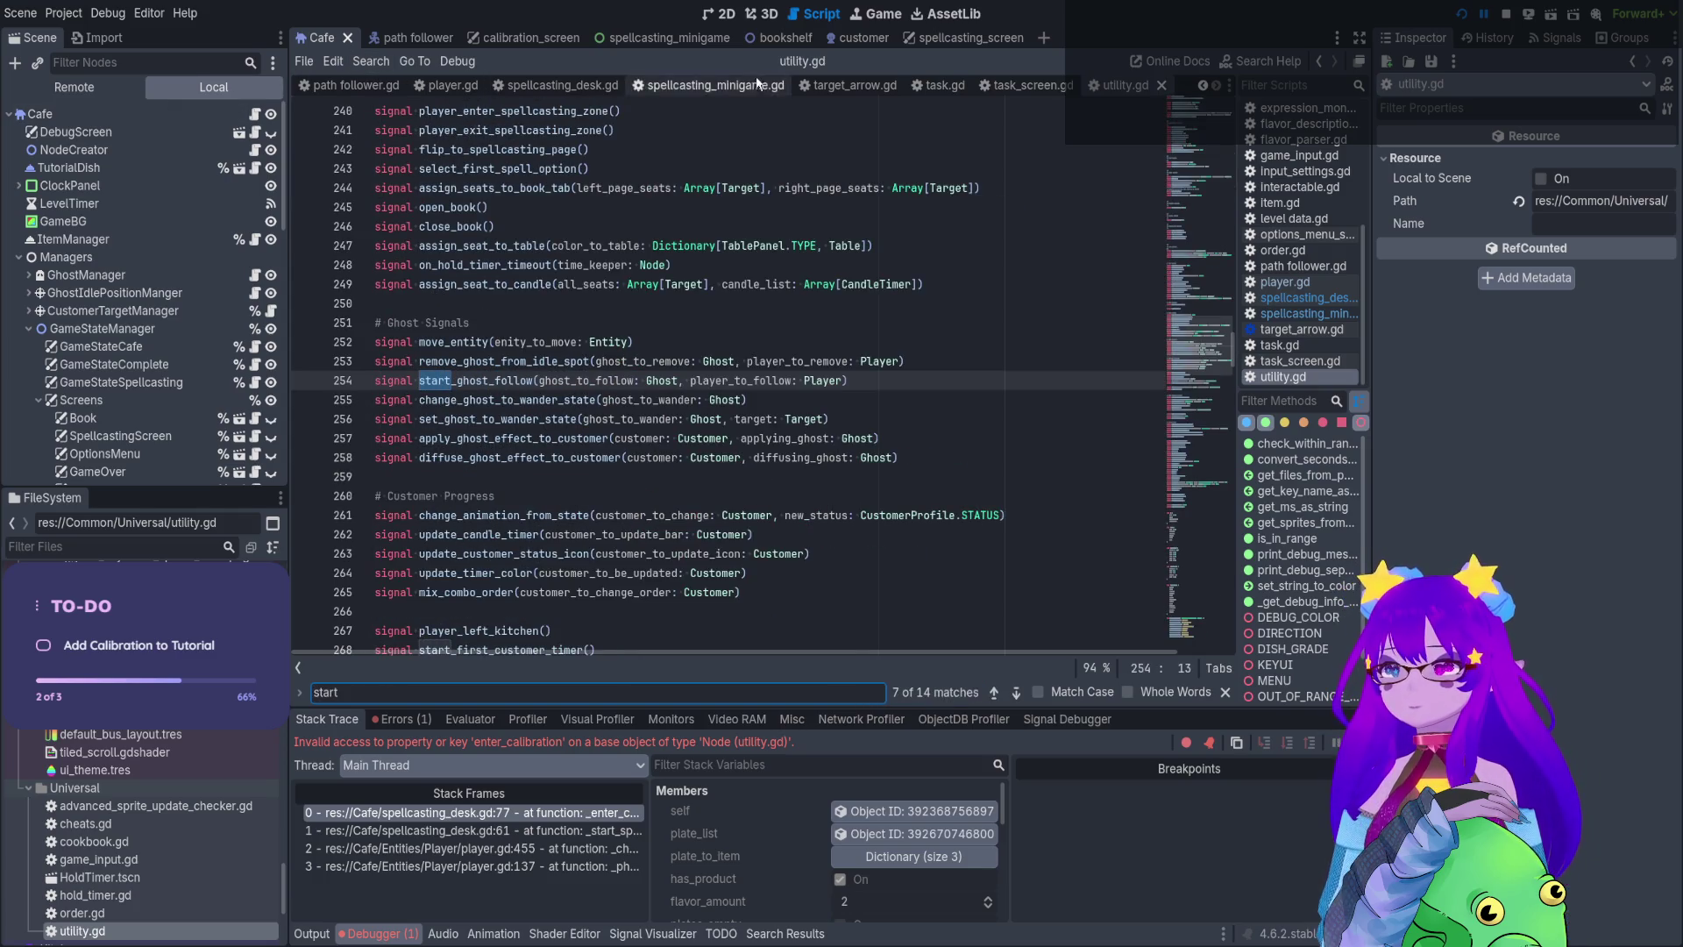
Jump to the line 77 error, replace enter_calibration with start_calibration, then save and run
left_click(398, 719)
double_click(469, 769)
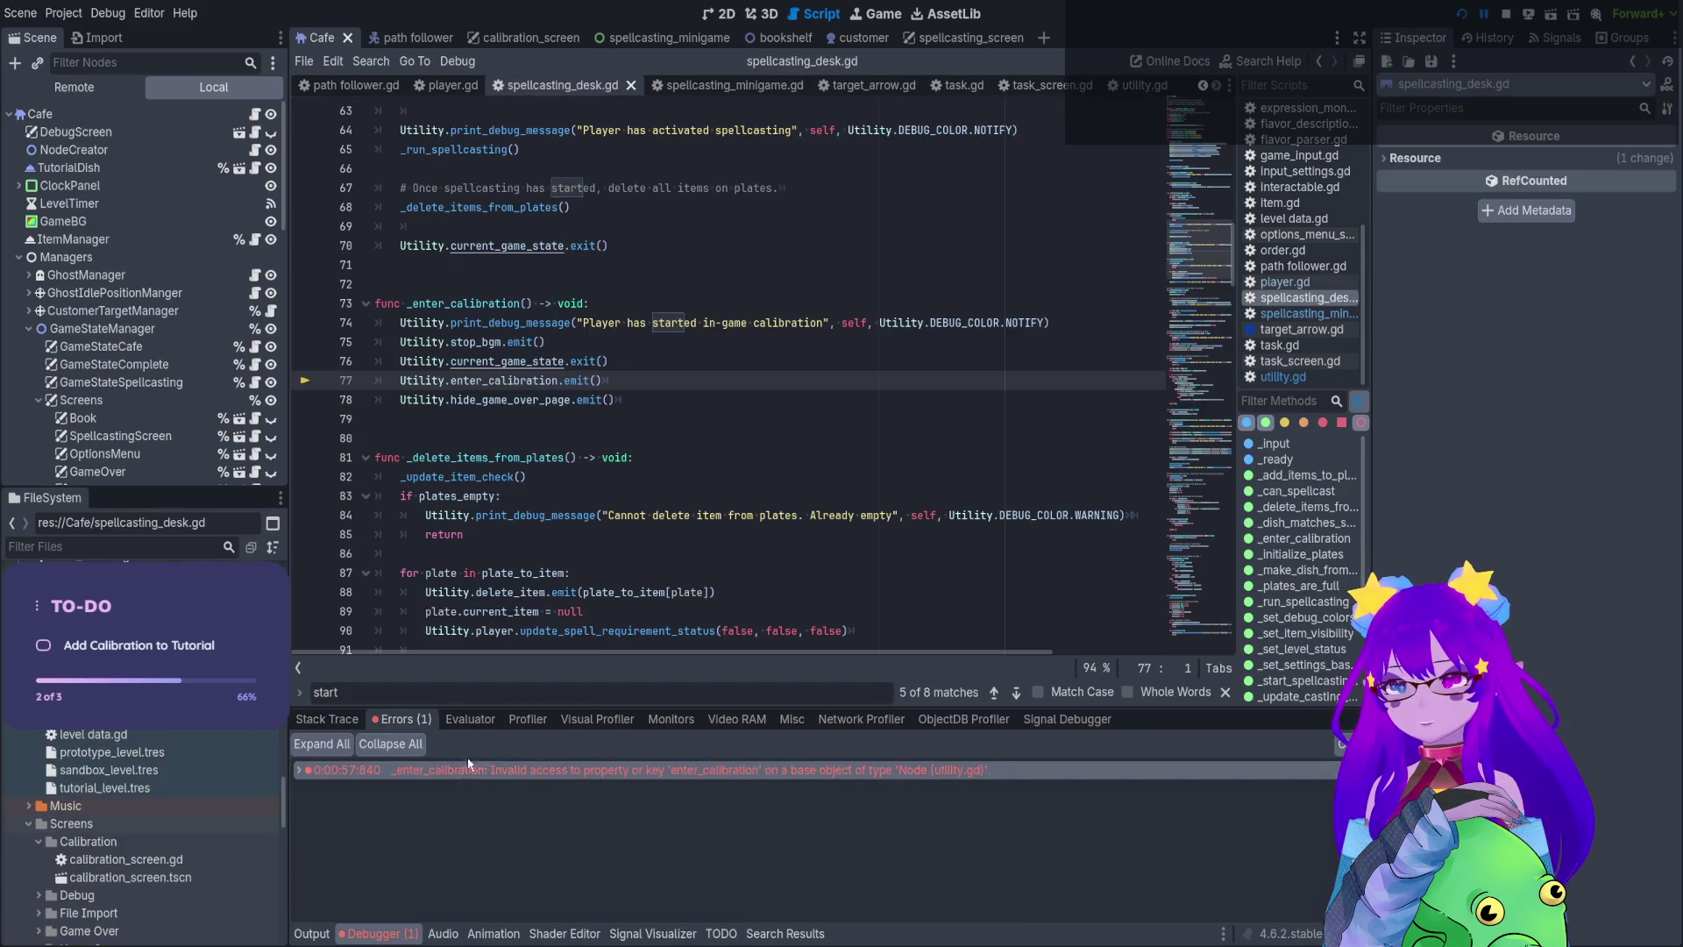
double_click(496, 383)
type("start")
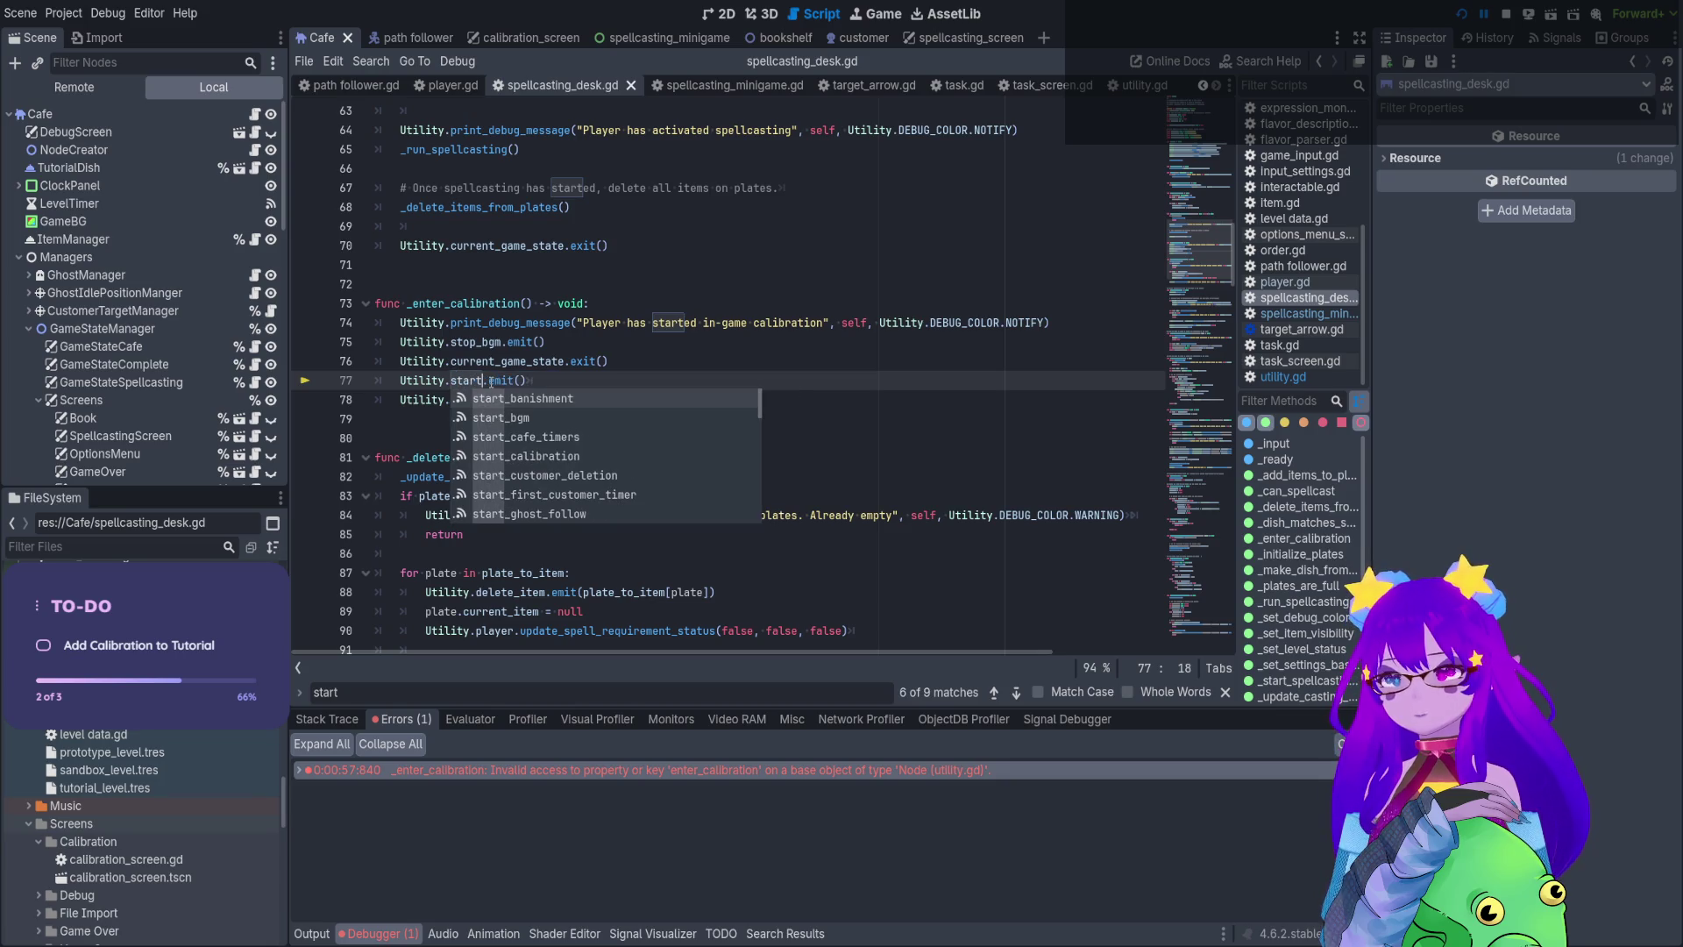
type("_cal")
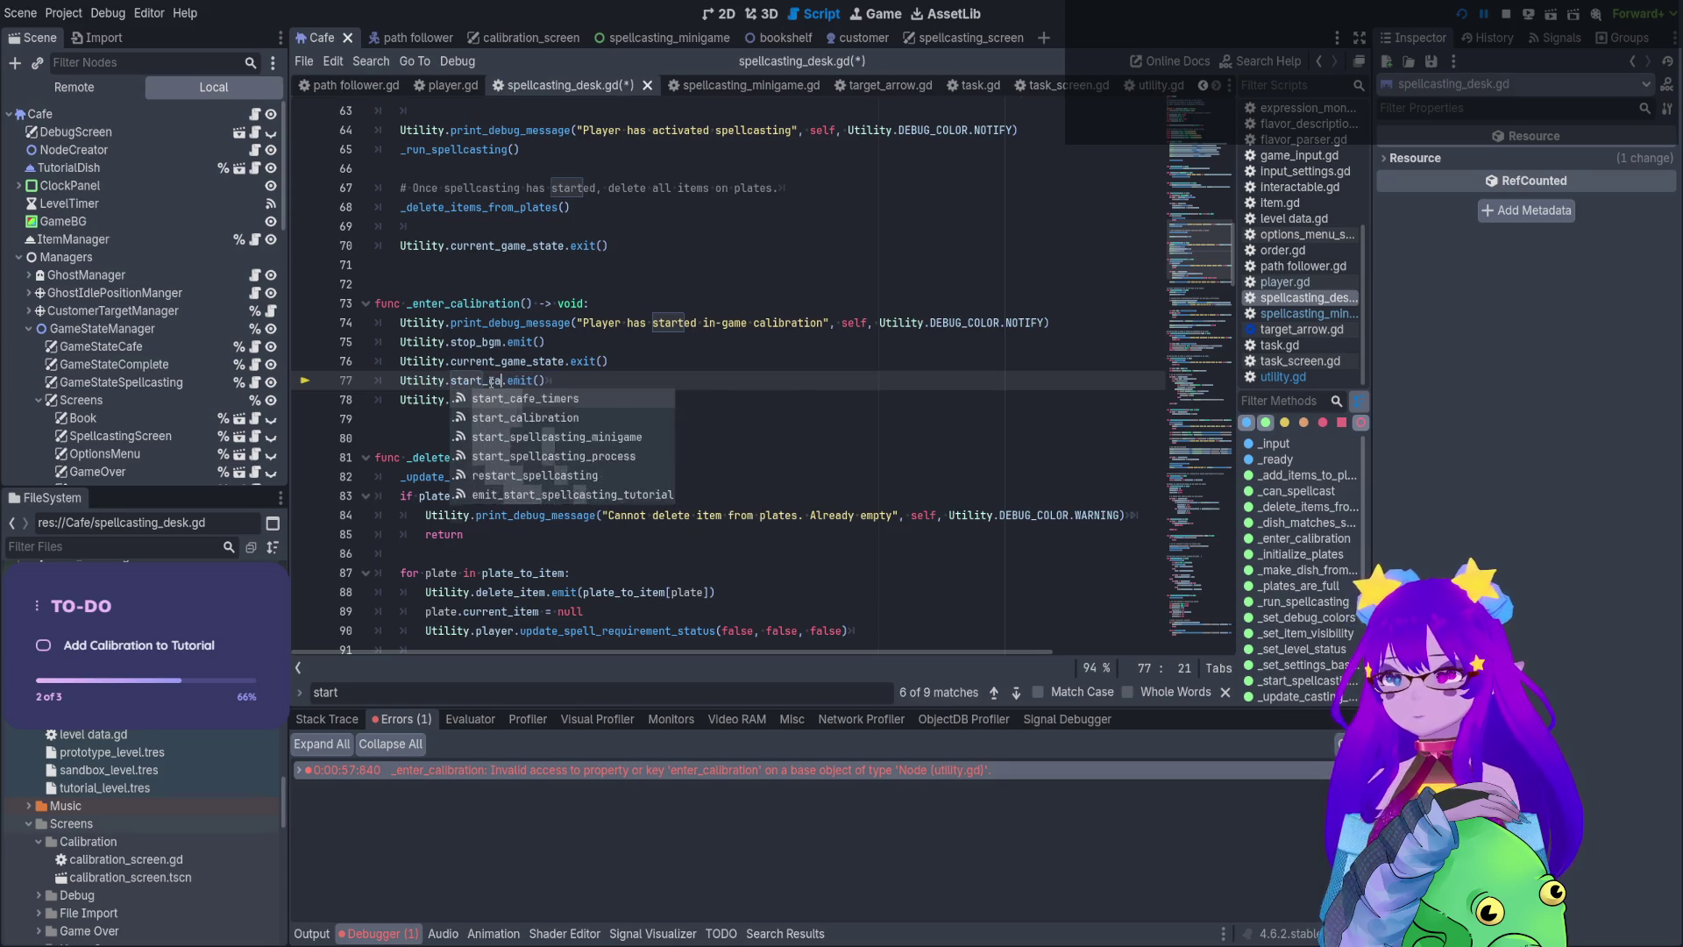
key("Return")
key("ctrl+s")
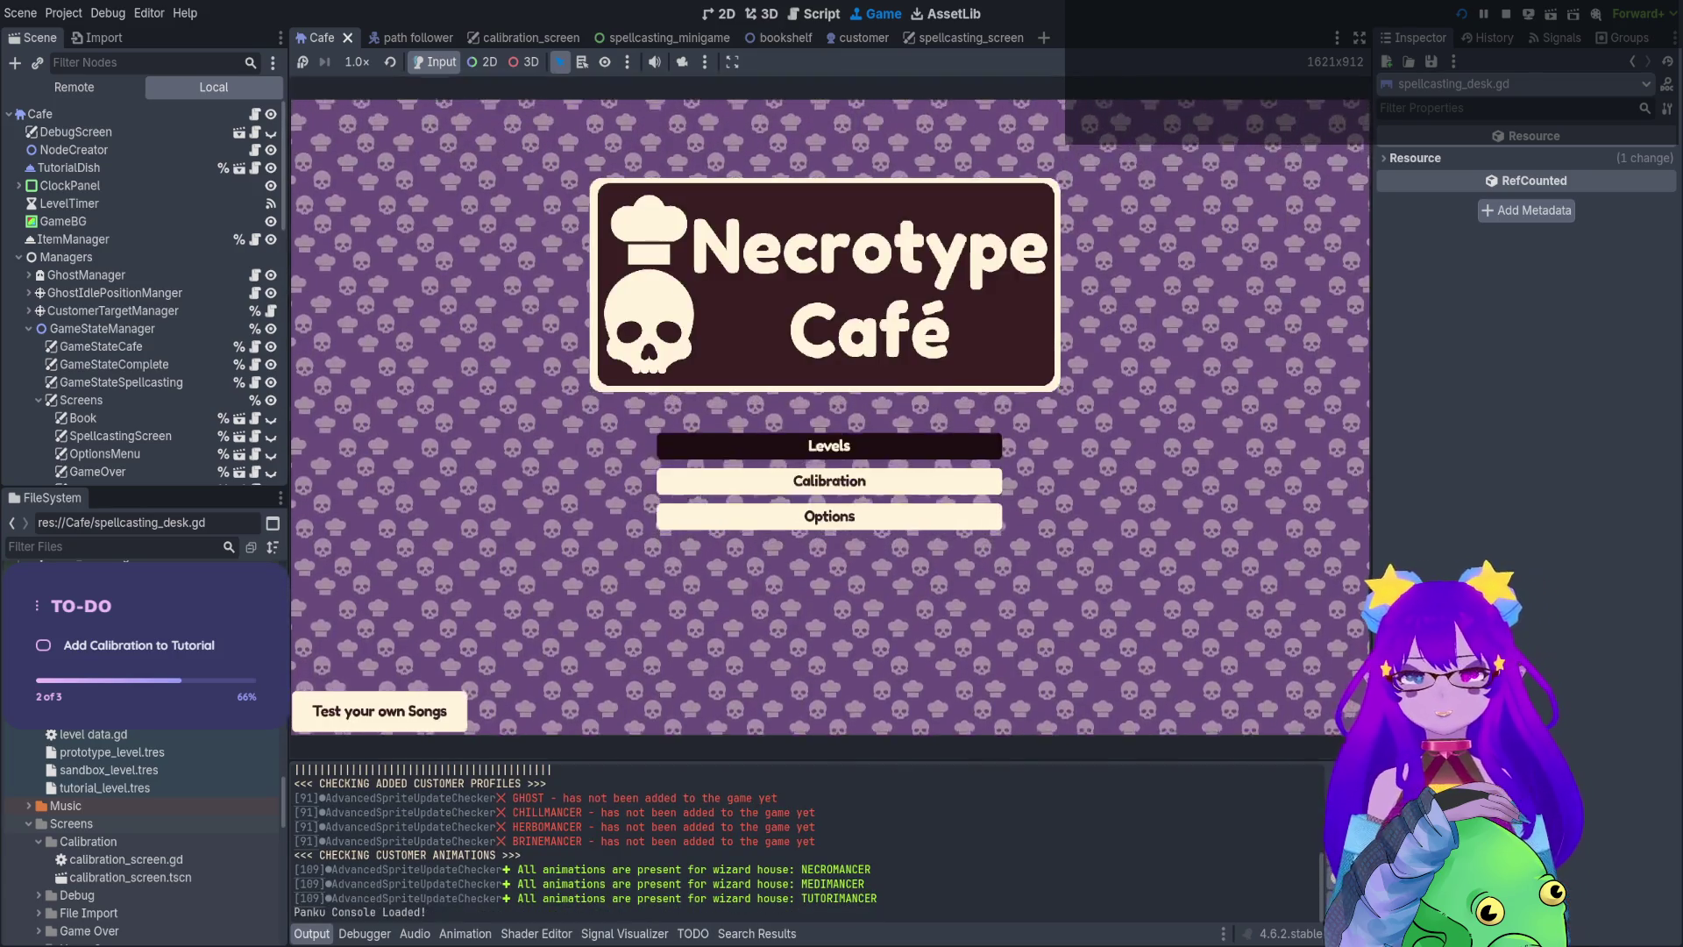
Start the Tutorial level from Levels, walk the witch to the desk and hold Q
left_click(827, 444)
left_click(738, 317)
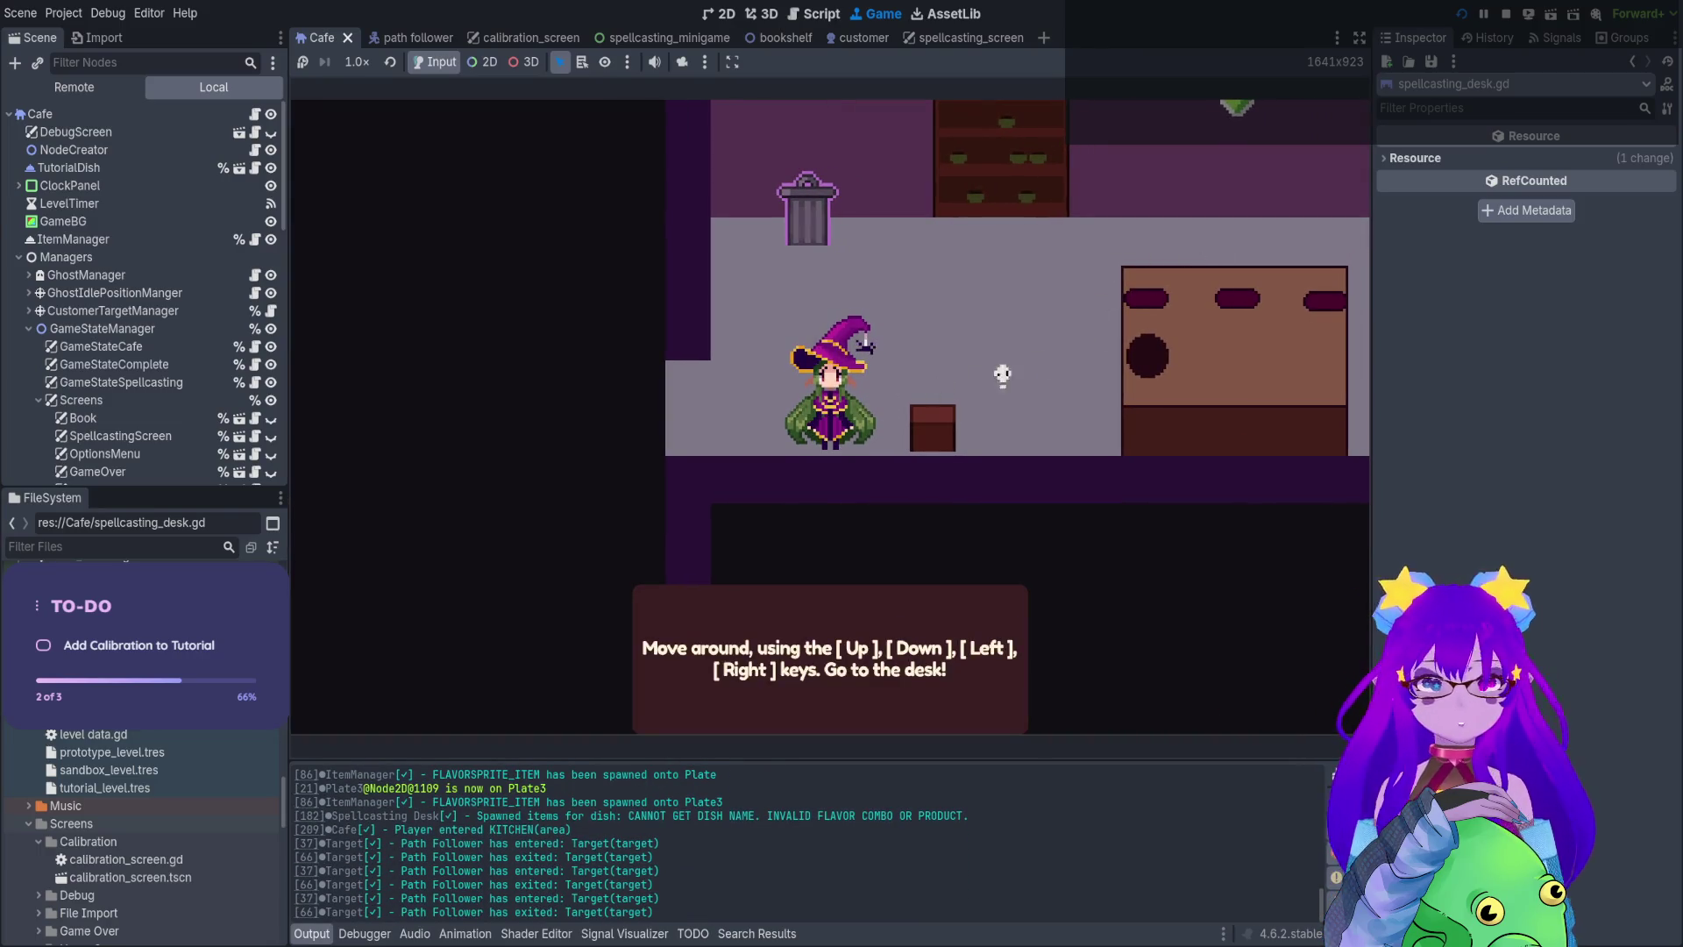
key("Up")
key("Right")
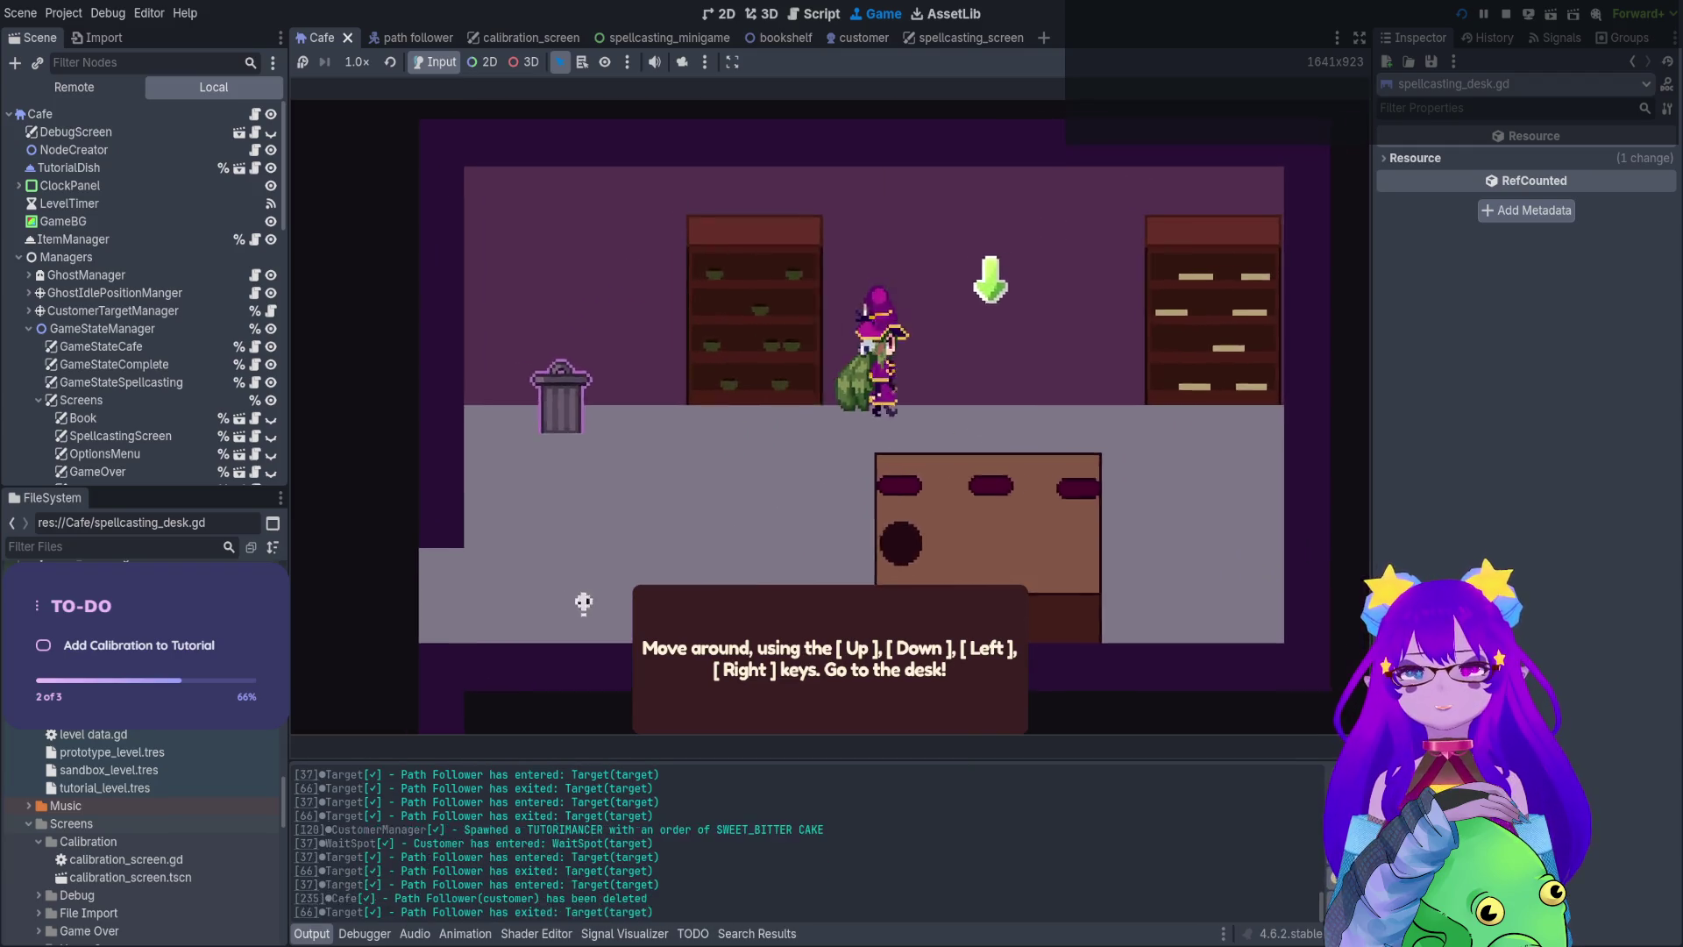
key("Right")
key("Down")
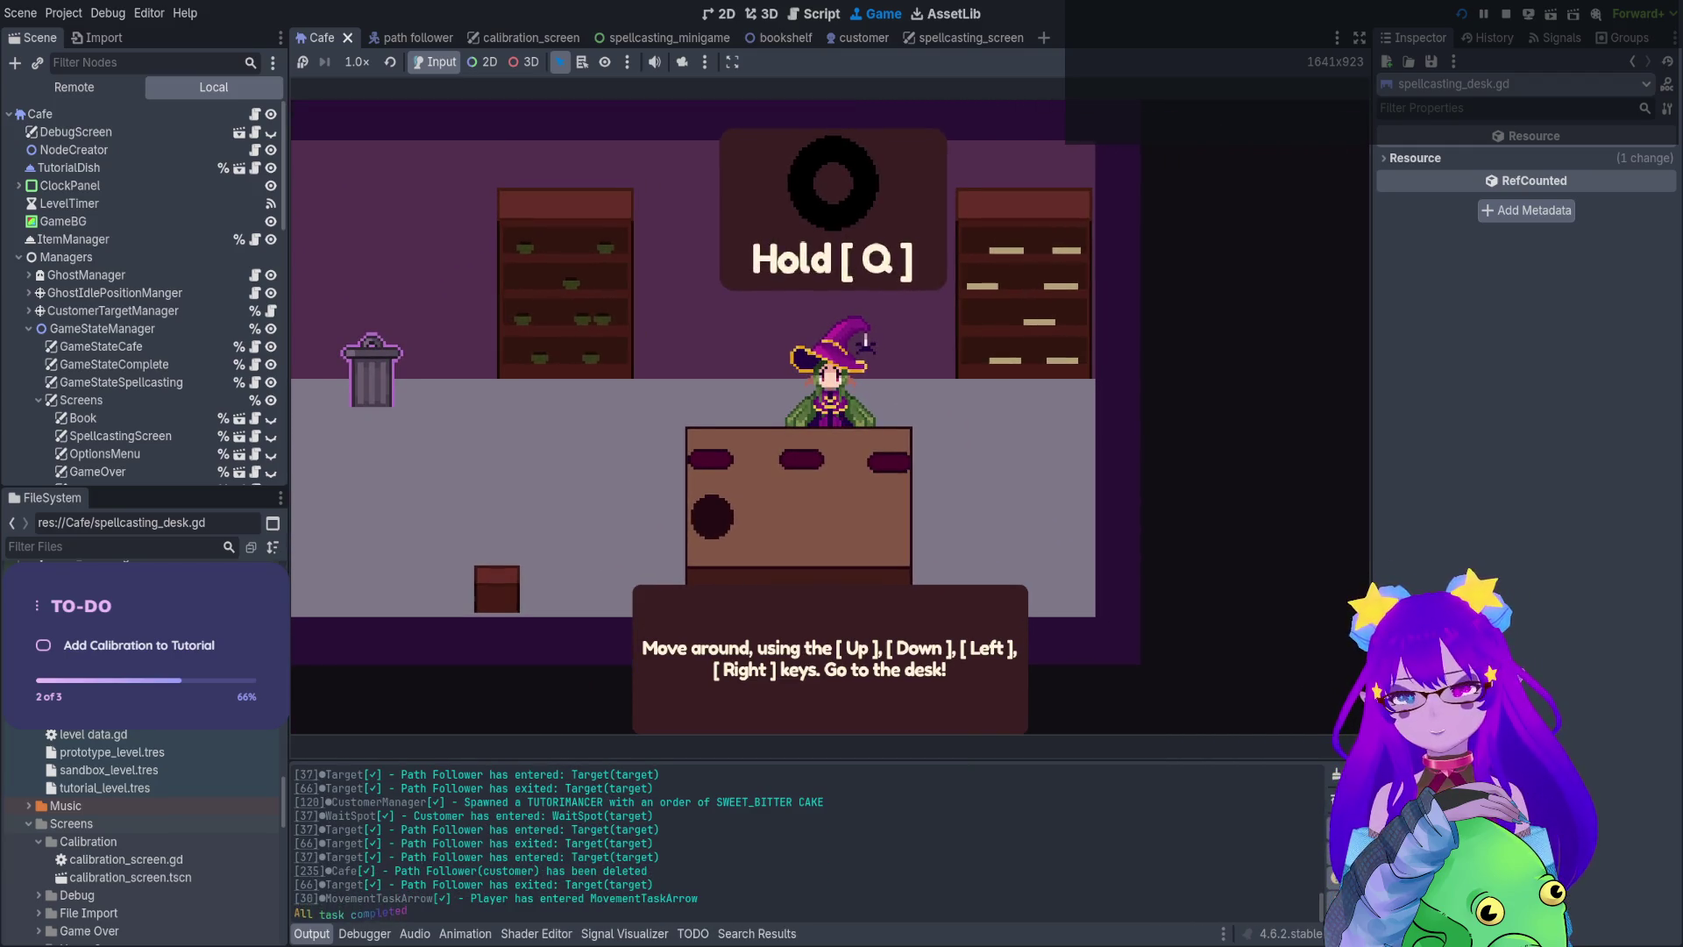
type("q")
type("qq")
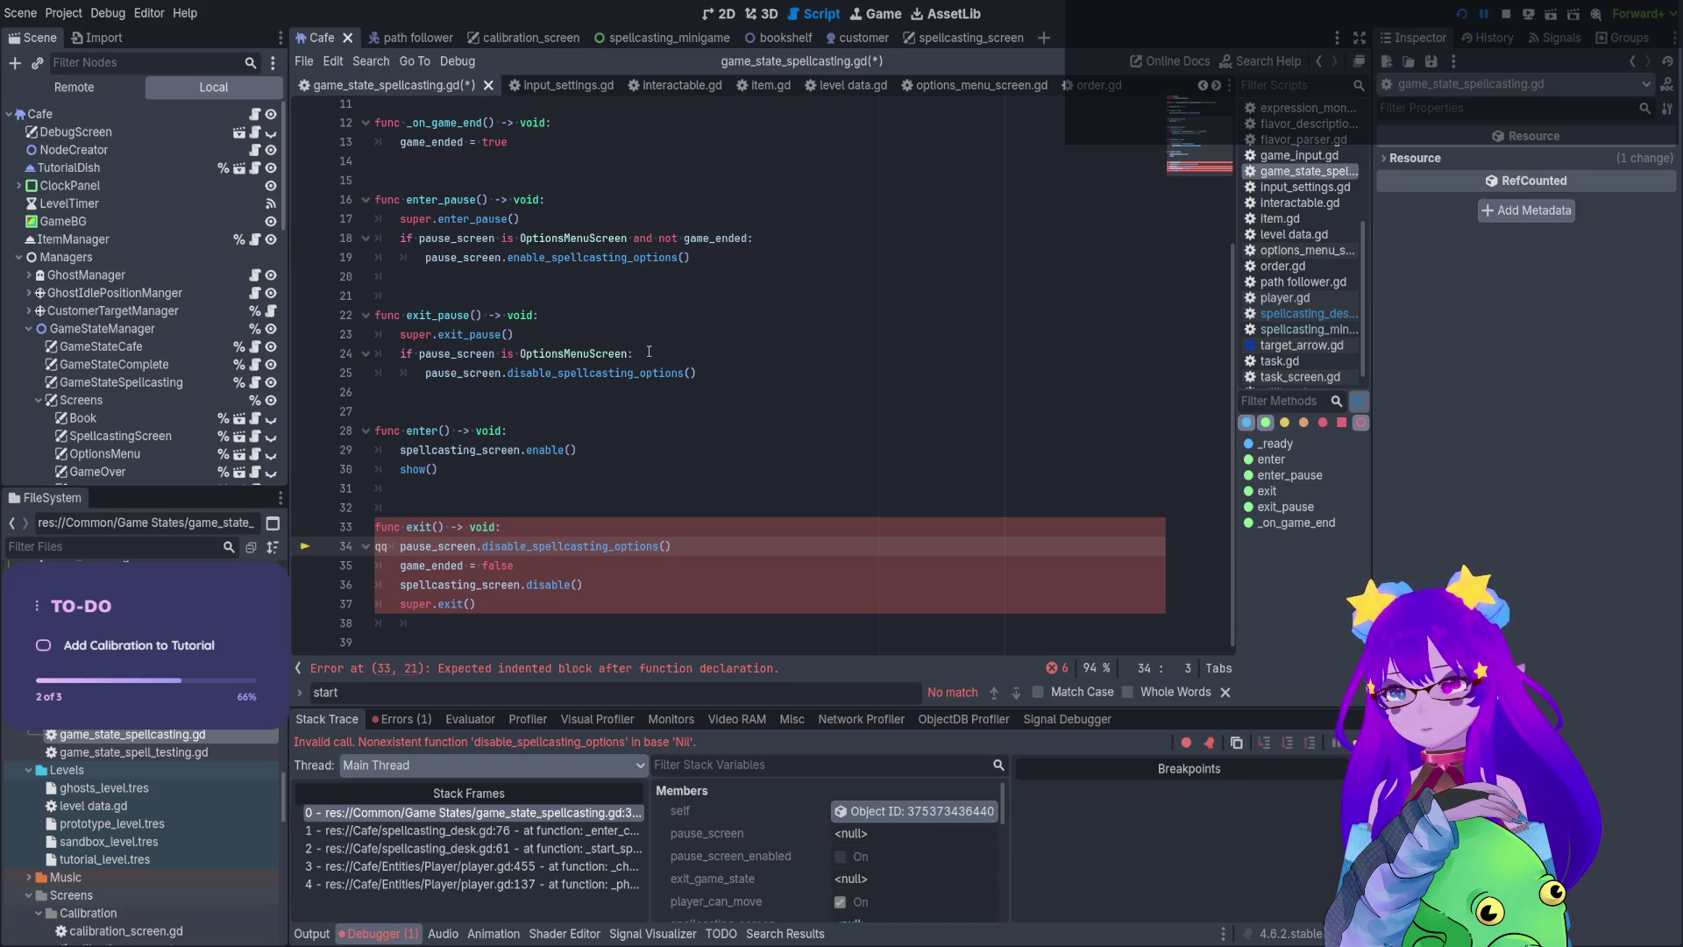
Delete the stray q on line 34 of game_state_spellcasting.gd, save, then stop and relaunch the game
left_click(445, 564)
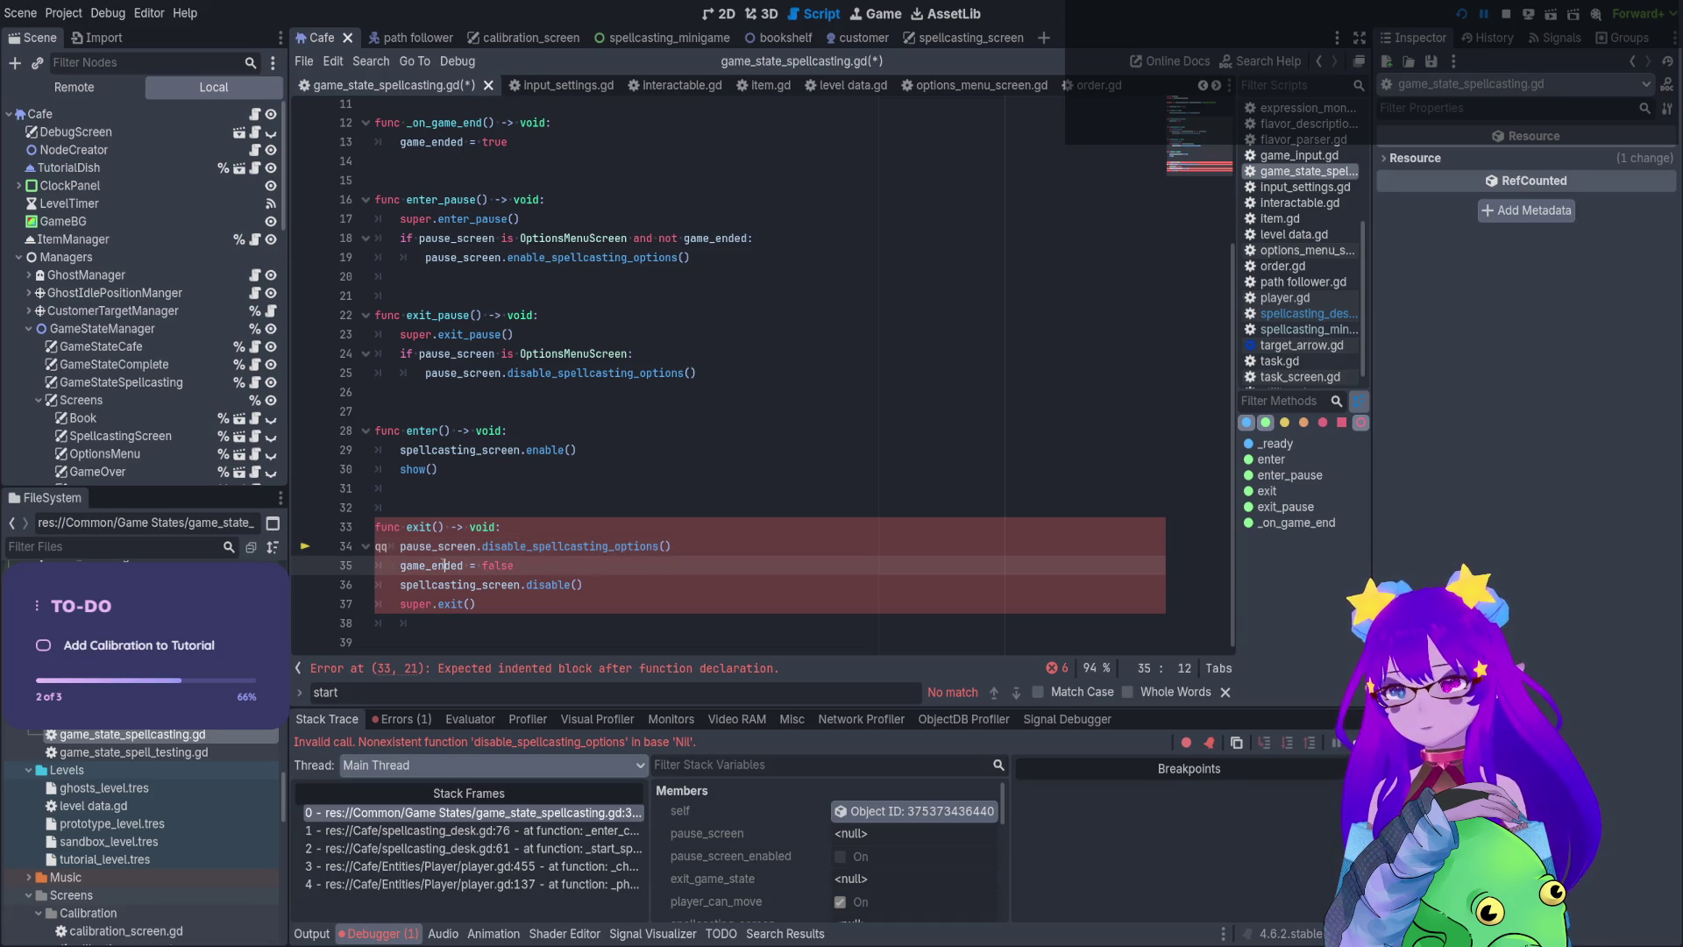
left_click(382, 546)
key("BackSpace")
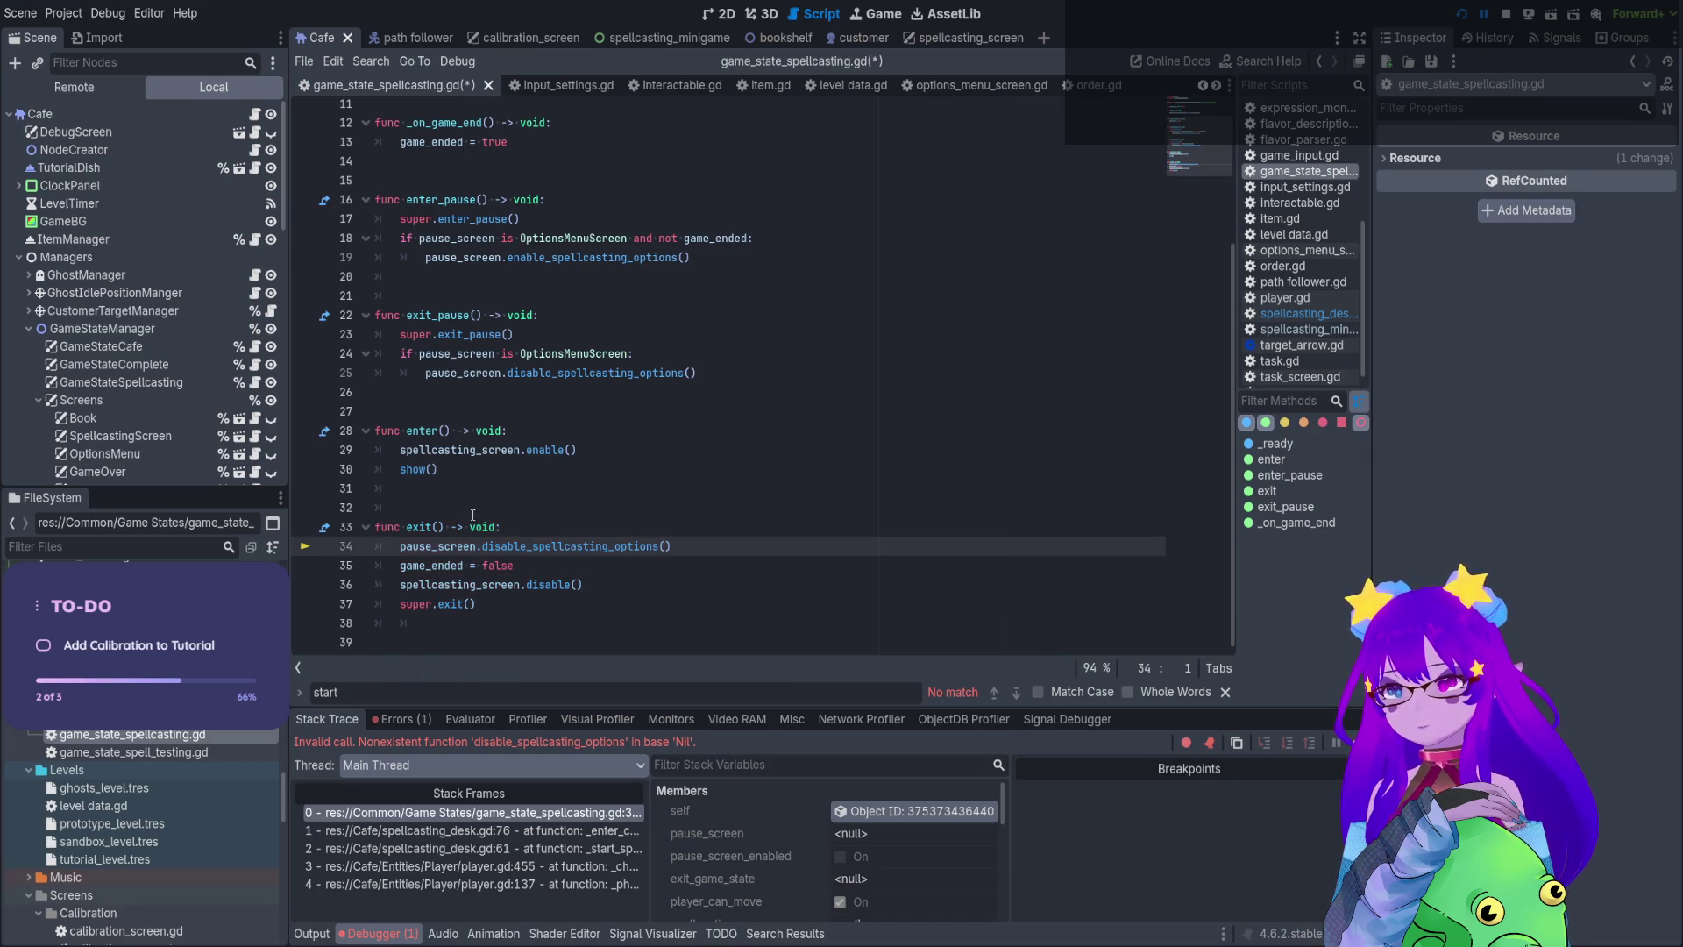
key("ctrl+s")
left_click(1504, 15)
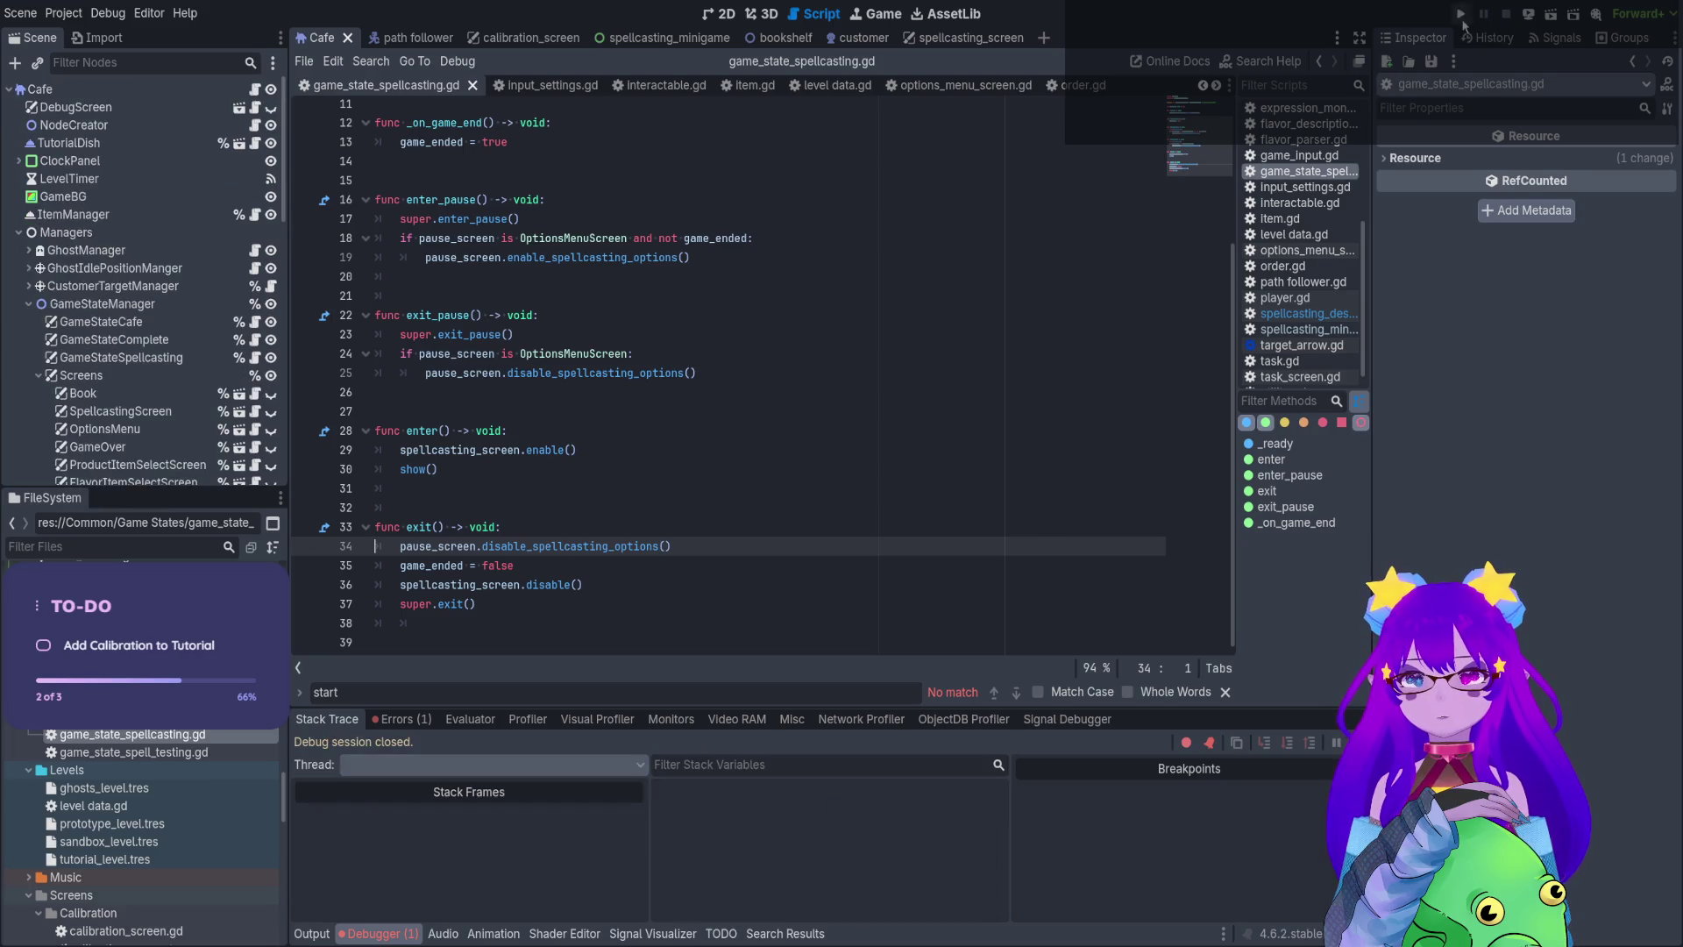
left_click(1461, 15)
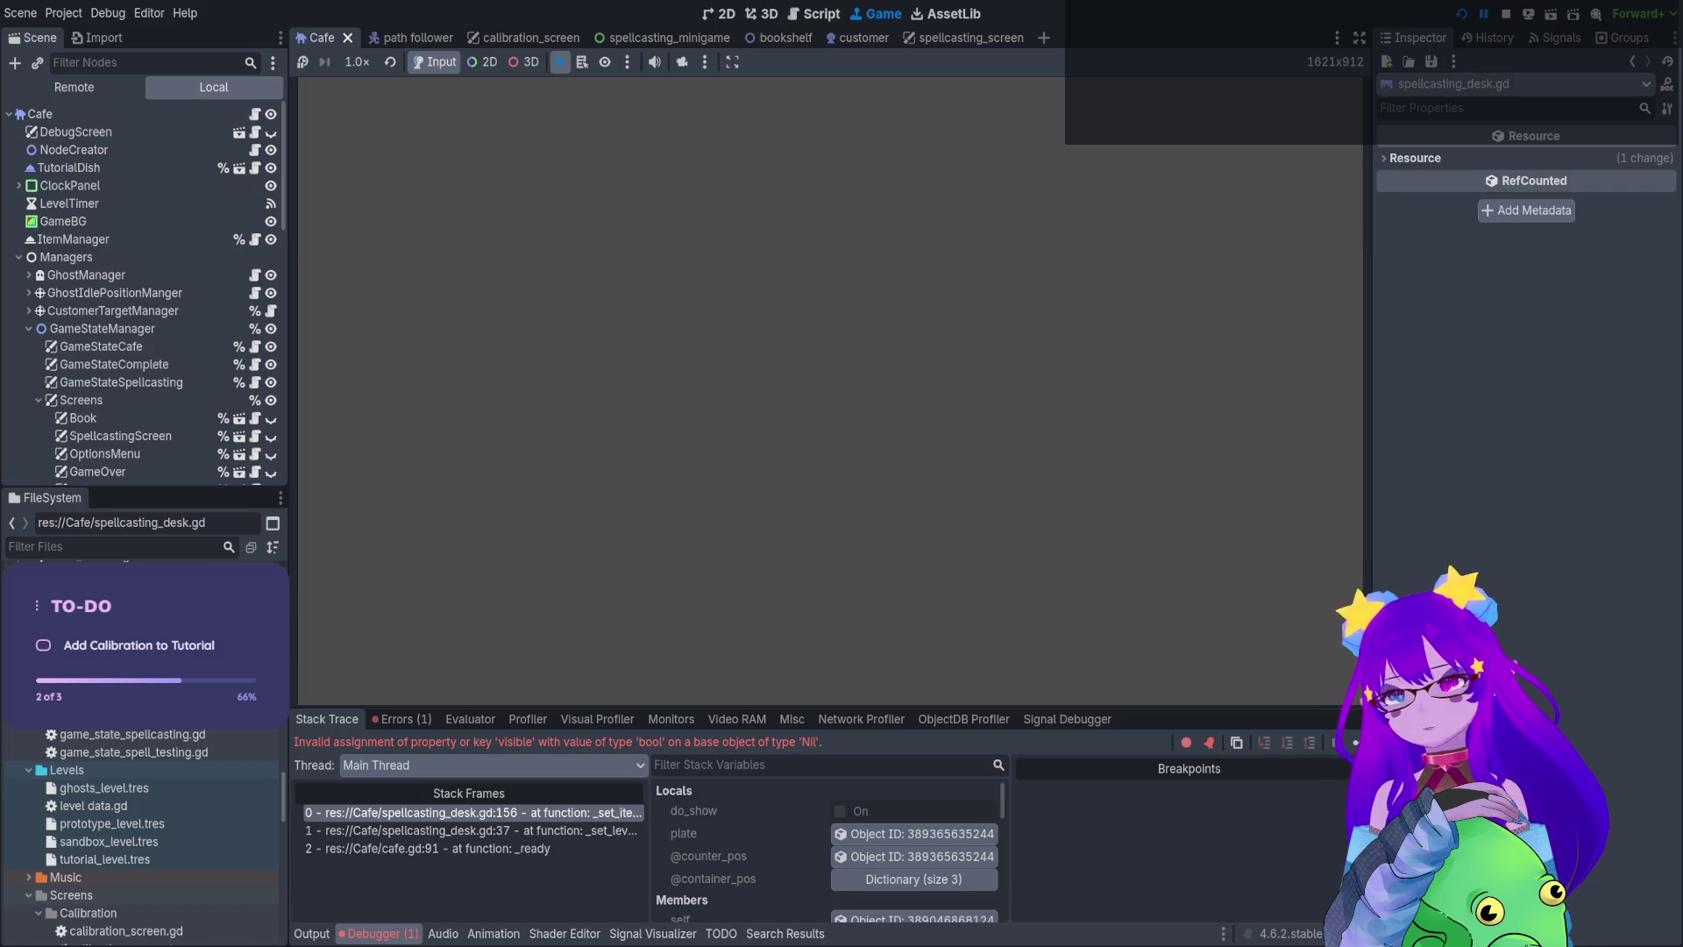
Open the failing line from the Errors list, rerun the Tutorial level, and select _set_item_visibility on line 154
left_click(402, 719)
left_click(459, 770)
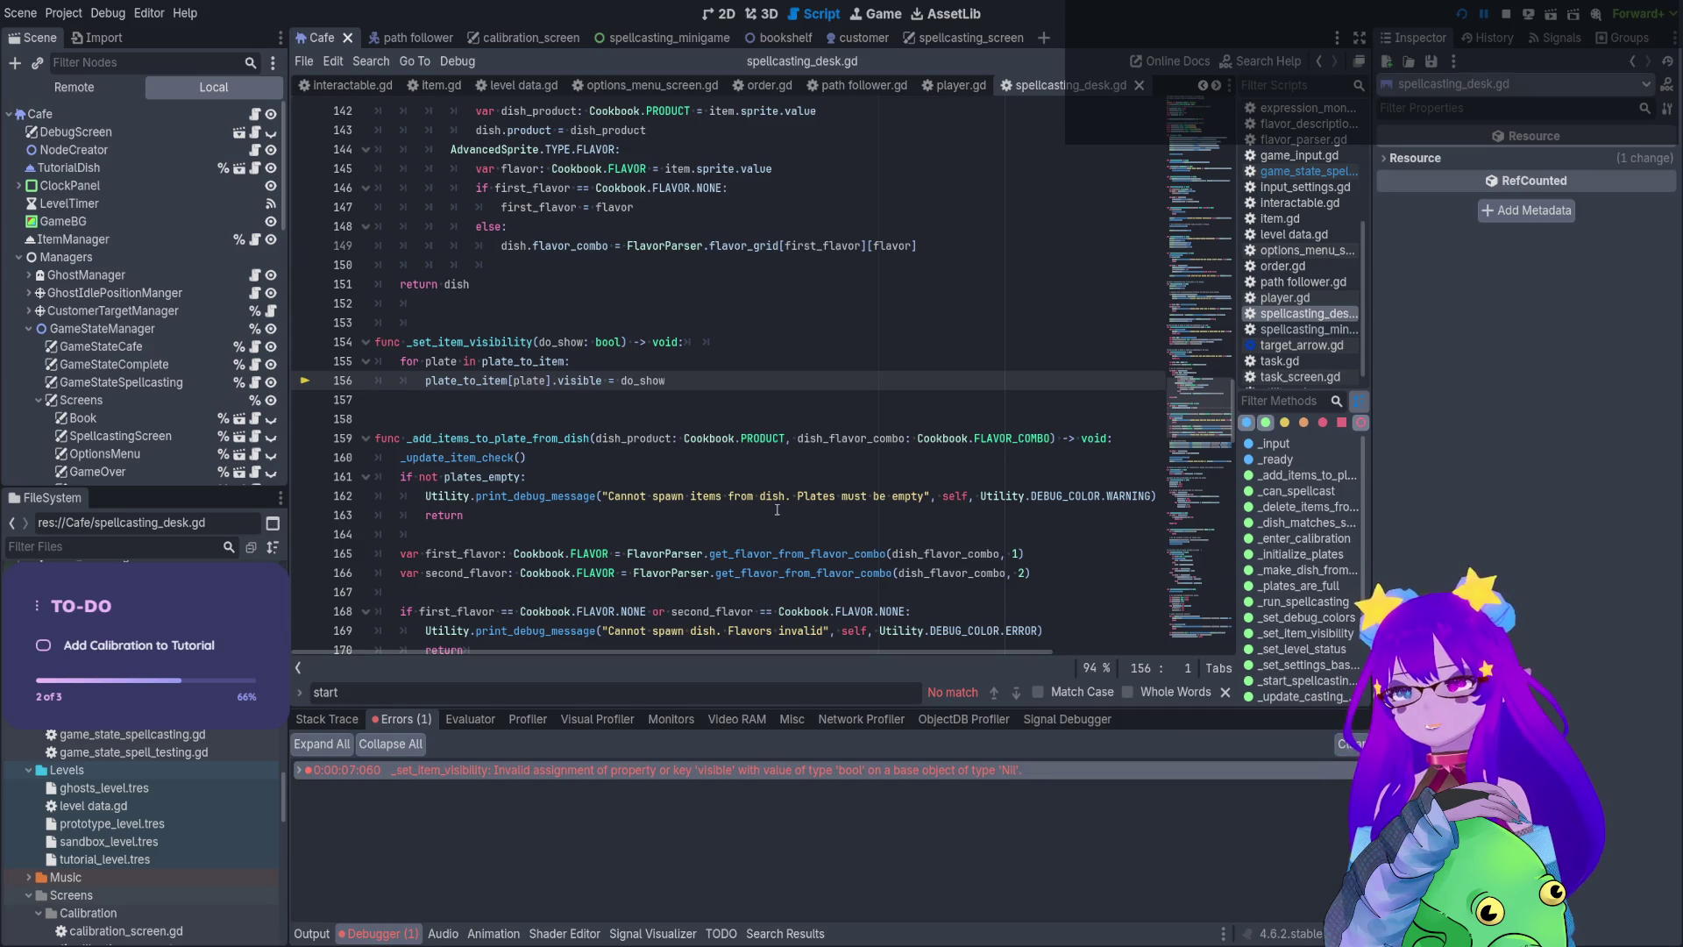
left_click(1462, 14)
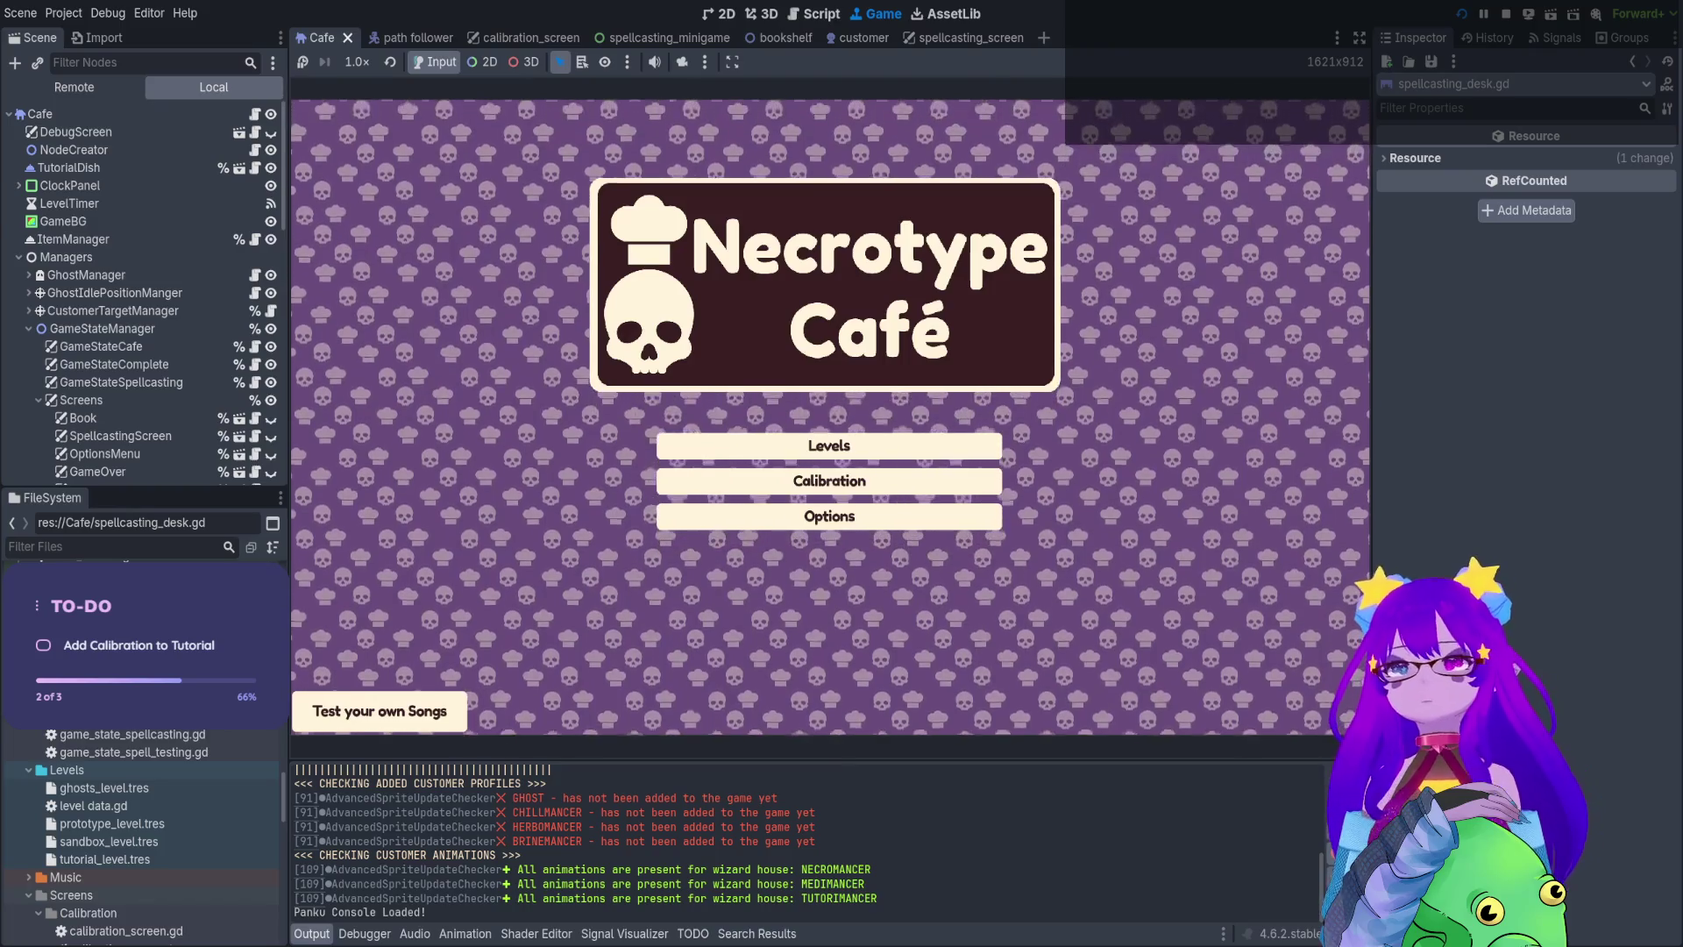
key("Return")
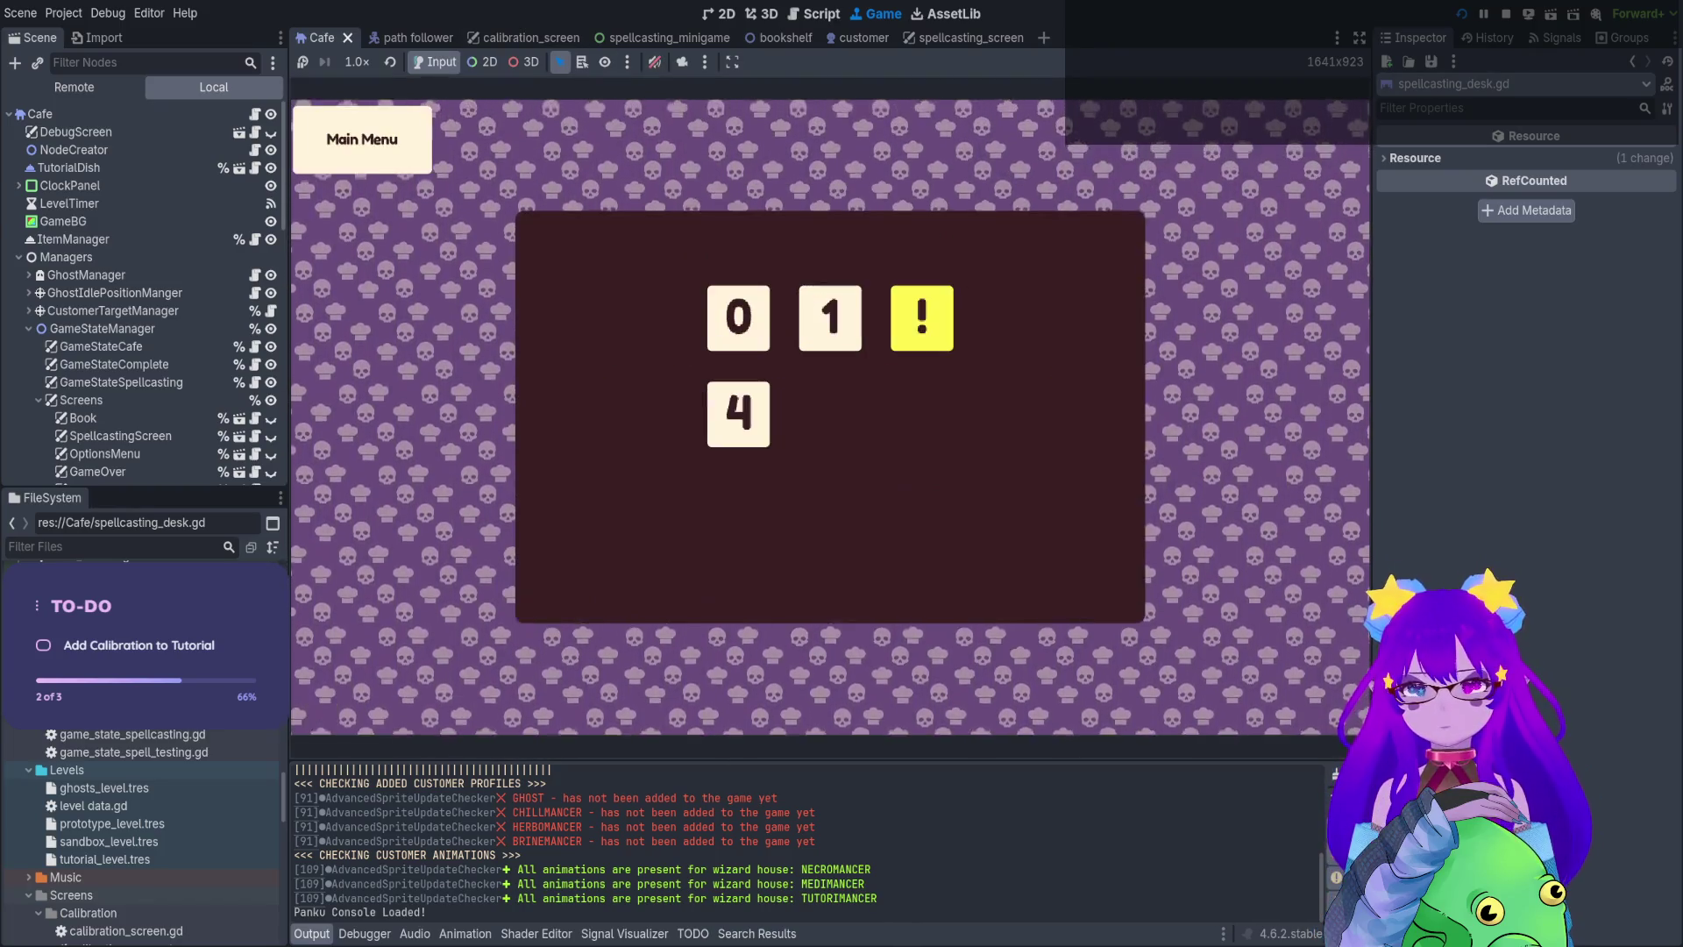
left_click(739, 338)
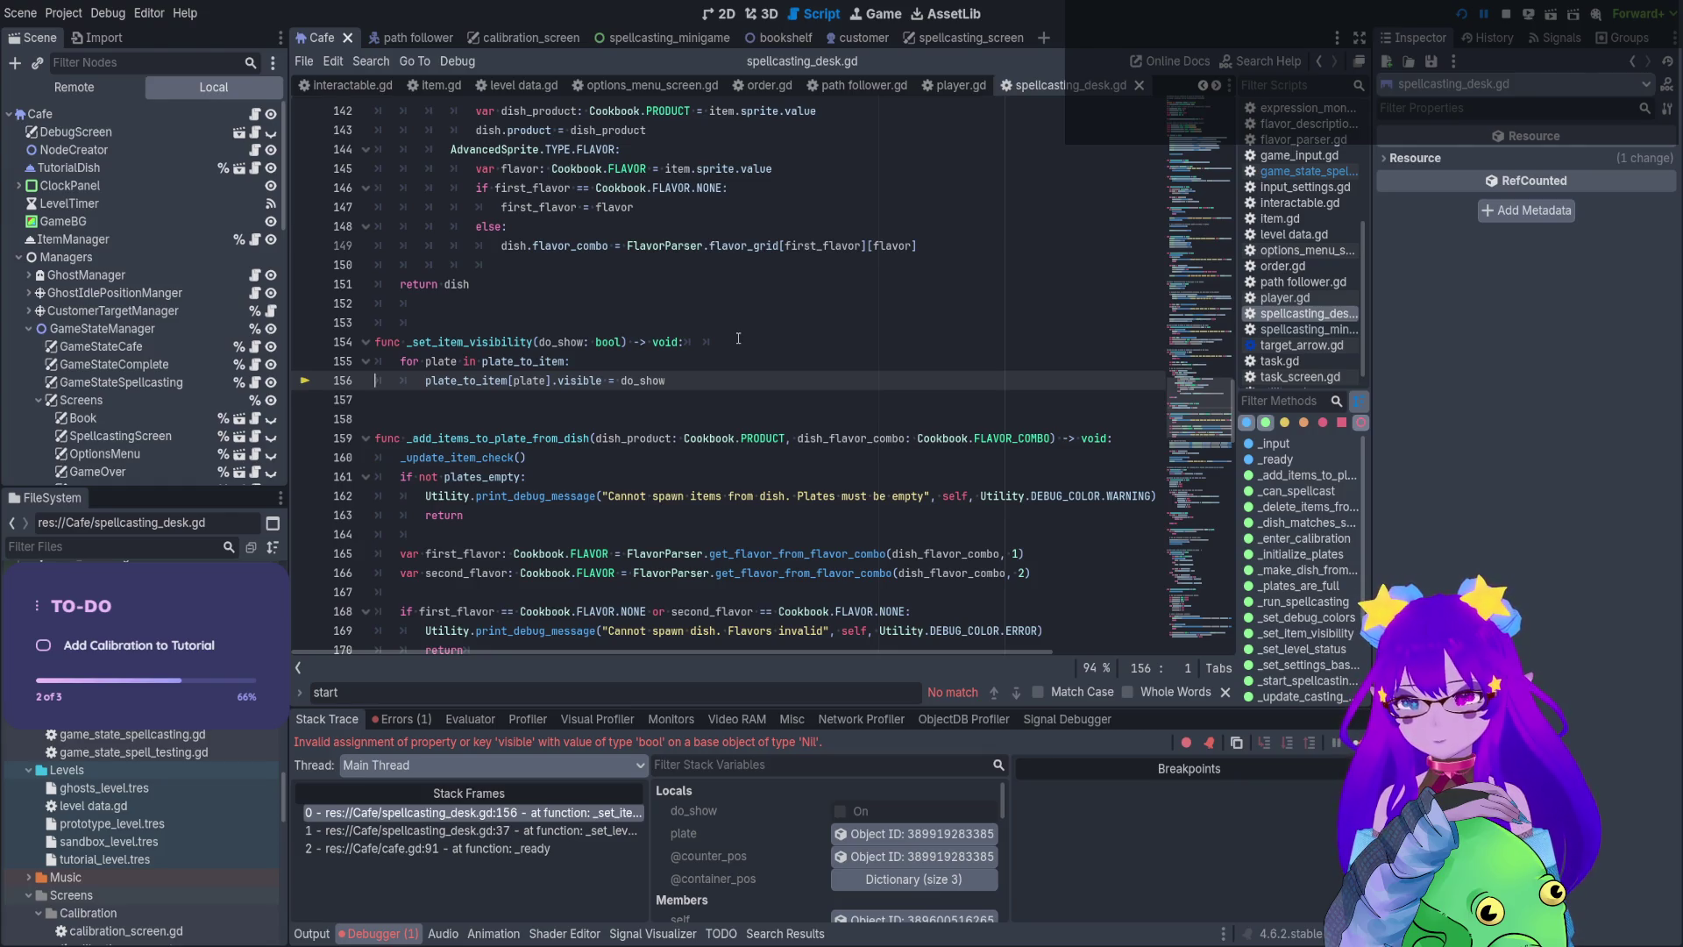
scroll(659, 238, "up", 1)
double_click(486, 400)
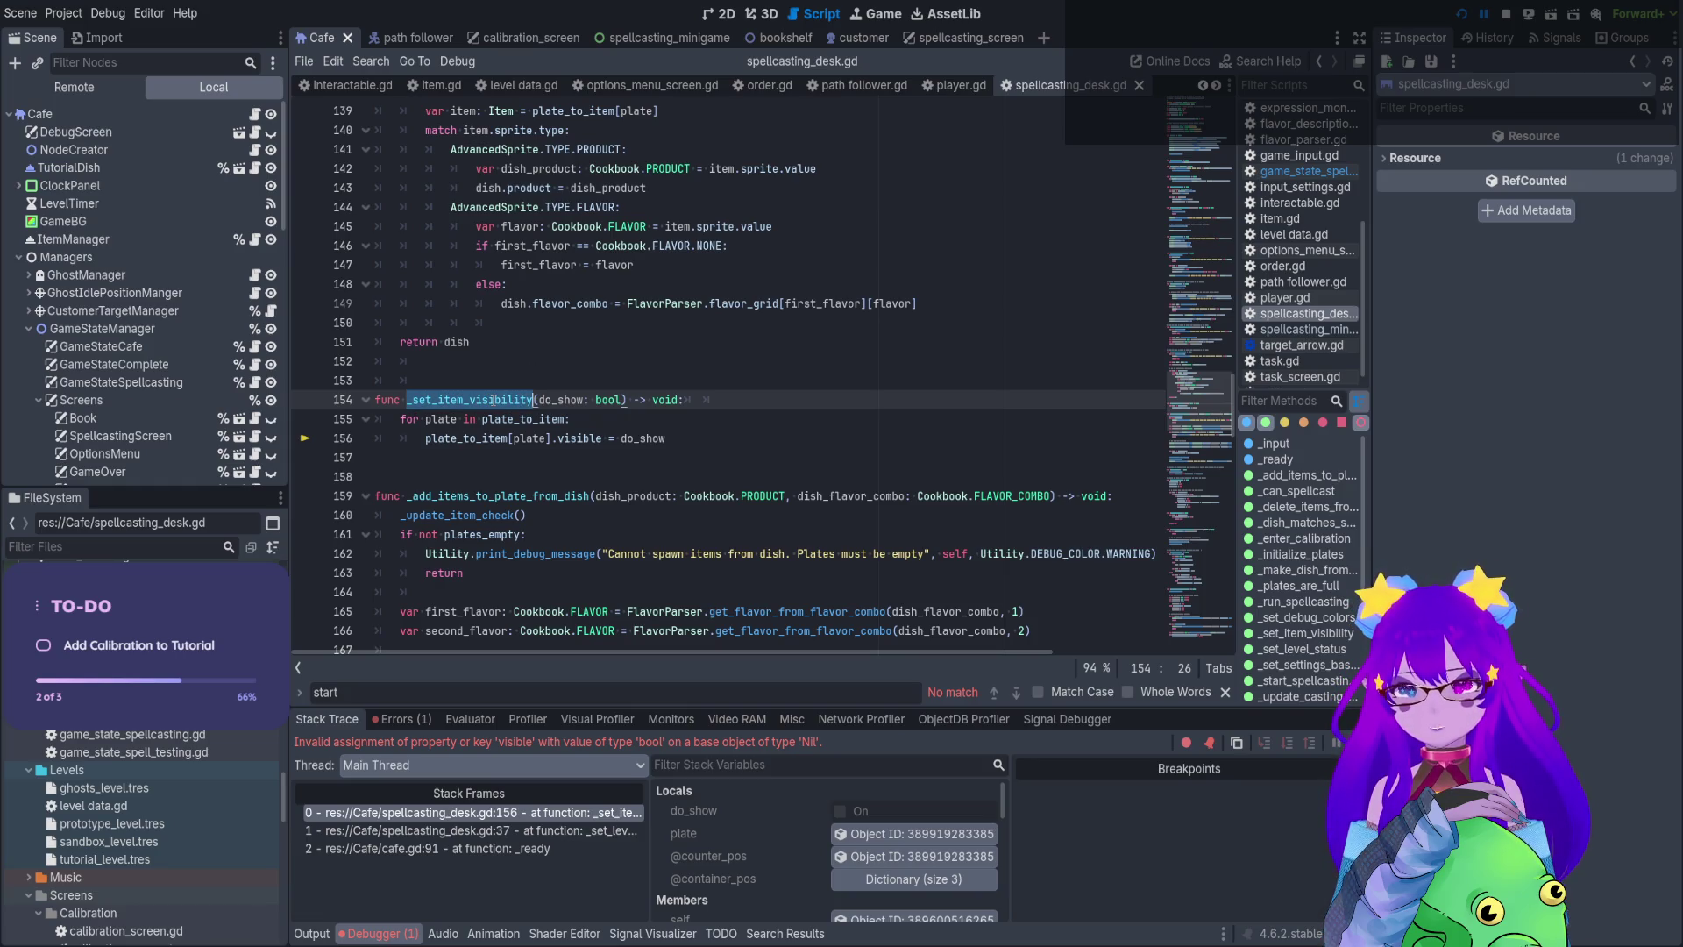
Search for _set_item_visibility, inspect its line 37 call in _set_level_status, and stop the game with F8
key("ctrl+f")
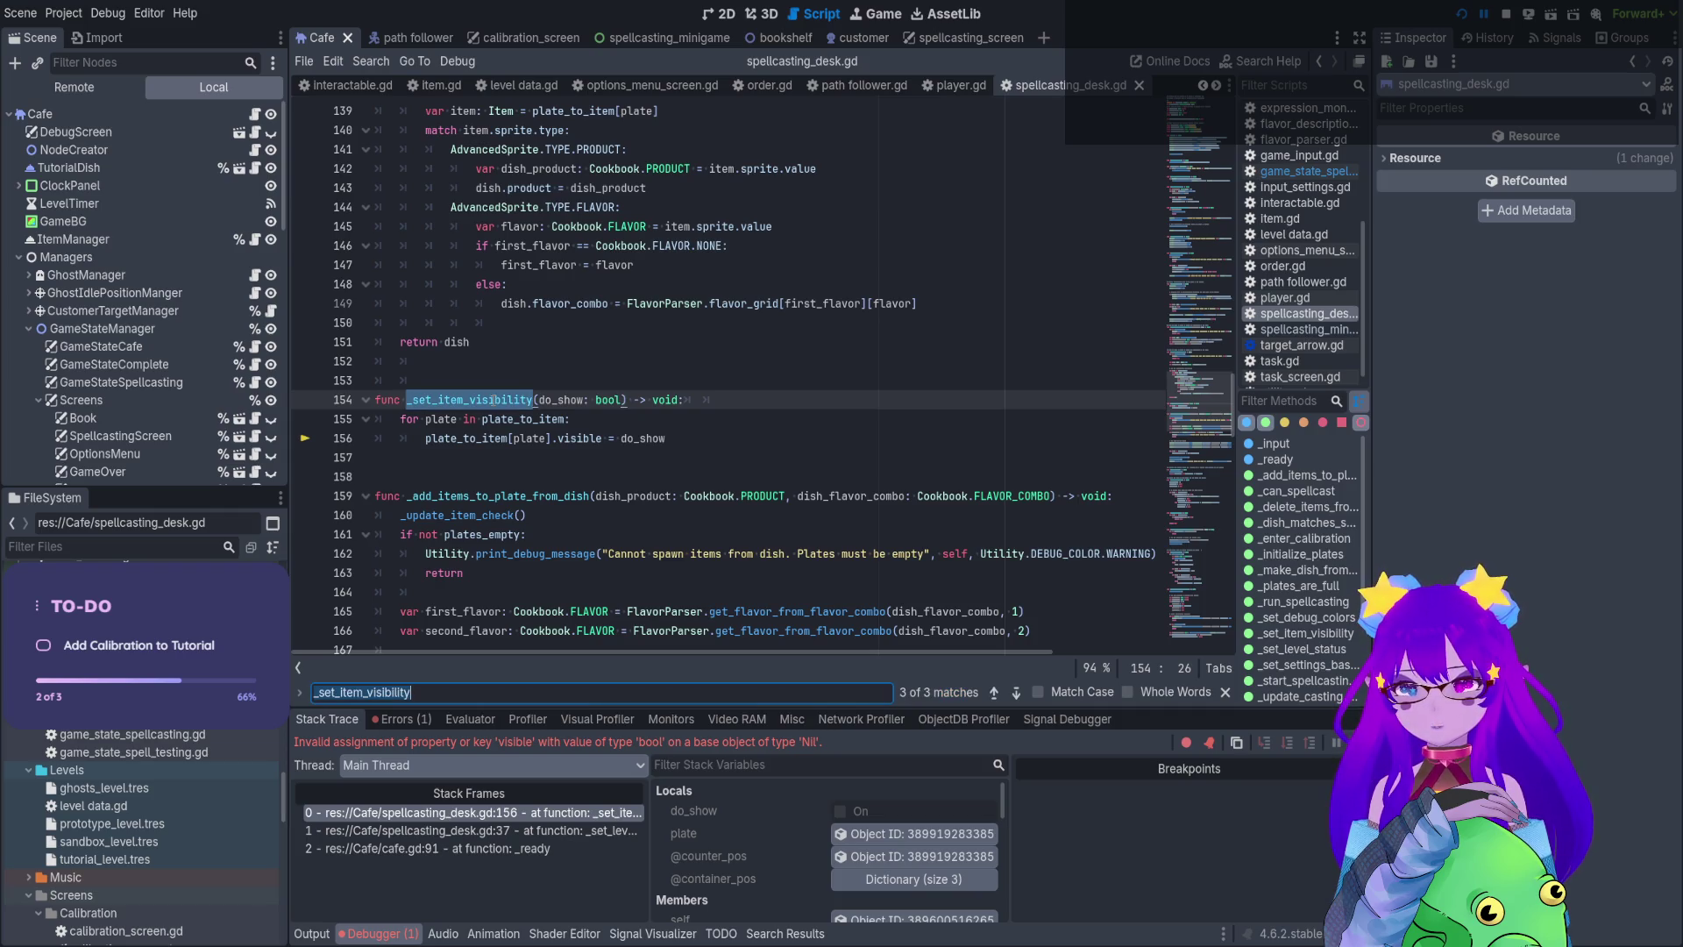
left_click(996, 692)
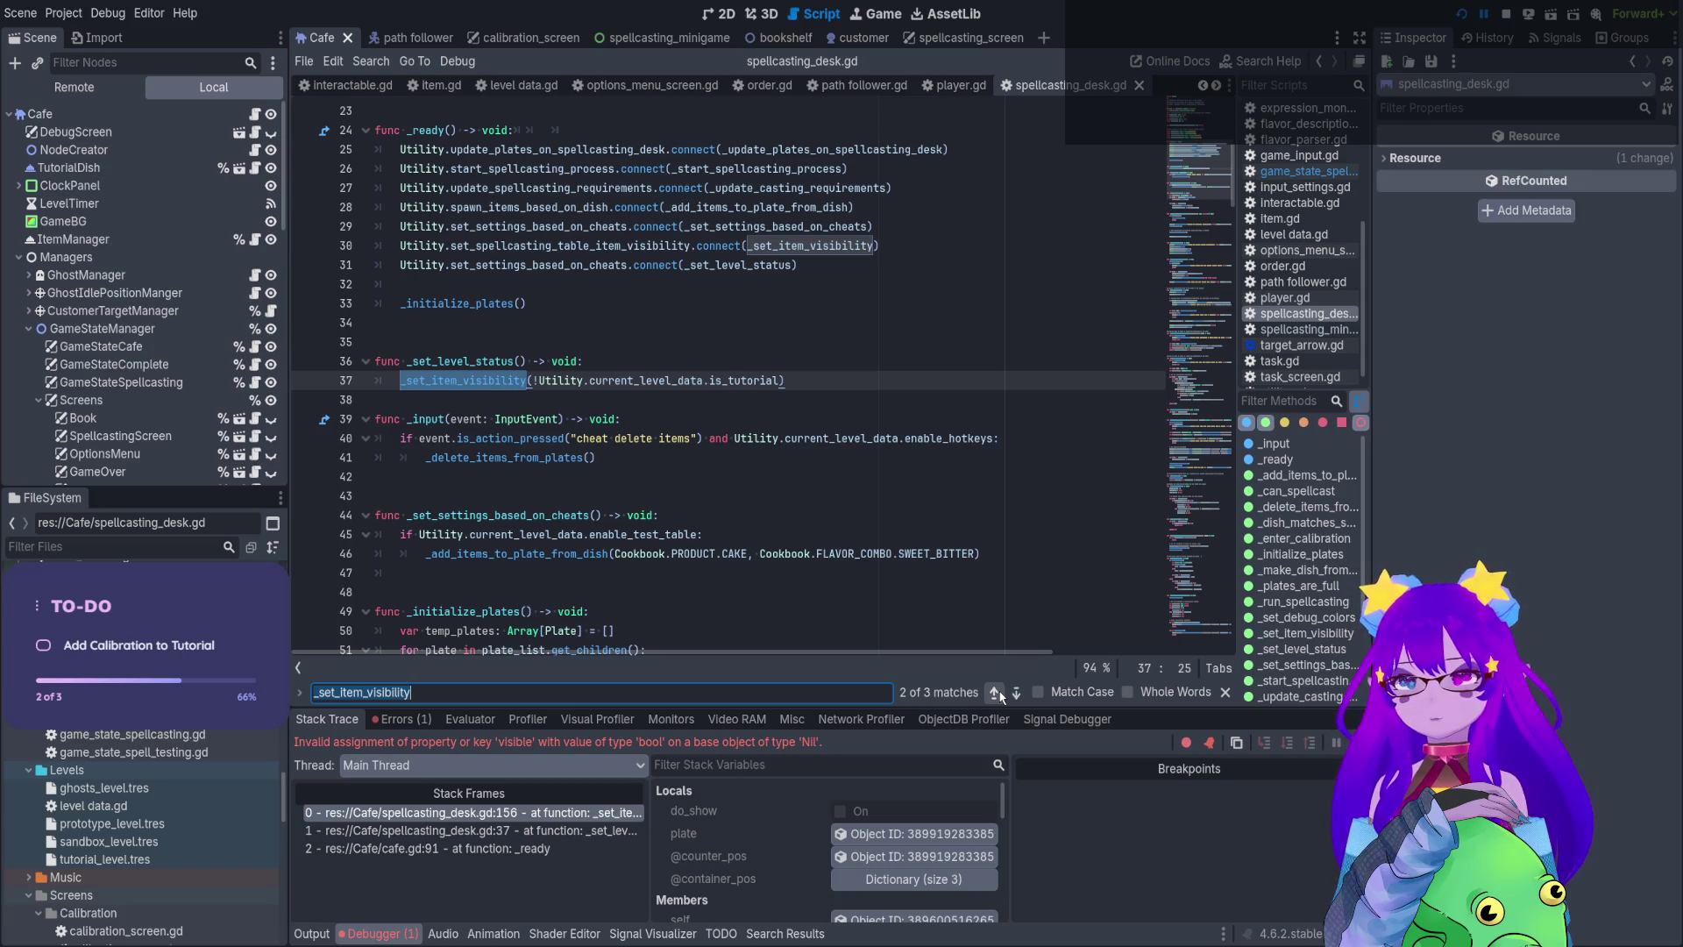
scroll(569, 293, "up", 1)
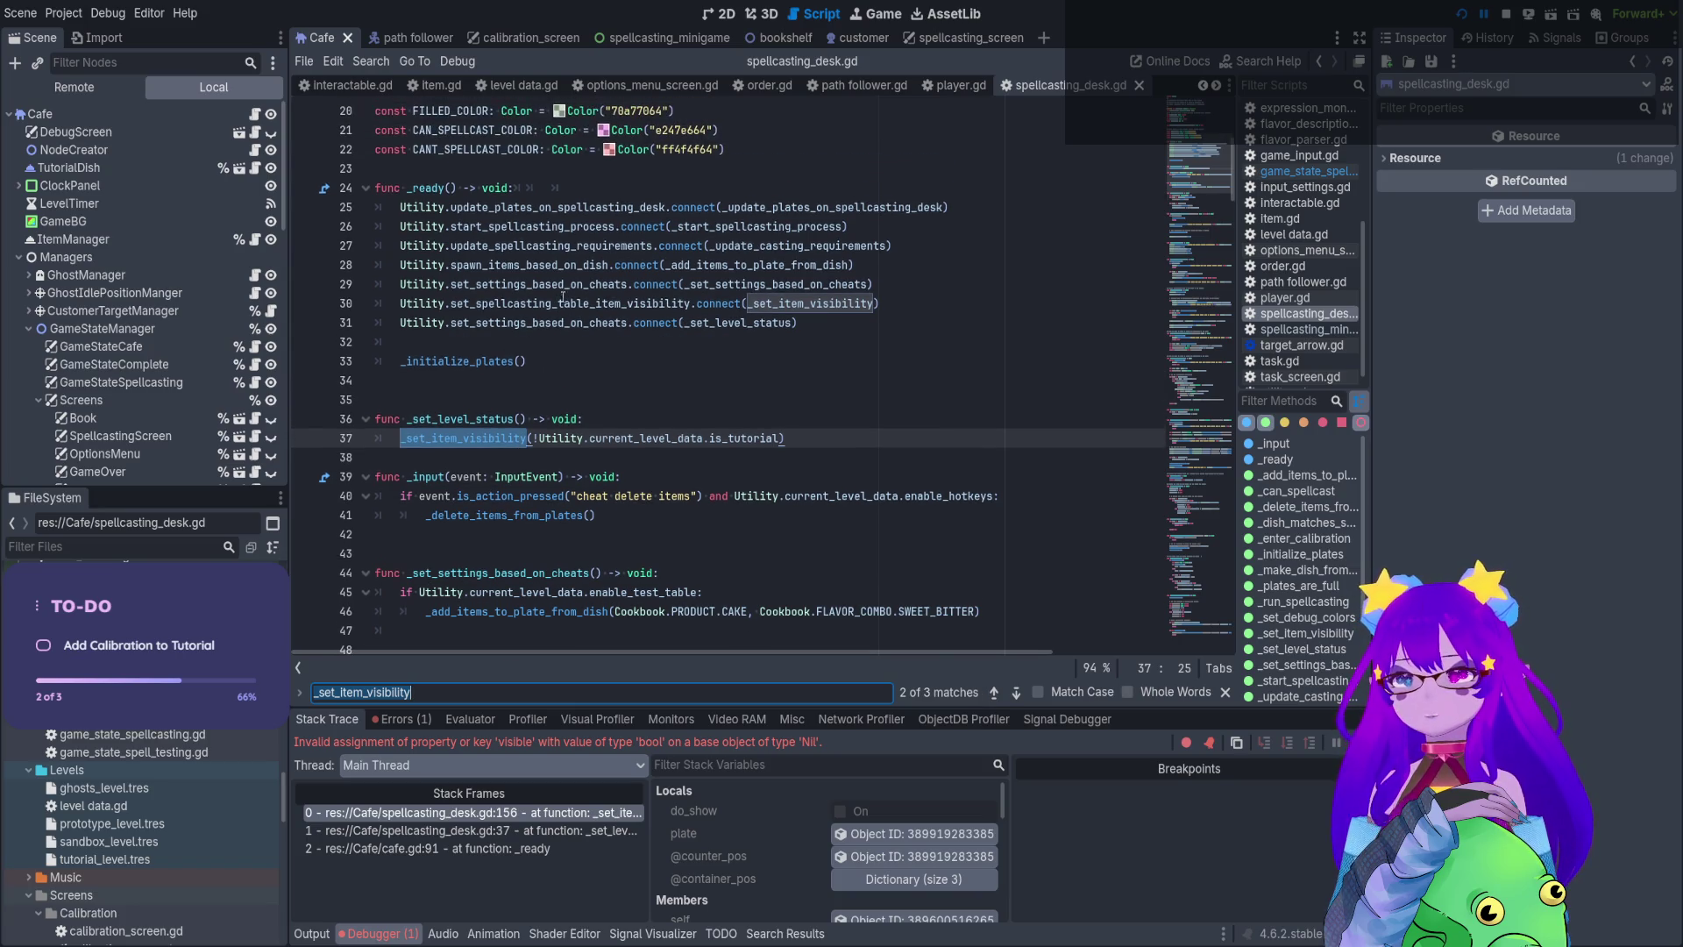
double_click(566, 303)
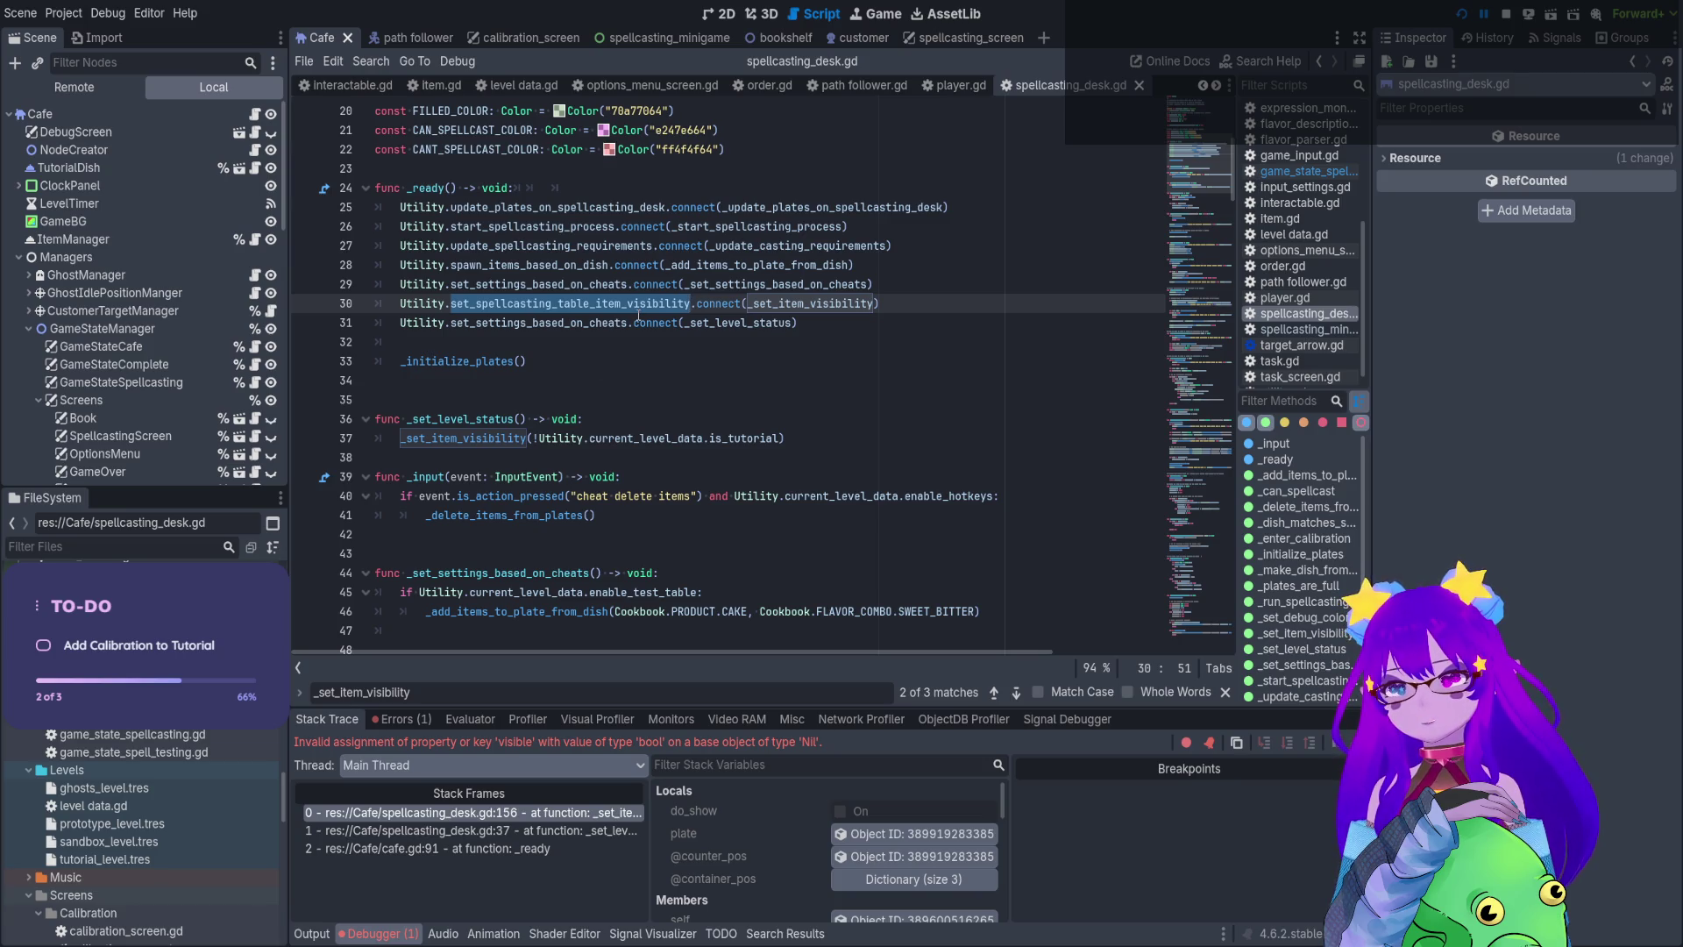
double_click(513, 419)
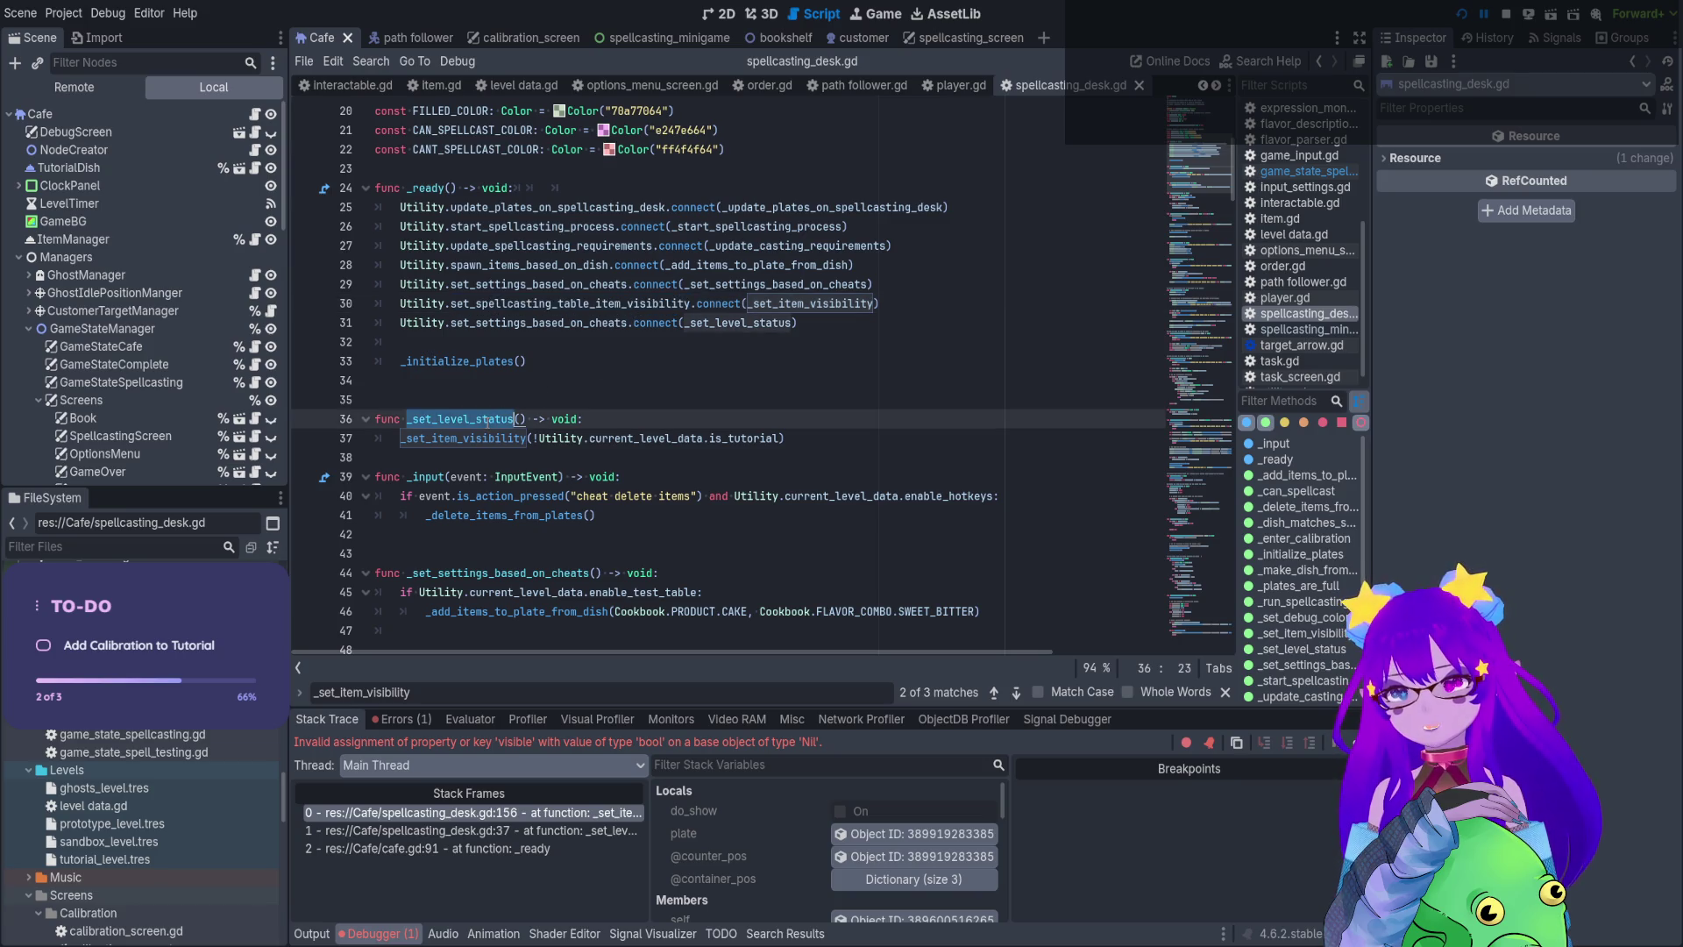
left_click(528, 438)
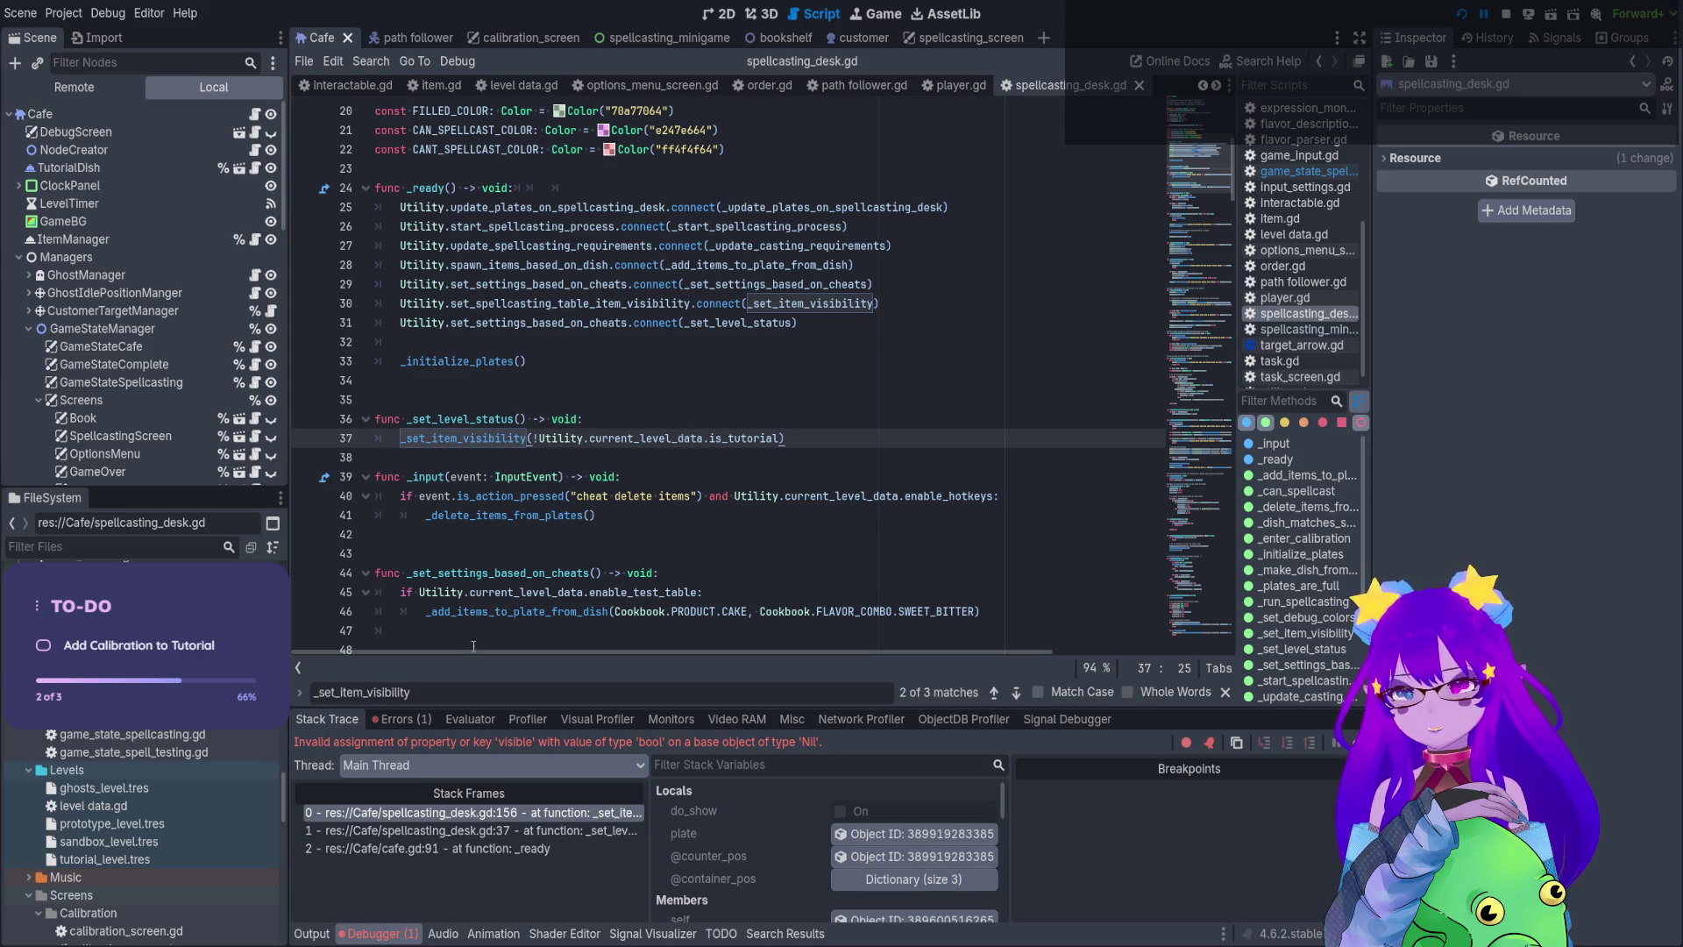
left_click(412, 719)
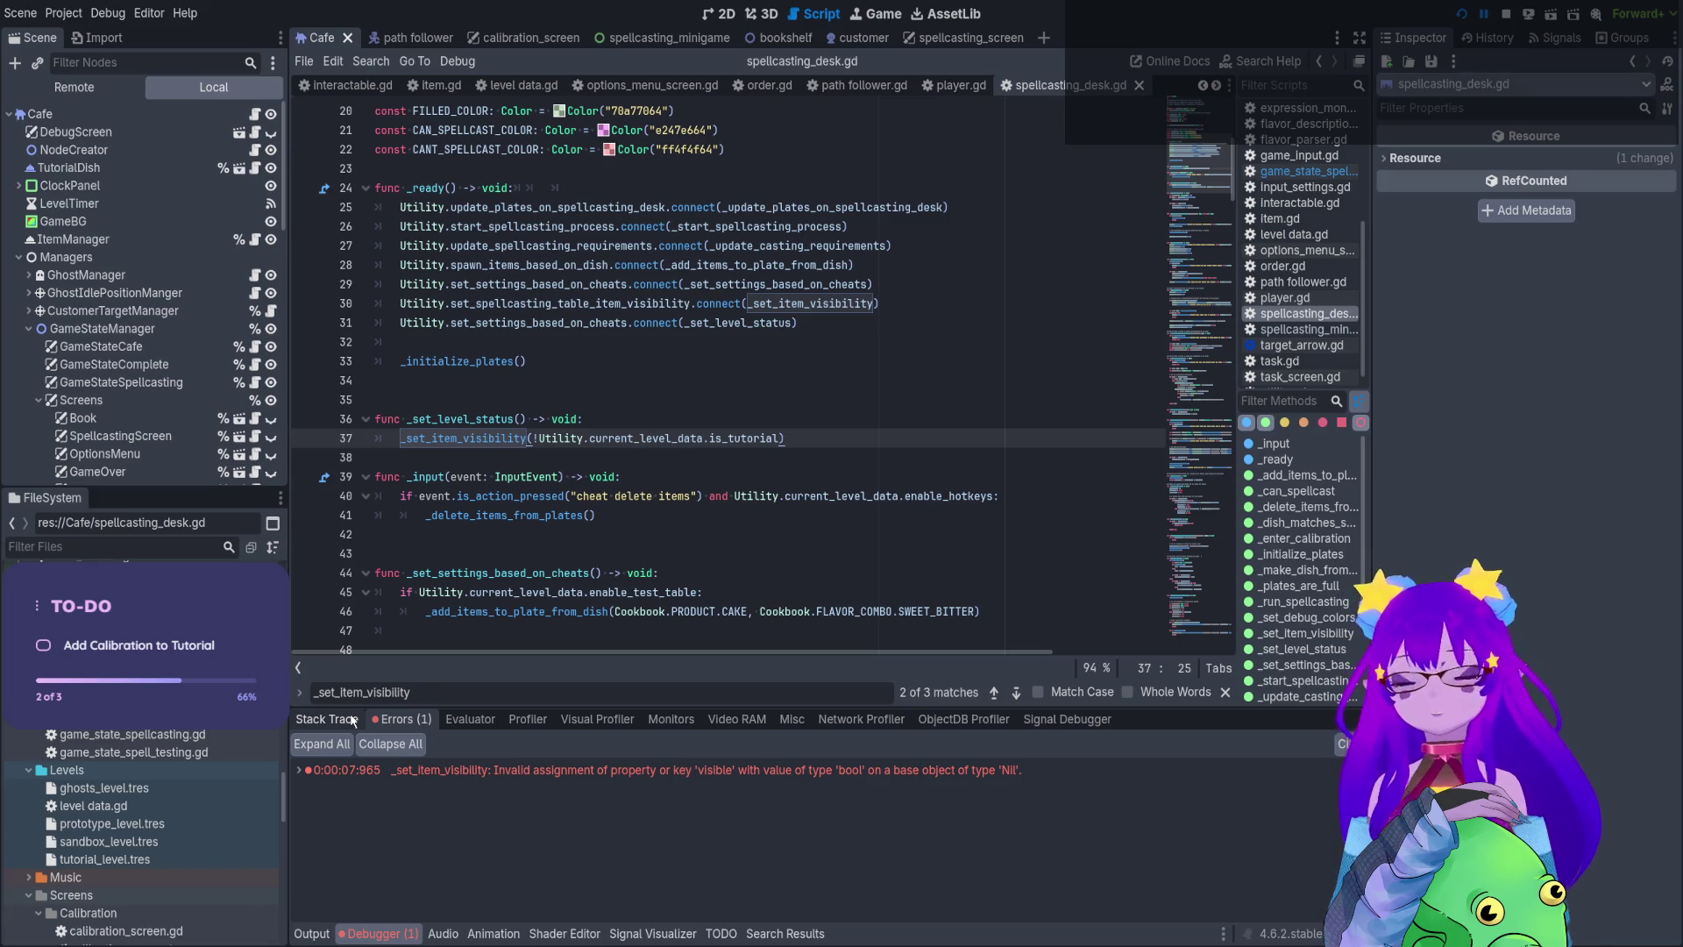
key("F8")
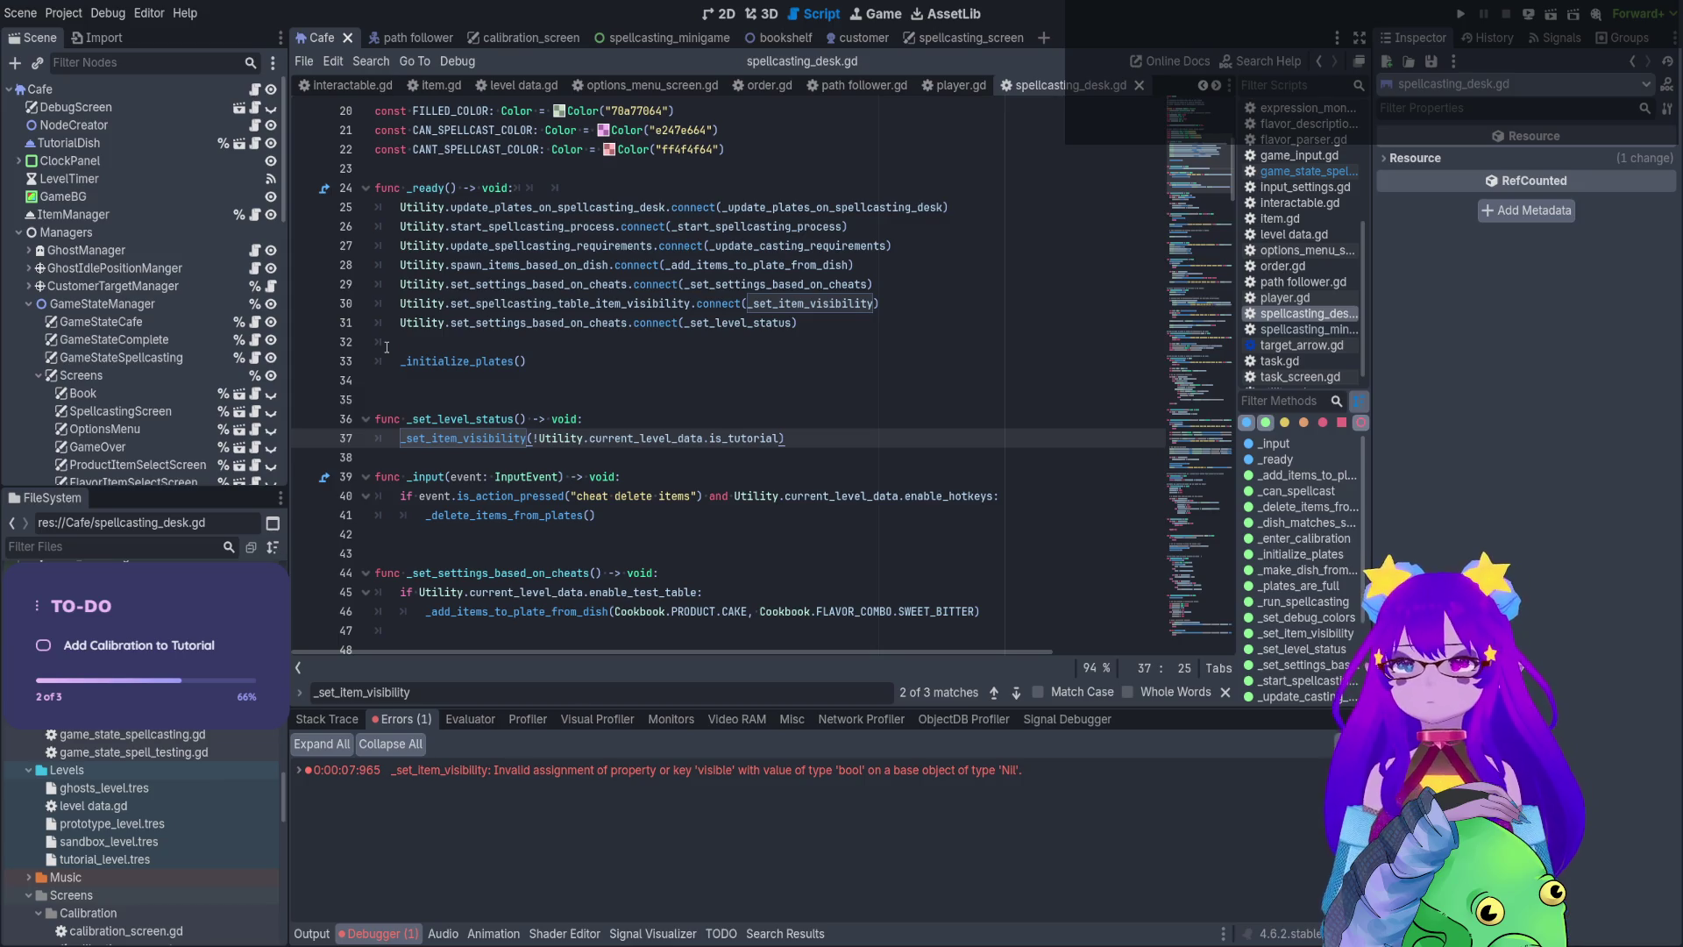
Inspect the set_settings_based_on_cheats connection on line 31 and select the _set_level_status function through line 37
double_click(488, 324)
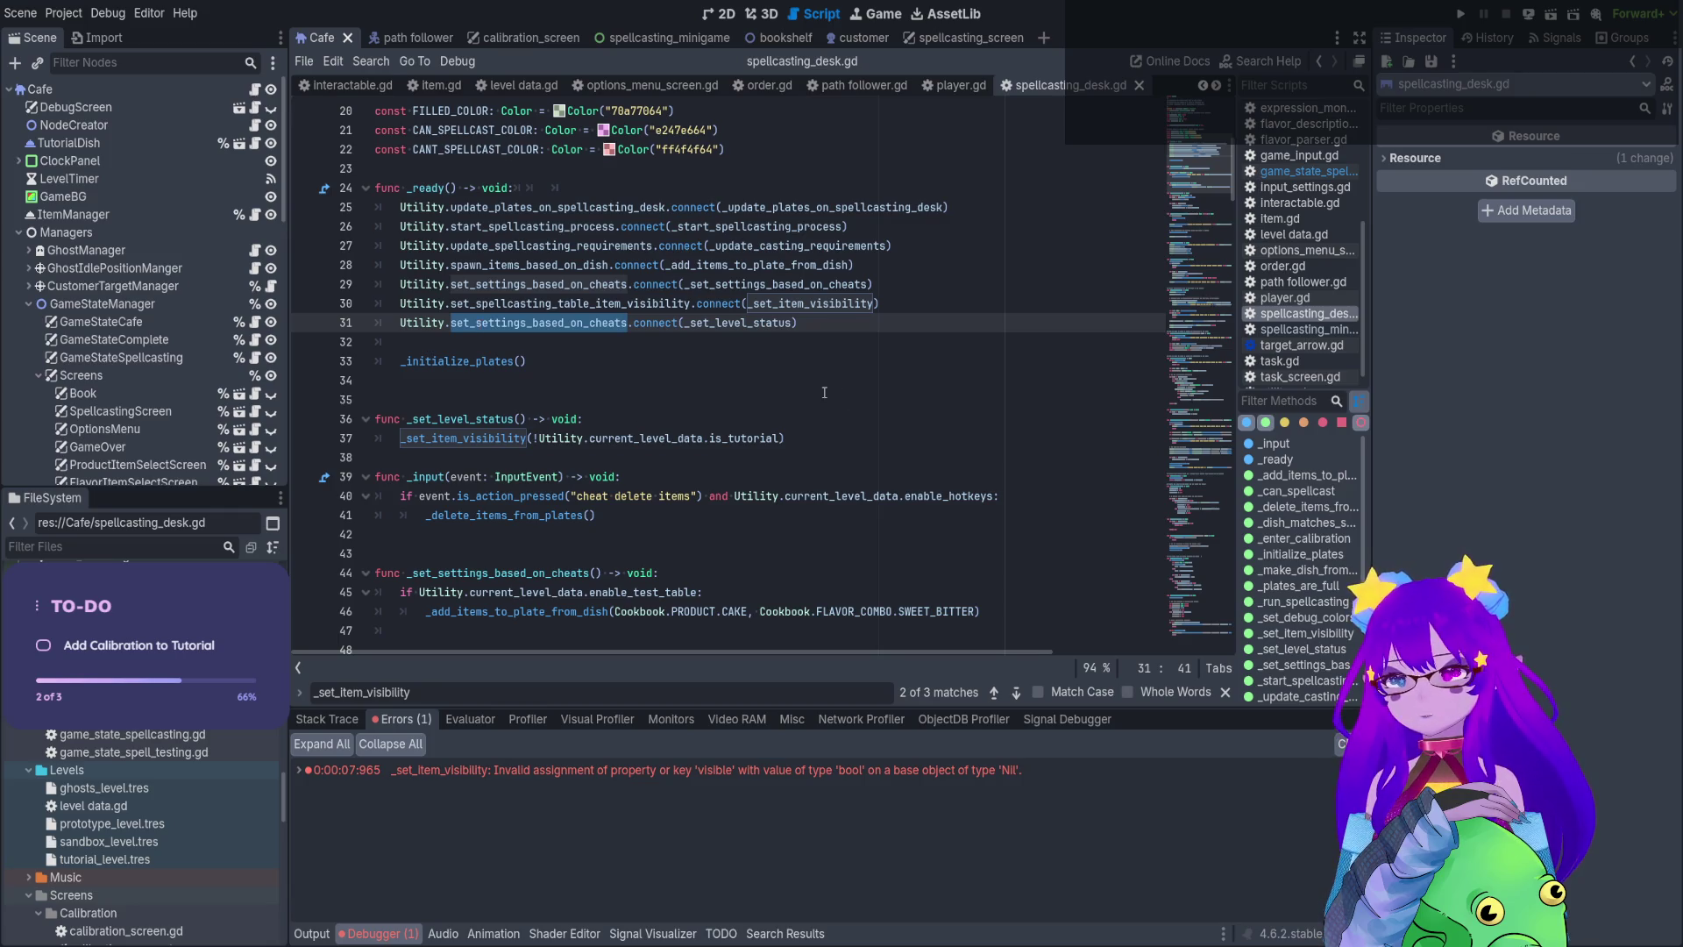
double_click(775, 324)
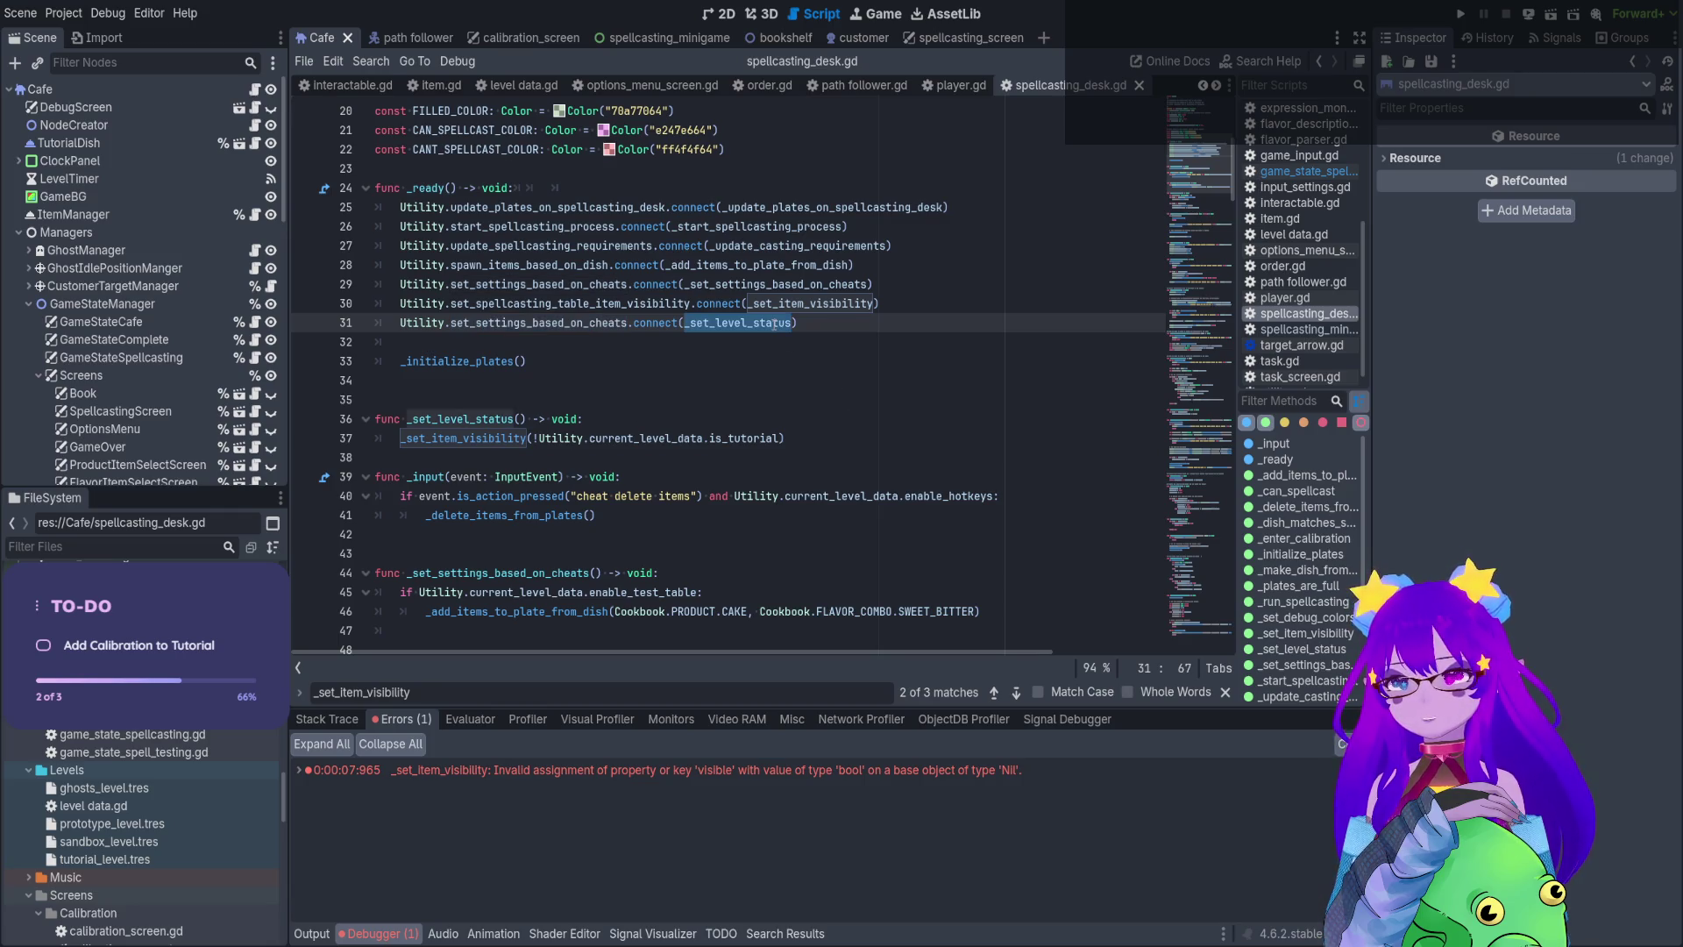
left_click(775, 437)
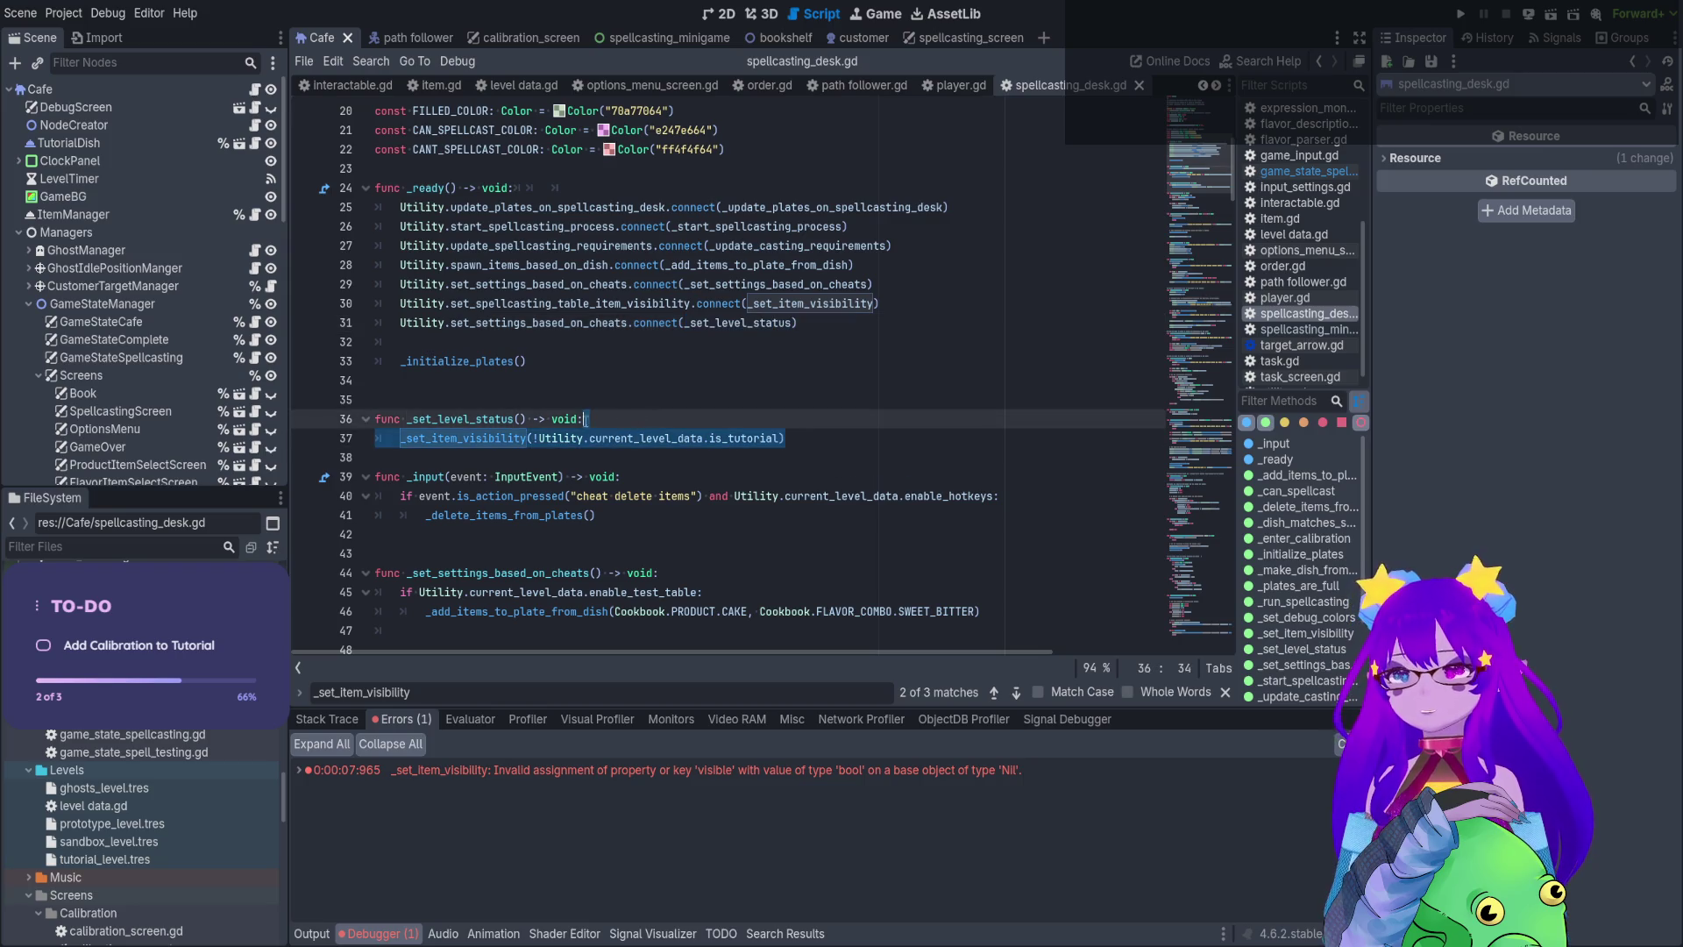
key("shift+Home")
key("ctrl+c")
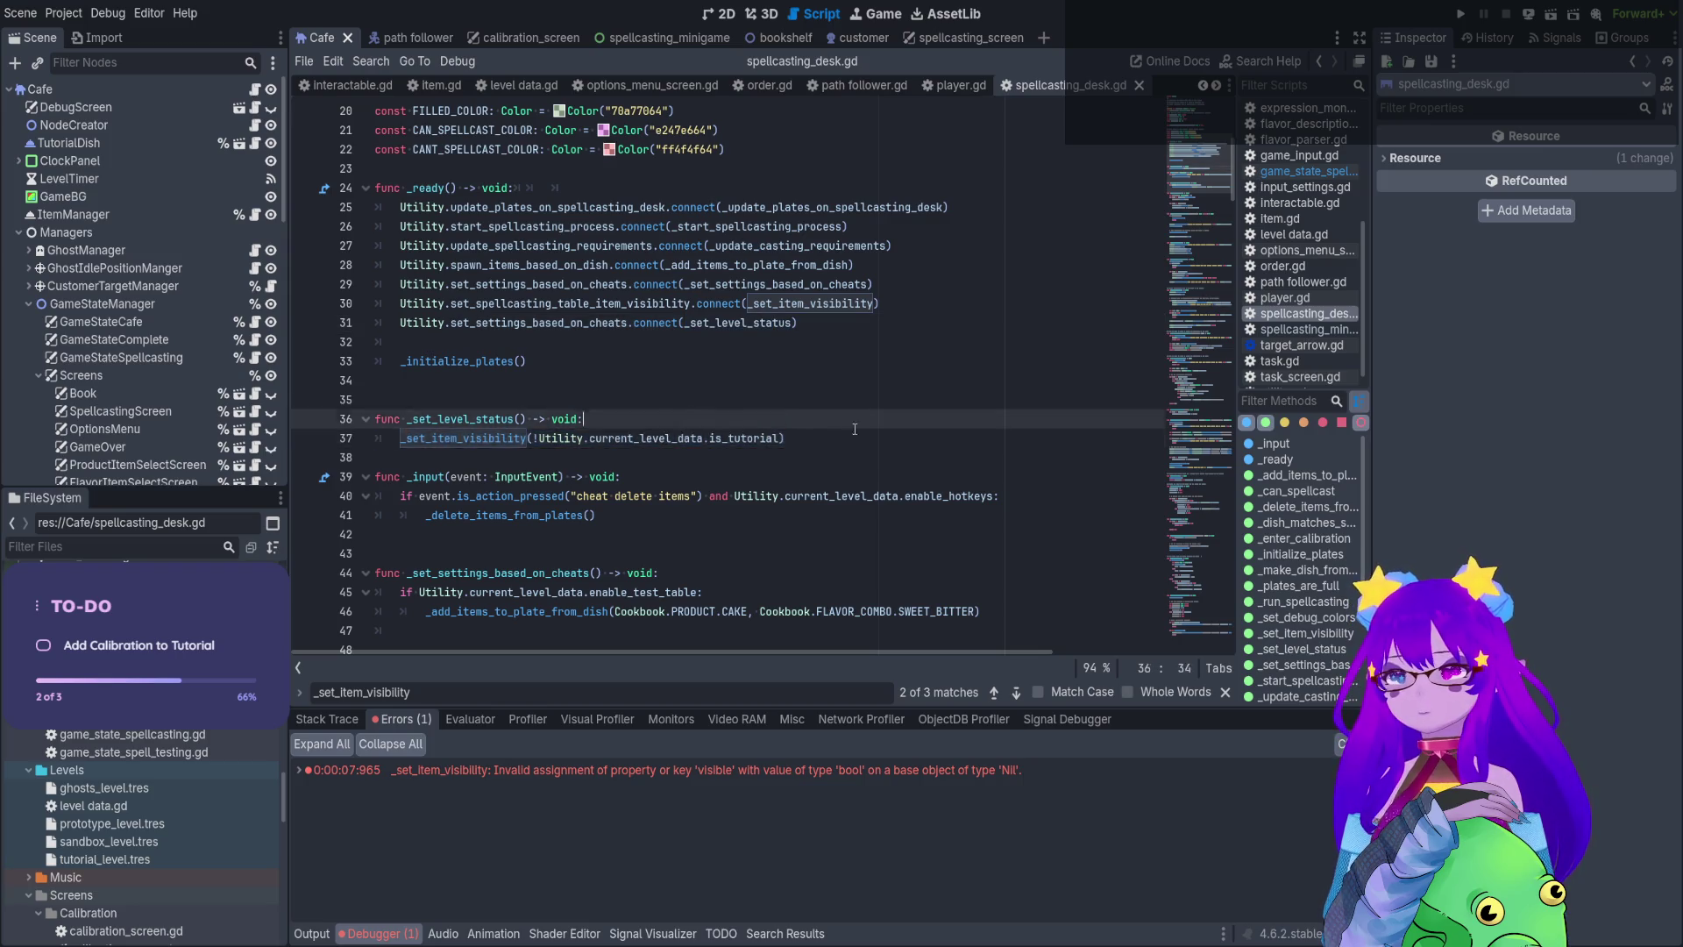
left_click(730, 436)
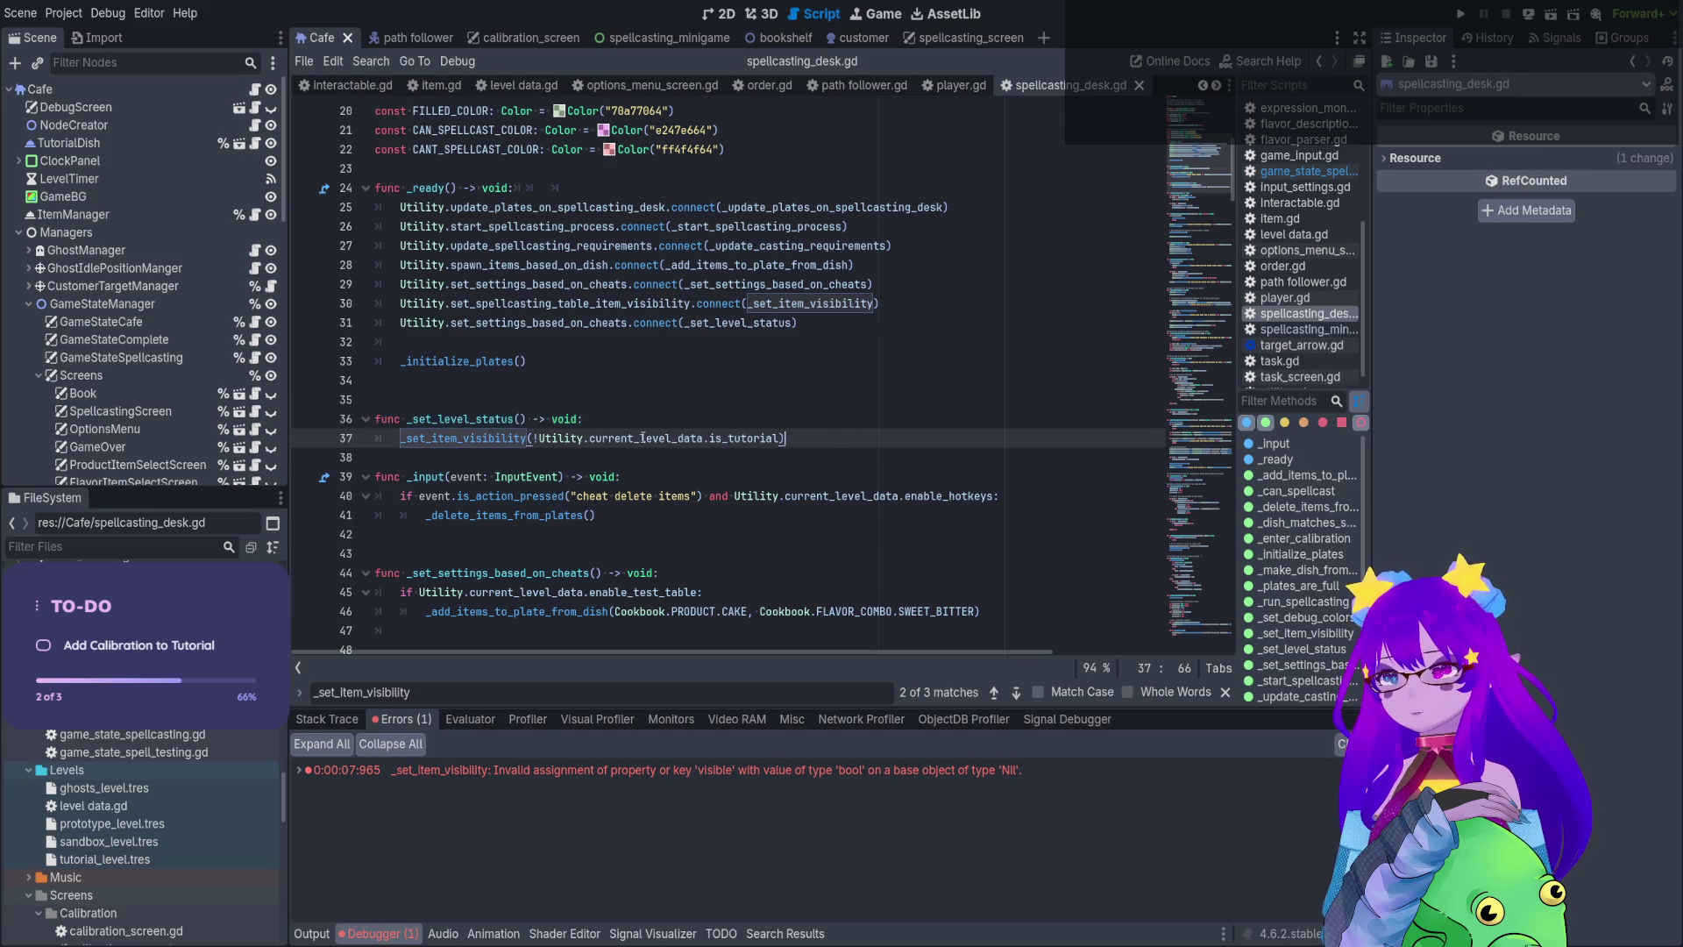
left_click(504, 420, "shift")
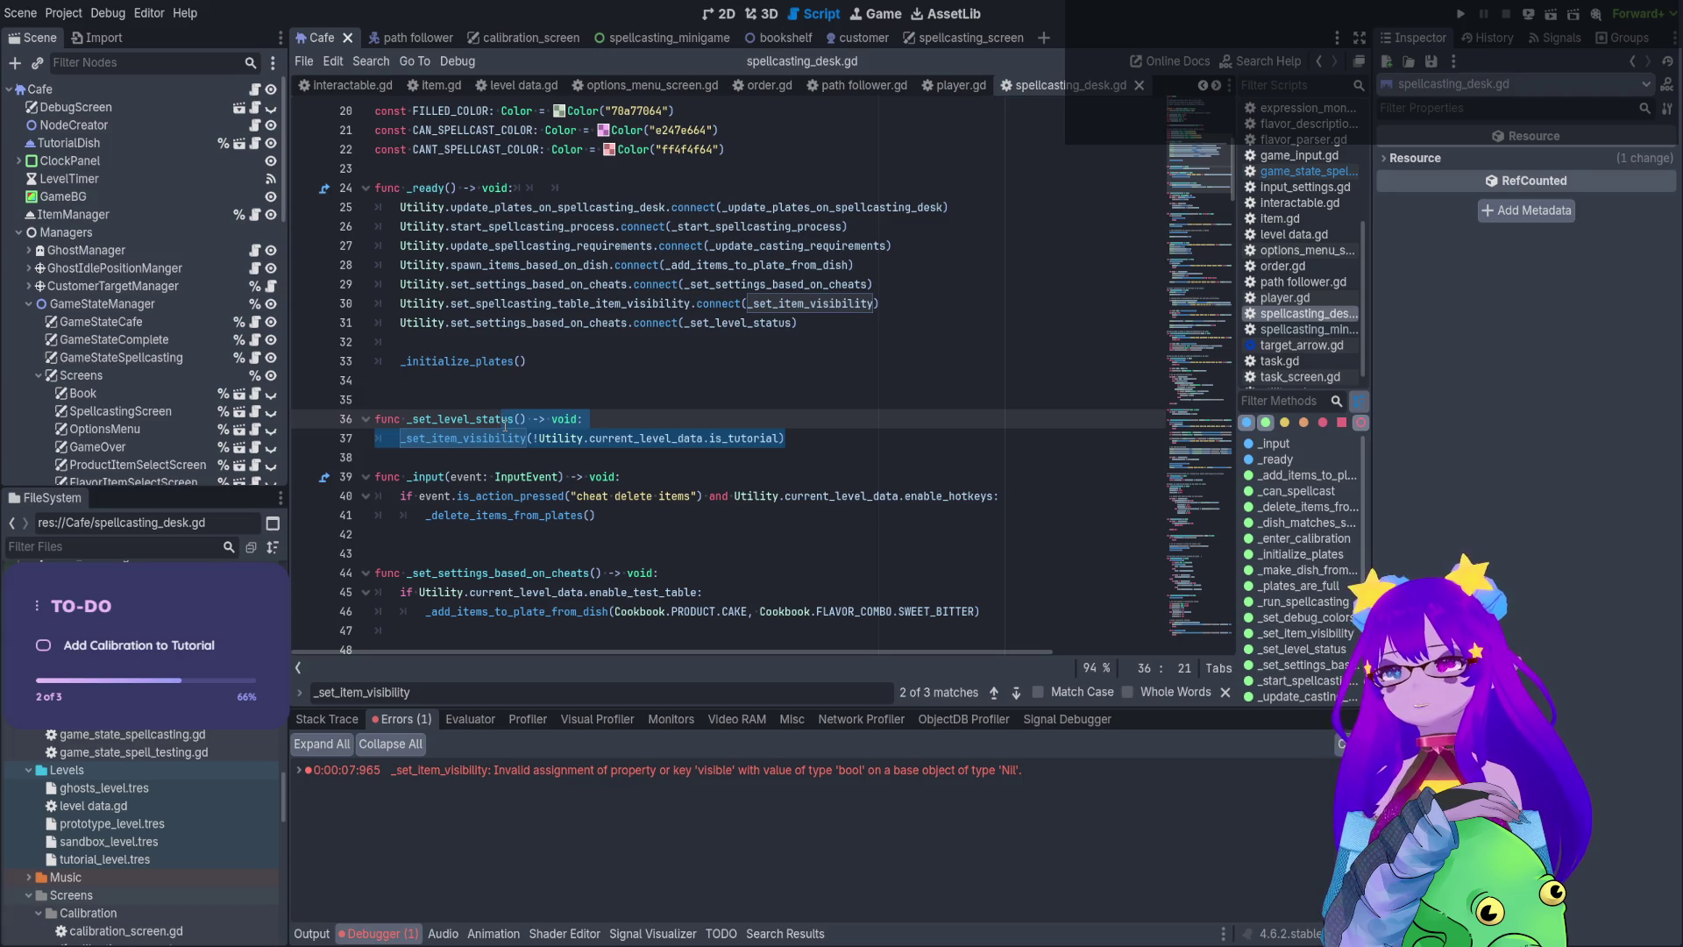
Delete the _set_level_status function and its connect line
left_click(401, 392, "shift")
key("Delete")
key("Delete")
key("Delete")
left_click_drag(798, 323, 320, 323)
key("Delete")
key("Delete")
scroll(733, 294, "down", 2)
key("Down")
key("Down")
key("Down")
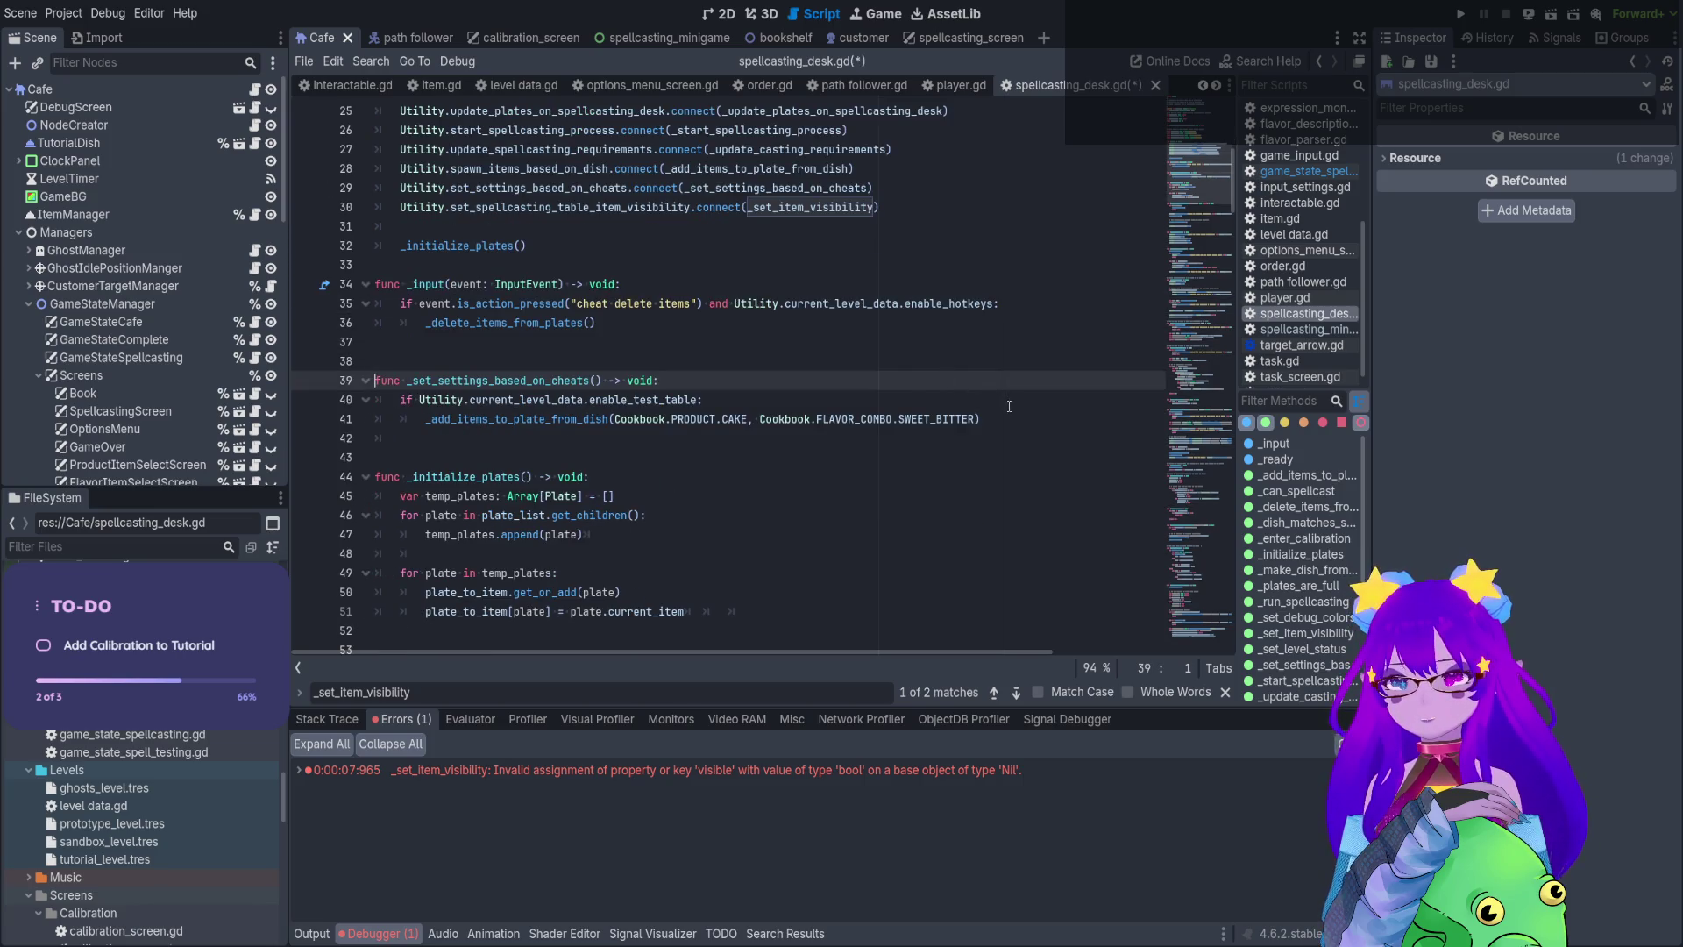
Paste the _set_item_visibility call after line 41 in _set_settings_based_on_cheats, then save and run
left_click(1009, 414)
key("Return")
key("ctrl+v")
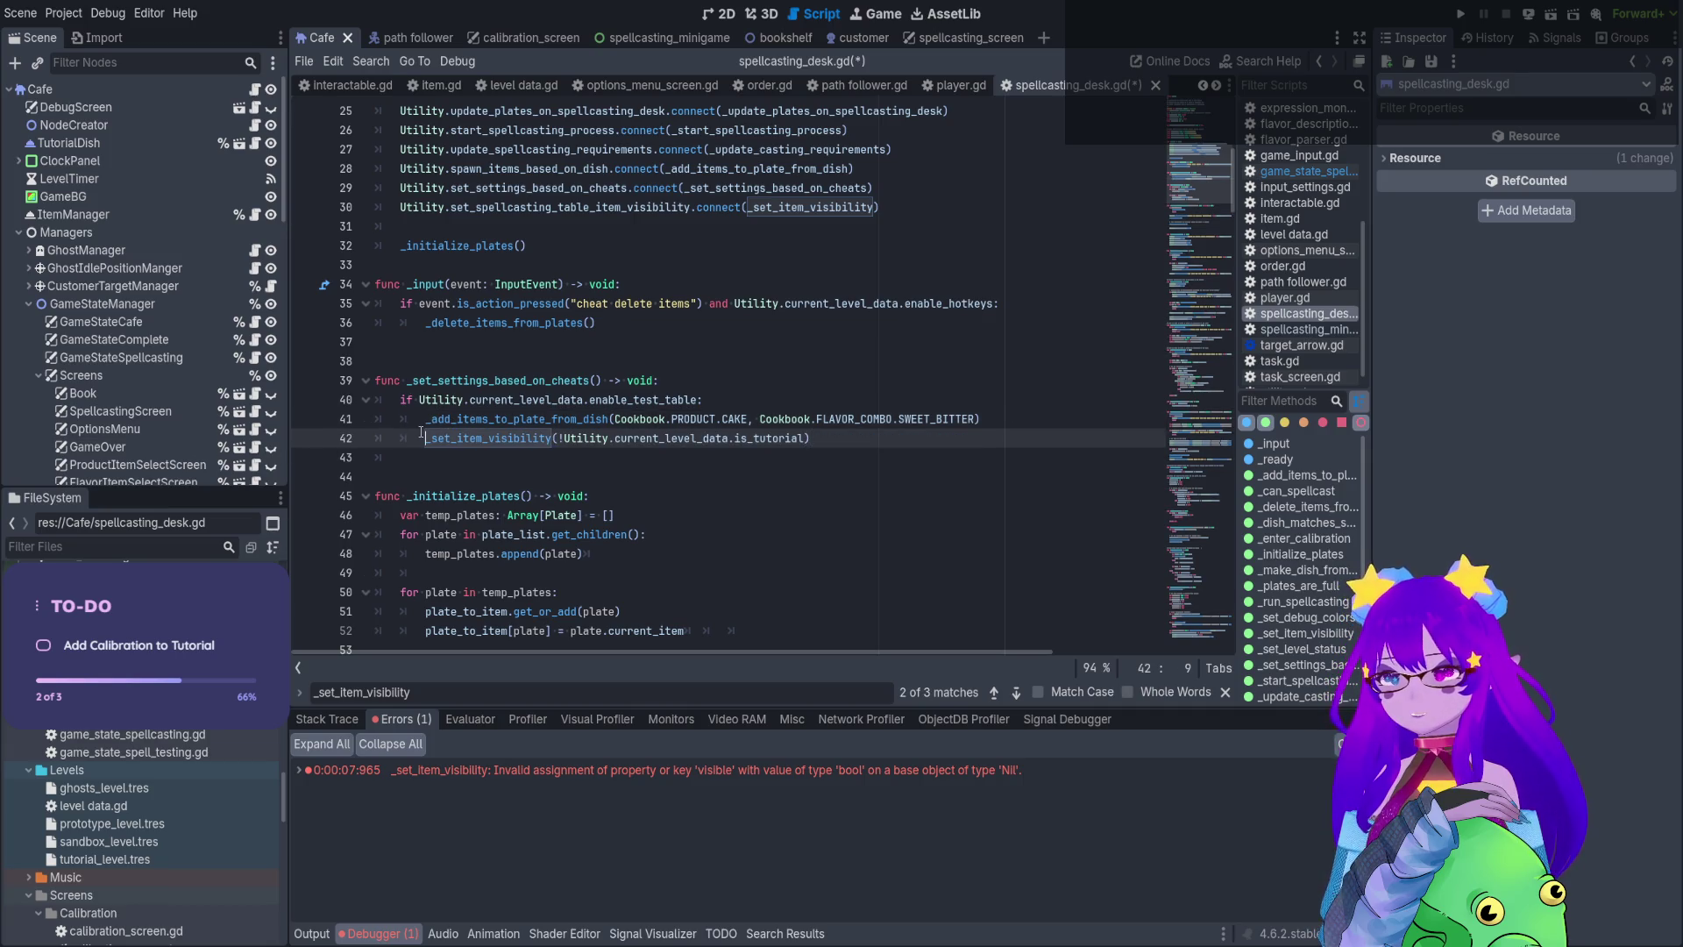
left_click(1059, 415)
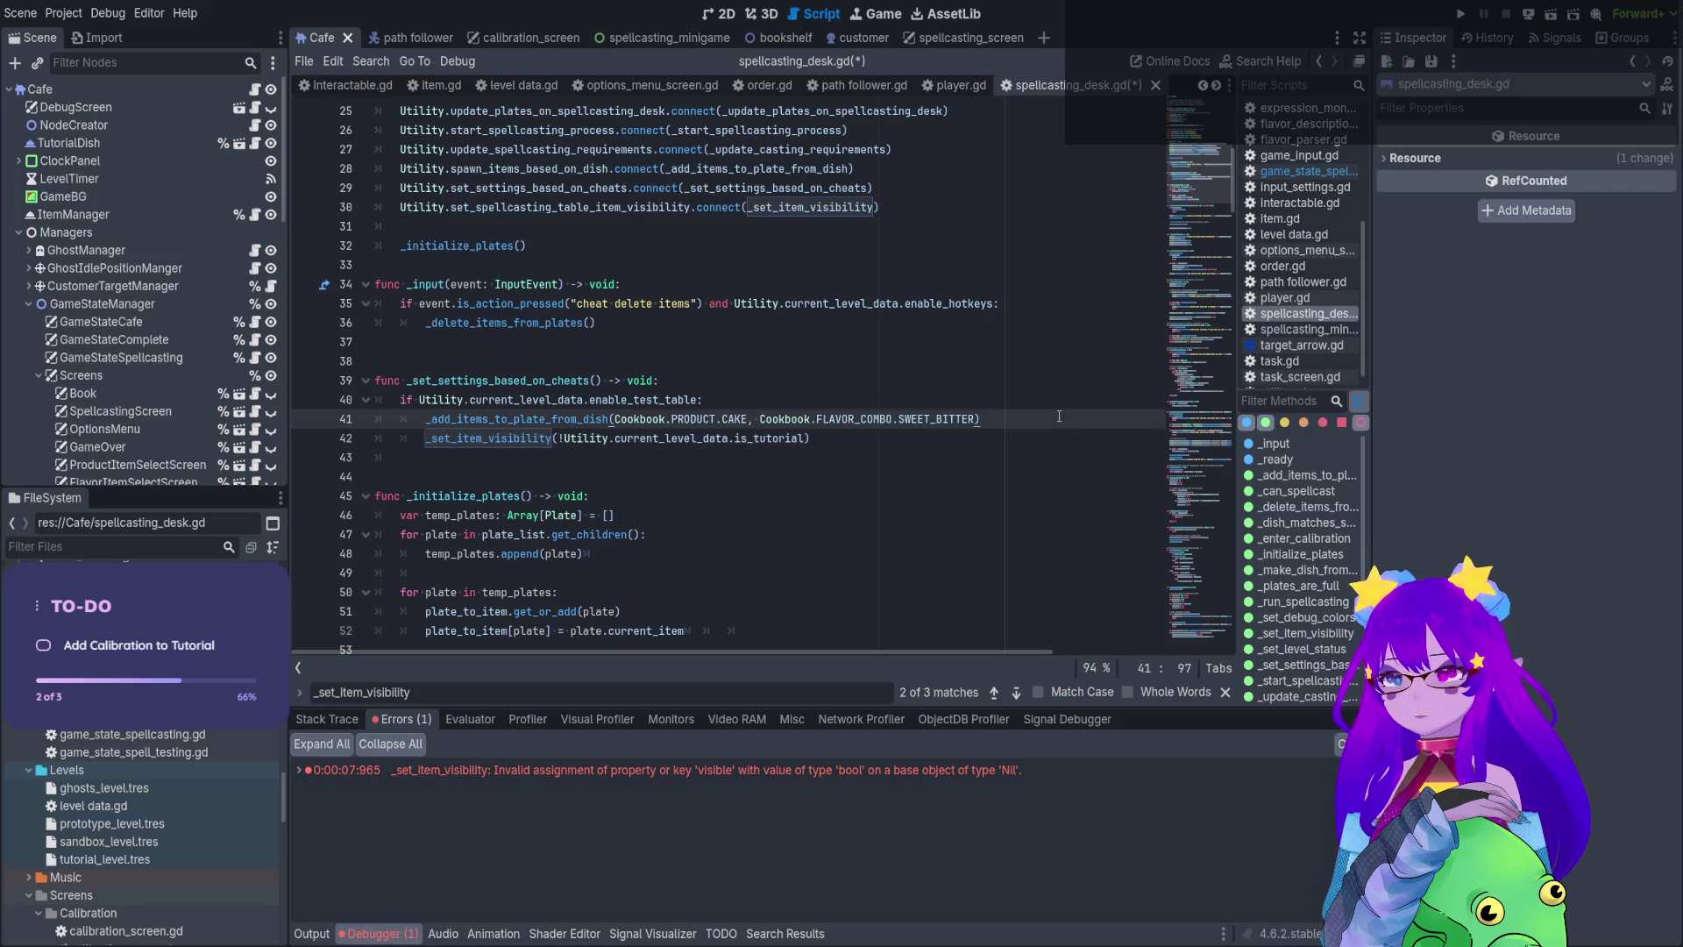
key("ctrl+s")
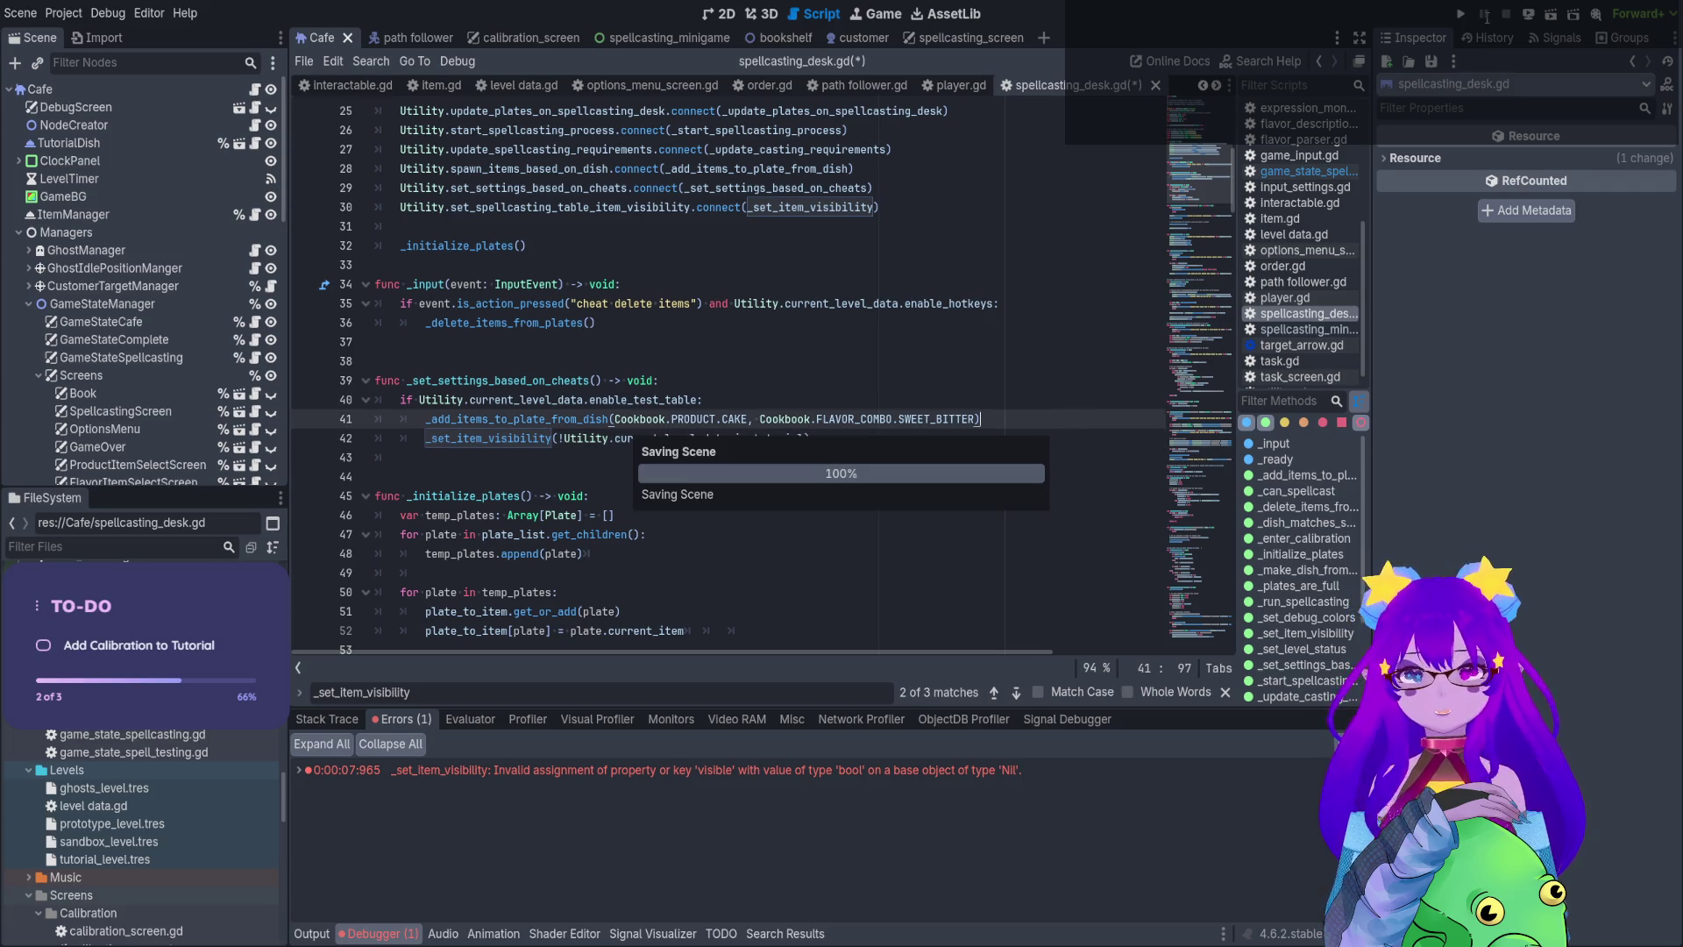
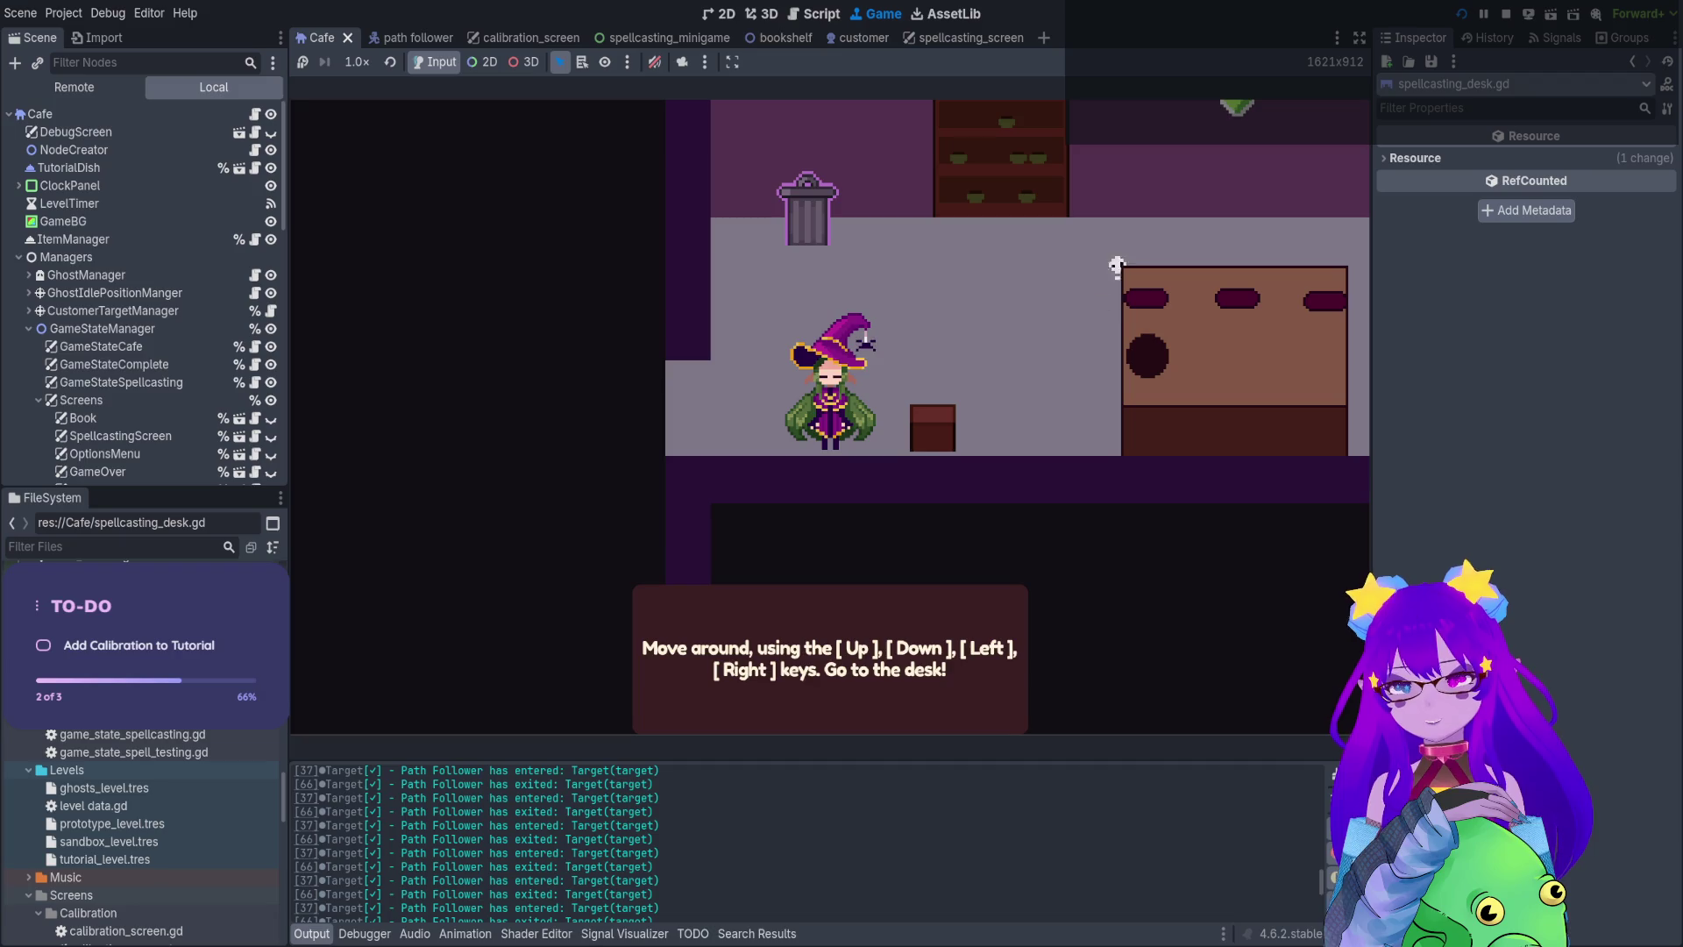
Unmute the game, walk the witch to the desk's Flavor, Flavor, Product requirement, then stop the game
left_click(655, 62)
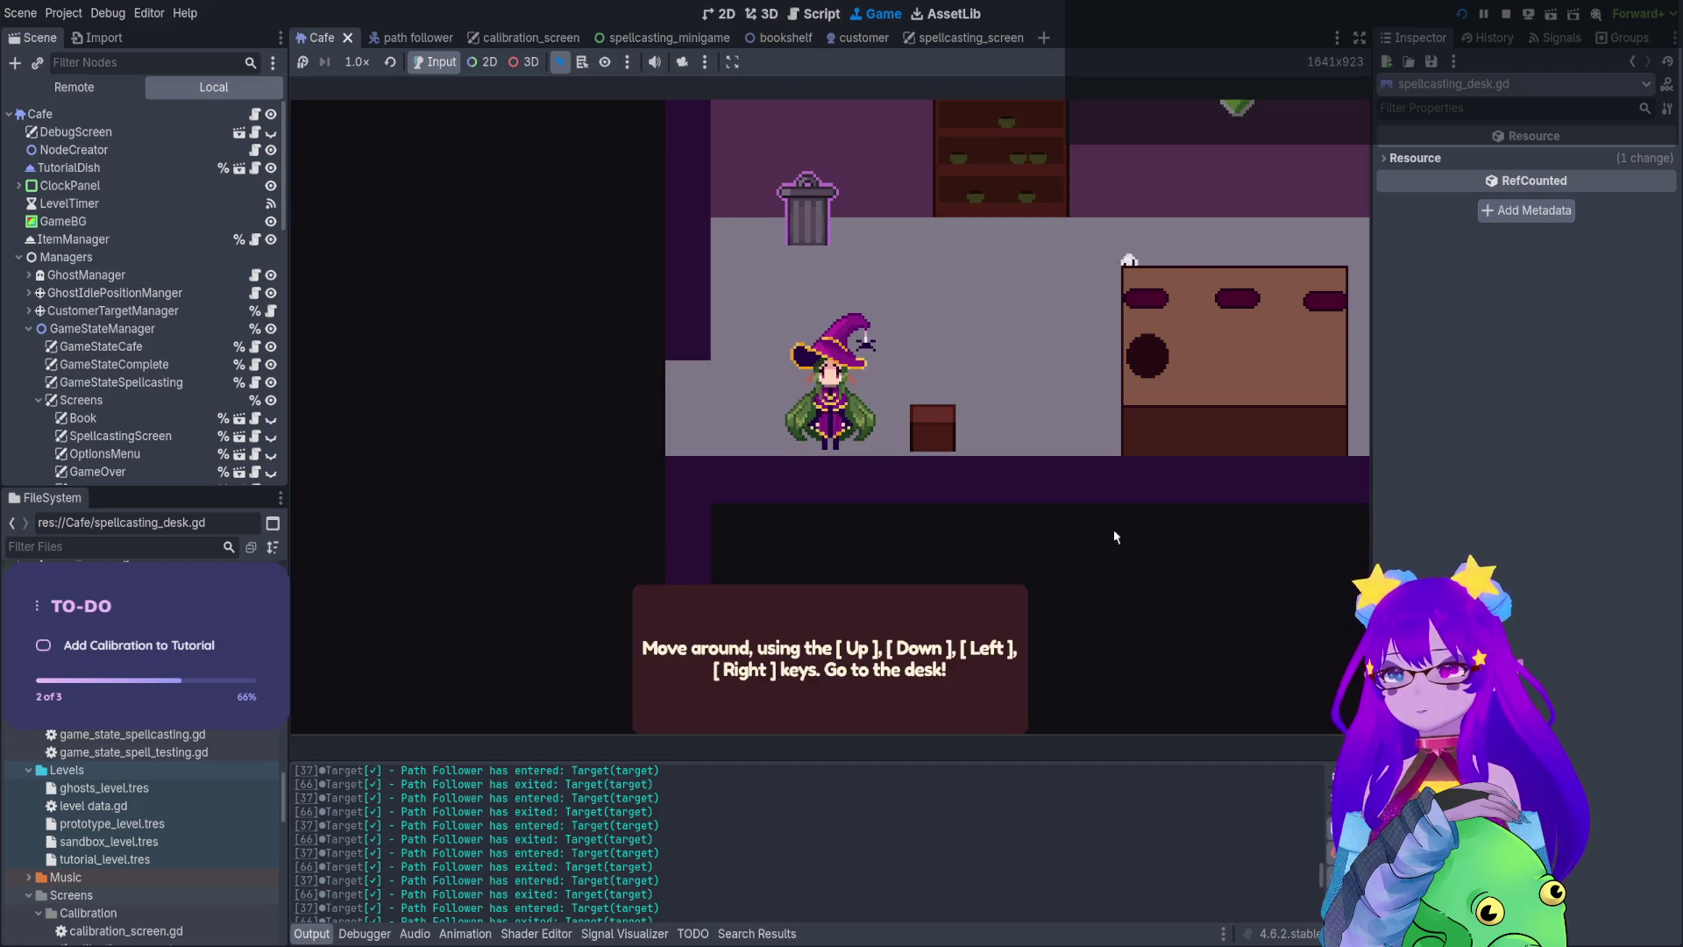
key("Up")
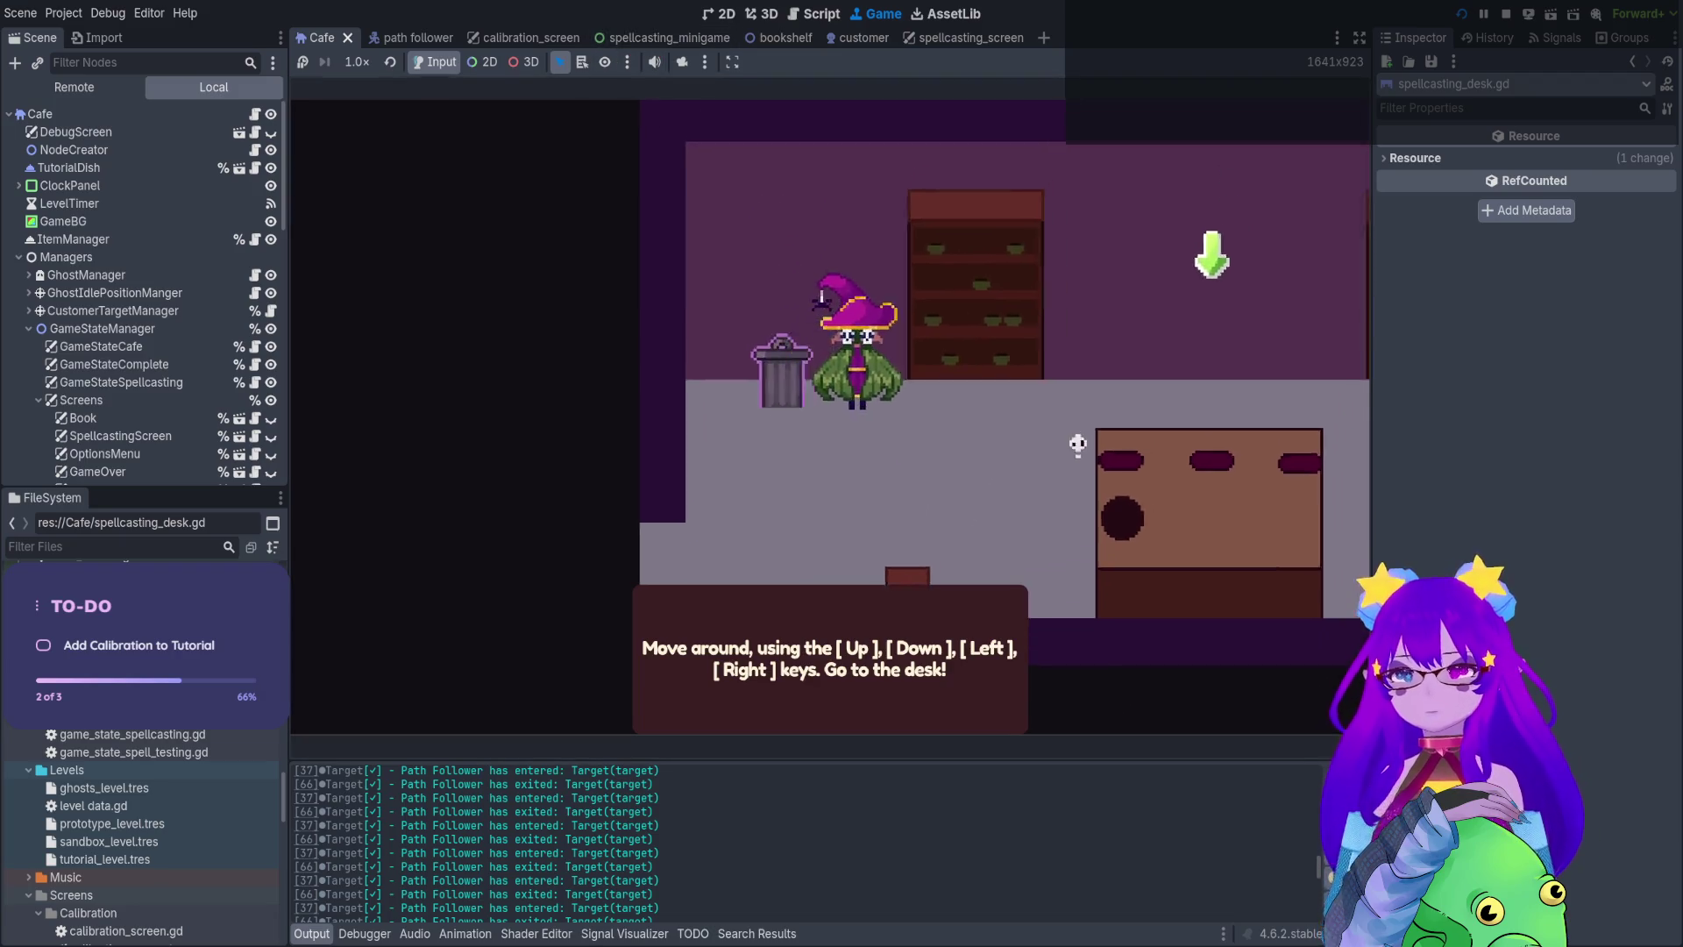
key("Right")
key("Right")
key("Down")
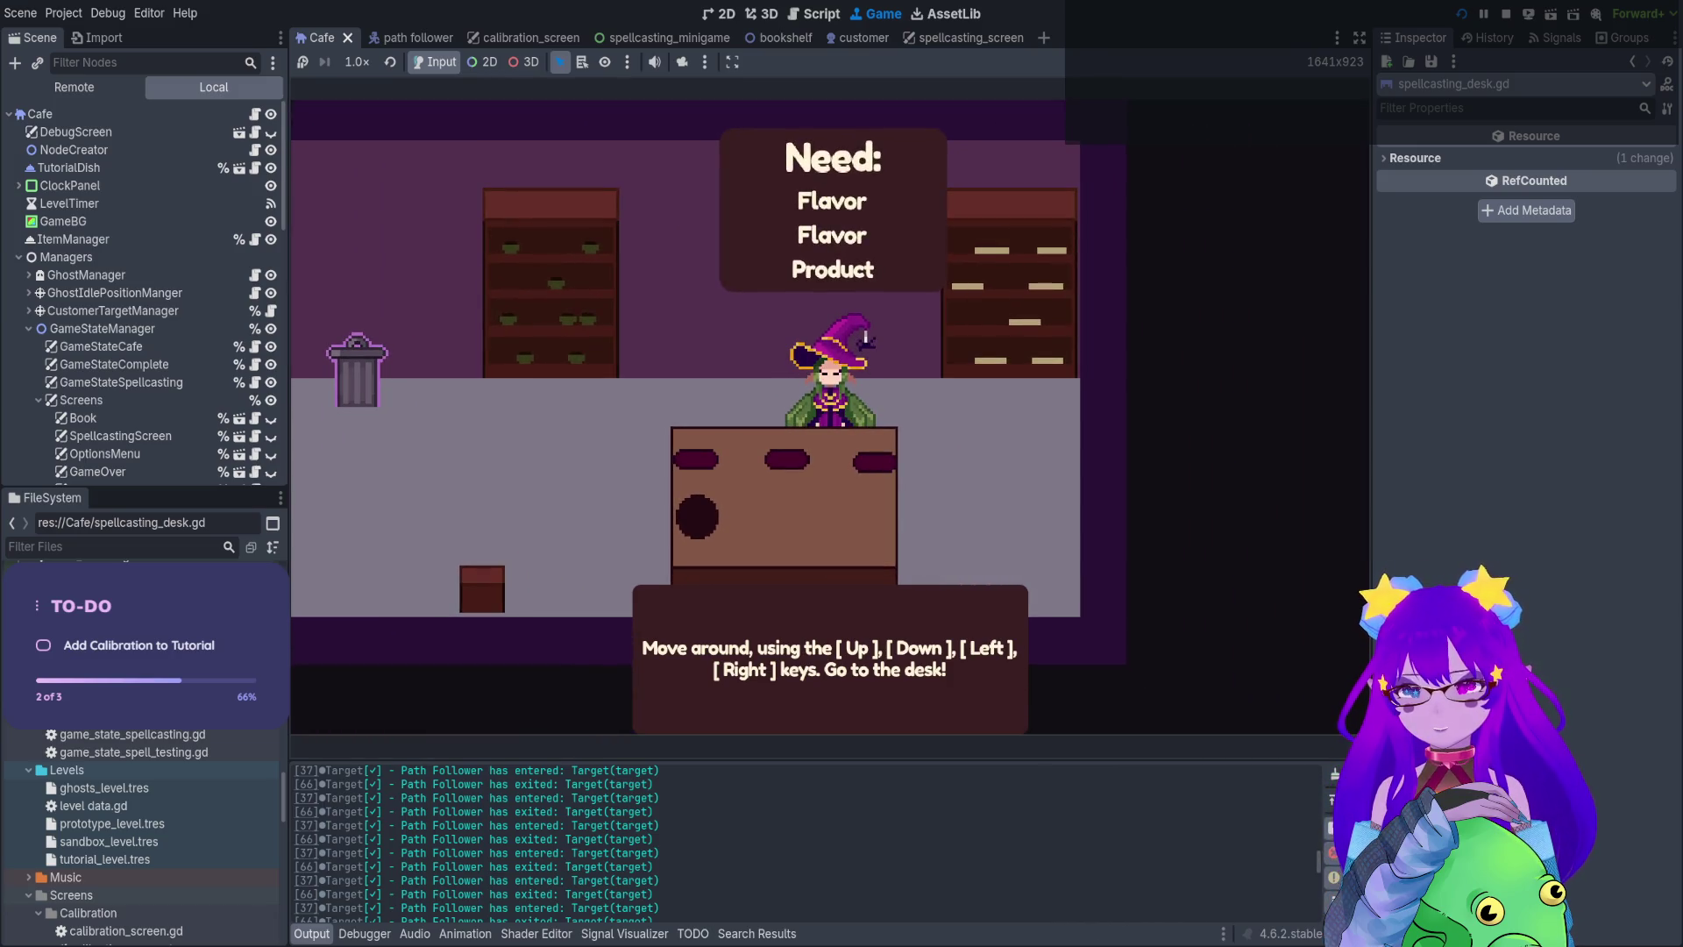
key("Left")
key("Right")
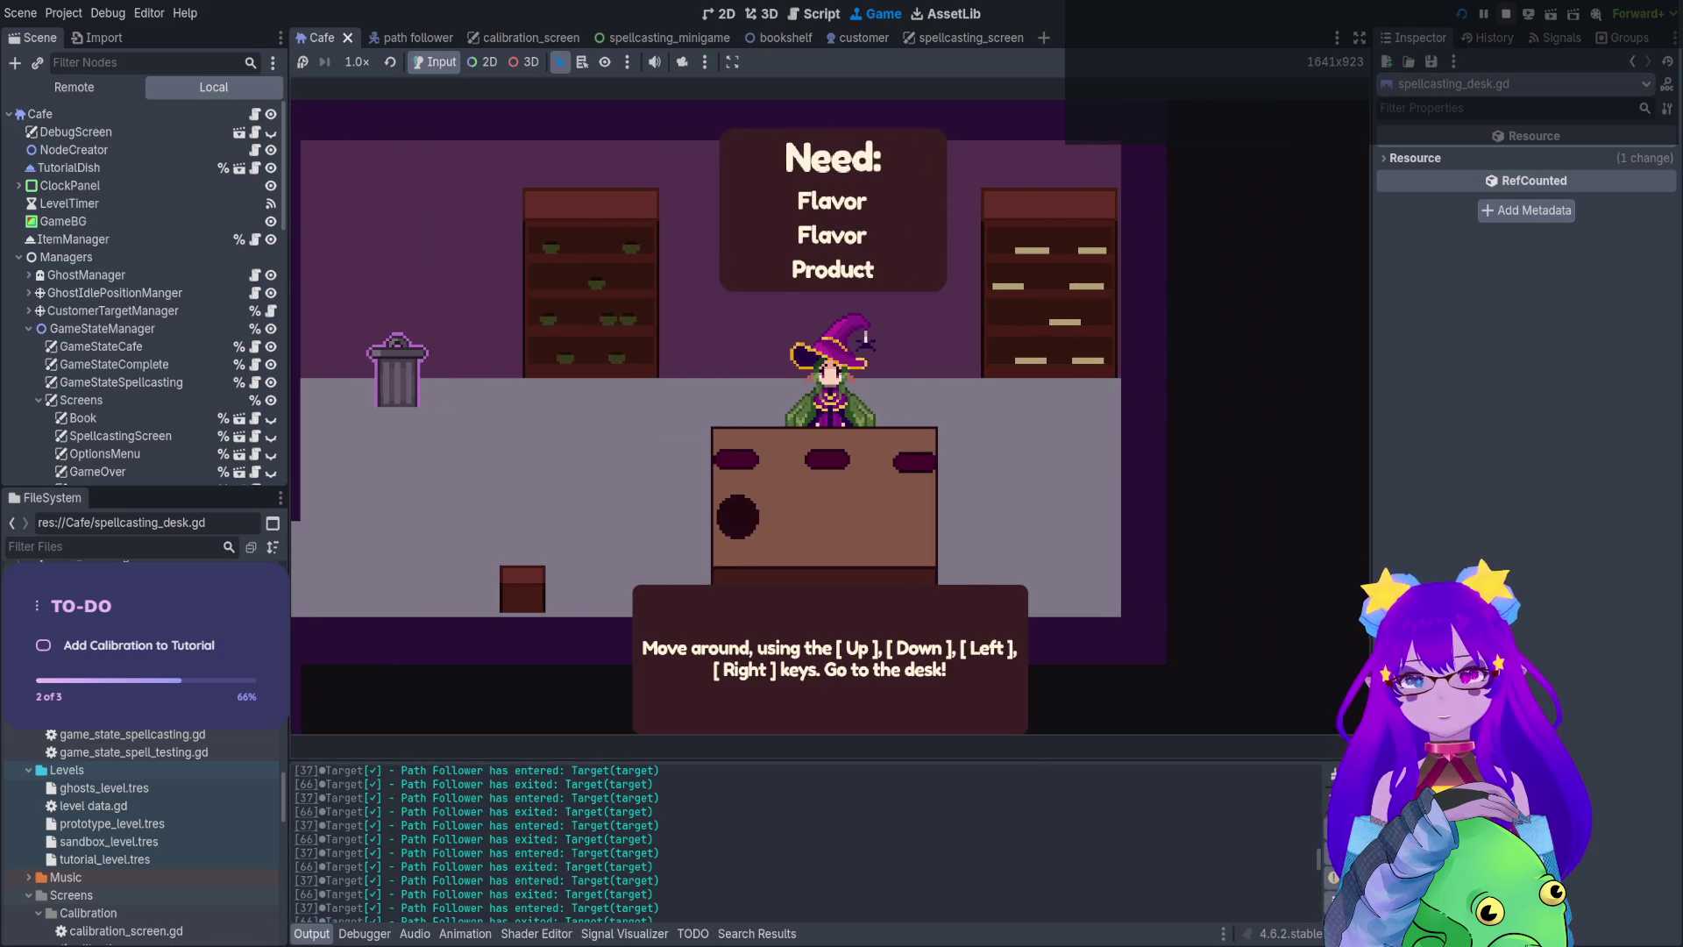
left_click(1504, 16)
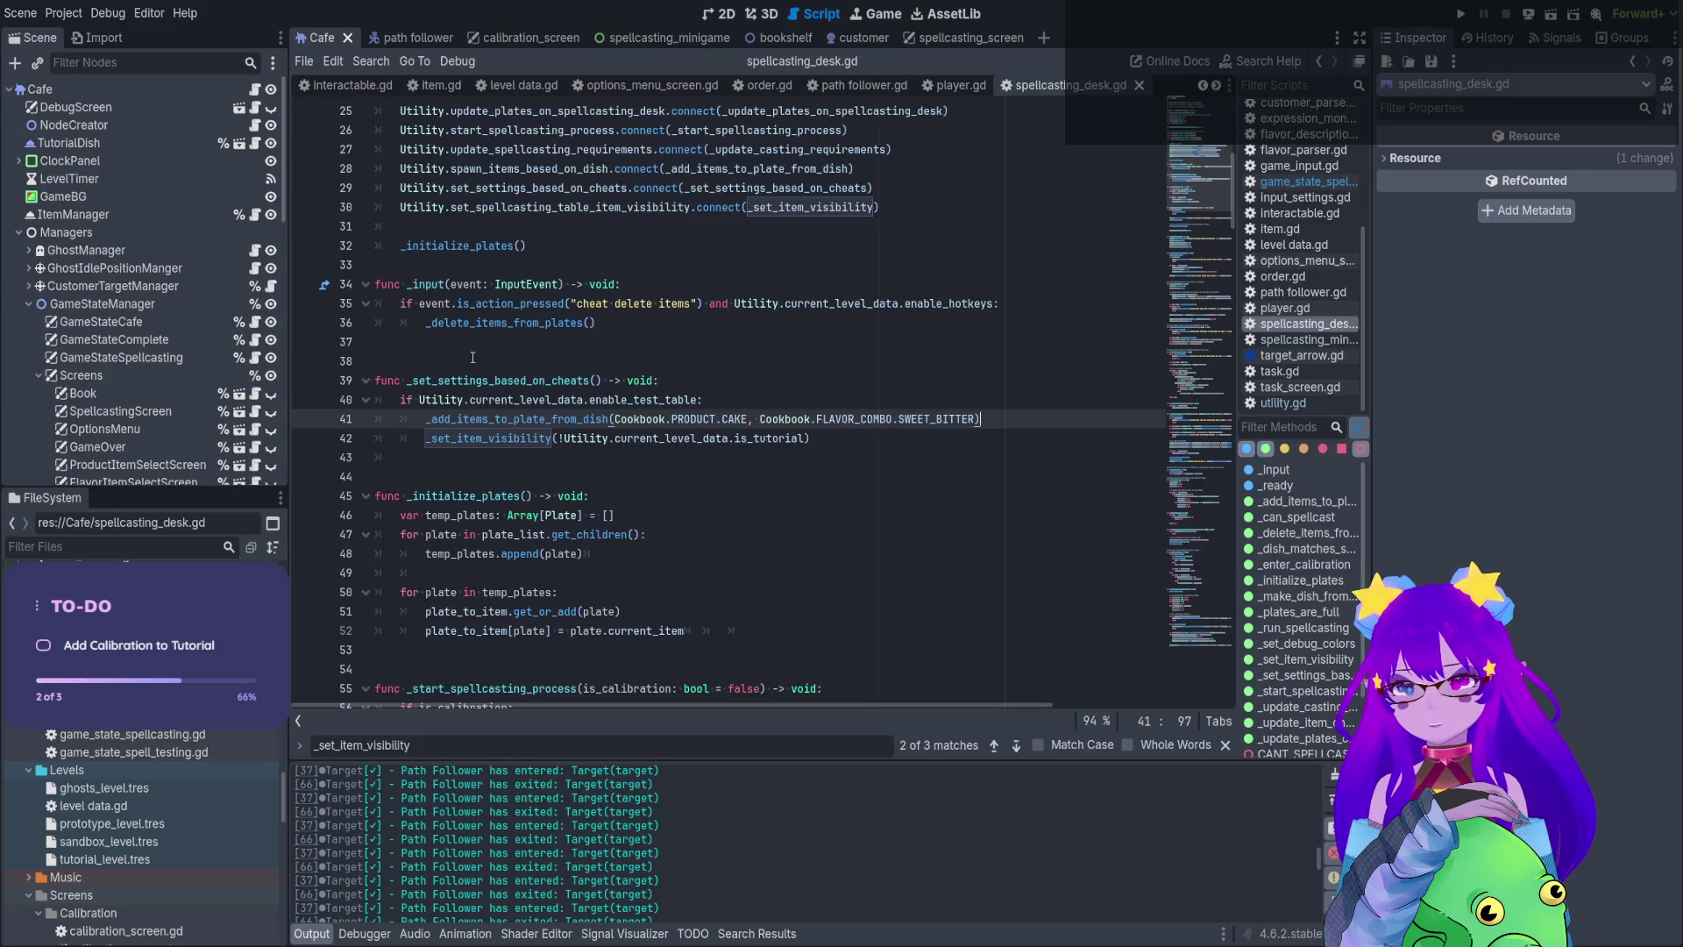
Outdent the _set_item_visibility call on line 42 out of the enable_test_table block
left_click(572, 400)
double_click(659, 400)
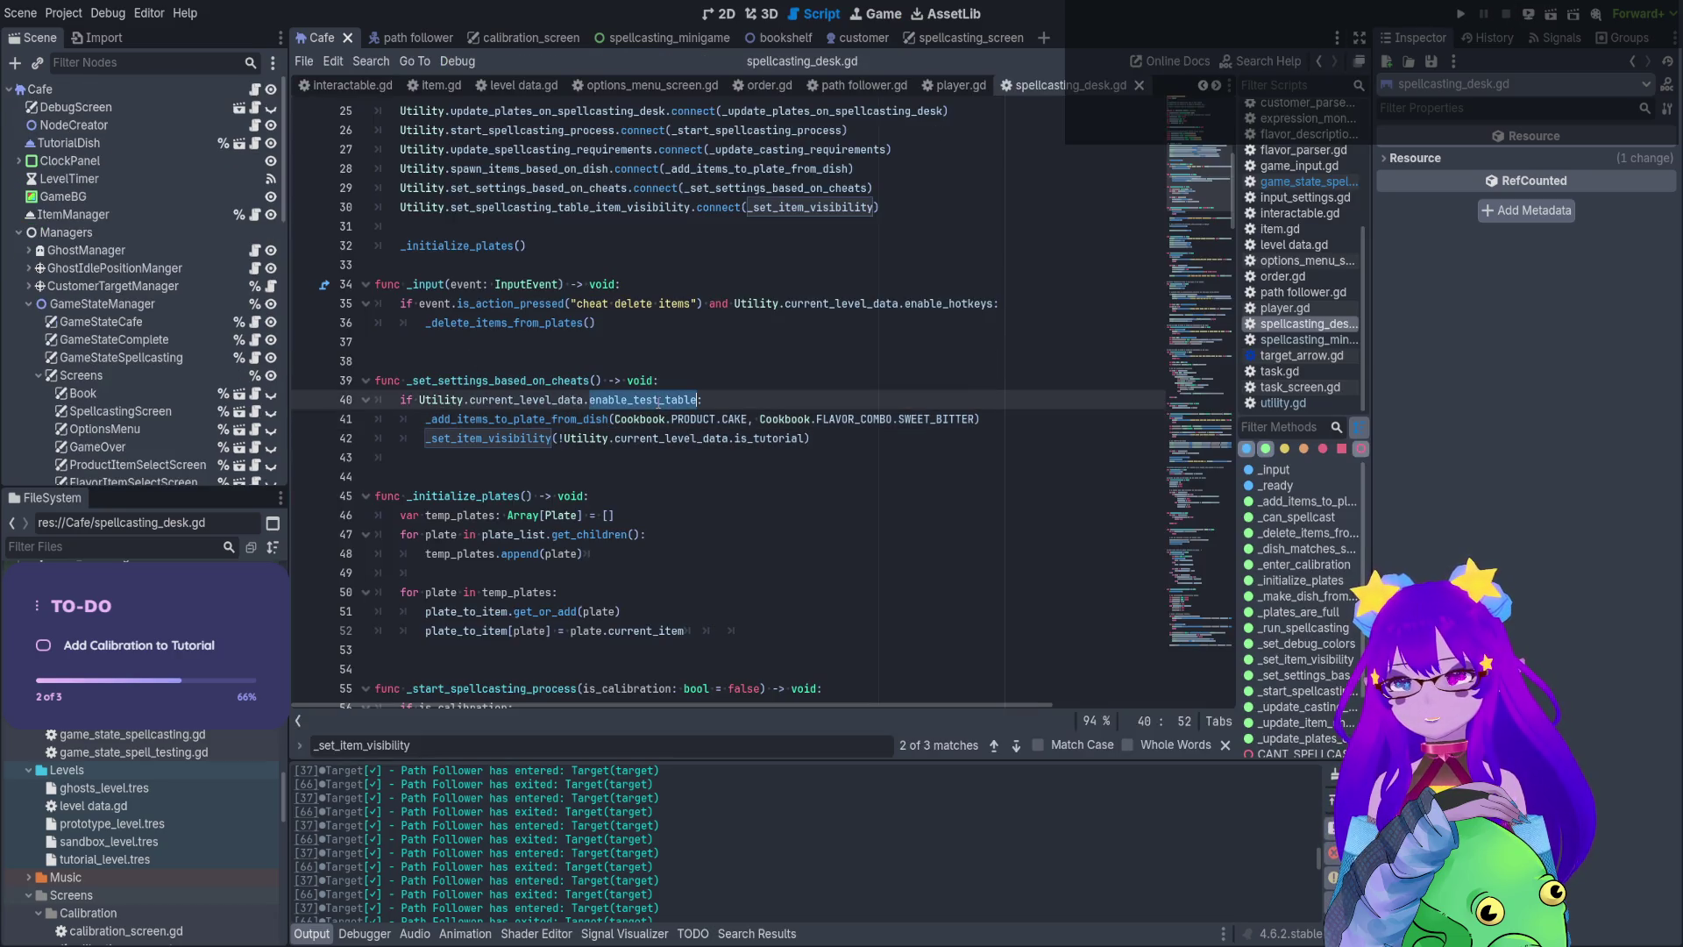
left_click(850, 420)
left_click(817, 440)
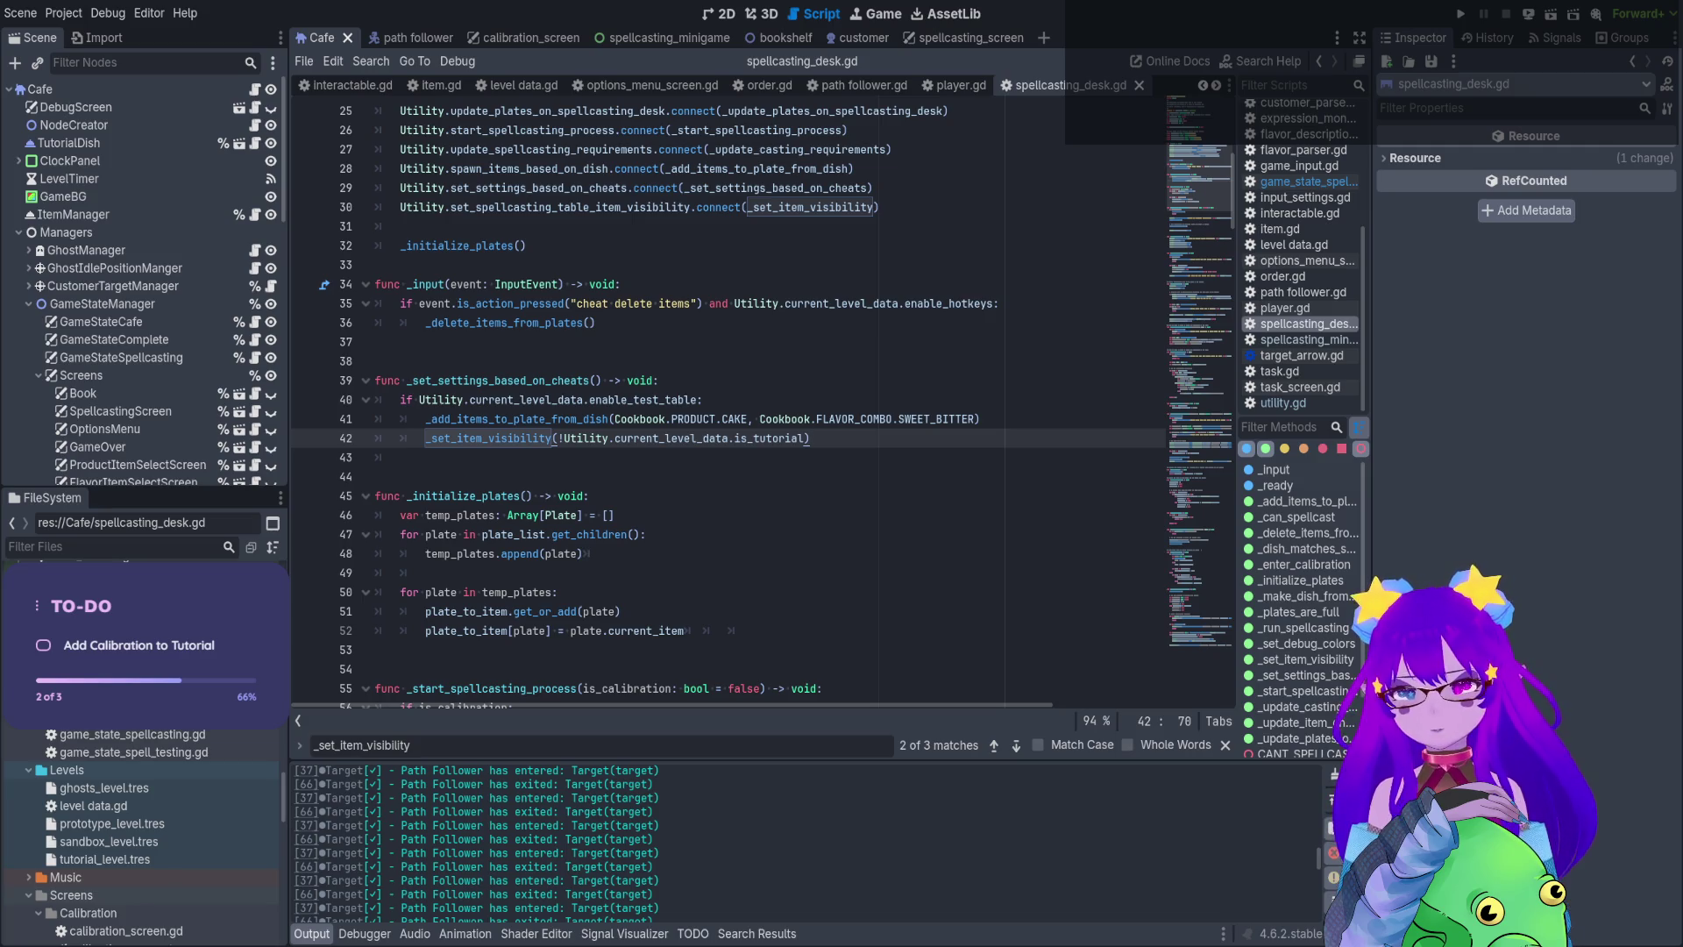
left_click(425, 438)
key("BackSpace")
left_click(1022, 418)
key("Return")
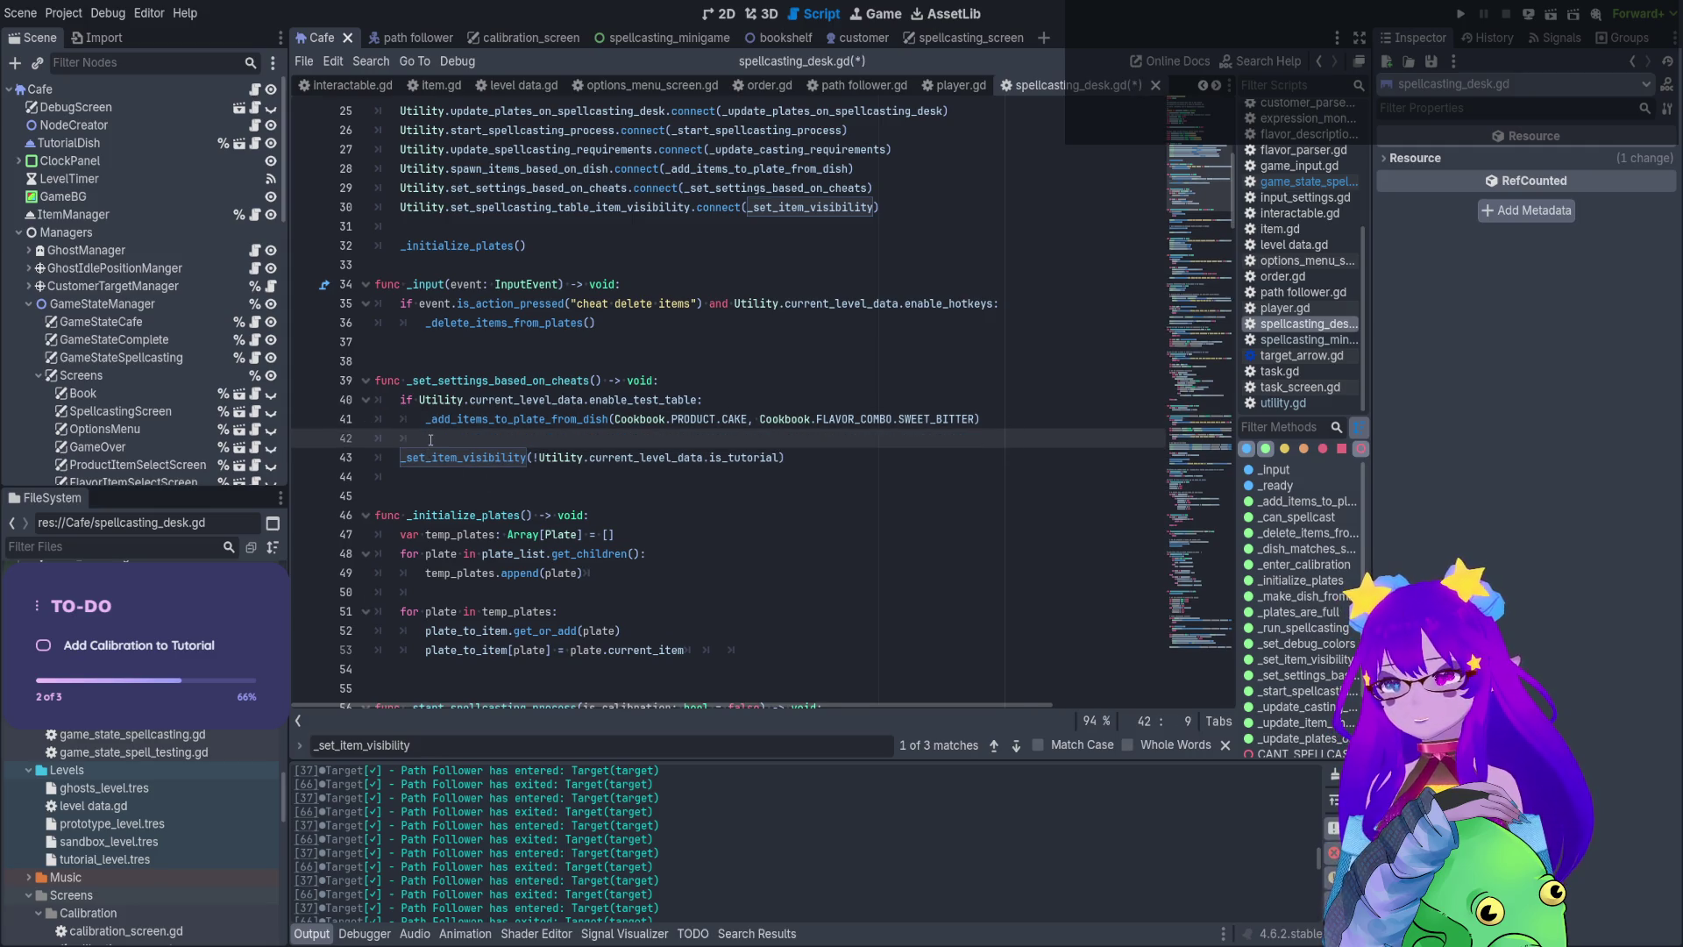
key("BackSpace")
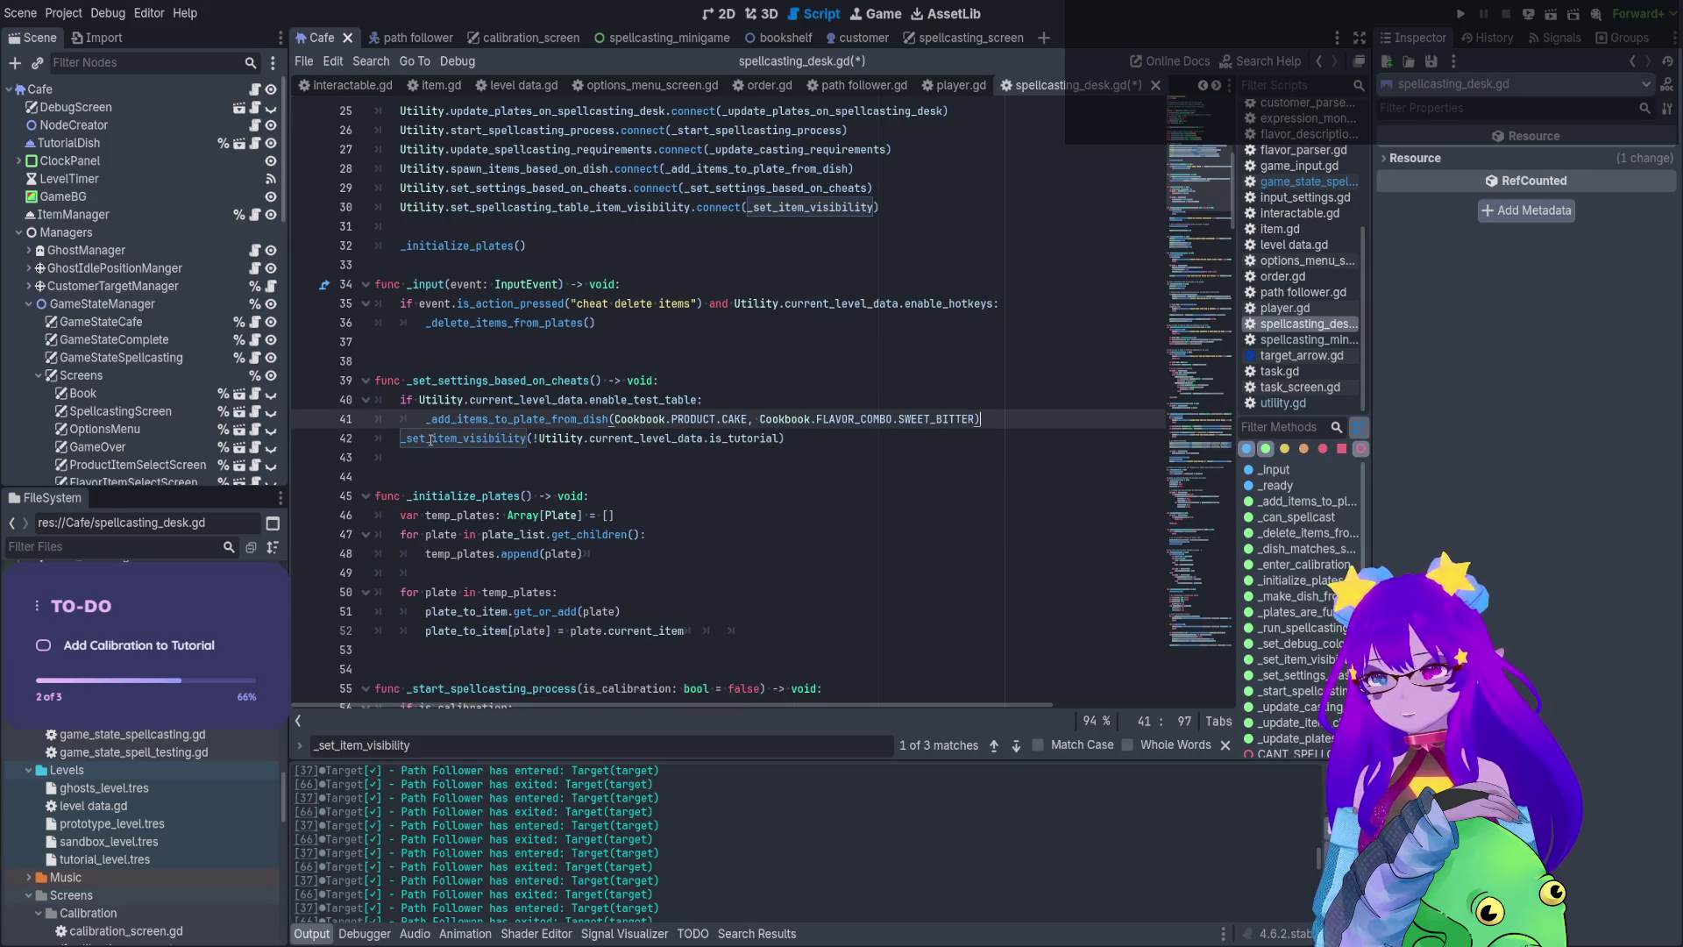
Add 'if plate_to_item.is_empty(): return' at the top of _set_item_visibility and run the project
left_click(431, 438, "ctrl")
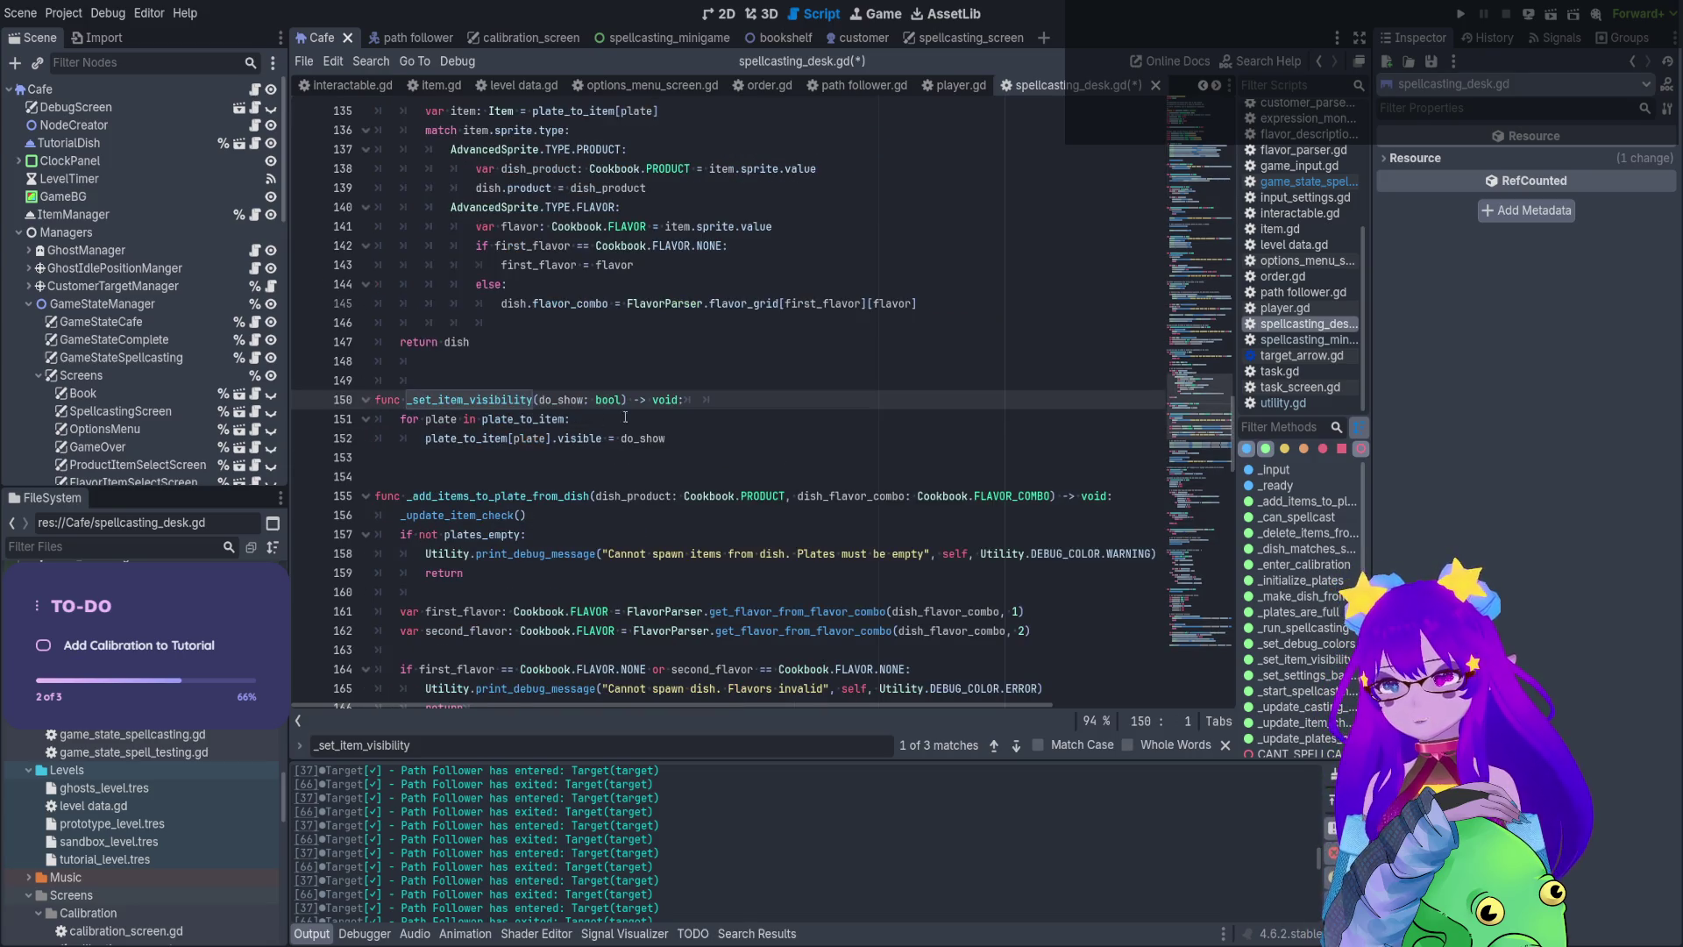
key("Return")
key("Return")
type("if")
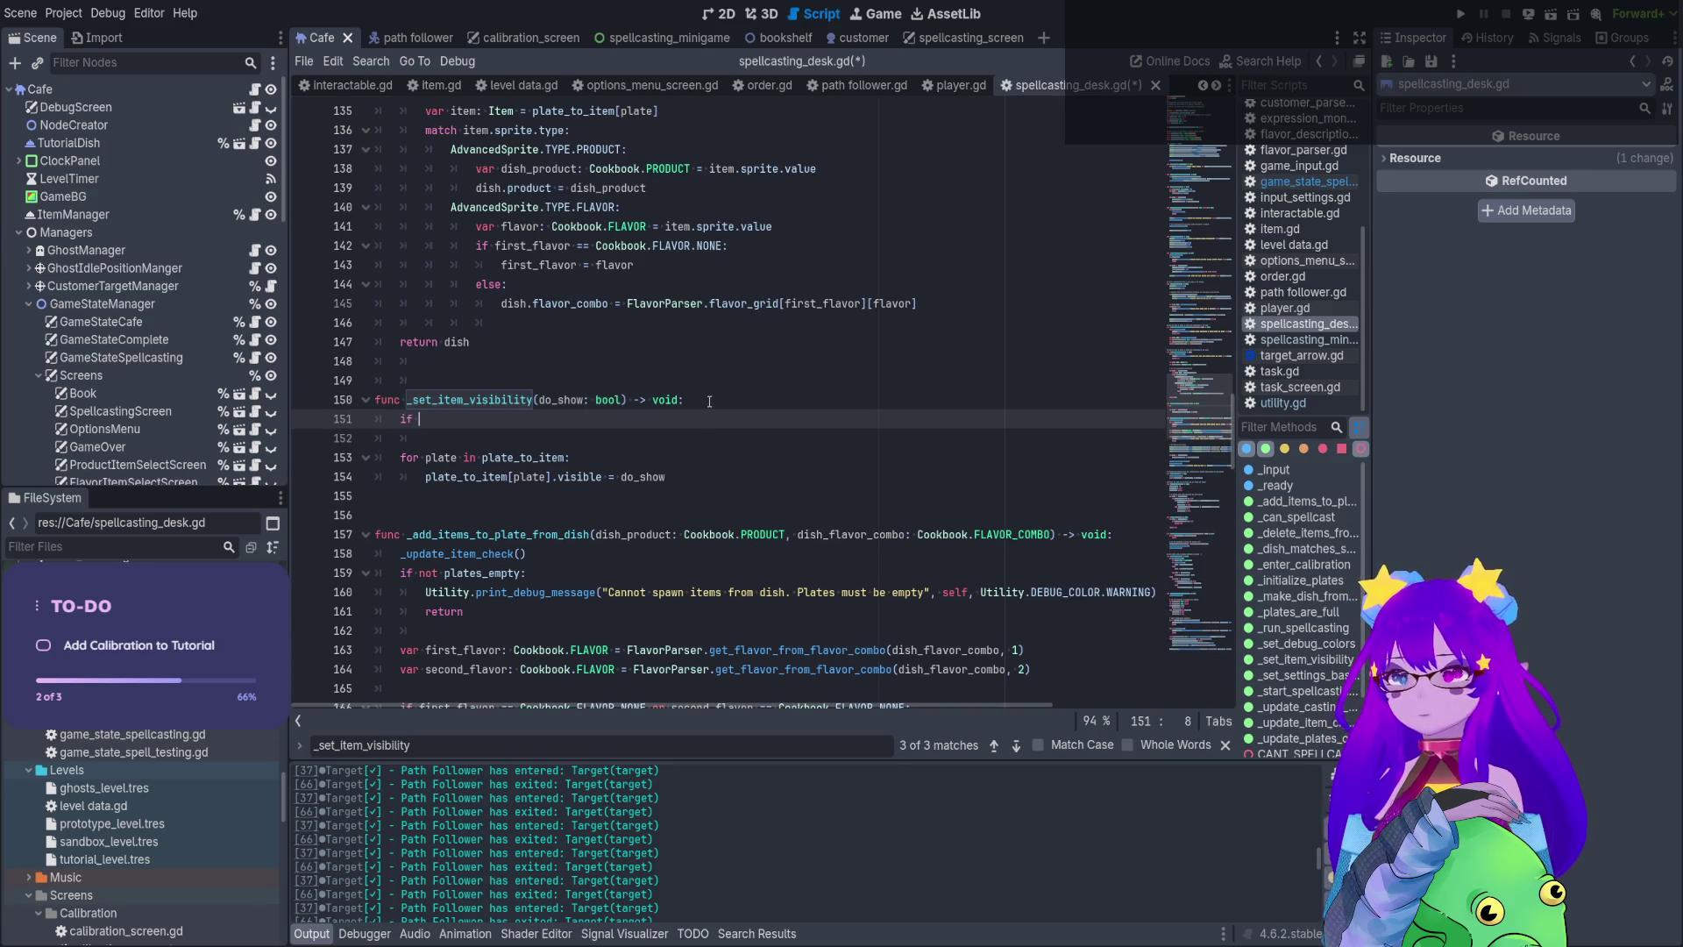
type("pla")
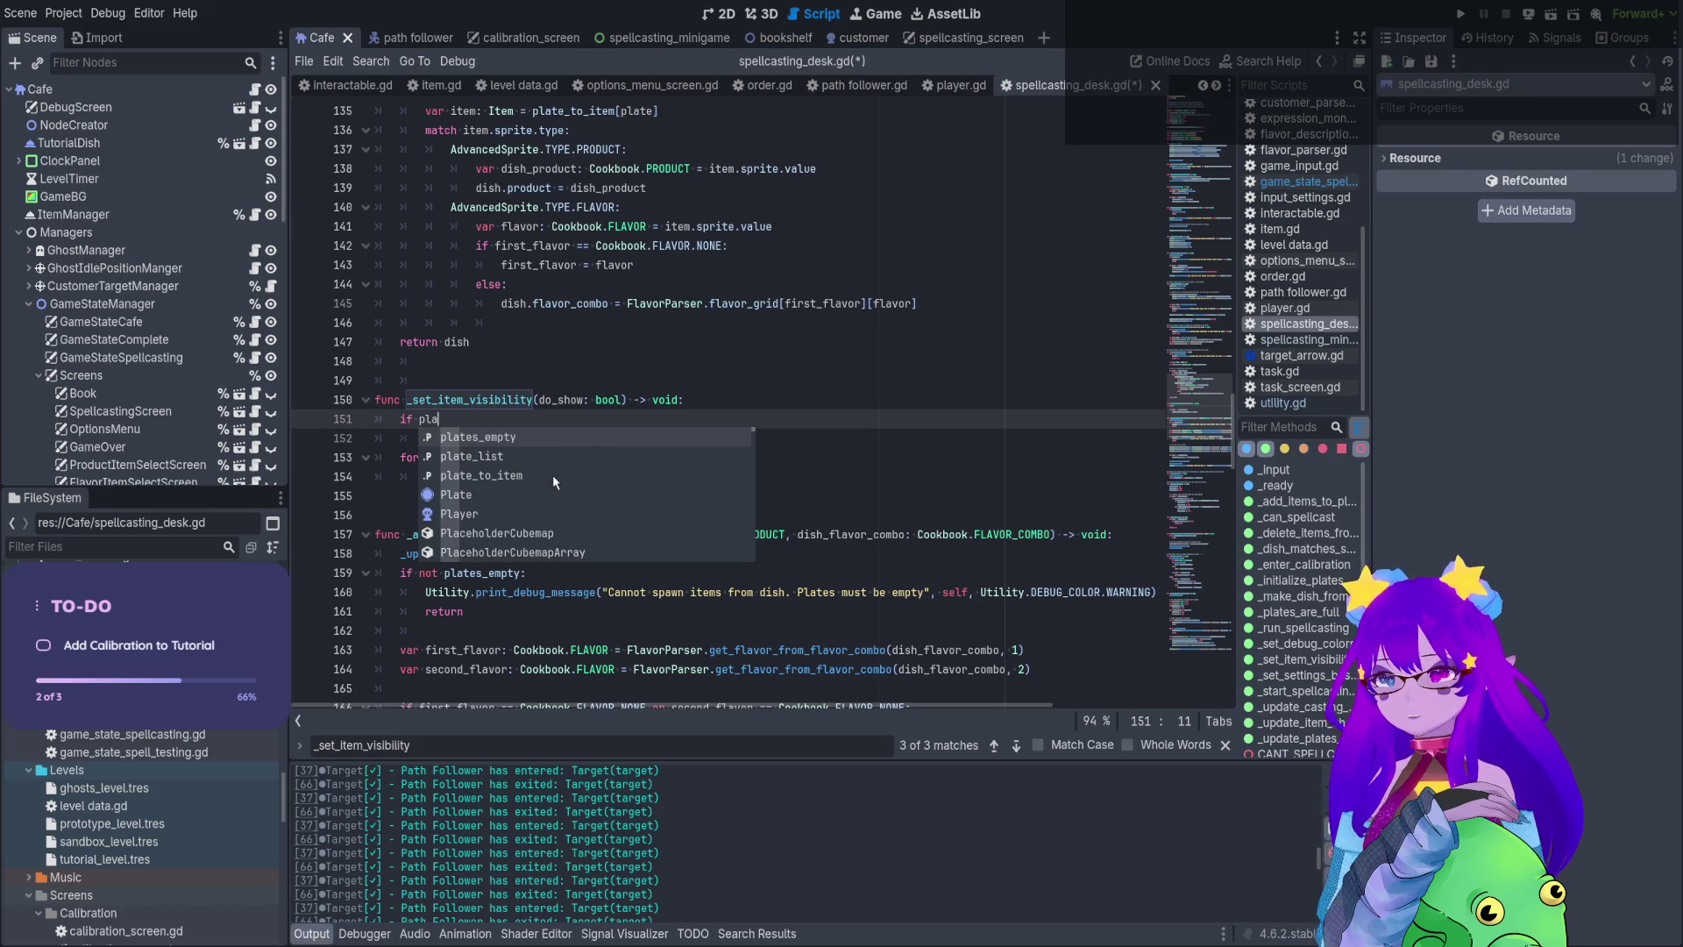
left_click(554, 475)
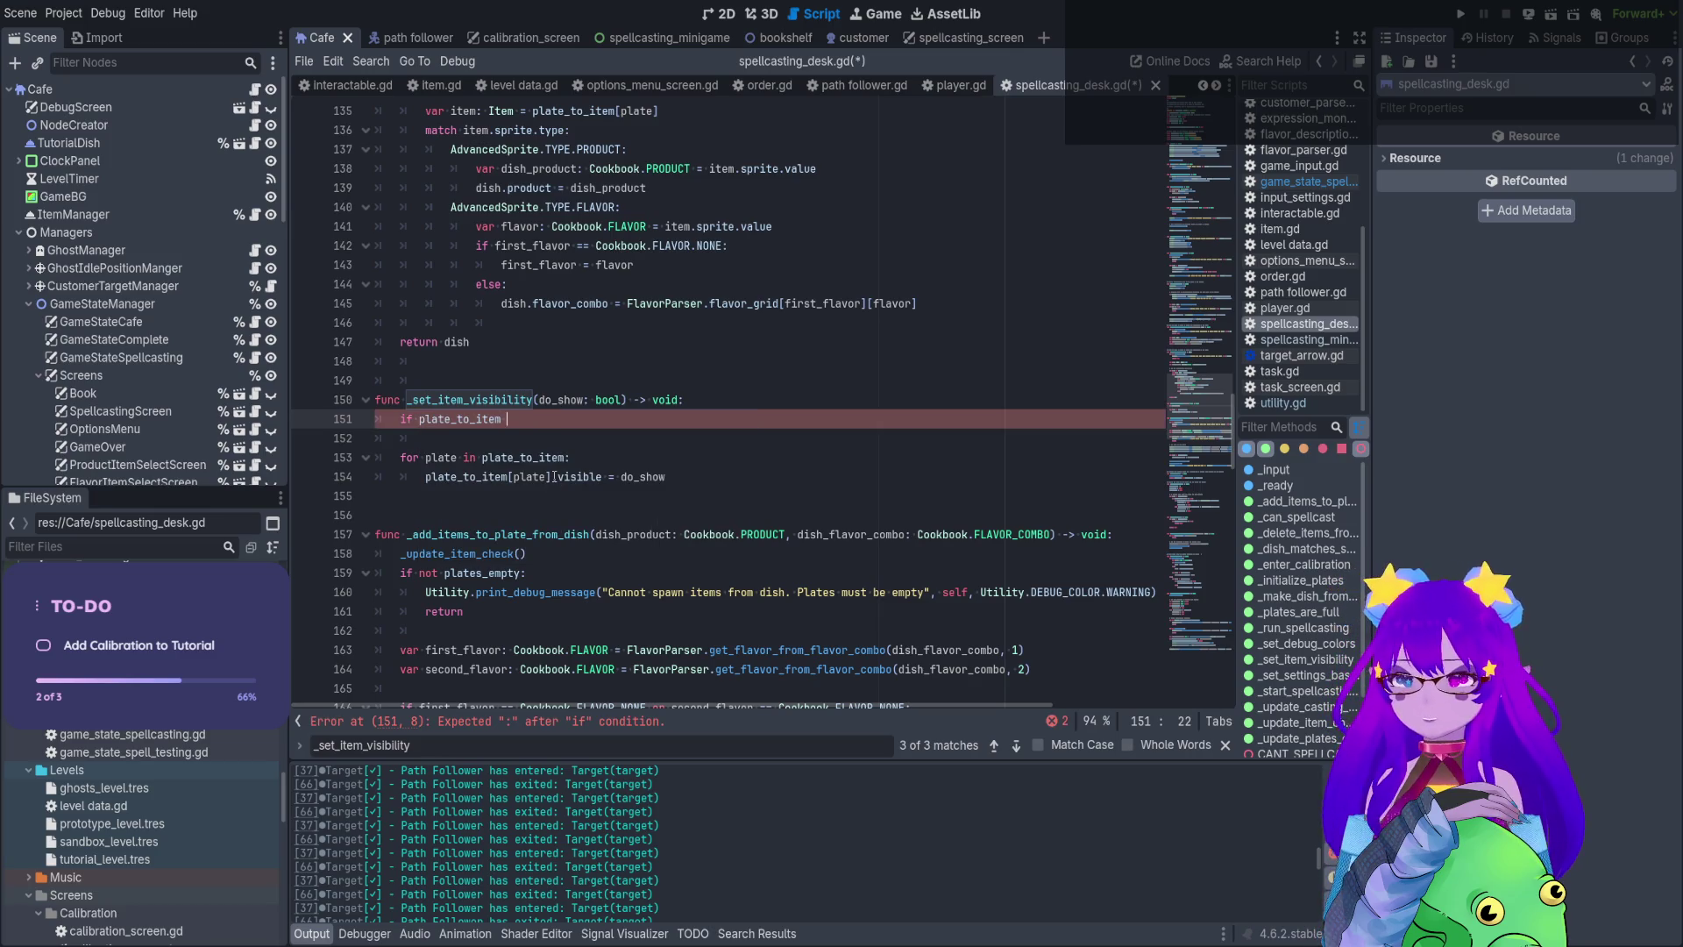
key("BackSpace")
type("is")
key("Return")
type(":")
key("Return")
type("return")
left_click(1461, 14)
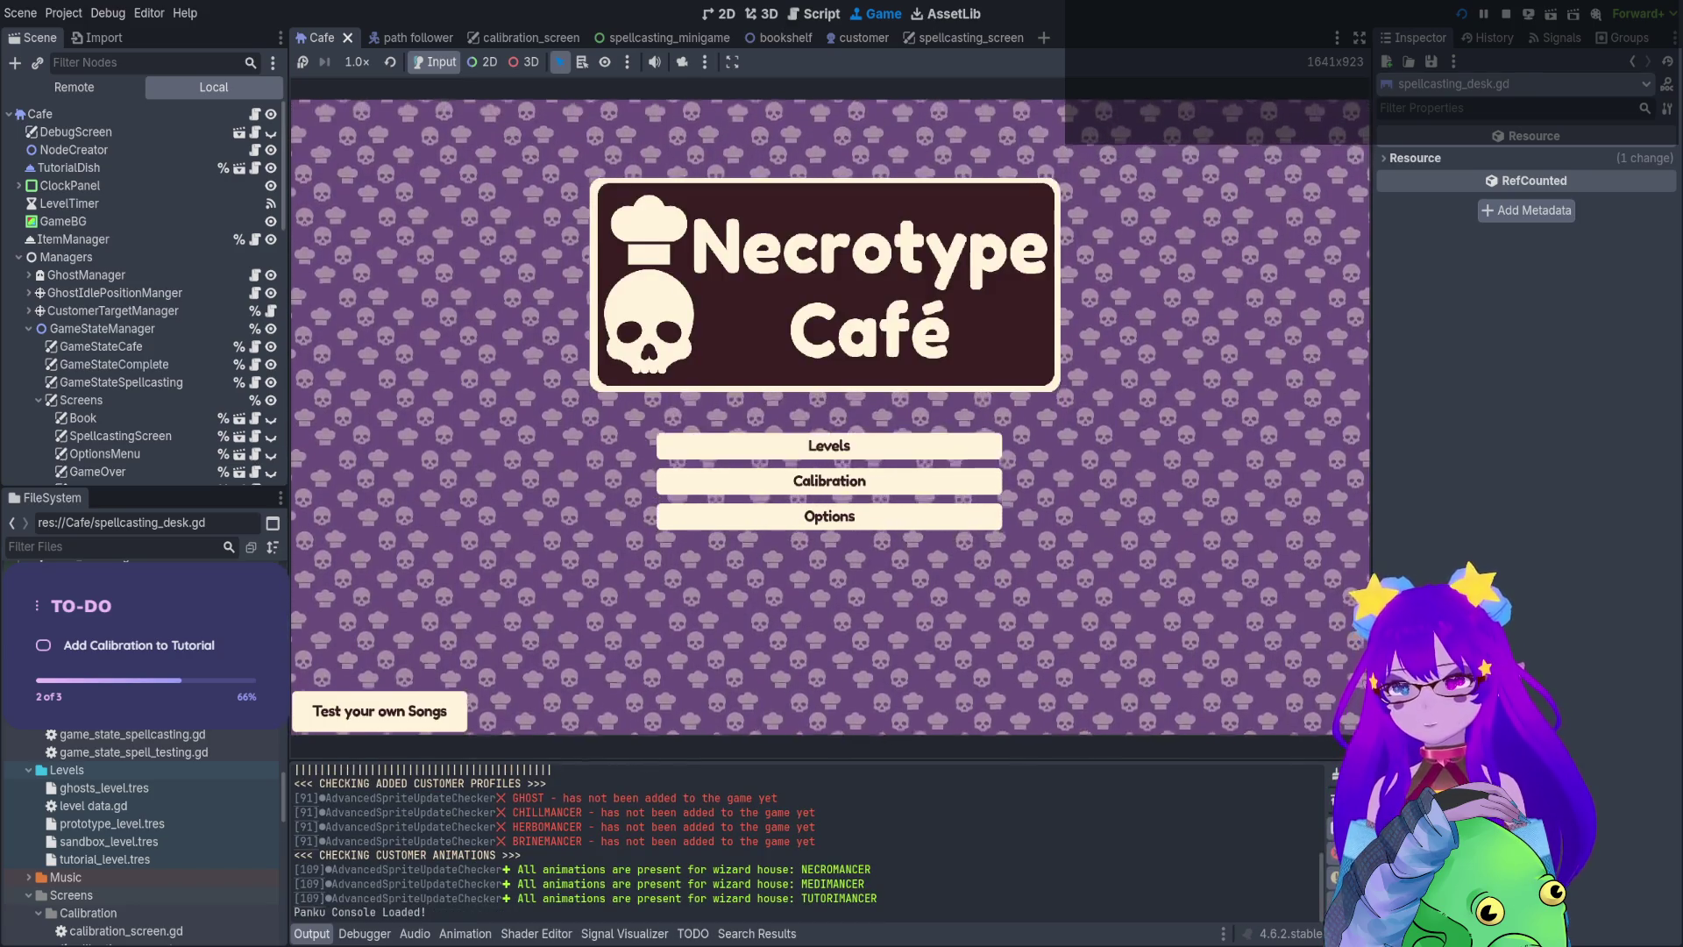
Start the Tutorial level, which hits the Nil visibility error, then delete the is_empty guard
left_click(829, 446)
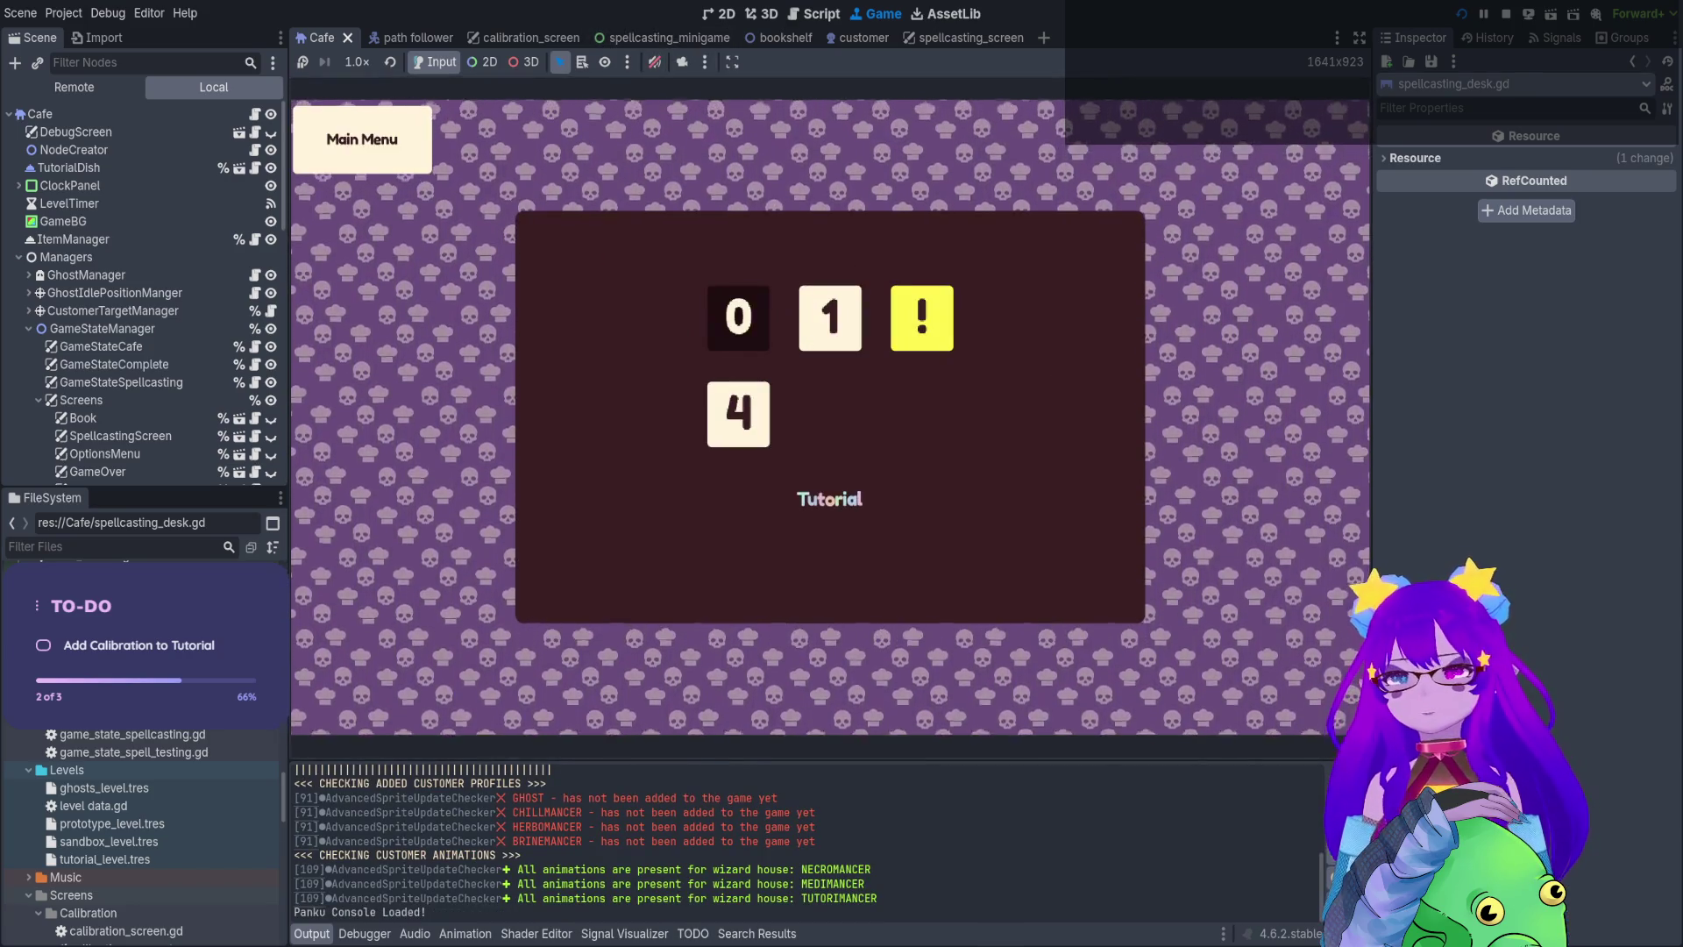
left_click(739, 320)
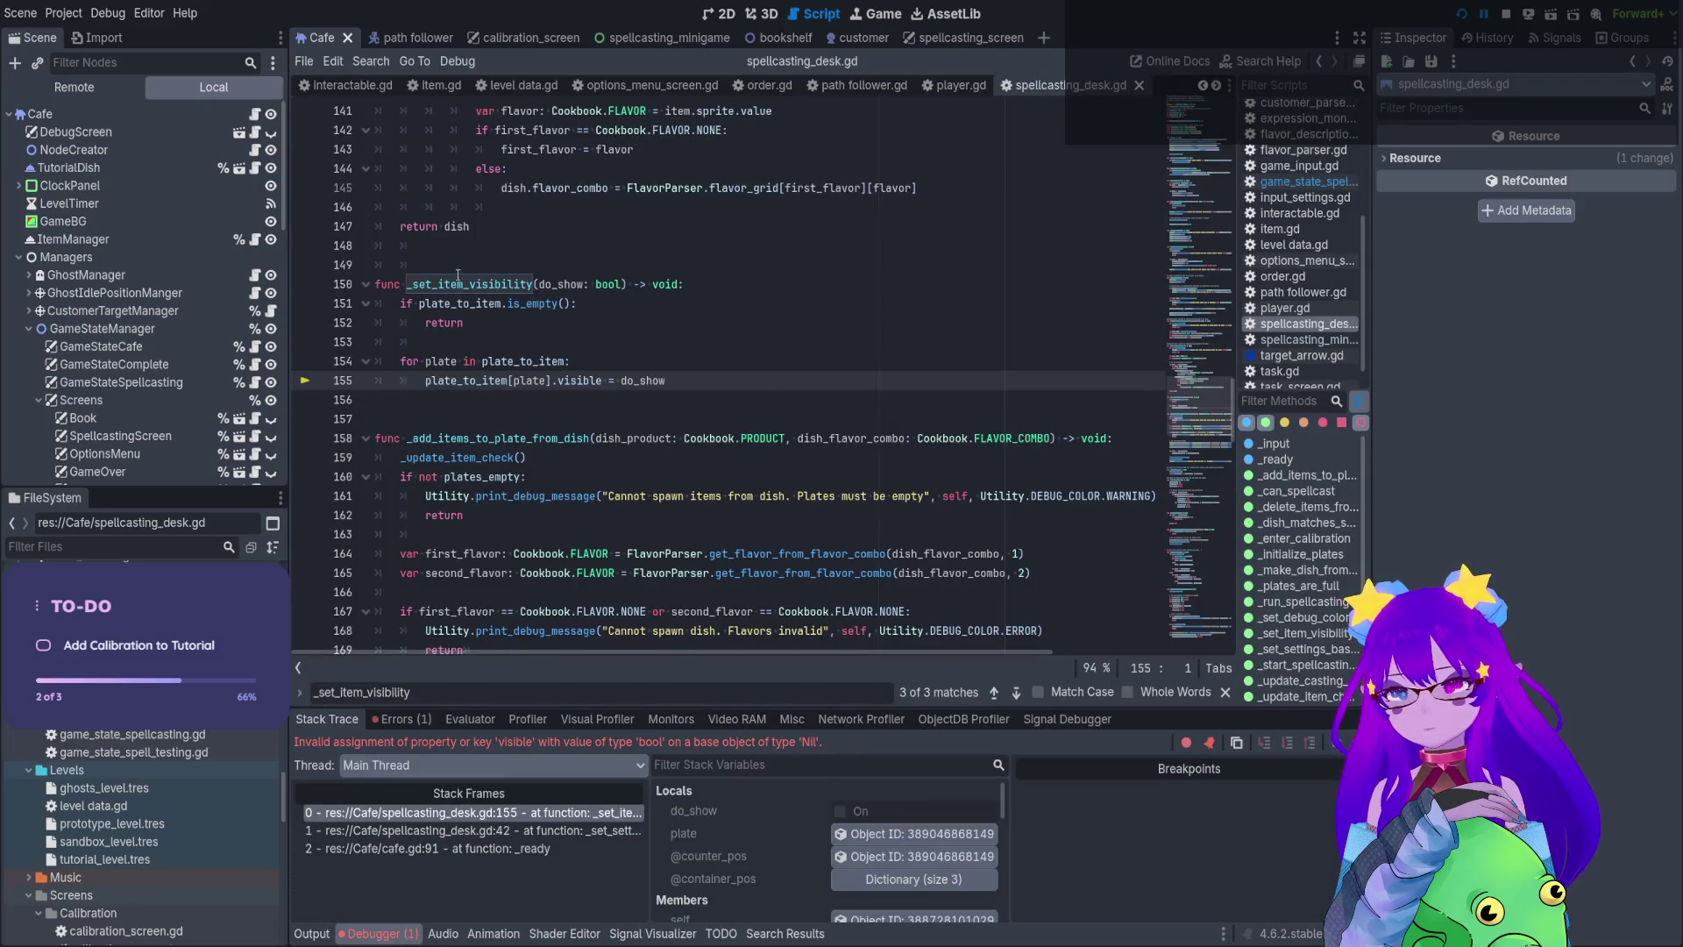
scroll(525, 467, "up", 2)
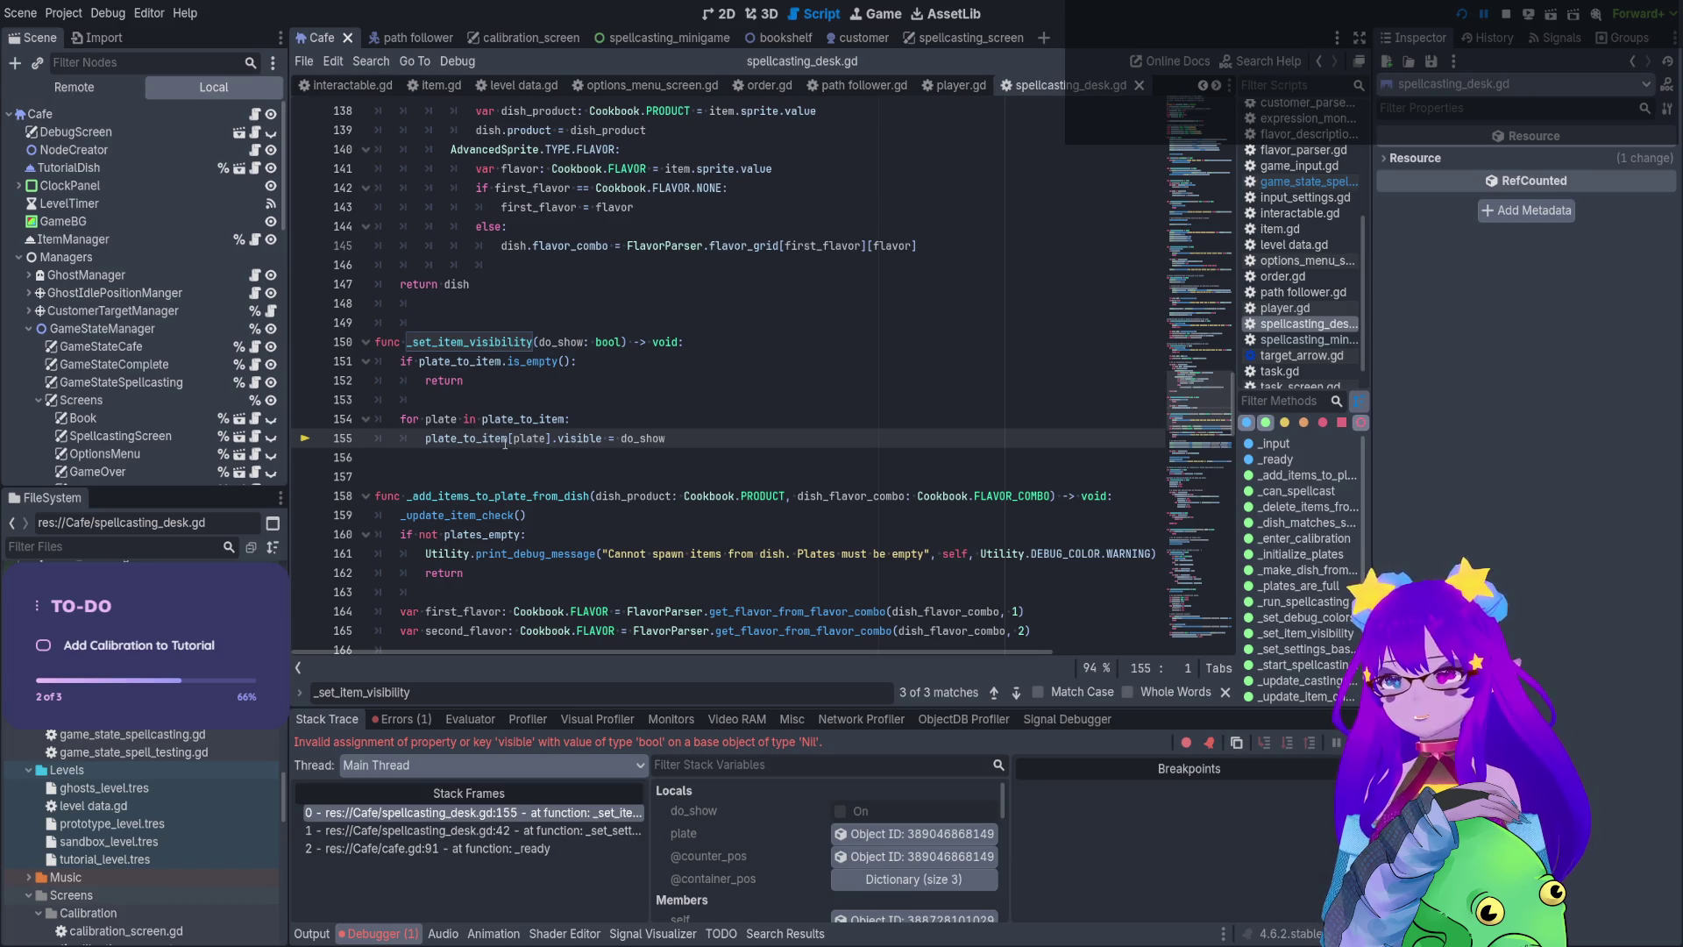
left_click(506, 382)
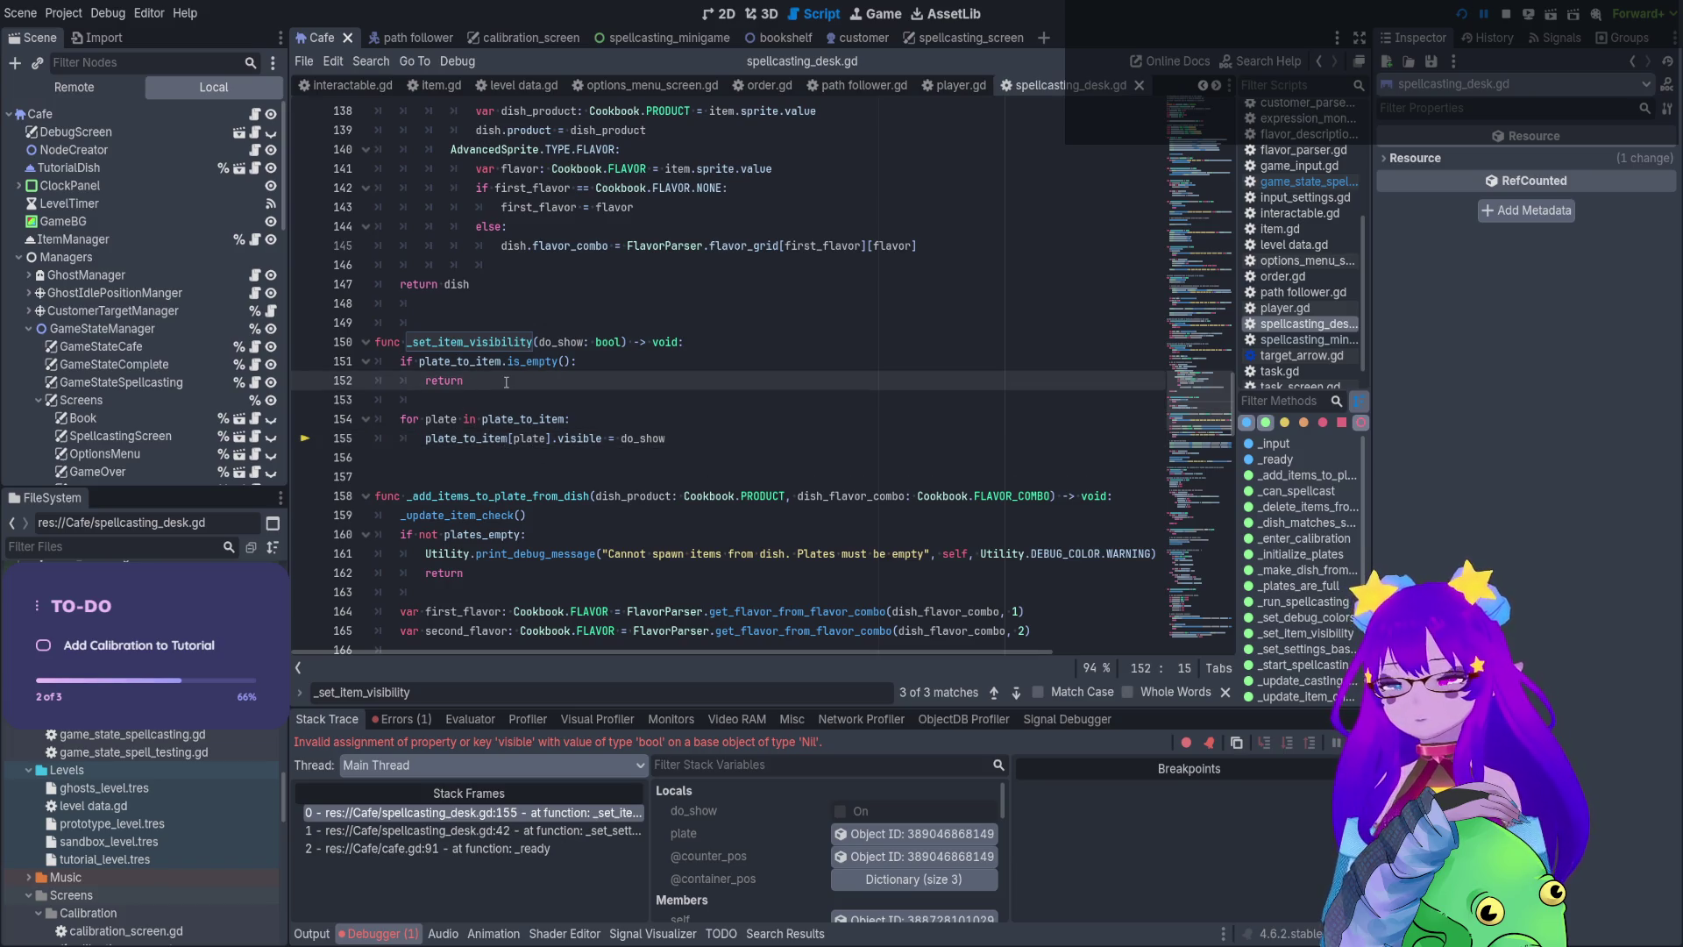
left_click_drag(506, 382, 375, 359)
key("BackSpace")
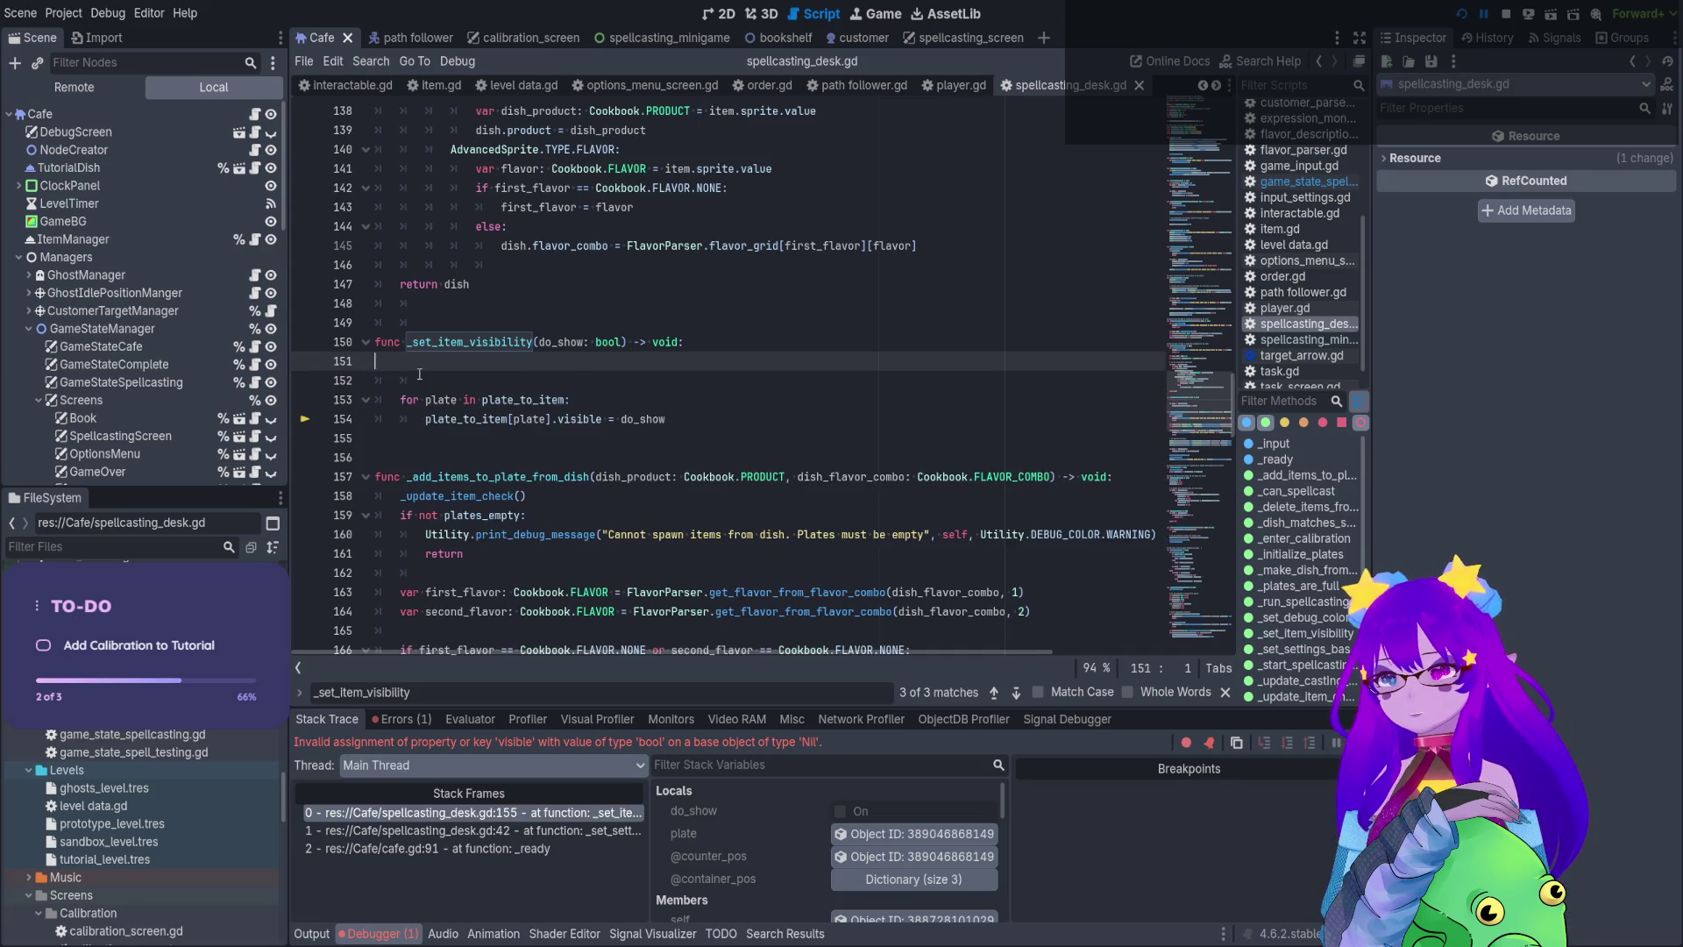
left_click(417, 374)
key("BackSpace")
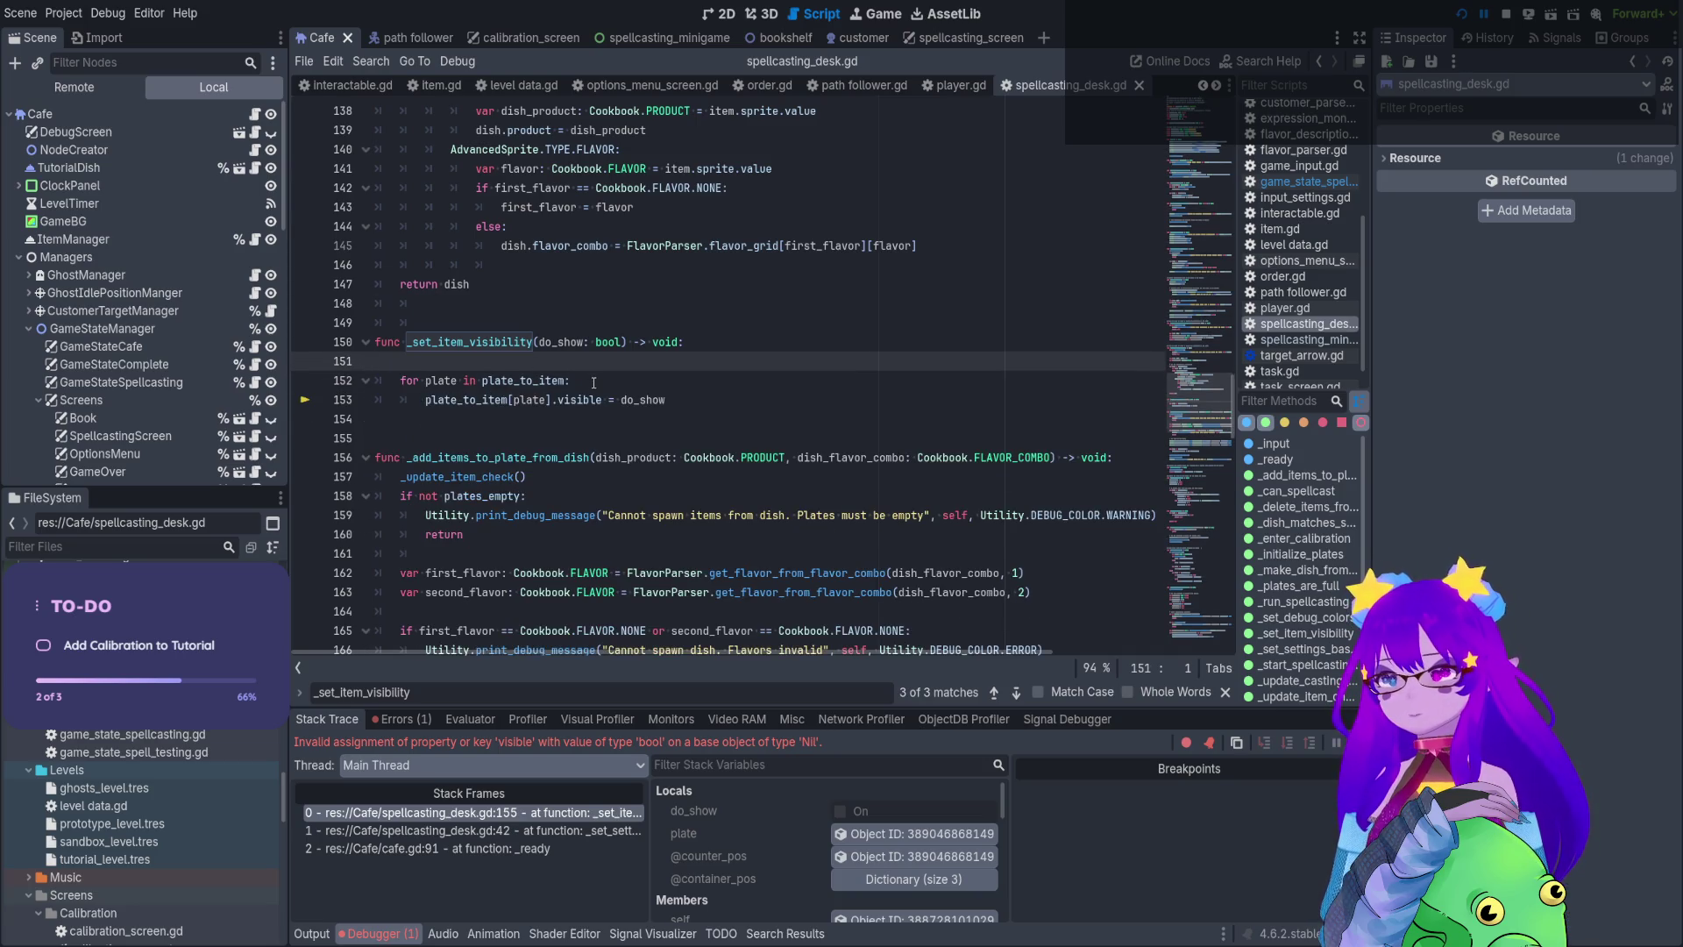
key("BackSpace")
Wrap the visible assignment in 'if plate_to_item[plate]:', stop debugging and rerun with F5
key("Down")
key("Return")
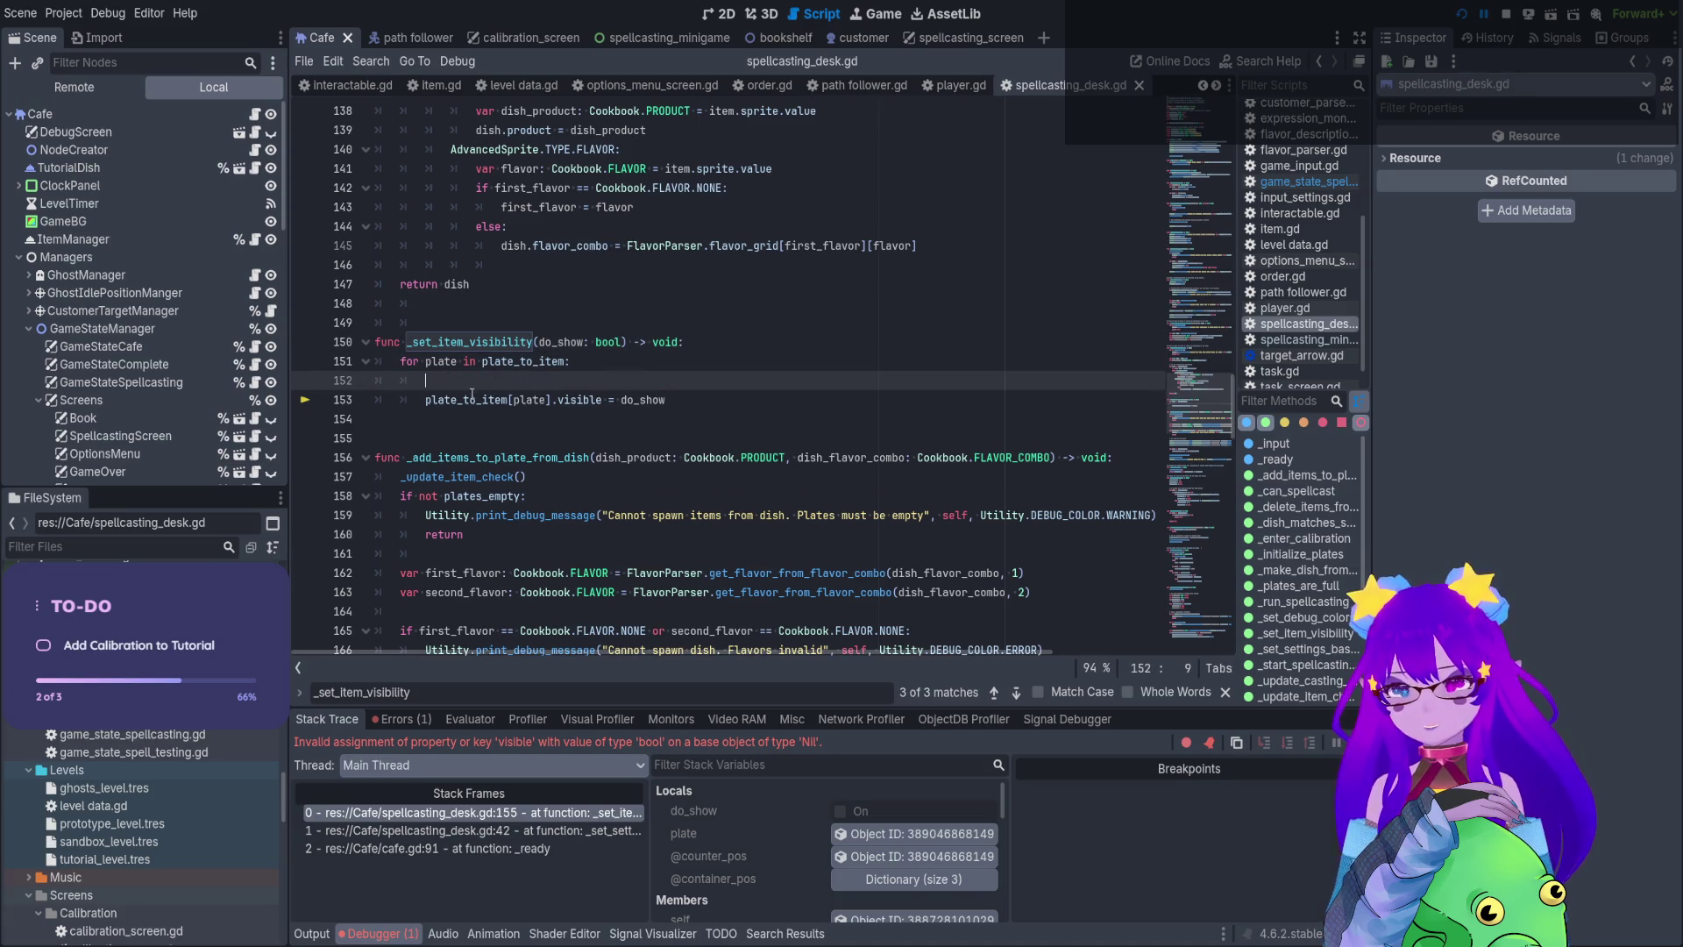
left_click_drag(551, 401, 432, 403)
key("ctrl+c")
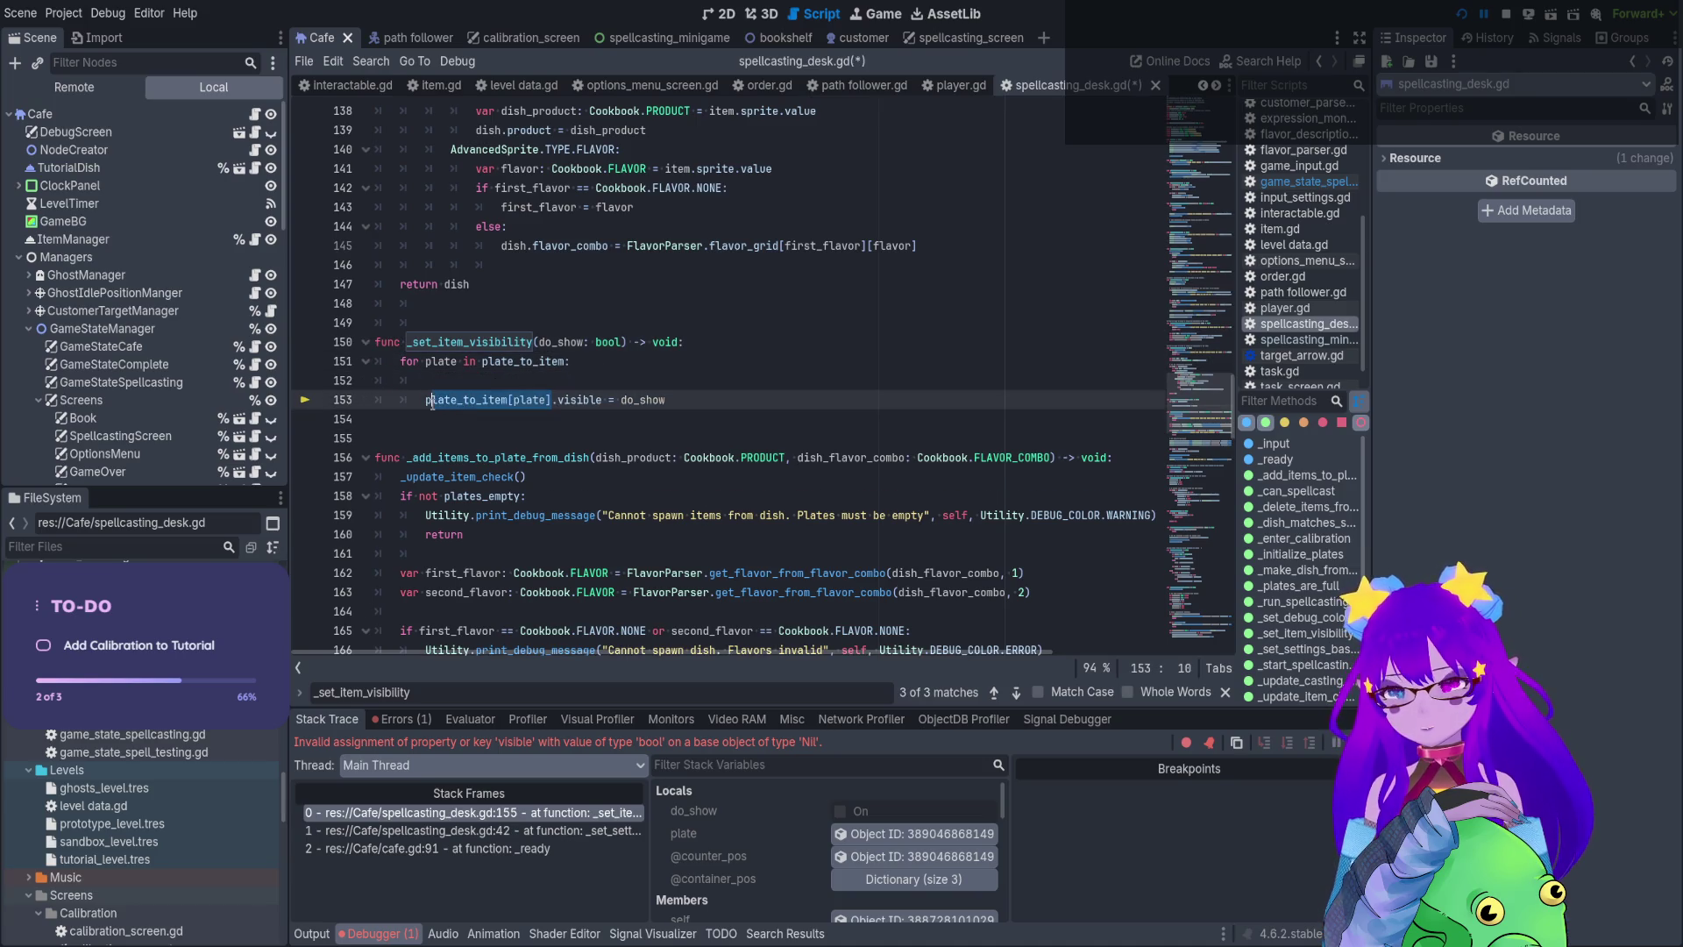
left_click(511, 386)
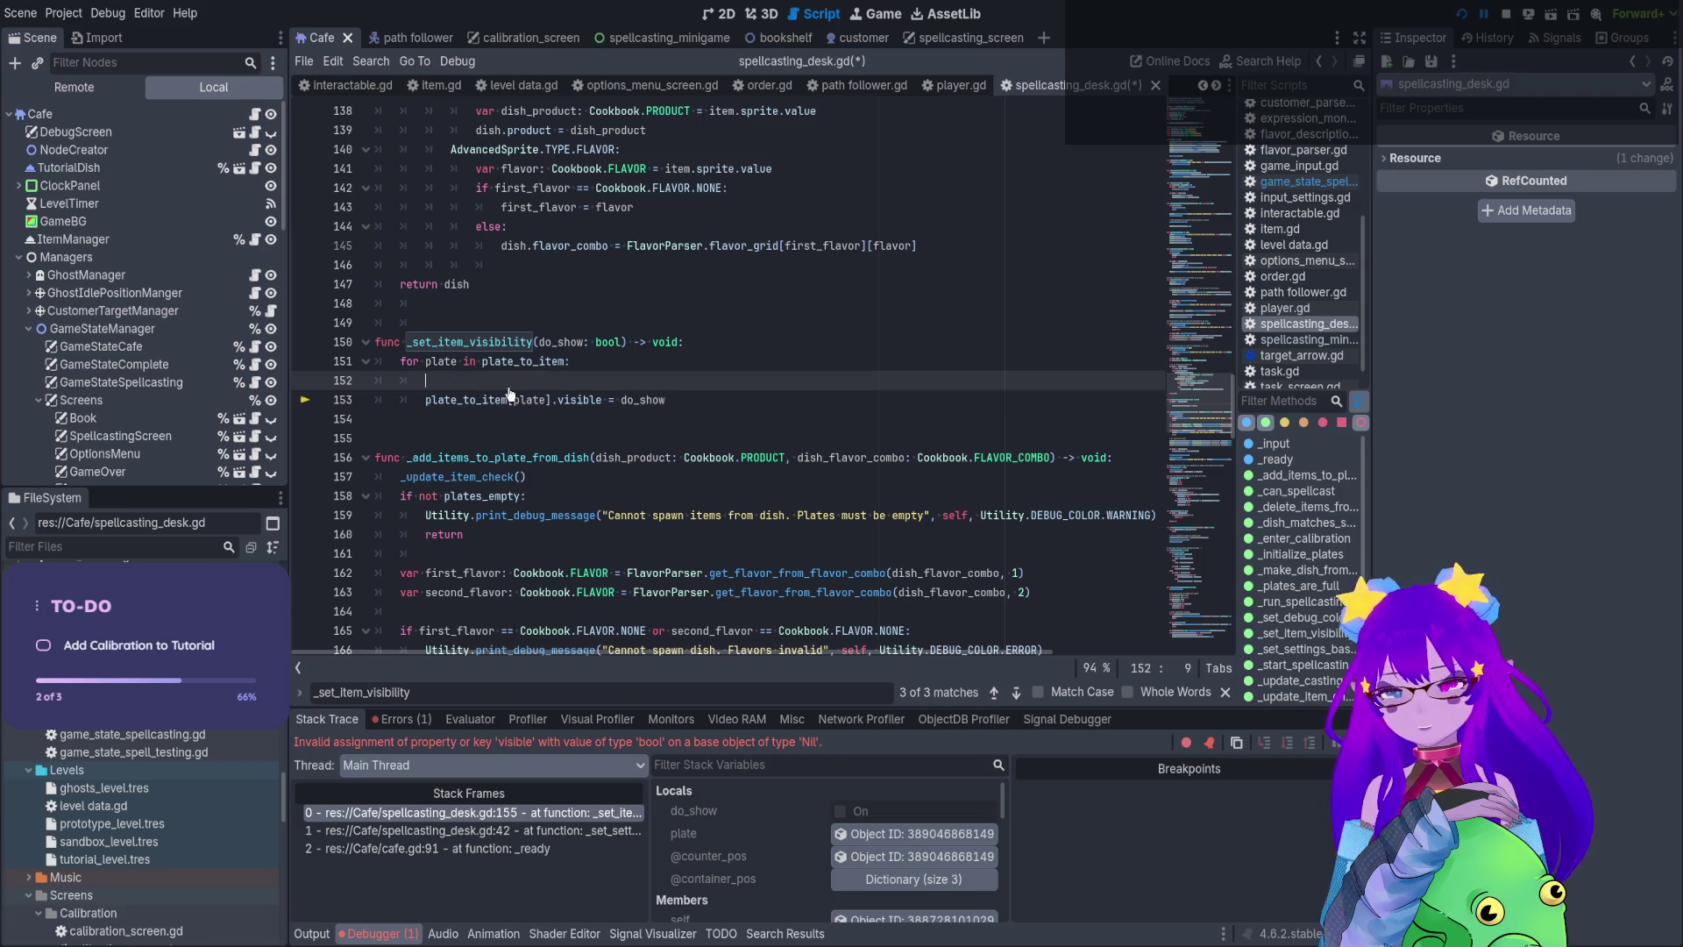
type("if")
key("ctrl+v")
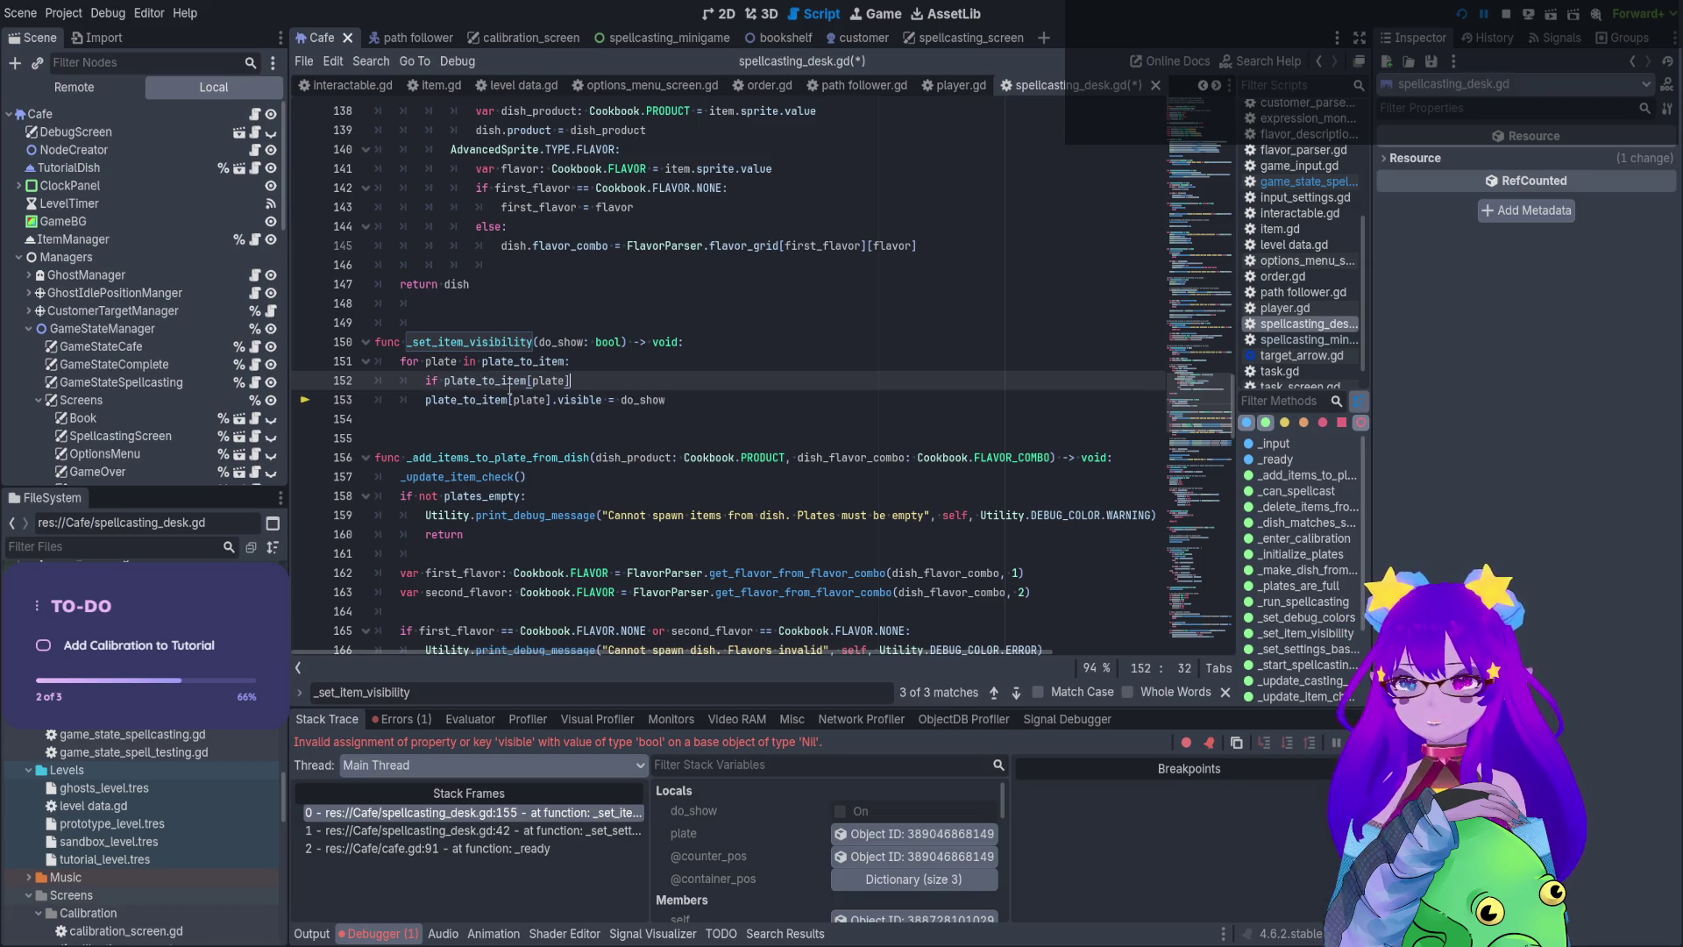
type(".")
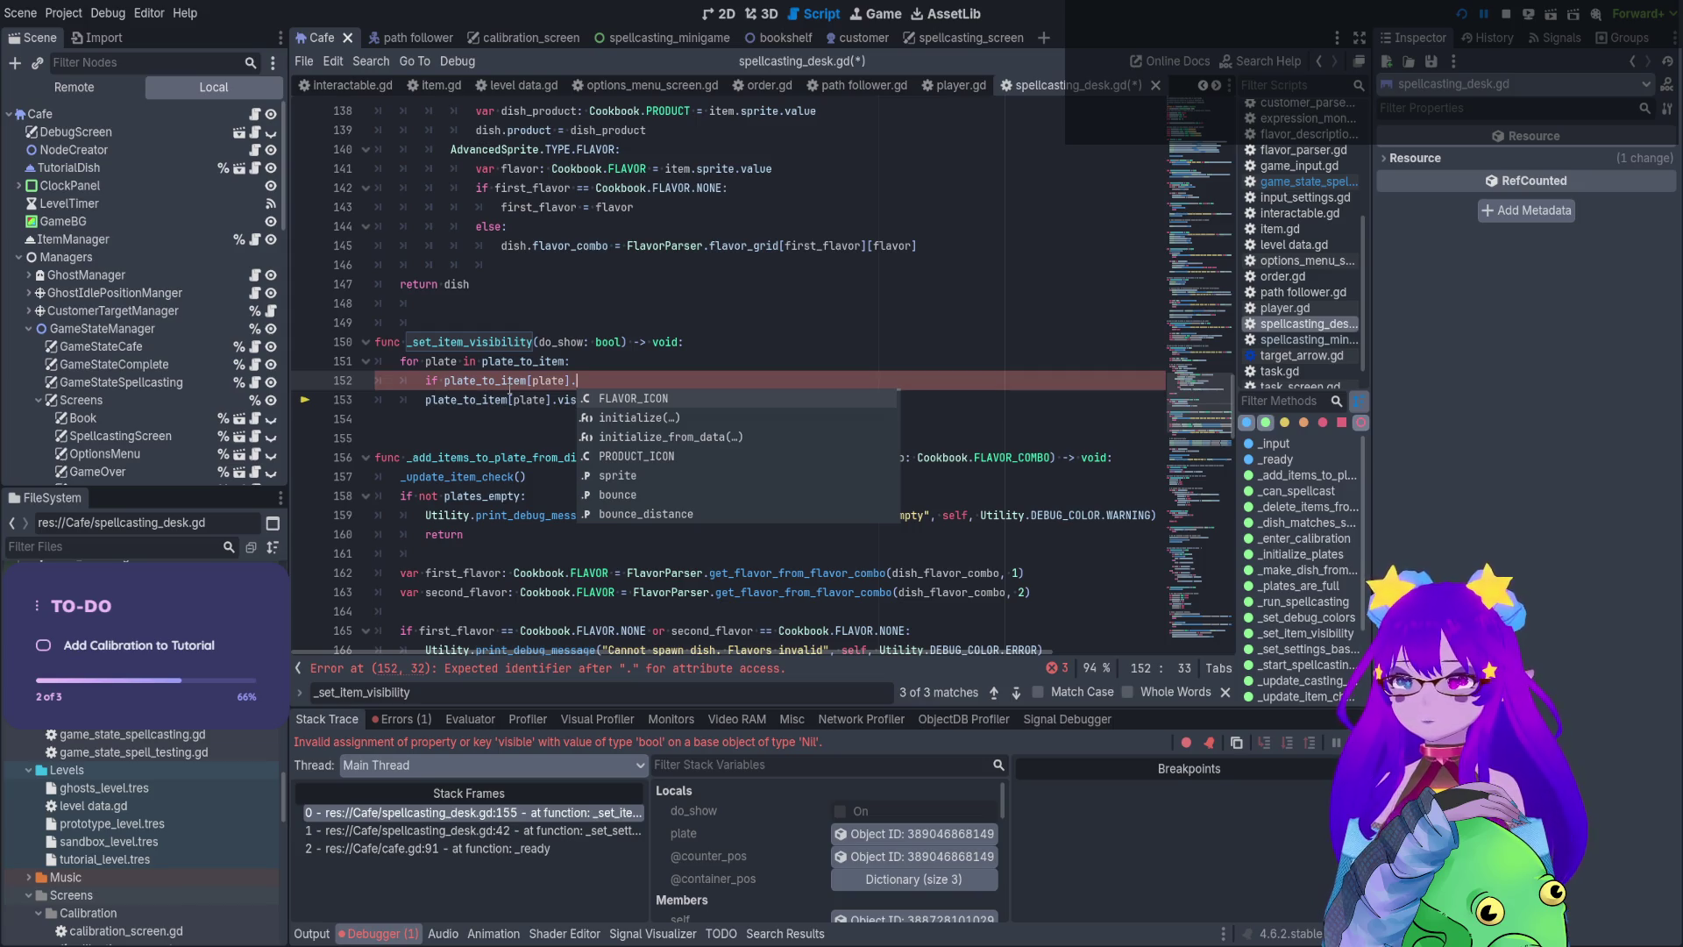
key("BackSpace")
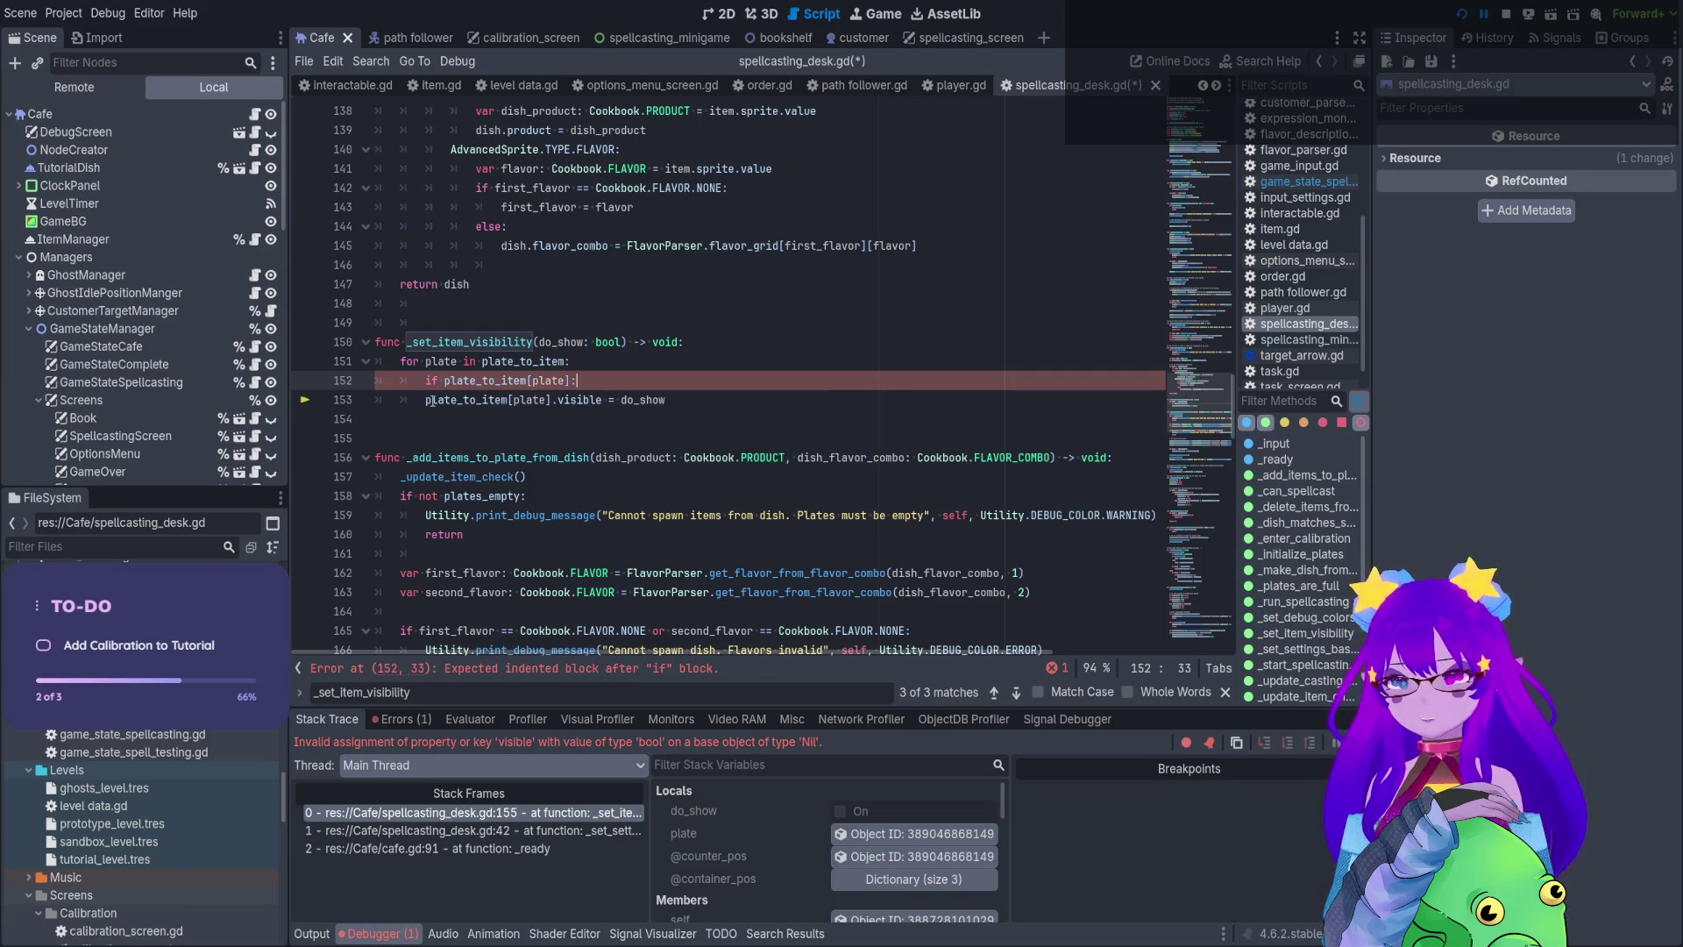
left_click(430, 401)
key("Tab")
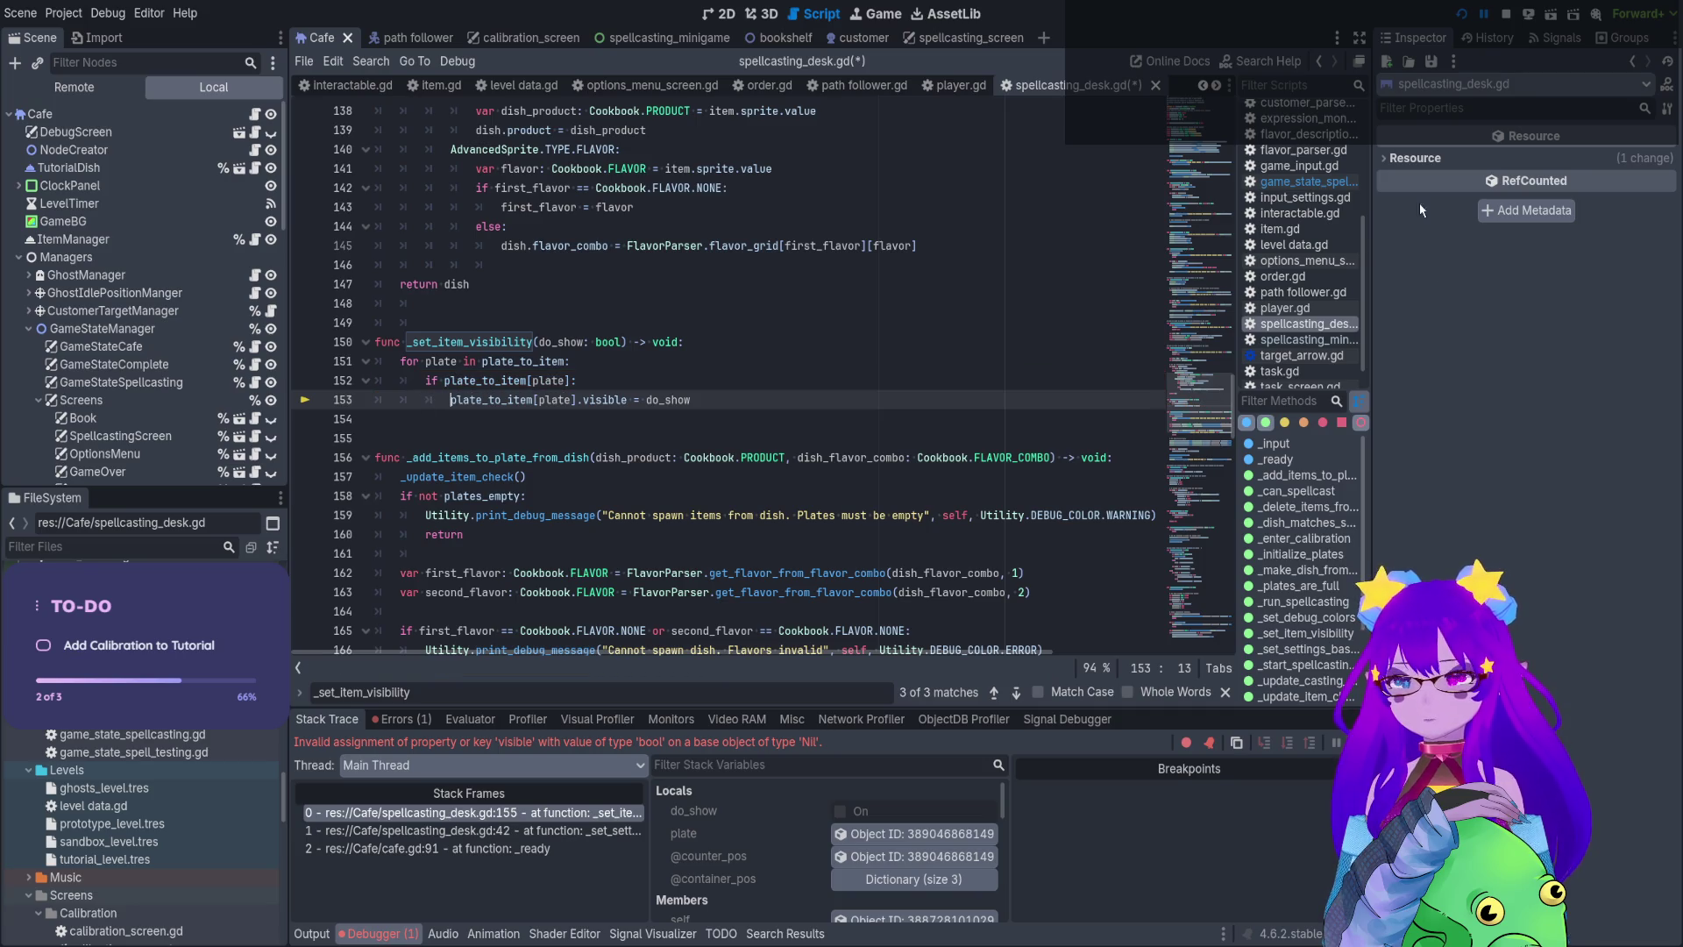
left_click(1506, 14)
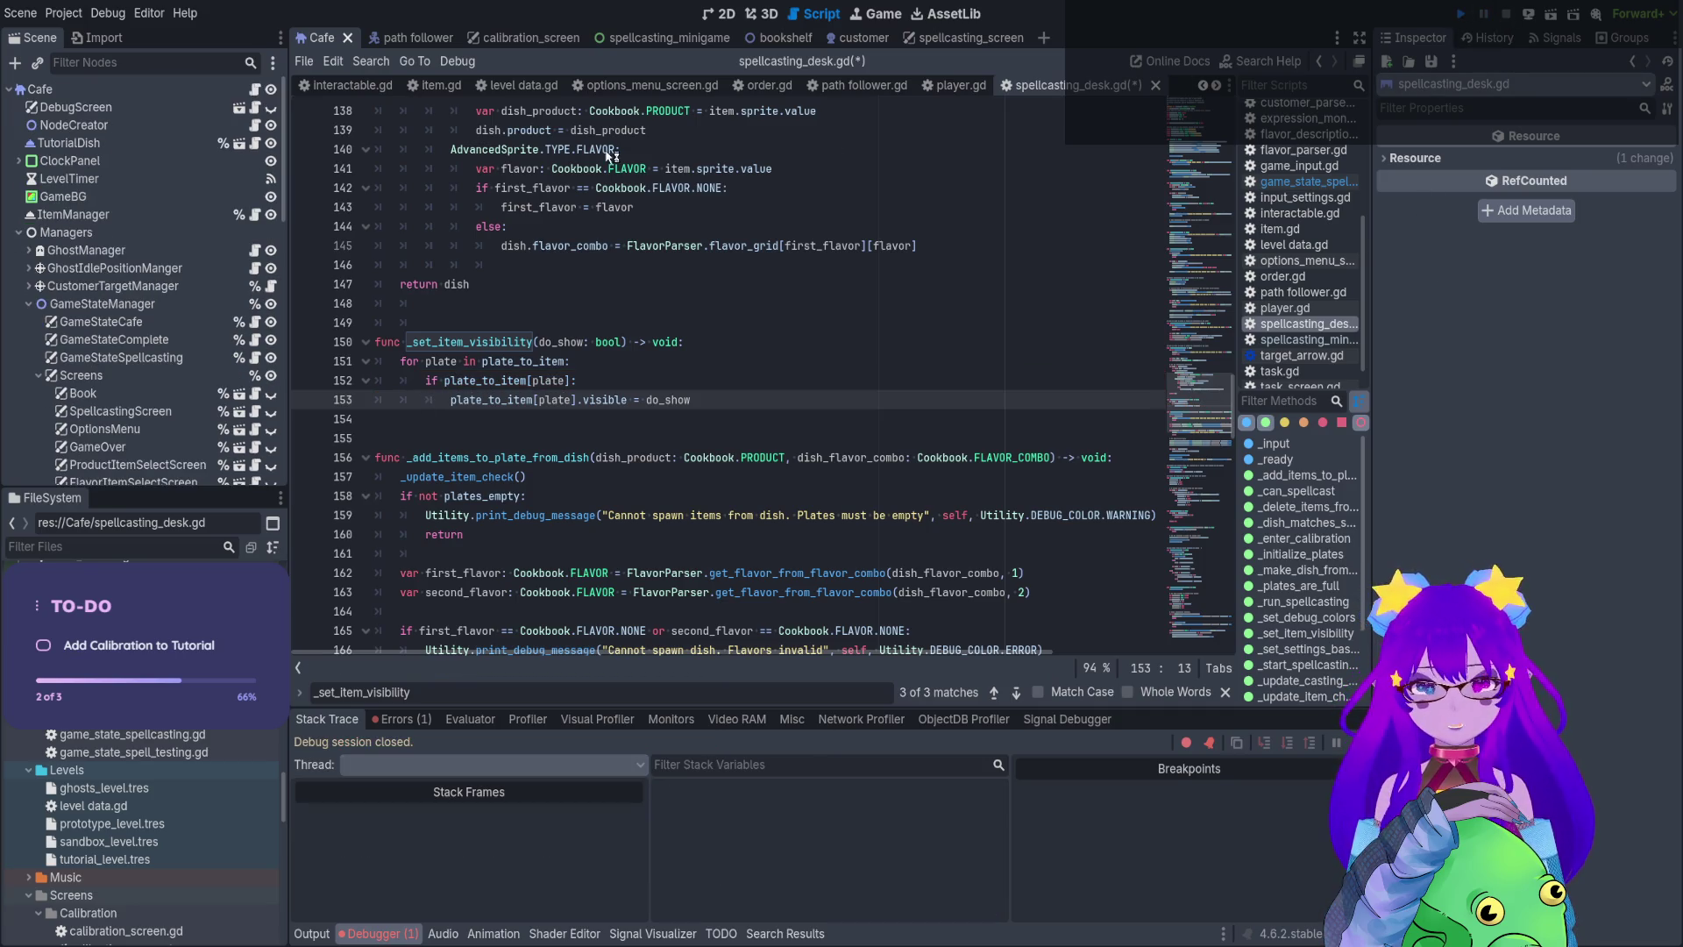
key("F5")
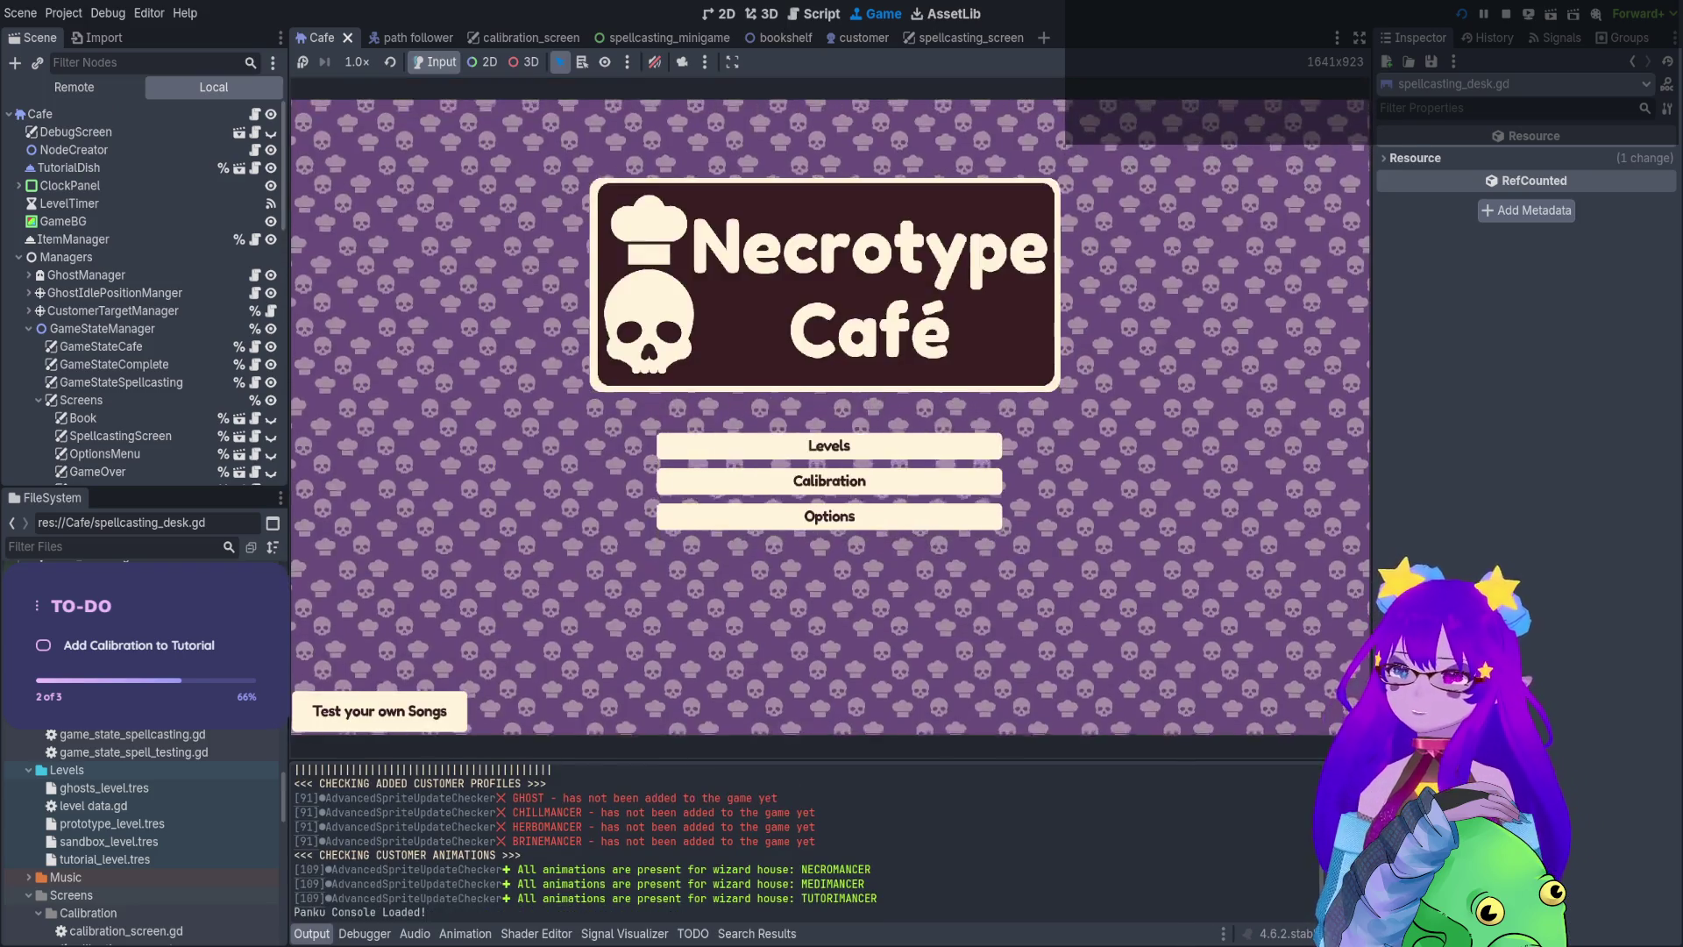
Play Levels > Tutorial until the witch reaches the desk without crashing, then stop with F8
left_click(826, 549)
left_click(738, 317)
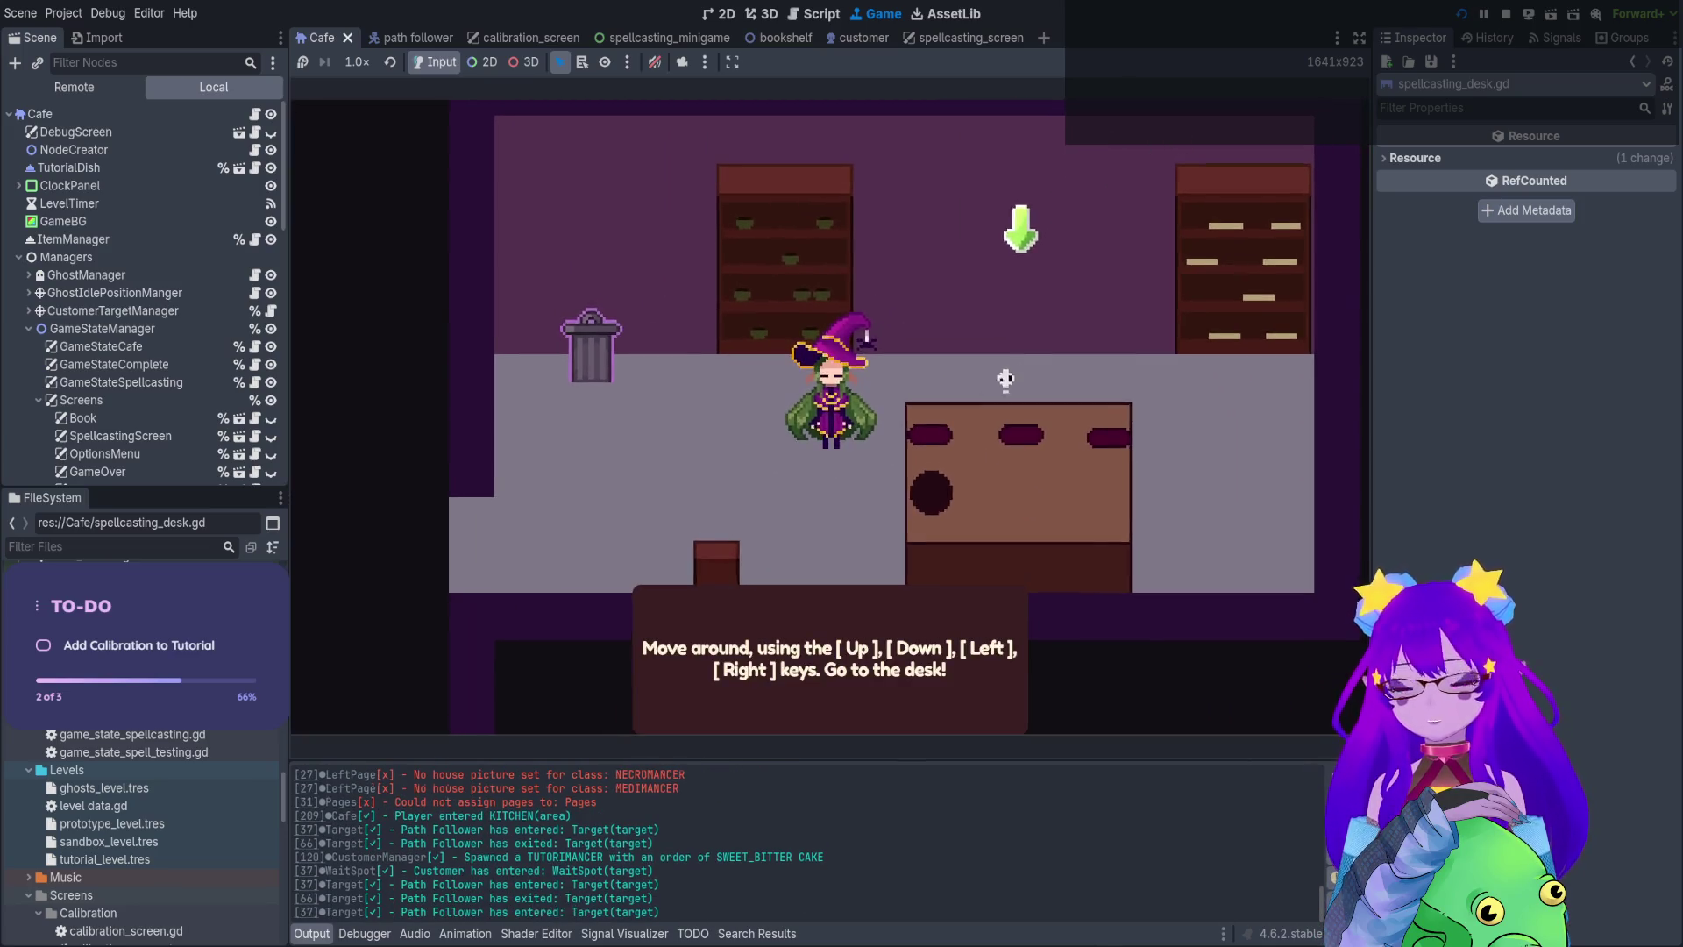
key("Up")
key("Right")
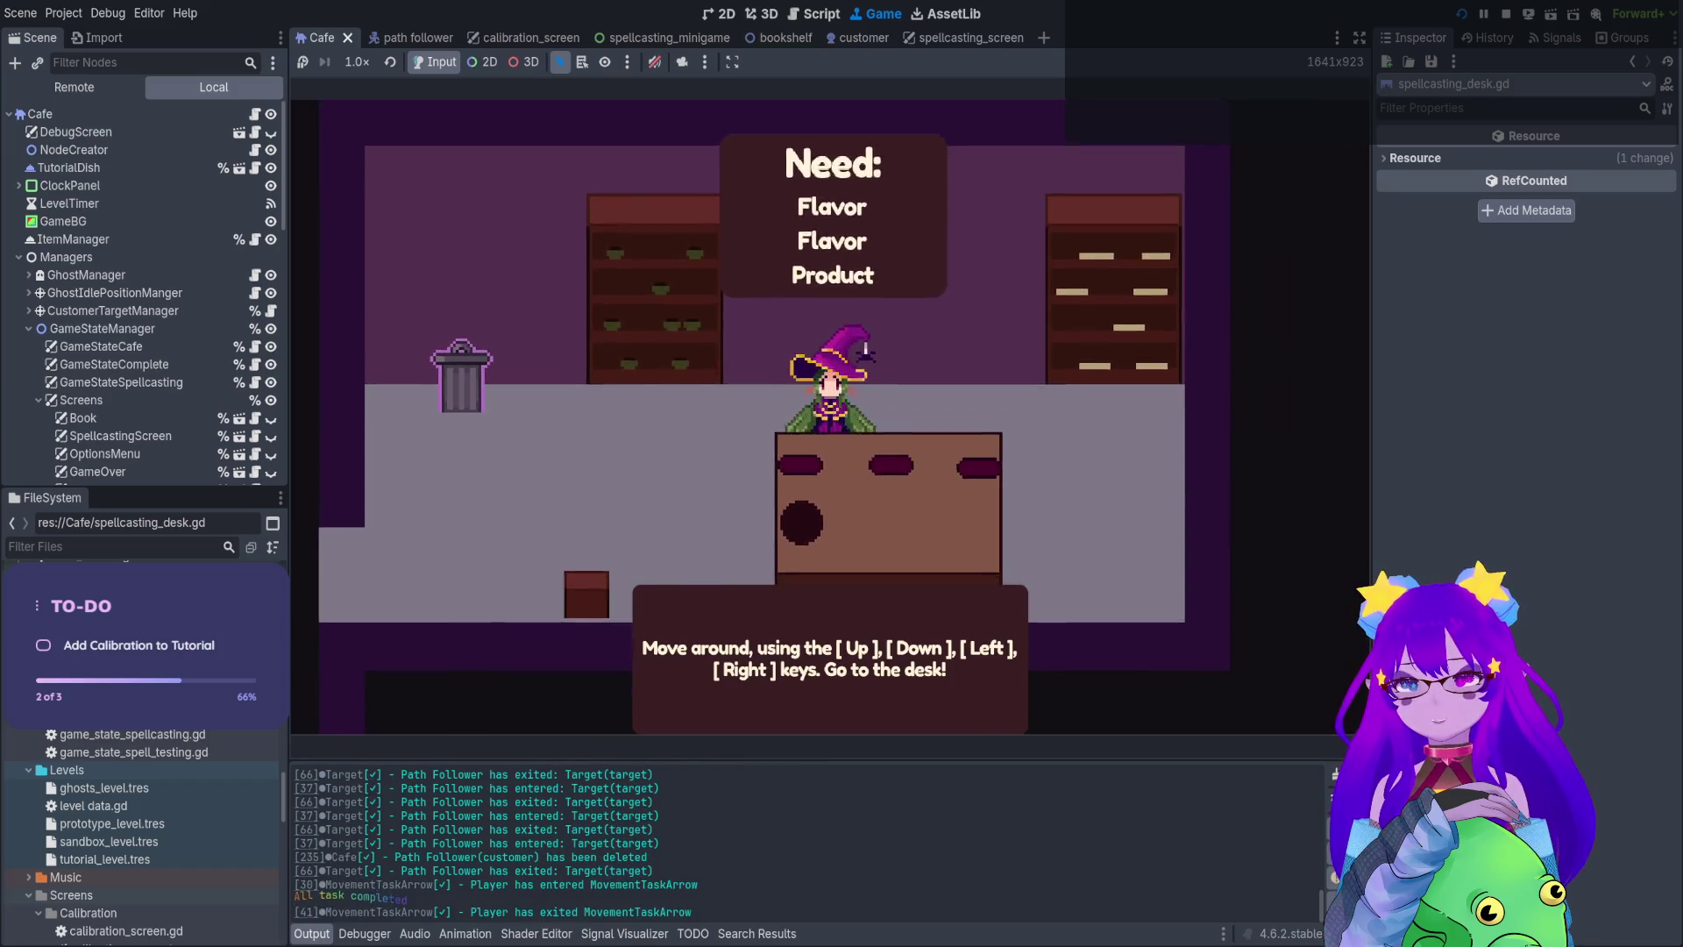
key("Right")
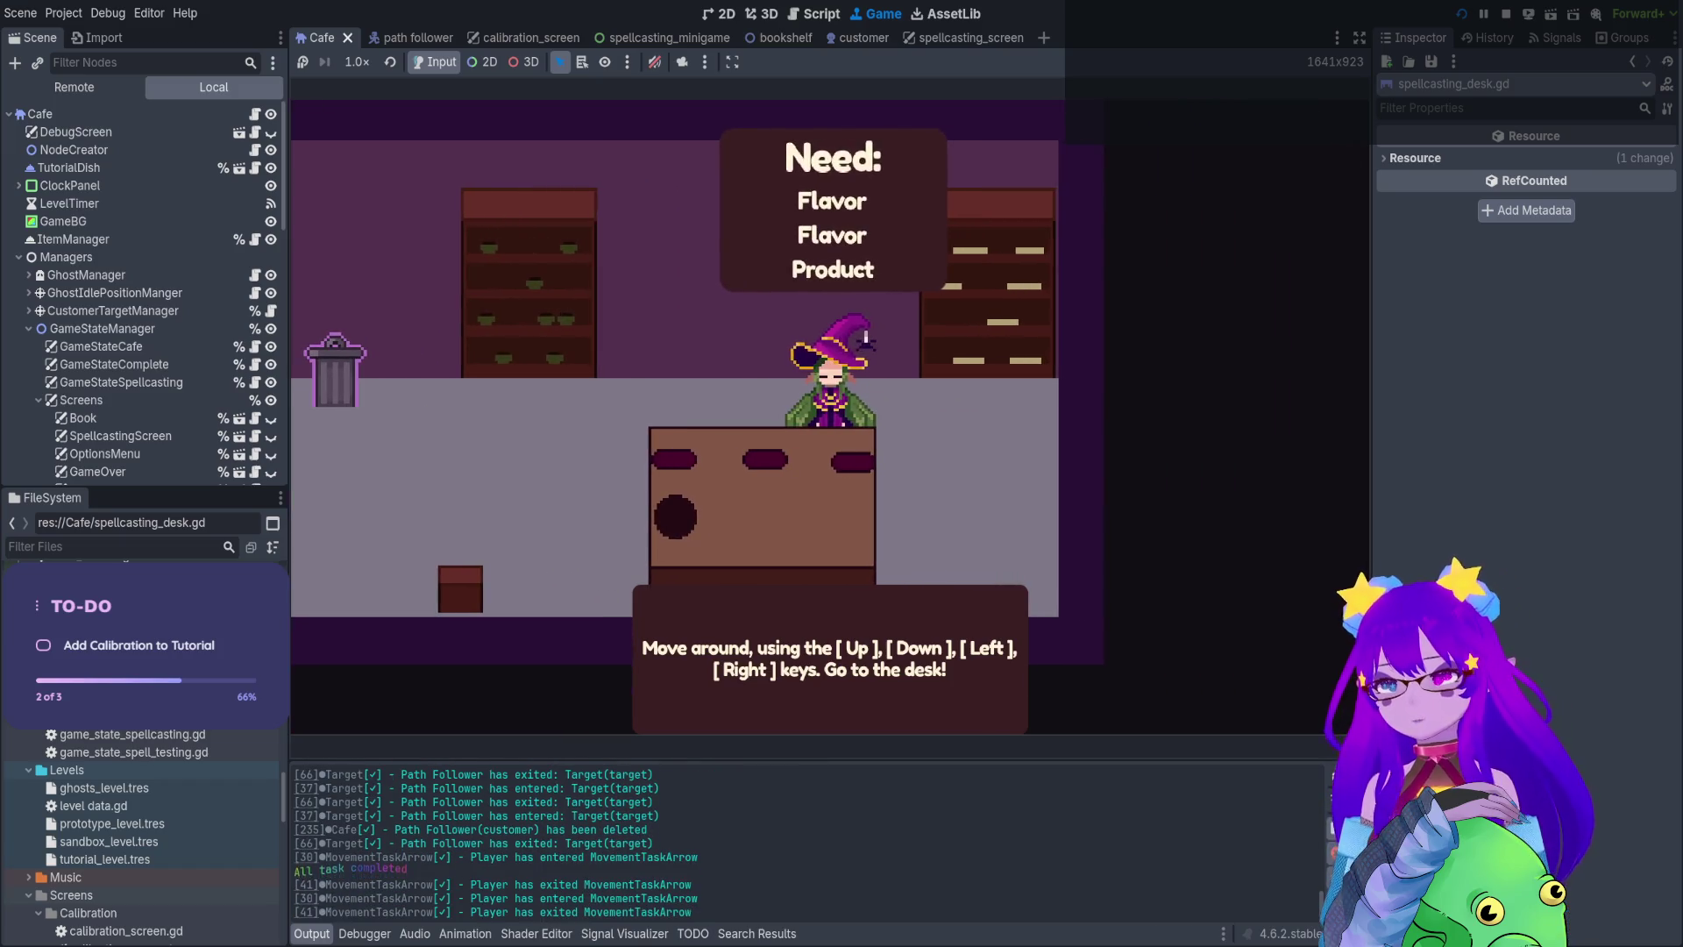
key("F8")
left_click(112, 549)
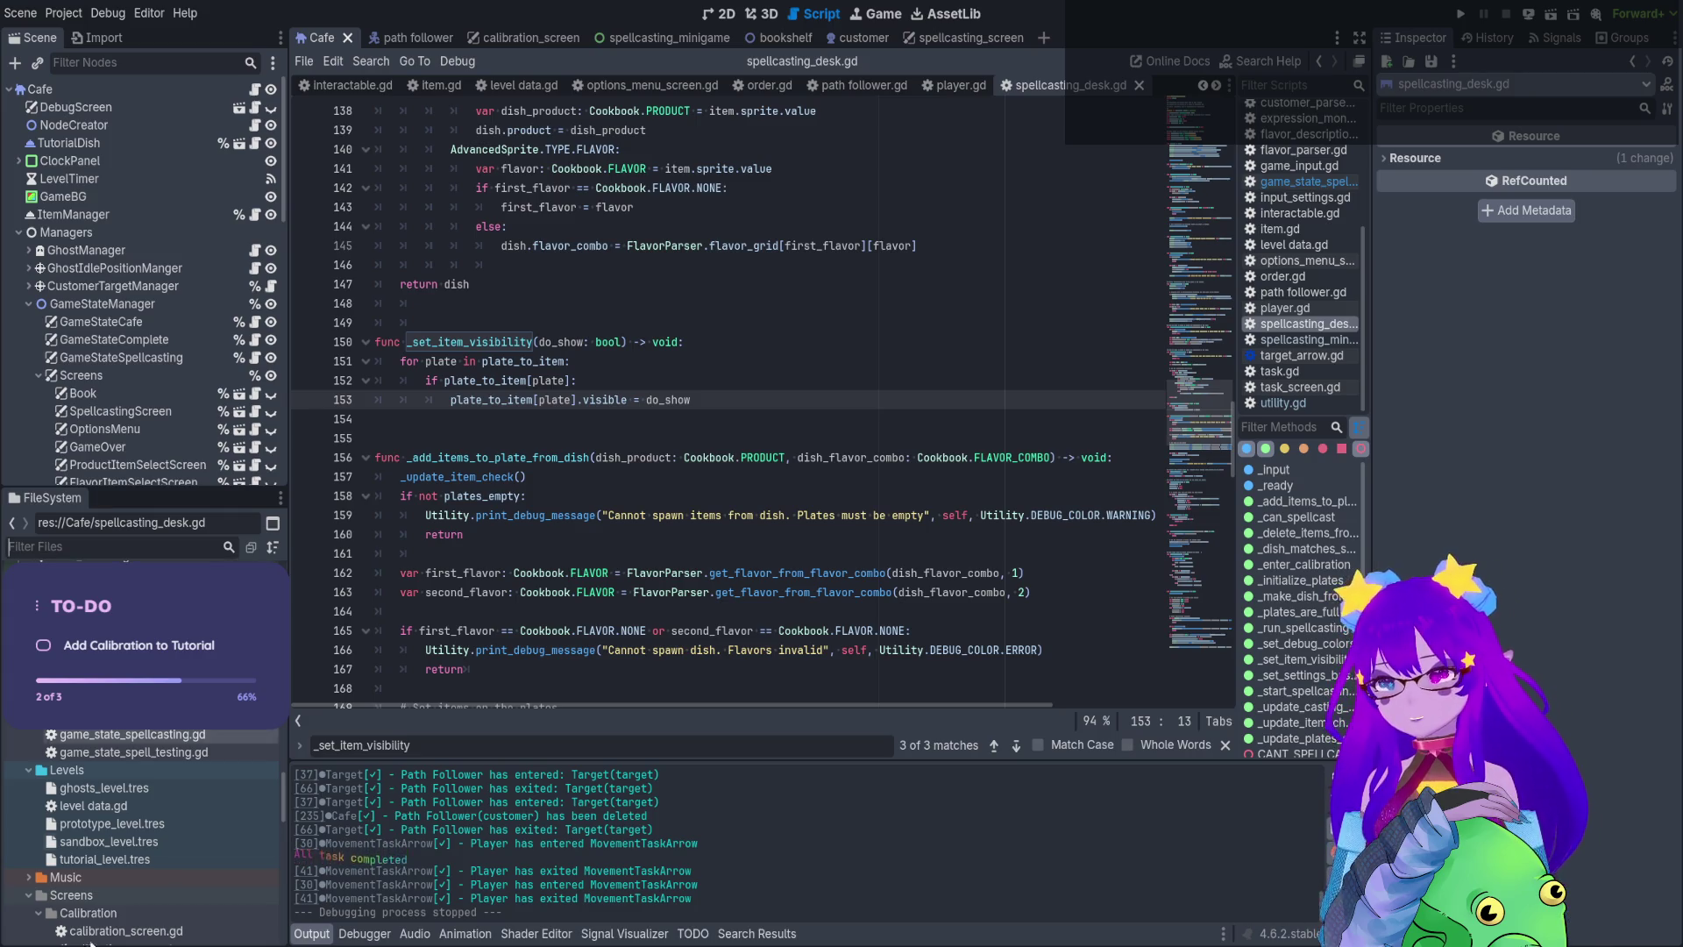
Check Enable Test Table in tutorial_level.tres and run the game
left_click(132, 861)
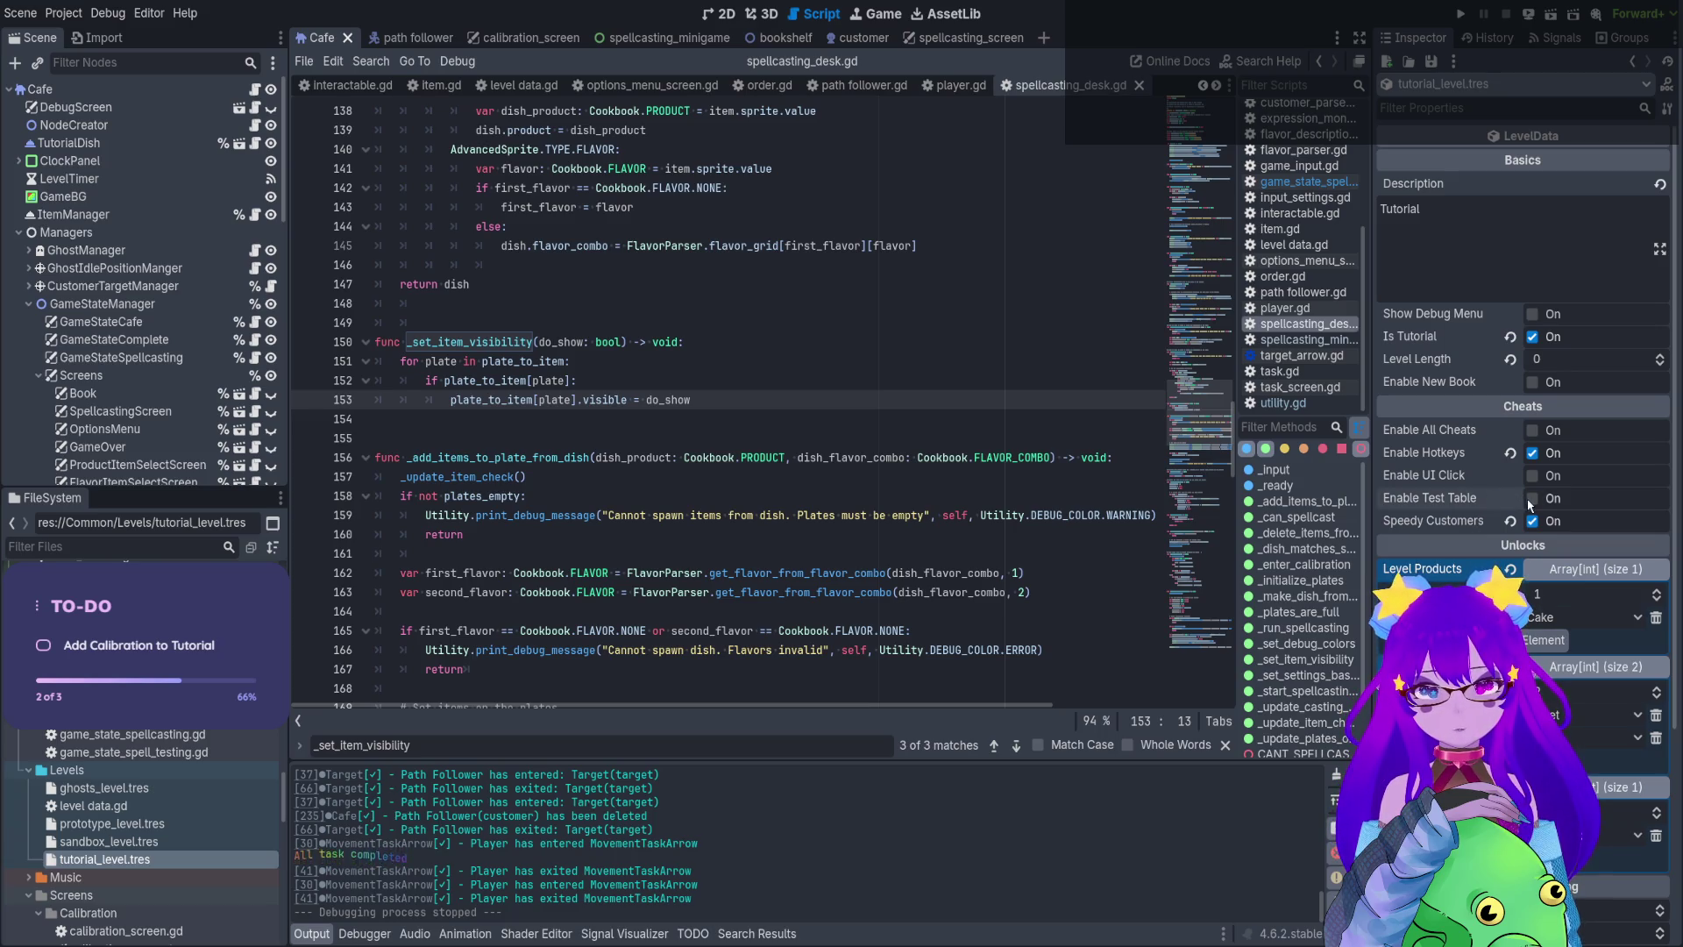
left_click(1532, 498)
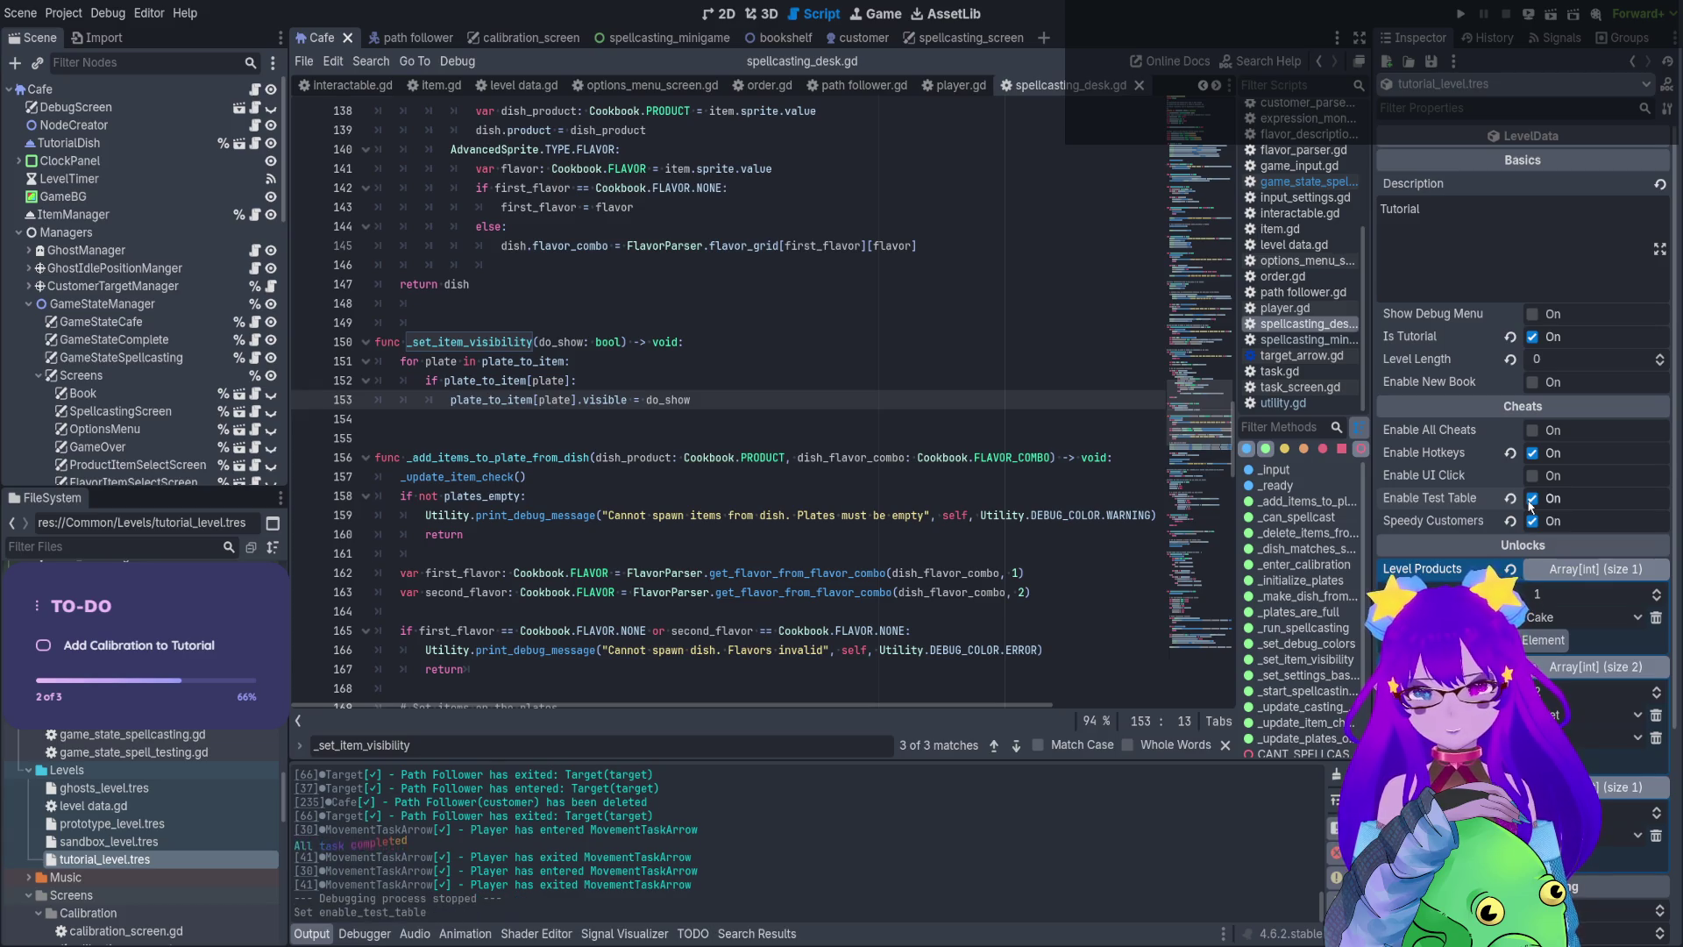
left_click(1461, 15)
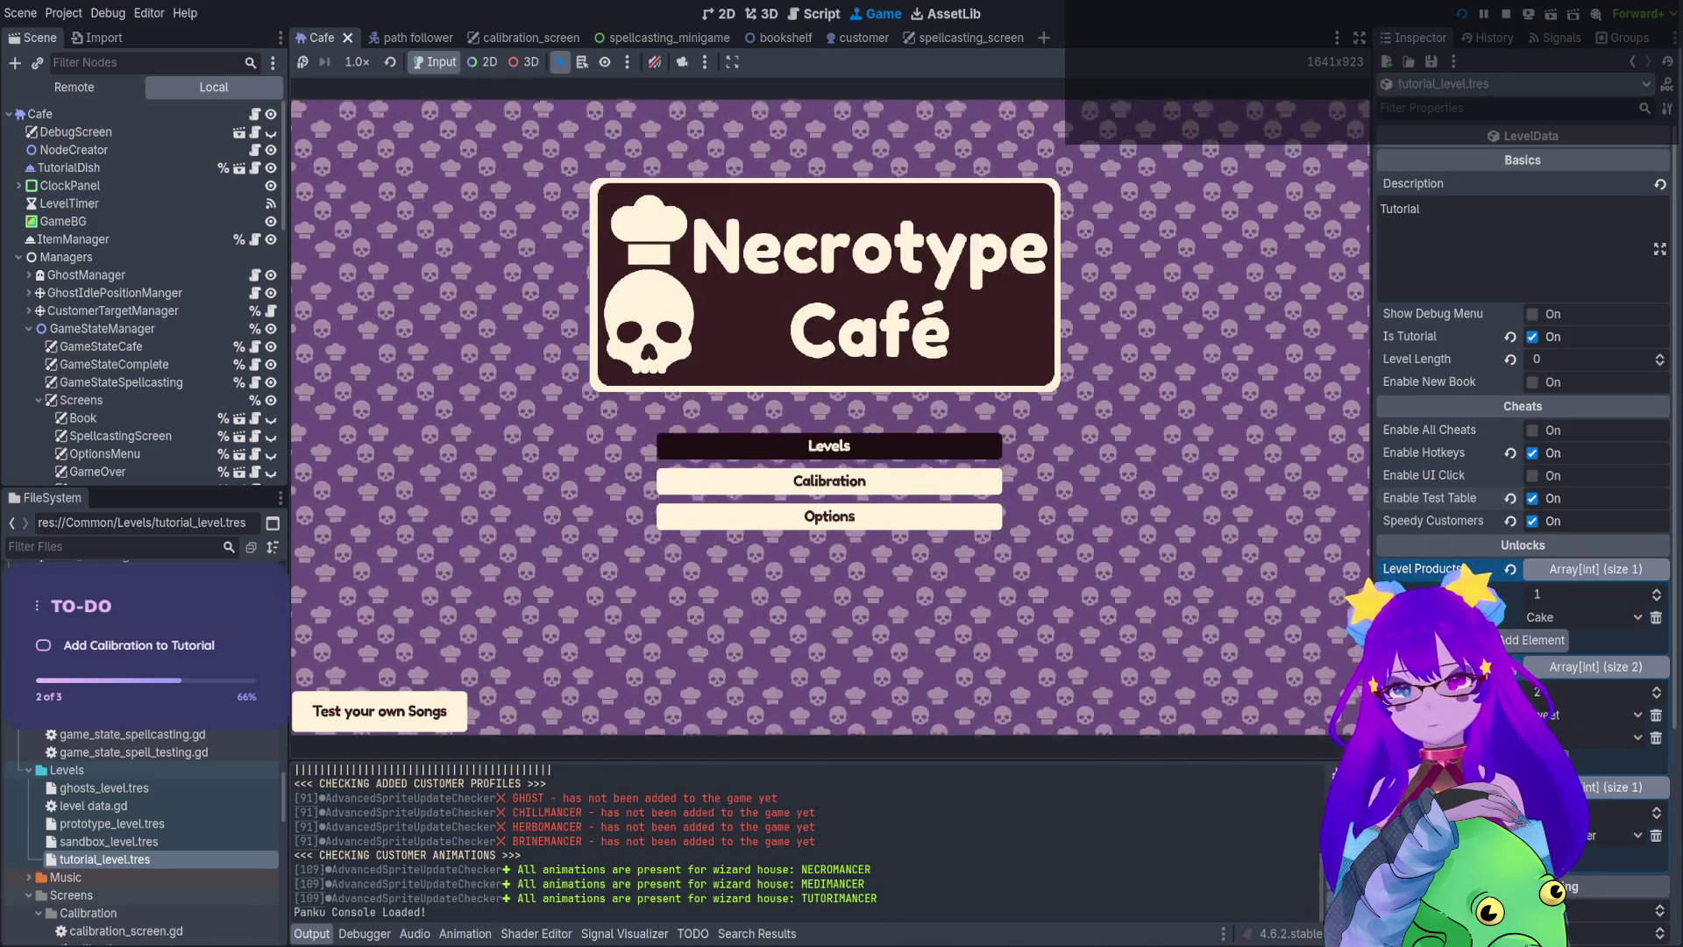
Play the Tutorial level to the desk with game audio unmuted, then stop the game
left_click(834, 444)
left_click(738, 317)
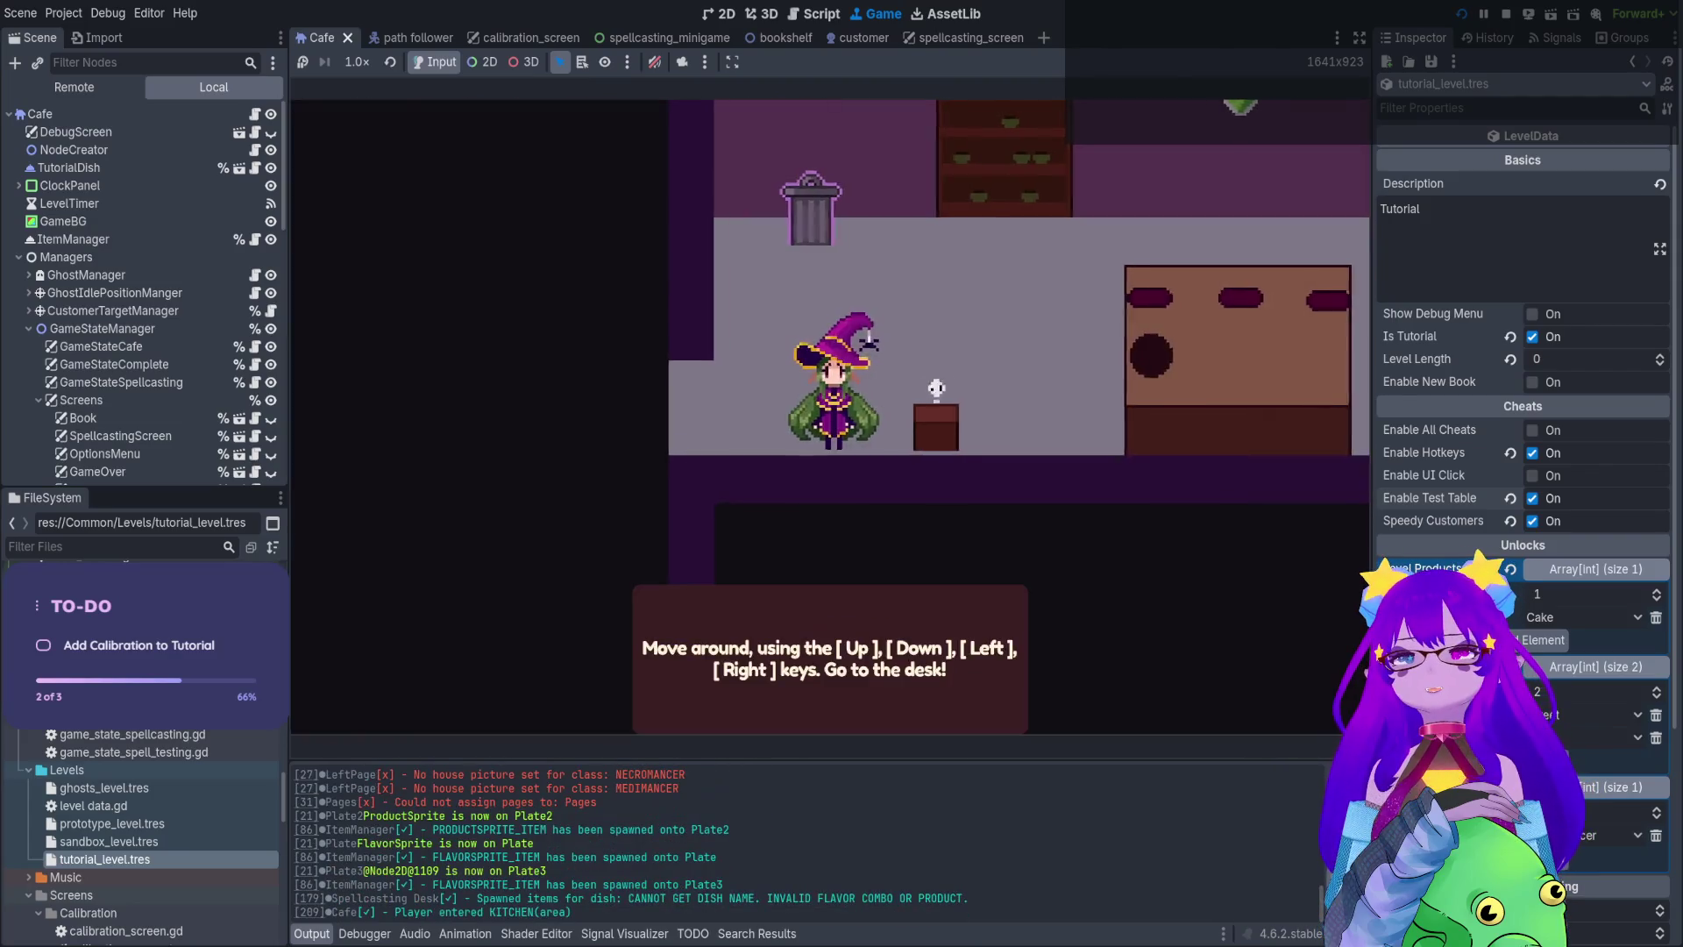
key("Right")
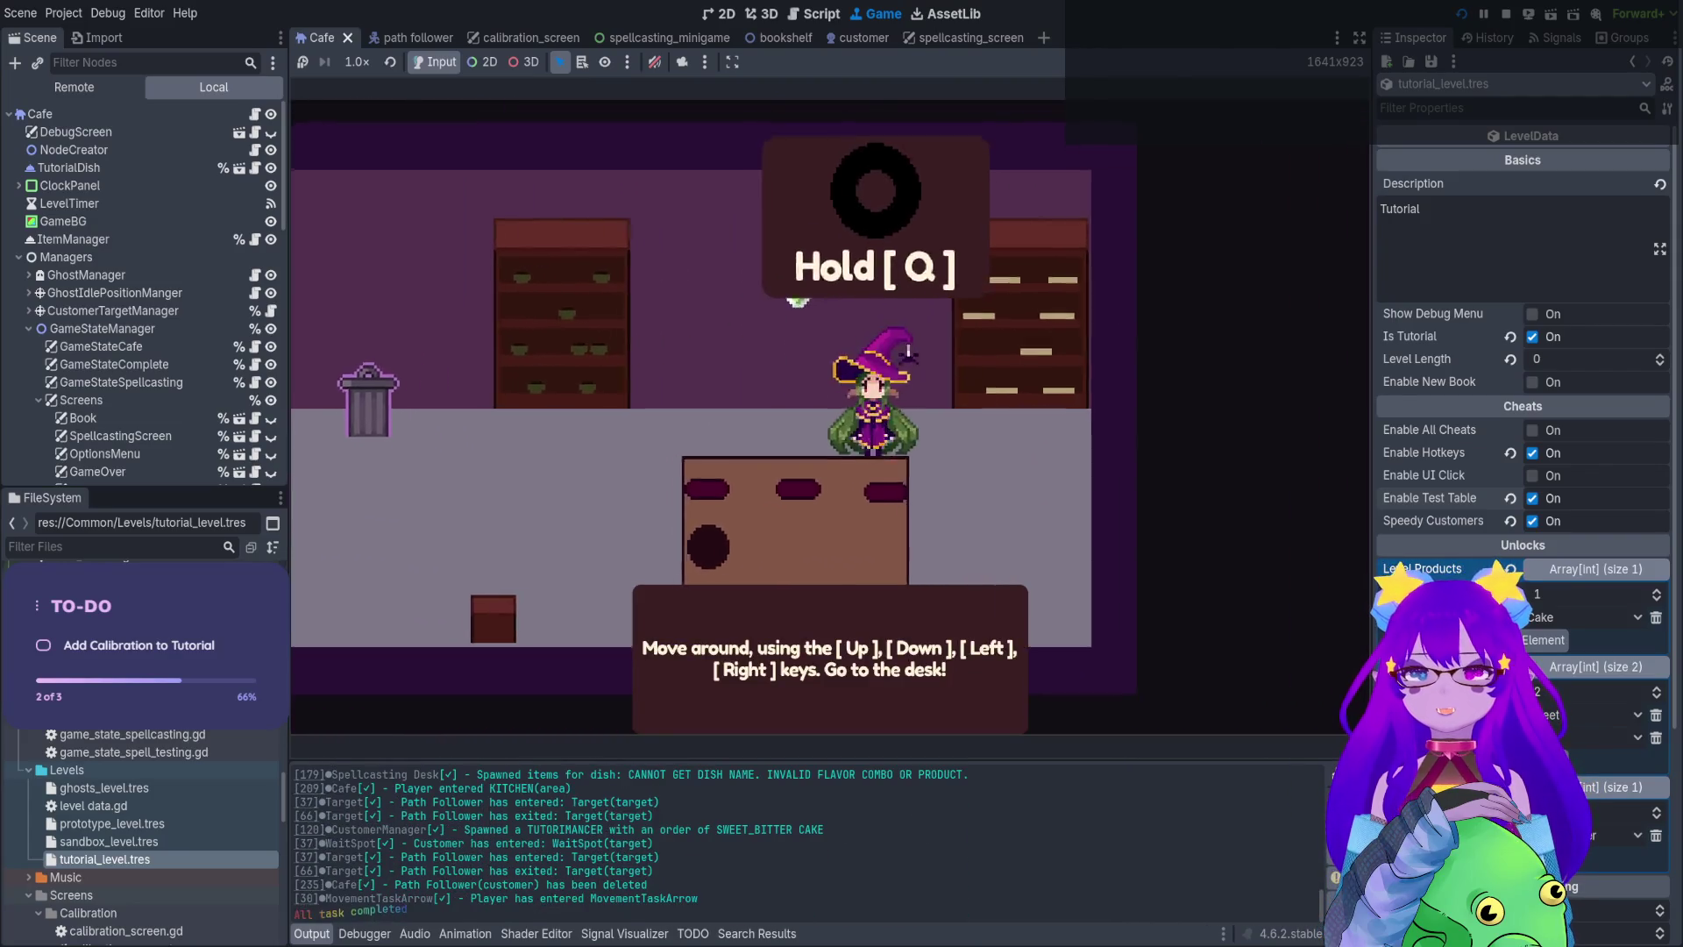
key("Left")
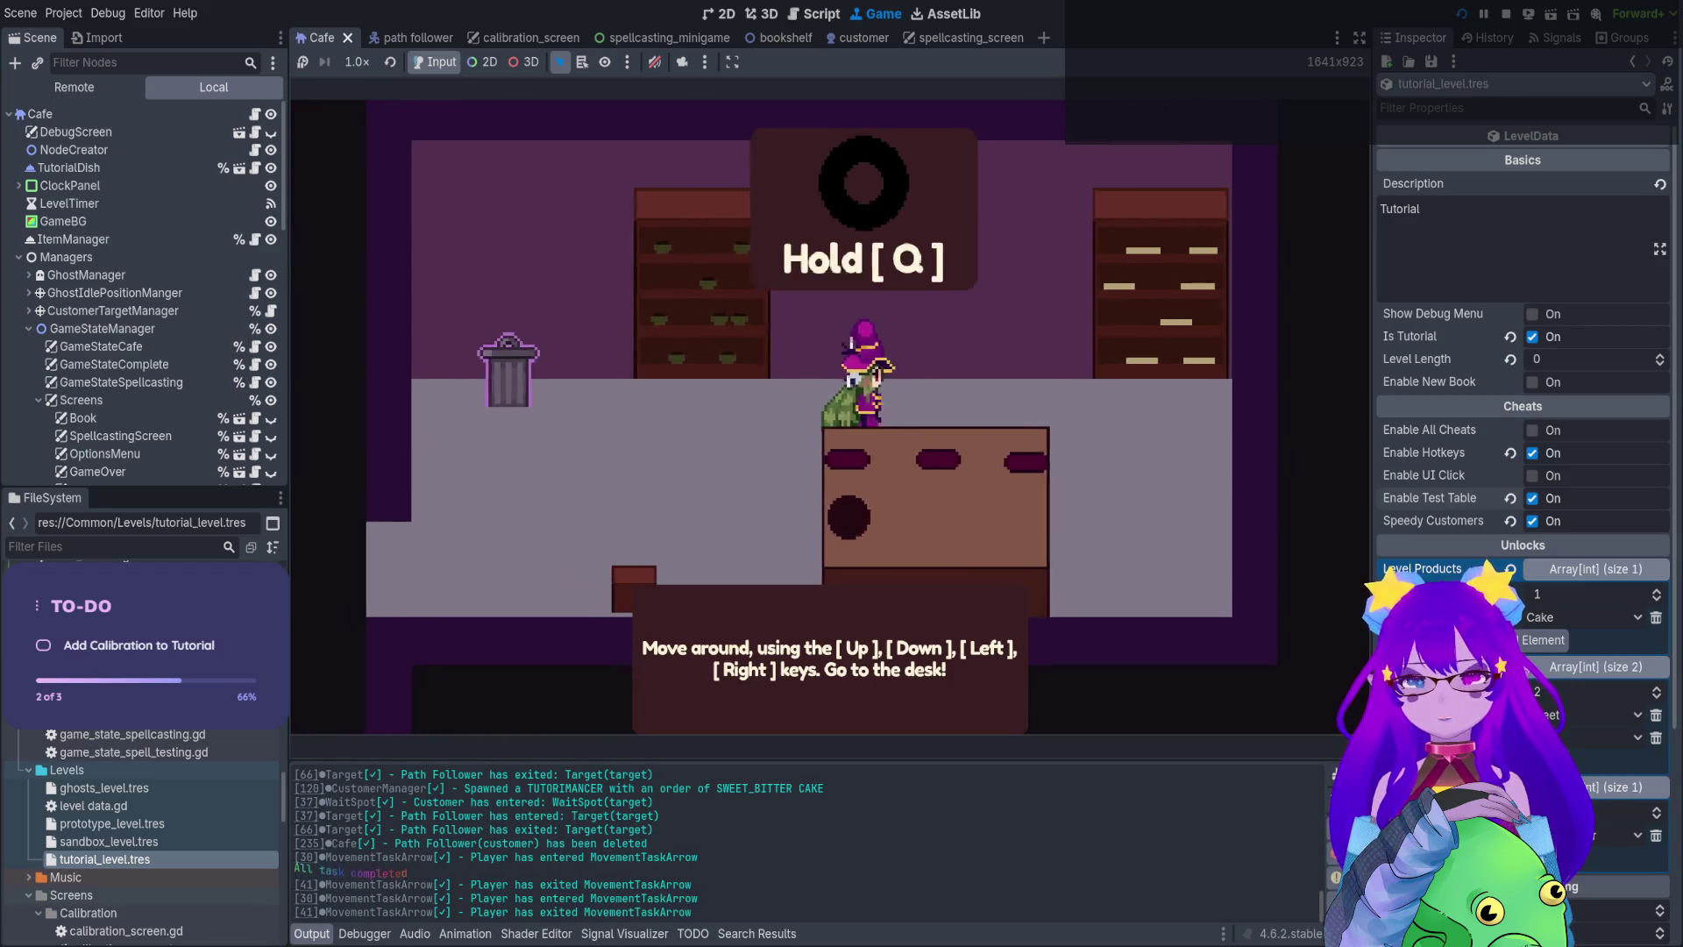
key("Right")
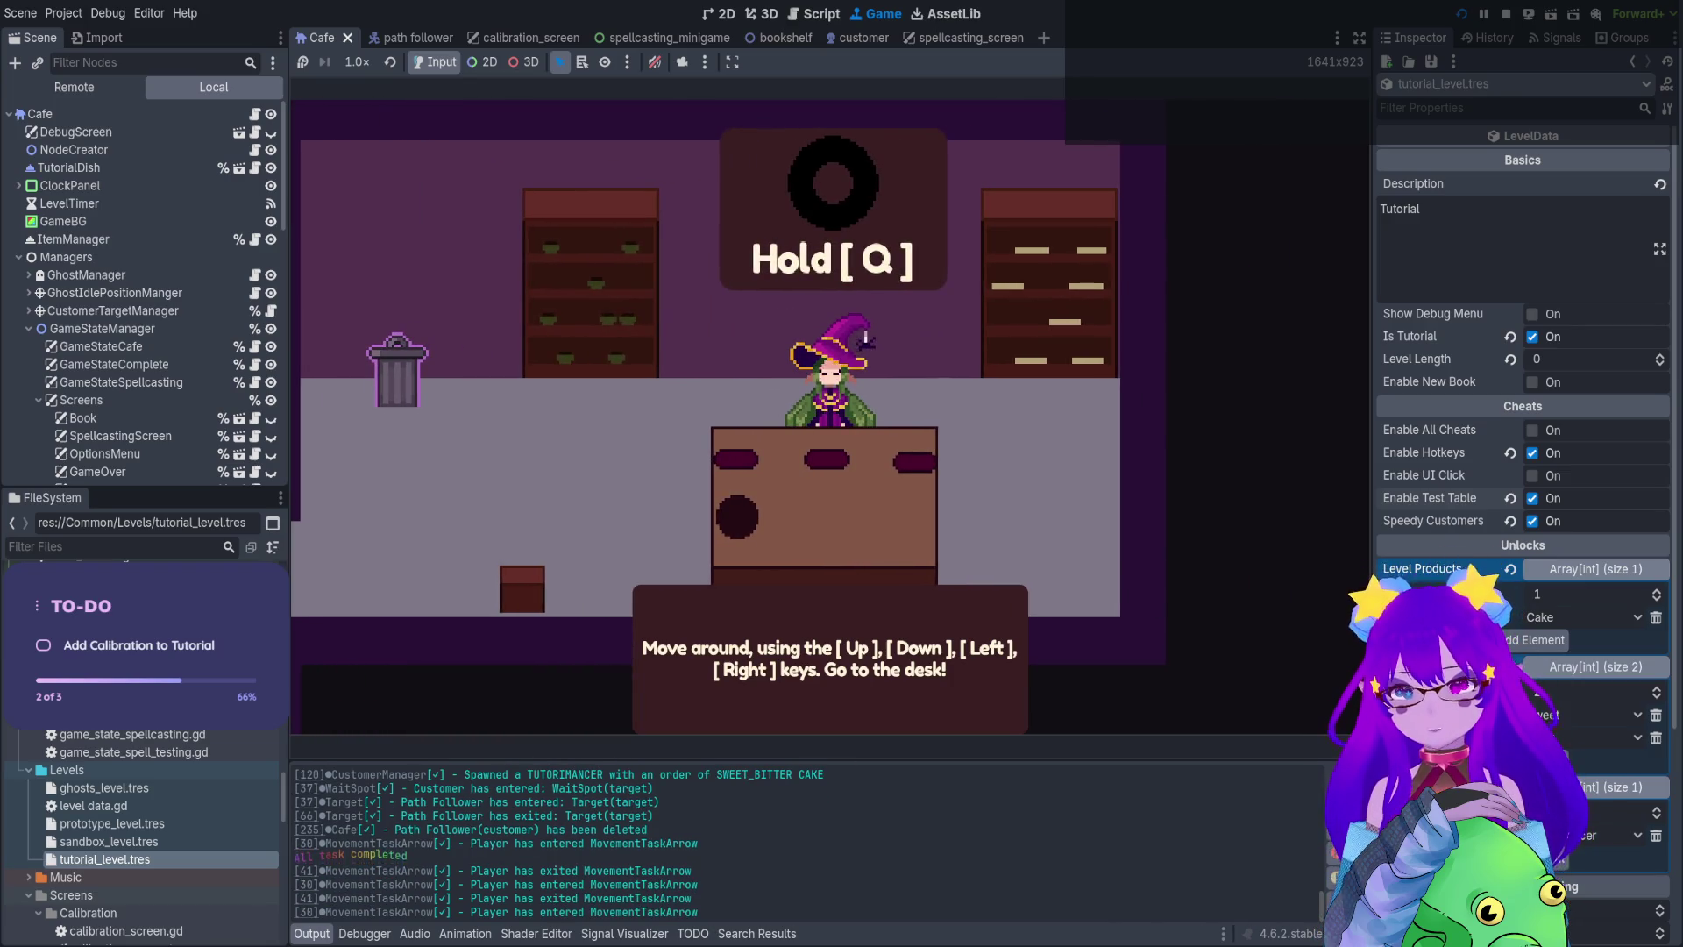
left_click(655, 62)
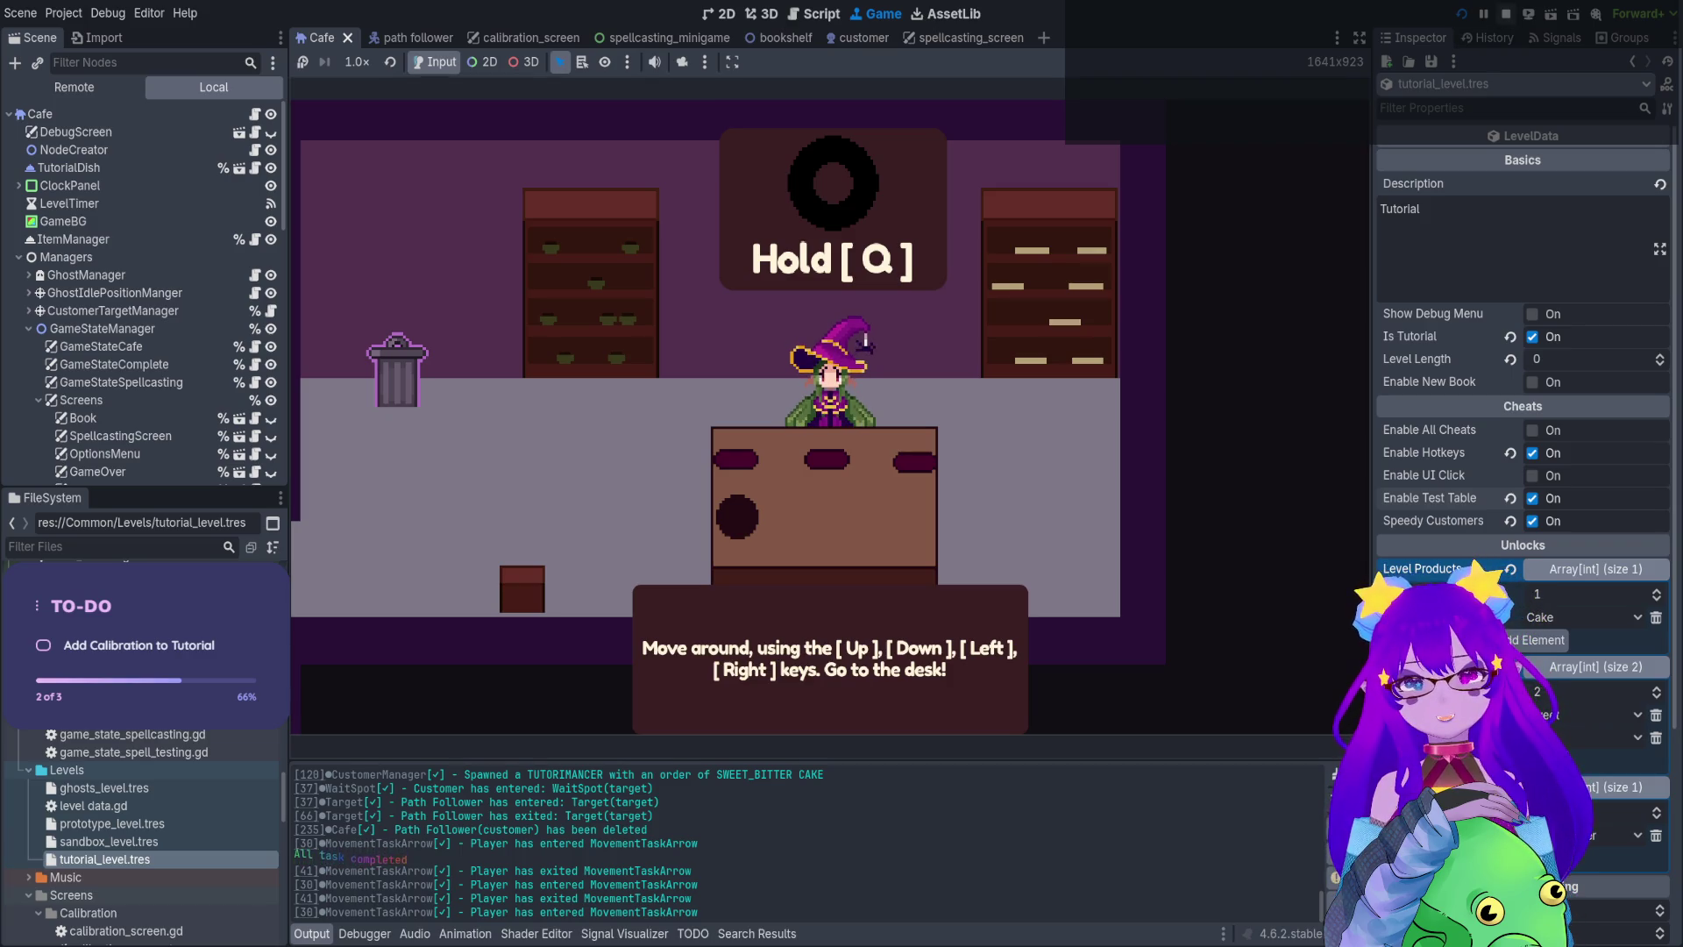
left_click(1505, 14)
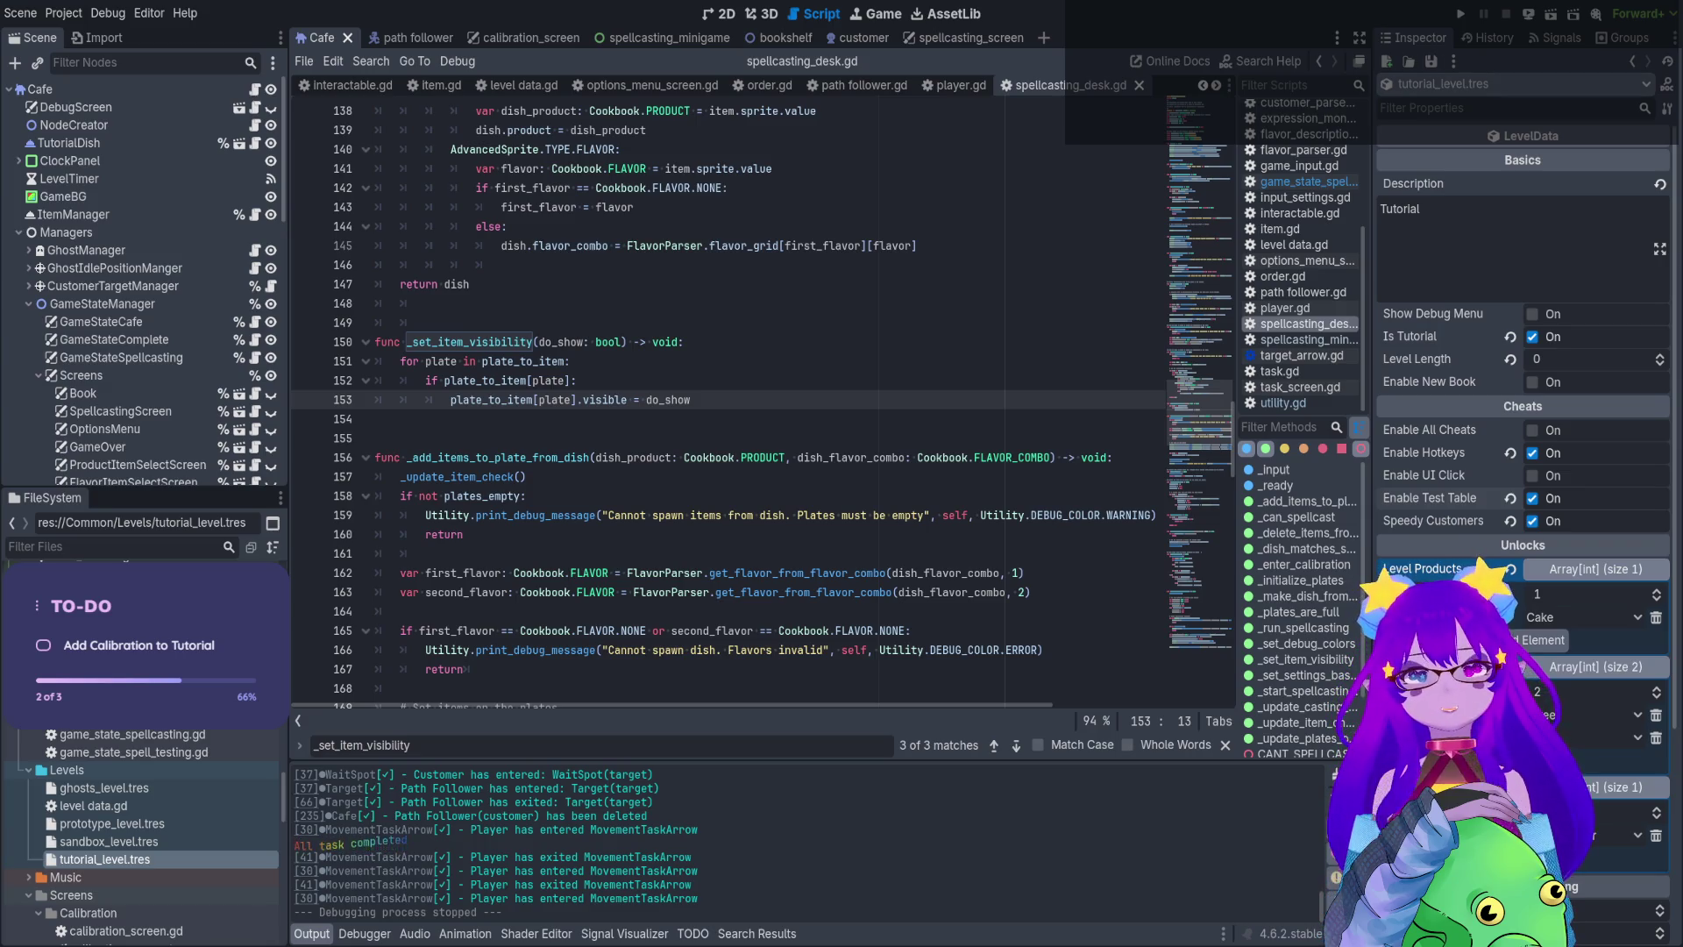
Rerun the Tutorial level, walk the witch behind the desk and hold Q to spellcast
left_click(1461, 15)
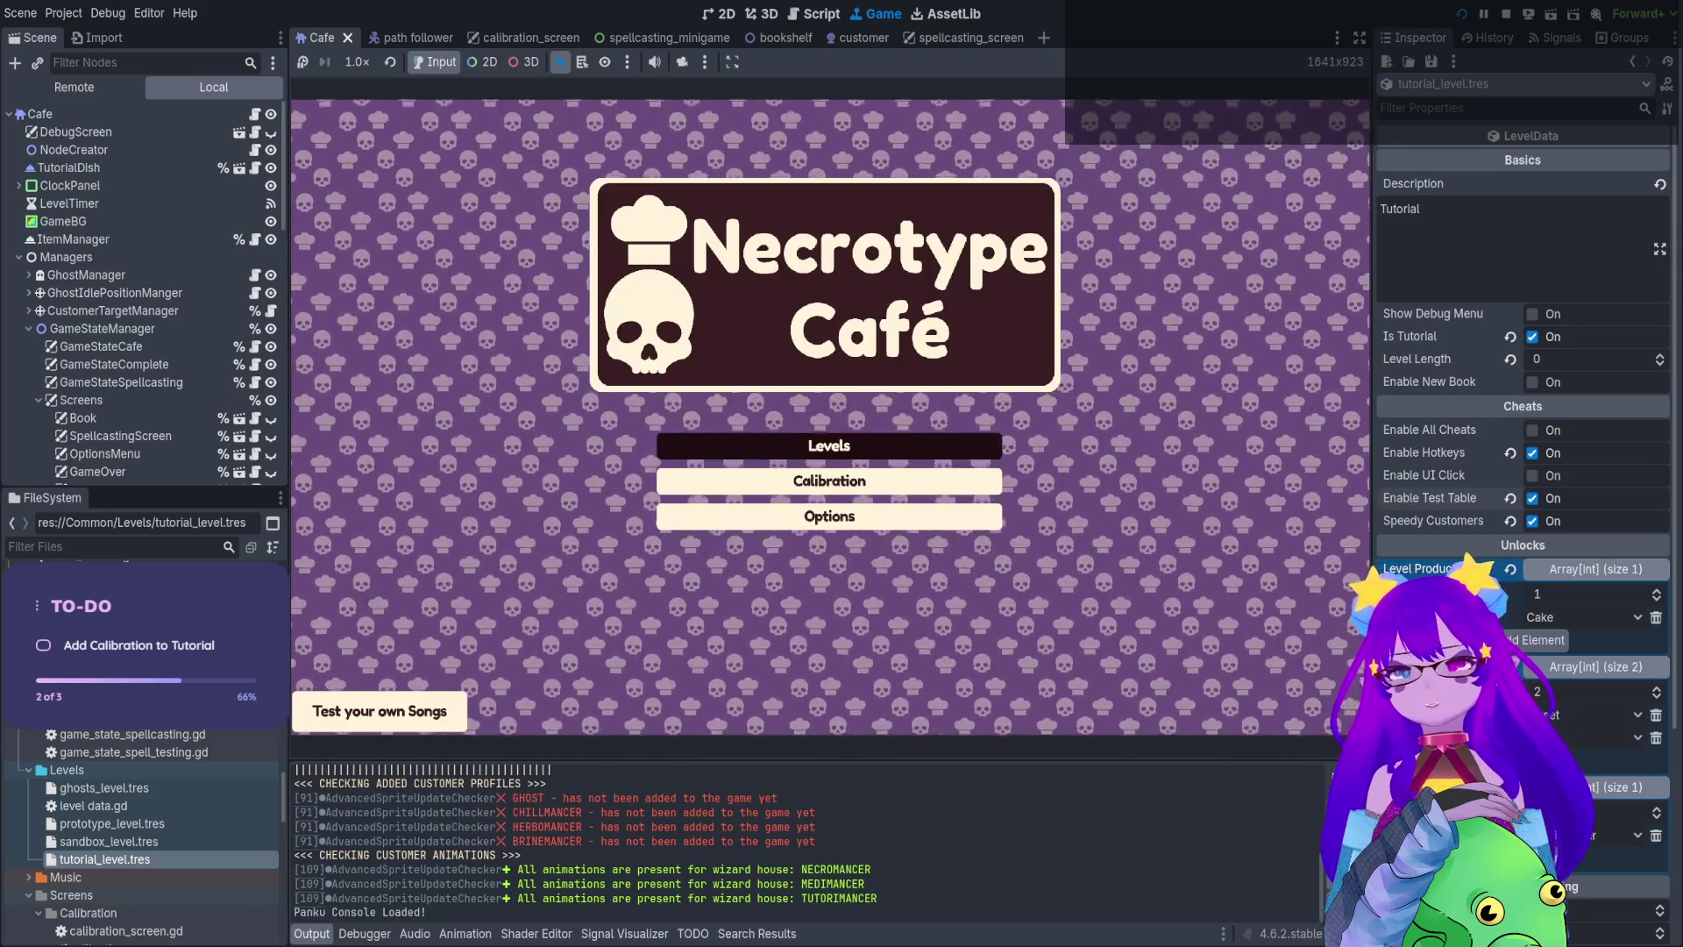
left_click(830, 443)
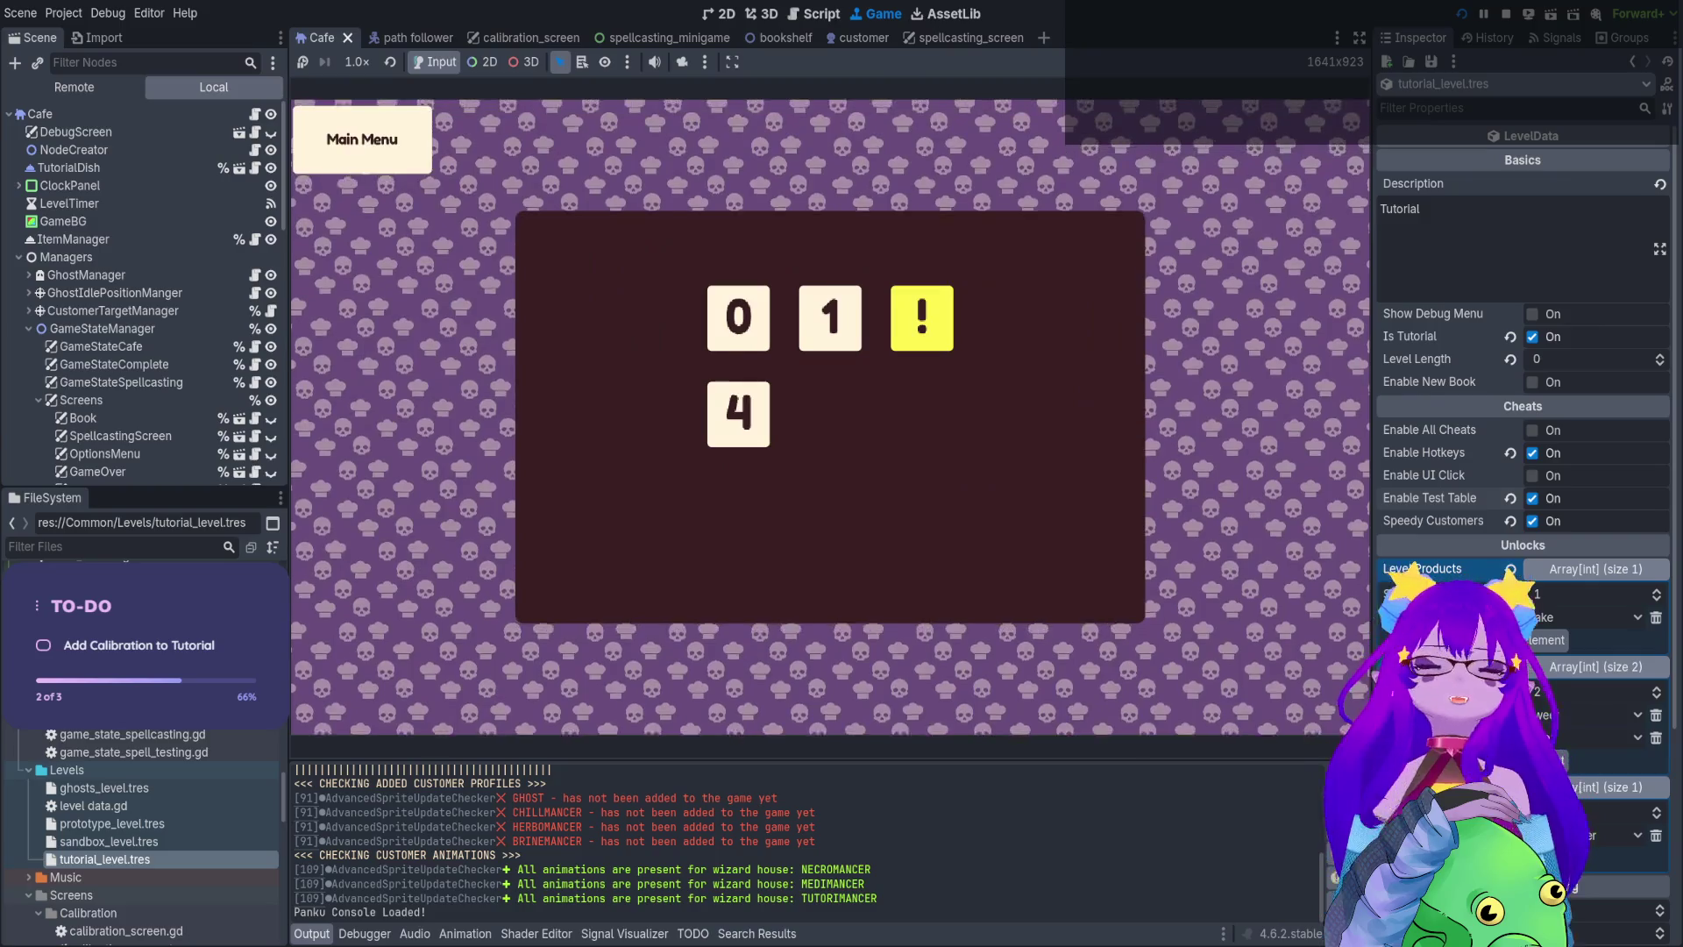
left_click(738, 317)
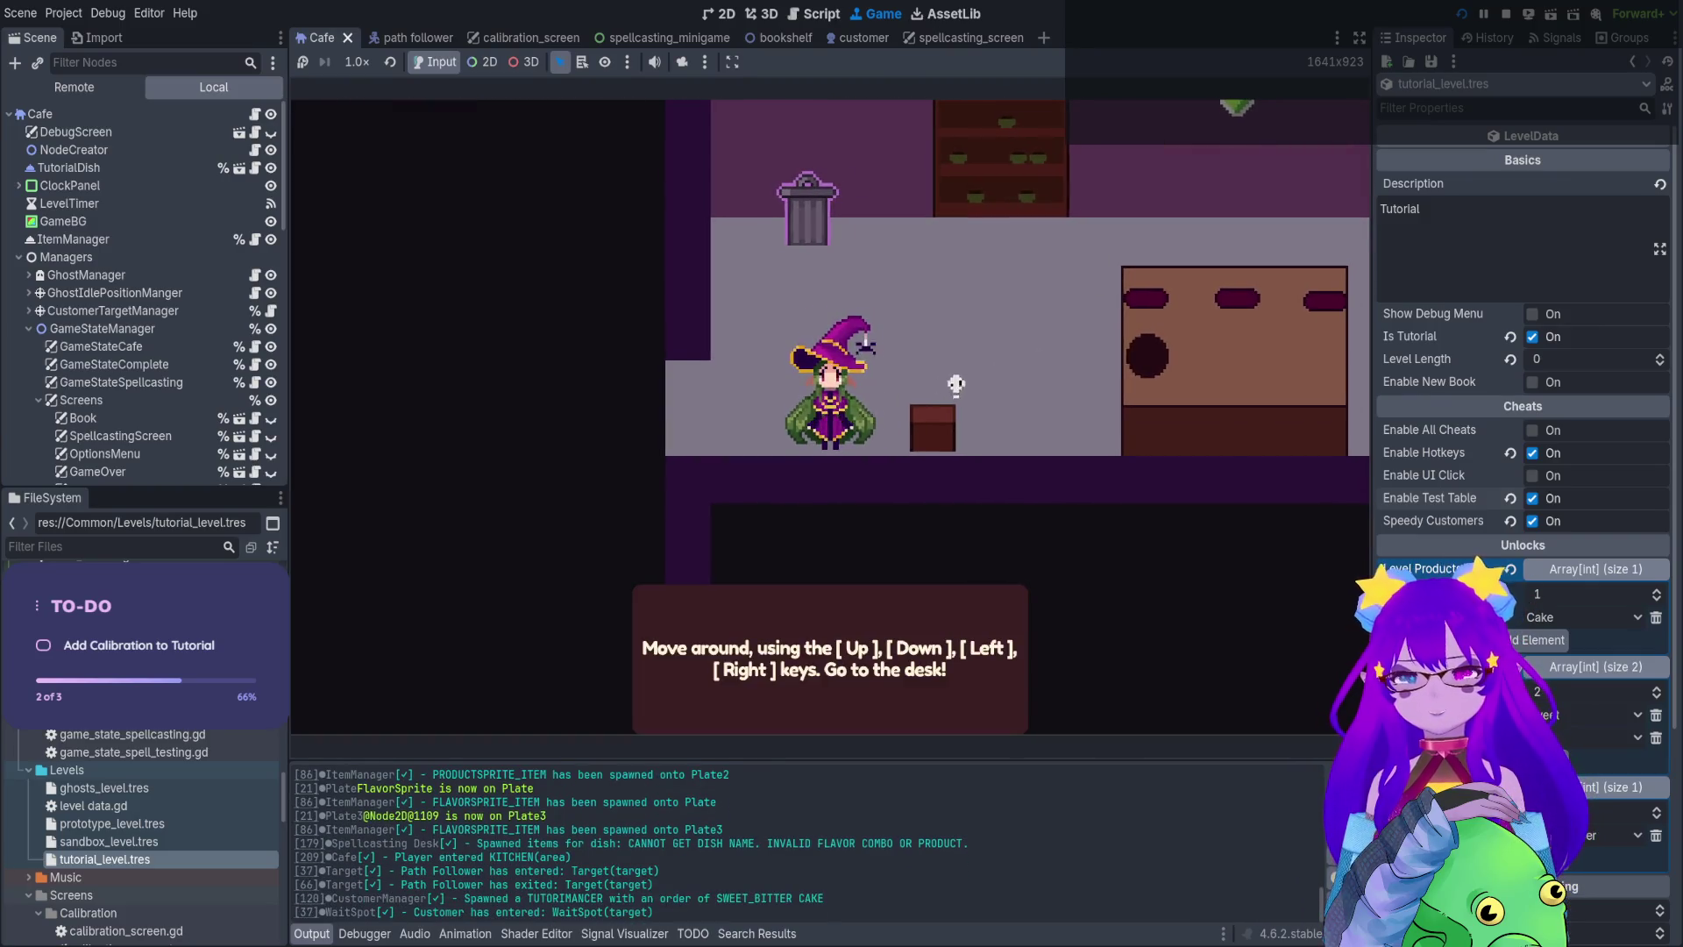
key("Right")
key("Up")
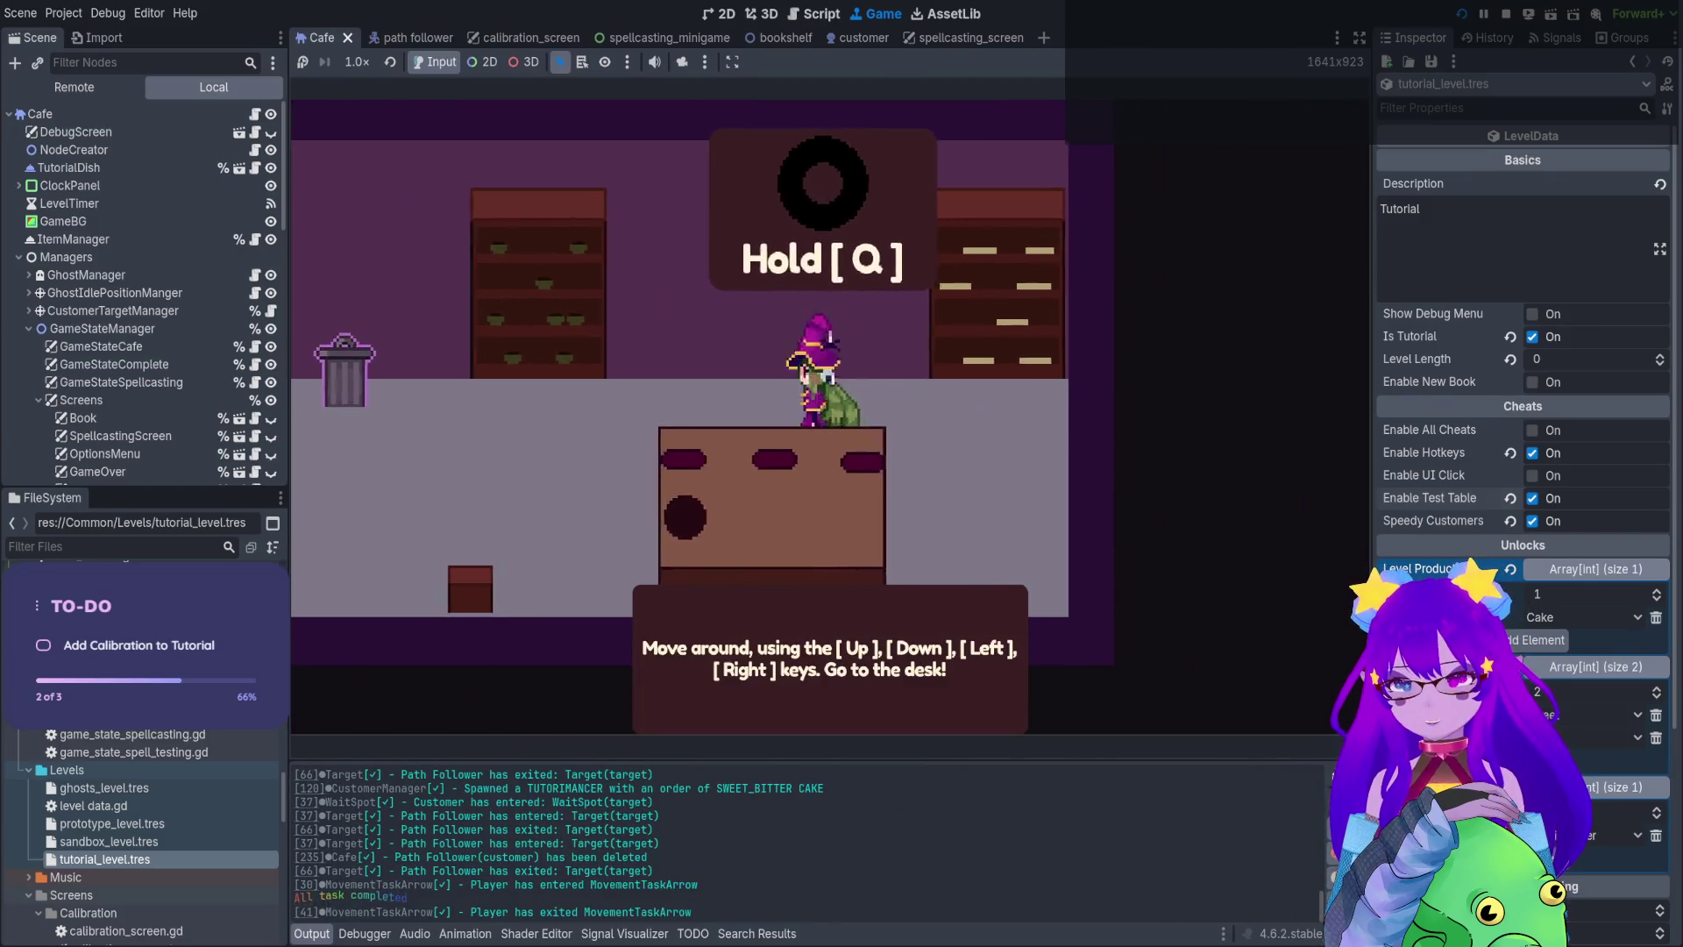
key("Left")
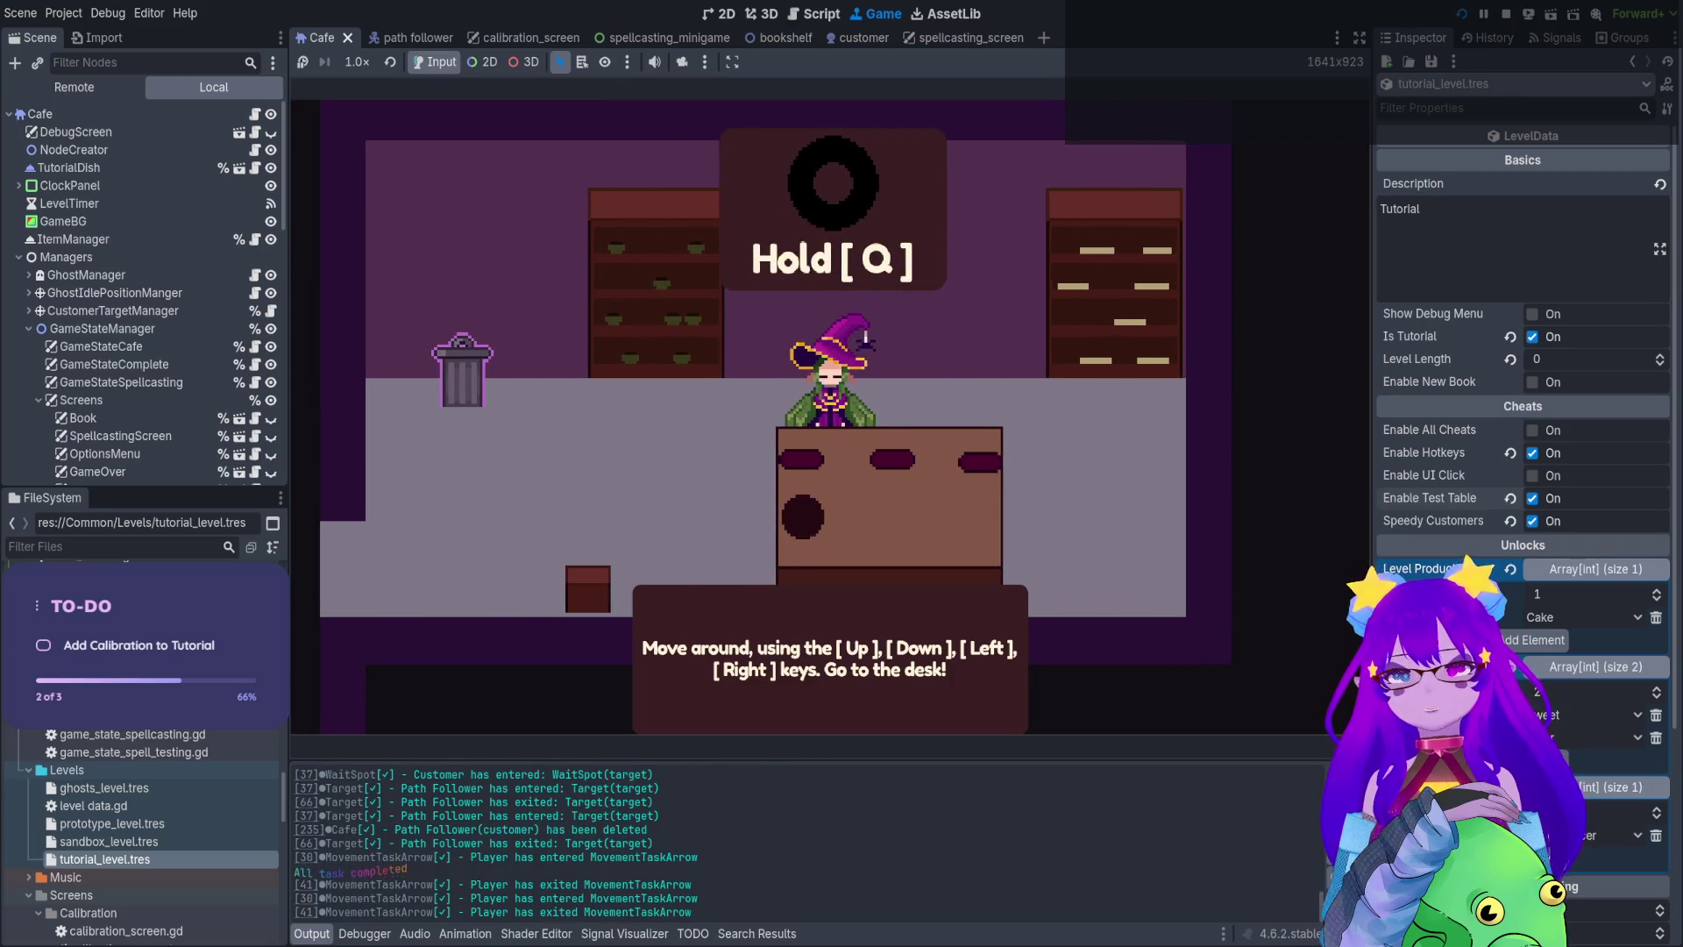
key("Right")
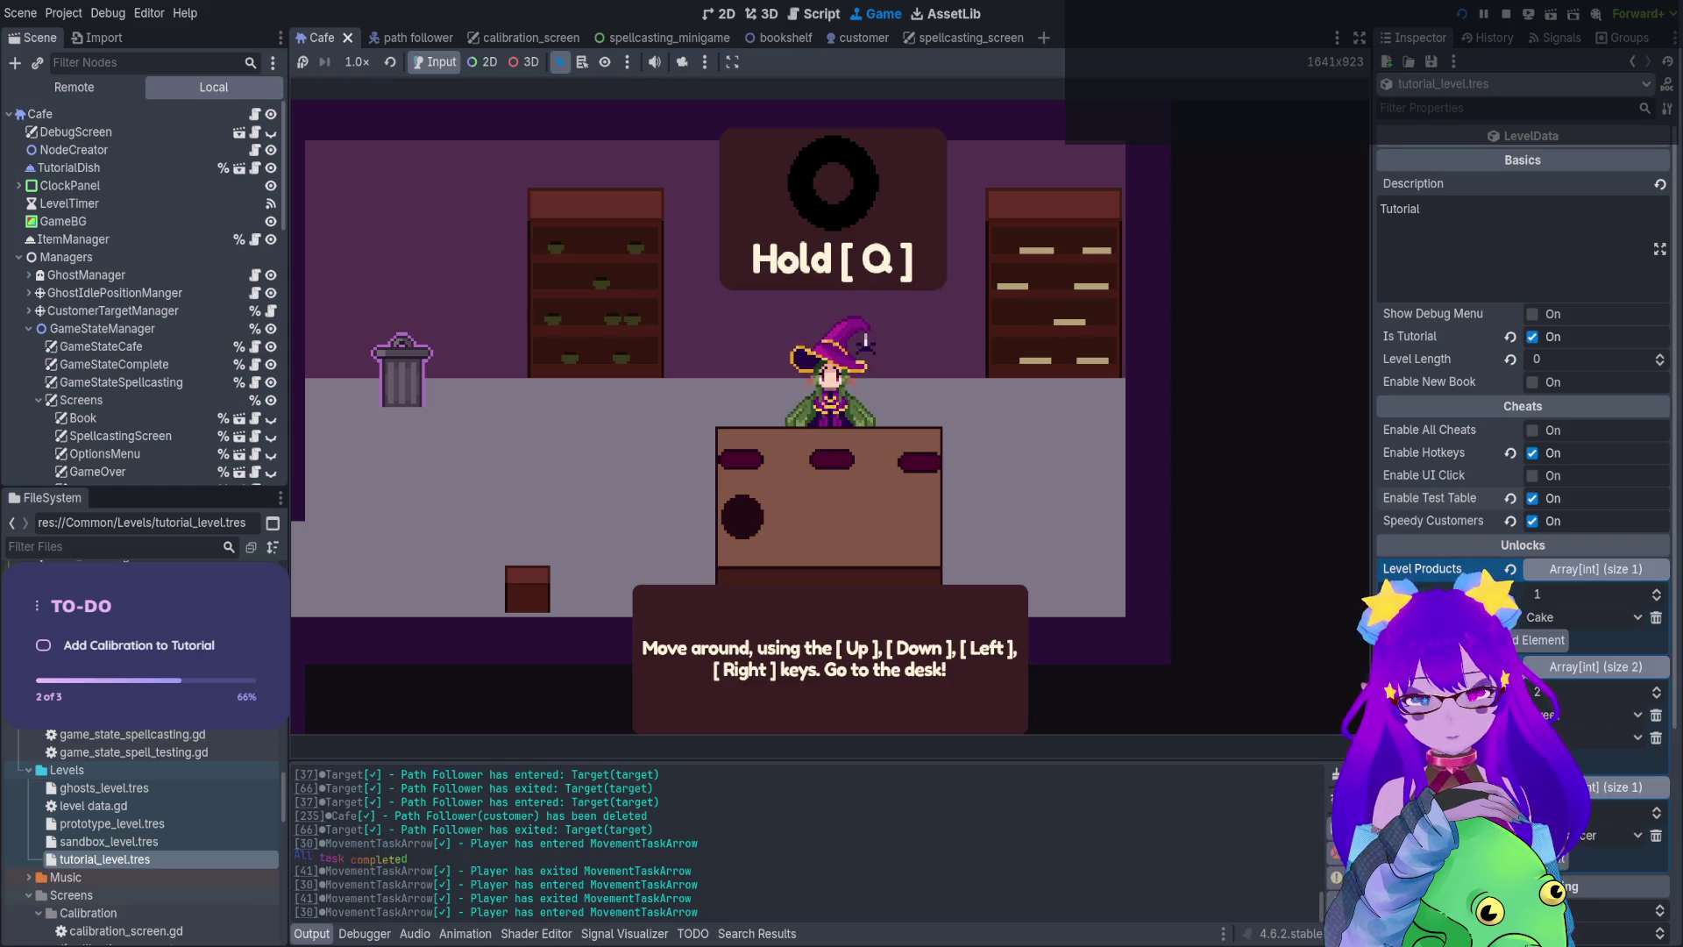
key("q")
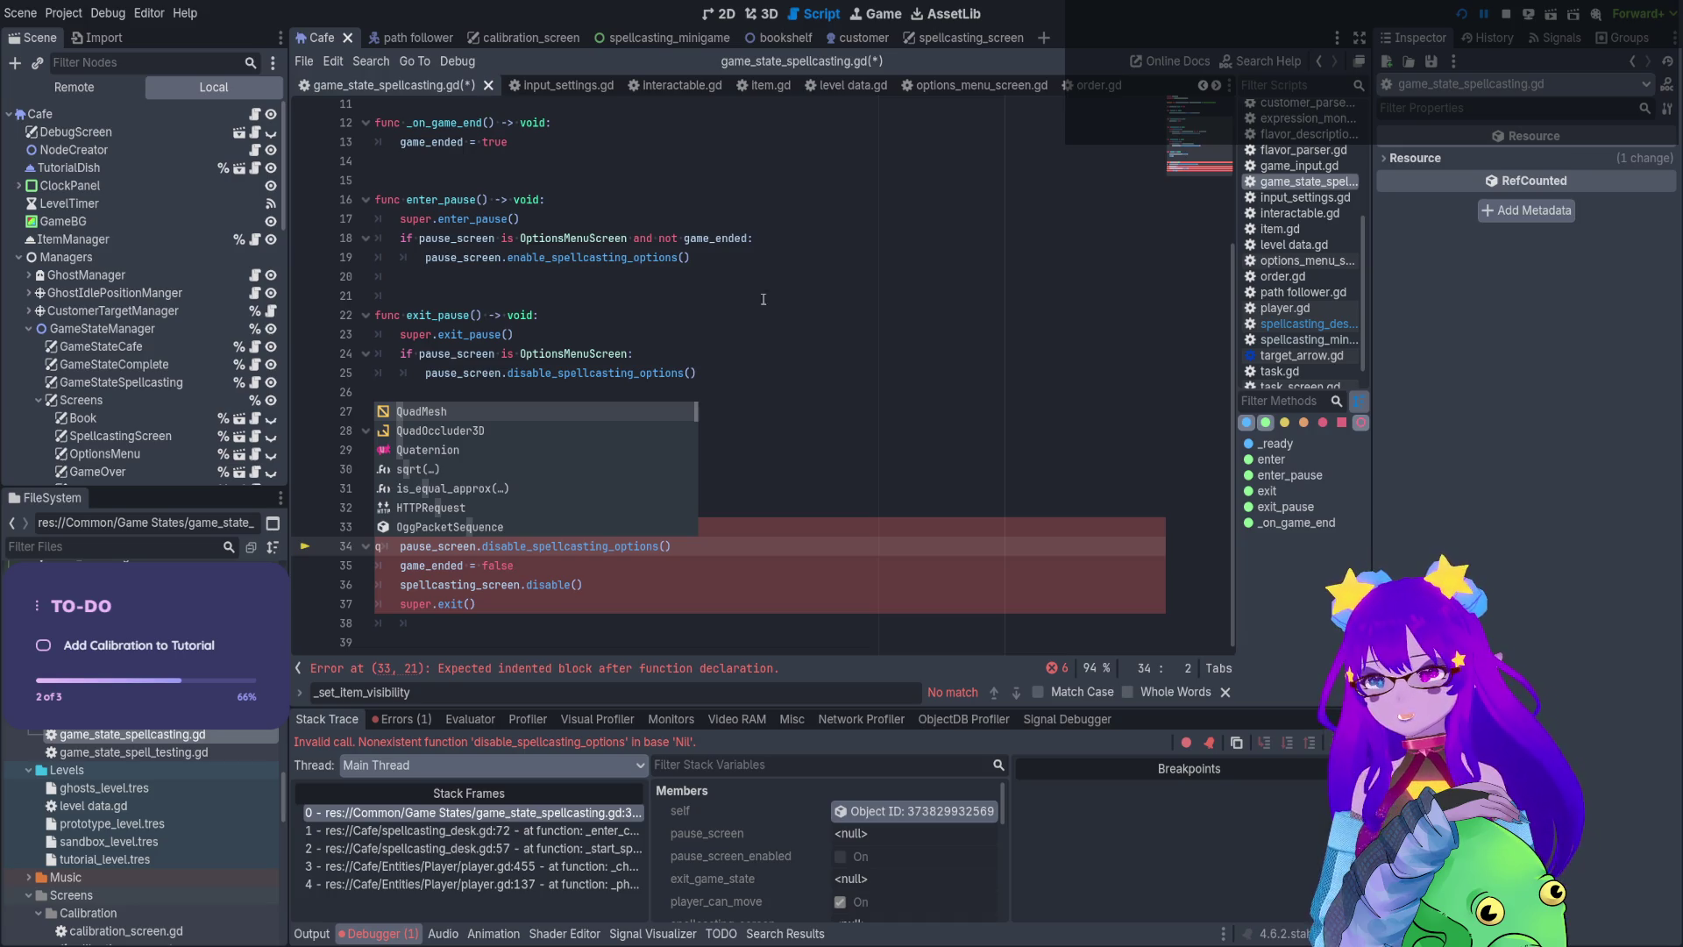
Delete the stray 'q' typed into line 34 of game_state_spellcasting.gd
left_click(627, 575)
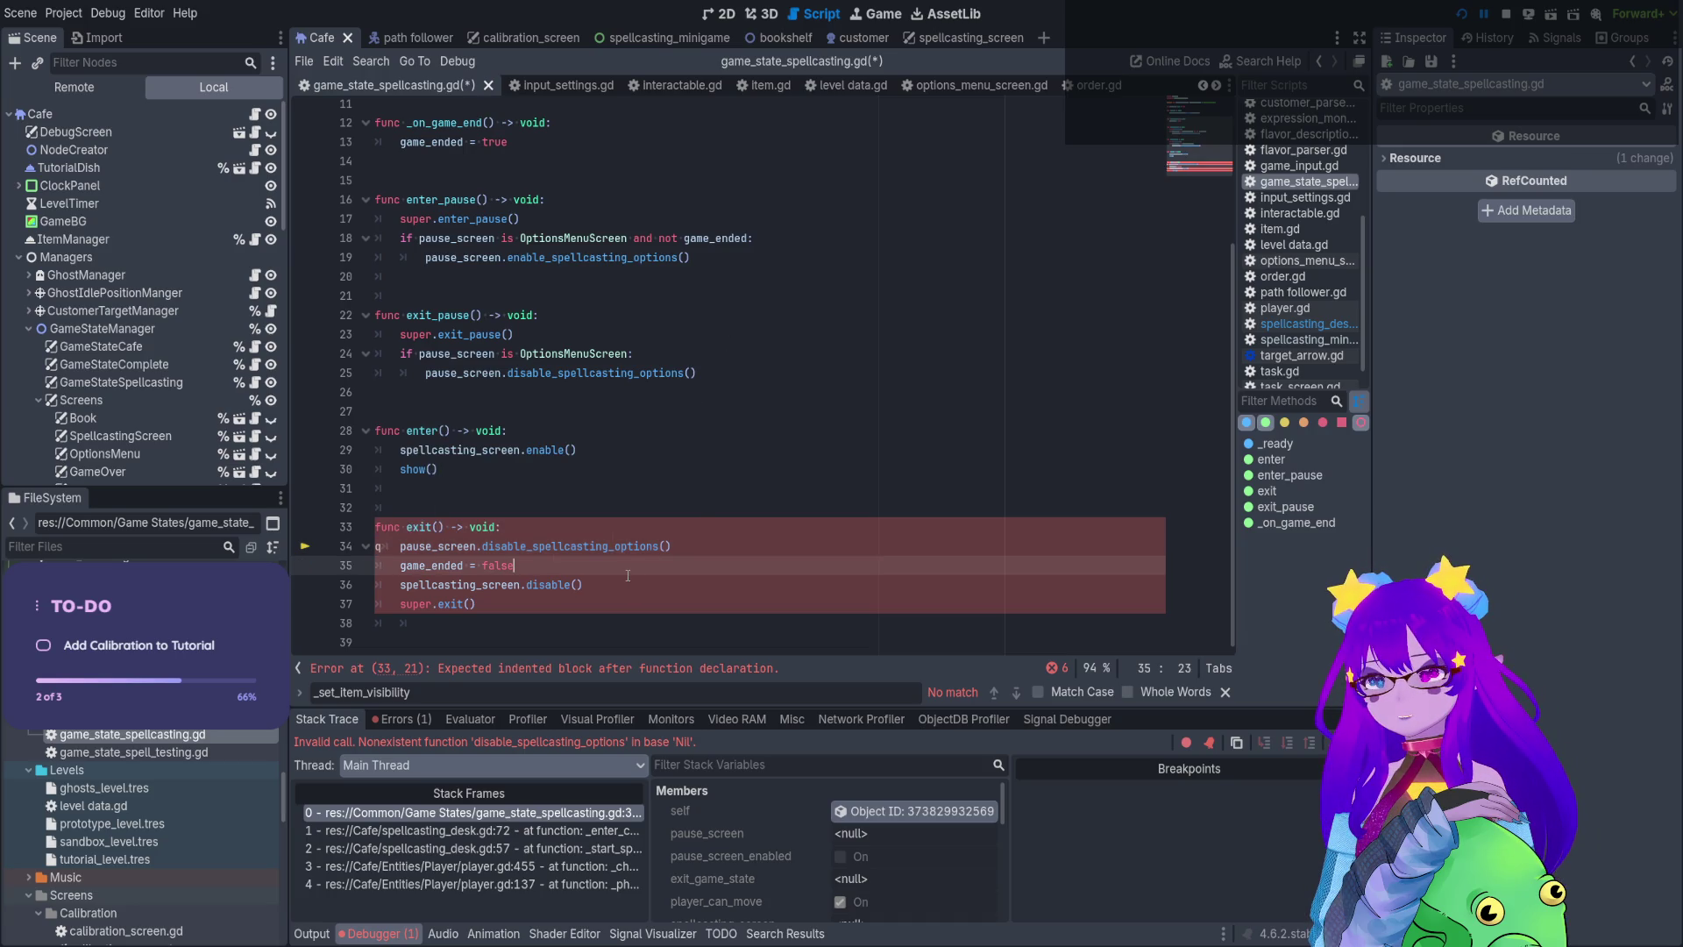
left_click(374, 547)
key("Delete")
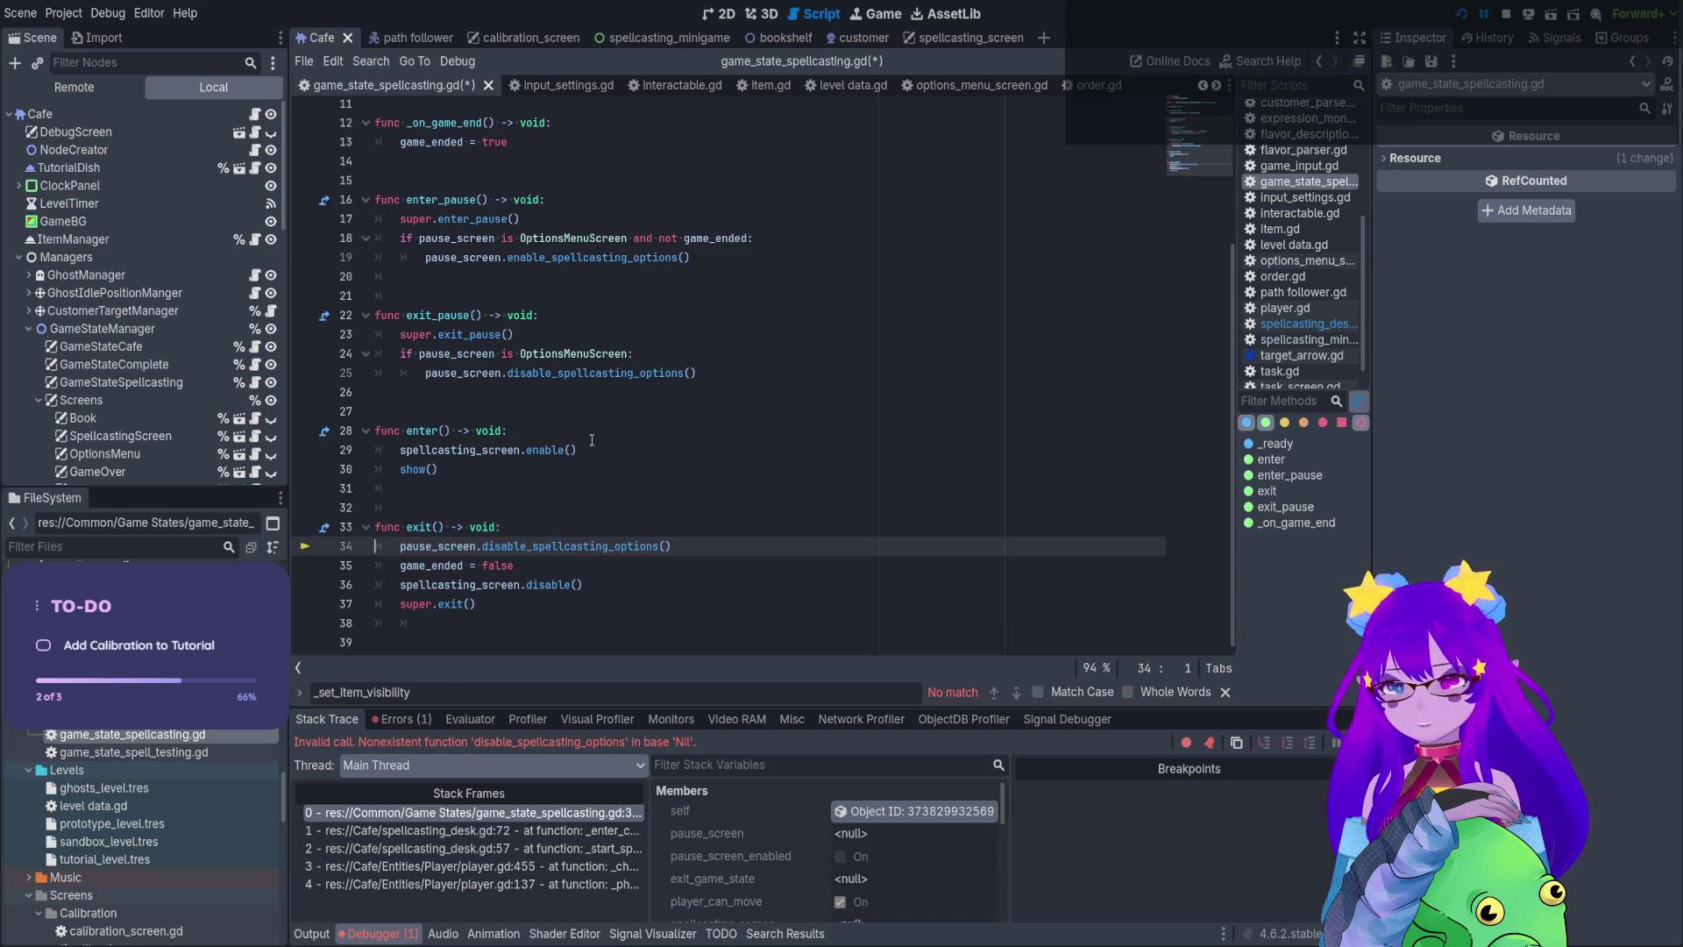
Review the disable_spellcasting_options error and the GameStateSpellcasting class, then select the SpellcastingScreen node
double_click(509, 741)
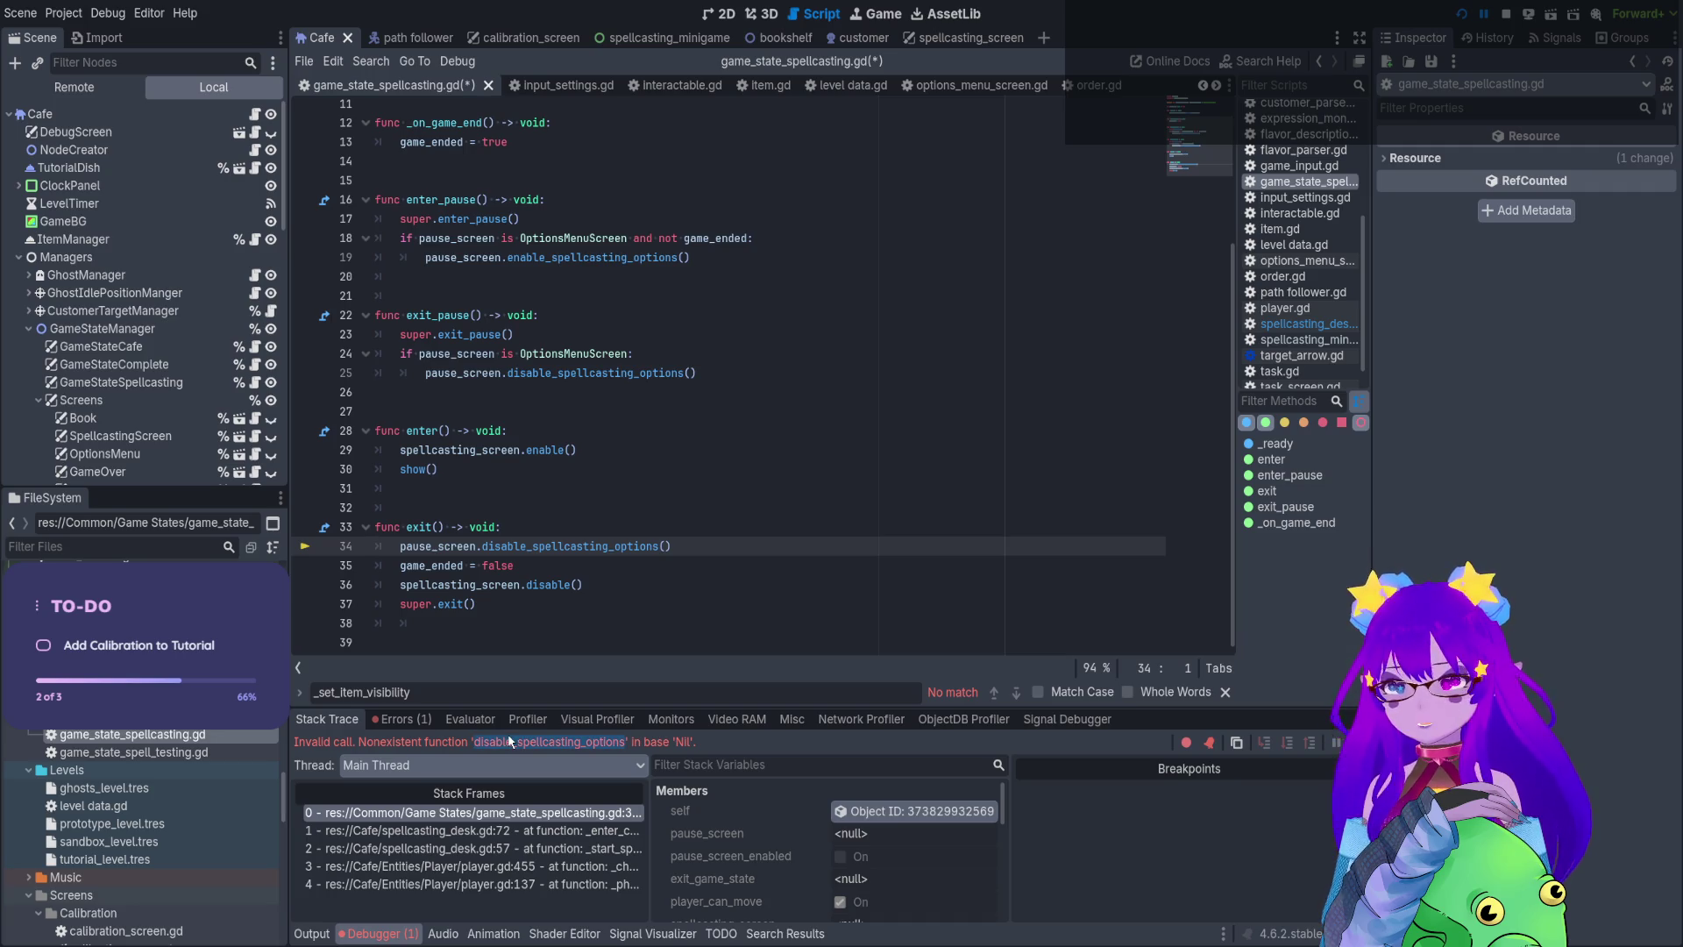
left_click(646, 546)
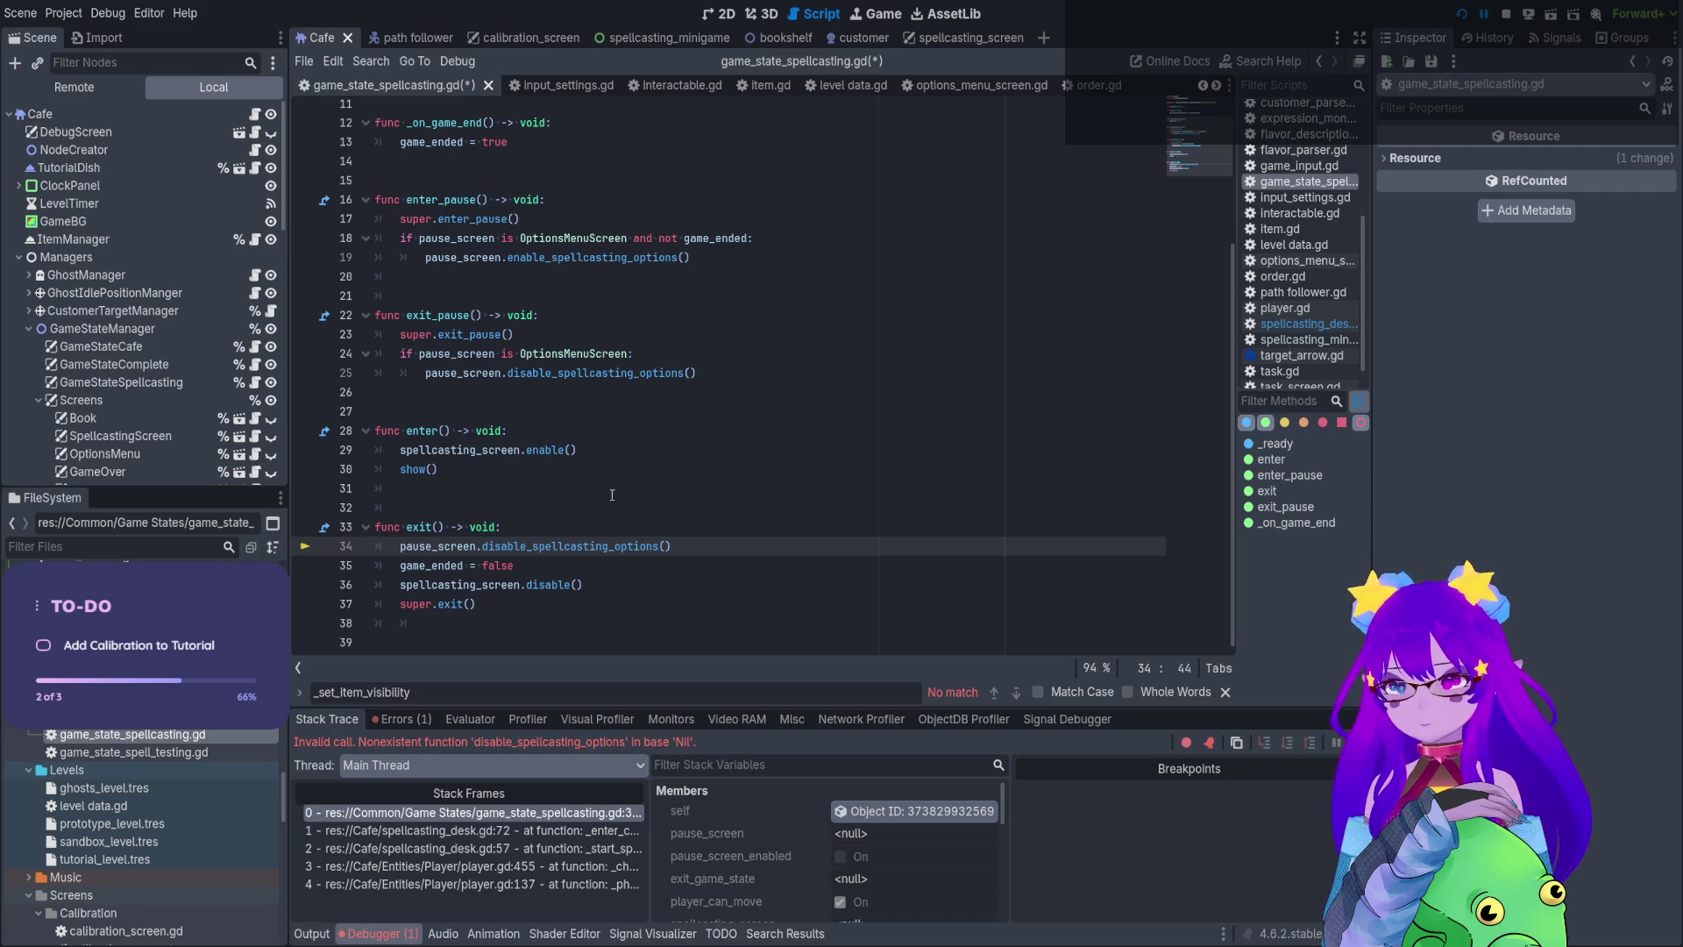
scroll(547, 587, "up", 4)
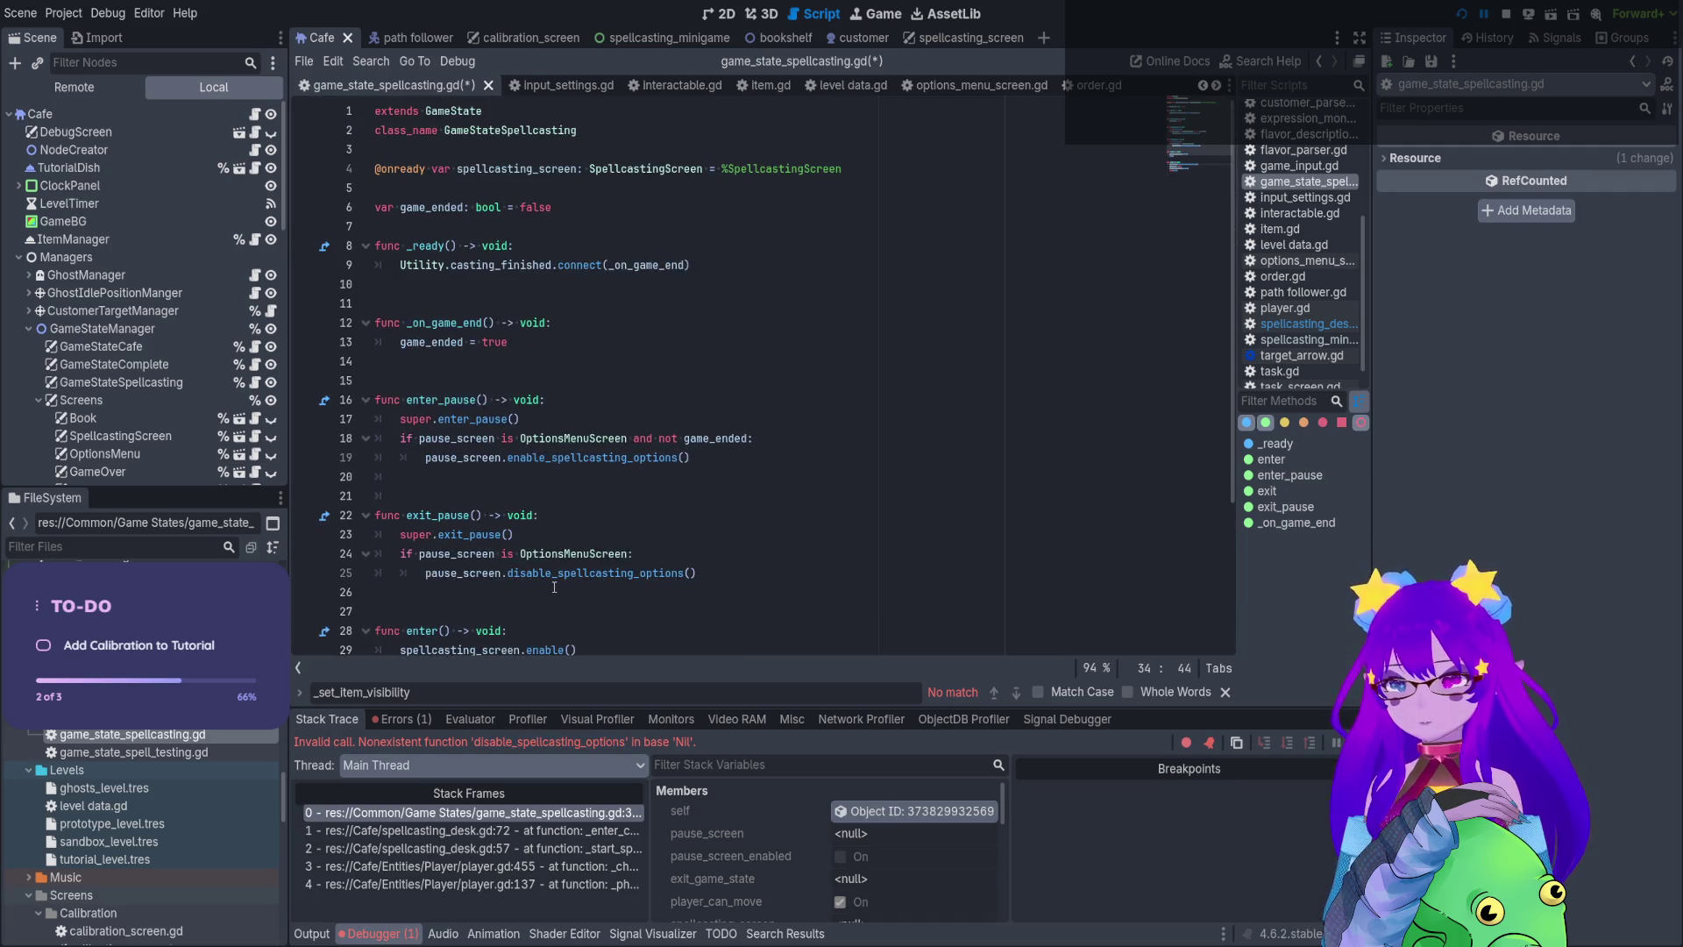
left_click(555, 131)
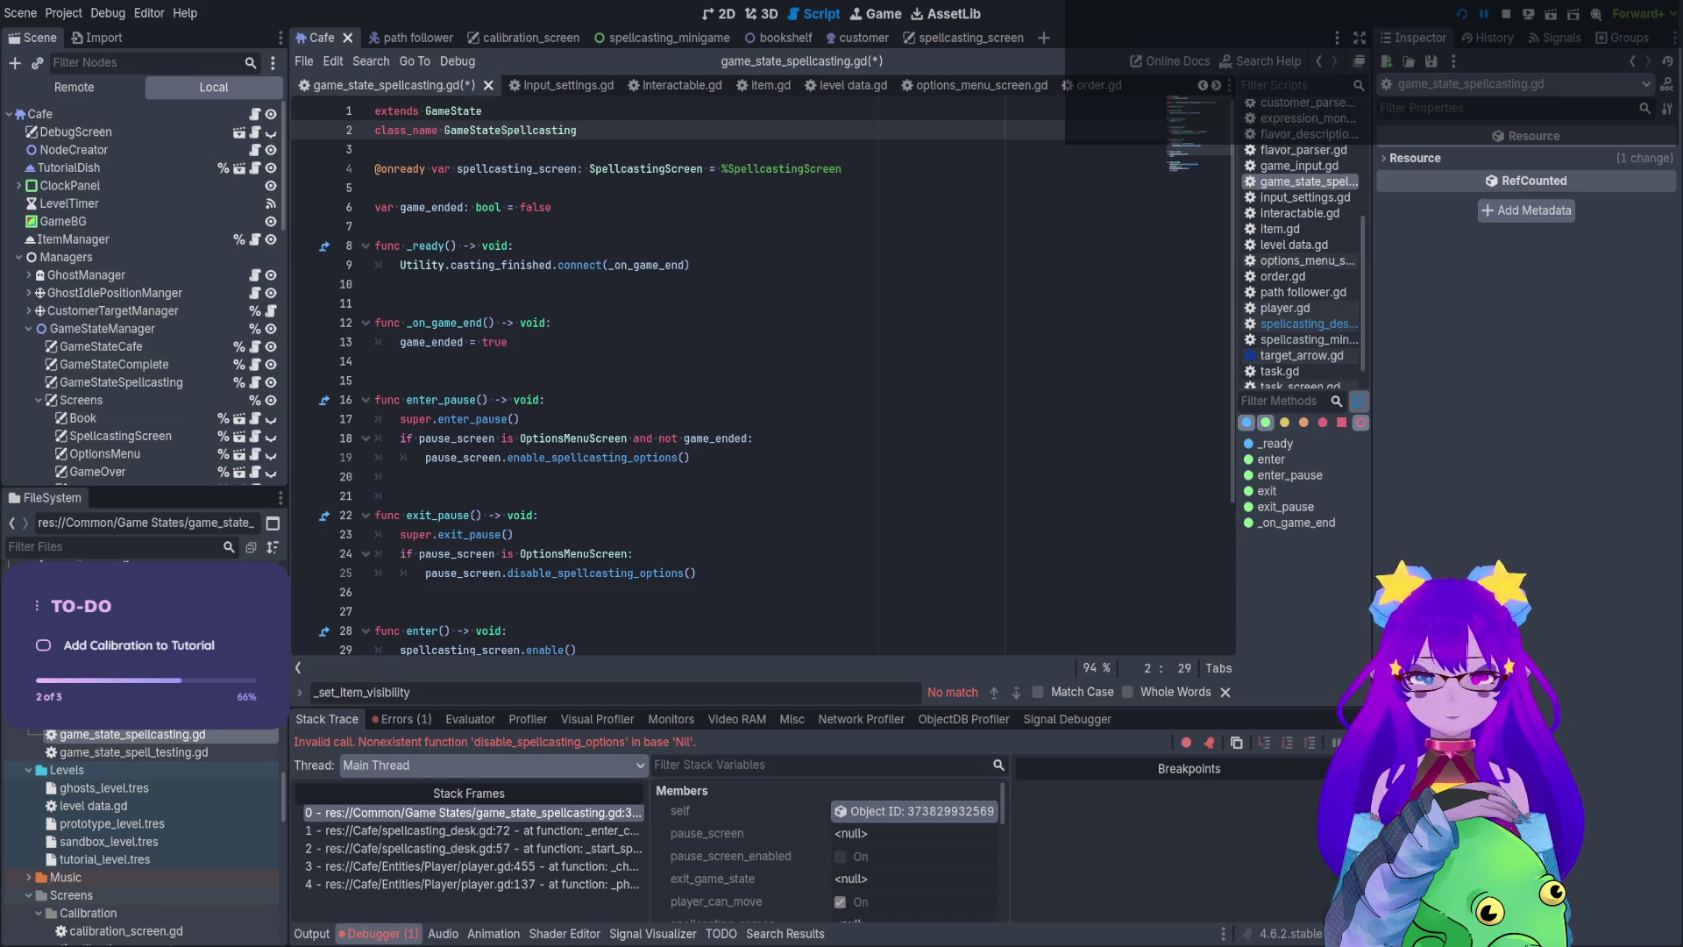
left_click(819, 187)
scroll(715, 315, "down", 3)
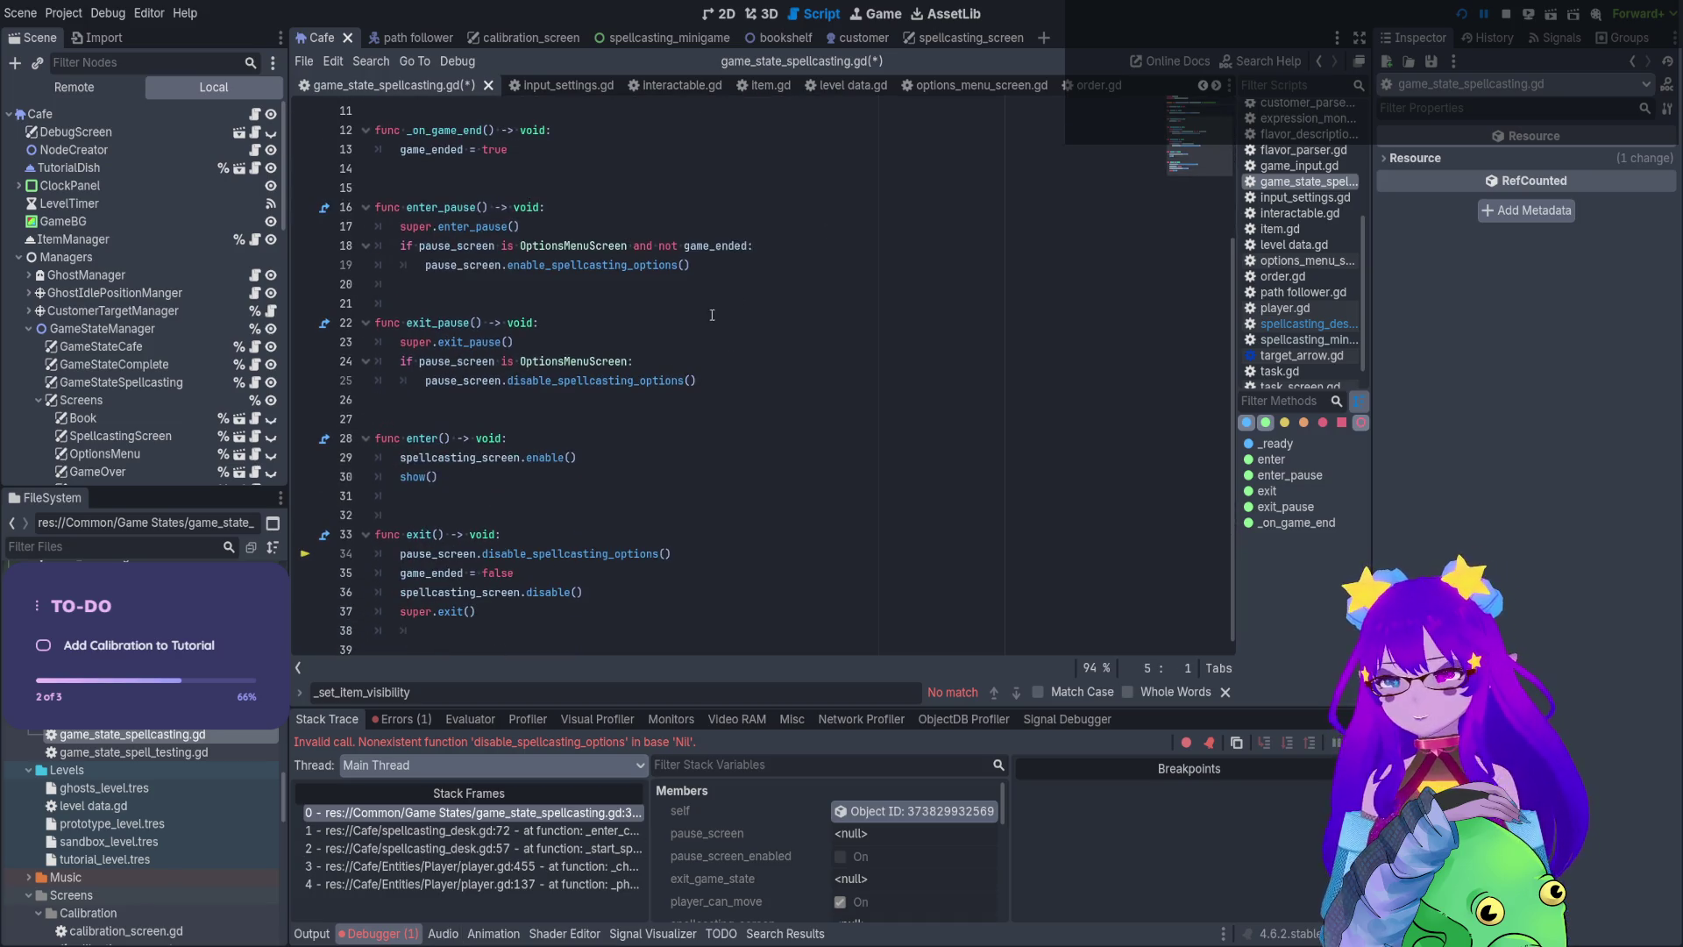
left_click(526, 555)
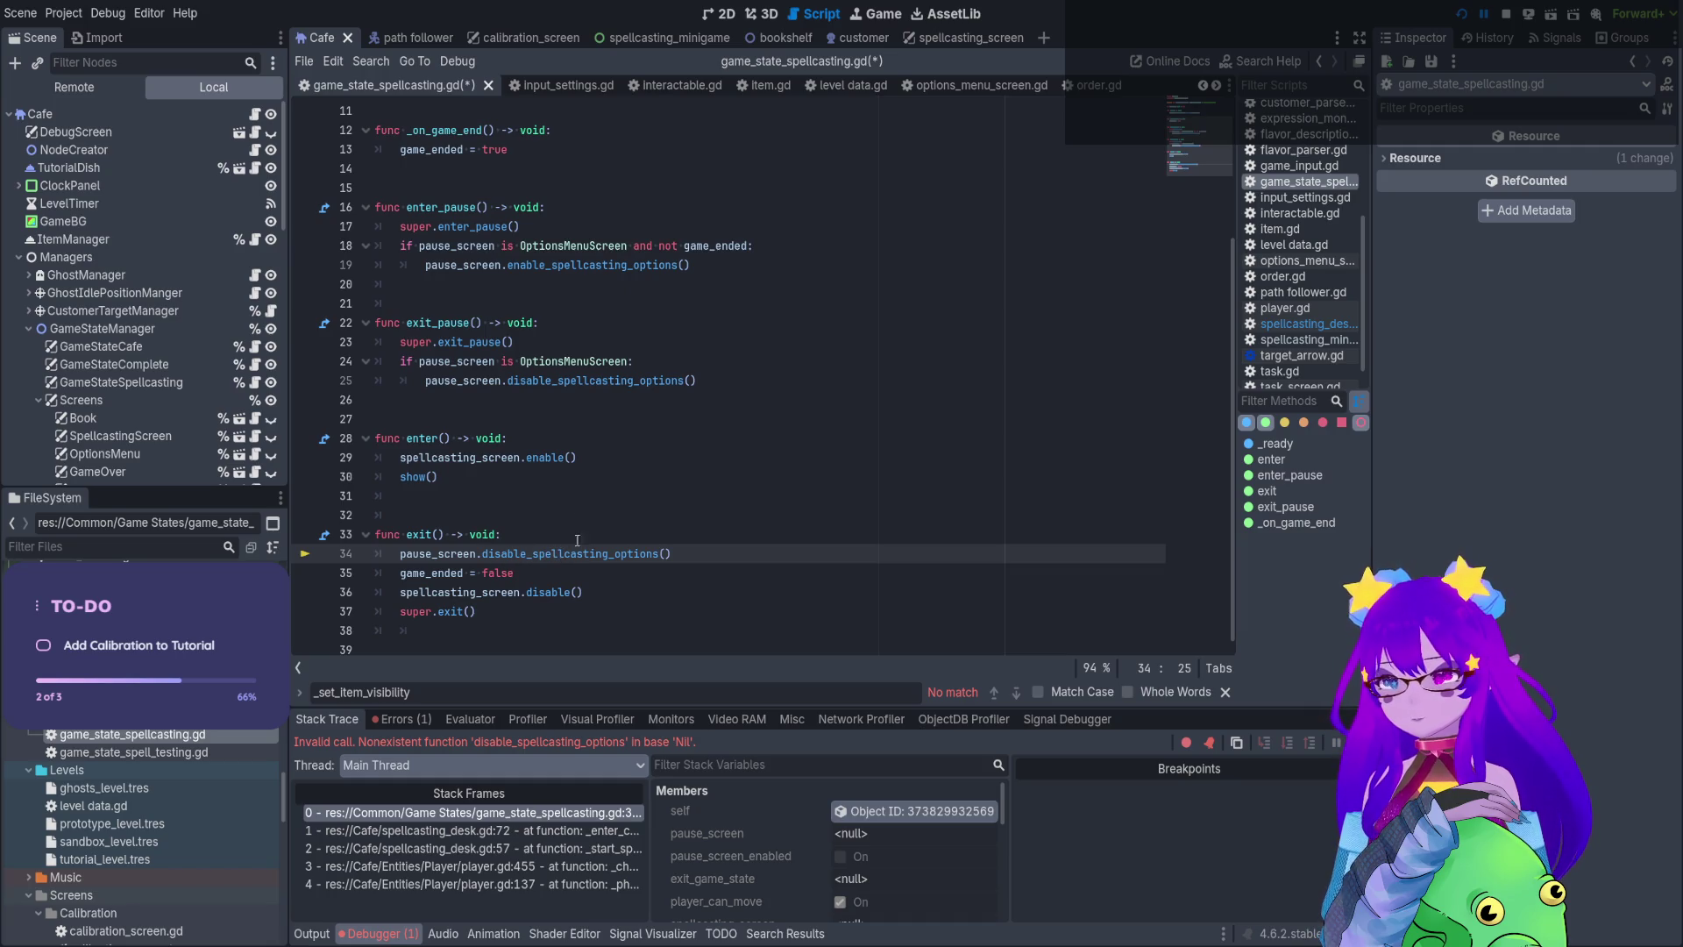
scroll(158, 351, "down", 3)
left_click(167, 348)
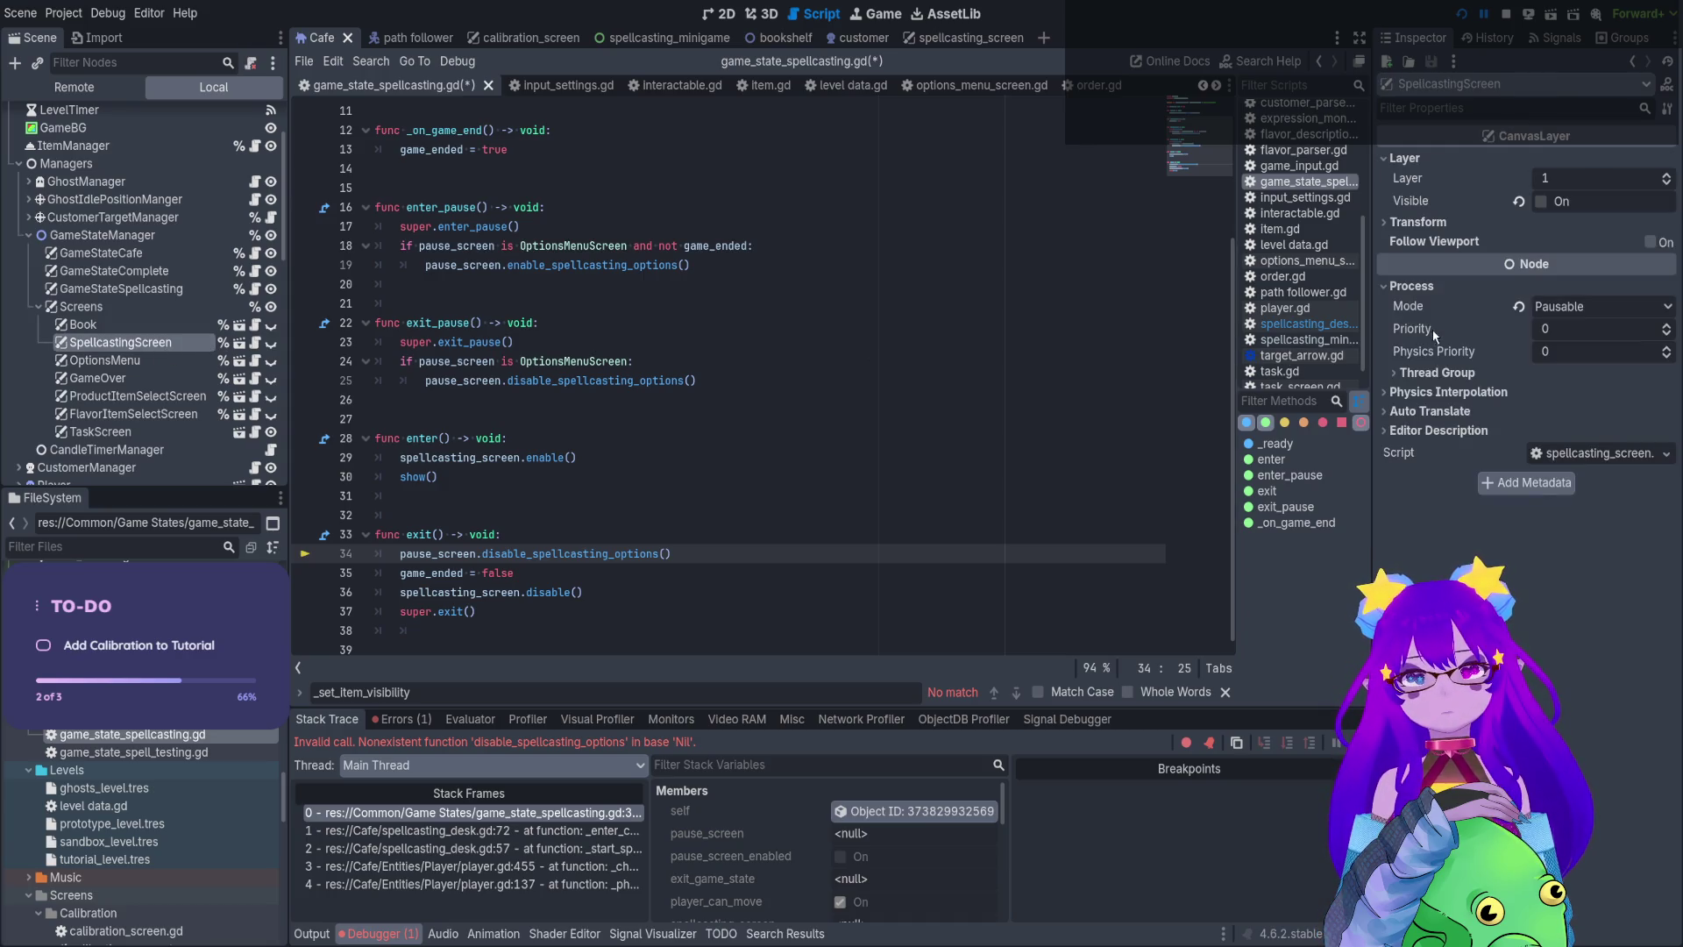
Stop debugging and inspect the Book, SpellcastingScreen, GameOver, ProductItemSelect and FlavorItemSelect screens
left_click(1504, 15)
left_click(121, 296)
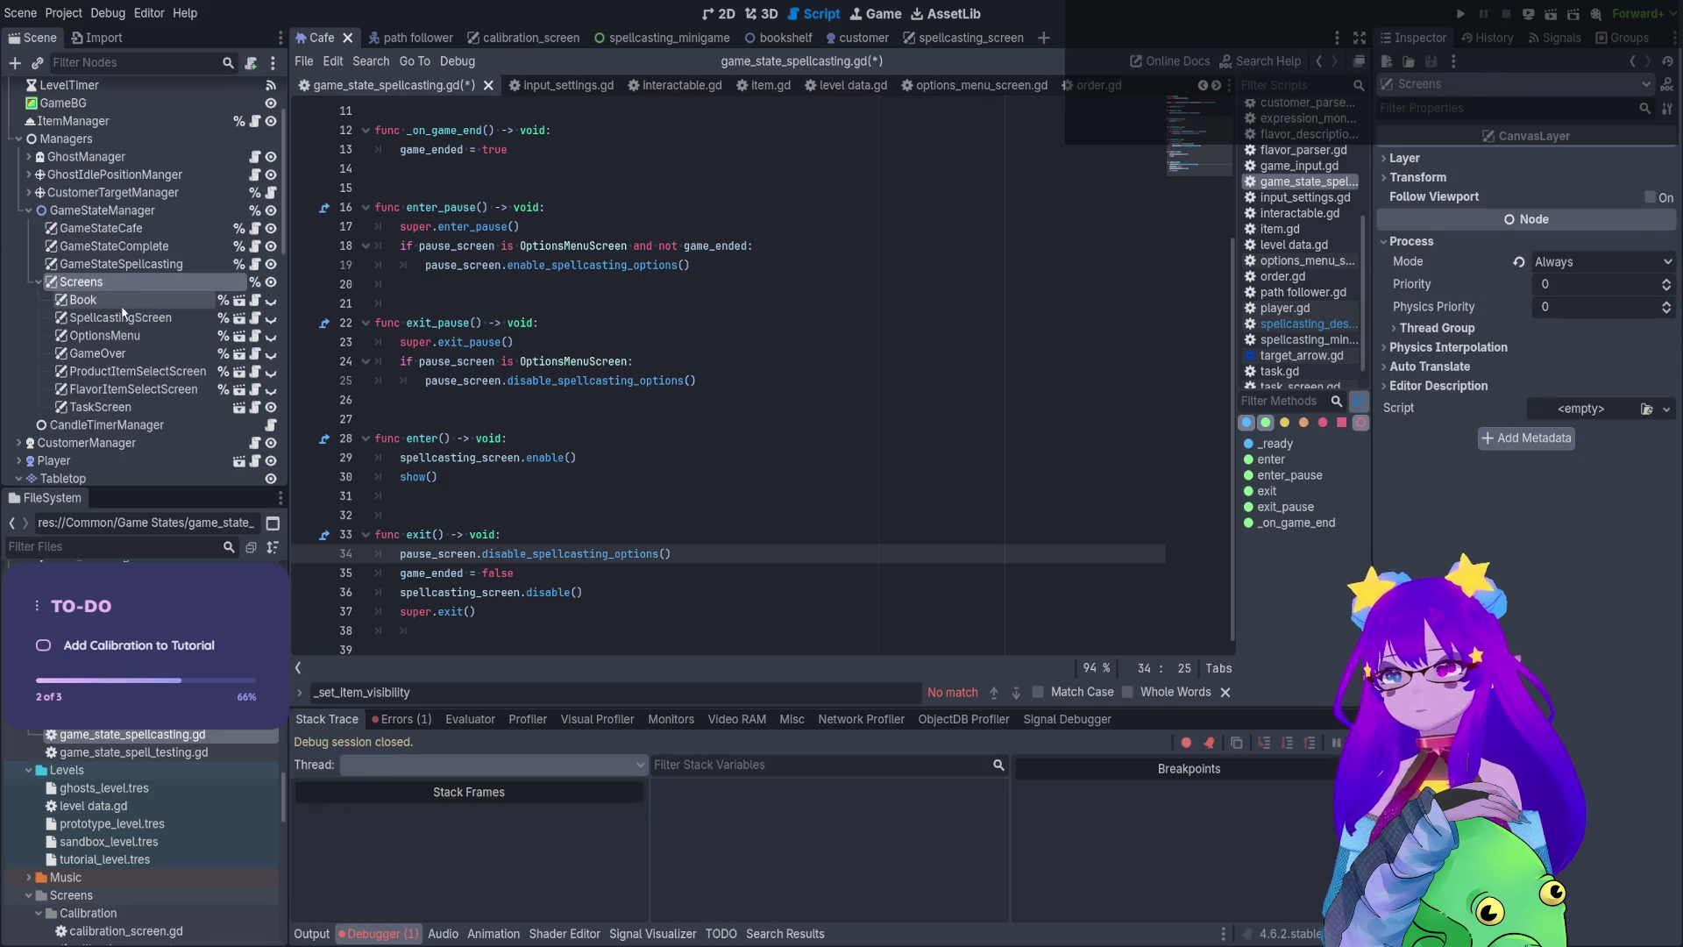
left_click(123, 317)
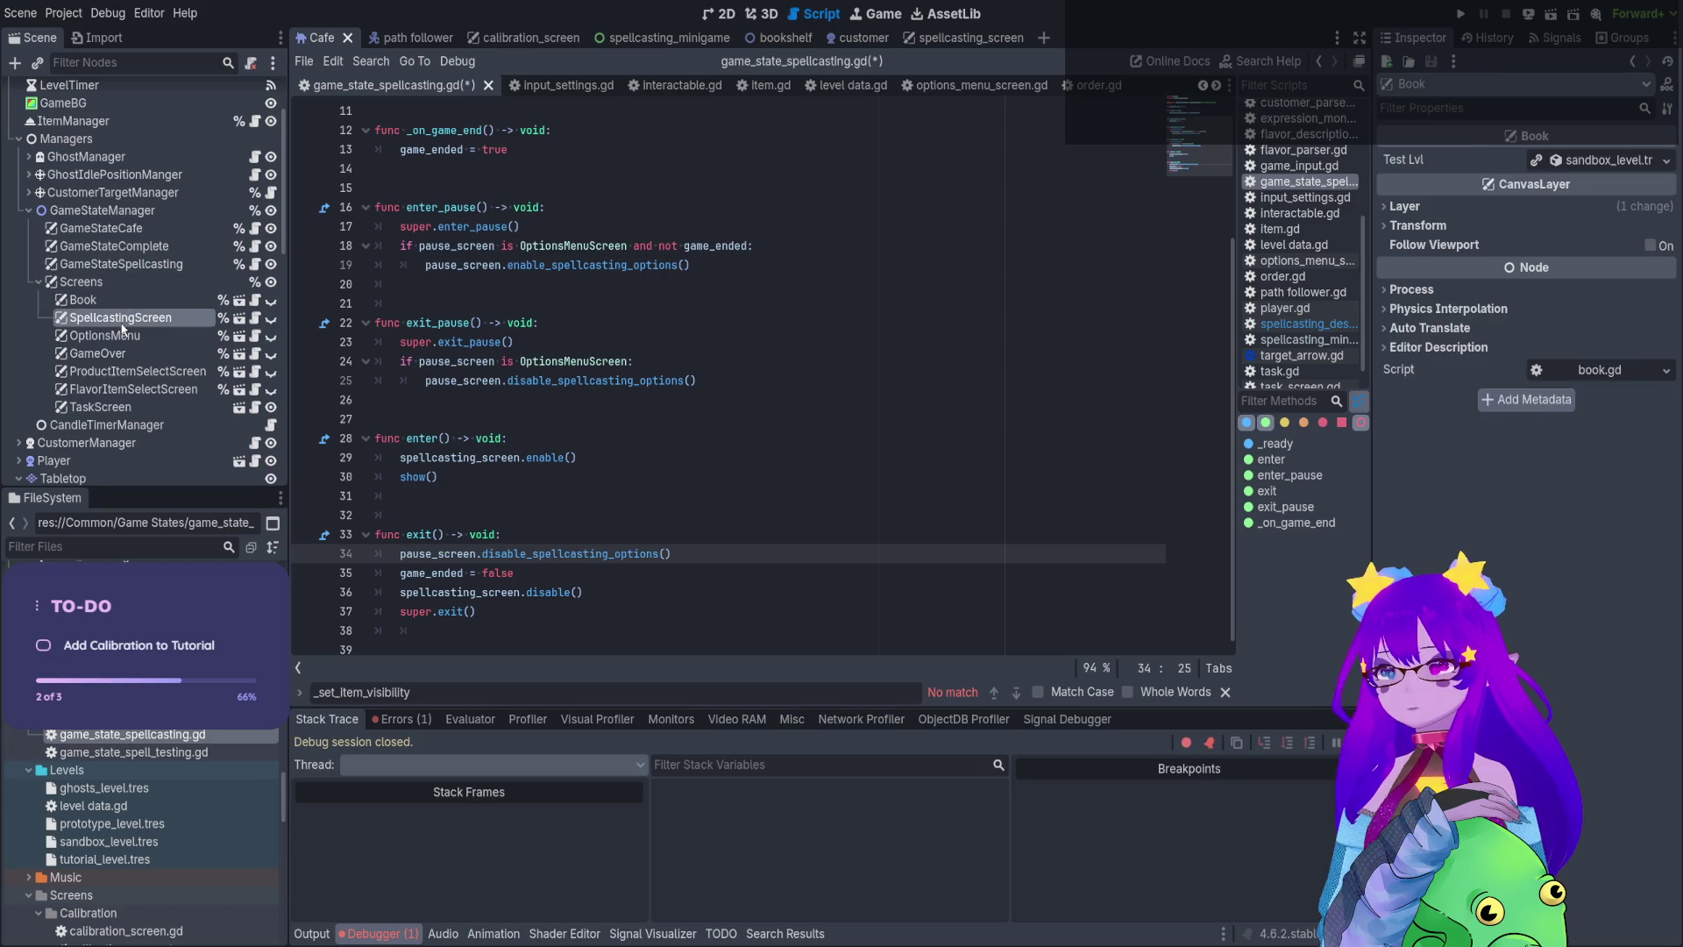
left_click(117, 350)
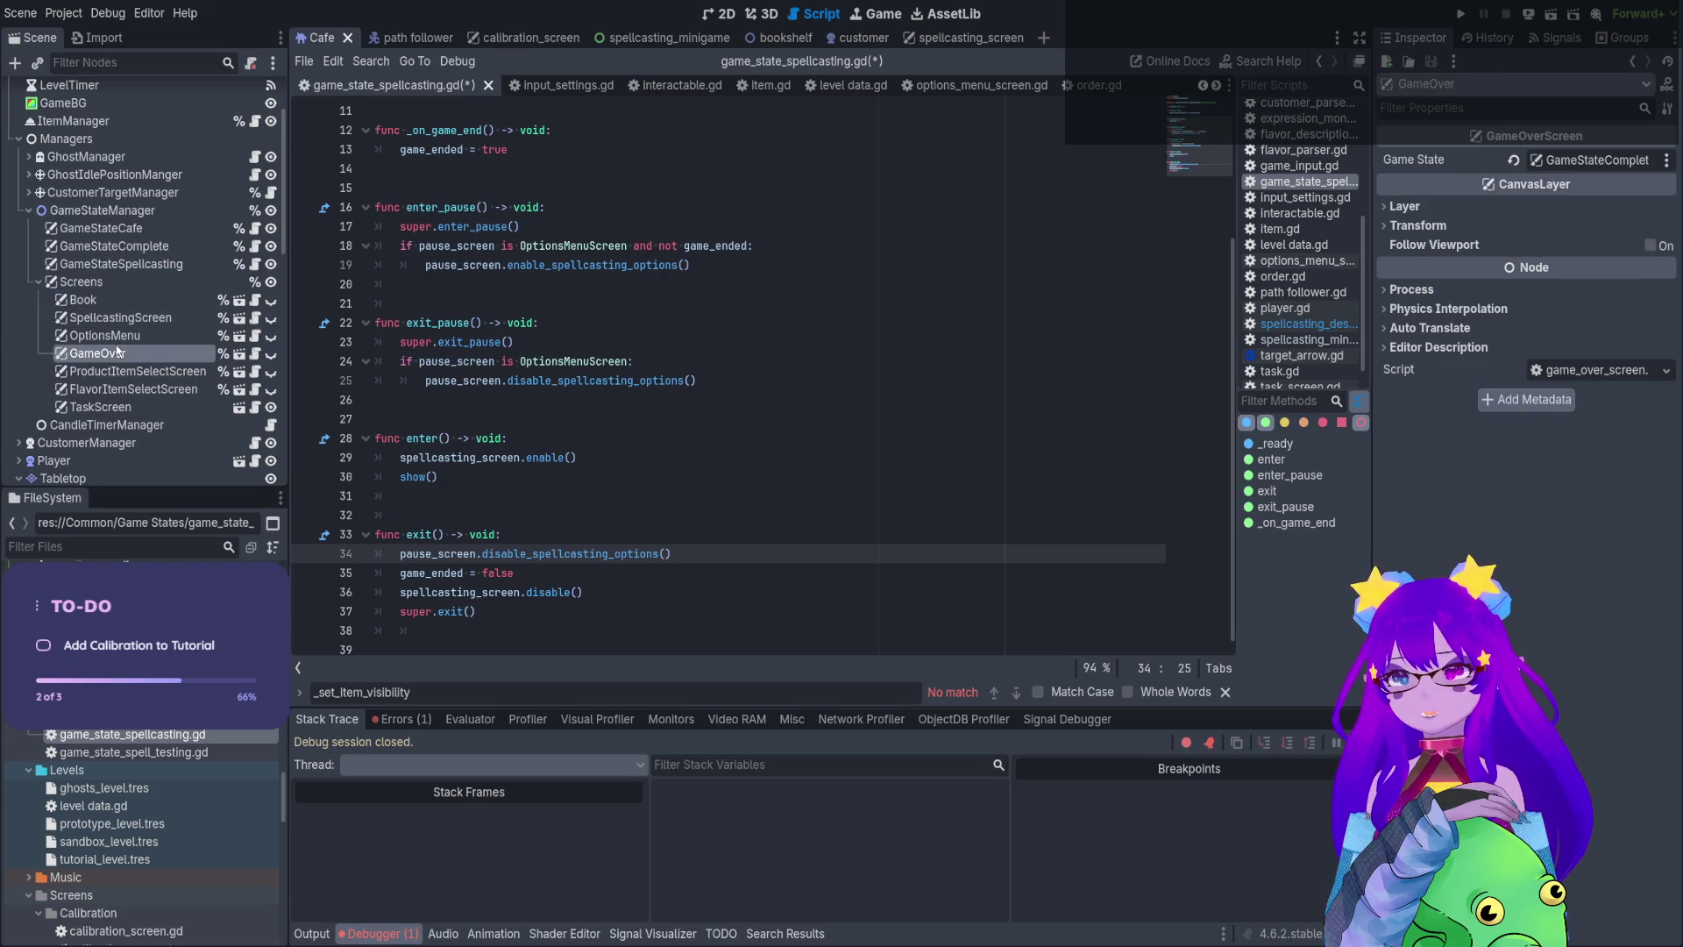
left_click(105, 378)
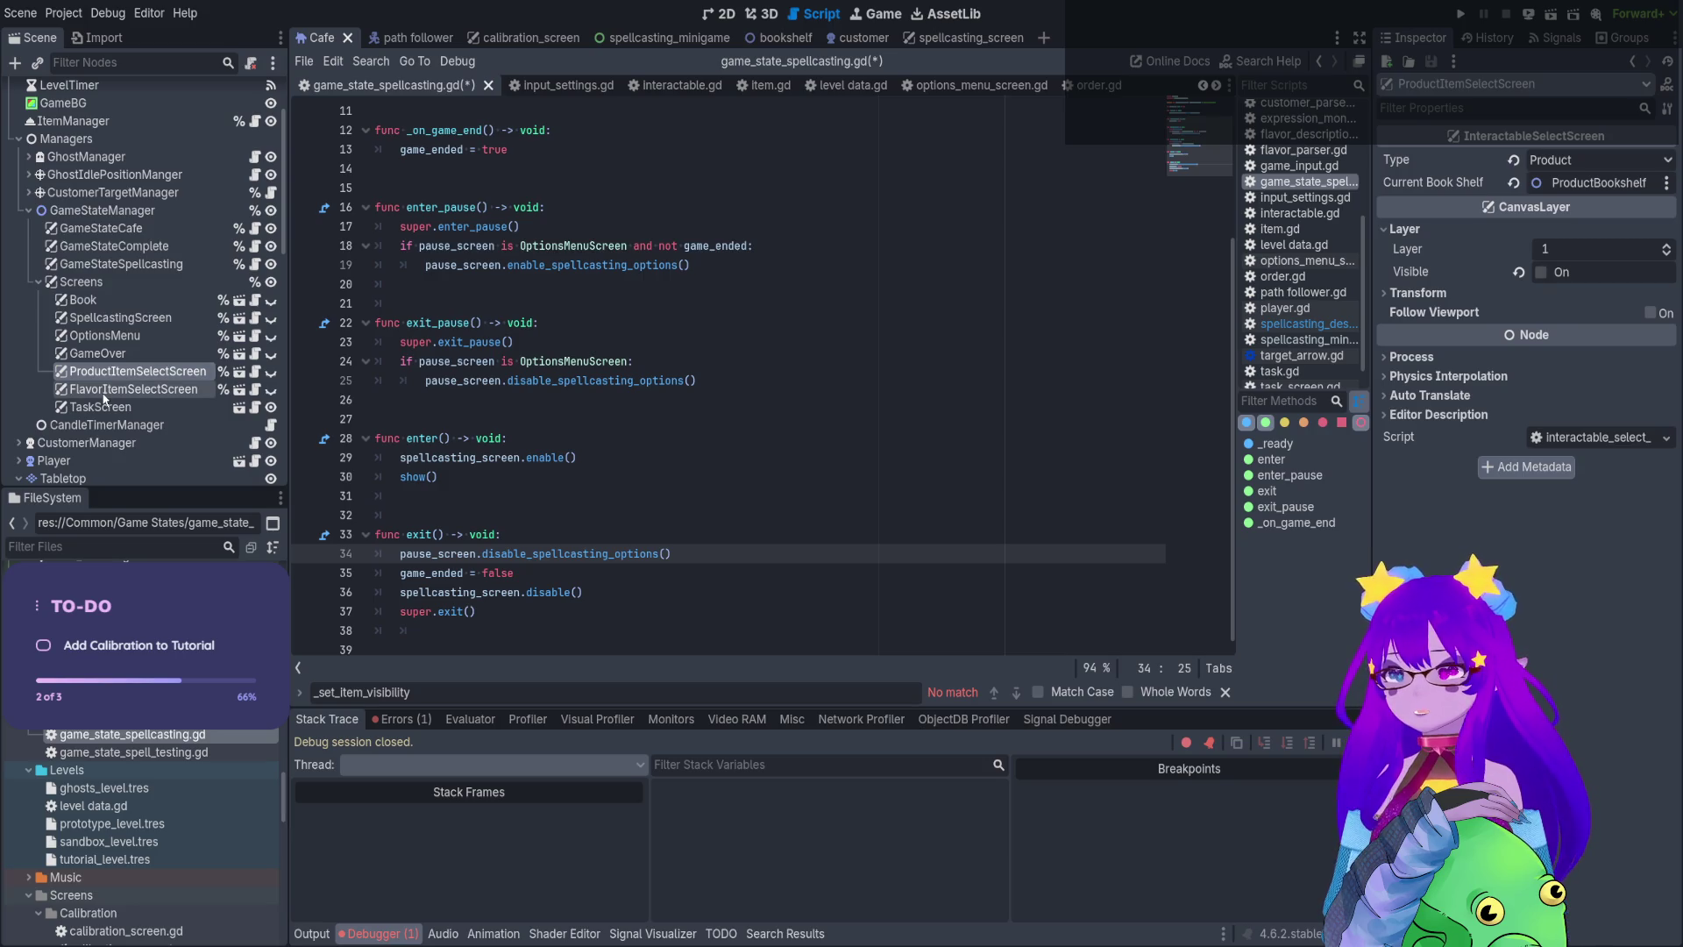
left_click(103, 394)
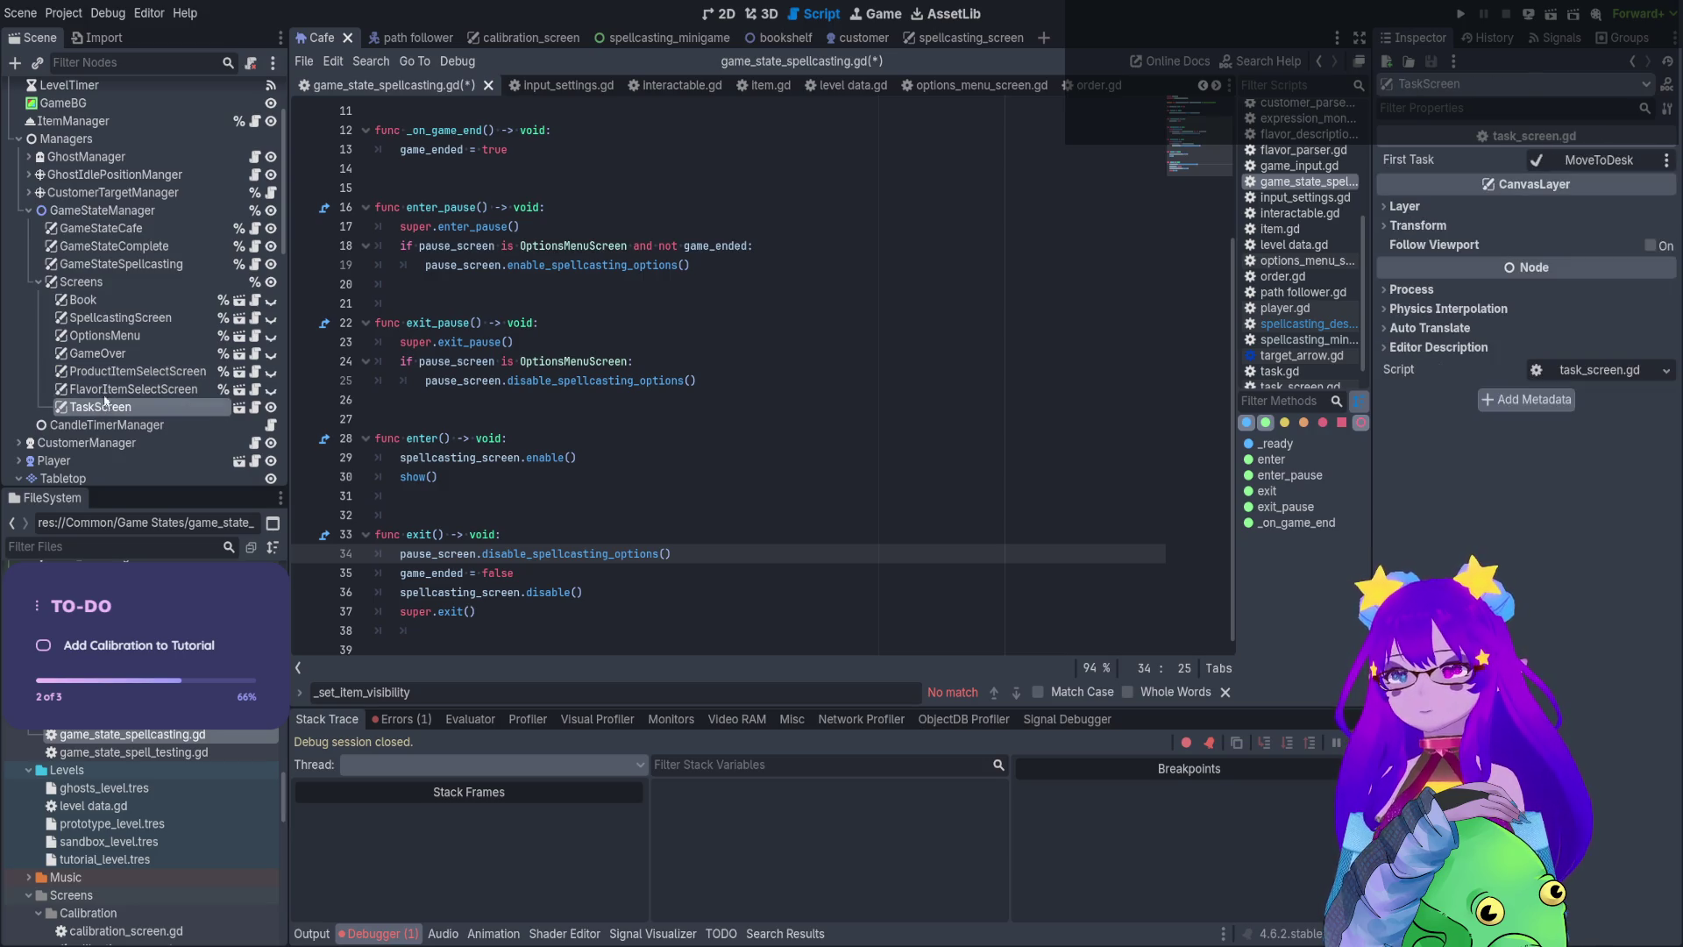
Inspect the GameStateComplete, GameStateSpellcasting and GameStateCafe nodes and open GameStateComplete's game_state.gd
left_click(178, 249)
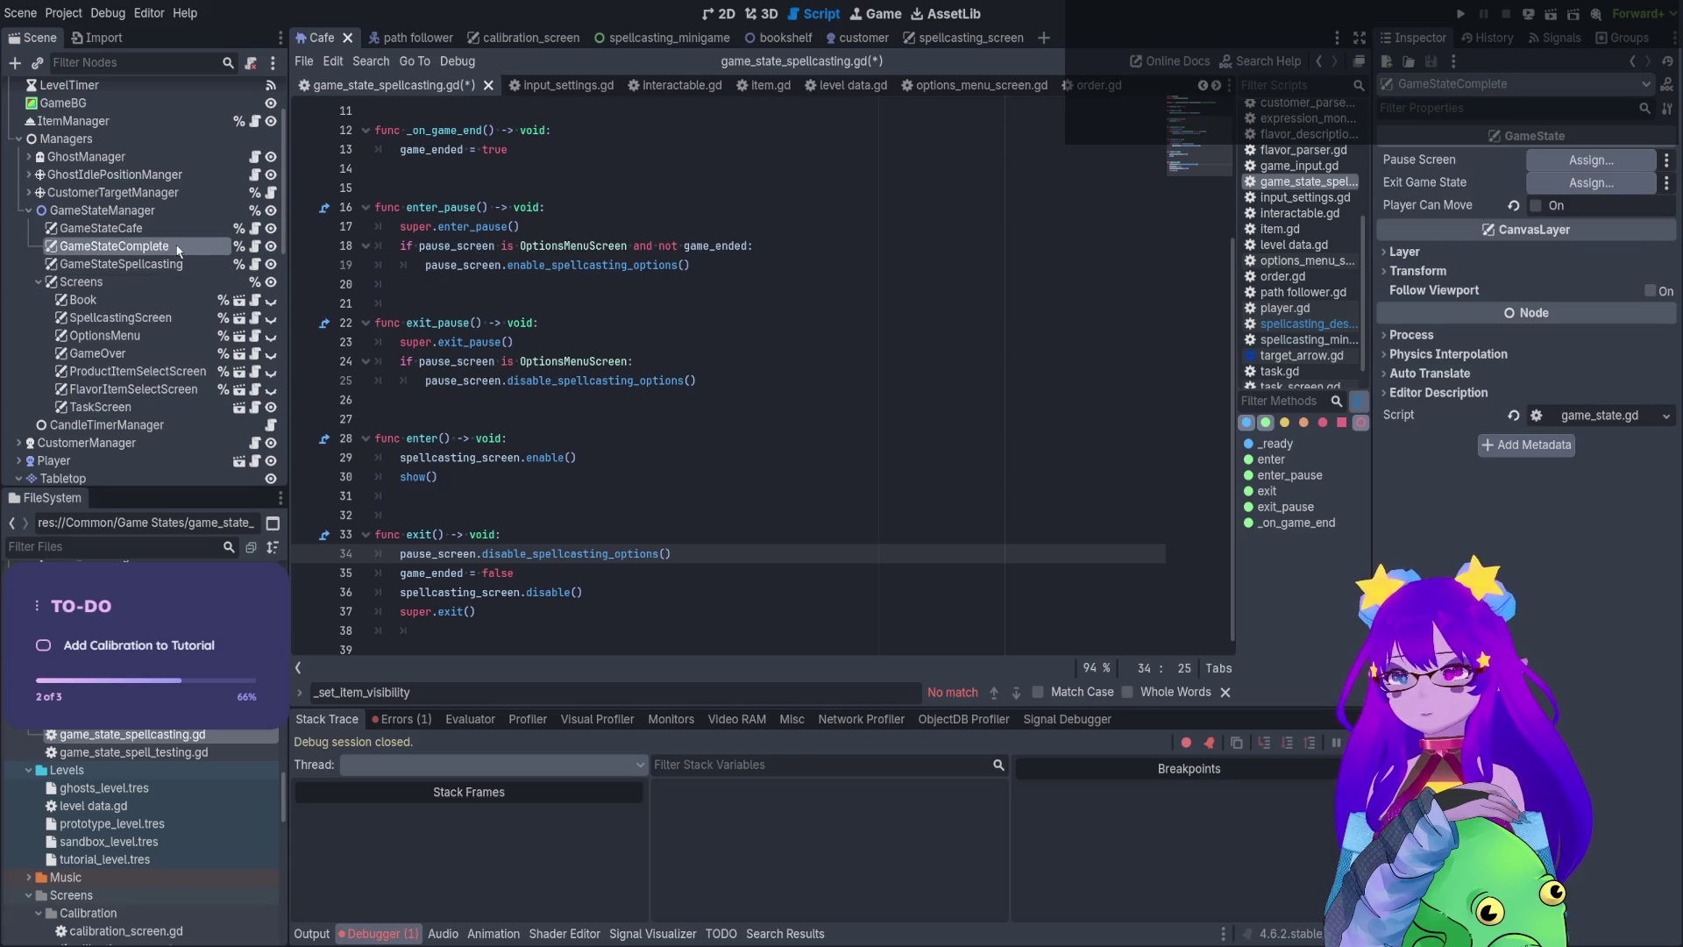
left_click(175, 268)
left_click(177, 230)
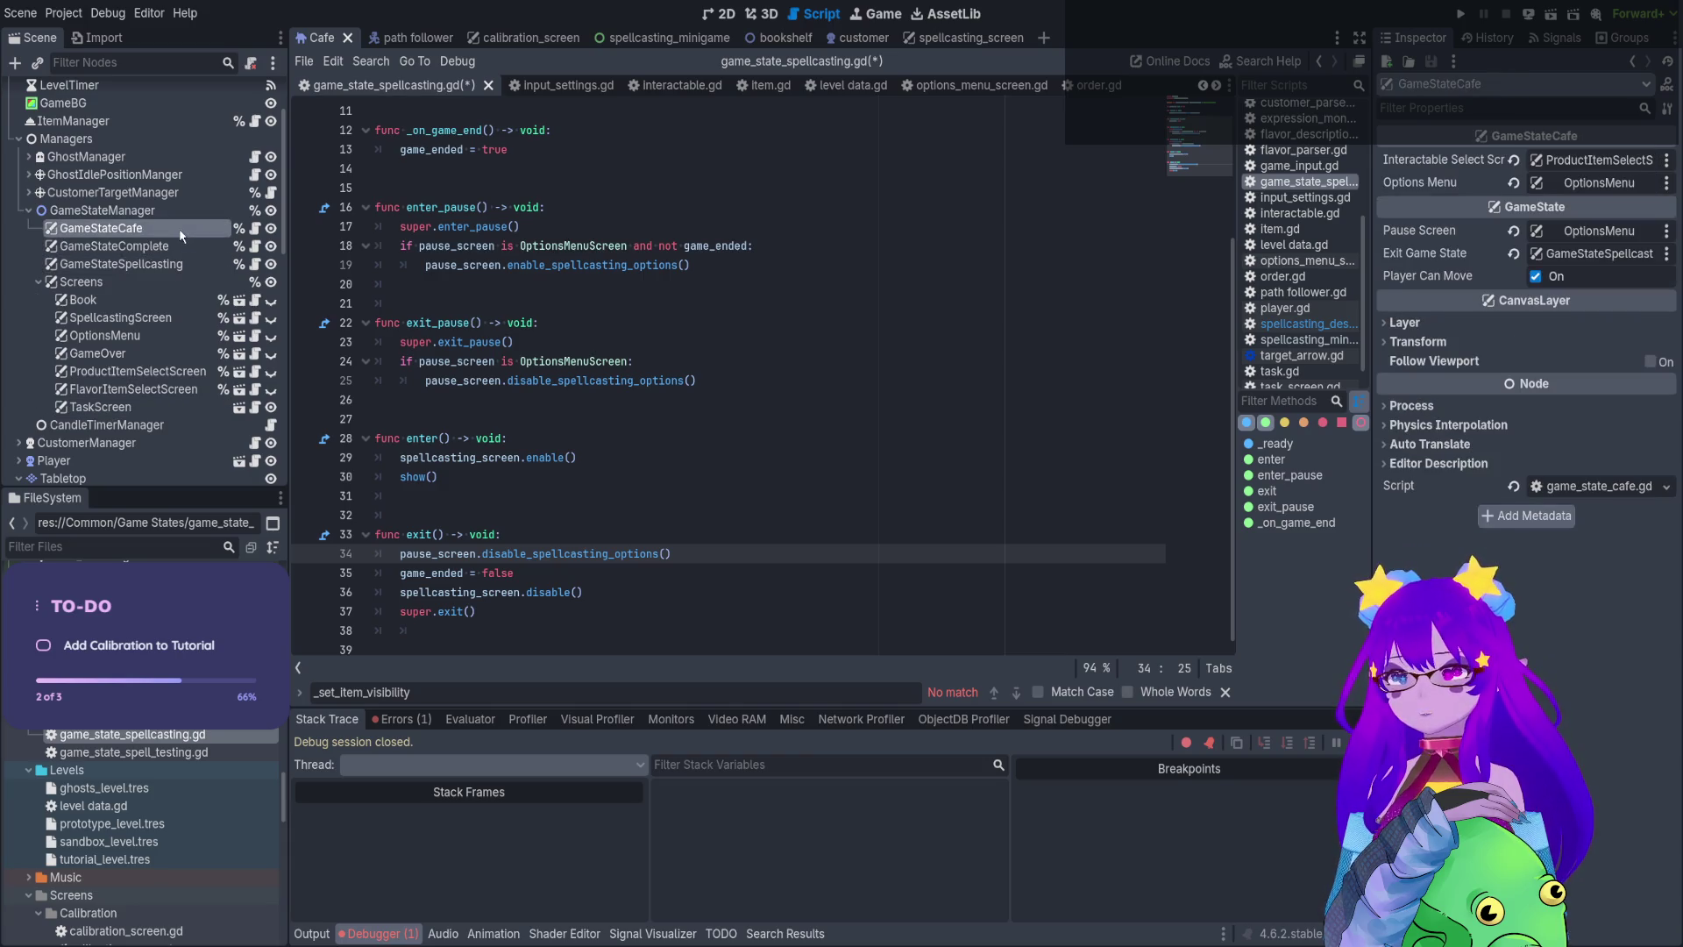
left_click(182, 249)
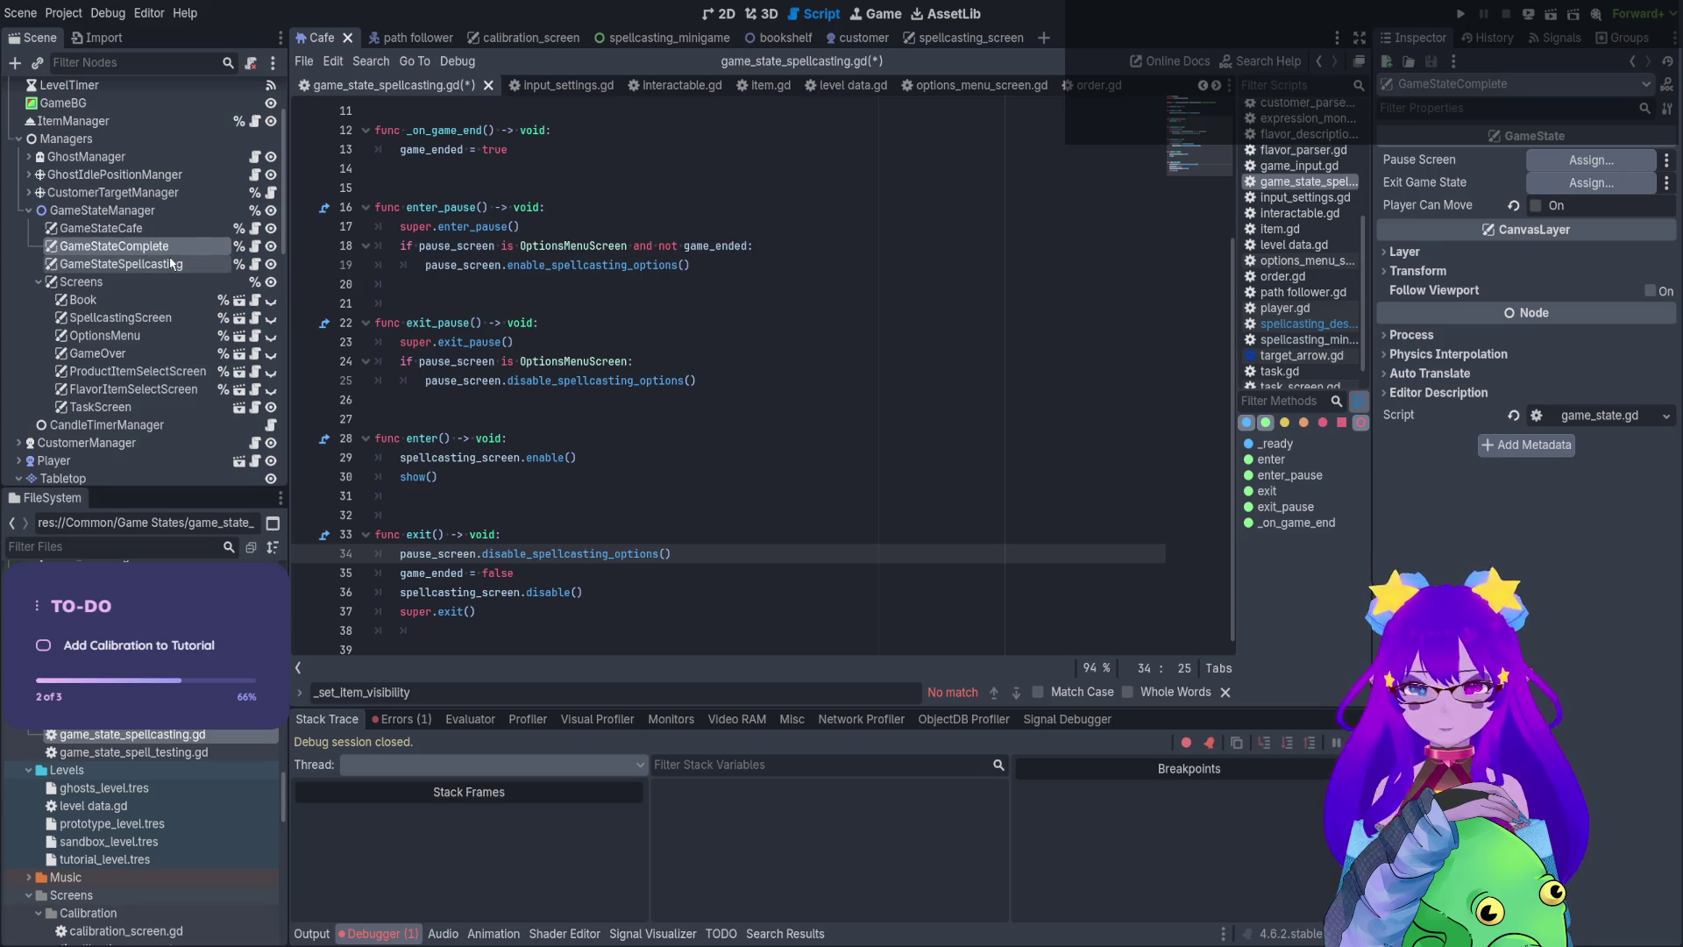
left_click(255, 246)
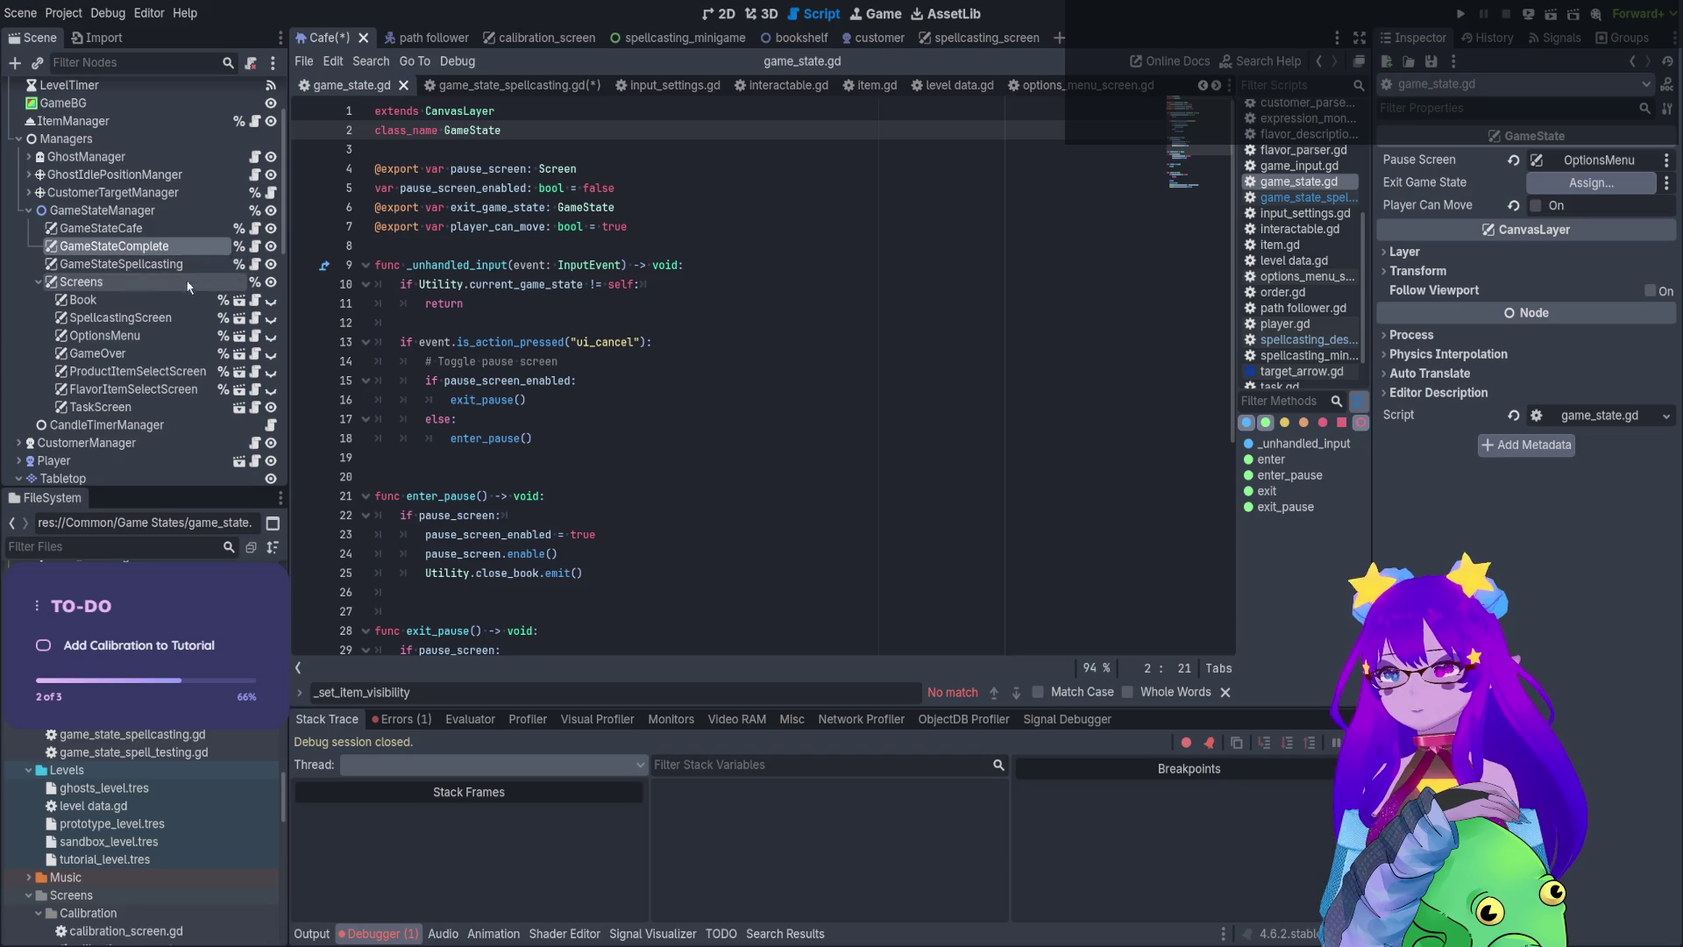
left_click(141, 230)
Set GameStateComplete's Exit Game State to GameStateCafe and test-run the Tutorial level
mouse_move(142, 232)
left_mouse_down()
mouse_move(614, 263)
mouse_move(1592, 183)
left_mouse_up()
left_click(874, 307)
key("F5")
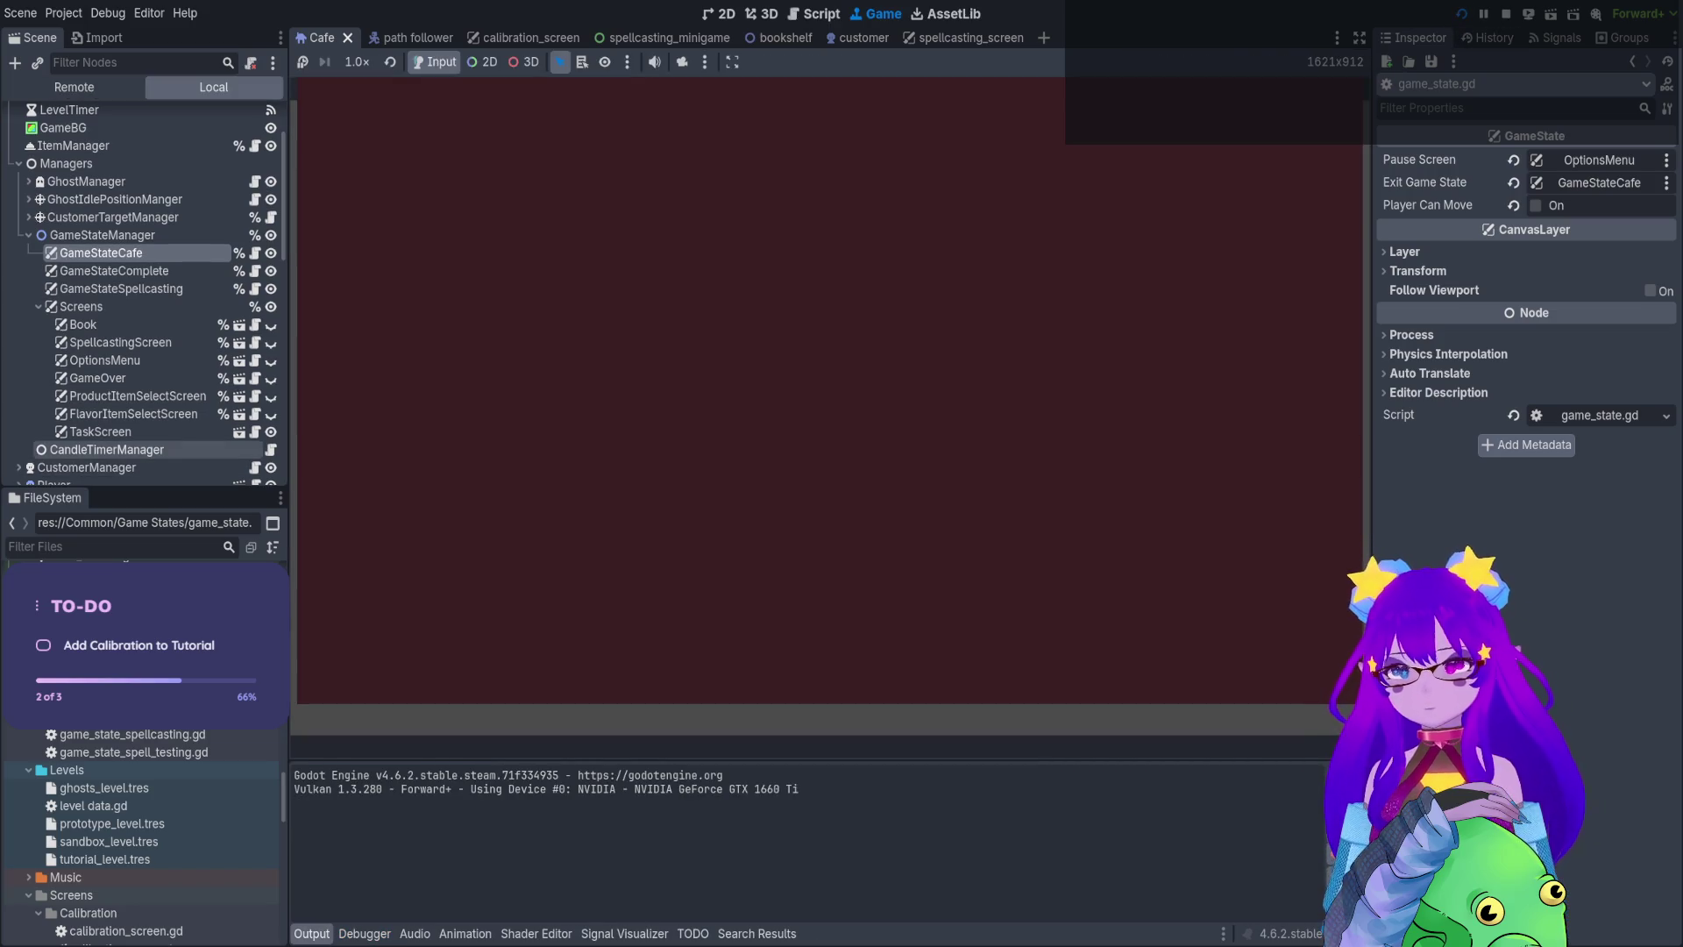
key("Return")
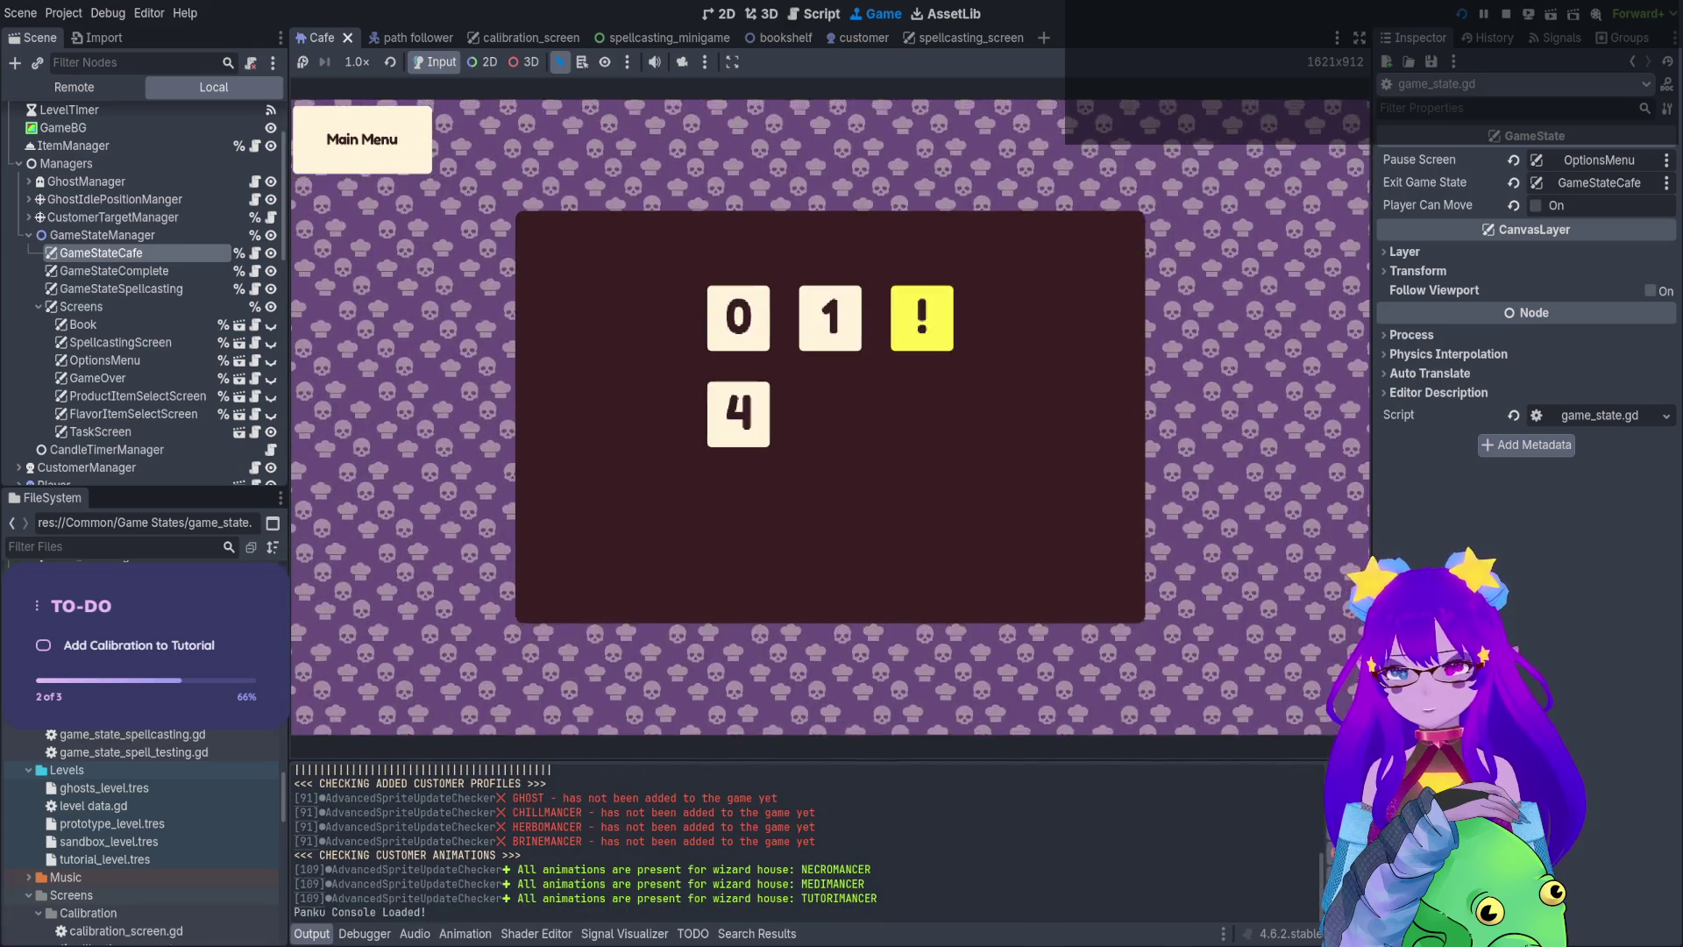
key("Return")
key("Up")
key("Right")
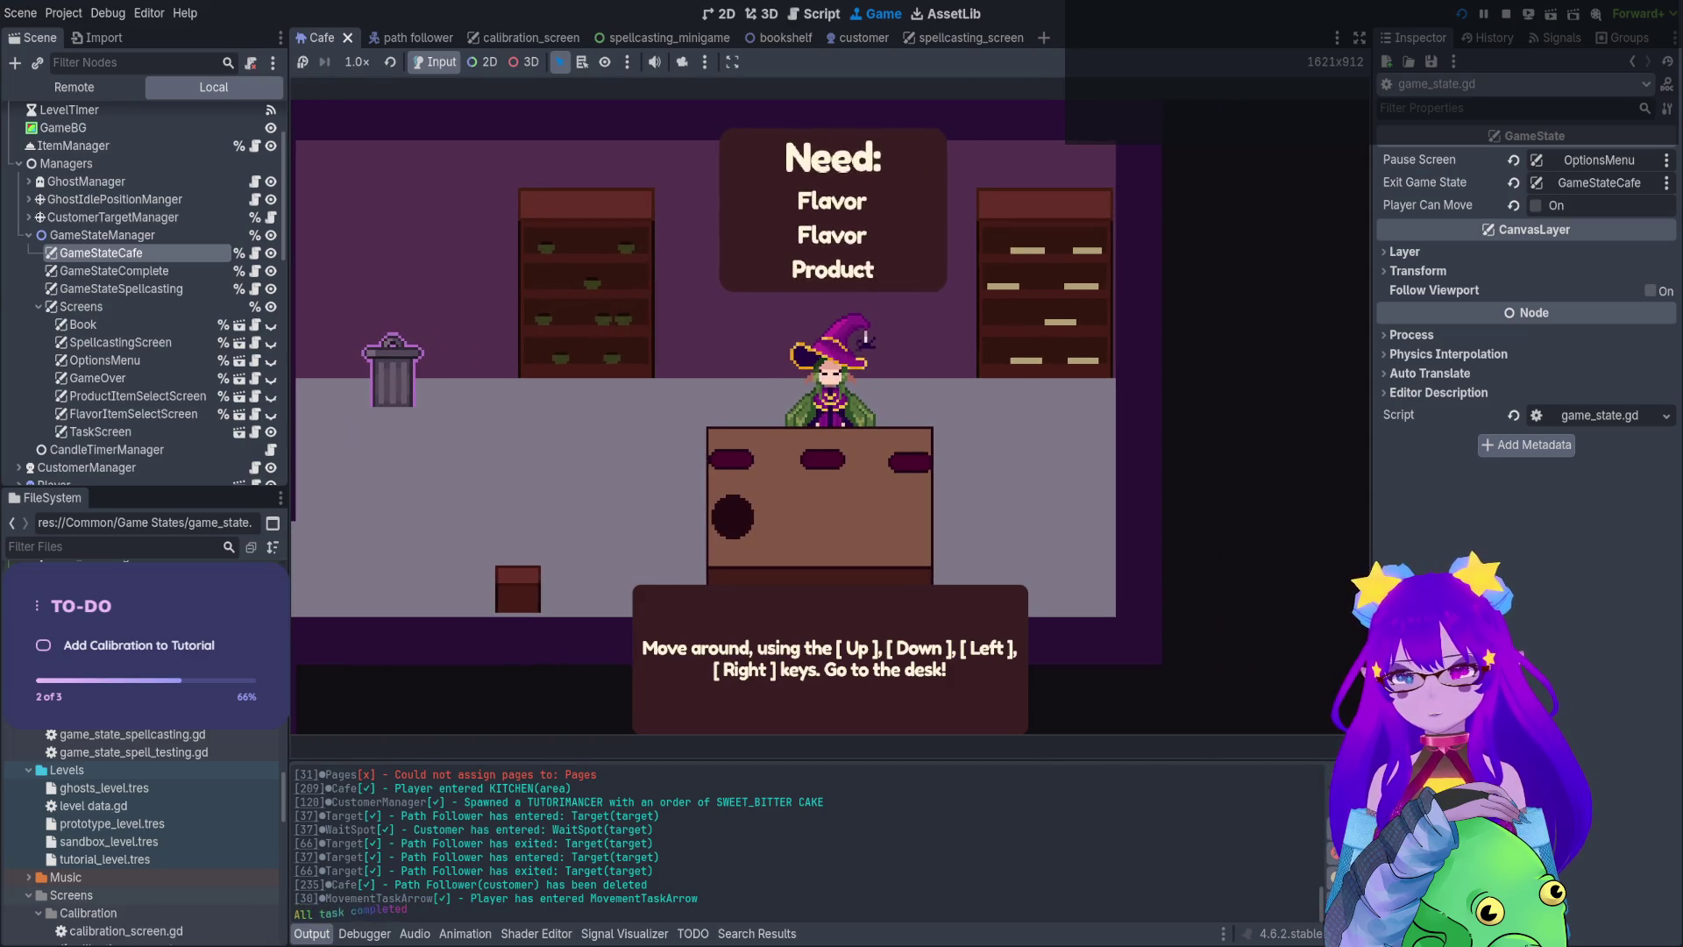
key("F8")
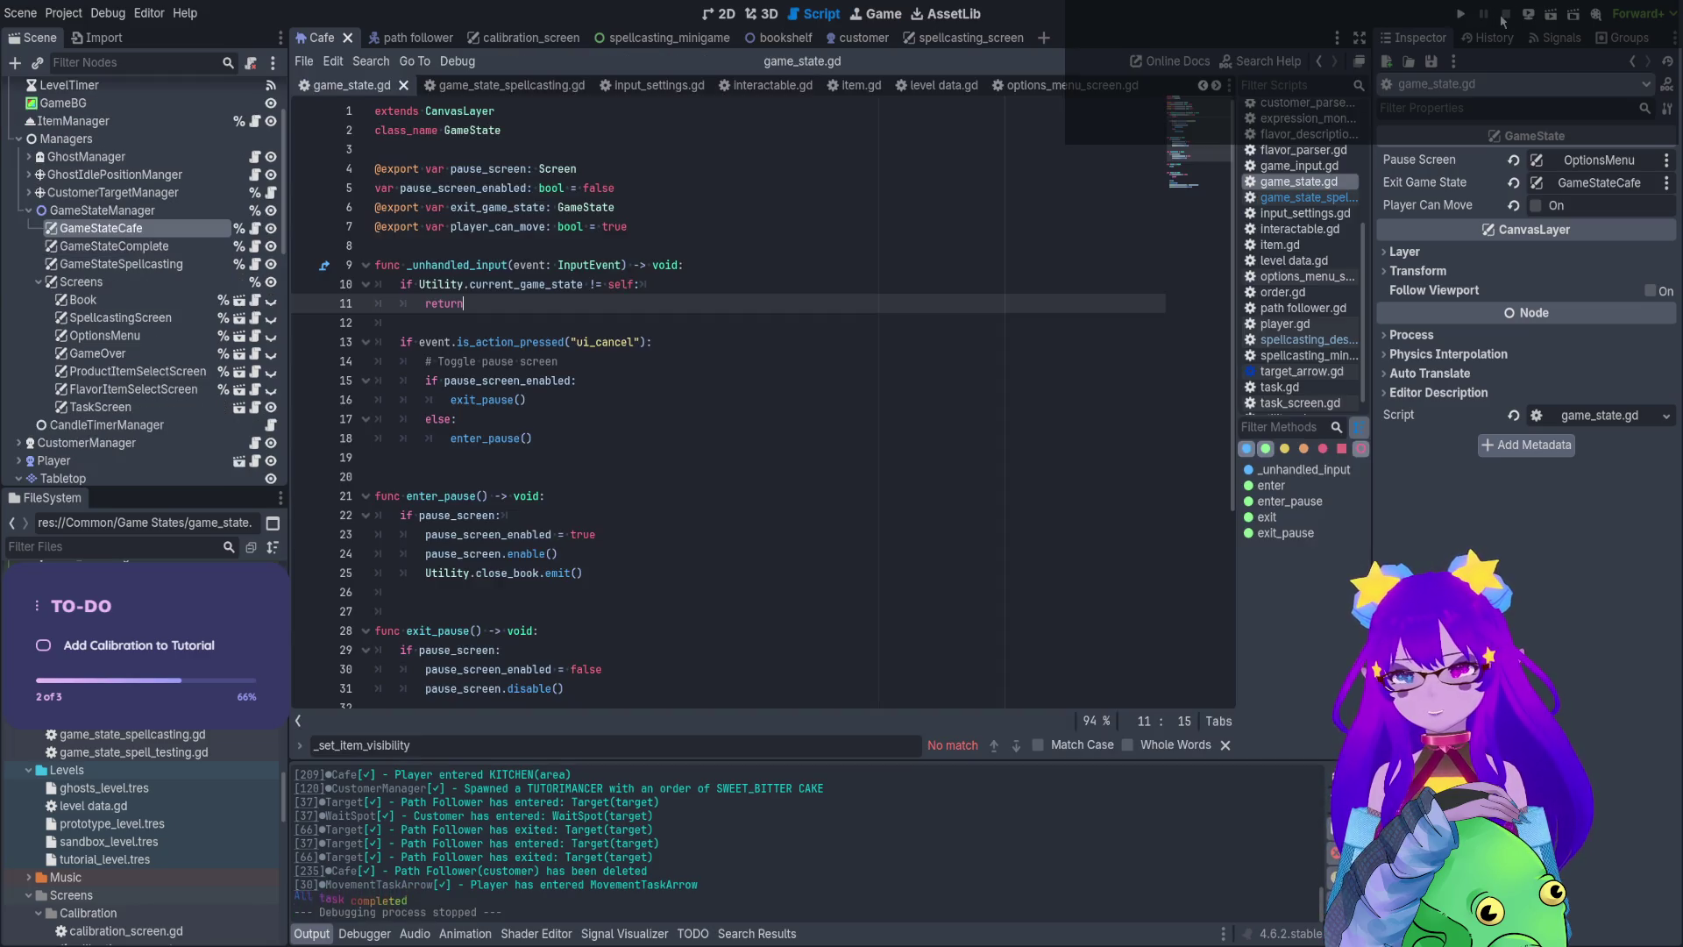
Re-enable Enable Test Table in tutorial_level.tres, save, and launch the game with F5
left_click(116, 862)
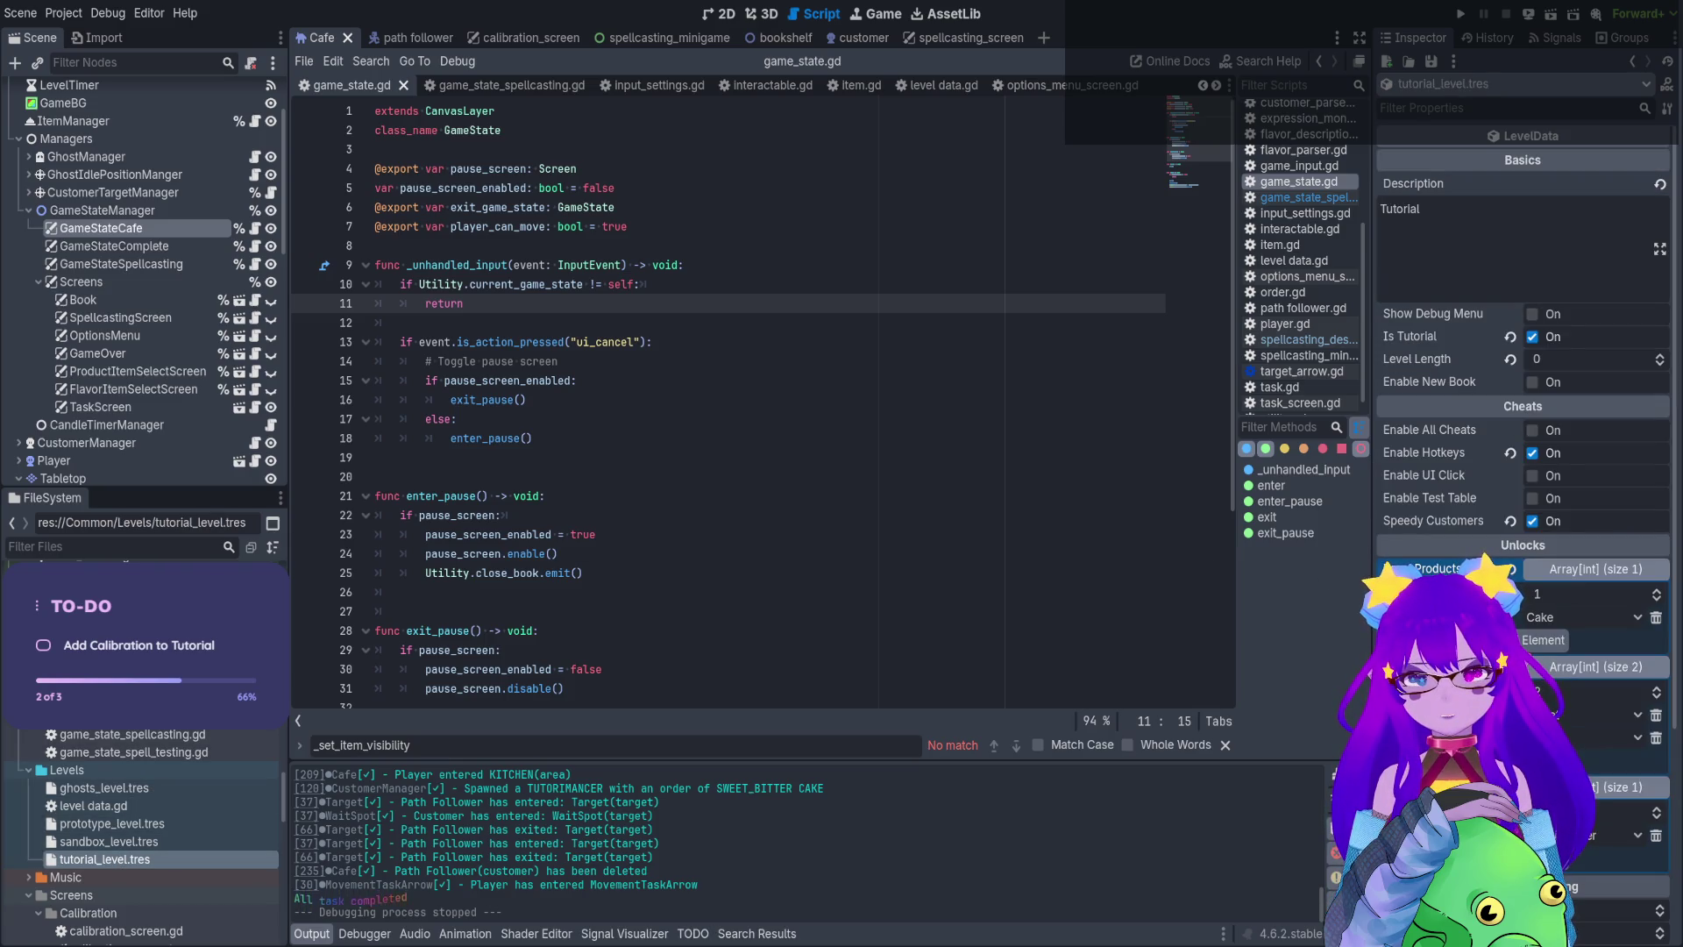
left_click(1532, 498)
key("ctrl+s")
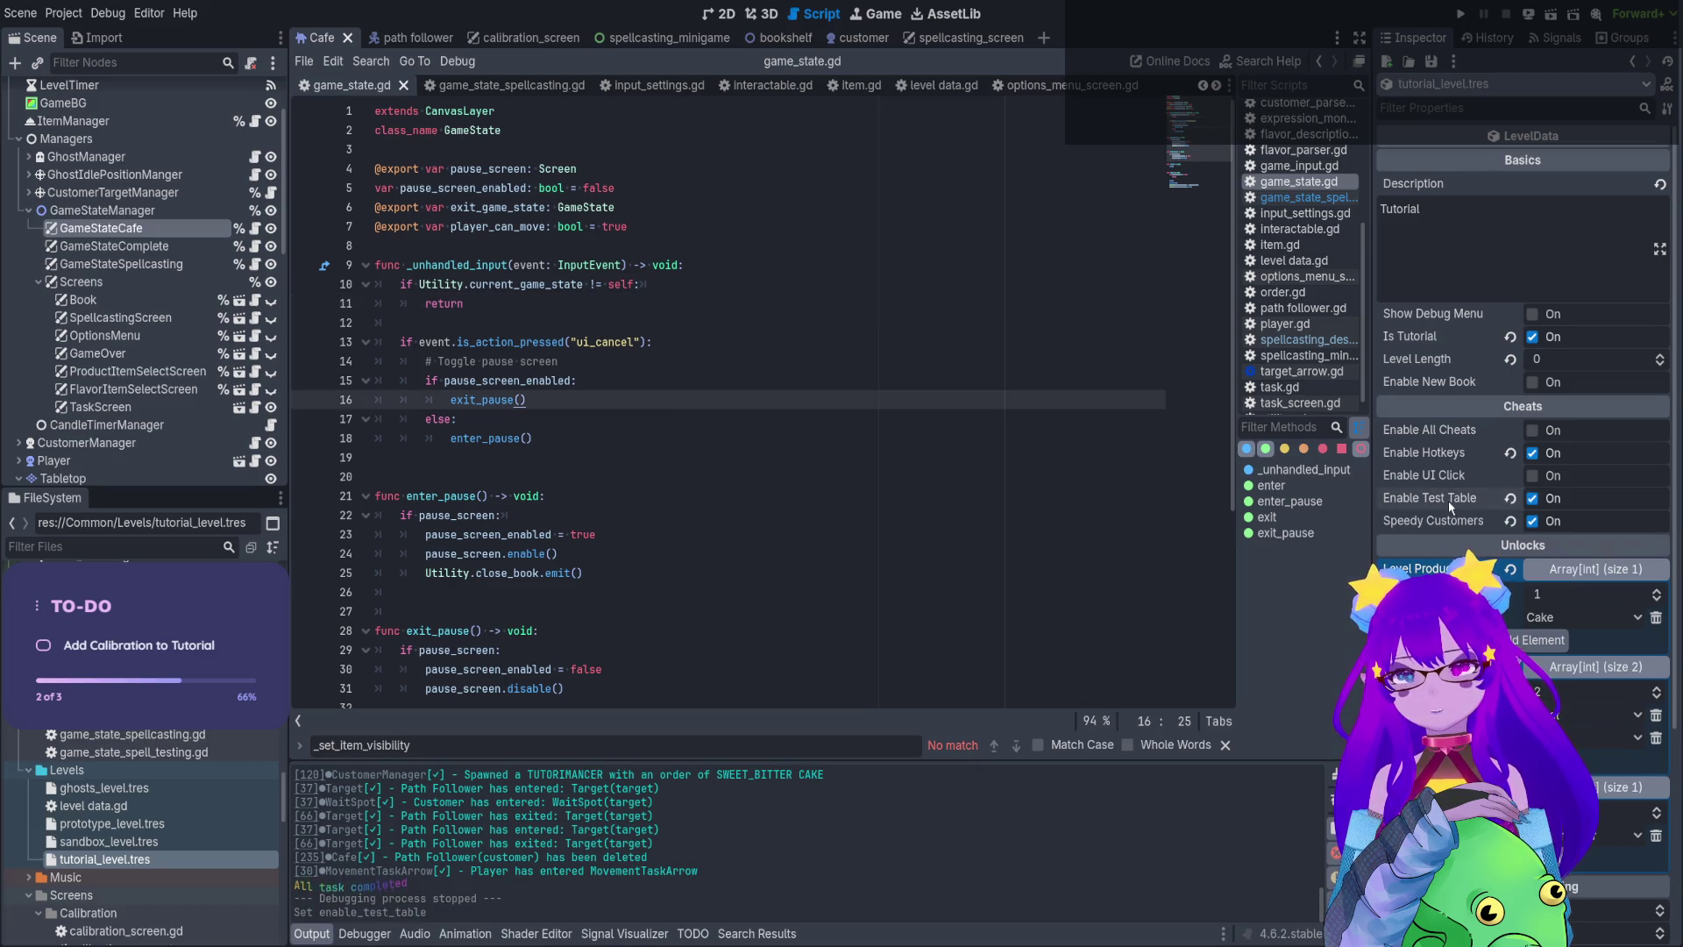
key("F5")
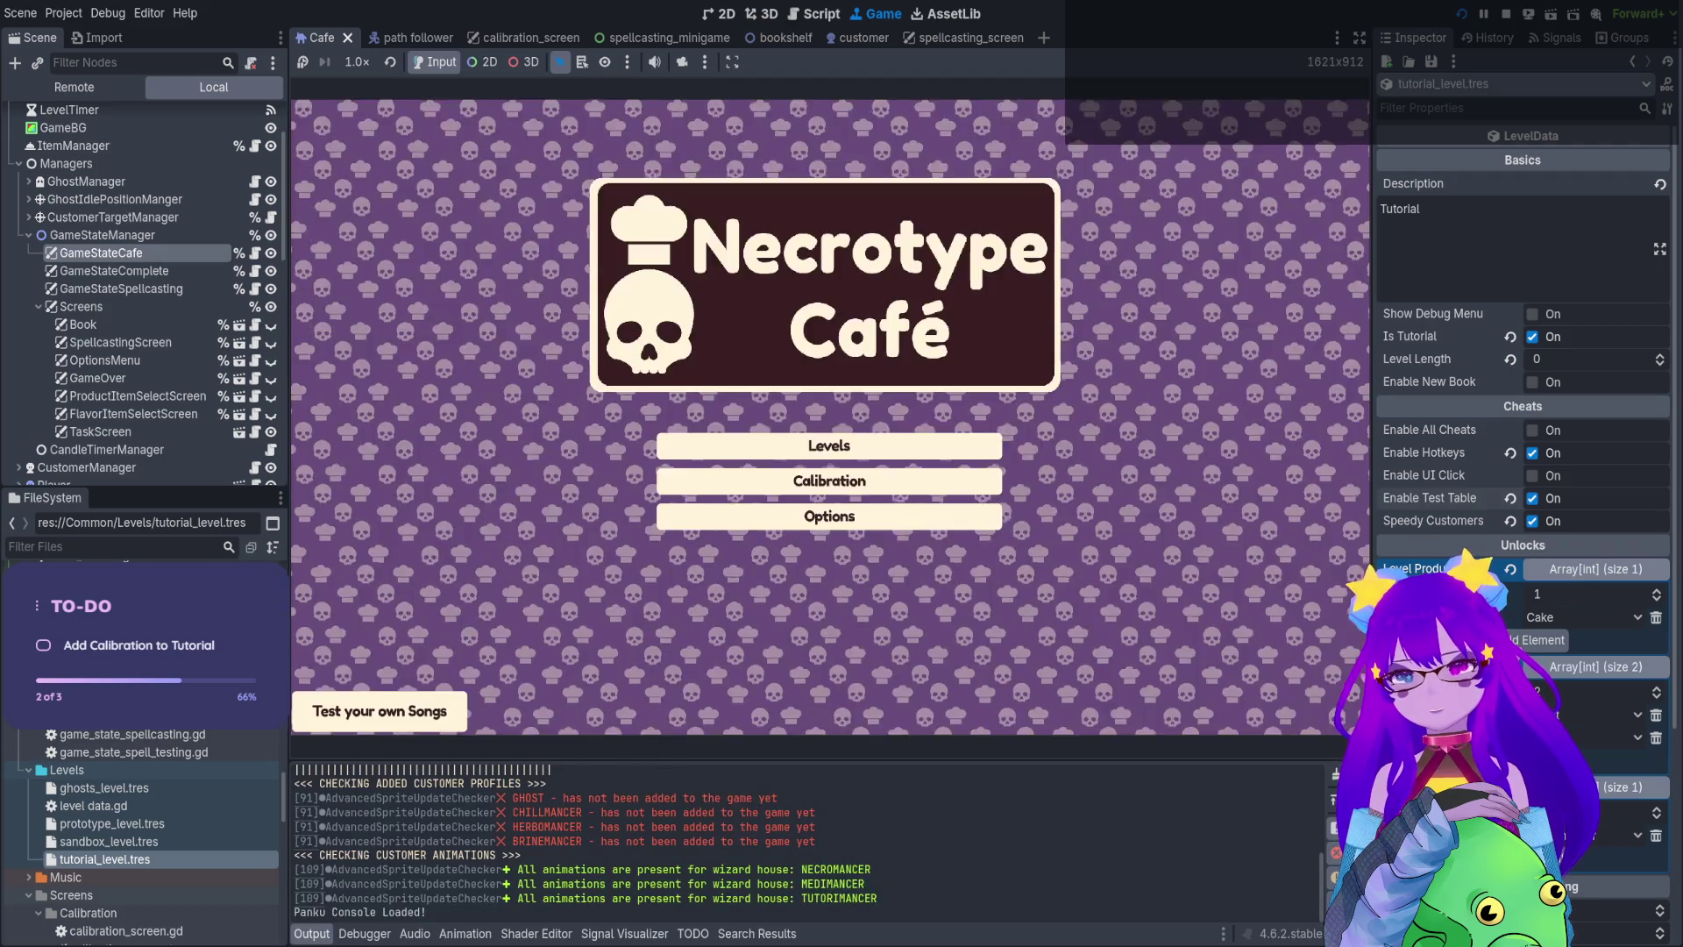
Start the Tutorial, walk the witch to the desk and hold Q until line 34 breaks
left_click(827, 476)
key("Return")
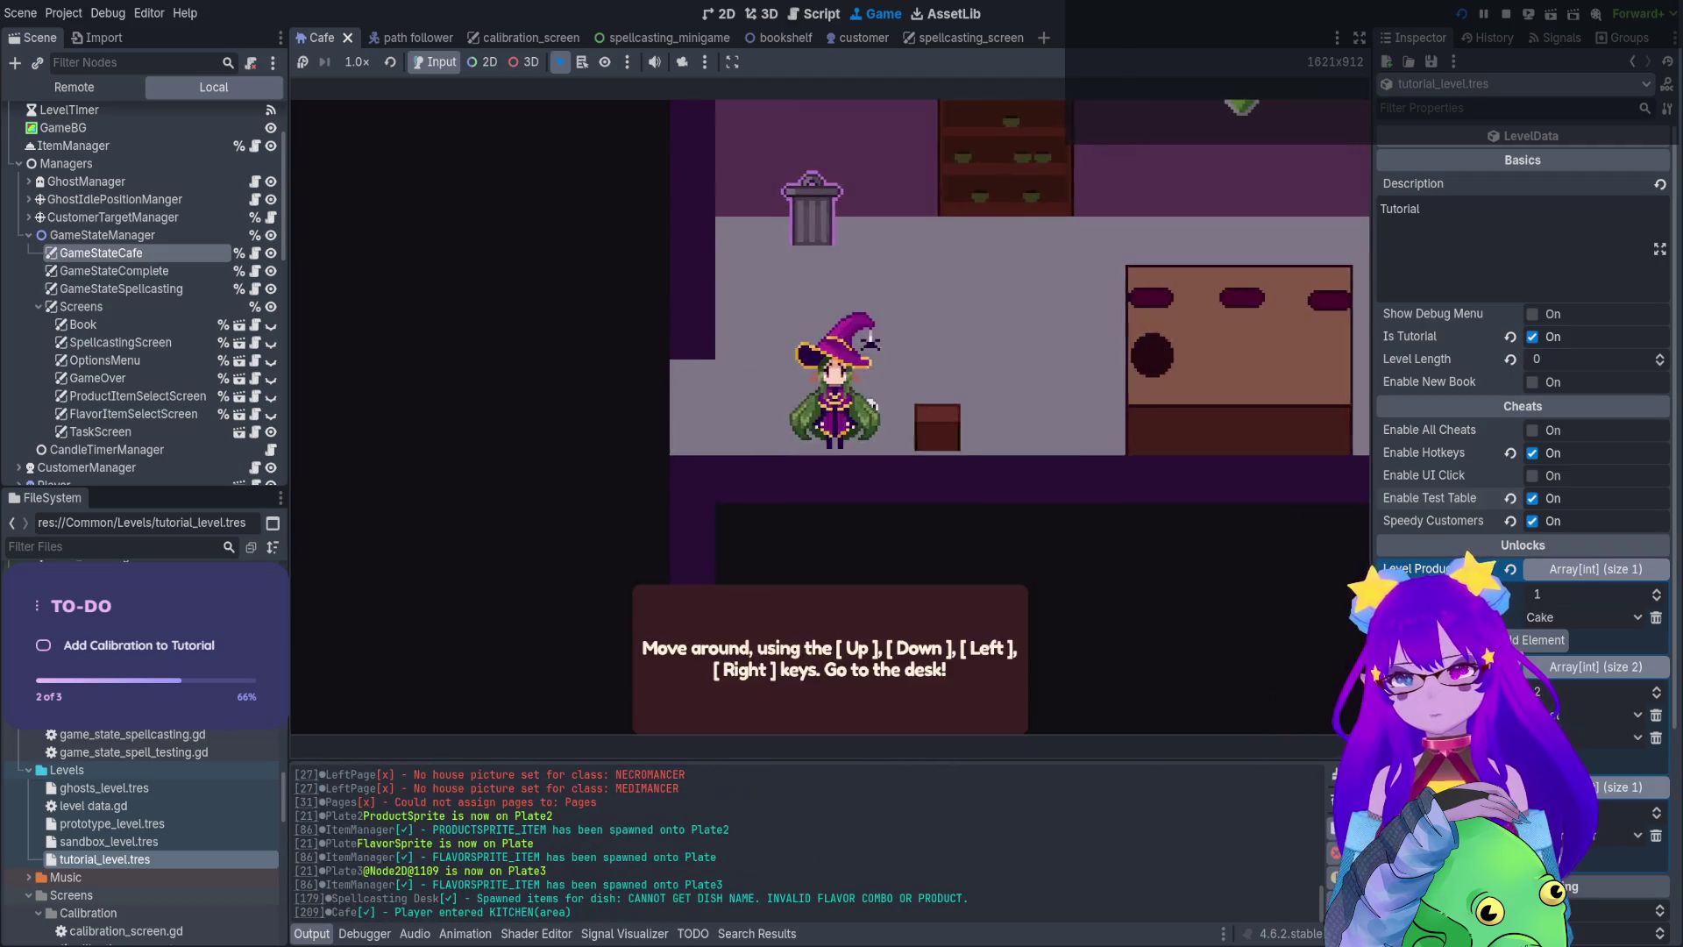
key("Right")
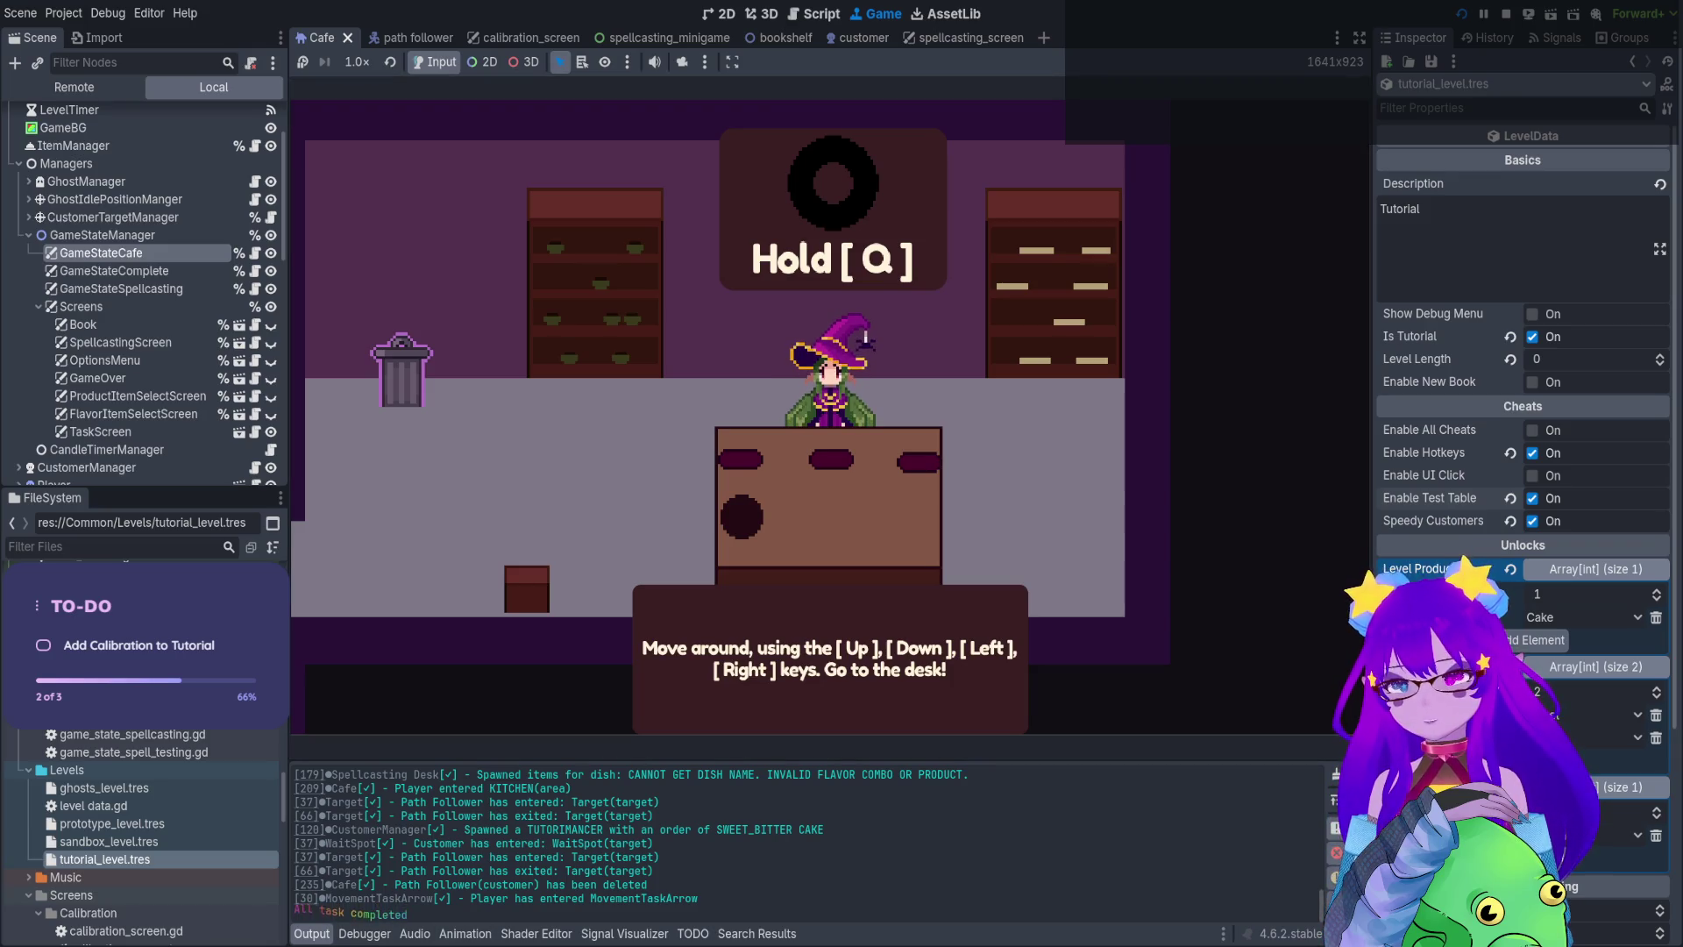
key("q")
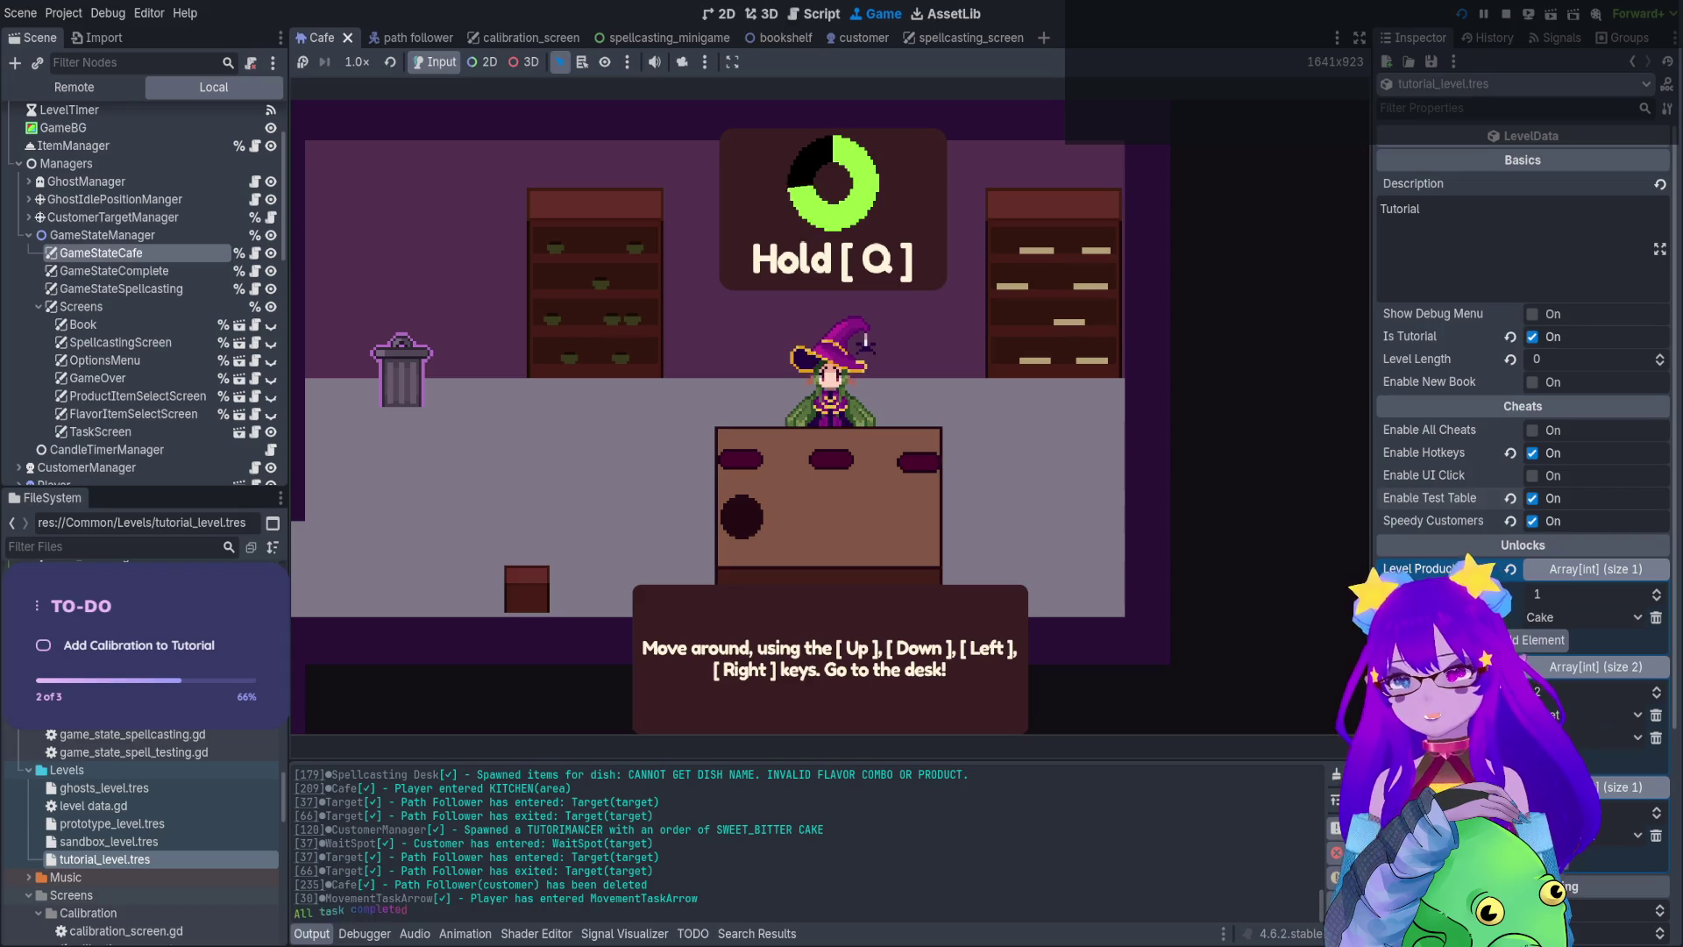
type("q")
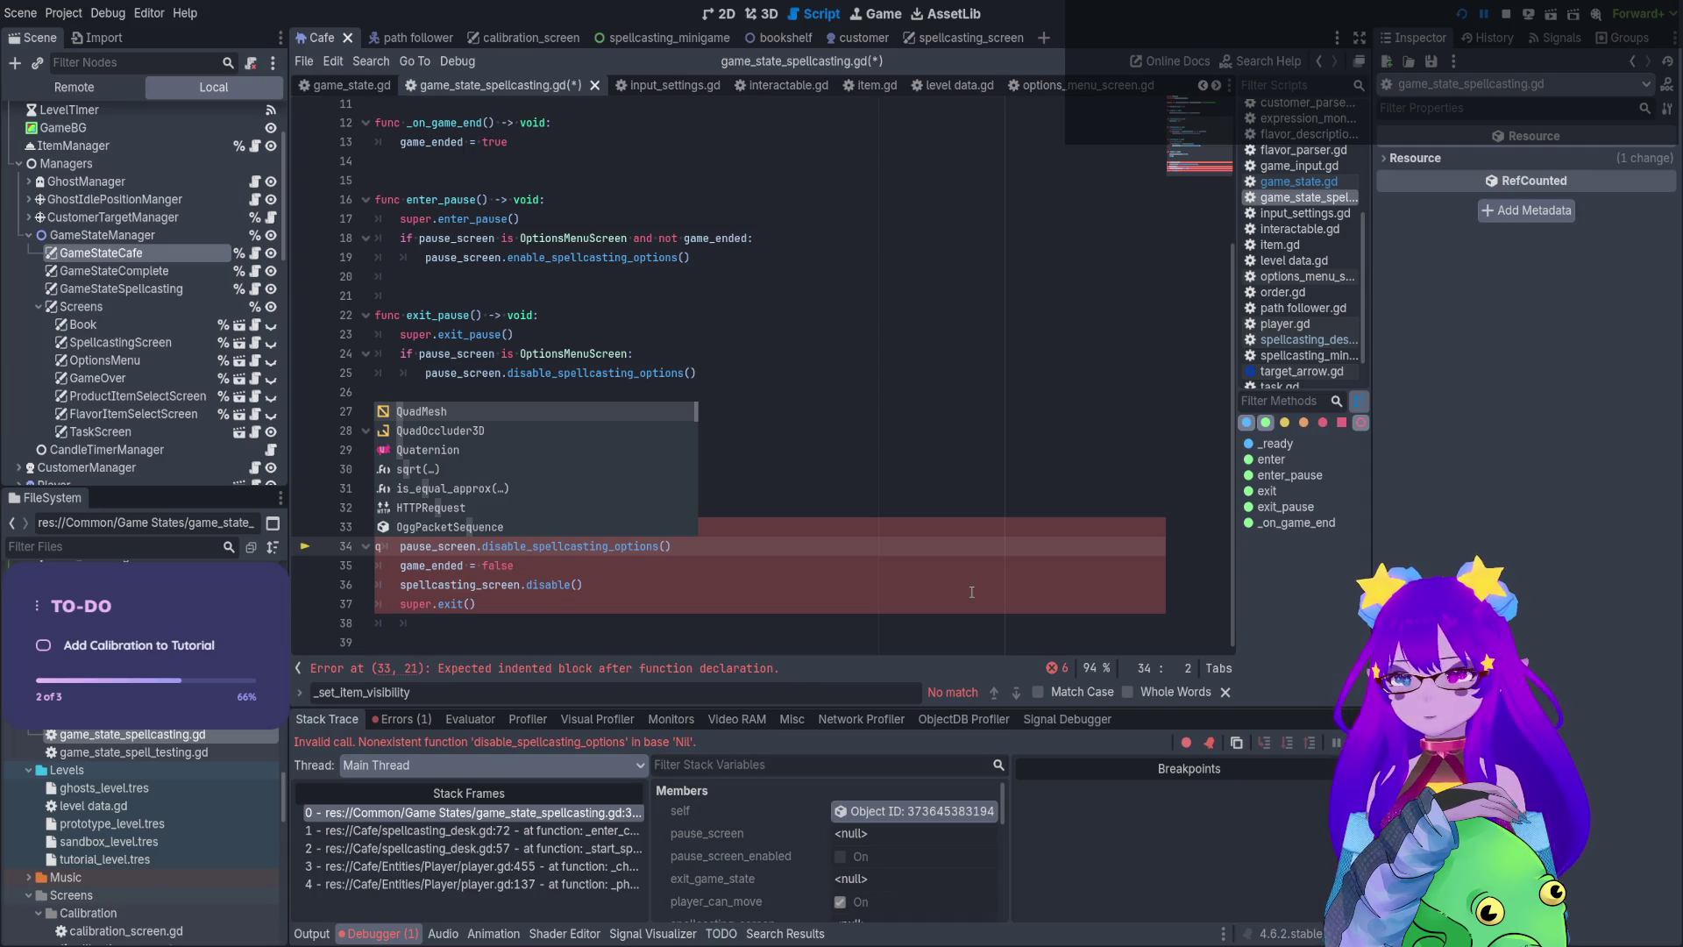
Undo the stray 'q' on line 34 and inspect the GameStateComplete, Spellcasting and Cafe nodes
key("ctrl+z")
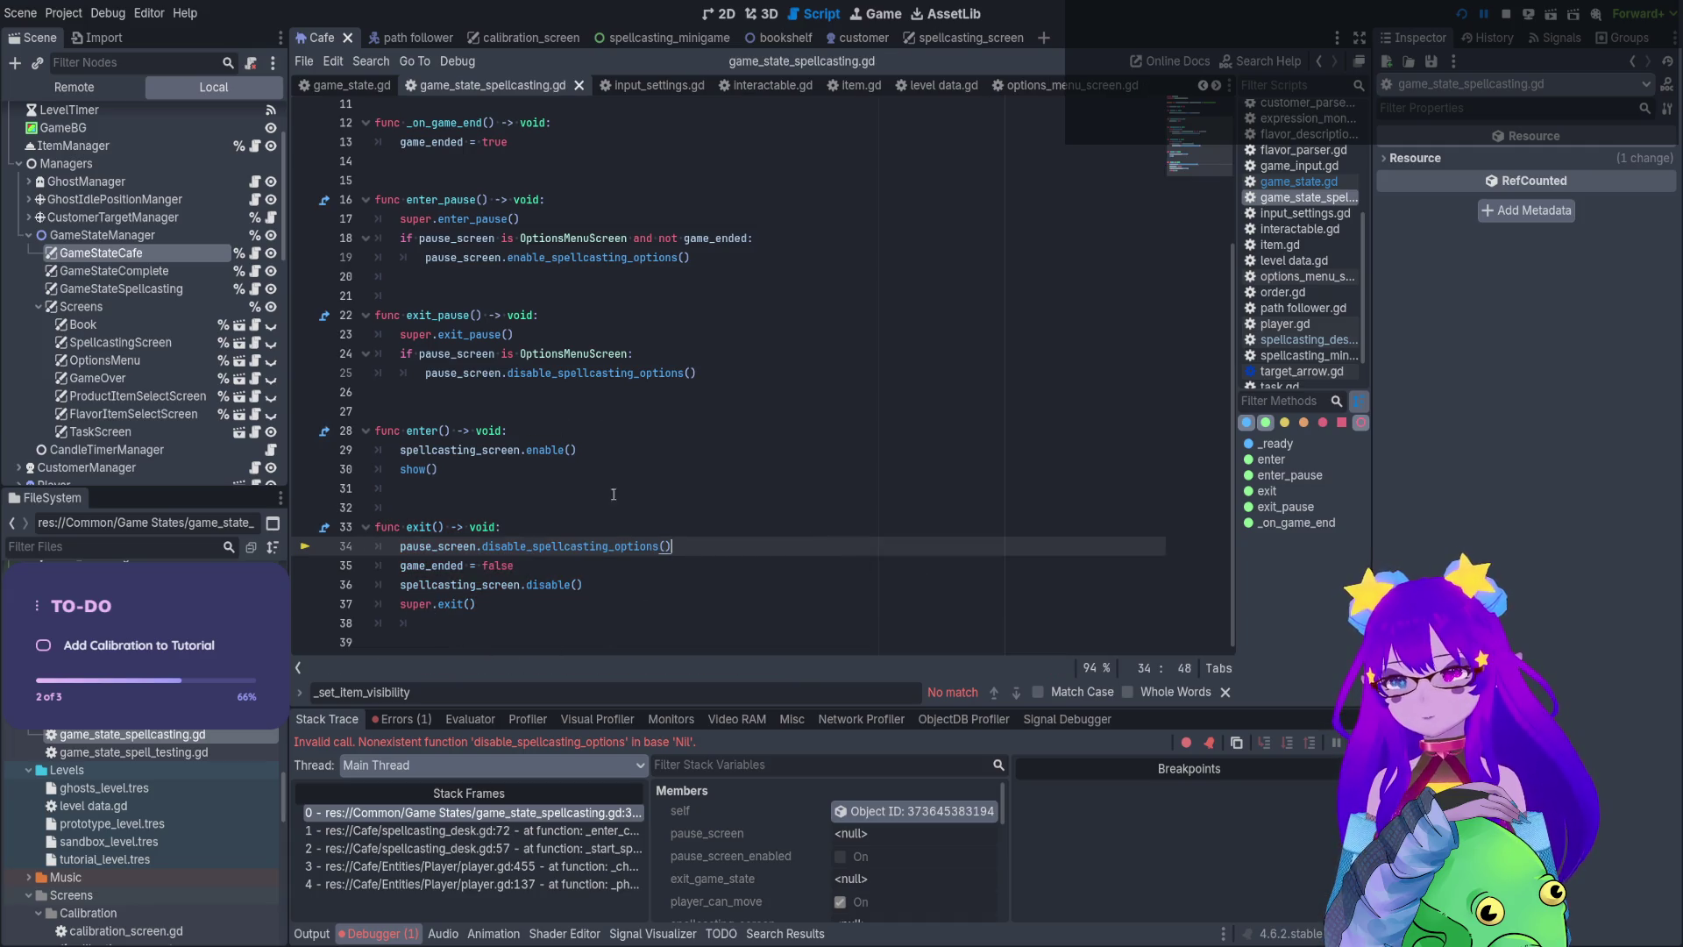
left_click(131, 271)
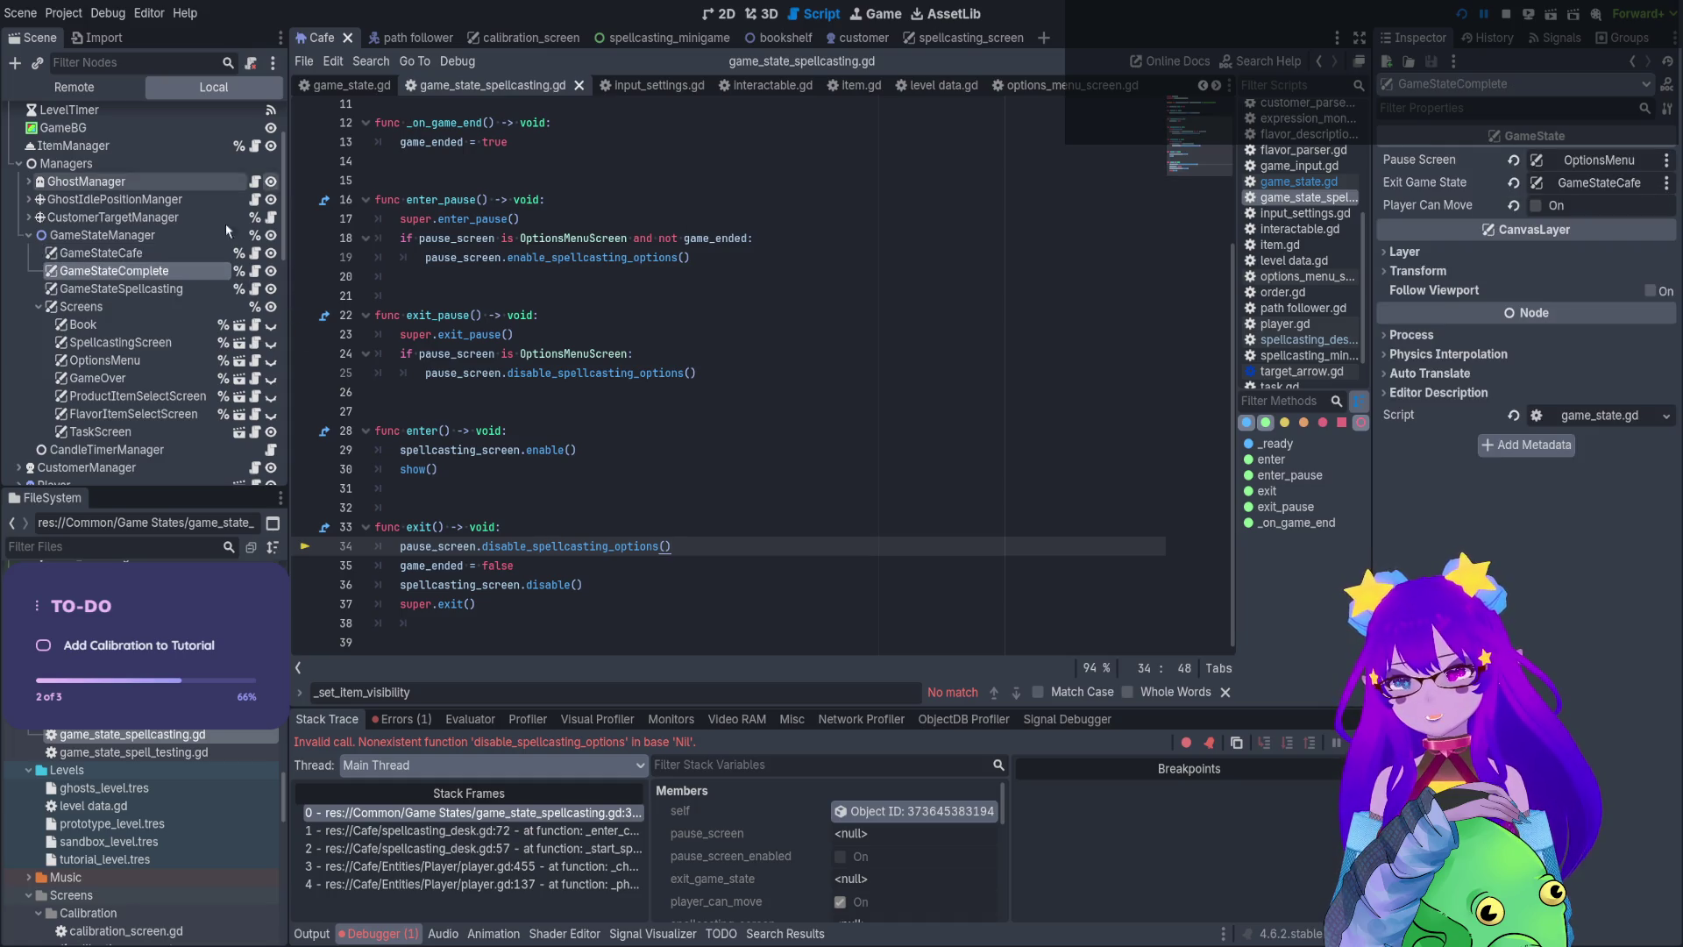
left_click(161, 288)
left_click(145, 254)
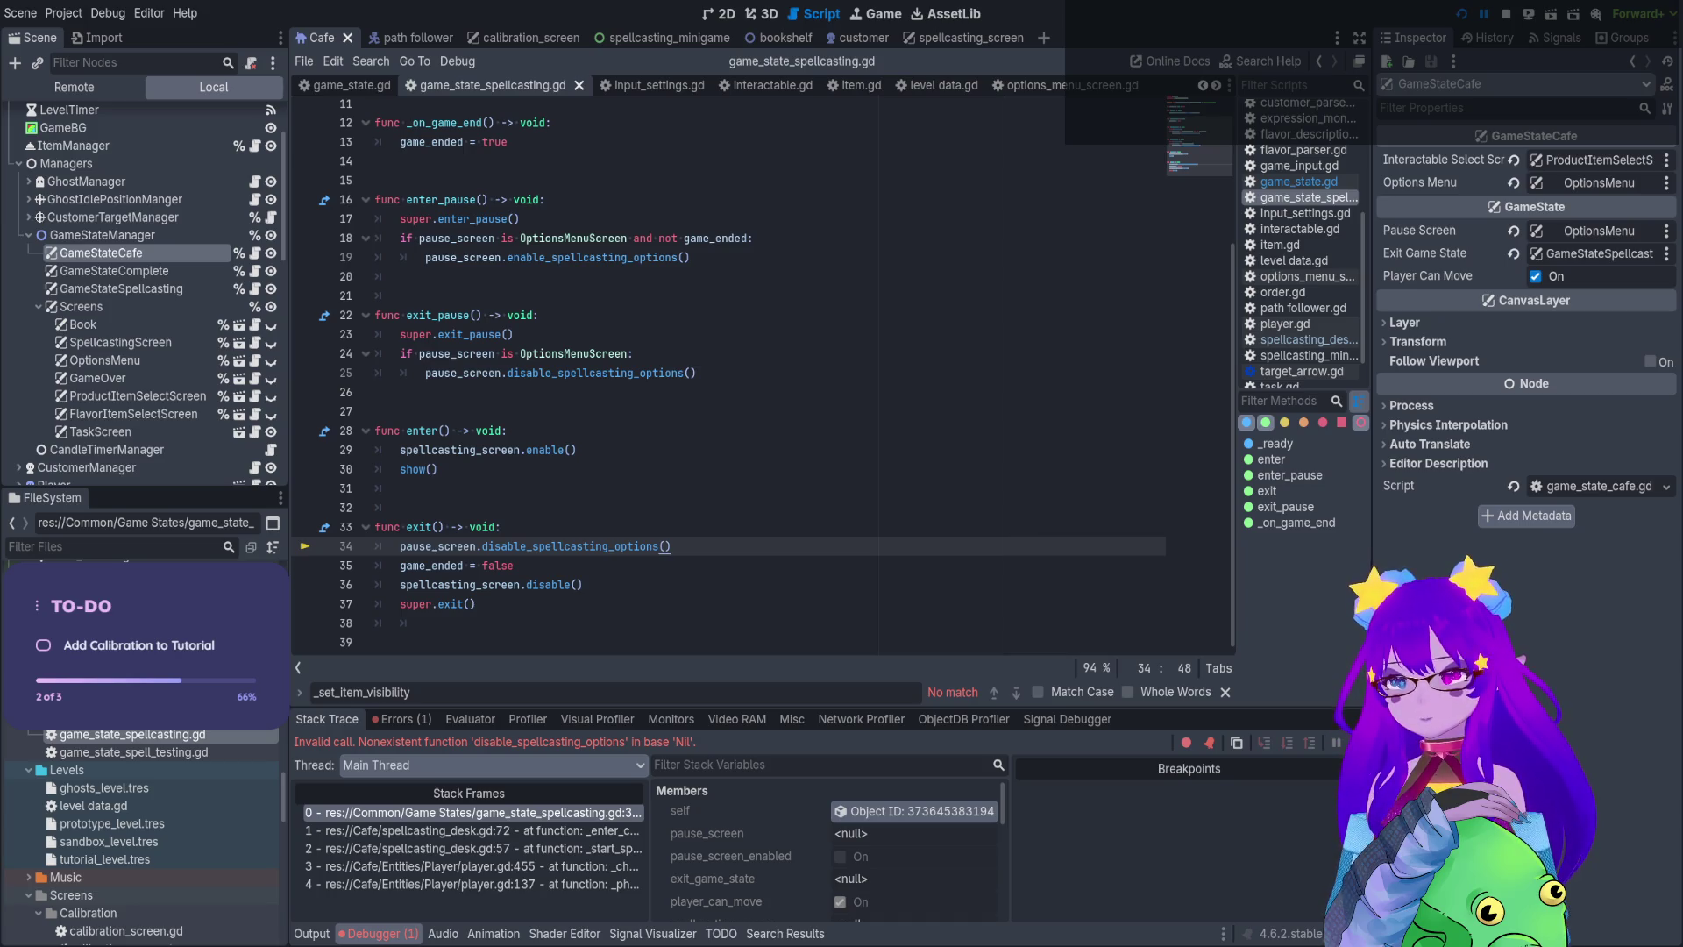
Select the disable_spellcasting_options call on line 34 of the script
left_click(377, 507)
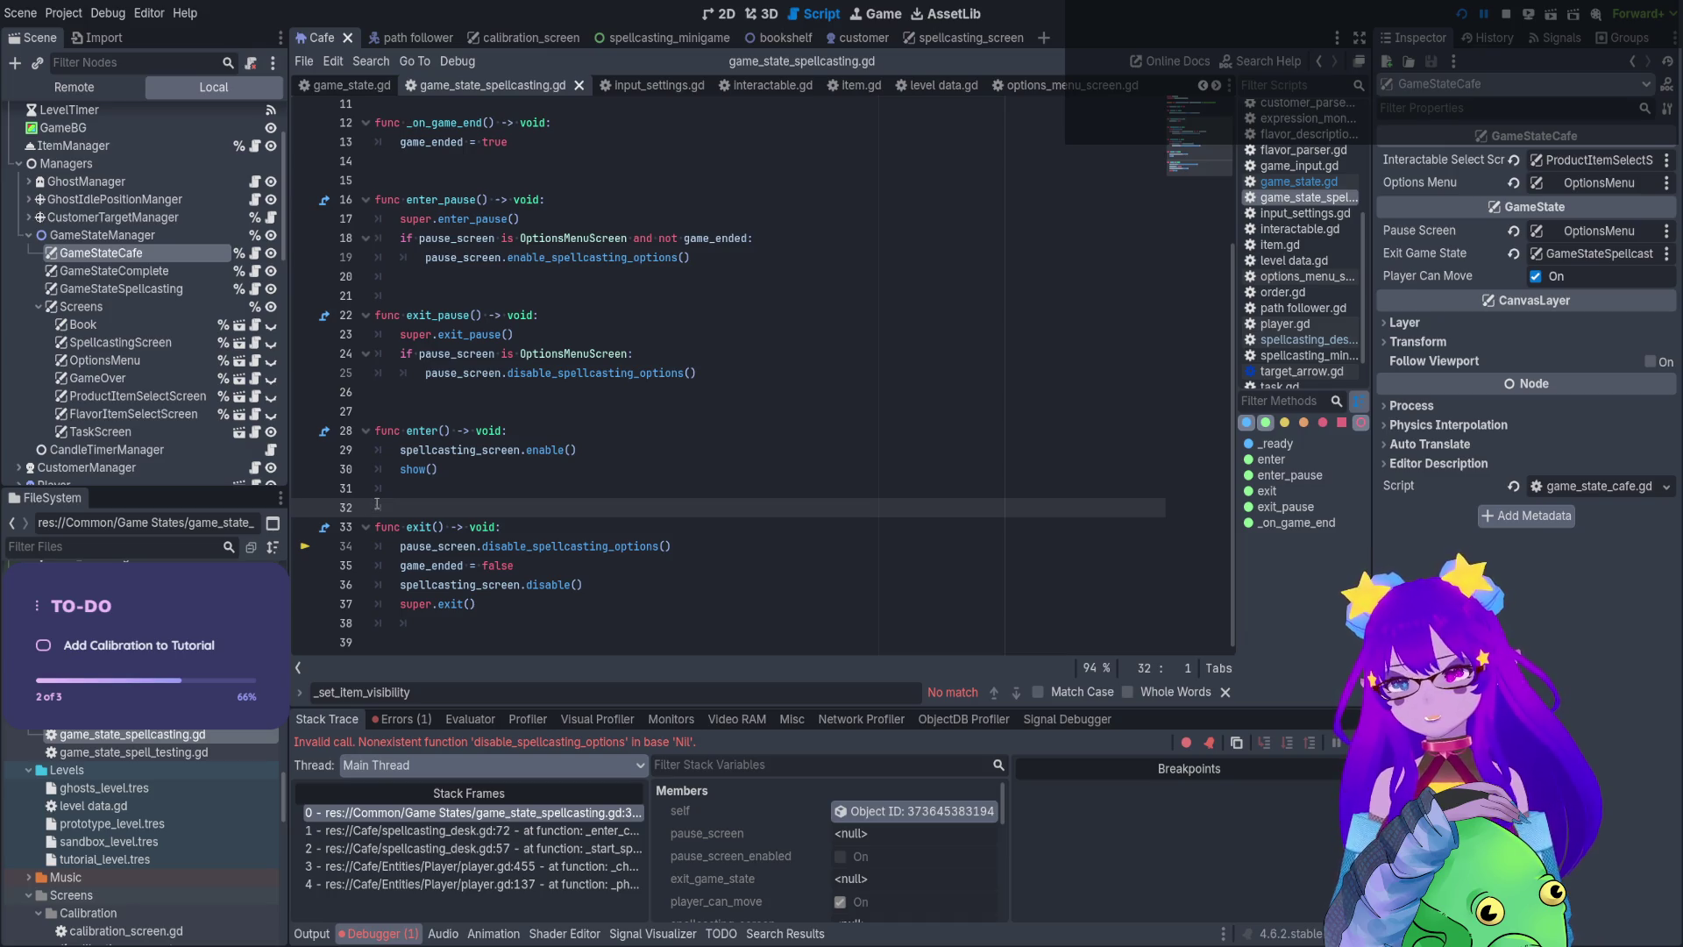
triple_click(428, 550)
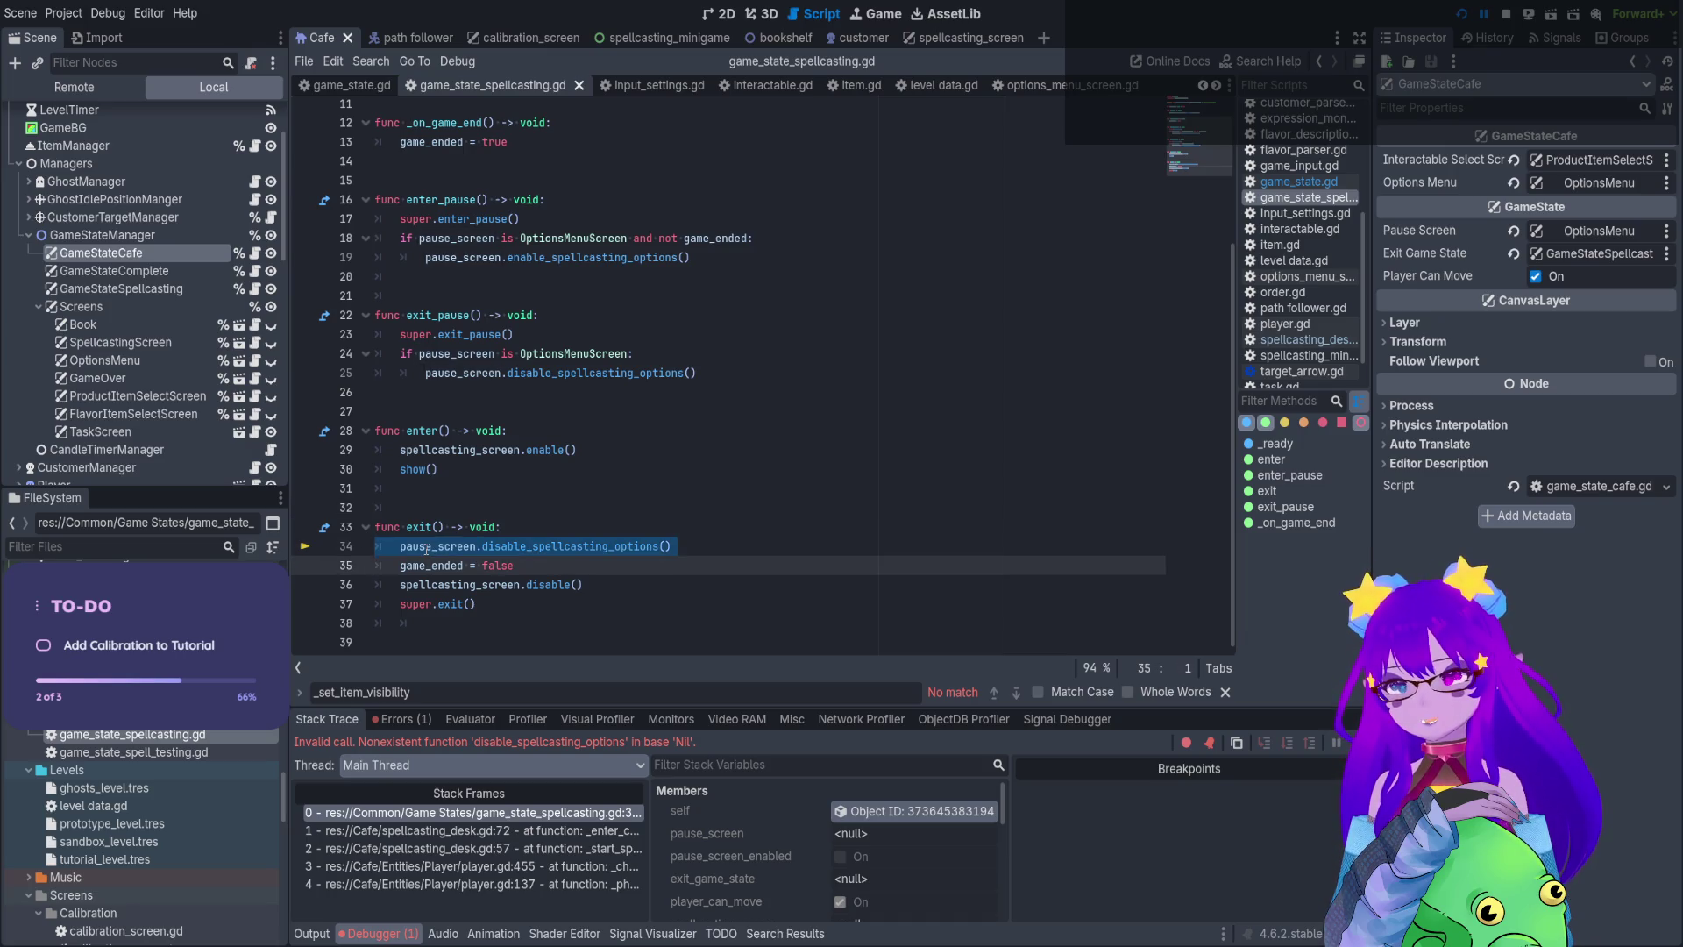
double_click(427, 547)
double_click(552, 551)
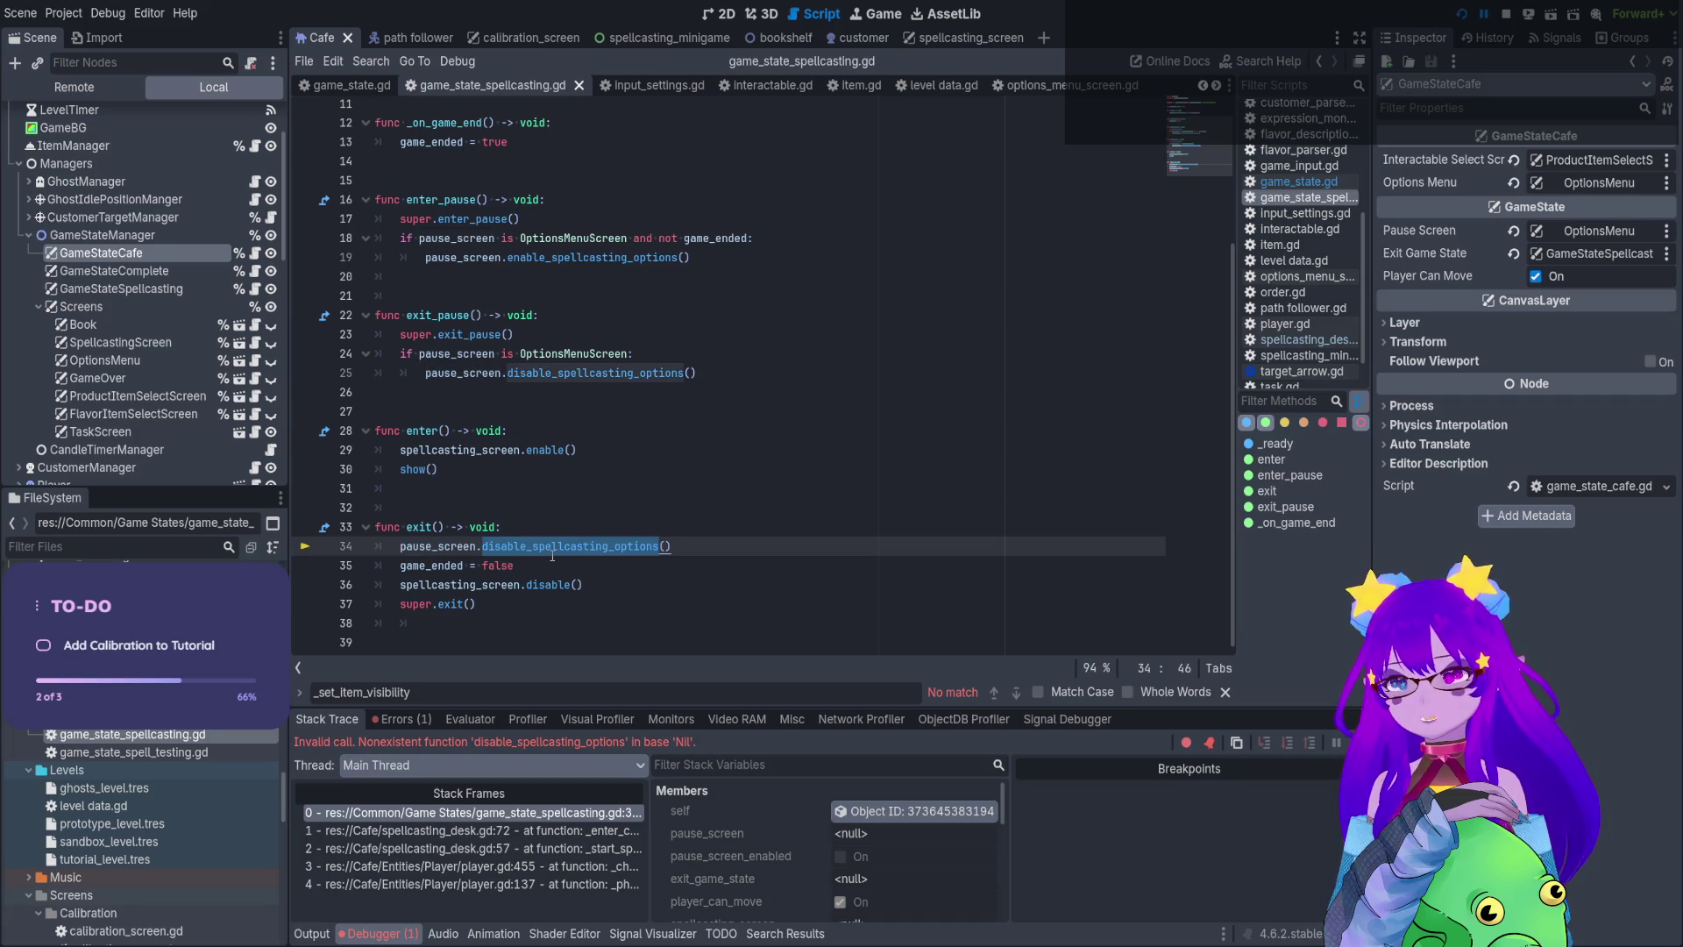
left_click(556, 550)
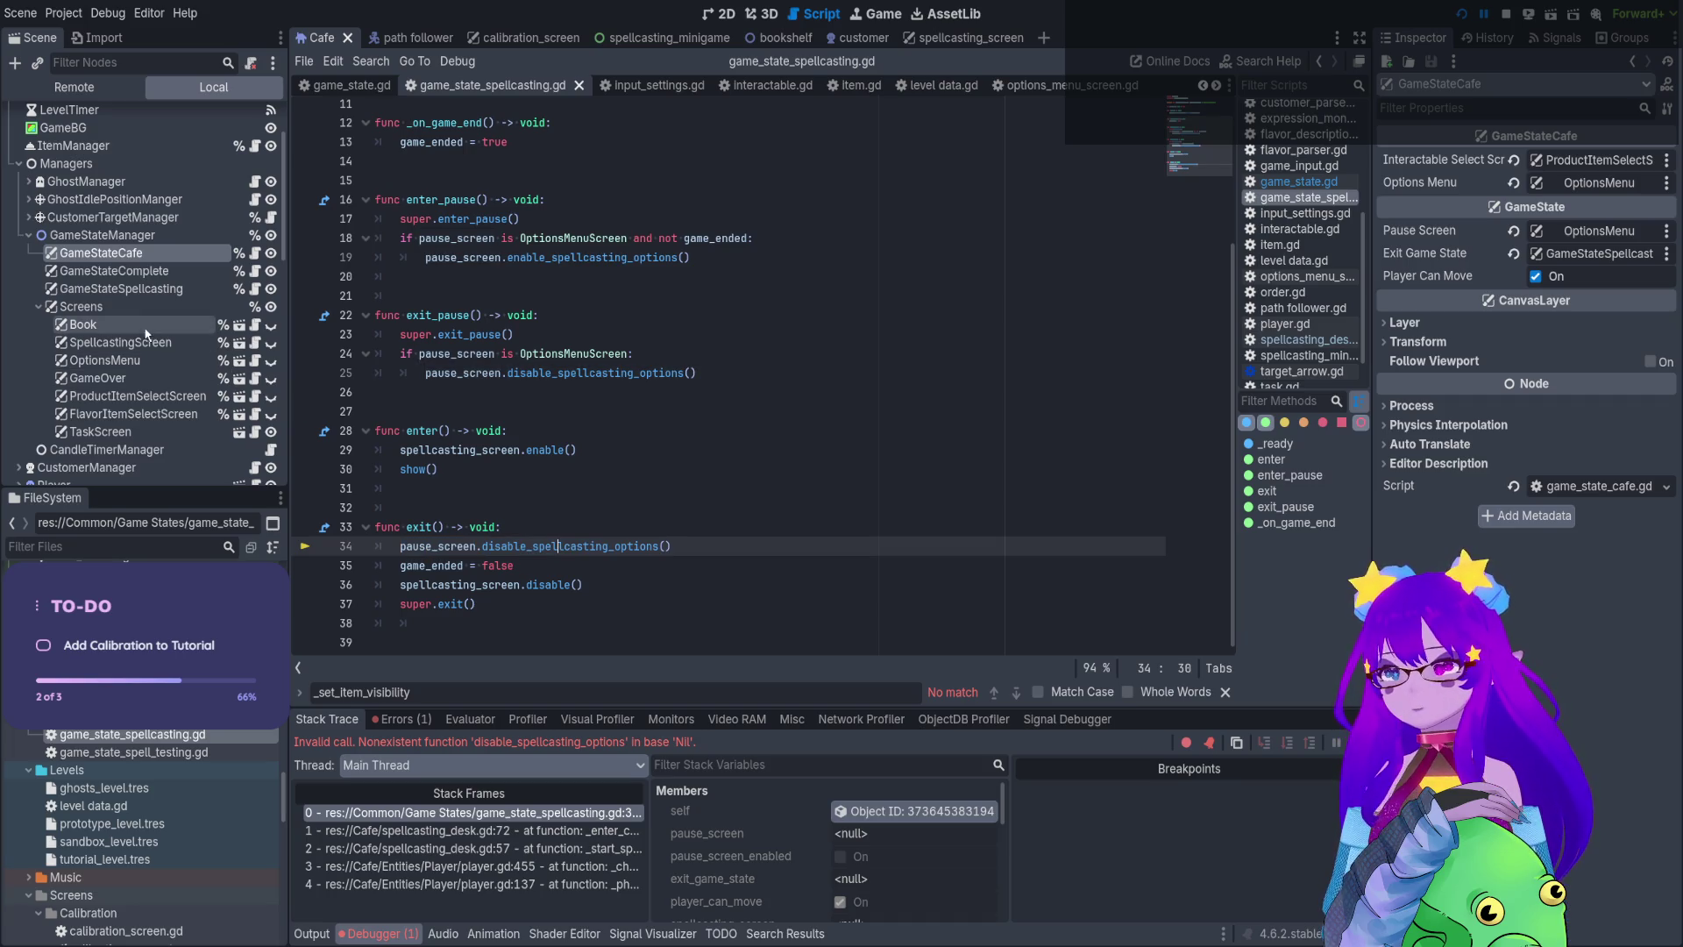
Open the OptionsMenu node's options_menu_screen.gd script and select the OptionsMenuScreen class name
left_click(145, 362)
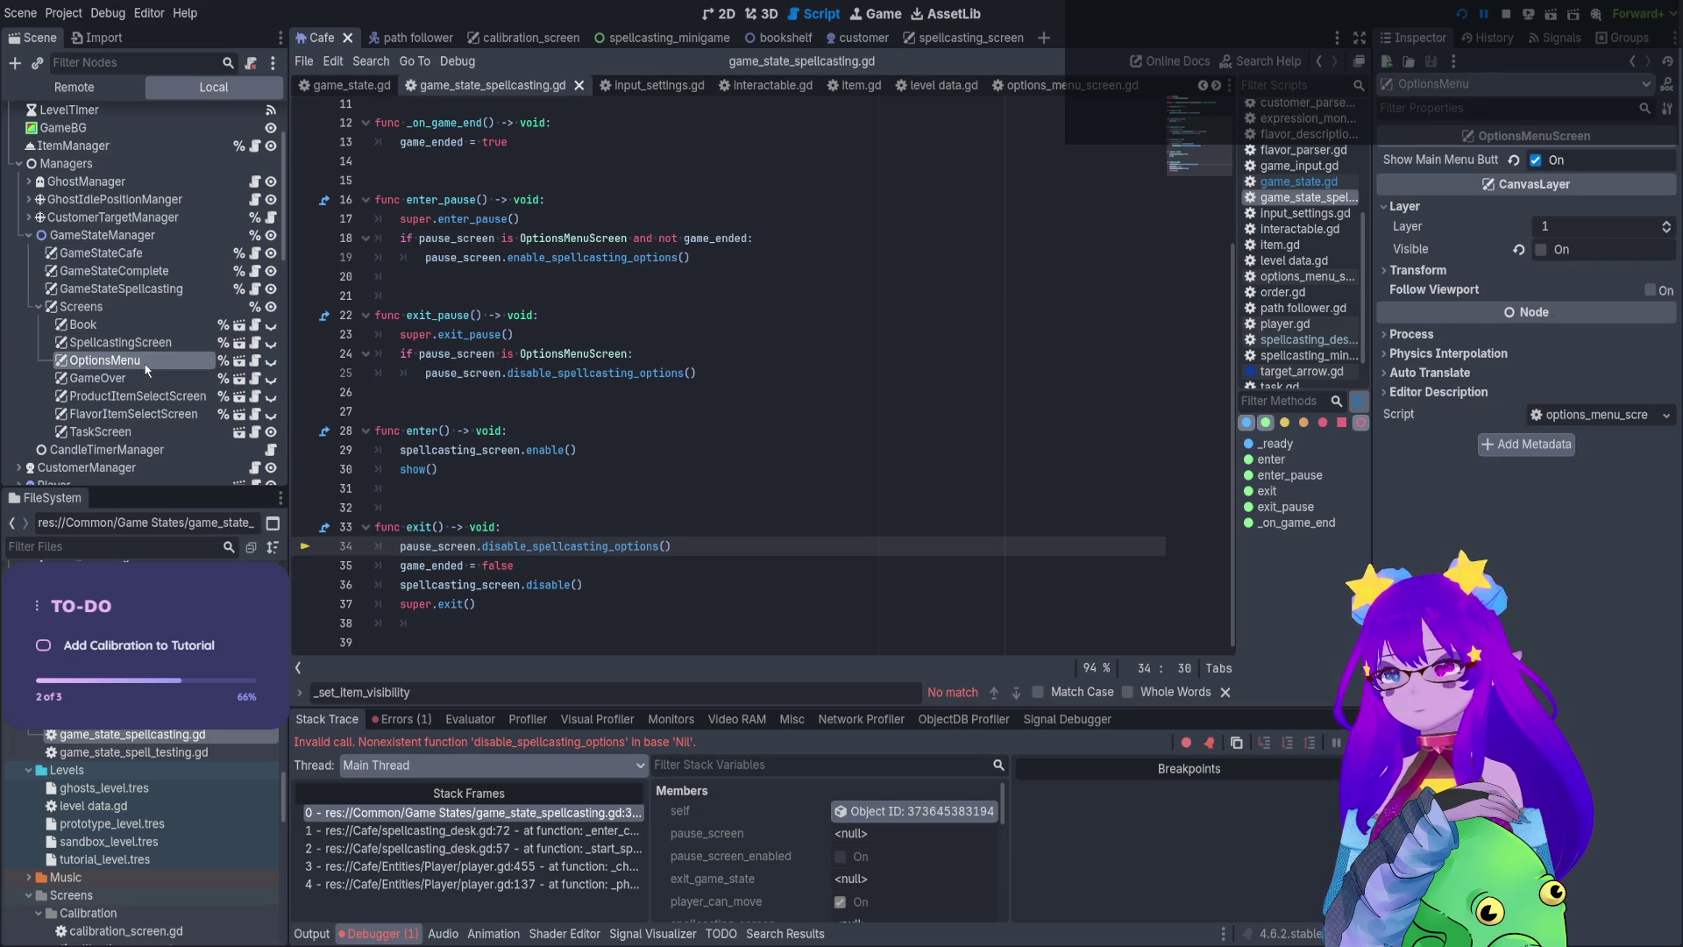
left_click(254, 361)
left_click_drag(587, 136, 457, 132)
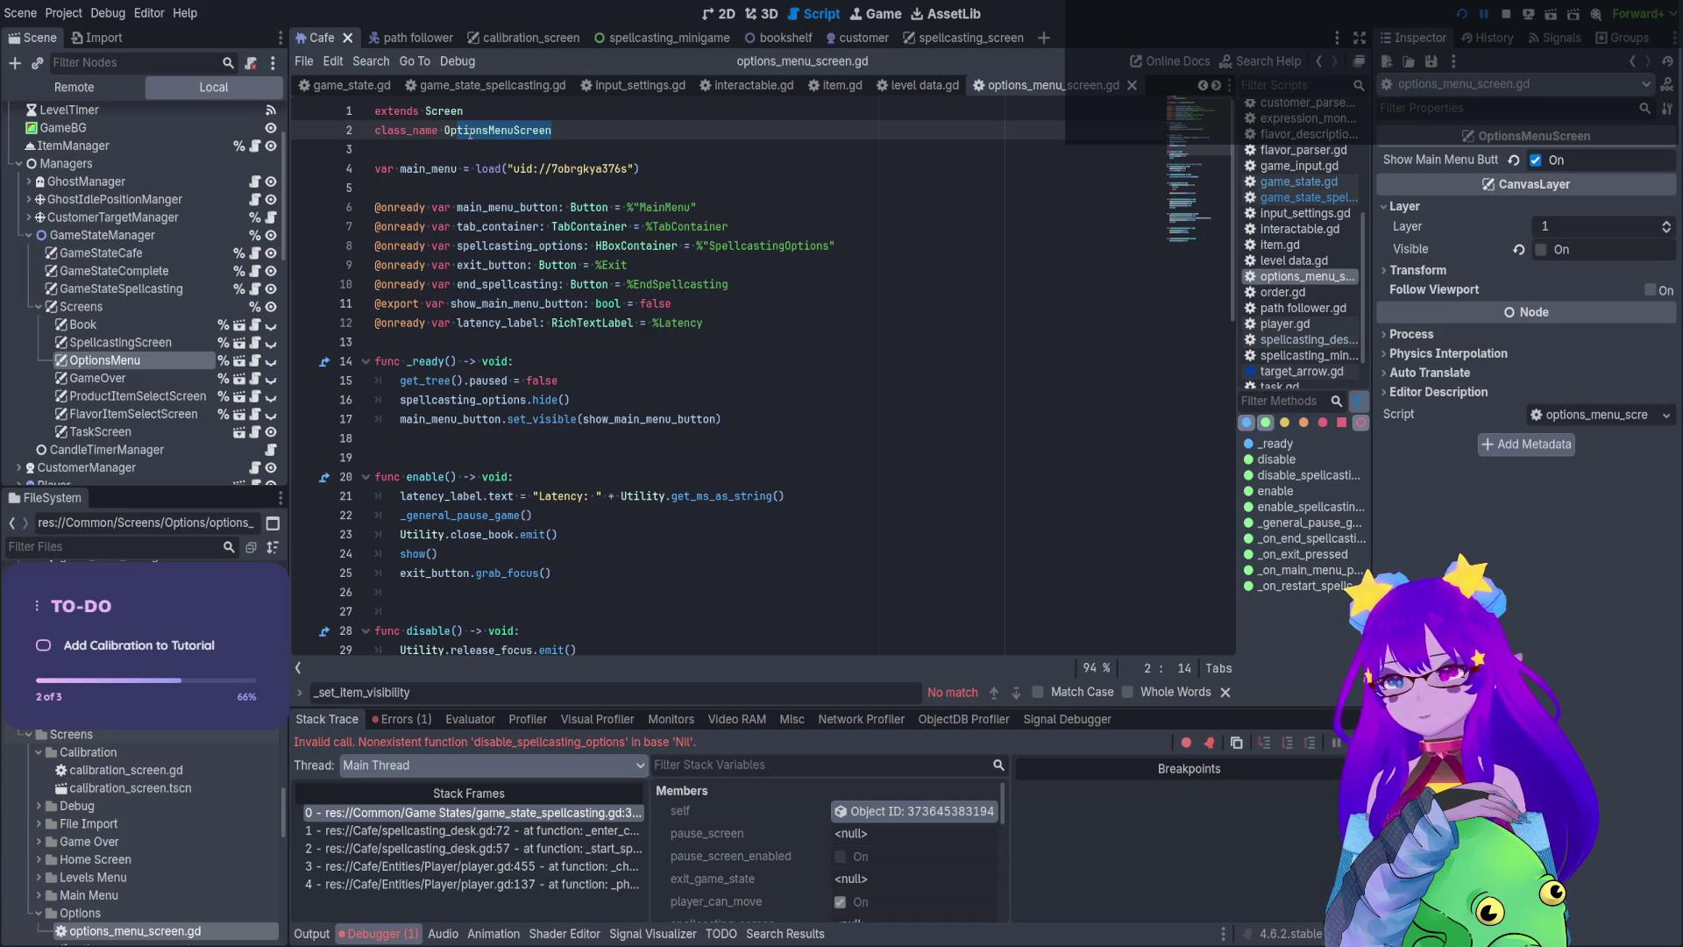
Open the Screen base class script, then follow the Debugger error to line 34 of game_state_spellcasting.gd
left_click(447, 112, "ctrl")
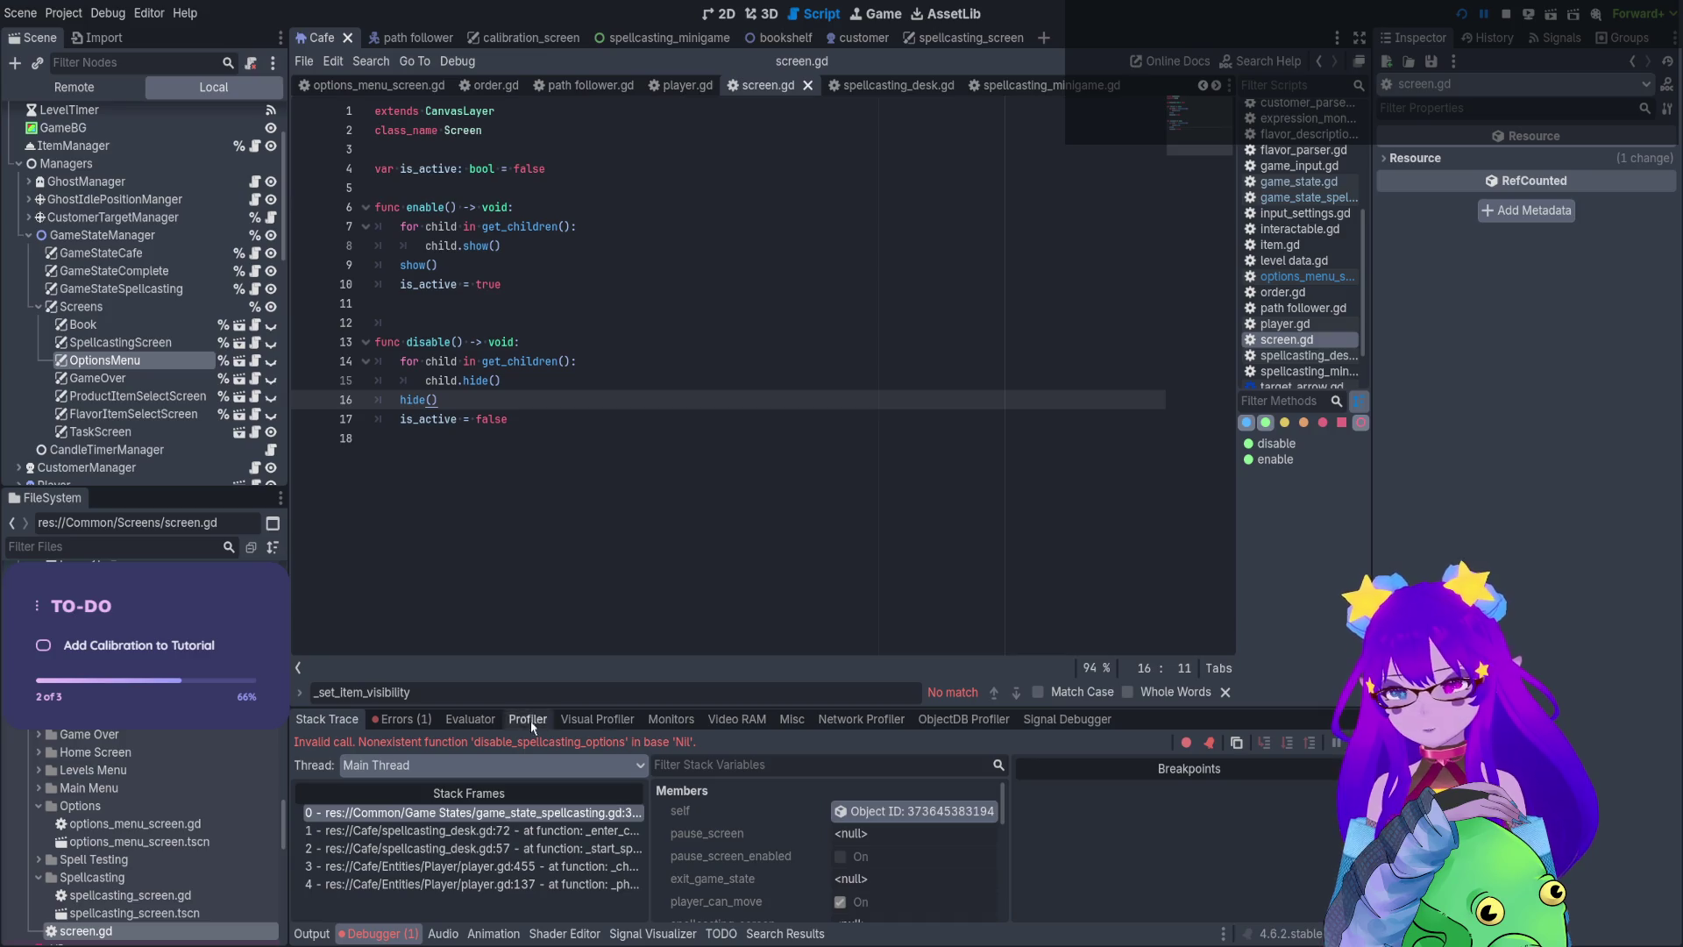
left_click(401, 719)
left_click(614, 770)
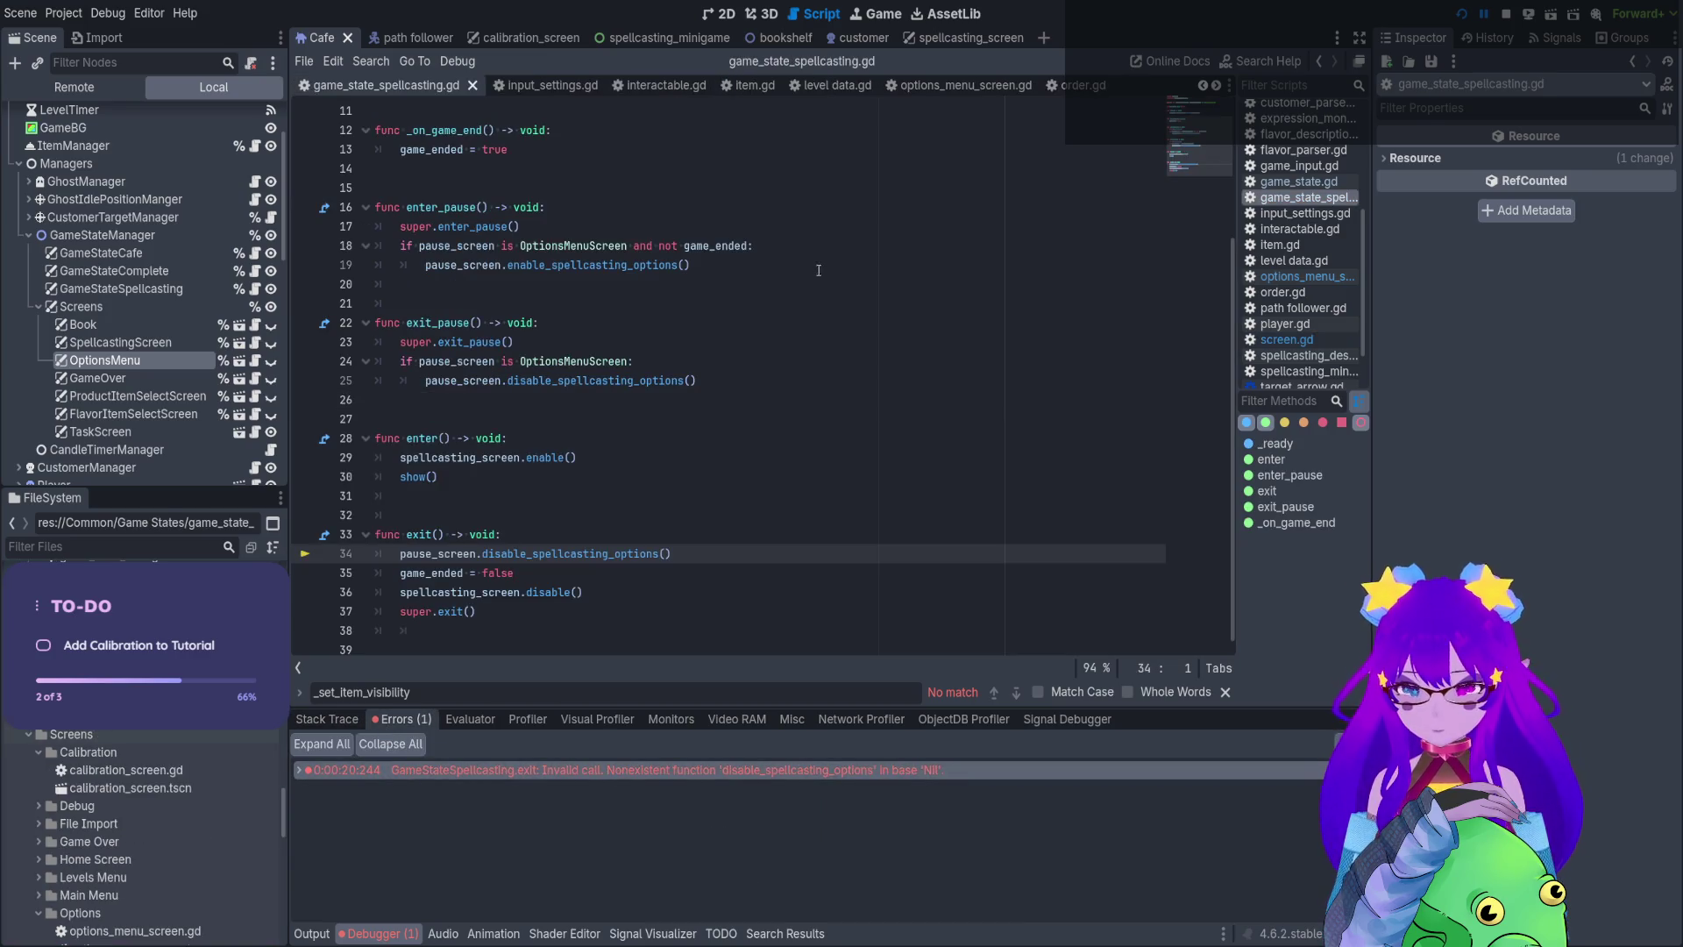
scroll(1192, 116, "up", 3)
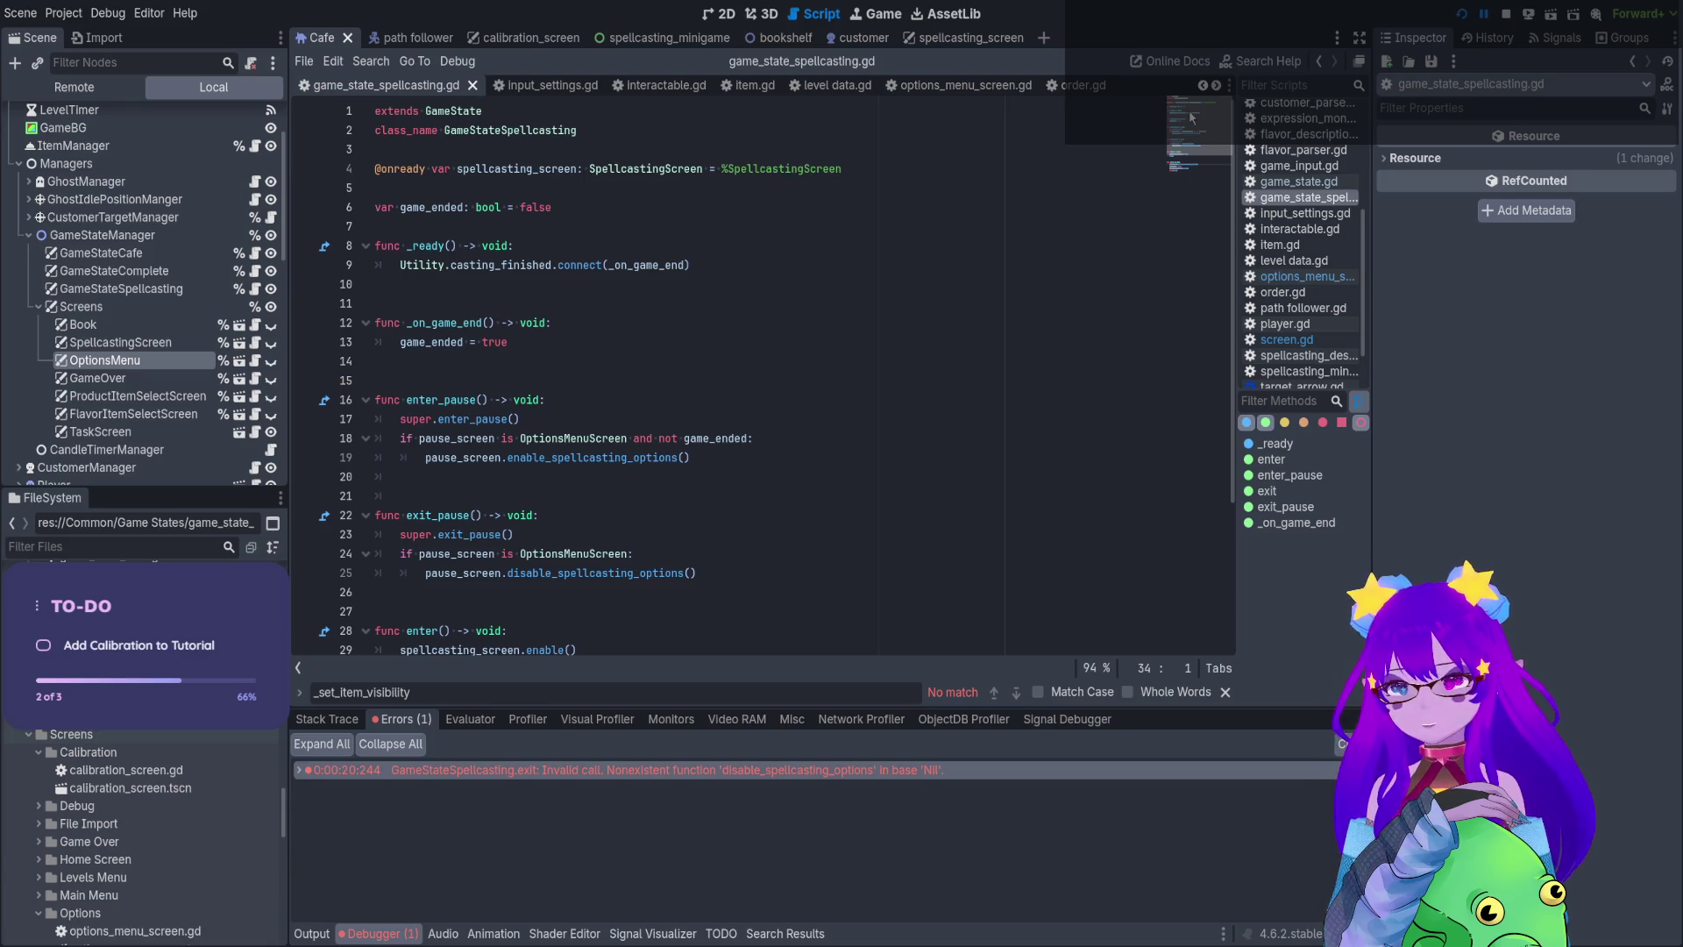
scroll(1192, 117, "down", 3)
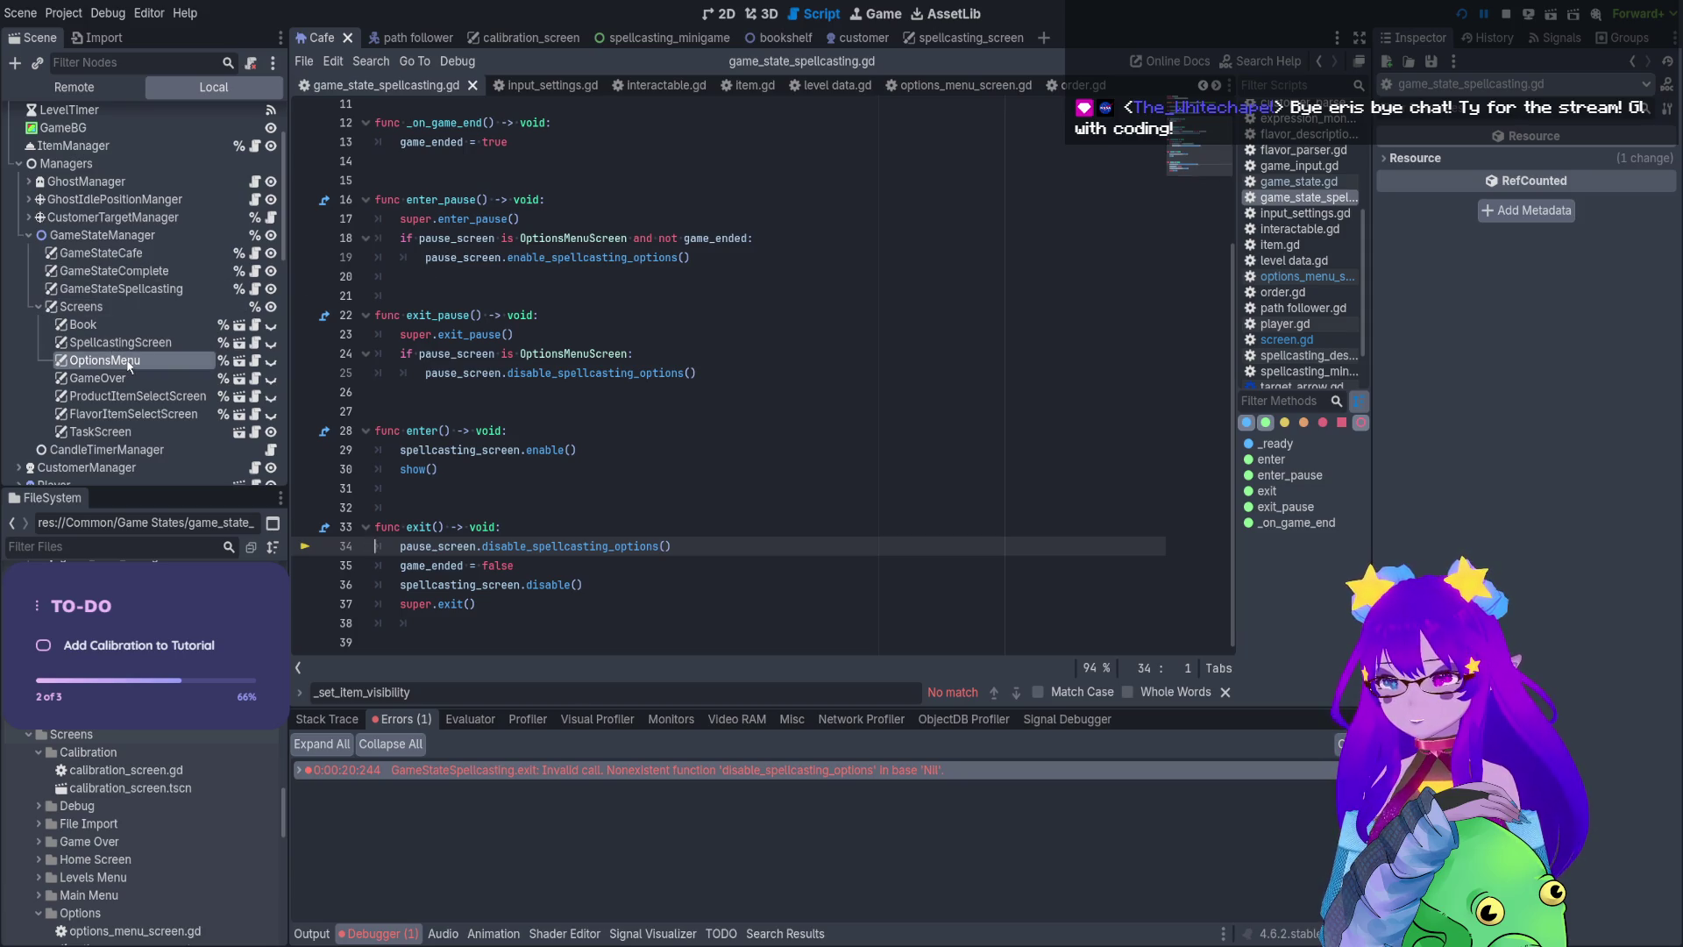
Select the SpellcastingScreen node and view the Cafe scene in the 2D editor
left_click(158, 346)
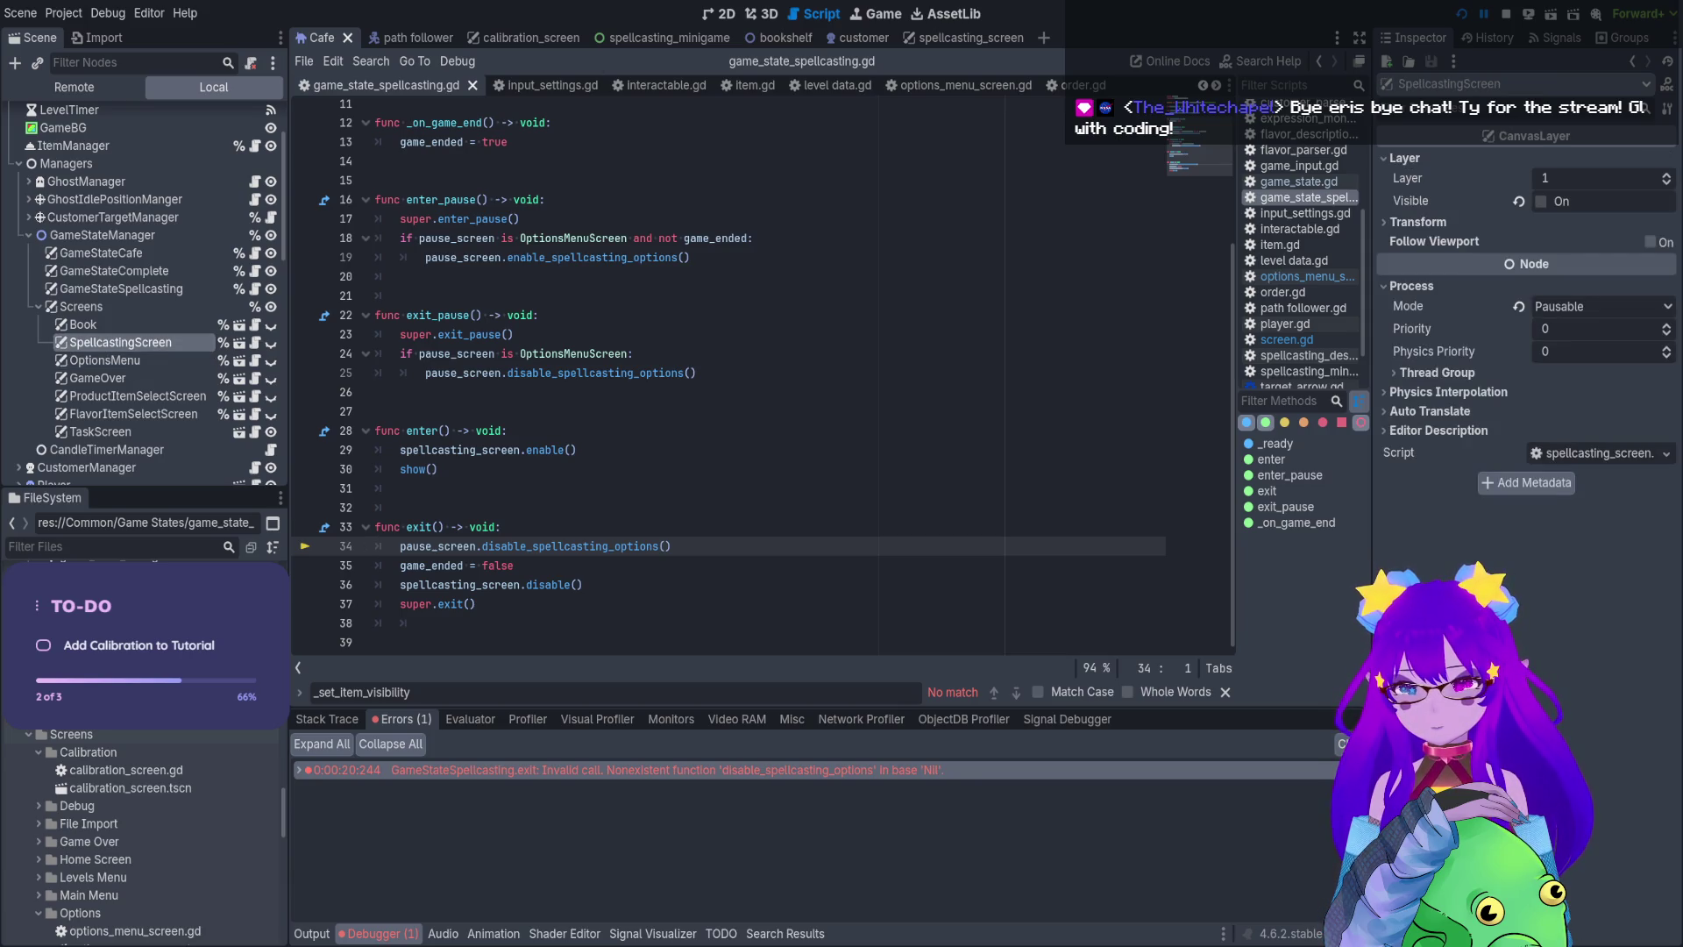
left_click(719, 15)
scroll(584, 381, "down", 8)
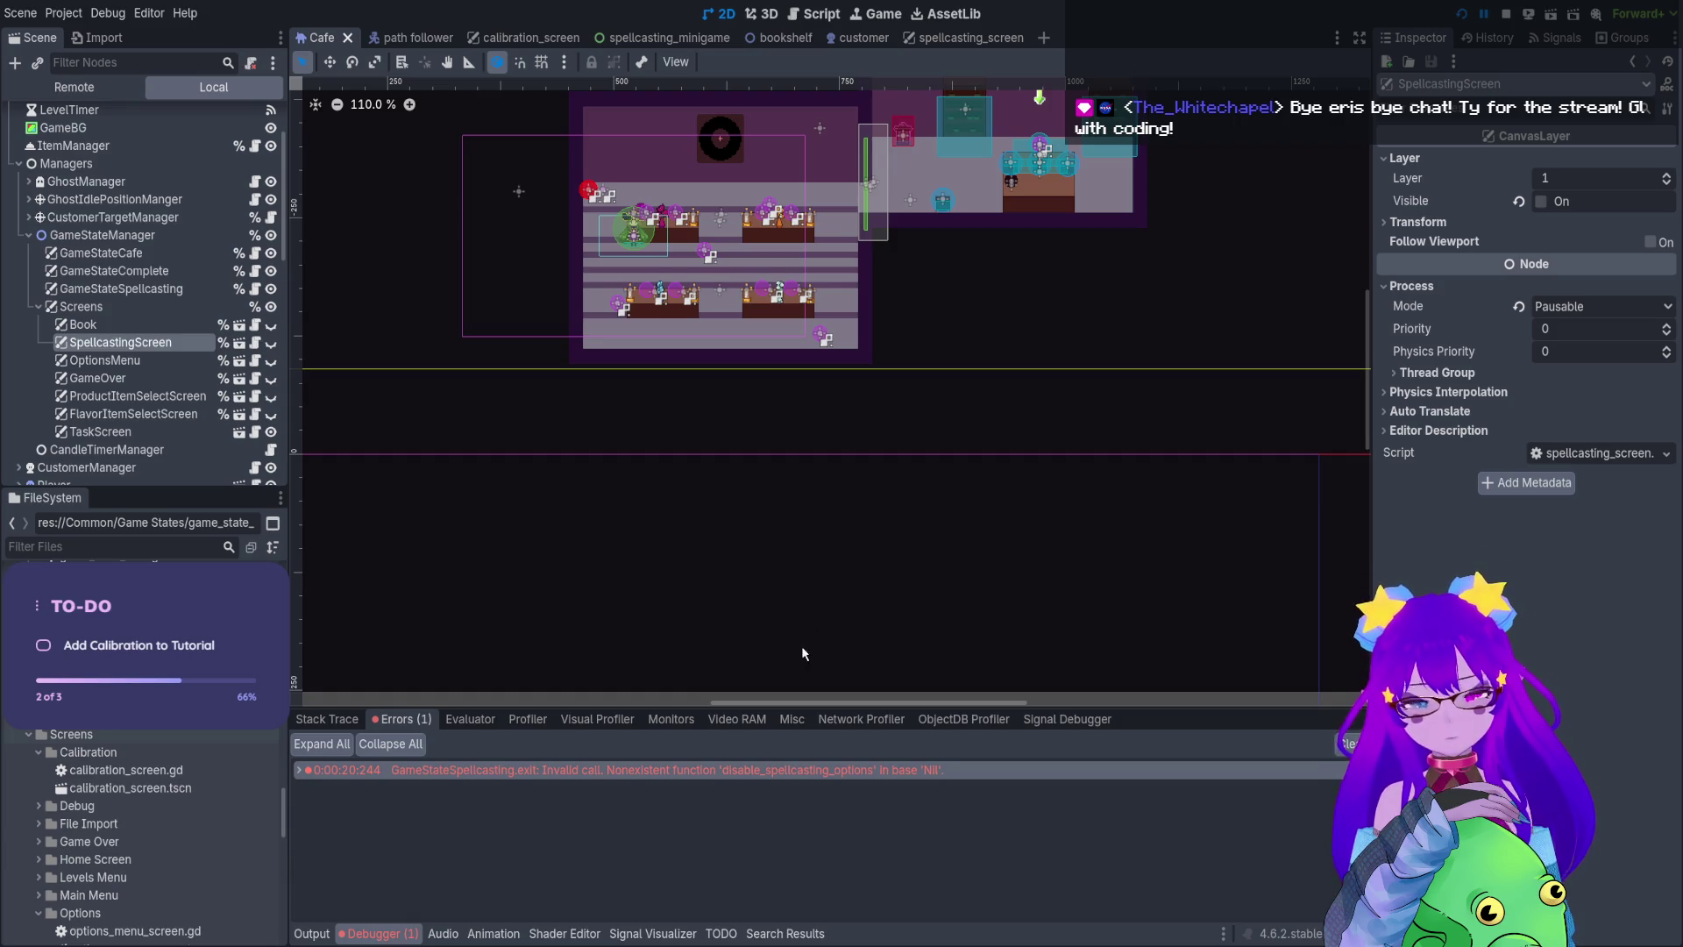
Bring the N/A panel into view and toggle SpellcastingScreen's eye icon so it is shown
scroll(825, 413, "up", 3)
scroll(509, 252, "down", 3)
scroll(932, 311, "up", 3)
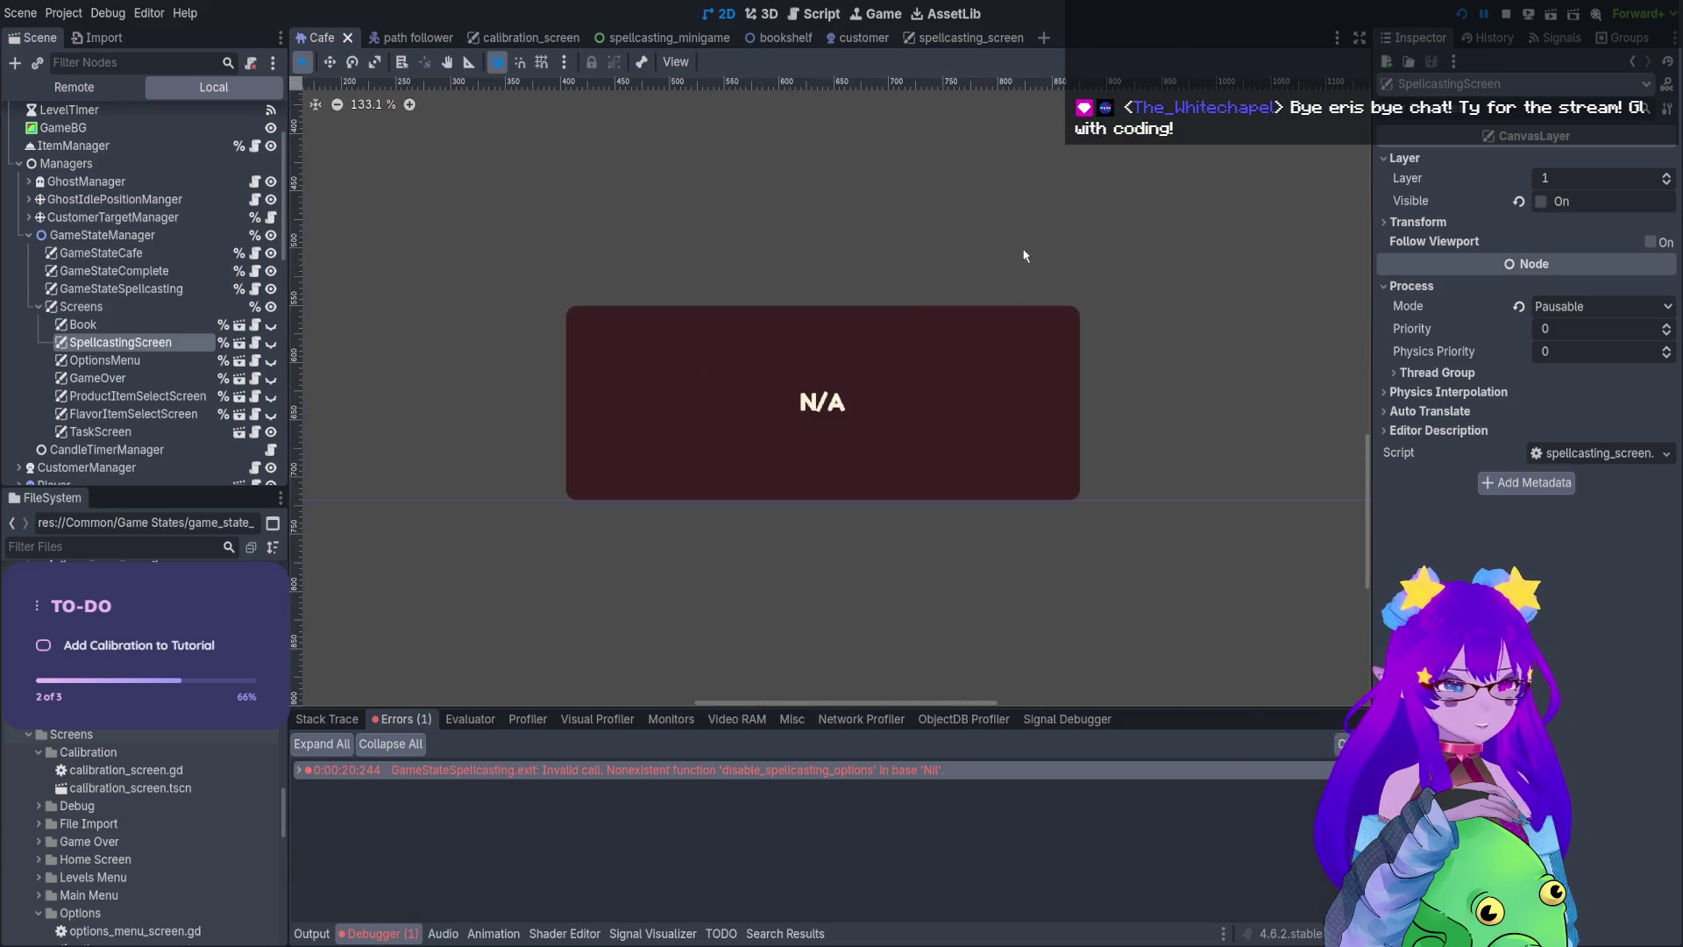
left_click_drag(1024, 260, 997, 368)
scroll(997, 371, "up", 1)
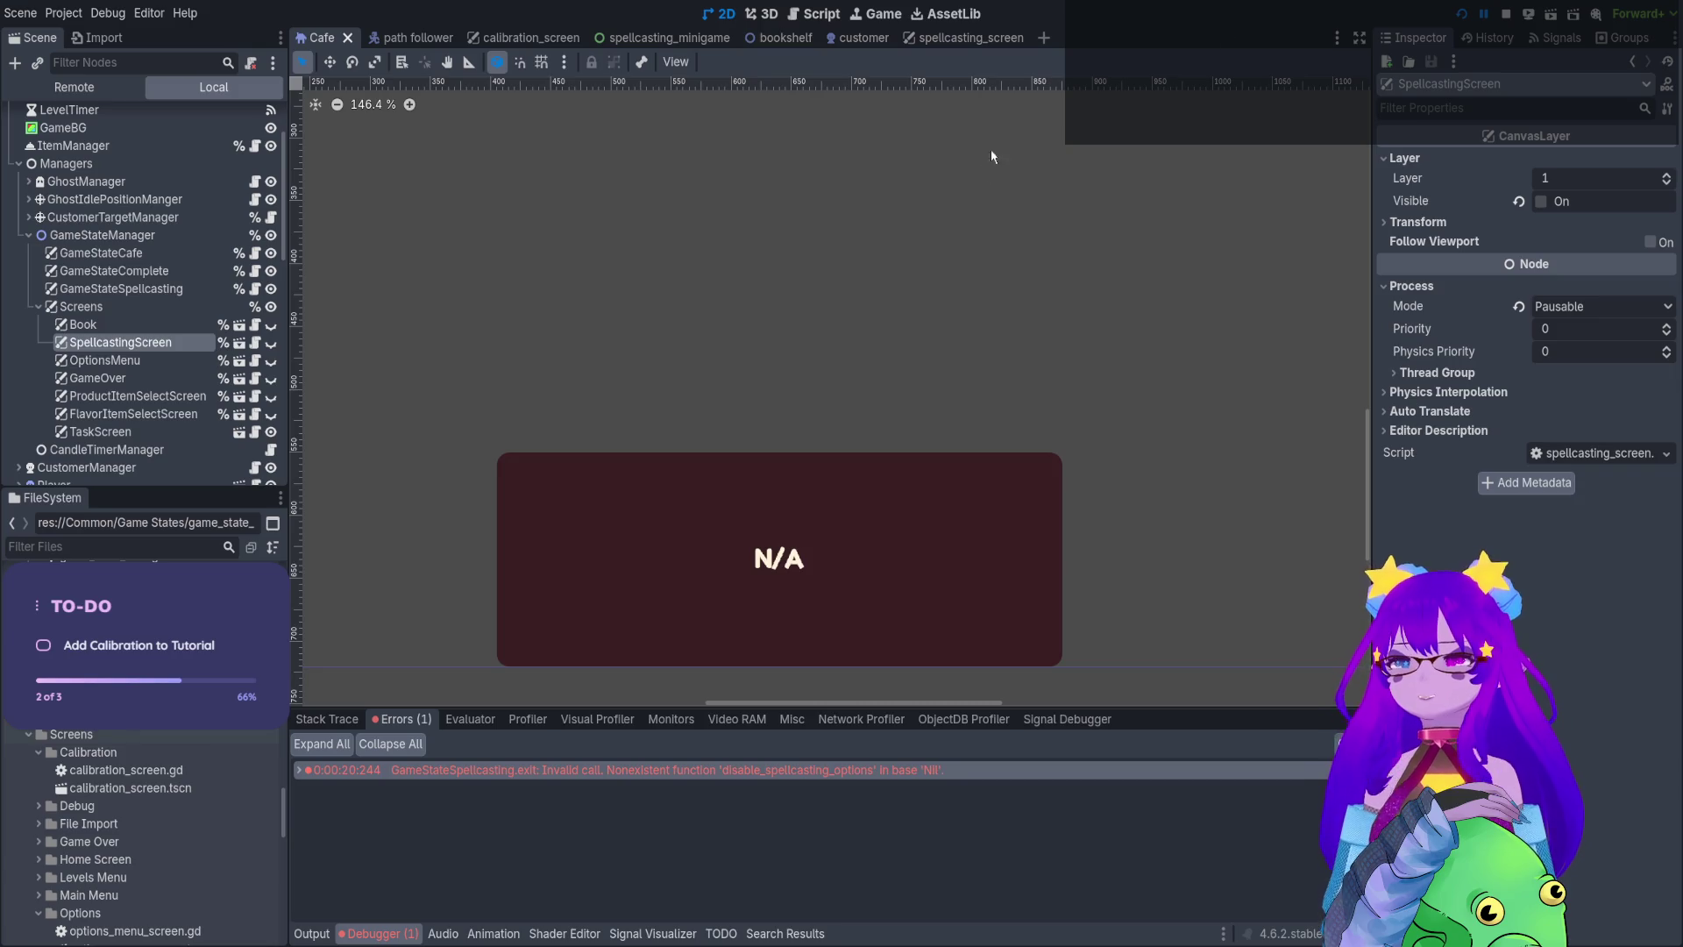
scroll(628, 318, "down", 6)
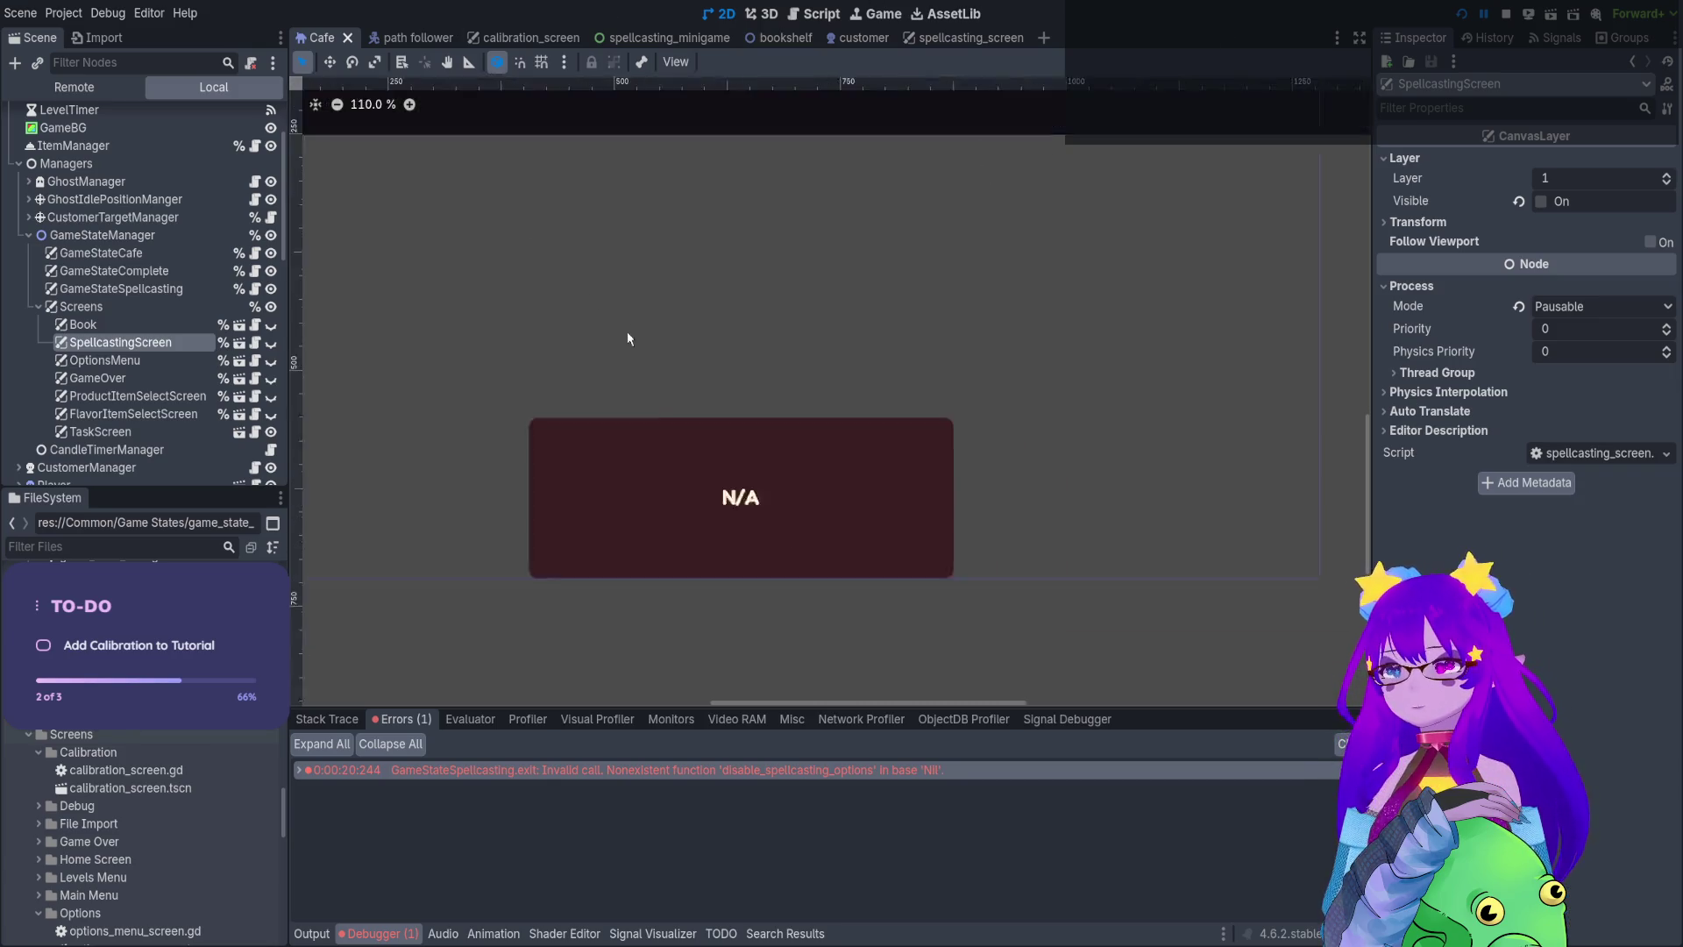
left_click(271, 344)
left_click(272, 344)
left_click(272, 343)
left_click(272, 344)
left_click(272, 344)
left_click(272, 344)
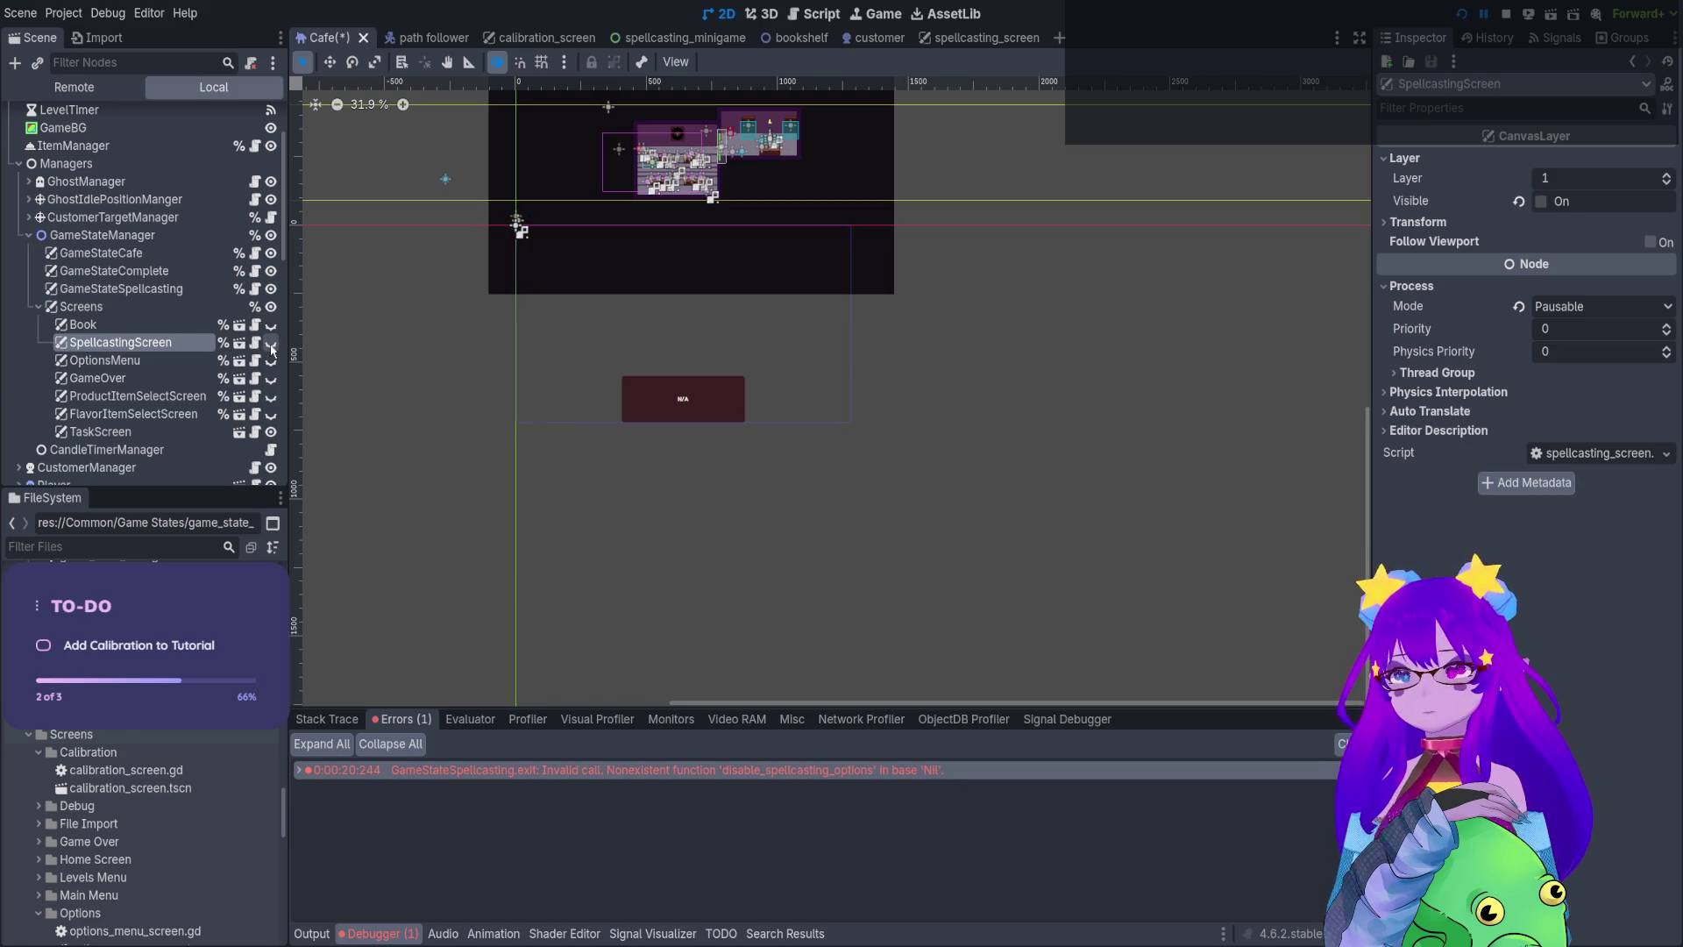
Review the pause and exit settings of GameStateCafe, GameStateSpellcasting and GameStateComplete
left_click(101, 252)
scroll(526, 319, "up", 3)
scroll(582, 263, "left", 3)
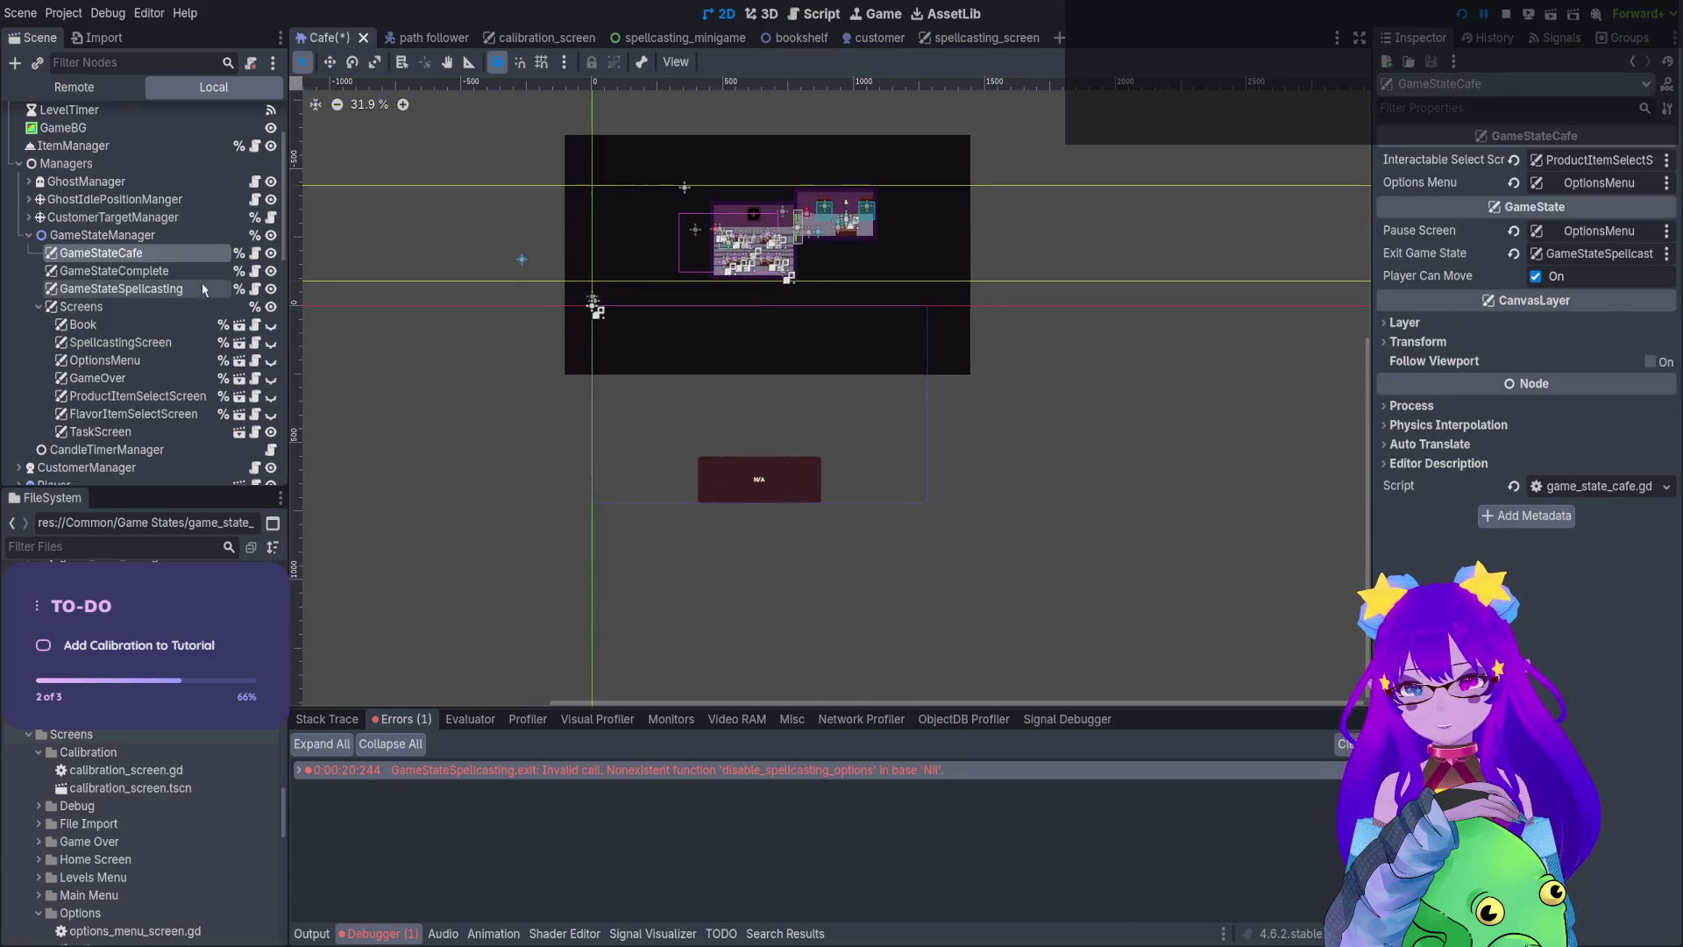
left_click(170, 294)
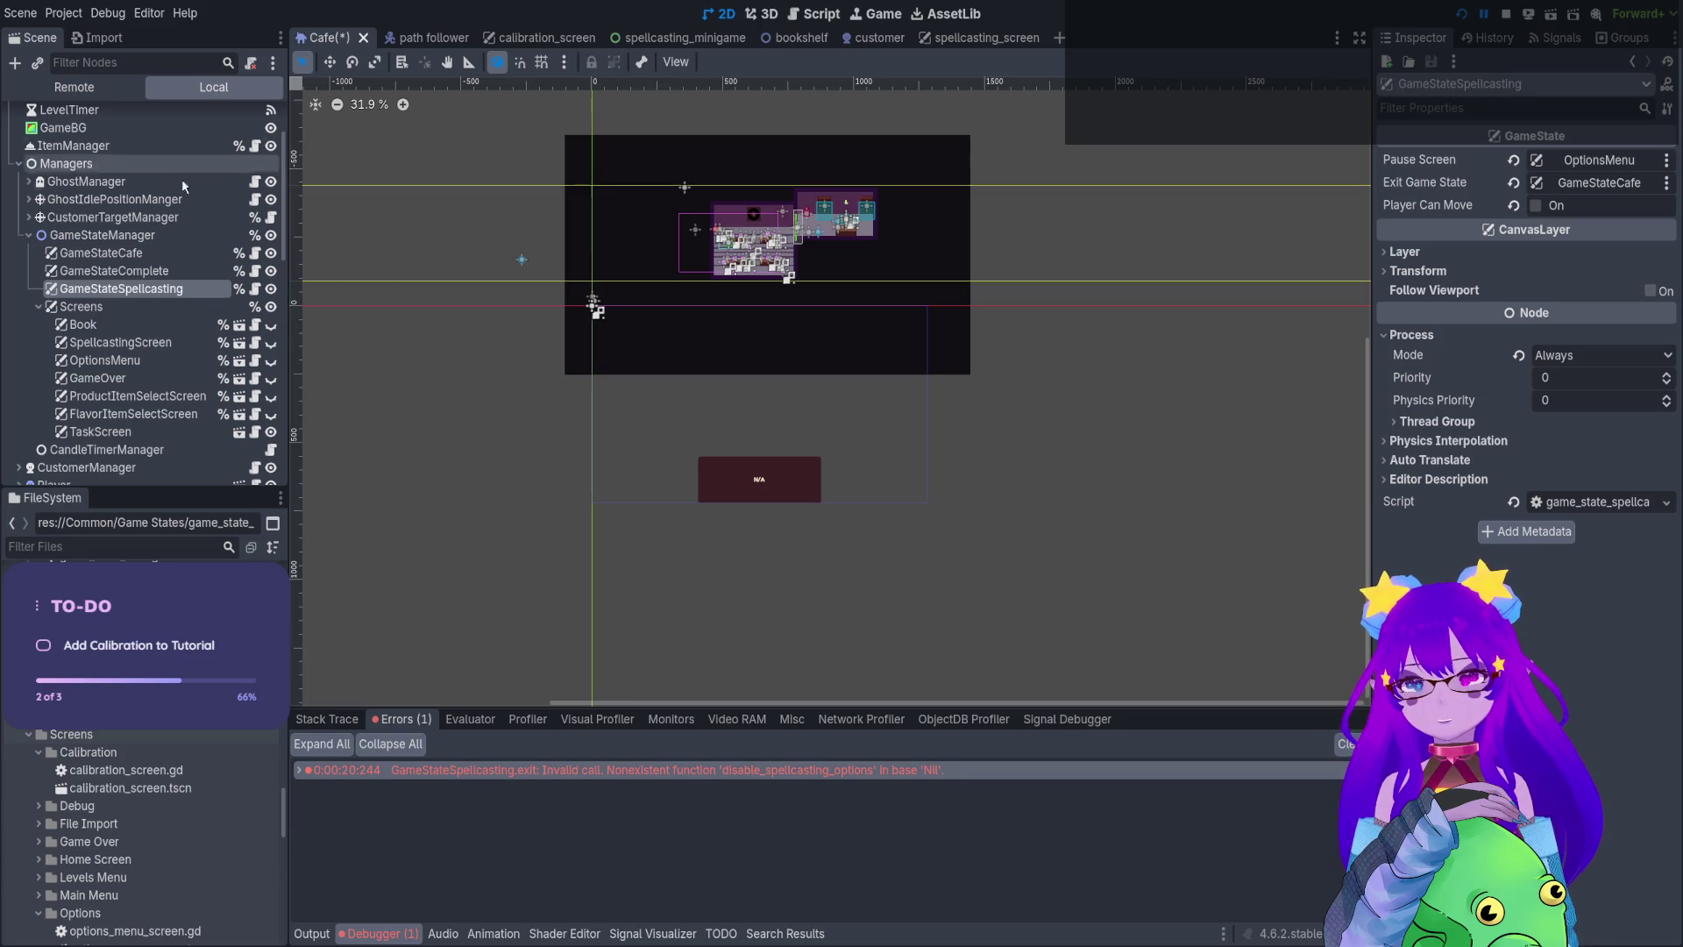
left_click(164, 272)
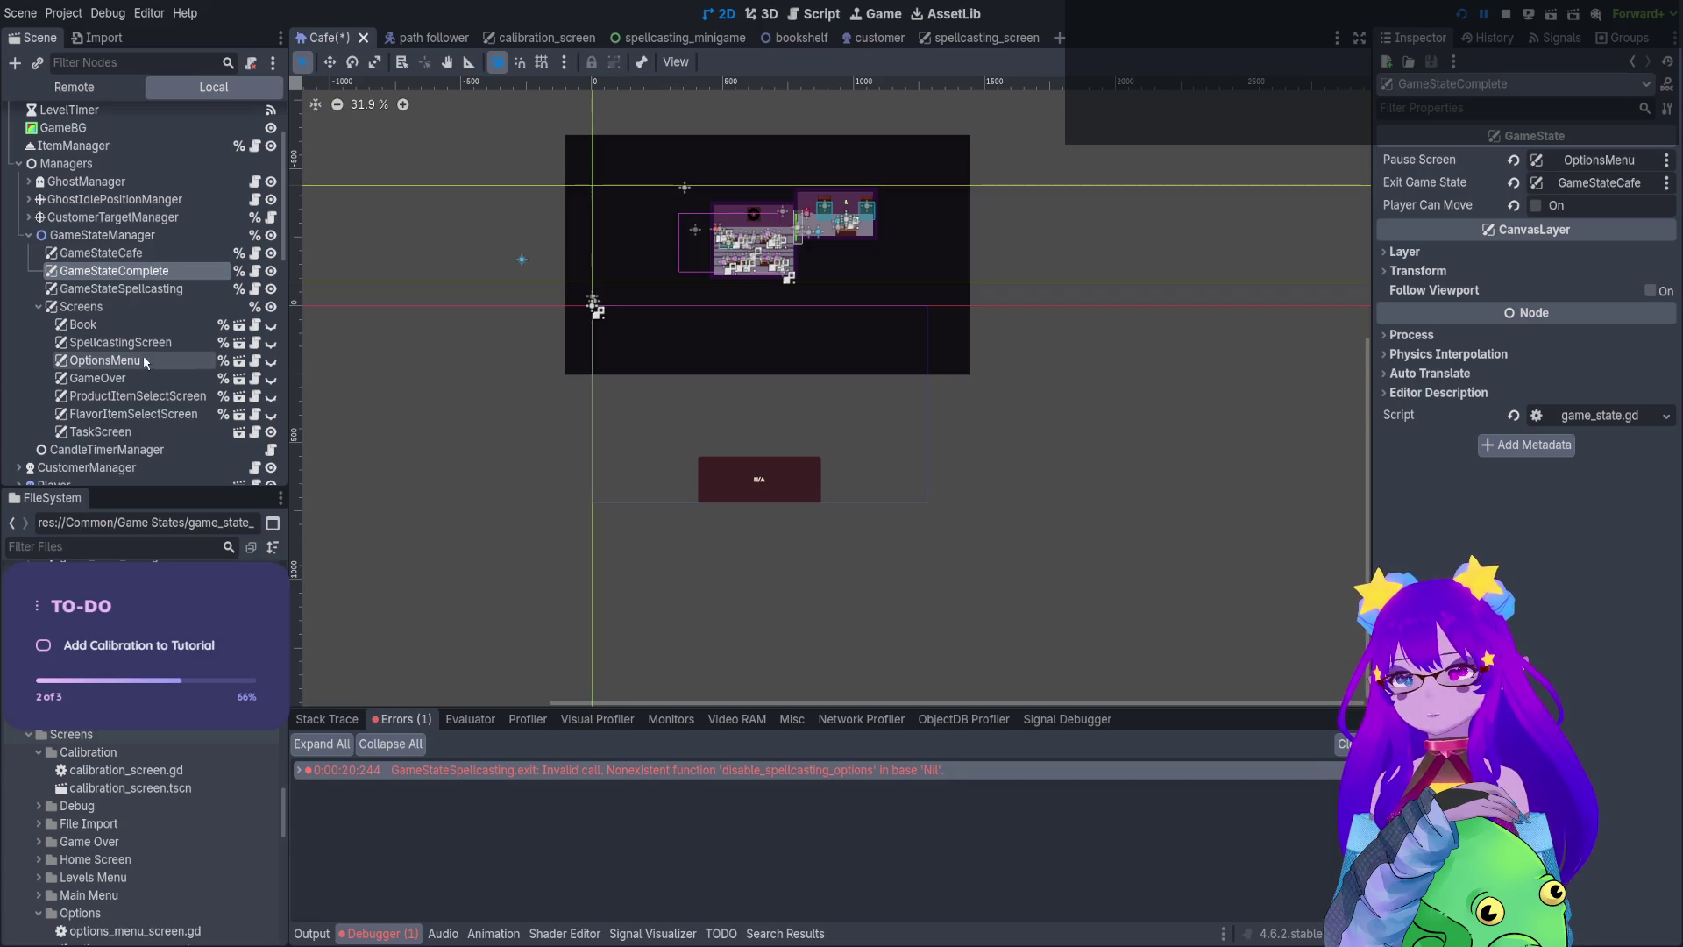
Check the GameOver screen's game state, then stop the game and save and rerun the Cafe scene
left_click(158, 381)
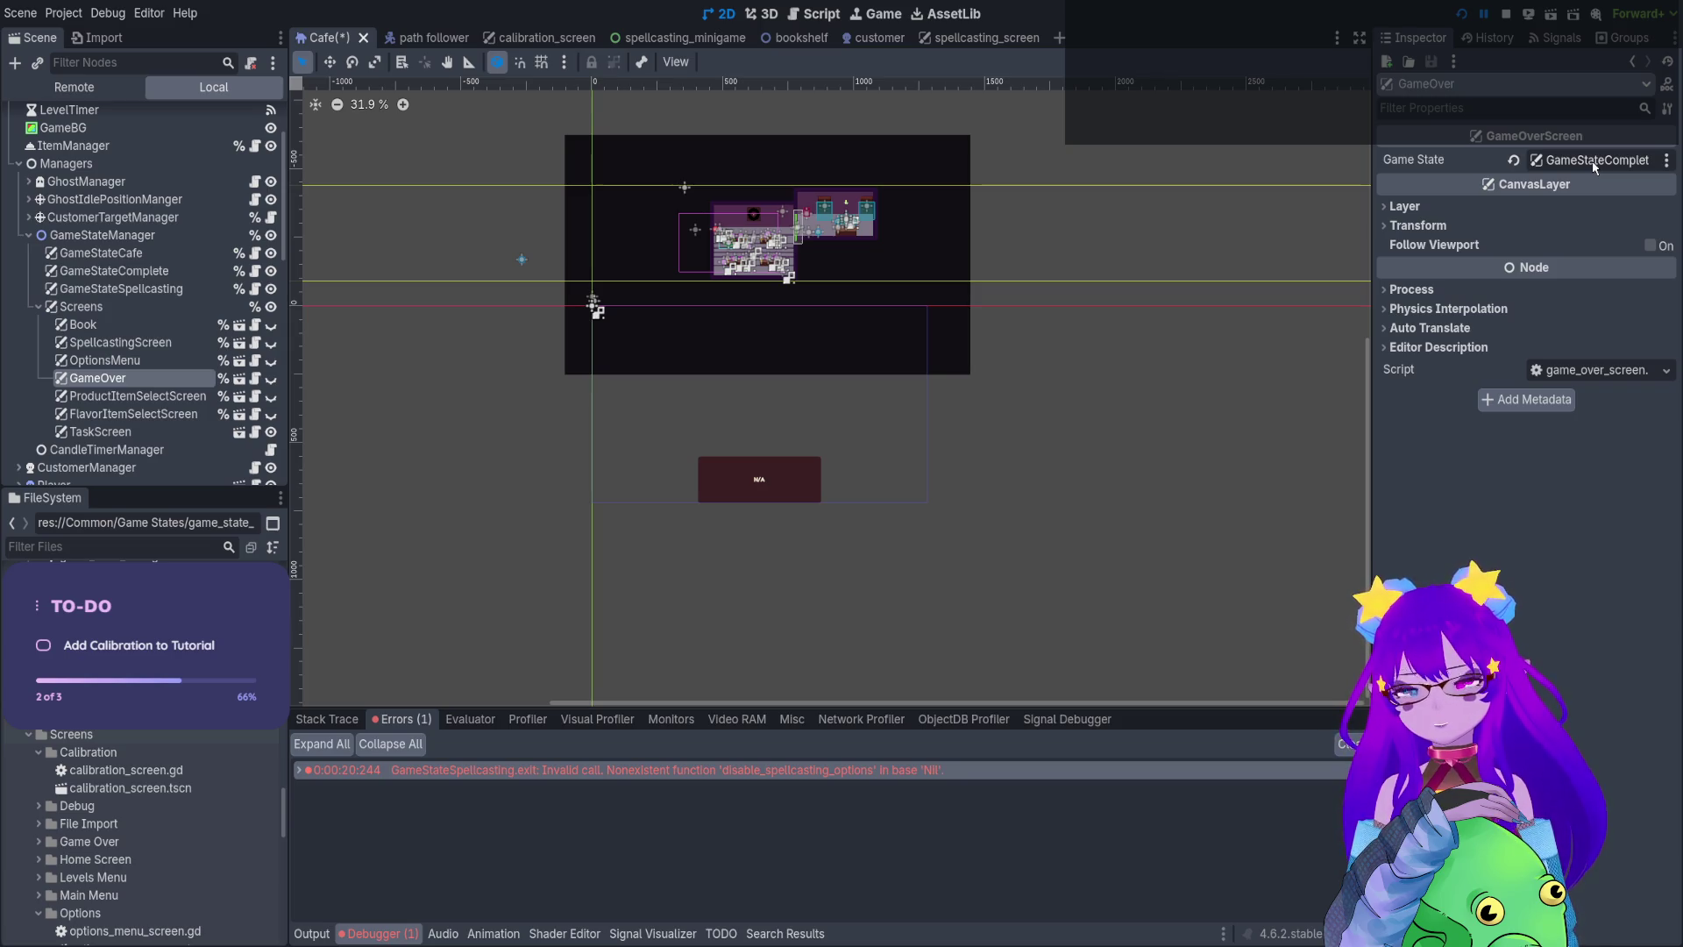
scroll(724, 468, "up", 5)
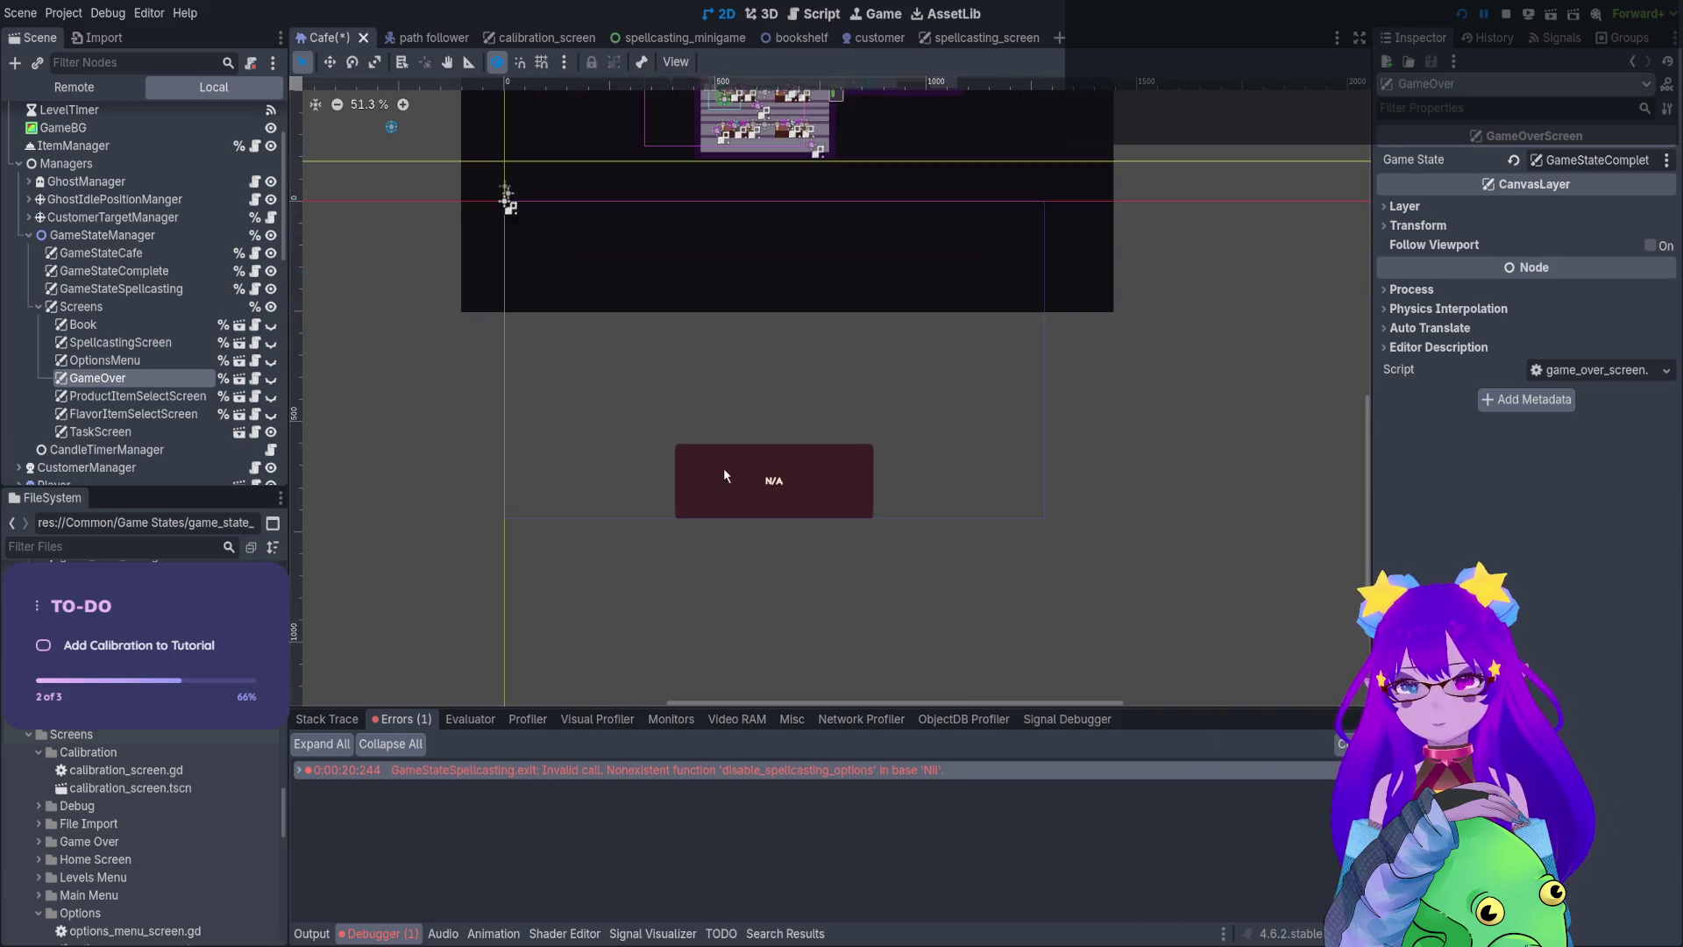
scroll(804, 289, "up", 2)
left_click(1506, 14)
left_click(1461, 14)
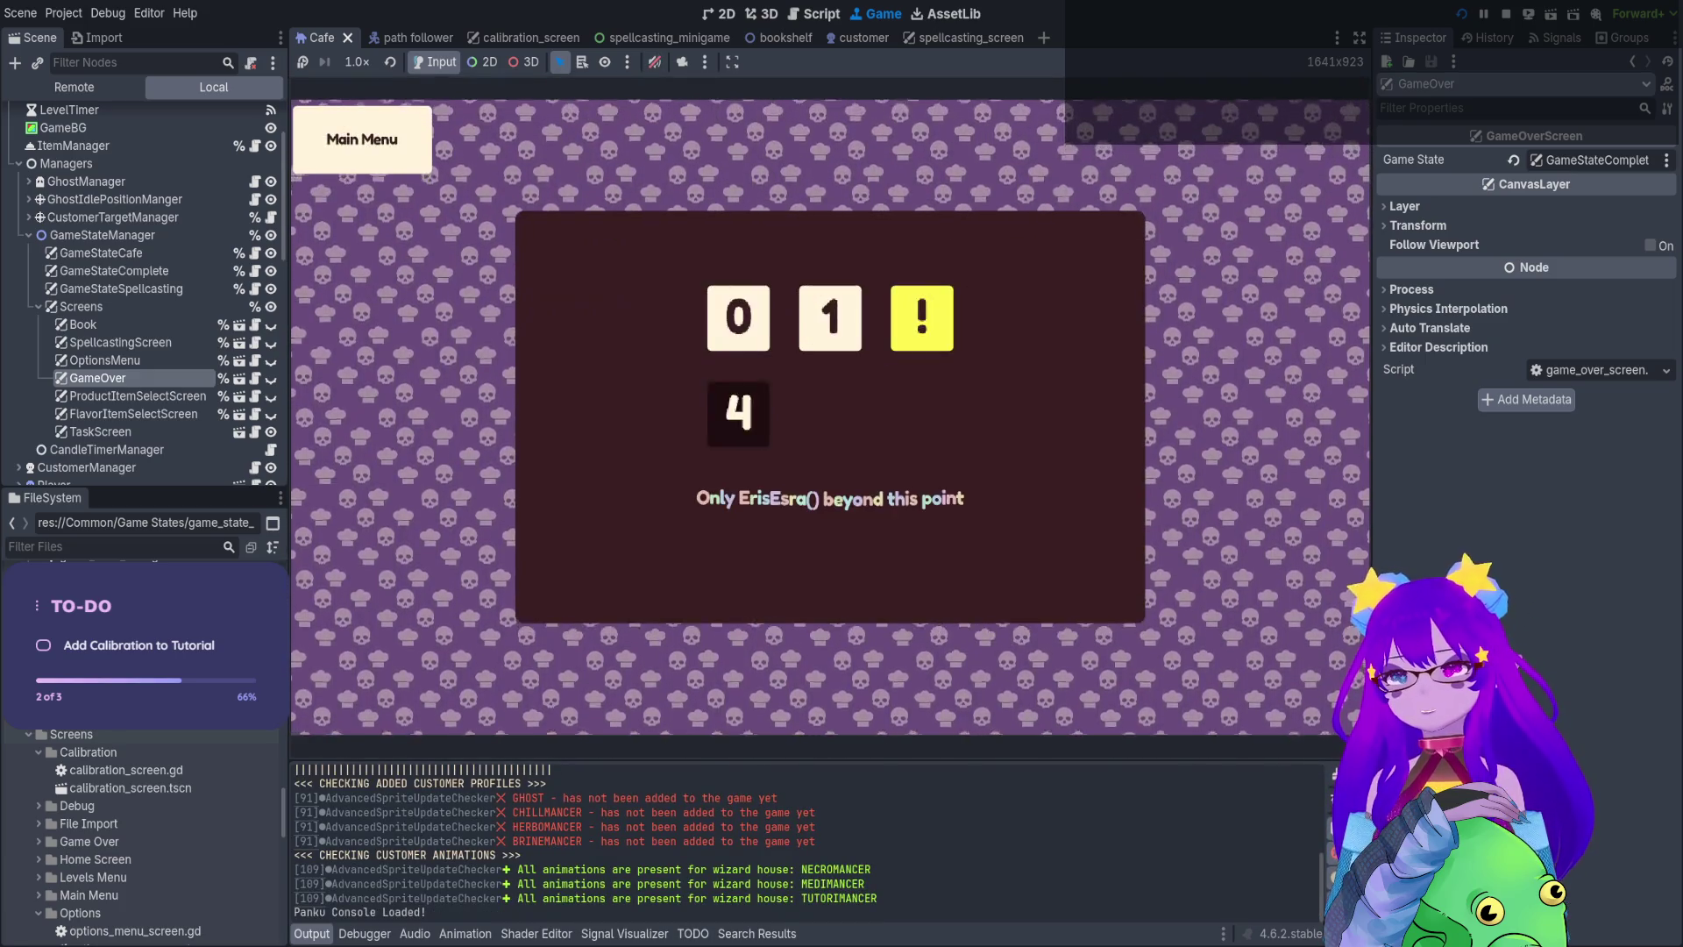
Cast at the desk with Q, finish with Enter, then stop play and reopen game_state_spellcasting.gd
key("q")
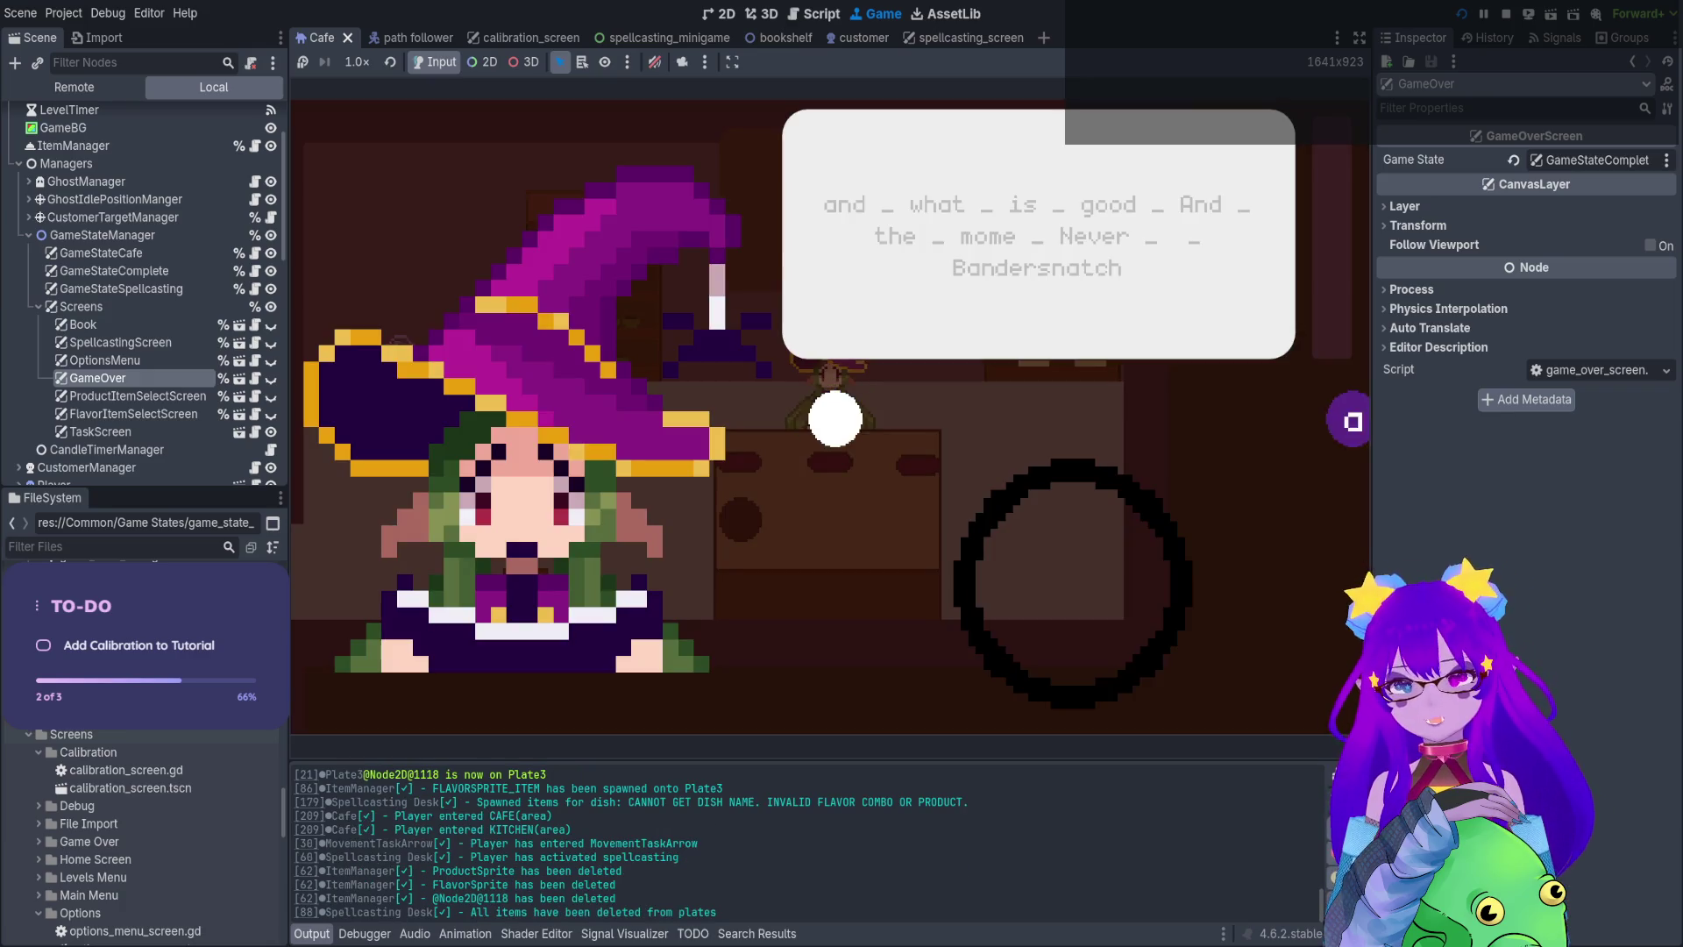
key("Return")
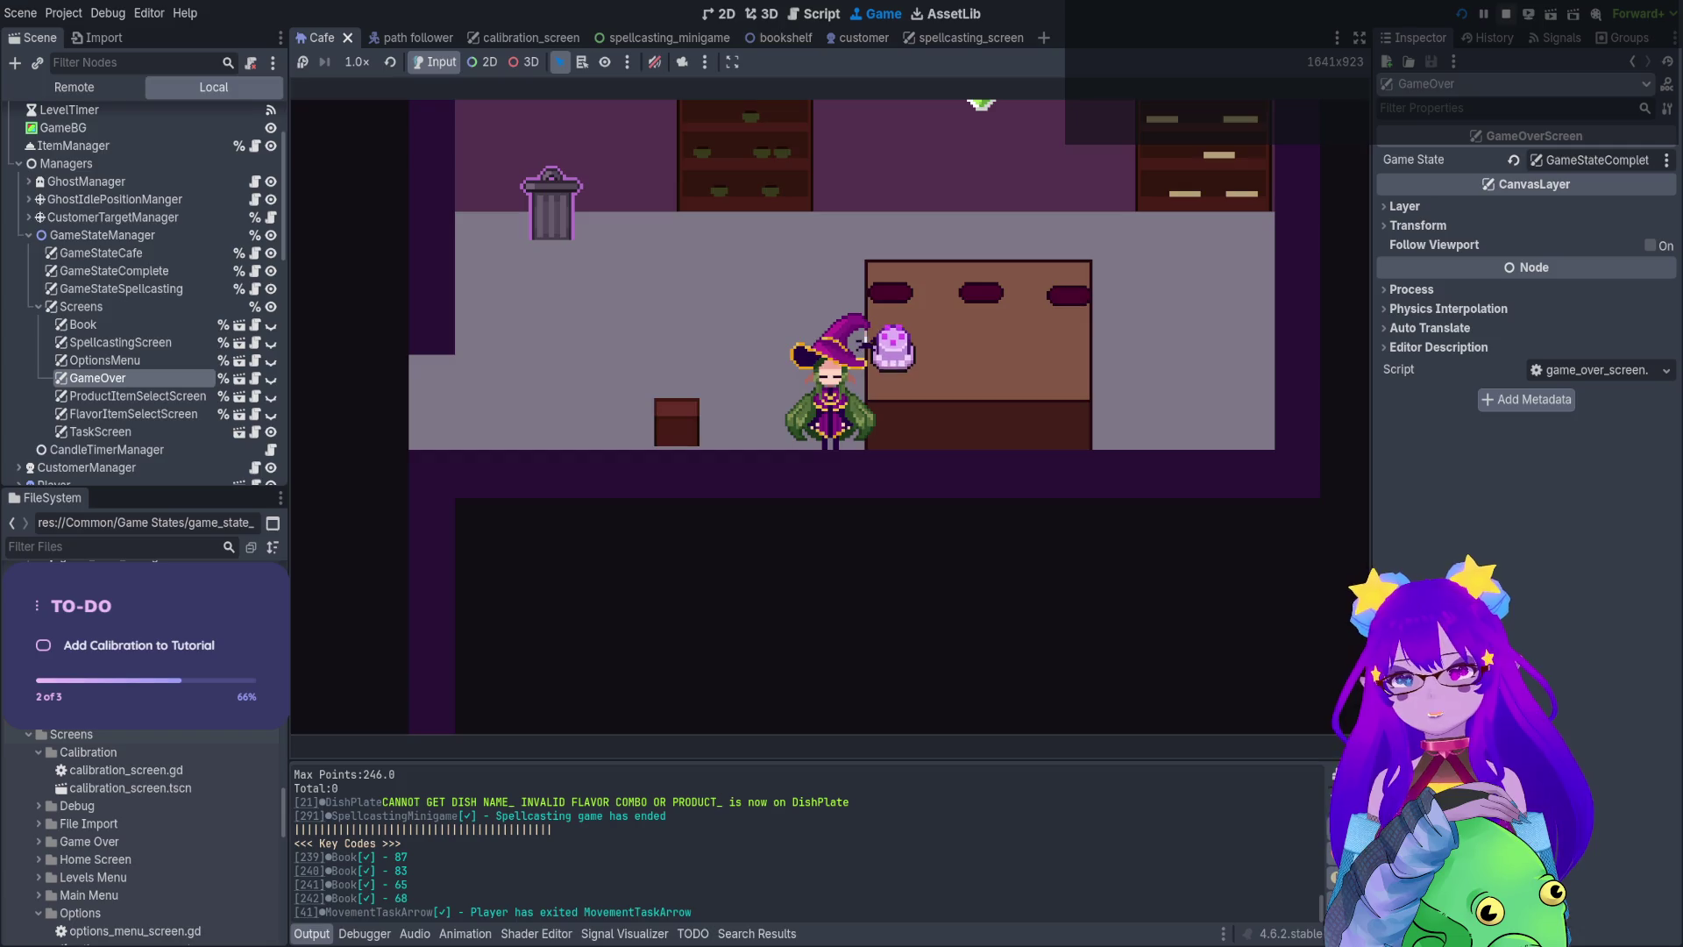
left_click(1504, 12)
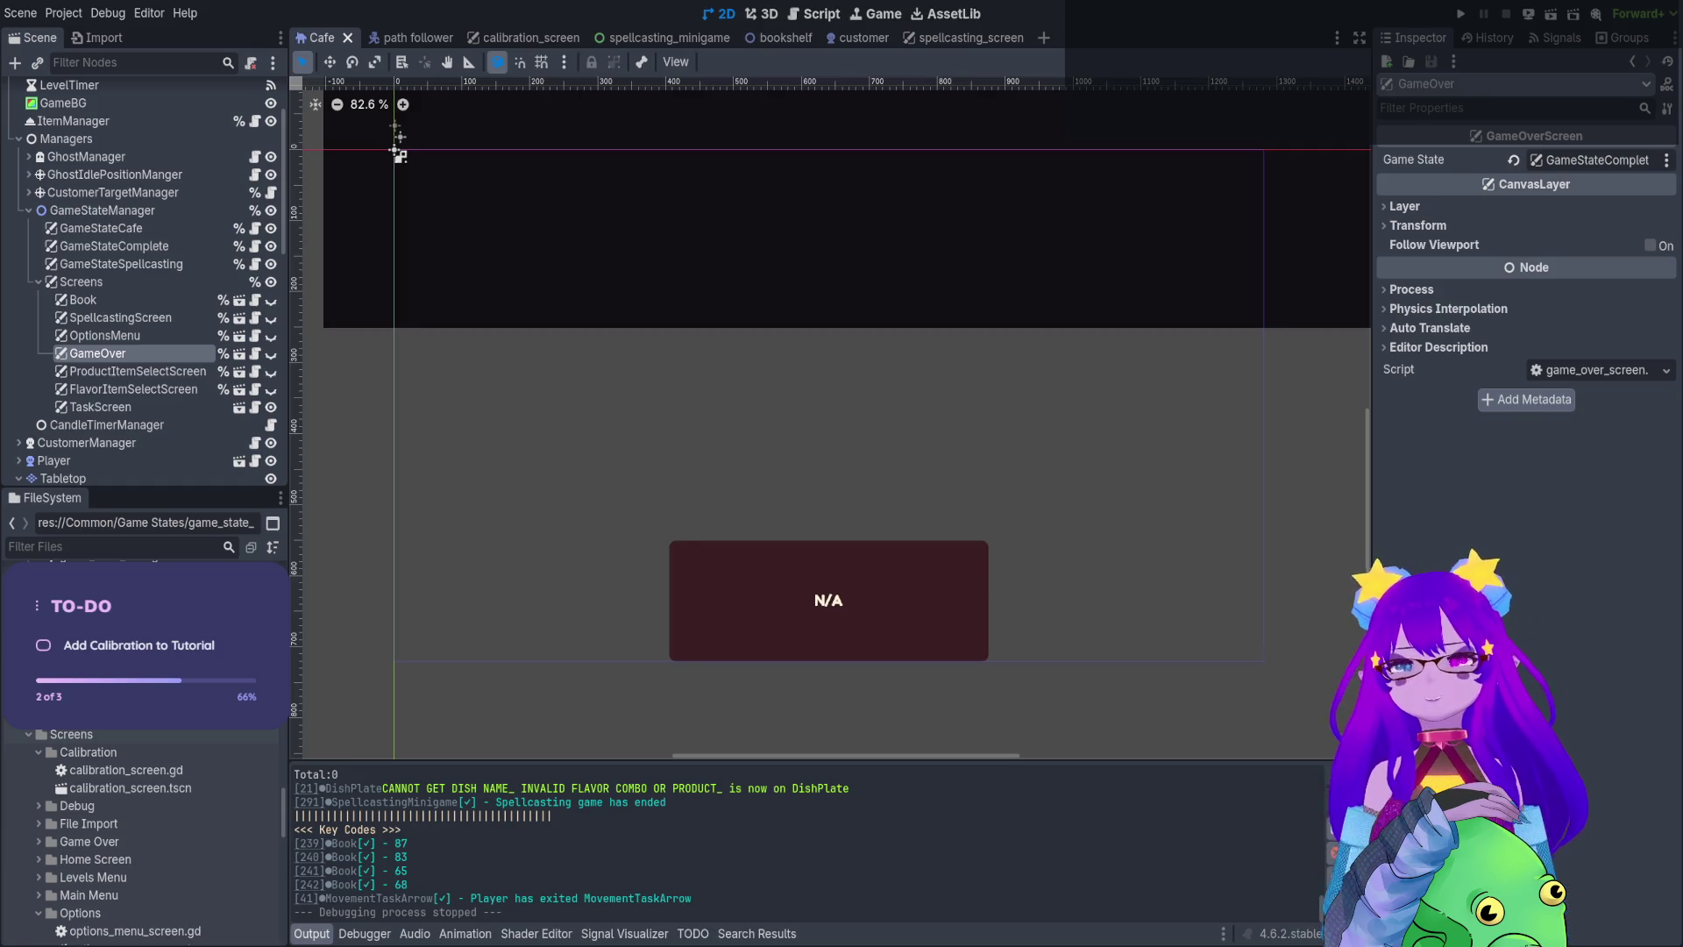
left_click(815, 13)
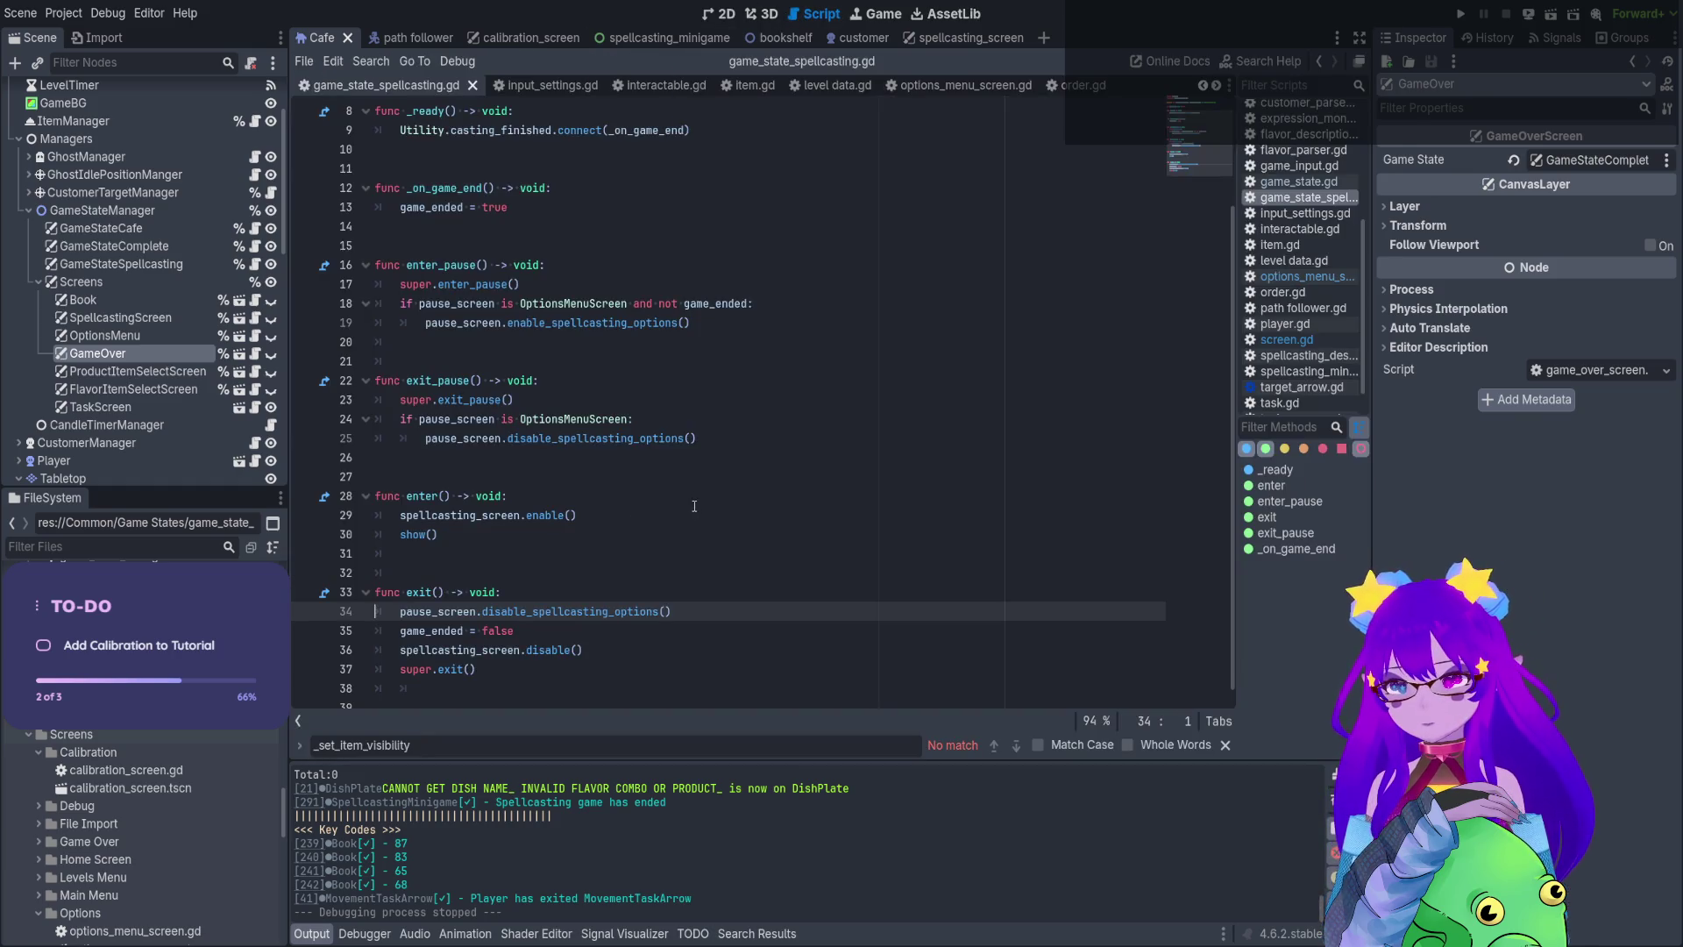
Look through game_state_spellcasting.gd, check the debugger's Stack Trace, and relaunch the game
scroll(656, 517, "down", 1)
scroll(641, 534, "up", 3)
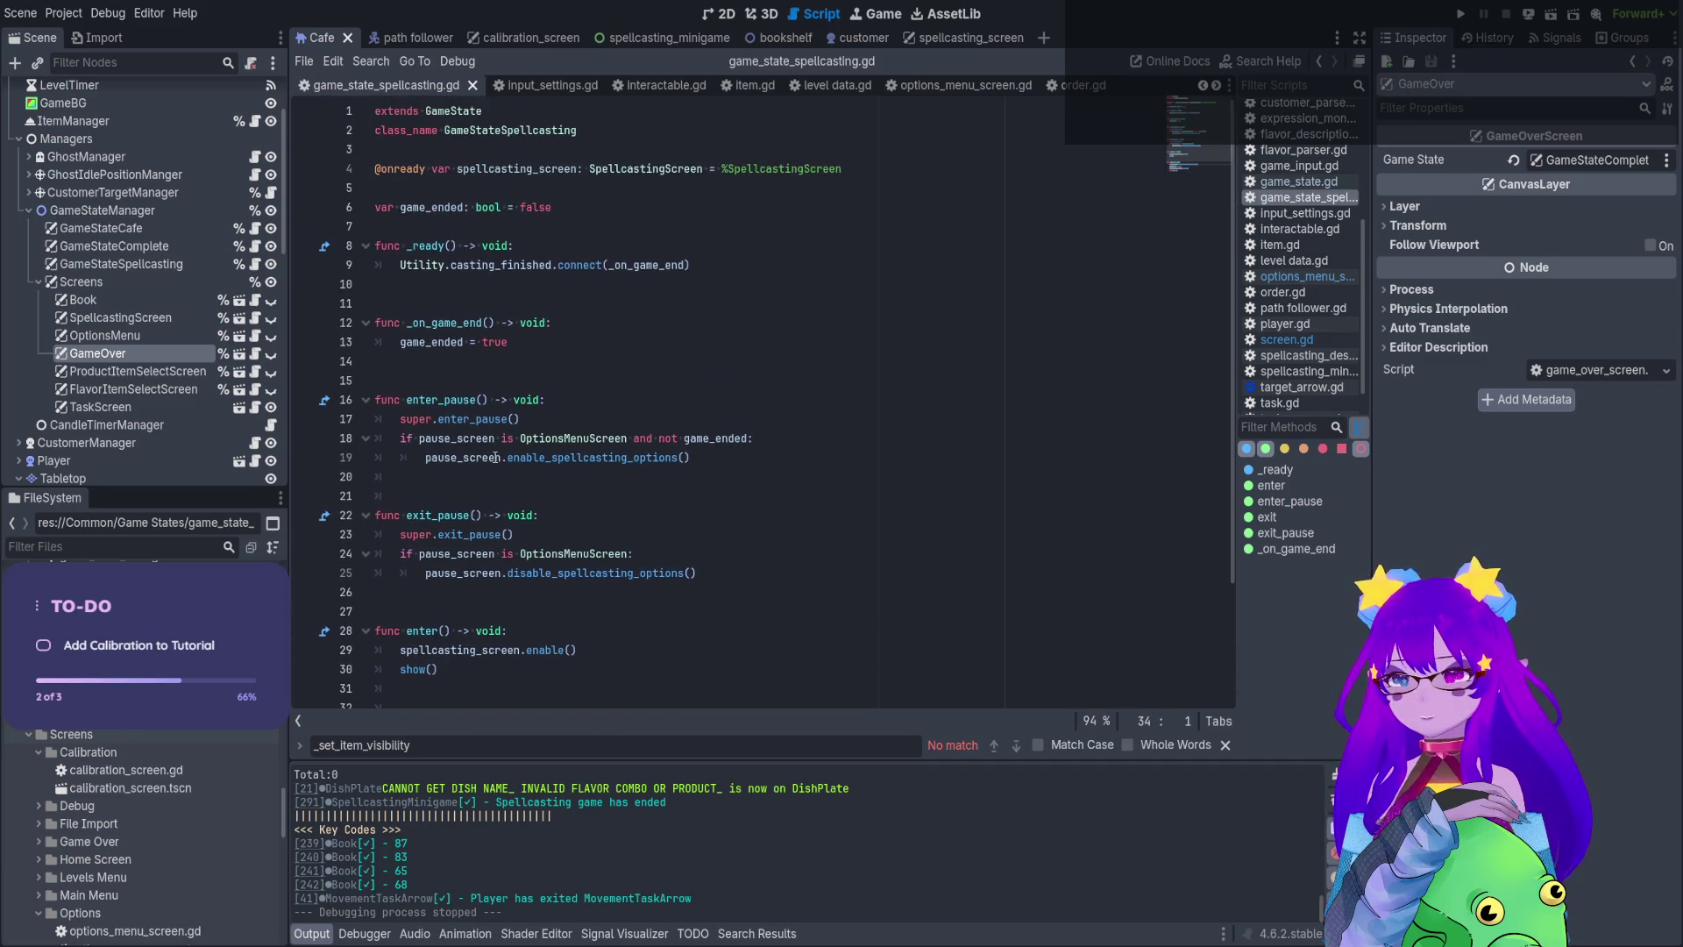
scroll(496, 458, "down", 3)
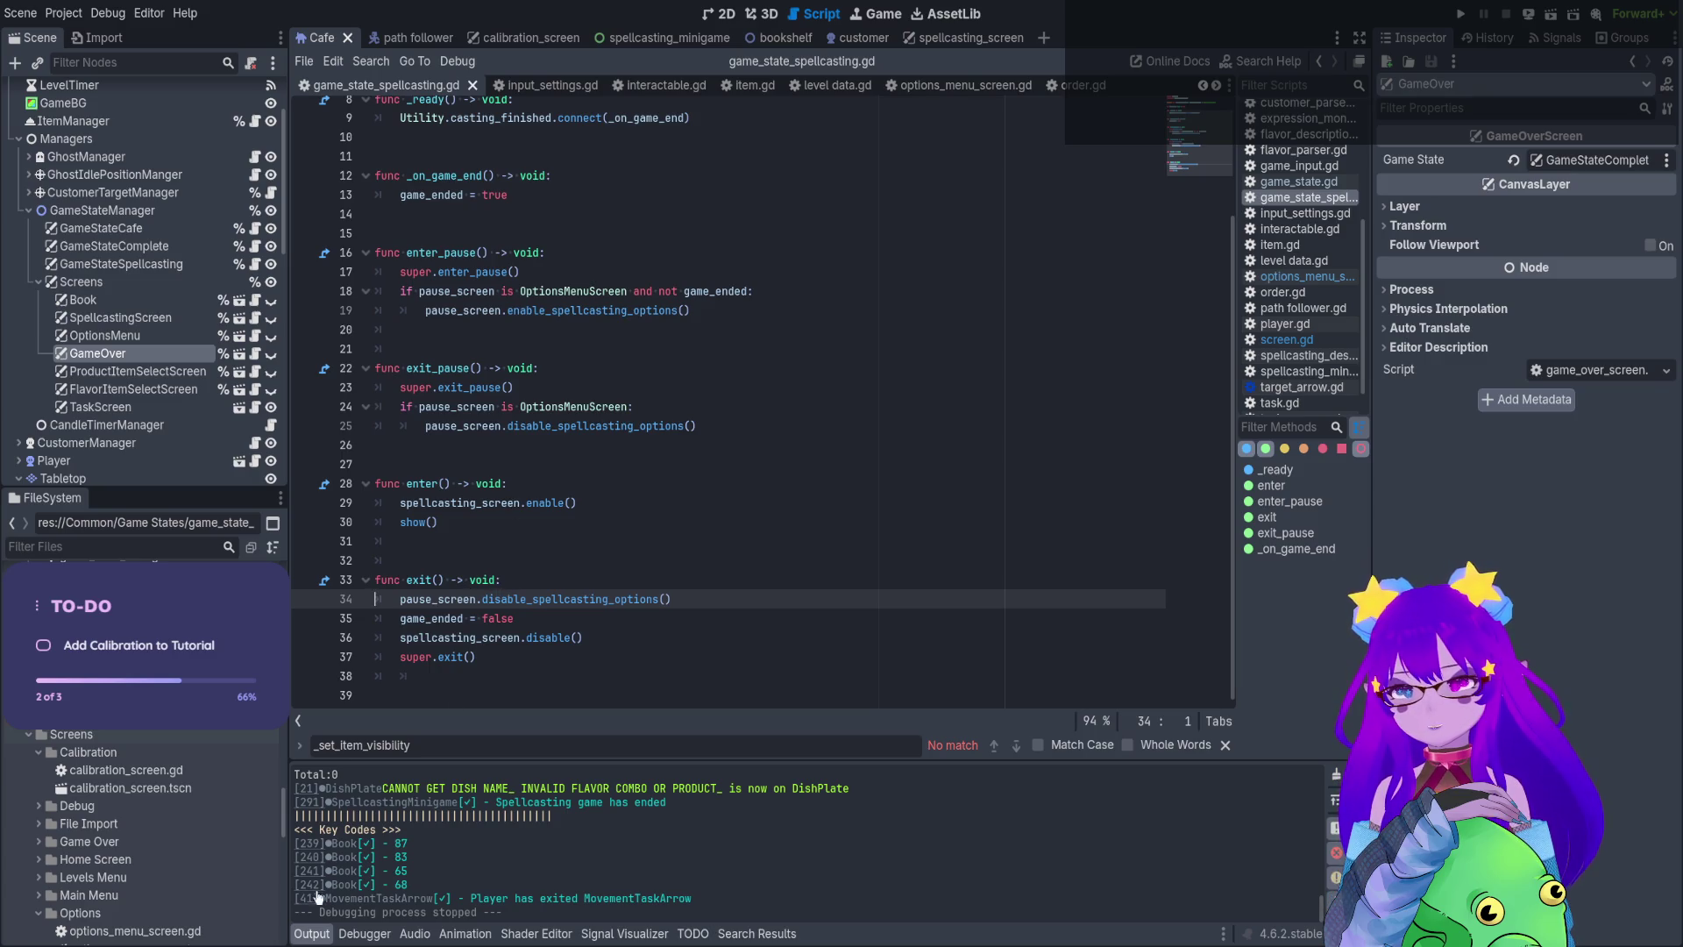
left_click(346, 936)
left_click(326, 720)
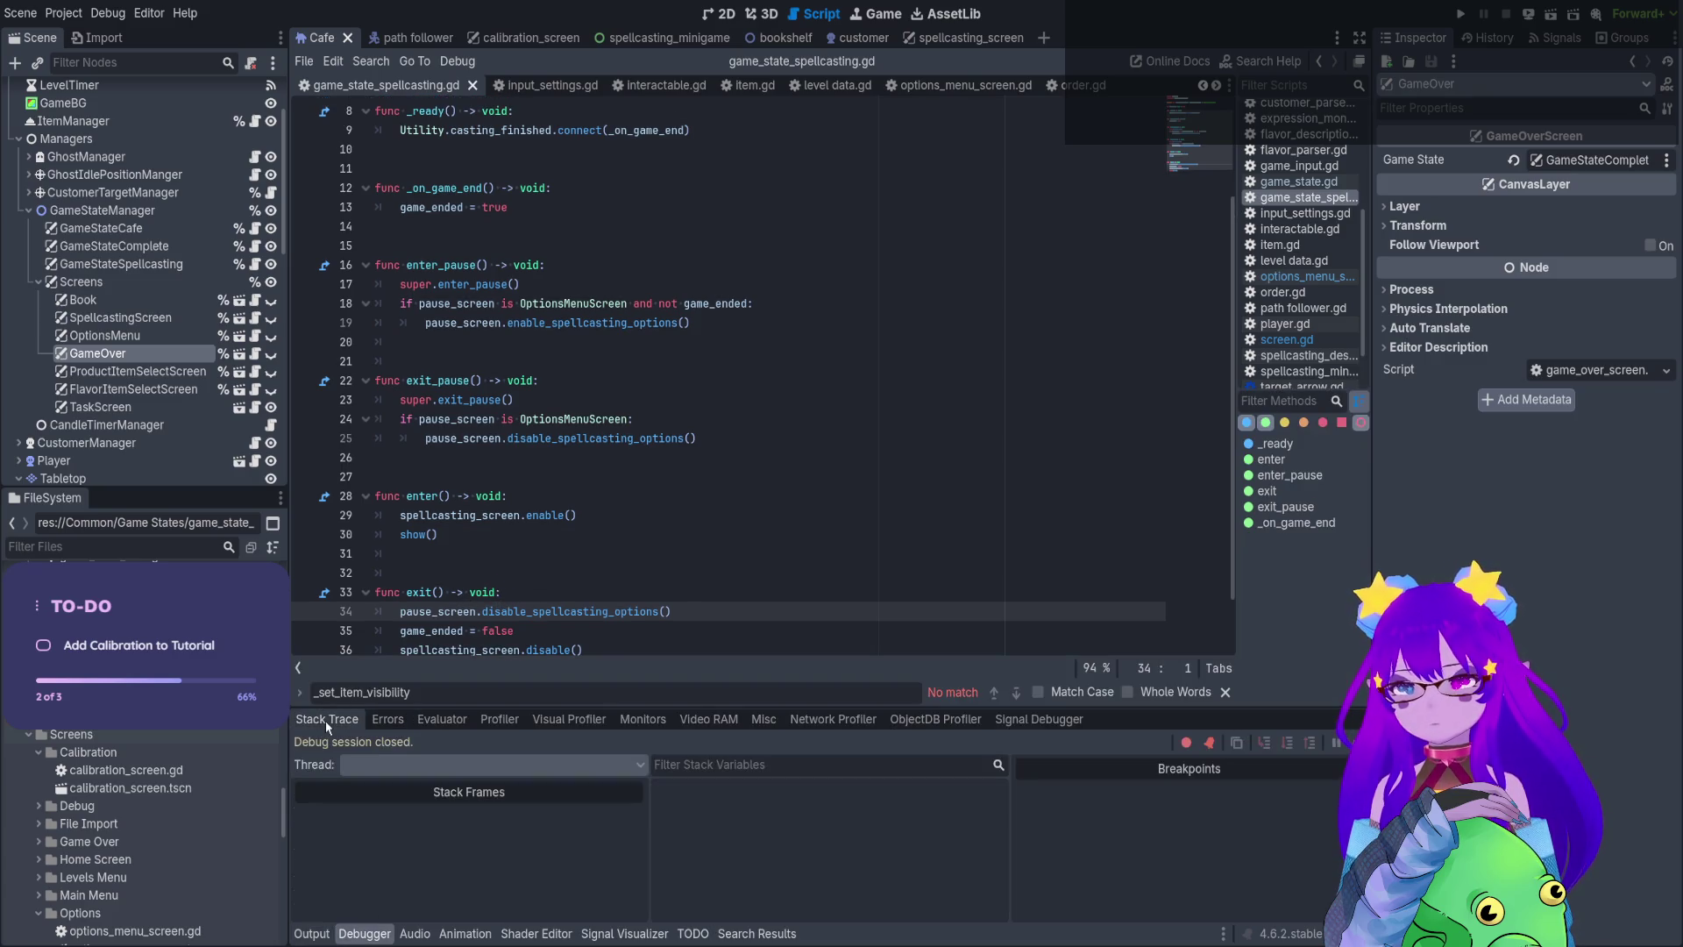
left_click(1461, 13)
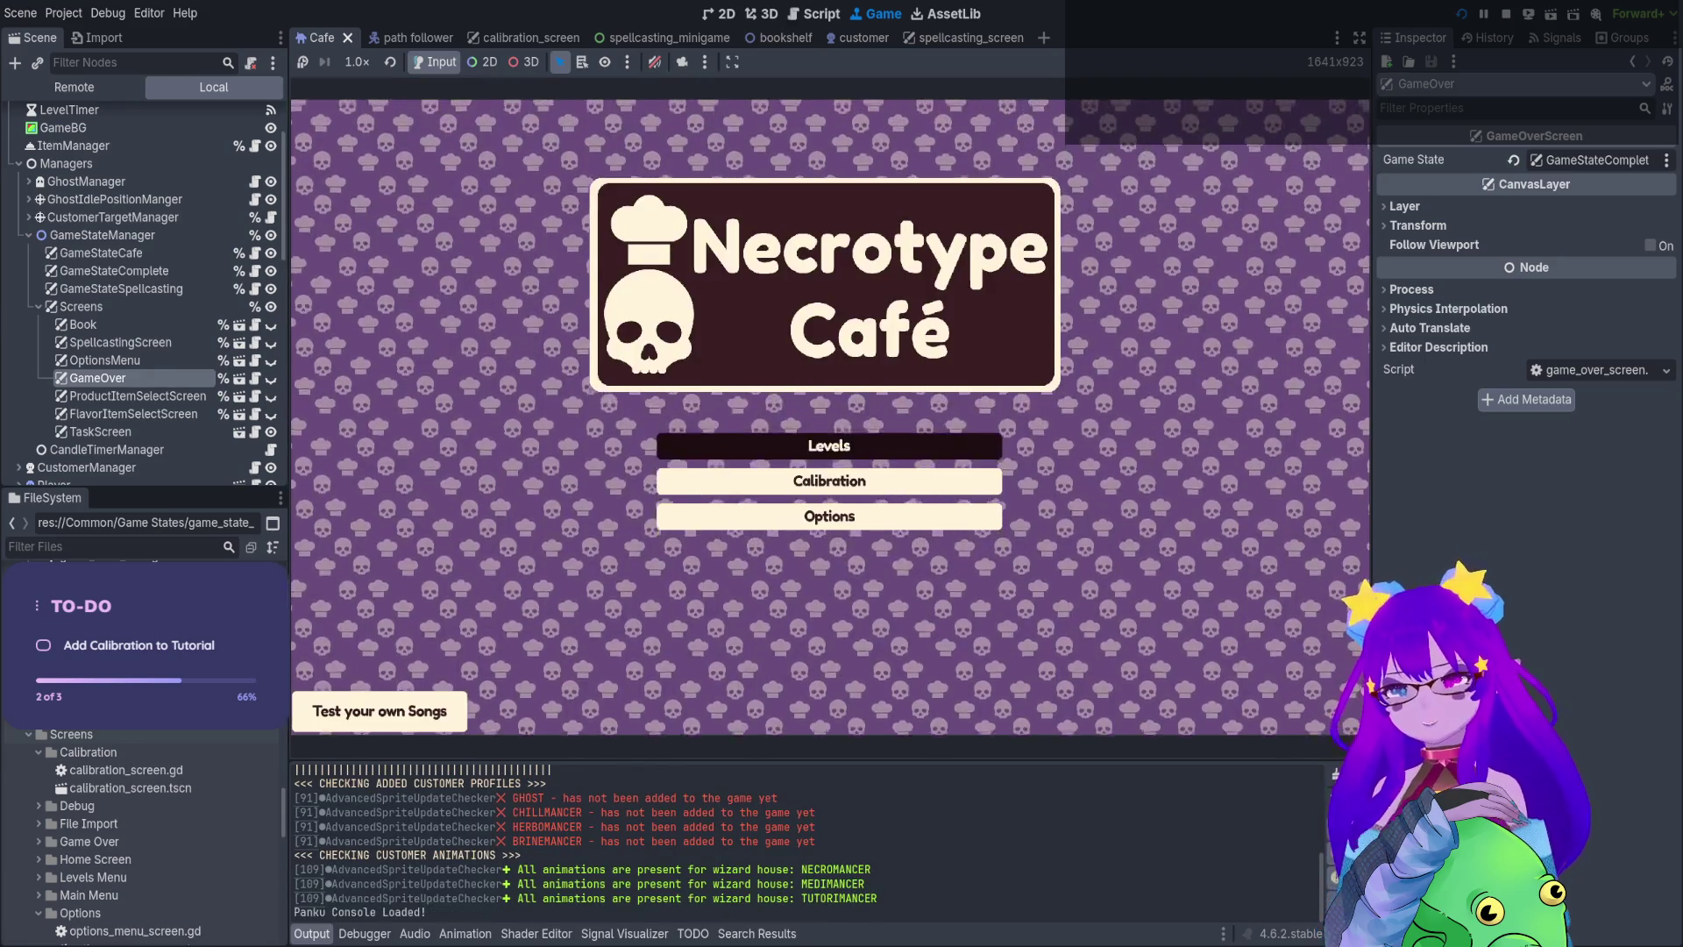
Start the Tutorial level, walk the witch right and down to the desk, then stop with F8
key("Return")
key("Return")
key("Up")
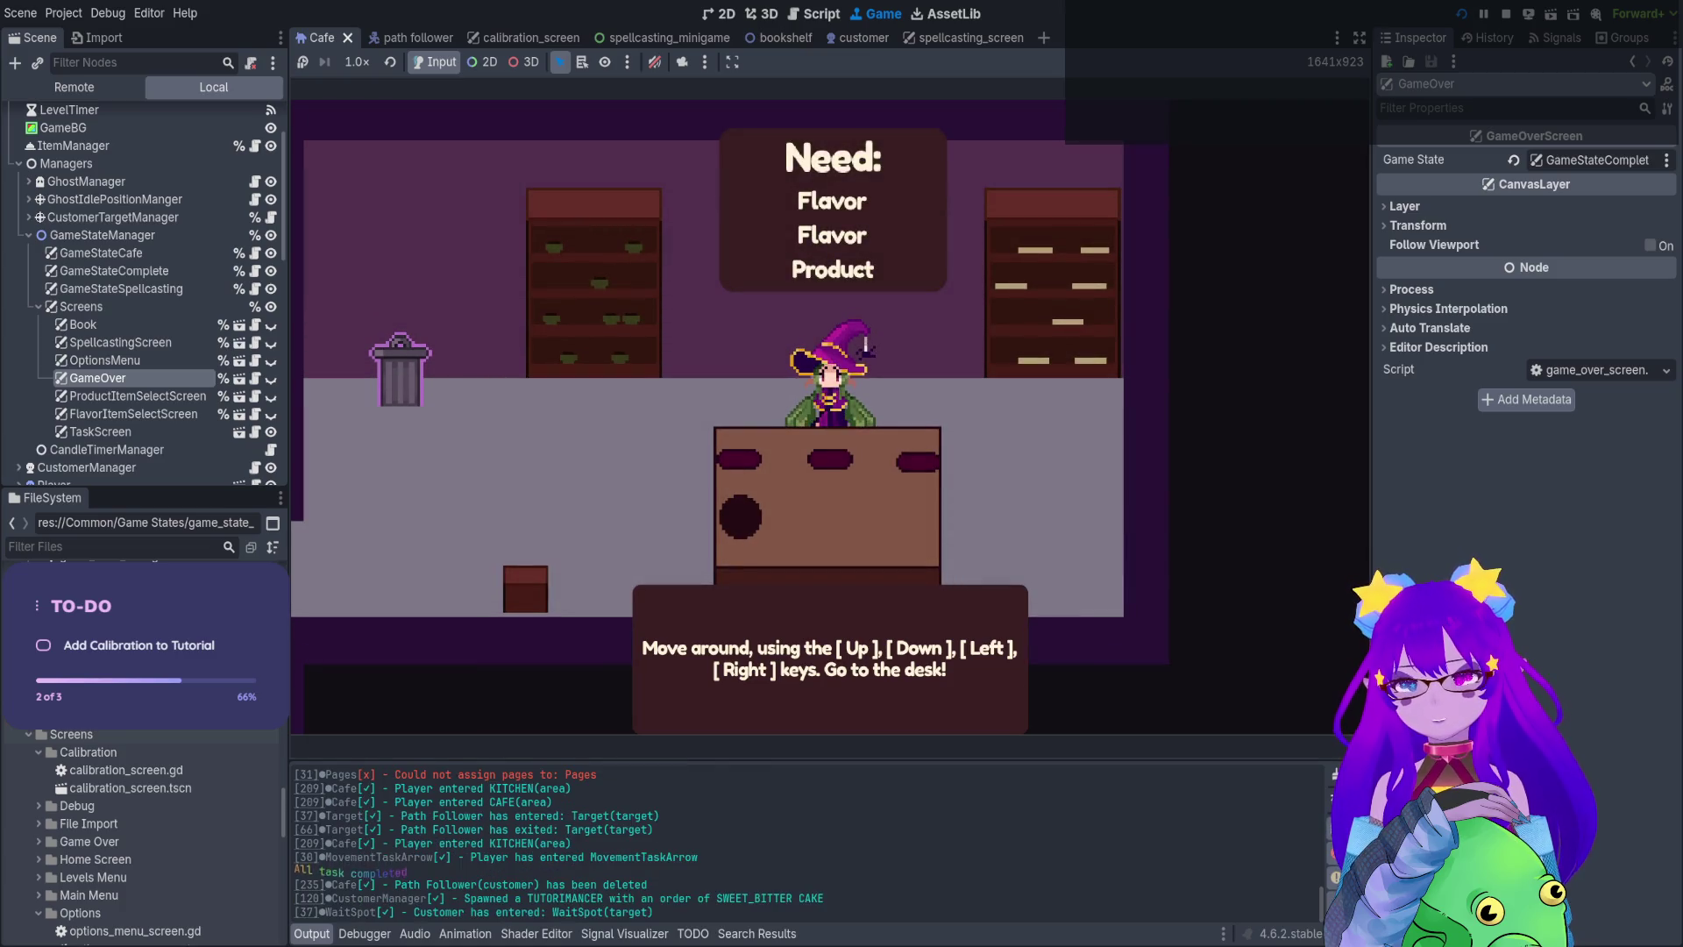
key("Right")
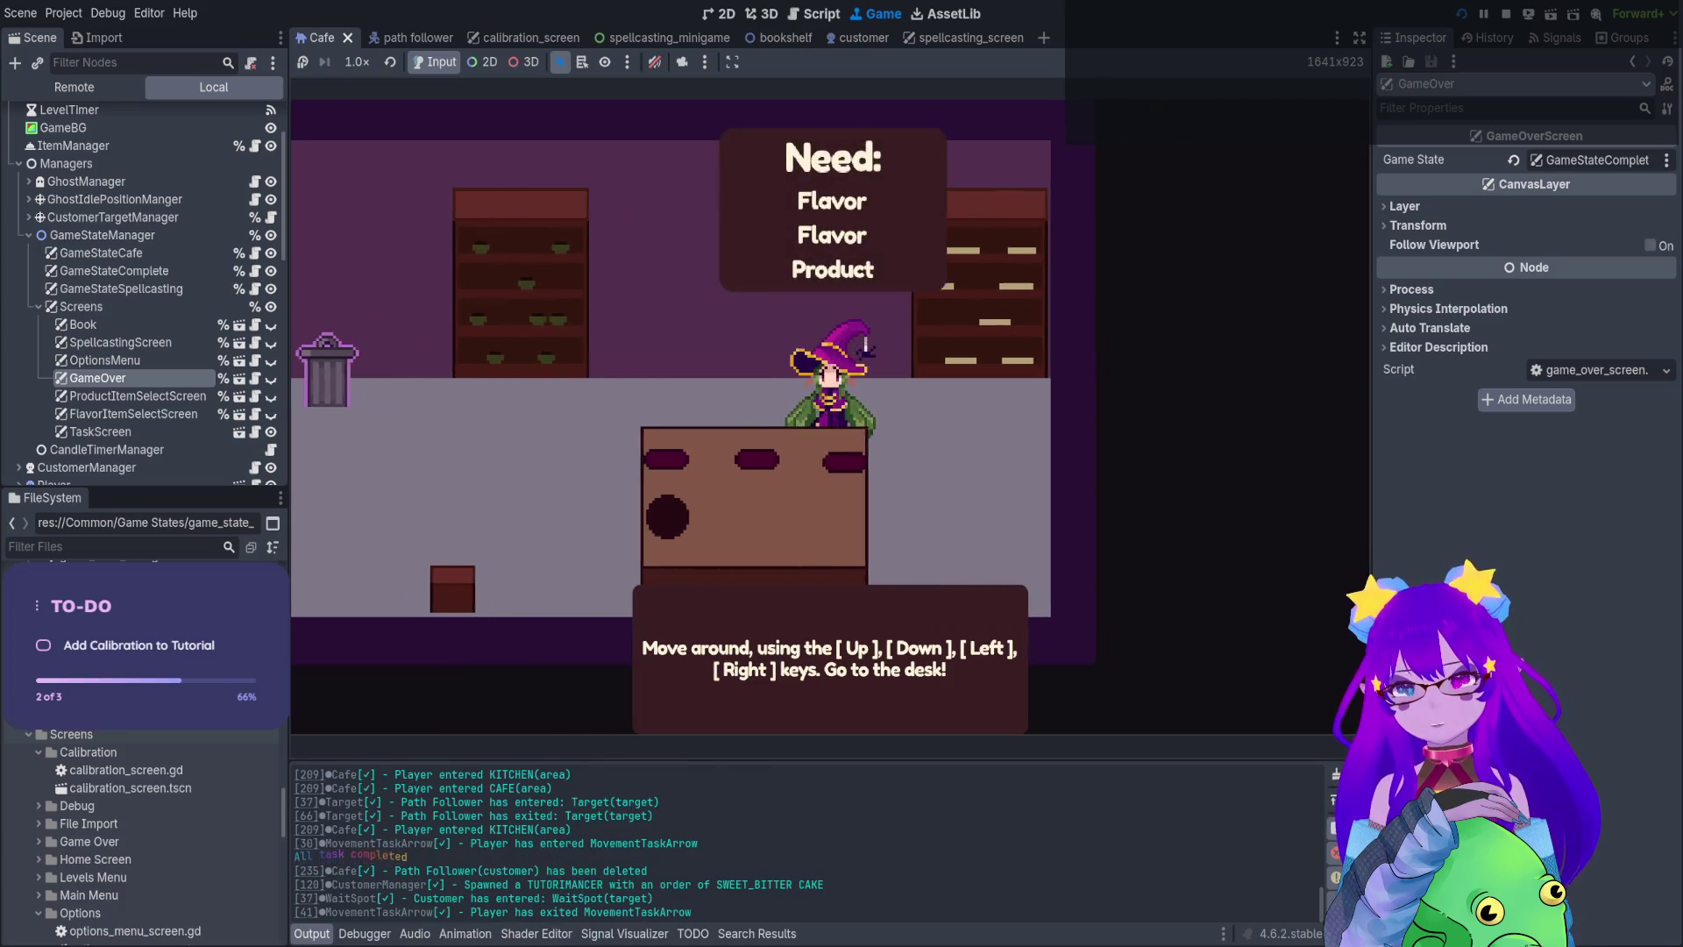
key("Down")
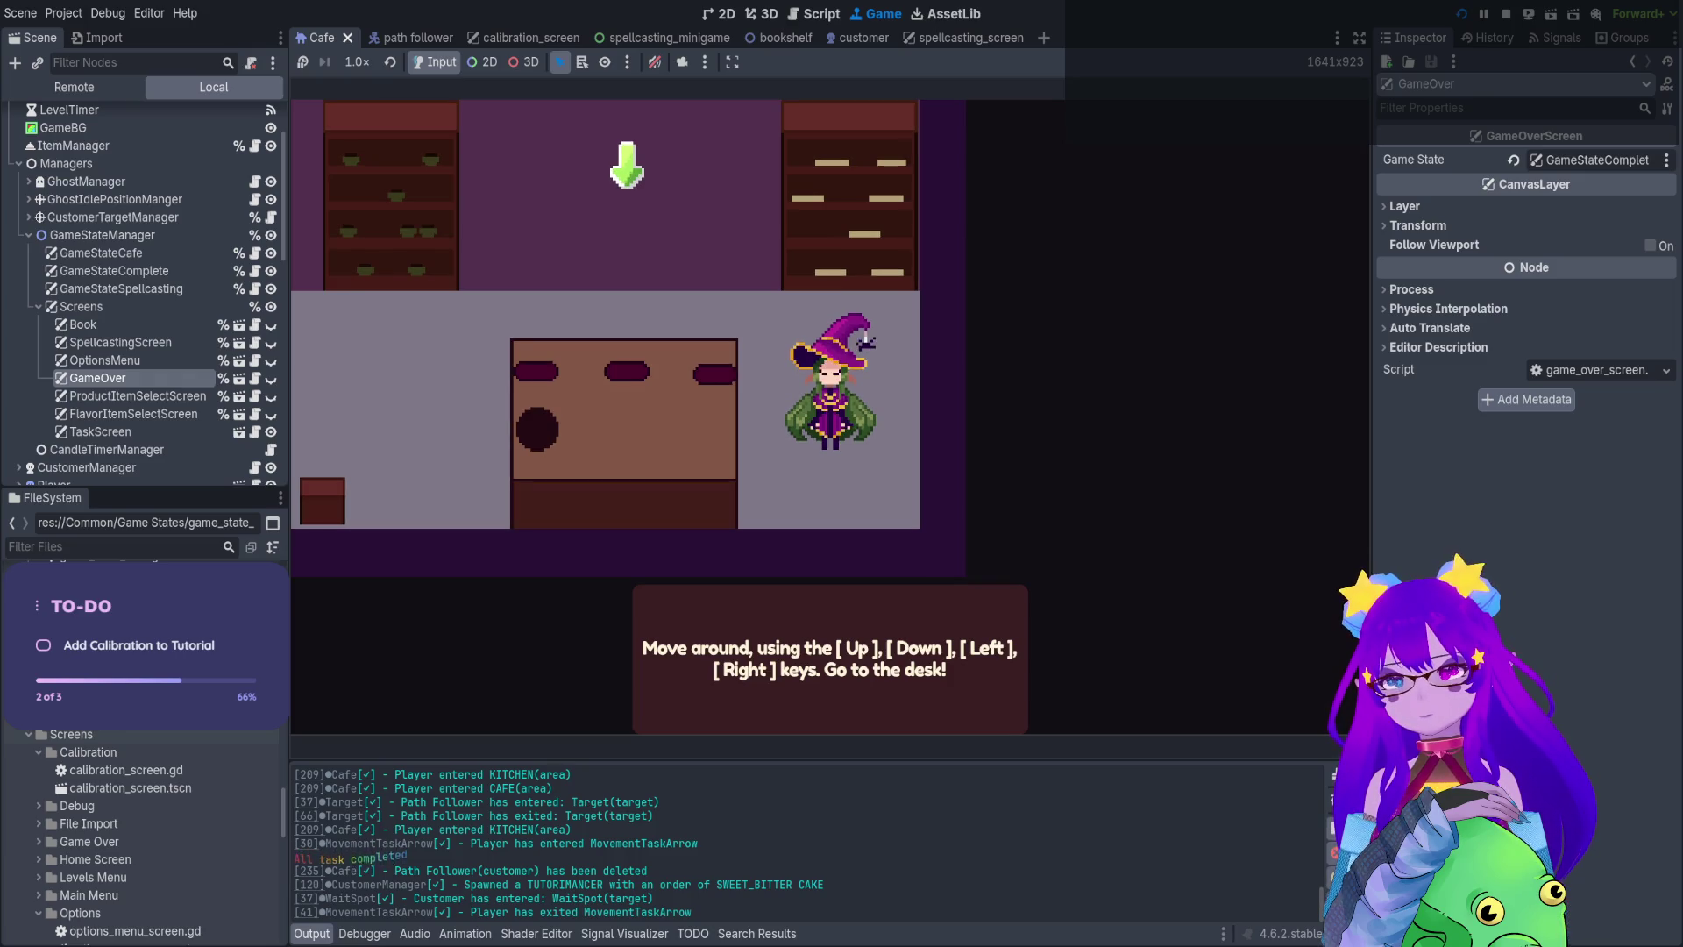
key("F8")
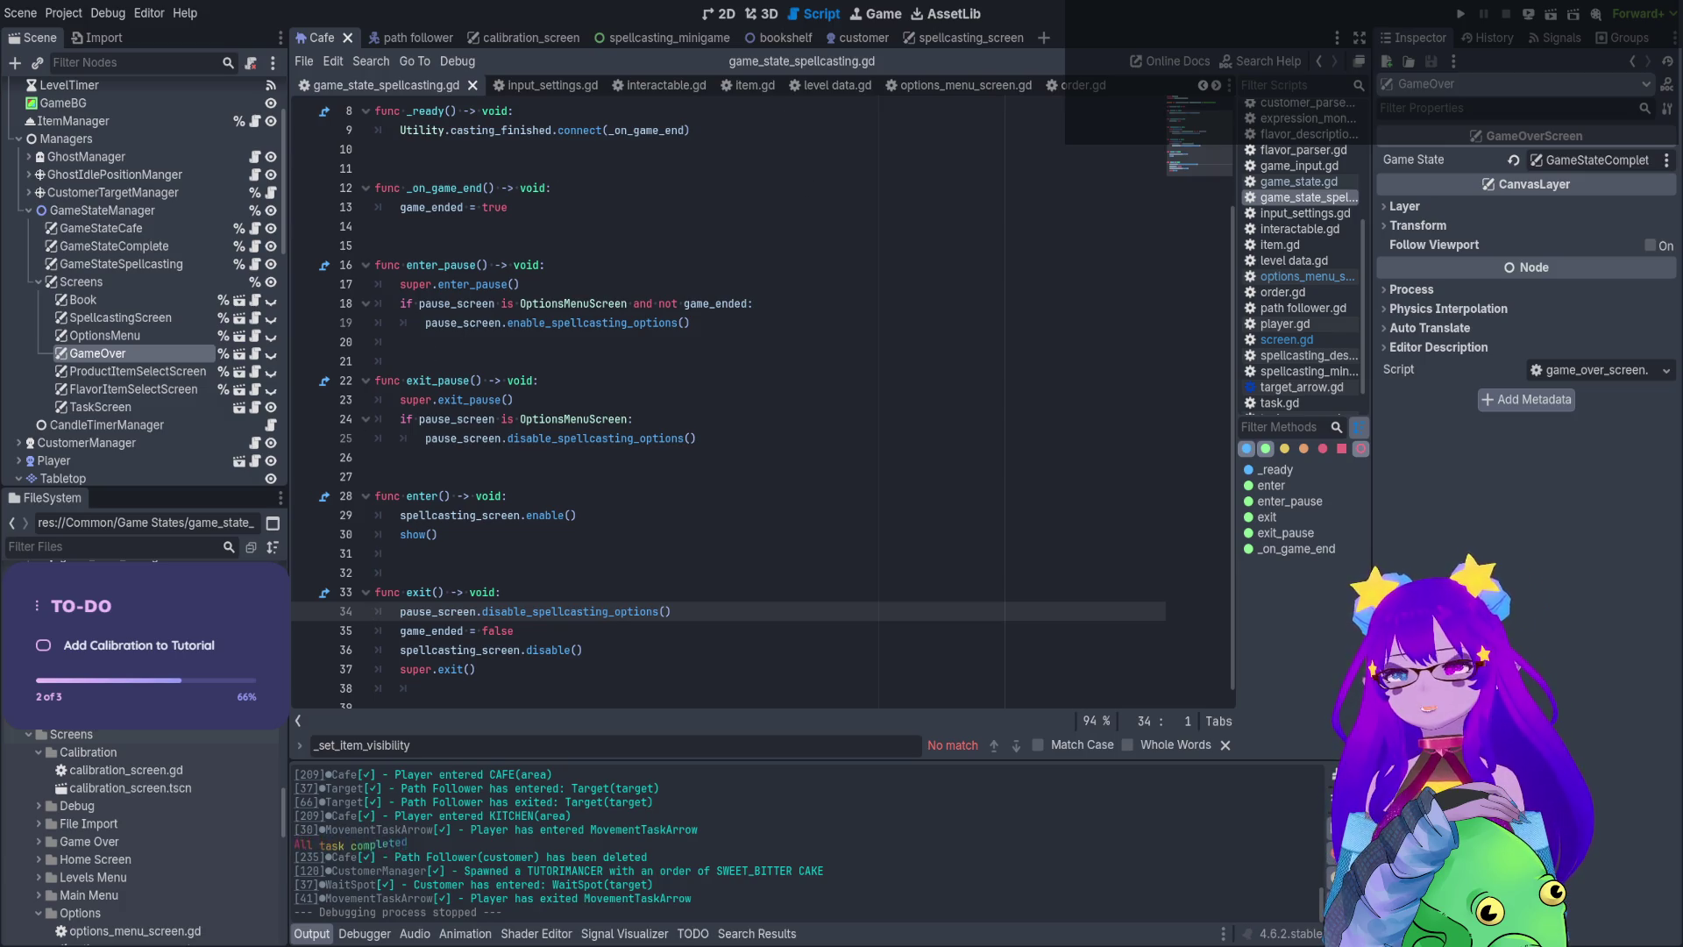
Check tutorial_level.tres's Enable Test Table setting and search the project for enable_test_table
left_click(132, 667)
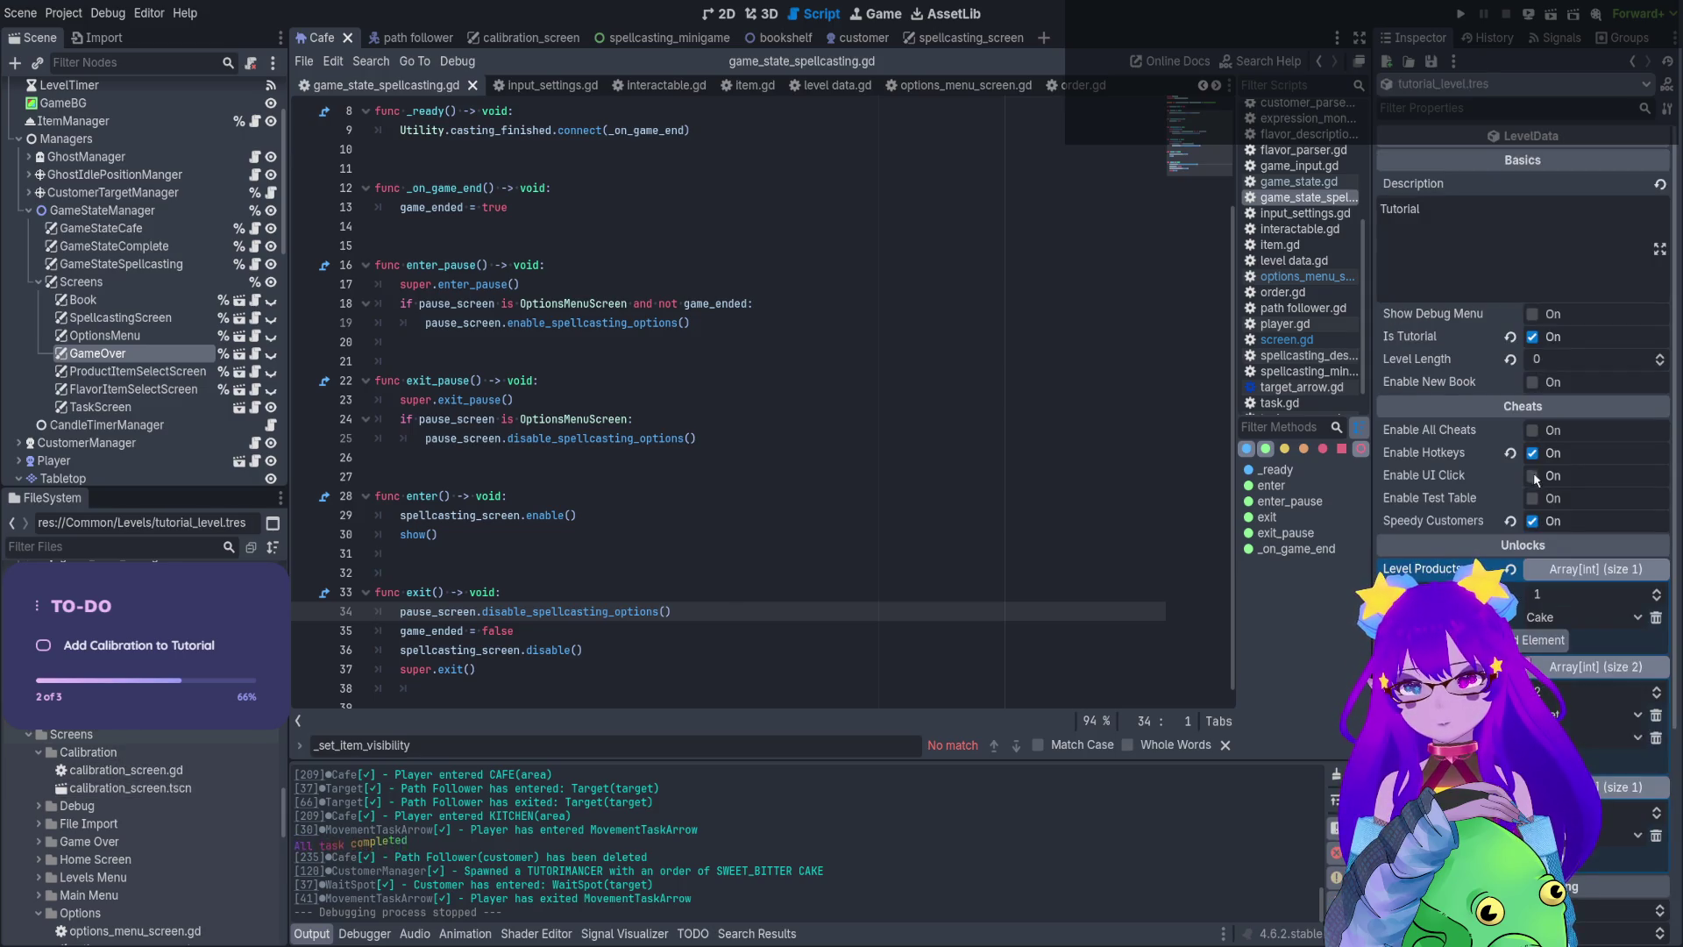
left_click(1480, 498)
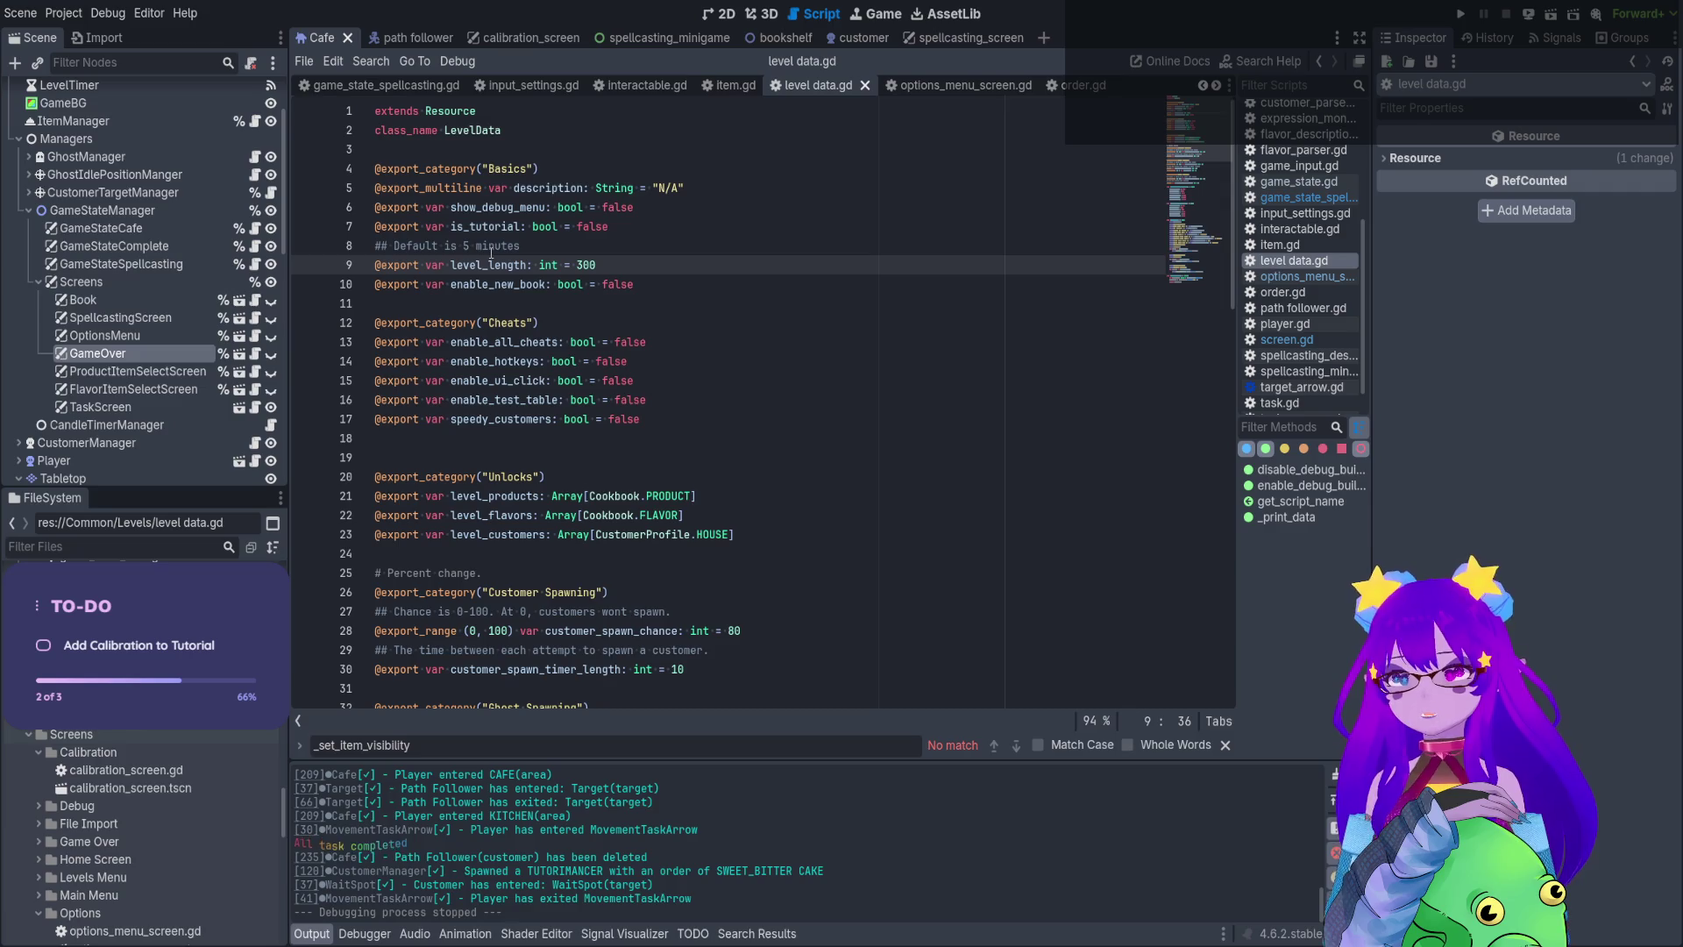
double_click(514, 400)
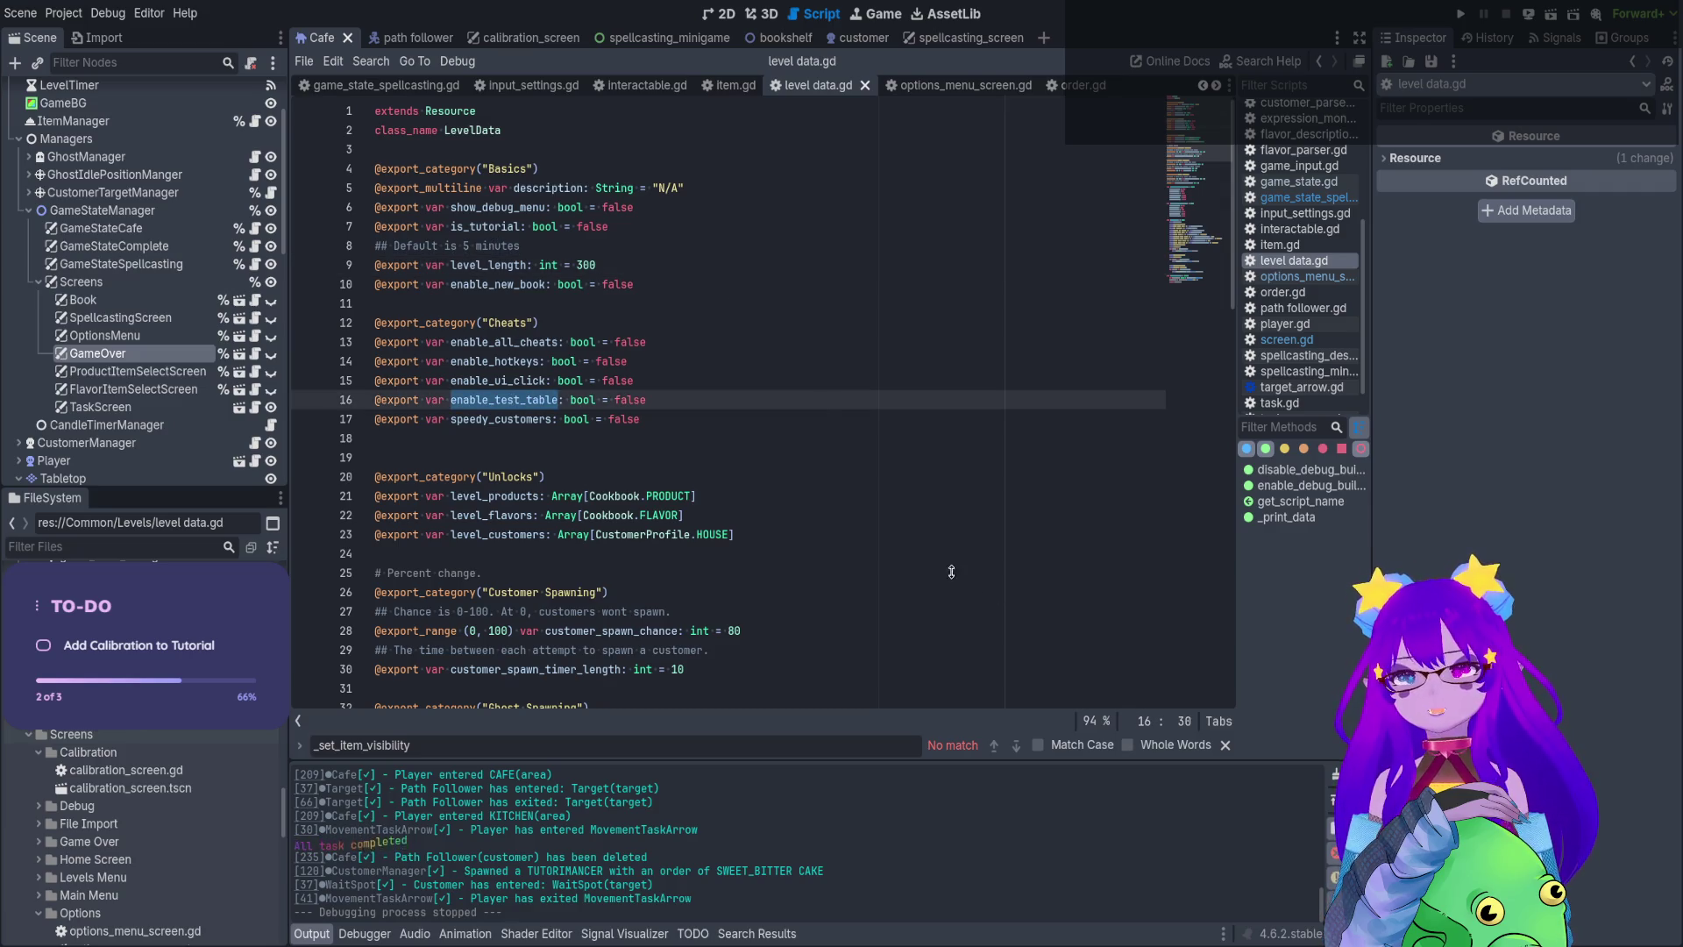
key("ctrl+shift+f")
key("Return")
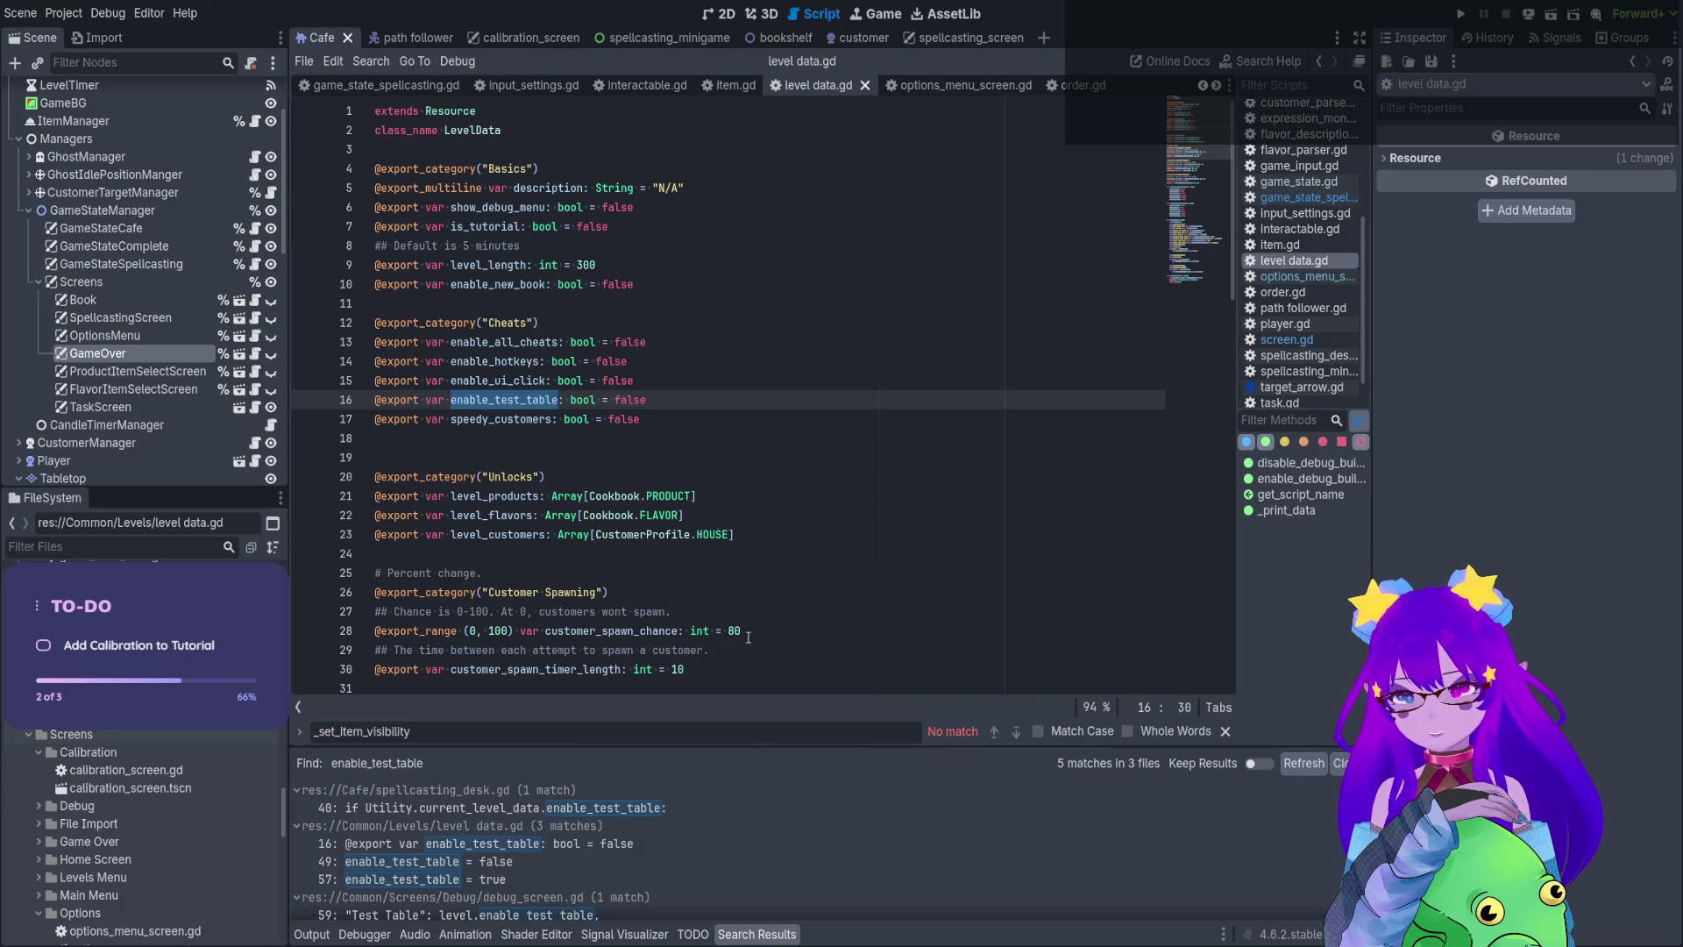
Open the matches in debug_screen.gd, level data.gd line 57 and spellcasting_desk.gd line 40
left_click_drag(773, 748, 812, 465)
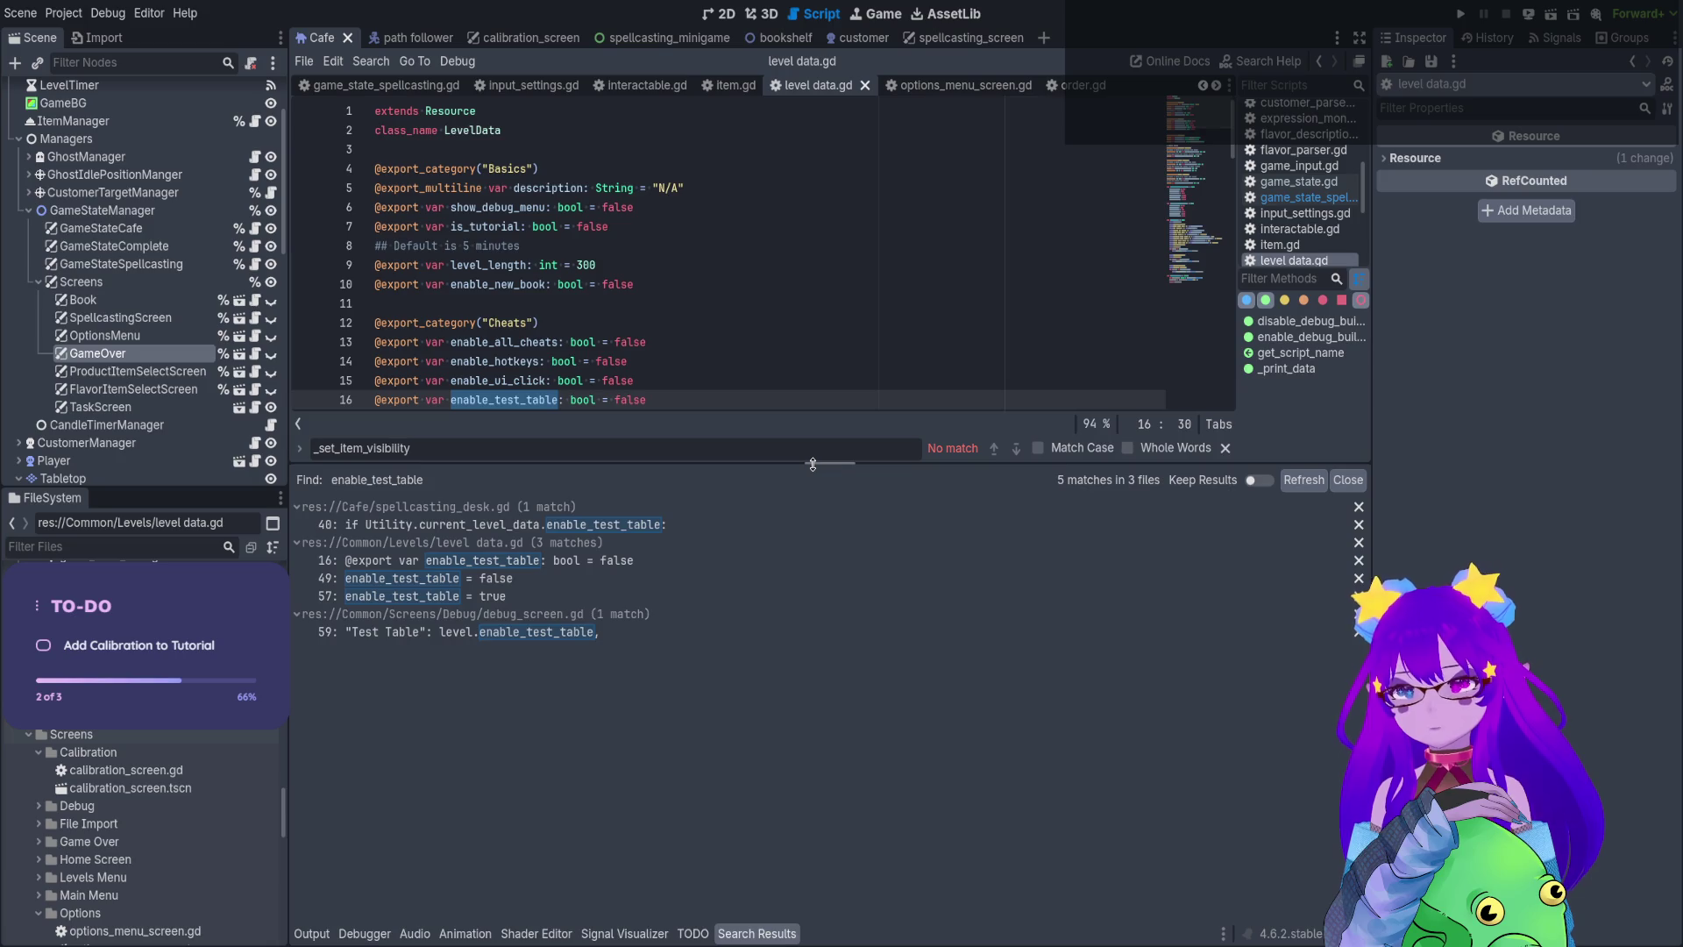
left_click(649, 632)
scroll(490, 267, "up", 2)
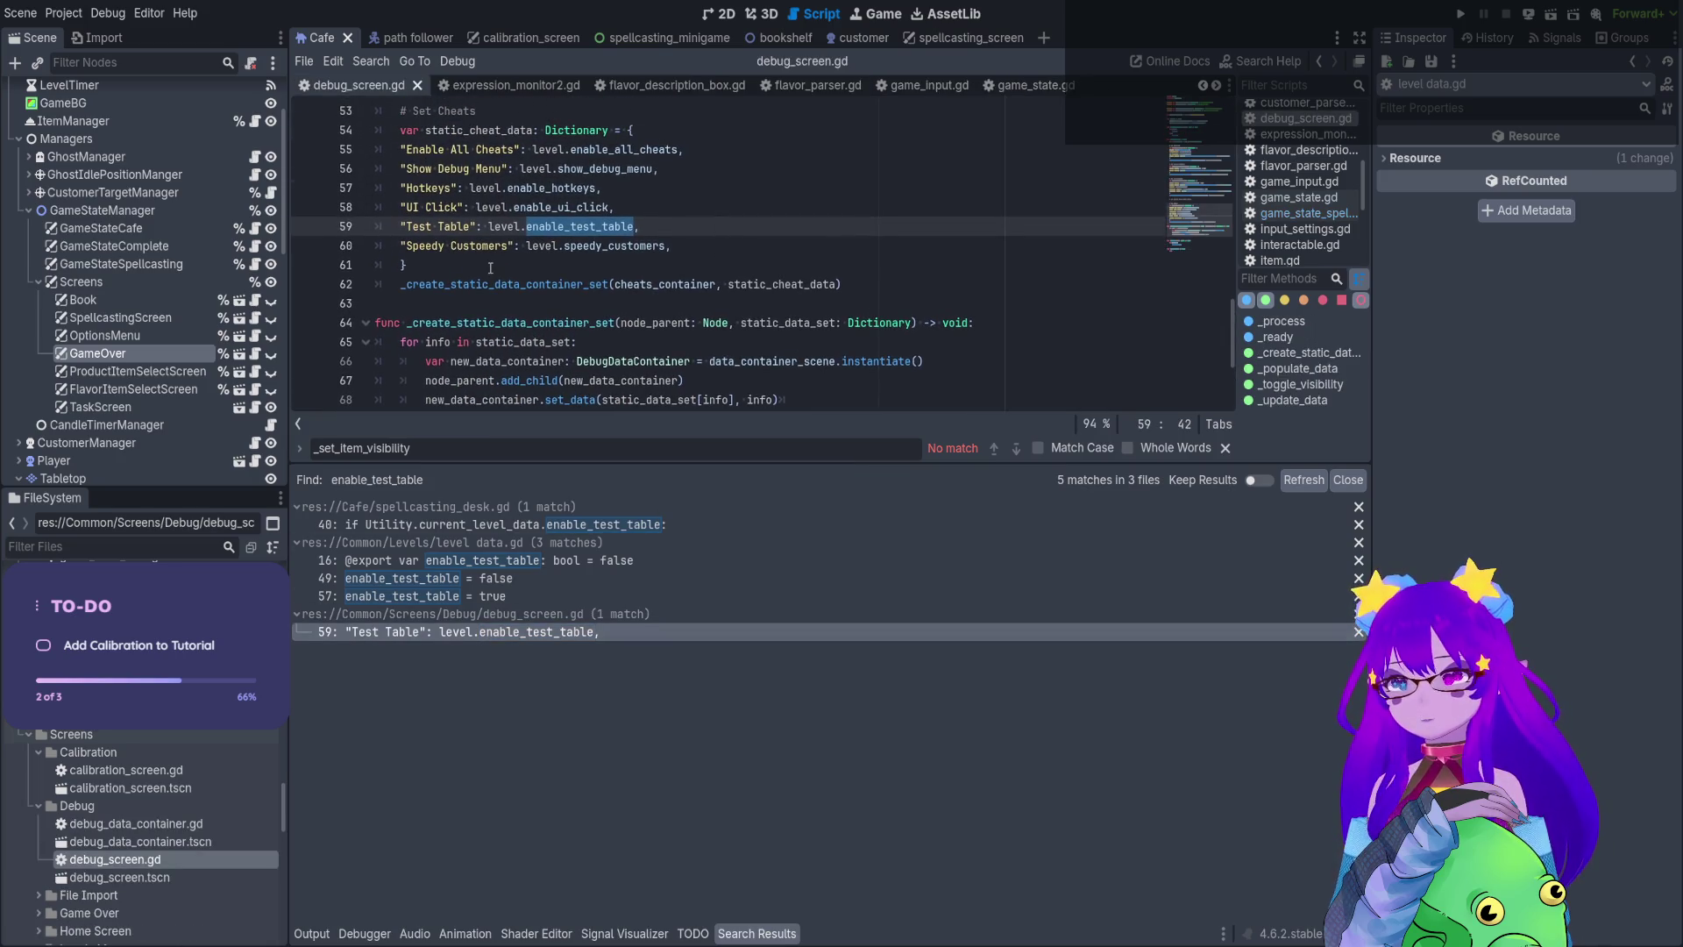
left_click(569, 596)
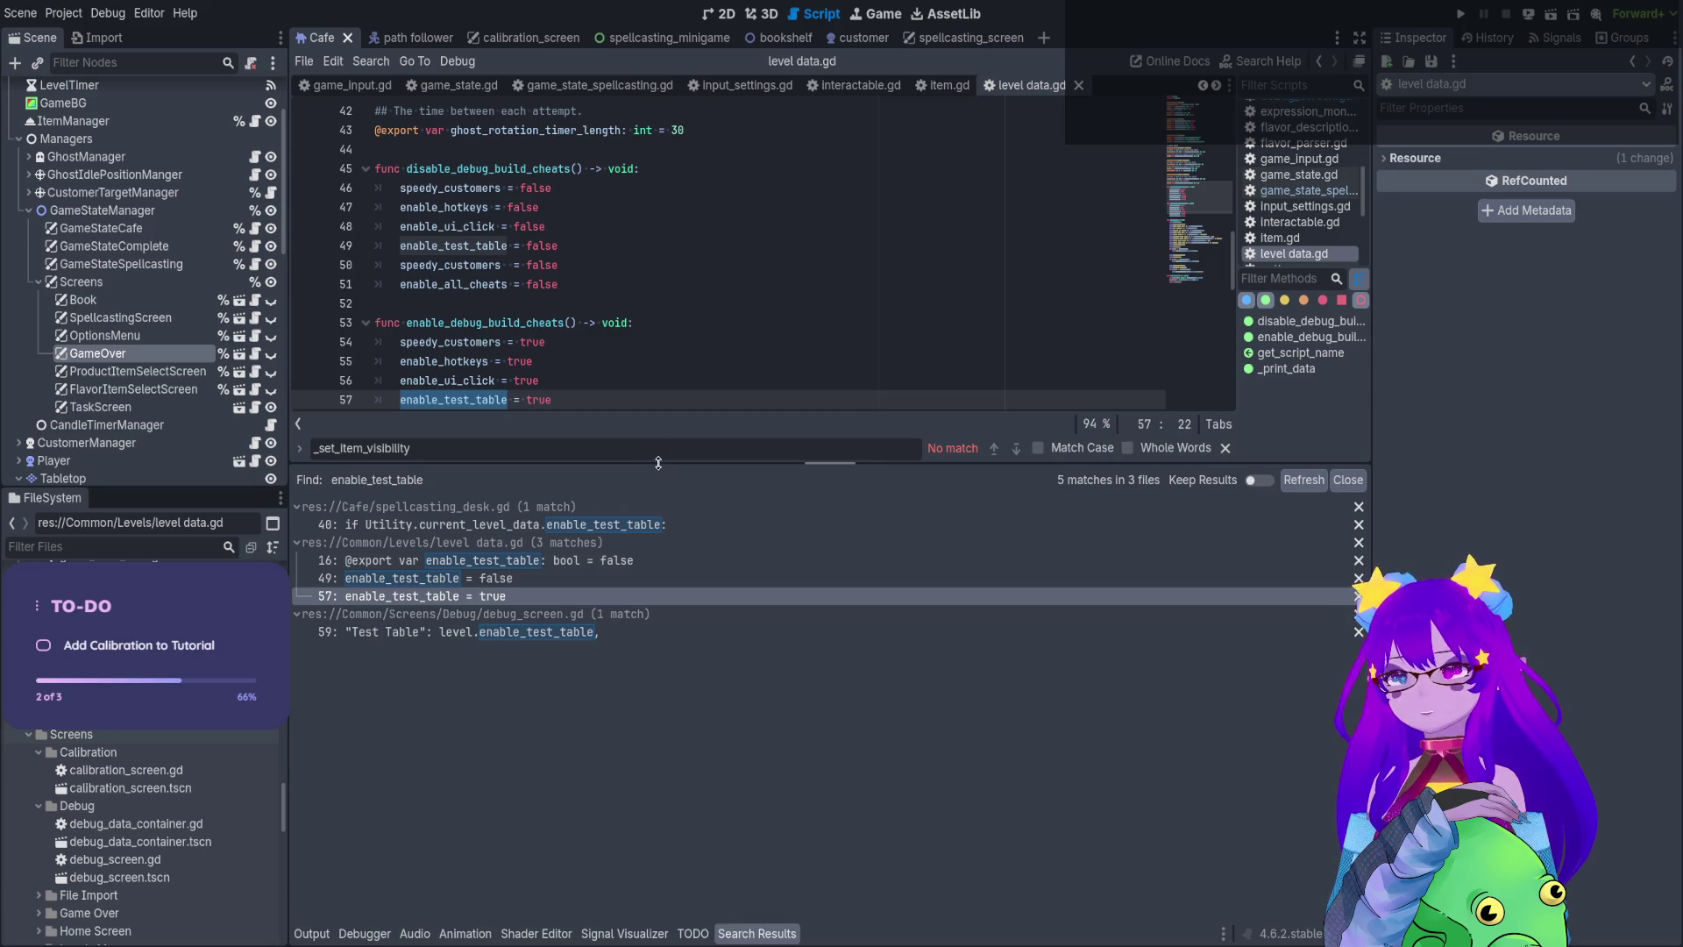
left_click_drag(660, 465, 660, 525)
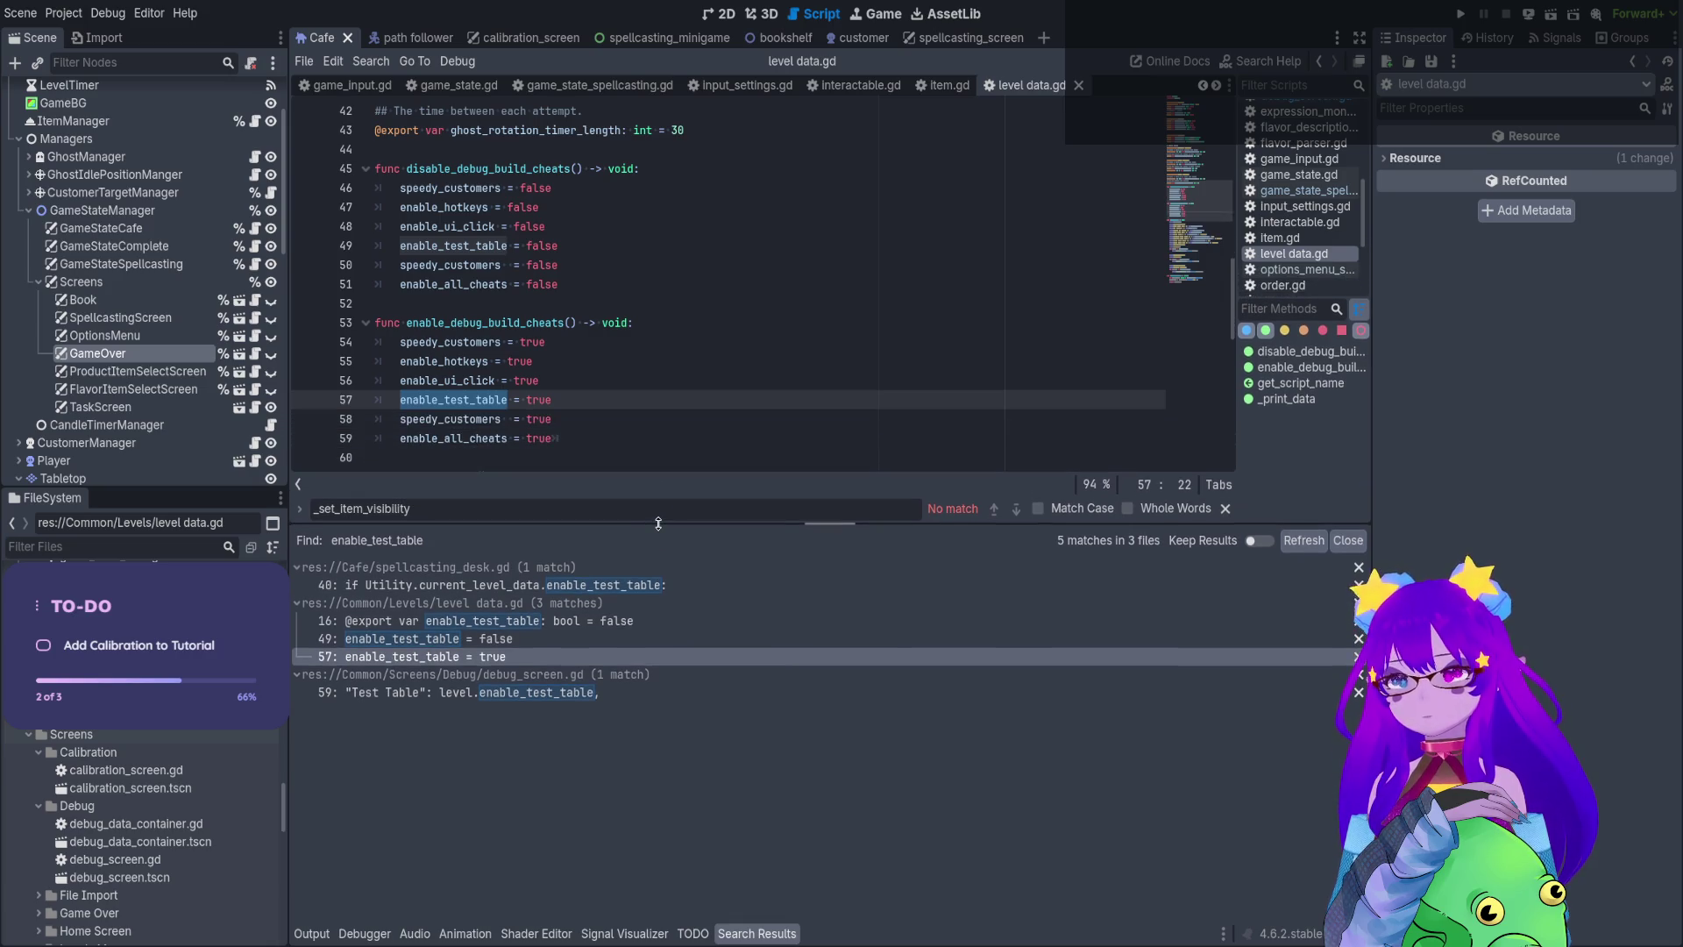
left_click(653, 586)
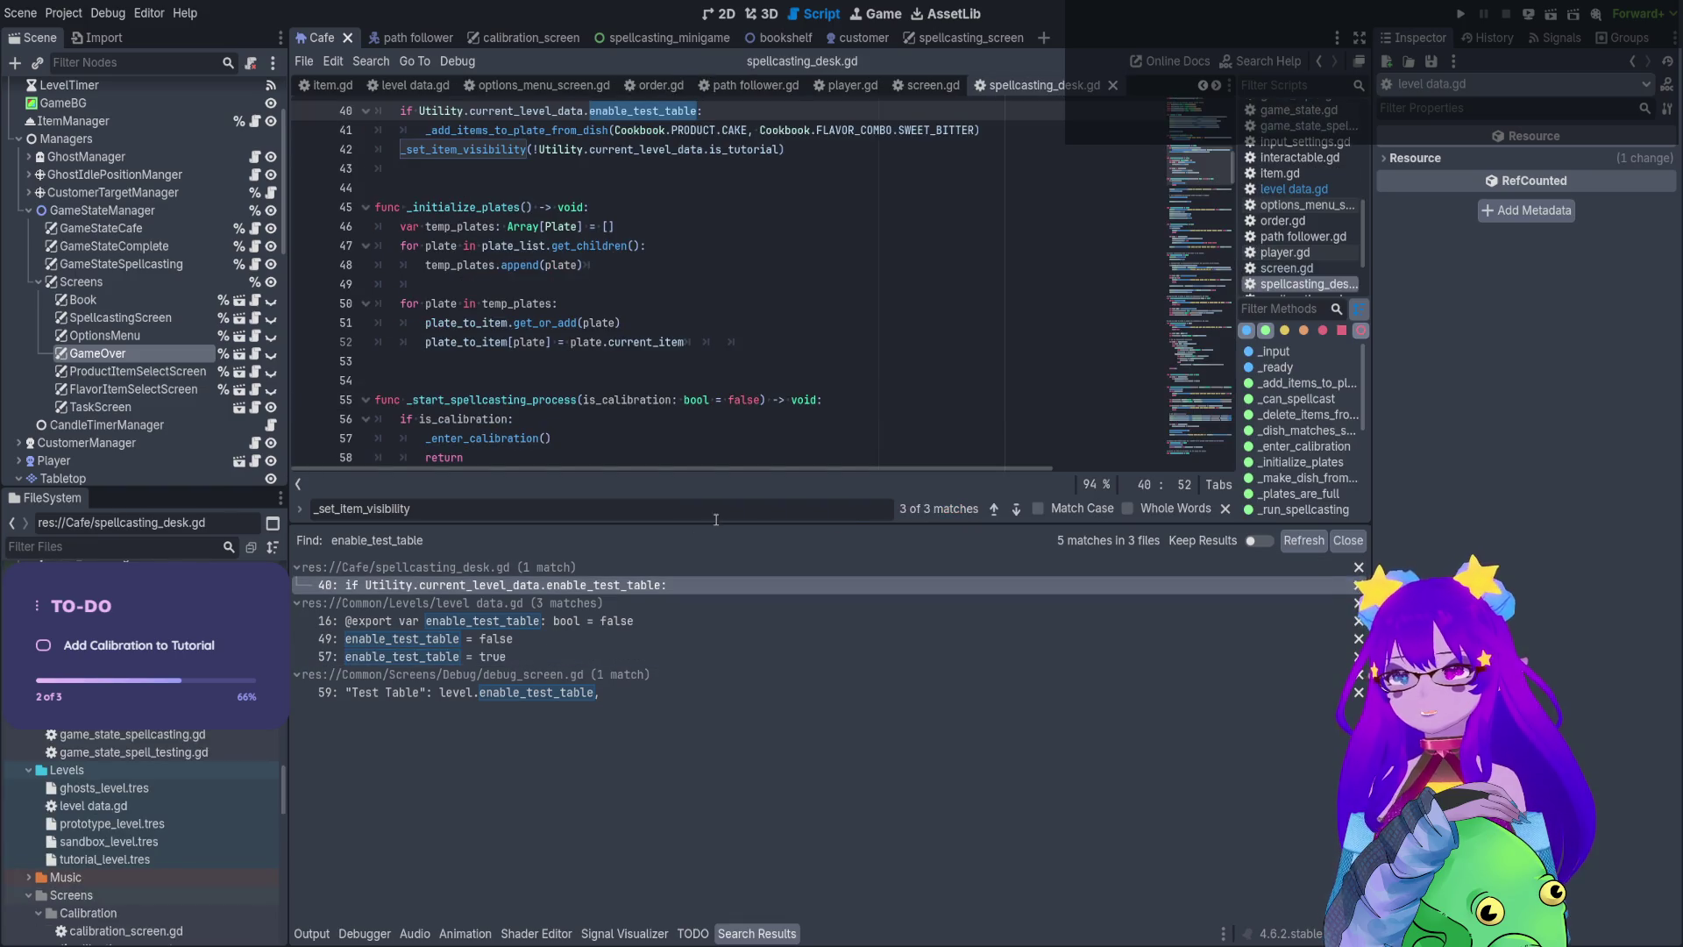
Enlarge the script view, review the enable_test_table check in _set_settings_based_on_cheats, and run the game
left_click_drag(714, 526, 713, 749)
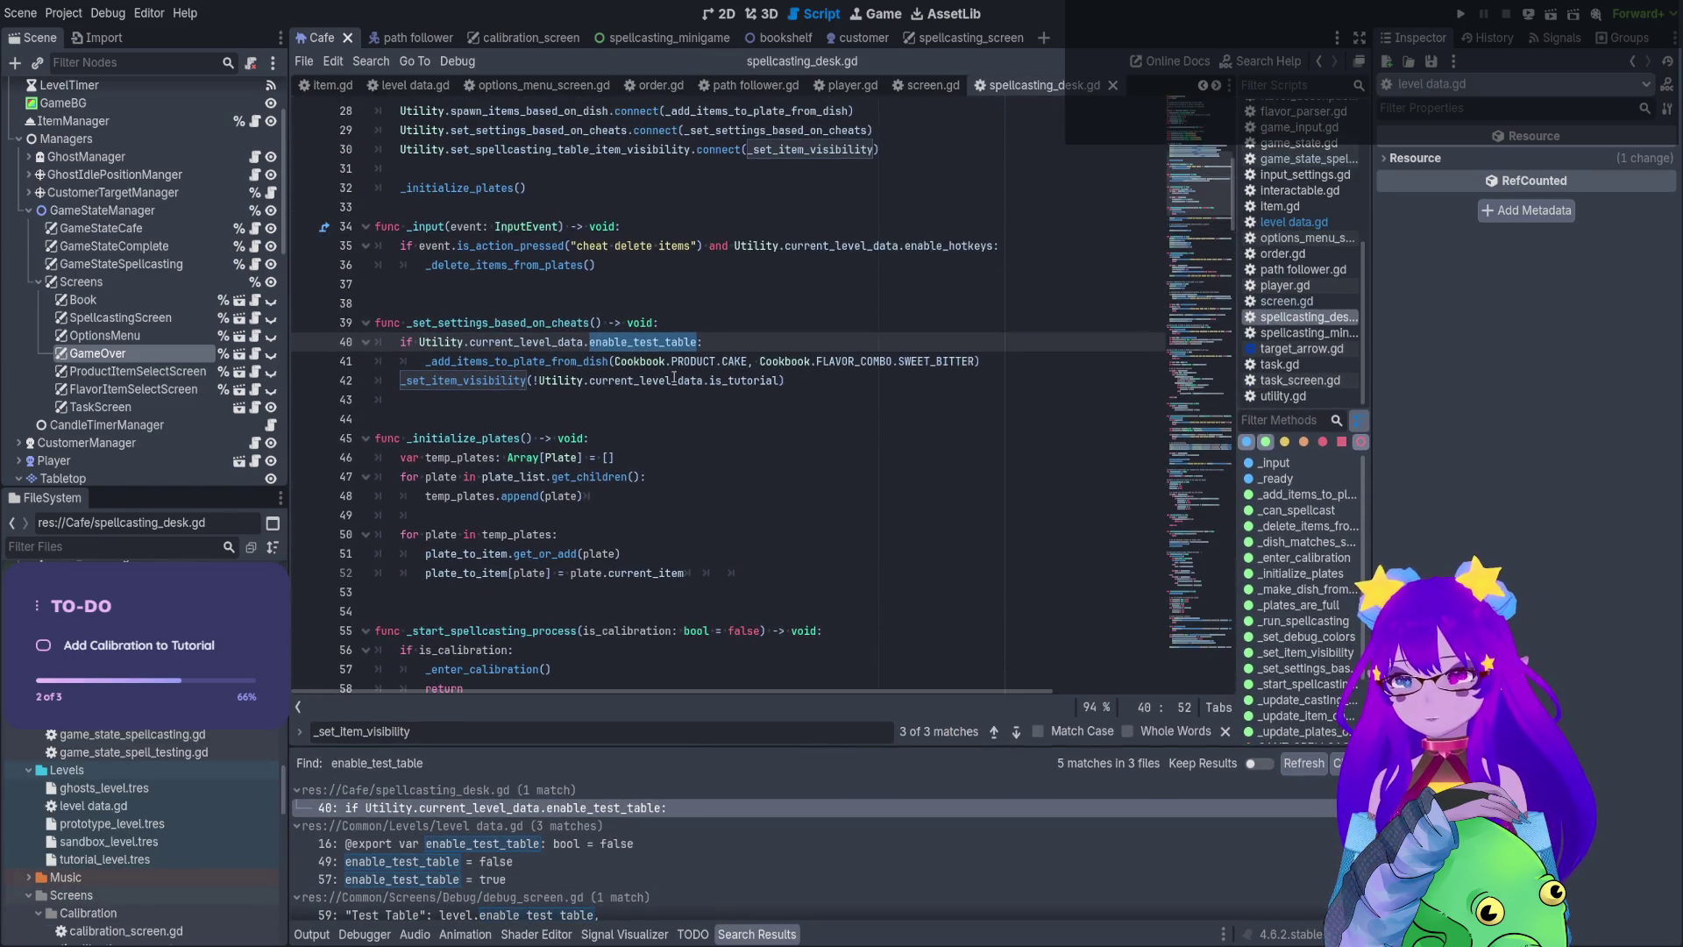
scroll(545, 328, "up", 1)
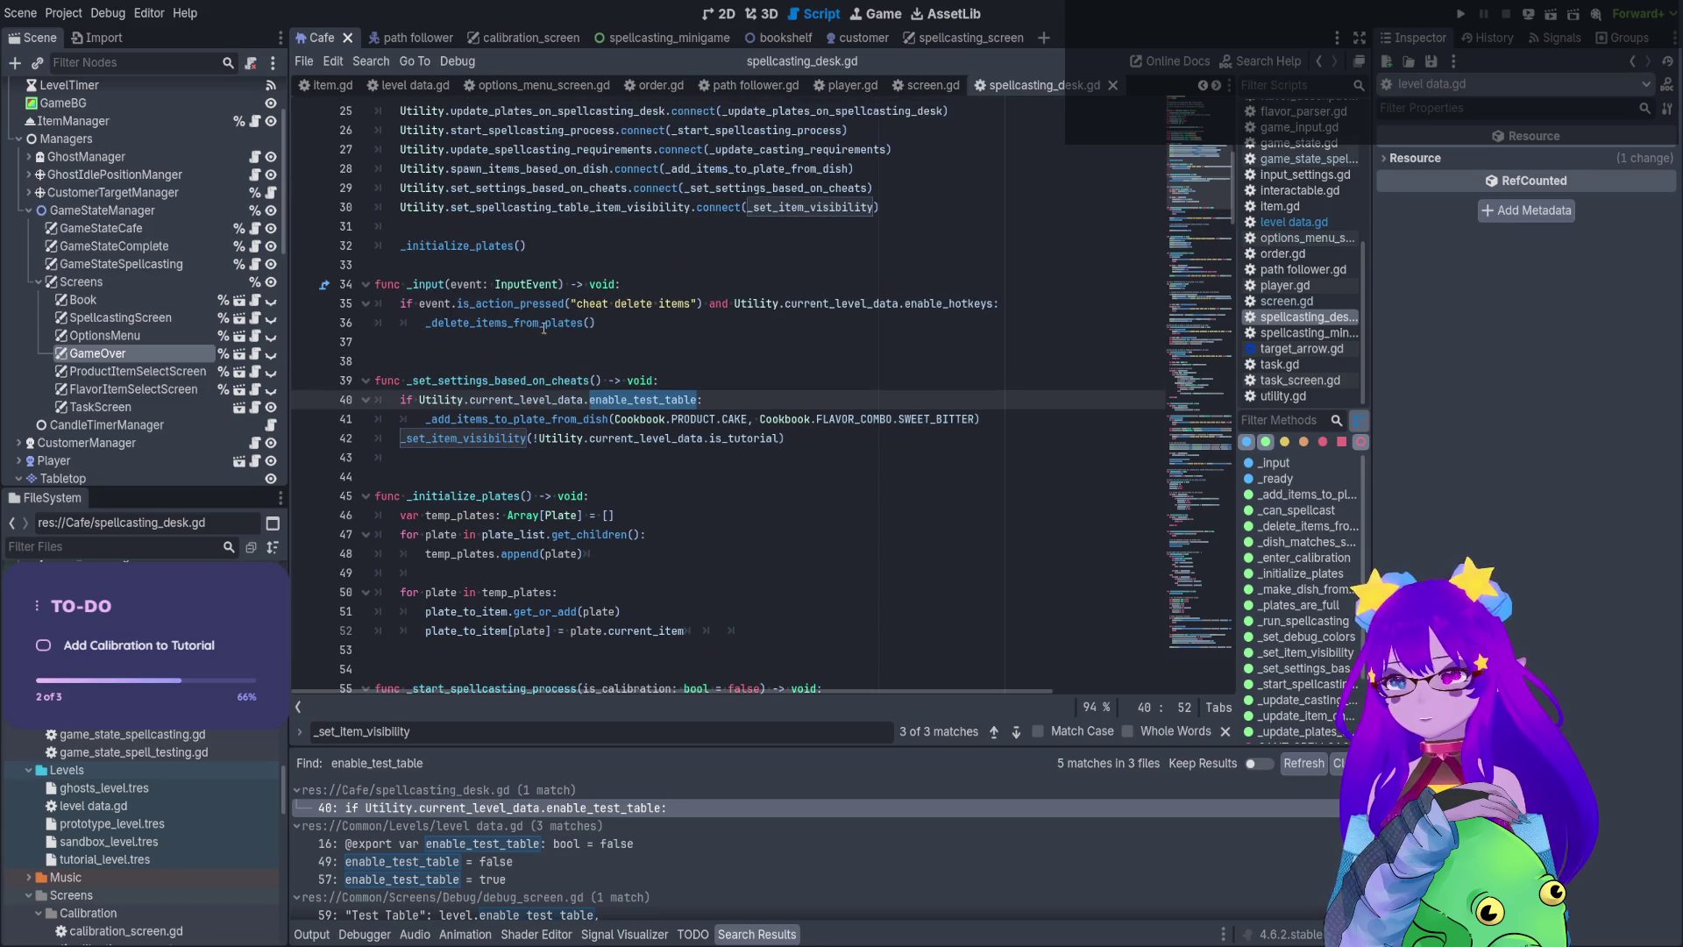
left_click(539, 402)
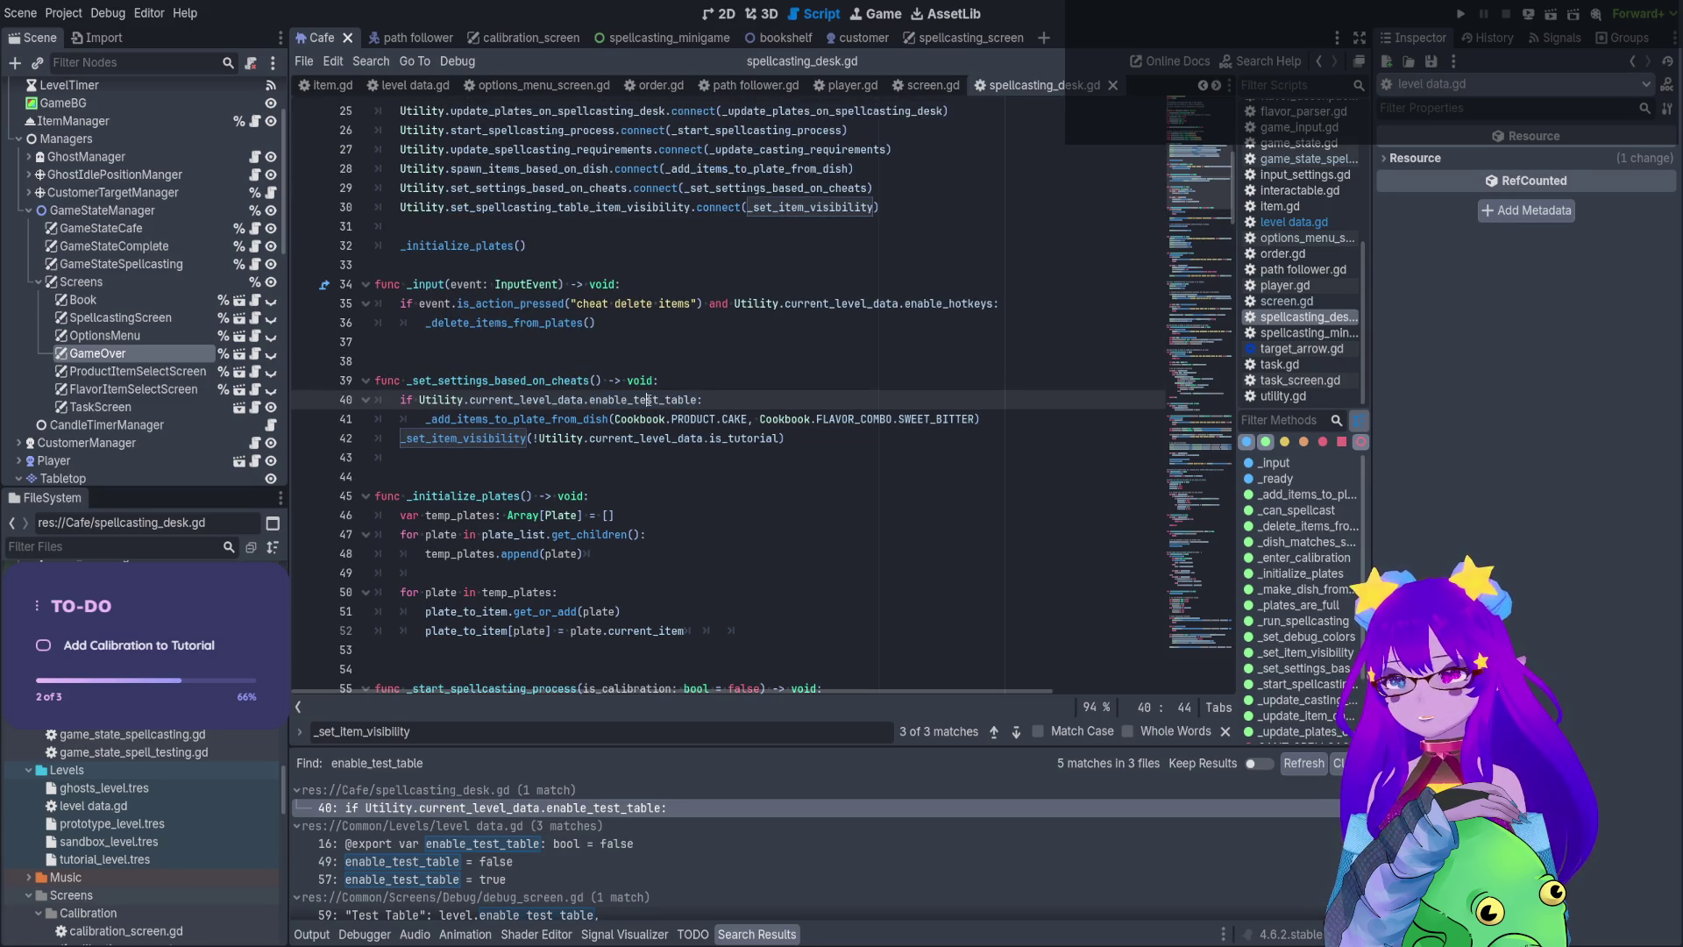
left_click_drag(597, 422, 789, 438)
left_click(752, 442)
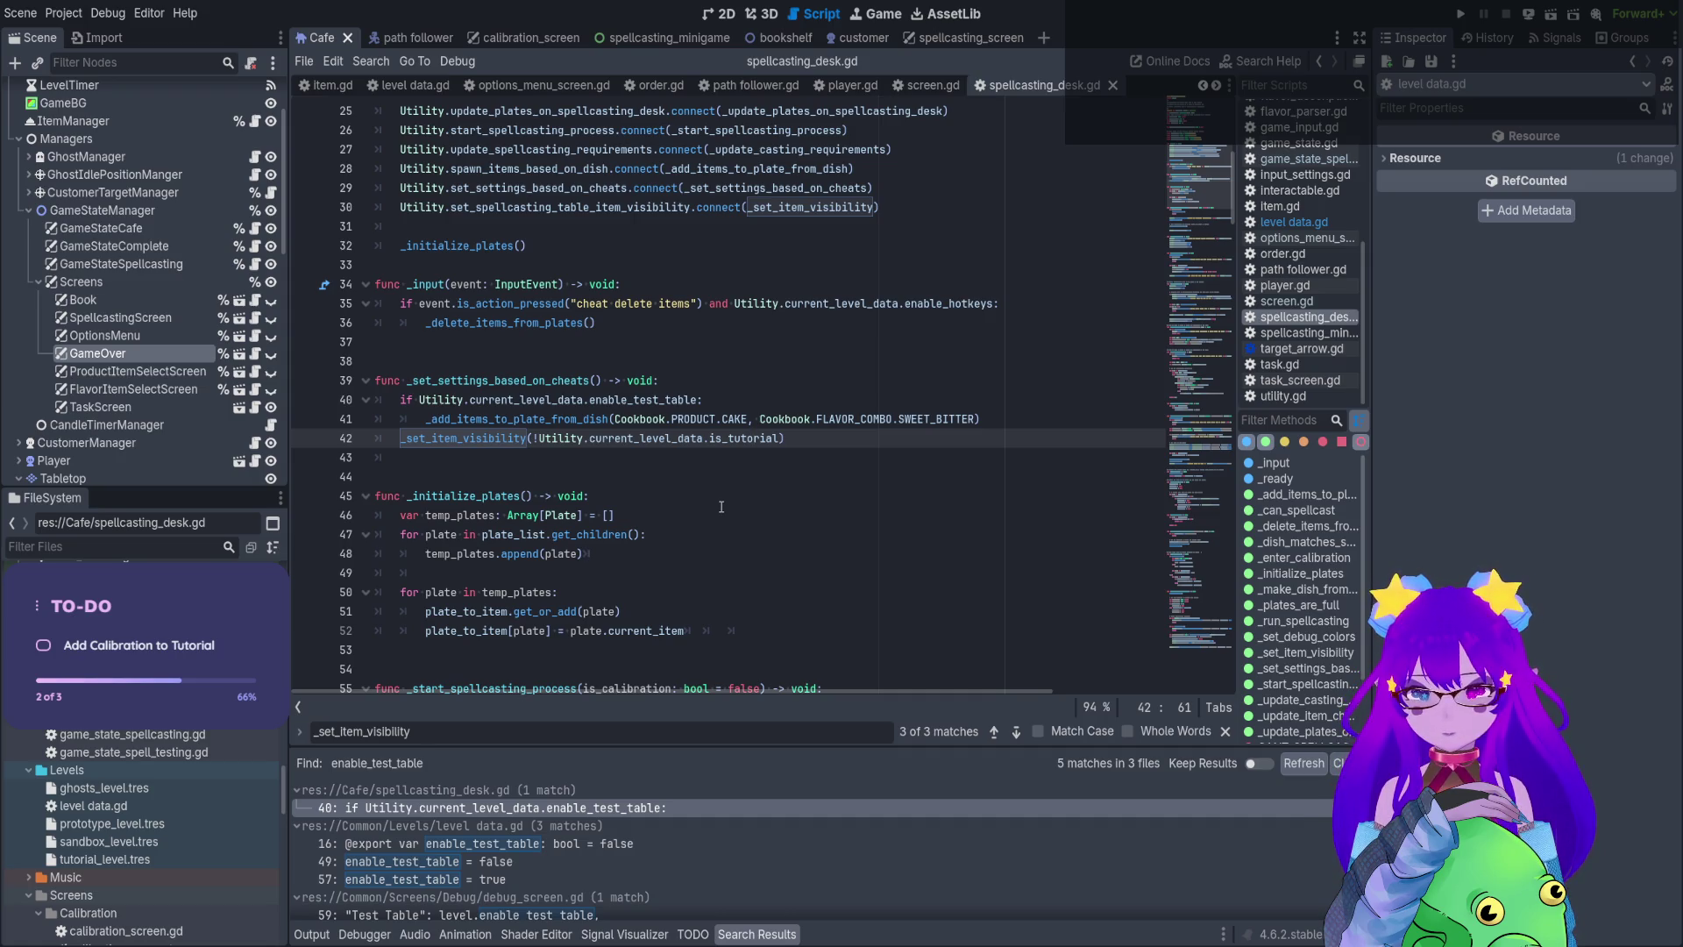
left_click(1456, 15)
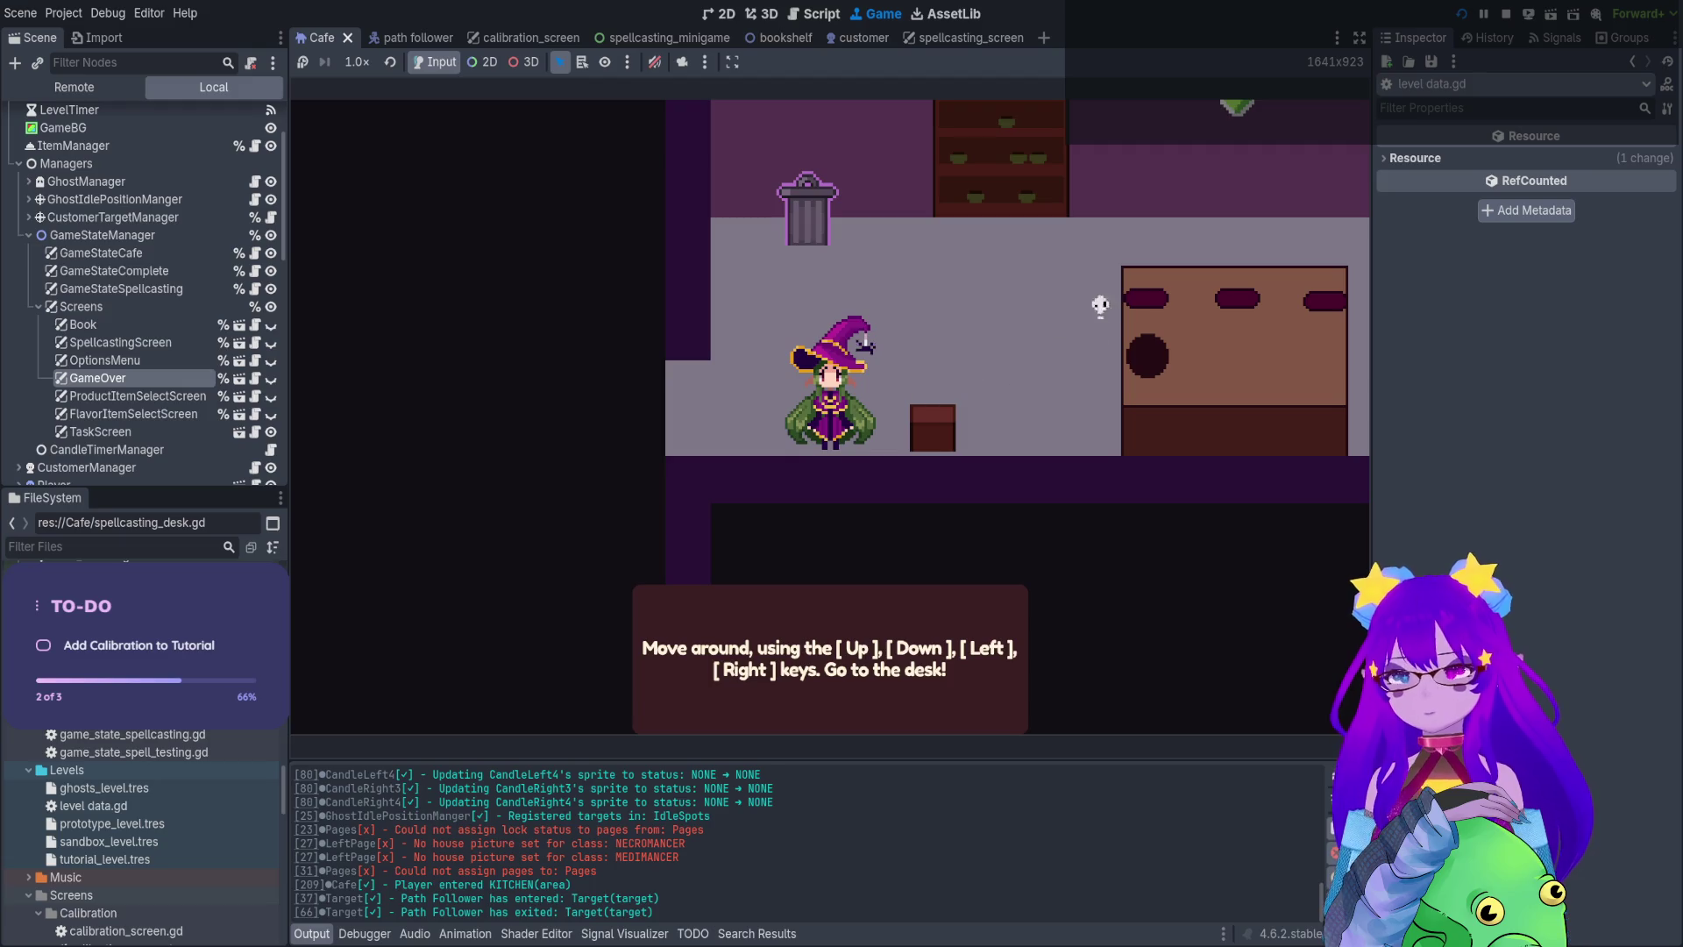
Walk the player to the desk, return to the cheat settings function, and rerun with the breakpoint set
key("Up")
key("Right")
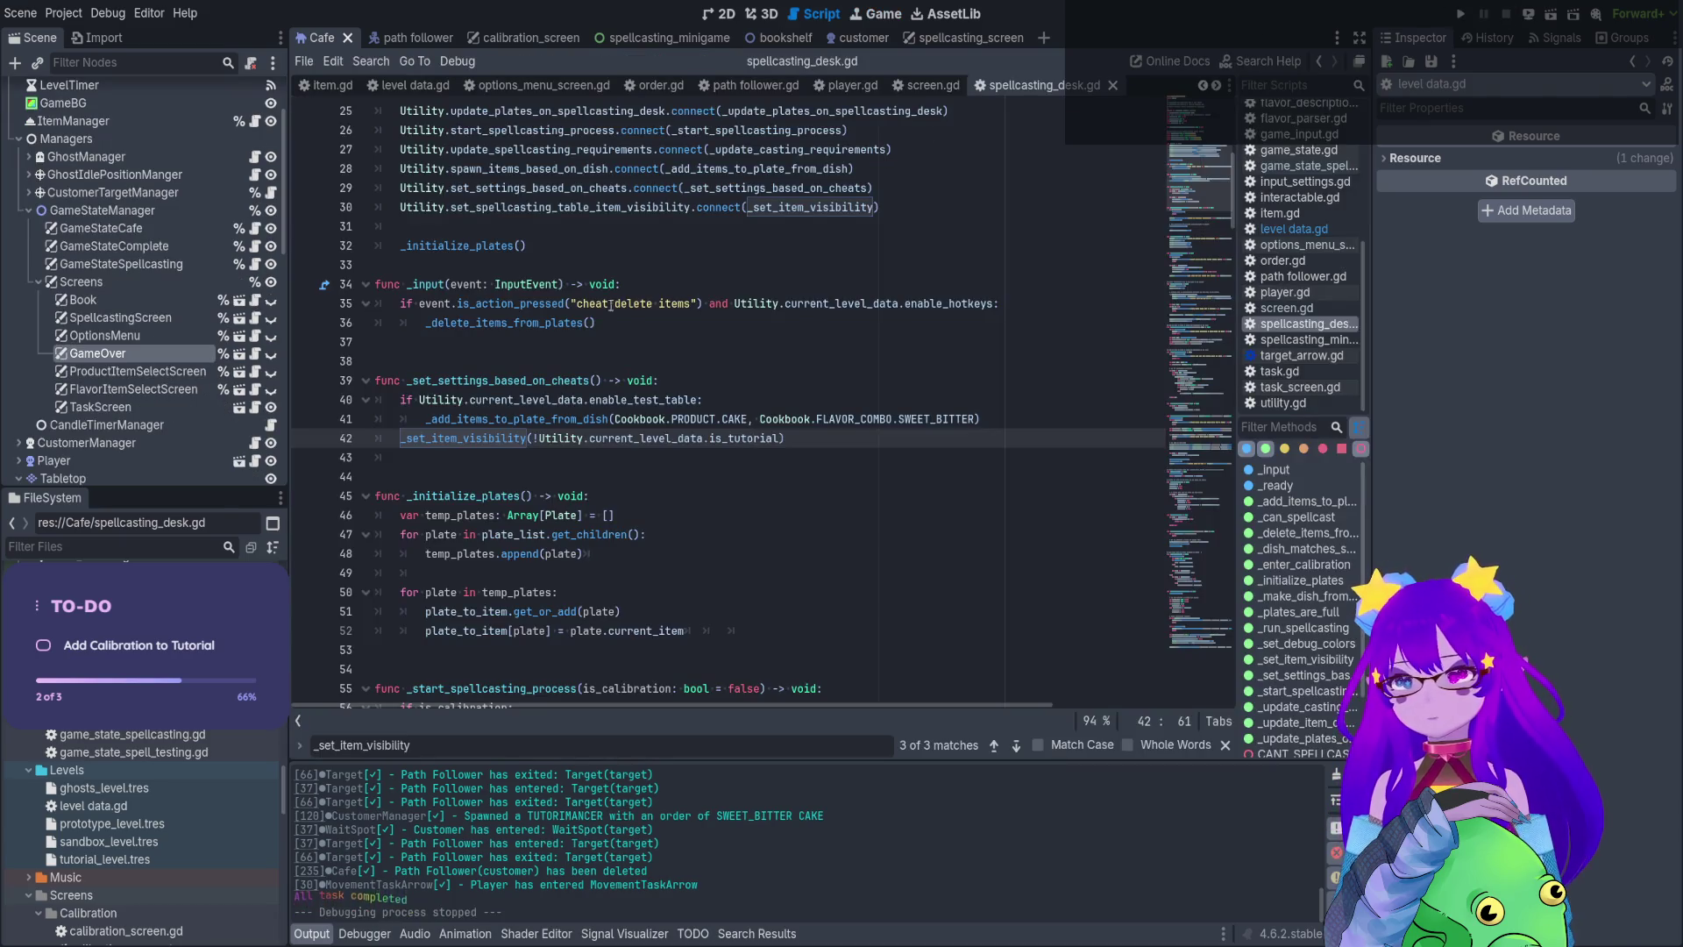
key("Up")
key("Up")
key("Up")
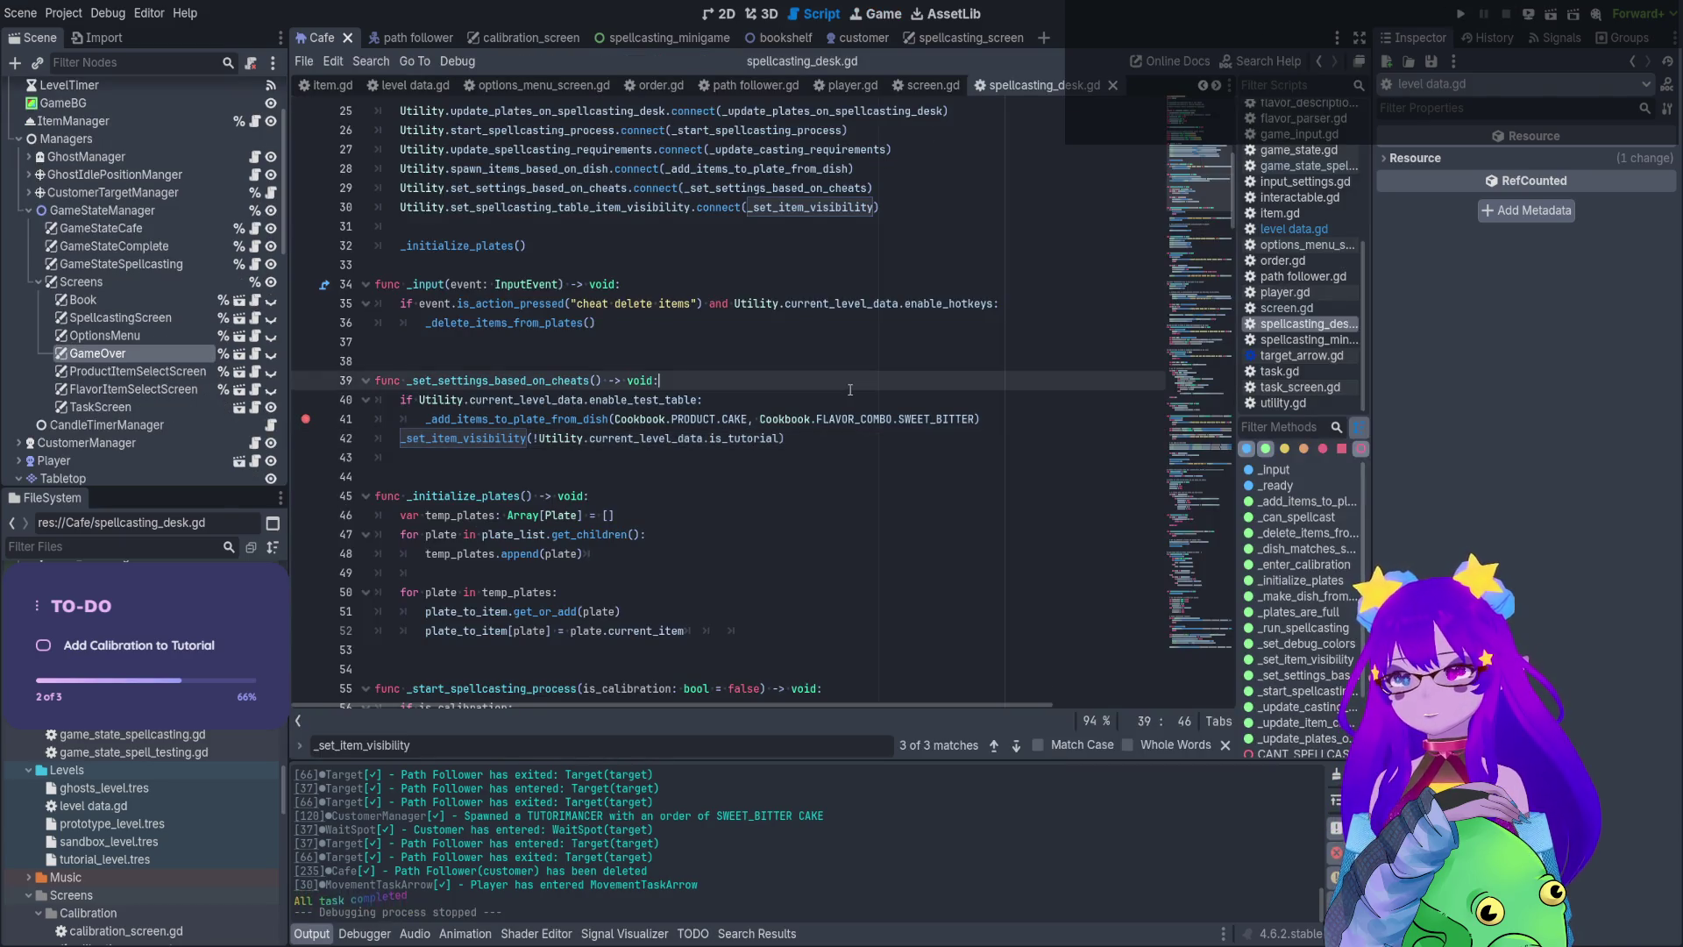
left_click(1458, 16)
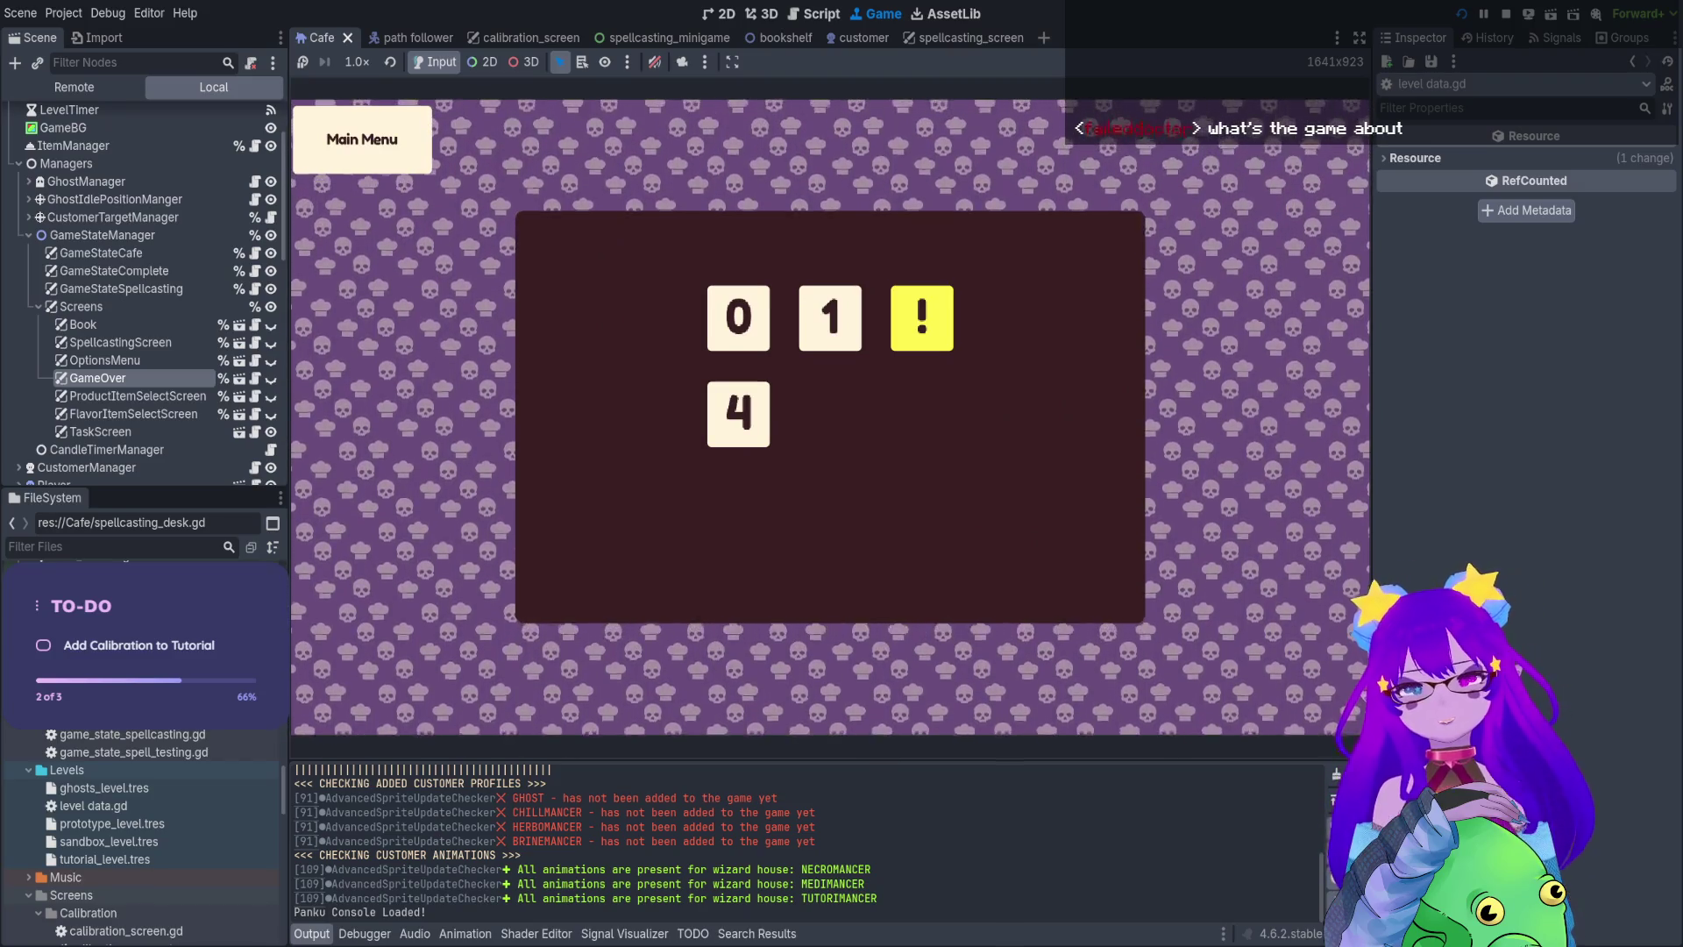
Start the Tutorial level, walk the player left and then behind the desk, and stop with F8
key("Return")
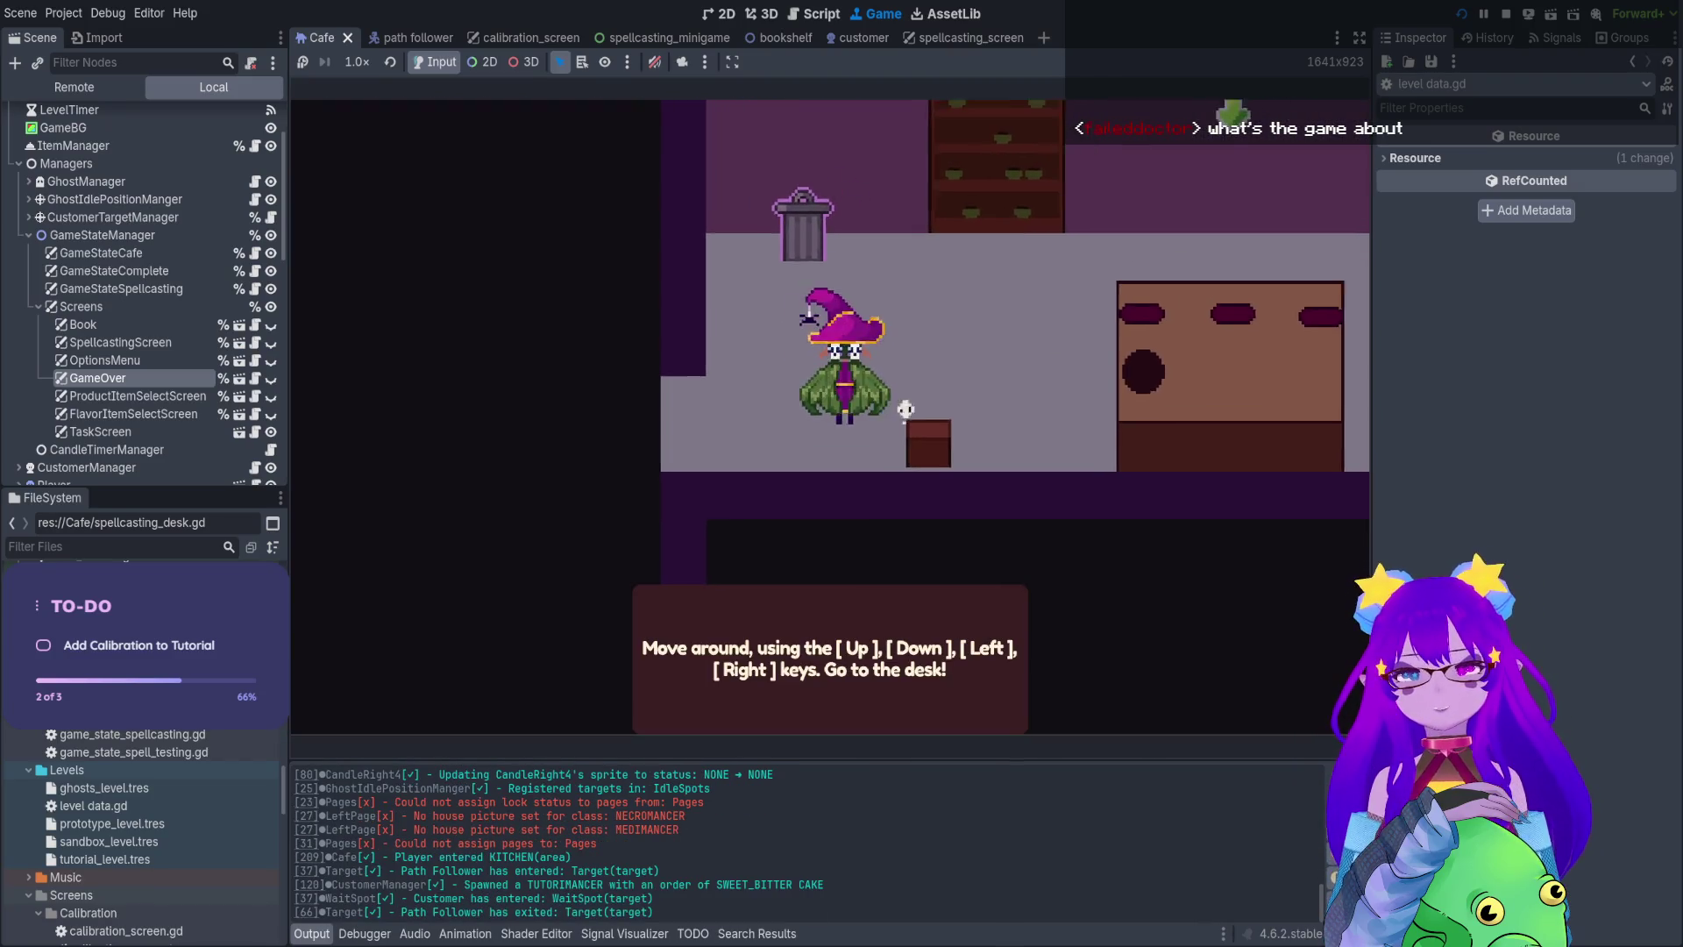
key("Left")
key("Right")
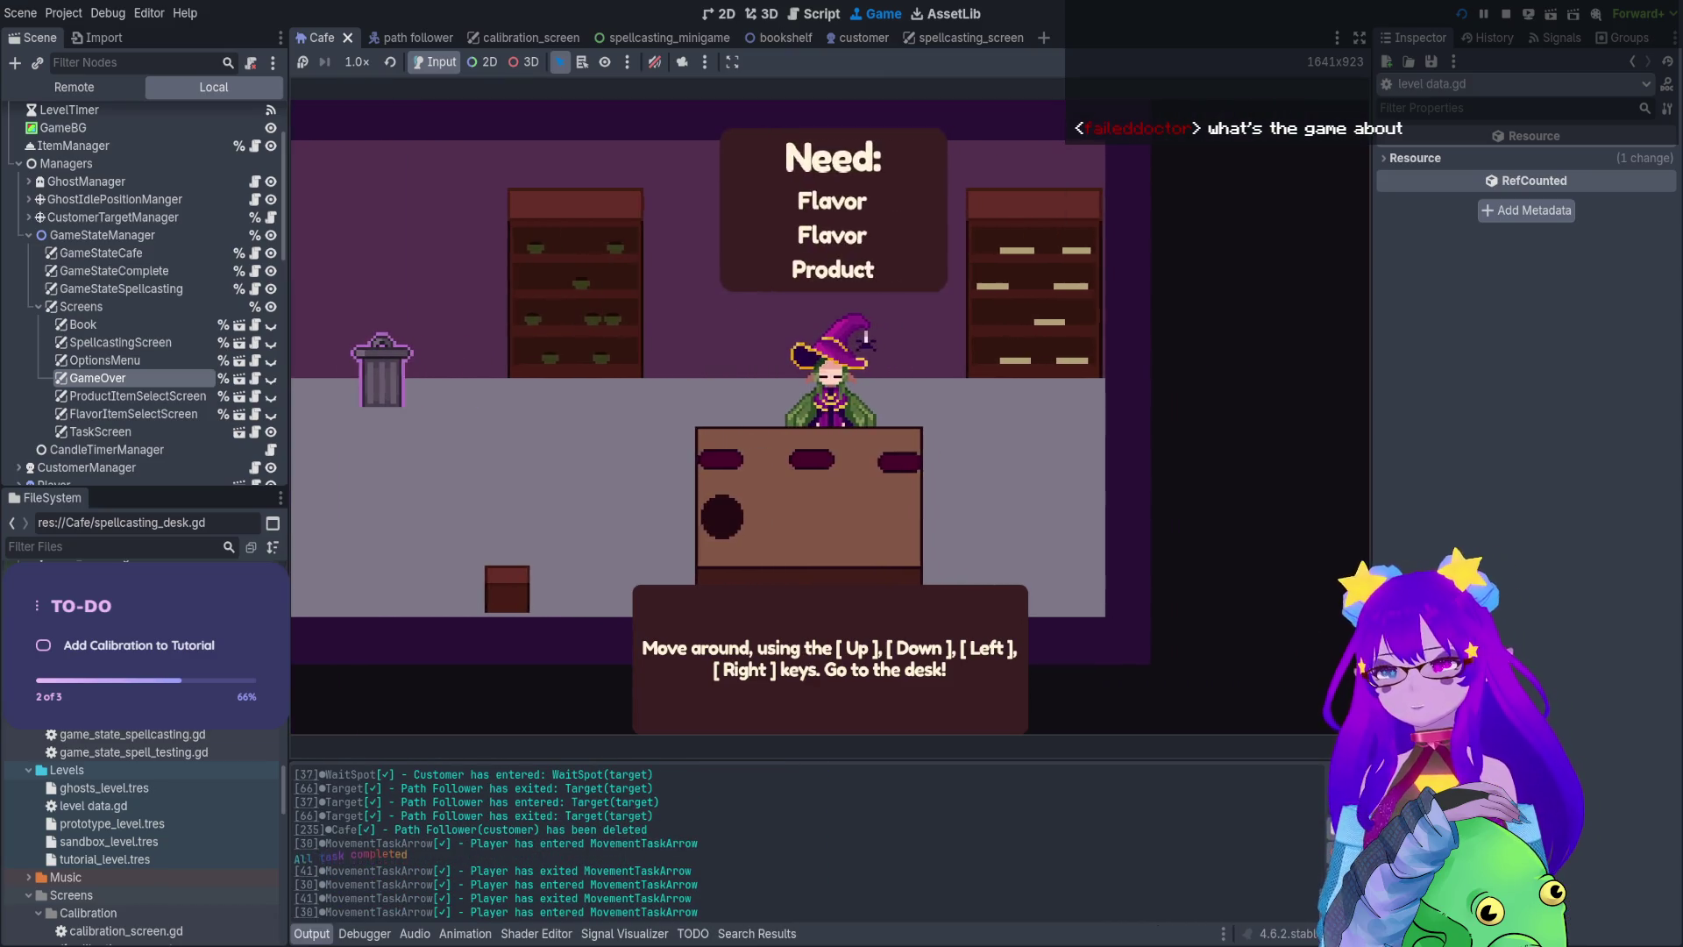
key("F8")
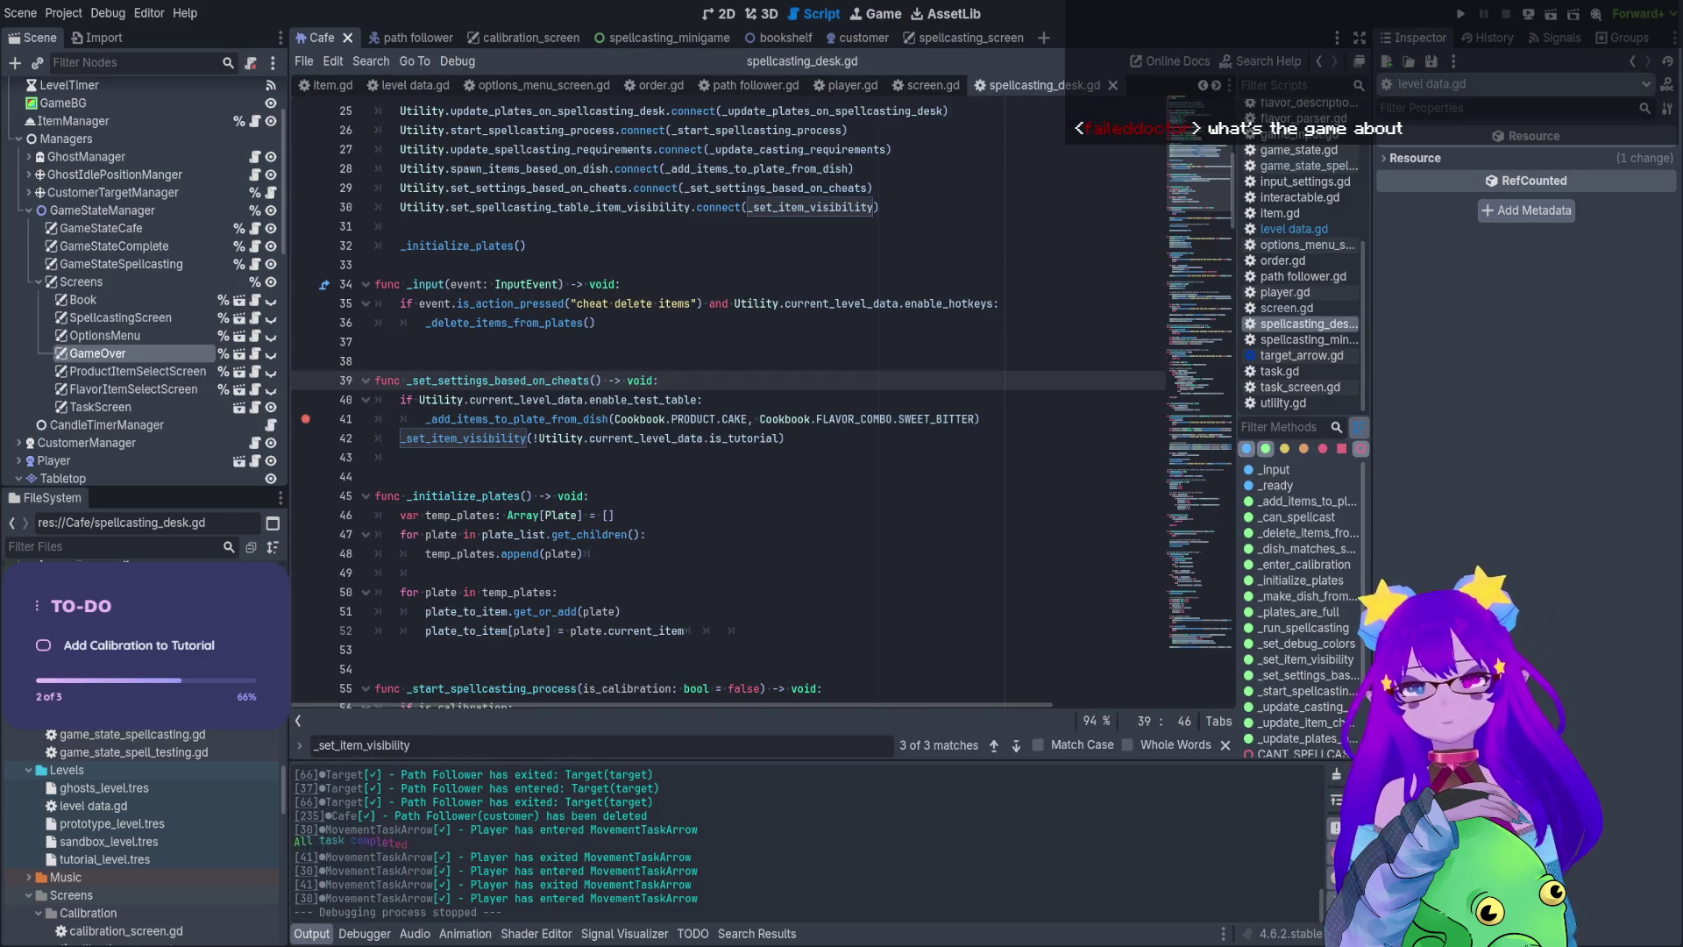
Relaunch the game, unmute its audio, and restart after the line-41 breakpoint is hit
left_click(1460, 15)
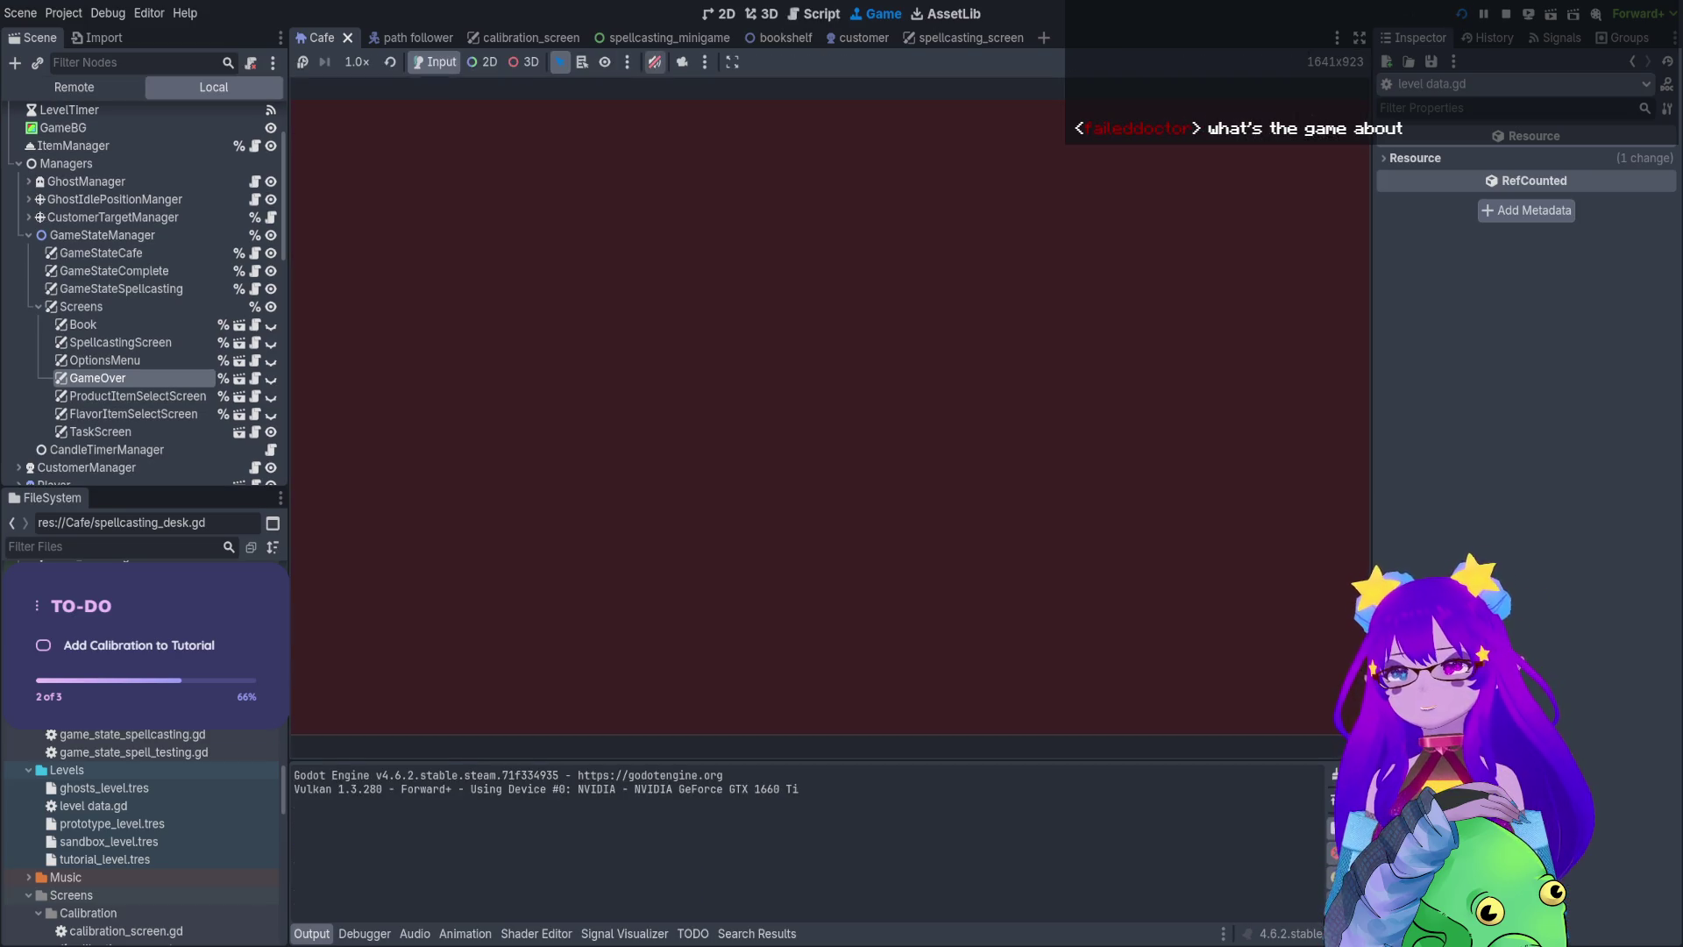
left_click(655, 63)
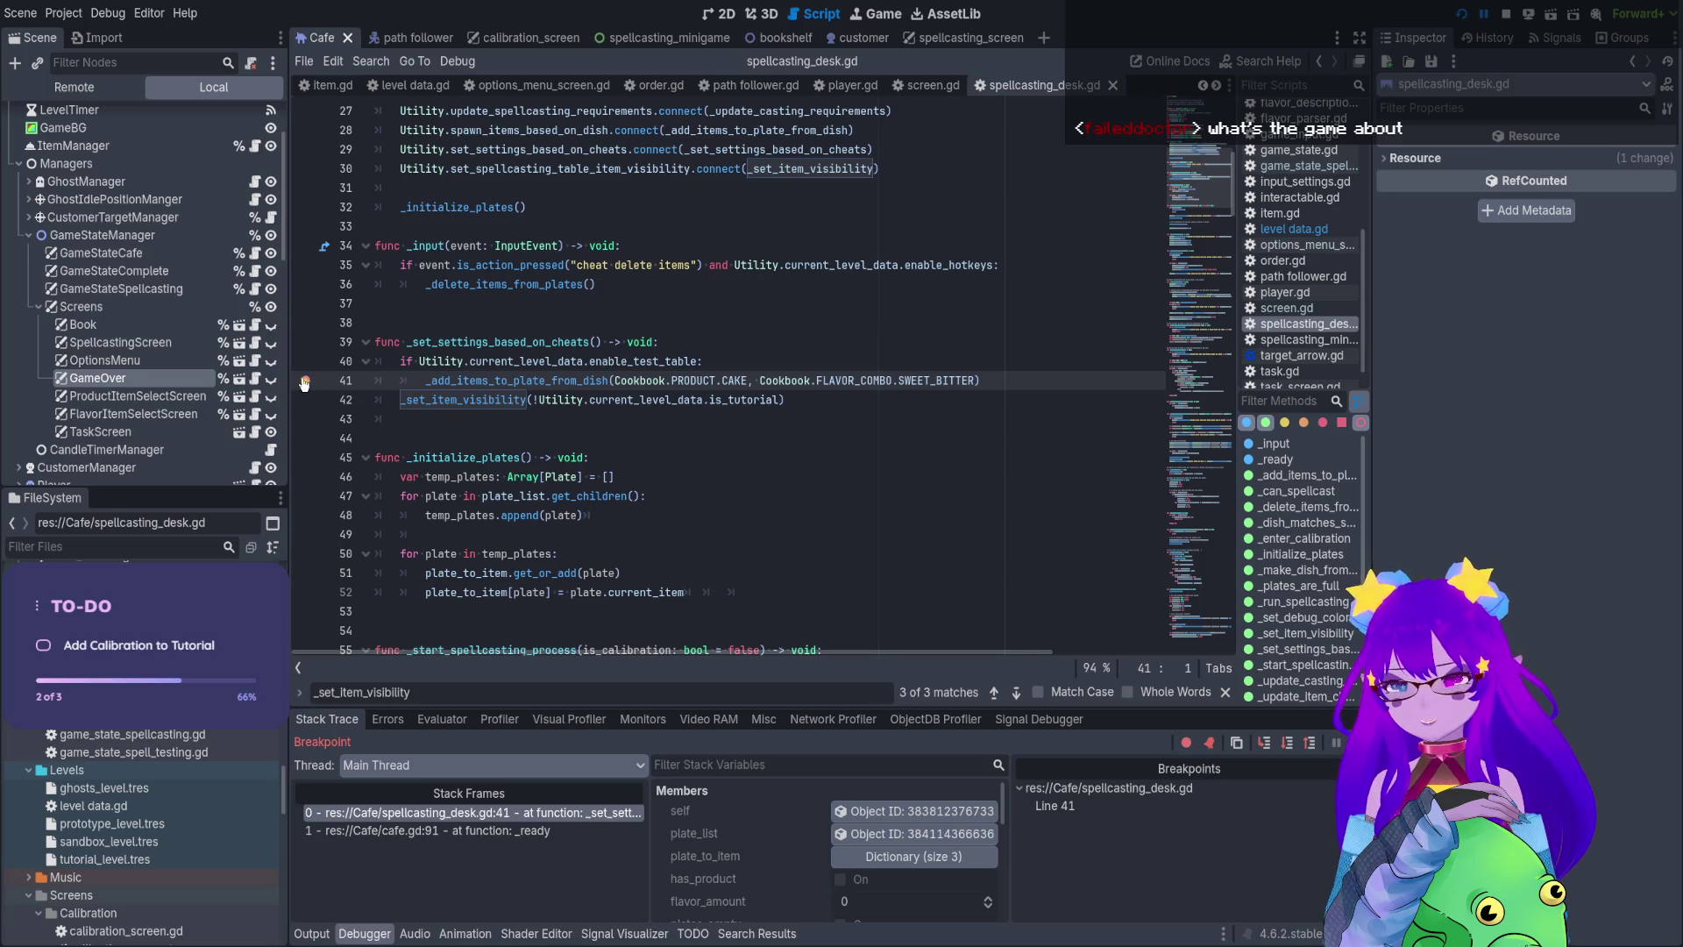
left_click(1461, 14)
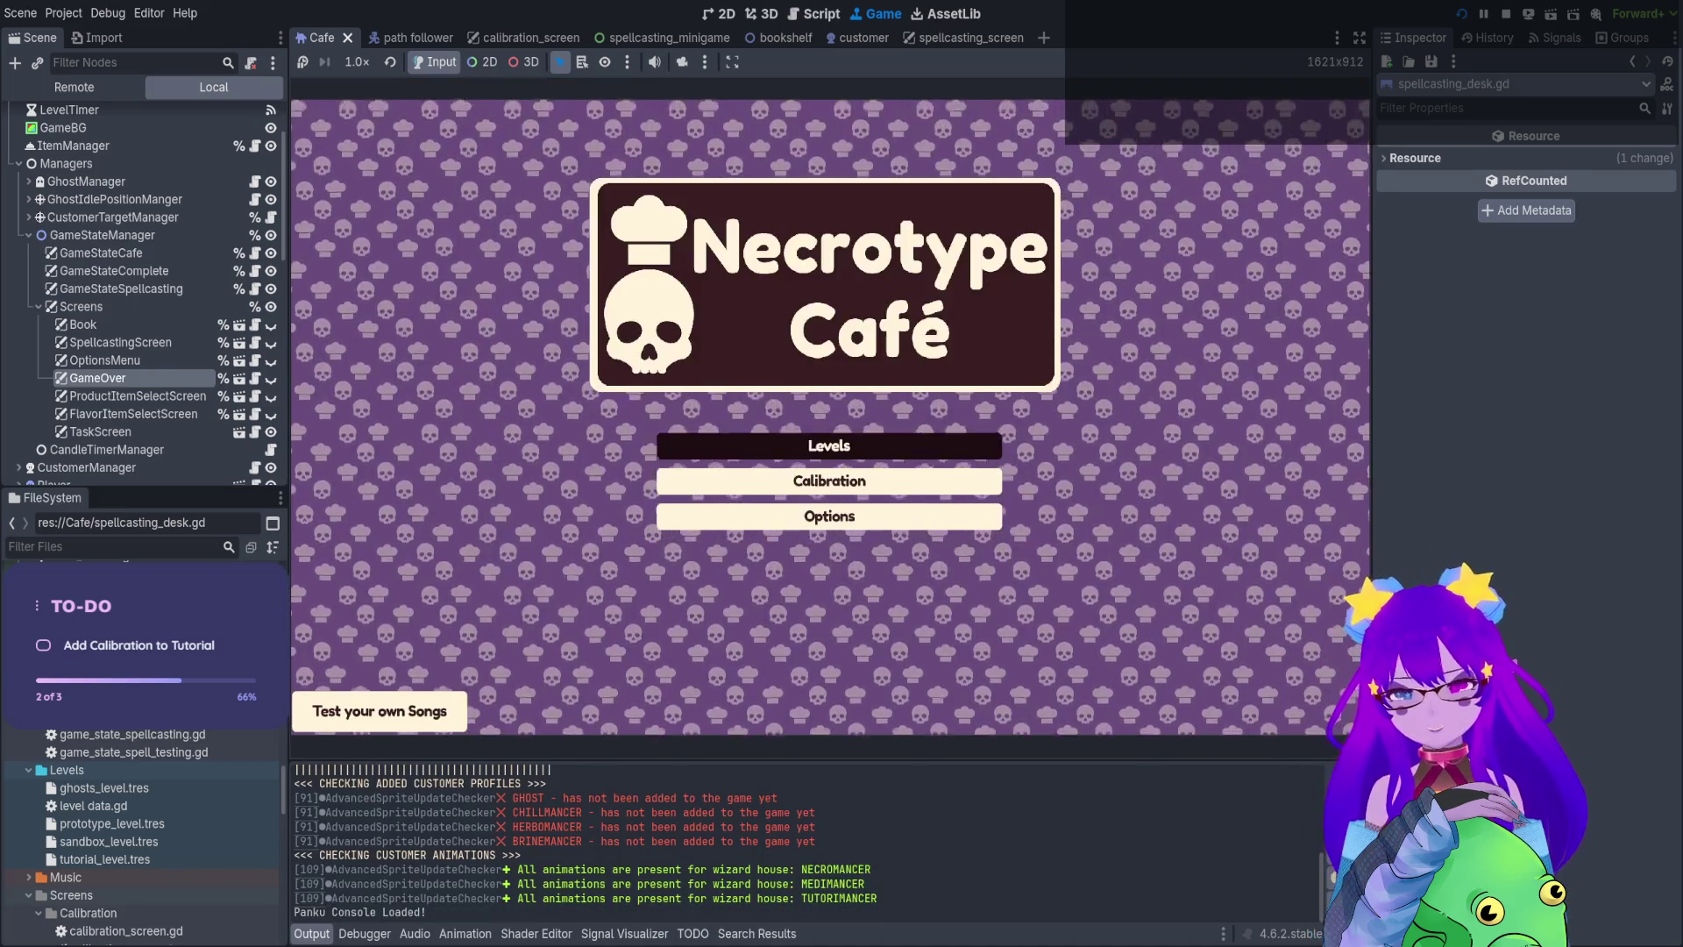
Load the café level with the test tables from level selection and walk the witch right
left_click(830, 444)
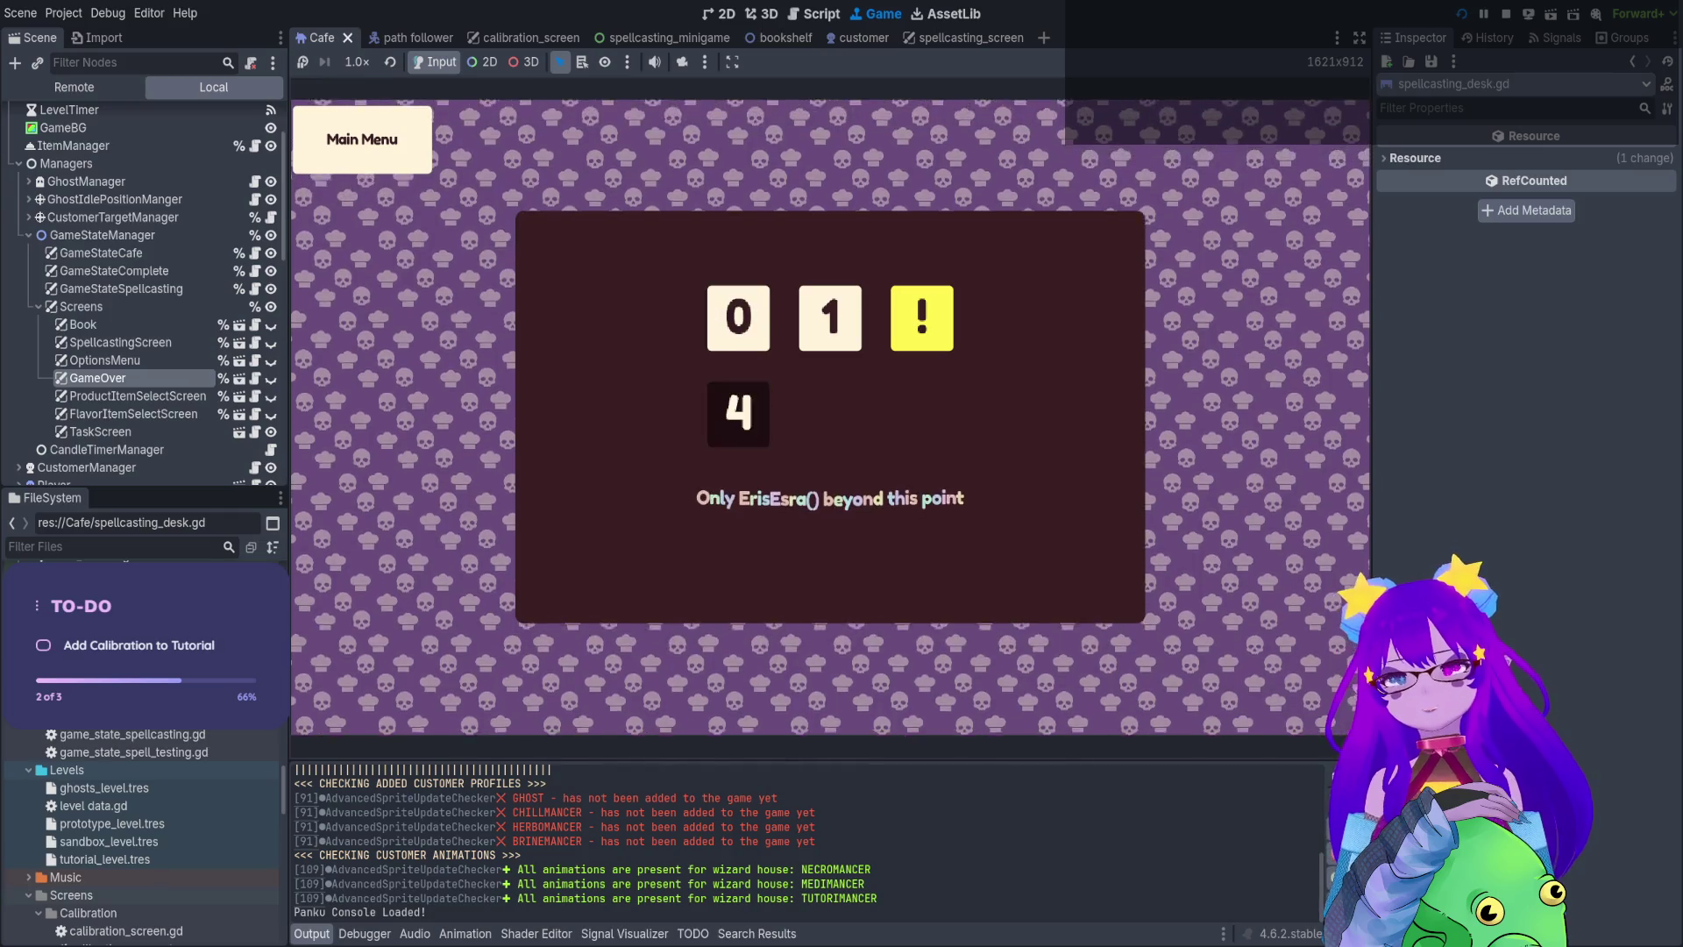
key("Return")
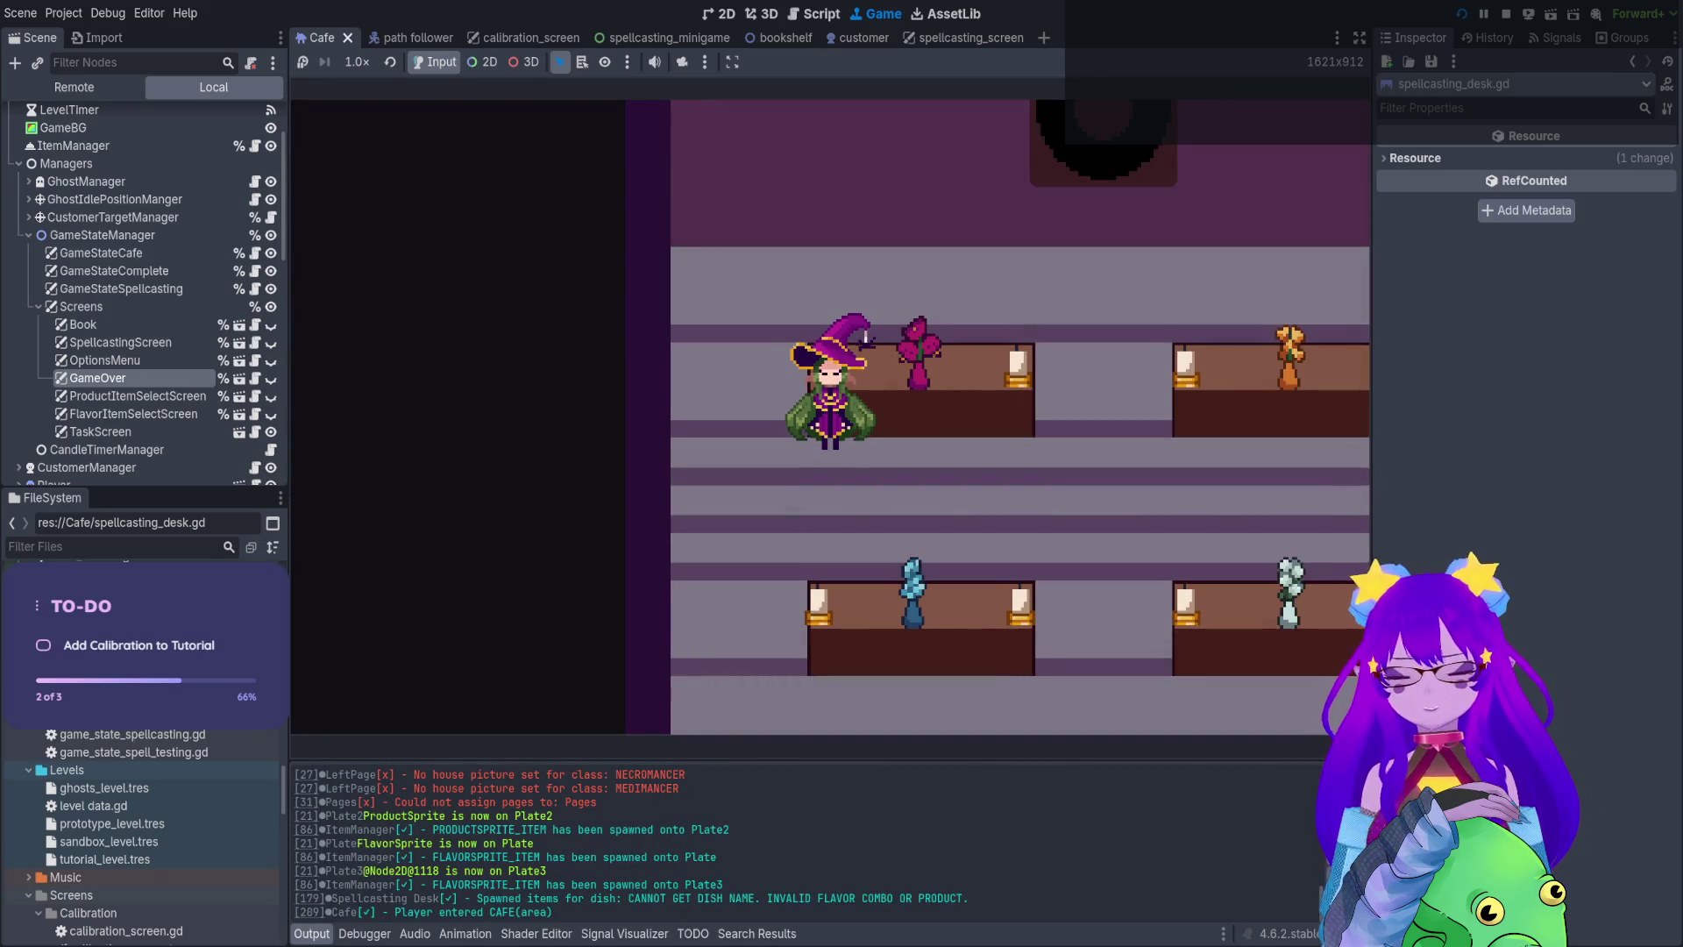
key("Right")
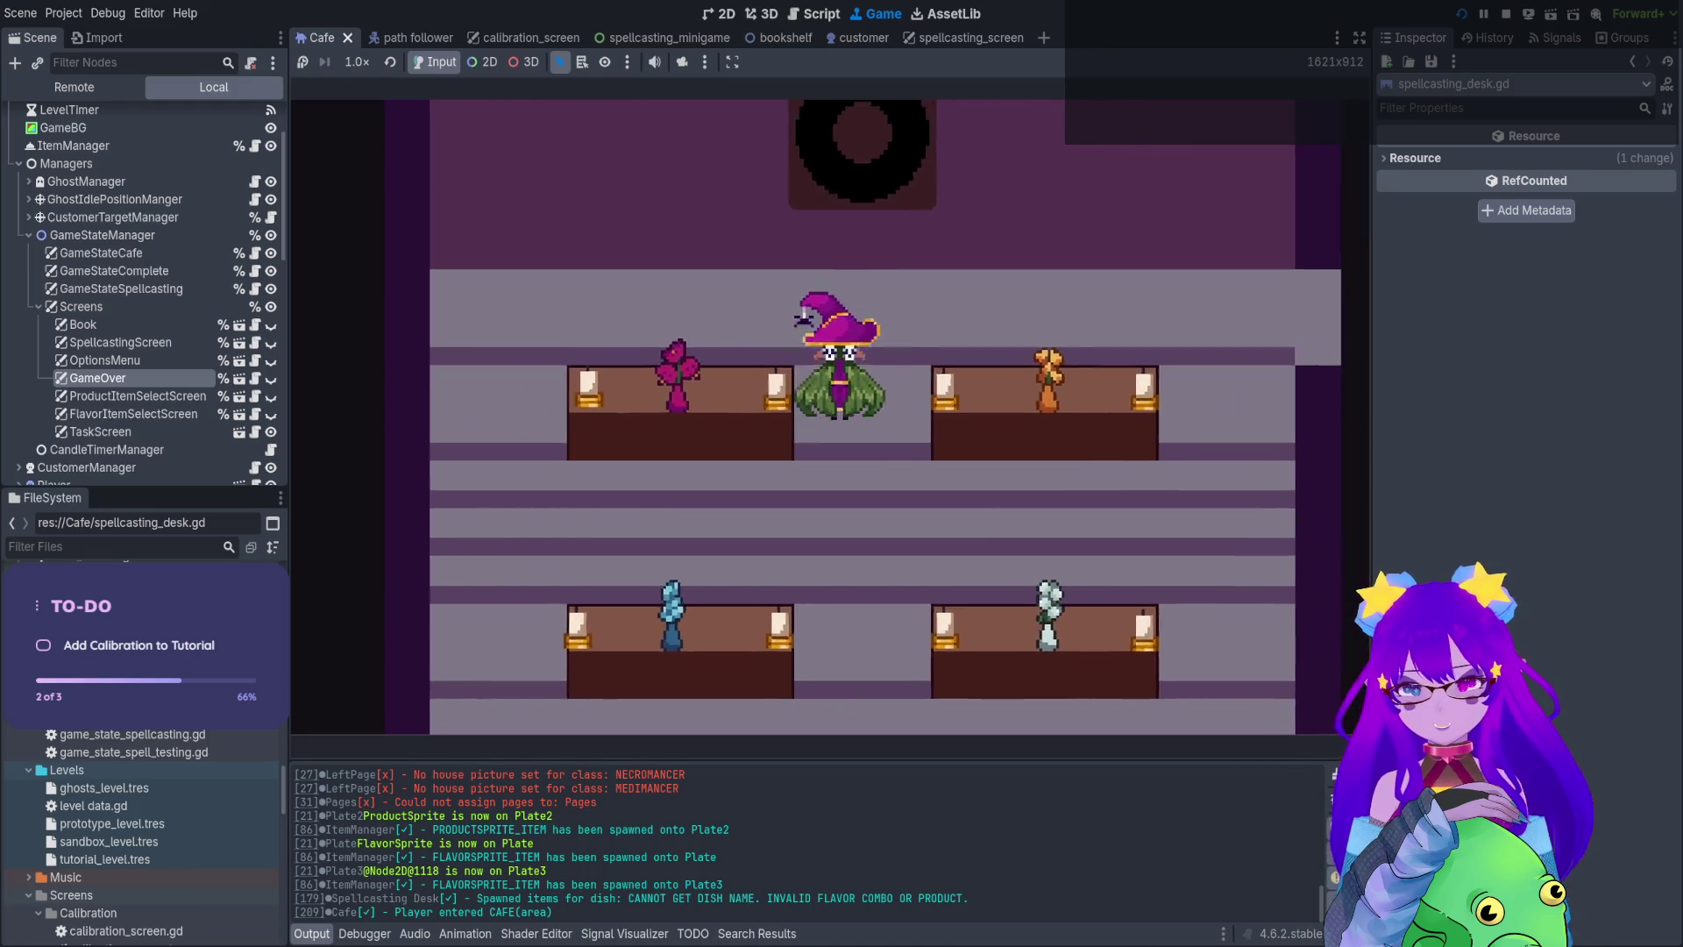
Spawn a customer with Cheats.spawn_customer in the debug console, then walk to the lower tables
key("grave")
type("spawn")
key("Tab")
key("Down")
key("Down")
key("Down")
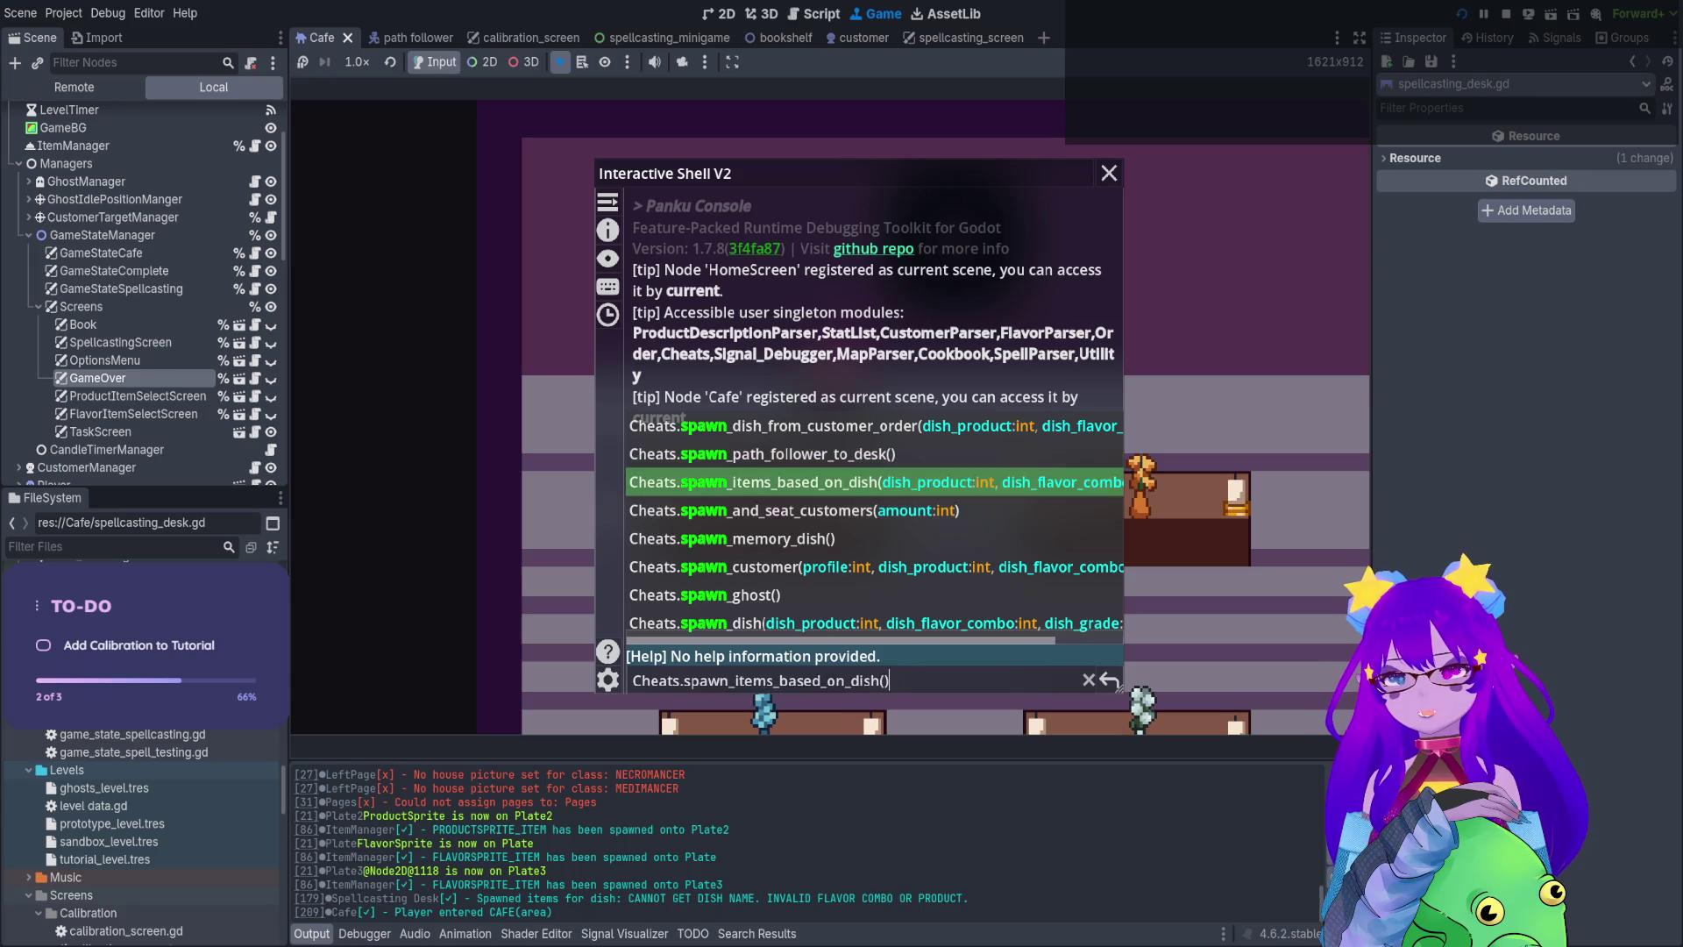
key("Return")
key("grave")
key("Right")
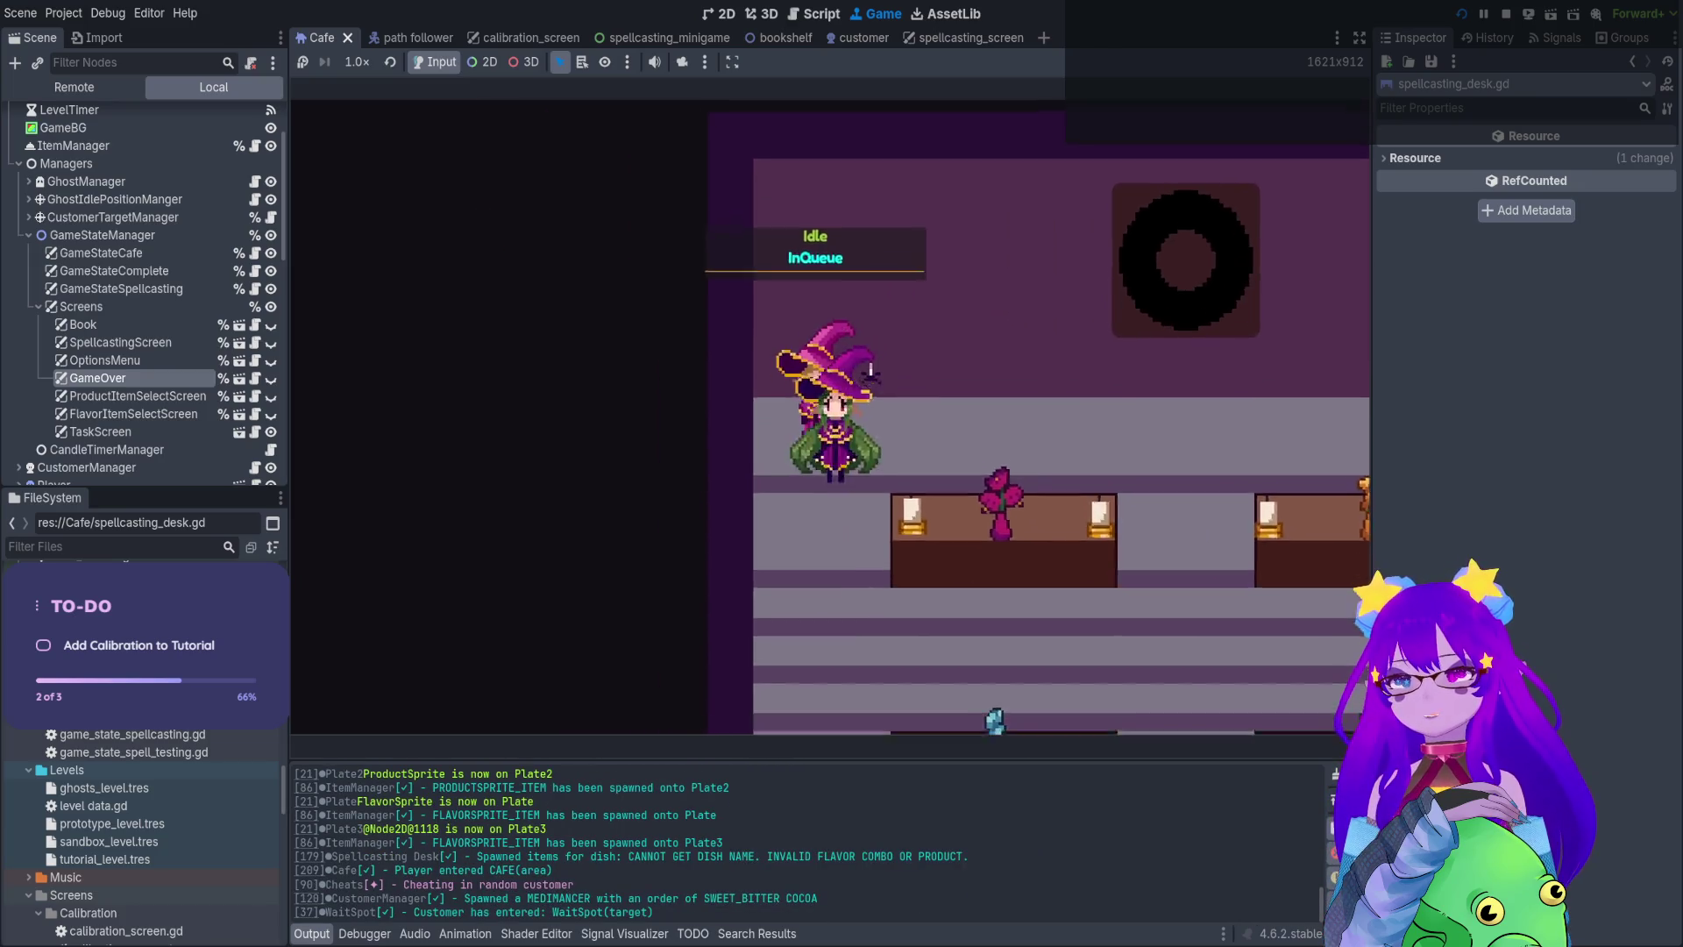
key("Down")
key("Down")
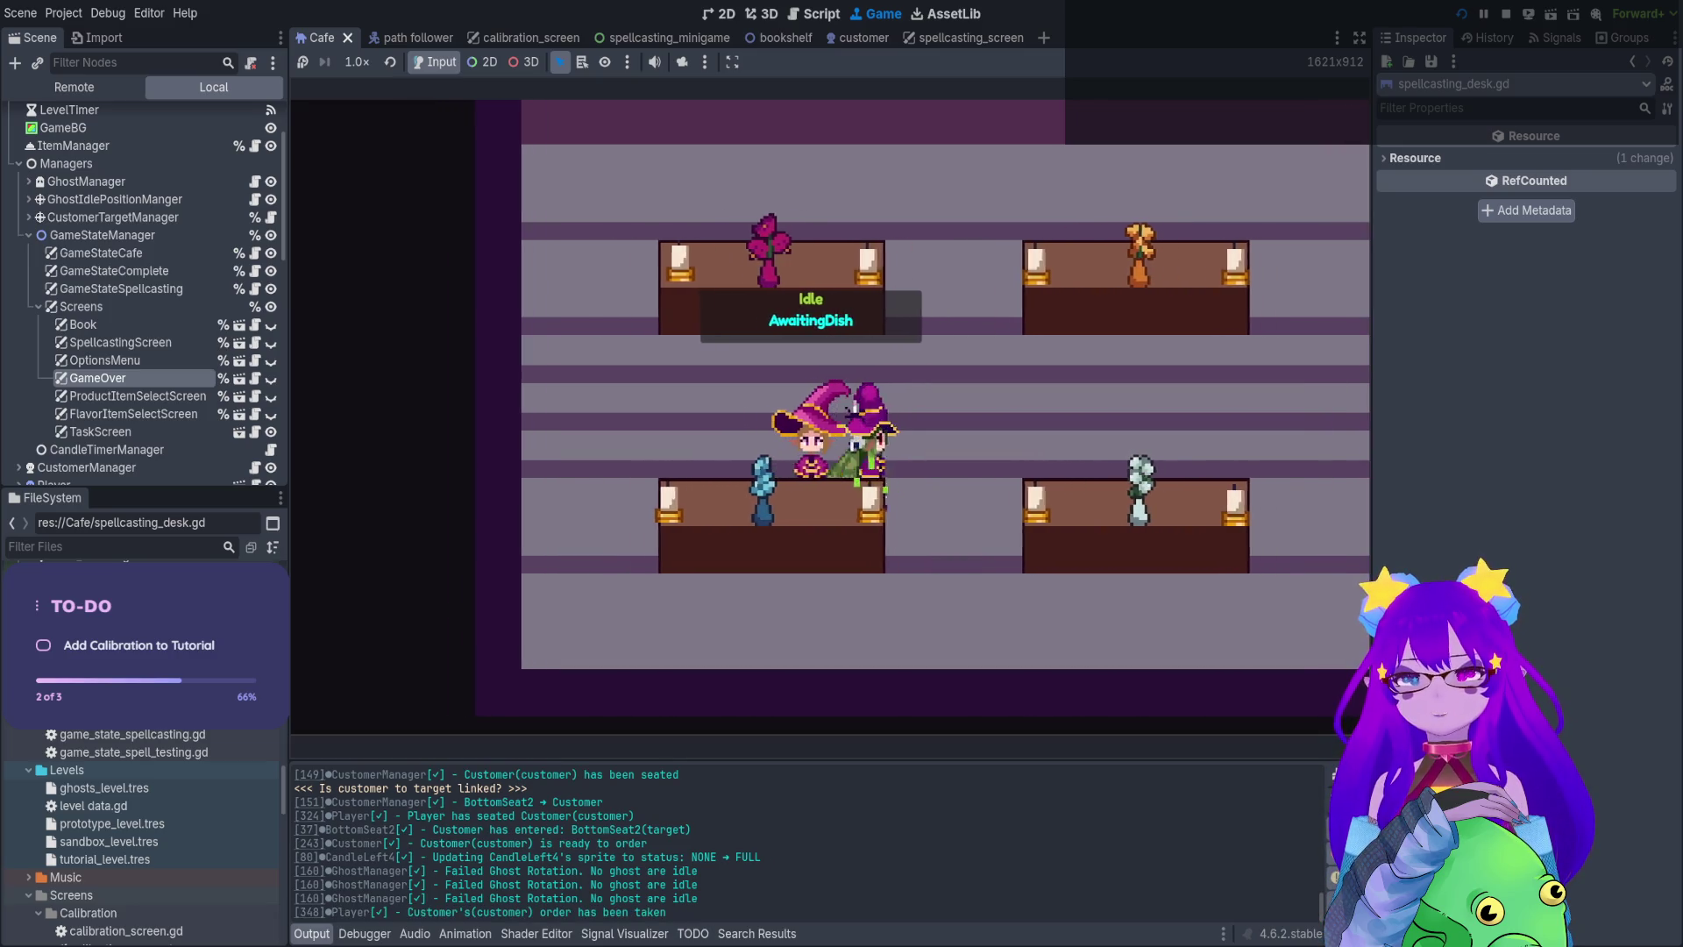
Check the Necromancer customer's order in the orders book, then close it
key("Tab")
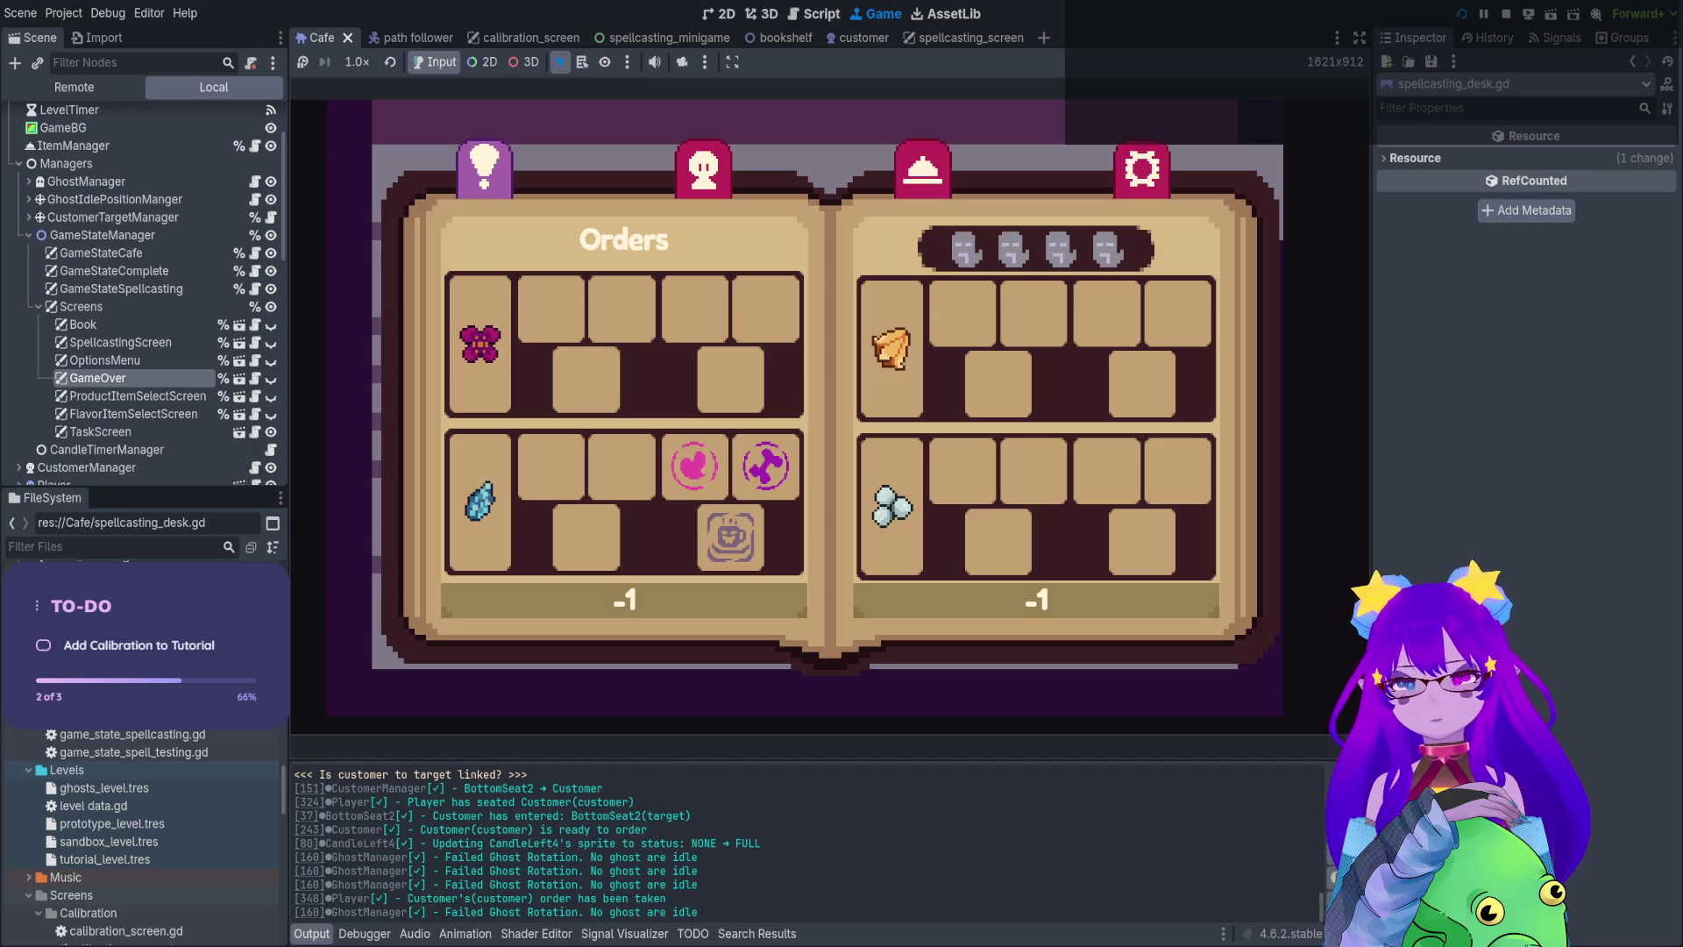
key("Right")
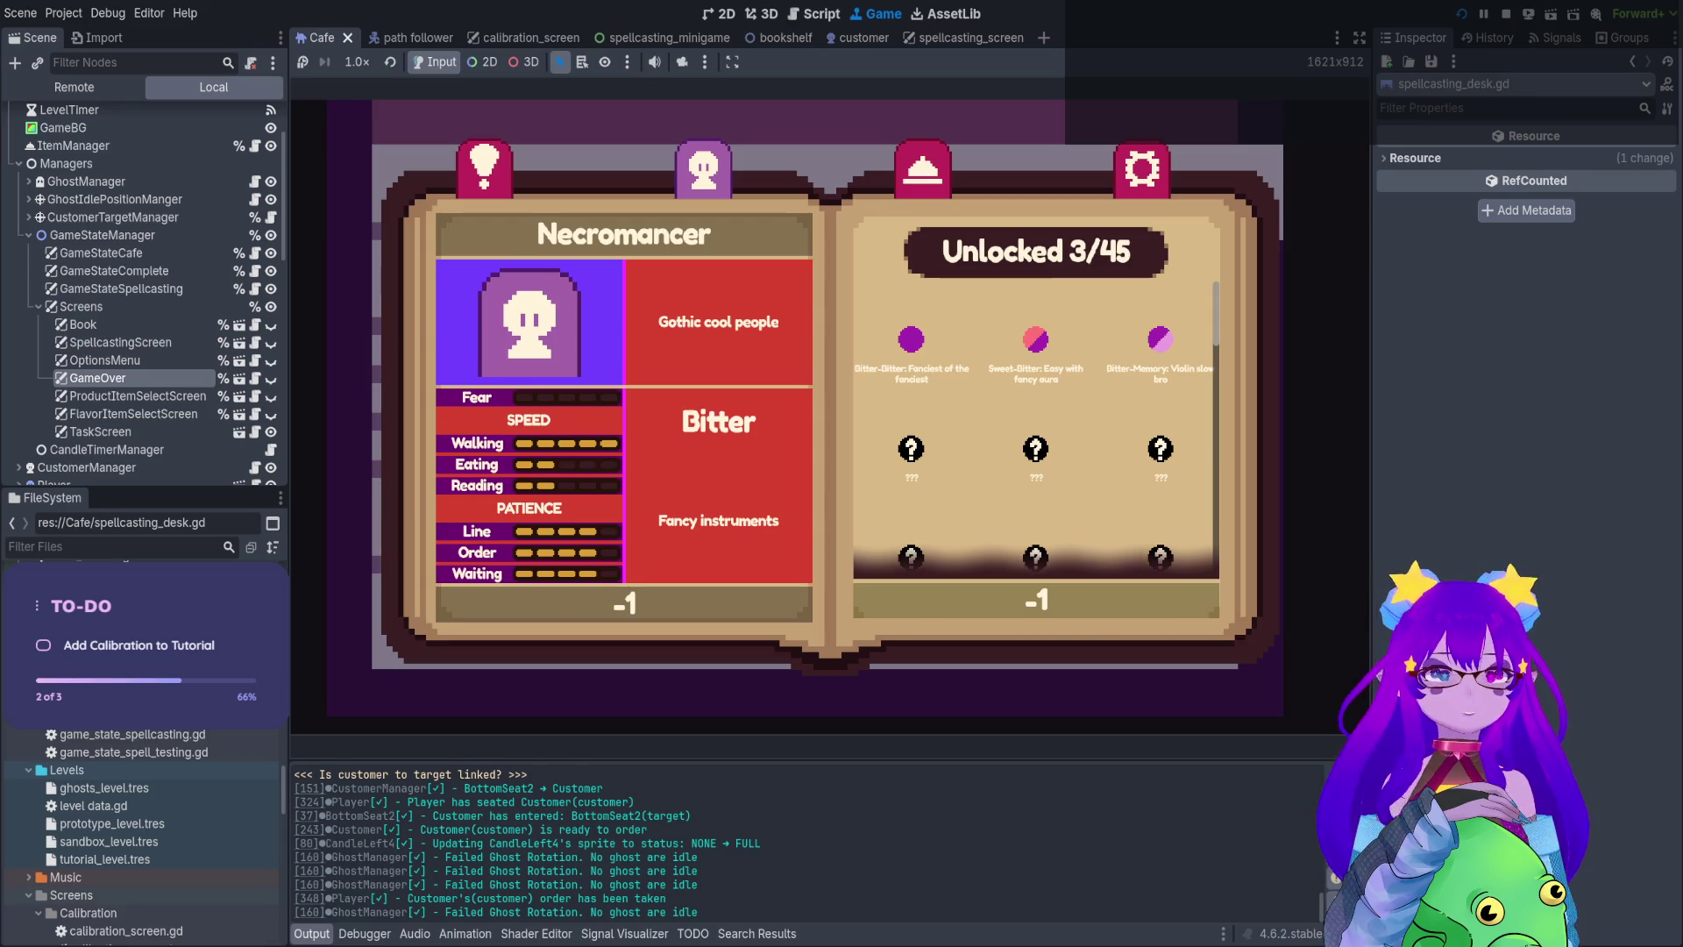
key("Escape")
key("w")
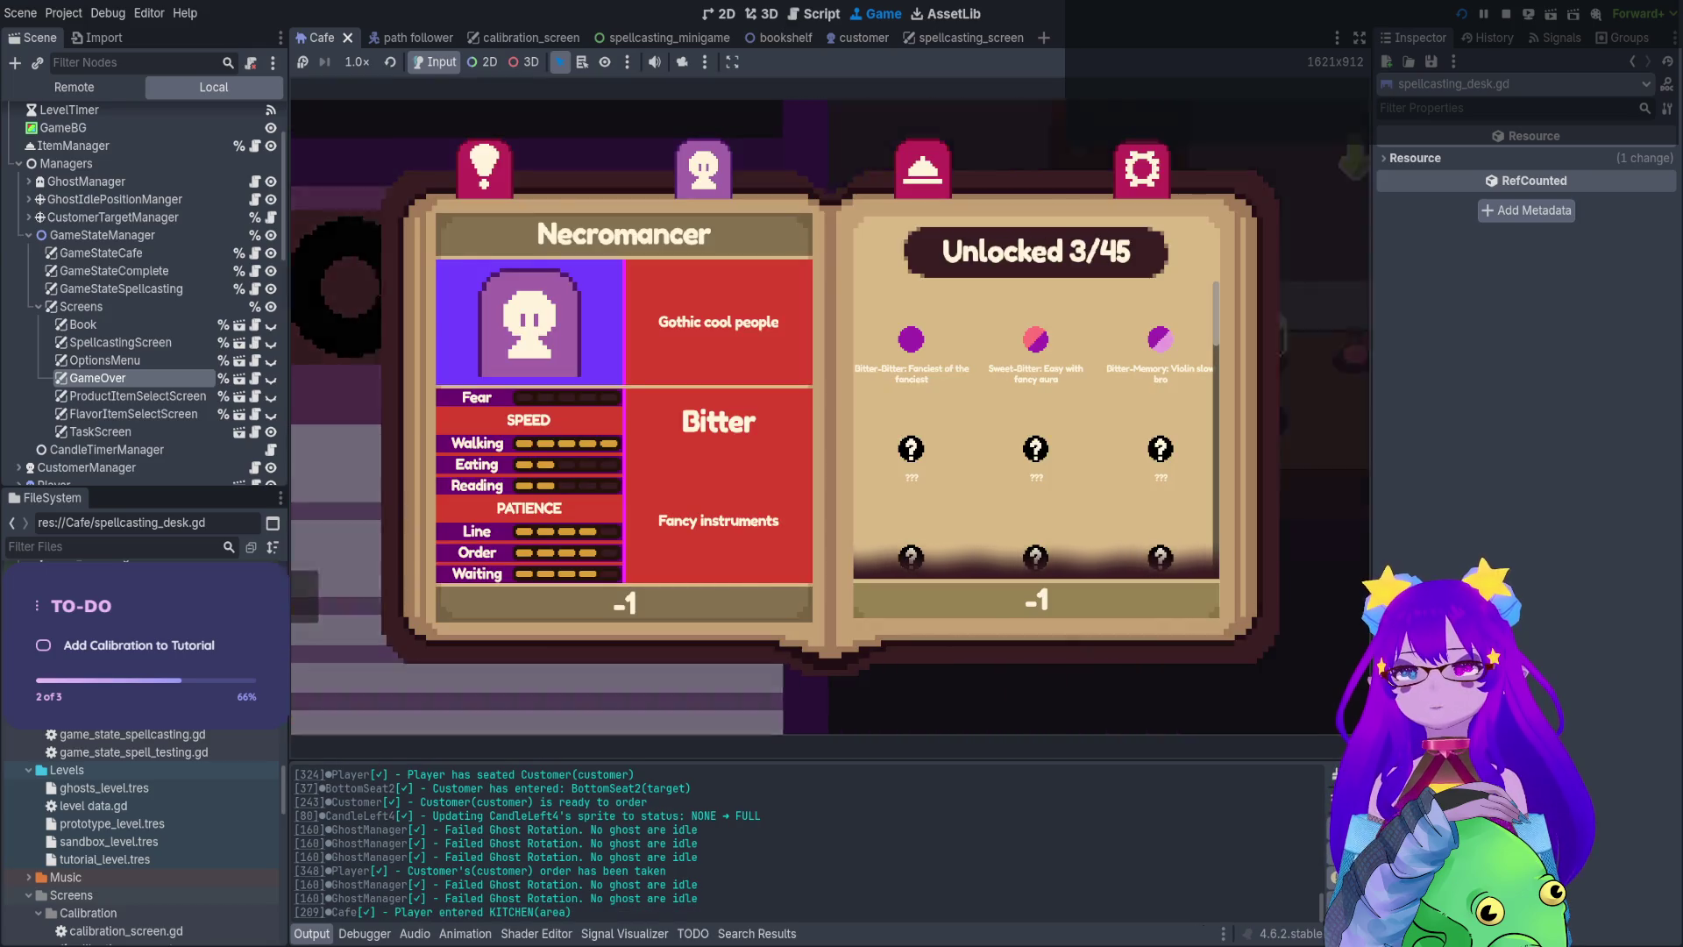
key("Right")
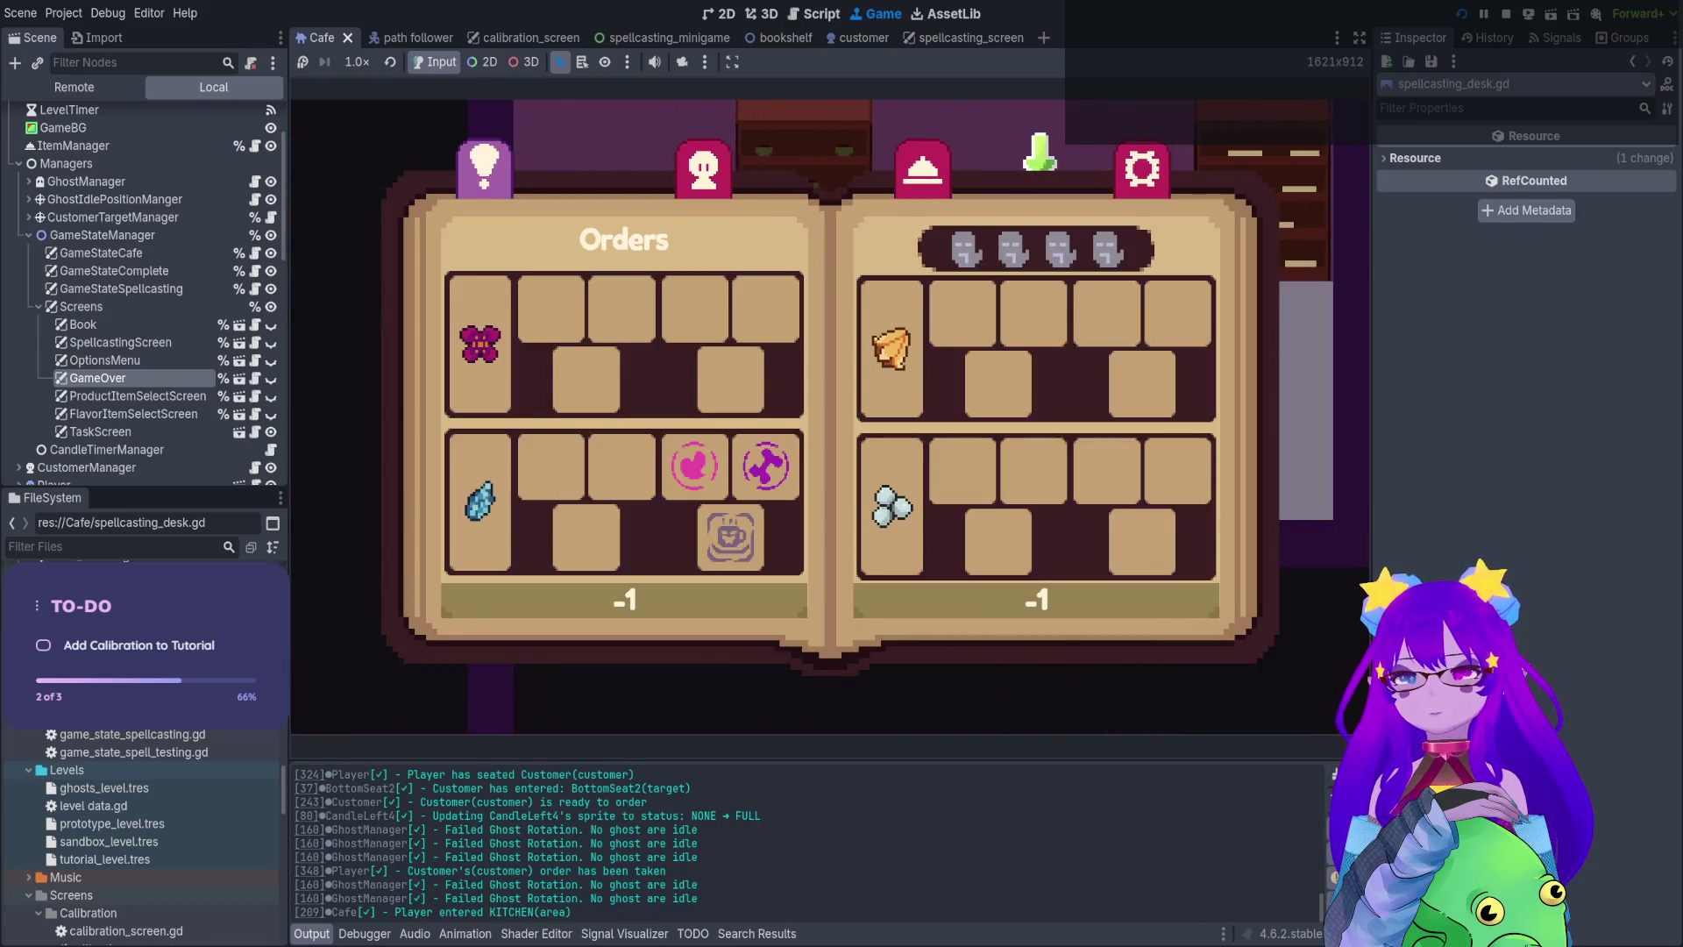
key("Left")
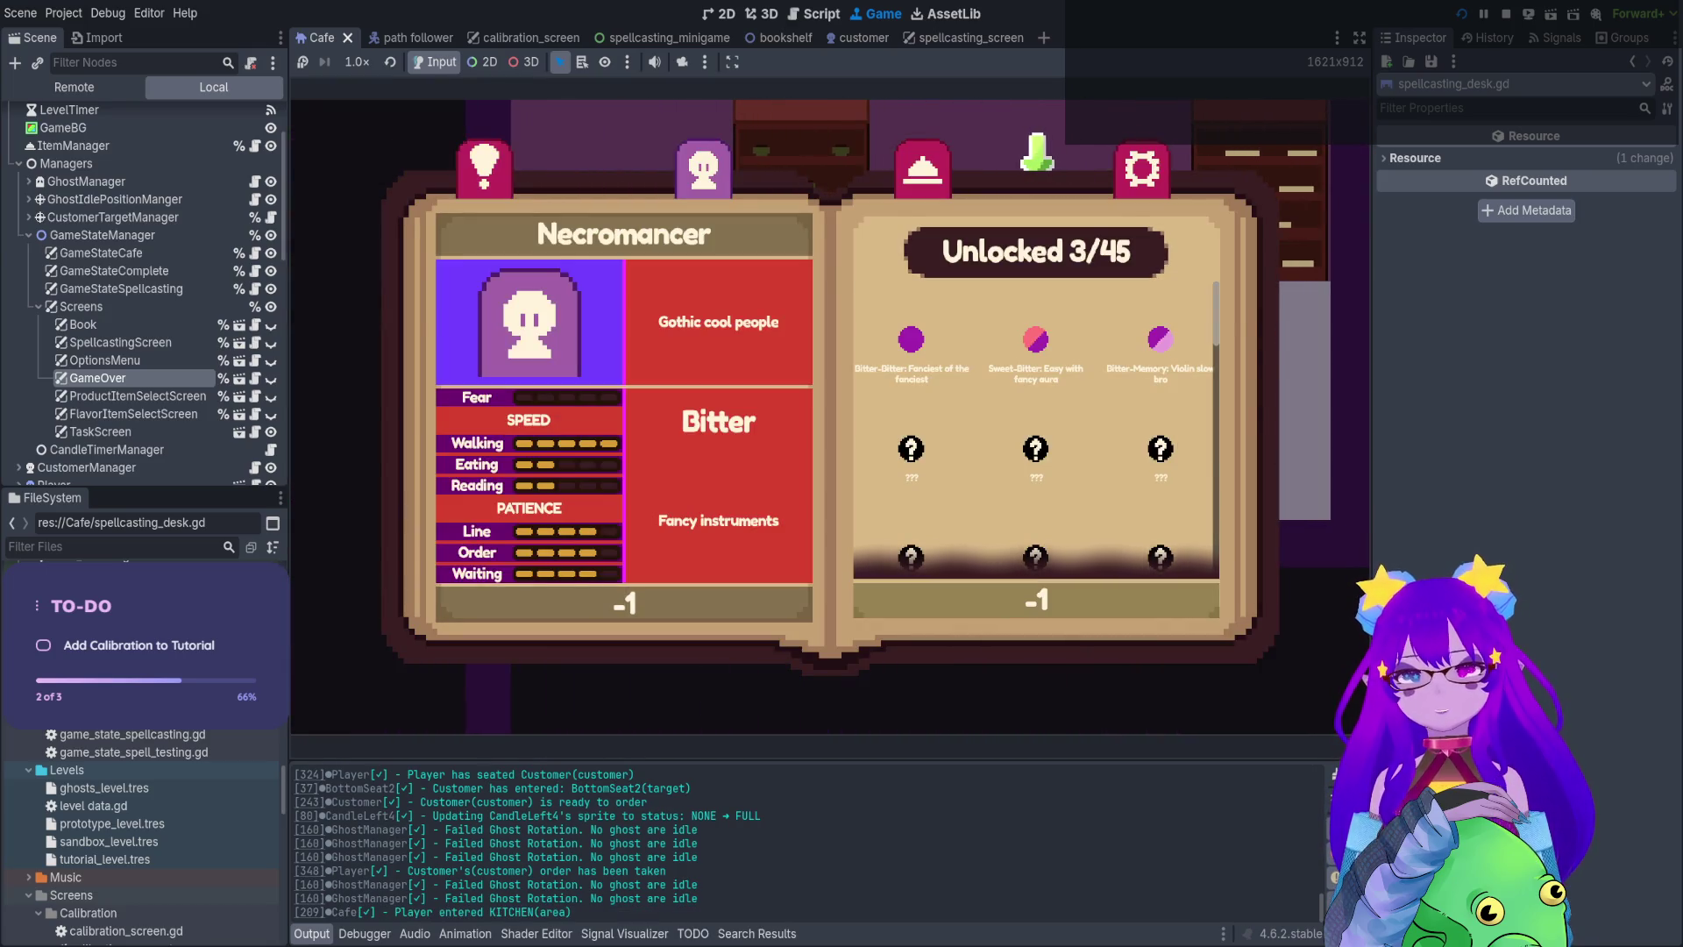
key("Escape")
Step behind the spellcasting desk, start casting with Q and type 'Beware '
key("w")
key("d")
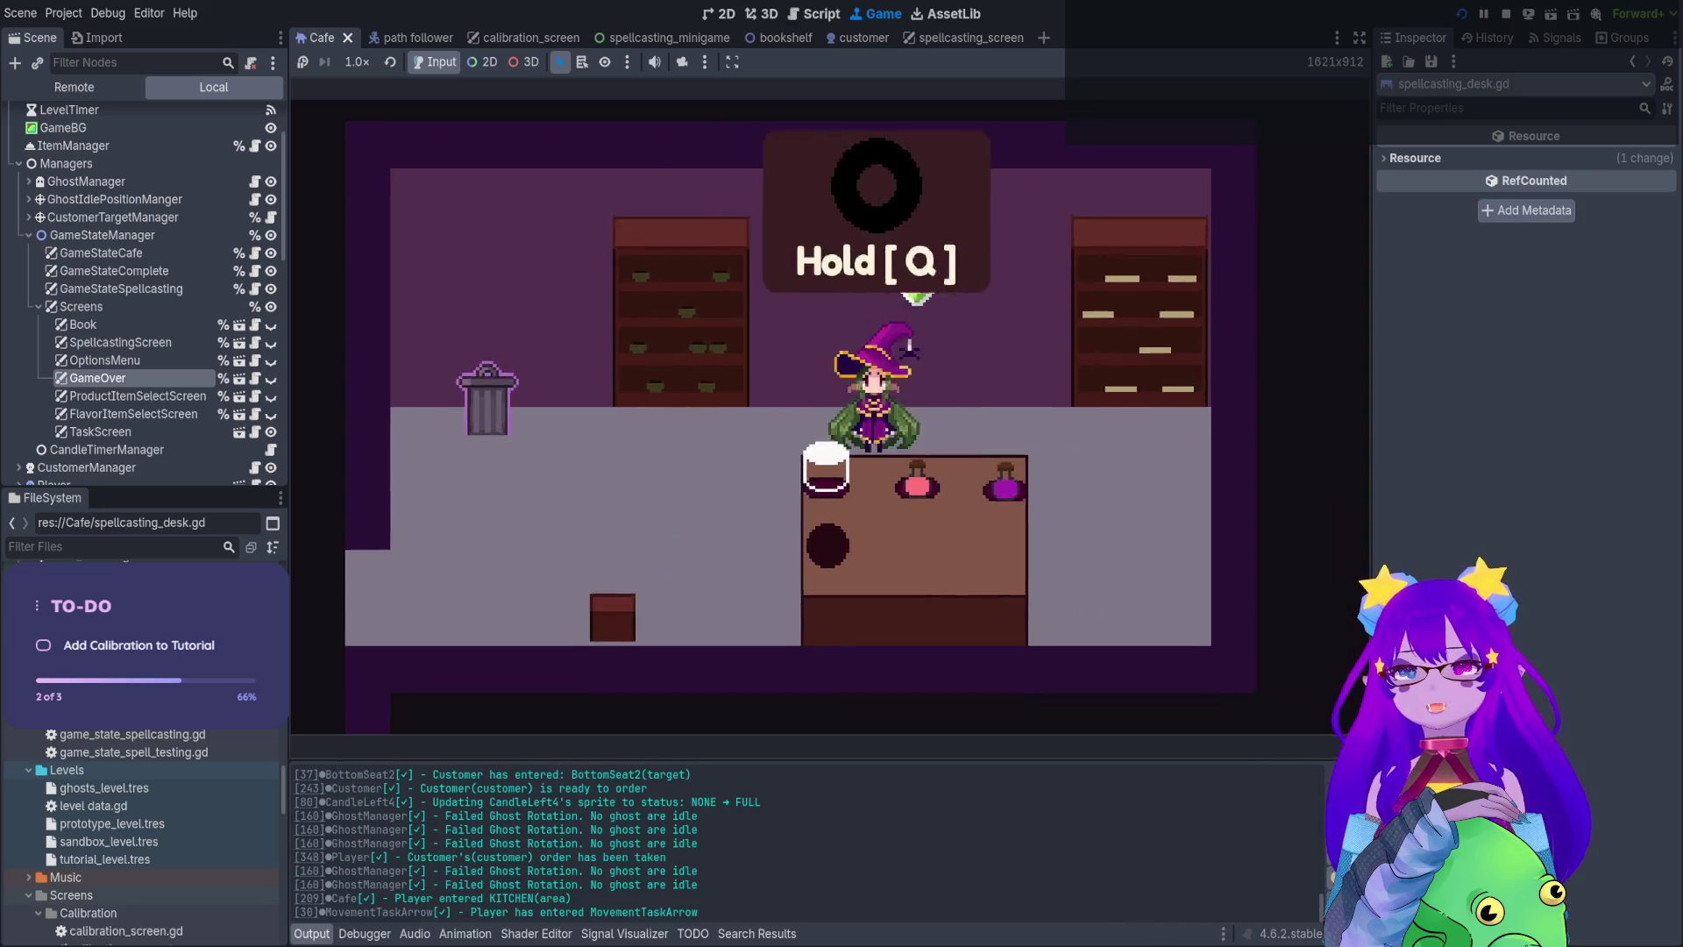
key("q")
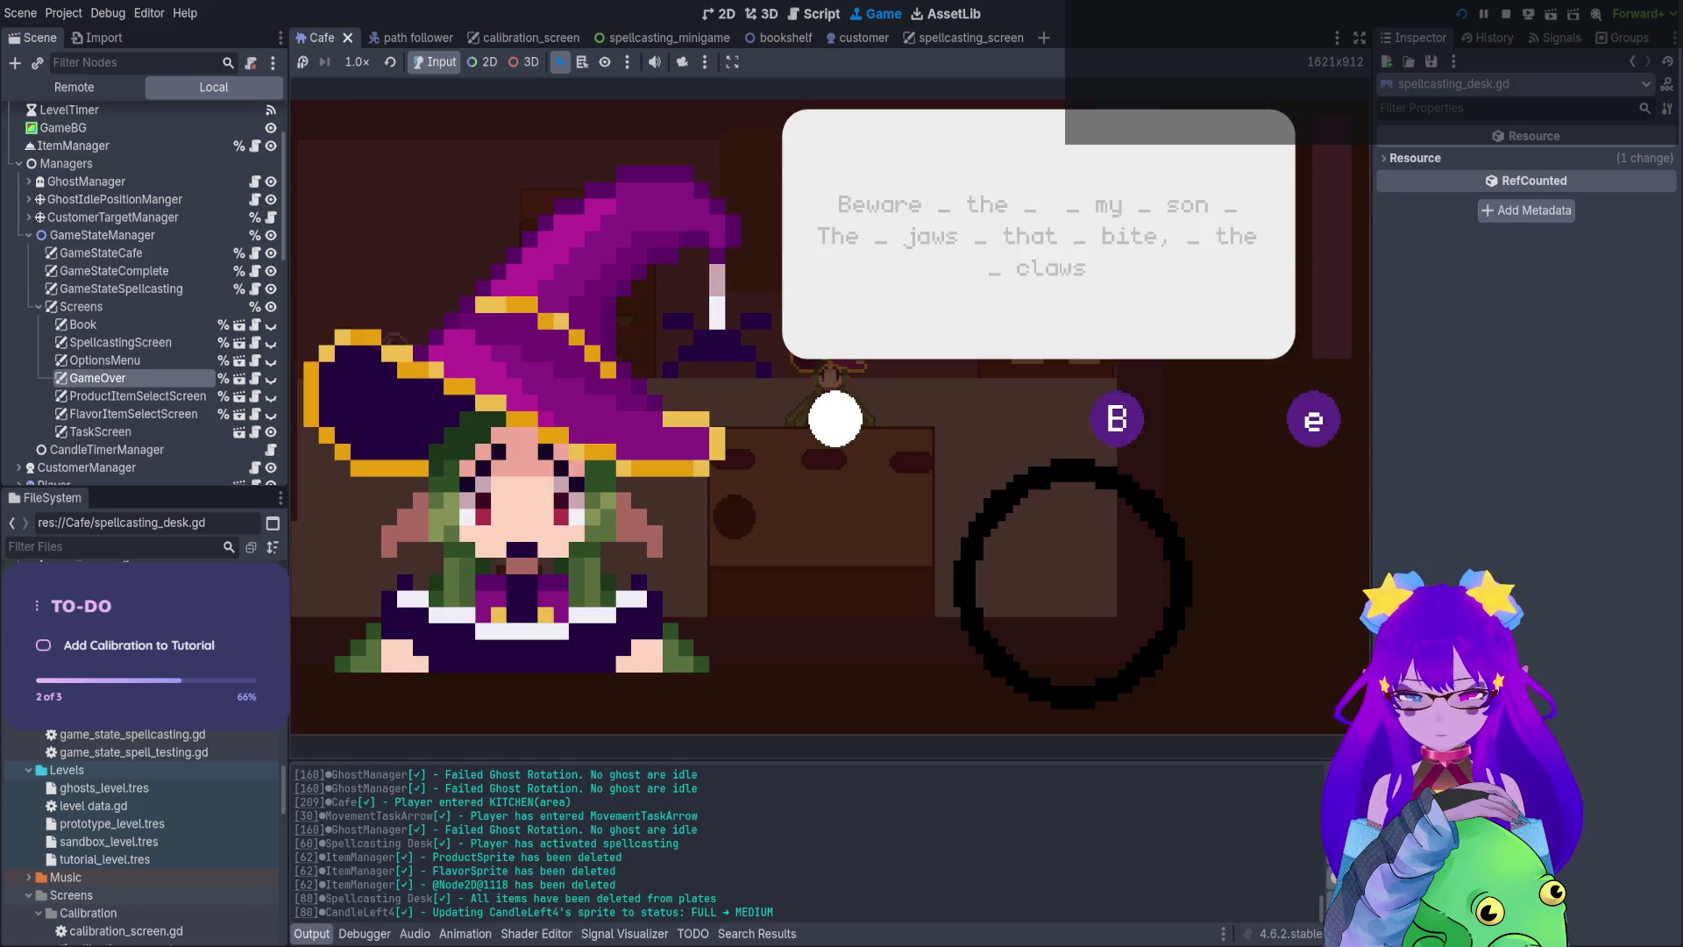
key("b")
key("e")
key("w")
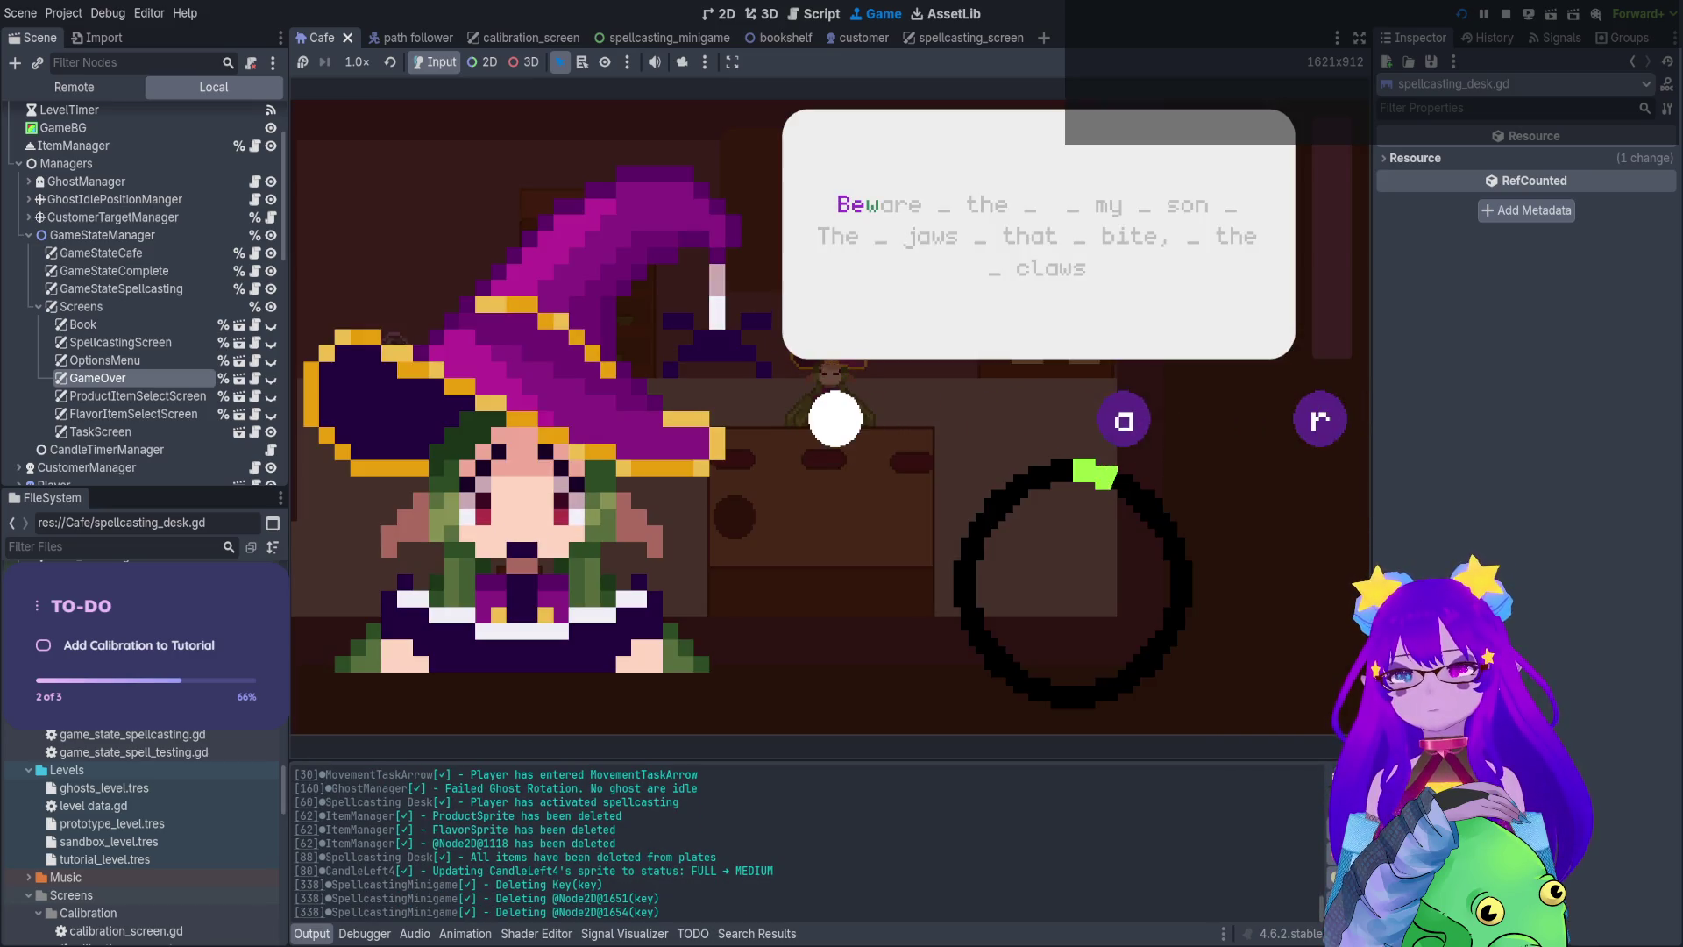
key("a")
key("r")
key("e")
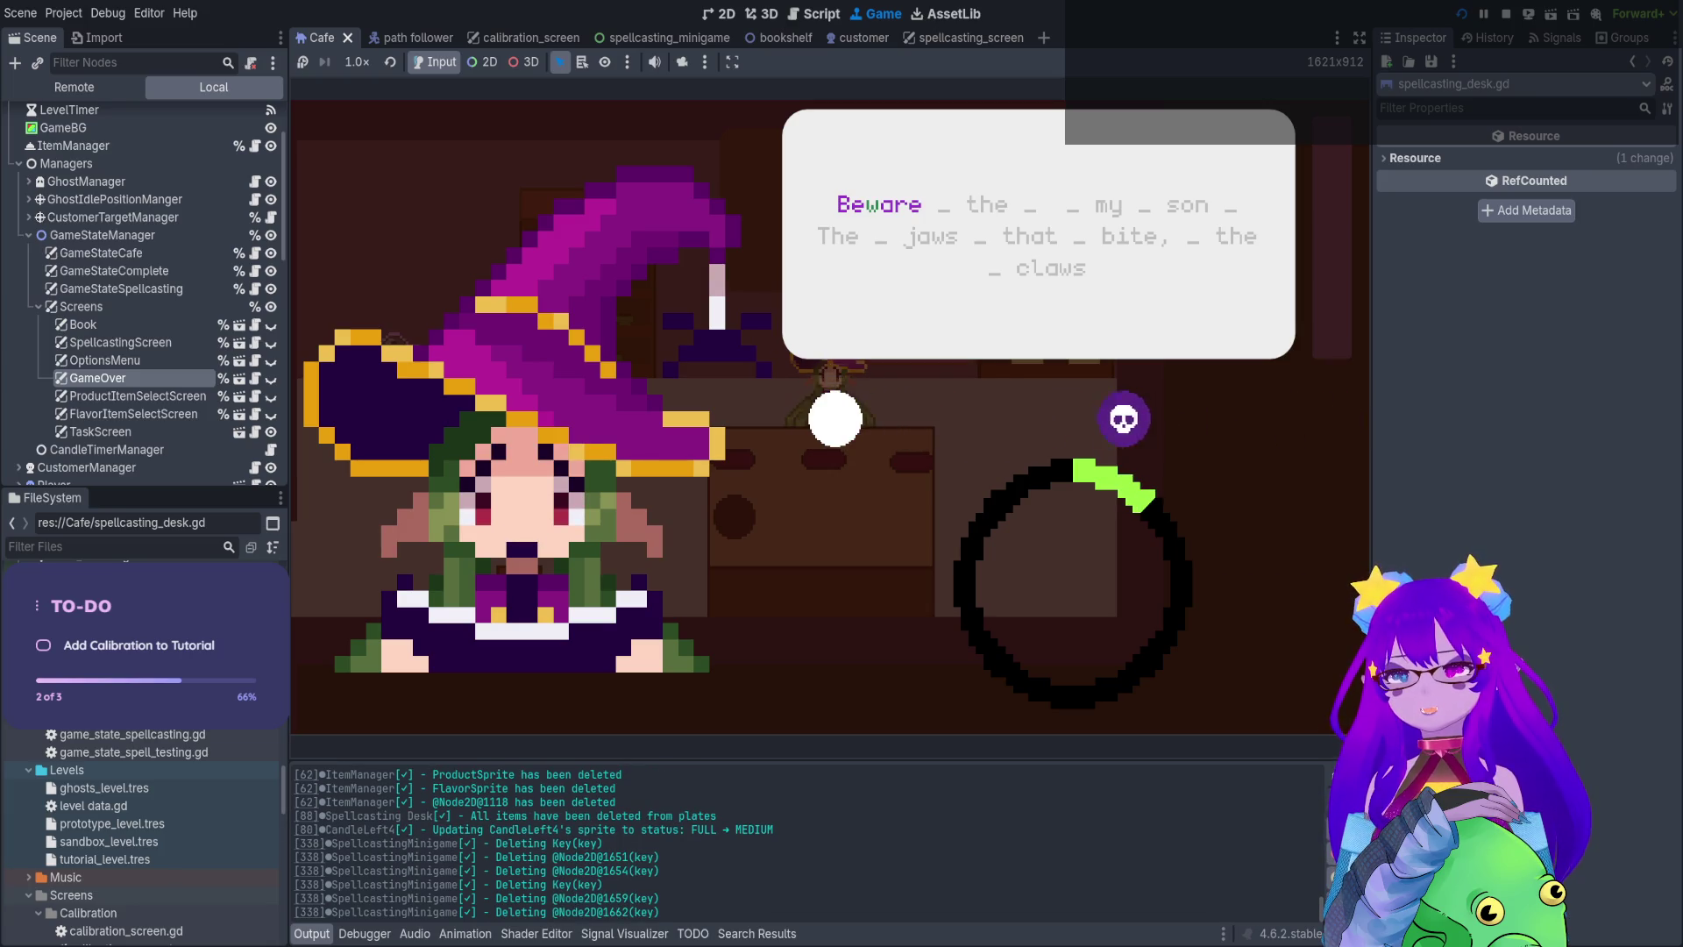
key("space")
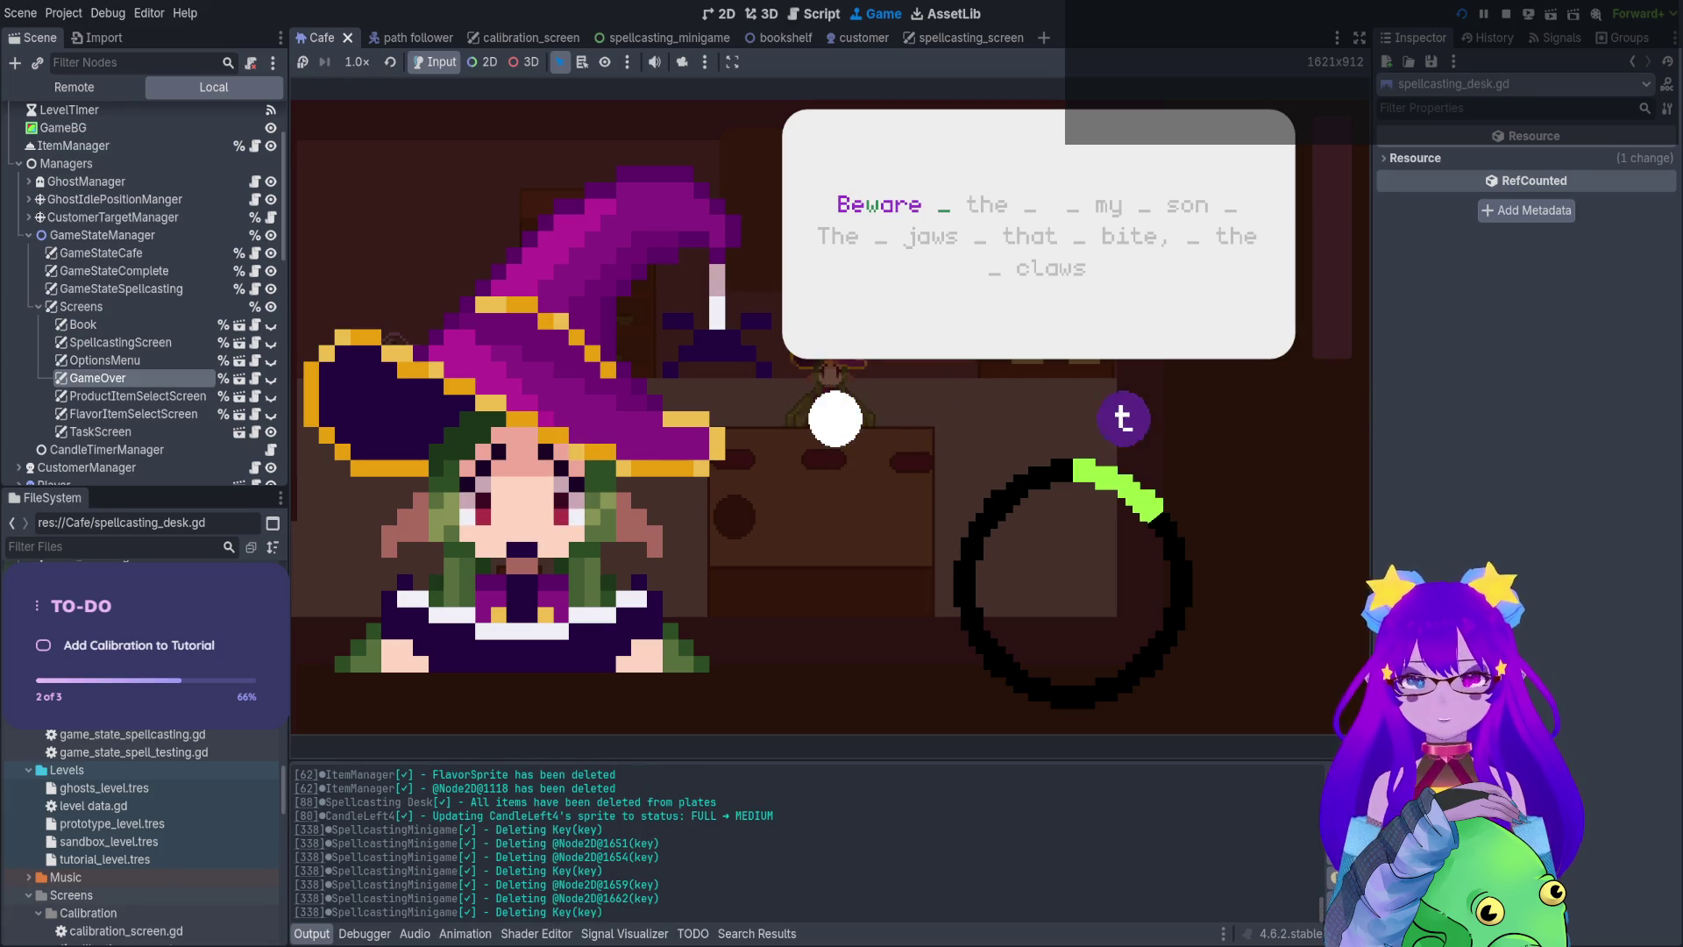
Continue the spell phrase with 'the my '
key("t")
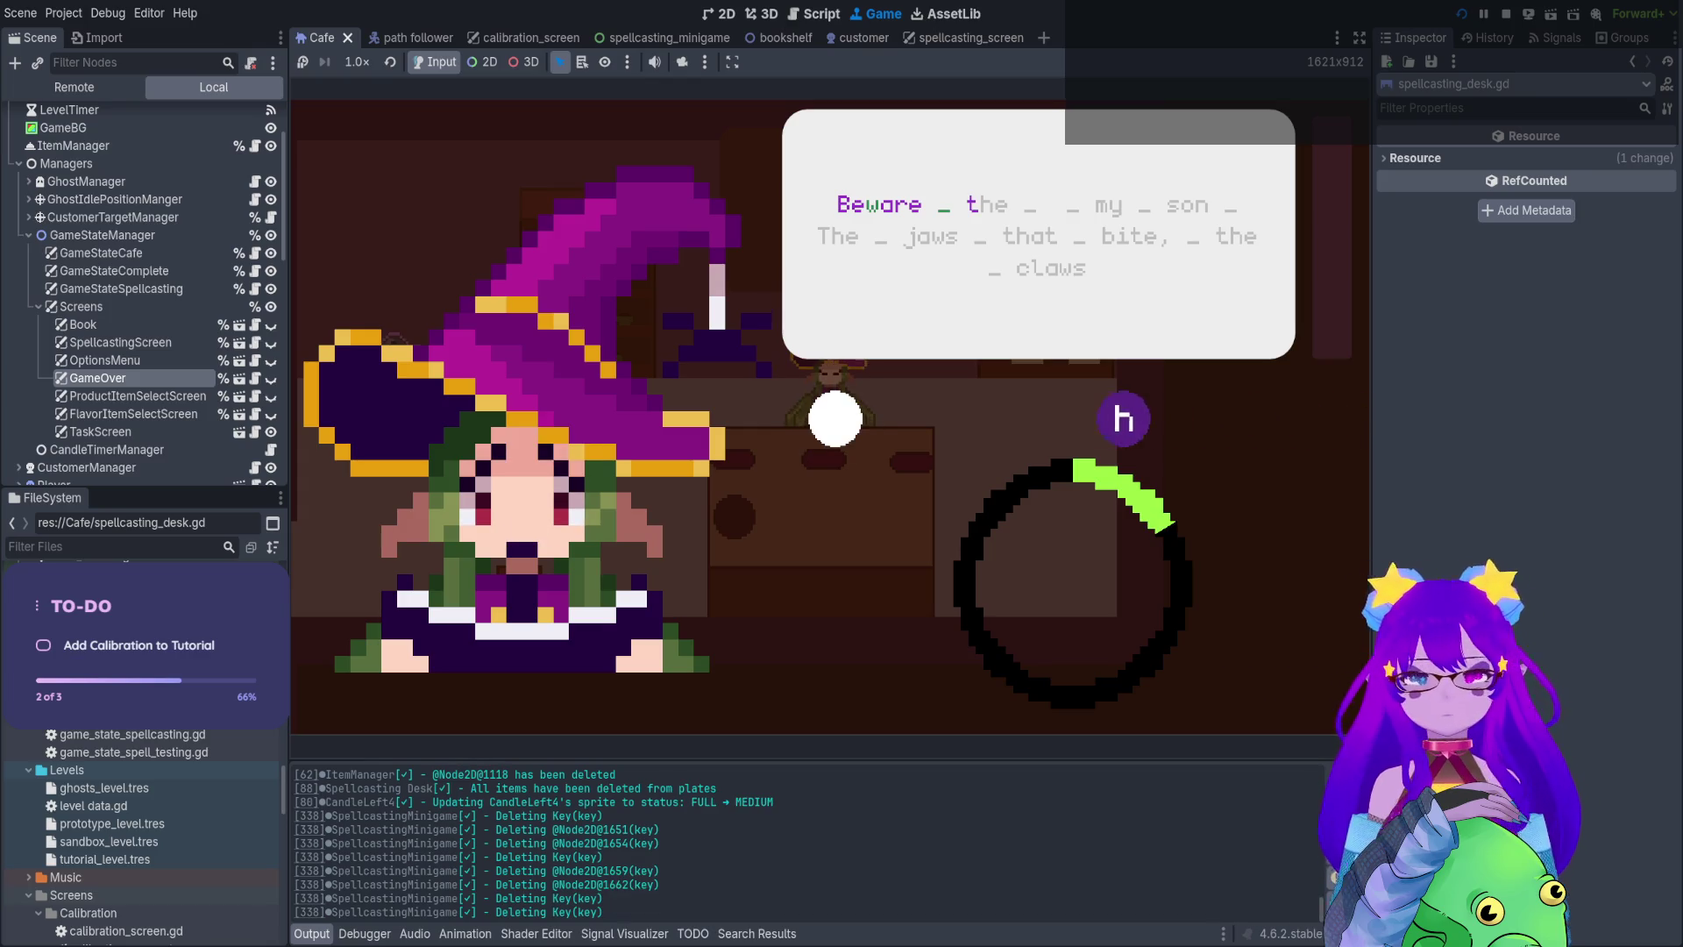
key("h")
key("e")
key("space")
key("m")
key("y")
key("space")
Finish the spell with 'so' and serve the dish to the waiting customer
key("s")
key("o")
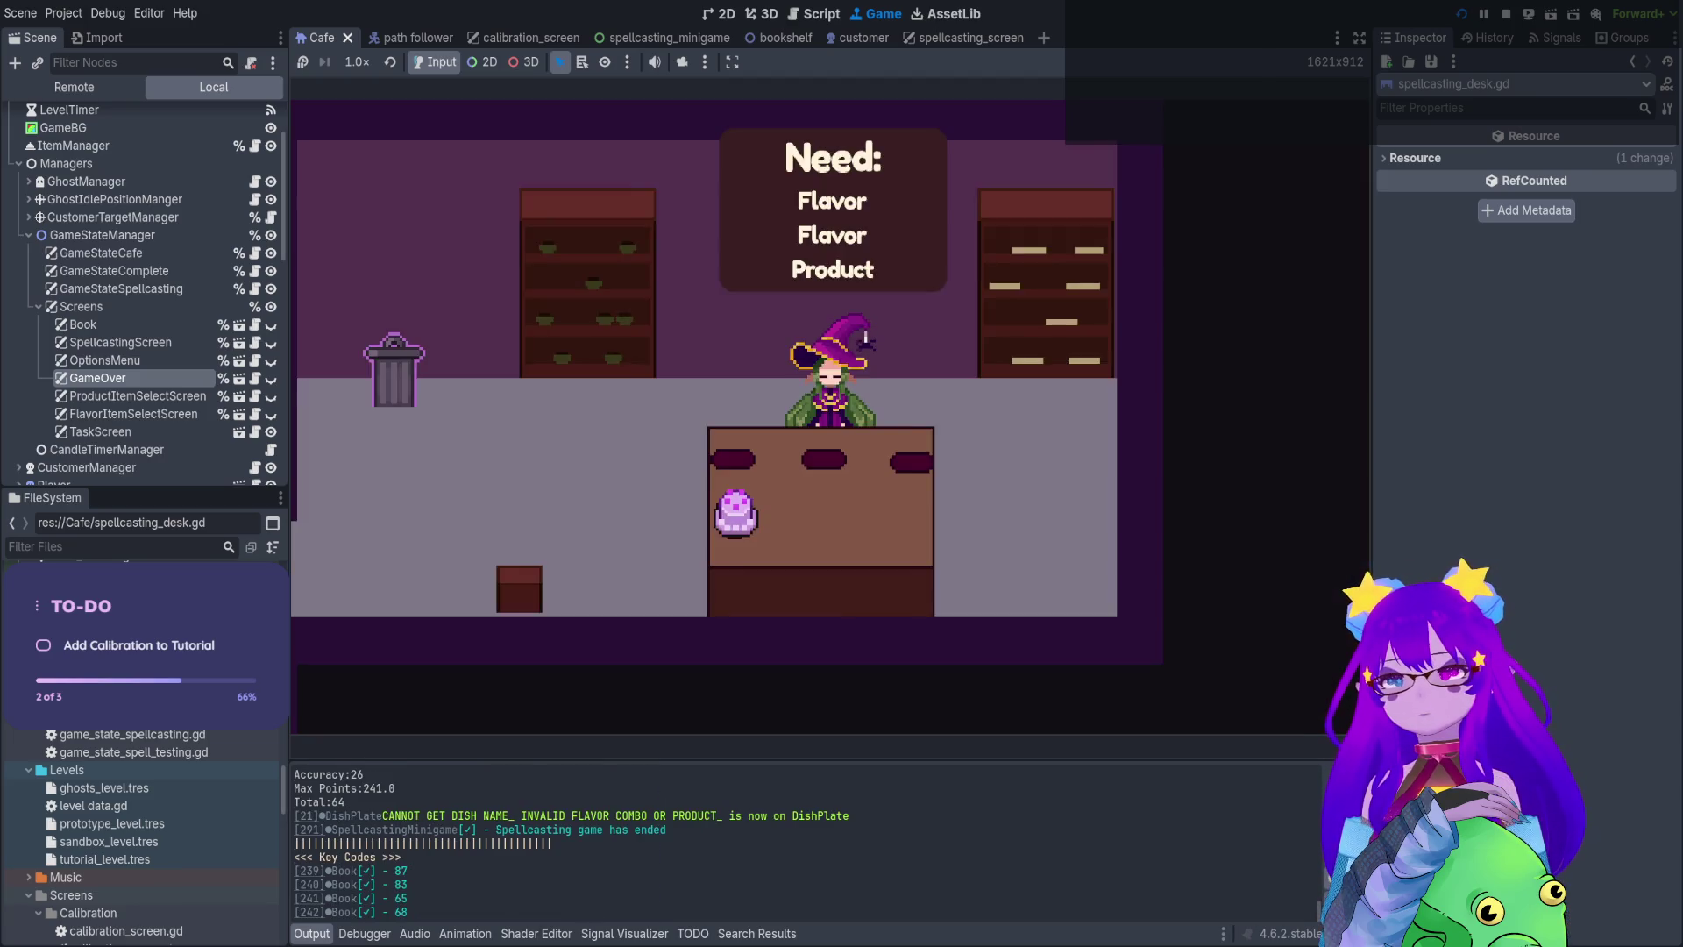
key("Left")
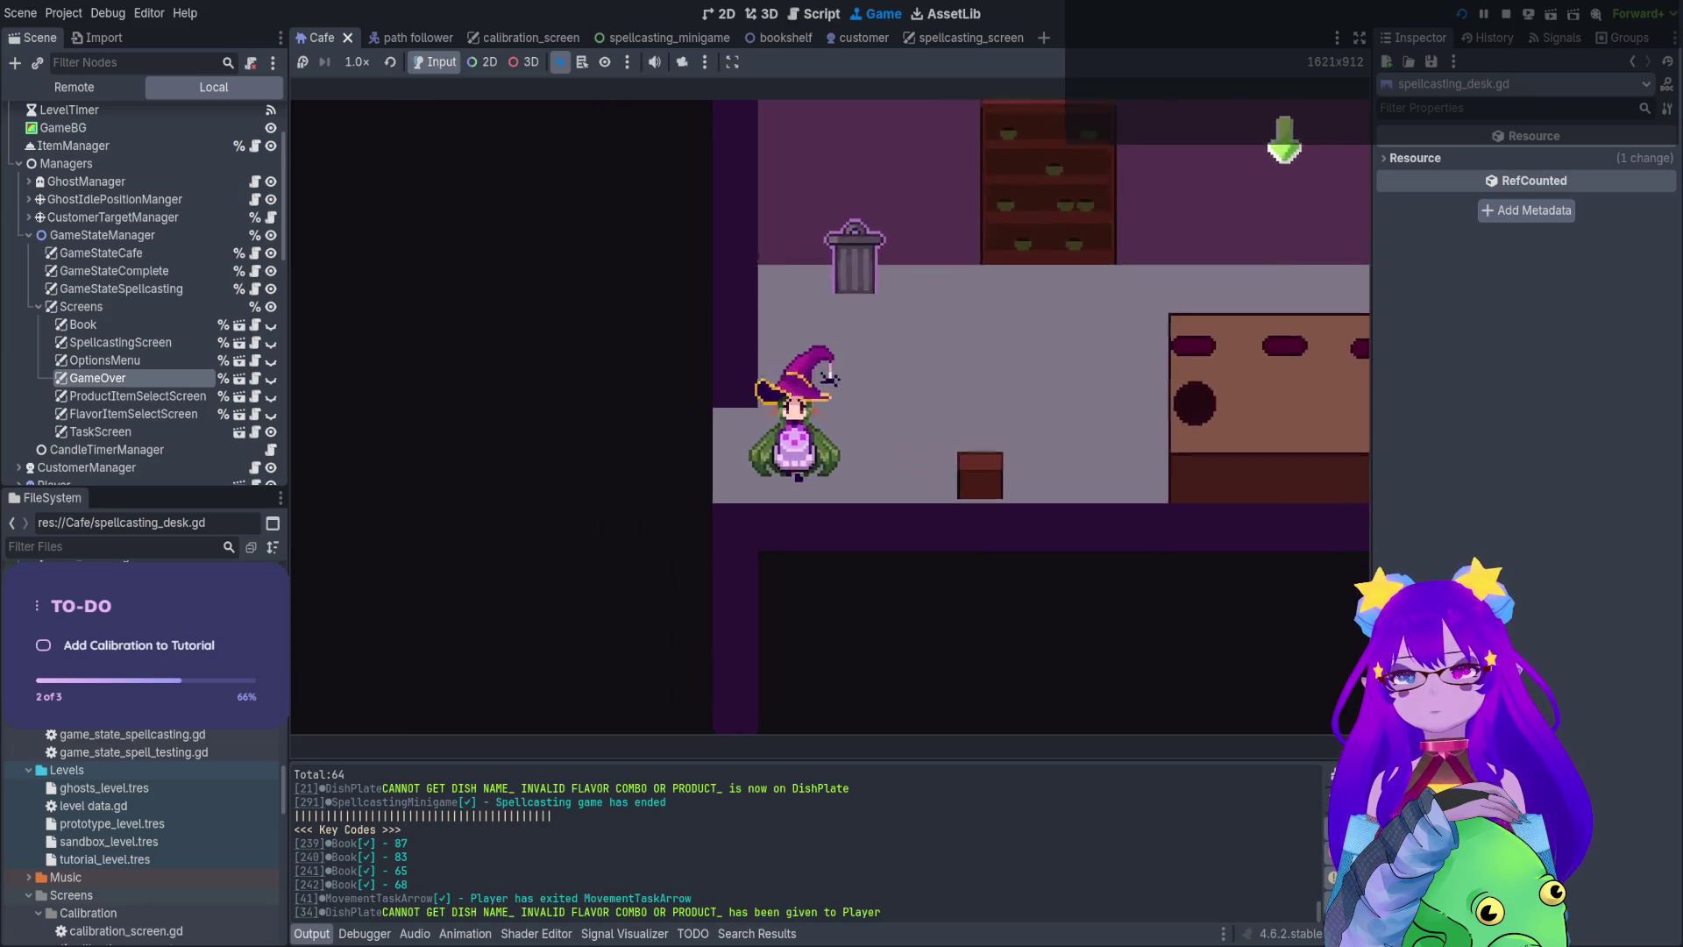
key("Down")
key("Left")
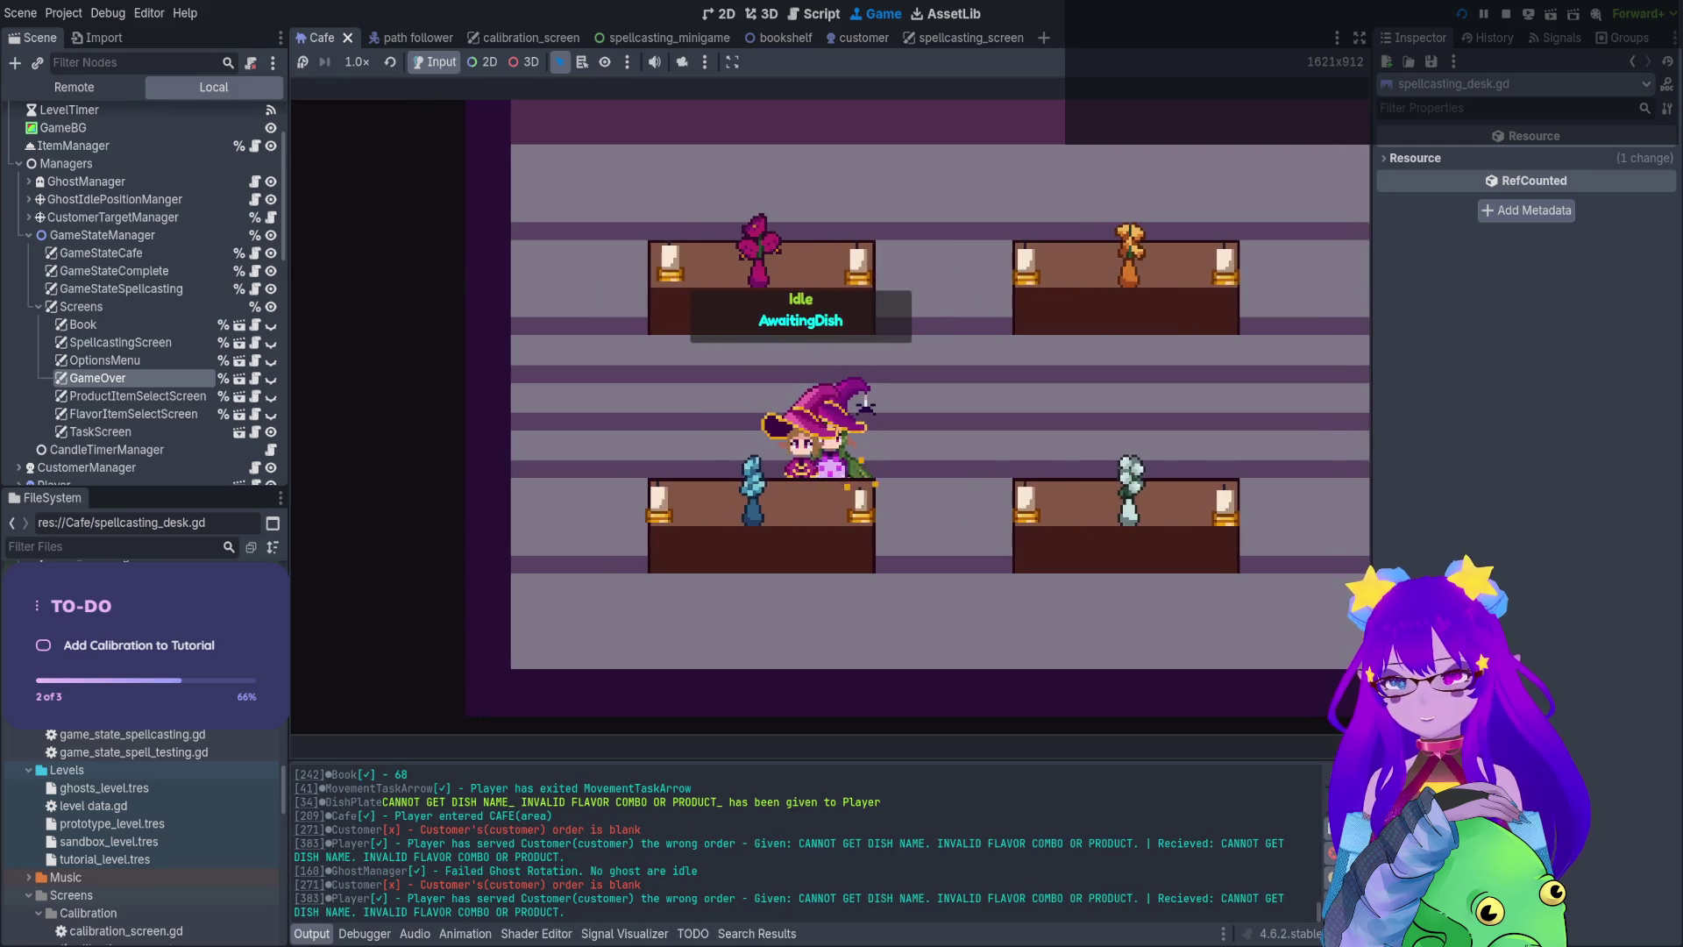
Check the Orders page in the book, then stop the game with F8
key("Tab")
key("Left")
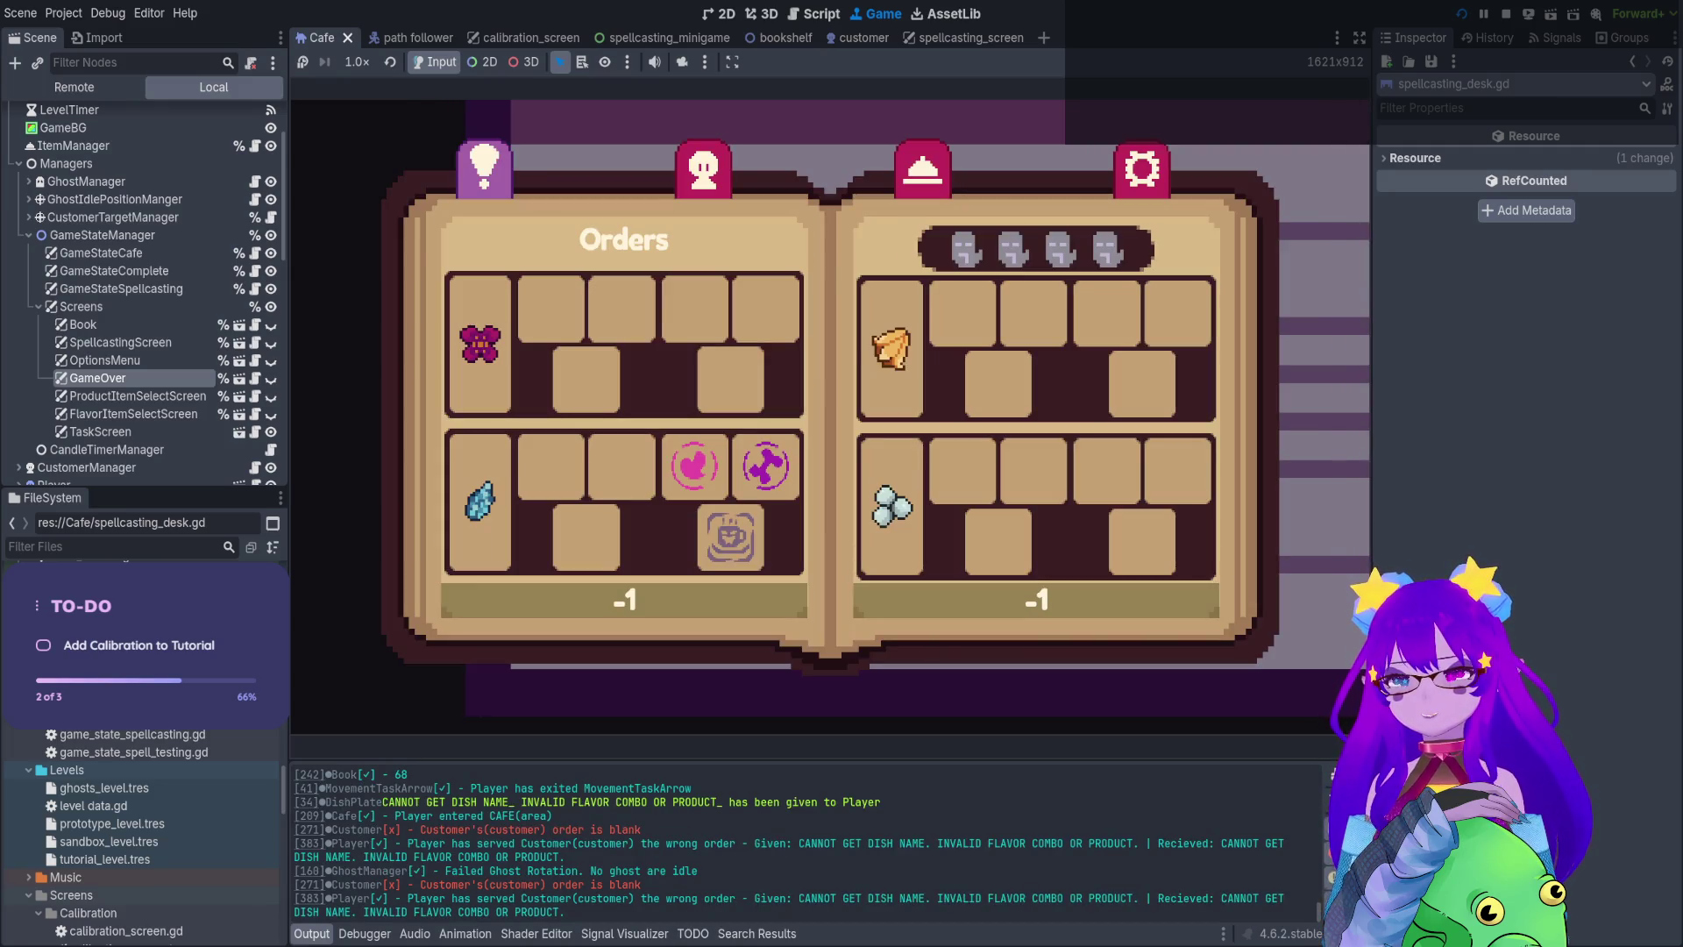
key("Tab")
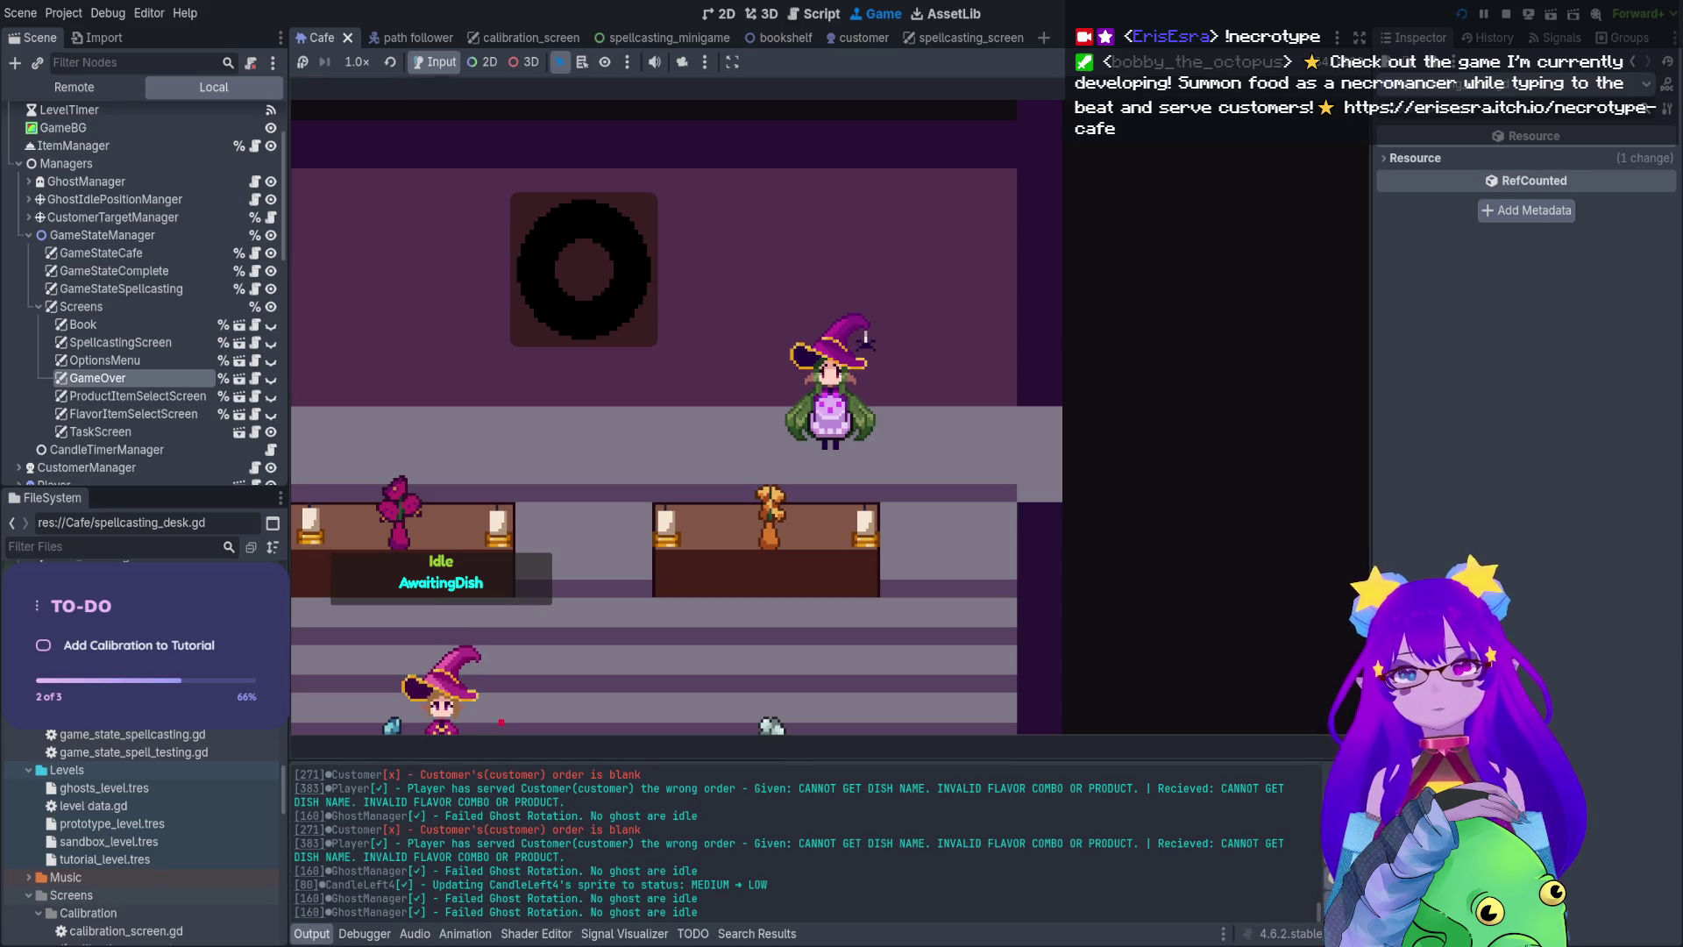
key("F8")
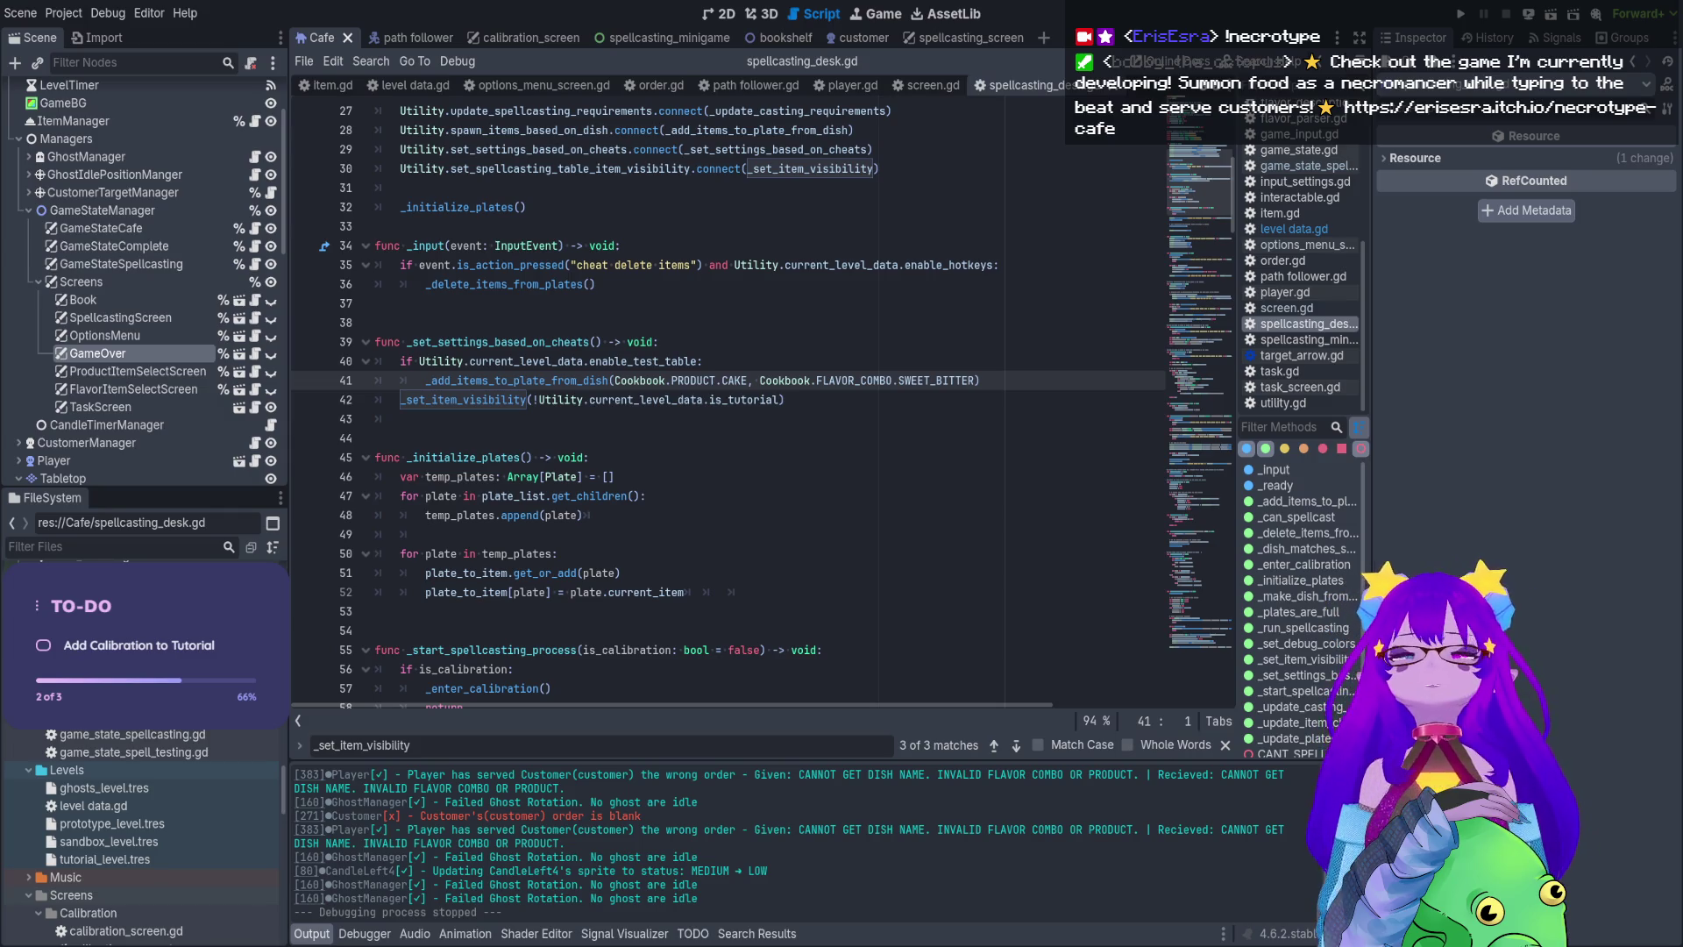
Add a breakpoint on line 41 of spellcasting_desk.gd
left_click(746, 225)
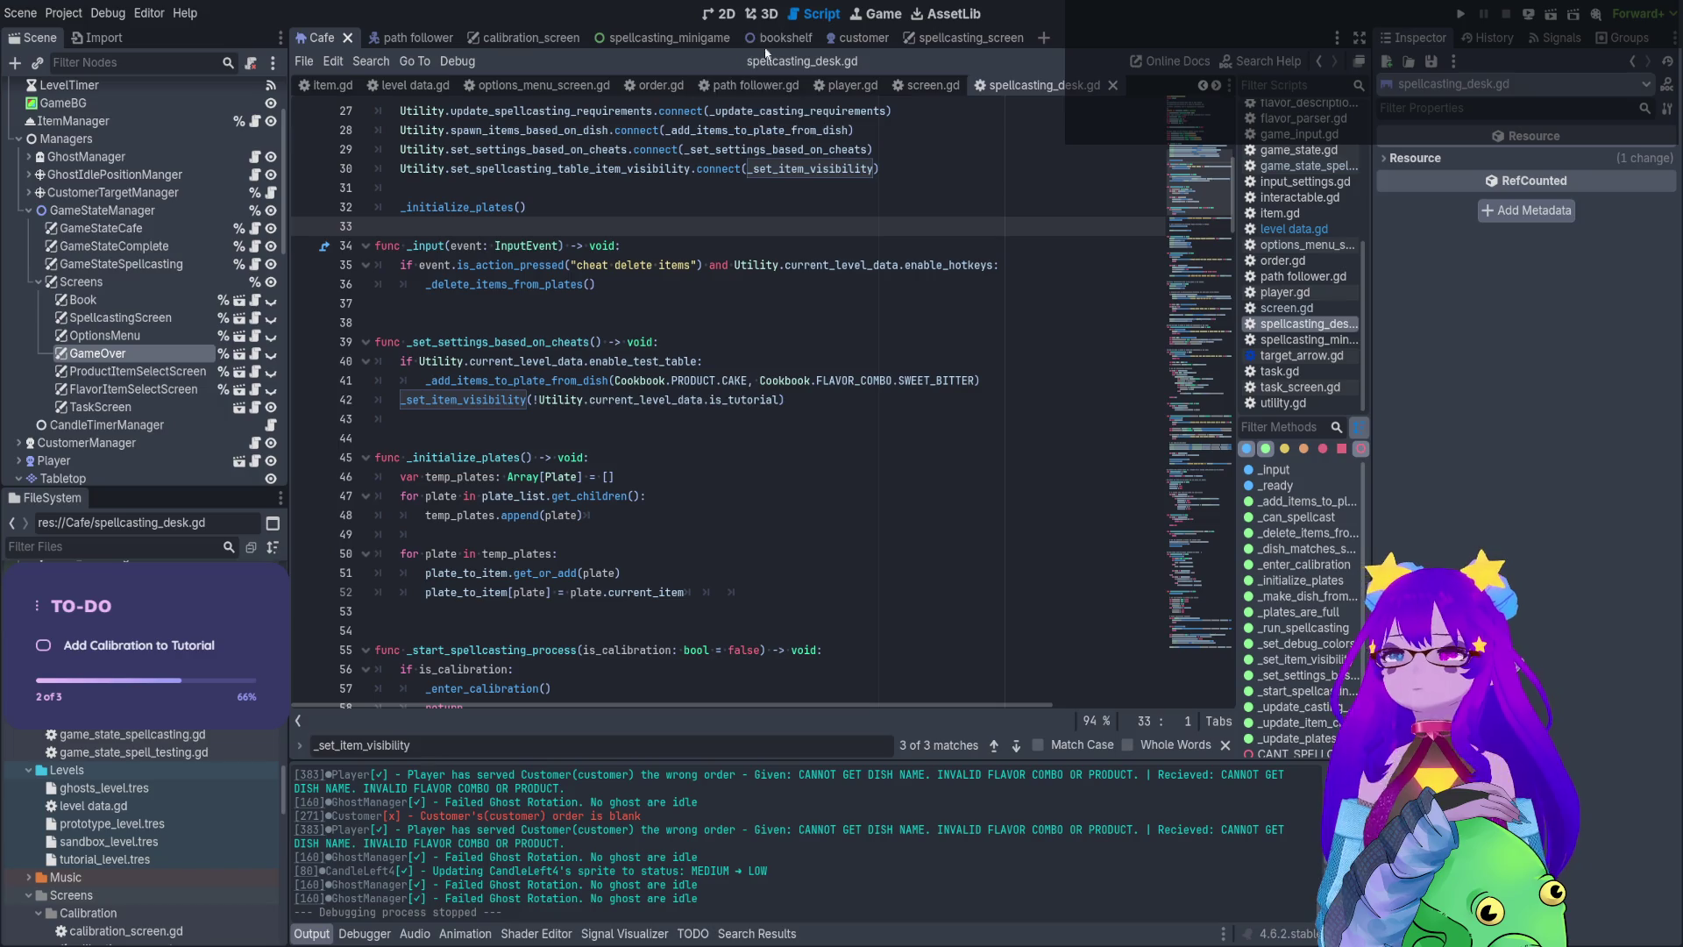
left_click(722, 14)
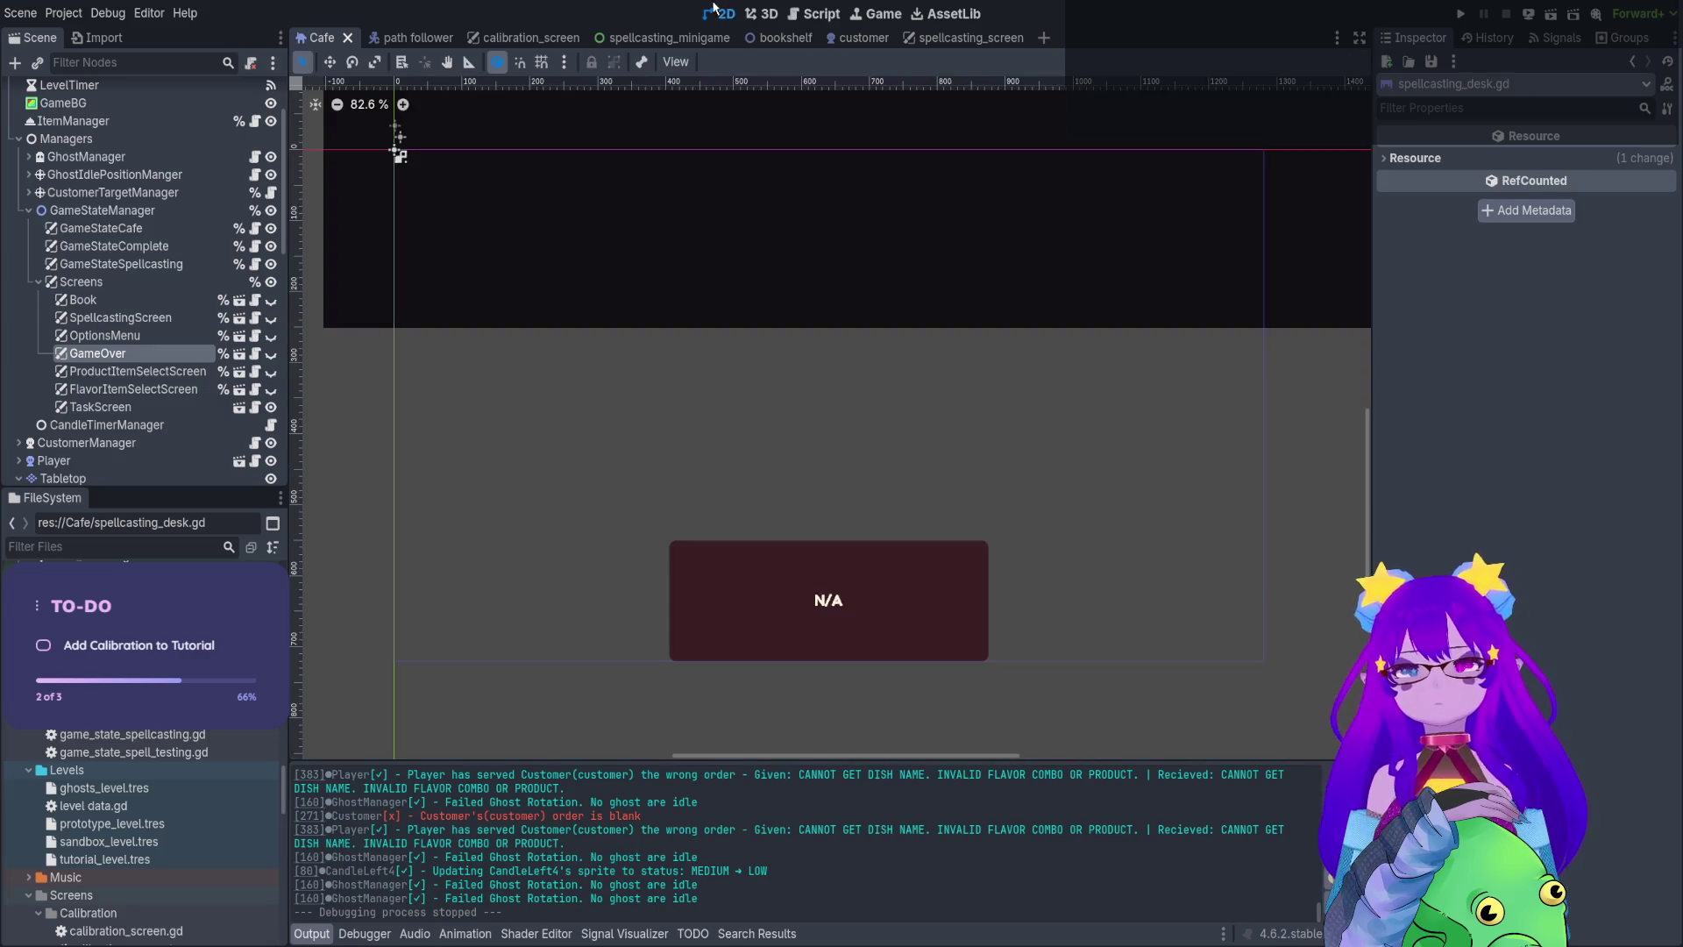
left_click(811, 12)
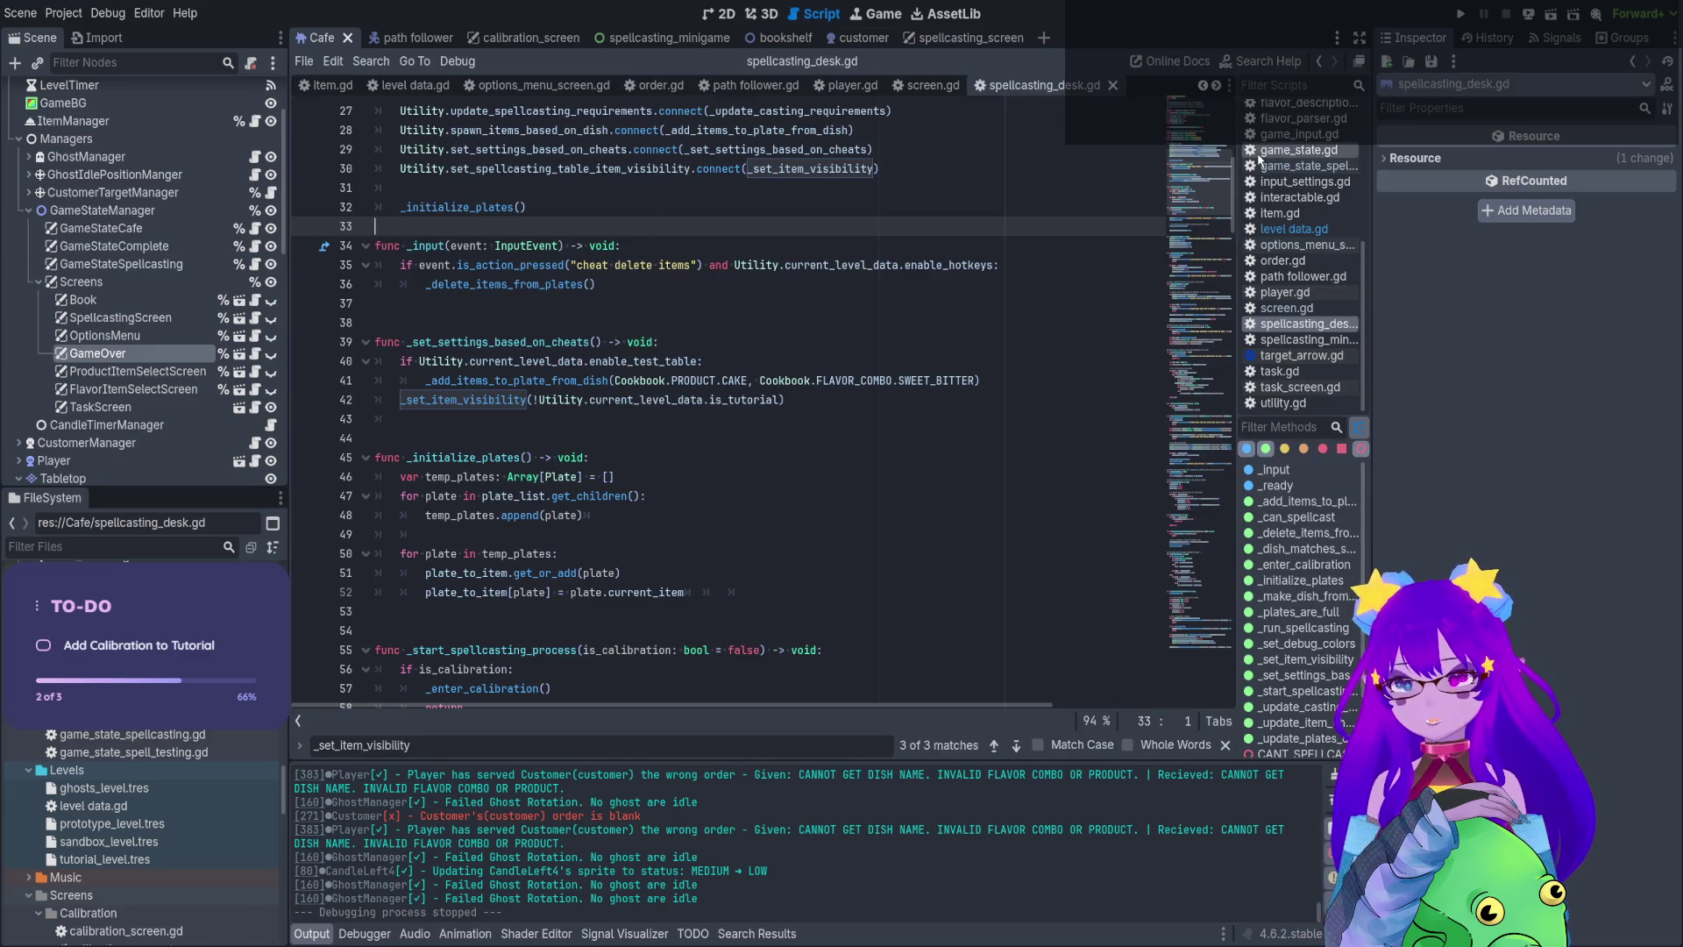
left_click(306, 380)
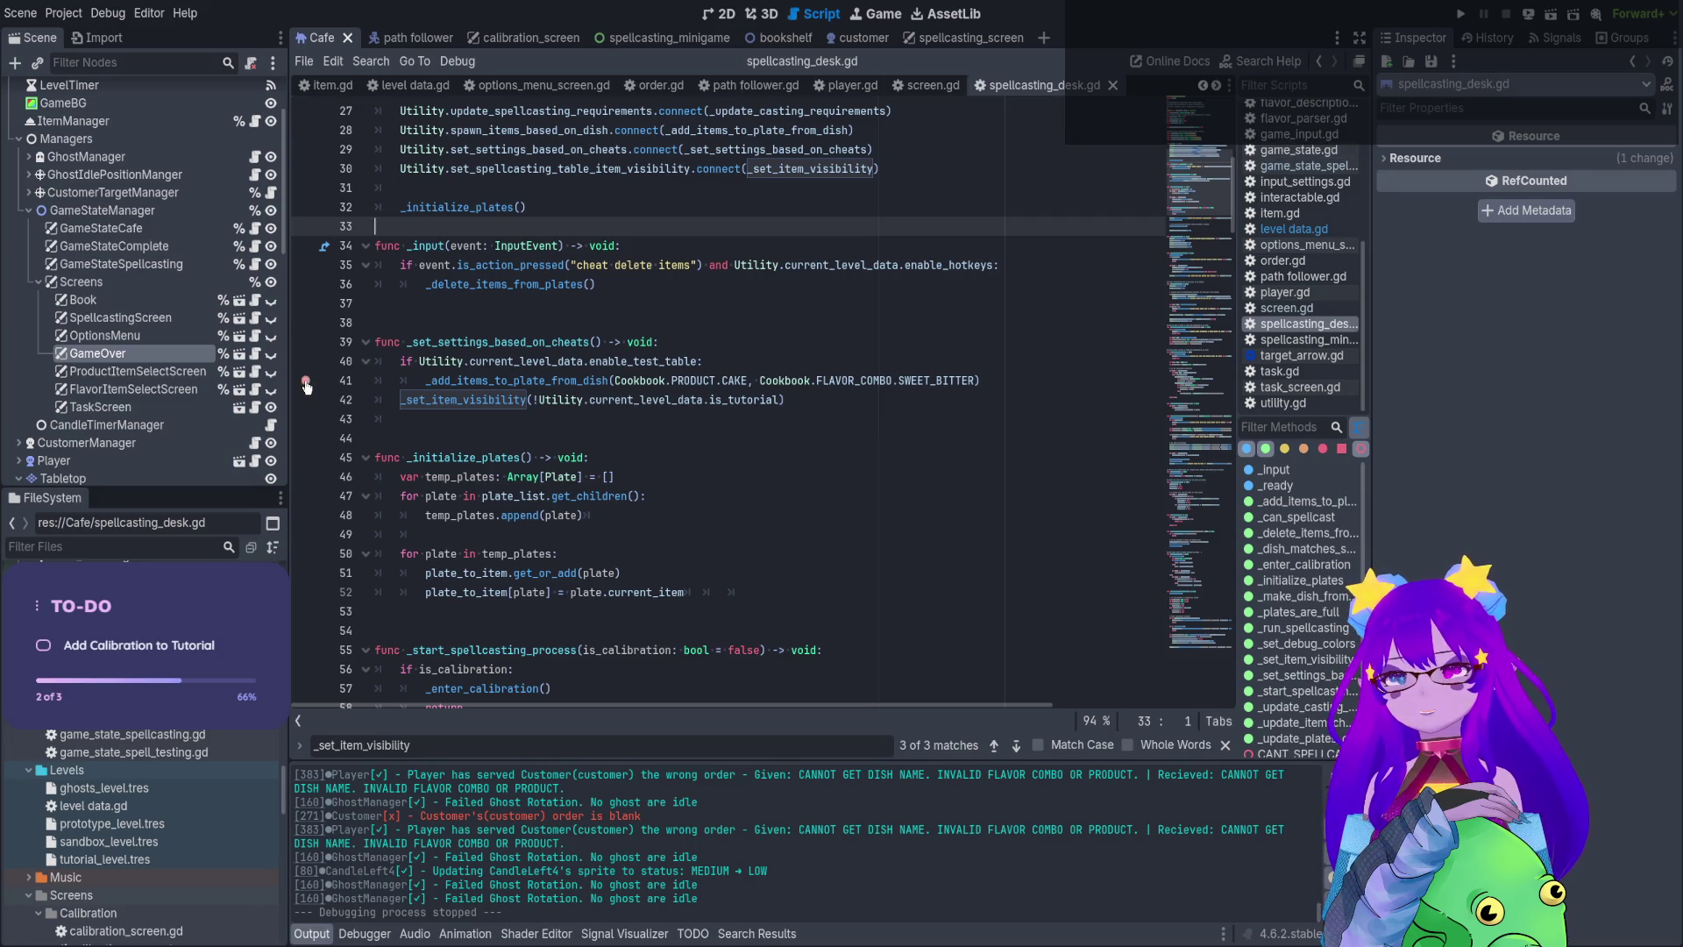
Inspect _set_settings_based_on_cheats and current_level_data, then run the game with F5
triple_click(531, 342)
double_click(544, 362)
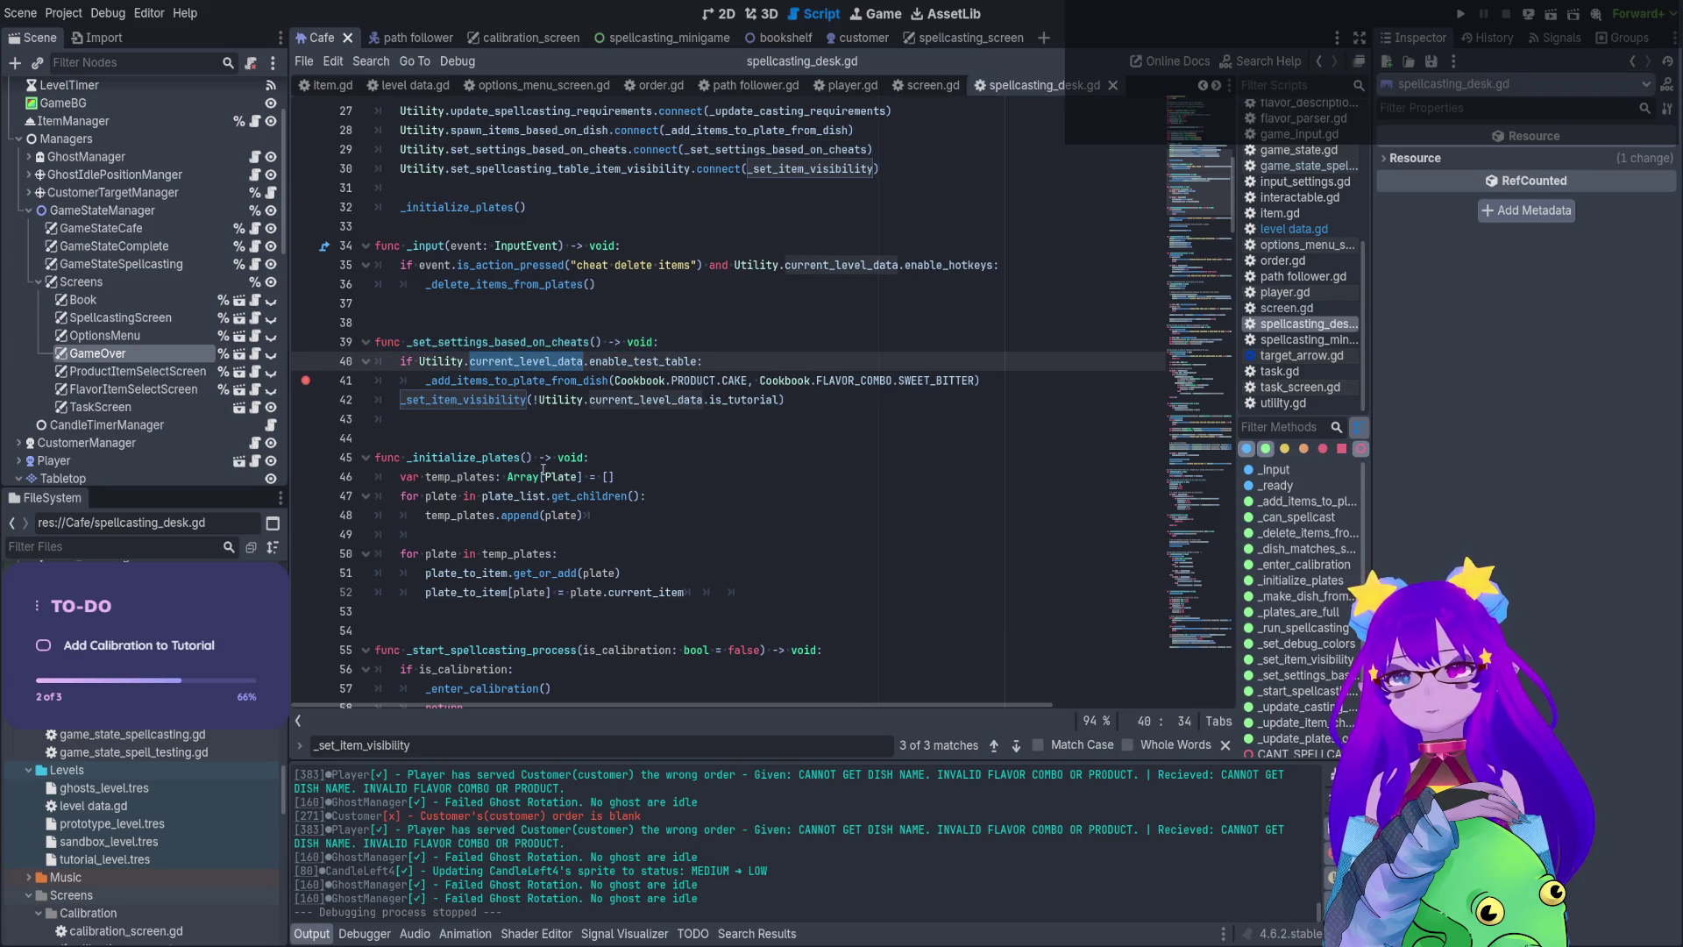
scroll(543, 470, "up", 2)
double_click(532, 458)
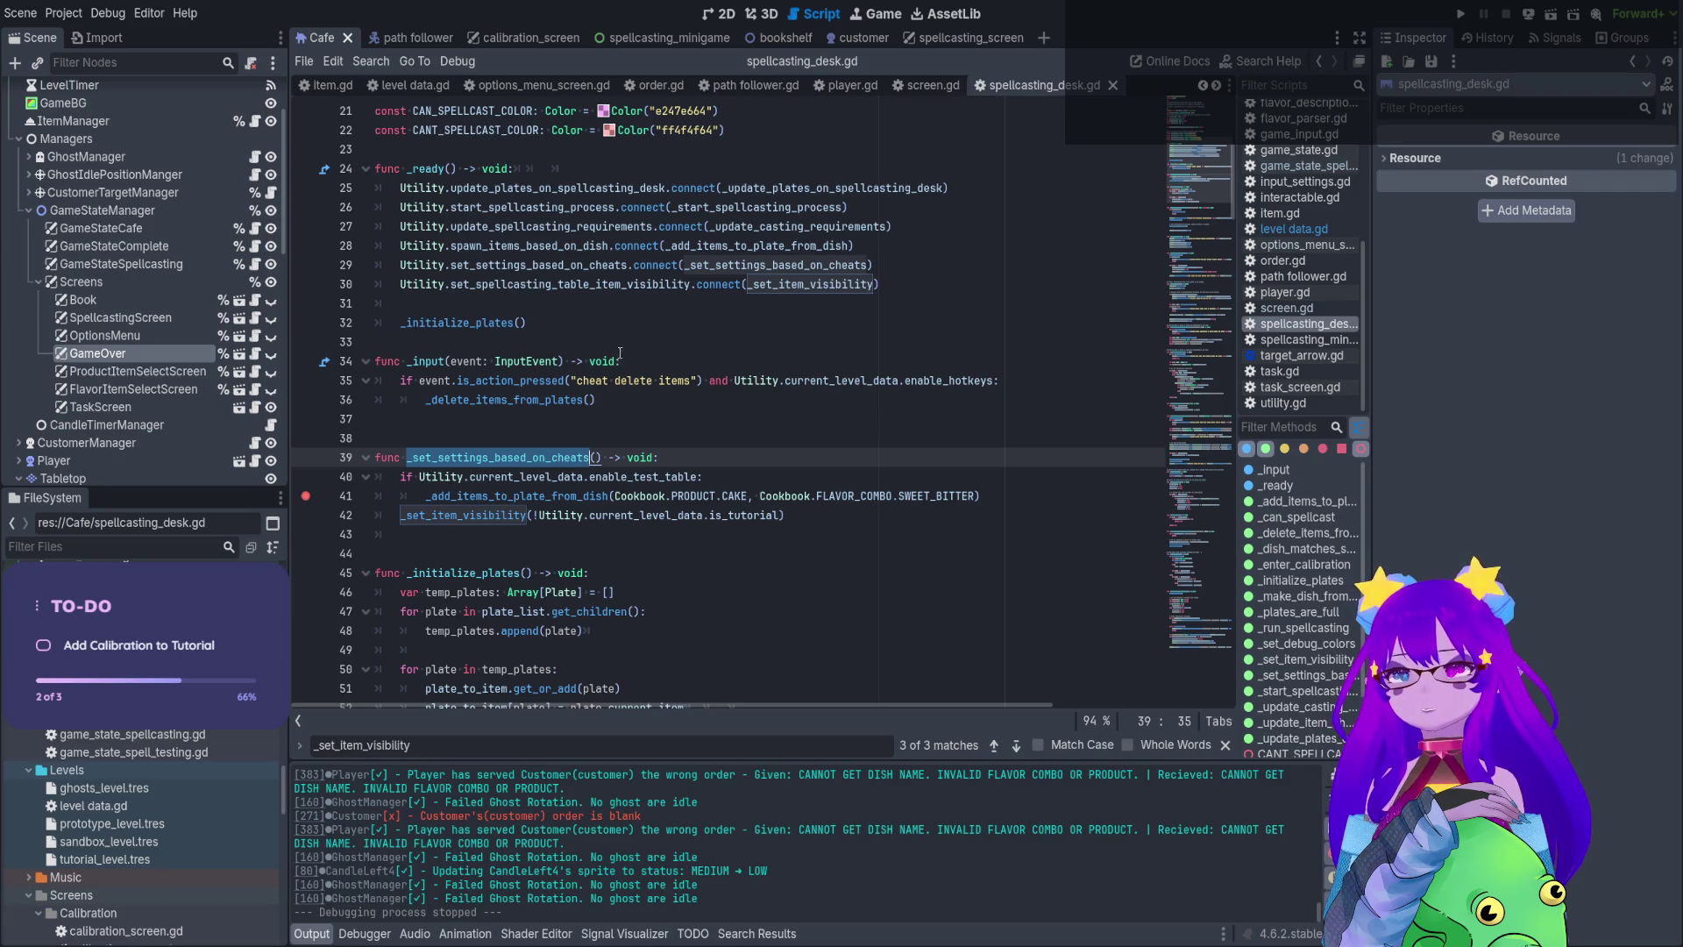
key("F5")
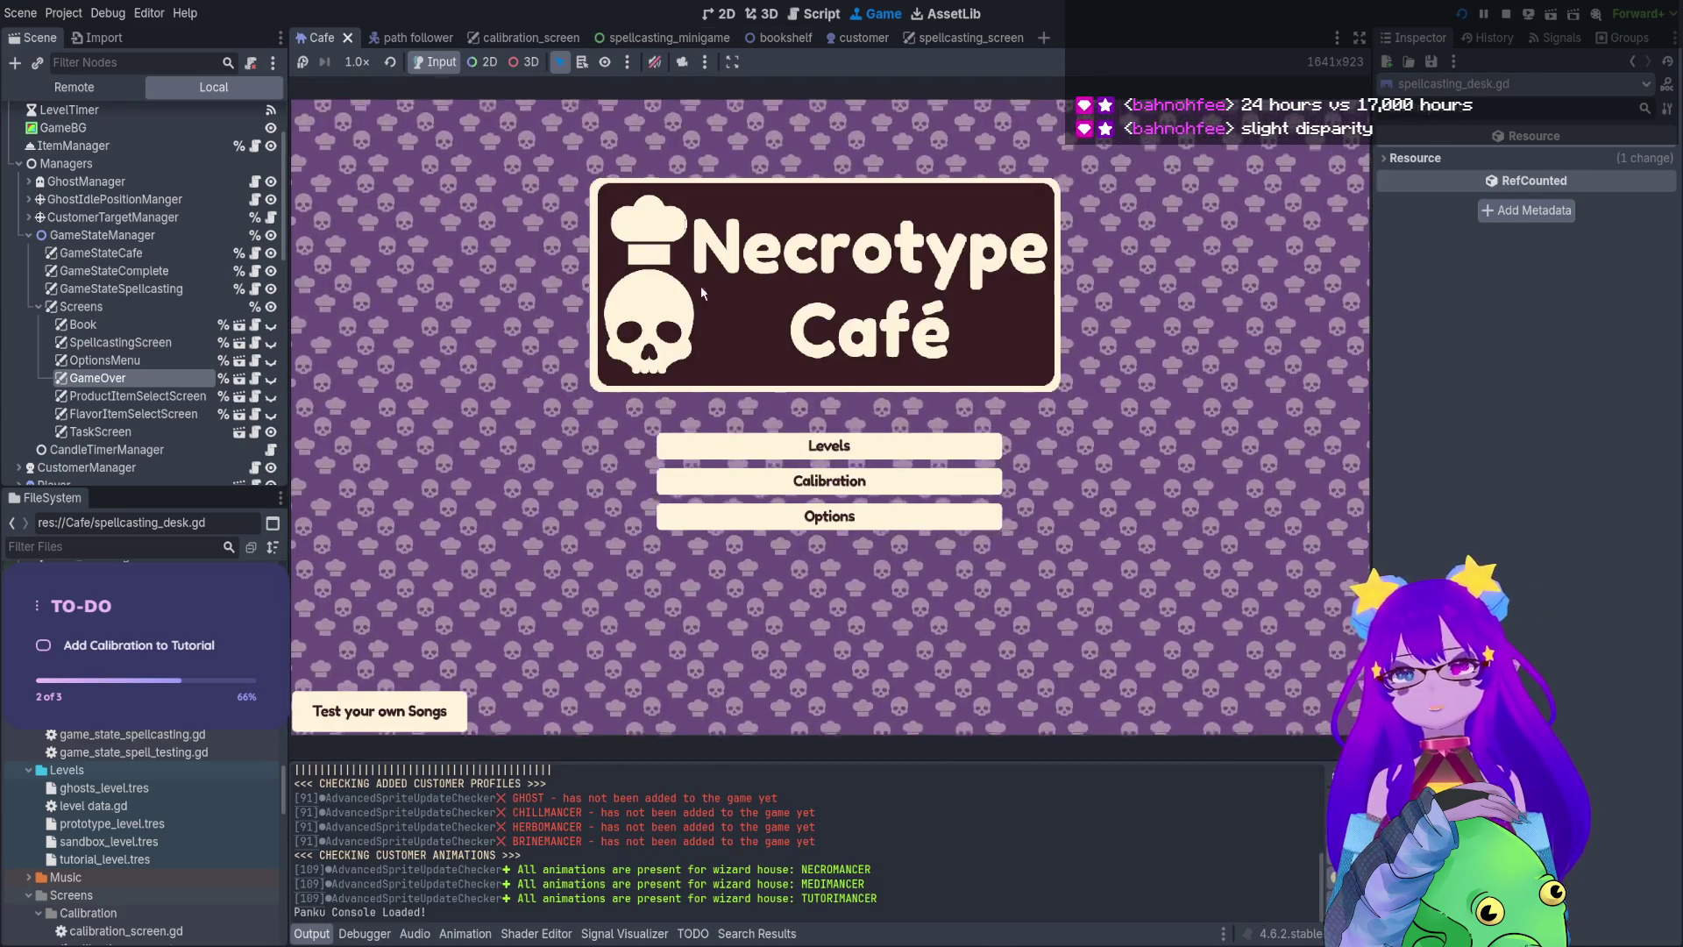
Open Levels from the title screen, then restart the project from the run controls
key("Return")
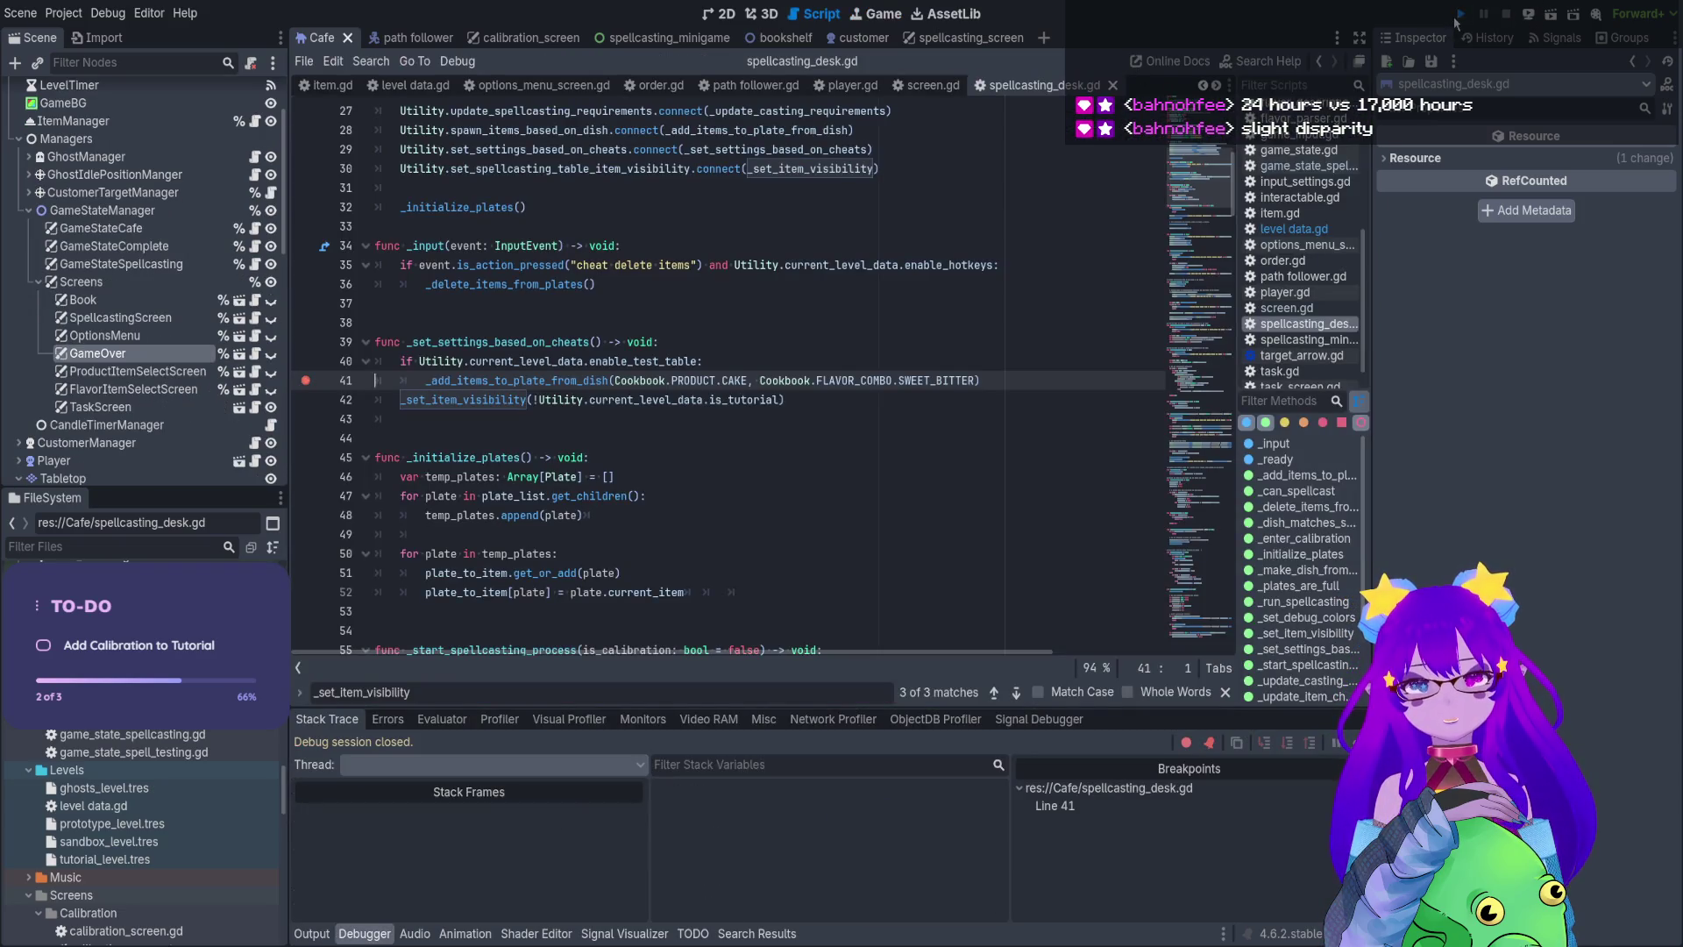
left_click(1462, 14)
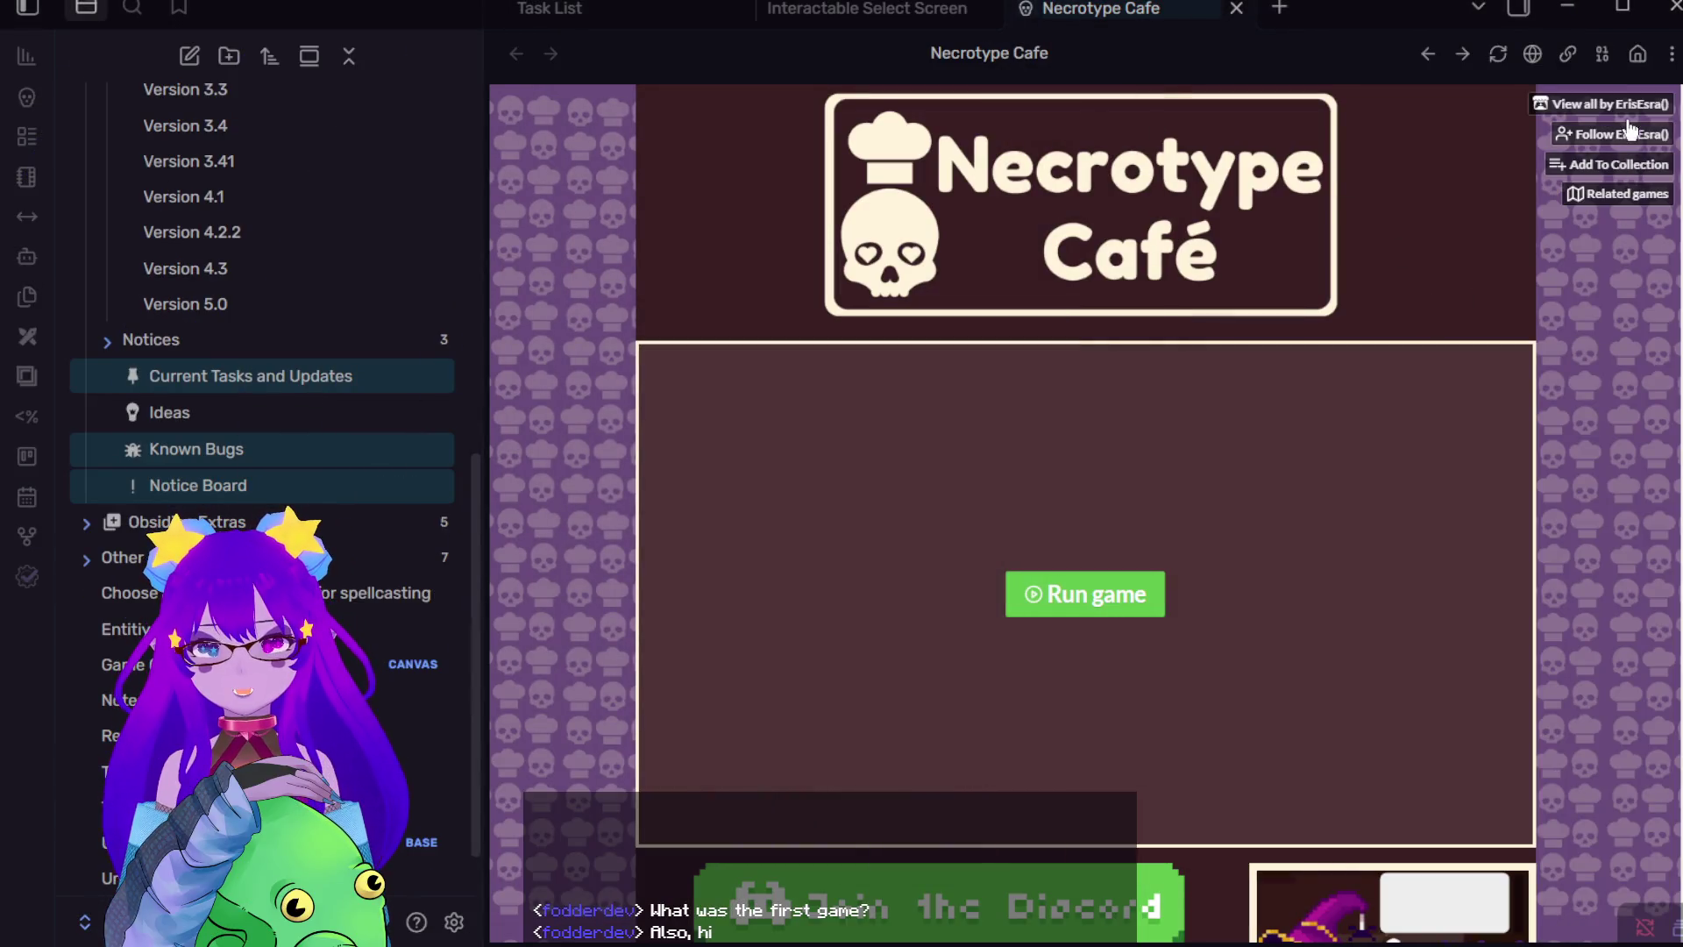
Browse the developer's other itch.io games and run the star-catching game in its page
left_click(1614, 104)
scroll(854, 765, "down", 5)
left_click(852, 763)
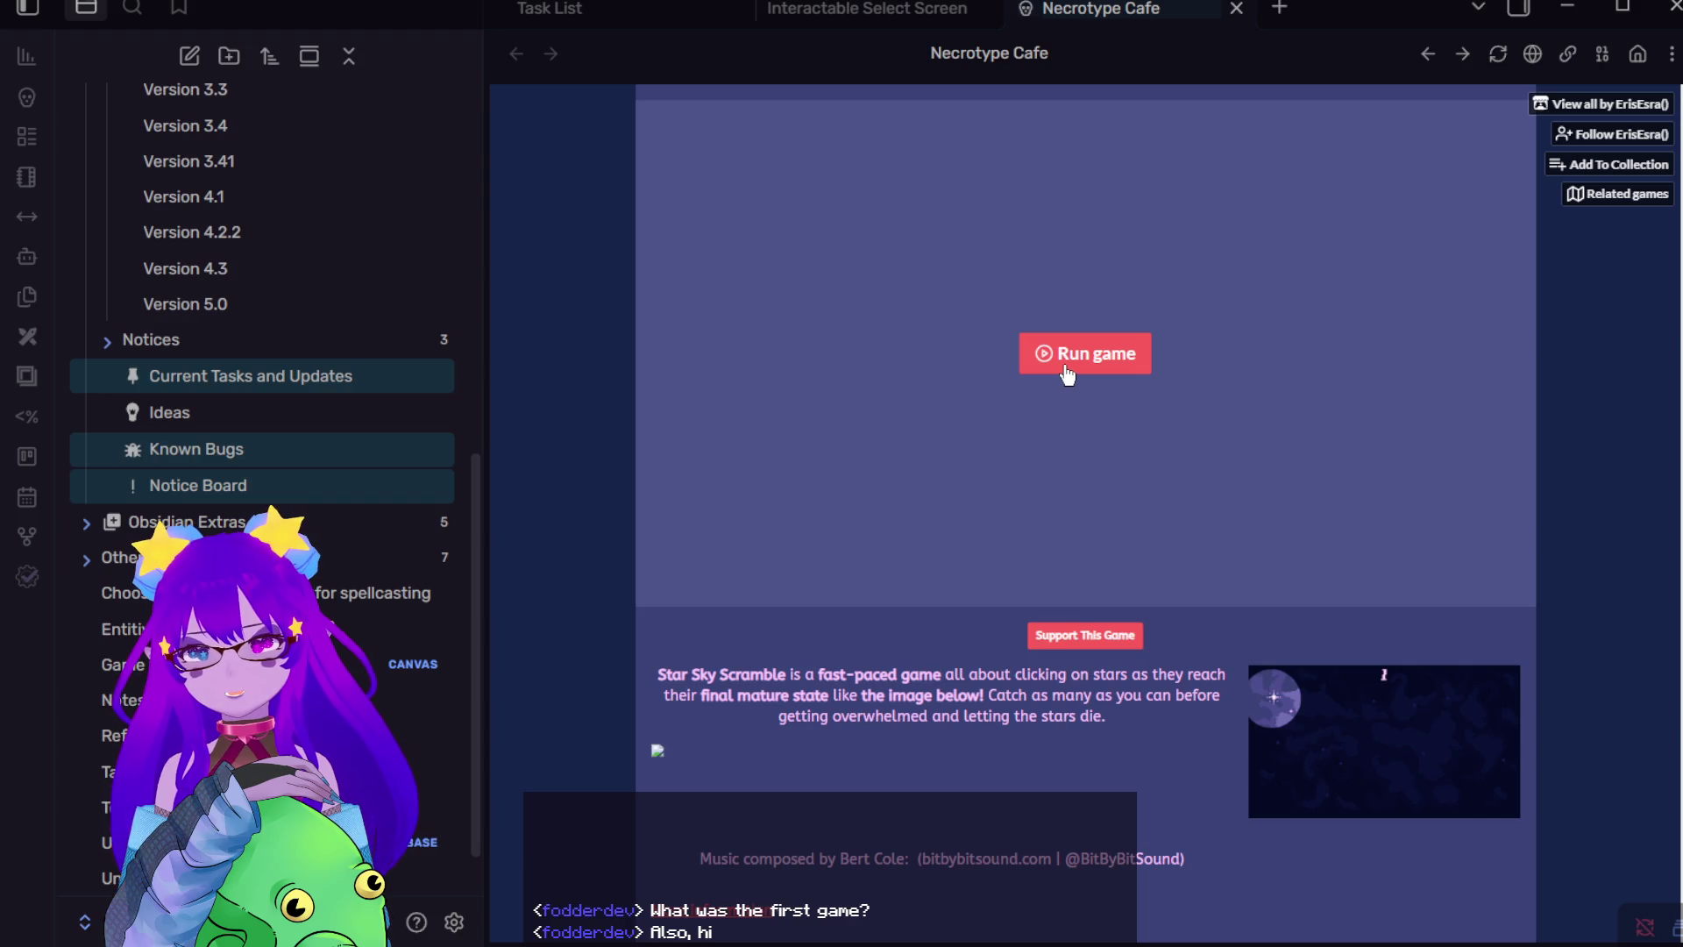
left_click(1131, 355)
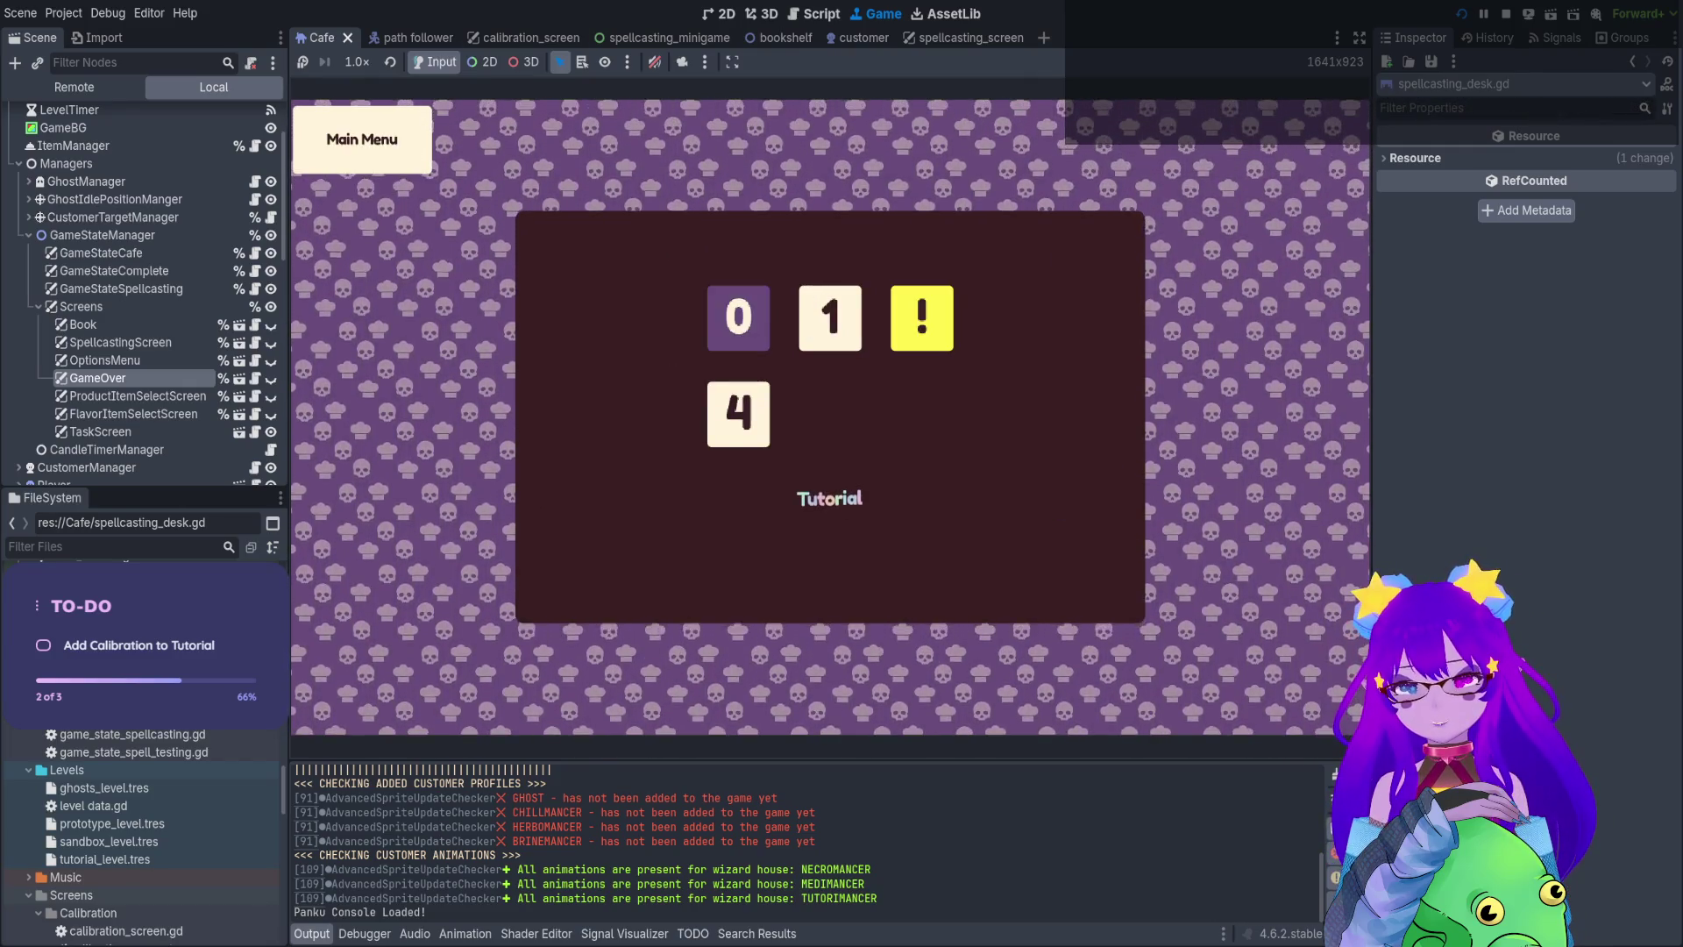
Start the Tutorial level, then stop the game with F8
key("Return")
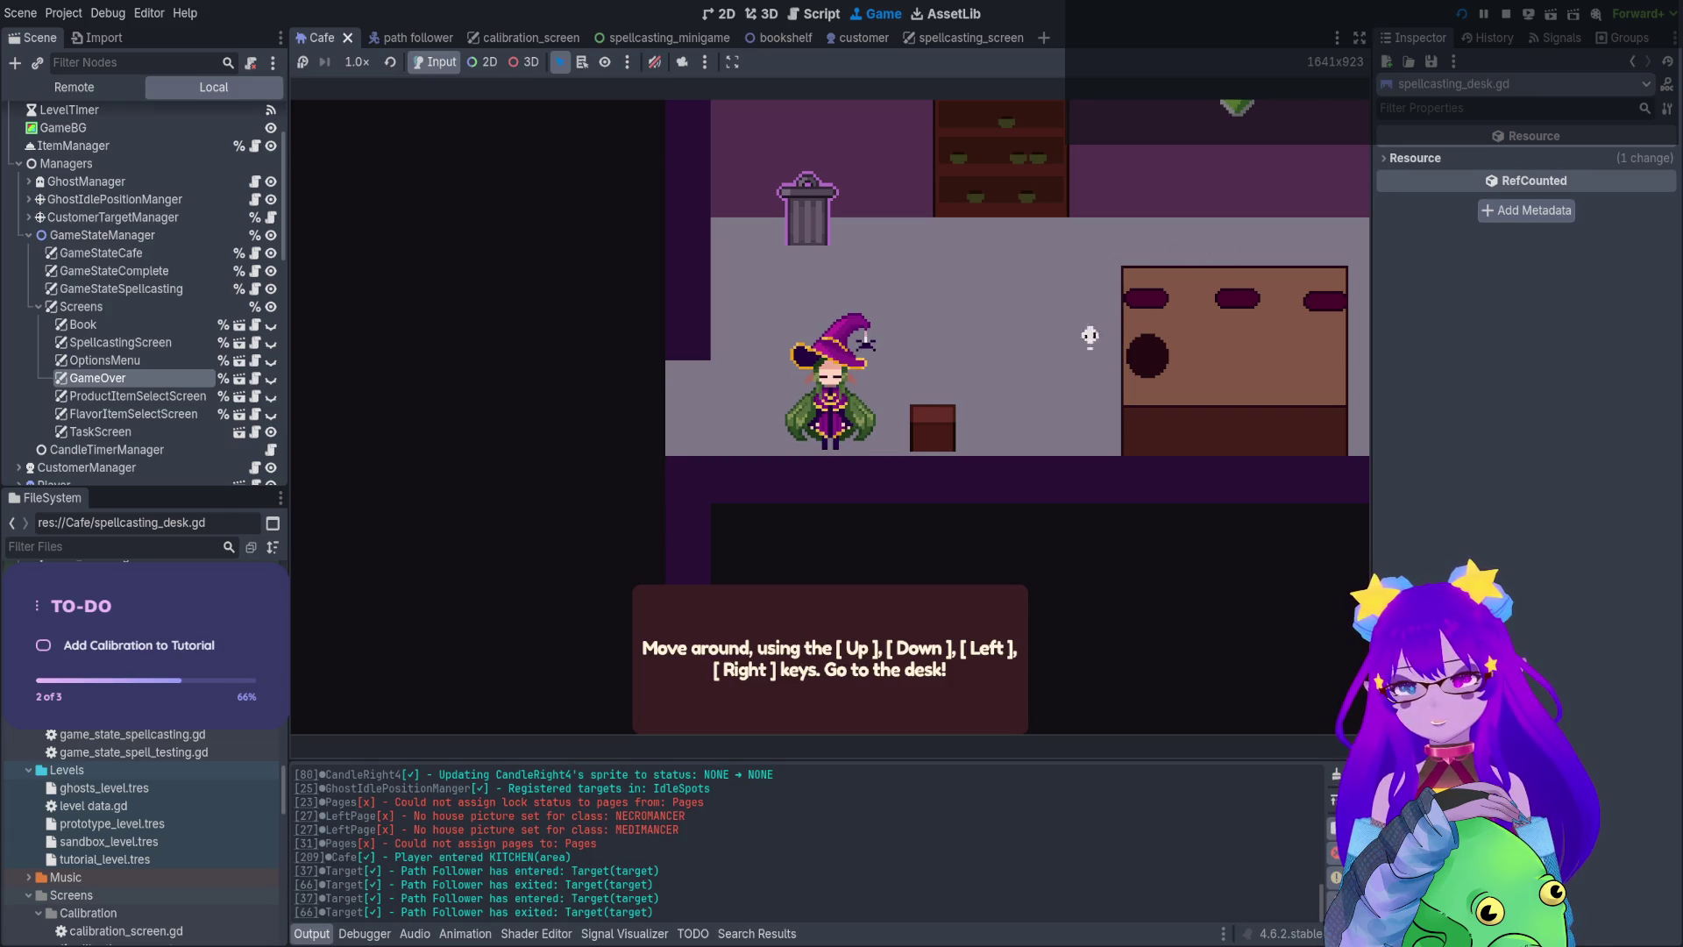
key("F8")
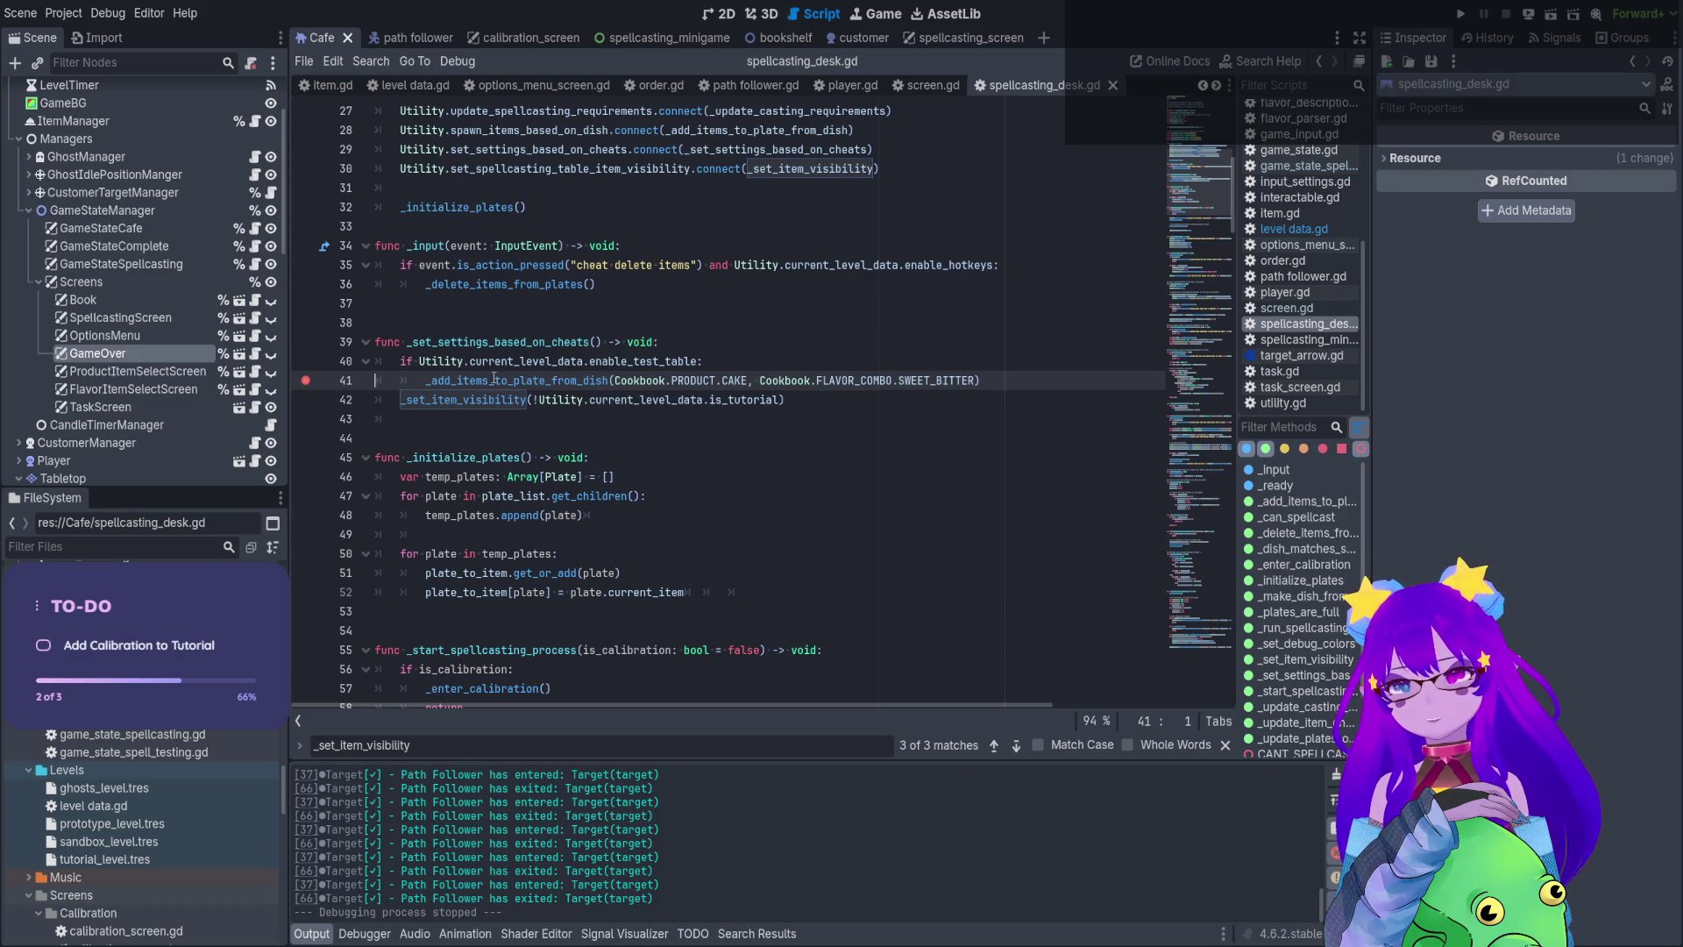
Remove the line 41 breakpoint and search the project for _set_settings_based_on_cheats
double_click(496, 342)
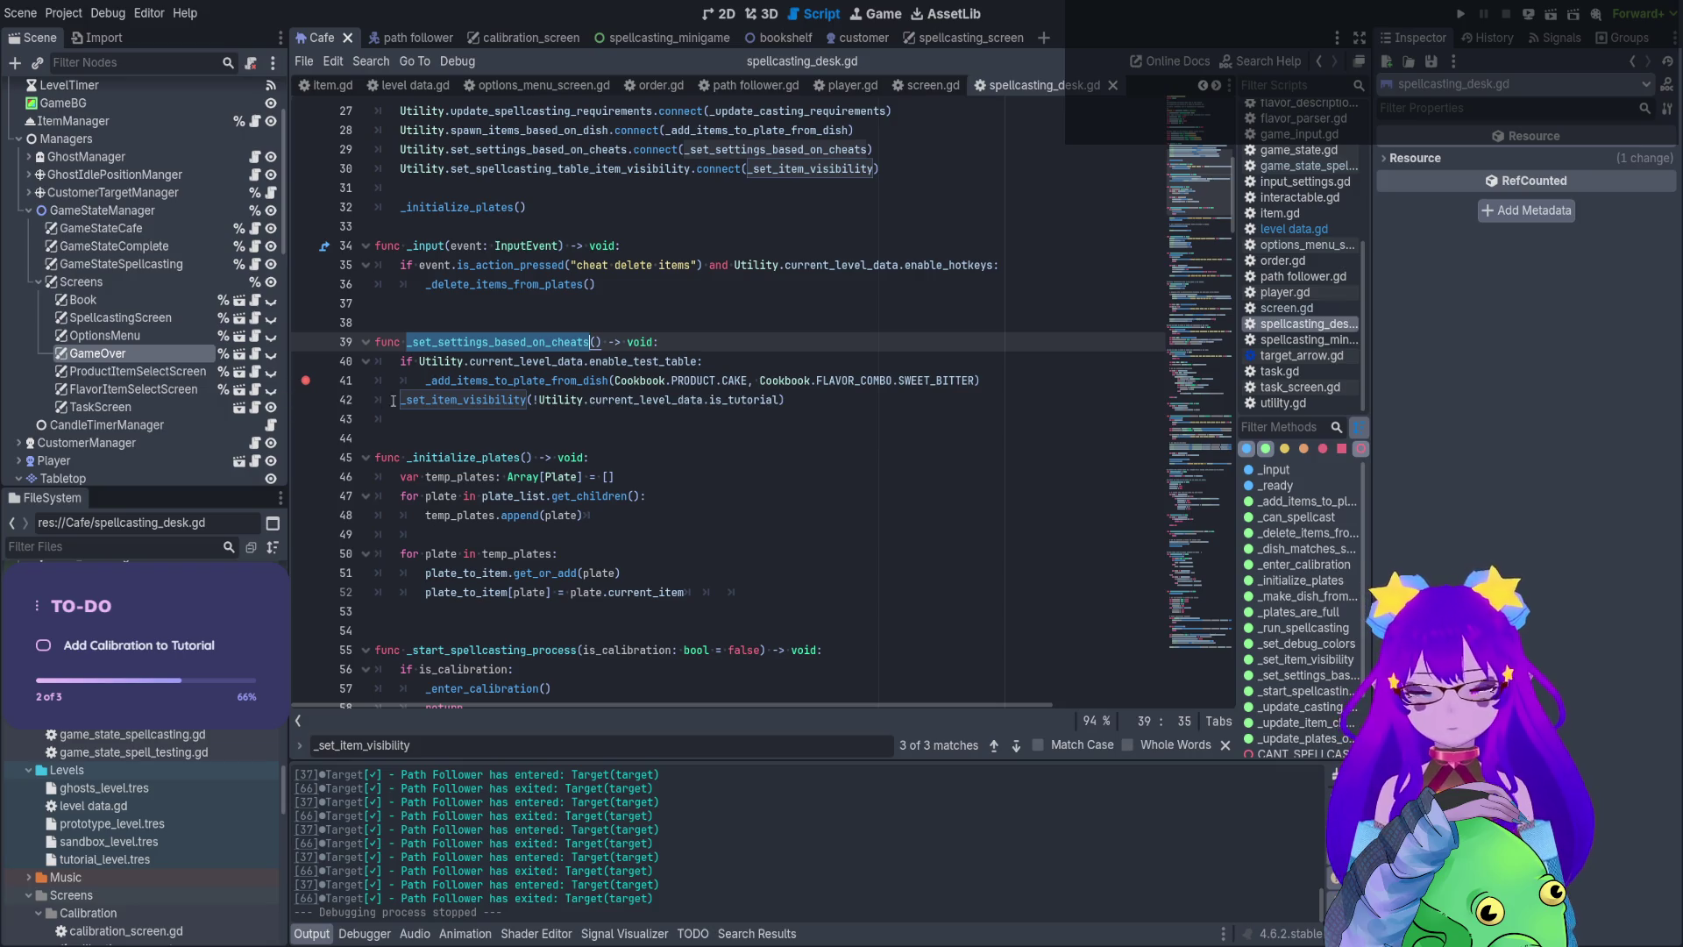
left_click(305, 381)
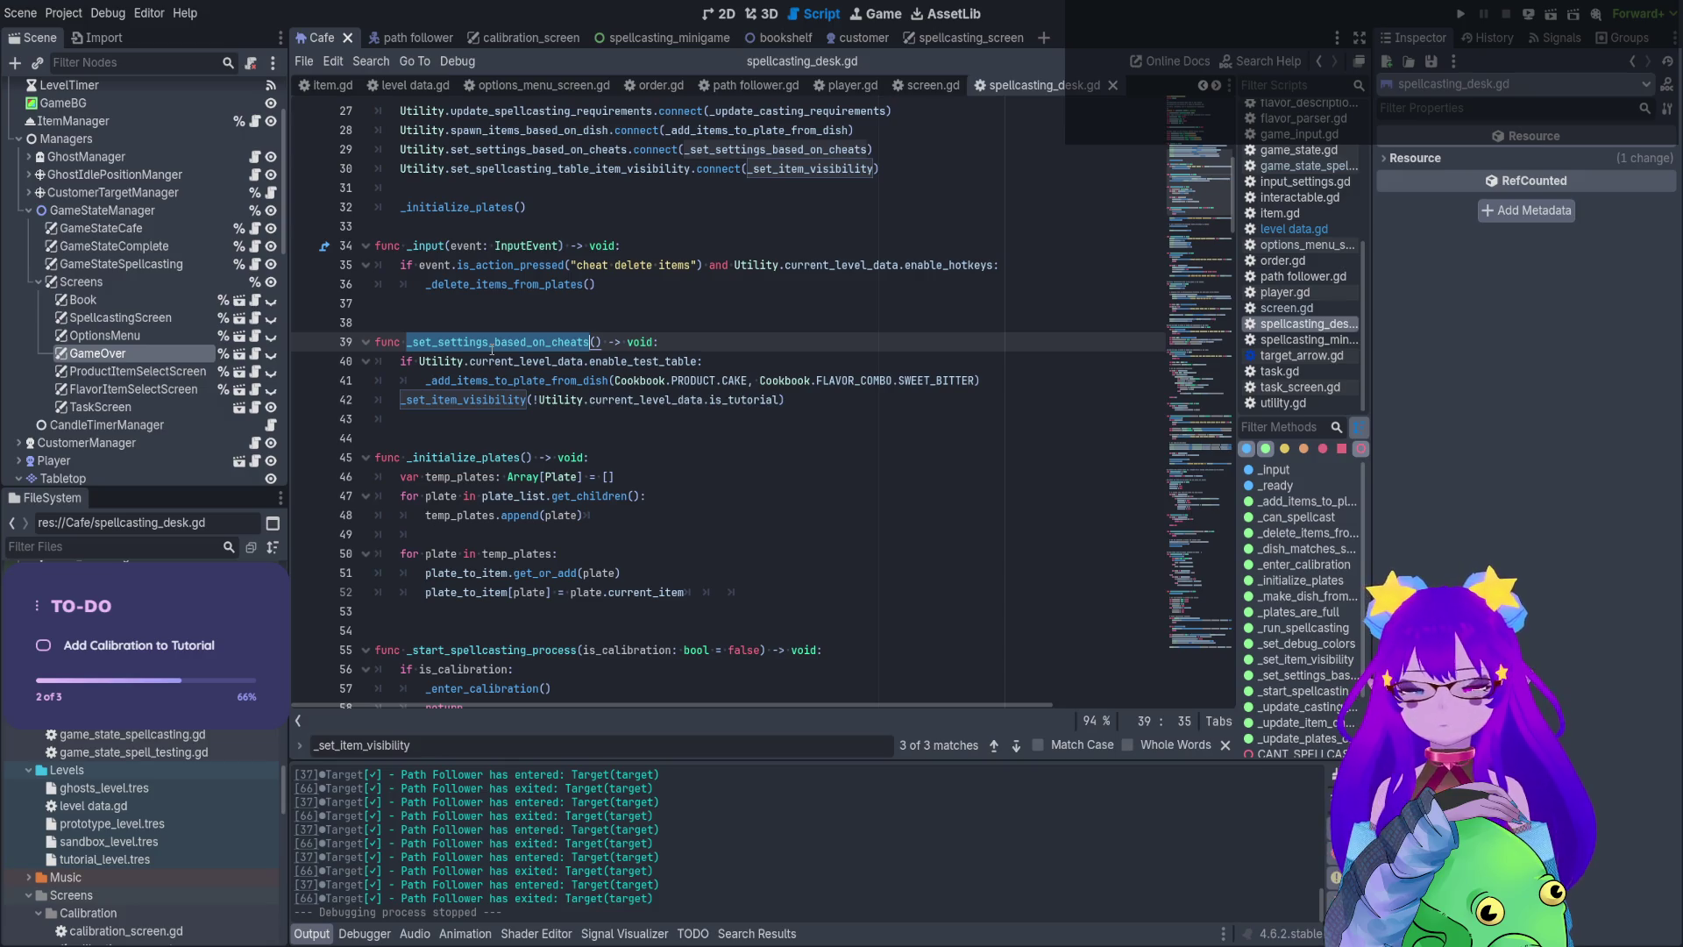
key("ctrl+shift+f")
key("Return")
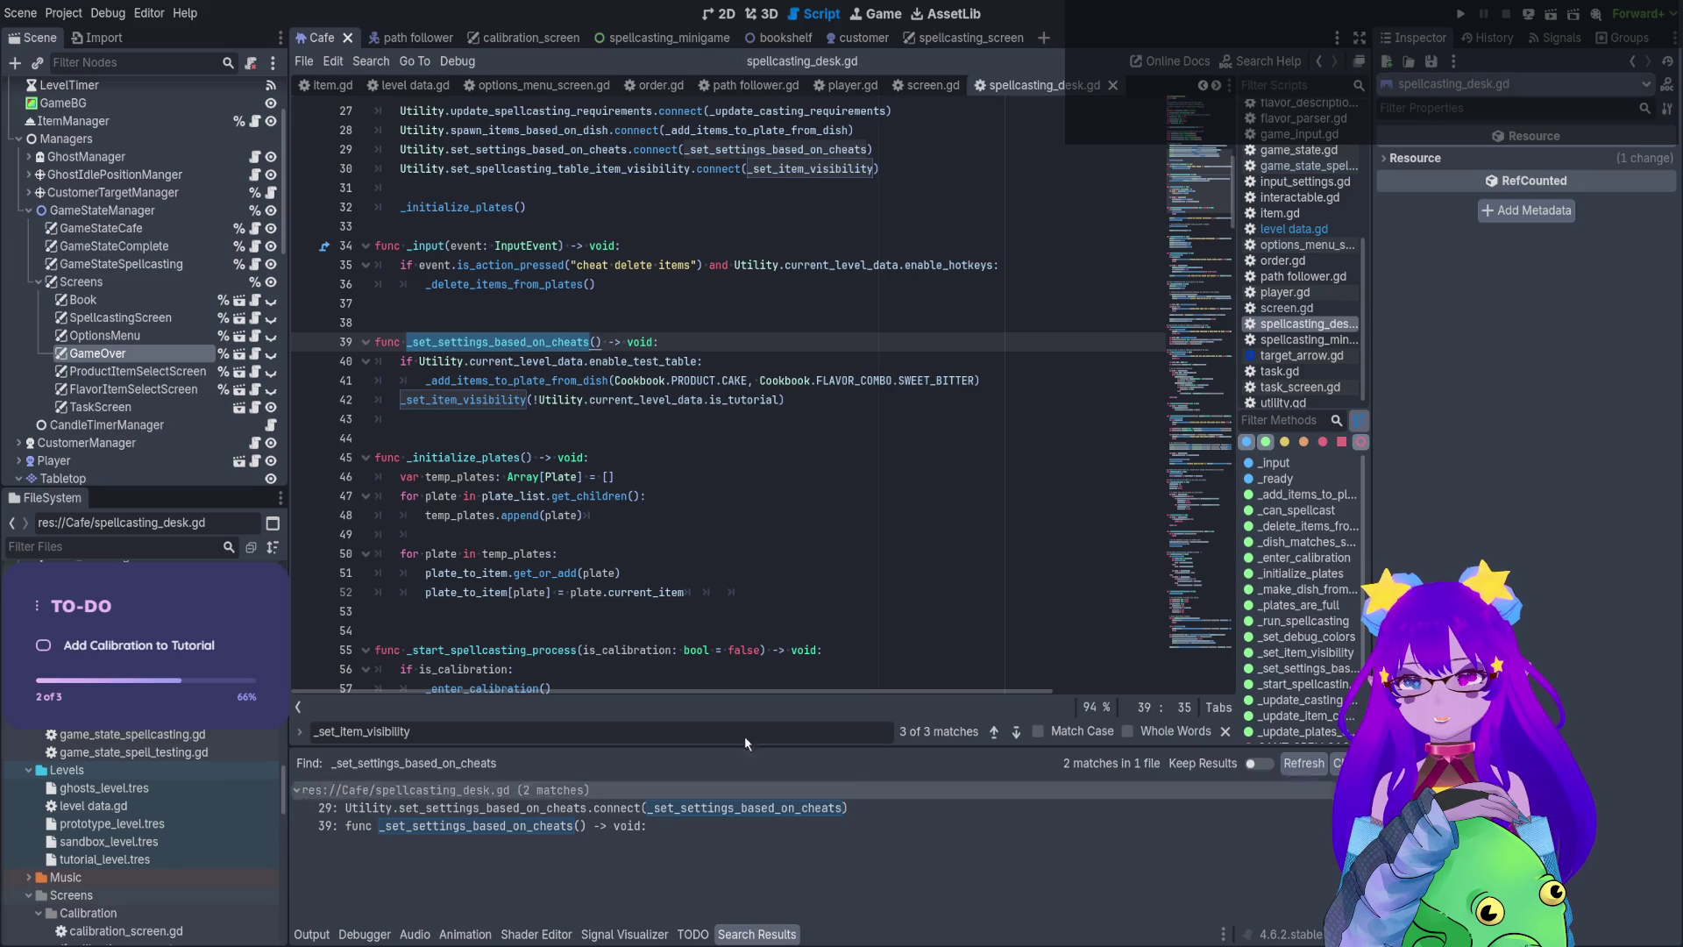
Find every use of set_settings_based_on_cheats and open the emit call on cafe.gd line 91
scroll(522, 342, "up", 2)
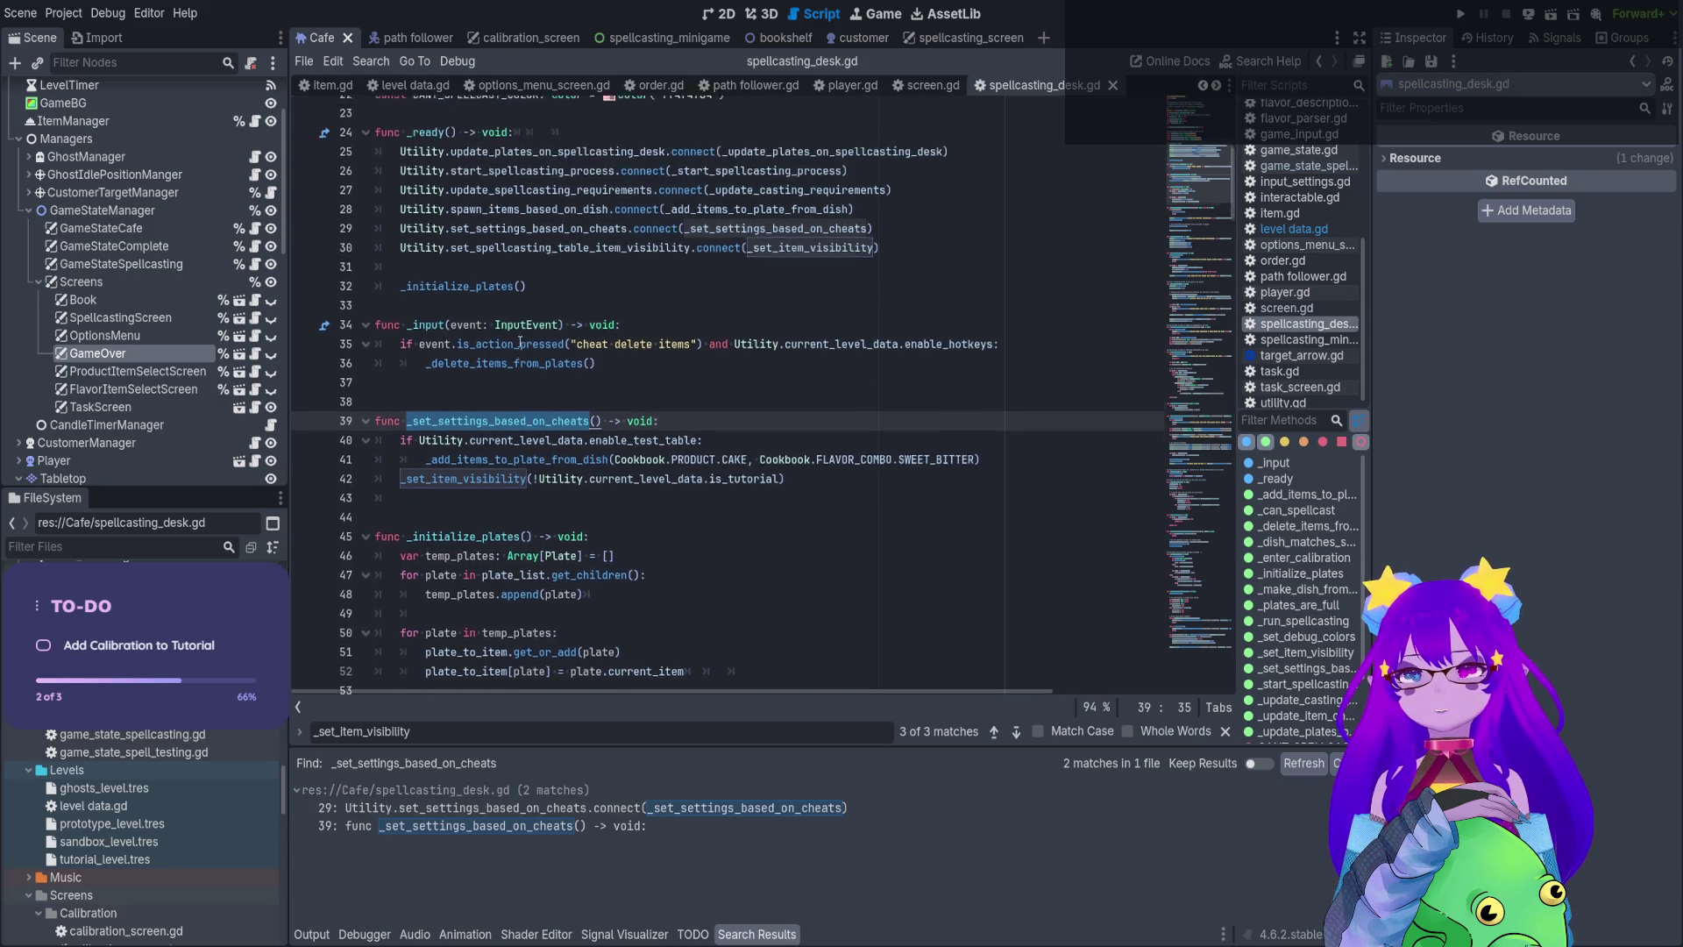
double_click(539, 264)
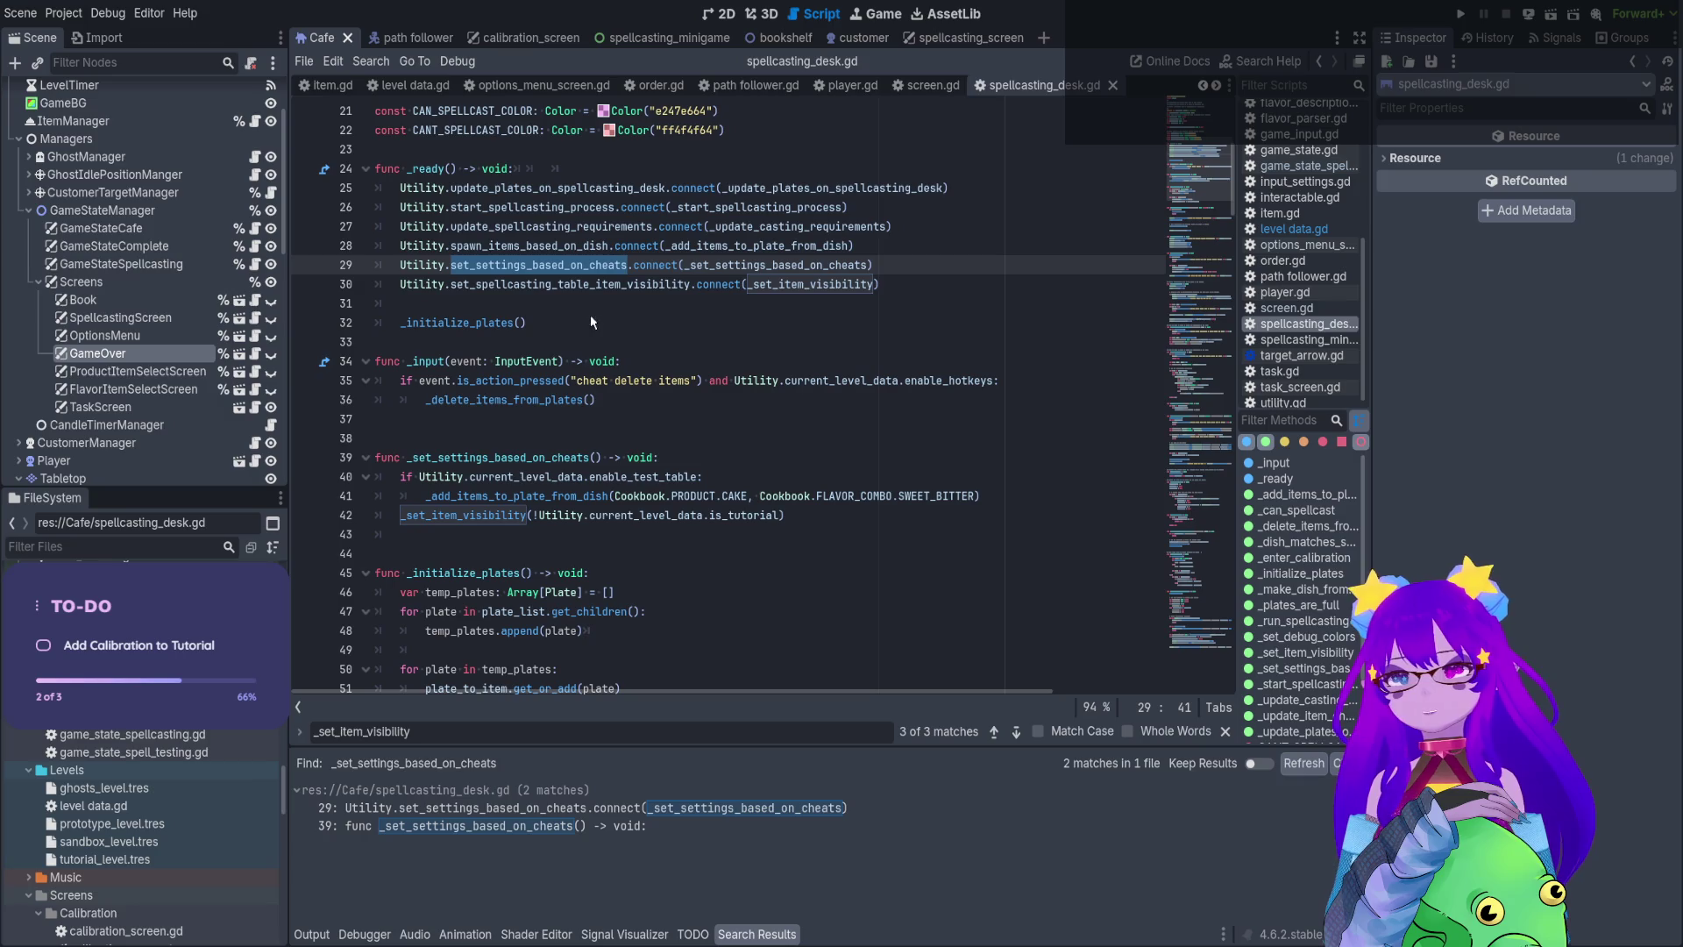
key("ctrl+shift+f")
key("Return")
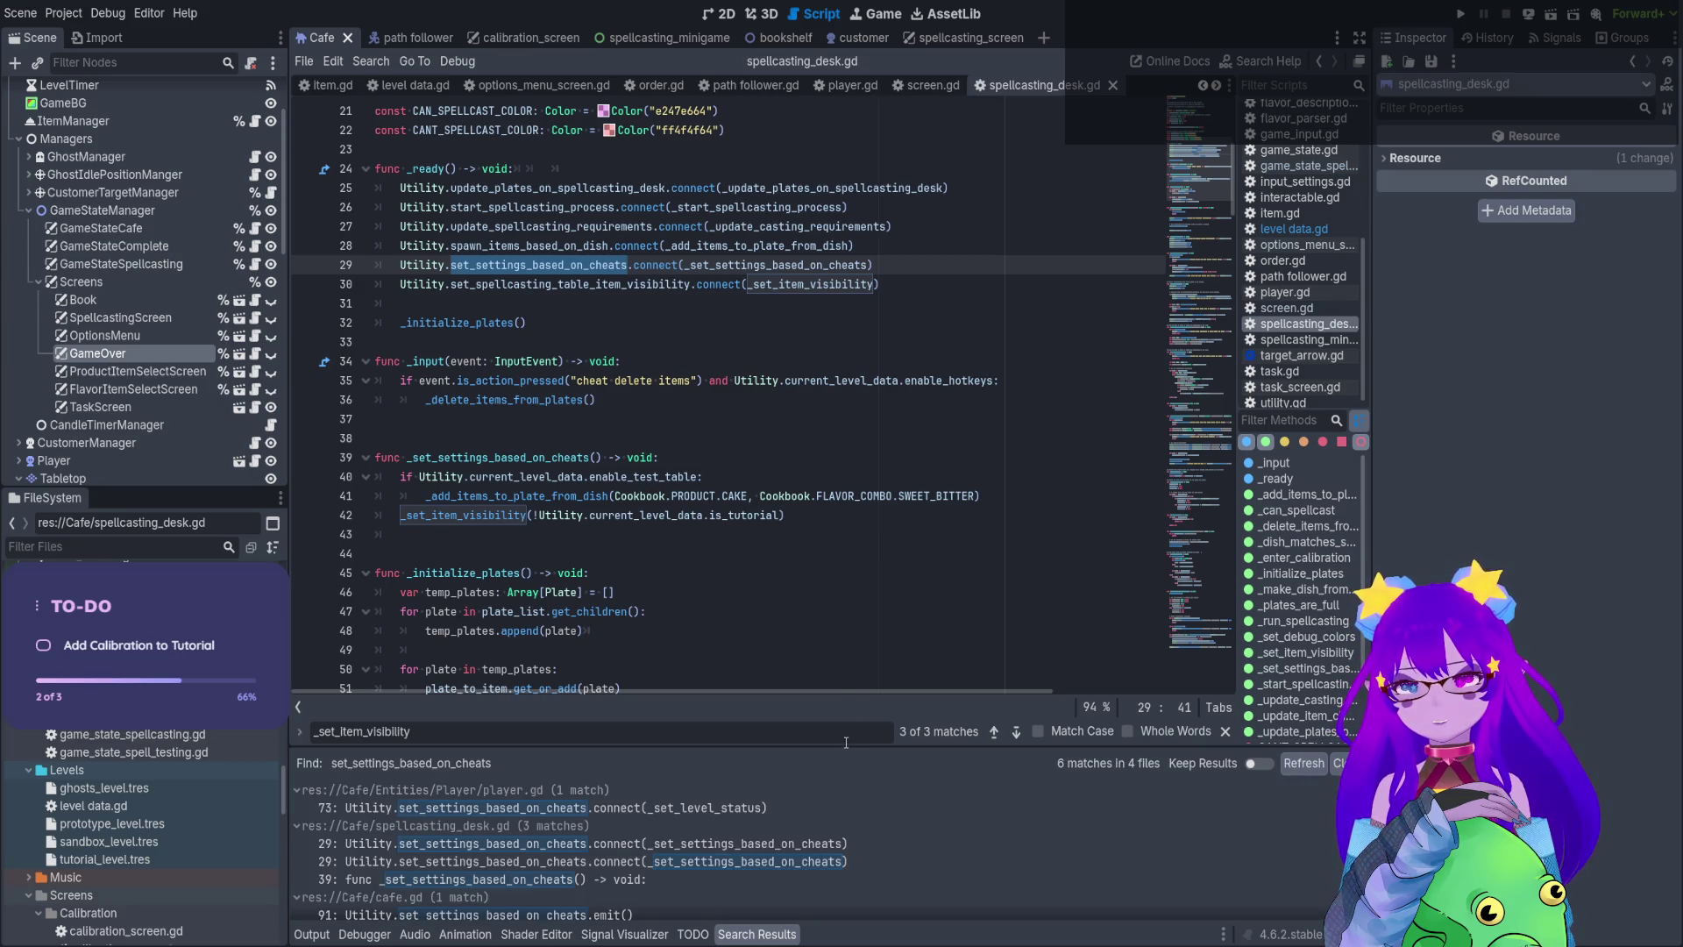
left_click_drag(846, 739, 913, 358)
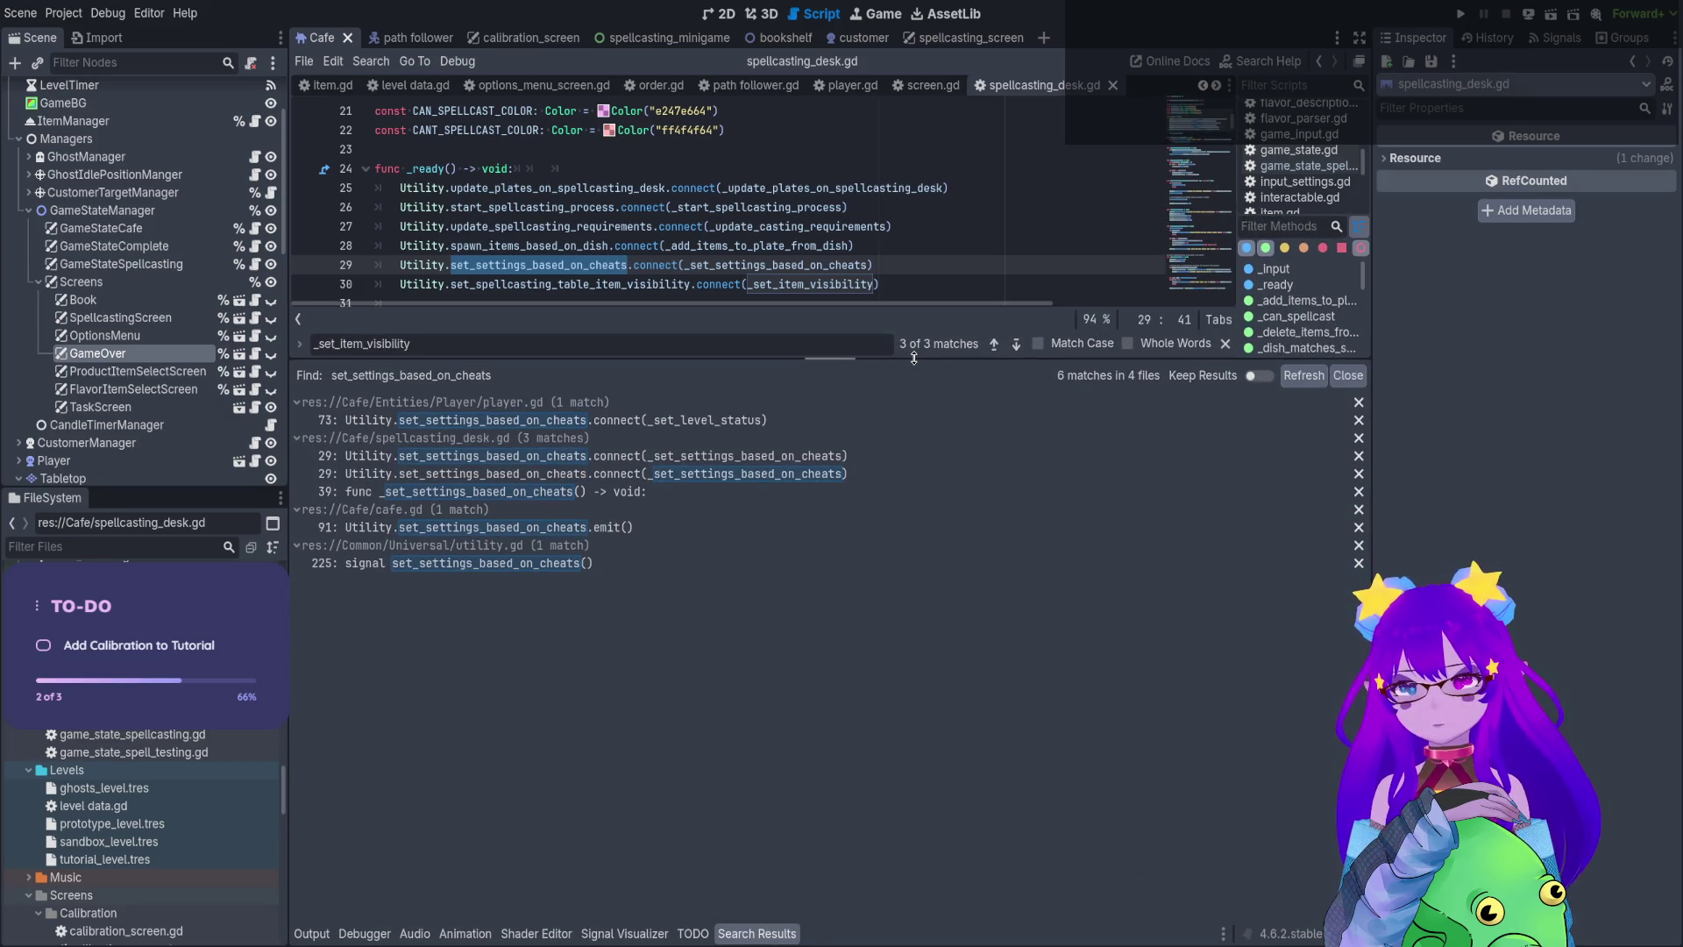
left_click(714, 527)
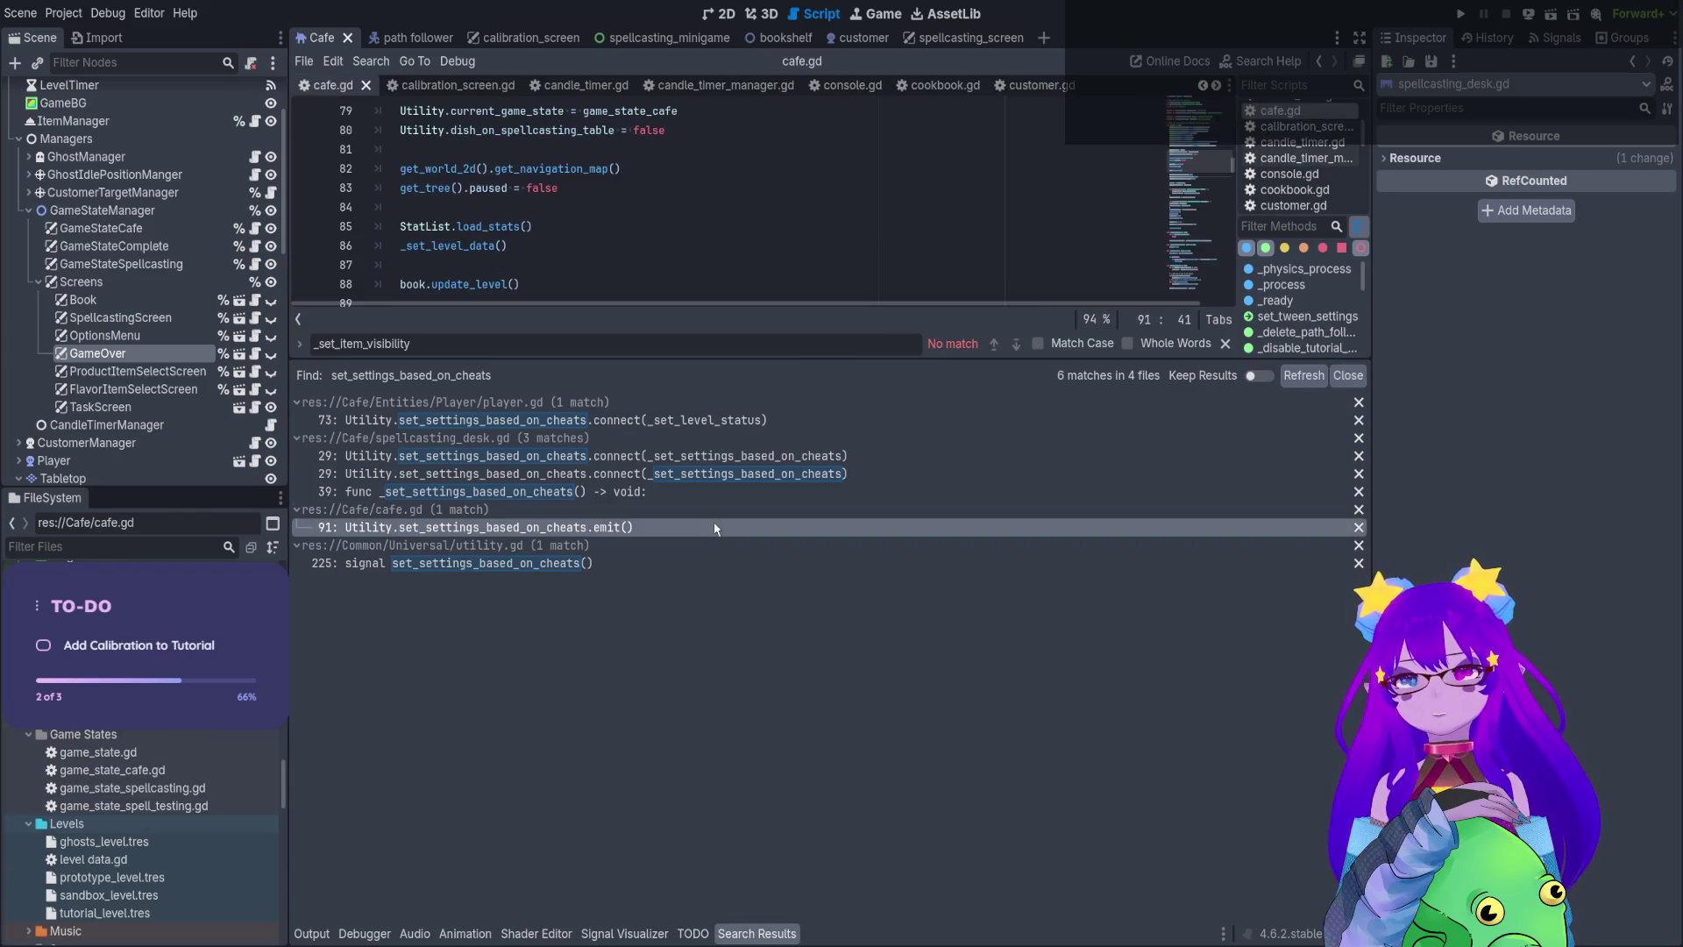
left_click_drag(761, 360, 702, 748)
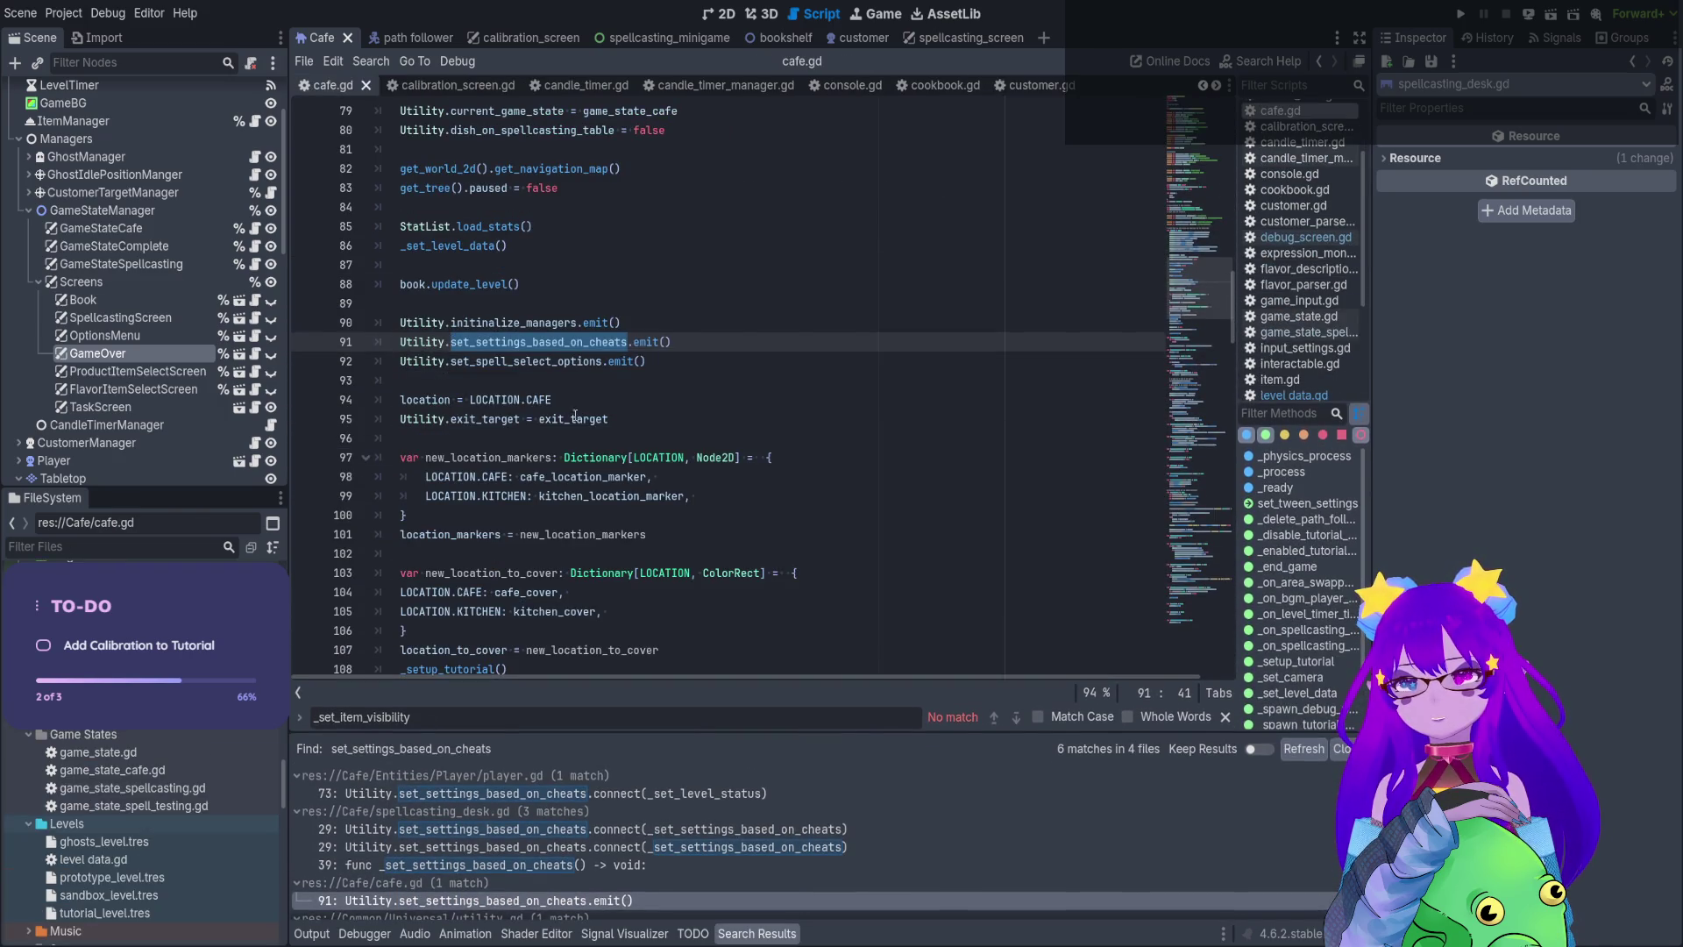
left_click(562, 351)
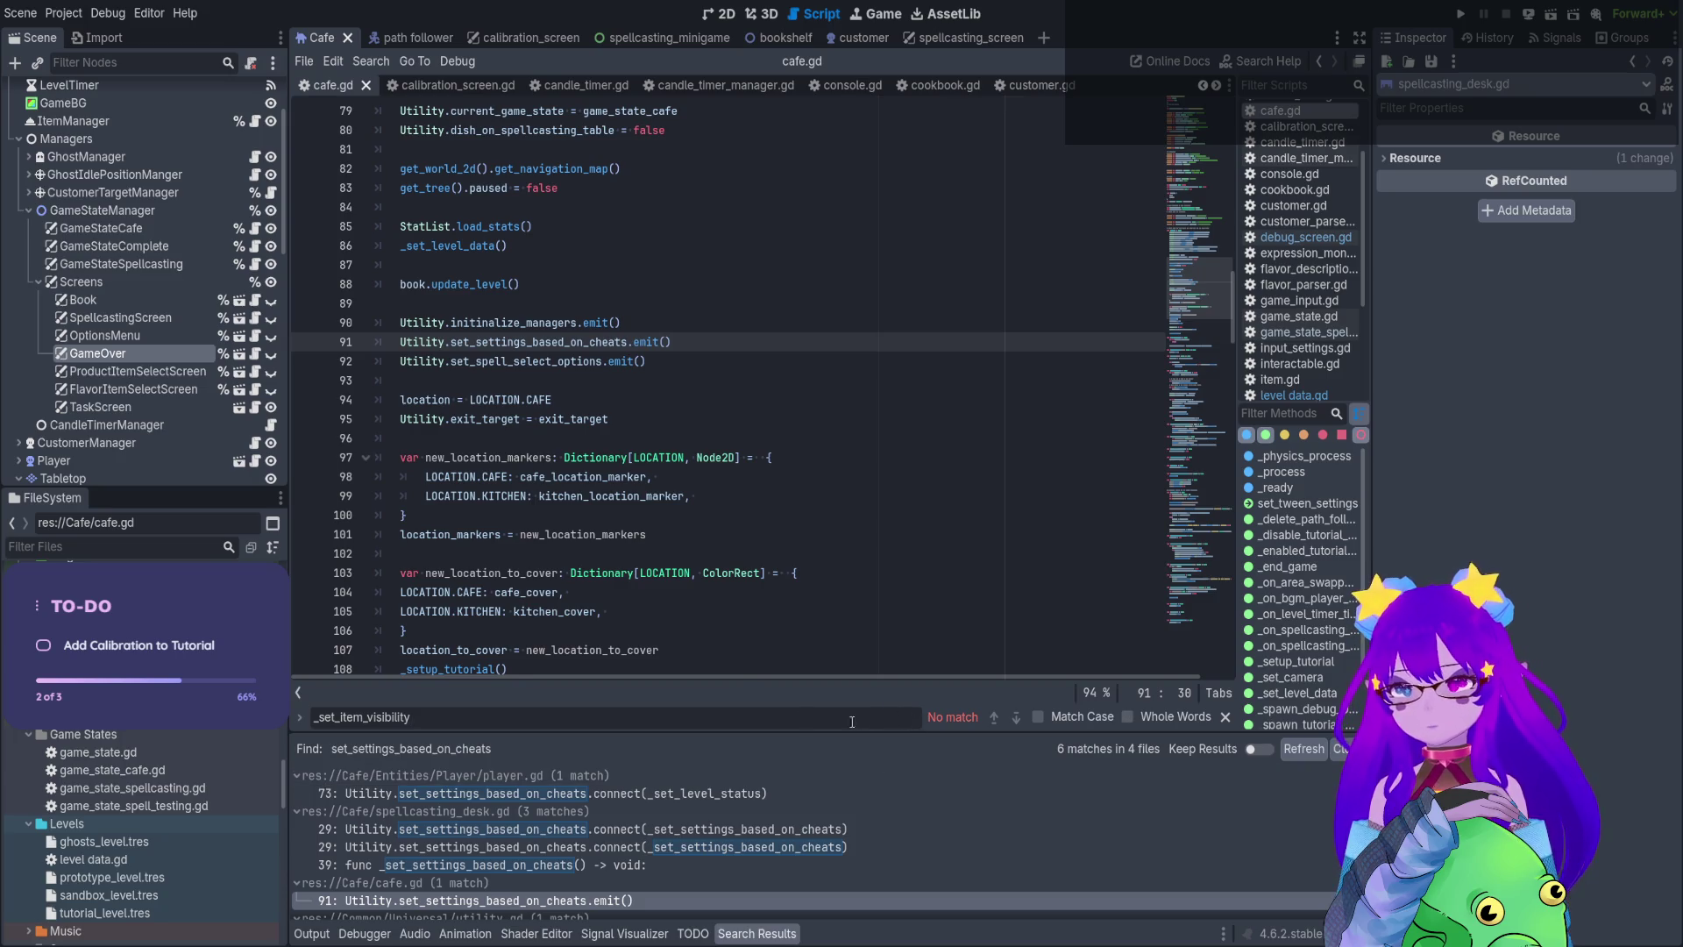
Return to the line 29 connect call in spellcasting_desk.gd, then launch the game
left_click(737, 830)
left_click(736, 847)
left_click(729, 832)
left_click(729, 845)
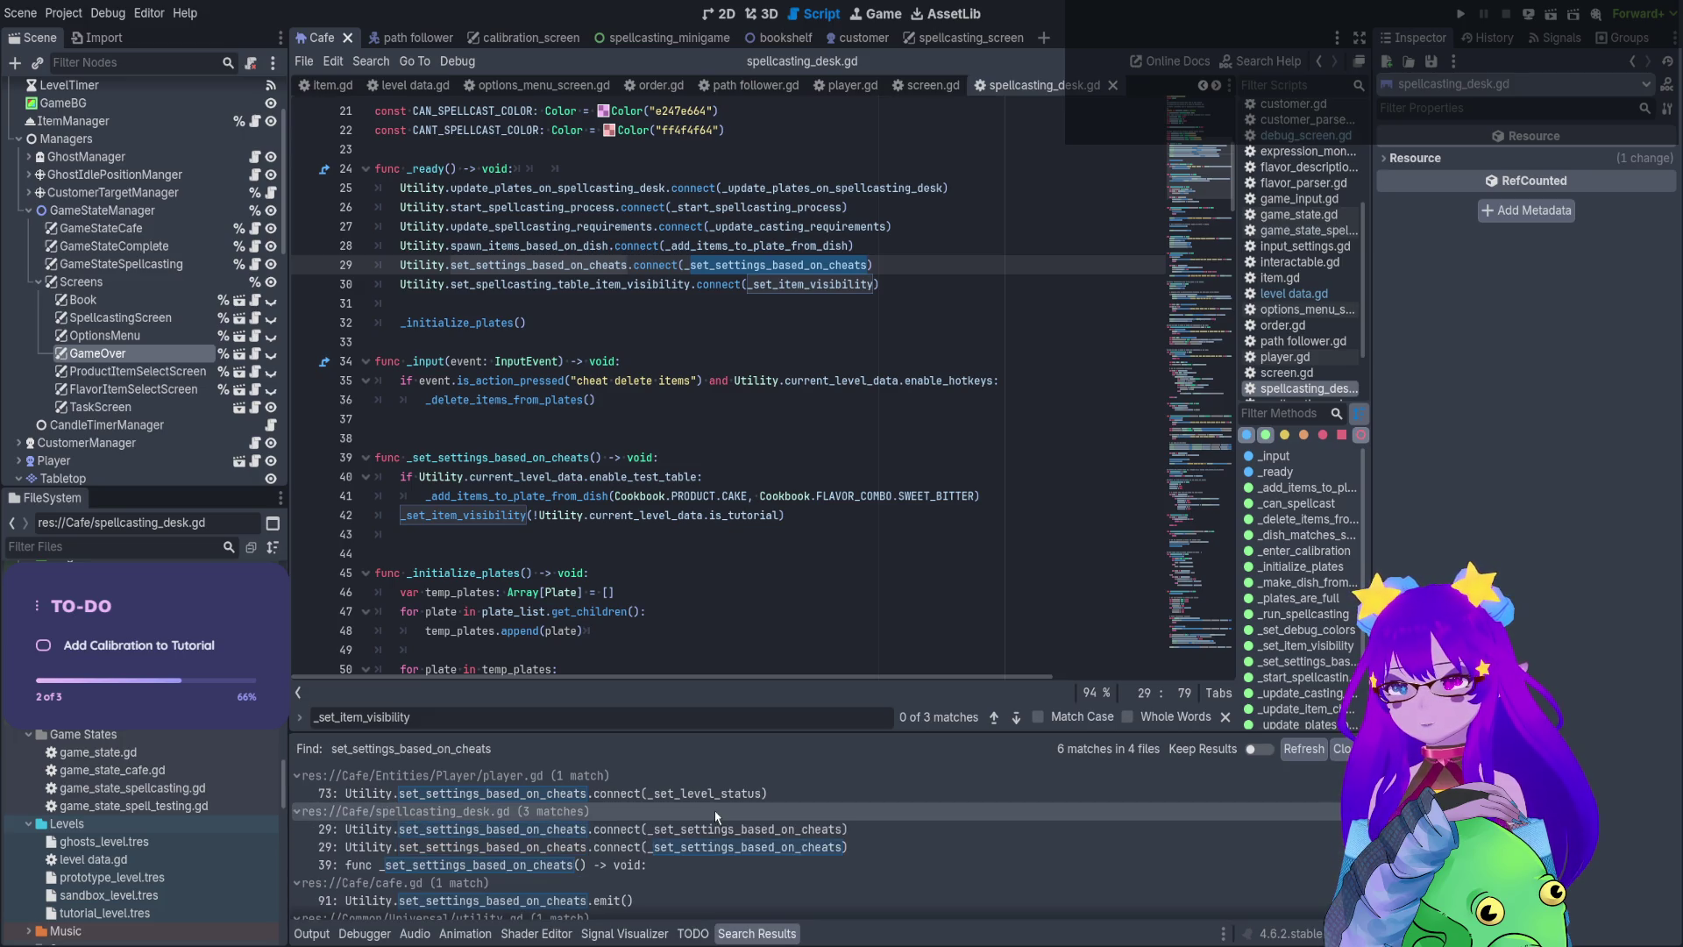
left_click(714, 830)
left_click(712, 847)
left_click(711, 829)
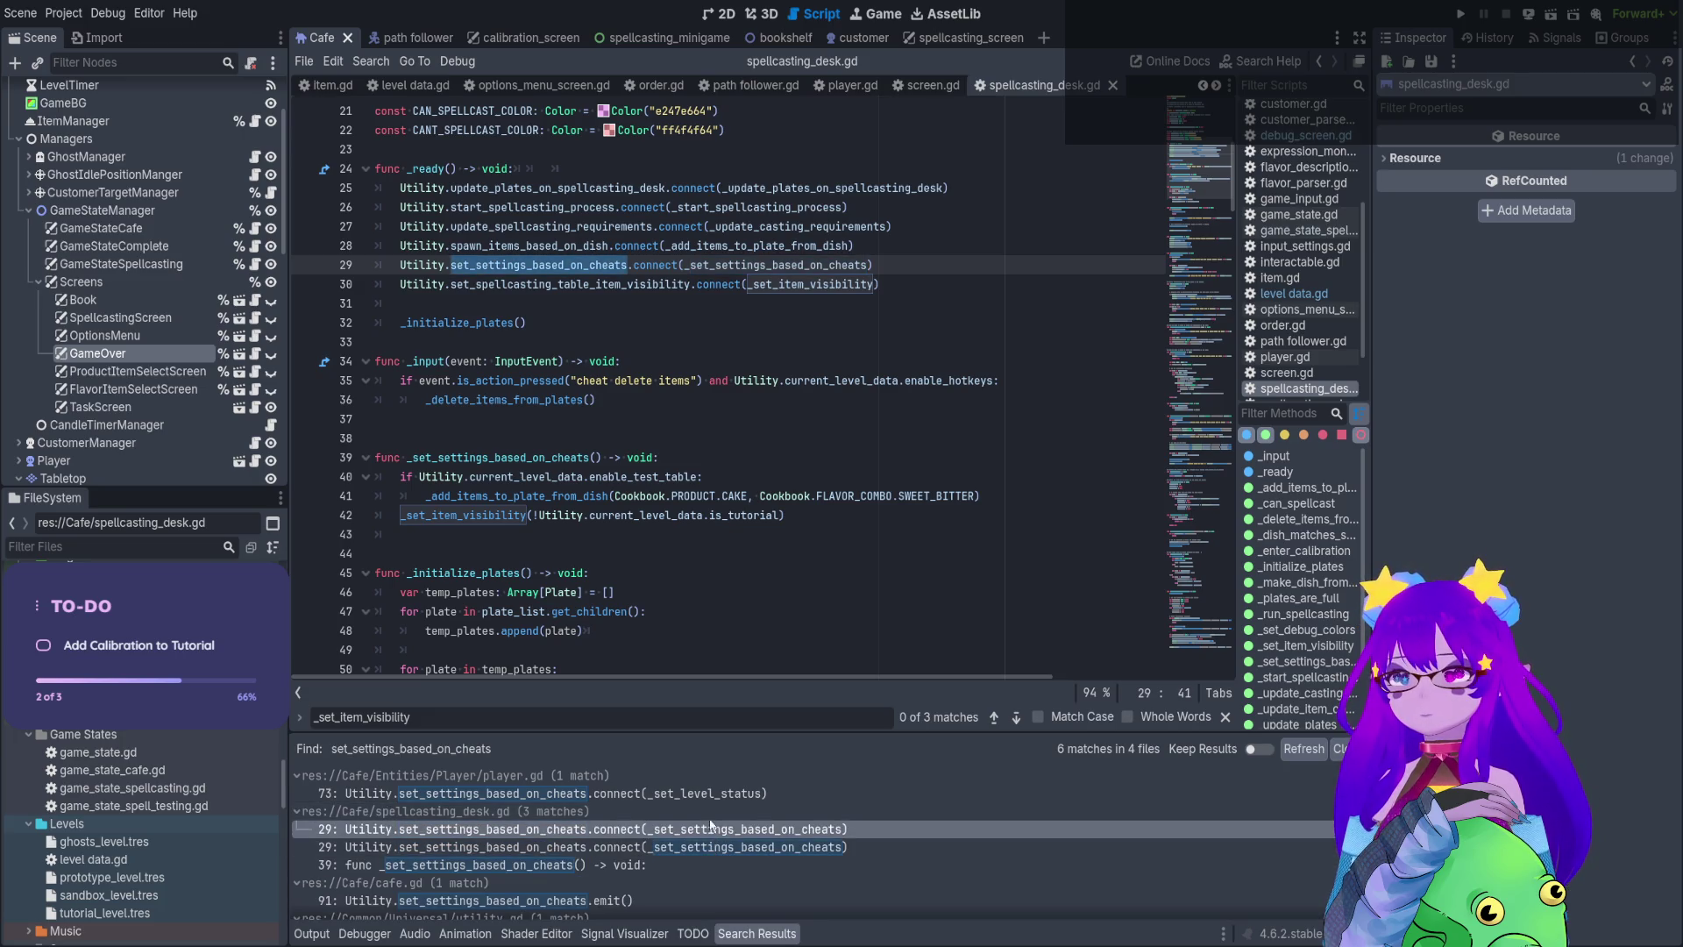
double_click(821, 266)
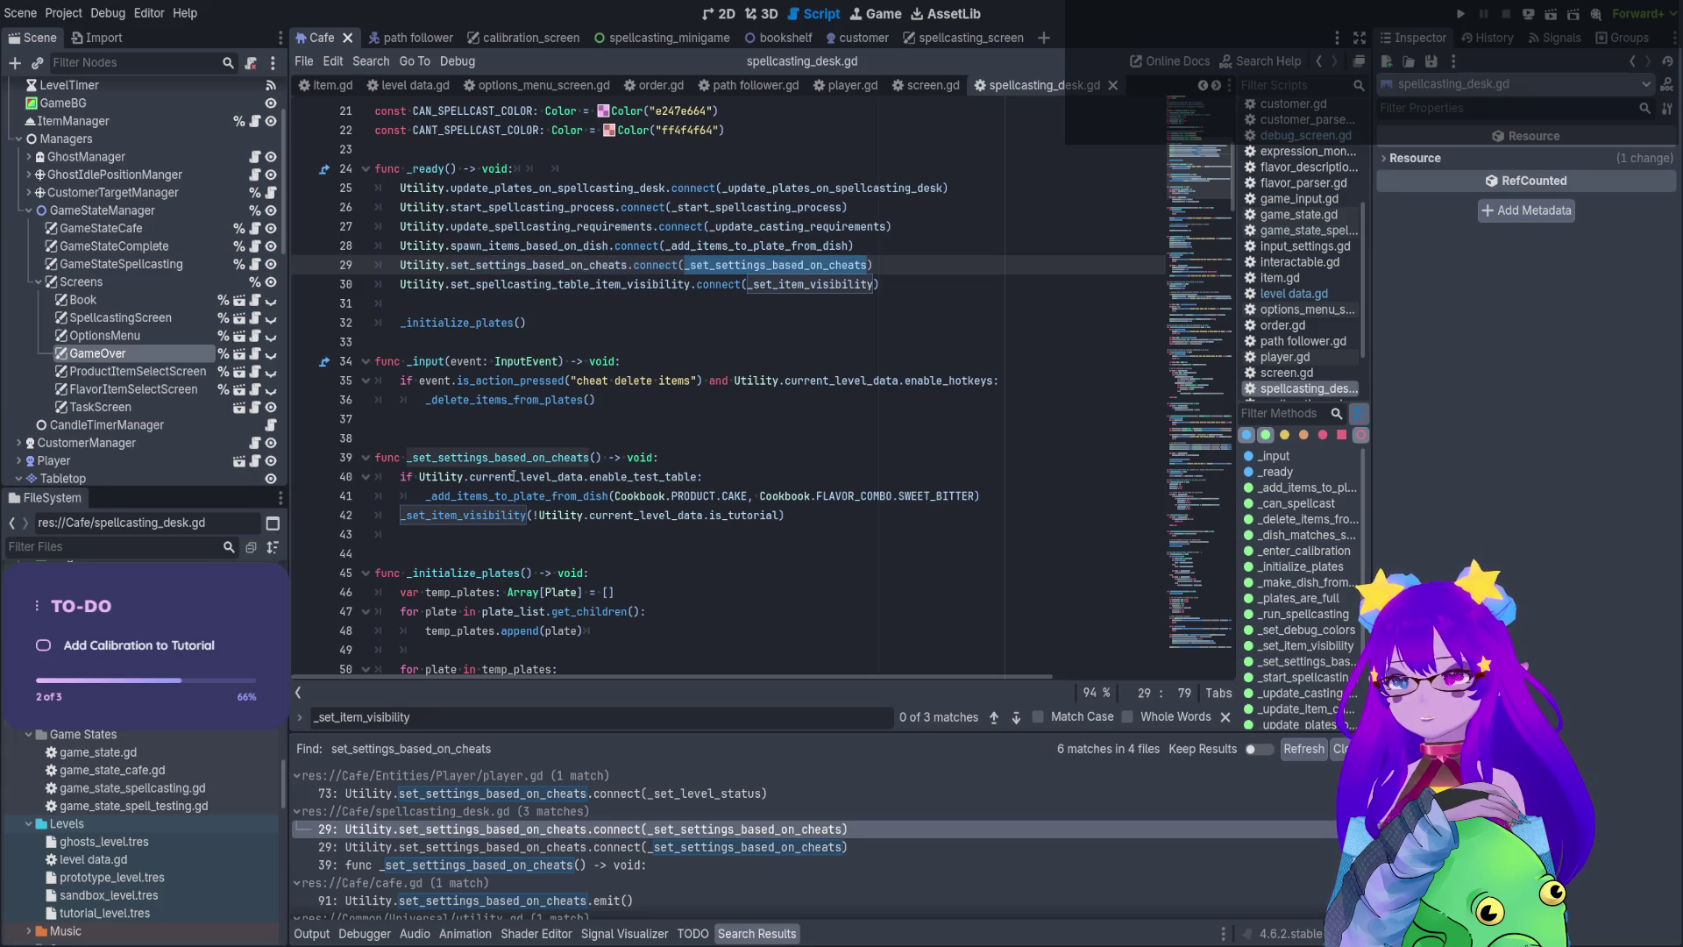
left_click(1460, 13)
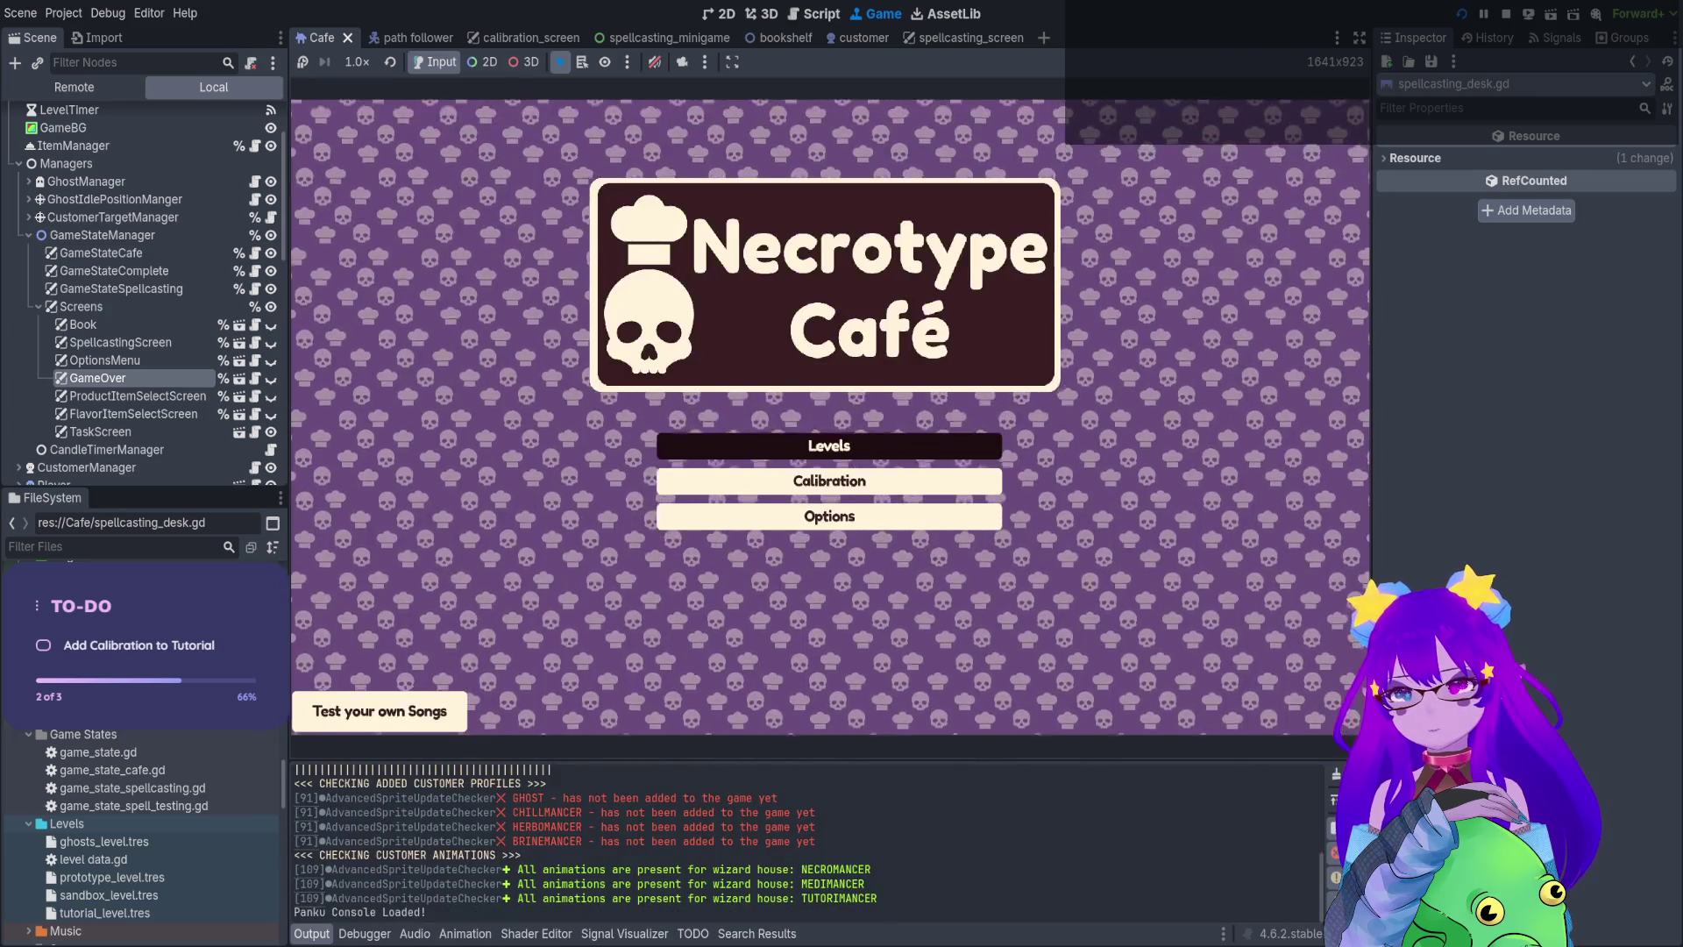
Start tutorial level 0 to hit the breakpoint, then stop the debug session
left_click(830, 439)
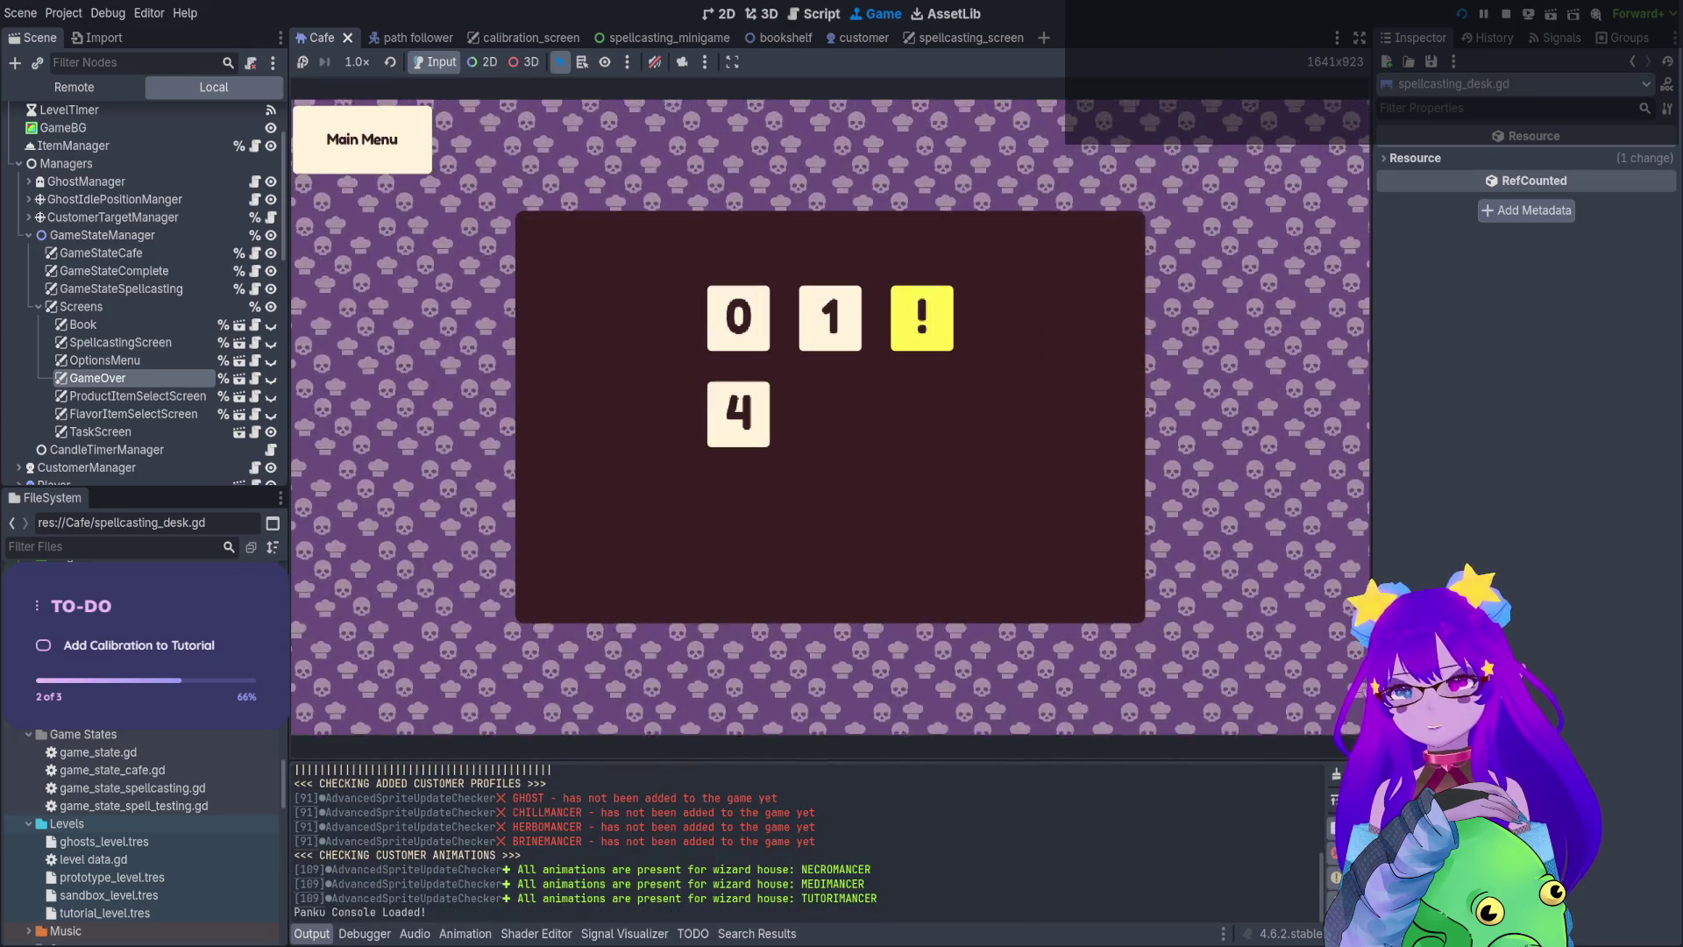
left_click(738, 329)
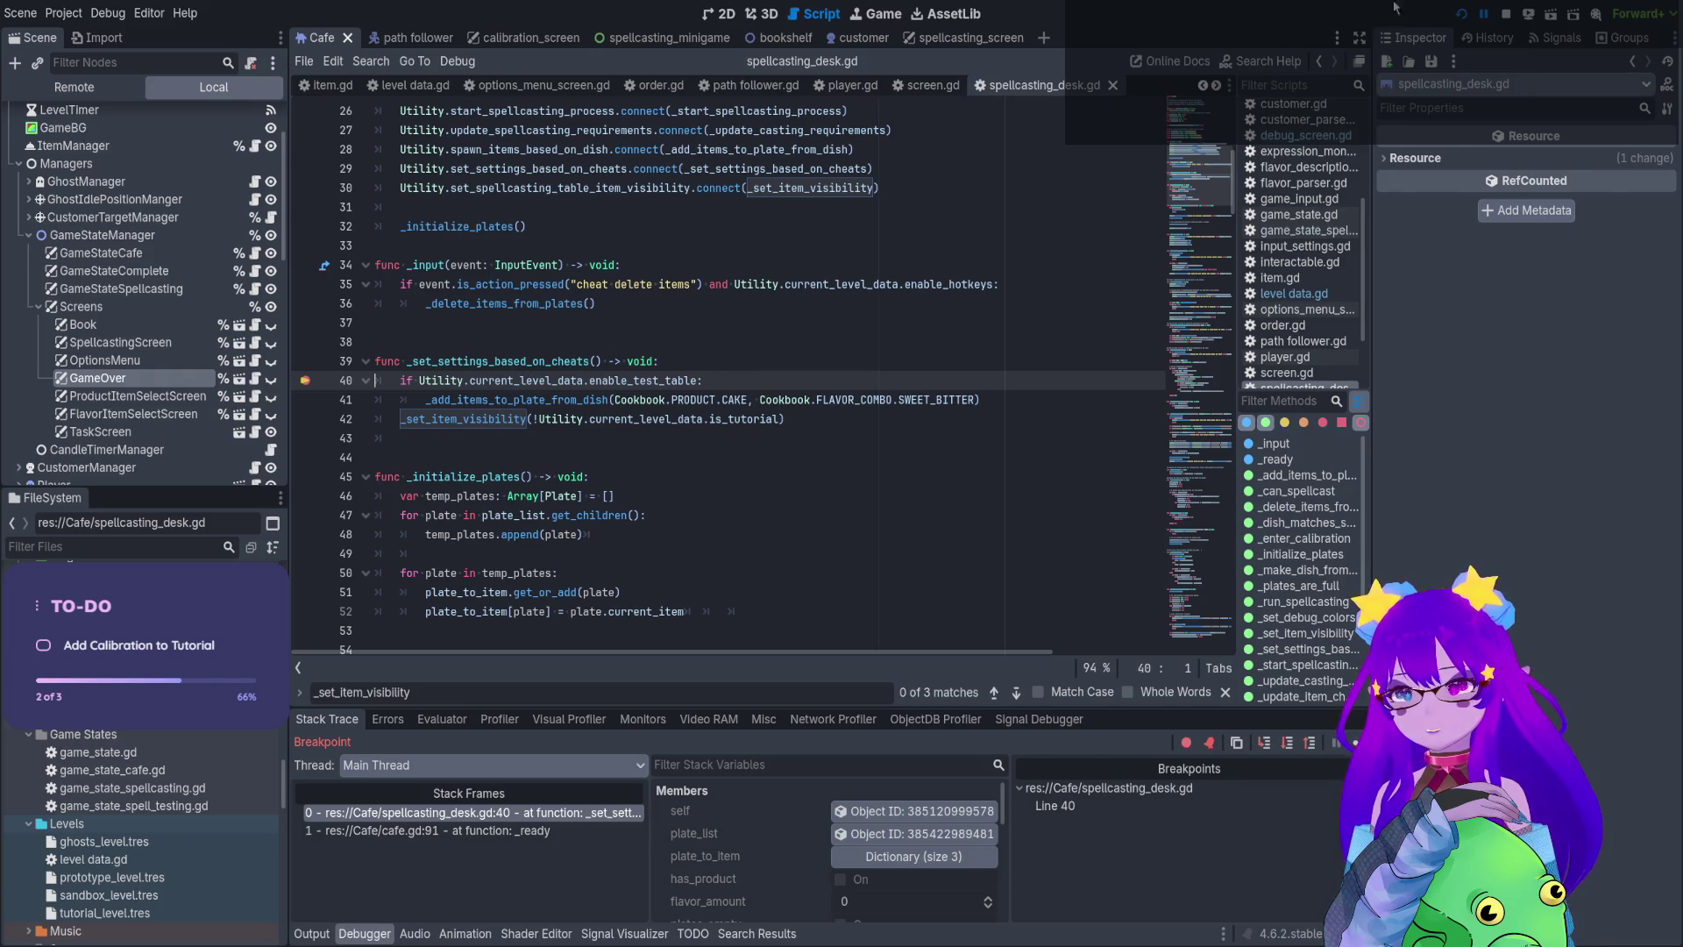
left_click(1501, 20)
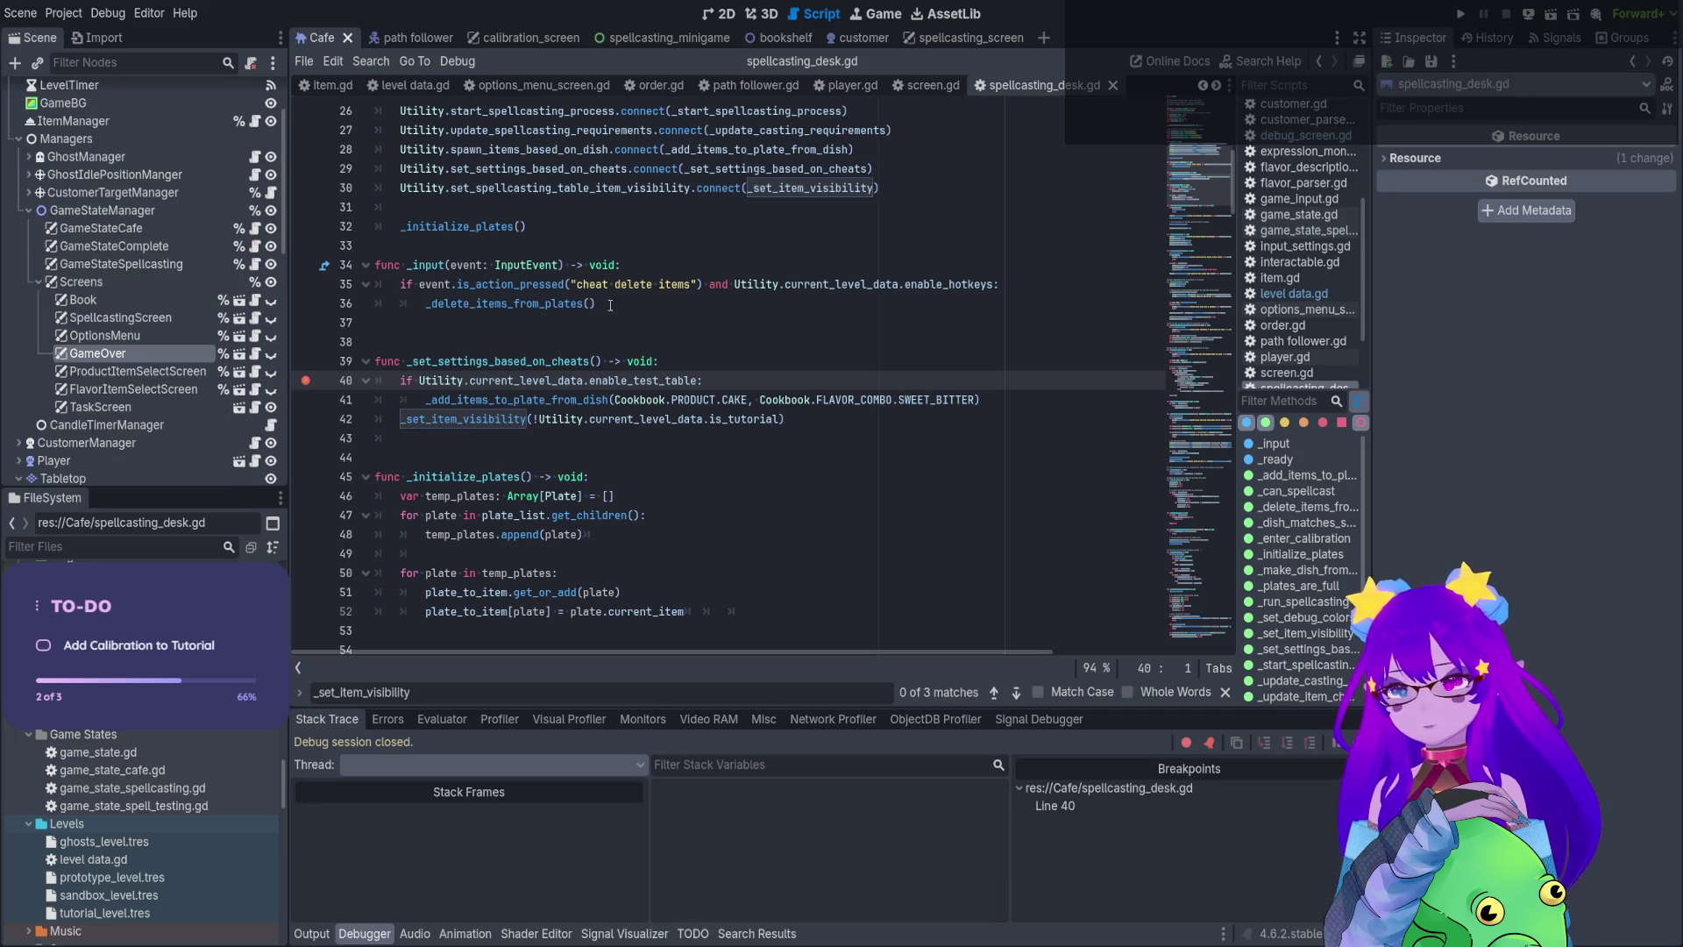
Append 'or Utility.current_level_data.is_tutorial' to line 40's condition and run the project
type("or ")
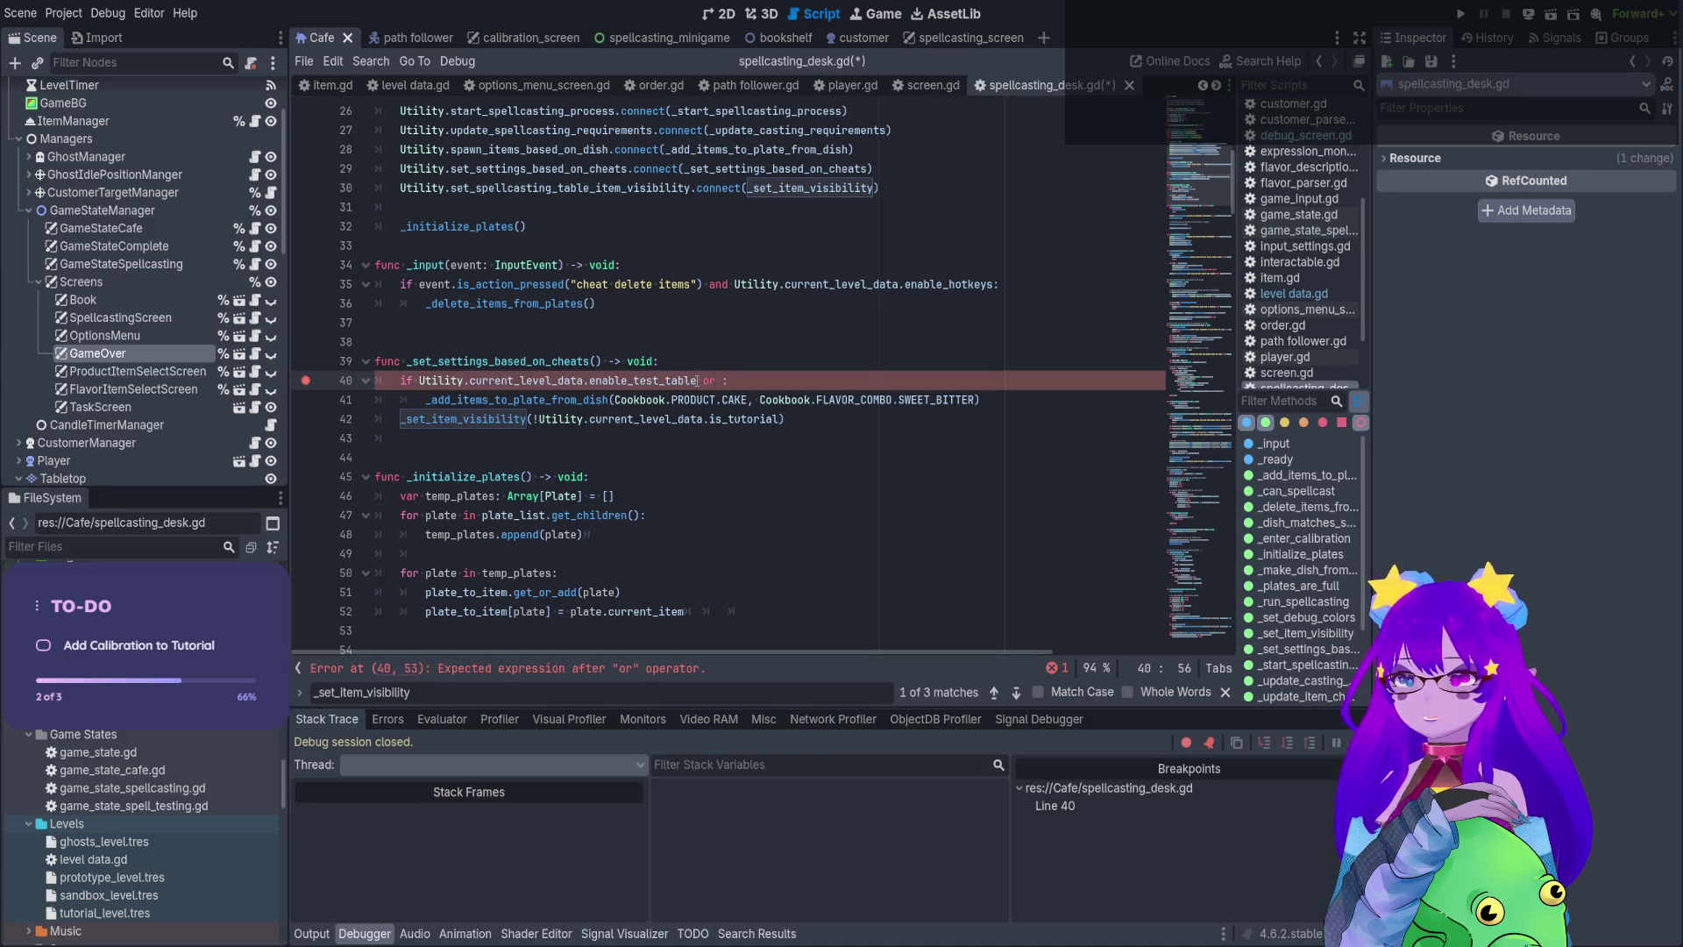
type("Utility.cur")
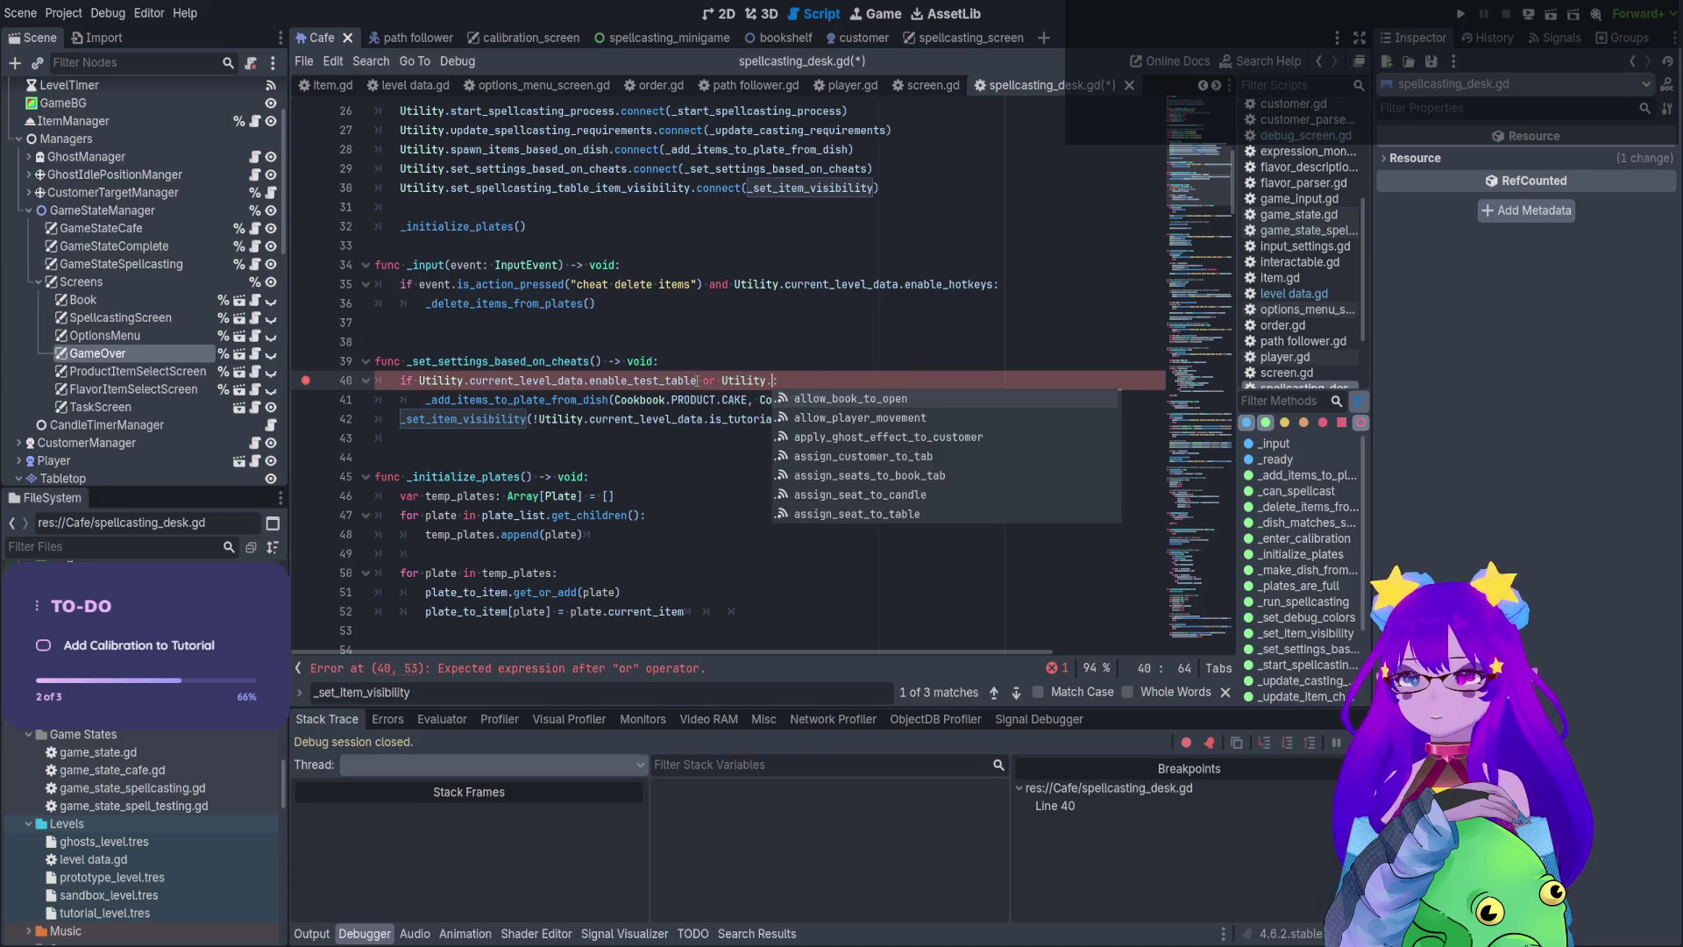
key("Down")
key("Down")
key("Down")
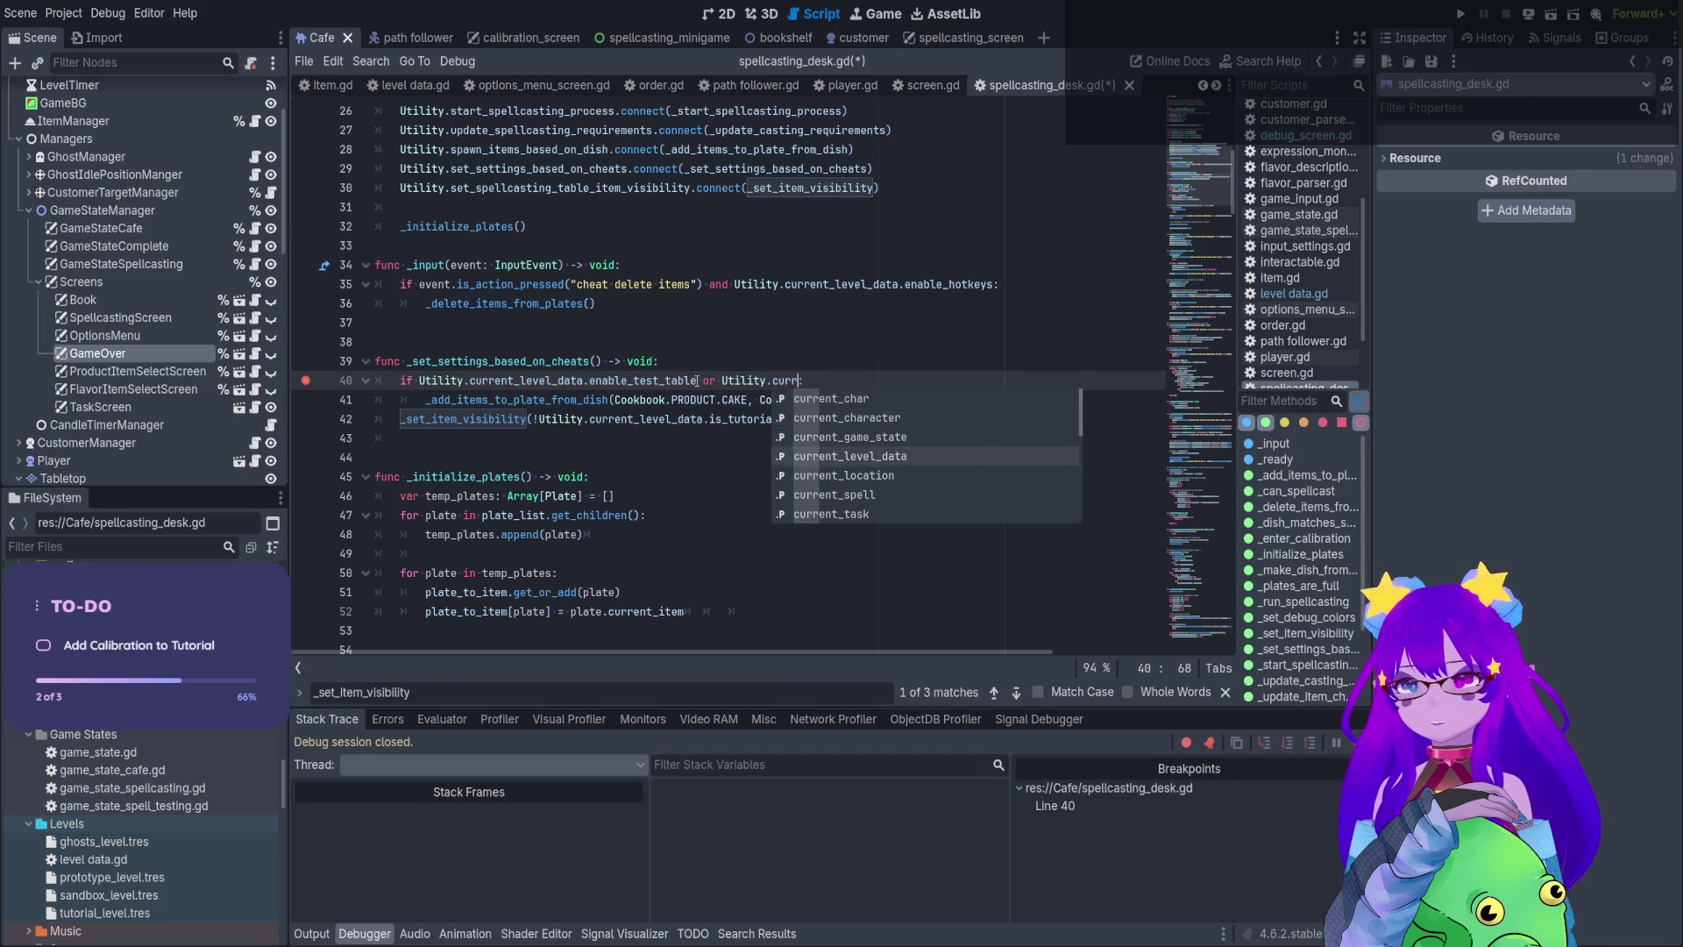
key("Return")
type(".is:")
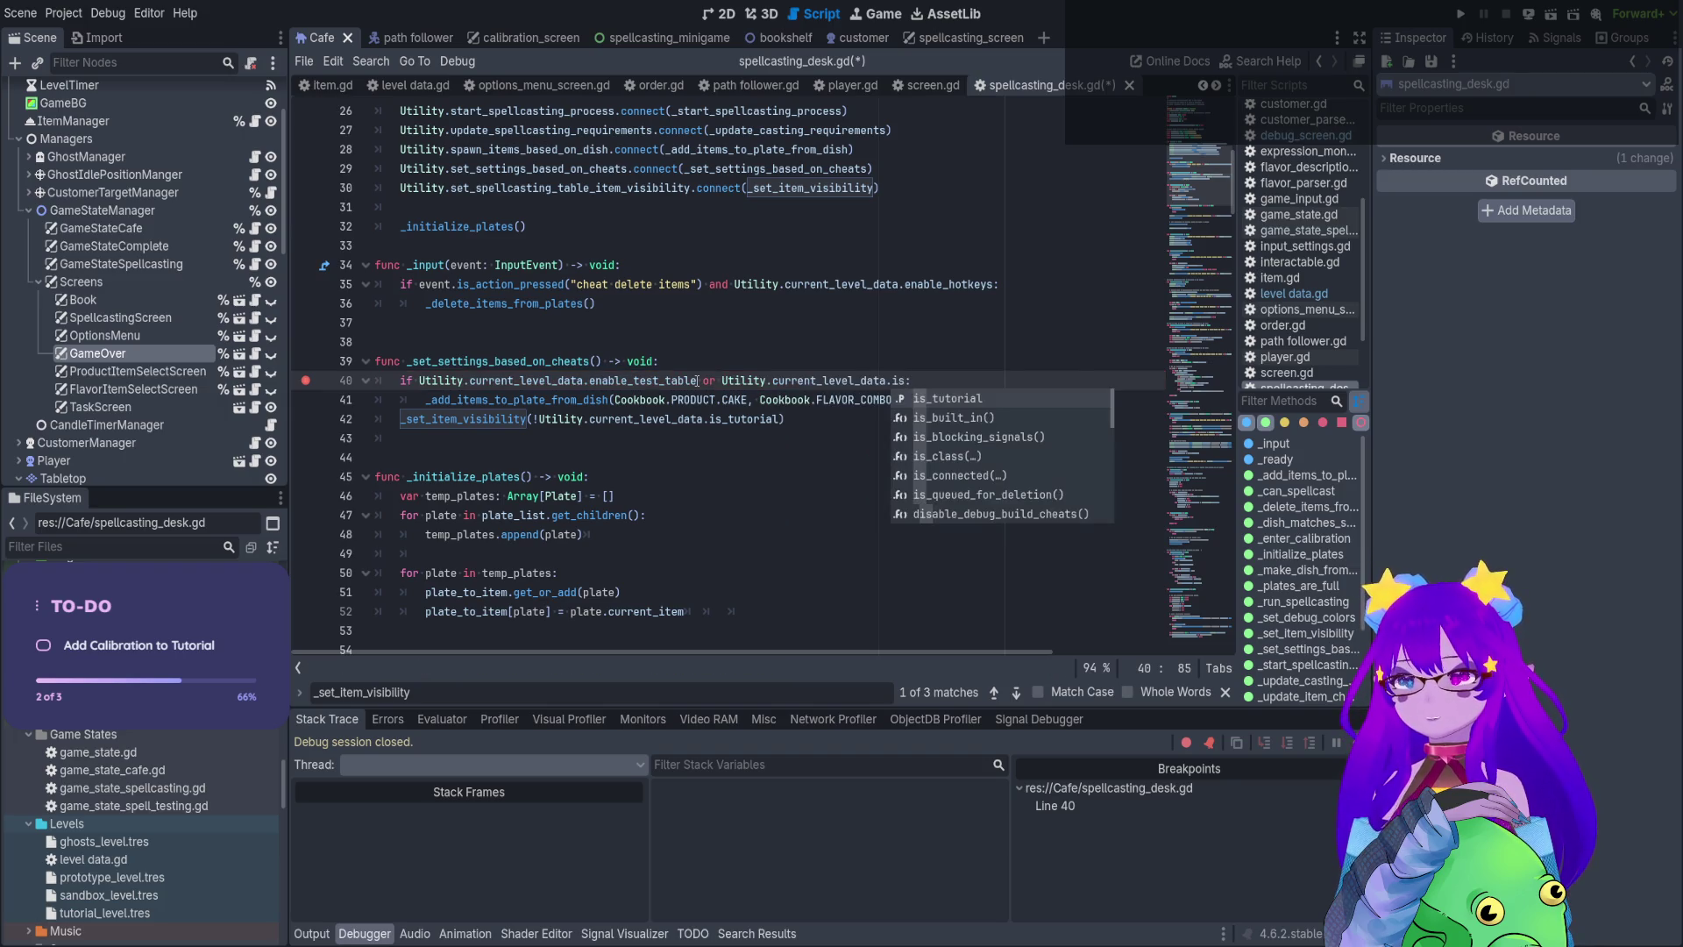
key("Return")
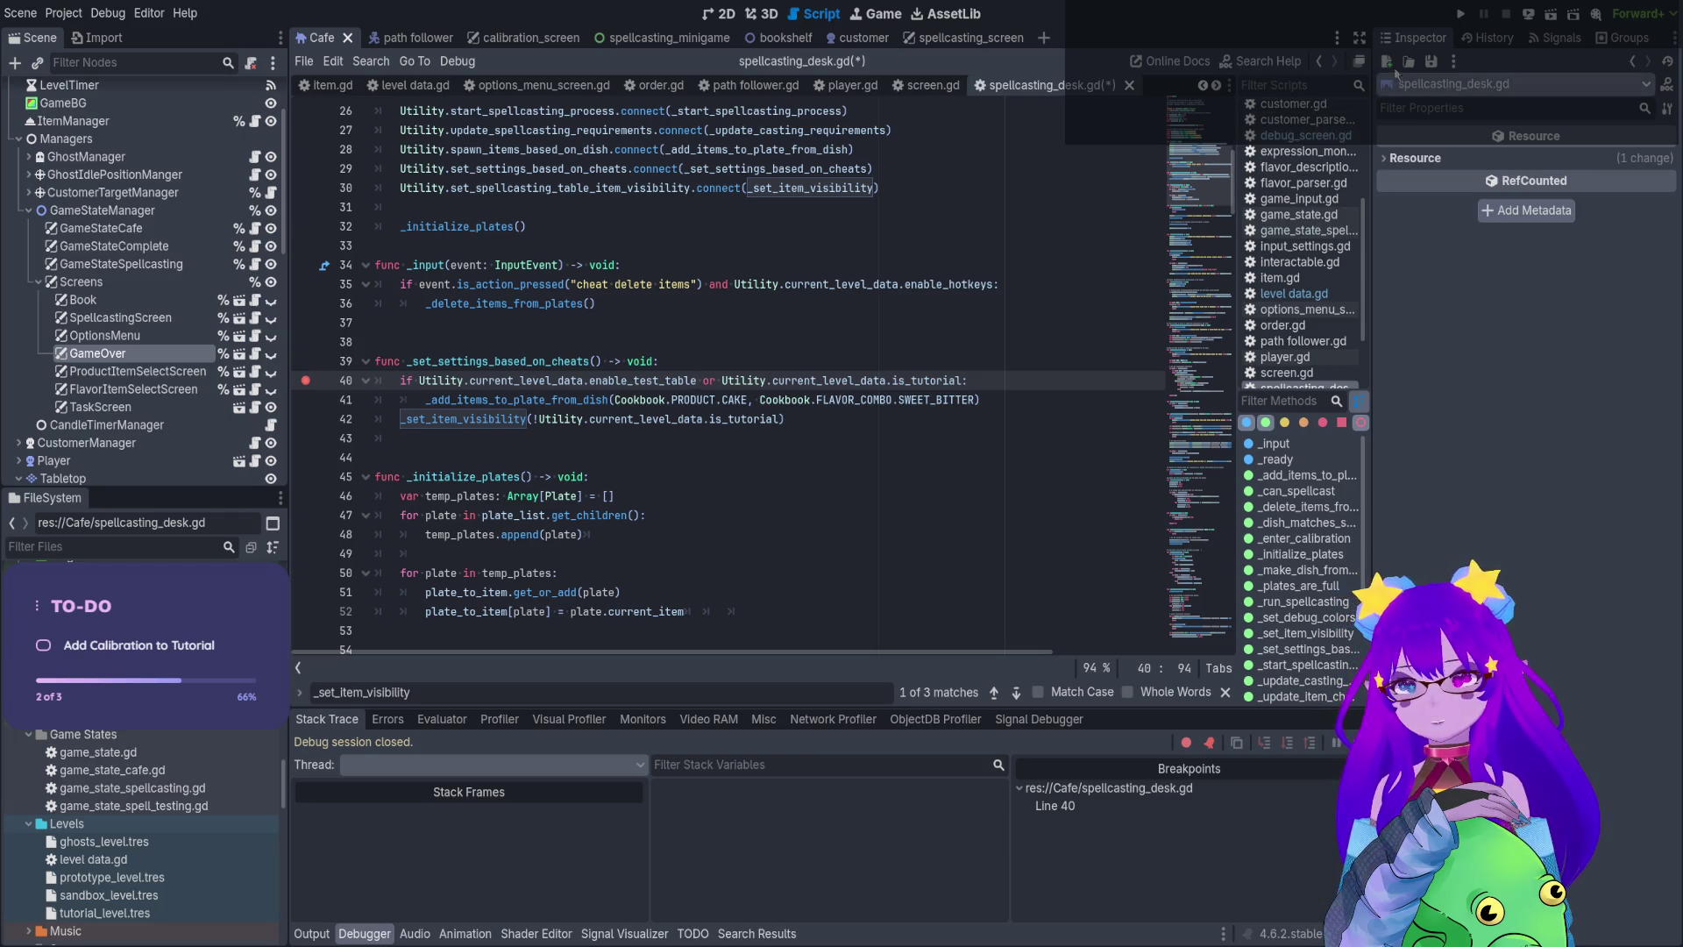
left_click(1461, 13)
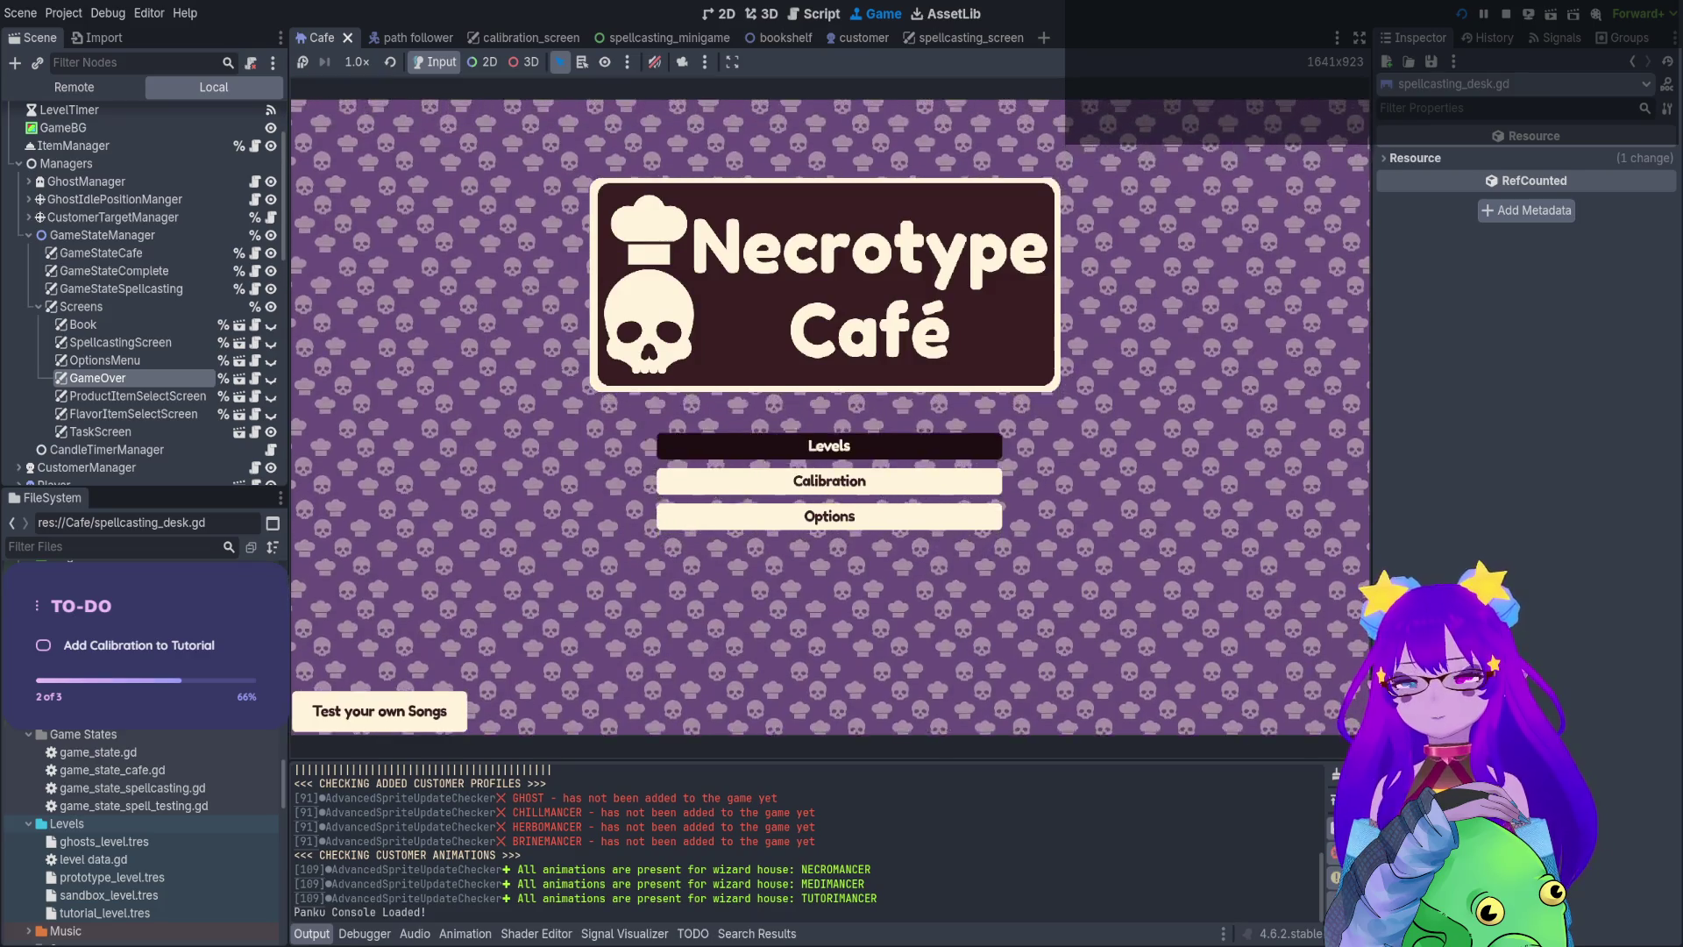
Start tutorial level 0, step over from the line 40 breakpoint to line 41, then stop and rerun
left_click(827, 443)
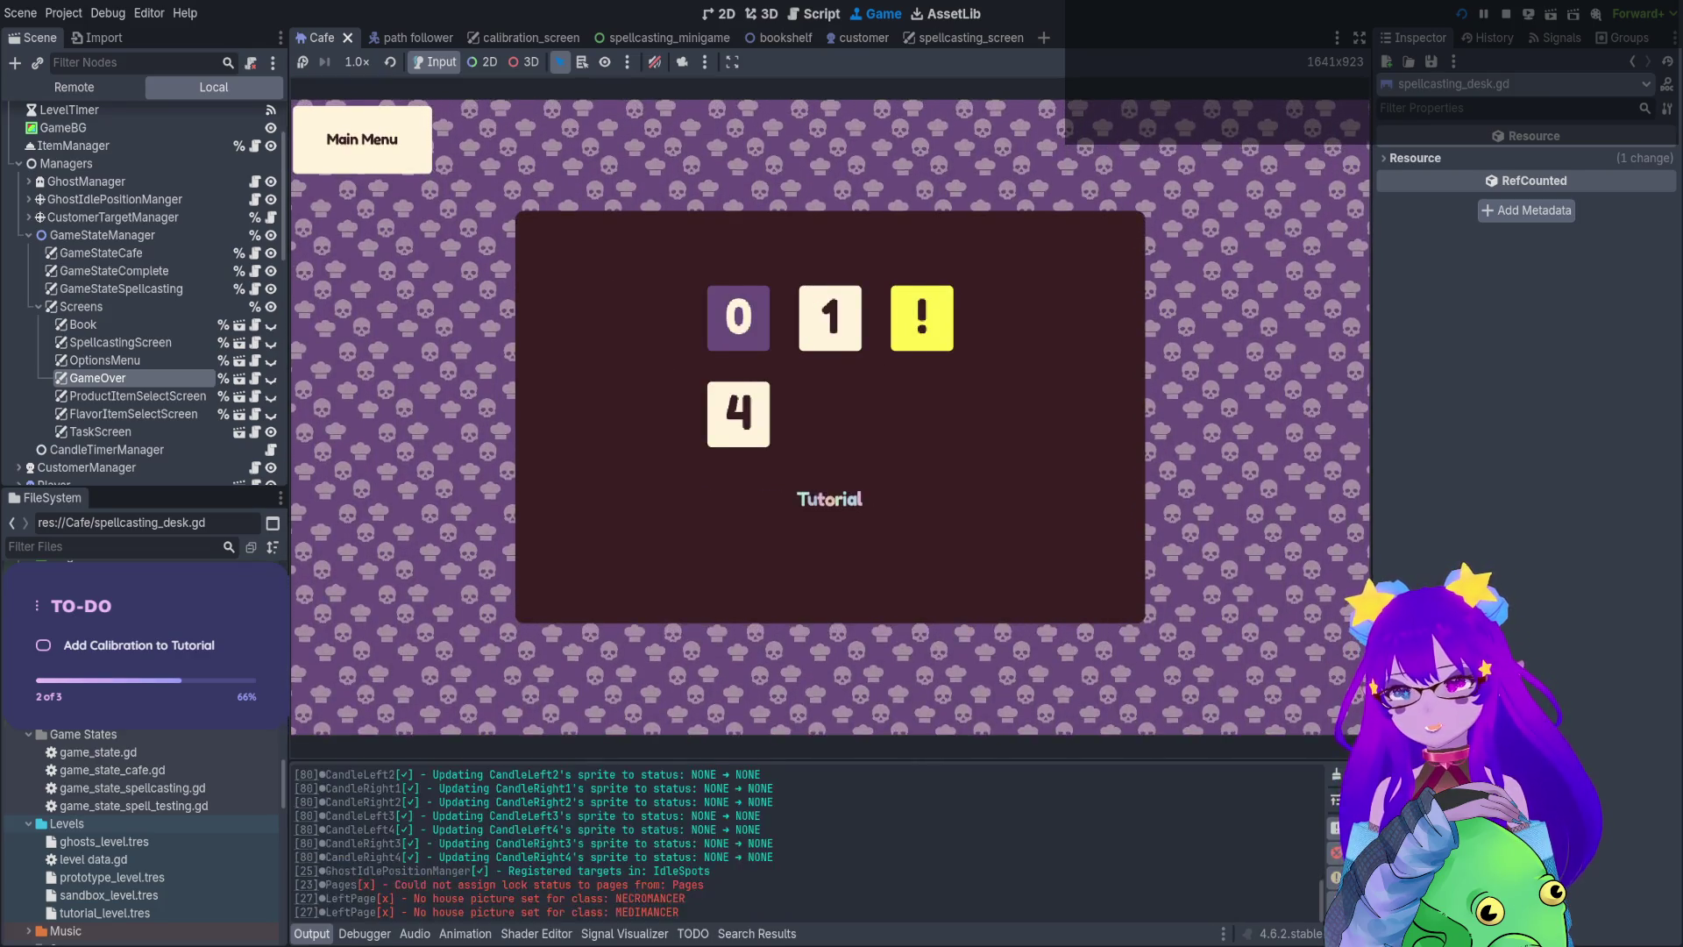
left_click(738, 318)
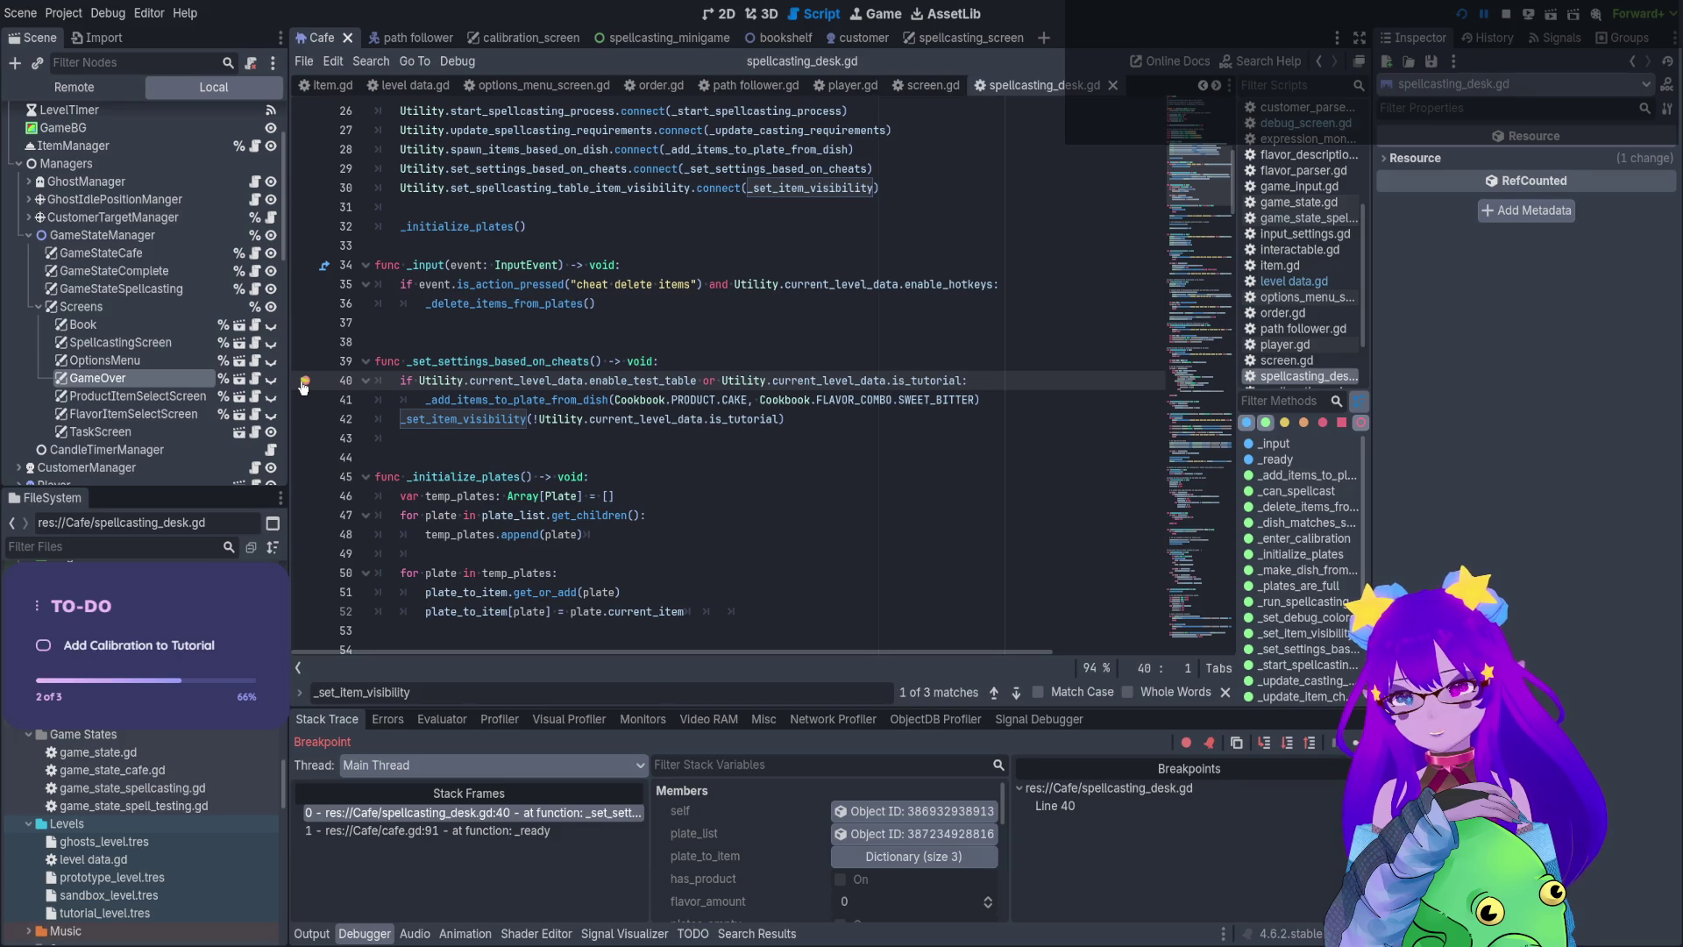
left_click(1263, 743)
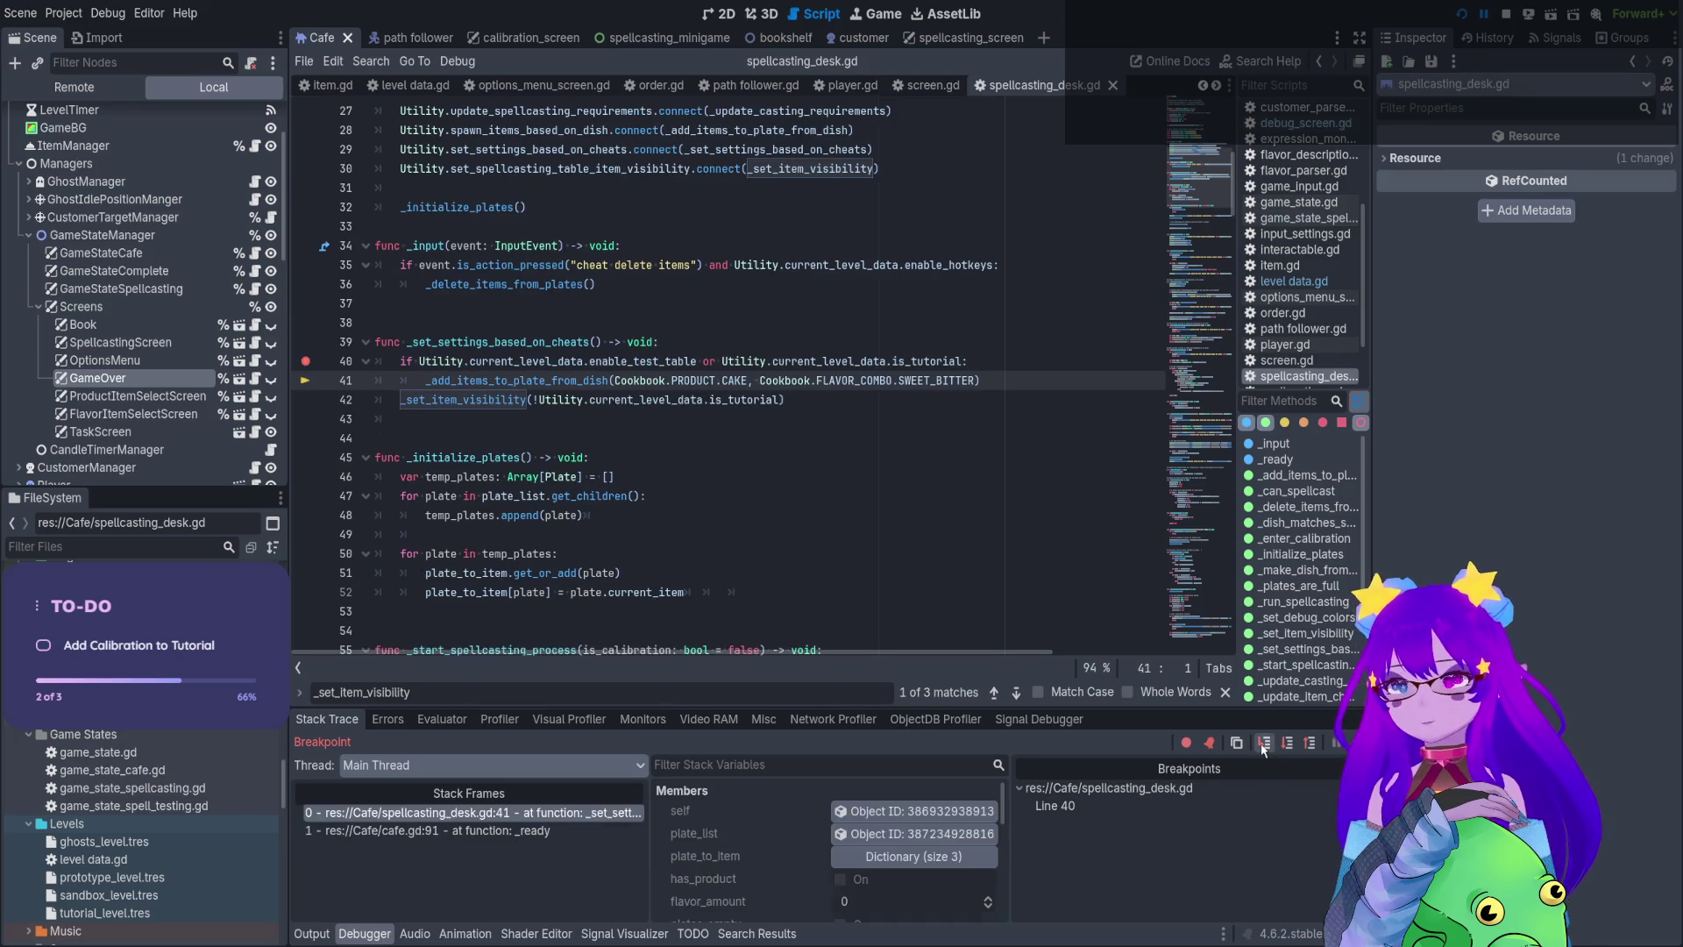
left_click(1503, 15)
left_click(1460, 14)
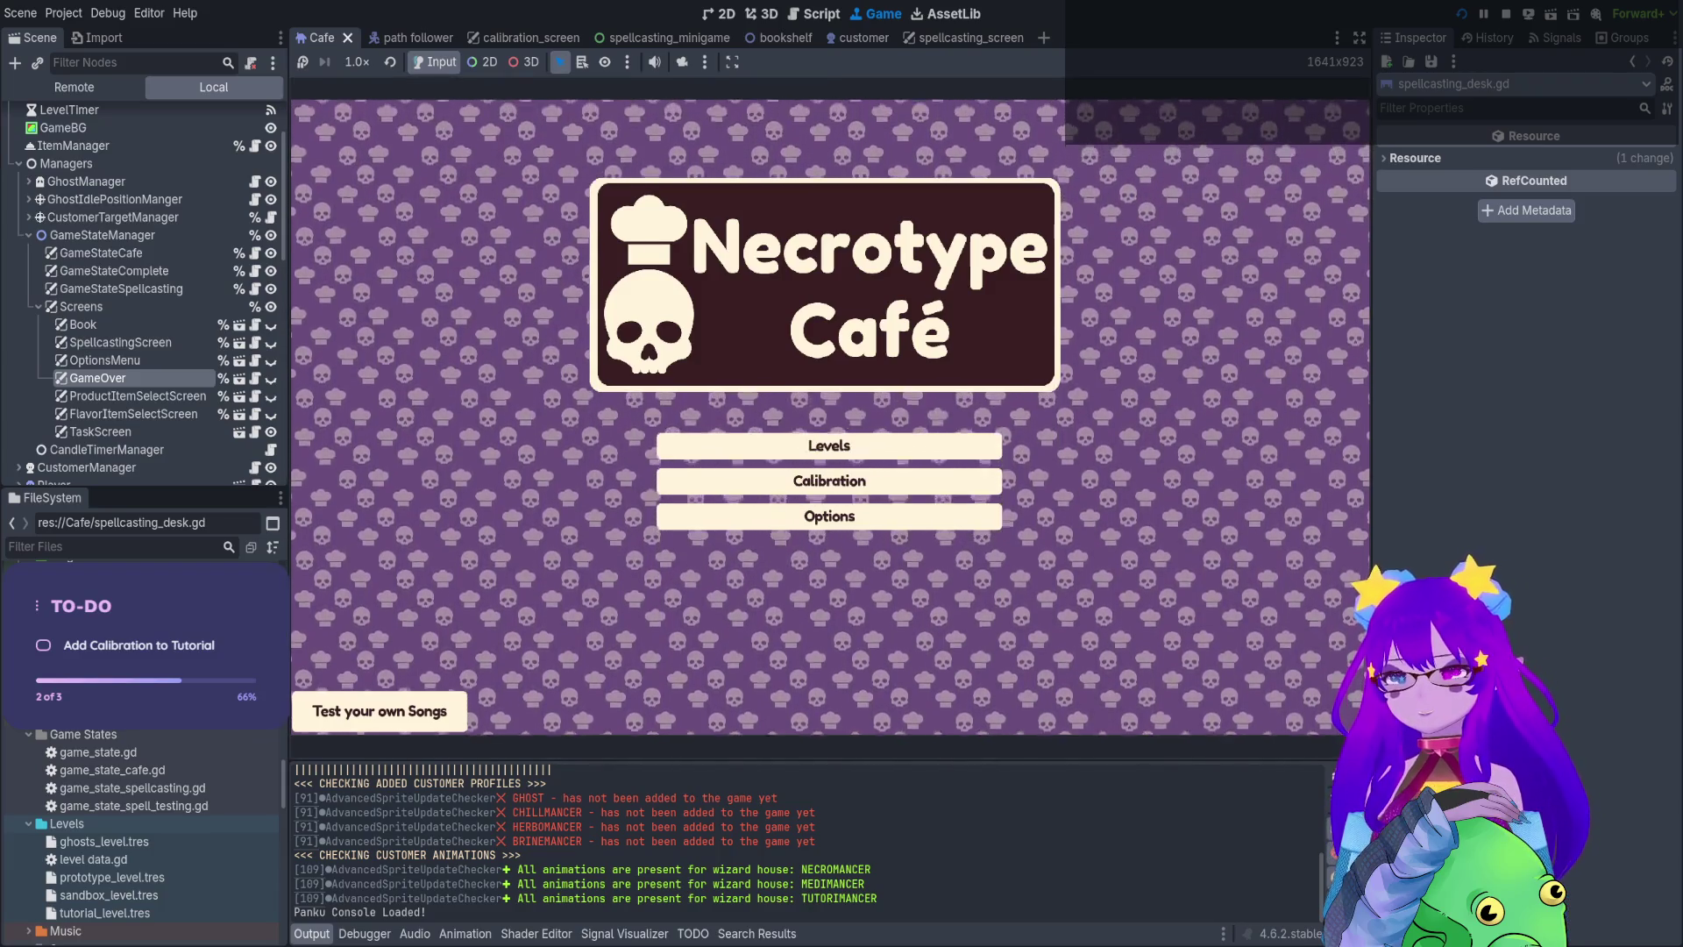
Start level 0, the tutorial level, from the title menu's level select
key("Down")
key("Return")
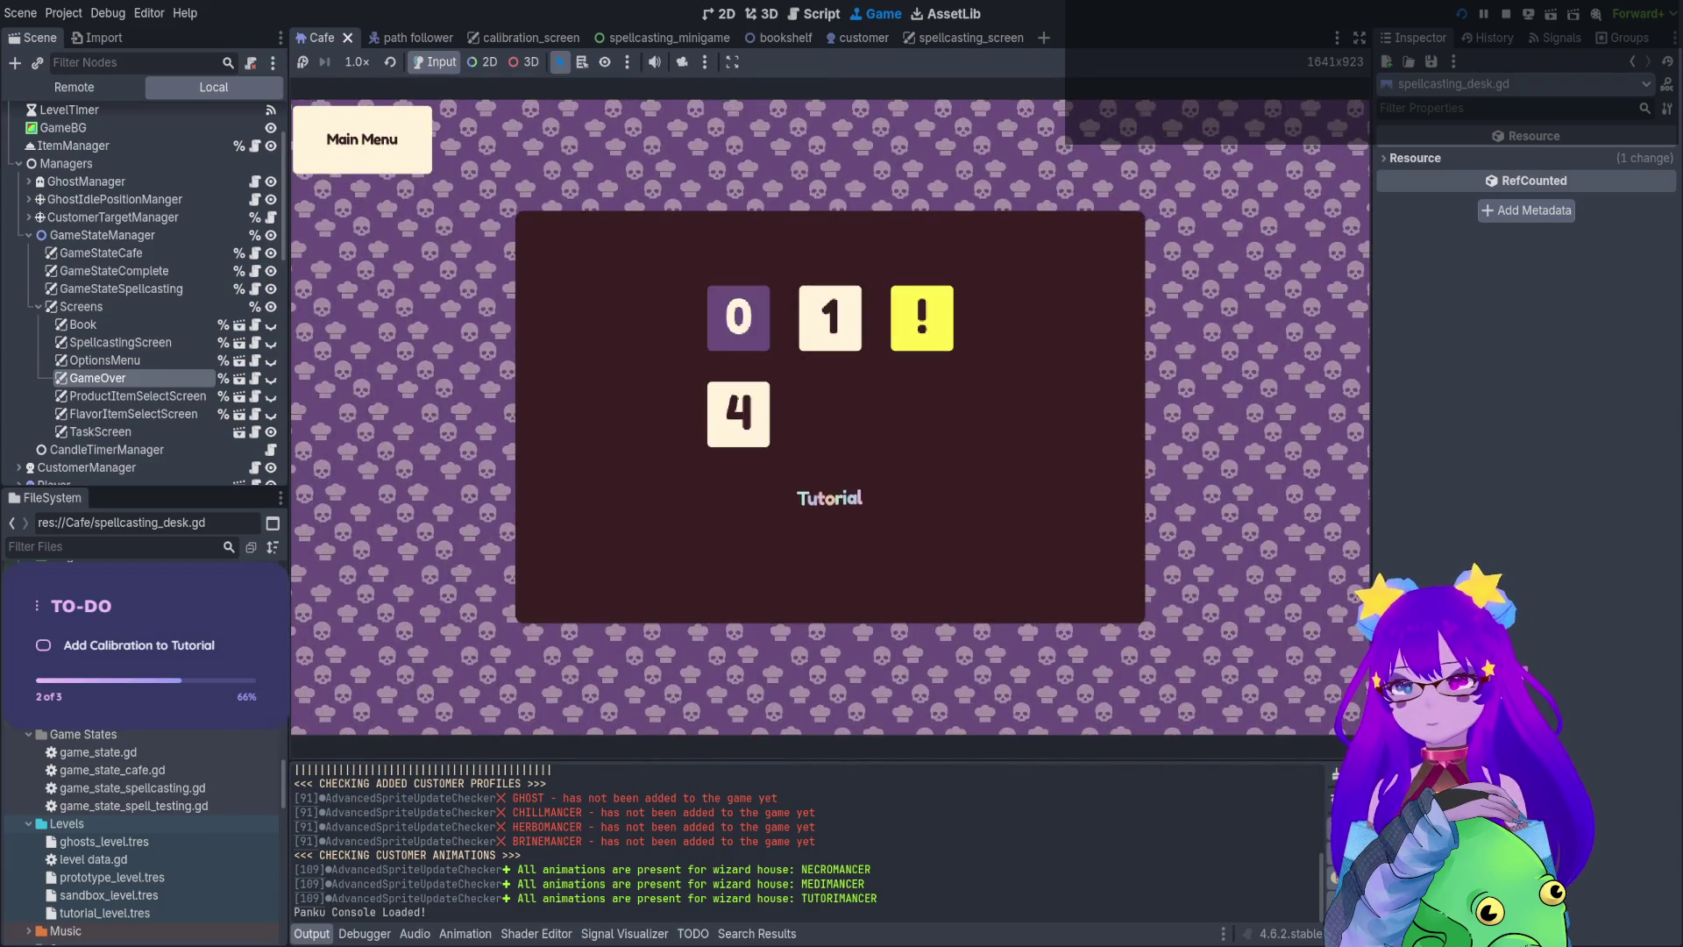
key("Return")
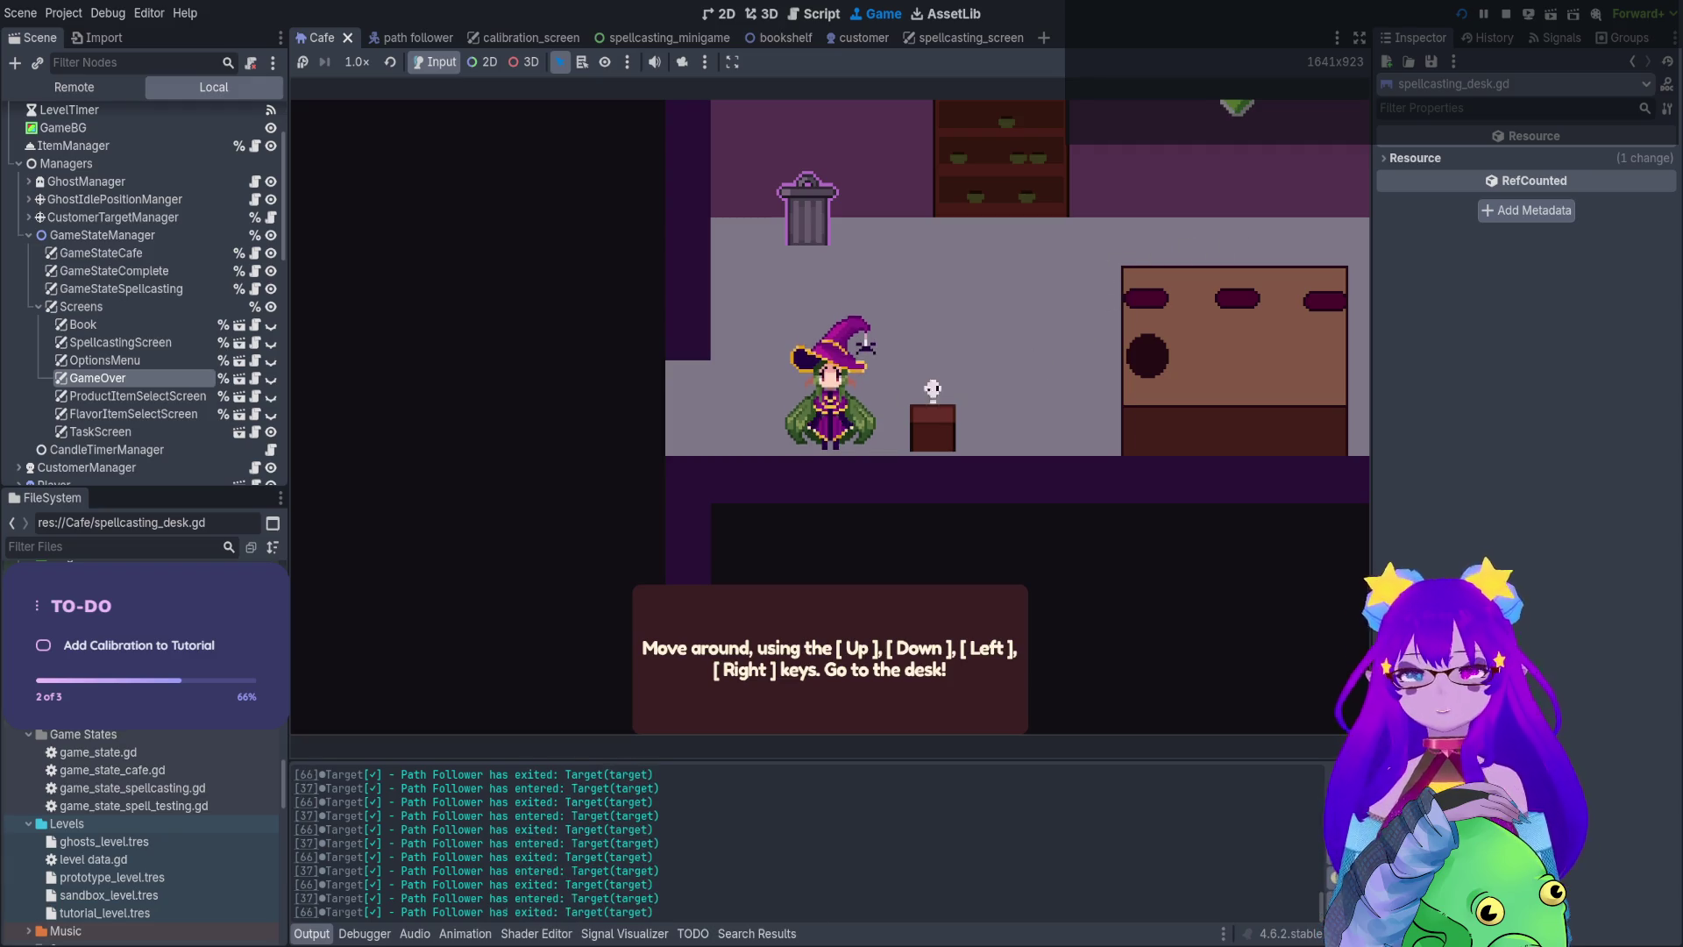
Walk the witch to the desk and hold Q to spellcast, breaking at line 34
key("Up")
key("Right")
key("Right")
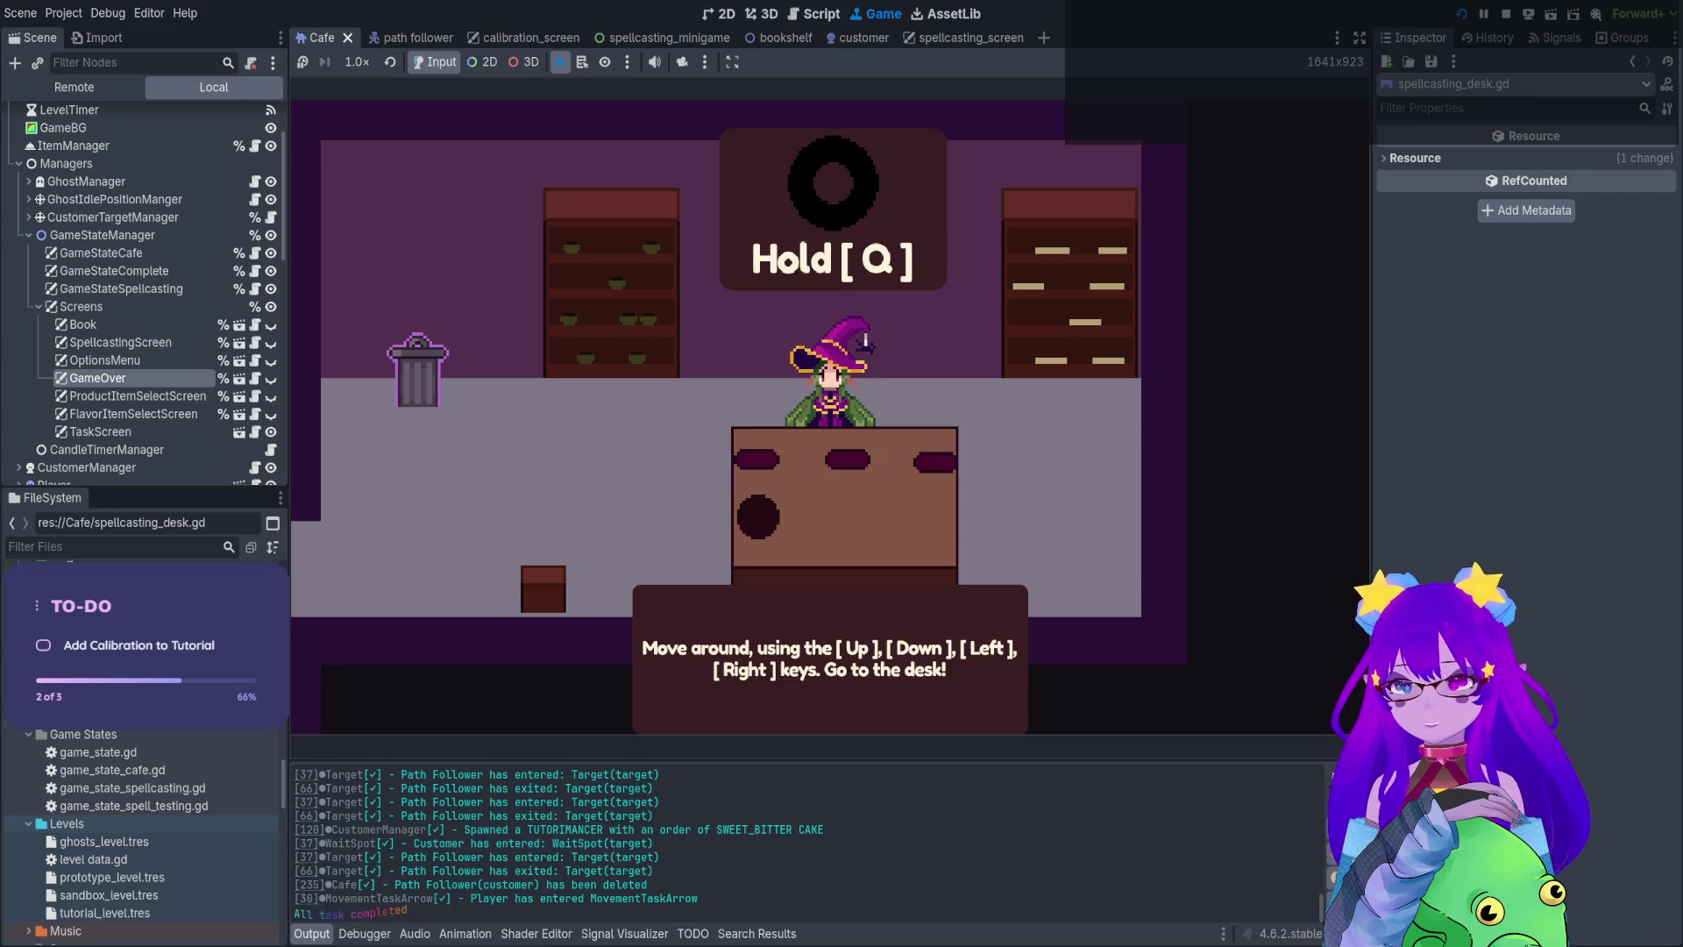
key("q")
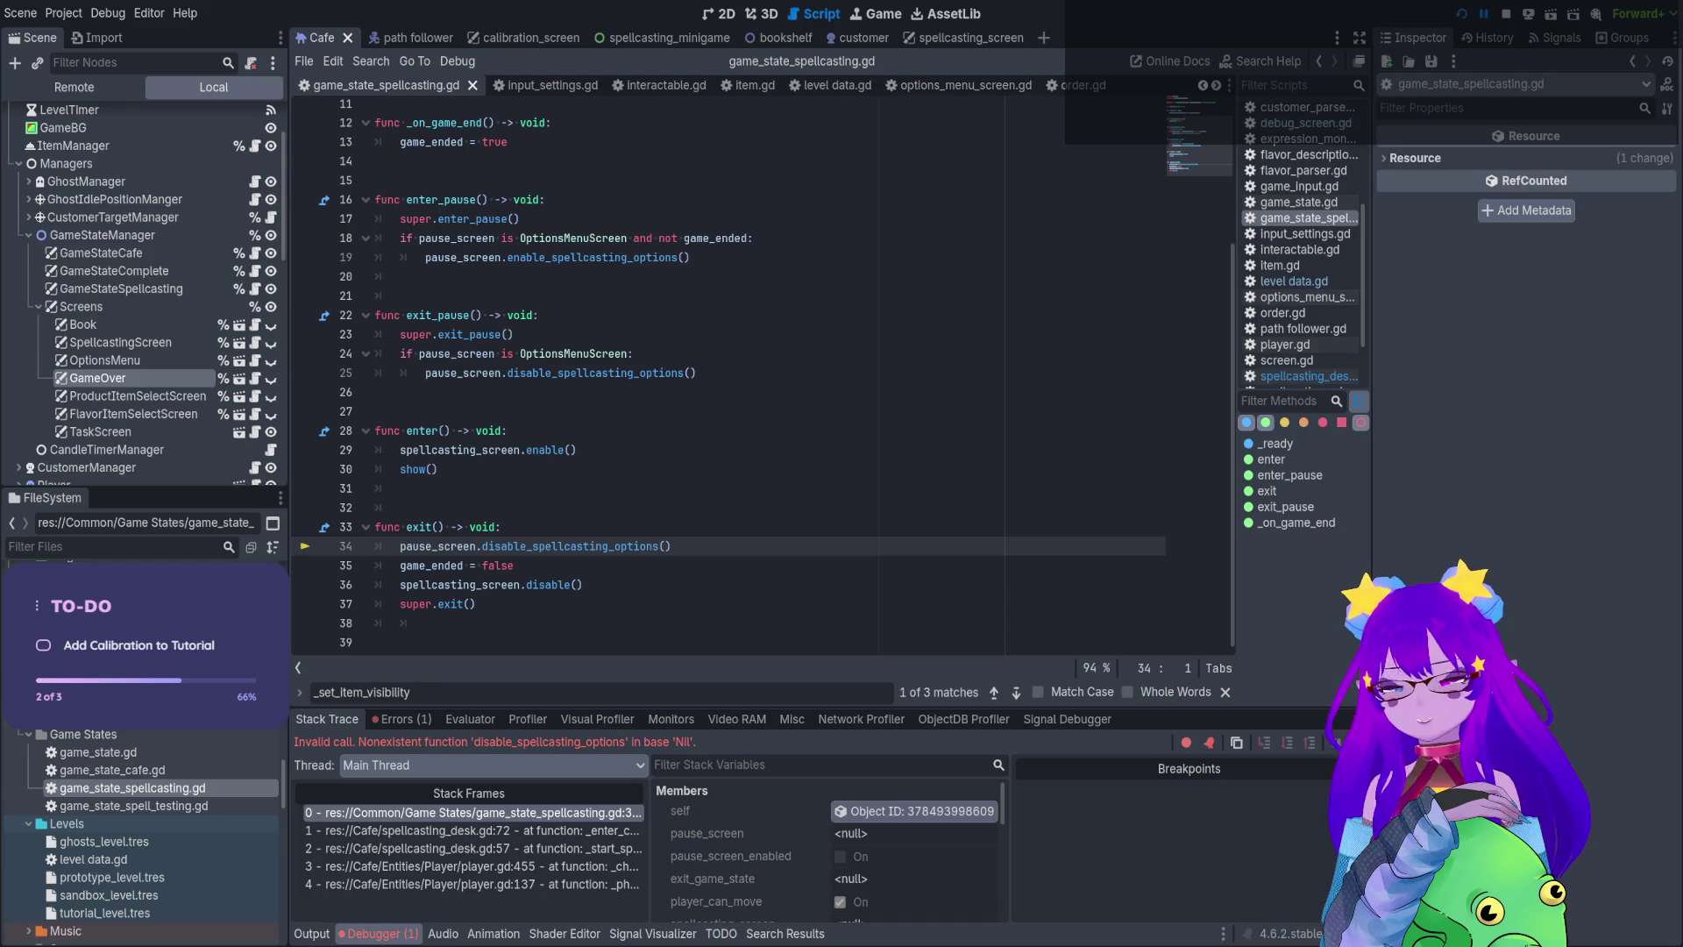
Restart the game, compare level tiles 0 and 4 on level select, then stop it
left_click(1506, 14)
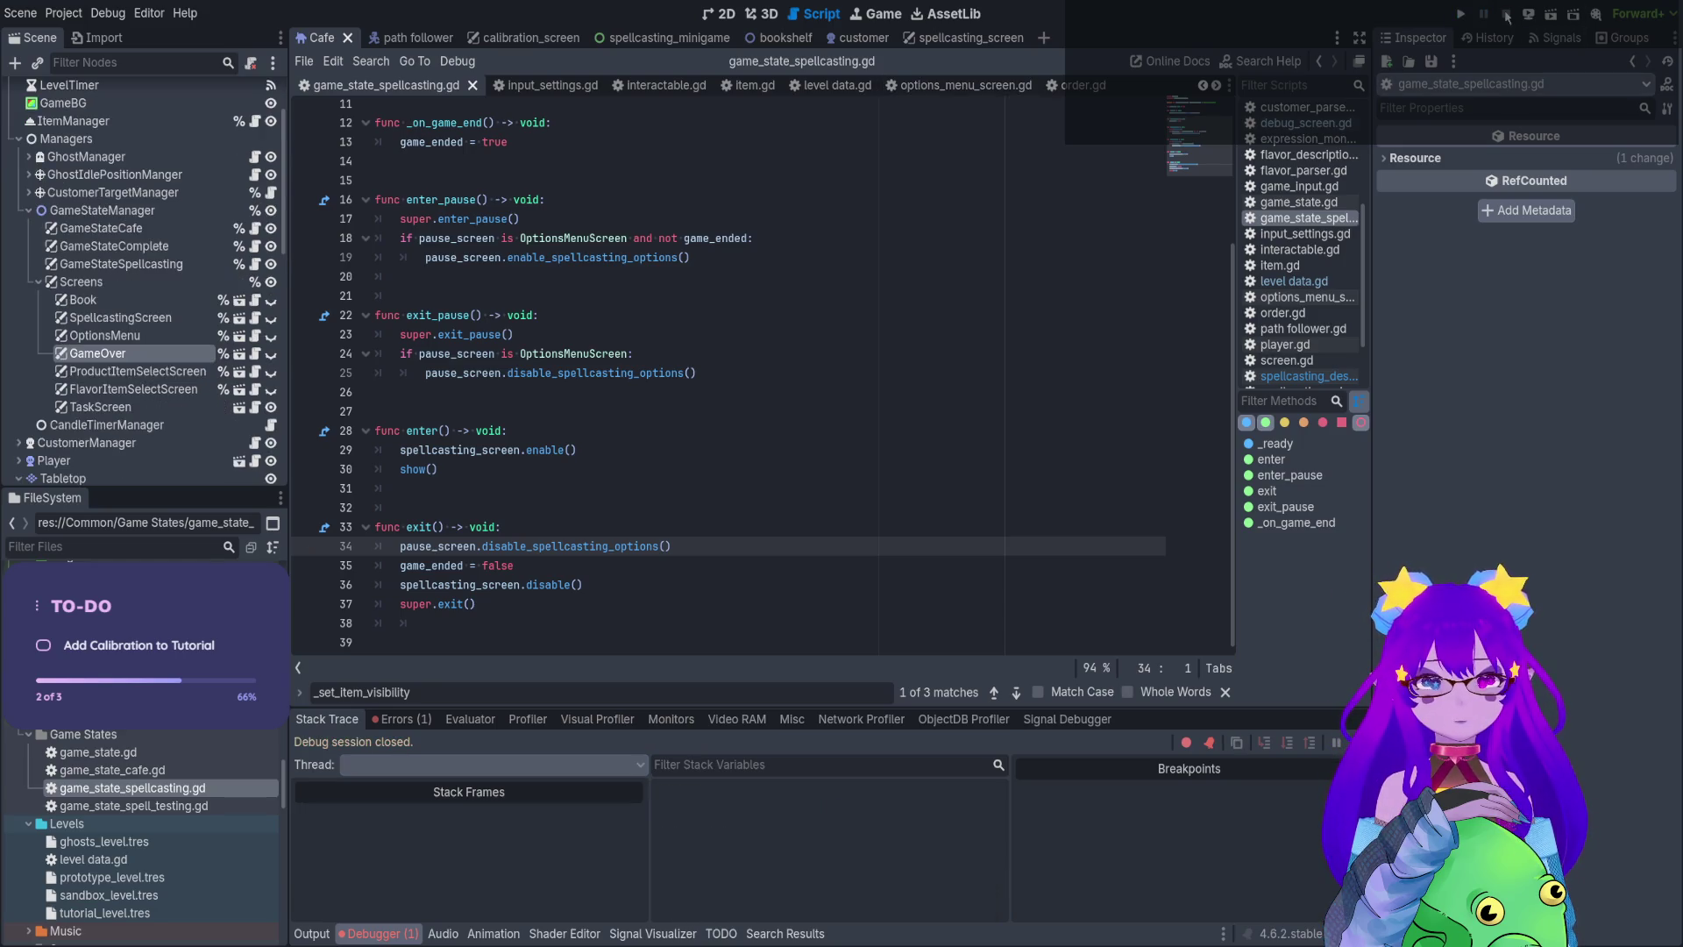
left_click(1458, 14)
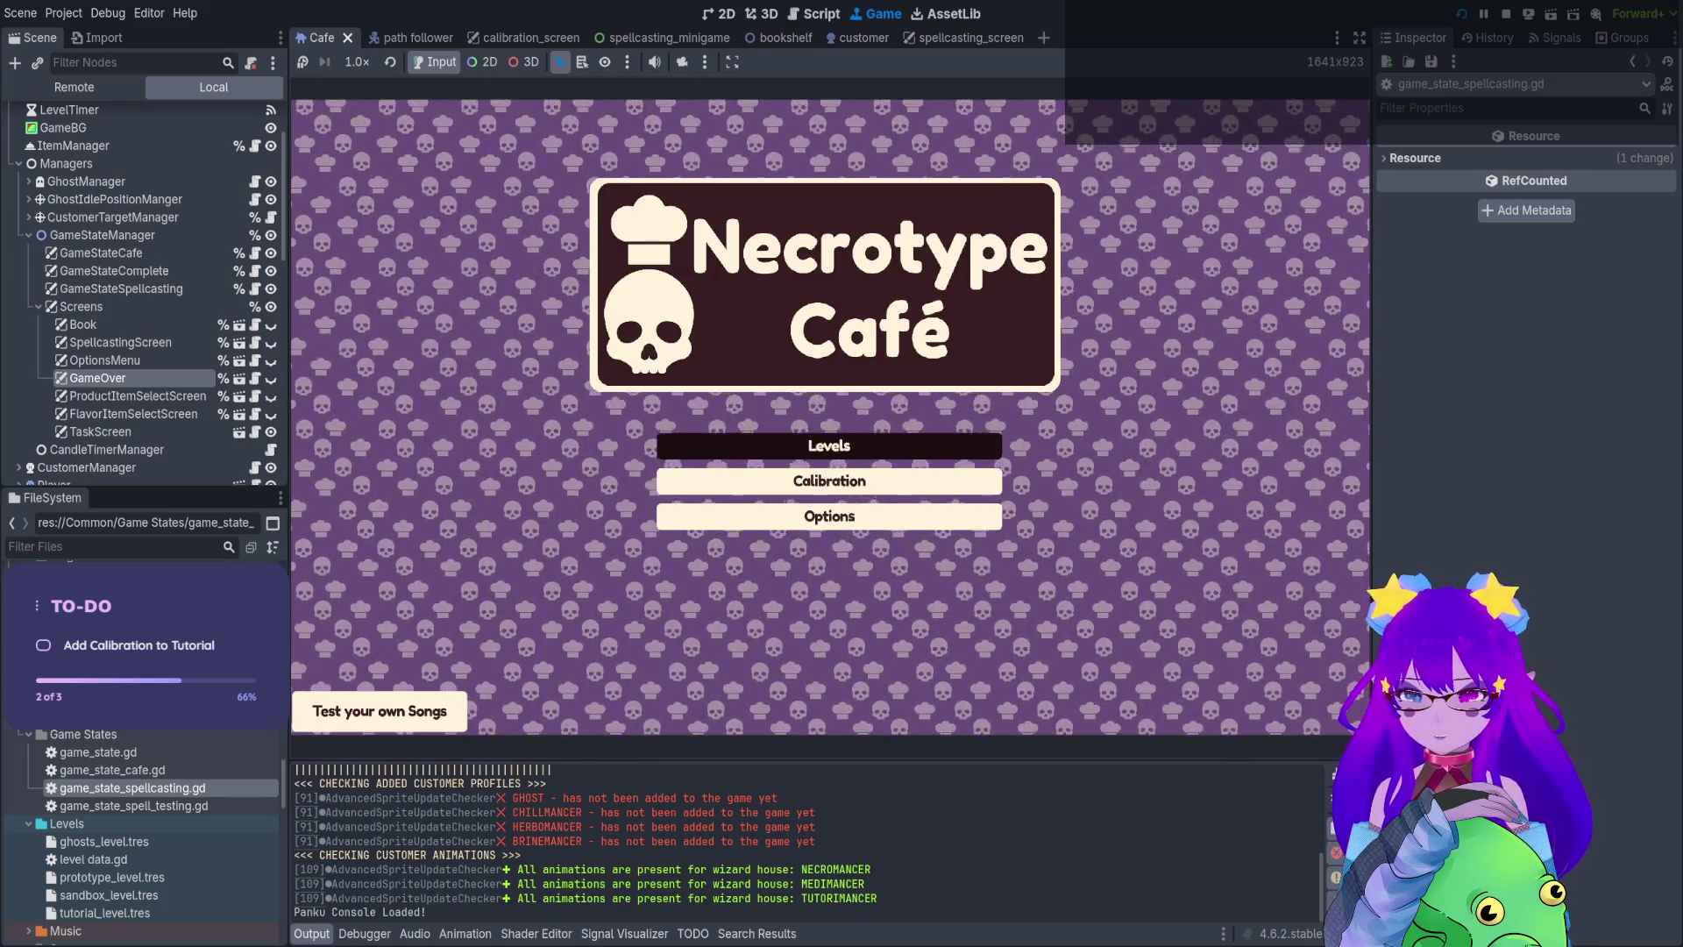
key("Return")
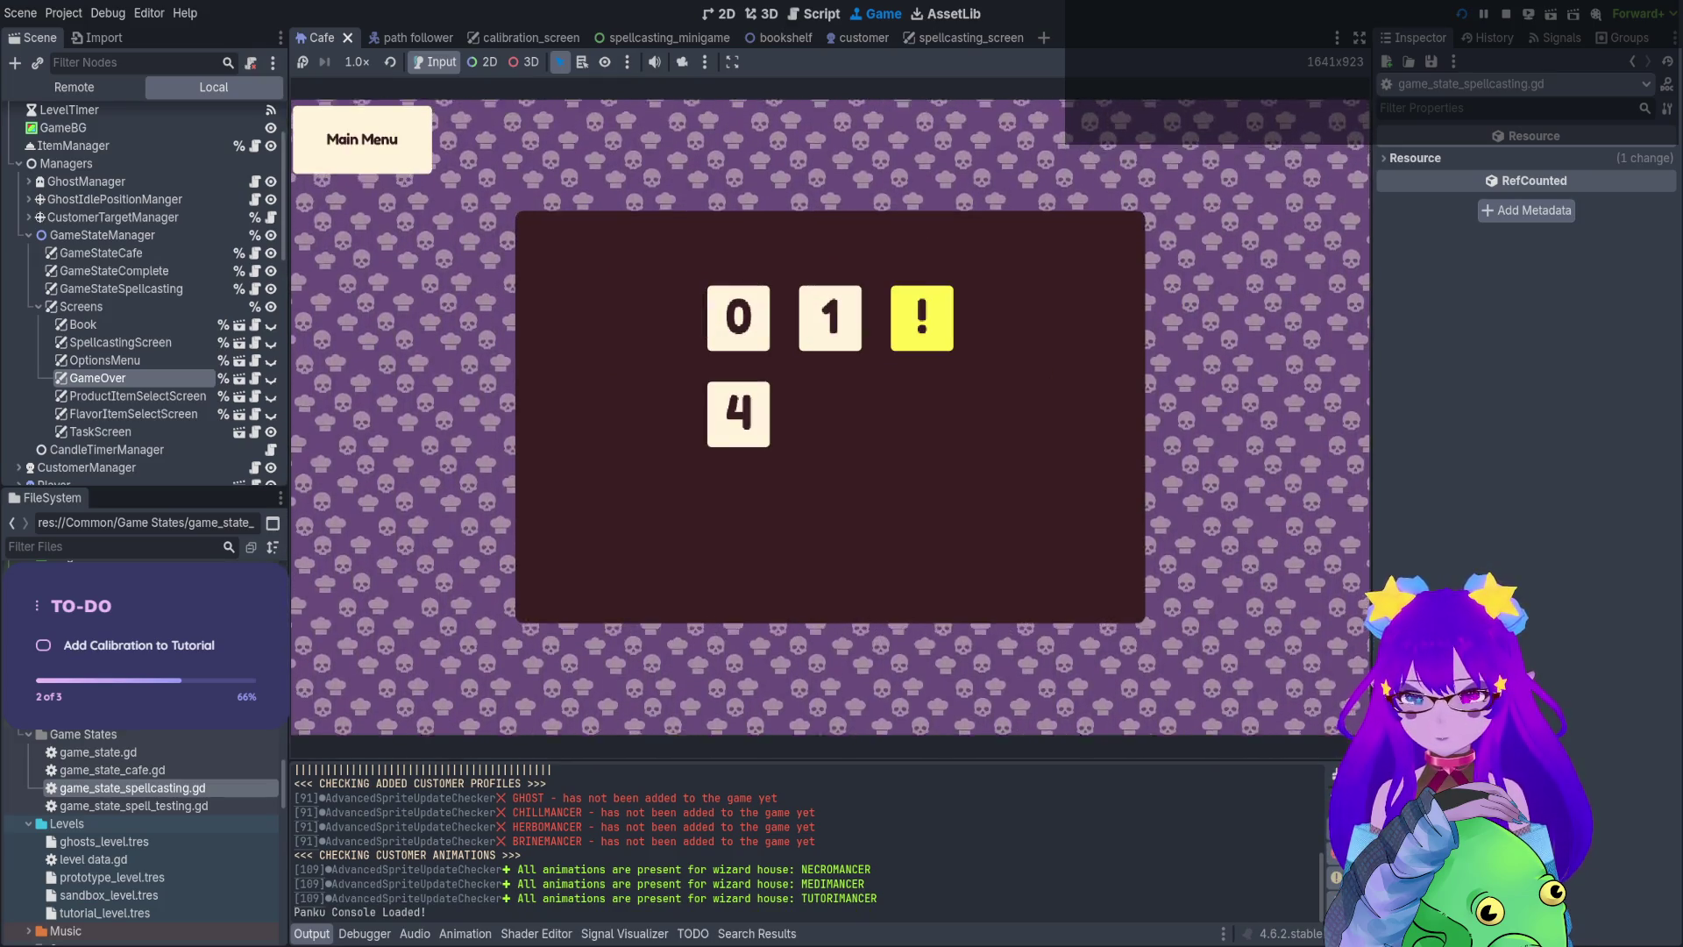
key("Down")
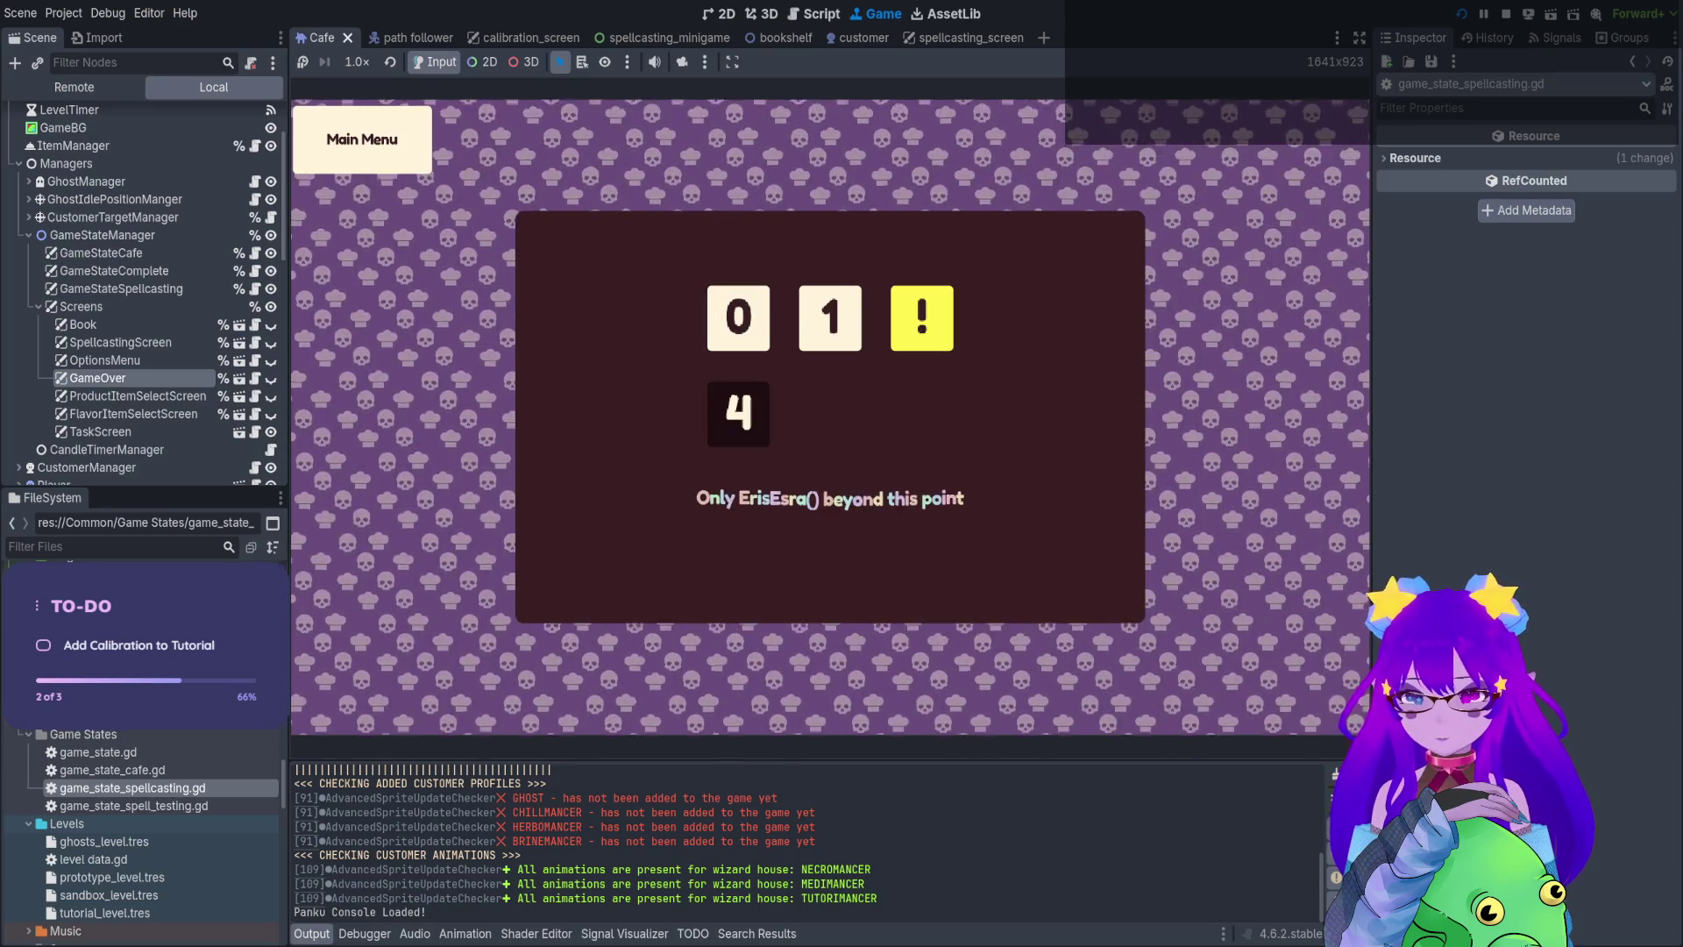
key("Up")
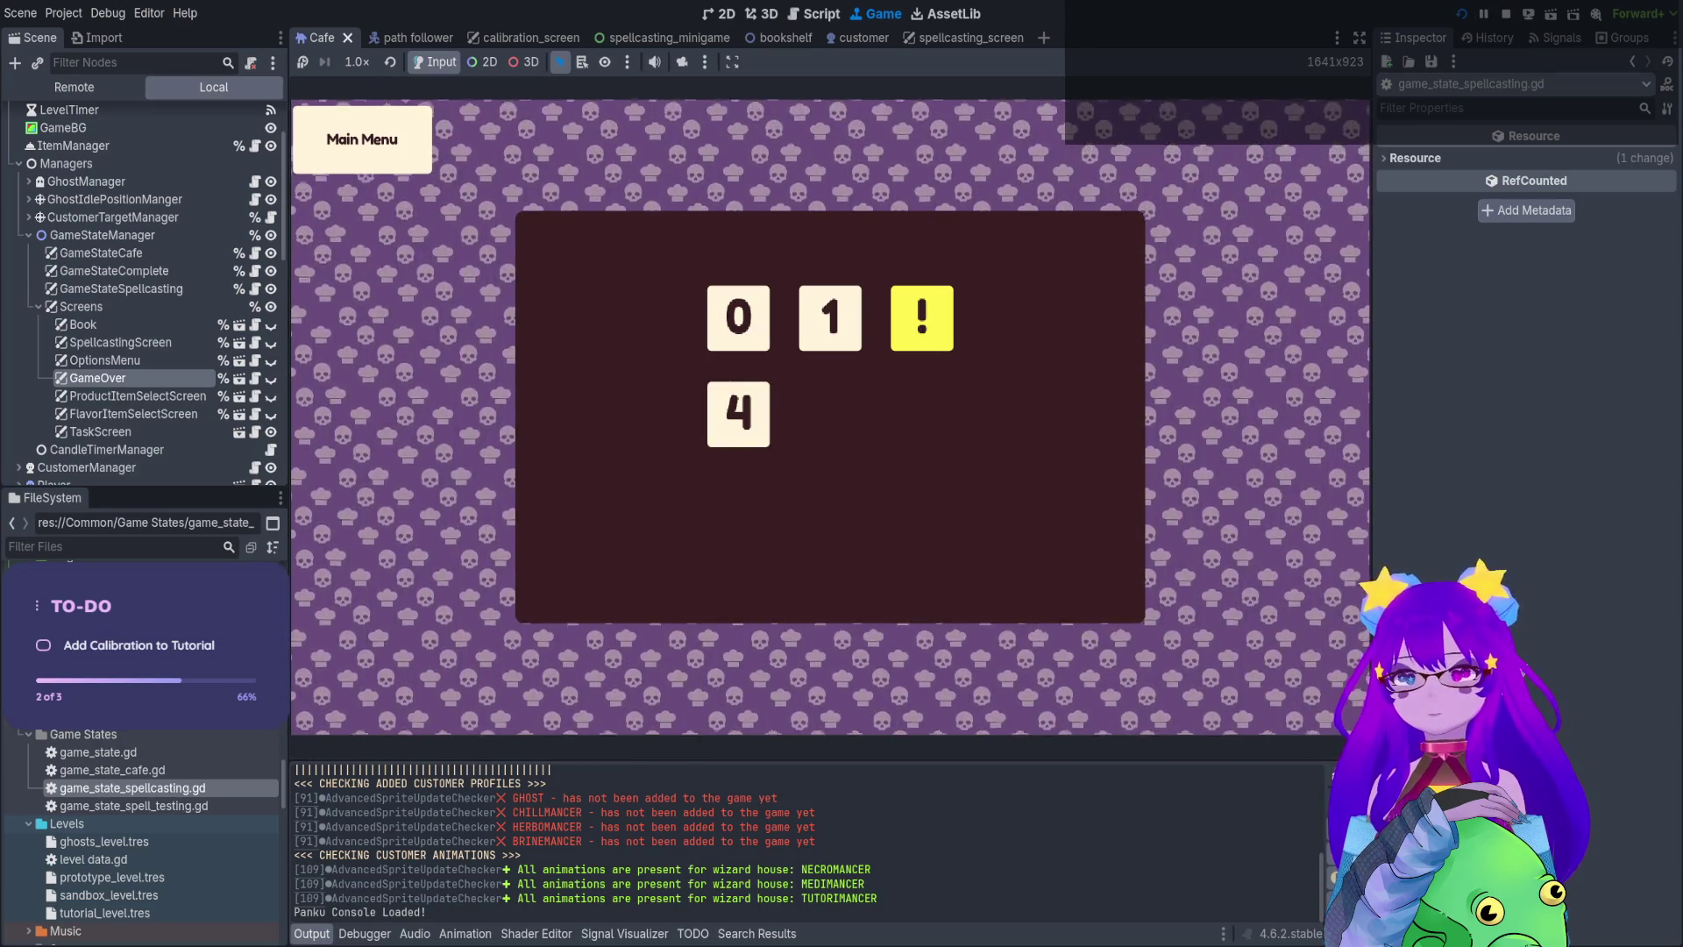
key("F8")
scroll(156, 321, "down", 10)
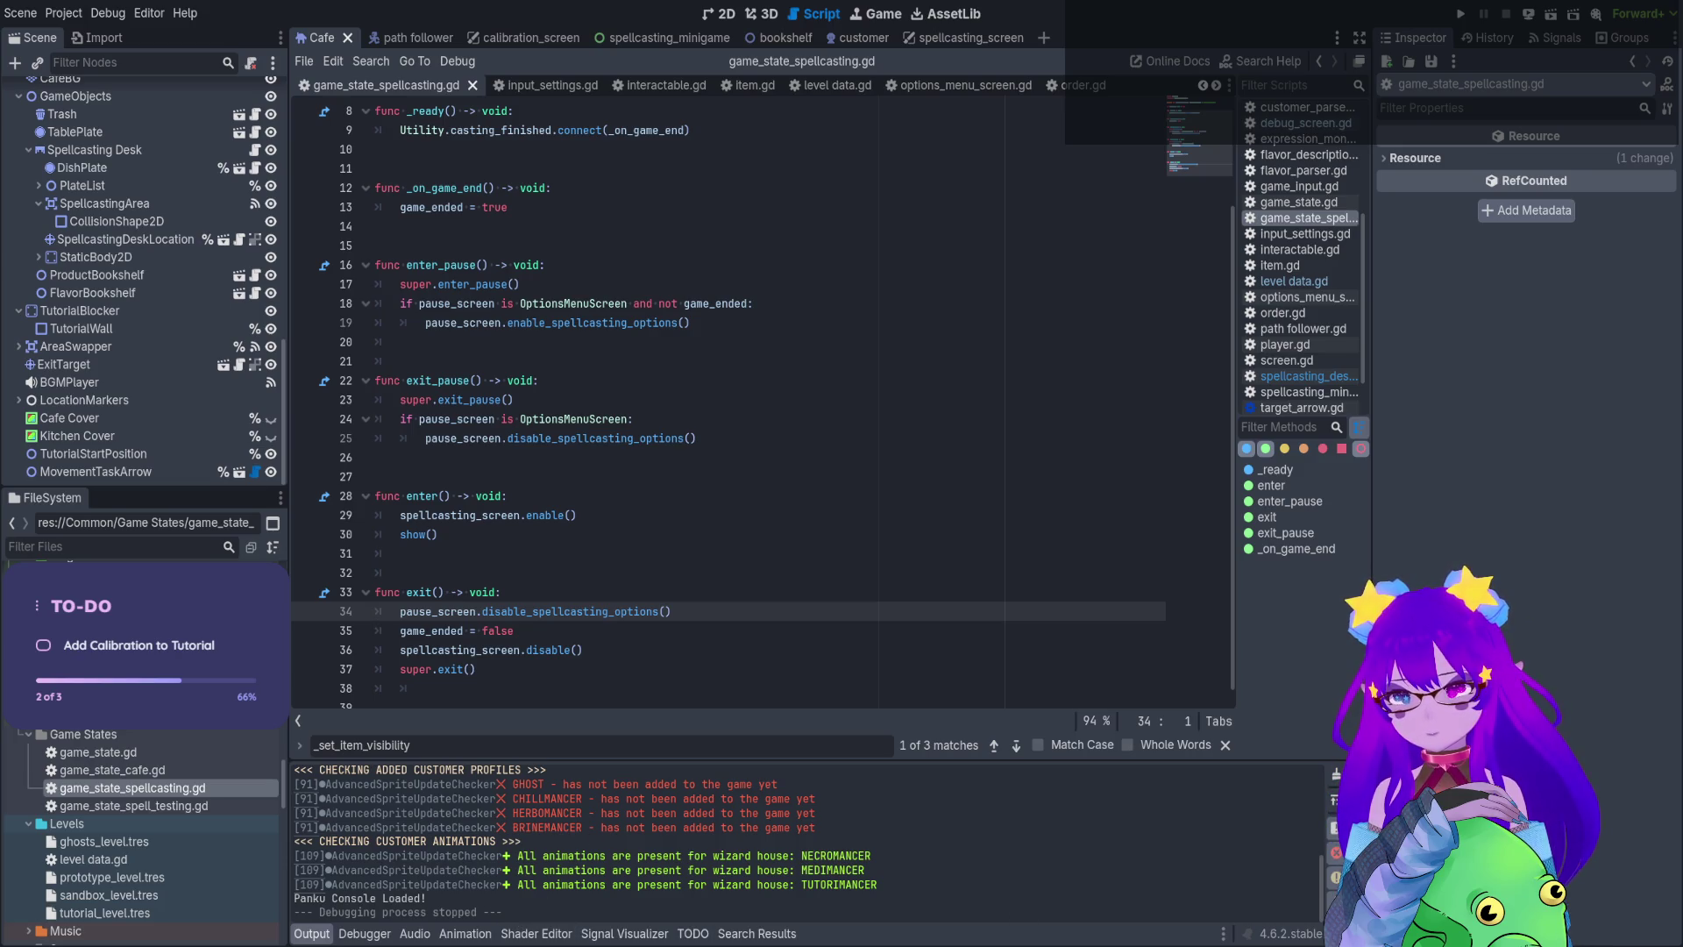
Put the cursor on blank line 26 of game_state_spellcasting.gd, then view the Cafe scene in 2D
left_click(433, 452)
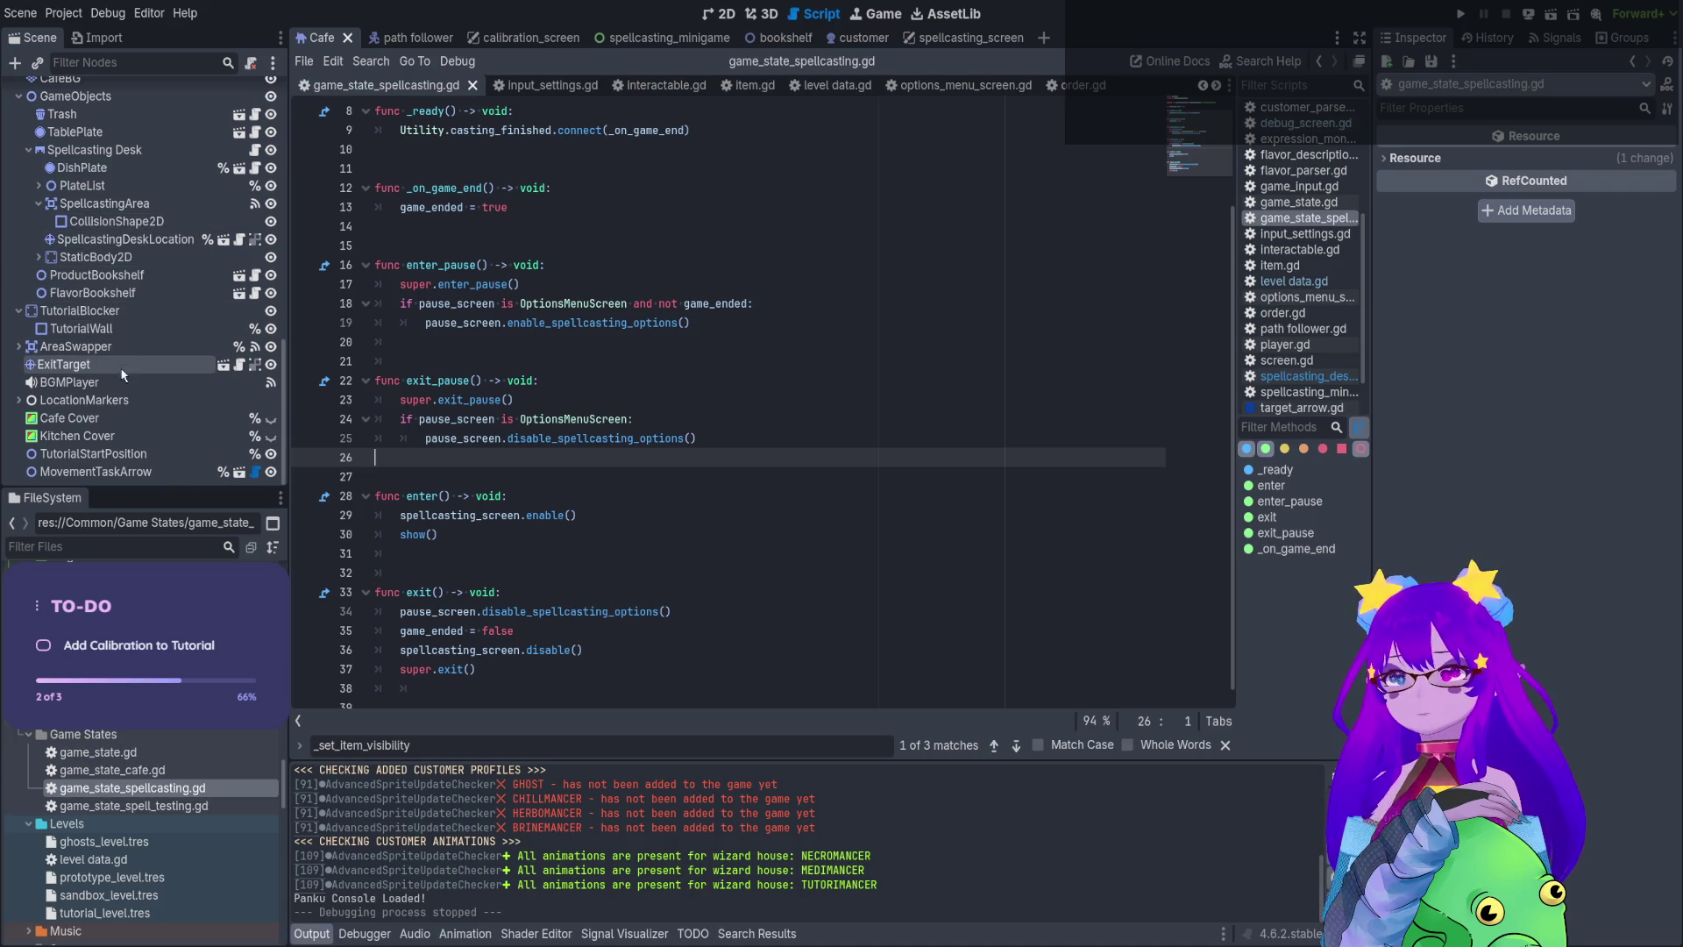
scroll(123, 386, "up", 10)
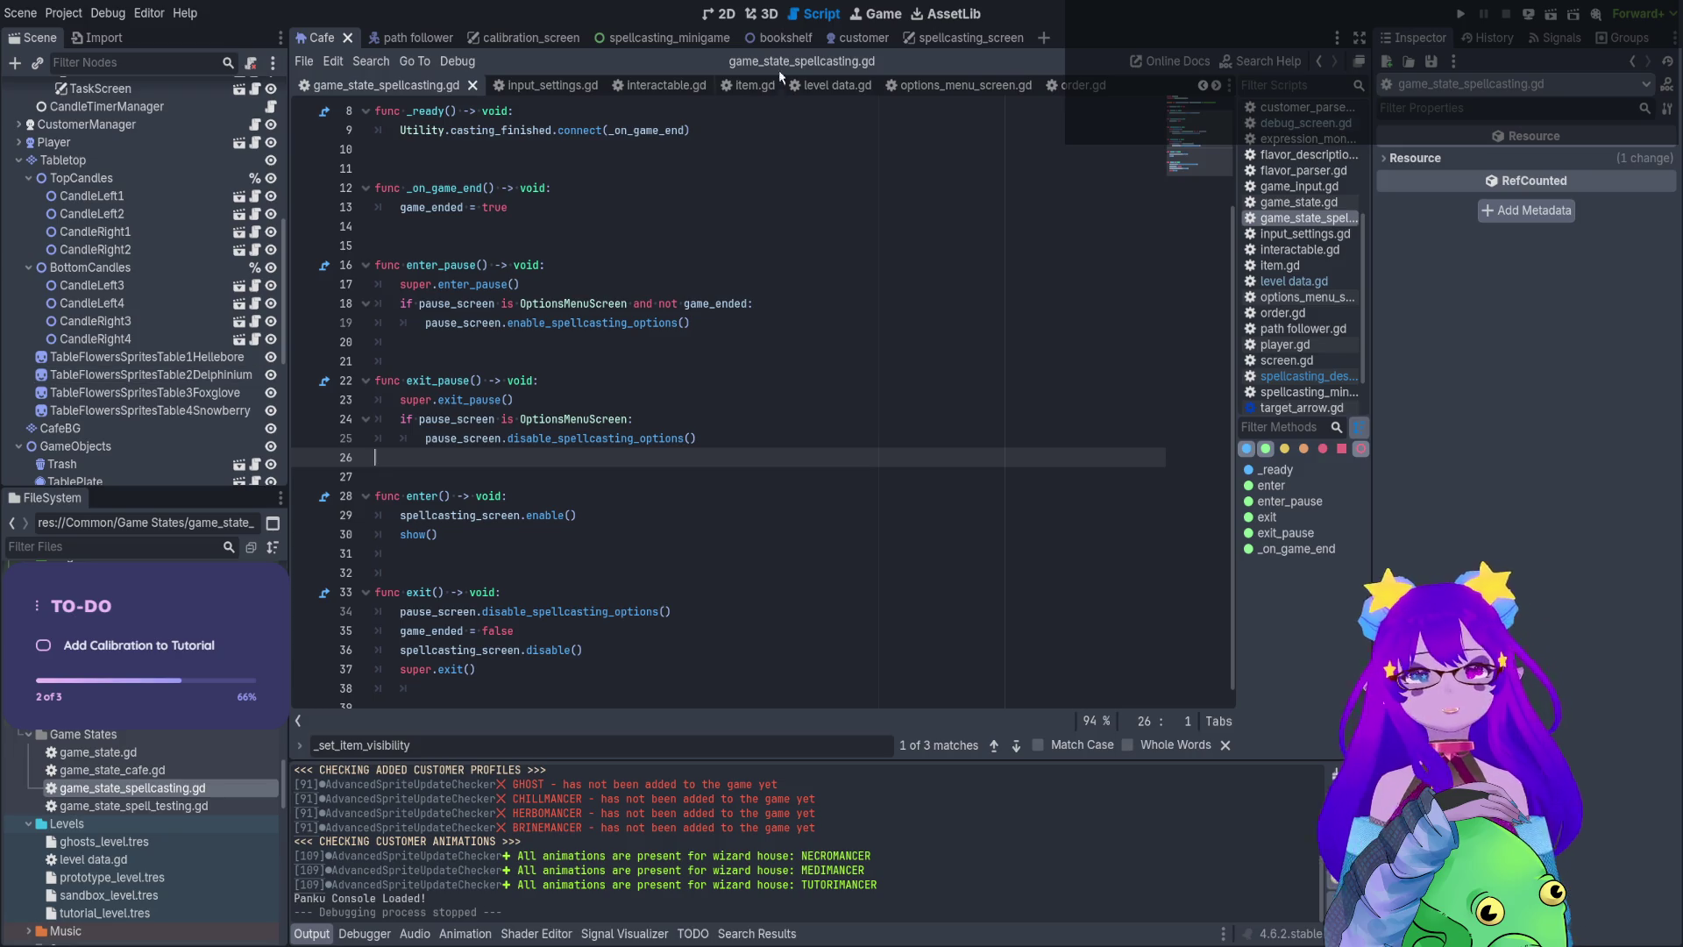
left_click(725, 19)
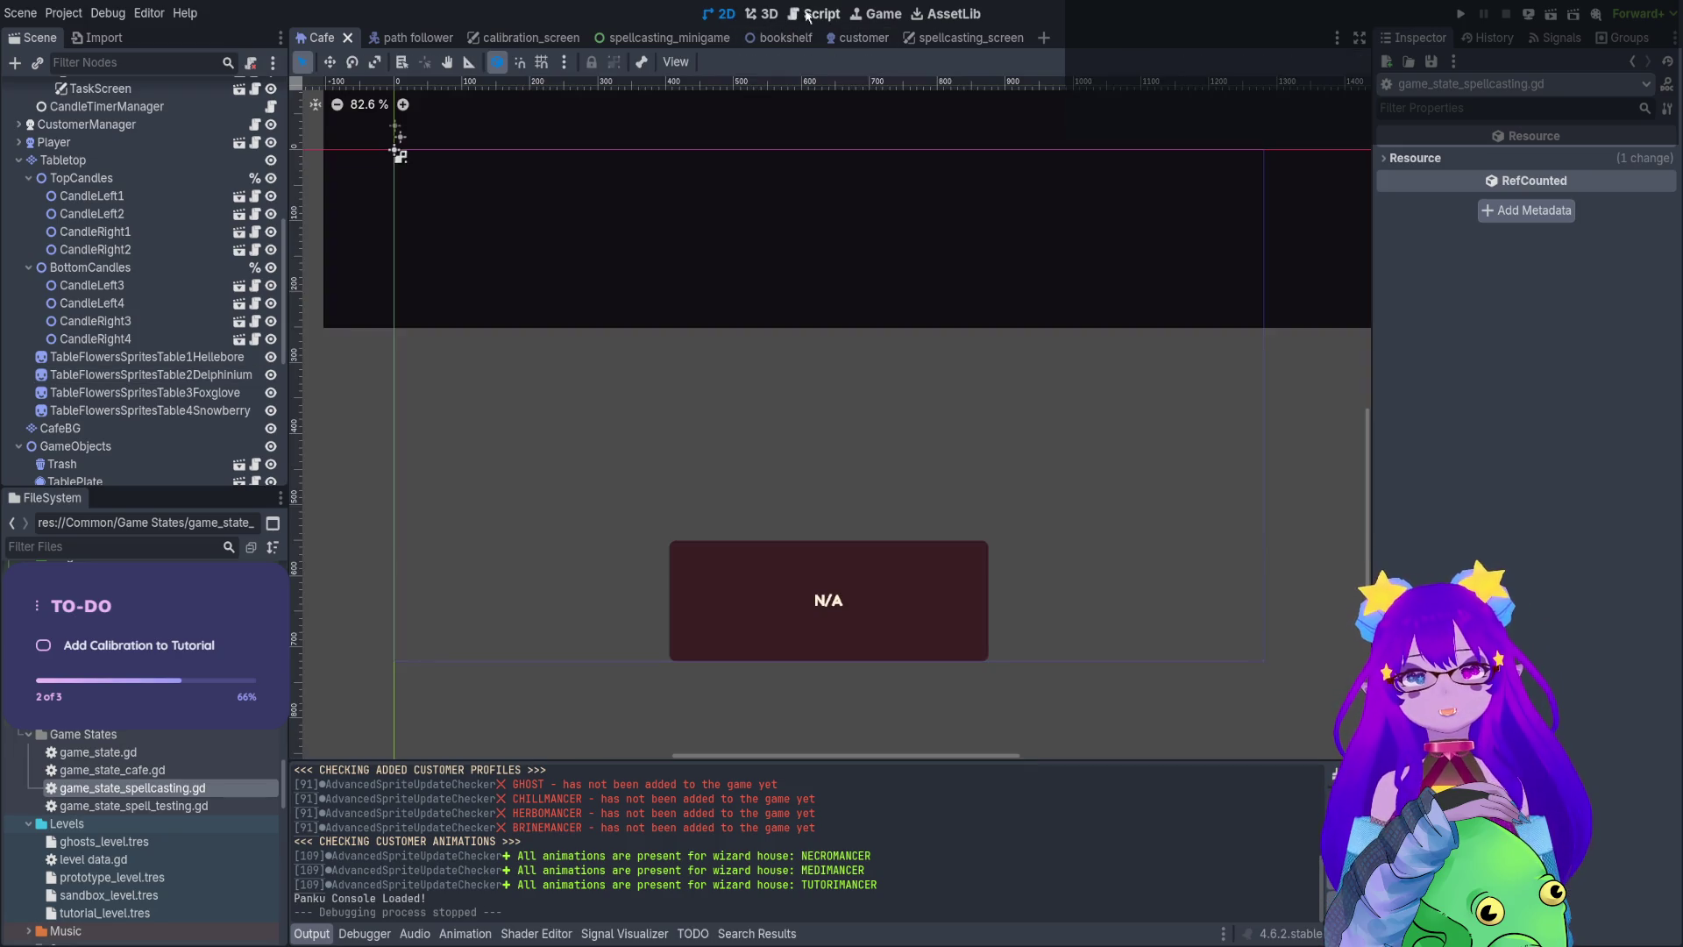
Toggle the Kitchen Cover node's visibility off and back on in the Cafe scene tree
left_click(807, 19)
left_click(725, 17)
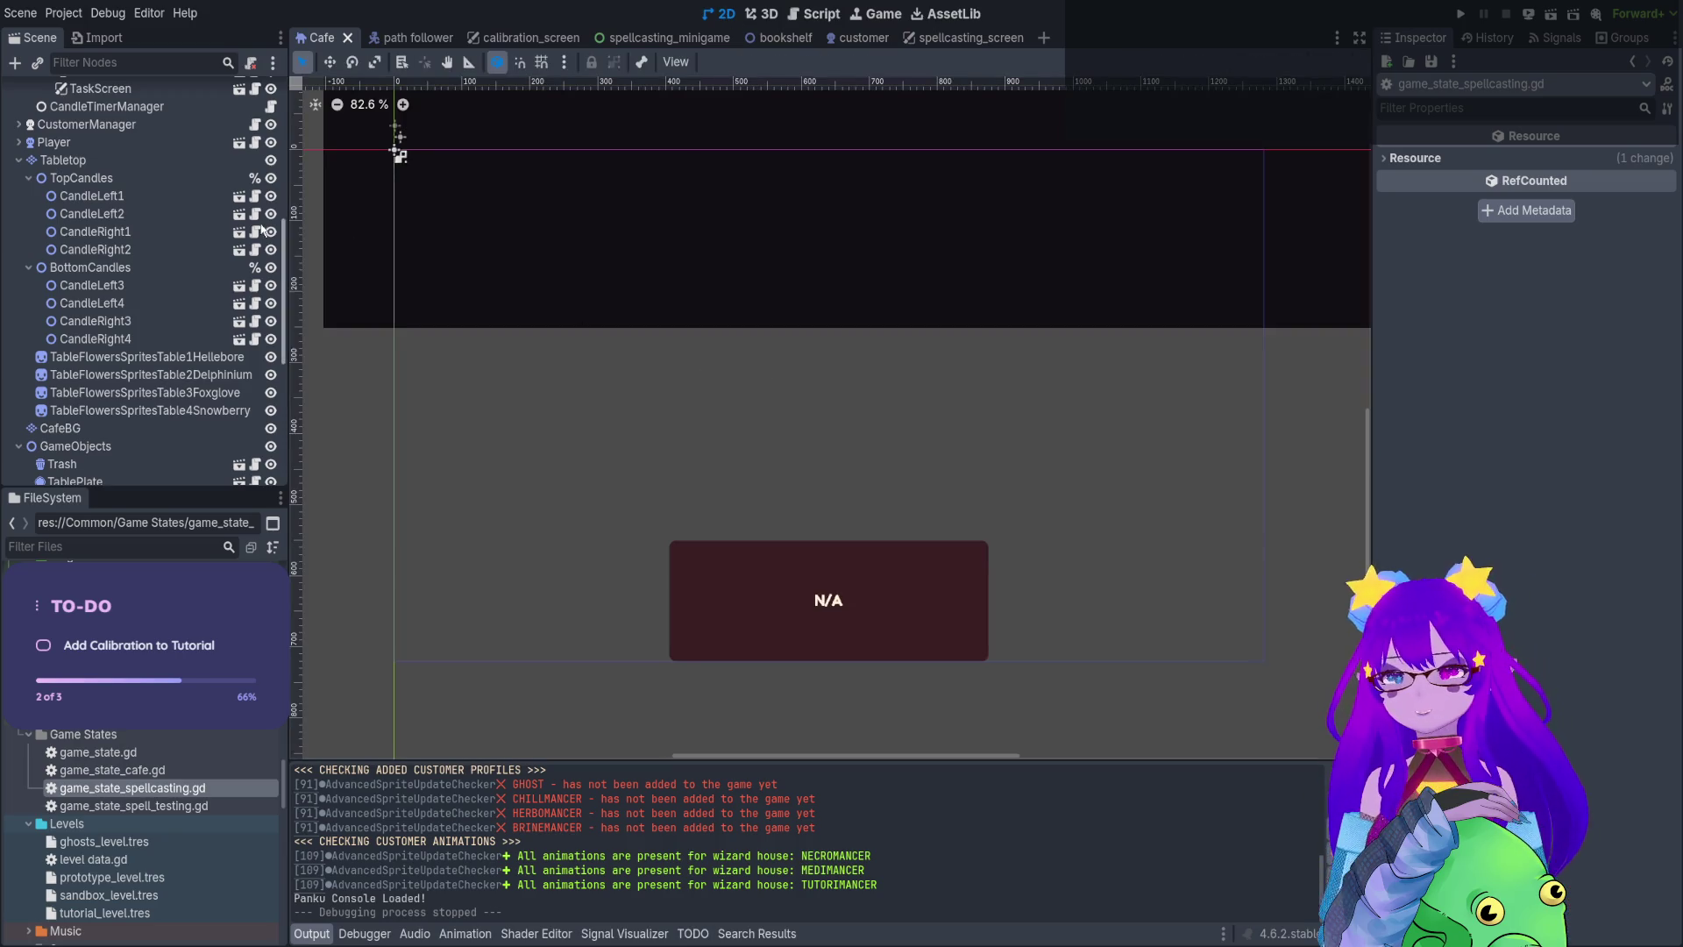
scroll(189, 397, "down", 5)
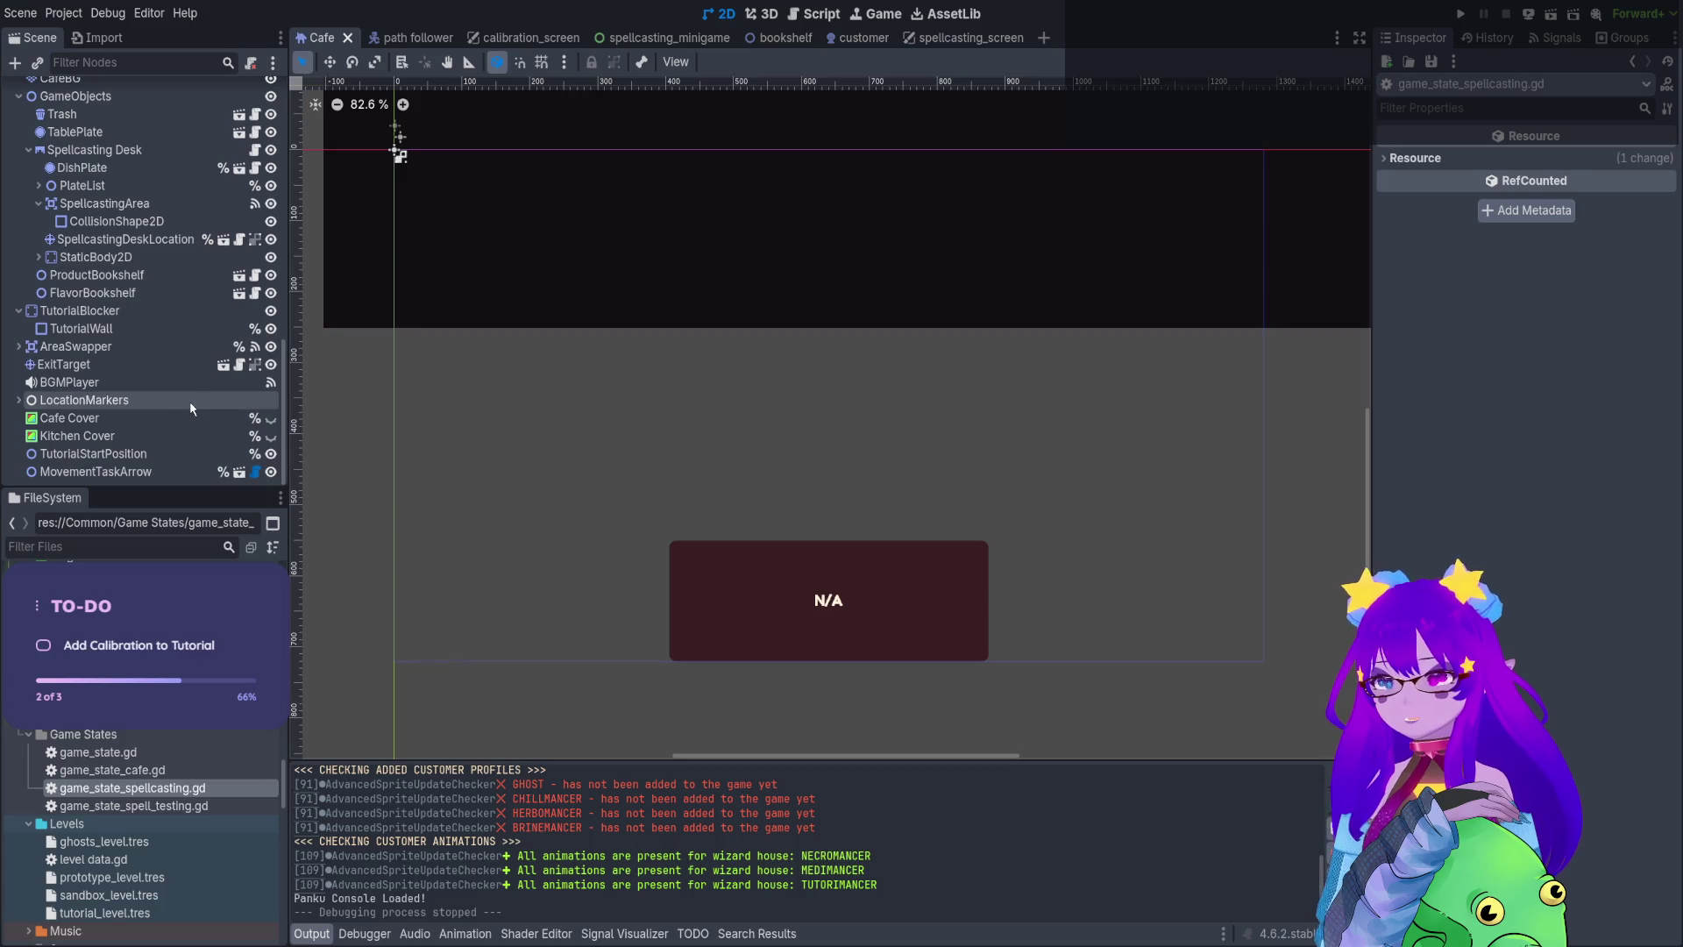
scroll(910, 371, "down", 3)
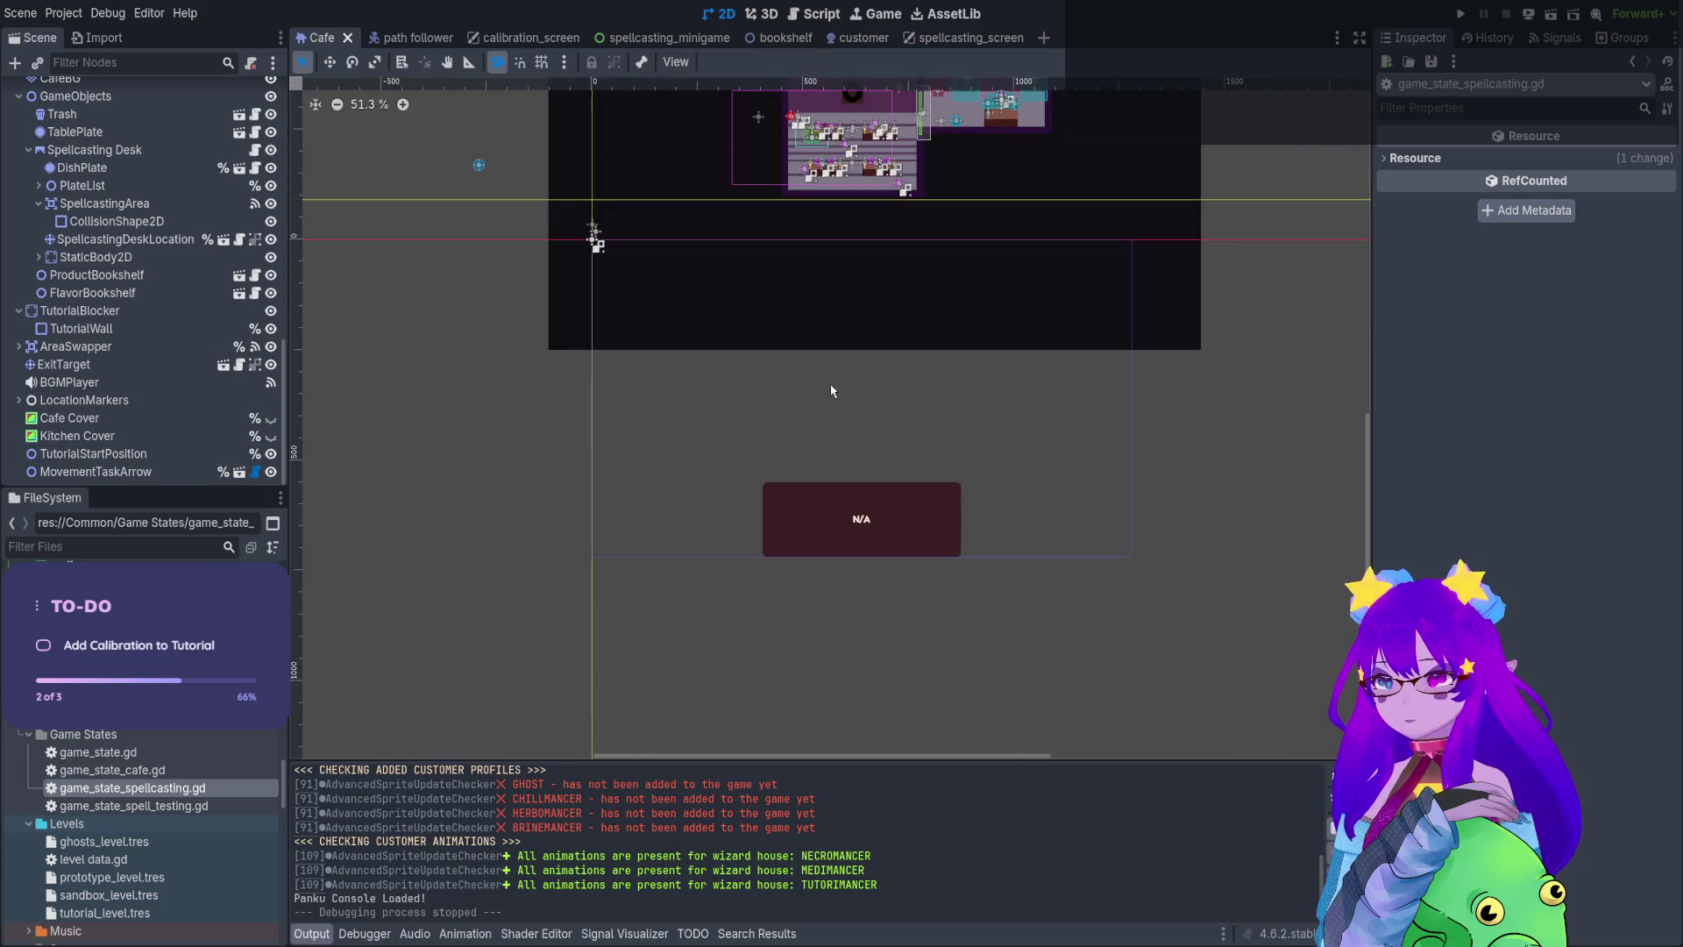
left_click(271, 437)
left_click(272, 437)
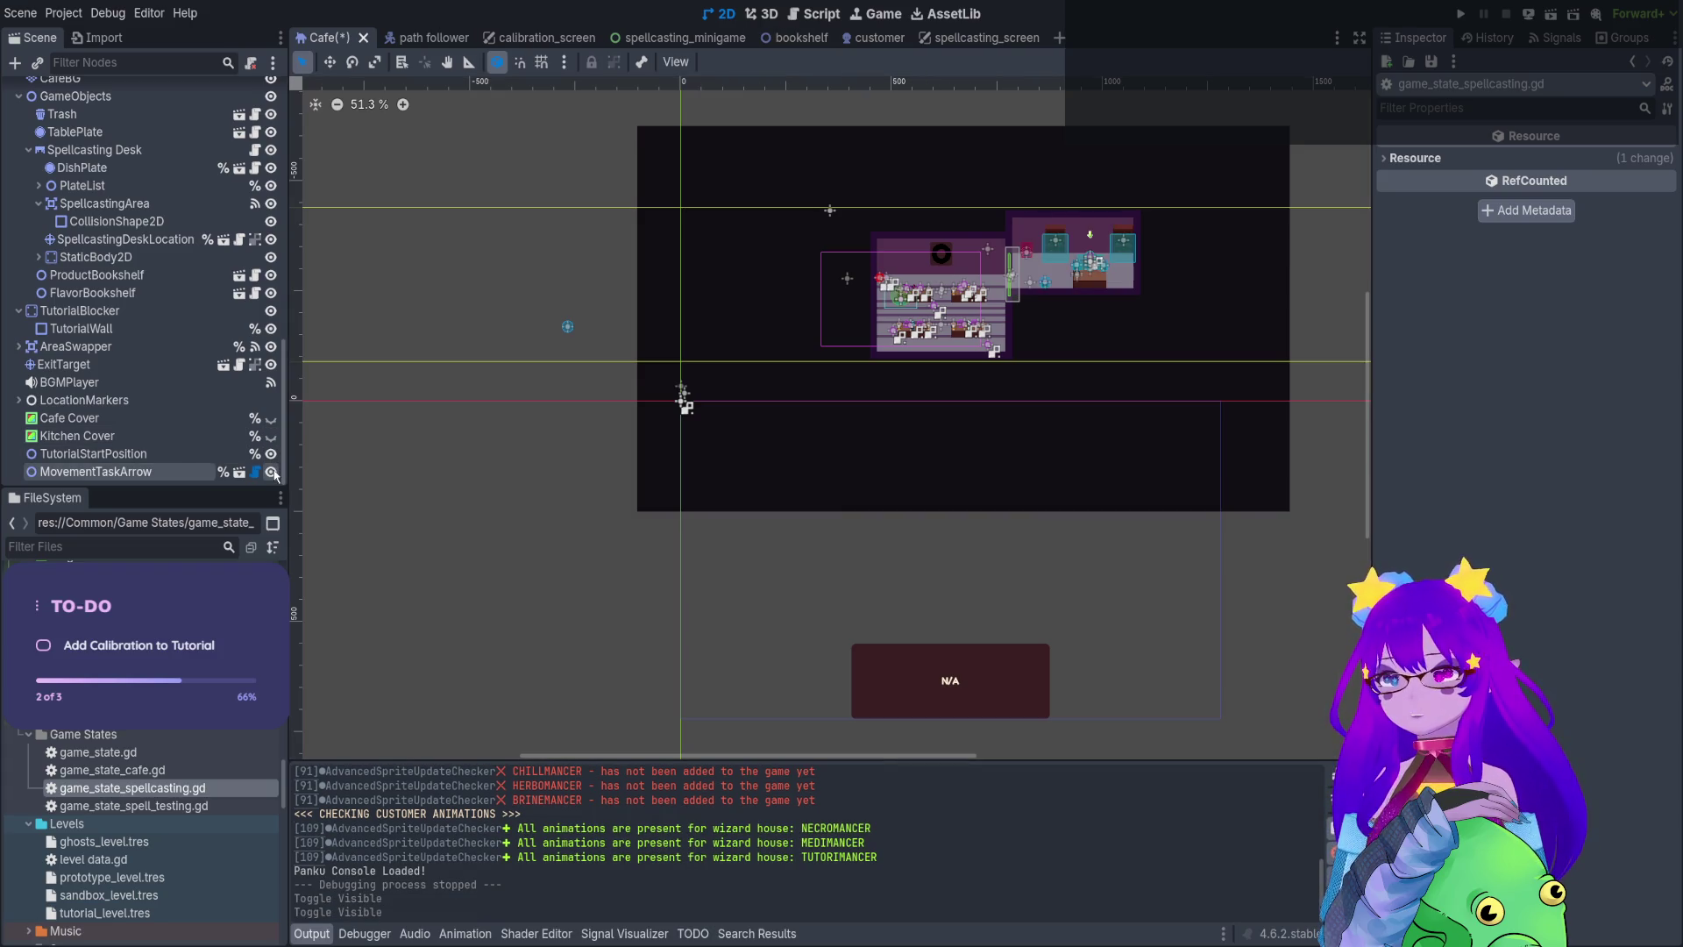
Make the DebugScreen overlay visible, then save the Cafe scene and run the game
scroll(233, 424, "up", 10)
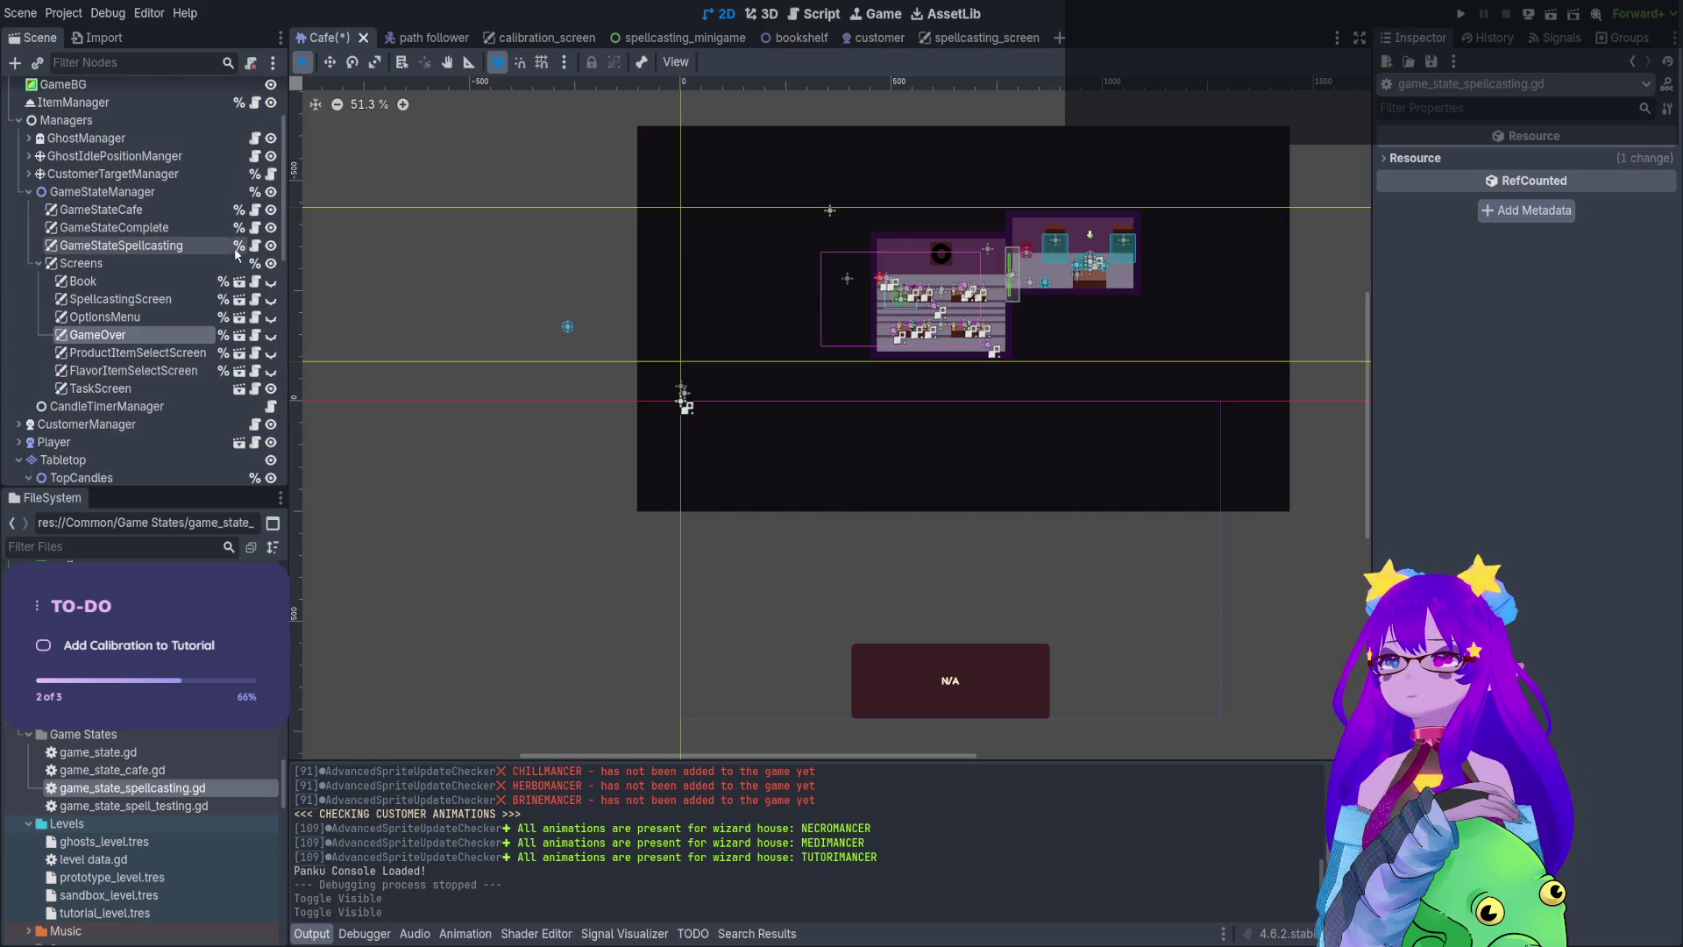
scroll(201, 240, "up", 3)
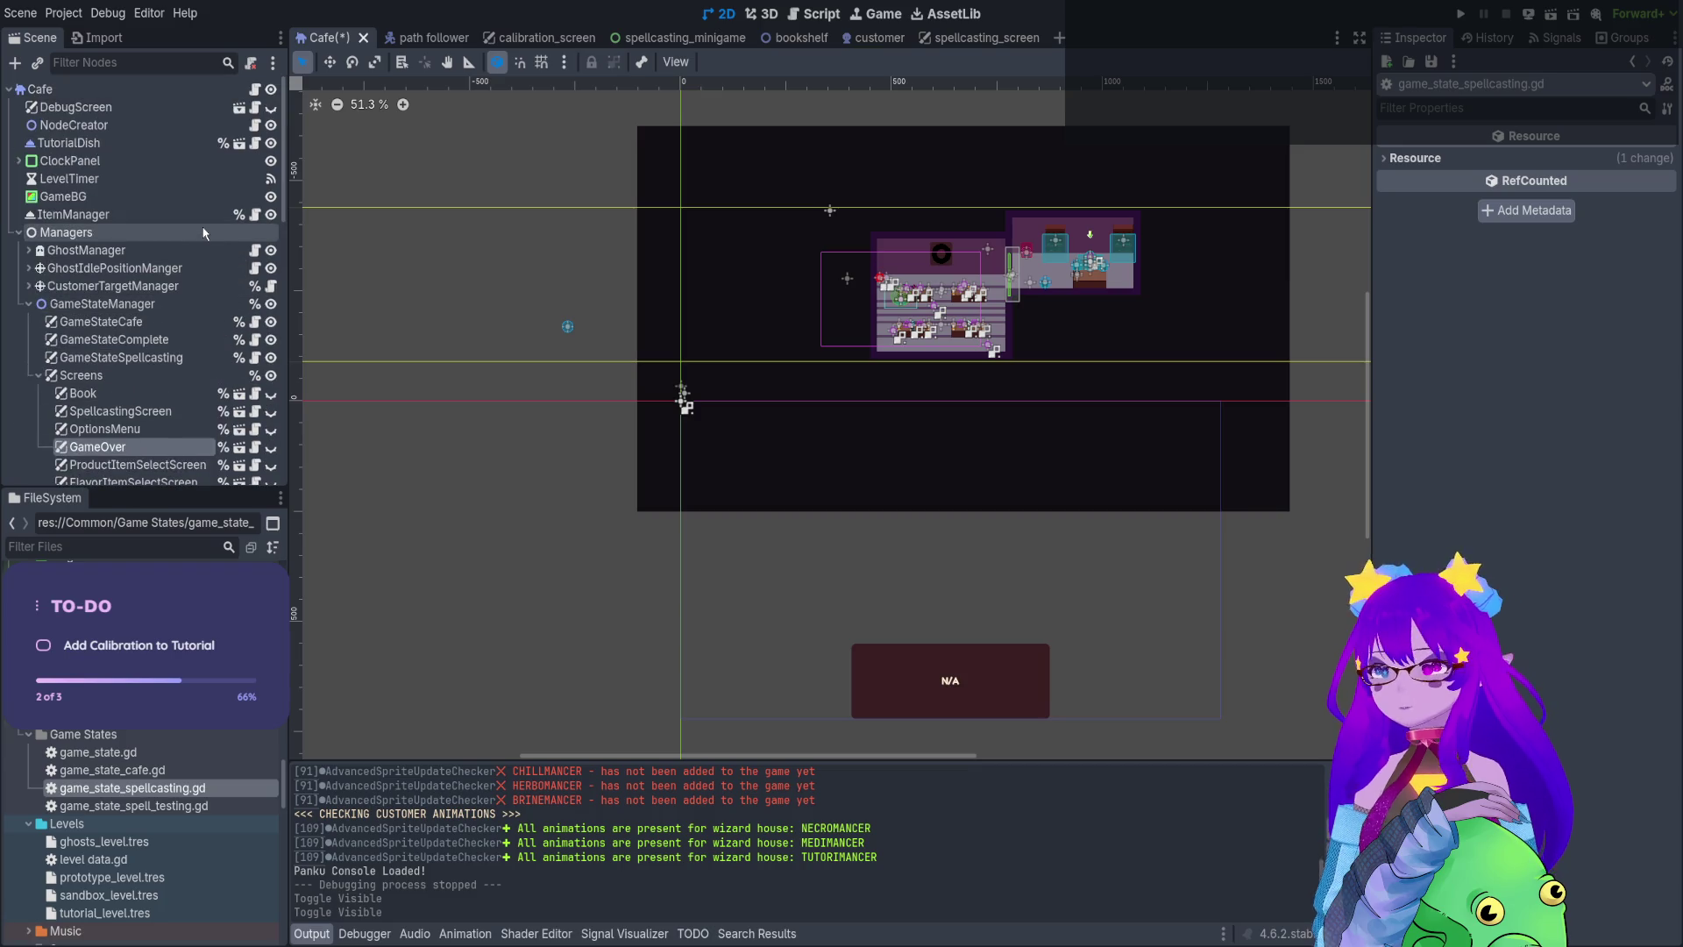
left_click(272, 108)
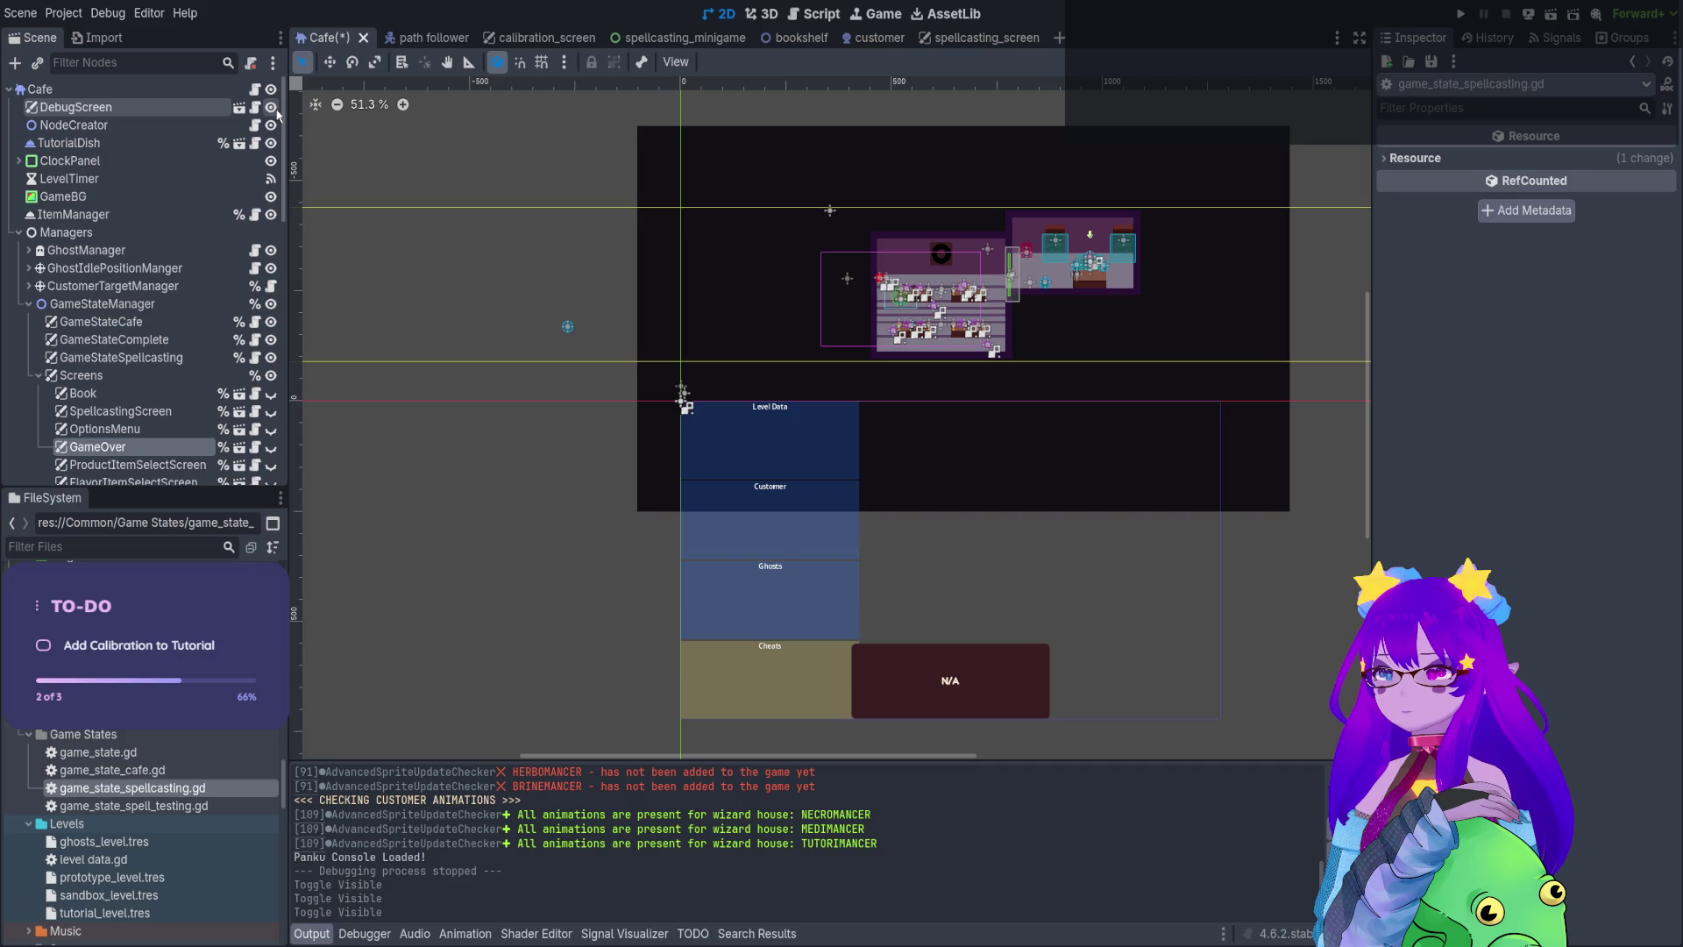
left_click(1460, 14)
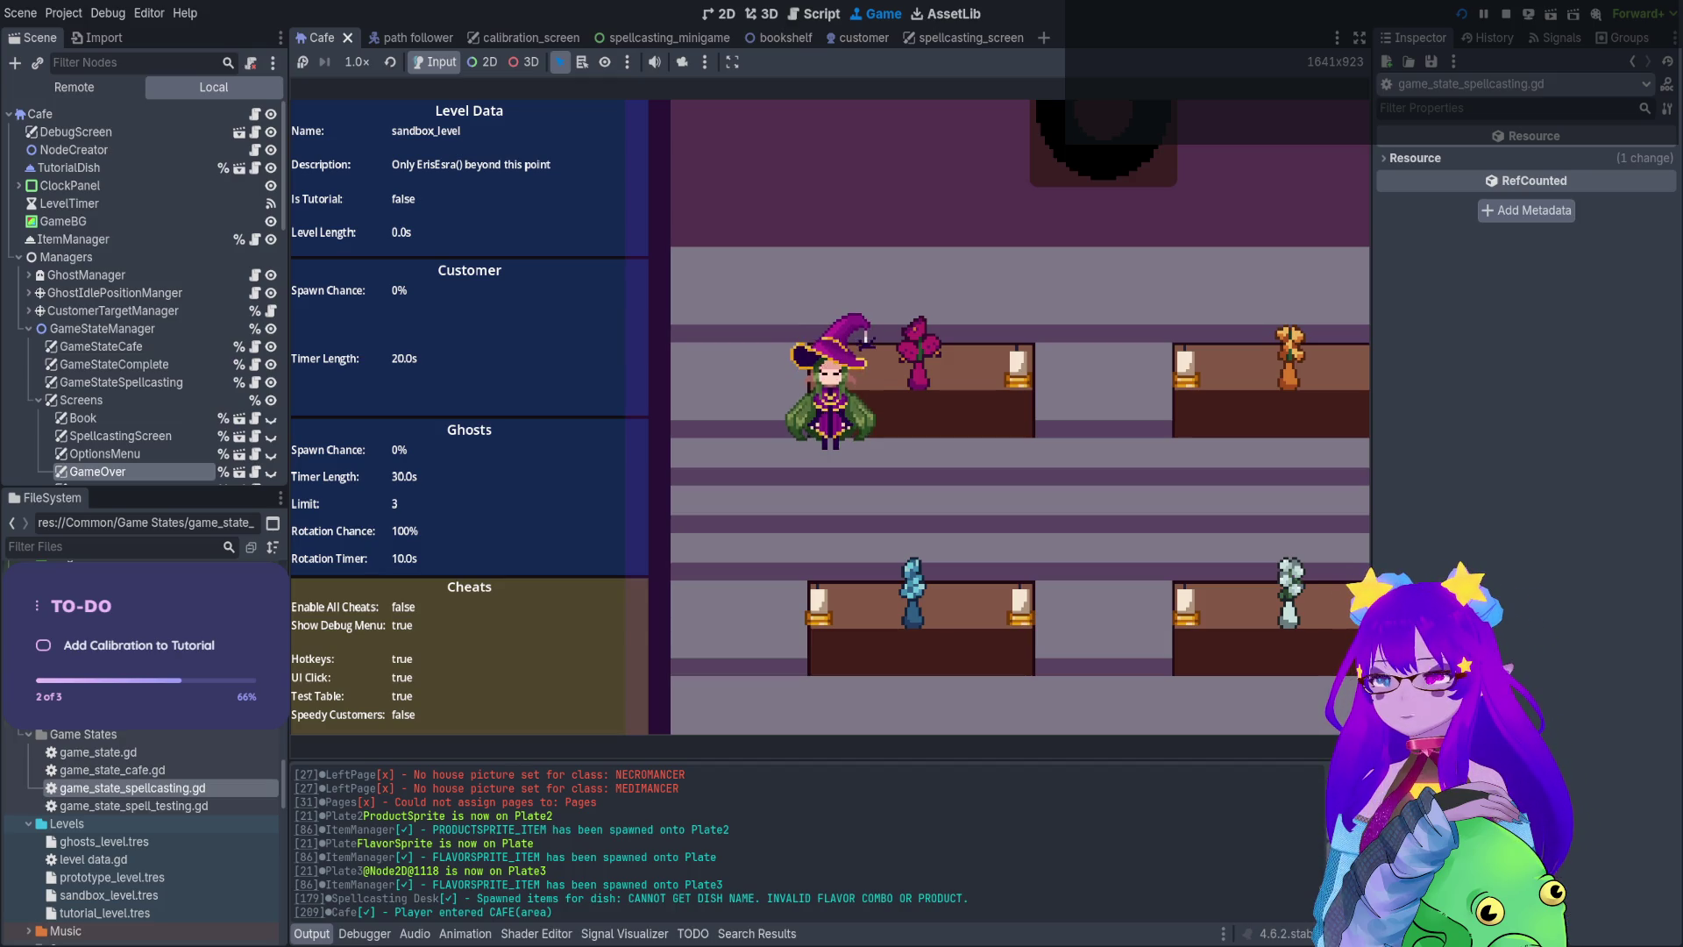
Mute the sandbox_level run's sound and open, then close, the in-game Panku console
left_click(655, 61)
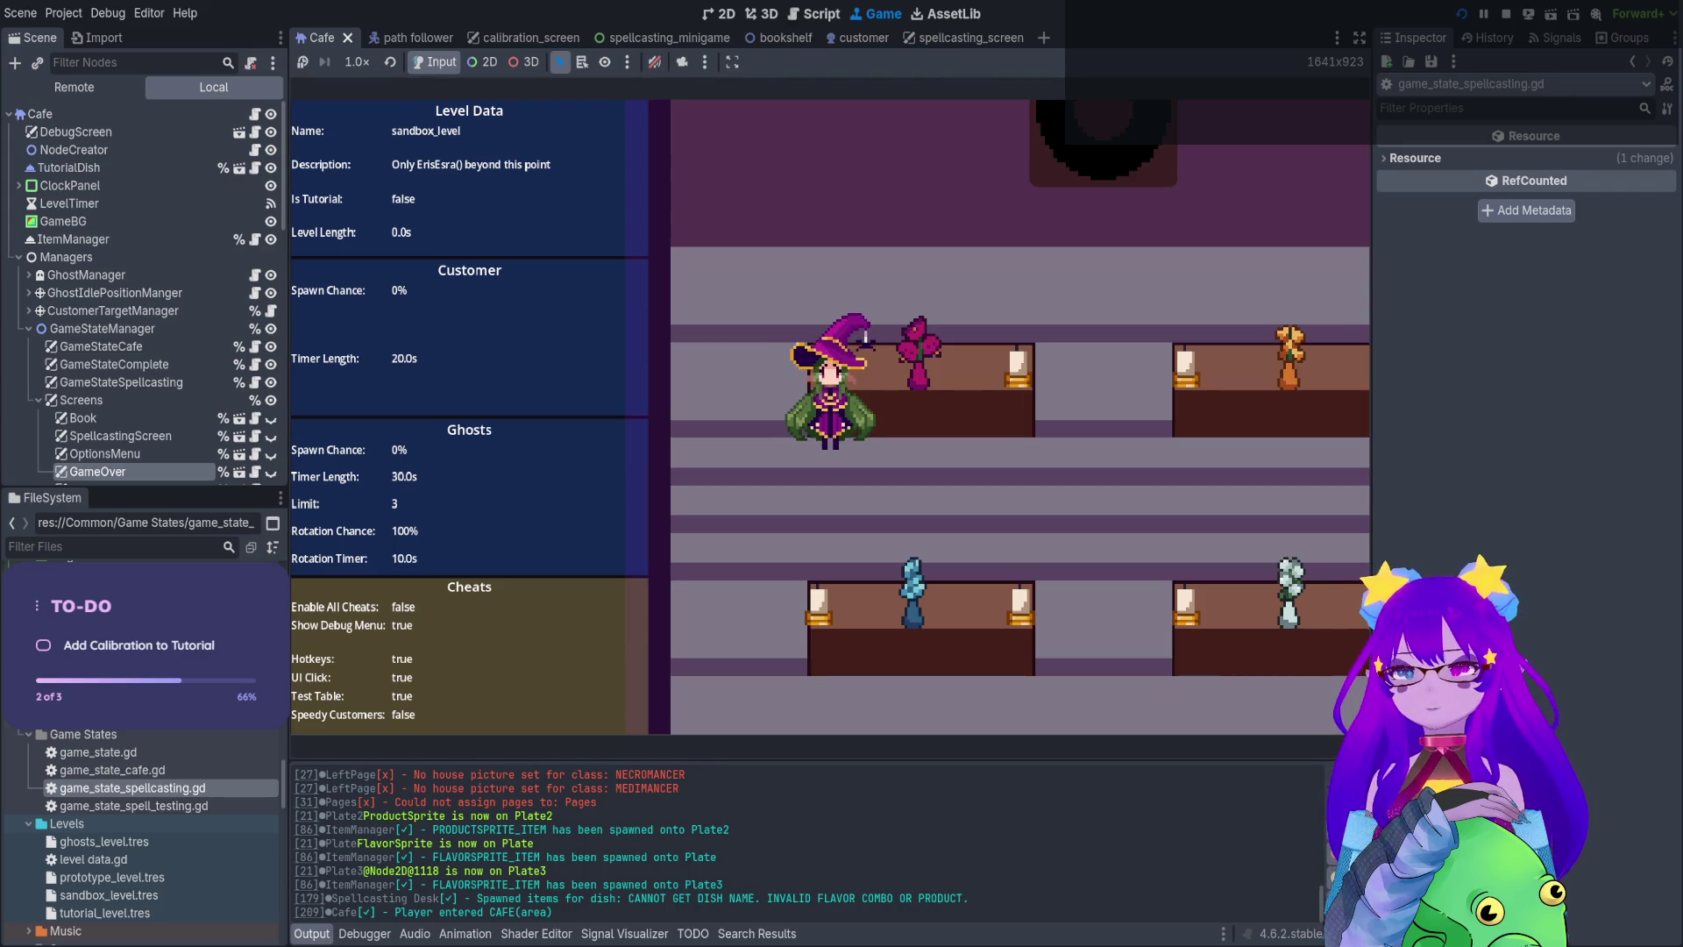
key("grave")
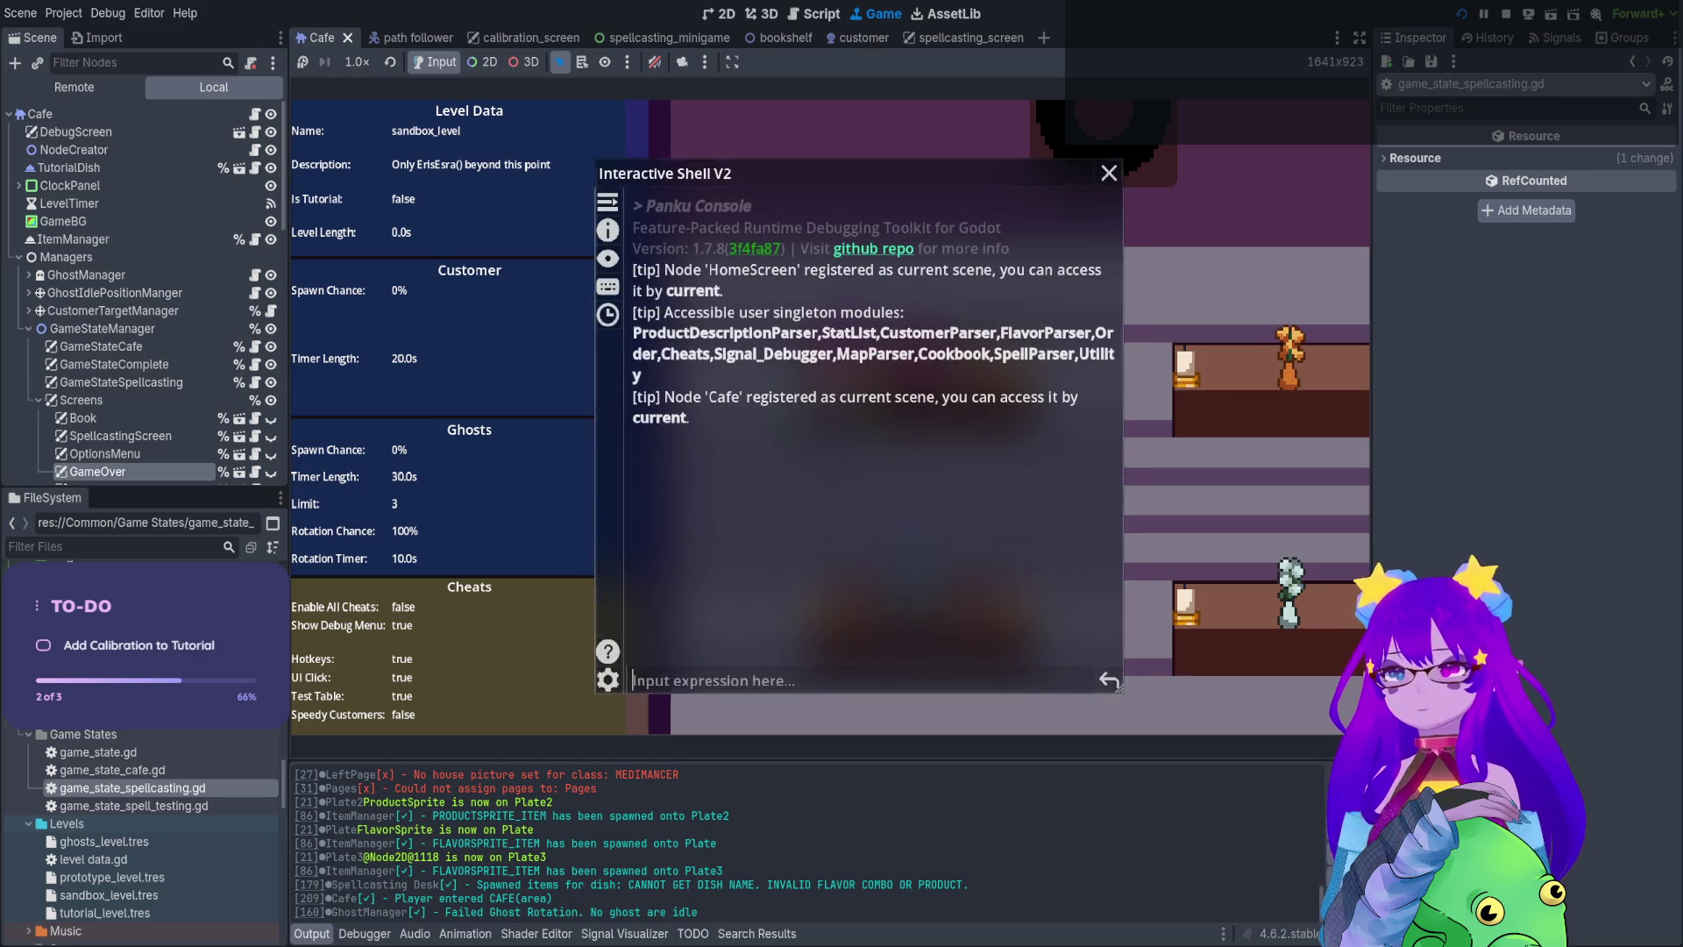
key("grave")
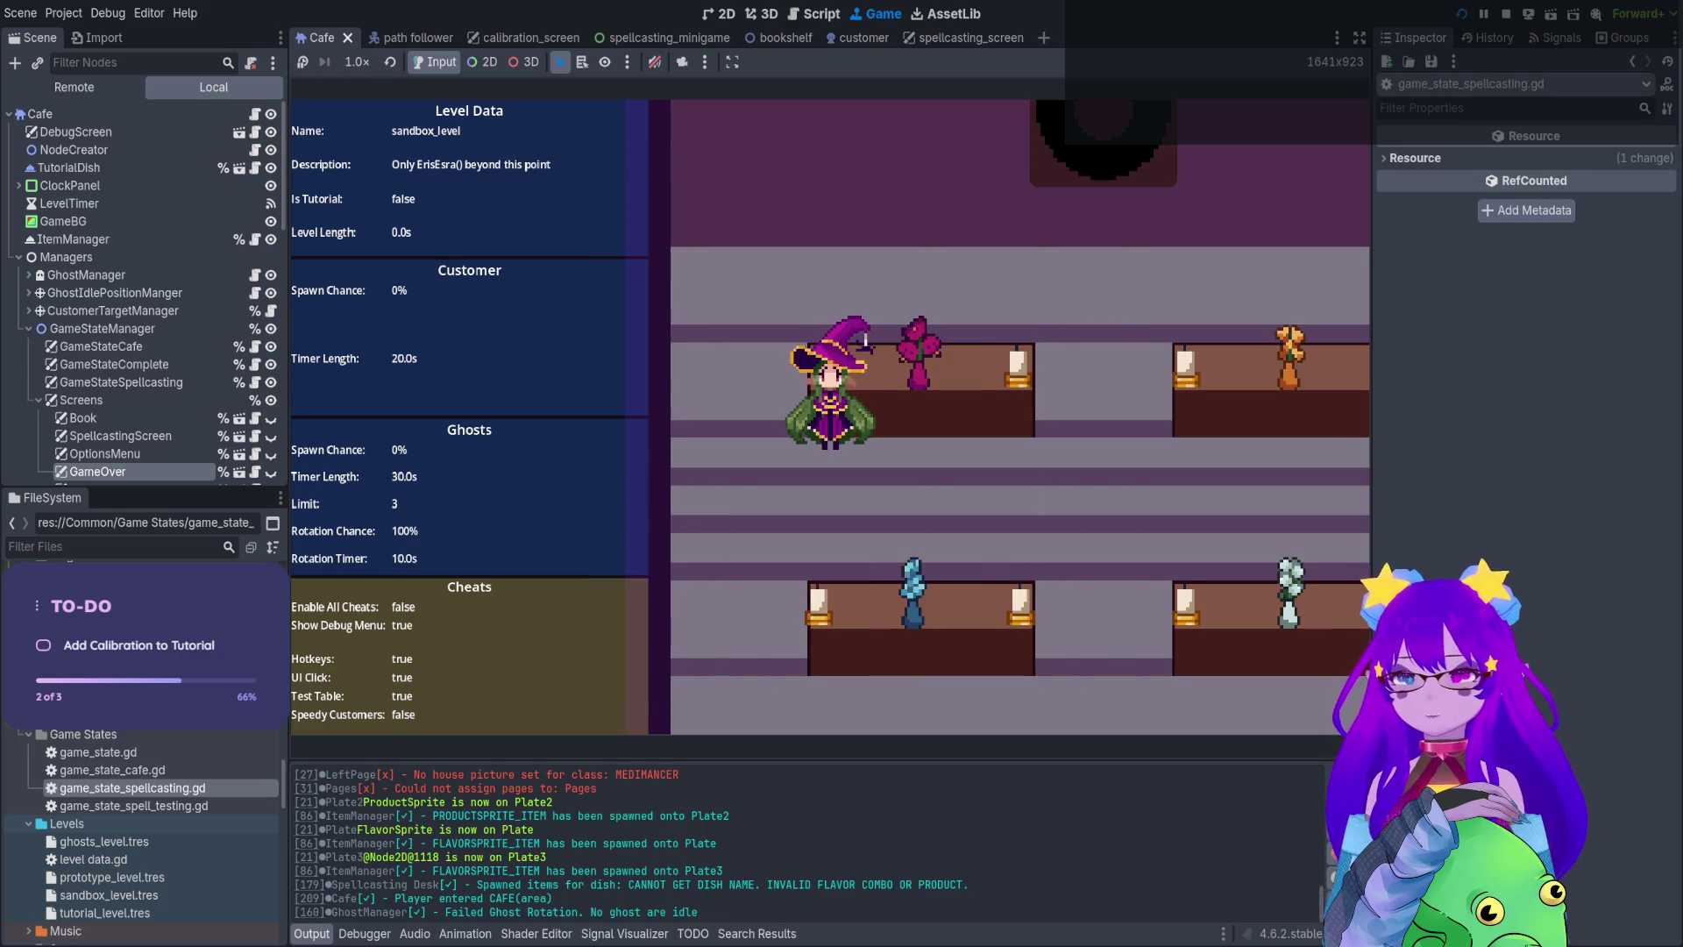
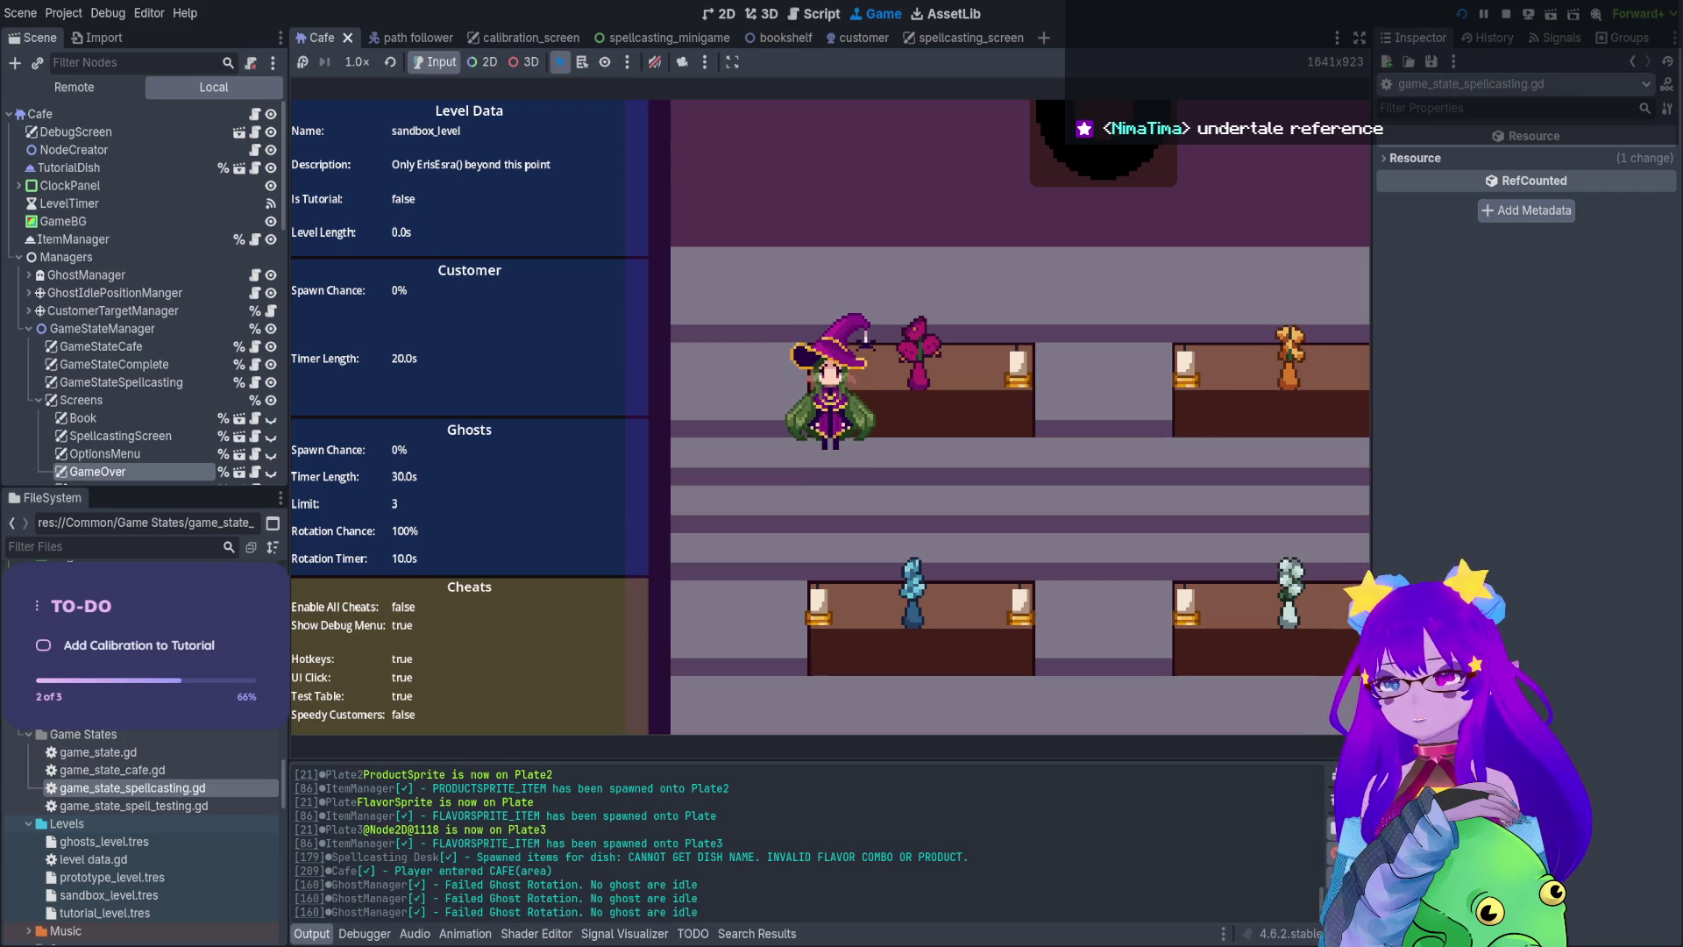
Walk the witch right across the café with D, then stop the game with F8
key("d")
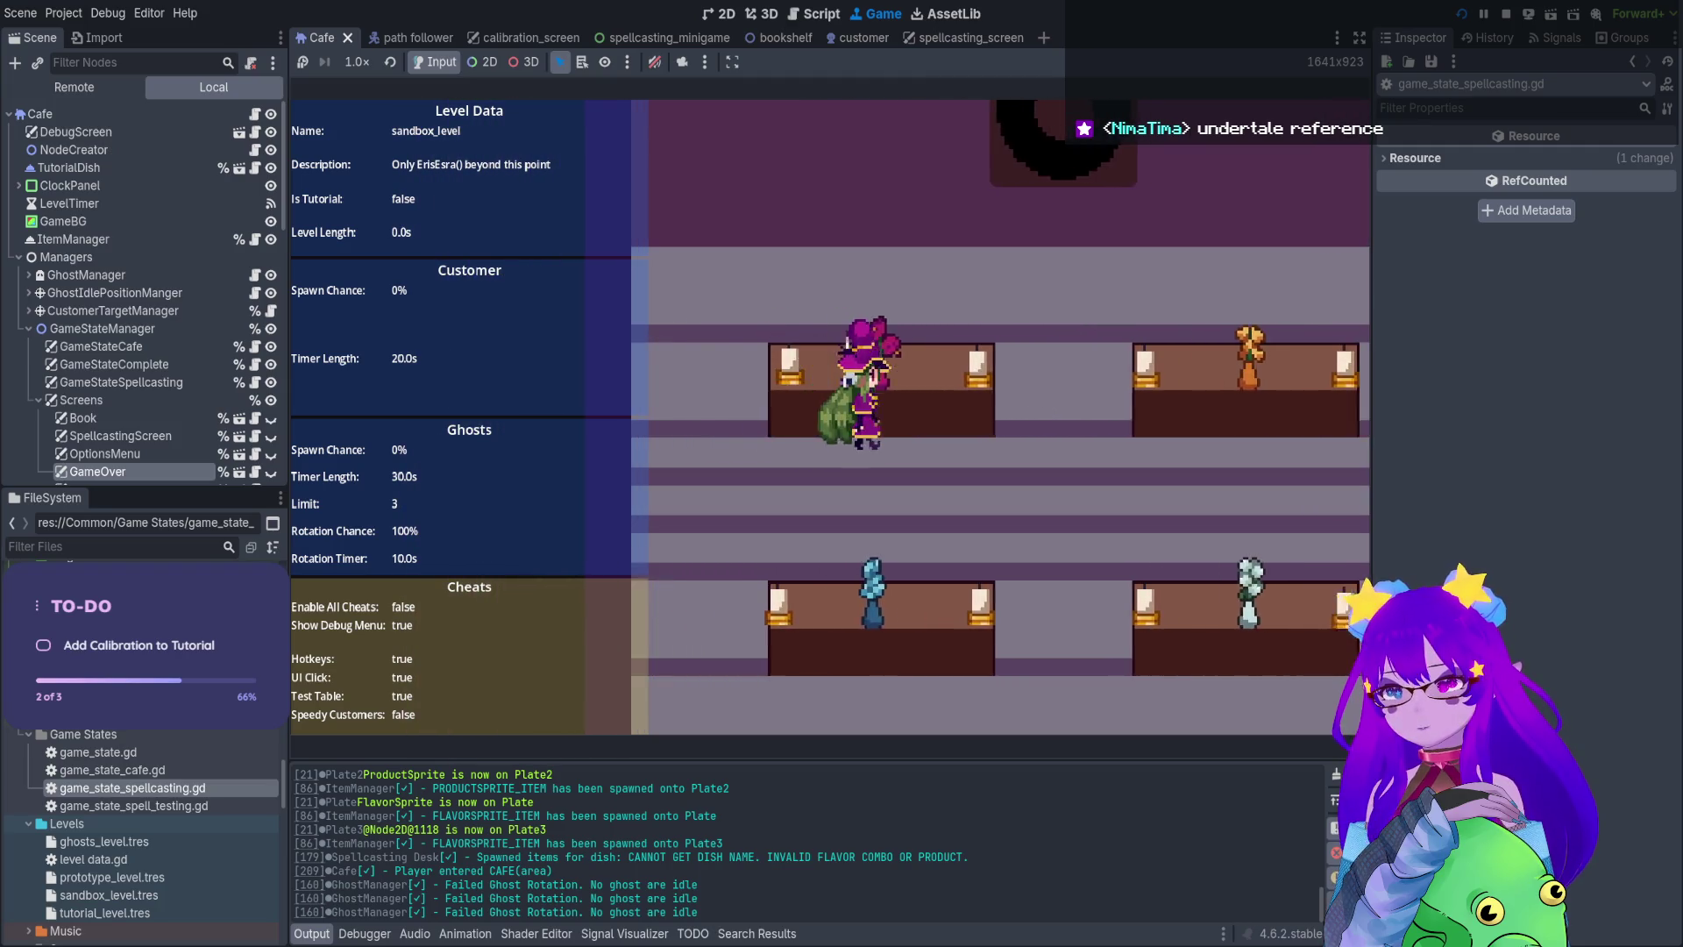
key("d")
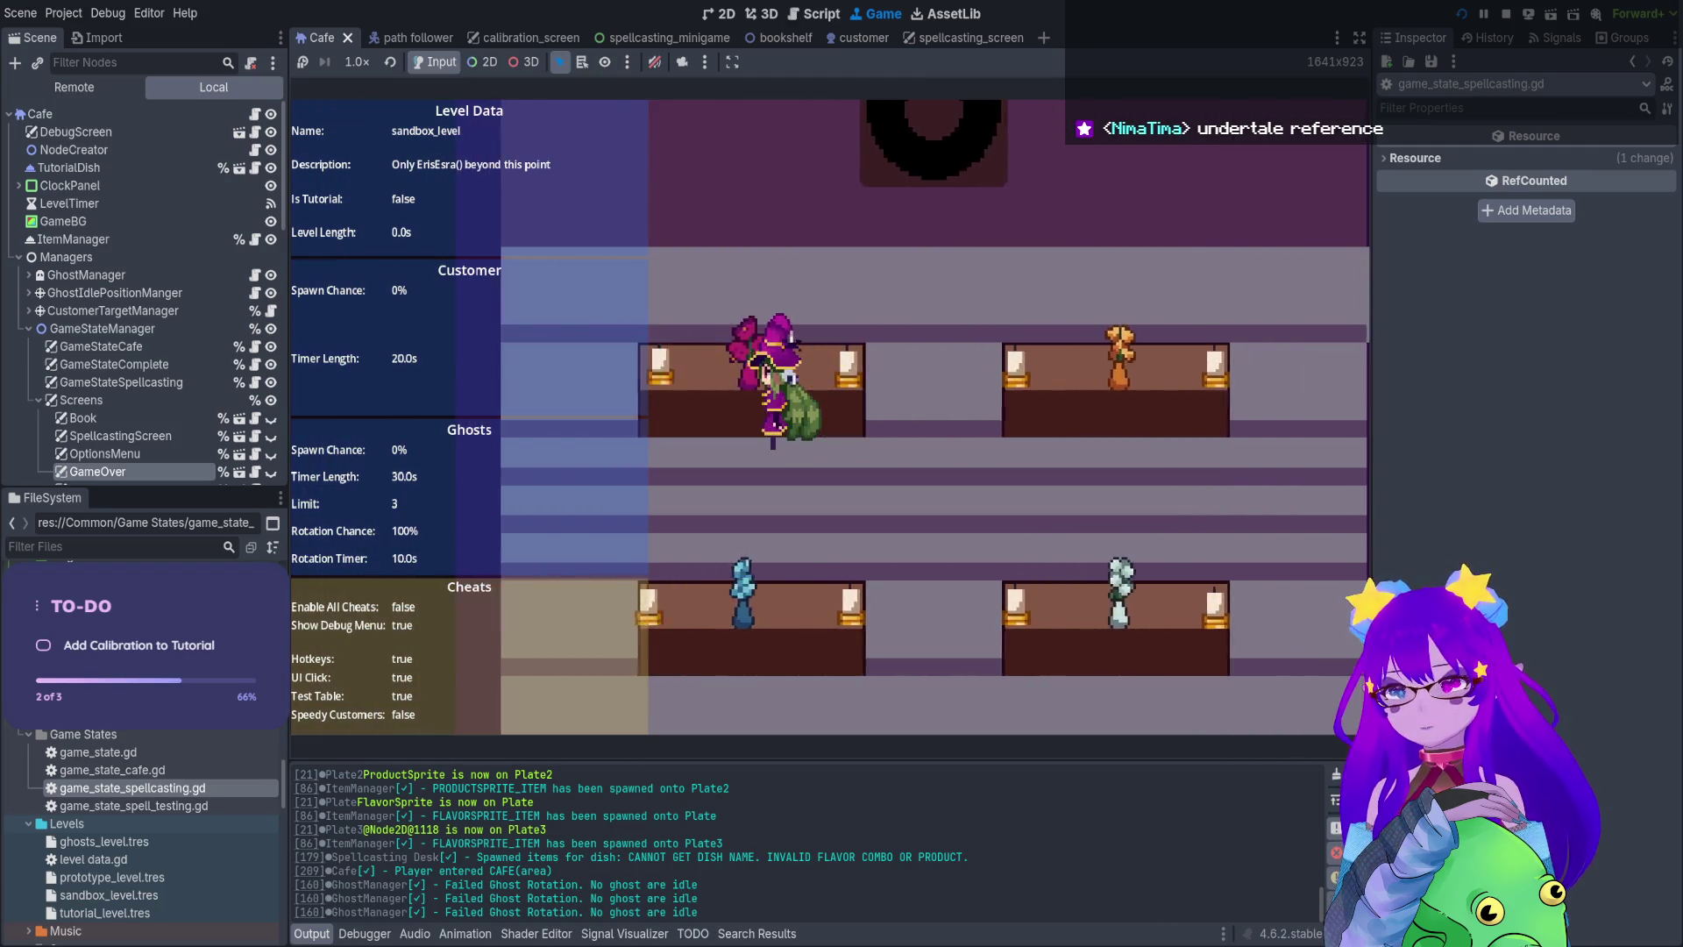
key("d")
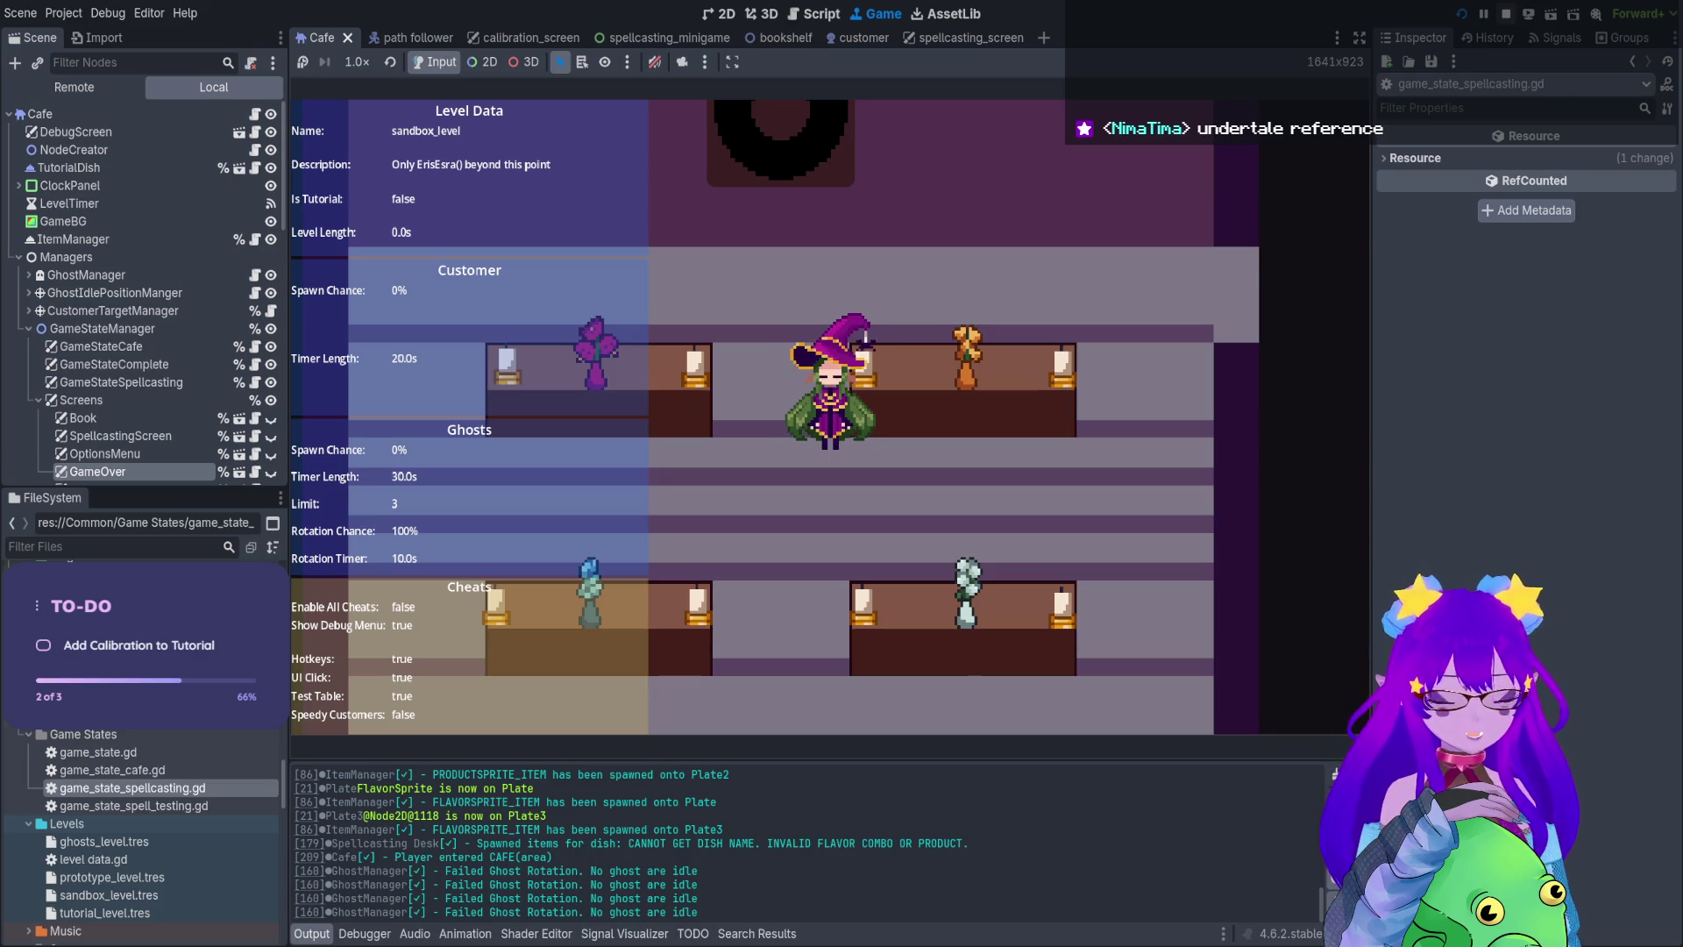
key("F8")
In debug_screen, duplicate the Cheats section and rename the copy to Game State
left_click(238, 107)
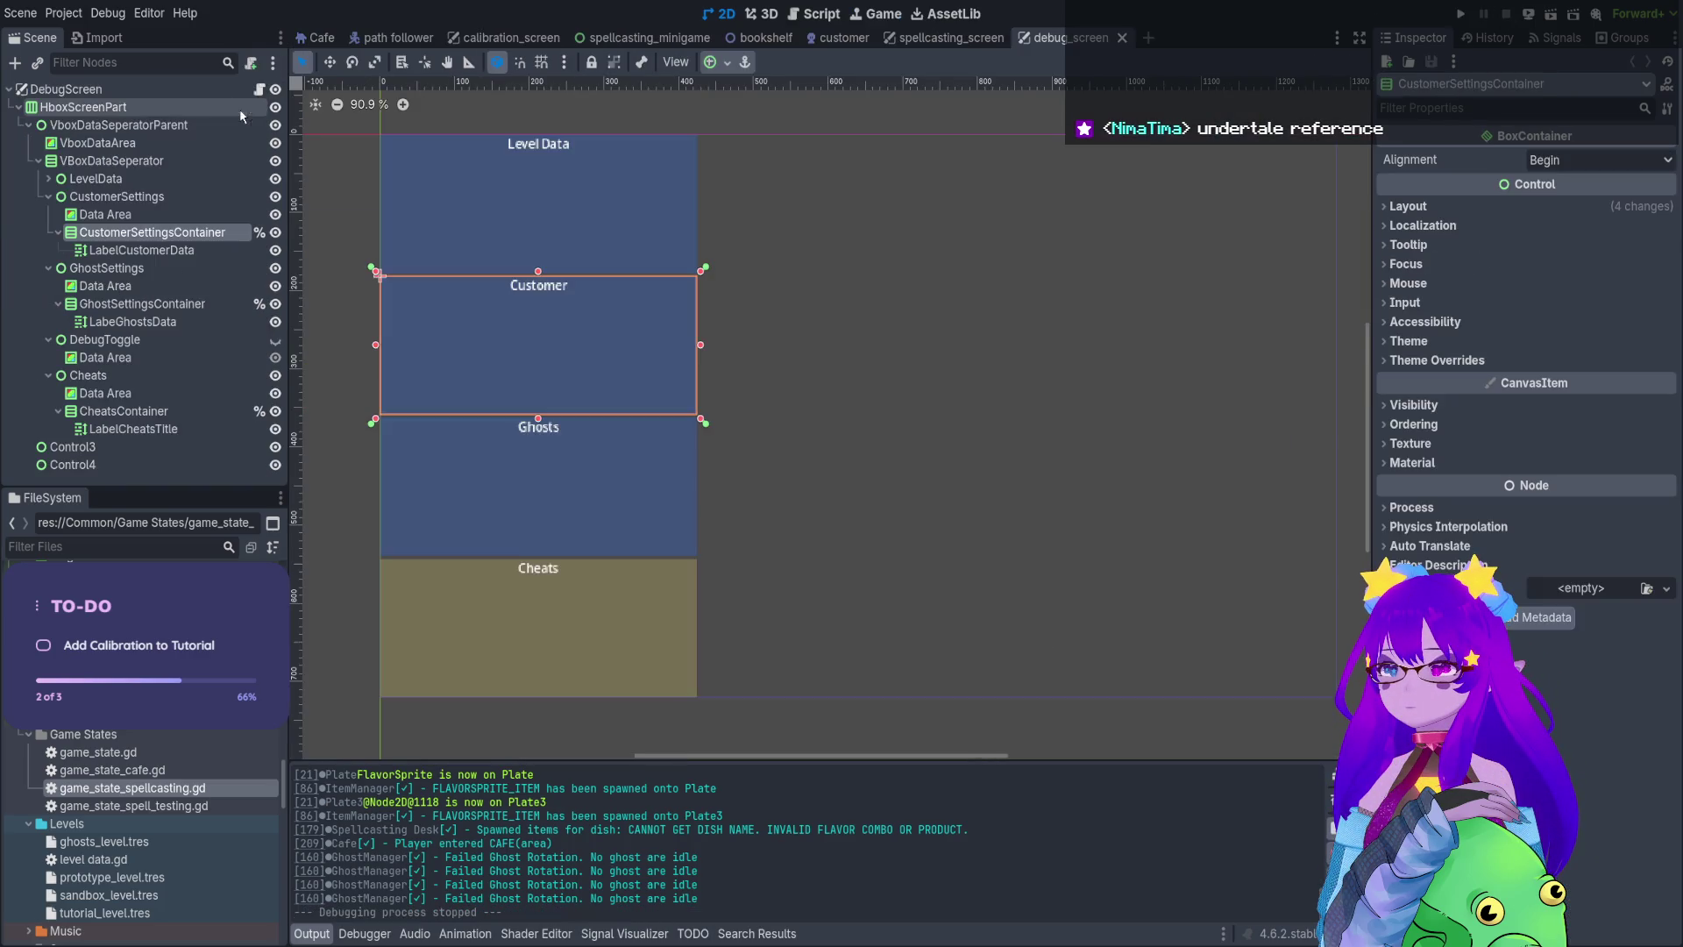
scroll(879, 381, "right", 2)
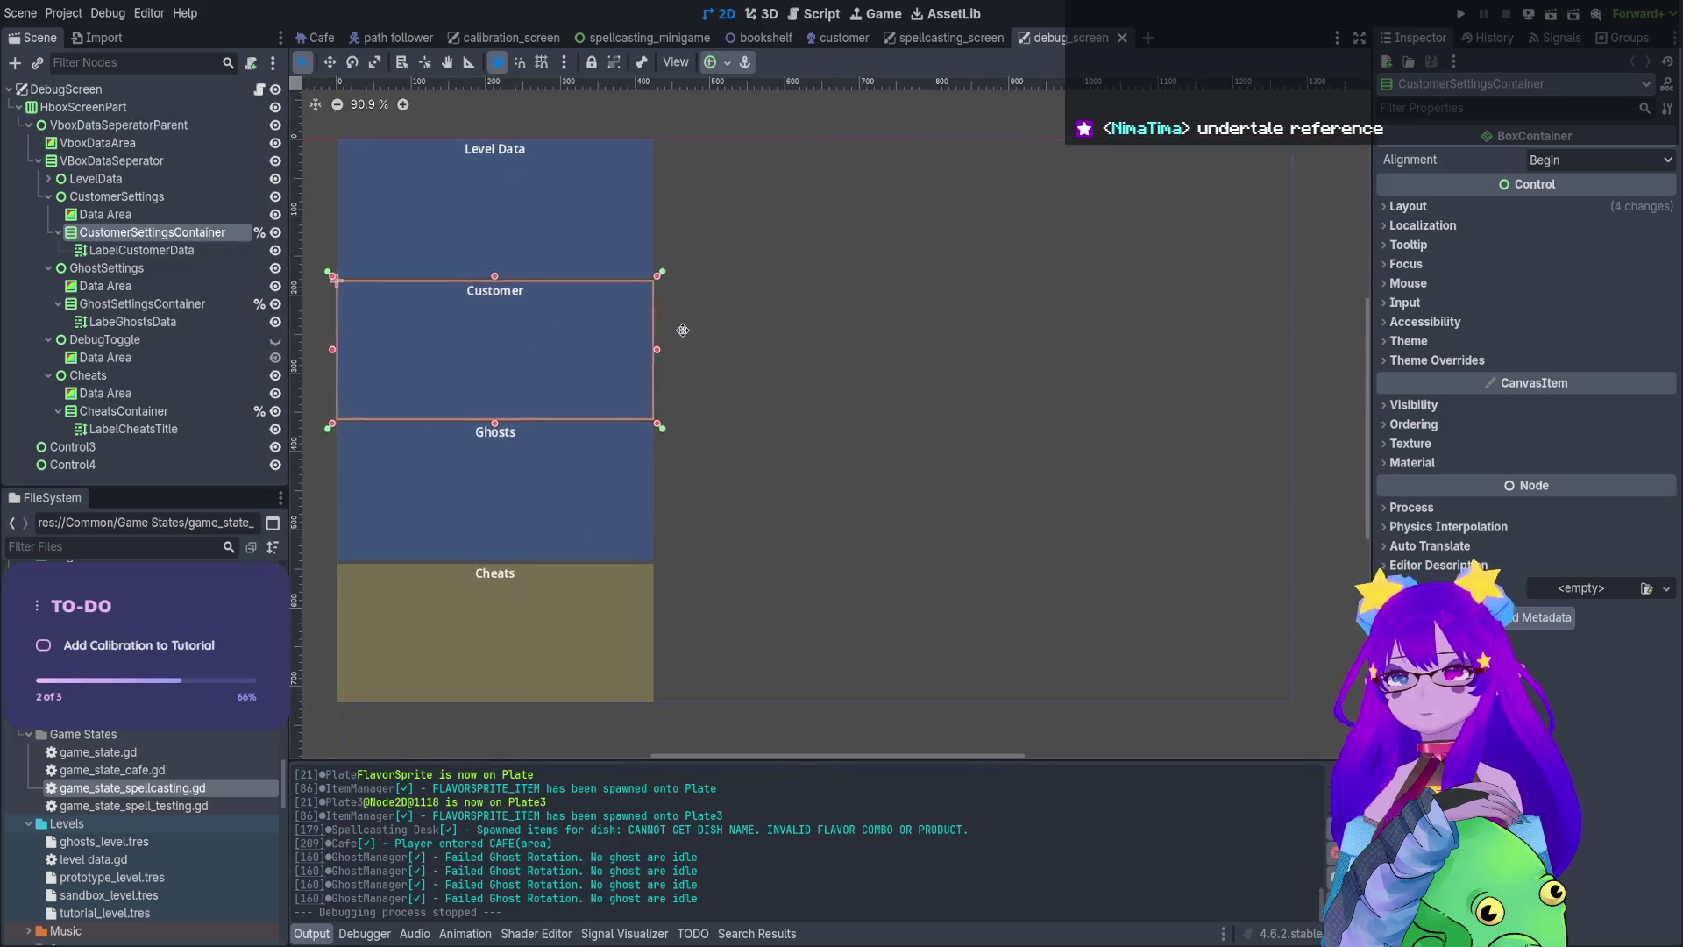
left_click(118, 377)
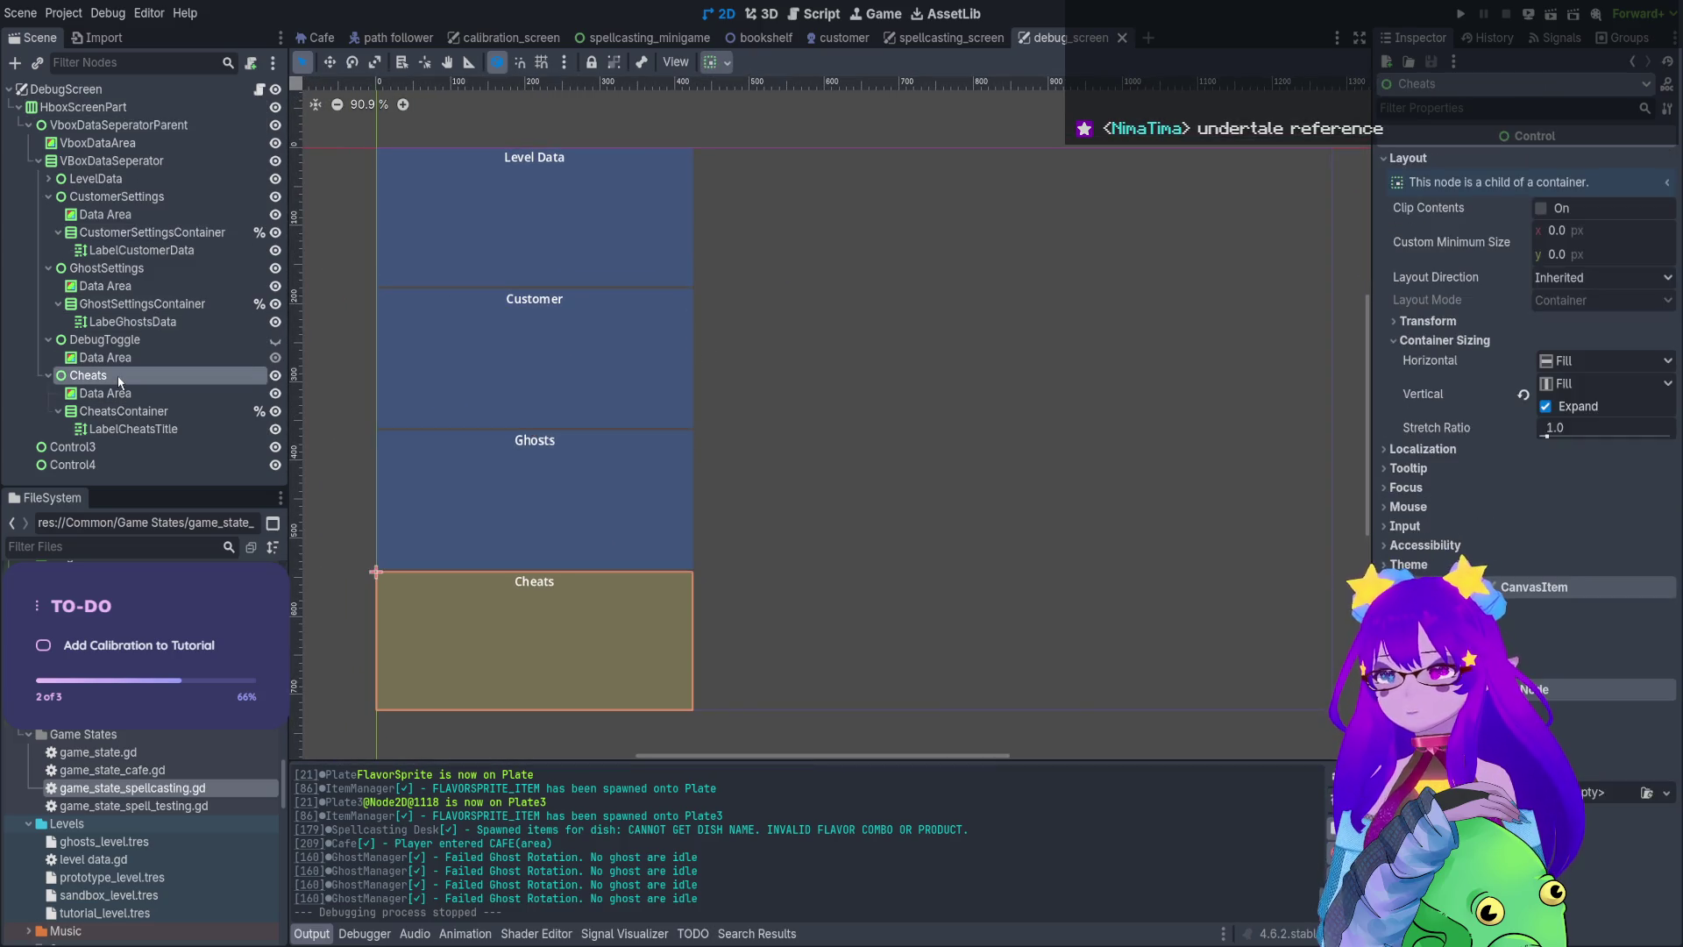
key("ctrl+d")
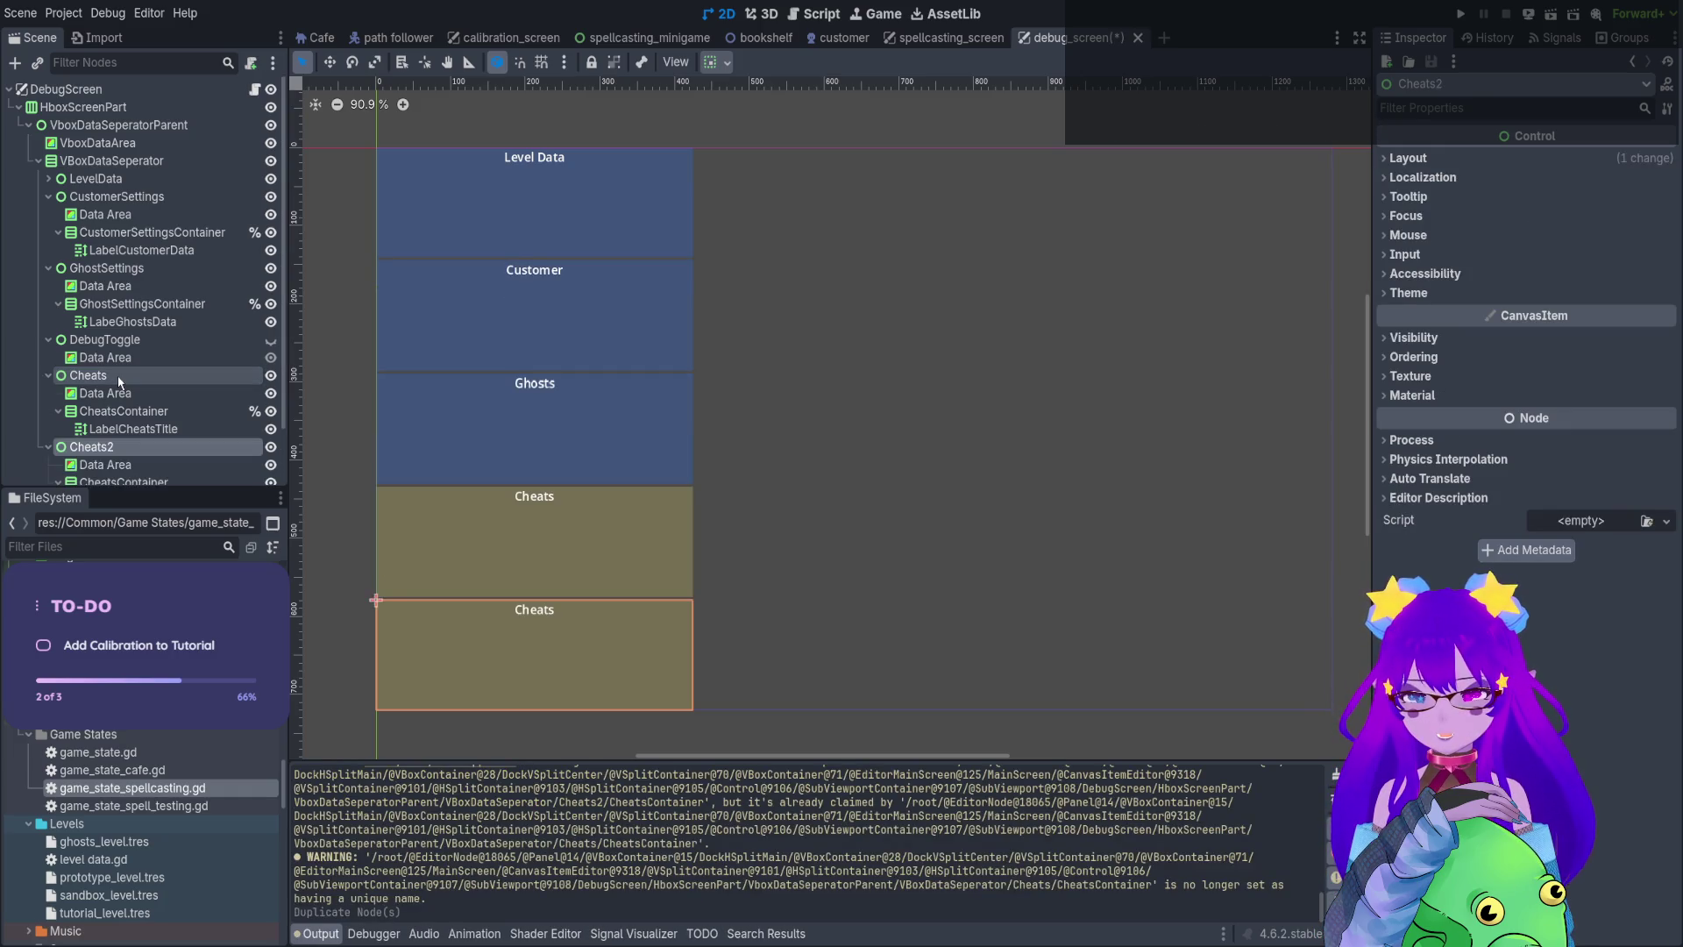
scroll(123, 386, "down", 2)
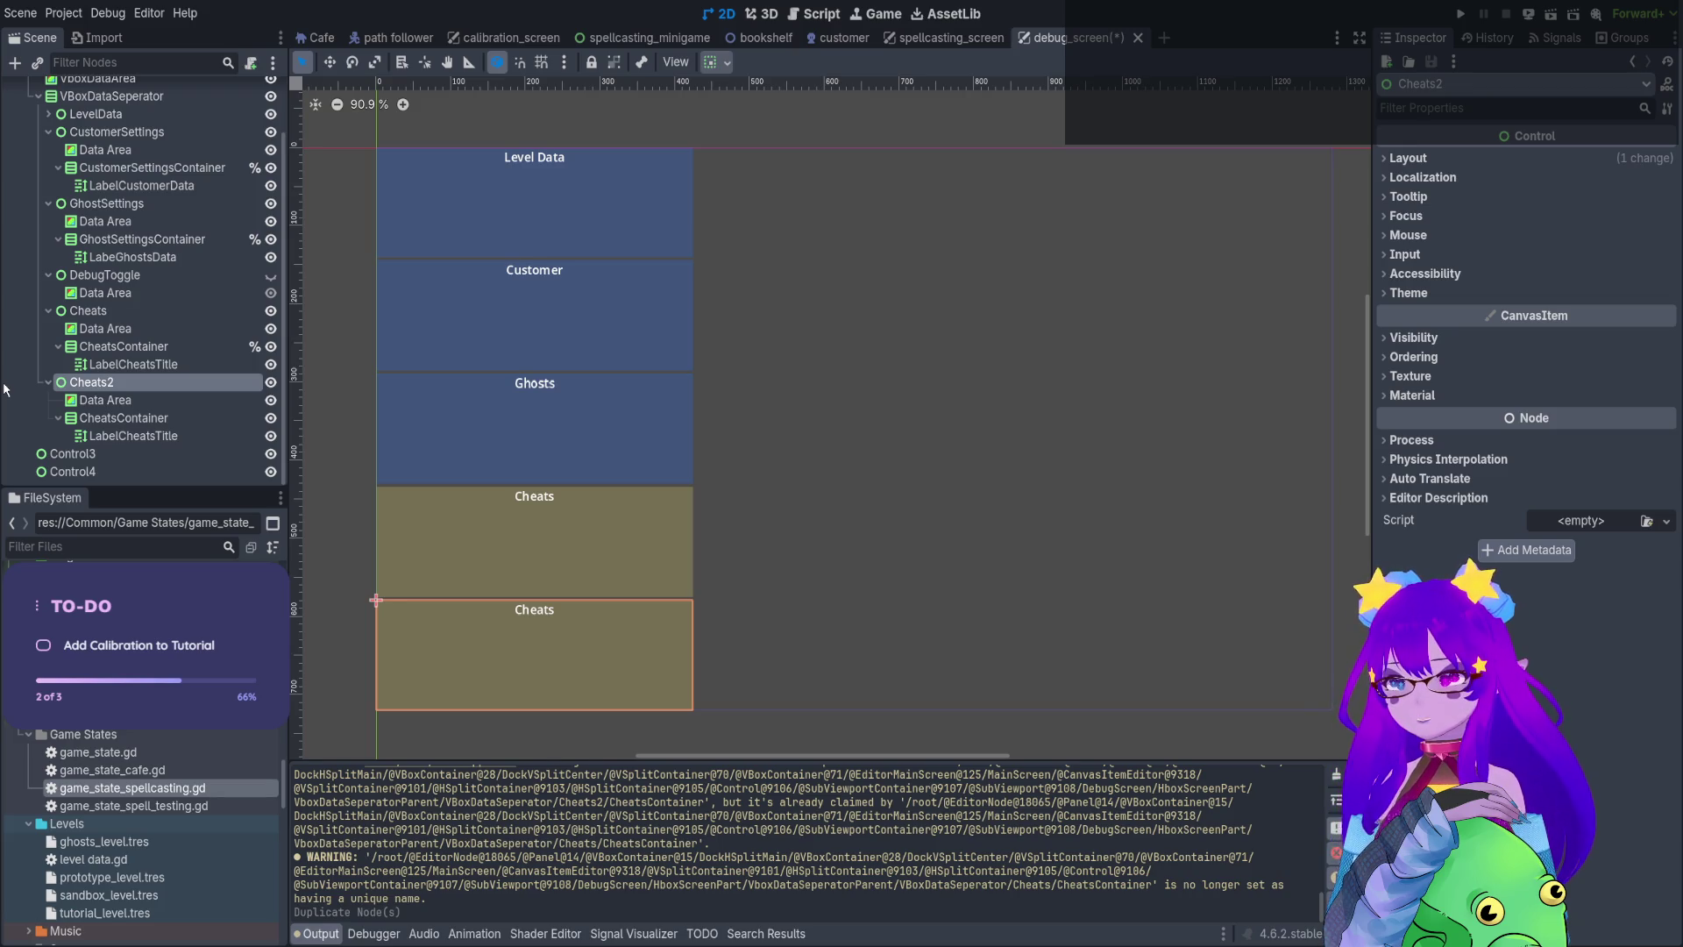
key("F2")
type("Game State")
key("Return")
Change the Game State section's title label text from Cheats to 'Level Data'
left_click(125, 406)
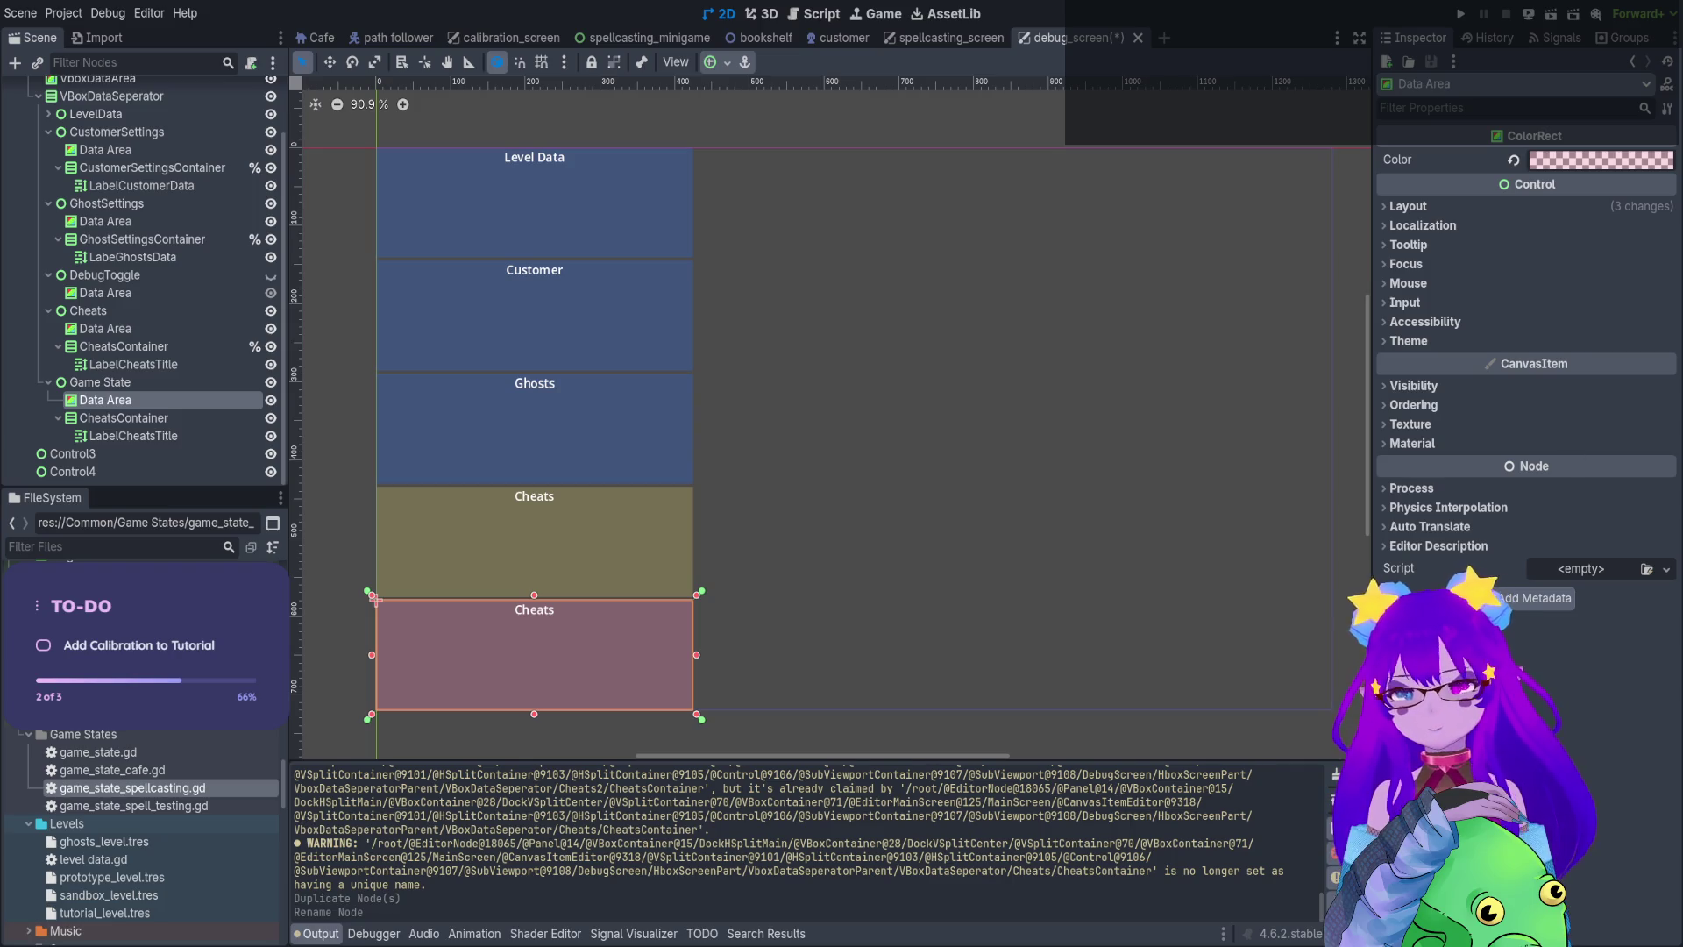
left_click(132, 418)
left_click(201, 438)
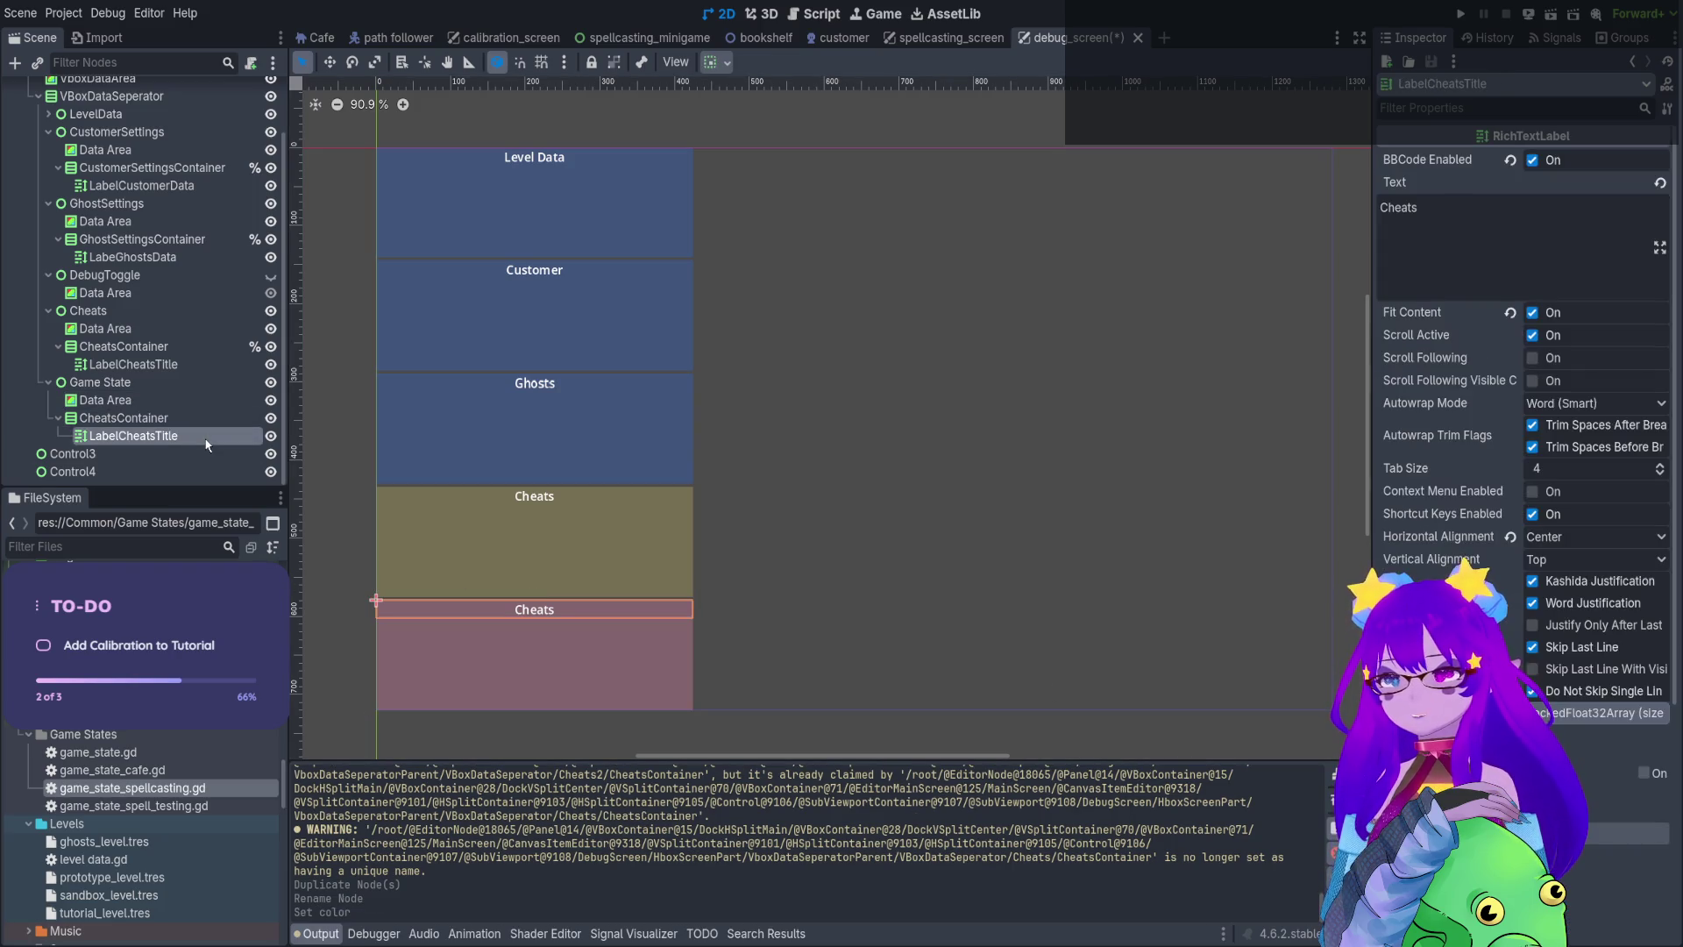
double_click(1398, 208)
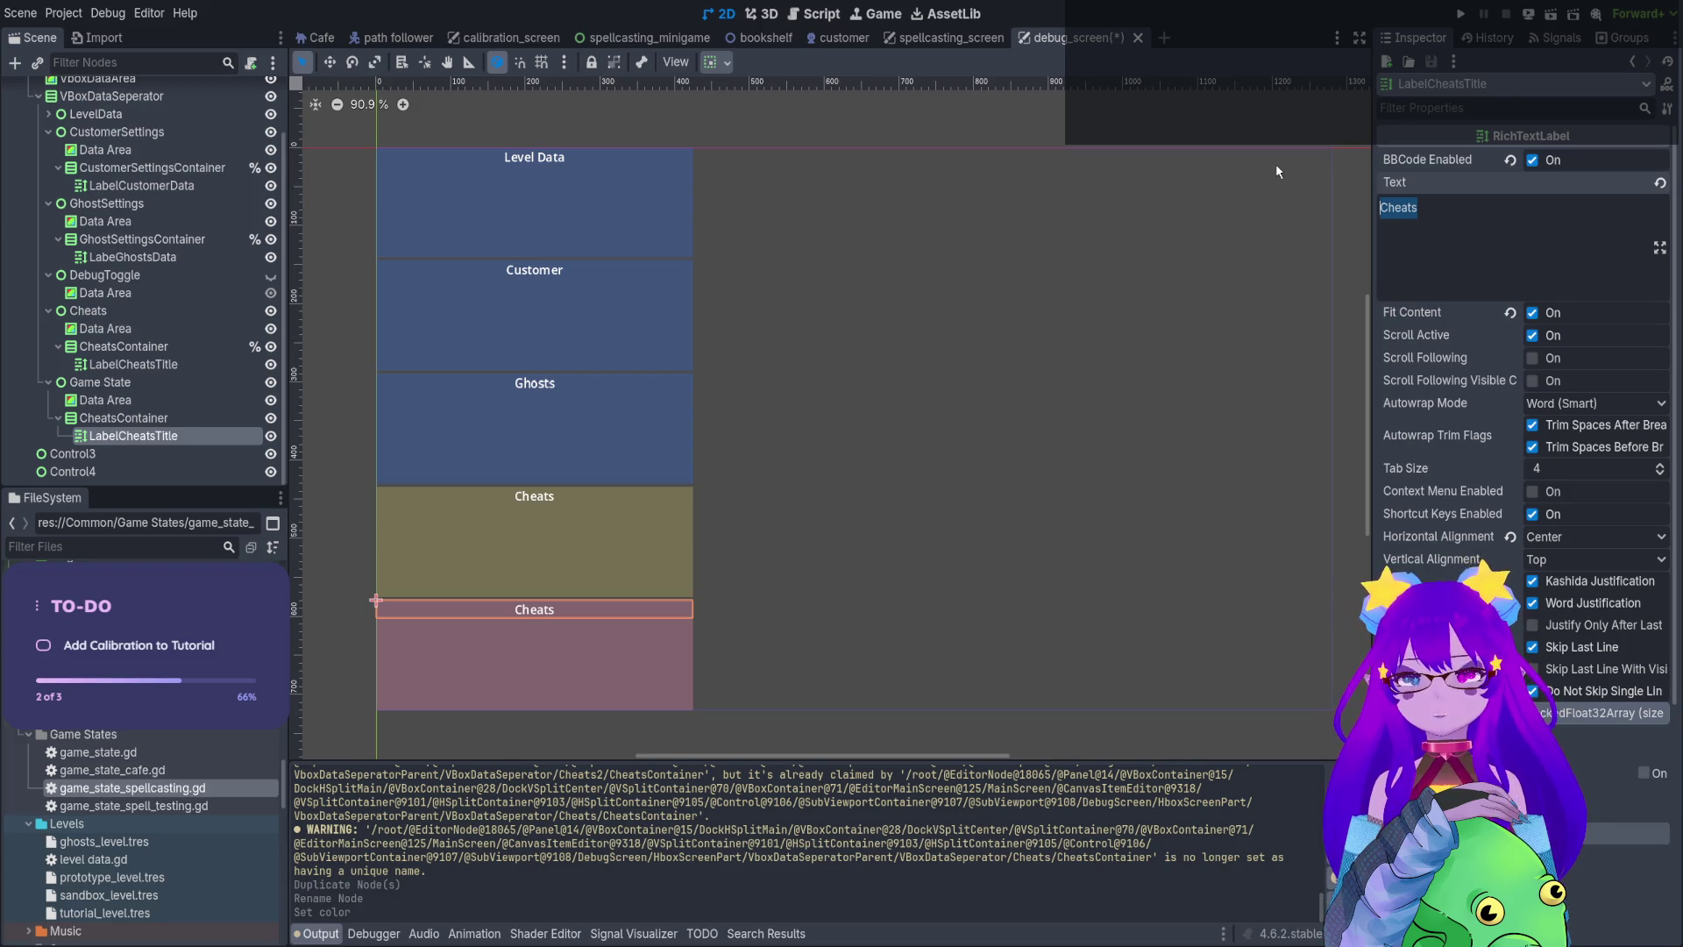
type("Level Data")
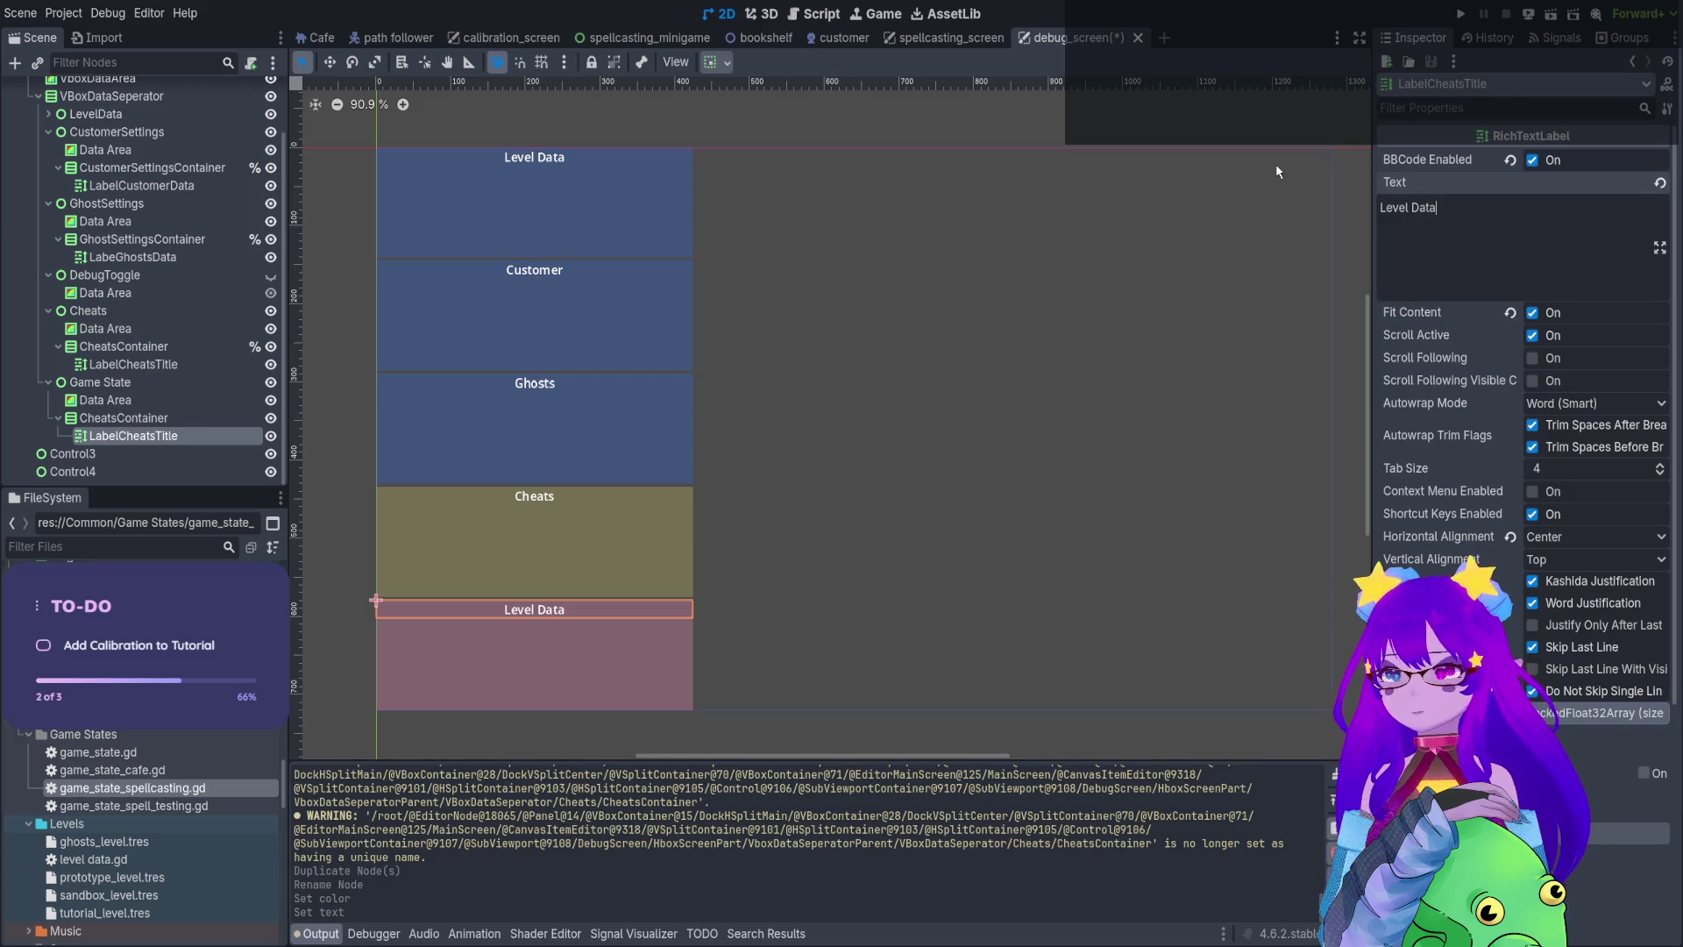
Inspect the Ghosts and Cheats nodes, then select the HboxScreenPart container
left_click(165, 262)
left_click(164, 245)
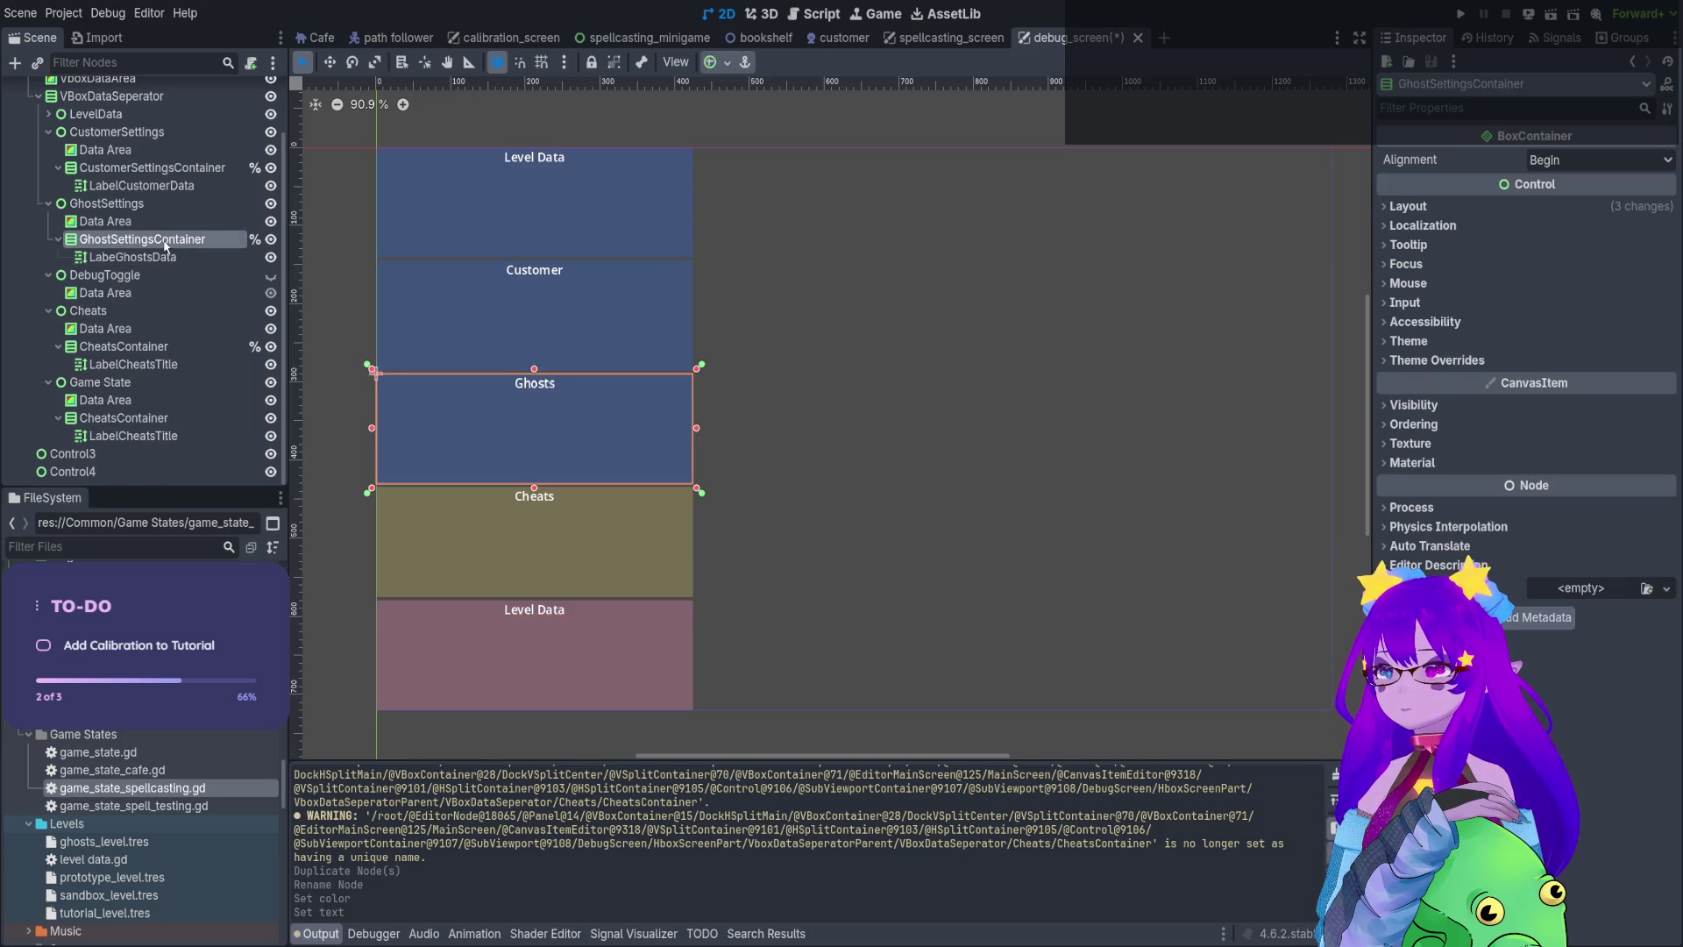
left_click(139, 366)
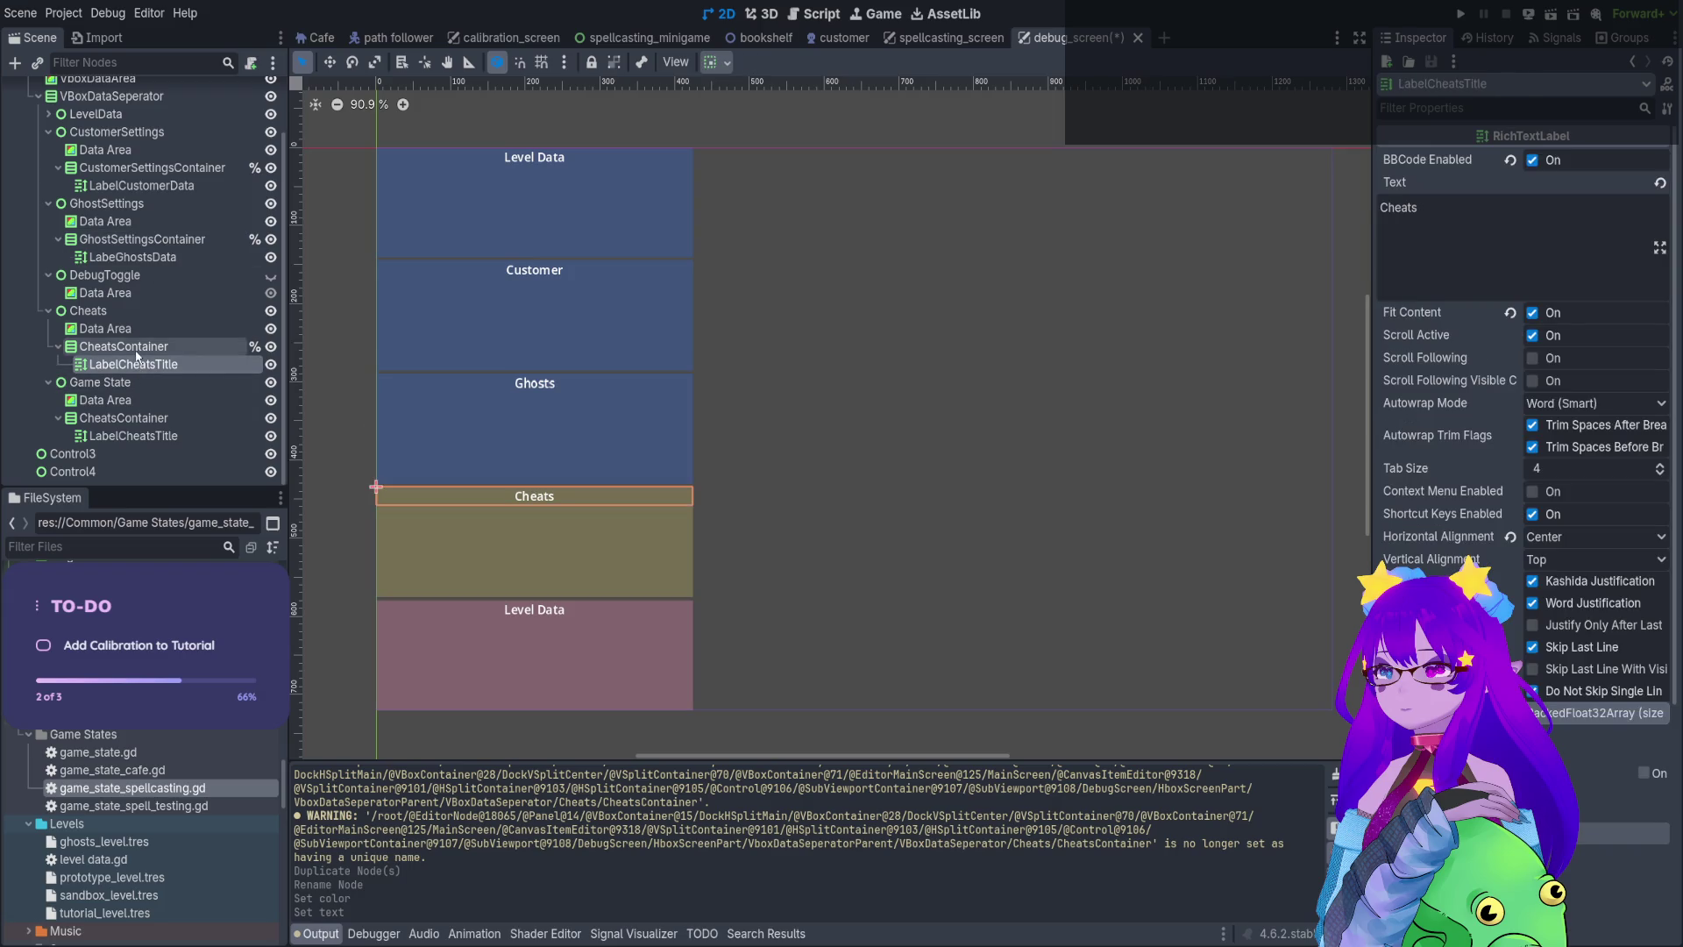
left_click(130, 353)
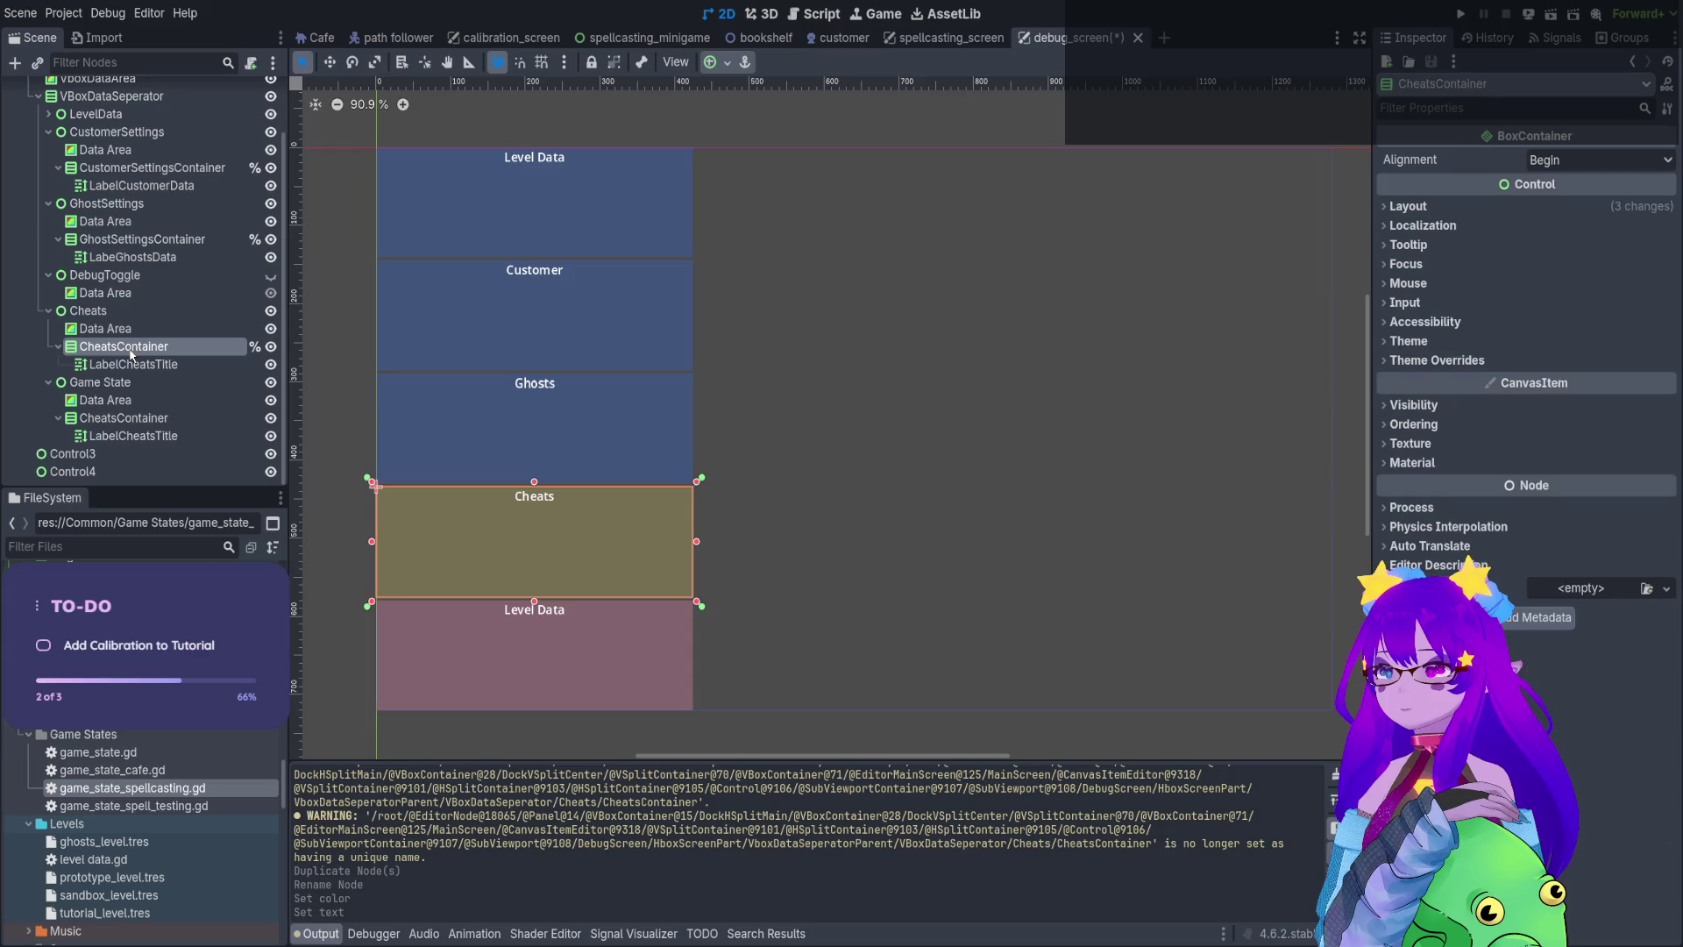
scroll(255, 105, "up", 2)
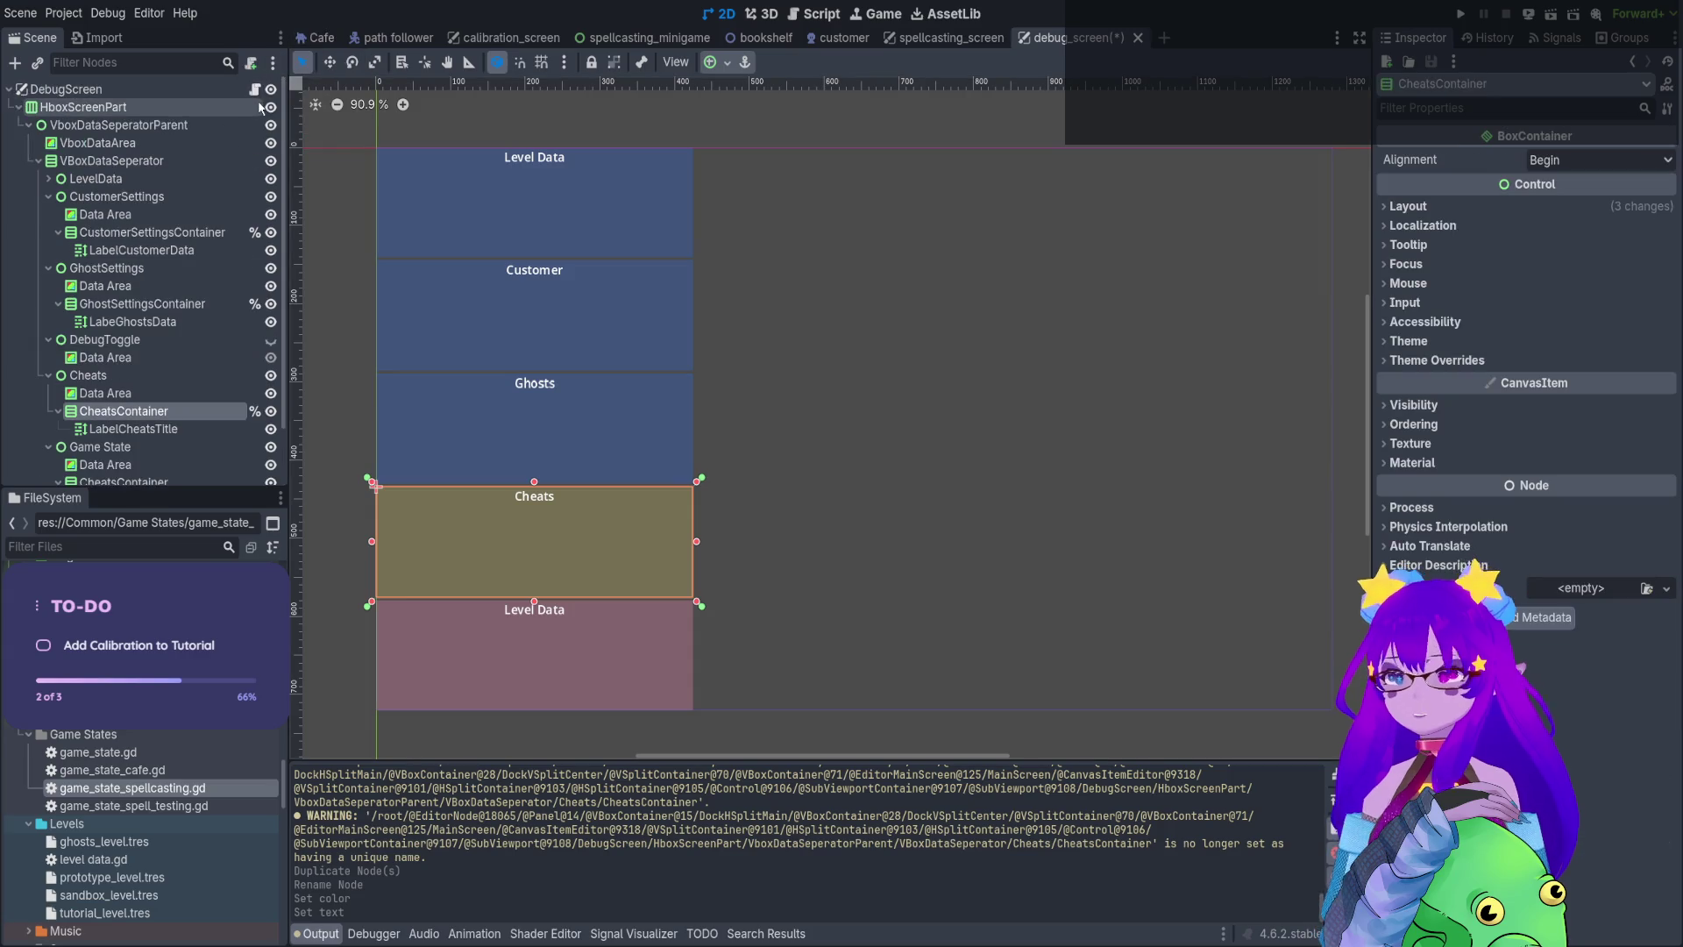
left_click(256, 104)
Open debug_screen.gd, make Game State a unique-name node, and filter FileSystem by 'data'
left_click(255, 89)
scroll(219, 386, "down", 2)
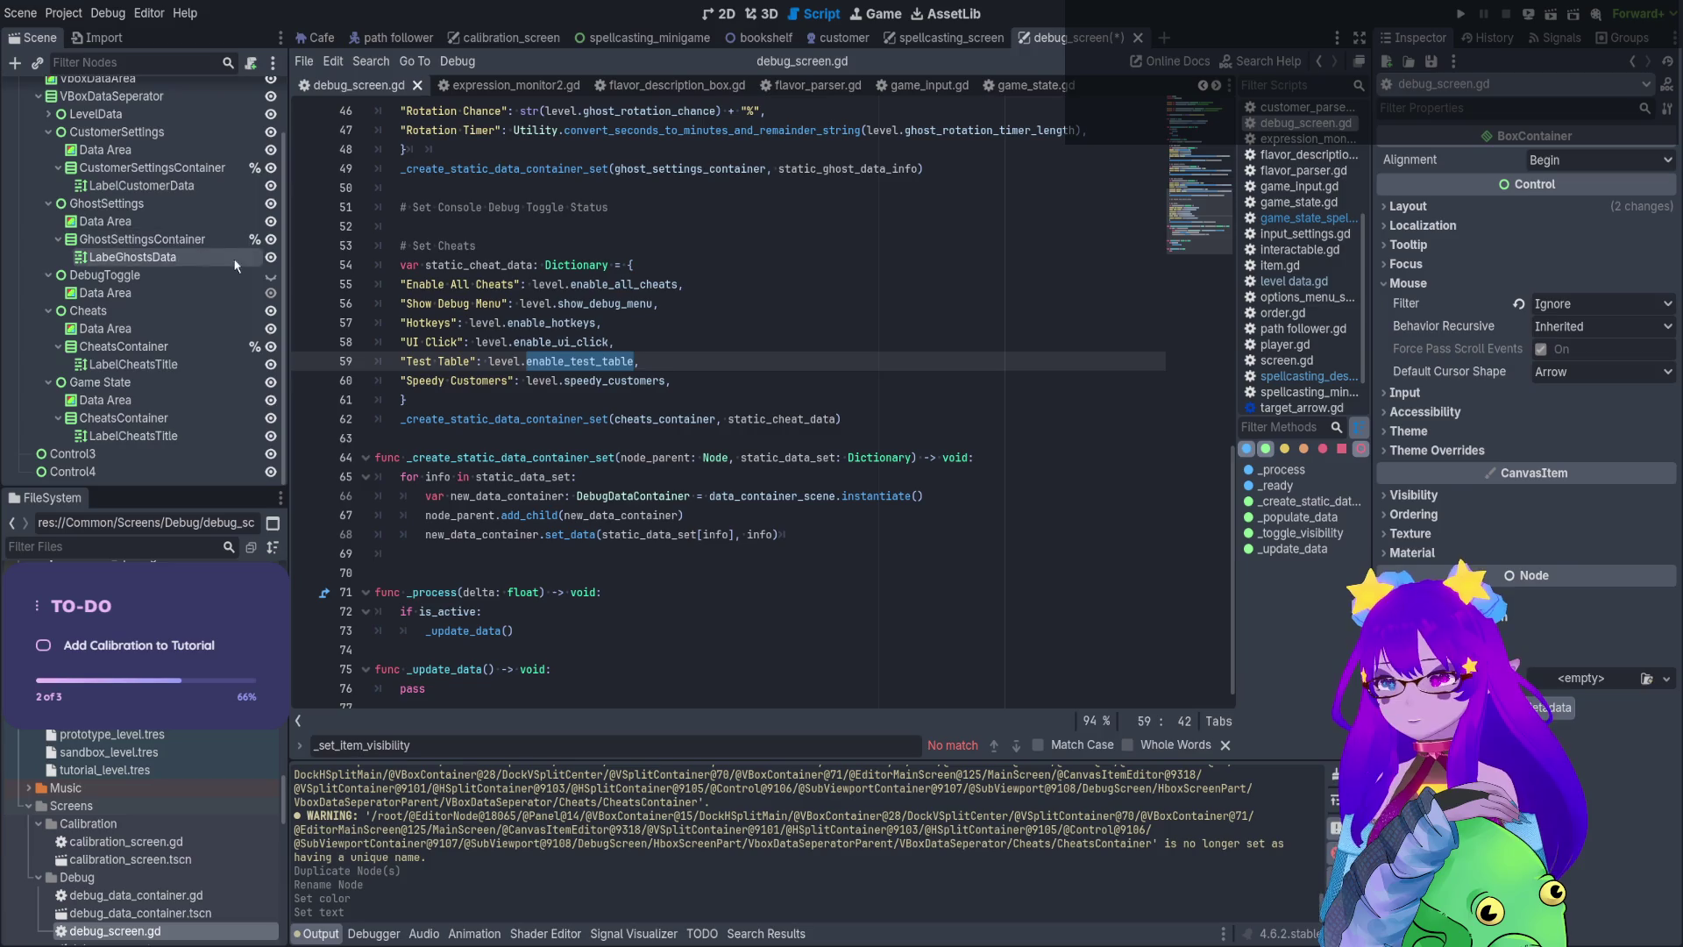
left_click(220, 392)
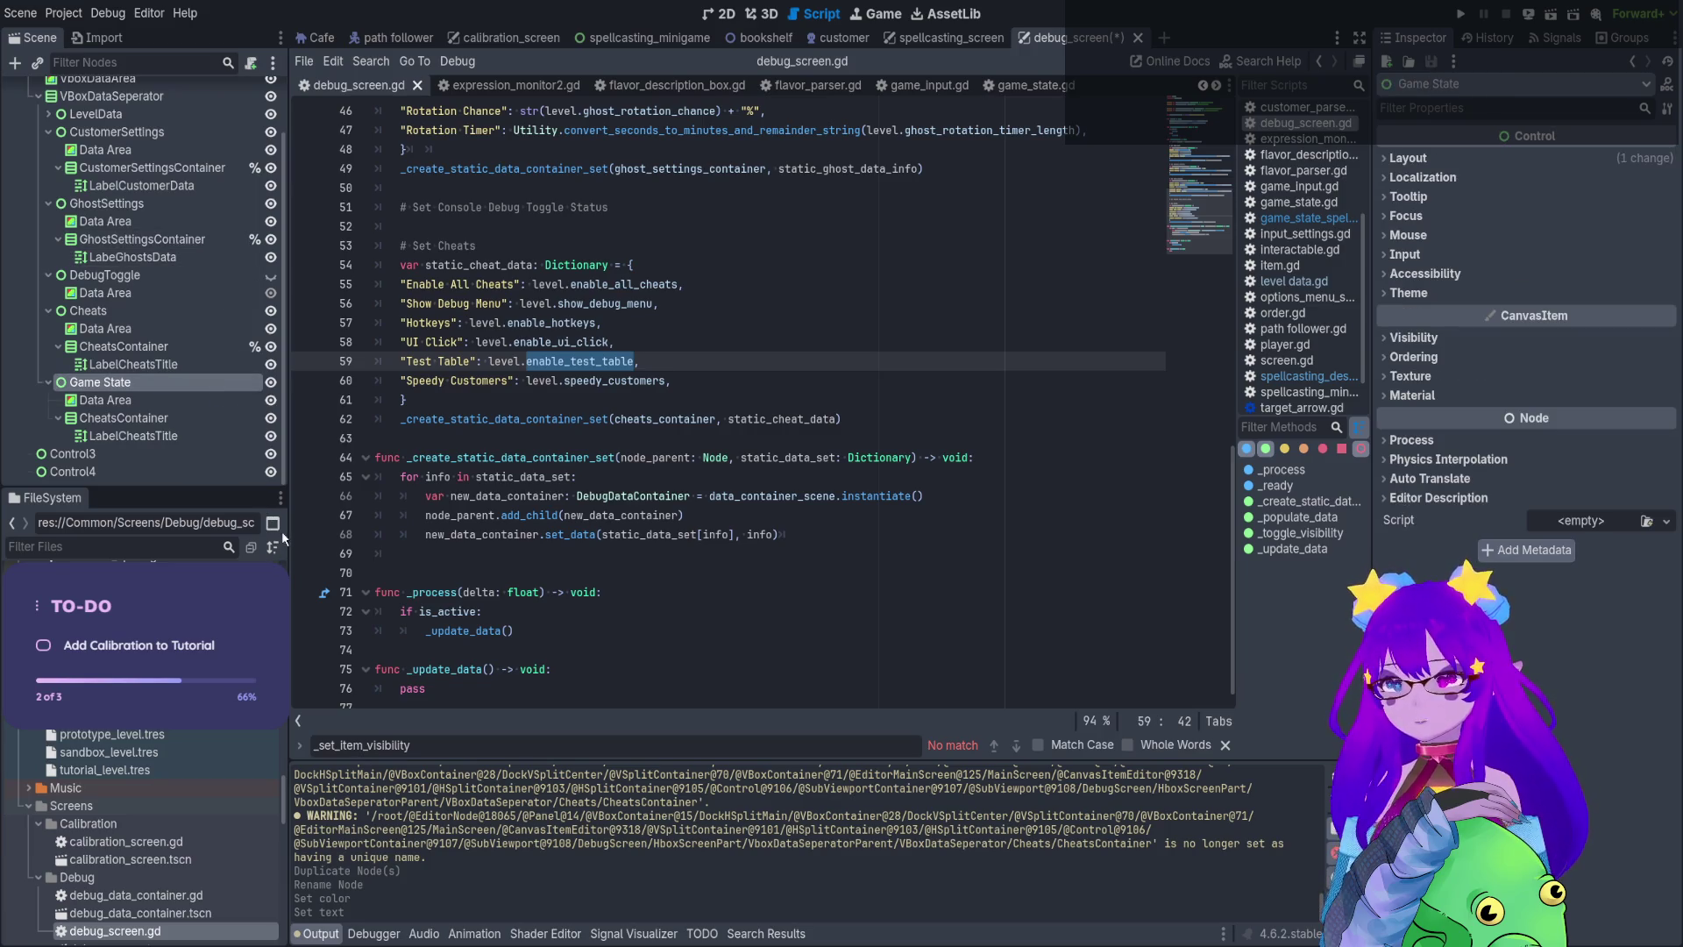
scroll(732, 397, "up", 9)
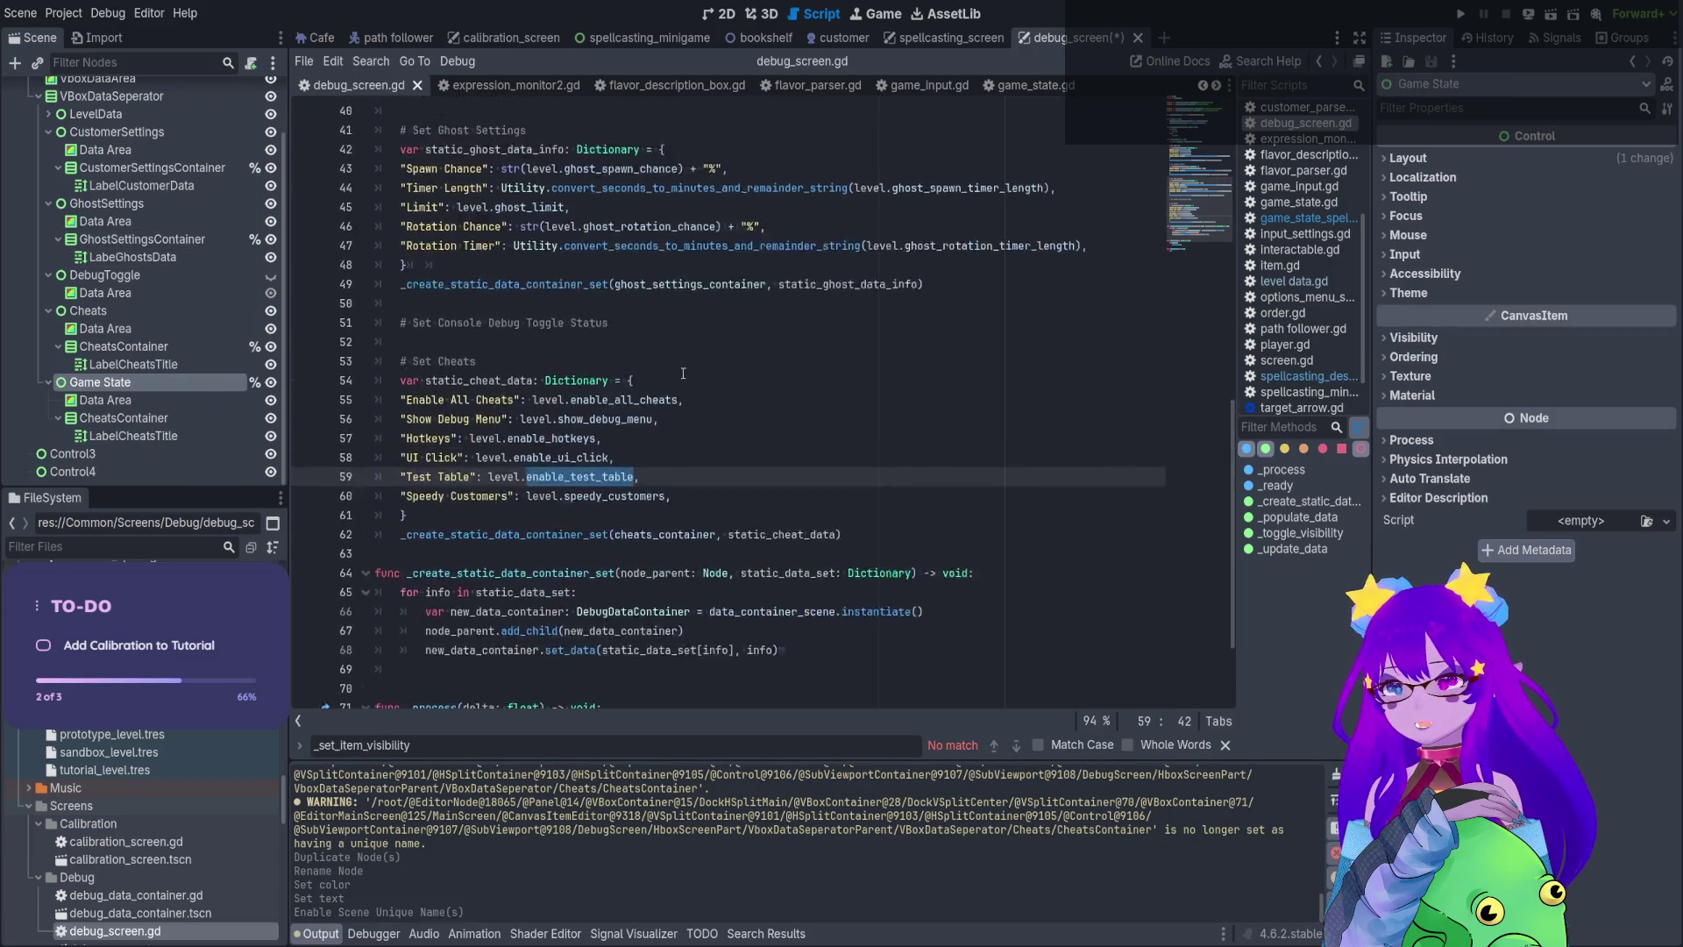
scroll(732, 396, "up", 6)
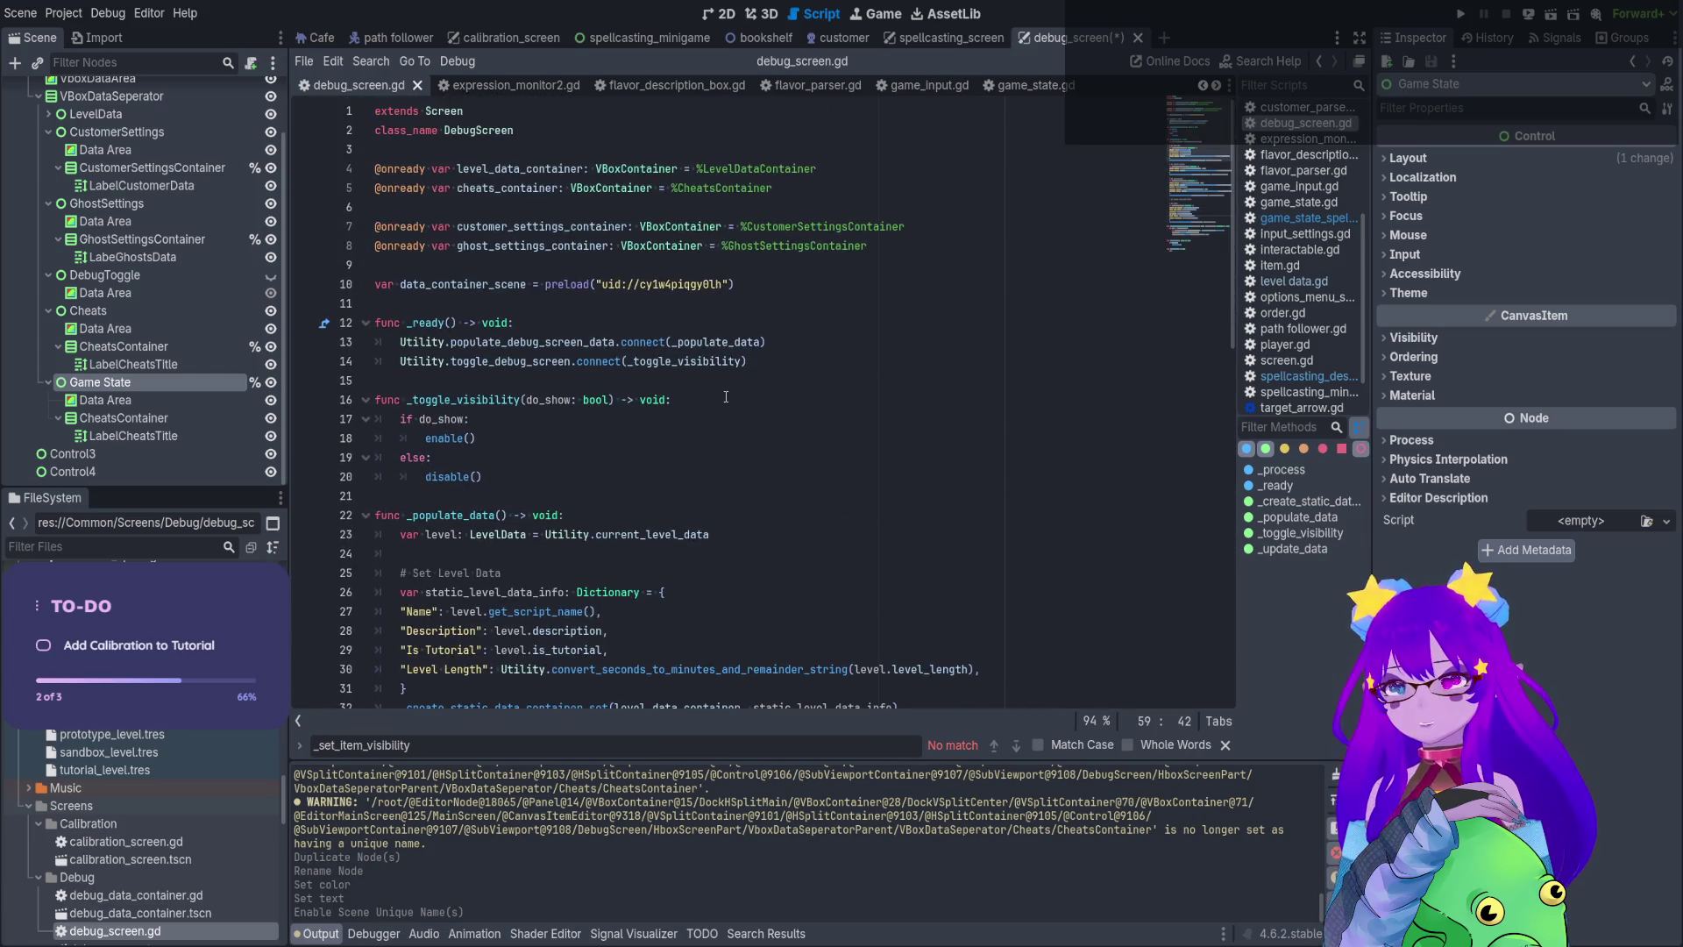
left_click(947, 252)
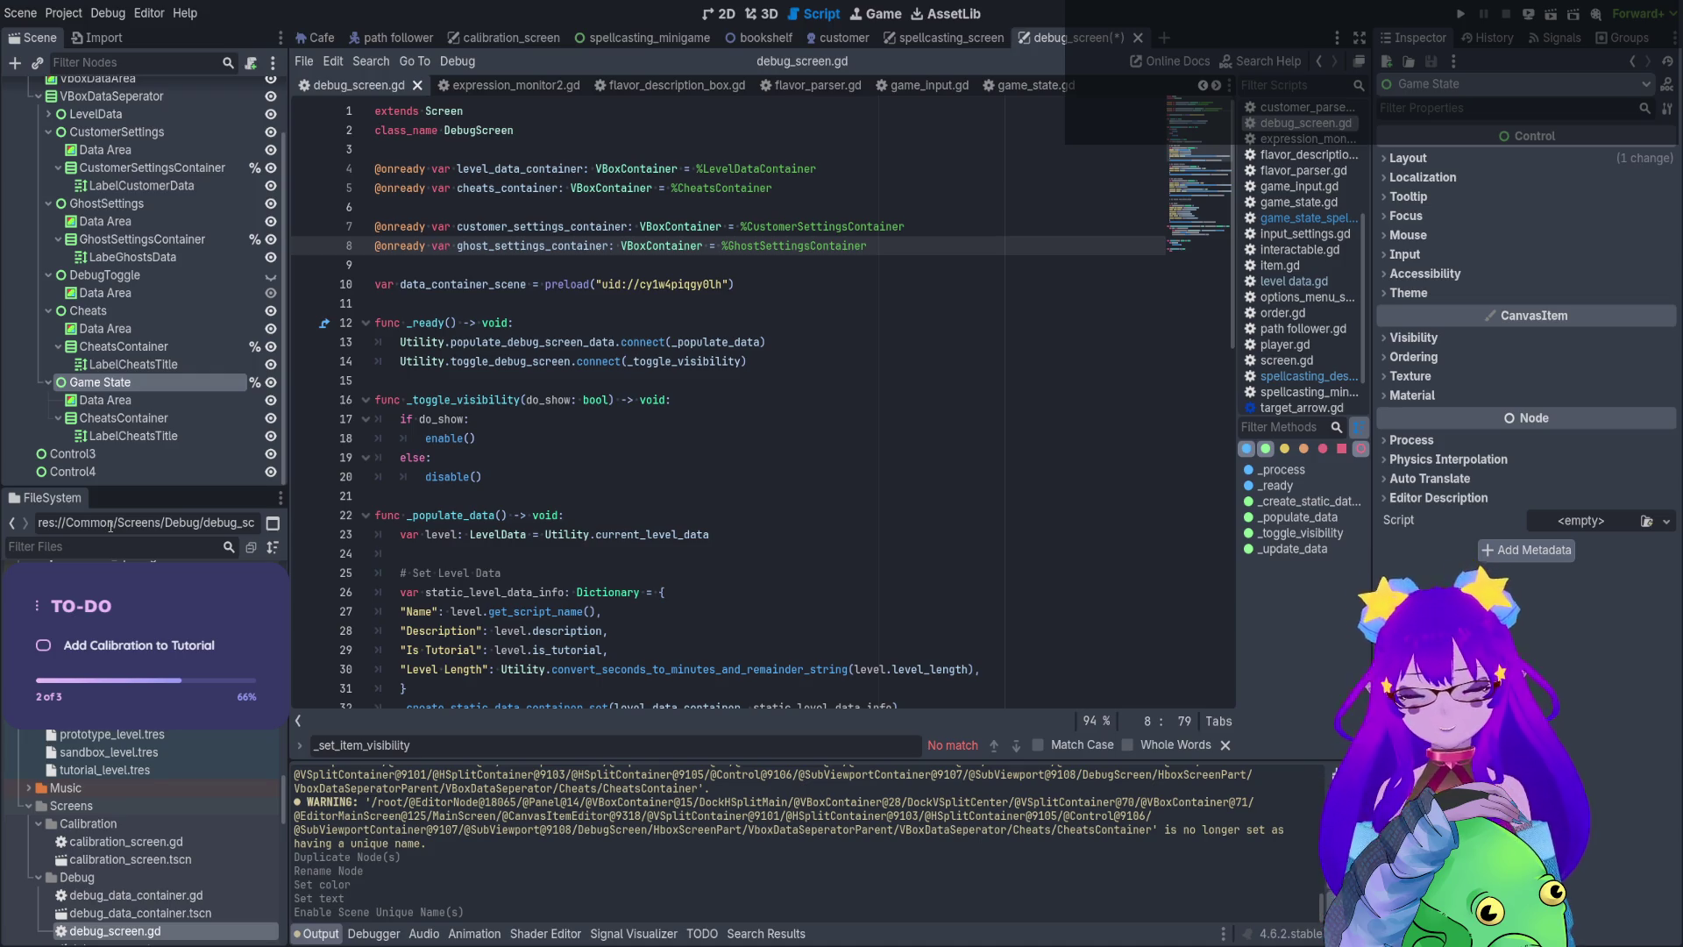
type("data")
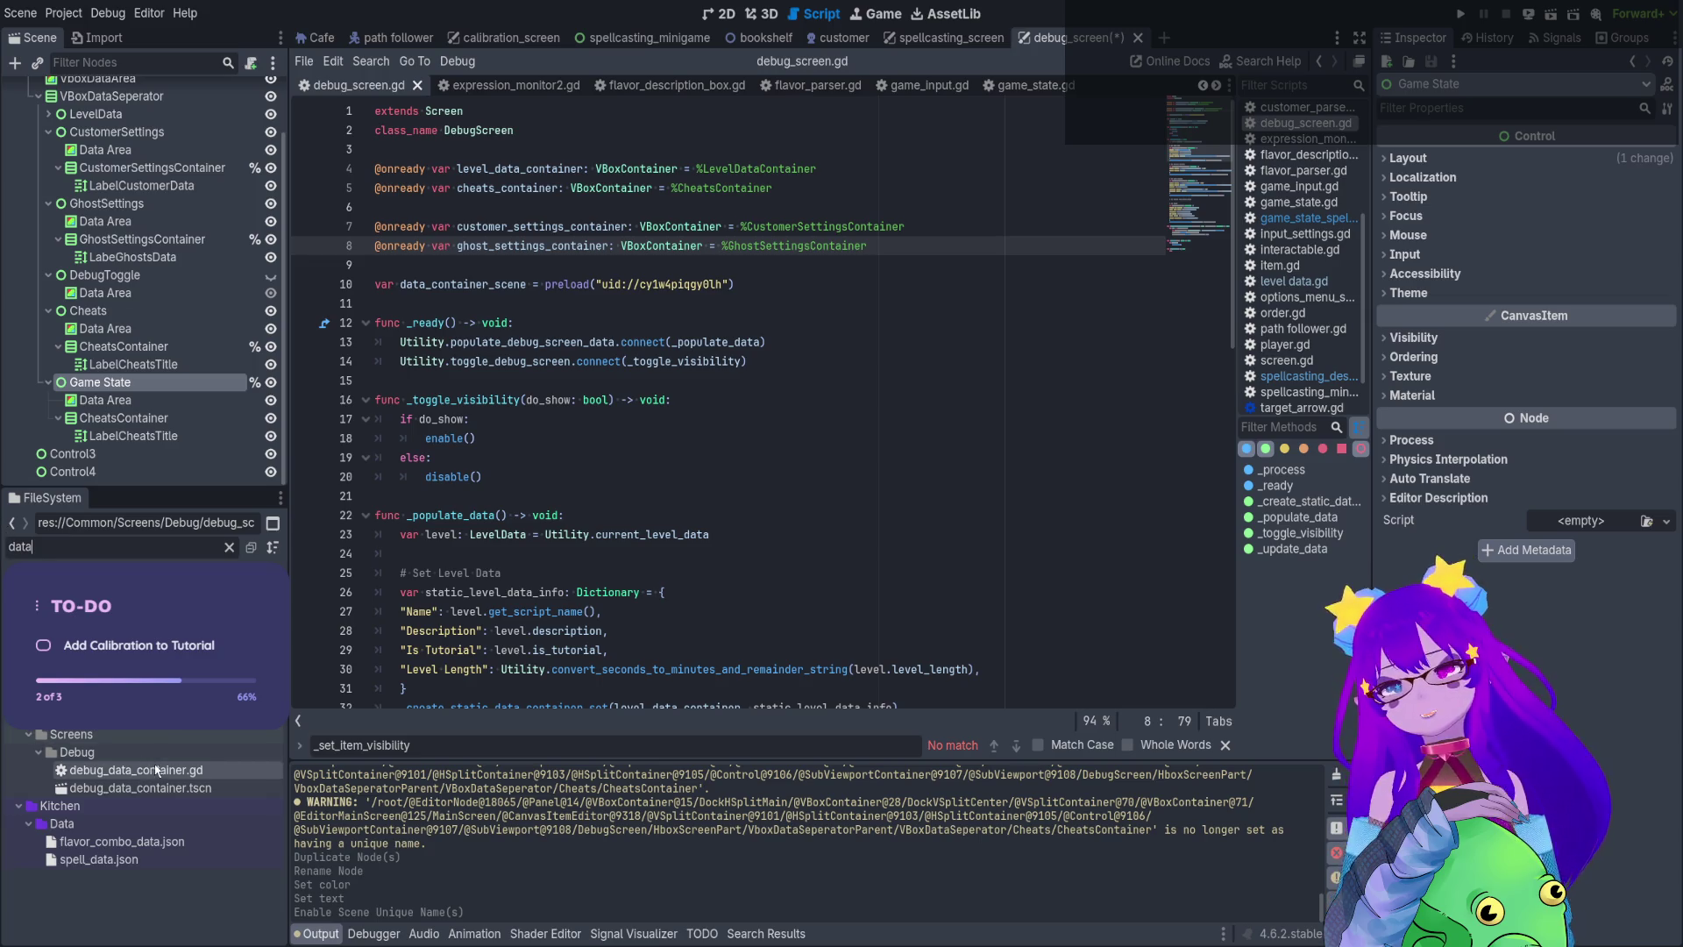
View debug_data_container.tscn's Data Name and Variable labels in 2D, then return to debug_screen
double_click(167, 792)
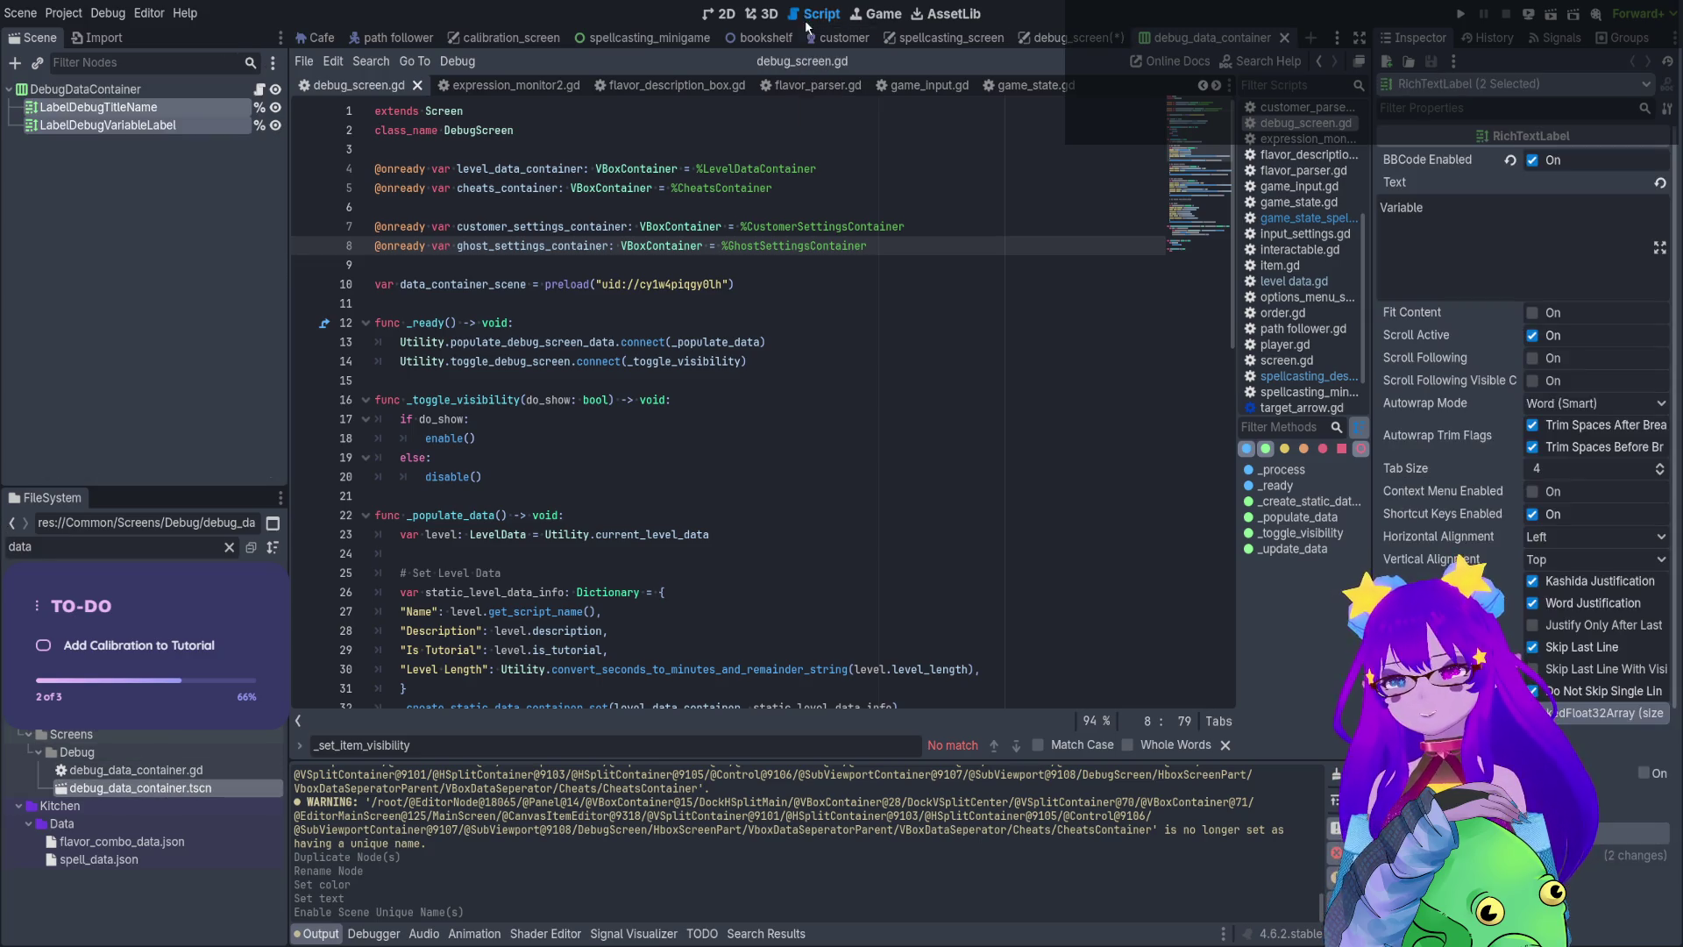
left_click(725, 14)
scroll(664, 182, "up", 5)
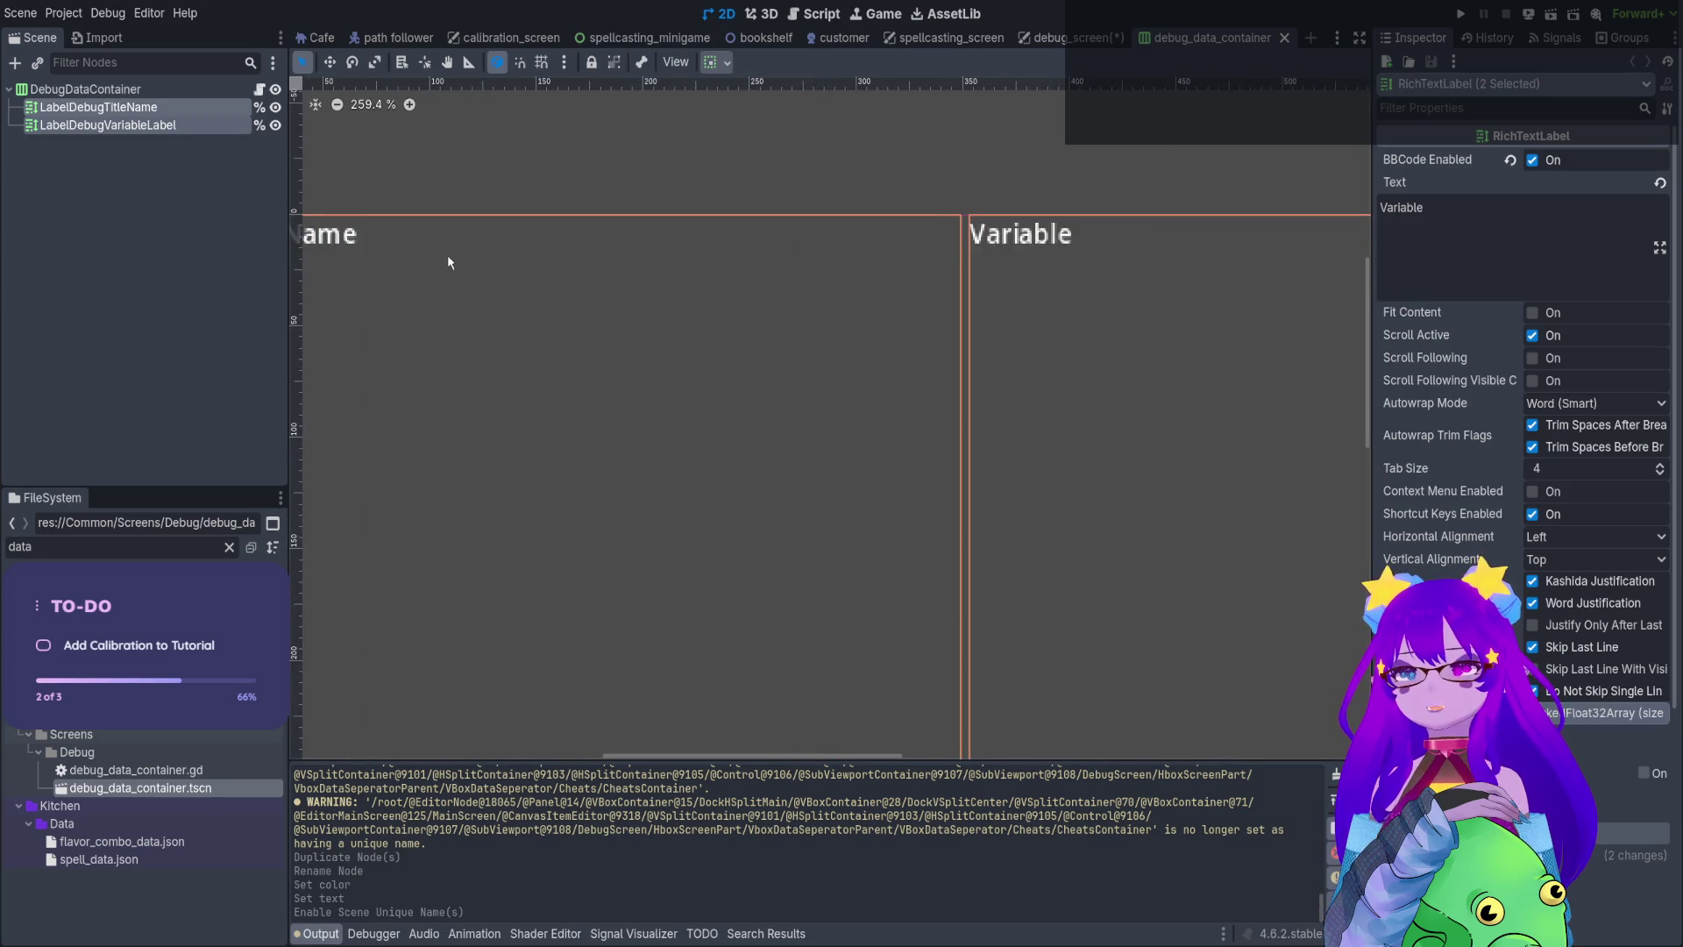
scroll(1112, 324, "down", 5)
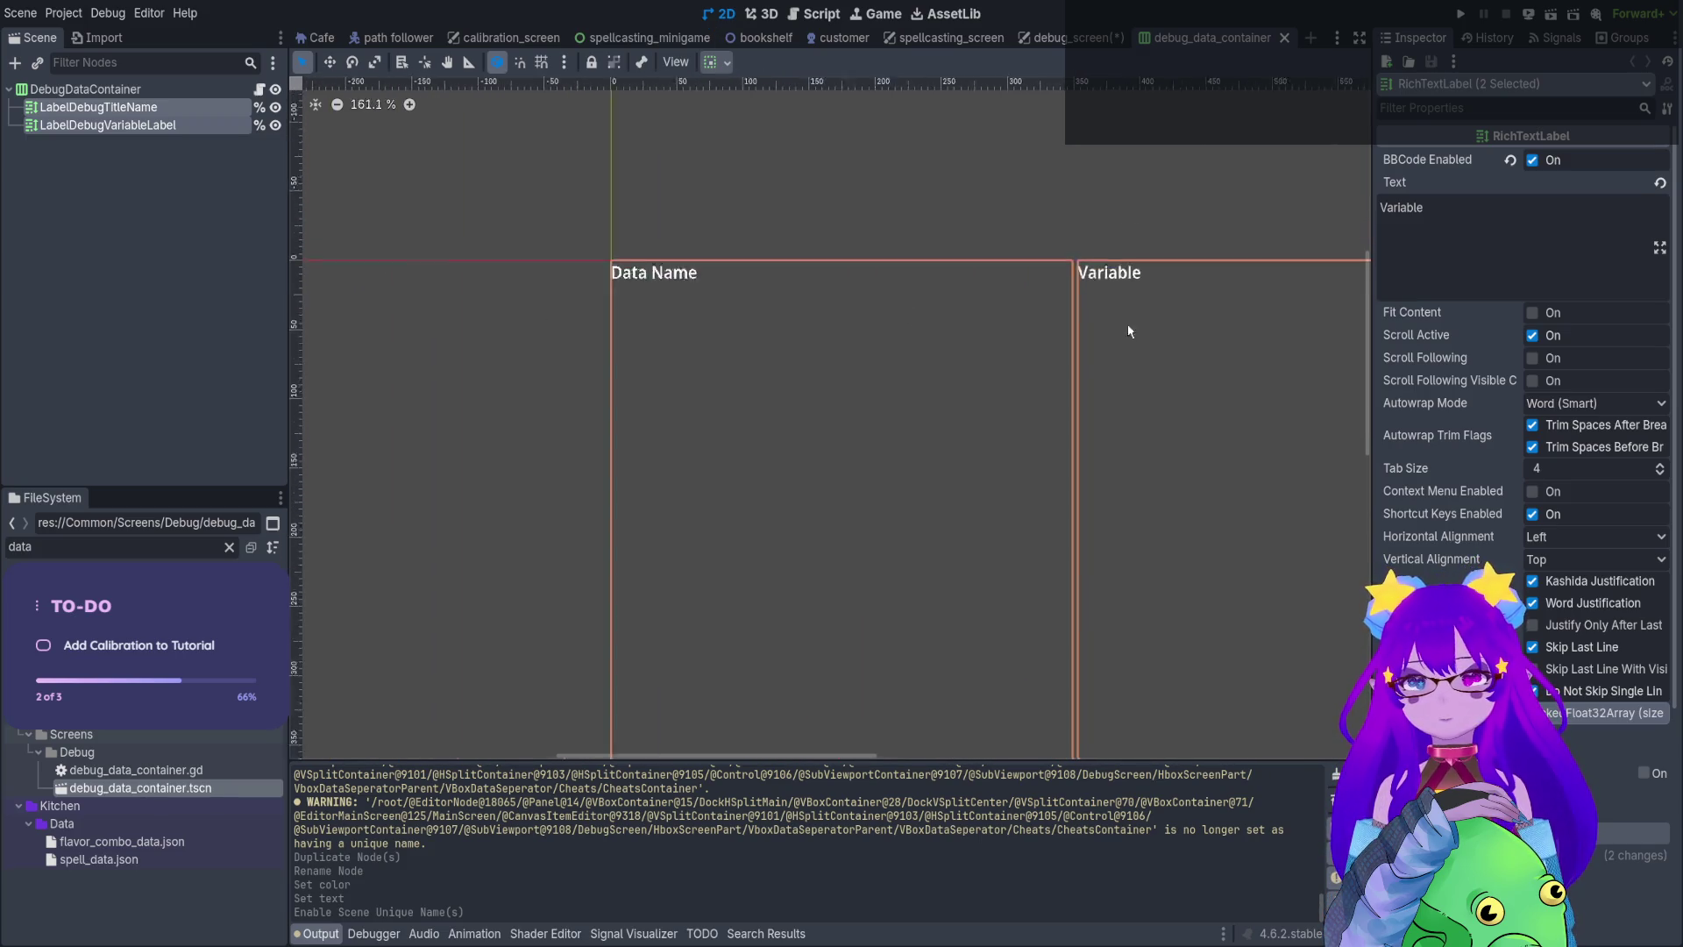
left_click_drag(1145, 360, 846, 289)
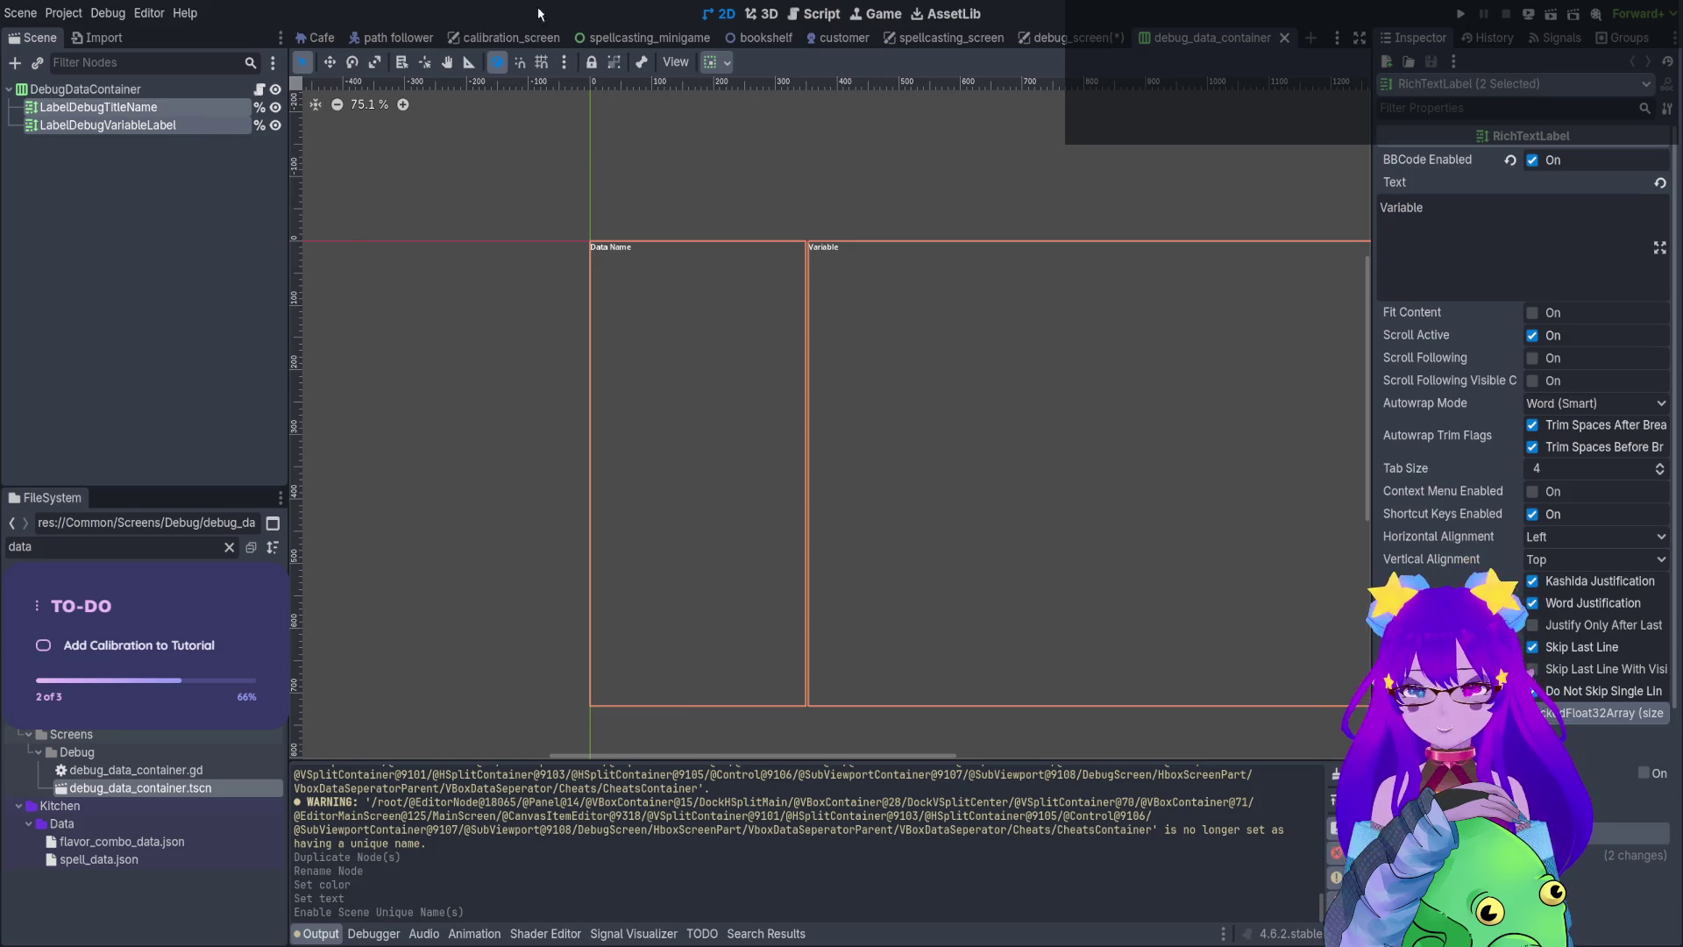
left_click(1071, 37)
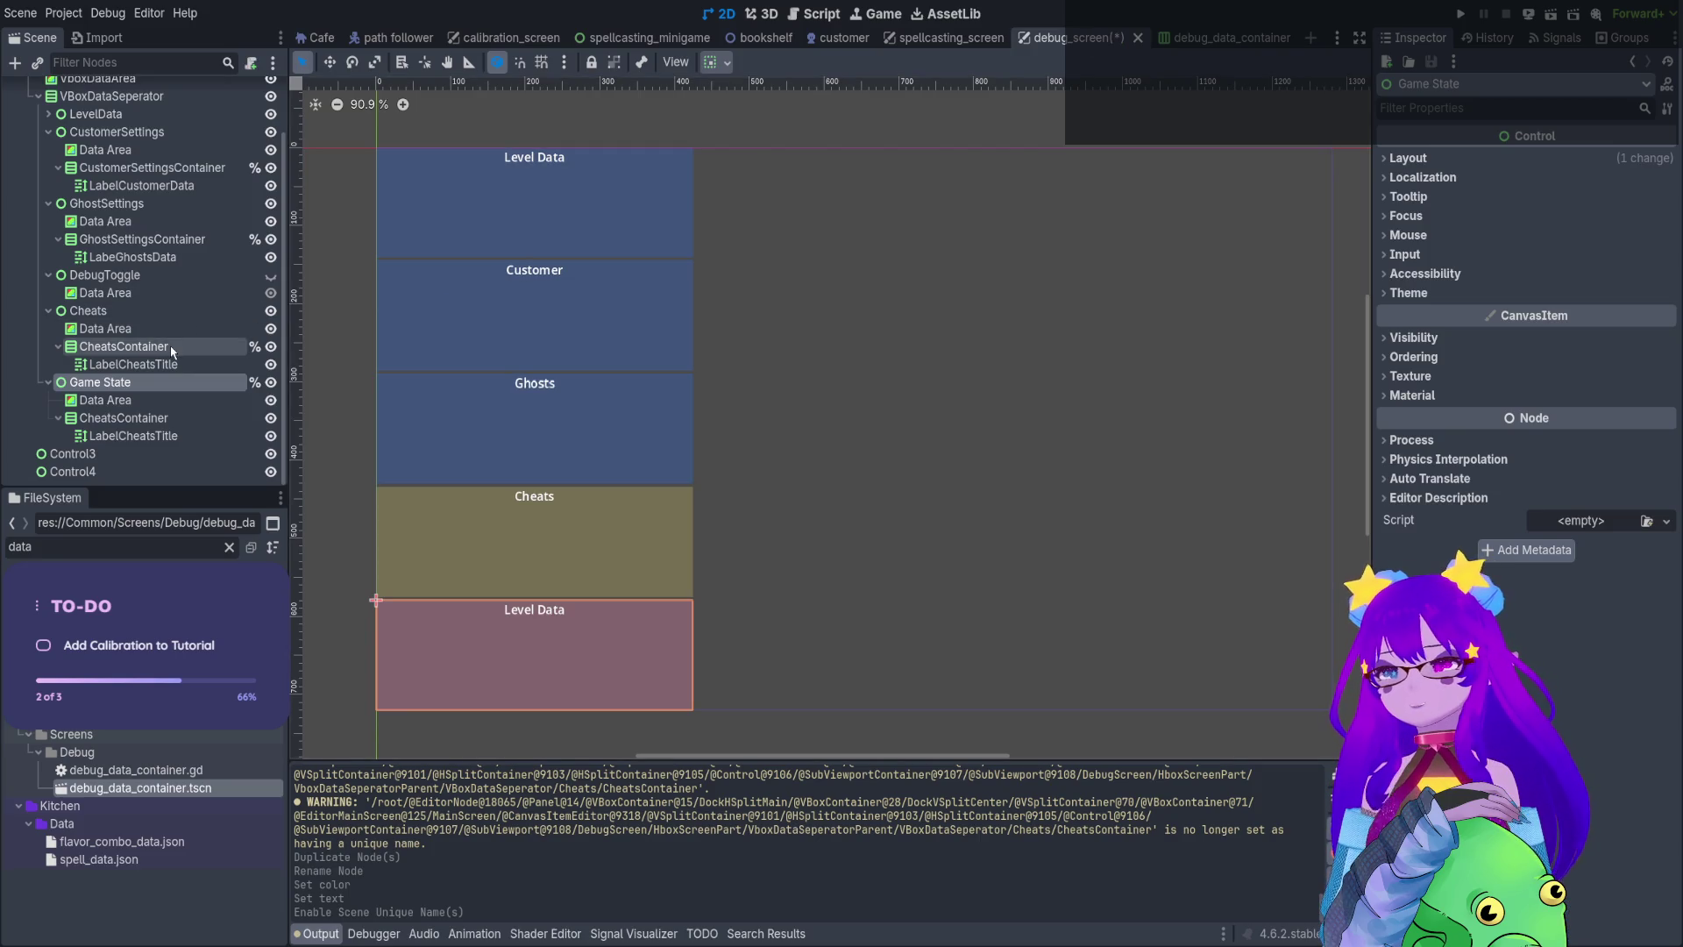
scroll(206, 383, "up", 3)
Review the data_container_scene and populate_debug_screen_data declarations in debug_screen.gd
left_click(254, 88)
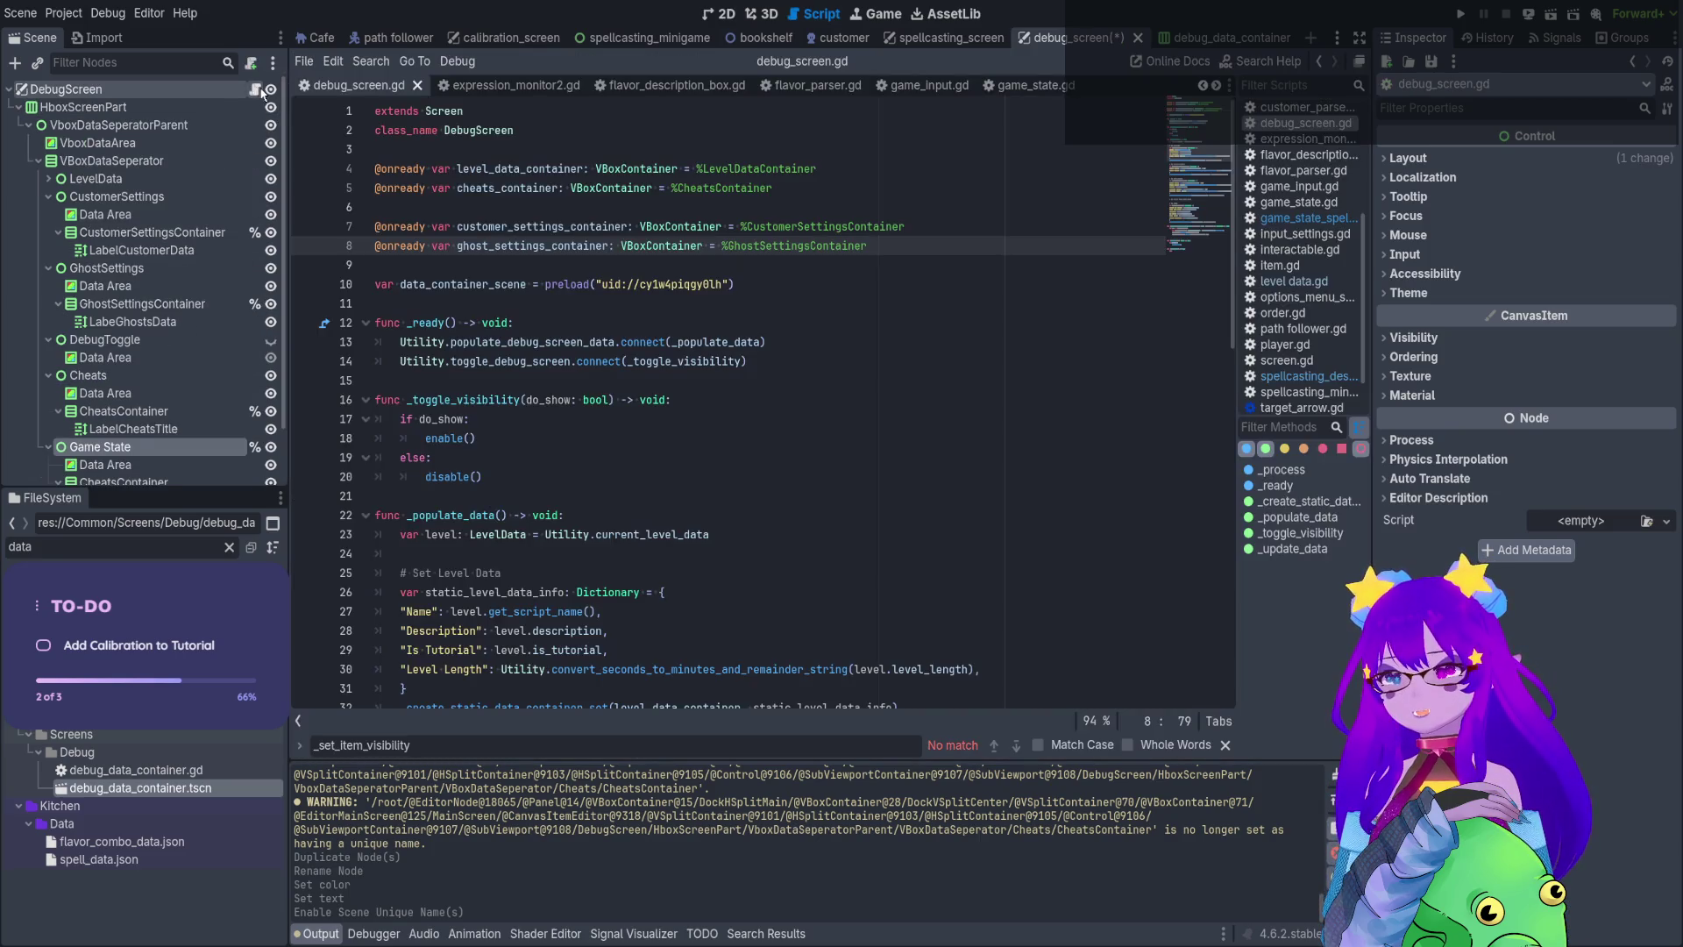
double_click(488, 285)
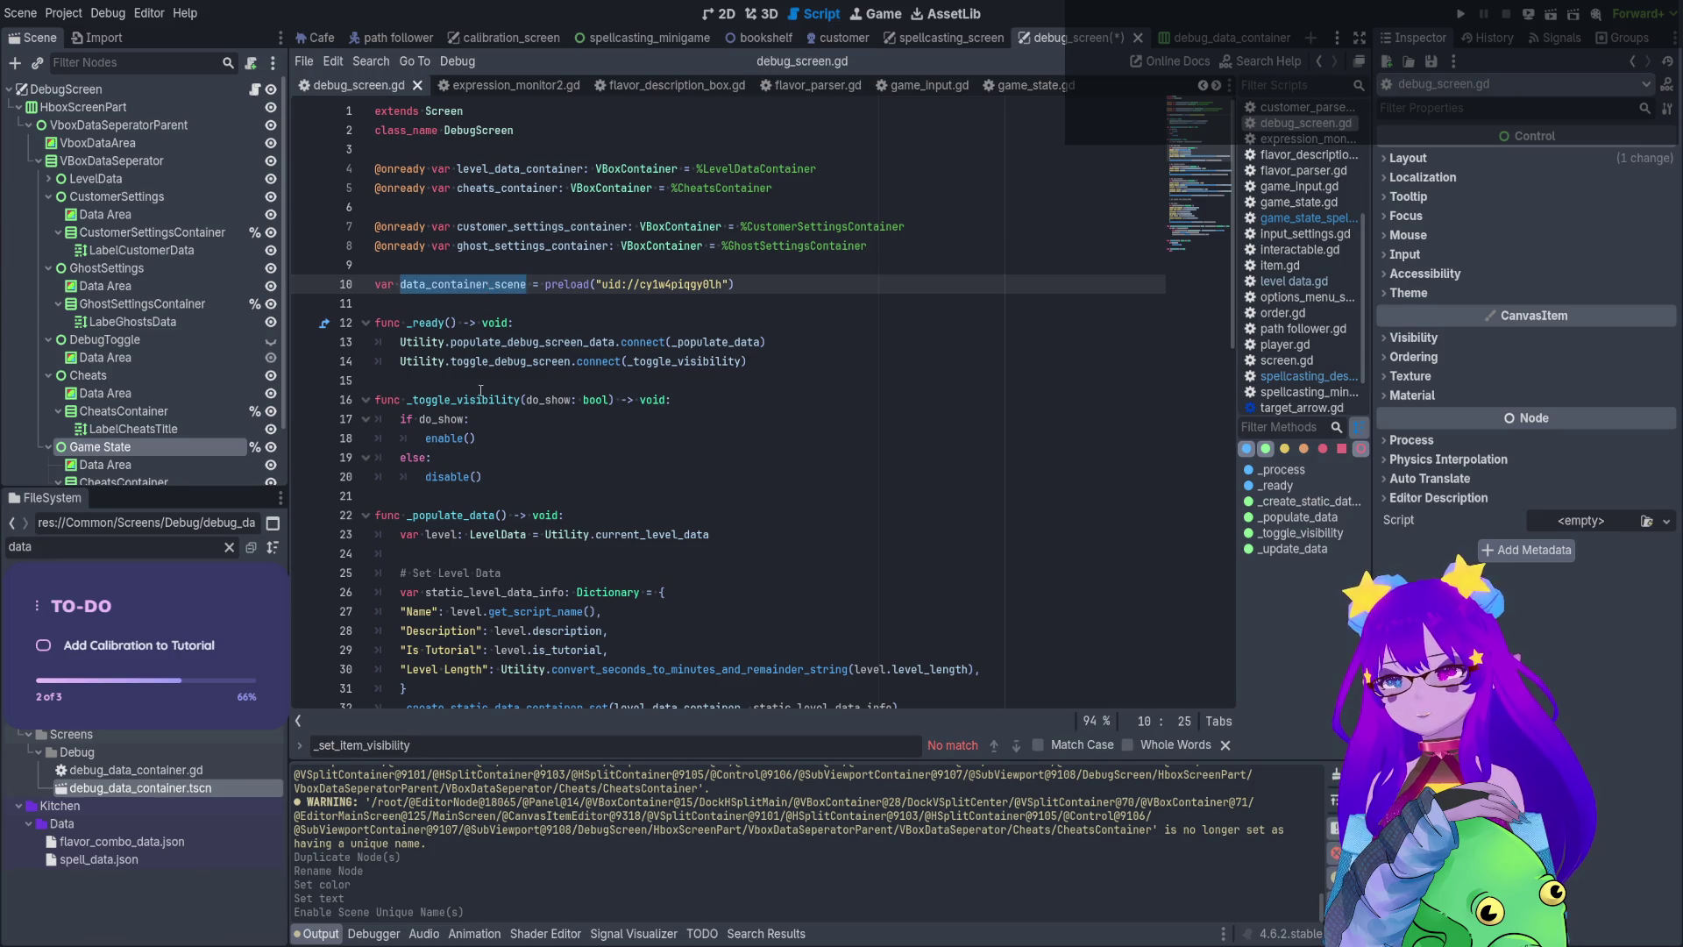
double_click(530, 342)
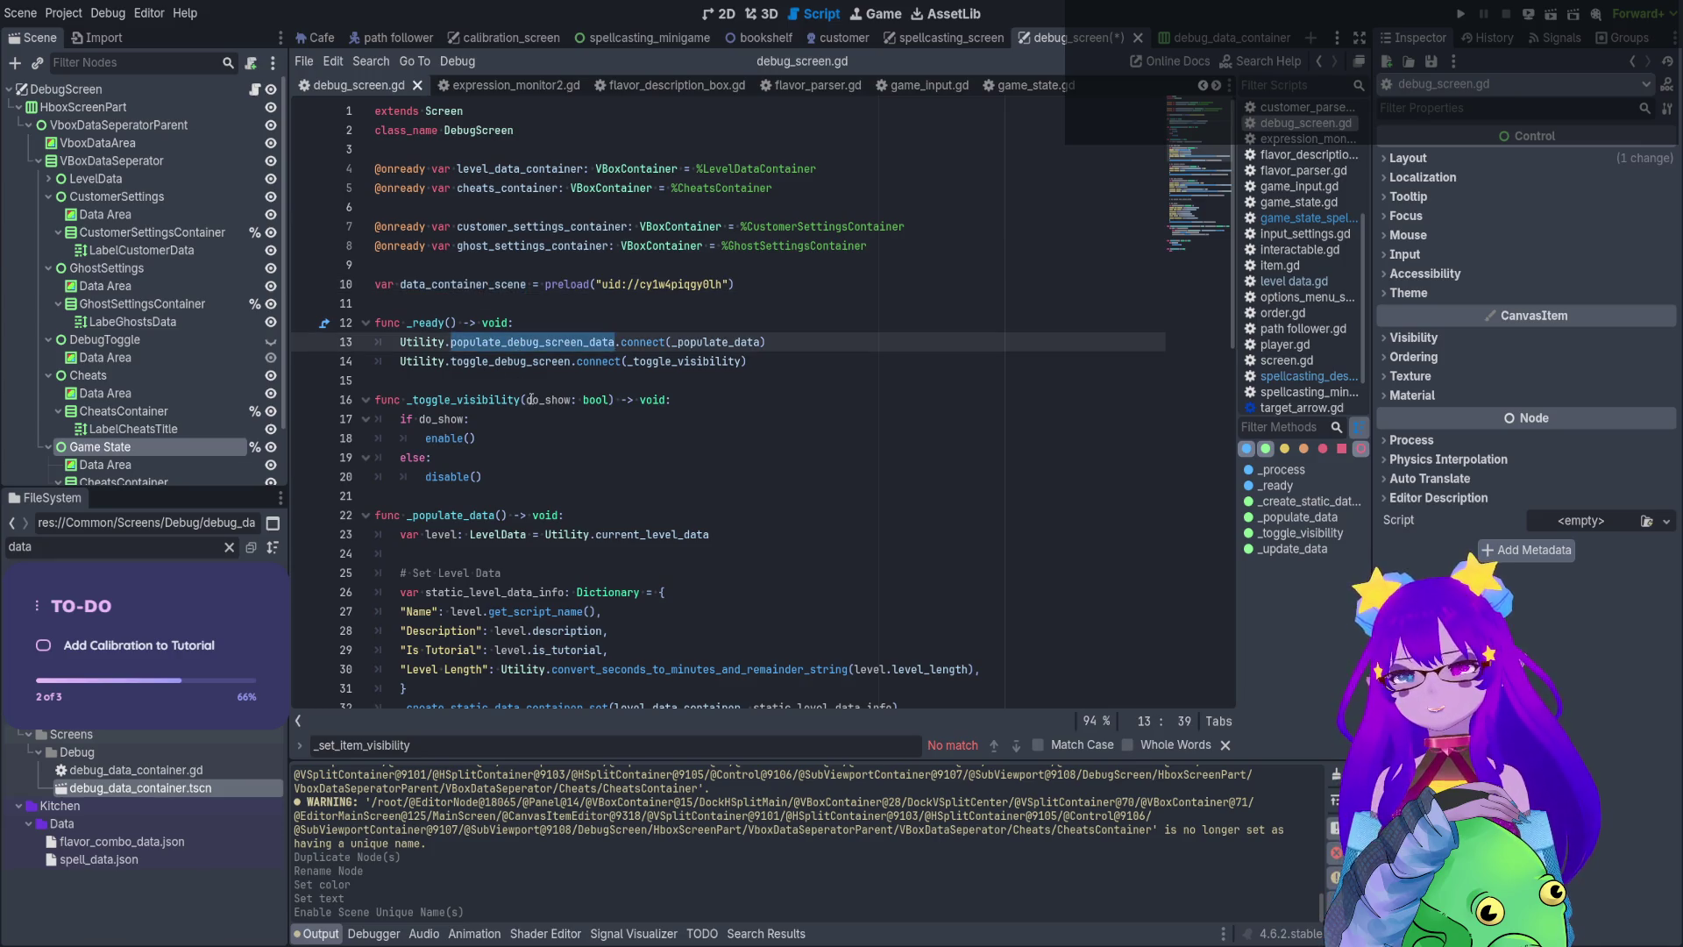
scroll(570, 254, "down", 3)
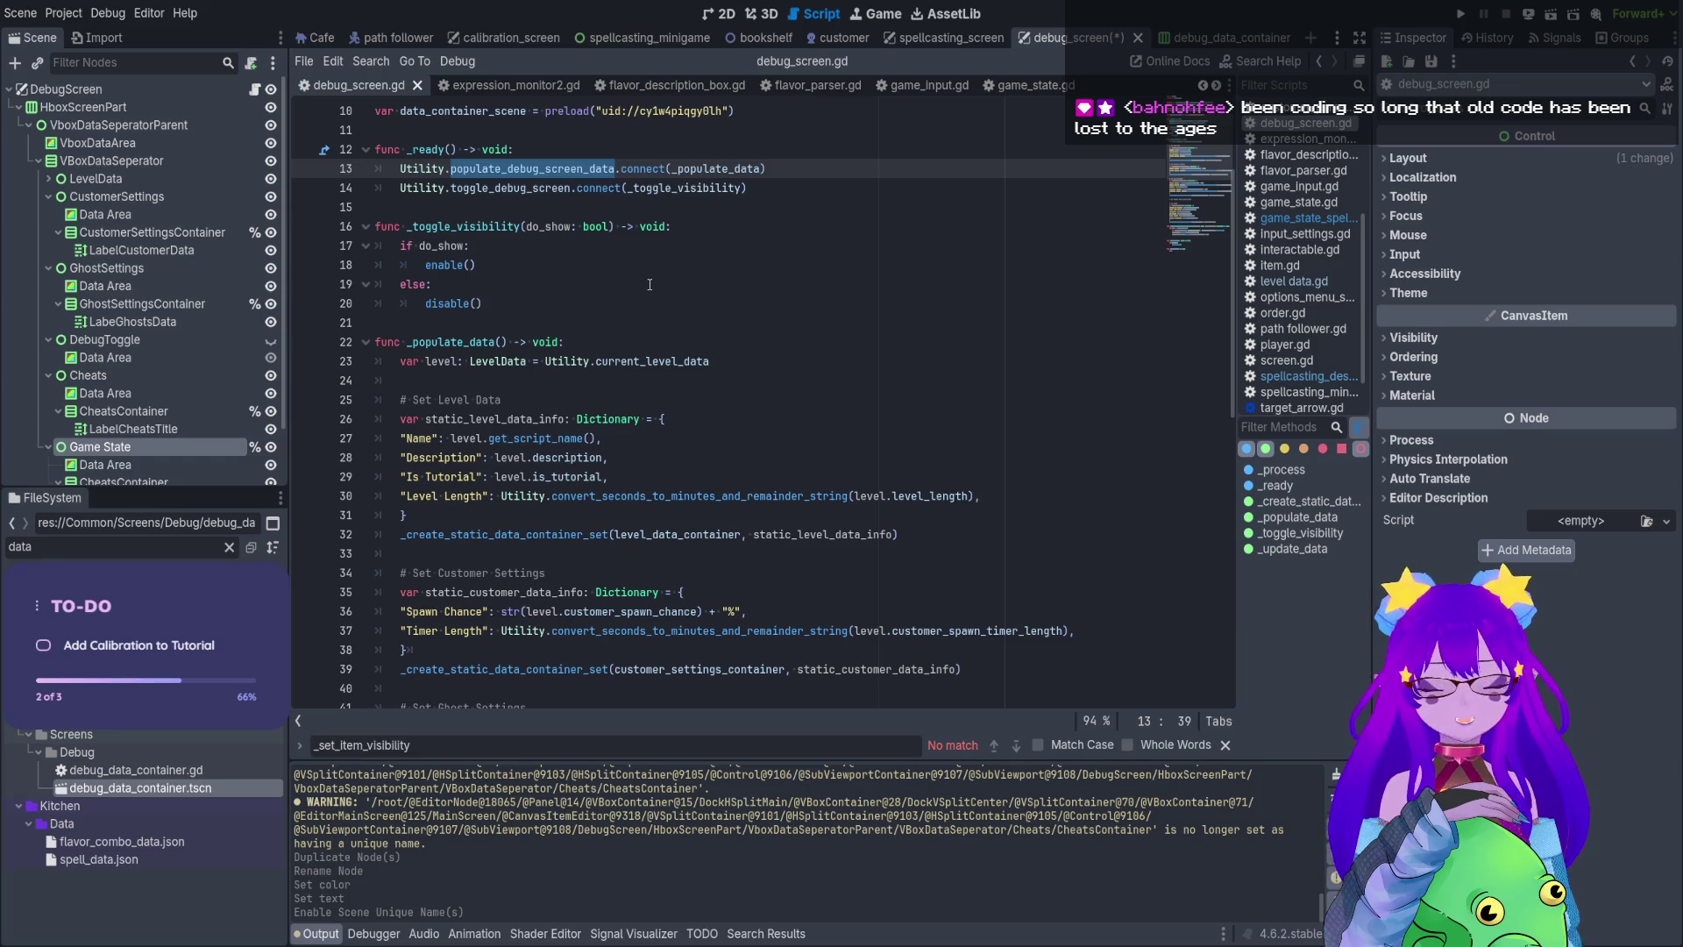
scroll(605, 220, "up", 3)
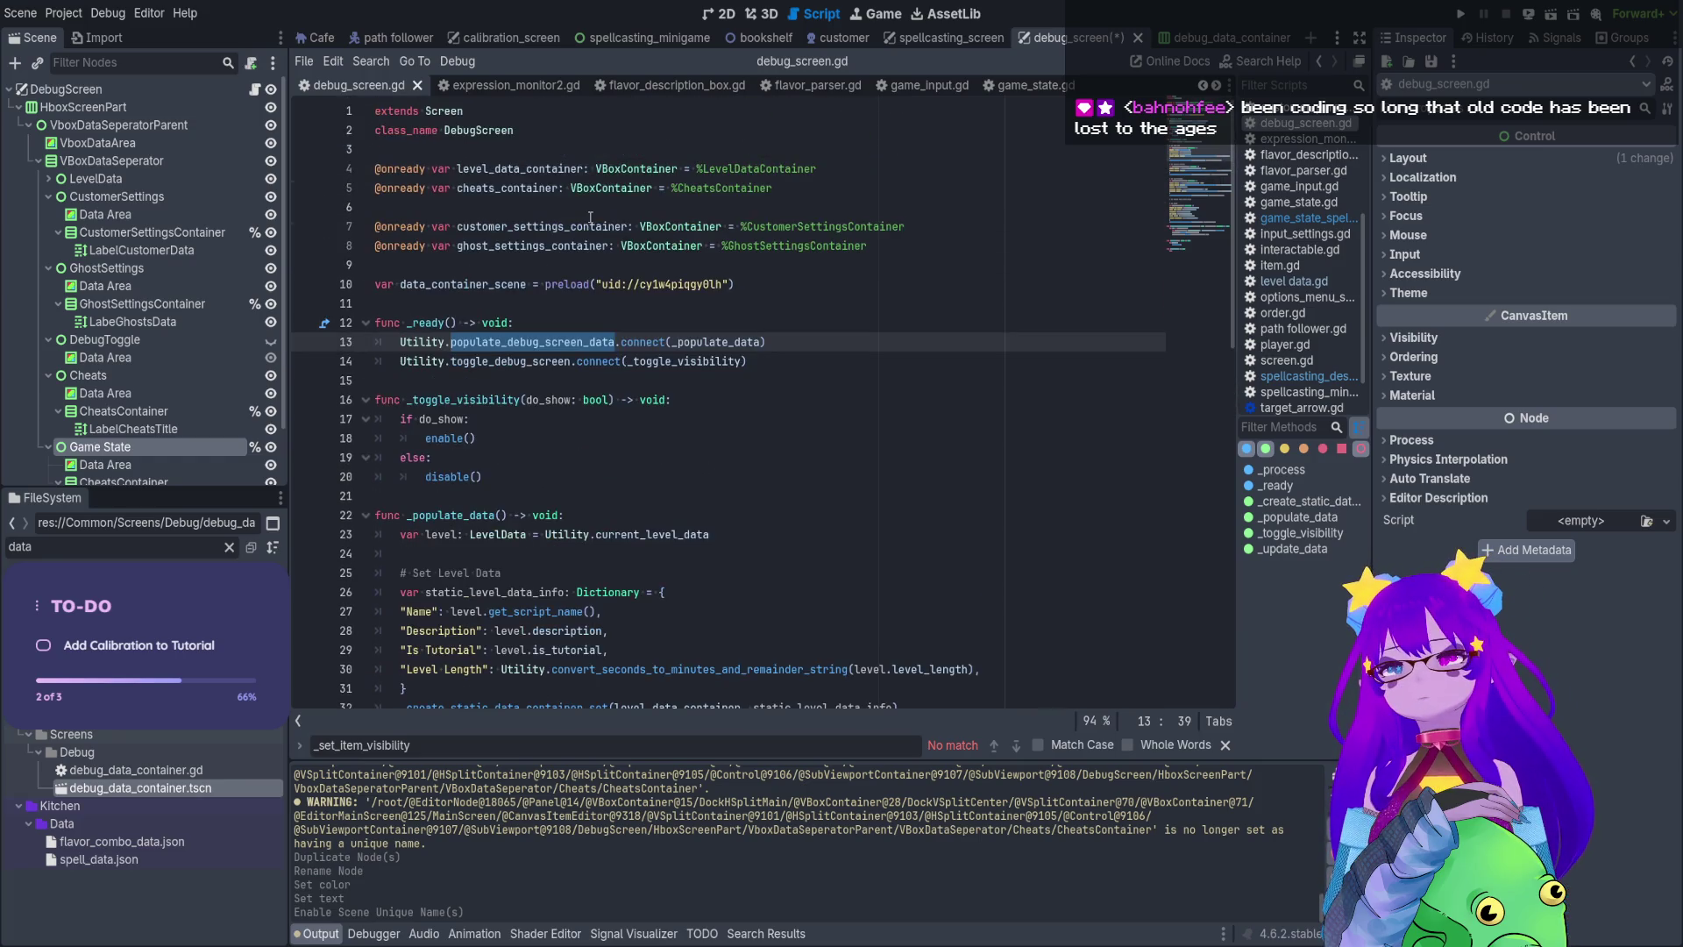
left_click(841, 186)
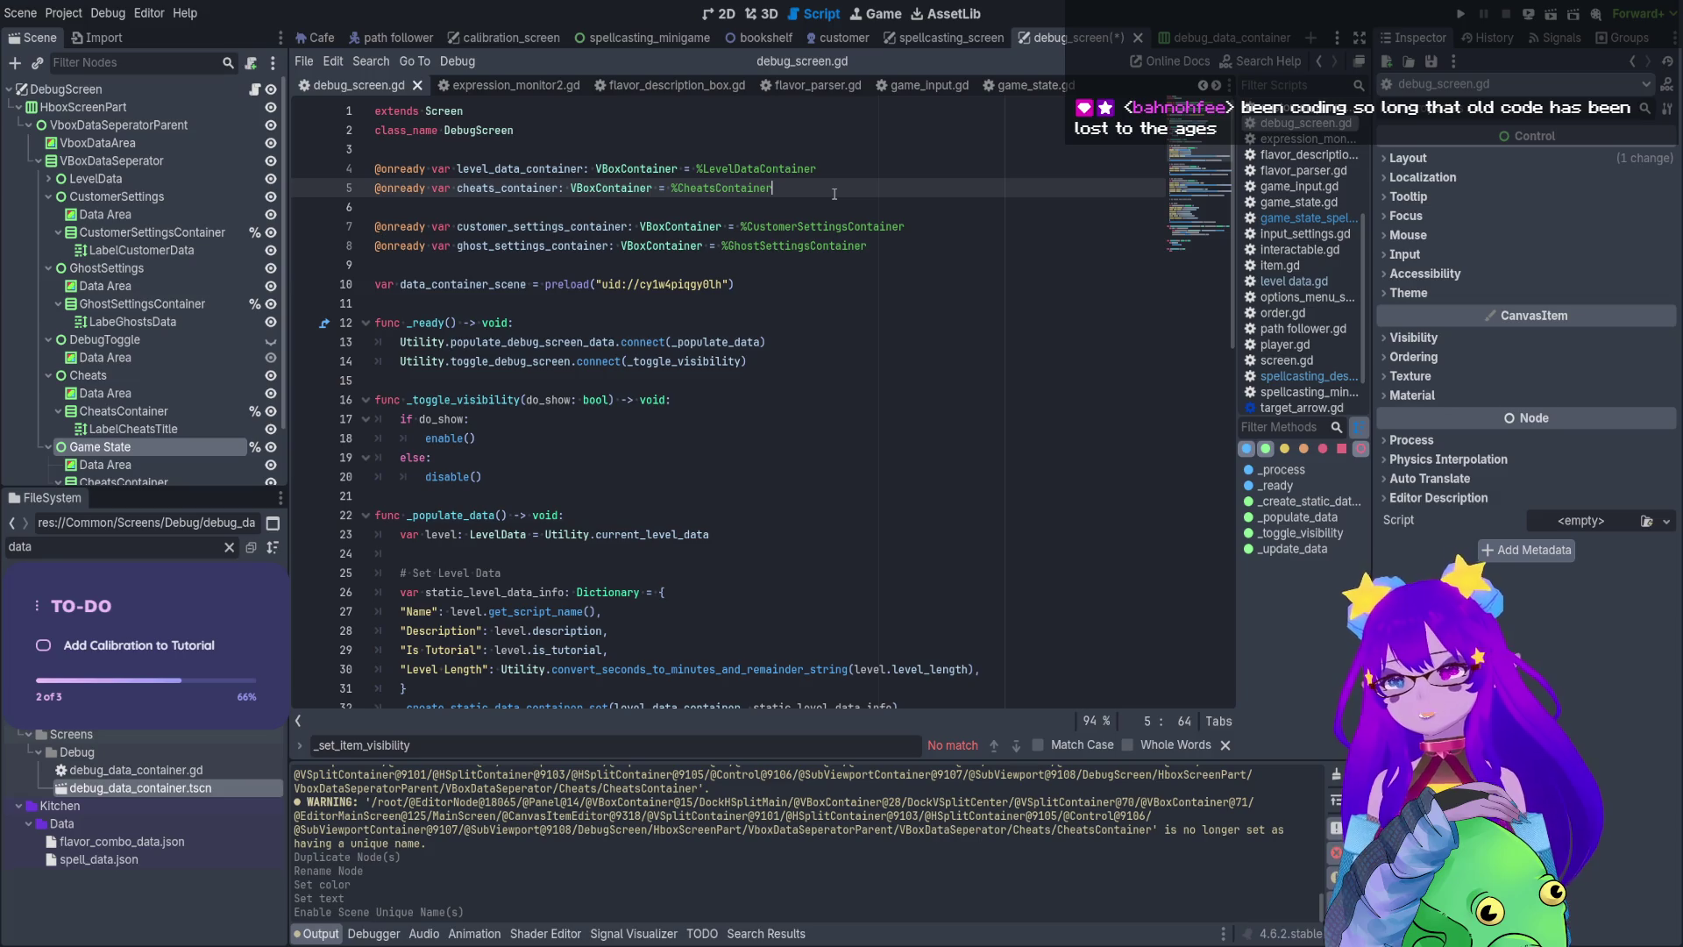
key("Return")
key("BackSpace")
left_click(911, 245)
key("Return")
key("Return")
mouse_move(187, 452)
left_mouse_down()
mouse_move(395, 379)
mouse_move(438, 286)
left_mouse_up()
key("BackSpace")
double_click(485, 285)
key("ctrl+s")
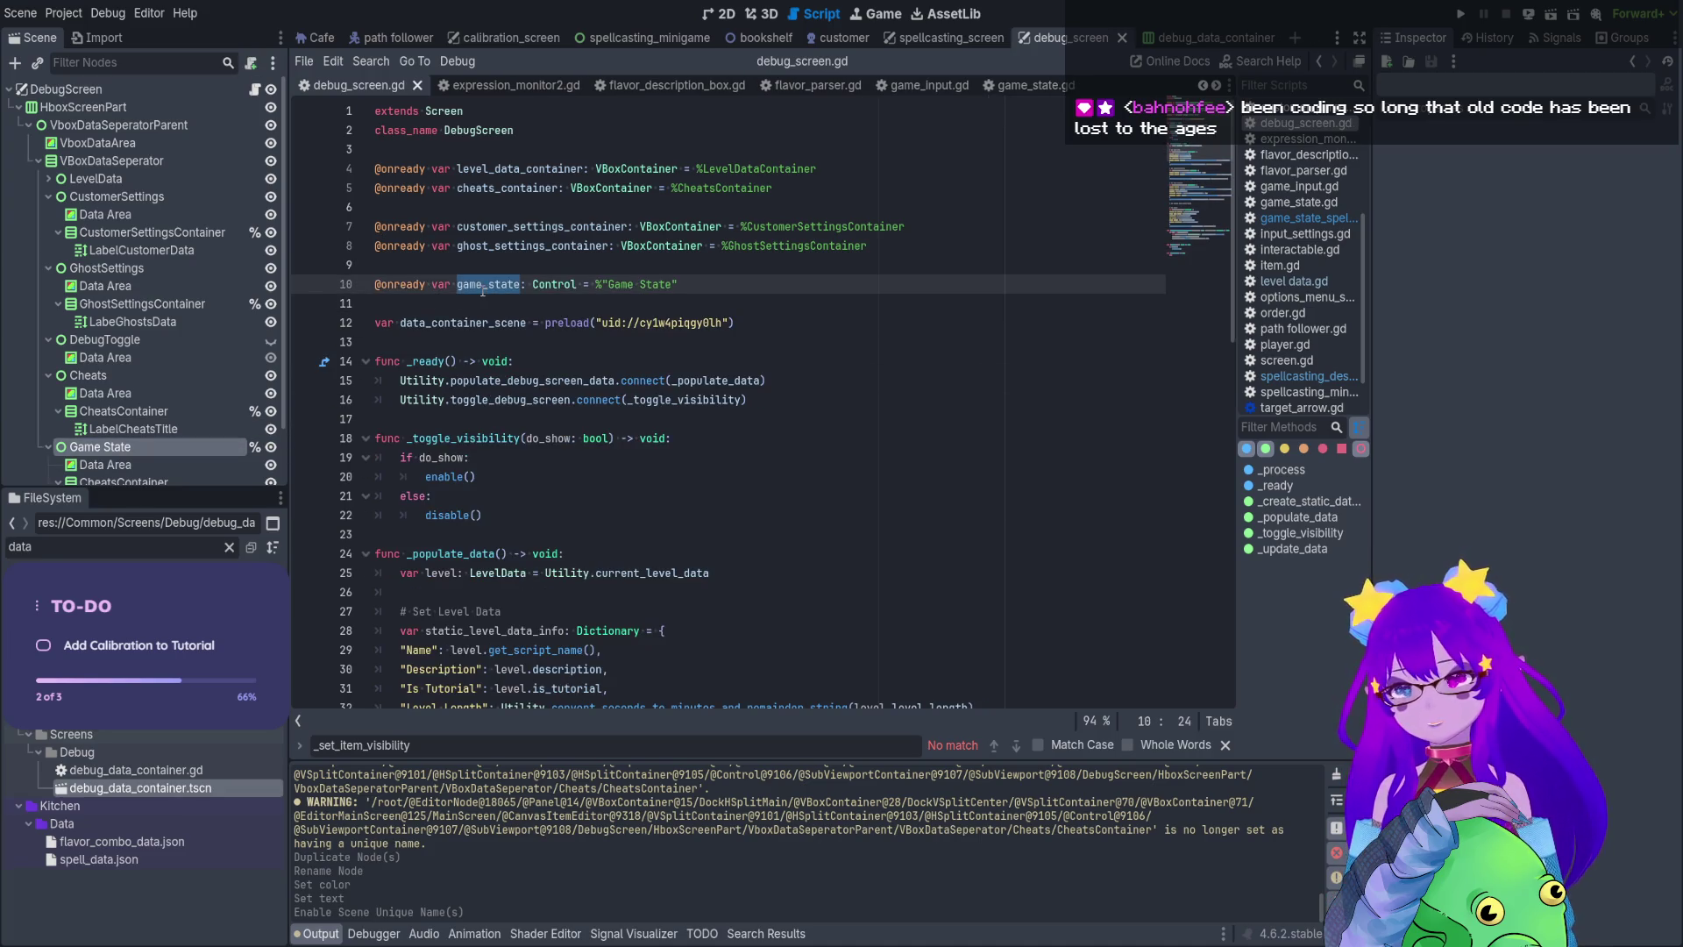
Review the container-creation function and the static_data_set call on line 70
scroll(668, 455, "down", 2)
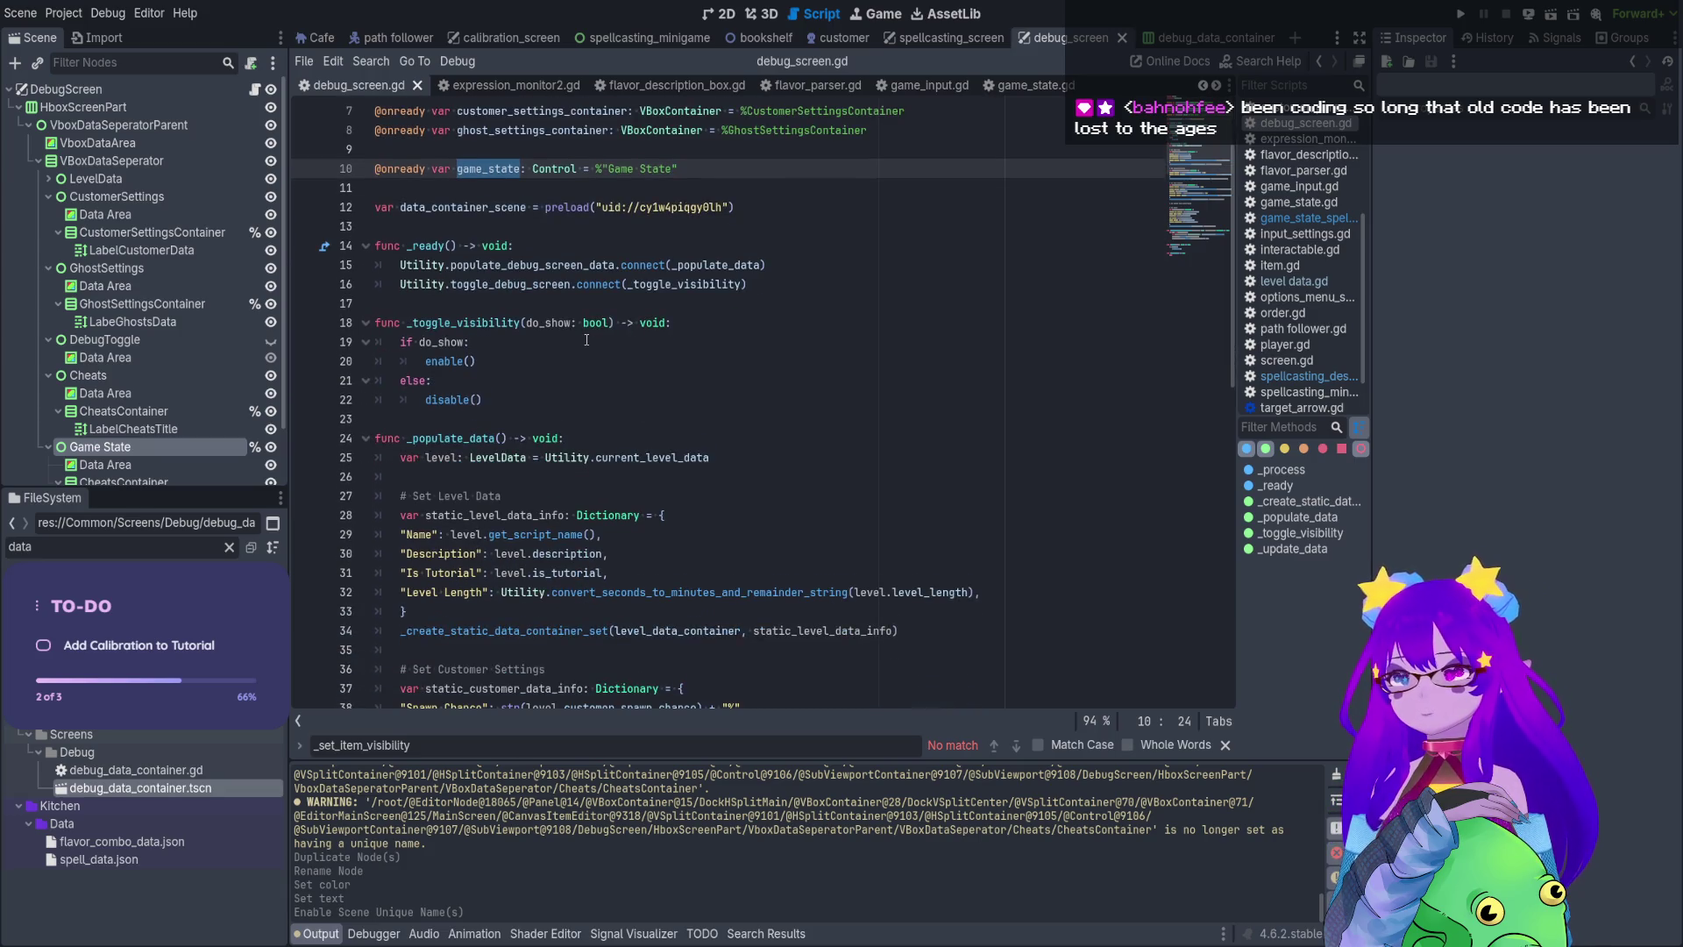
scroll(587, 340, "down", 8)
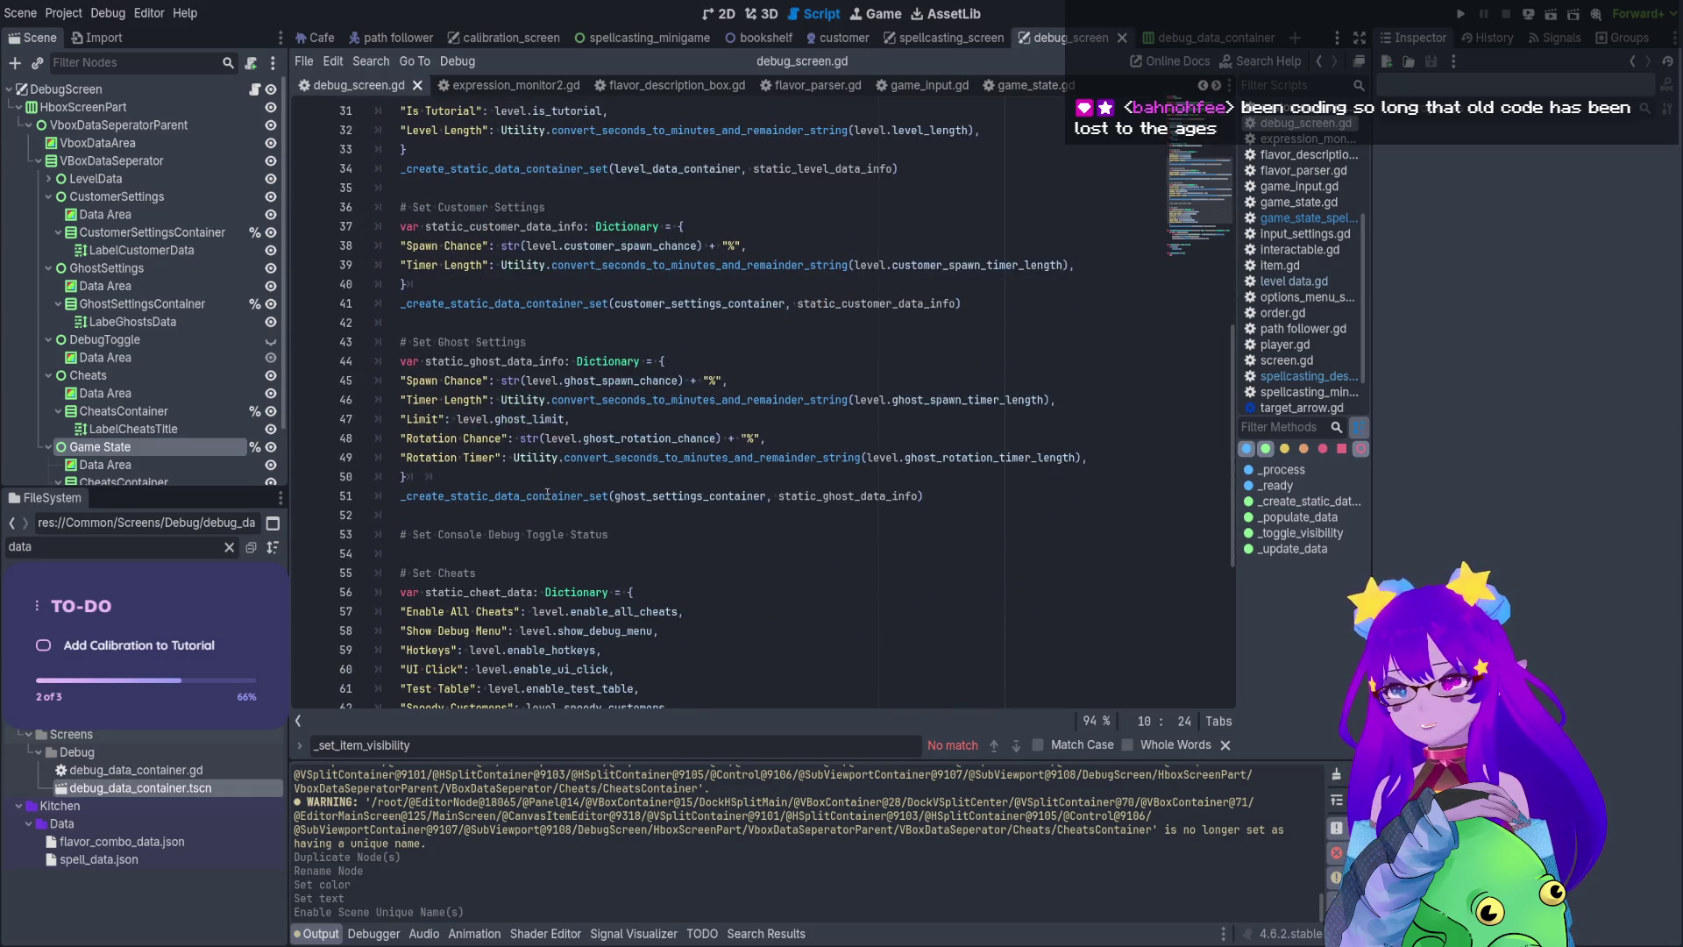
scroll(552, 483, "down", 4)
left_click(467, 554)
scroll(459, 510, "down", 2)
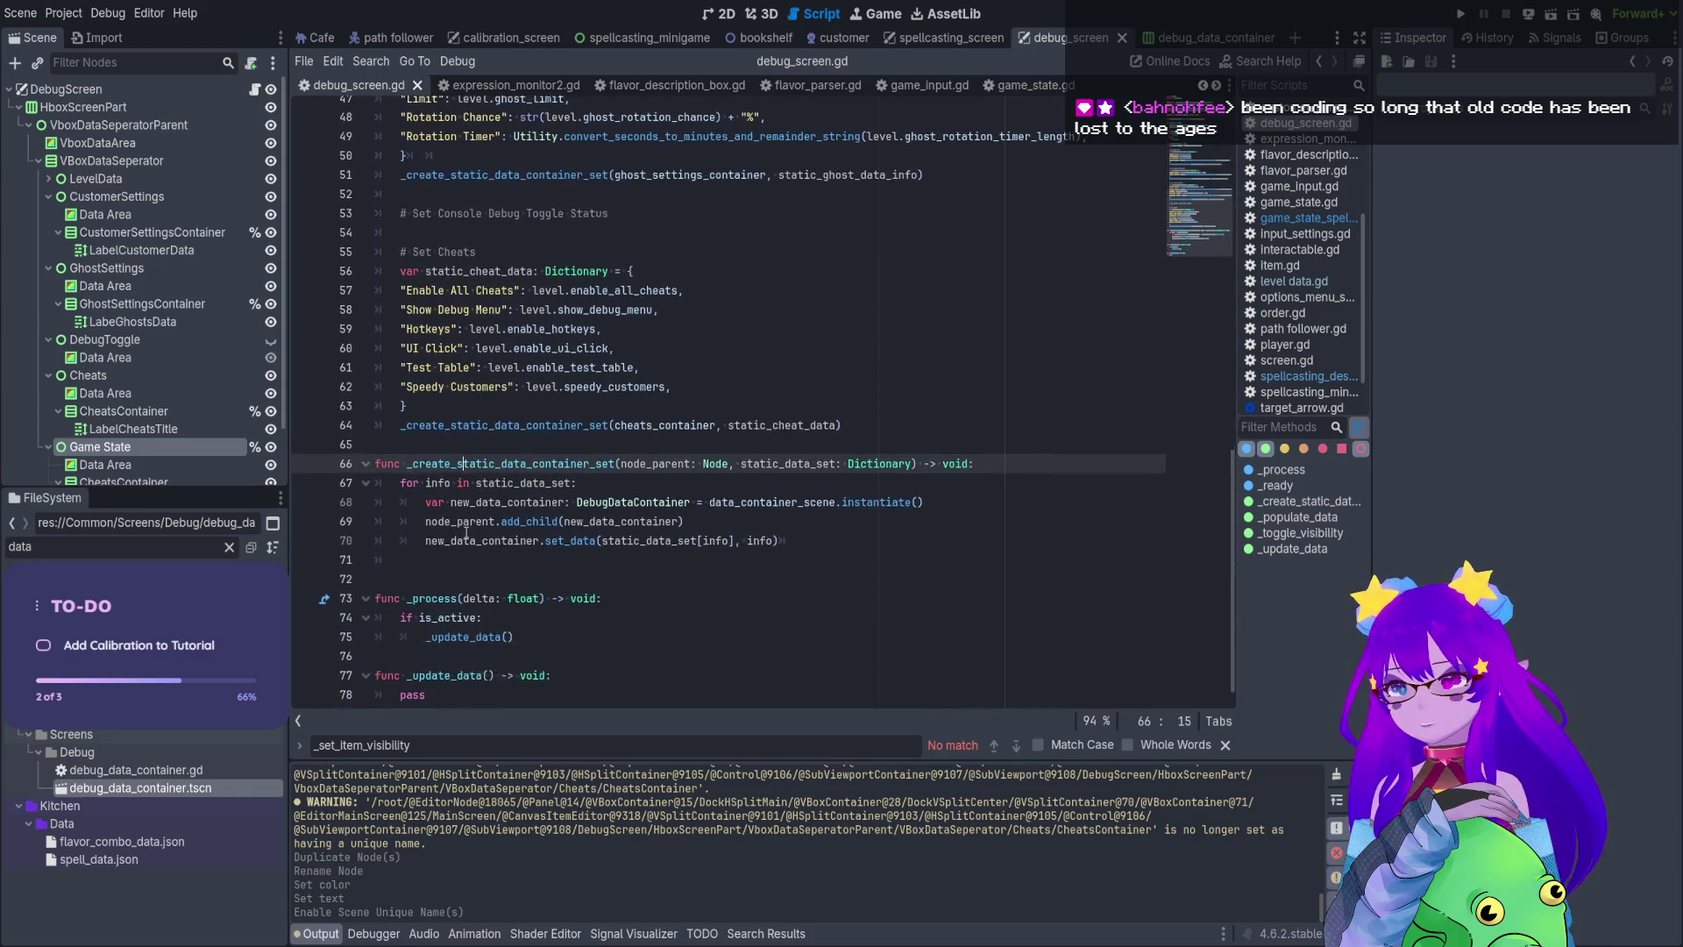
left_click(586, 487)
left_click(613, 541)
double_click(634, 521)
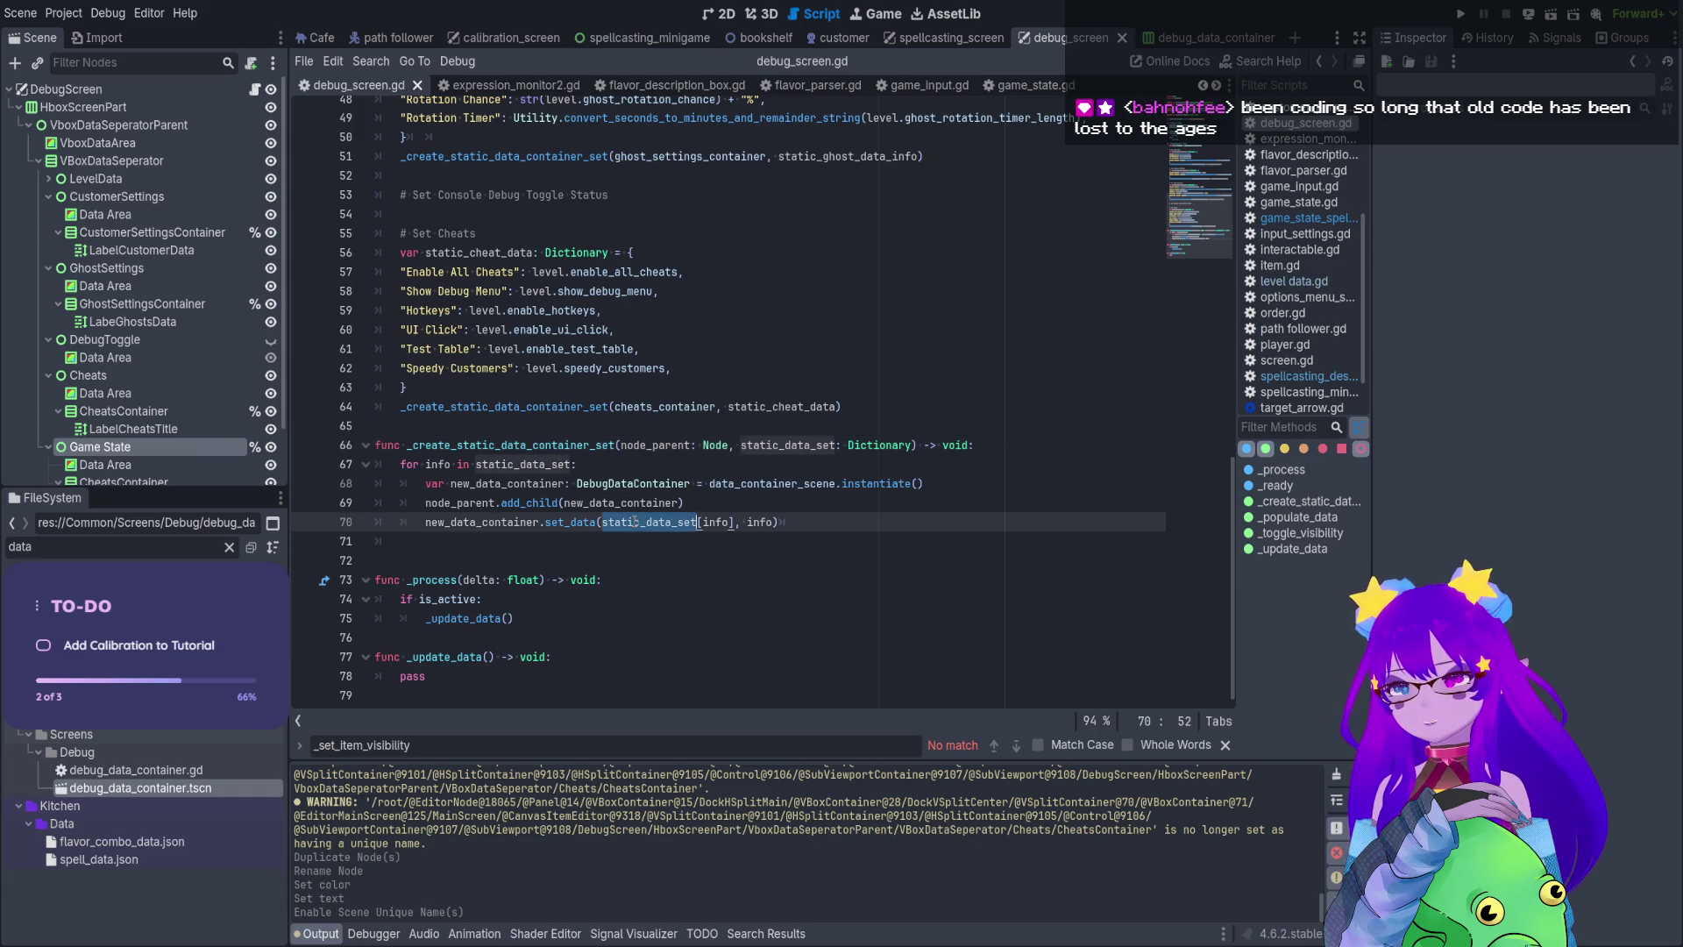
left_click(739, 522)
scroll(599, 362, "up", 2)
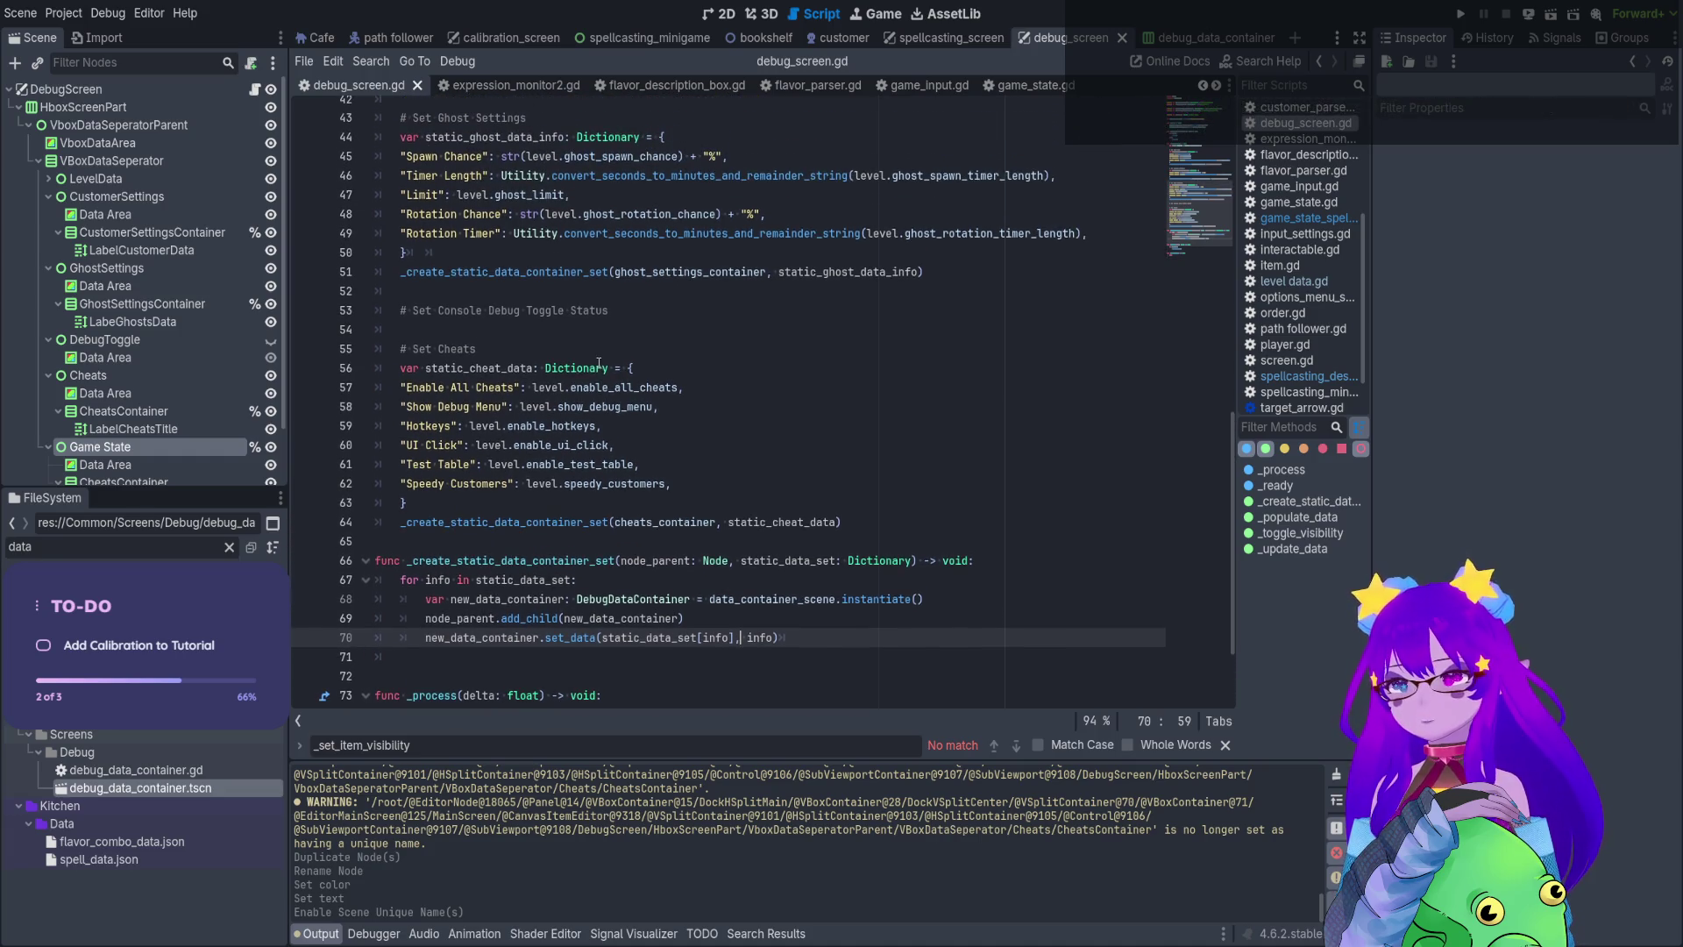
Declare 'var static_data' on a new line after the cheats setup on line 64
left_click(949, 536)
left_click(928, 524)
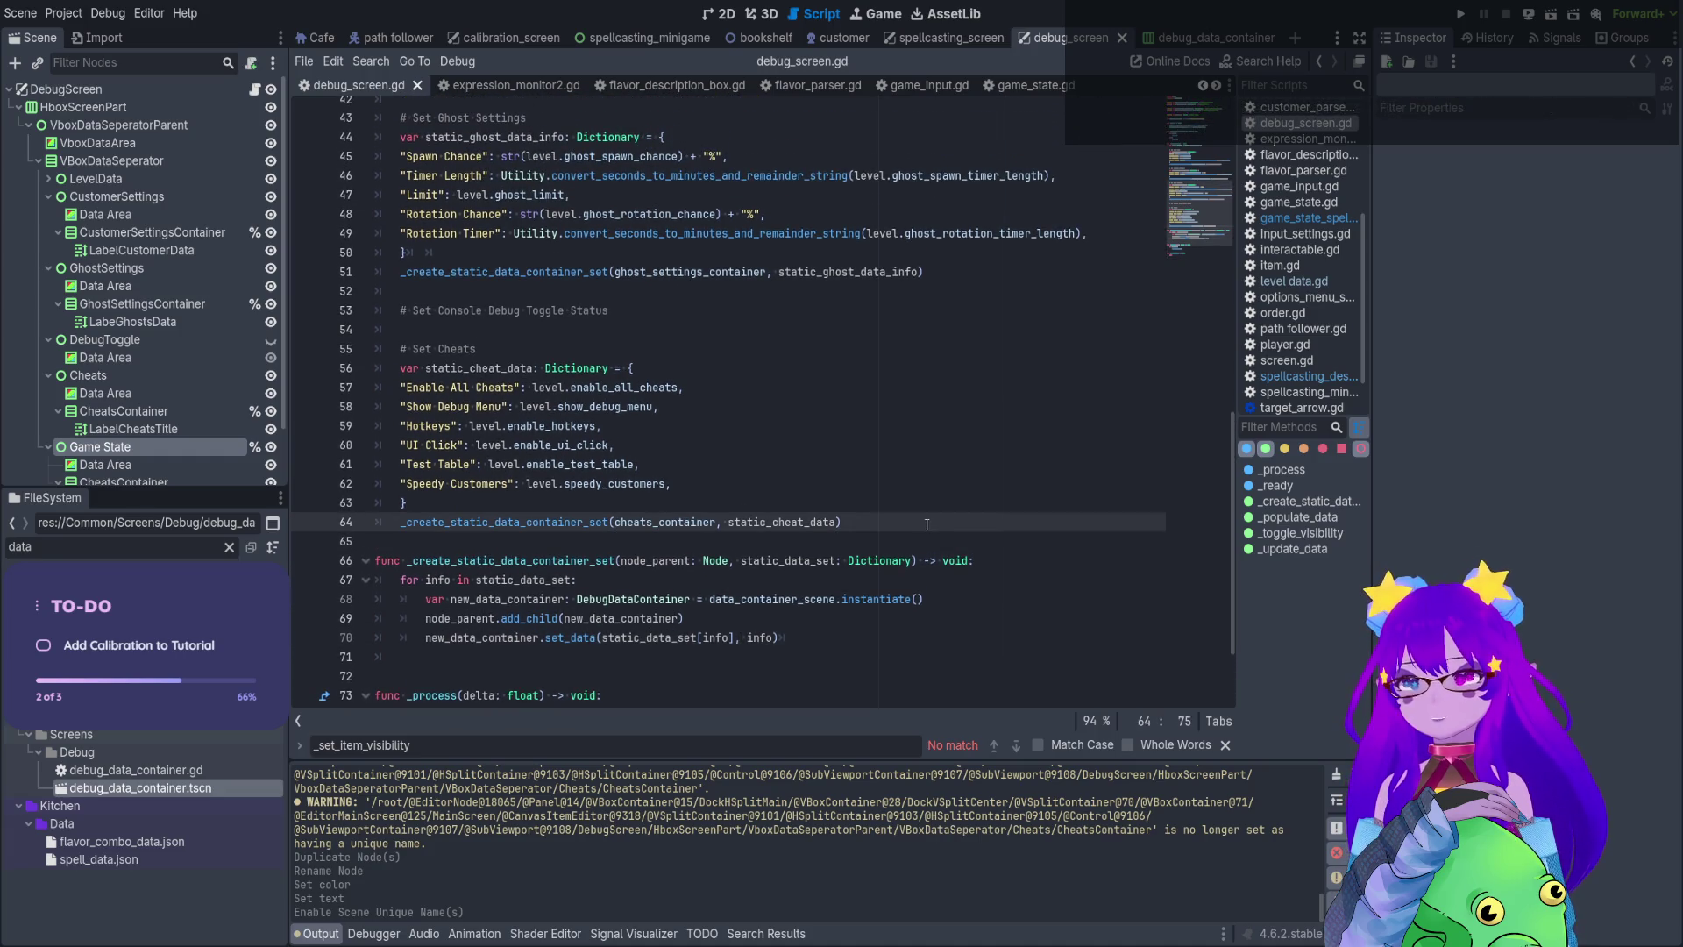
key("Return")
key("Return")
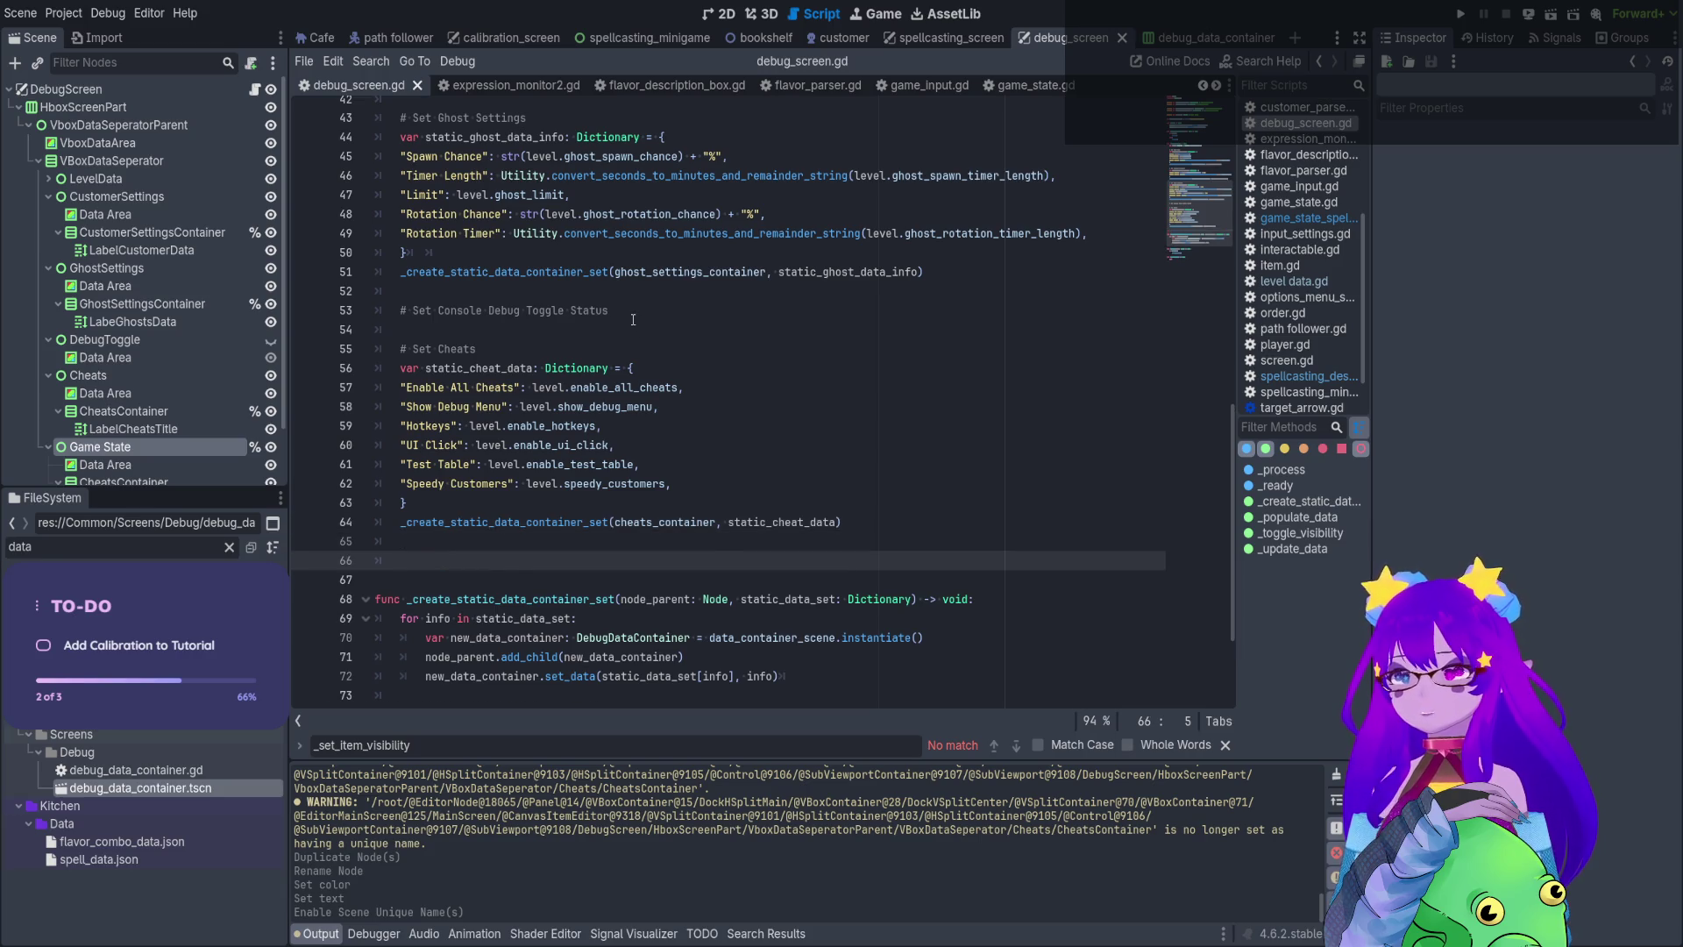
scroll(636, 394, "down", 1)
type("var")
scroll(687, 365, "up", 1)
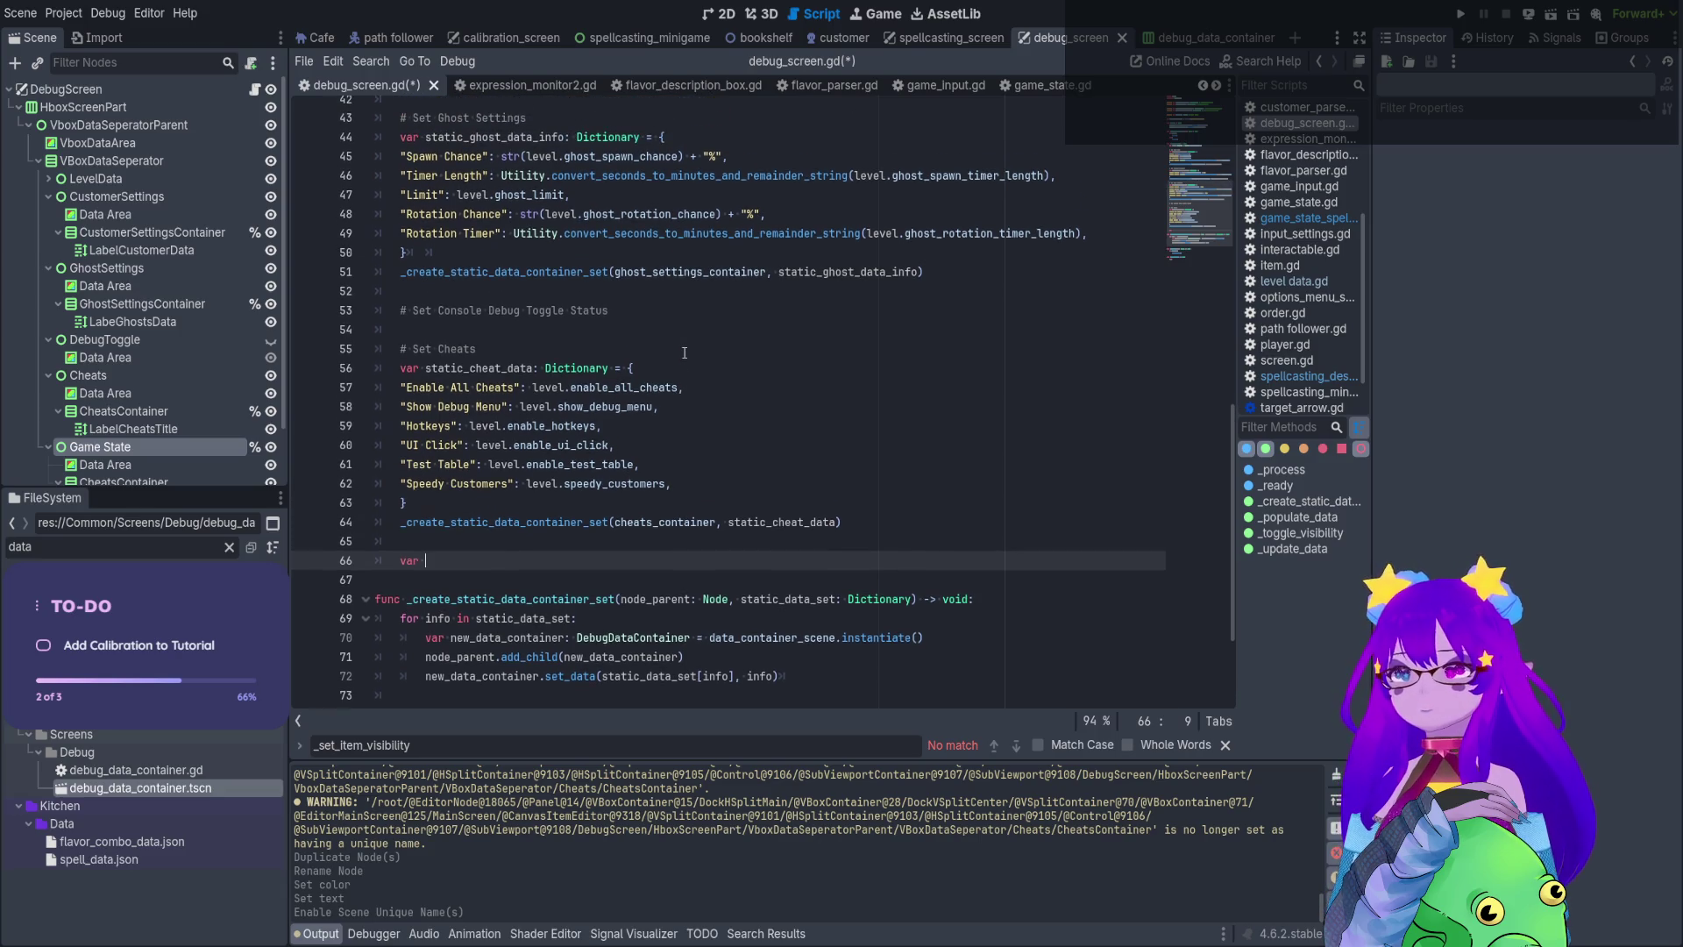
type("static")
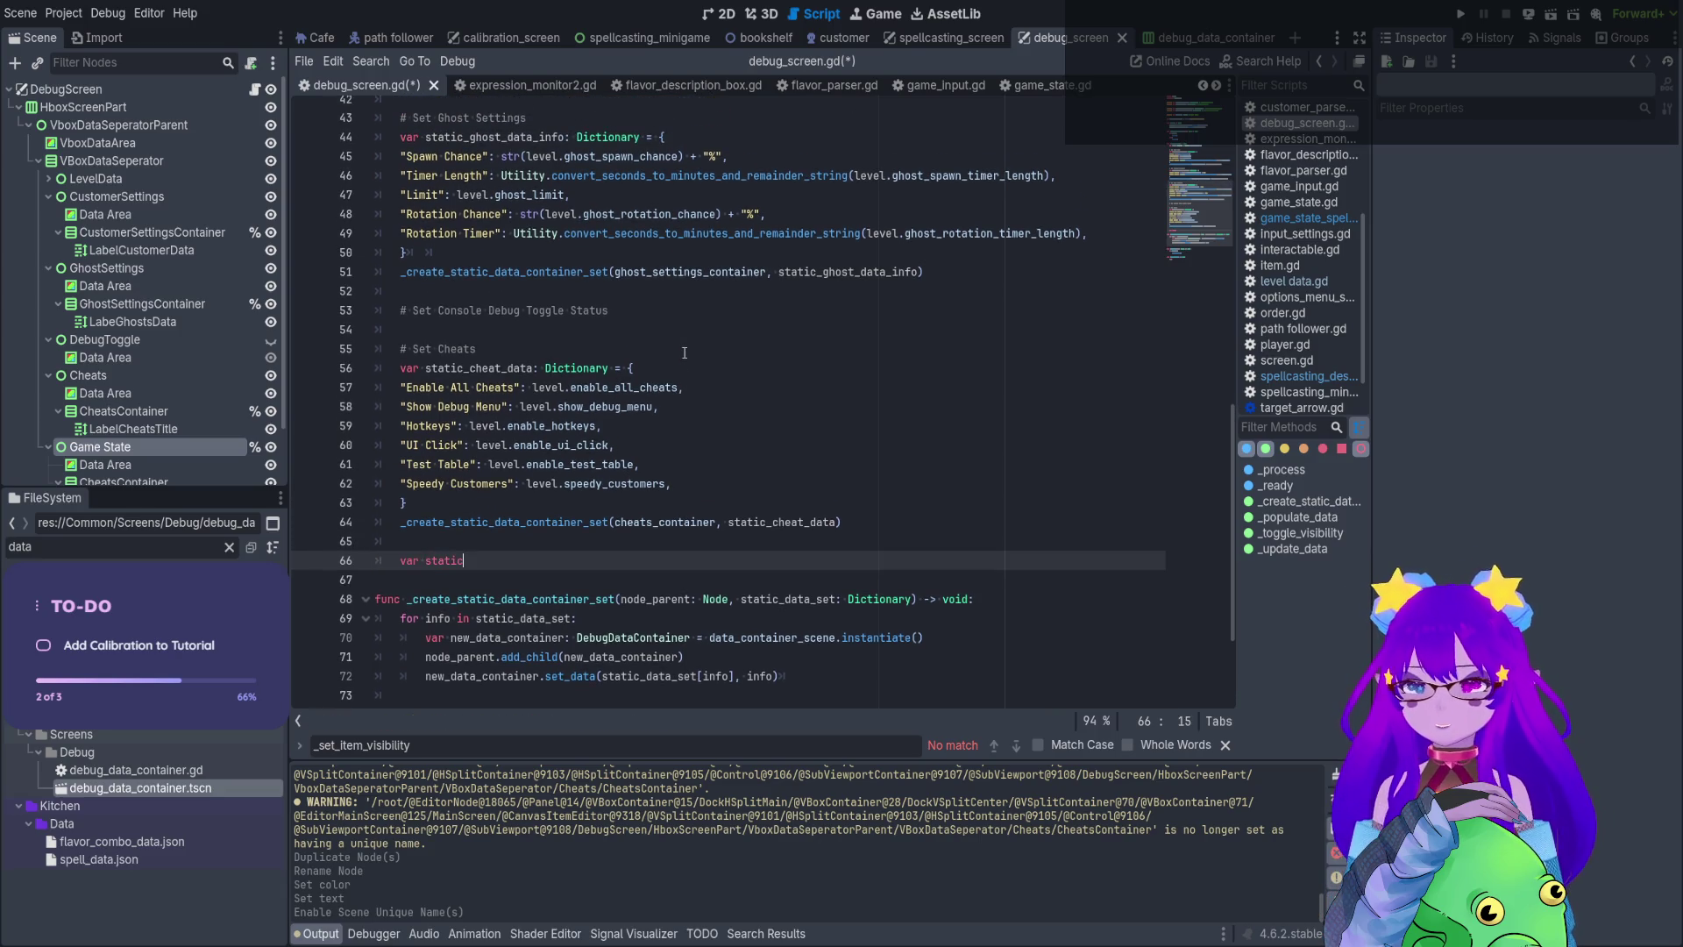
type("_data")
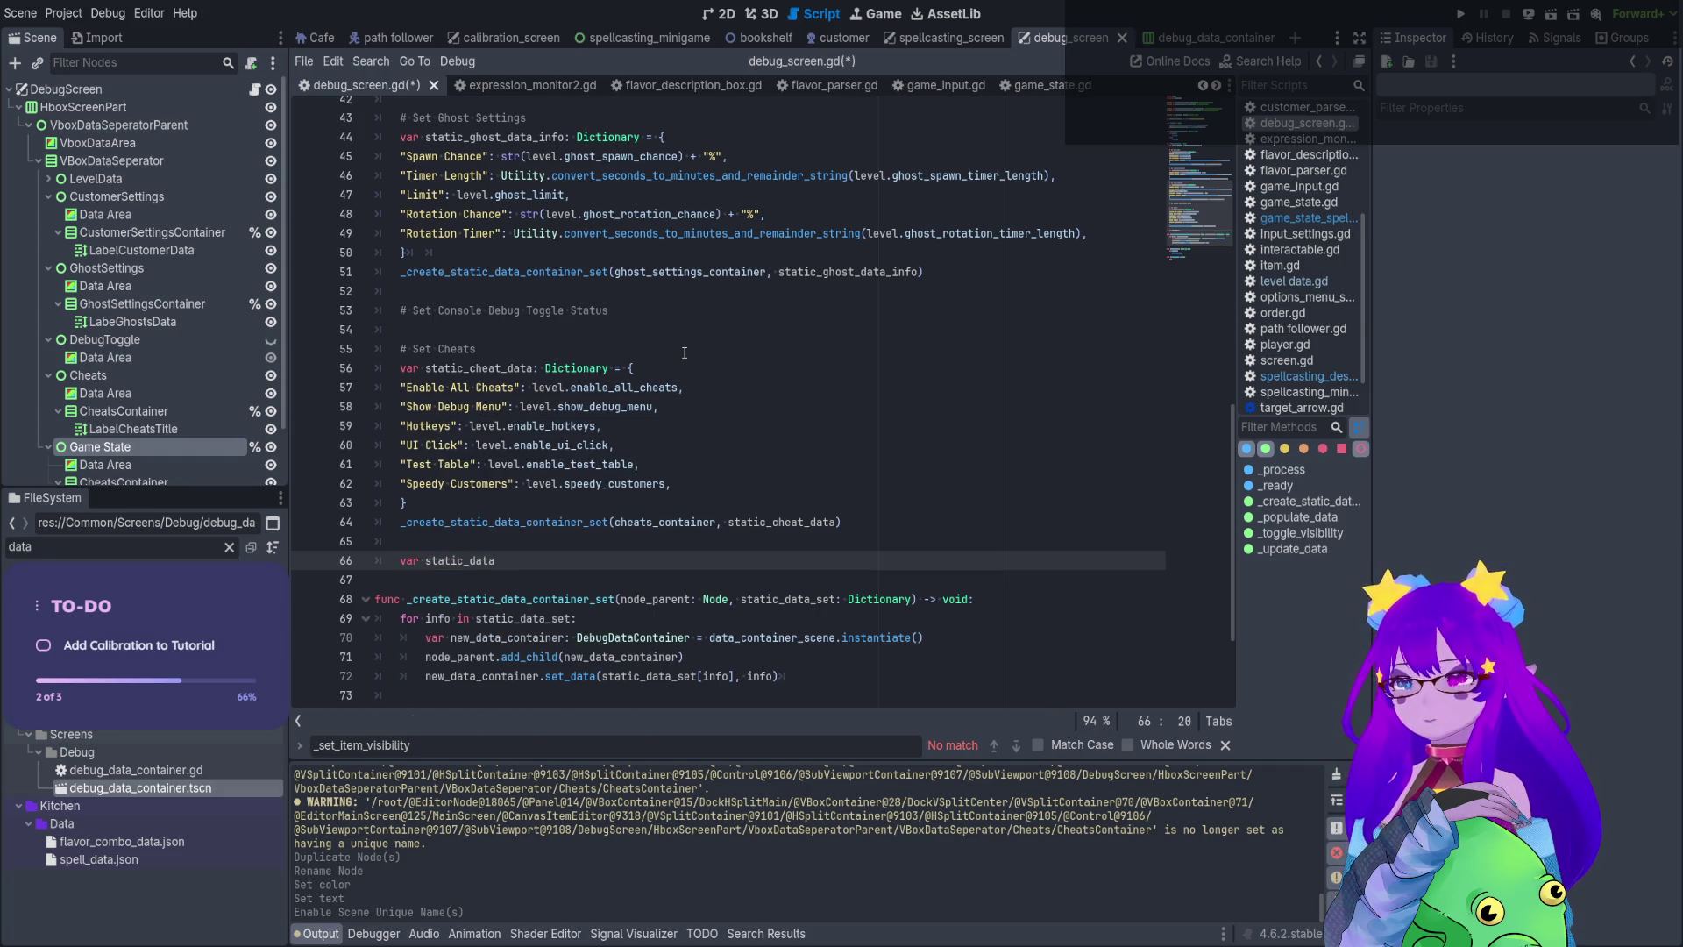
Review the _update_data stub and cheat dictionary, then select static_data on line 66
scroll(684, 353, "down", 3)
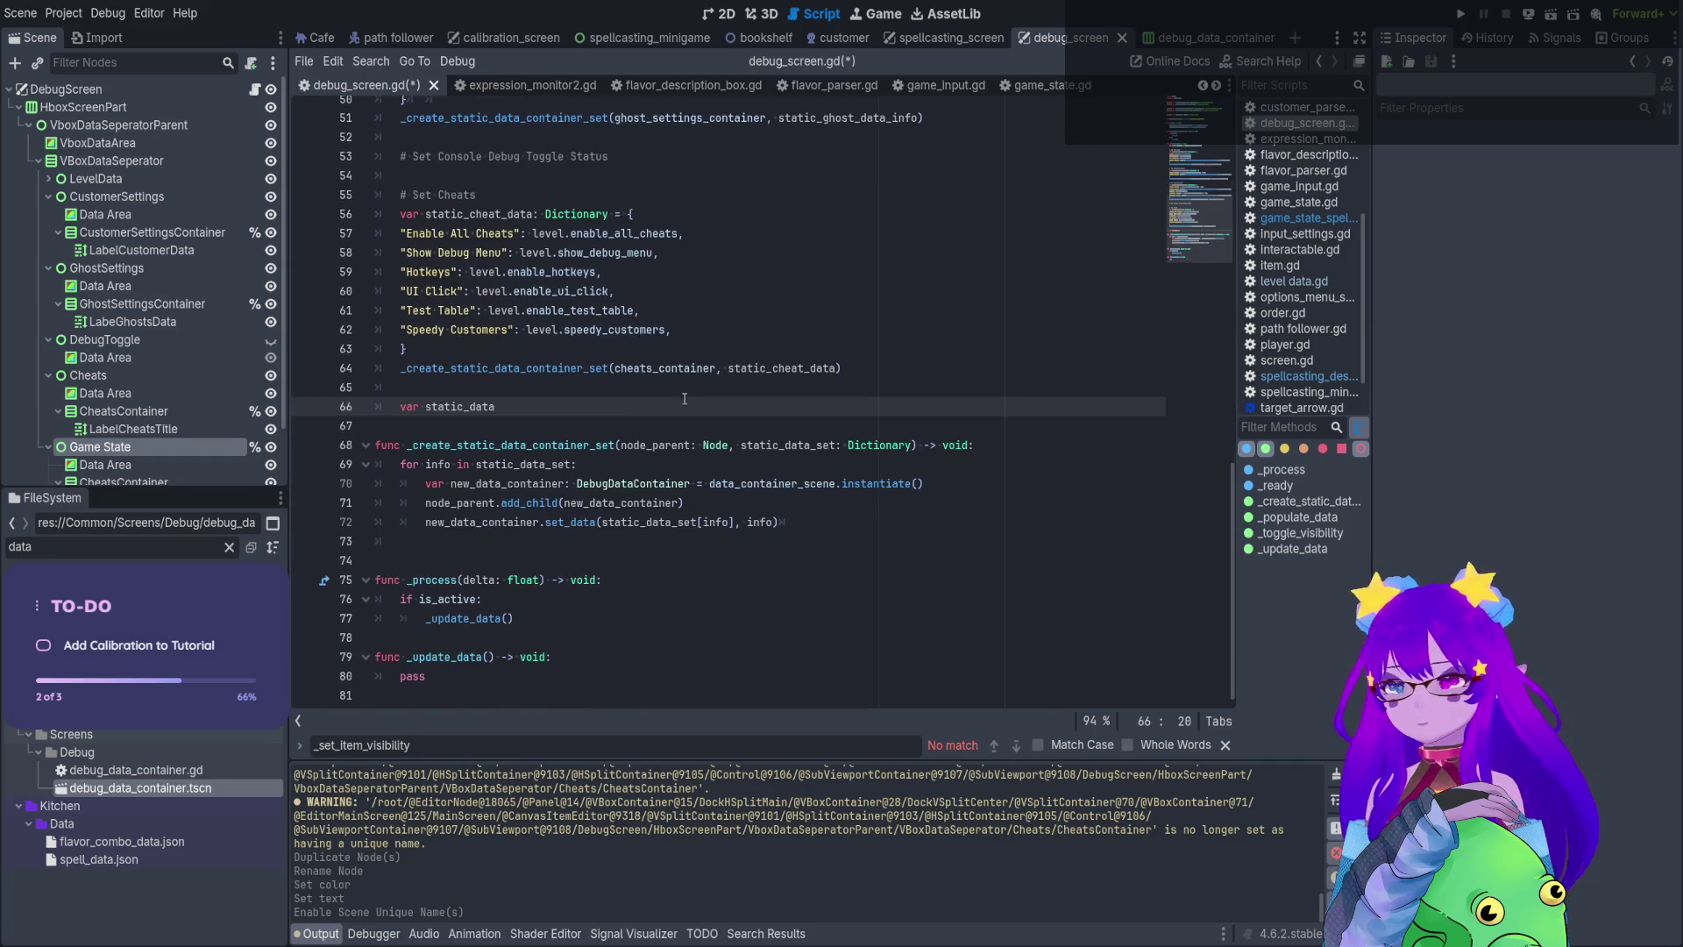
left_click(505, 616)
key("Down")
key("Down")
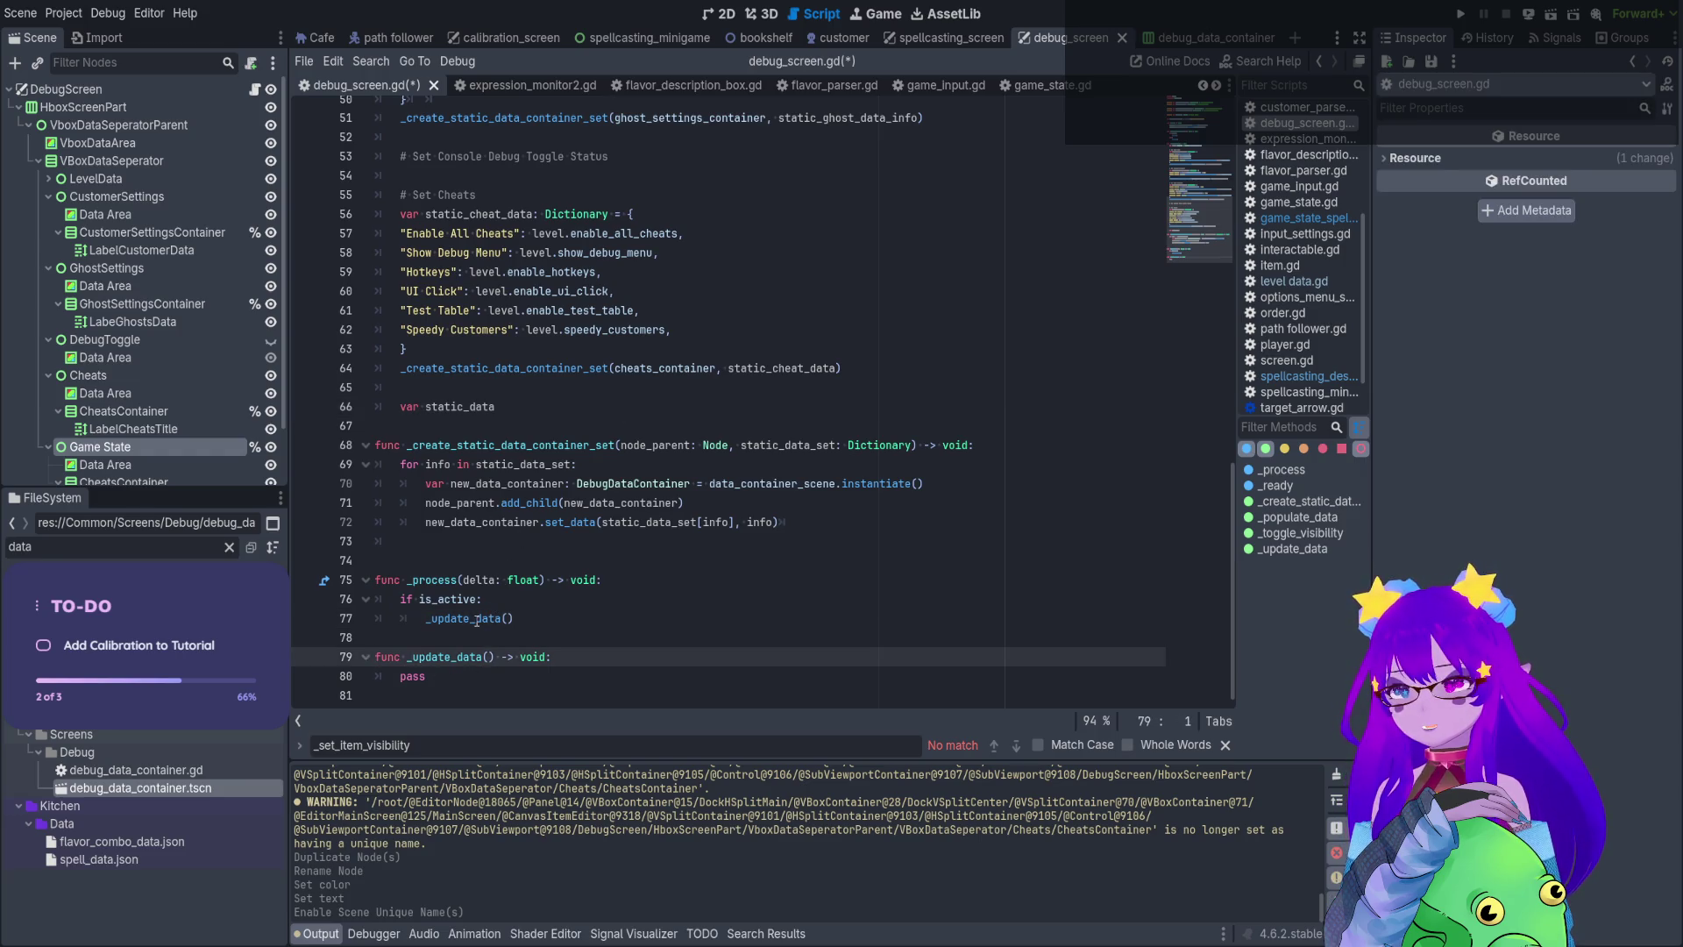
left_click(476, 619)
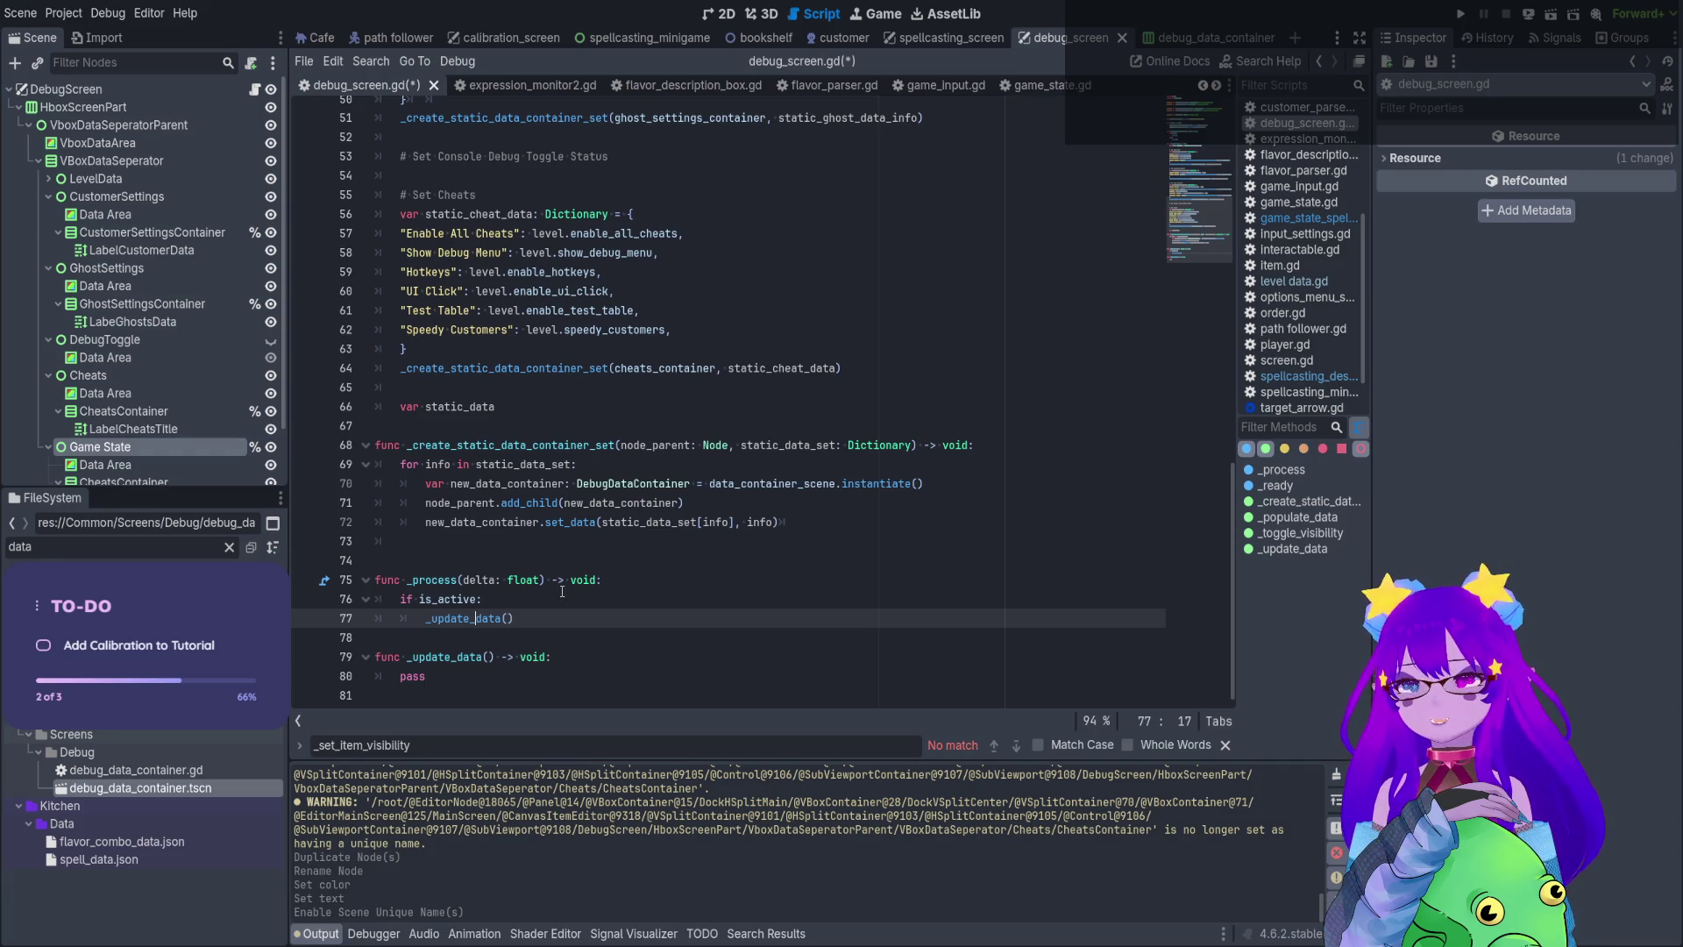
left_click_drag(554, 233, 554, 329)
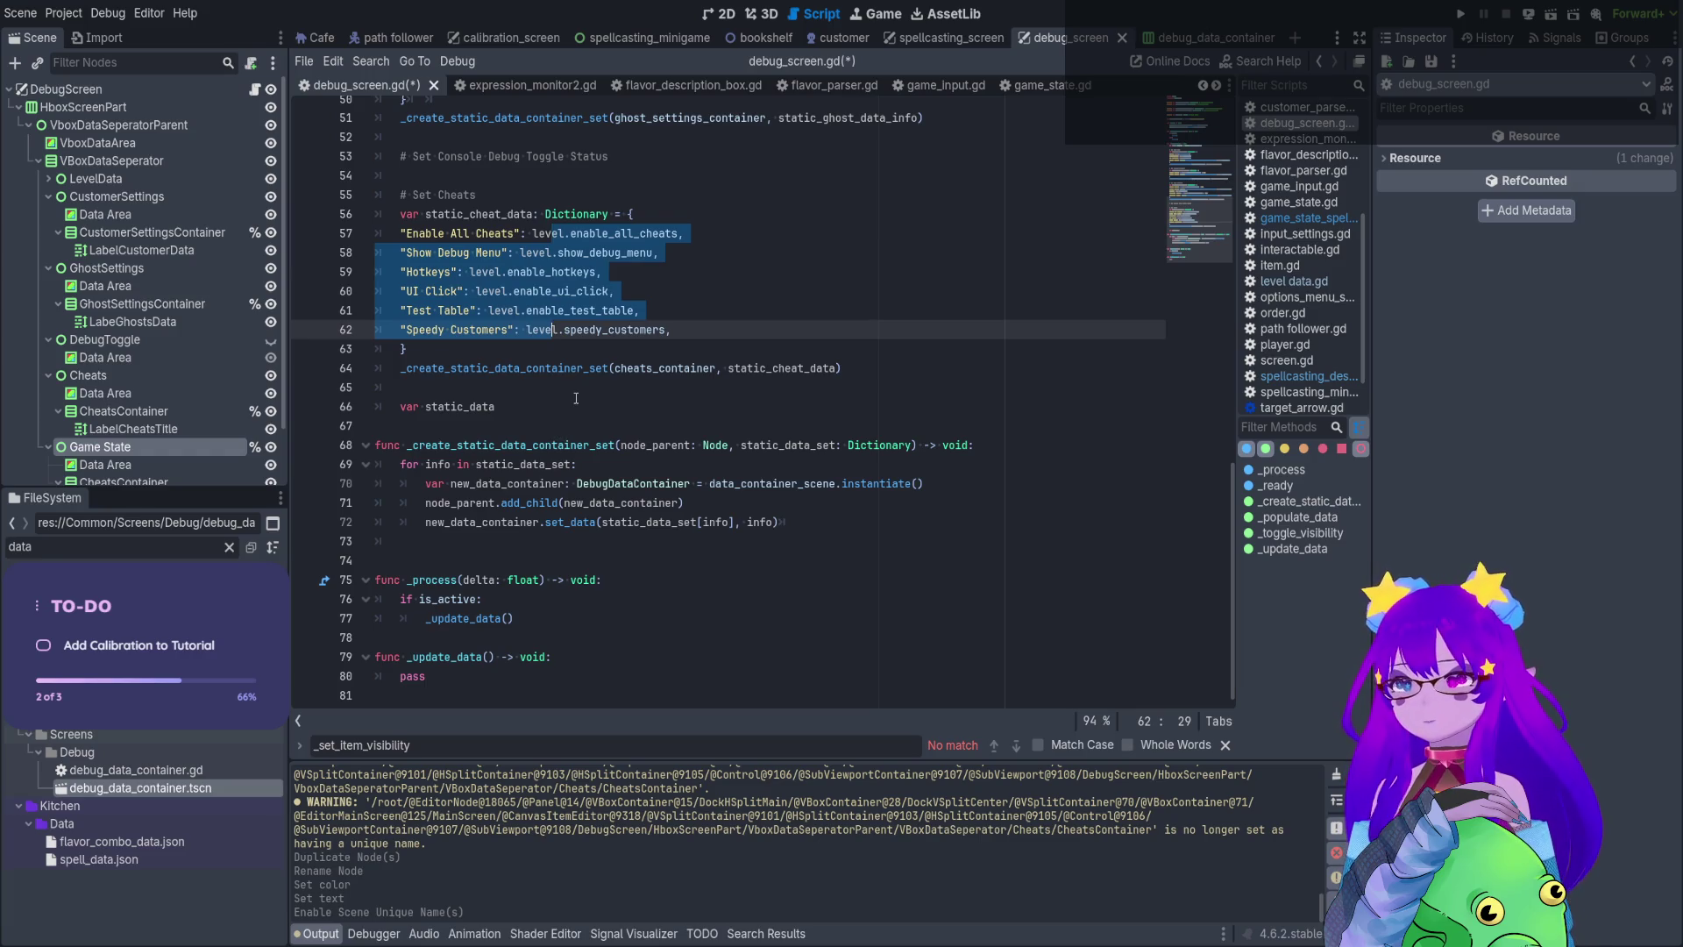
left_click_drag(603, 353, 628, 213)
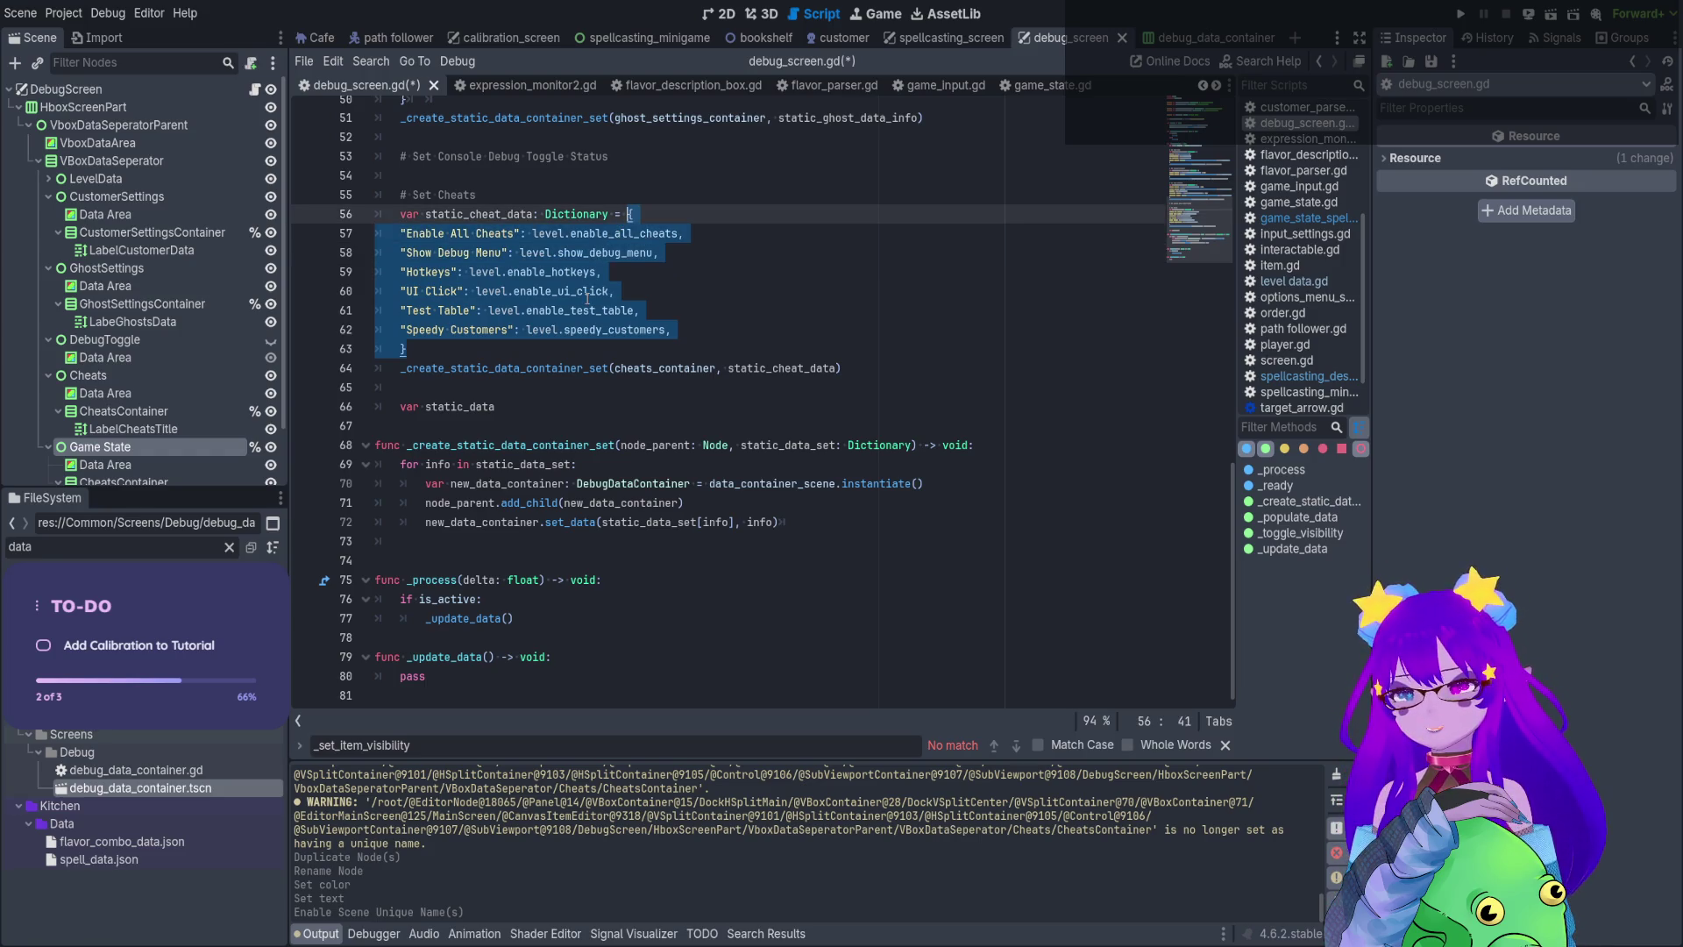
double_click(458, 618)
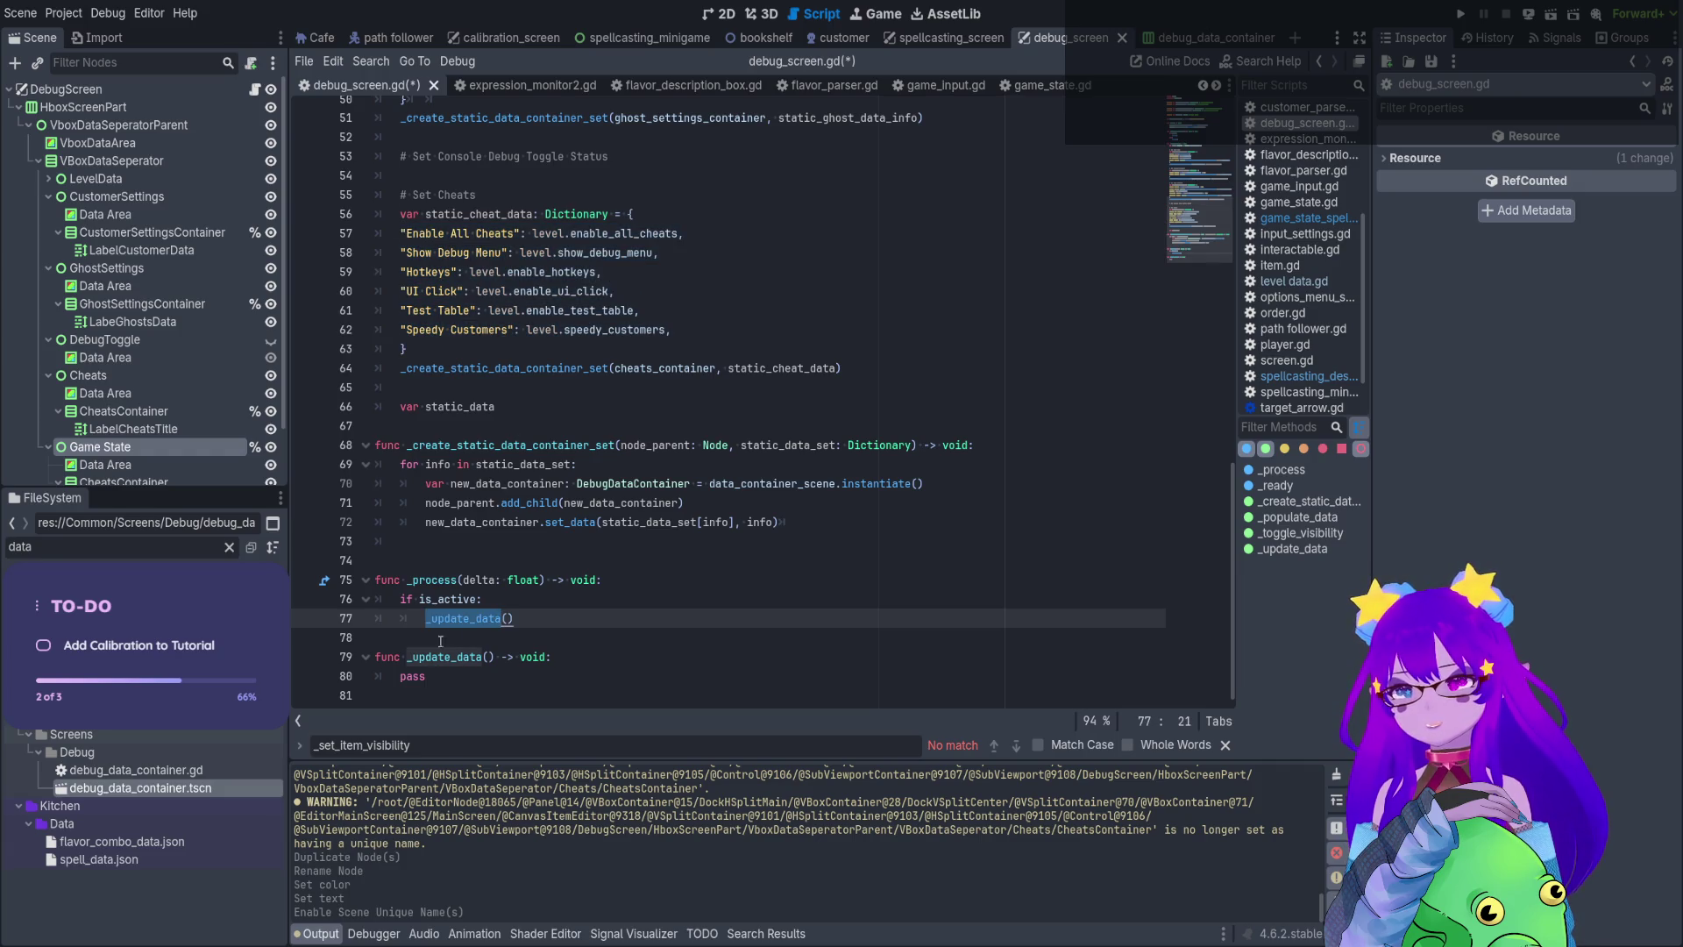
double_click(465, 408)
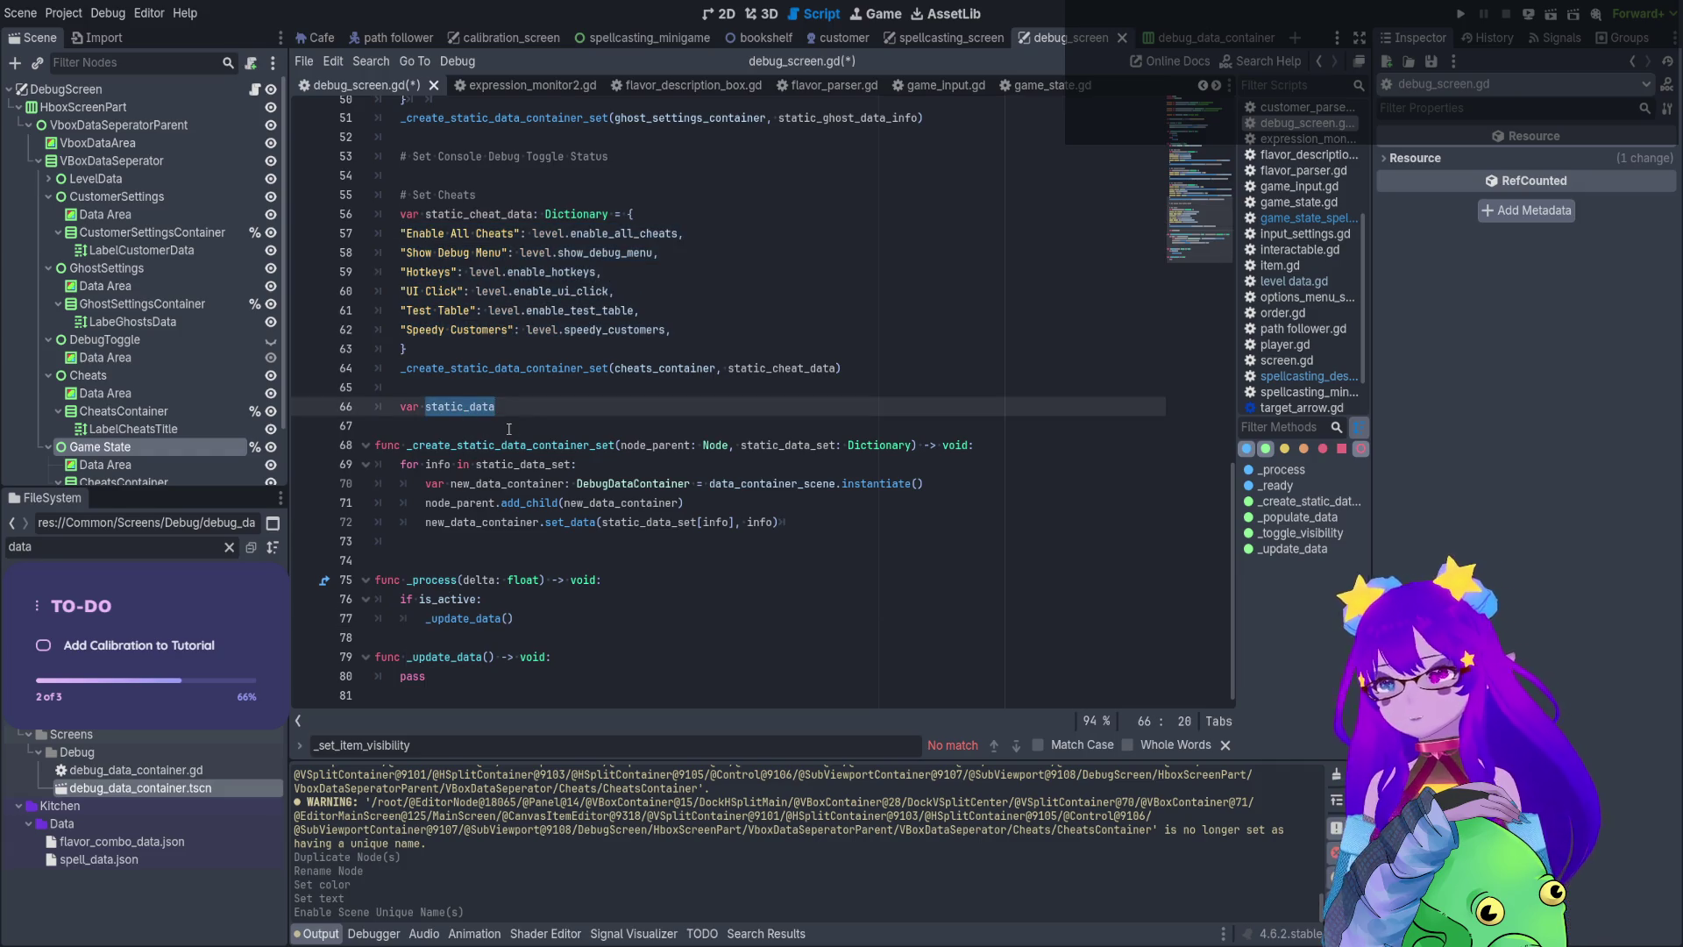
Rename it to game_state_data: Dictionary with a "Current Game State: " entry
type("gam")
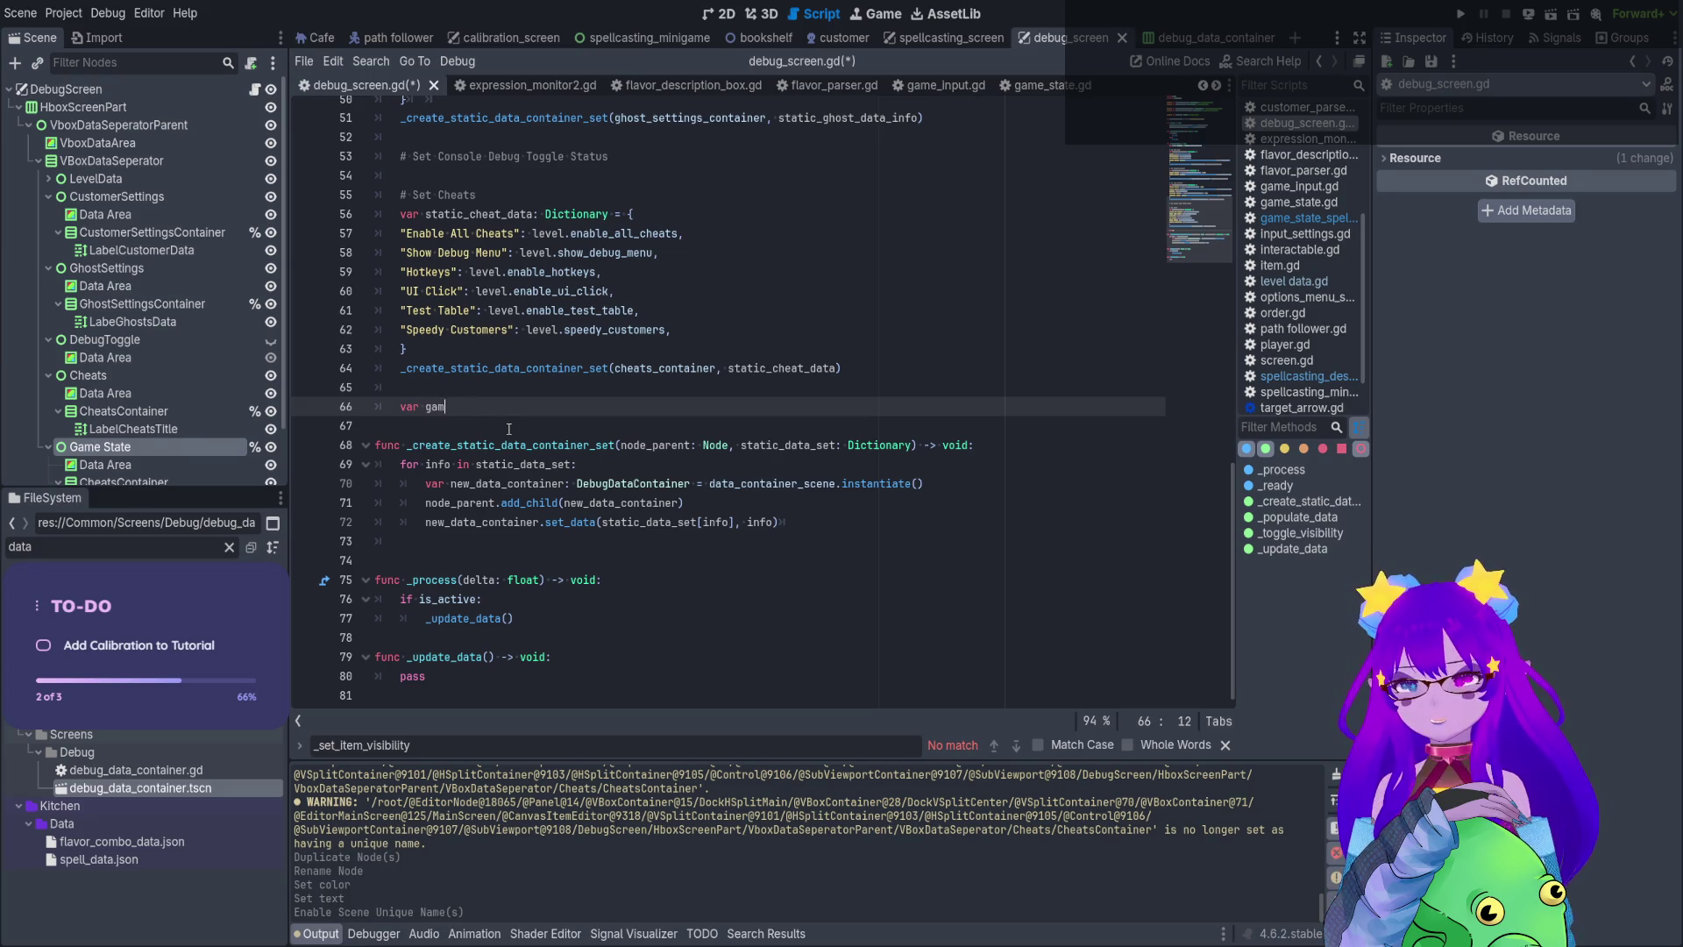
type("e_state")
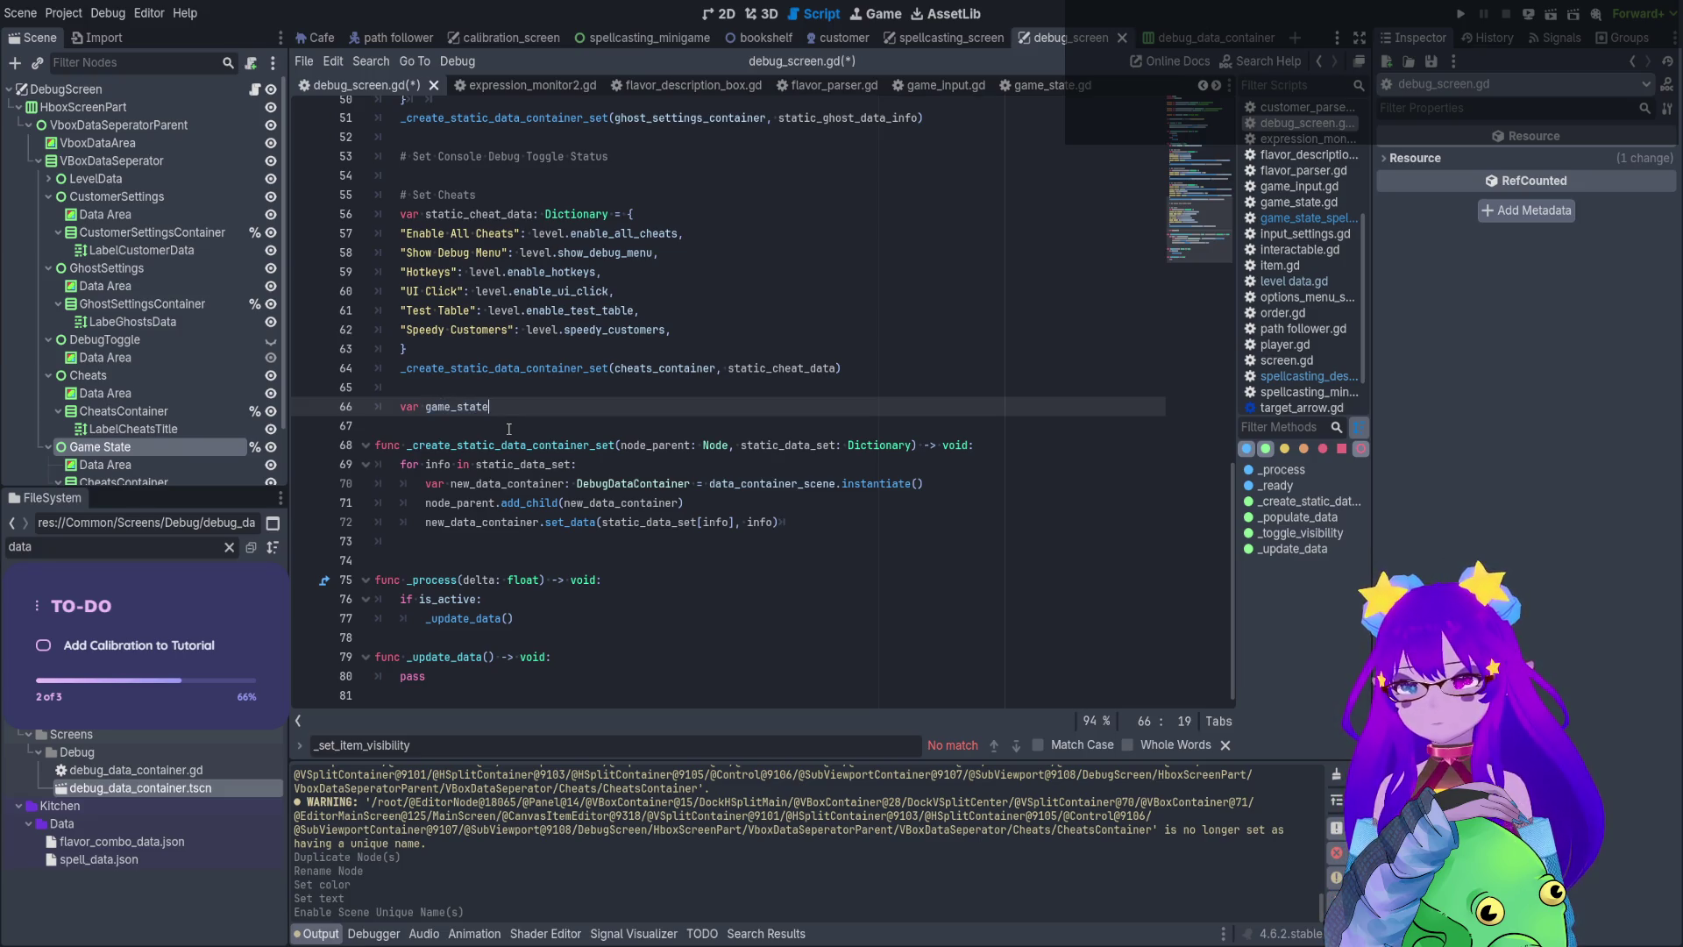
type("_data: ")
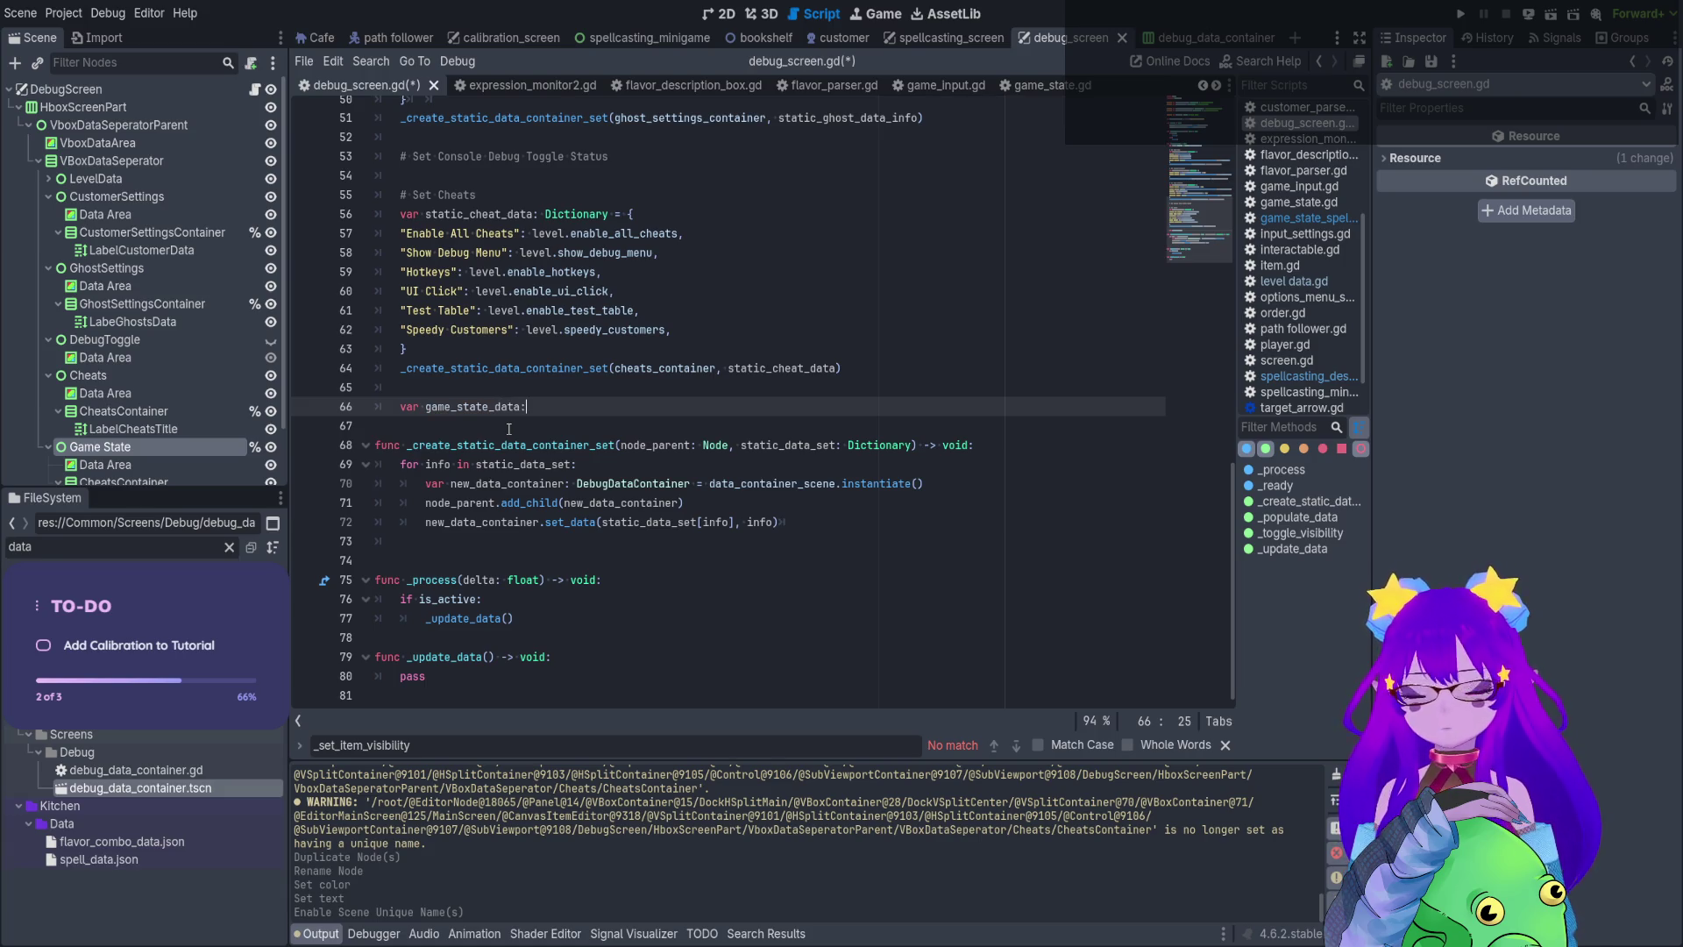
type("Di")
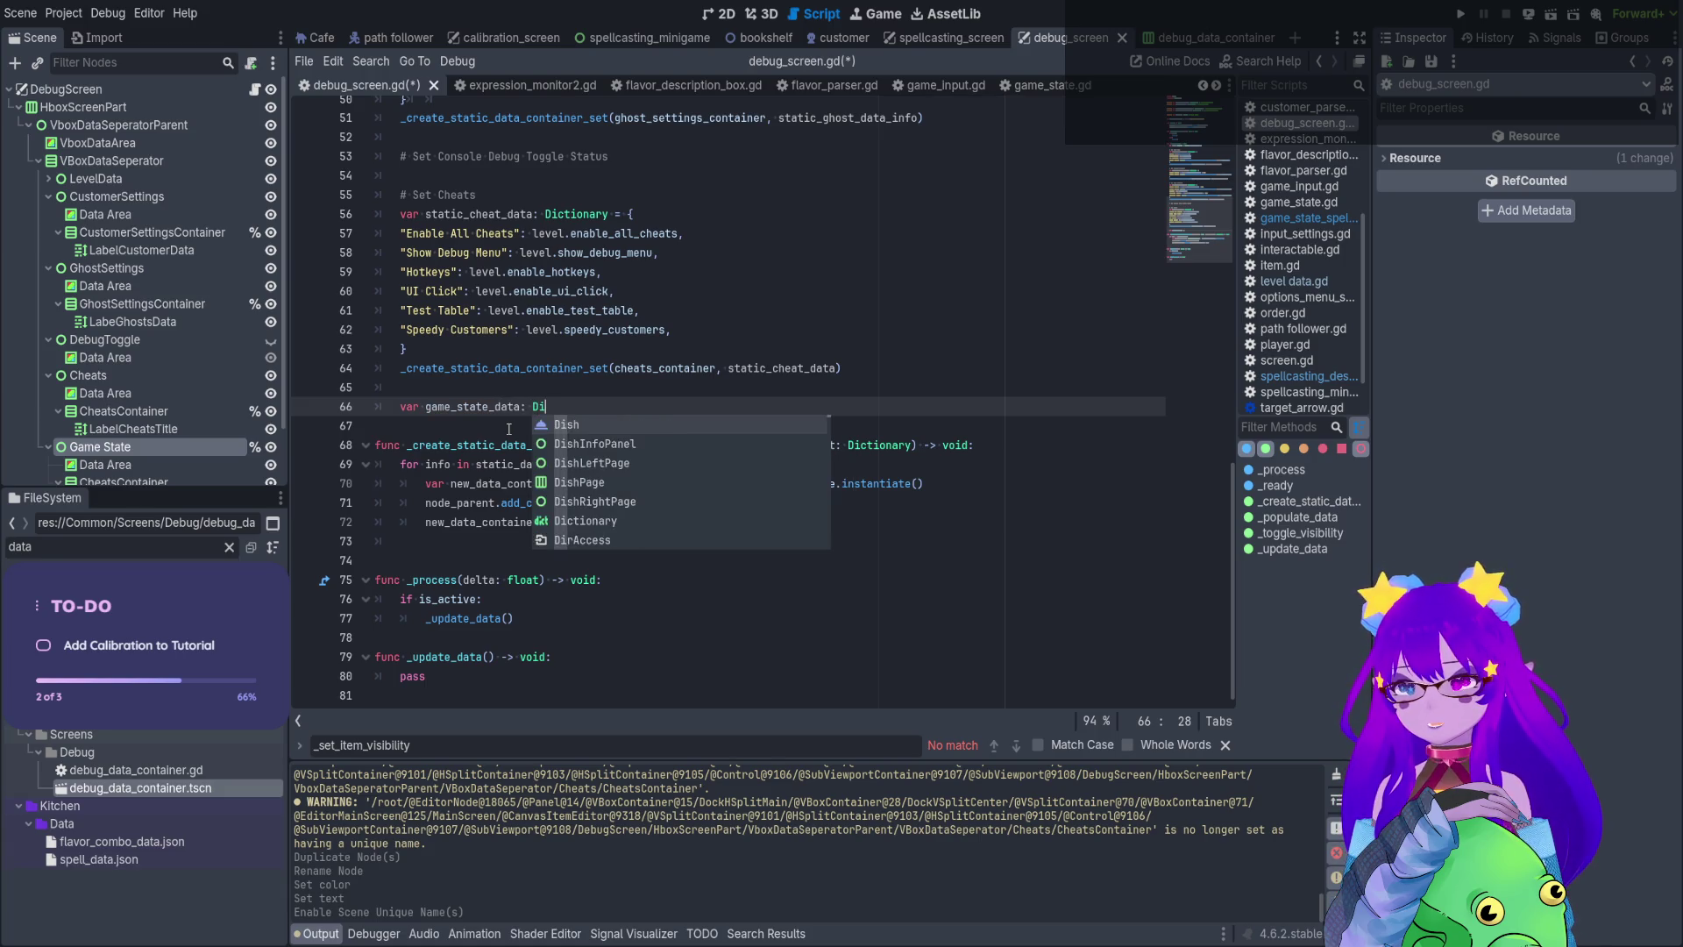
type("ct")
key("Return")
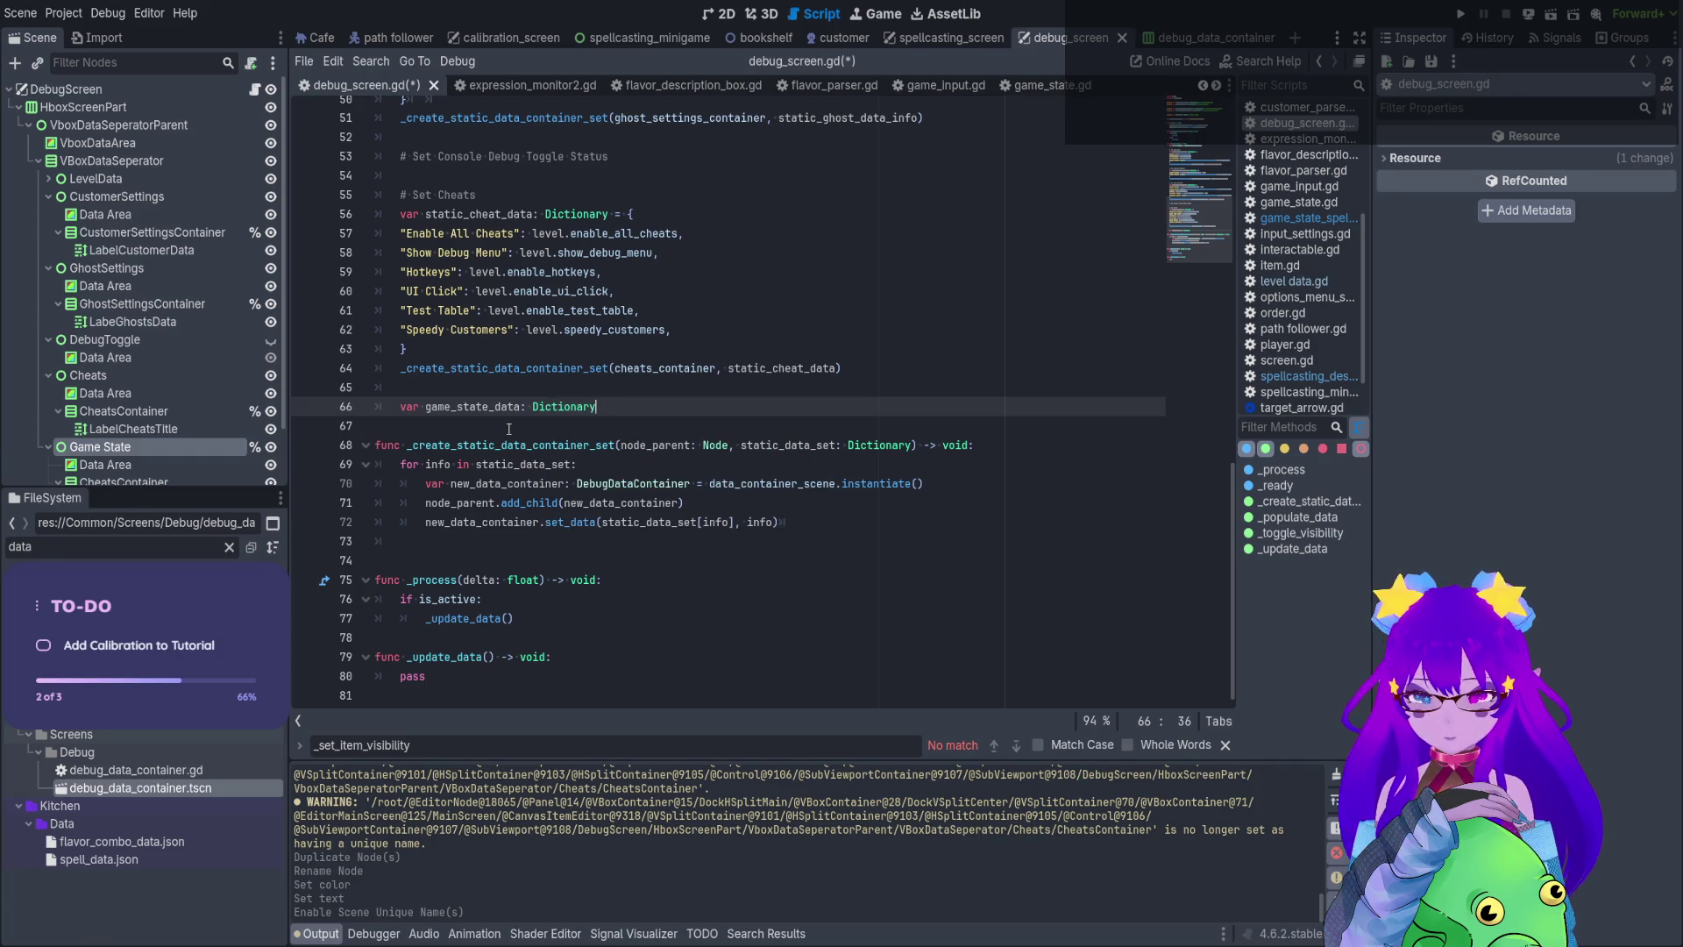
type("{")
key("Return")
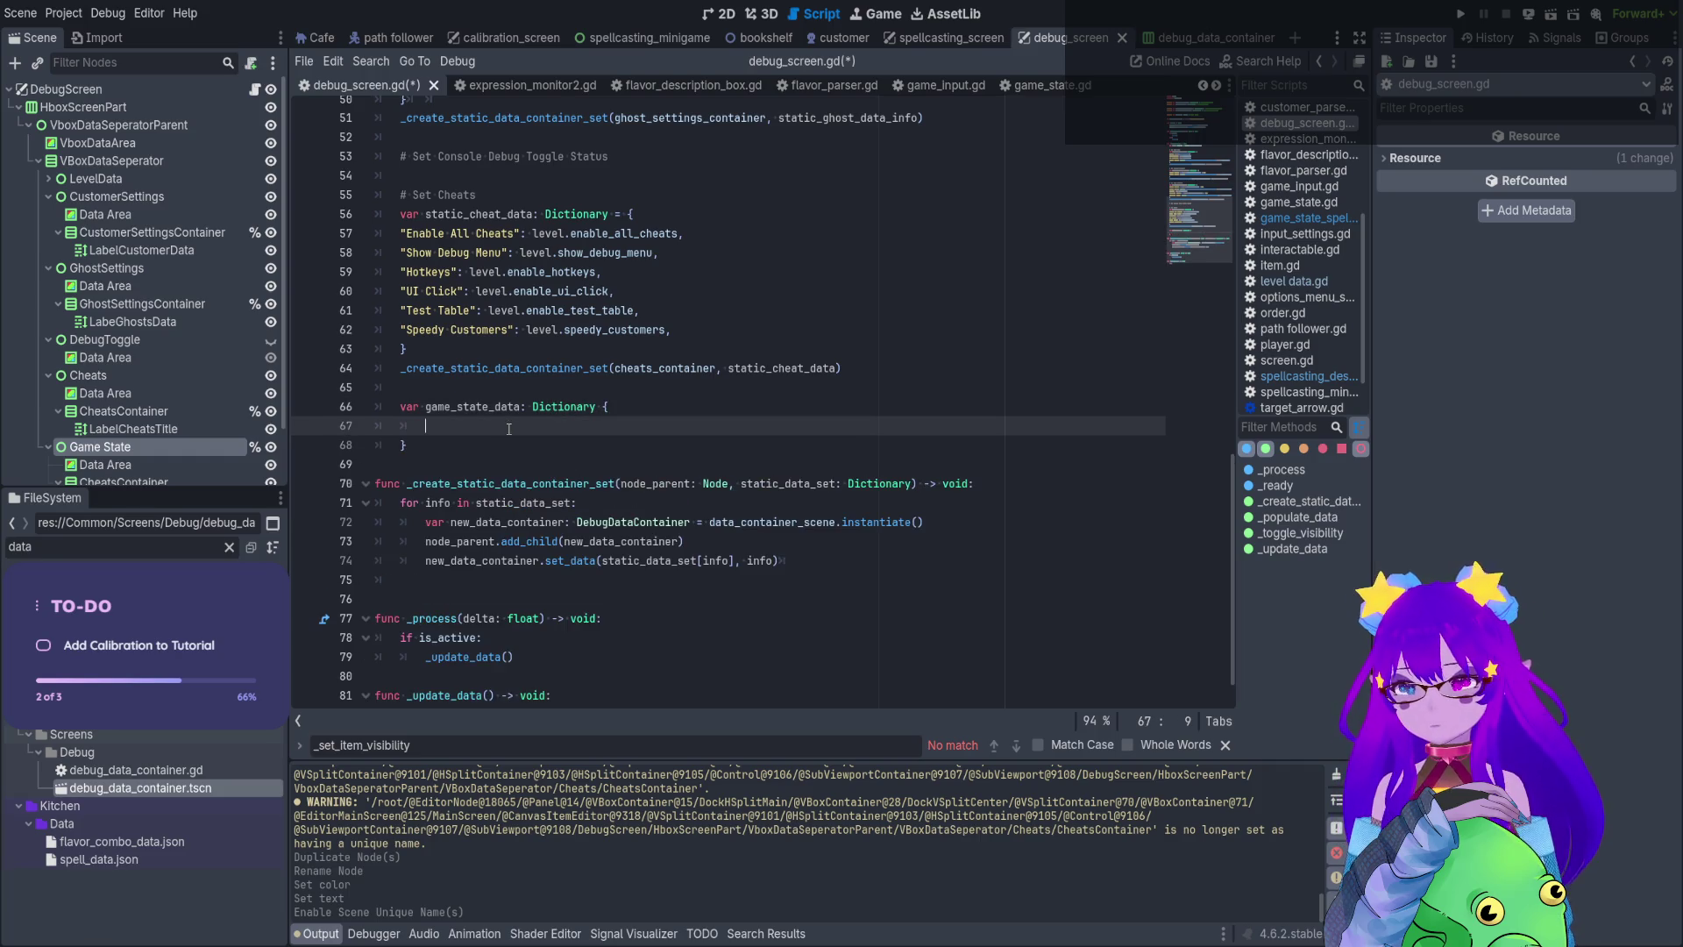
key("Down")
left_click(509, 429)
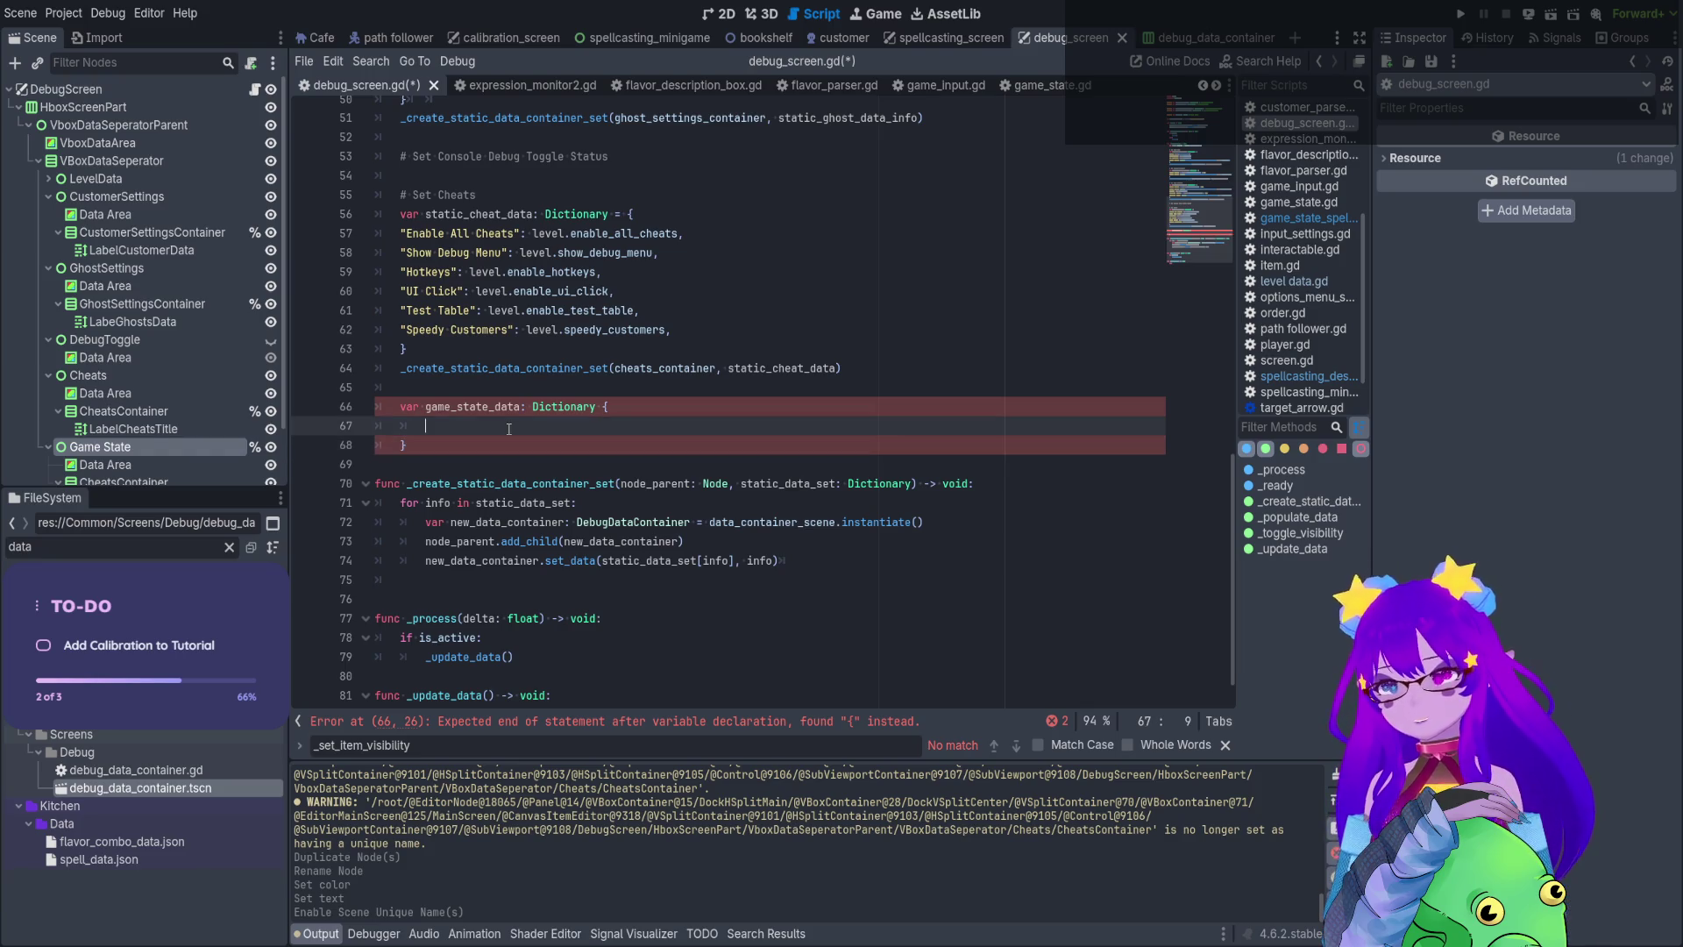
type("\"Current ")
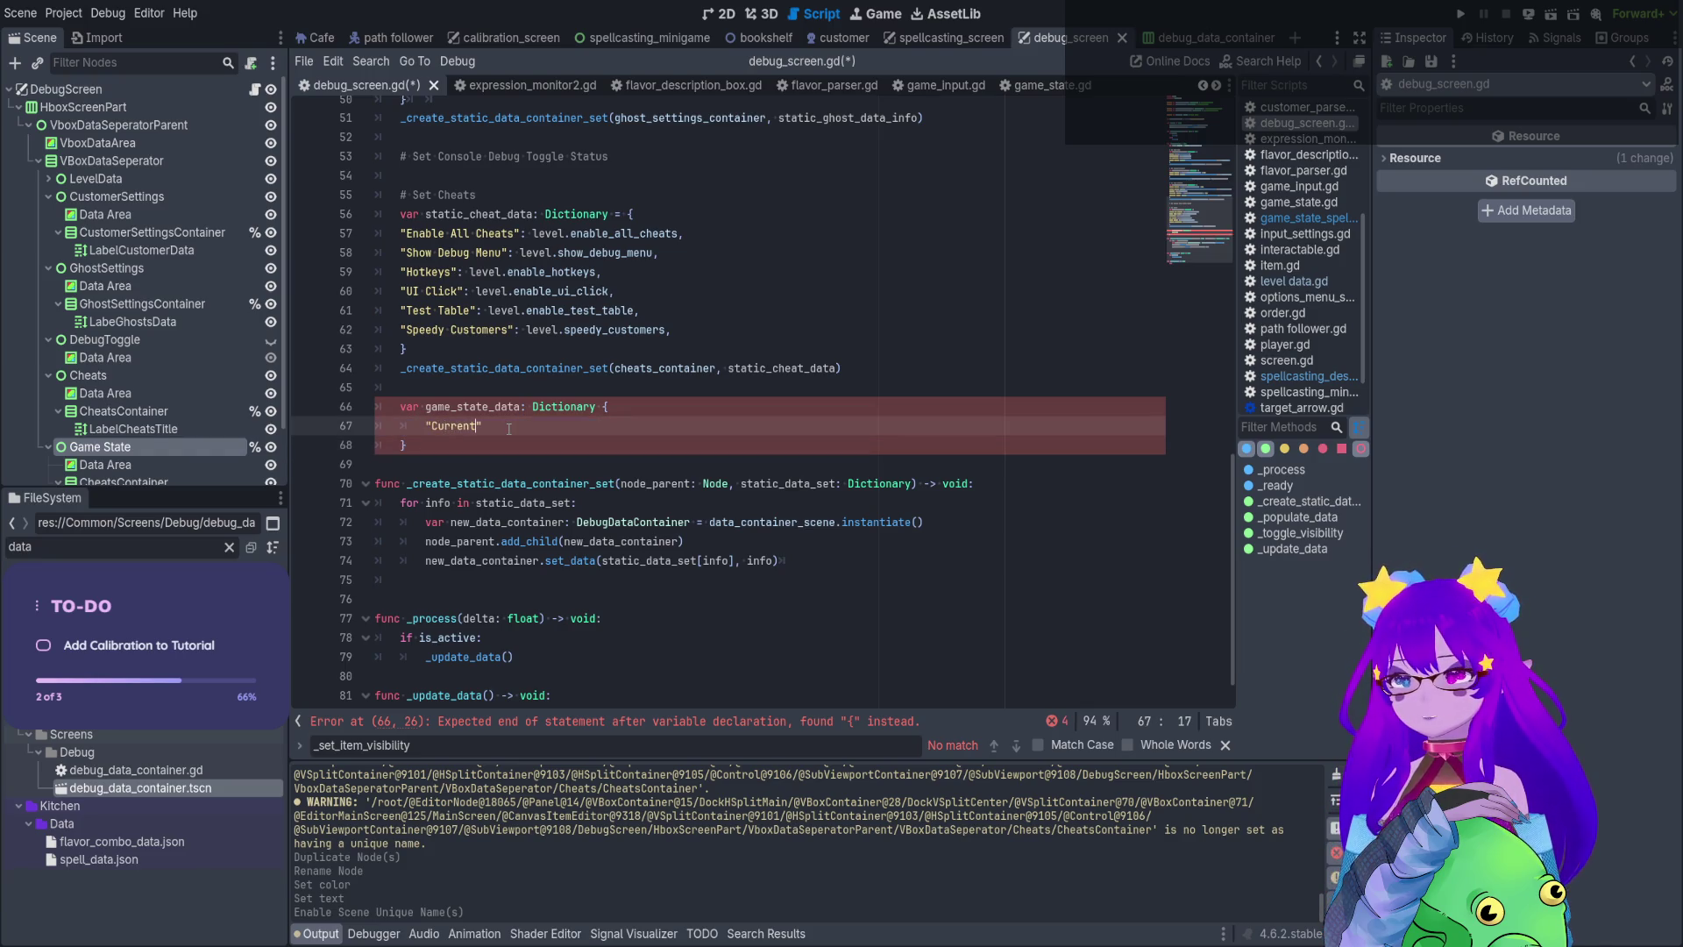
type("Ga")
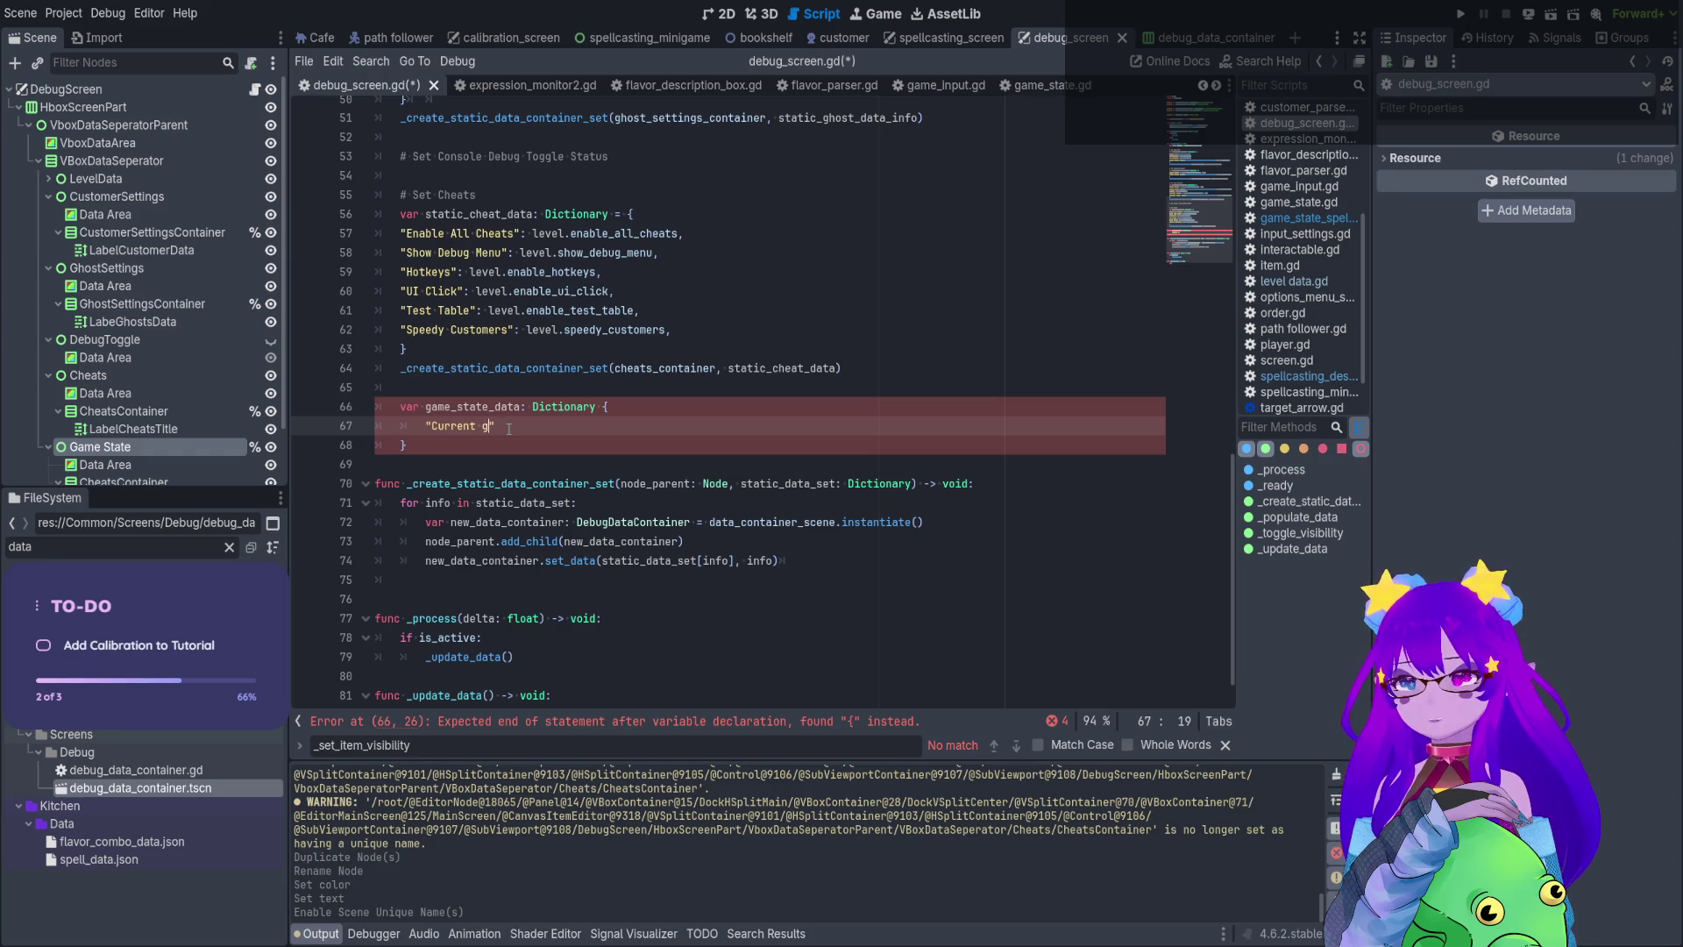
type("me State: ")
type(":")
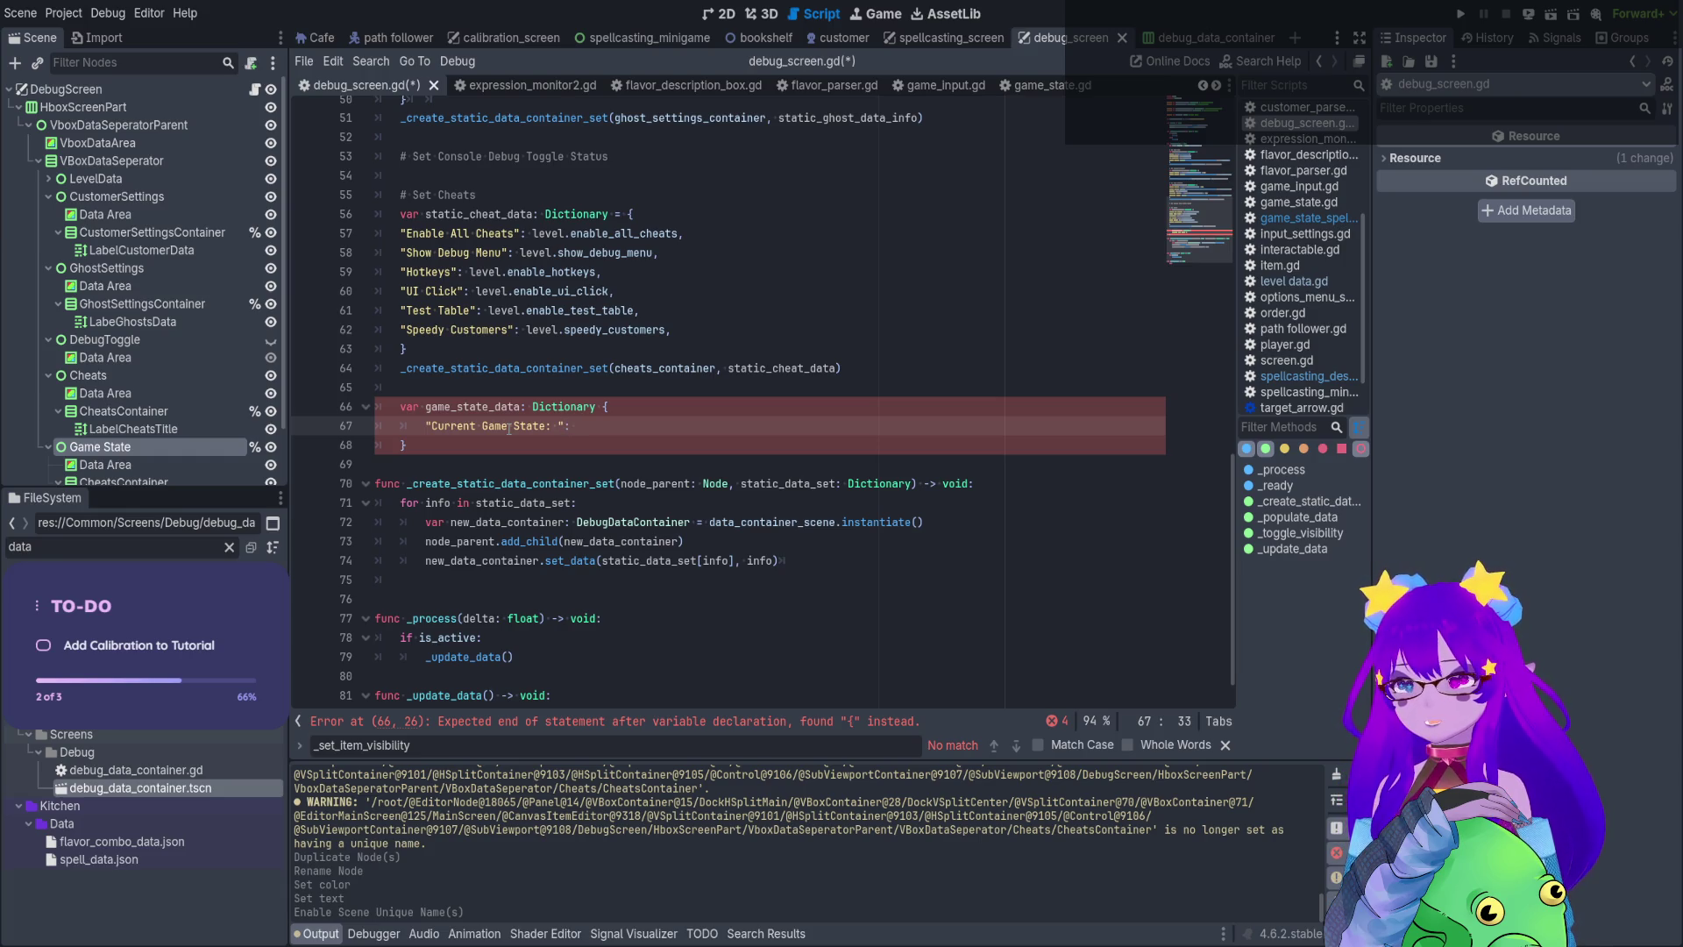
Copy line 64's container-creation call and paste it below the game_state_data dictionary
scroll(511, 421, "down", 1)
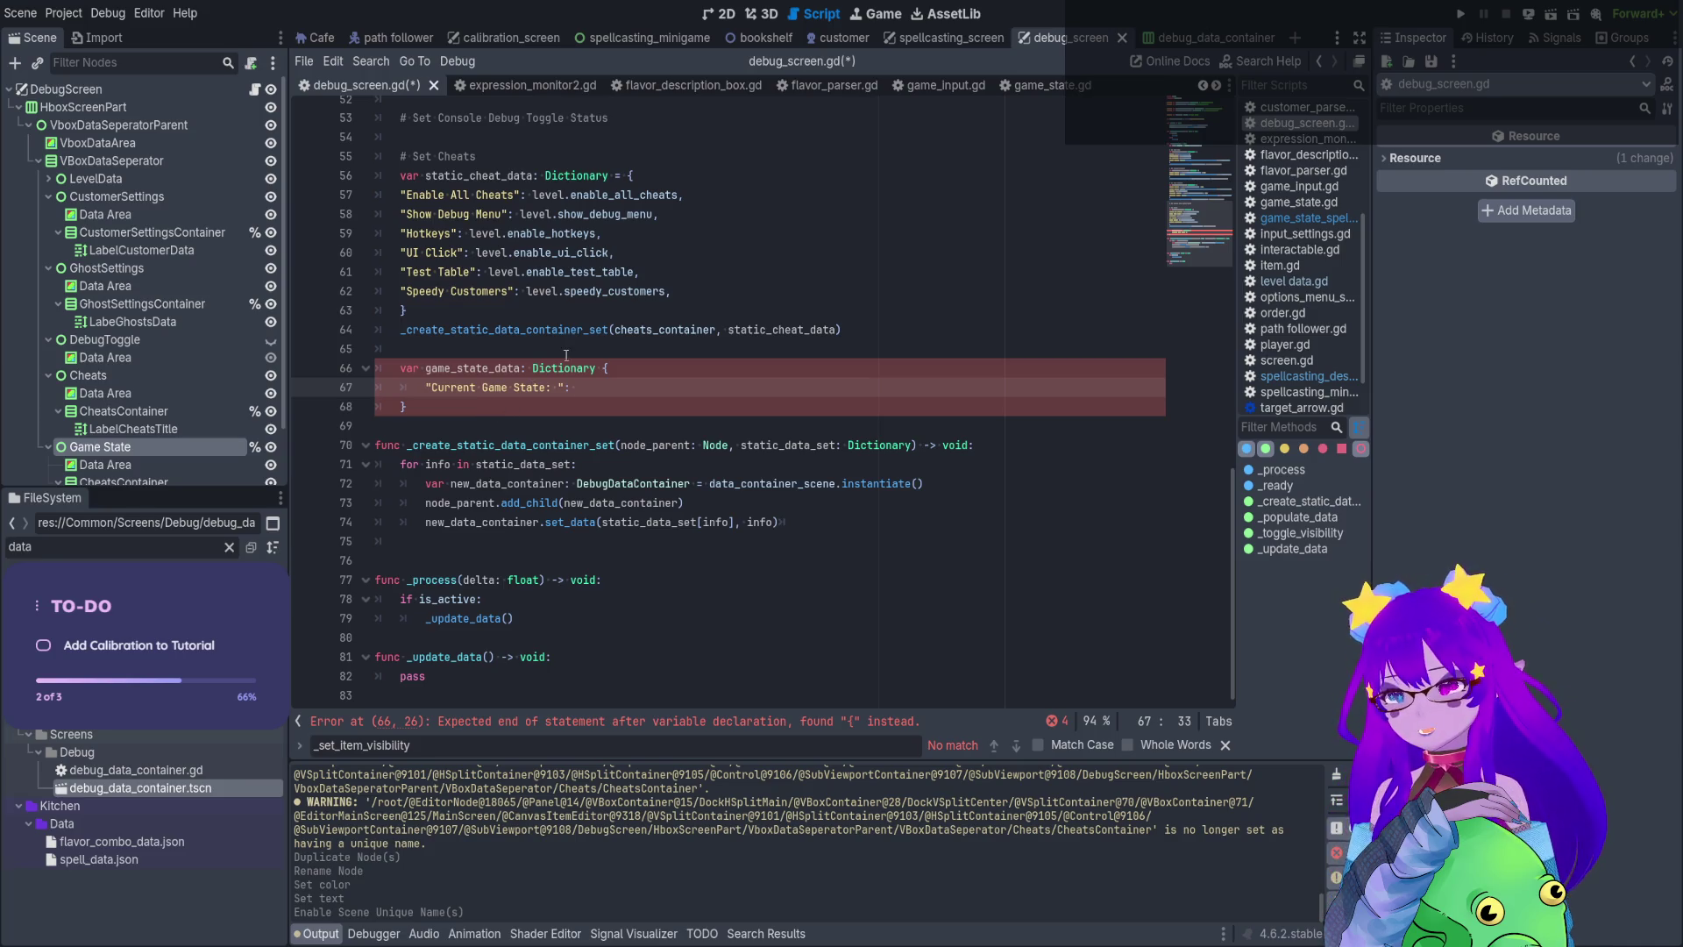
double_click(574, 328)
key("End")
key("shift+Home")
key("shift+Home")
key("ctrl+c")
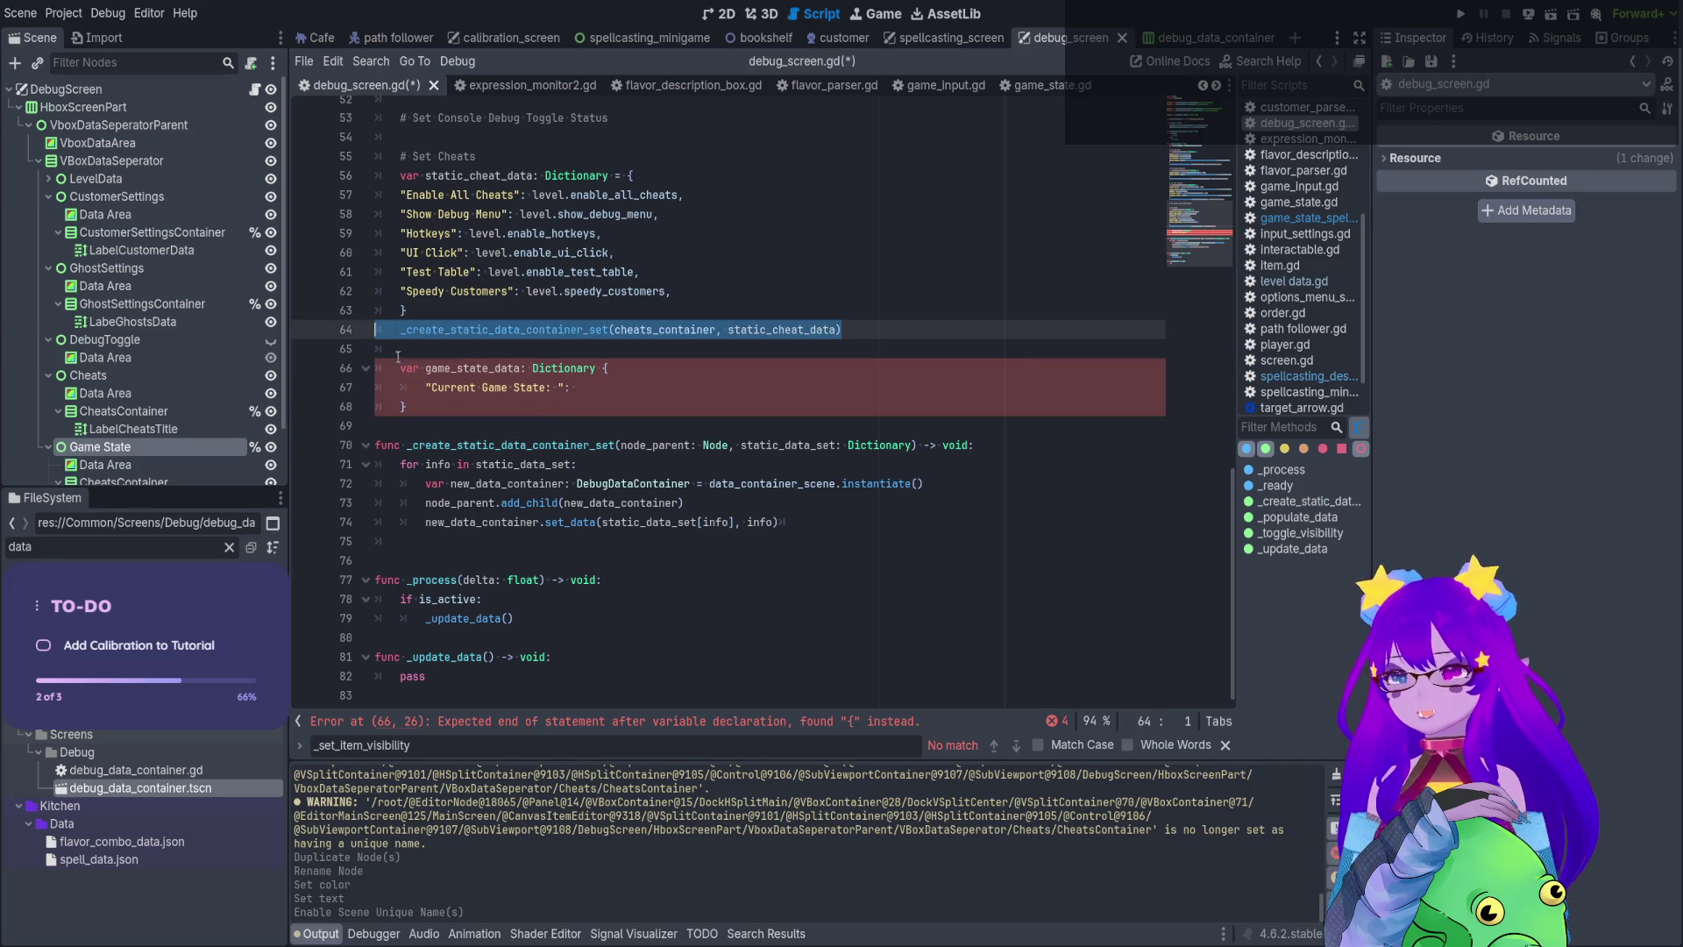
left_click(441, 407)
key("Return")
key("ctrl+v")
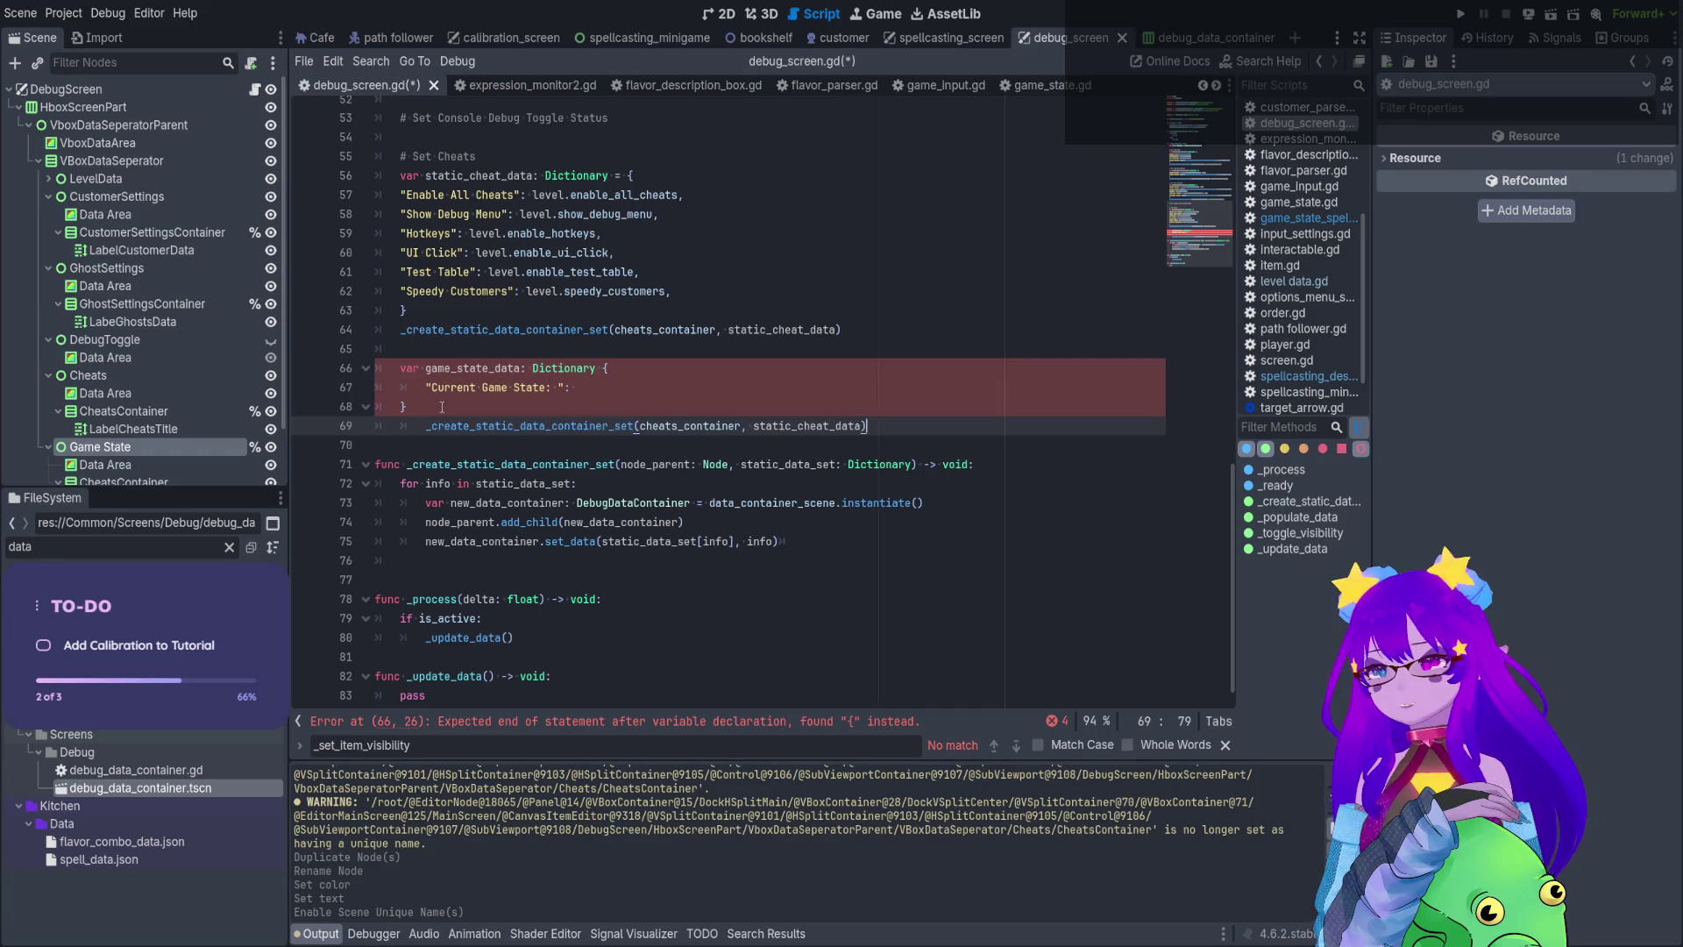
left_click(409, 427)
key("Delete")
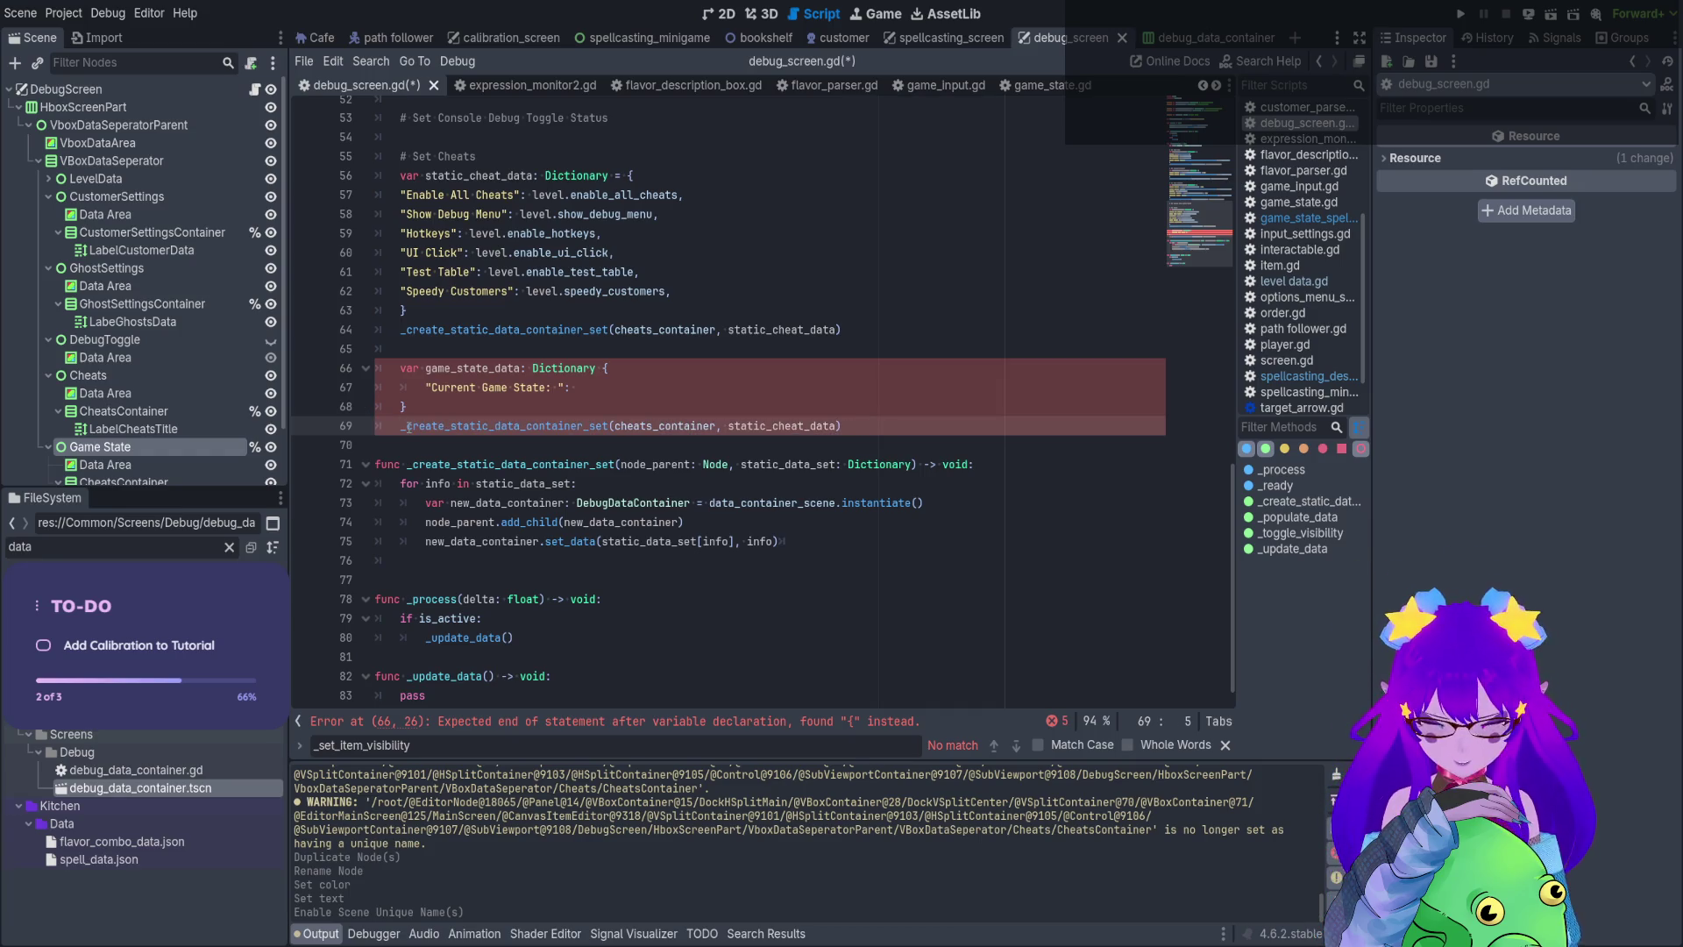
Replace static_cheat_data with game_state_data in the pasted call and check its container argument
double_click(474, 368)
key("ctrl+c")
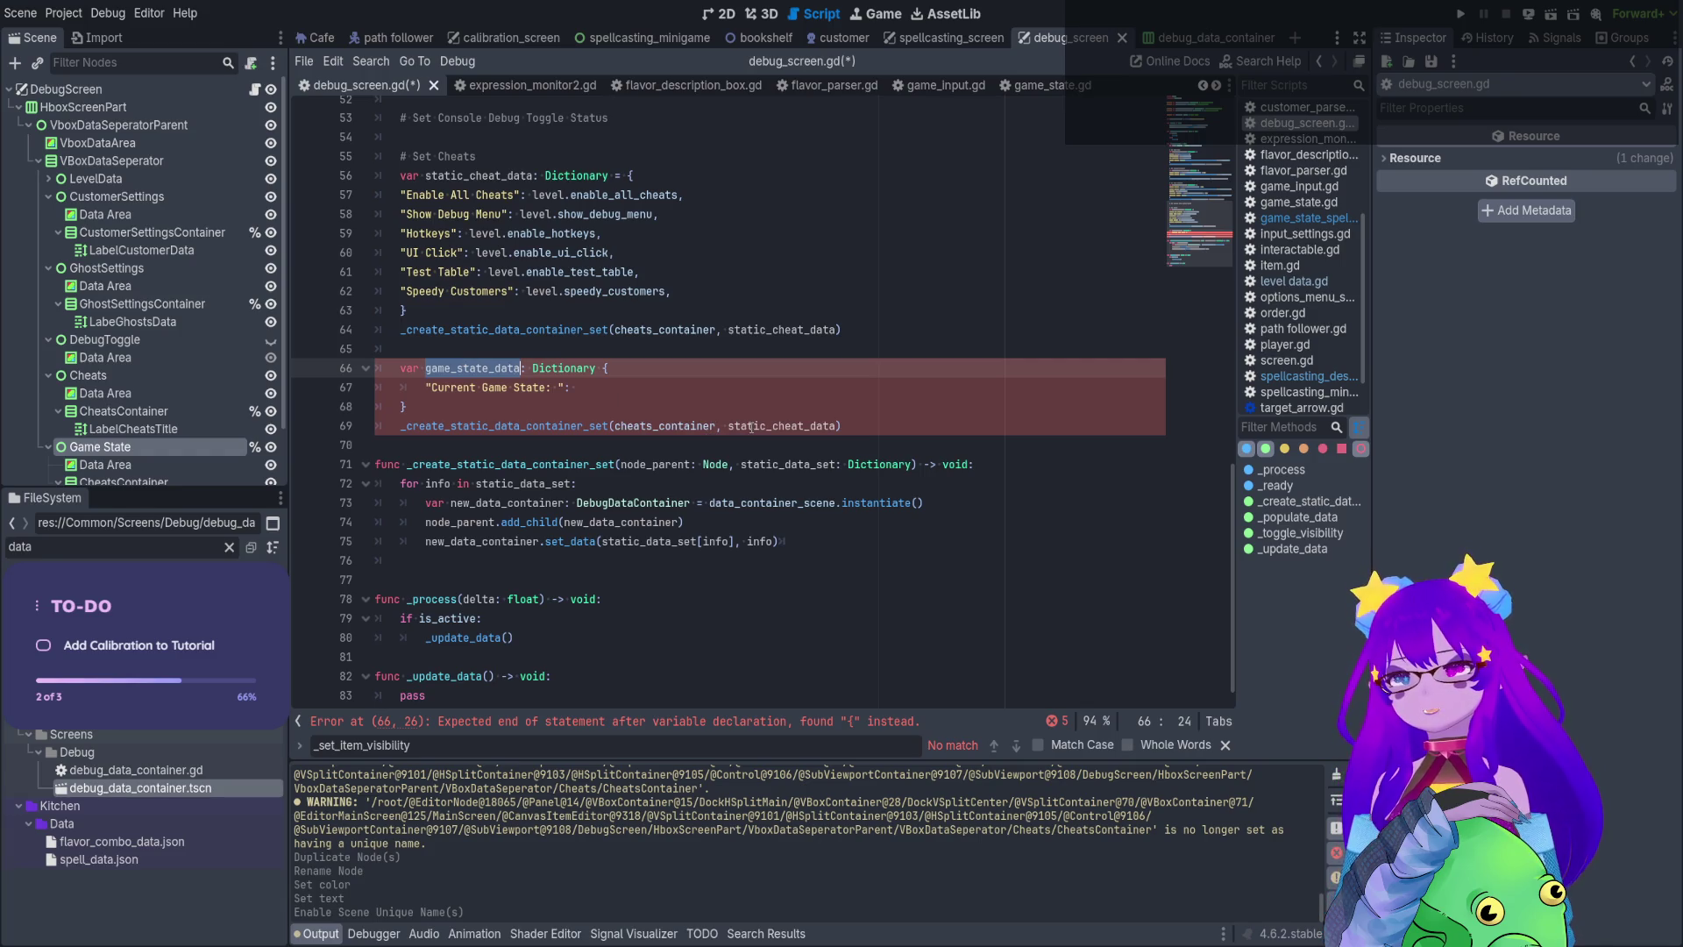
double_click(770, 427)
key("ctrl+v")
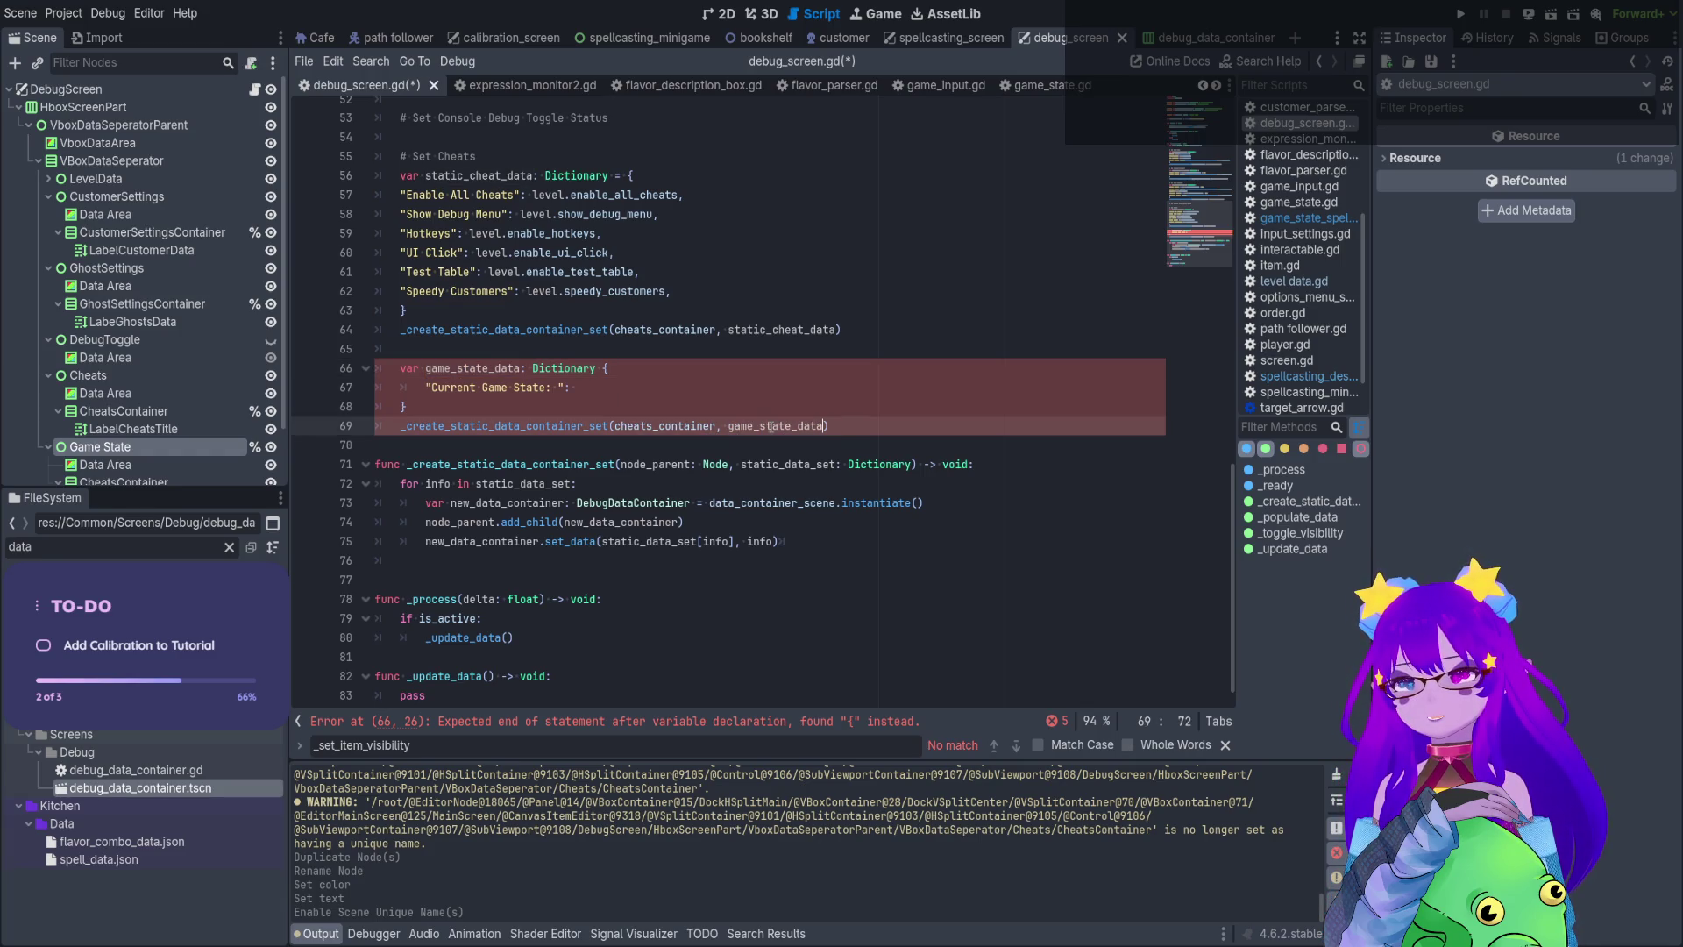
double_click(664, 427)
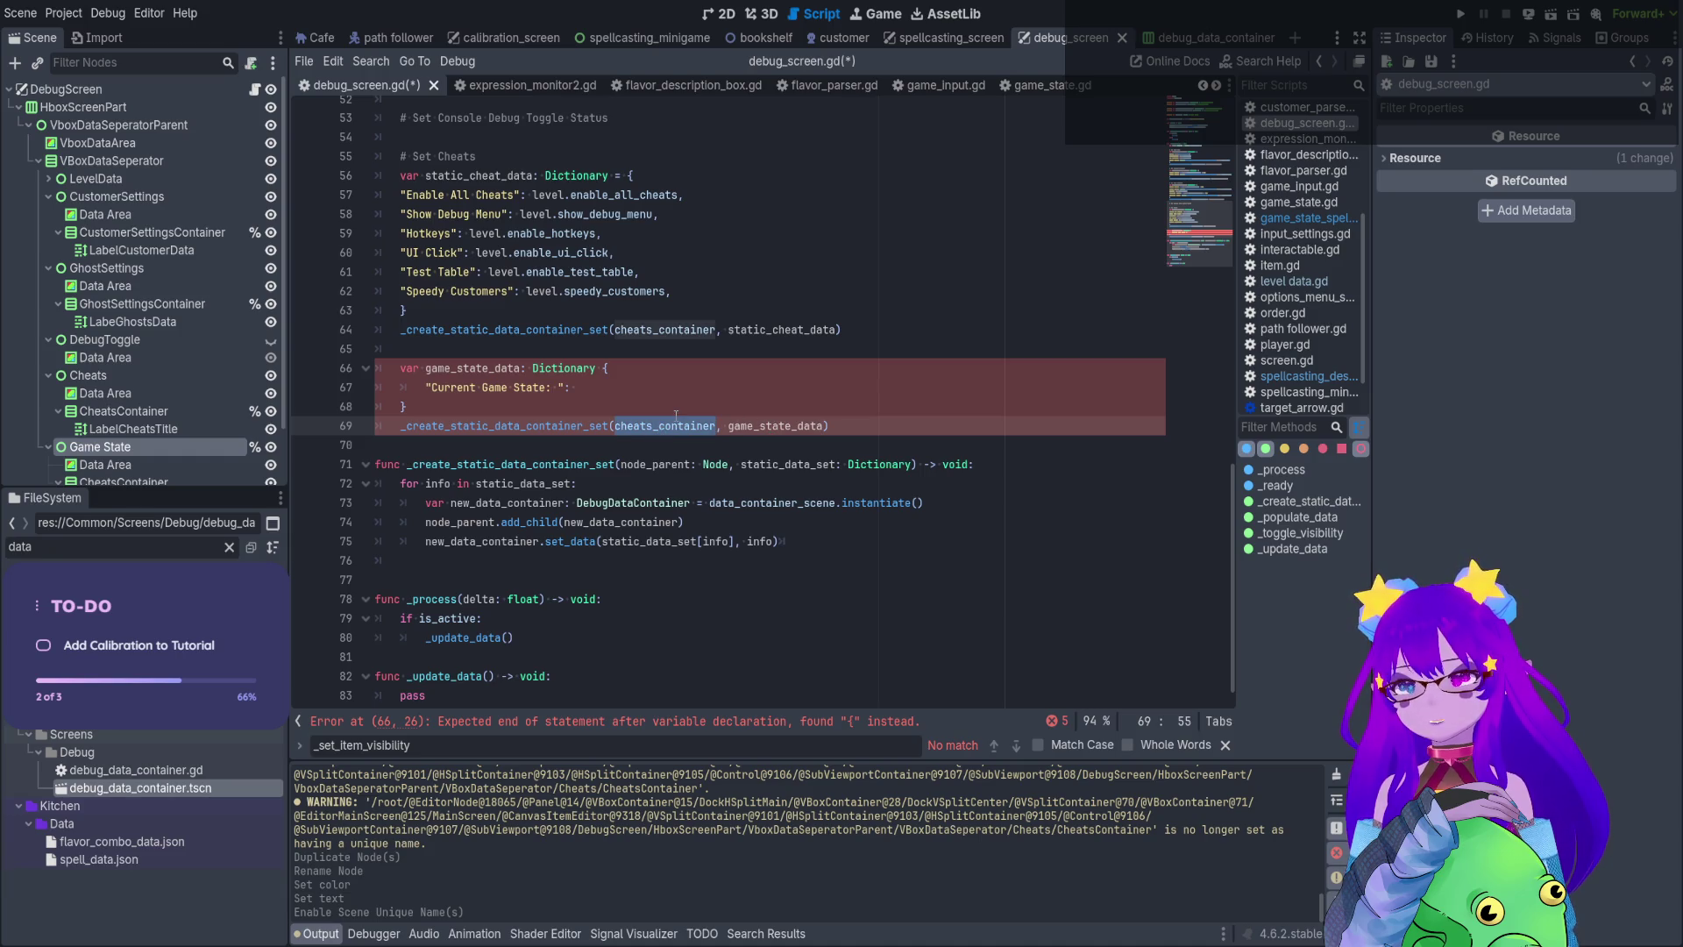
scroll(765, 429, "up", 3)
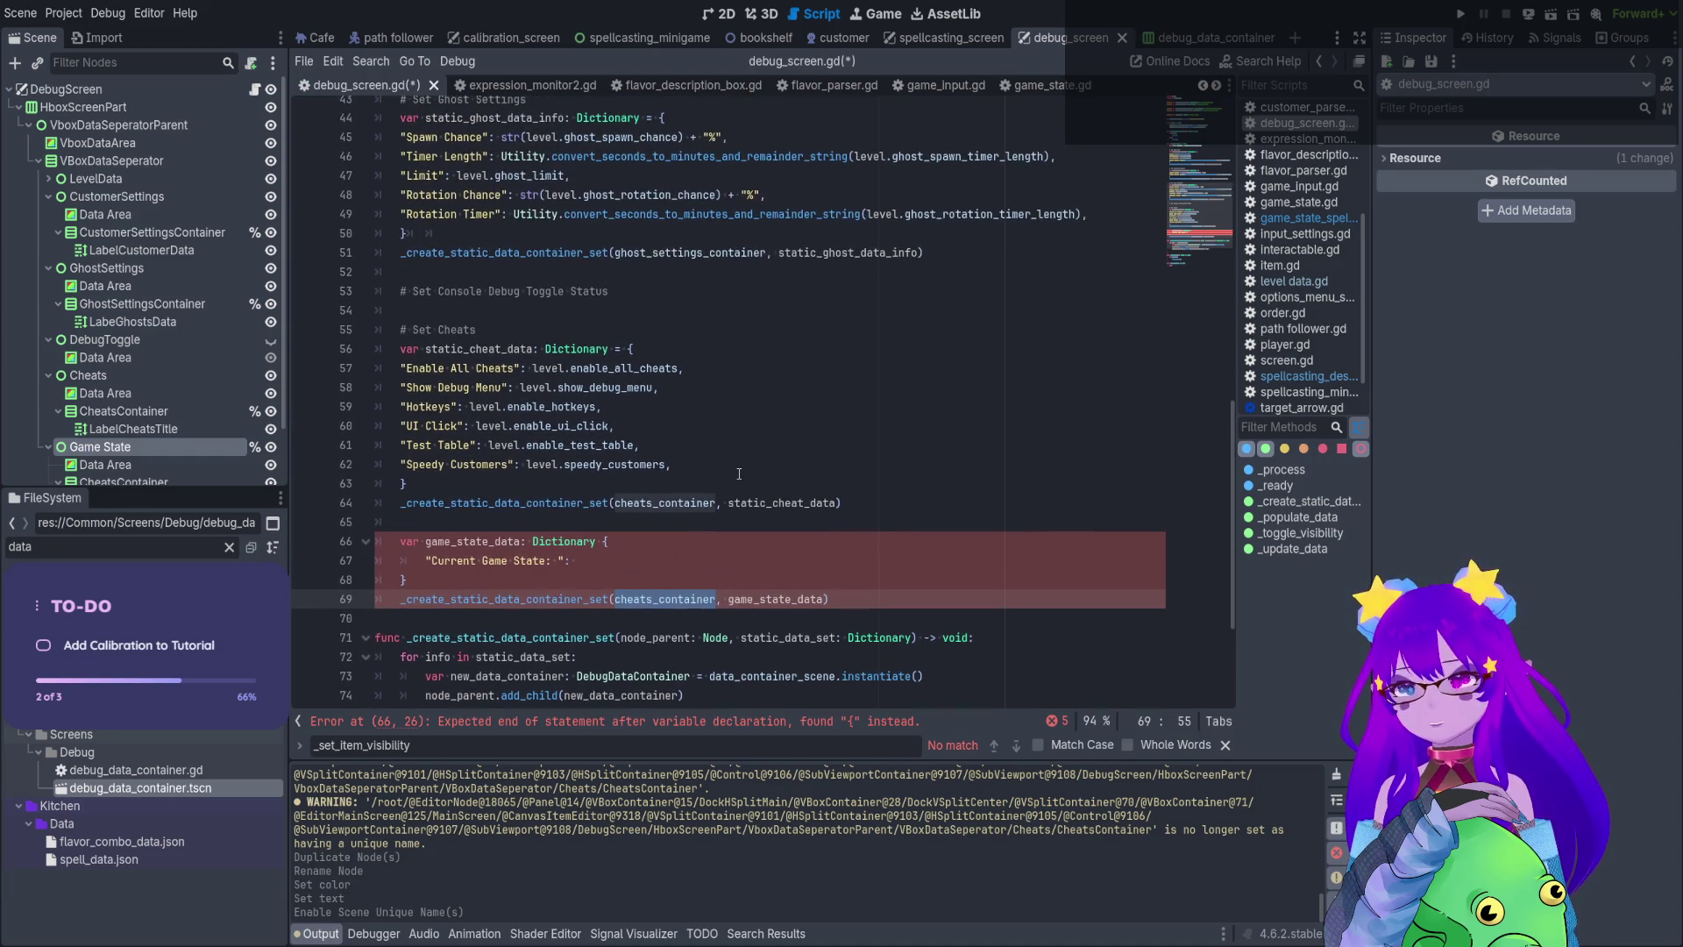
left_click(692, 504)
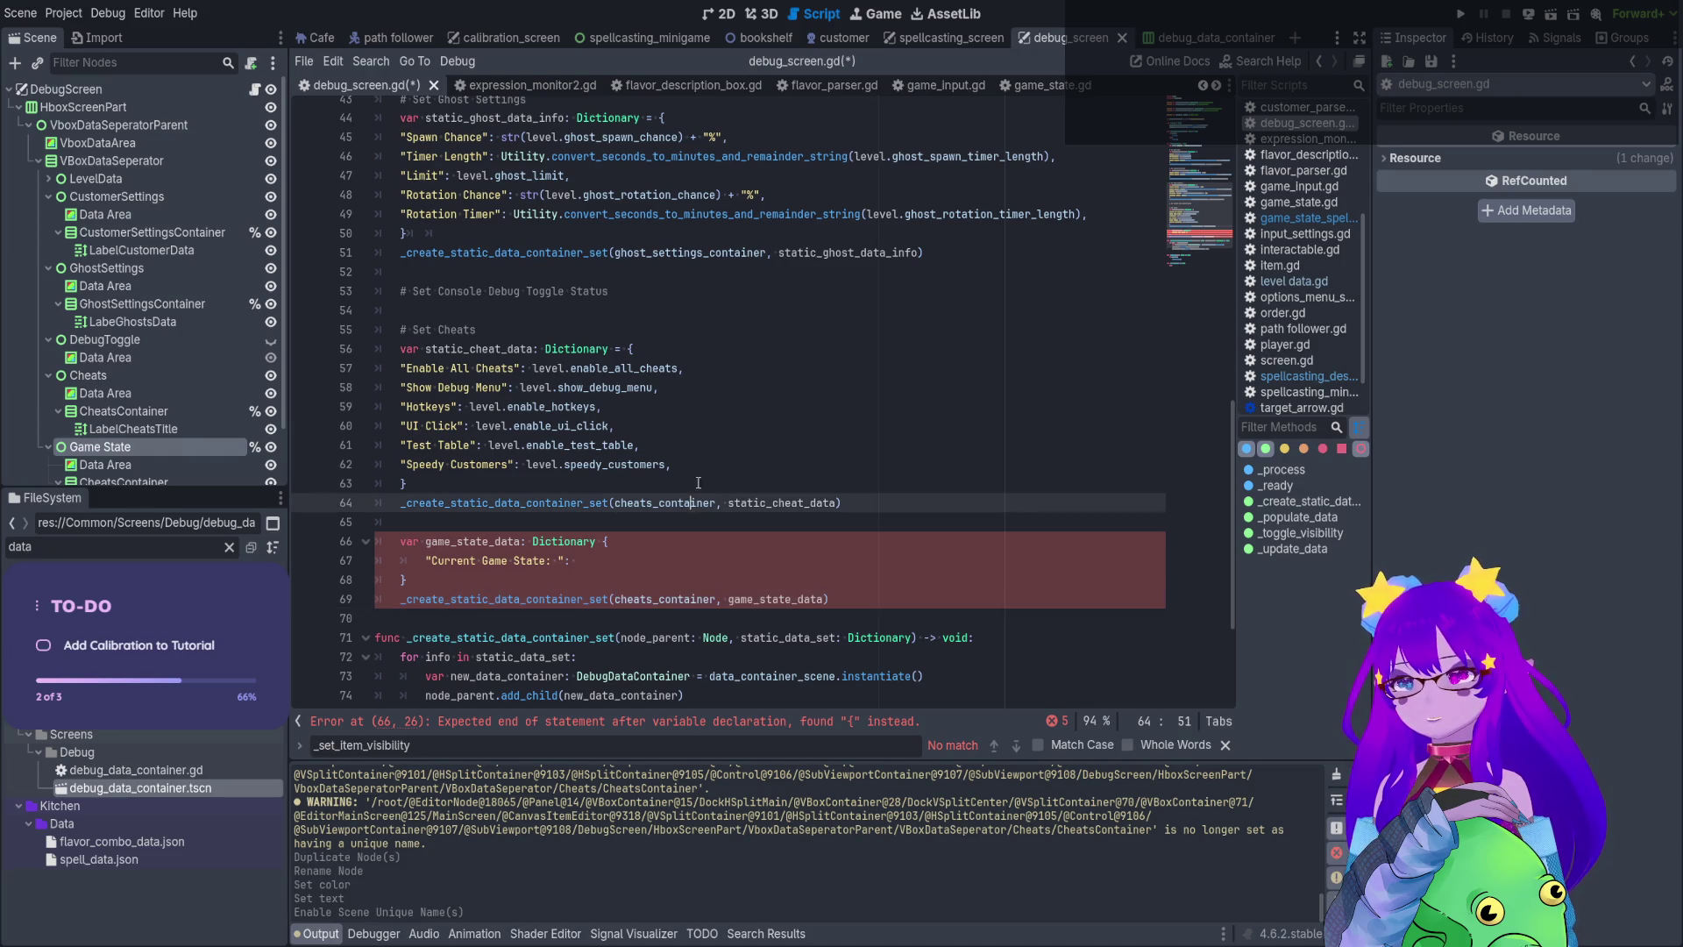
scroll(149, 314, "down", 2)
Rename Game State's container node to GameStateContainer
left_click(170, 418)
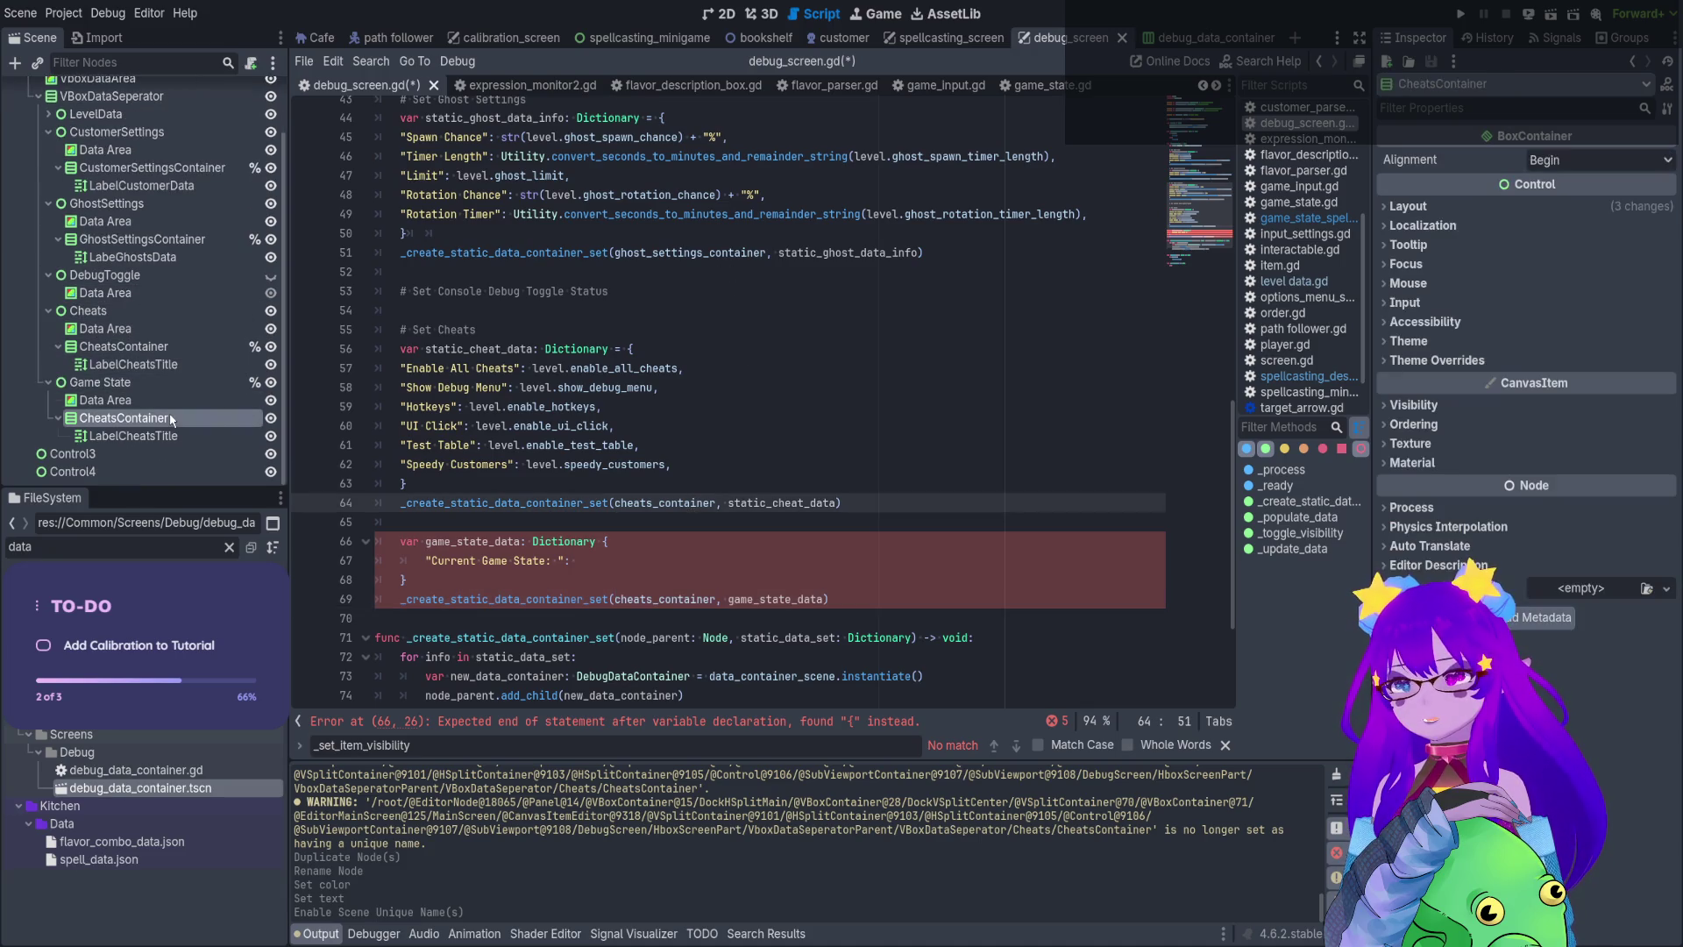
left_click(170, 418)
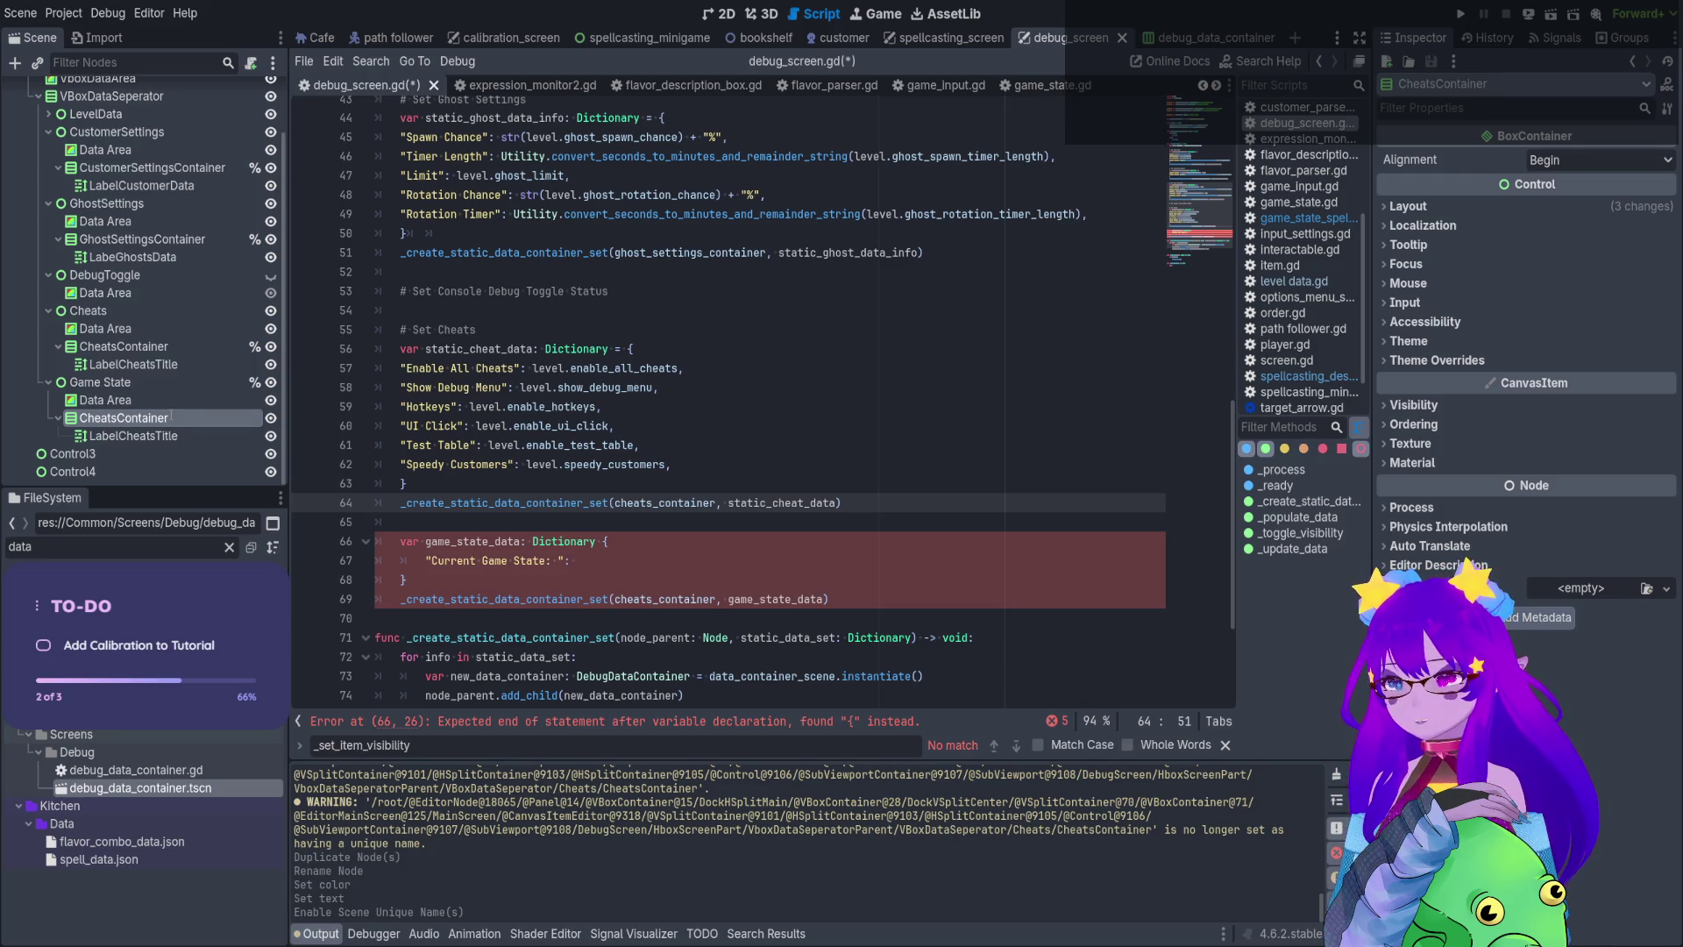
type("GameStateContainer")
key("Return")
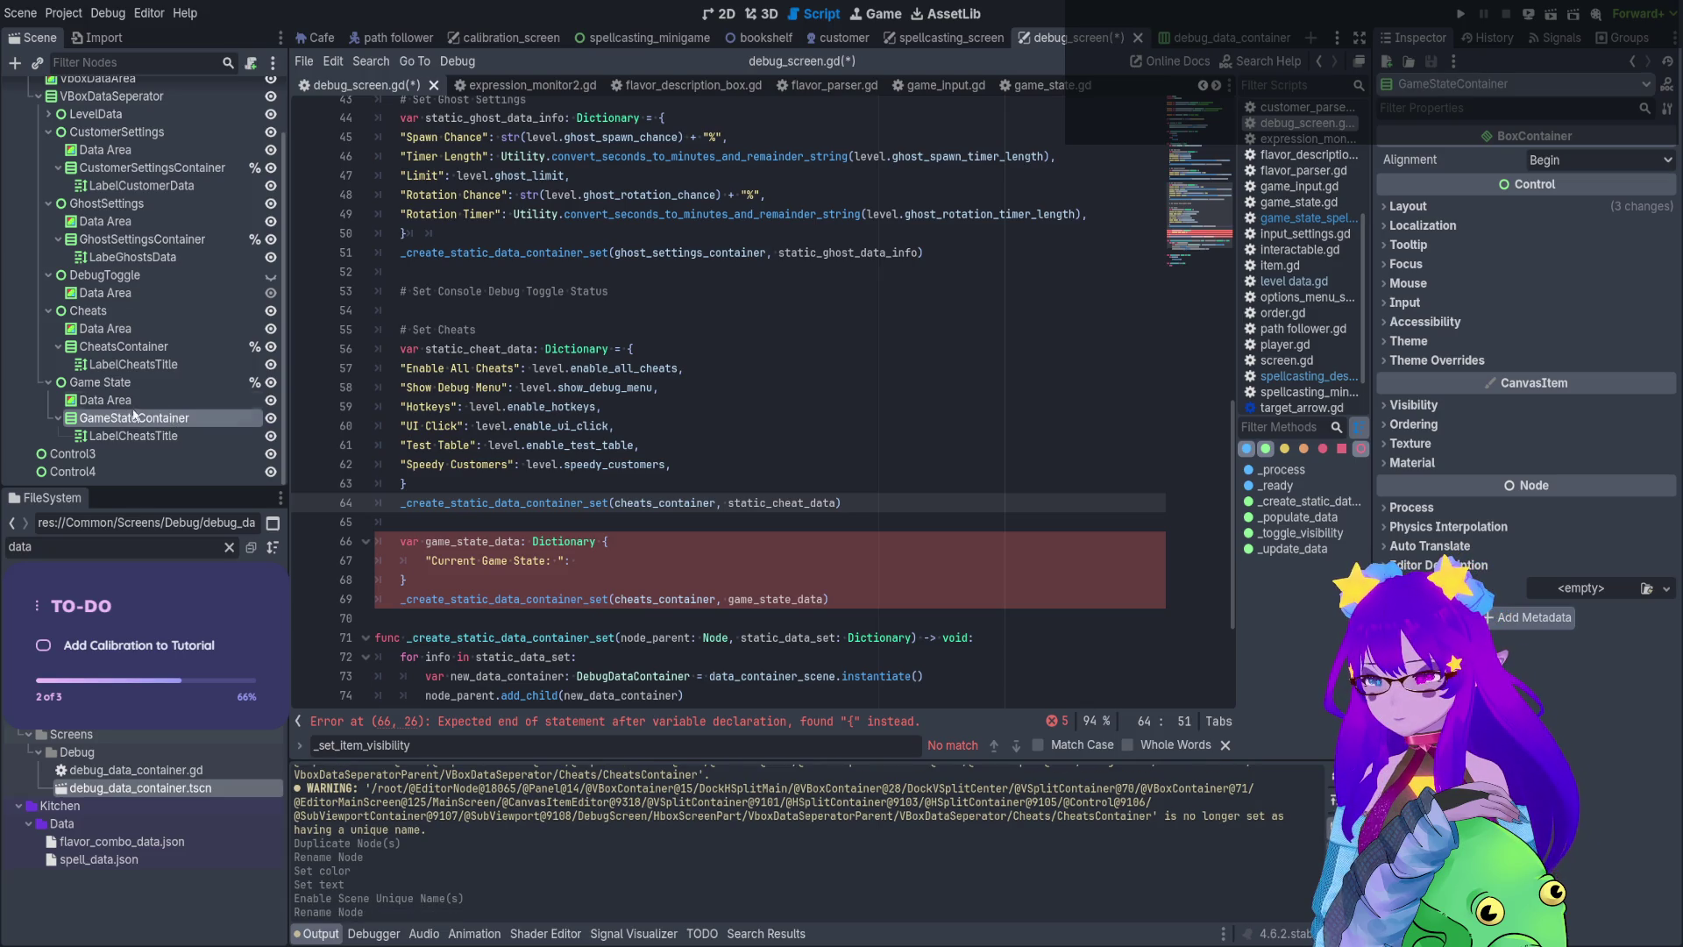
Rename the Data Area nodes of Game State, Cheats, DebugToggle, GhostSettings and CustomerSettings to DataArea
key("Up")
key("BackSpace")
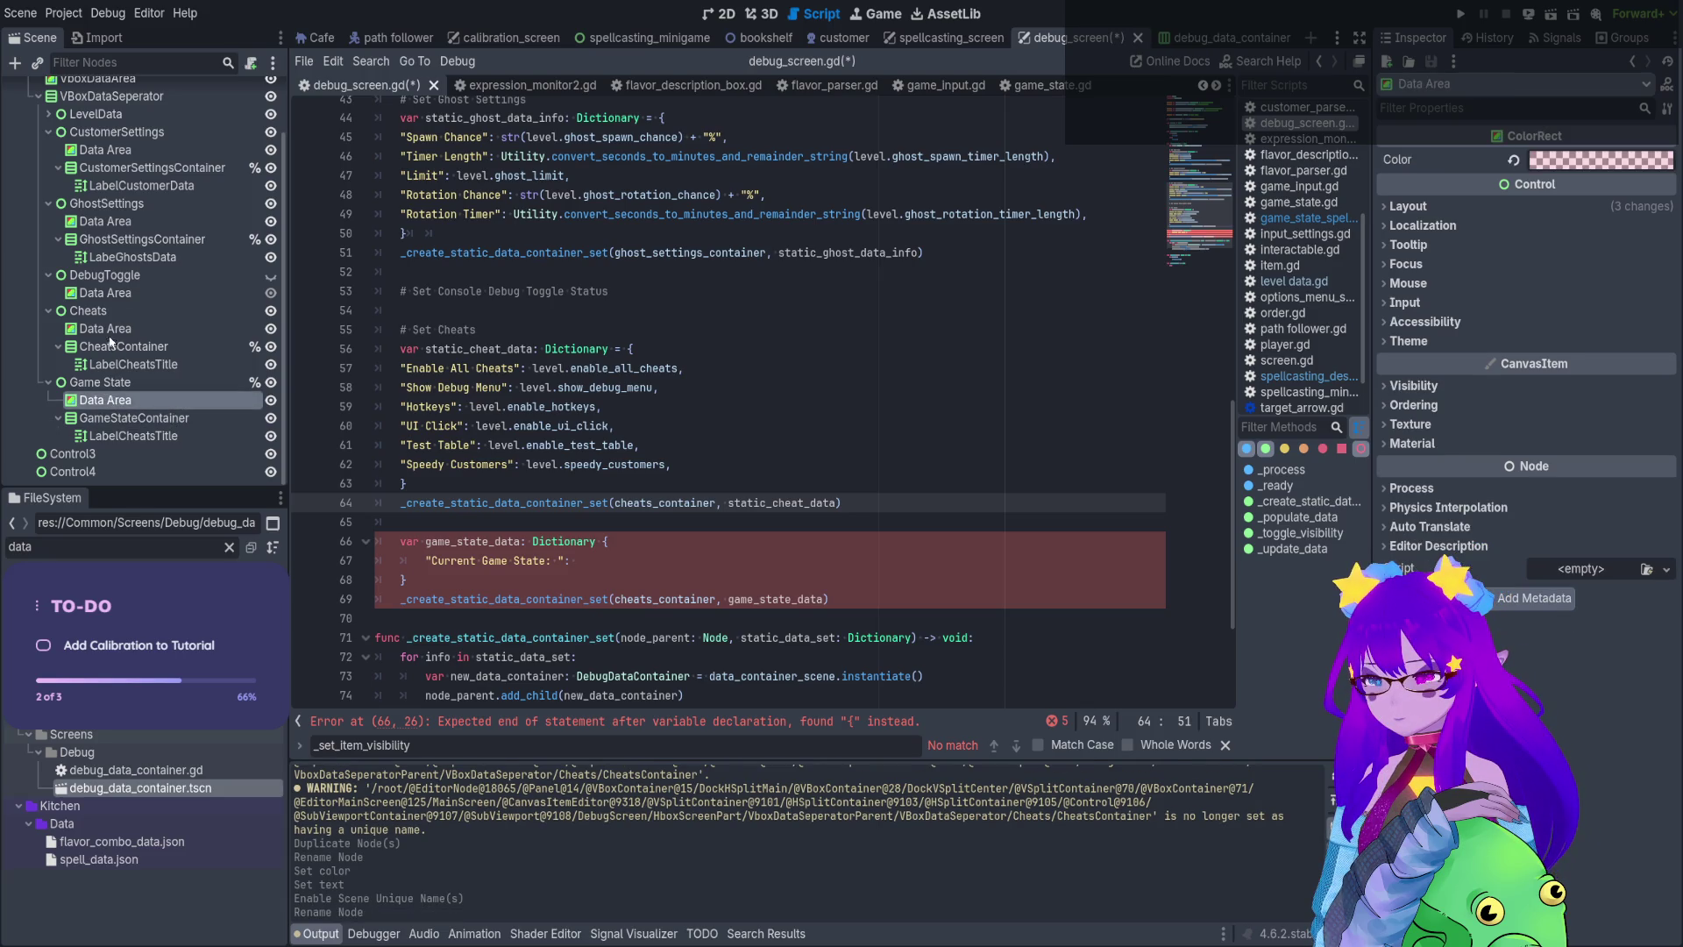
left_click(112, 329)
key("BackSpace")
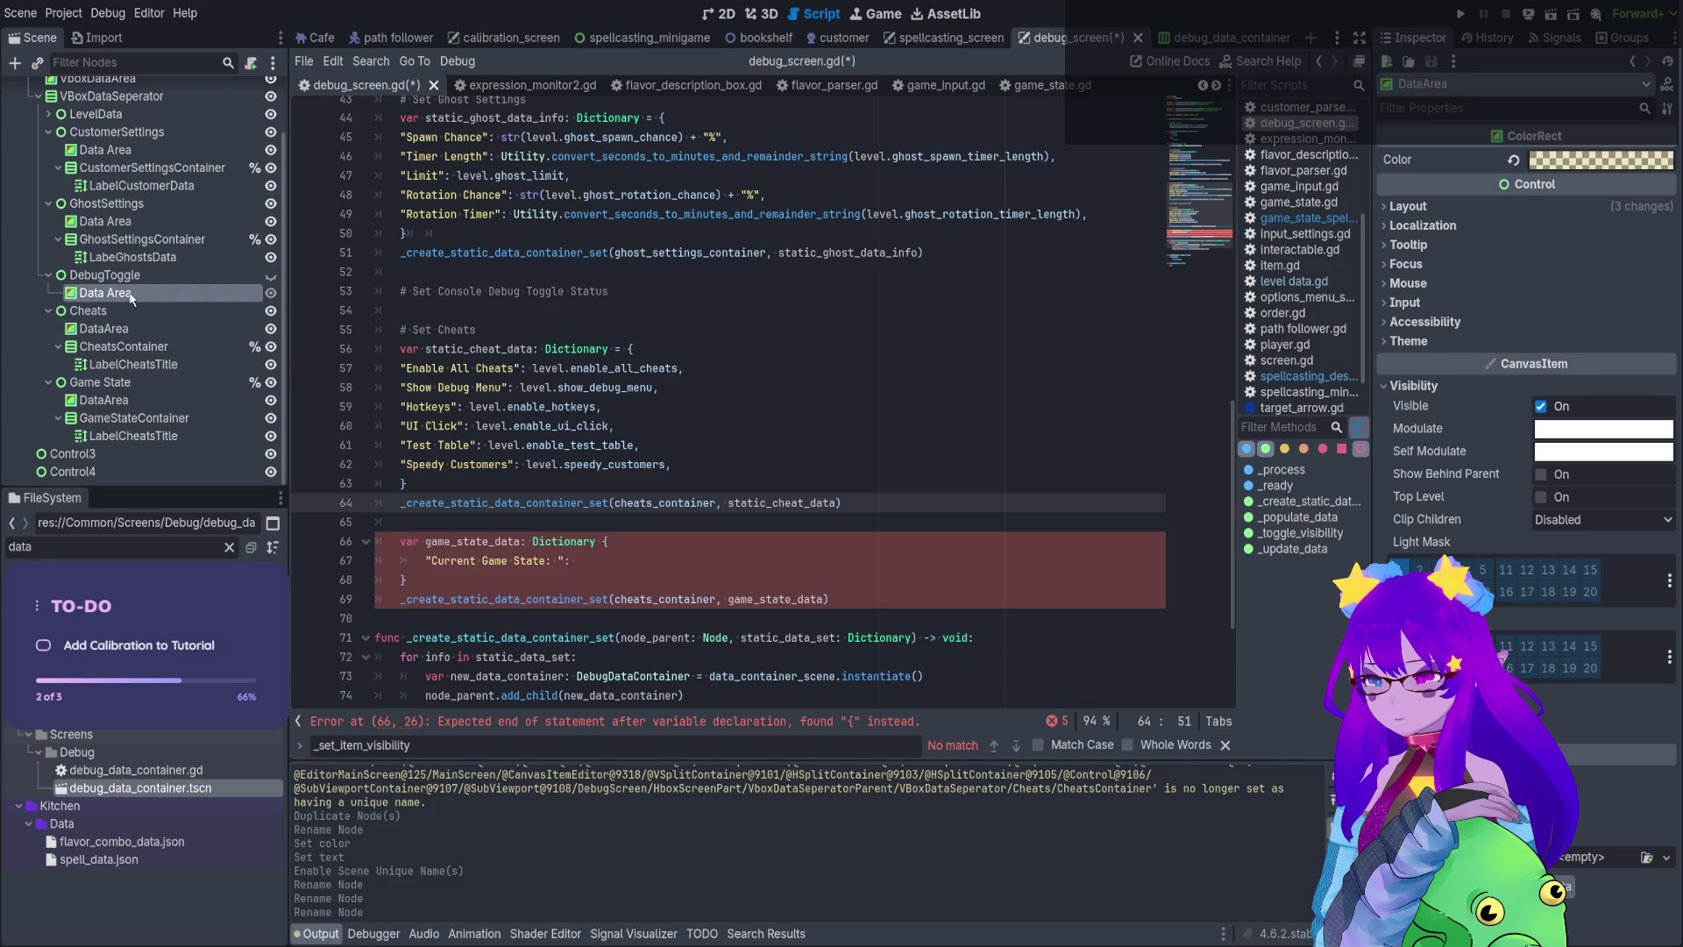
left_click(129, 294)
key("BackSpace")
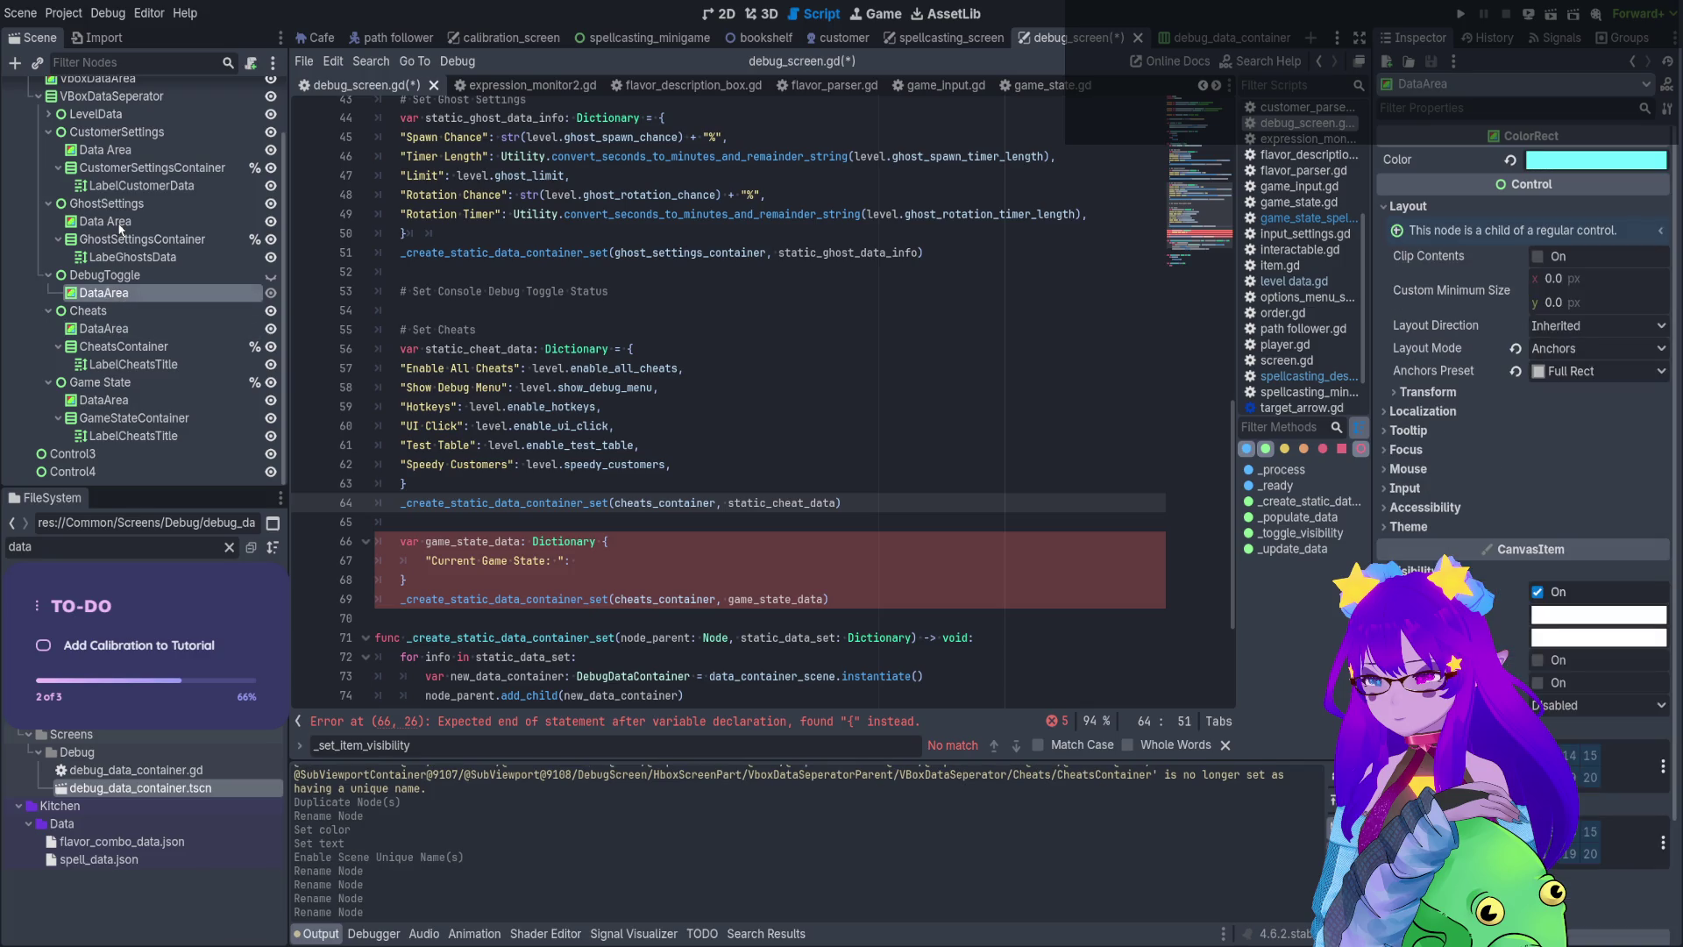
left_click(105, 221)
key("BackSpace")
left_click(114, 150)
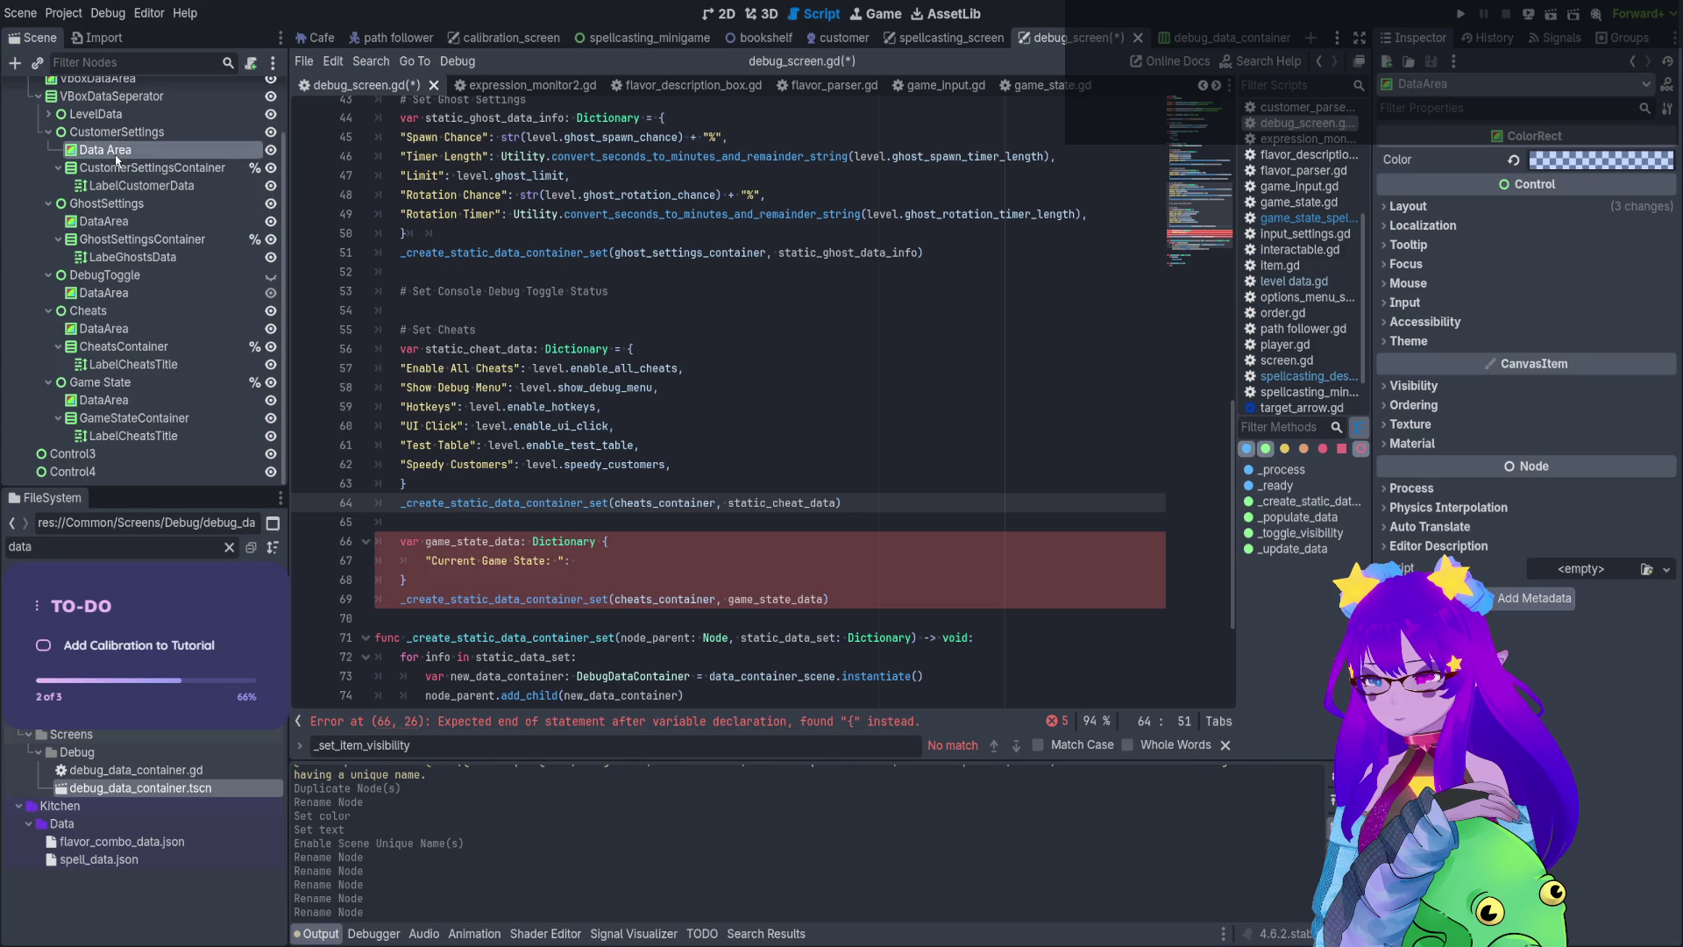
key("BackSpace")
key("Return")
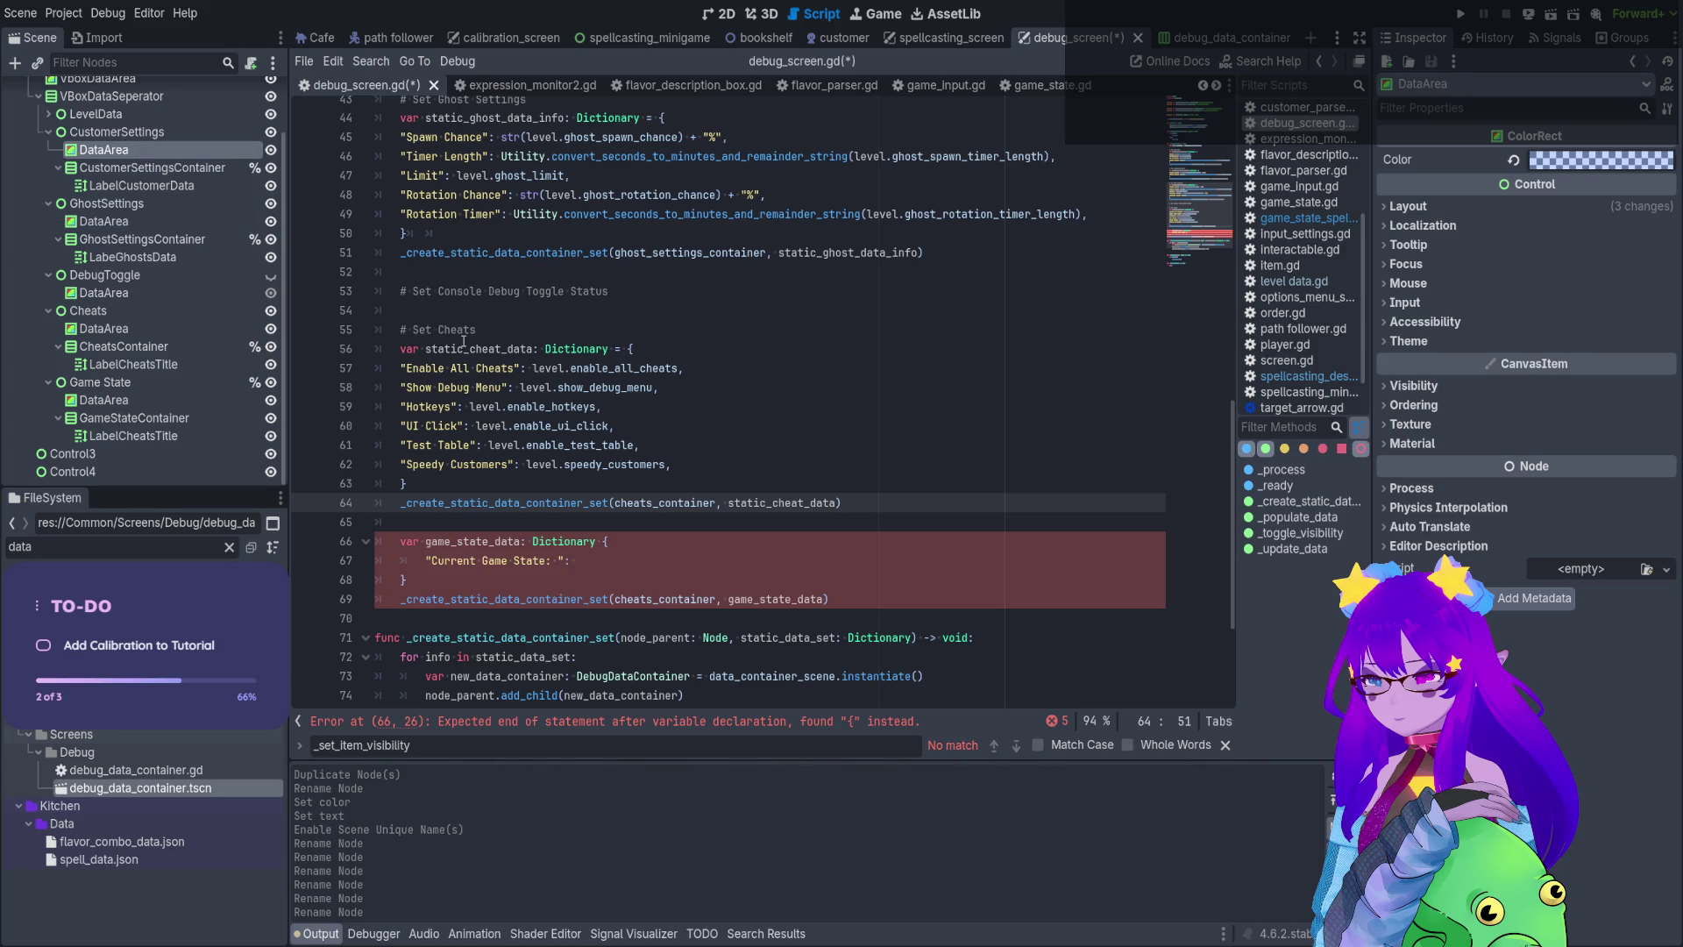
Put the caret at the end of the Current Game State line 67 in debug_screen.gd
scroll(463, 341, "down", 4)
left_click(559, 369)
left_click(591, 368)
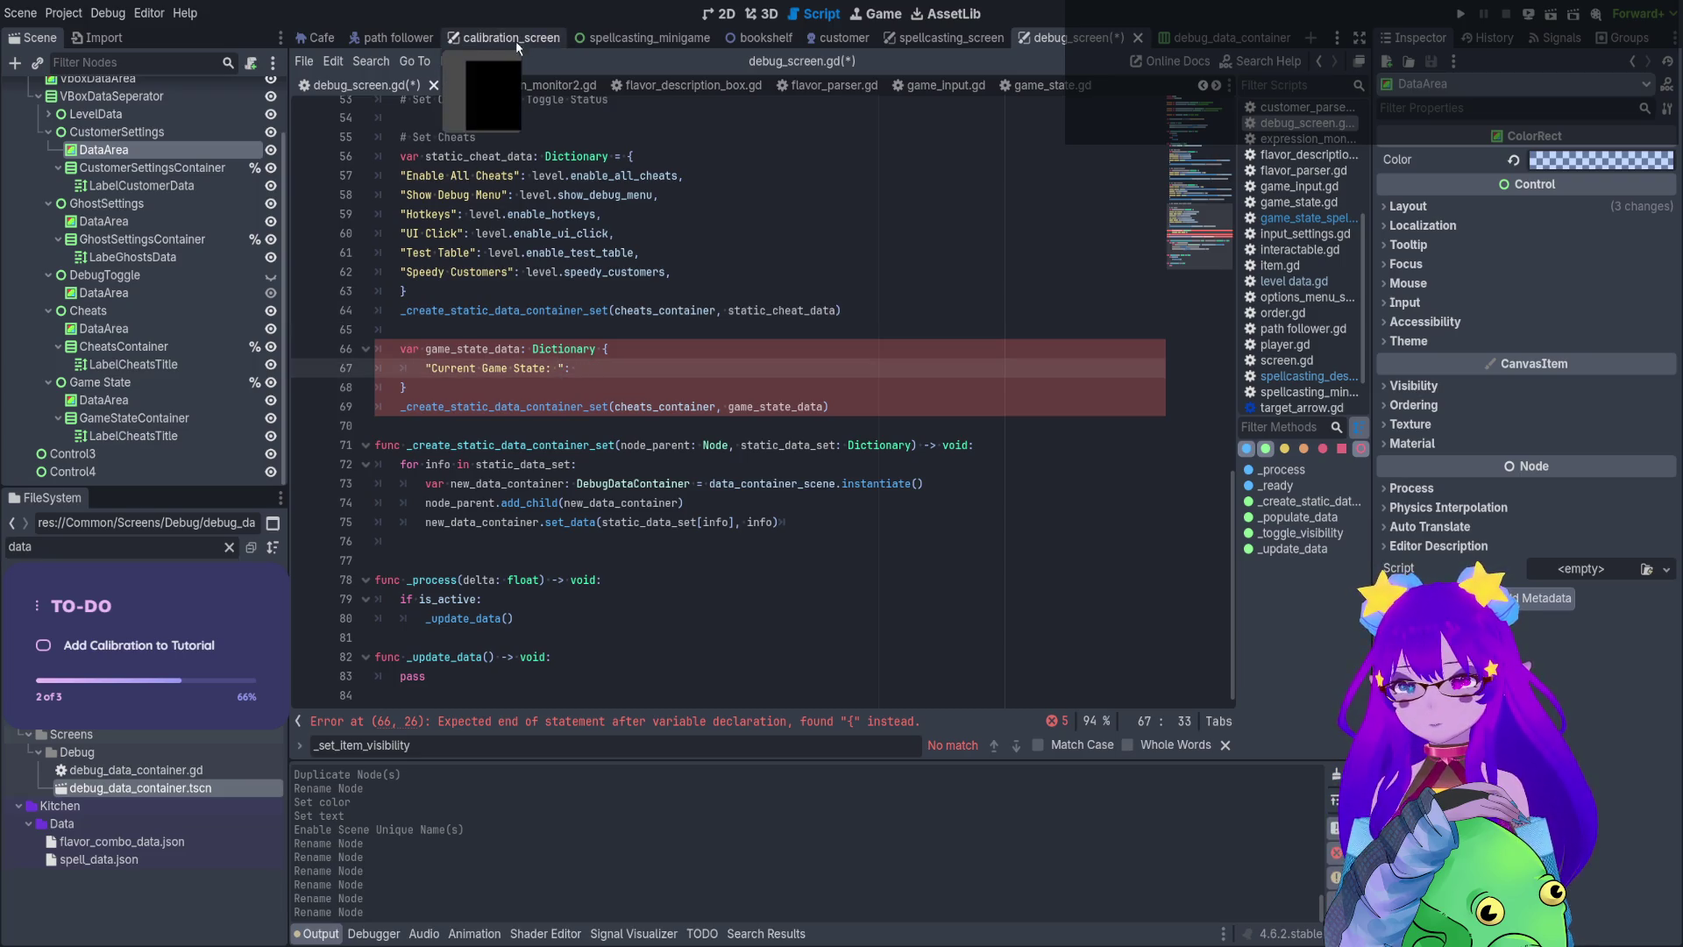
Duplicate the Current Game State entry into new Pause Screen and Exit Screen entries
left_click(321, 38)
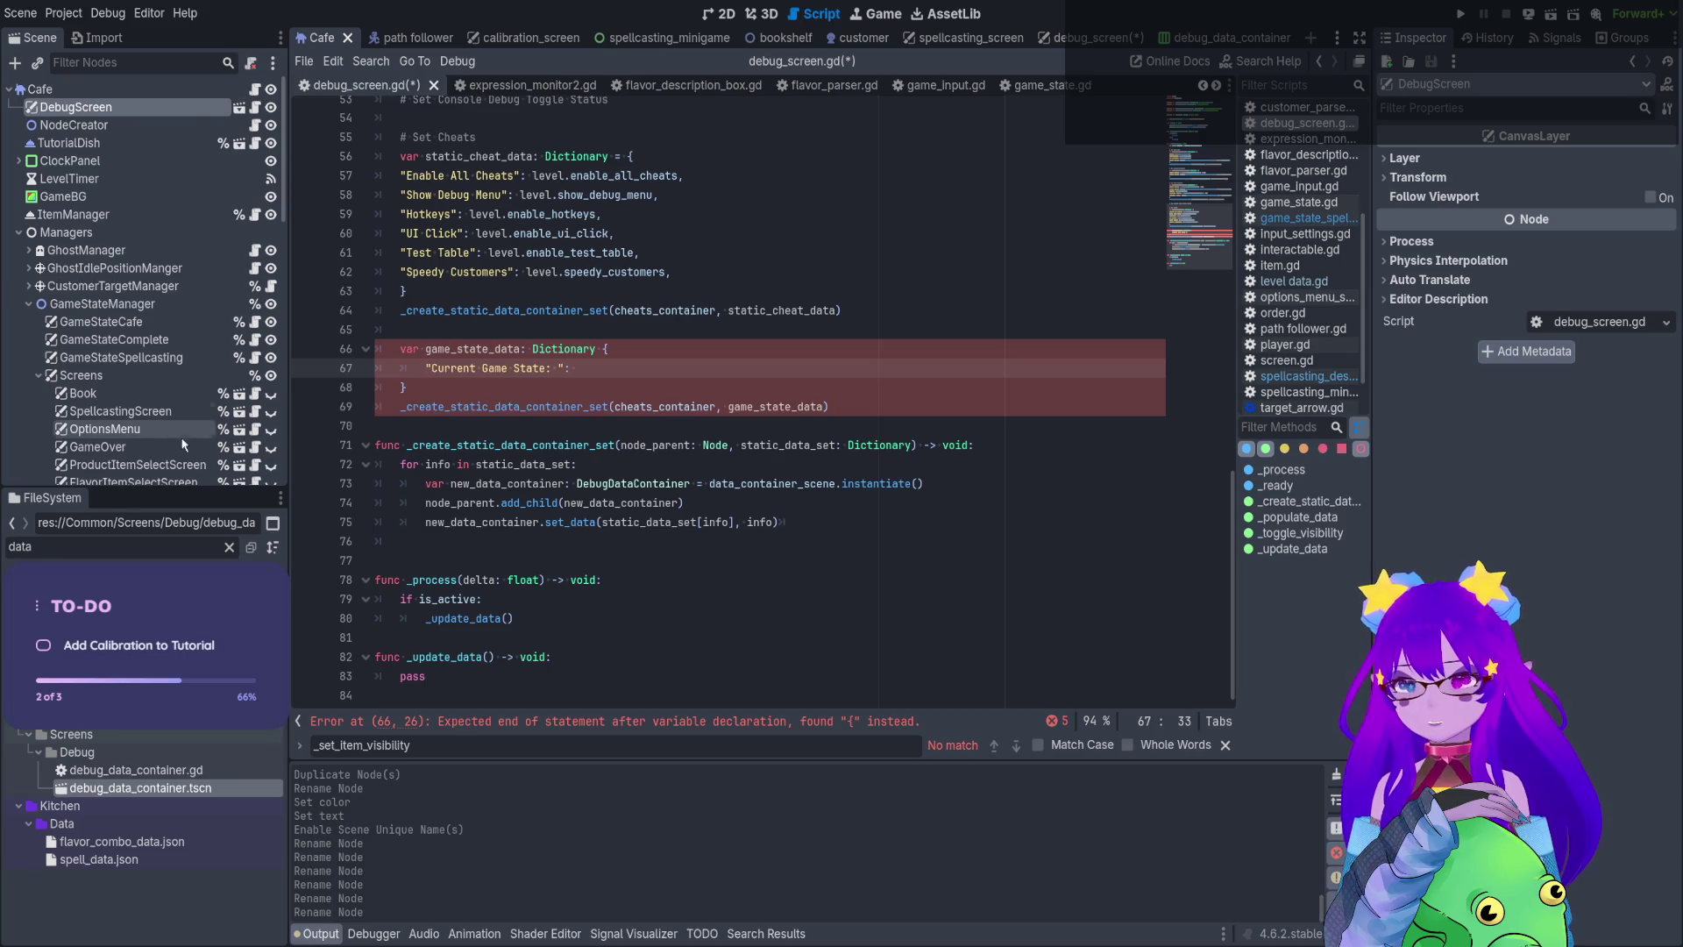
left_click(114, 339)
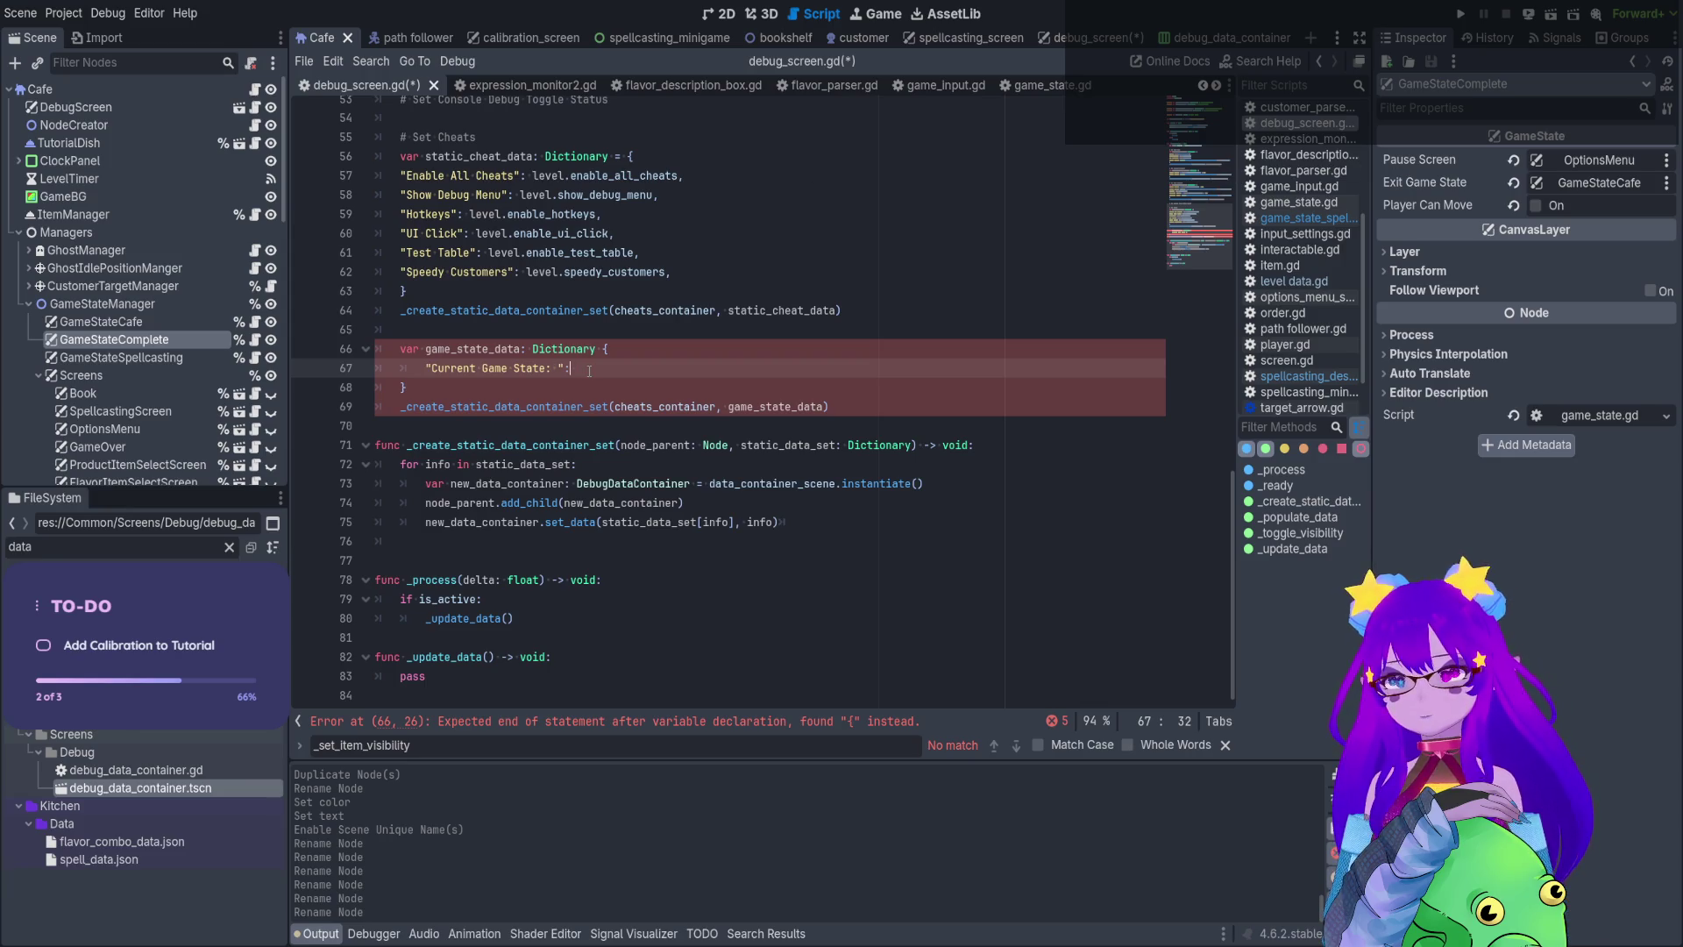
key("ctrl+shift+d")
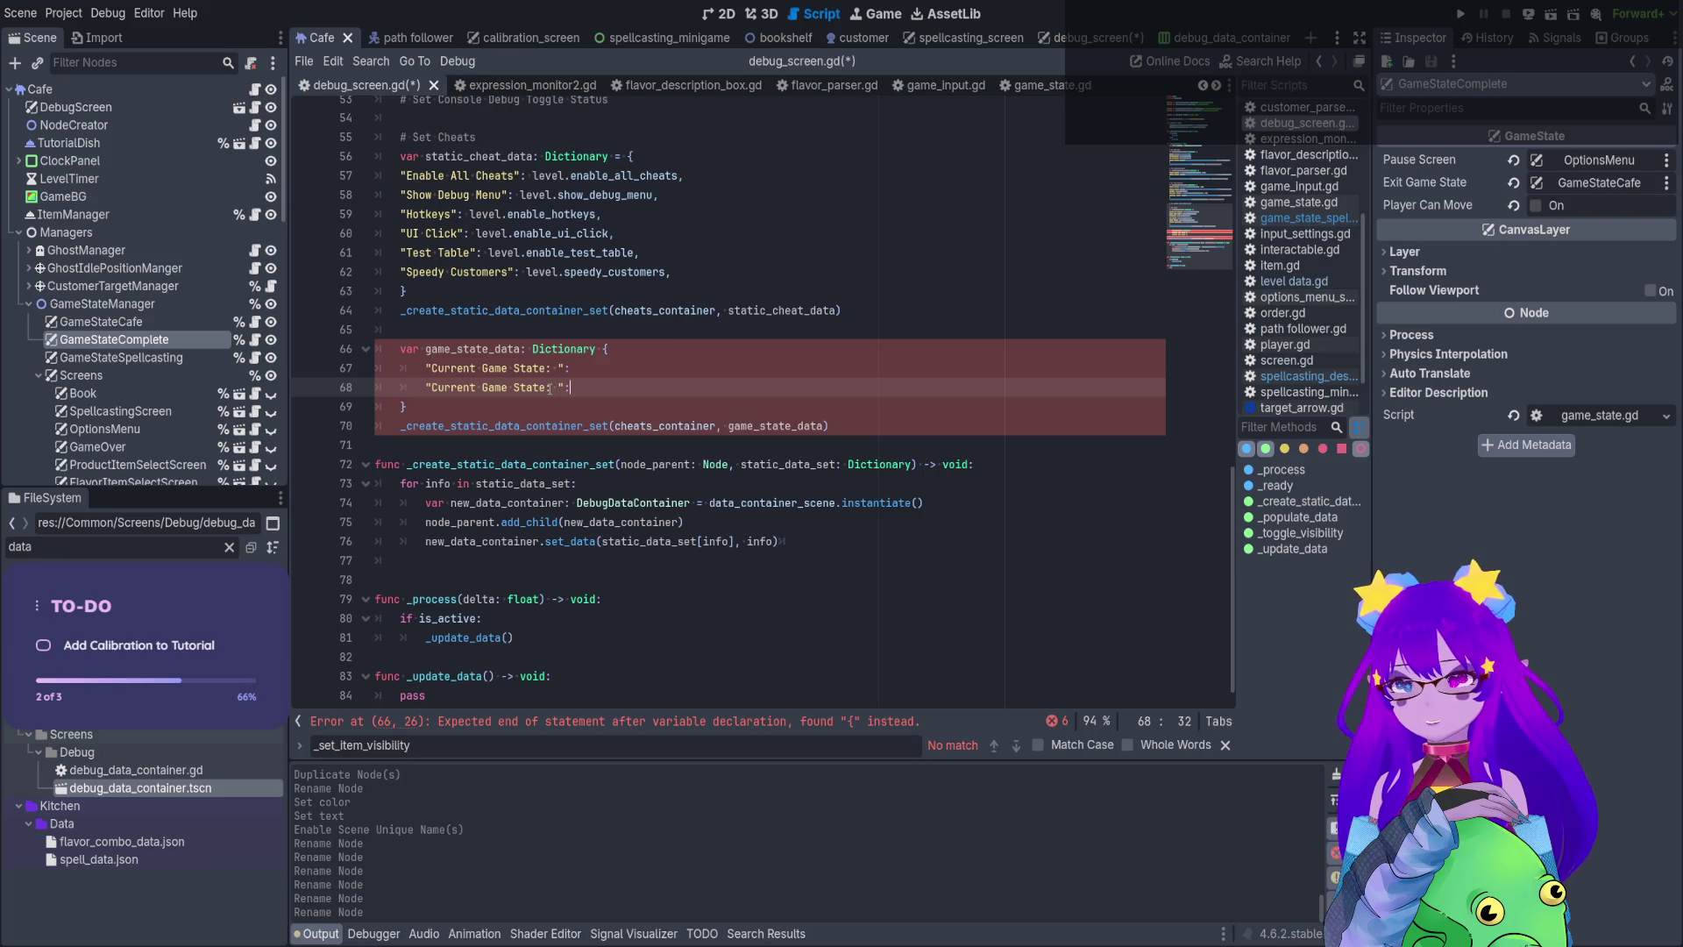
left_click(538, 388)
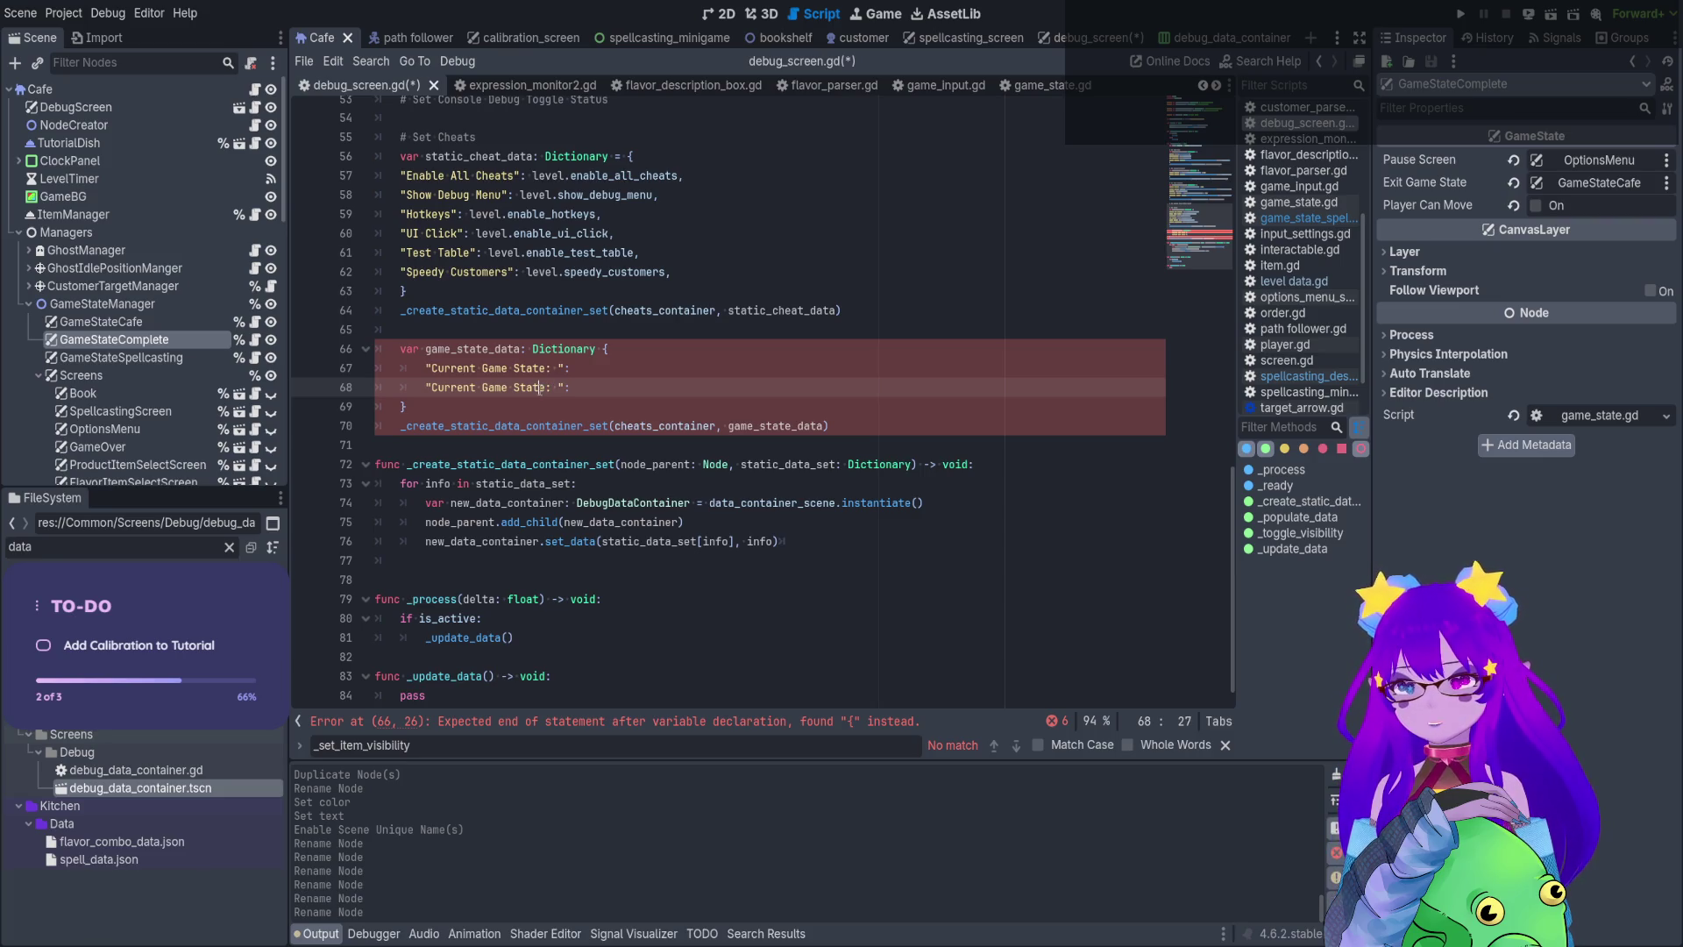
left_click_drag(546, 388, 433, 388)
type("Pause Scre")
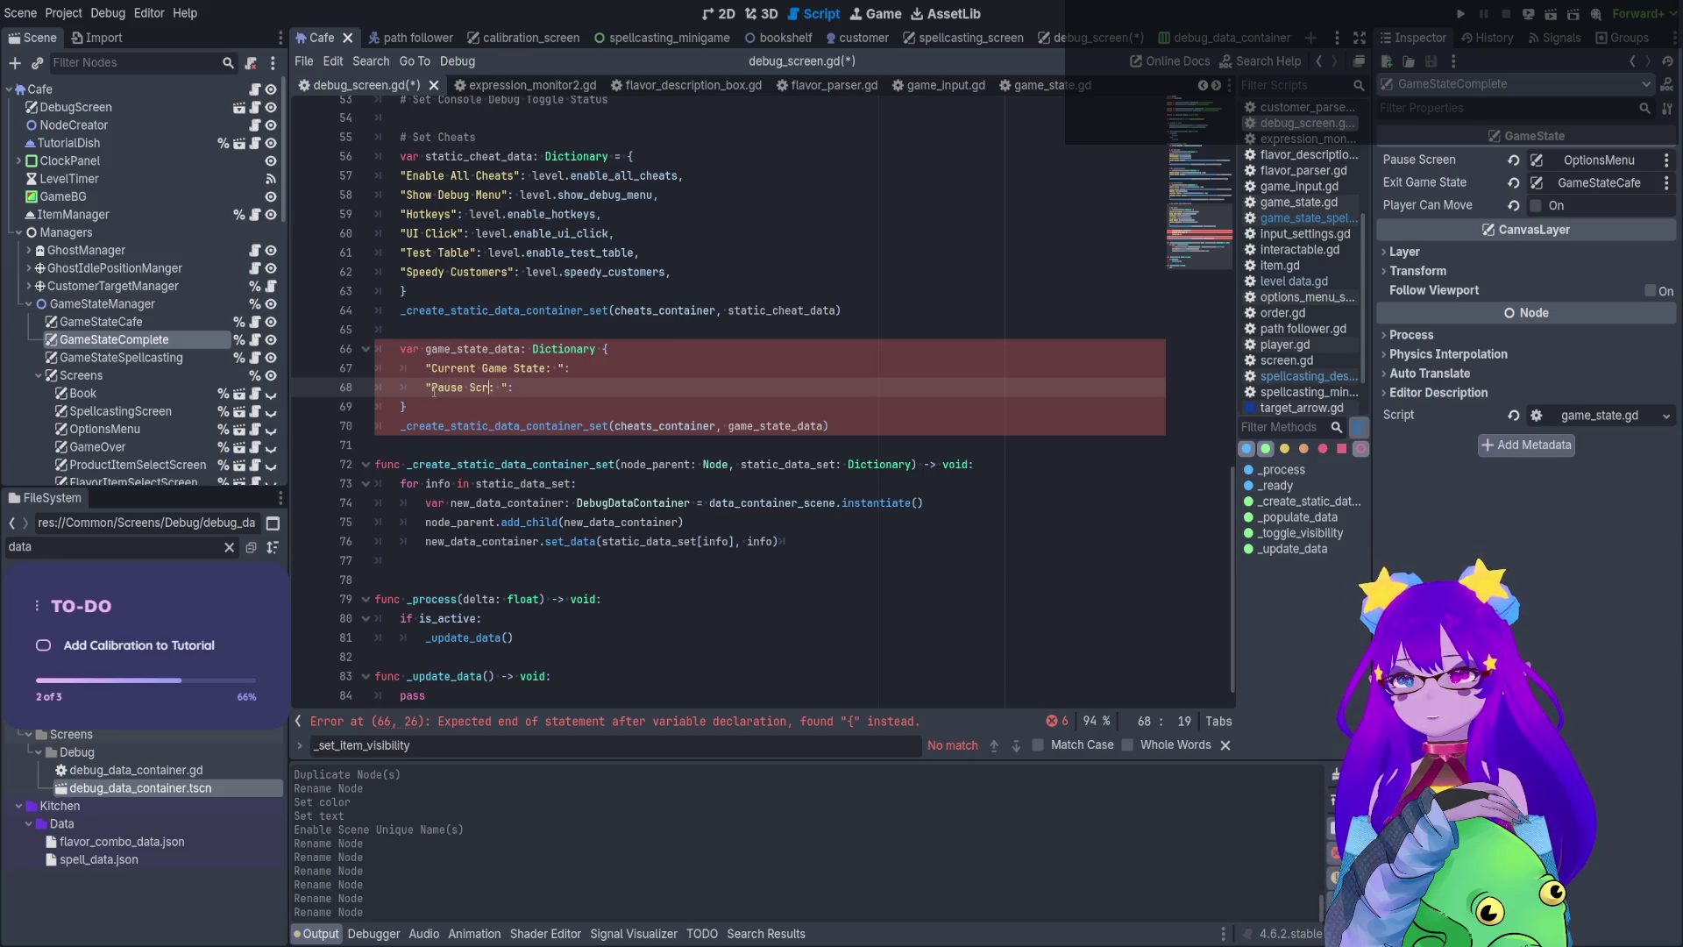
type("en")
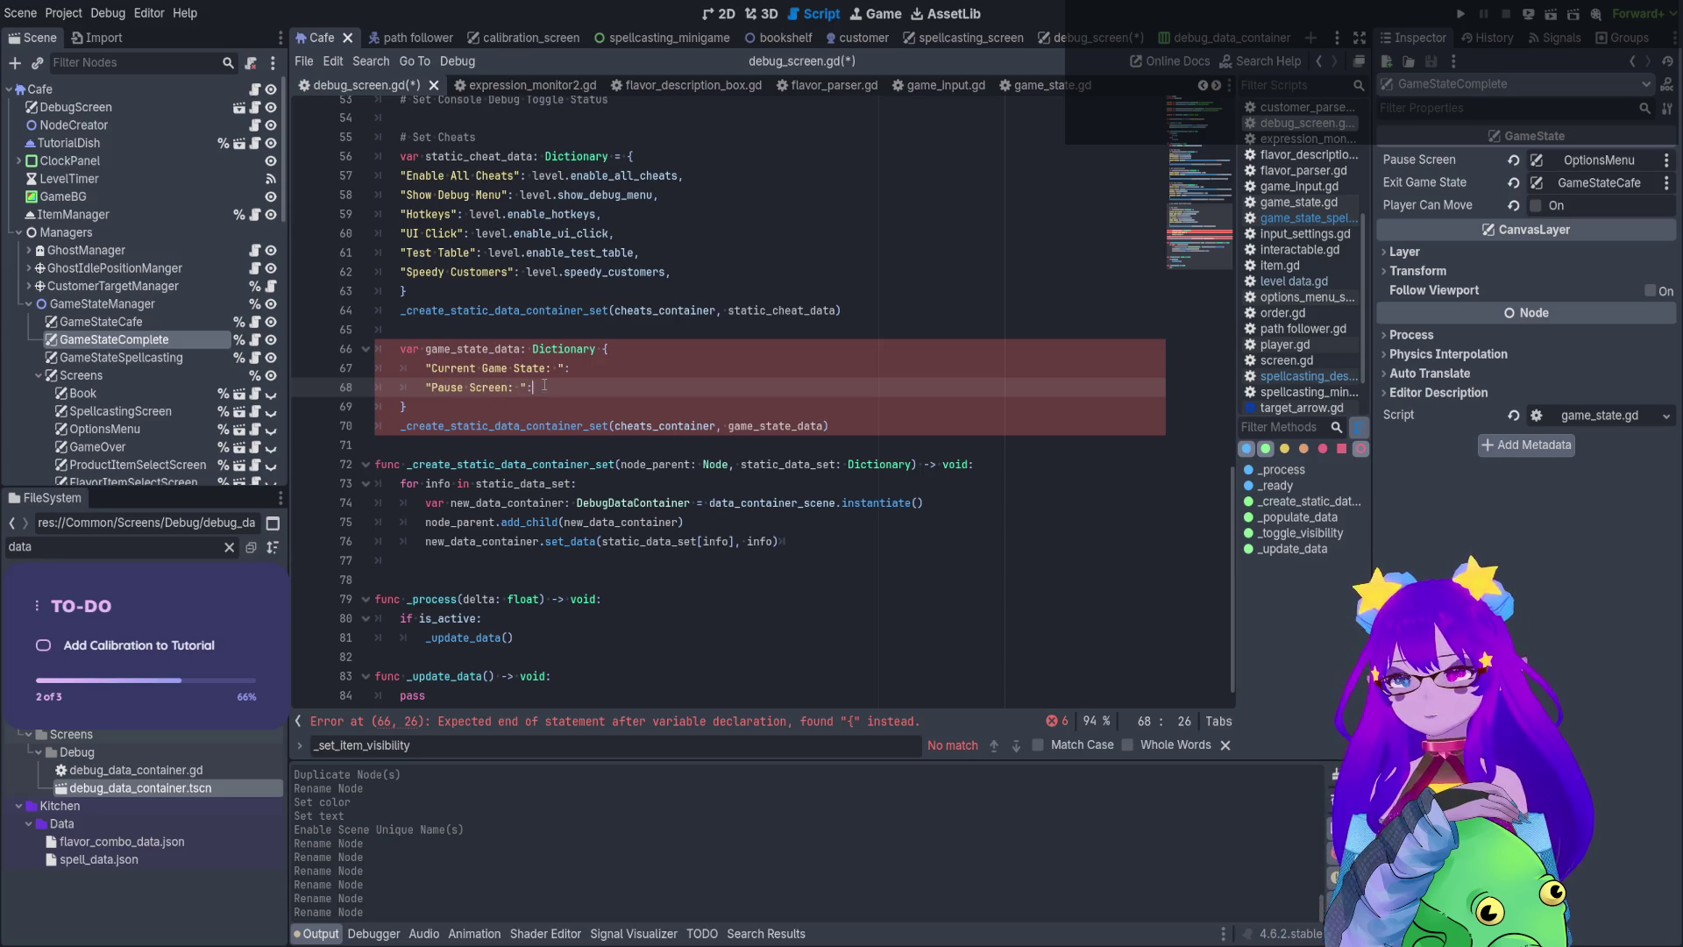
key("ctrl+shift+d")
double_click(445, 406)
type("Exit")
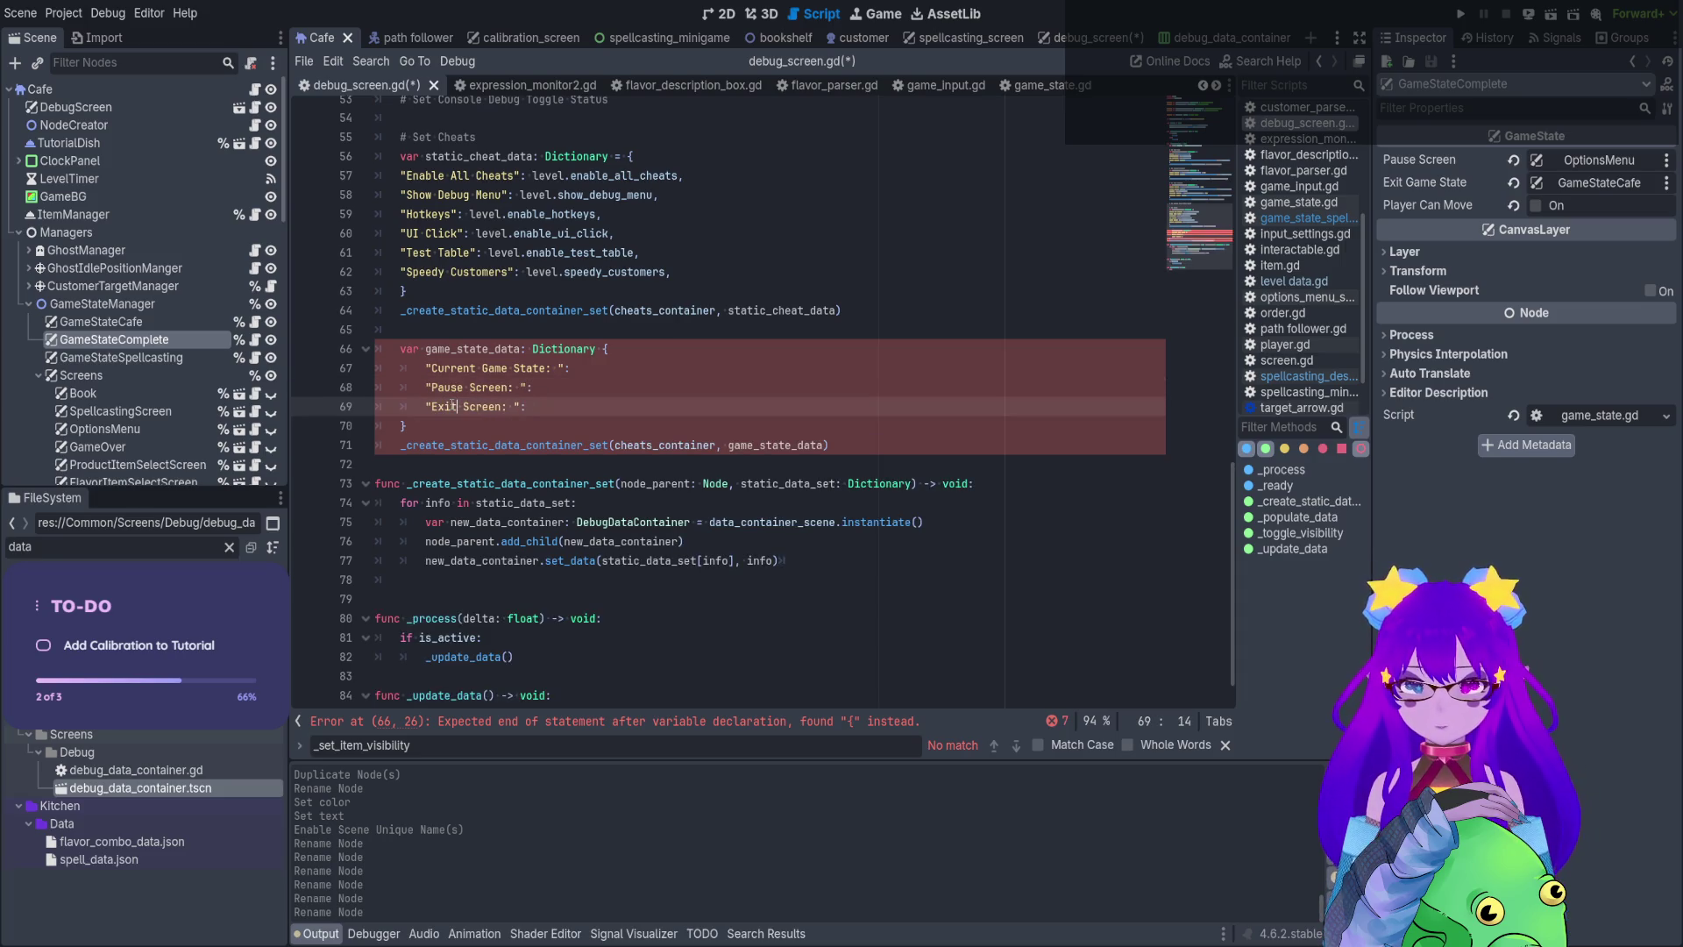
scroll(452, 406, "down", 1)
Type game_state_data as Dictionary[String, String] and give Current Game State the value "TBD"
left_click(604, 337)
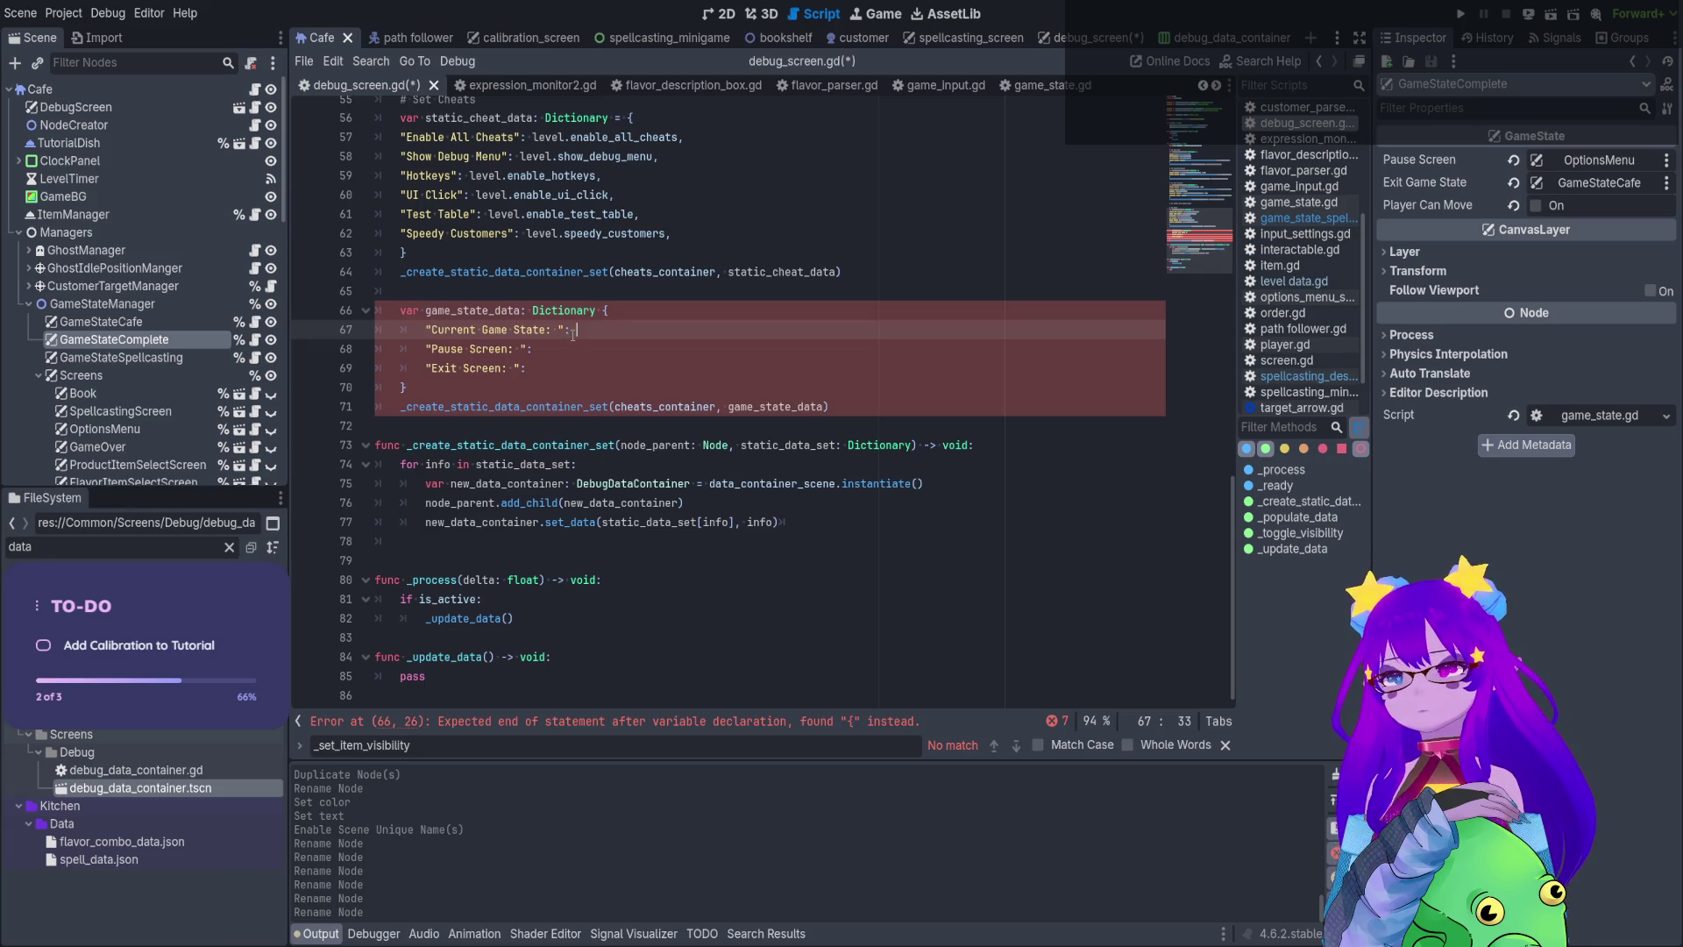
left_click(597, 312)
type("[")
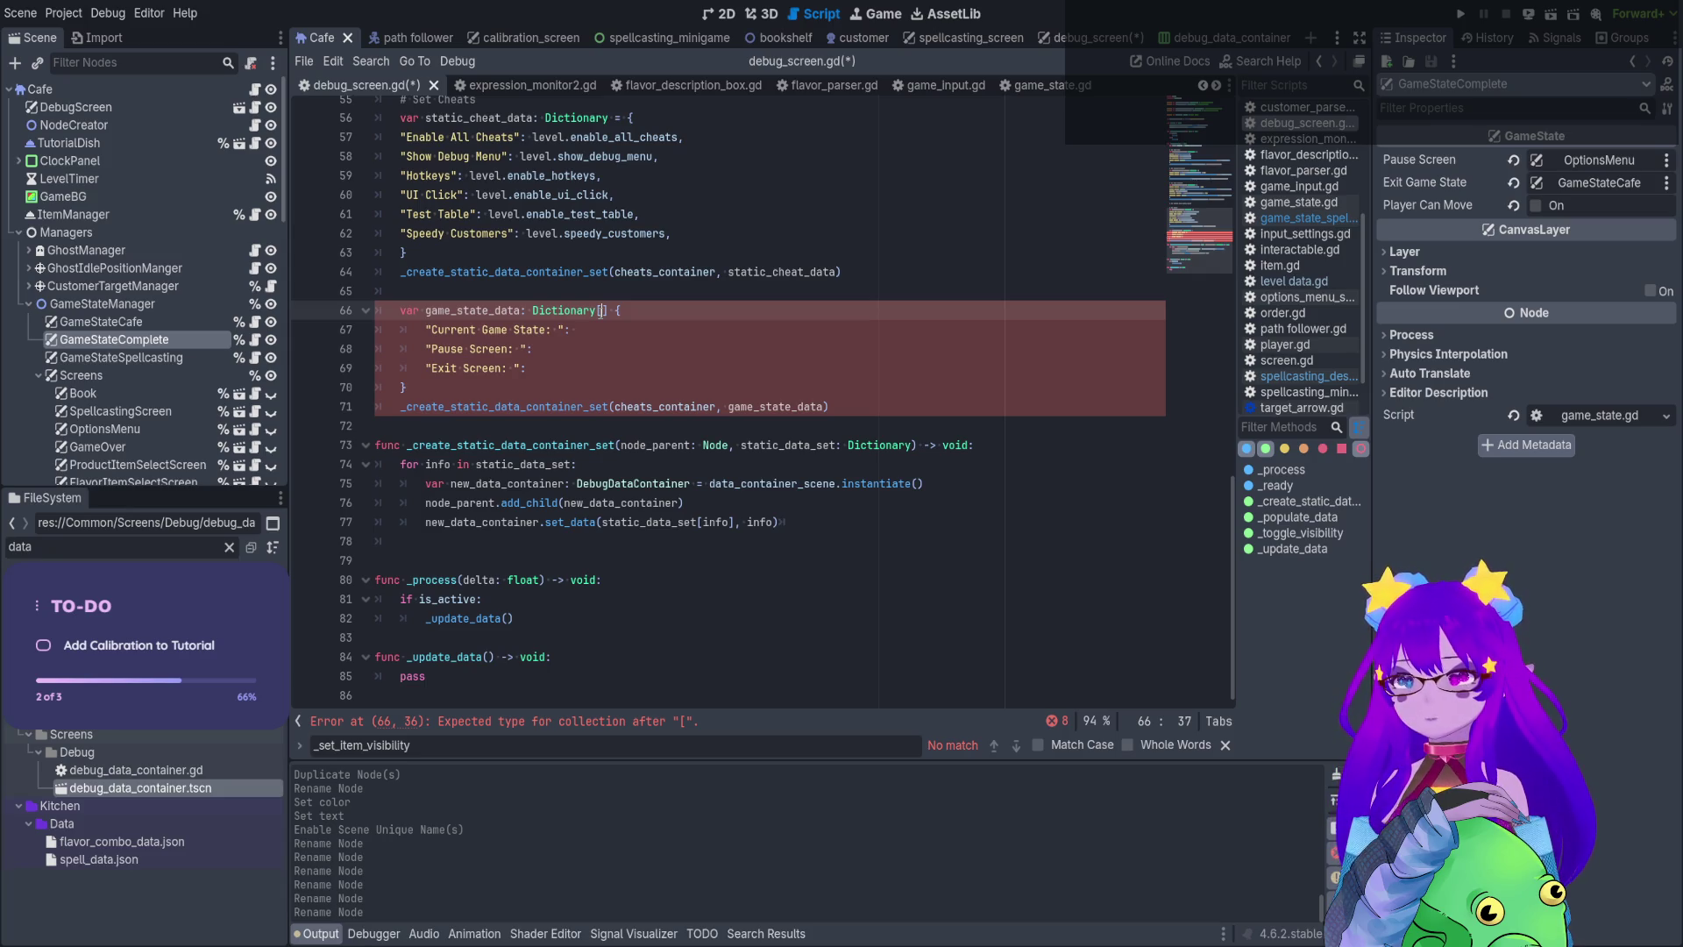
type("String")
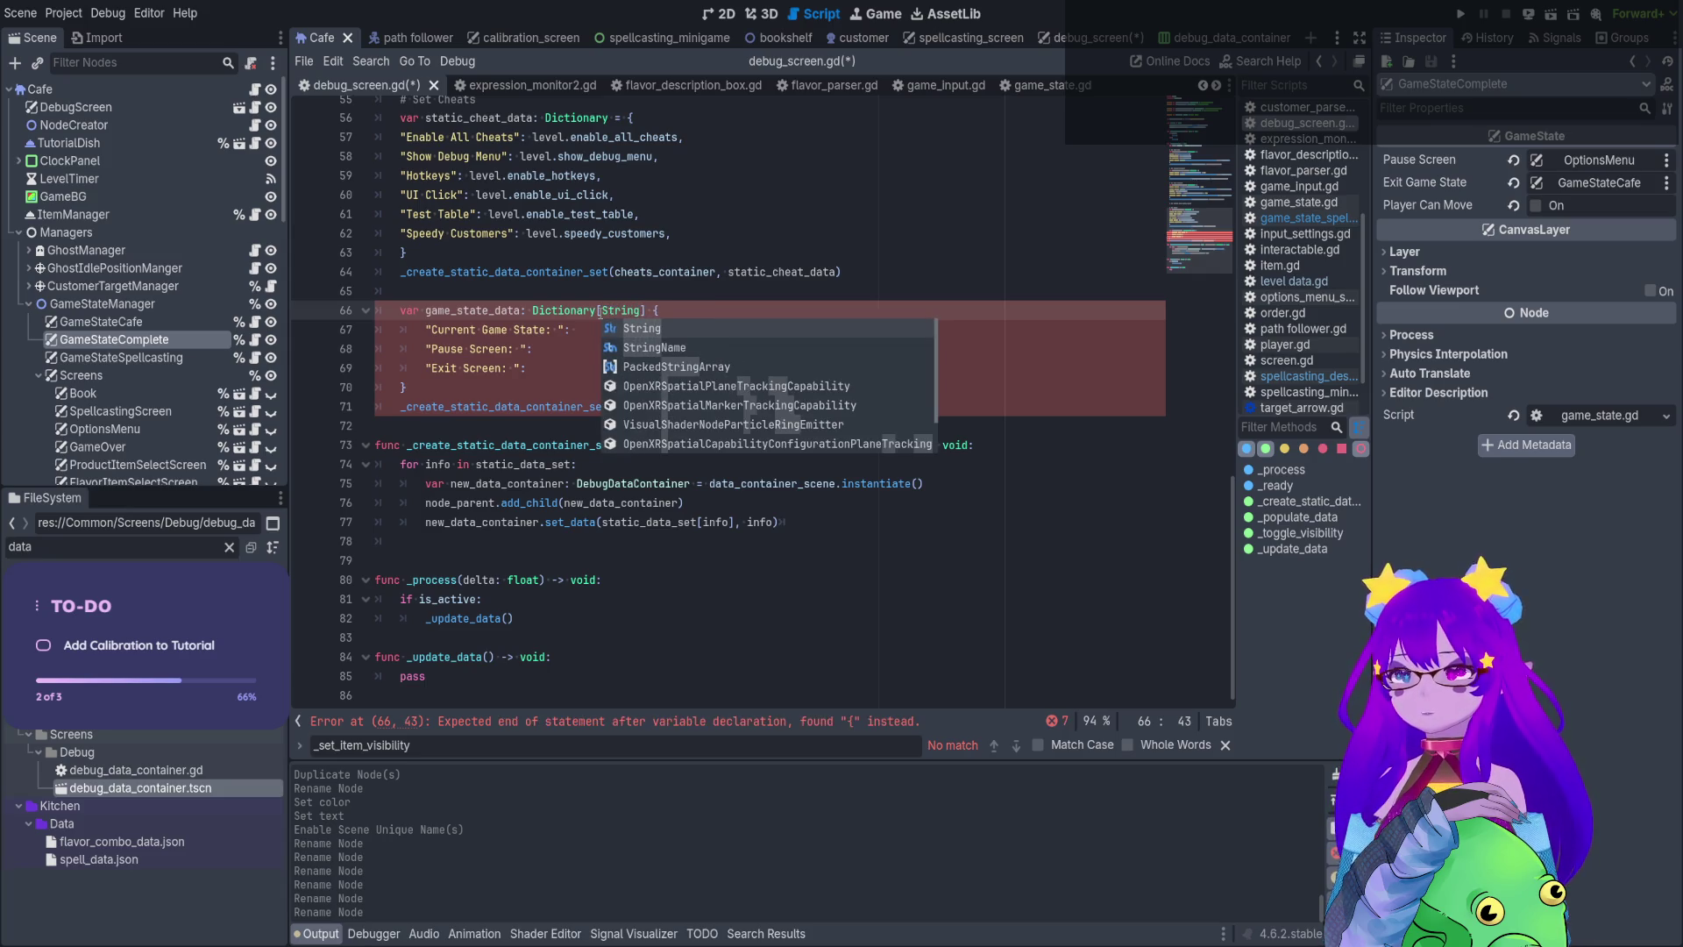
type(", String")
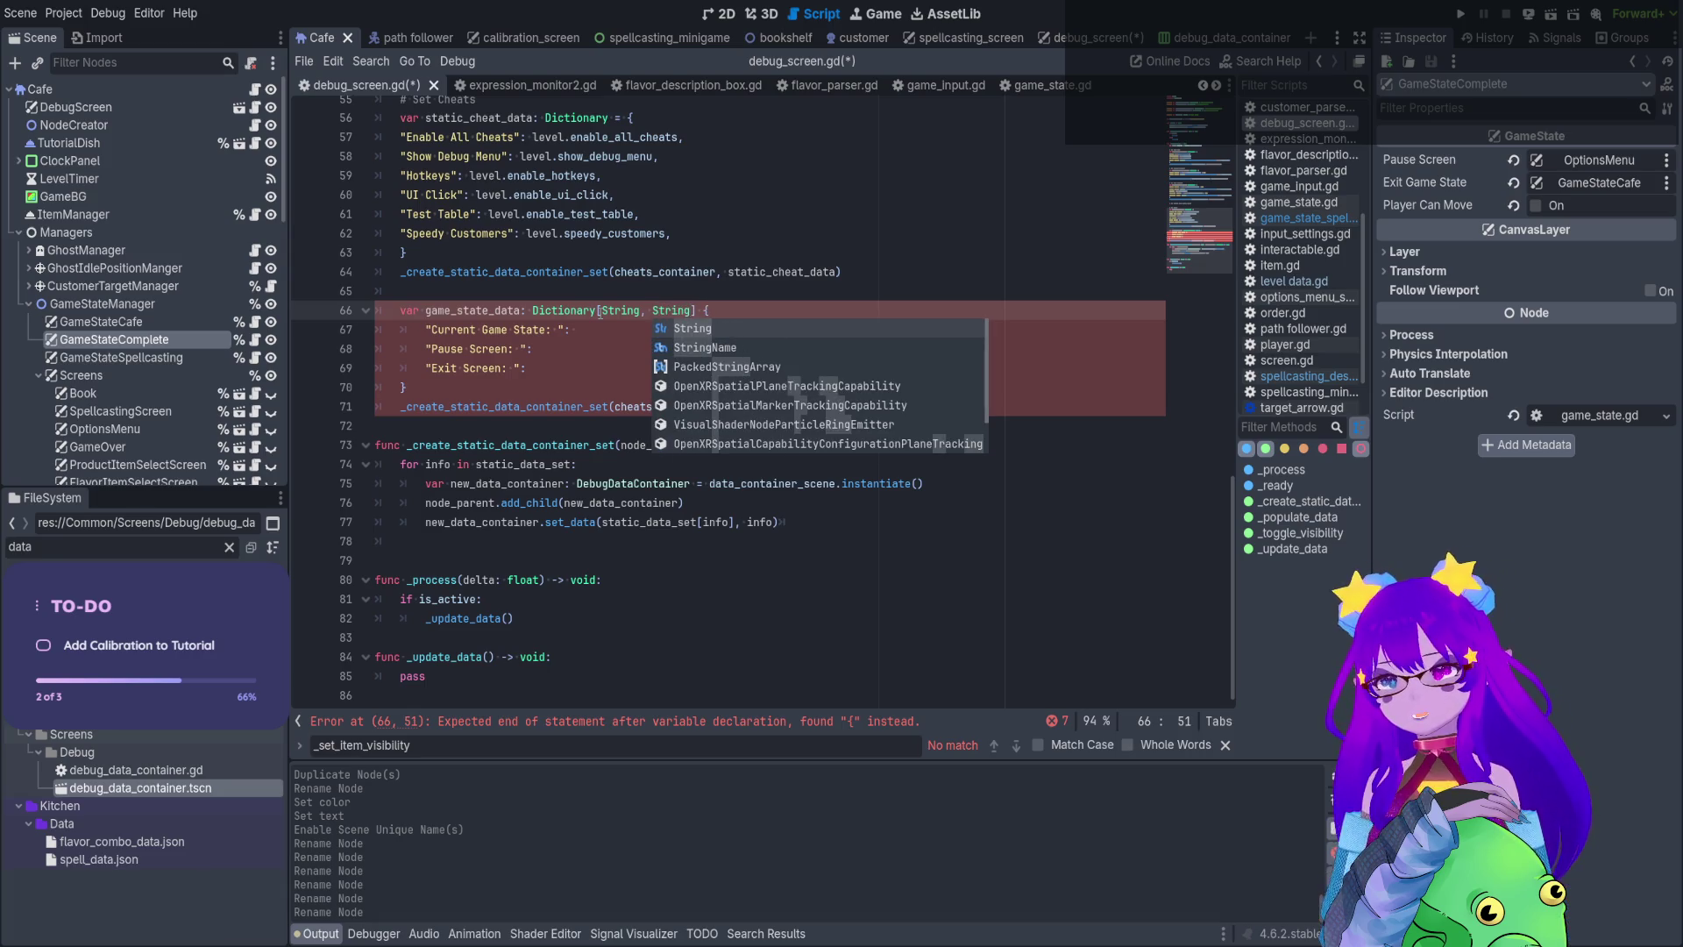
left_click(587, 330)
type("\"TBD\"")
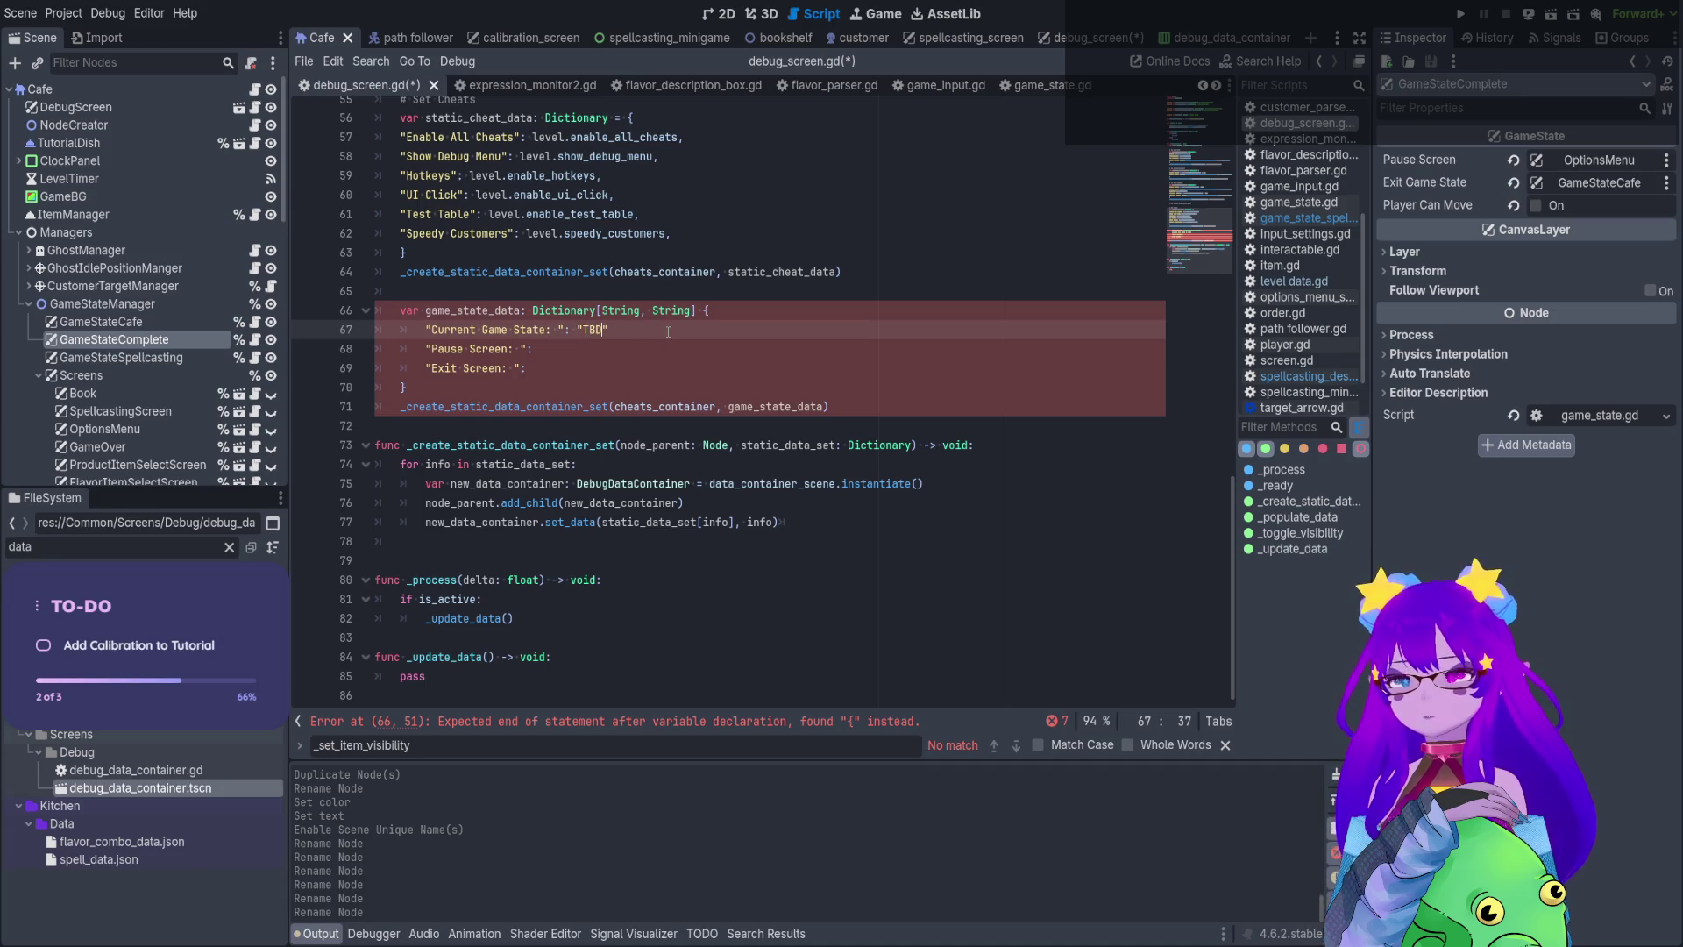
type(",")
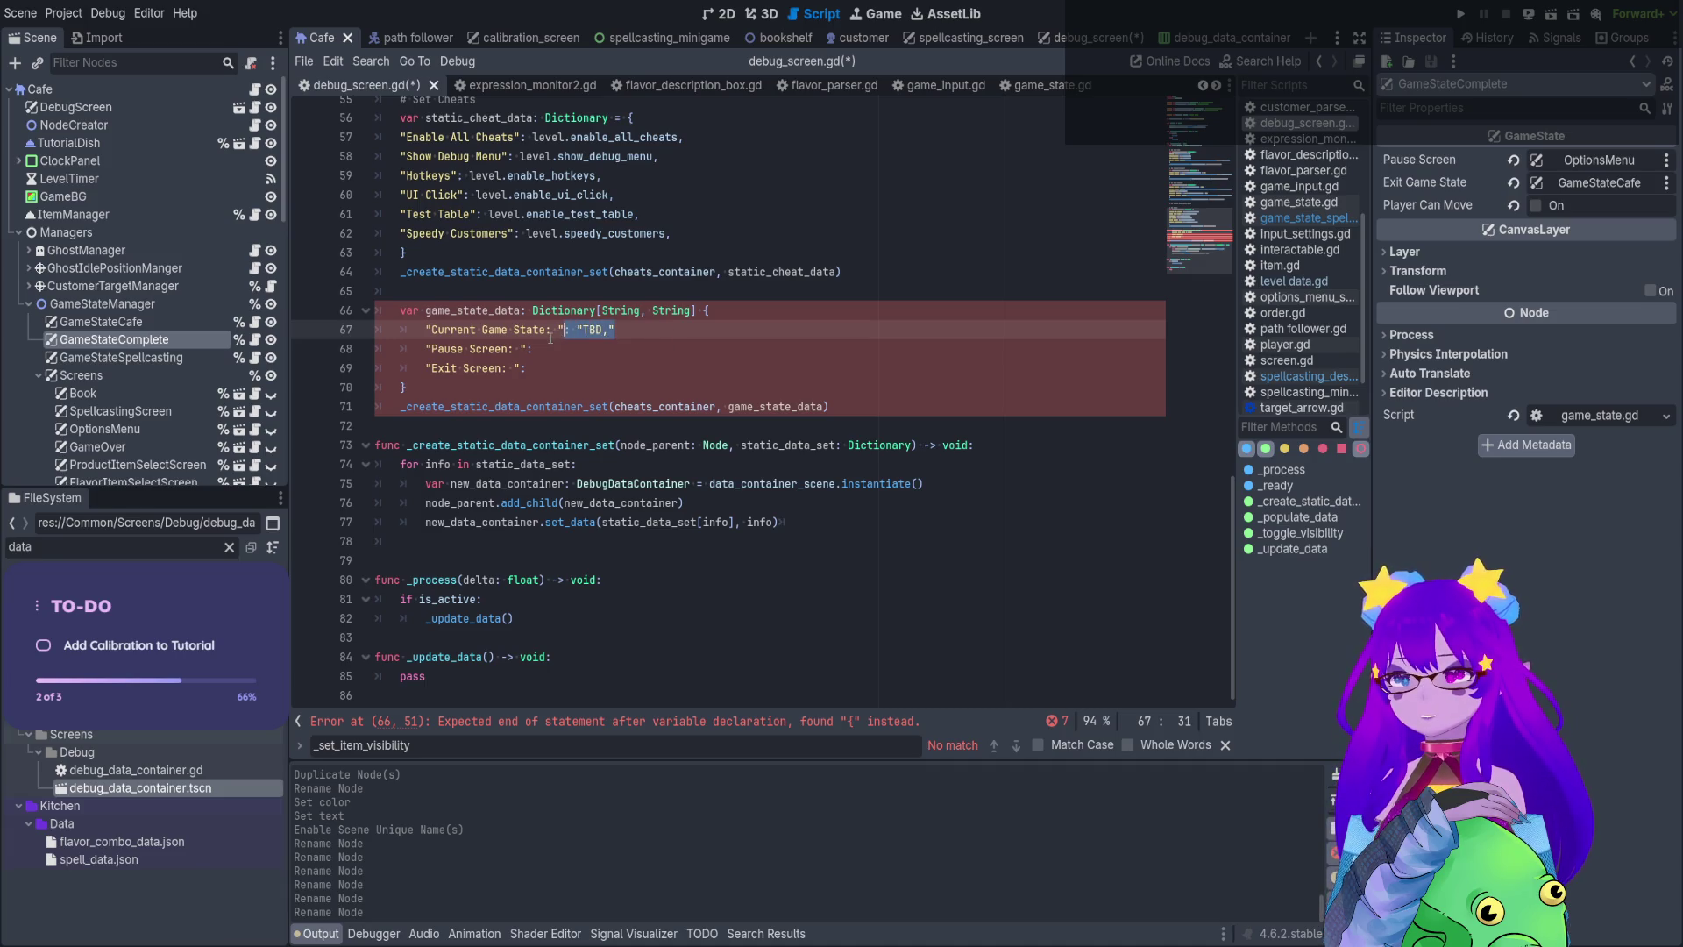
Give the Pause Screen and Exit Screen entries the value "TBD" as well
left_click(539, 348)
key("shift+alt+Down")
type("\"TBD\",")
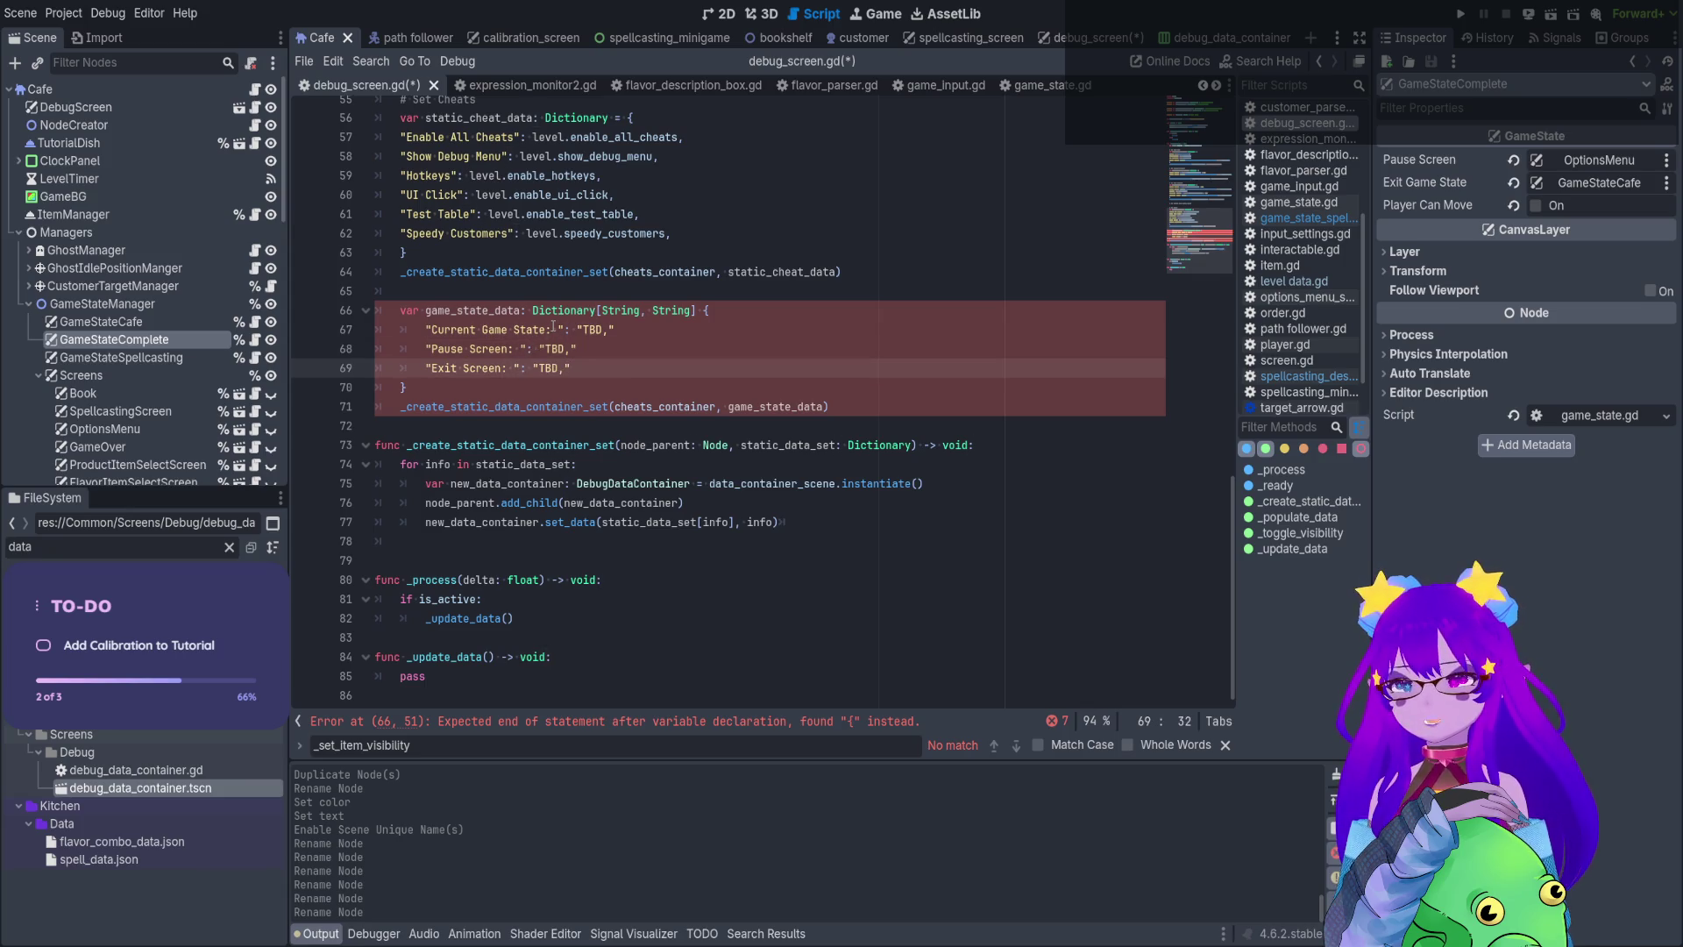
key("BackSpace")
key("BackSpace")
key("BackSpace")
key("Up")
key("End")
key("BackSpace")
key("BackSpace")
key("BackSpace")
left_click(612, 331)
key("BackSpace")
left_click_drag(622, 329, 569, 333)
key("ctrl+c")
left_click(533, 349)
key("ctrl+v")
left_click(531, 368)
key("ctrl+v")
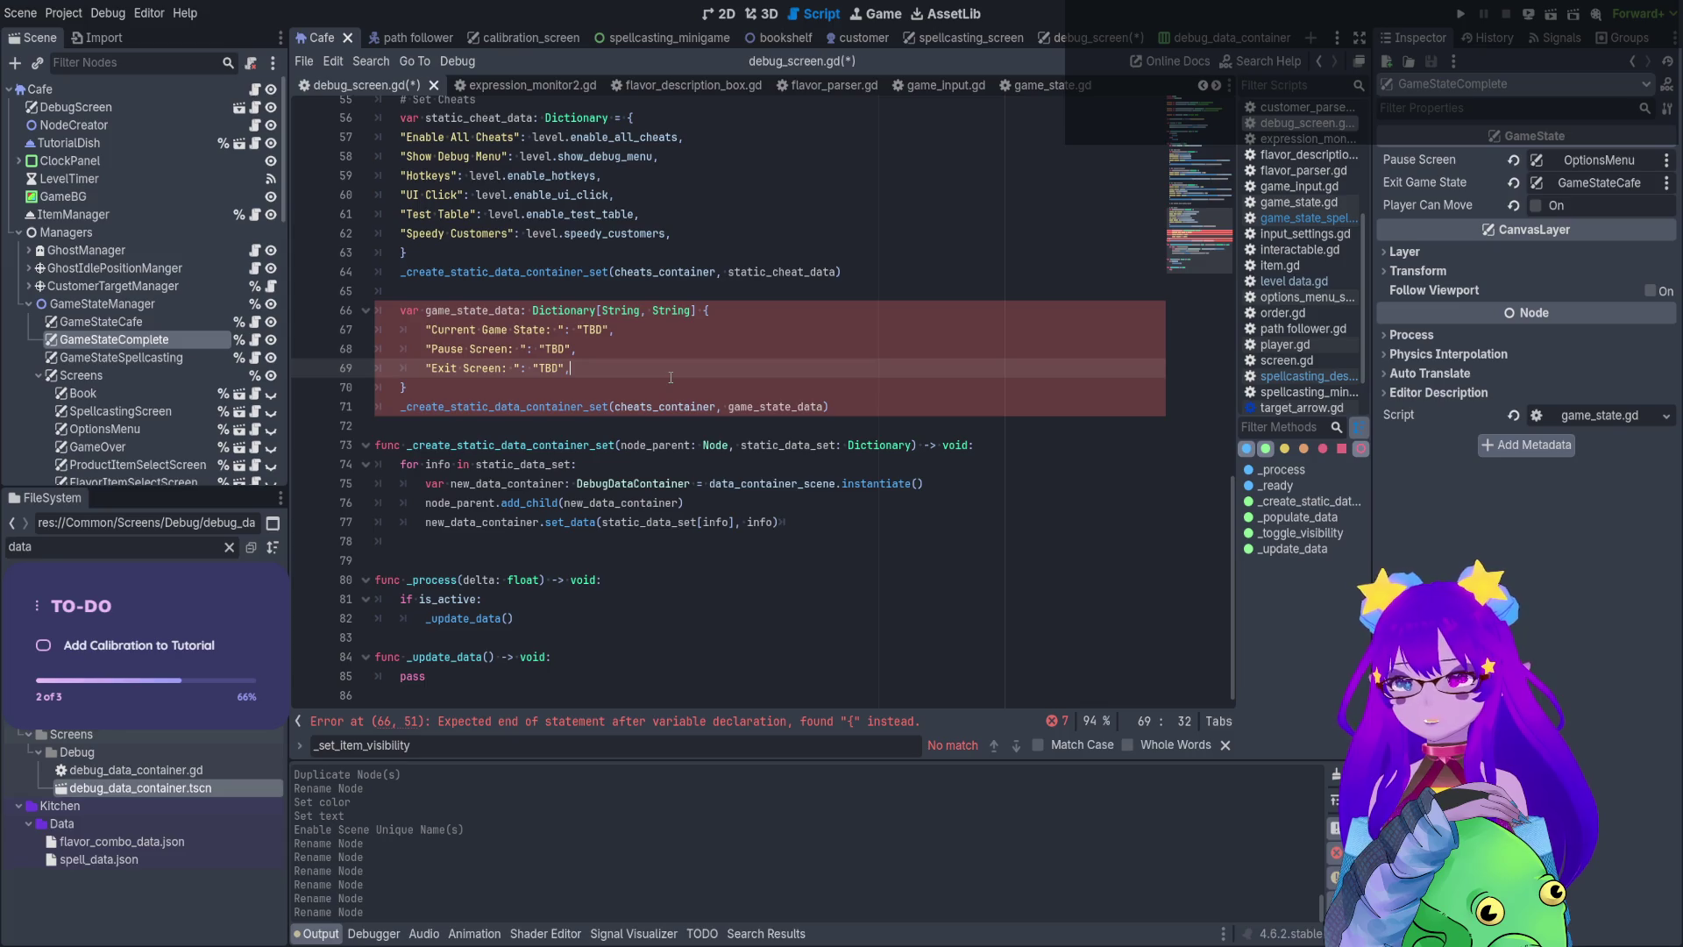
Add ' = ' after the dictionary type and save debug_screen.gd
left_click(699, 310)
type("=")
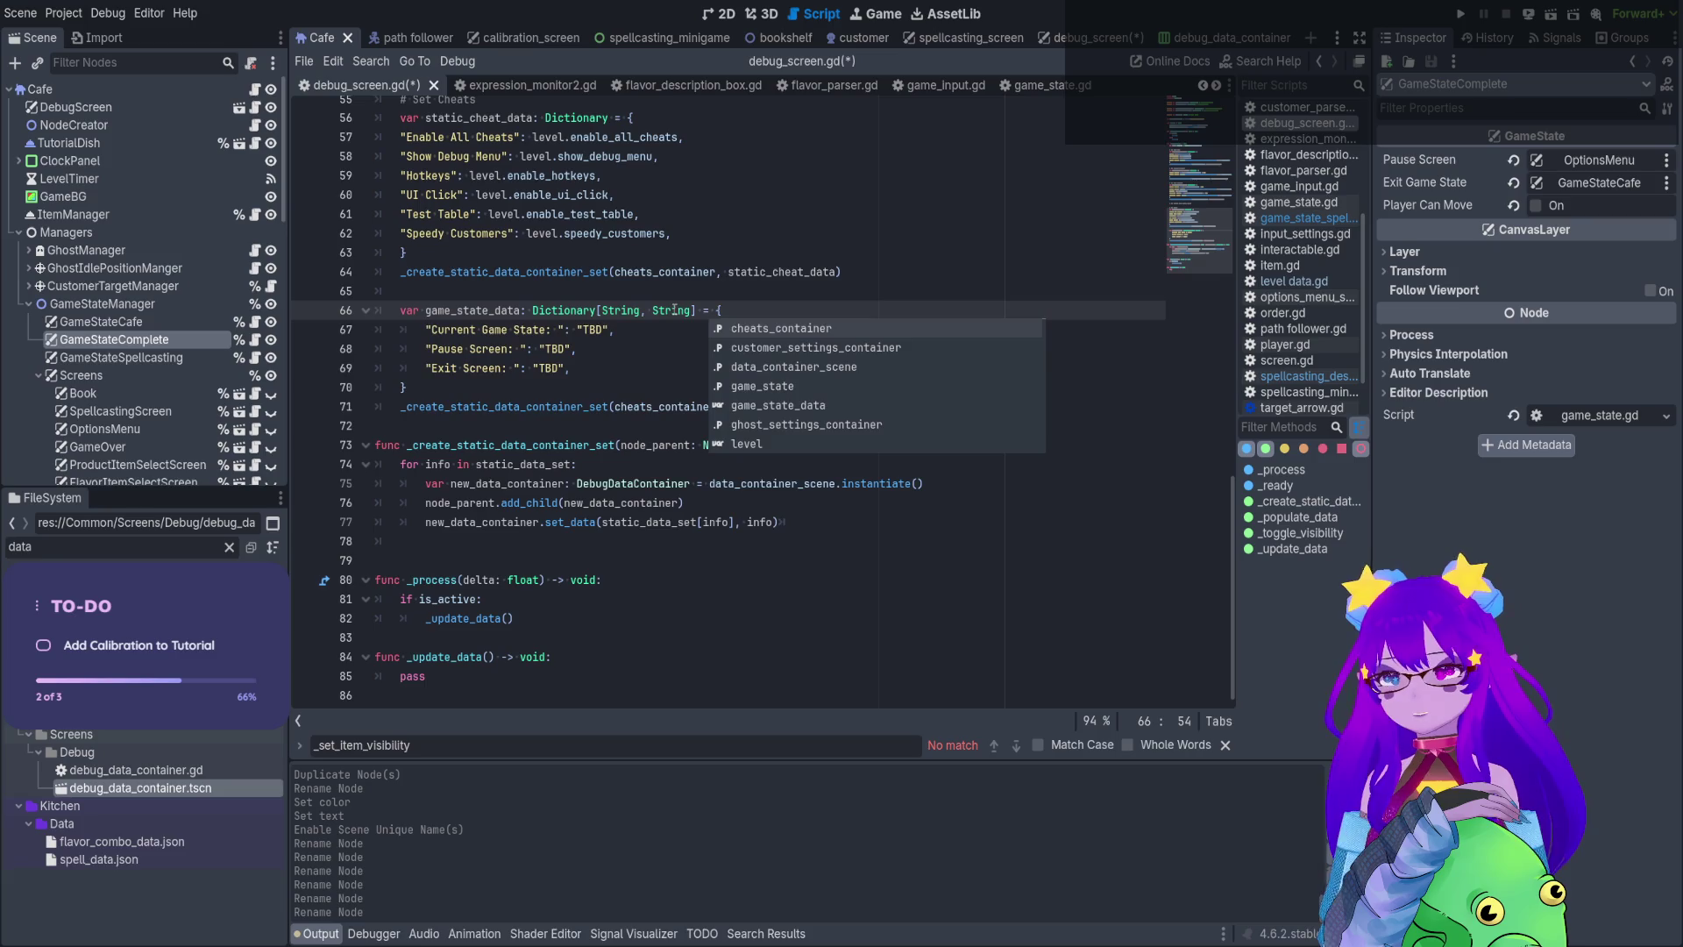
left_click(591, 358)
key("ctrl+s")
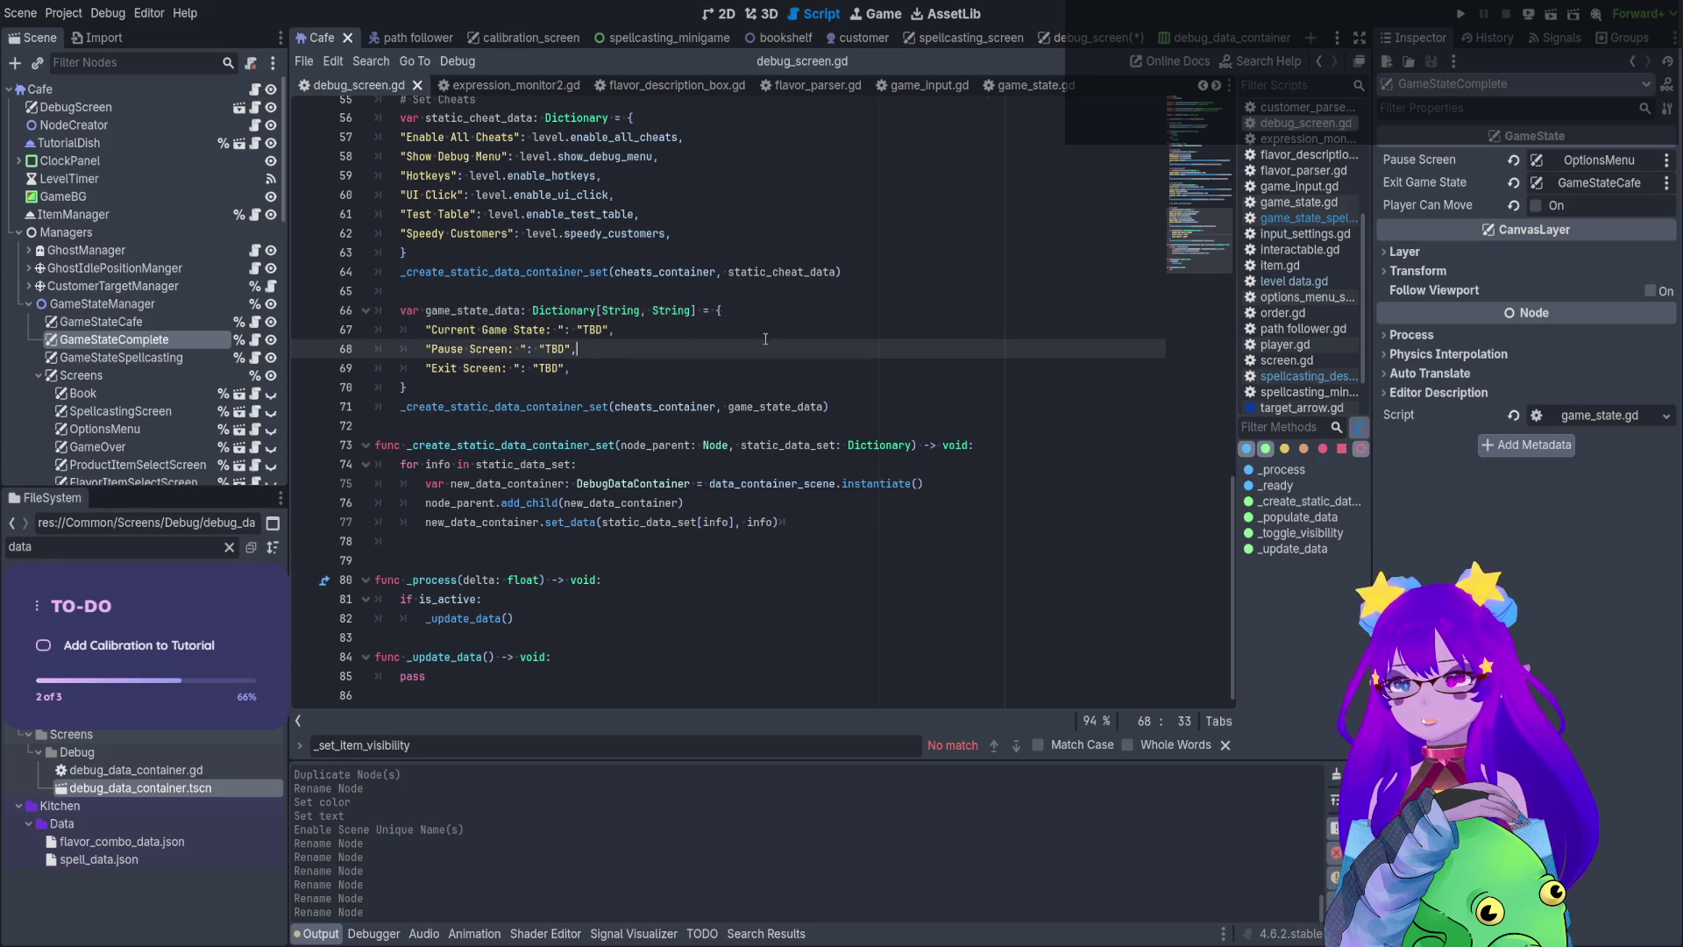
Replace the pass placeholder in _update_data with game_state_data
double_click(483, 311)
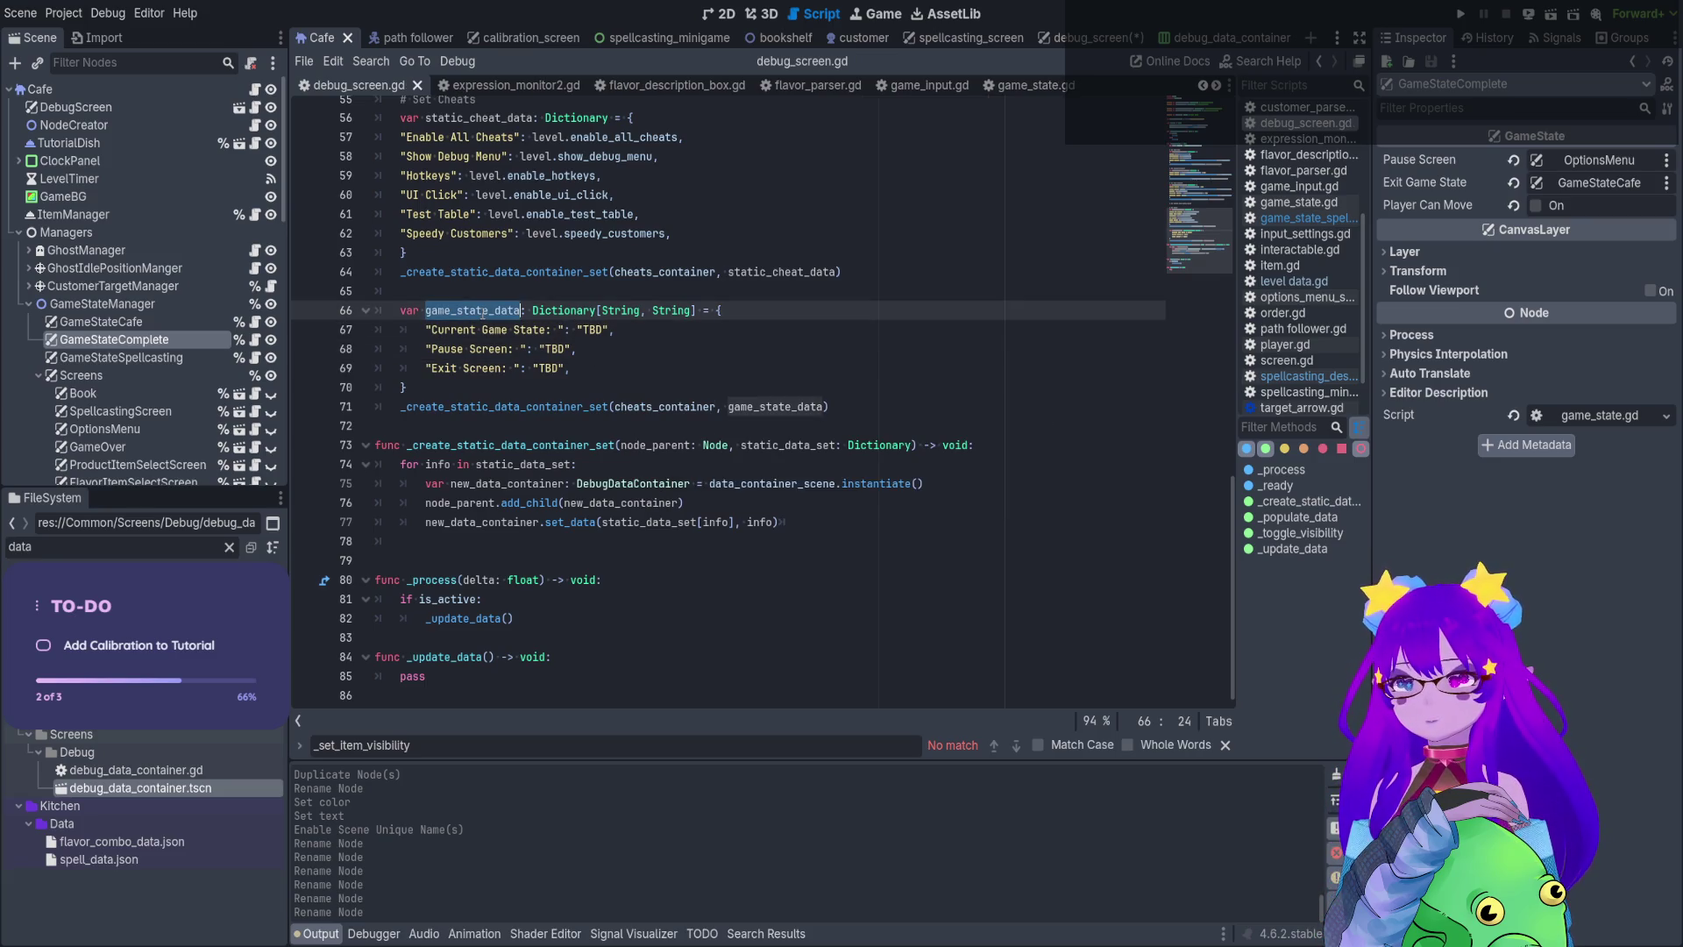
double_click(424, 673)
key("ctrl+v")
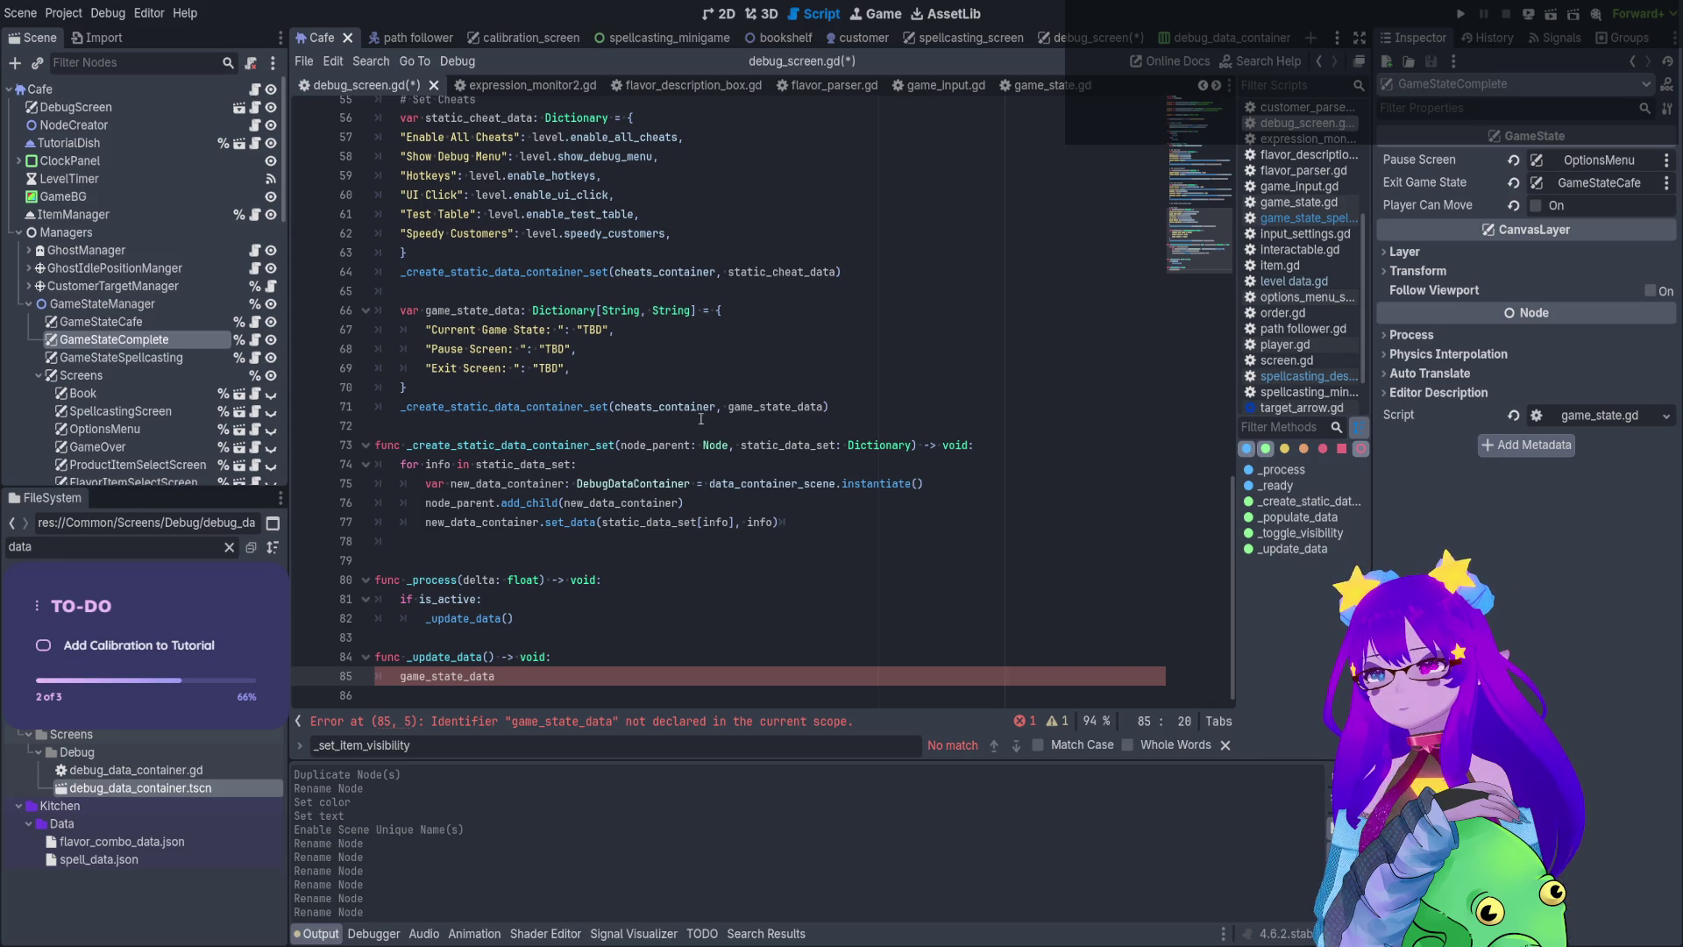
scroll(702, 419, "up", 14)
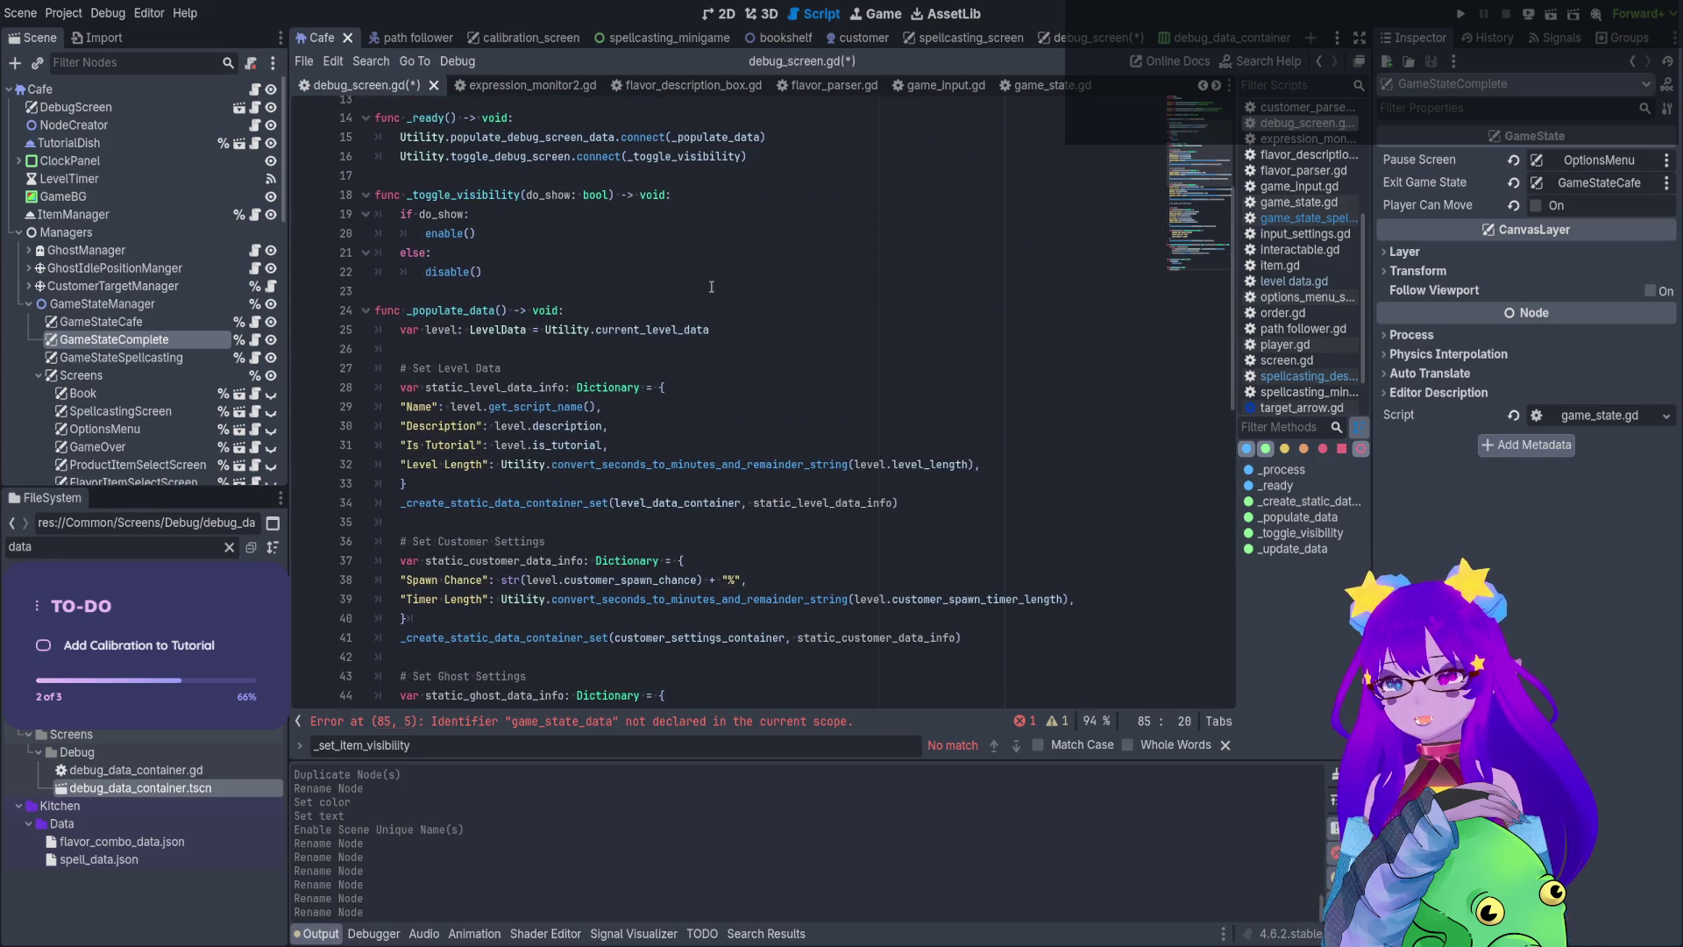
scroll(708, 287, "down", 14)
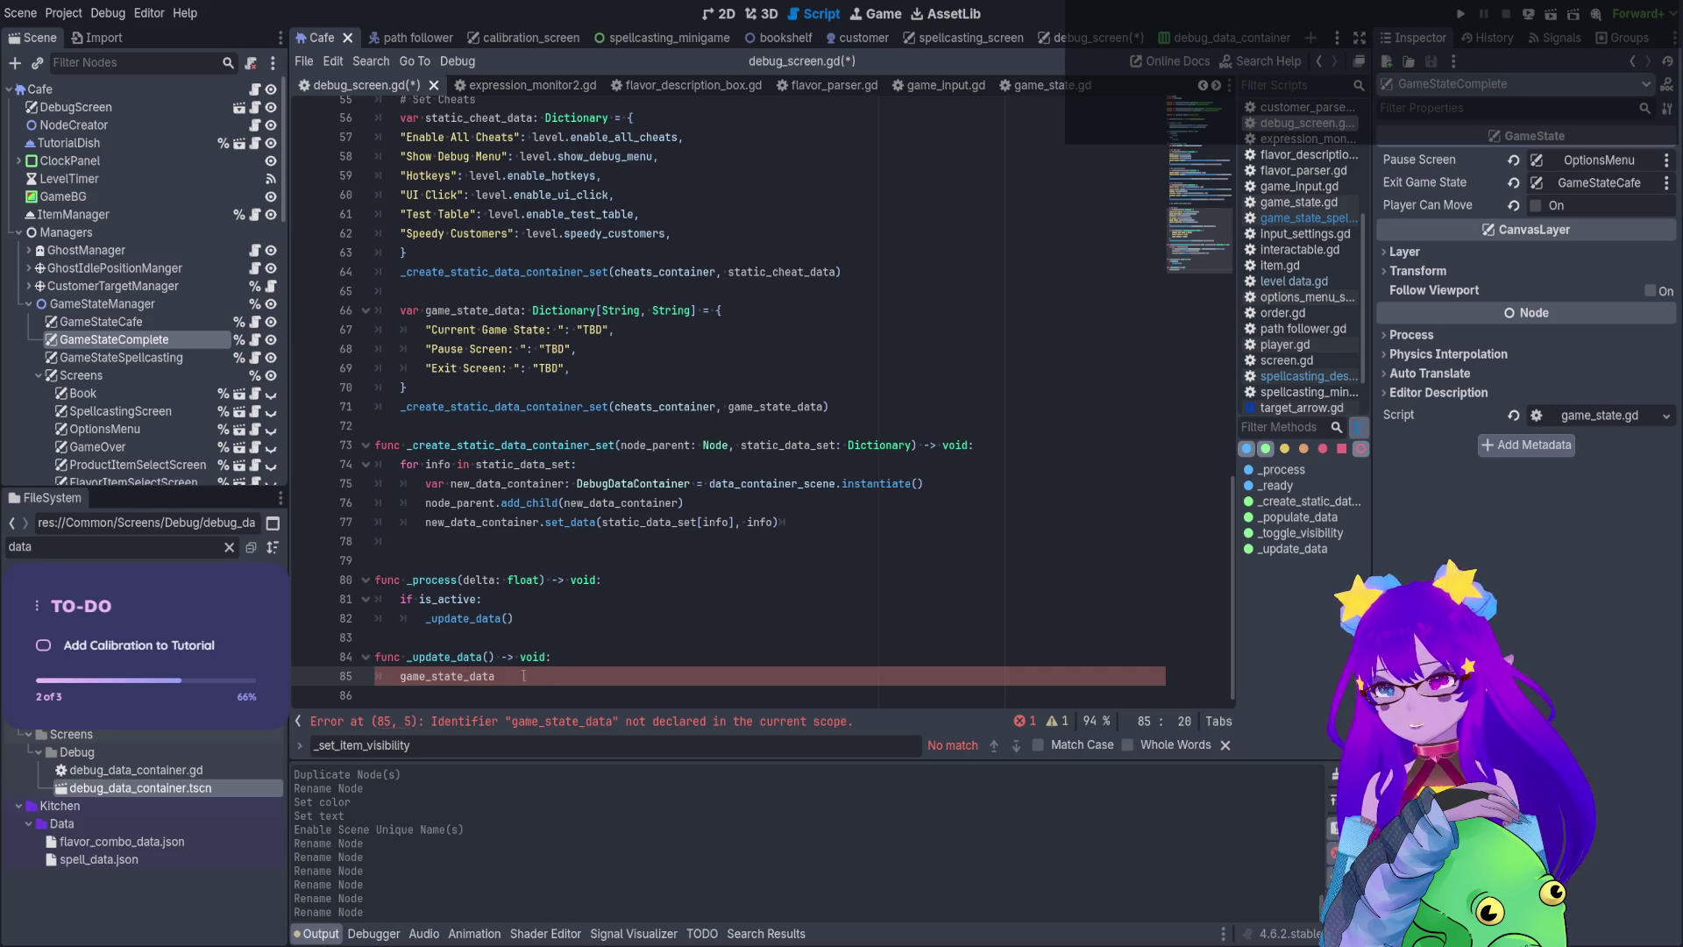
left_click(1294, 280)
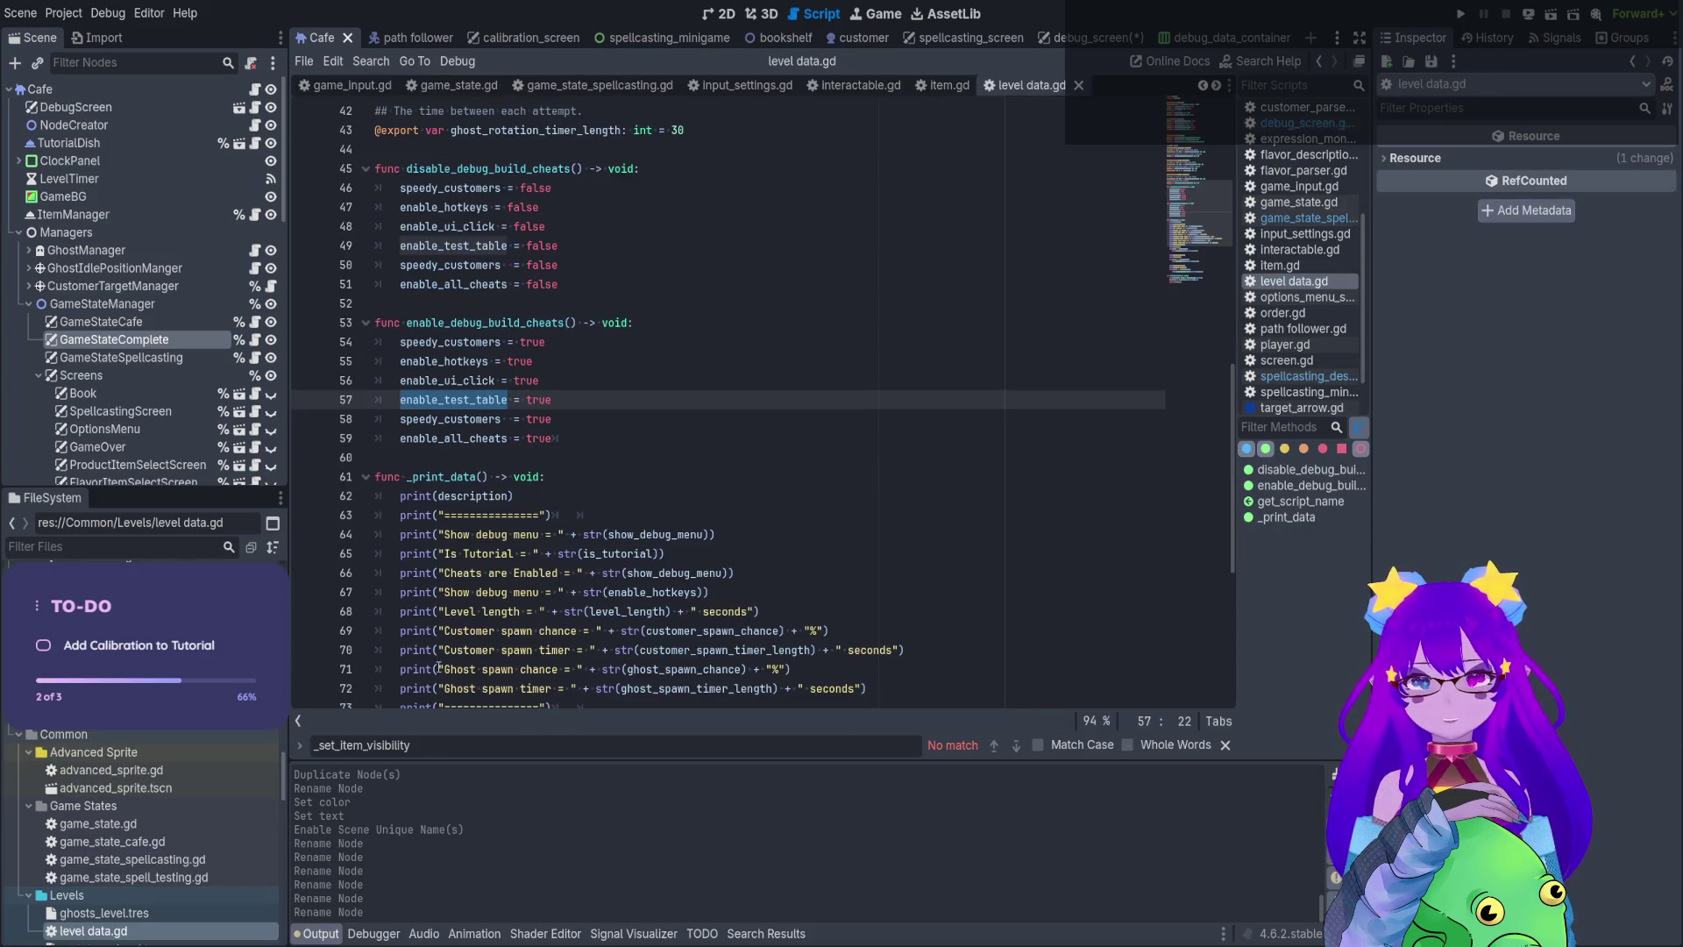
Turn on Show Debug Menu in tutorial_level.tres
scroll(200, 766, "down", 5)
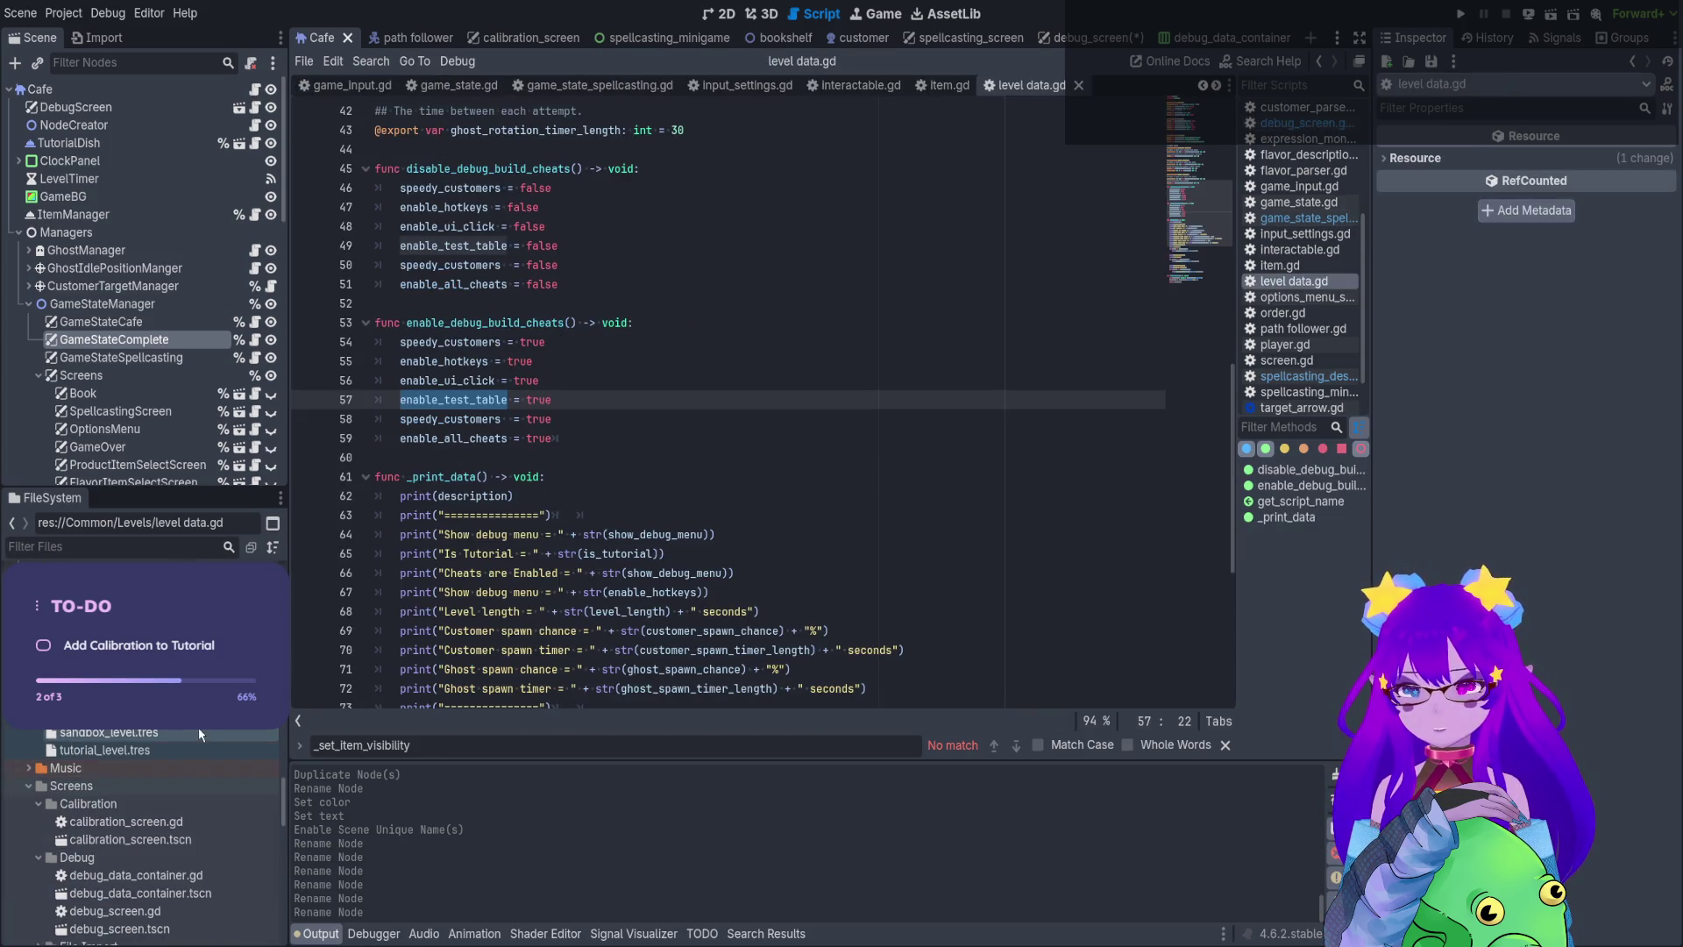
left_click(192, 750)
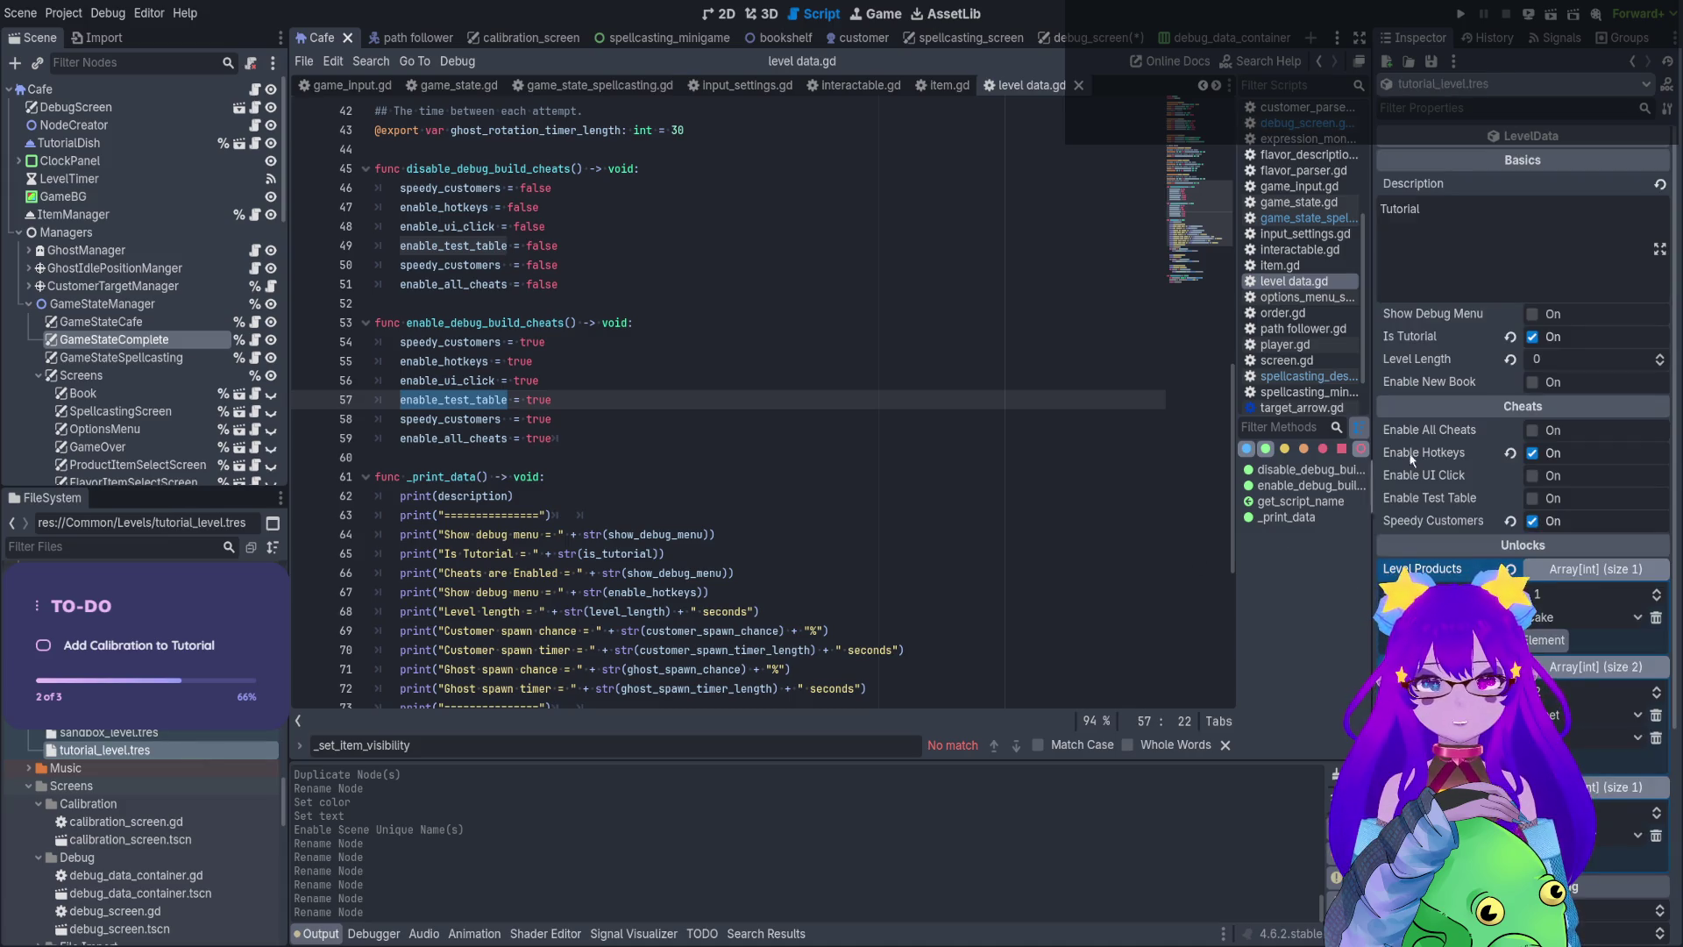
left_click(1532, 314)
Hide the DebugScreen node in the Cafe scene and return to the debug_screen scene
left_click(271, 107)
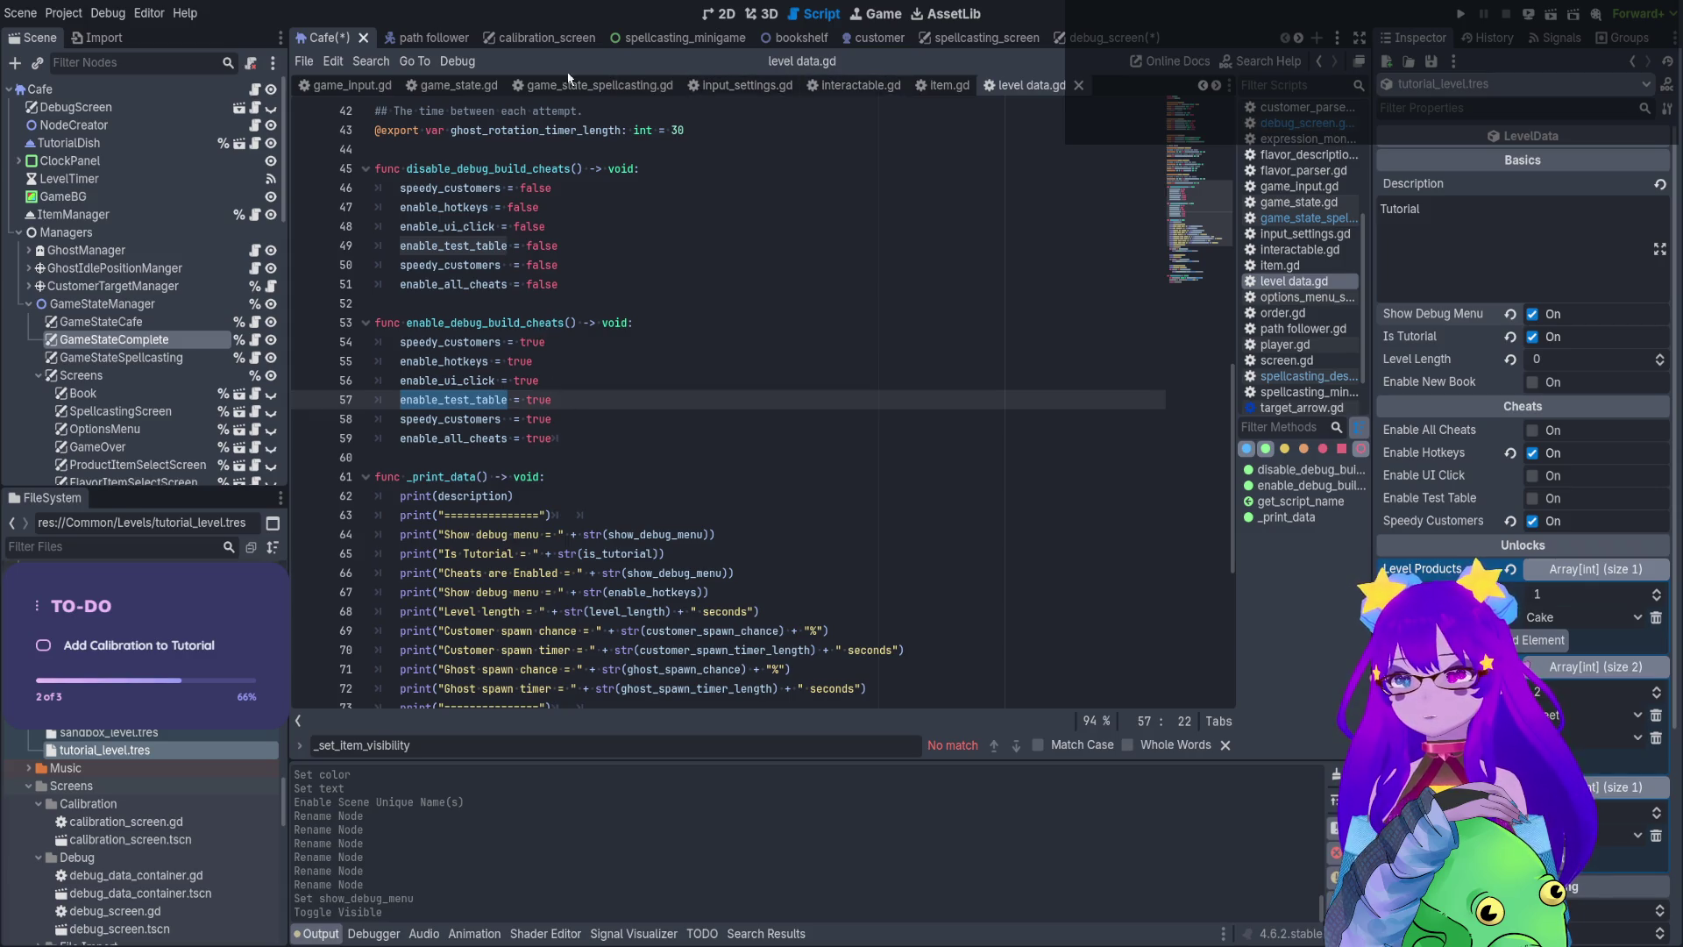
left_click(239, 107)
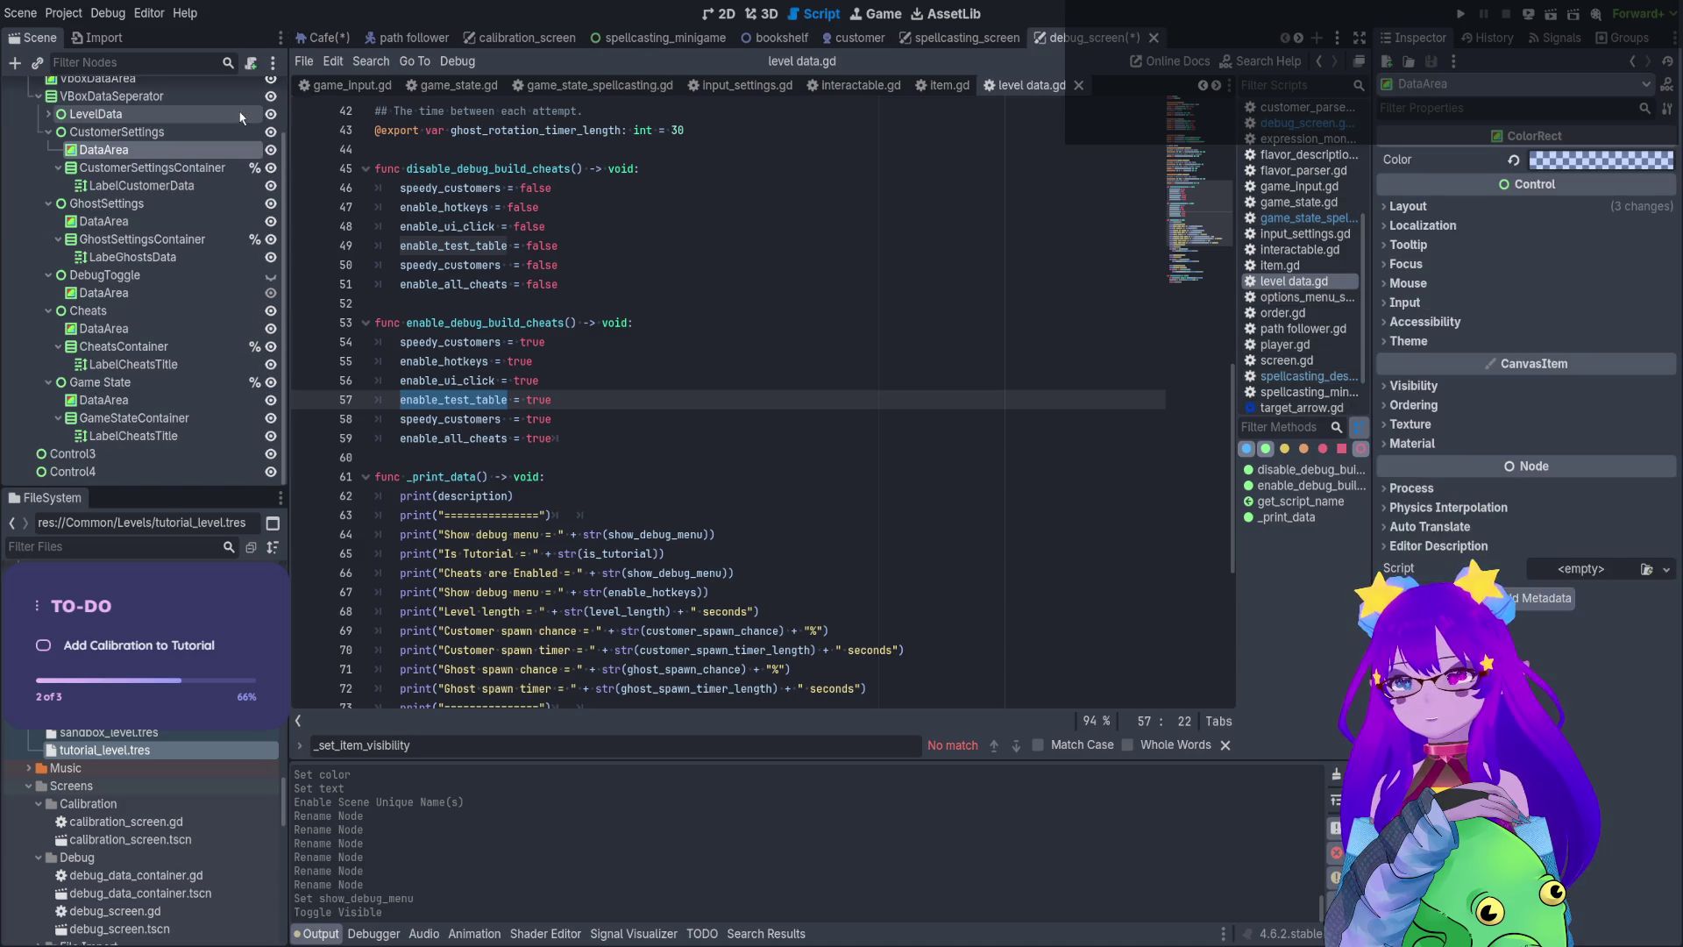
left_click(255, 90)
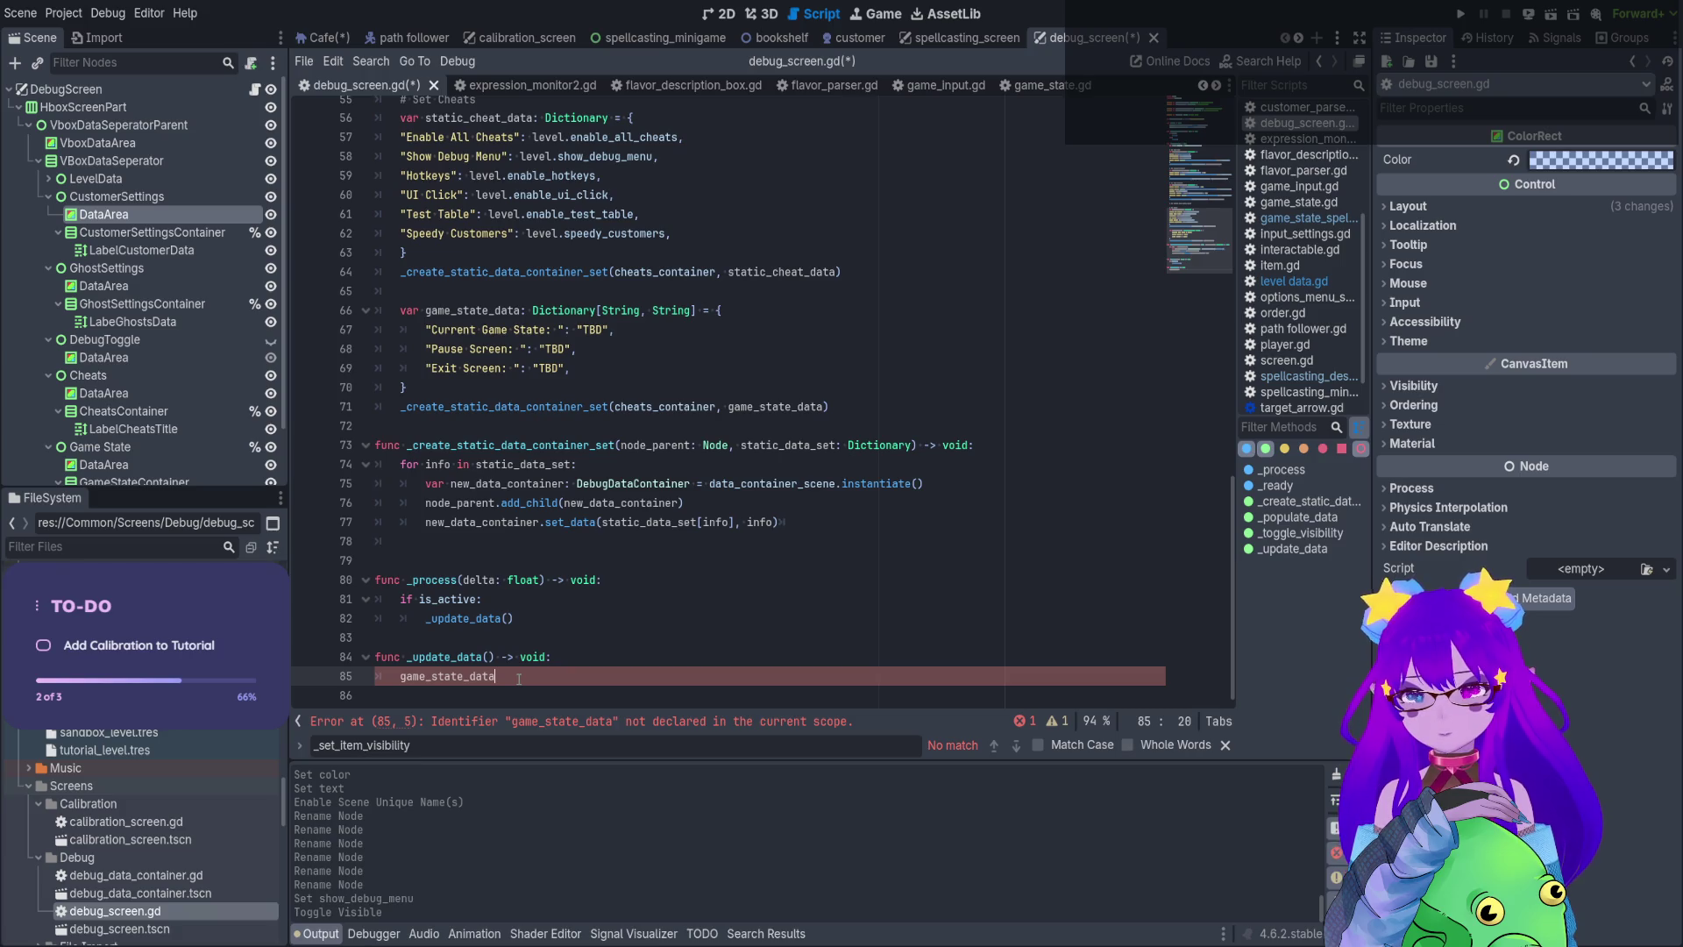
Paste the three dictionary entries into _update_data, starting the first with game_state_data[
type("[")
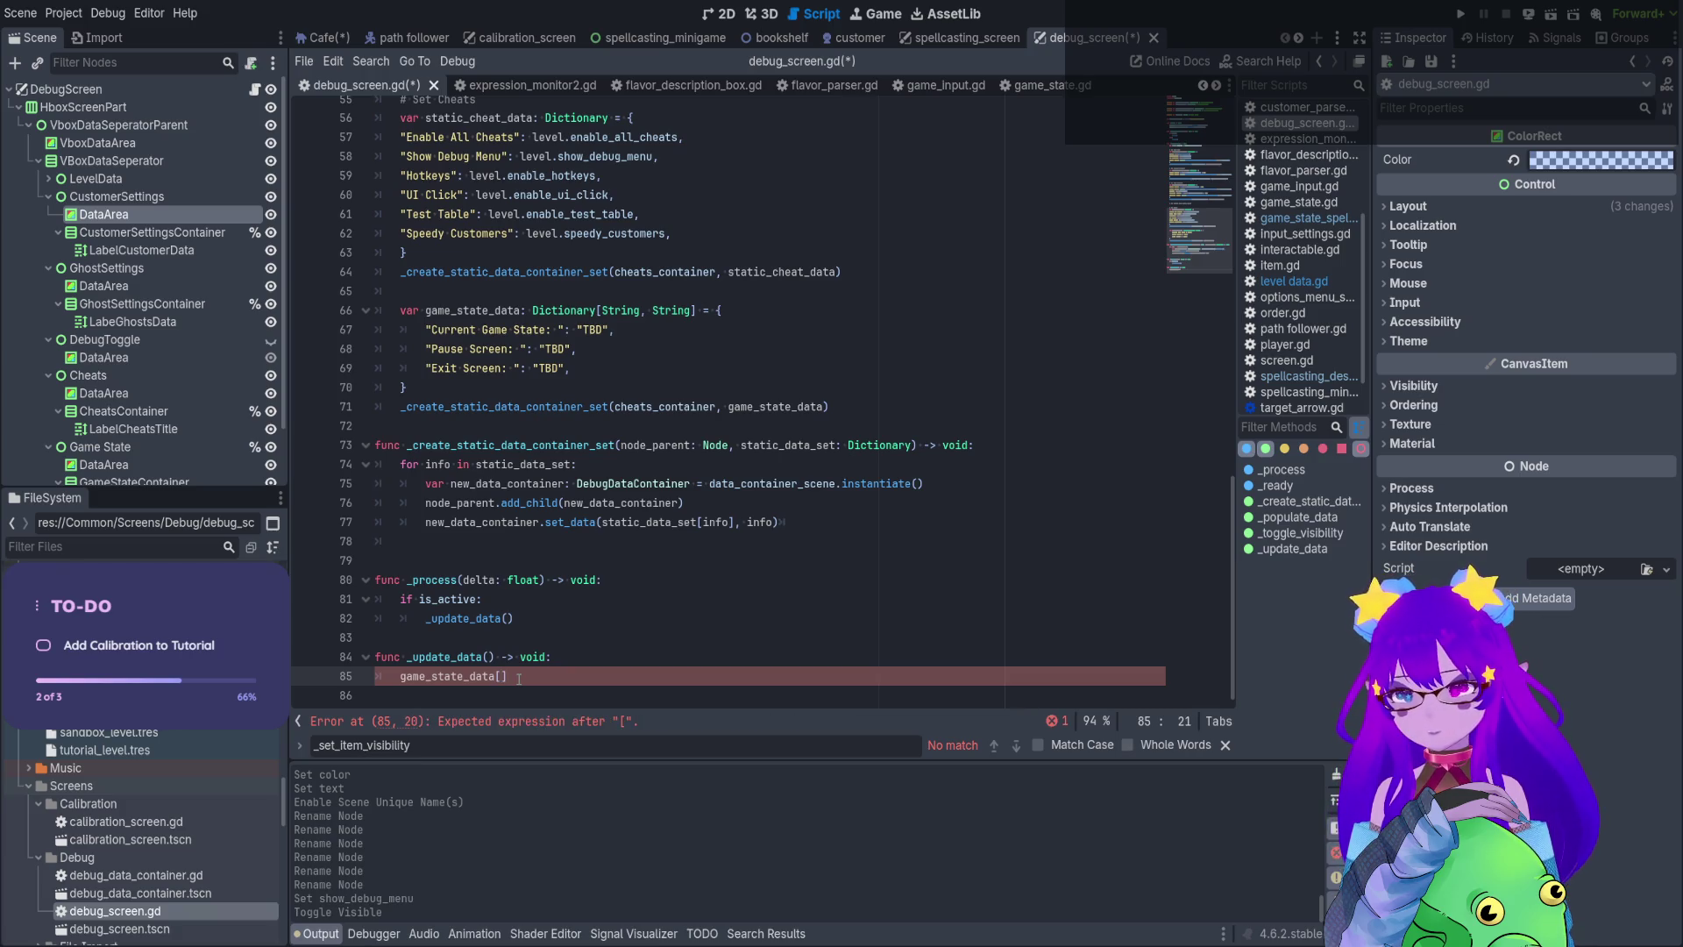
left_click_drag(401, 386, 425, 330)
key("ctrl+c")
left_click_drag(508, 676, 364, 683)
key("ctrl+v")
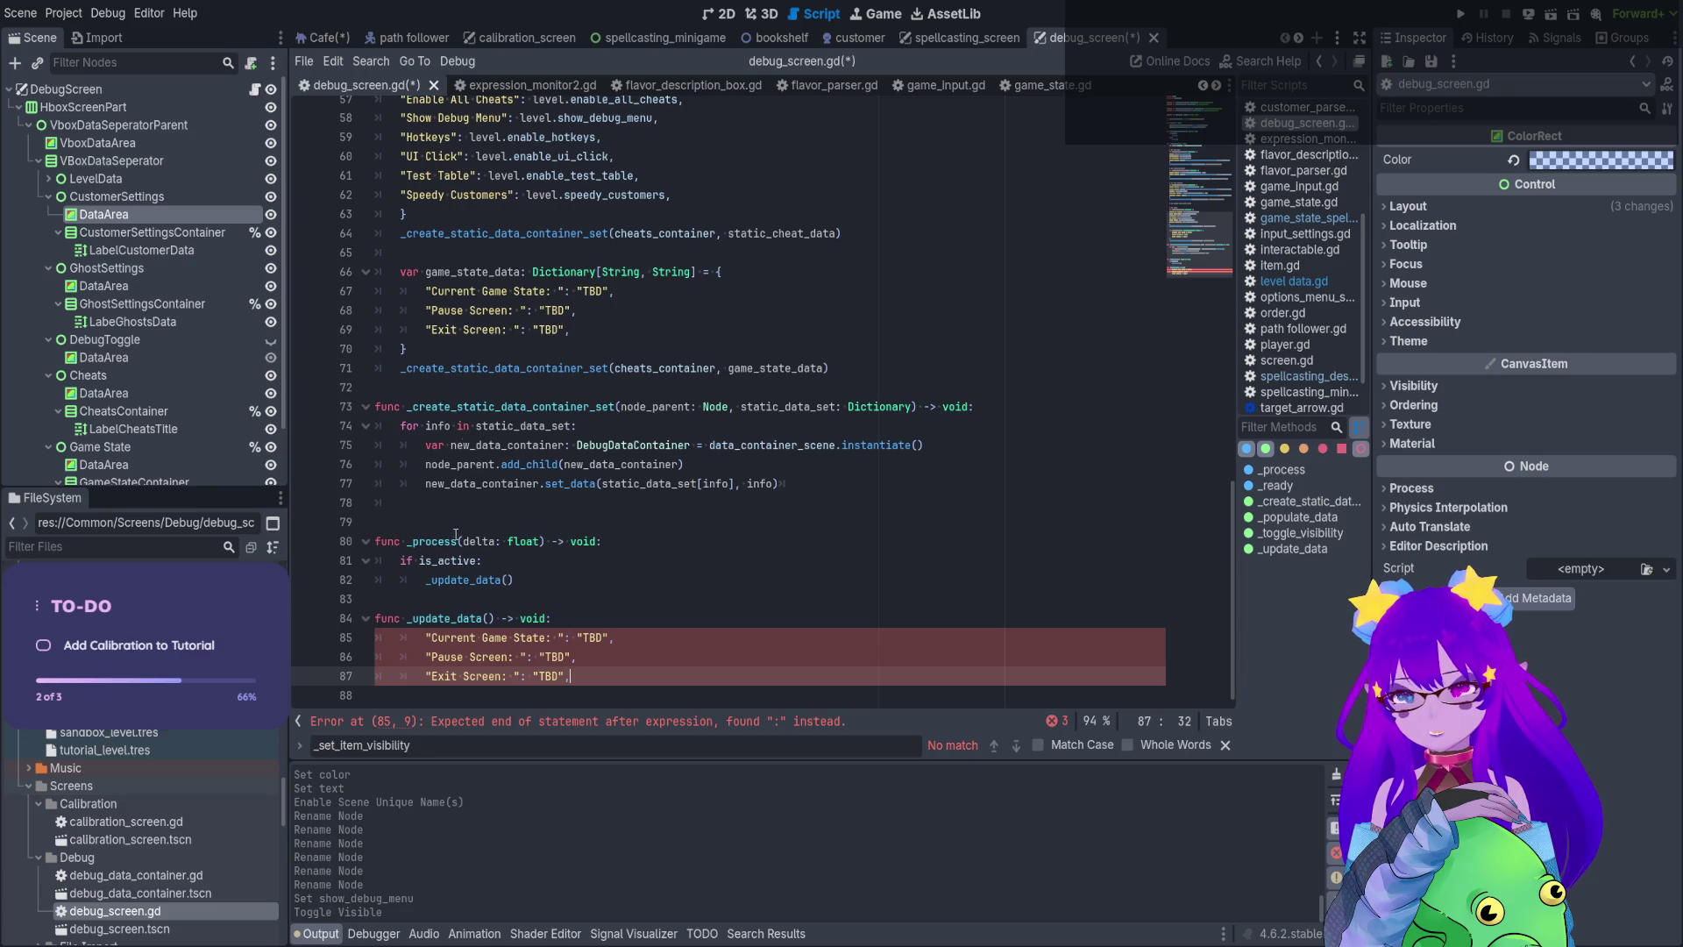
double_click(520, 275)
key("ctrl+c")
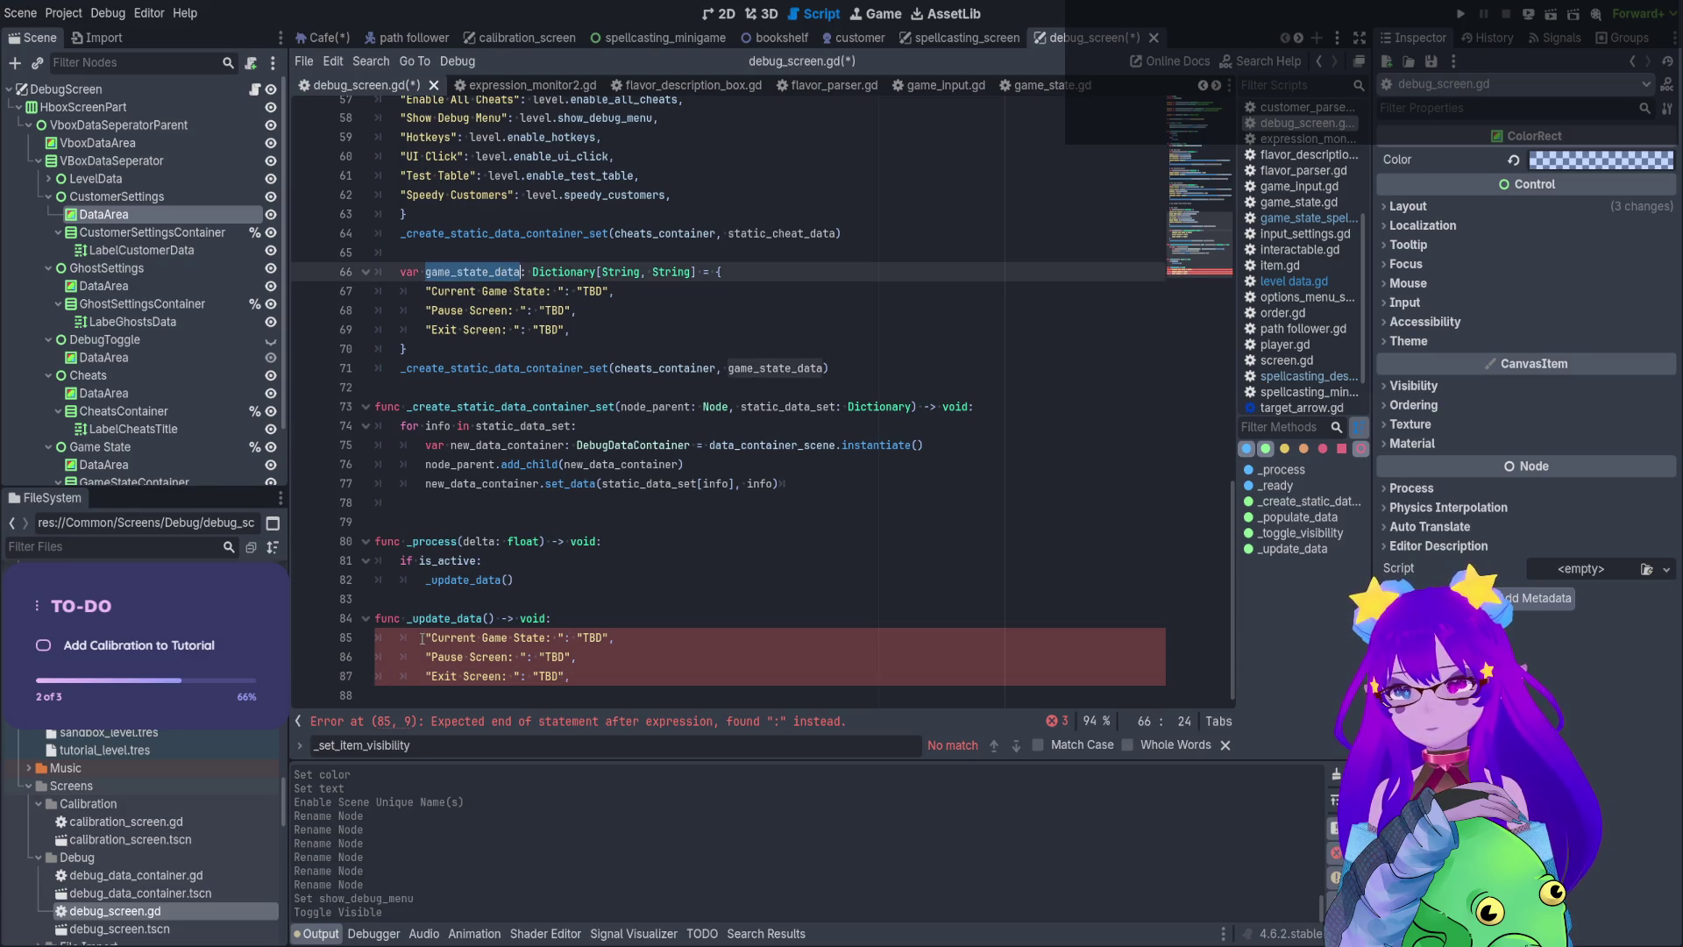
left_click(422, 638)
key("ctrl+v")
type("[")
Prefix the Pause Screen and Exit Screen lines with game_state_data[] too
left_click_drag(672, 638, 534, 639)
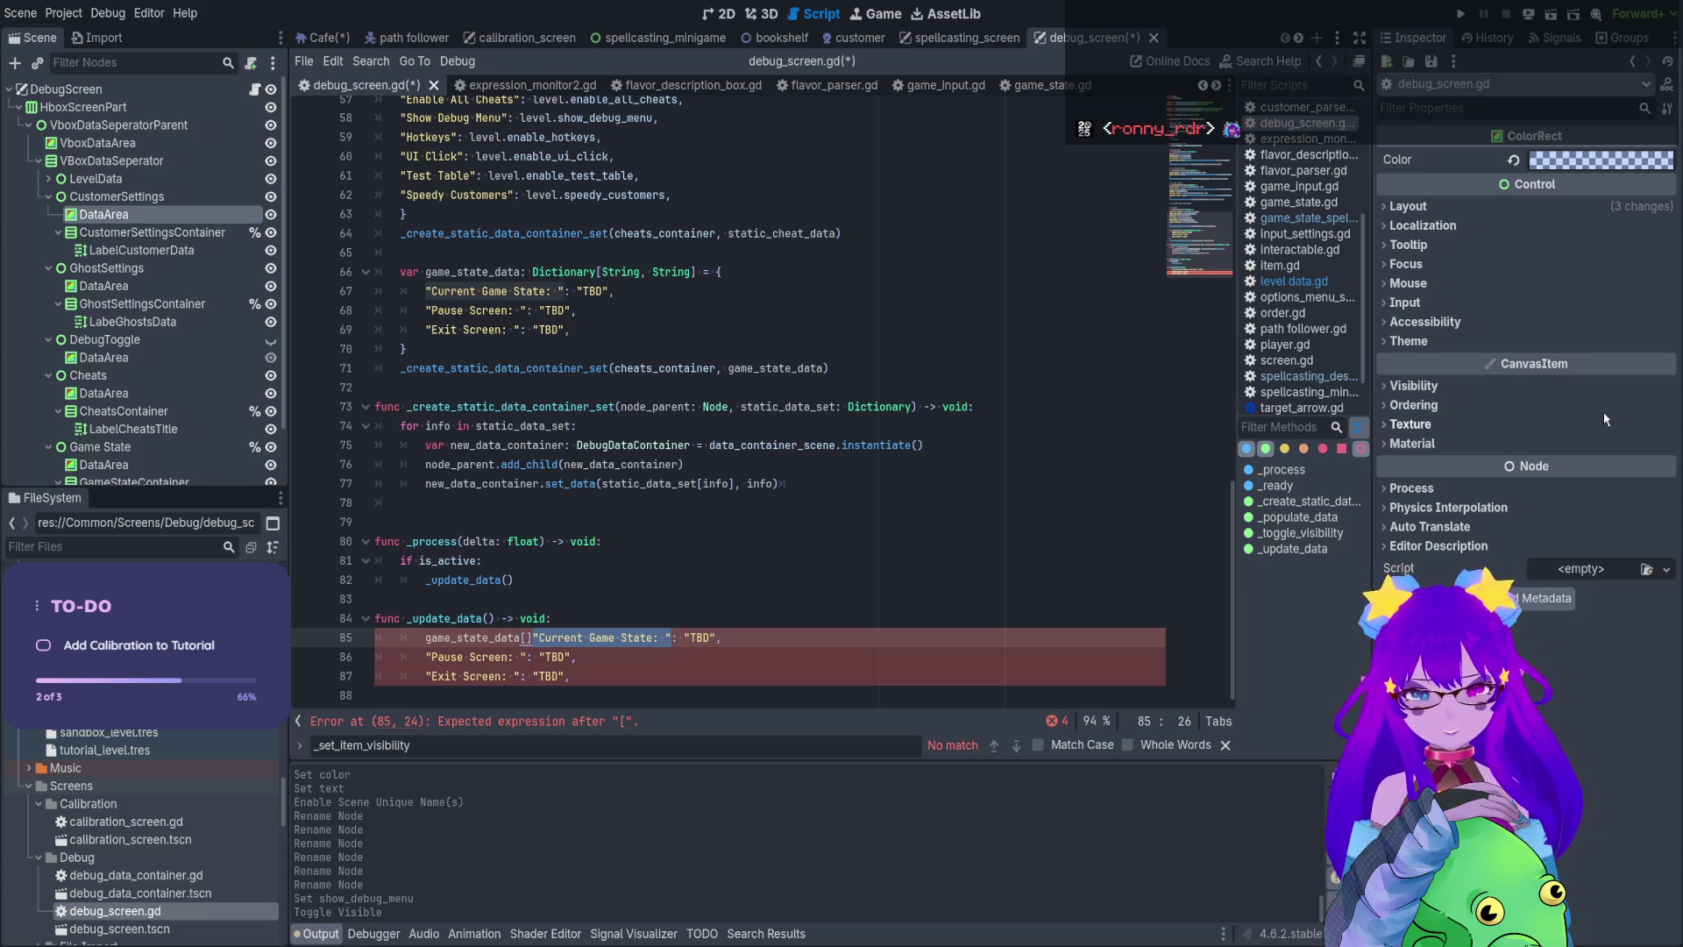
left_click(537, 633)
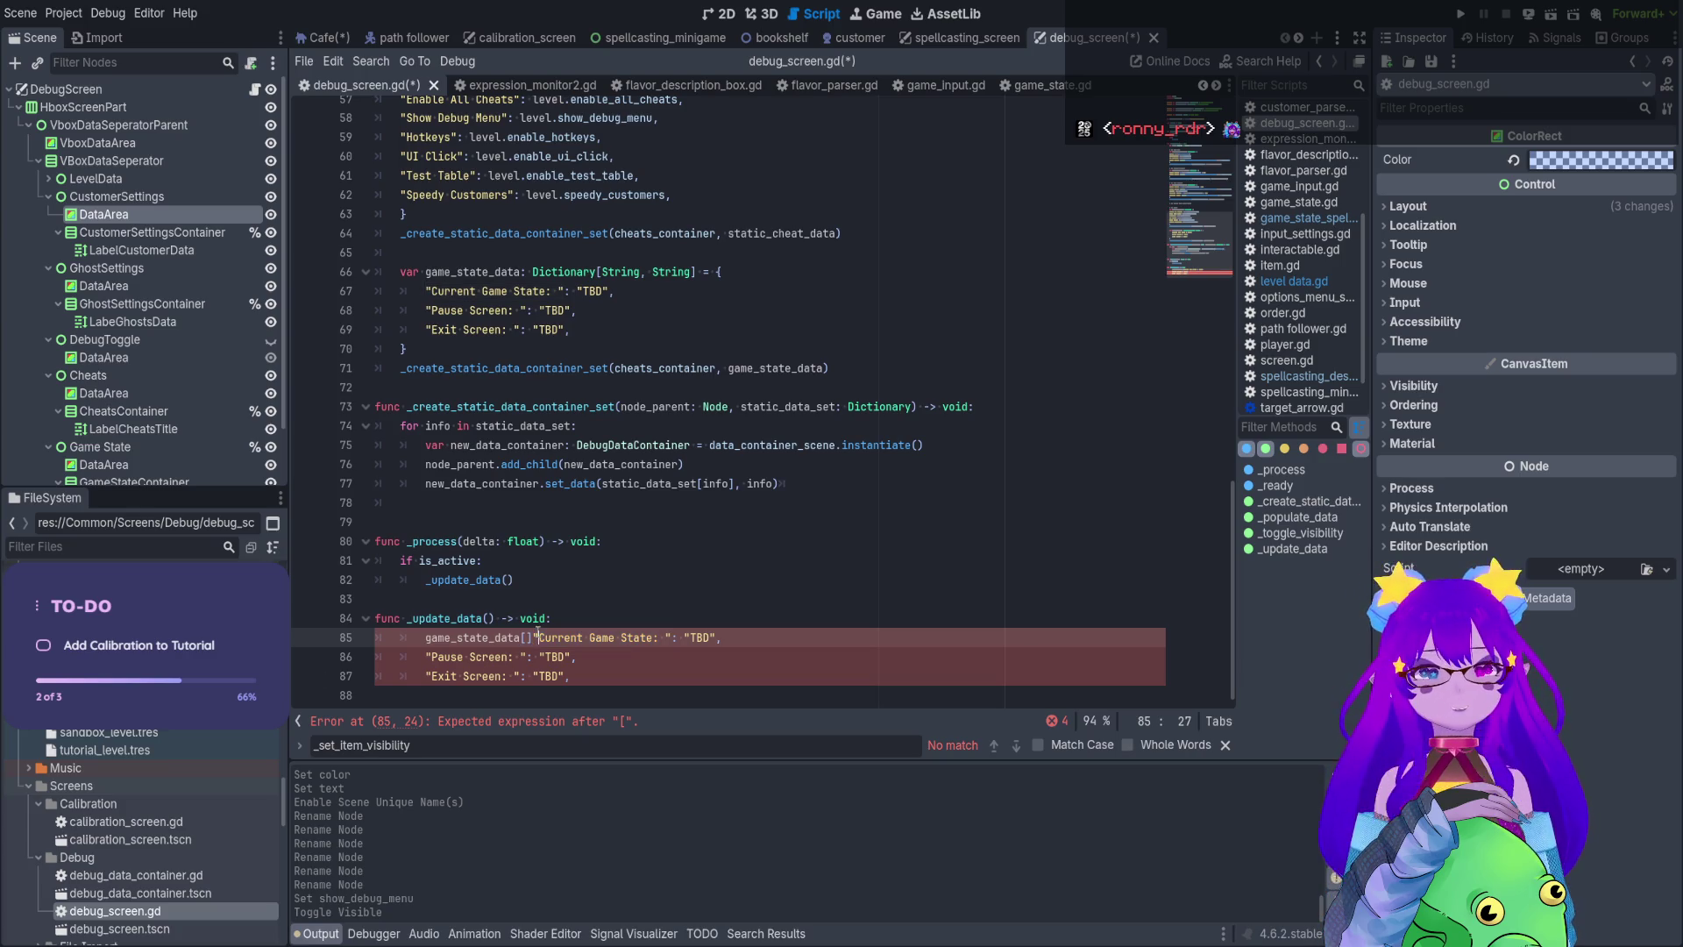
left_click_drag(533, 638, 421, 637)
key("ctrl+c")
left_click(425, 656)
key("ctrl+v")
left_click(425, 676)
key("ctrl+v")
key("Left")
Move the Exit Screen, Pause Screen and Current Game State keys inside the brackets
left_click_drag(624, 676, 537, 676)
key("ctrl+x")
left_click(529, 676)
key("ctrl+v")
left_click_drag(632, 656, 538, 656)
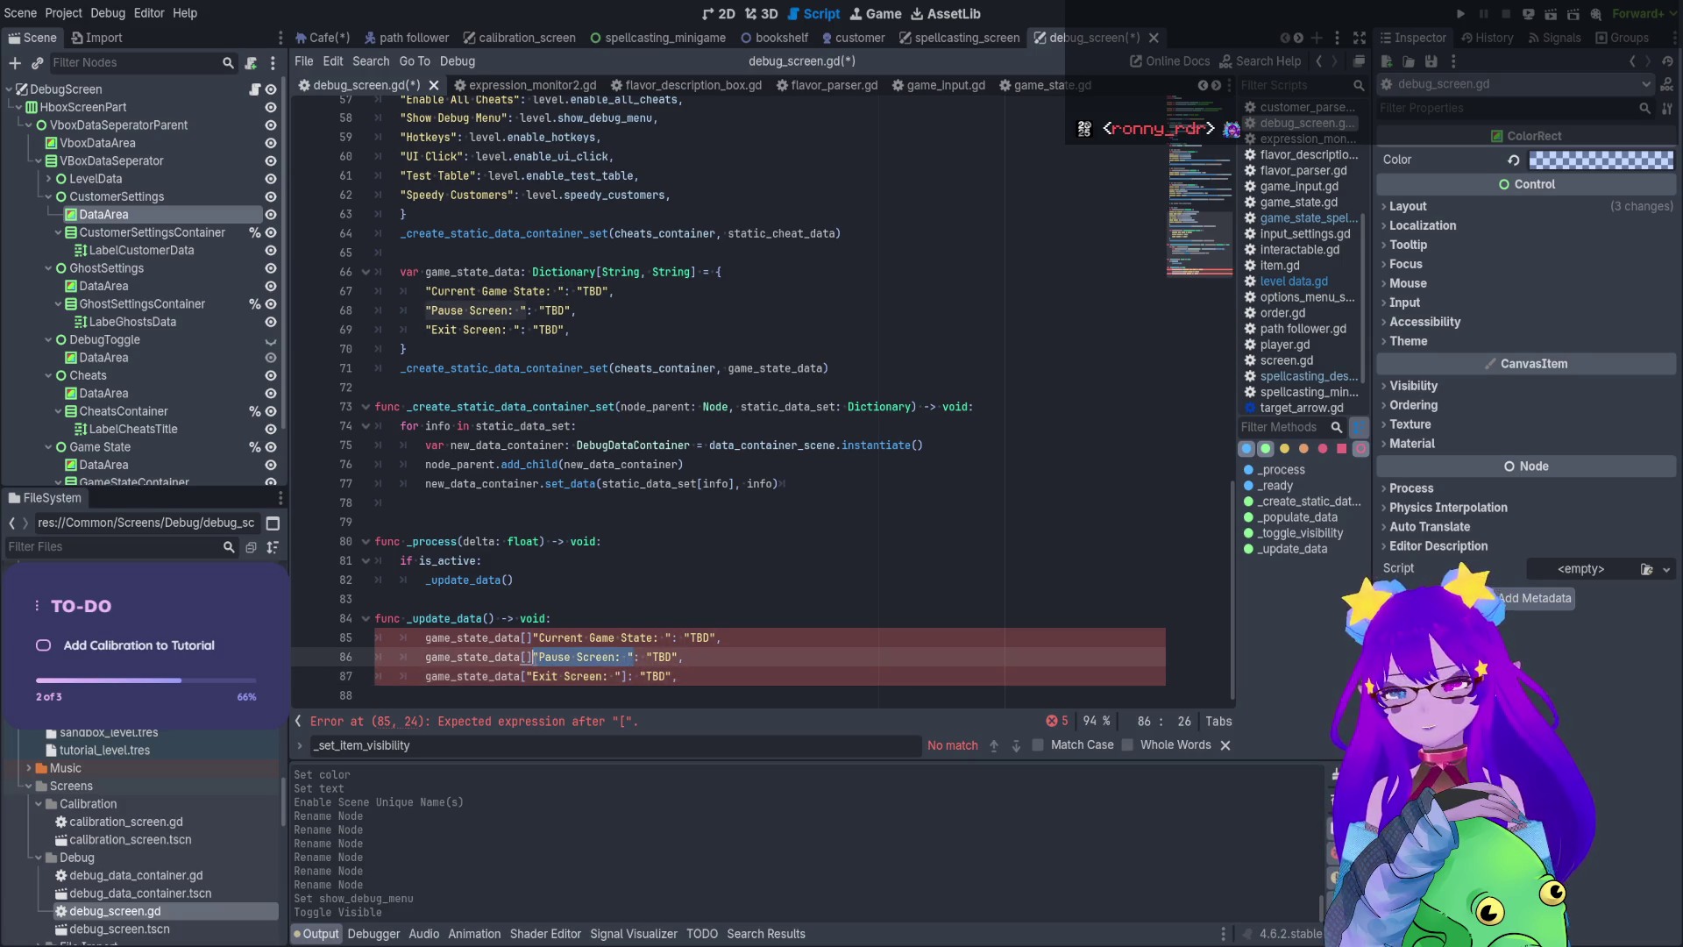
key("ctrl+x")
left_click(524, 658)
key("ctrl+v")
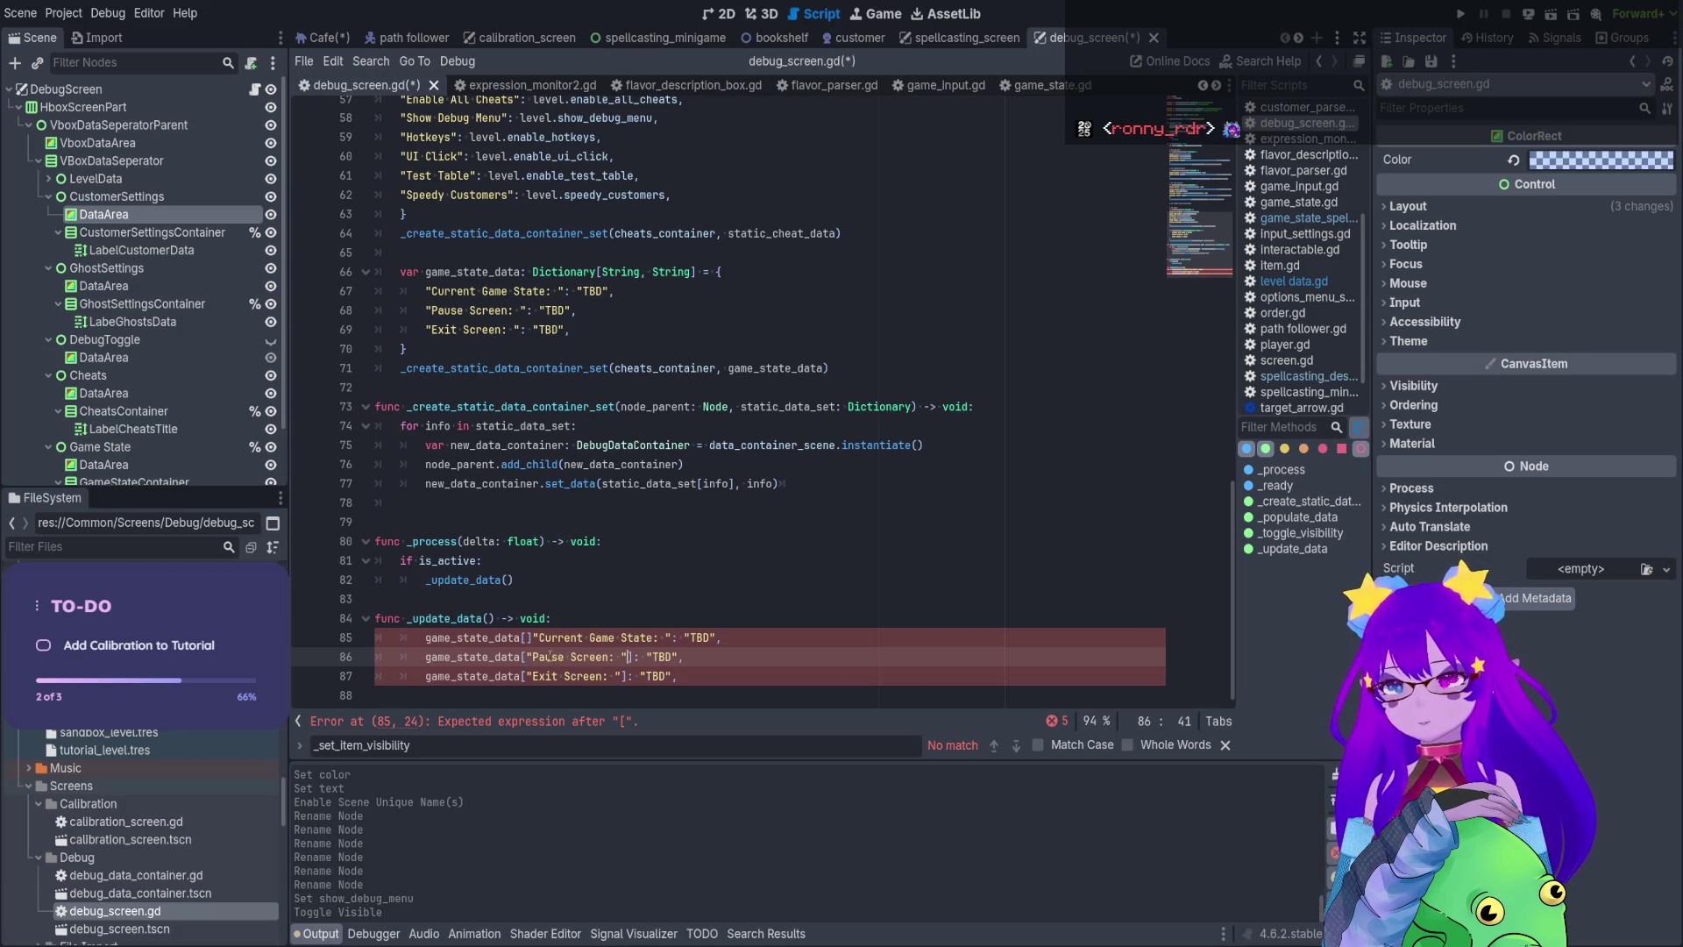
left_click(673, 638)
left_click_drag(674, 637, 532, 644)
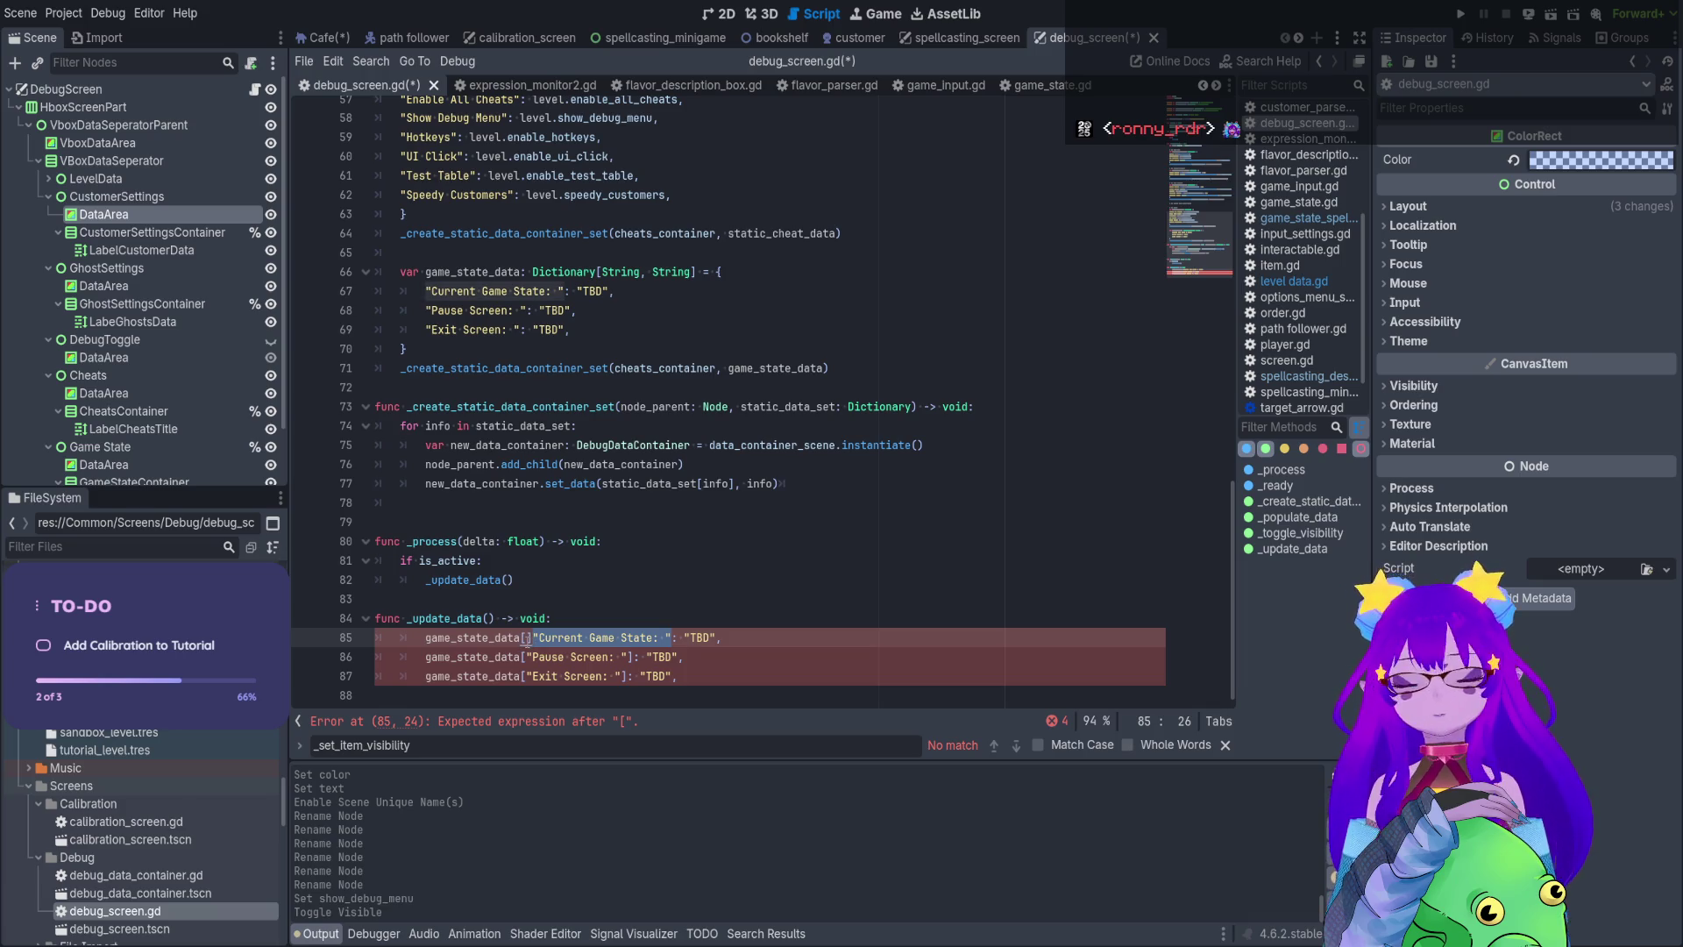
key("ctrl+x")
left_click(525, 637)
key("ctrl+v")
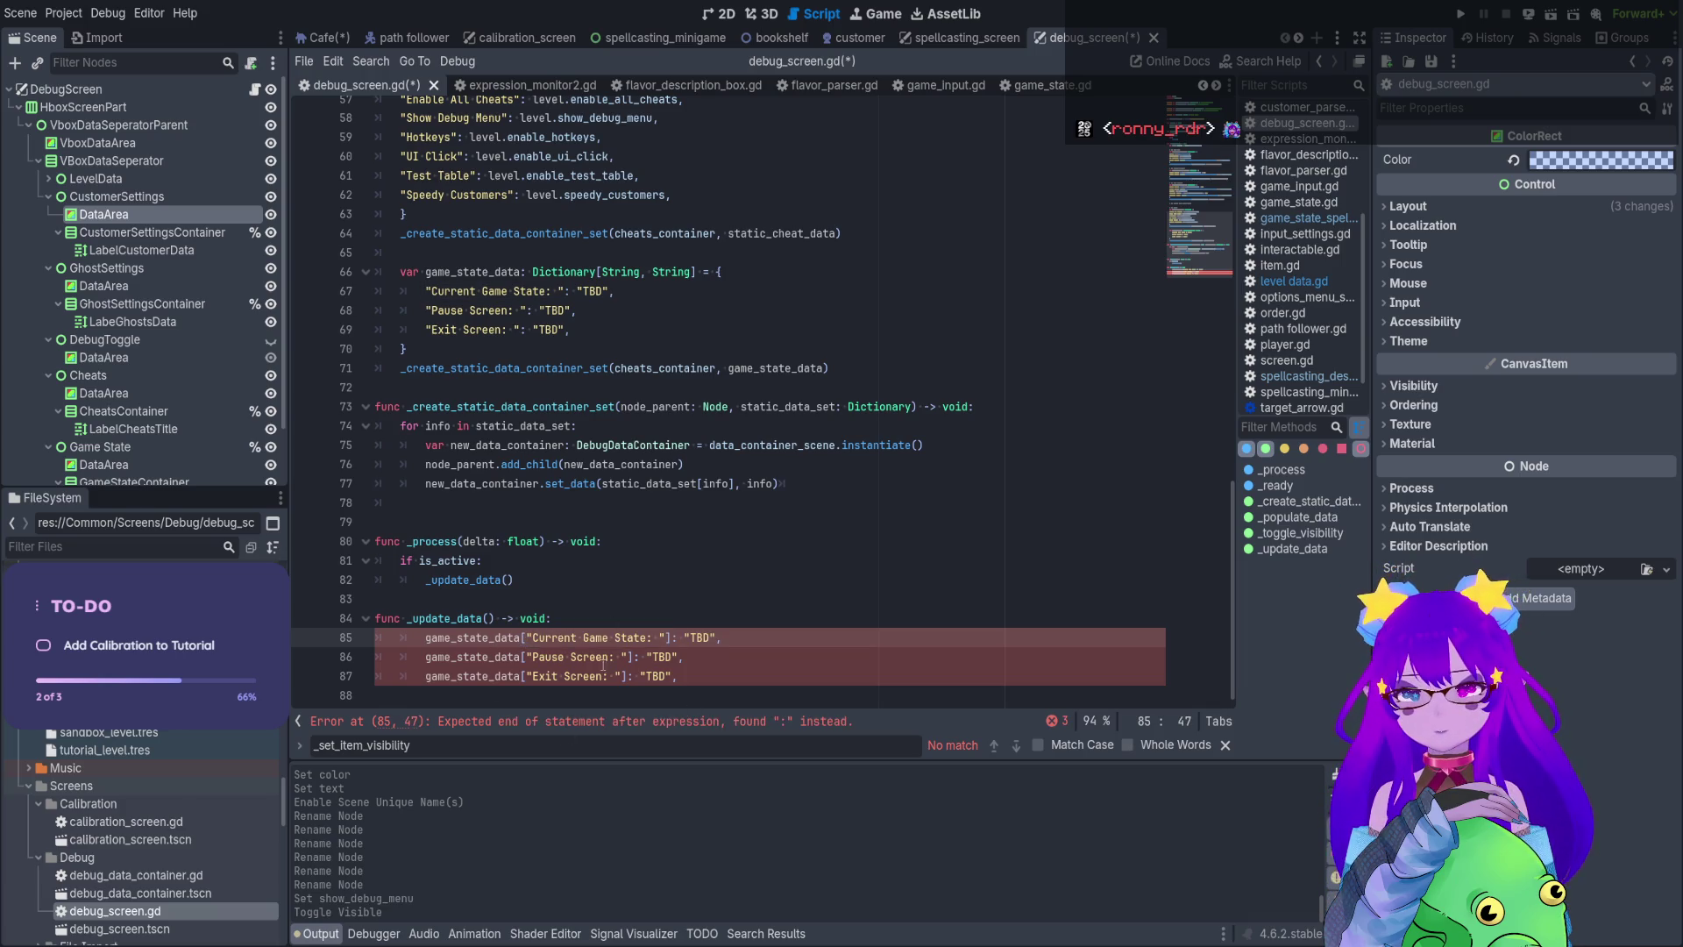
Replace the Current Game State placeholder with = Utility.current_game_state.name
left_click_drag(727, 637, 671, 638)
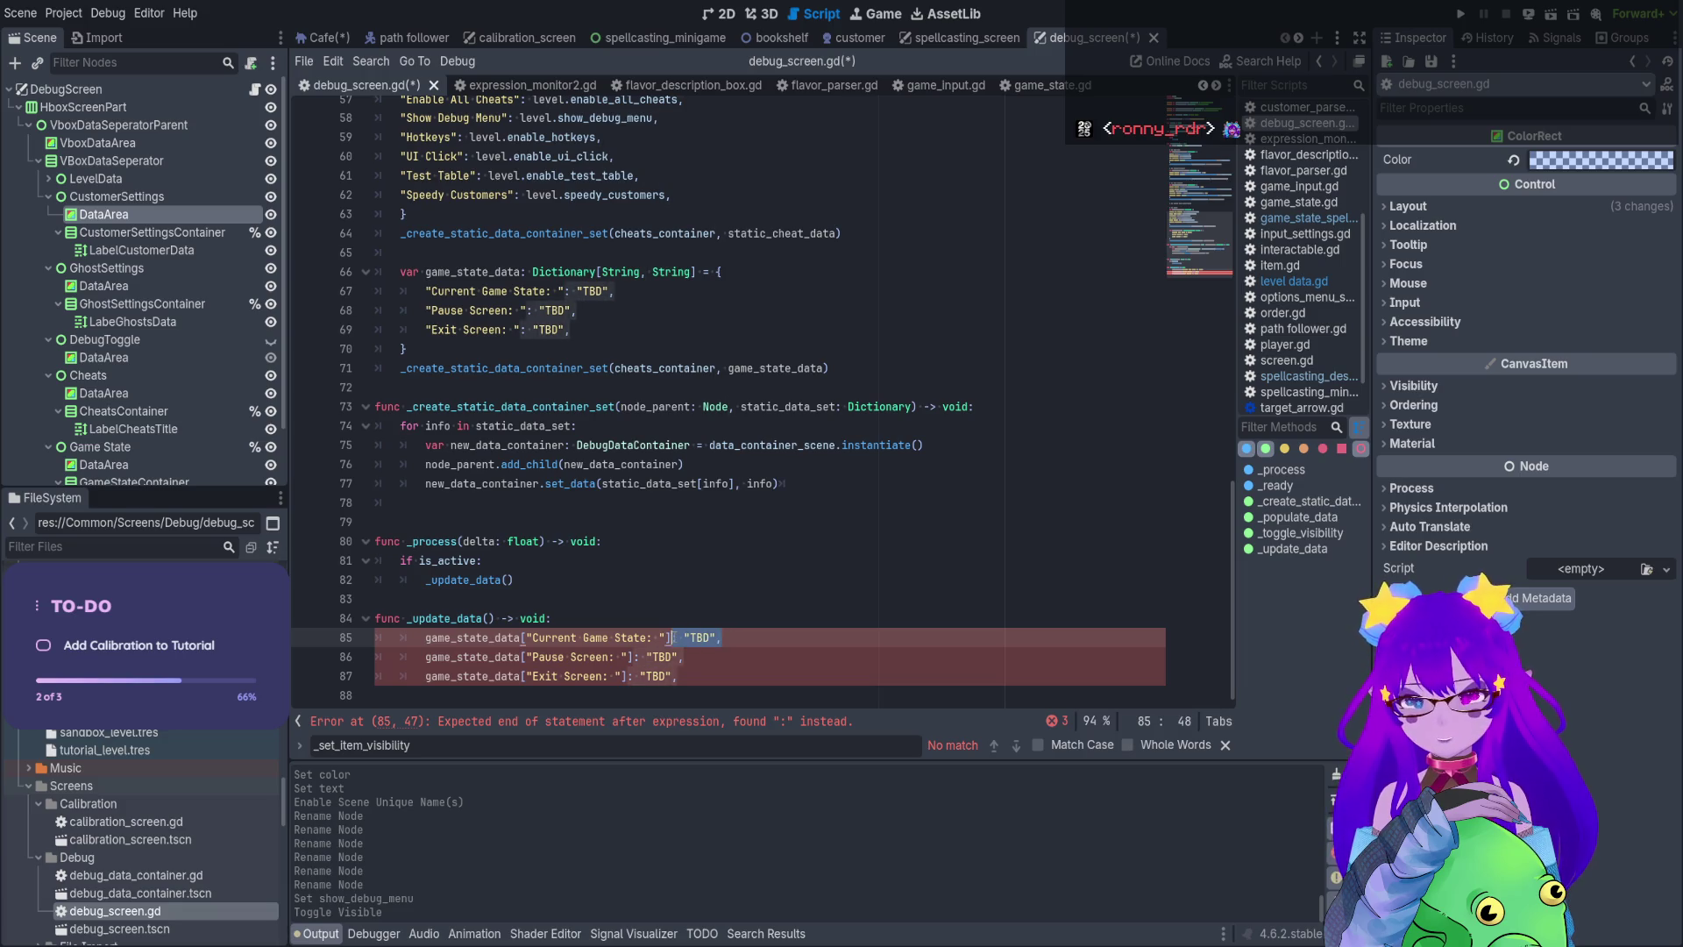
type("=")
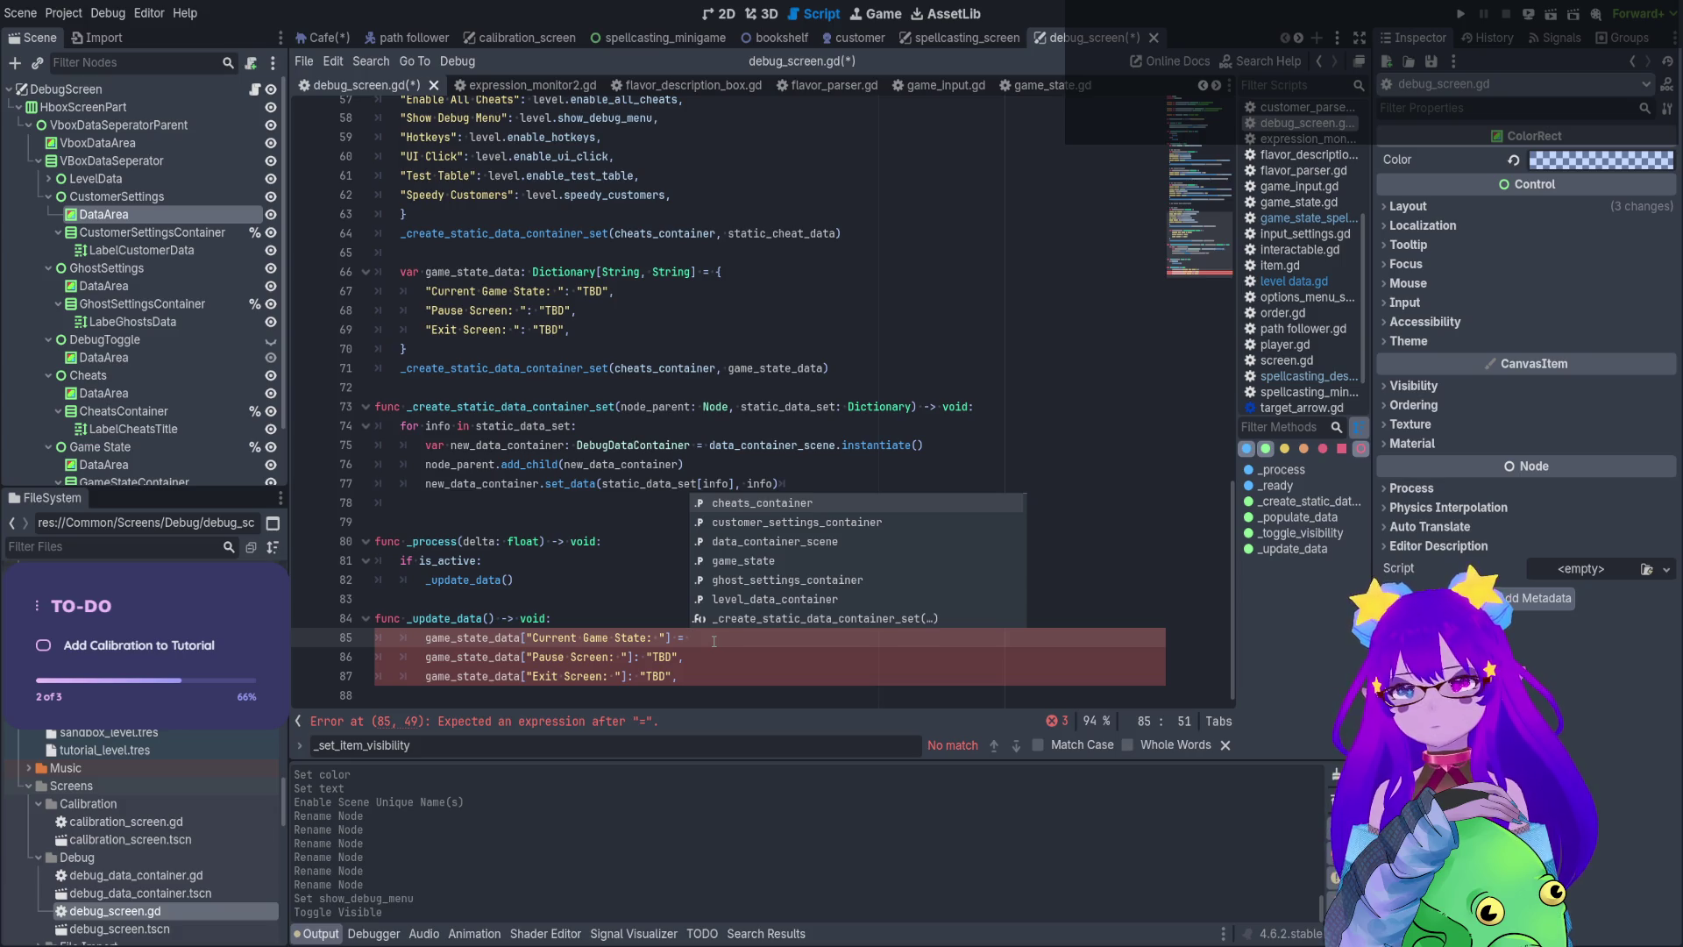
type(" Uti")
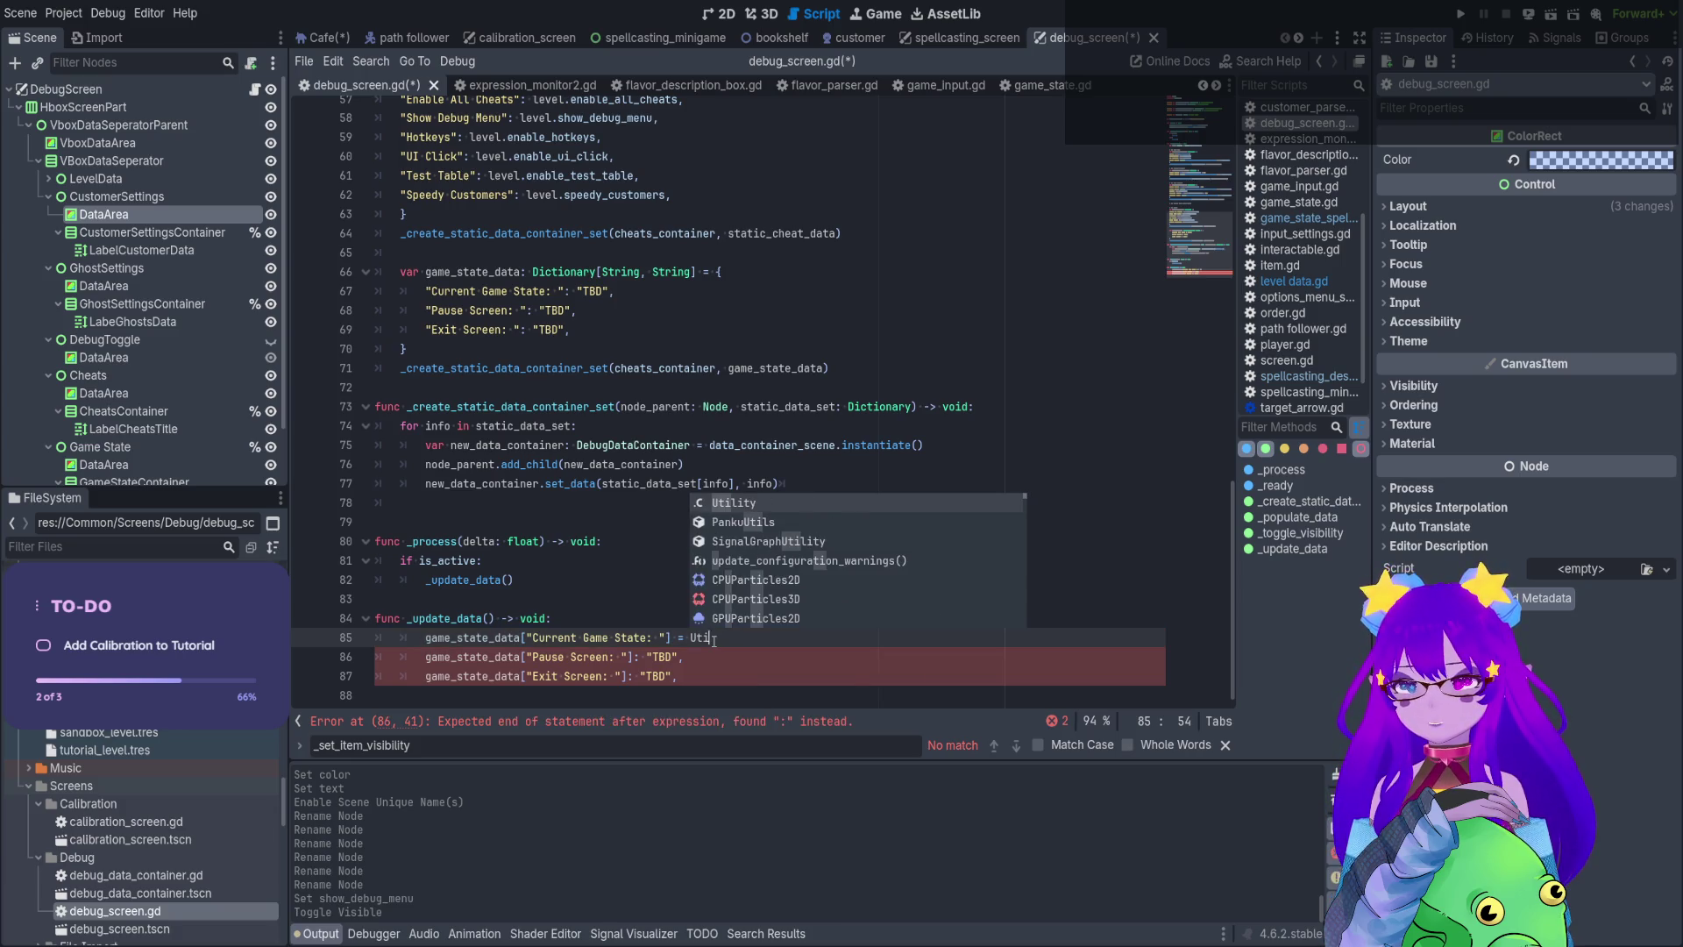
key("Return")
type("ci")
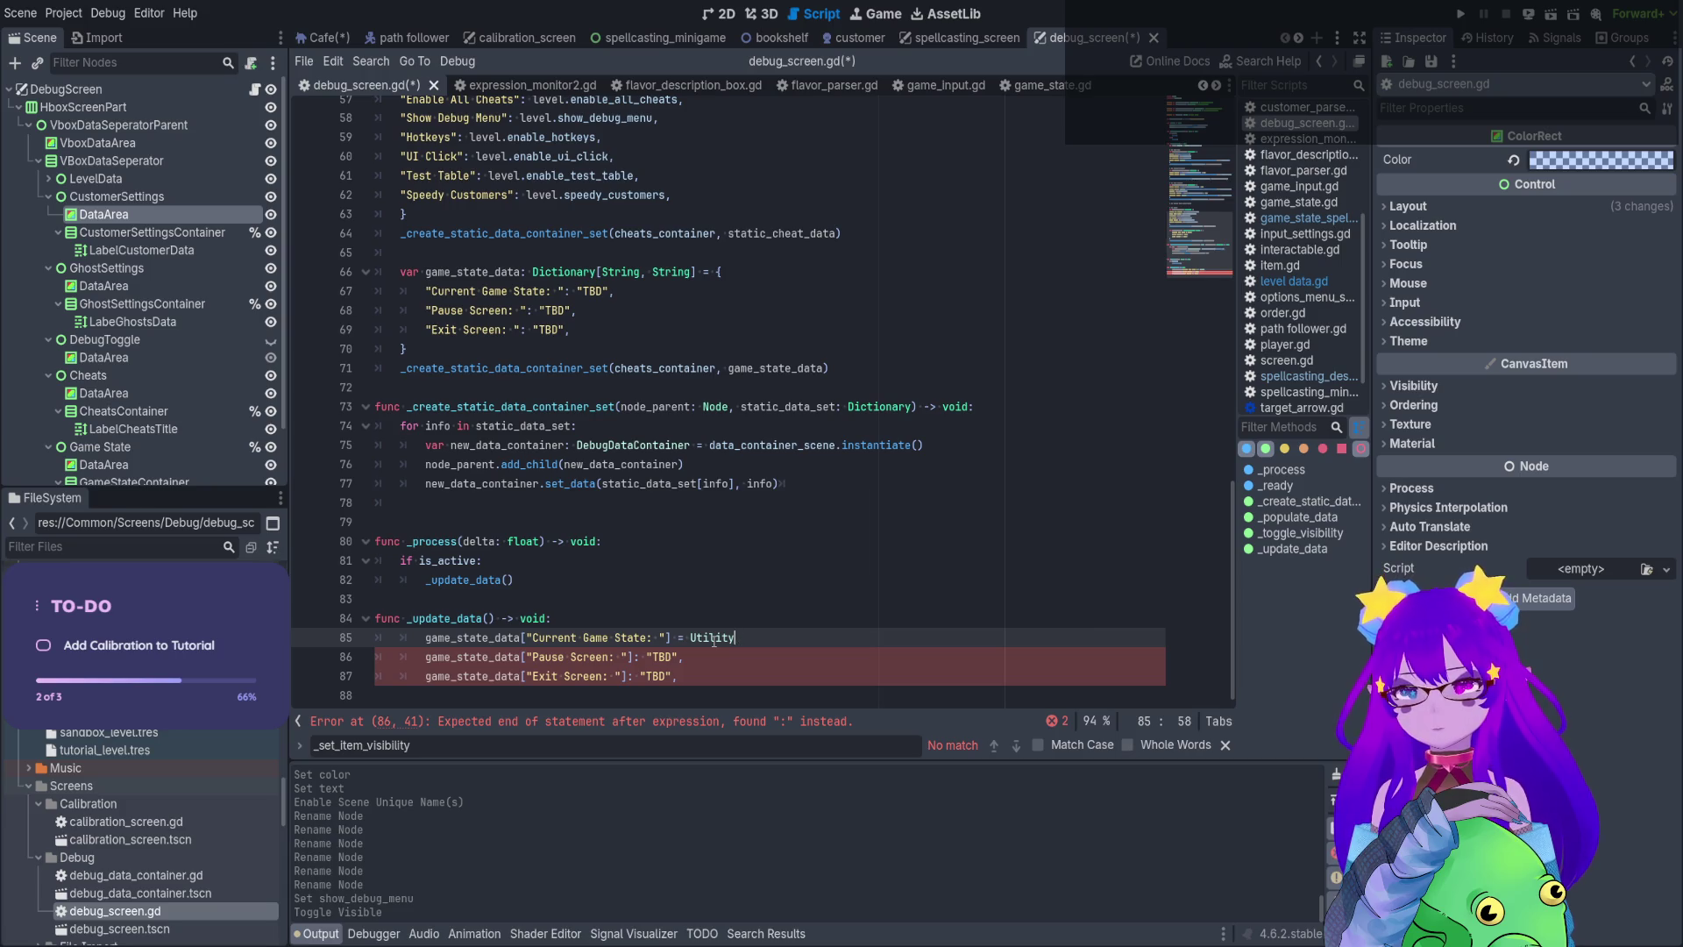
key("BackSpace")
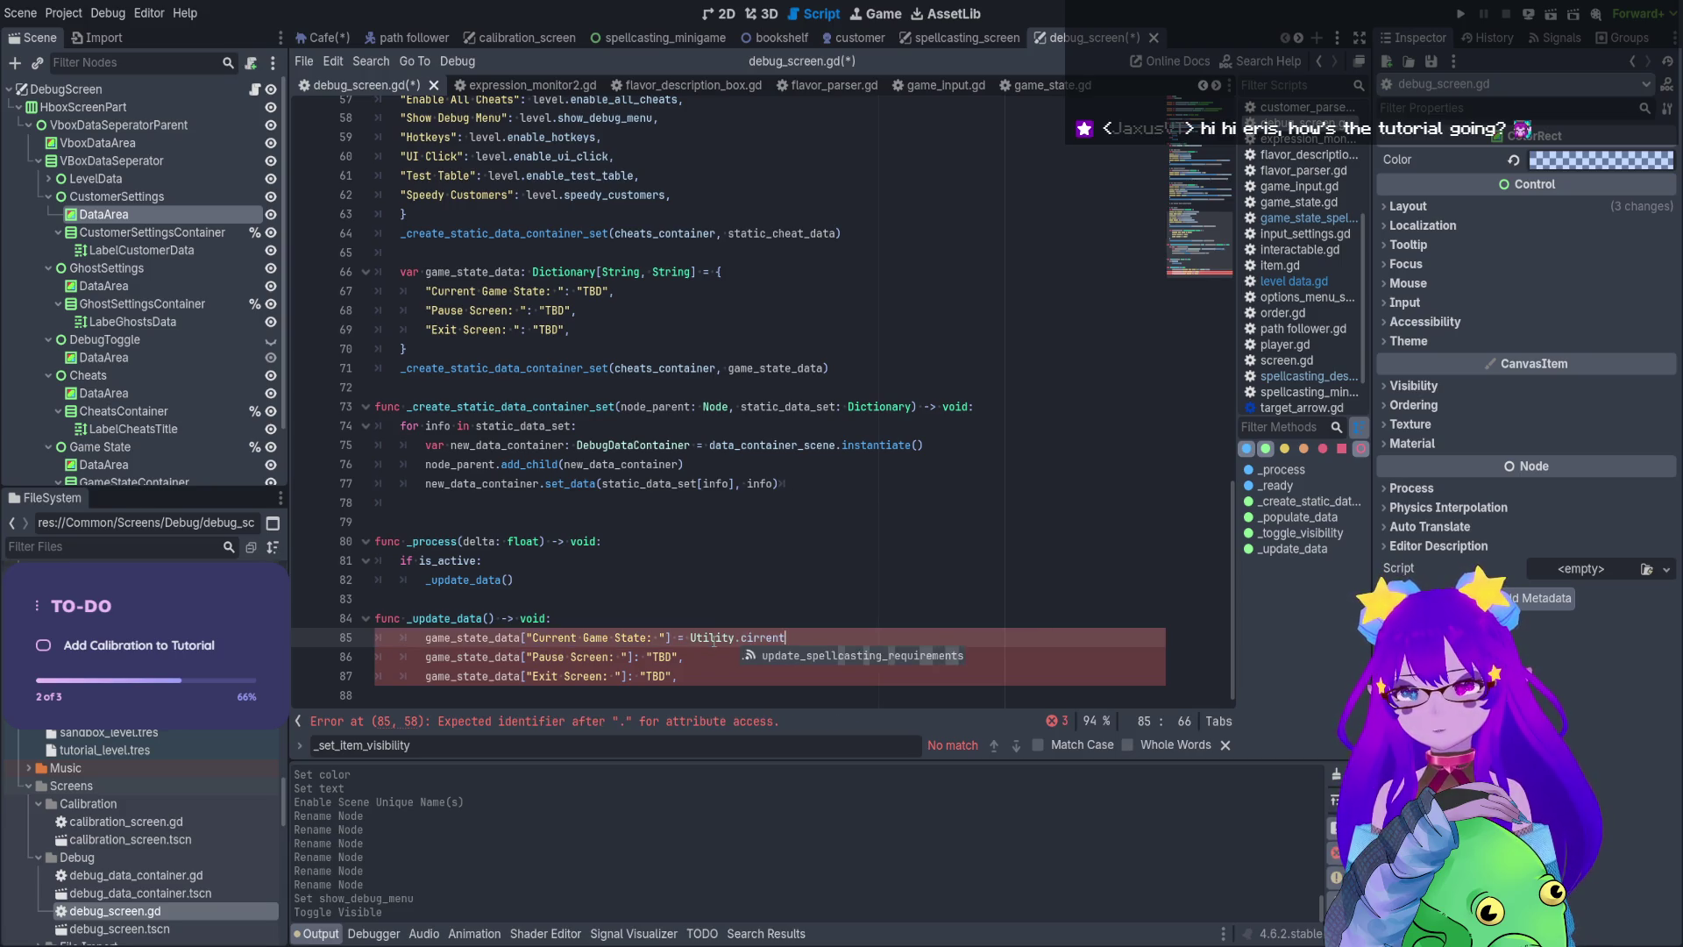
type("urrent")
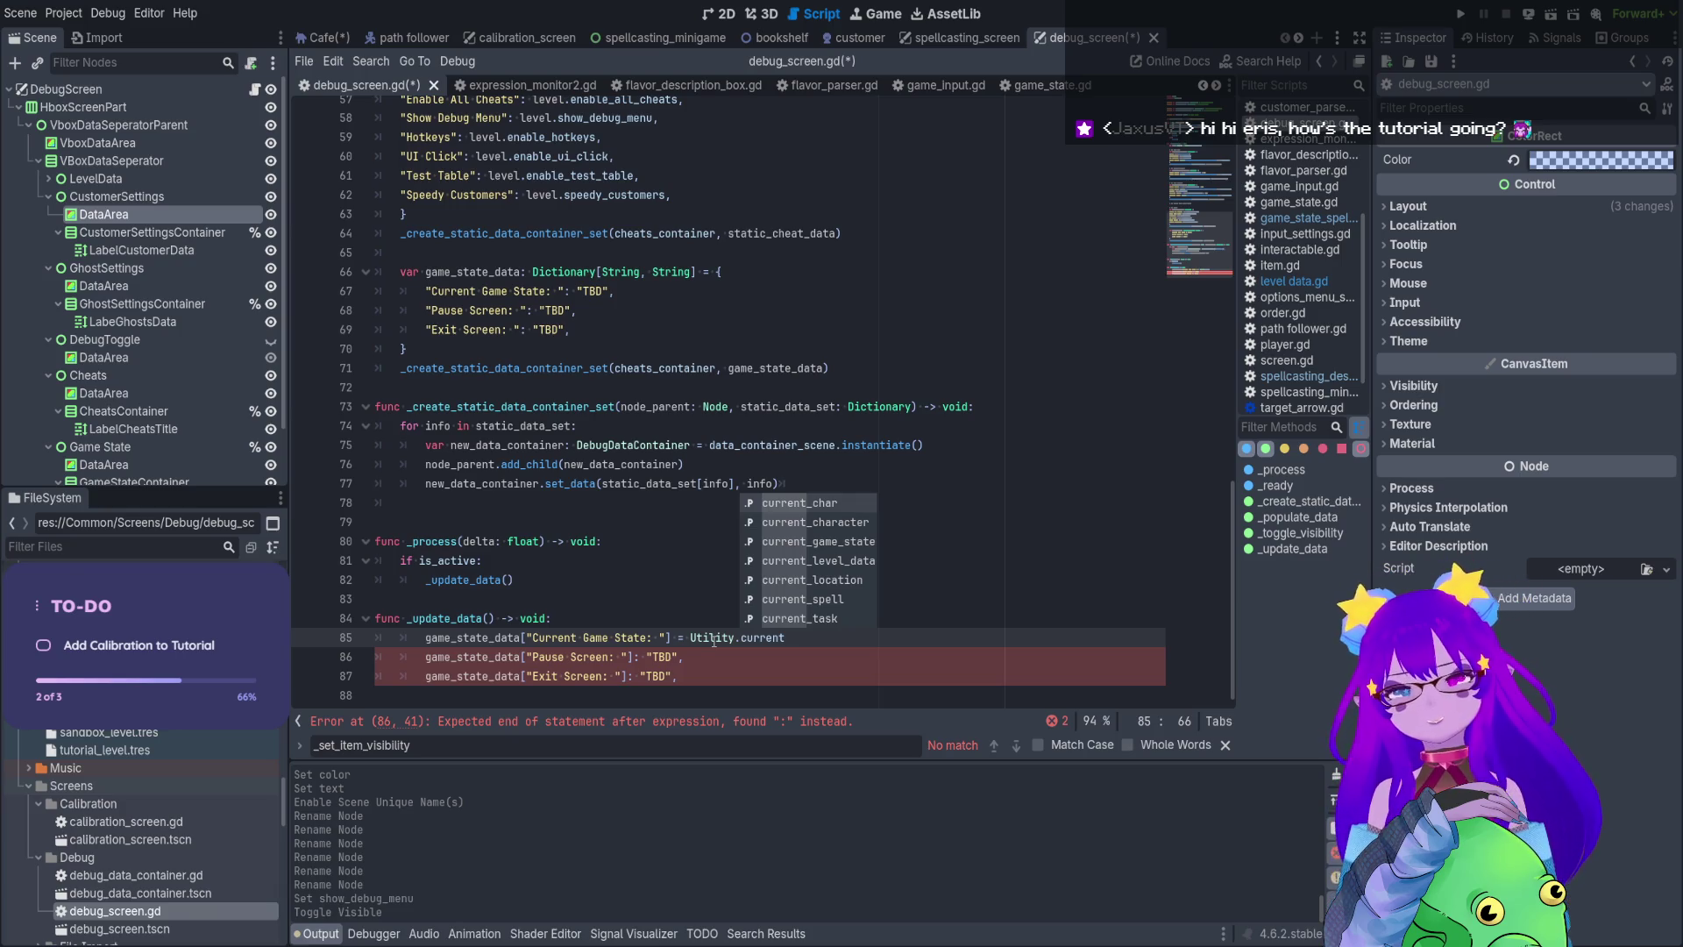
key("Down")
key("Down")
key("Return")
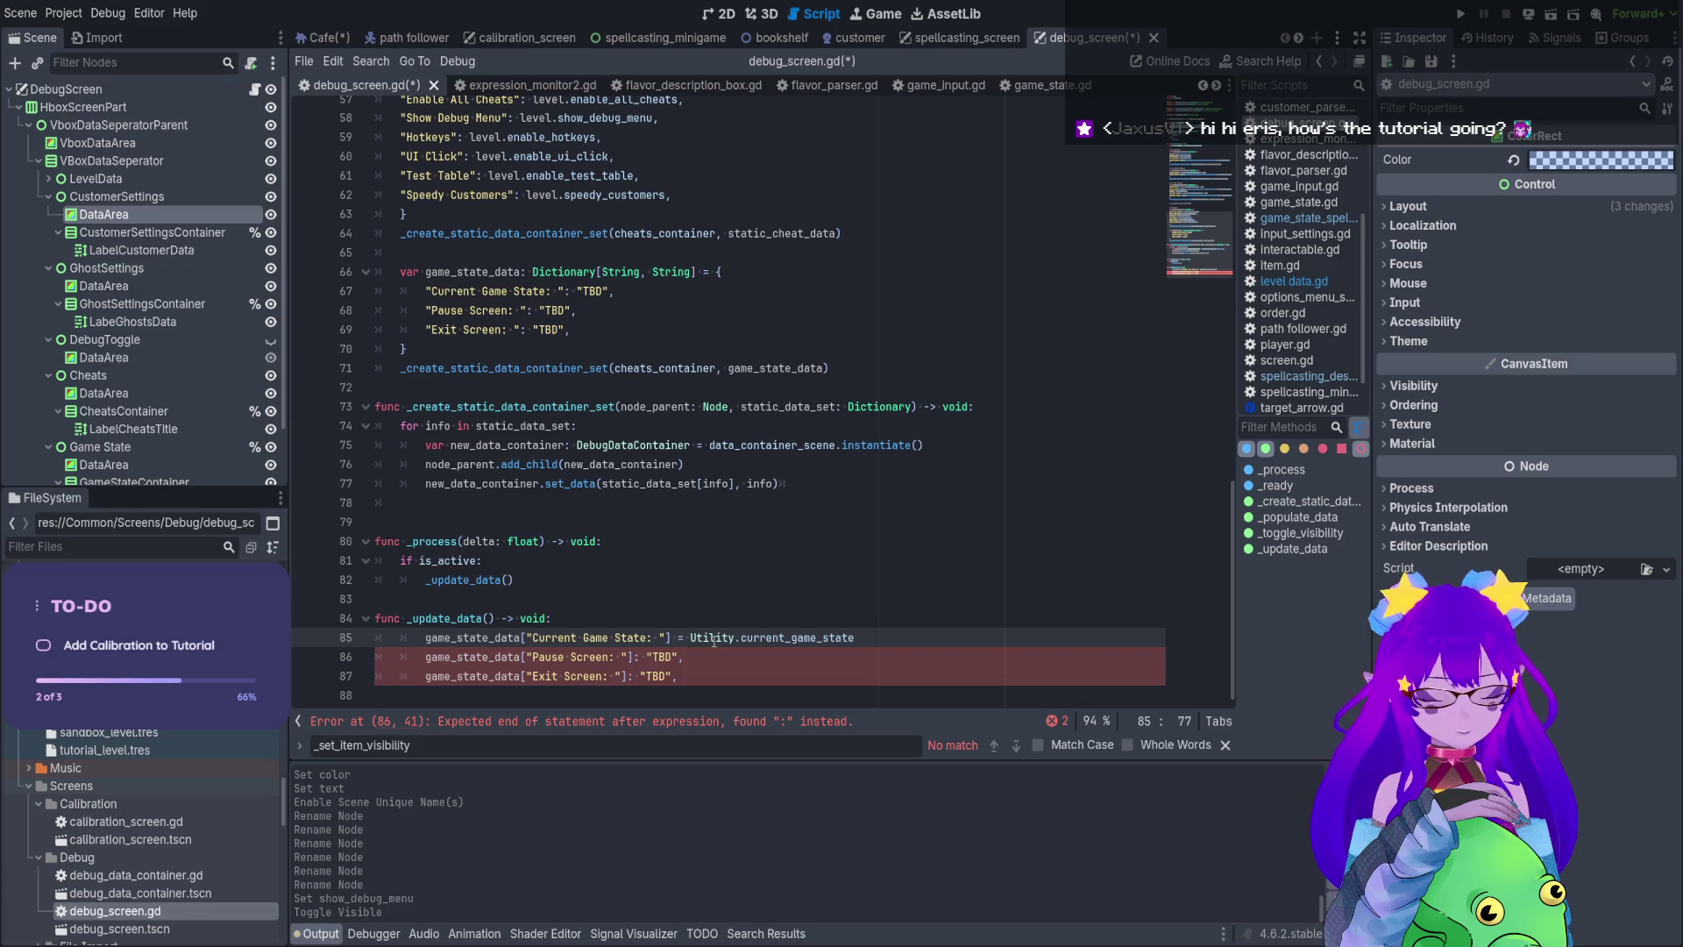
type(".name")
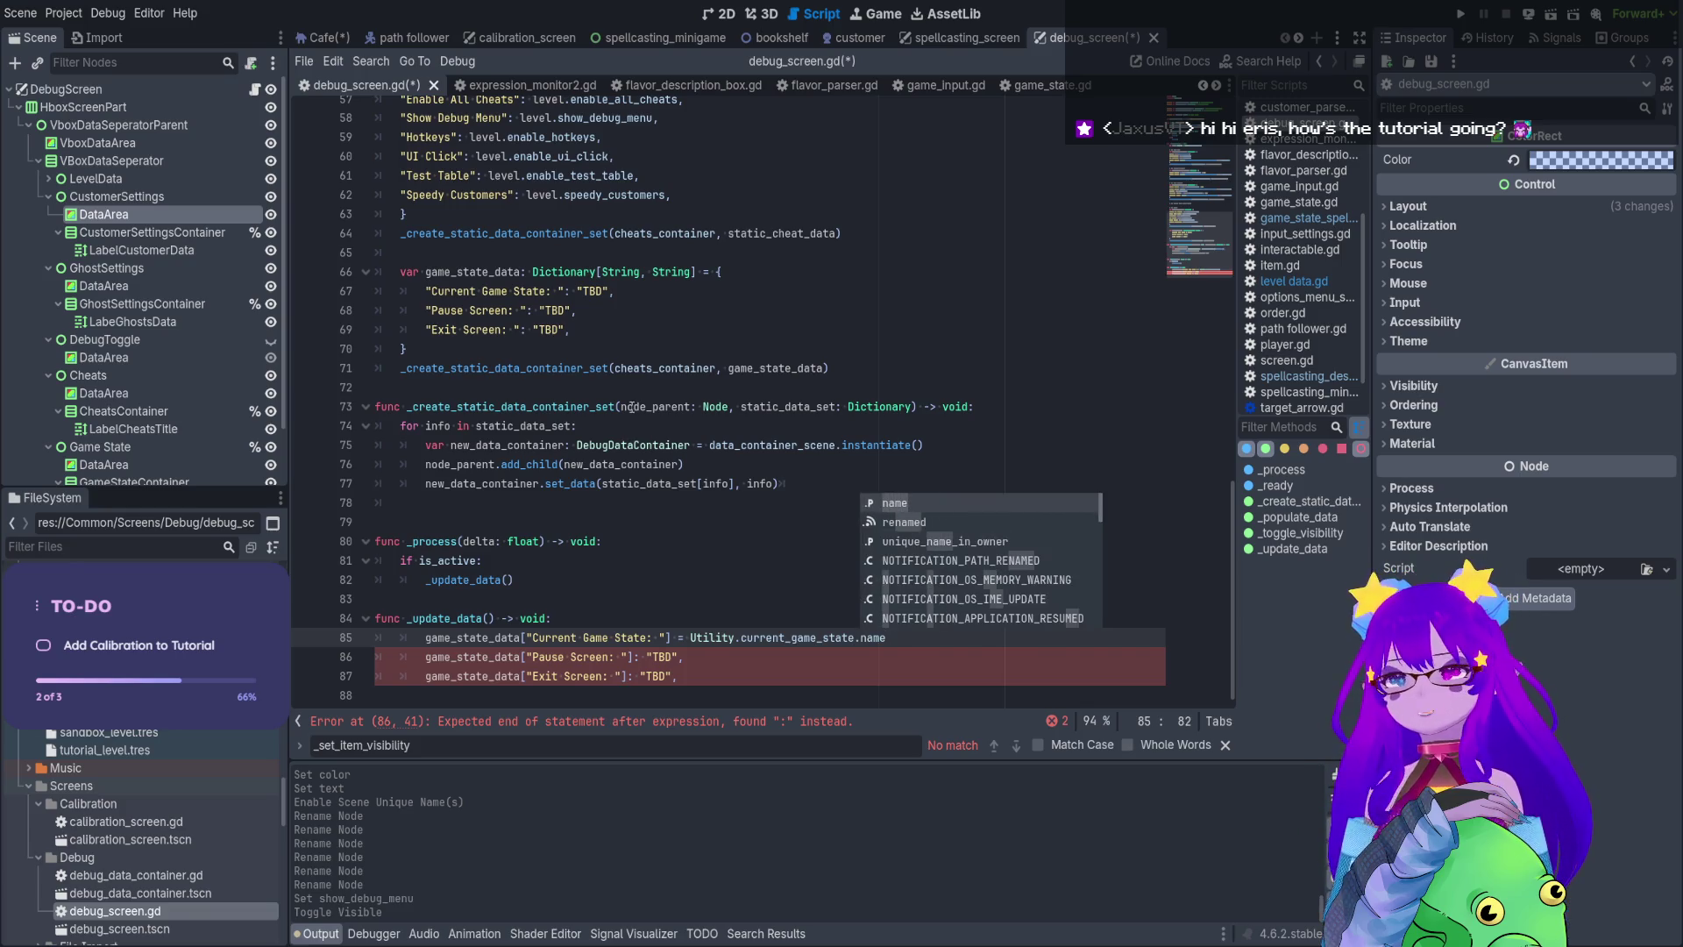
key("Escape")
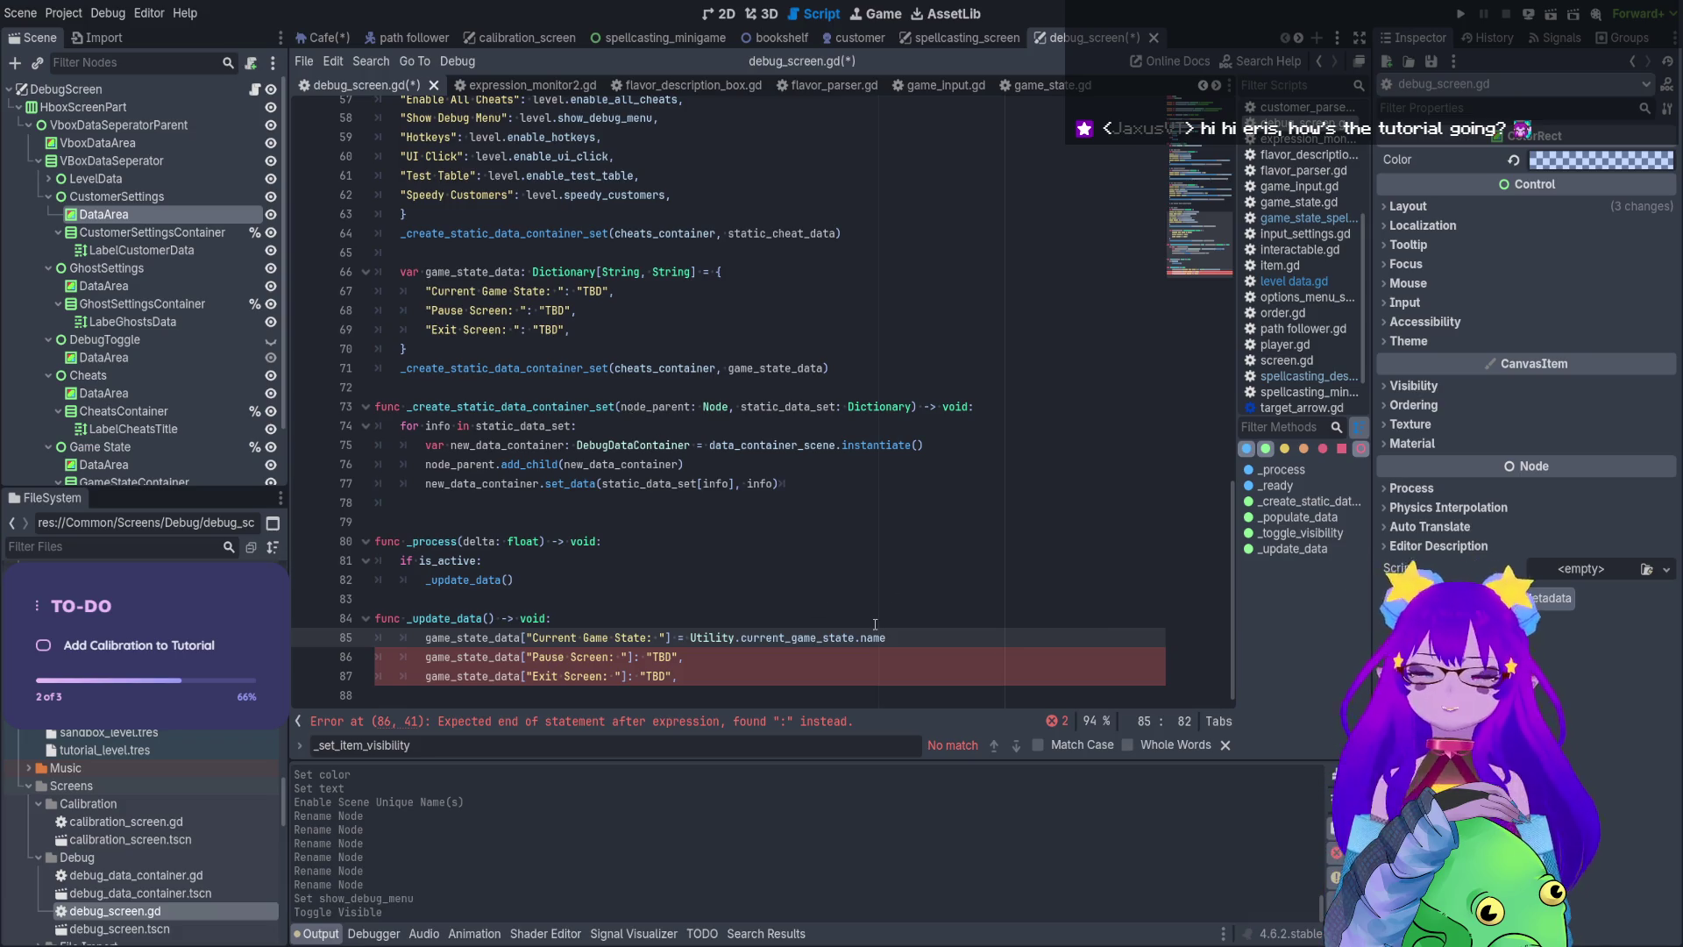
Copy that expression onto the Pause Screen and Exit Screen lines and delete stray colons
mouse_move(887, 638)
left_mouse_down()
mouse_move(673, 637)
mouse_move(633, 676)
left_mouse_up()
key("ctrl+c")
key("ctrl+v")
key("Down")
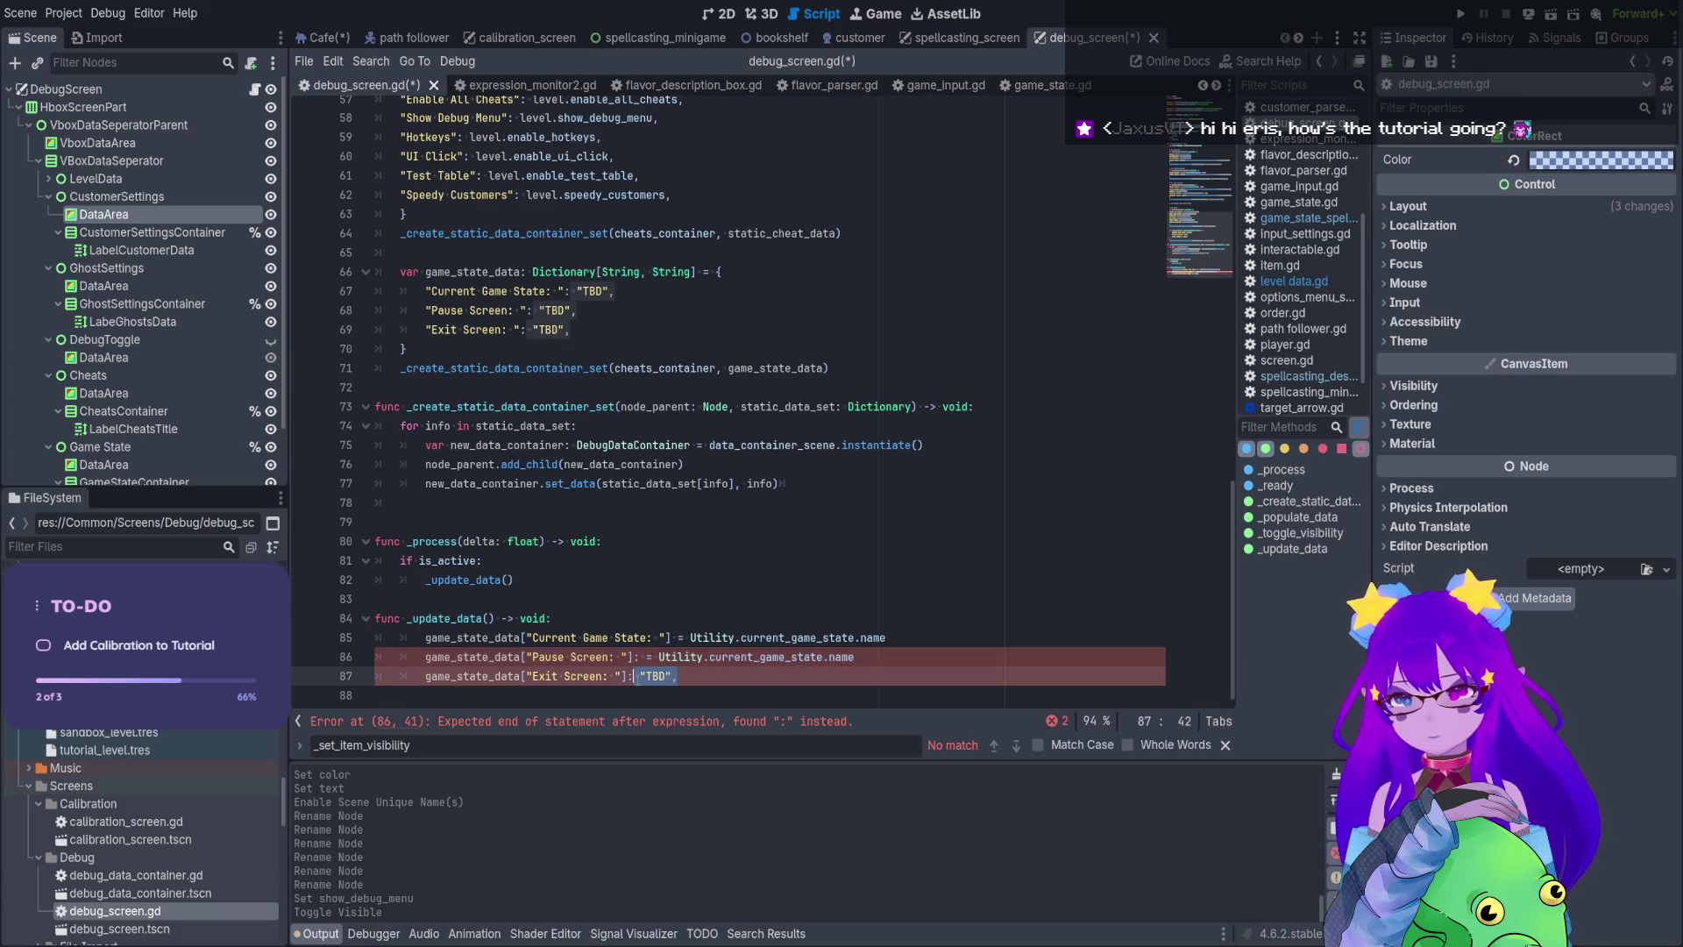
key("ctrl+v")
left_click(645, 656)
key("BackSpace")
key("Down")
key("BackSpace")
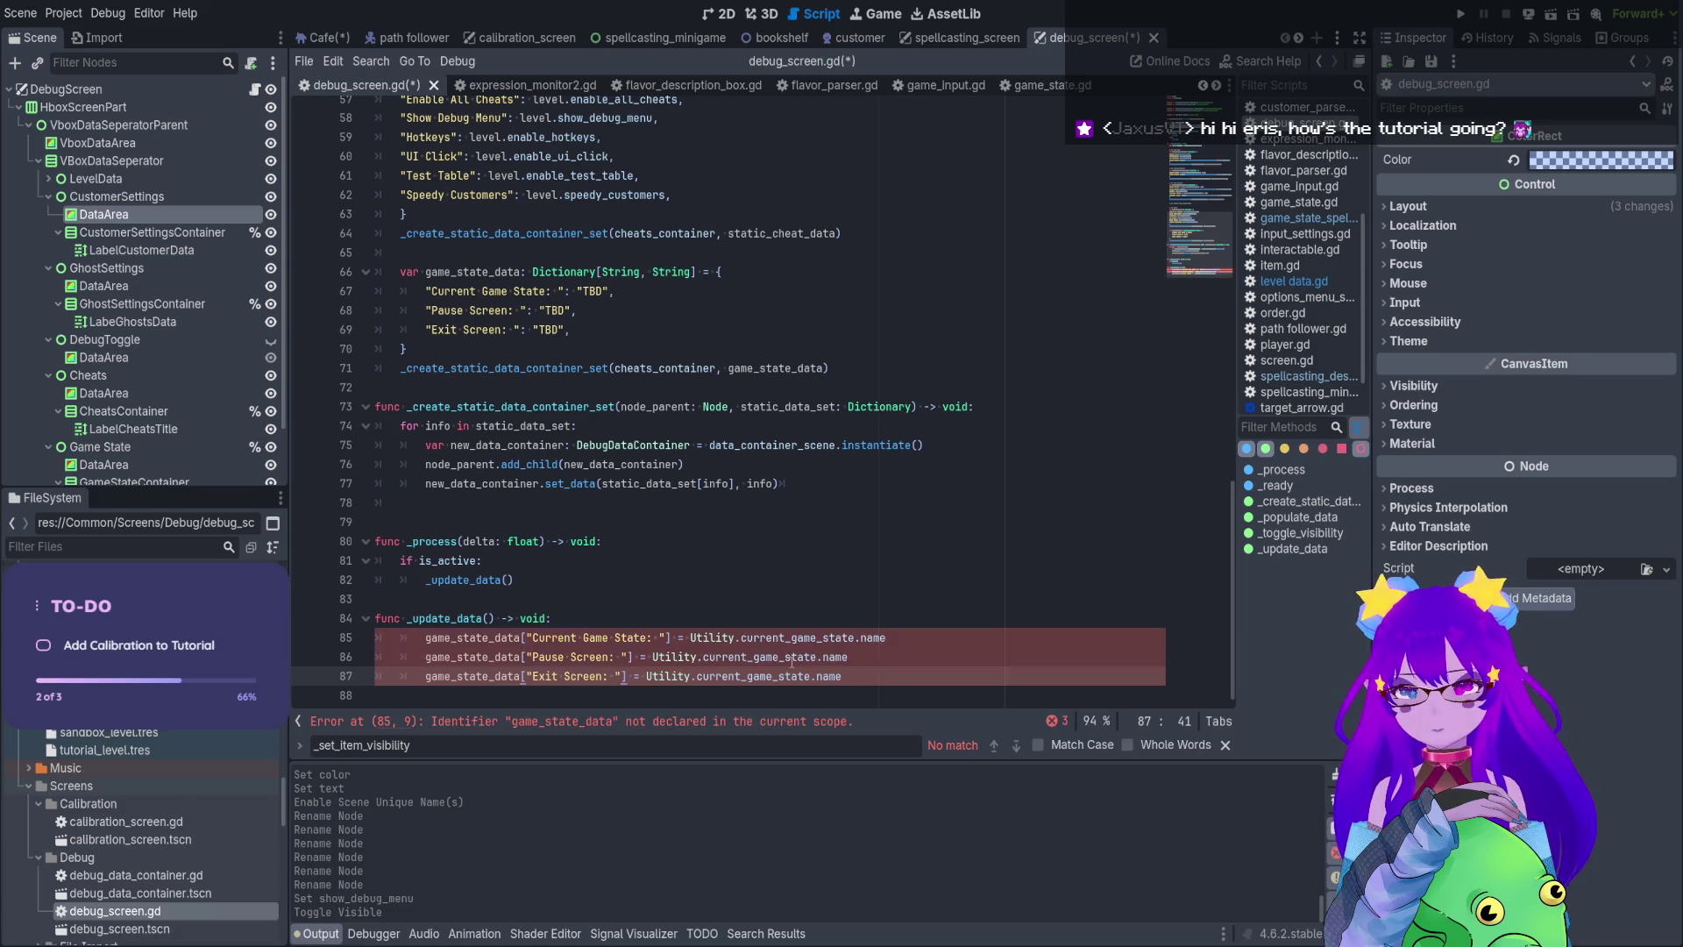
left_click(822, 657)
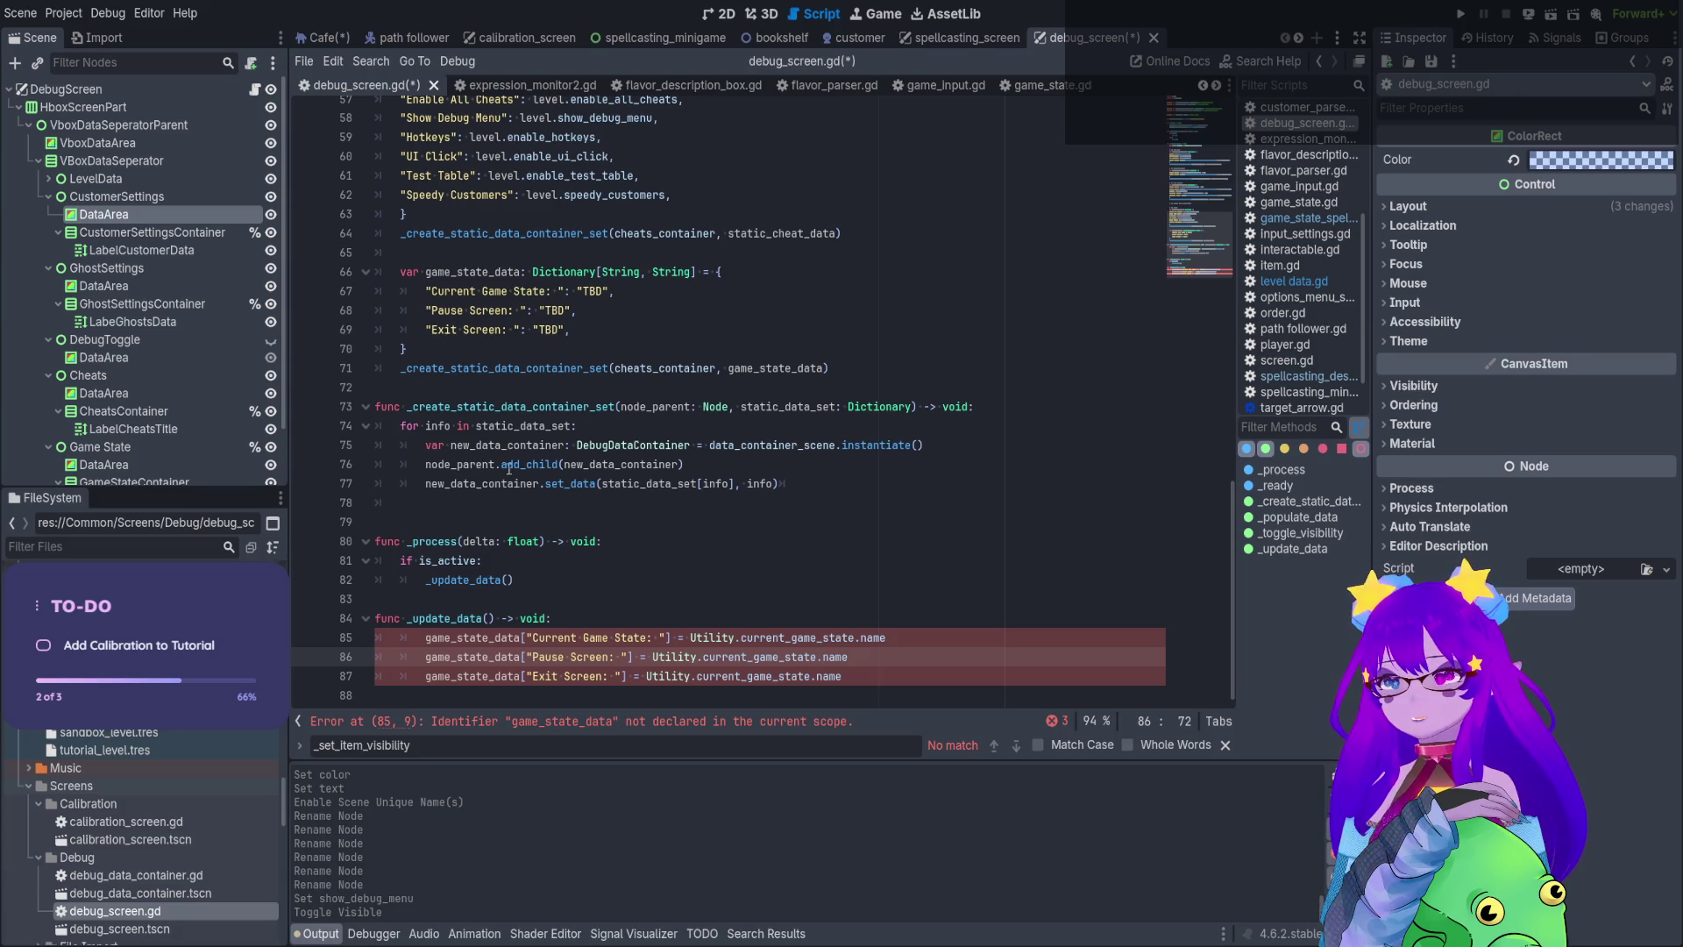
Check where game_state_data is used and adjust the blank lines below _ready
scroll(508, 469, "up", 3)
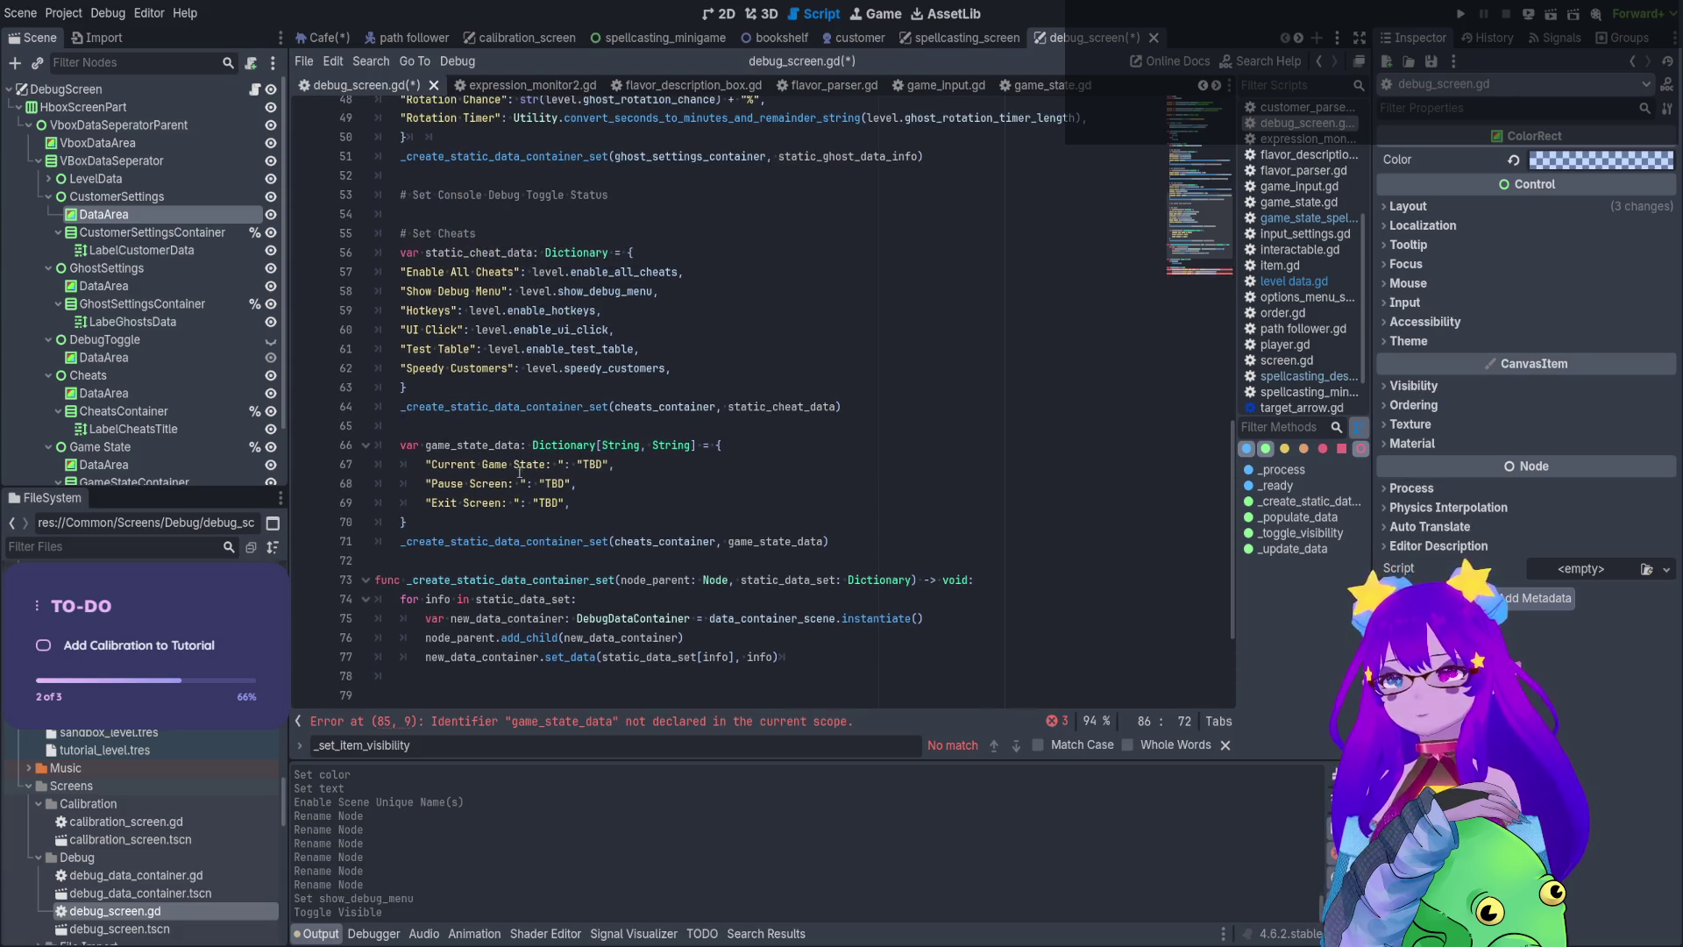
double_click(455, 446)
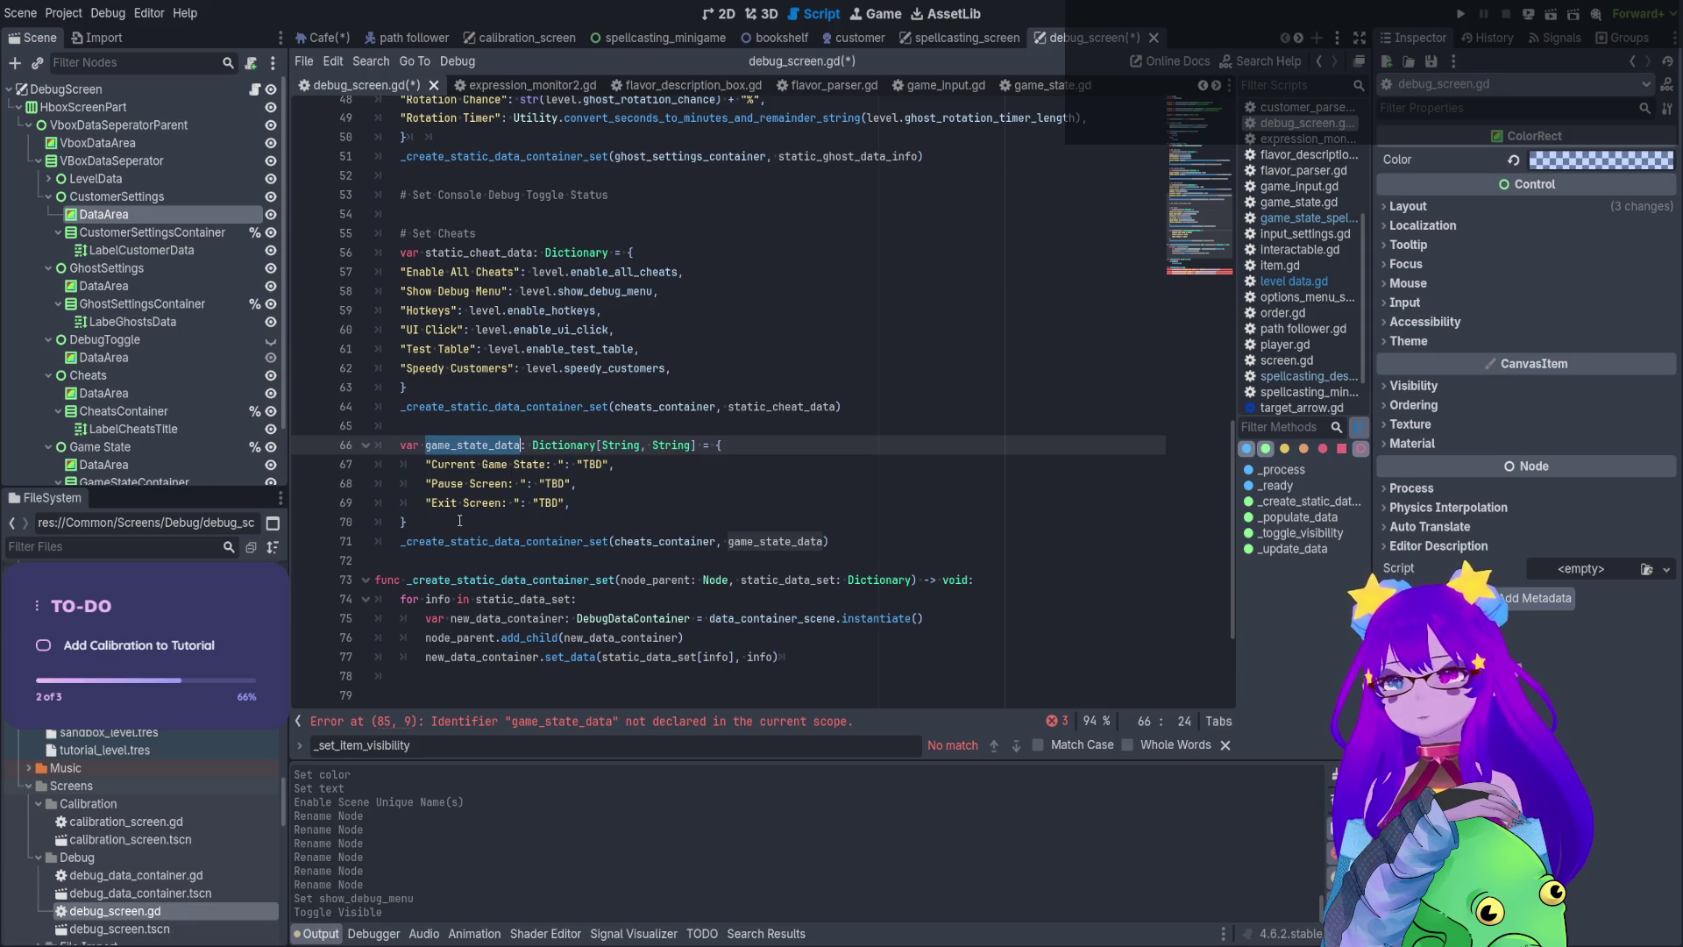
scroll(460, 521, "up", 15)
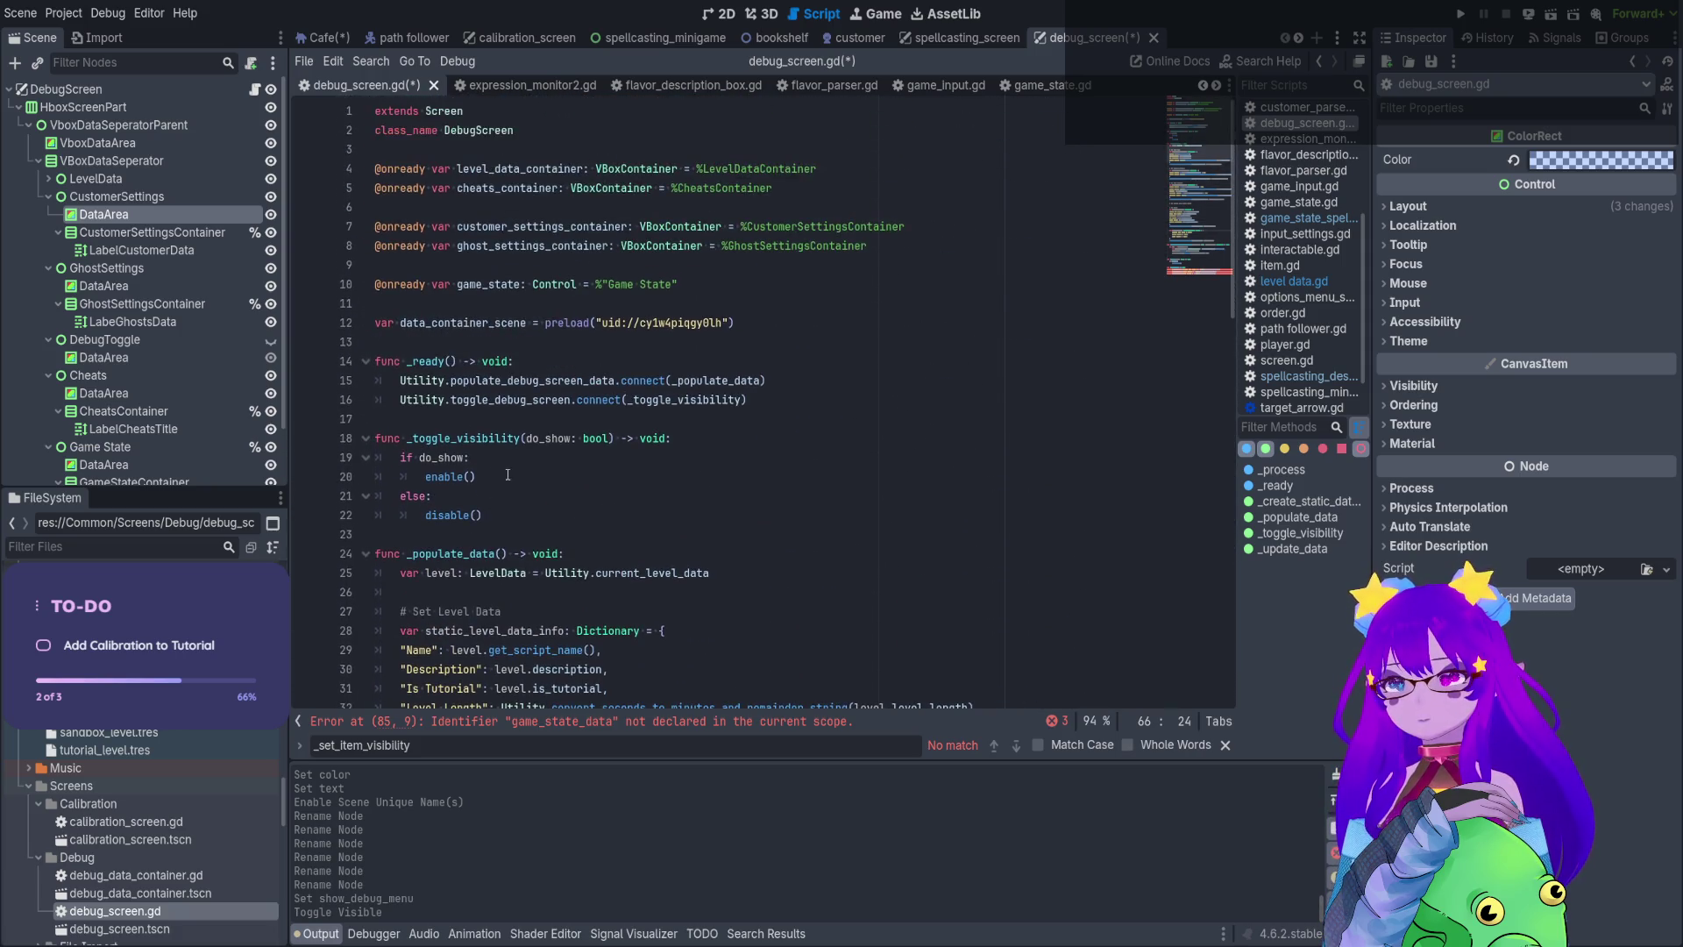
left_click(845, 418)
key("Return")
key("Return")
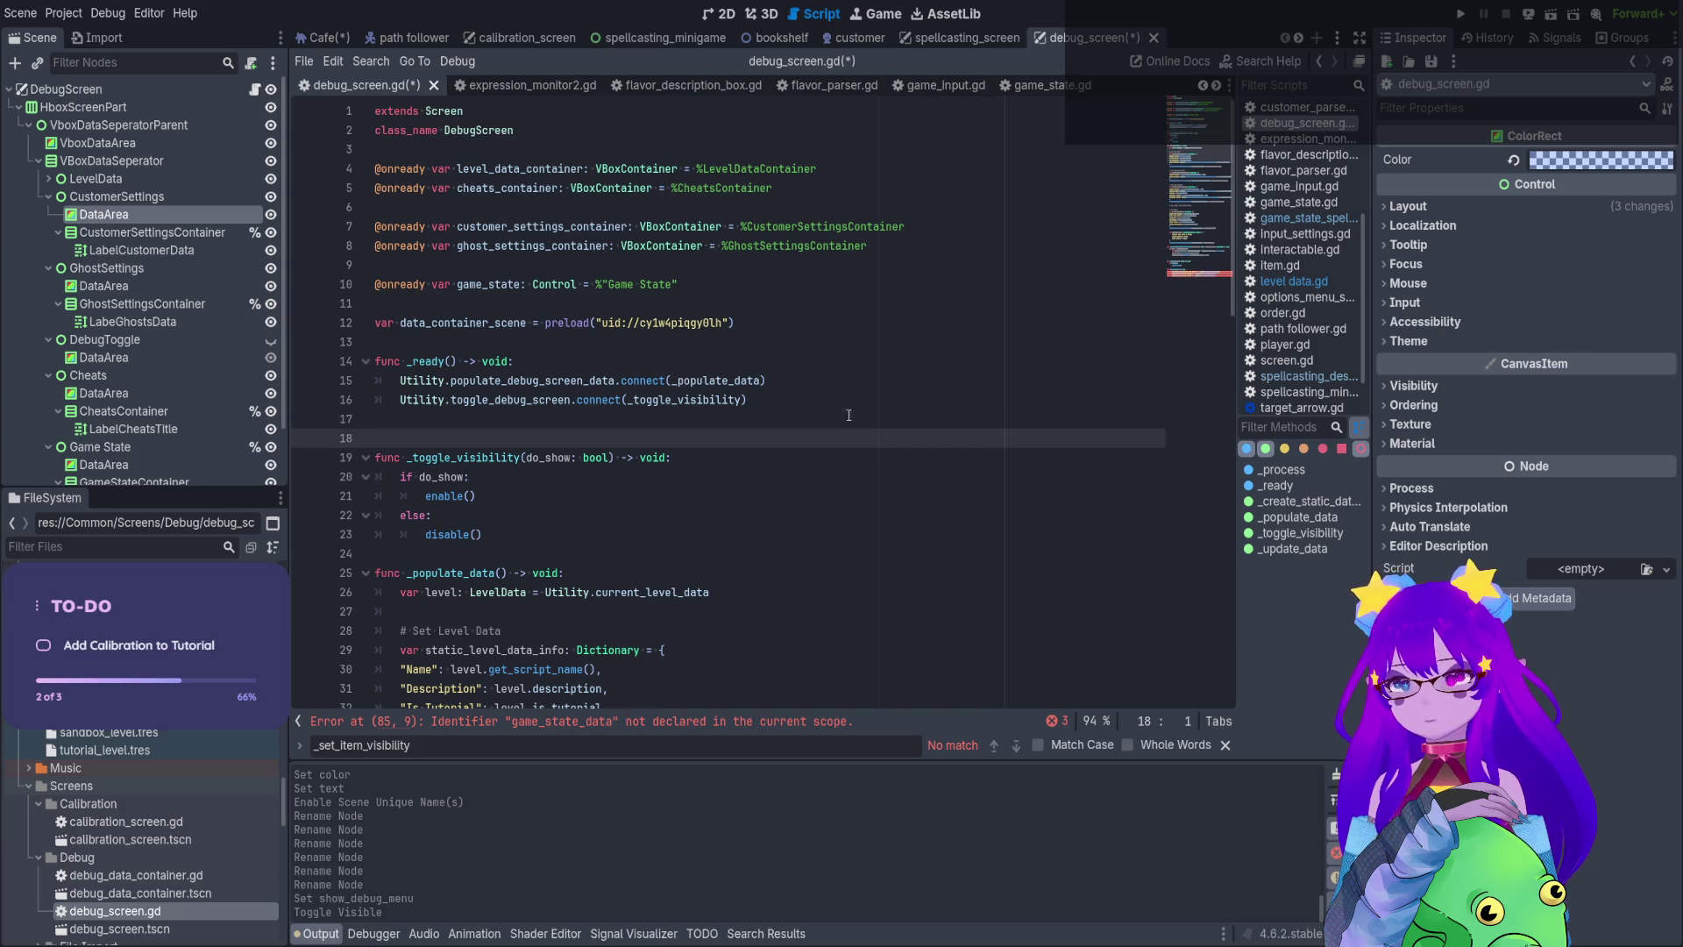
key("BackSpace")
key("BackSpace")
Declare var game_state_data: Dictionary[String, String] = { below the data_container_scene preload
left_click(767, 330)
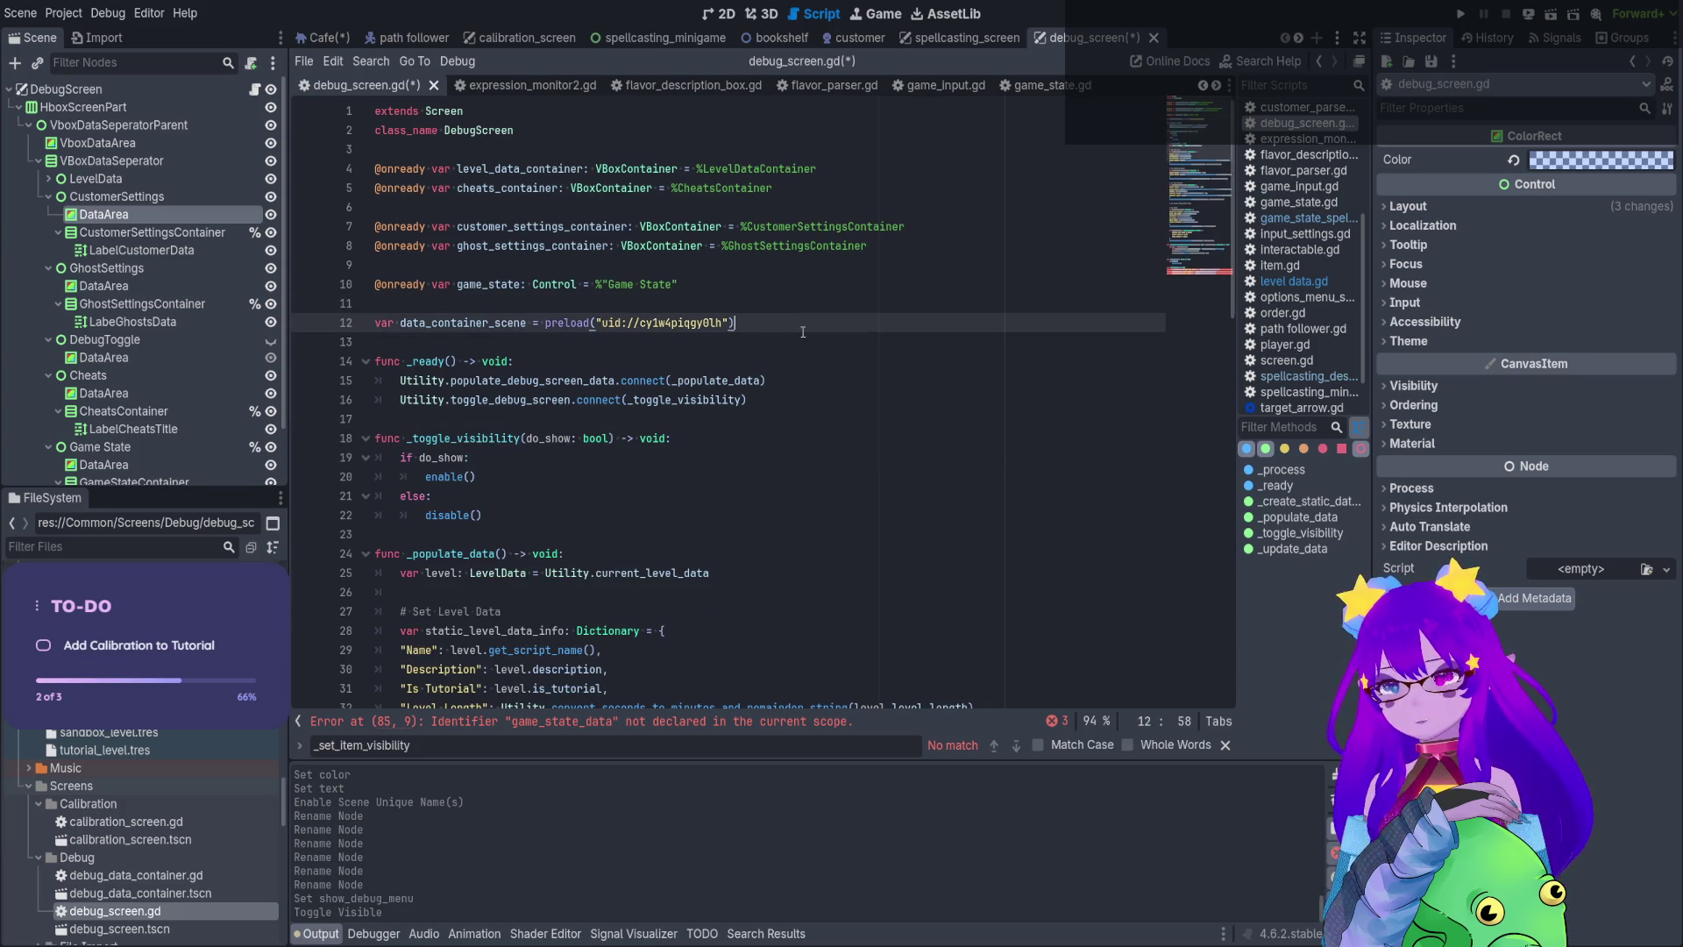
key("Return")
key("Return")
type("var gat")
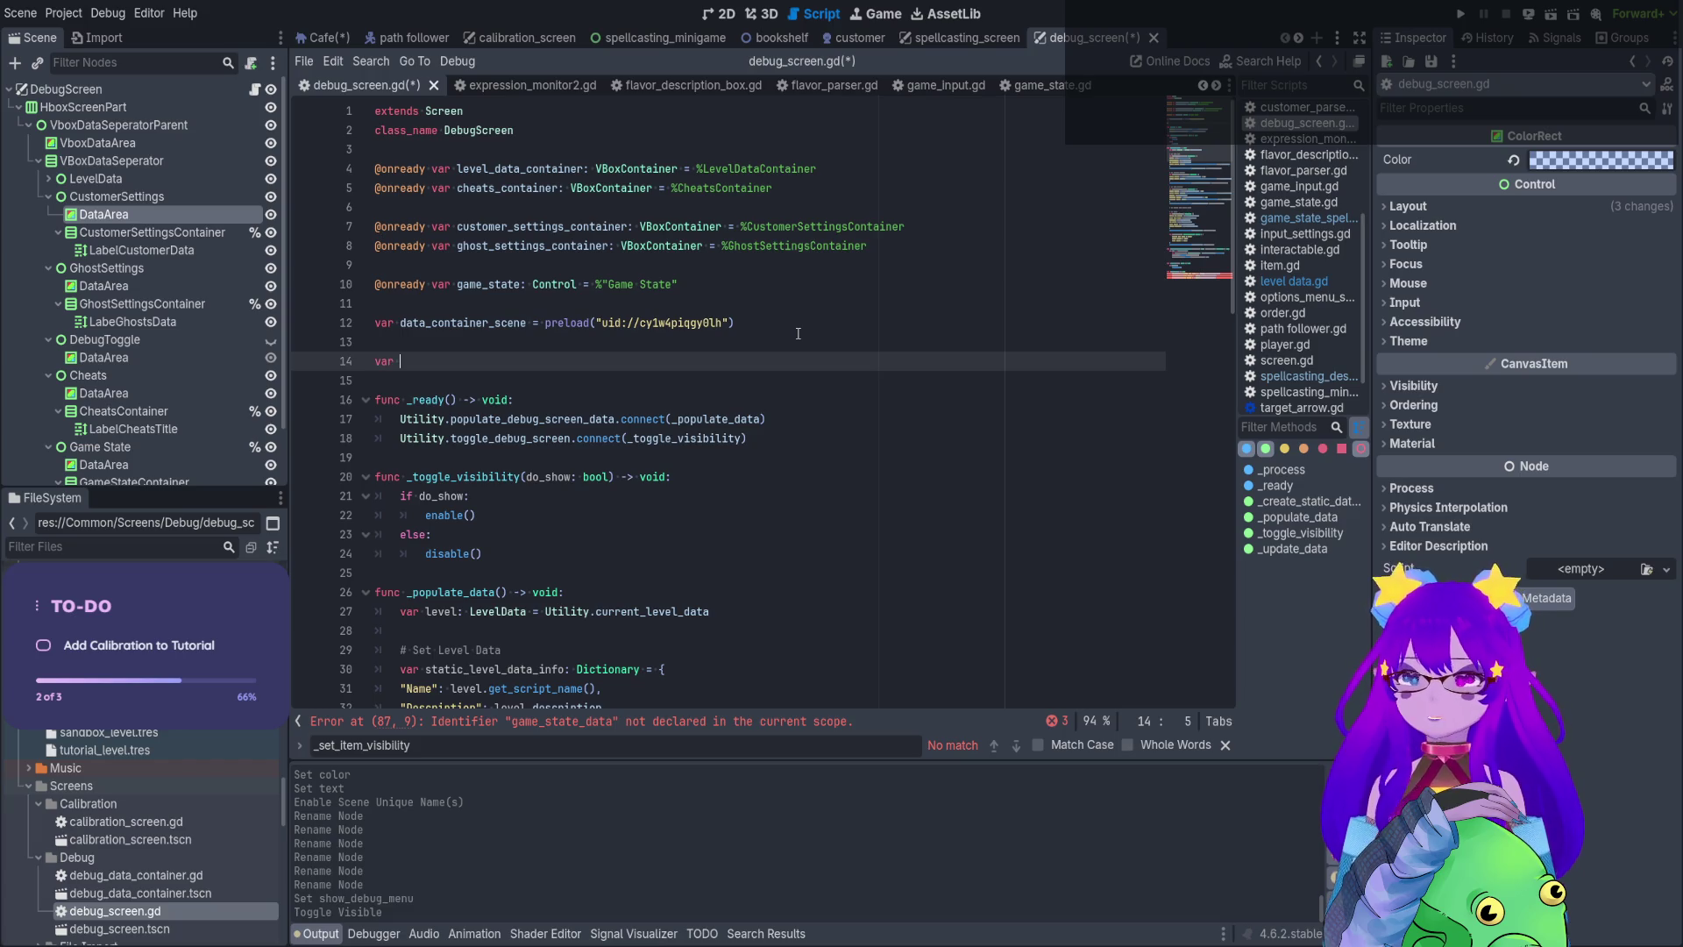
key("BackSpace")
type("me_s")
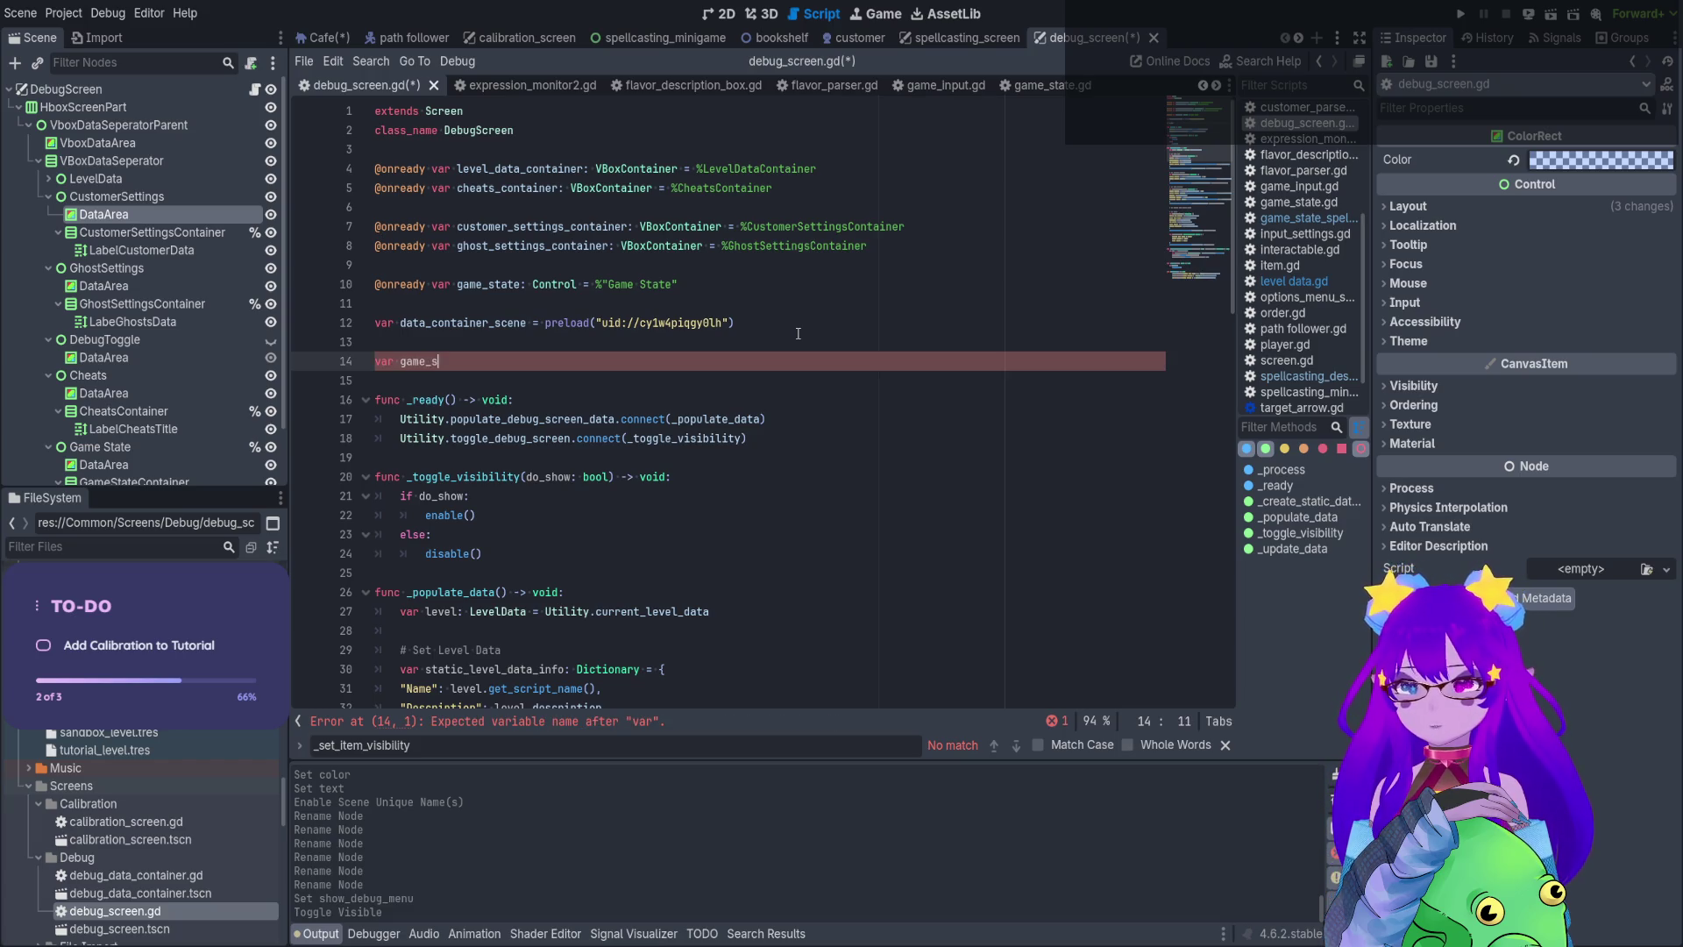
type("tate_data: Dic")
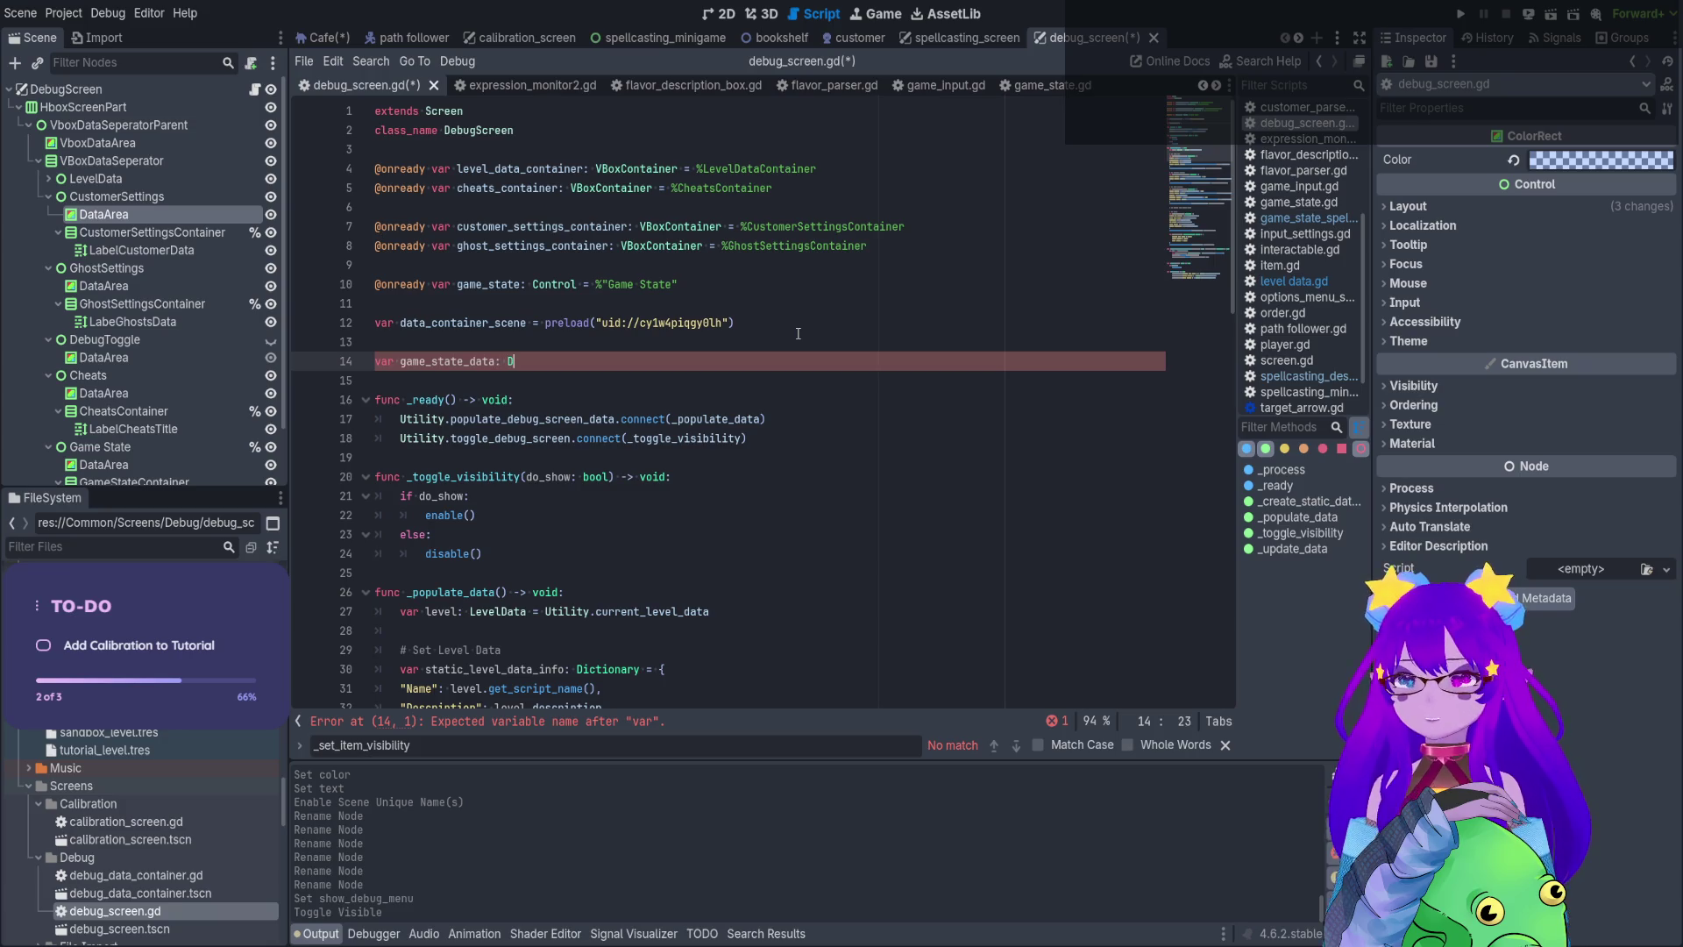
key("Return")
type("[String, Str")
type("ing] ")
type("= [")
key("BackSpace")
type("{")
scroll(634, 312, "down", 14)
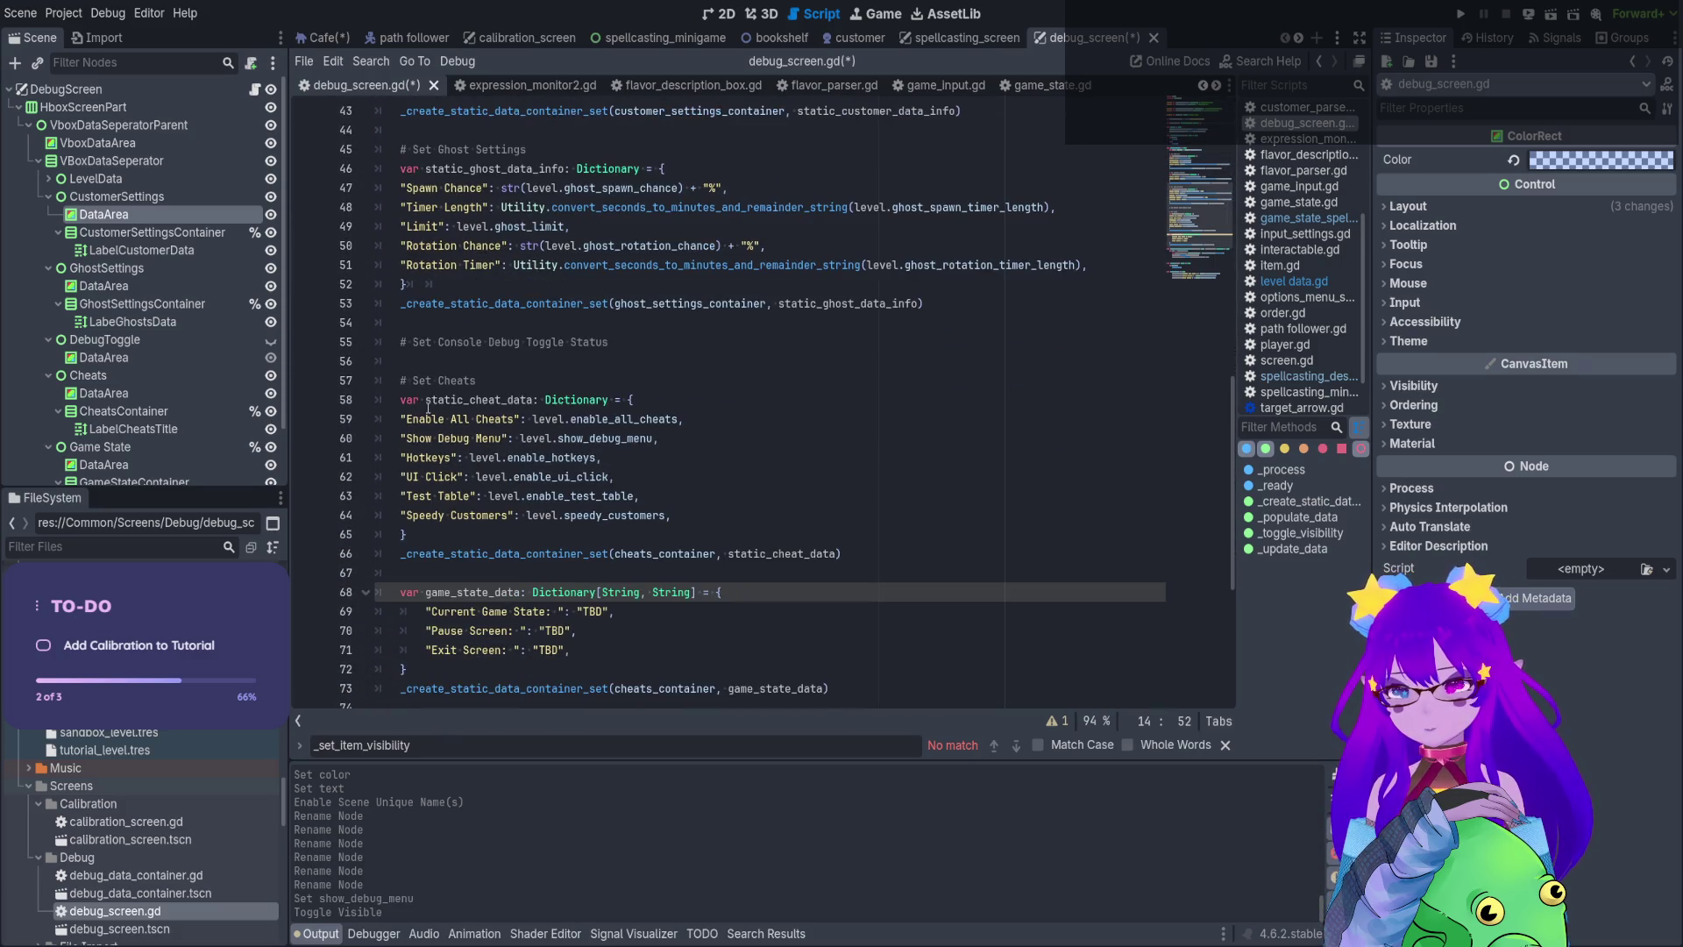
left_click(426, 399)
scroll(392, 360, "down", 3)
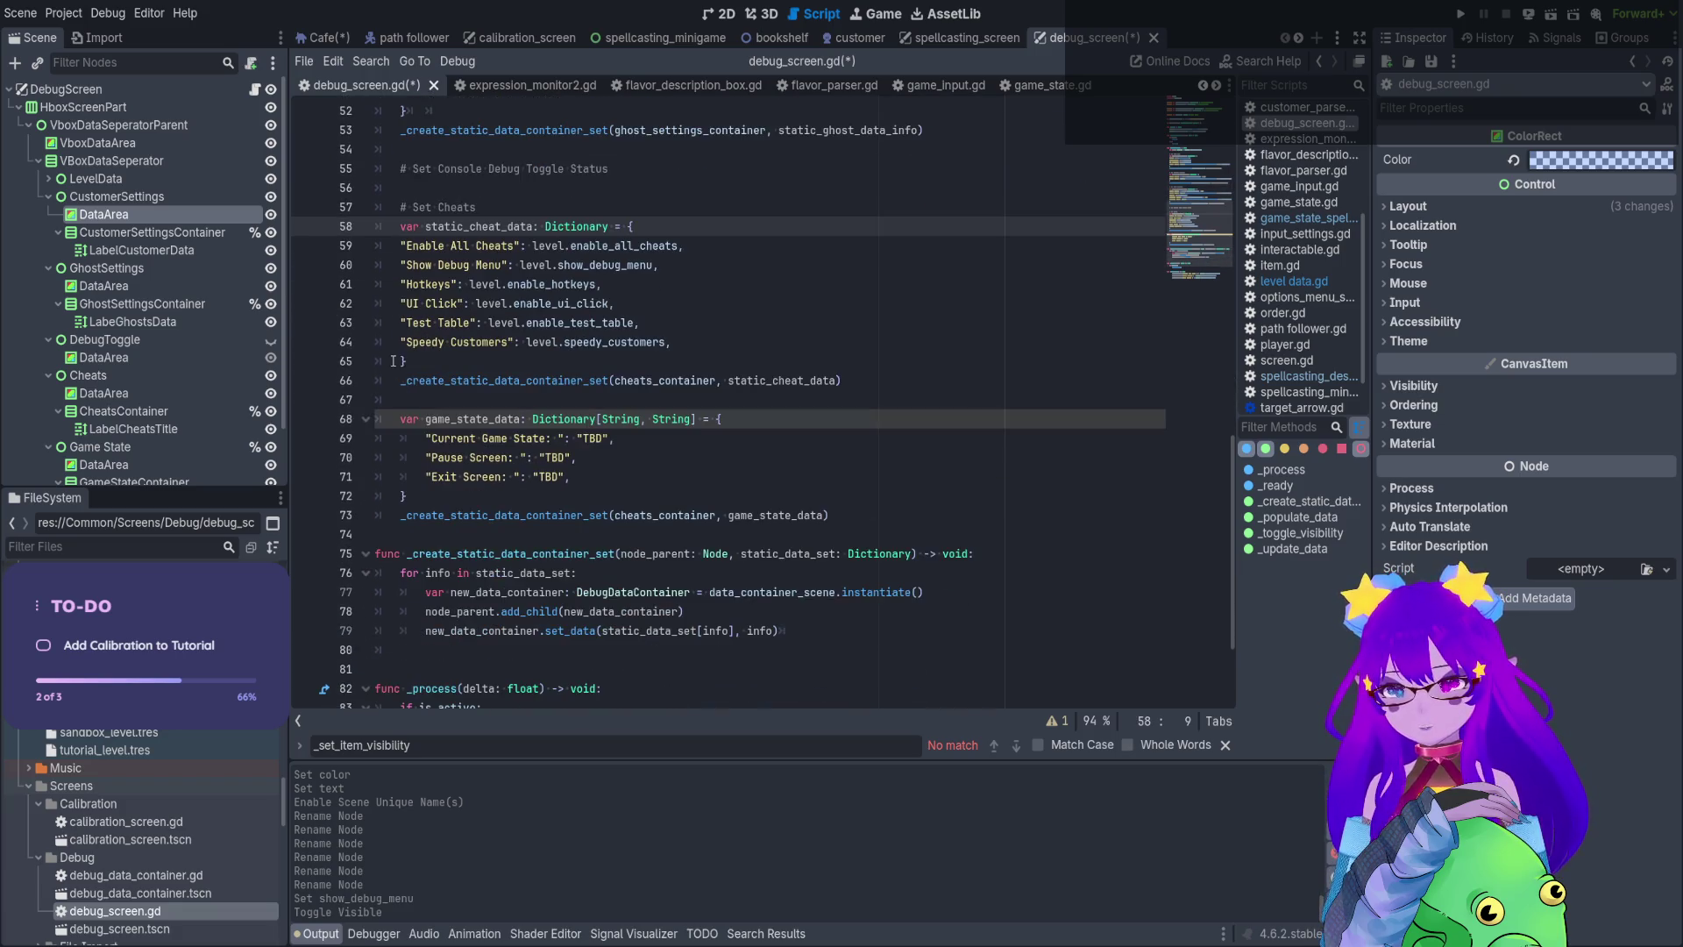
left_click(429, 420)
scroll(434, 404, "down", 3)
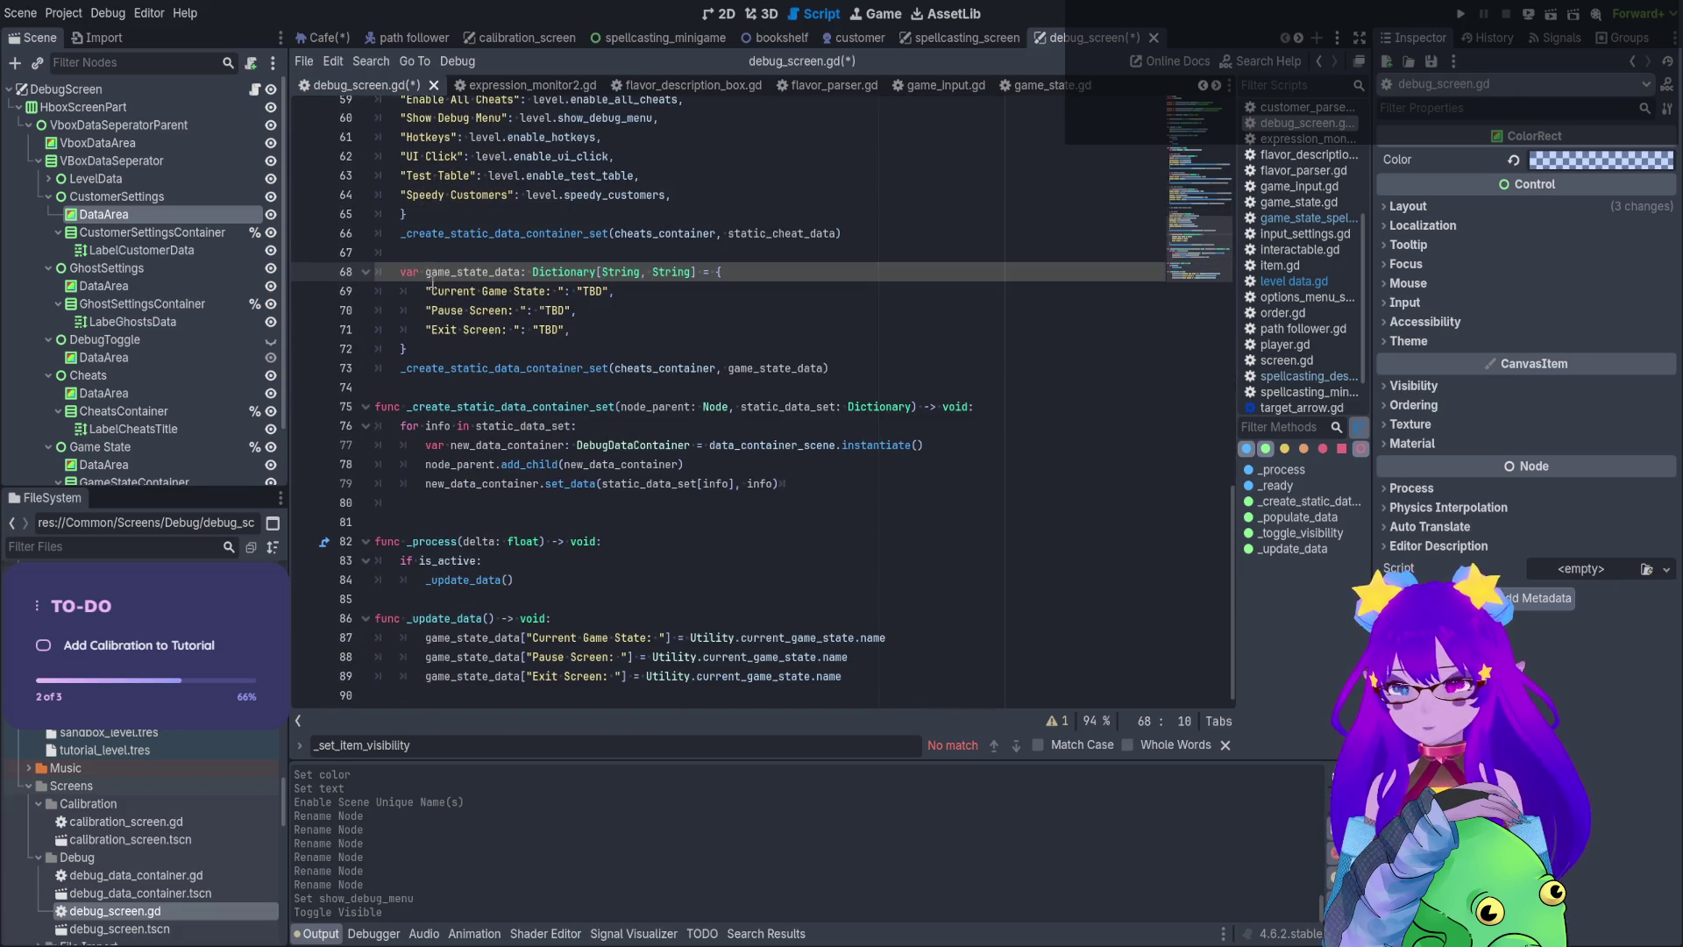
Rename the local dictionary variable to new_game_state_data
left_click(426, 272)
type("new_")
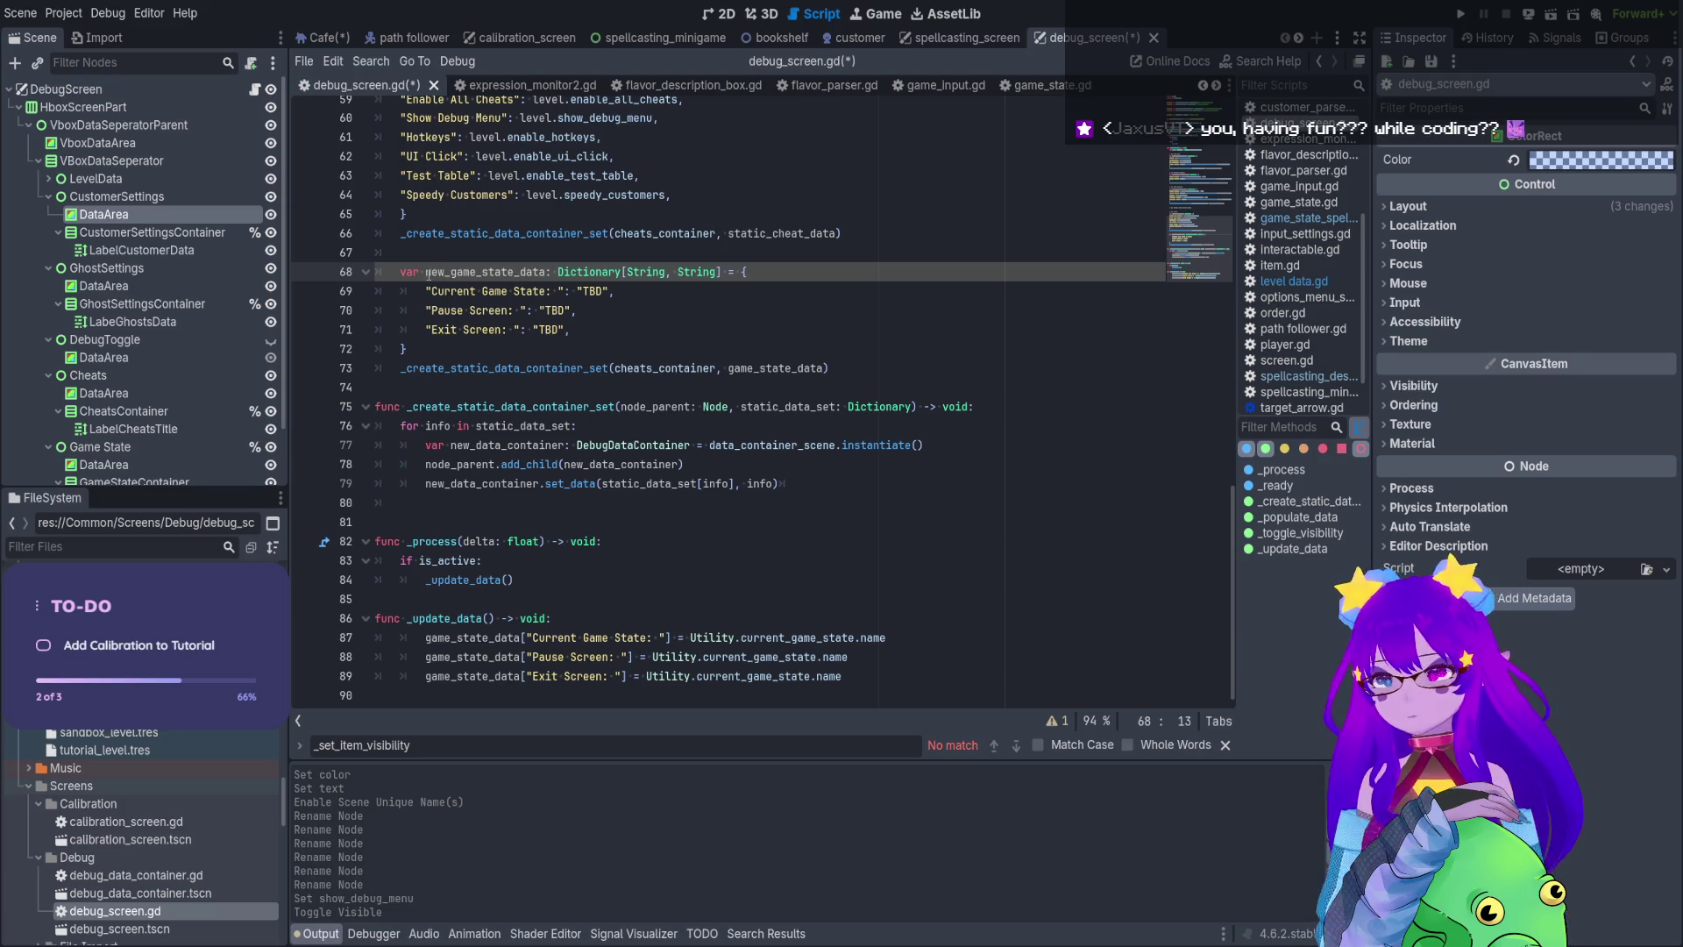
double_click(455, 271)
left_click(447, 361)
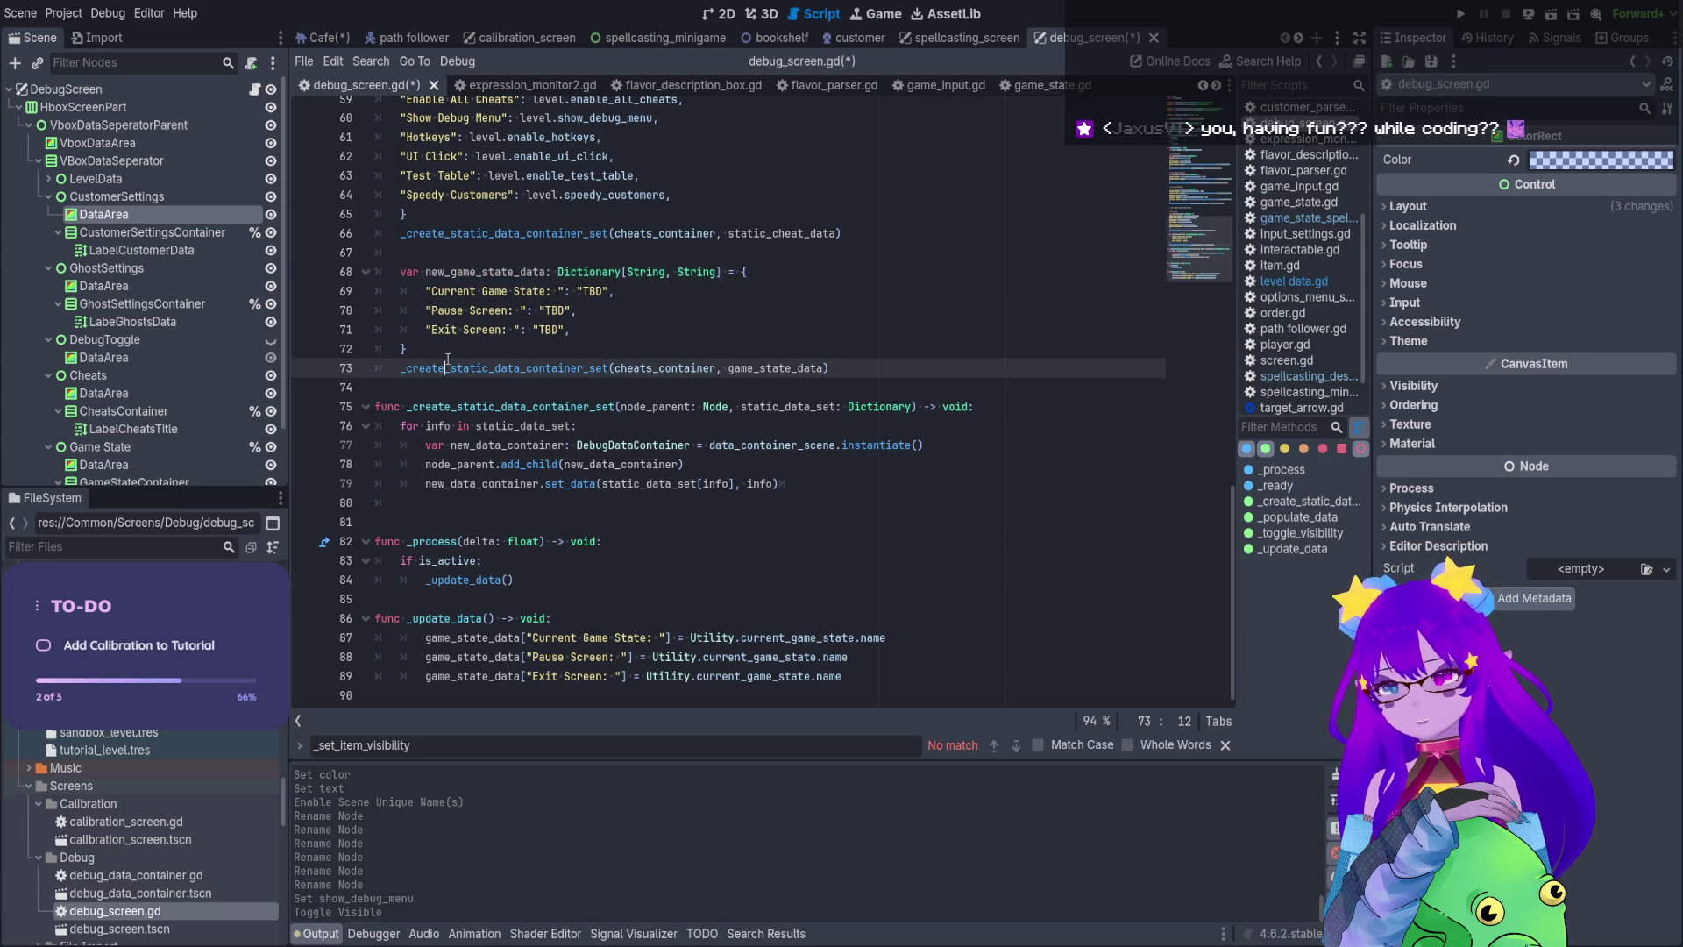
Add game_state_data = new_game_state_data after the dictionary and save the script
left_click(432, 353)
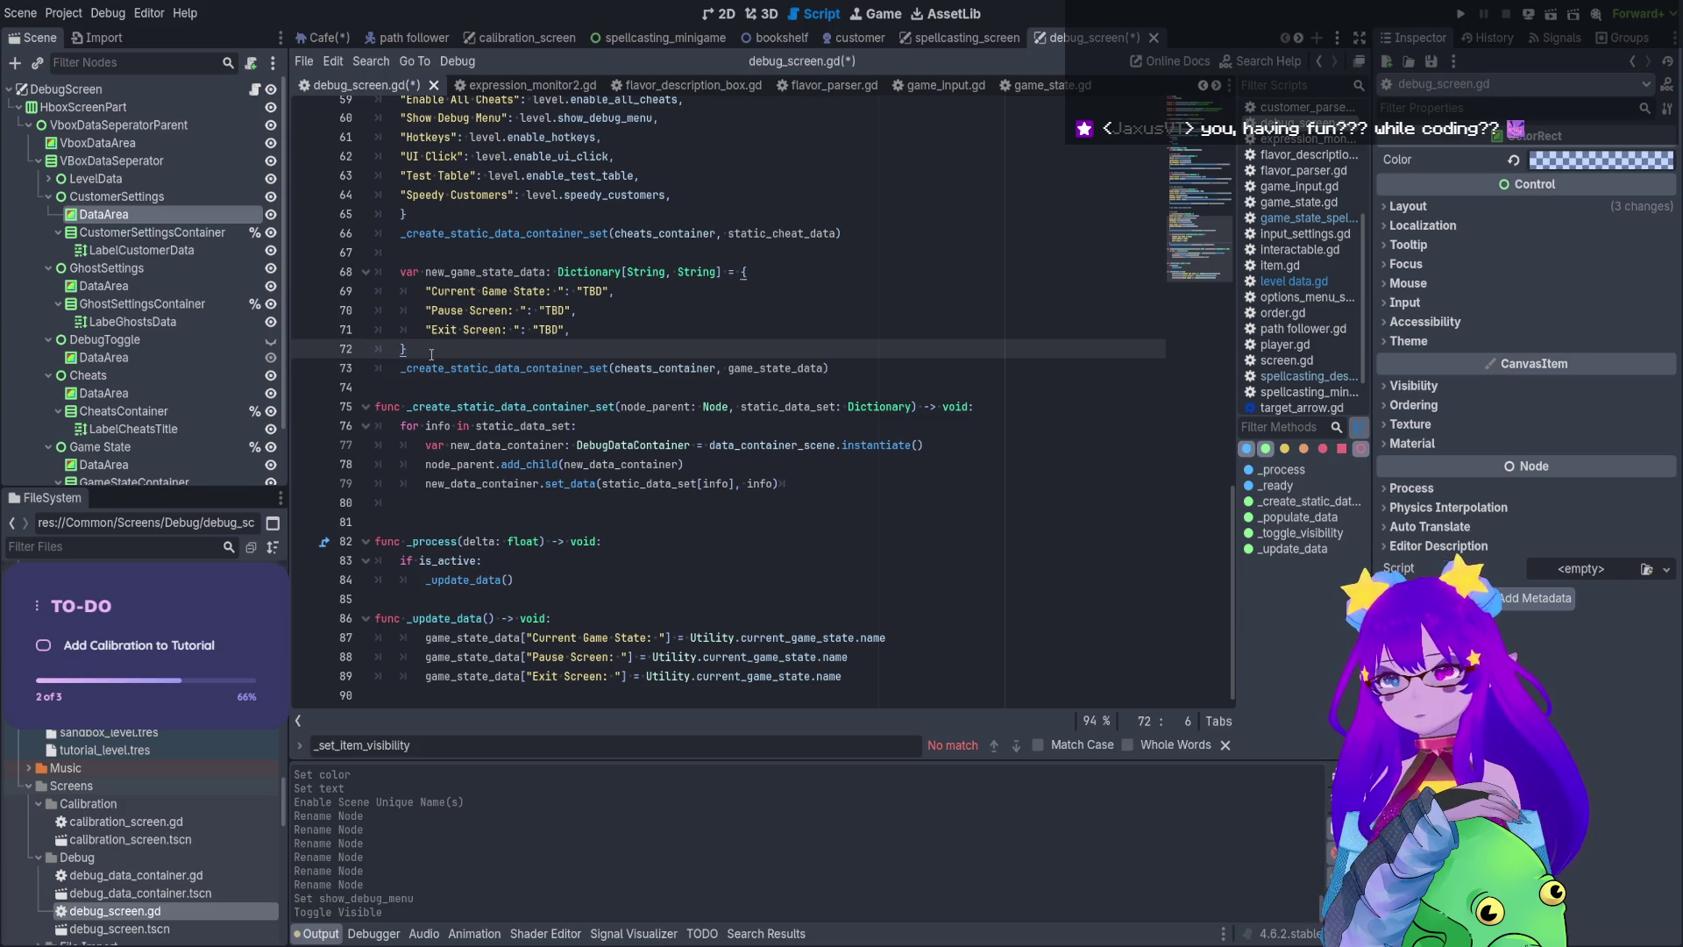
key("Return")
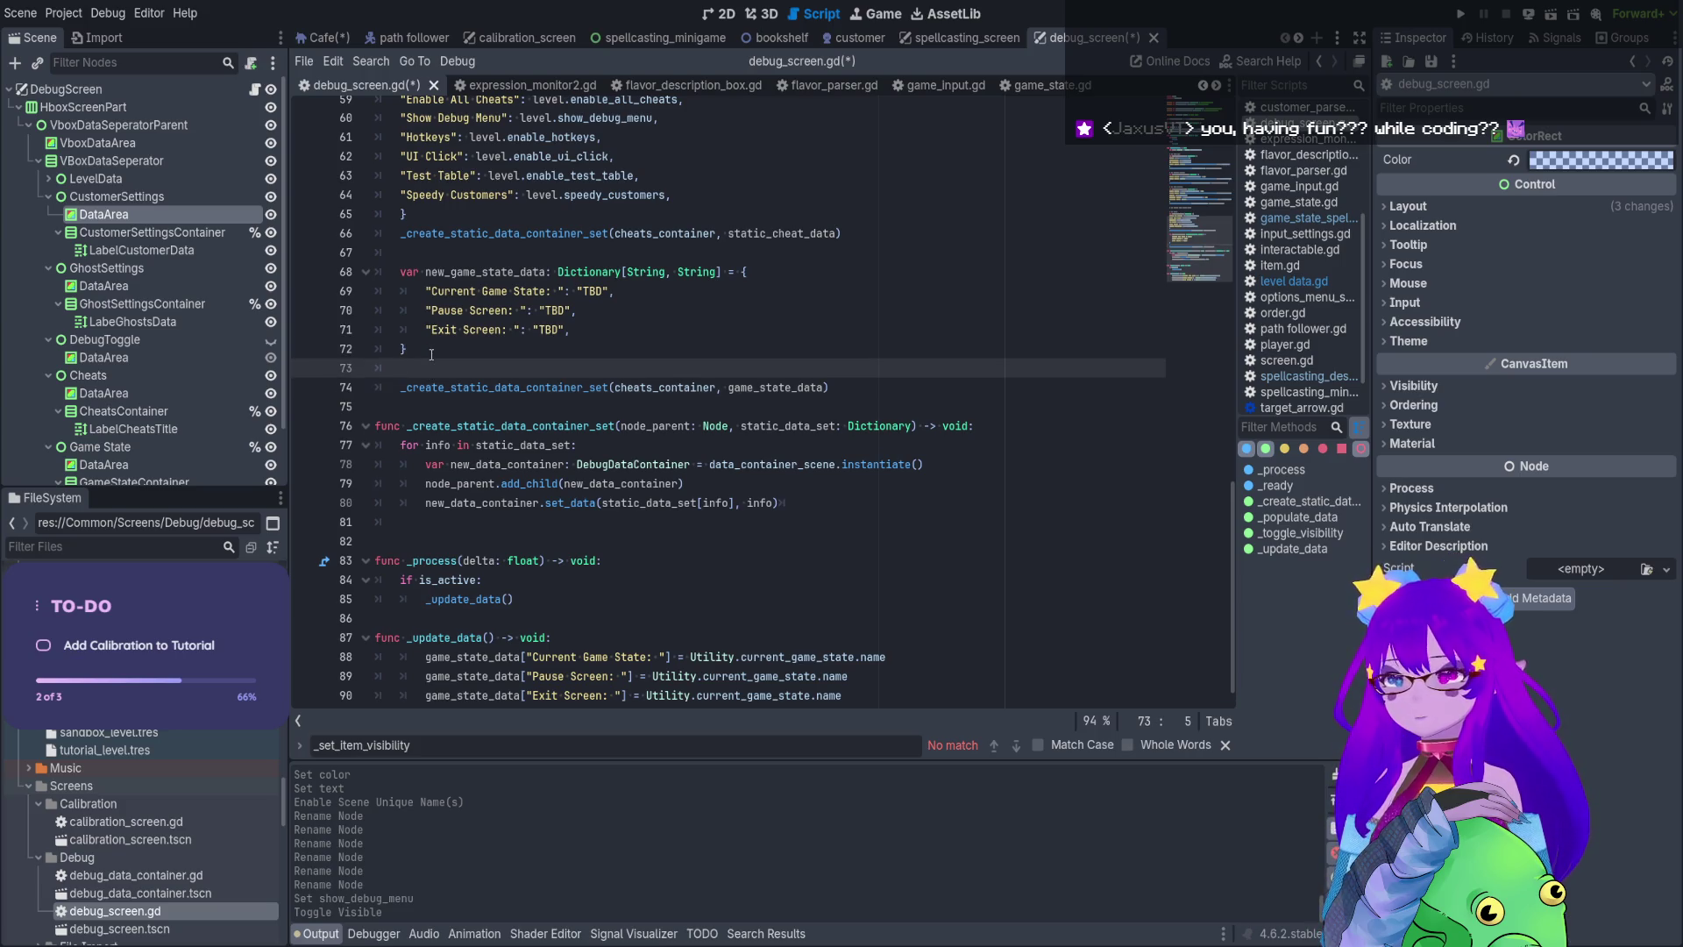
type("game")
key("Down")
key("Return")
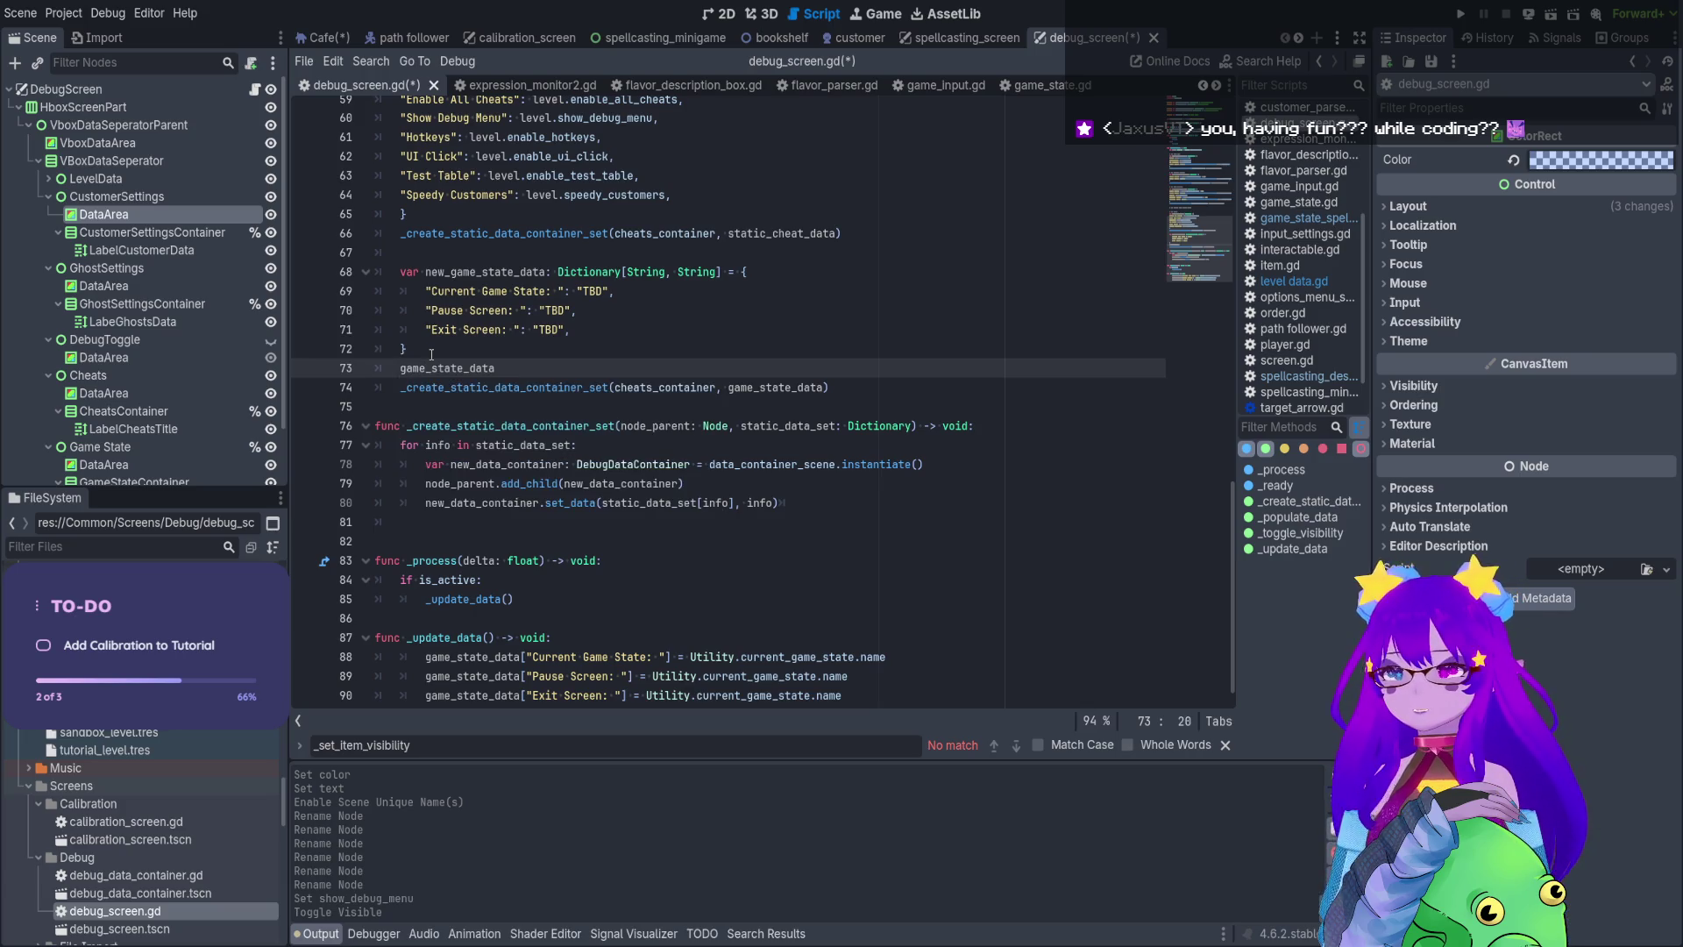
type(" = new_game_state_data")
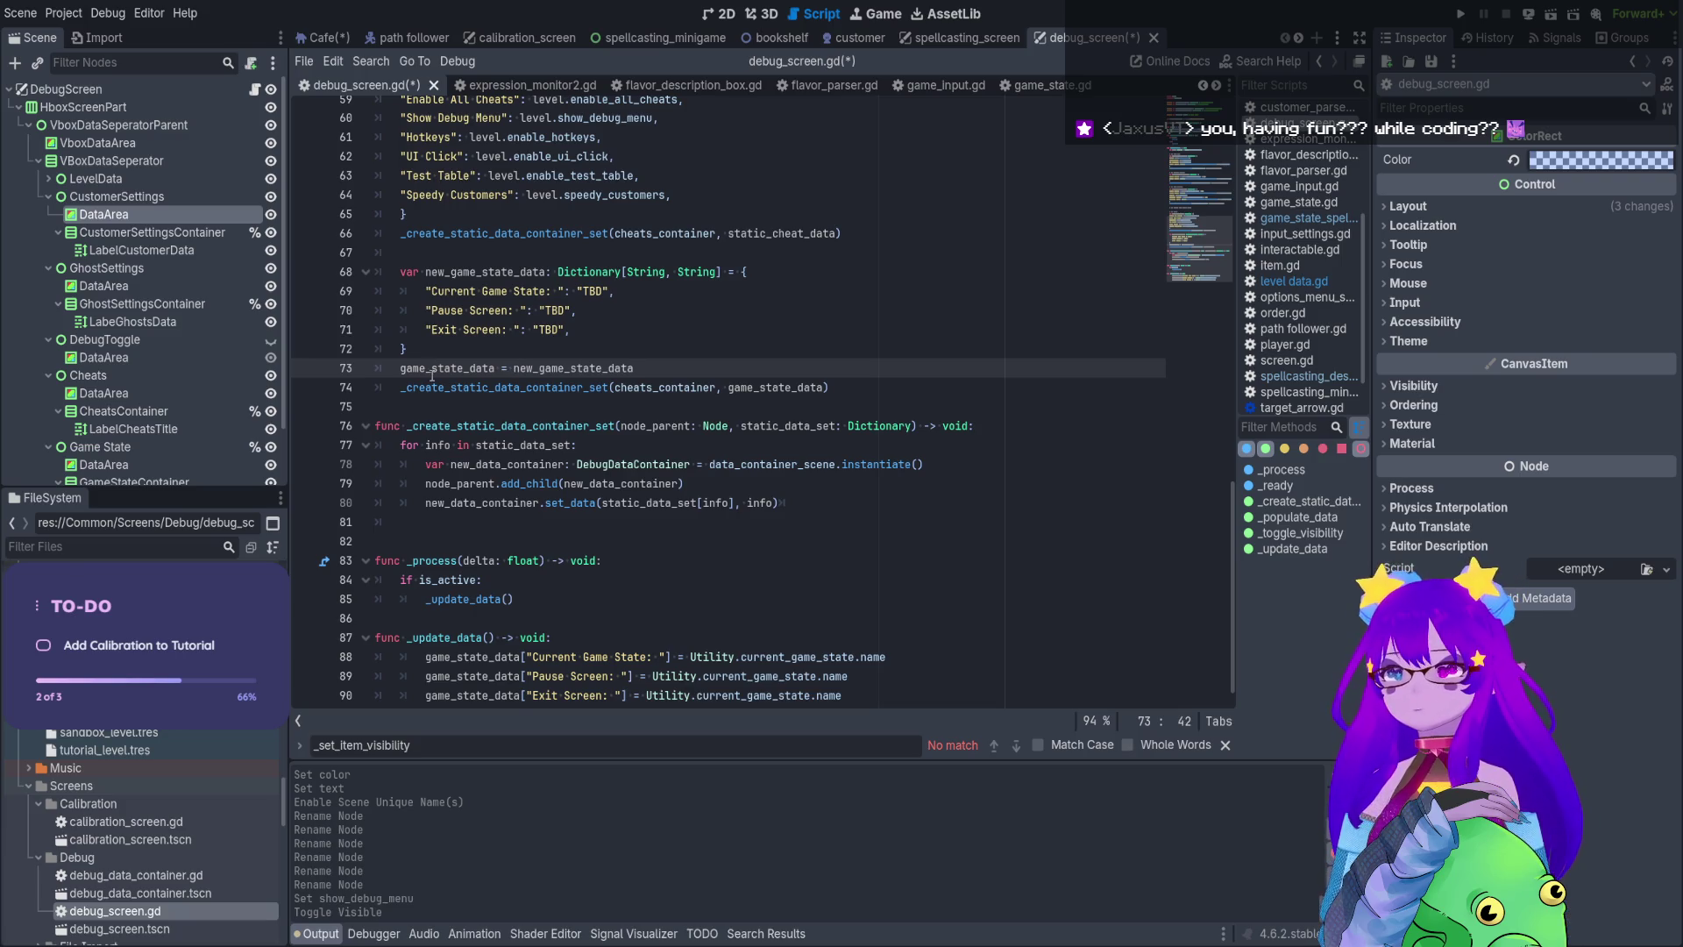
key("Down")
key("End")
key("ctrl+s")
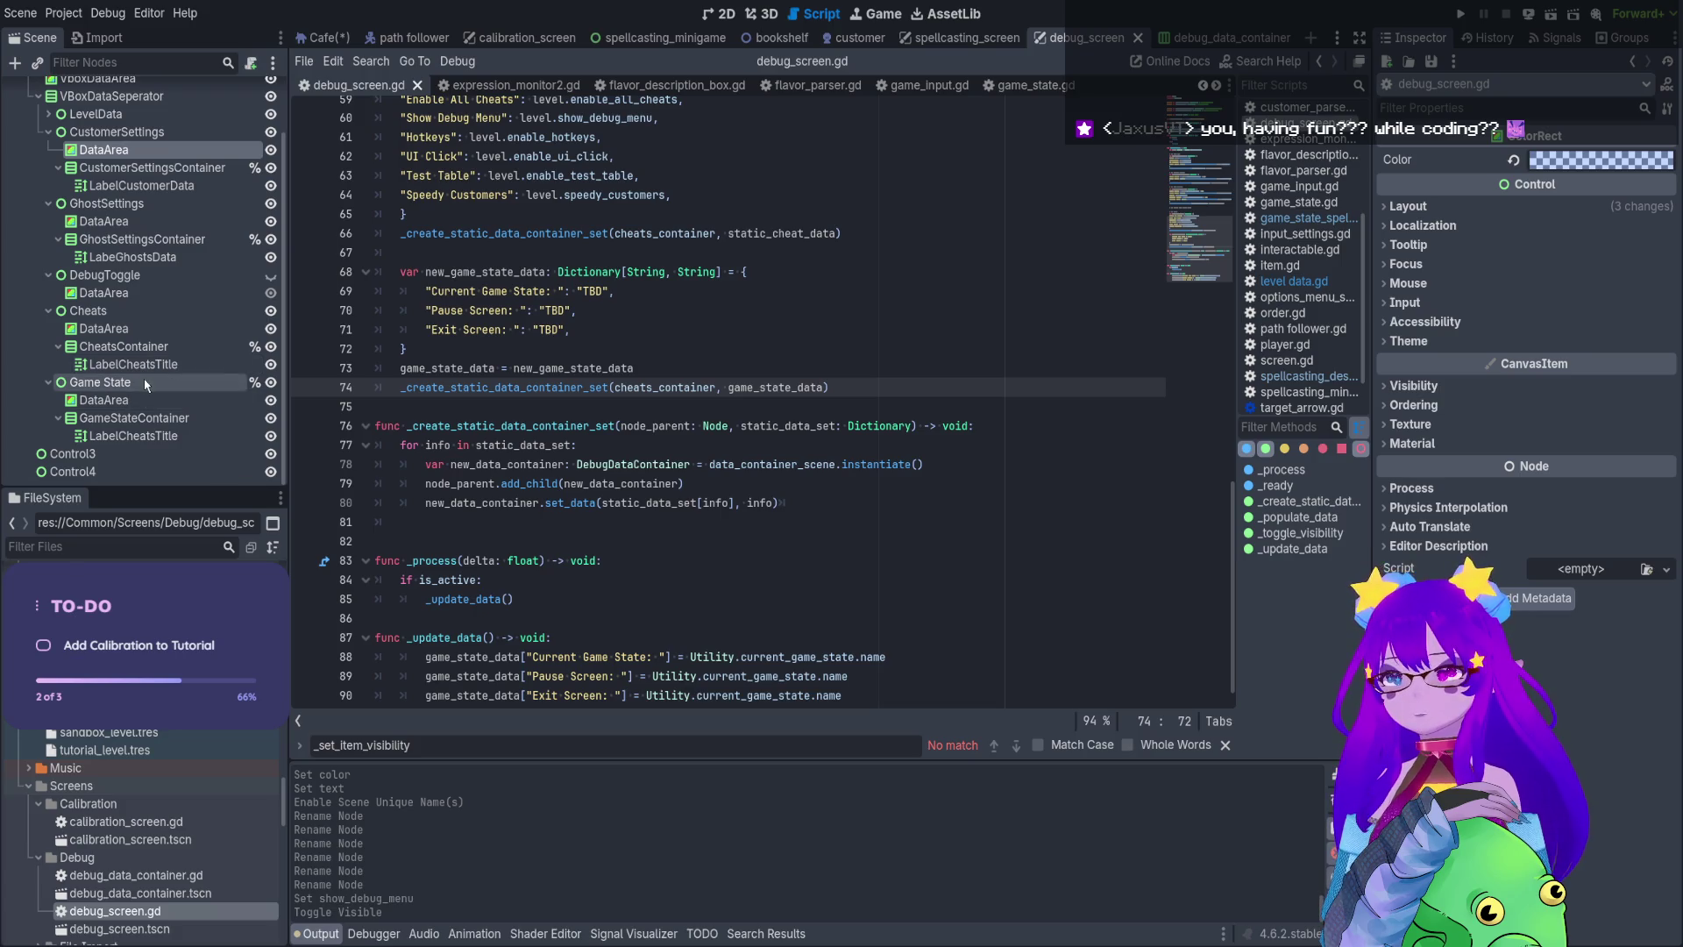
left_click(201, 421)
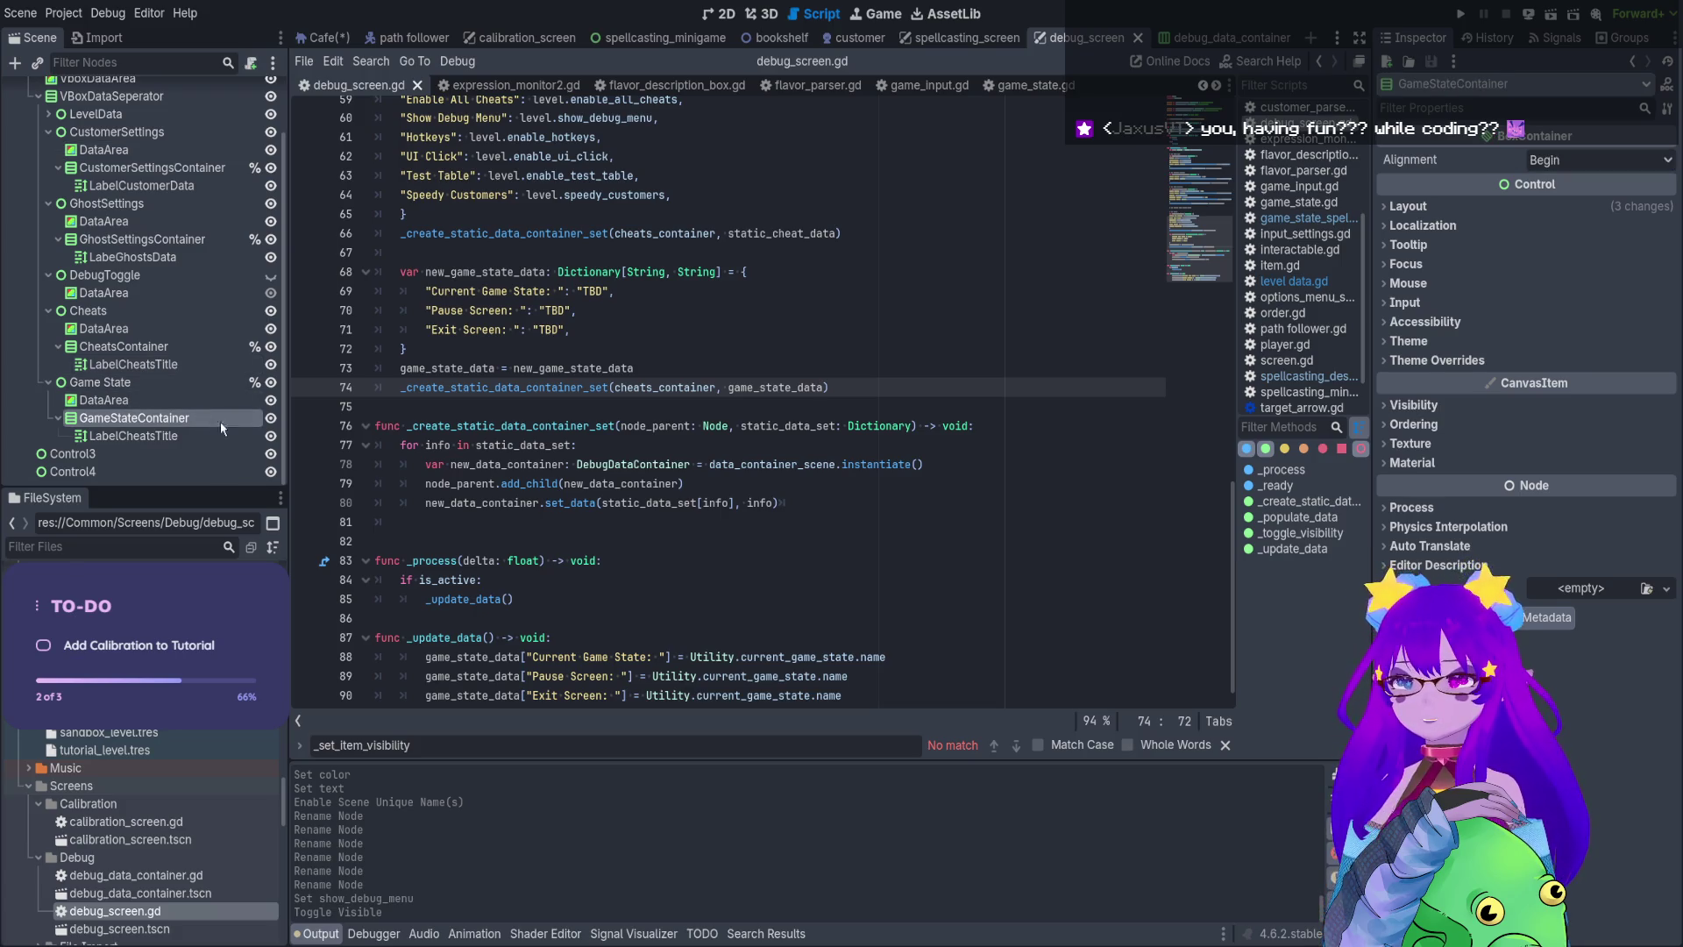
Make GameStateContainer a unique-name node and add an onready game_state_container reference in debug_screen.gd
key("ctrl+shift+u")
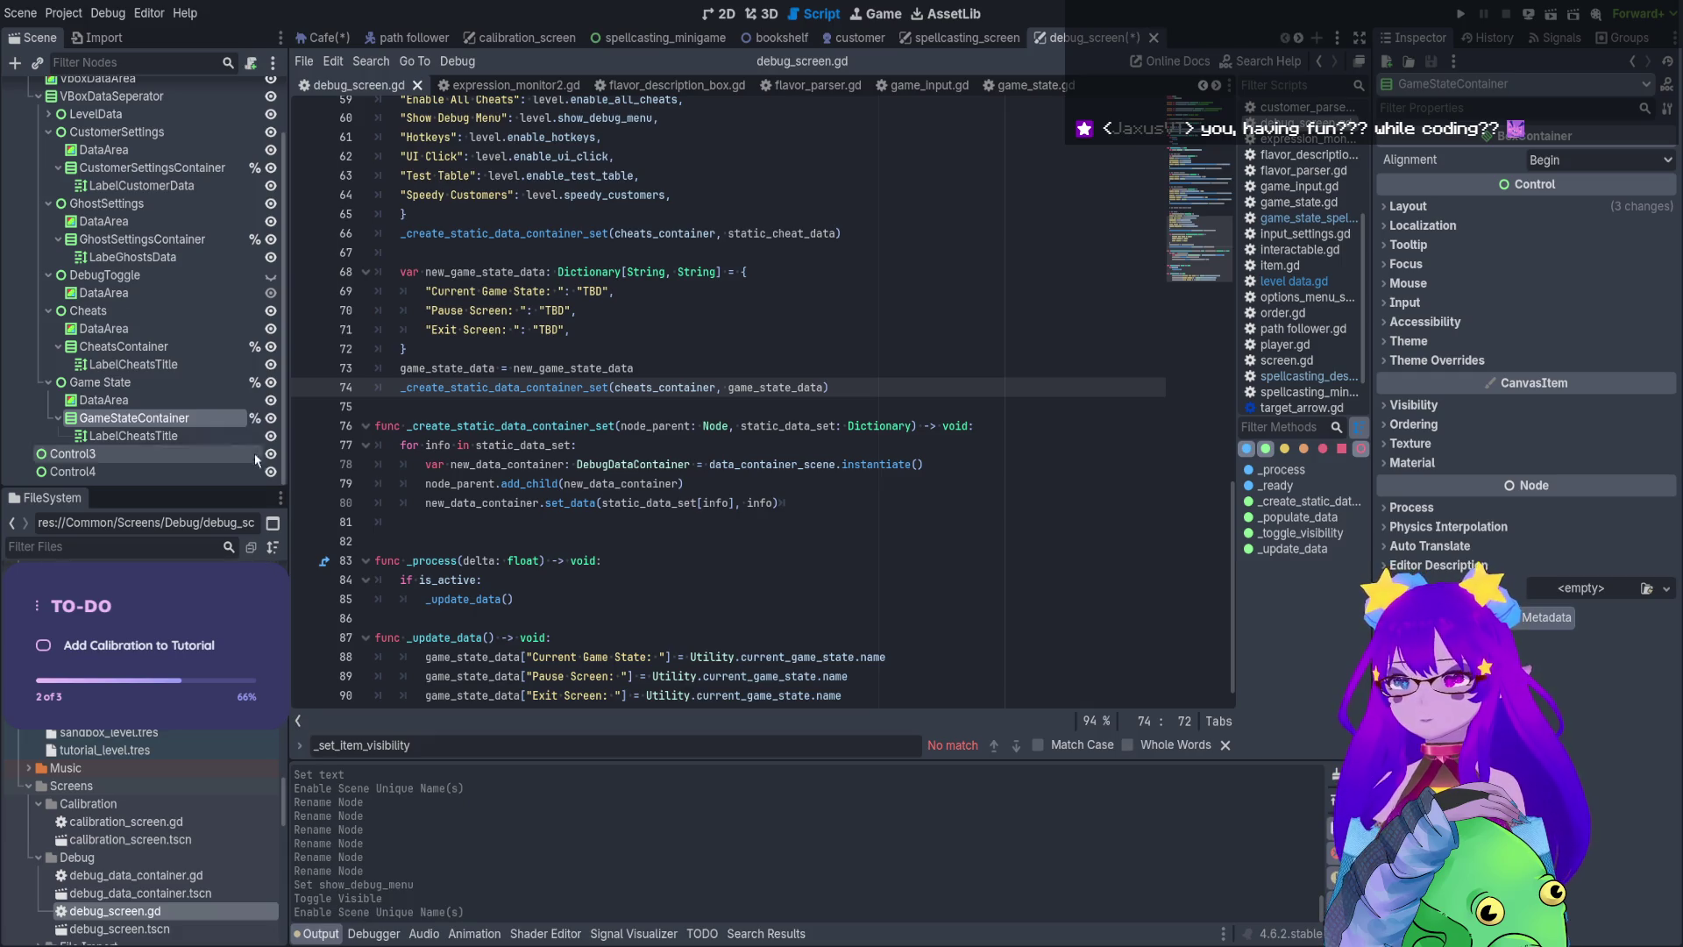
scroll(321, 414, "up", 20)
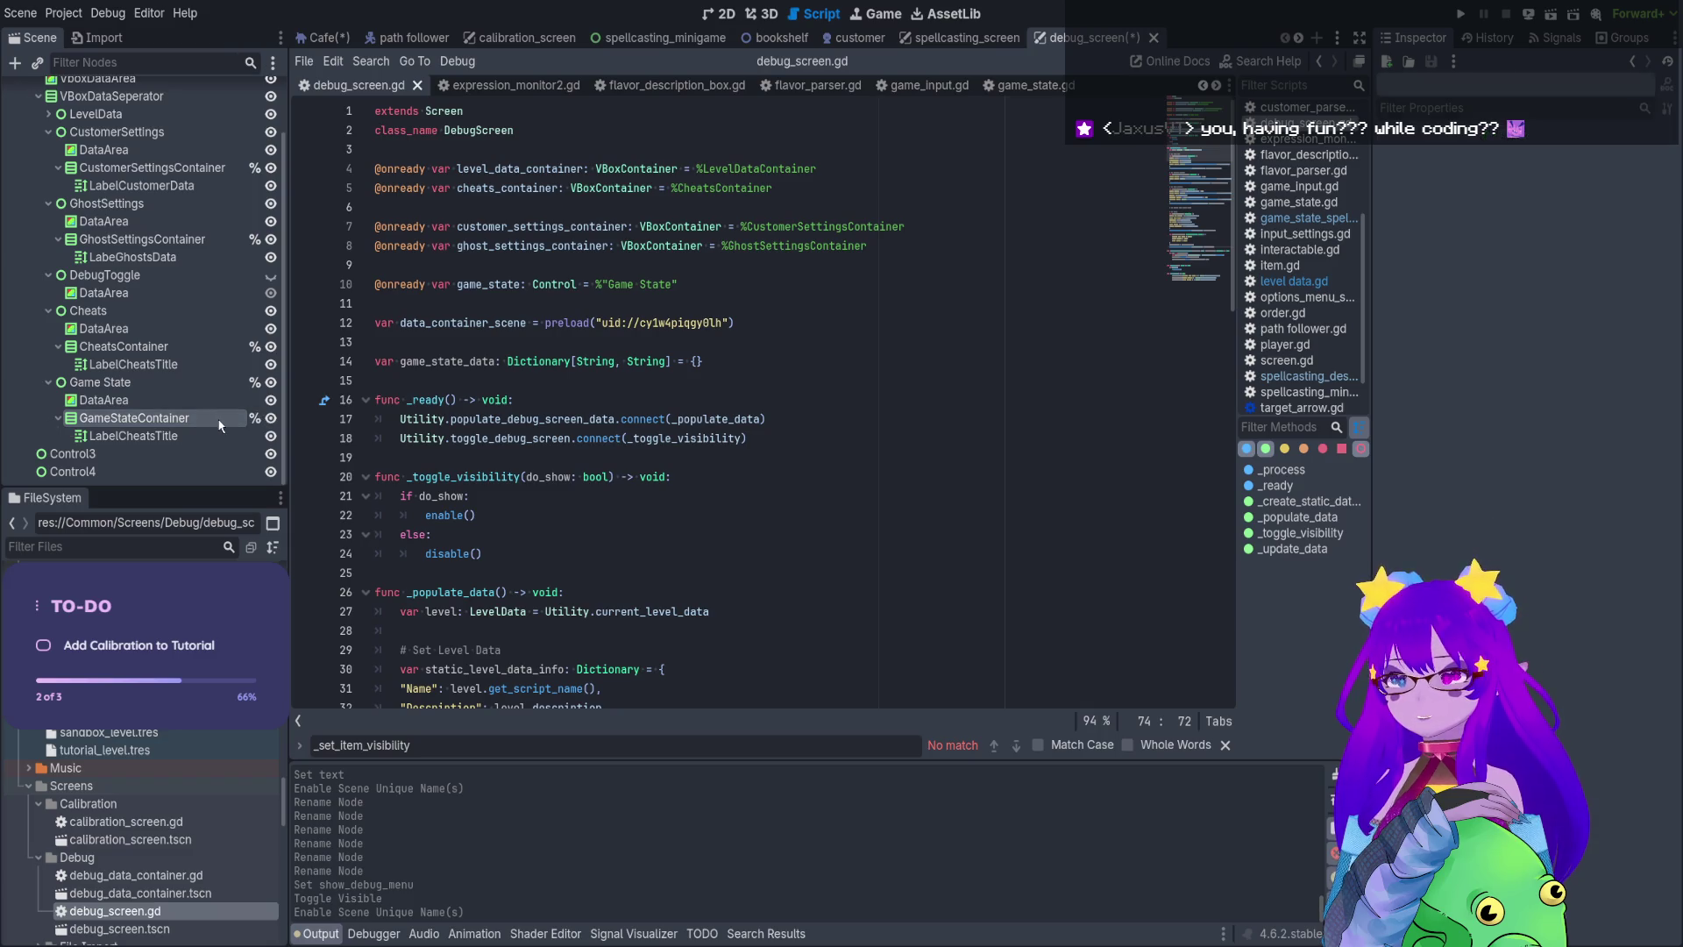
left_click_drag(230, 428, 501, 305)
double_click(501, 304)
key("ctrl+c")
Replace cheats_container with game_state_container on line 75 and save the scene and script
scroll(716, 355, "down", 15)
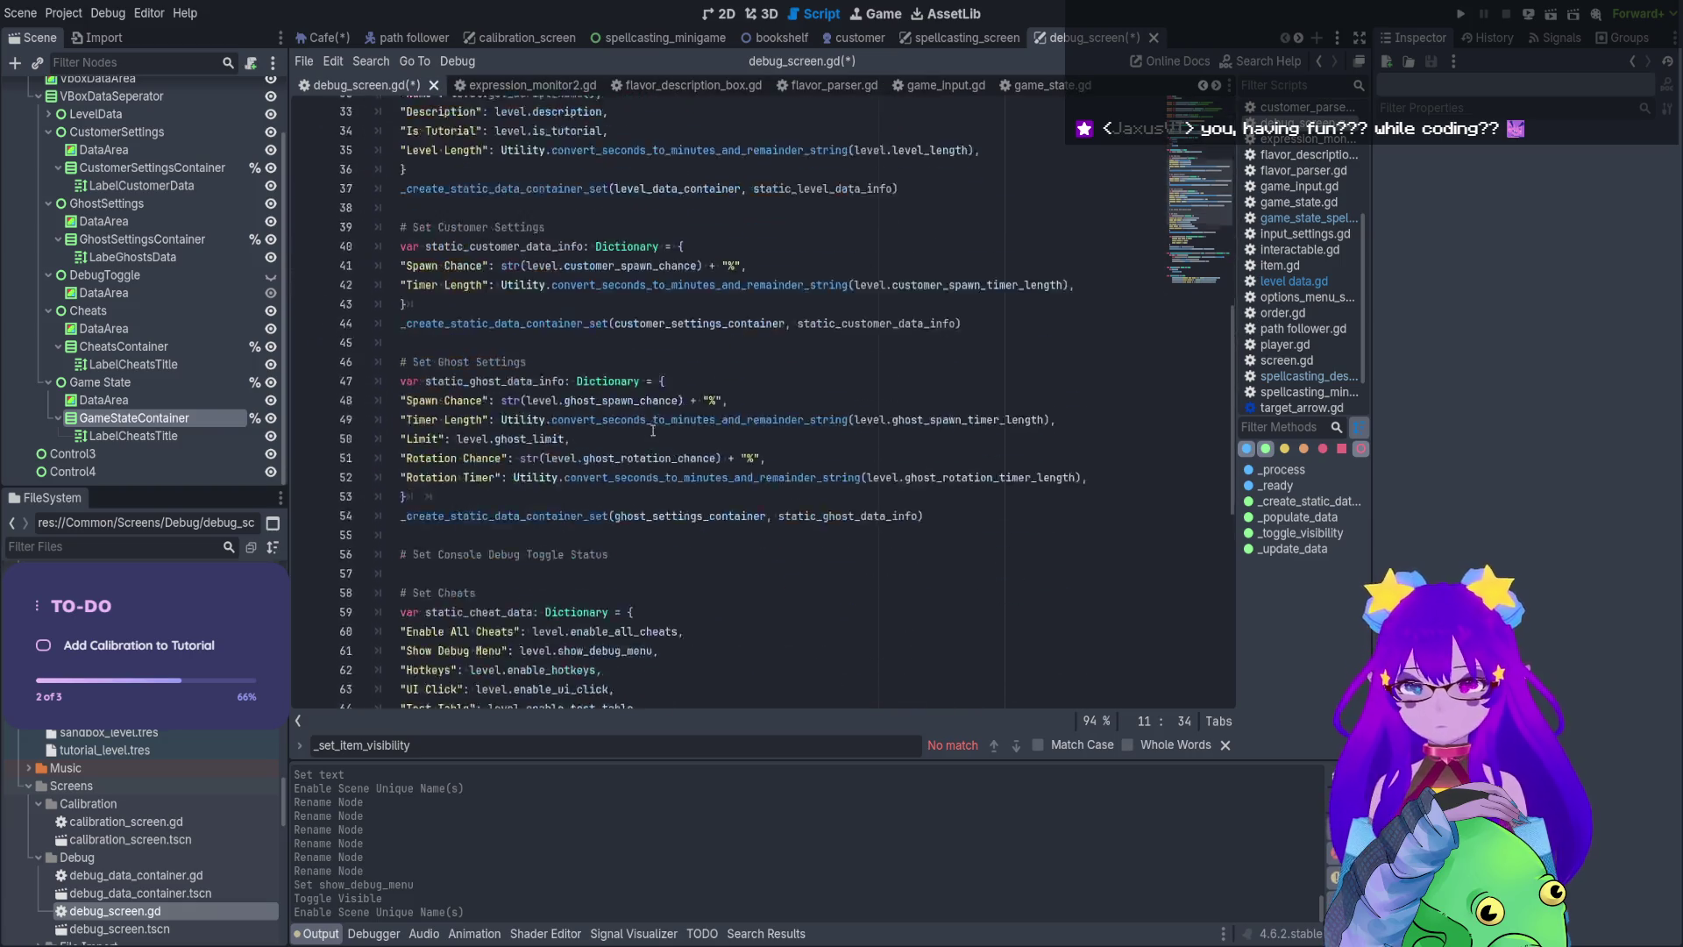
scroll(713, 435, "down", 4)
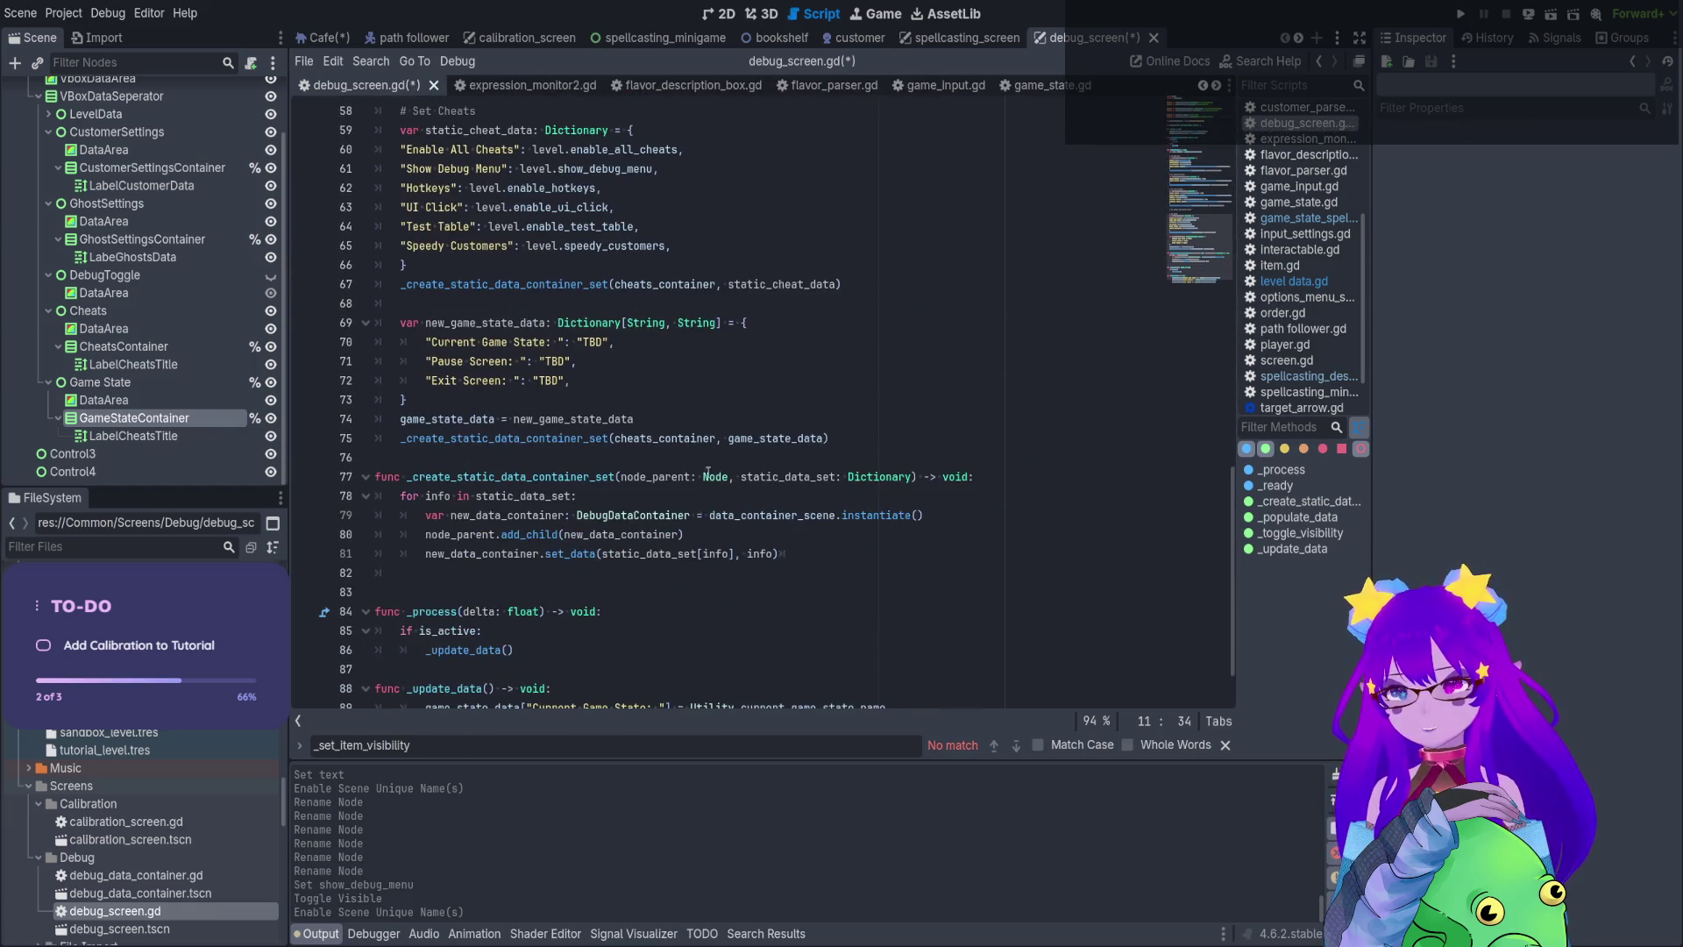
scroll(659, 452, "down", 1)
double_click(685, 382)
key("ctrl+v")
key("ctrl+s")
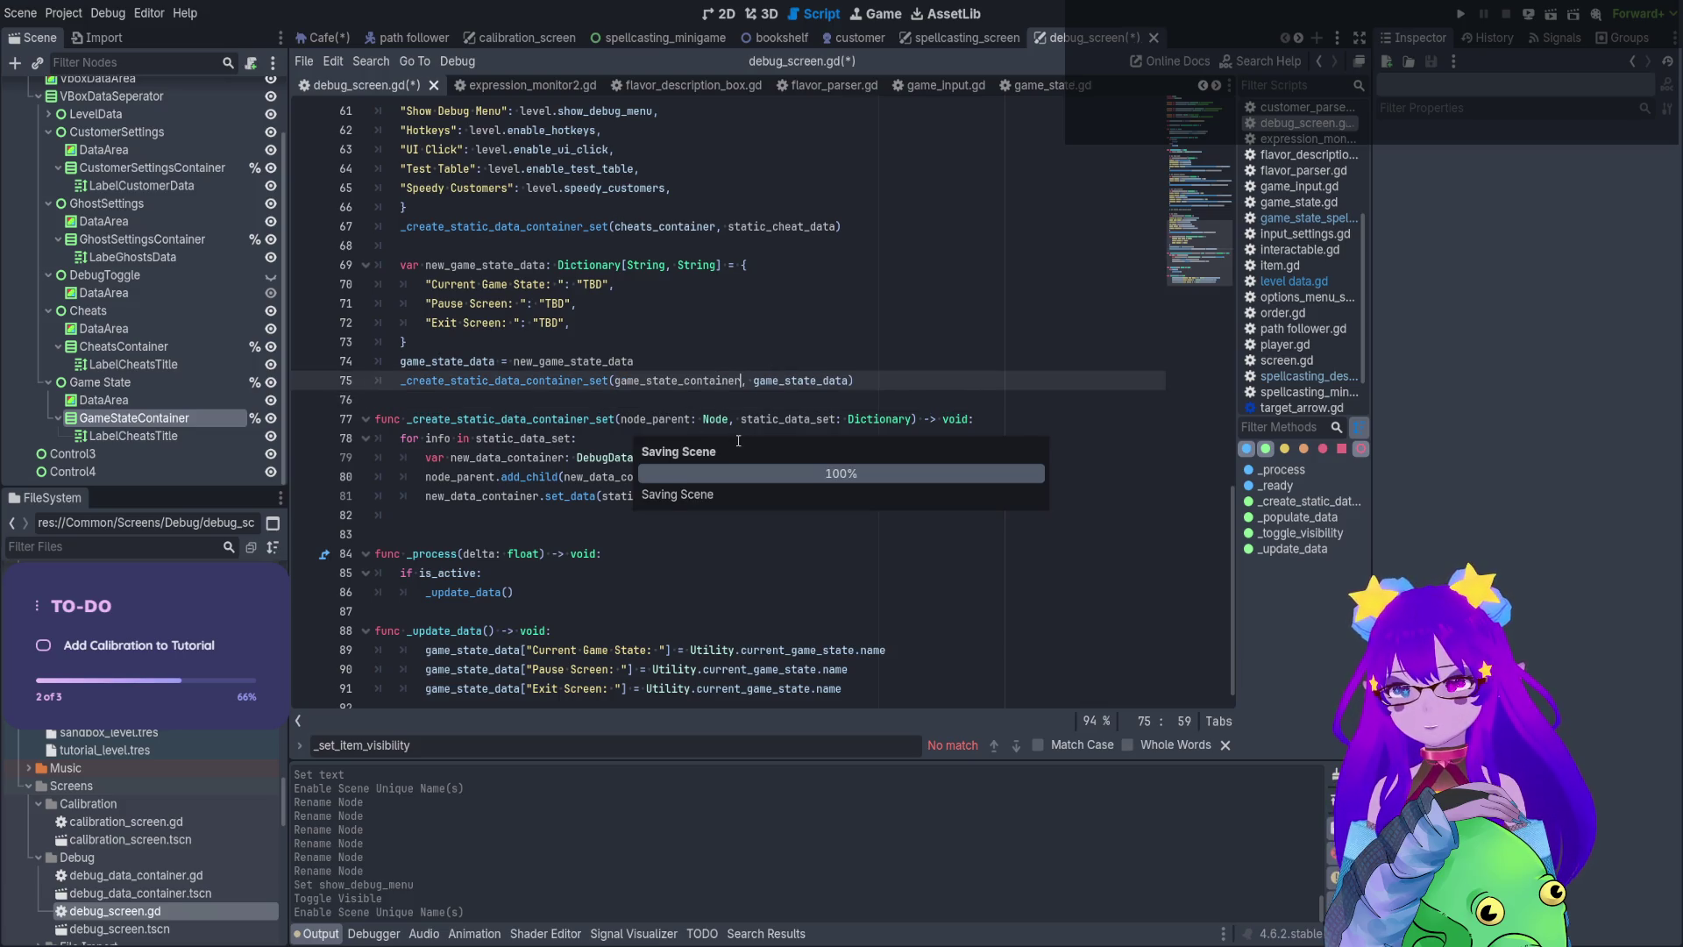
scroll(739, 441, "down", 1)
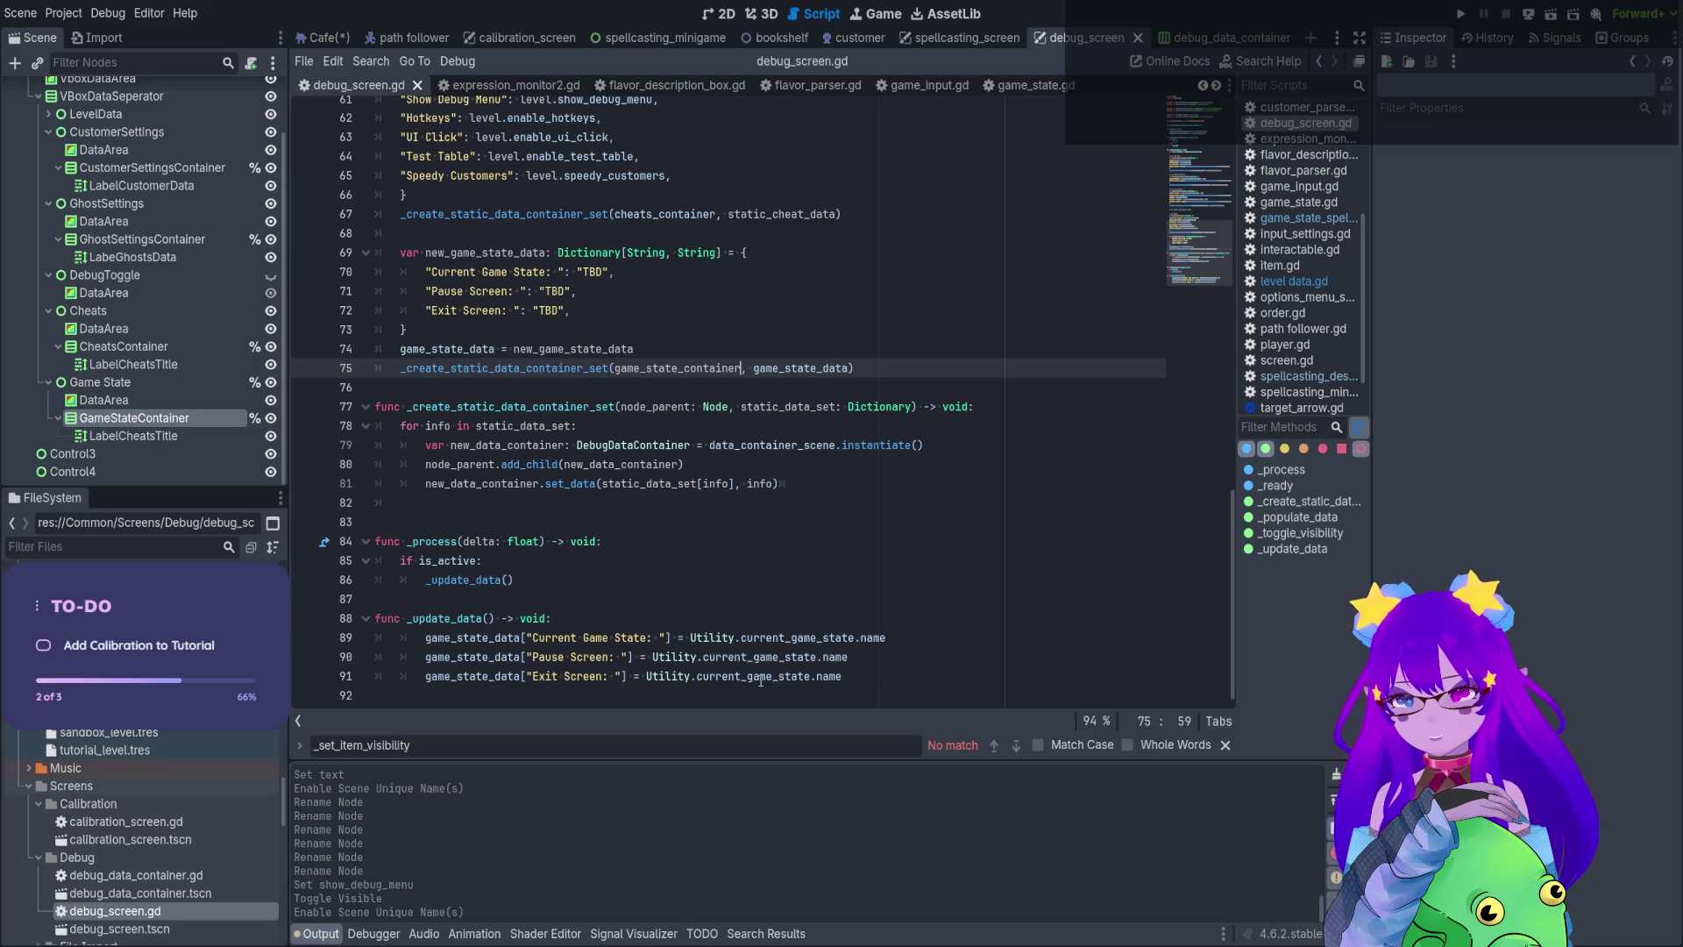
left_click(793, 639)
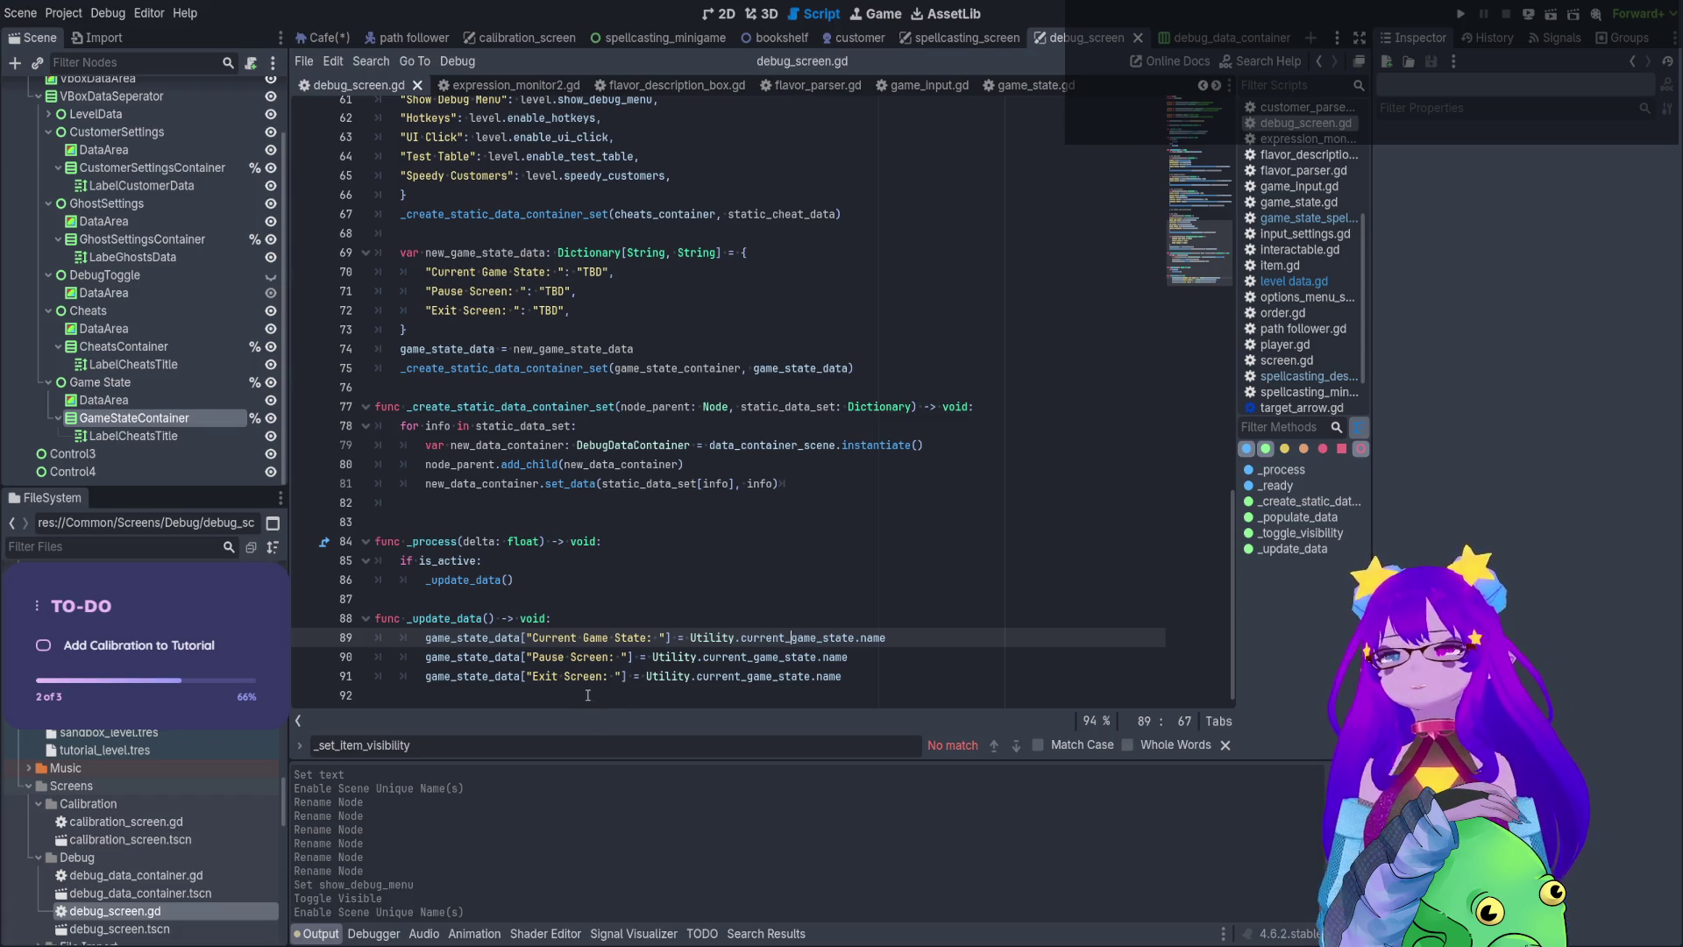
Change the Pause Screen line 90 to read current_game_state.pause_screen.name
left_click(747, 656)
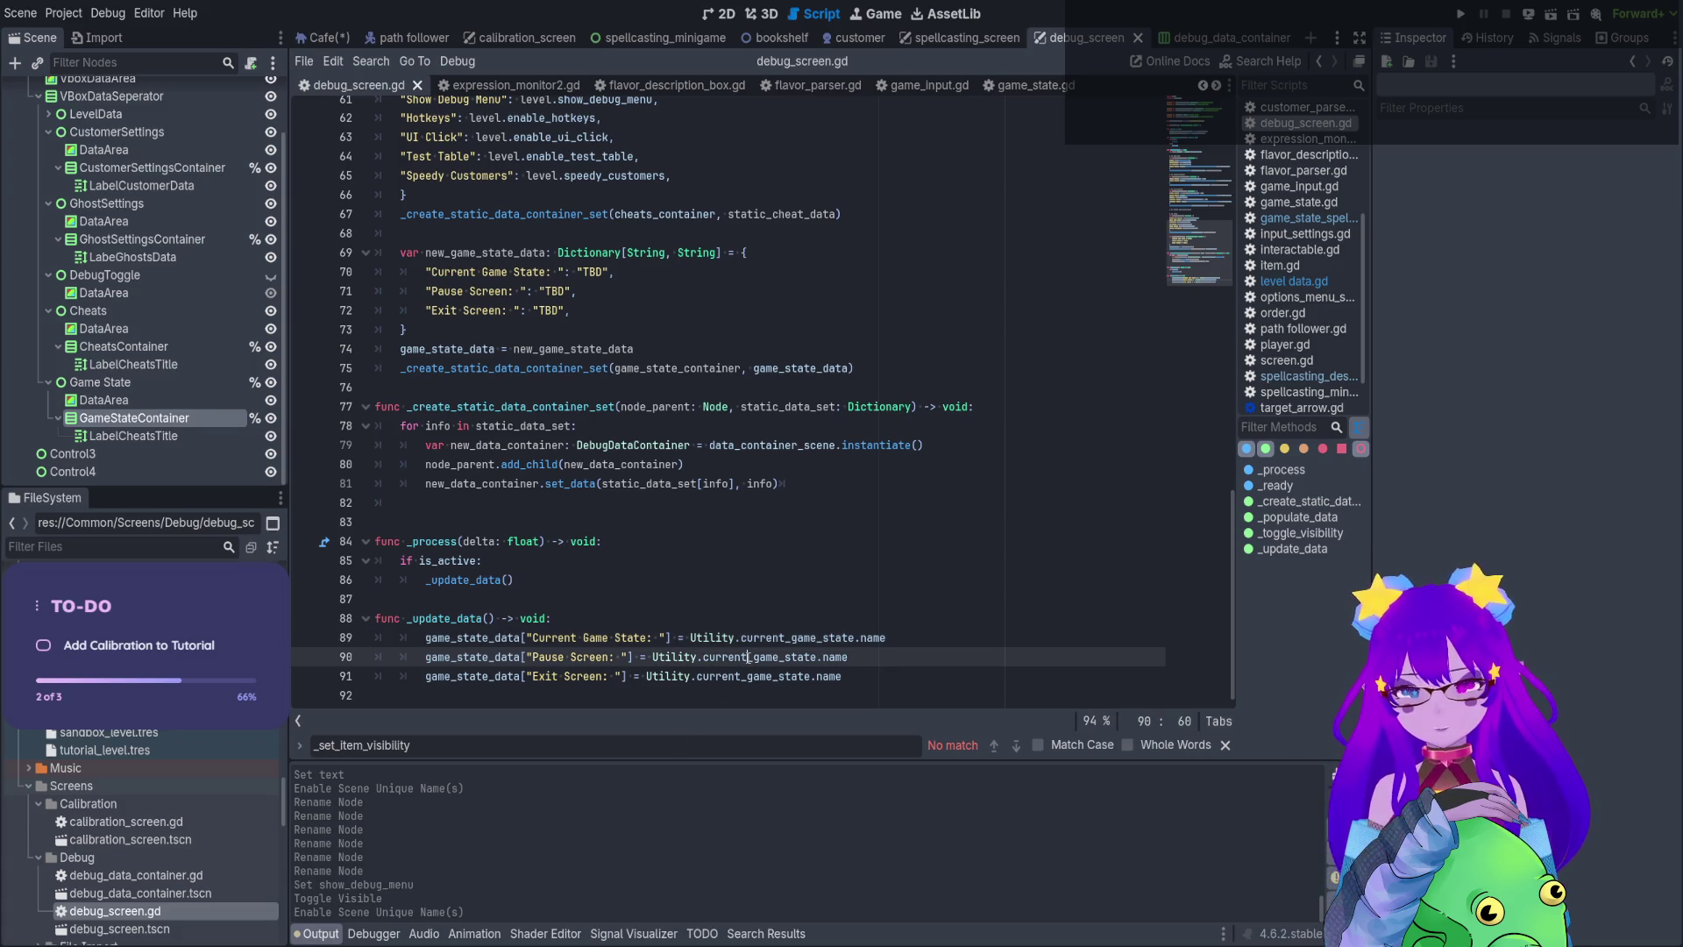
double_click(748, 656)
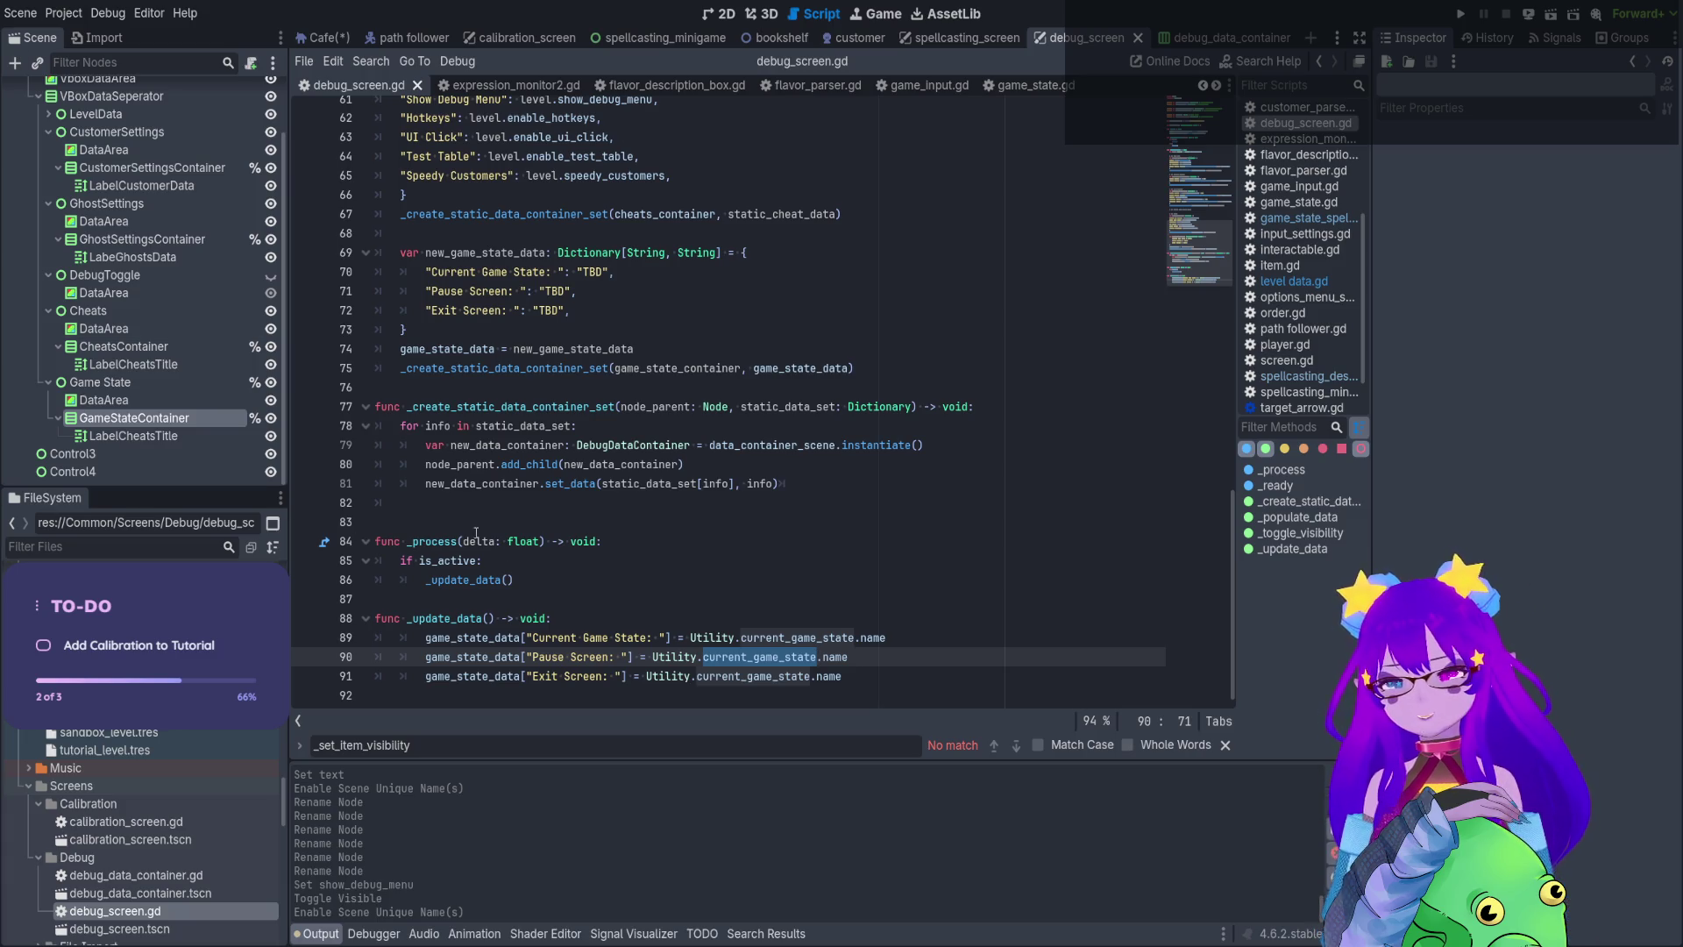
left_click(822, 658)
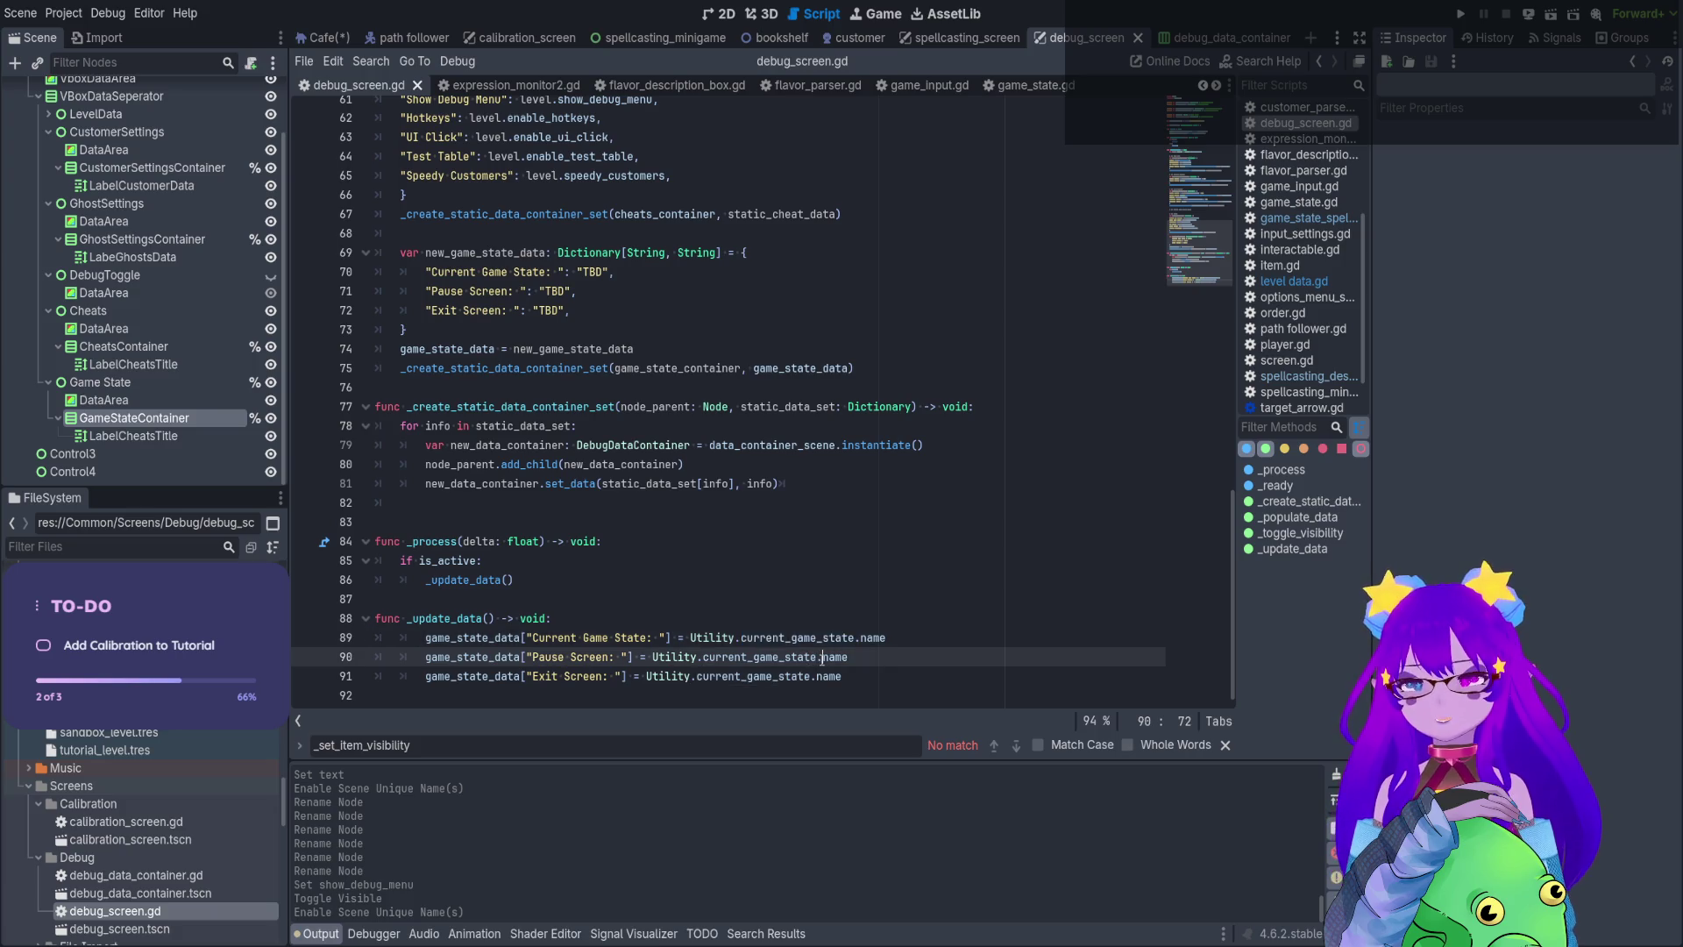
type("pause_s")
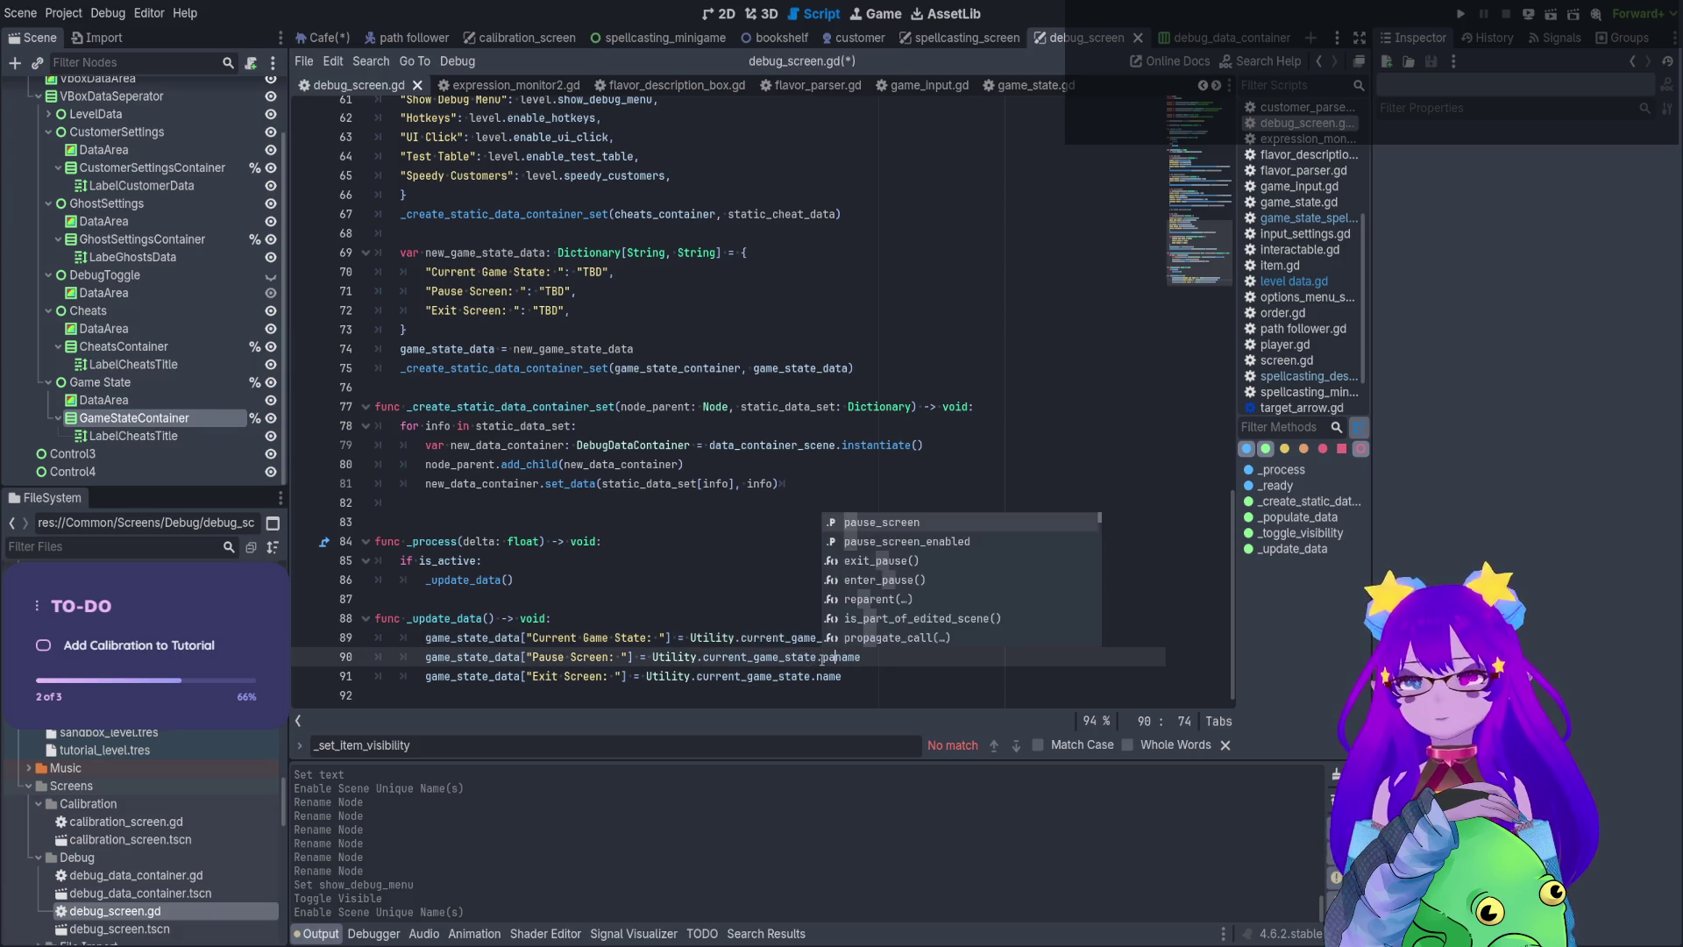
key("Return")
type(".")
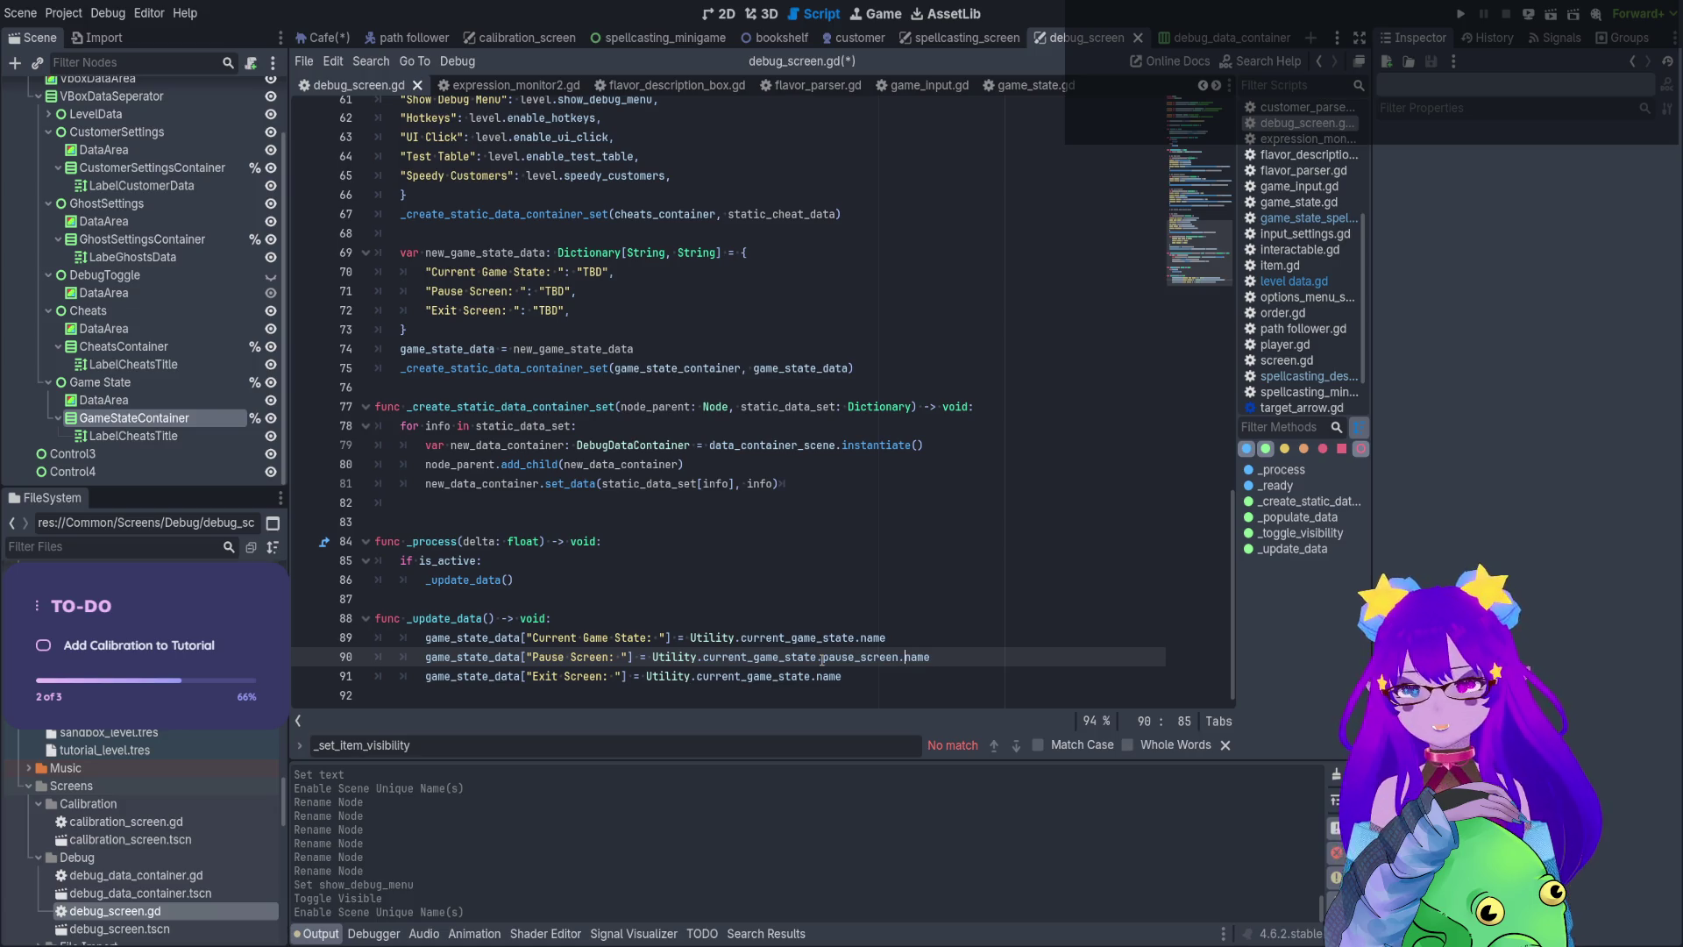
Begin retyping the Exit Screen reference on line 91, saving the script and clearing the parse errors
left_click(818, 678)
type("exit.")
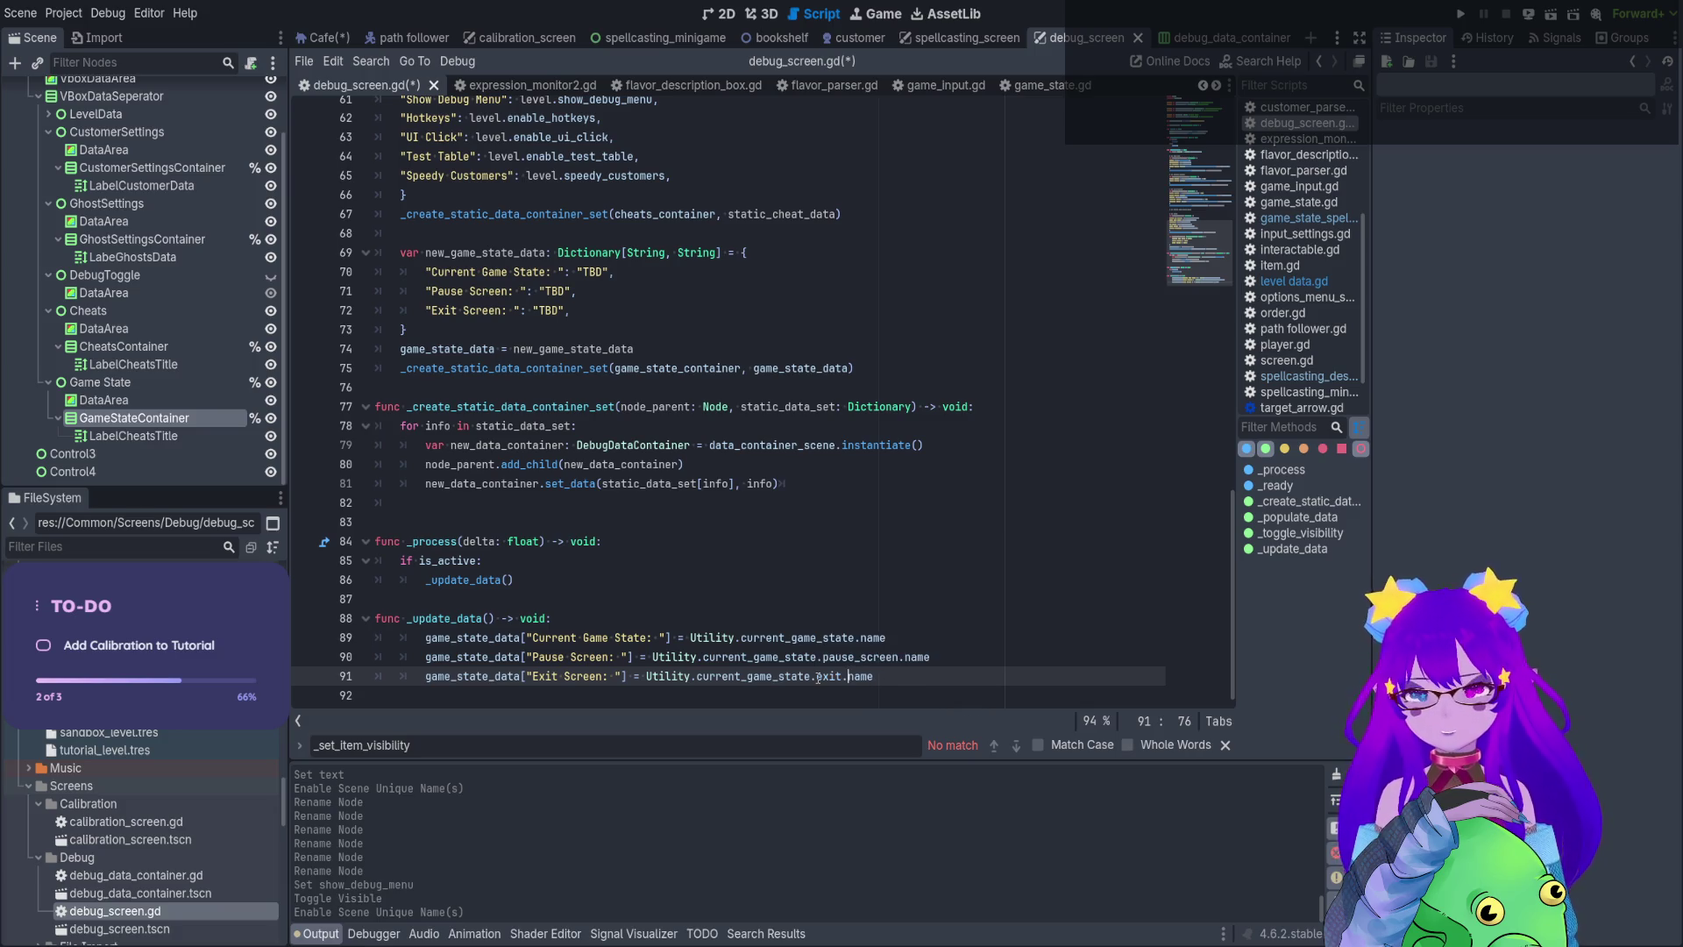
left_click(642, 524)
key("ctrl+s")
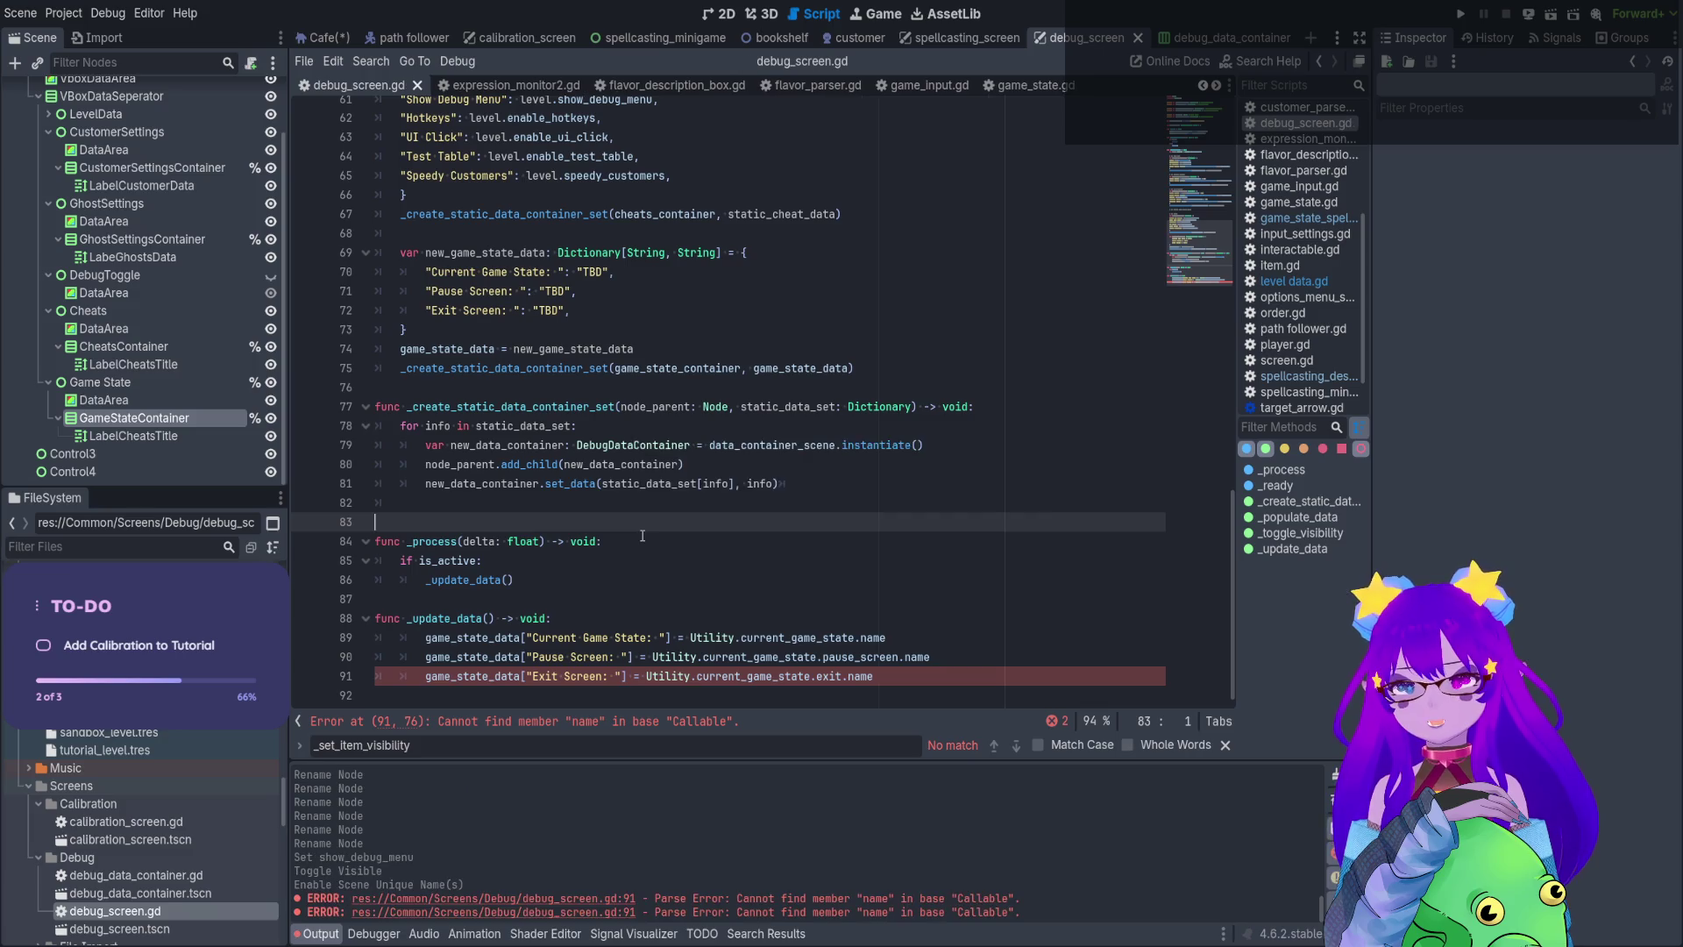
left_click(835, 676)
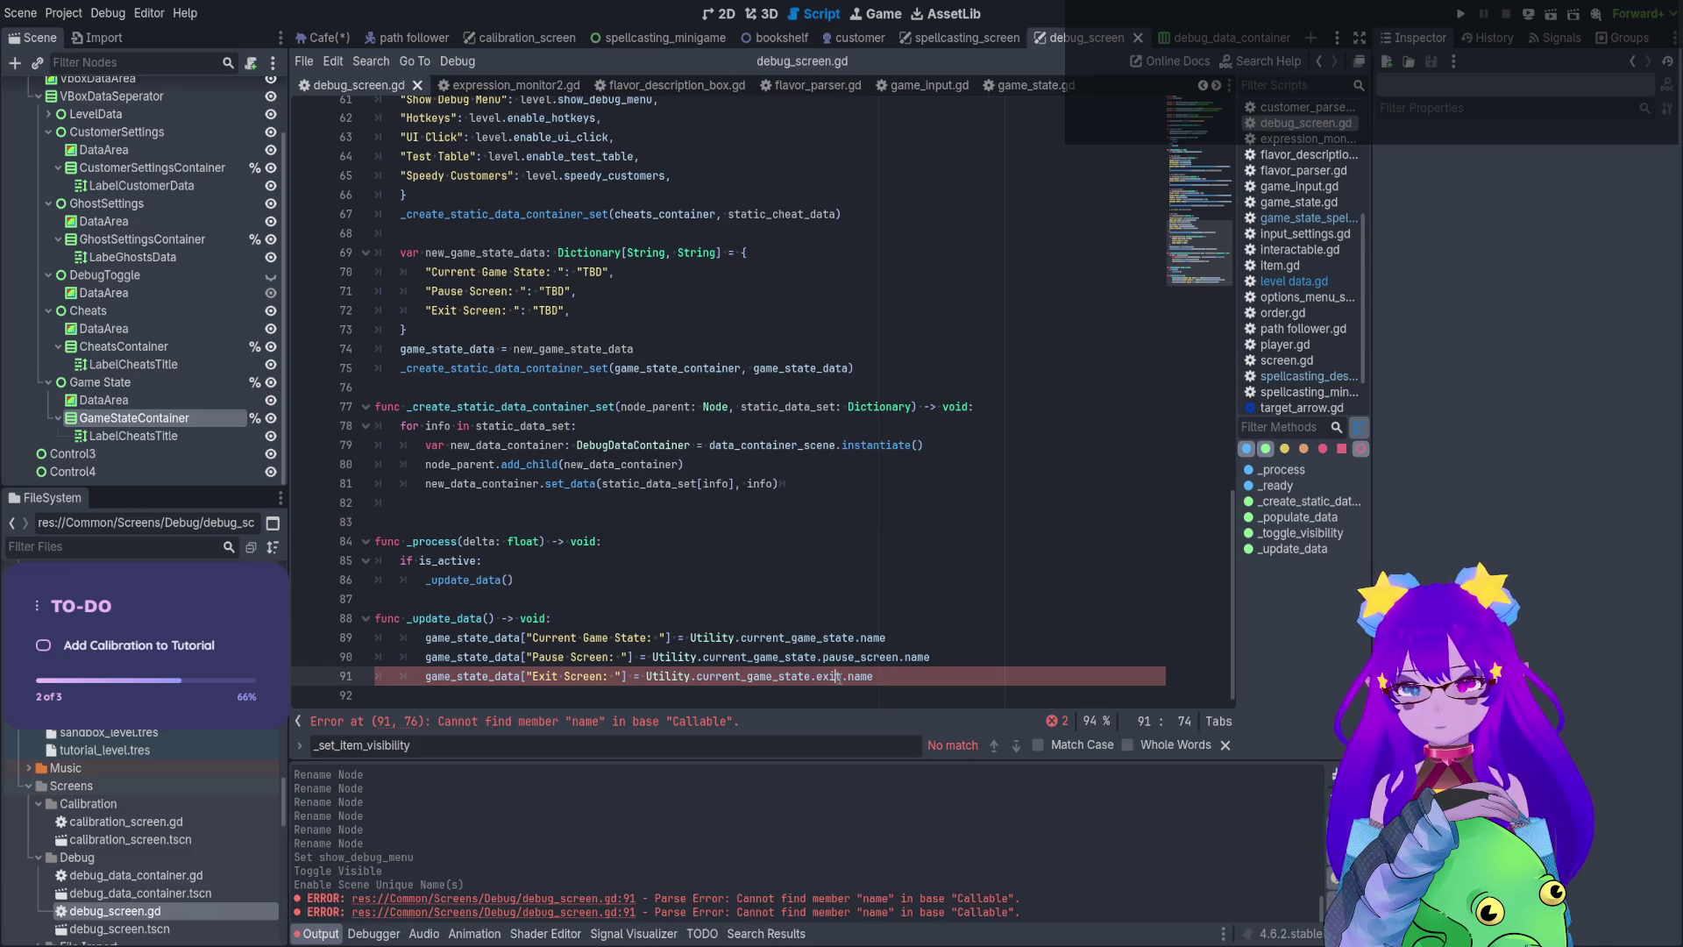
type("_sc")
key("BackSpace")
key("BackSpace")
key("BackSpace")
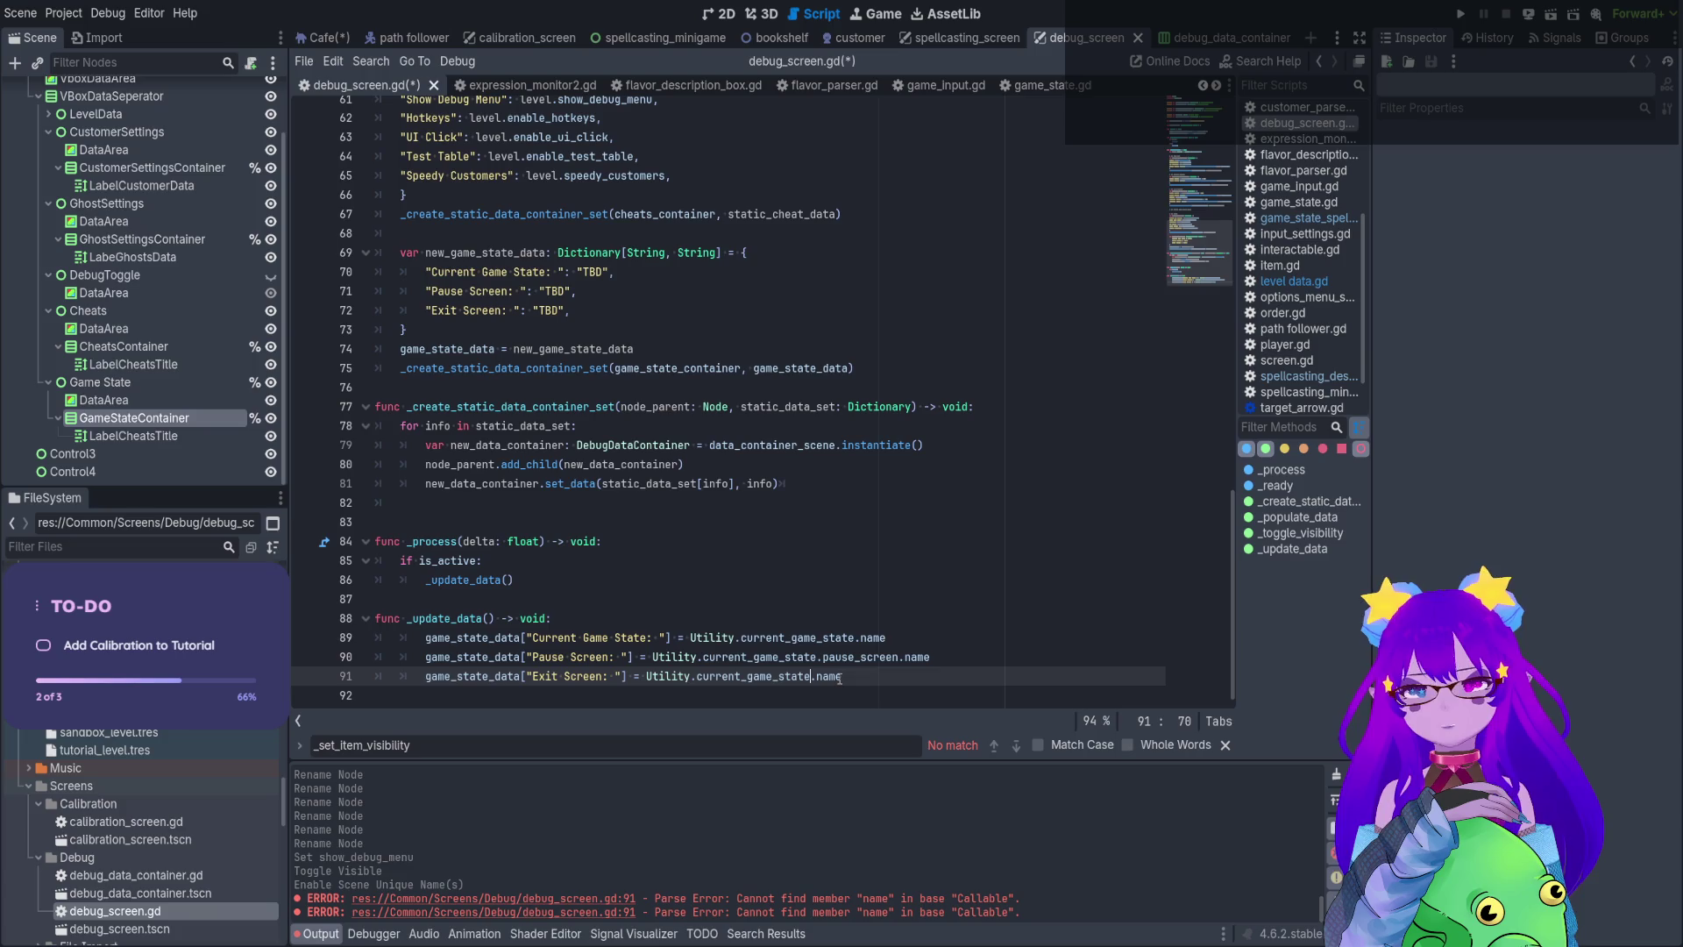
type(".")
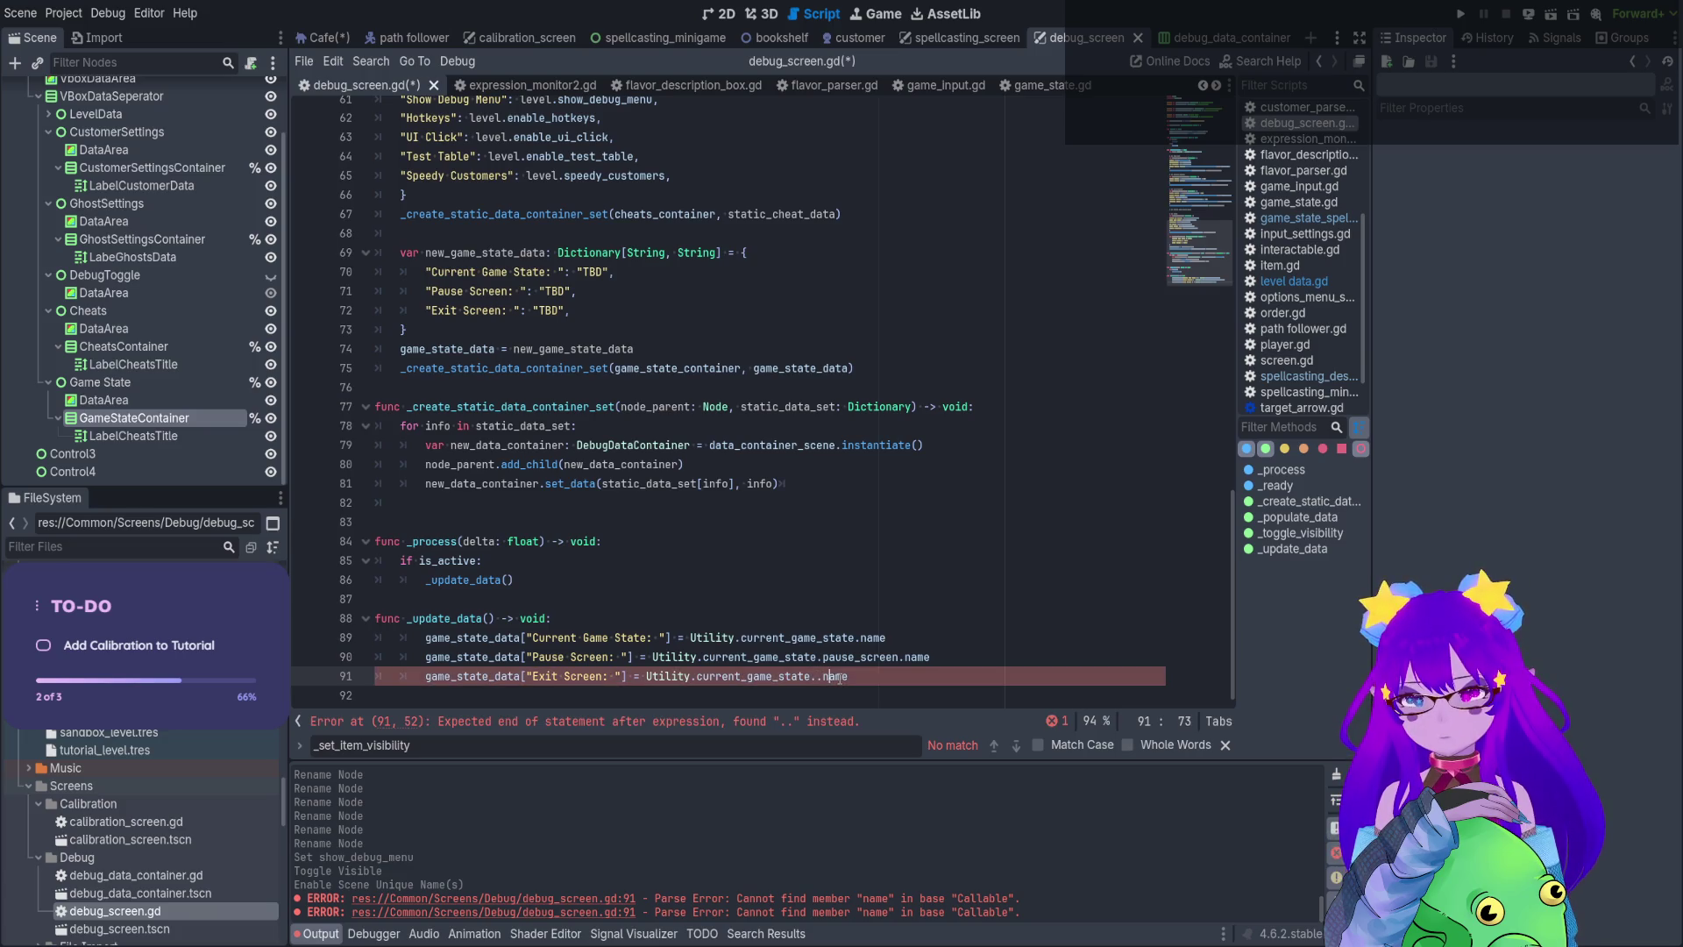
key("BackSpace")
key("BackSpace")
key("BackSpace")
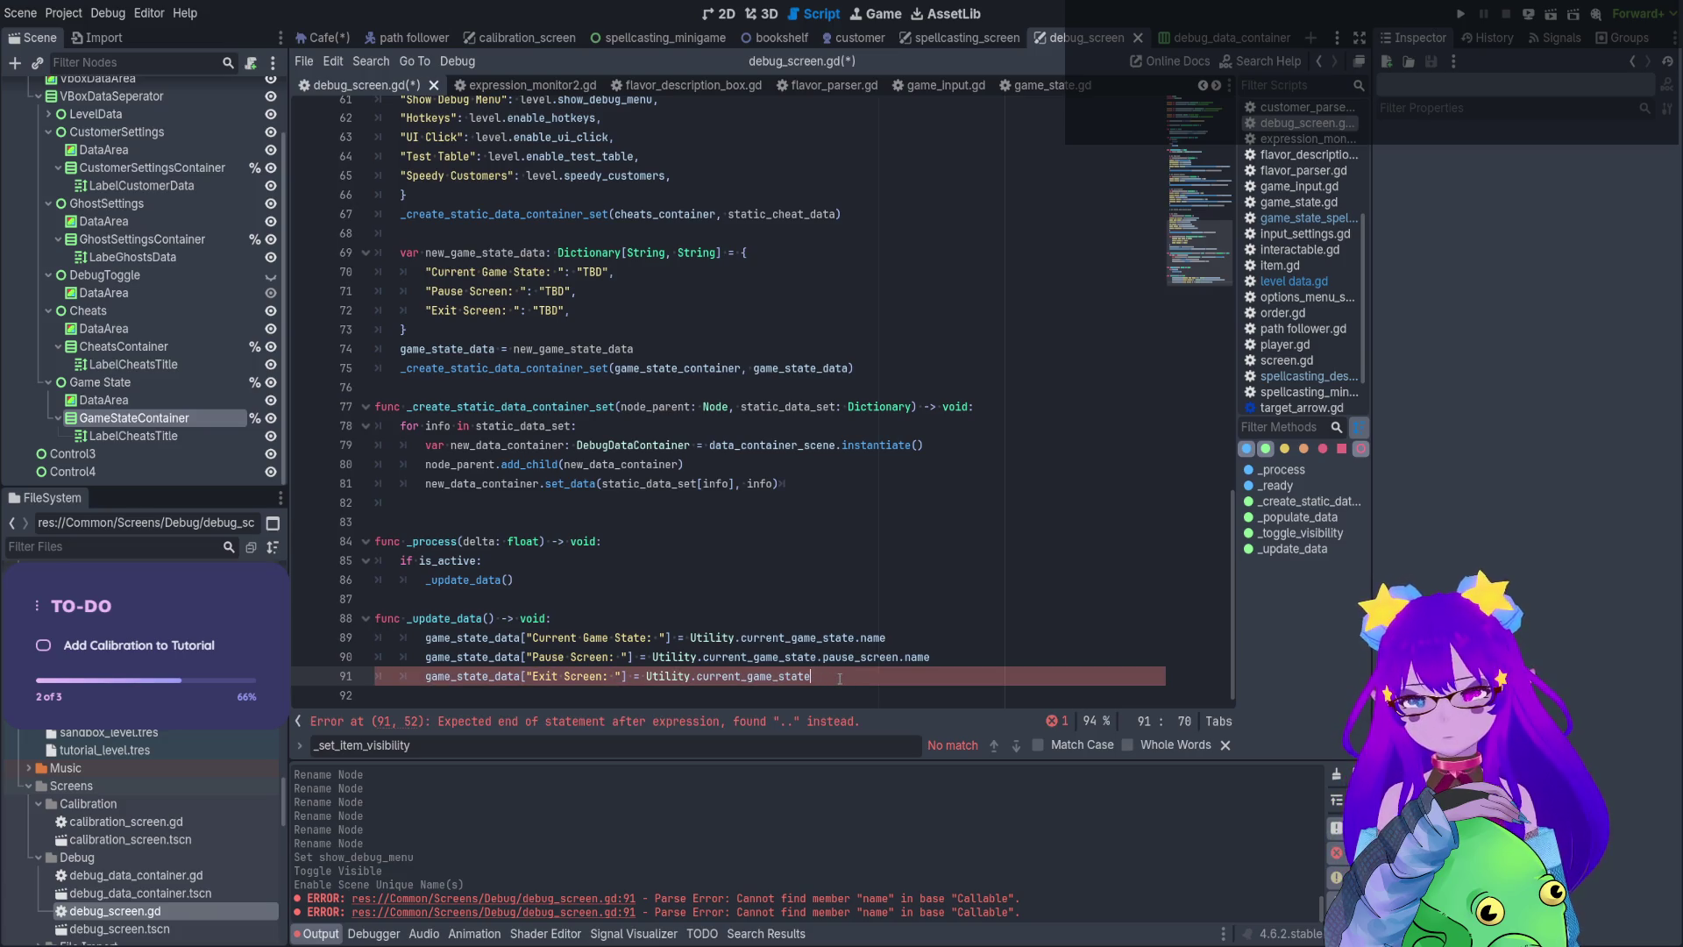
type(".ex")
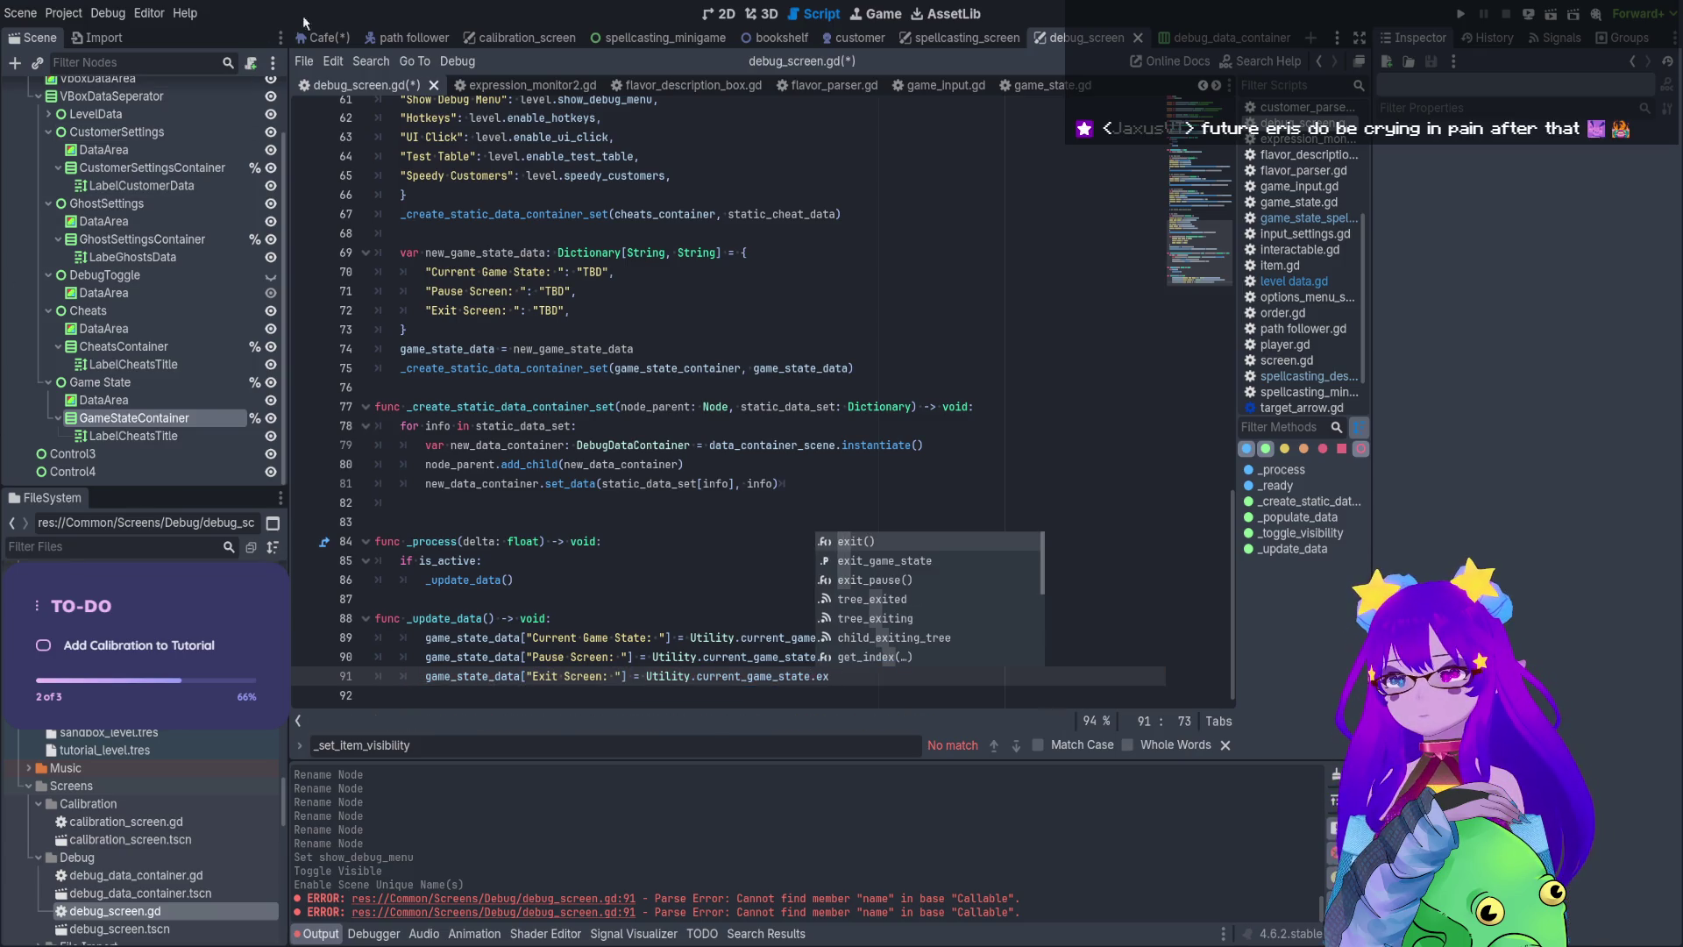
Look up exit_game_state in the GameState class, finish line 91 as current_game_state.exit_game_state.name, and save
left_click(767, 673, "ctrl")
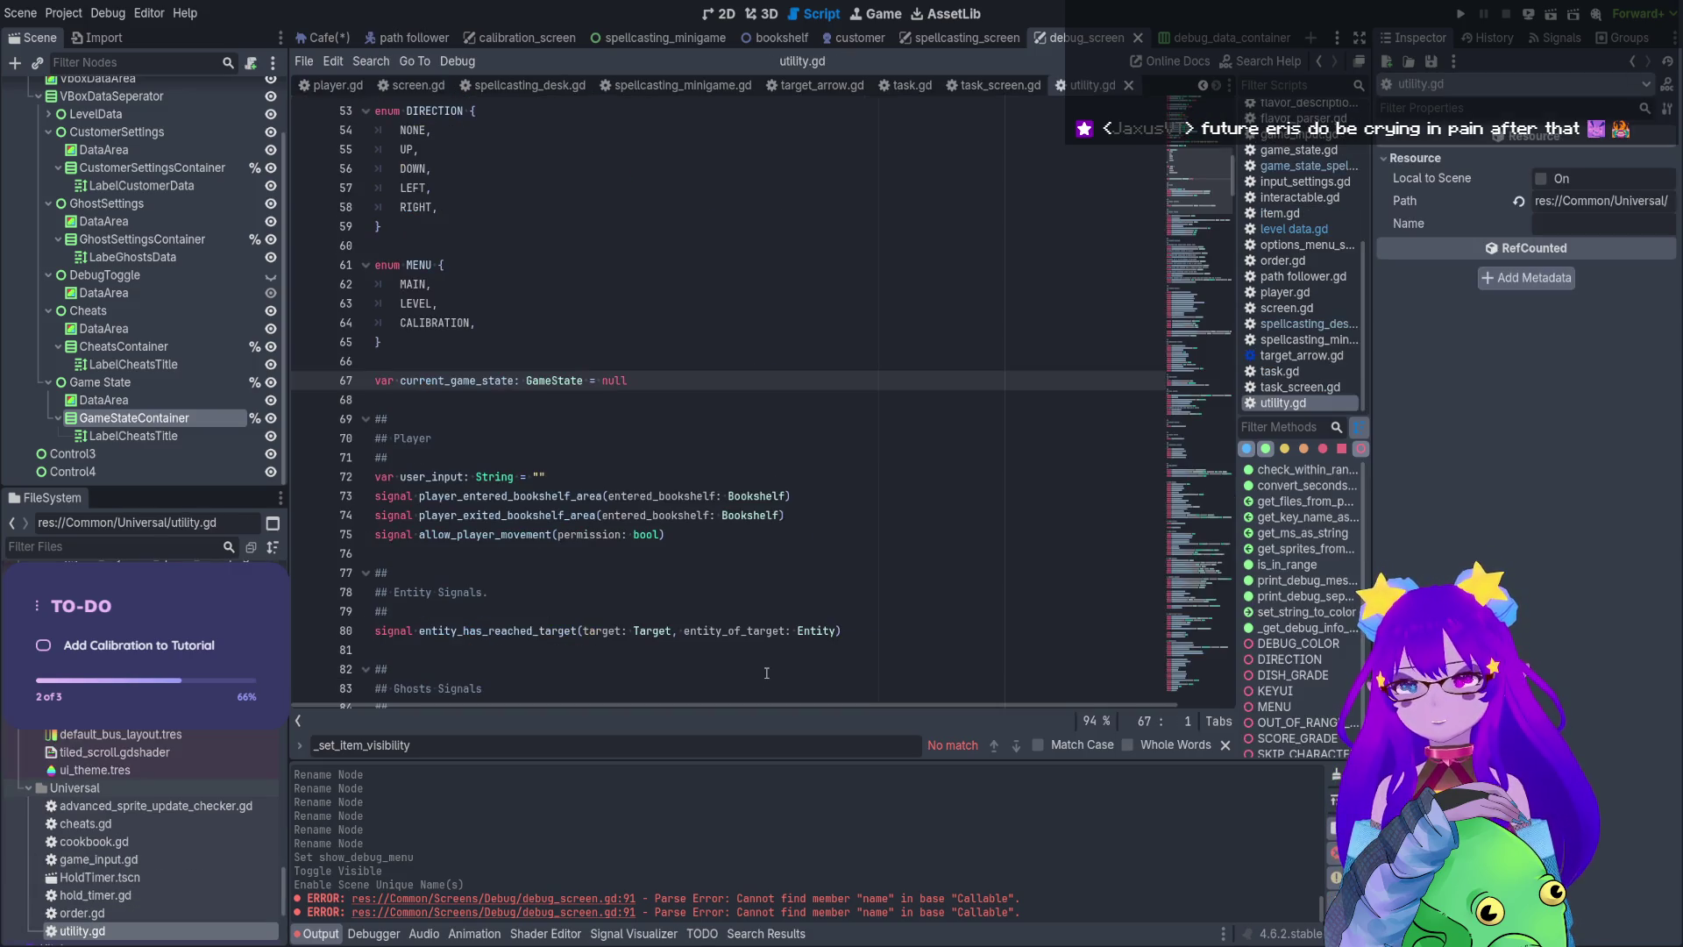
left_click(541, 380, "ctrl")
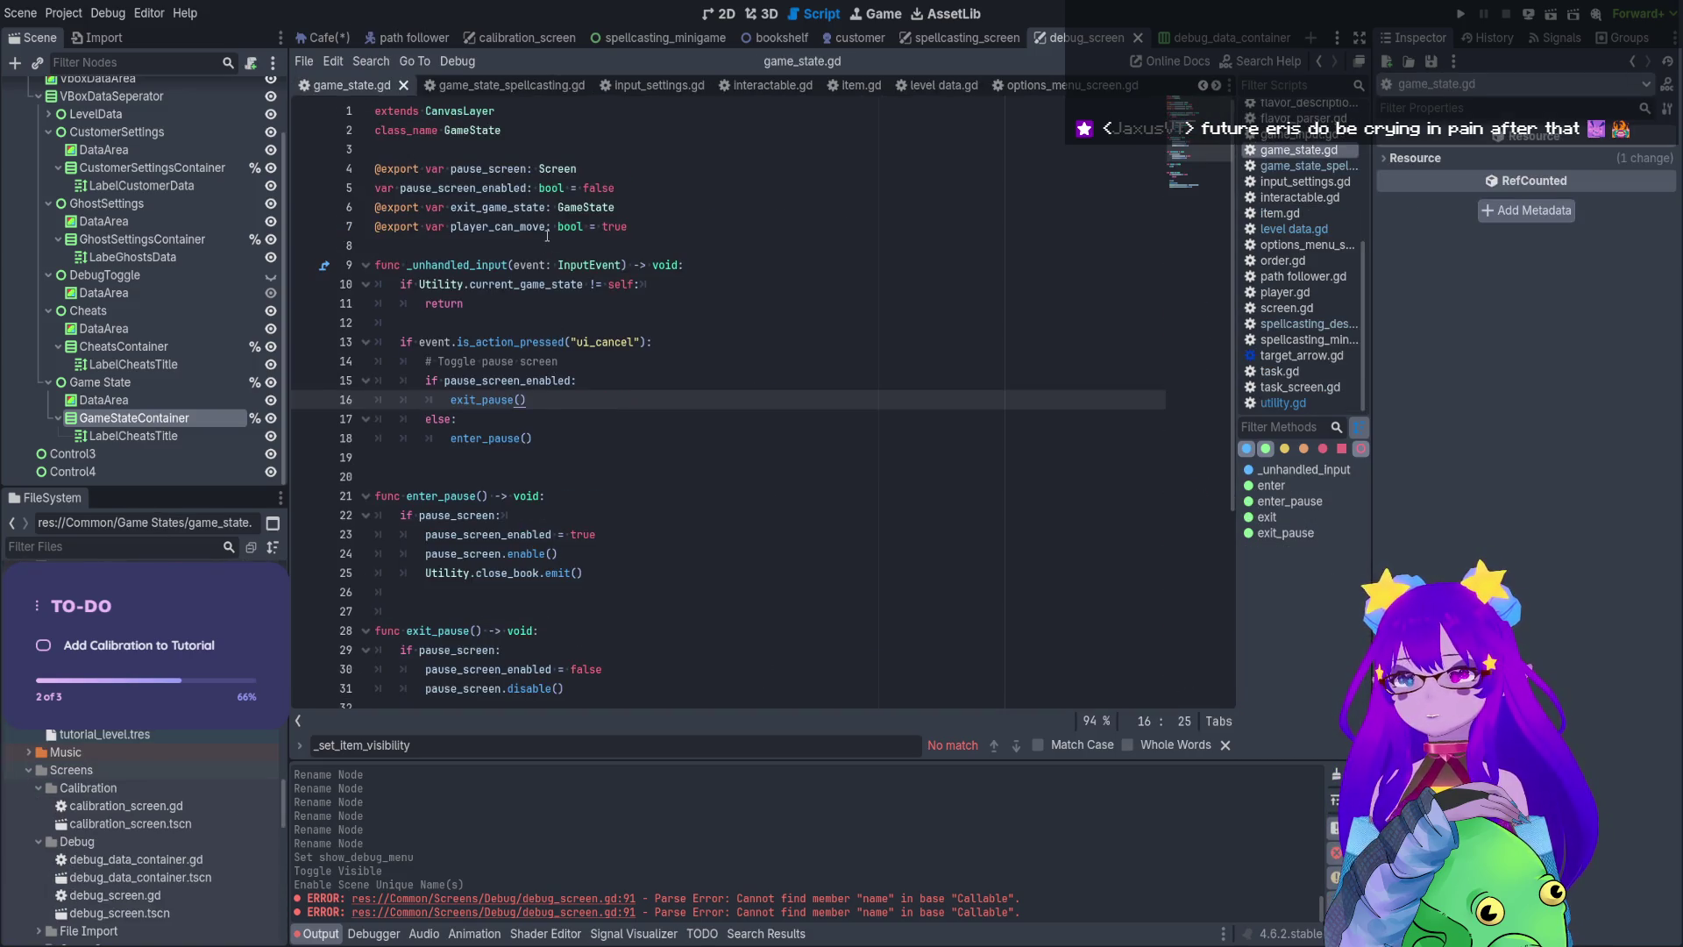
left_click(536, 207)
double_click(535, 208)
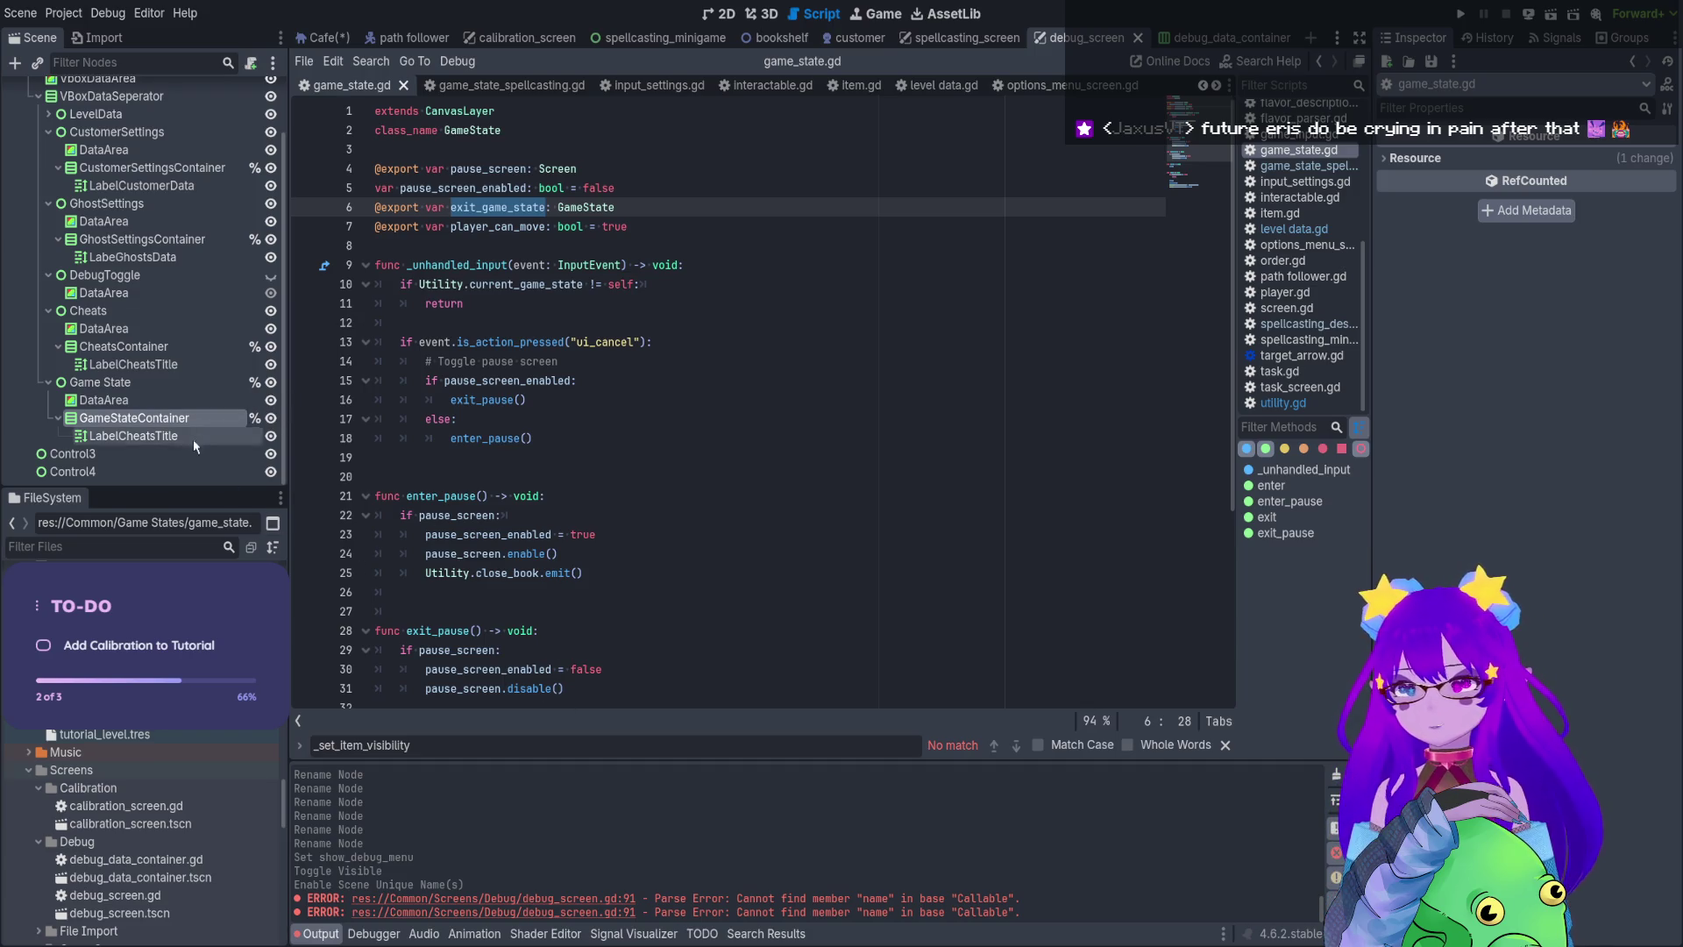
scroll(253, 113, "up", 3)
left_click(255, 90)
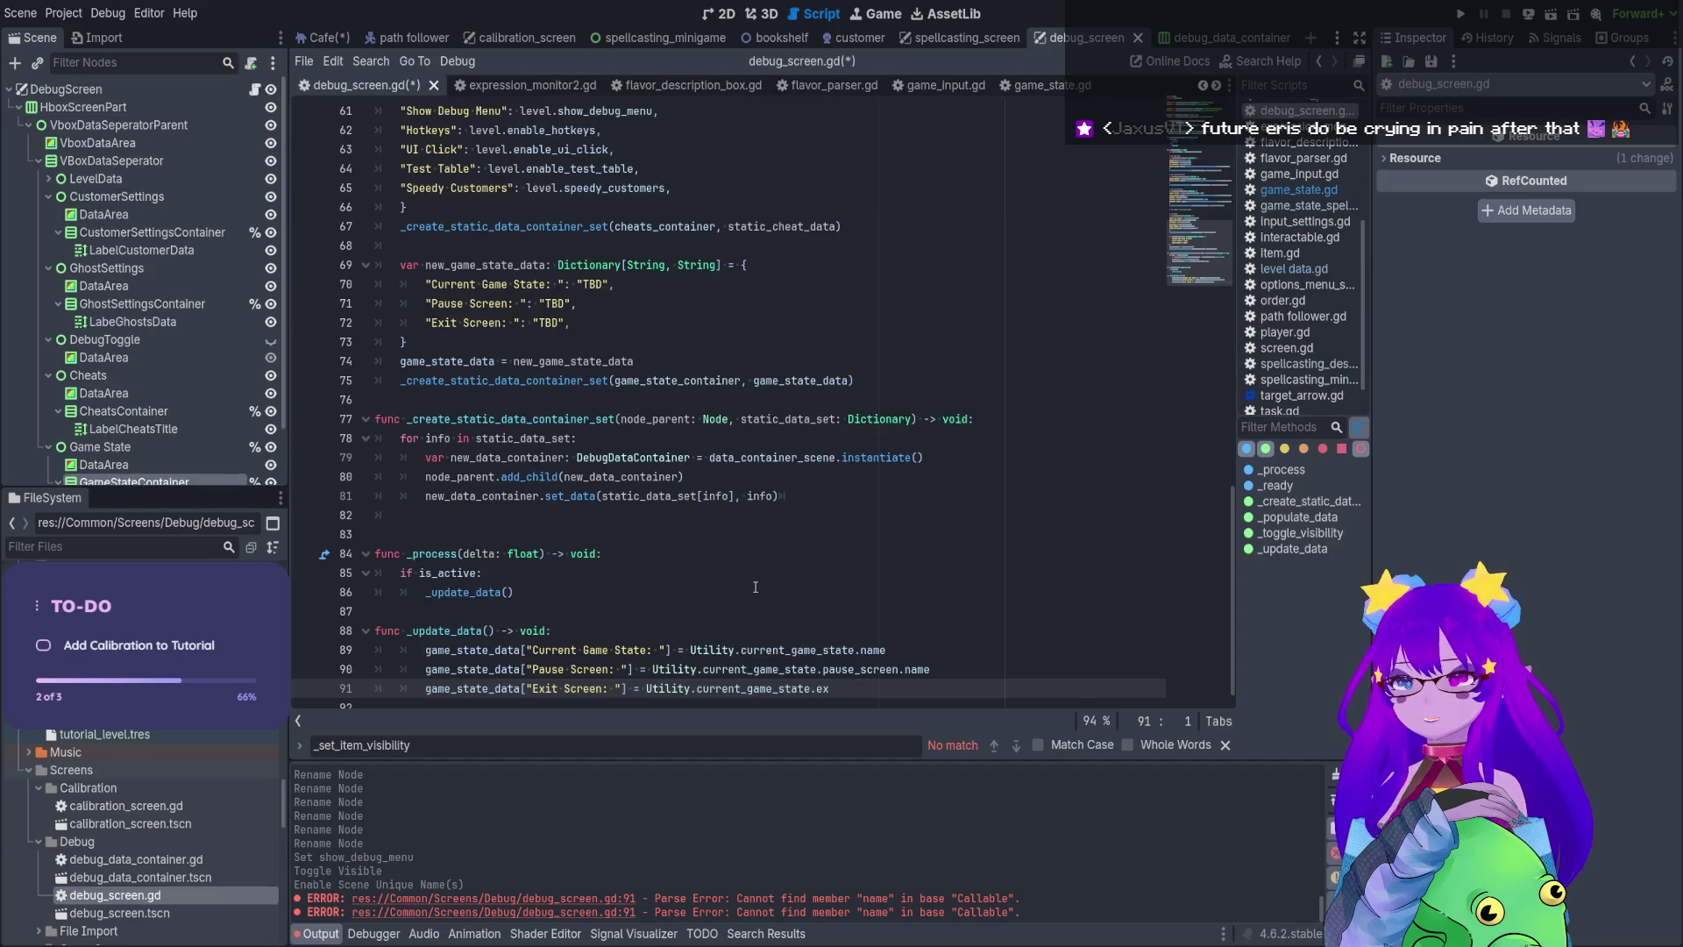
type("it_game_state.")
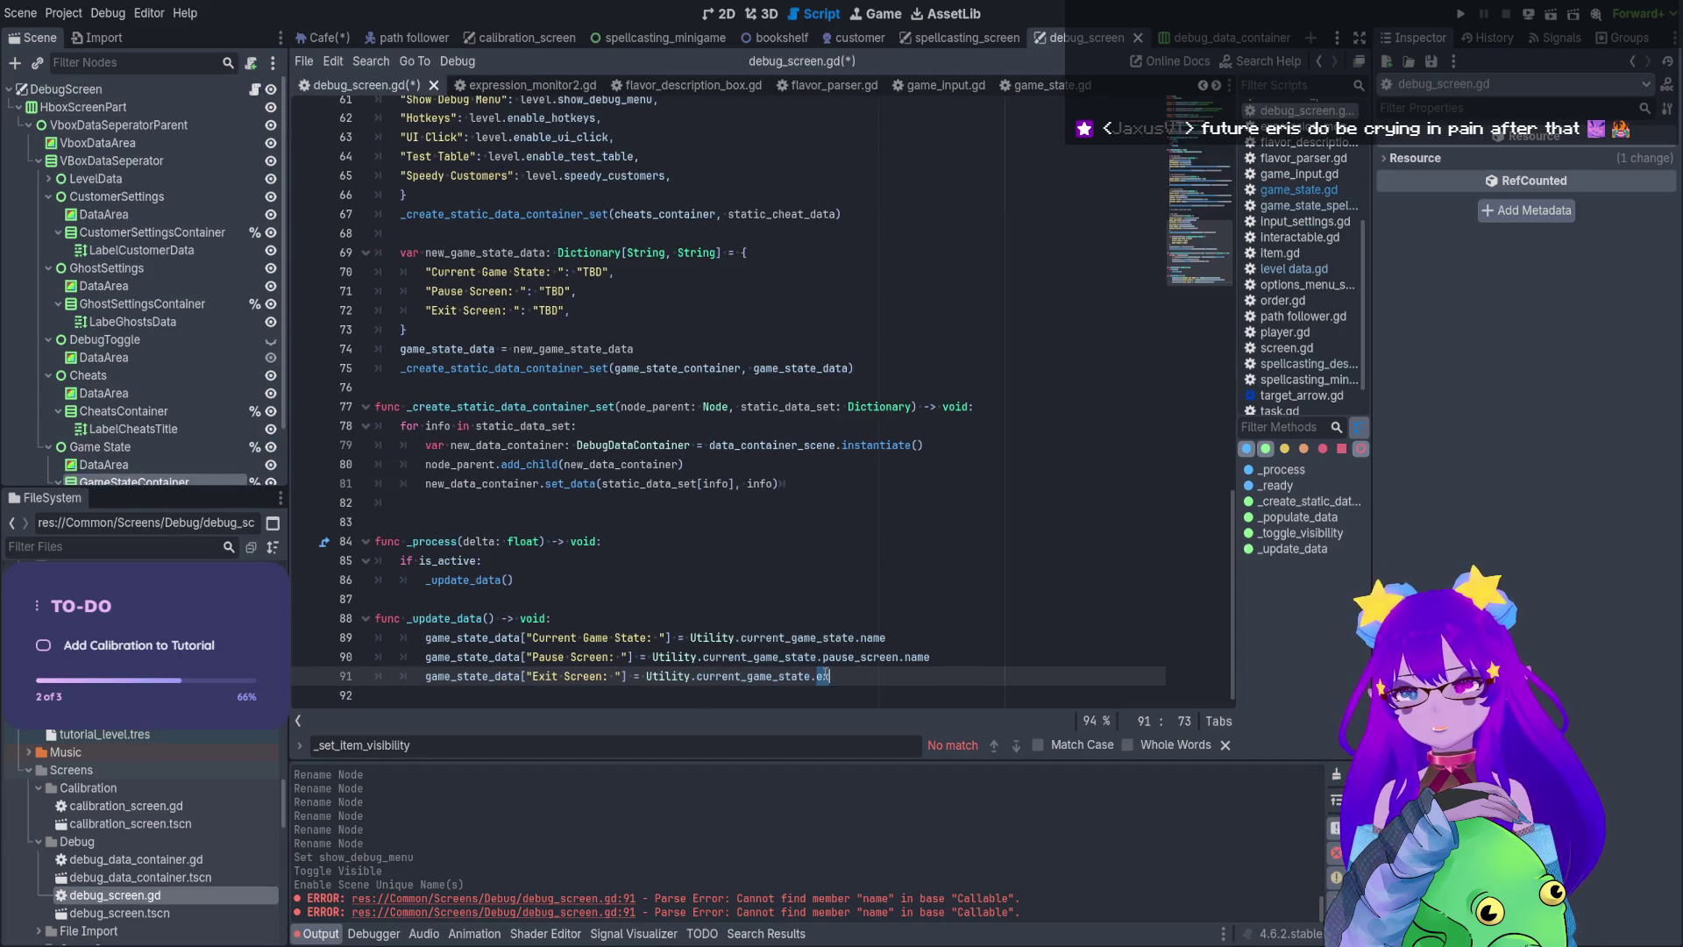
type("name")
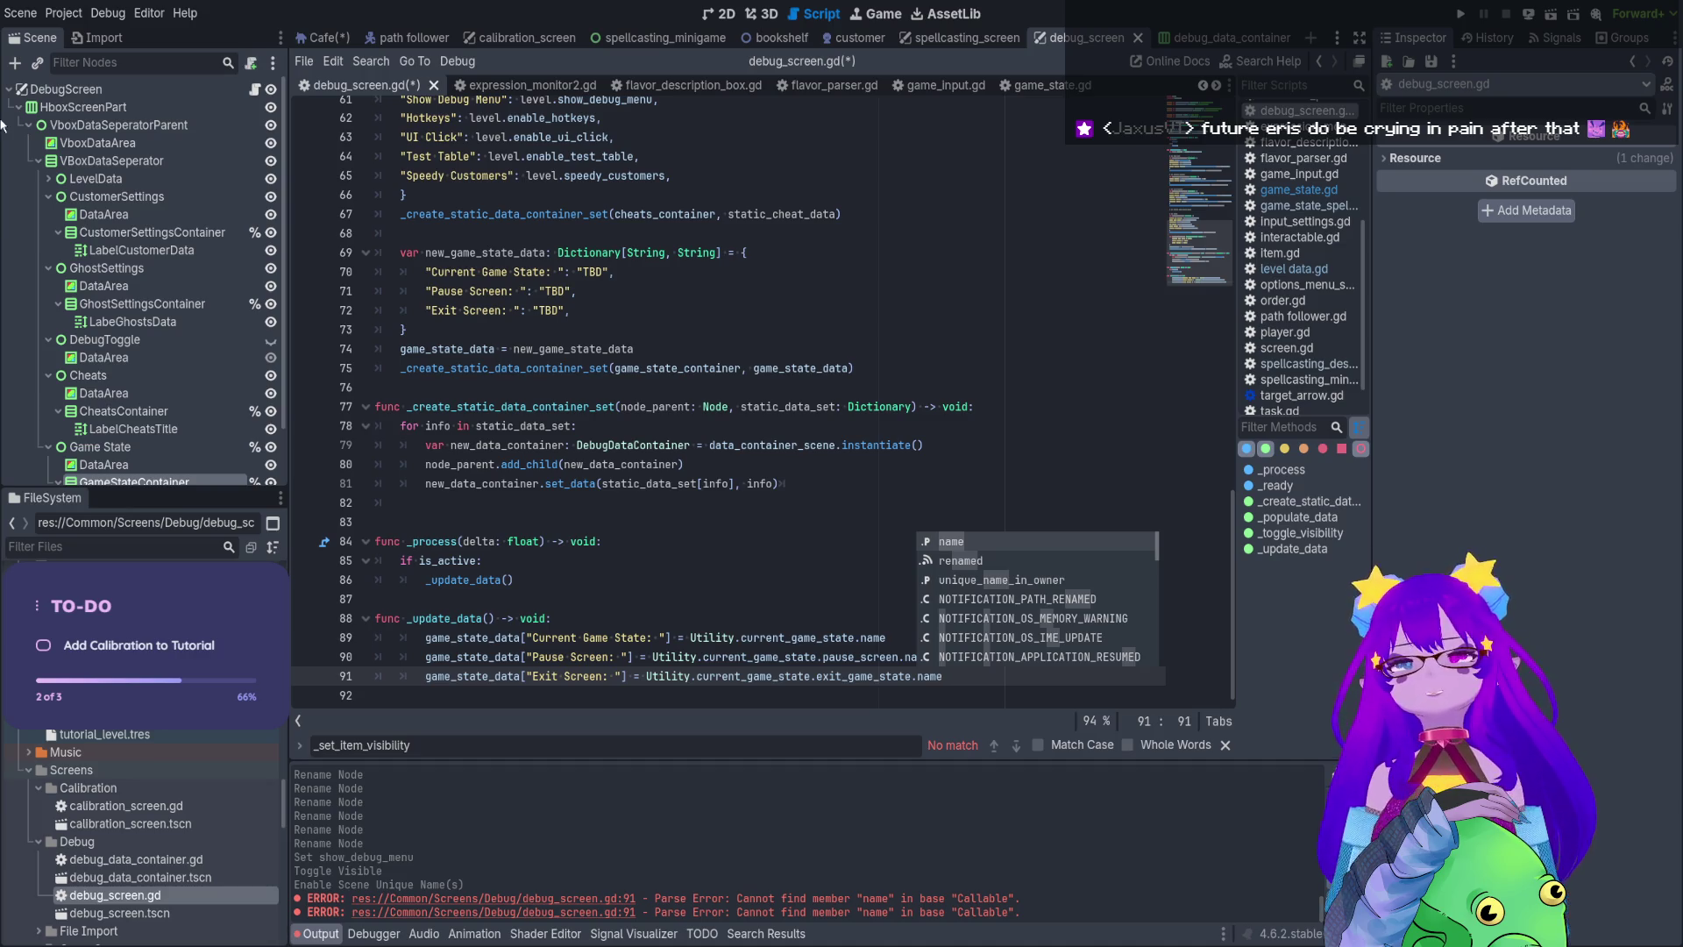
left_click(1017, 486)
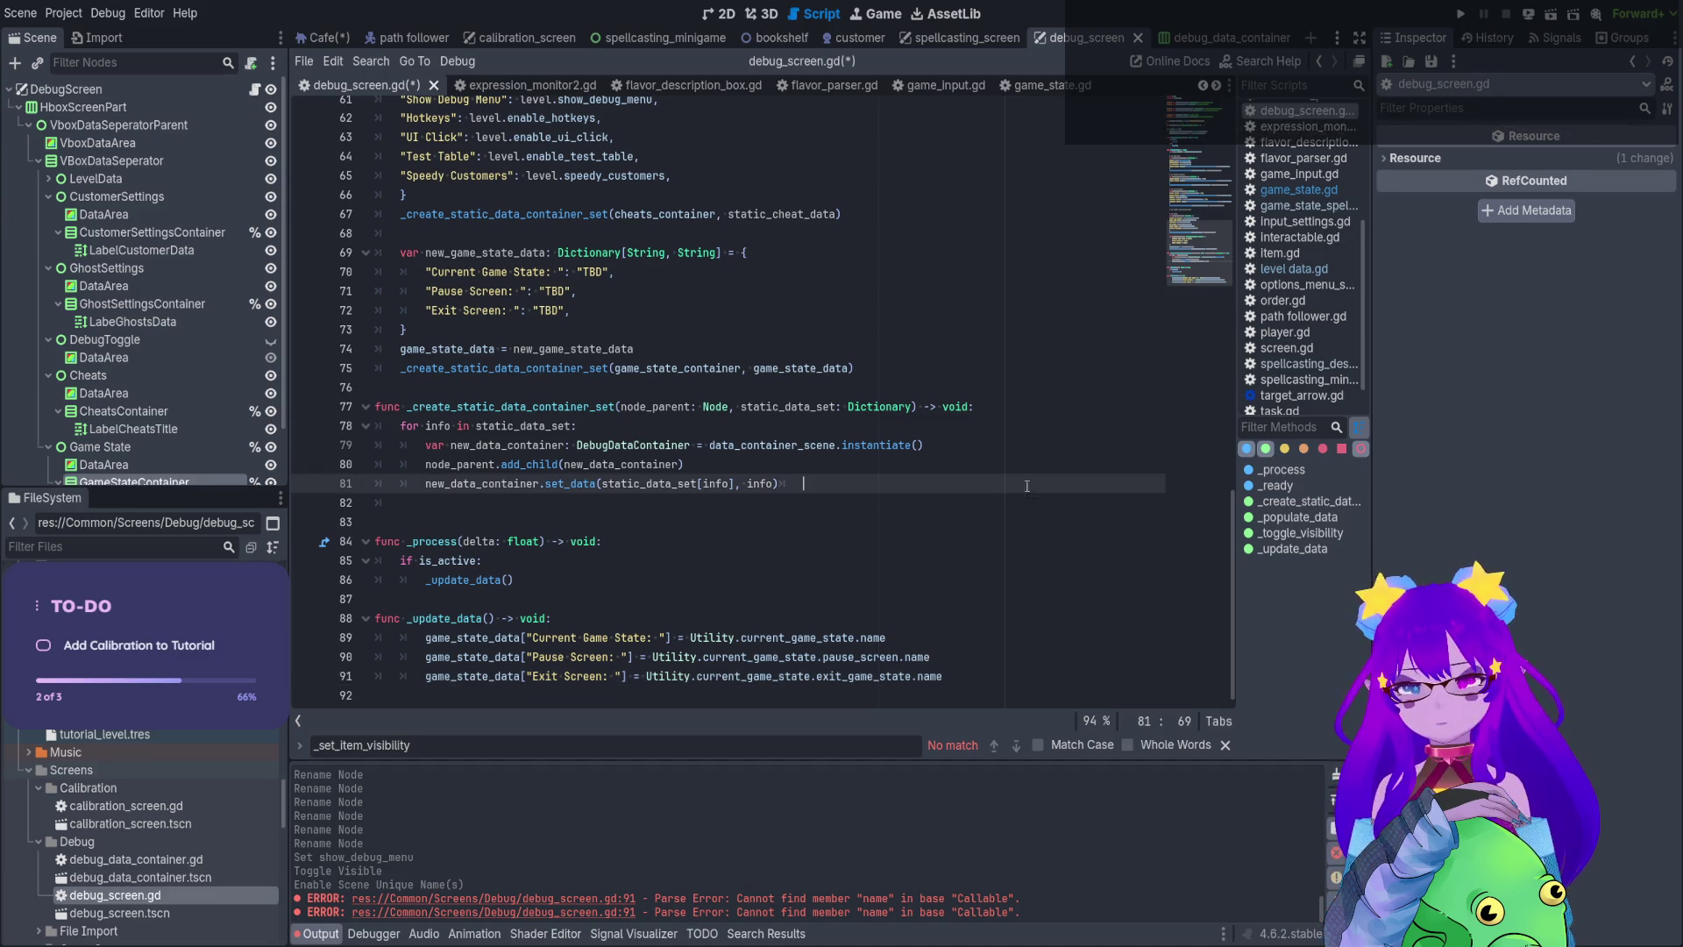
key("ctrl+s")
Remove the empty line 92, dedent lines 89–91 one level, then go to calibration_screen
left_click(995, 693)
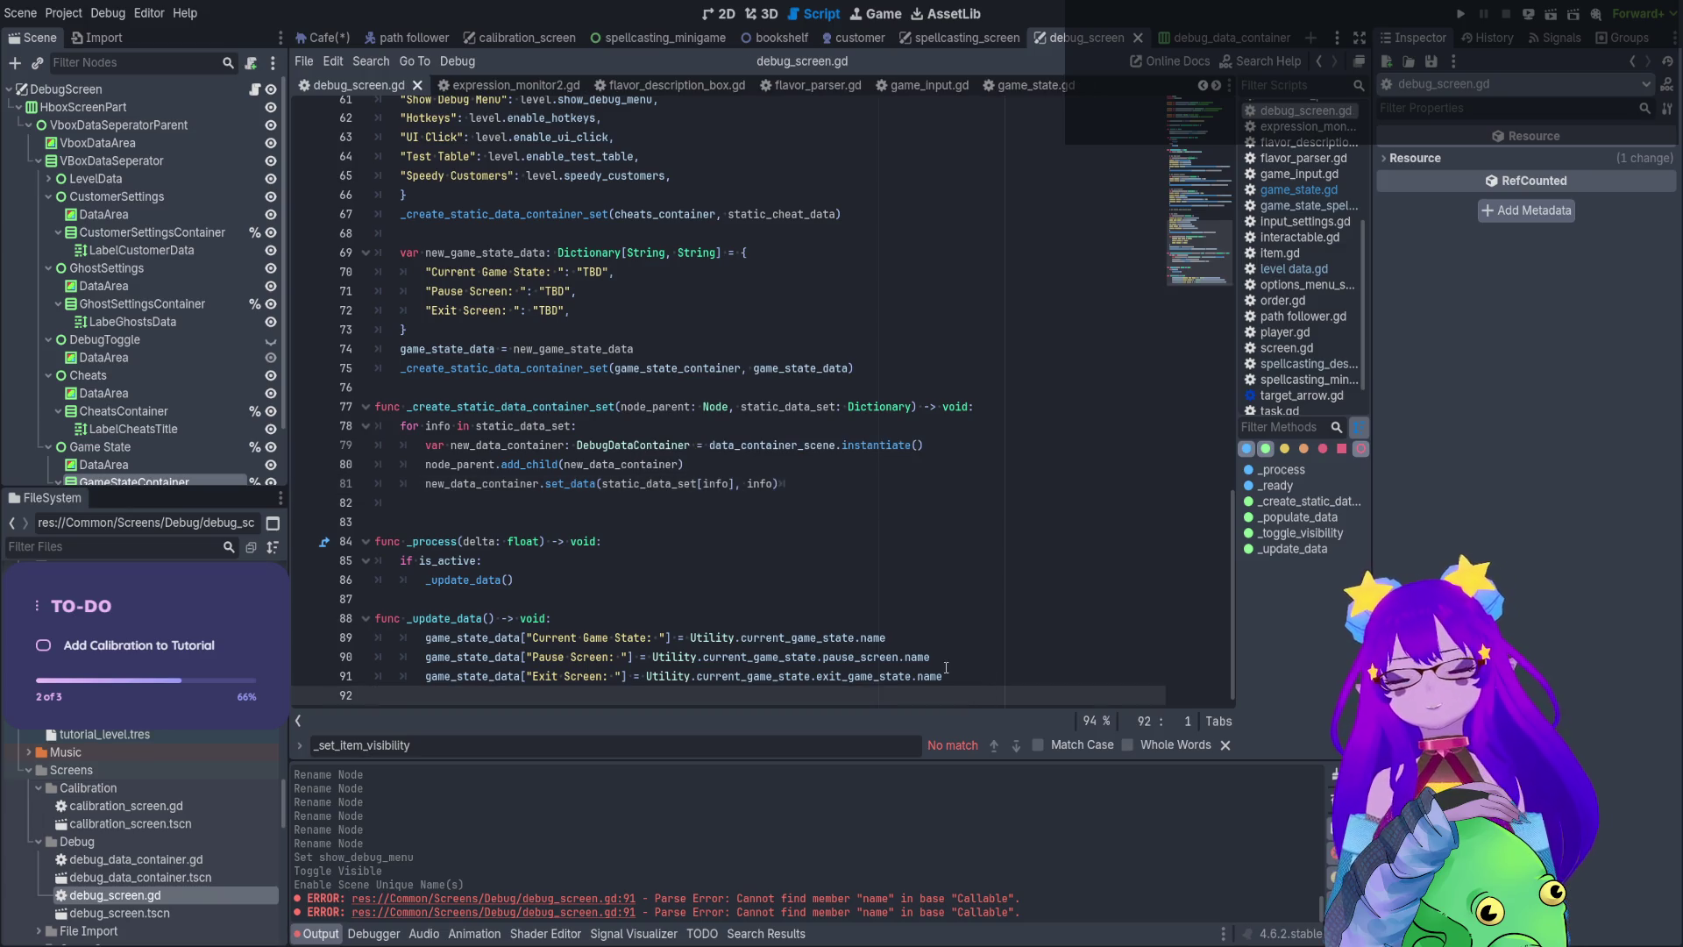
key("BackSpace")
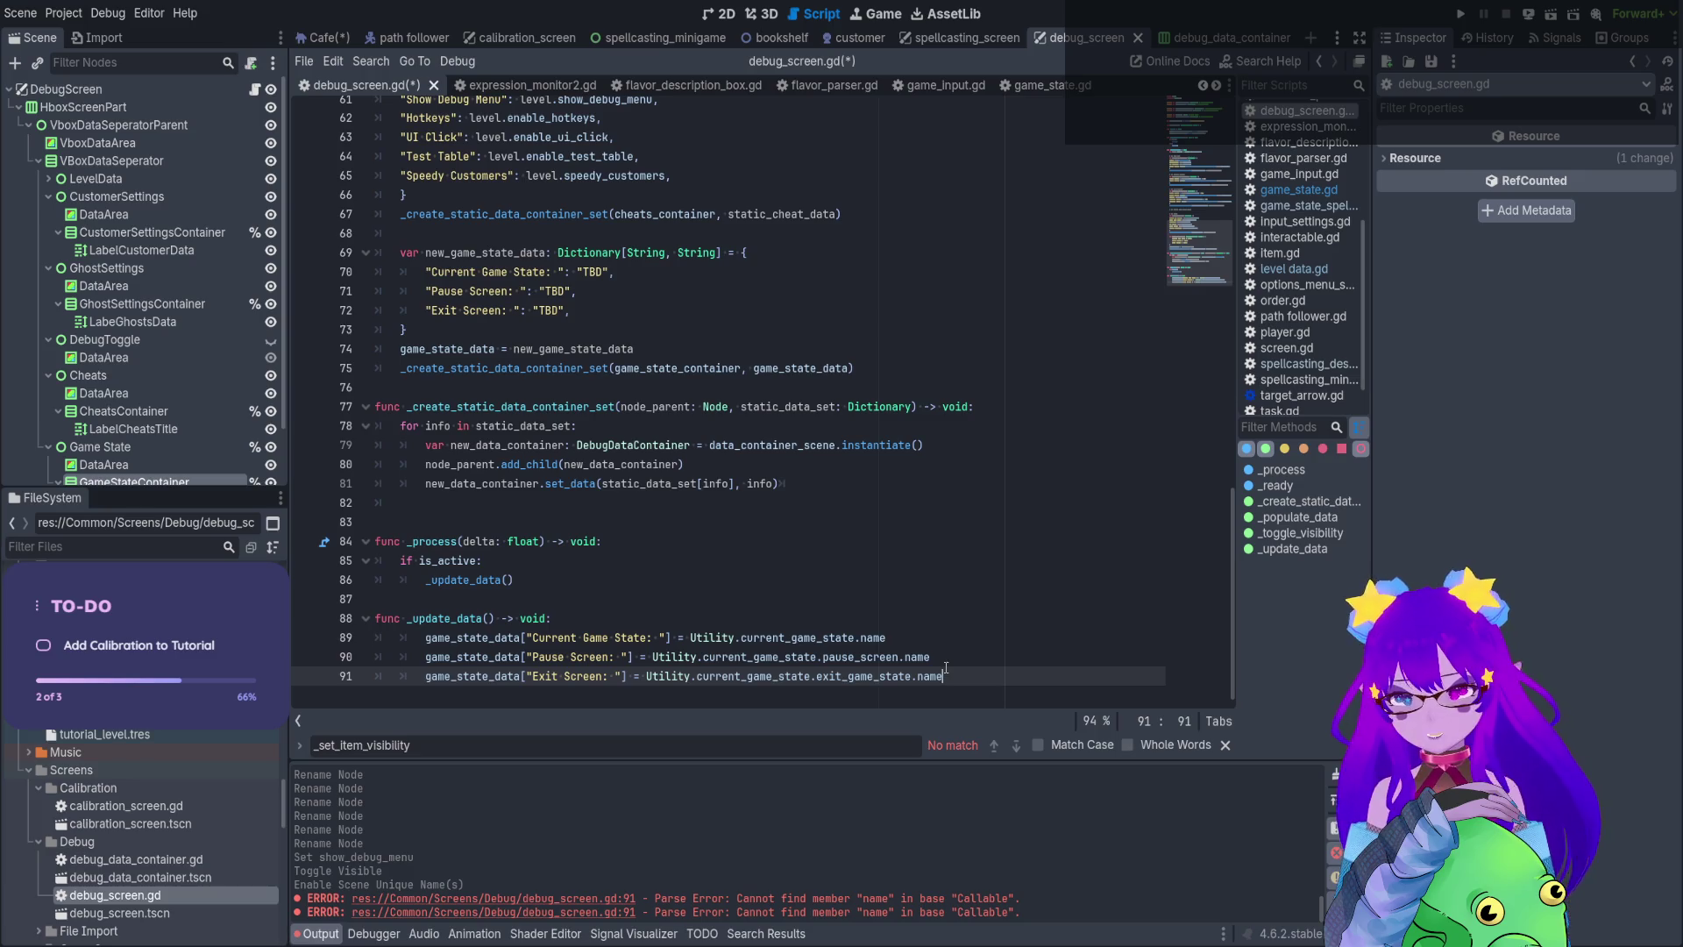
left_click_drag(946, 671, 375, 638)
key("shift+Tab")
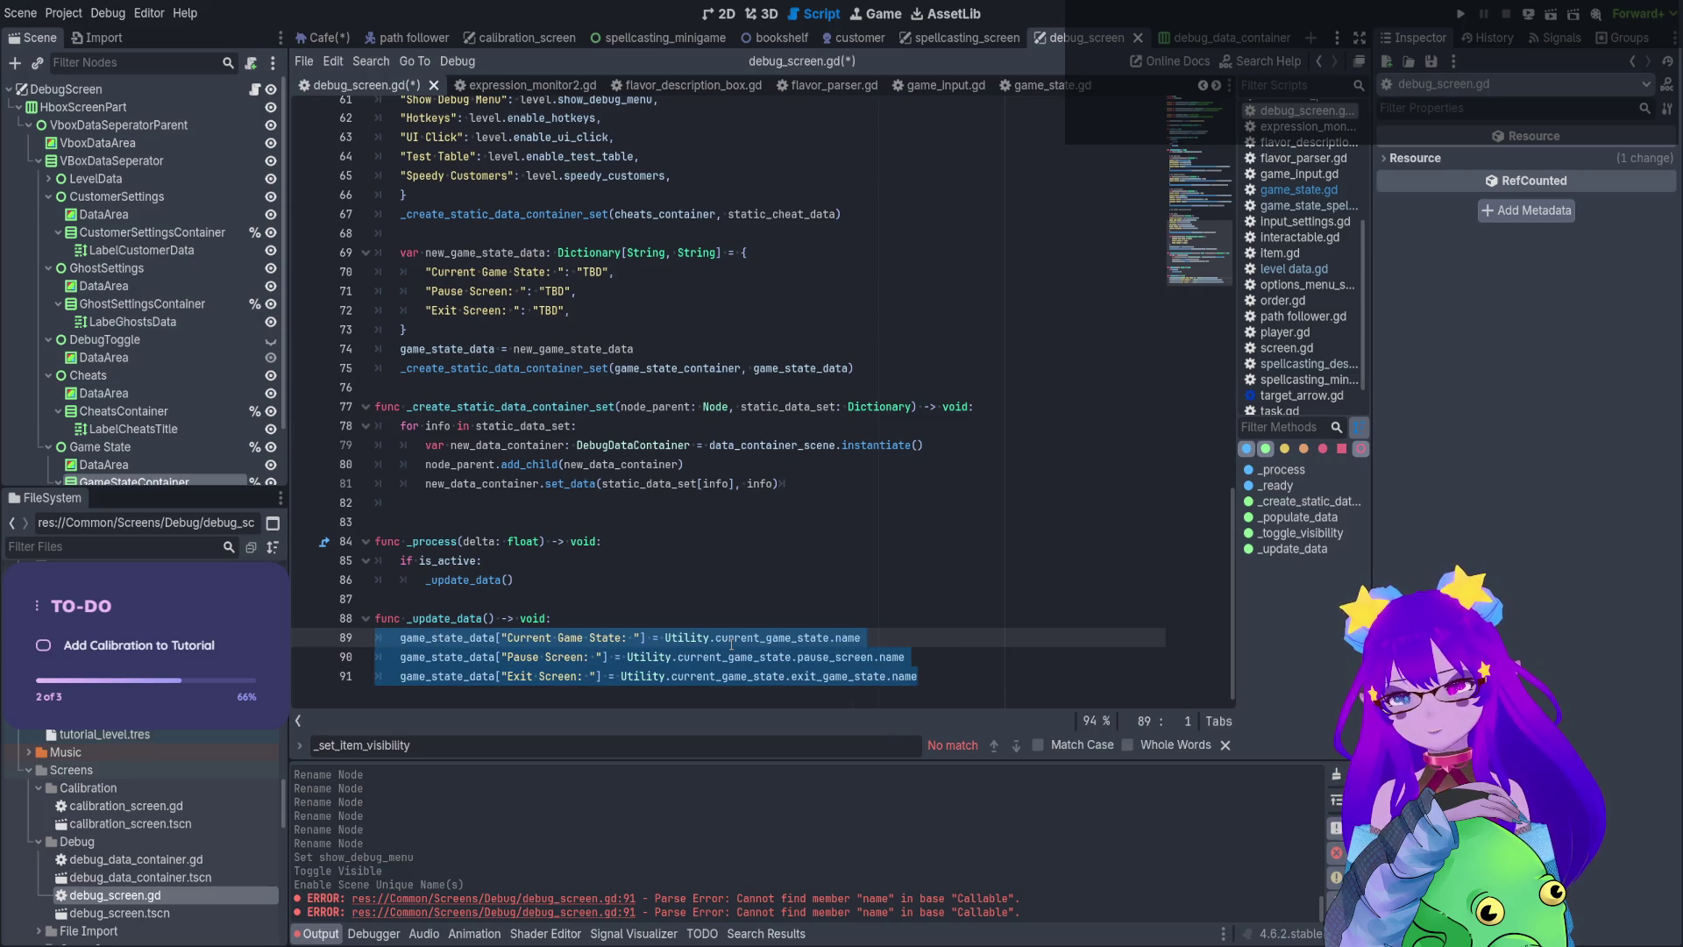
left_click(733, 624)
left_click_drag(649, 638, 684, 676)
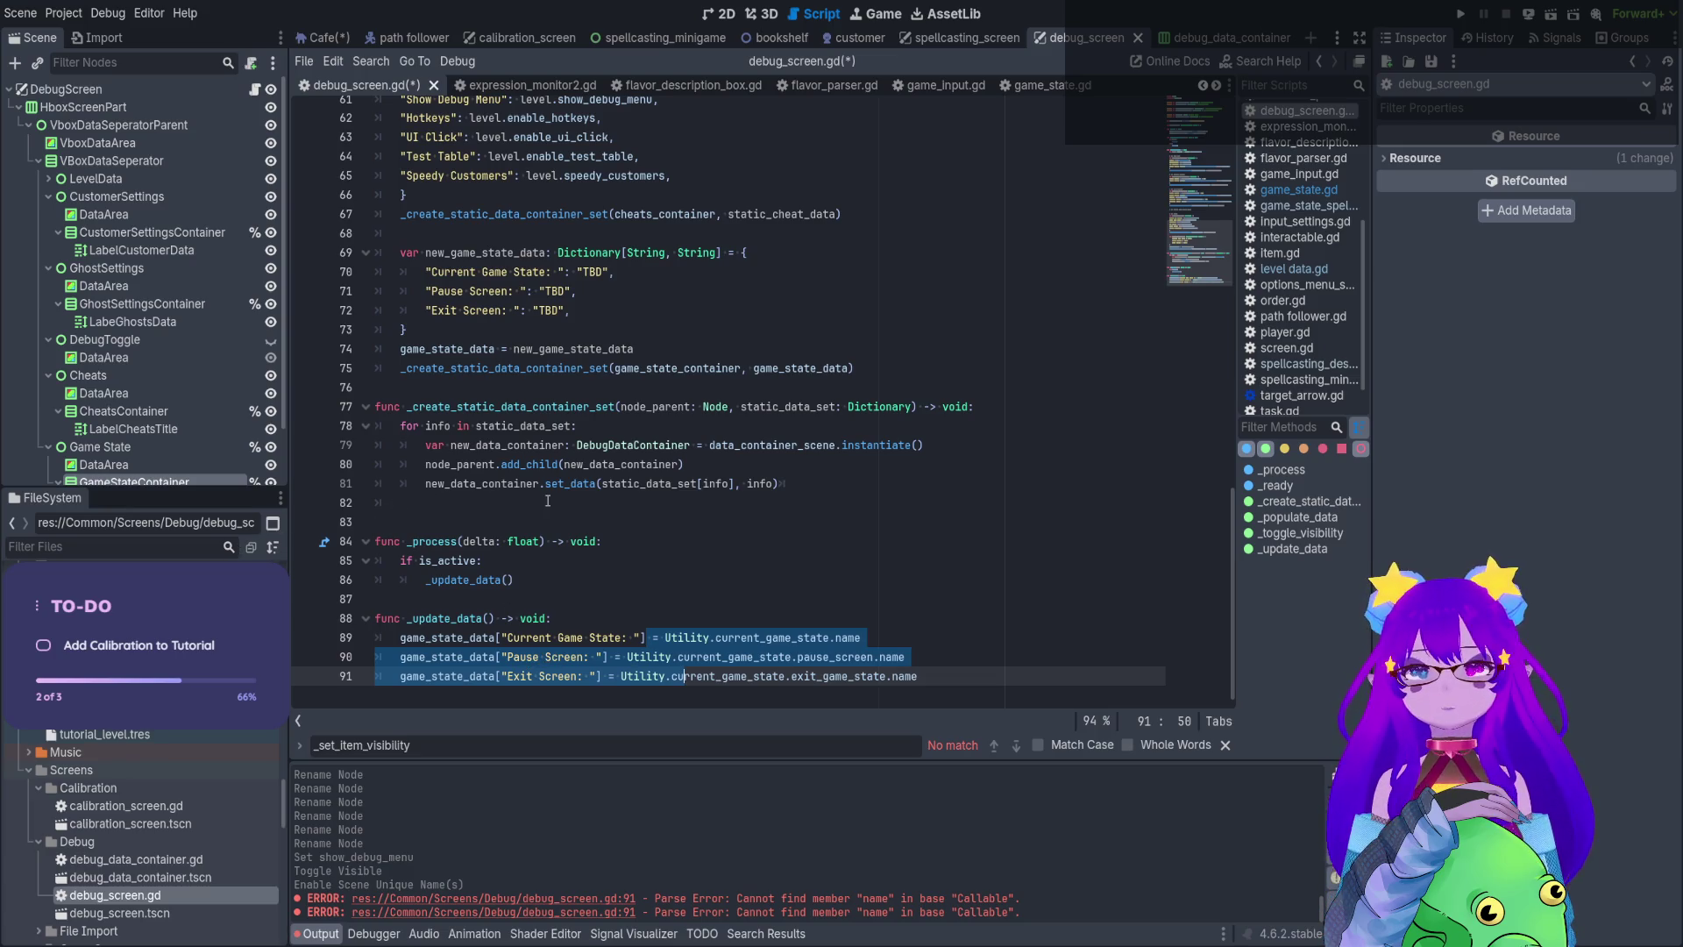
scroll(548, 501, "up", 10)
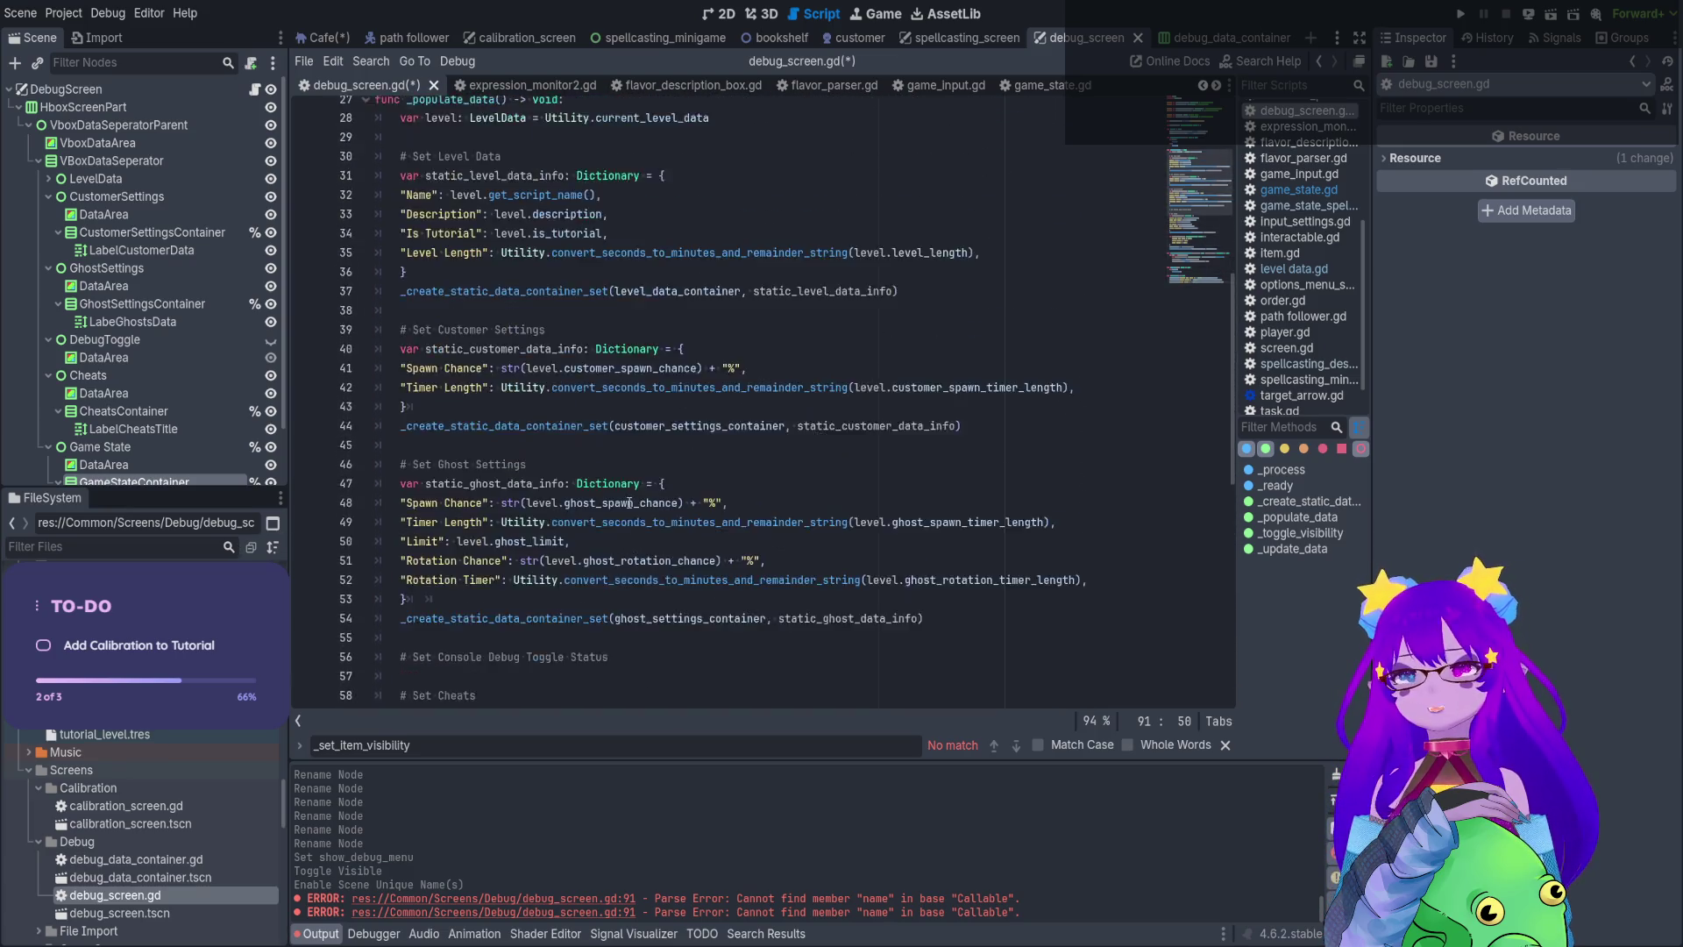
scroll(629, 502, "up", 8)
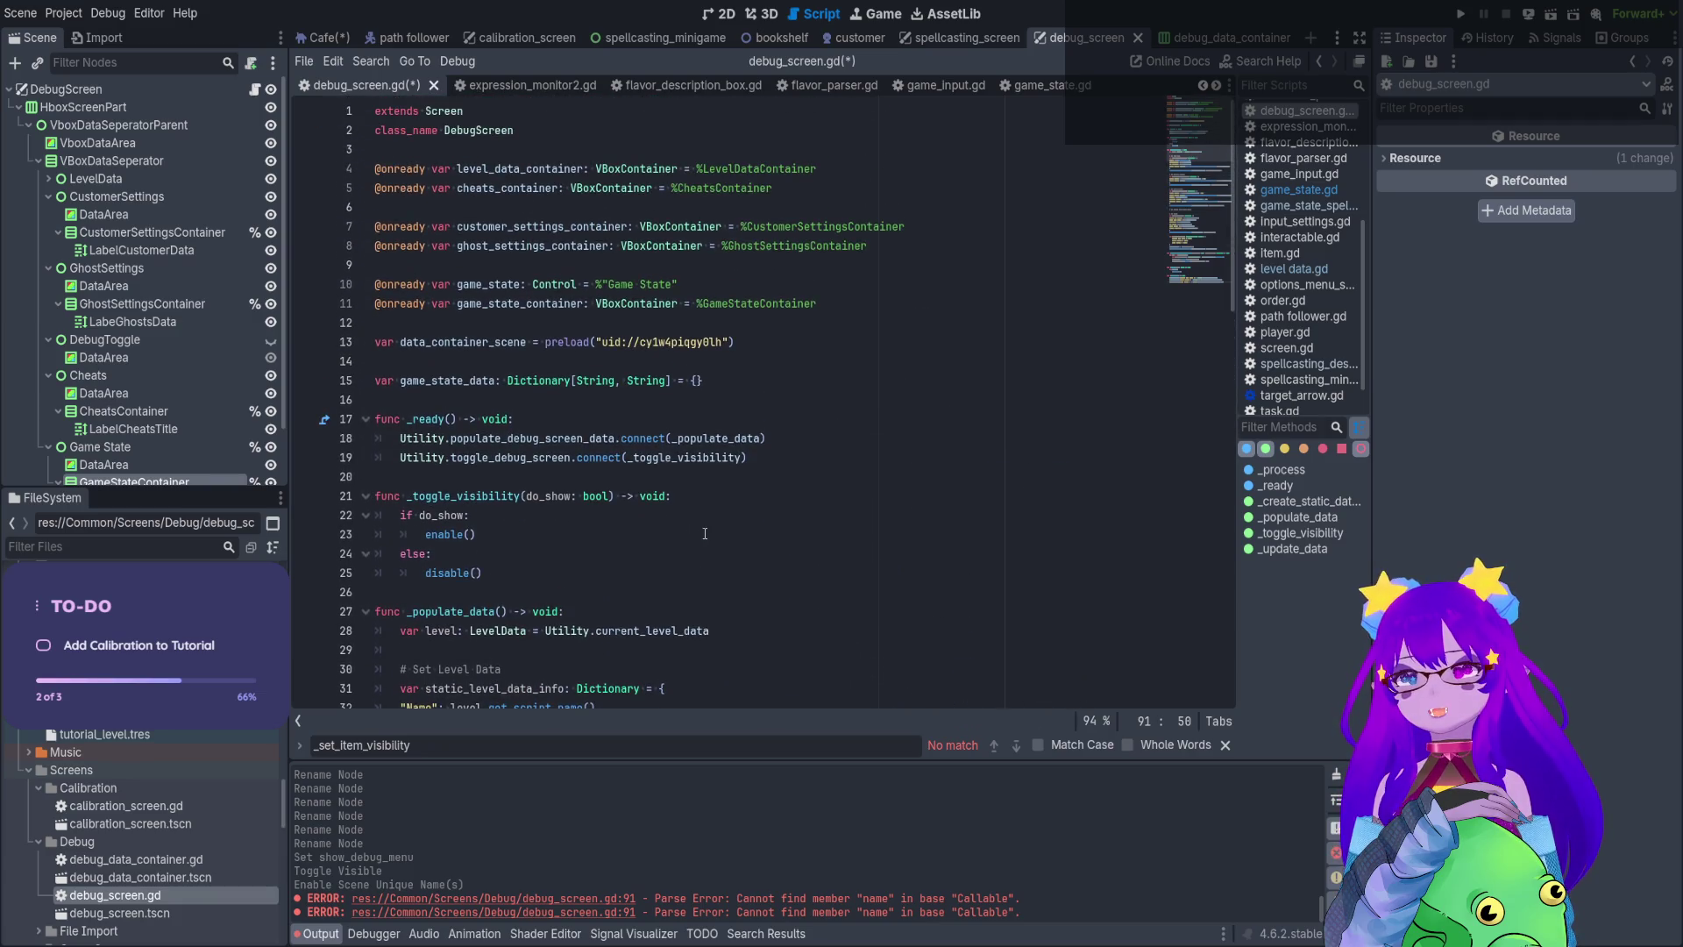
left_click(527, 40)
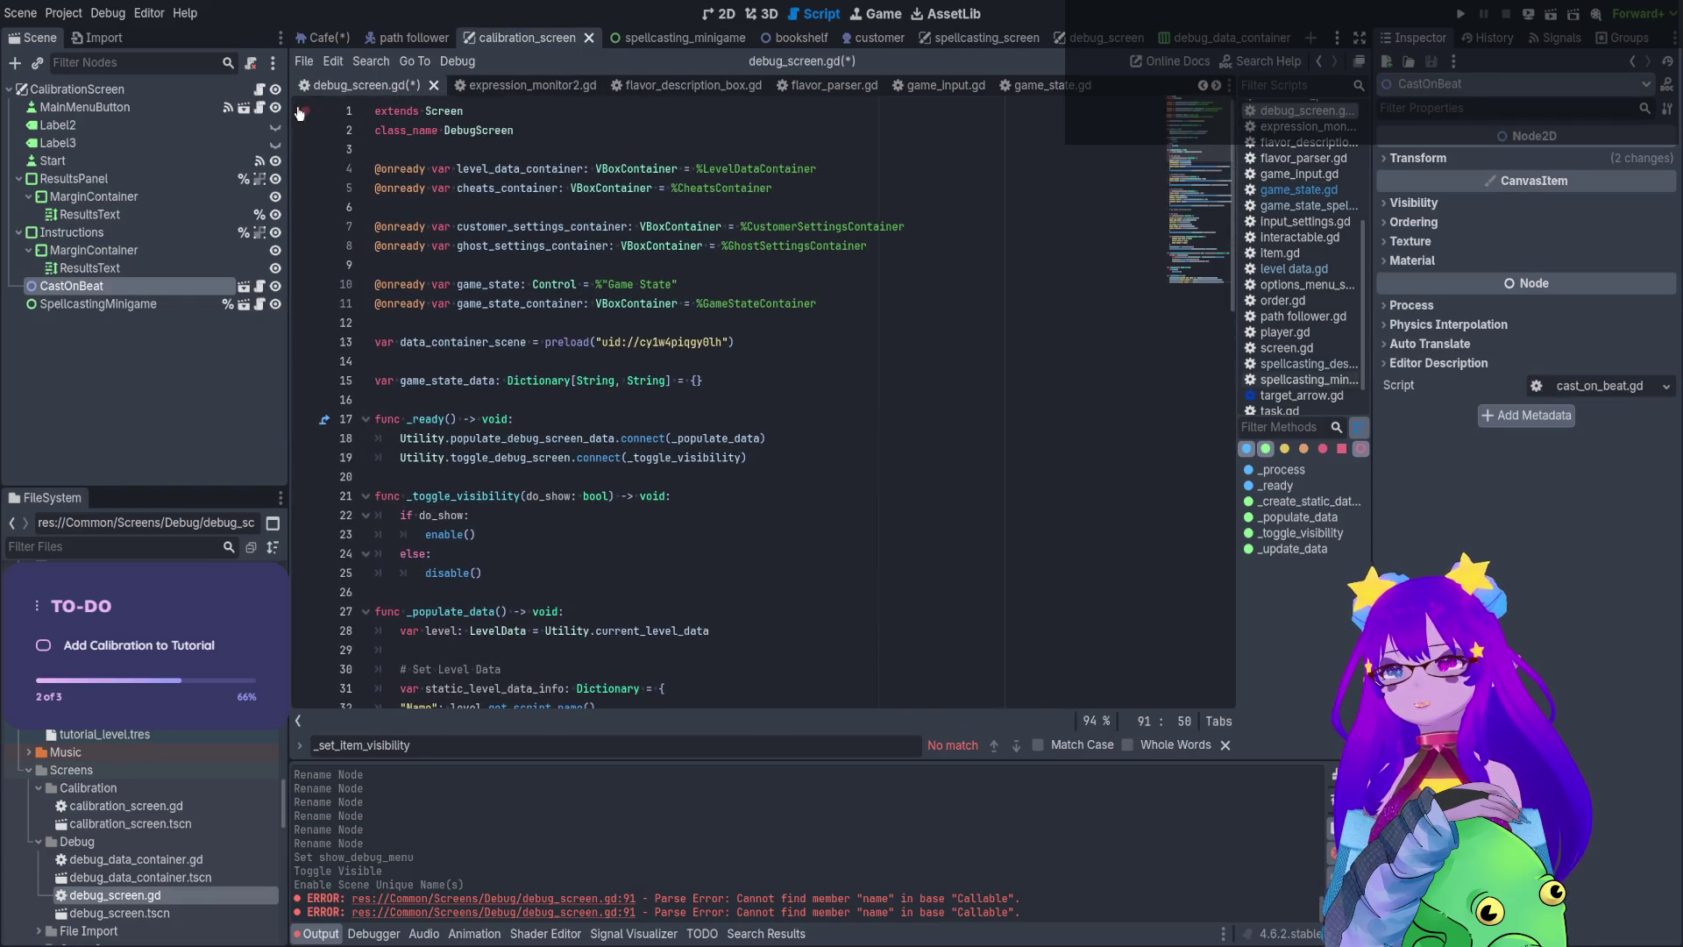
Look over calibration_screen.gd and customer_parser.gd, then save the debug_data_container scene
left_click(259, 89)
scroll(836, 270, "down", 6)
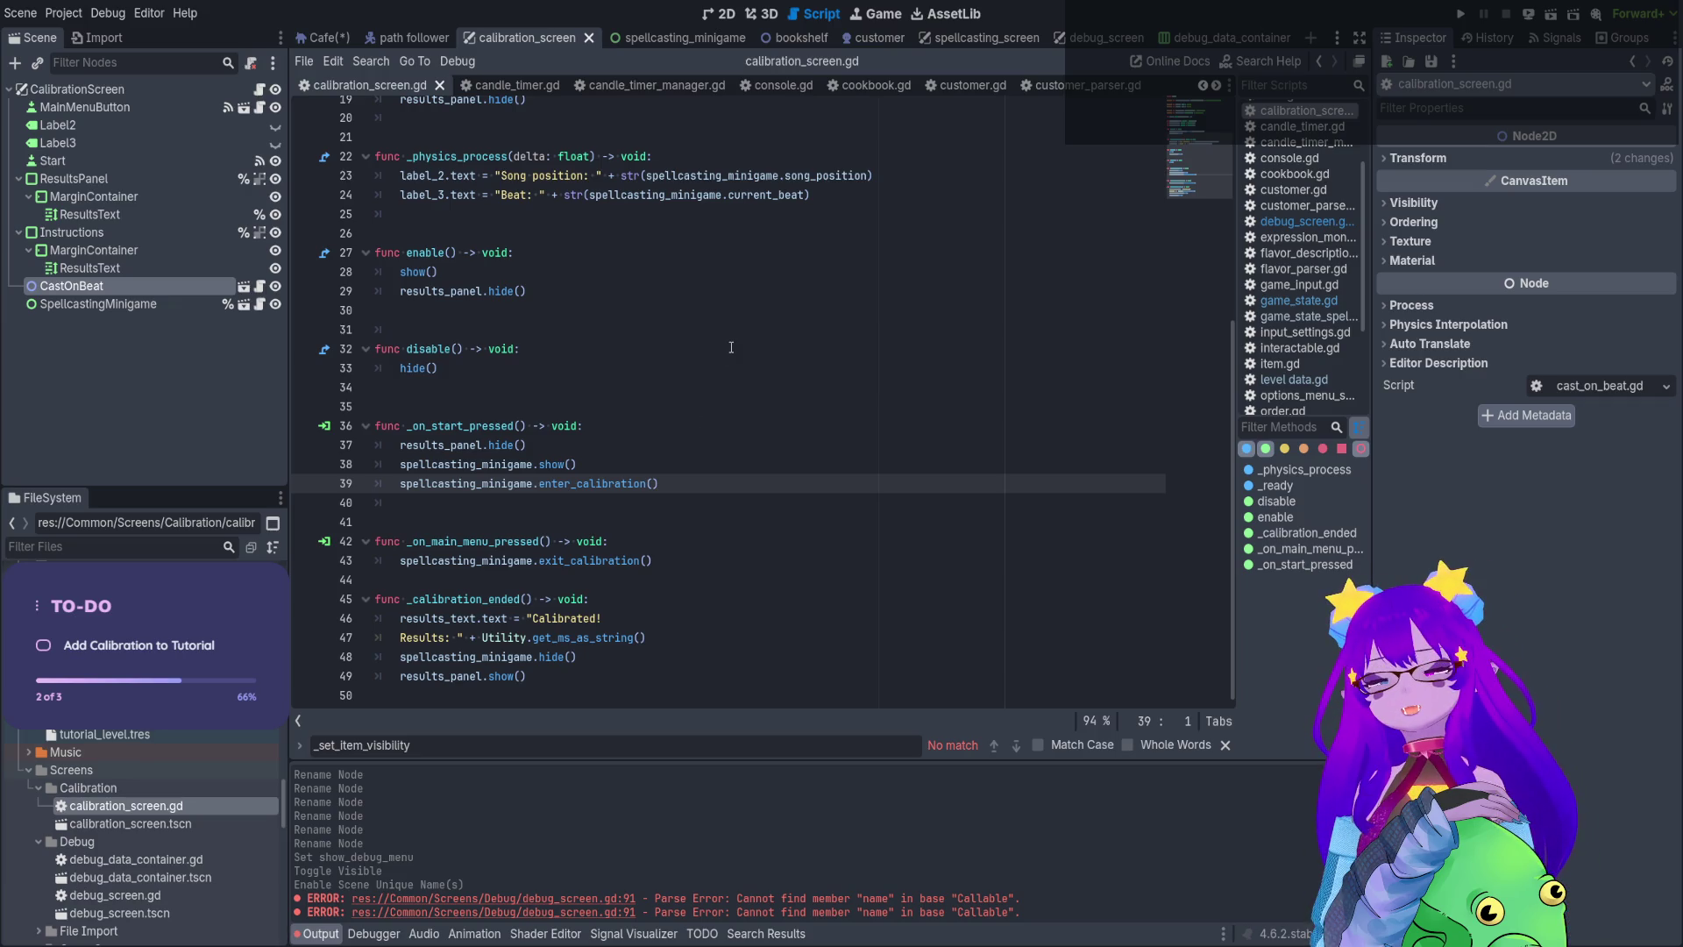
left_click(1034, 86)
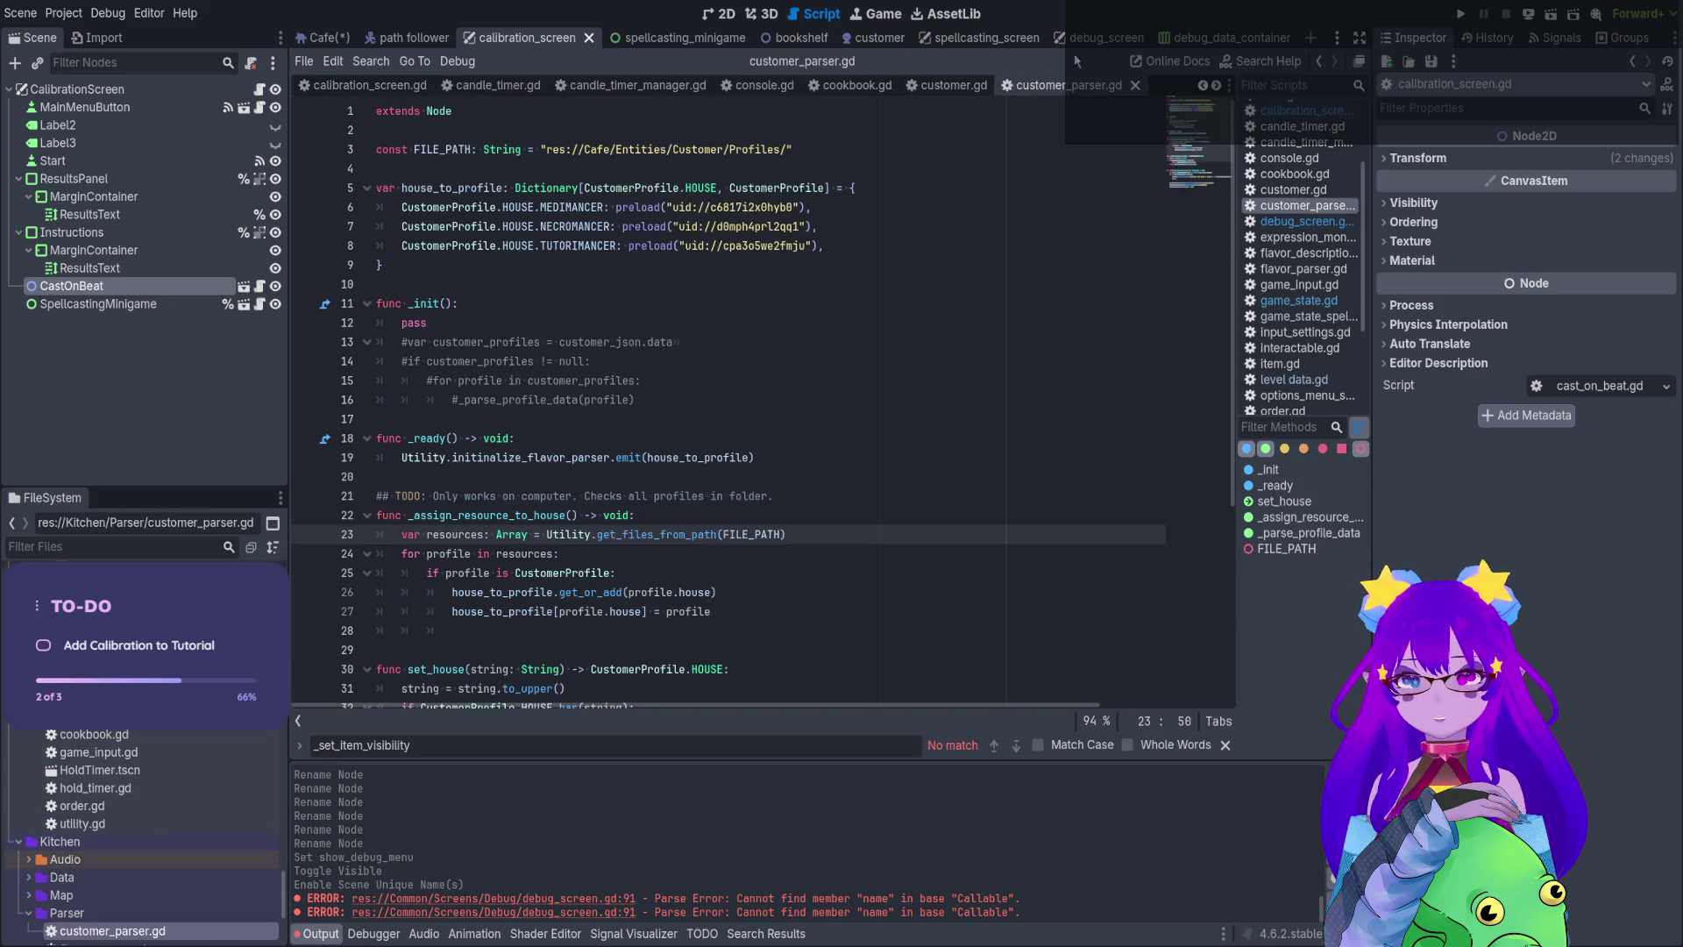
left_click(1226, 36)
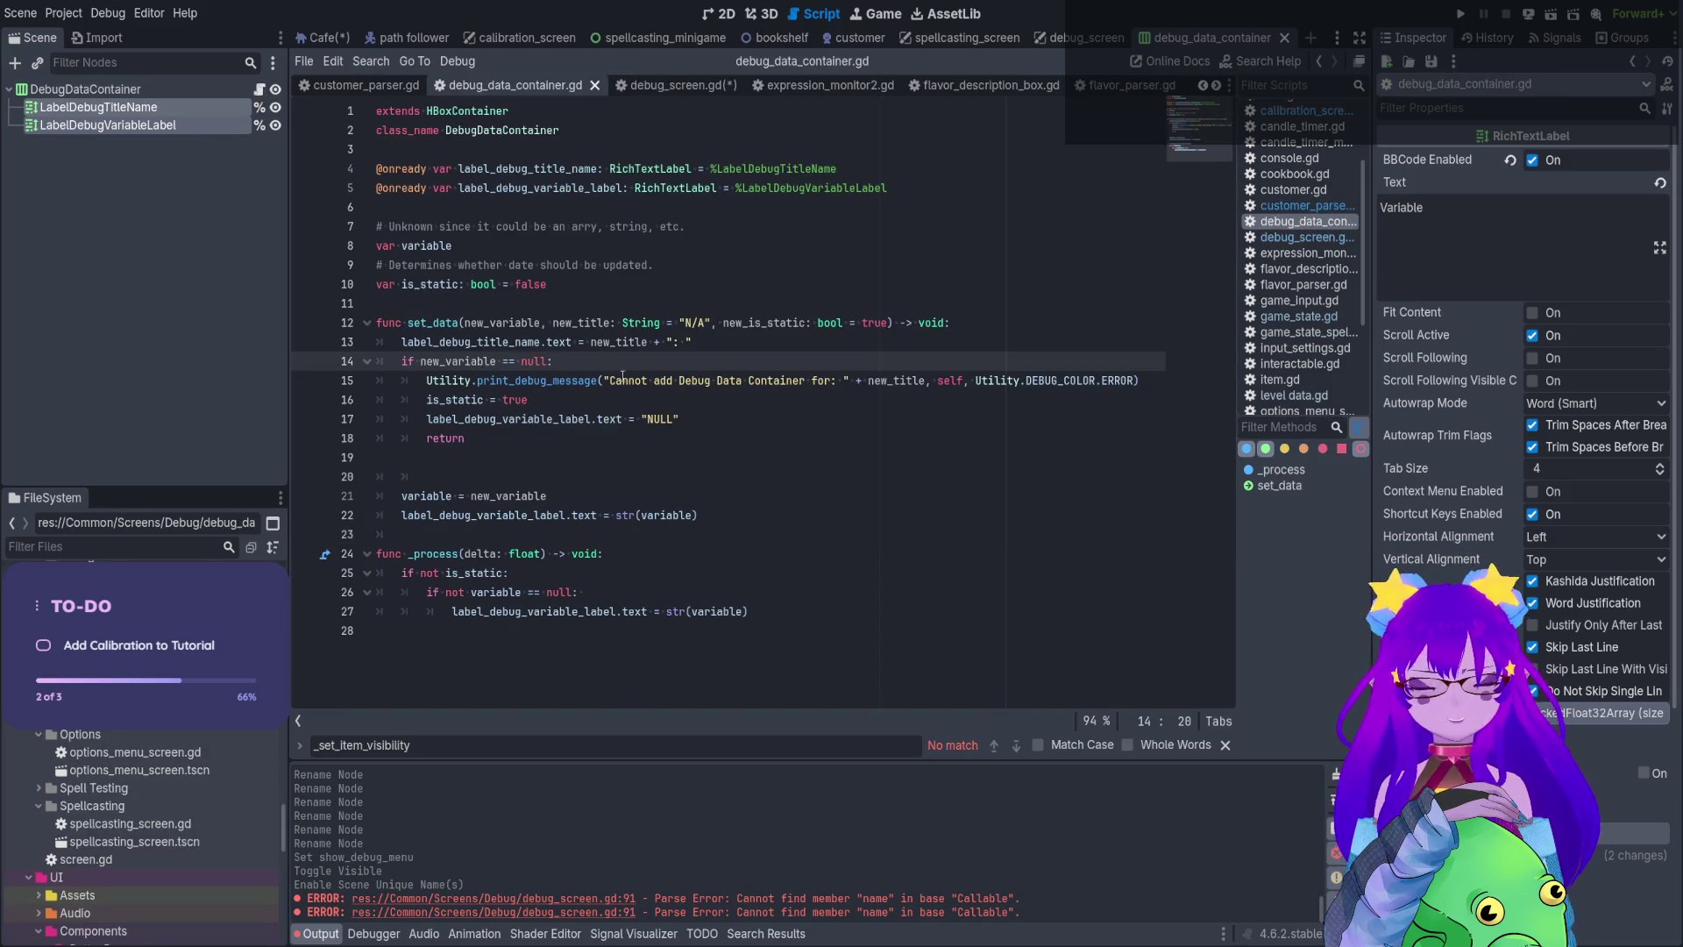
left_click(647, 380)
key("ctrl+s")
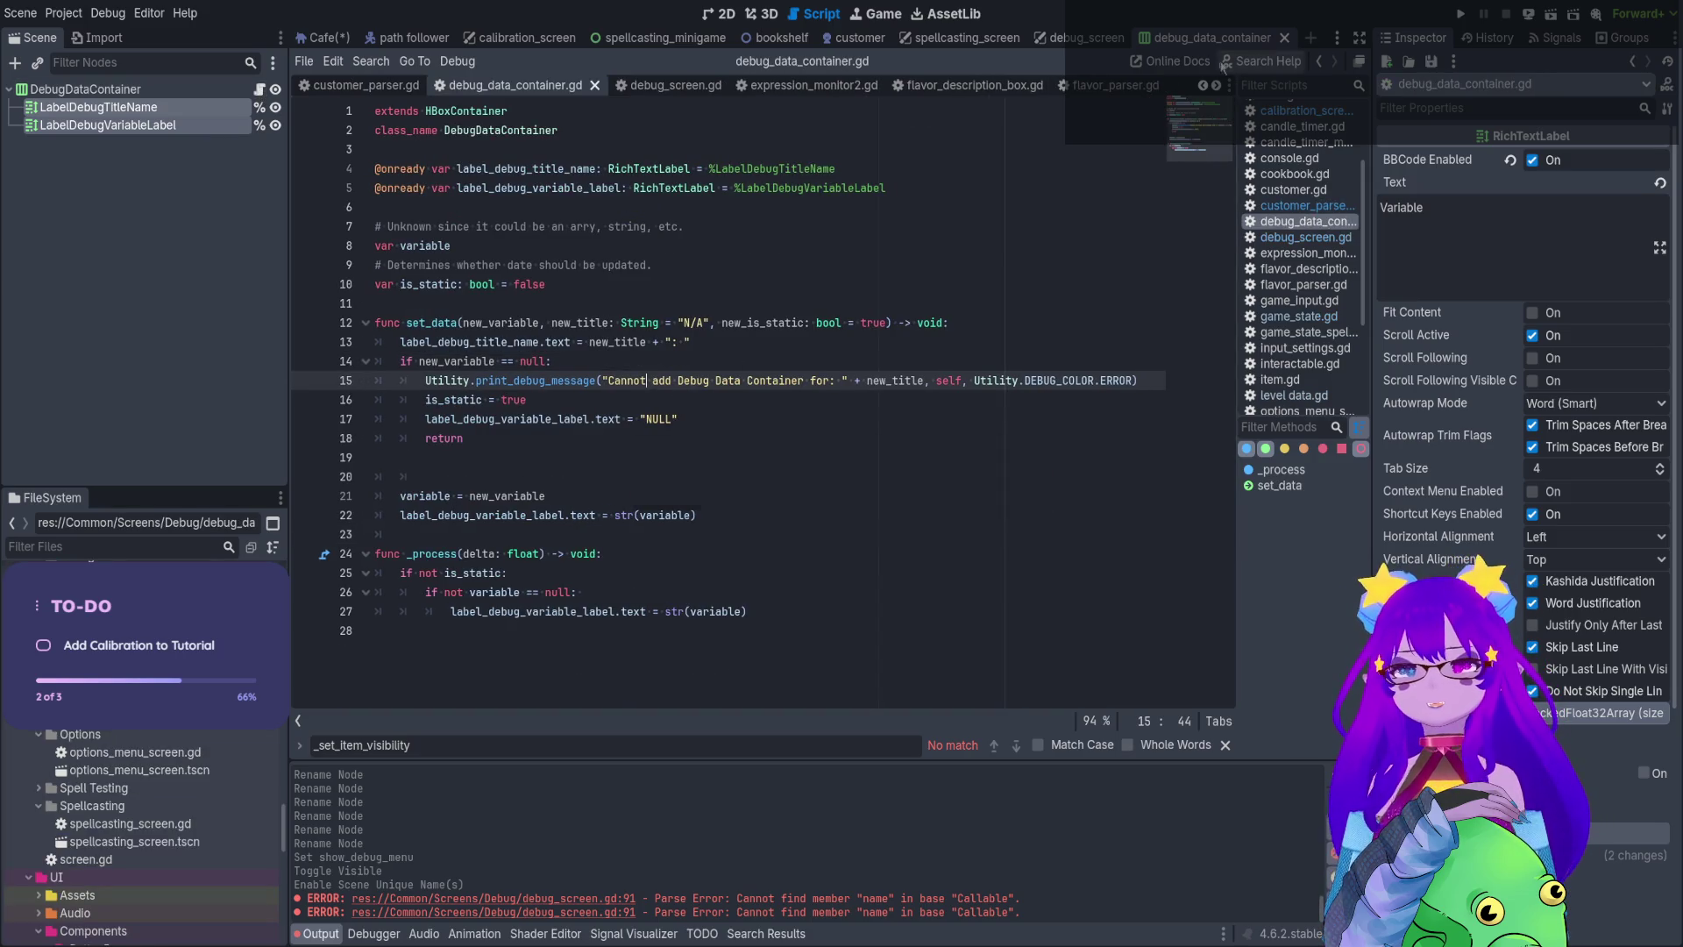
Close flavor_description_box.gd, flavor_parser.gd, expression_monitor2.gd, debug_data_container.gd and the debug_data_container scene
left_click(963, 85)
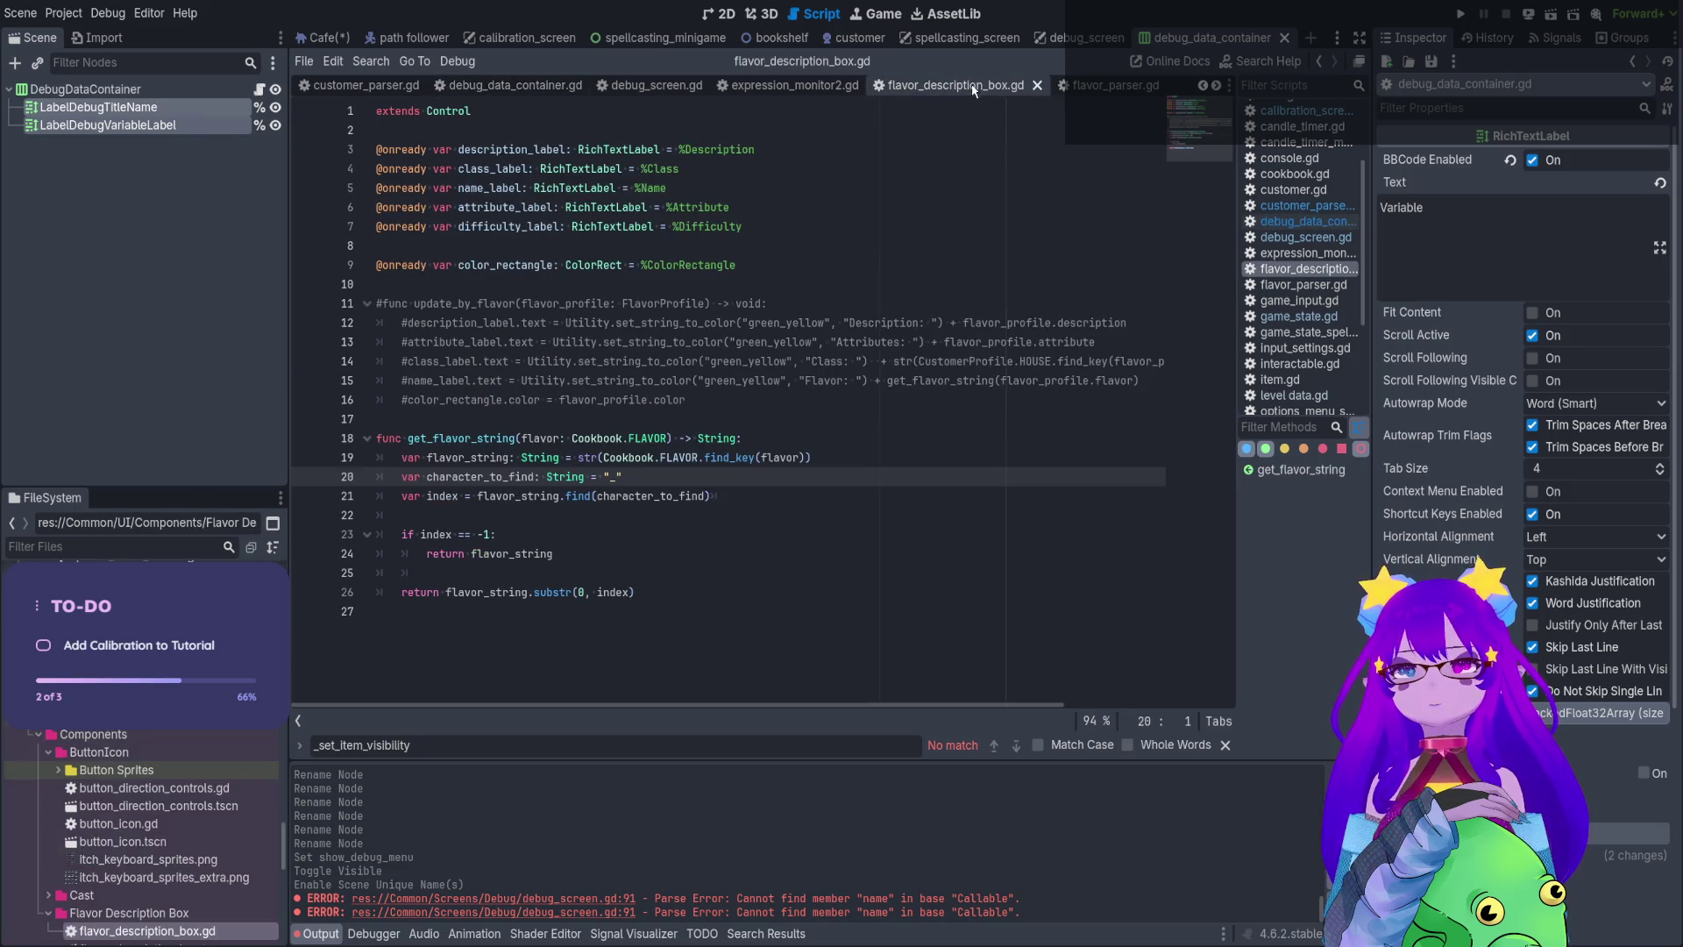
left_click(1034, 87)
left_click(964, 86)
left_click(995, 86)
left_click(925, 88)
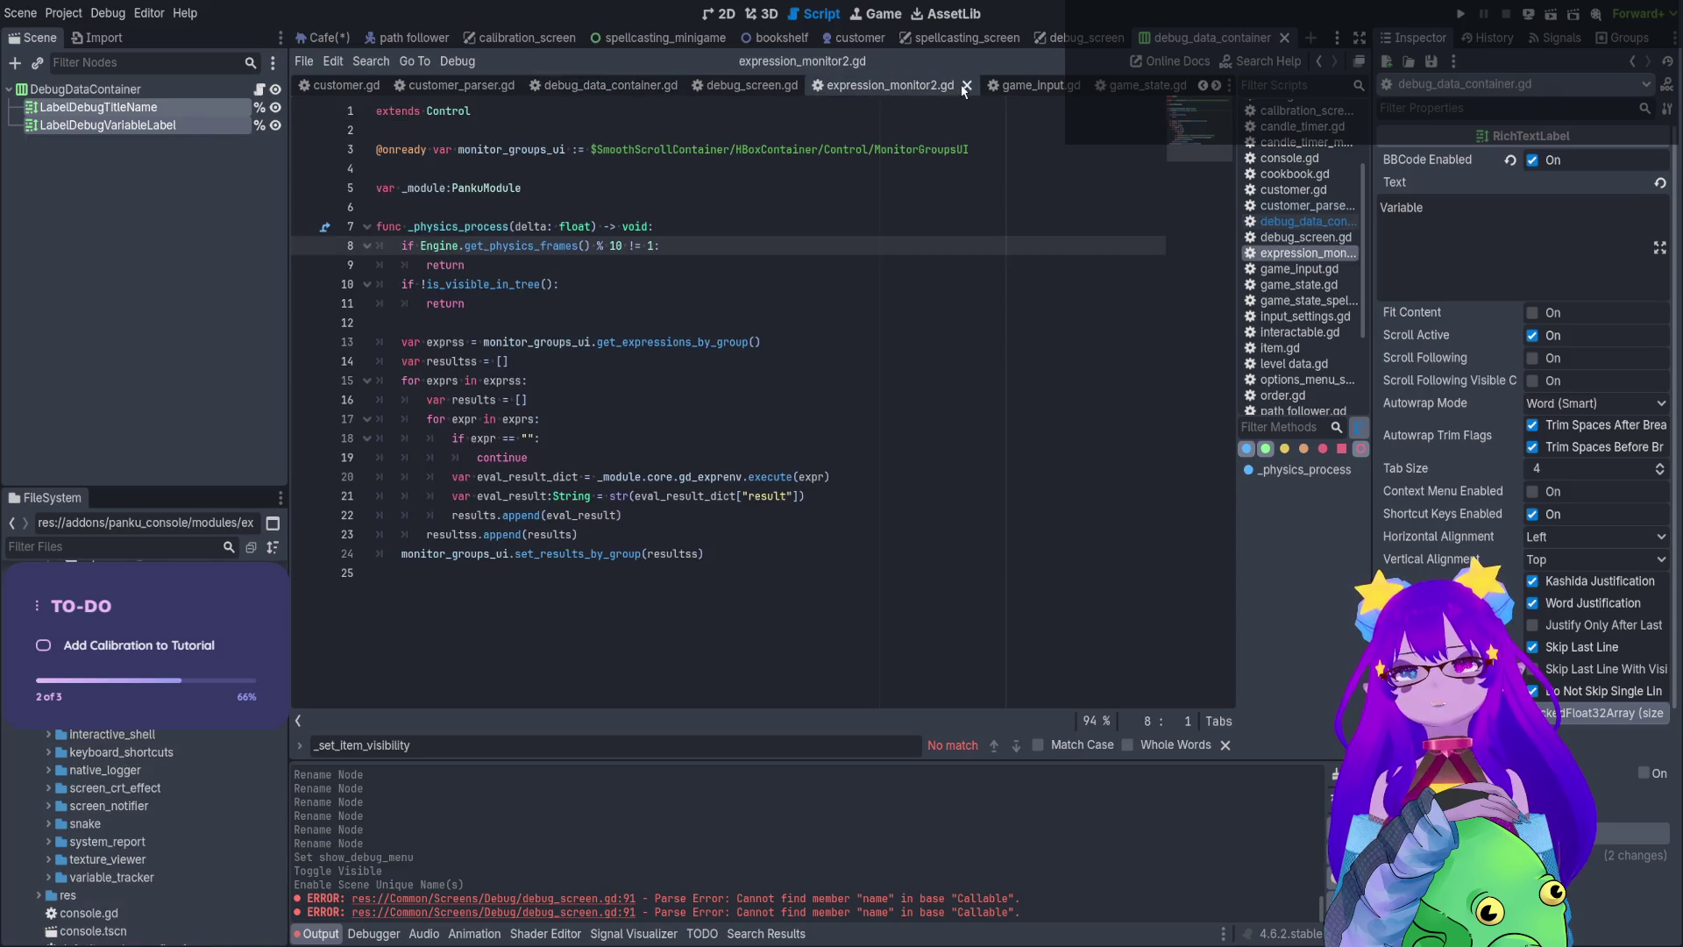
left_click(967, 85)
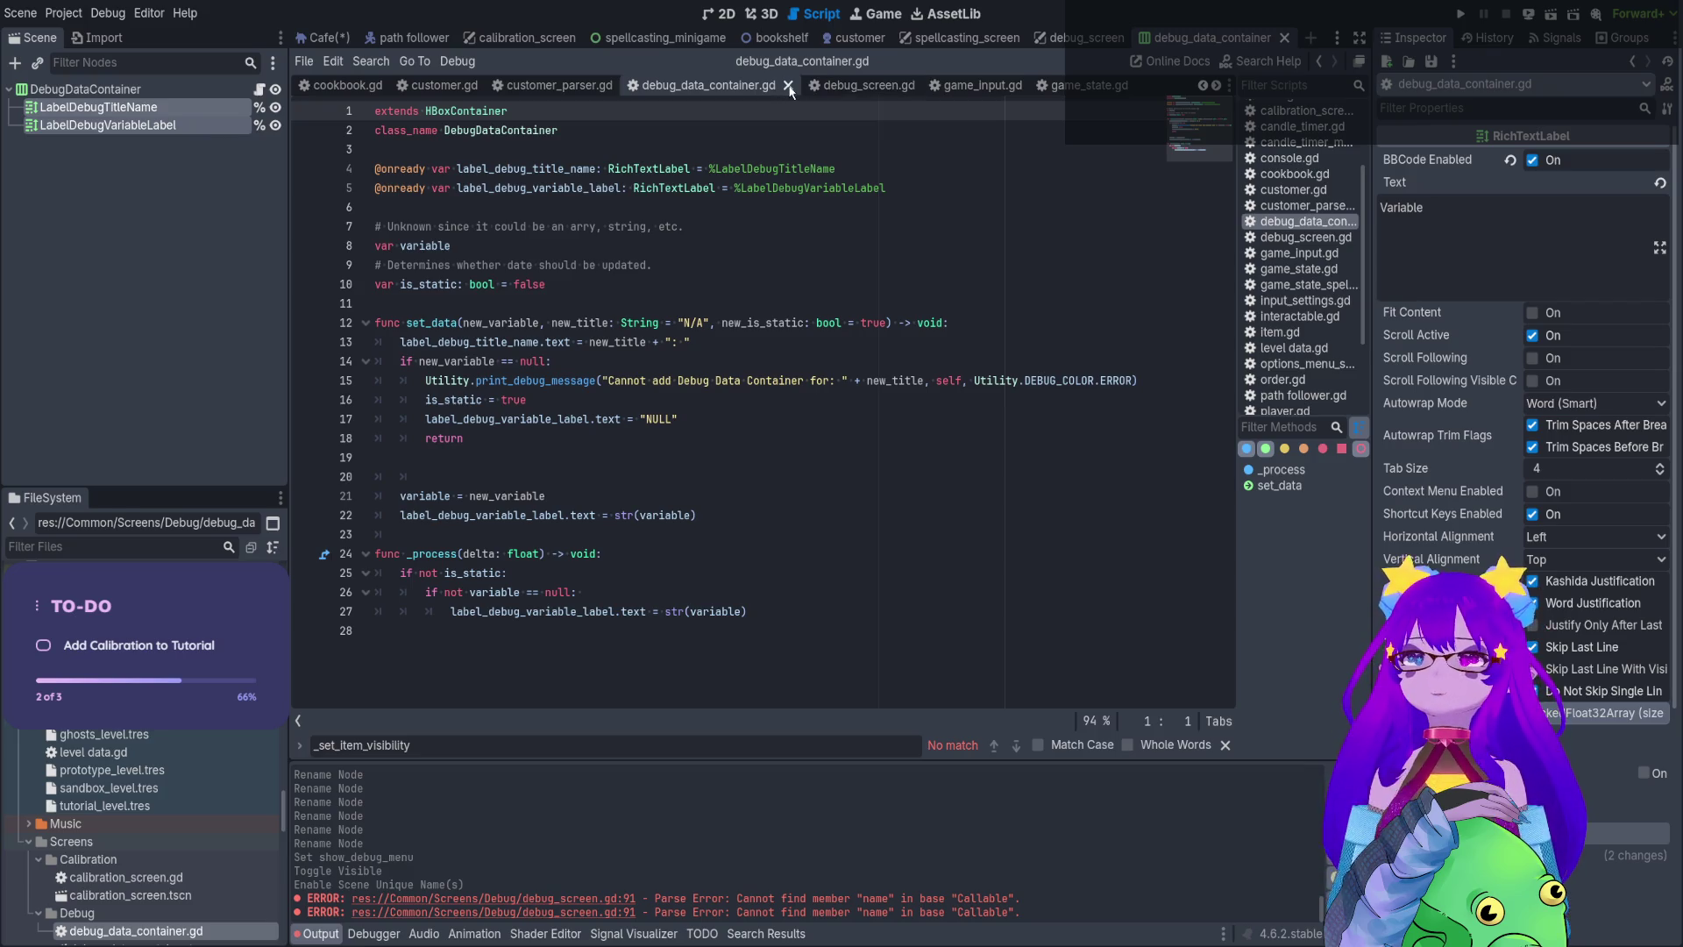
left_click(788, 85)
scroll(778, 414, "down", 3)
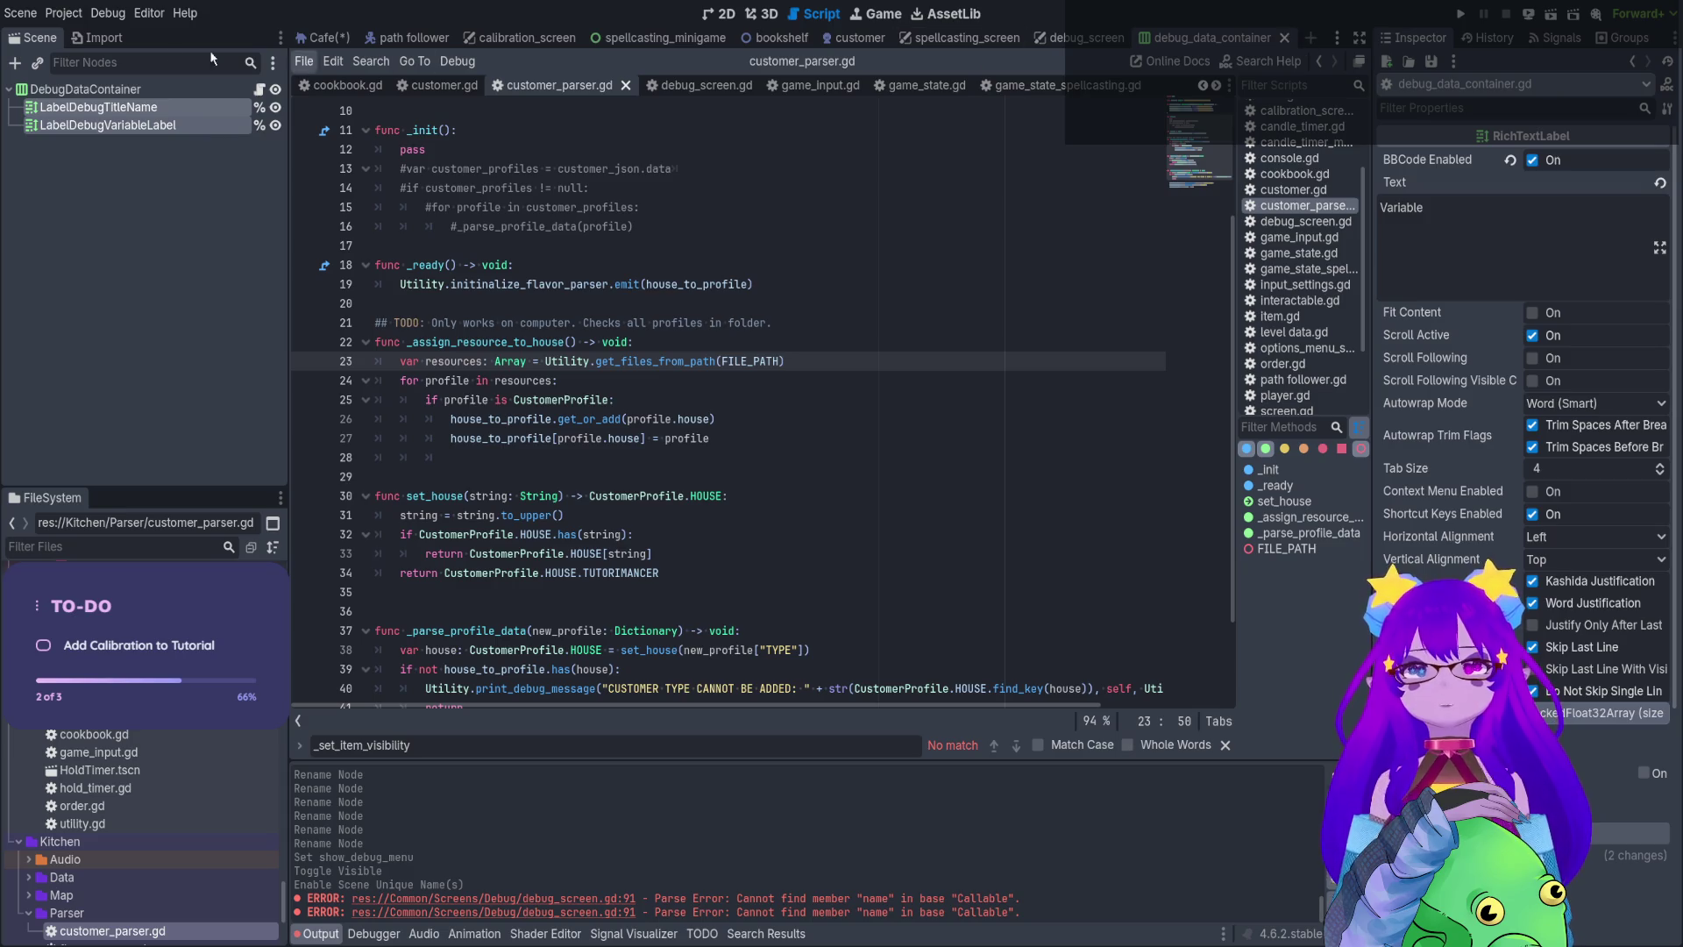
left_click(1284, 37)
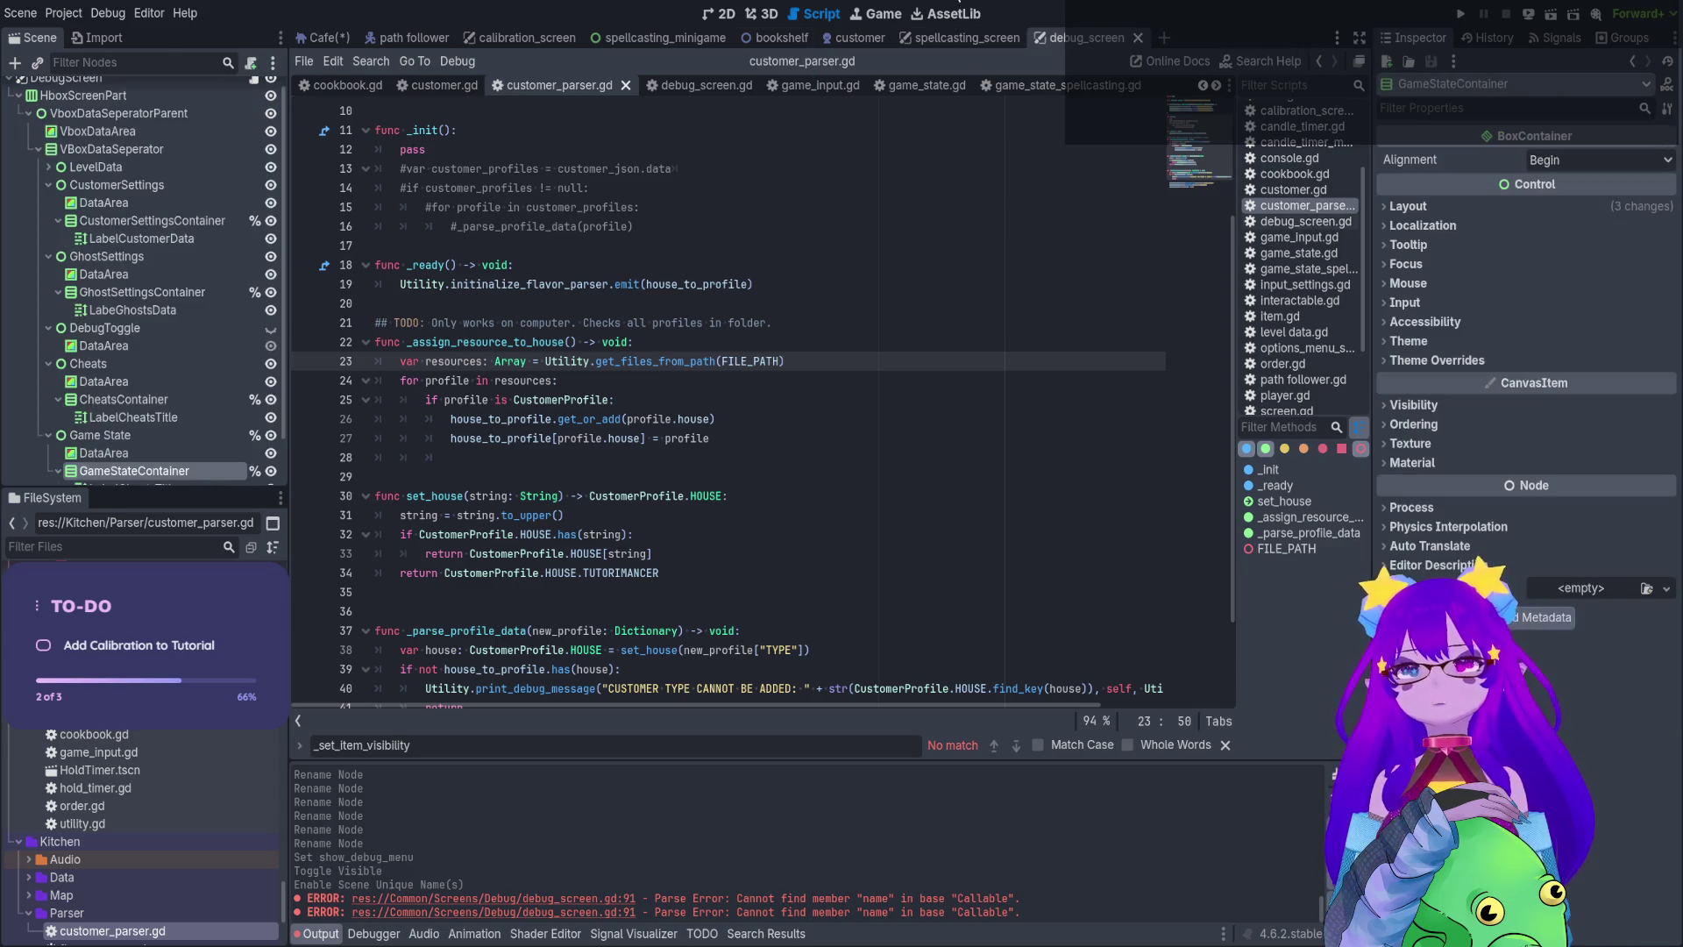
Return to the debug_screen scene and show debug_screen.gd
left_click(995, 37)
left_click(1086, 38)
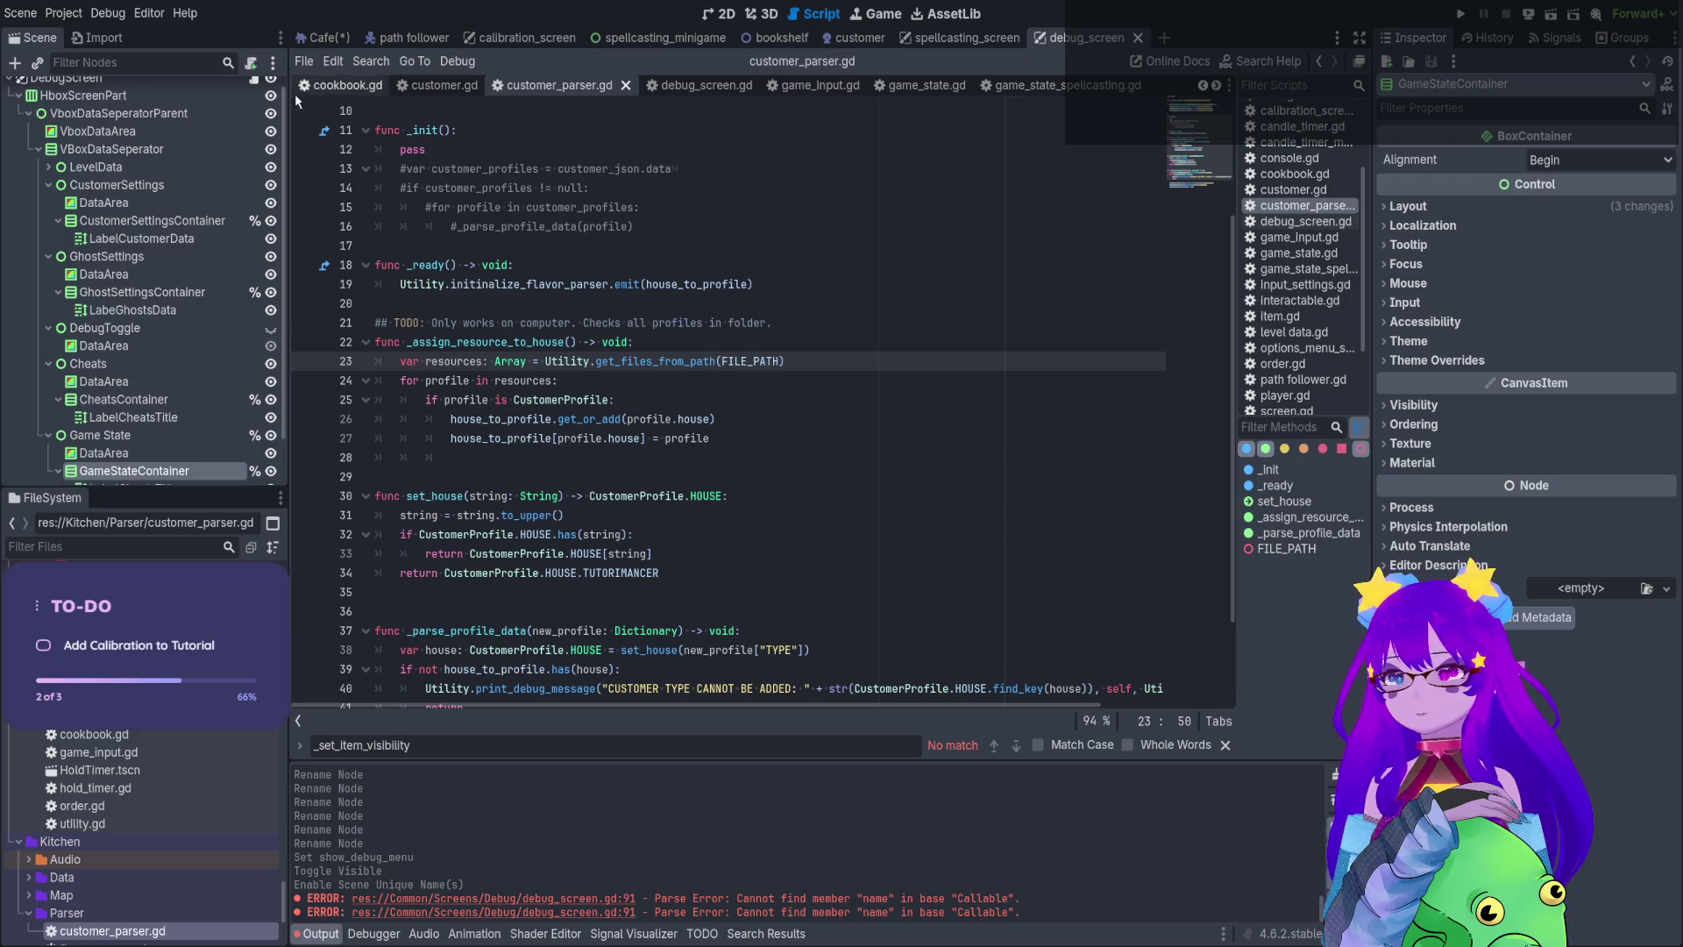
scroll(263, 176, "up", 1)
left_click(254, 88)
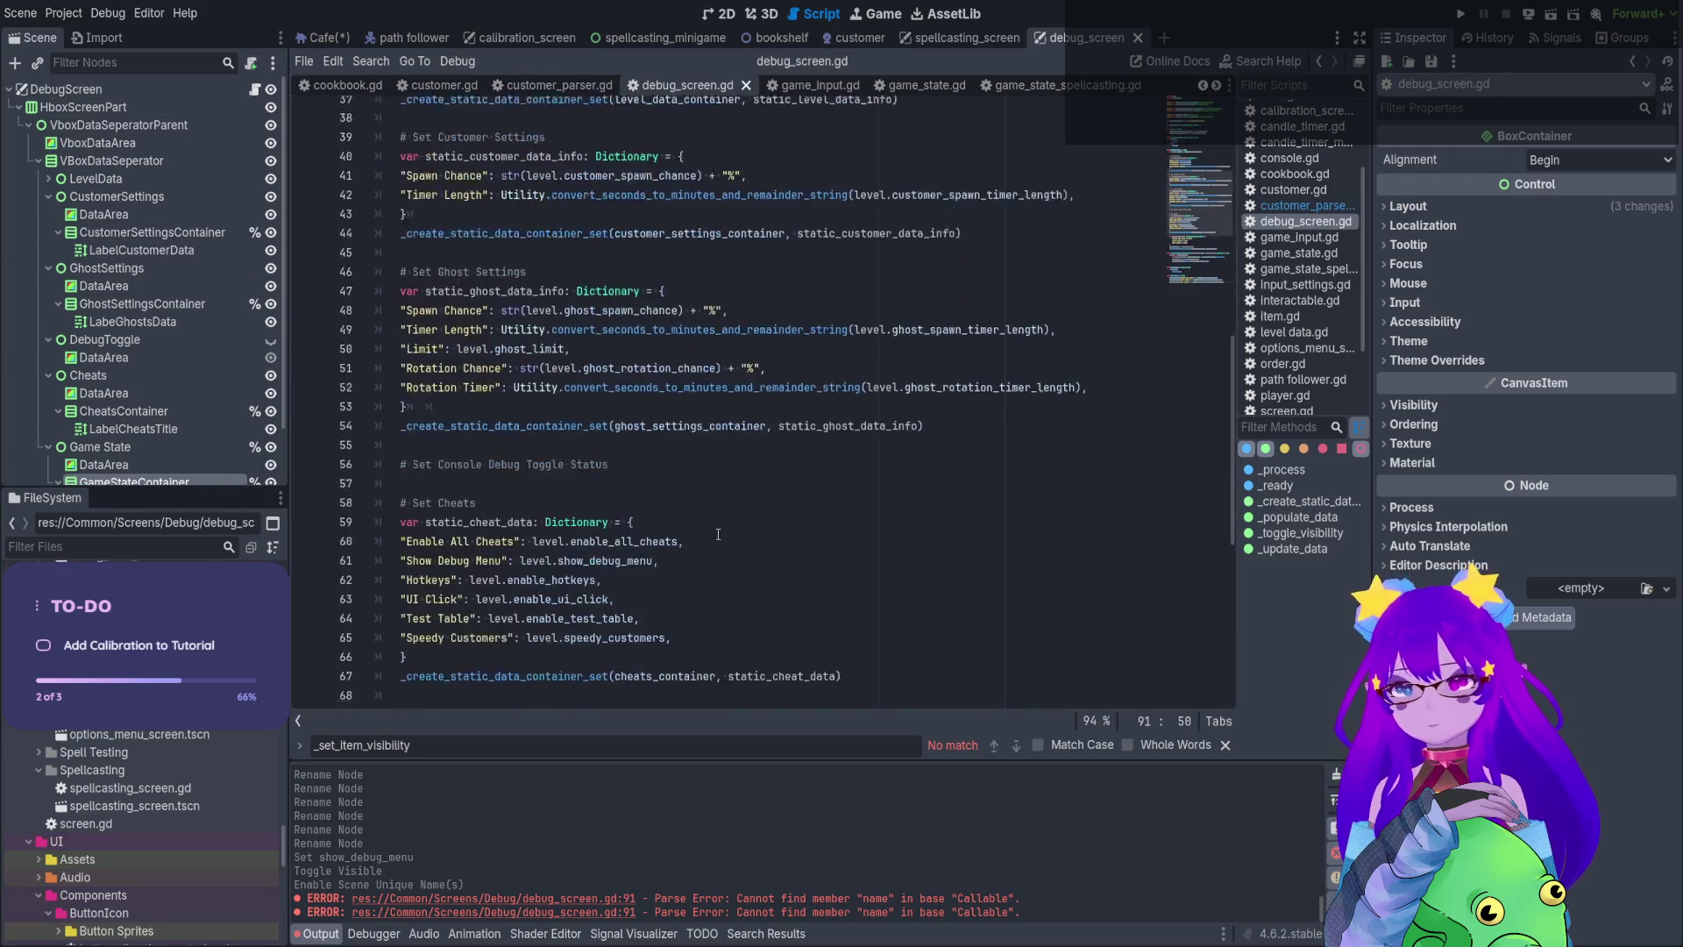
Keep the empty line after line 91, then test-run the project and stop it
left_click(486, 693)
key("BackSpace")
key("ctrl+z")
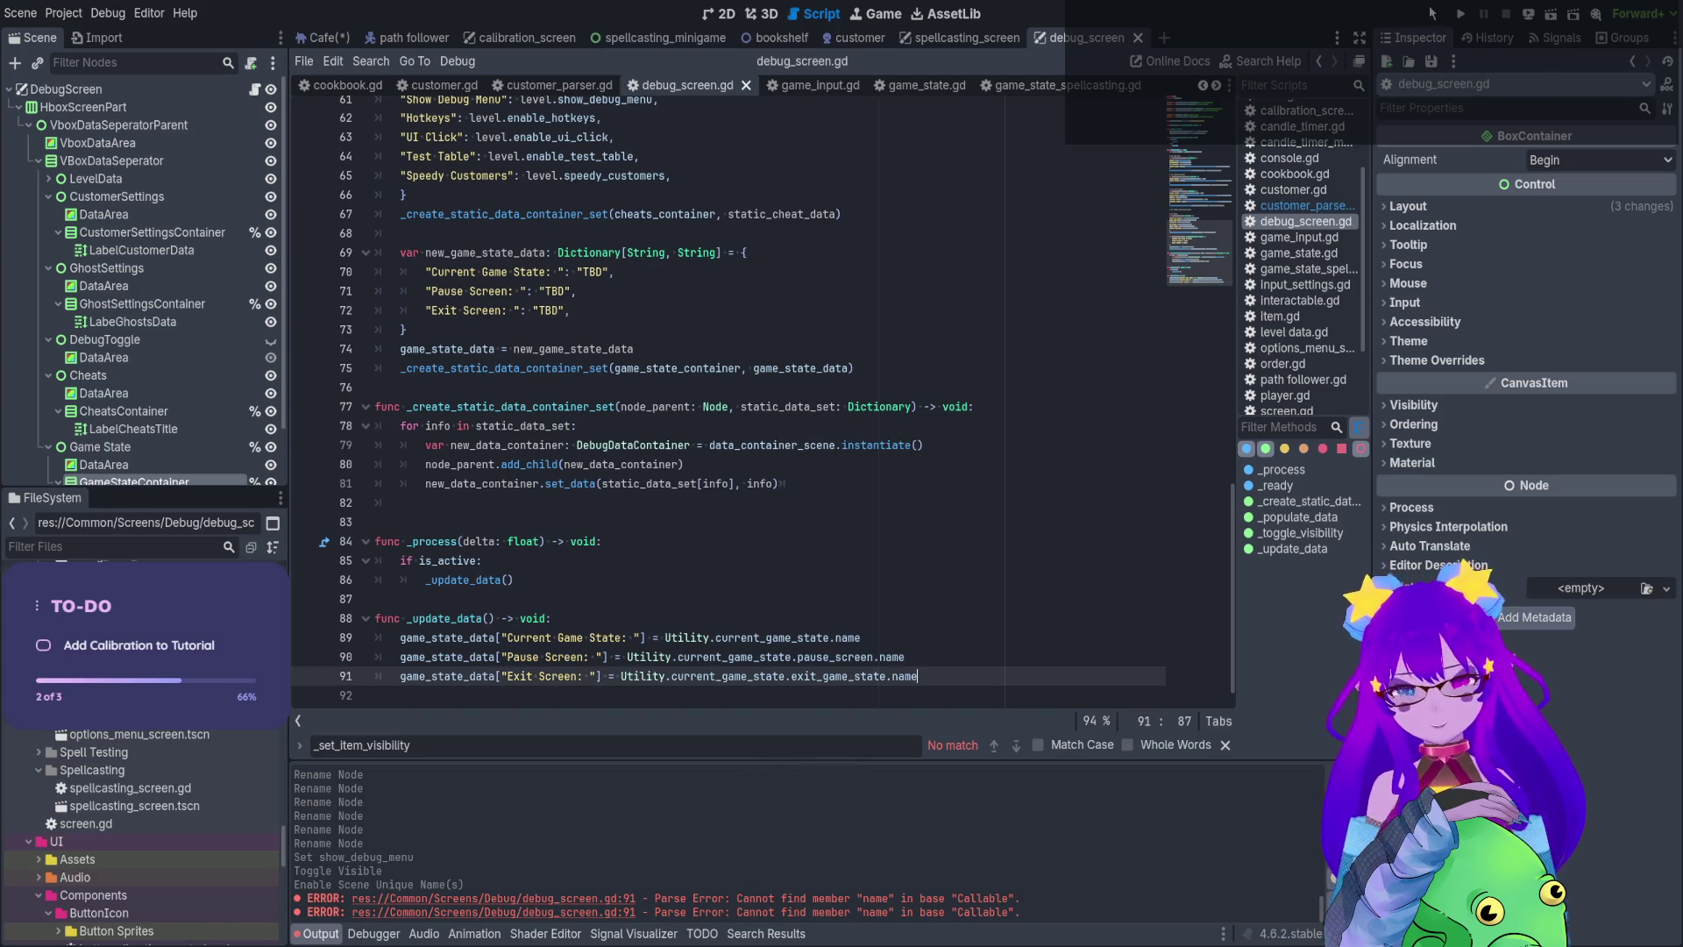
left_click(1461, 15)
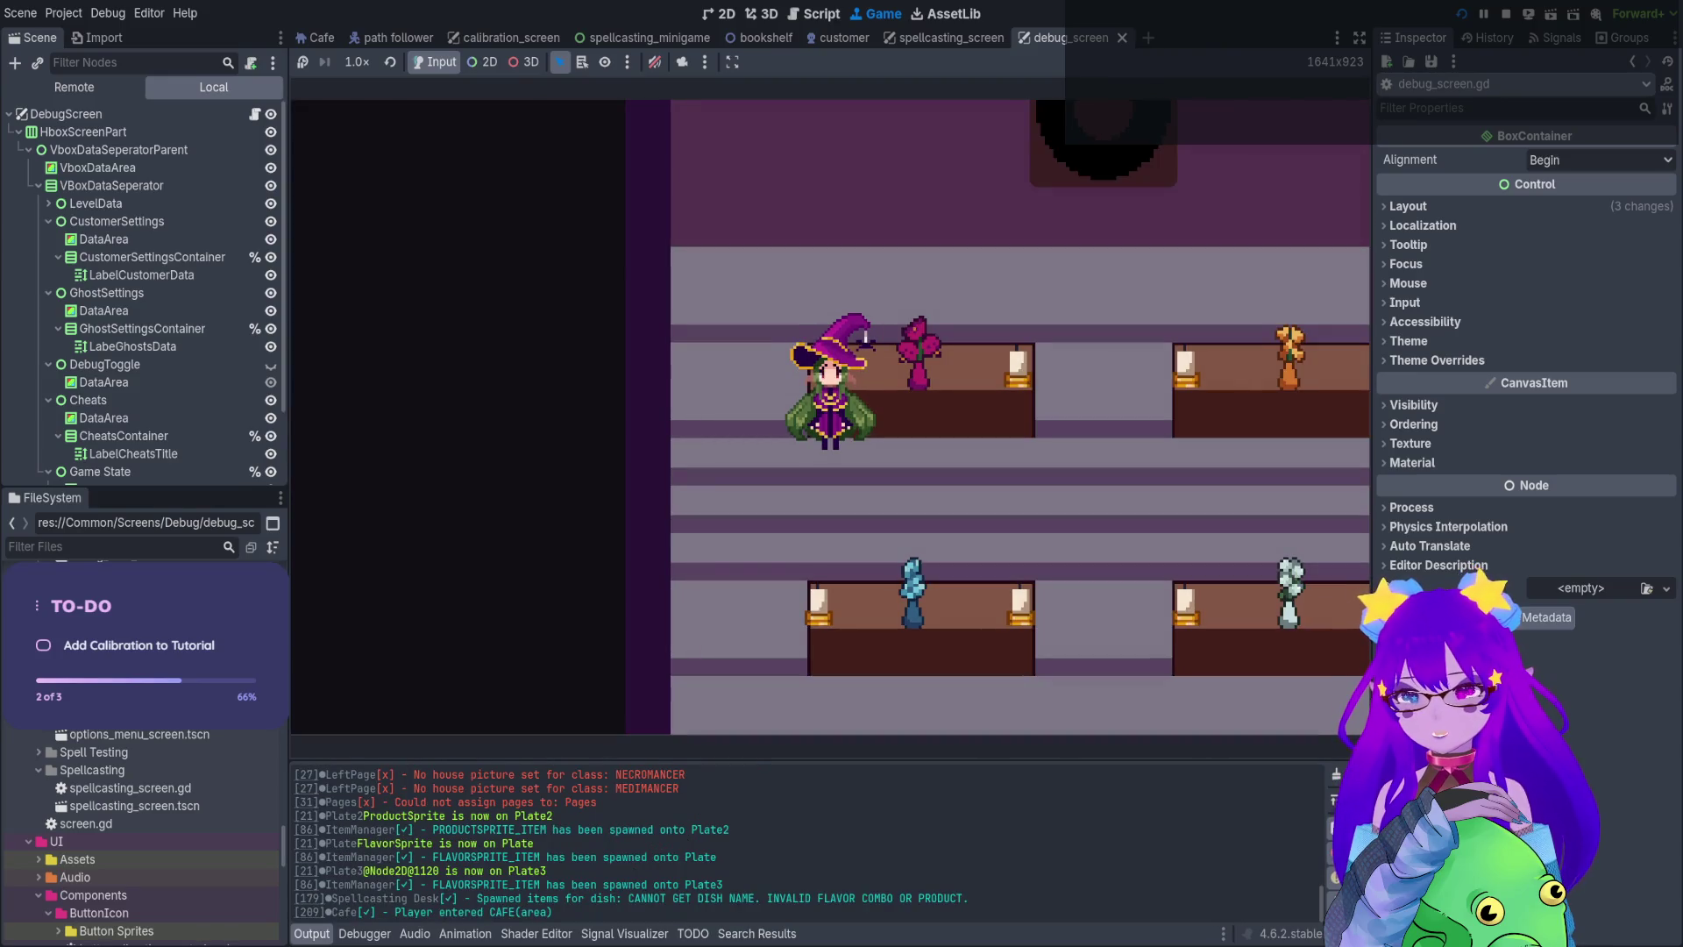
left_click(1506, 13)
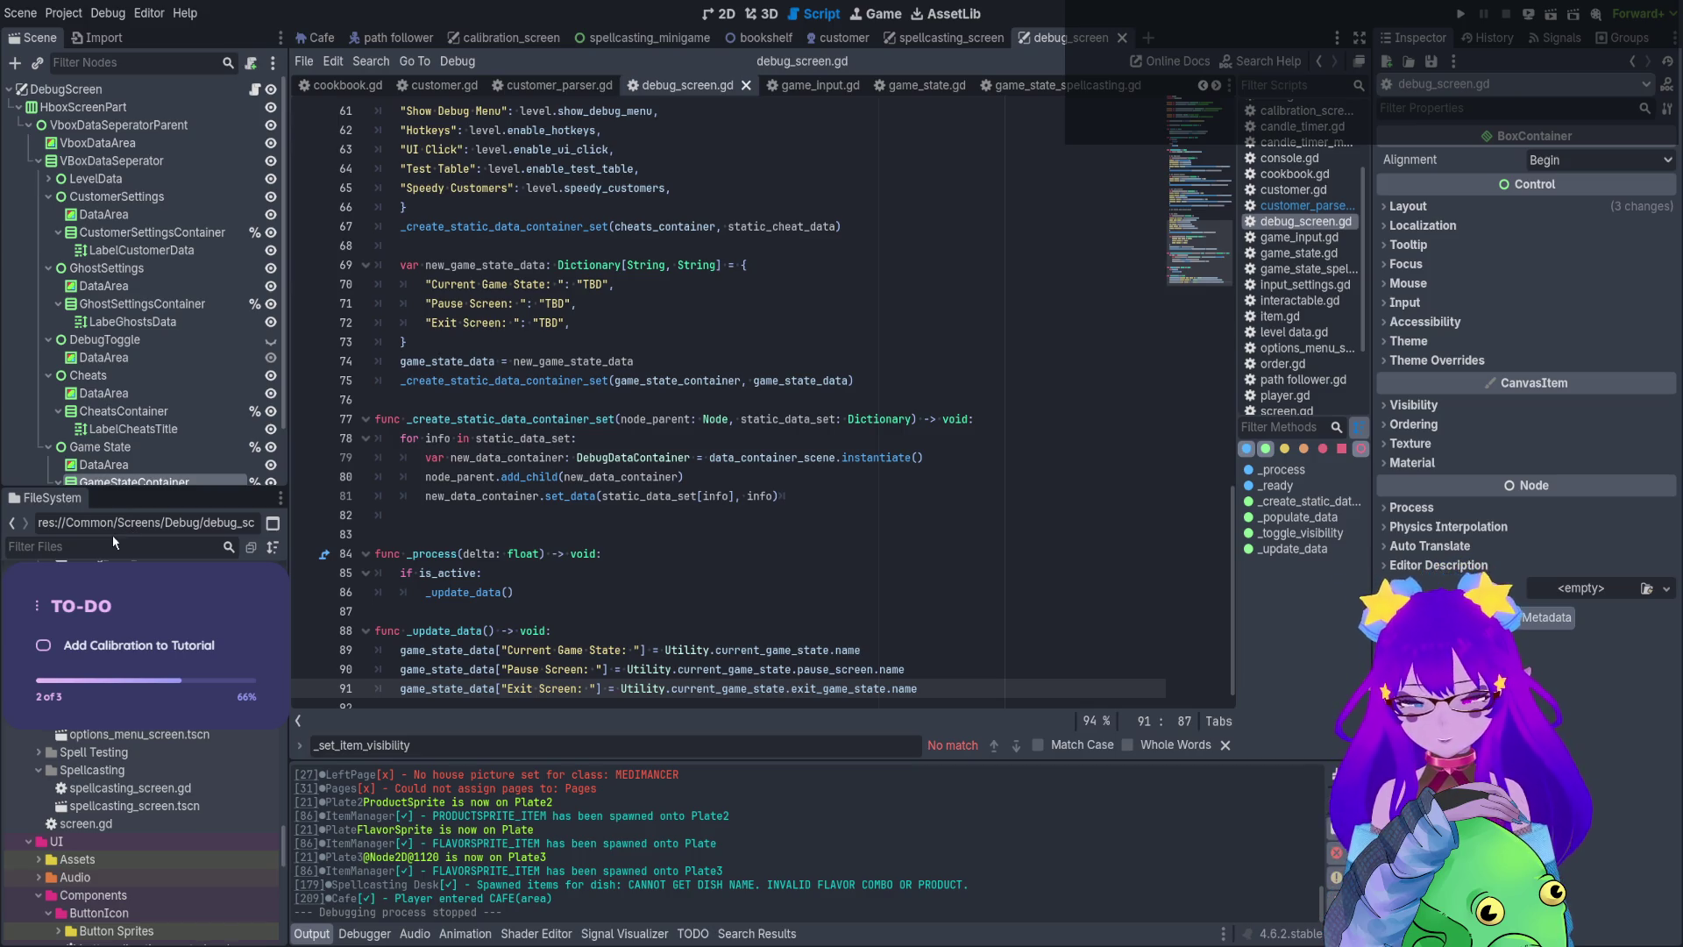
Filter FileSystem for 'level' and inspect sandbox_level.tres, which has Show Debug Menu on, then go to Cafe
type("level")
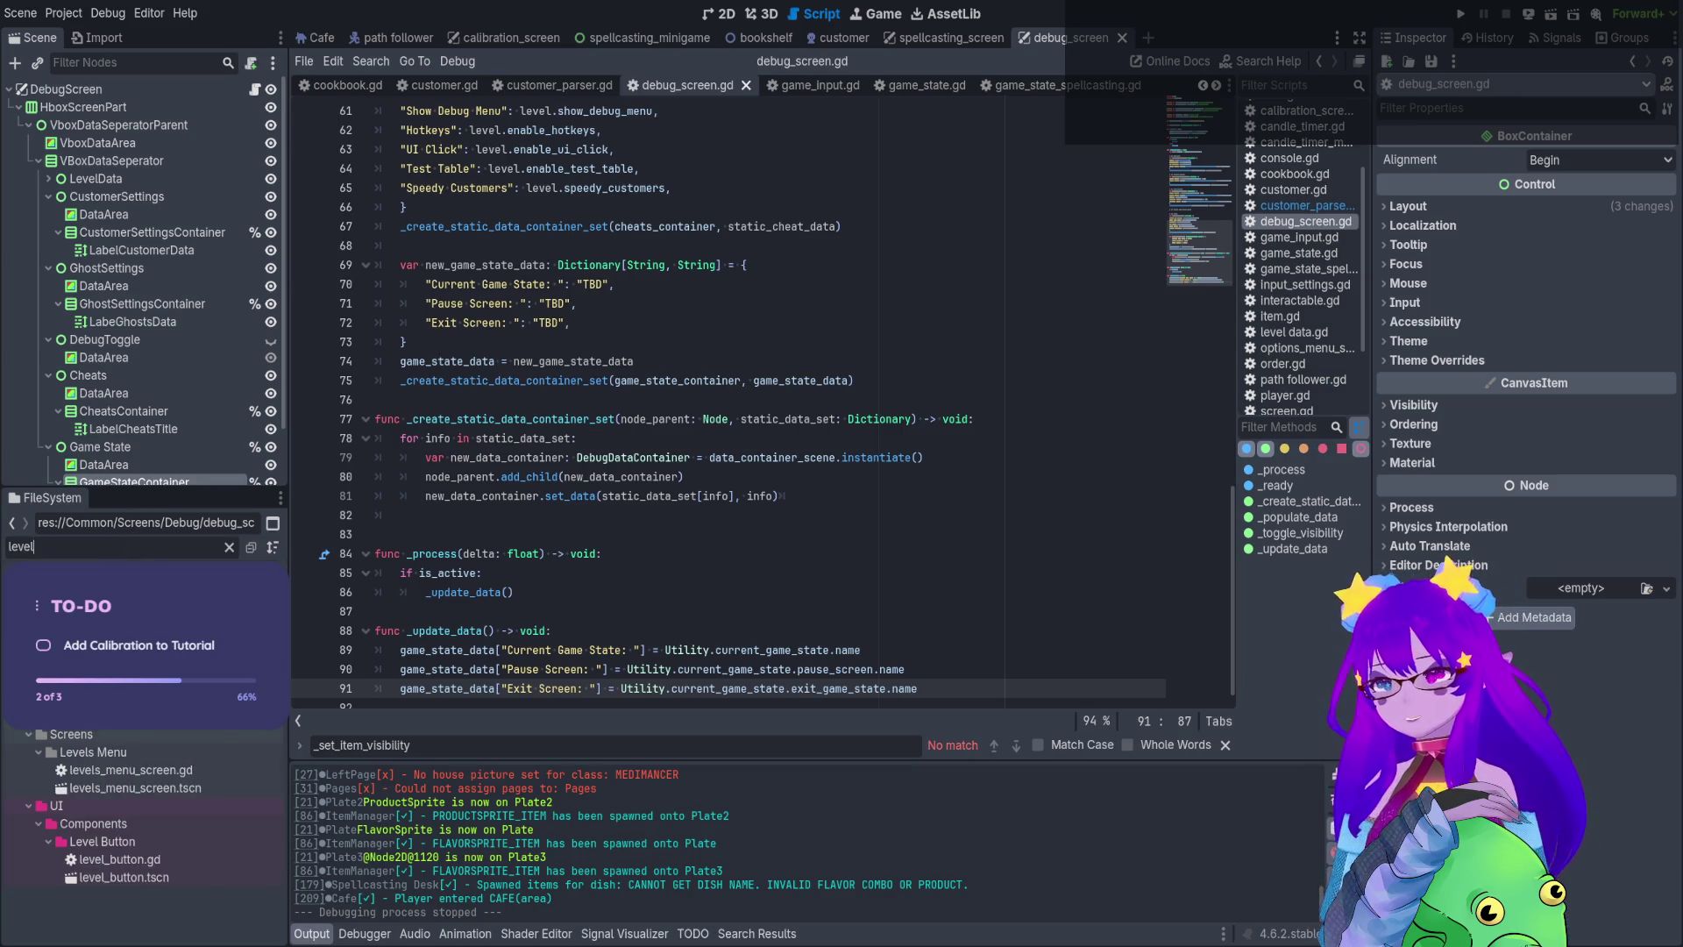
left_click(123, 632)
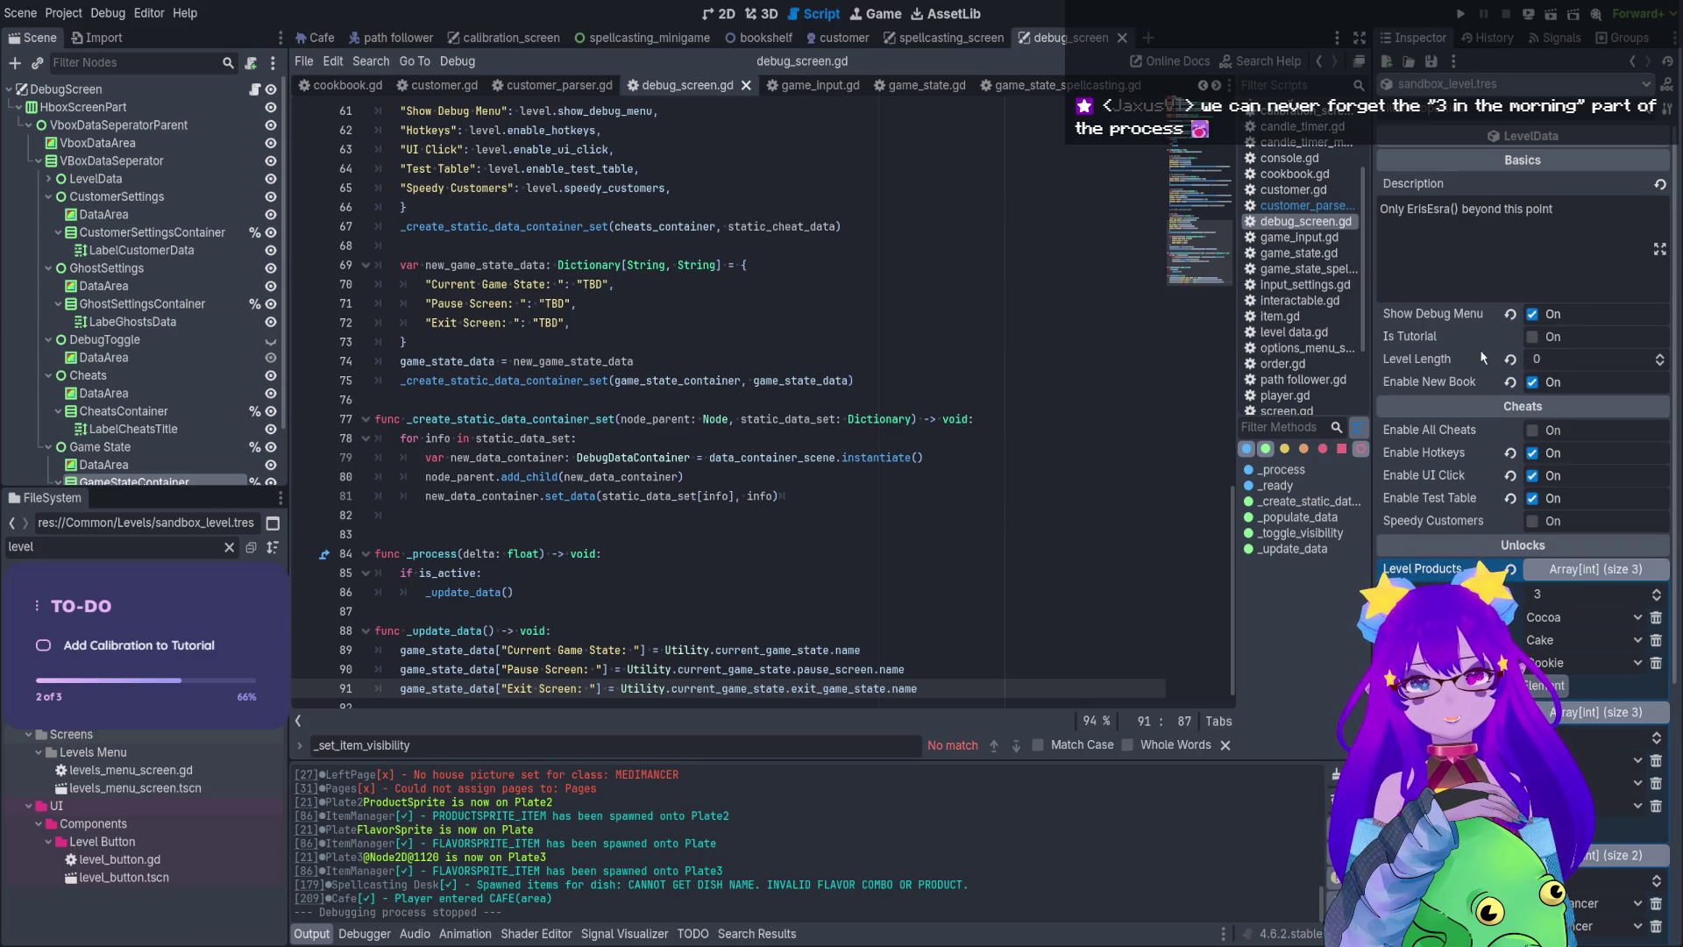
left_click(904, 616)
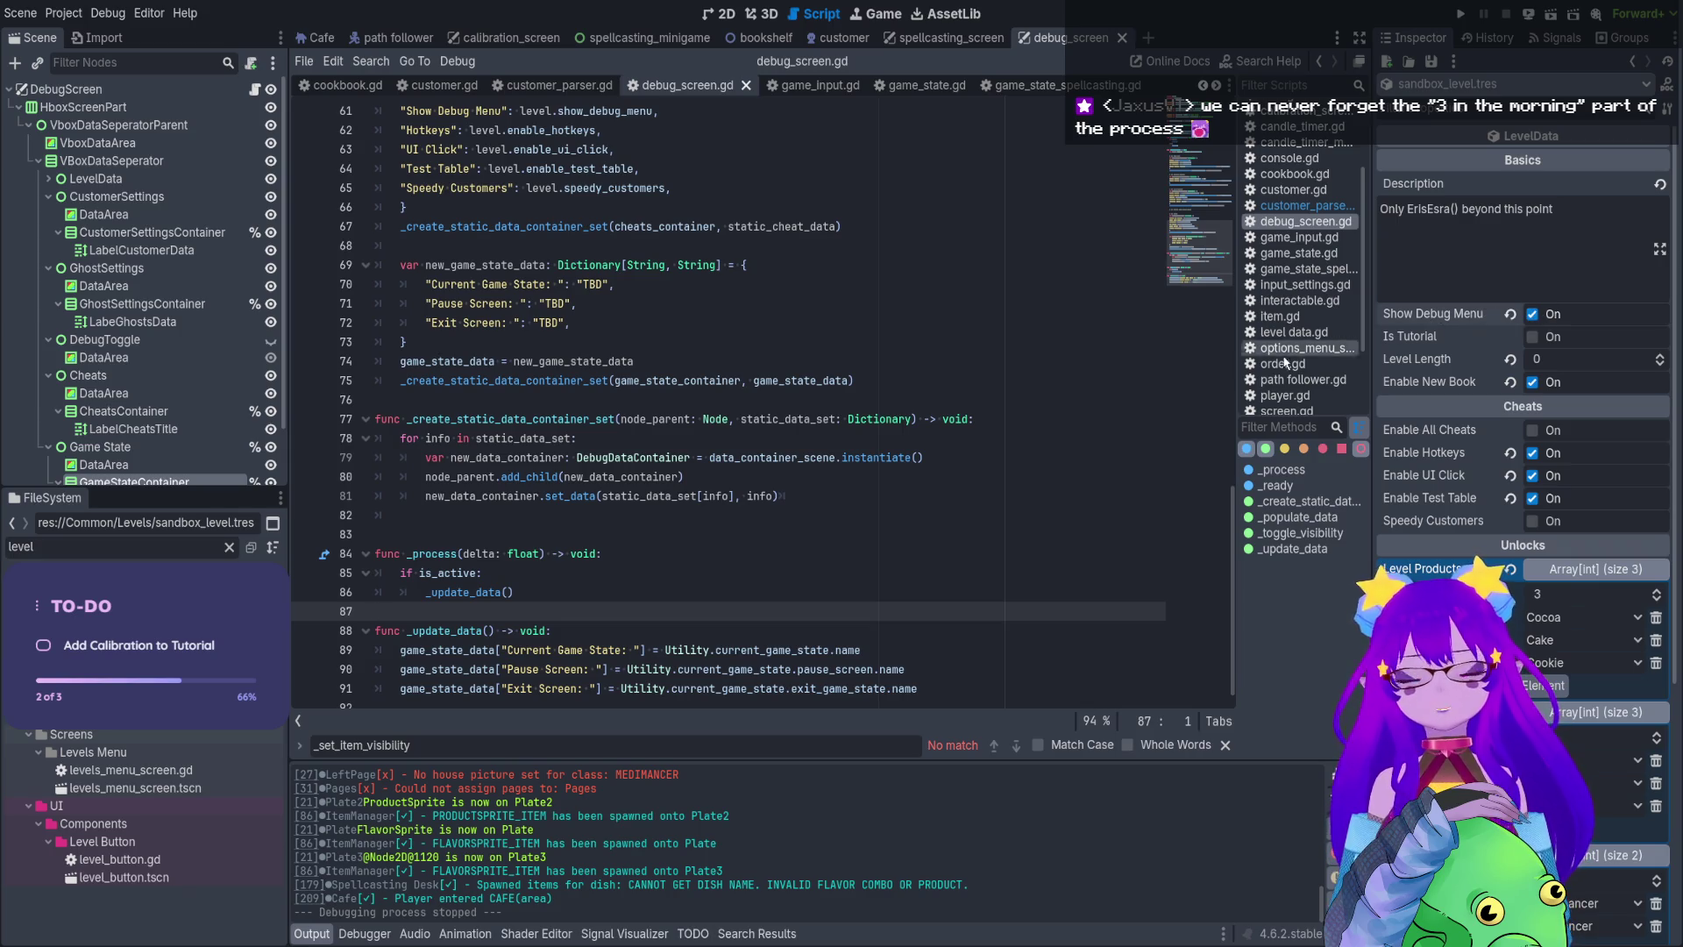
left_click(319, 37)
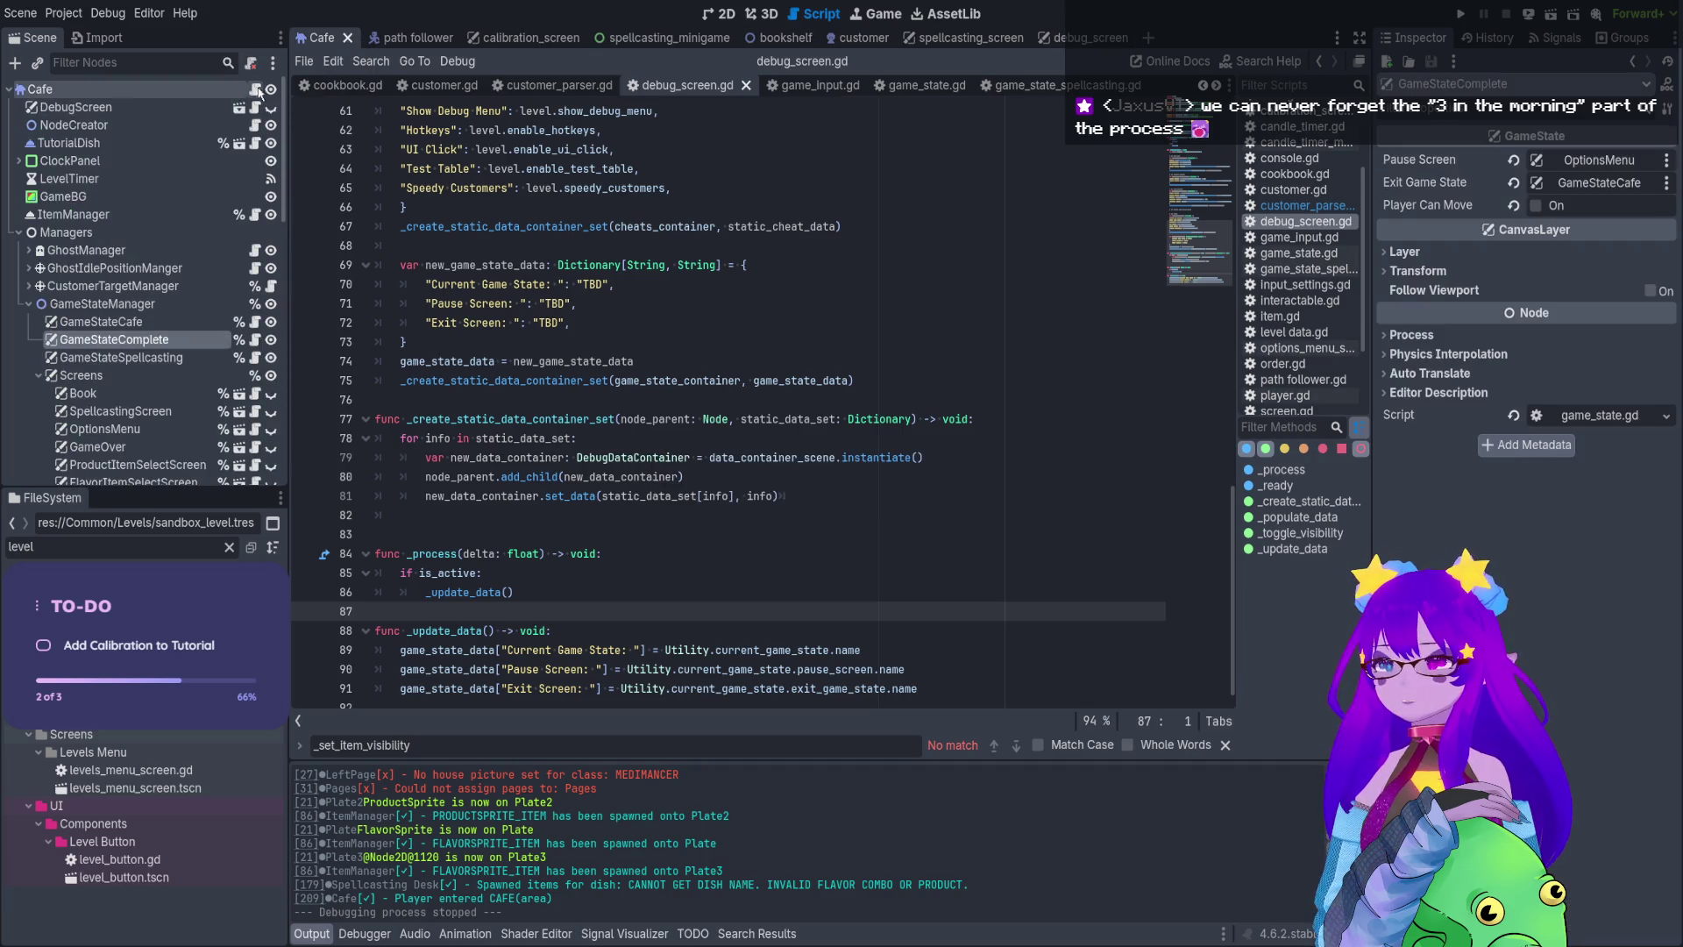
In cafe.gd, check _set_level_data and add a new line after line 158
left_click(254, 91)
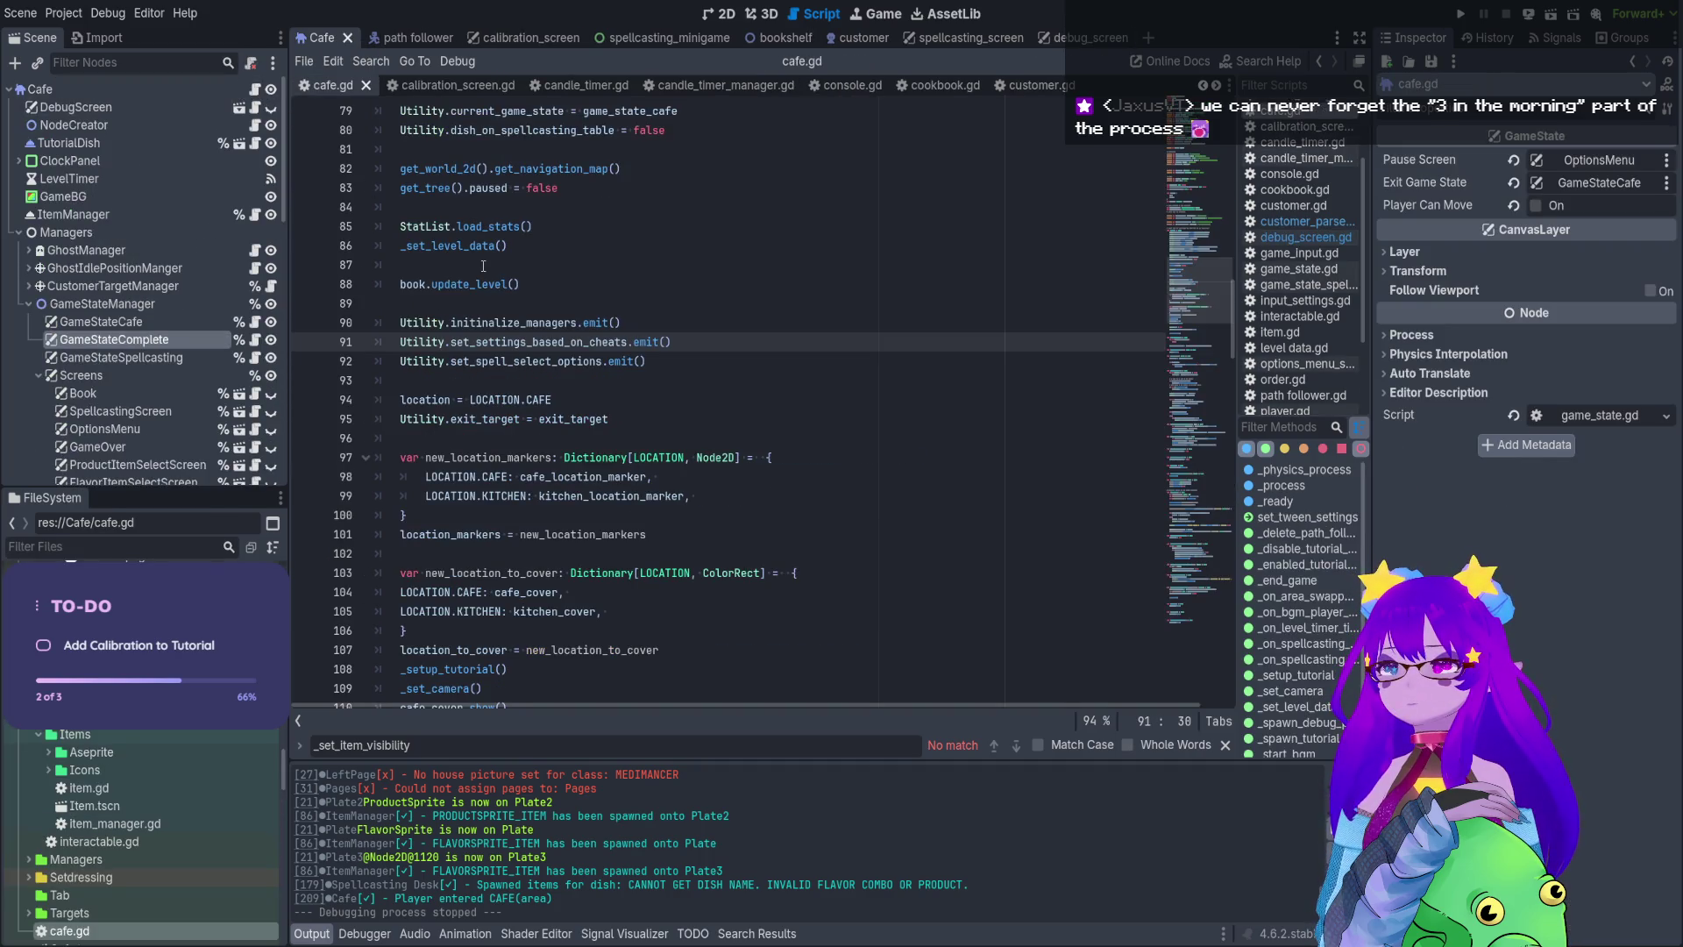
scroll(583, 292, "up", 3)
left_click(661, 371)
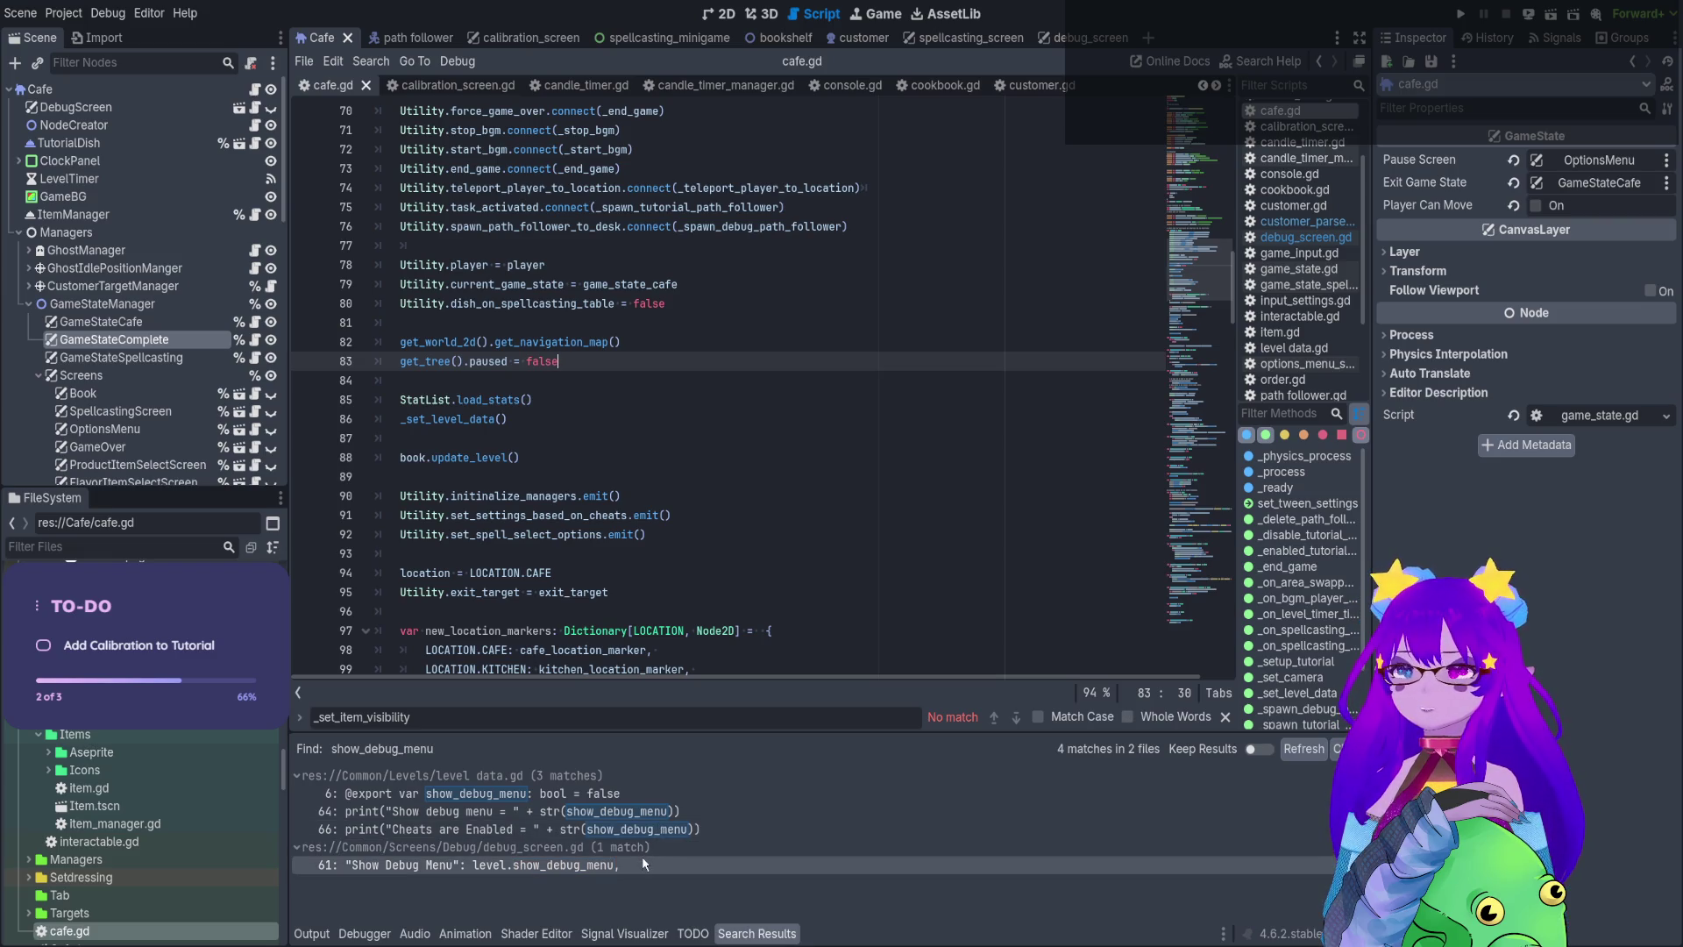
scroll(547, 467, "down", 5)
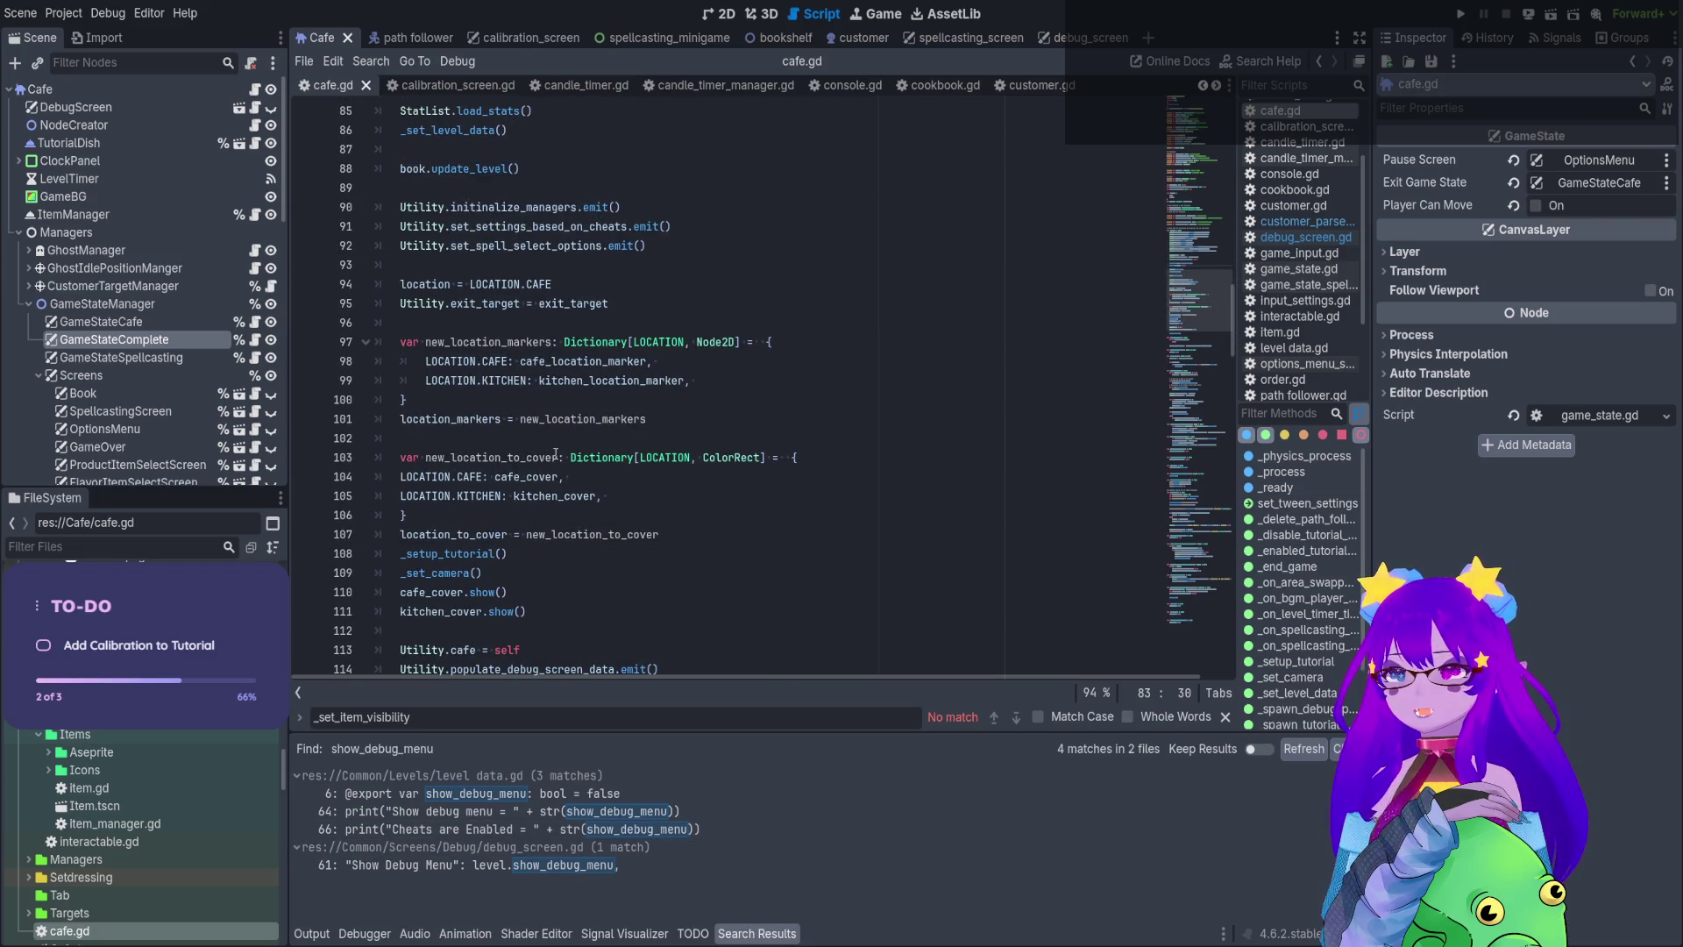
scroll(555, 453, "up", 4)
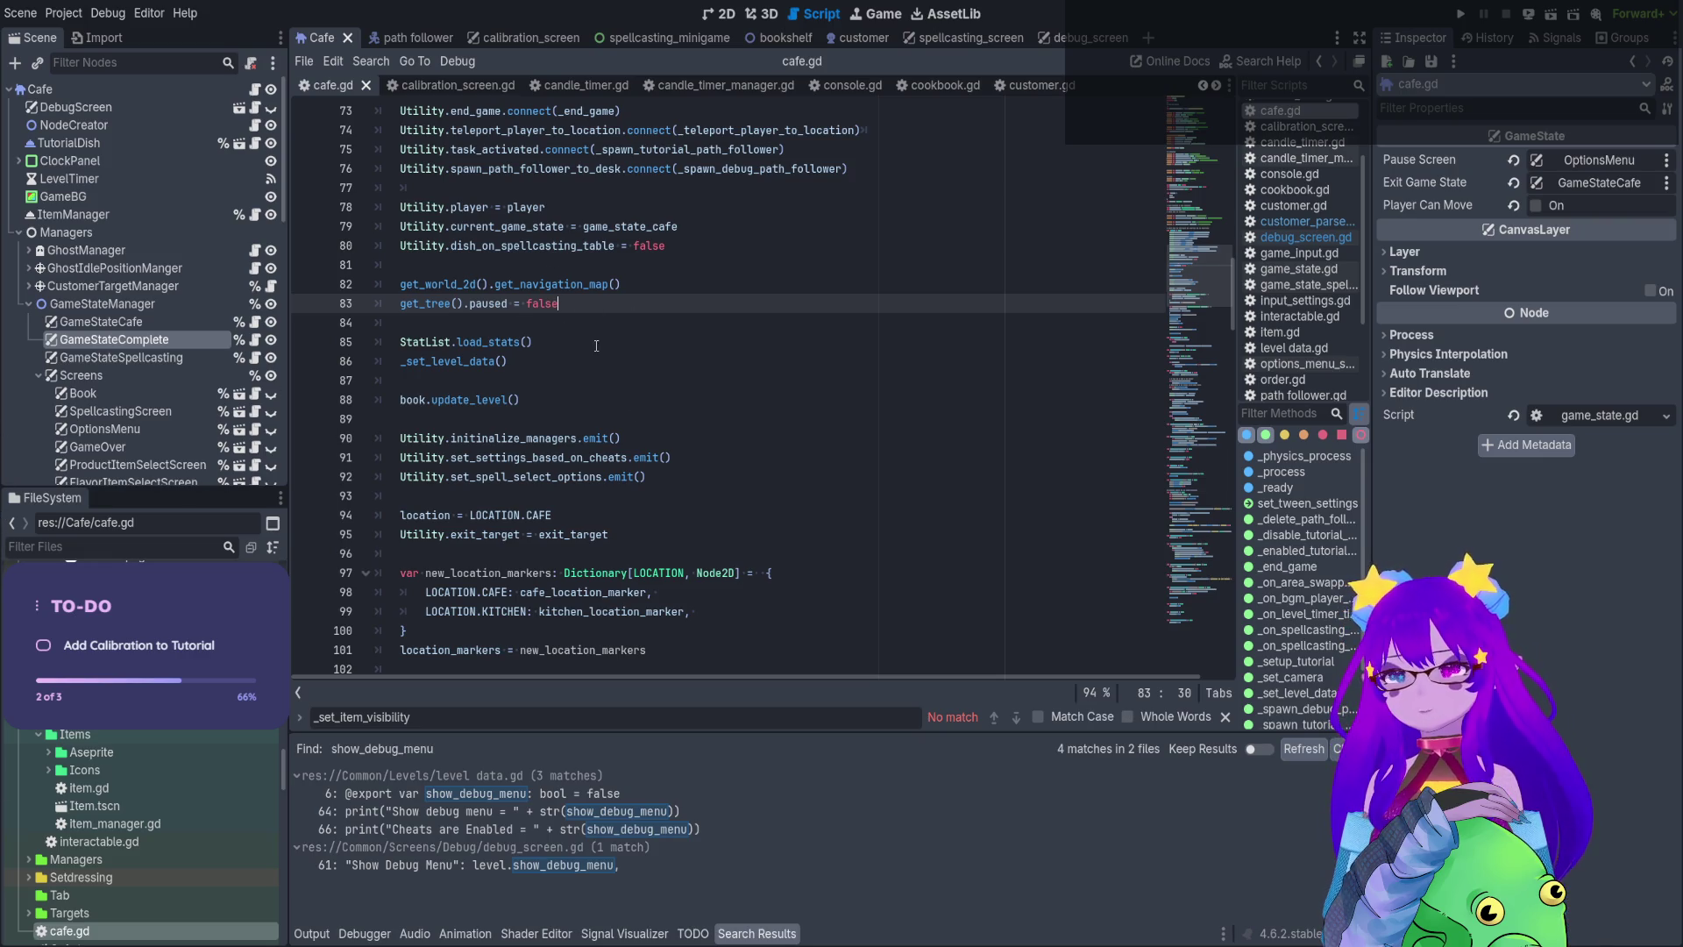
left_click(447, 361, "ctrl")
scroll(784, 320, "down", 2)
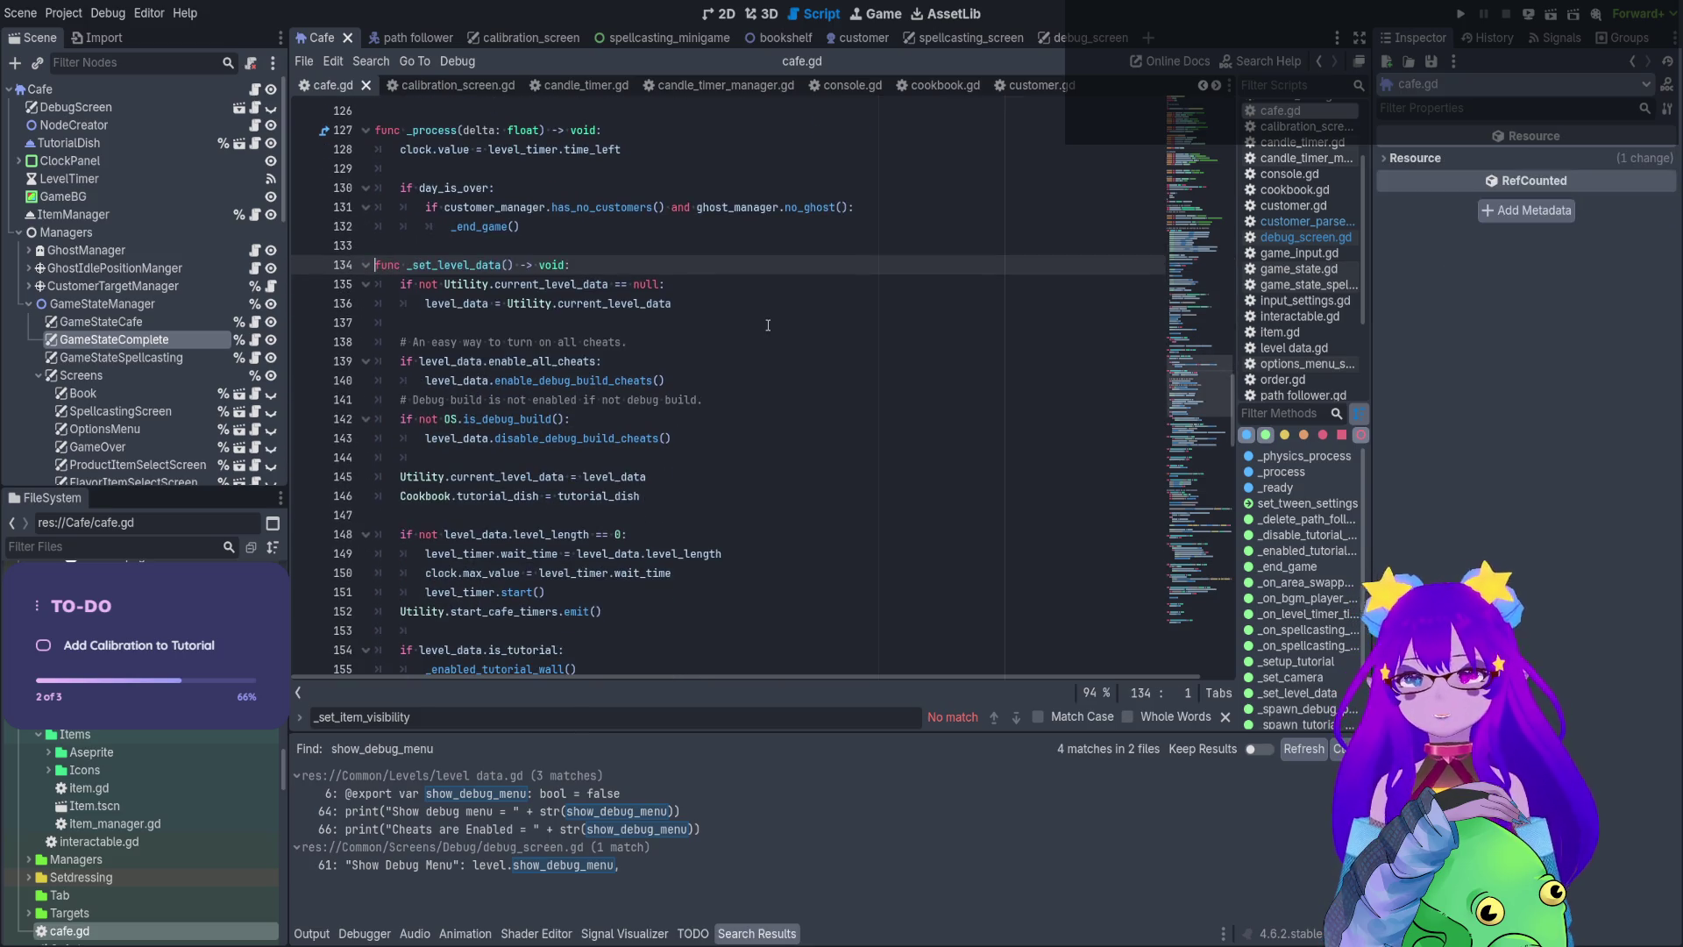
scroll(648, 568, "down", 3)
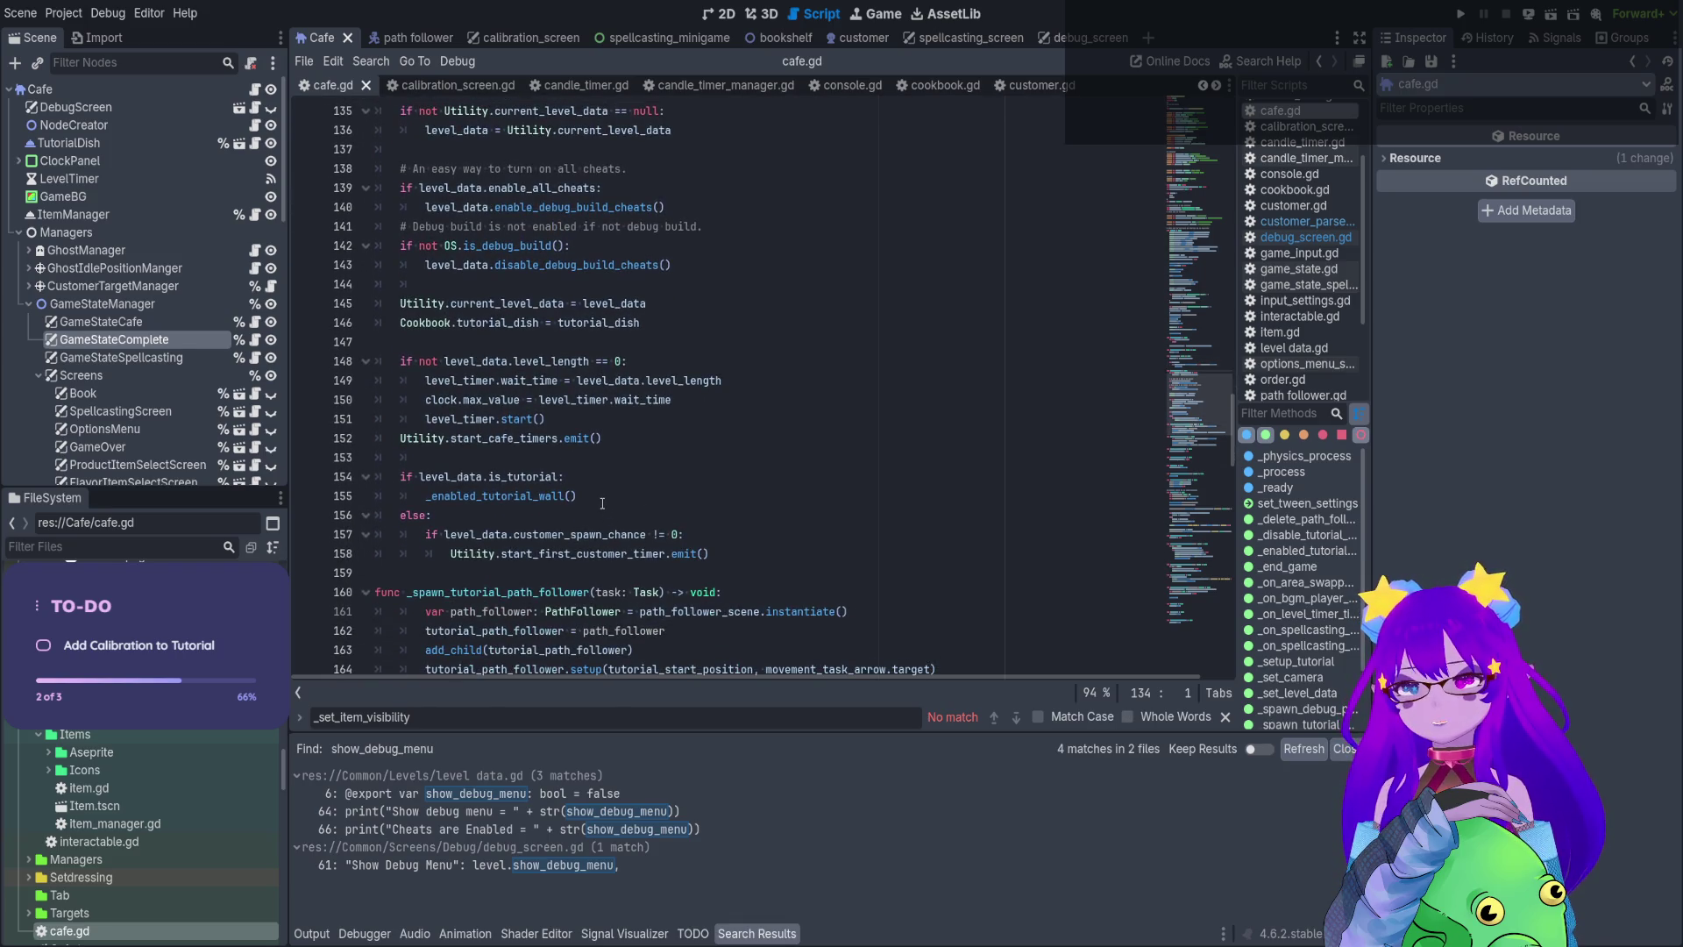
left_click(734, 553)
key("Return")
key("Return")
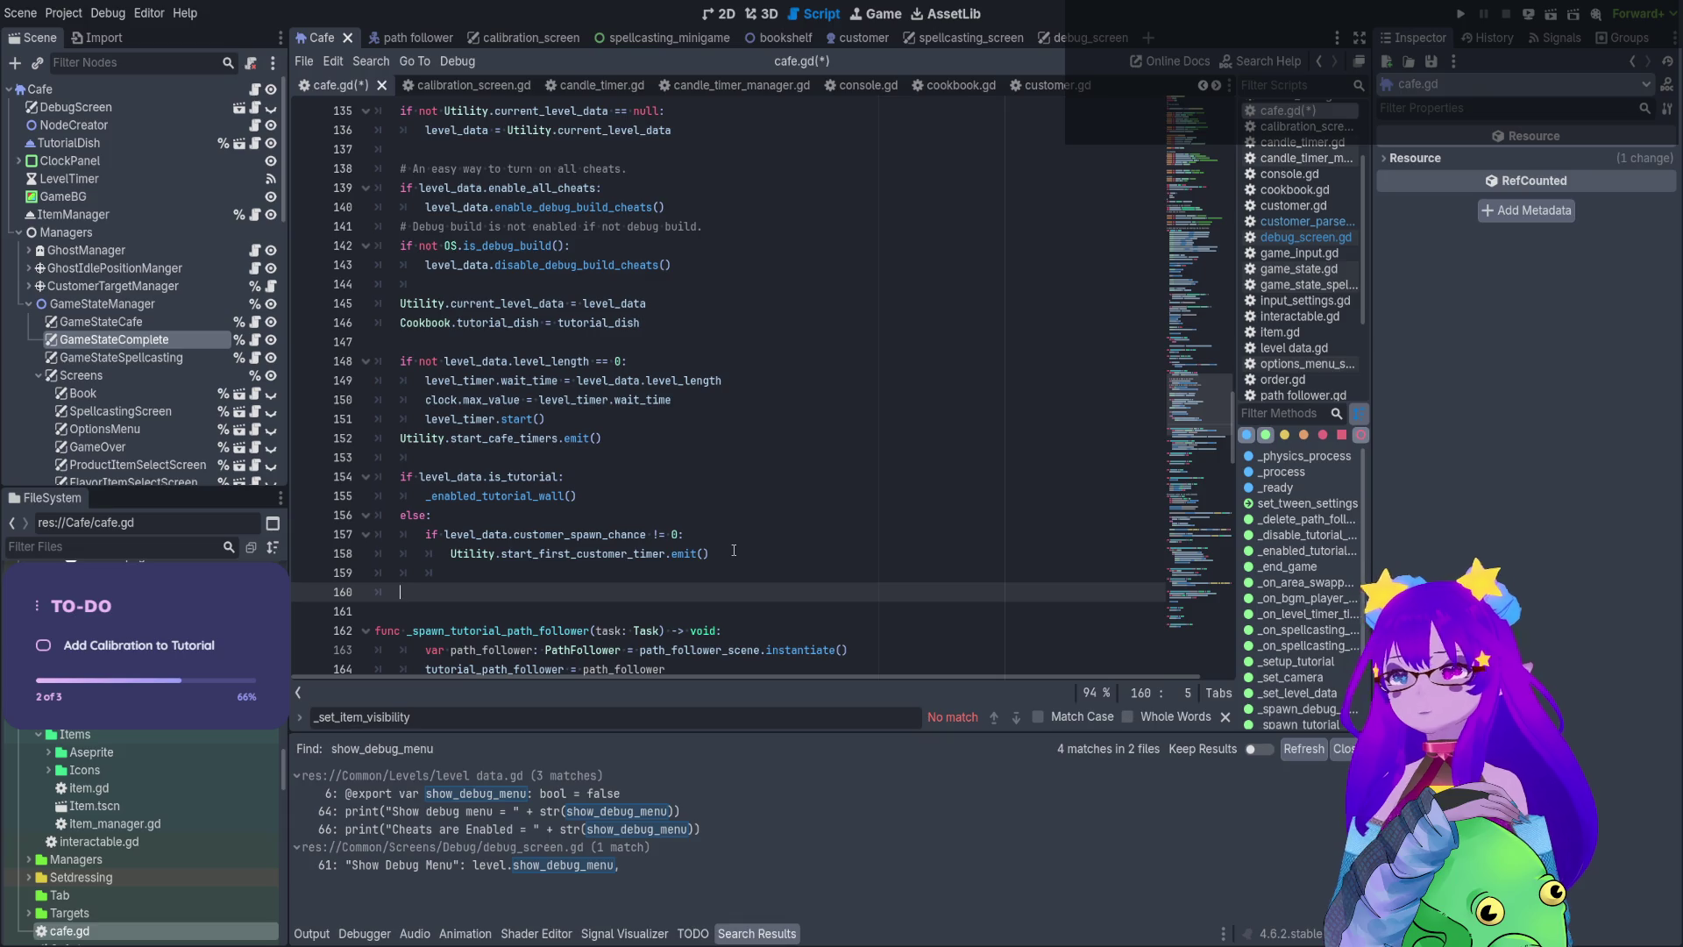
Open the DebugScreen node's debug_screen.gd script at its top
left_click(149, 108)
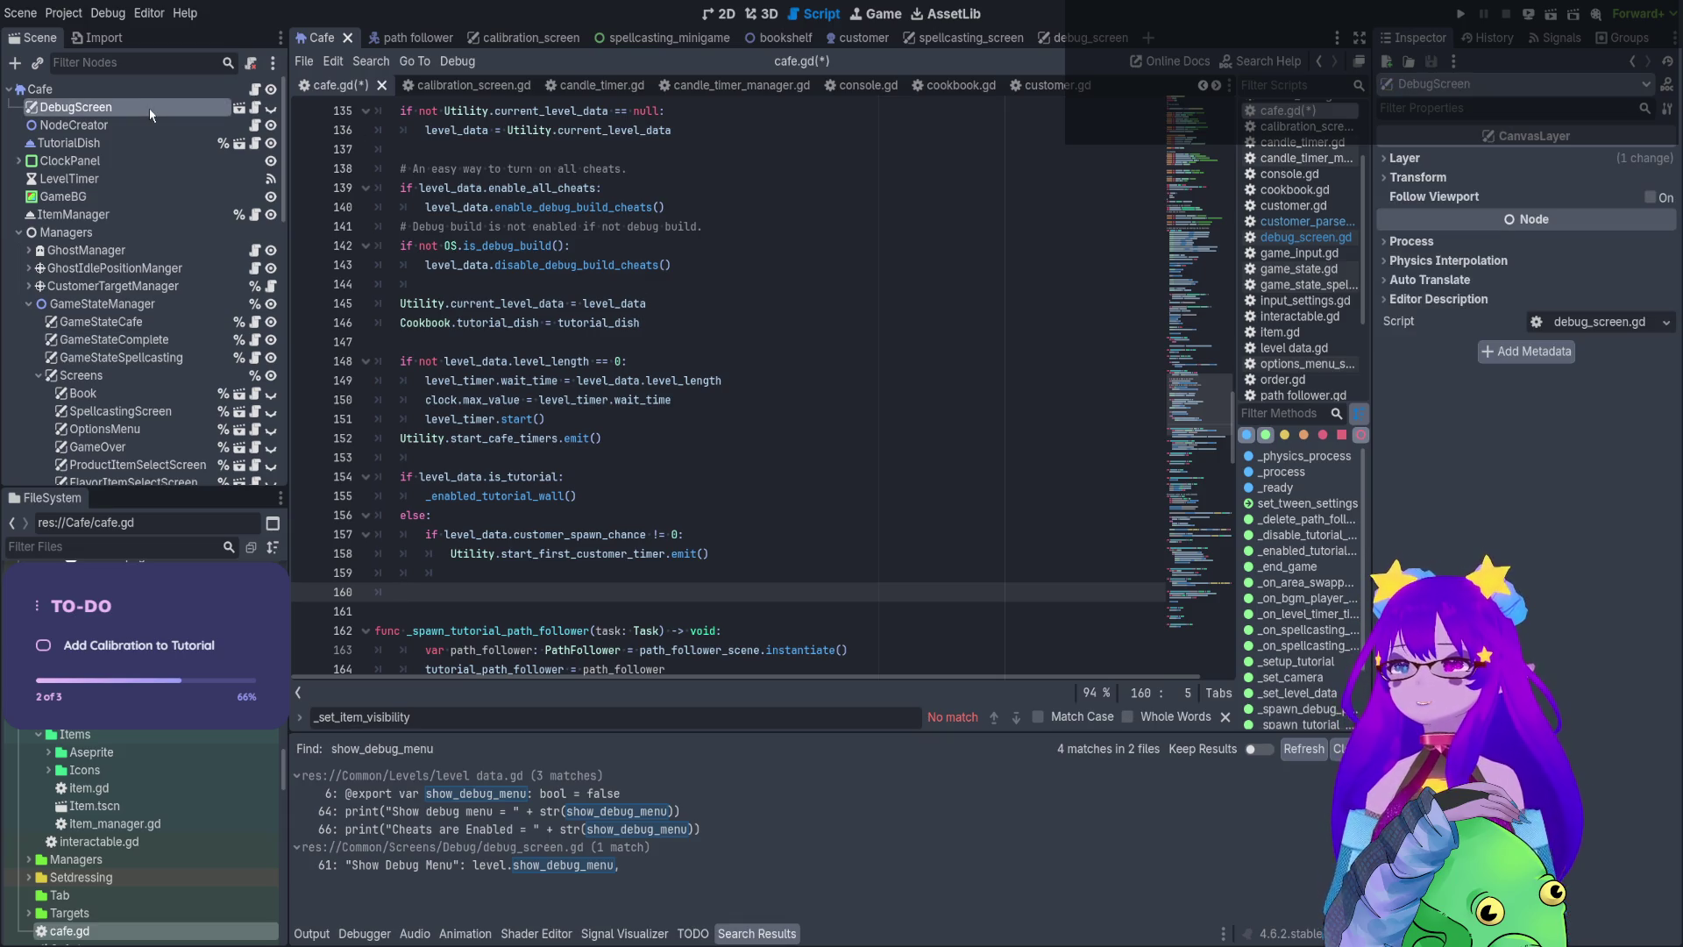
left_click(255, 108)
scroll(498, 385, "up", 20)
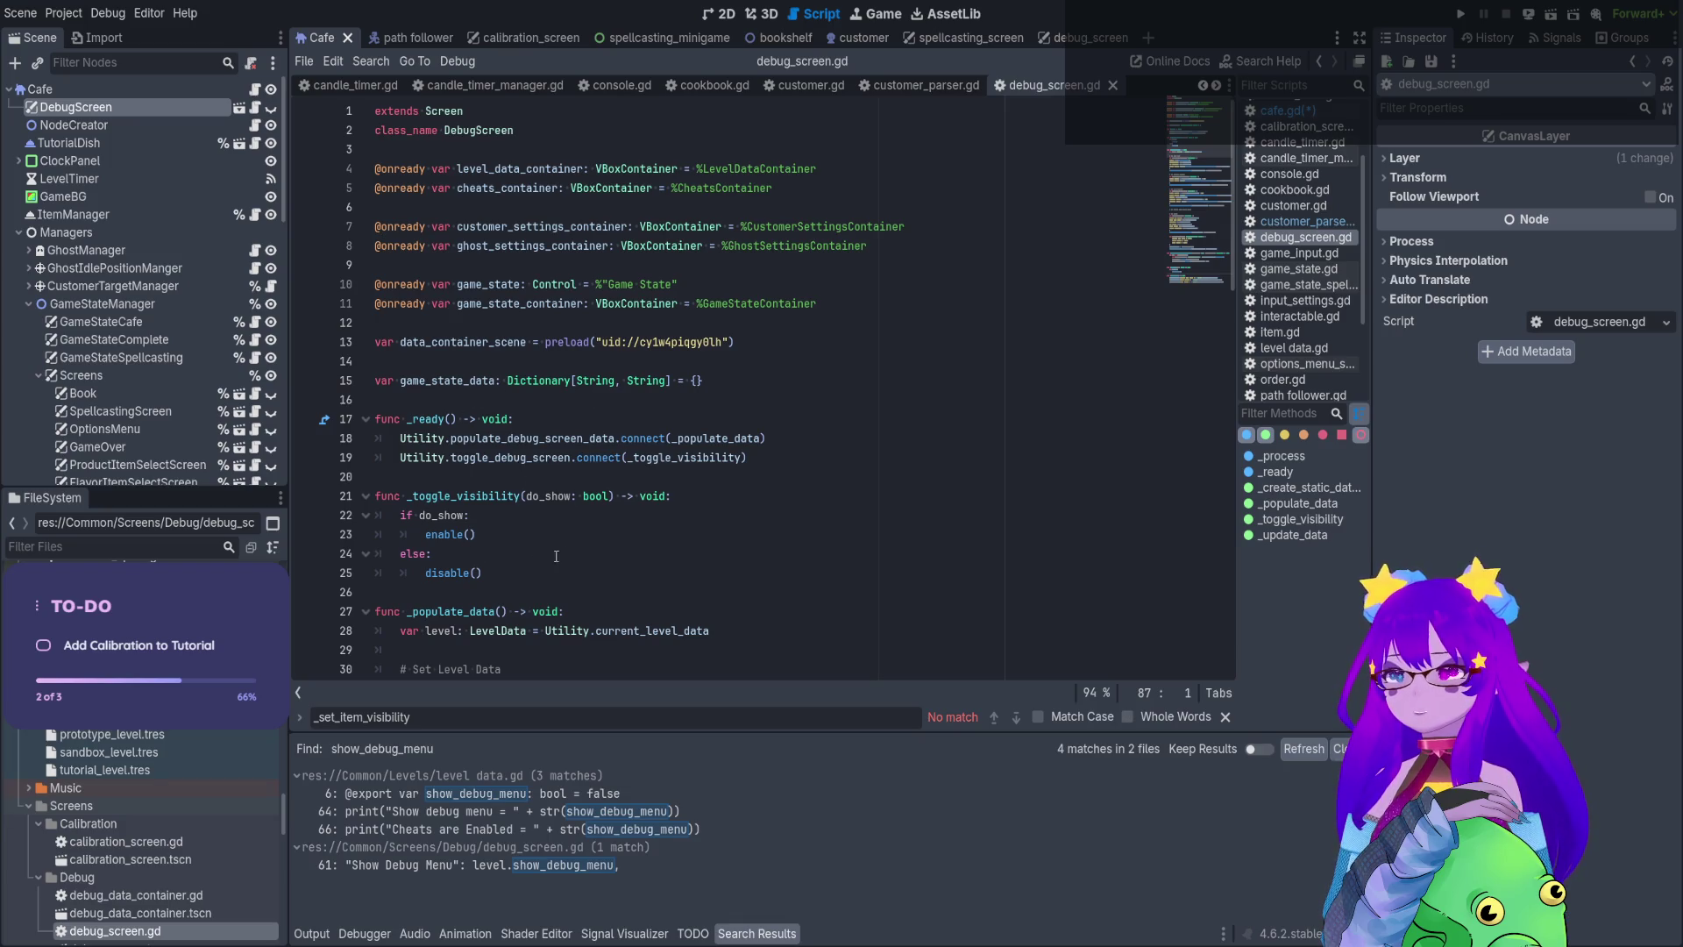
Copy toggle_debug_screen from line 19 and search cafe.gd for it and _set_item_visibility
left_click(572, 457)
double_click(546, 457)
key("ctrl+c")
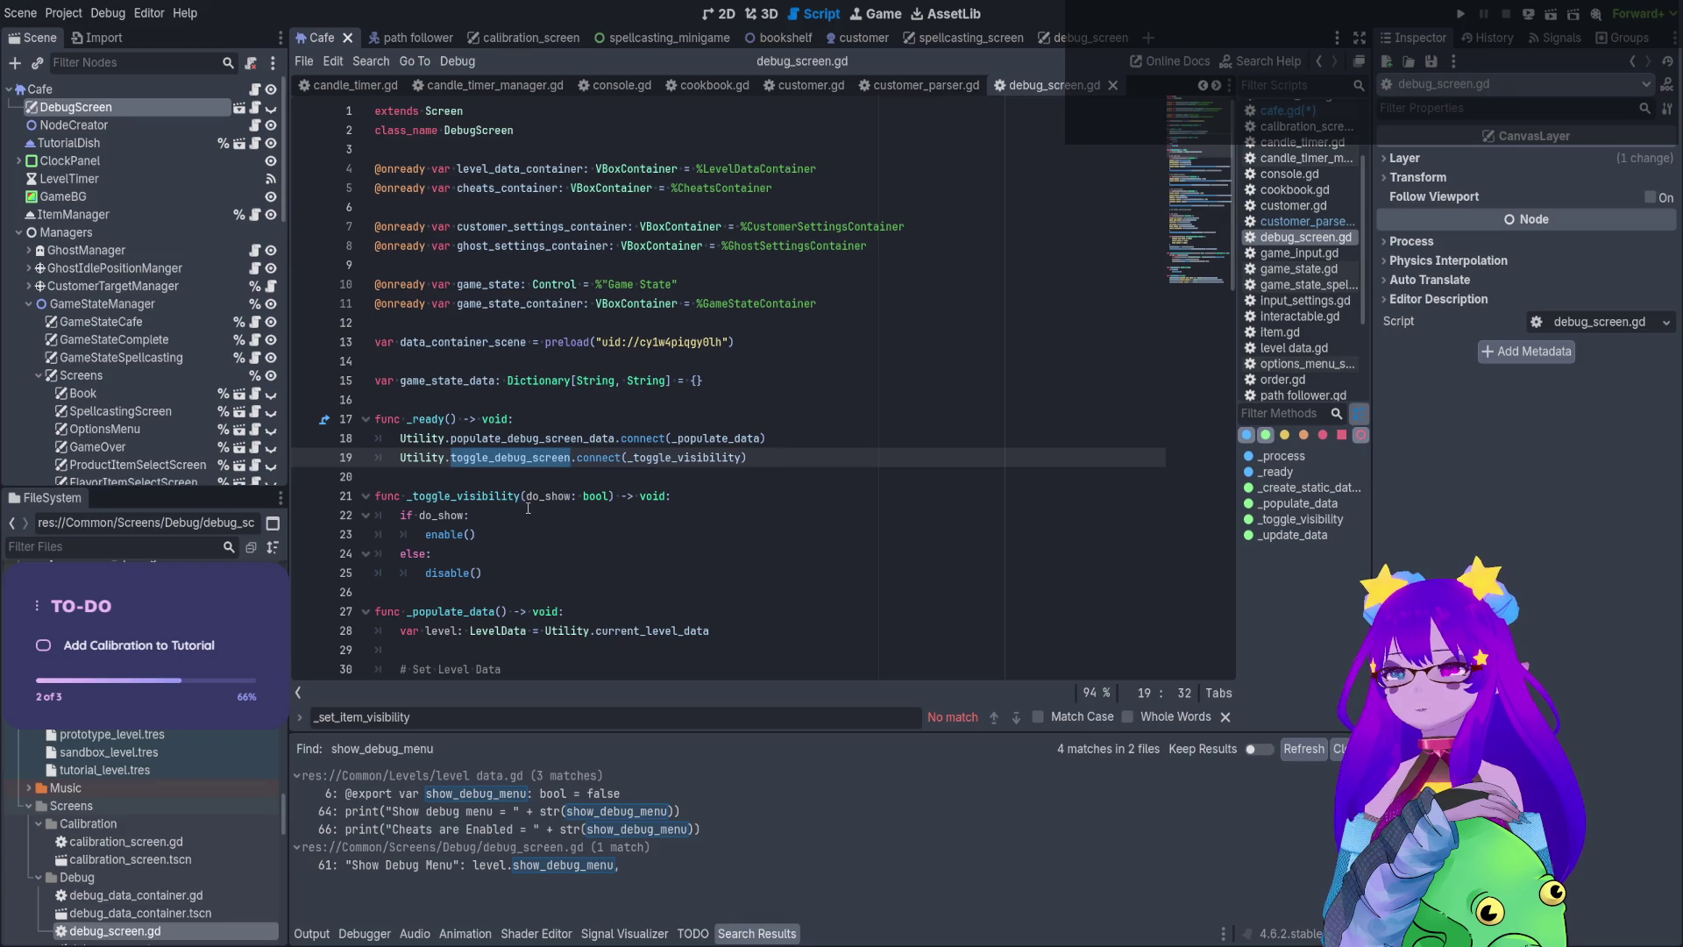
left_click(255, 89)
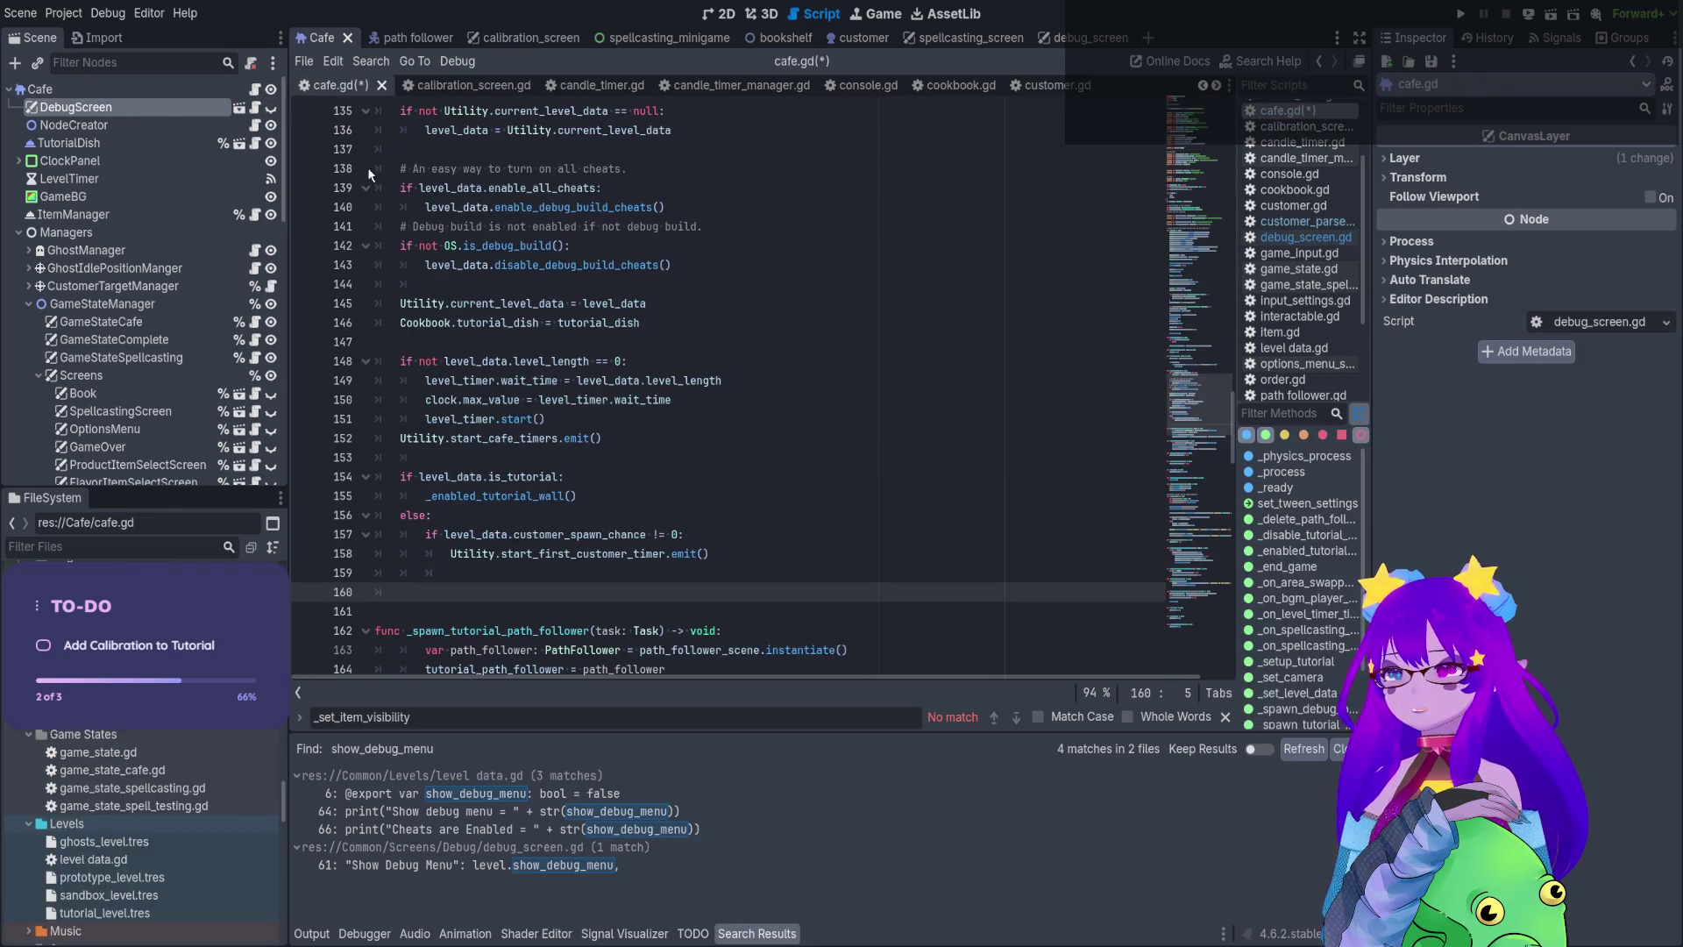
left_click(791, 421)
key("ctrl+f")
key("ctrl+v")
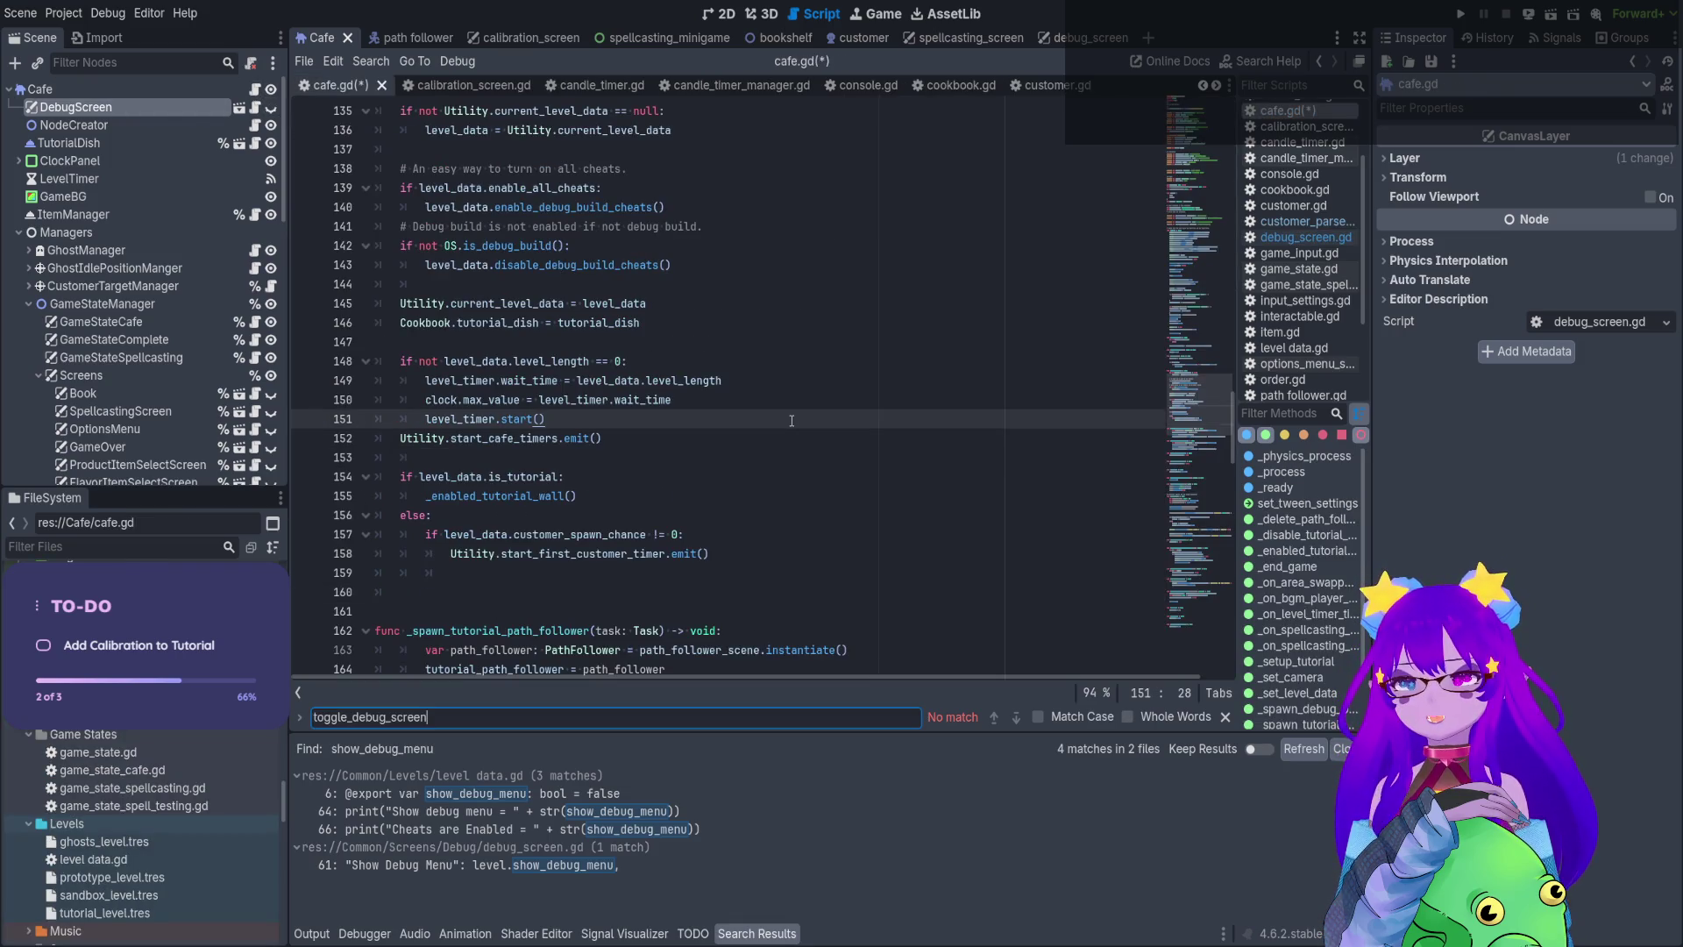
key("ctrl+a")
type("_set_item_visibility")
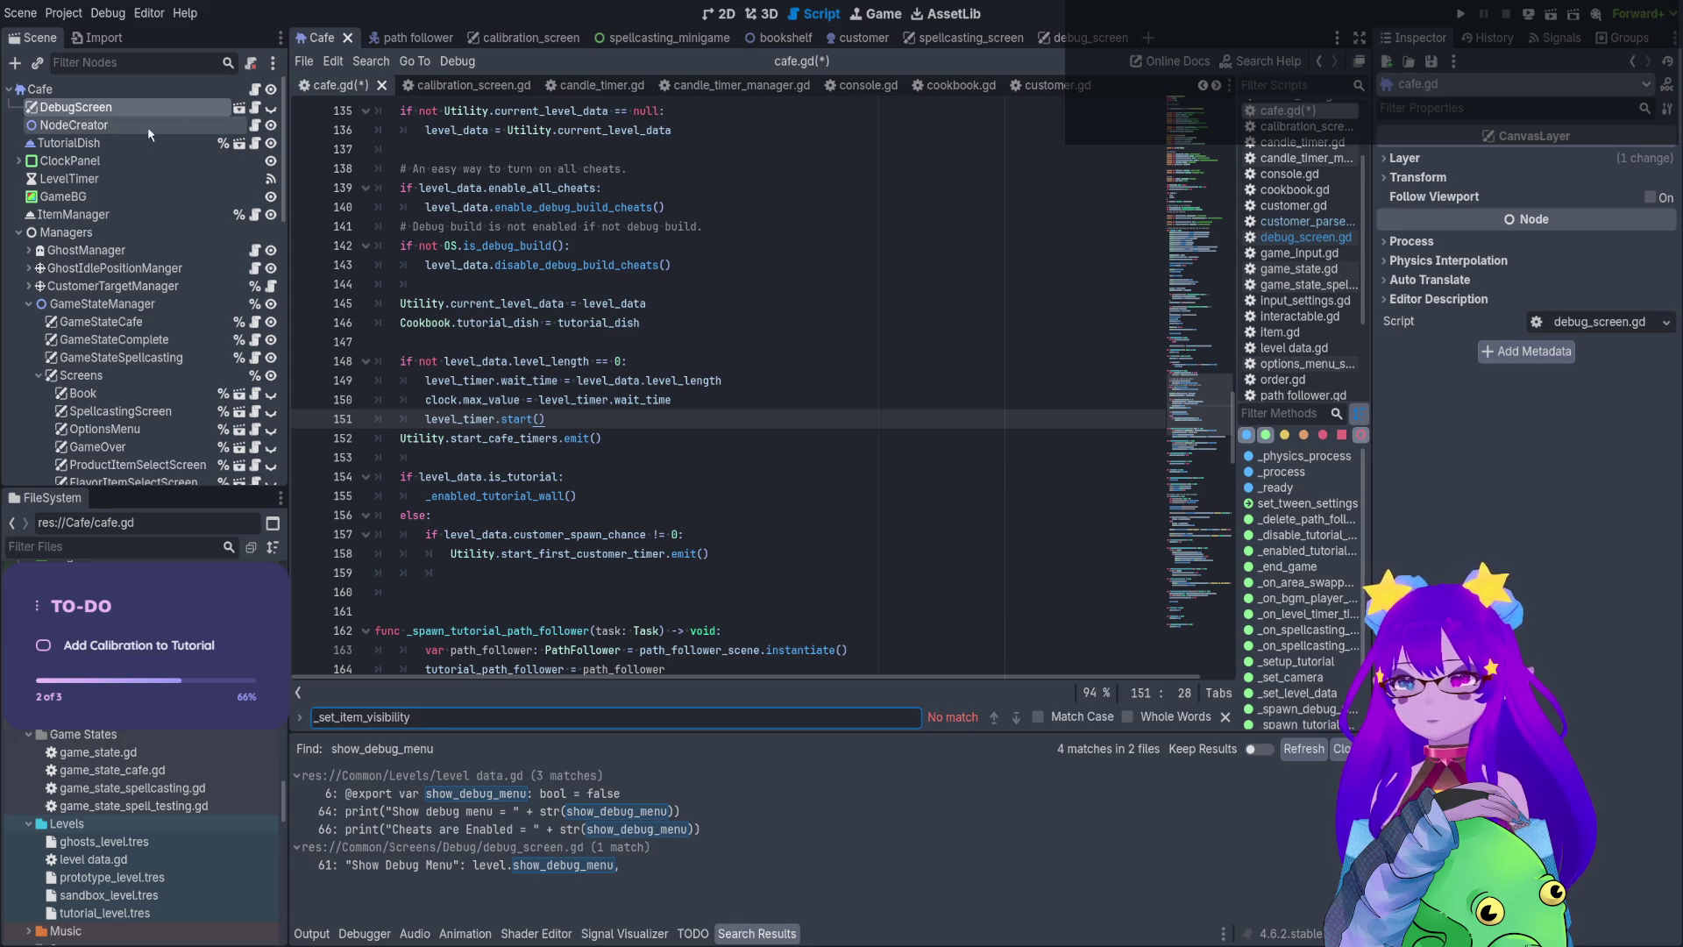
Search all project files for toggle_debug_screen and open its use in cheats.gd
left_click(254, 106)
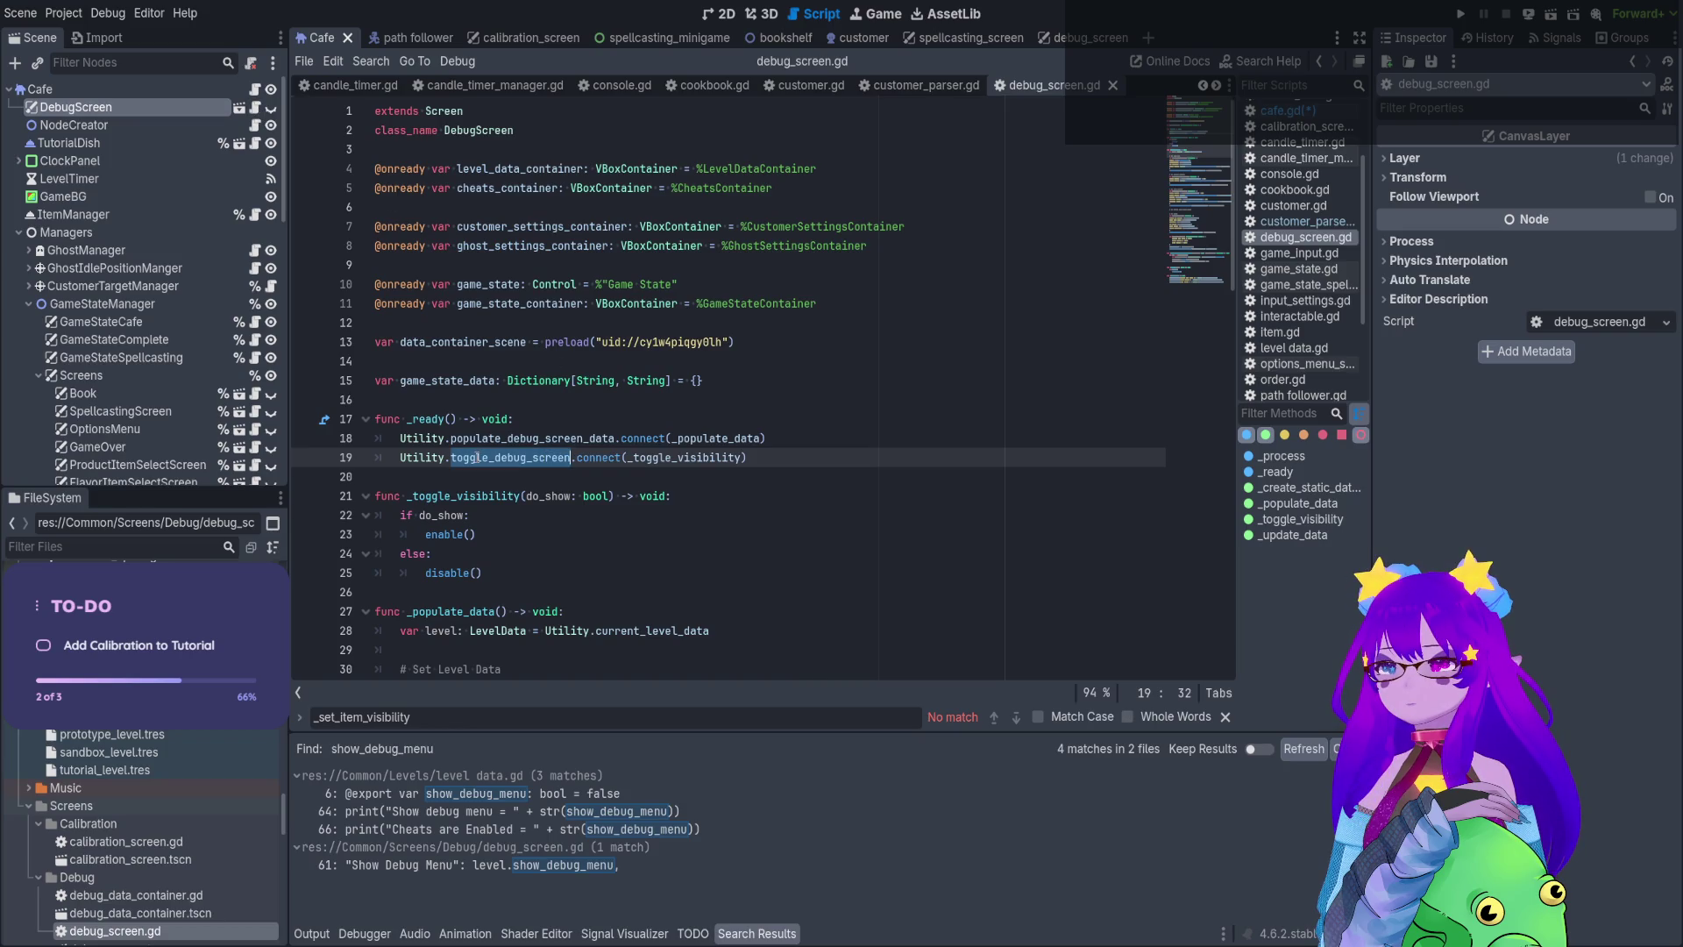
key("ctrl+shift+f")
key("Return")
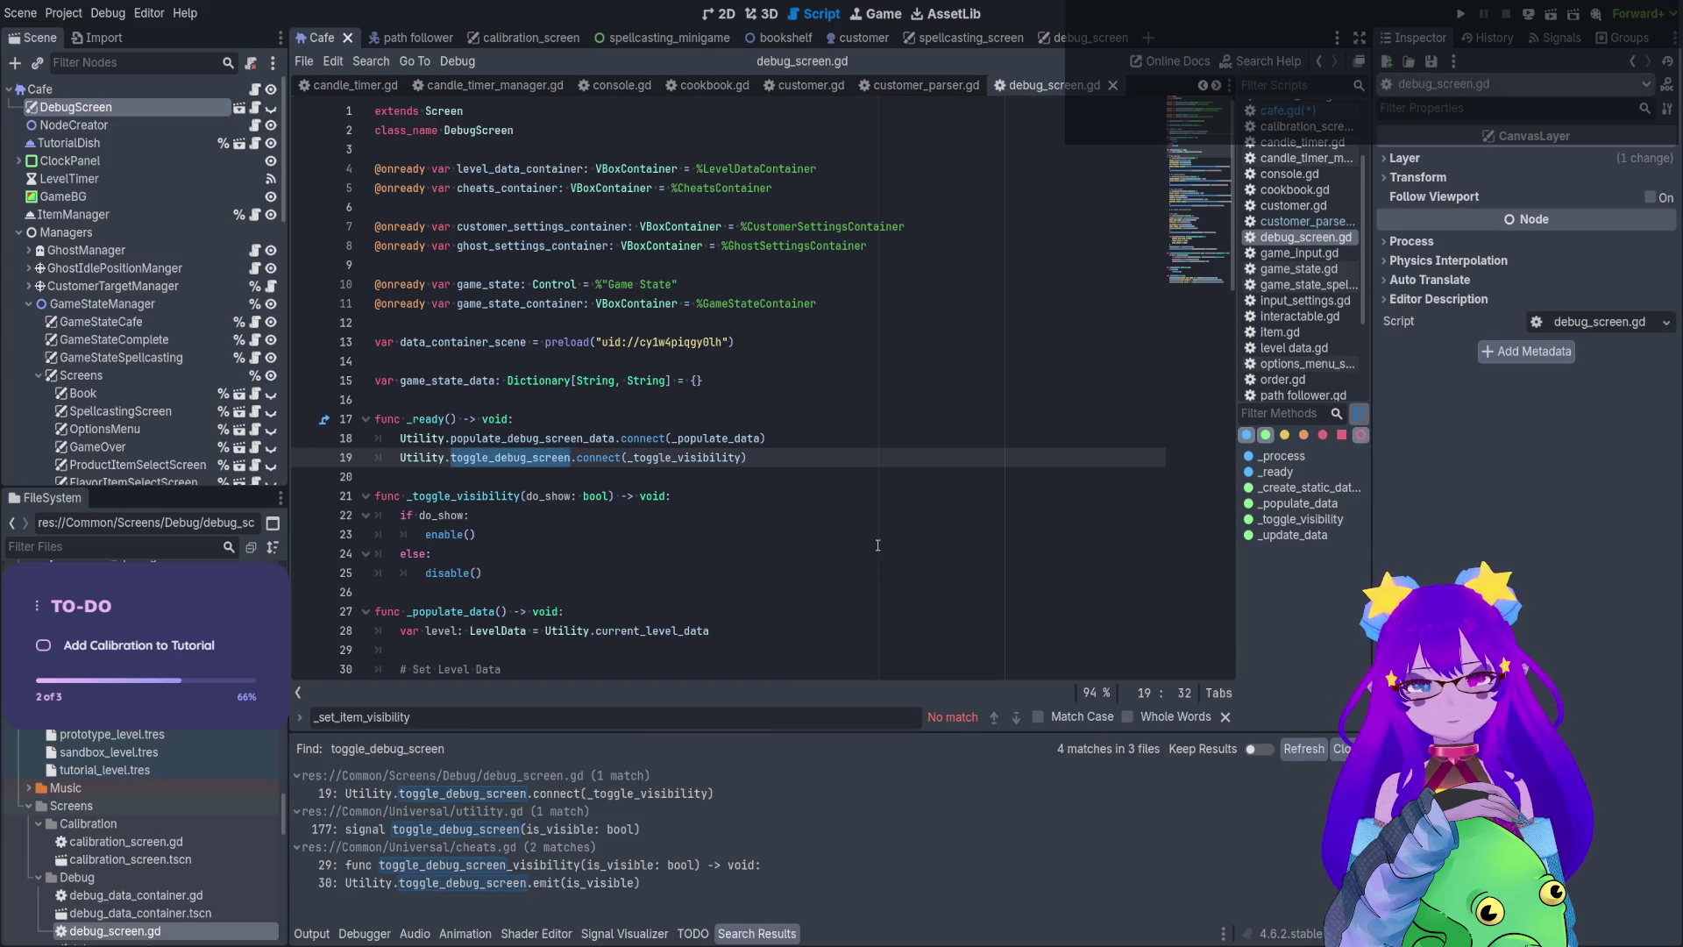
left_click(772, 883)
scroll(908, 497, "up", 4)
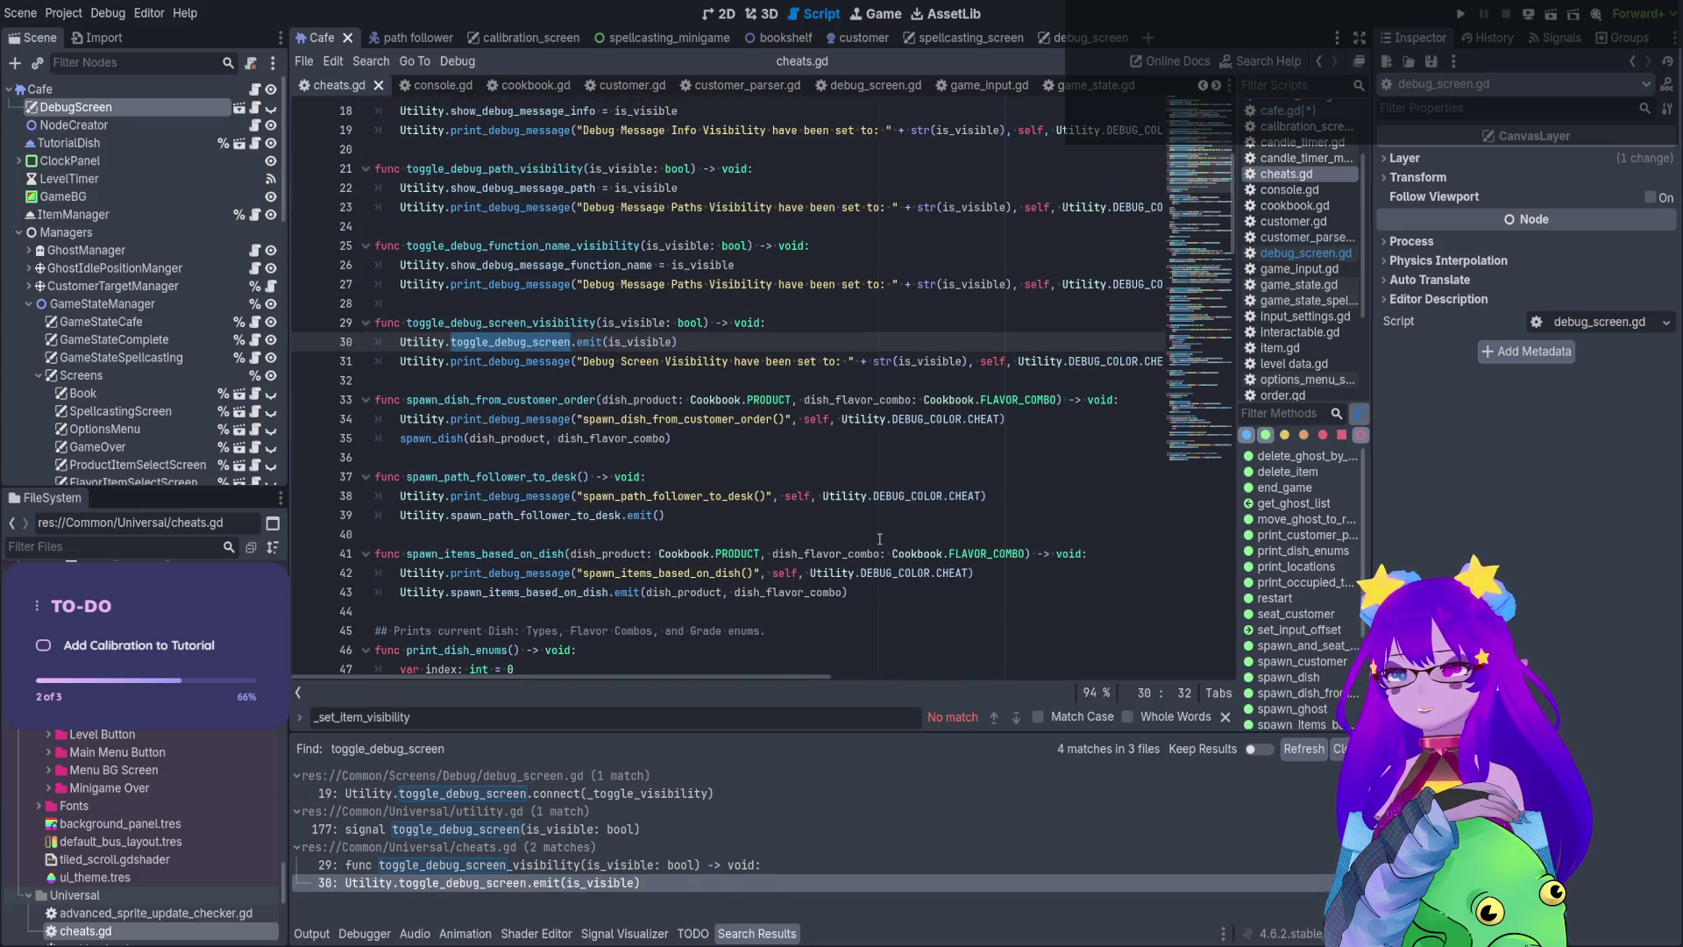
Select the connect statement on debug_screen.gd line 19, then return to line 158 of cafe.gd
left_click(254, 91)
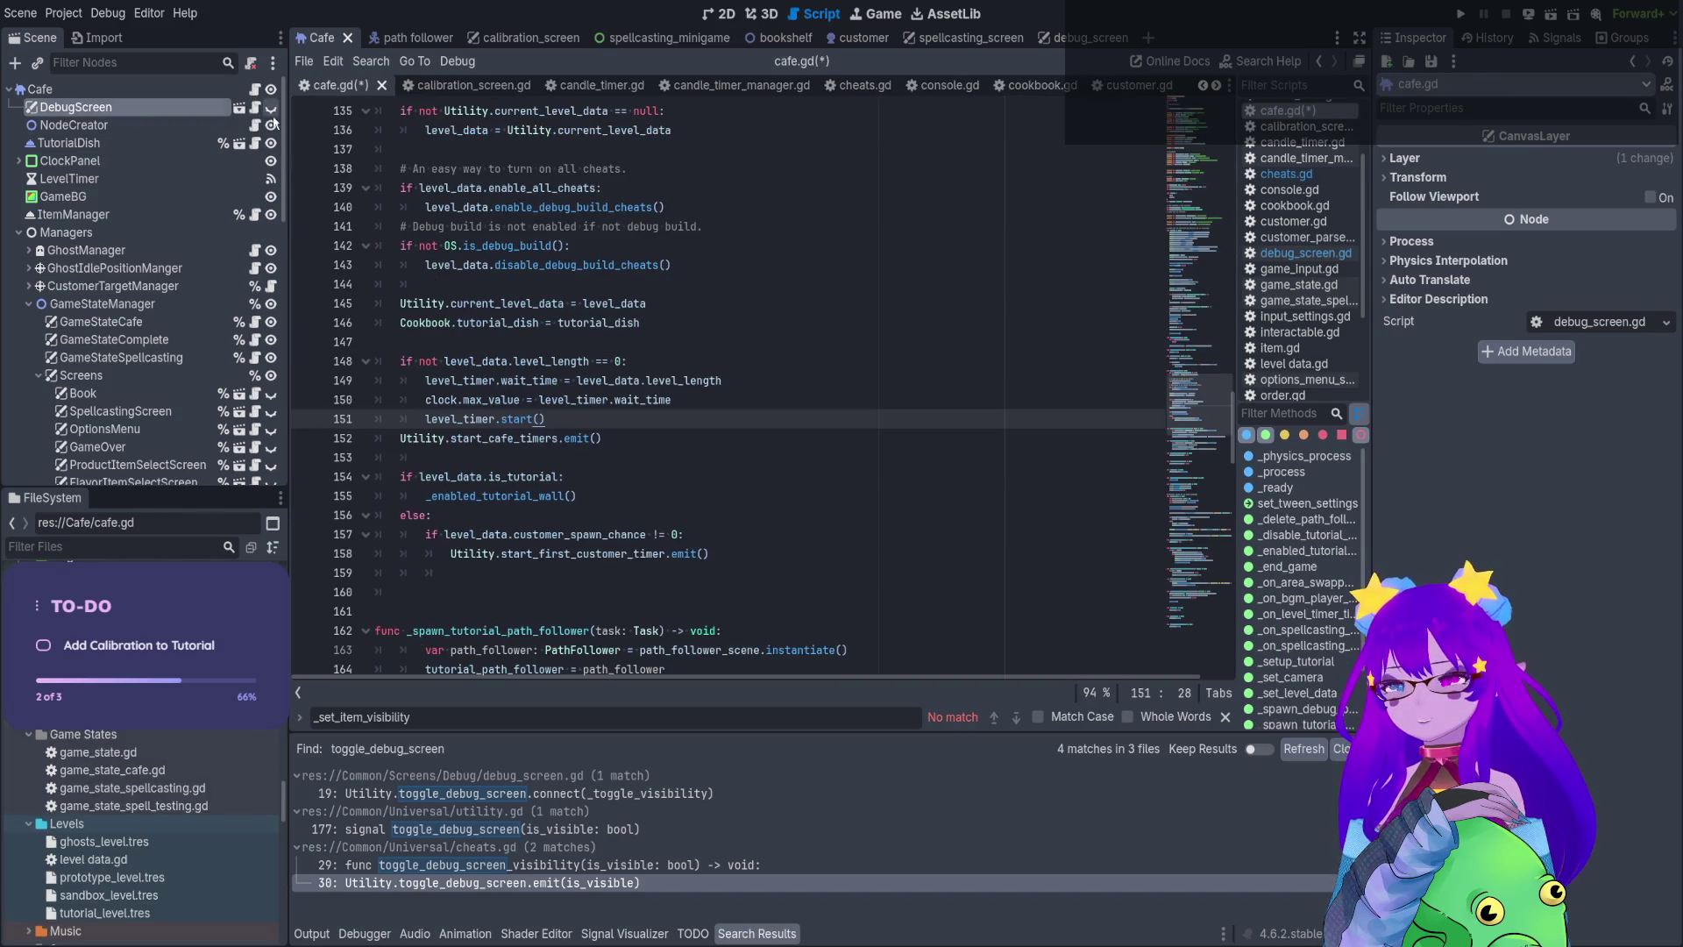
left_click(255, 108)
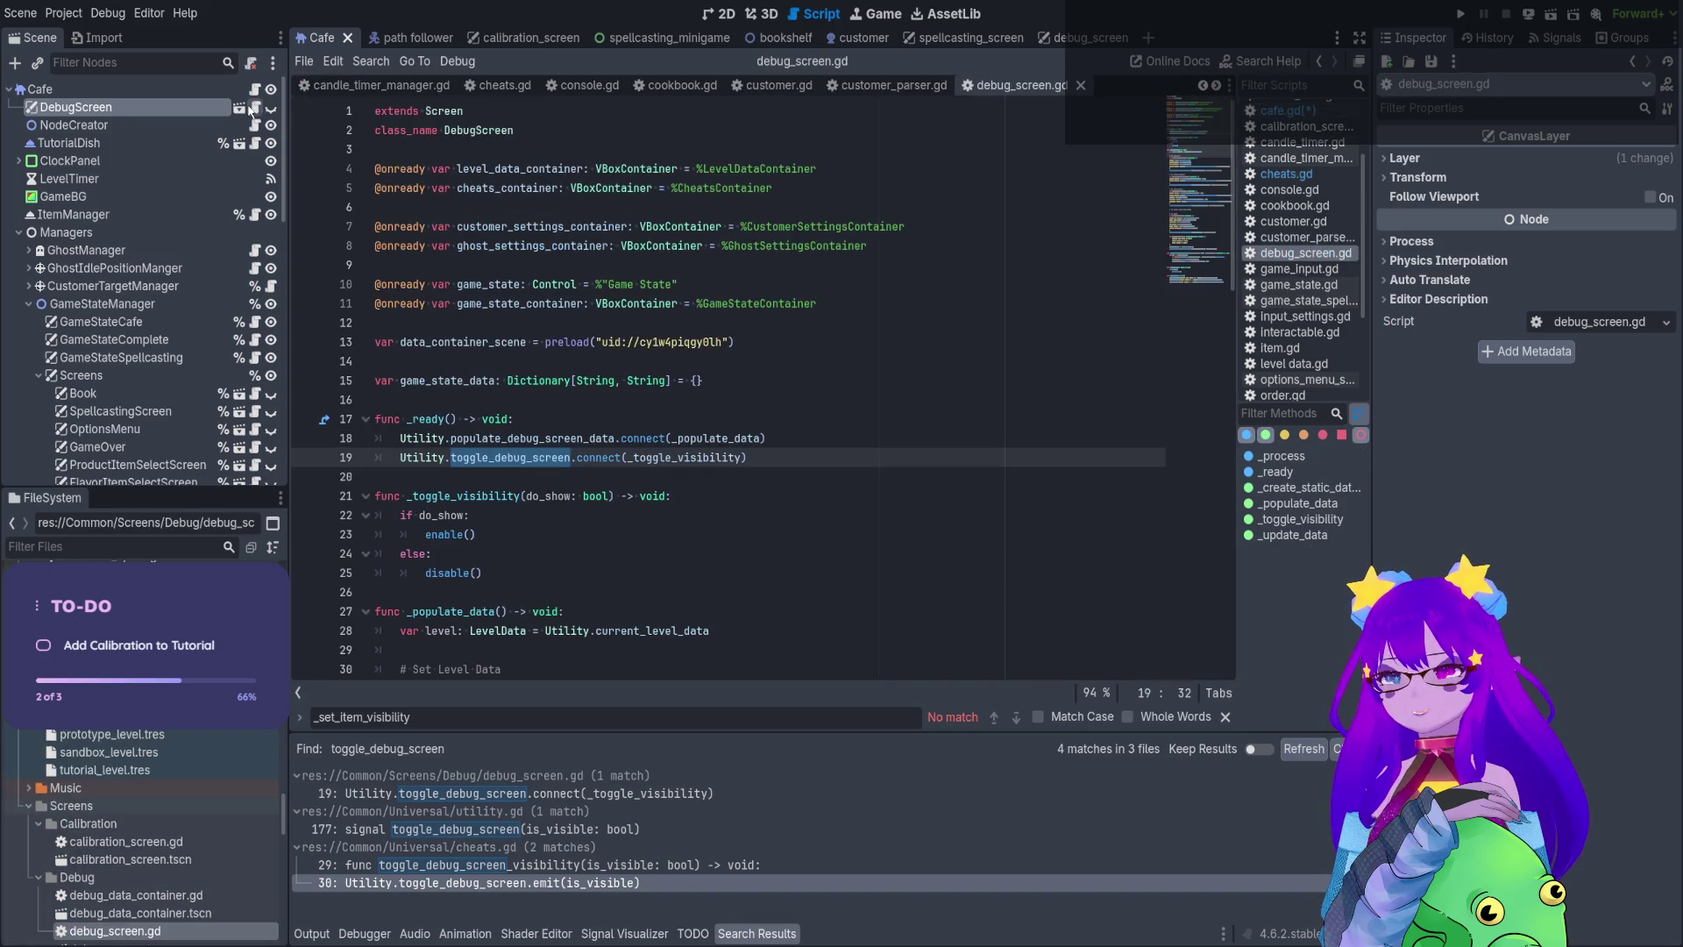
left_click_drag(748, 458, 395, 457)
key("ctrl+c")
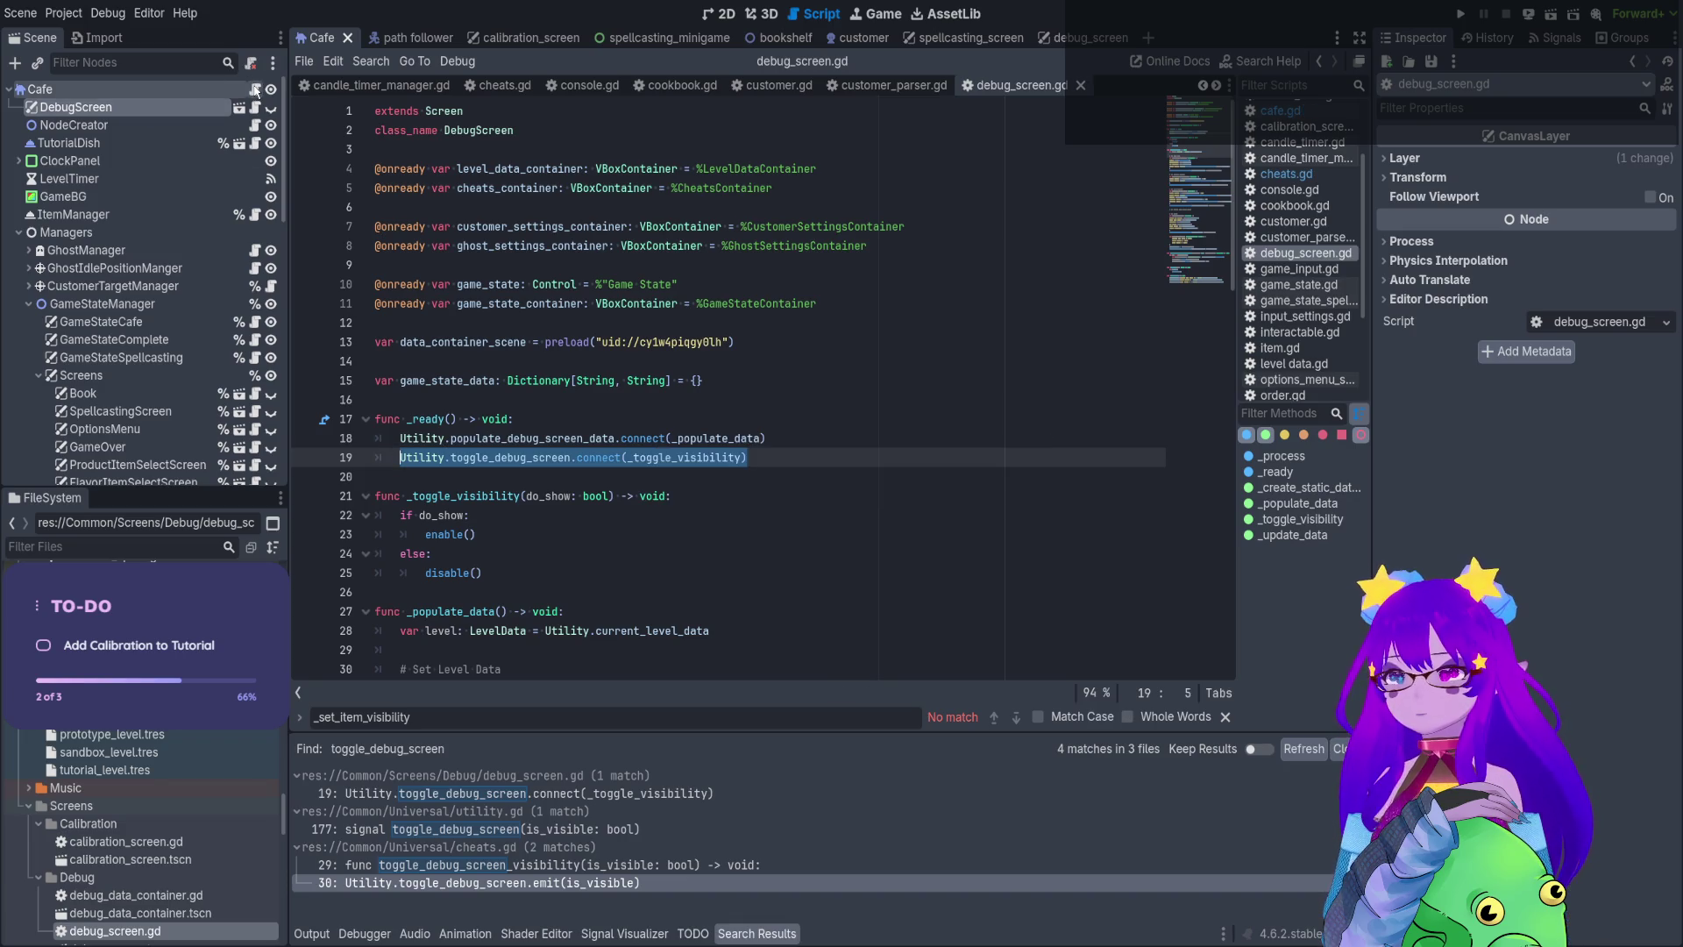
left_click(256, 91)
left_click(885, 561)
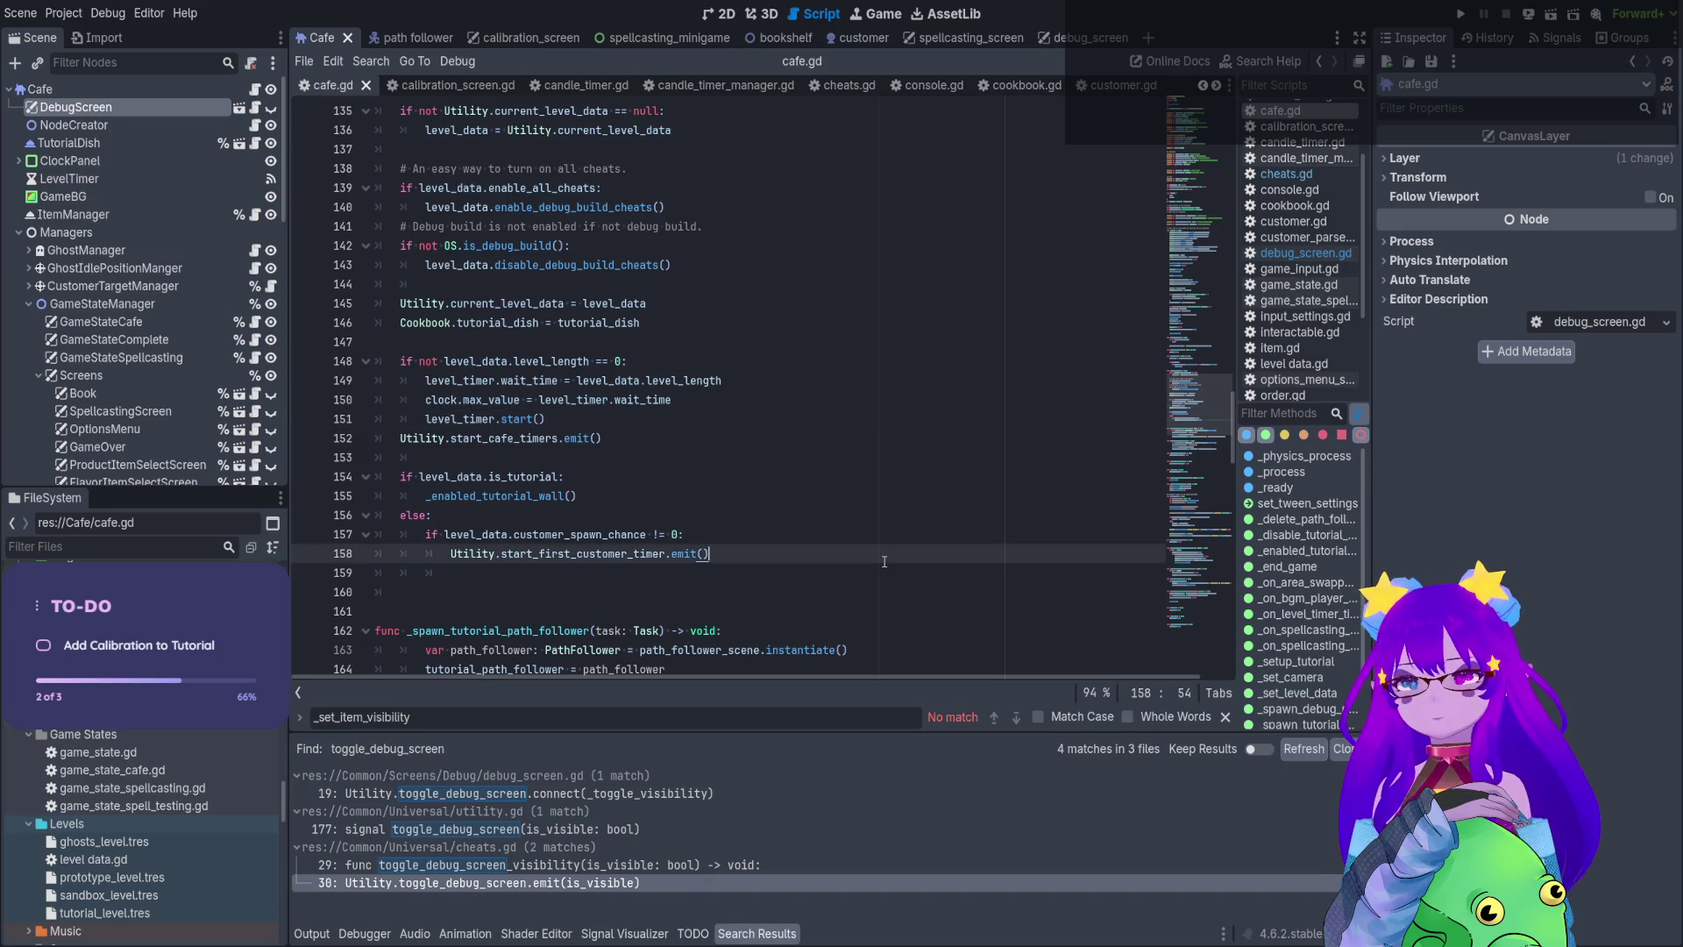
Paste the connect statement at line 160 of cafe.gd and change connect to emit
key("Return")
key("Return")
key("BackSpace")
key("ctrl+v")
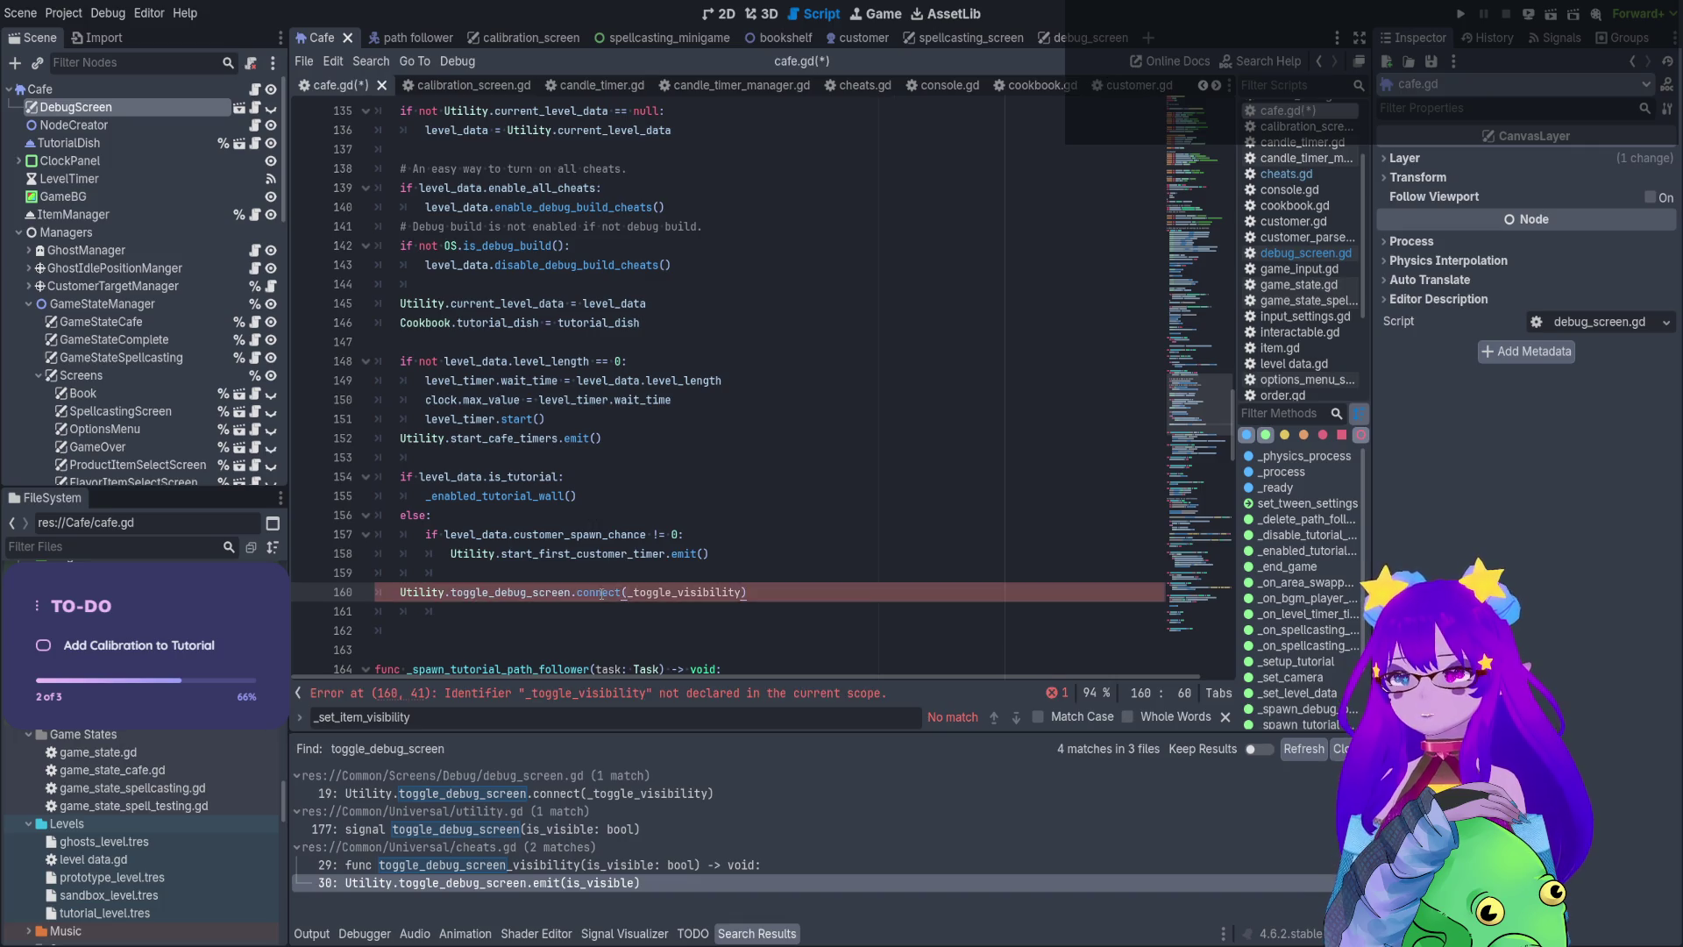
double_click(602, 592)
type("emit")
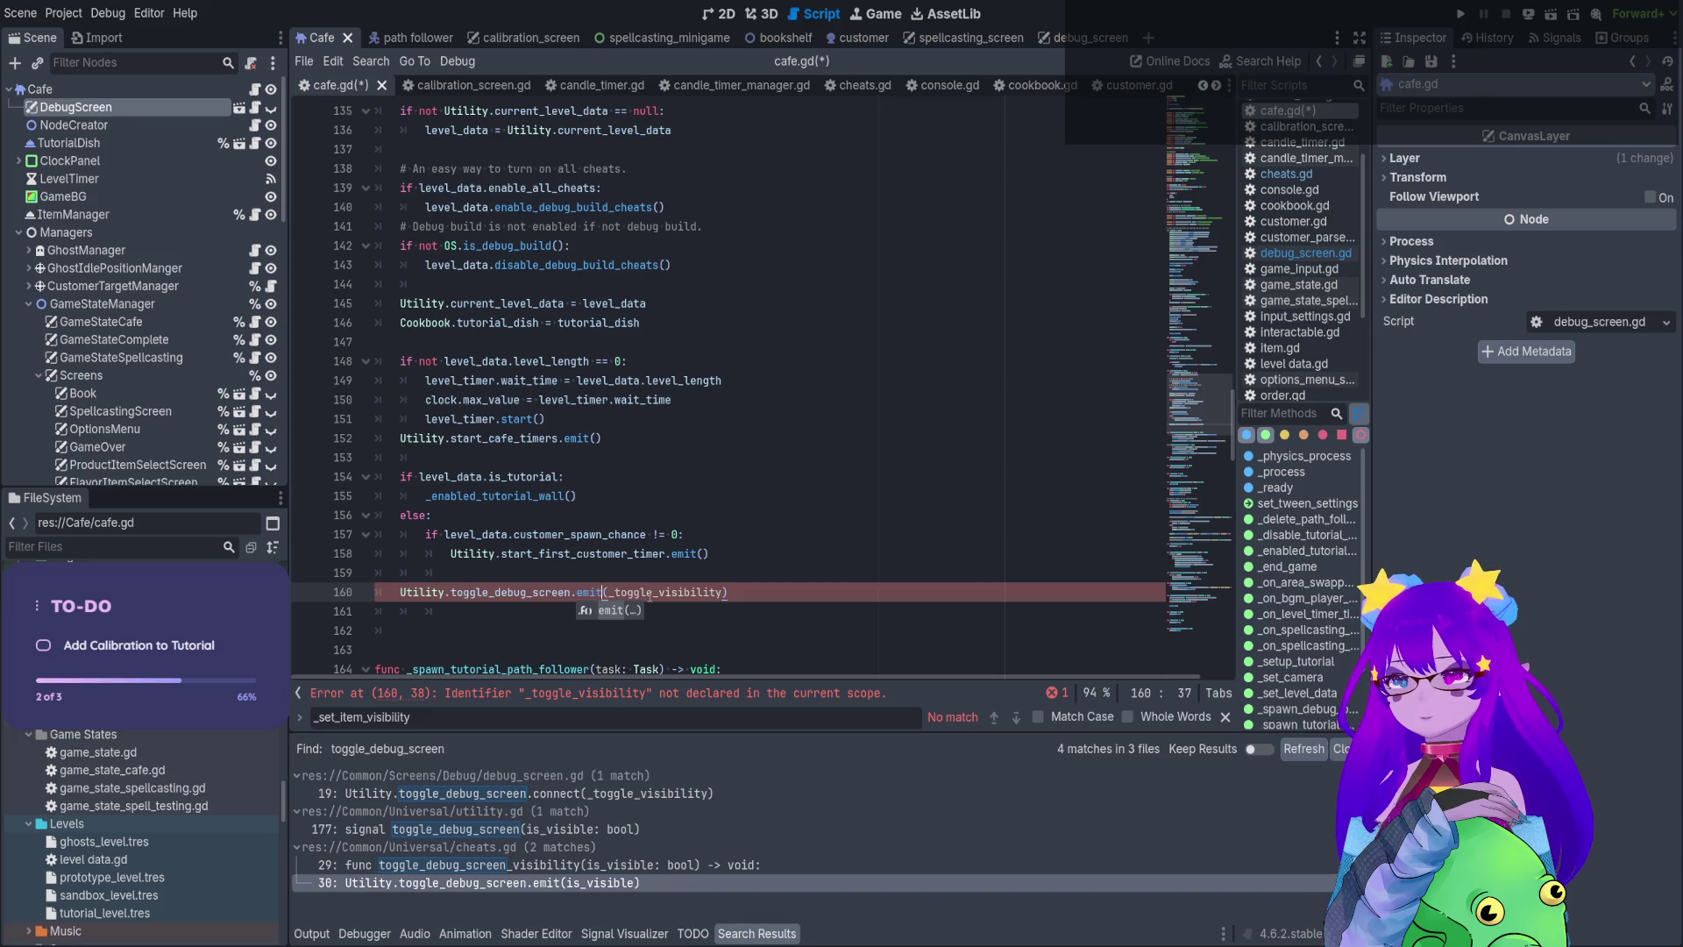
Replace _toggle_visibility with level_data.show_debug_menu and run the game with F5
double_click(648, 594)
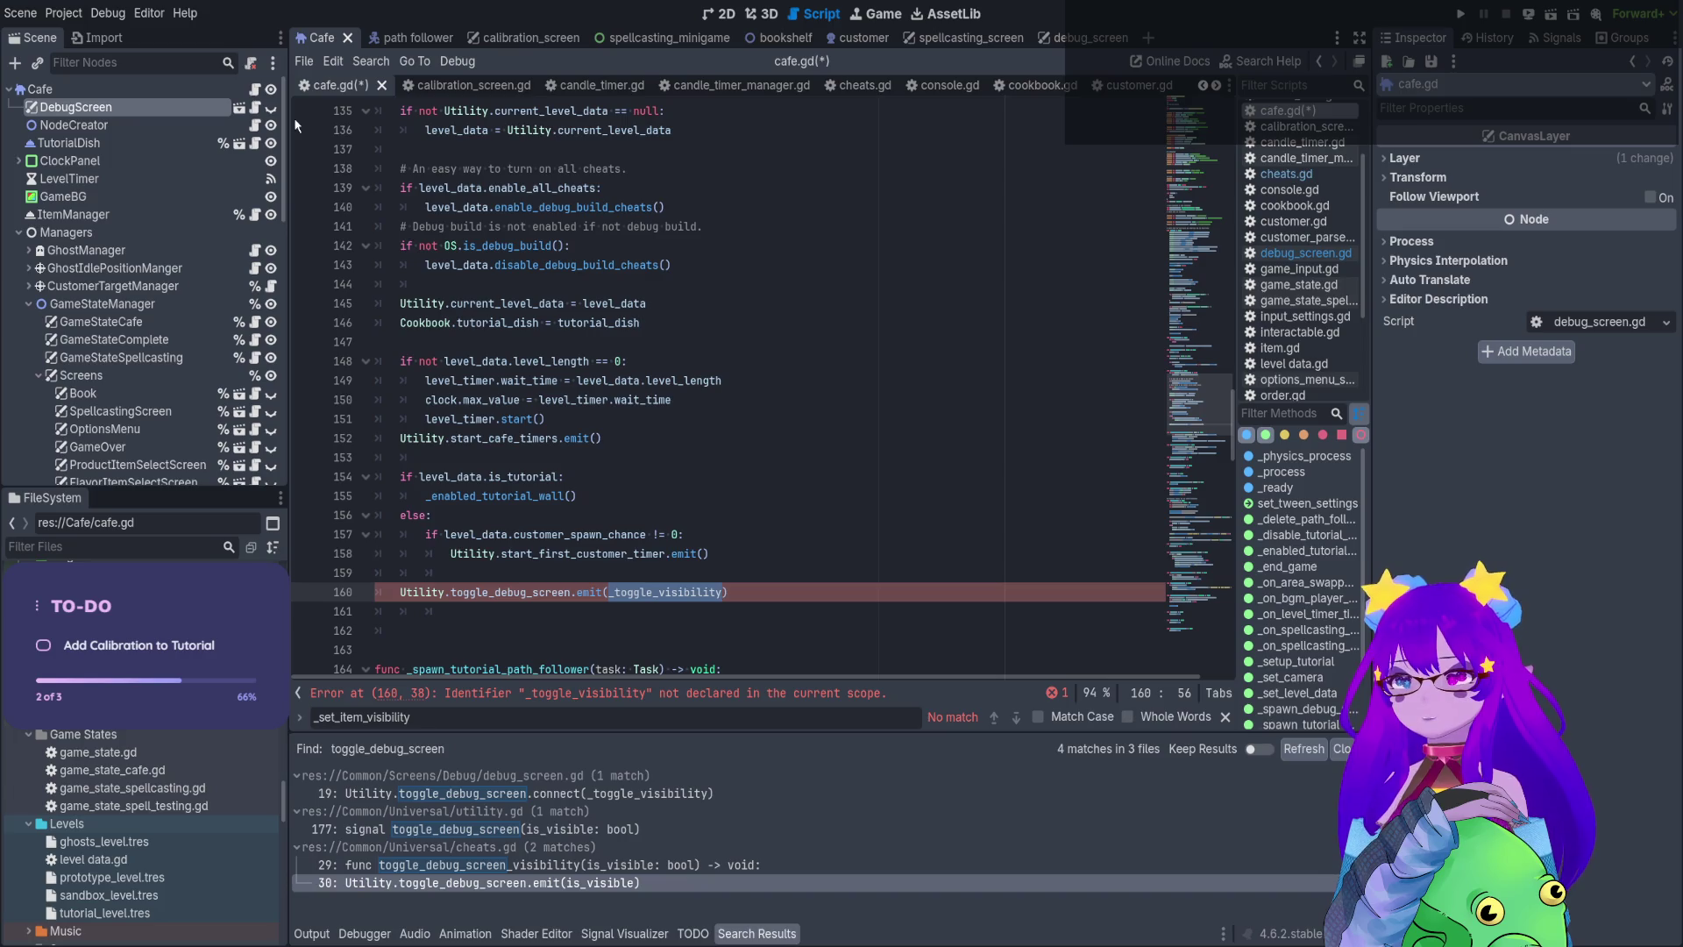
double_click(457, 478)
key("ctrl+c")
double_click(662, 592)
key("ctrl+v")
type(".")
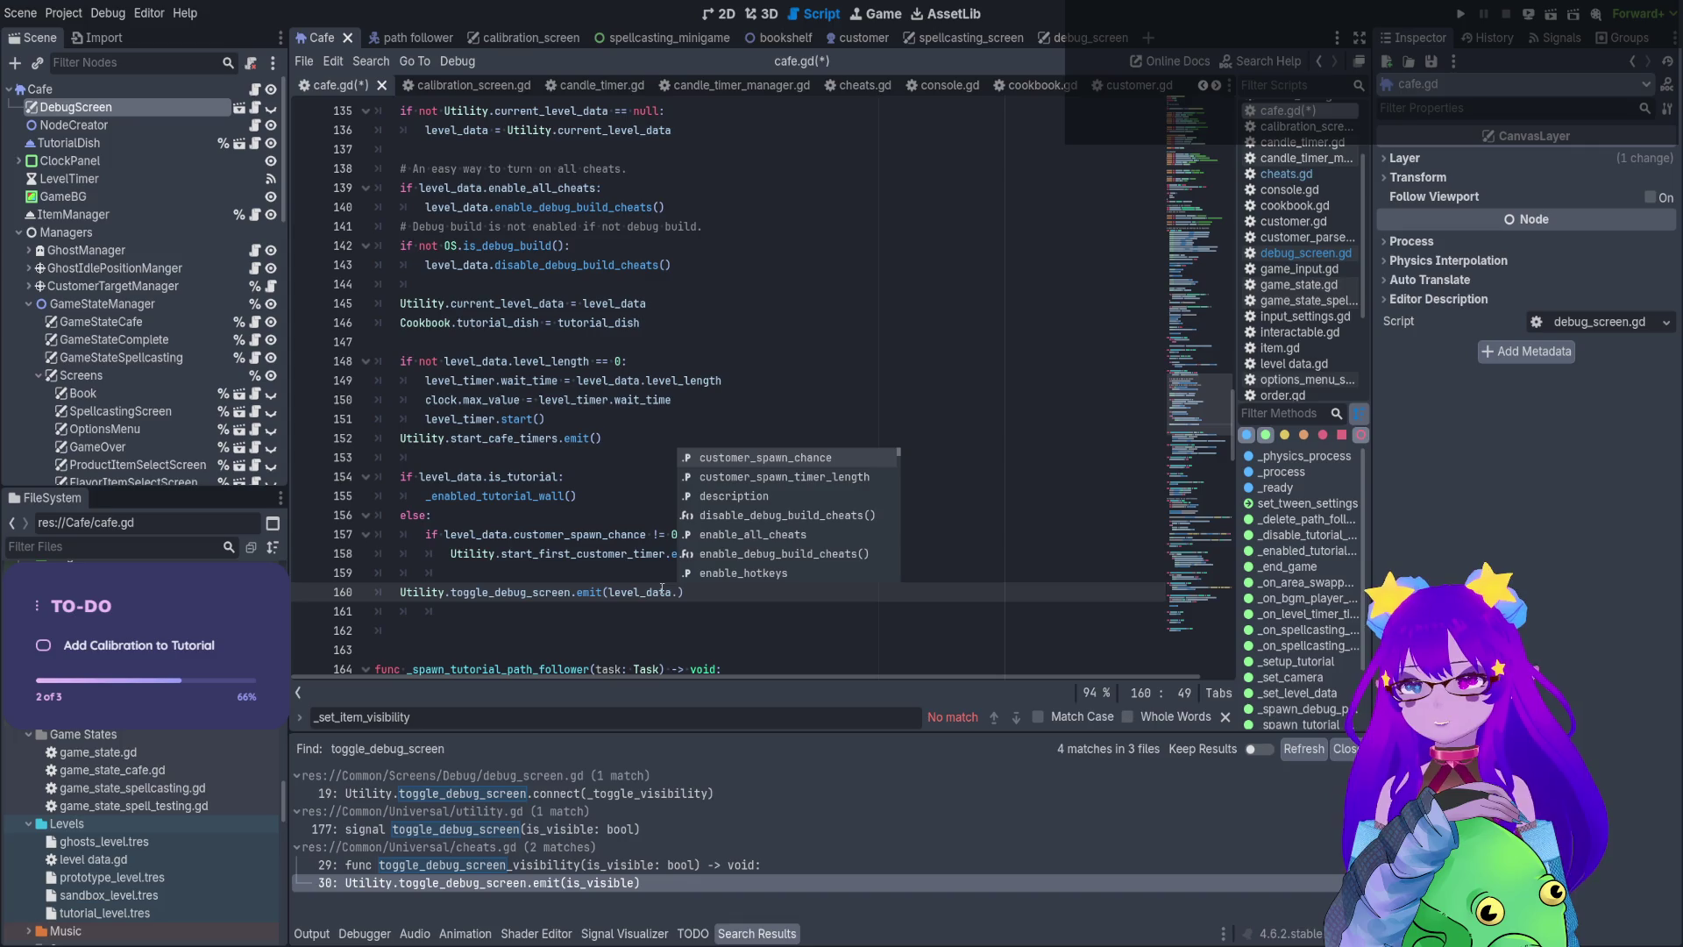
type("show_debug_menu")
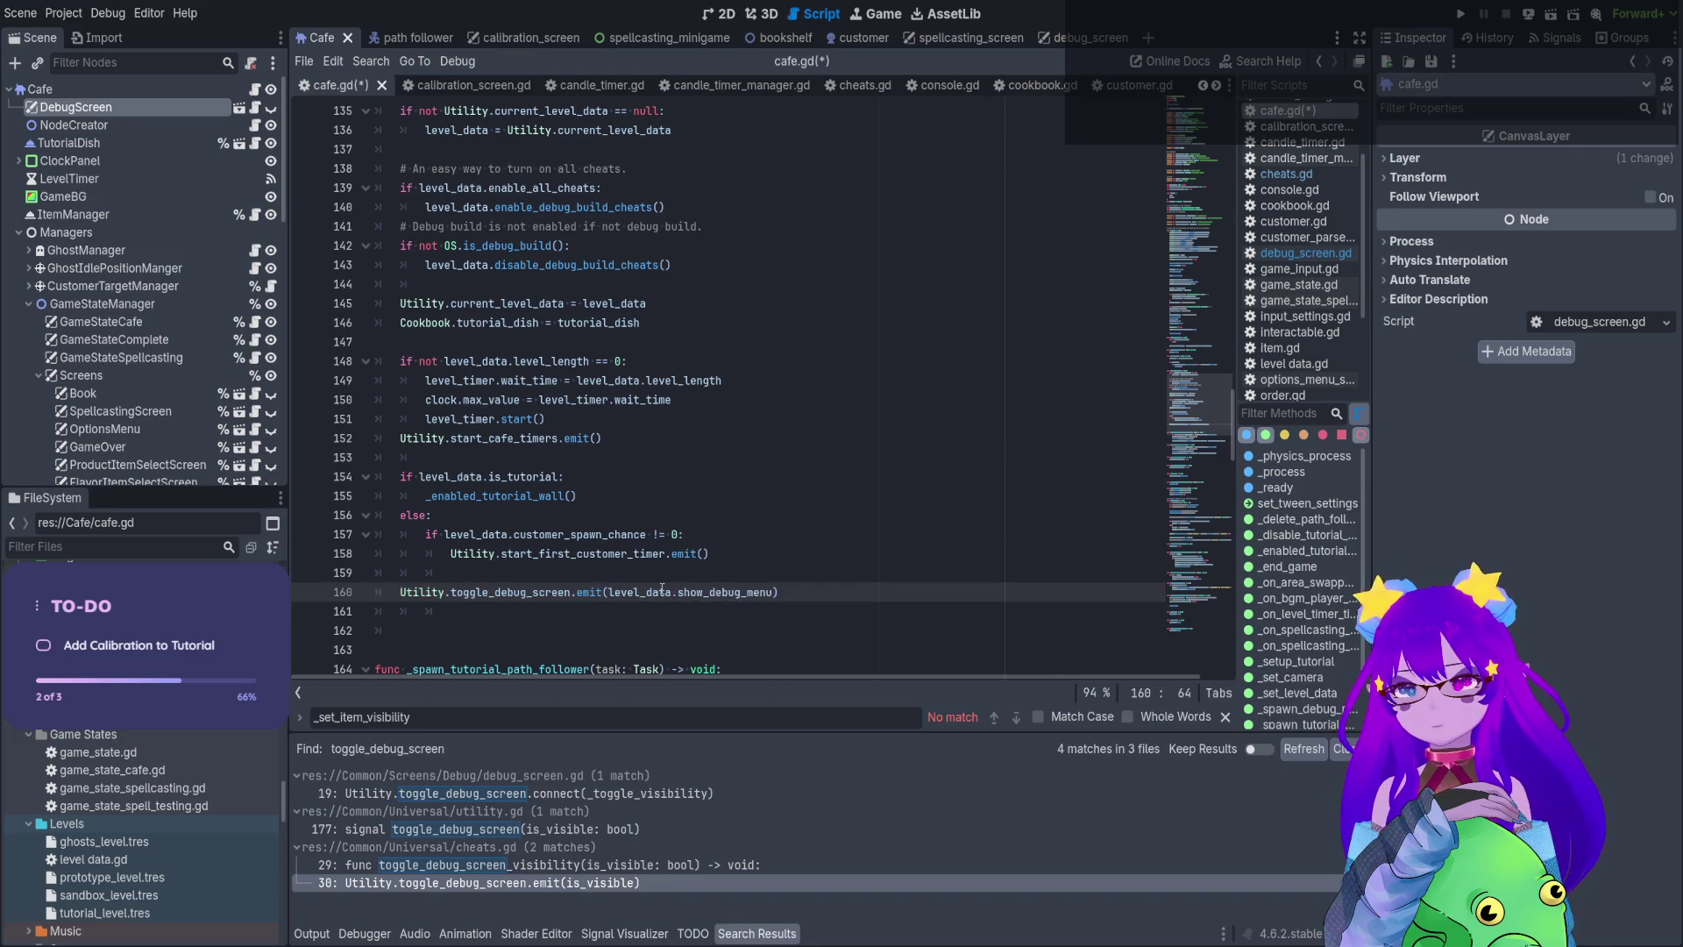
key("F5")
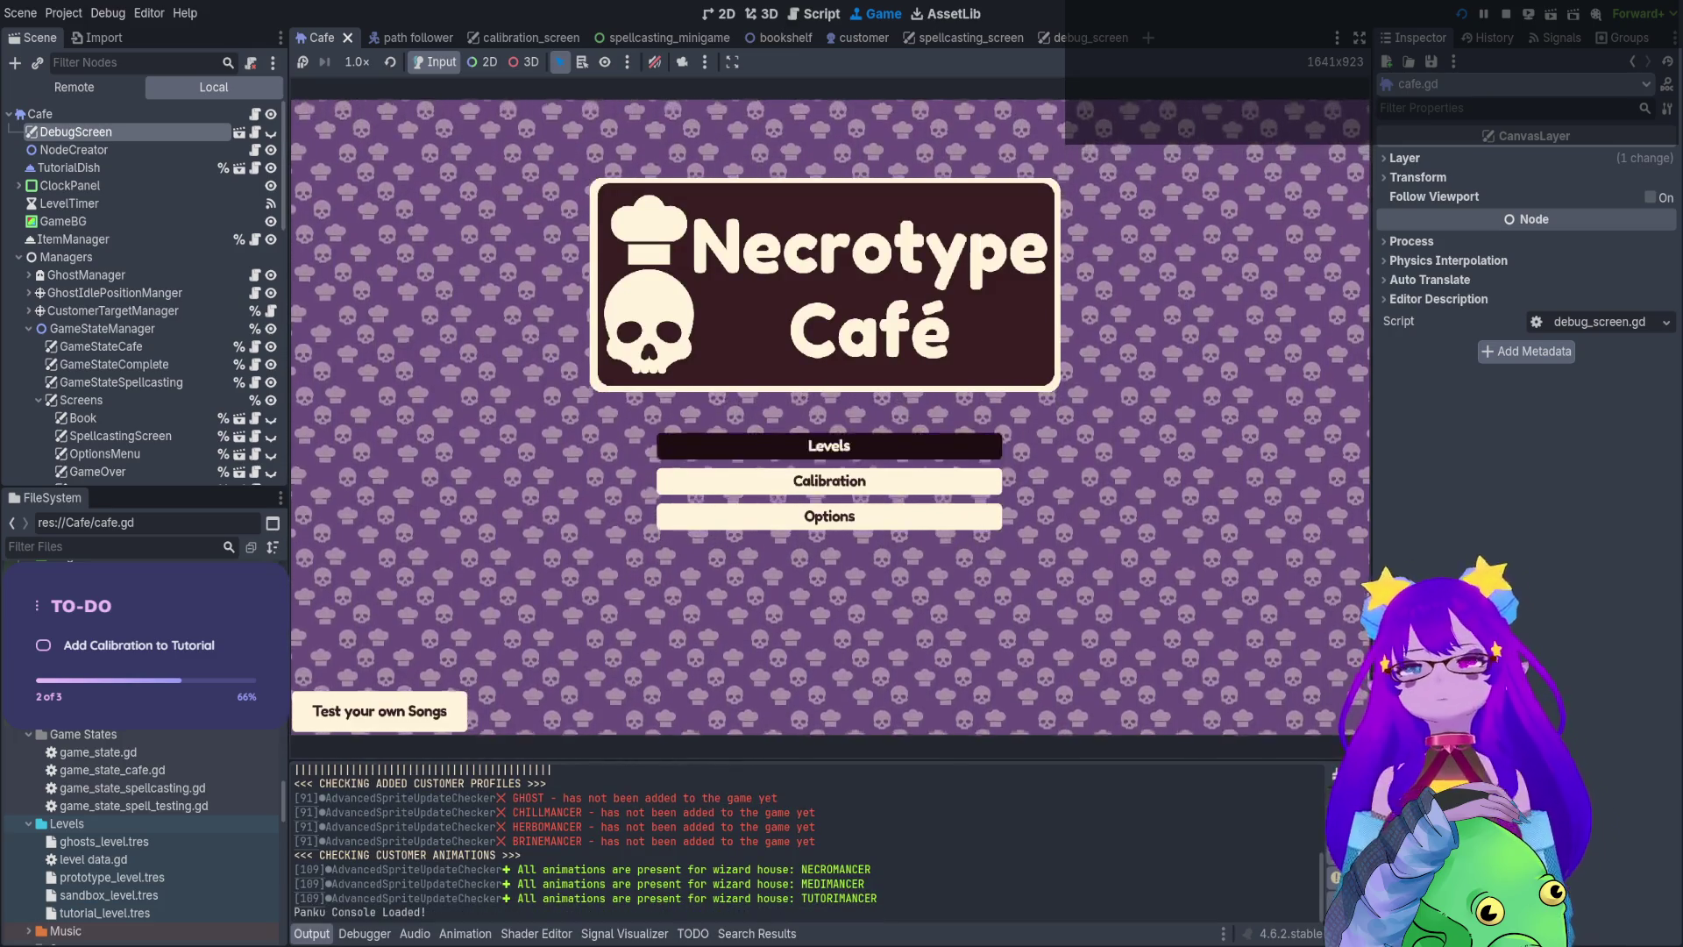
Choose Levels in the running game's title menu, then start the sandbox level
key("Return")
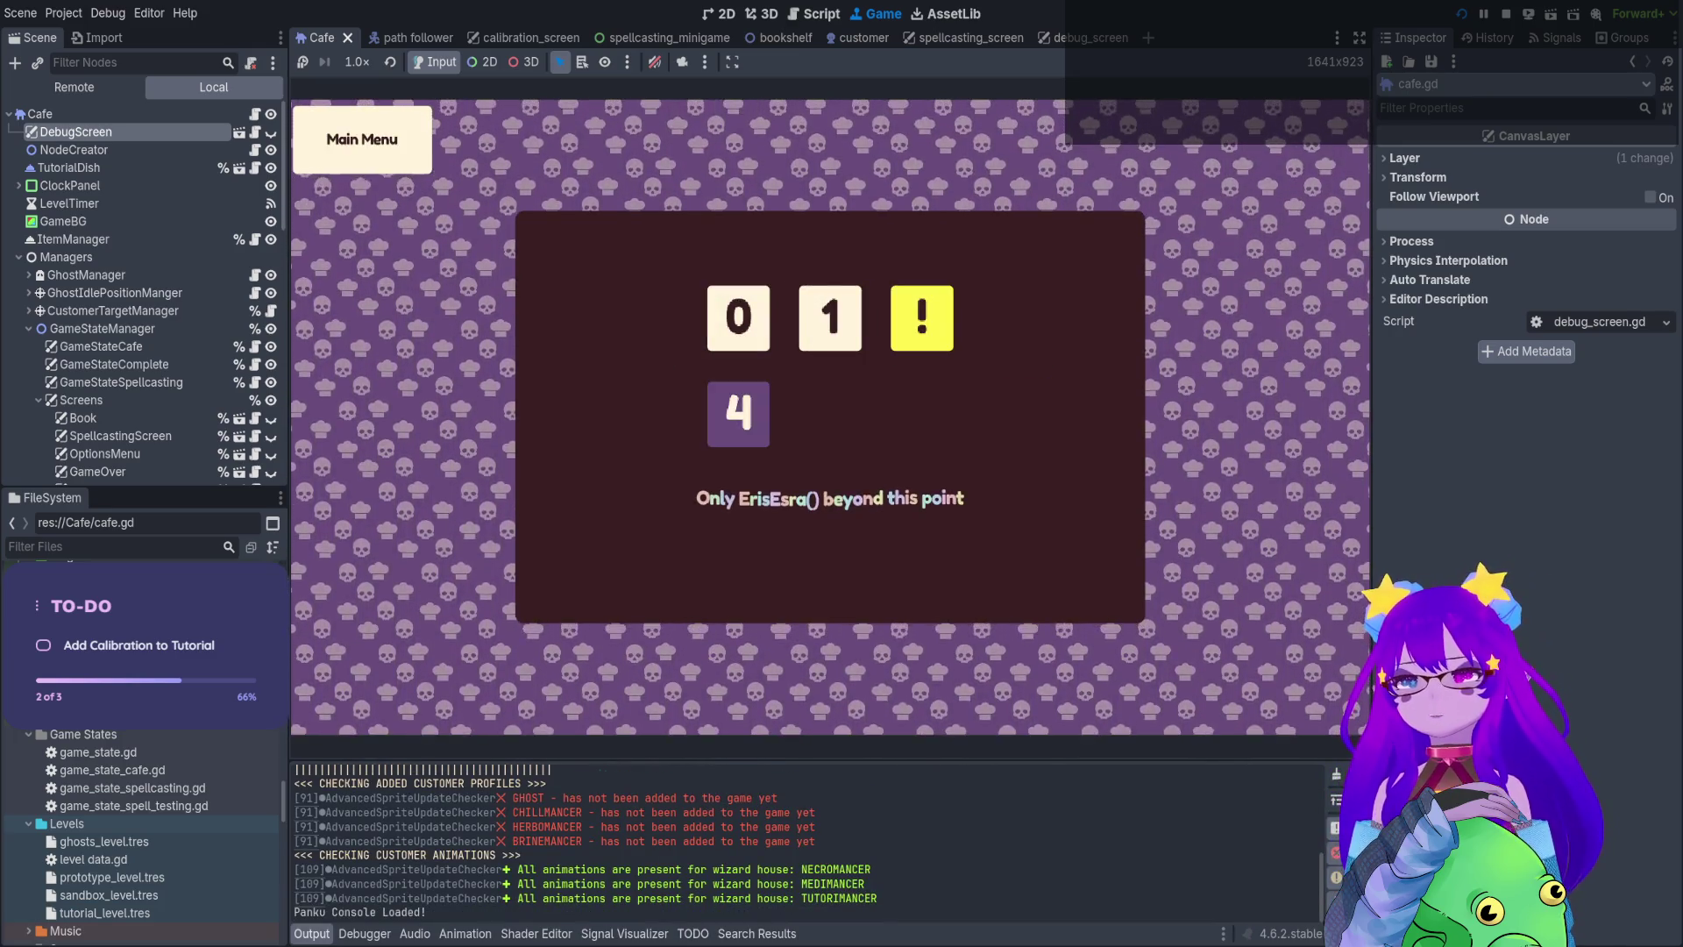
key("Return")
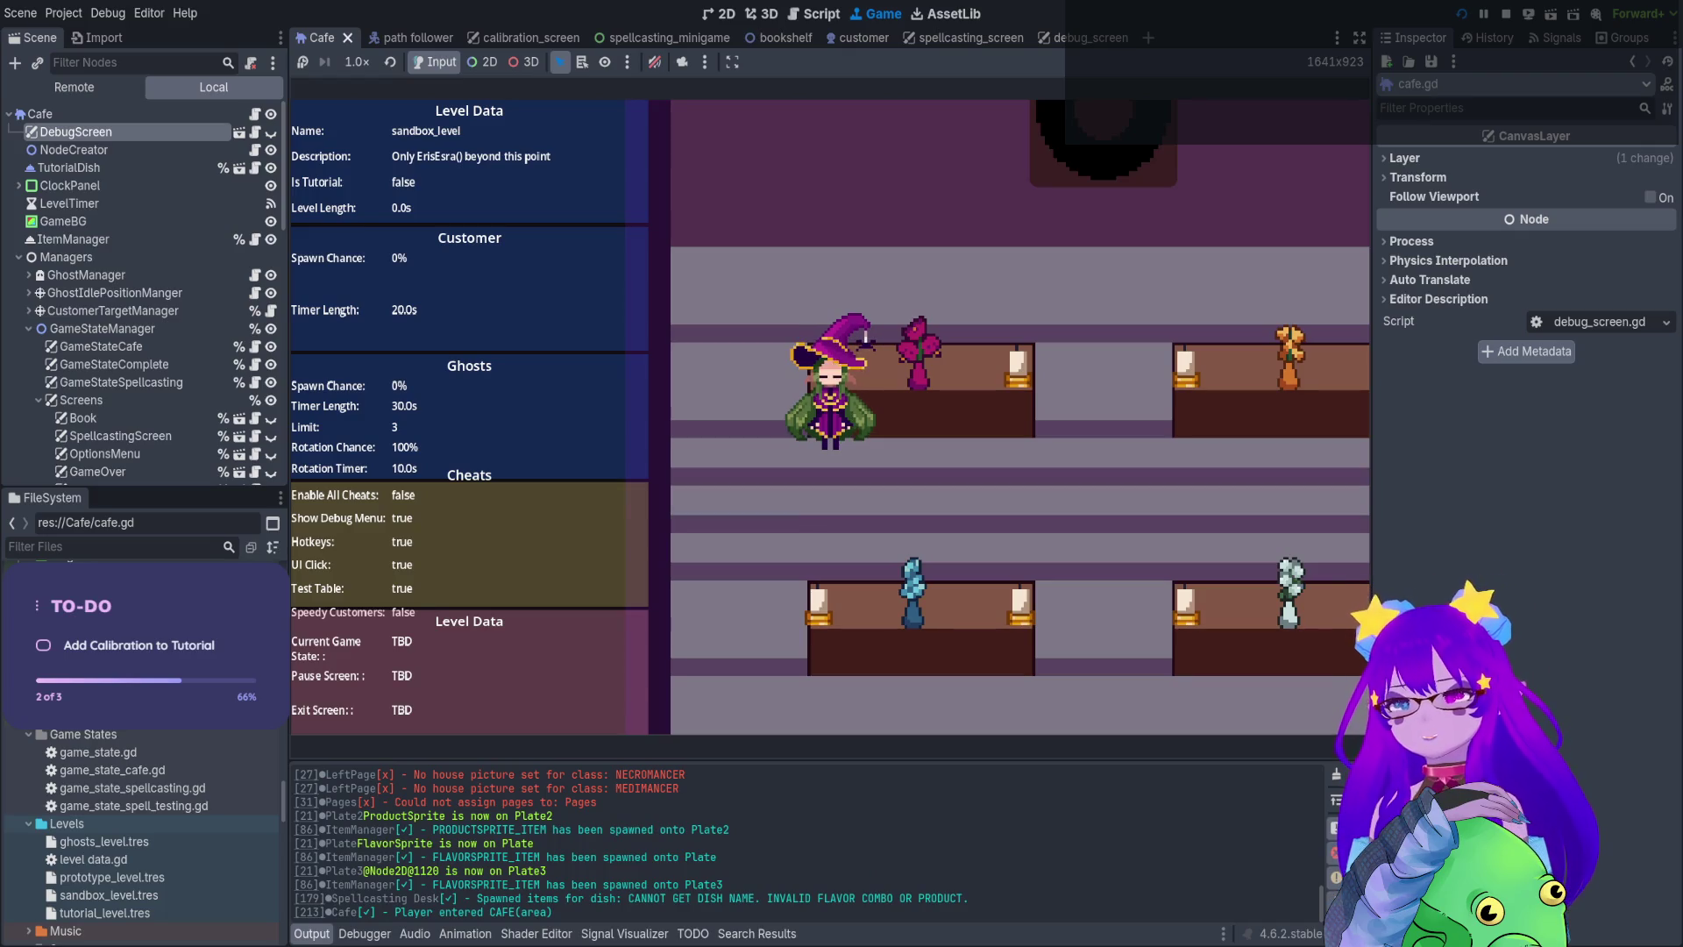
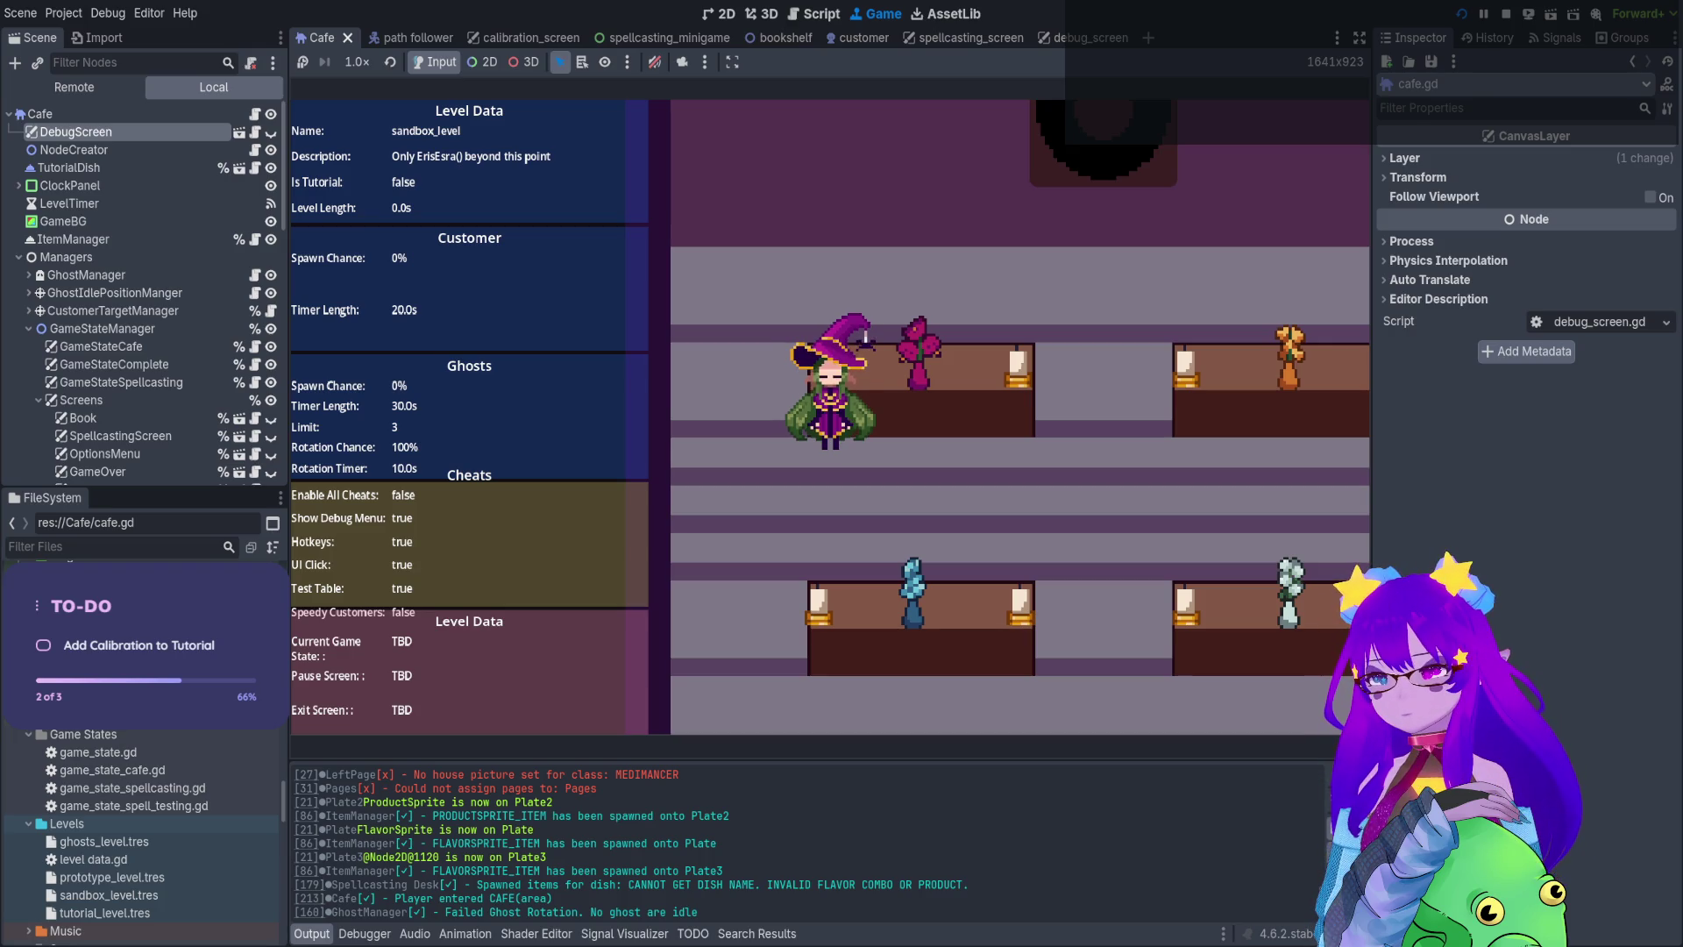
Stop the game with F8 and collapse each debug panel node under VBoxDataSeperator
key("F8")
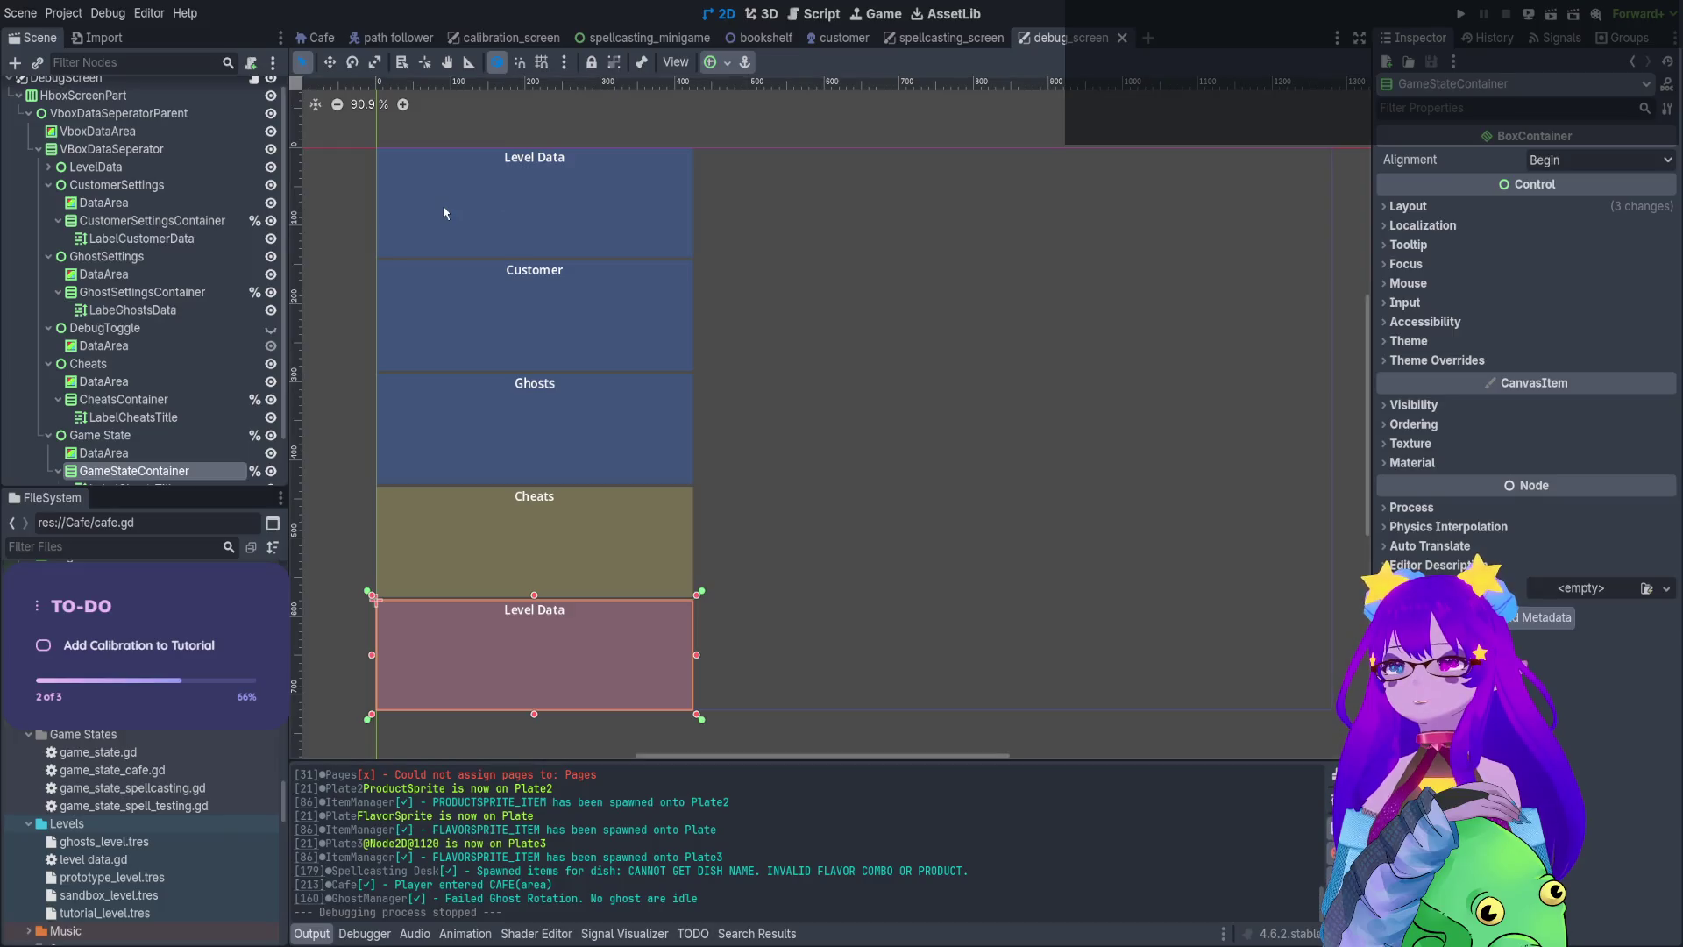
left_click(134, 164)
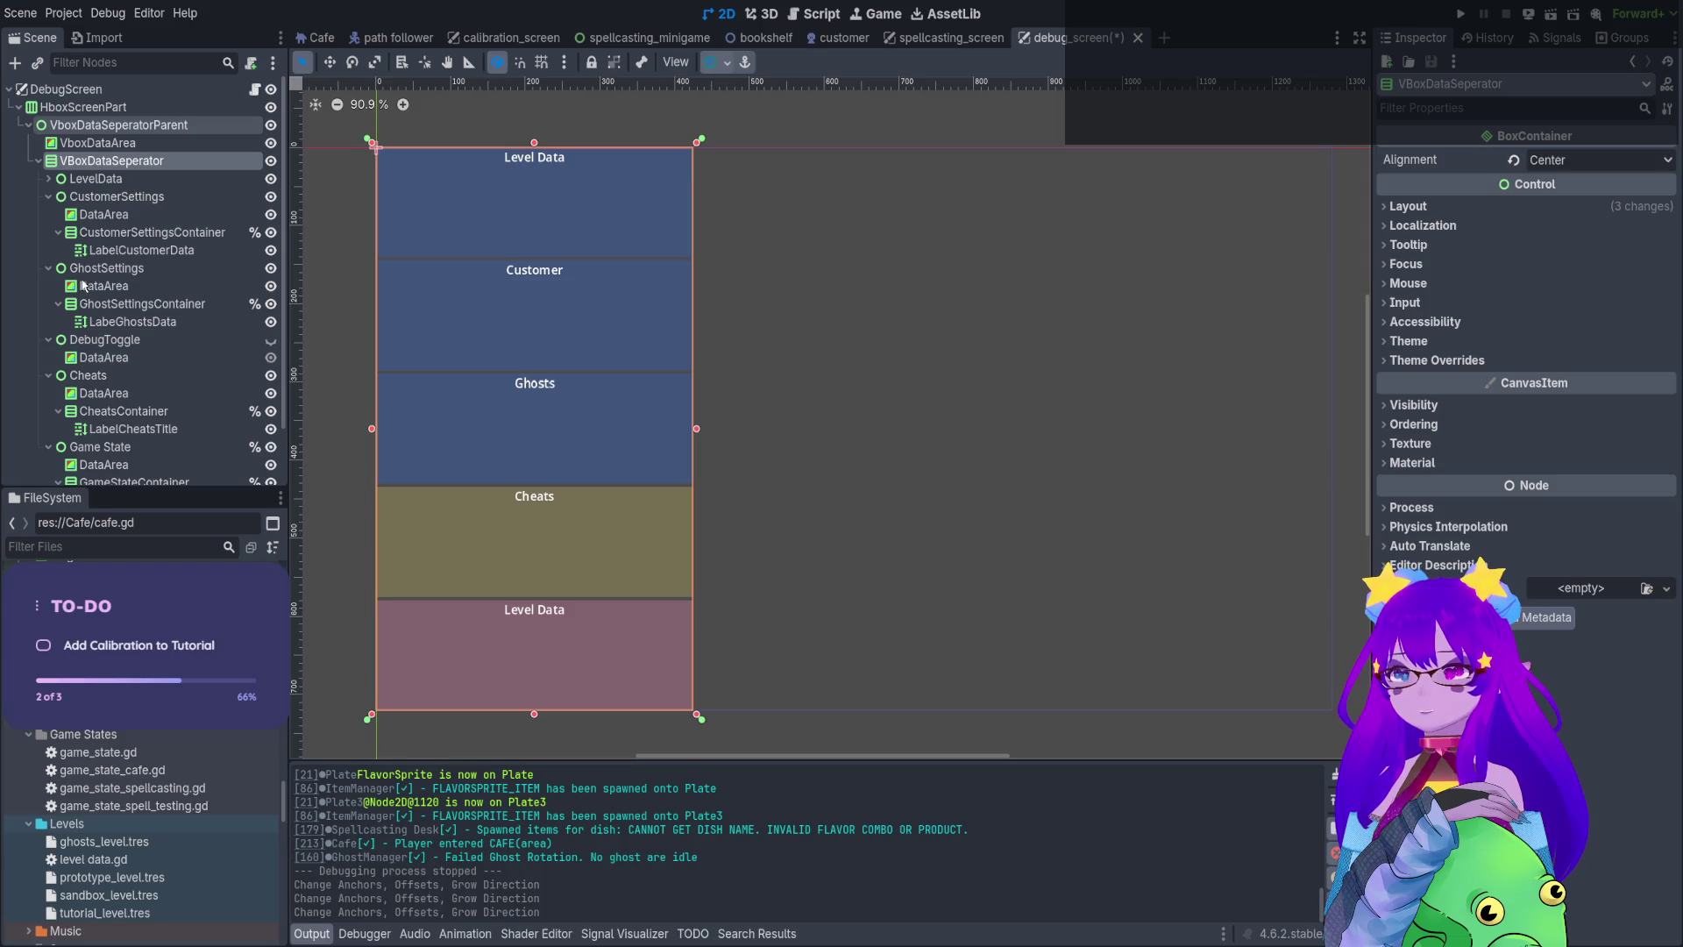
left_click(37, 161)
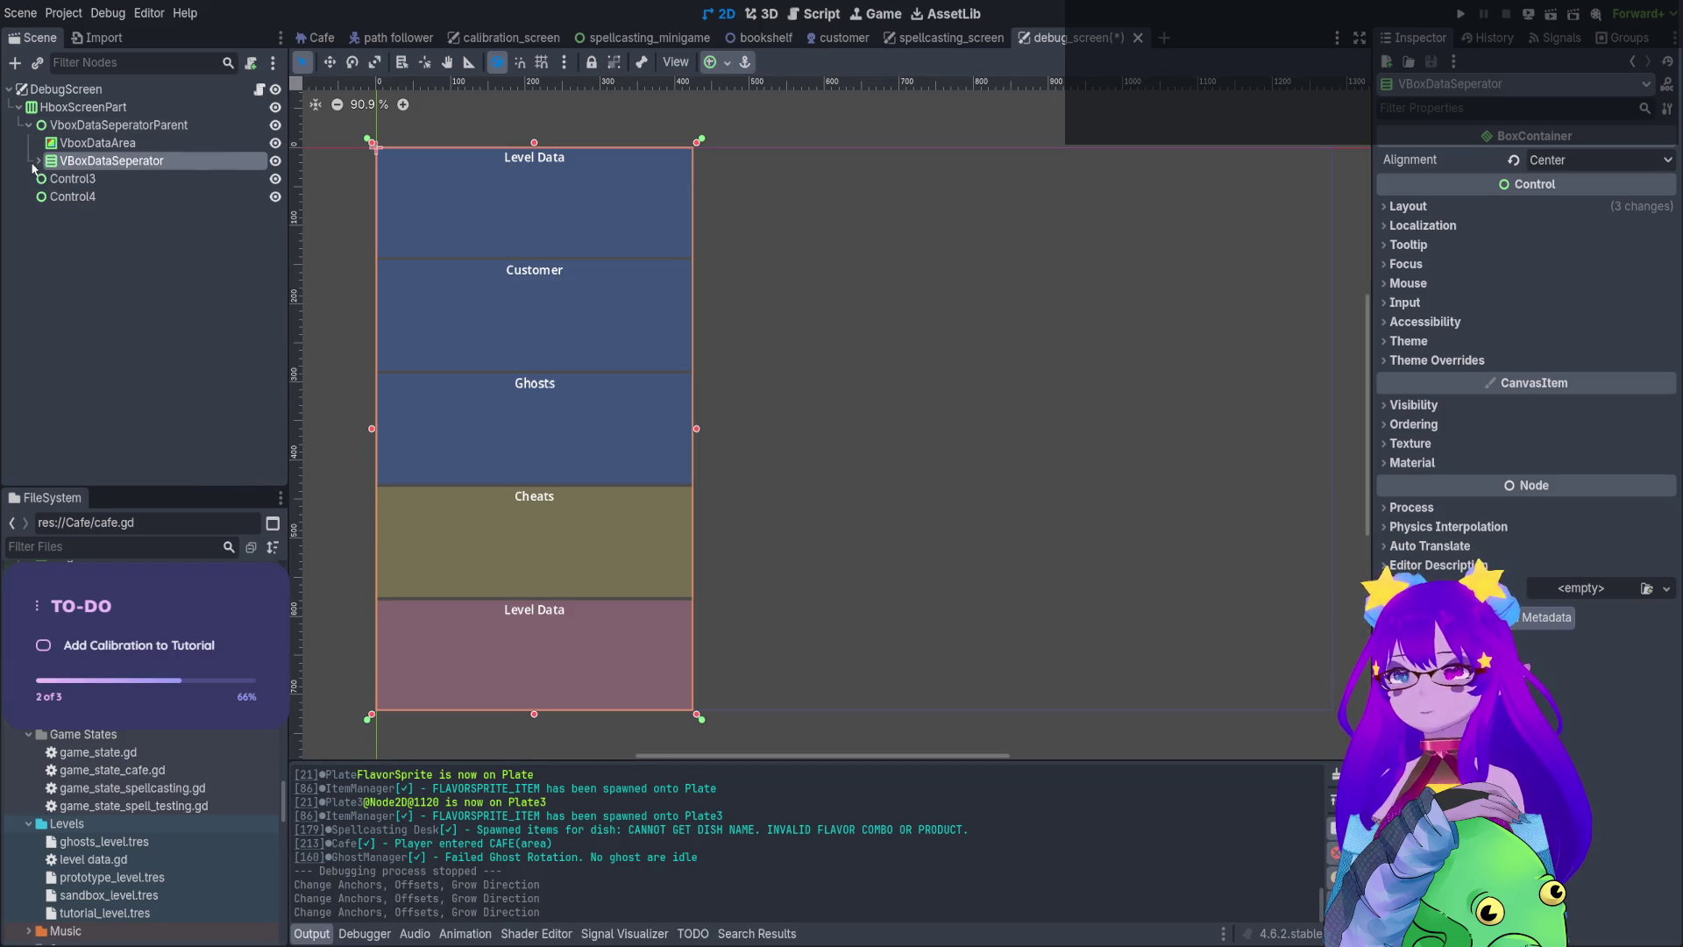
left_click(35, 161)
left_click(42, 198)
left_click(48, 215)
left_click(48, 233)
left_click(48, 249)
left_click(48, 269)
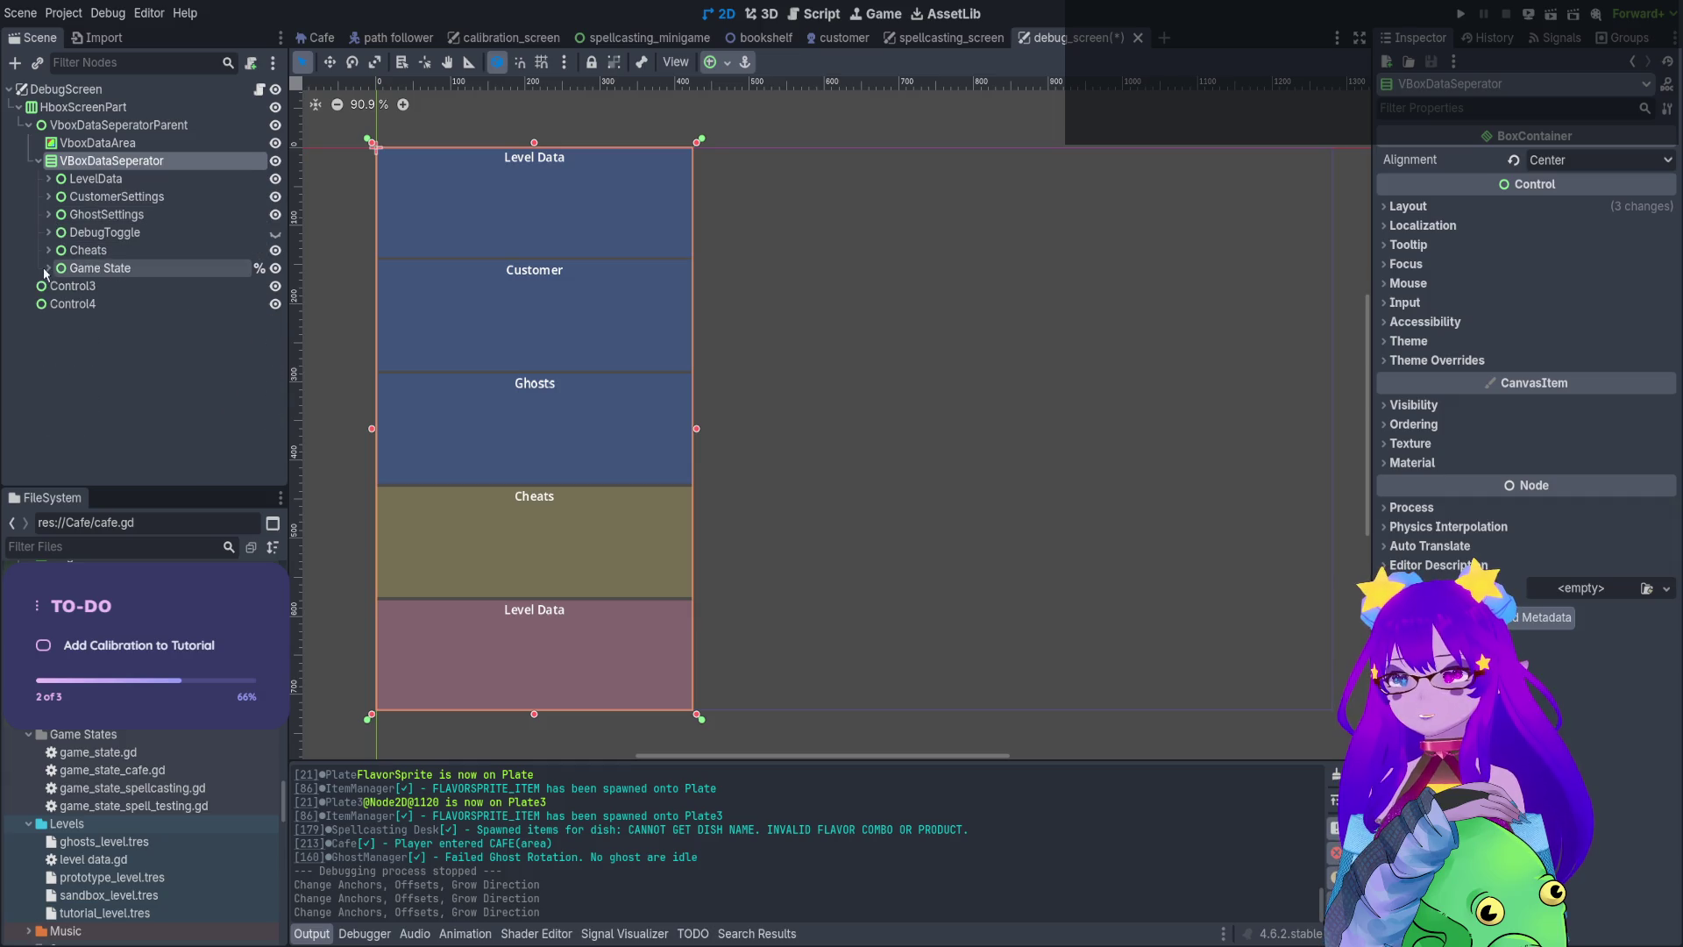
Review the LevelData, CustomerSettings and GhostSettings panels, then make the hidden DebugToggle visible
left_click(92, 178)
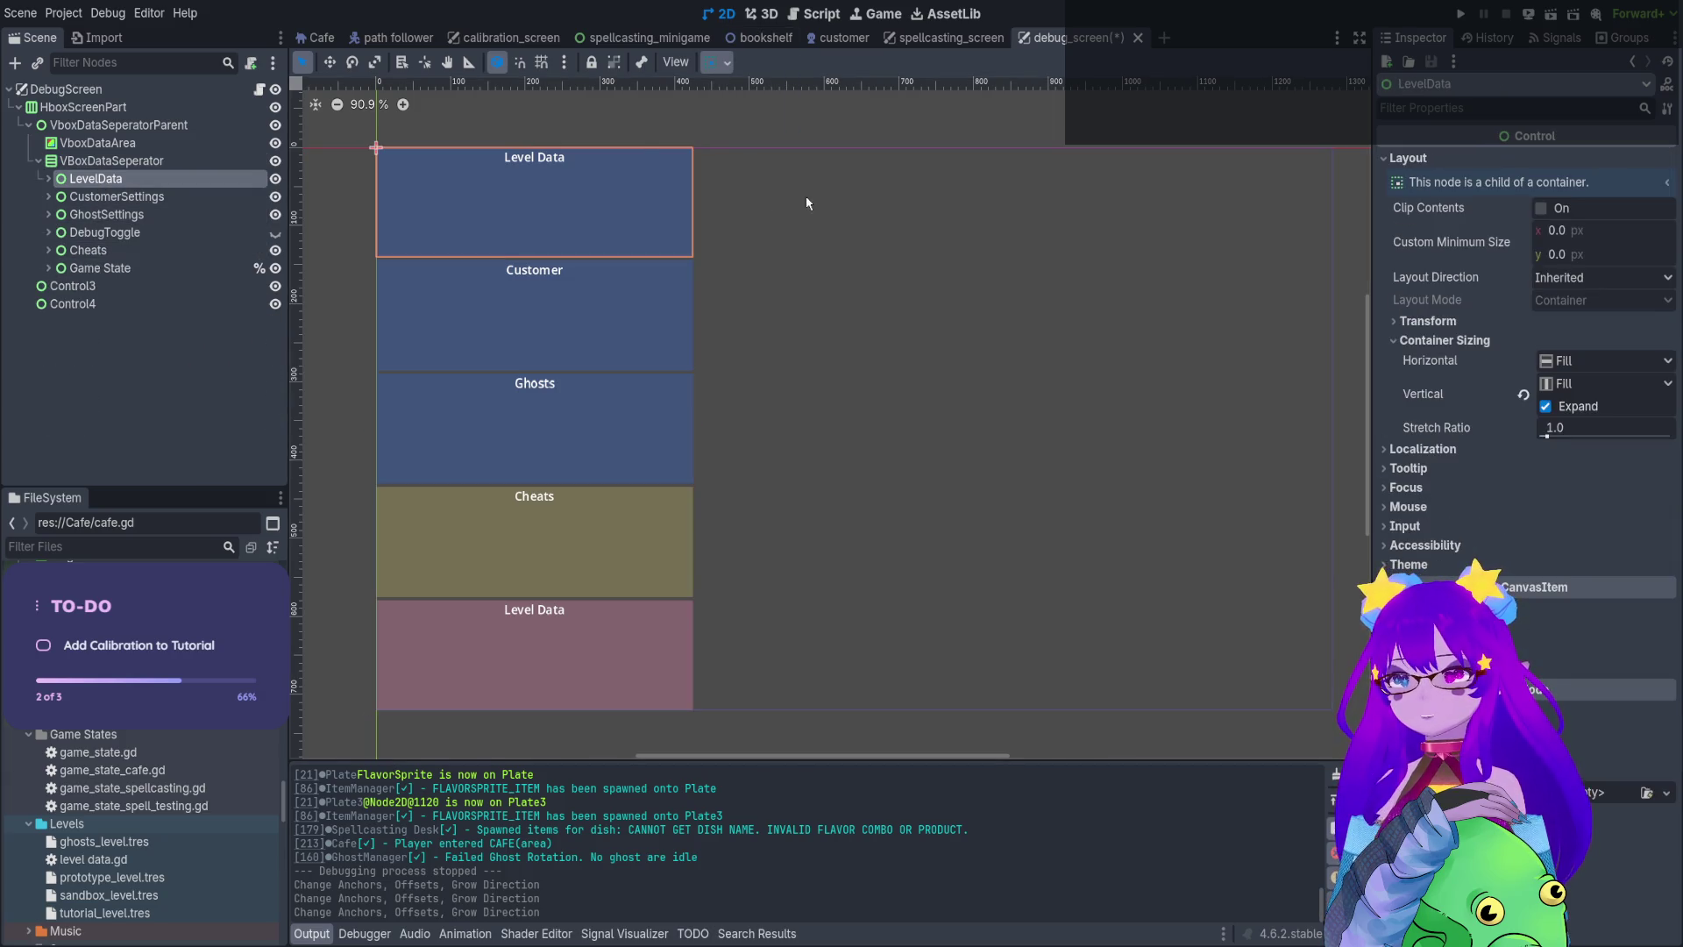
left_click(104, 199)
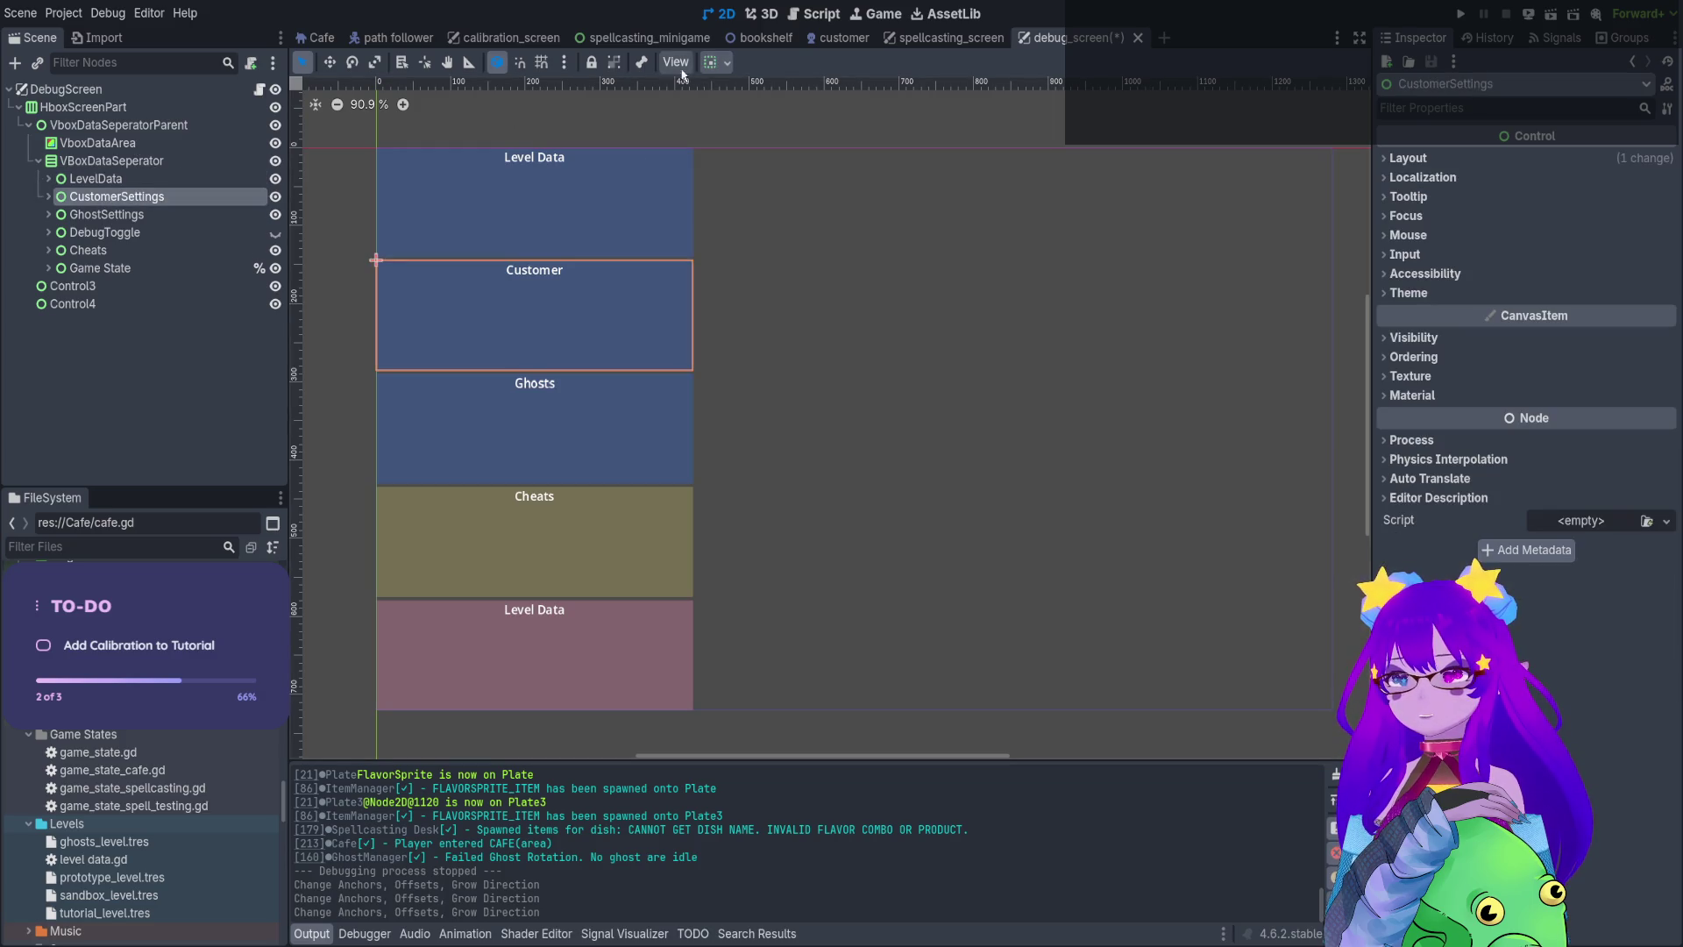
left_click(105, 215)
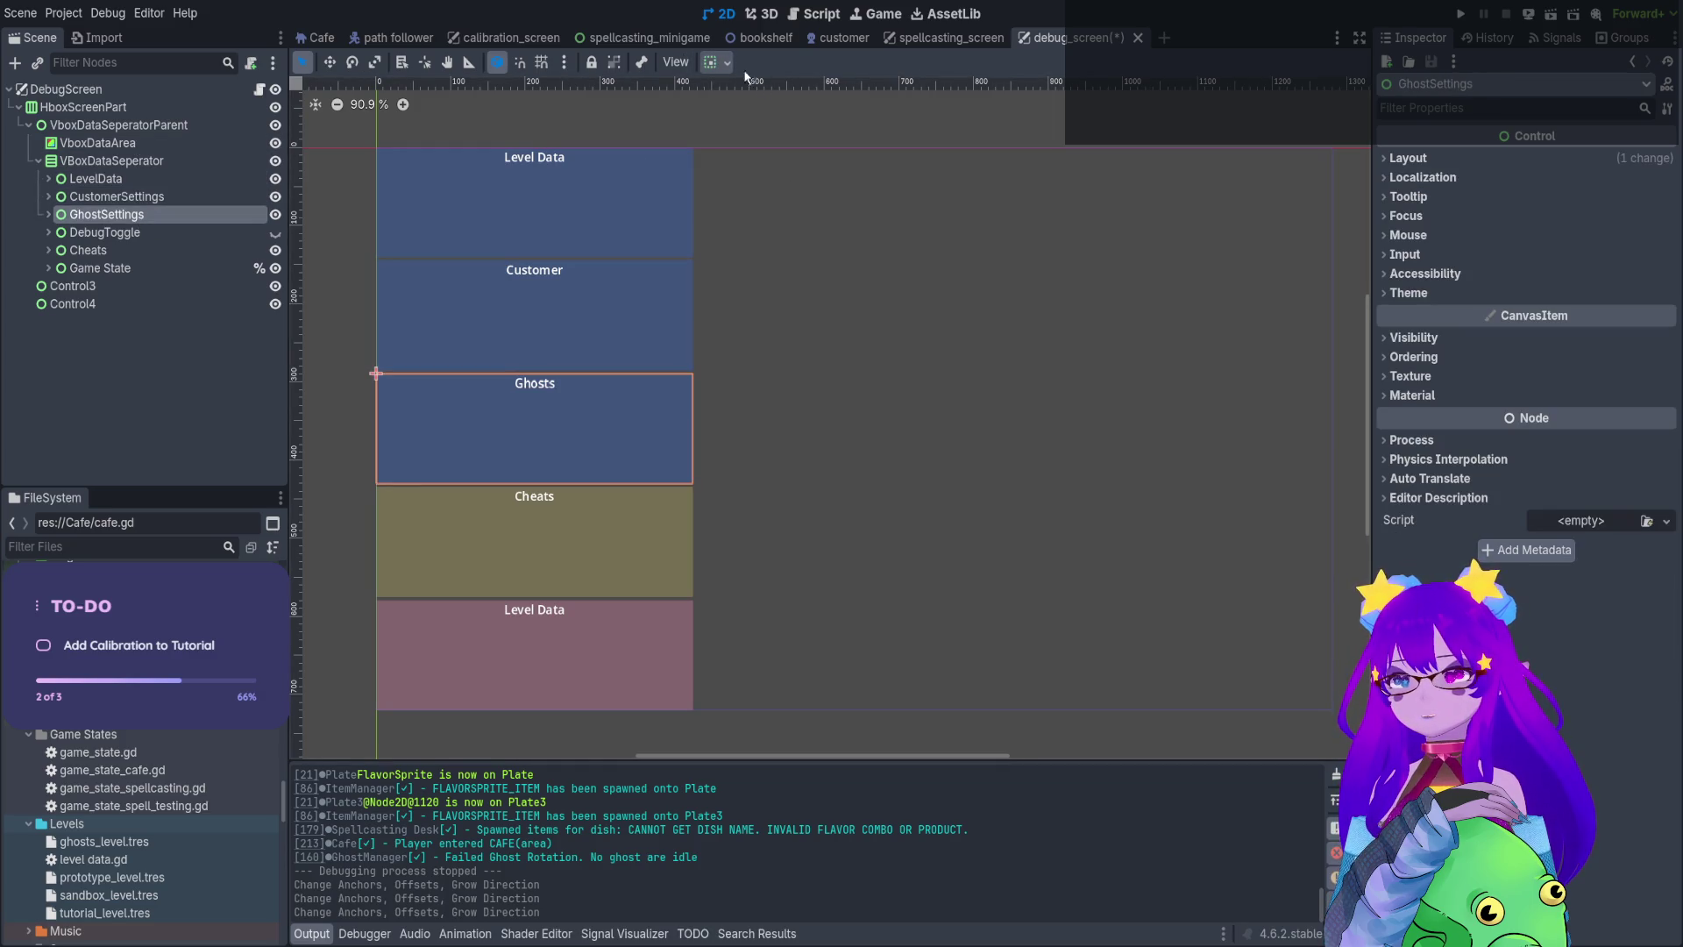
left_click(96, 235)
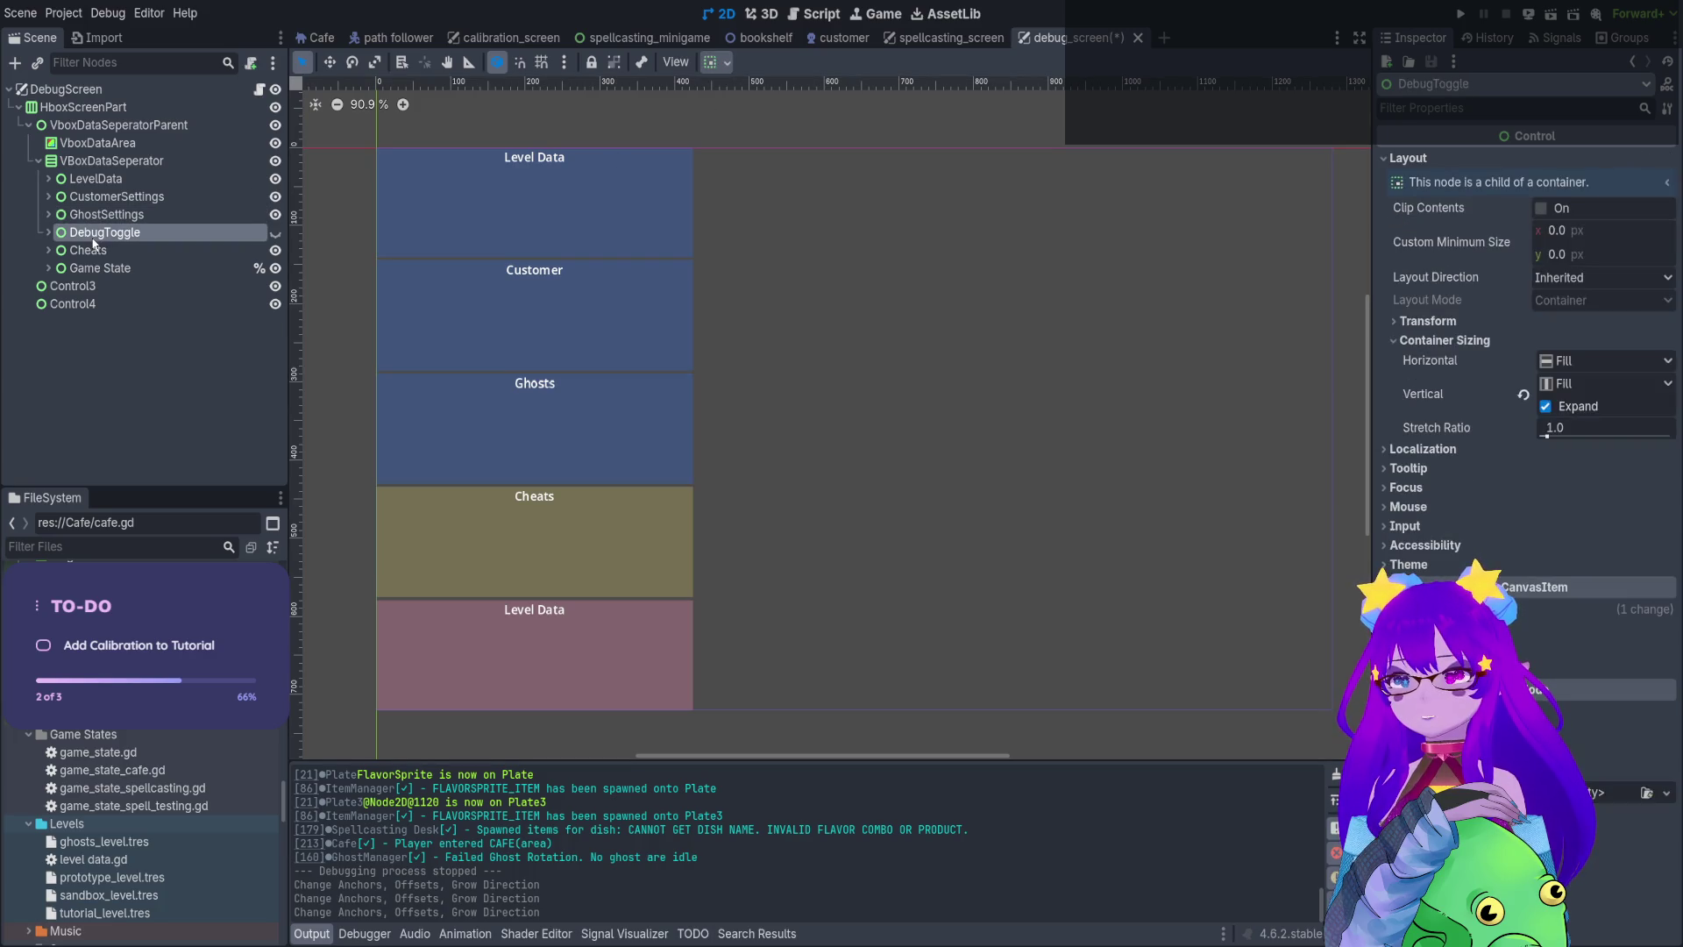
left_click(275, 234)
Inspect DebugToggle and its DataArea, then delete the DebugToggle node
left_click(48, 232)
double_click(104, 233)
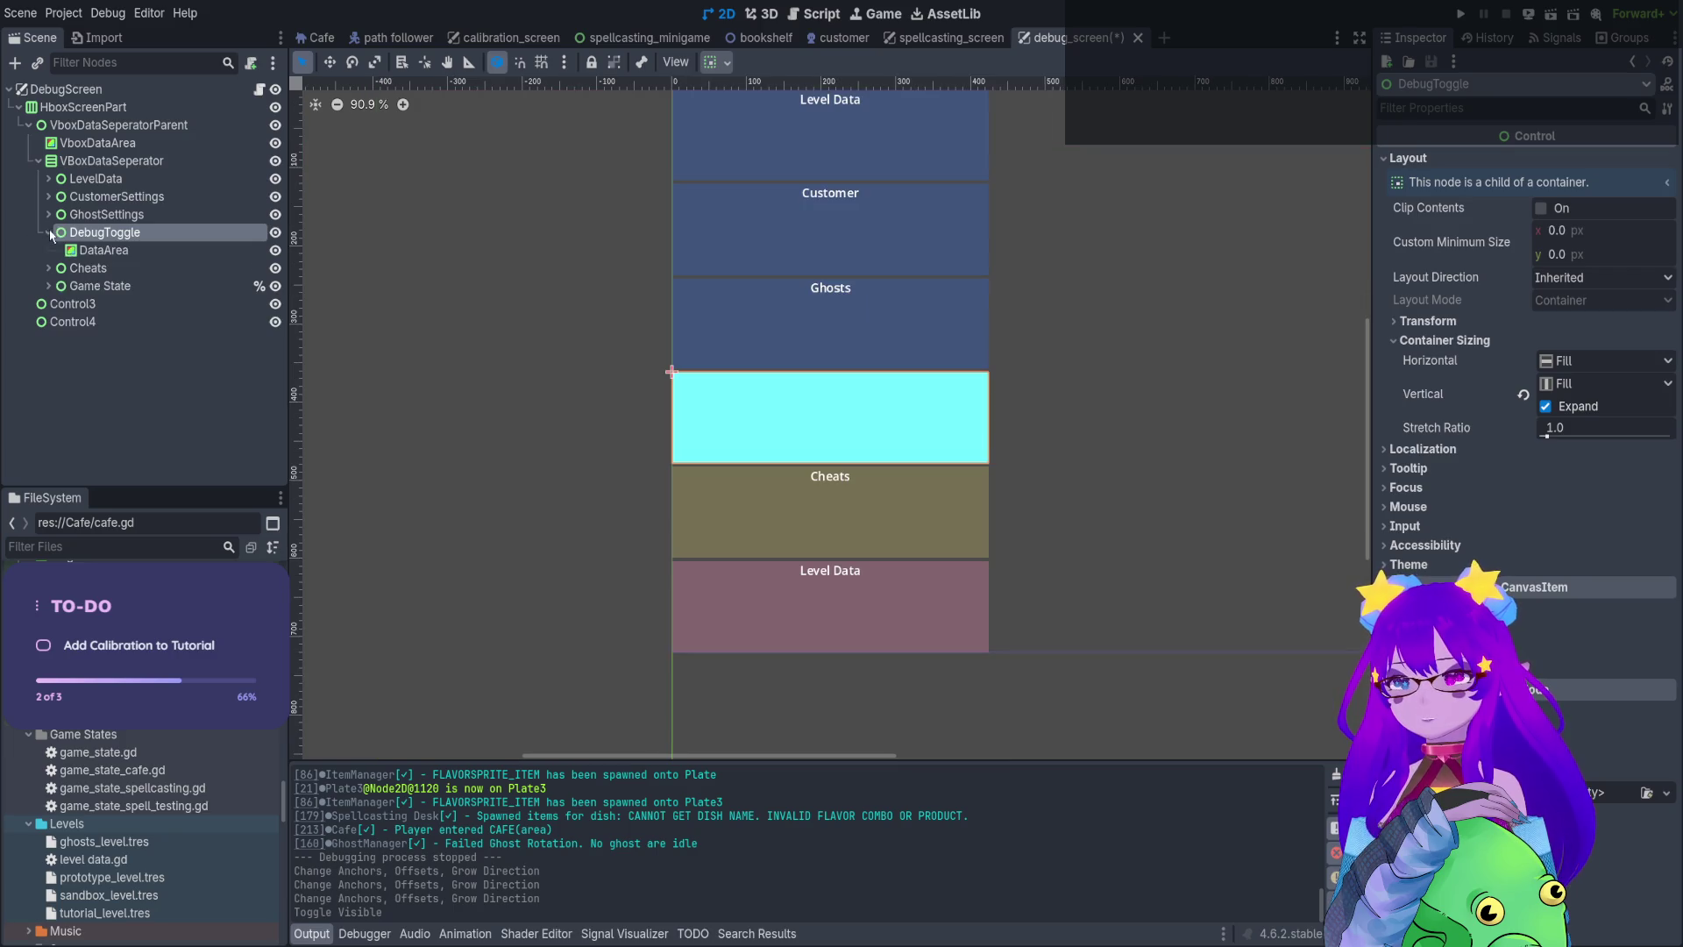
left_click(103, 251)
left_click(112, 236)
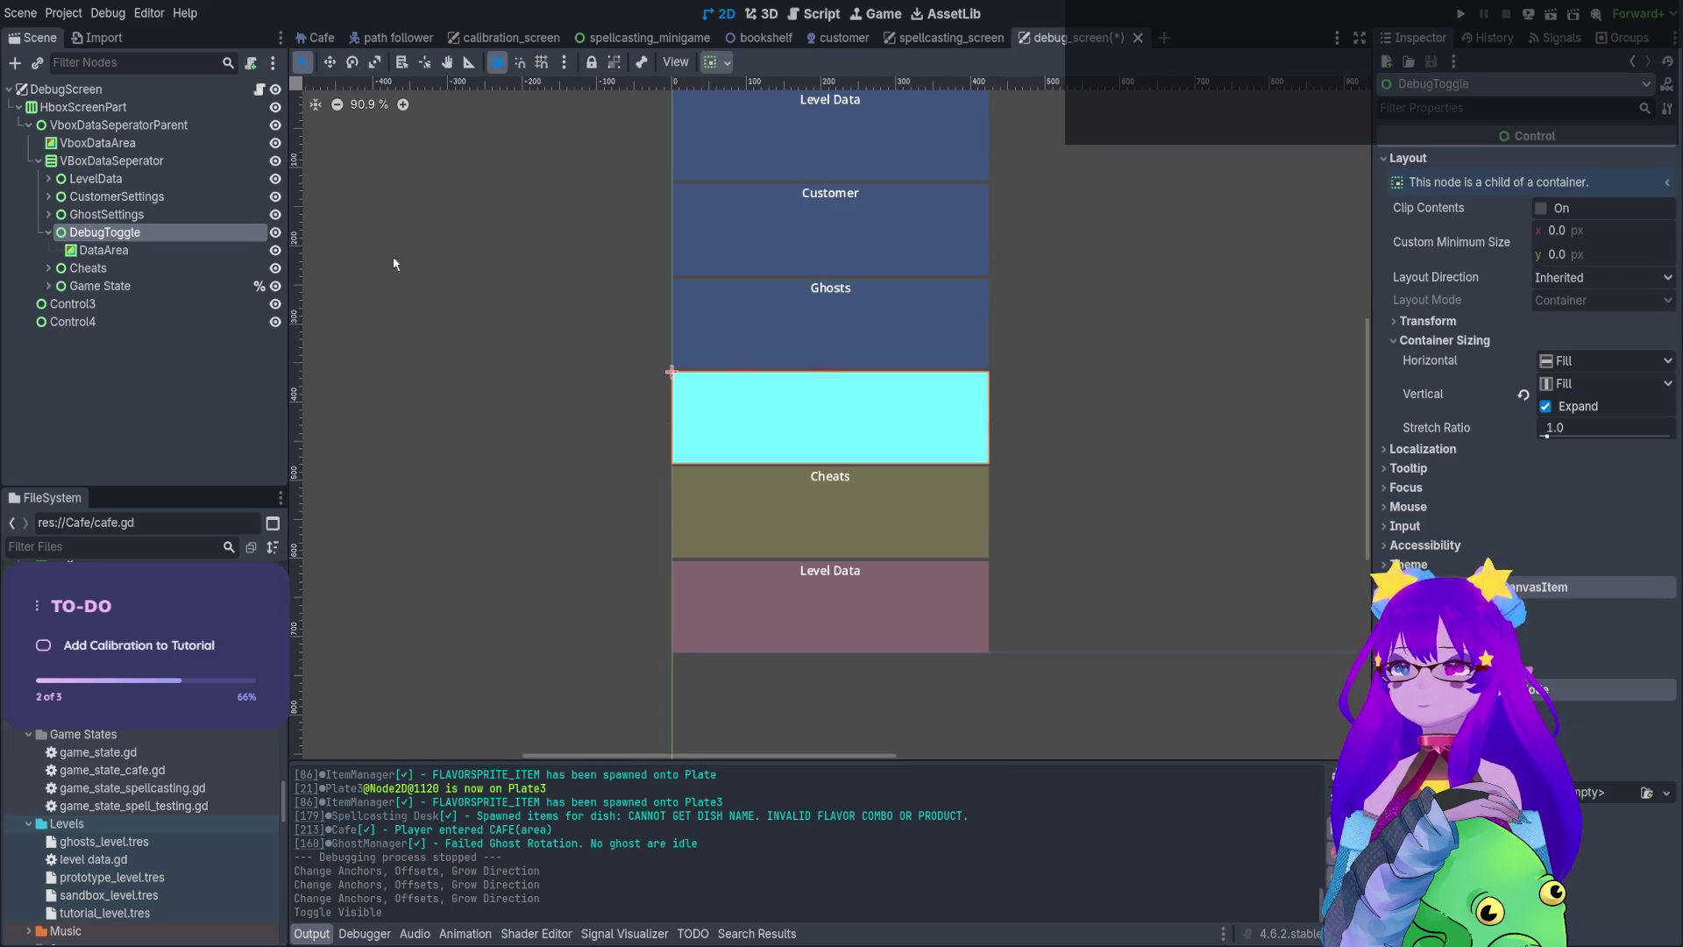
key("Delete")
Toggle vertical expand on the Cheats panel
left_click(107, 214)
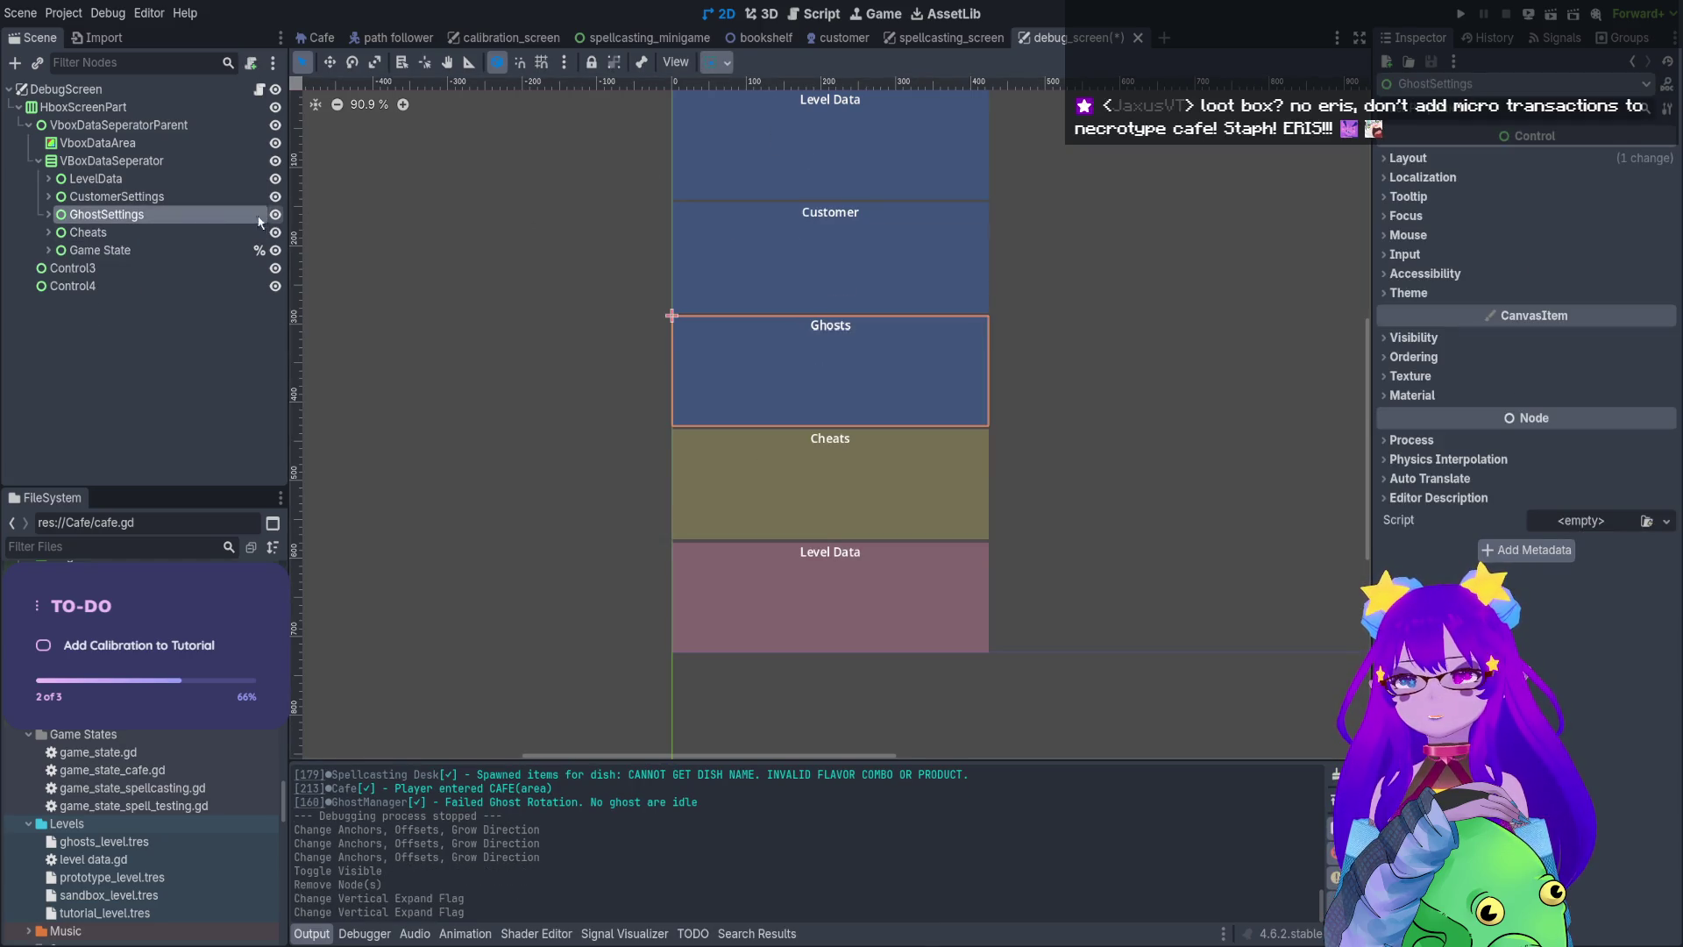
left_click(166, 235)
key("space")
key("space")
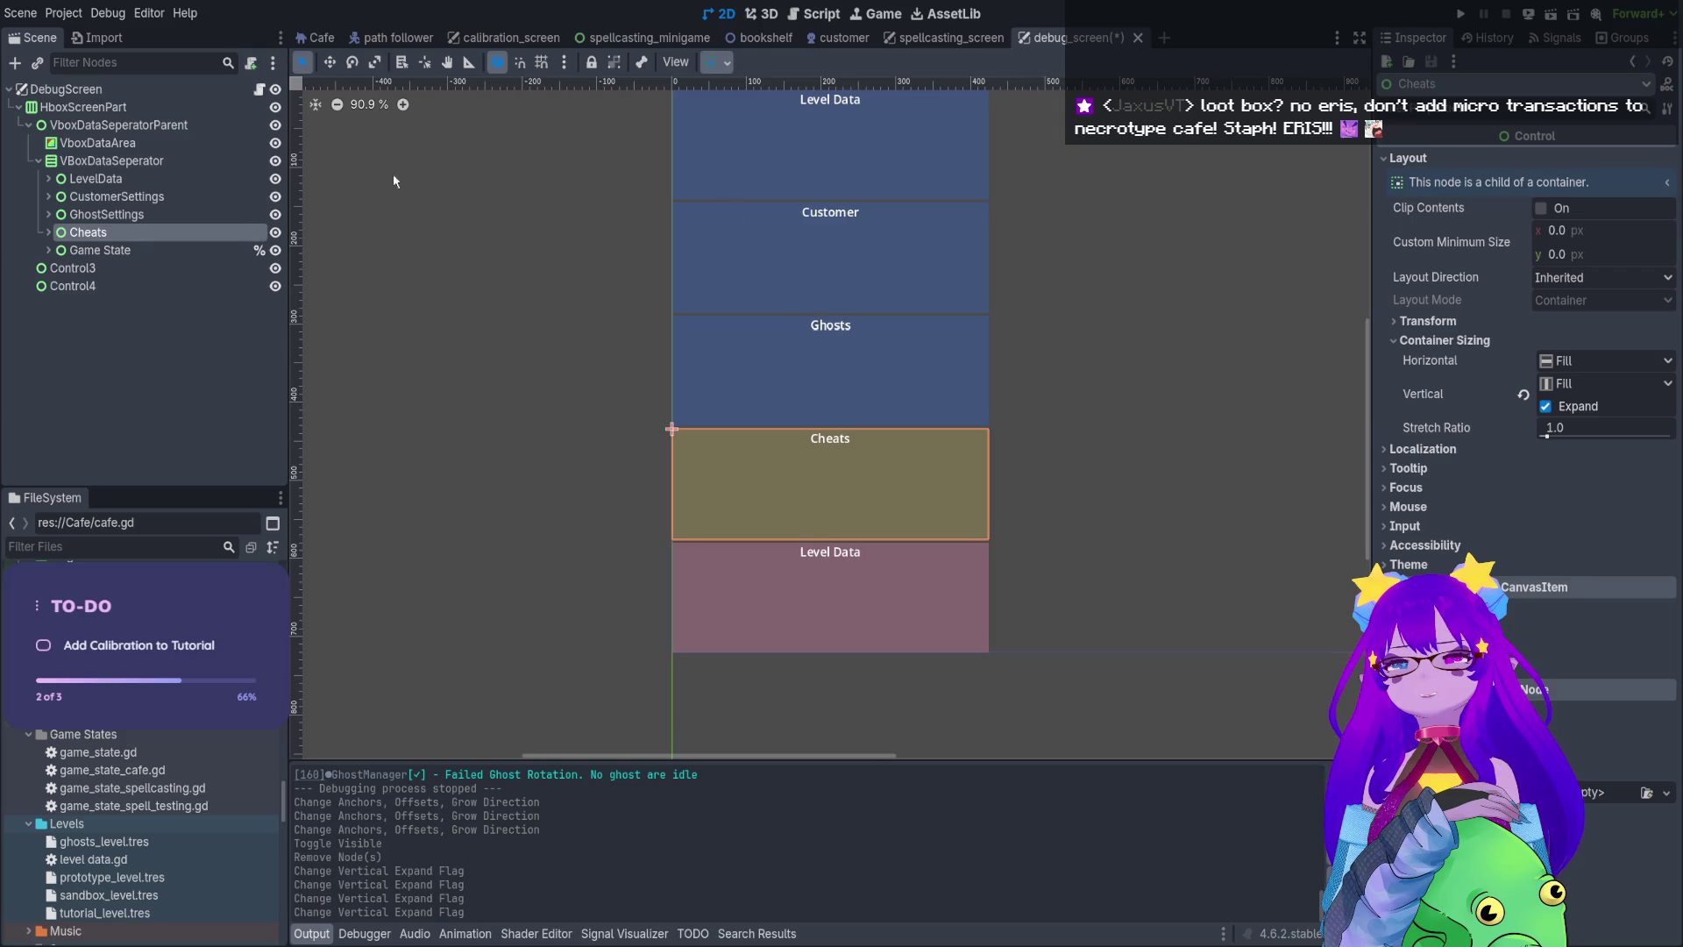
Inspect the Game State panel and the Cheats panel's DataArea and CheatsContainer
left_click(98, 252)
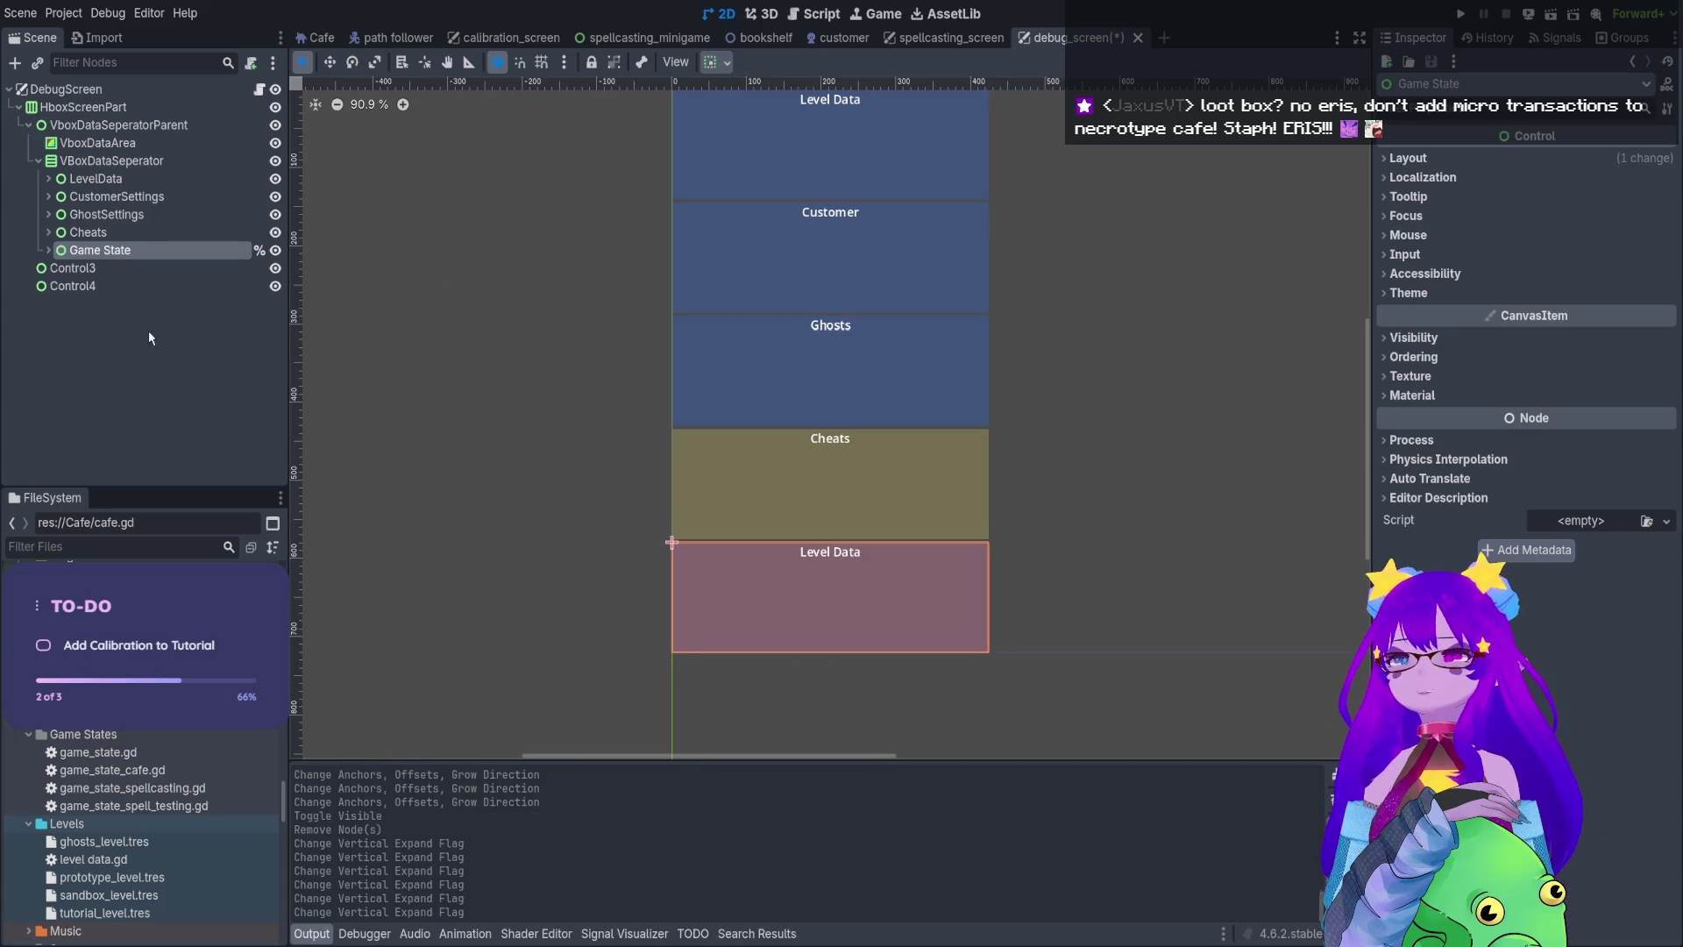
left_click(88, 232)
left_click(46, 232)
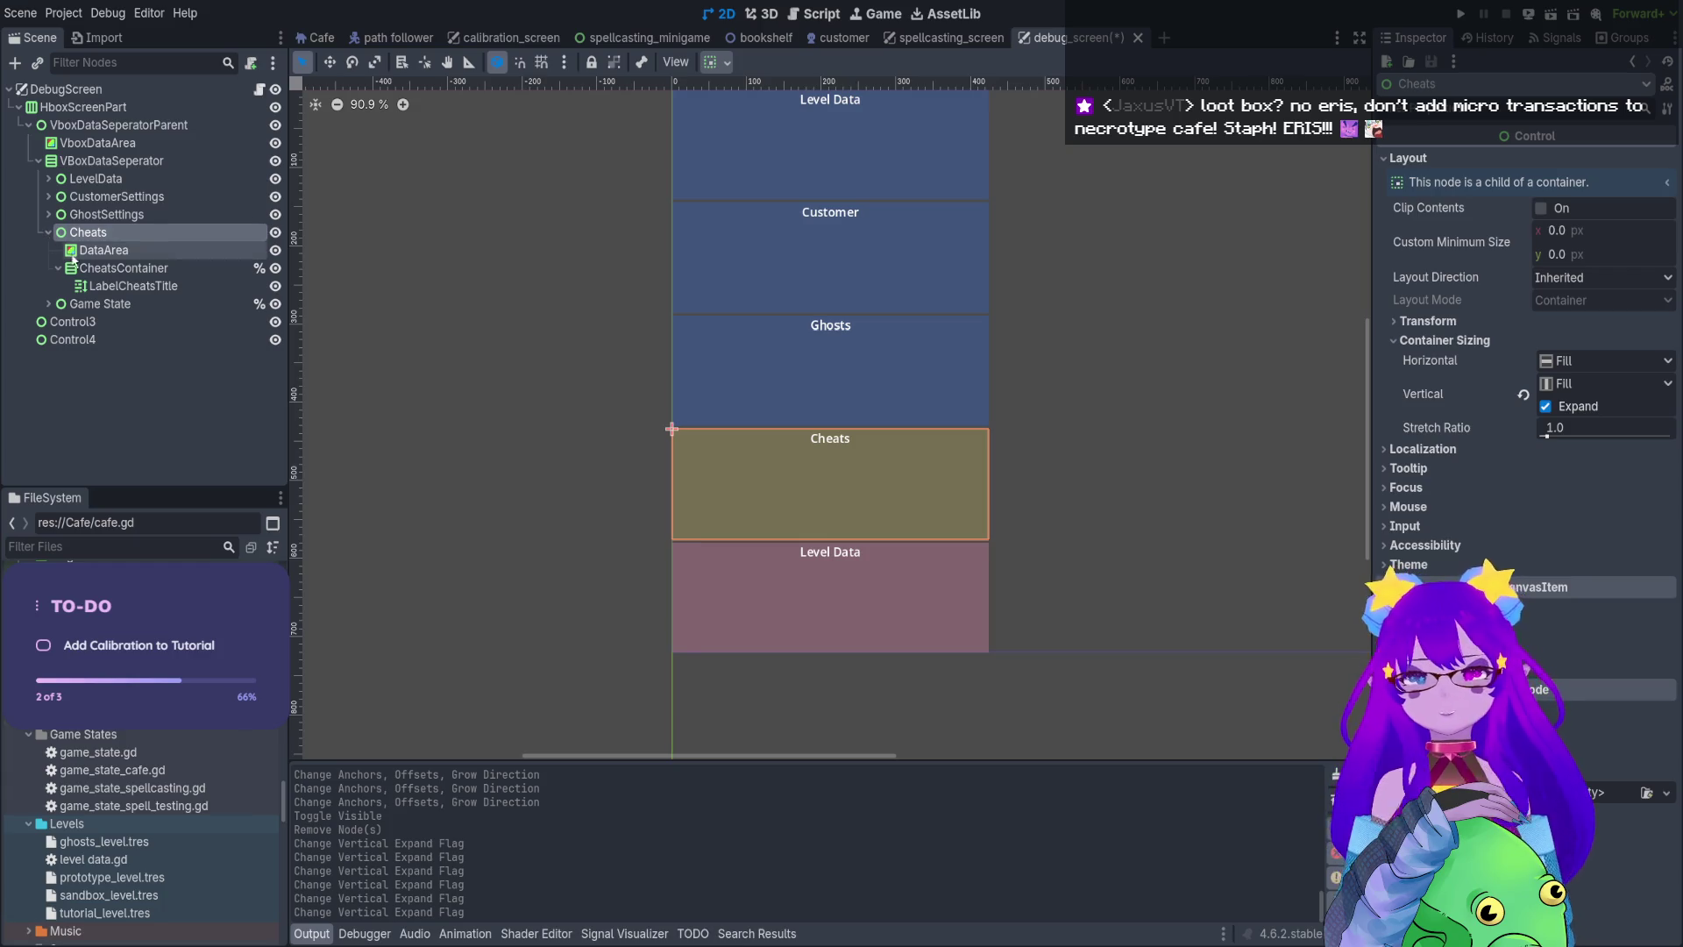
left_click(93, 251)
left_click(91, 270)
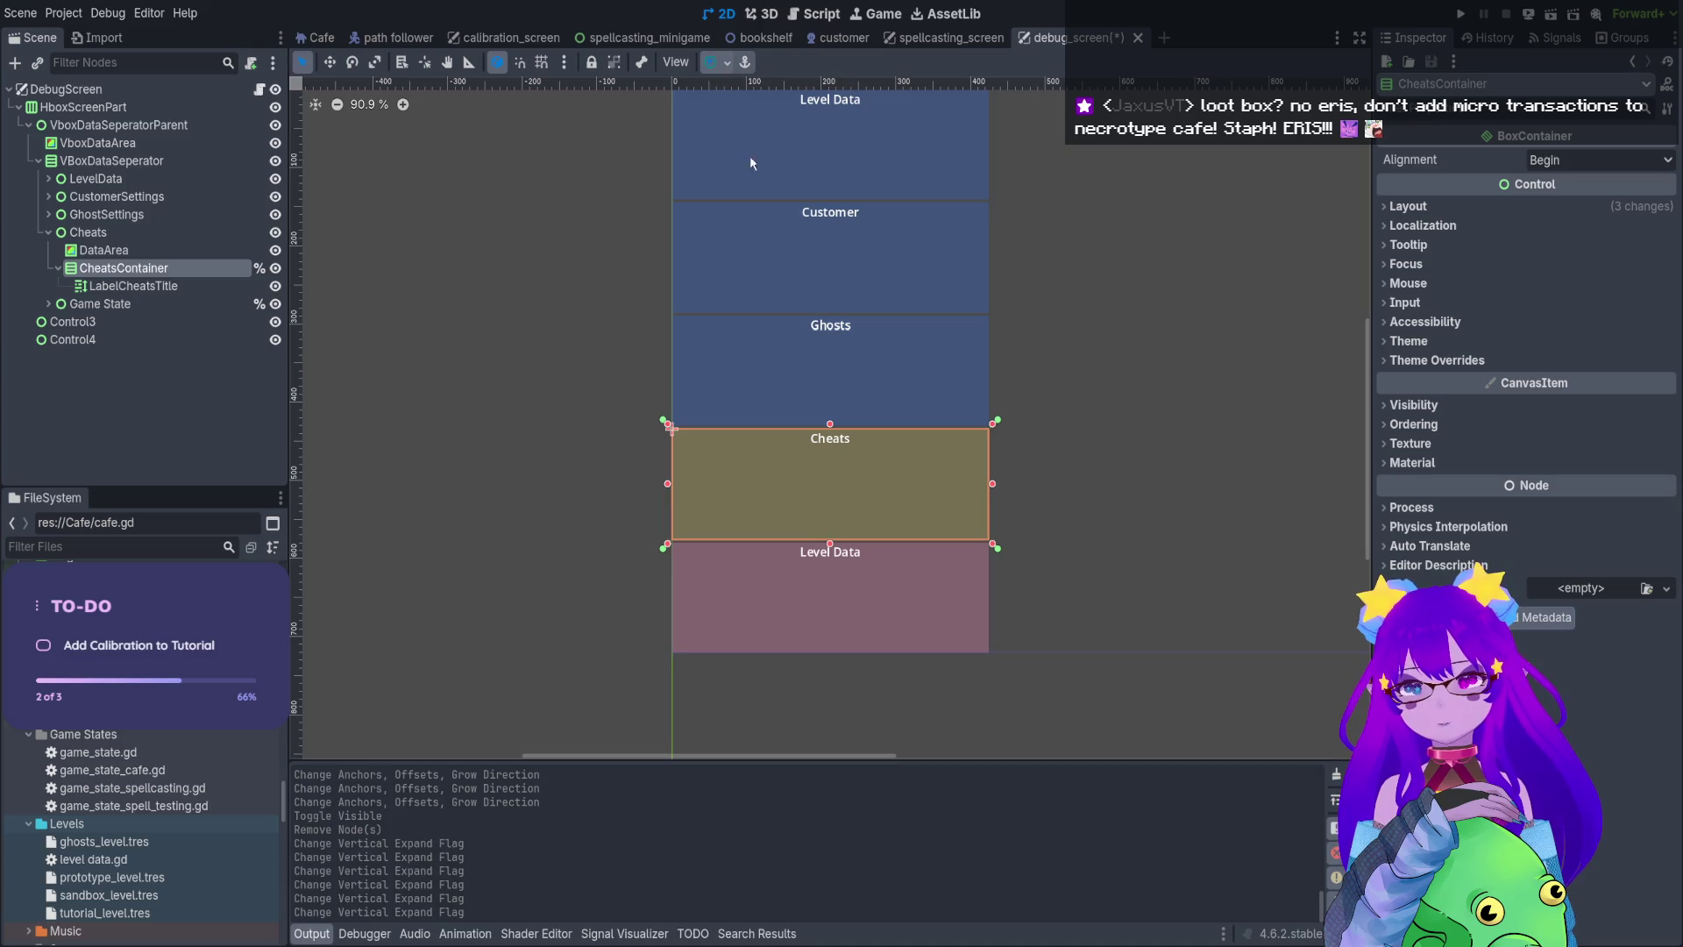
Apply anchor presets to the CustomerSettings container and DataArea after checking GhostSettings
left_click(48, 216)
left_click(58, 230)
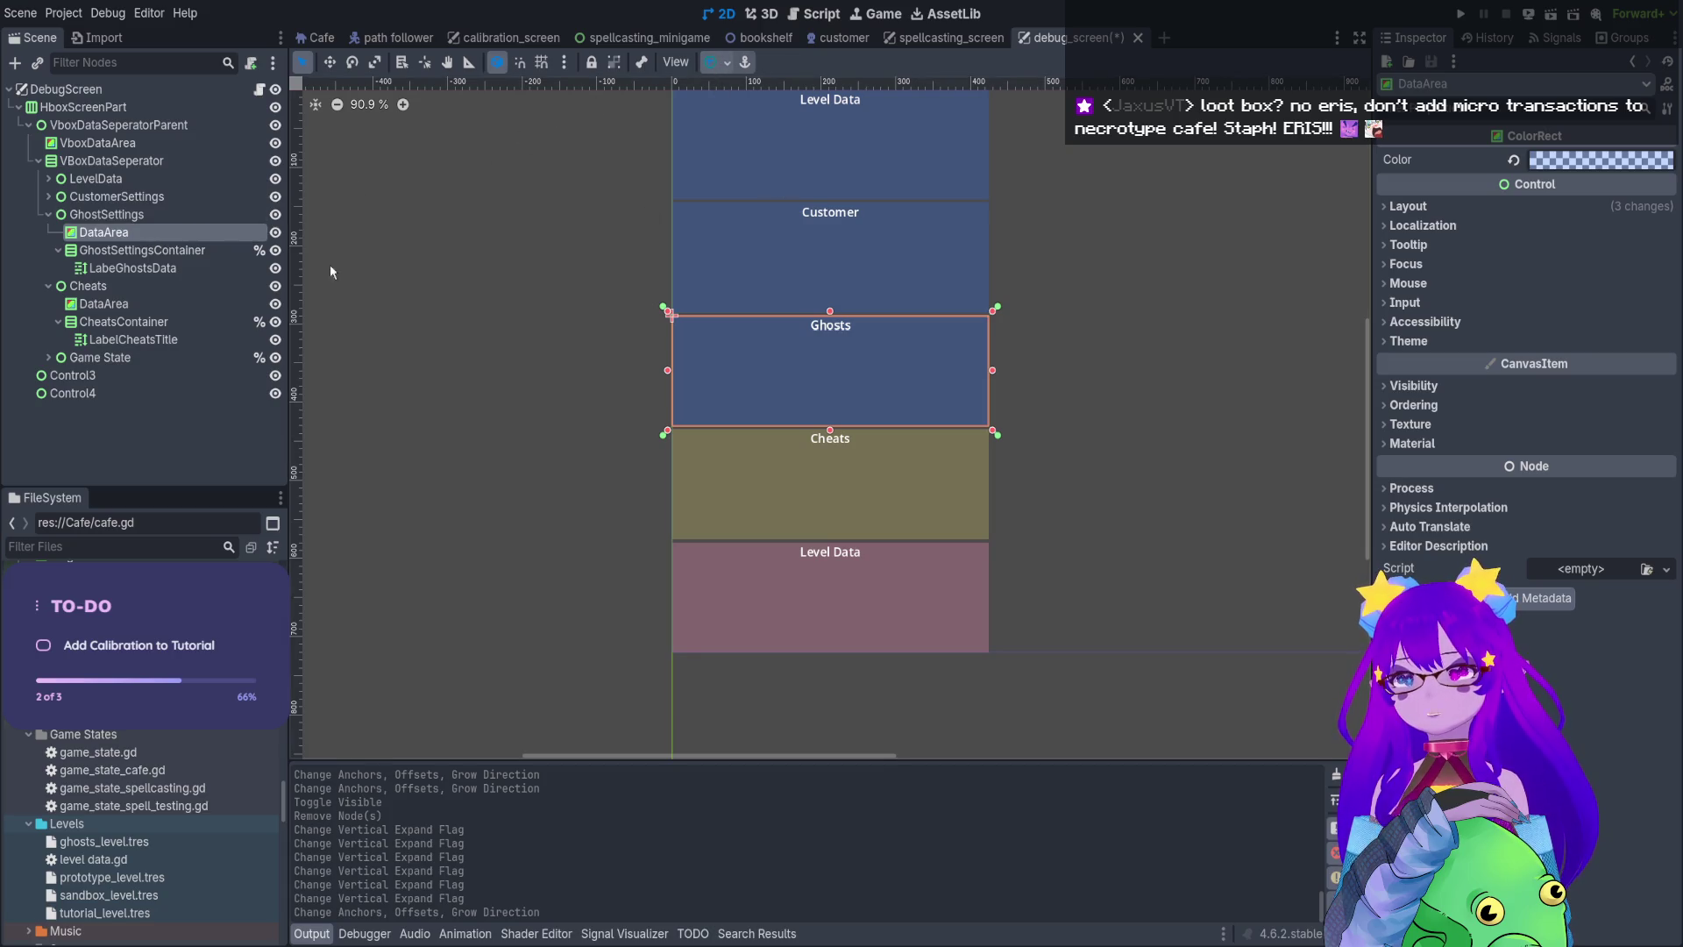
left_click(128, 250)
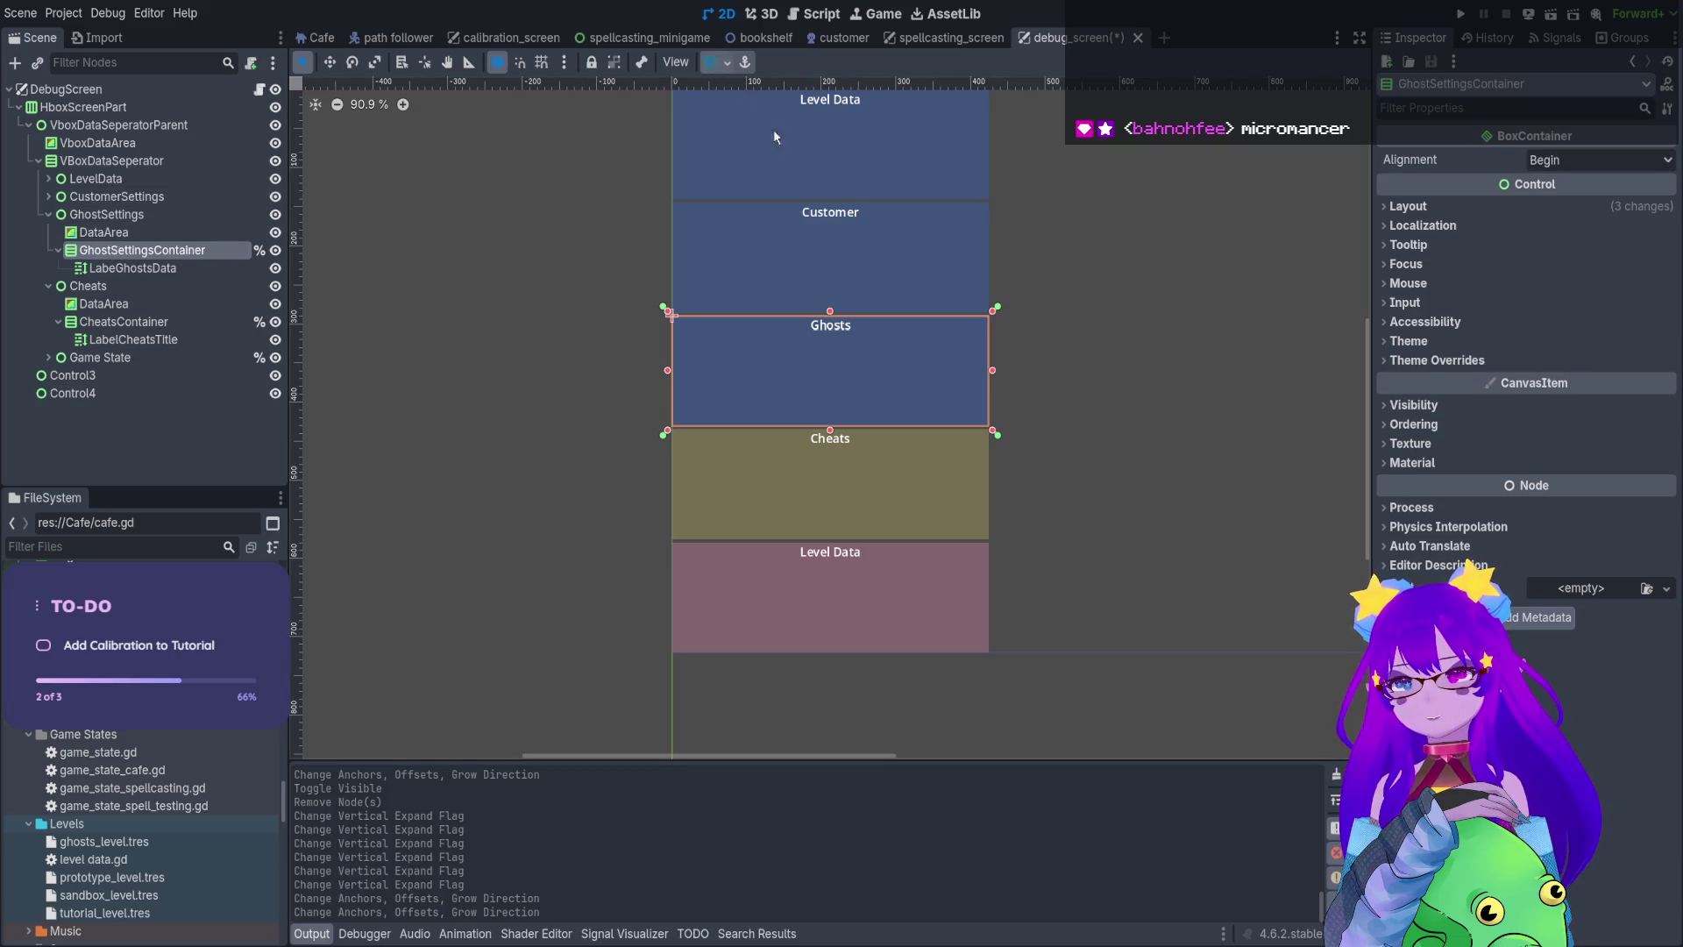
left_click(48, 196)
left_click(149, 233)
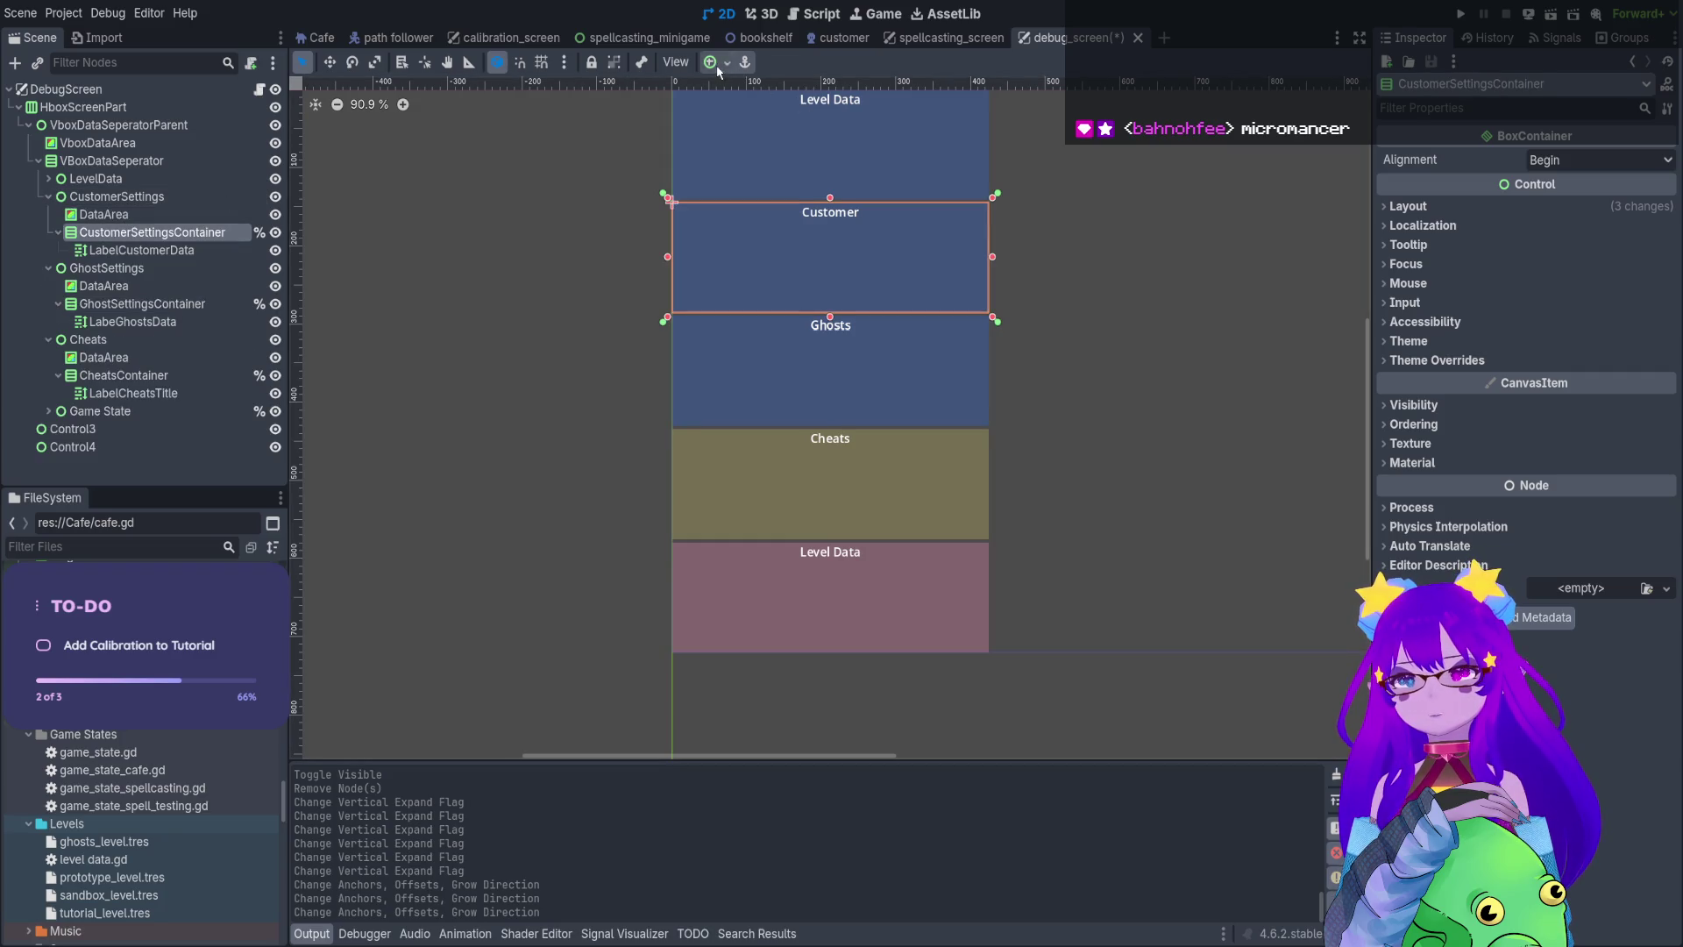
left_click(792, 197)
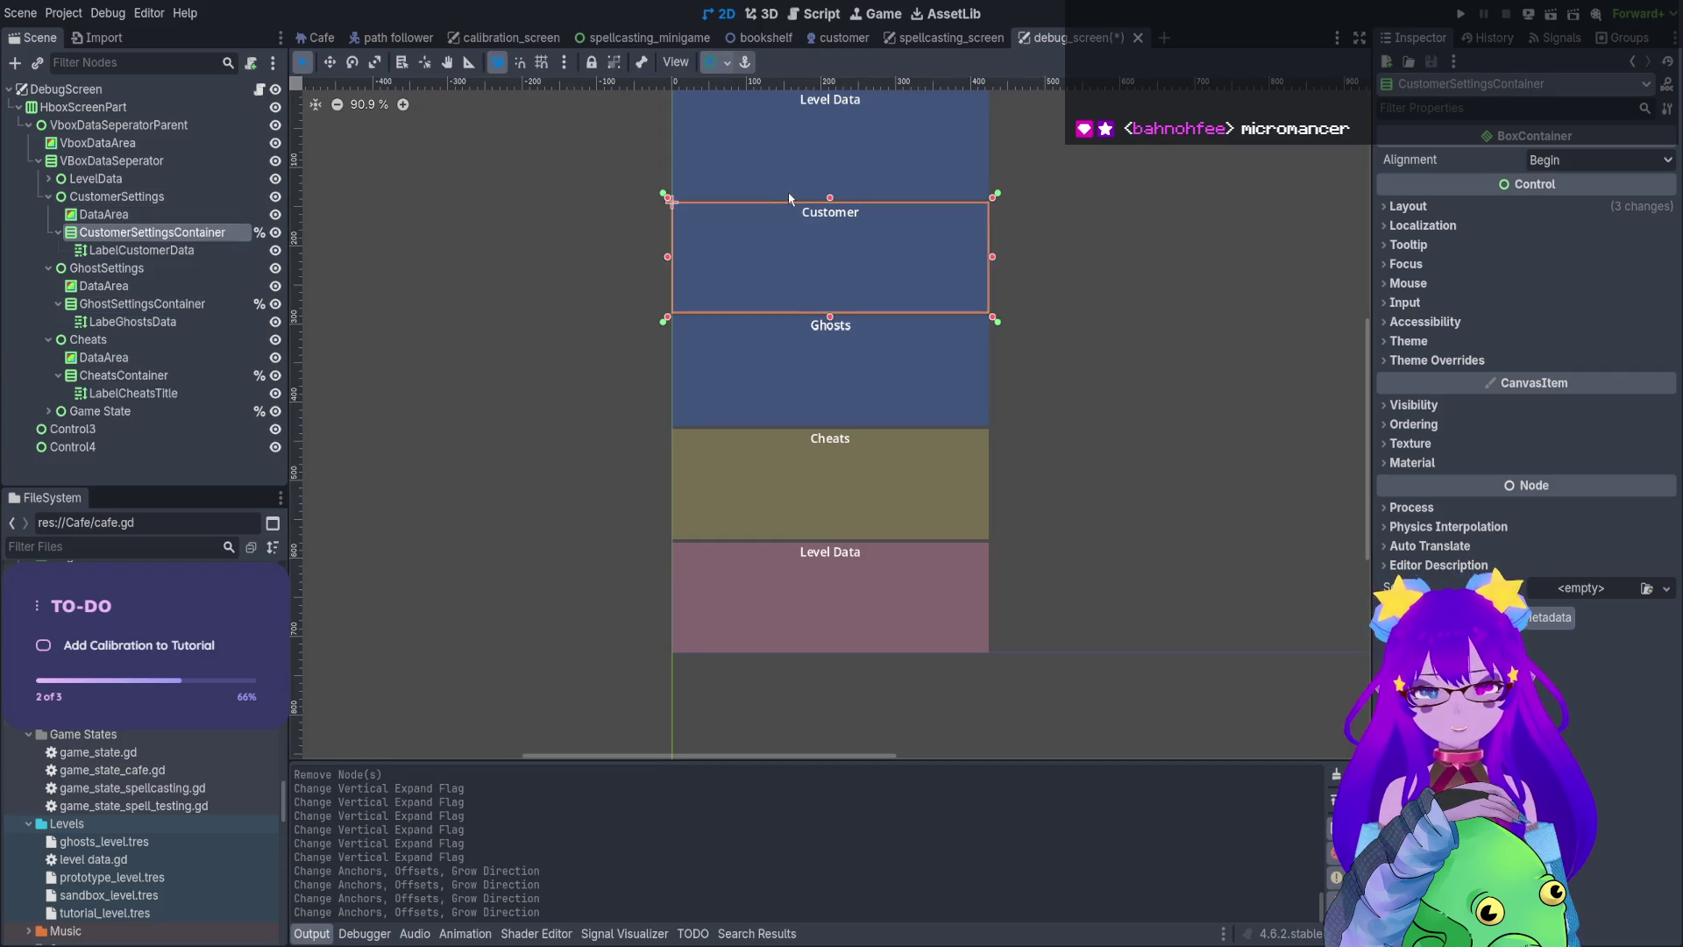
left_click(789, 199)
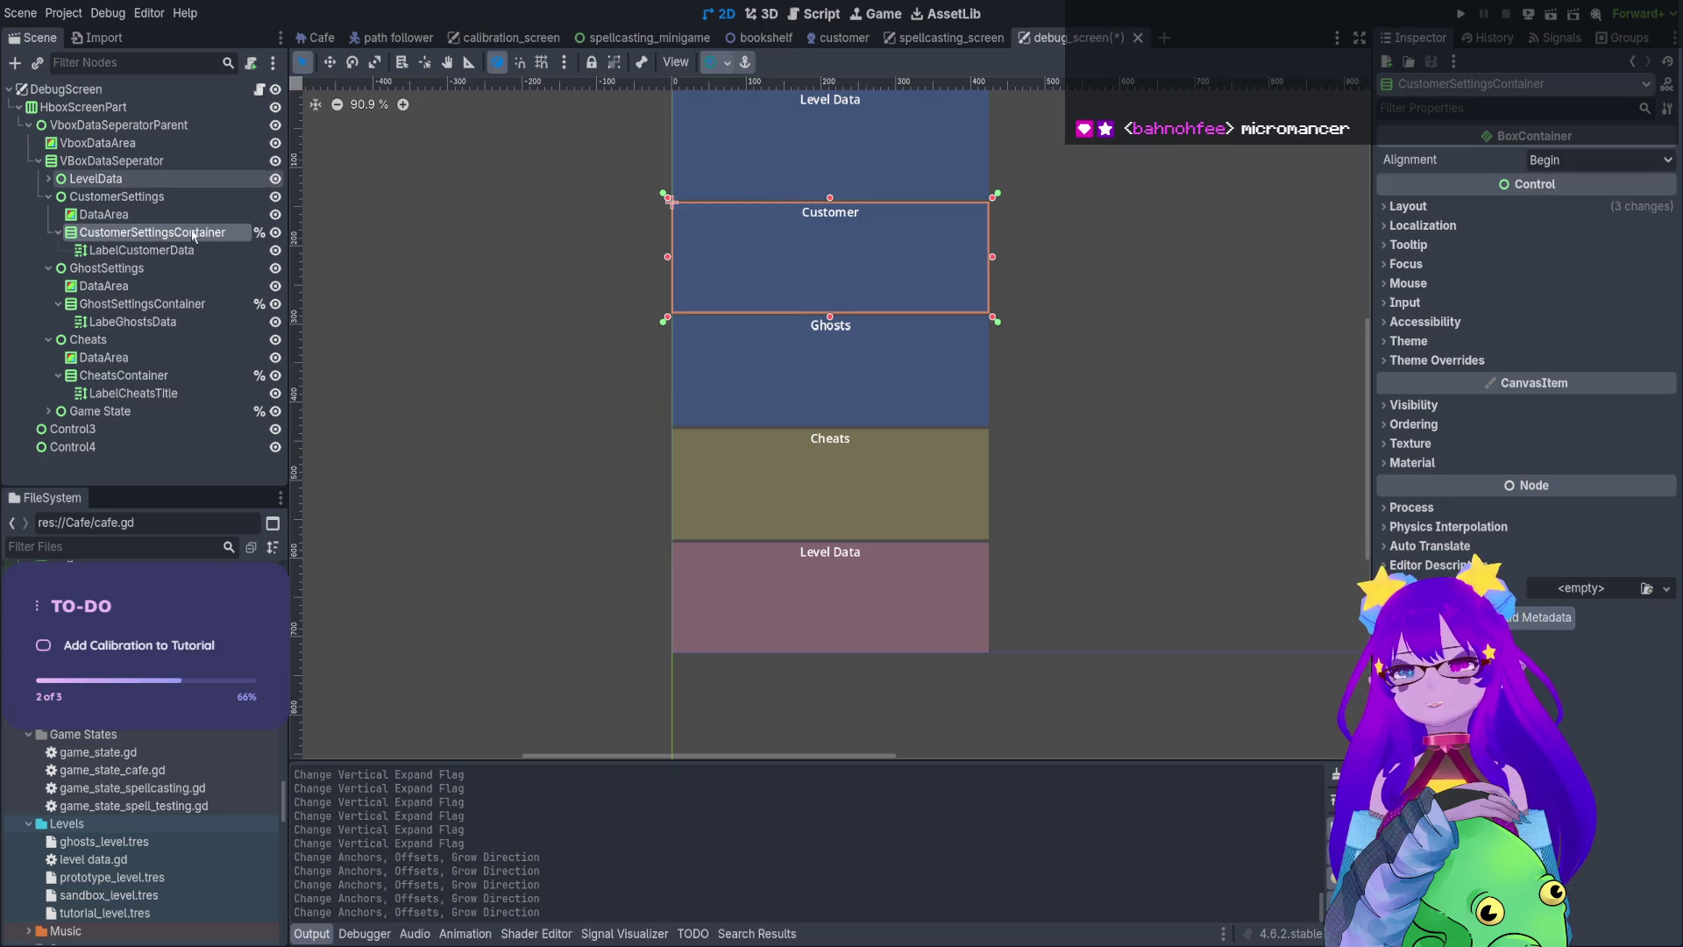
left_click(147, 214)
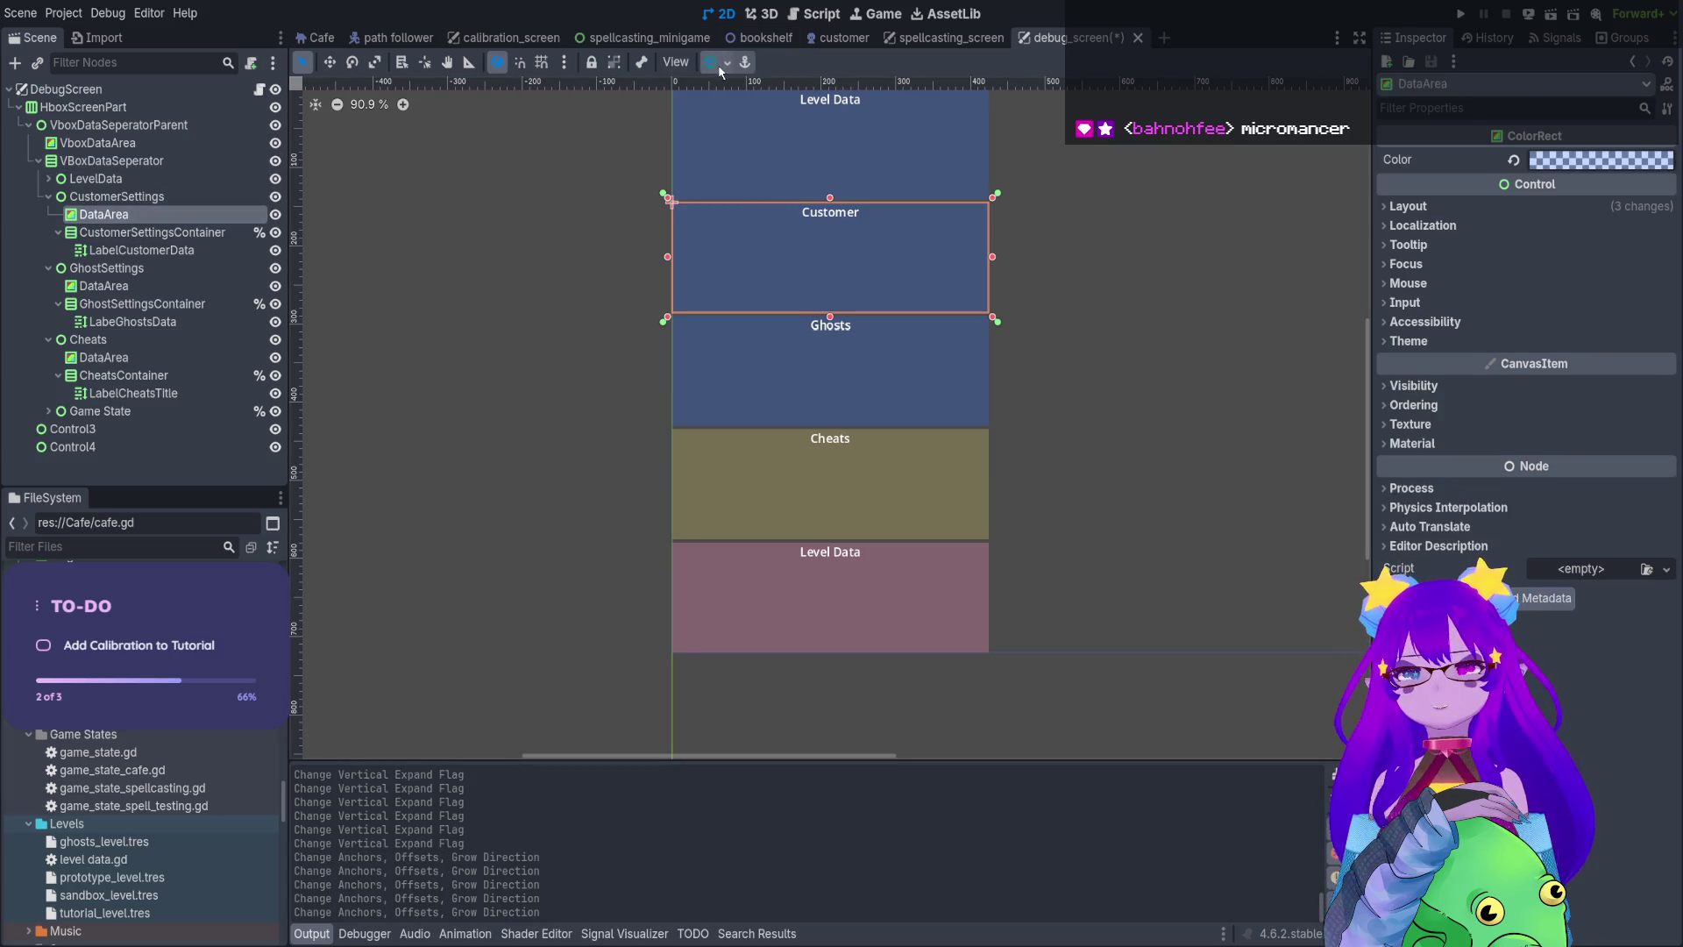
left_click(803, 192)
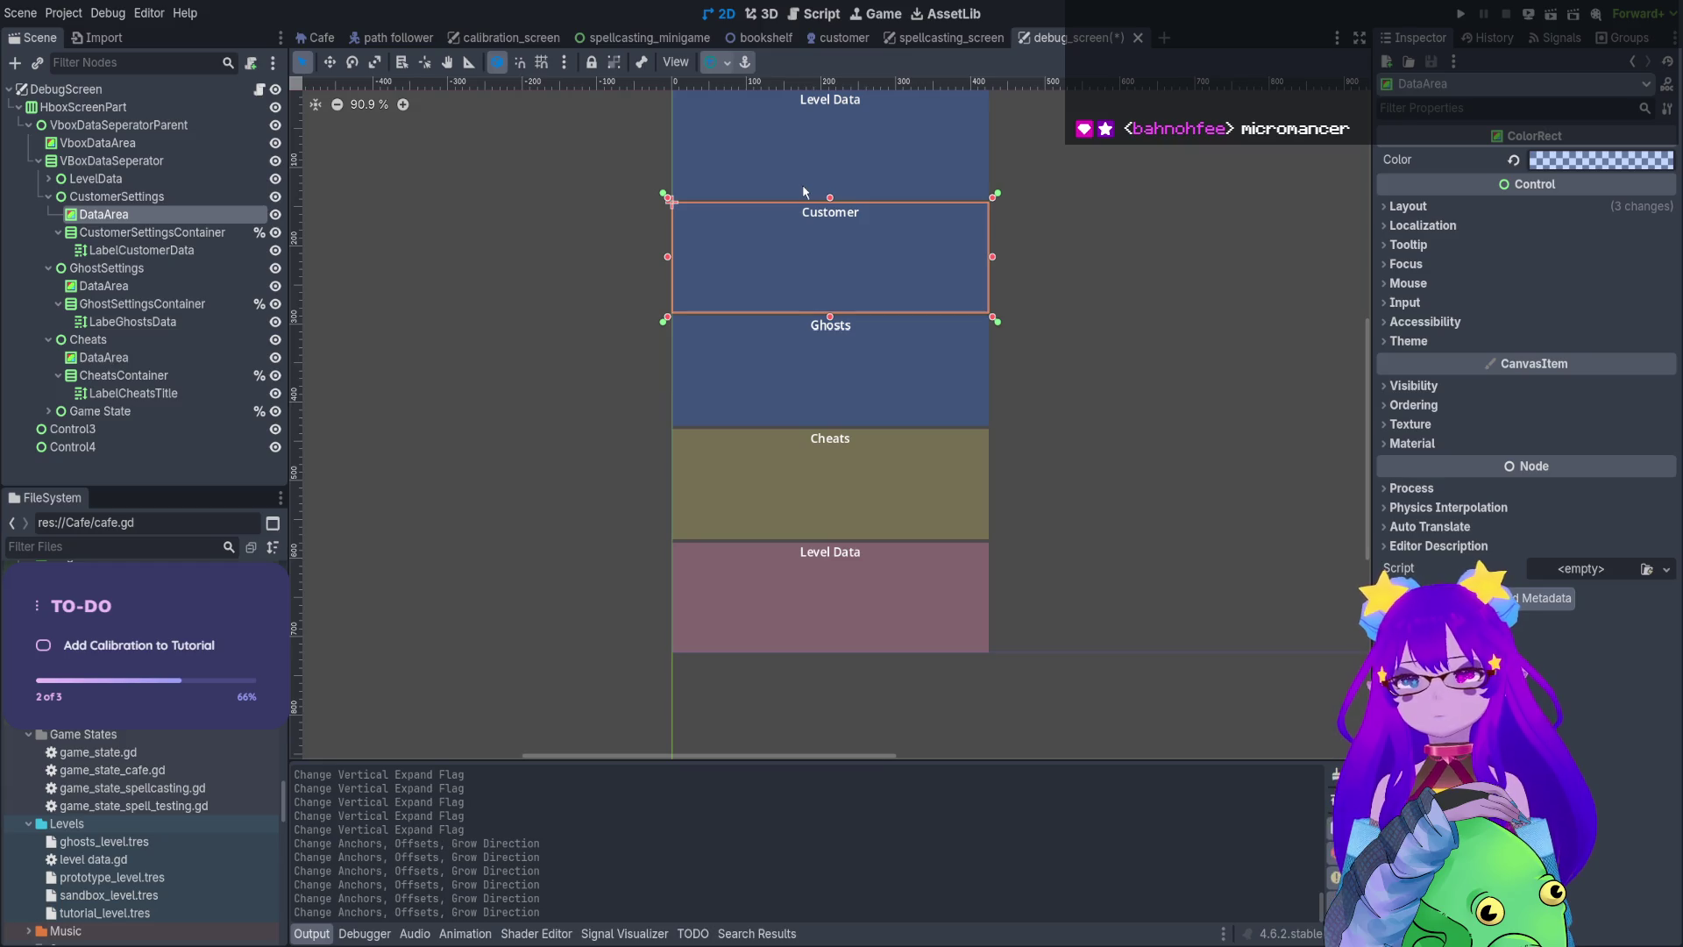
Select the LevelData container and Data Area, then expand the Game State panel
left_click(48, 179)
left_click(94, 216)
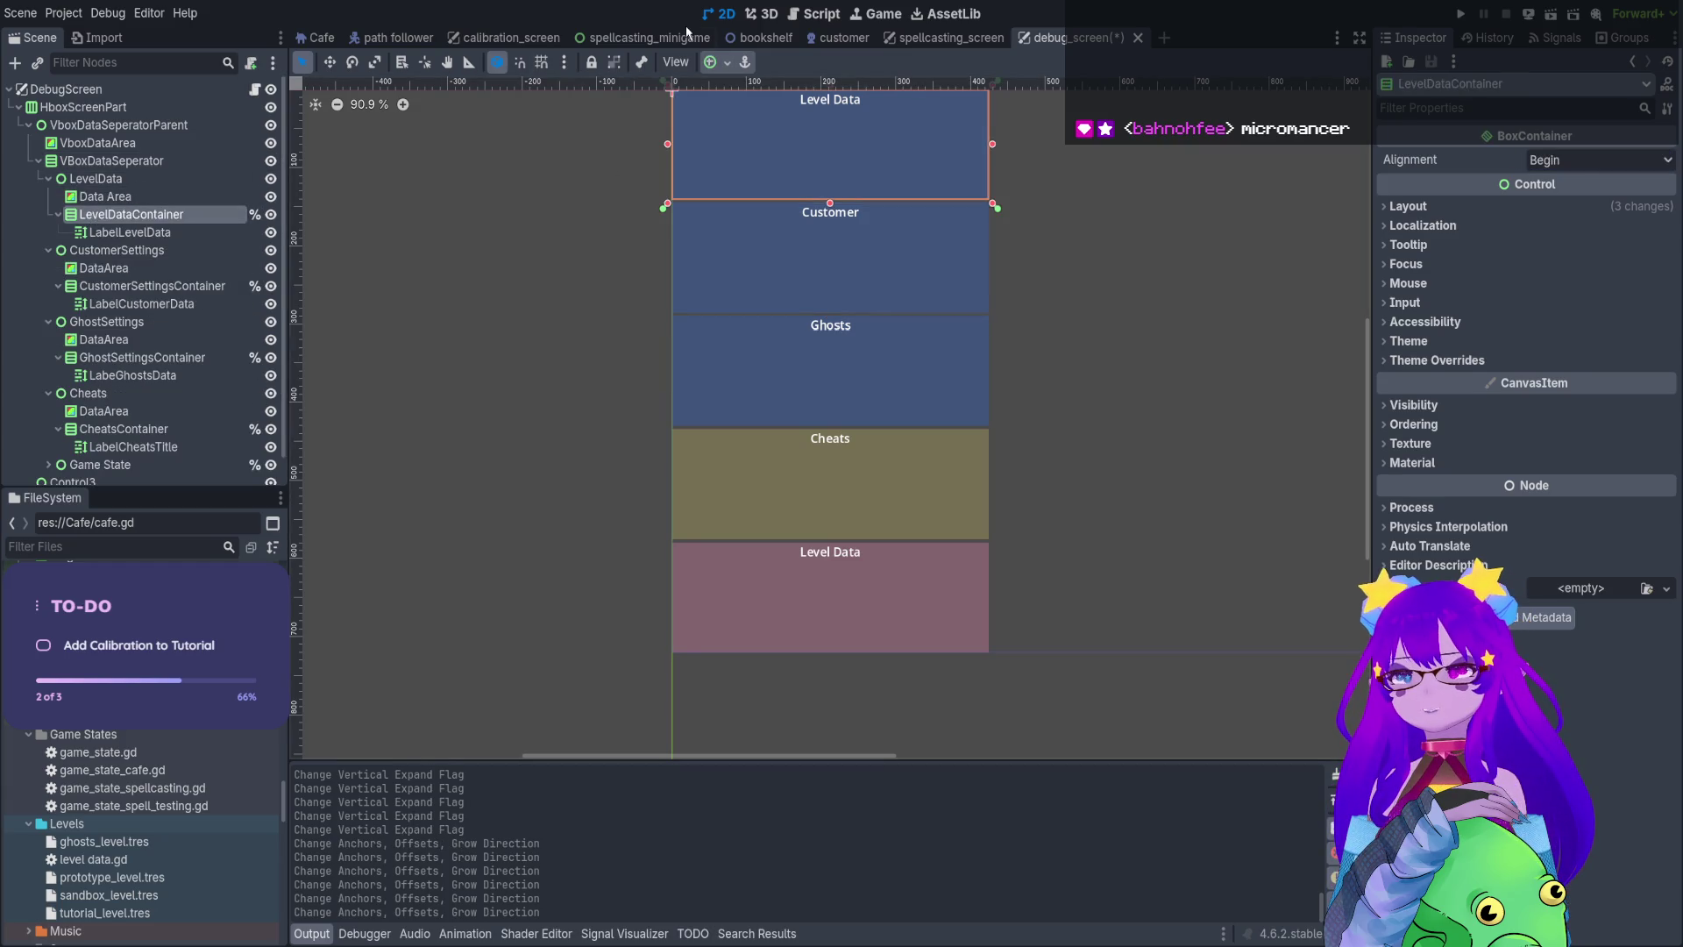
left_click(186, 198)
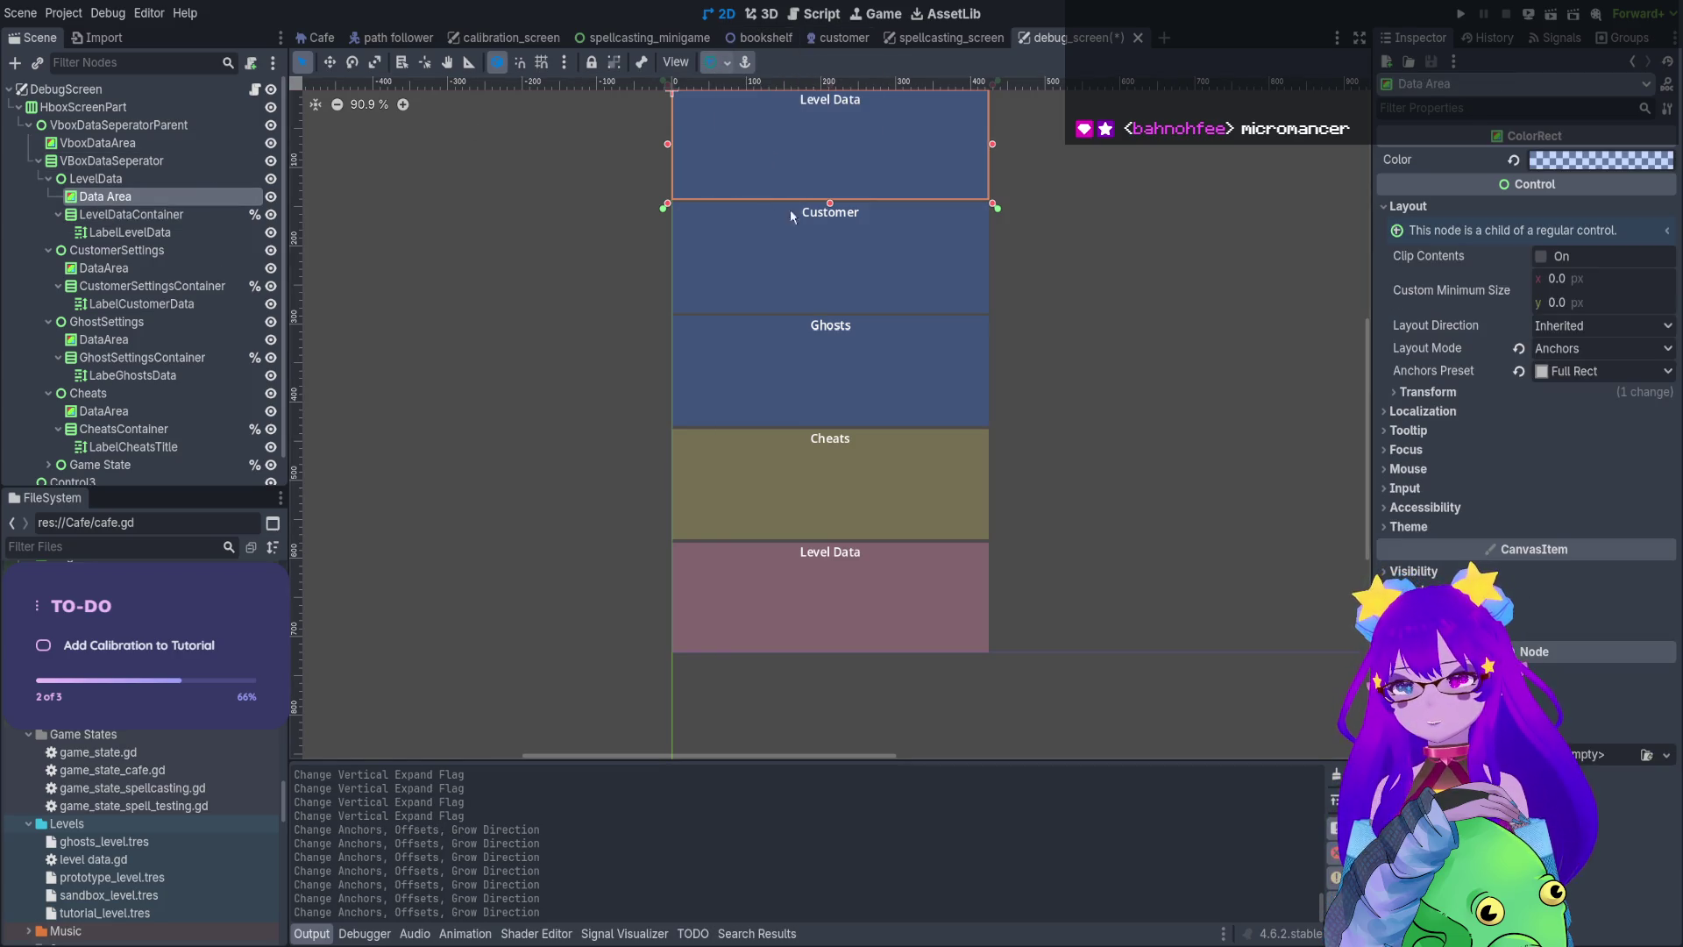
scroll(160, 286, "down", 1)
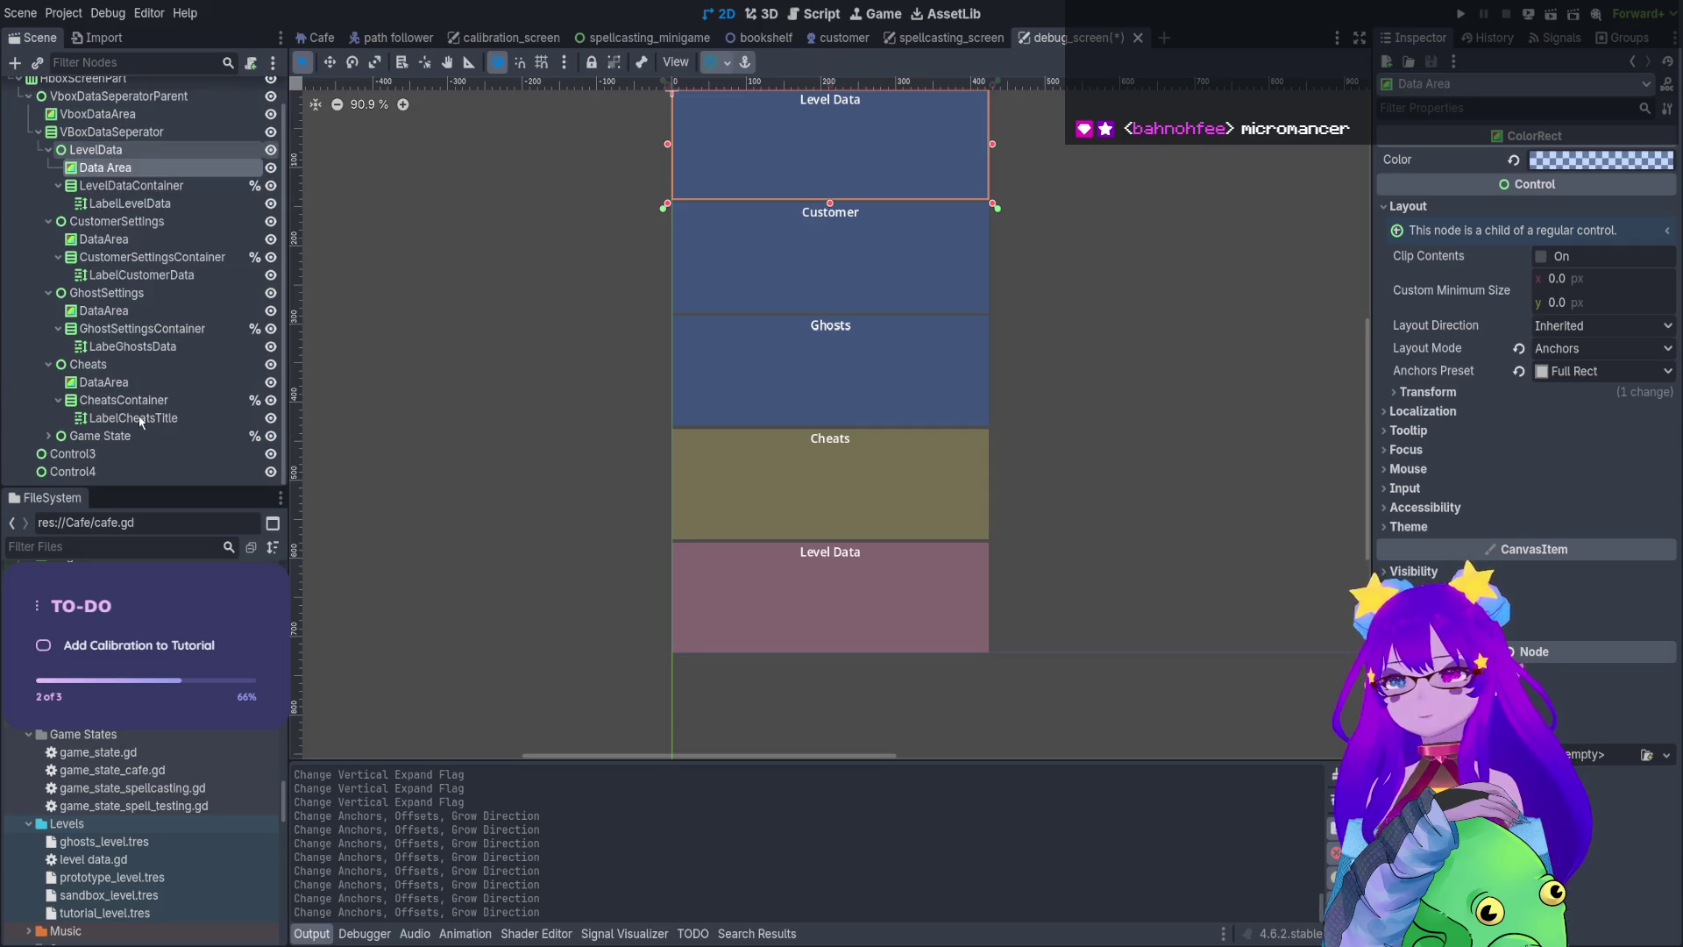
left_click(131, 437)
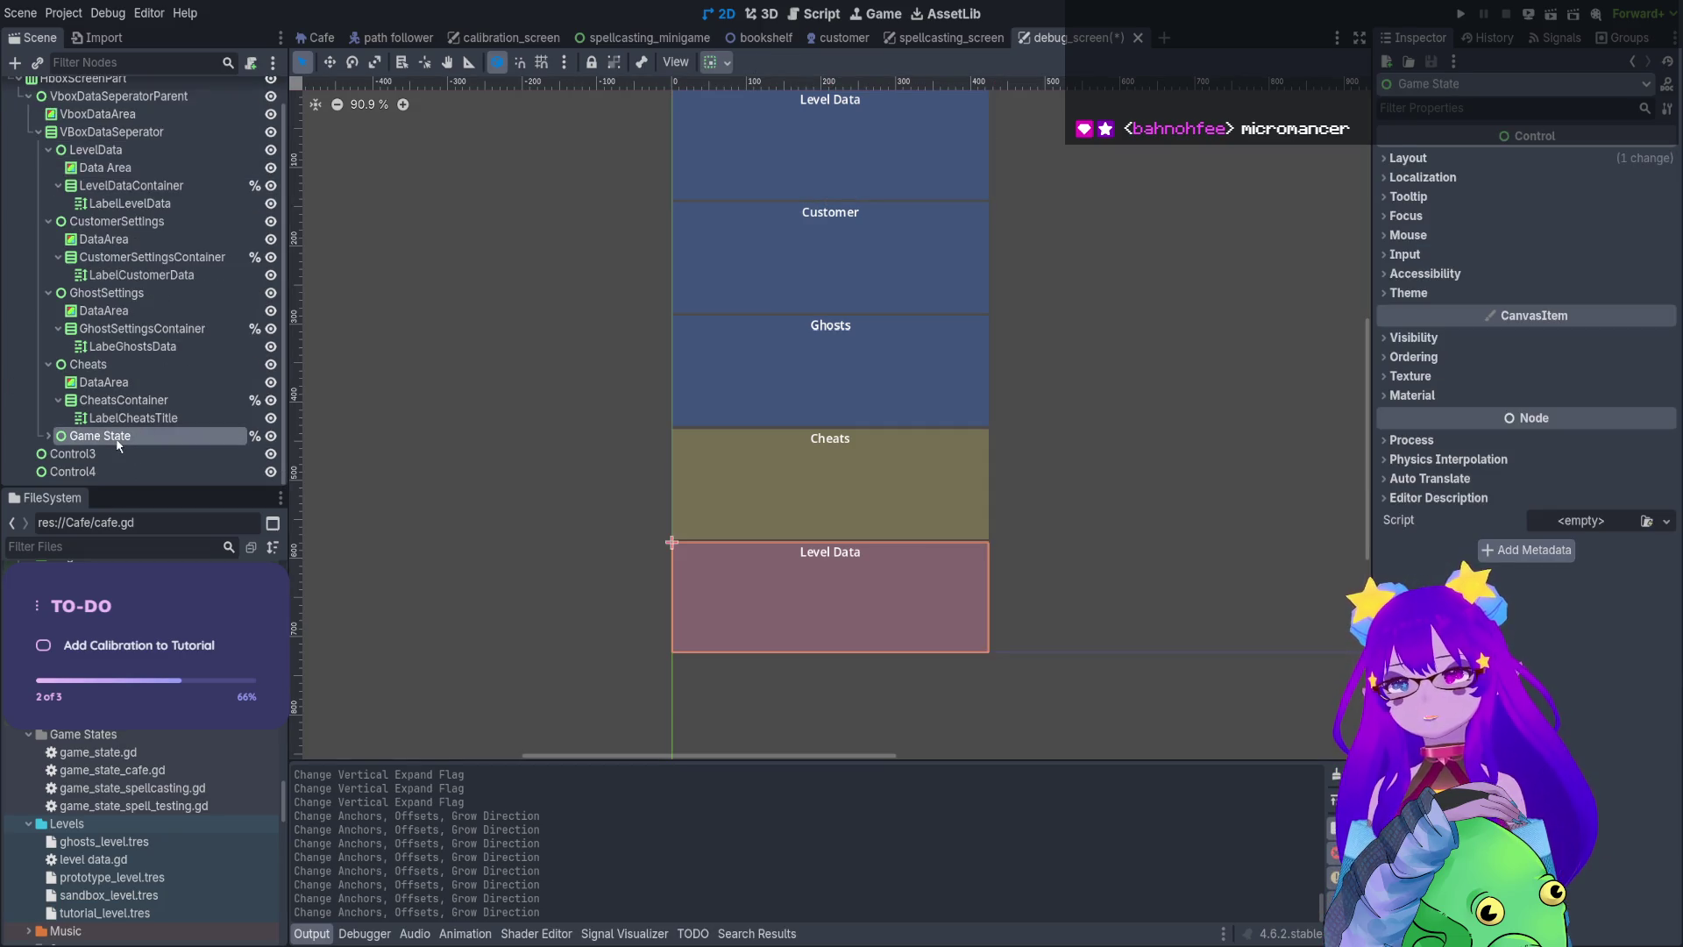
left_click(48, 437)
Open the DebugScreen root's debug_screen.gd script and scroll to _update_data
scroll(131, 395, "down", 2)
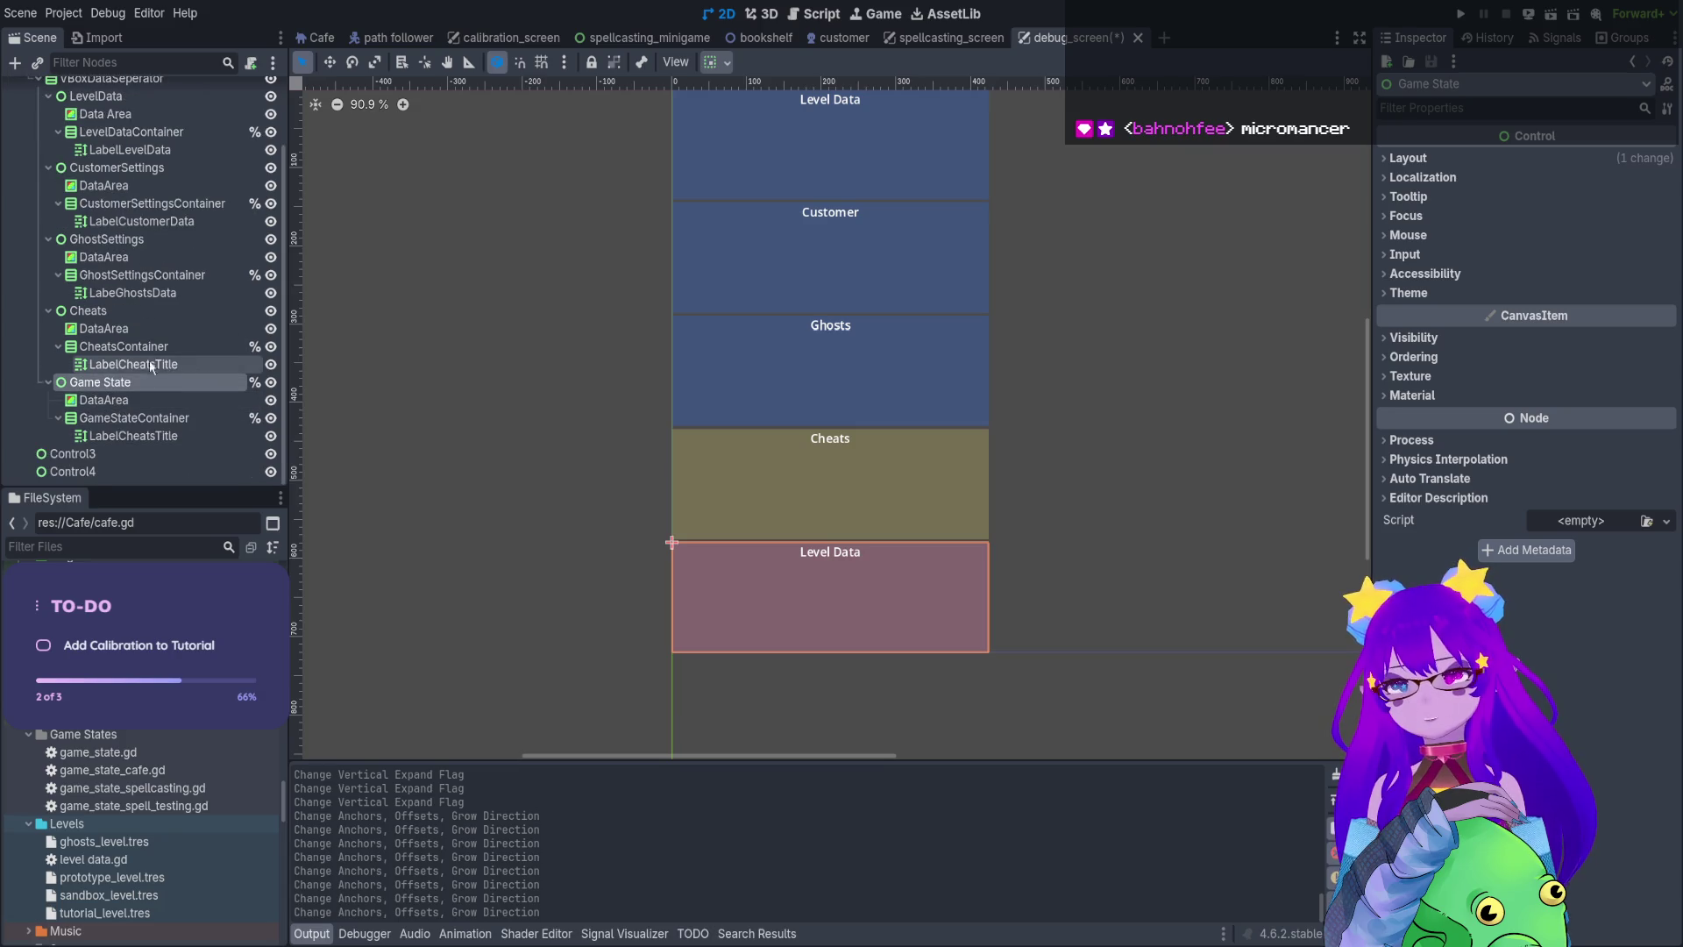
scroll(226, 251, "up", 3)
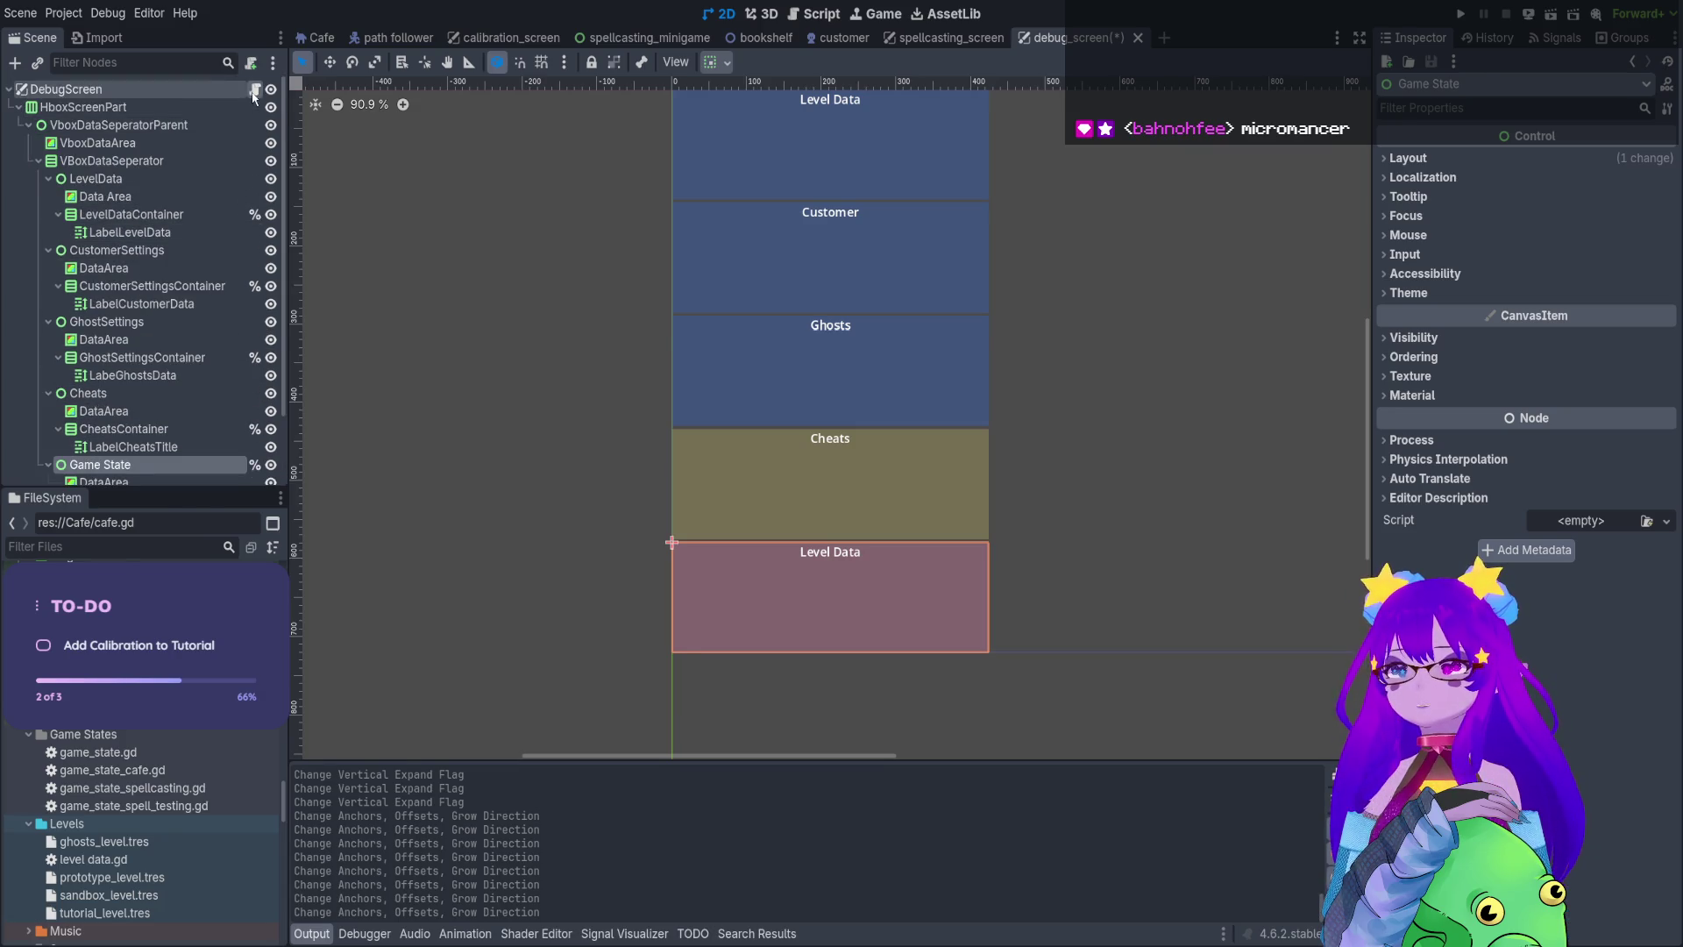
left_click(254, 89)
scroll(670, 305, "down", 2)
scroll(670, 305, "down", 13)
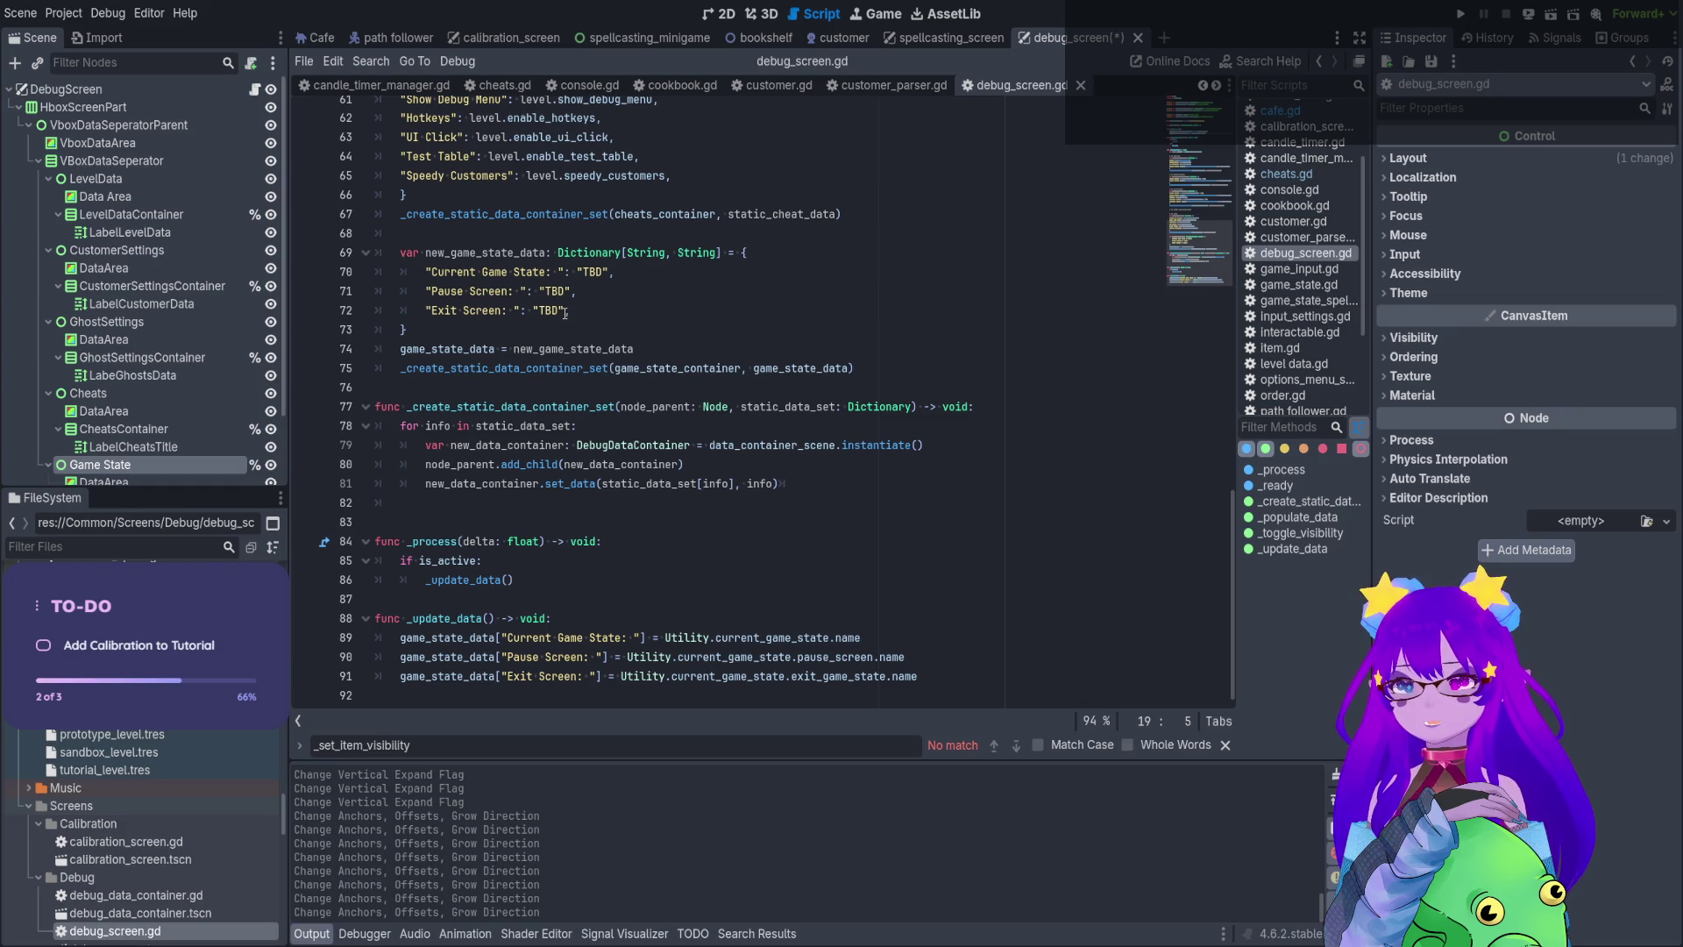
Remove ': ' from the Current Game State, Pause Screen and Exit Screen keys on lines 70-72
left_click(558, 293)
left_click(590, 272)
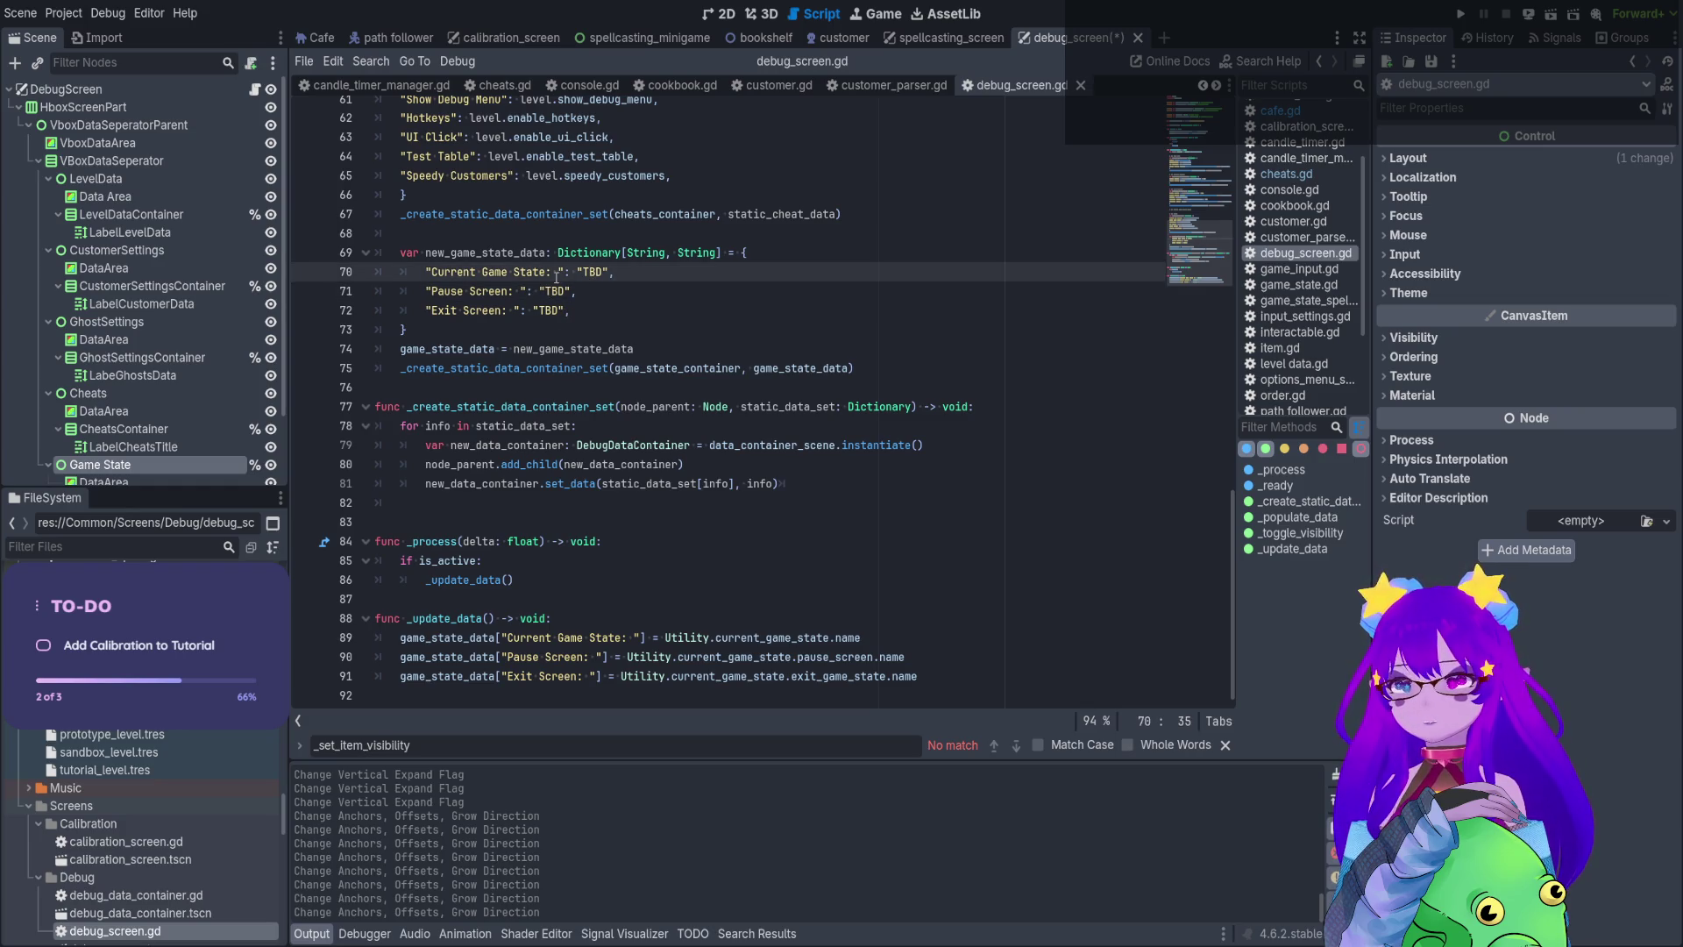
left_click(510, 310)
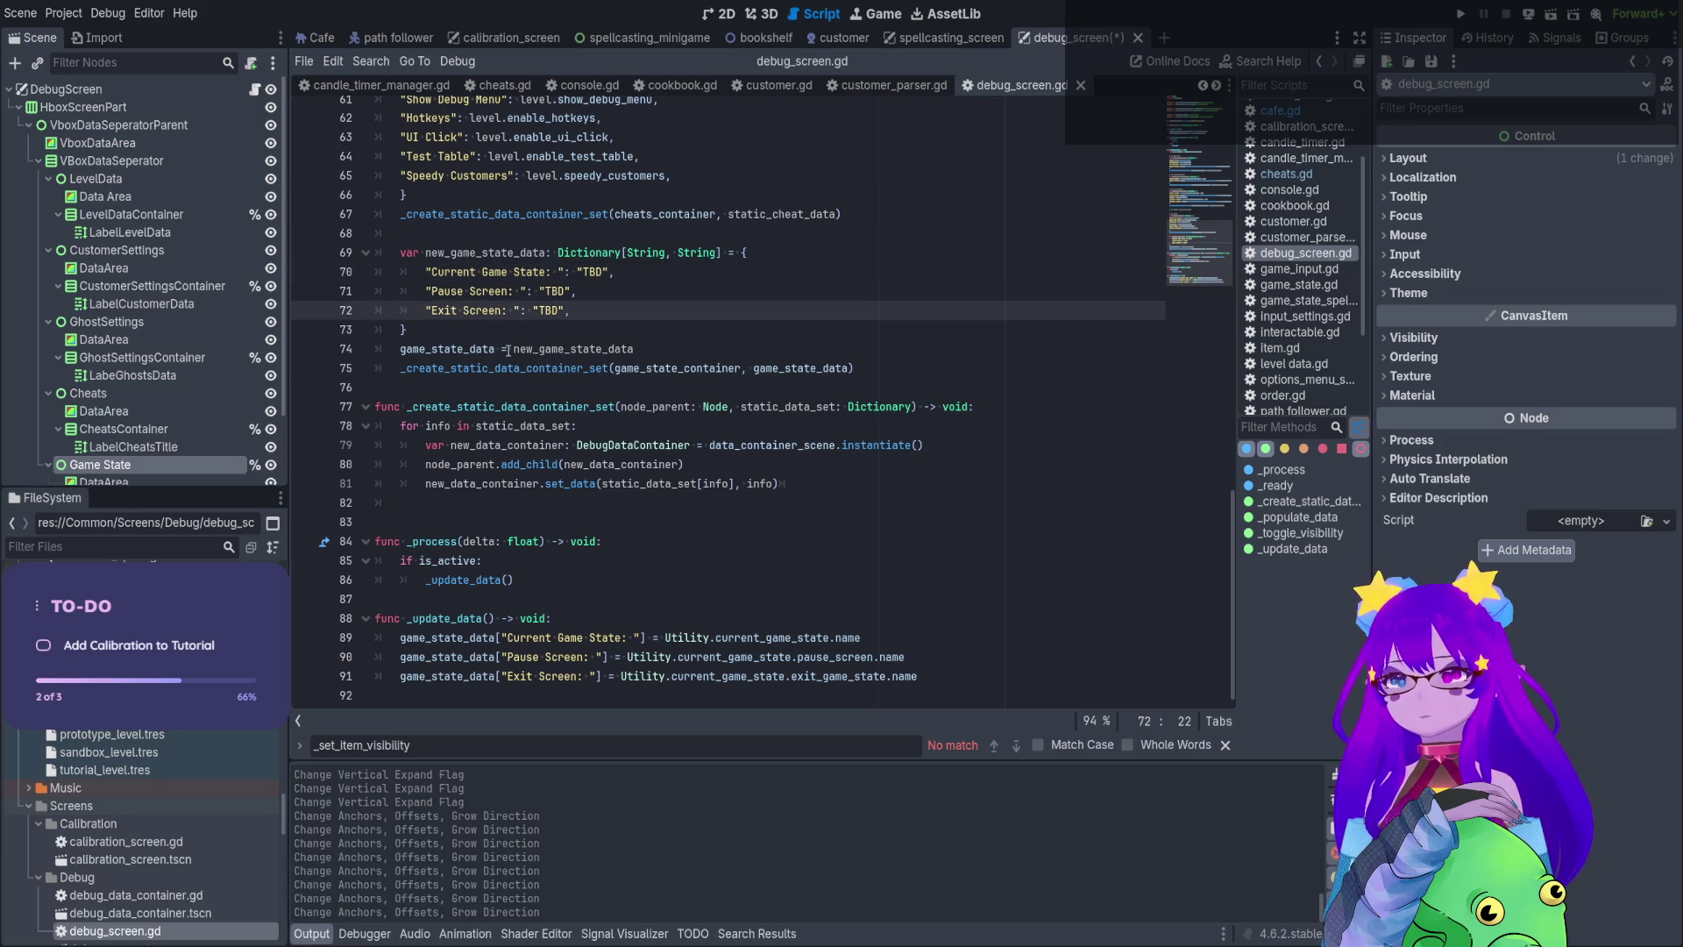
key("BackSpace")
key("Delete")
left_click(518, 291)
key("BackSpace")
key("Delete")
left_click(555, 272)
key("BackSpace")
key("Delete")
key("Delete")
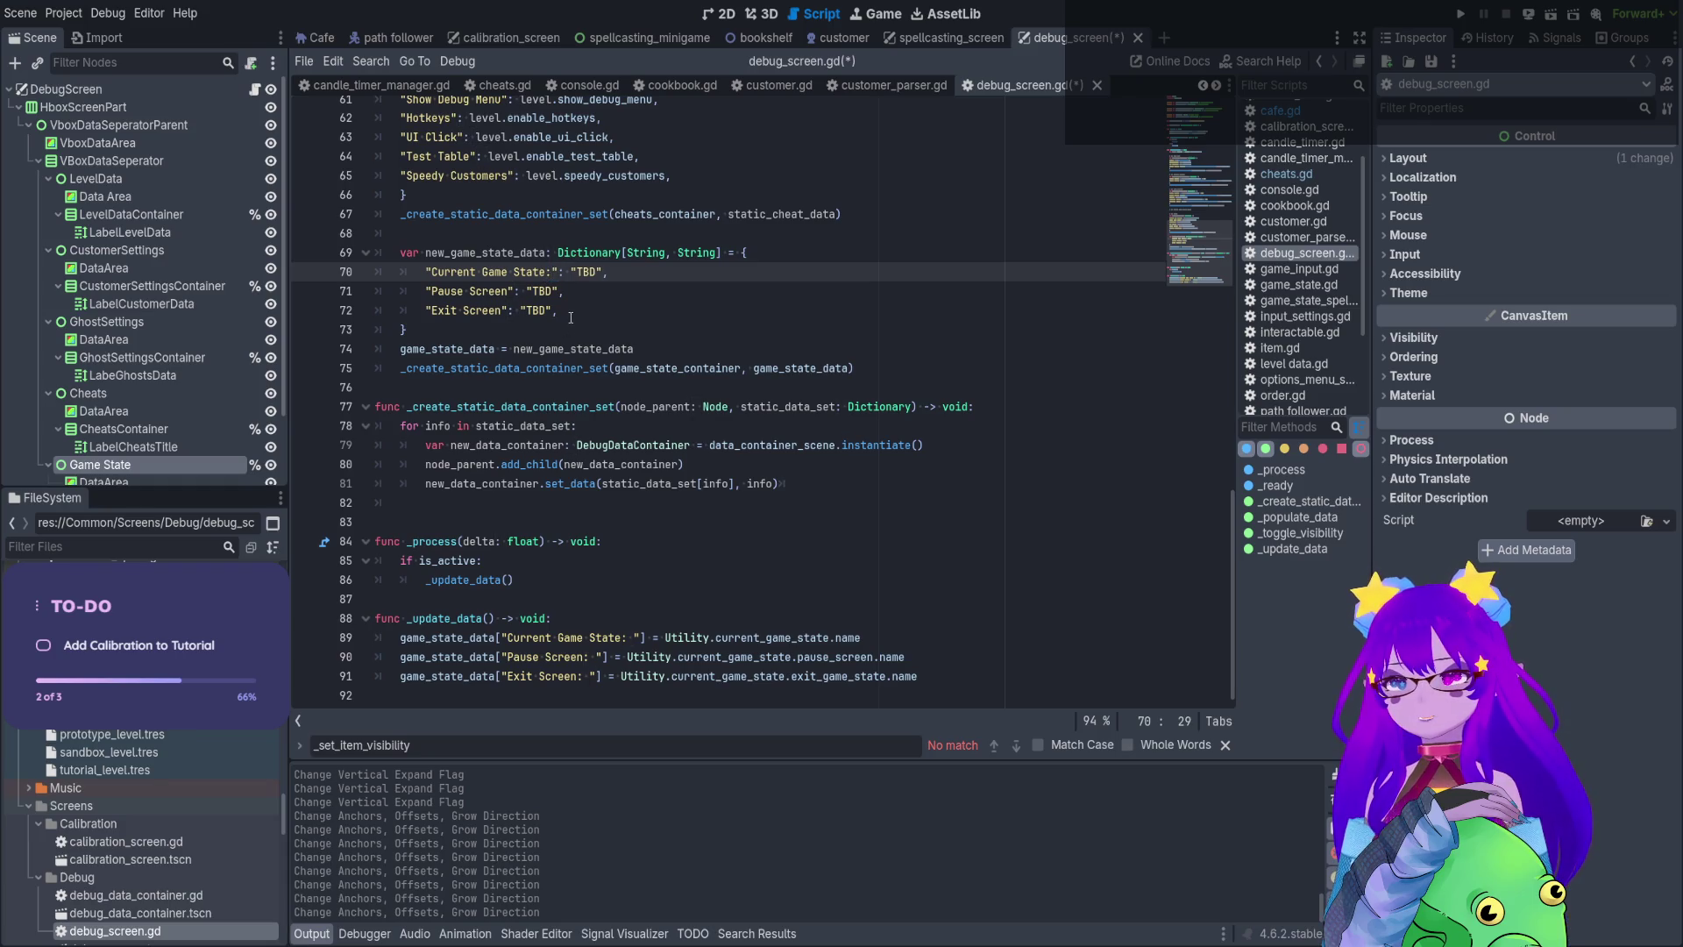
key("BackSpace")
Remove the colons from the same three keys on lines 89-91
left_click(634, 637)
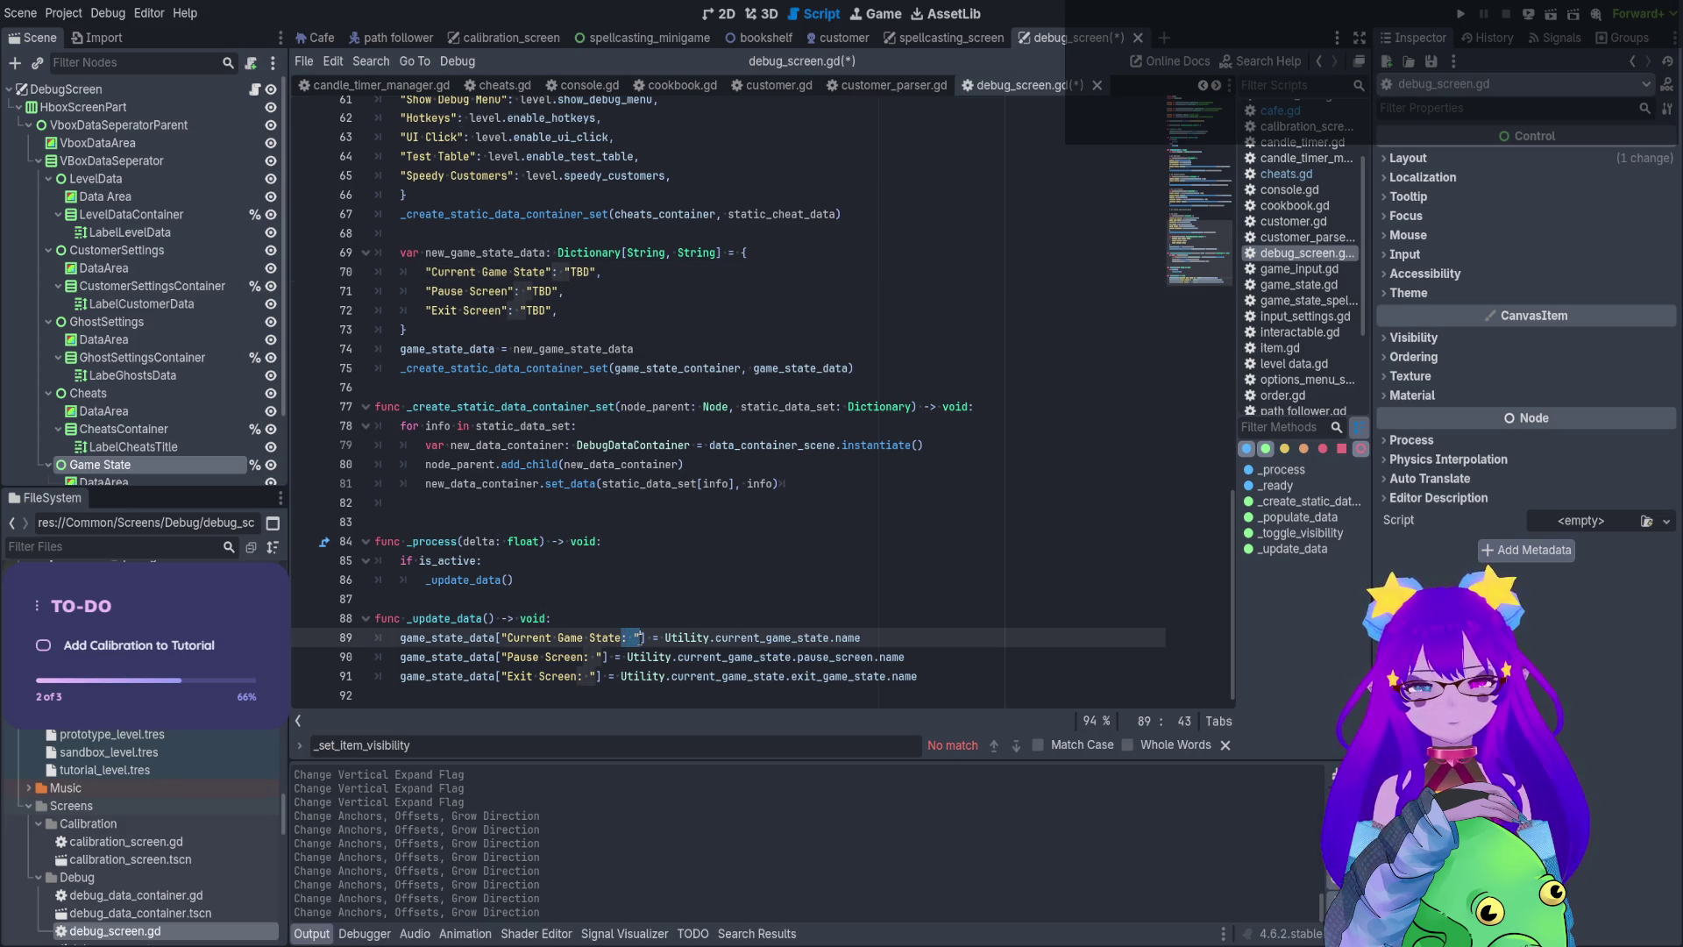
key("Delete")
key("BackSpace")
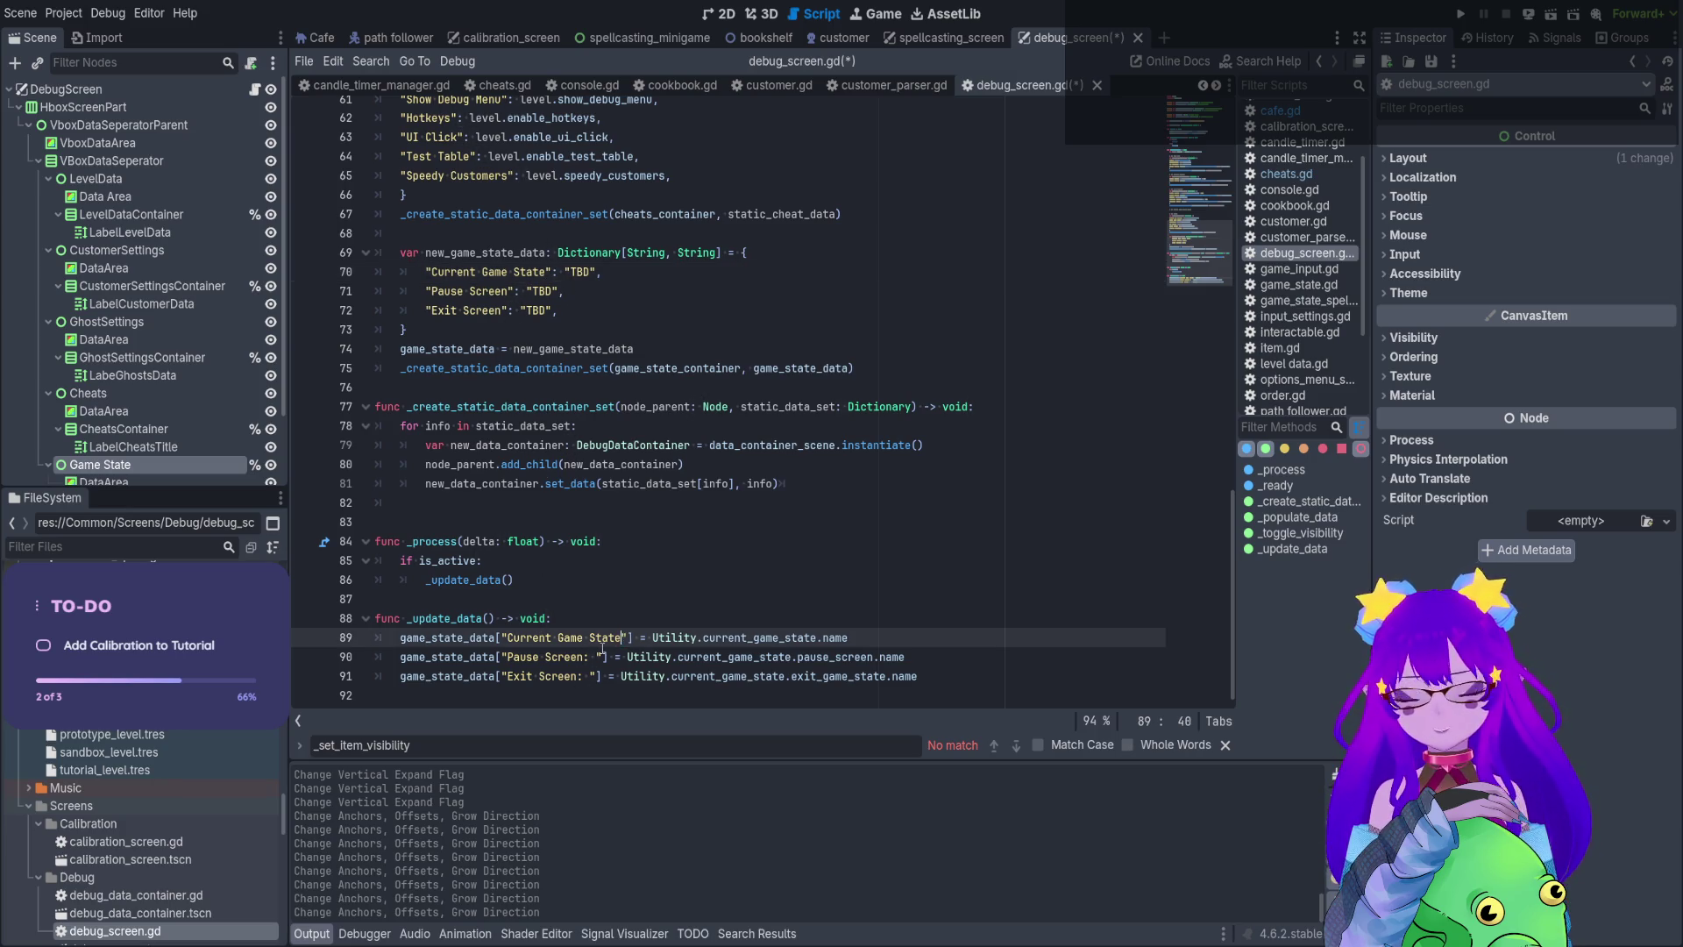
left_click(597, 657)
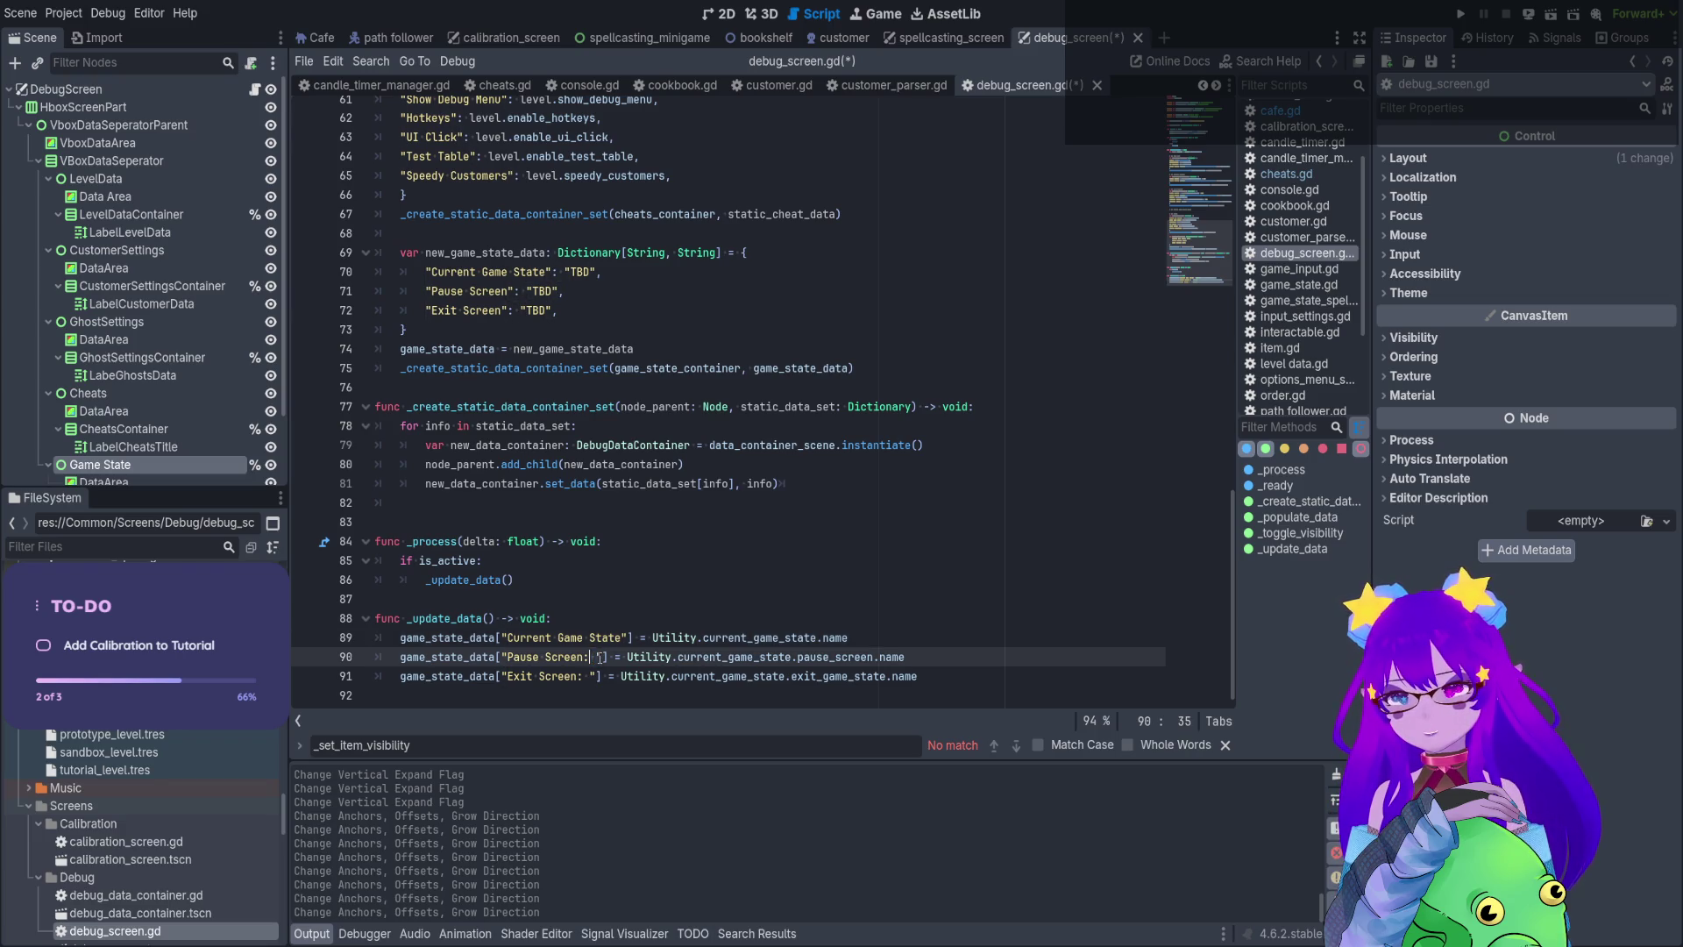
key("Delete")
key("BackSpace")
key("Down")
key("Delete")
key("BackSpace")
Save the script and select is_active in the _process check
left_click(621, 590)
key("ctrl+s")
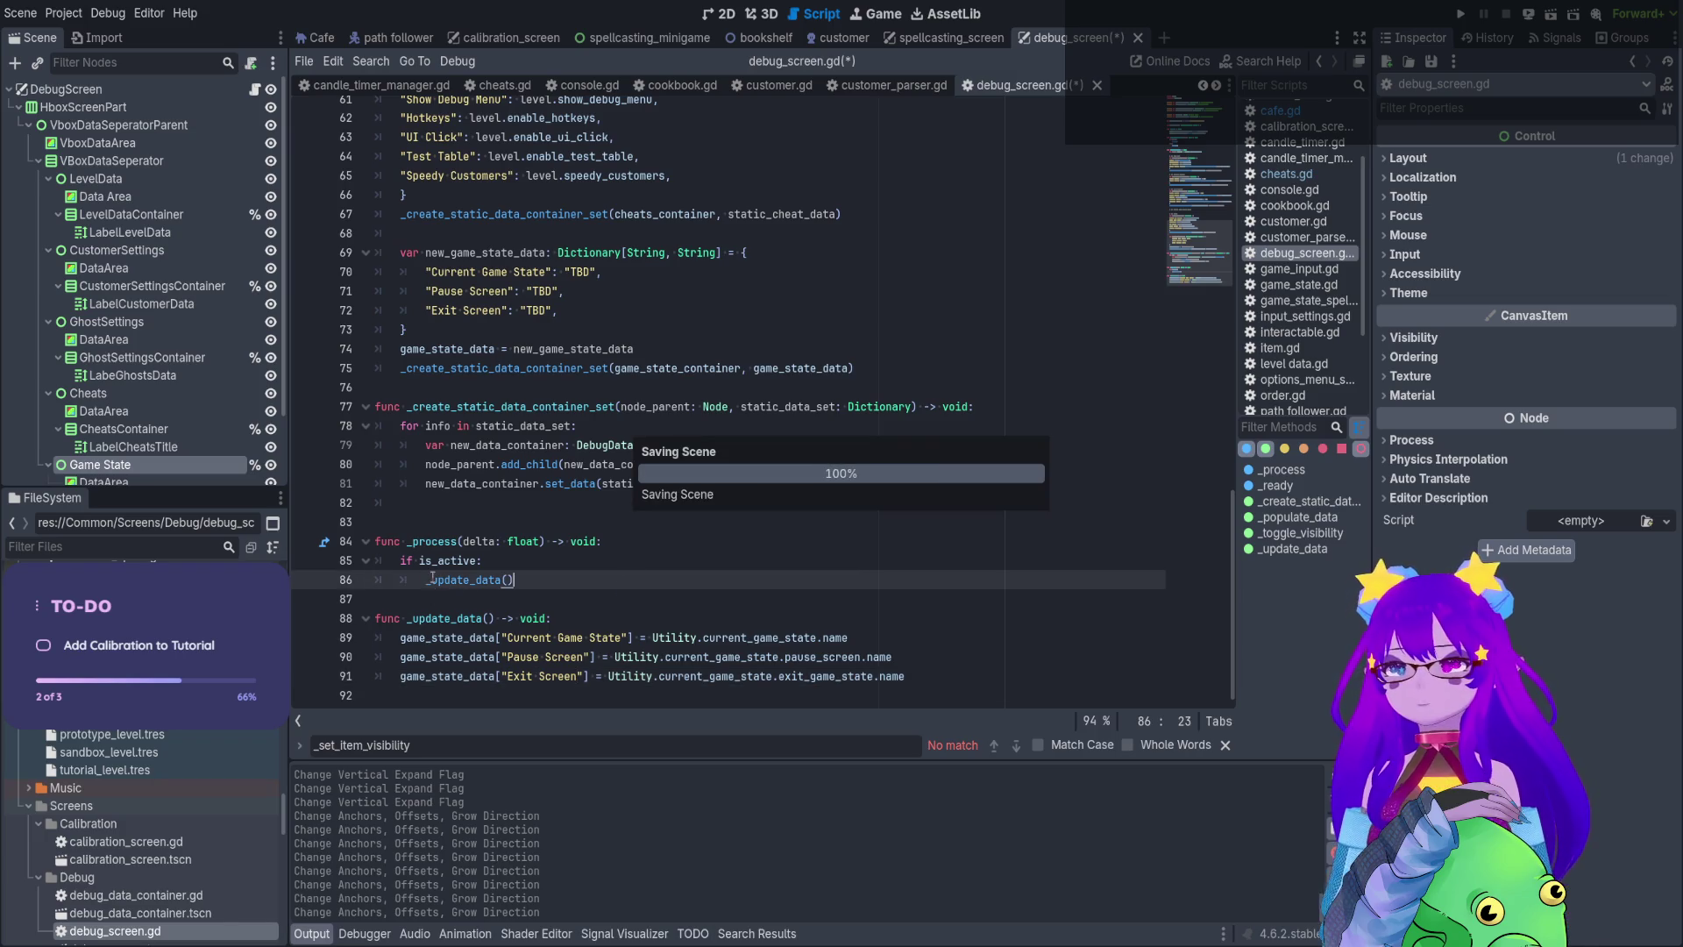
left_click(436, 568)
double_click(435, 567)
key("ctrl+s")
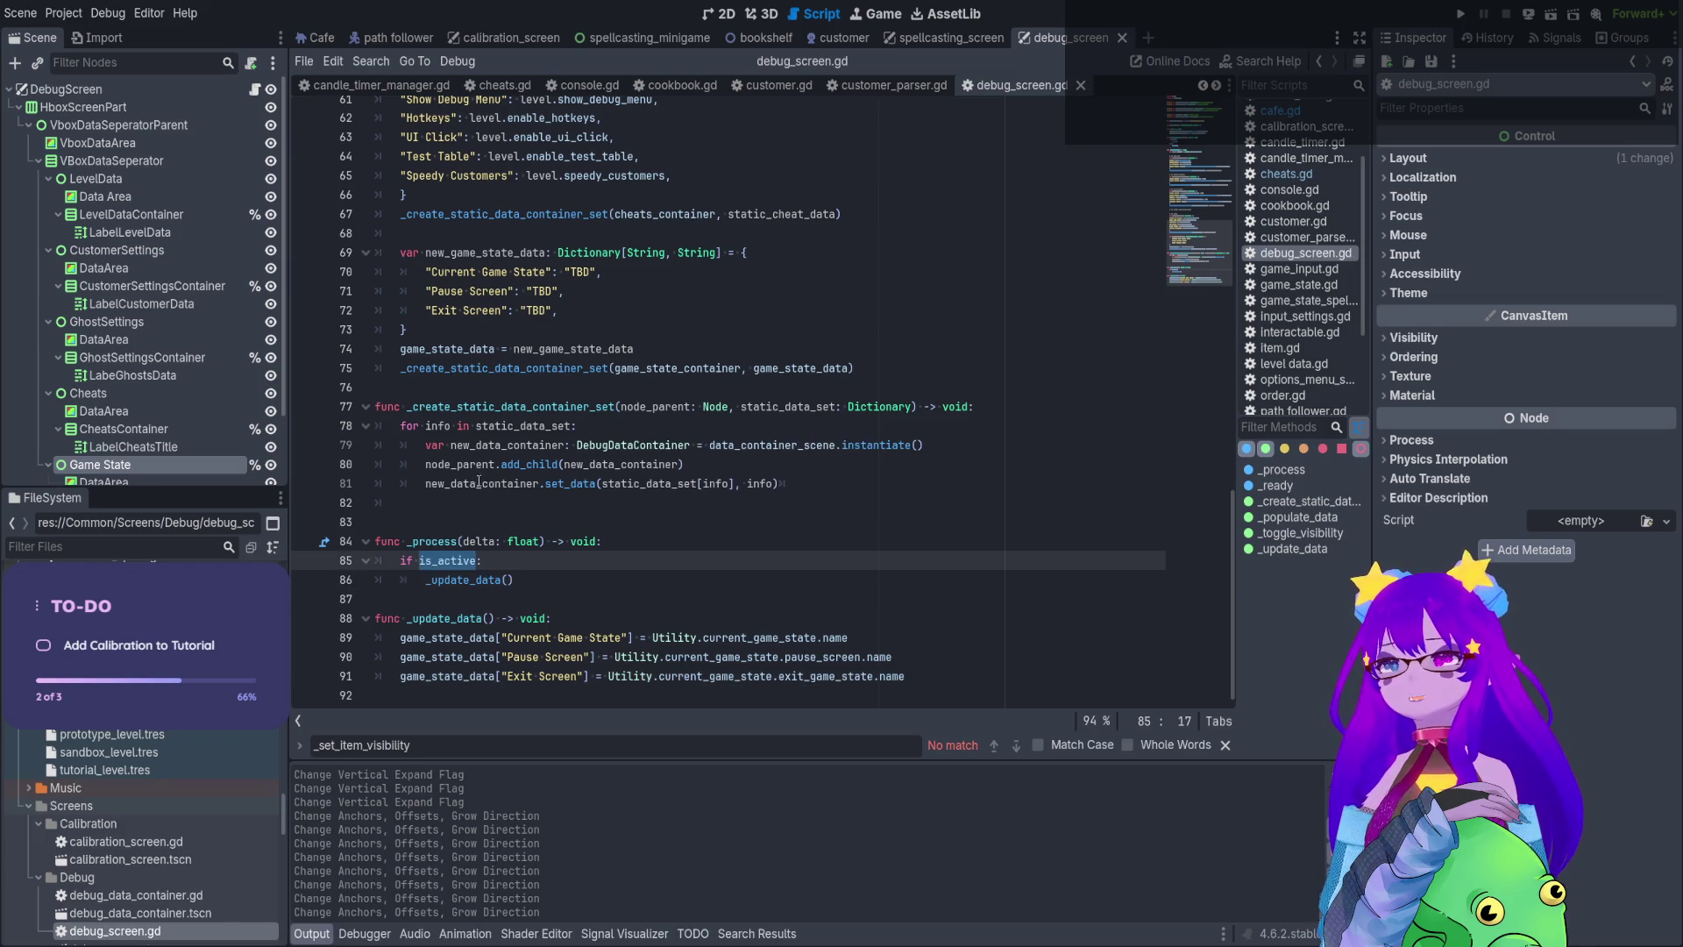
scroll(482, 498, "up", 5)
scroll(483, 498, "up", 10)
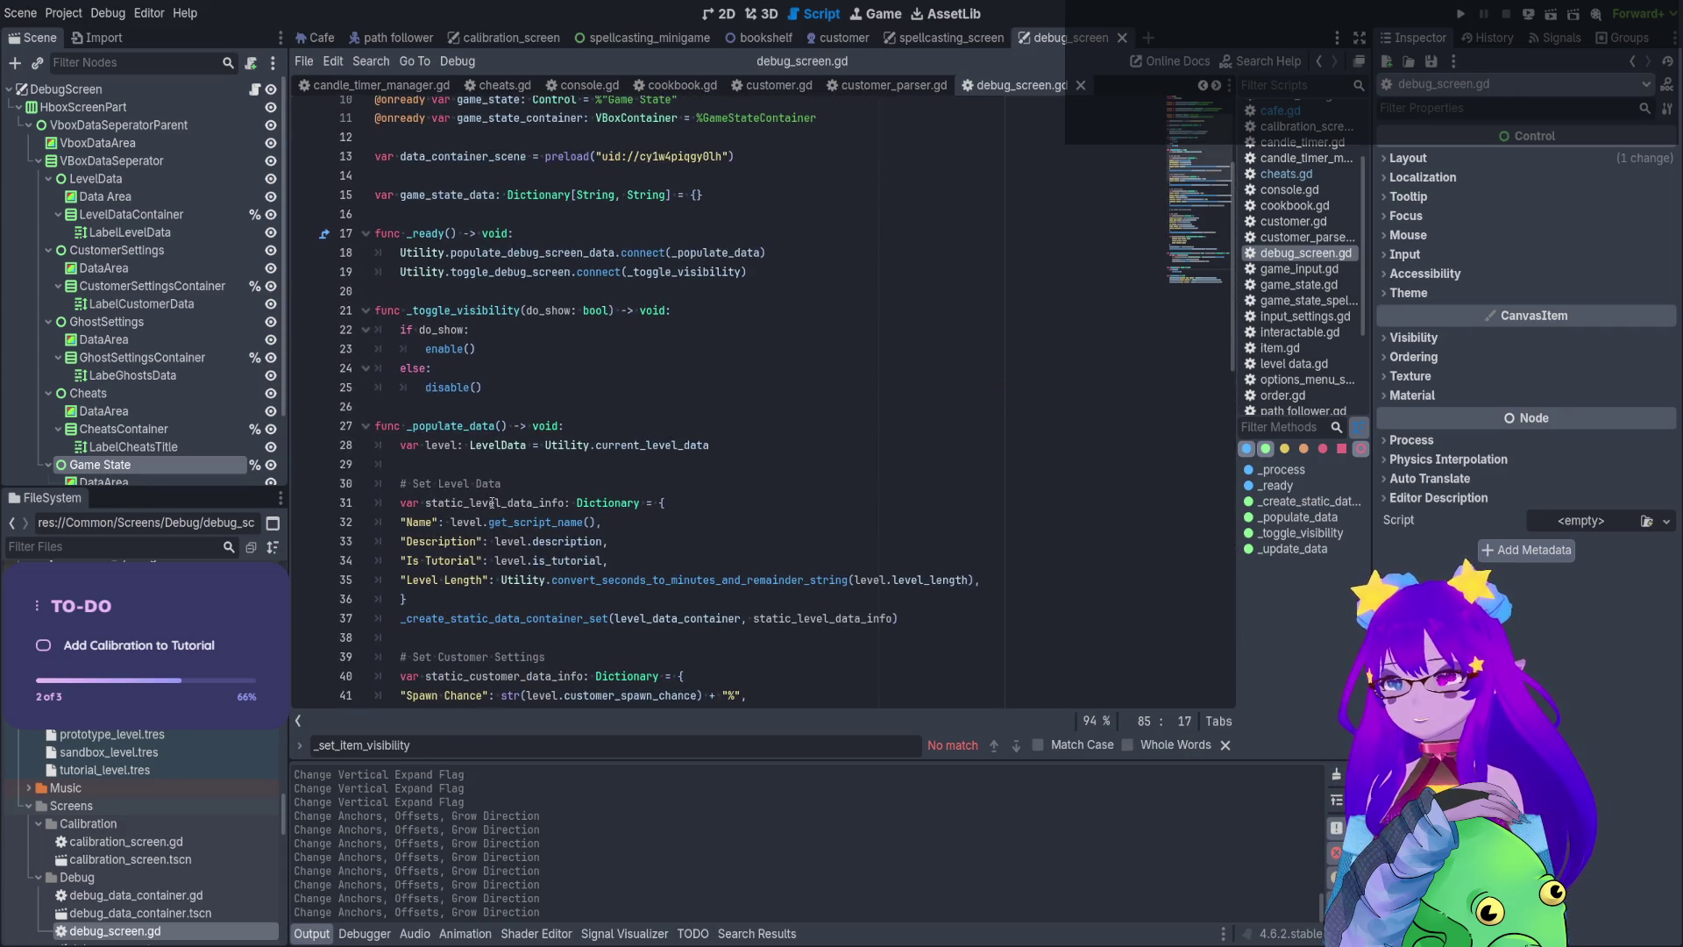
Add 'is_active = true' below enable() and save the script
left_click(490, 354)
key("Return")
type("s")
key("Return")
type("tu")
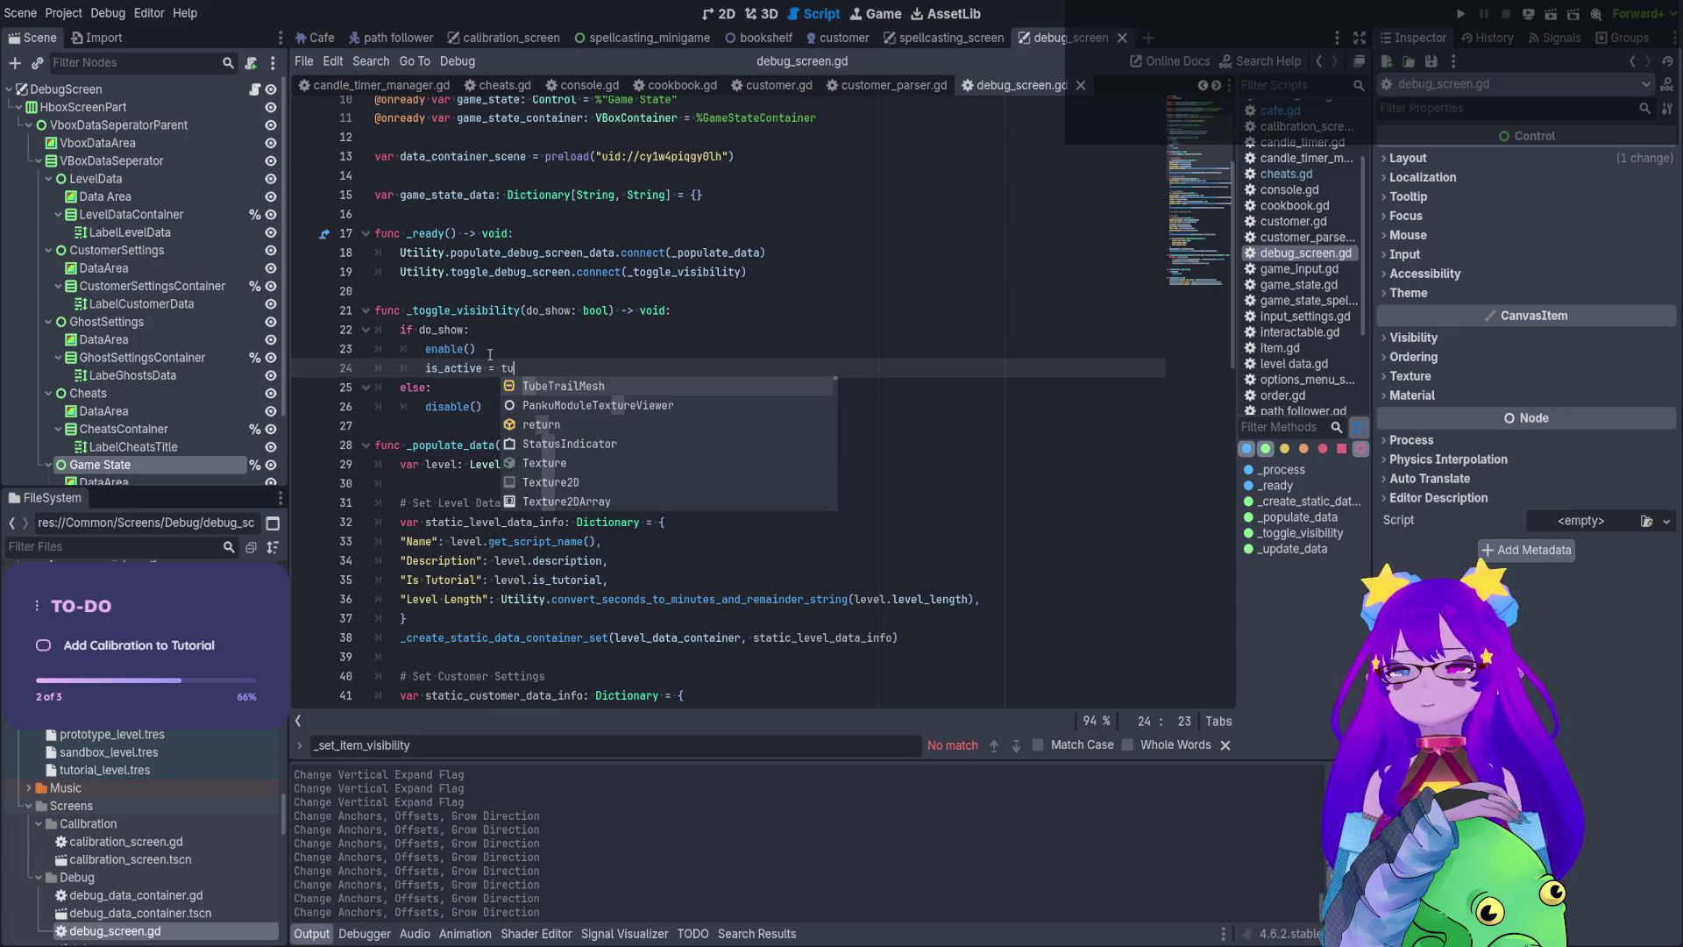
key("BackSpace")
type("r")
key("Return")
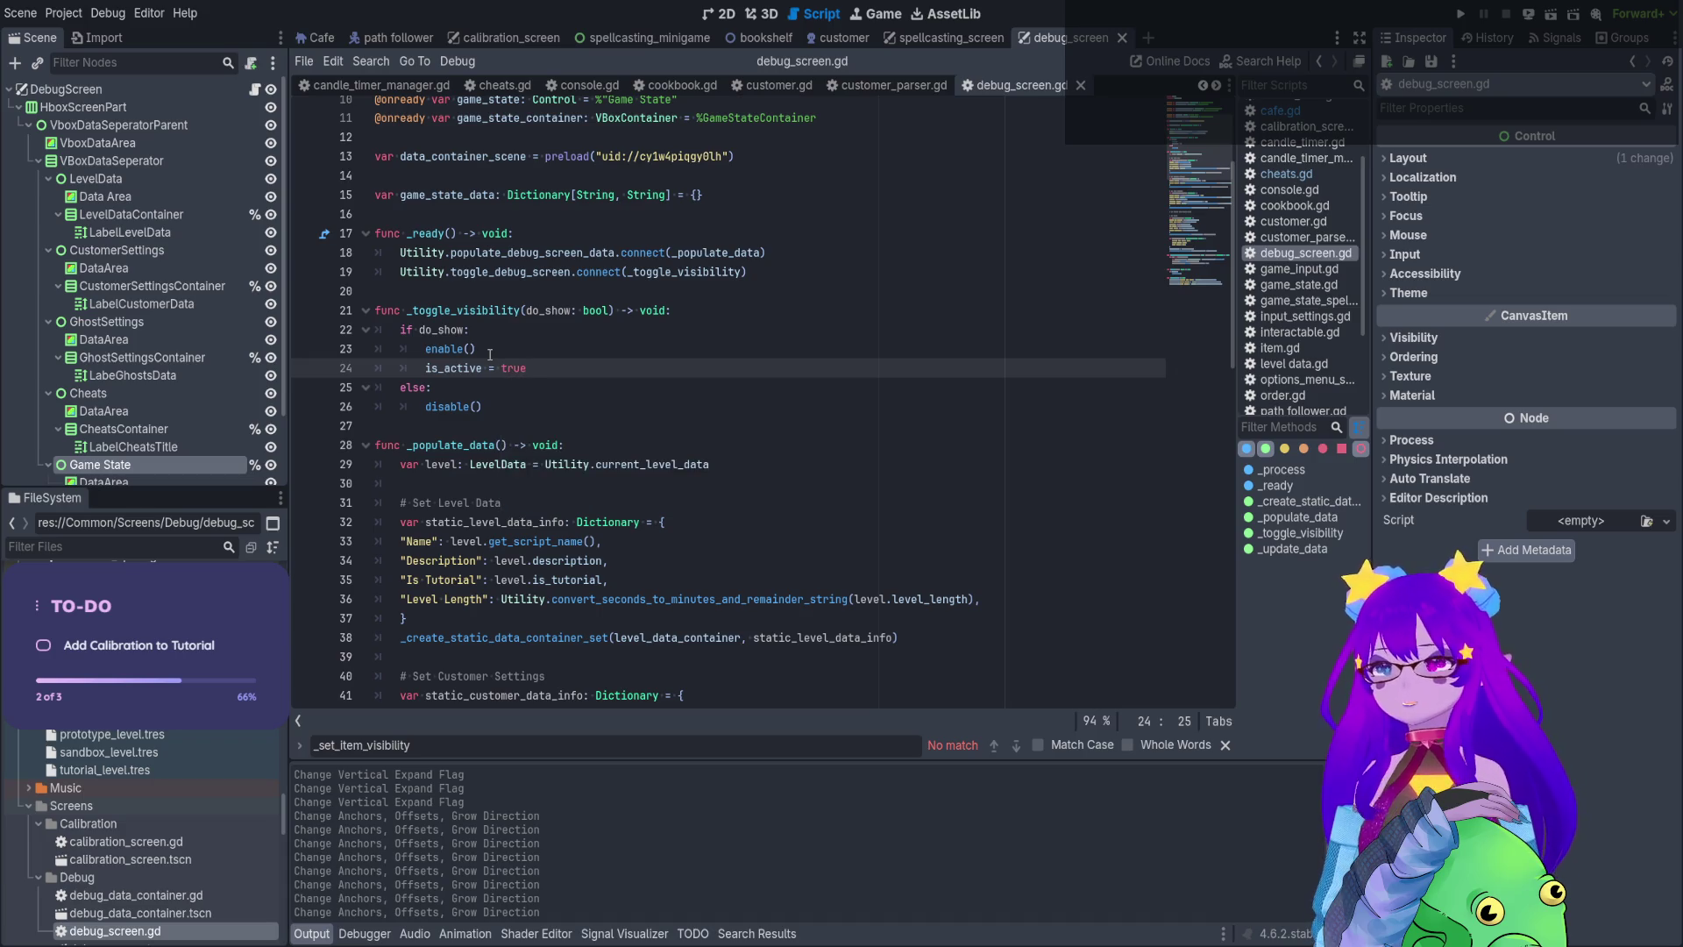
left_click(490, 354)
key("ctrl+s")
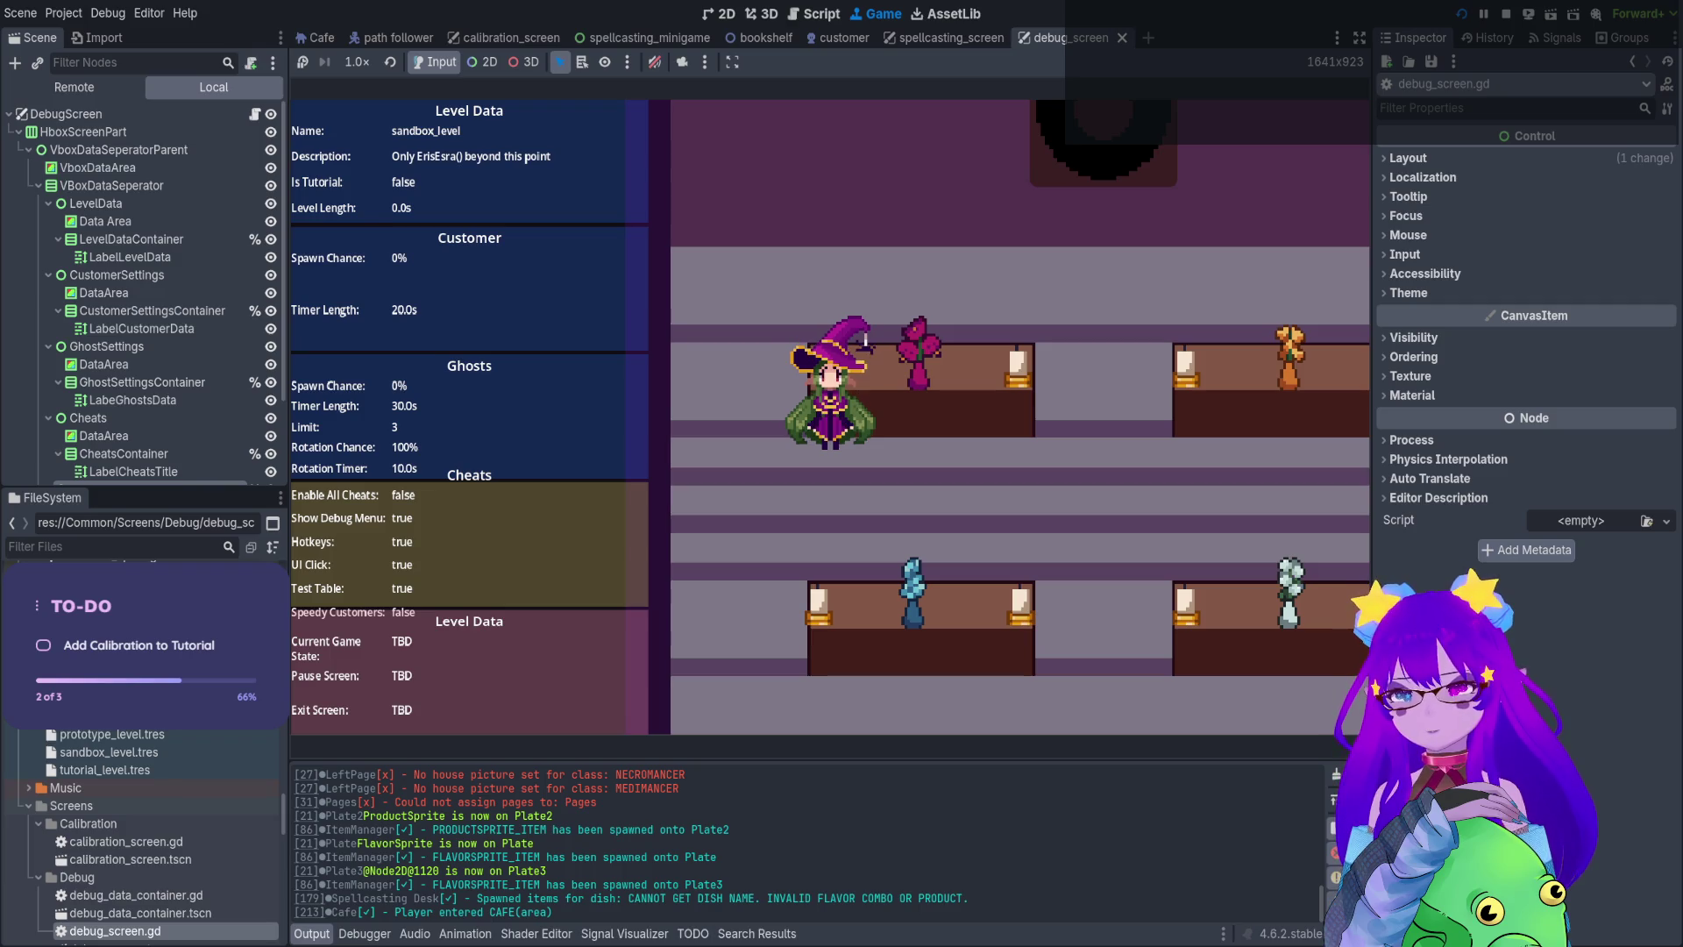
Stop the running game and set a breakpoint on line 90
key("F8")
scroll(372, 665, "down", 10)
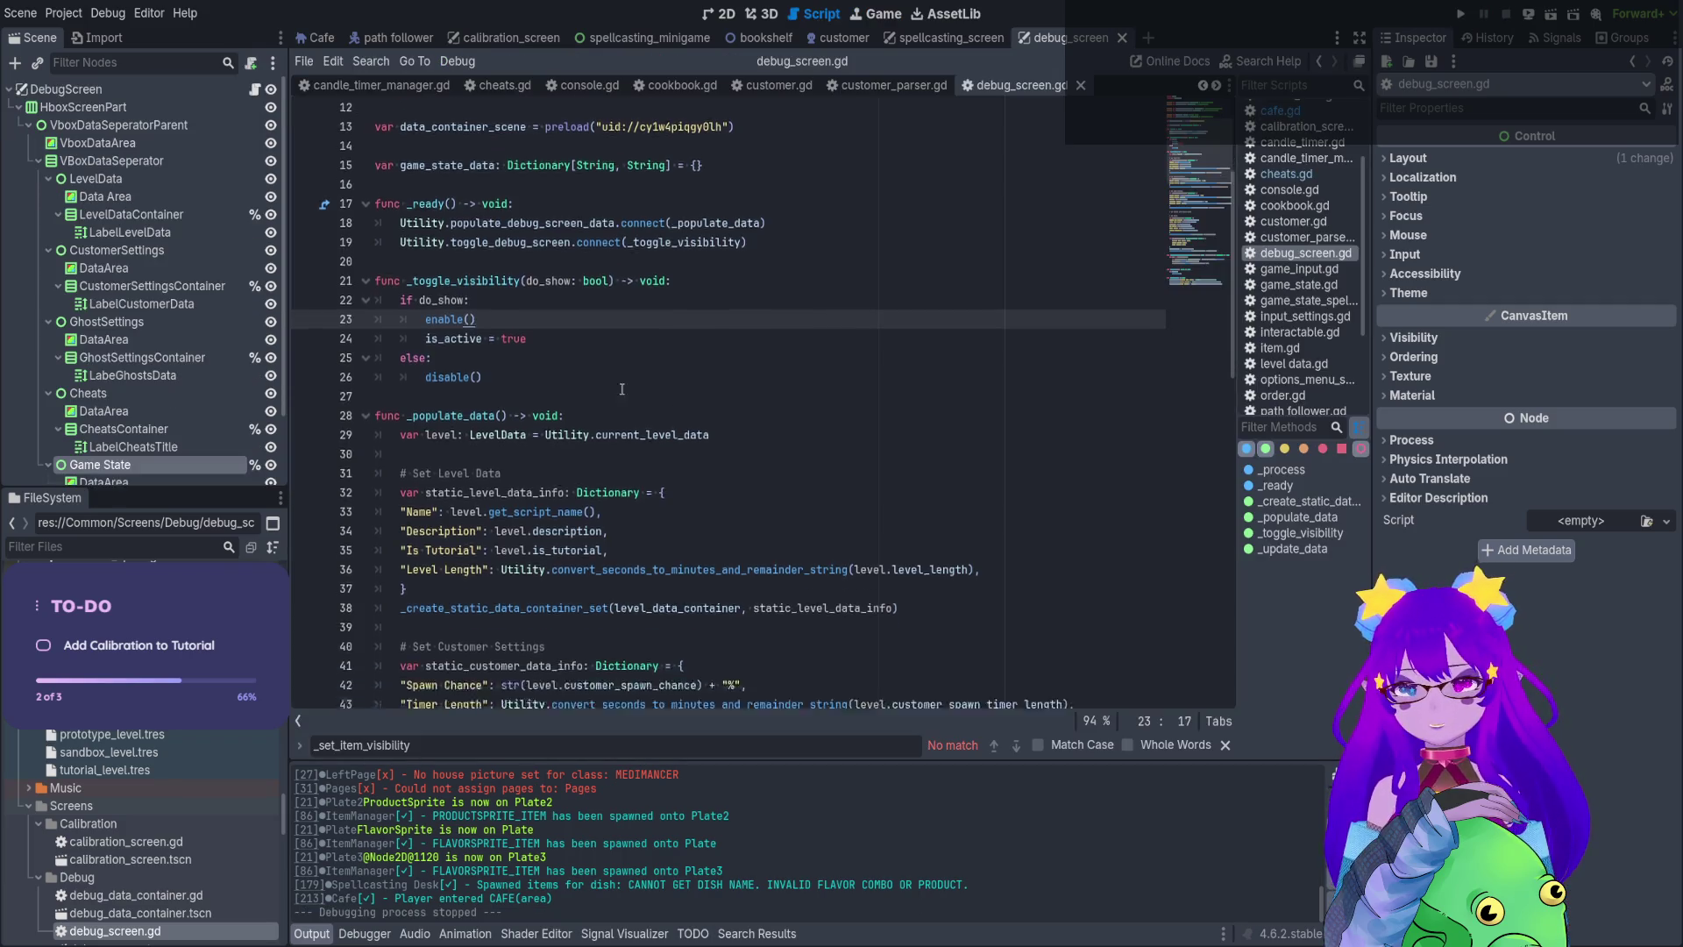
left_click(305, 638)
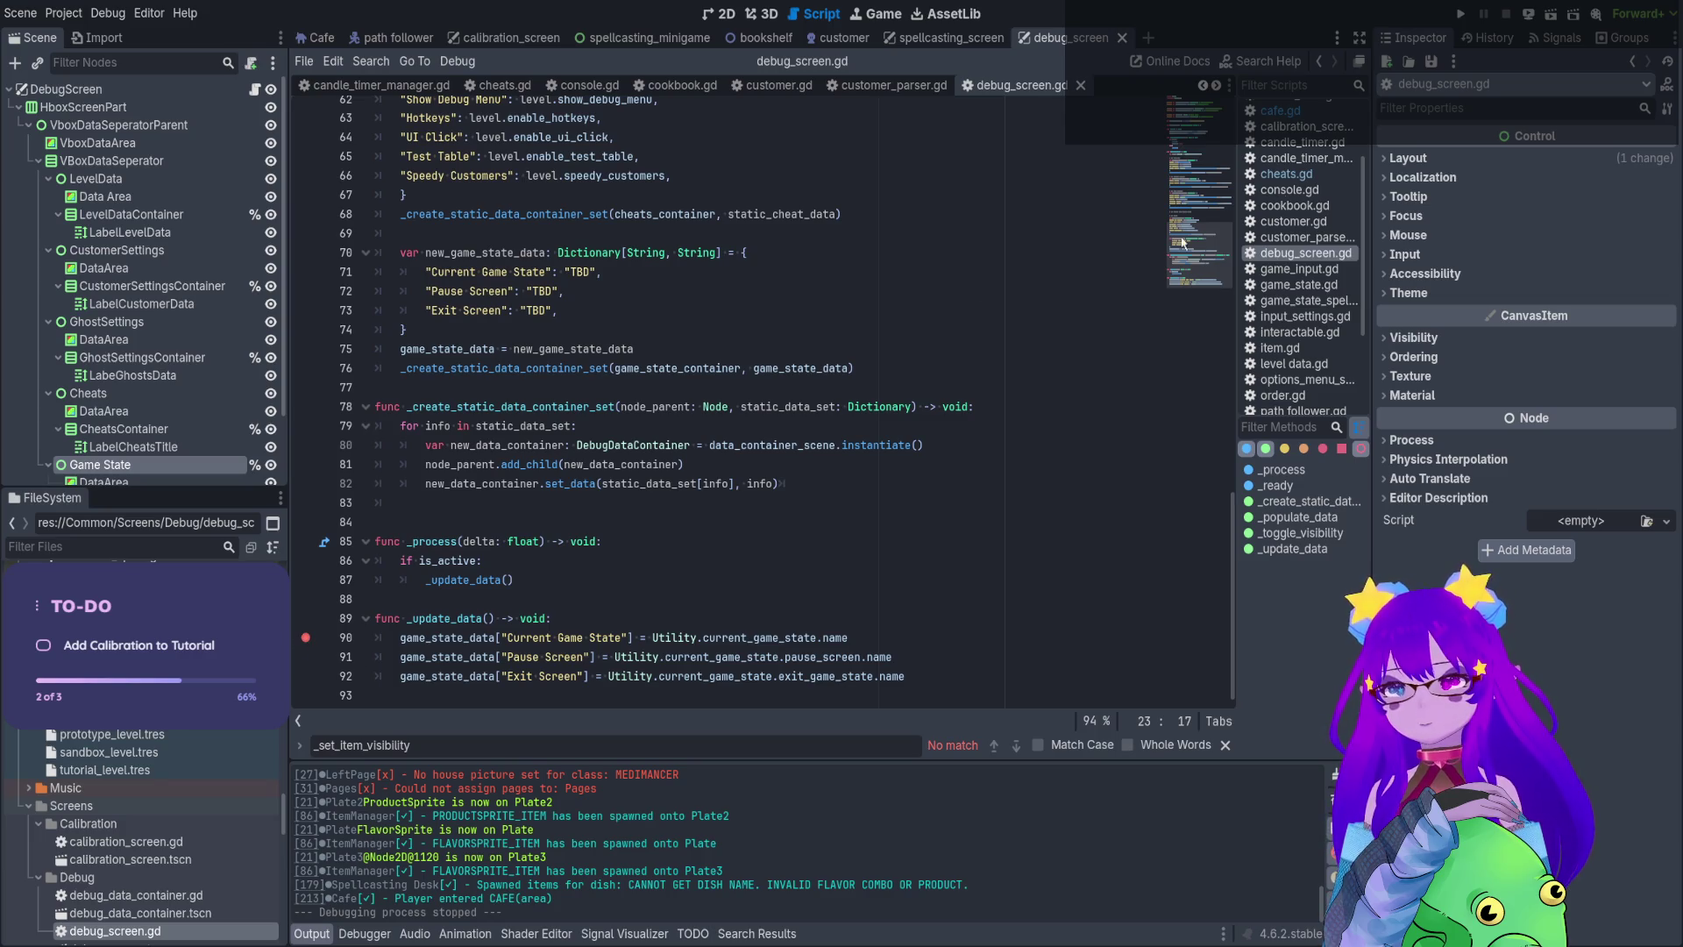
Run the project and enter Levels to hit the line 90 breakpoint, enlarging the debugger
left_click(1461, 10)
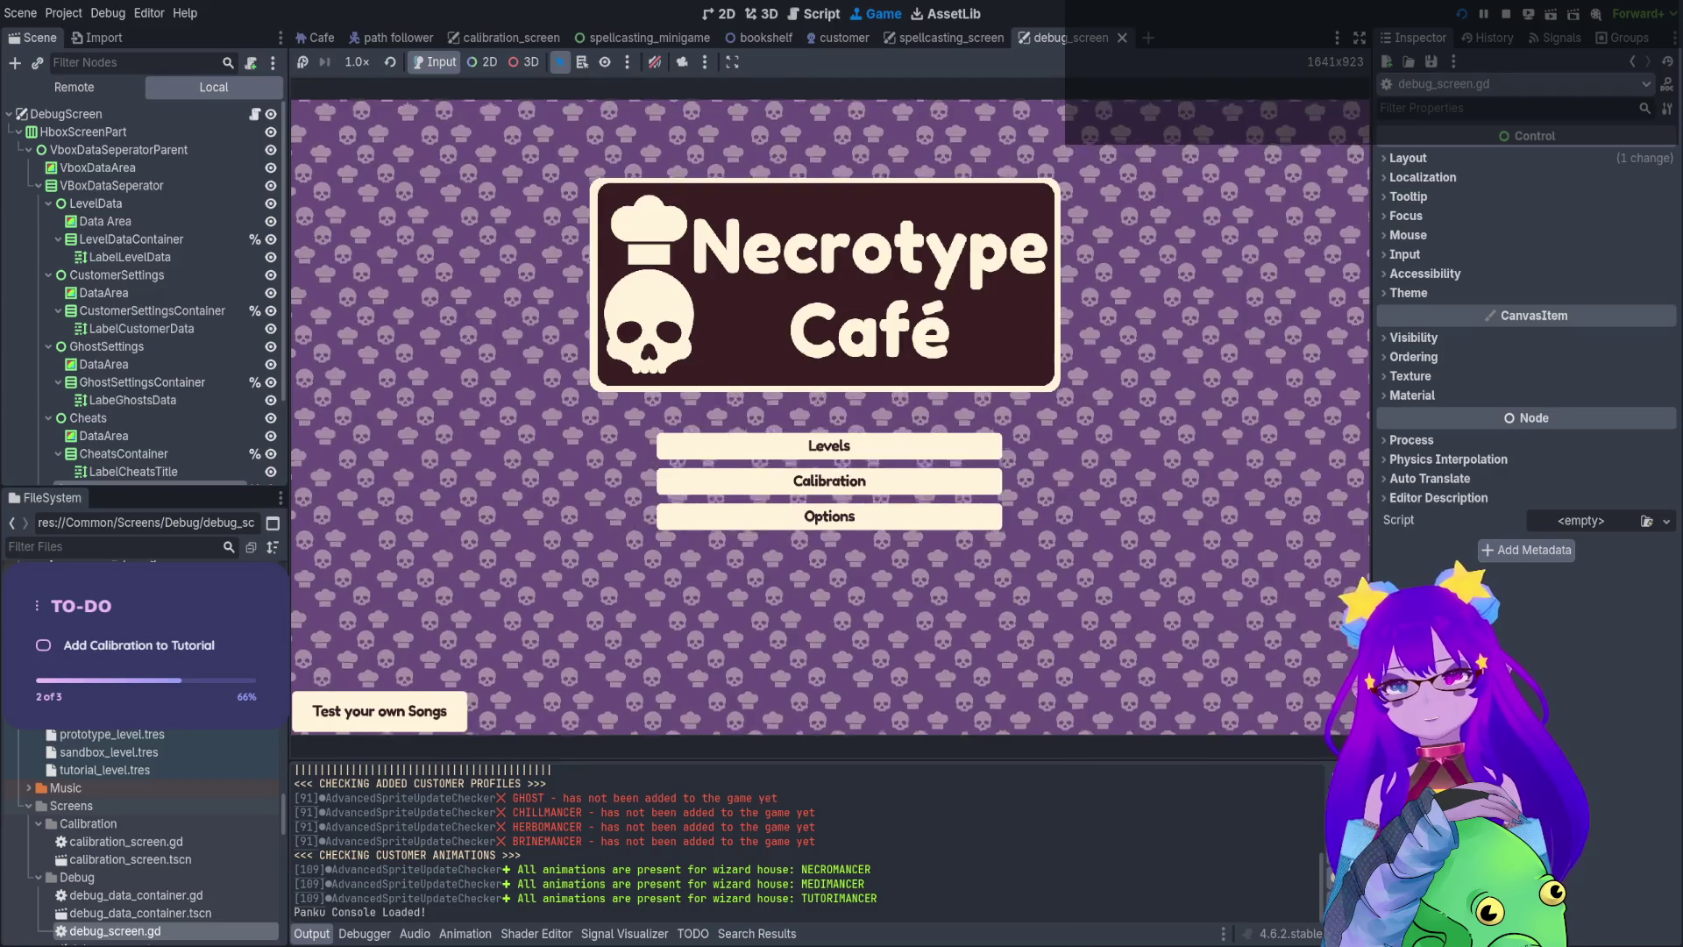
left_click(731, 445)
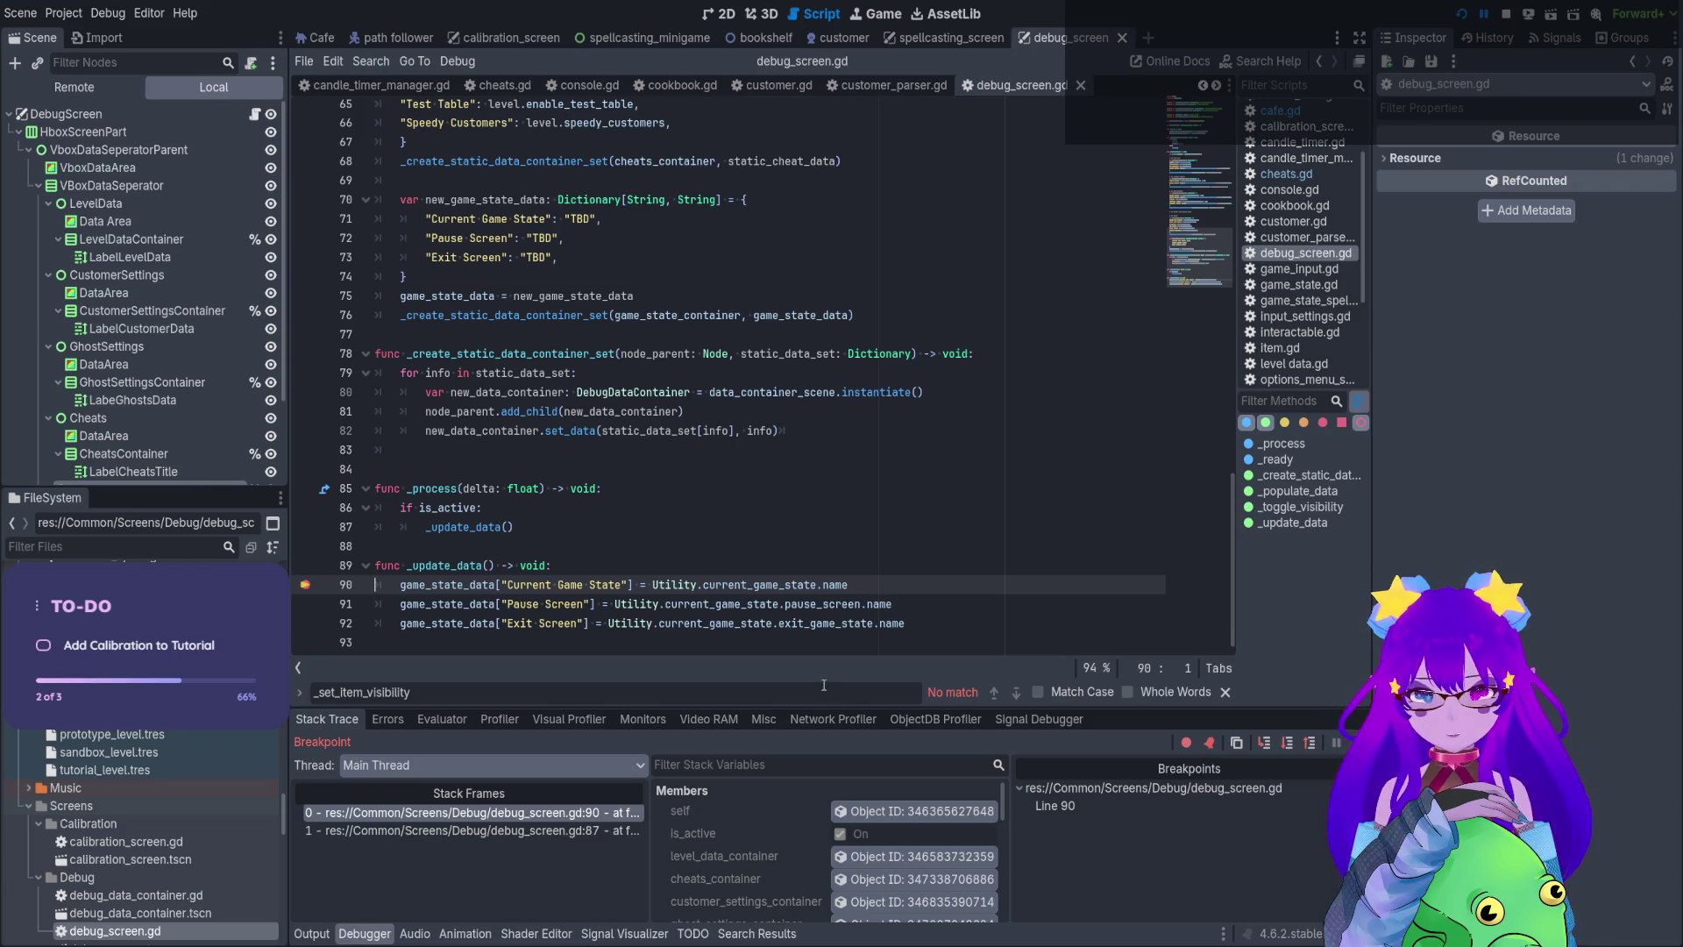
left_click_drag(895, 706, 890, 323)
Inspect Utility filtered by 'game', checking current and exit game states, then select Utility.current_game_state.name
left_click(912, 705)
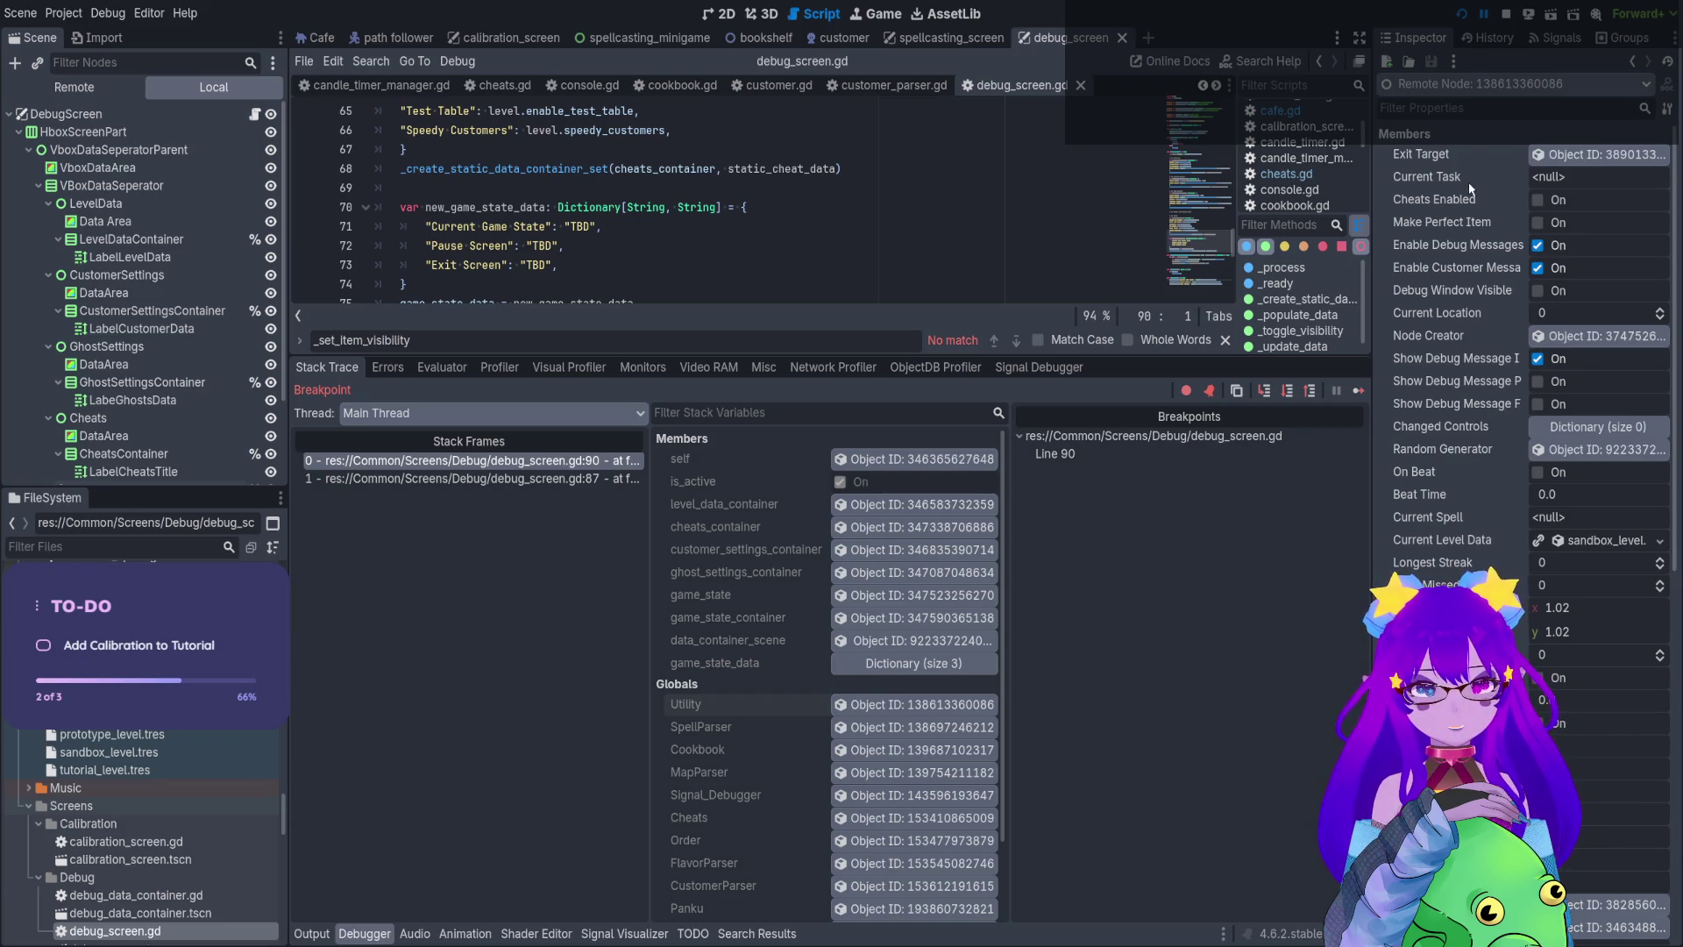
scroll(1468, 531, "down", 15)
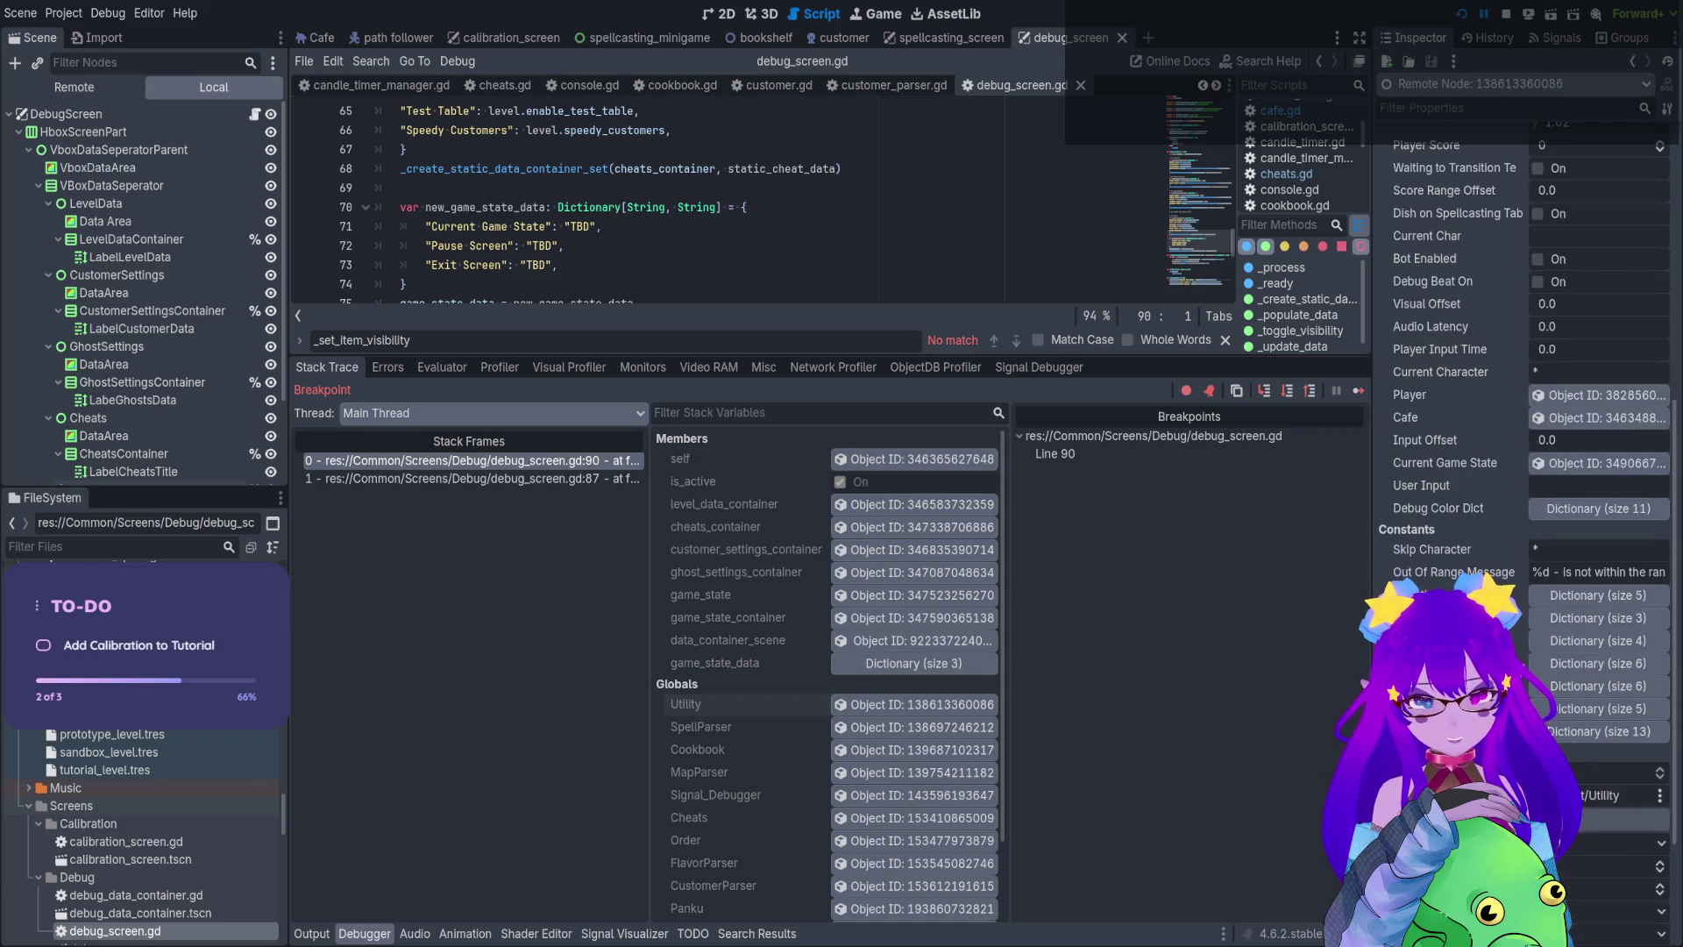
scroll(1441, 428, "up", 3)
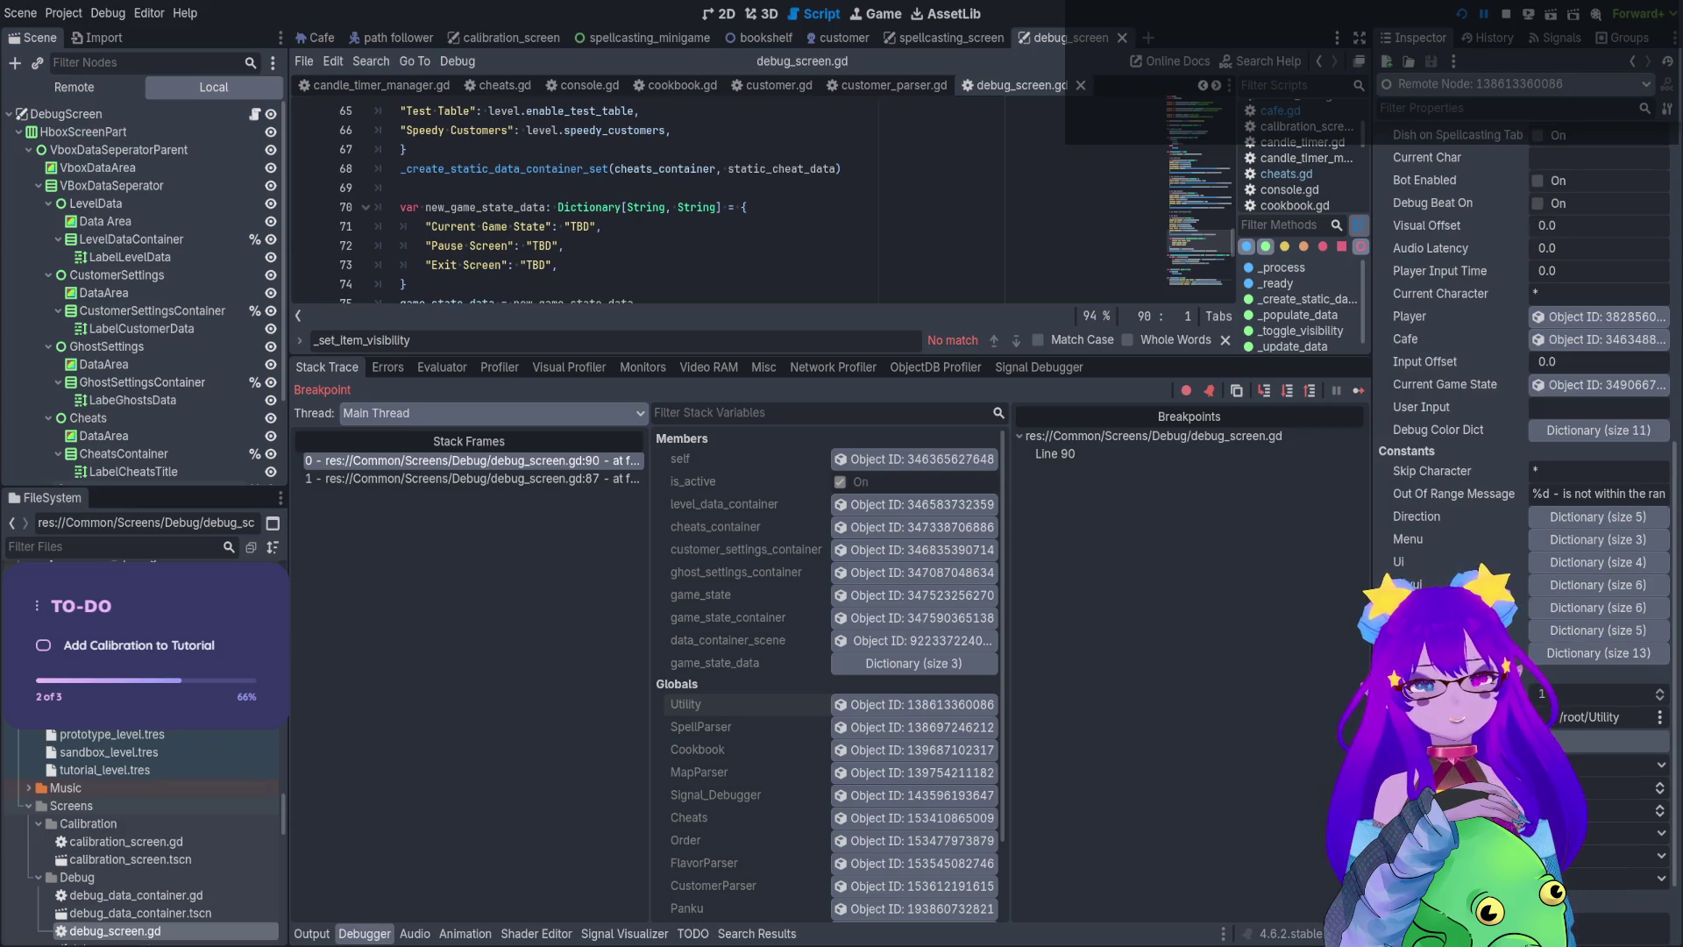
scroll(1491, 249, "up", 3)
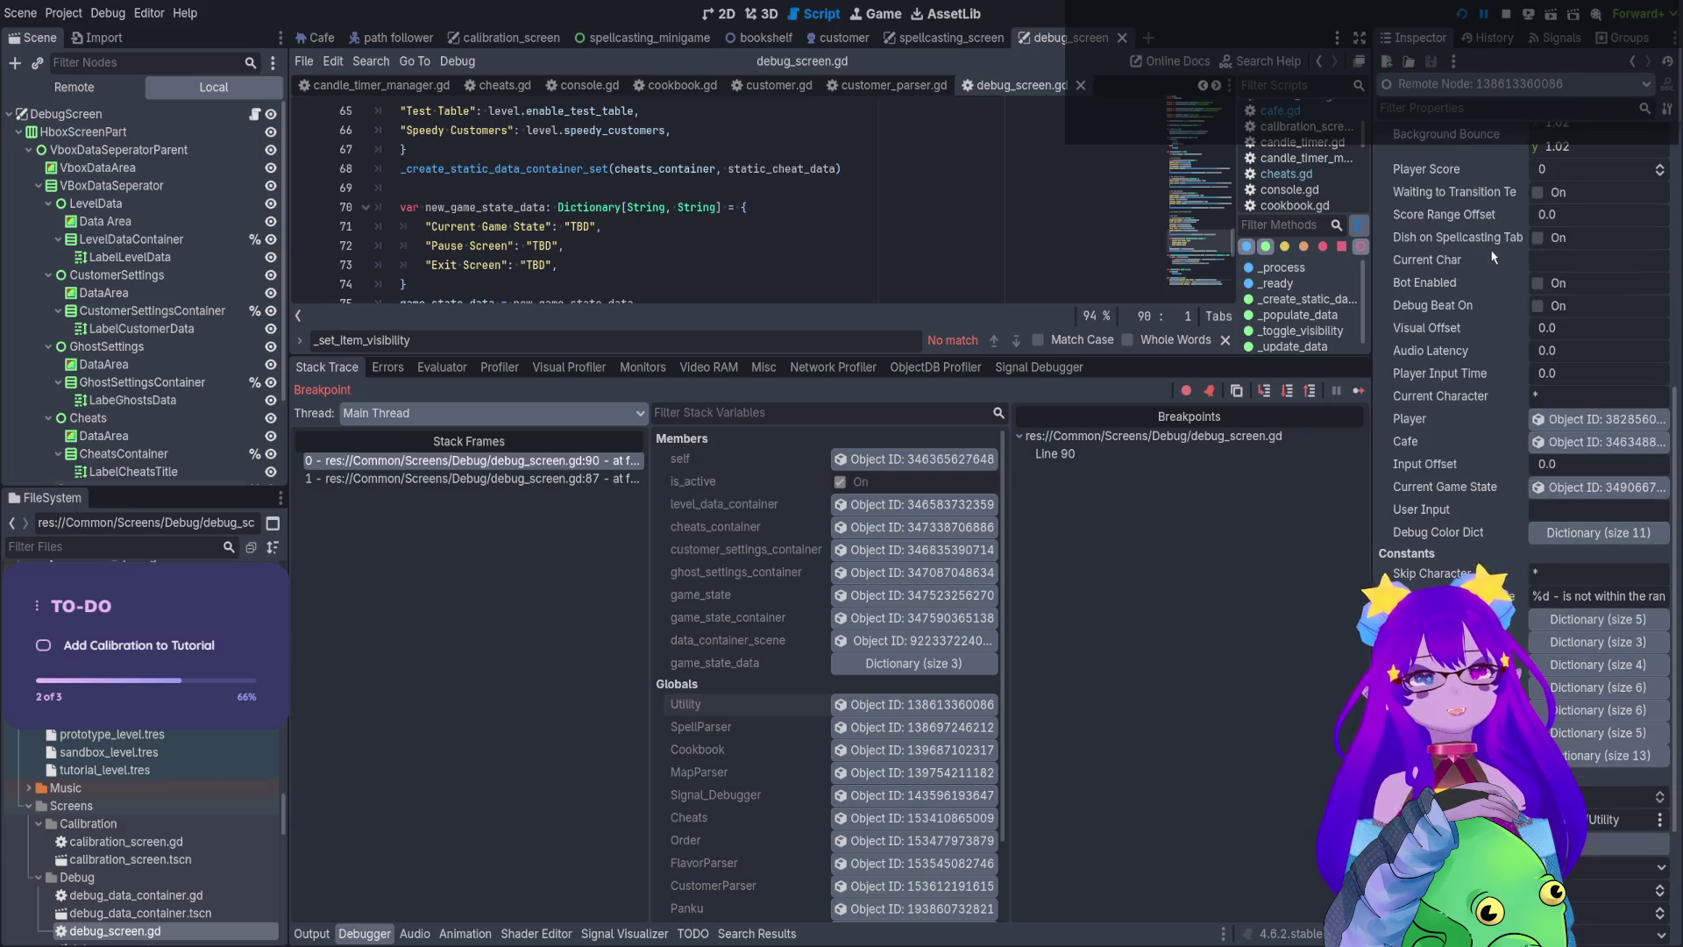
scroll(1460, 322, "up", 9)
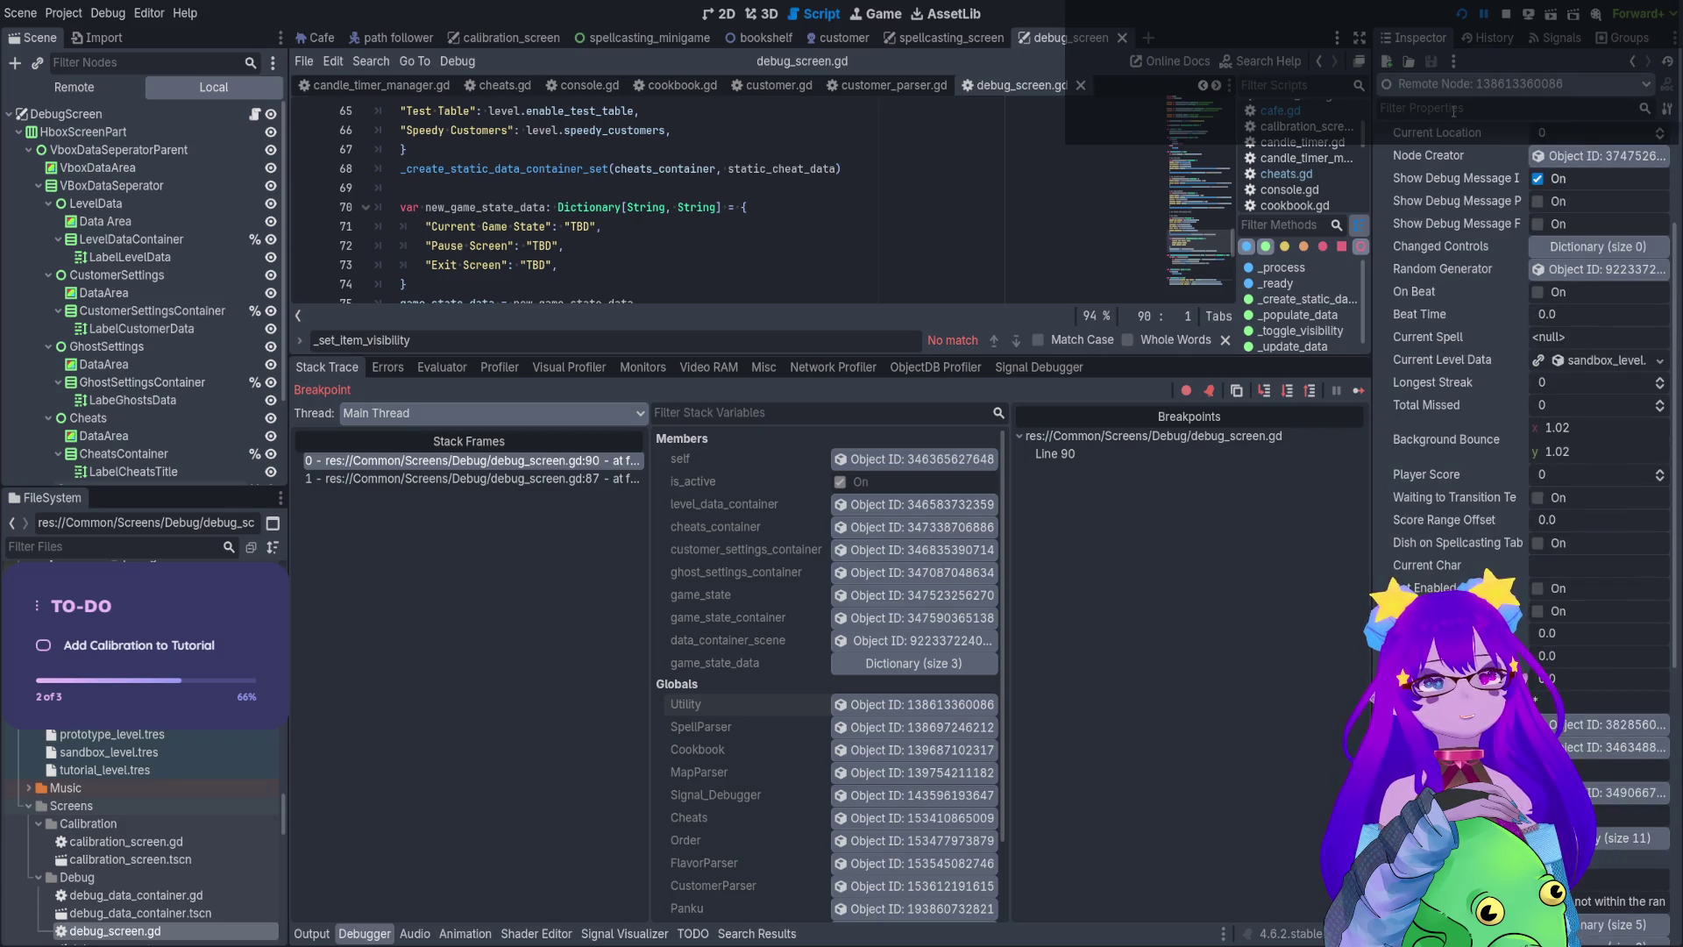
type("game")
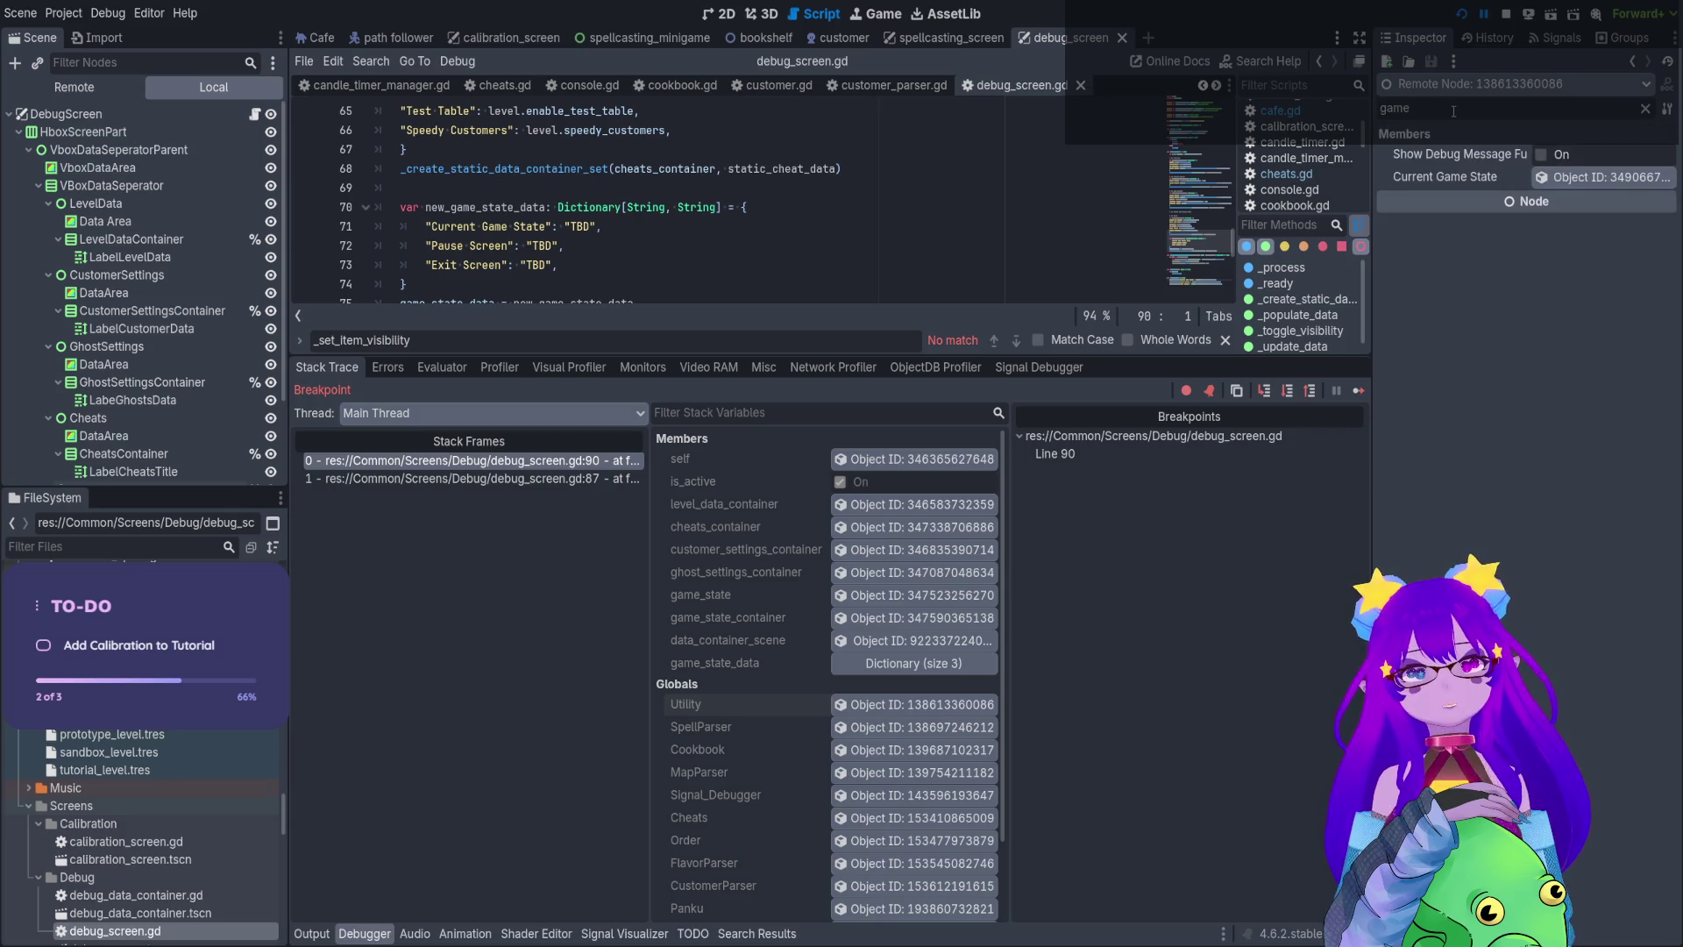
left_click(1602, 175)
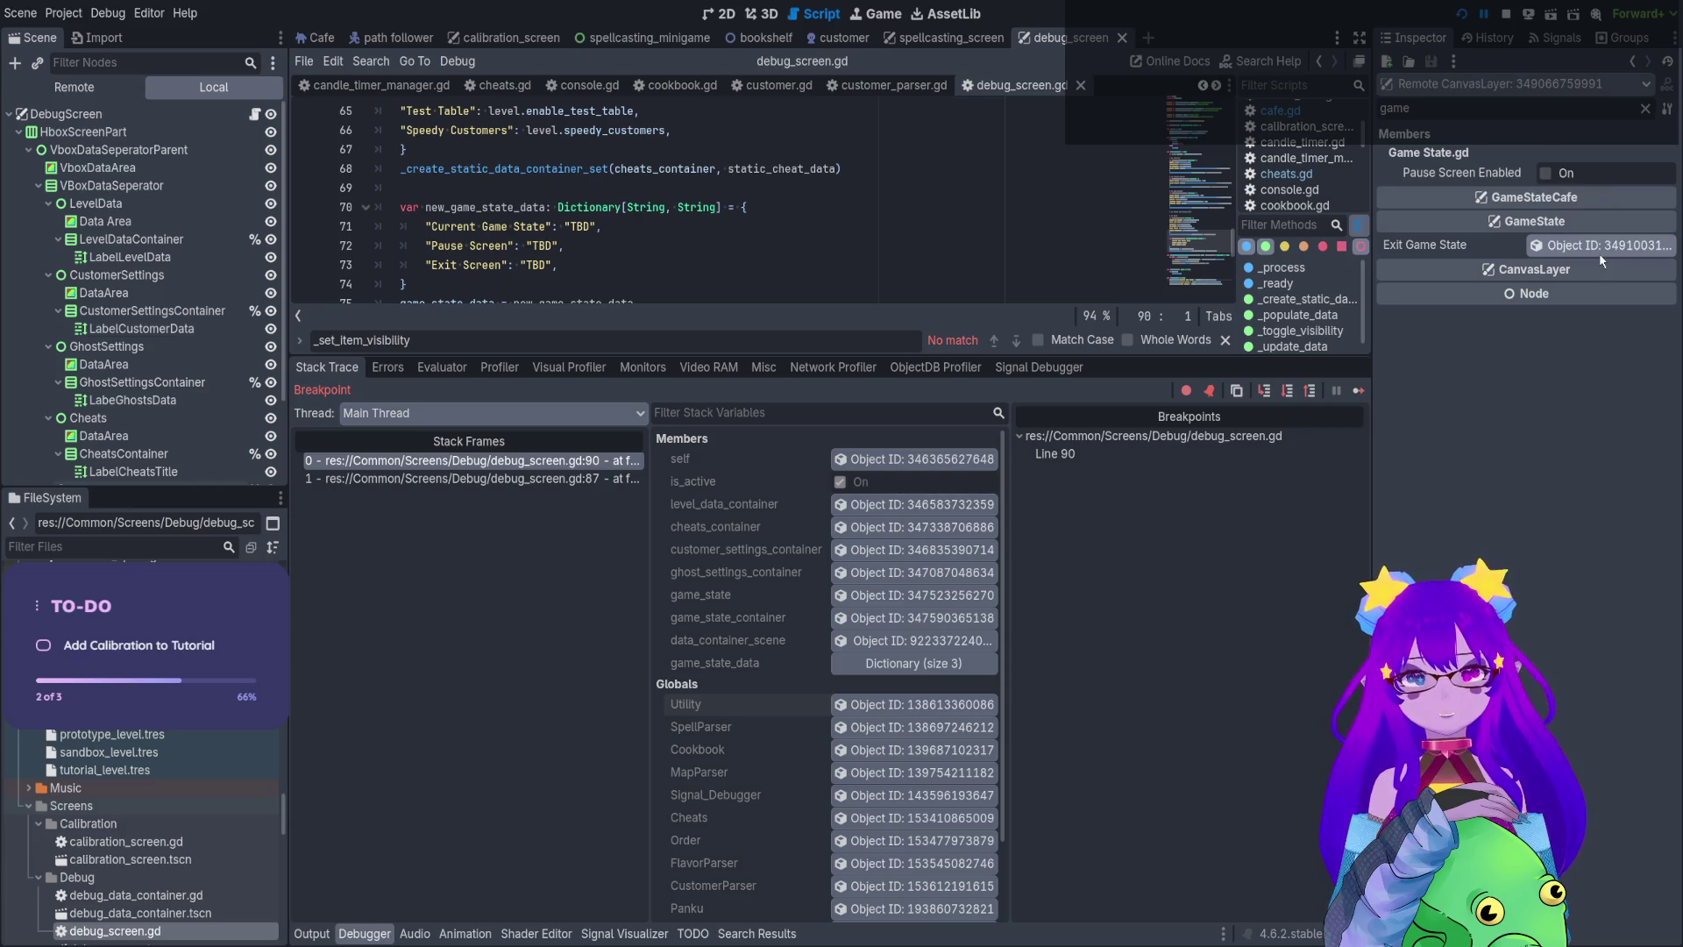
left_click(1539, 249)
left_click(1540, 249)
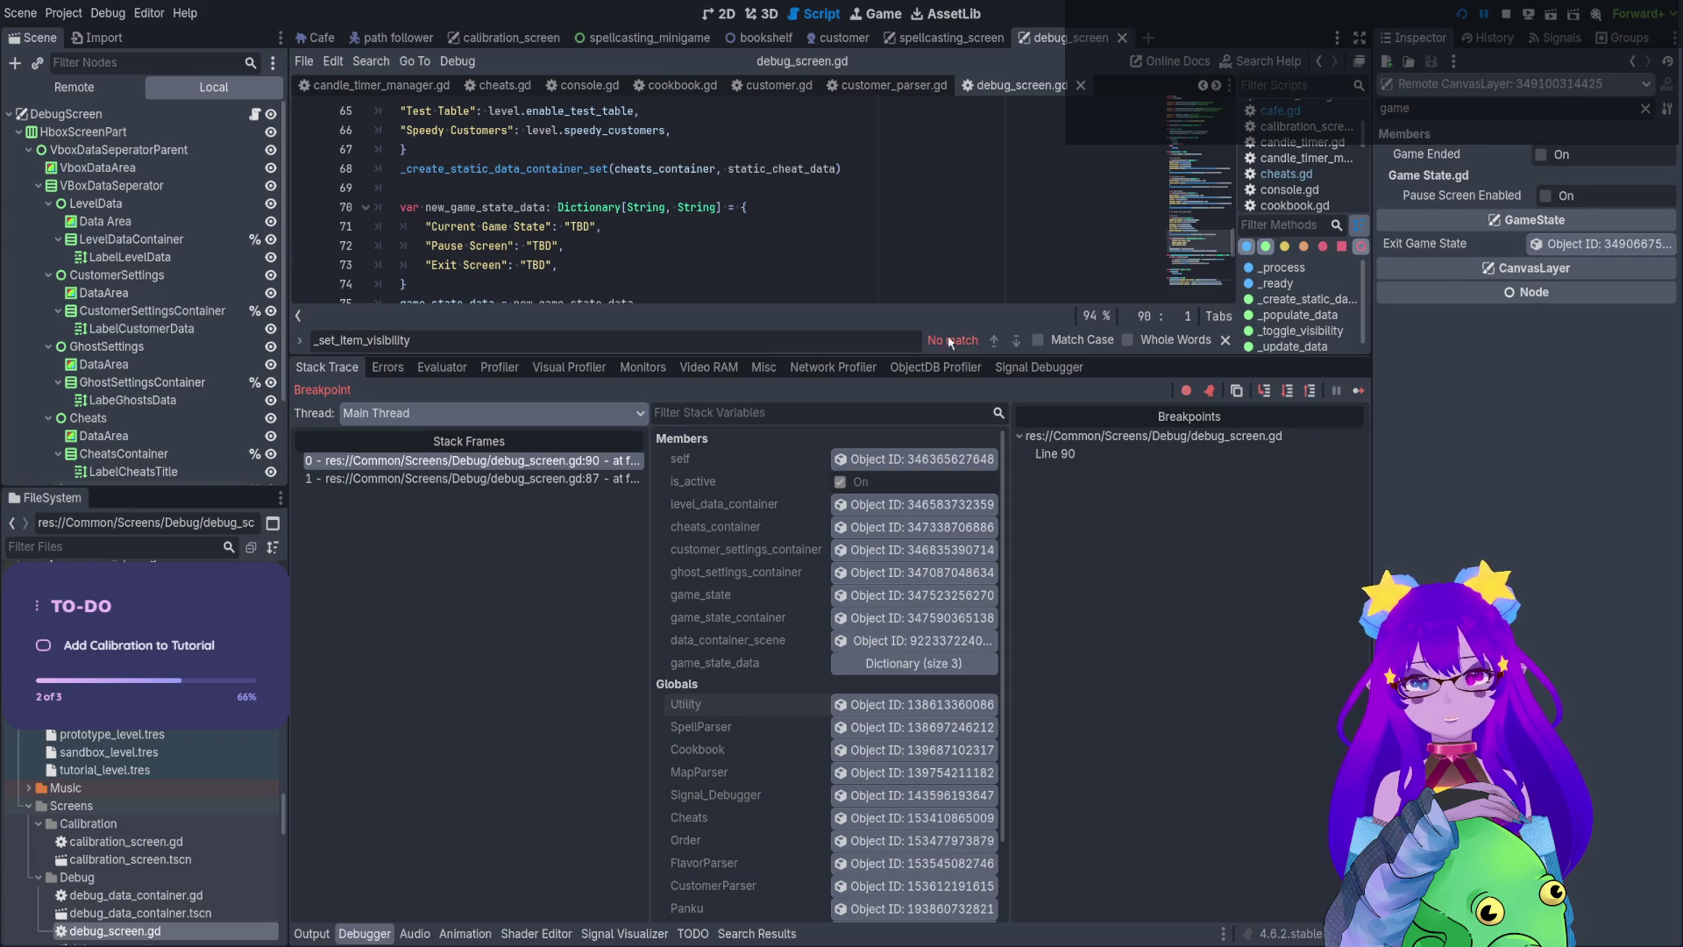
mouse_move(905, 352)
left_mouse_down()
mouse_move(842, 379)
mouse_move(675, 702)
left_mouse_up()
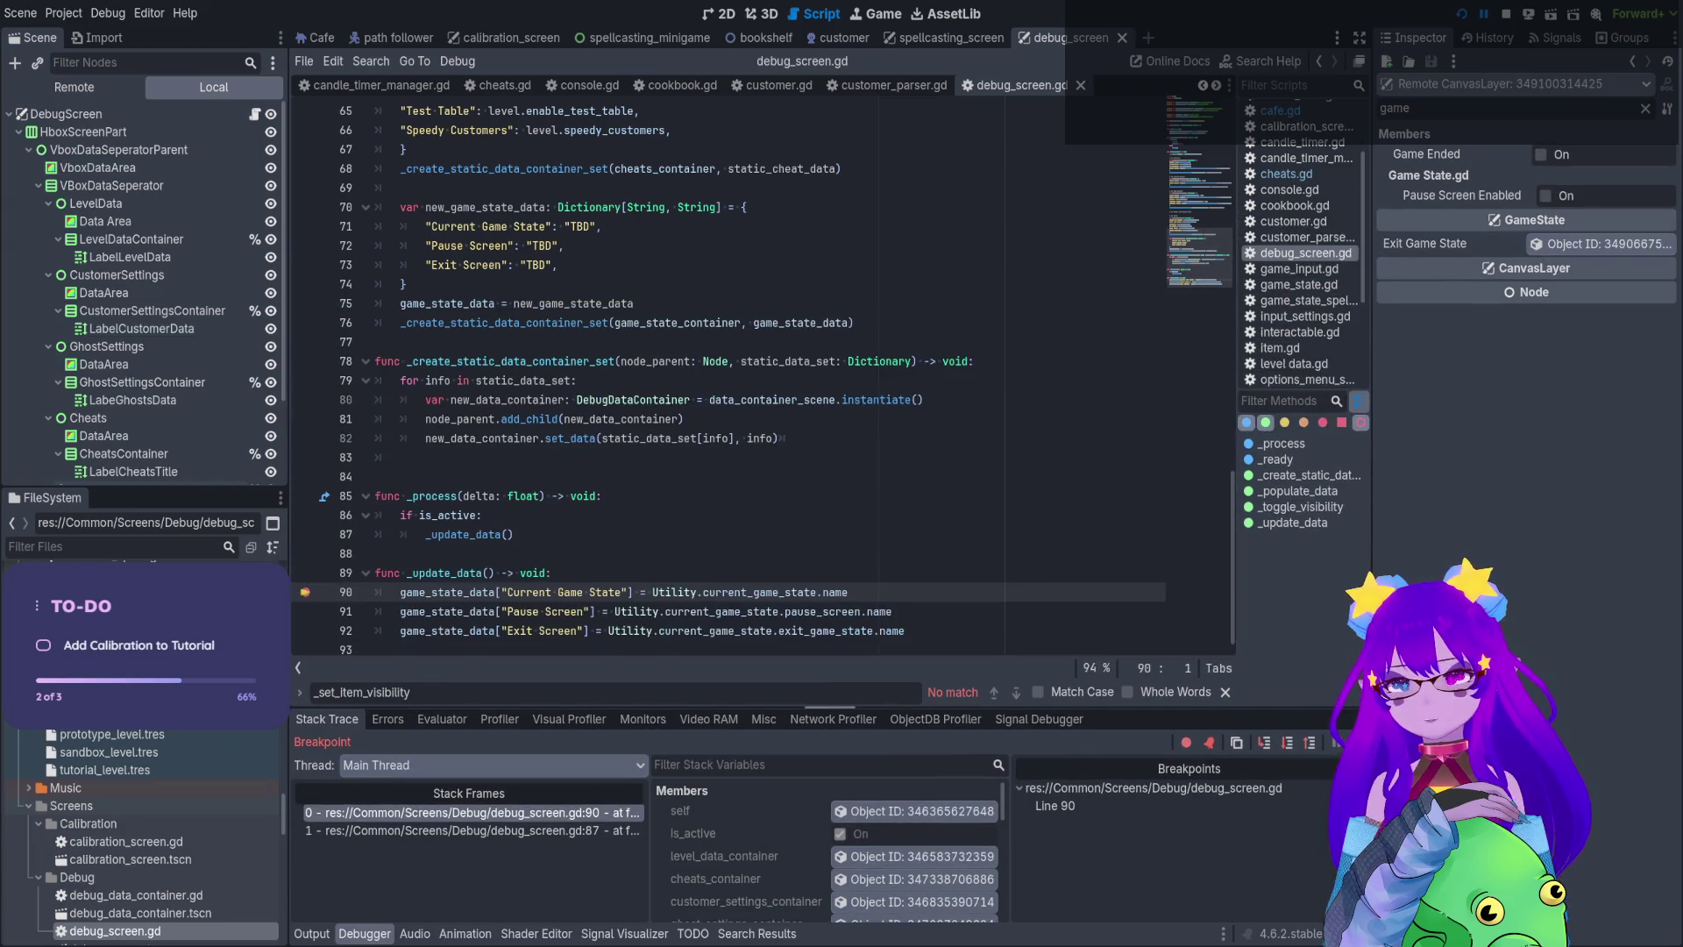
left_click_drag(856, 601, 651, 600)
key("ctrl+c")
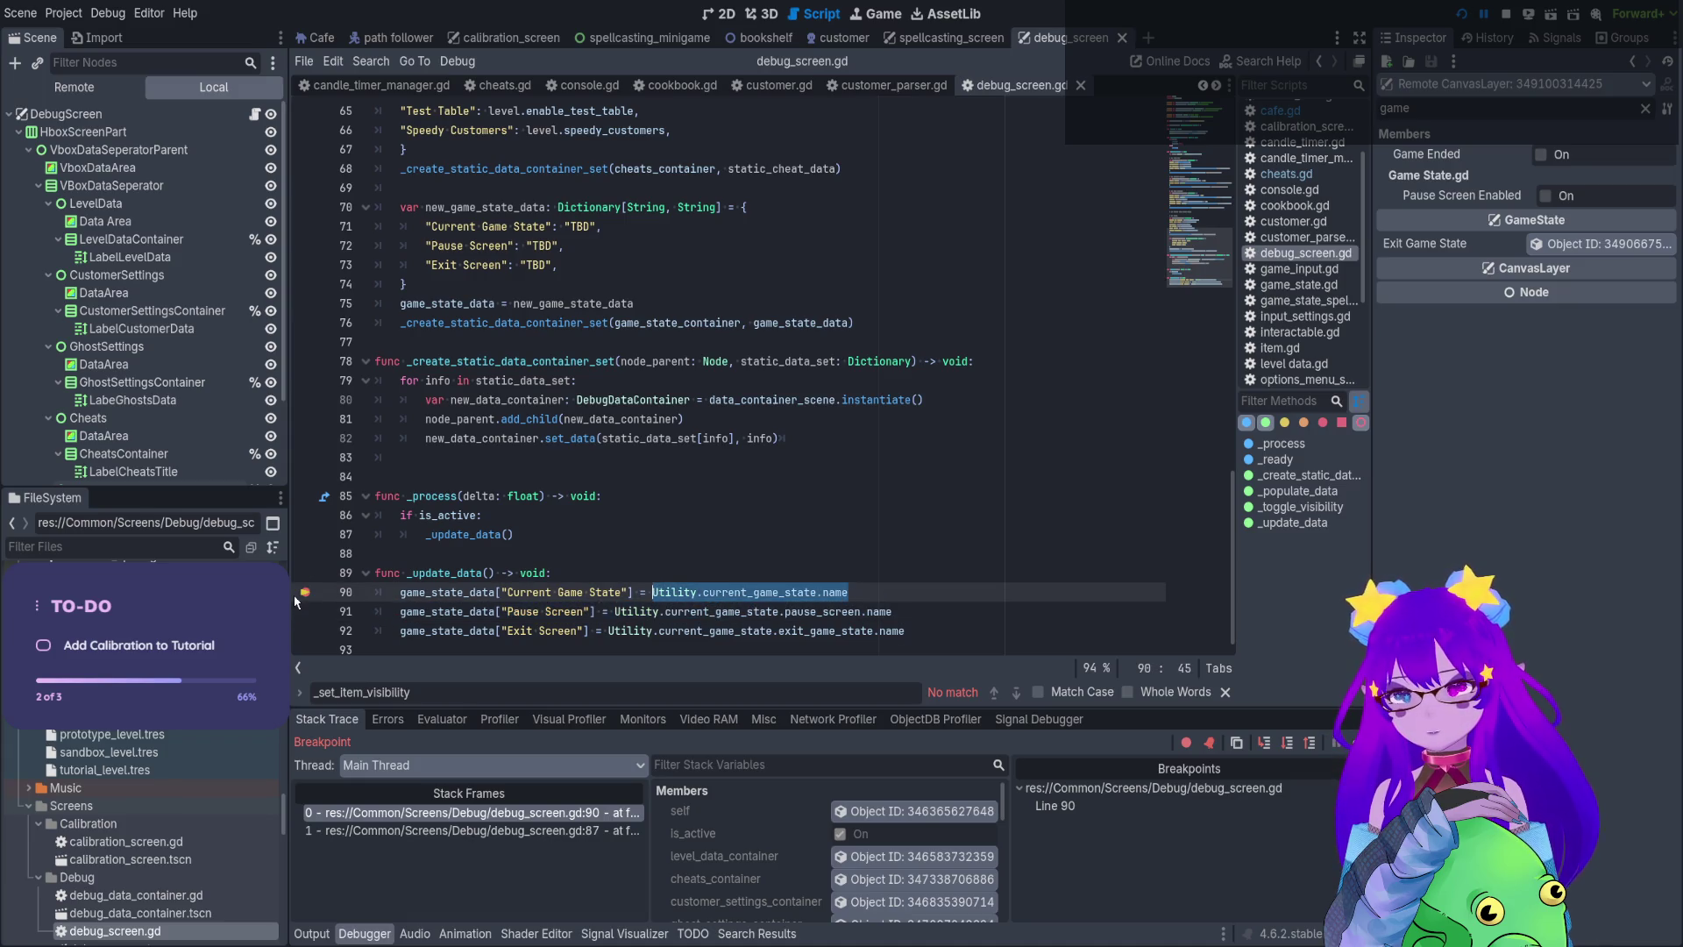
Remove the line 90 breakpoint and add print(Utility.current_game_state.name) atop _update_data
left_click(304, 592)
left_click(597, 576)
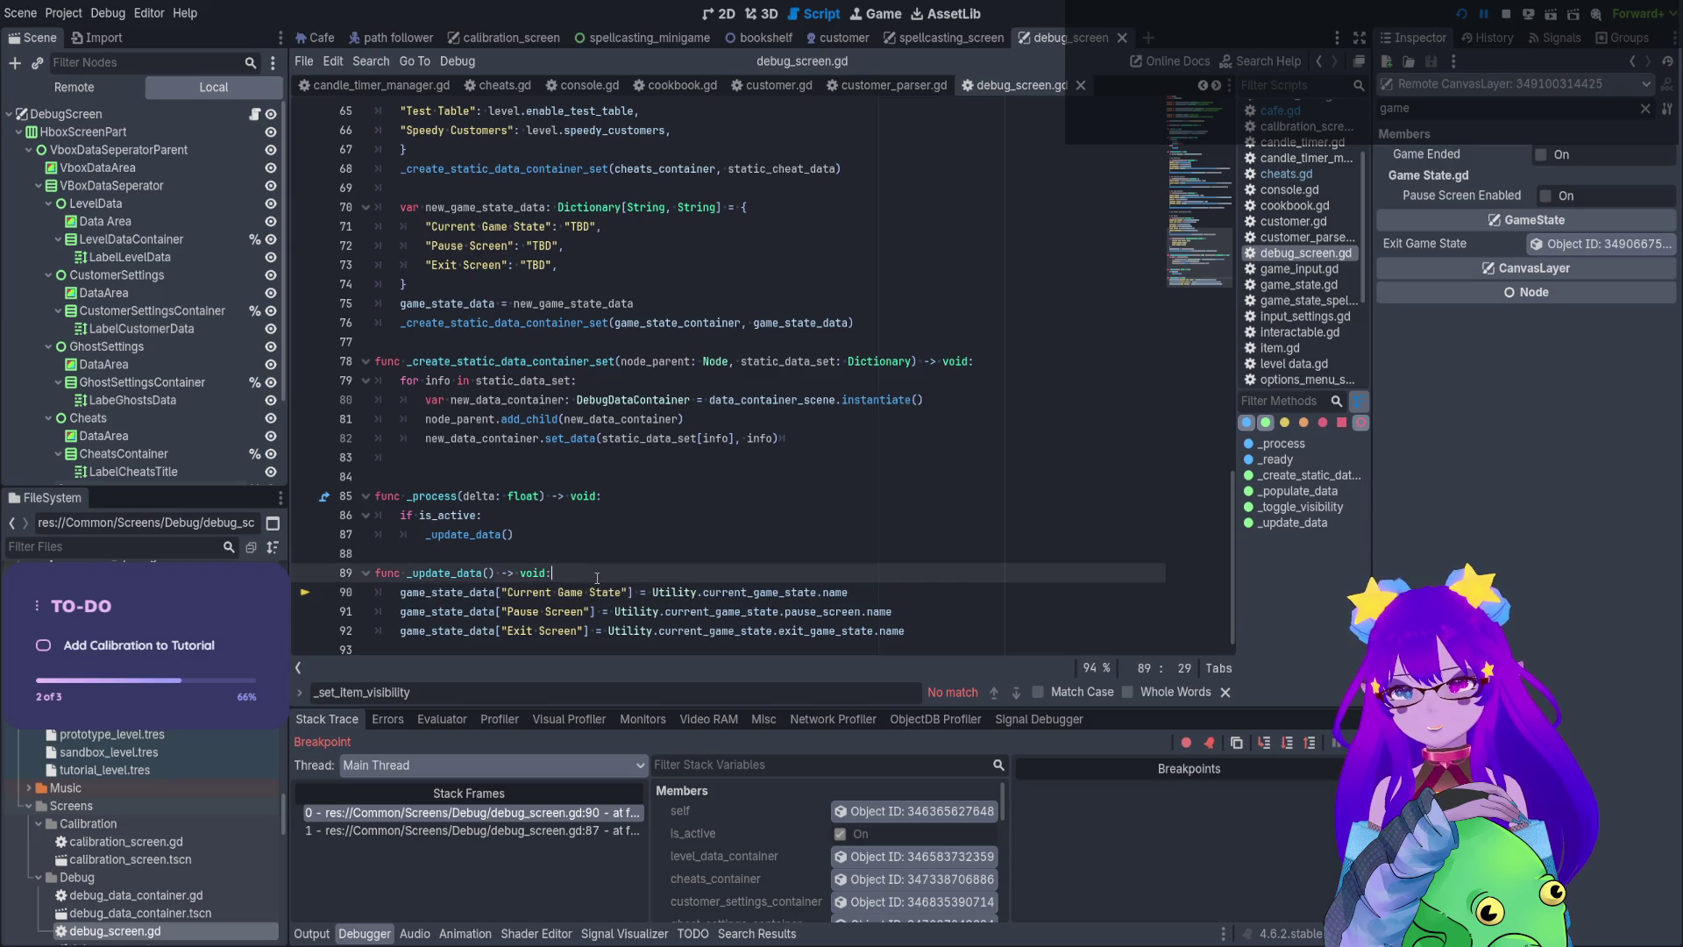
key("Return")
type("print(")
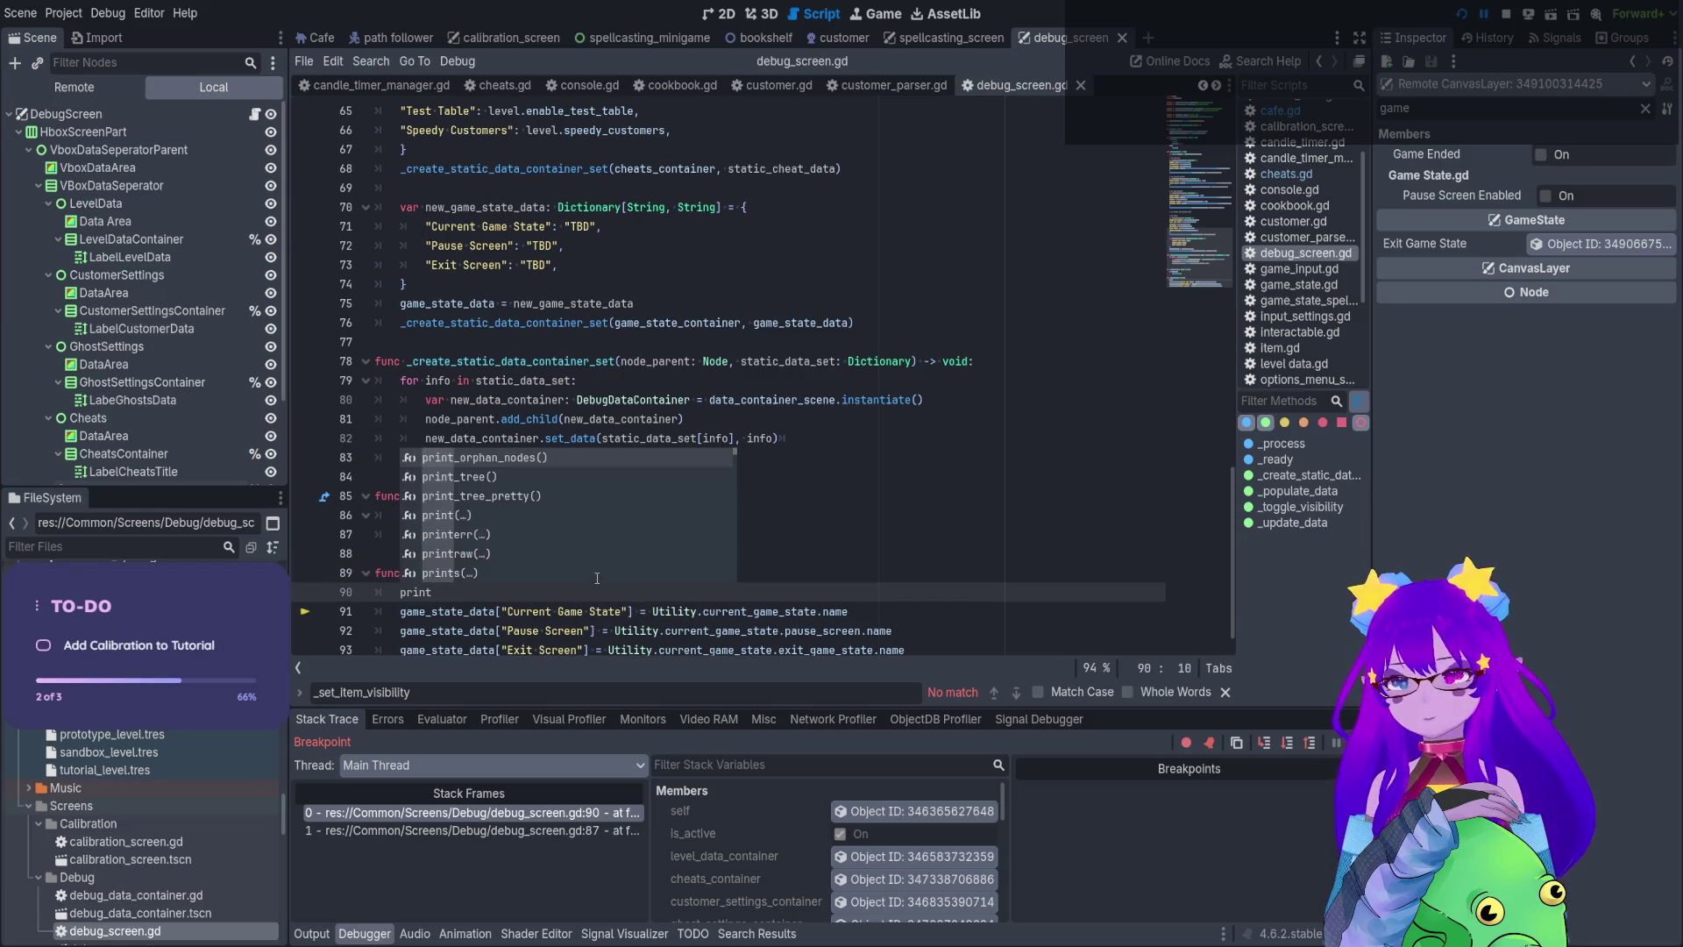
key("ctrl+v")
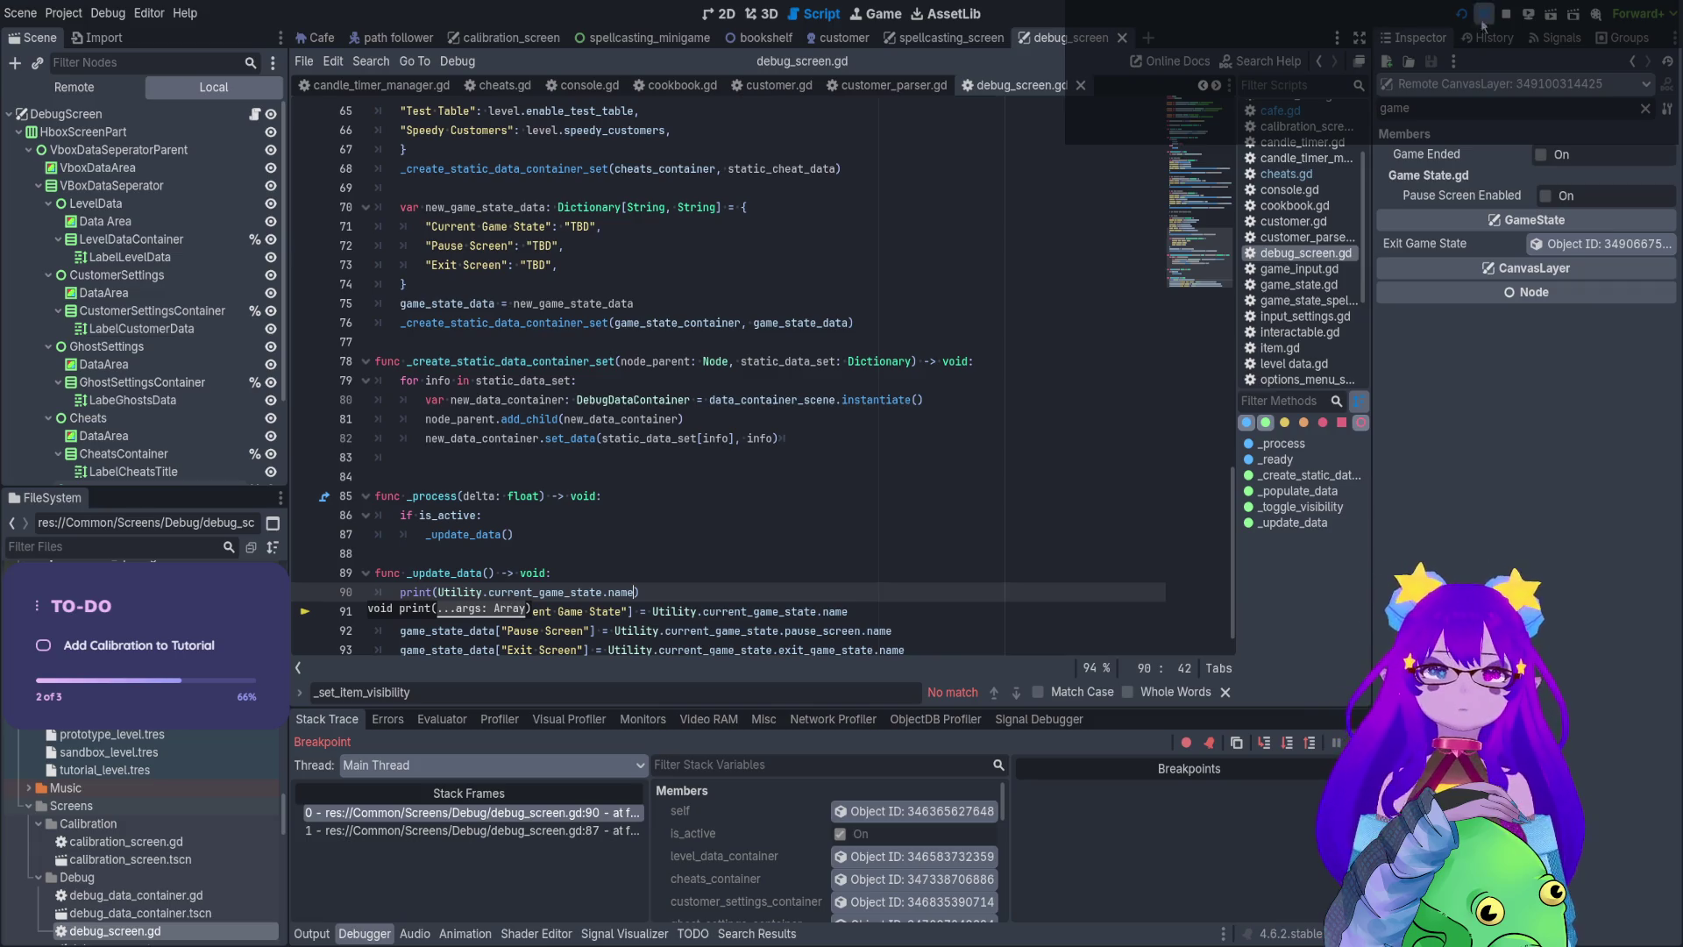
End the debugging session, then run and stop the game to check the Game State panel
left_click(1507, 13)
key("F5")
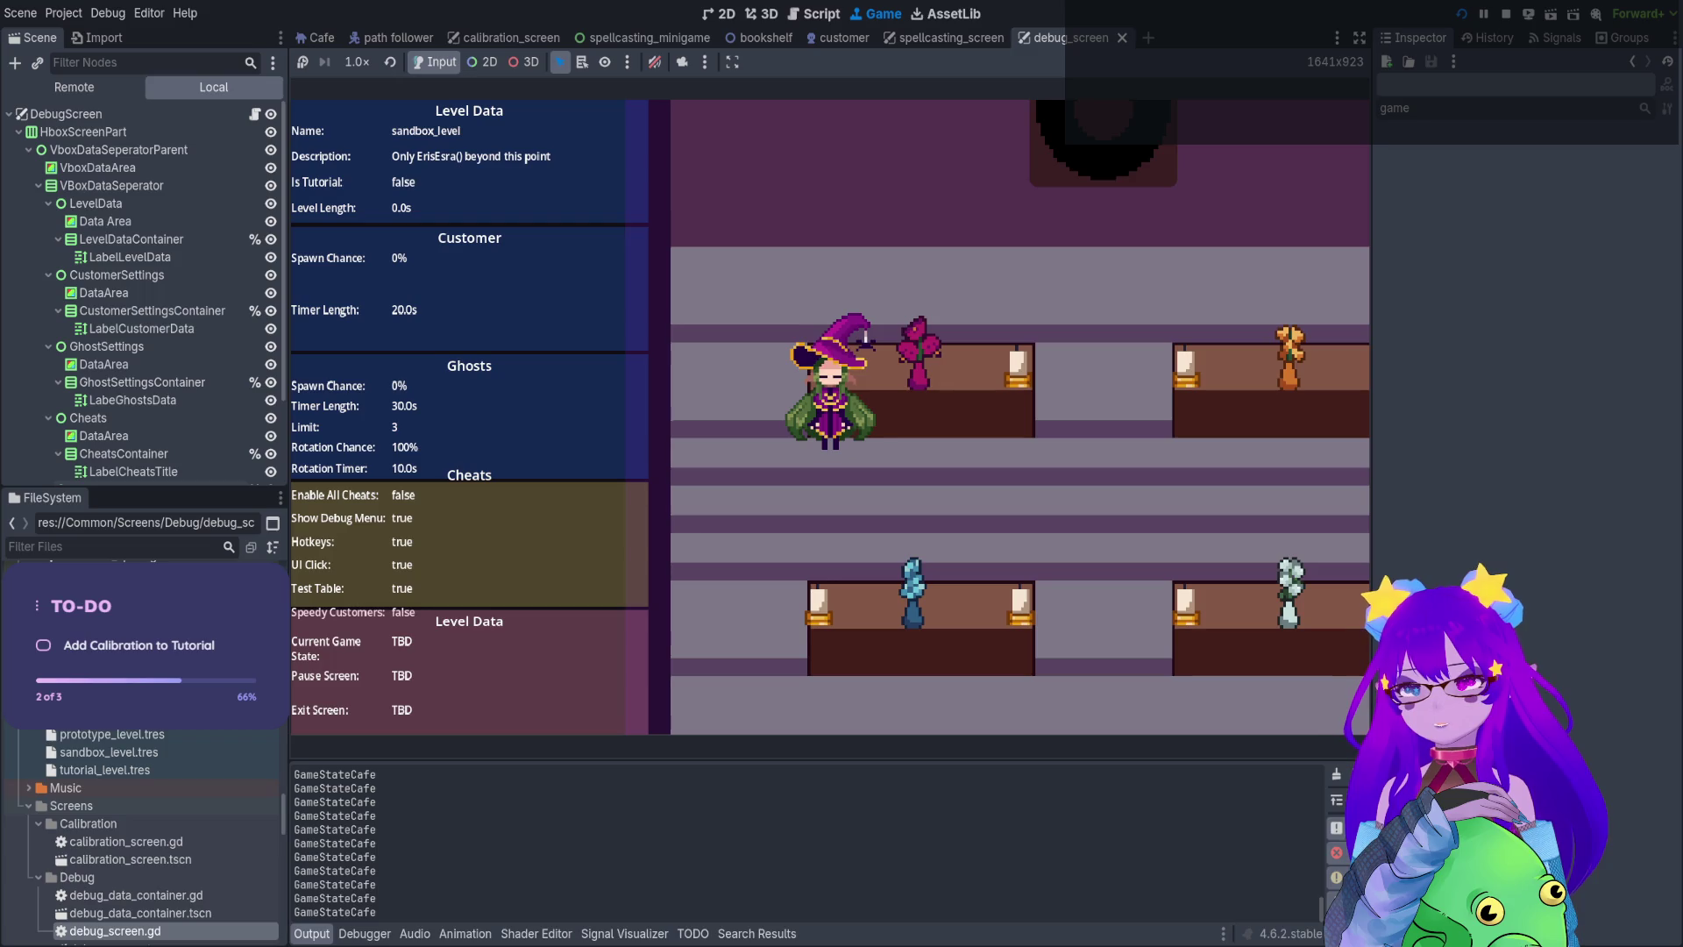
key("F8")
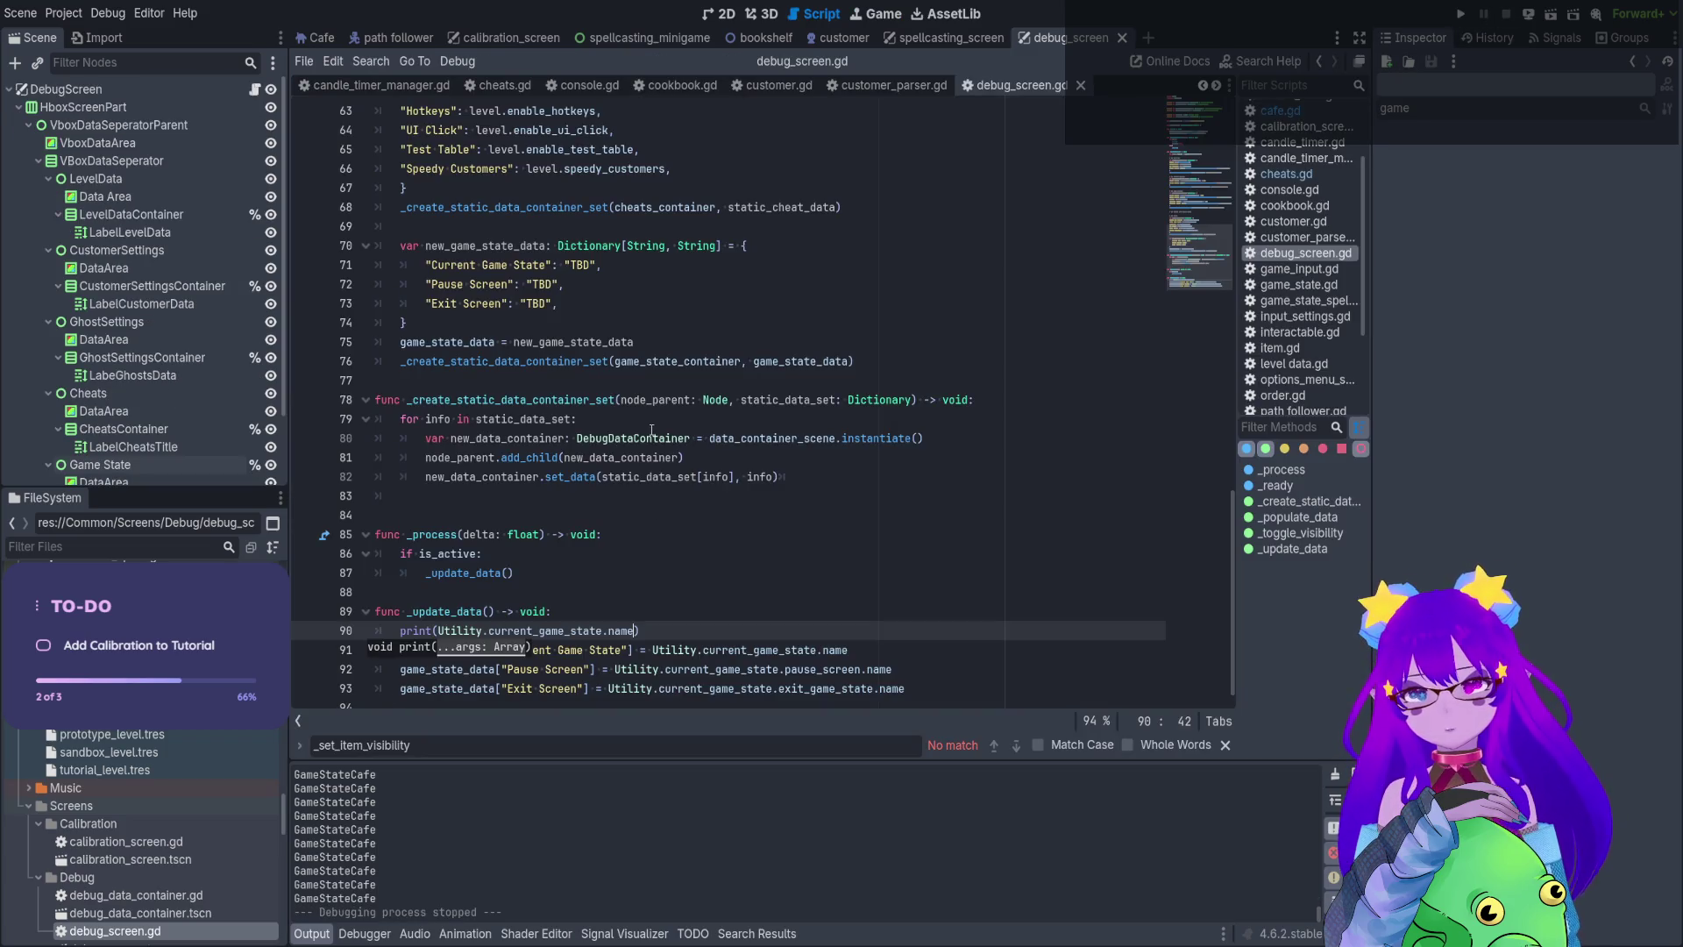
Delete the temporary print line from _update_data
left_click(724, 550)
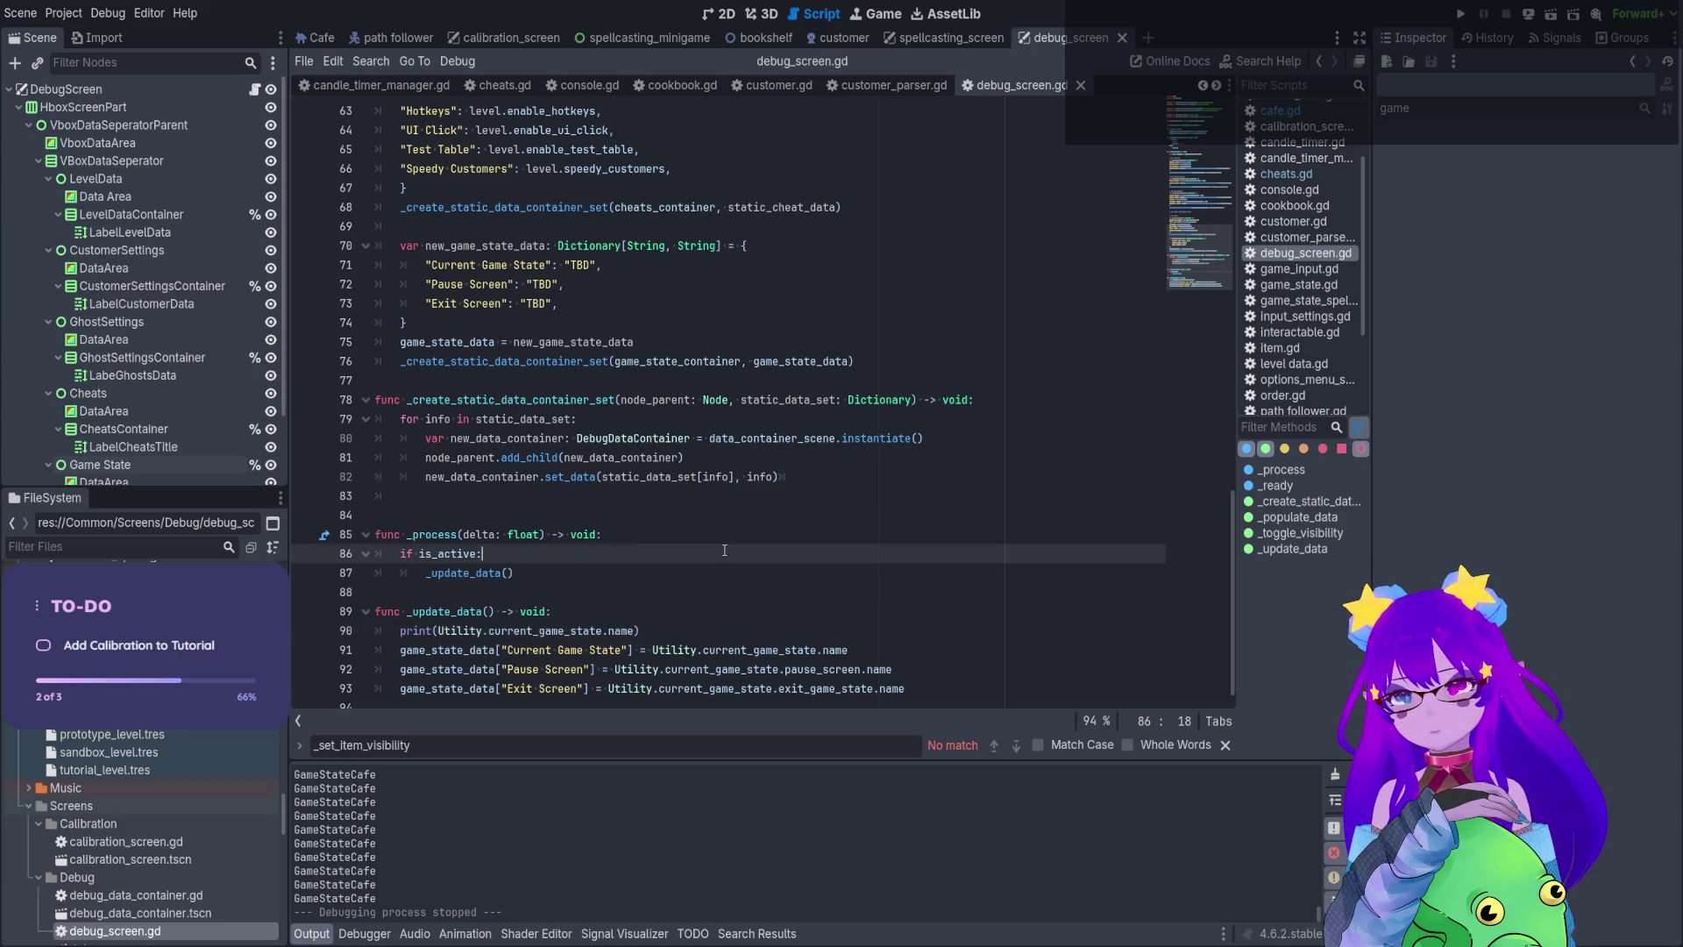
double_click(474, 653)
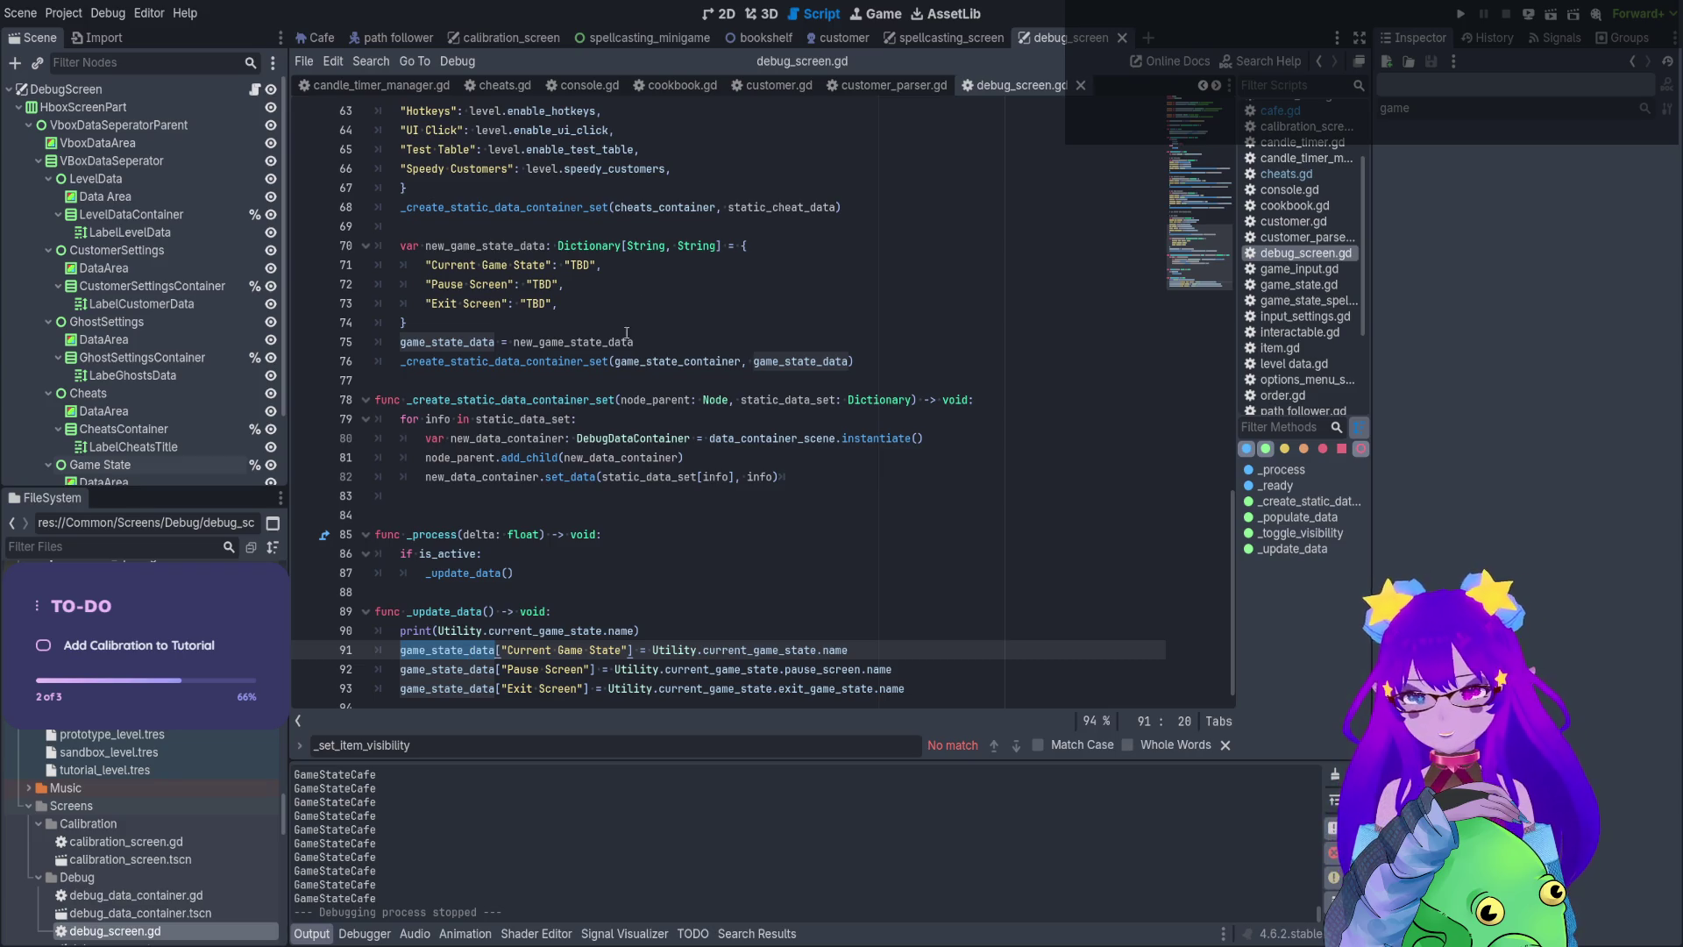
left_click(721, 618)
left_click(728, 633)
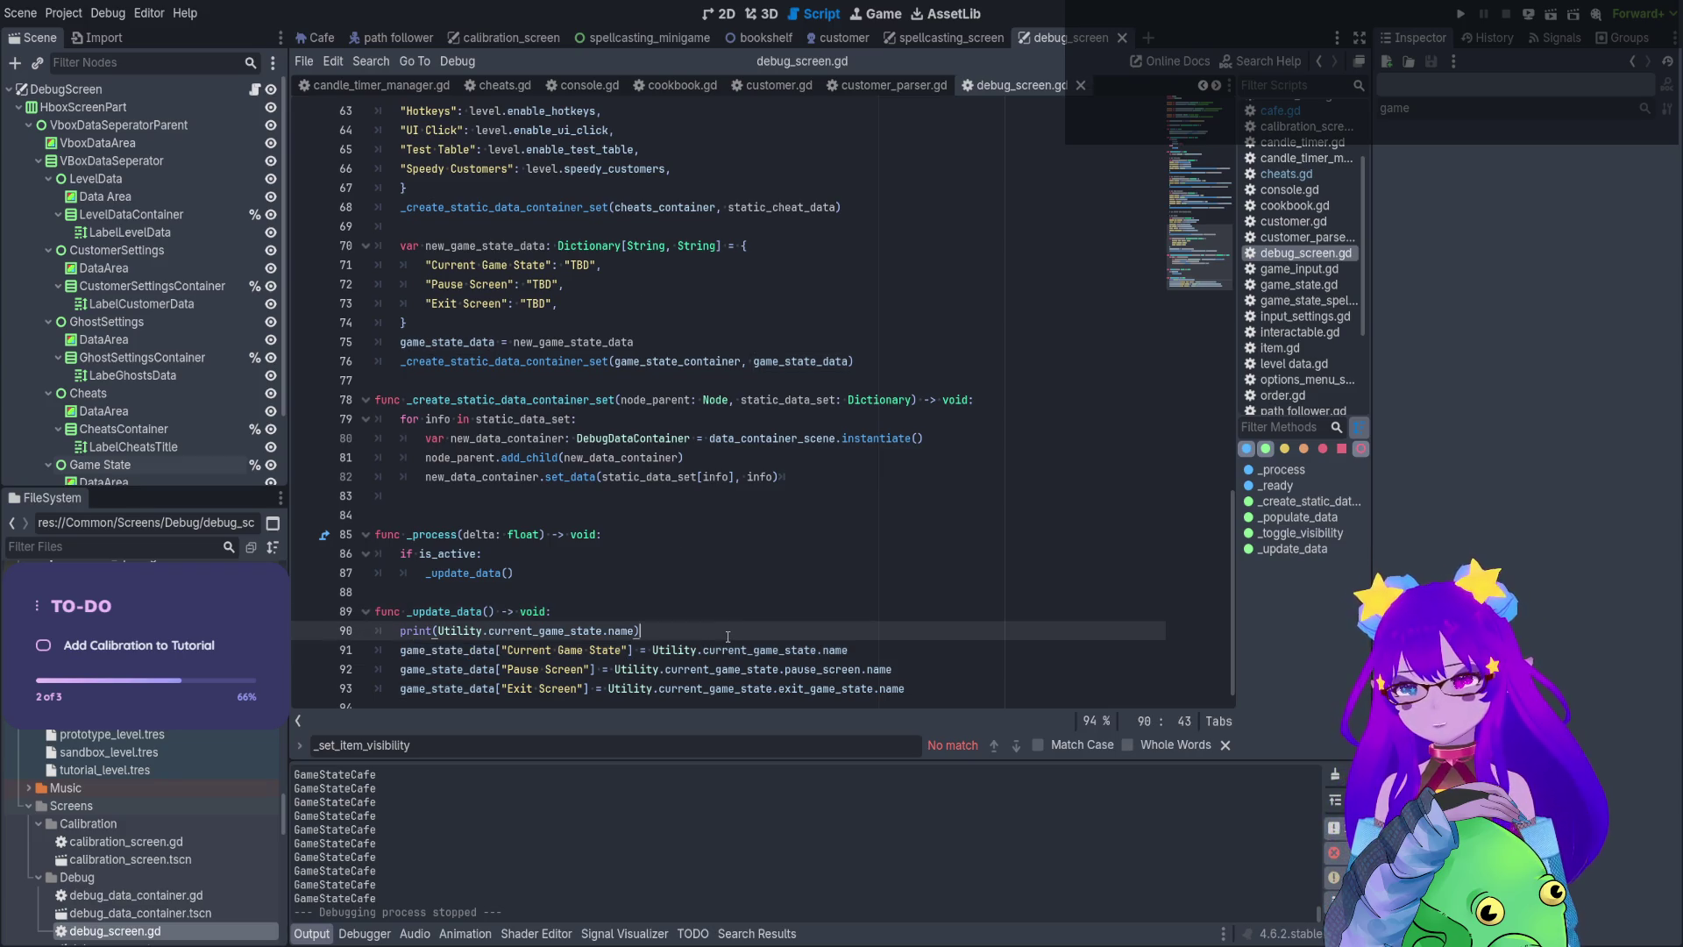
key("ctrl+BackSpace")
key("ctrl+BackSpace")
key("ctrl+BackSpace")
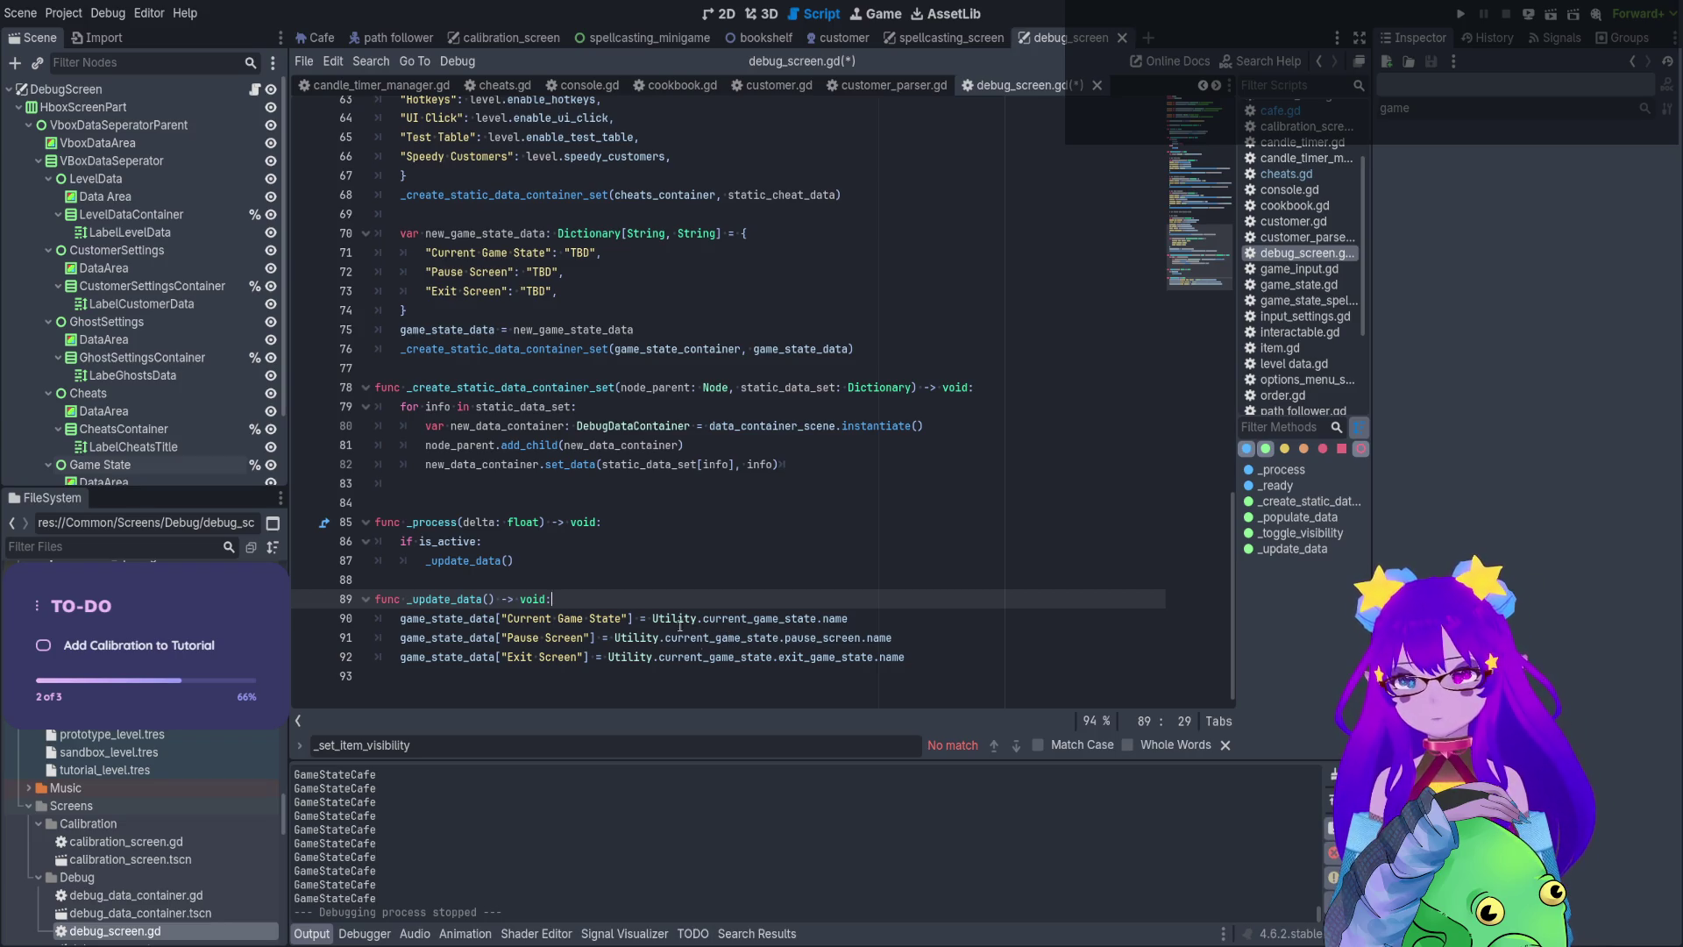
Add a 'for data in game_state_data:' loop below the Exit Screen assignment
double_click(460, 619)
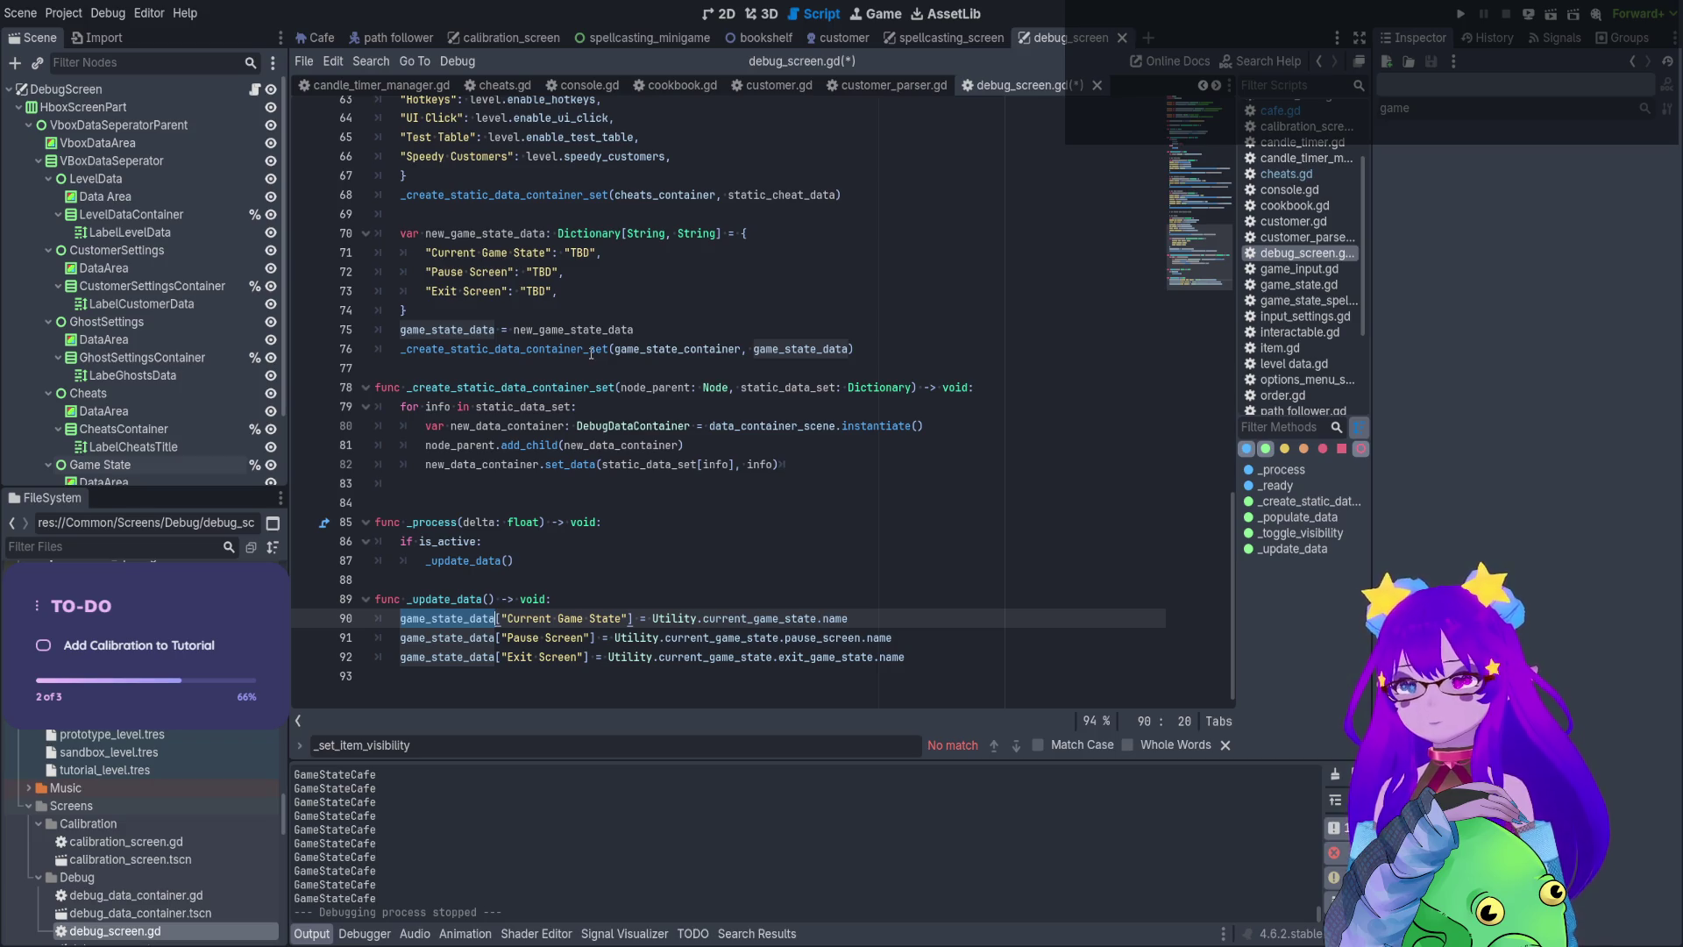
left_click(1017, 657)
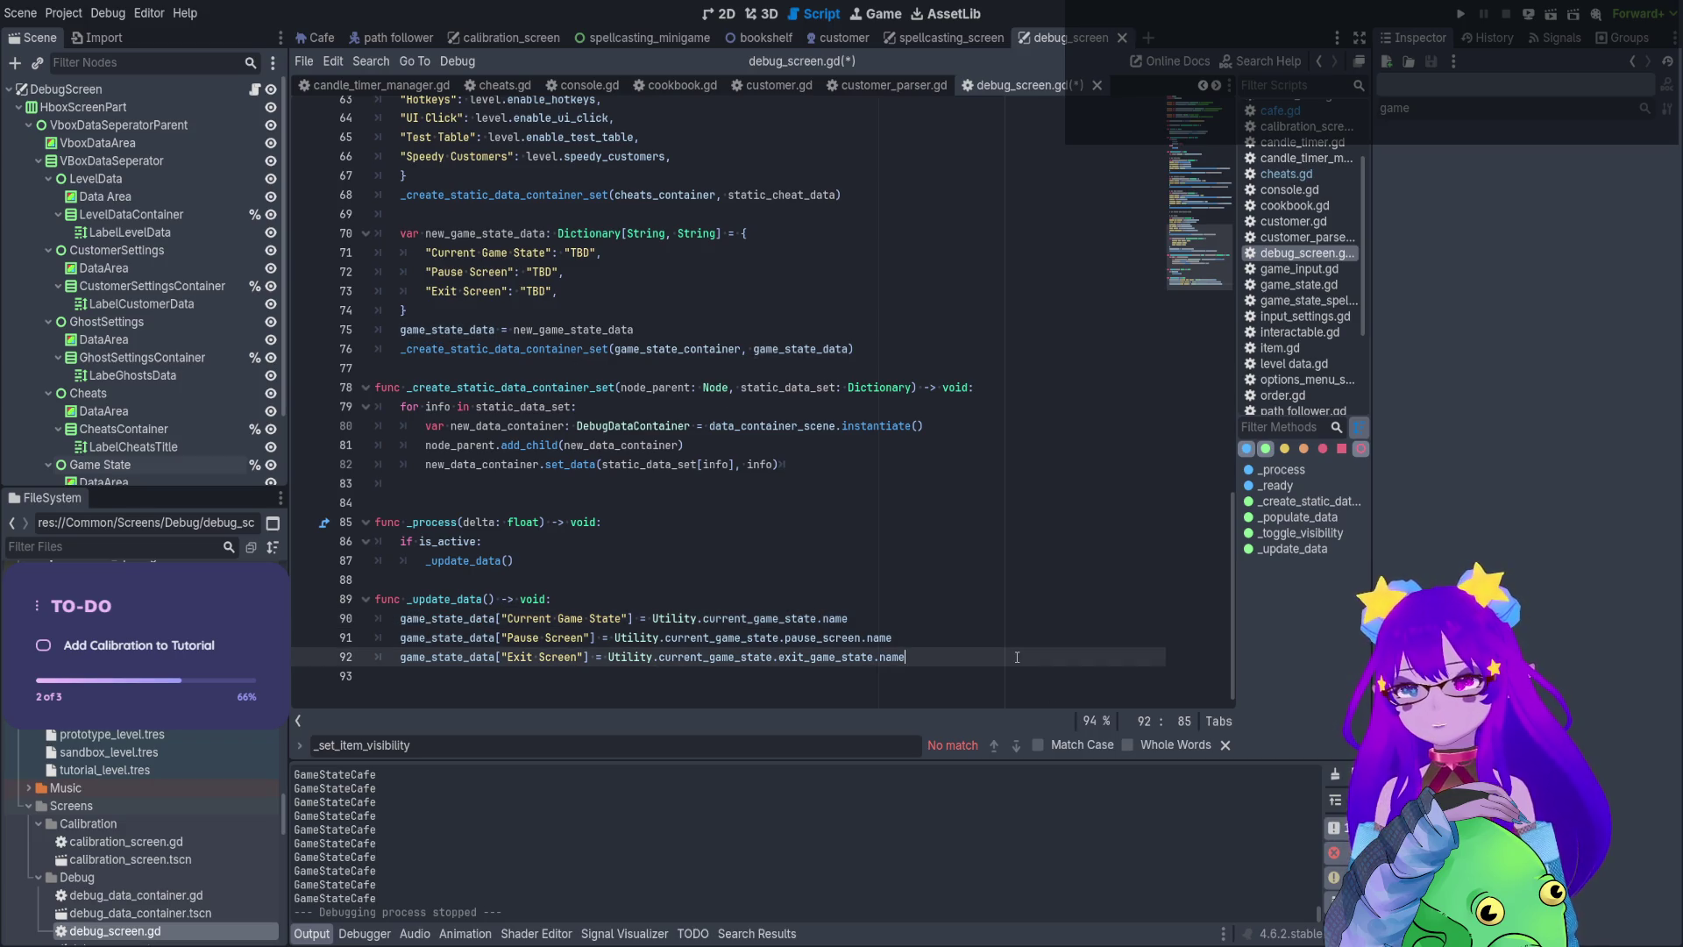
key("Return")
key("Return")
type("for game")
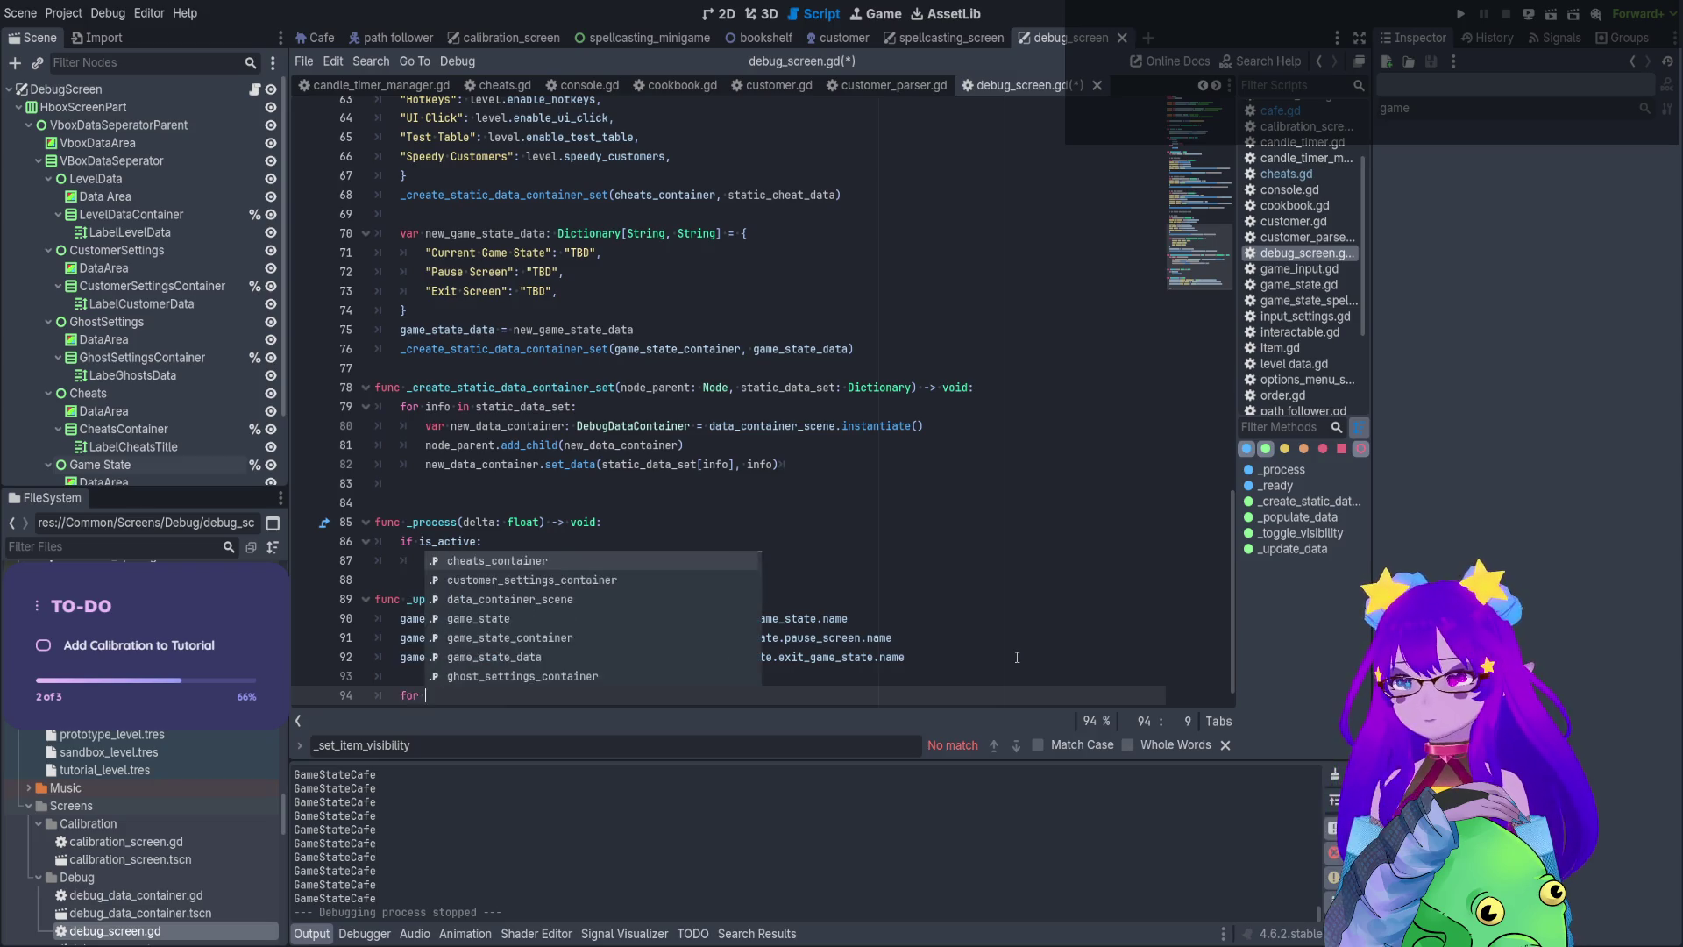
key("Down")
key("Down")
key("Return")
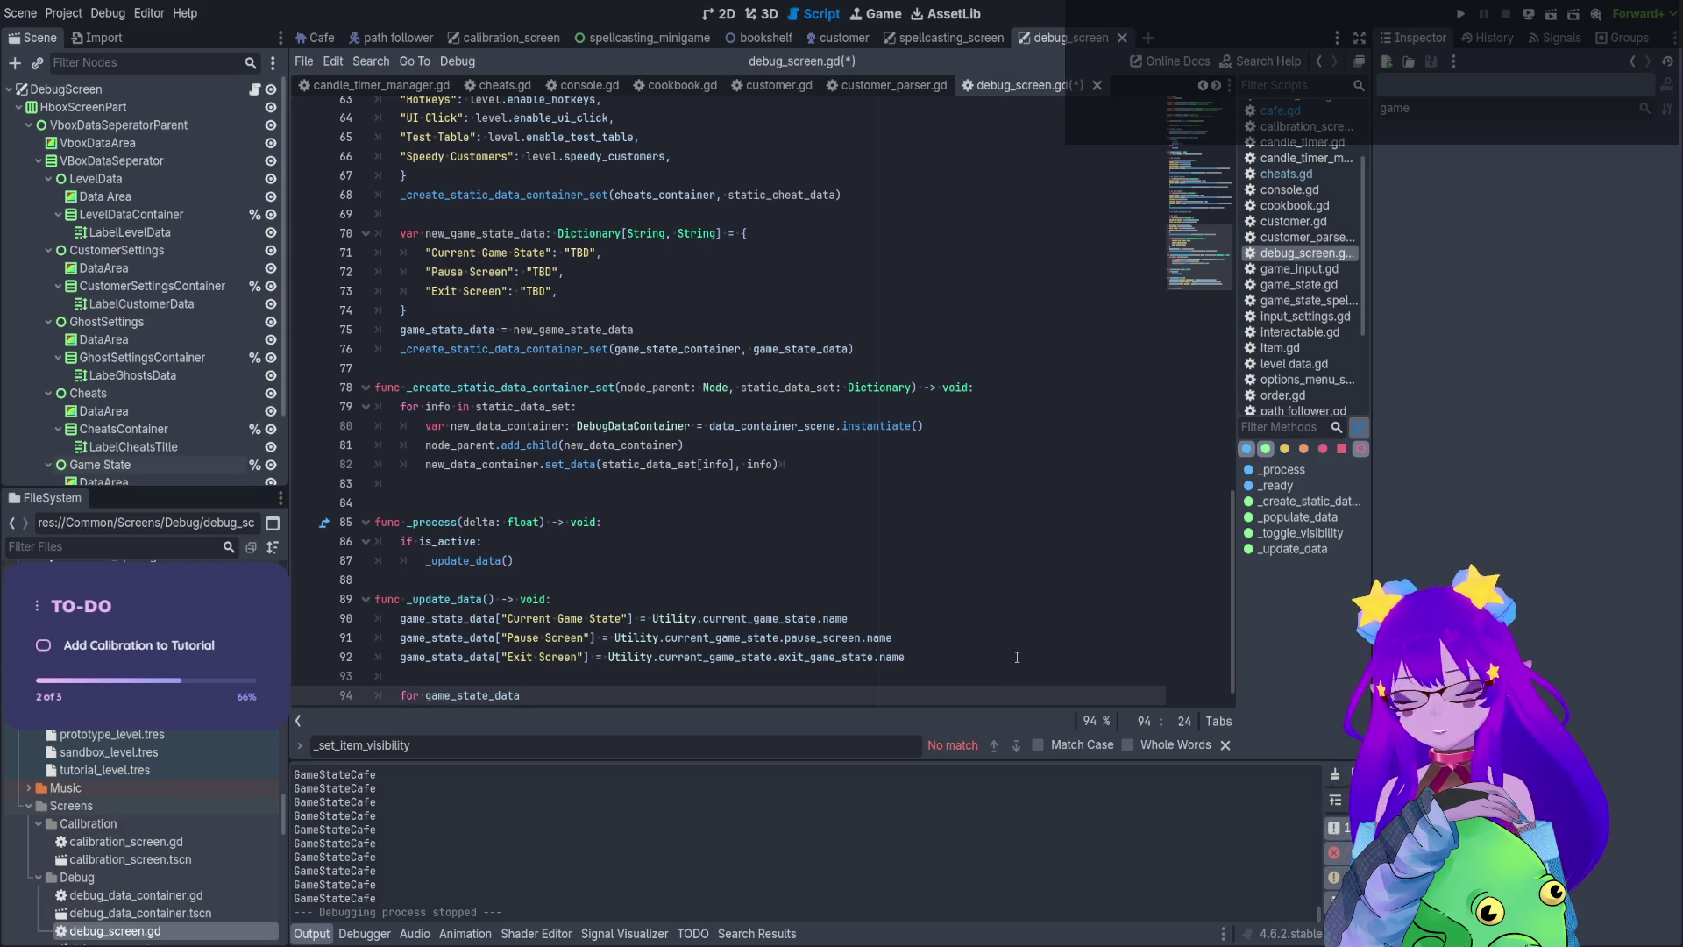
key("ctrl+Left")
type("data in")
key("Right")
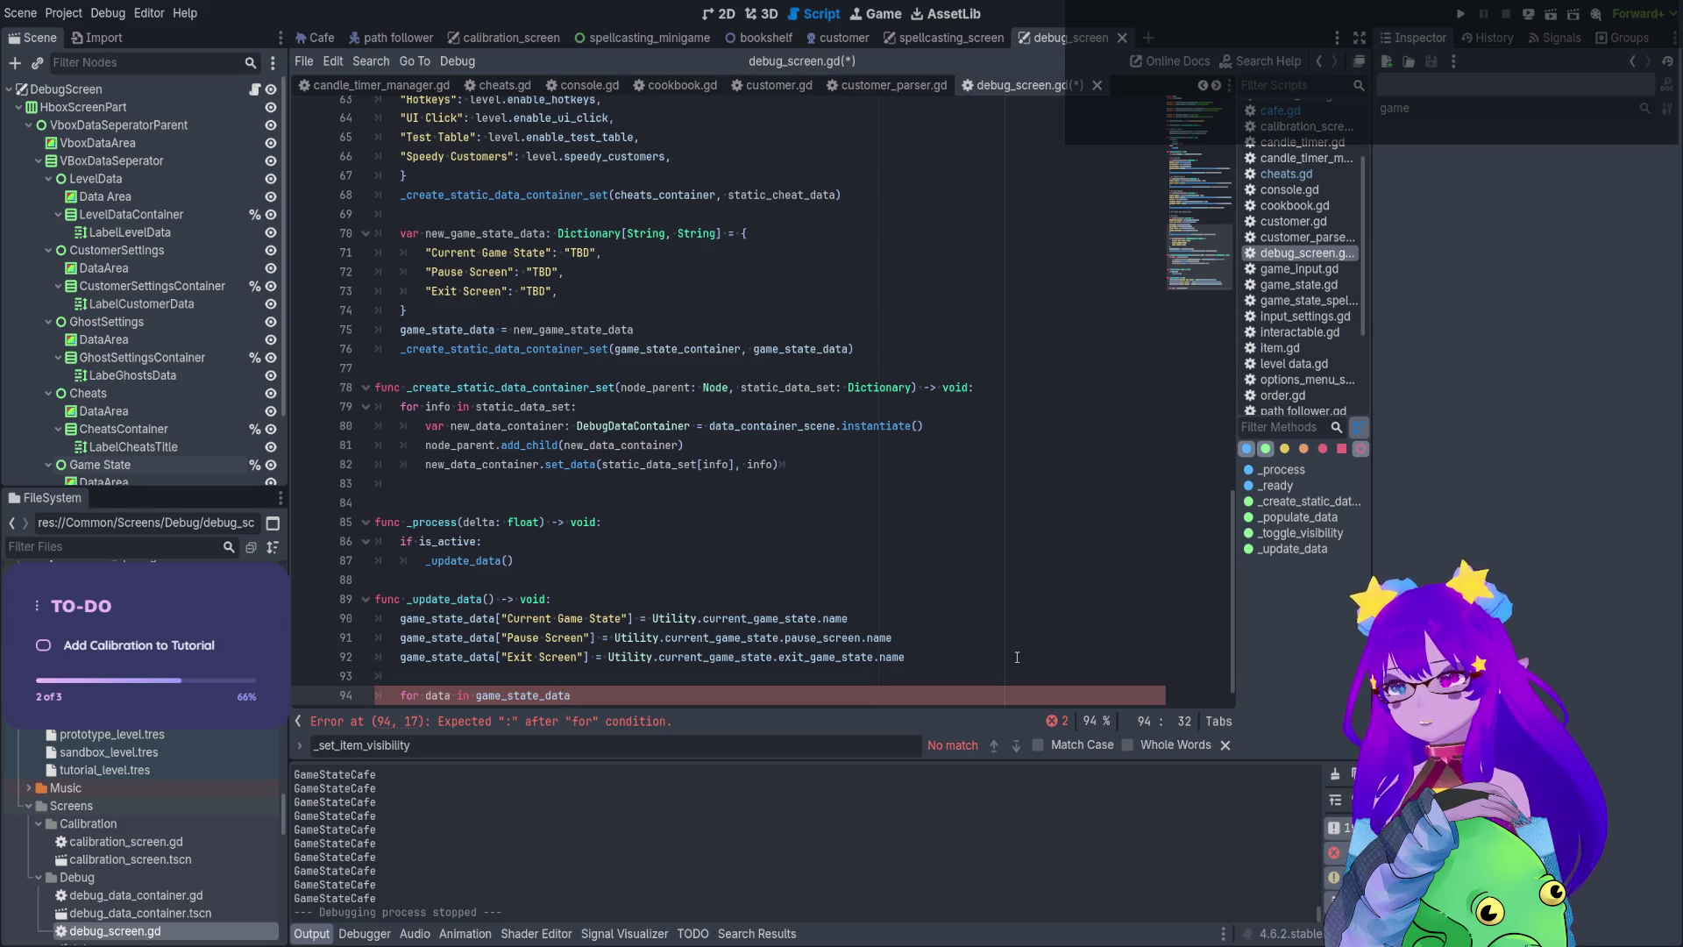
scroll(949, 593, "down", 1)
double_click(570, 444)
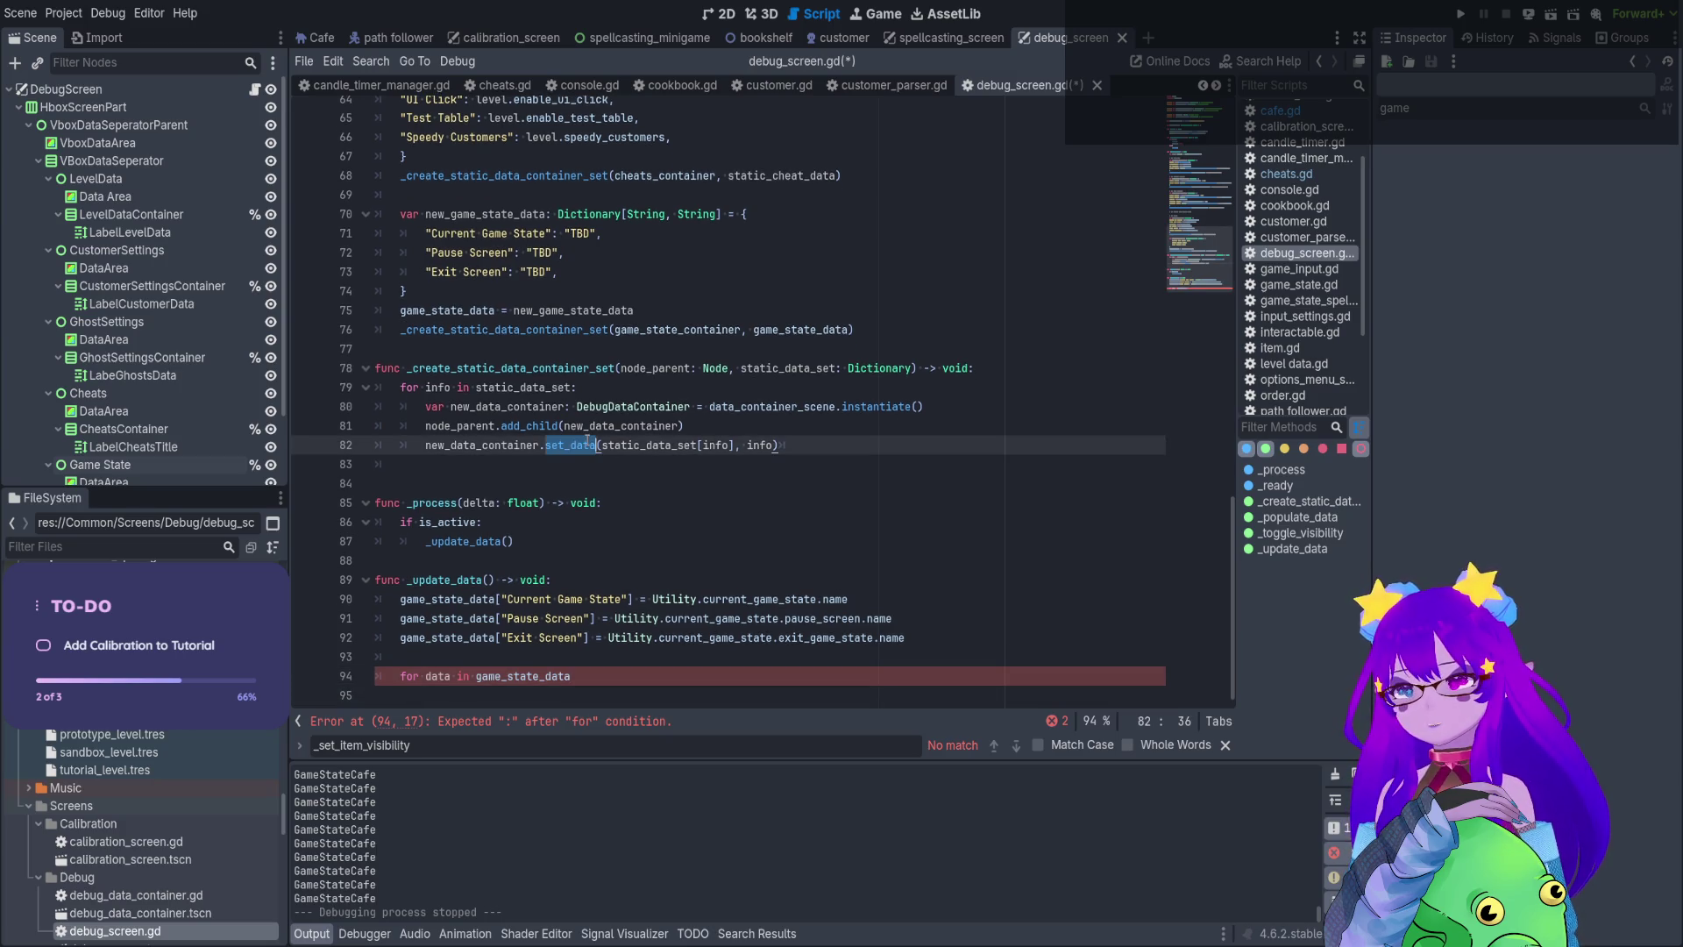
left_click(590, 679)
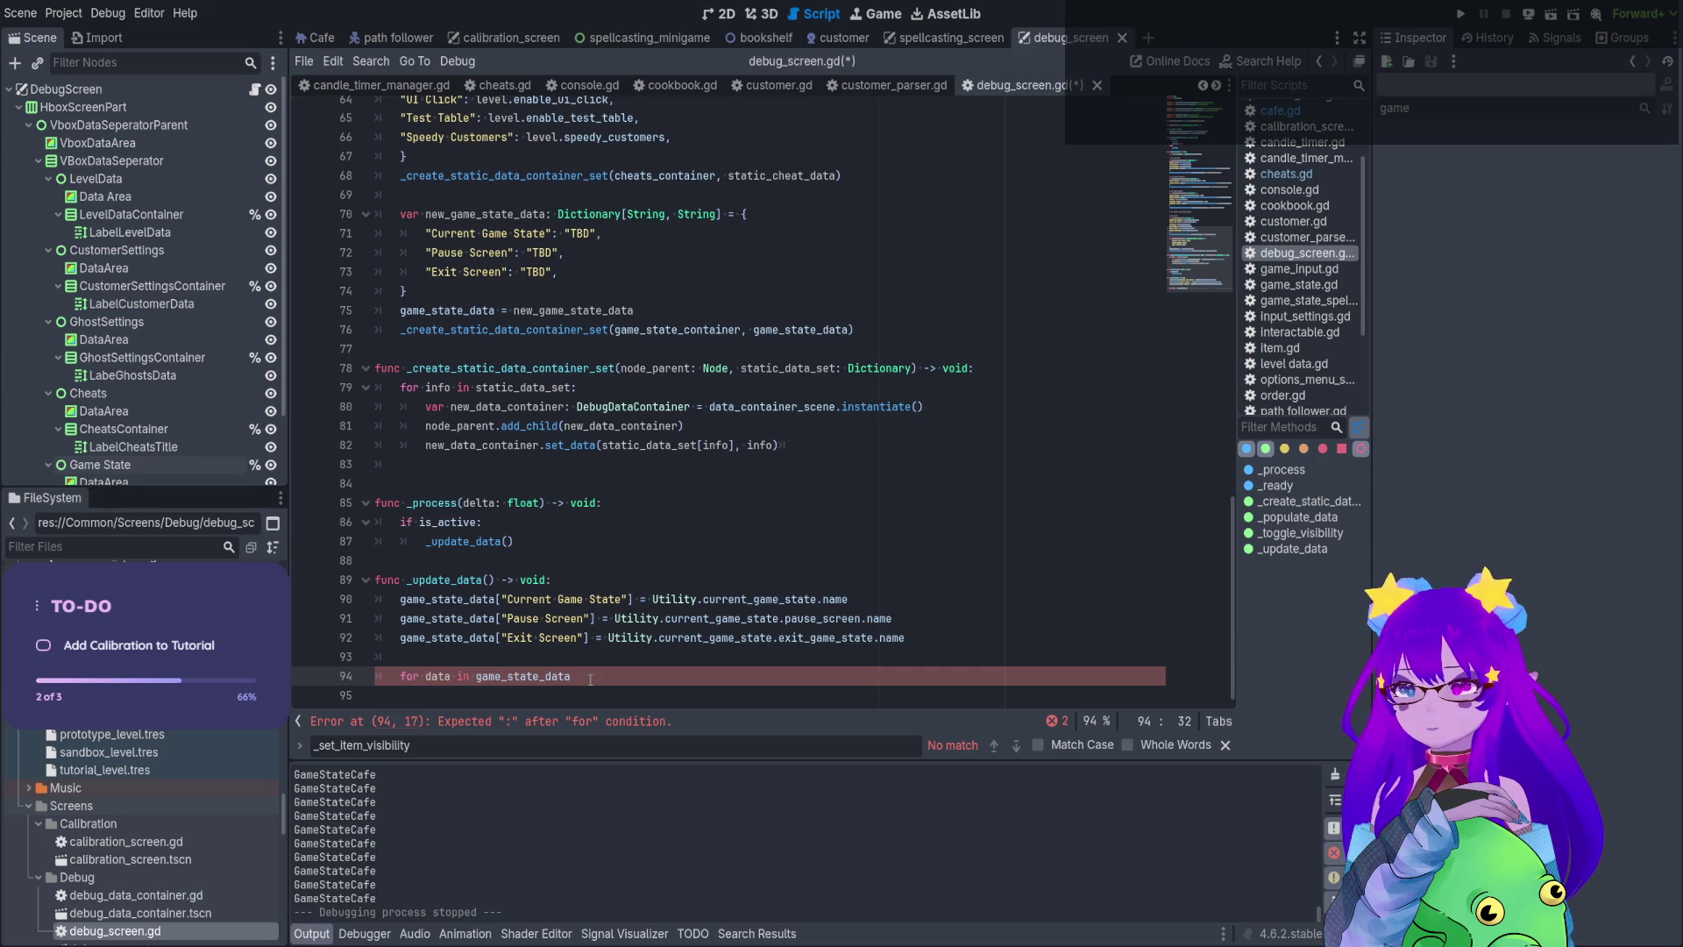
type(":")
key("Return")
Start the loop body with game_state_data[data].set_data(data, ...)
scroll(654, 599, "down", 1)
type("game_state_data")
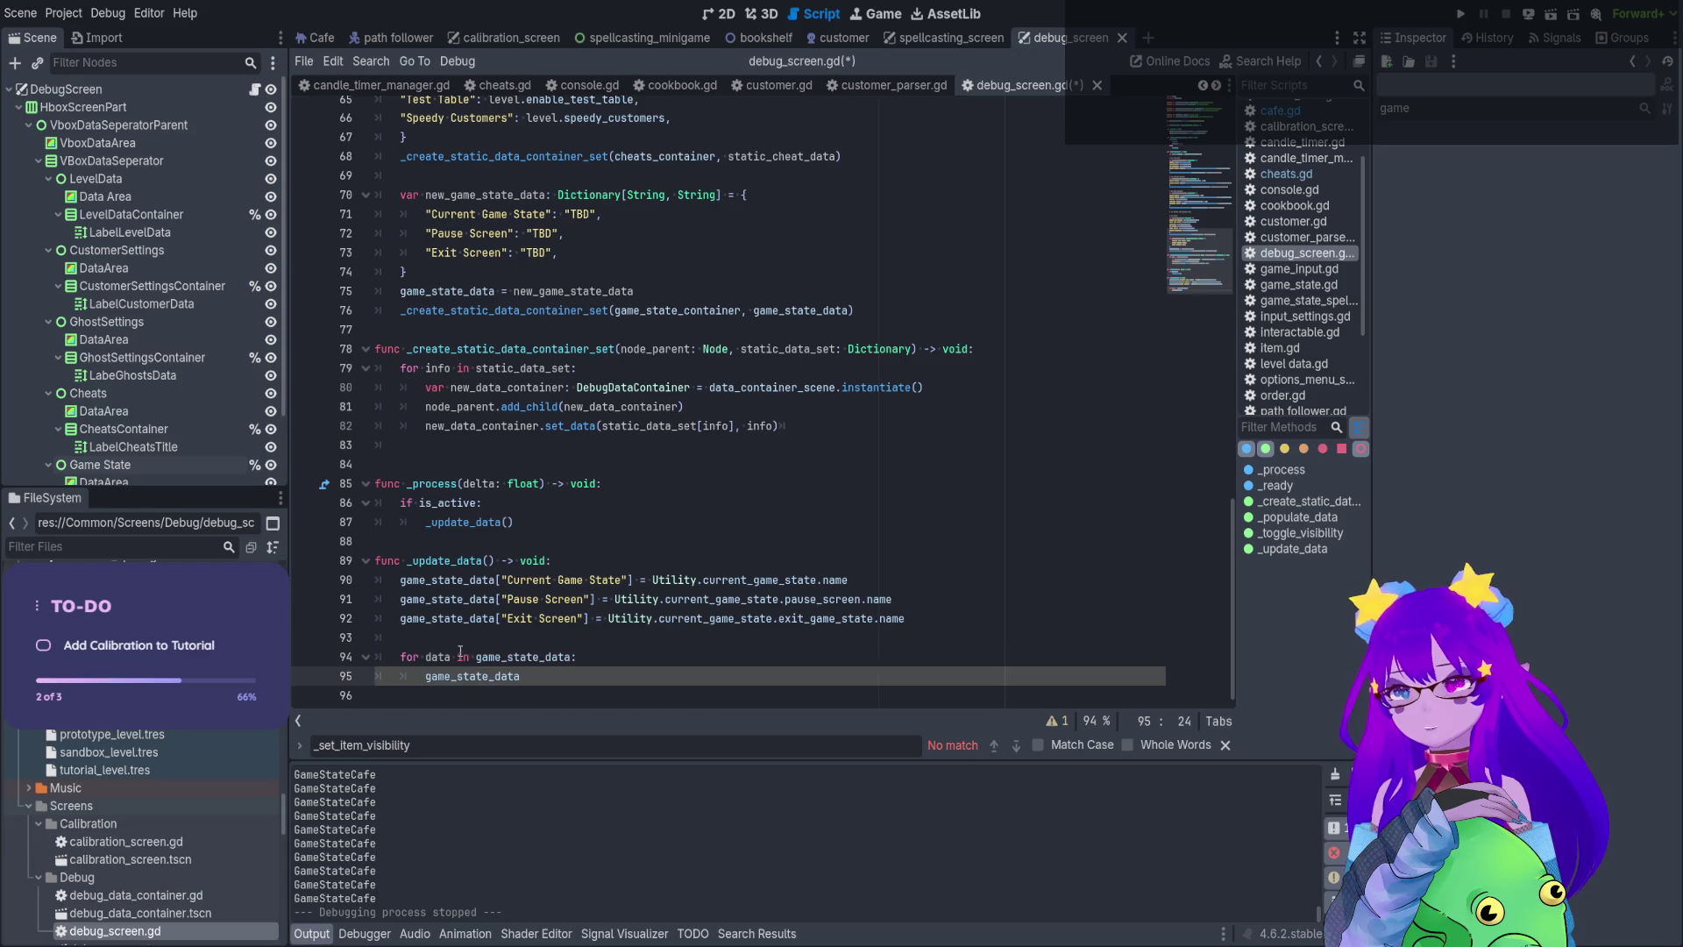
double_click(438, 657)
left_click(522, 676)
type("[data]")
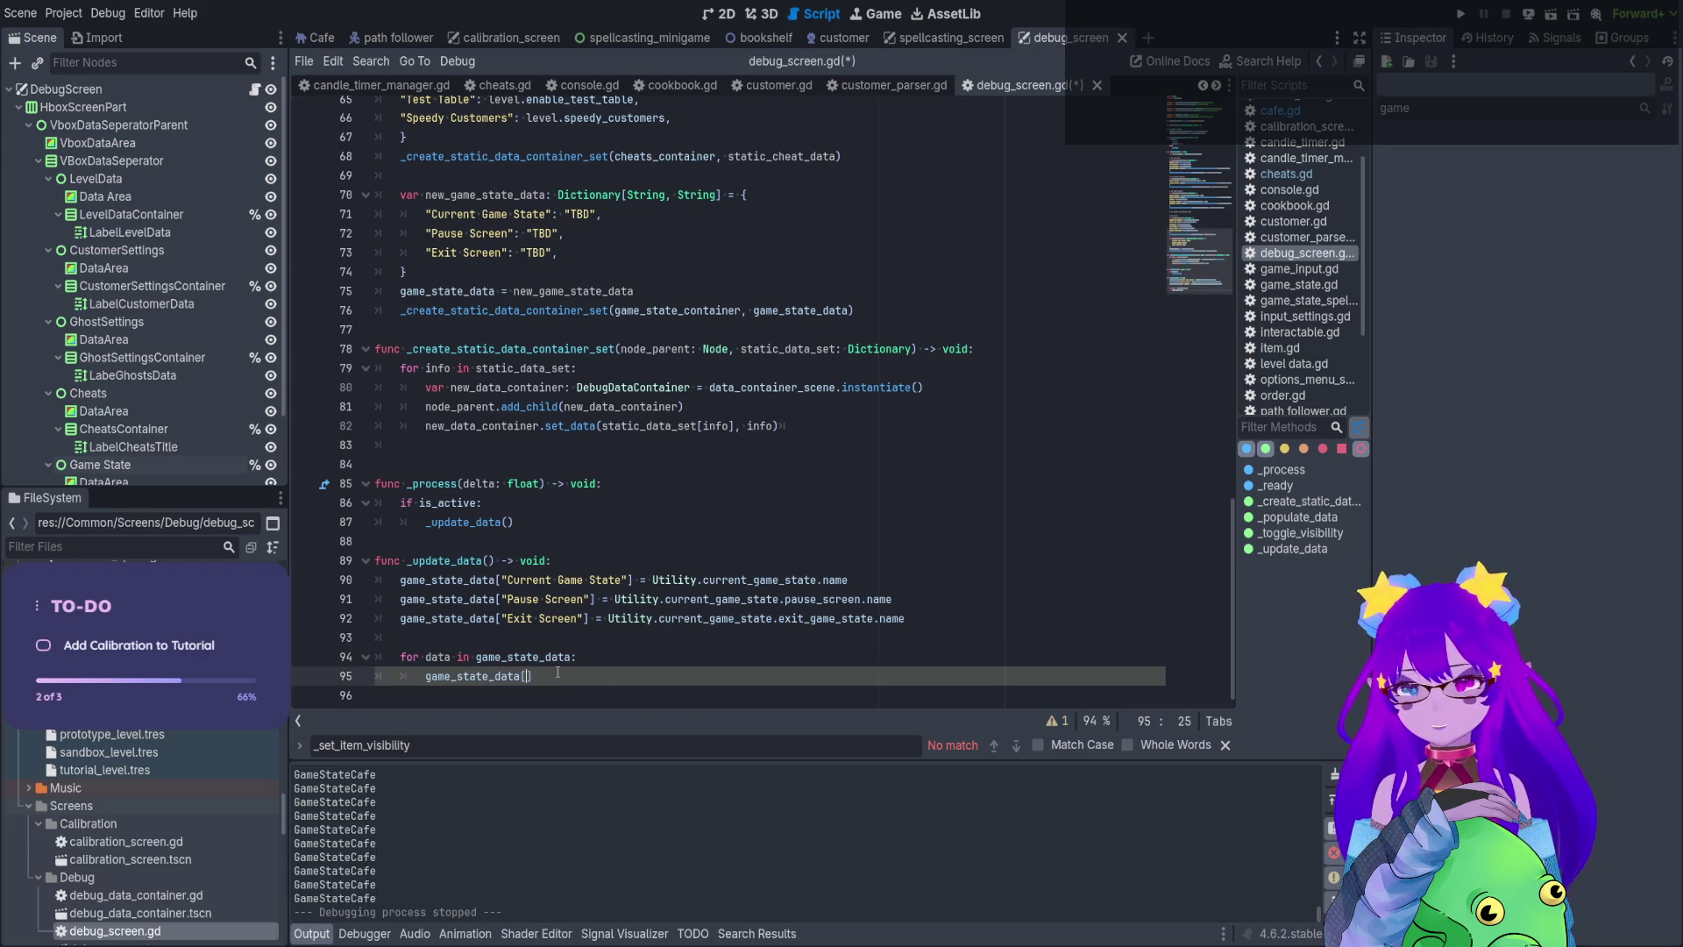
type(".set")
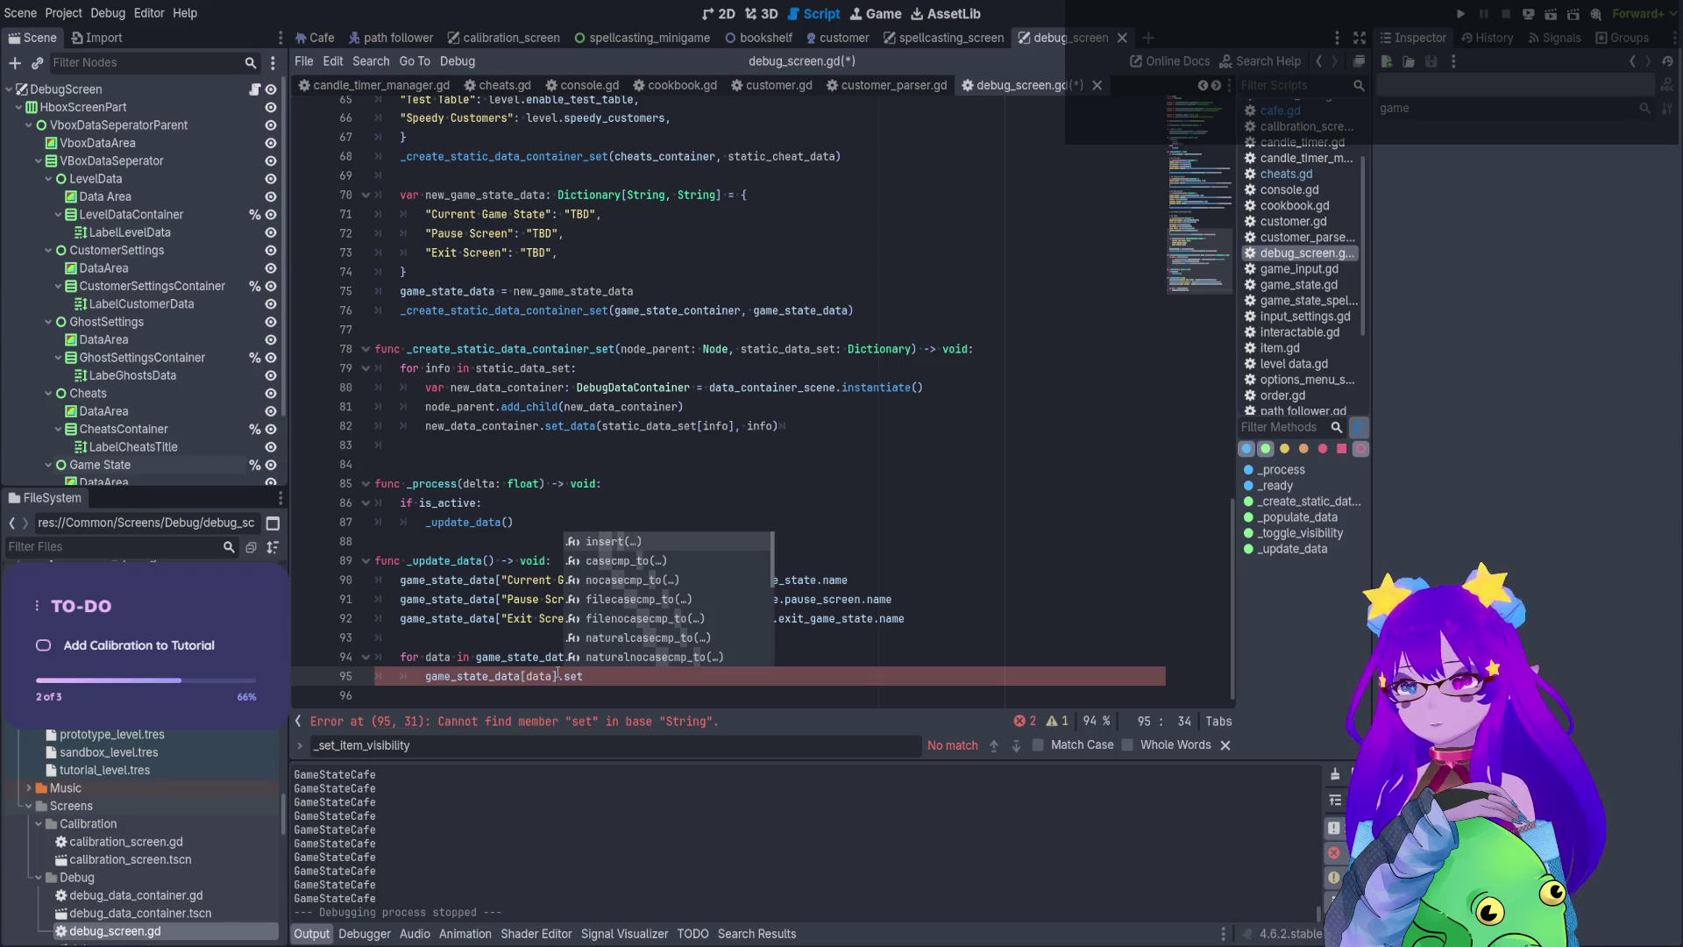
type("_data(")
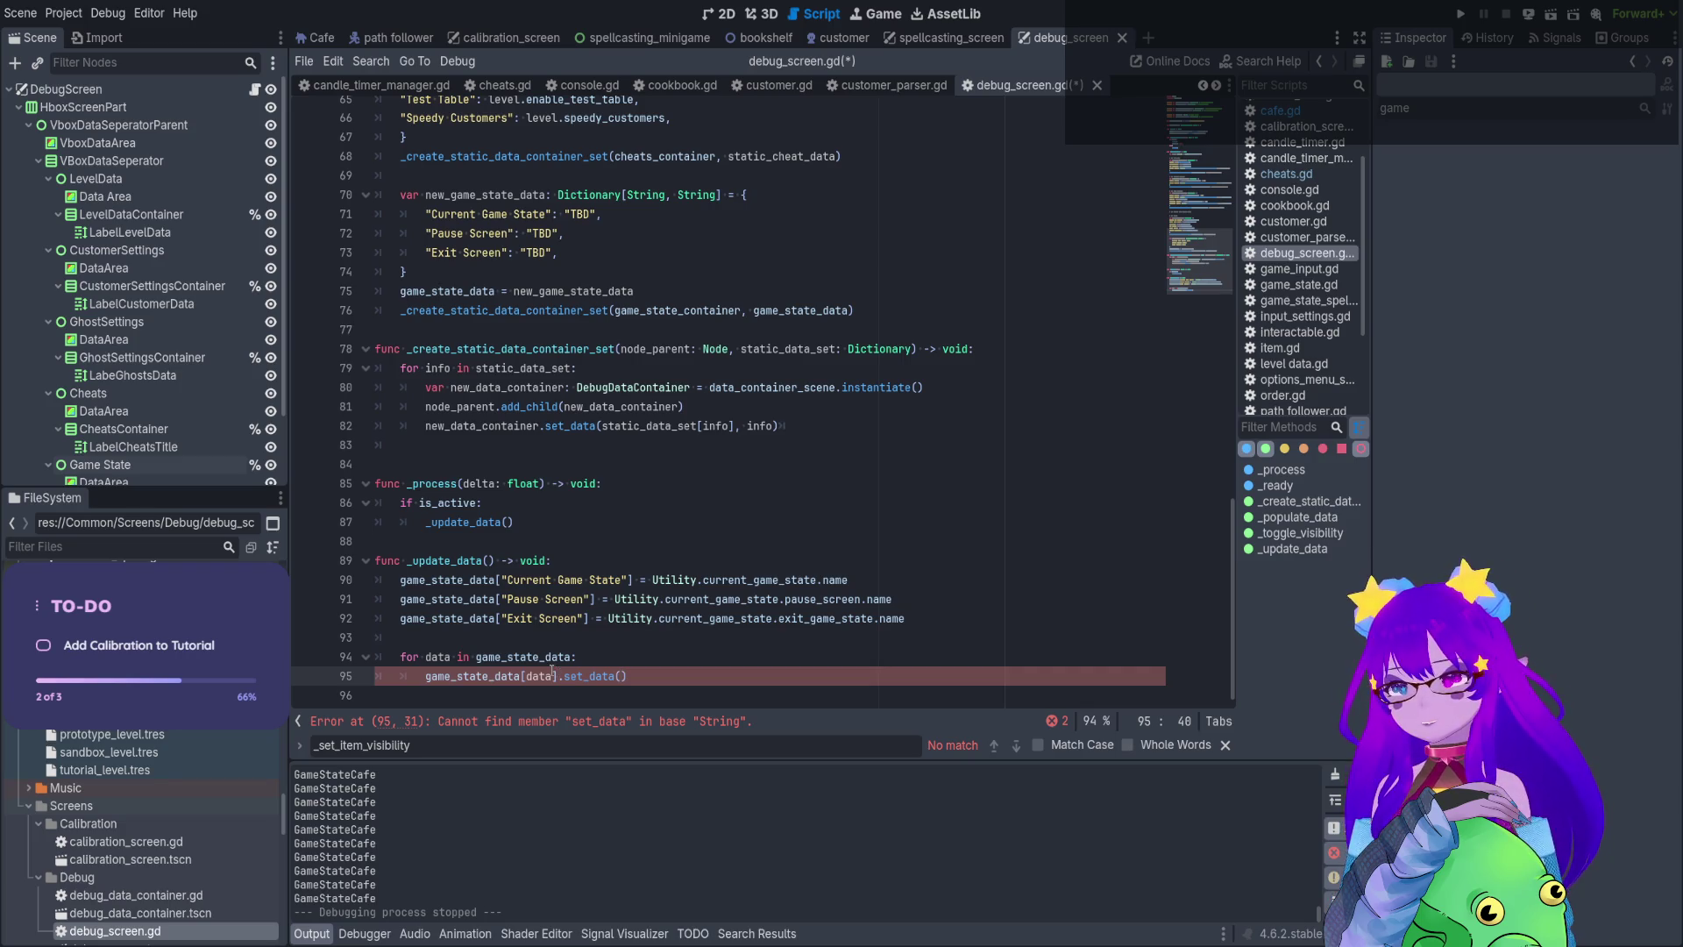
double_click(442, 660)
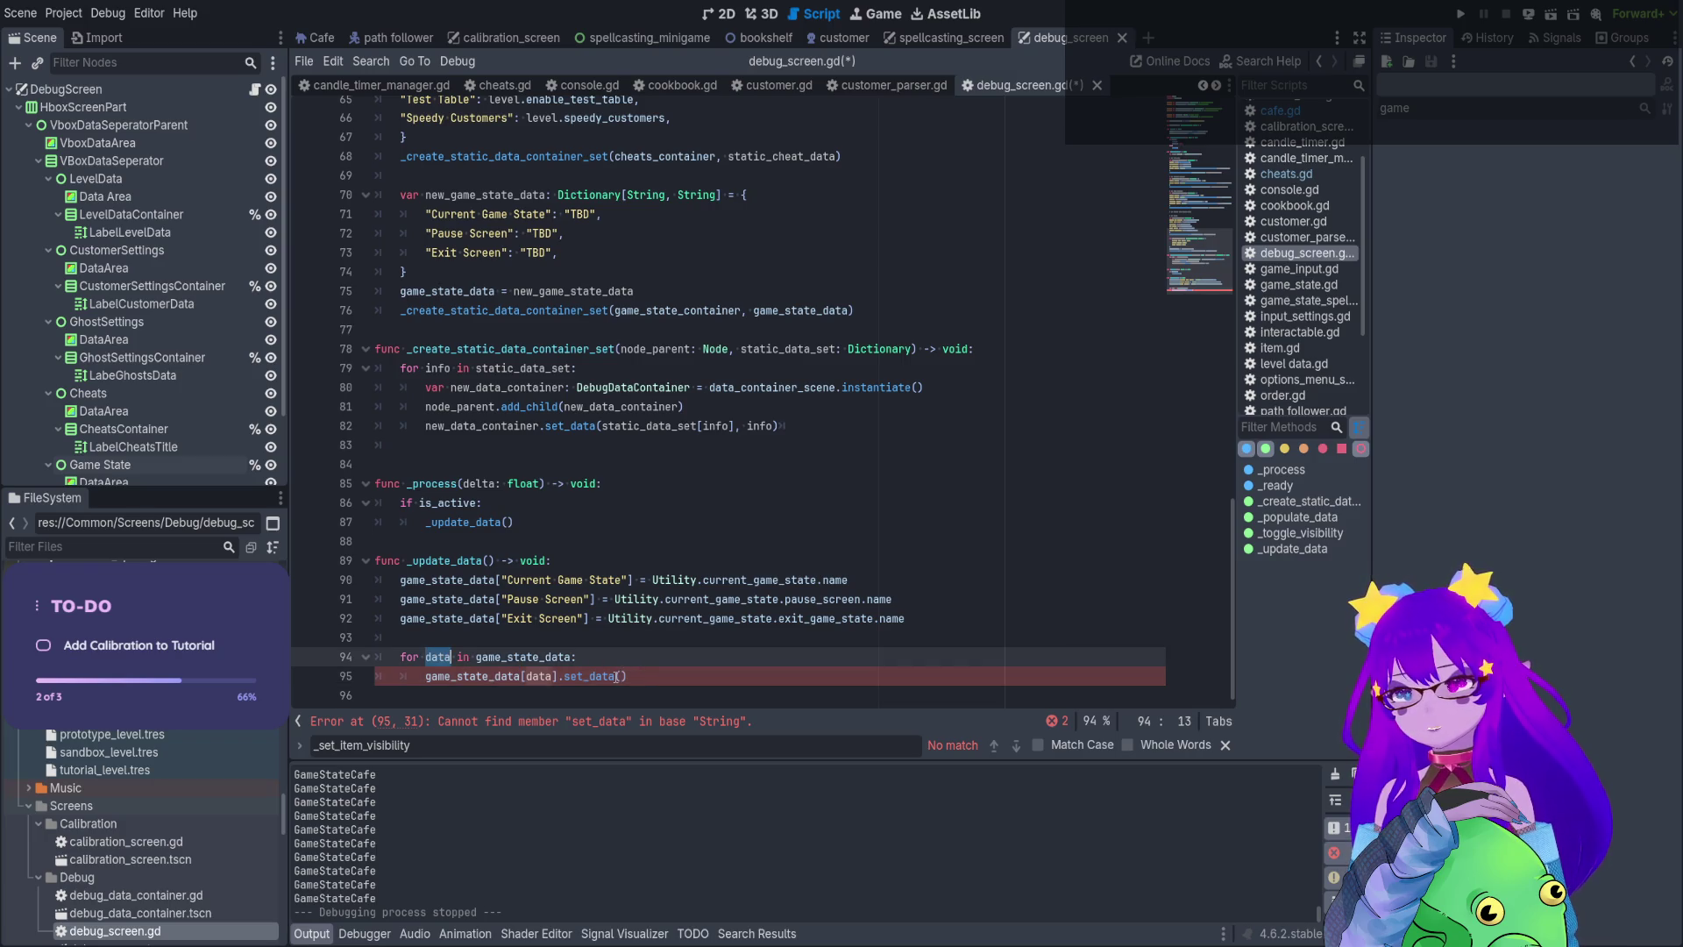
left_click(626, 679)
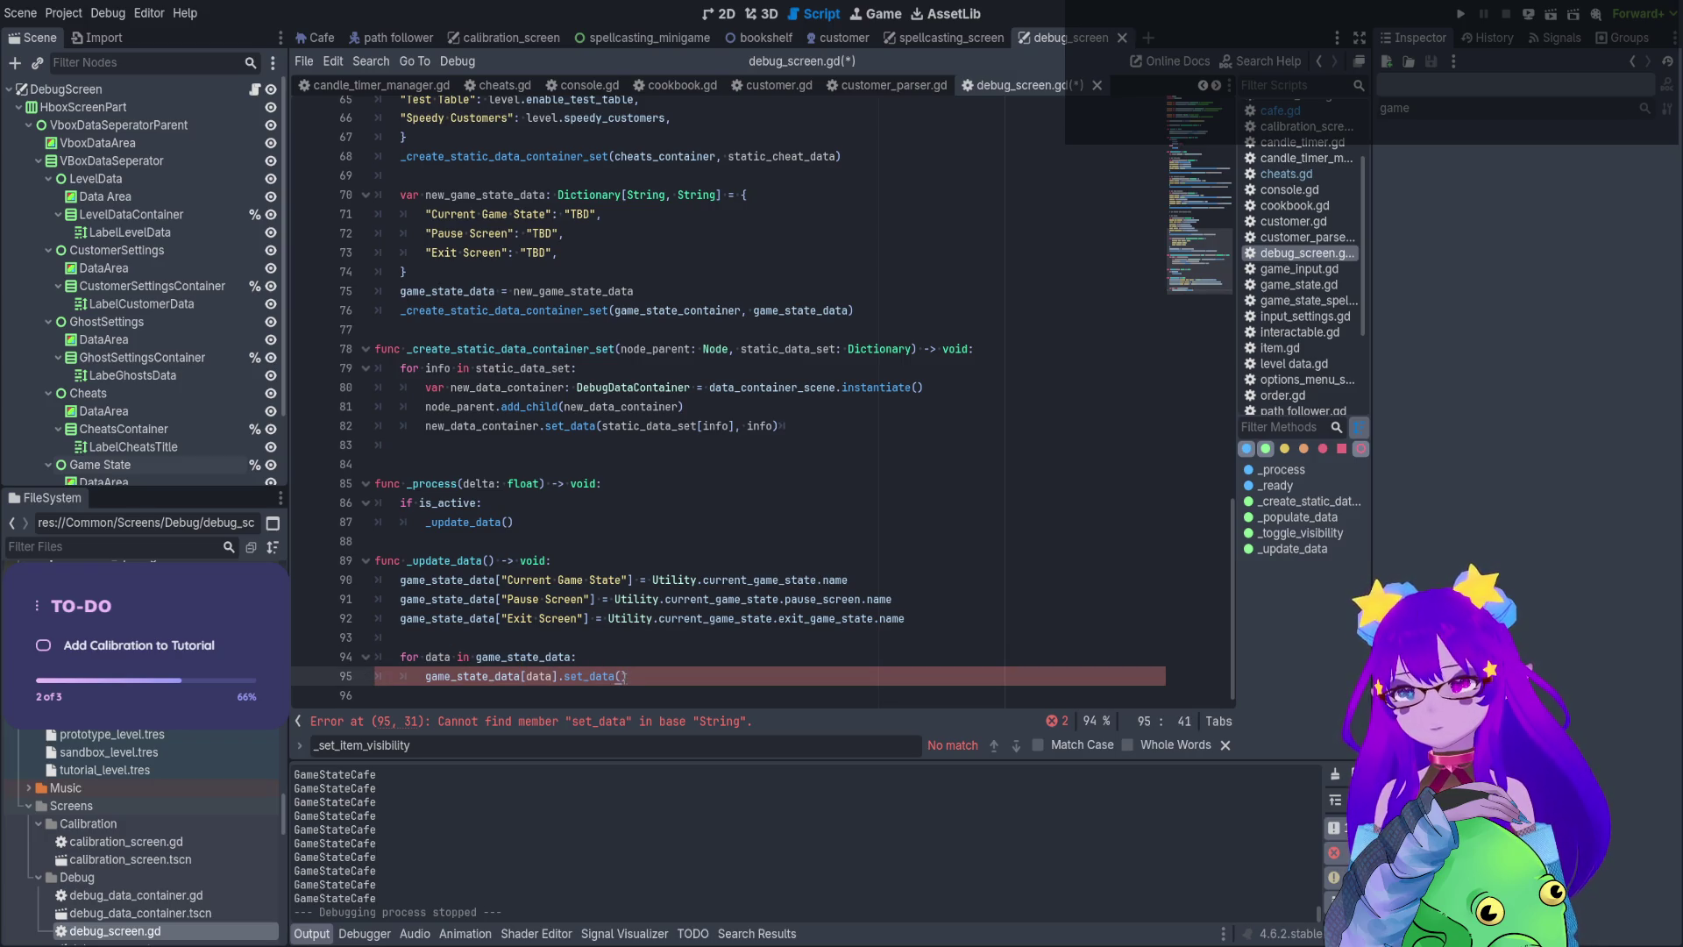
type("data")
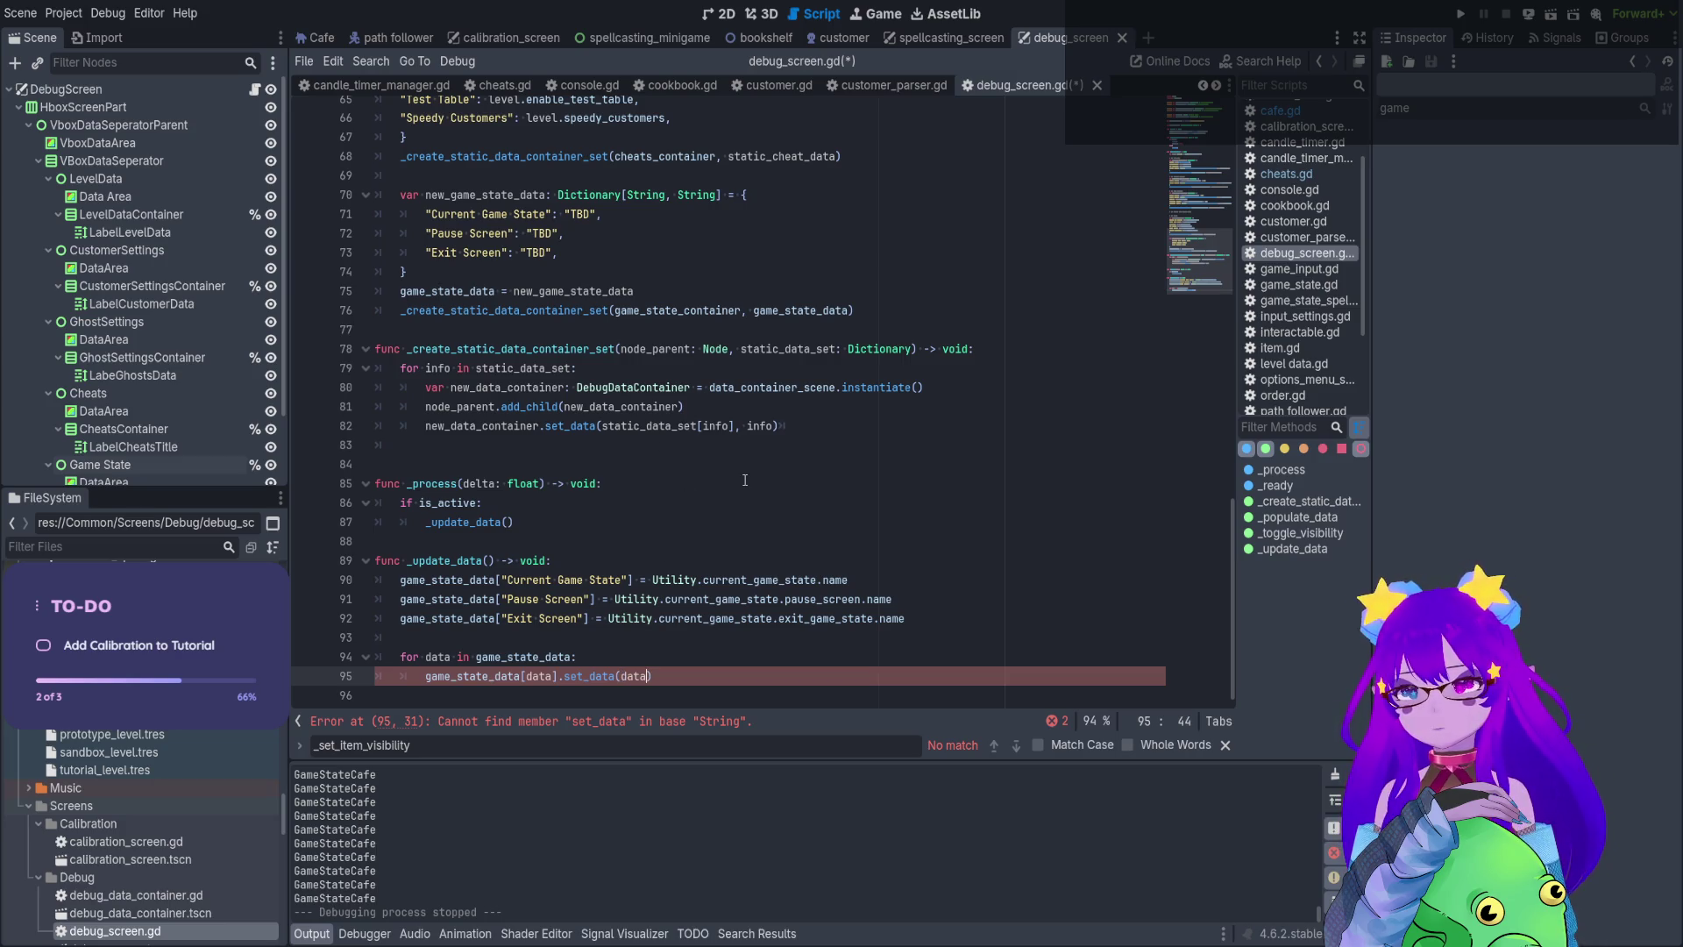
type(",")
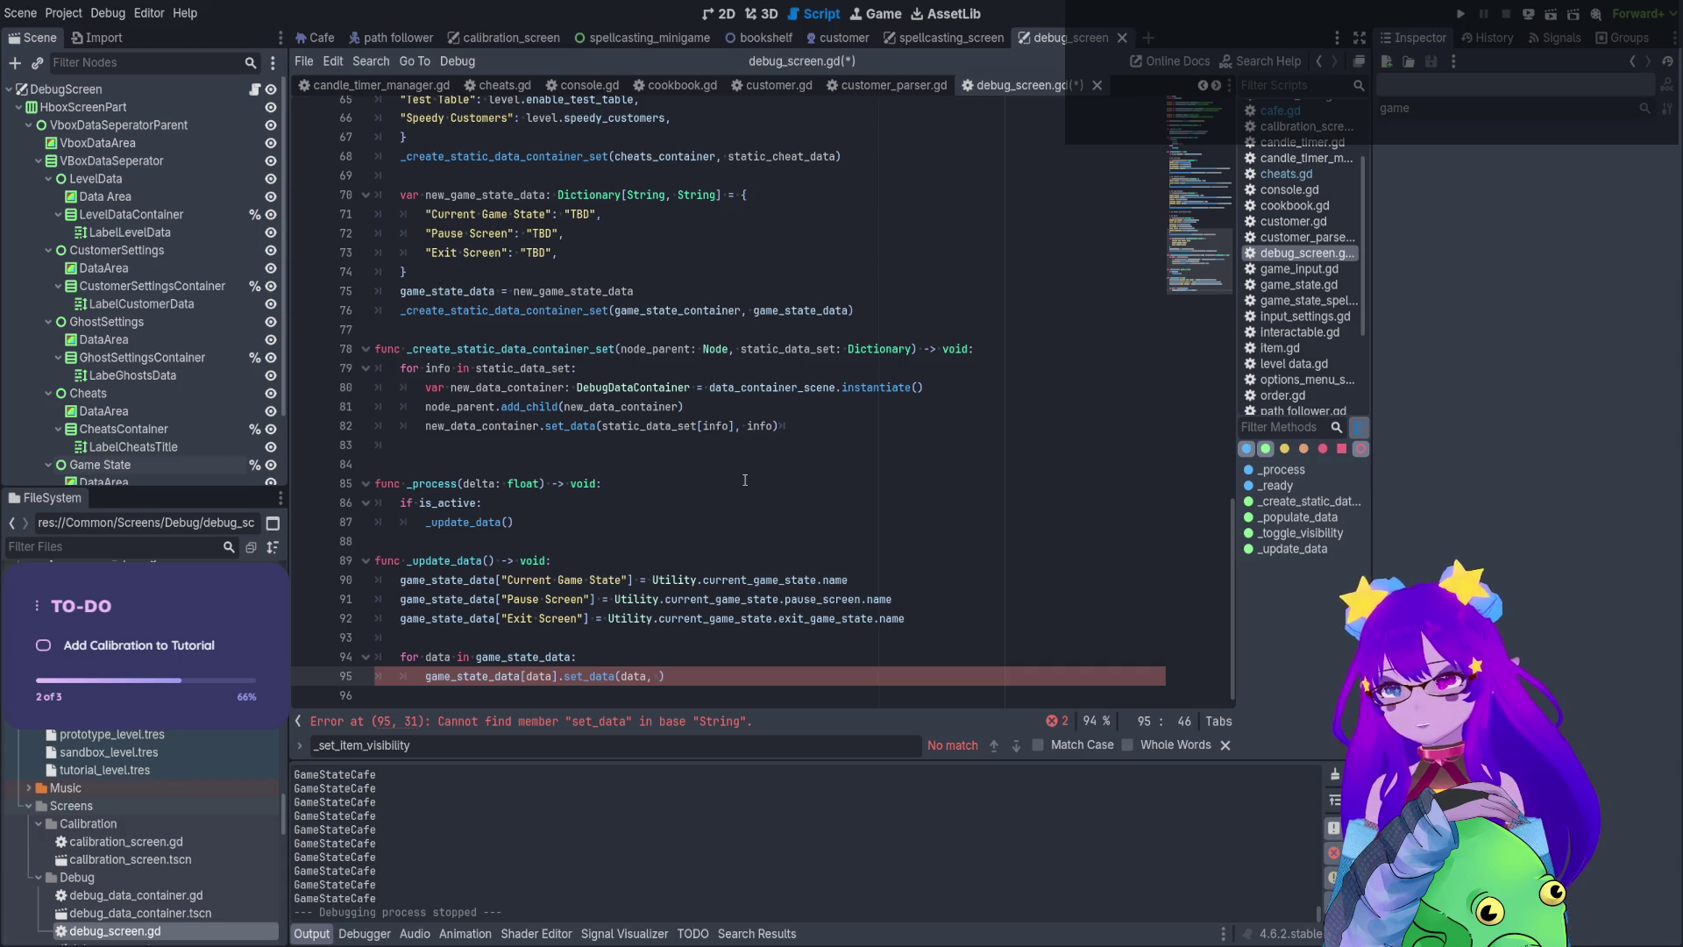
Pass game_state_data[data] as the second set_data argument
double_click(483, 581)
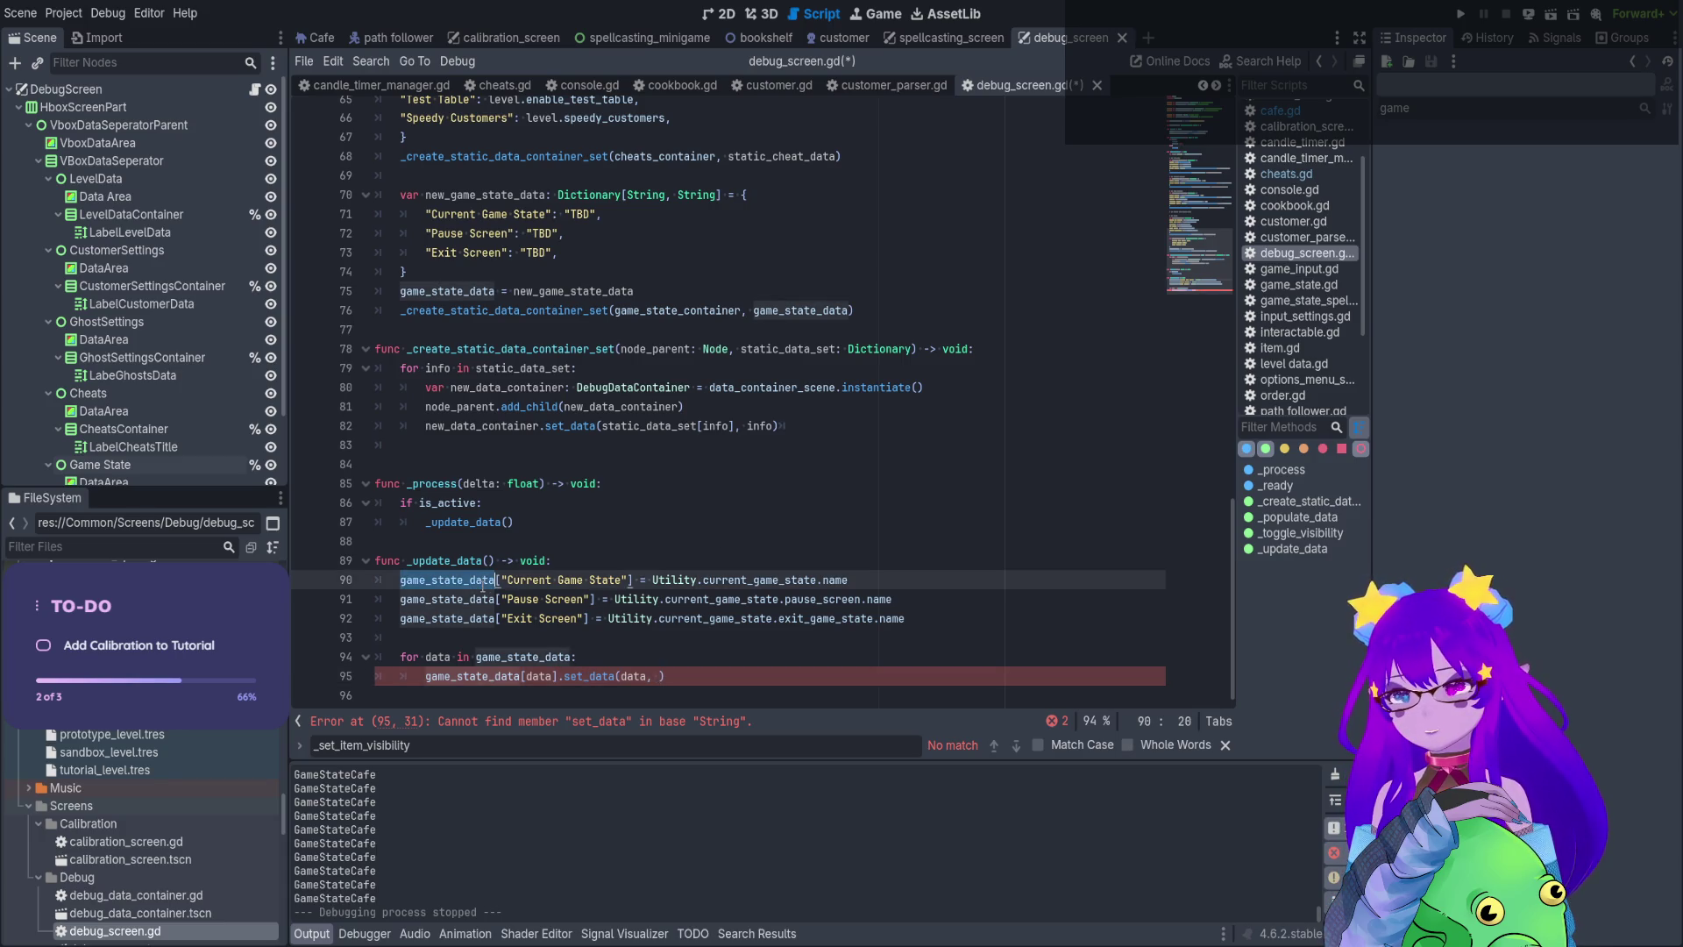
key("ctrl+c")
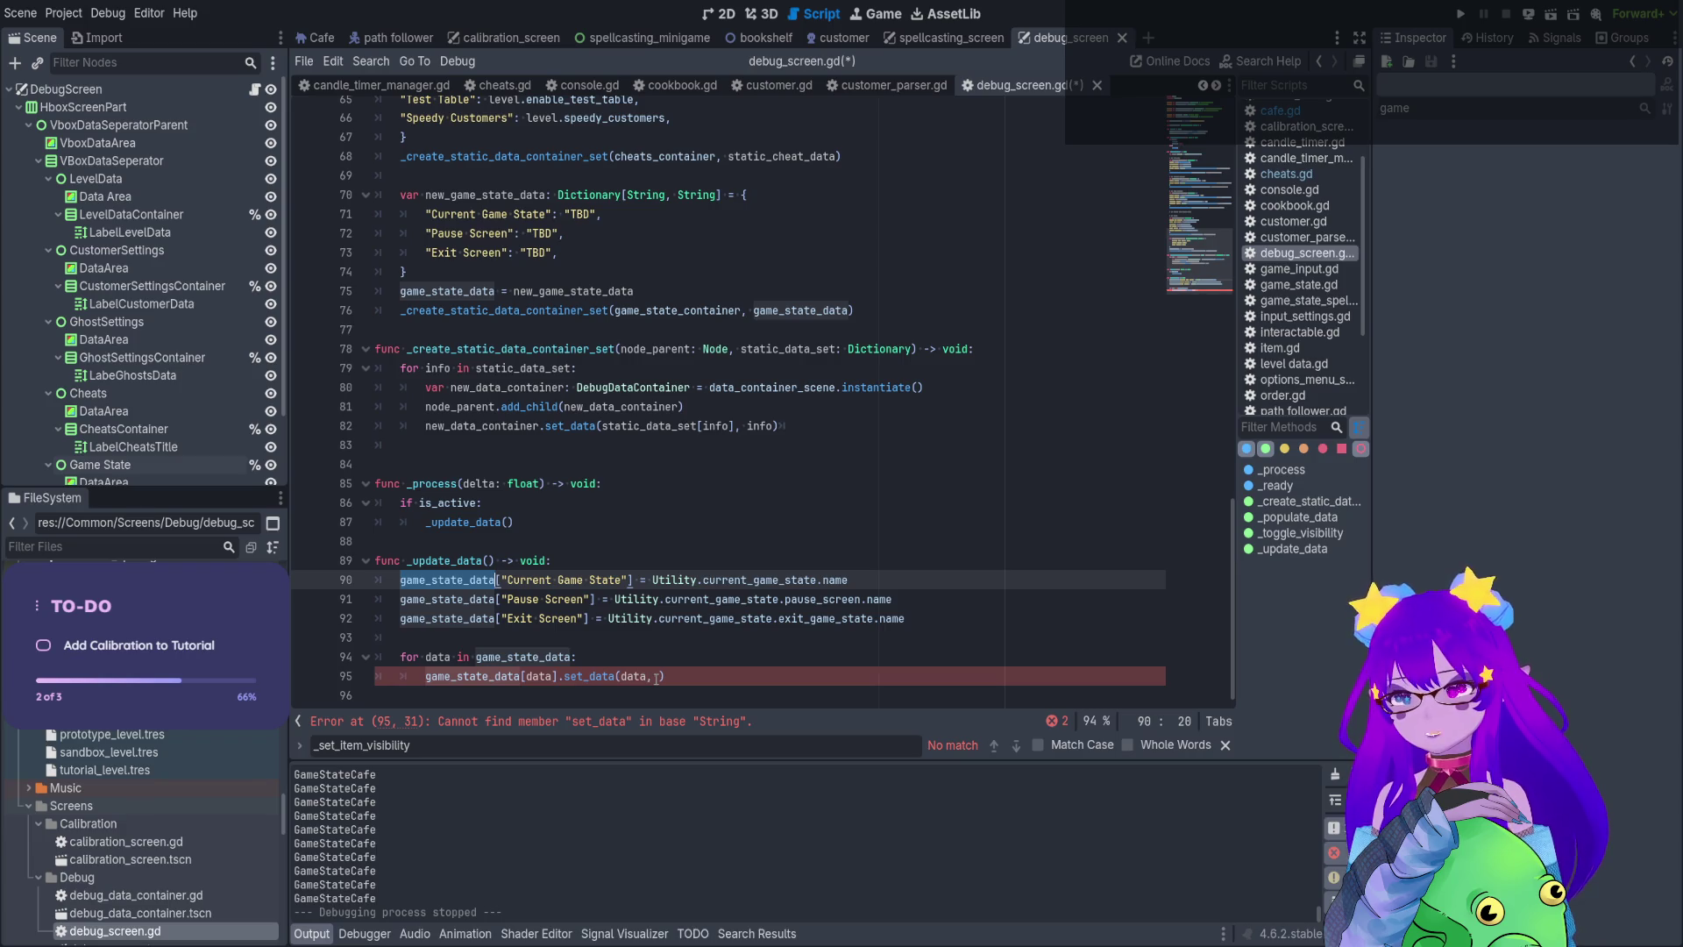
left_click(658, 677)
key("ctrl+v")
type("[data")
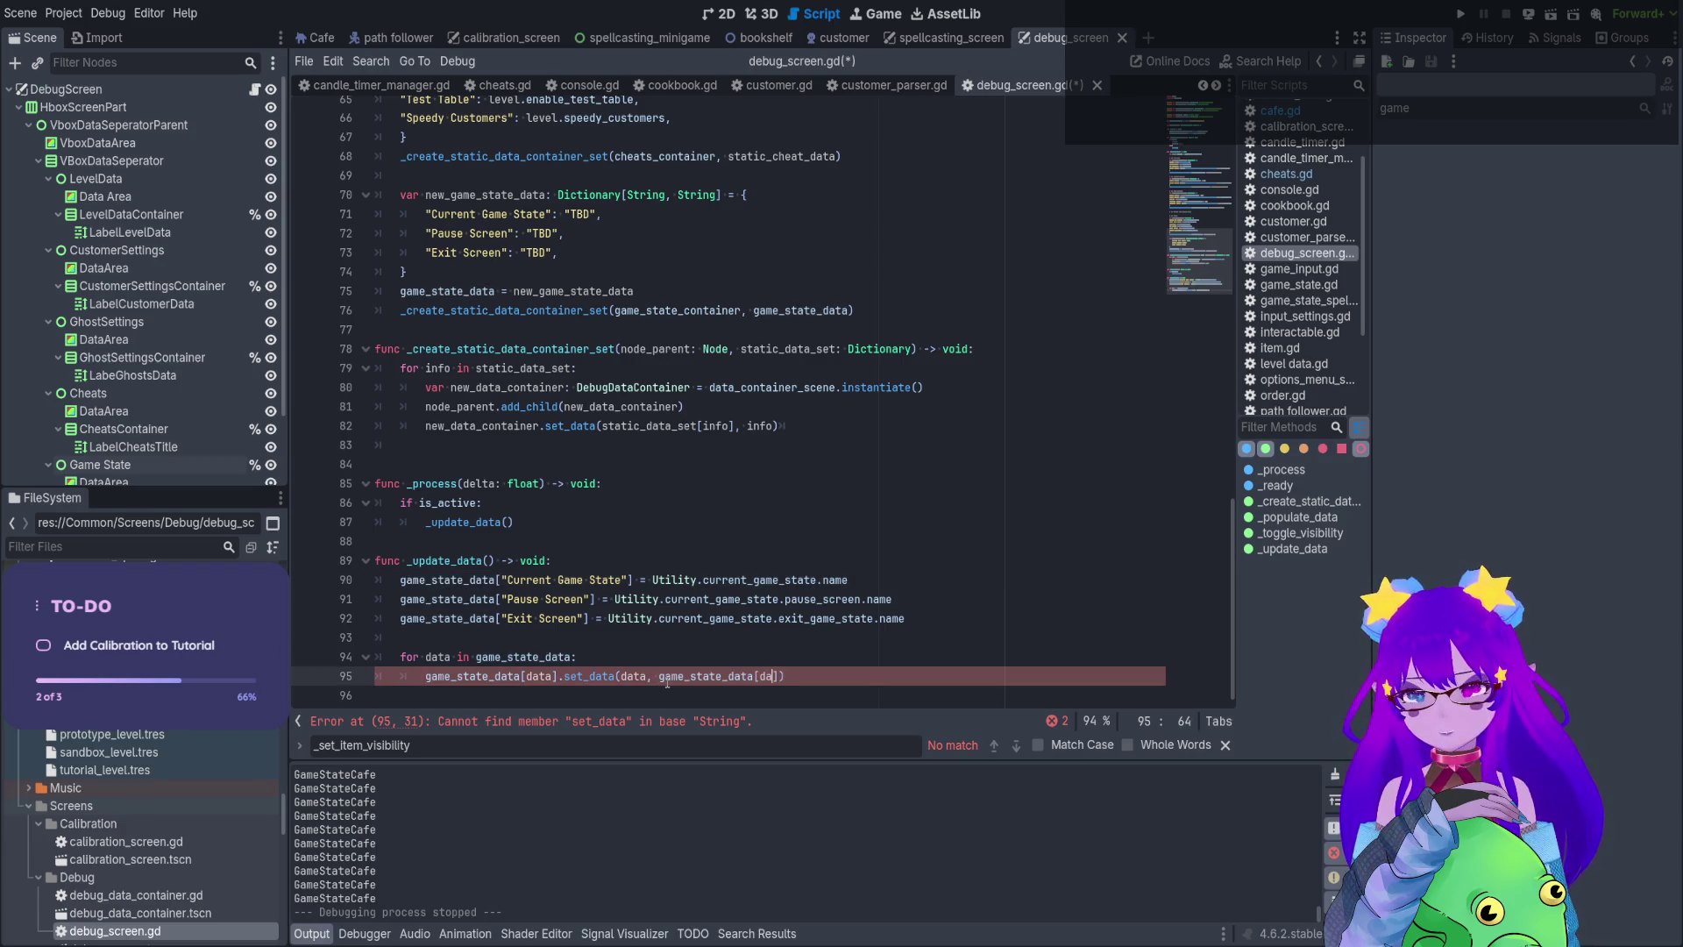
left_click(583, 599)
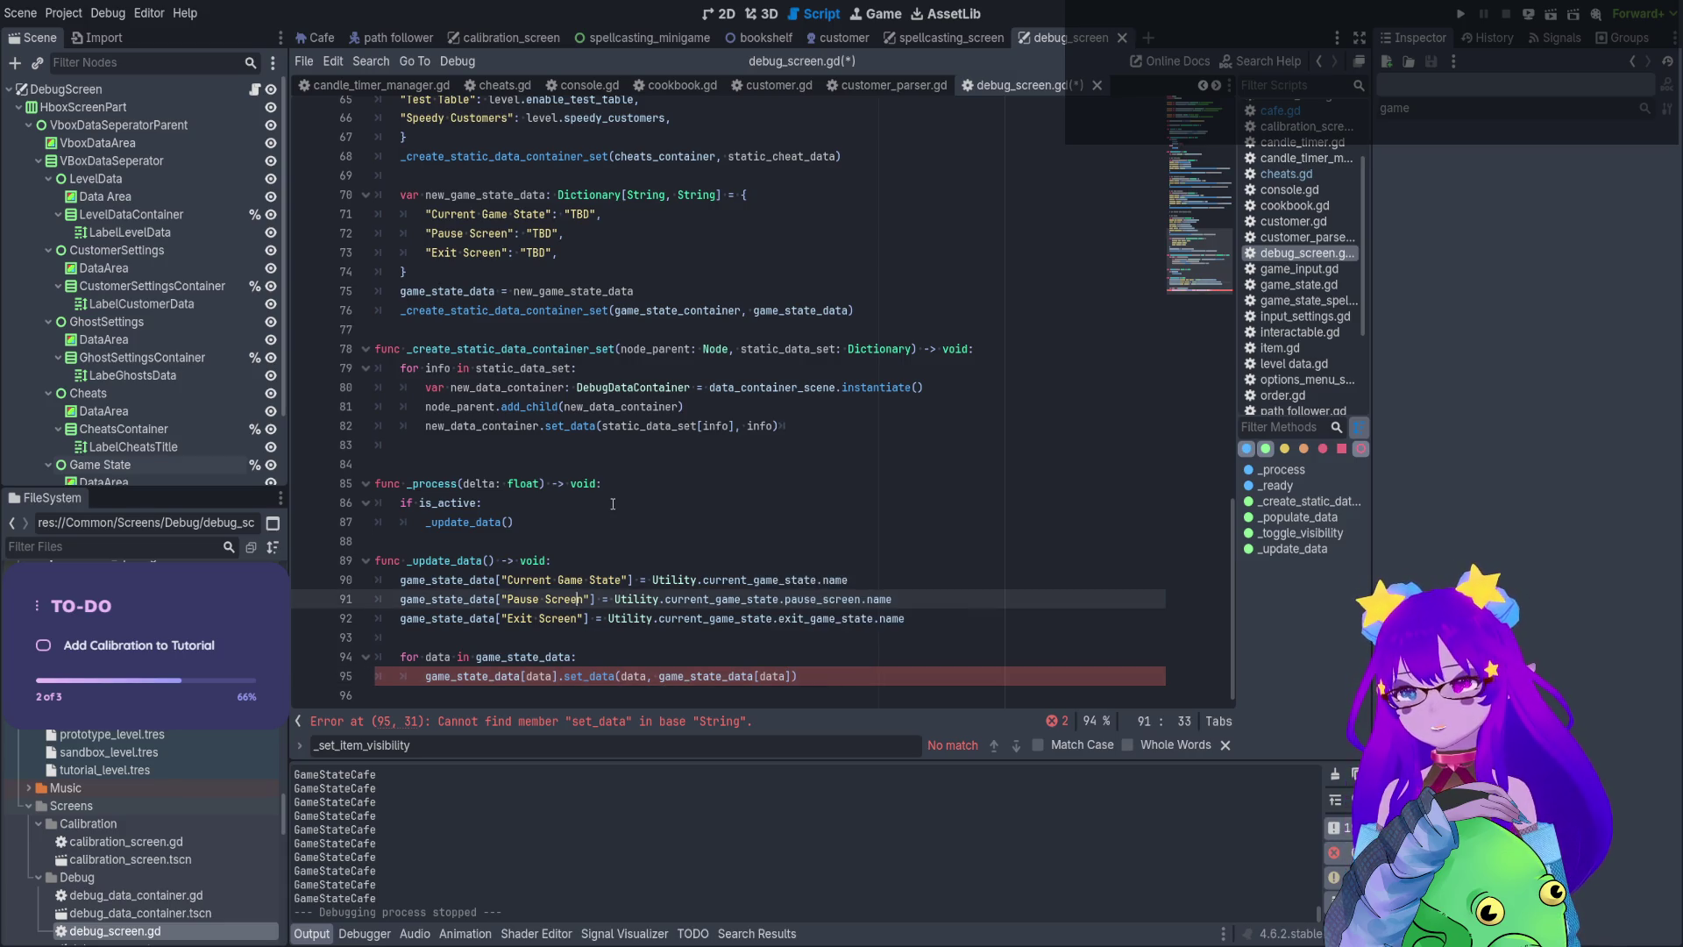
Rewrite the call as data.set_data(...) and select the Current Game State key text
left_click(561, 677)
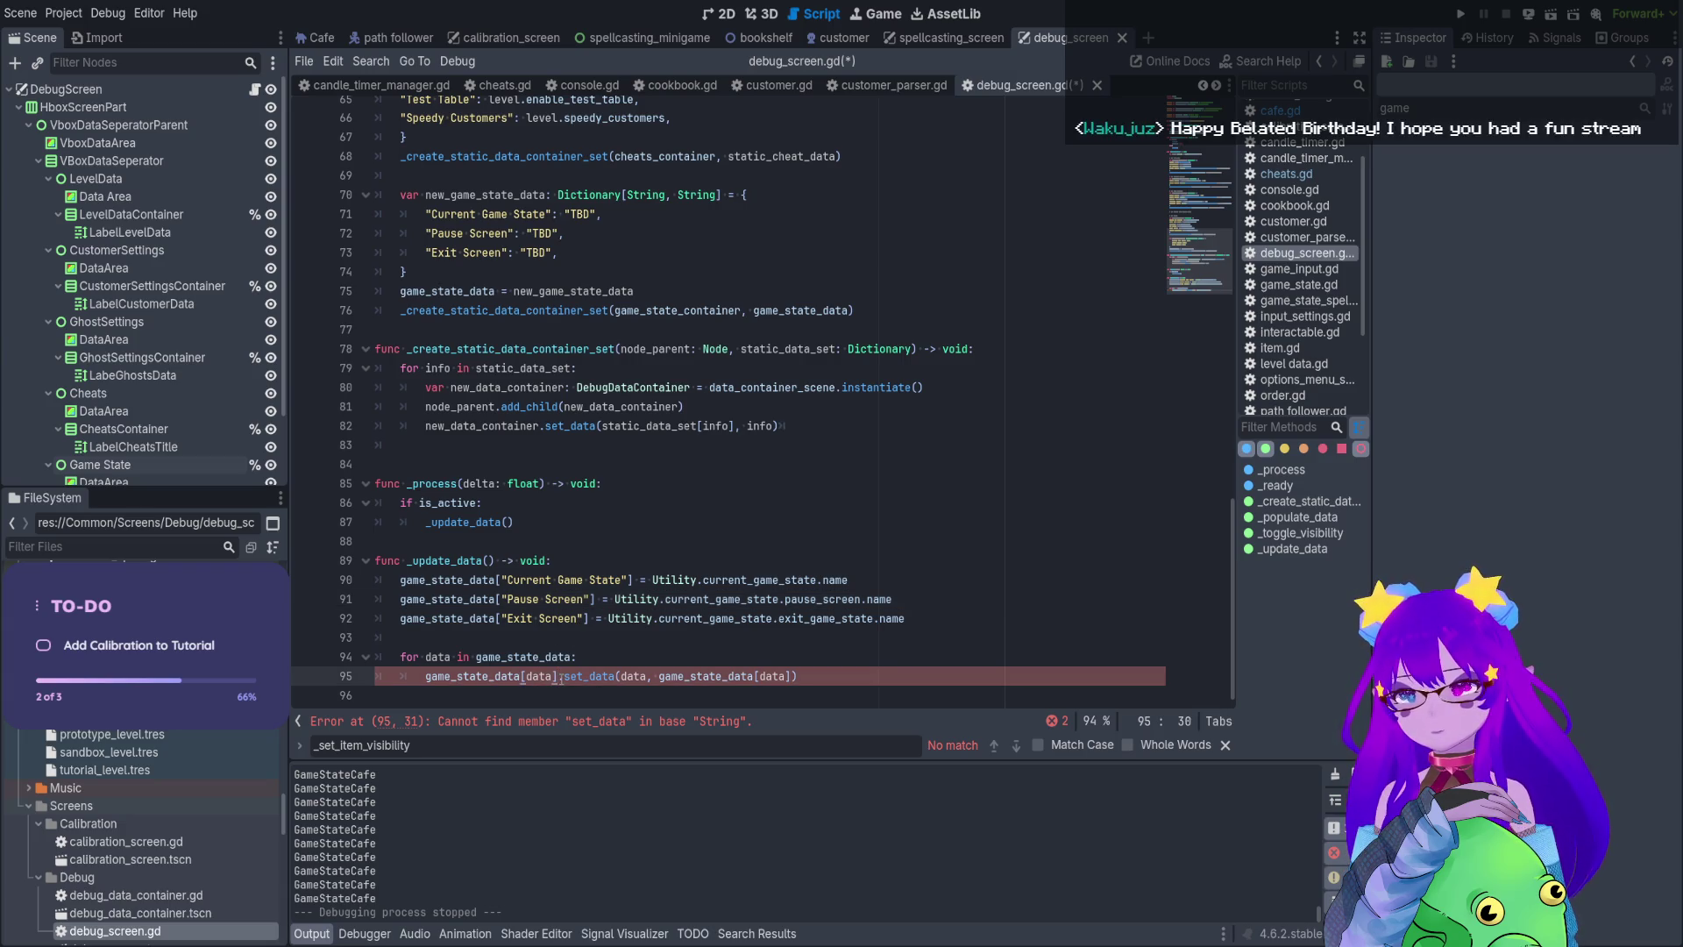
key("BackSpace")
key("Delete")
left_click_drag(525, 677, 426, 681)
key("BackSpace")
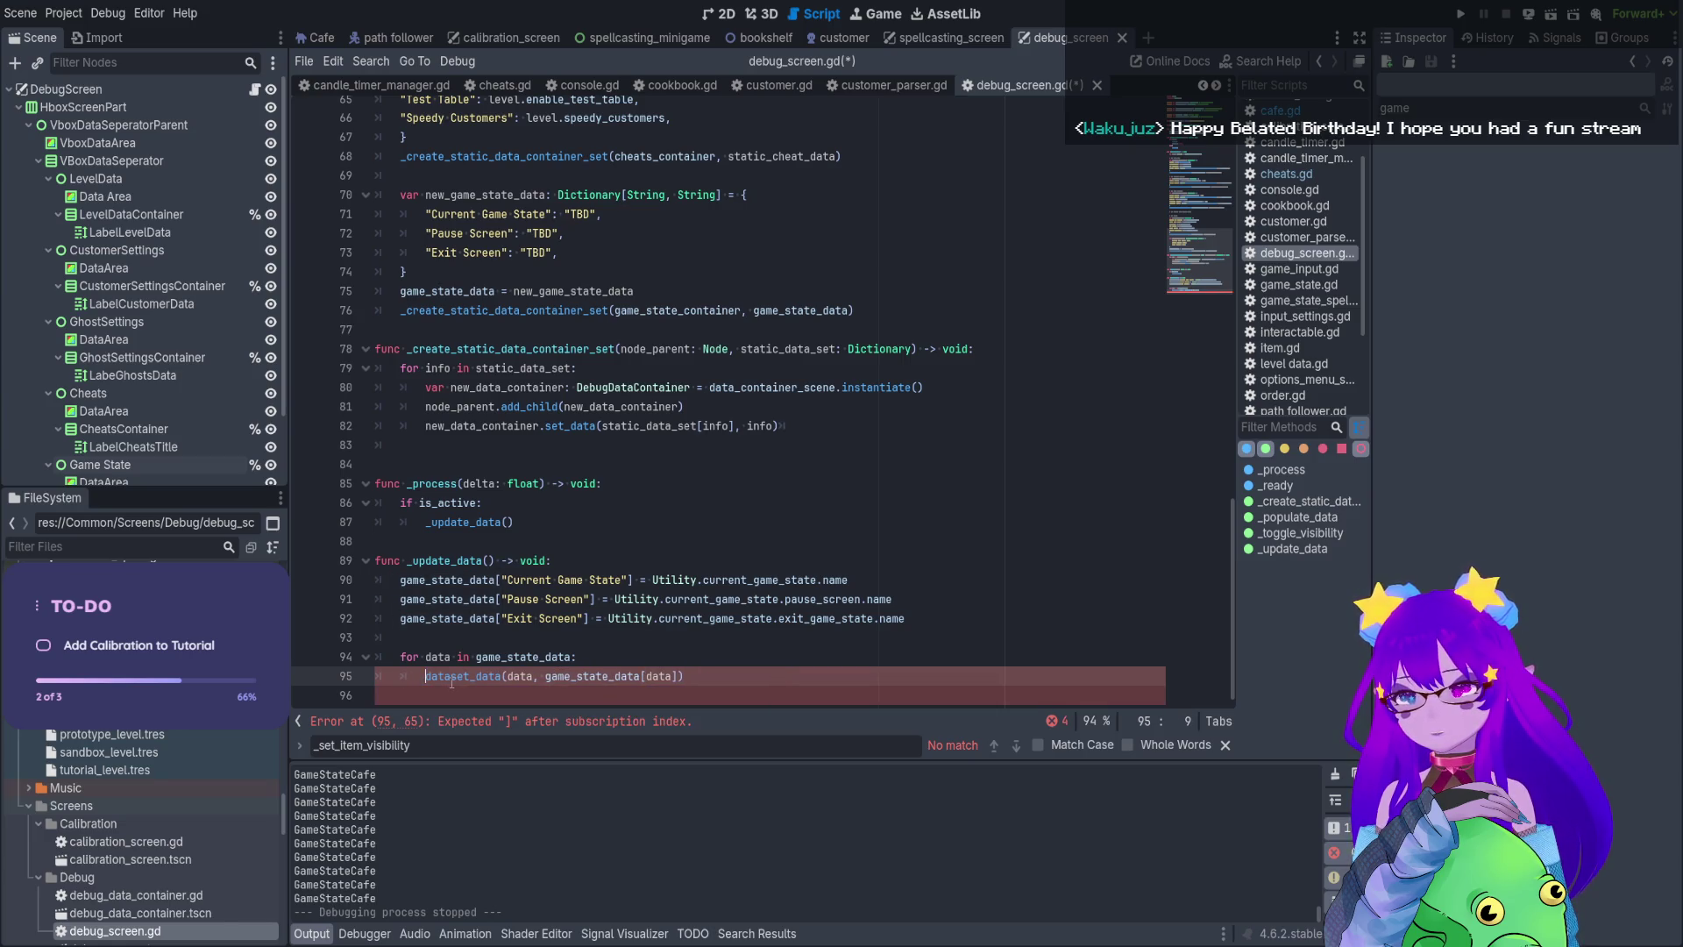
type(".")
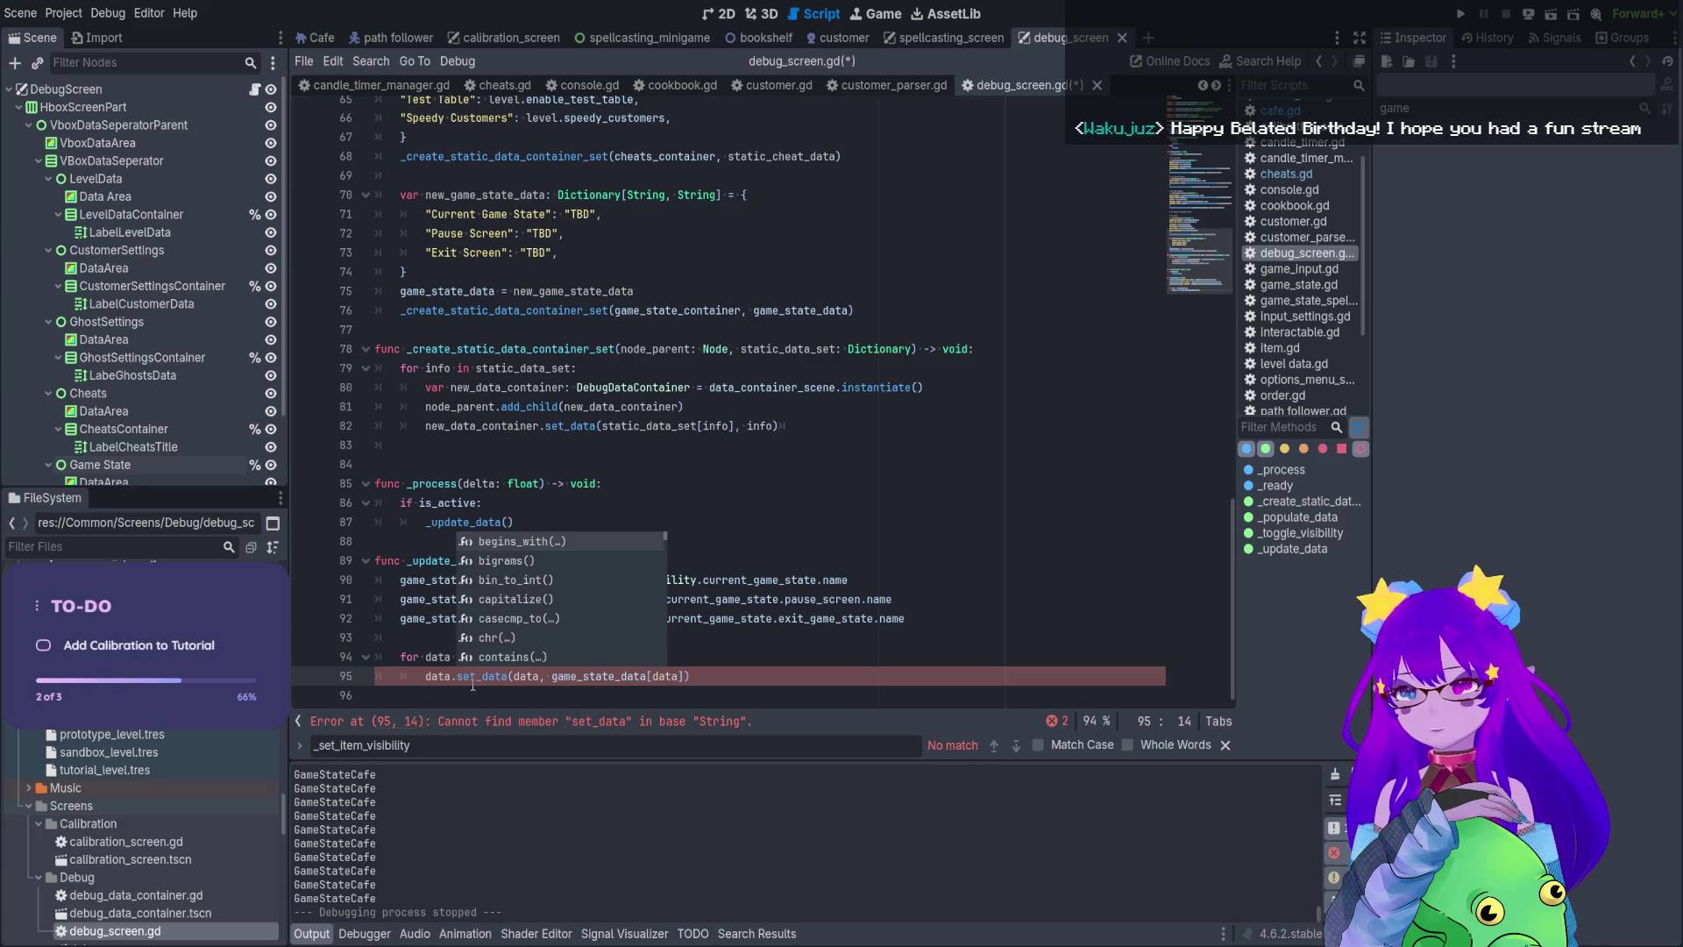
left_click(439, 676)
left_click(495, 676)
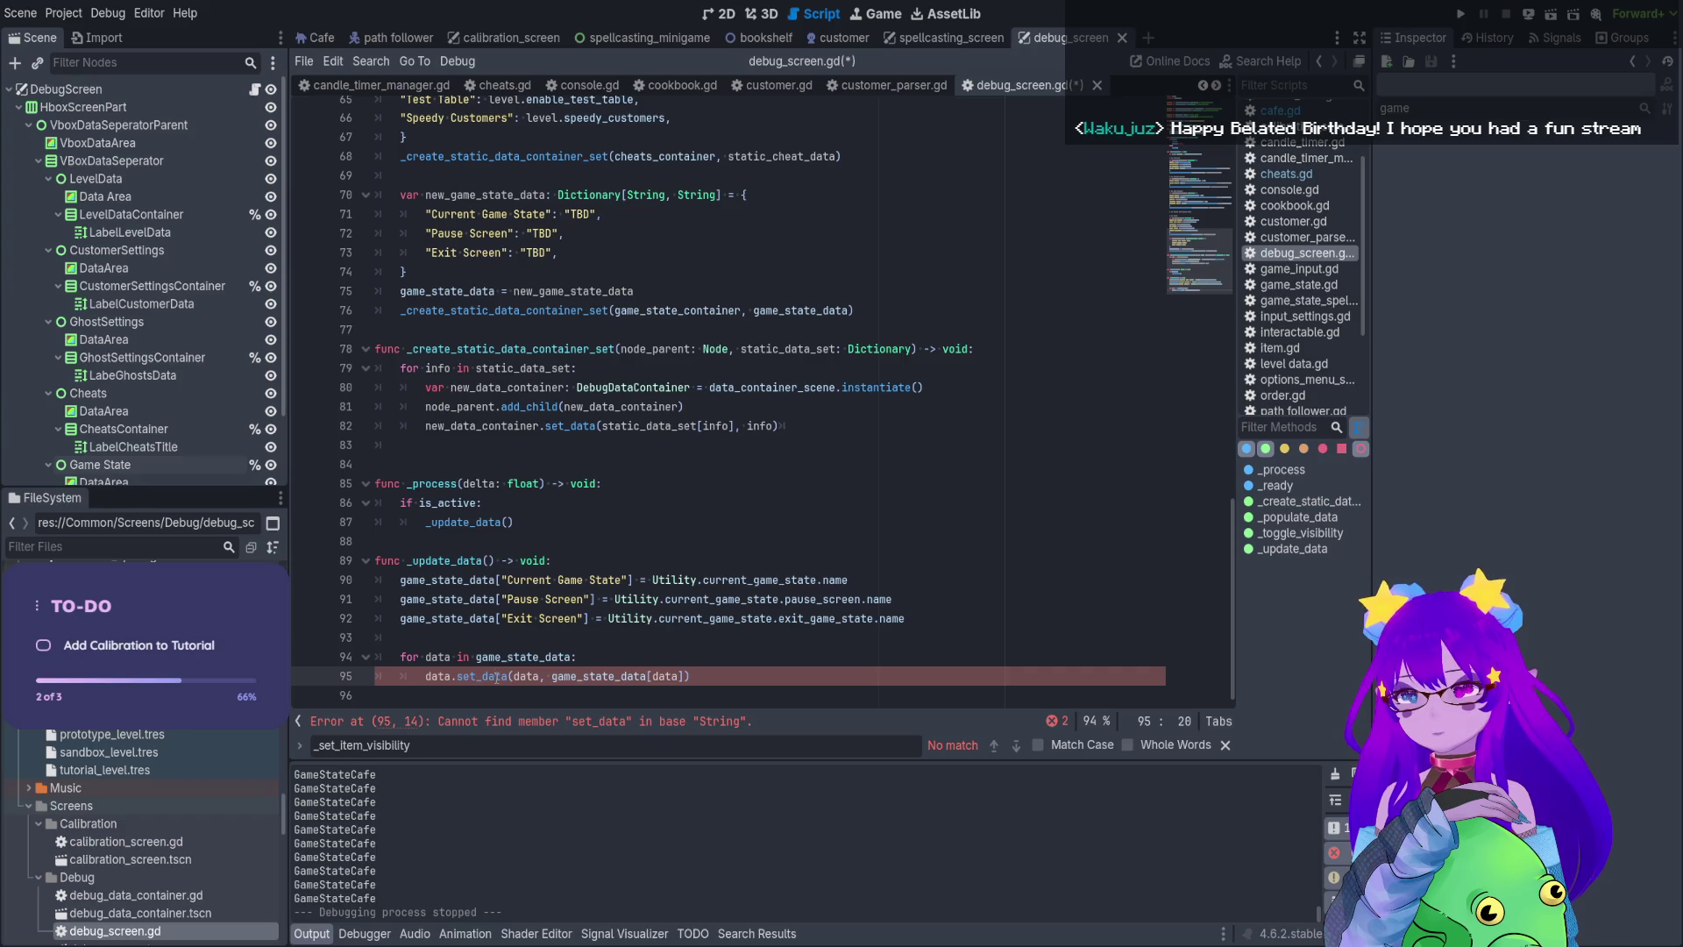
left_click(631, 580)
left_click_drag(631, 580, 508, 585)
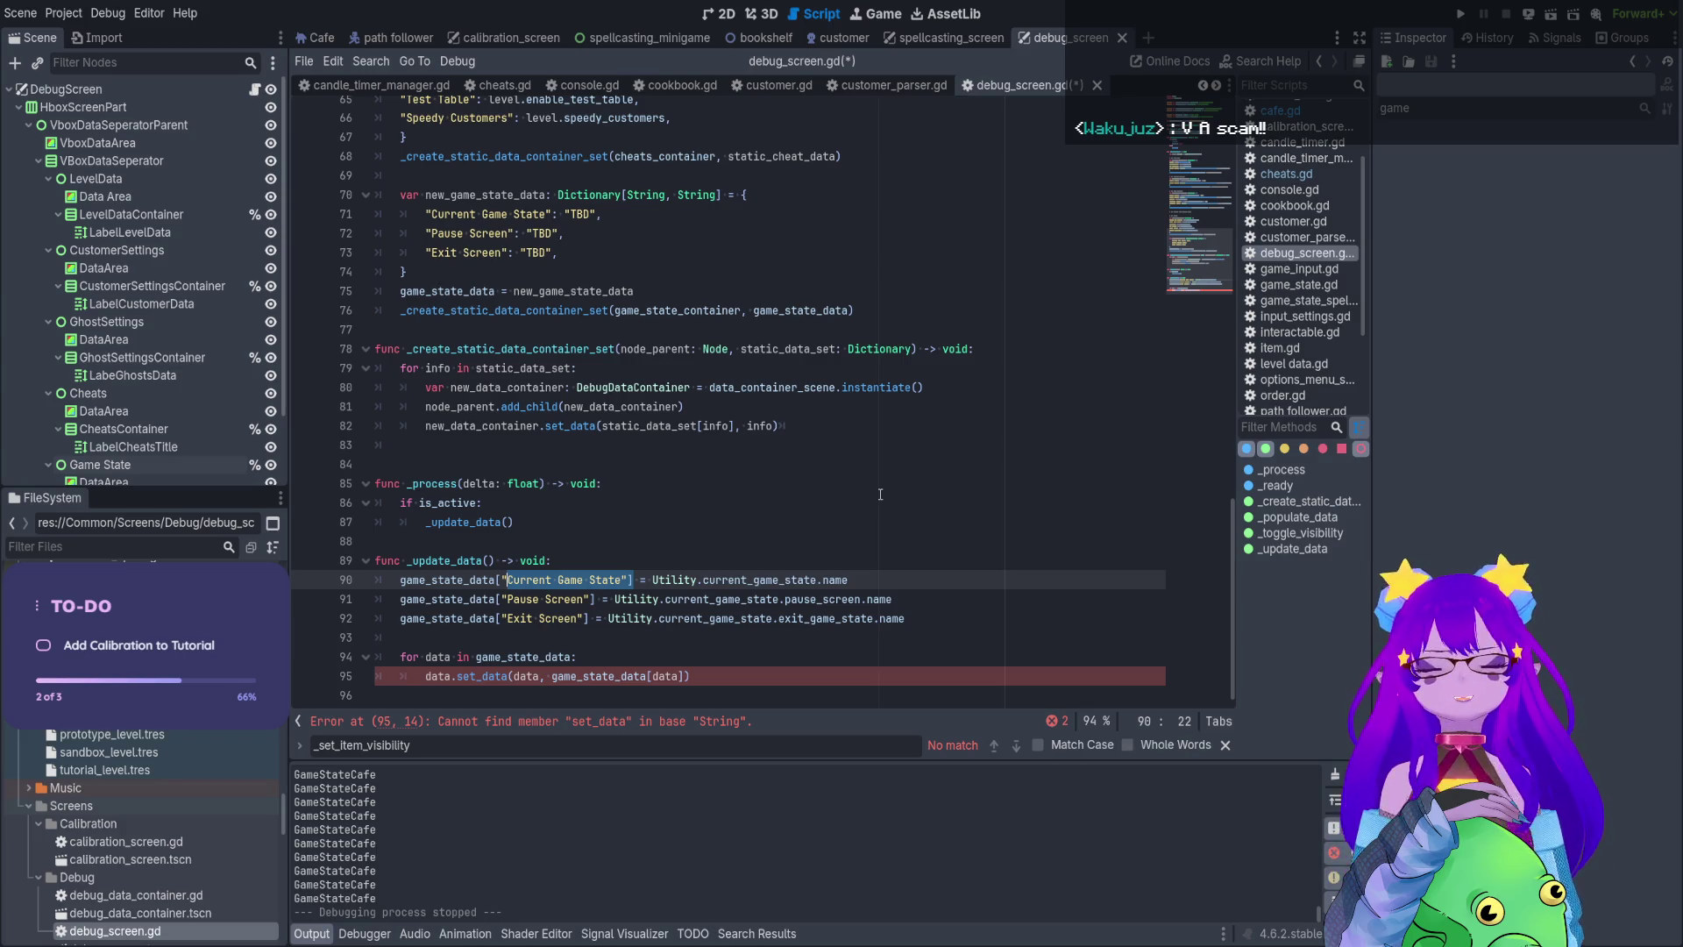
left_click(715, 678)
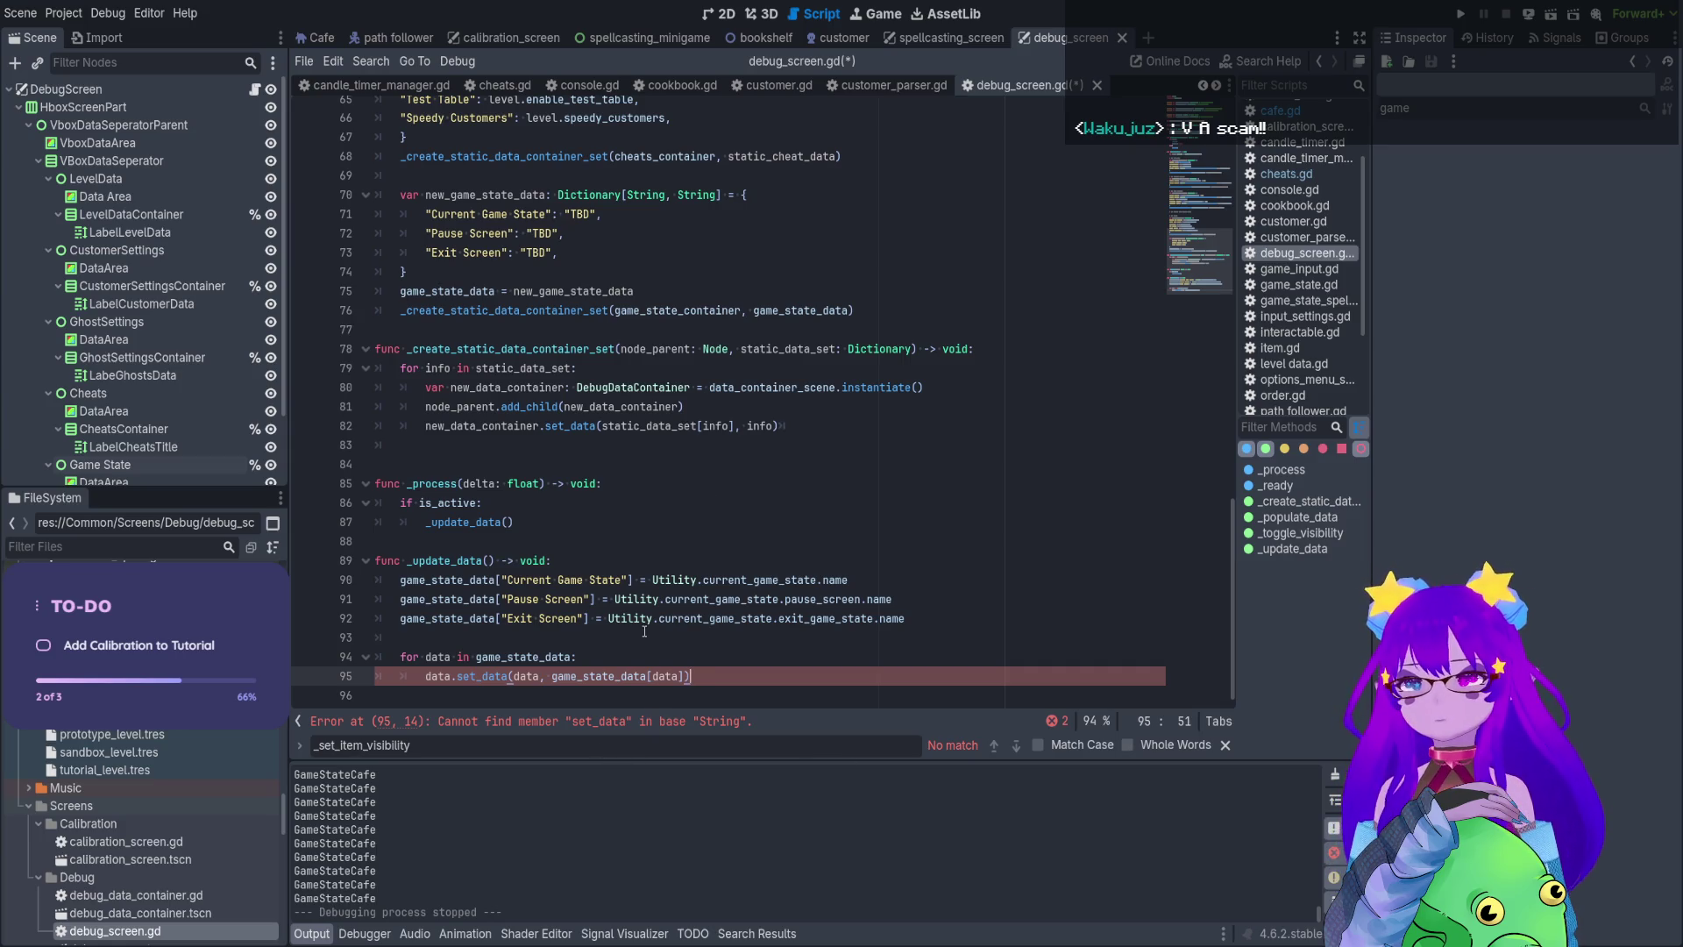
double_click(560, 427)
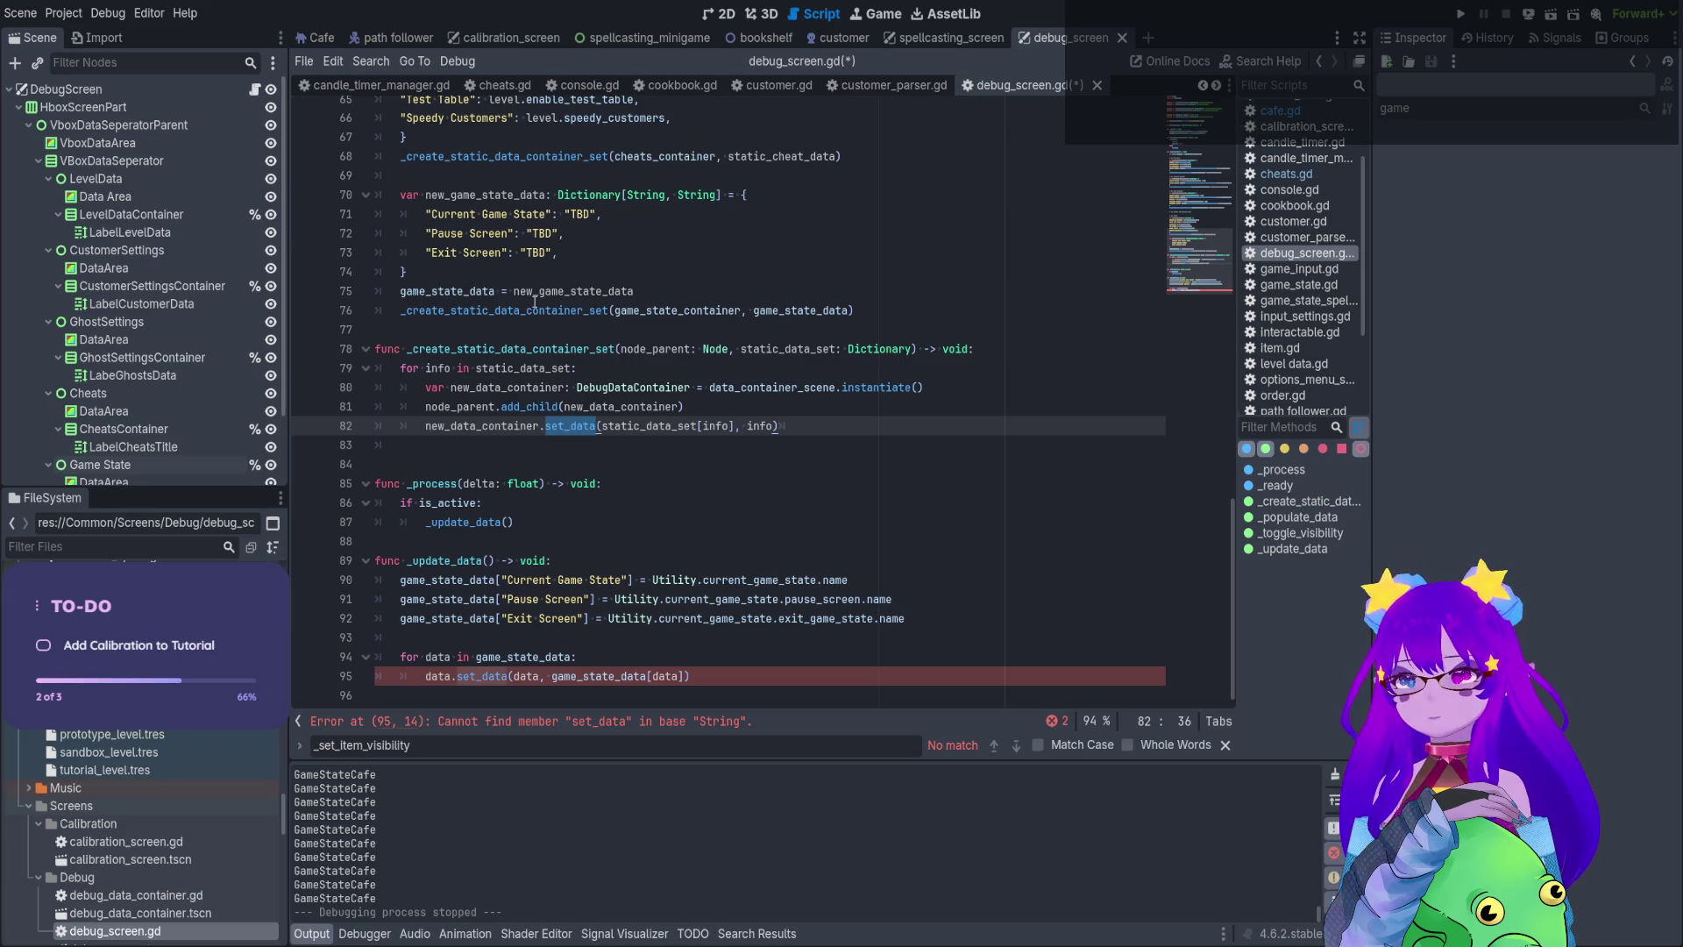
double_click(677, 310)
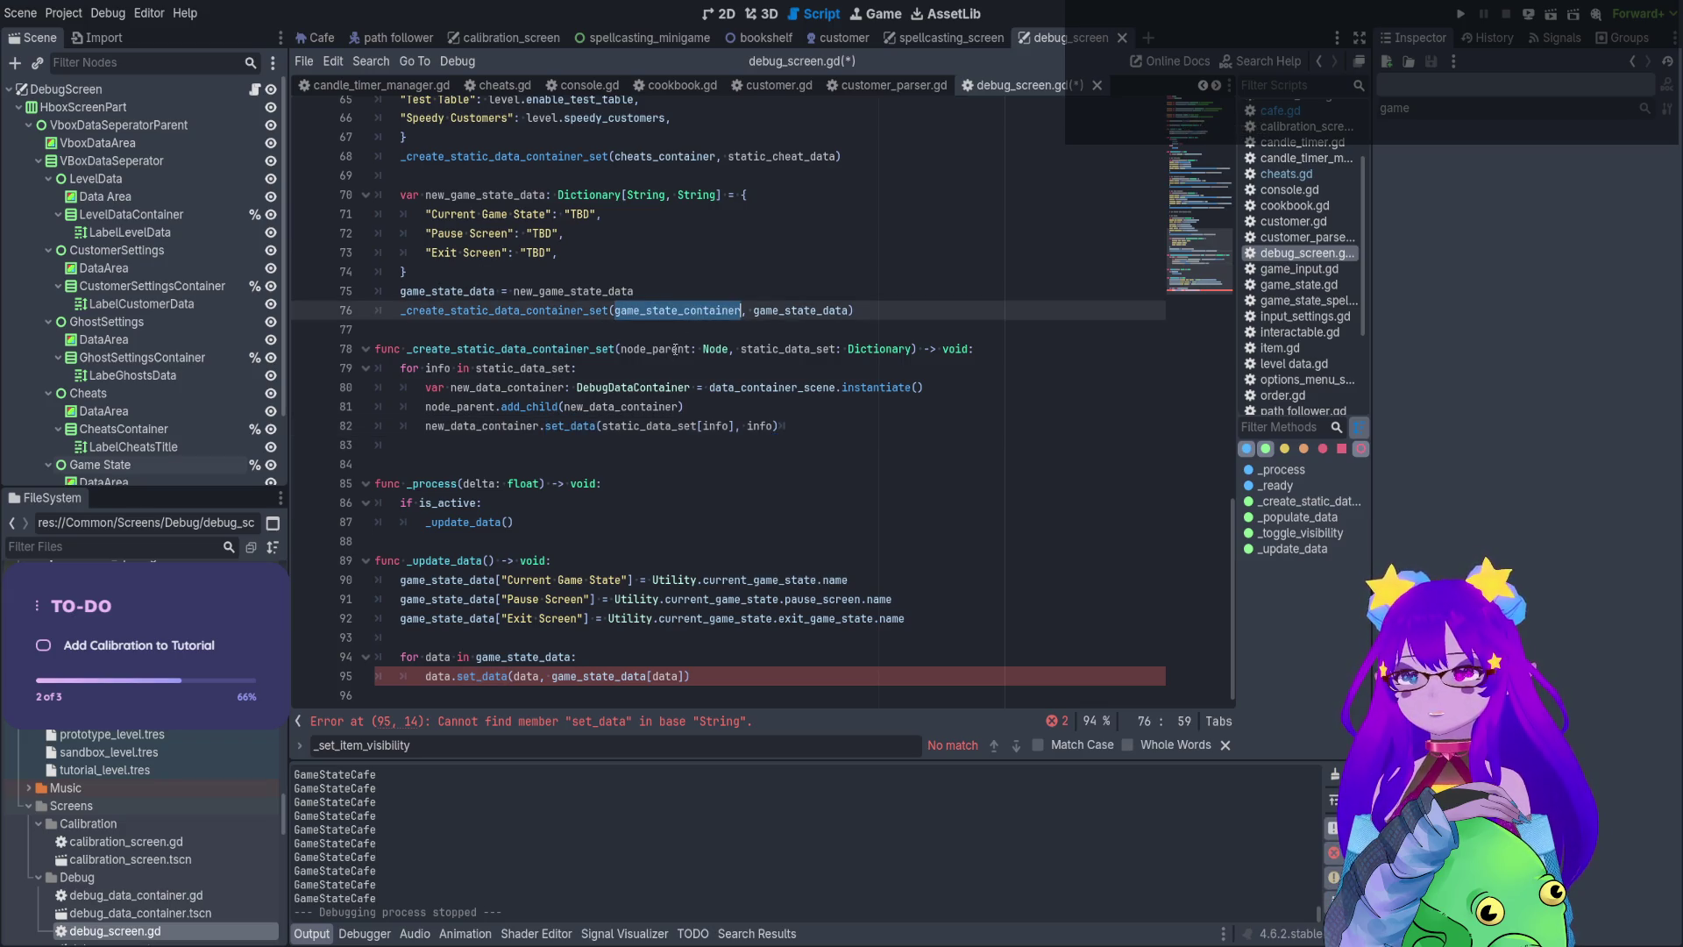
double_click(667, 349)
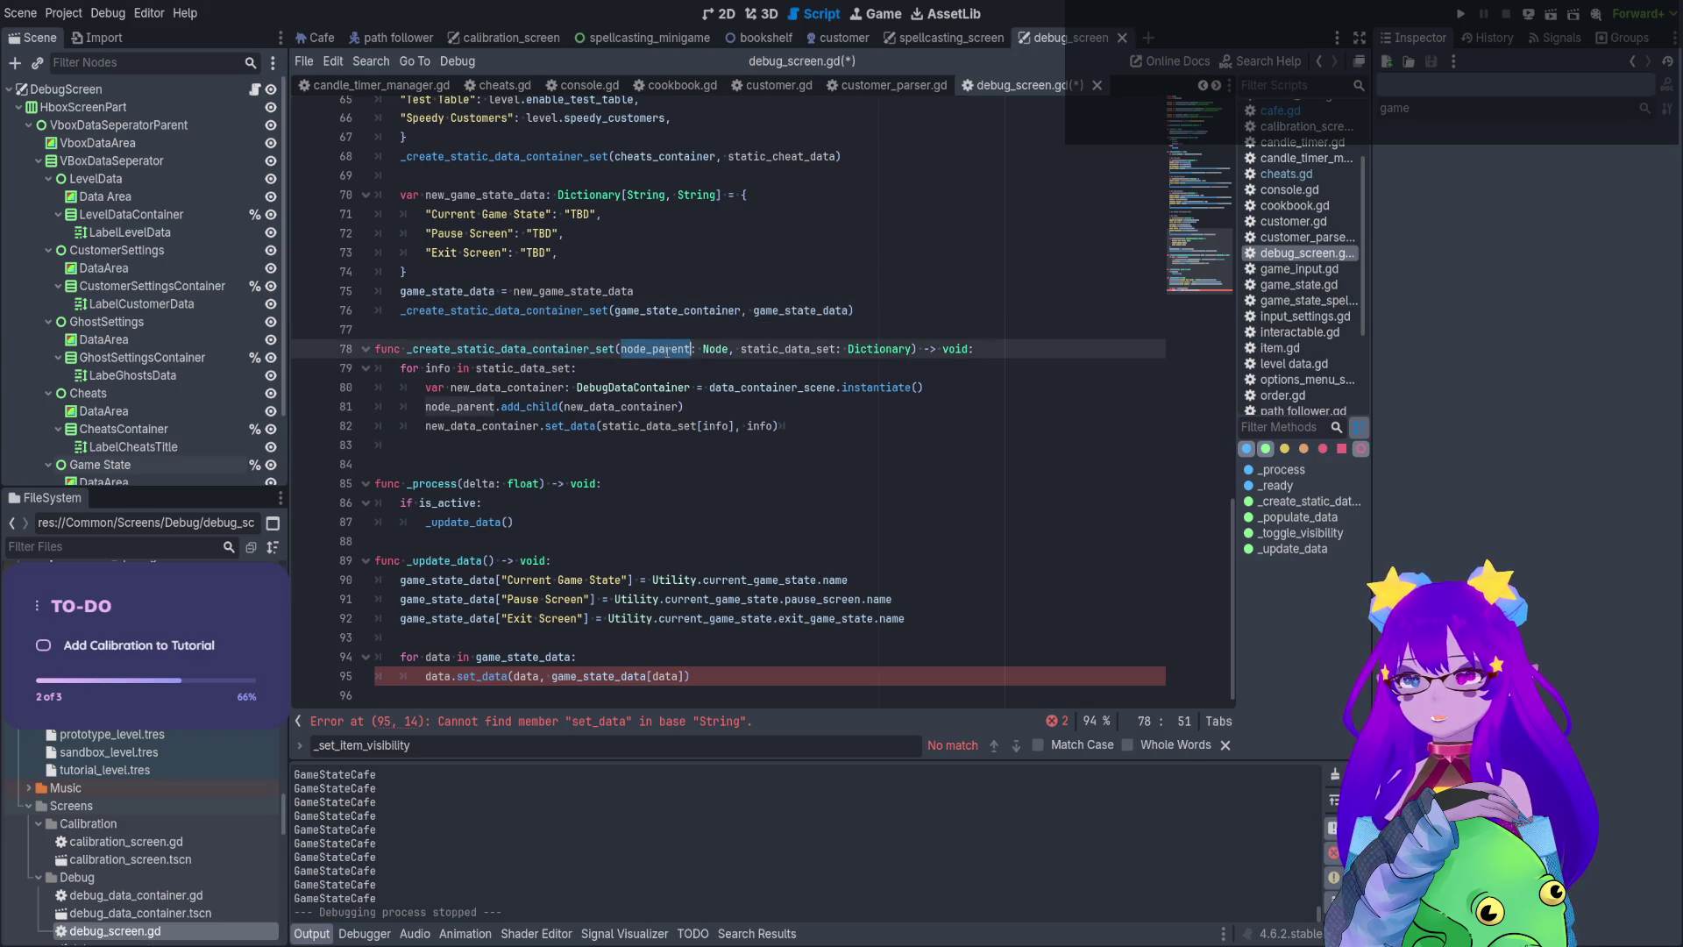
double_click(789, 350)
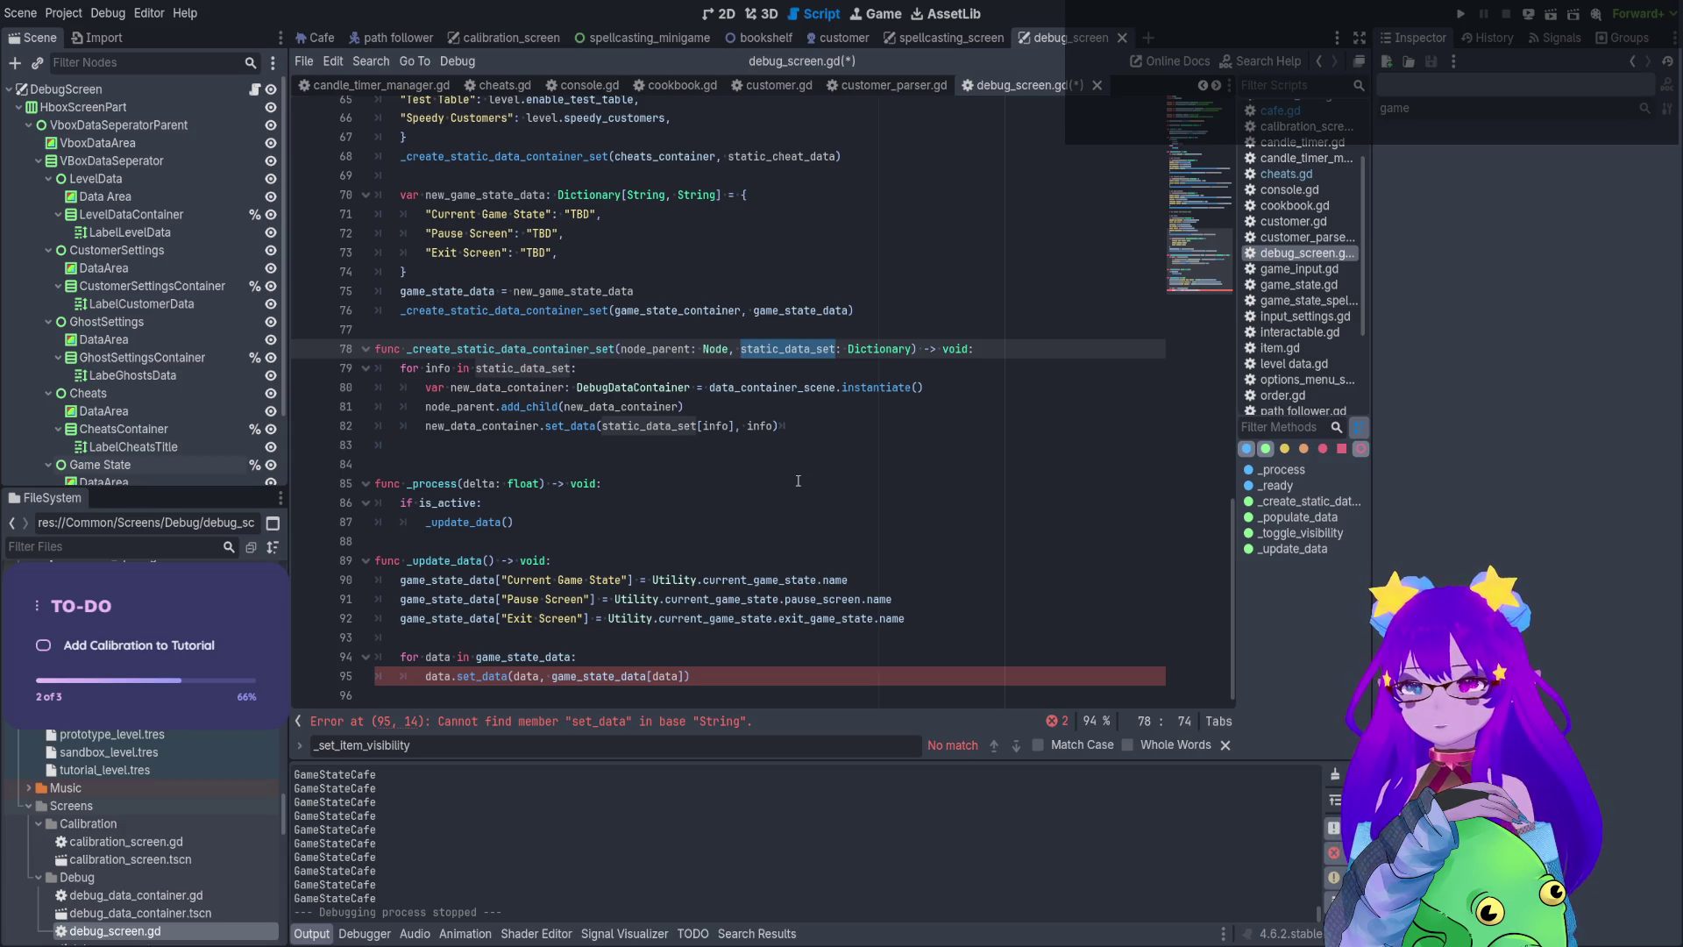
left_click(711, 213)
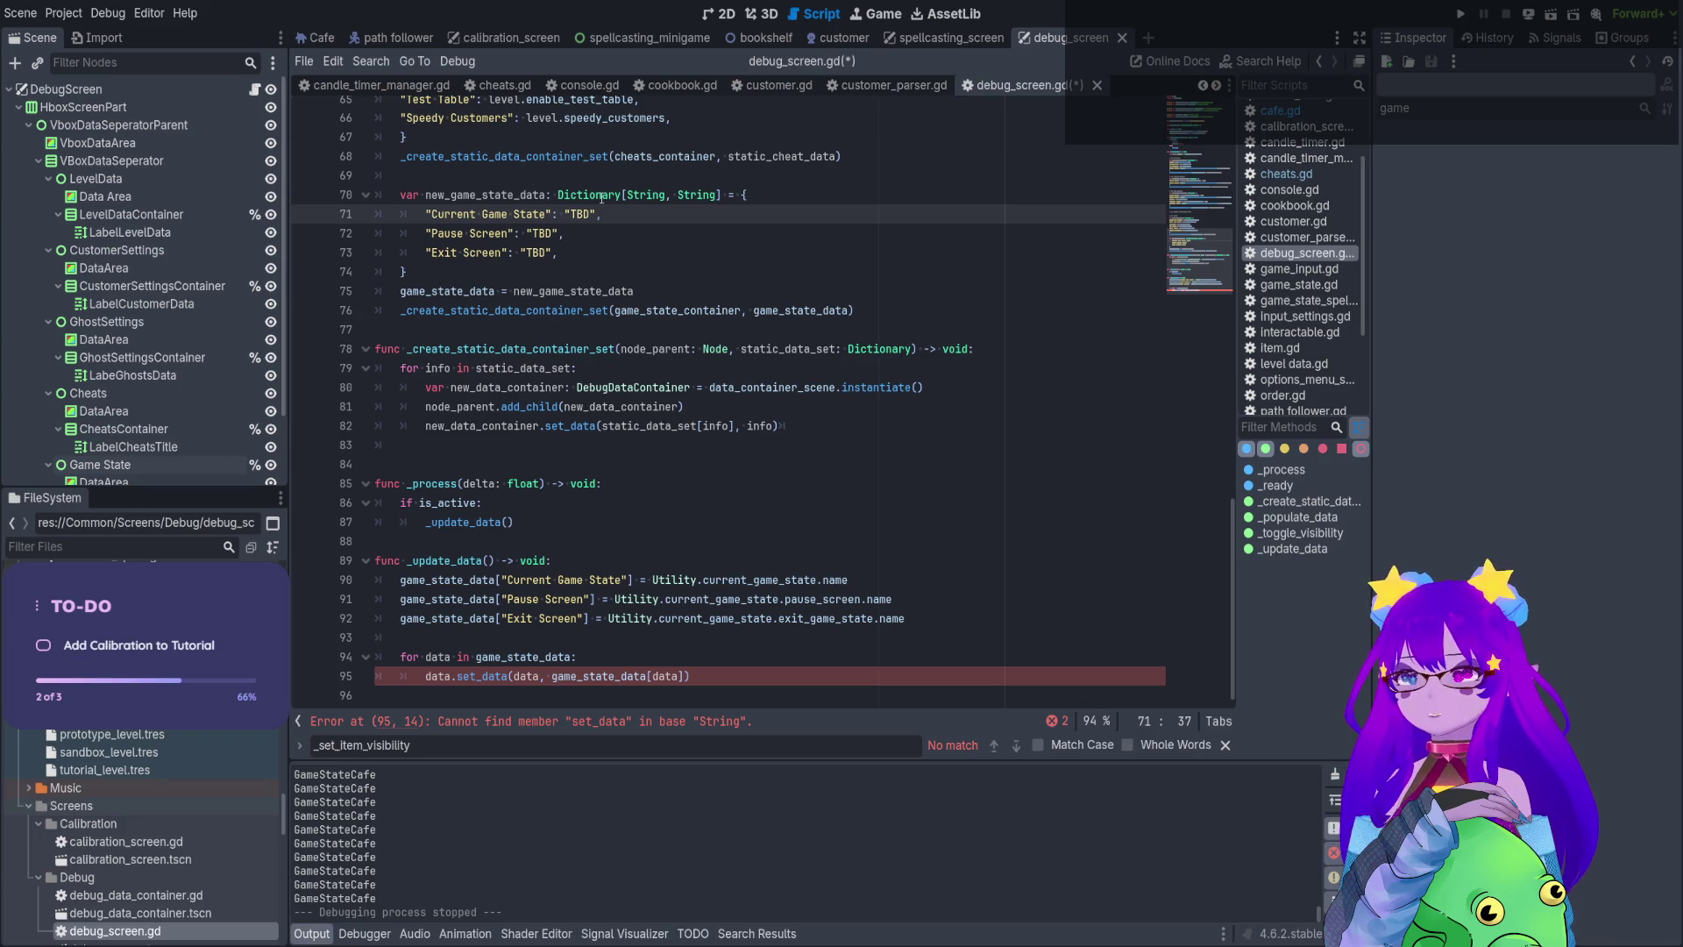
double_click(514, 196)
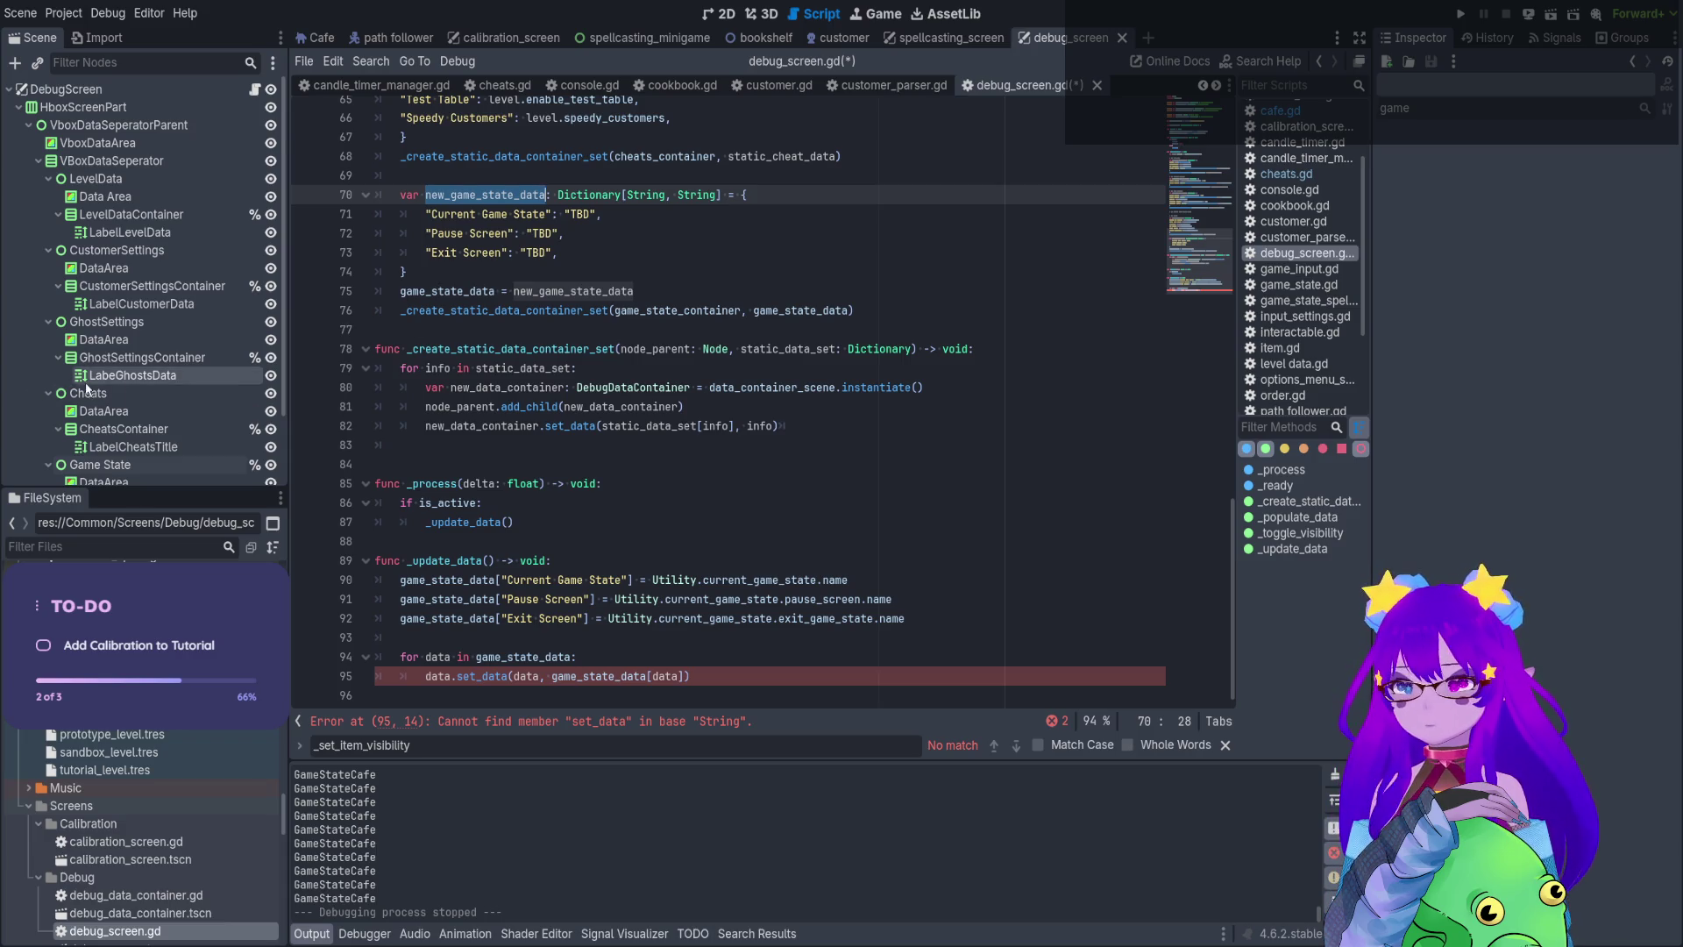
scroll(140, 412, "down", 2)
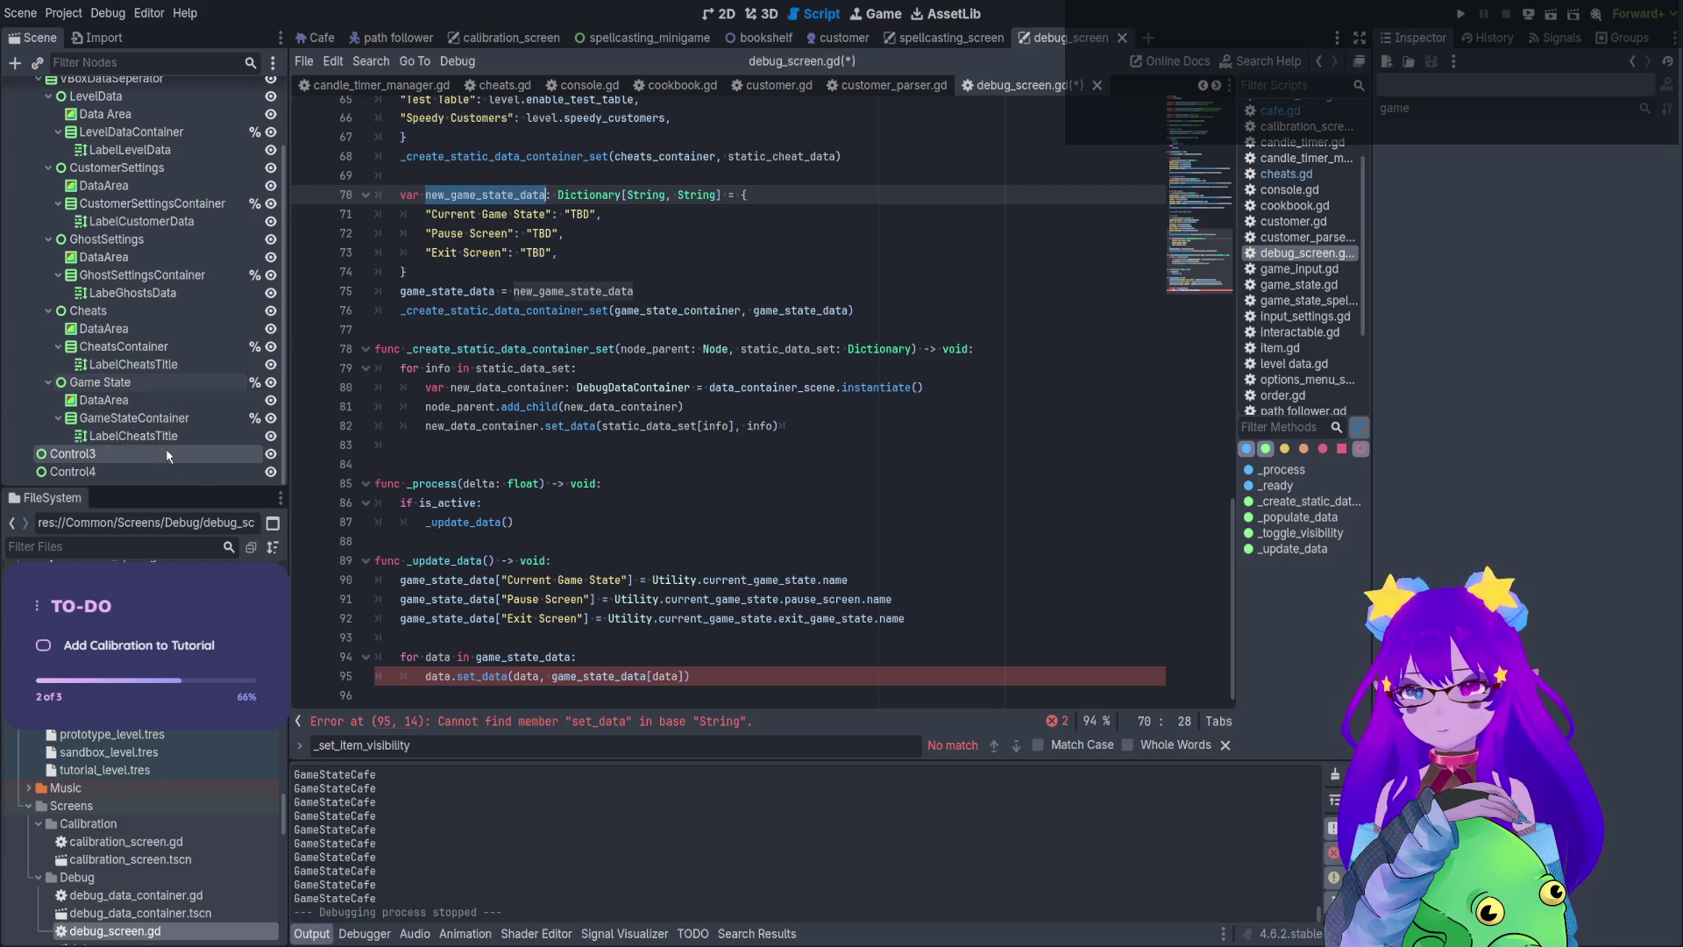
left_click(717, 677)
mouse_move(717, 676)
left_mouse_down()
mouse_move(377, 657)
mouse_move(401, 657)
left_mouse_up()
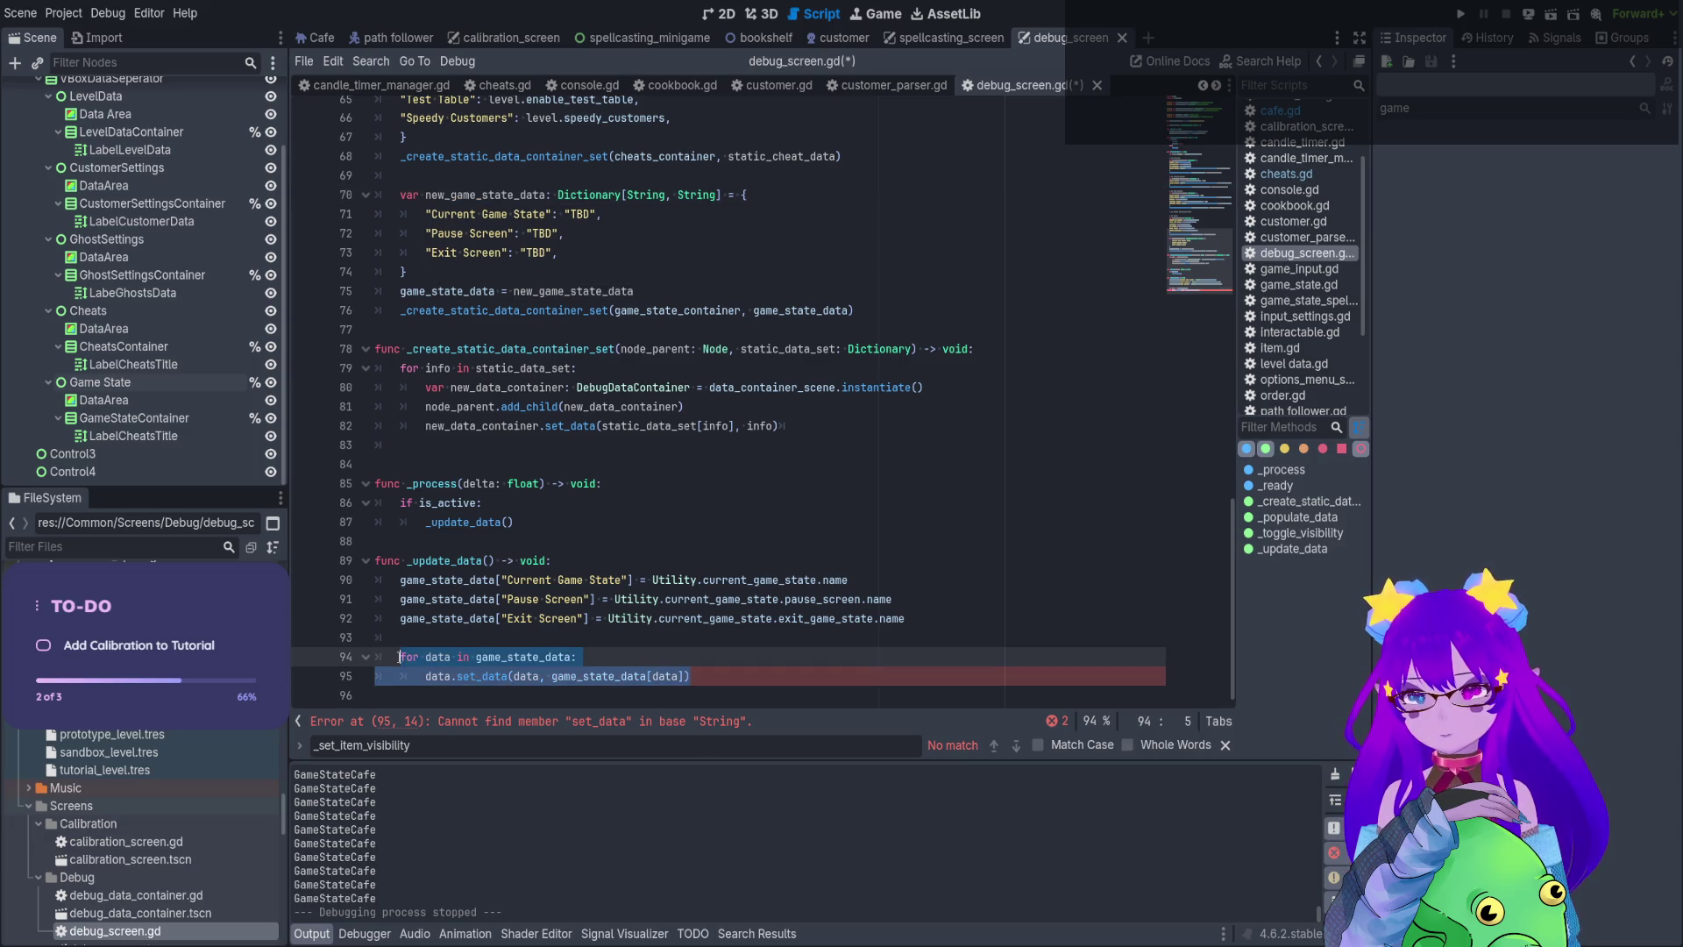
Overwrite lines 94–95 with 'for data in game_state_container:' and begin an indented body line
double_click(675, 310)
left_click_drag(720, 675, 401, 657)
type("game_state_container")
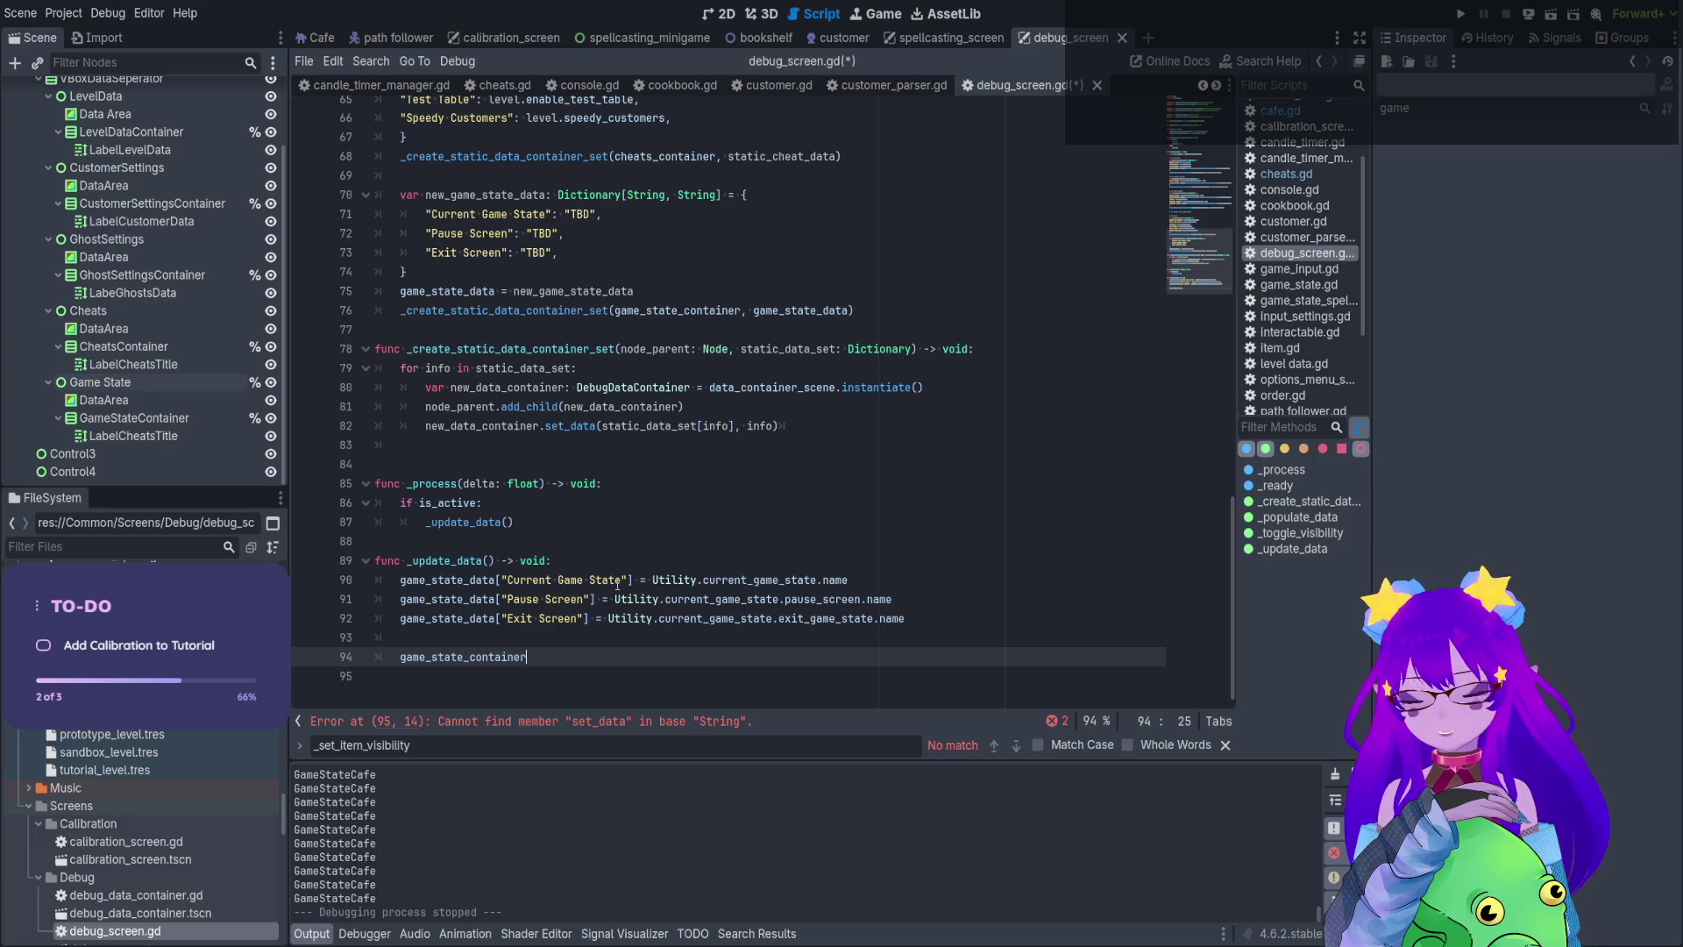
key("BackSpace")
key("BackSpace")
key("BackSpace")
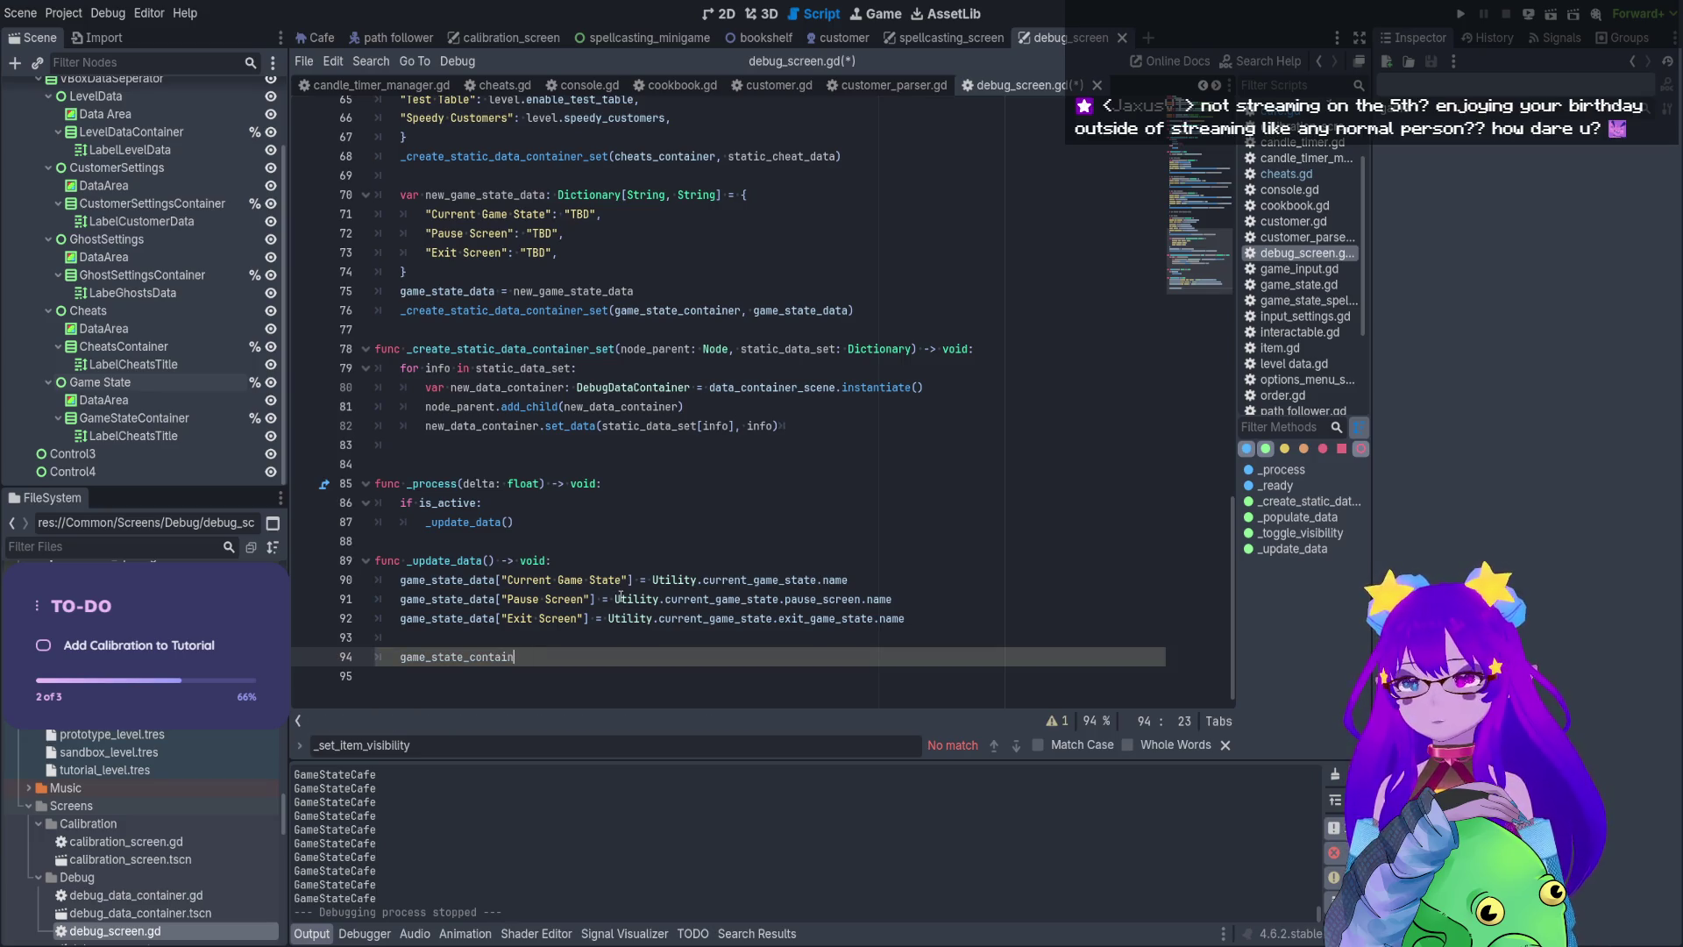
type("for data")
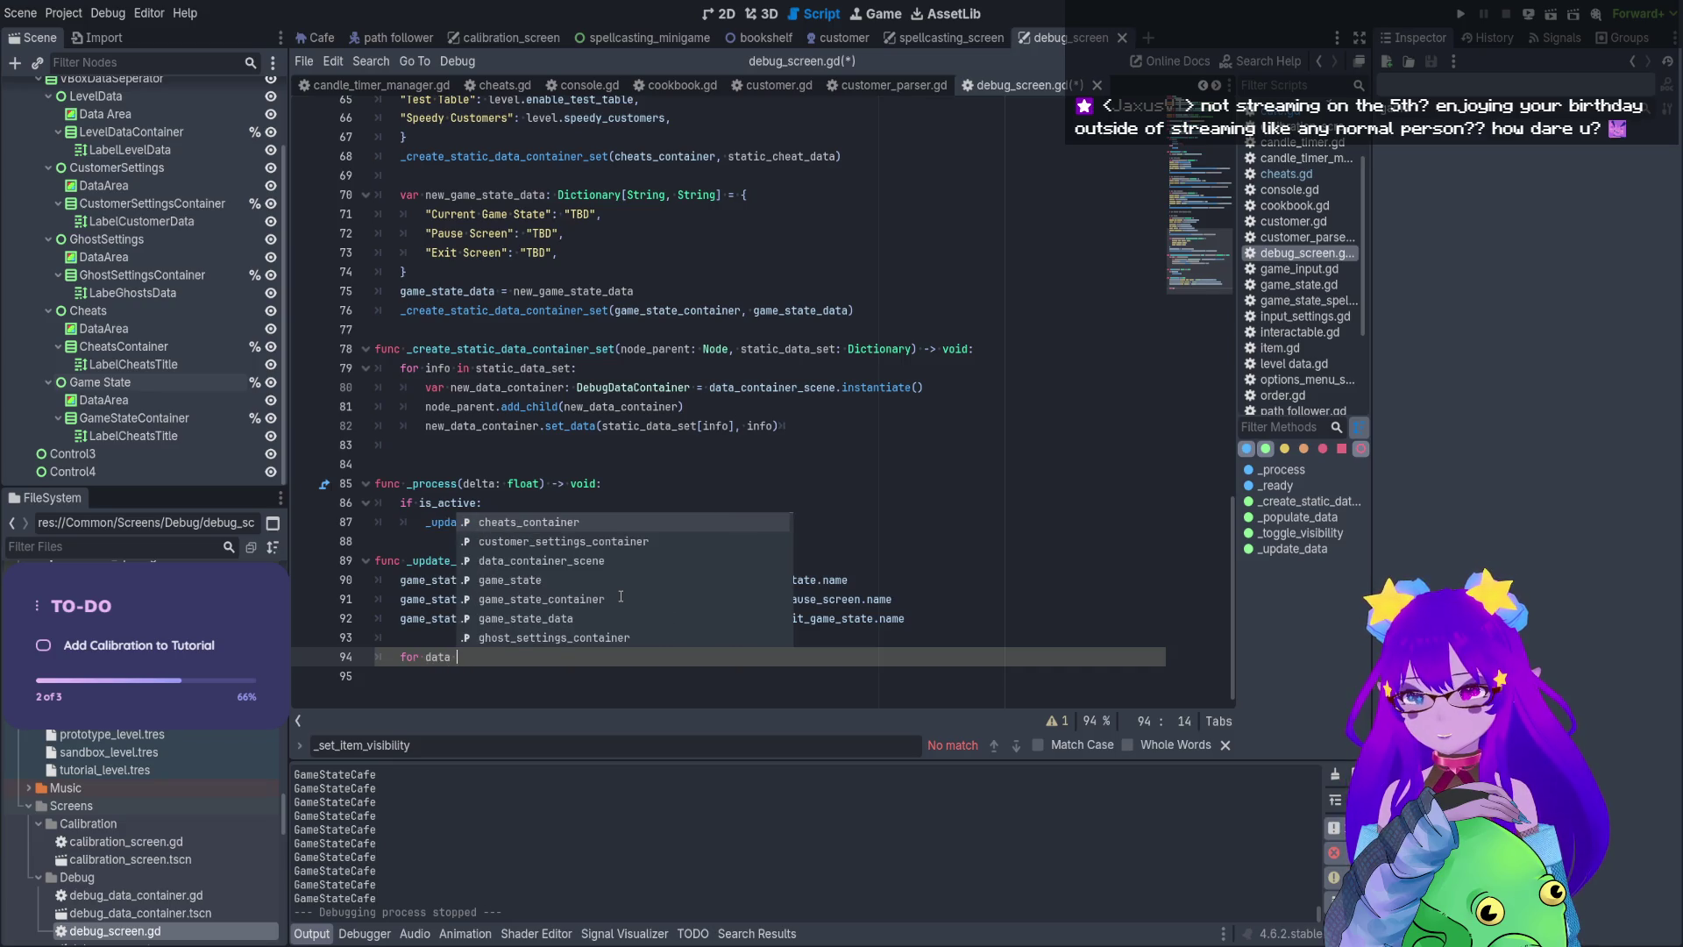
type(" in")
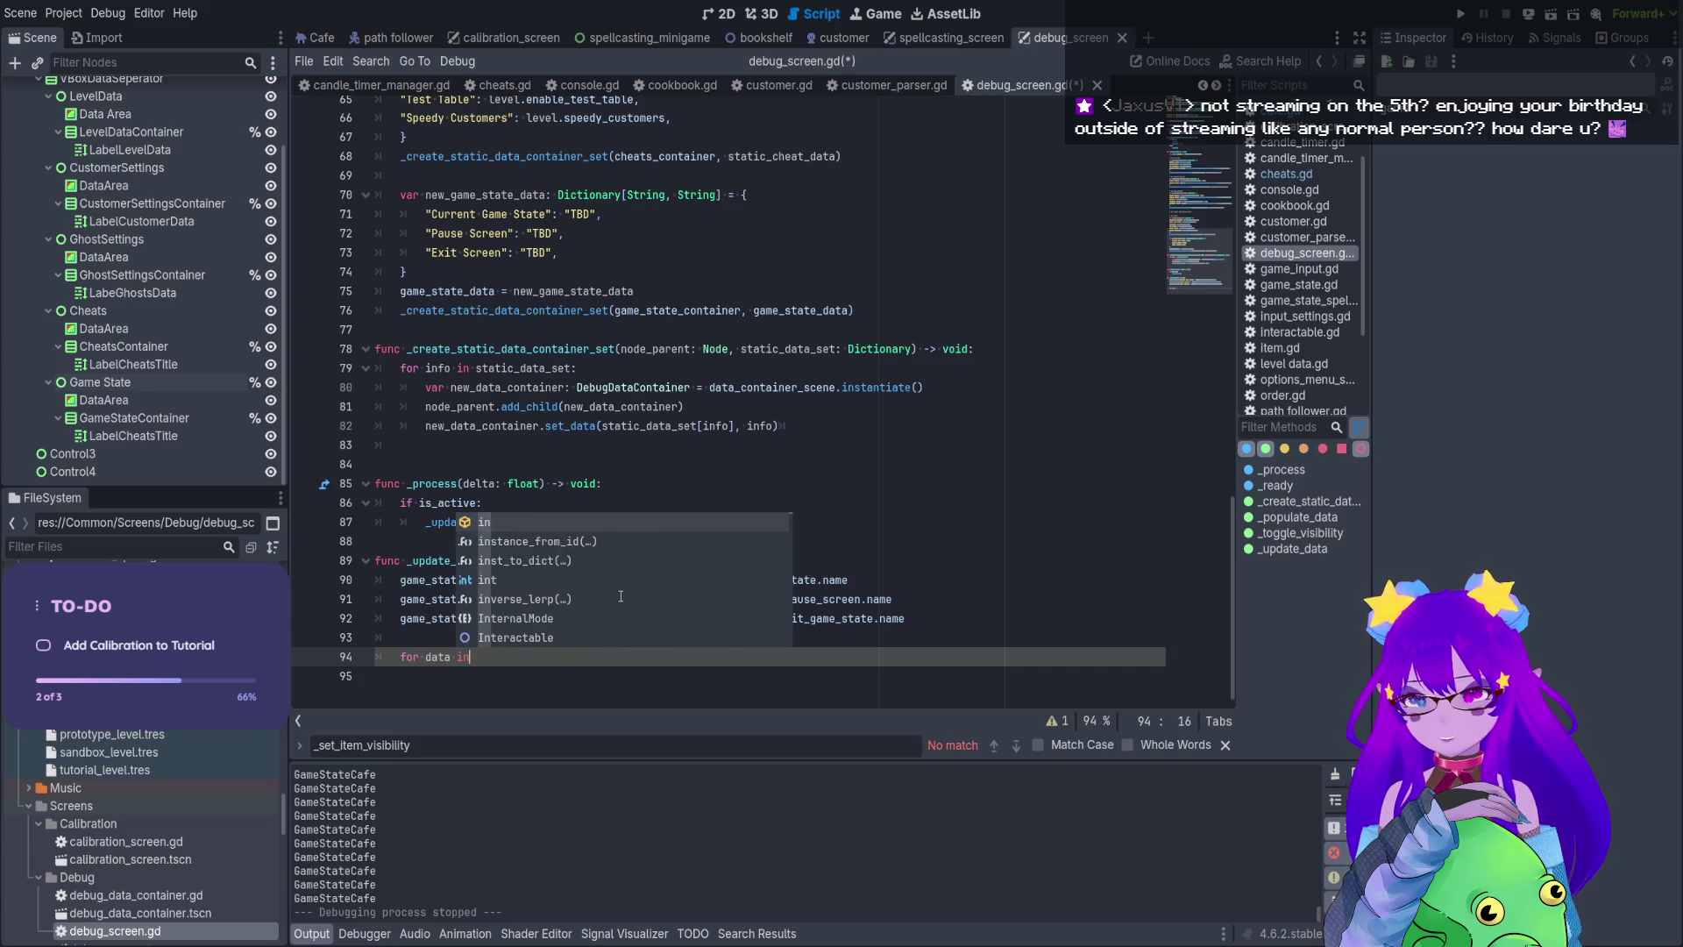
type("game")
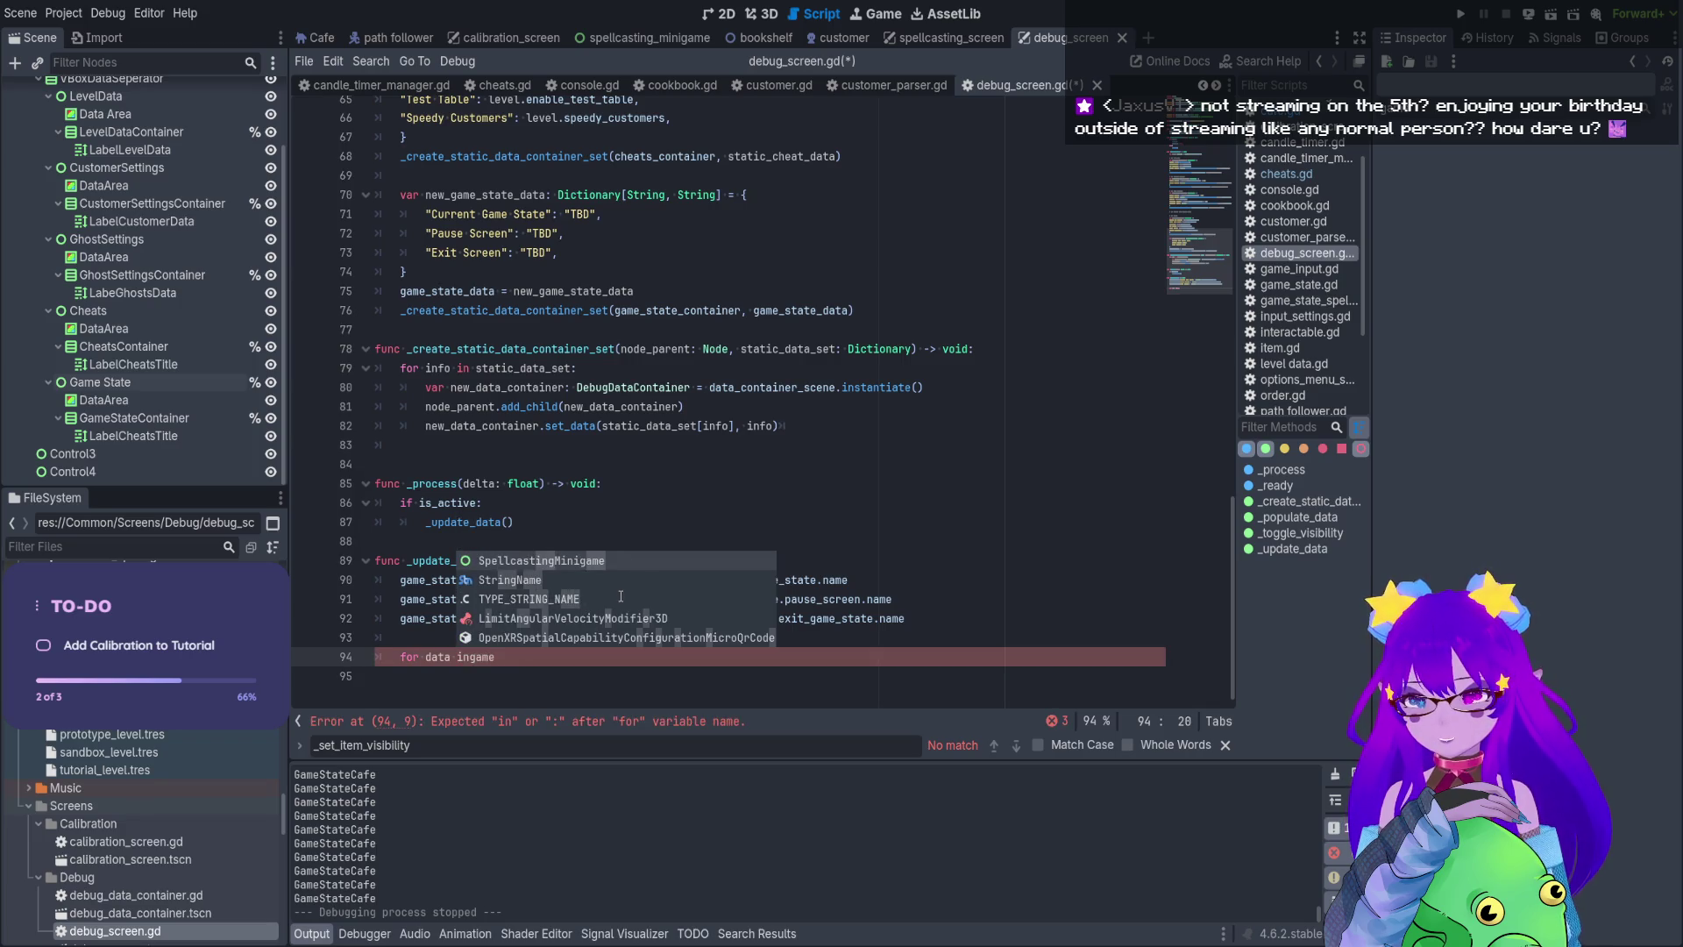
key("BackSpace")
key("BackSpace")
key("BackSpace")
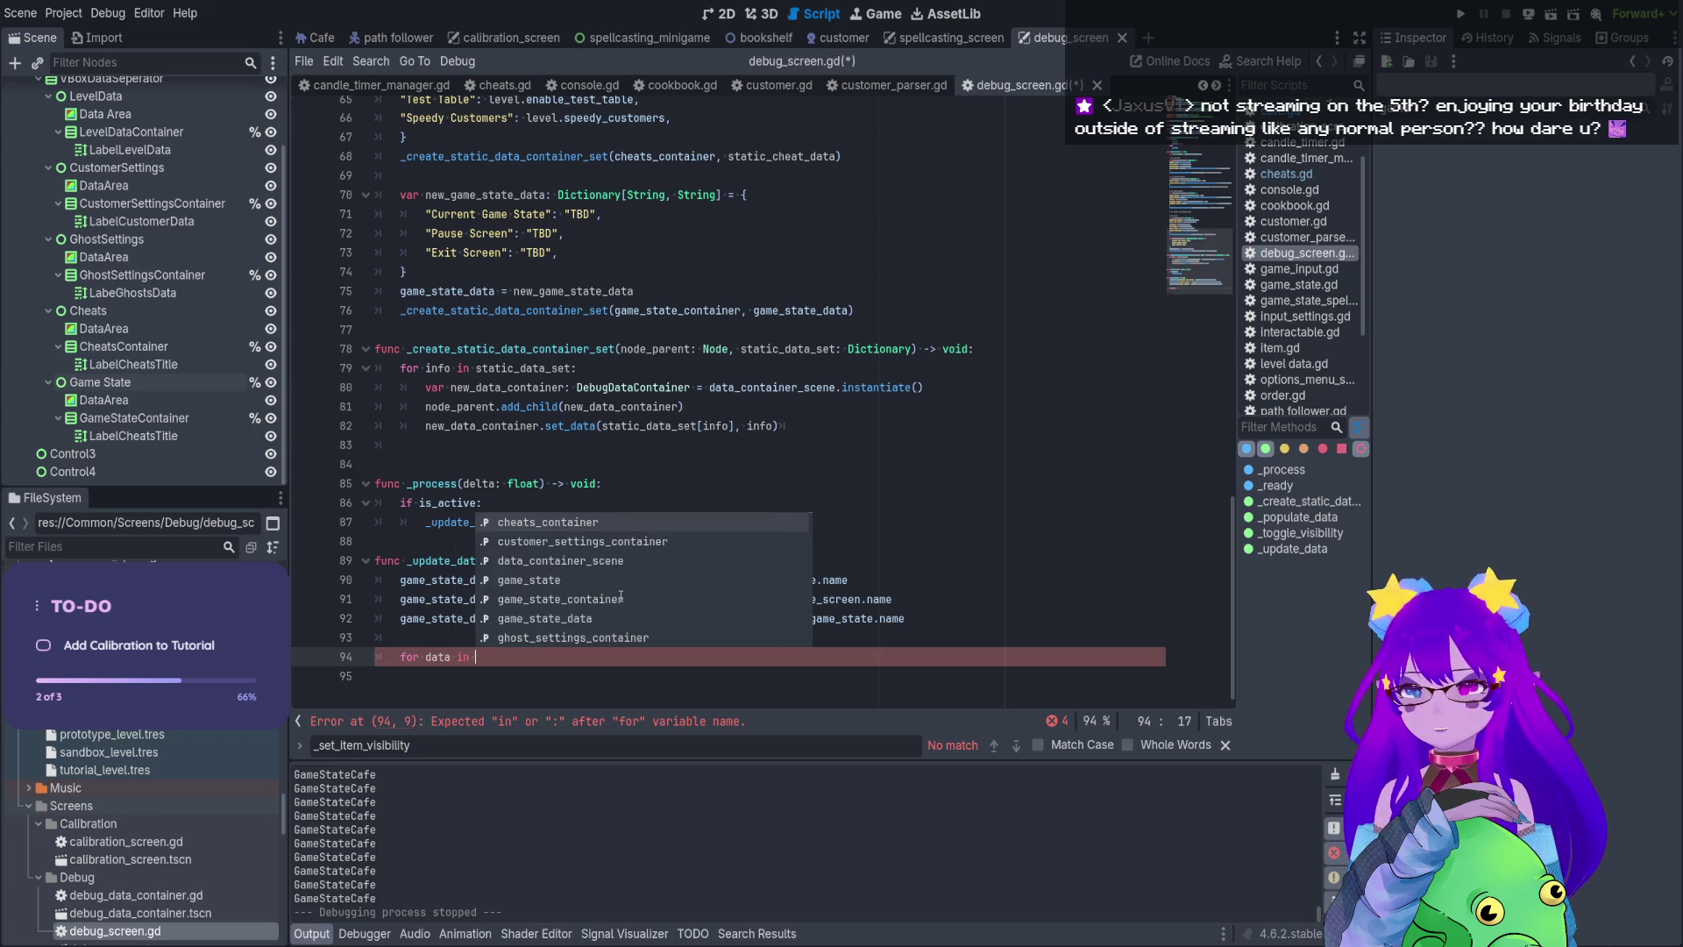
type("game_state_container")
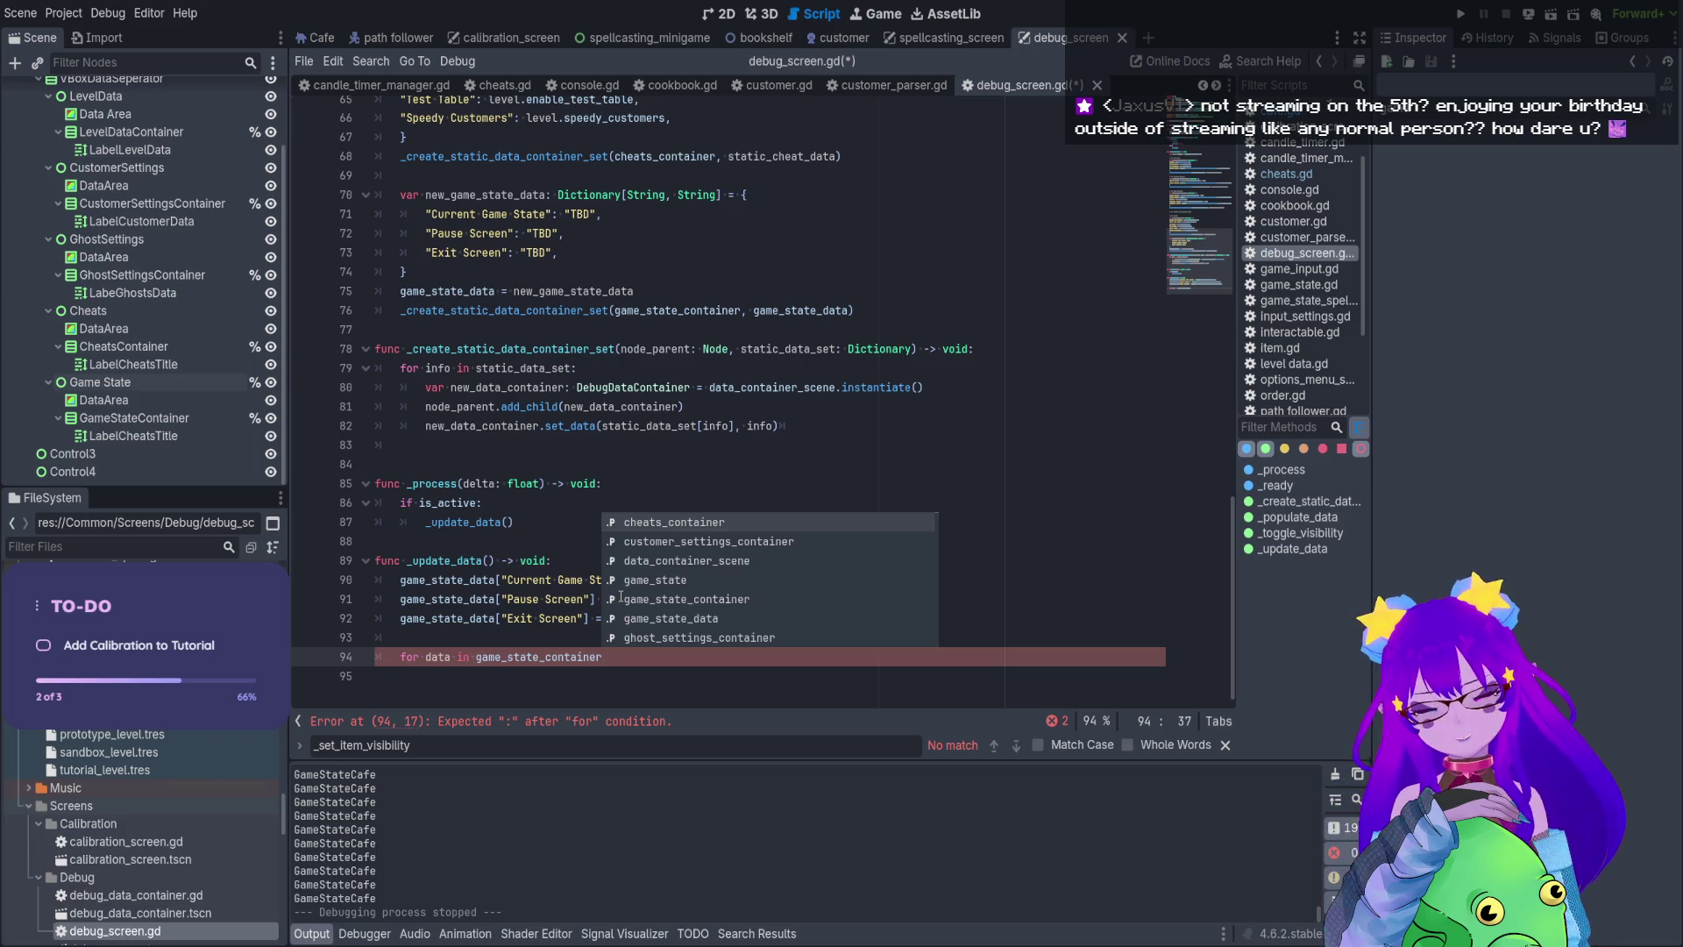
type(":")
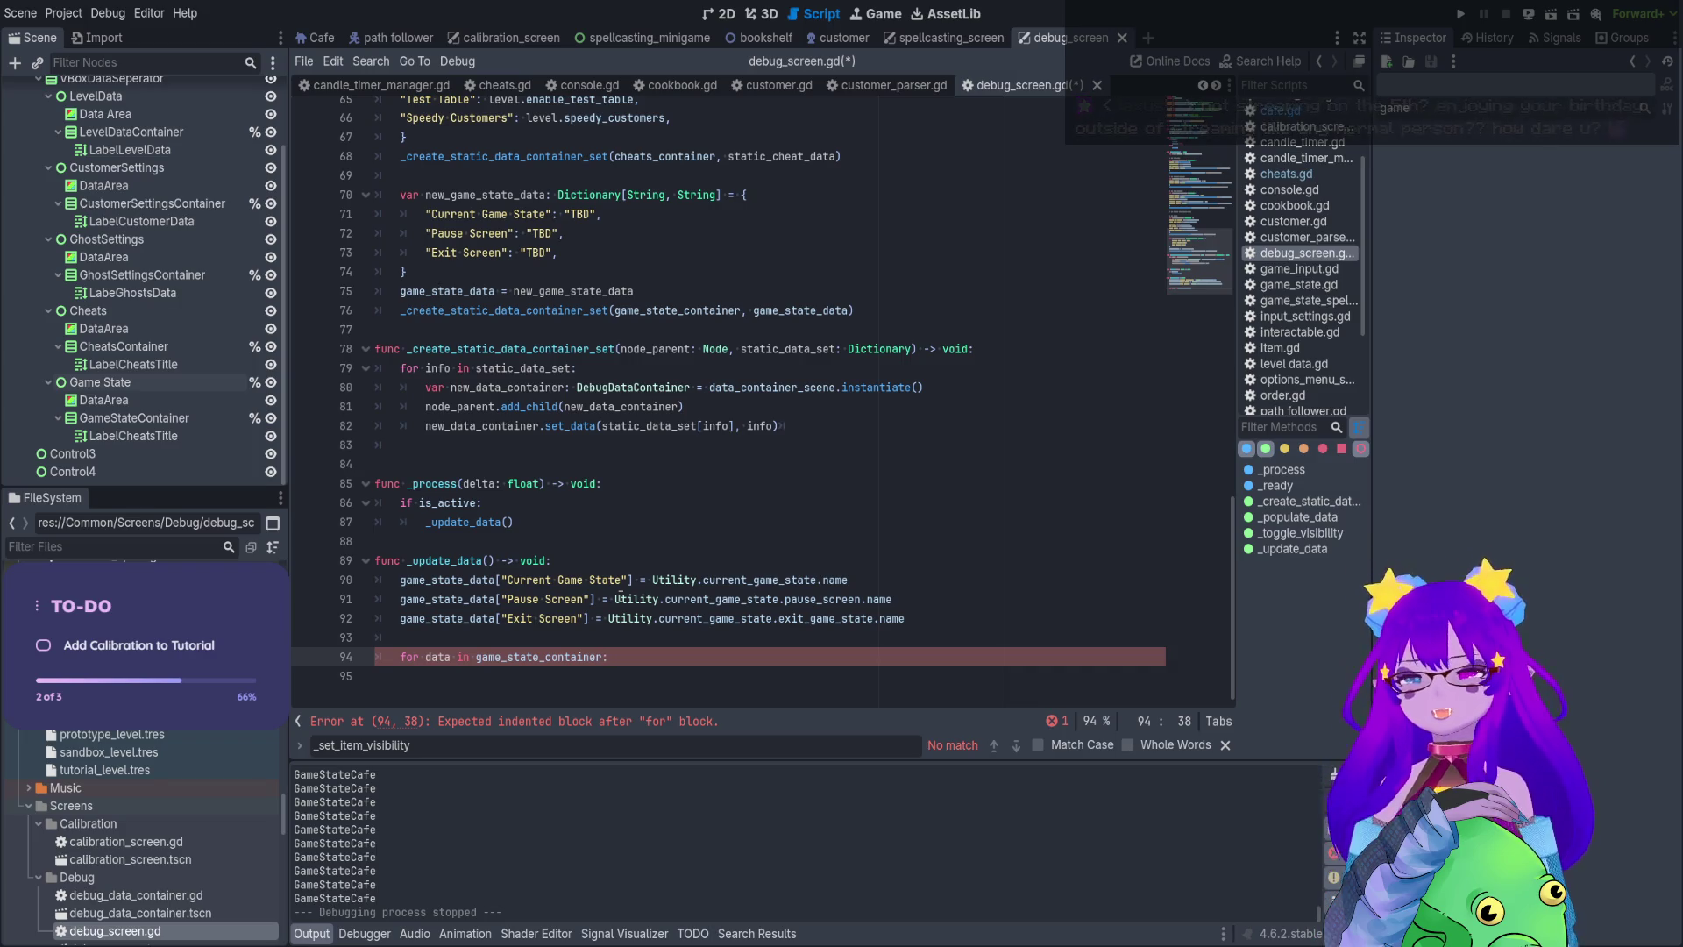
key("Return")
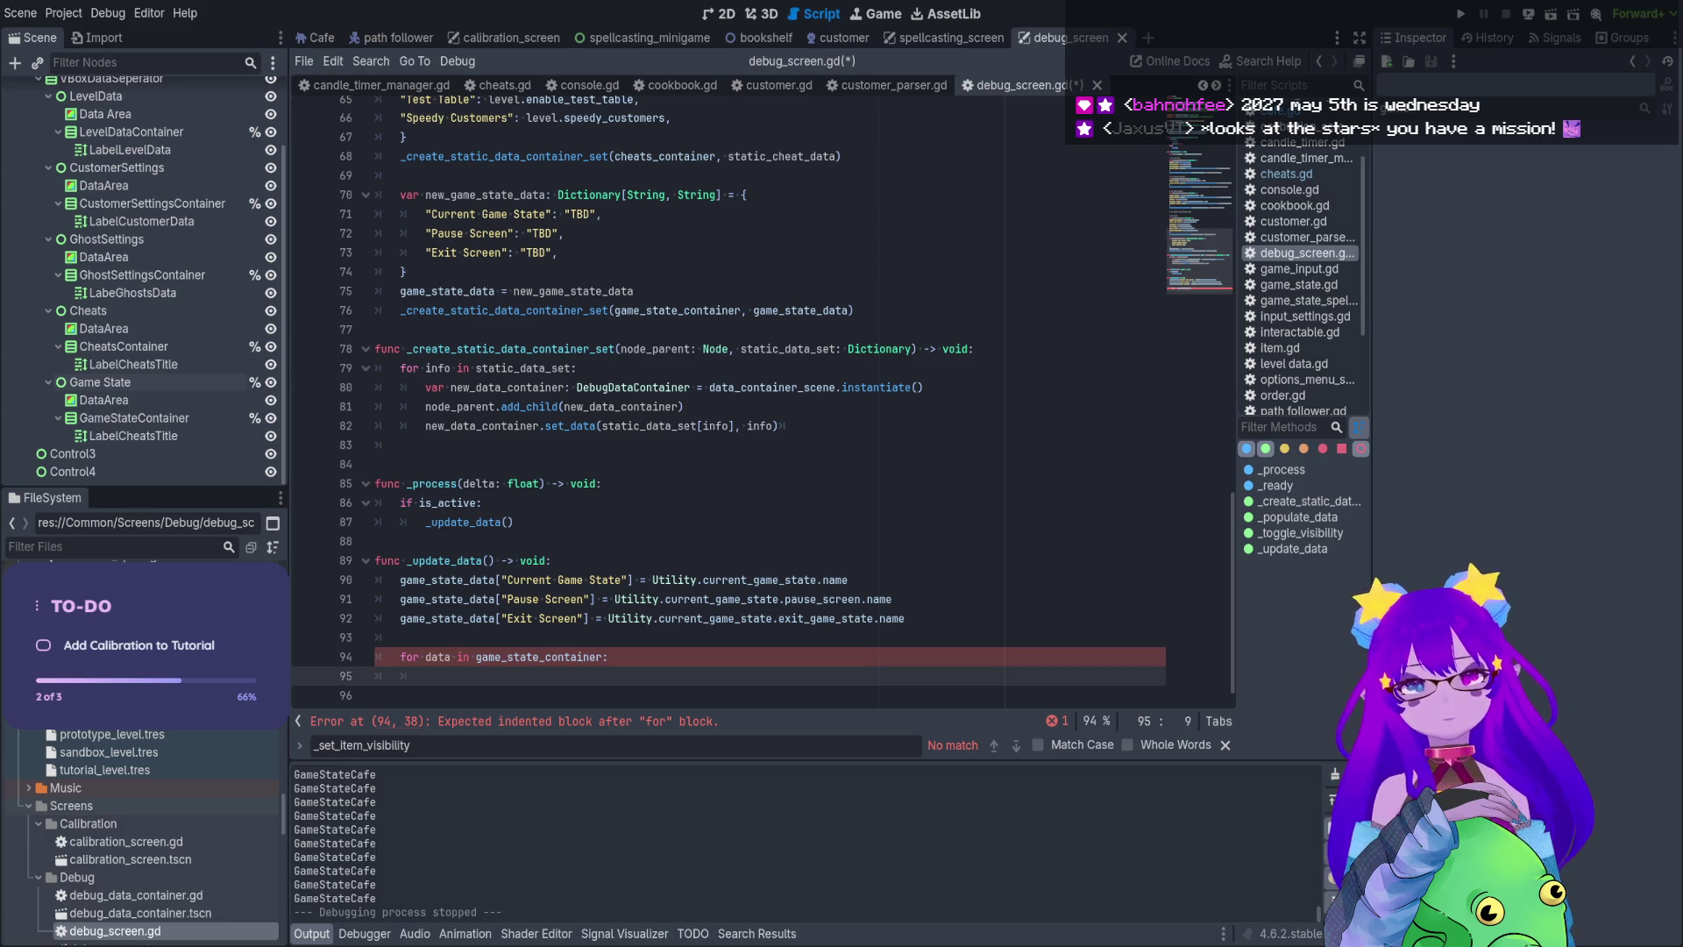
left_click(951, 462)
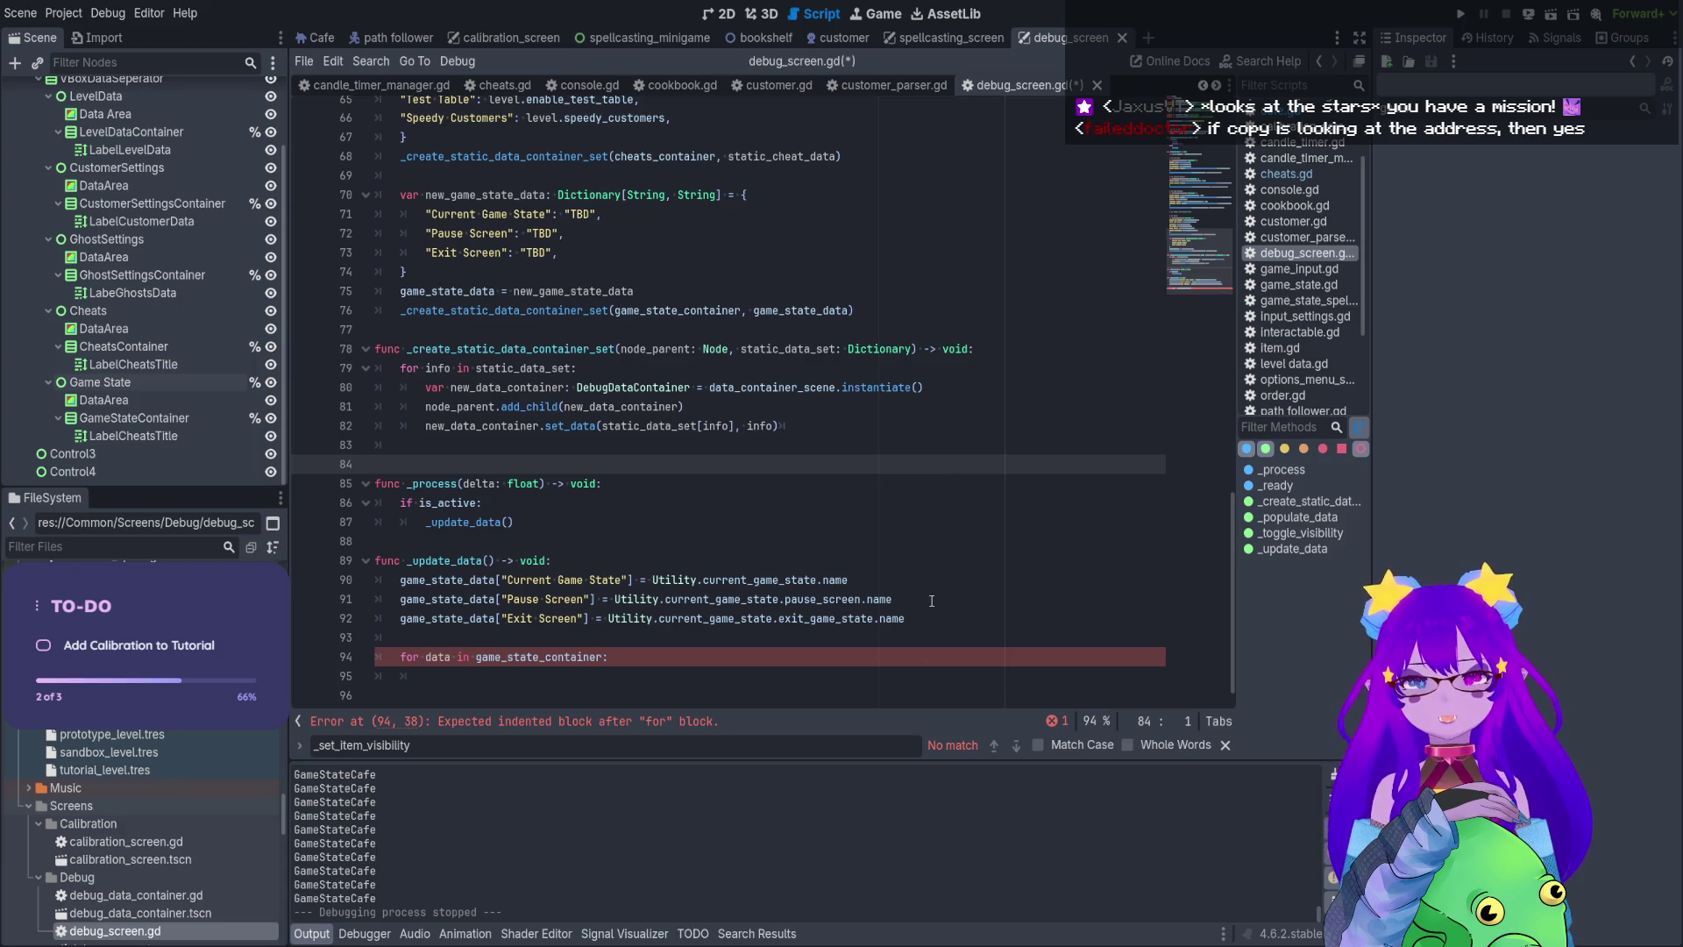
left_click(890, 644)
left_click(872, 618)
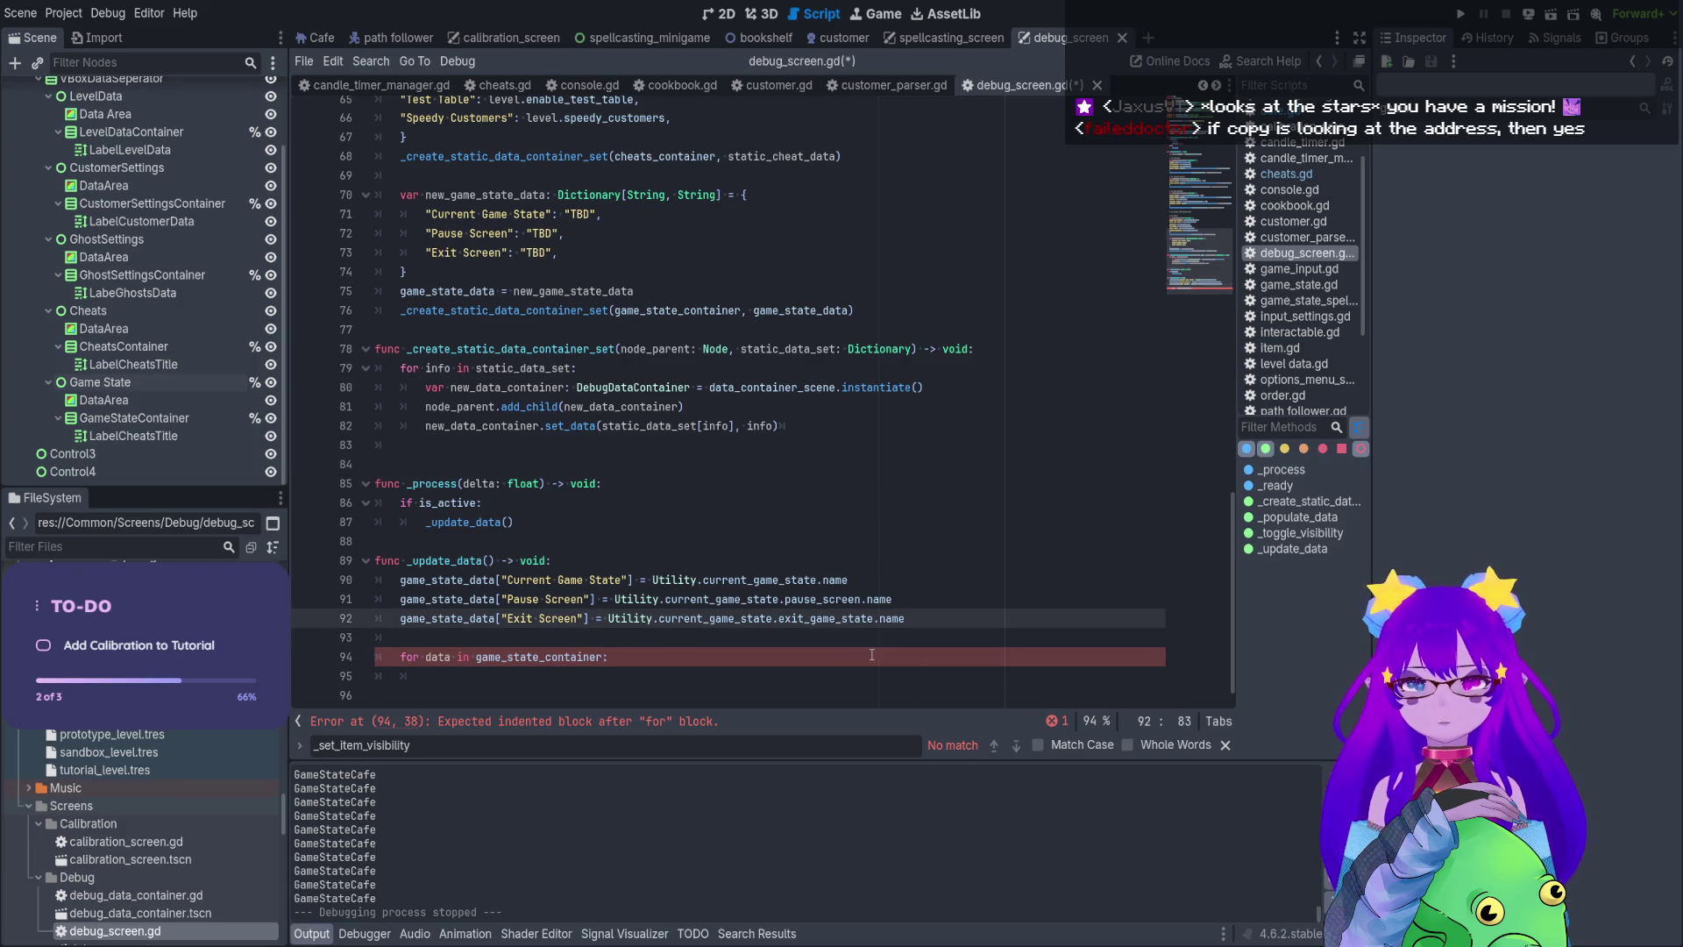
left_click(872, 655)
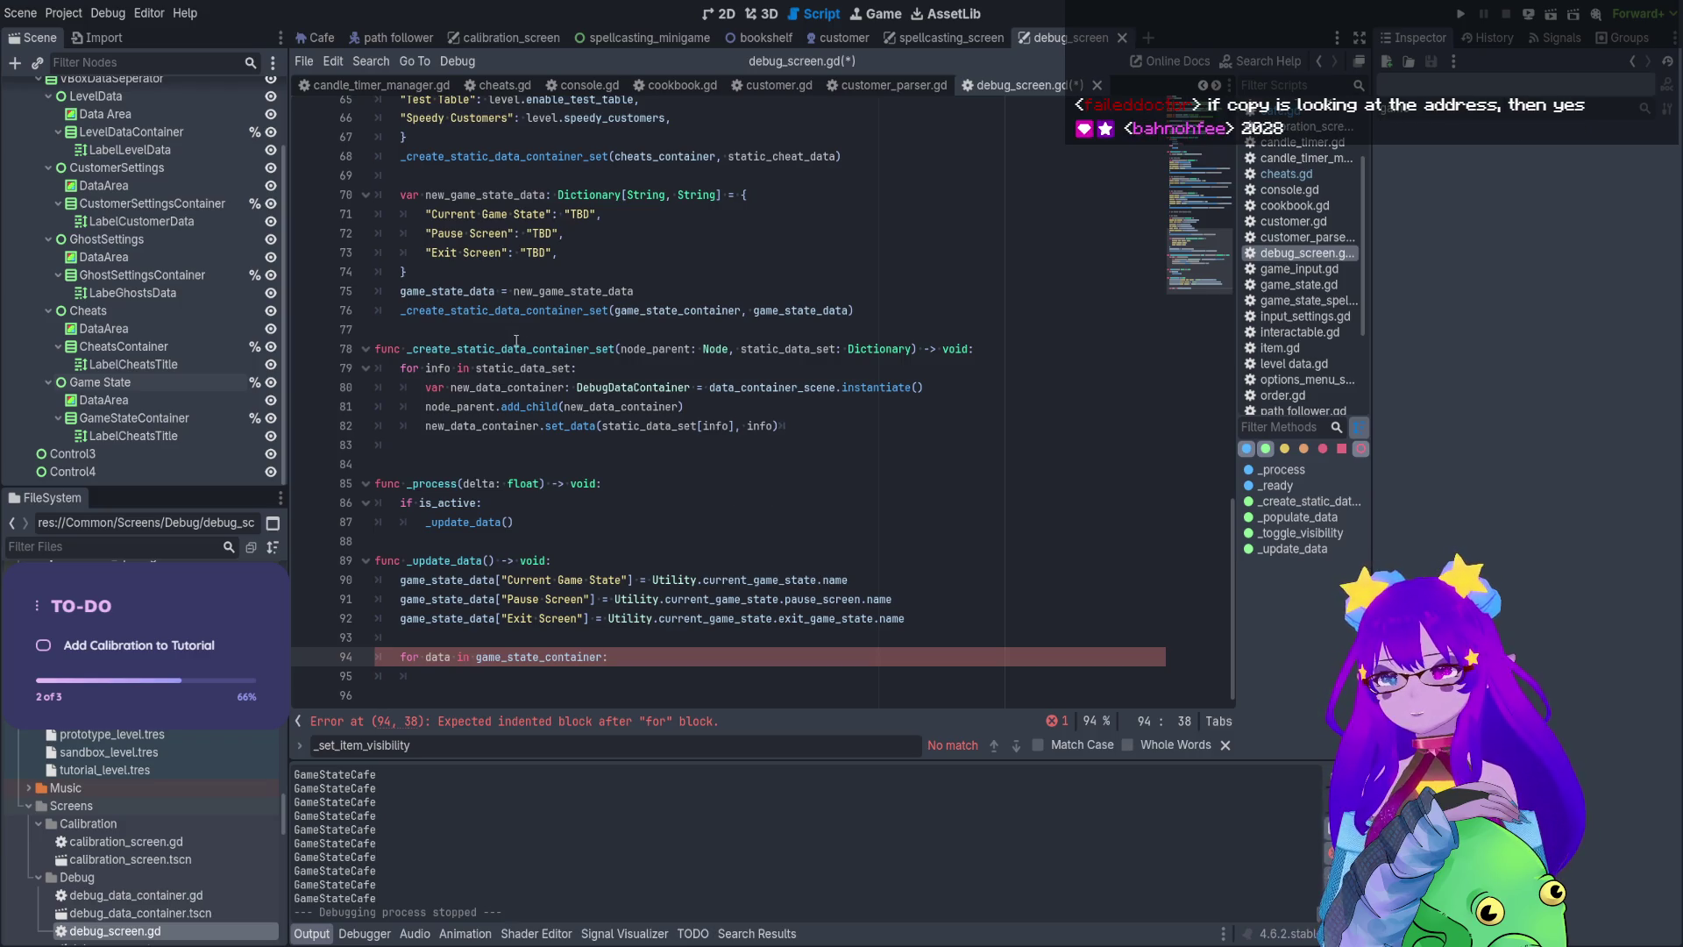
left_click_drag(515, 341, 597, 441)
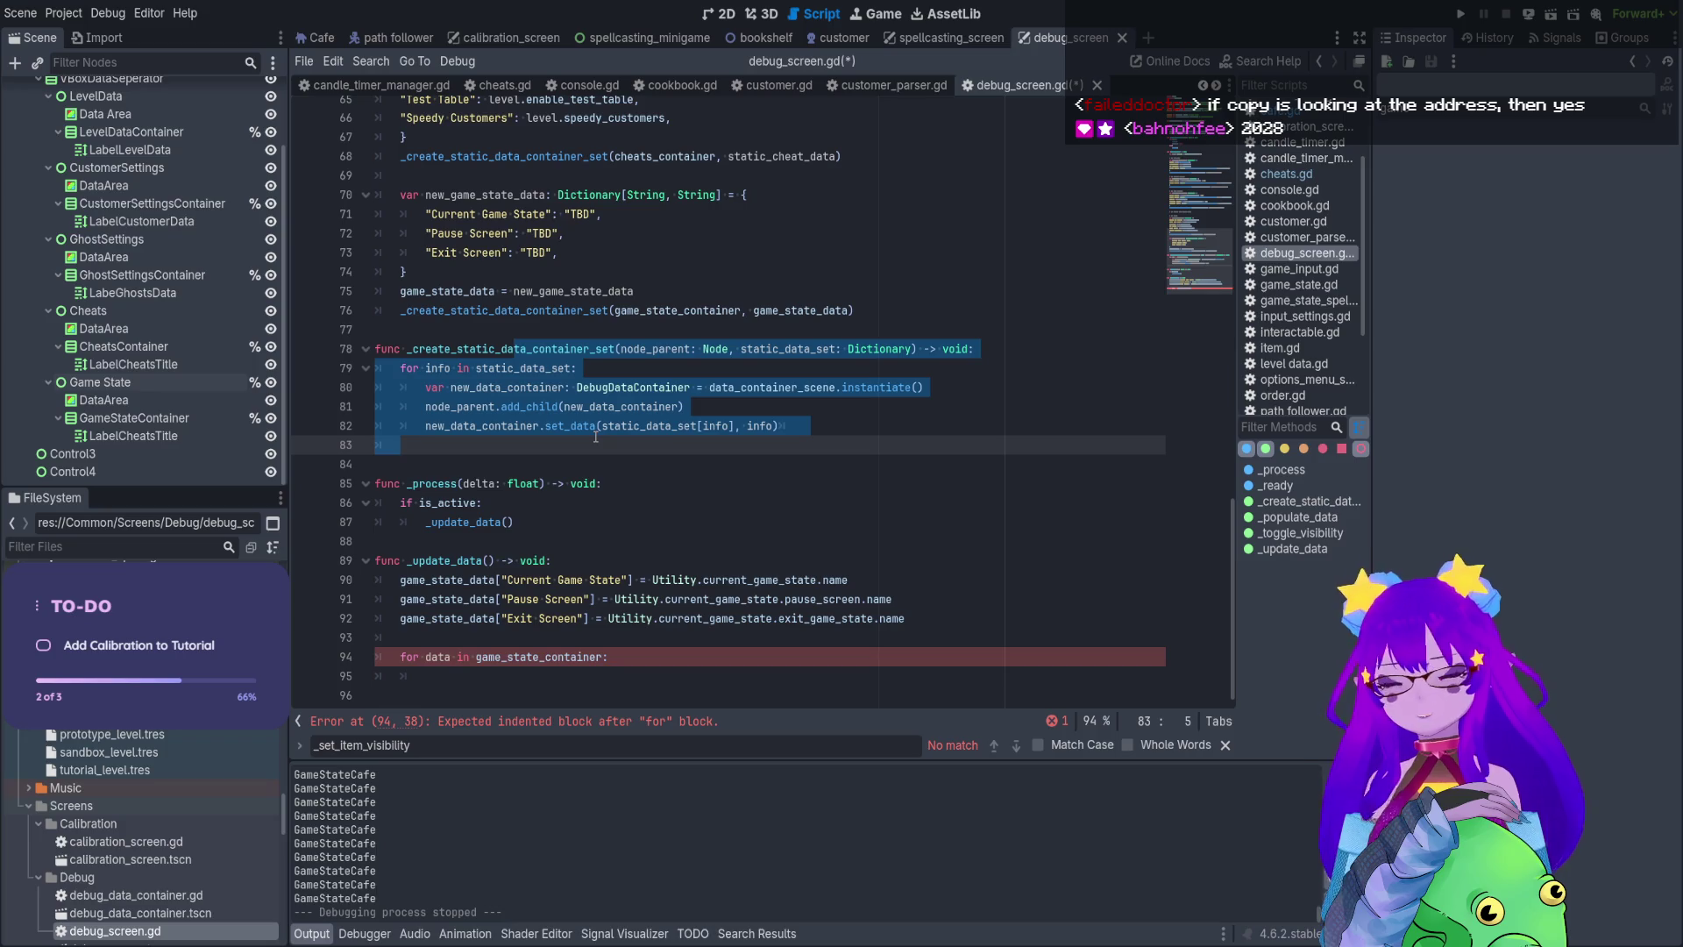
left_click_drag(645, 666, 594, 598)
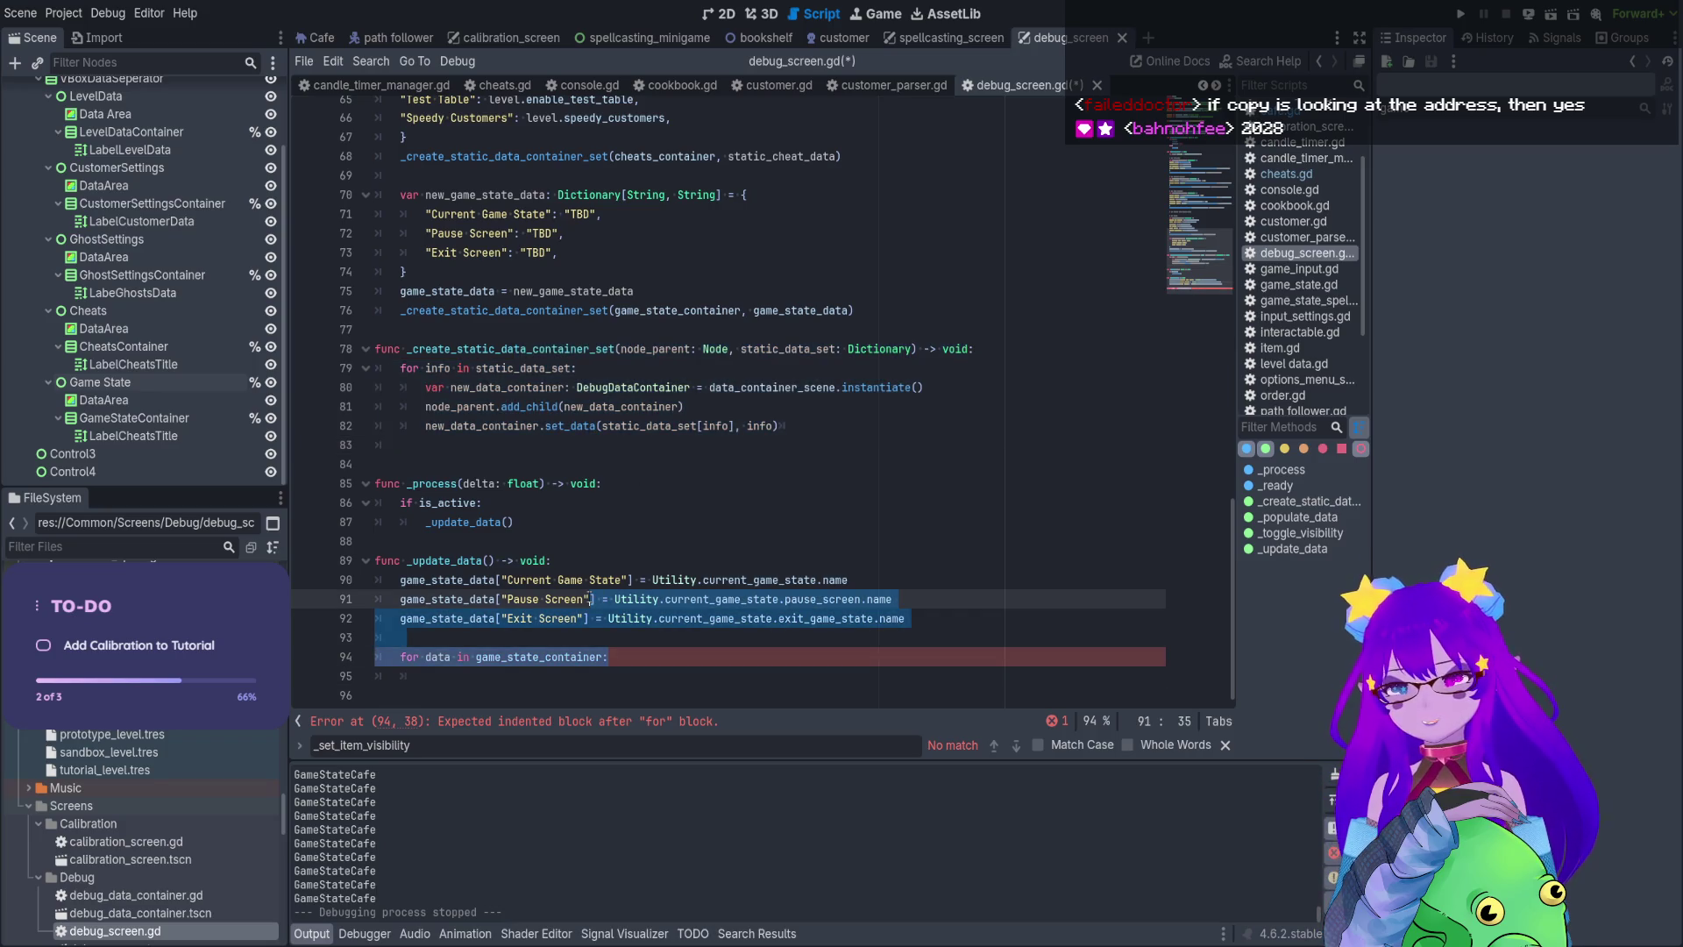
left_click(691, 610)
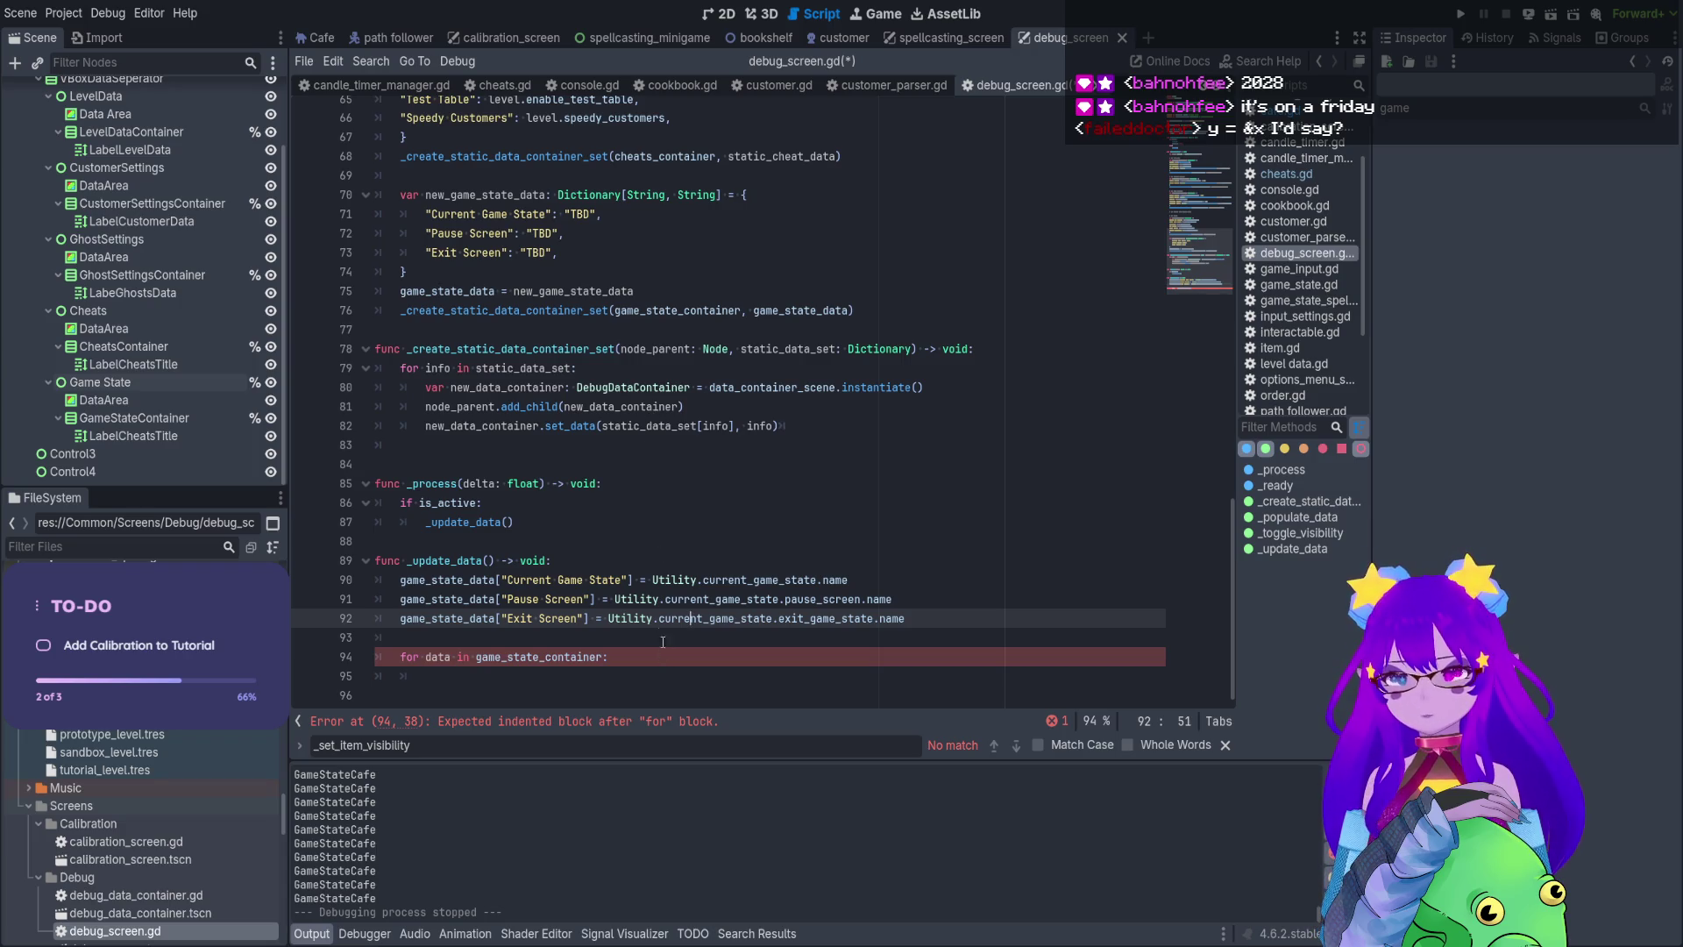
key("shift+Up")
key("shift+Up")
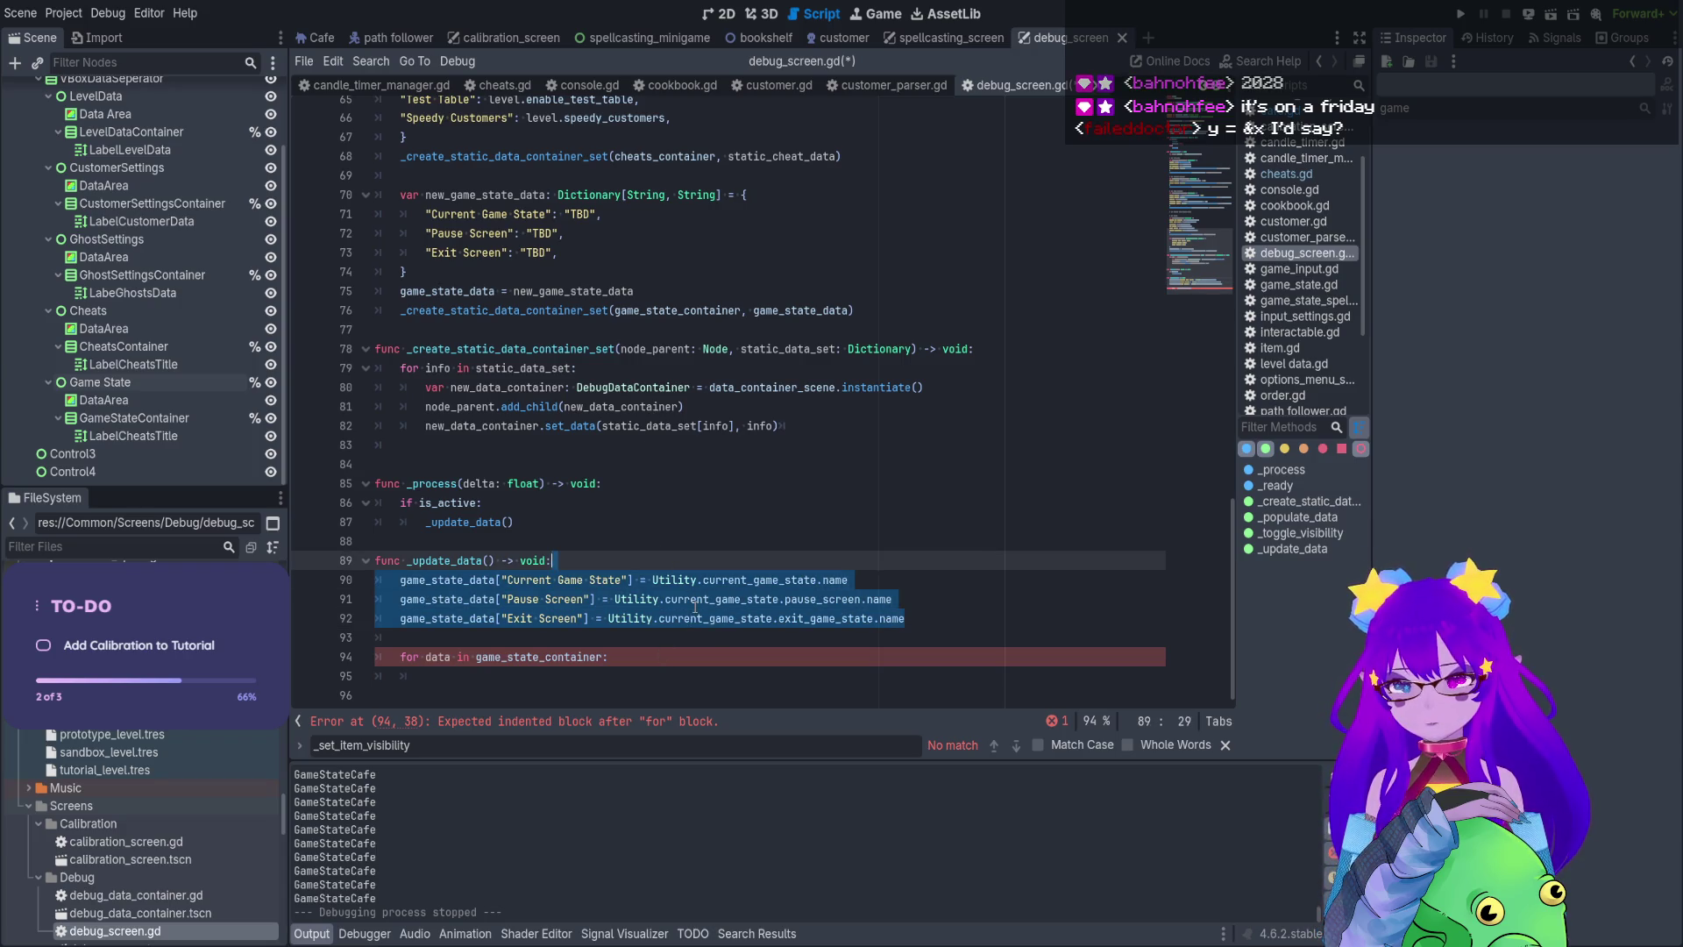
key("Down")
left_click_drag(633, 641, 318, 580)
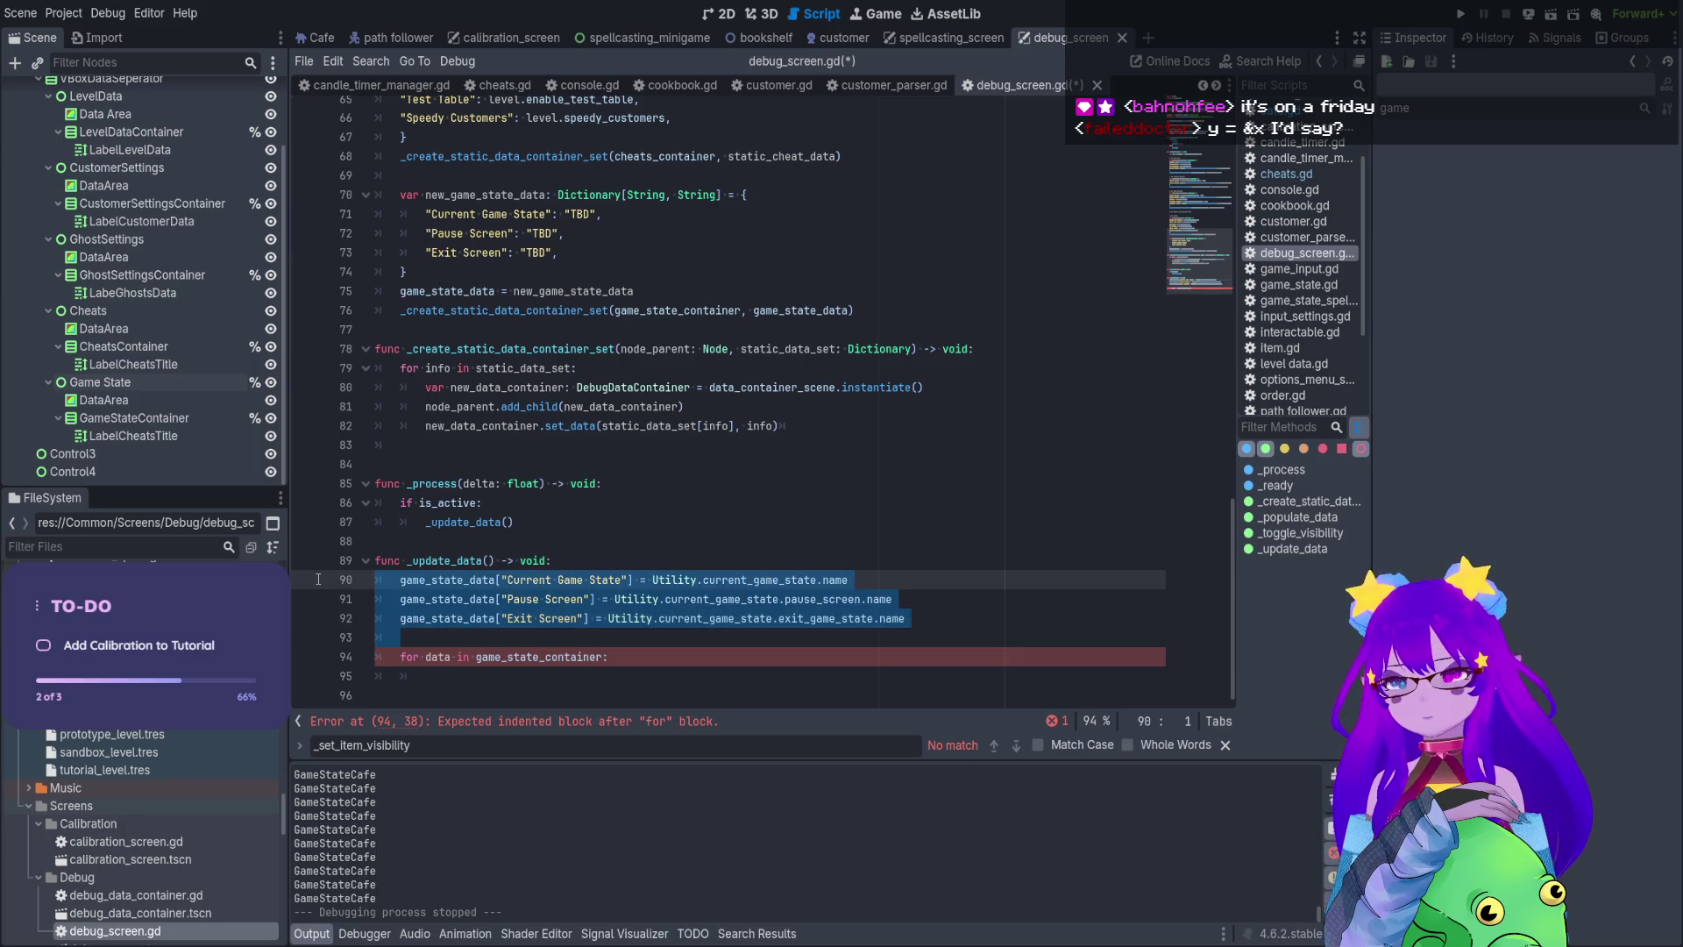
left_click_drag(421, 676, 337, 580)
key("BackSpace")
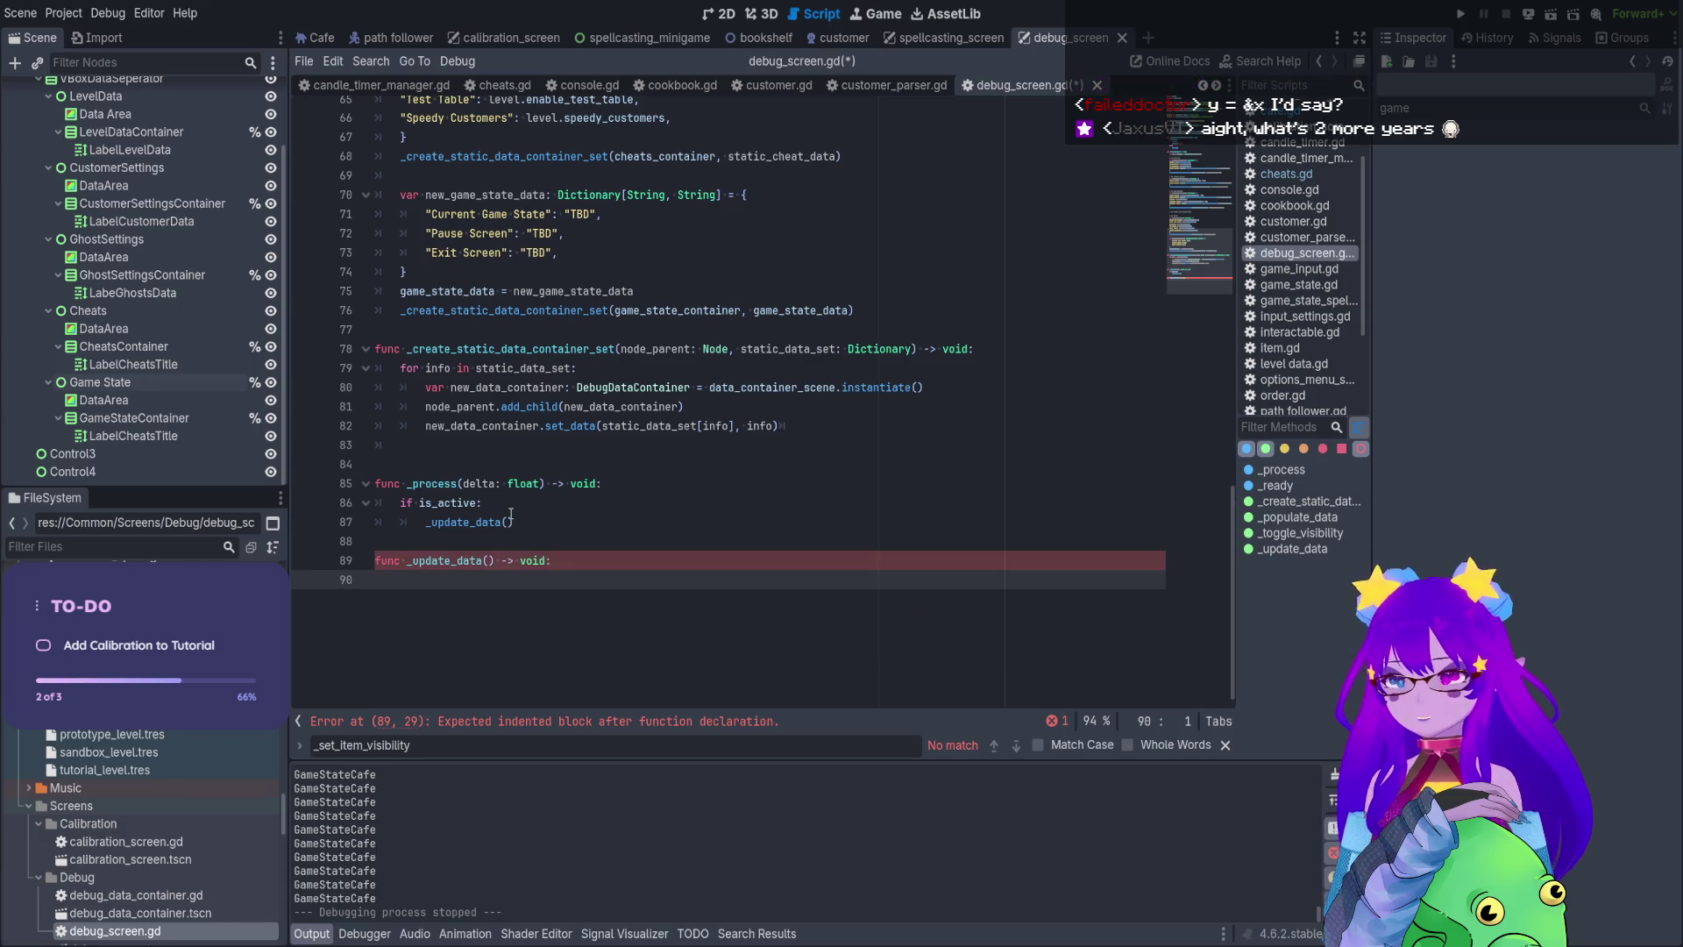
type("pass")
left_click(699, 235)
scroll(700, 251, "up", 6)
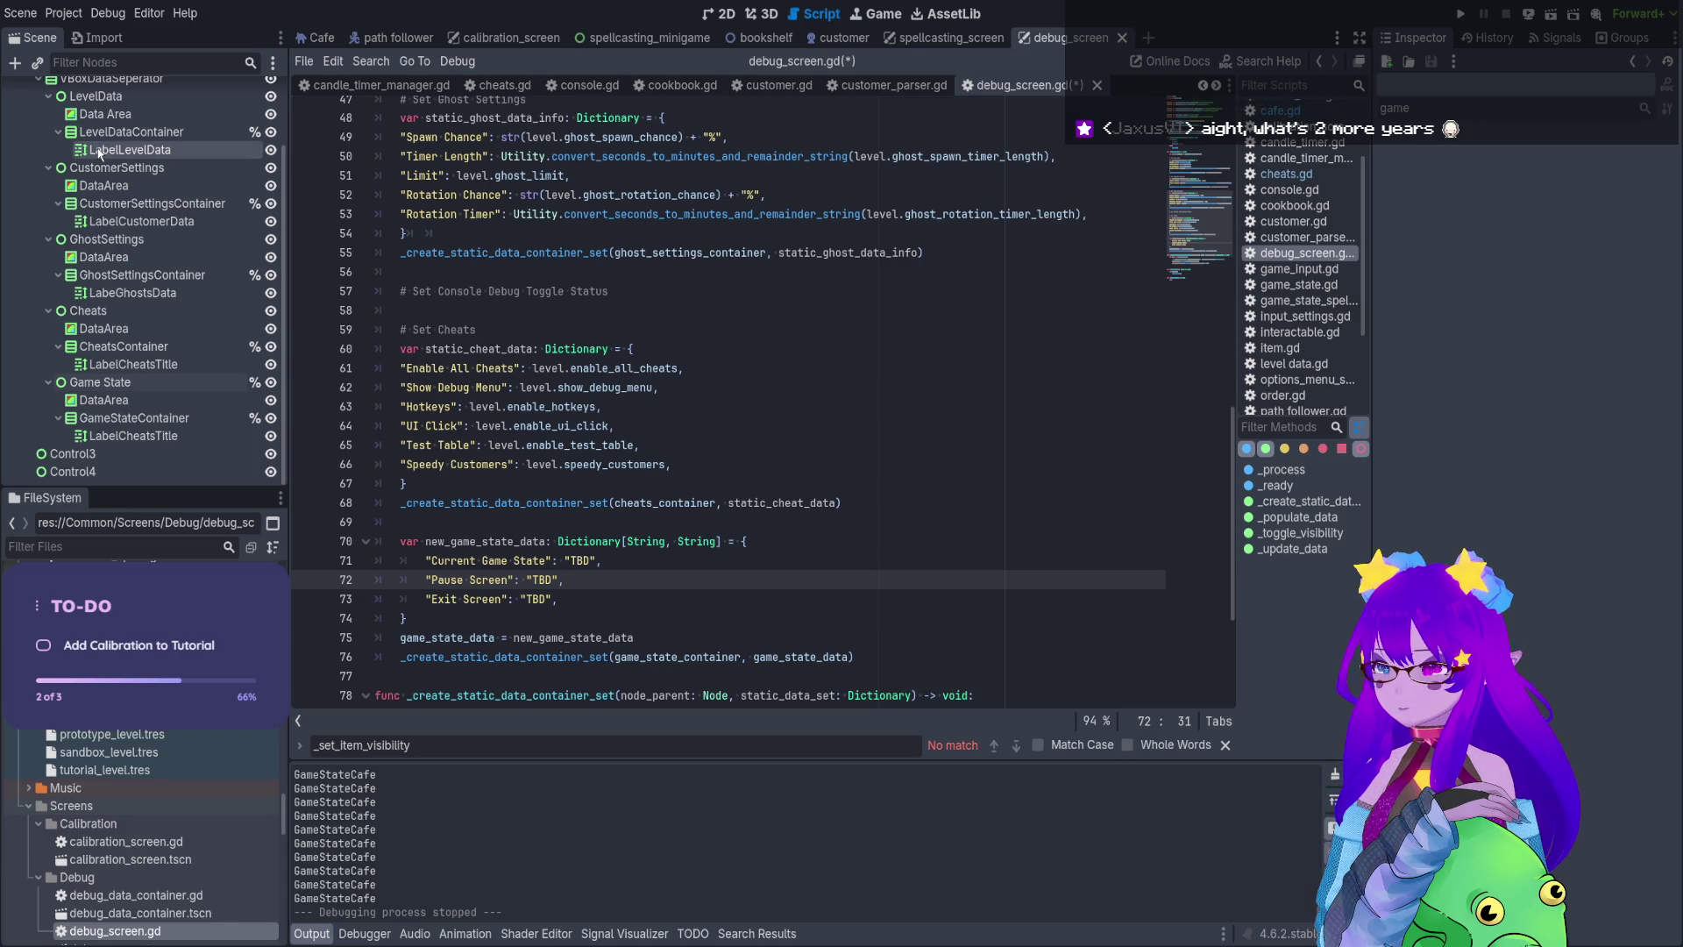
scroll(99, 152, "up", 3)
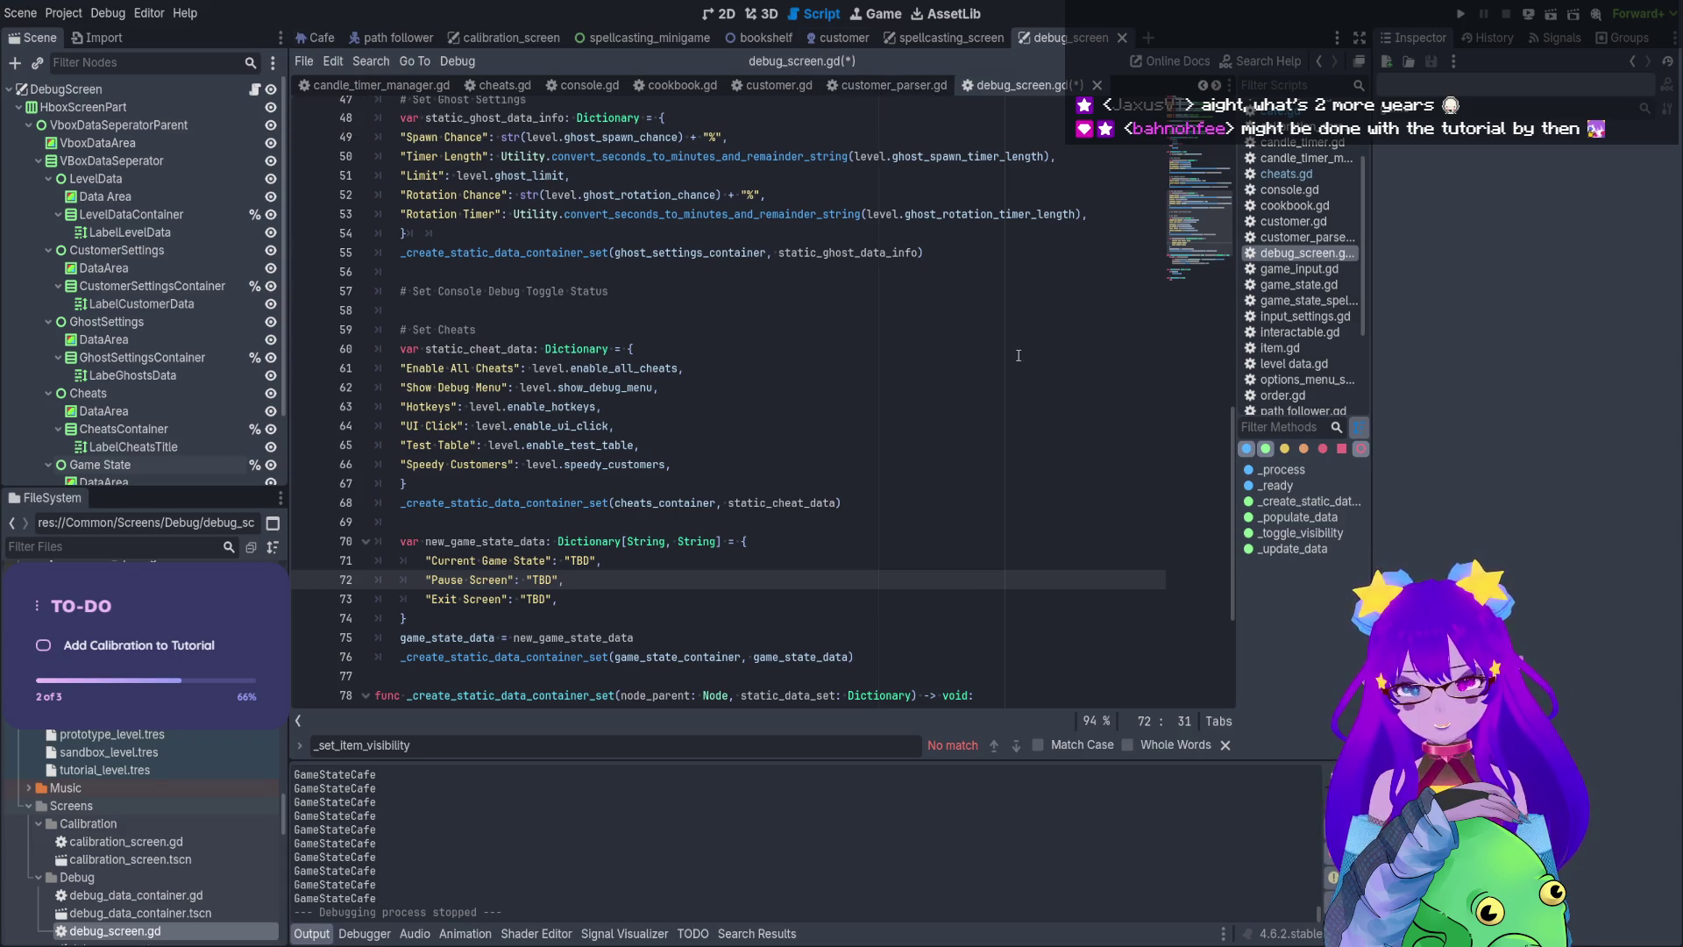
scroll(777, 526, "down", 4)
left_click(776, 657)
left_click(753, 699)
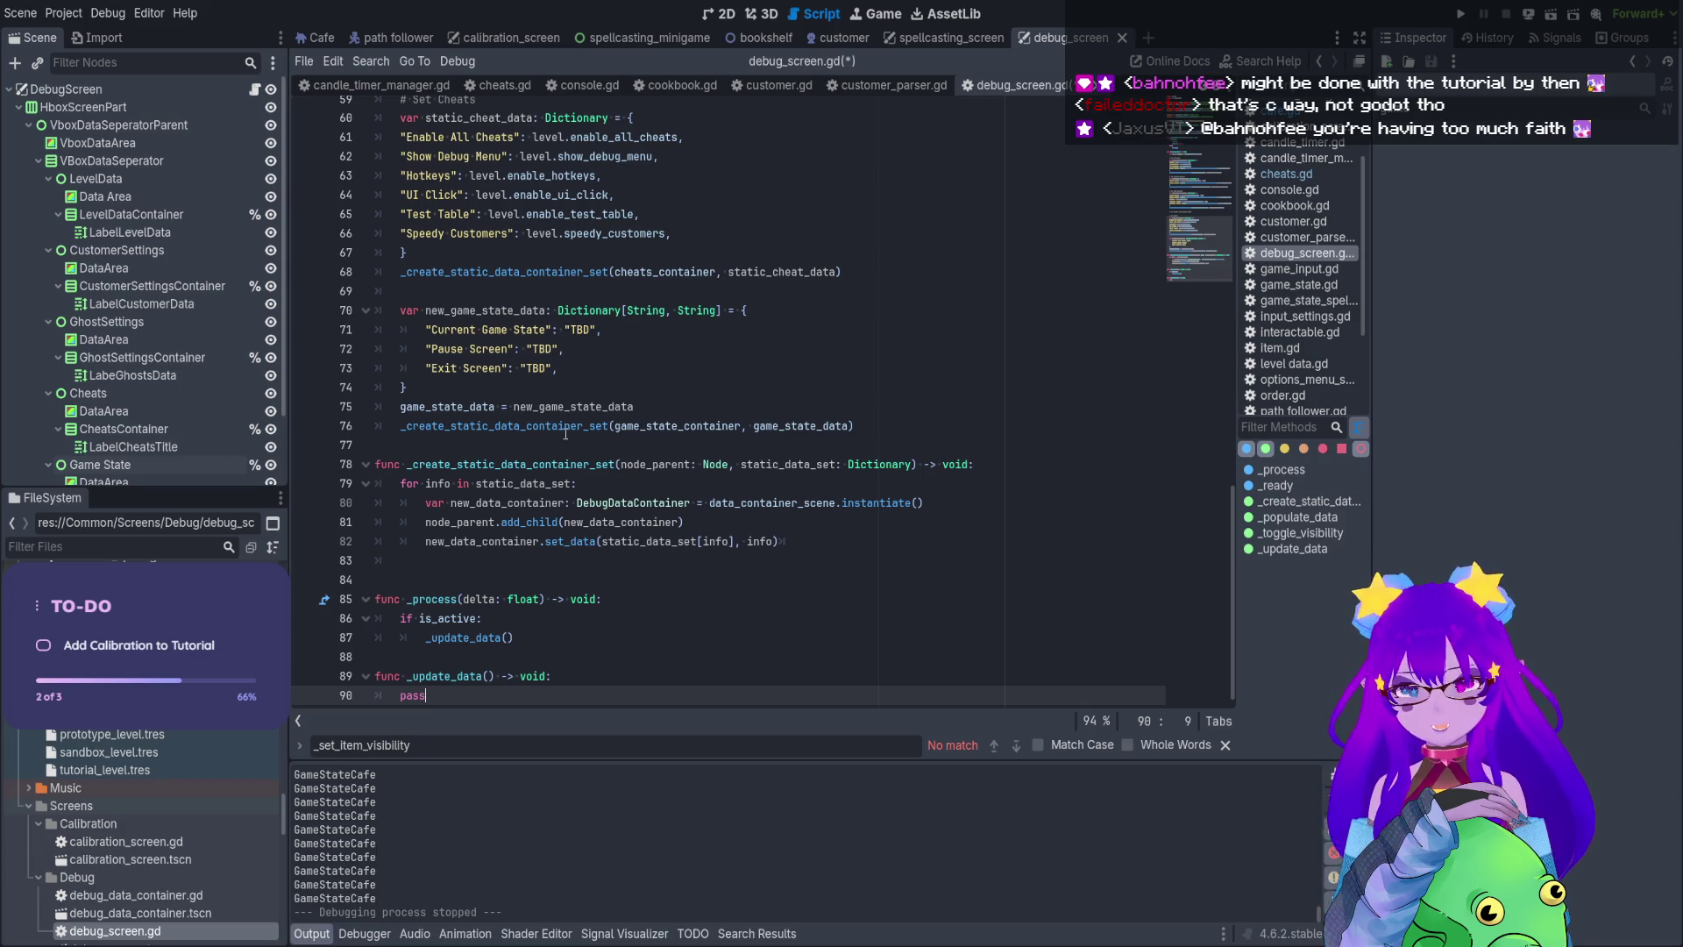
scroll(566, 434, "up", 4)
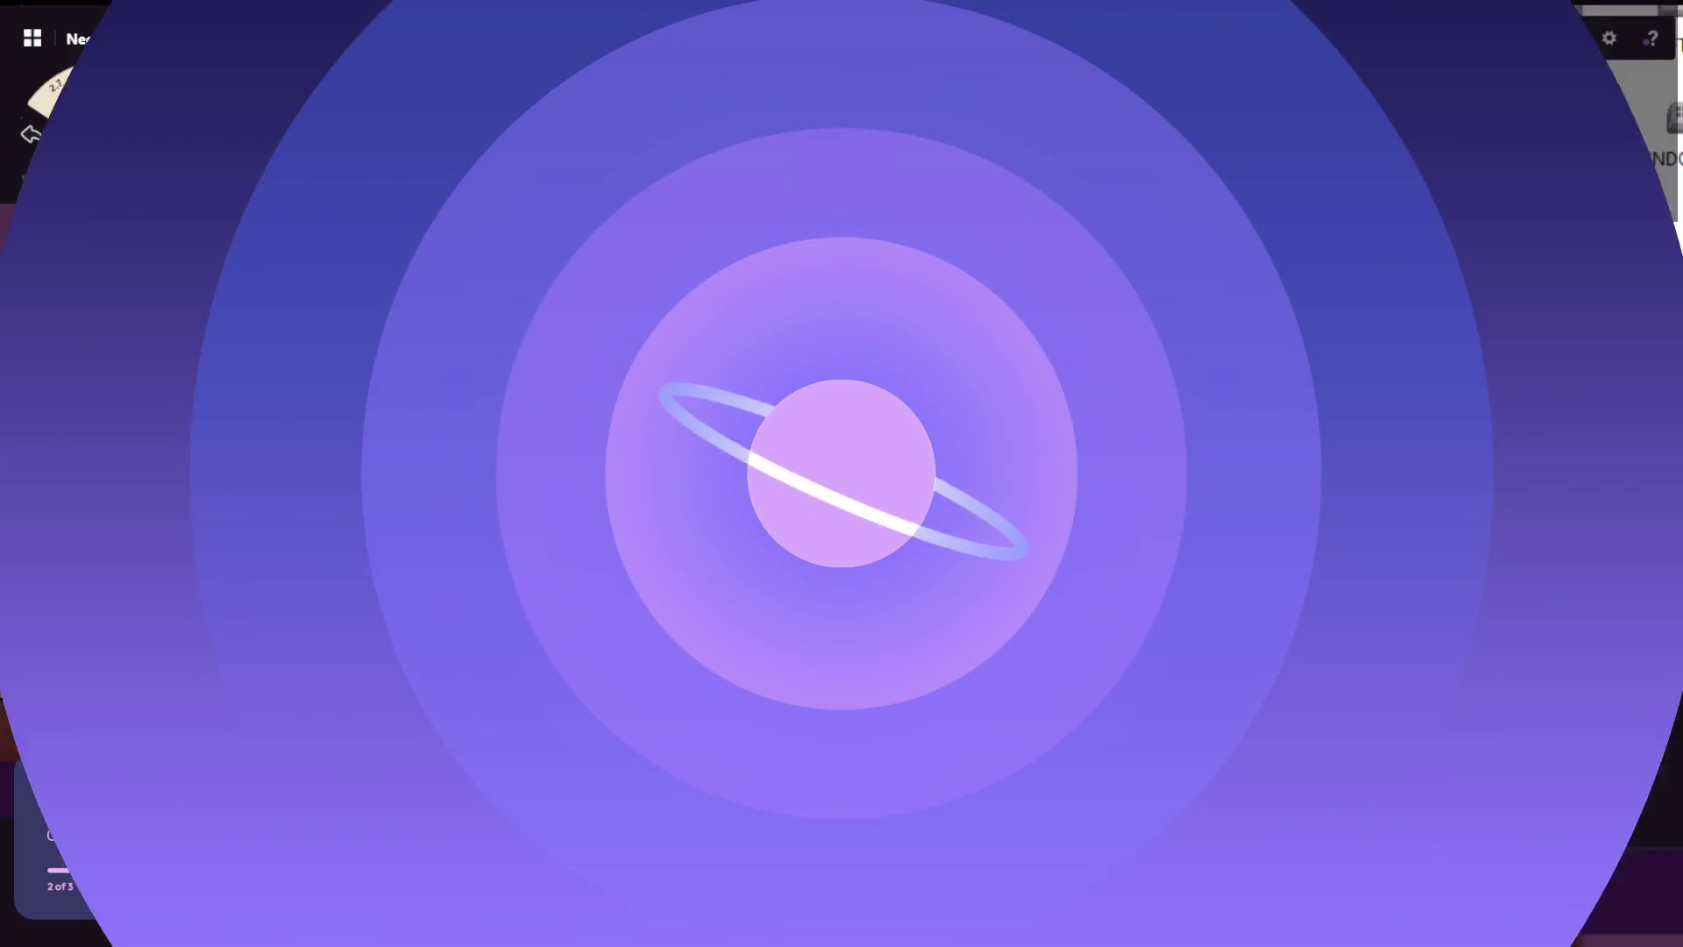
Scroll up on the Necrotype Cafe planning board in Concepts
scroll(947, 398, "up", 10)
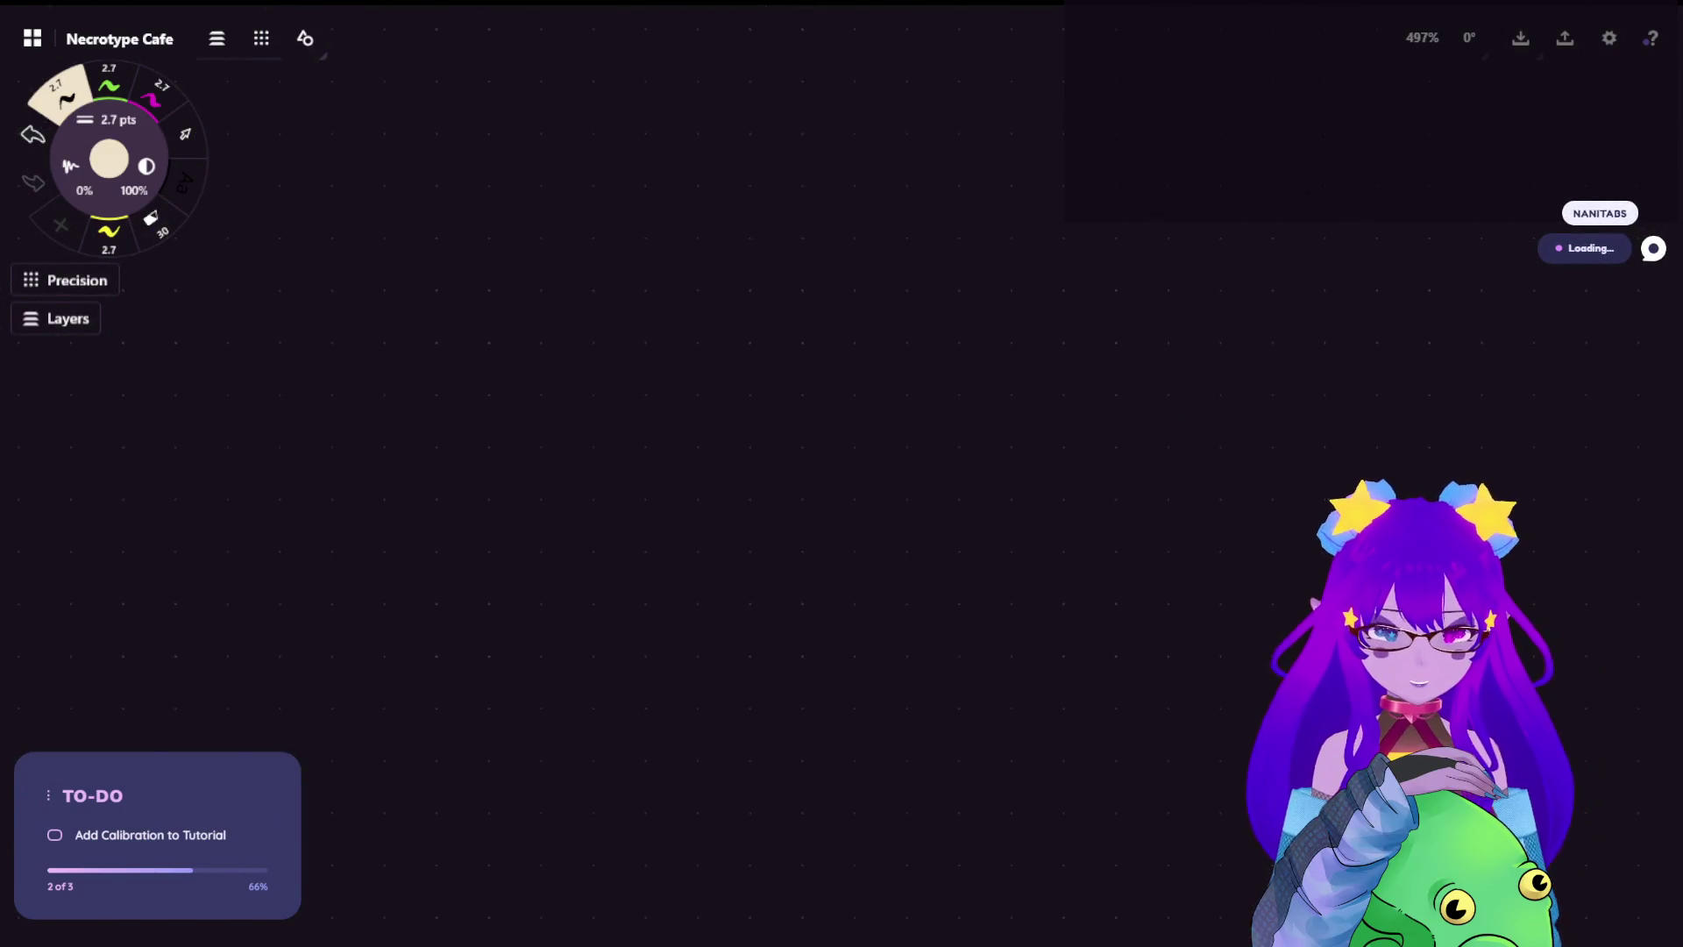
Handwrite name, pause and exit in pink on an empty area
left_click(153, 100)
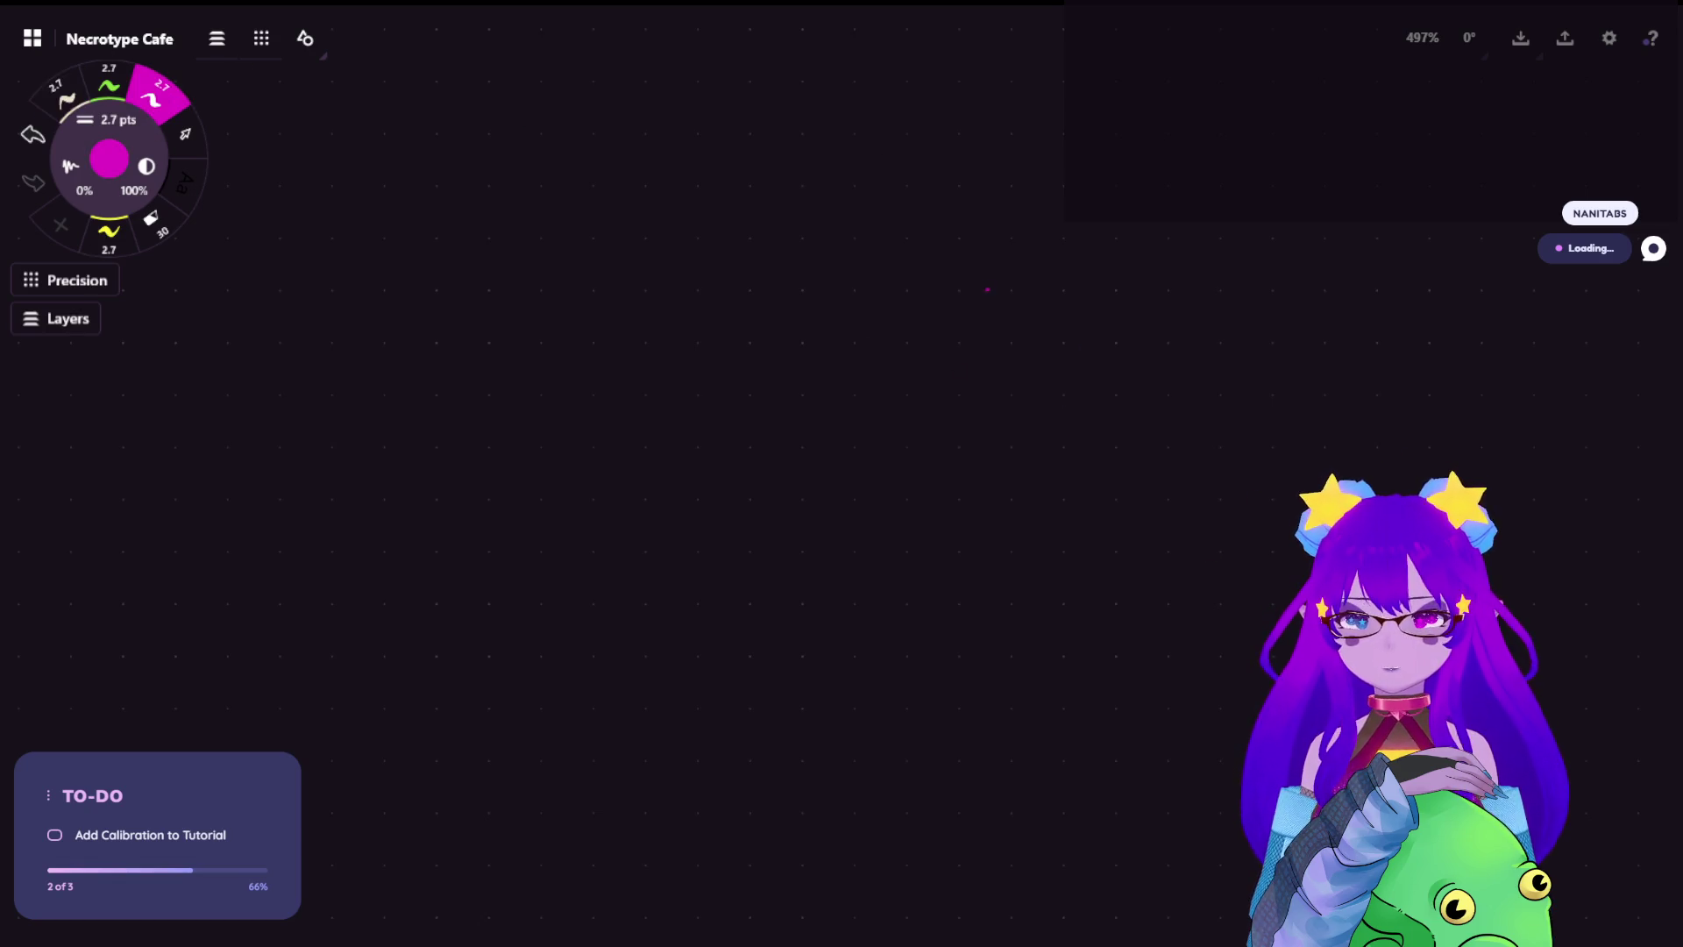
mouse_move(997, 317)
left_mouse_down()
mouse_move(996, 369)
mouse_move(998, 347)
mouse_move(1096, 327)
mouse_move(1085, 346)
mouse_move(1109, 351)
mouse_move(1146, 322)
mouse_move(1175, 341)
left_mouse_up()
key("ctrl+z")
left_click_drag(1016, 406, 1096, 408)
mouse_move(1096, 370)
left_mouse_down()
mouse_move(1066, 417)
mouse_move(1111, 408)
left_mouse_up()
left_click(1112, 359)
left_click_drag(1141, 348, 1137, 407)
left_click_drag(1127, 383, 1174, 372)
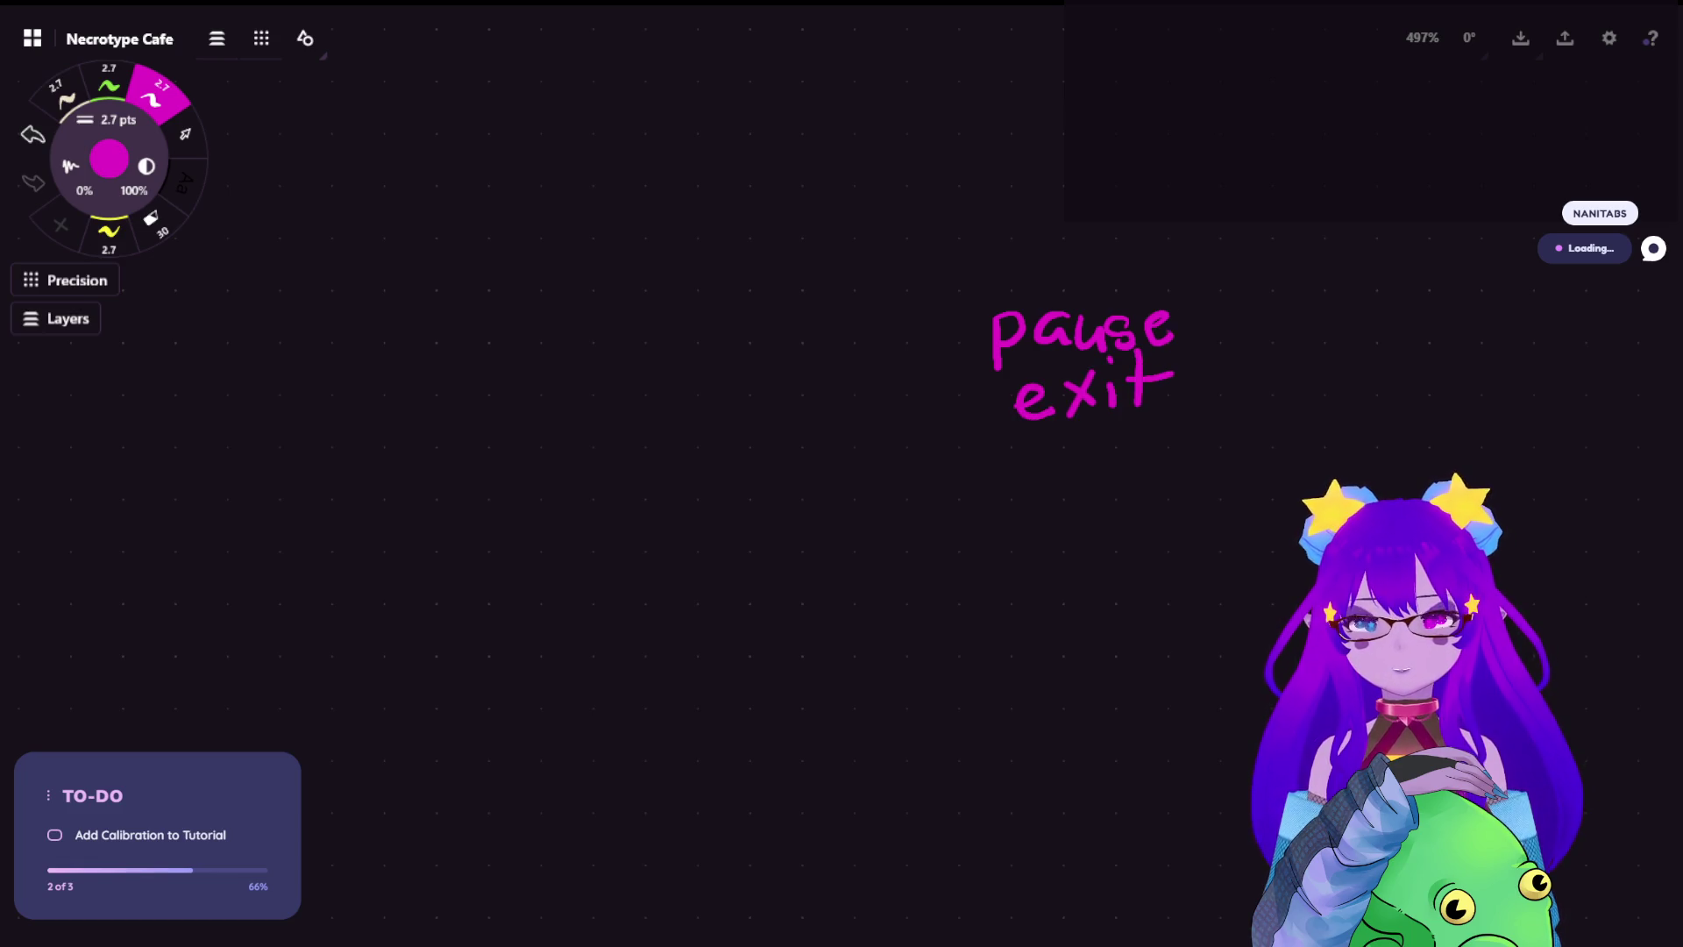
mouse_move(1017, 261)
left_mouse_down()
mouse_move(1044, 295)
mouse_move(1131, 293)
mouse_move(1153, 256)
mouse_move(1175, 289)
left_mouse_up()
key("ctrl+z")
Write a green 'Current State' heading above the list
left_click(109, 85)
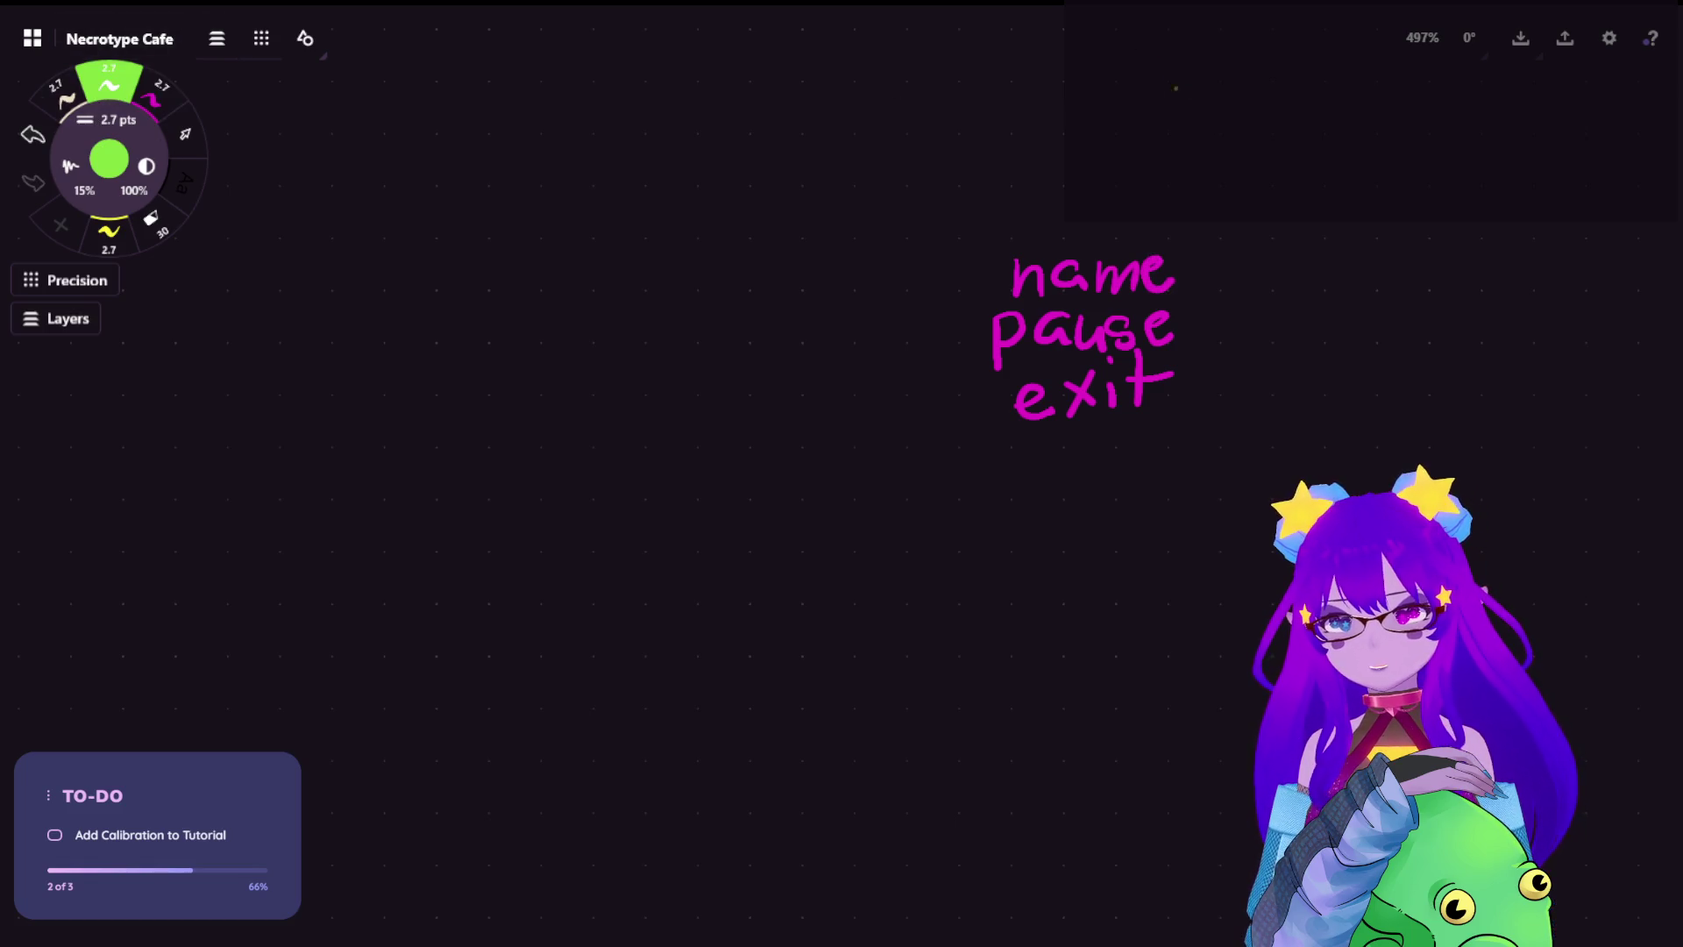
left_click_drag(907, 188, 952, 267)
key("ctrl+z")
mouse_move(914, 178)
left_mouse_down()
mouse_move(938, 244)
mouse_move(1035, 210)
mouse_move(1113, 239)
left_mouse_up()
mouse_move(1125, 146)
left_mouse_down()
mouse_move(1125, 235)
mouse_move(1143, 201)
left_mouse_up()
mouse_move(1217, 160)
left_mouse_down()
mouse_move(1184, 225)
mouse_move(1239, 219)
mouse_move(1265, 182)
mouse_move(1291, 228)
left_mouse_up()
left_click_drag(1301, 145, 1308, 228)
mouse_move(1288, 192)
left_mouse_down()
mouse_move(1325, 185)
mouse_move(1368, 227)
left_mouse_up()
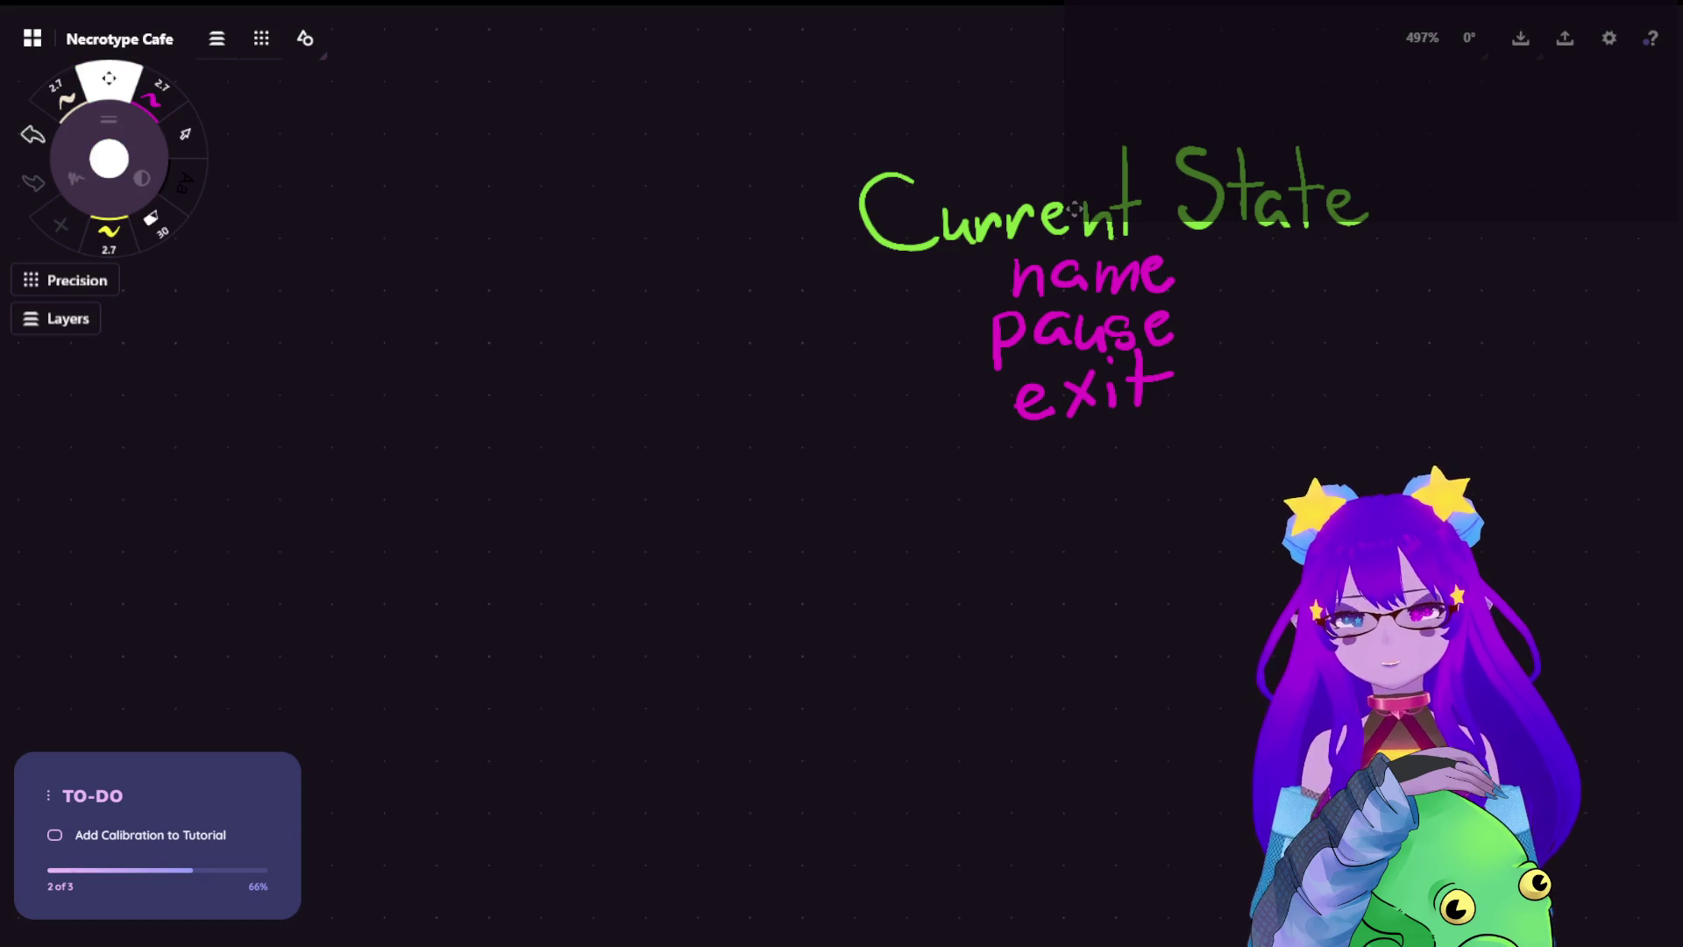
Lasso-select all the handwritten notes
scroll(1084, 284, "right", 1)
left_click(185, 134)
mouse_move(1315, 97)
left_mouse_down()
mouse_move(973, 52)
mouse_move(1360, 202)
left_mouse_up()
Drag the selected notes down and to the left, then deselect them
mouse_move(1052, 283)
left_mouse_down()
mouse_move(925, 498)
mouse_move(615, 721)
left_mouse_up()
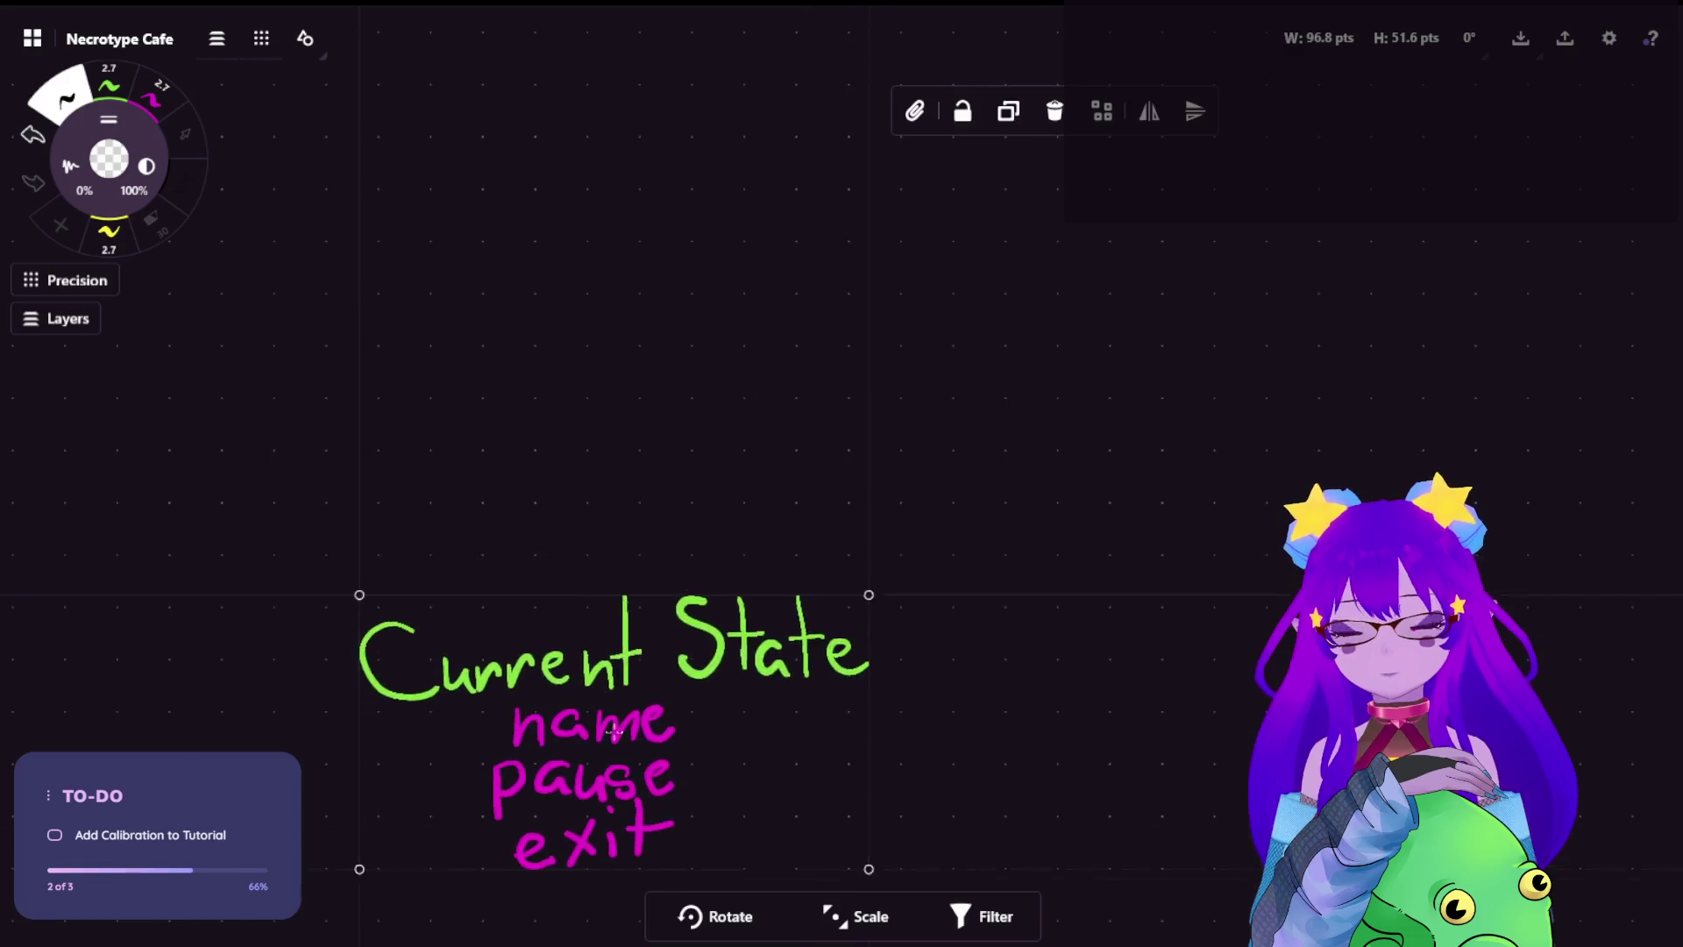
left_click(1030, 248)
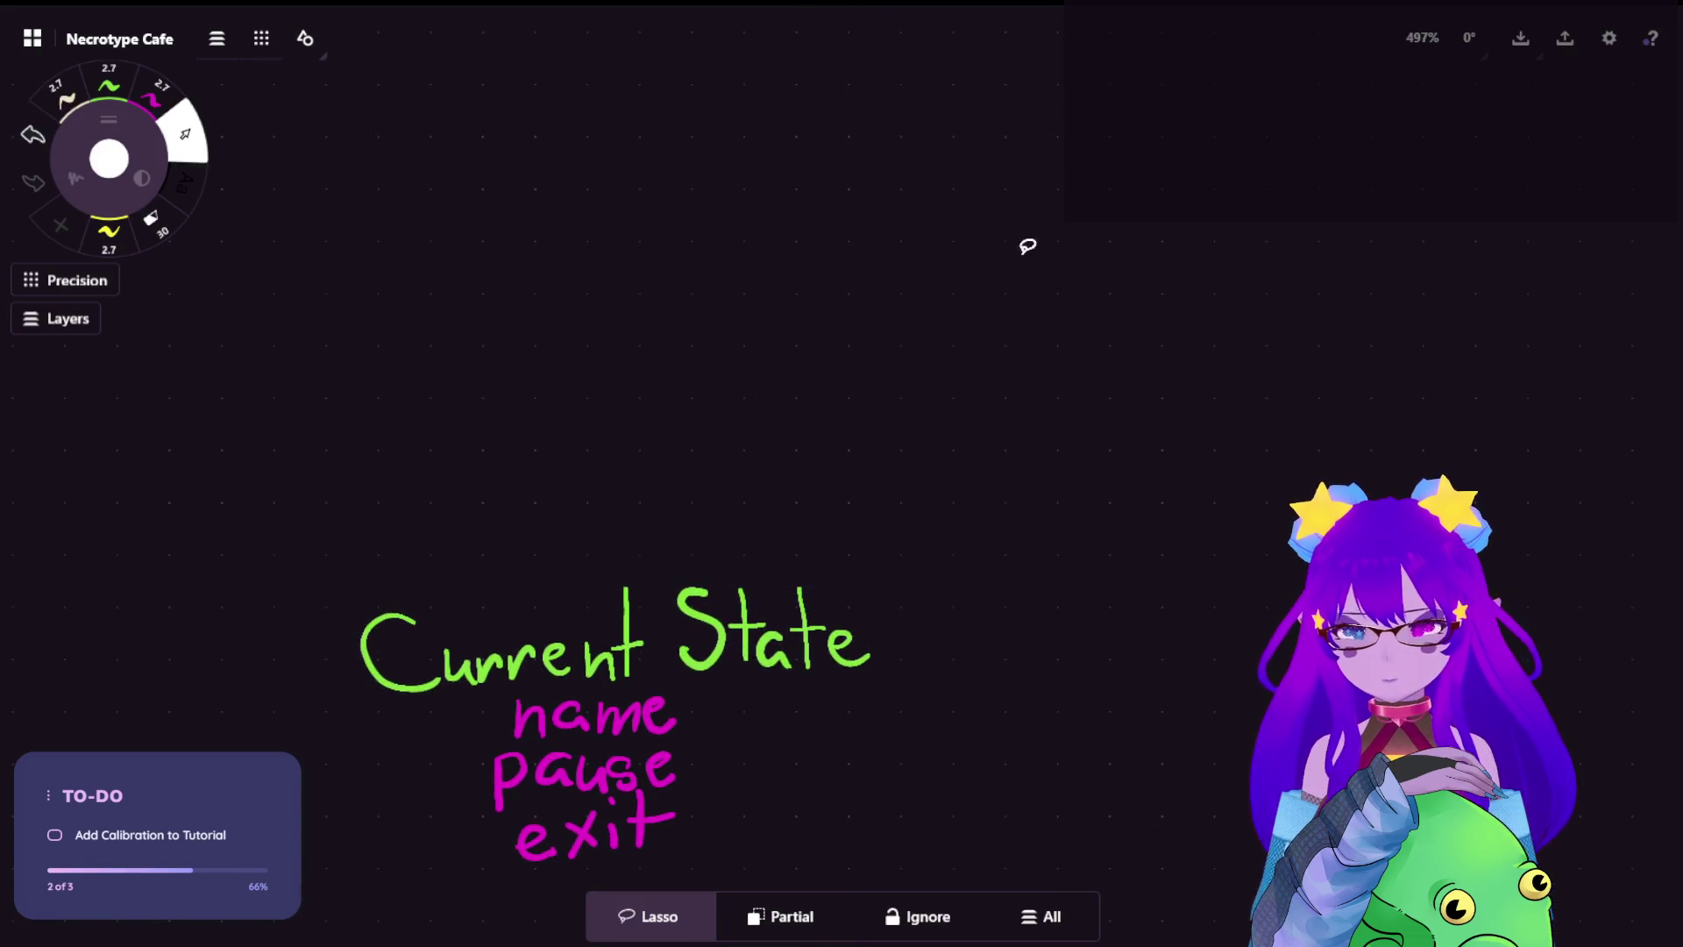
scroll(833, 684, "left", 3)
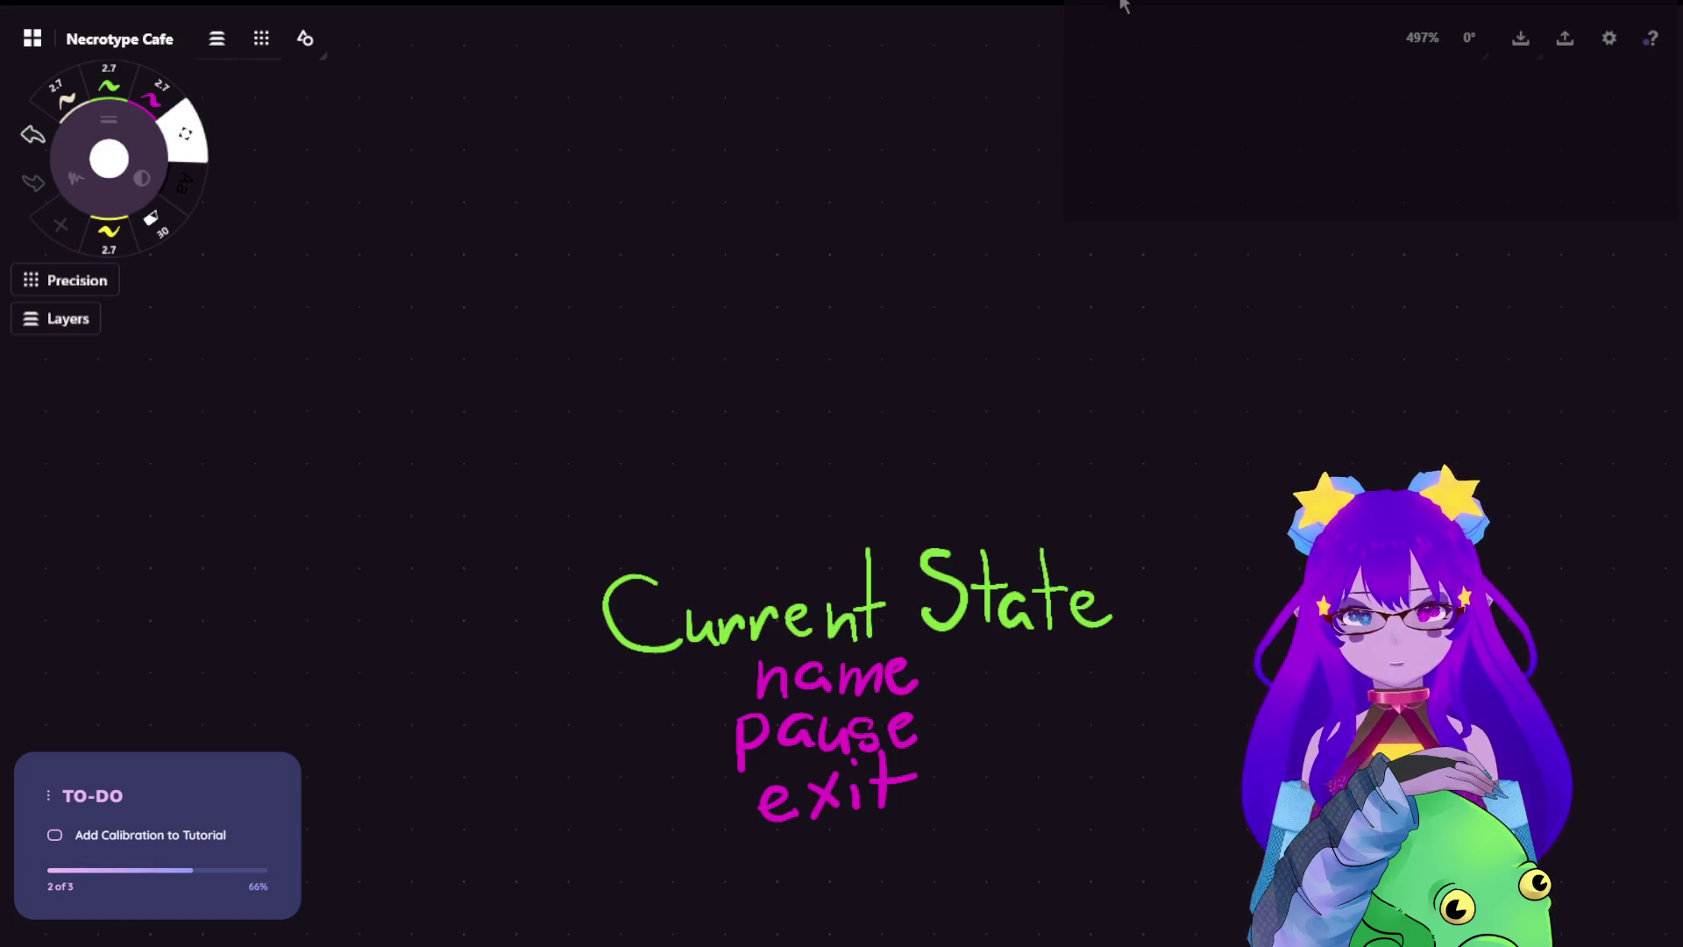
Pick the yellow pen from the colour options
left_click(63, 95)
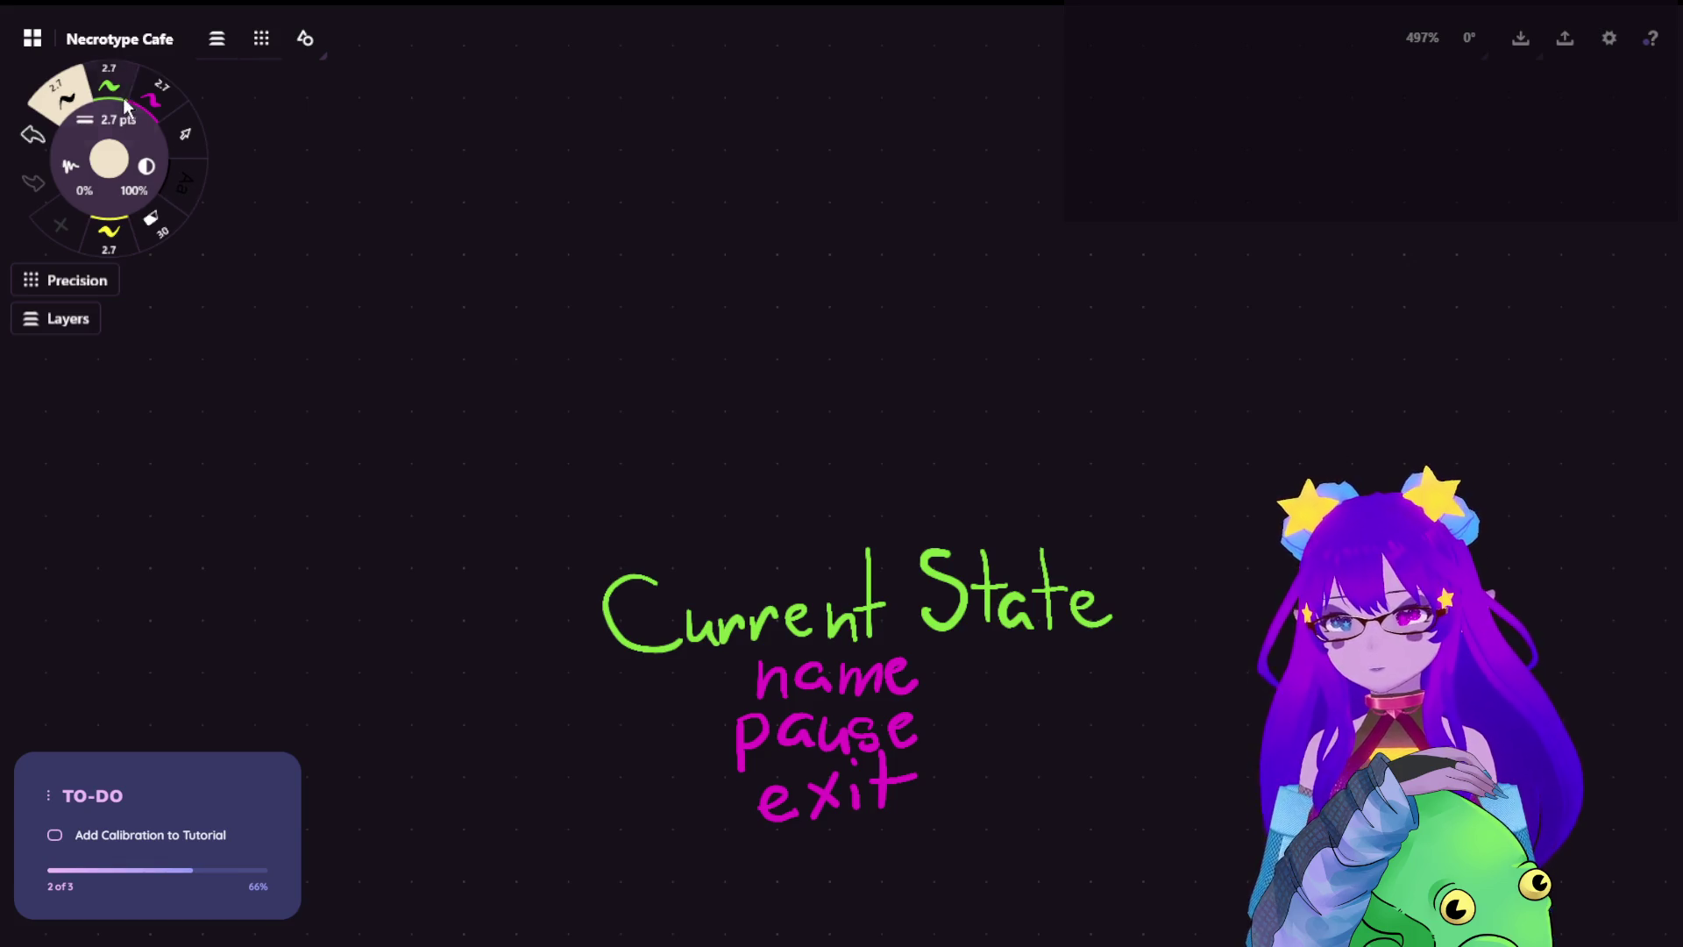
left_click(156, 95)
left_click(111, 244)
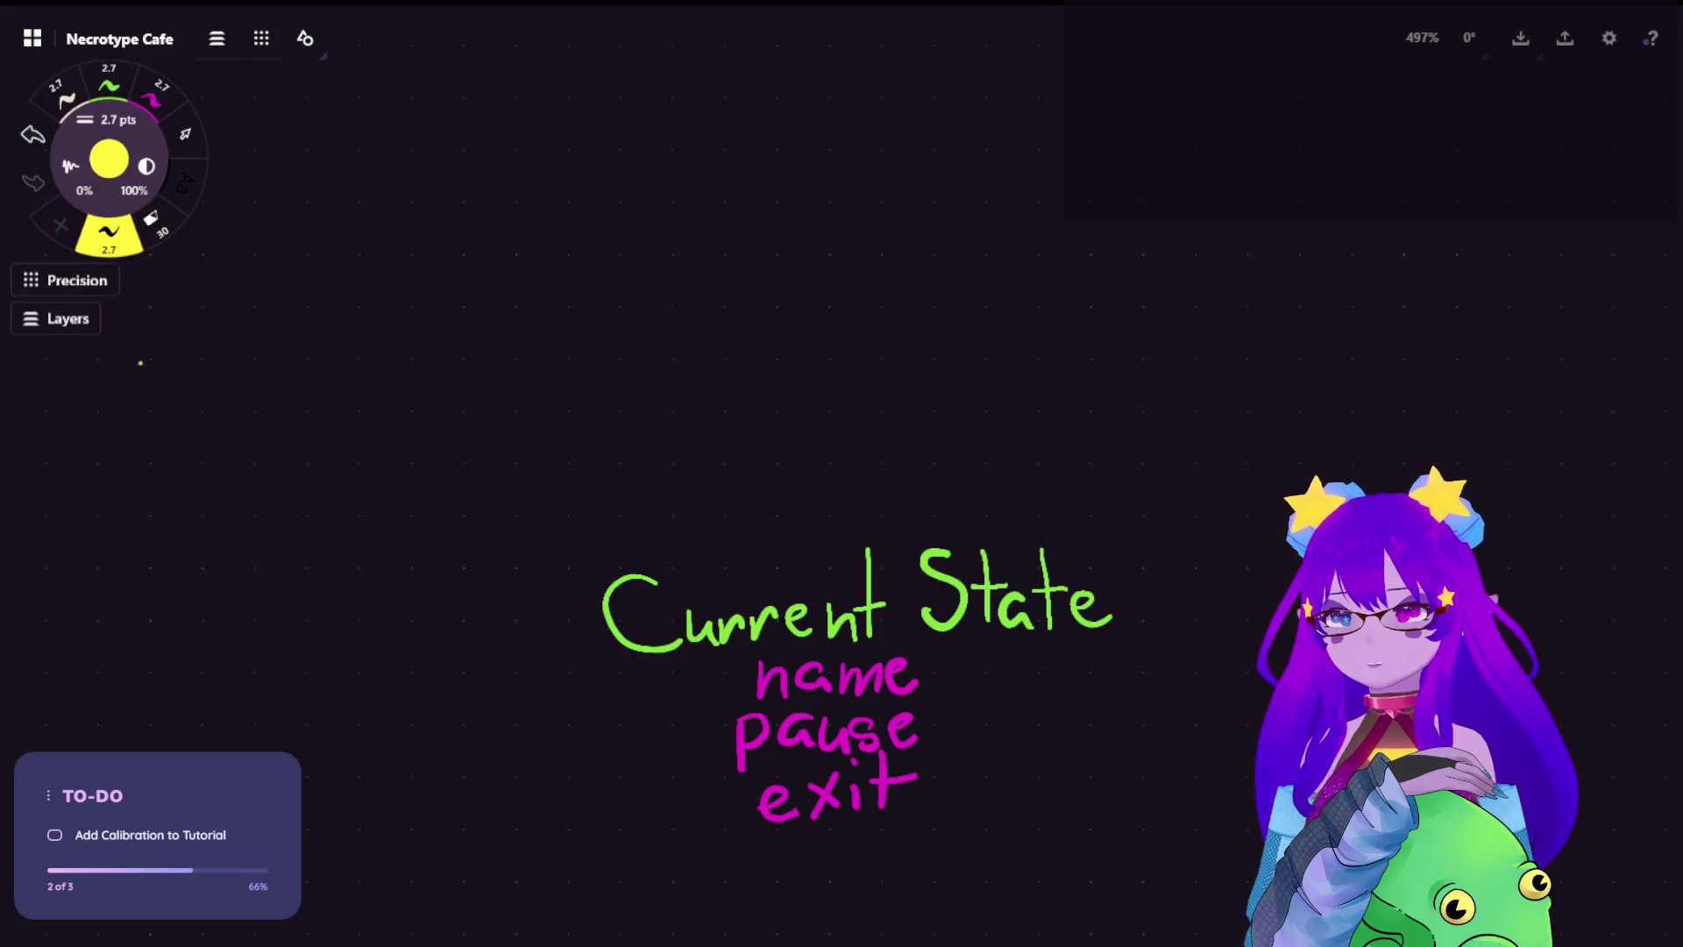
Sketch a yellow box containing three horizontal text lines
mouse_move(429, 284)
left_mouse_down()
mouse_move(430, 418)
mouse_move(509, 443)
left_mouse_up()
mouse_move(426, 282)
left_mouse_down()
mouse_move(601, 268)
mouse_move(646, 432)
left_mouse_up()
left_click_drag(623, 422, 520, 429)
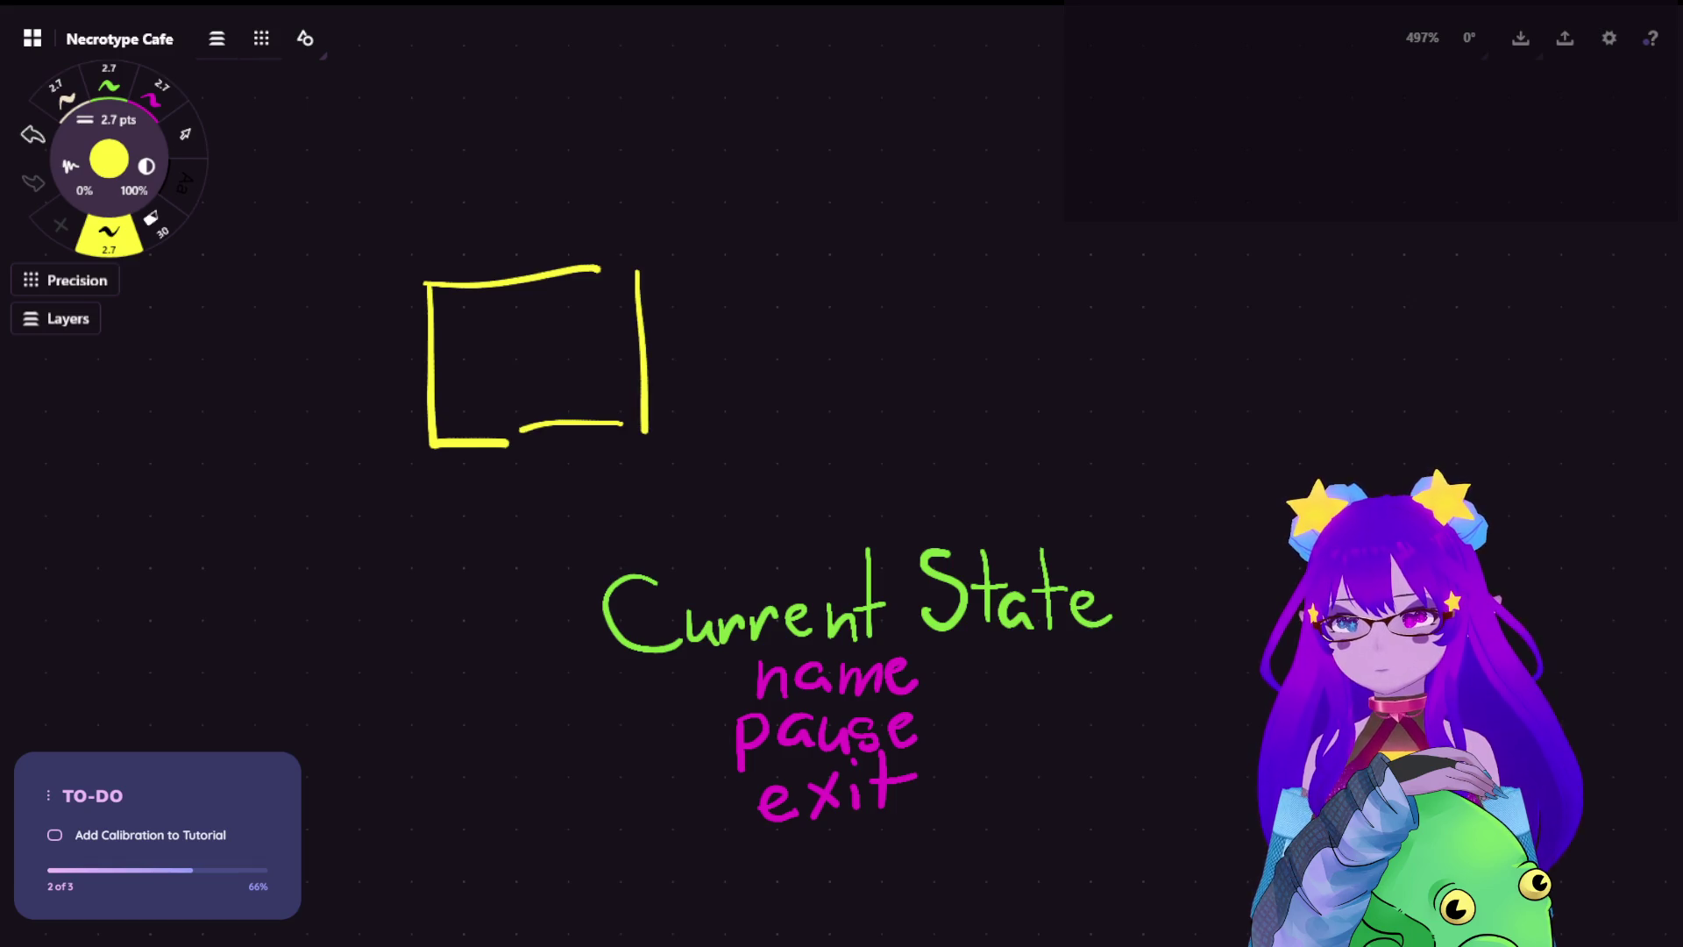
left_click_drag(453, 333, 579, 314)
left_click_drag(459, 368, 581, 356)
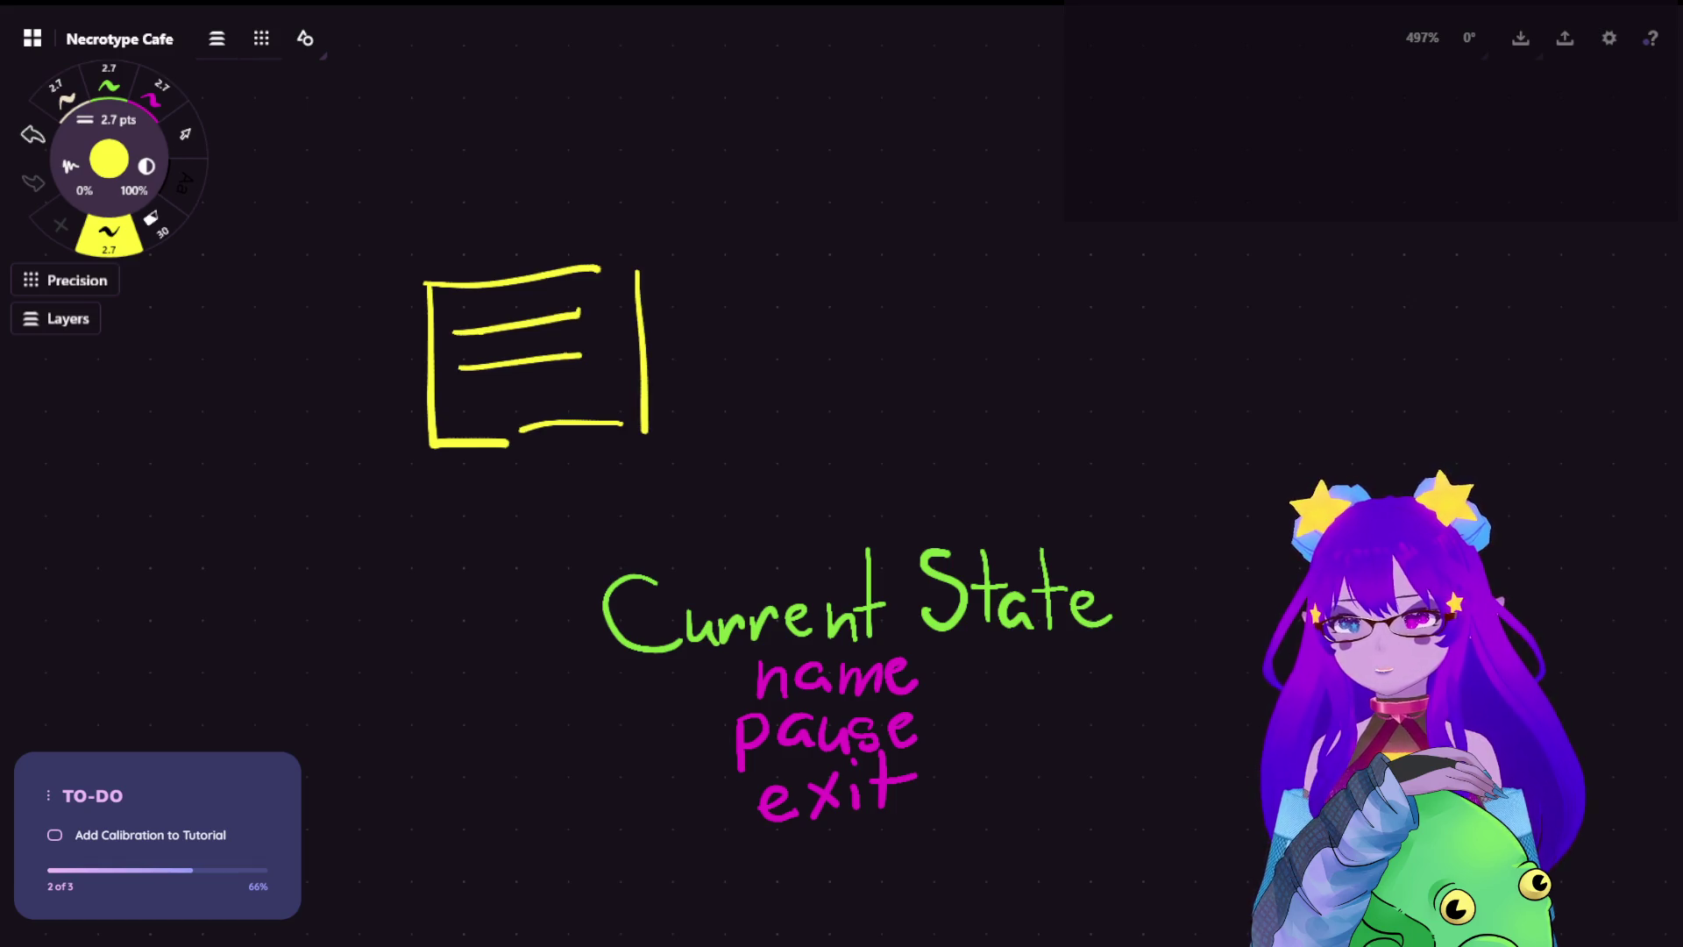
left_click_drag(456, 397, 571, 392)
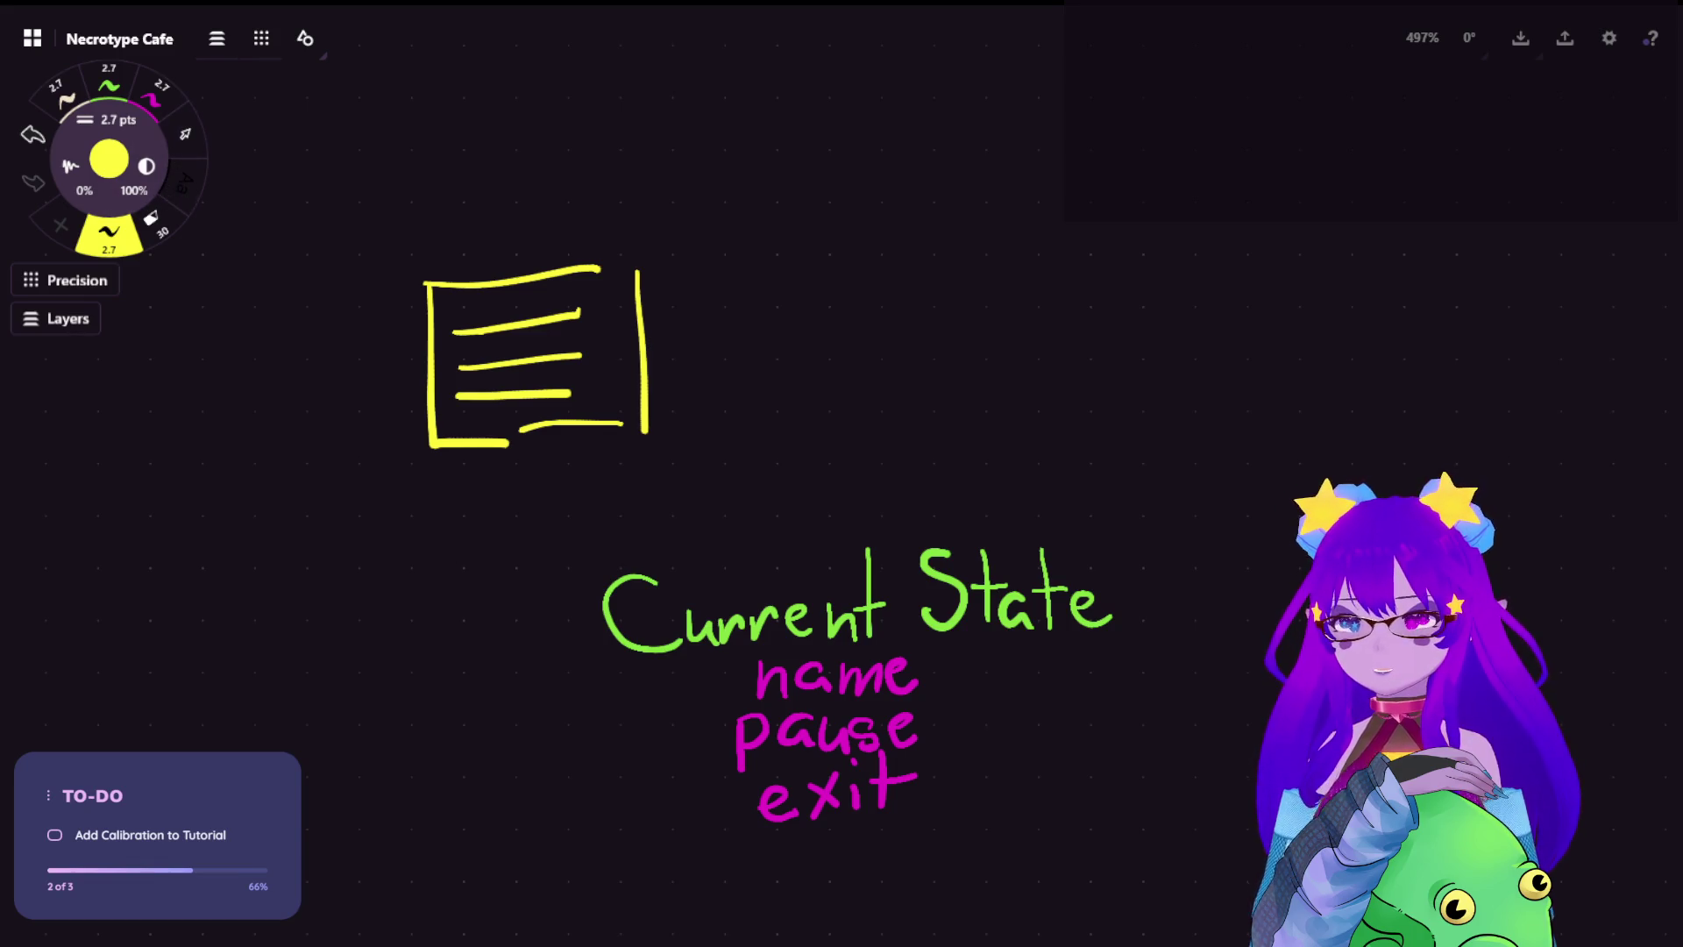
Lasso and deselect the heading, then draw a bracket beside name, pause and exit
left_click(184, 140)
mouse_move(996, 519)
left_mouse_down()
mouse_move(701, 605)
mouse_move(1069, 605)
mouse_move(980, 620)
left_mouse_up()
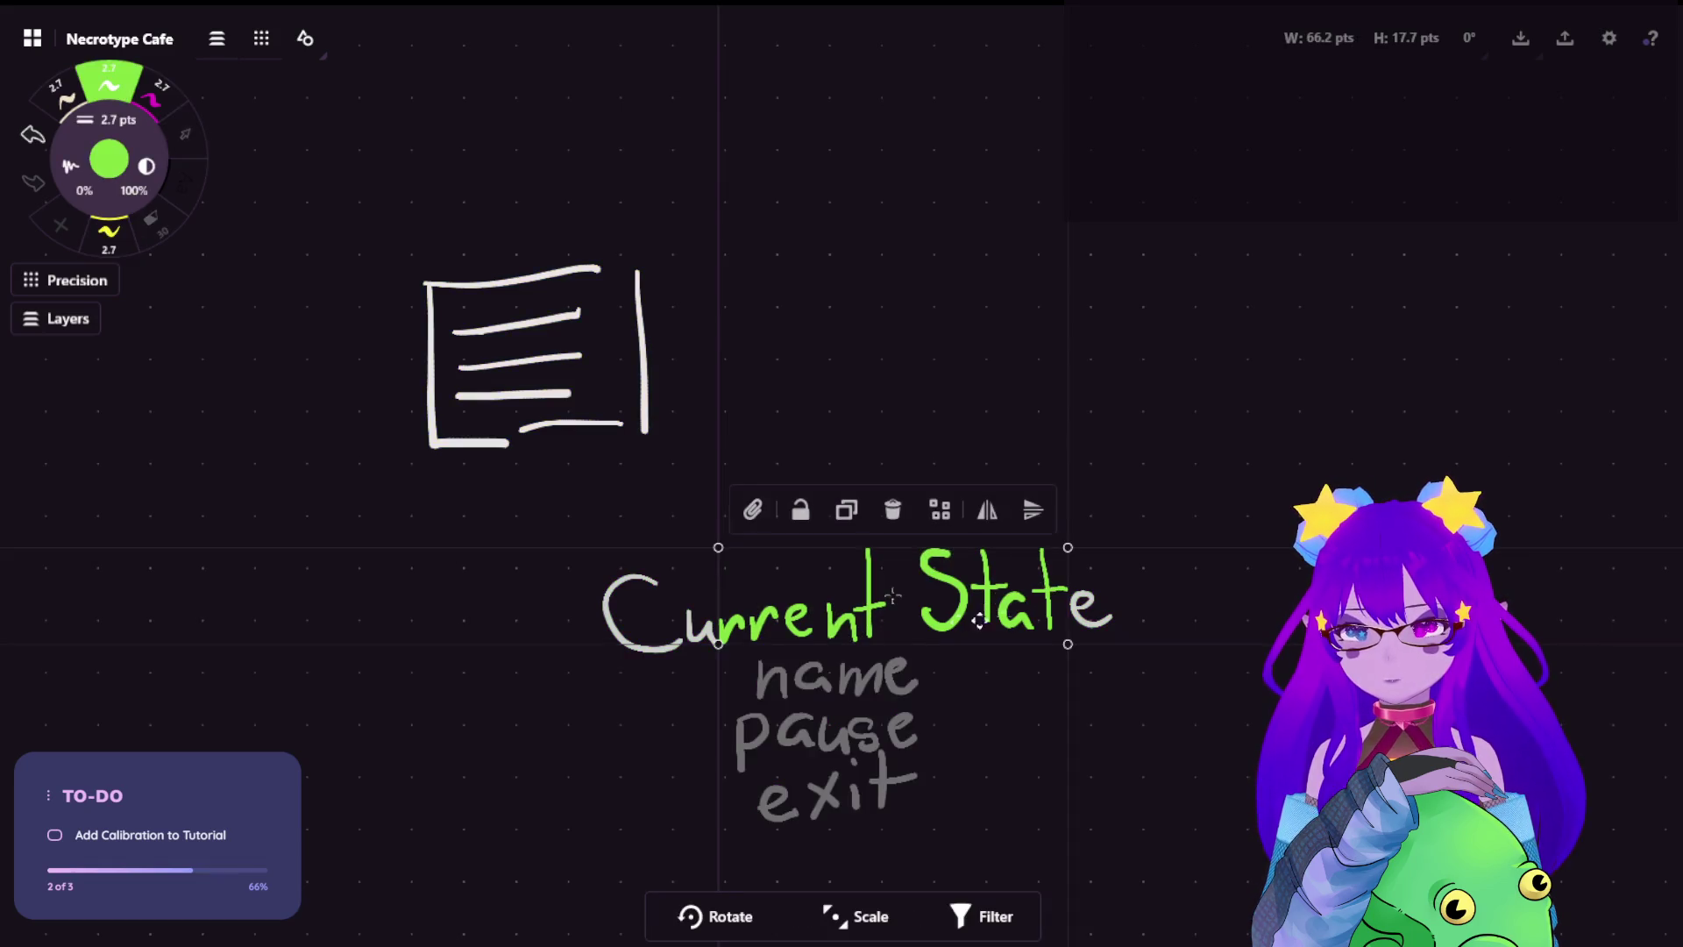
left_click(939, 701)
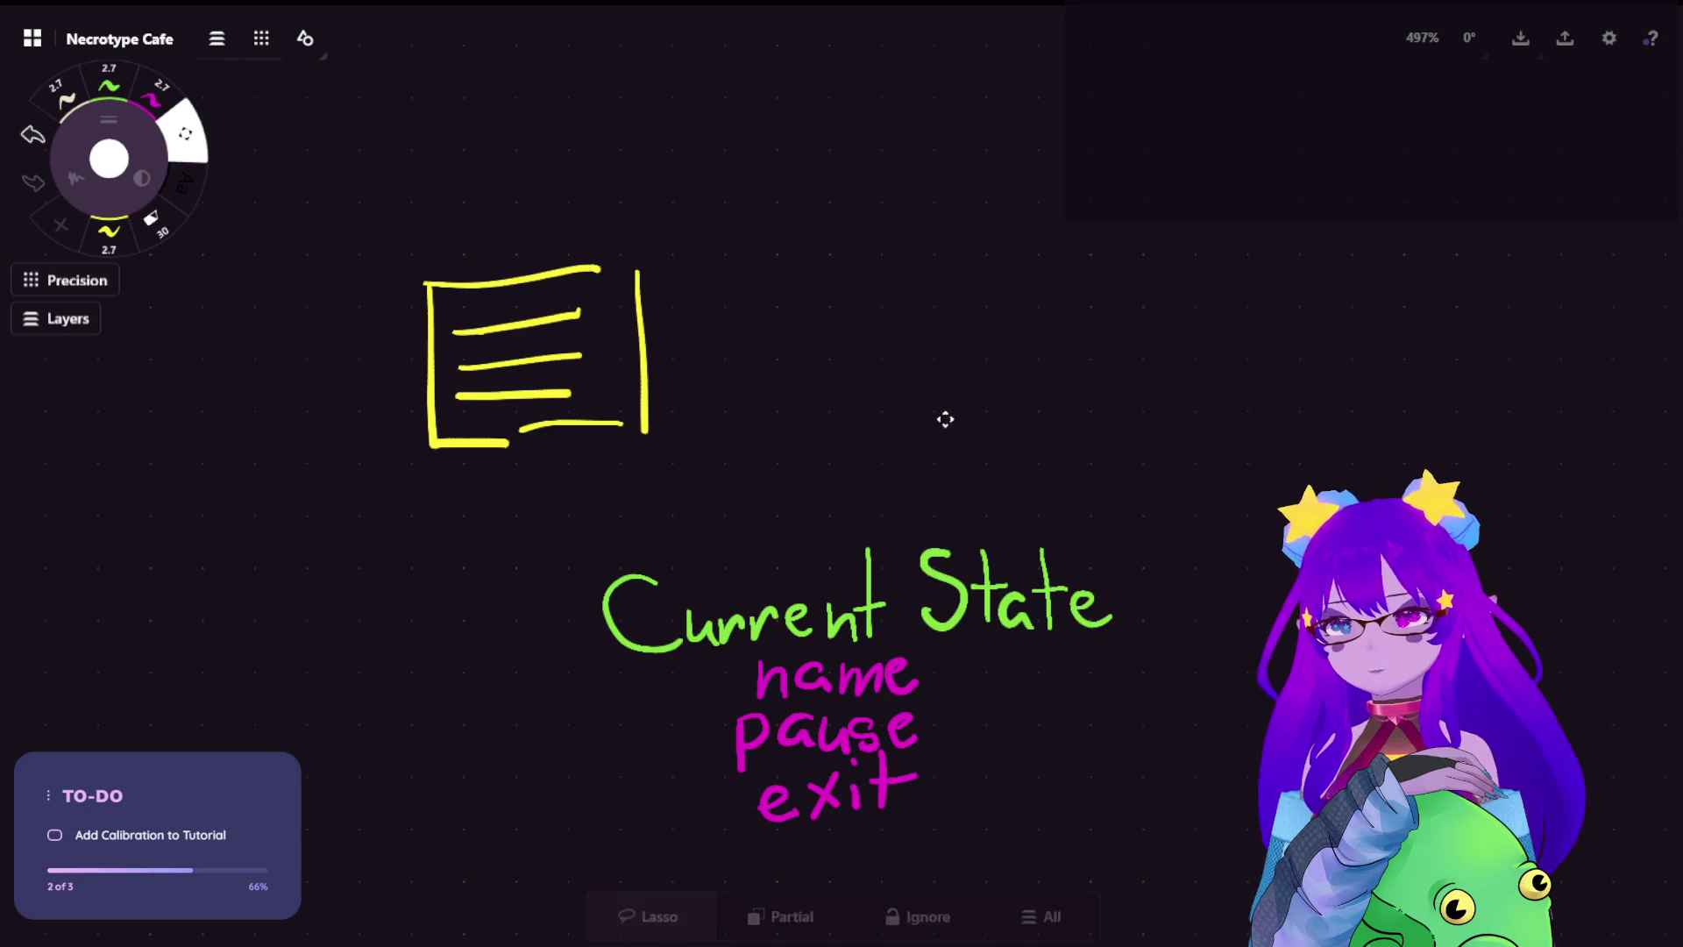
scroll(943, 424, "down", 2)
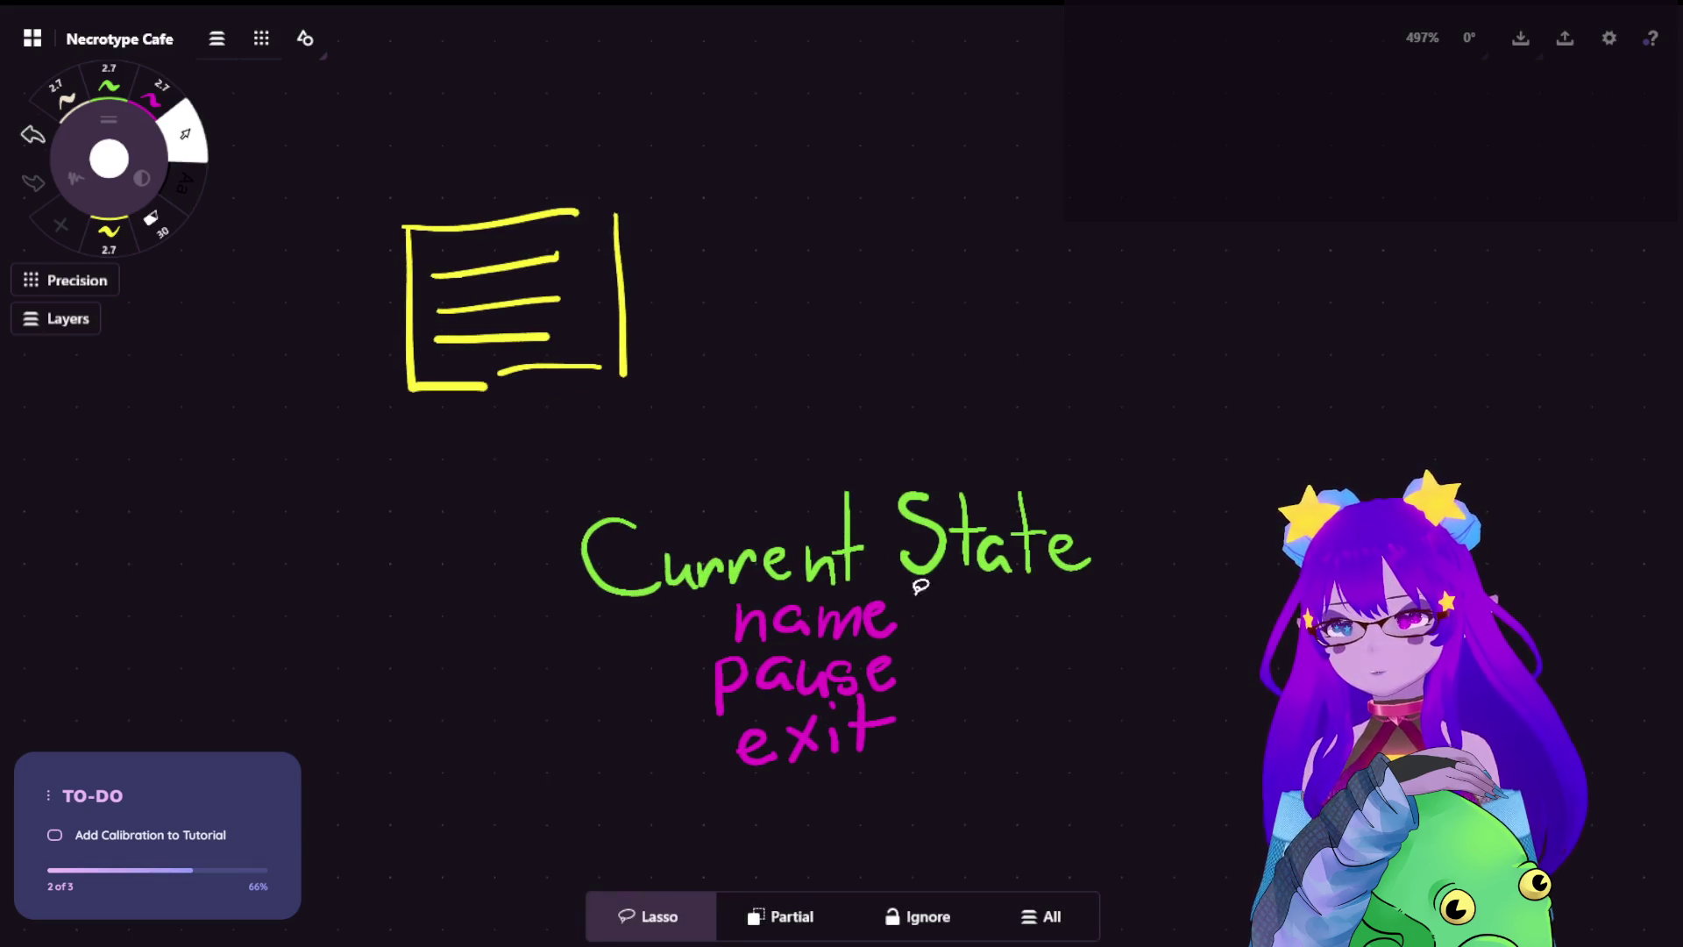
mouse_move(920, 605)
left_mouse_down()
mouse_move(934, 758)
mouse_move(927, 626)
mouse_move(959, 656)
mouse_move(965, 744)
left_mouse_up()
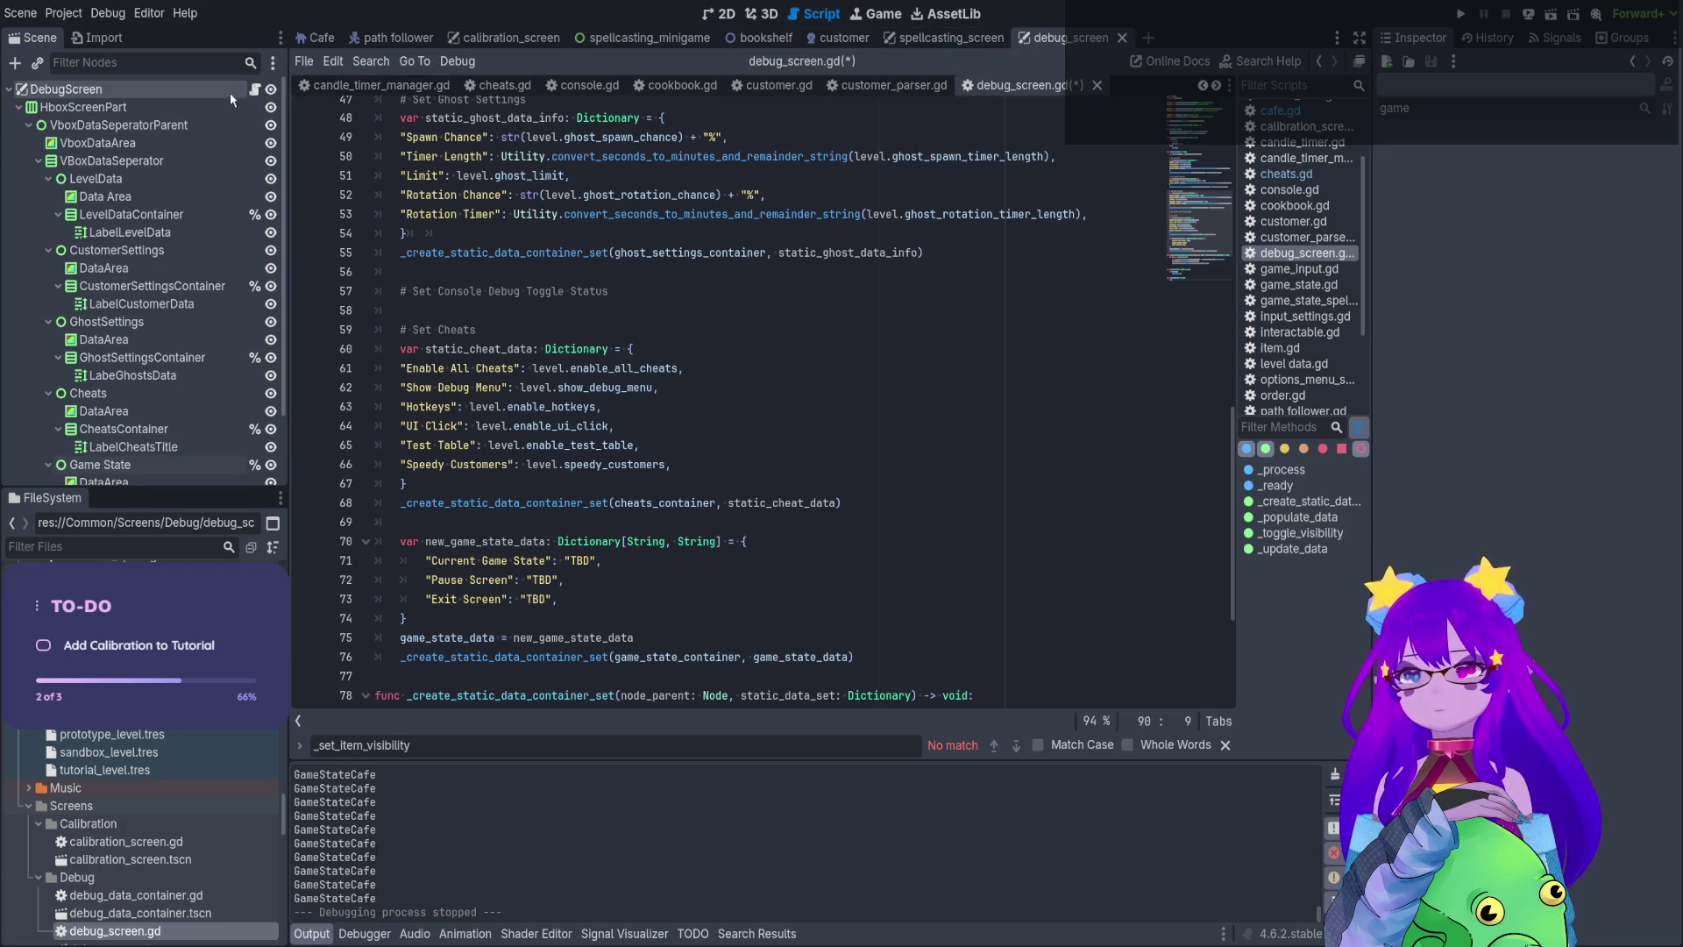
Jump to game_state.gd and add two blank lines after the exit() function
left_click(497, 215)
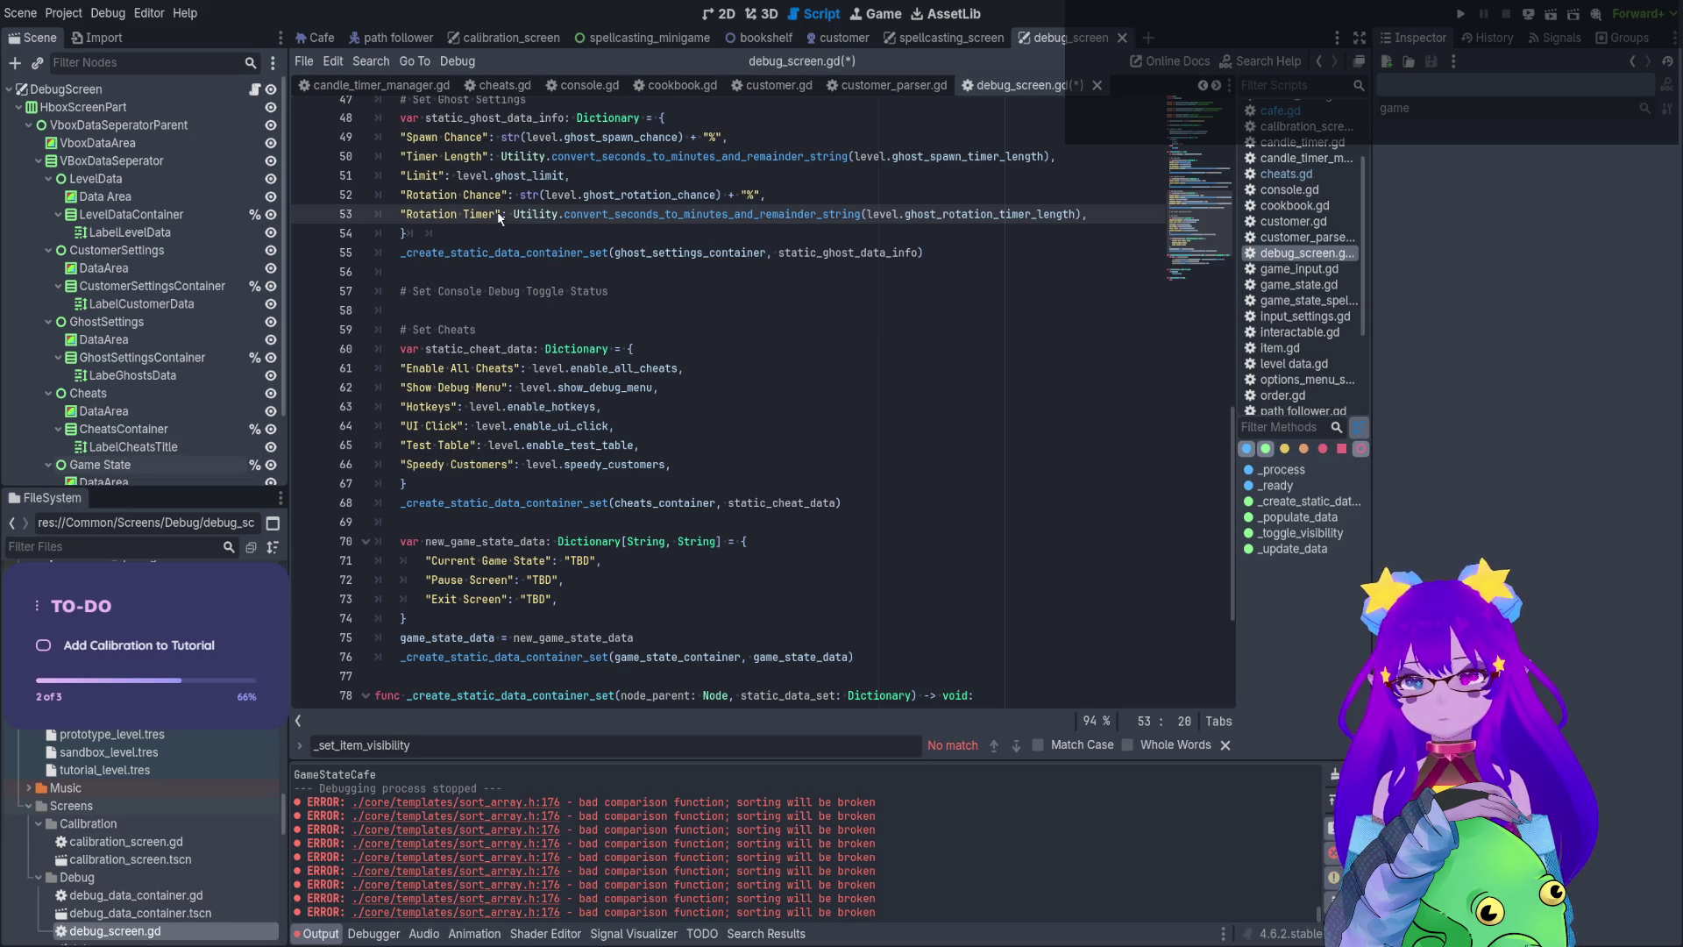
key("alt+Left")
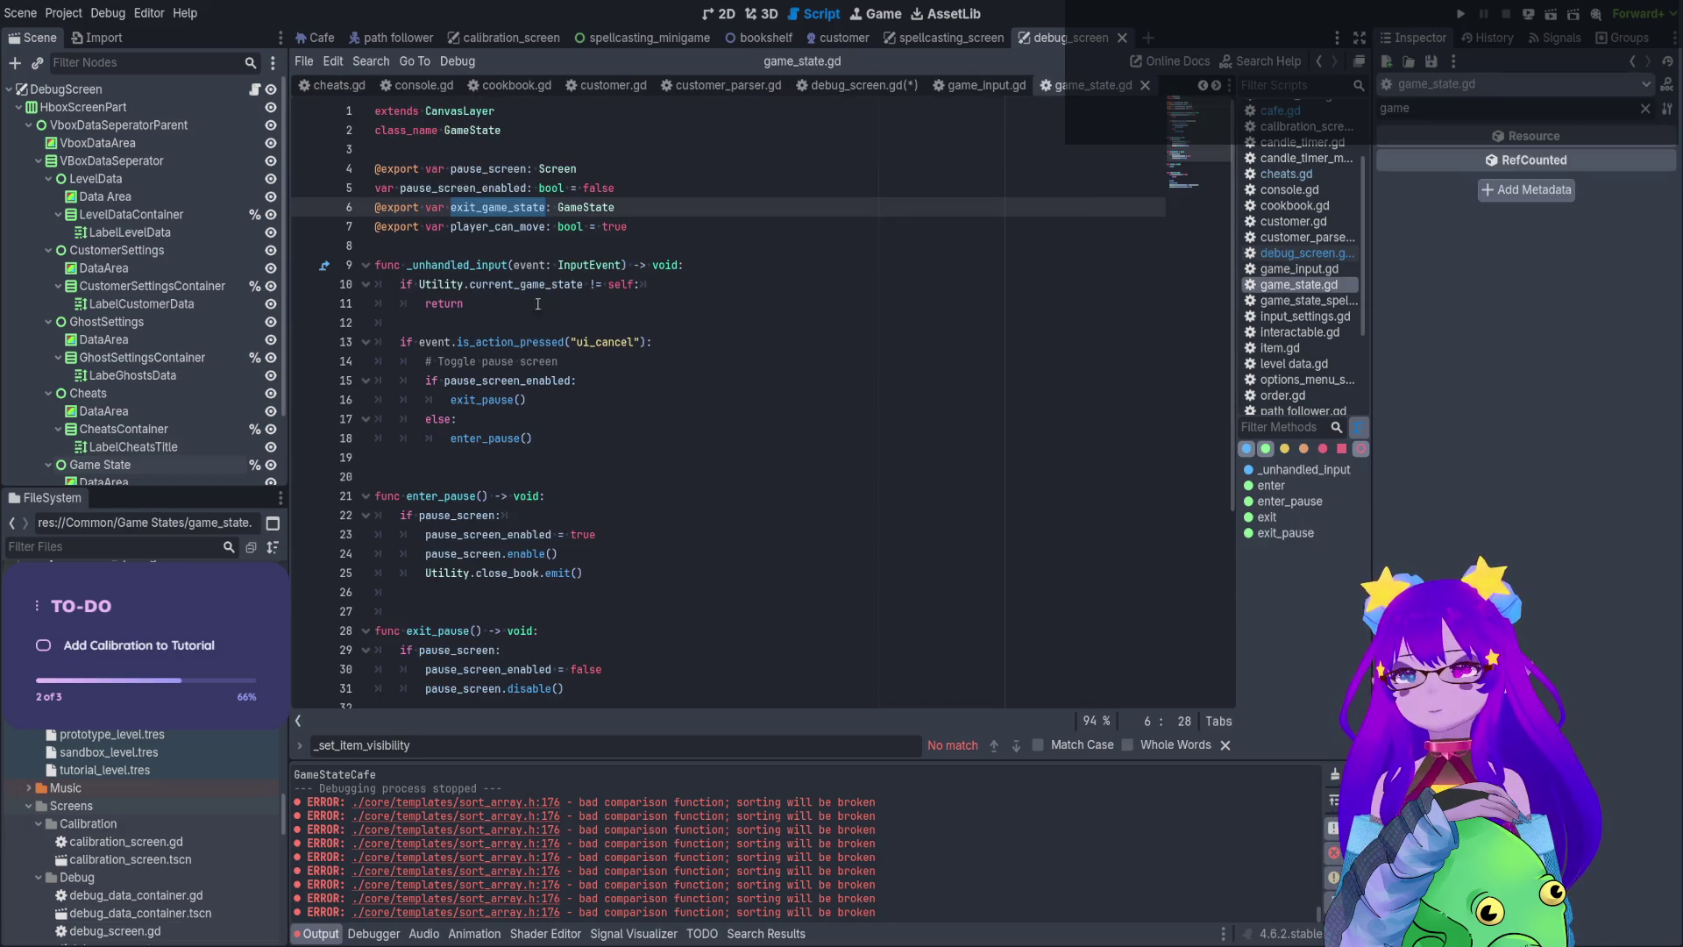
scroll(542, 304, "down", 5)
left_click(676, 677)
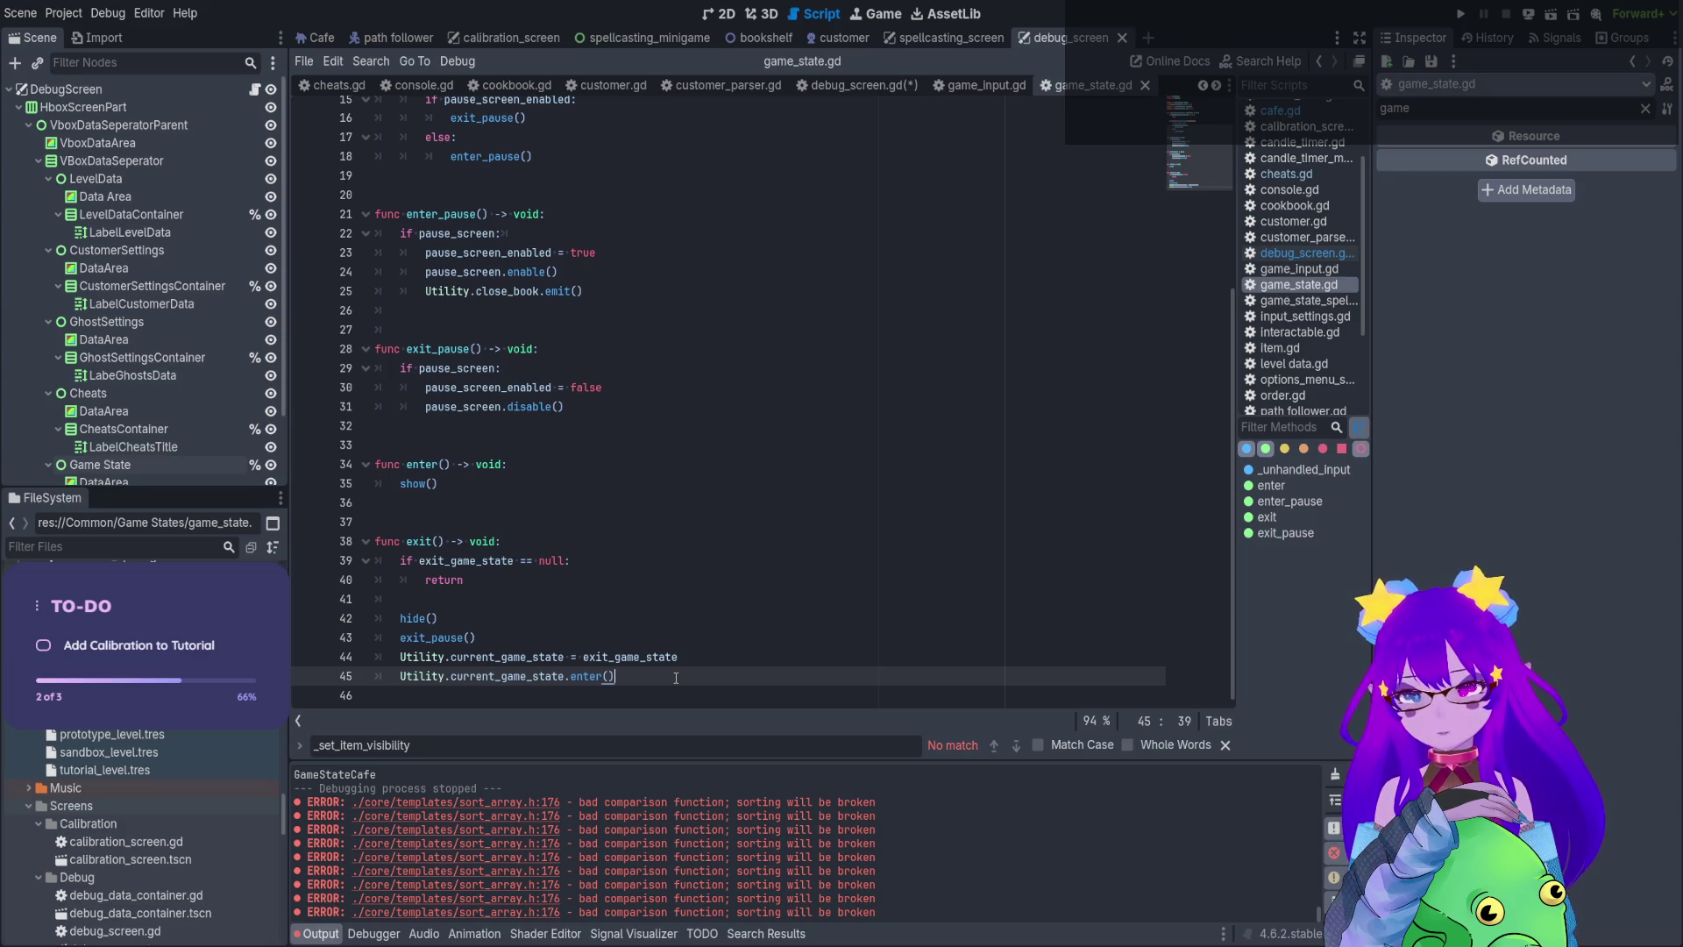
key("Return")
key("Return")
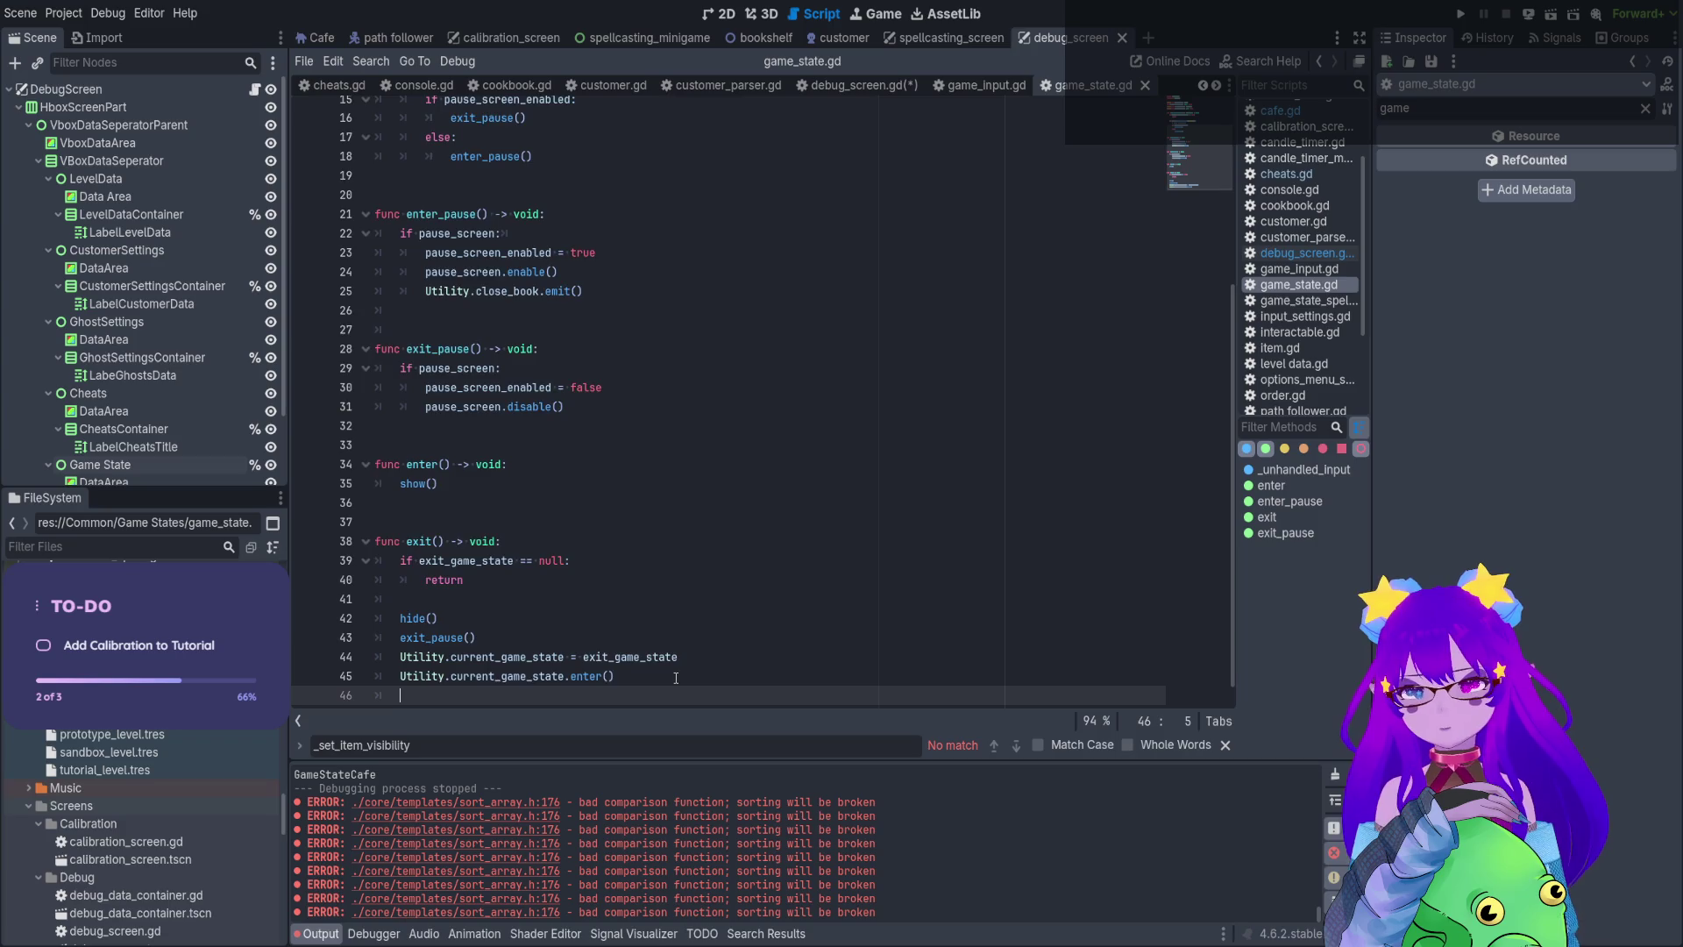
key("Return")
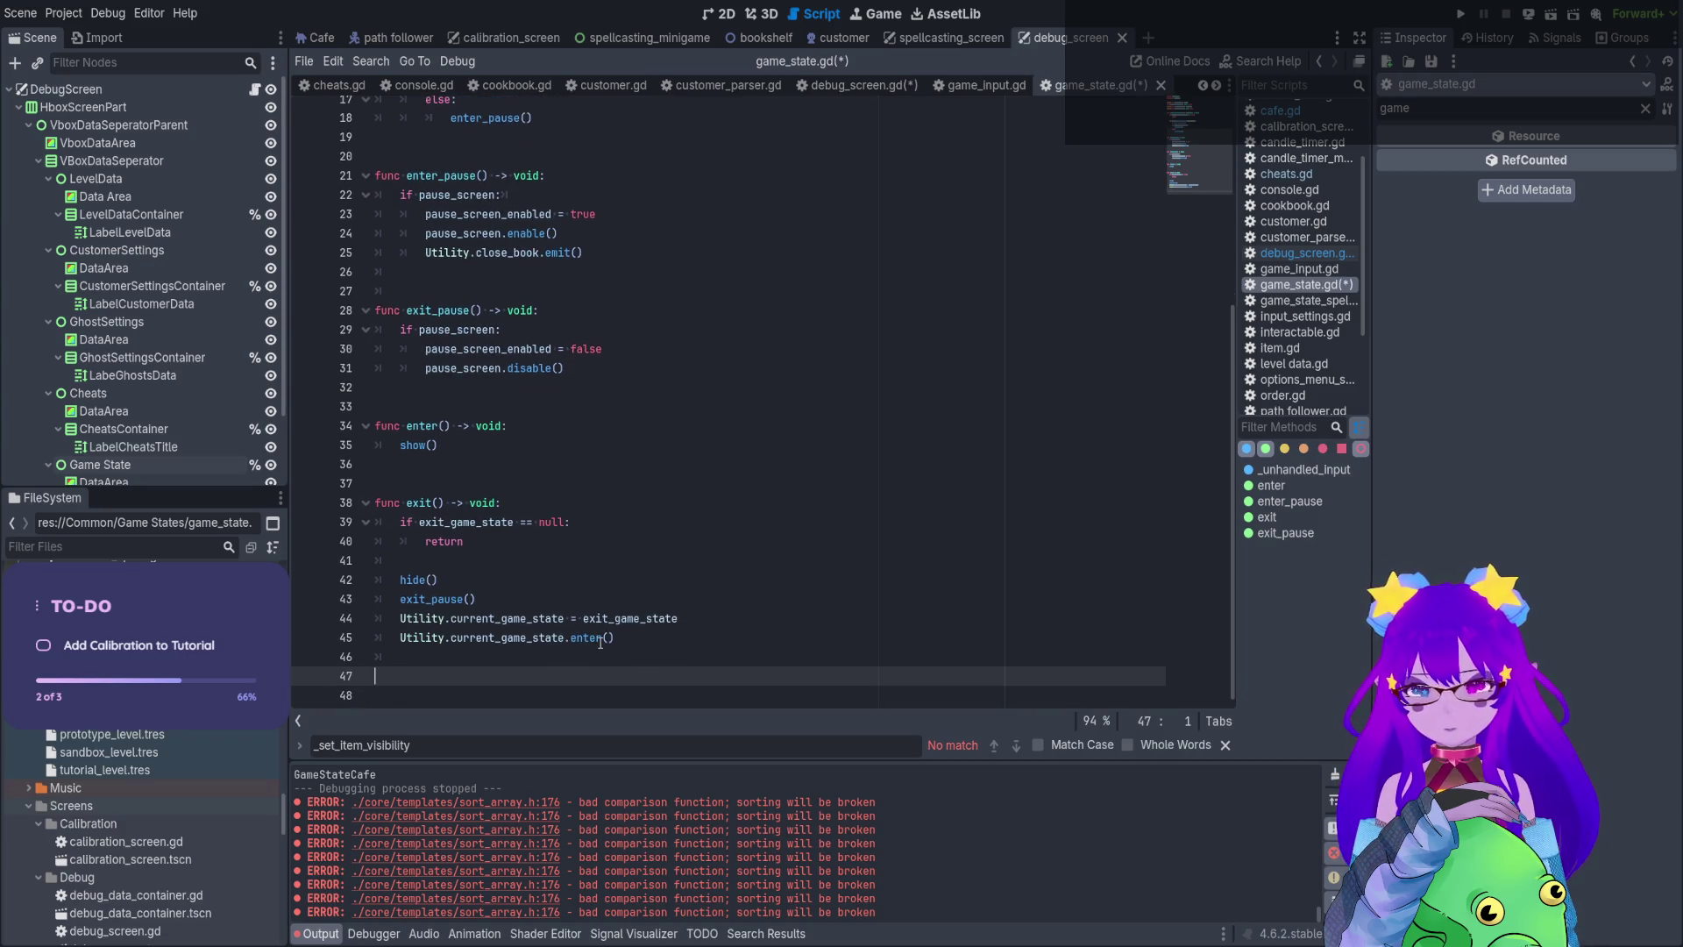
Declare func get_names(self_name: String, pause_name: String, exit_name: String) -> void
type("func")
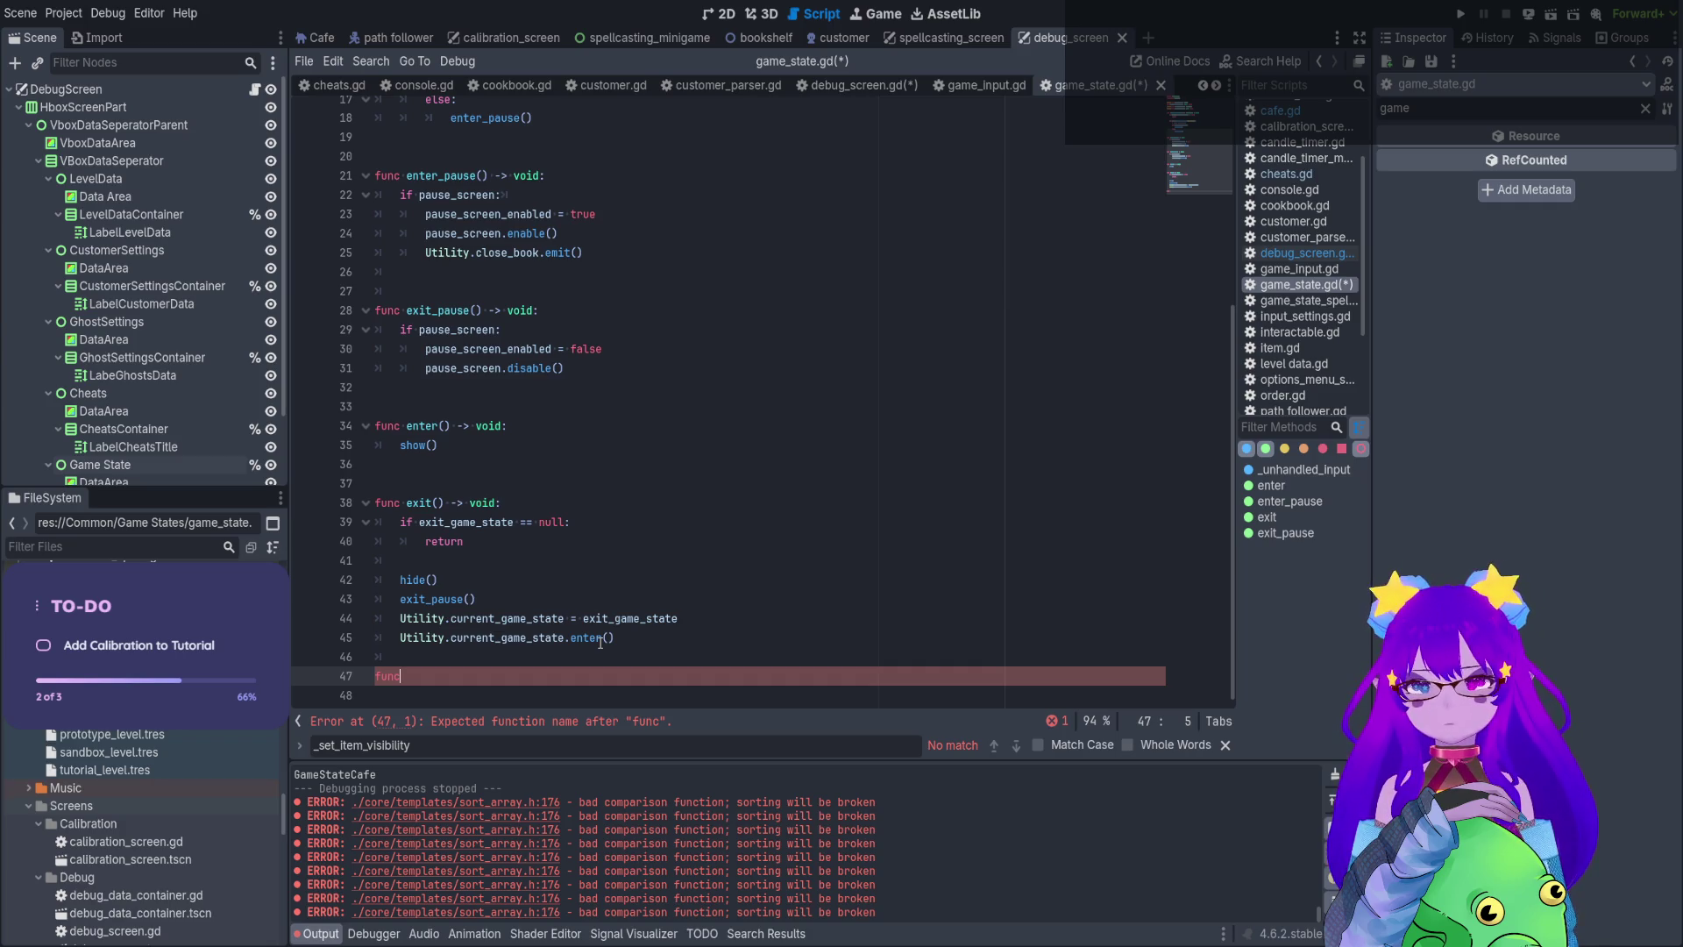
type(" get_")
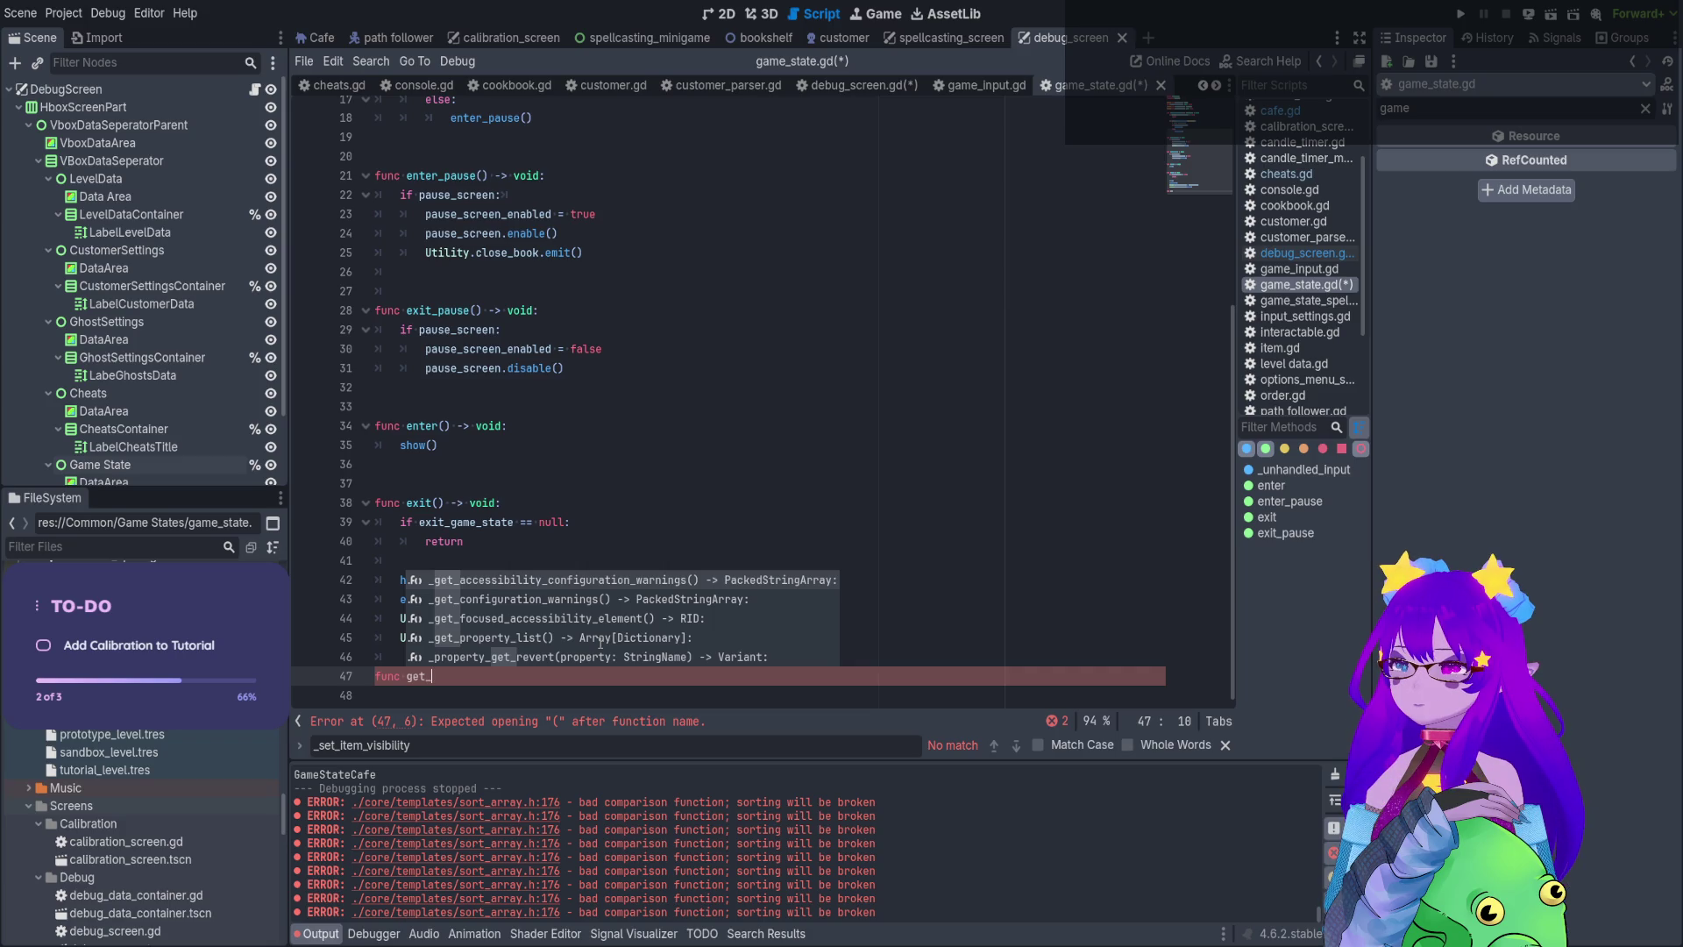
type("names(")
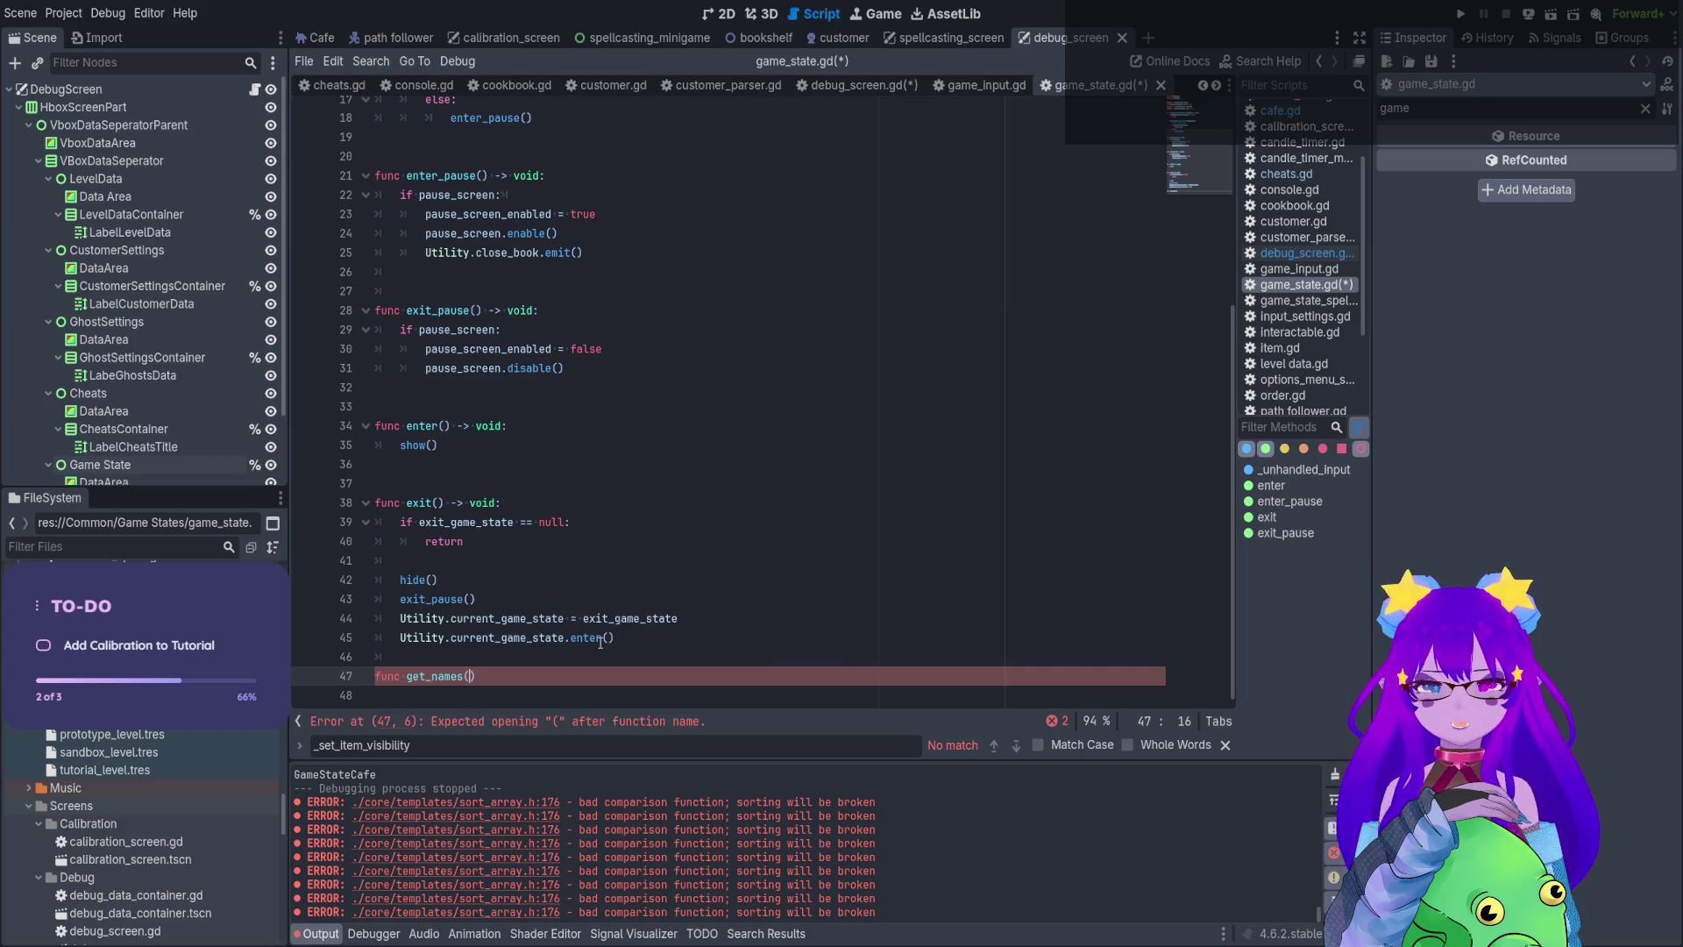
type("self_name: String,")
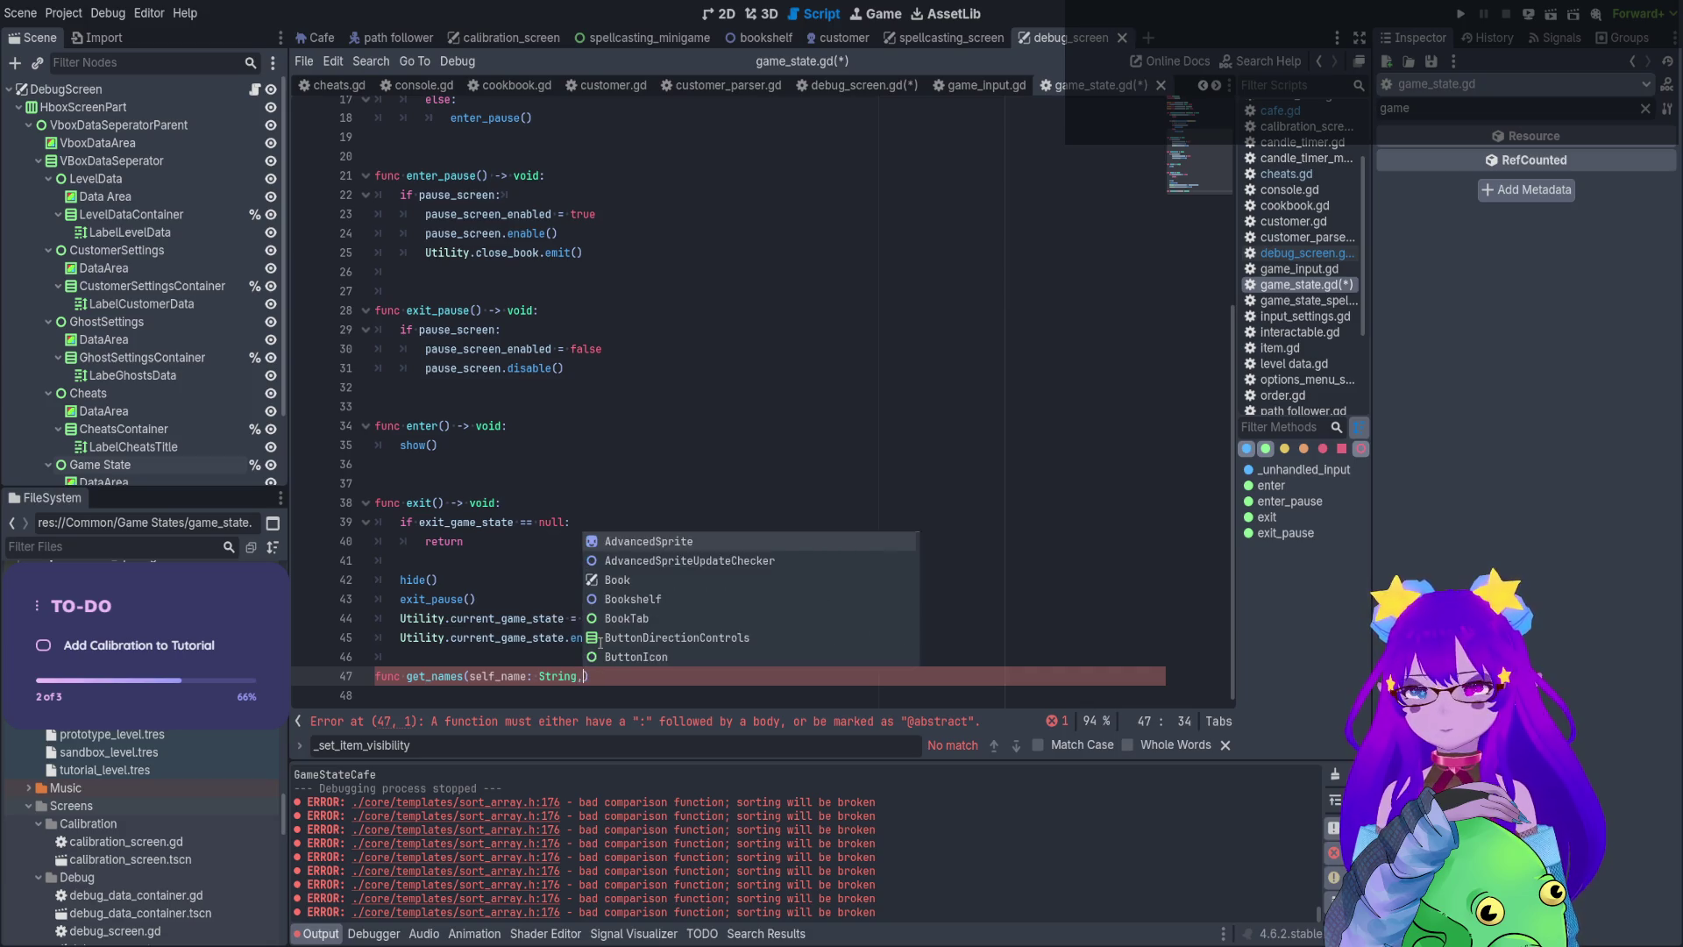
type(" pause")
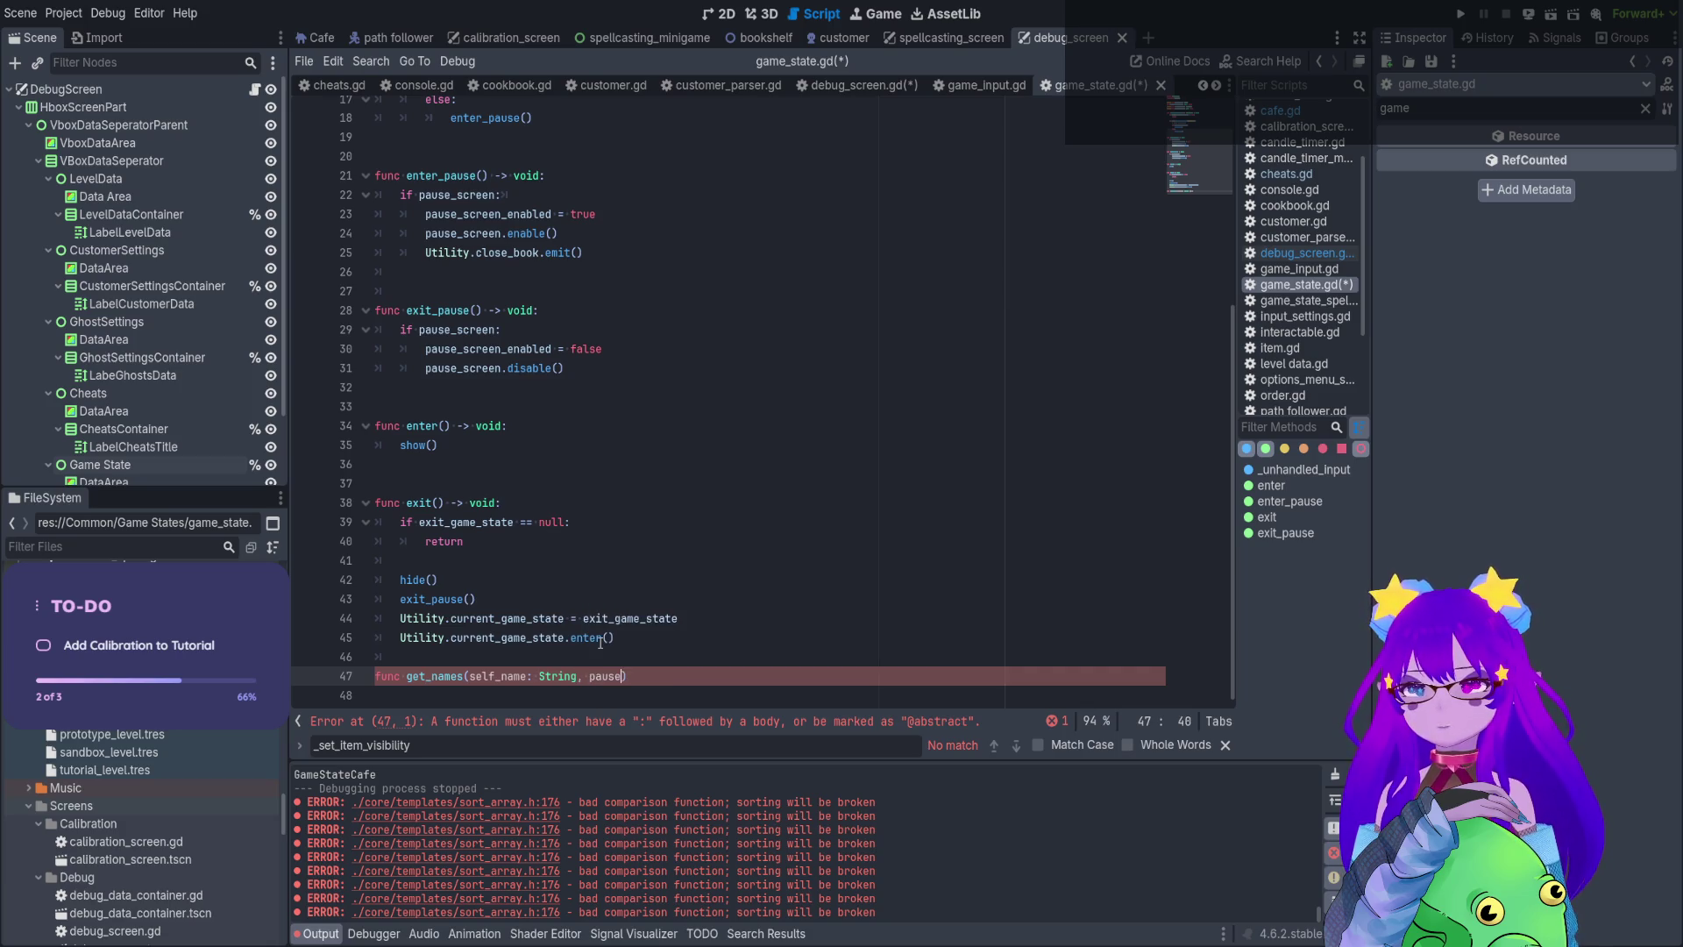
type("_name")
type(": Strig")
key("BackSpace")
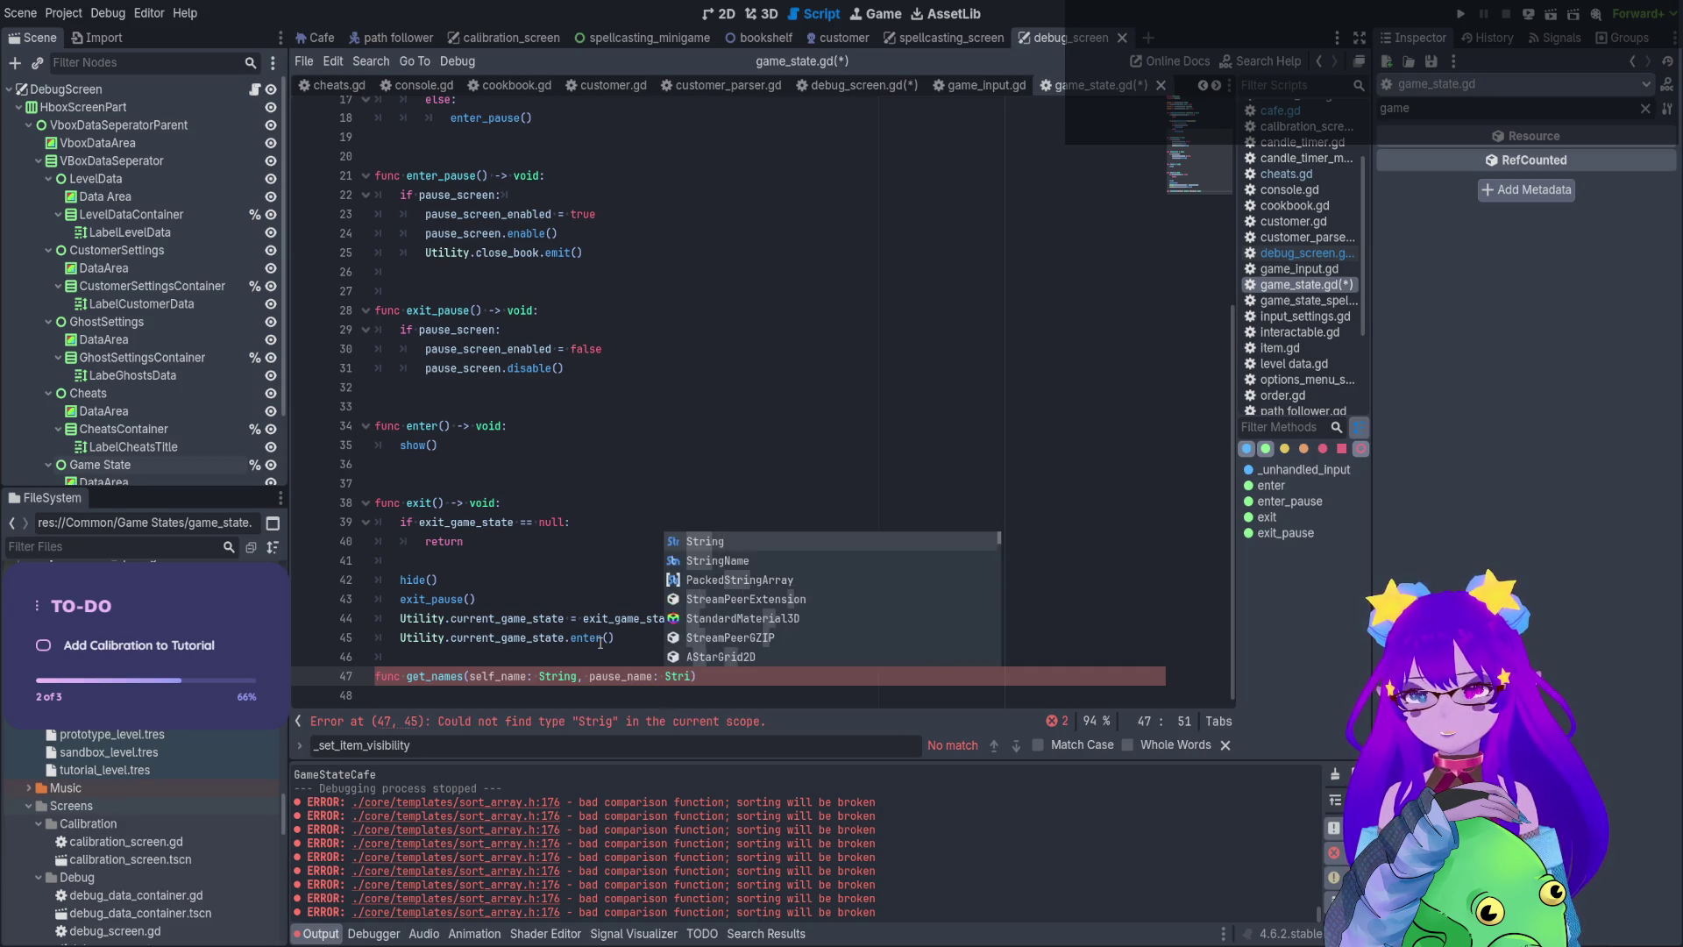
type("ng, ex")
type("it_n")
type(": String")
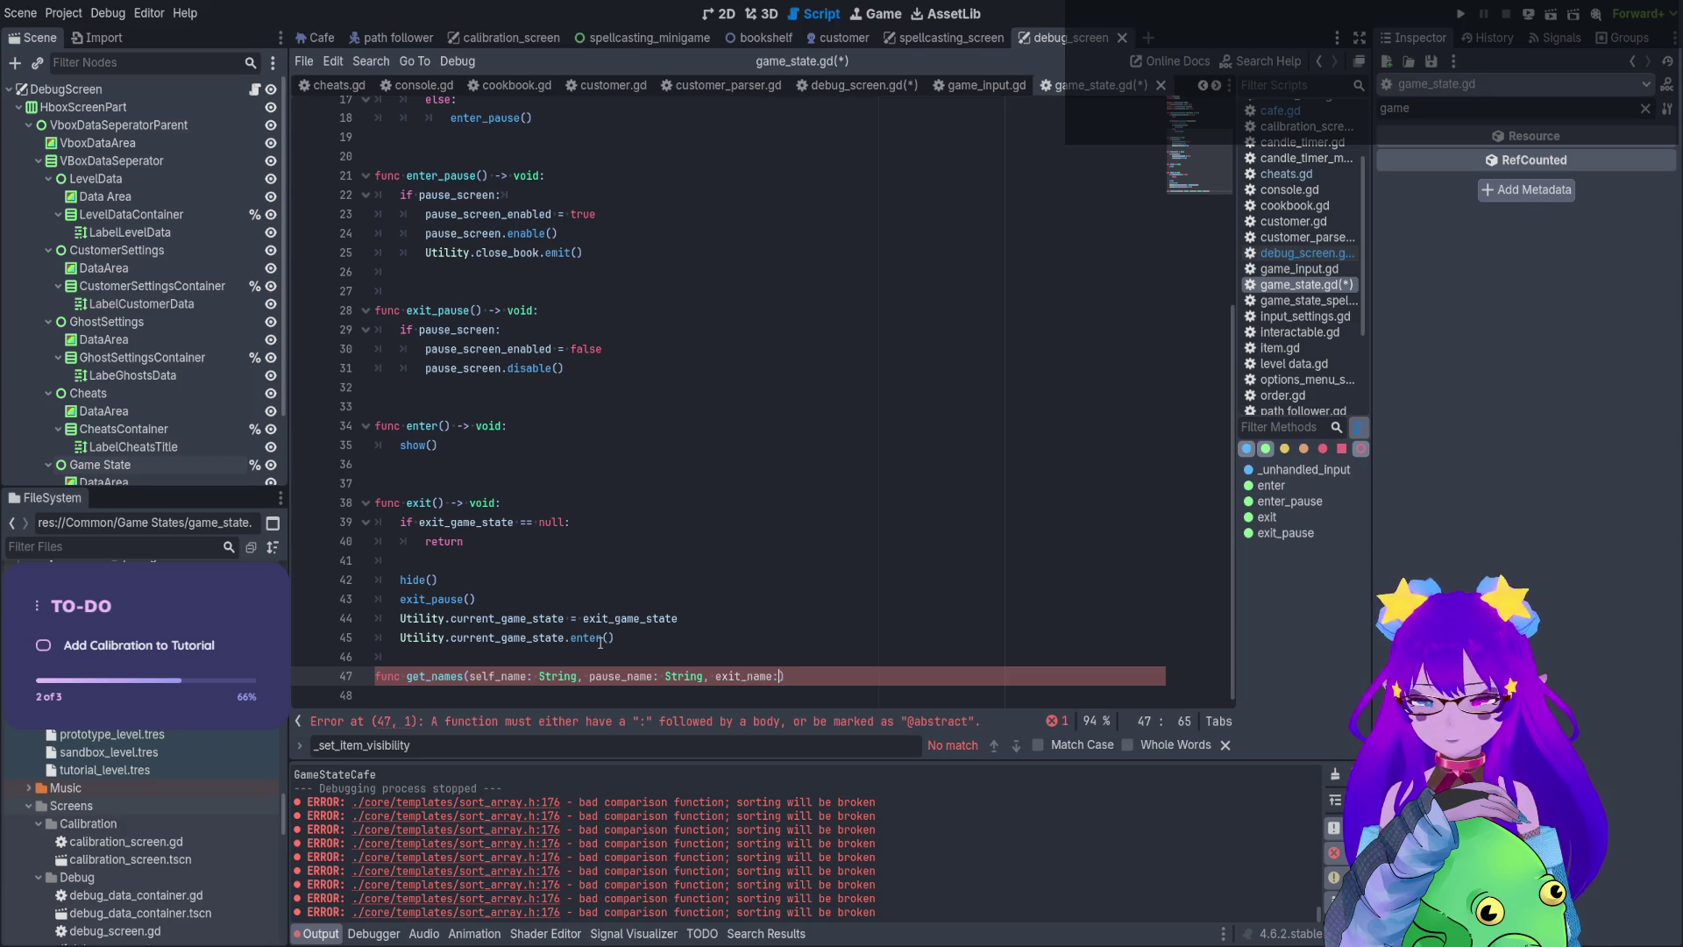
type(") -> ")
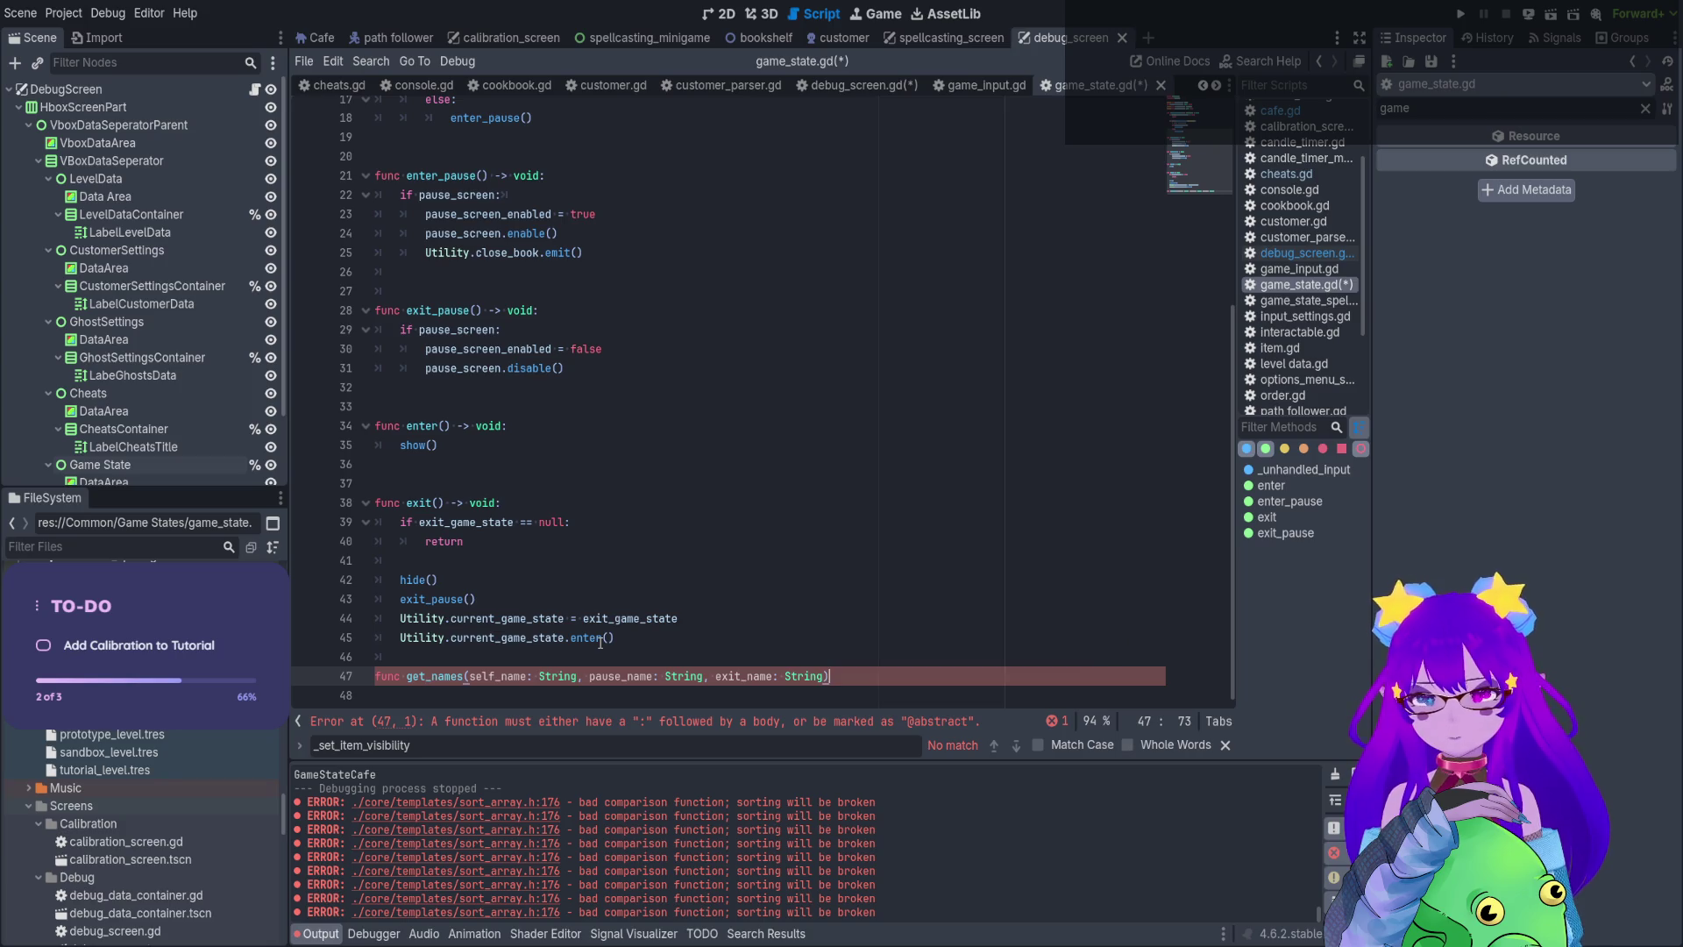
type("void:")
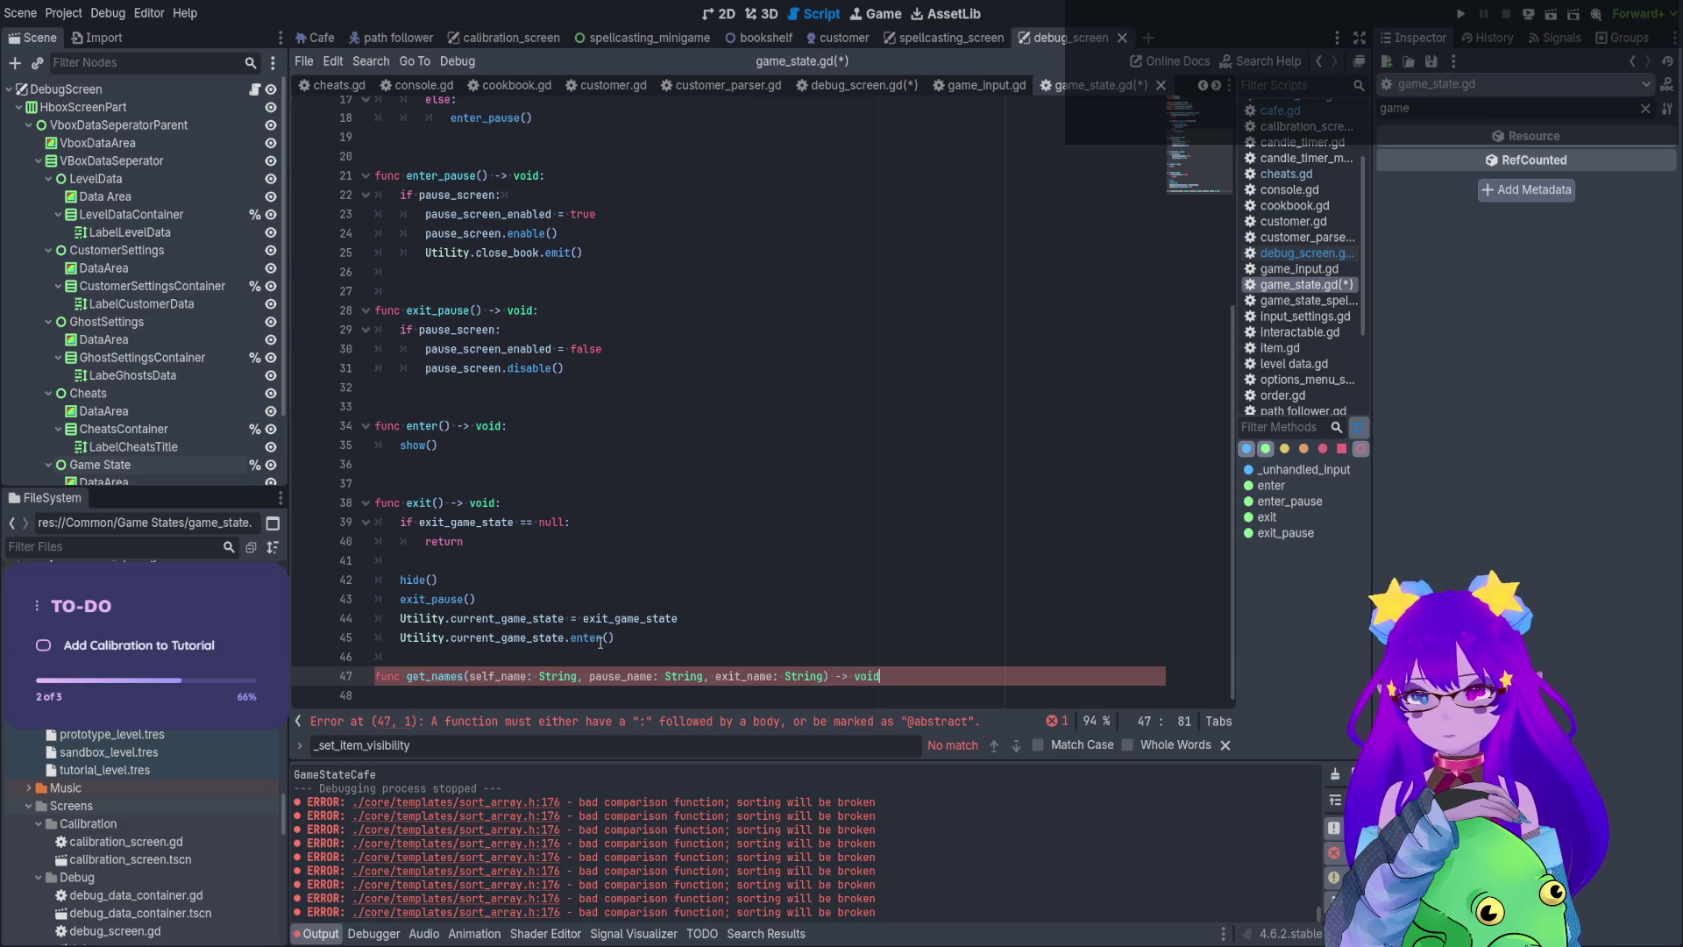
key("Return")
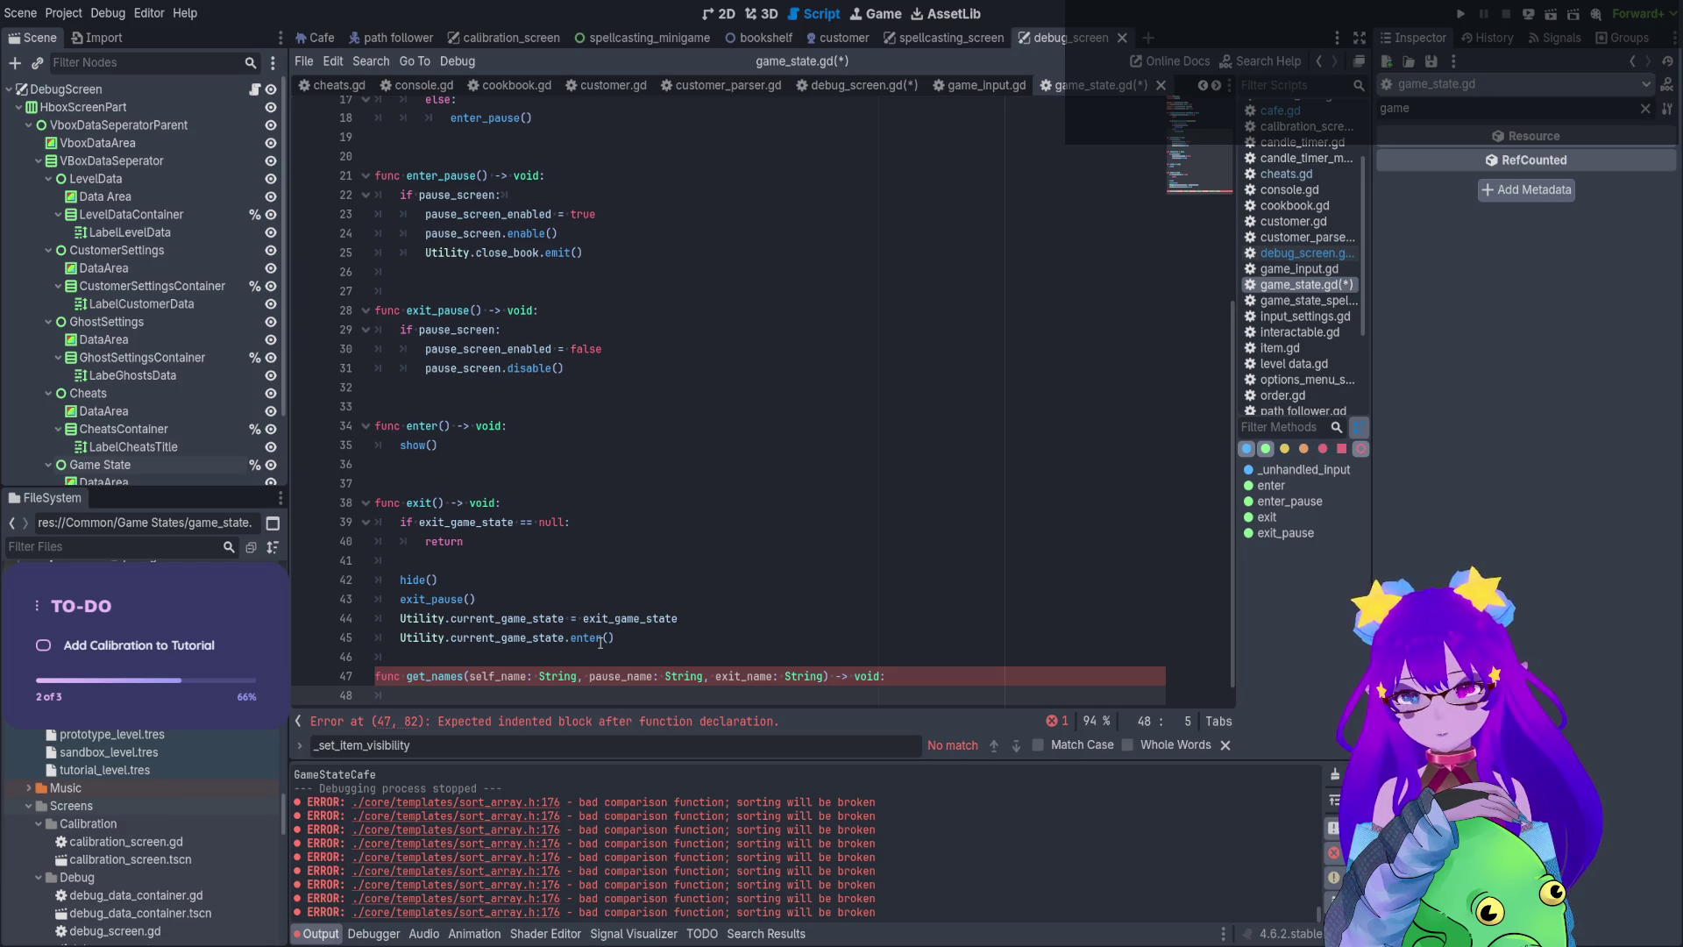
Assign self_name from name as the first body line
type("self_name")
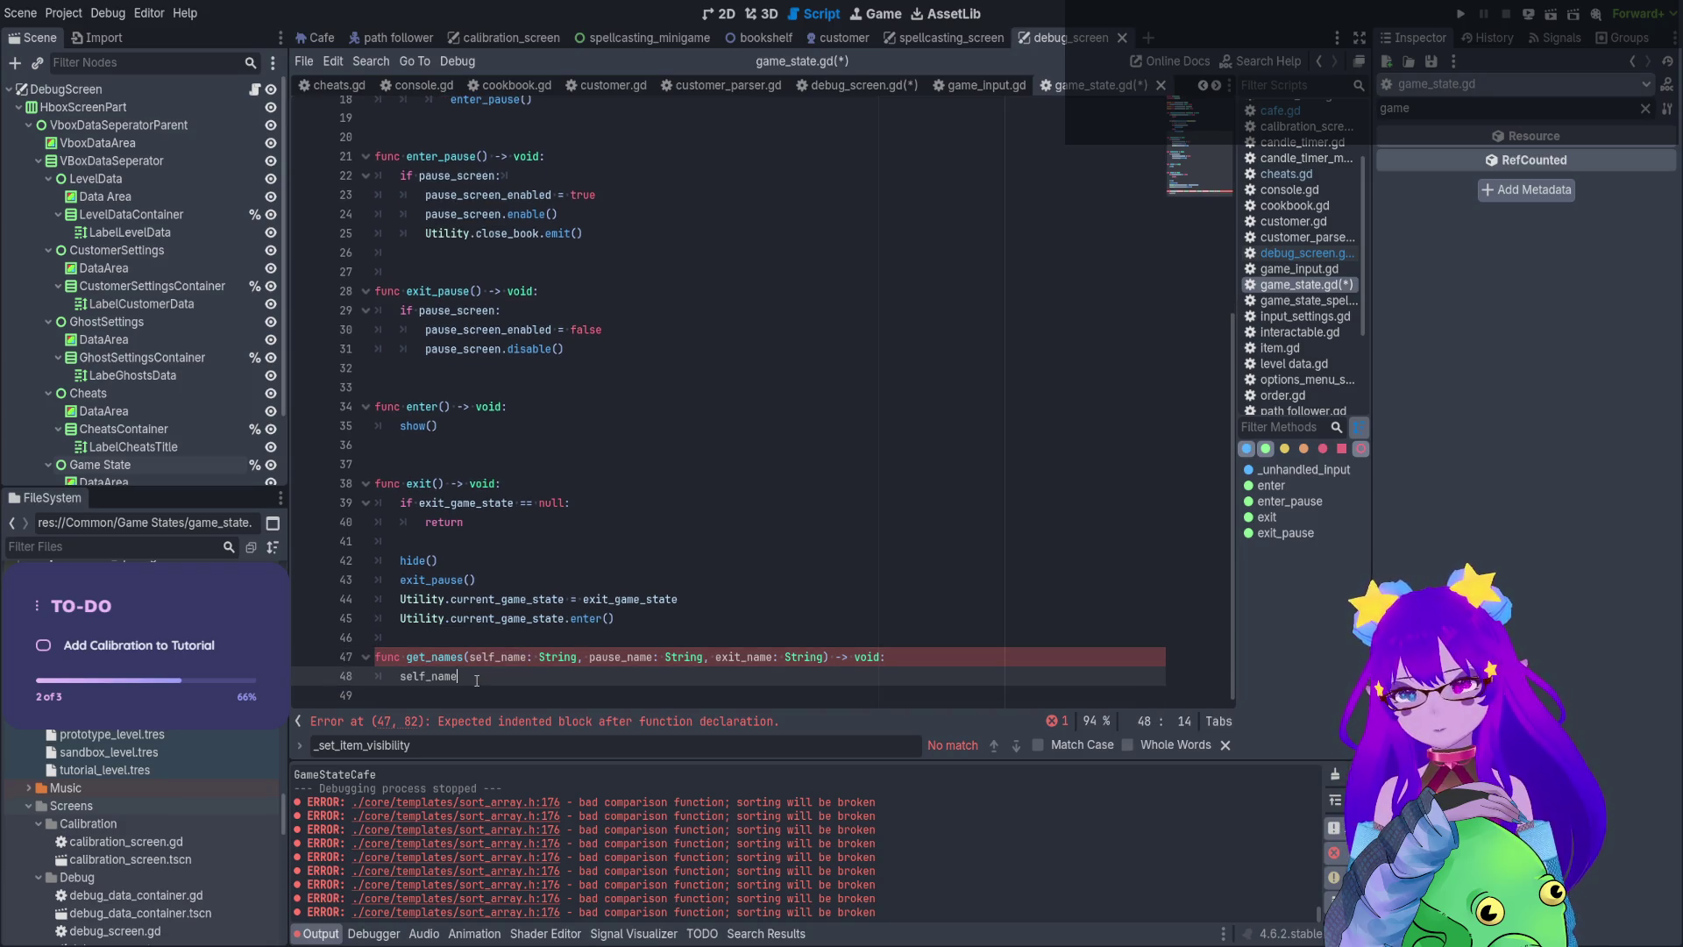
type(" = na")
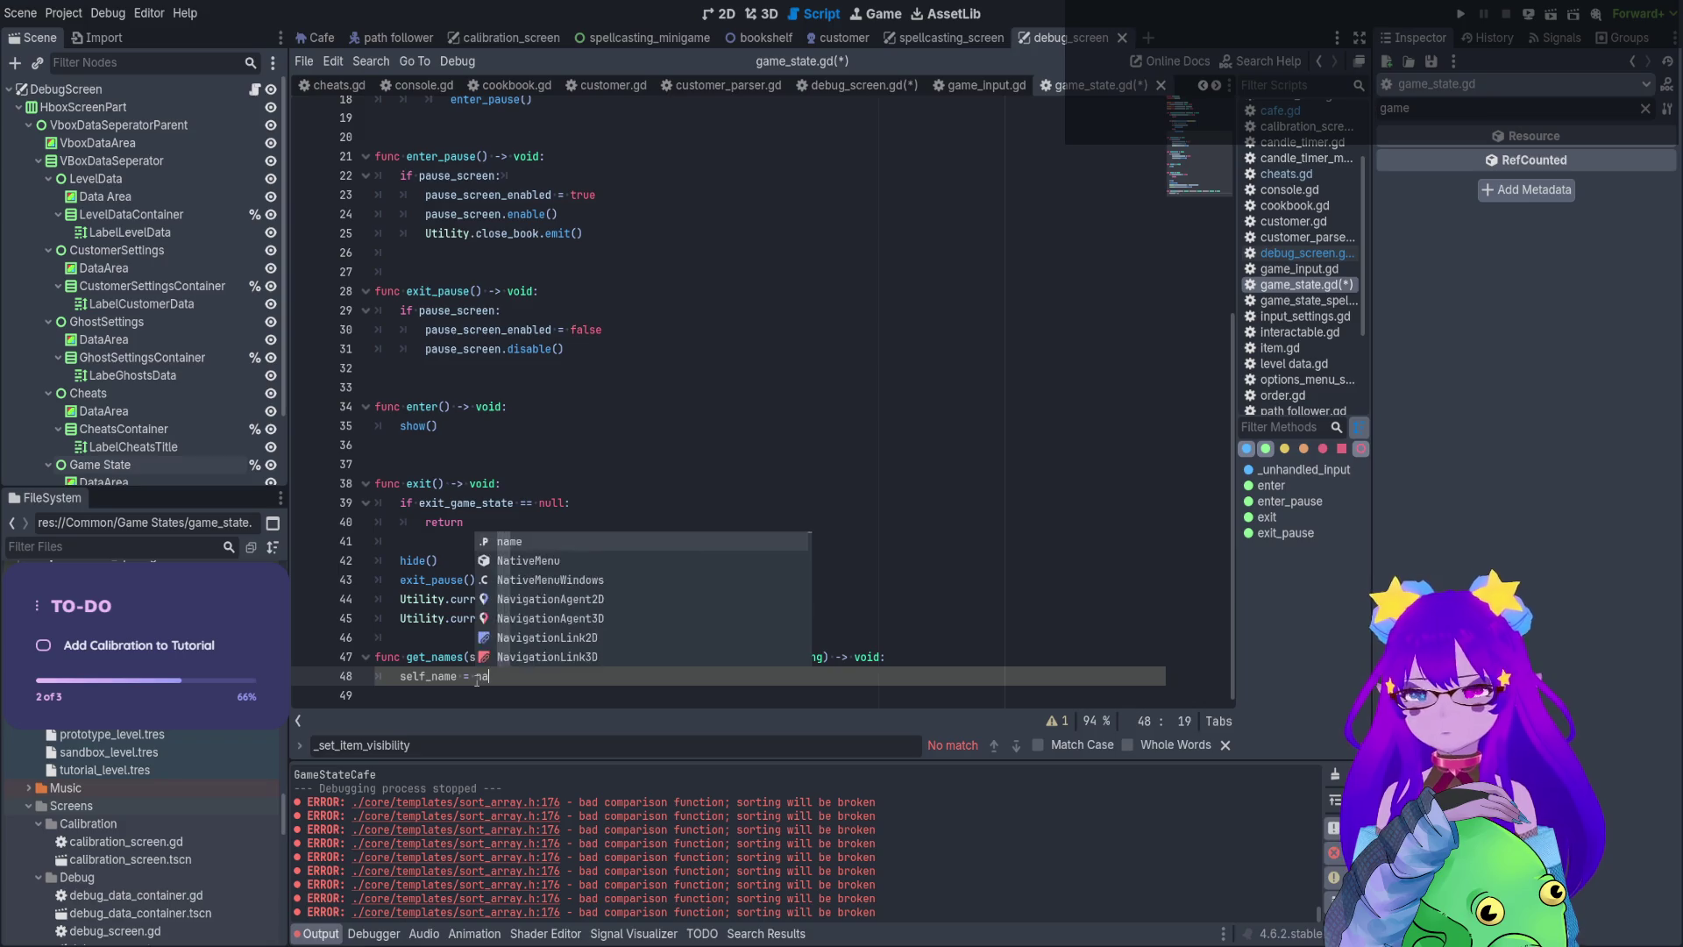
key("Return")
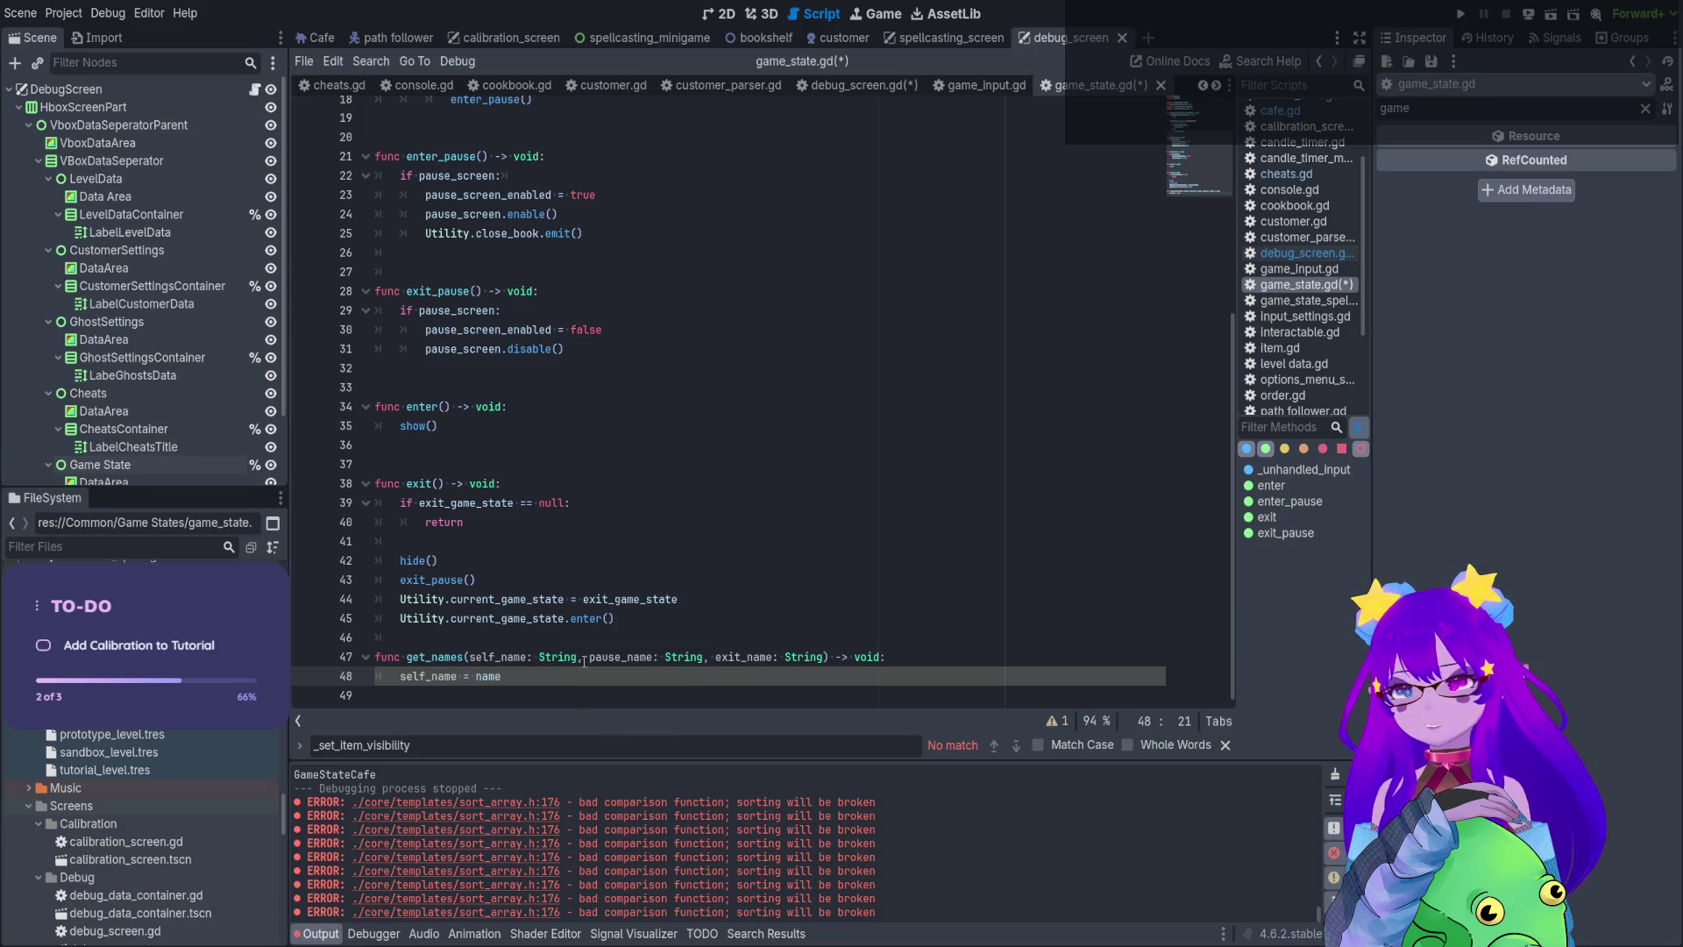
key("Return")
left_click(567, 658)
left_click(587, 692)
Add 'if pause_screen:' setting pause_name = pause_screen.name
type("if pause")
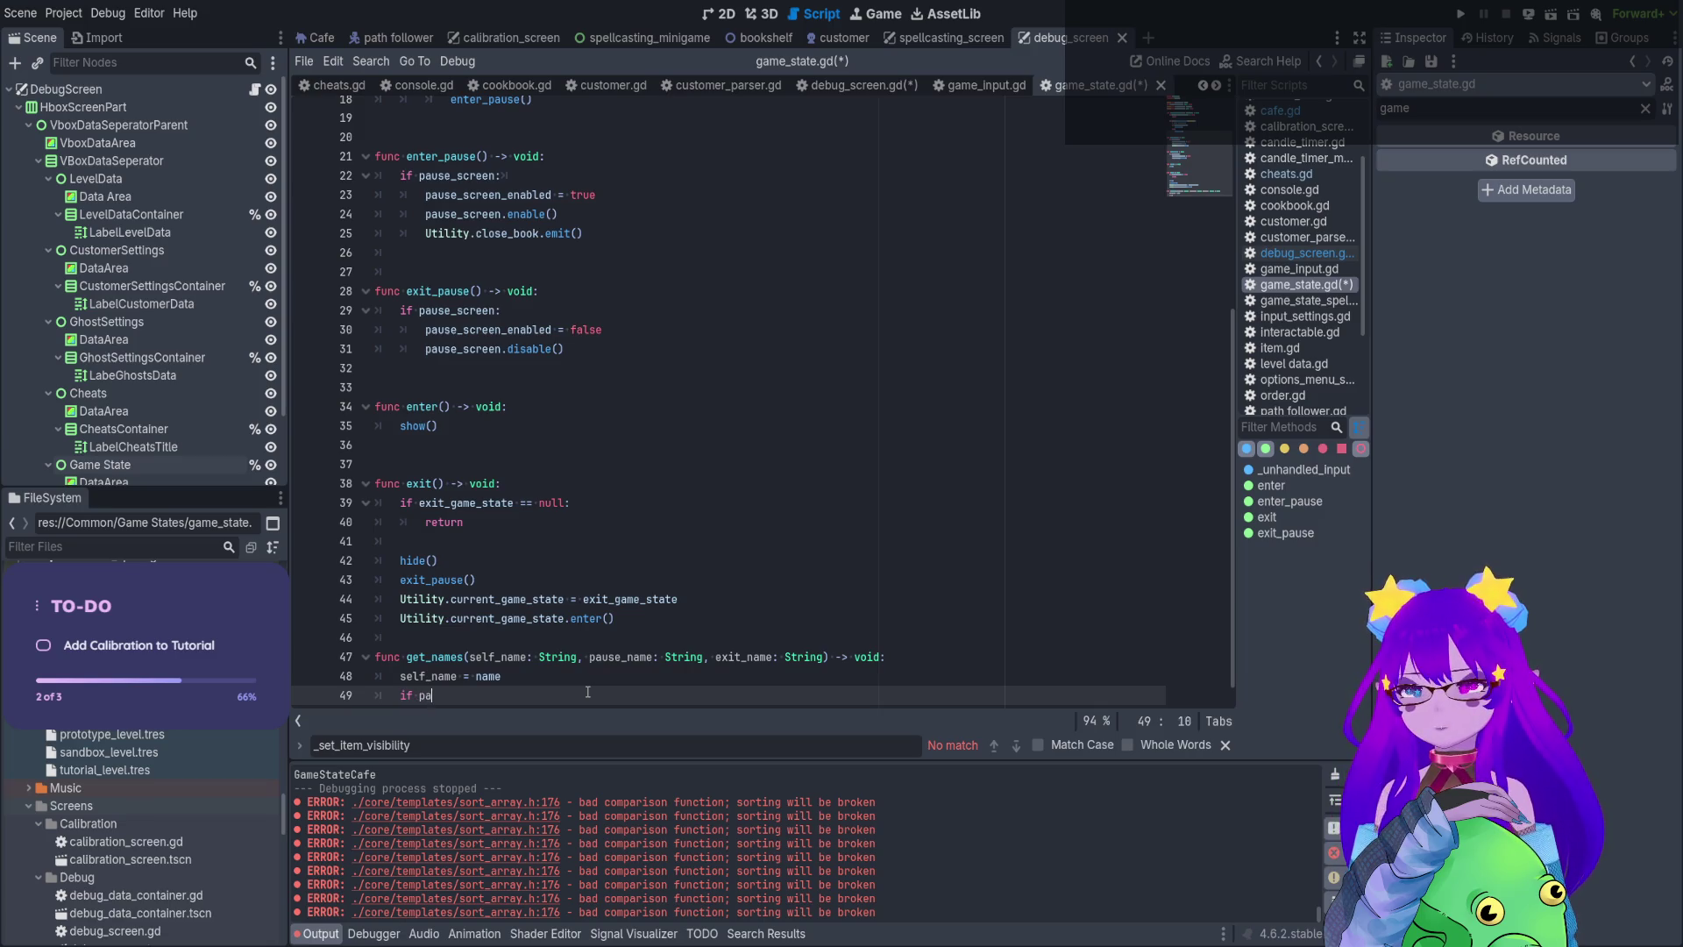
key("Down")
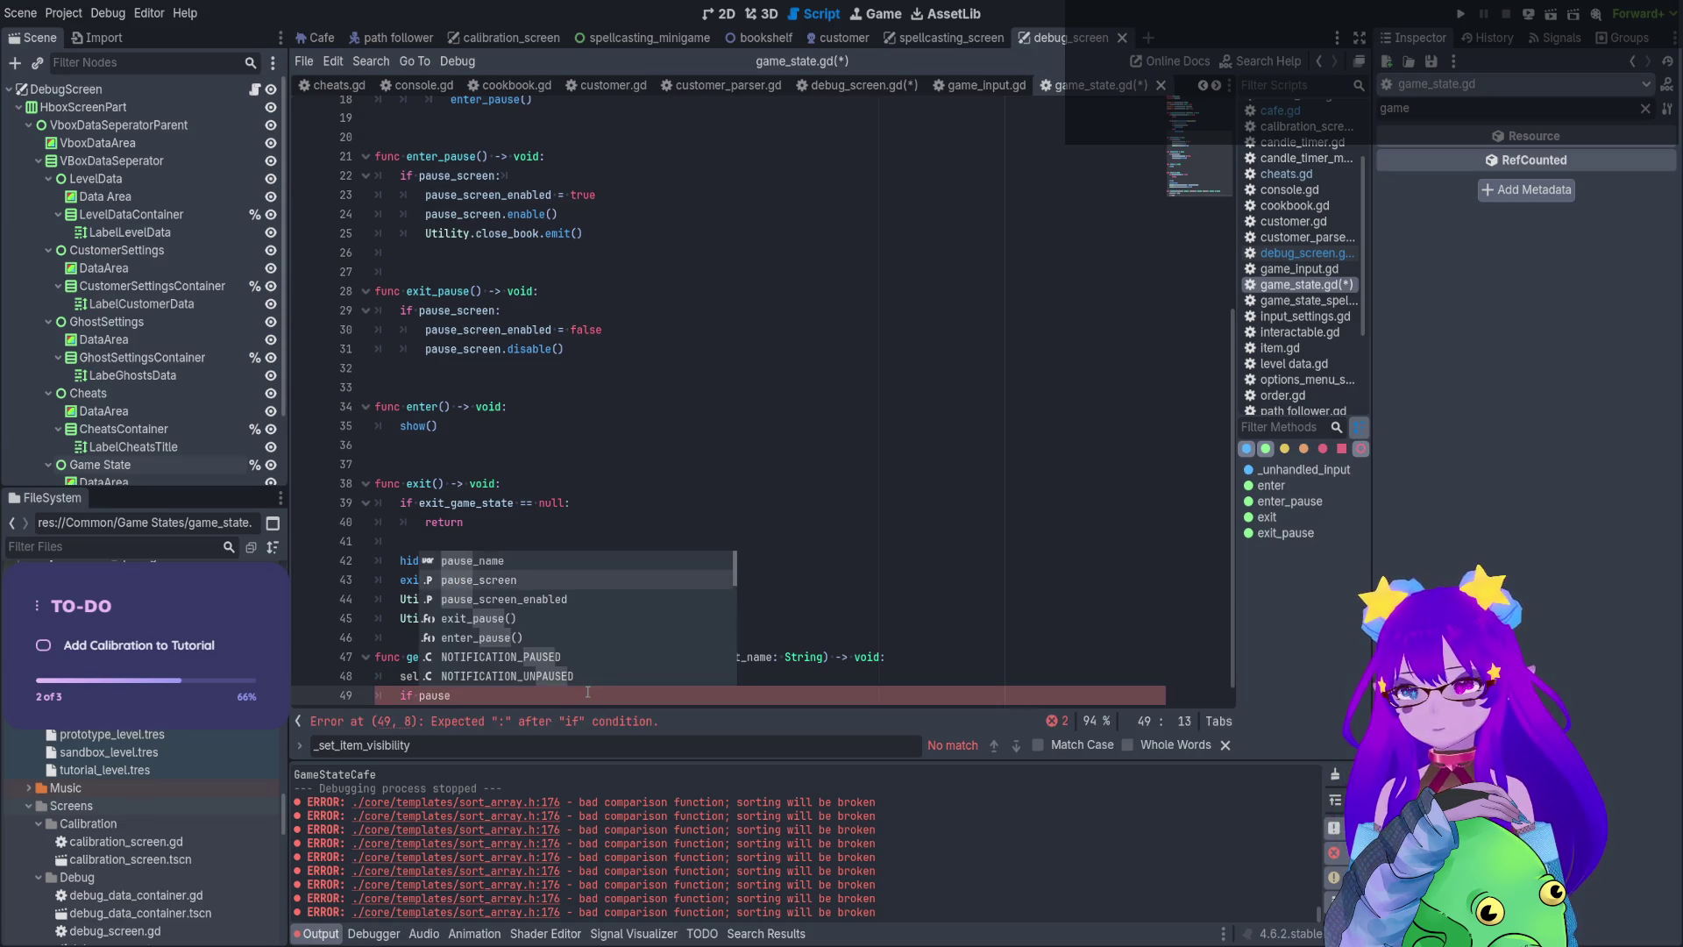
key("Return")
type(":")
key("Return")
type("pause_name = pause")
key("Return")
type(".")
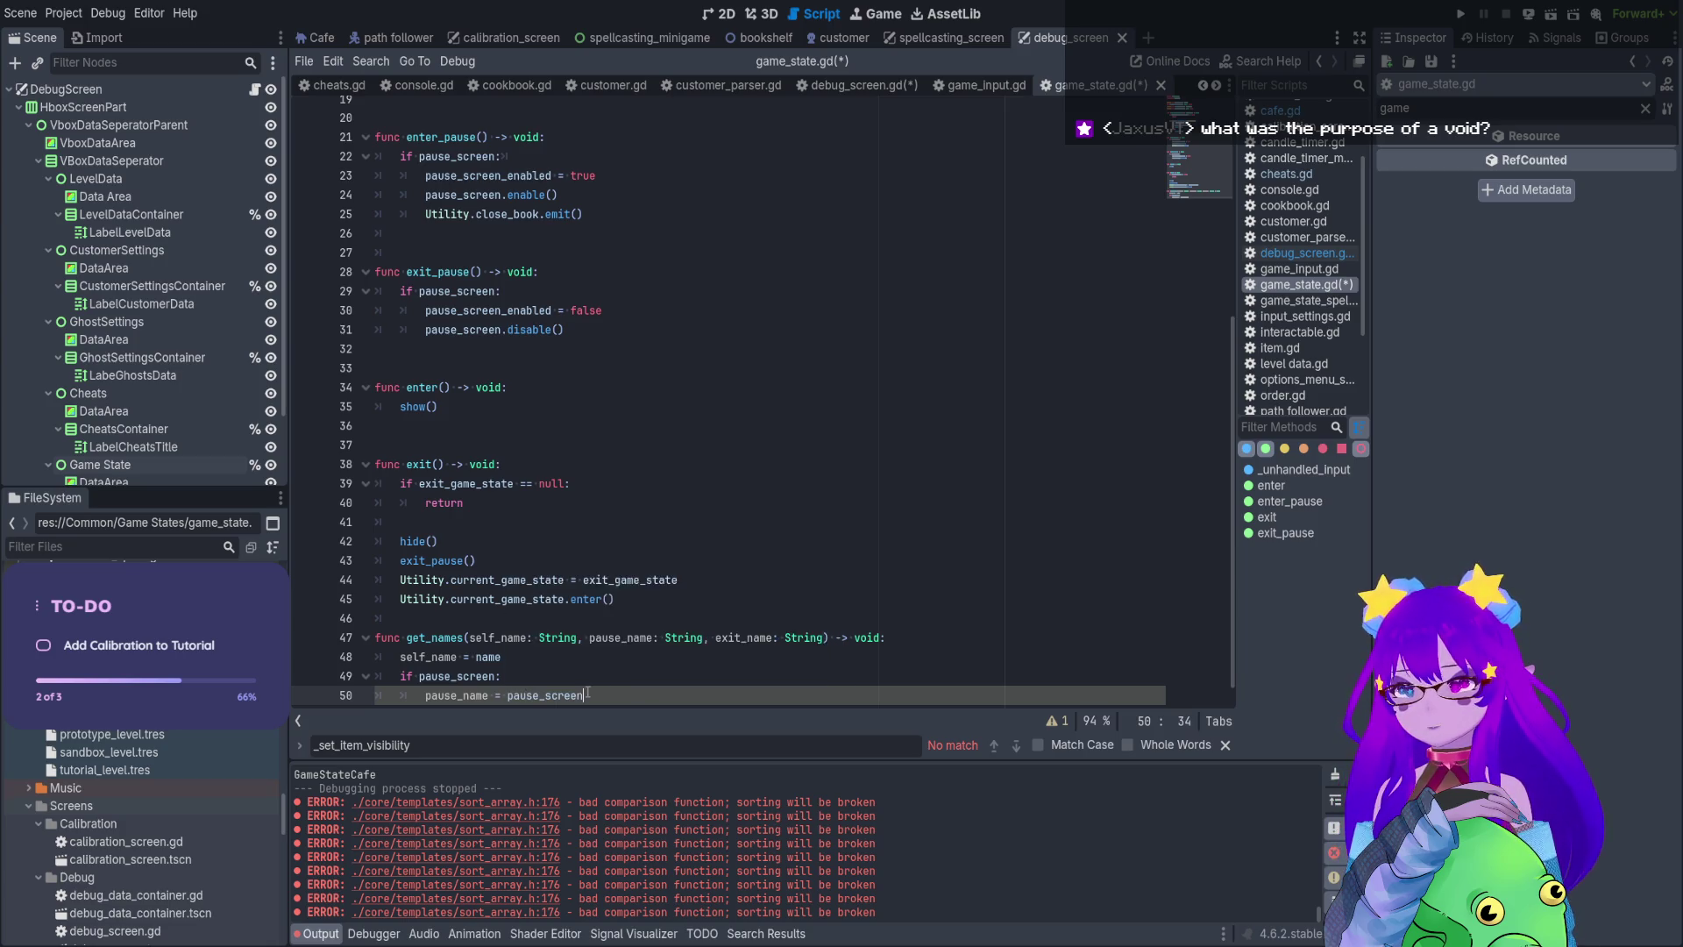
type("name")
key("Return")
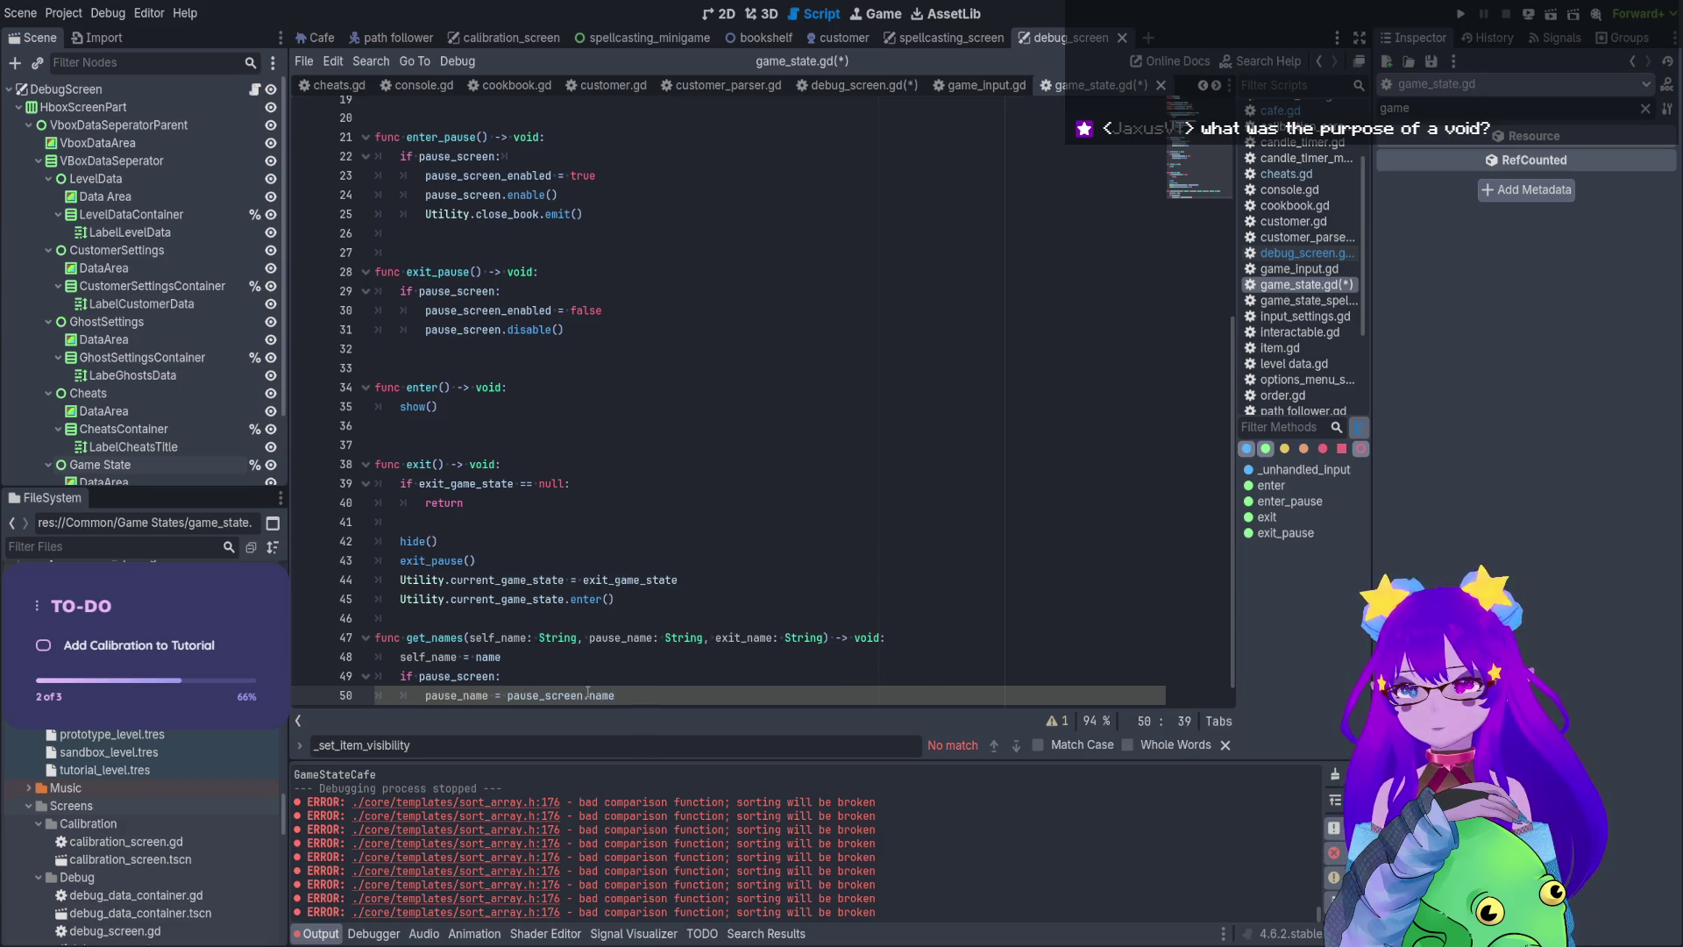
key("Return")
Add an else branch setting pause_name = "NULL"
key("BackSpace")
type("else:")
key("Return")
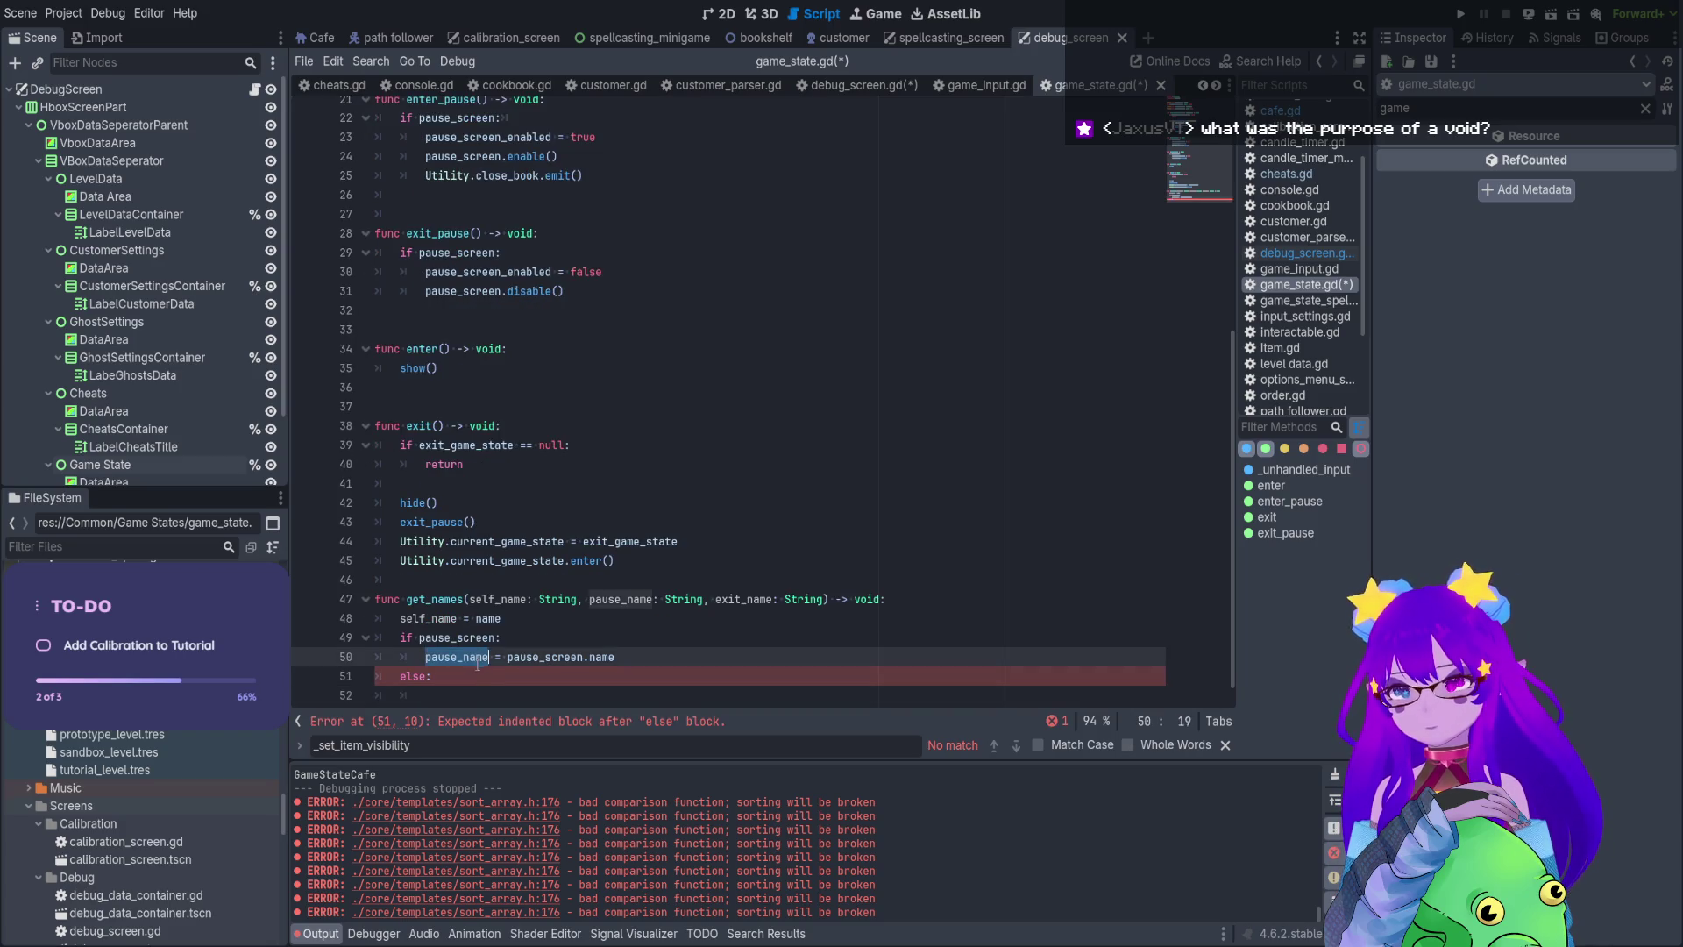
type("pause_name")
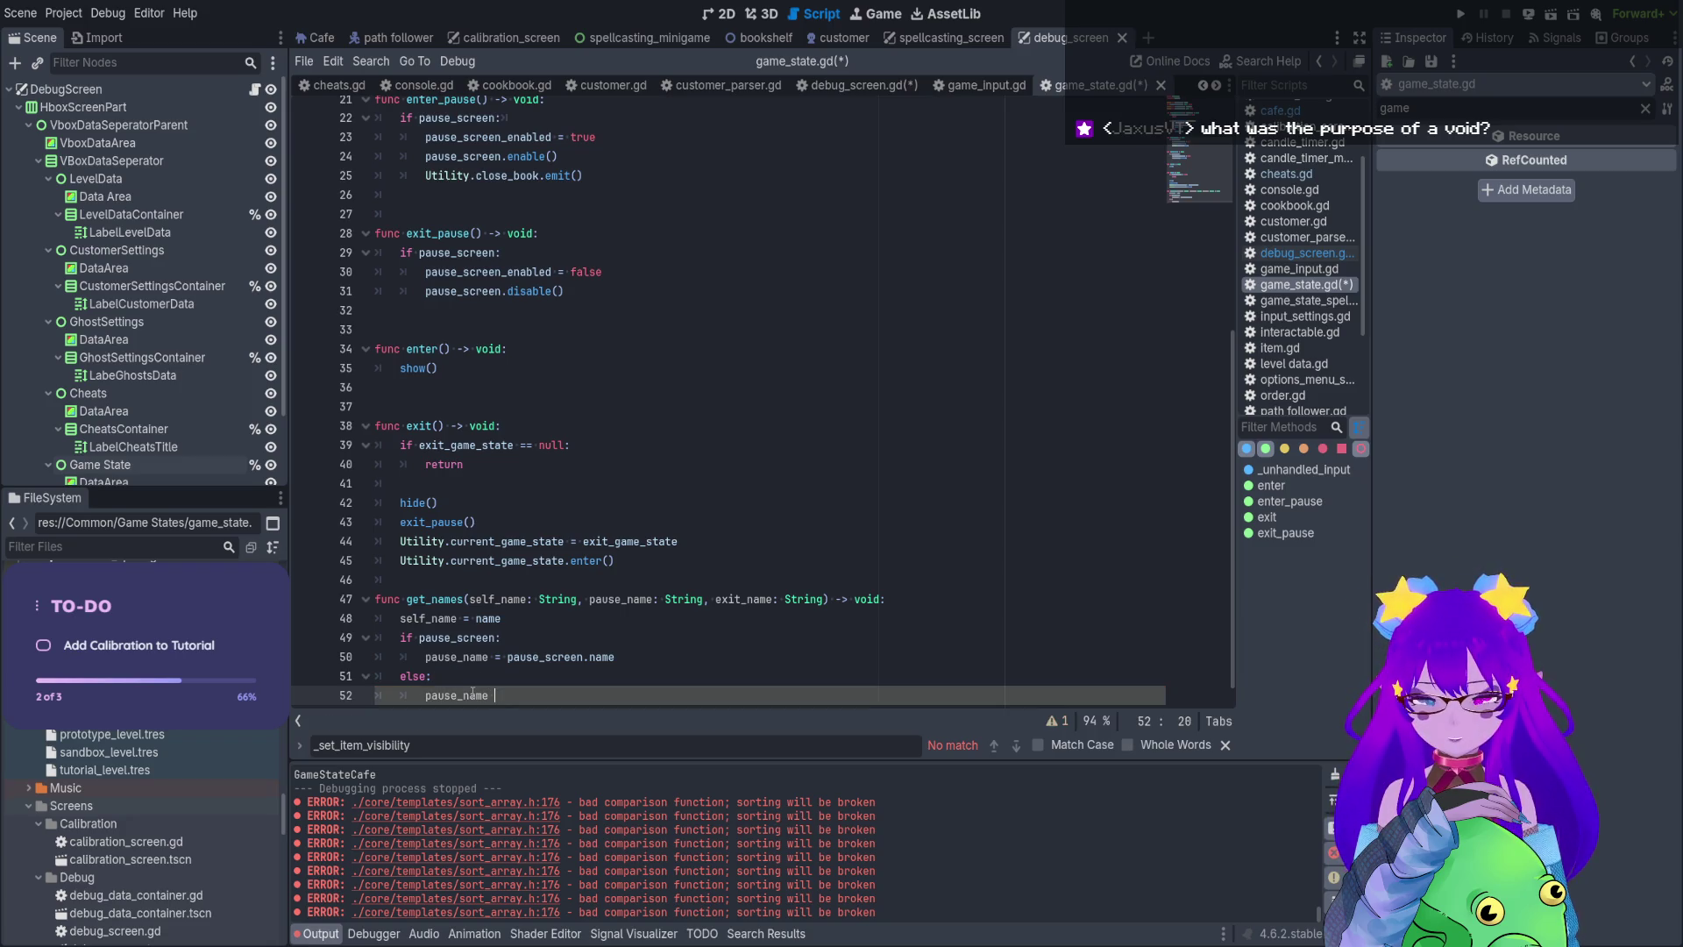
key("ctrl+space")
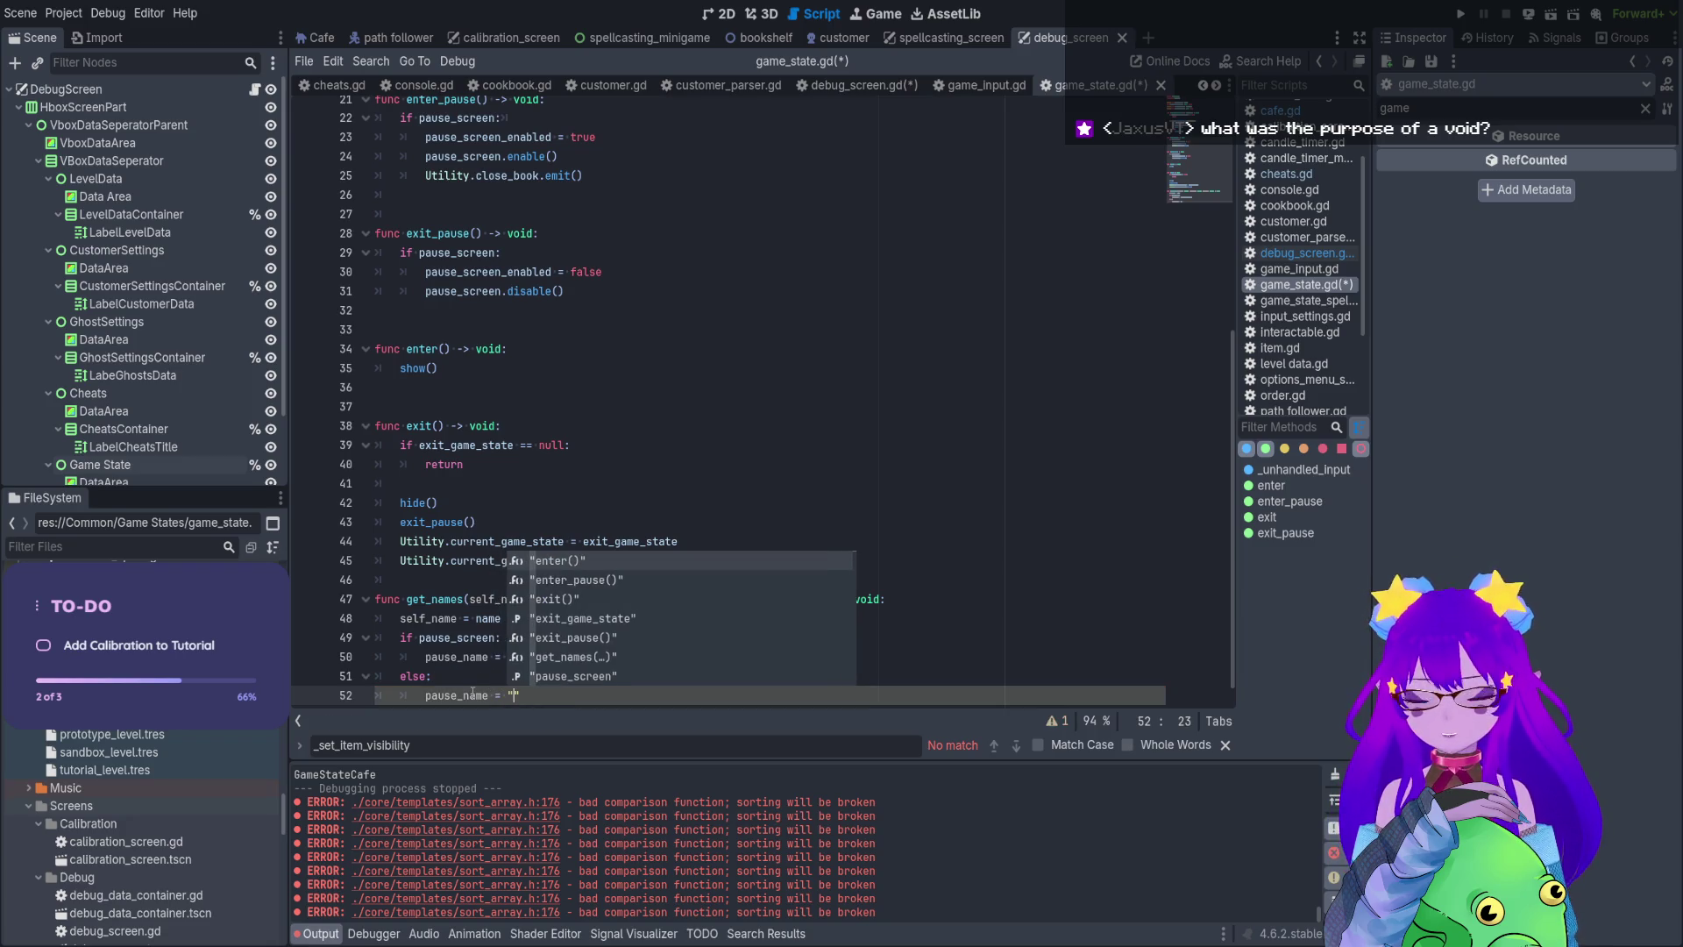
type("= \"\"")
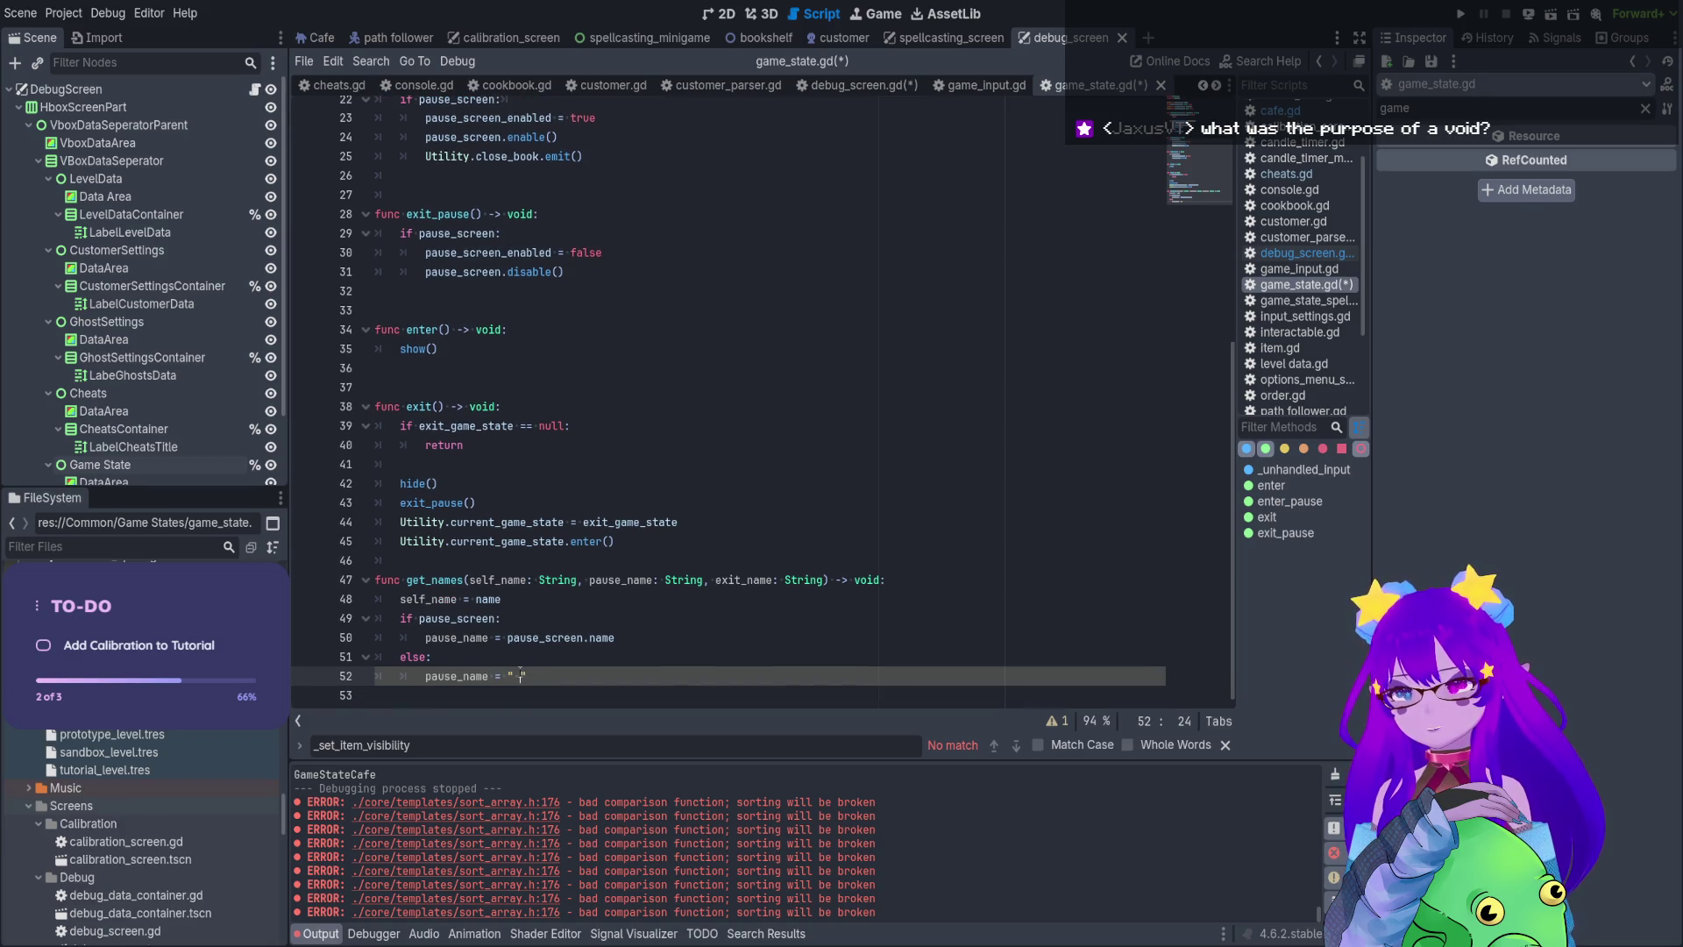
left_click(516, 675)
type("NULL")
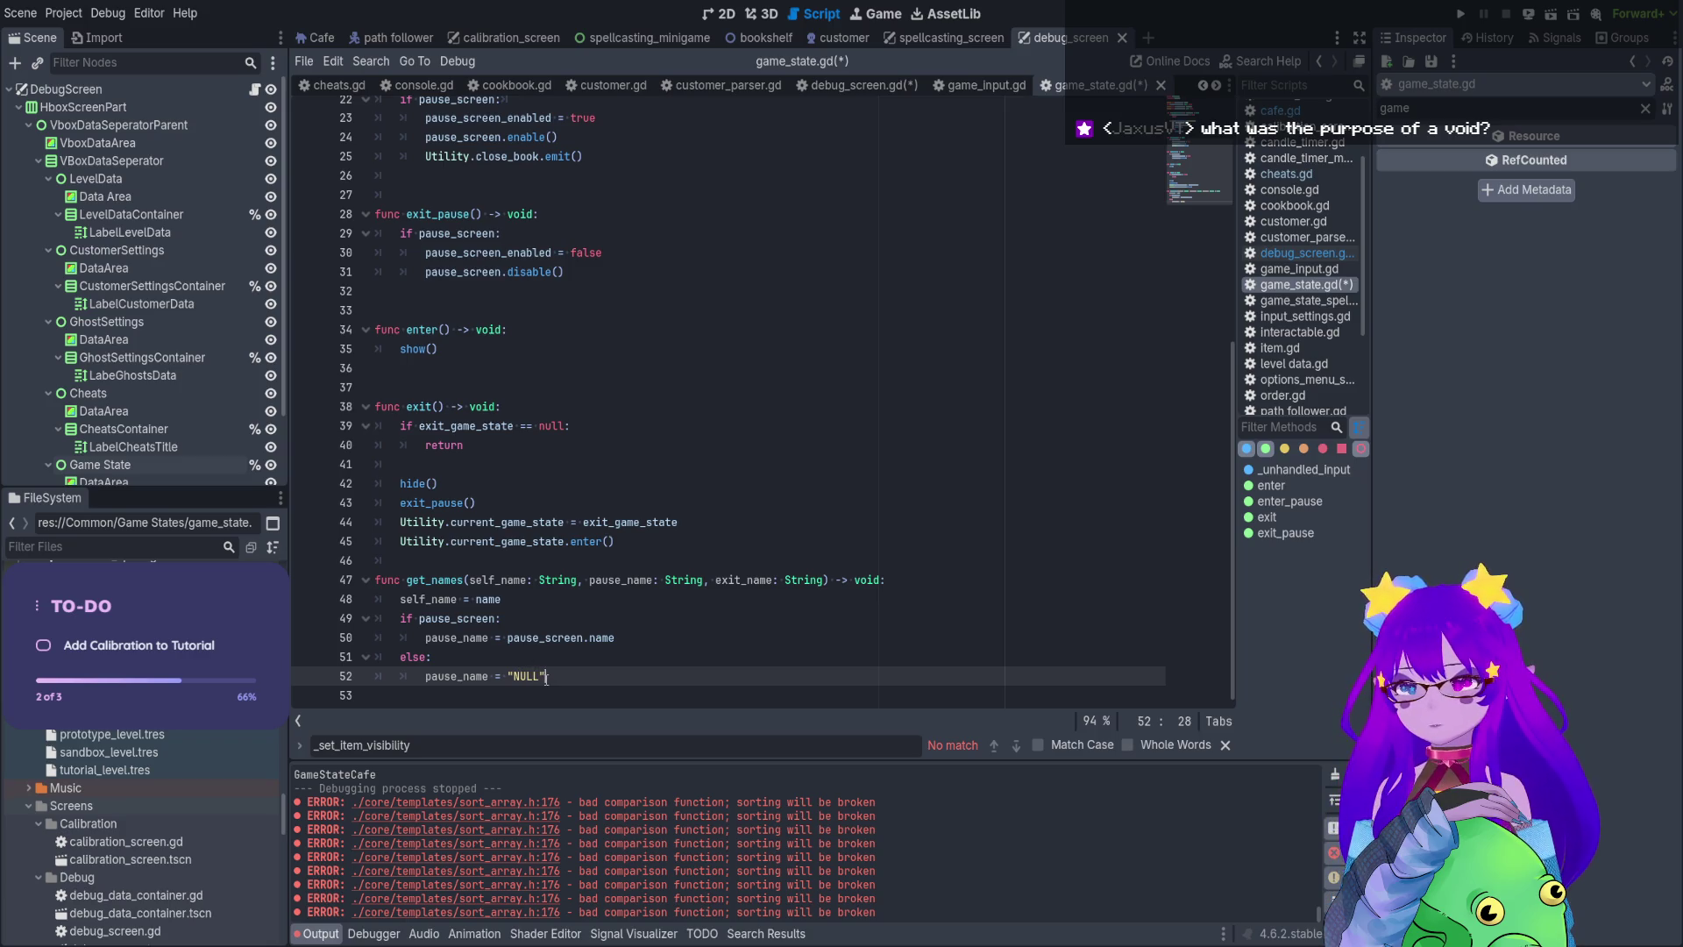
Paste a copy of the pause check block below, then switch to debug_screen's 2D view
left_click(406, 692)
key("Return")
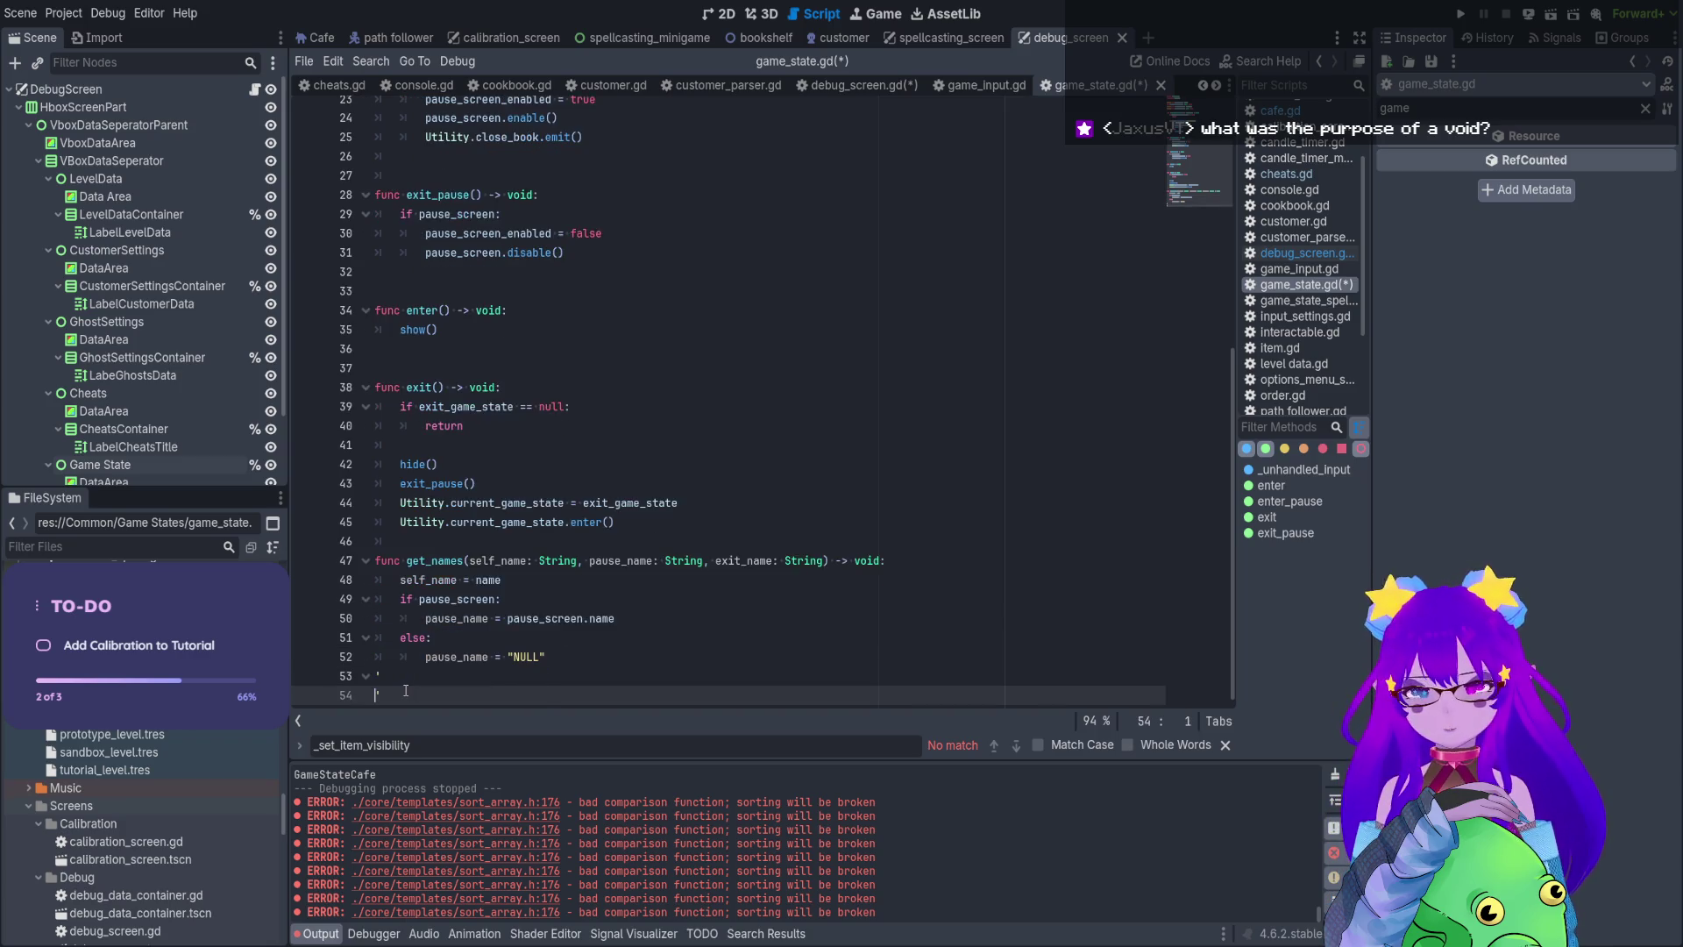
type("if pause_screen: \t\tpause_name = pause_screen.name \telse: \t\tpause_name = \"NULL\"")
key("ctrl+z")
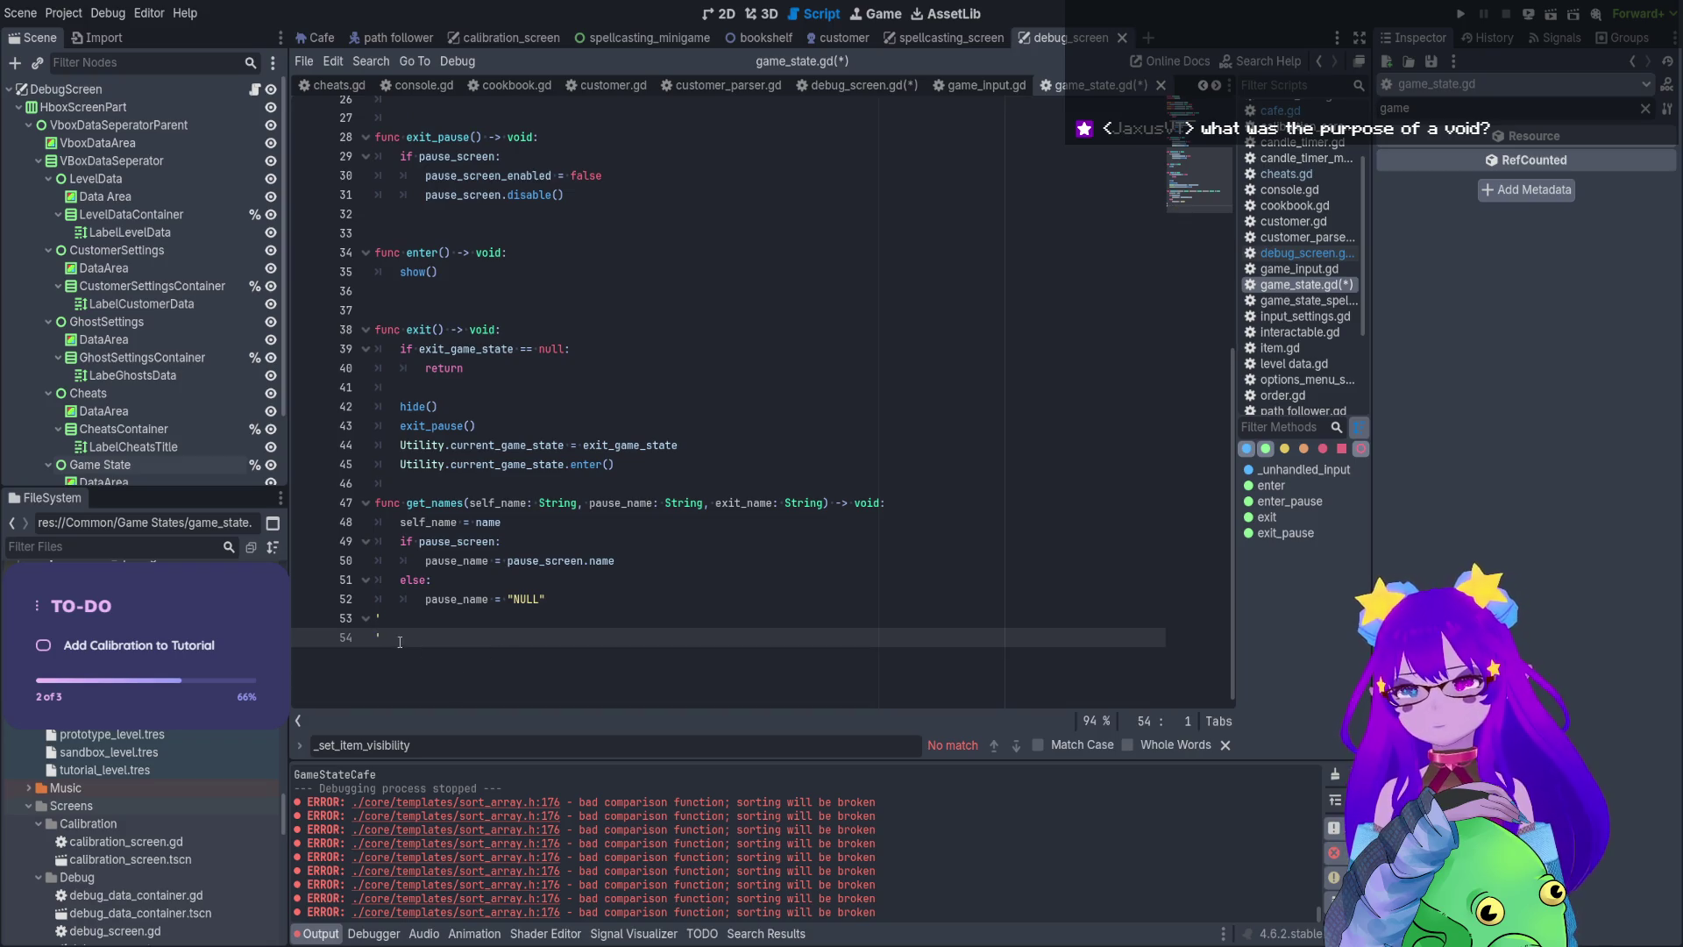
key("shift+Up")
key("shift+Tab")
left_click(366, 630)
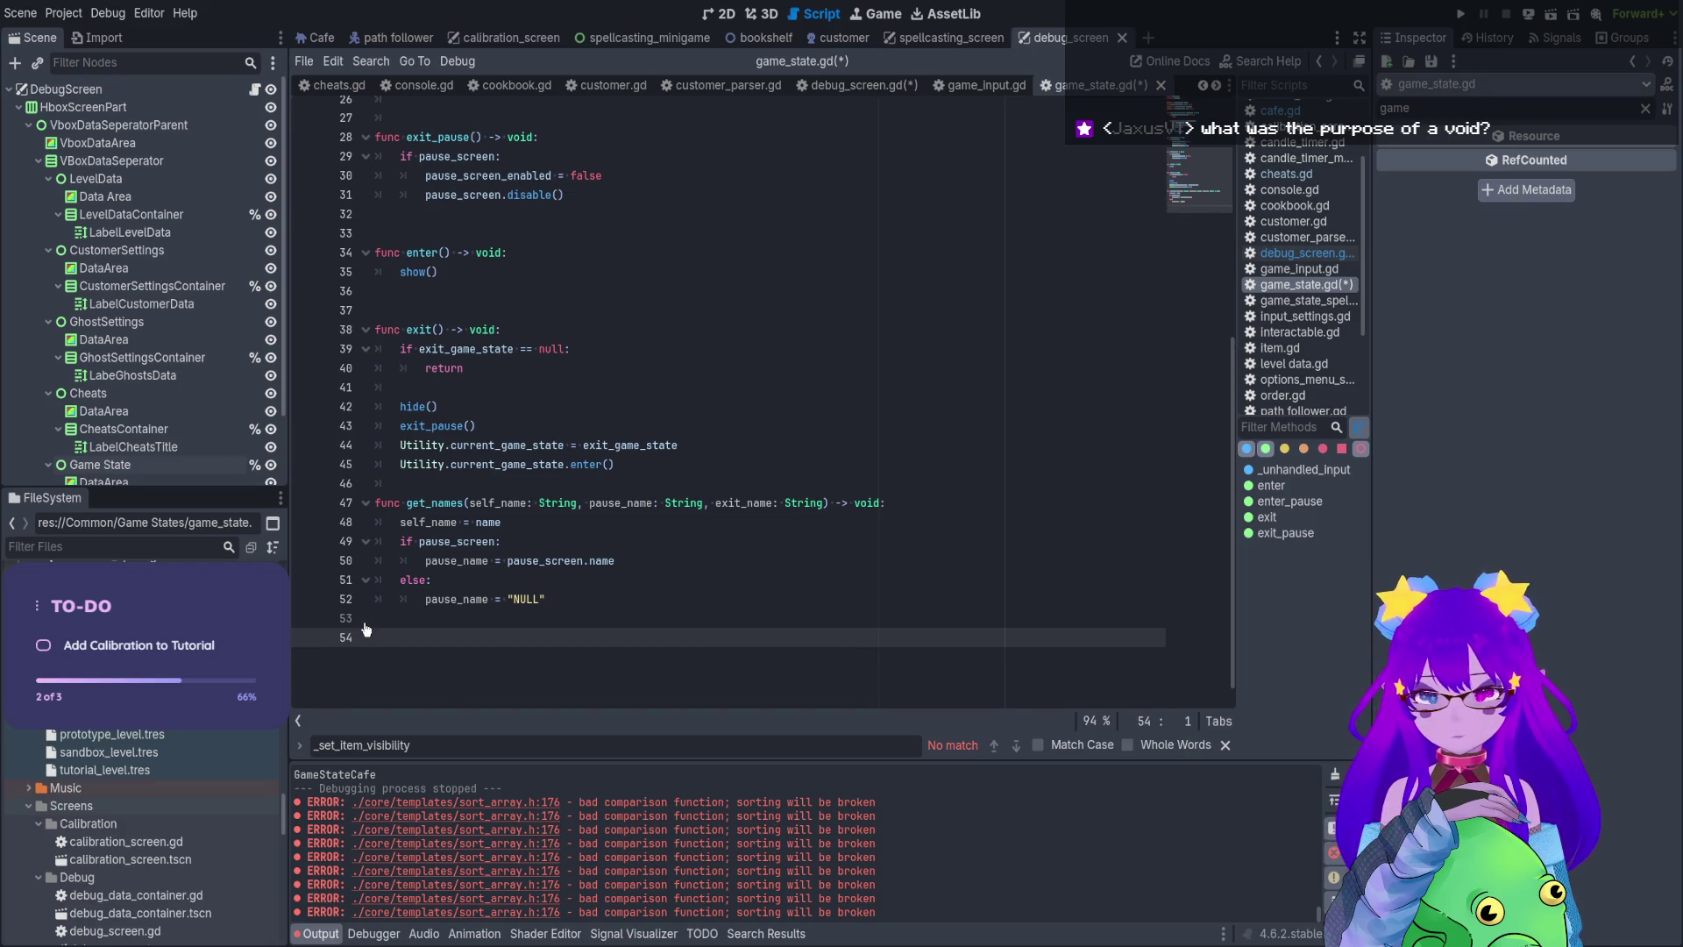
type("if pause_screen: \t\tpause_name = pause_screen.name \telse: \t\tpause_name = \"NULL\"")
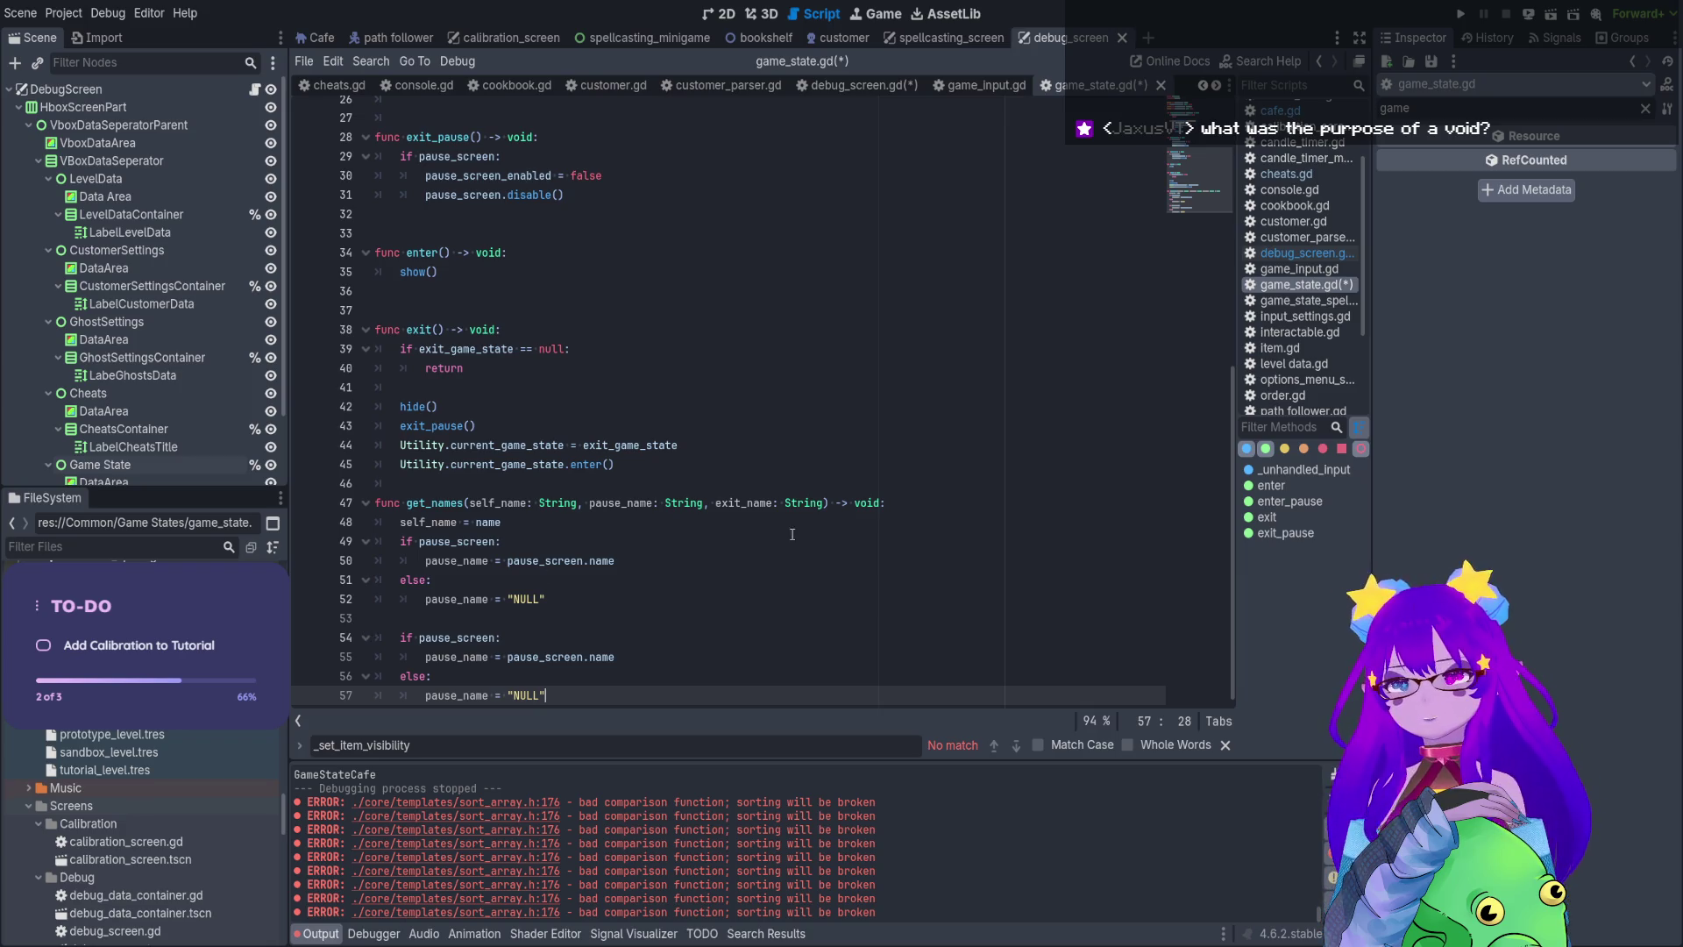
double_click(867, 503)
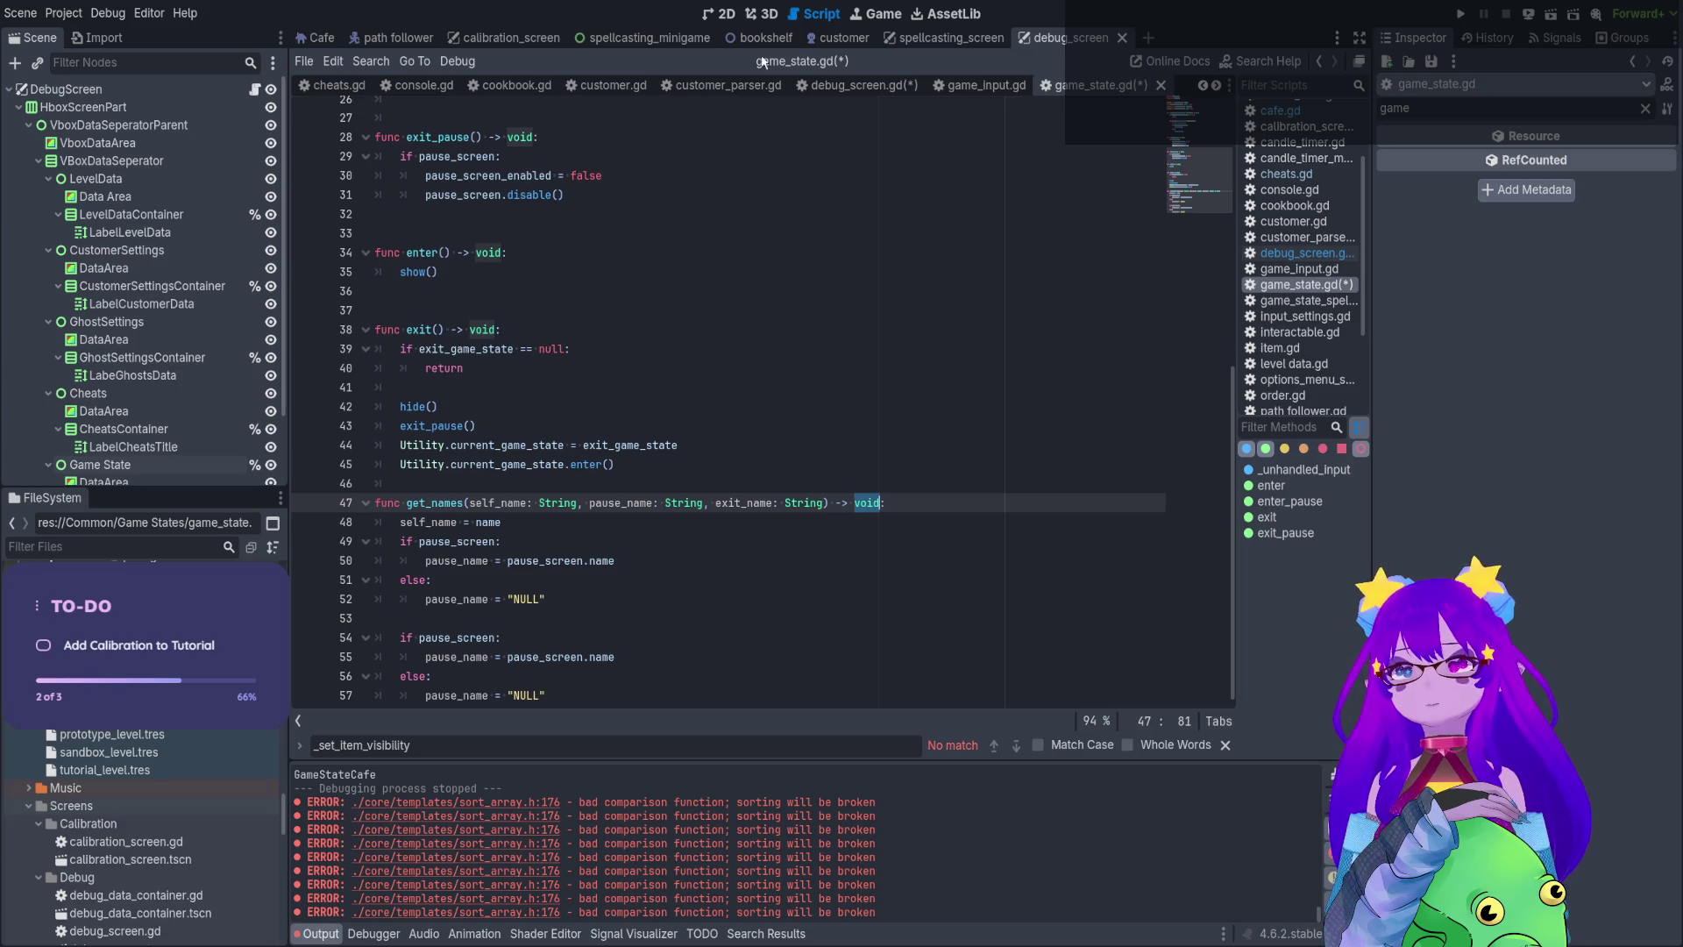
left_click(724, 16)
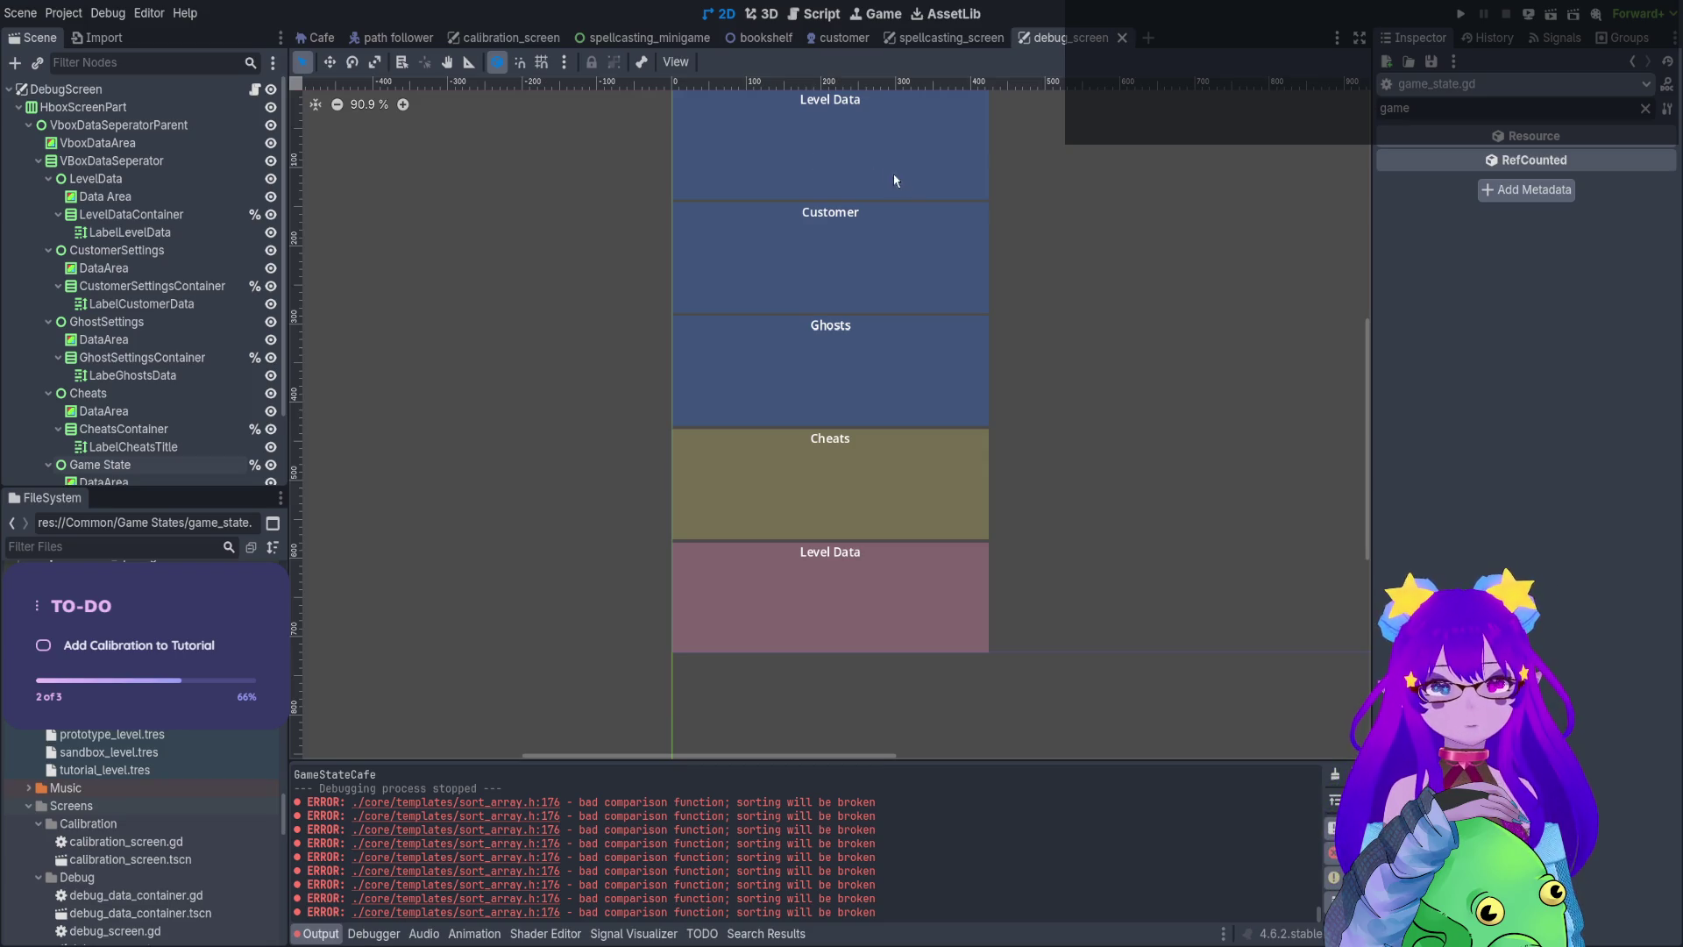
Open debug_screen.gd in the script editor and run the game
scroll(890, 170, "right", 3)
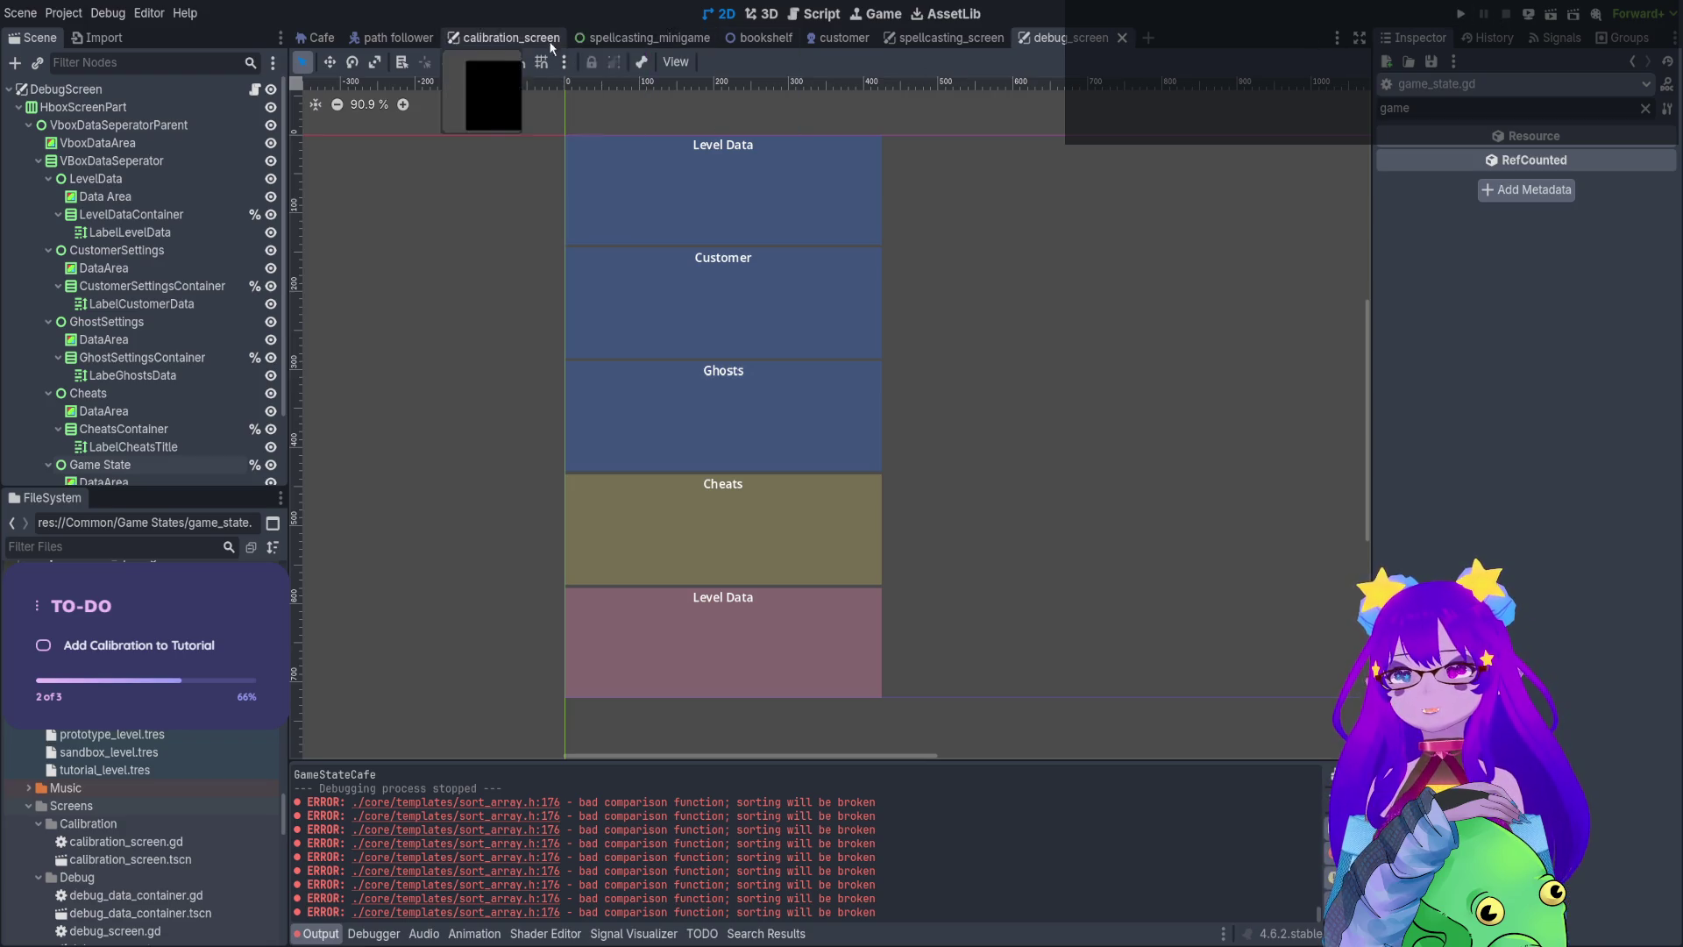
left_click(828, 17)
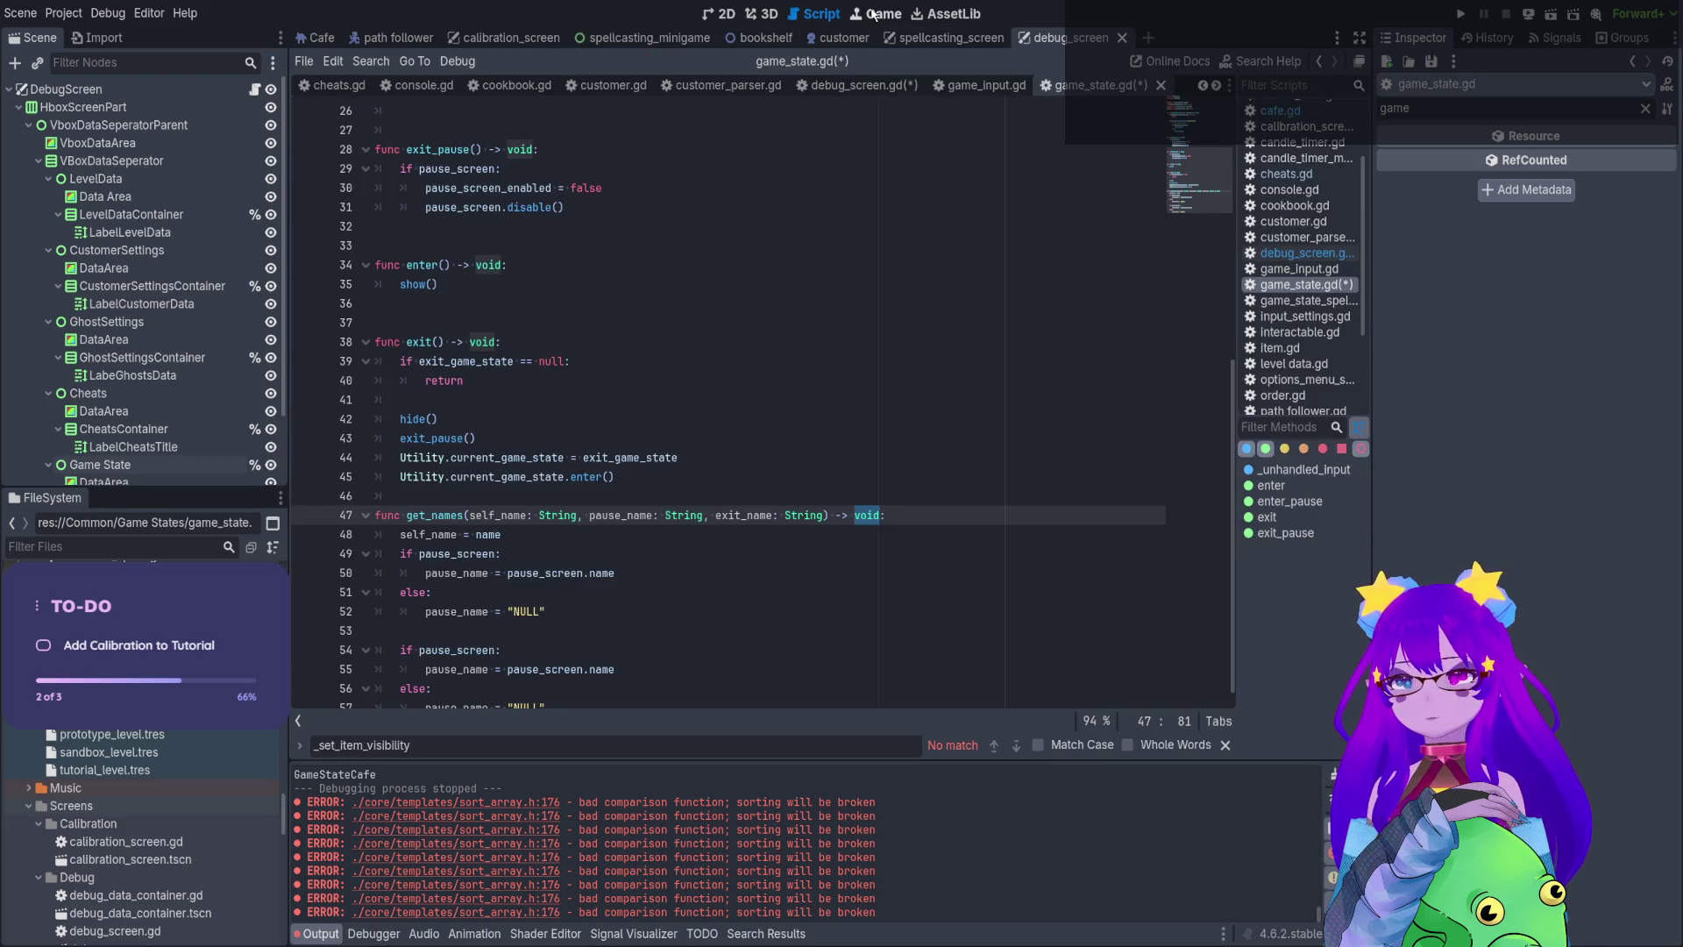
left_click(856, 85)
scroll(746, 367, "down", 5)
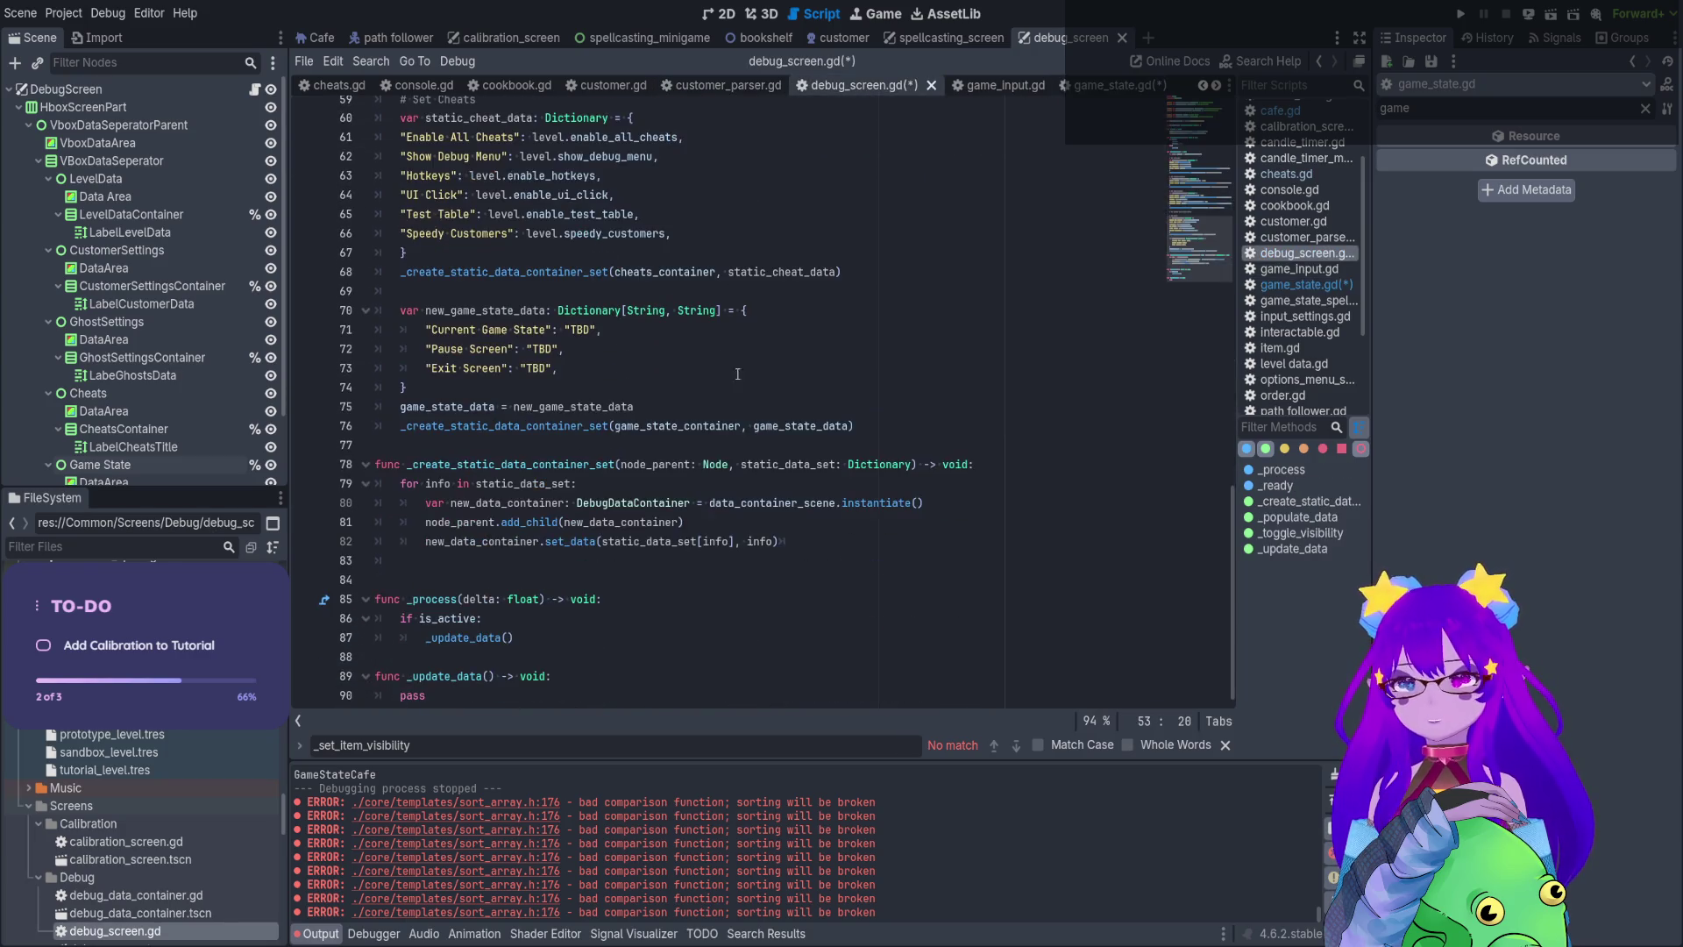
left_click(1460, 15)
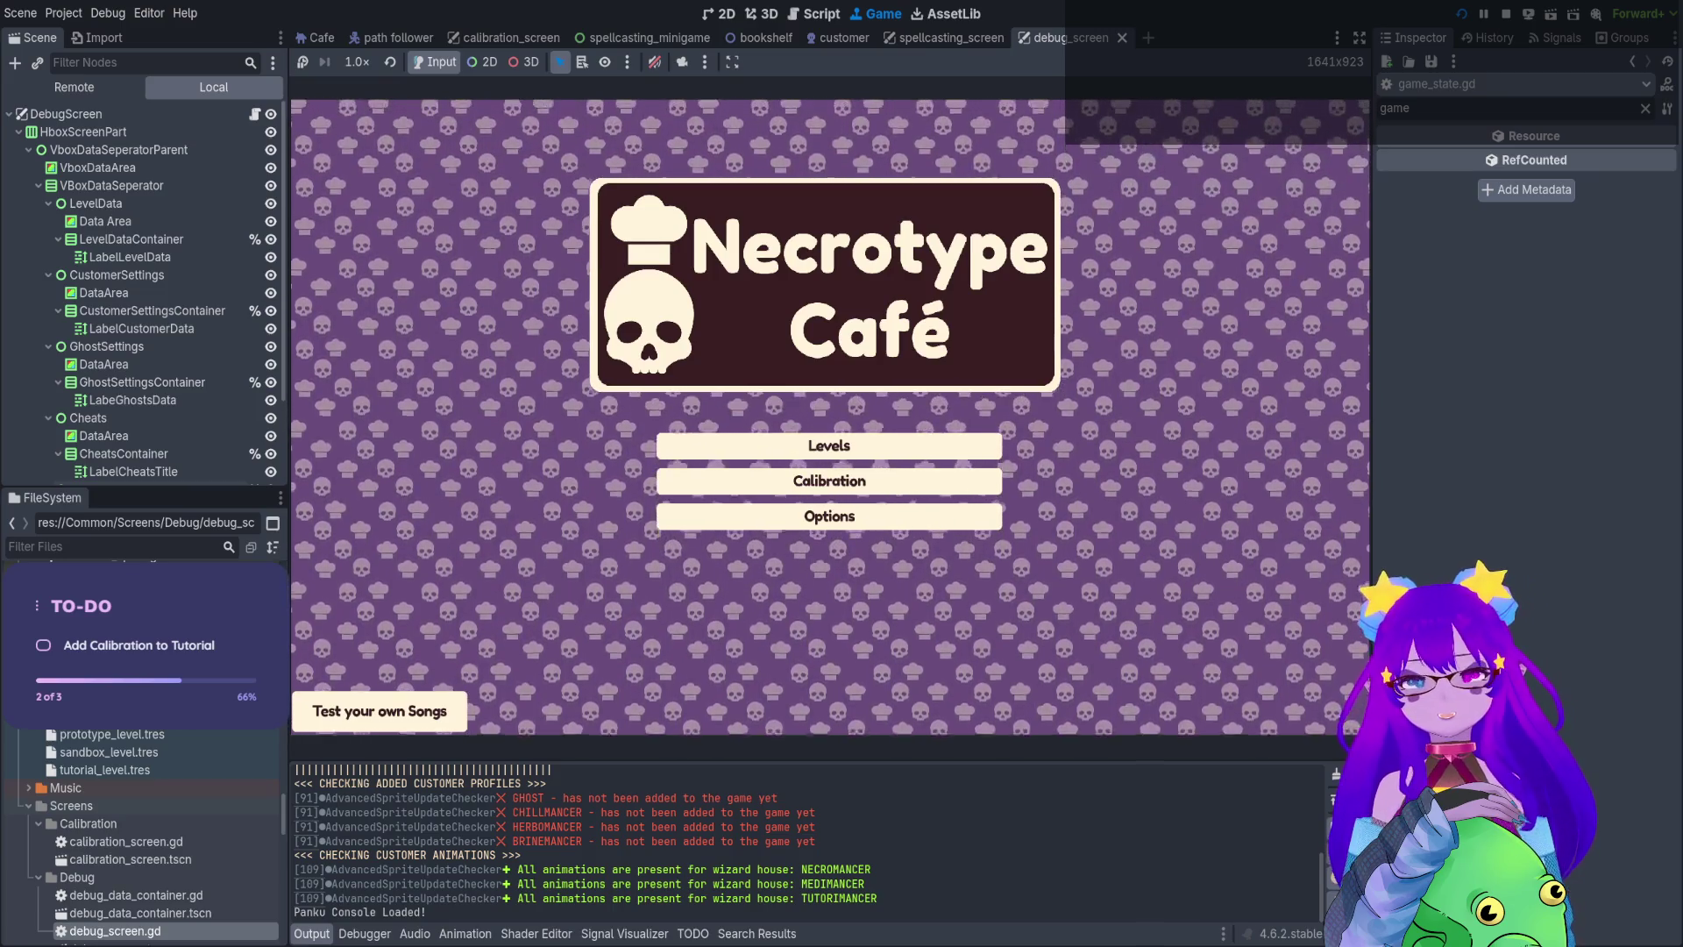
Load the Tutorial level from the Levels menu and walk the witch toward the desk
key("Down")
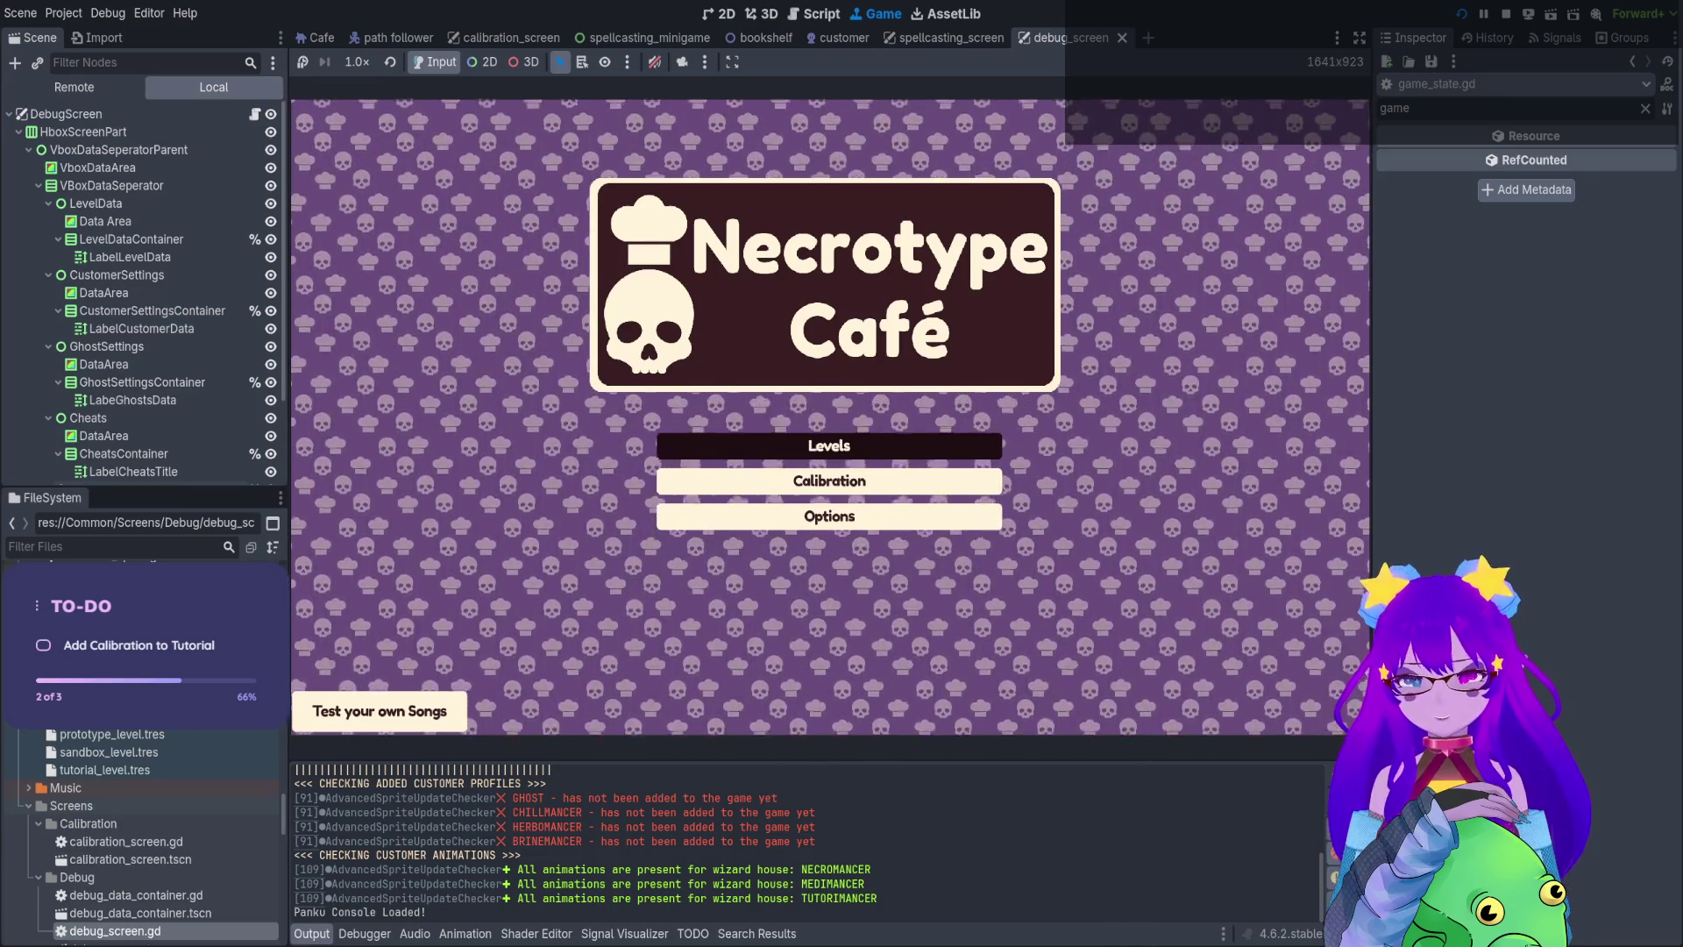
key("Return")
key("Left")
key("Left")
key("Return")
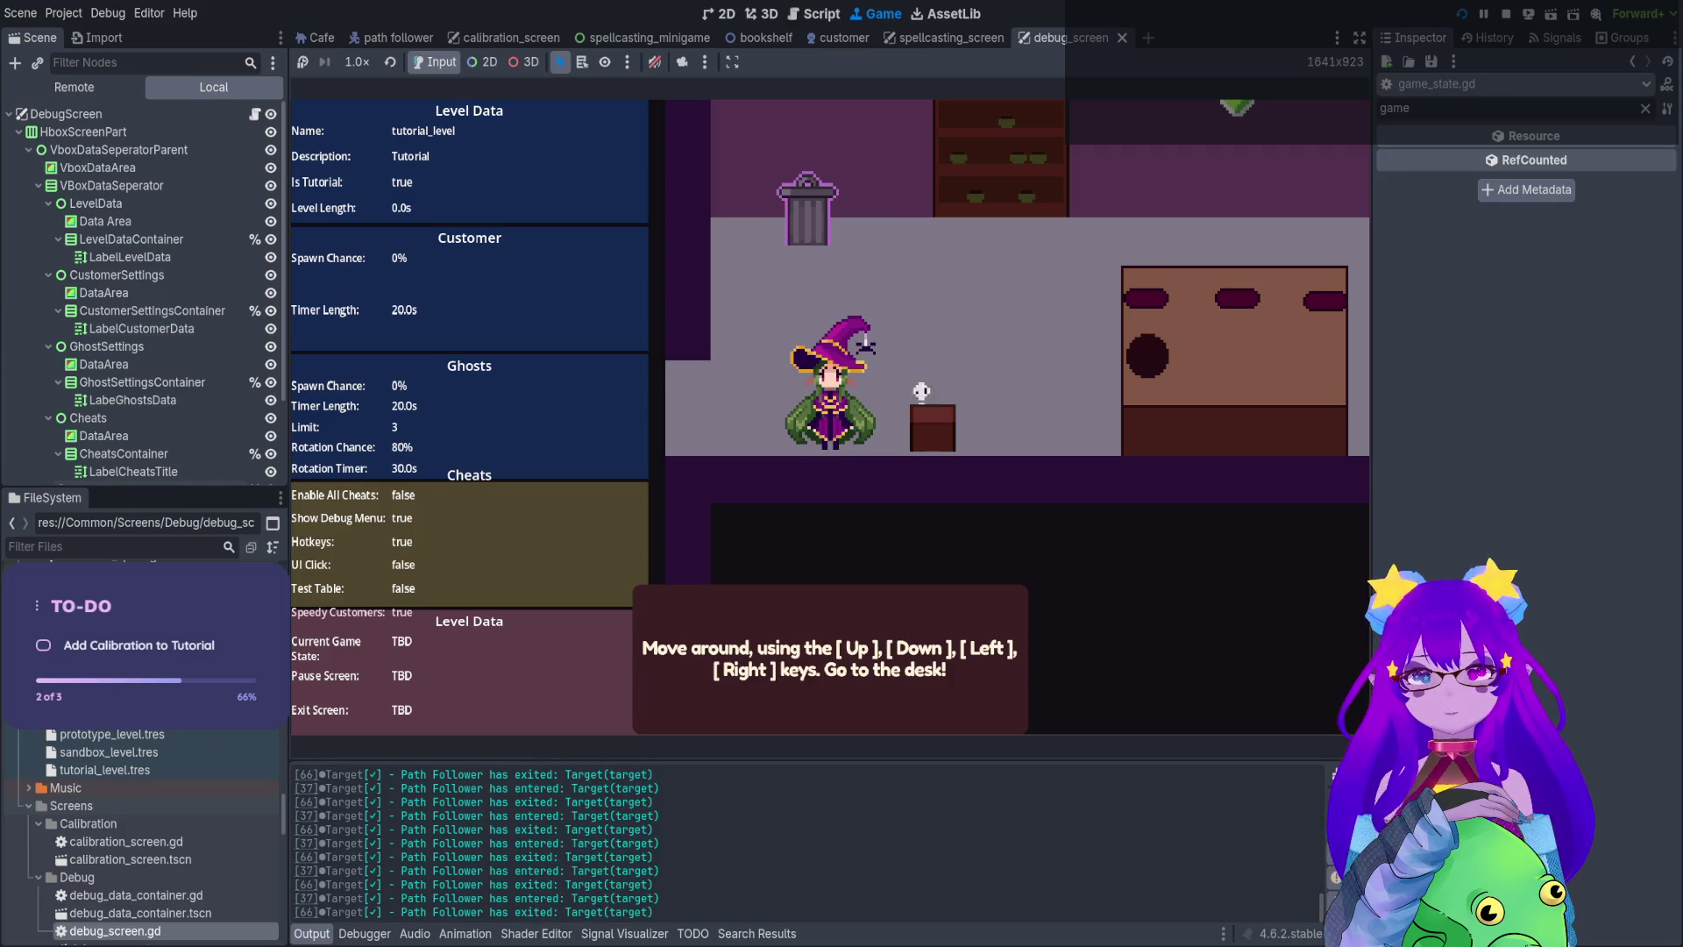
key("Up")
key("Right")
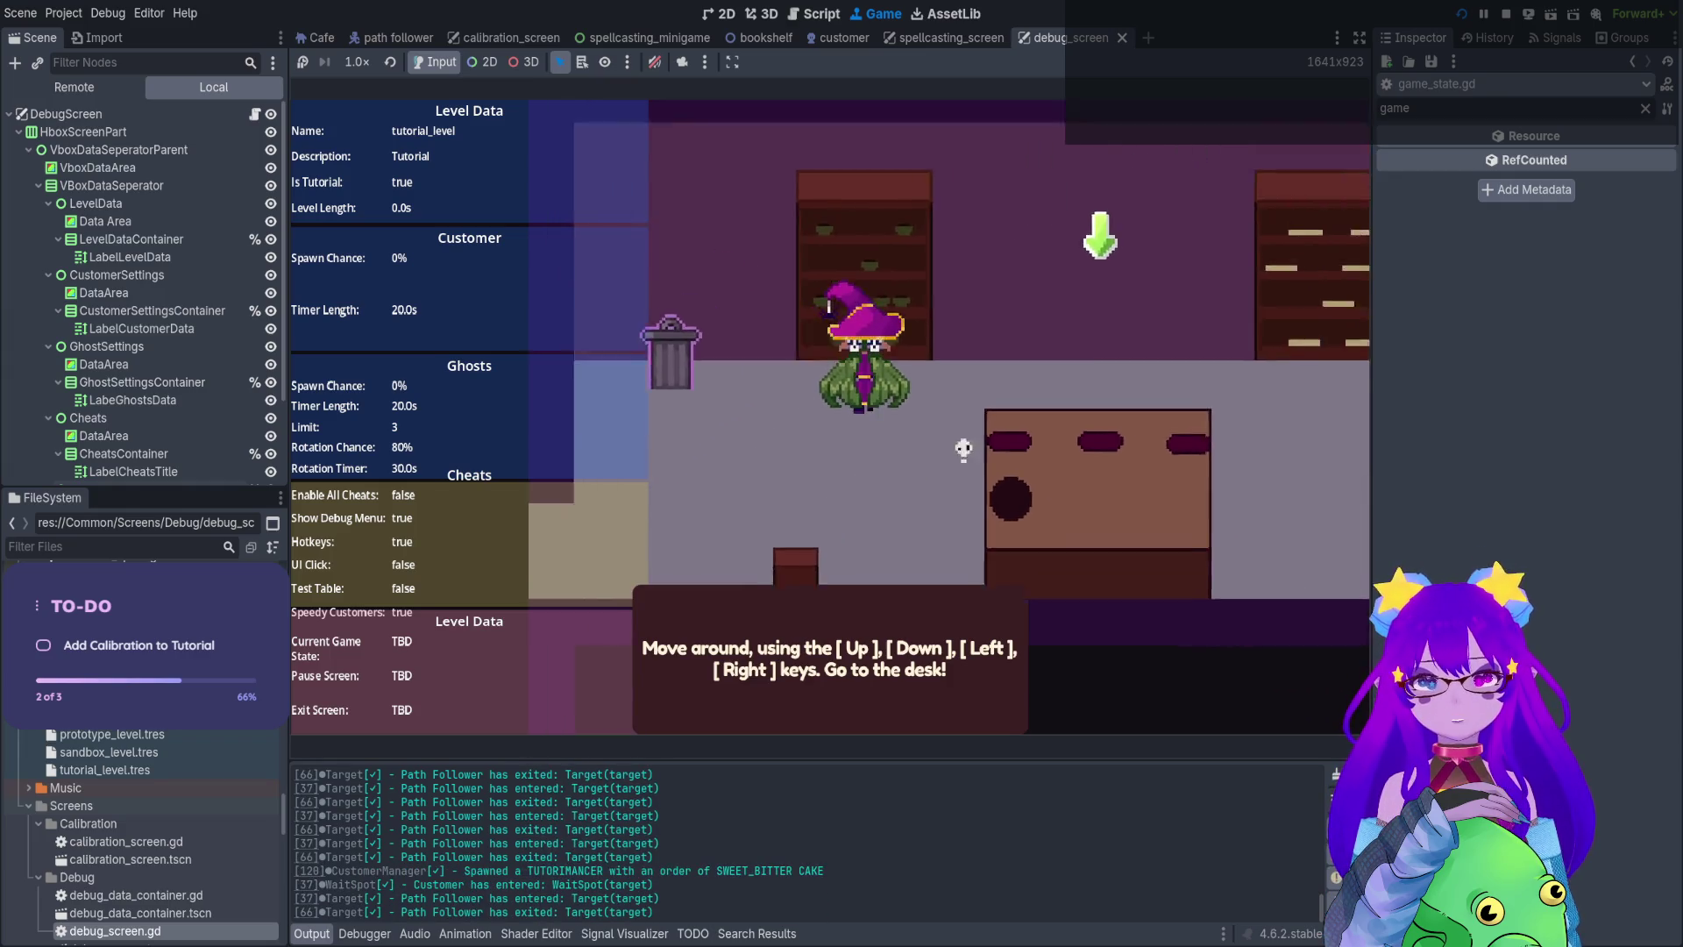
key("Right")
Delete the stray q accidentally typed on line 34 of game_state_spellcasting.gd
key("q")
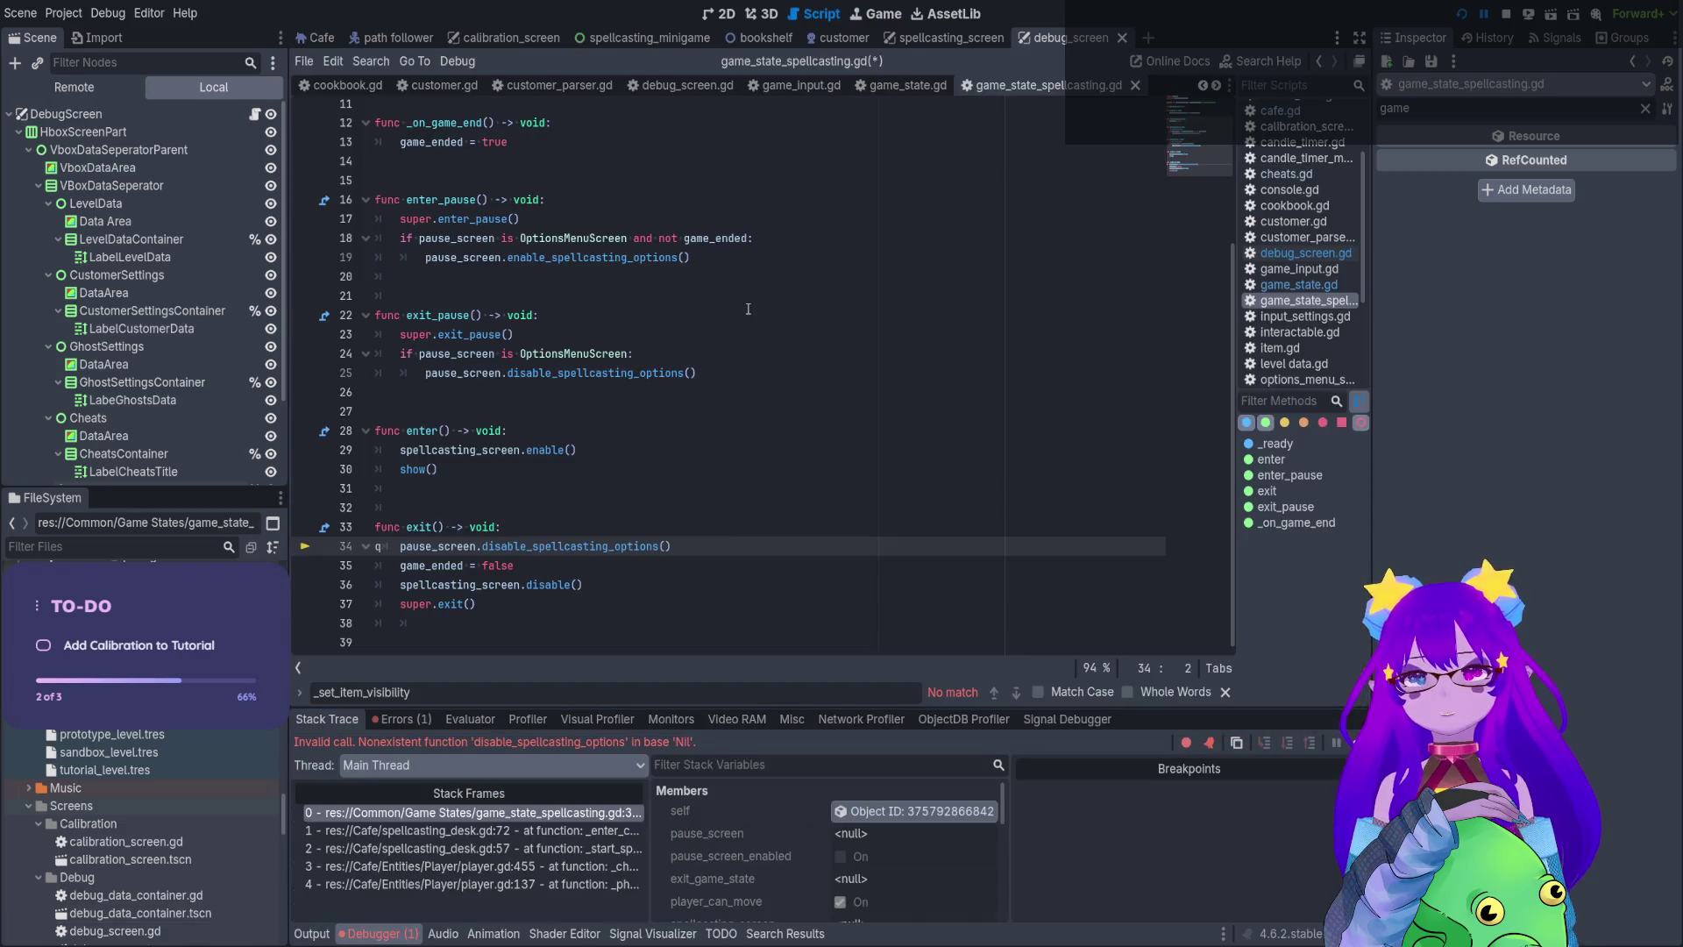
type("q")
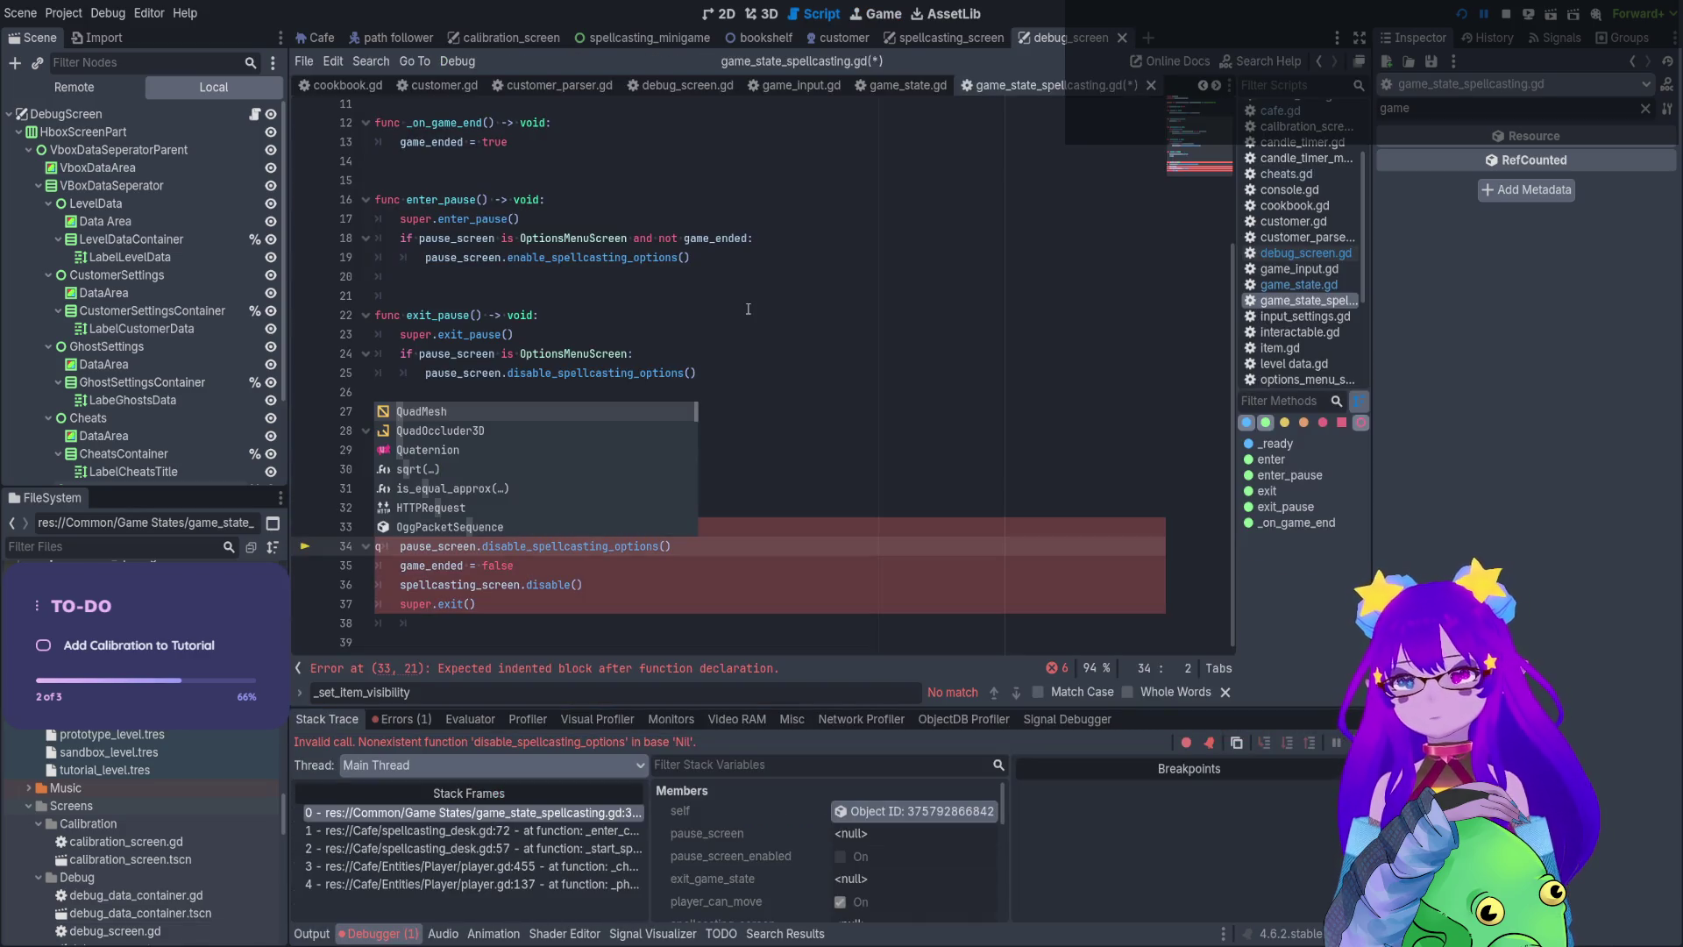
key("Escape")
key("BackSpace")
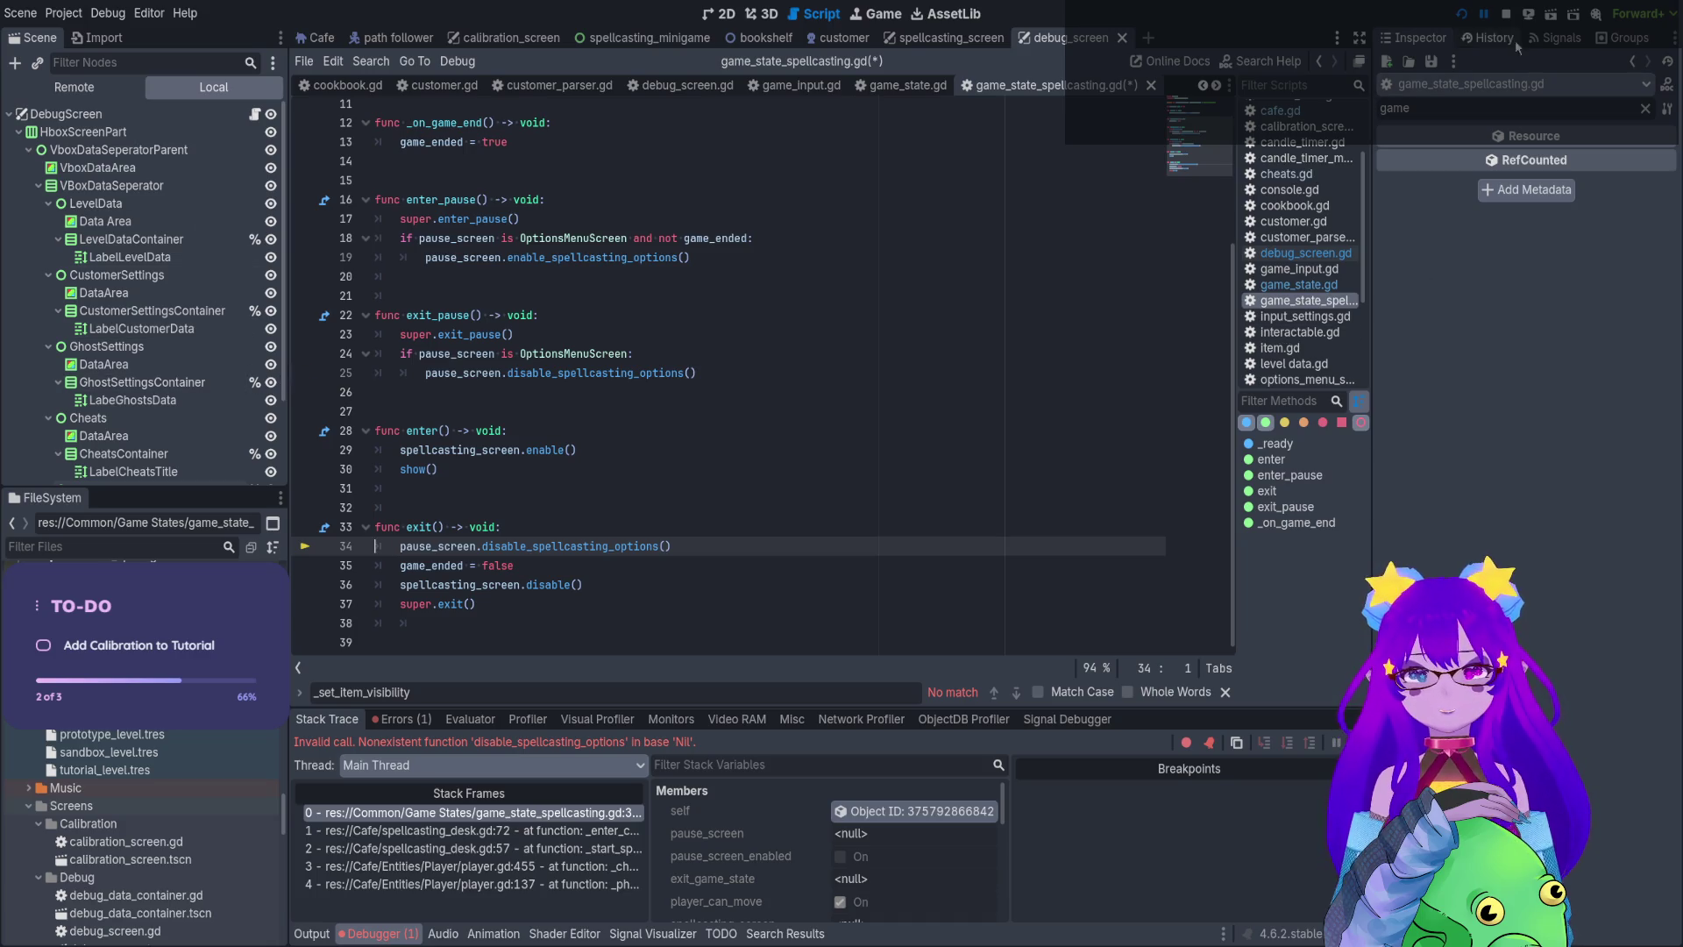
Stop the running game session and return to game_state.gd
left_click(1508, 16)
left_click(956, 330)
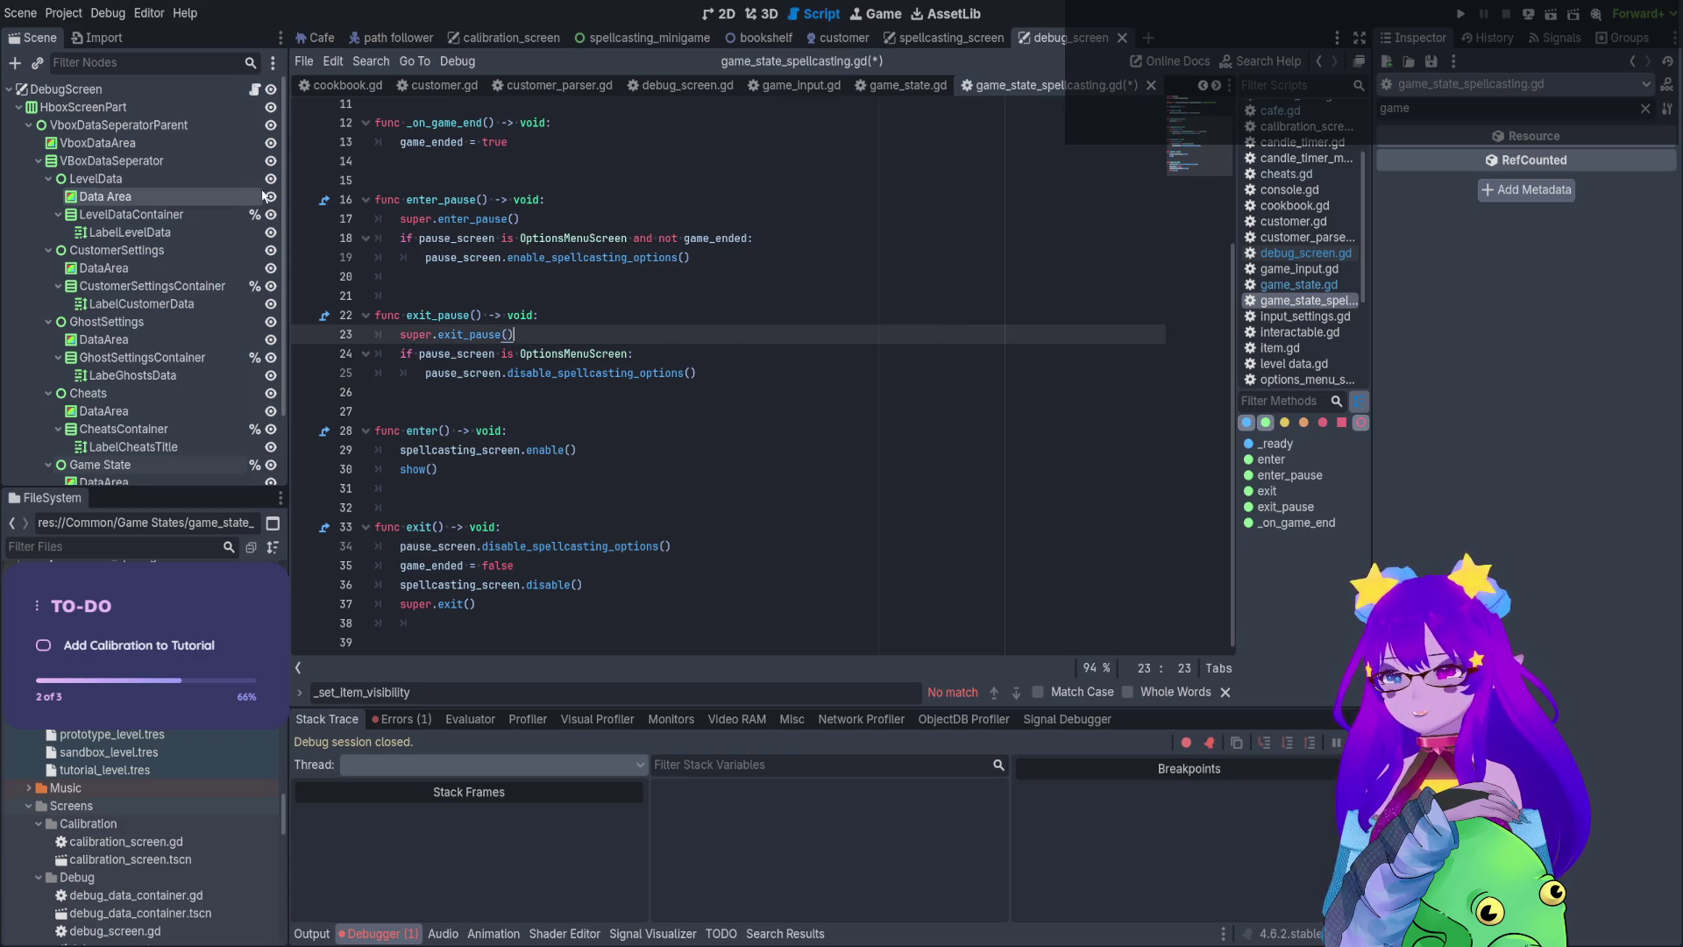
key("alt+Left")
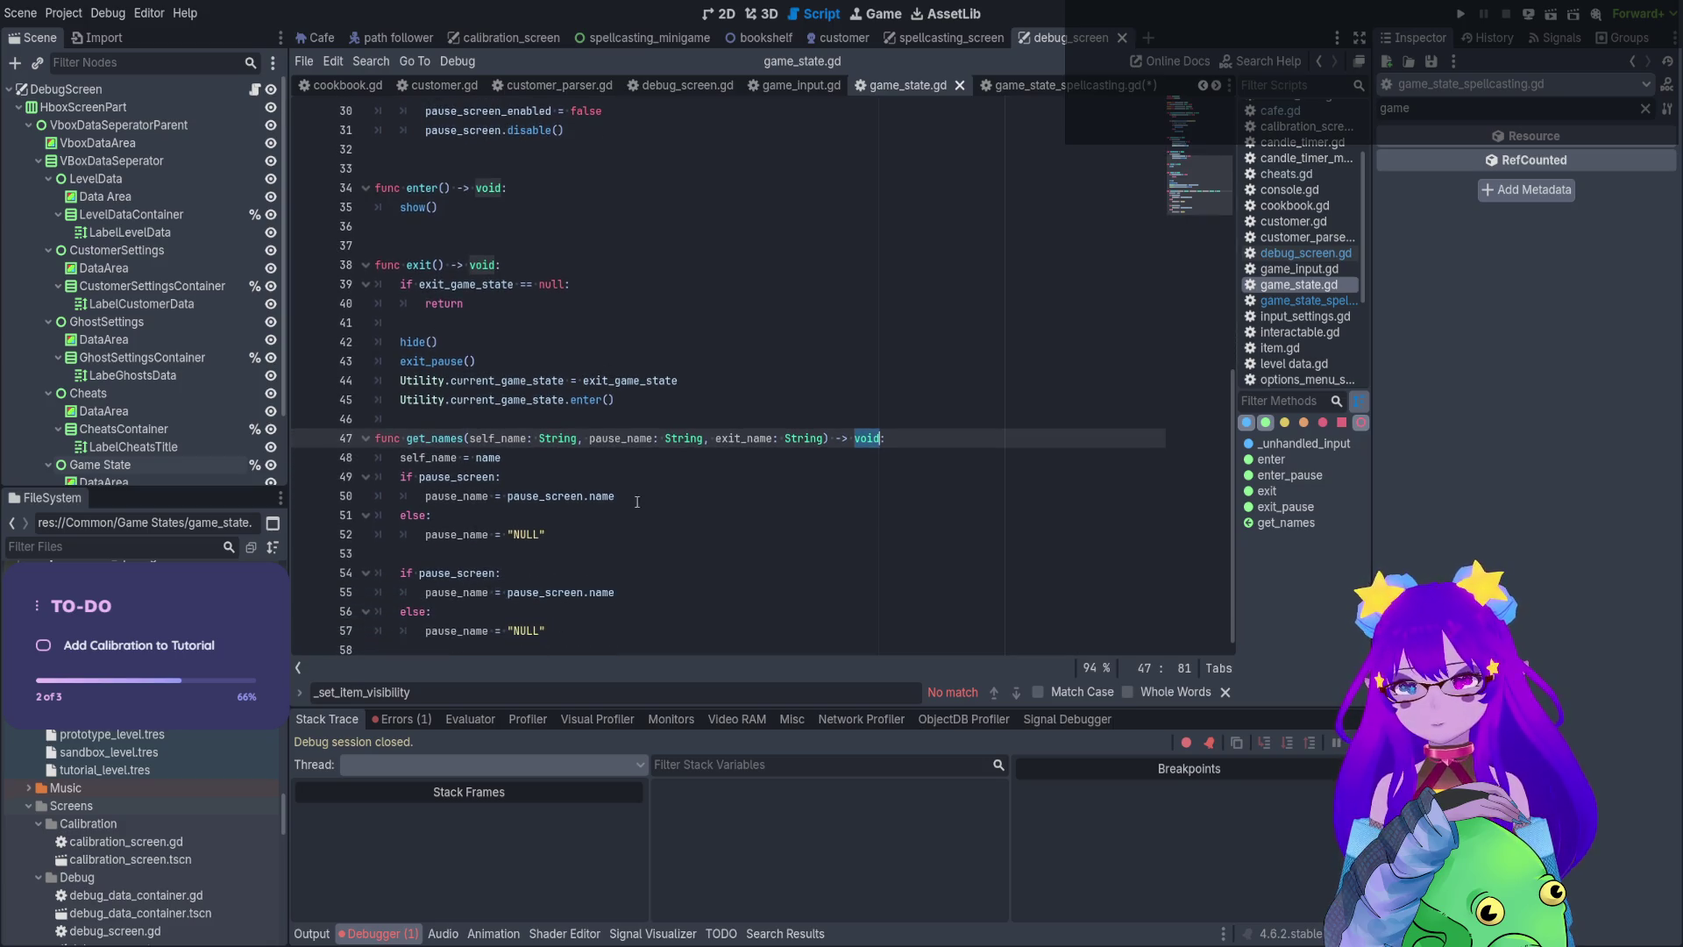
Replace pause_name with exit_name on lines 55 and 57 of get_names
double_click(744, 438)
key("ctrl+c")
double_click(456, 593)
key("ctrl+v")
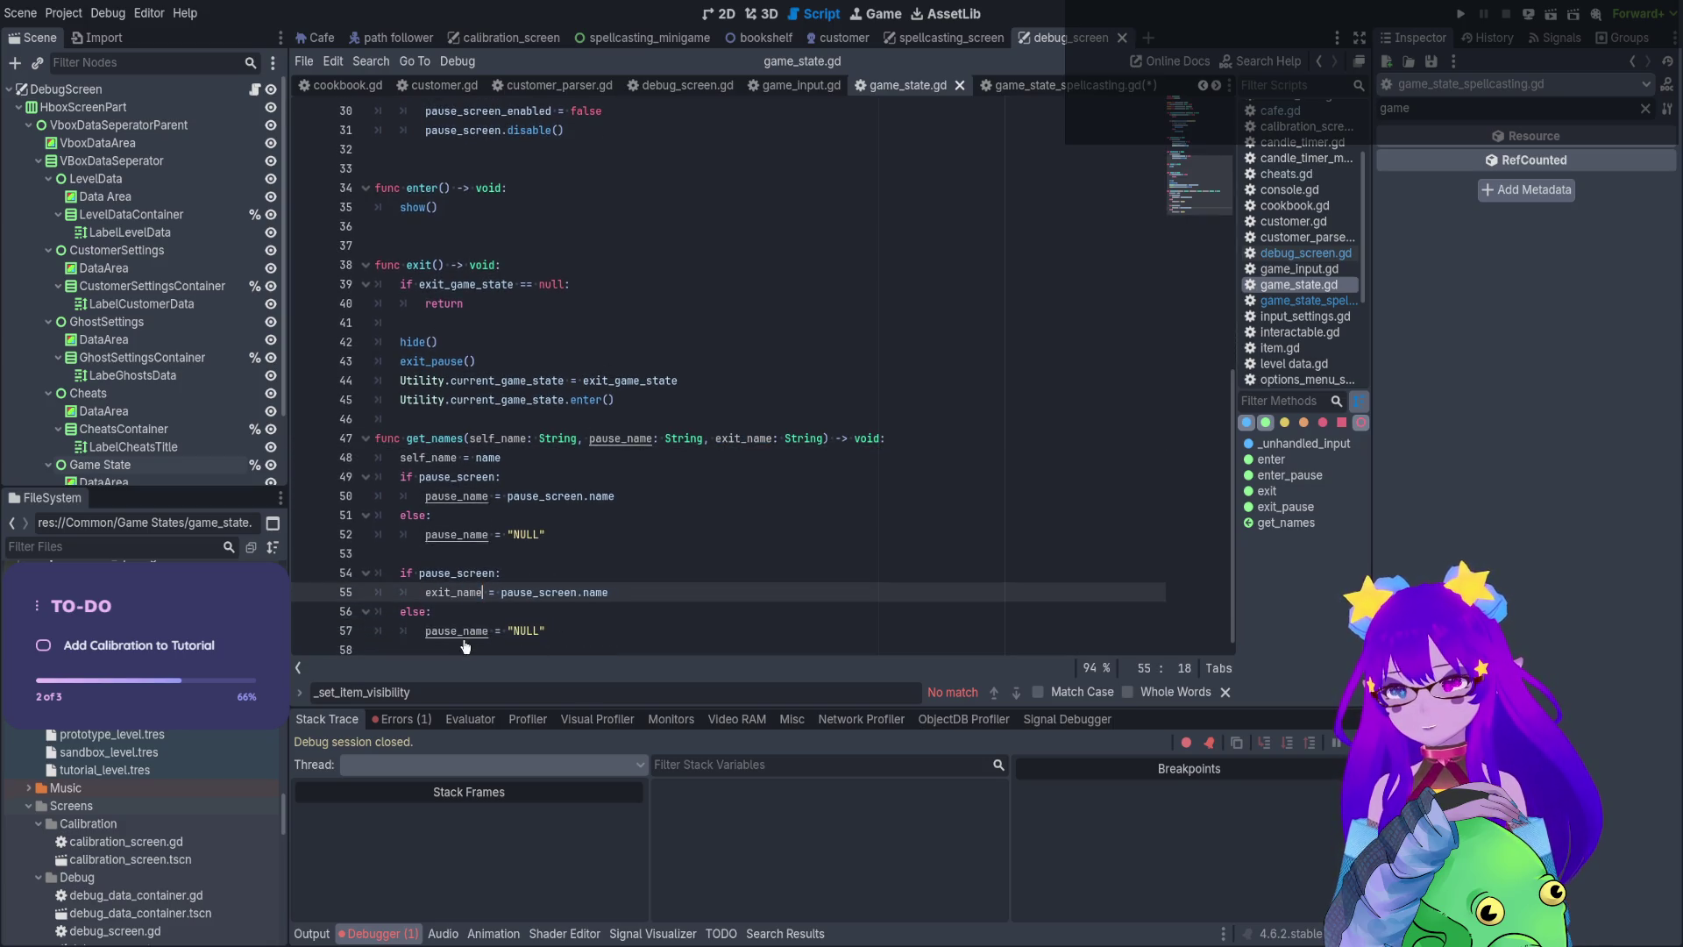
double_click(456, 631)
key("ctrl+v")
Replace pause_screen with exit_game_state on lines 54 and 55
double_click(531, 593)
type("e")
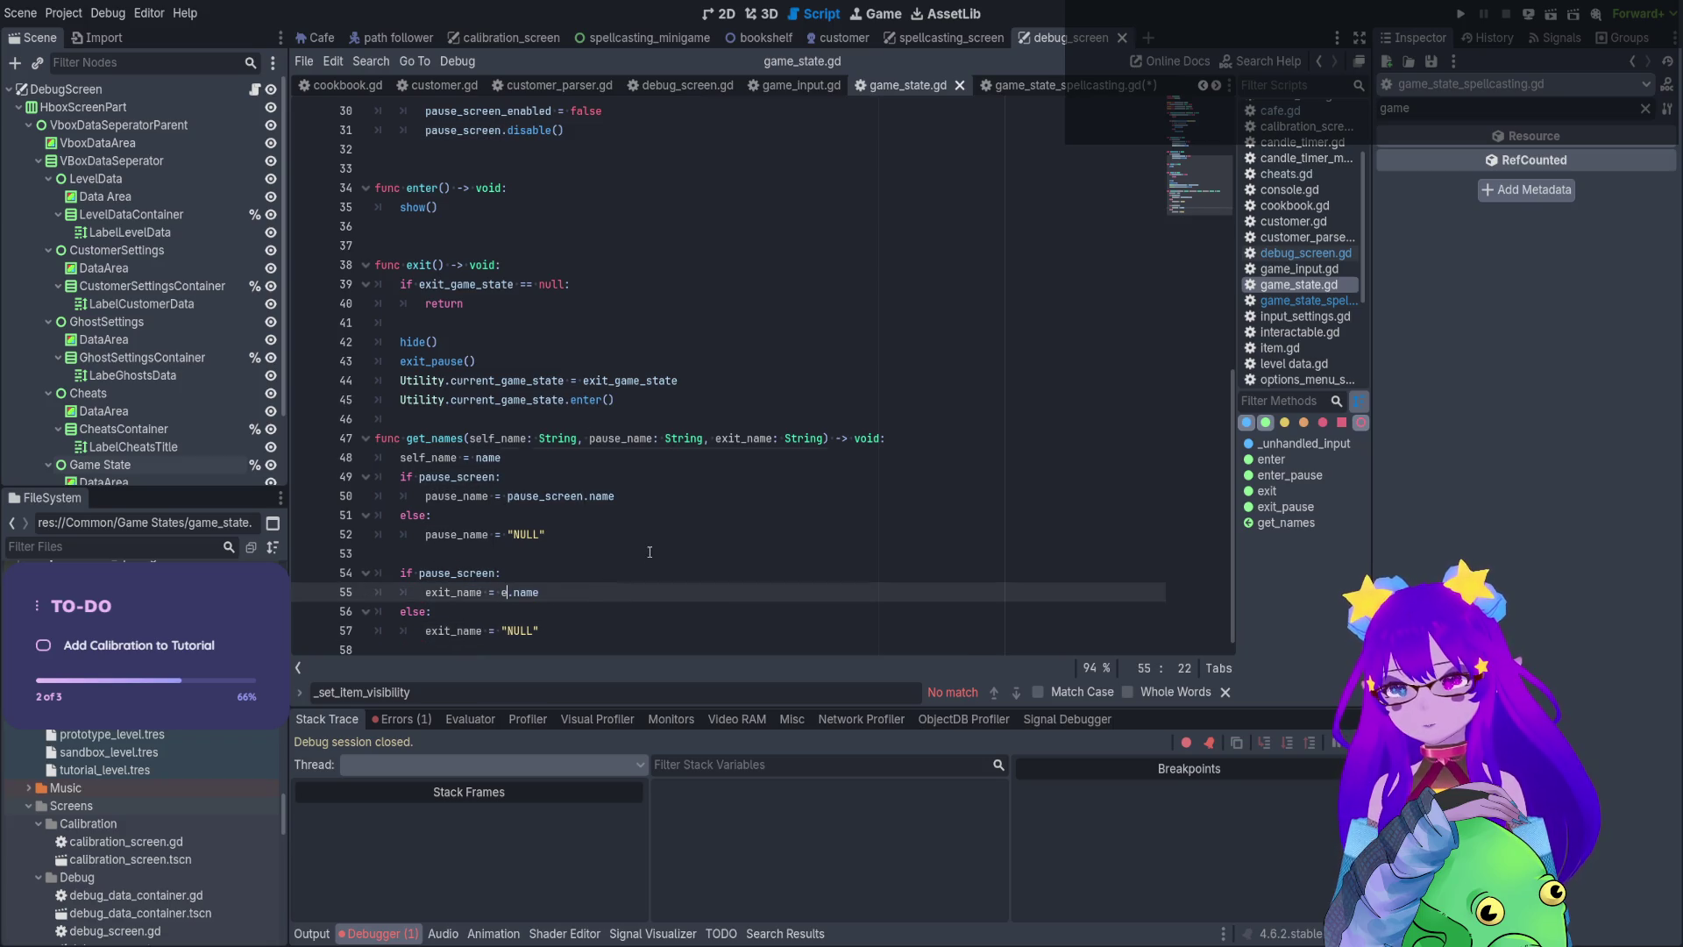
double_click(662, 516)
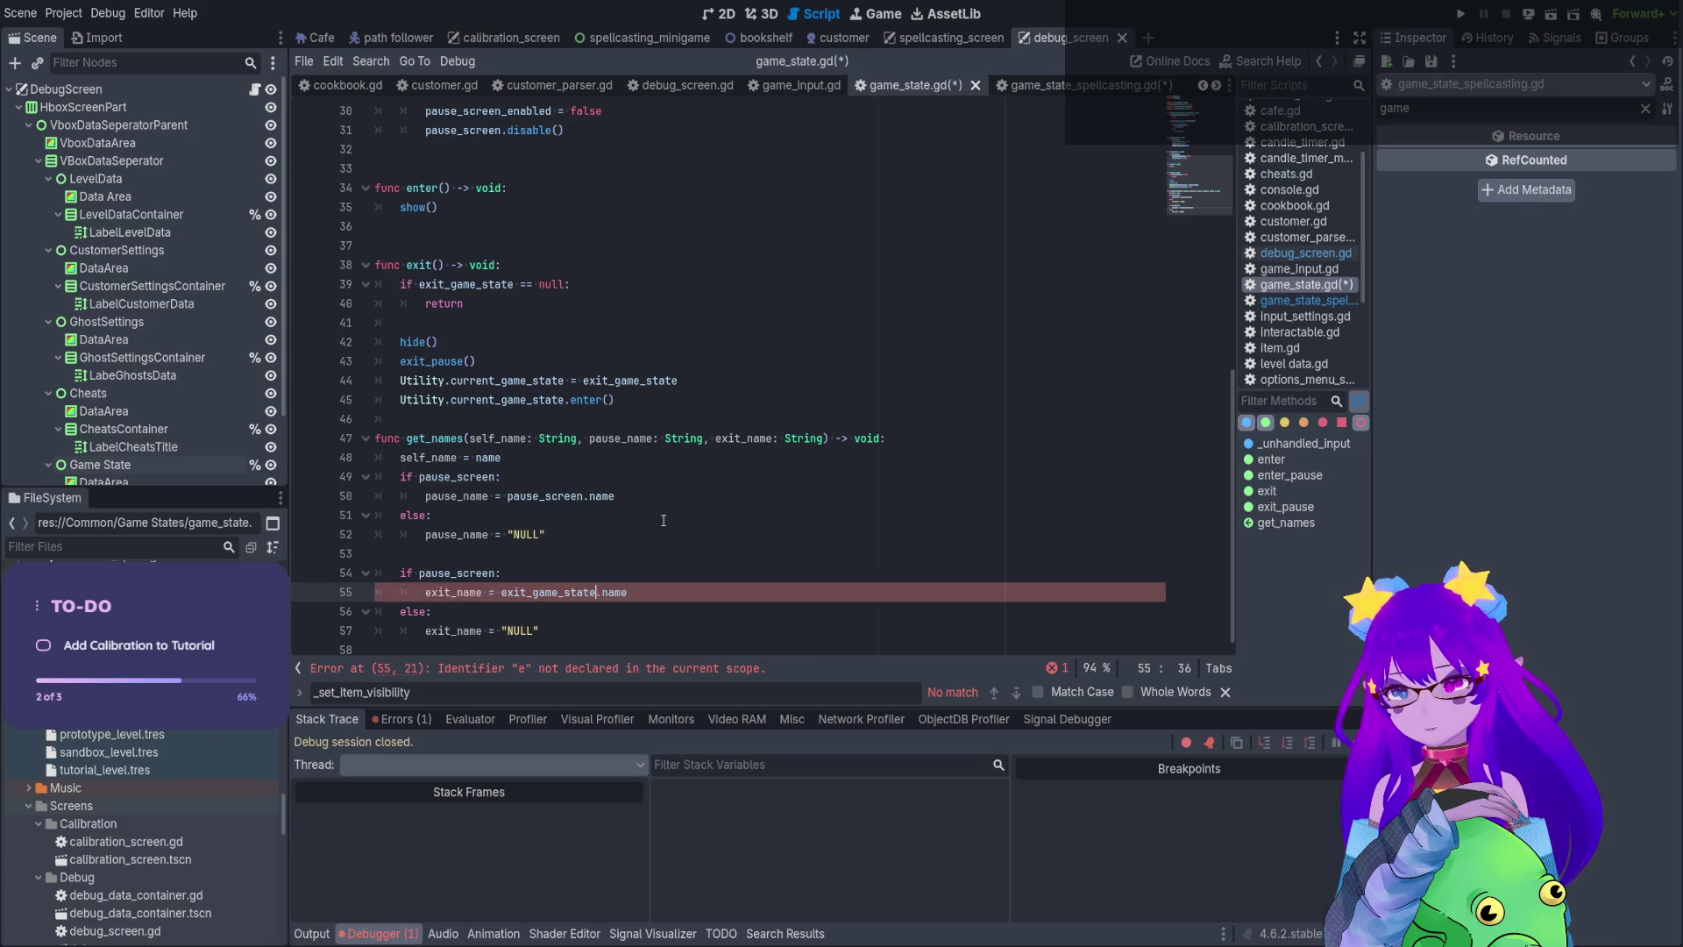
double_click(449, 574)
type("ex:")
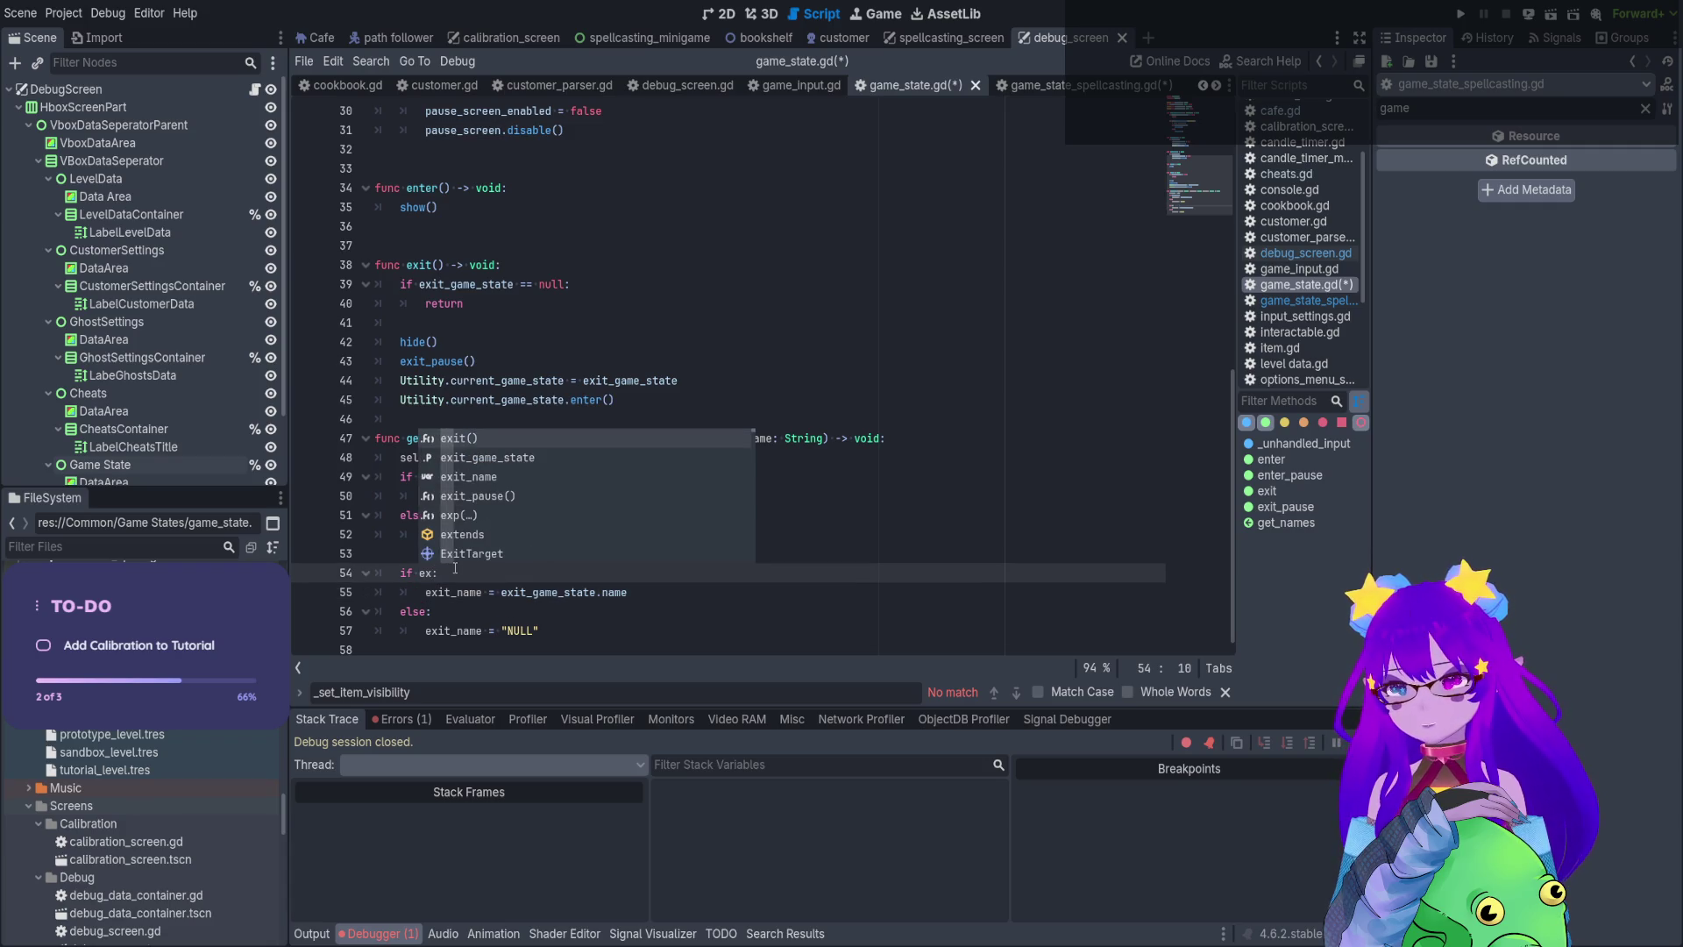
key("Down")
key("Return")
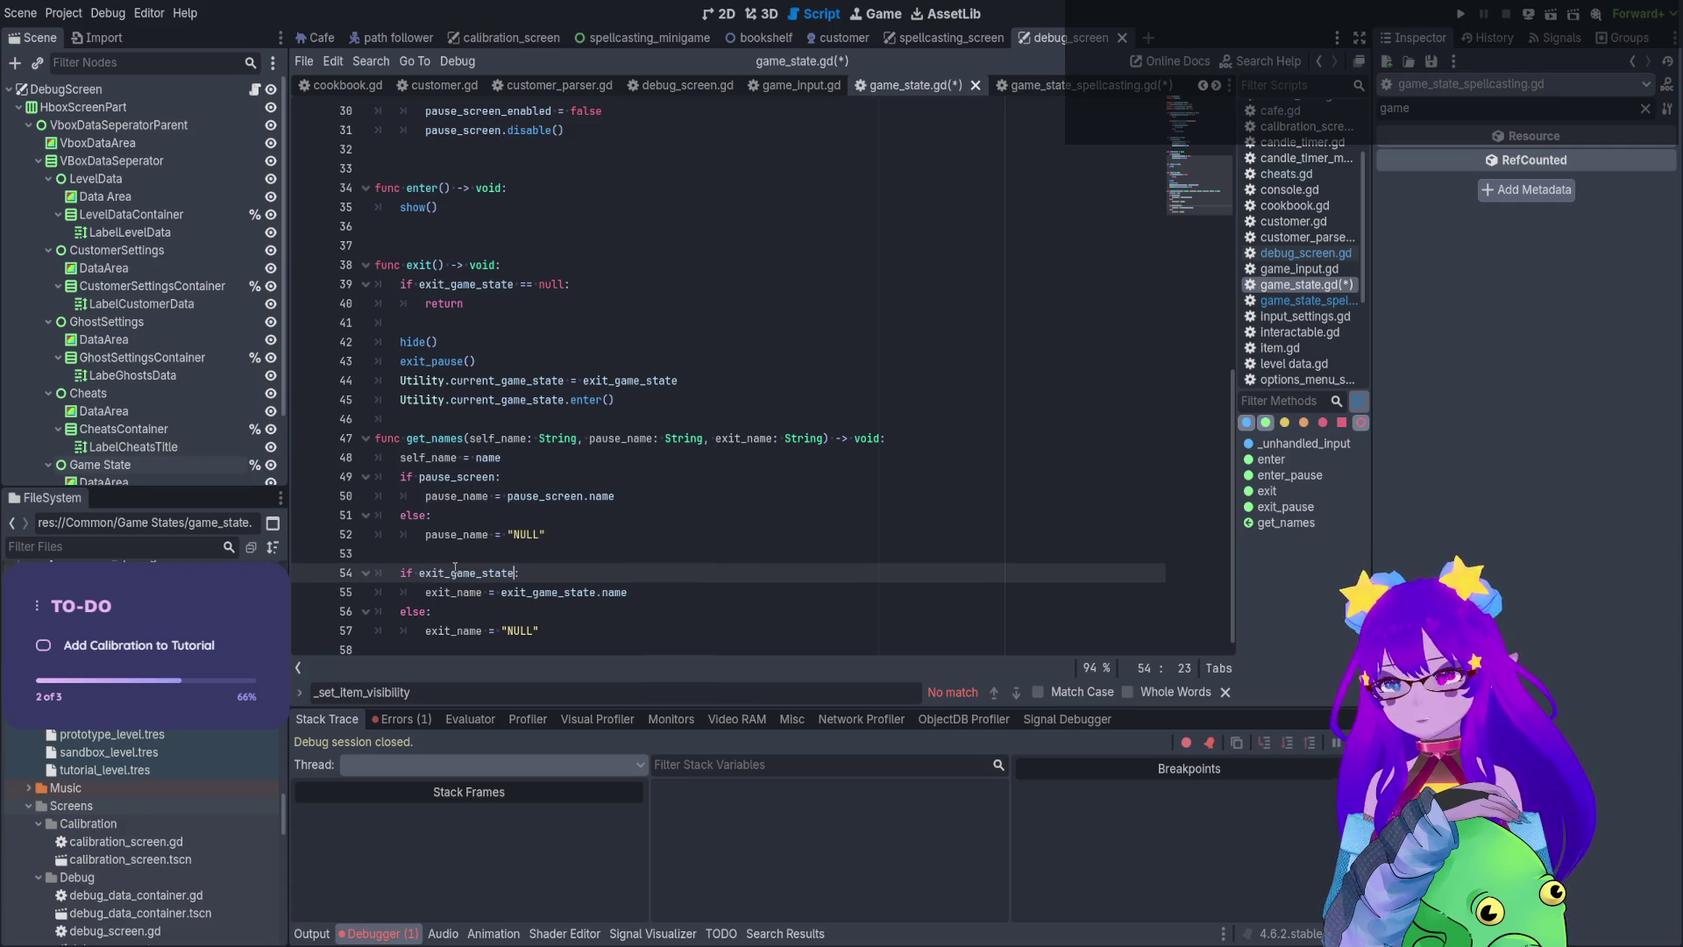
Save game_state.gd and open the DebugScreen node's script
key("ctrl+s")
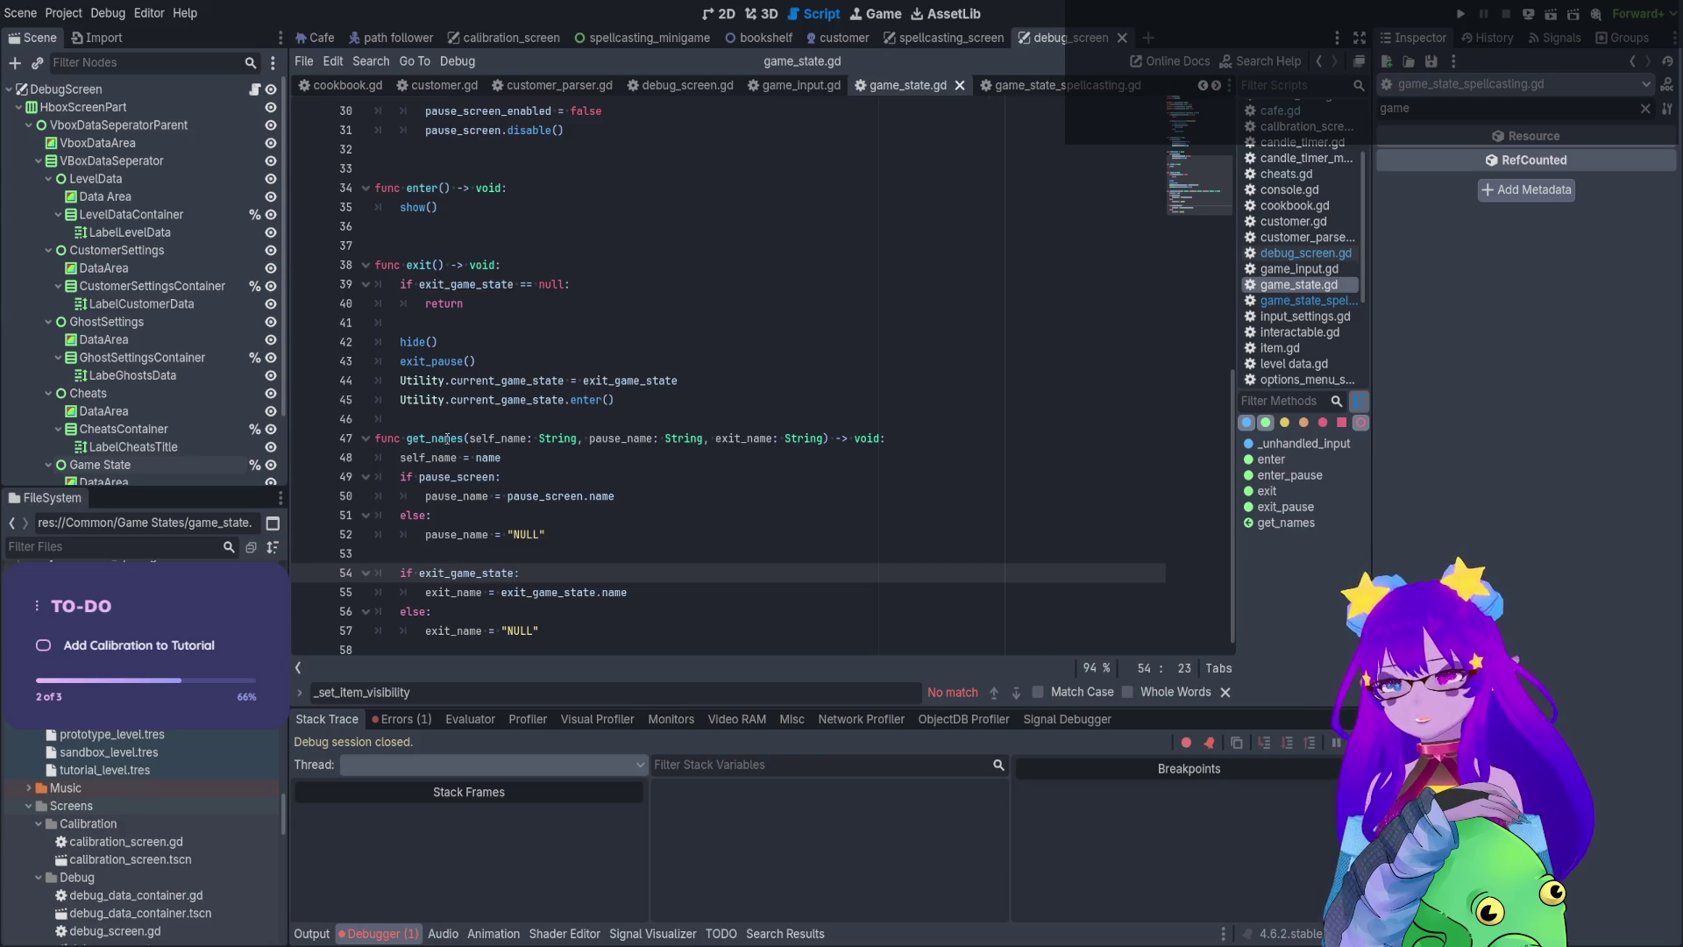
double_click(447, 439)
key("ctrl+c")
key("ctrl+s")
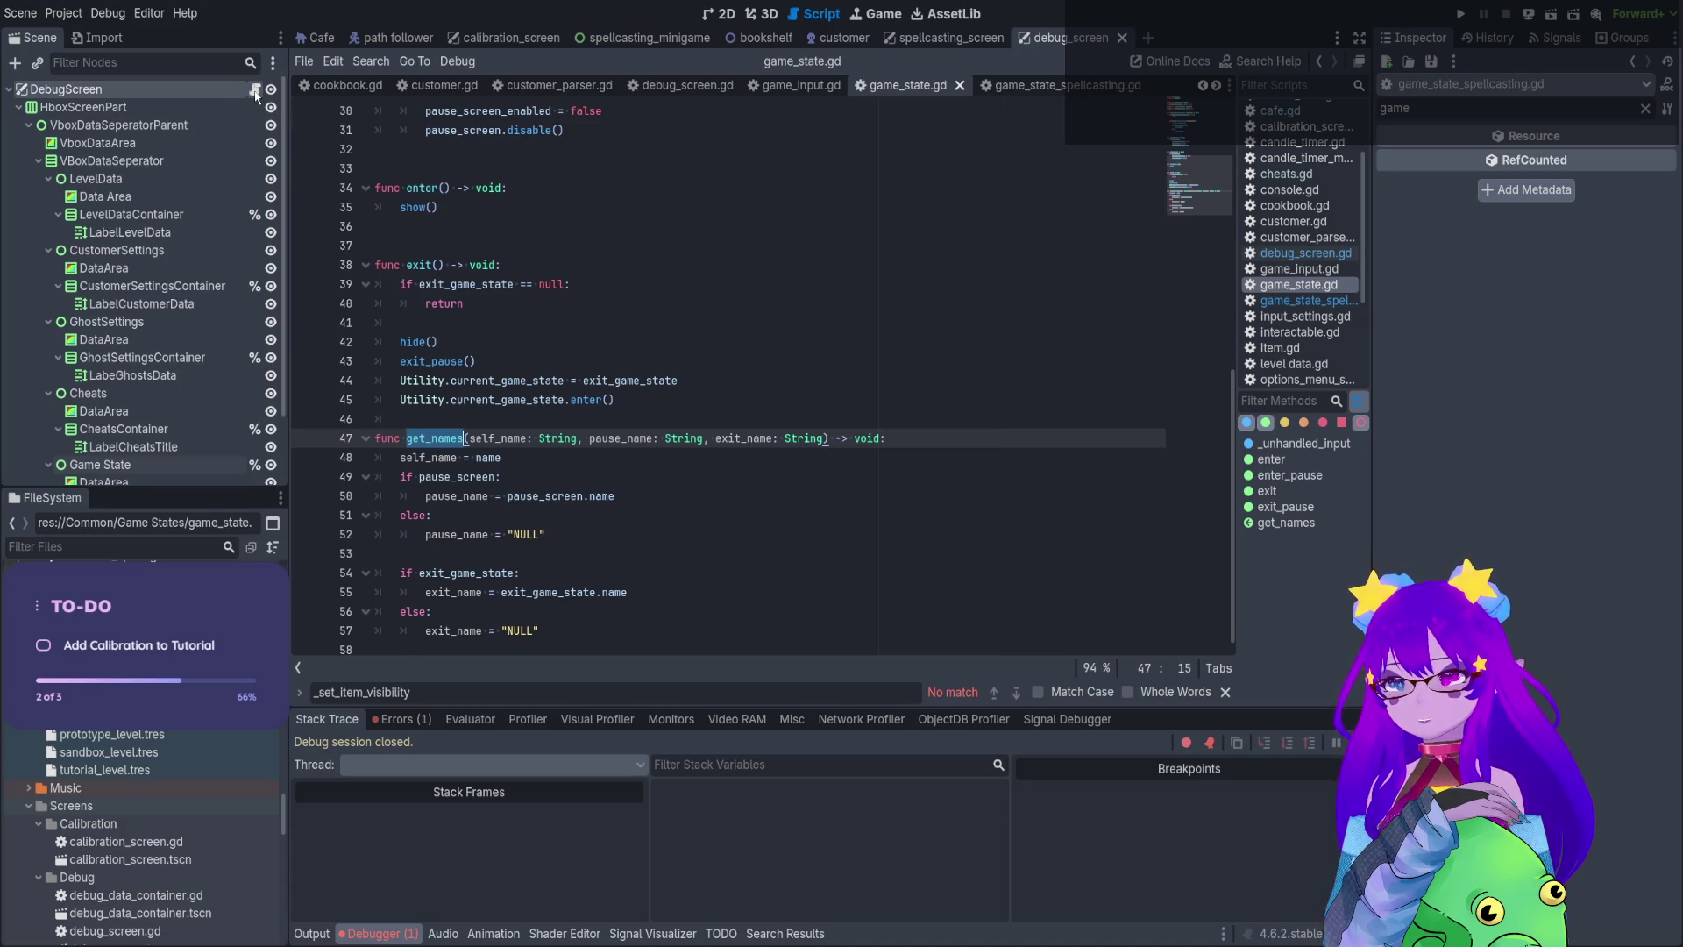
left_click(255, 89)
scroll(834, 538, "down", 2)
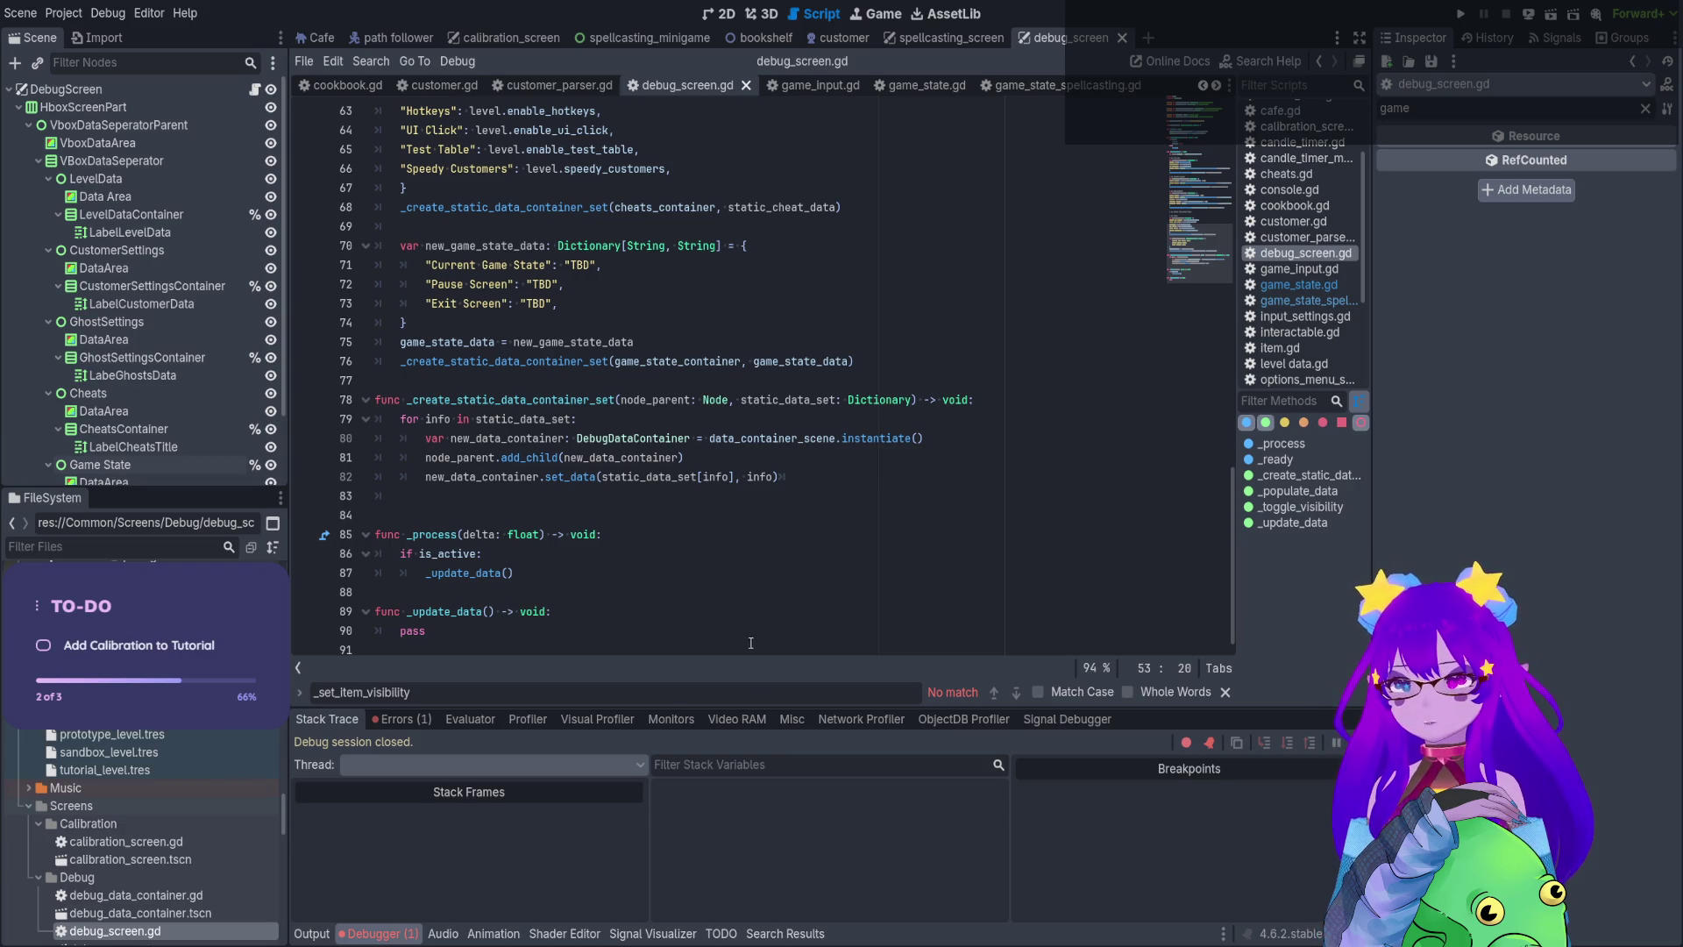
Enlarge the bottom panel and show the Output log instead of the stack trace
left_click_drag(753, 706, 781, 434)
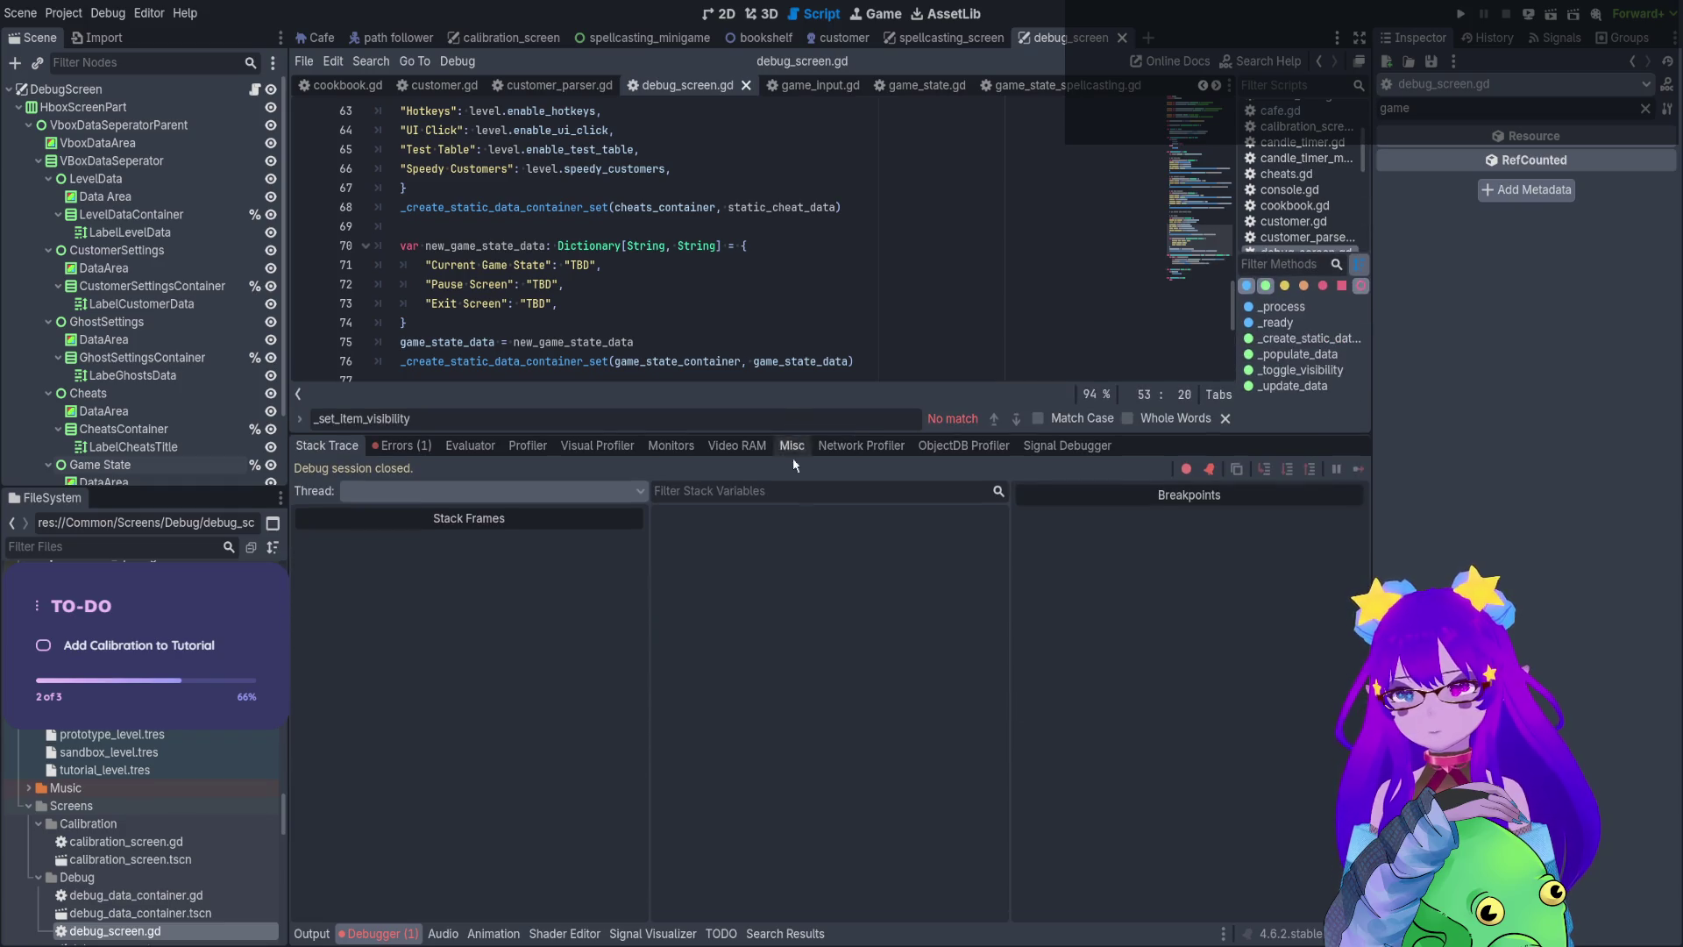
left_click(311, 934)
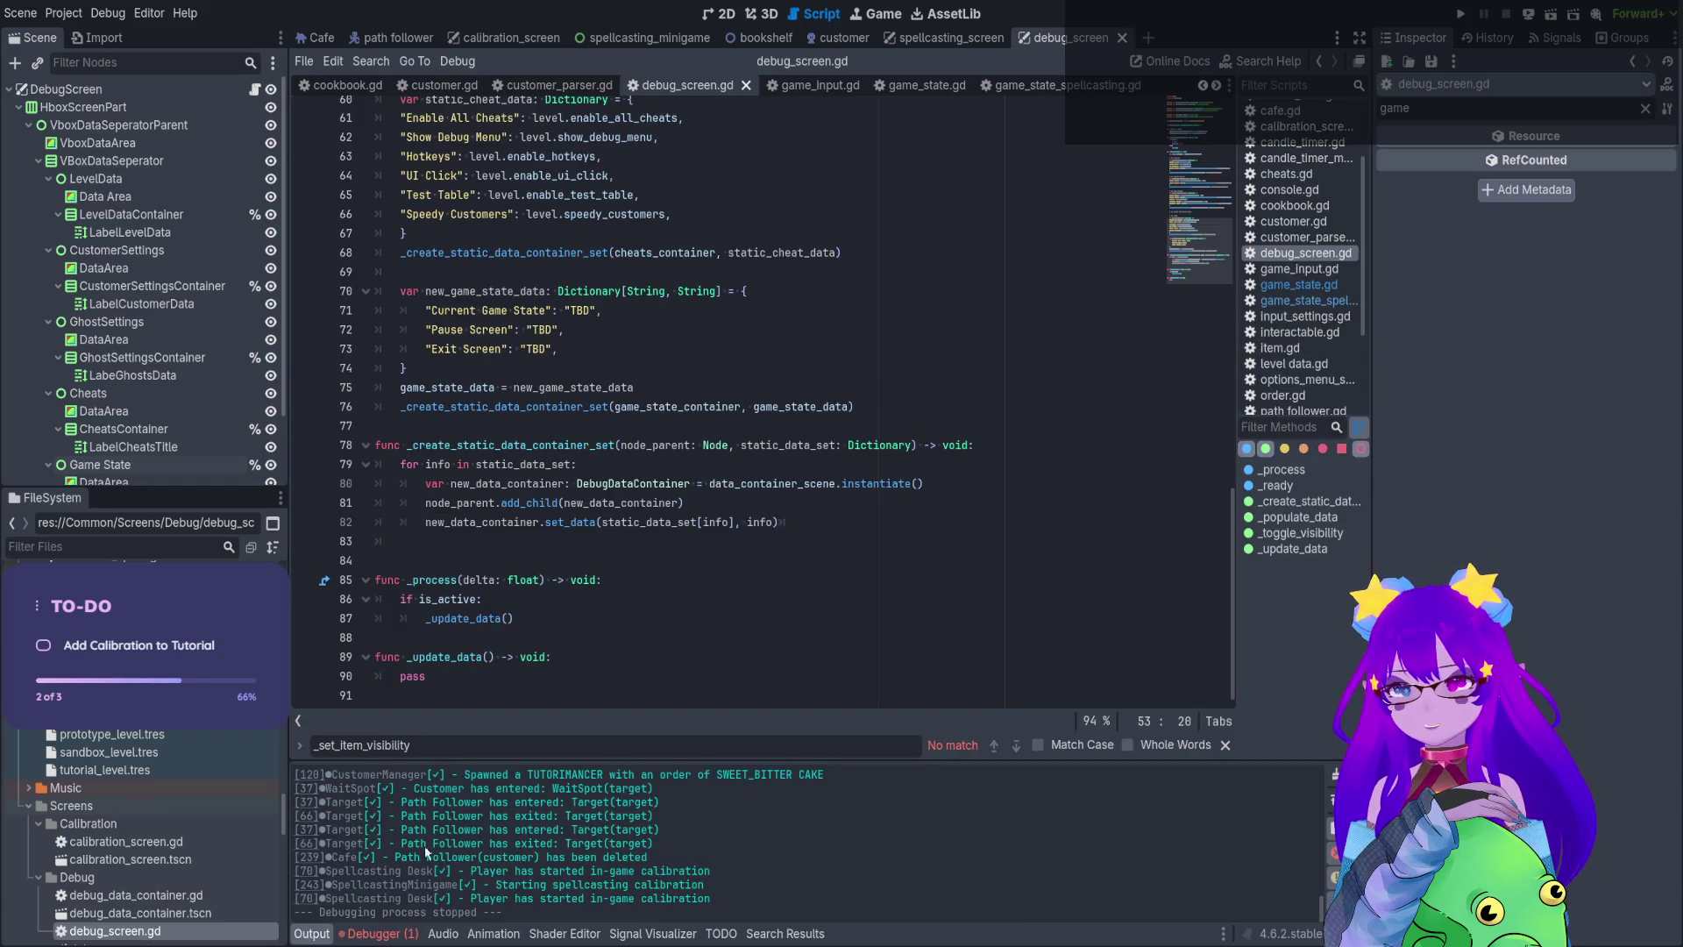
left_click(550, 669)
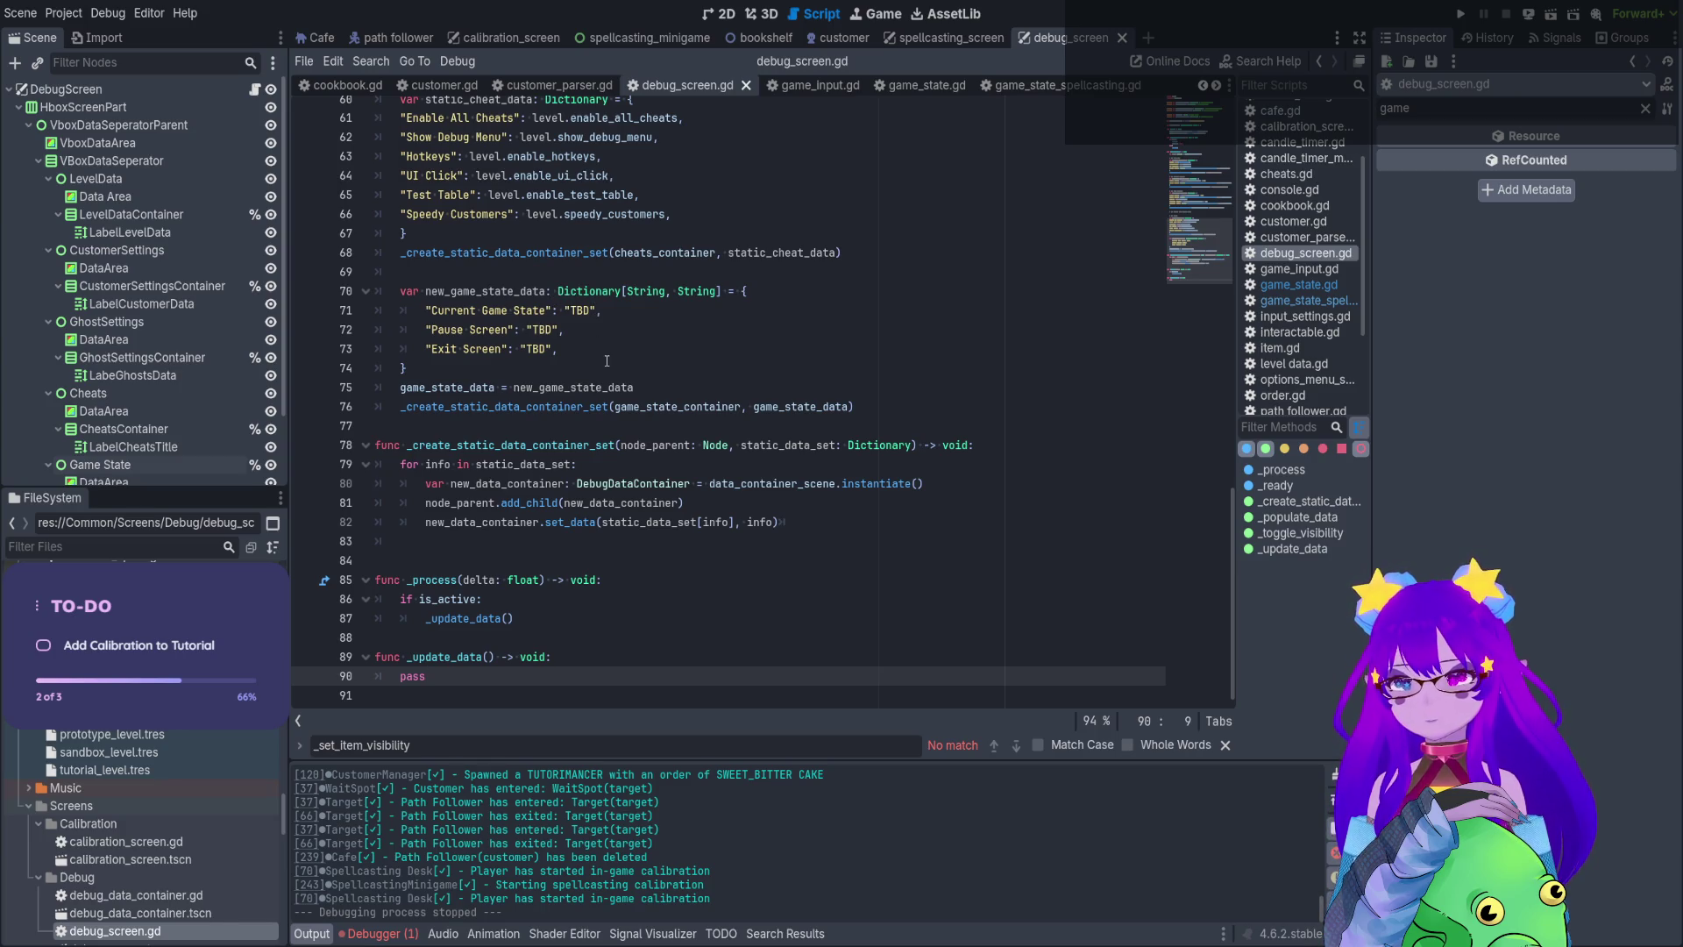
left_click(447, 554)
key("ctrl+v")
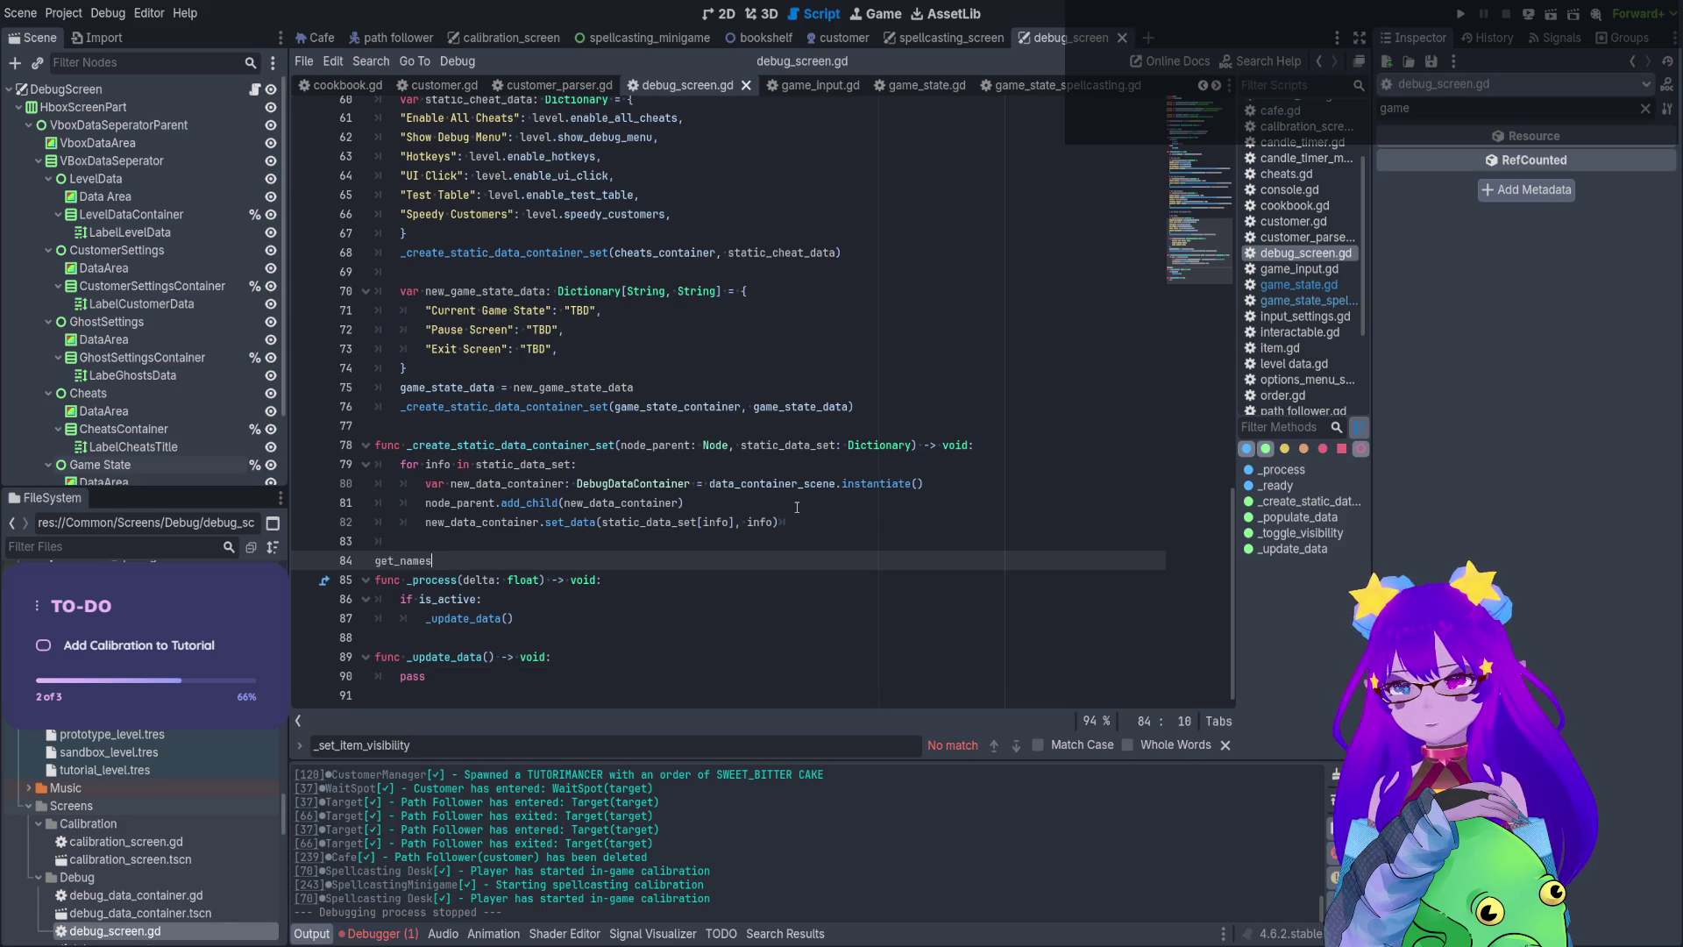
key("ctrl+z")
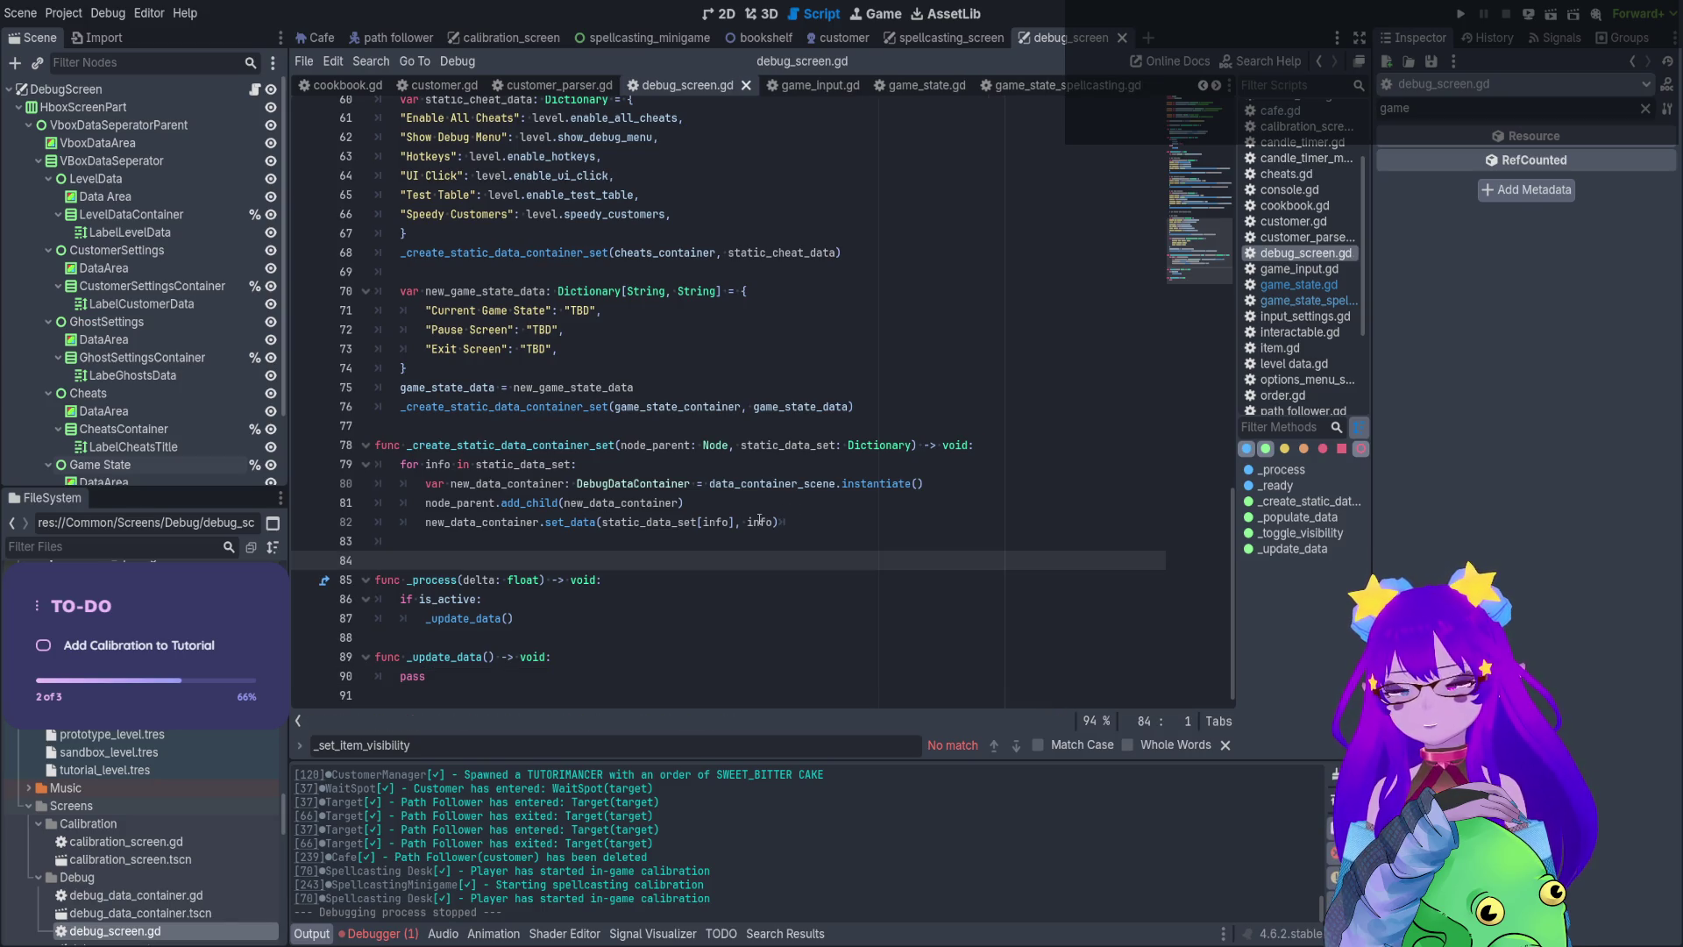
Replace pass in _update_data with Utility.current_game_state
double_click(411, 676)
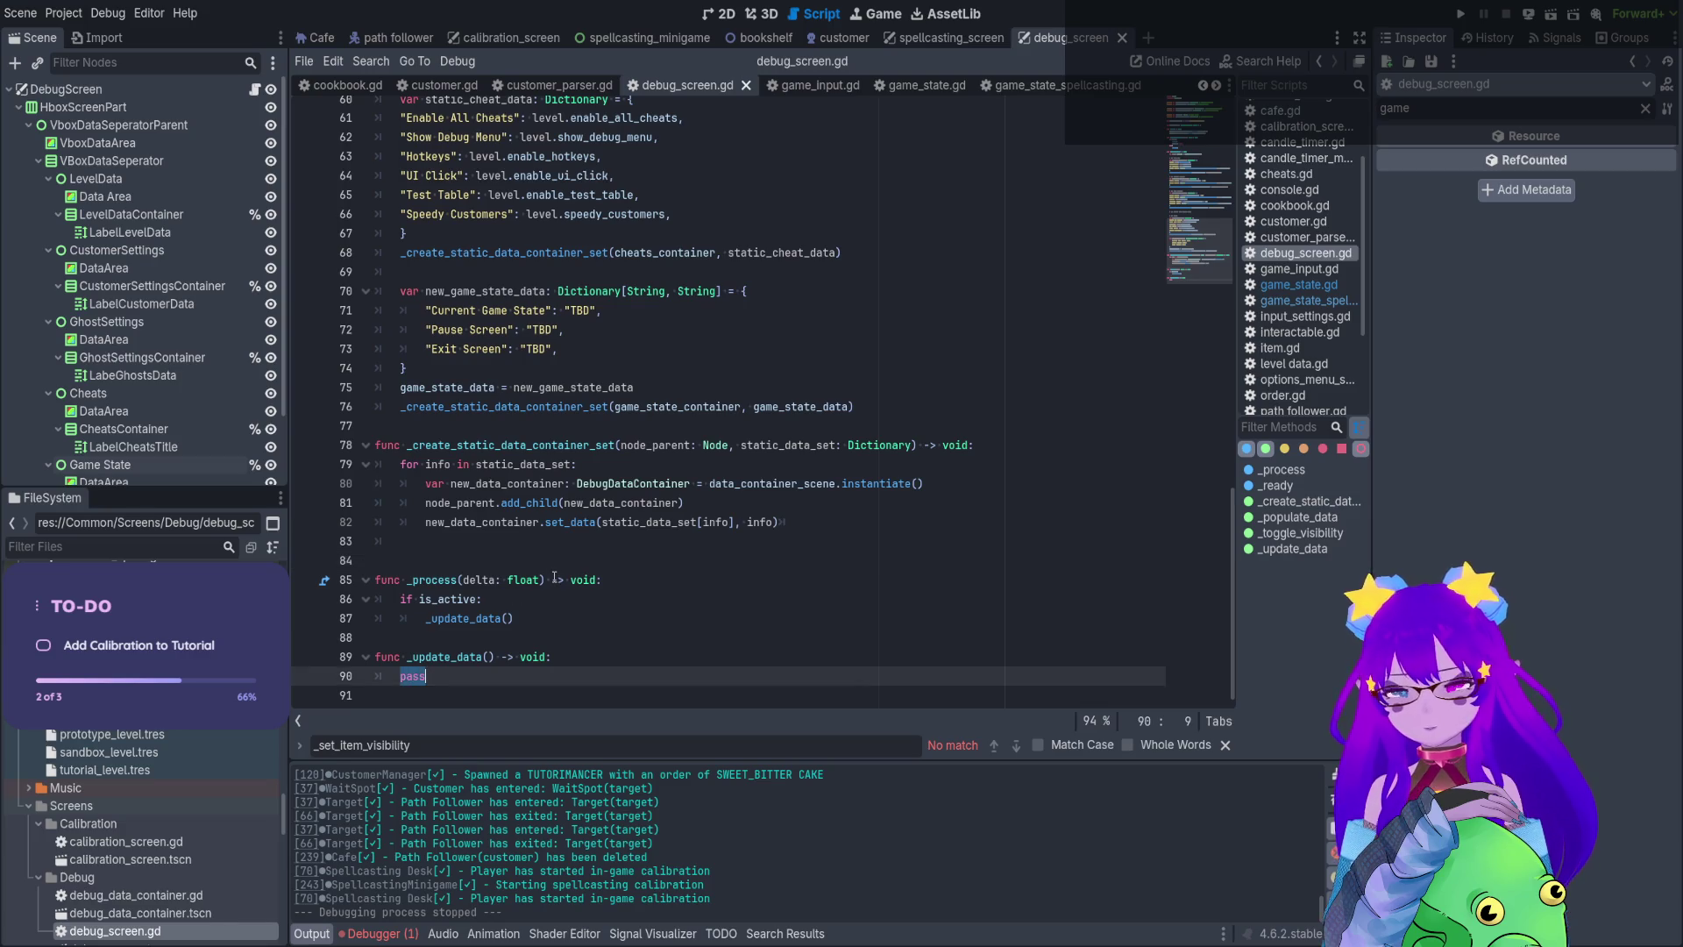
type("Utility")
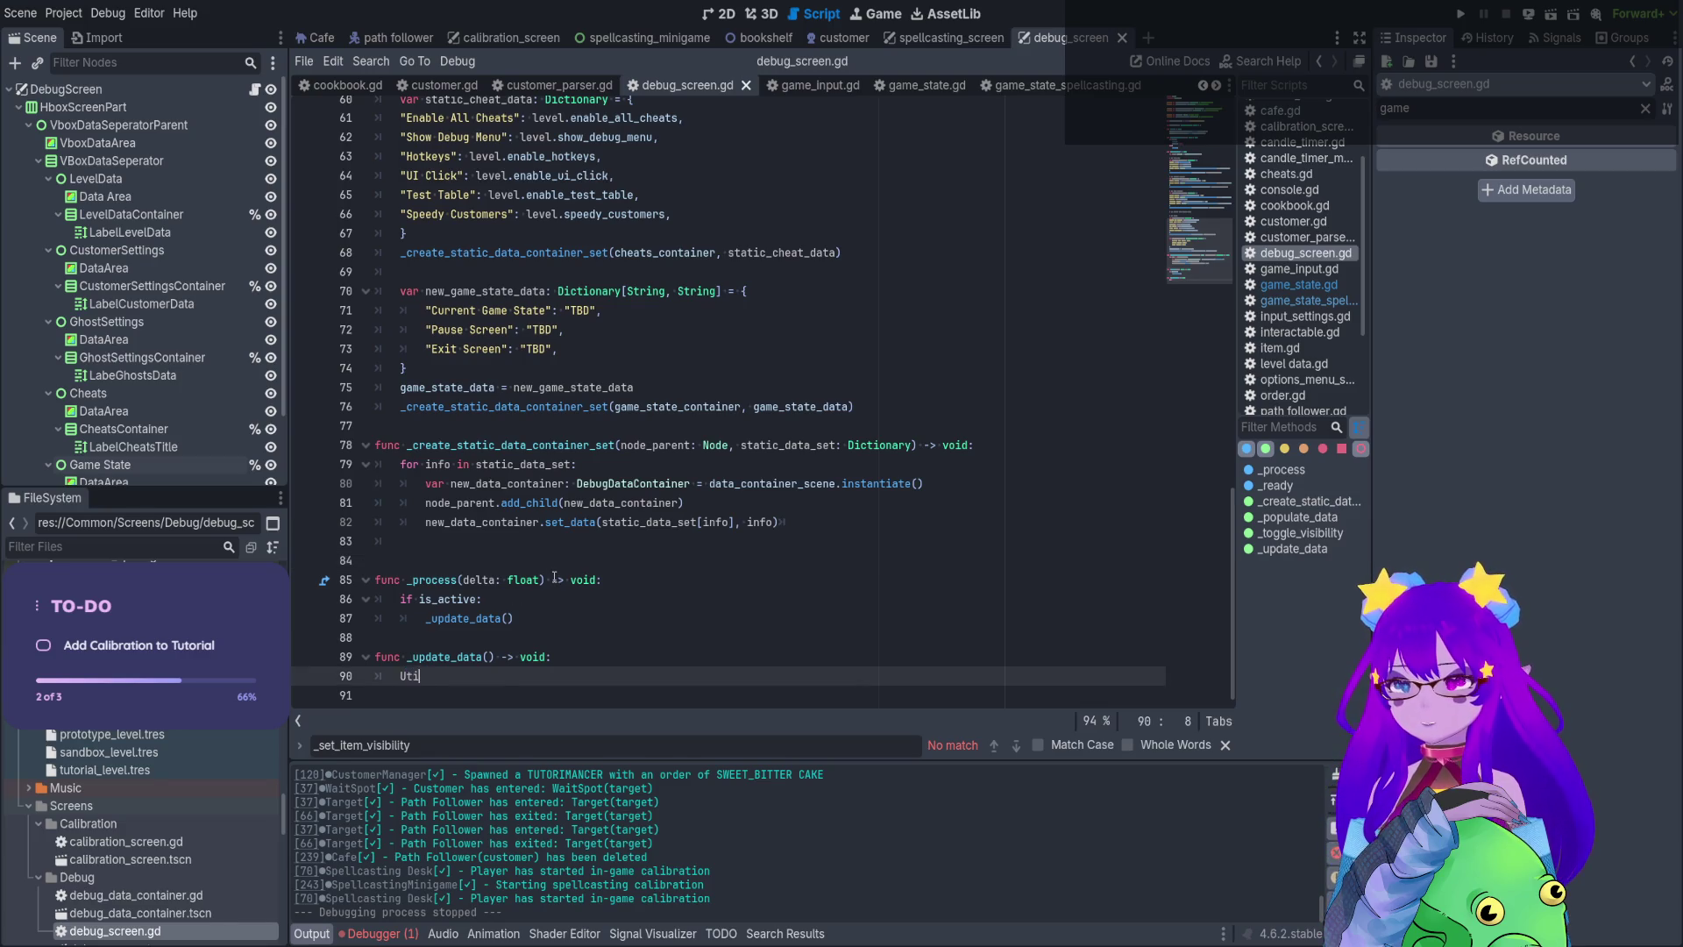
type(".curr")
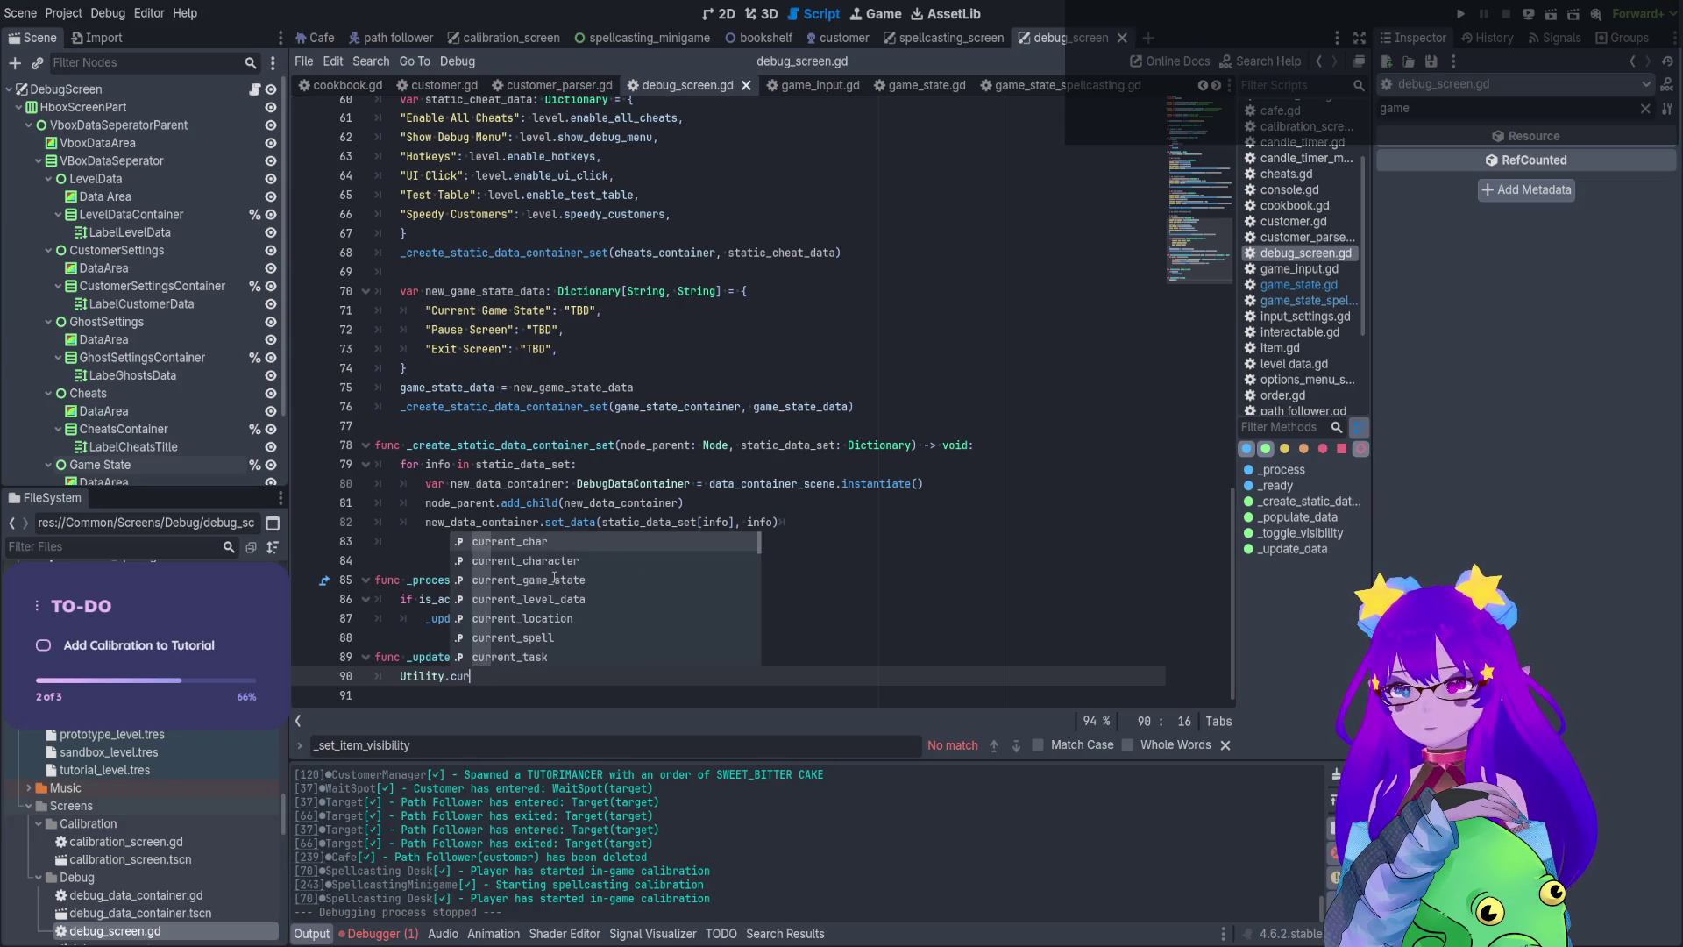
left_click(554, 579)
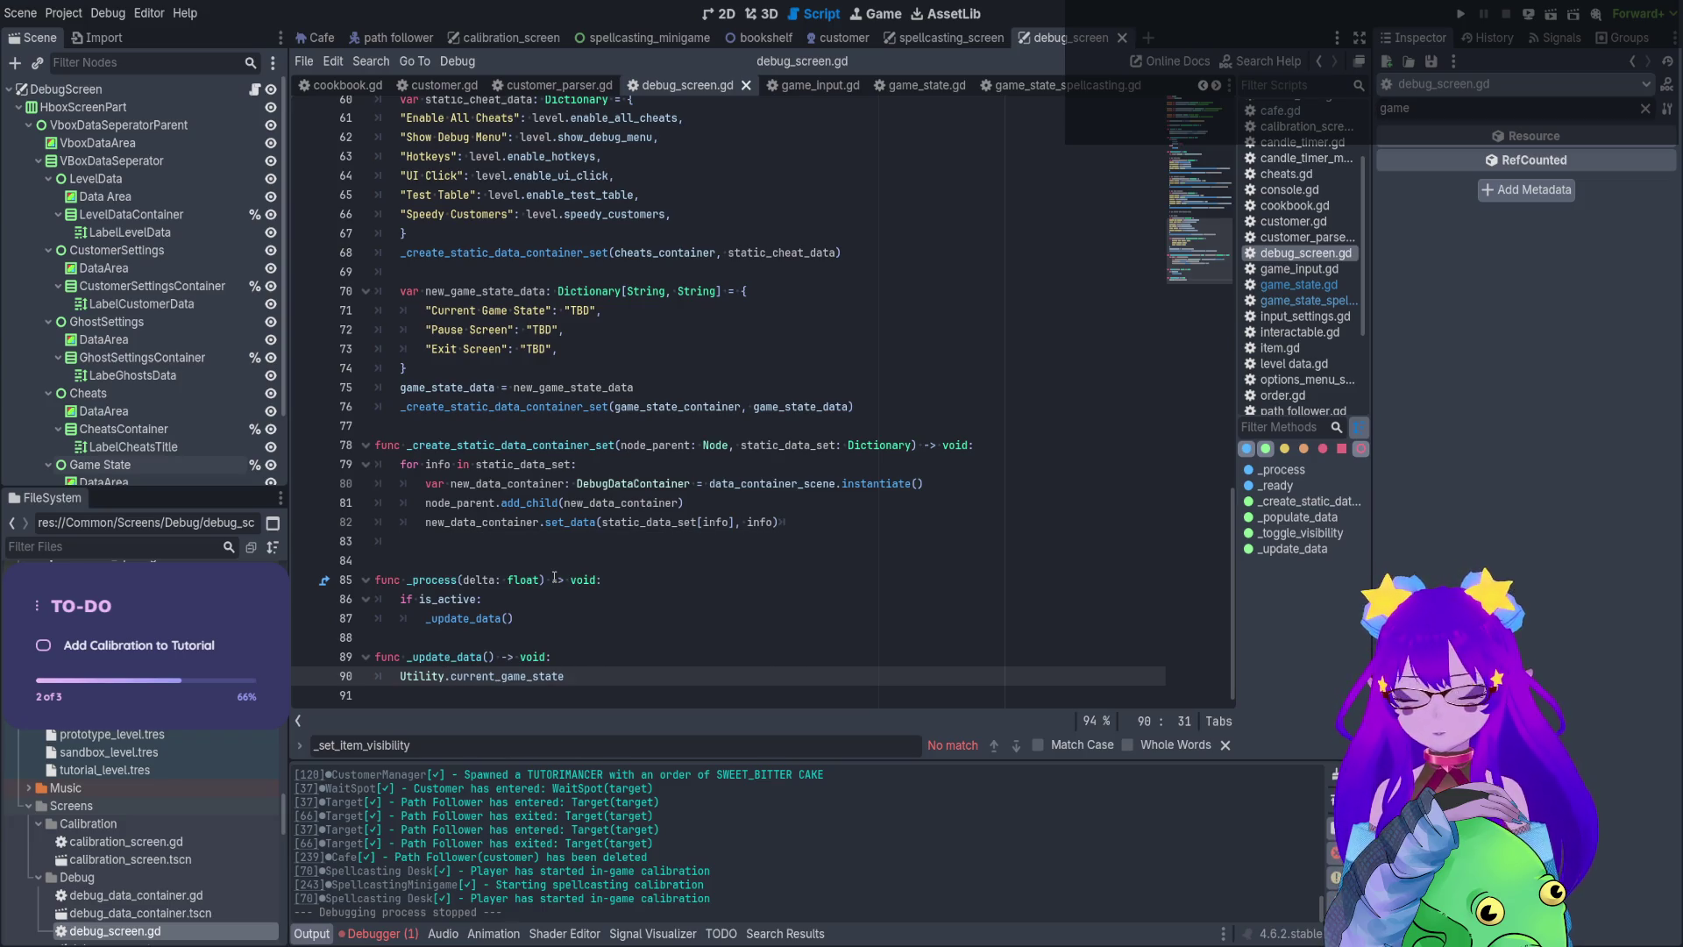